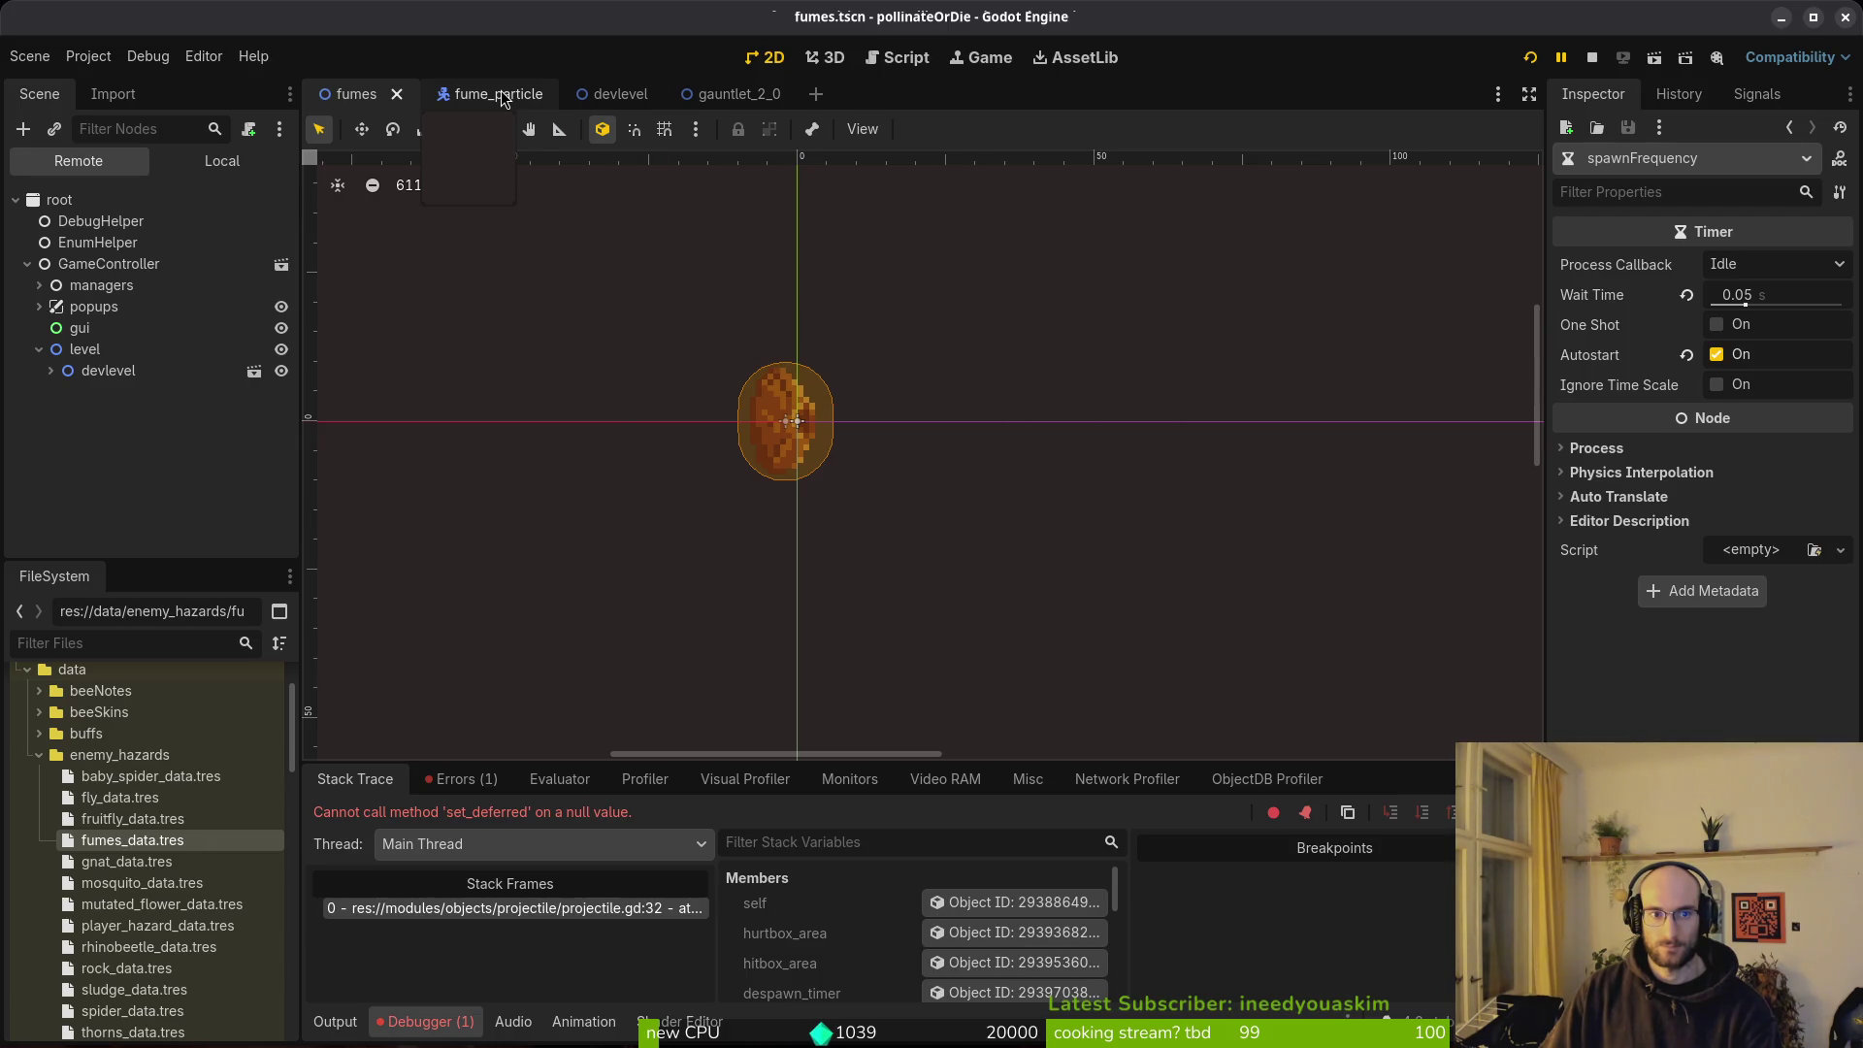
From the fume_particle scene, quick-open fume_vfx.tscn.
{"action": "left_click", "coordinate": [500, 95]}
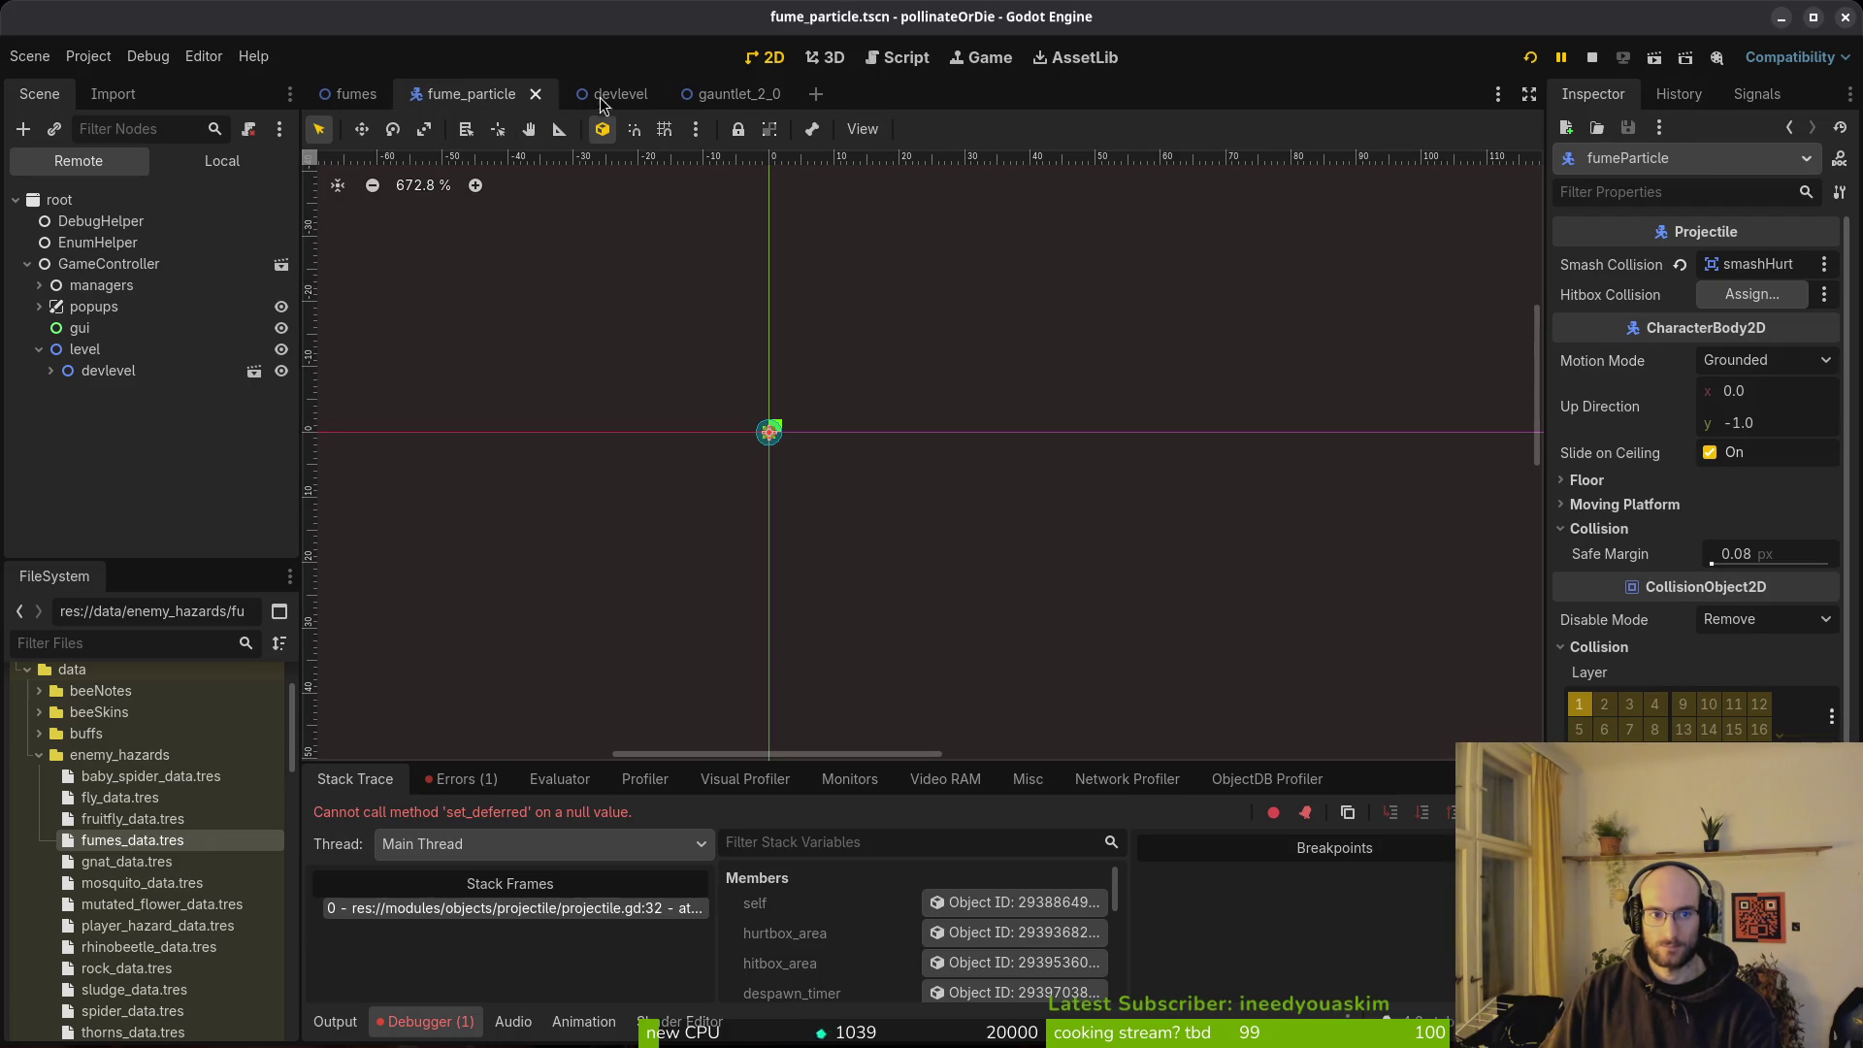
{"action": "key", "text": "shift+alt+o"}
{"action": "type", "text": "fumvfx"}
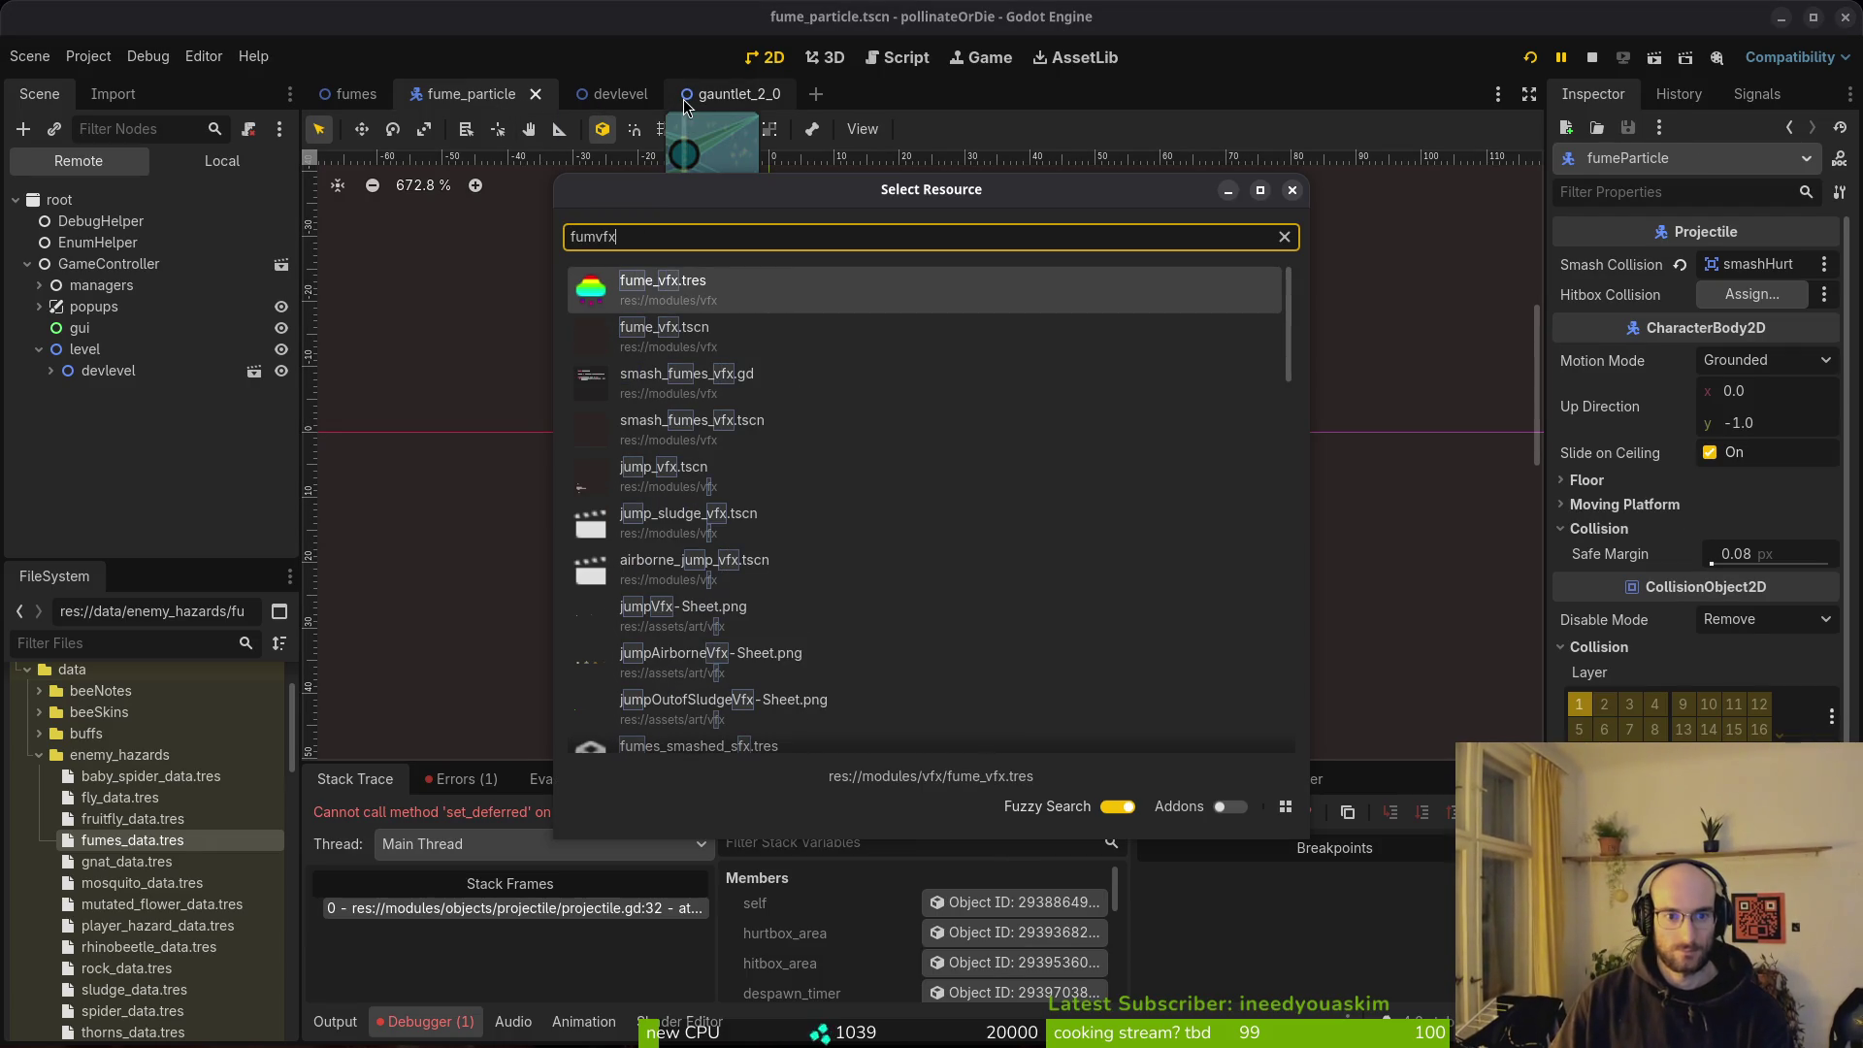
{"action": "key", "text": "Down"}
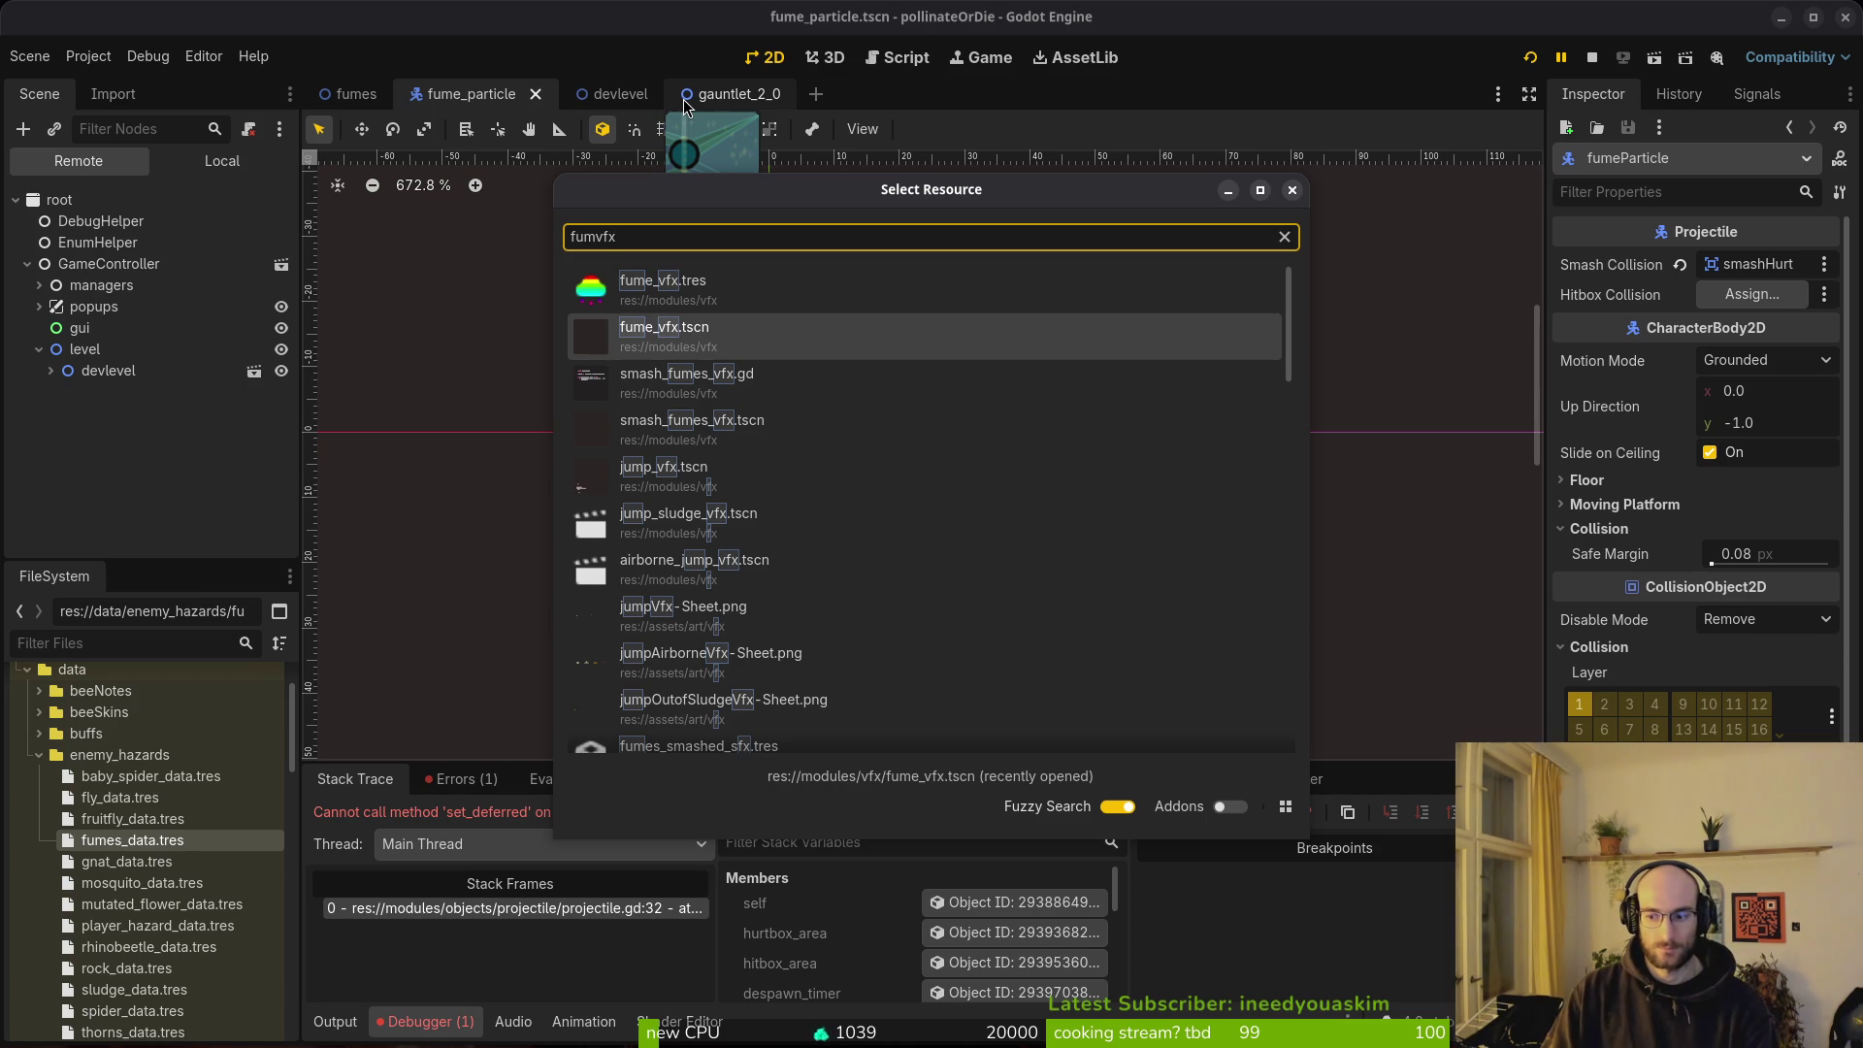
{"action": "key", "text": "Return"}
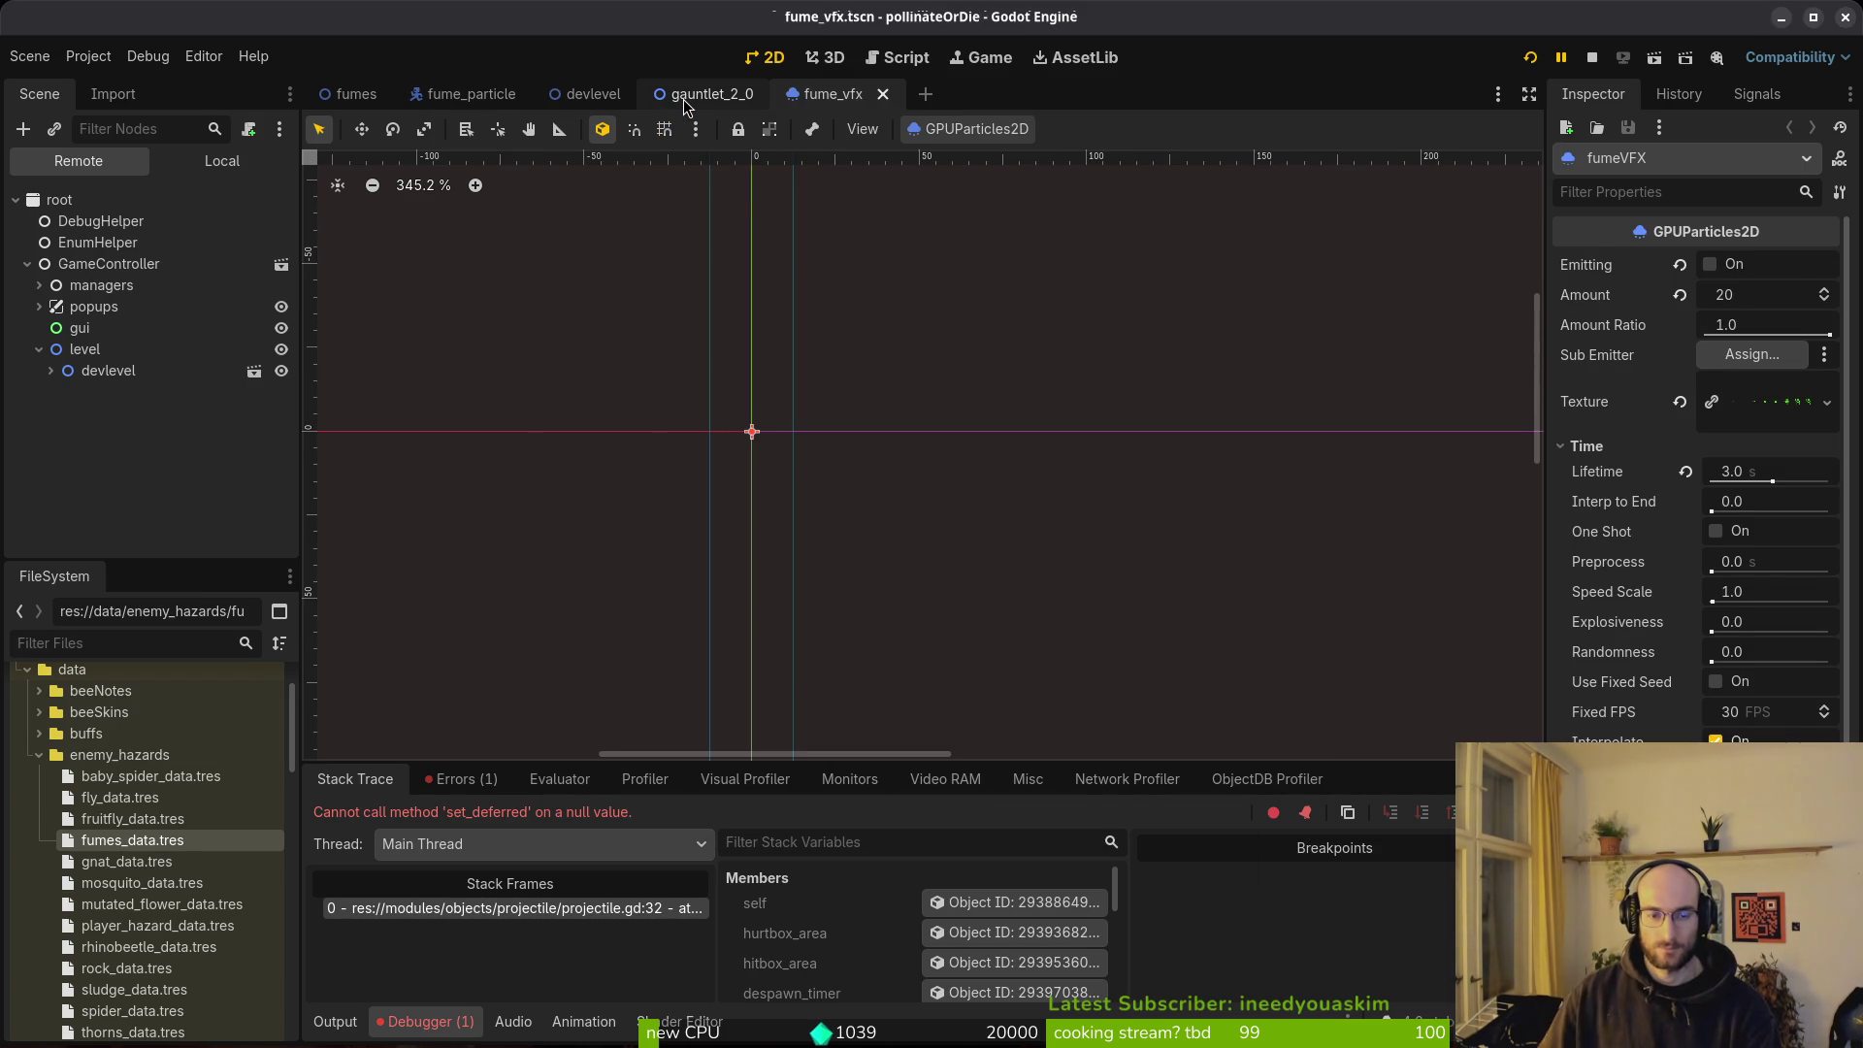
Turn on Emitting for the fumeVFX particles and return to the fume_particle scene.
{"action": "left_click", "coordinate": [207, 167]}
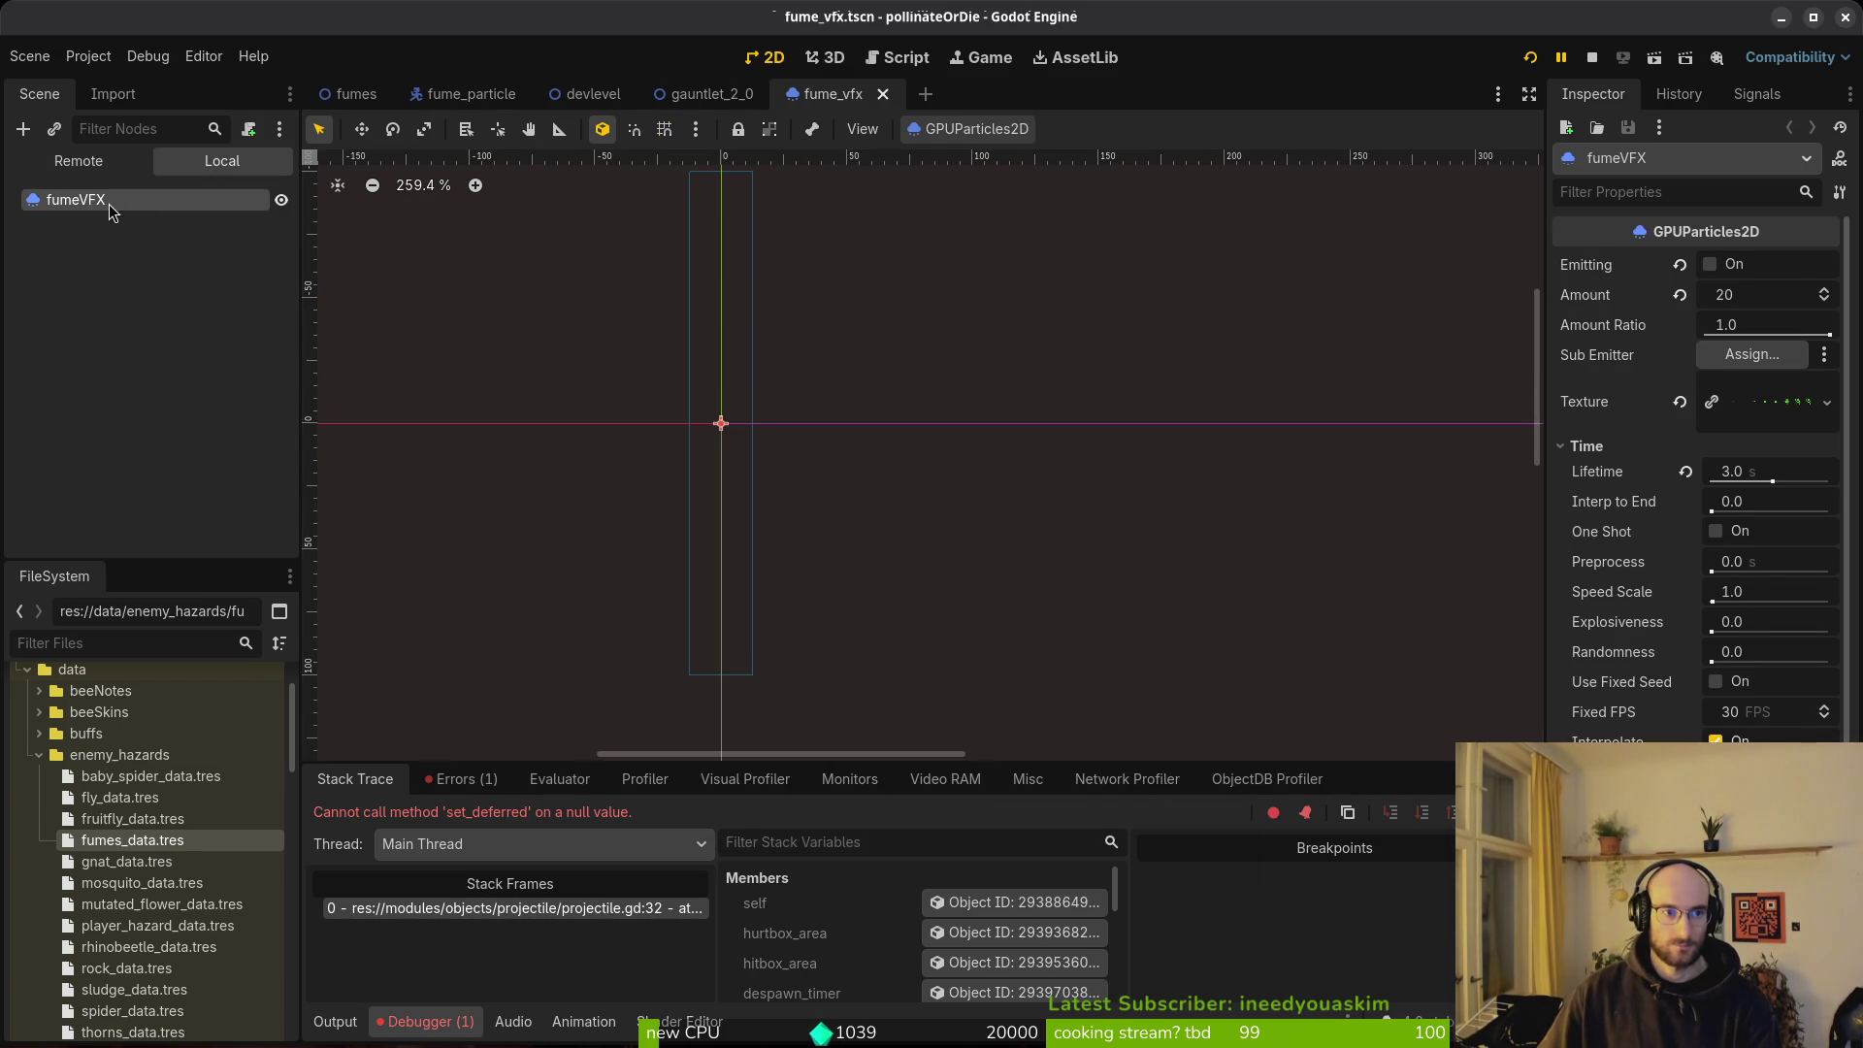
{"action": "left_click", "coordinate": [1711, 266]}
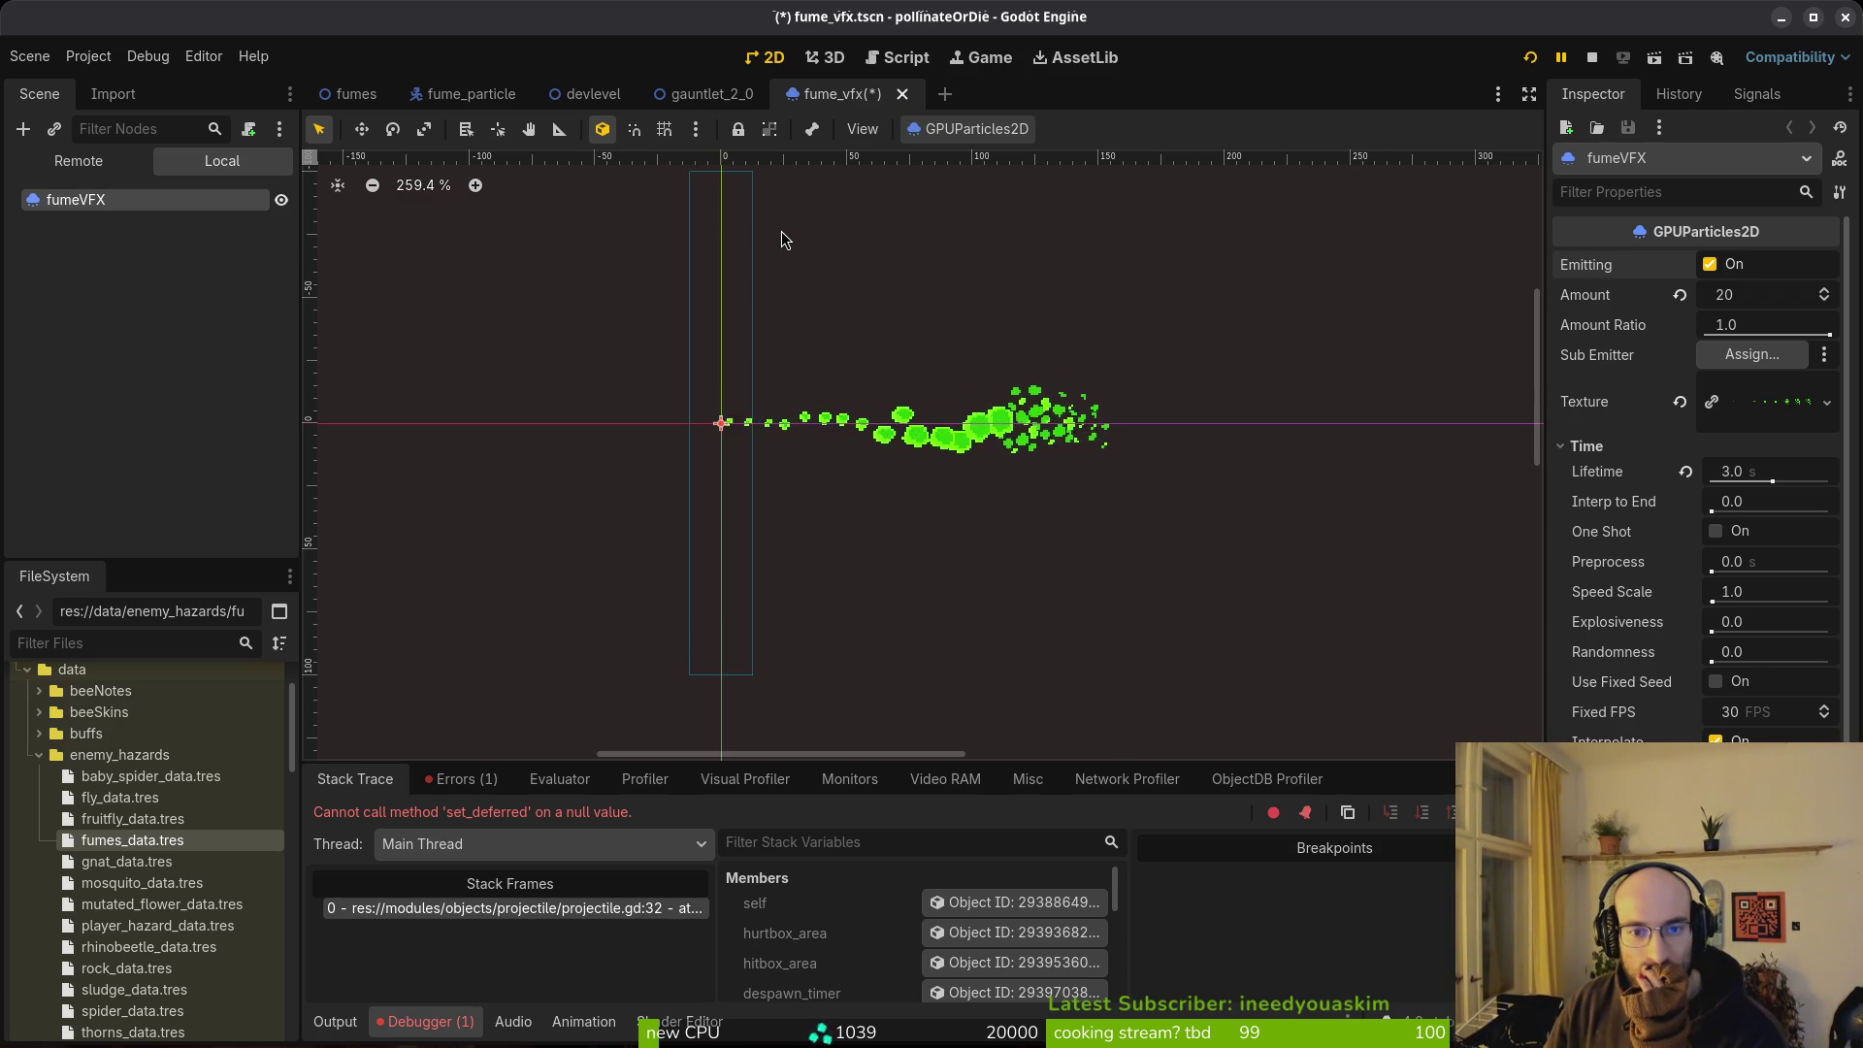
{"action": "left_click", "coordinate": [456, 94]}
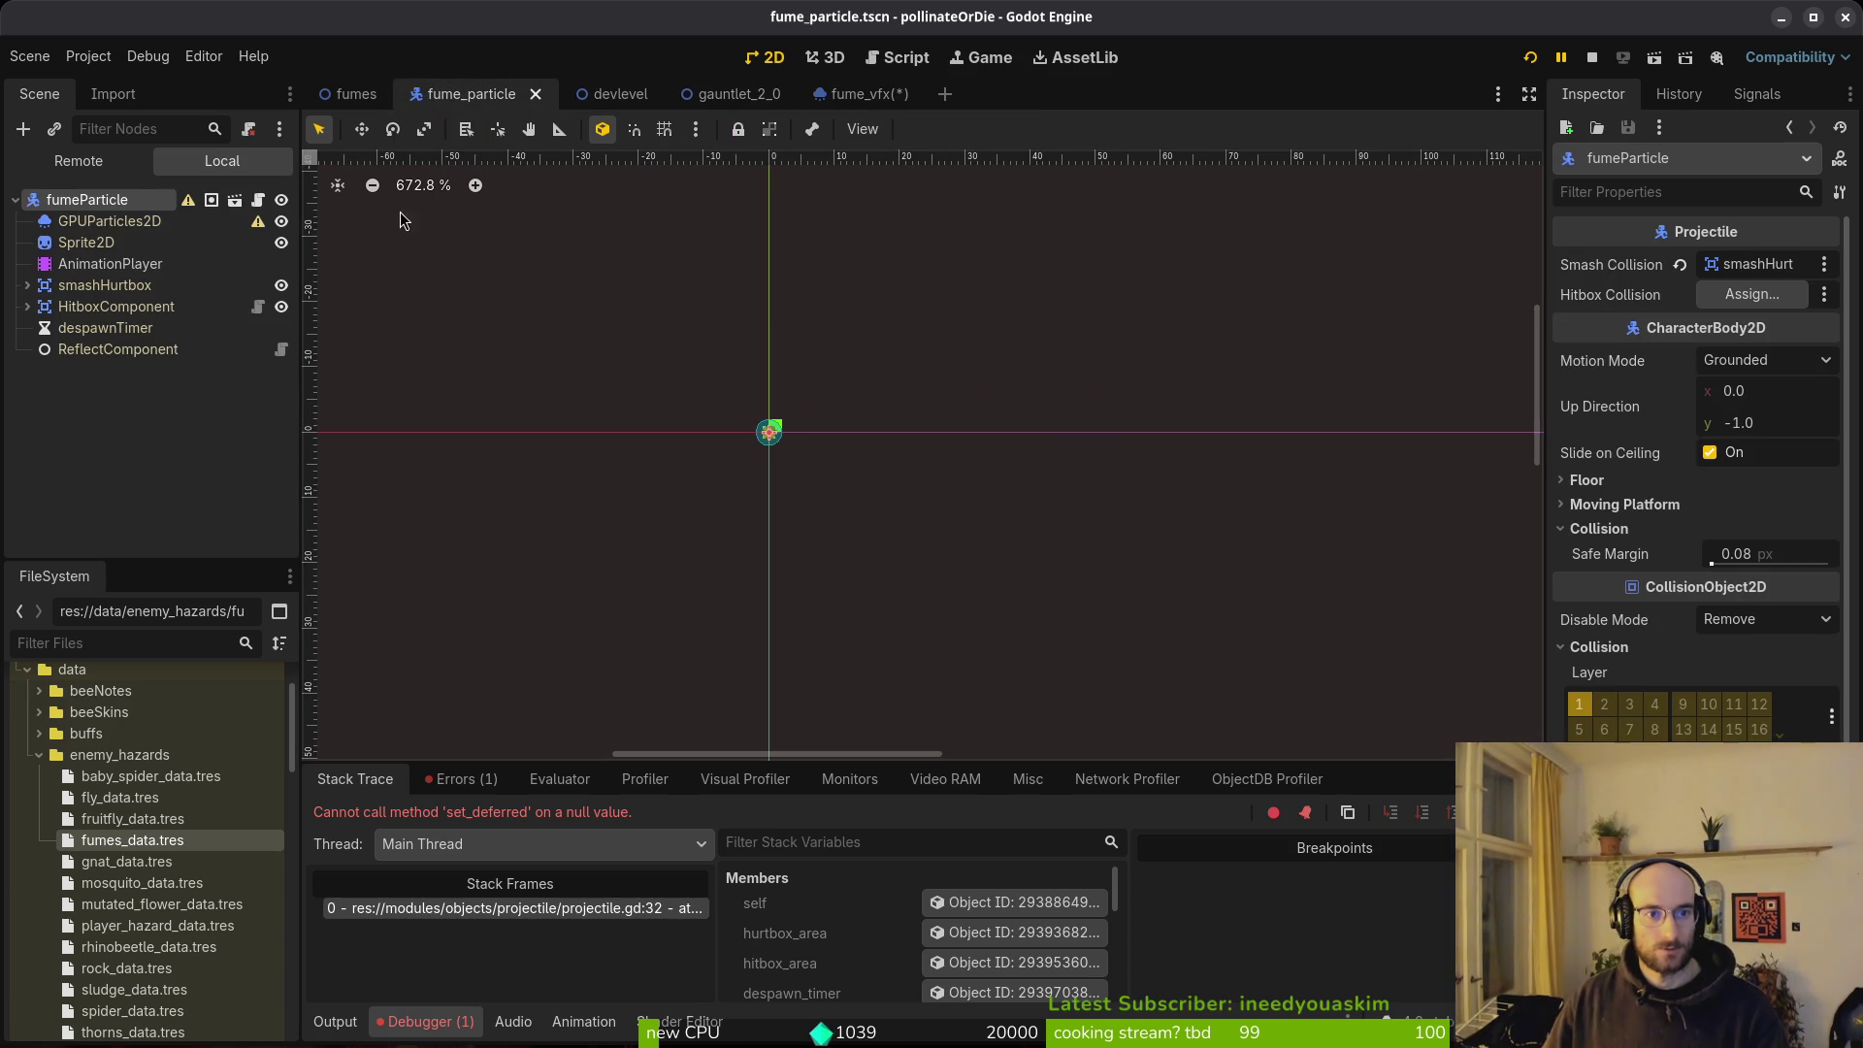
Set the fume animation's snap to 2 FPS and its length to 8.
{"action": "left_click", "coordinate": [105, 263]}
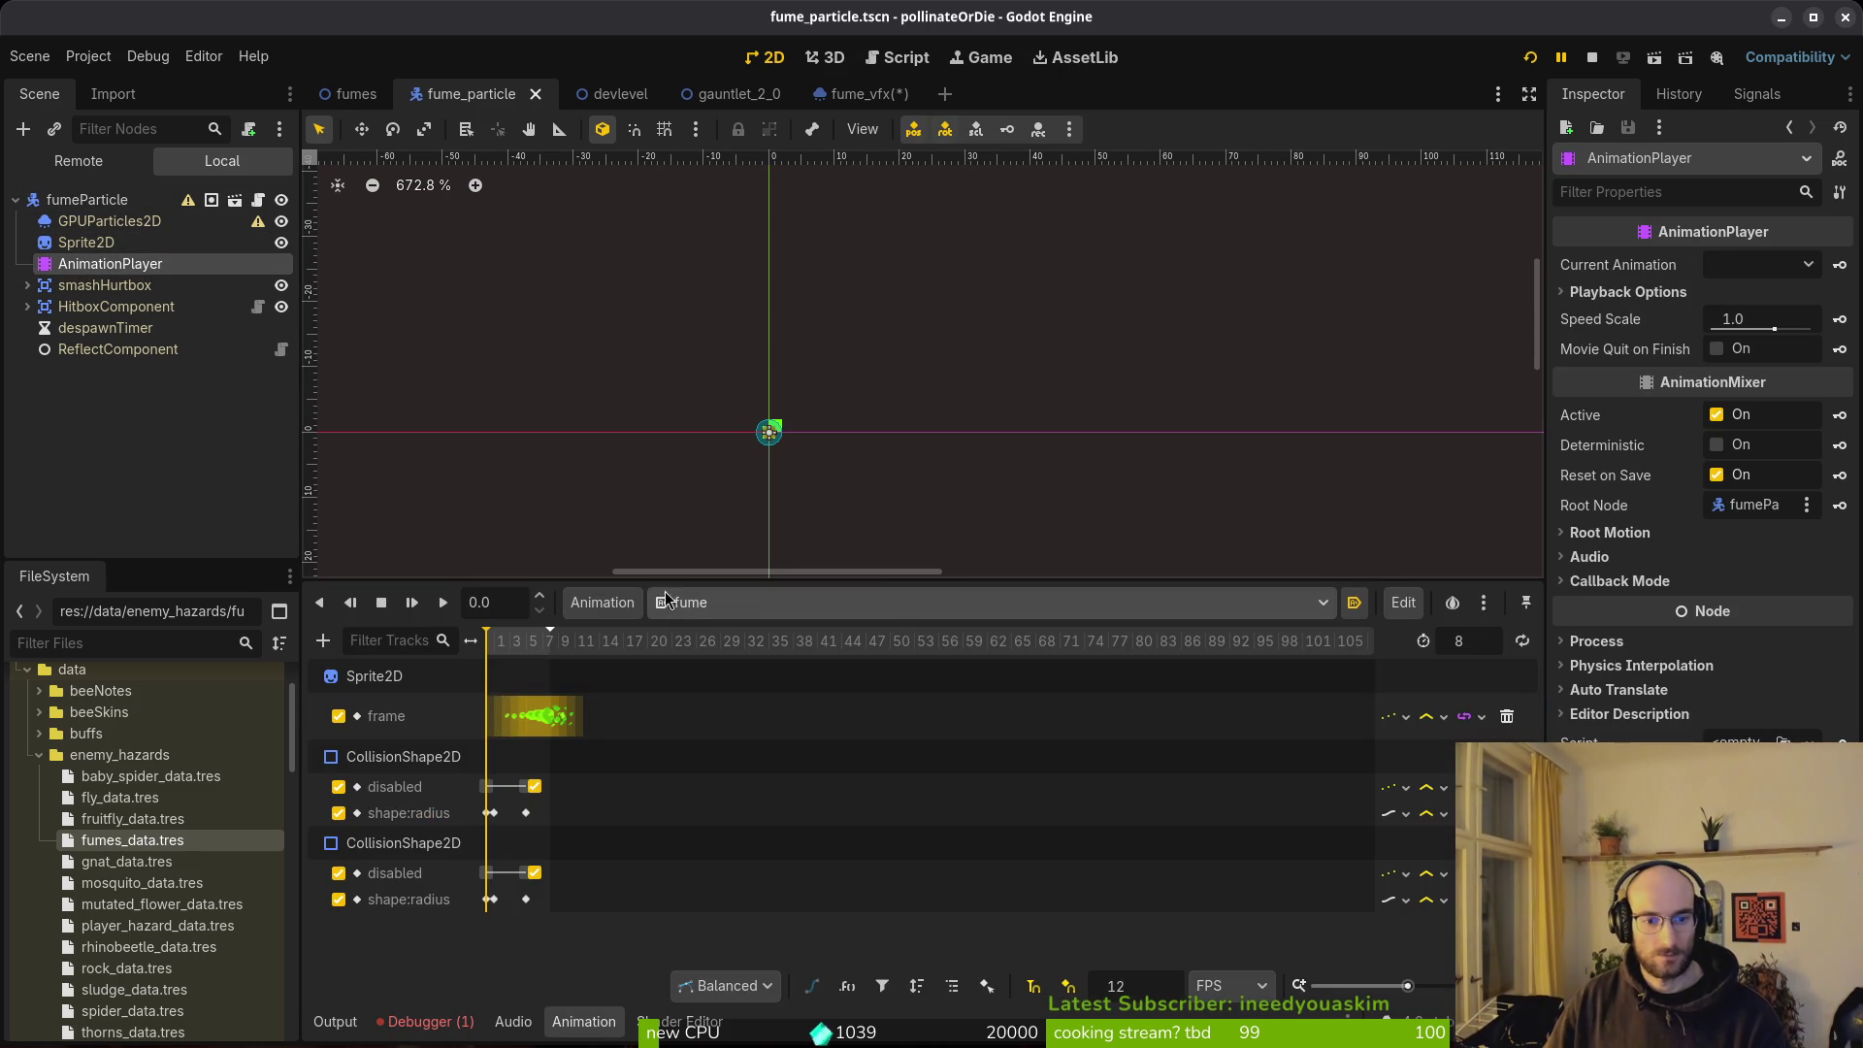
{"action": "left_click", "coordinate": [1151, 985]}
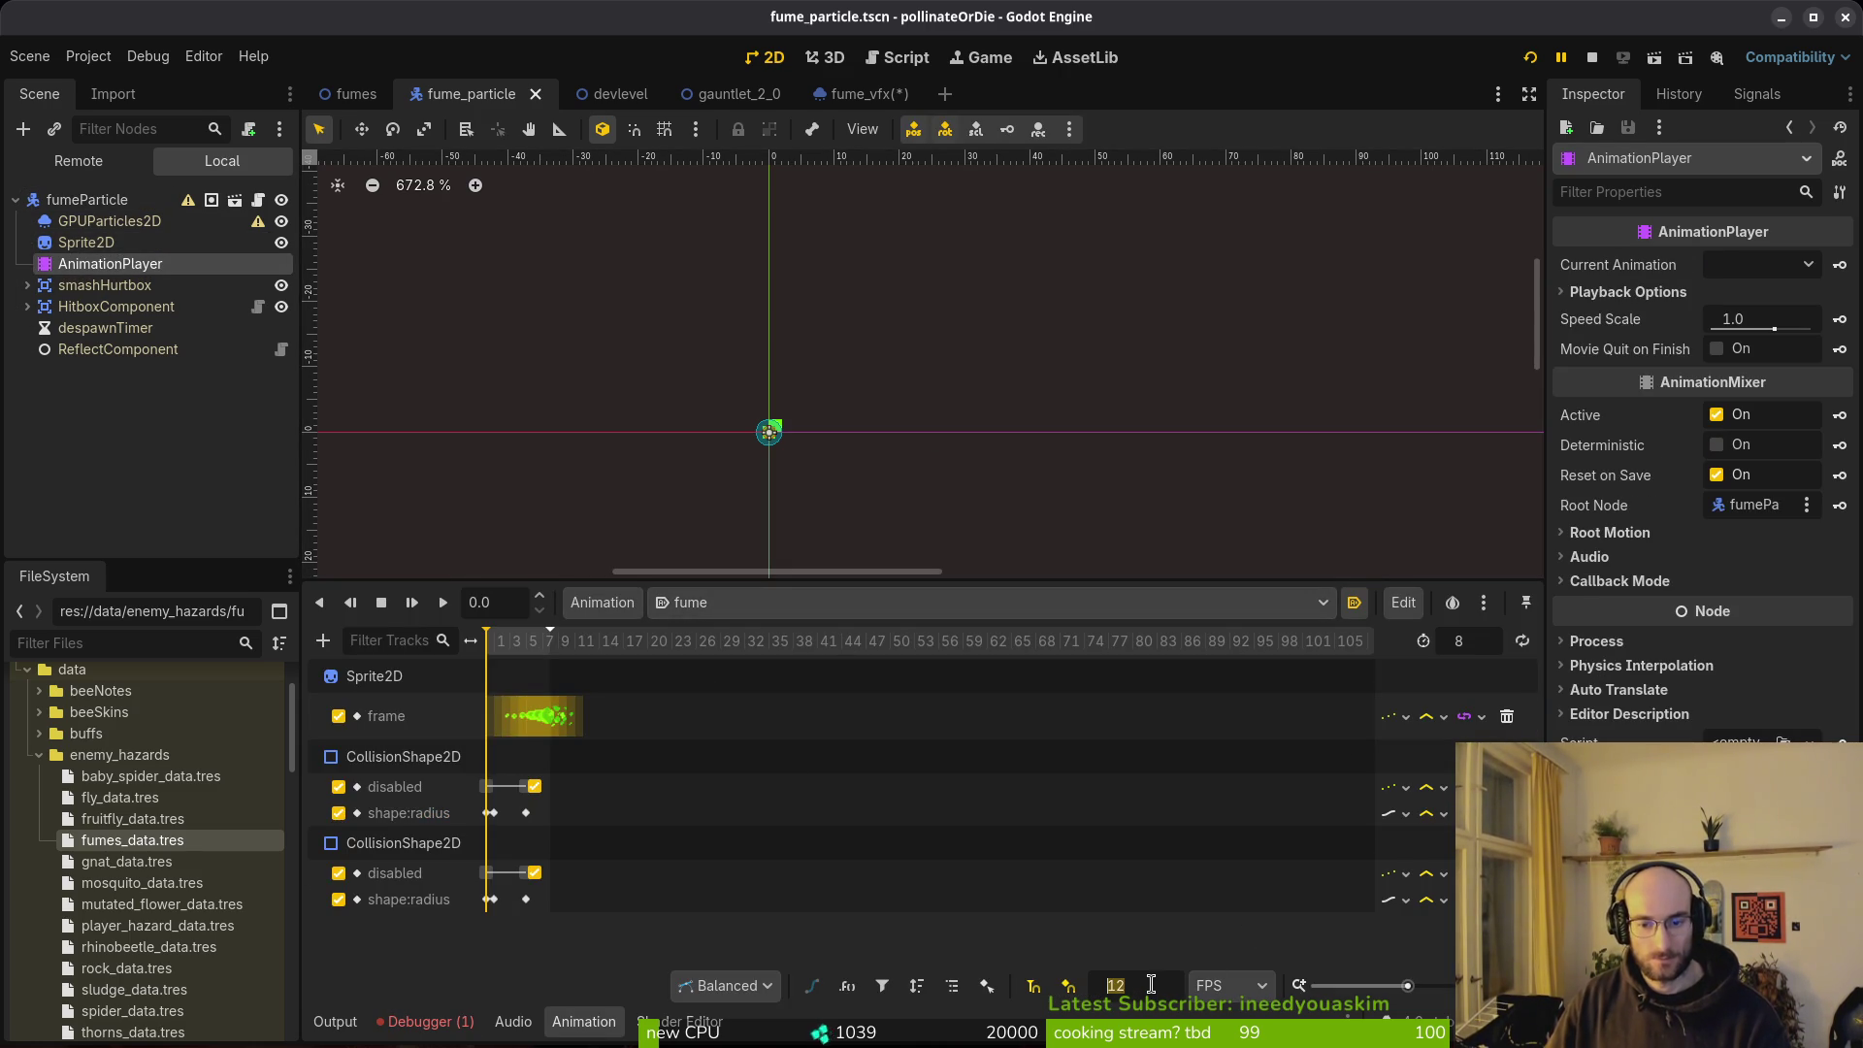
{"action": "type", "text": "2"}
{"action": "key", "text": "Return"}
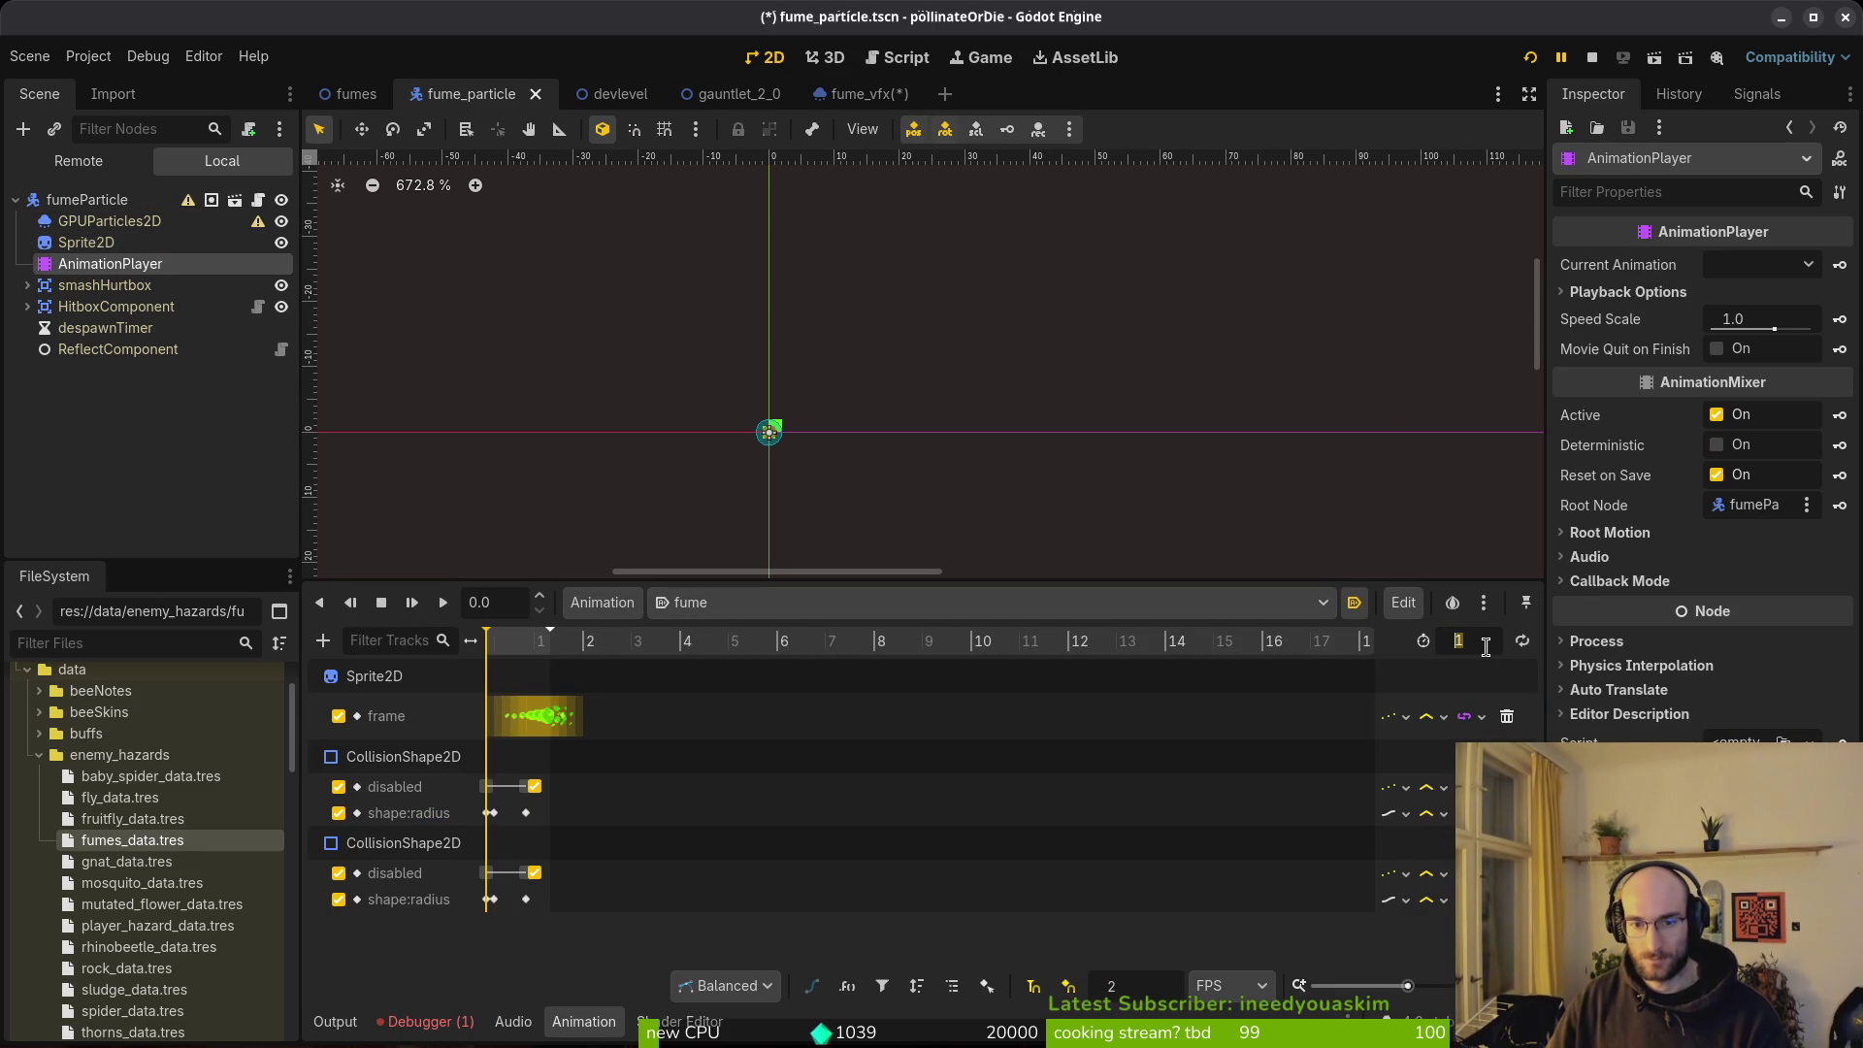
{"action": "key", "text": "Return"}
{"action": "key", "text": "ctrl+s"}
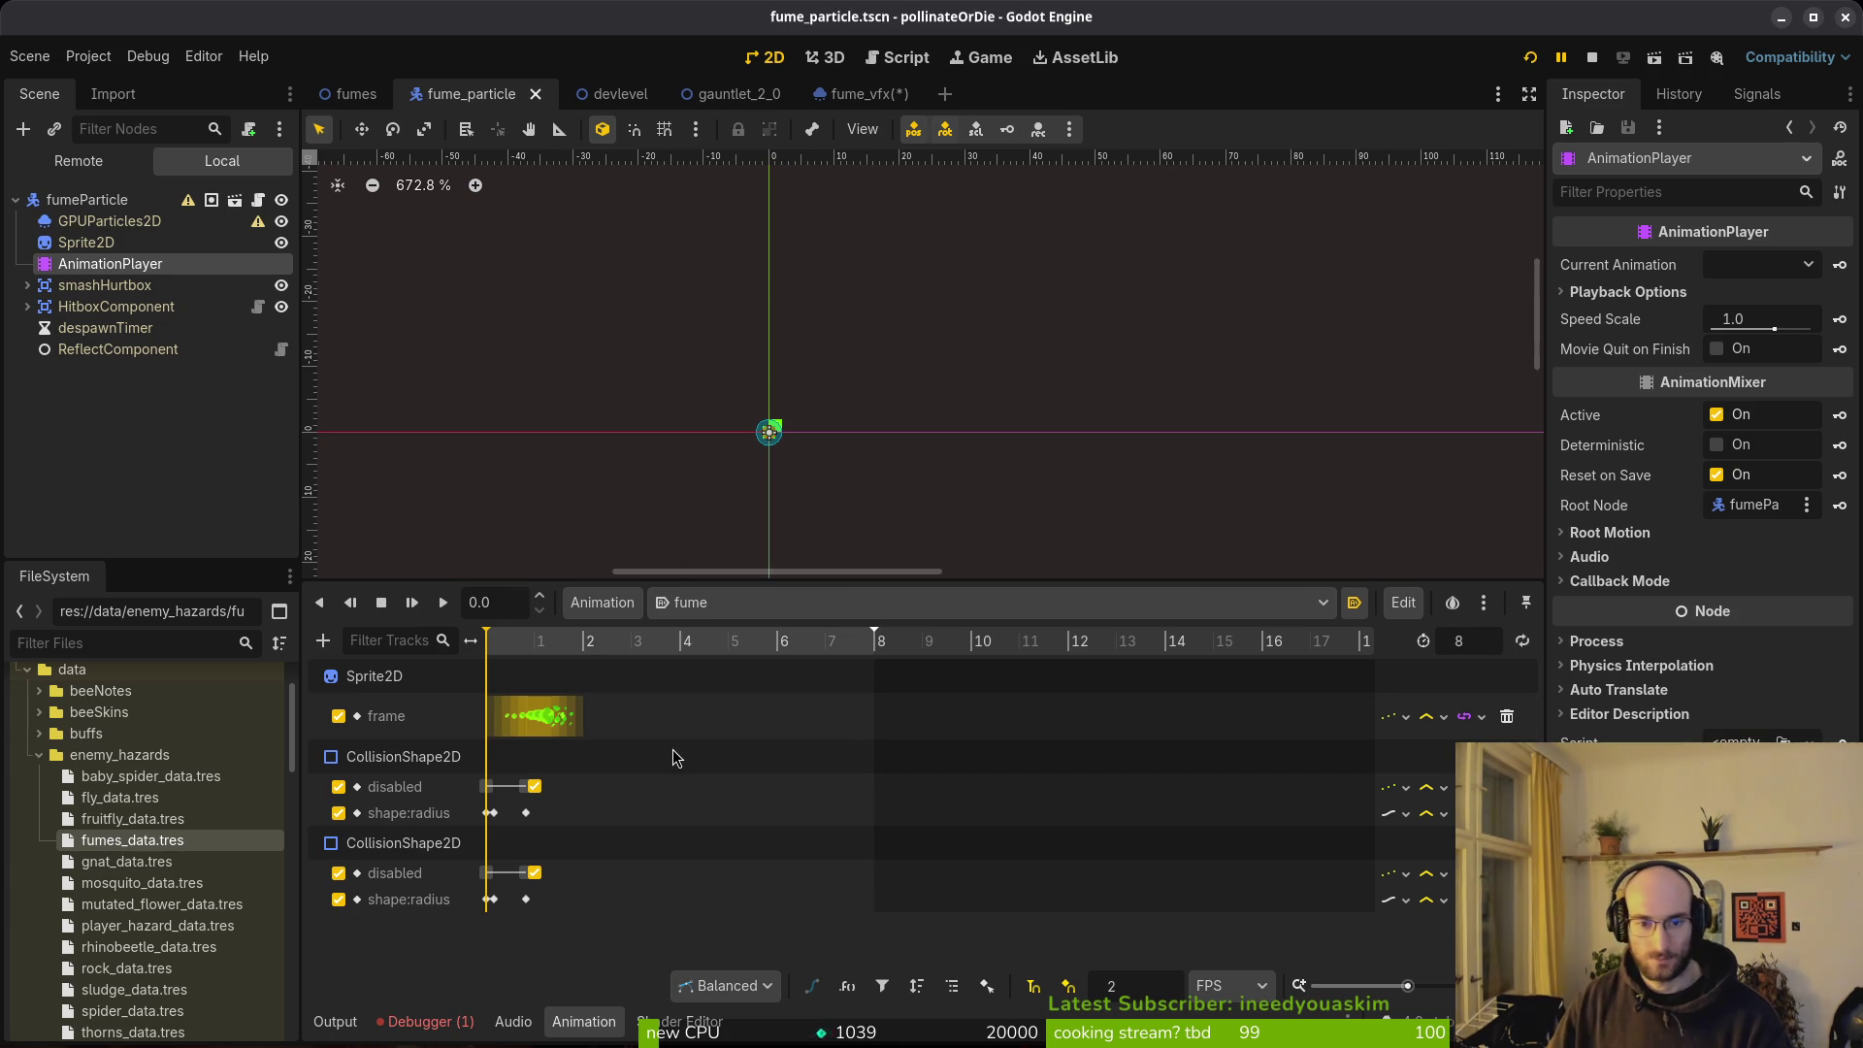
Spread the sprite frame keys across times 7, 6, 5, 4, 3, 2 and 1.
{"action": "scroll", "coordinate": [568, 726], "scroll_direction": "up", "scroll_amount": 2}
{"action": "left_click_drag", "start_coordinate": [548, 720], "coordinate": [1072, 723]}
{"action": "left_click_drag", "start_coordinate": [552, 723], "coordinate": [982, 726]}
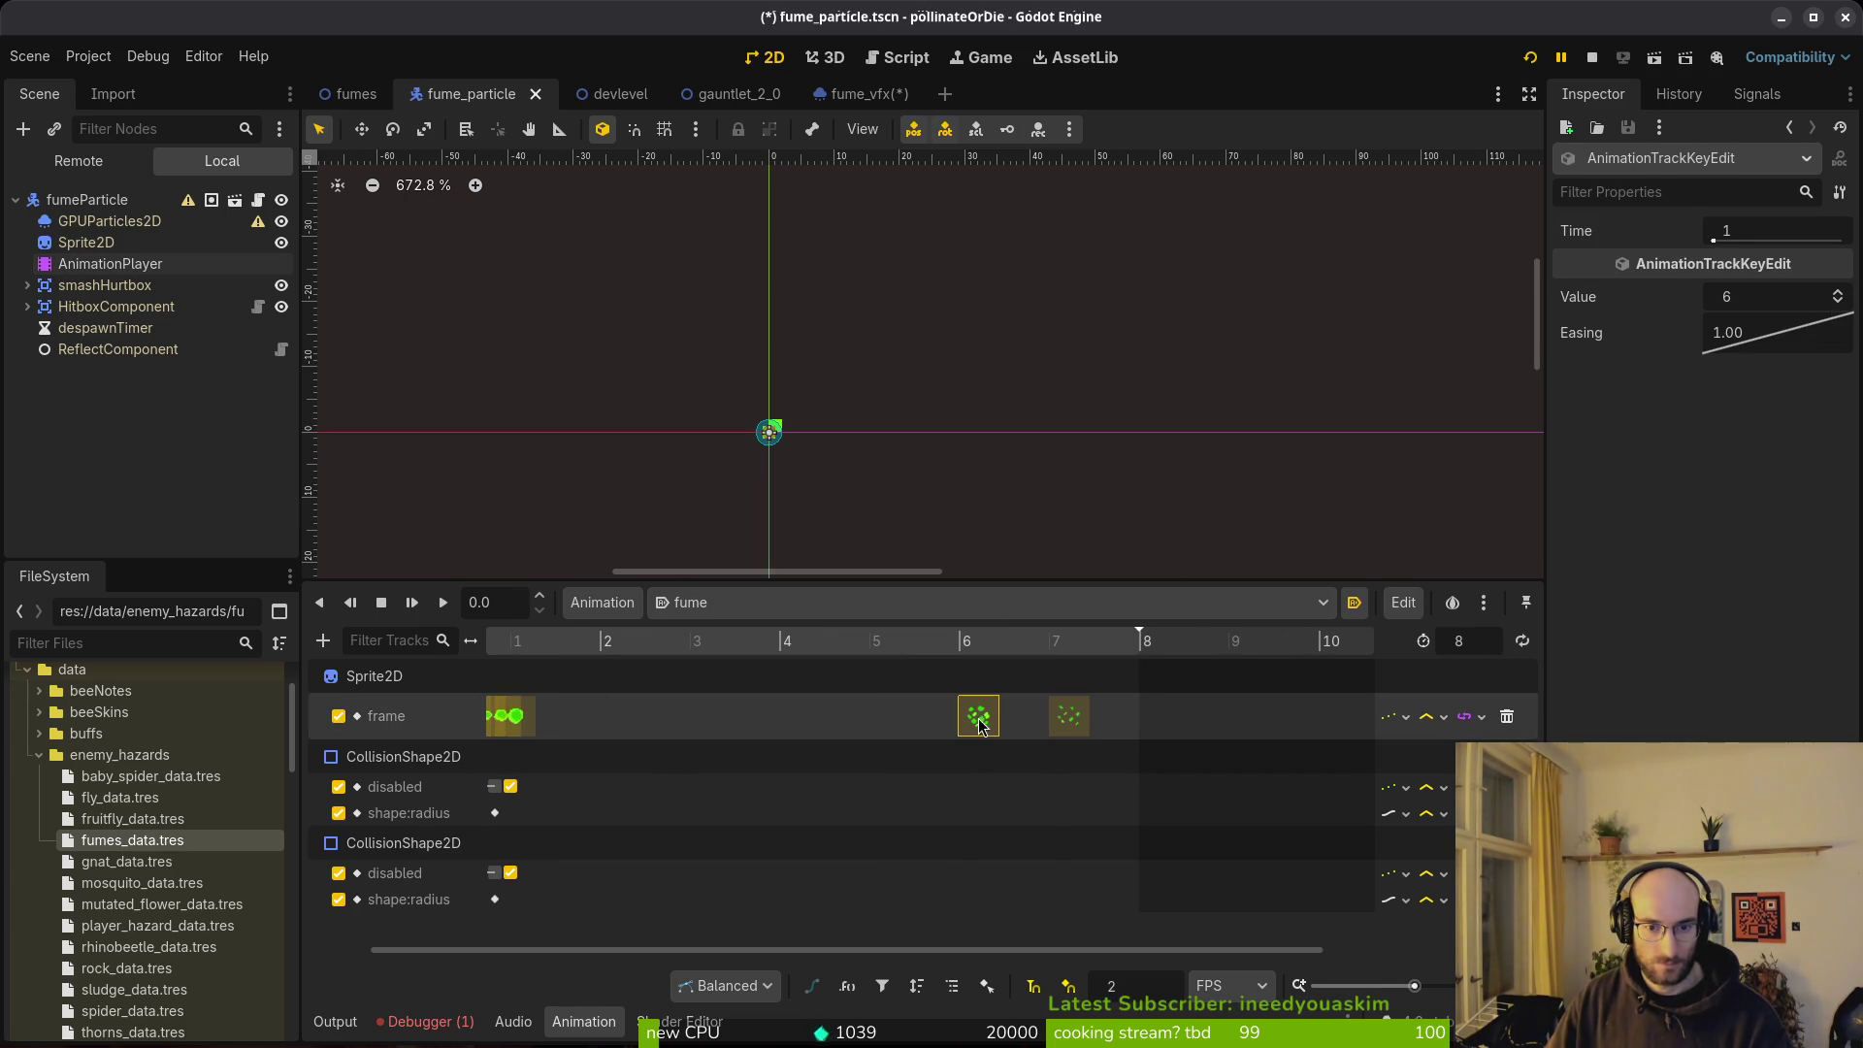
{"action": "left_click_drag", "start_coordinate": [513, 730], "coordinate": [872, 729]}
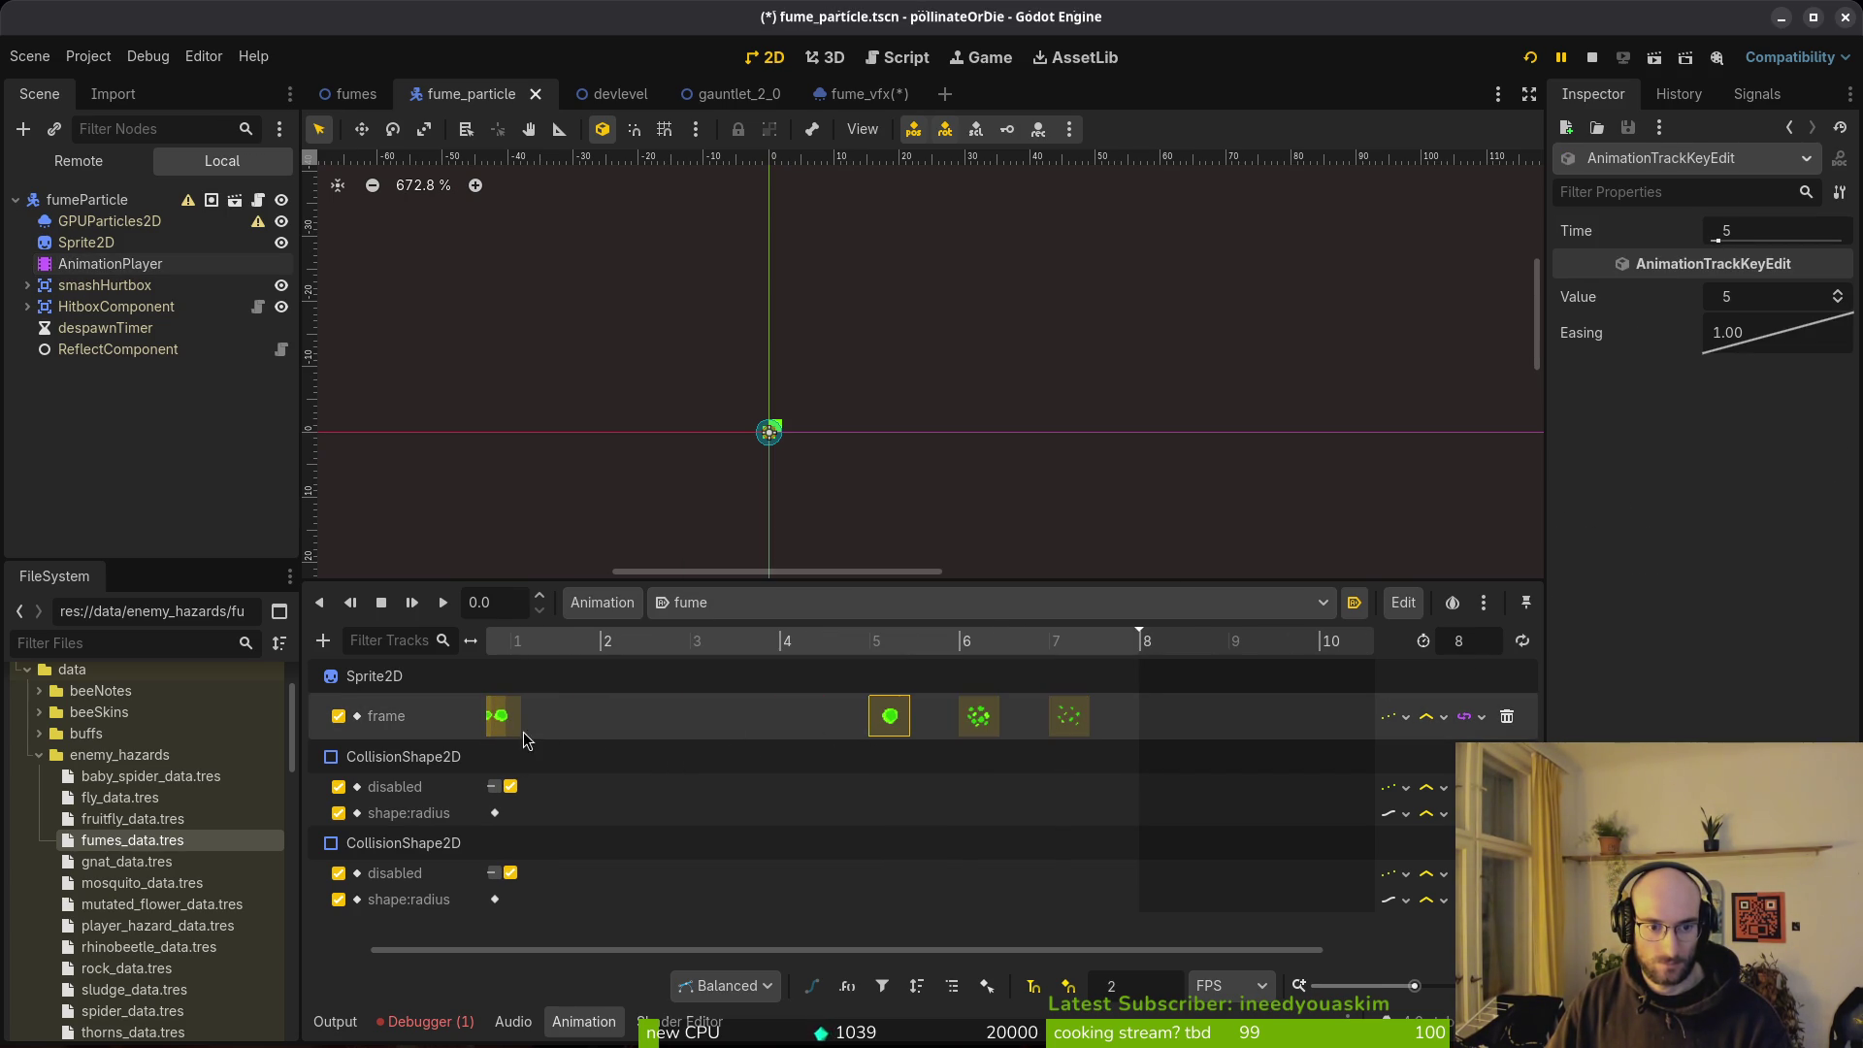
{"action": "left_click_drag", "start_coordinate": [515, 738], "coordinate": [789, 735]}
{"action": "left_click_drag", "start_coordinate": [500, 735], "coordinate": [688, 730]}
{"action": "scroll", "coordinate": [568, 748], "scroll_direction": "down", "scroll_amount": 3}
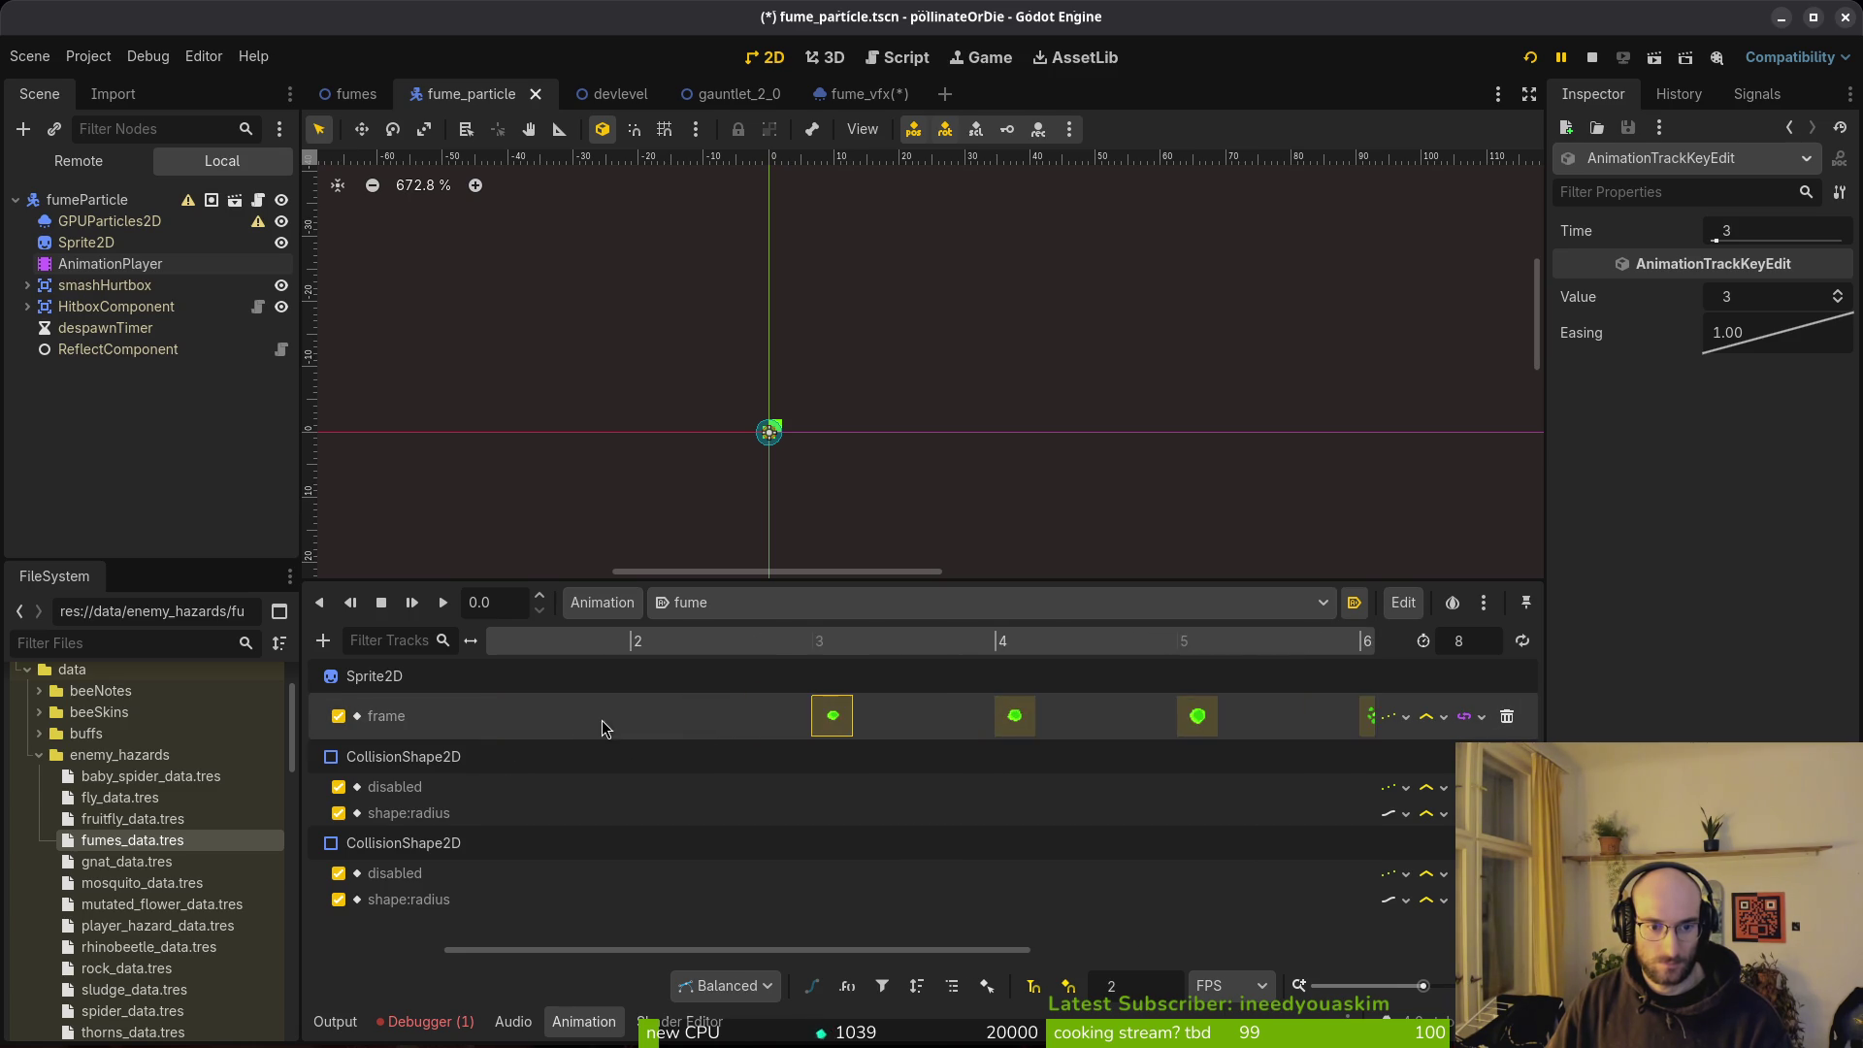
{"action": "left_click_drag", "start_coordinate": [558, 732], "coordinate": [662, 740]}
{"action": "scroll", "coordinate": [665, 741], "scroll_direction": "up", "scroll_amount": 3}
{"action": "left_click_drag", "start_coordinate": [543, 728], "coordinate": [1274, 813]}
Move the disabled and shape:radius keys of both collision shapes to time 5, second radius start to 1.
{"action": "left_click", "coordinate": [624, 786]}
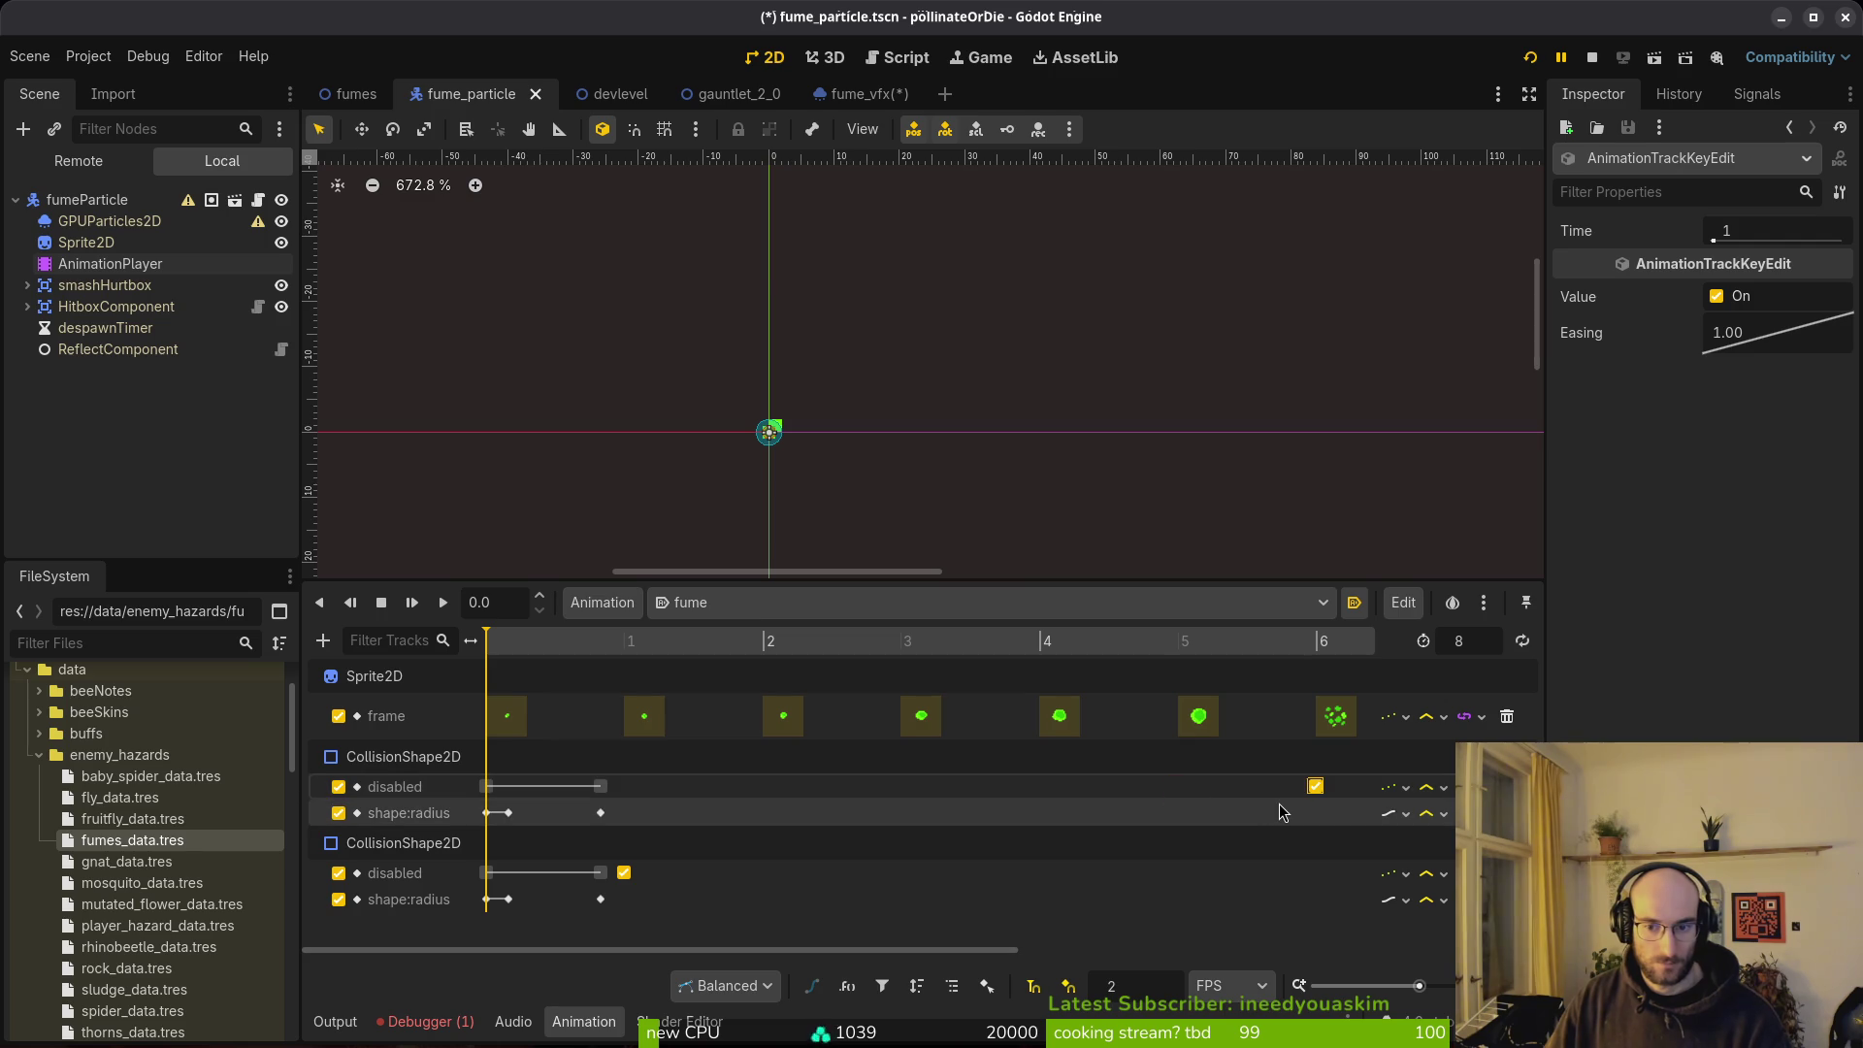
{"action": "left_click_drag", "start_coordinate": [600, 787], "coordinate": [1166, 786]}
{"action": "left_click_drag", "start_coordinate": [601, 813], "coordinate": [1200, 834]}
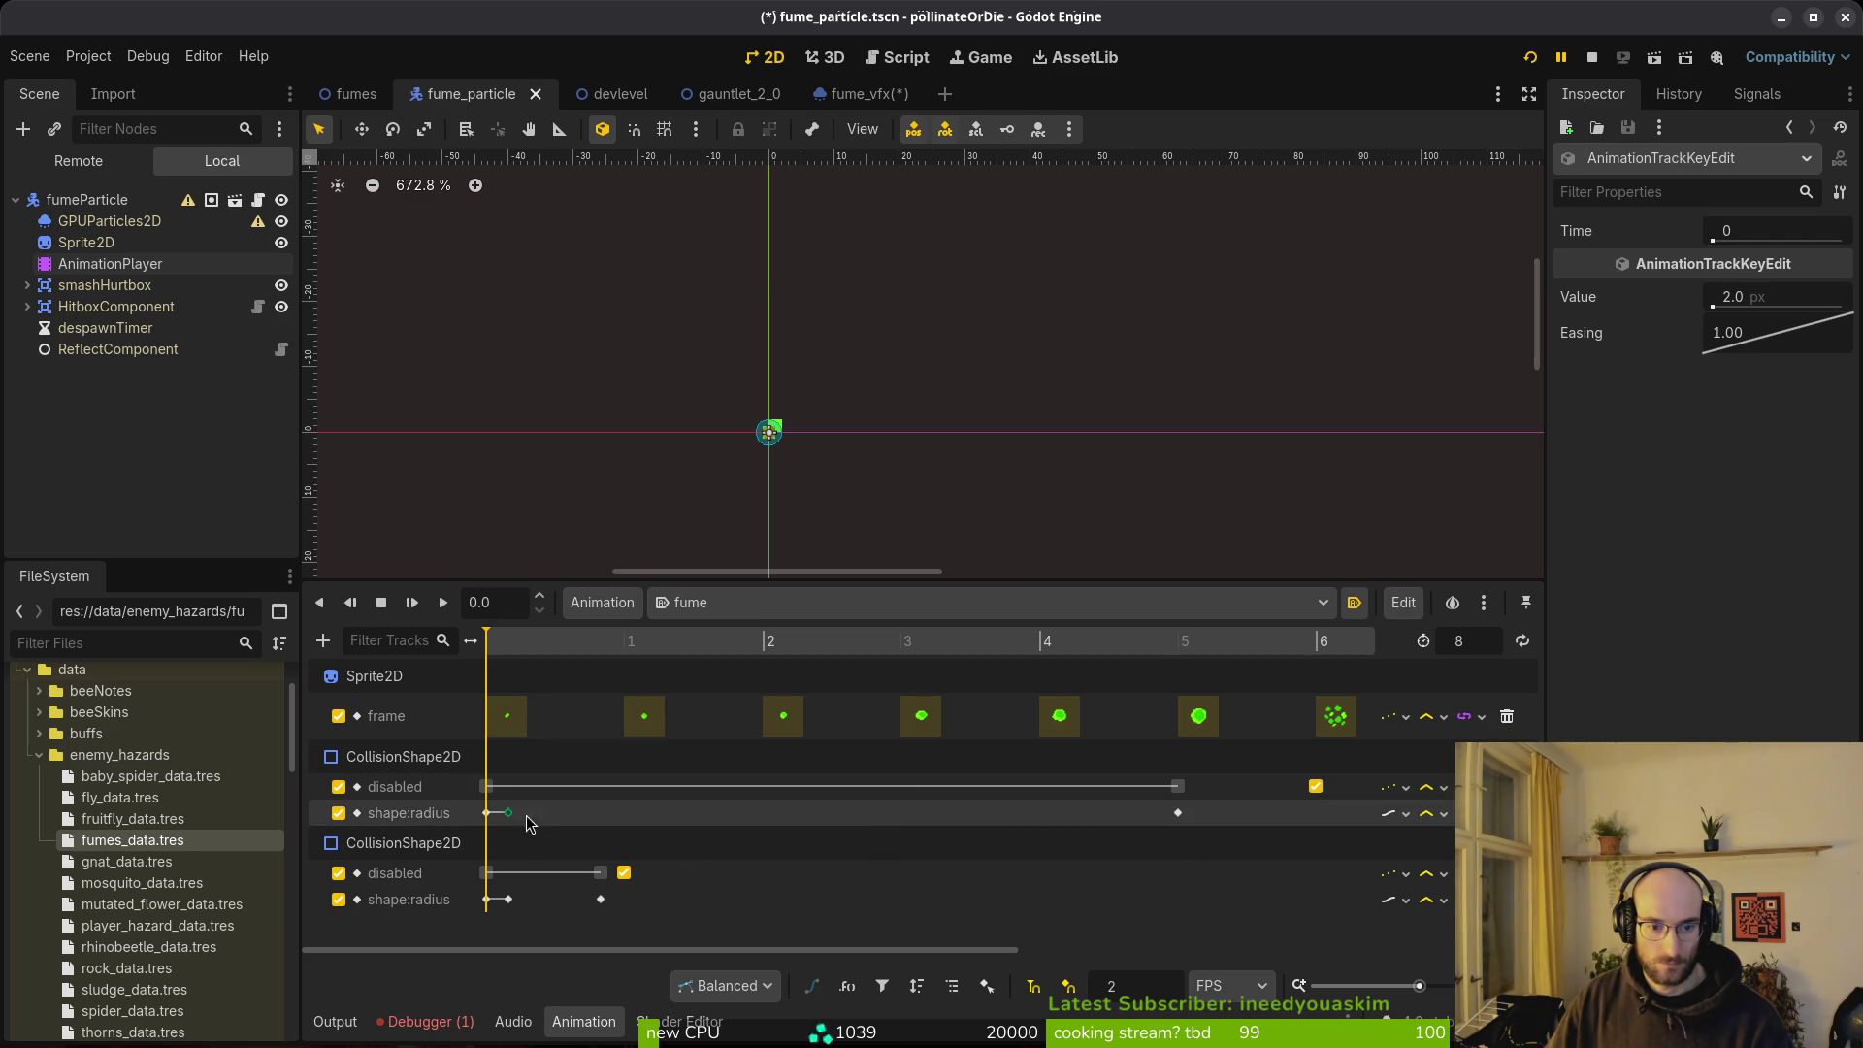
{"action": "left_click_drag", "start_coordinate": [603, 899], "coordinate": [1174, 899]}
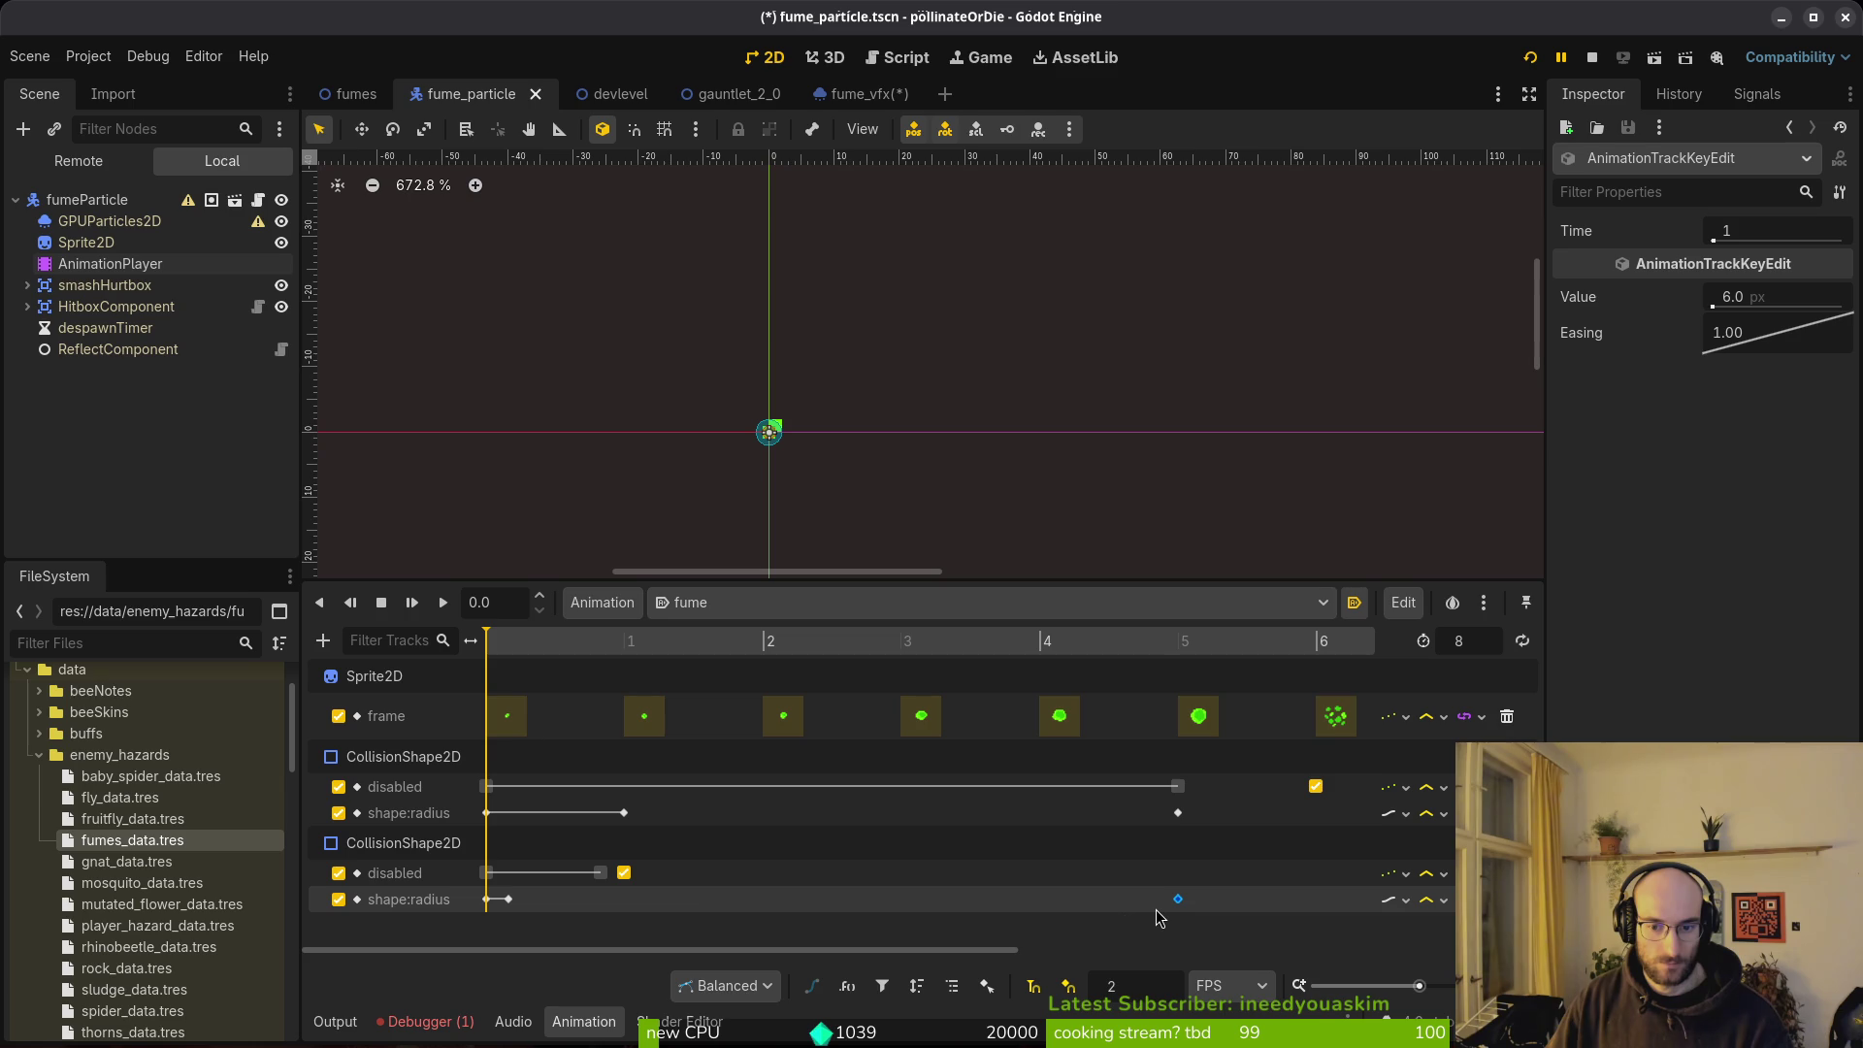
{"action": "mouse_move", "coordinate": [626, 873]}
{"action": "left_mouse_down"}
{"action": "mouse_move", "coordinate": [1217, 879]}
{"action": "mouse_move", "coordinate": [1178, 872]}
{"action": "left_mouse_up"}
{"action": "left_click_drag", "start_coordinate": [509, 900], "coordinate": [624, 899]}
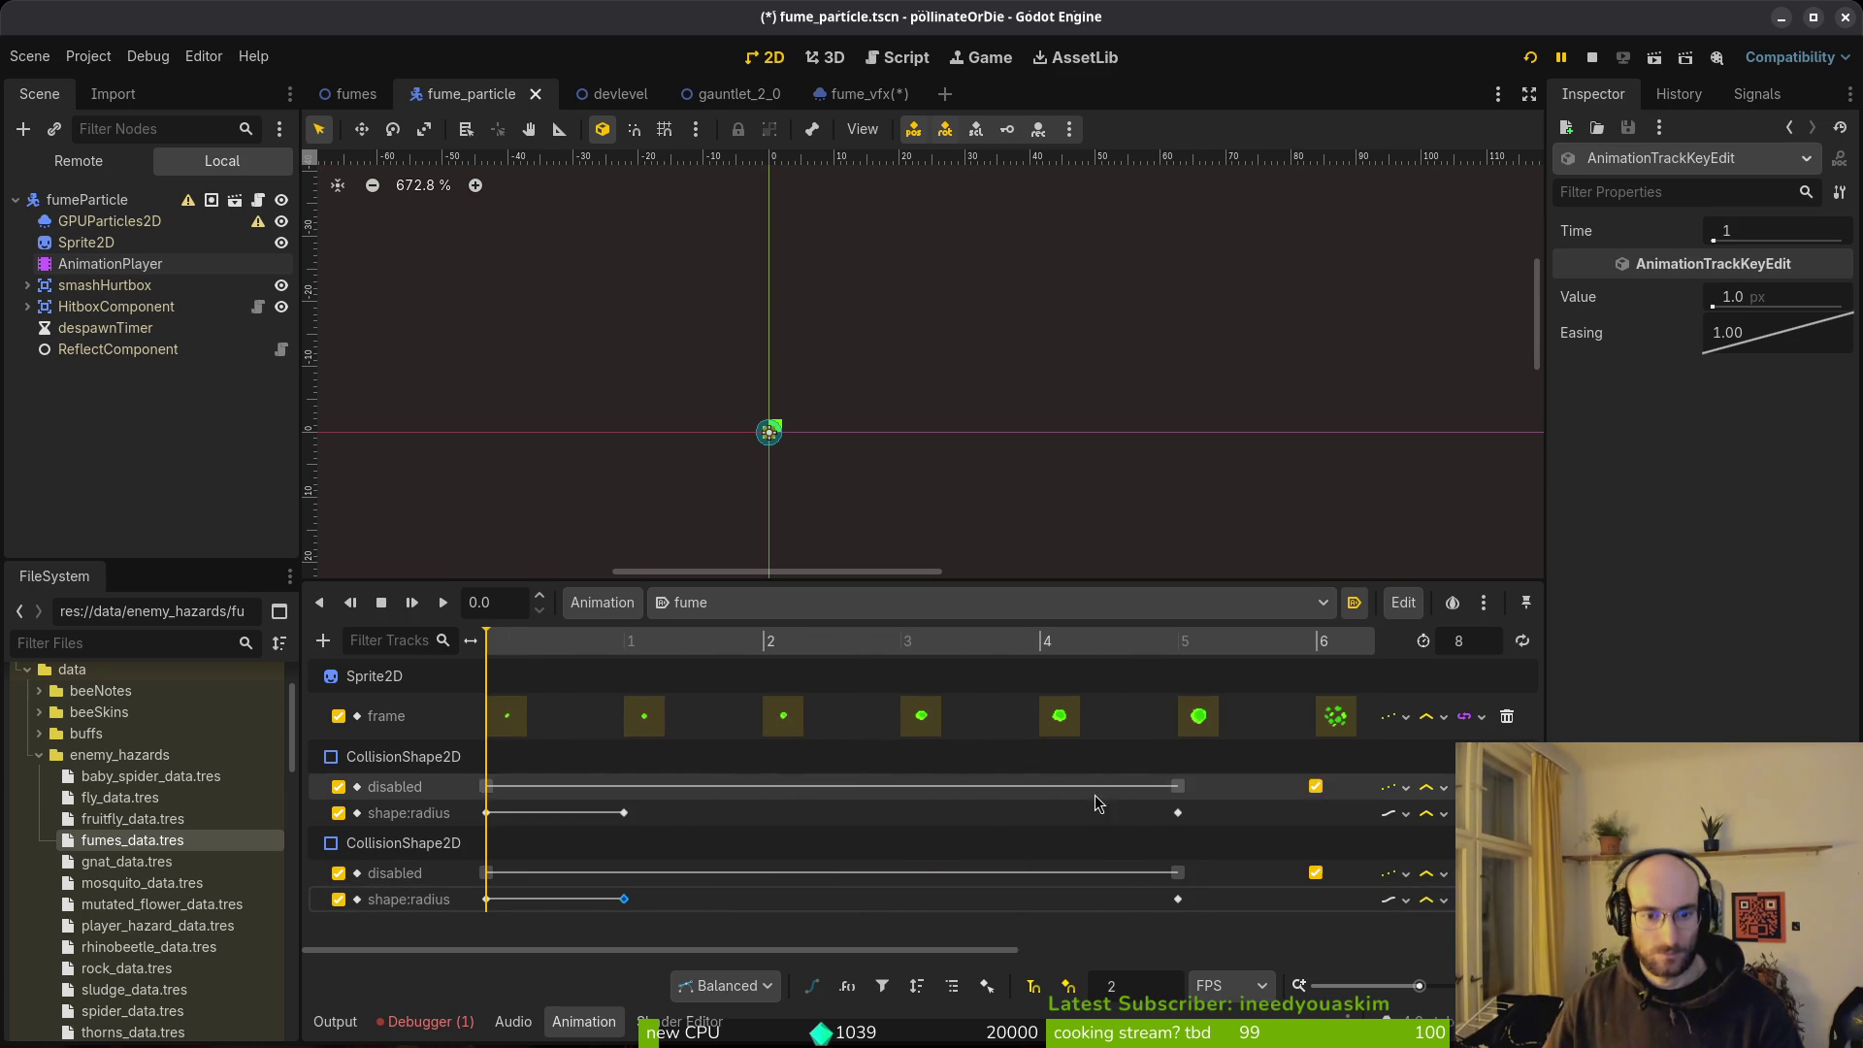
Save fume_particle.tscn and preview the fume animation.
{"action": "key", "text": "ctrl+s"}
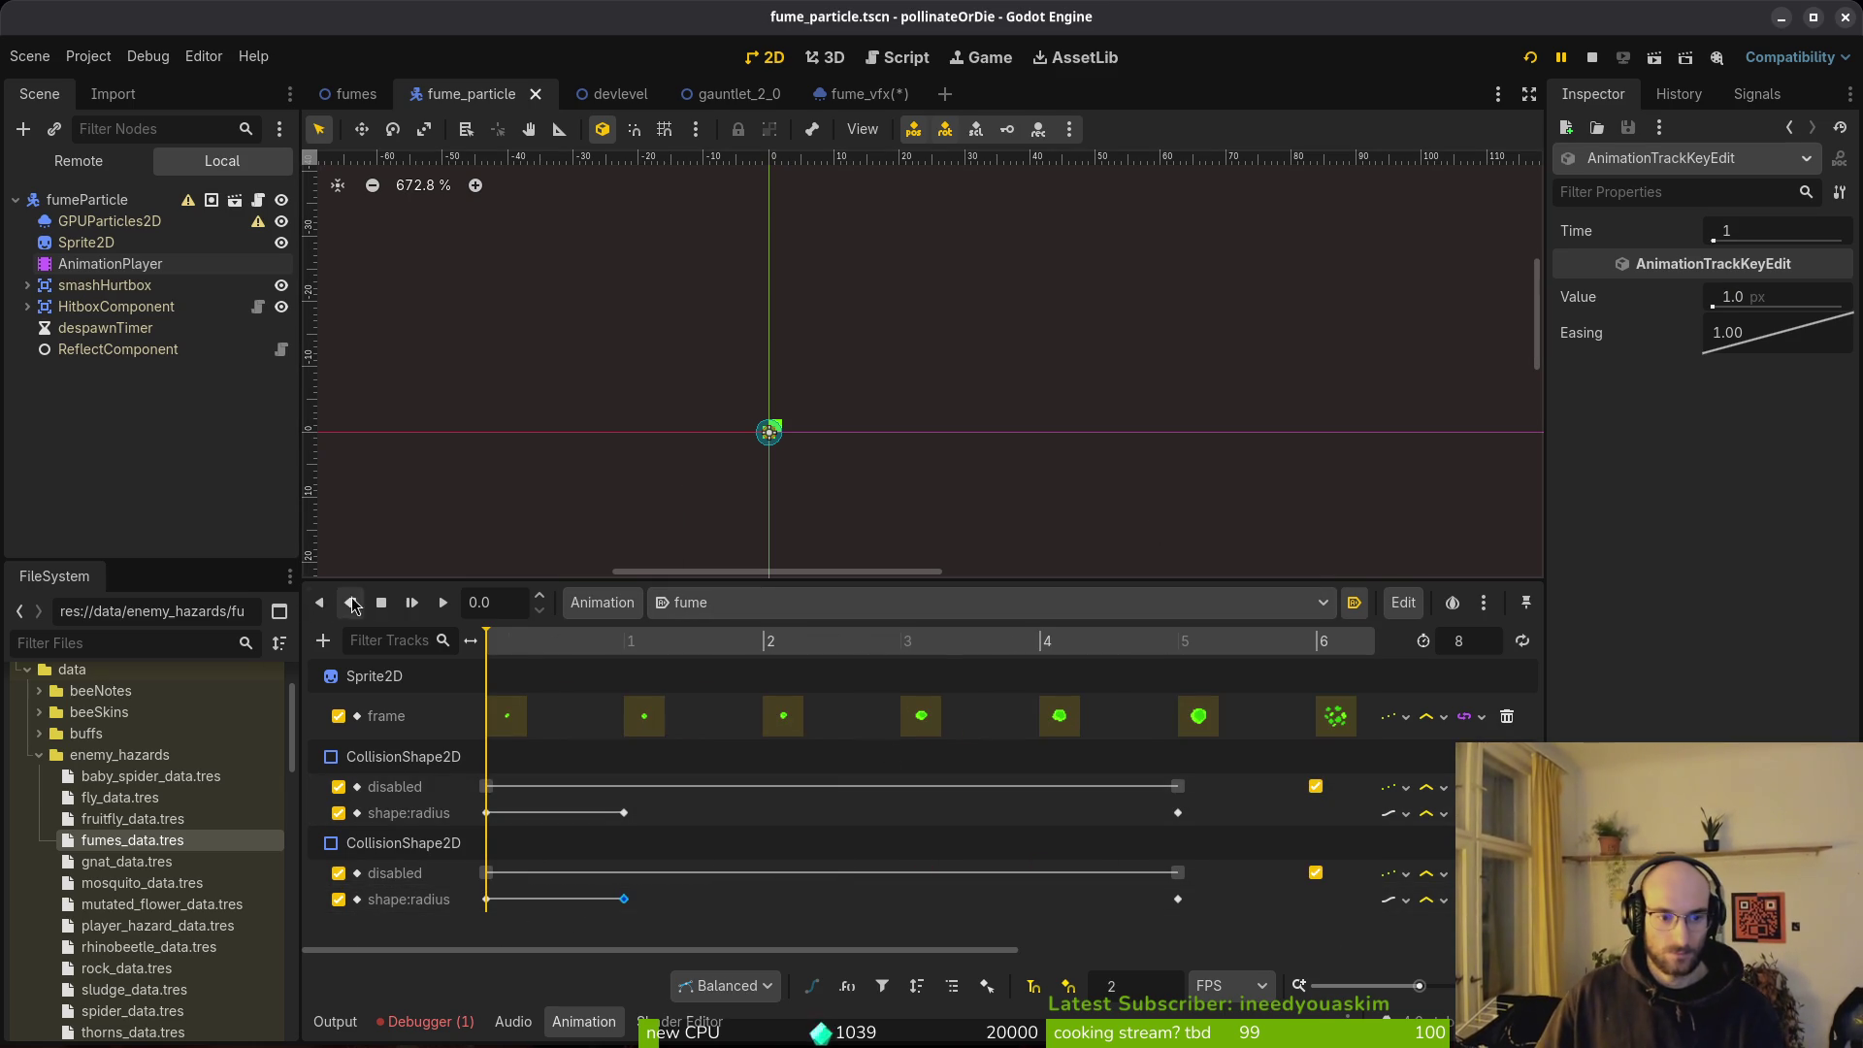
{"action": "left_click", "coordinate": [381, 603]}
{"action": "left_click", "coordinate": [441, 605]}
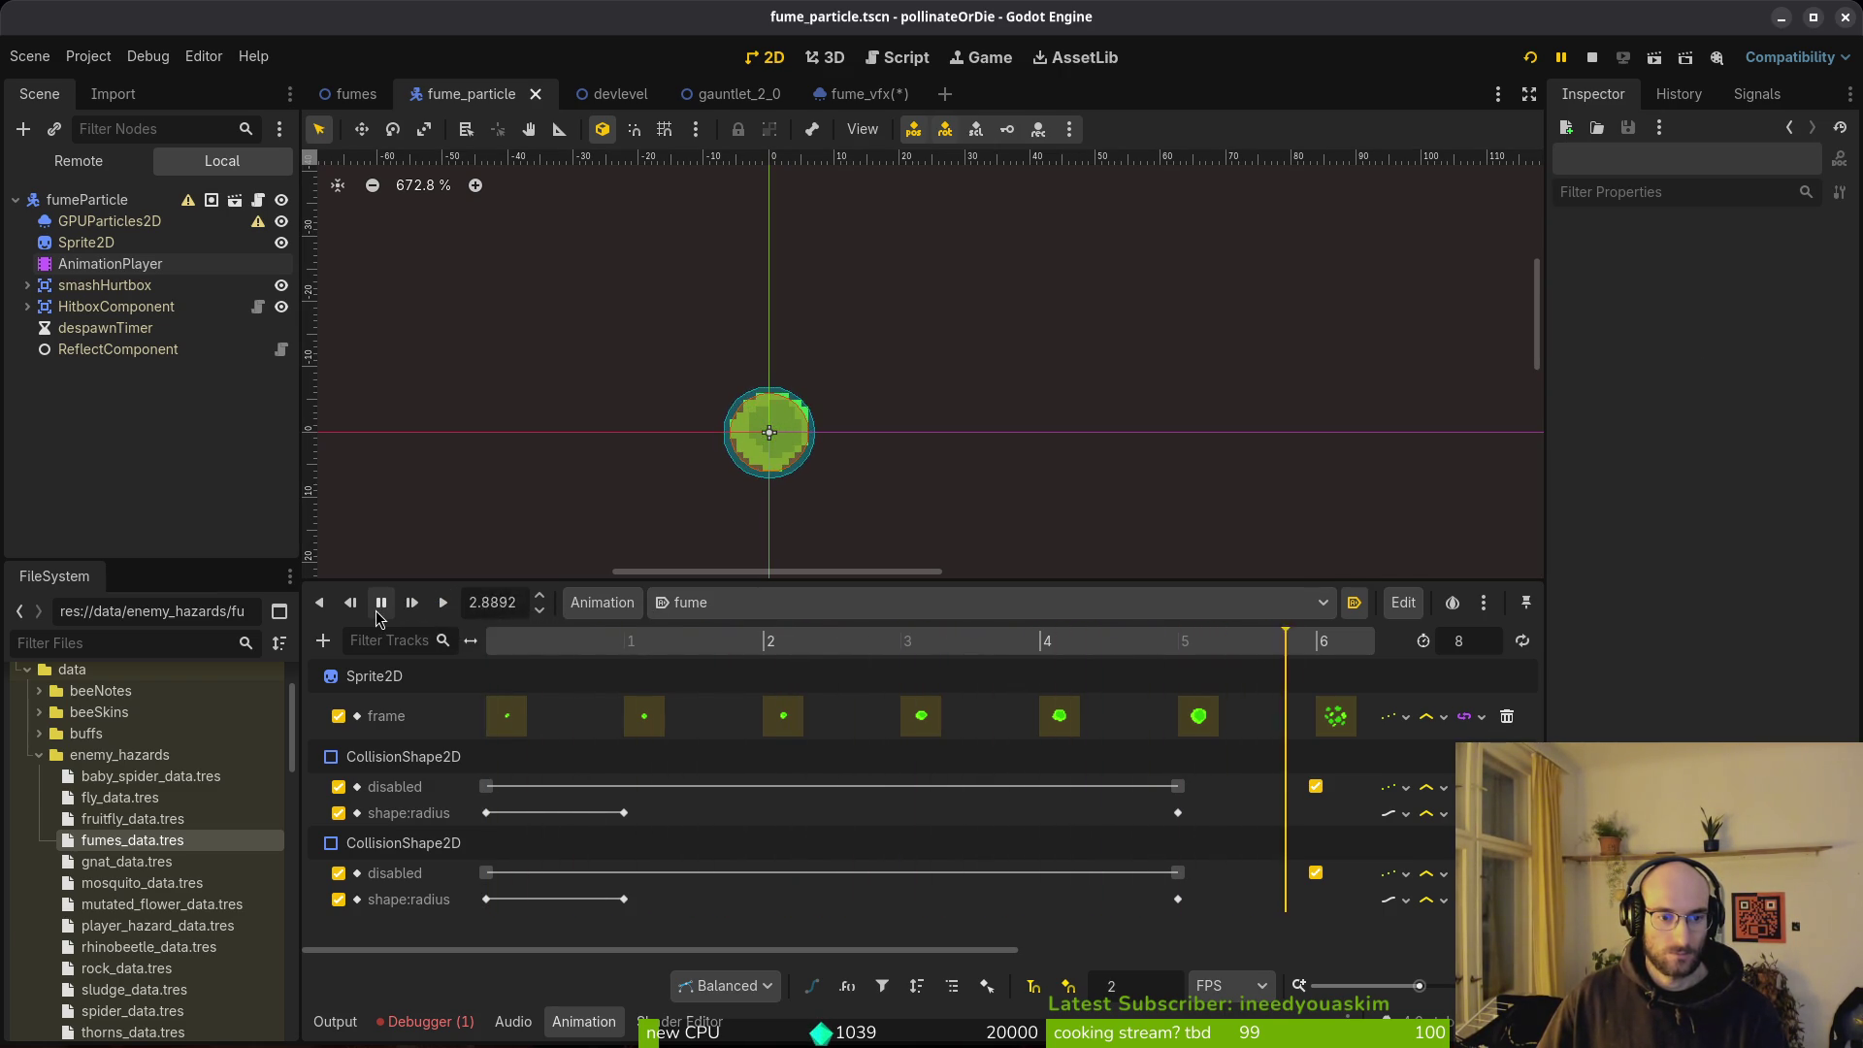
{"action": "left_click", "coordinate": [381, 603]}
{"action": "key", "text": "ctrl+s"}
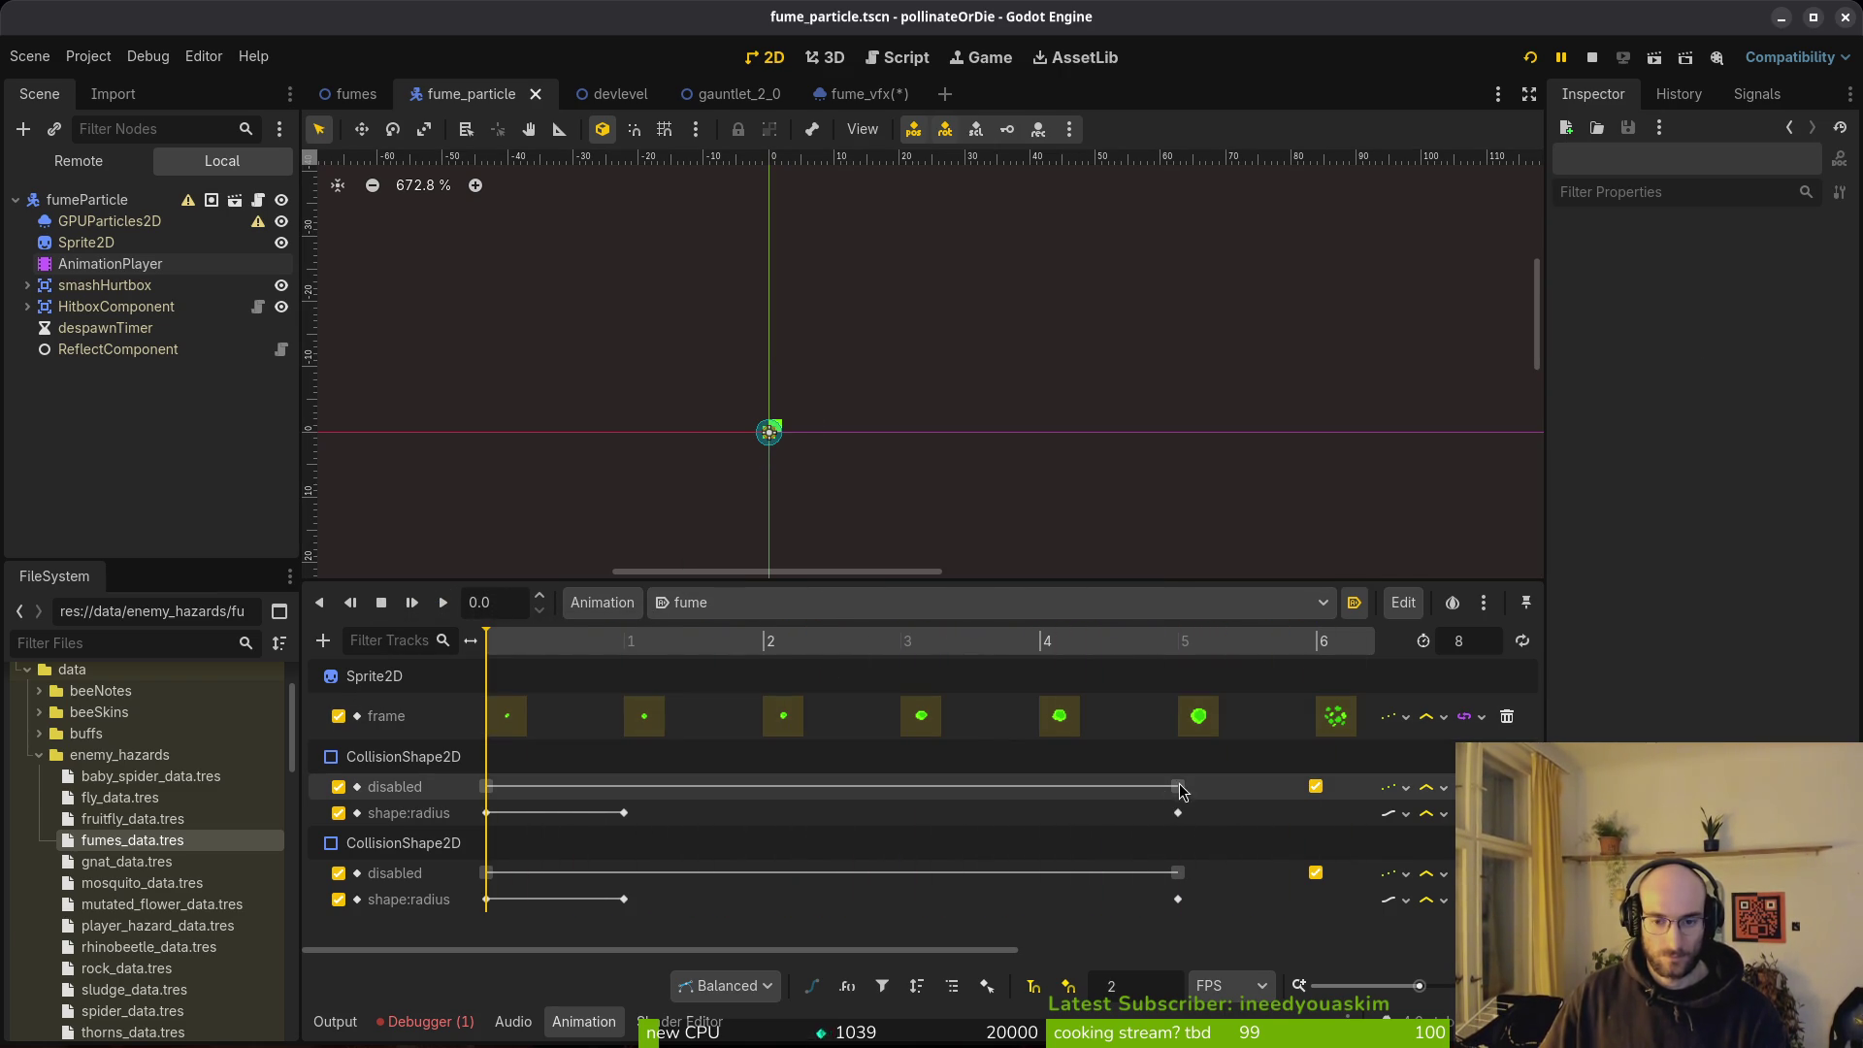
Switch the snap to 3 FPS and pull the sprite frame keys closer, last at time 7.
{"action": "type", "text": "3"}
{"action": "key", "text": "Return"}
{"action": "left_click_drag", "start_coordinate": [656, 718], "coordinate": [612, 718]}
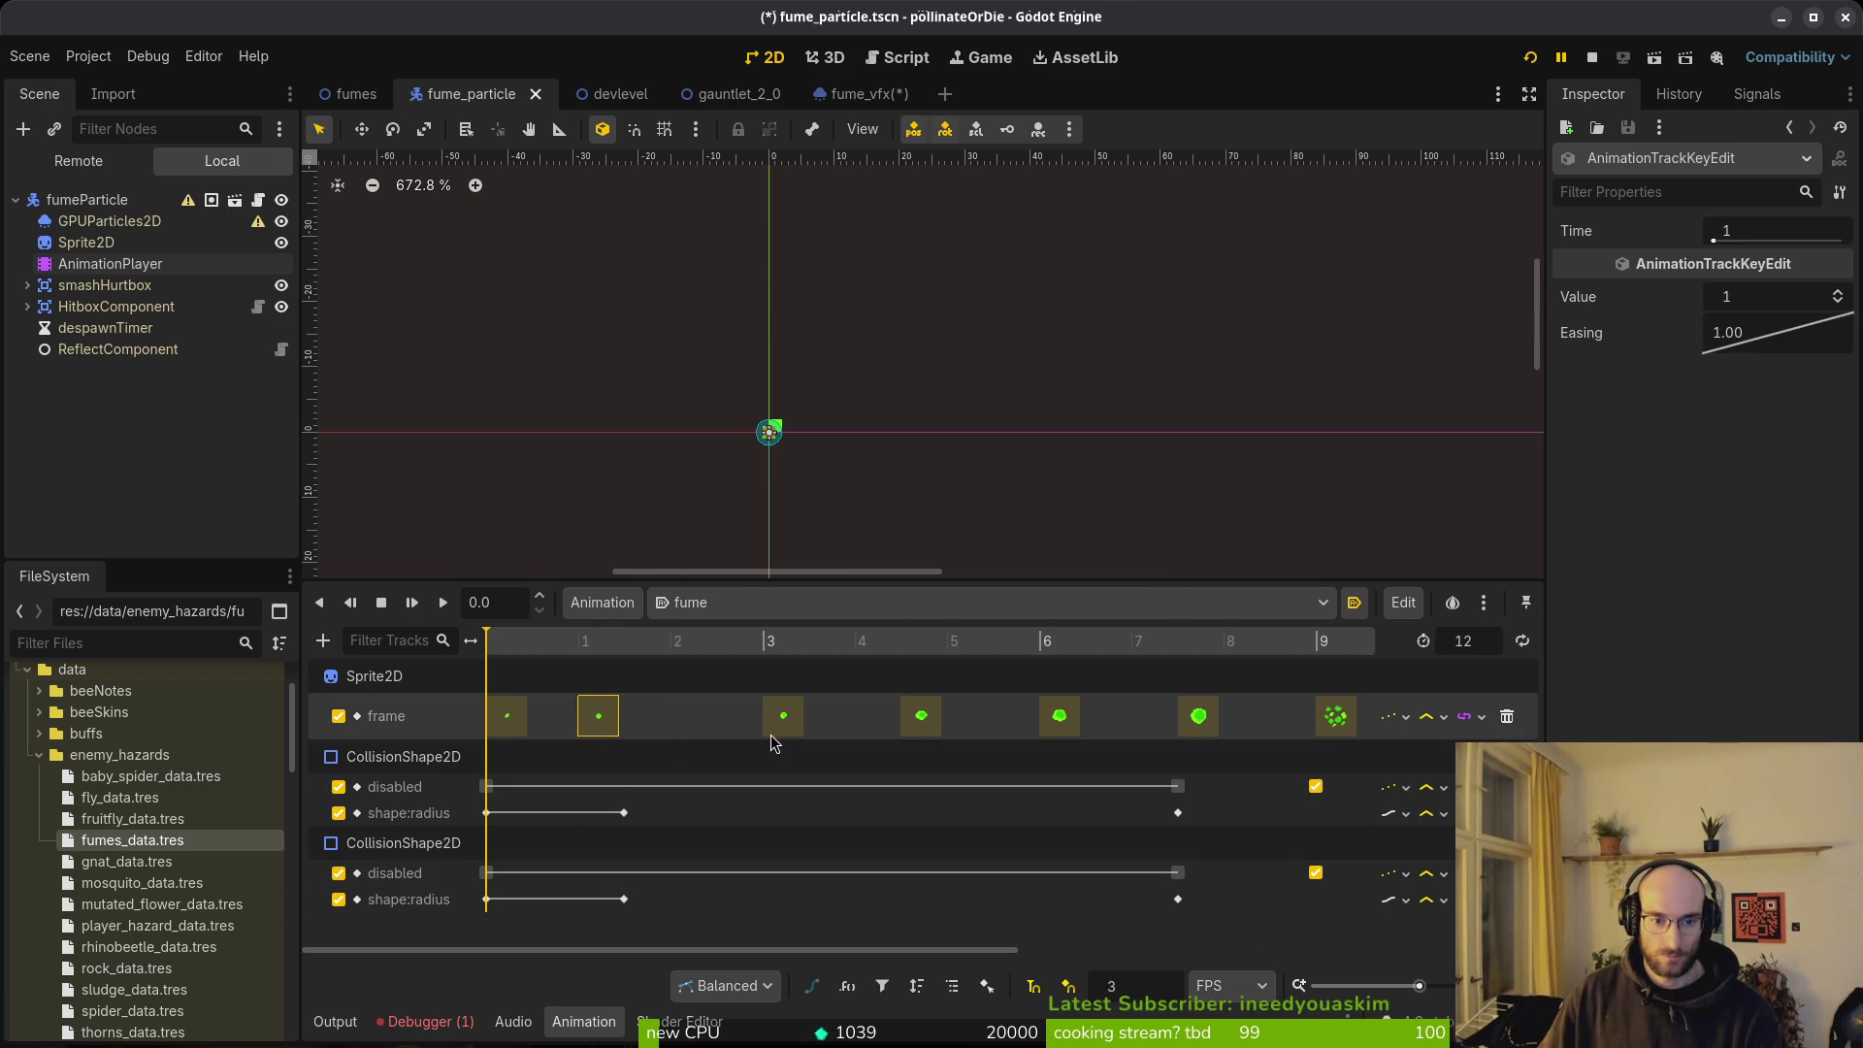
{"action": "left_click_drag", "start_coordinate": [783, 718], "coordinate": [691, 718]}
{"action": "left_click_drag", "start_coordinate": [921, 718], "coordinate": [783, 718]}
{"action": "left_click_drag", "start_coordinate": [1059, 718], "coordinate": [874, 718]}
{"action": "left_click_drag", "start_coordinate": [1199, 718], "coordinate": [967, 719]}
{"action": "scroll", "coordinate": [971, 719], "scroll_direction": "right", "scroll_amount": 3}
{"action": "left_click_drag", "start_coordinate": [1152, 716], "coordinate": [876, 707]}
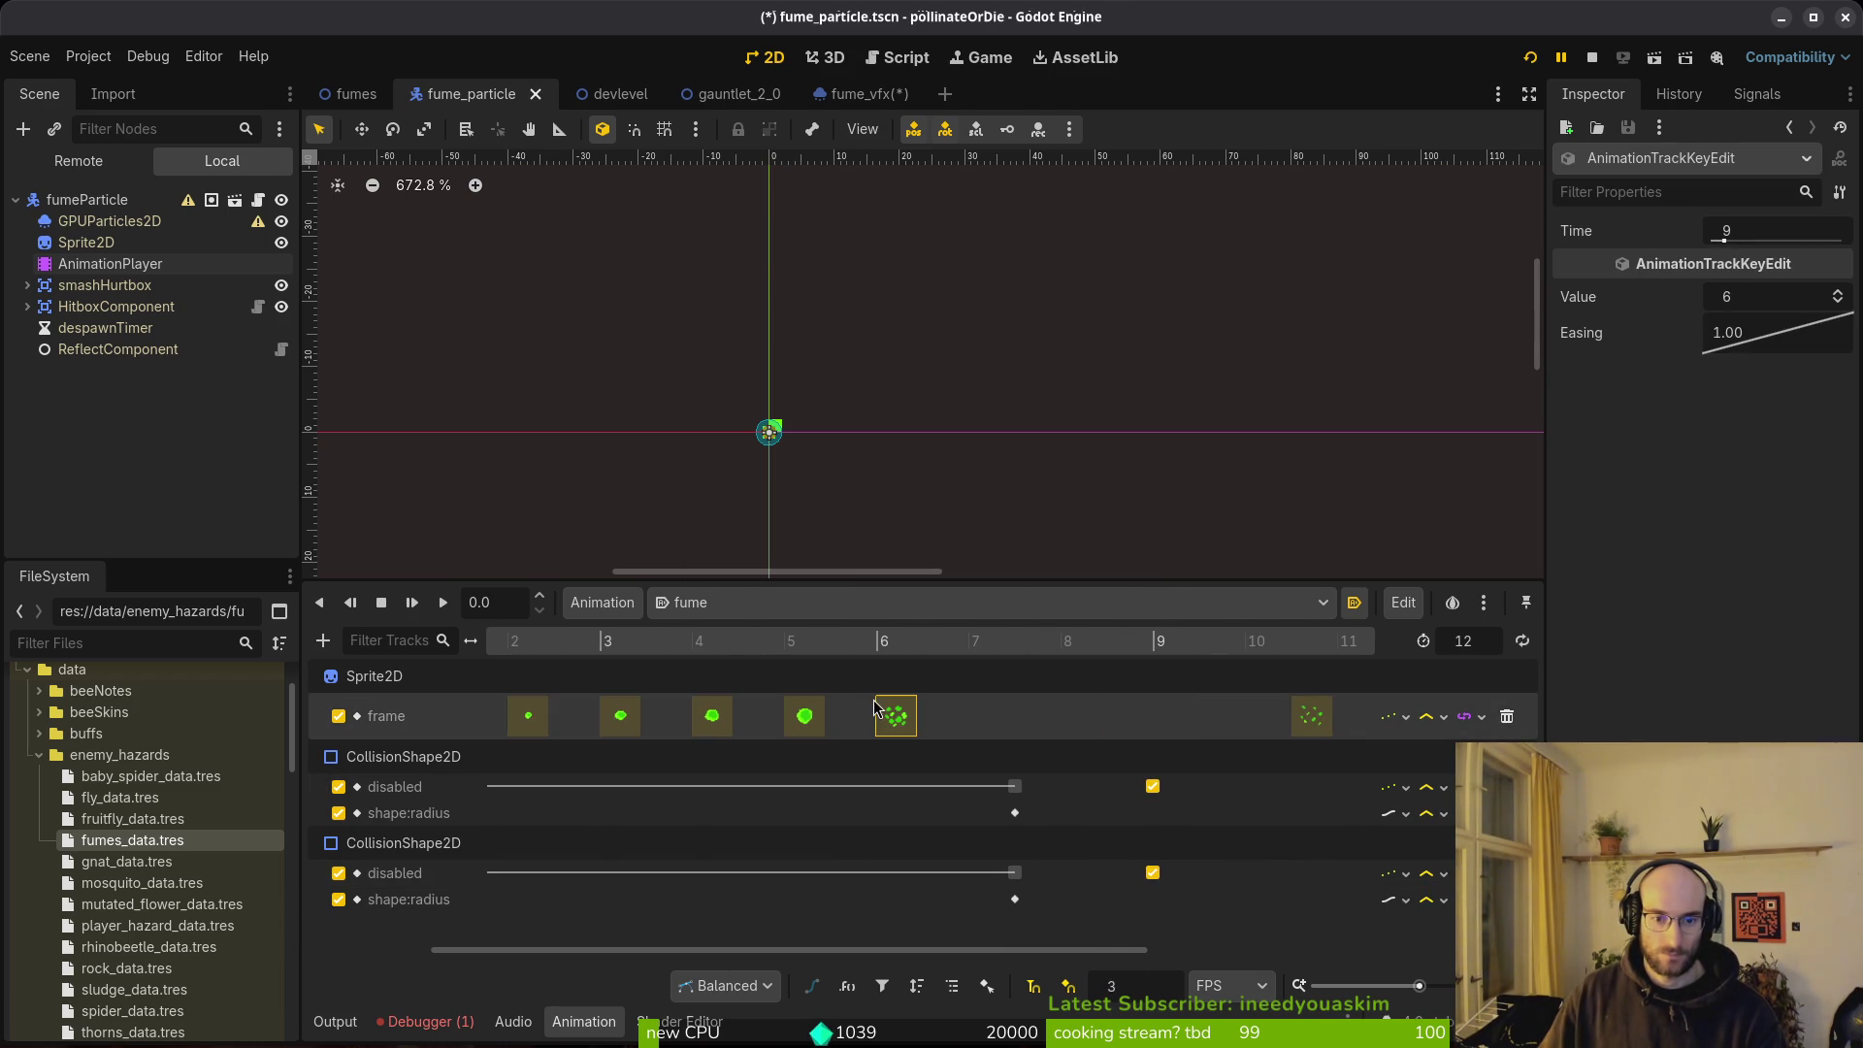
{"action": "left_click_drag", "start_coordinate": [1312, 716], "coordinate": [988, 716]}
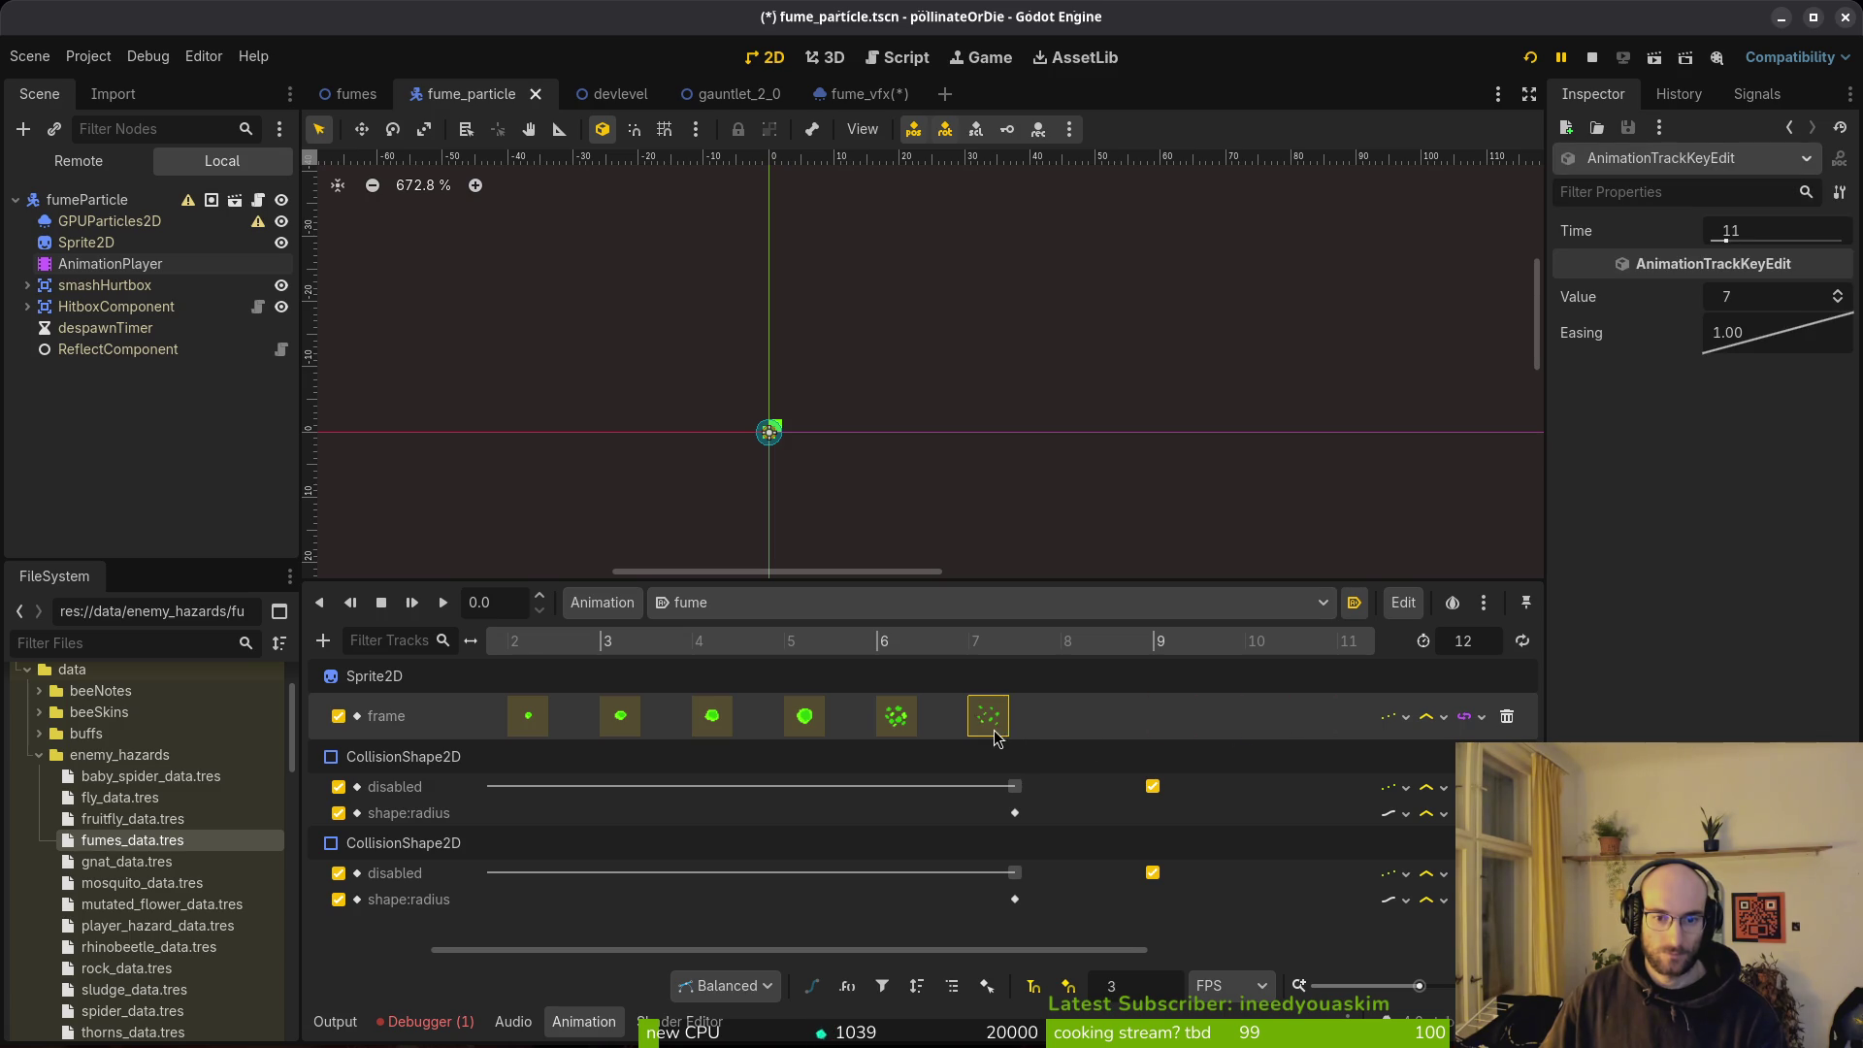
{"action": "left_click", "coordinate": [349, 603]}
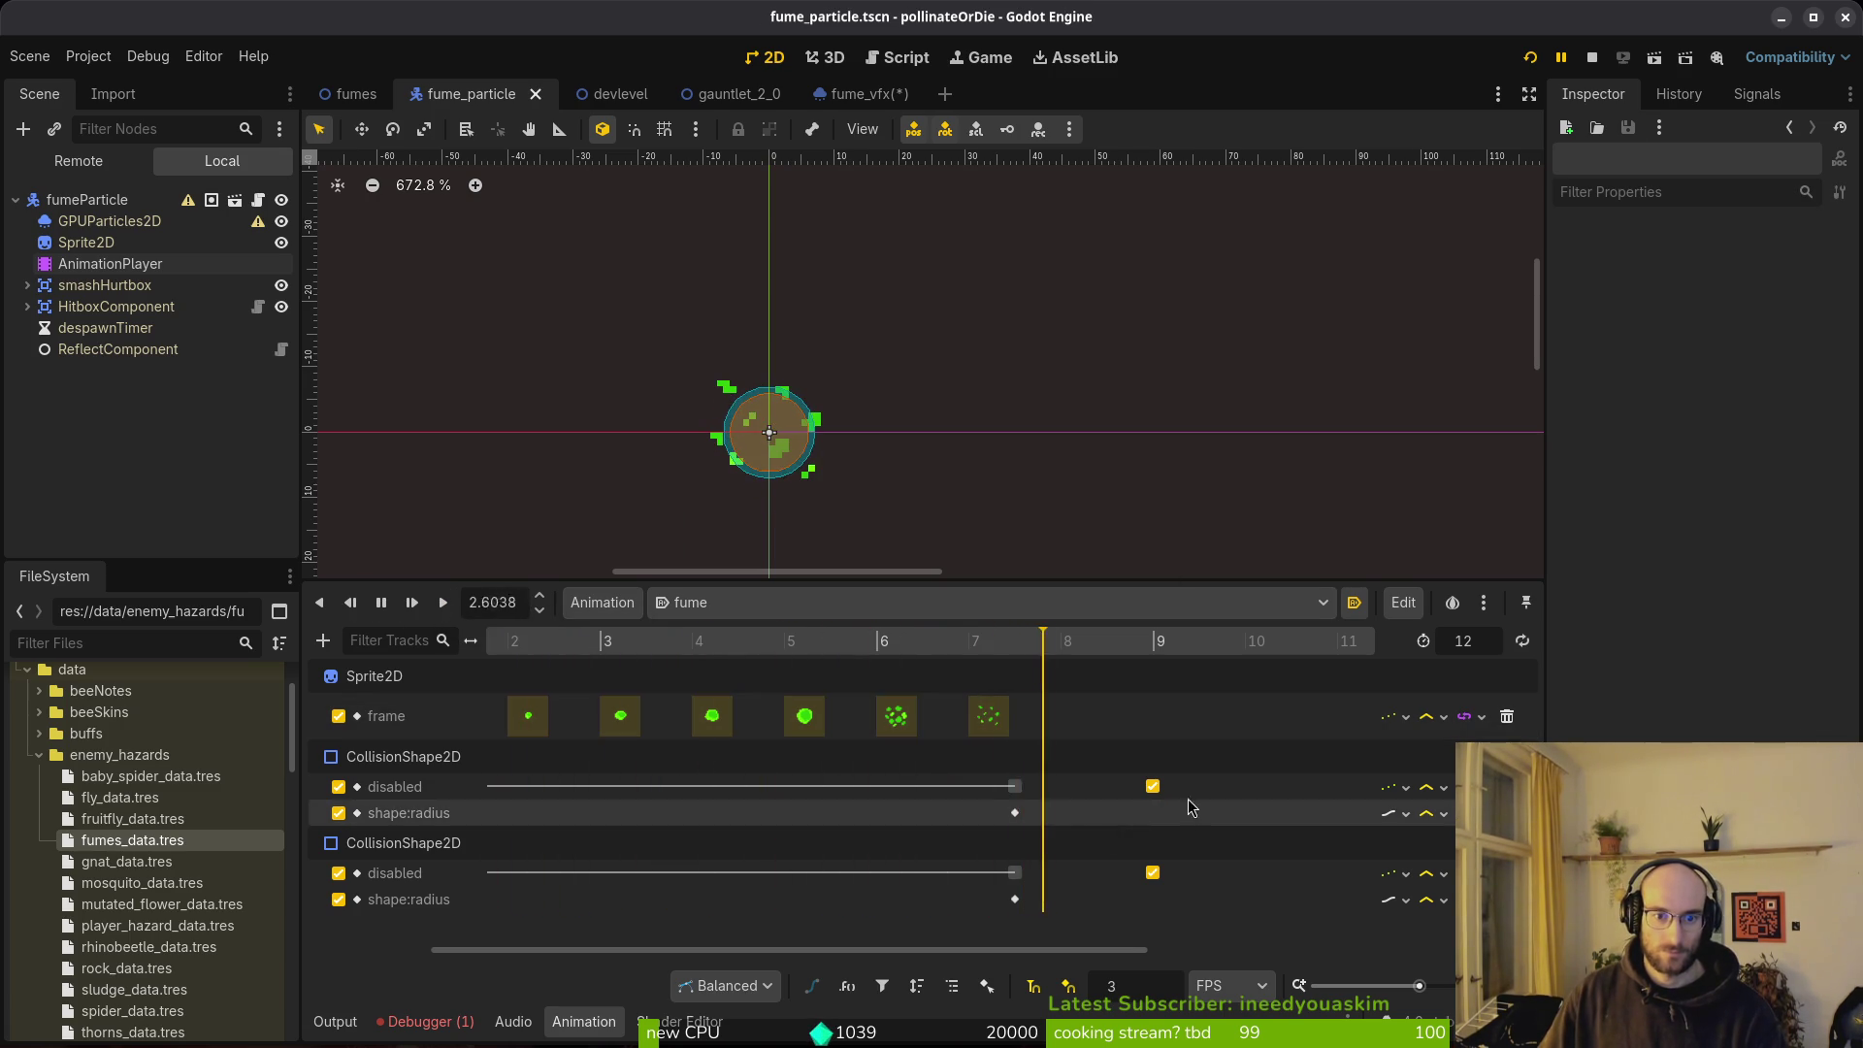
Move the radius keys to time 2 and 6, and the disabled keys to times 5 and 6.
{"action": "scroll", "coordinate": [917, 760], "scroll_direction": "left", "scroll_amount": 3}
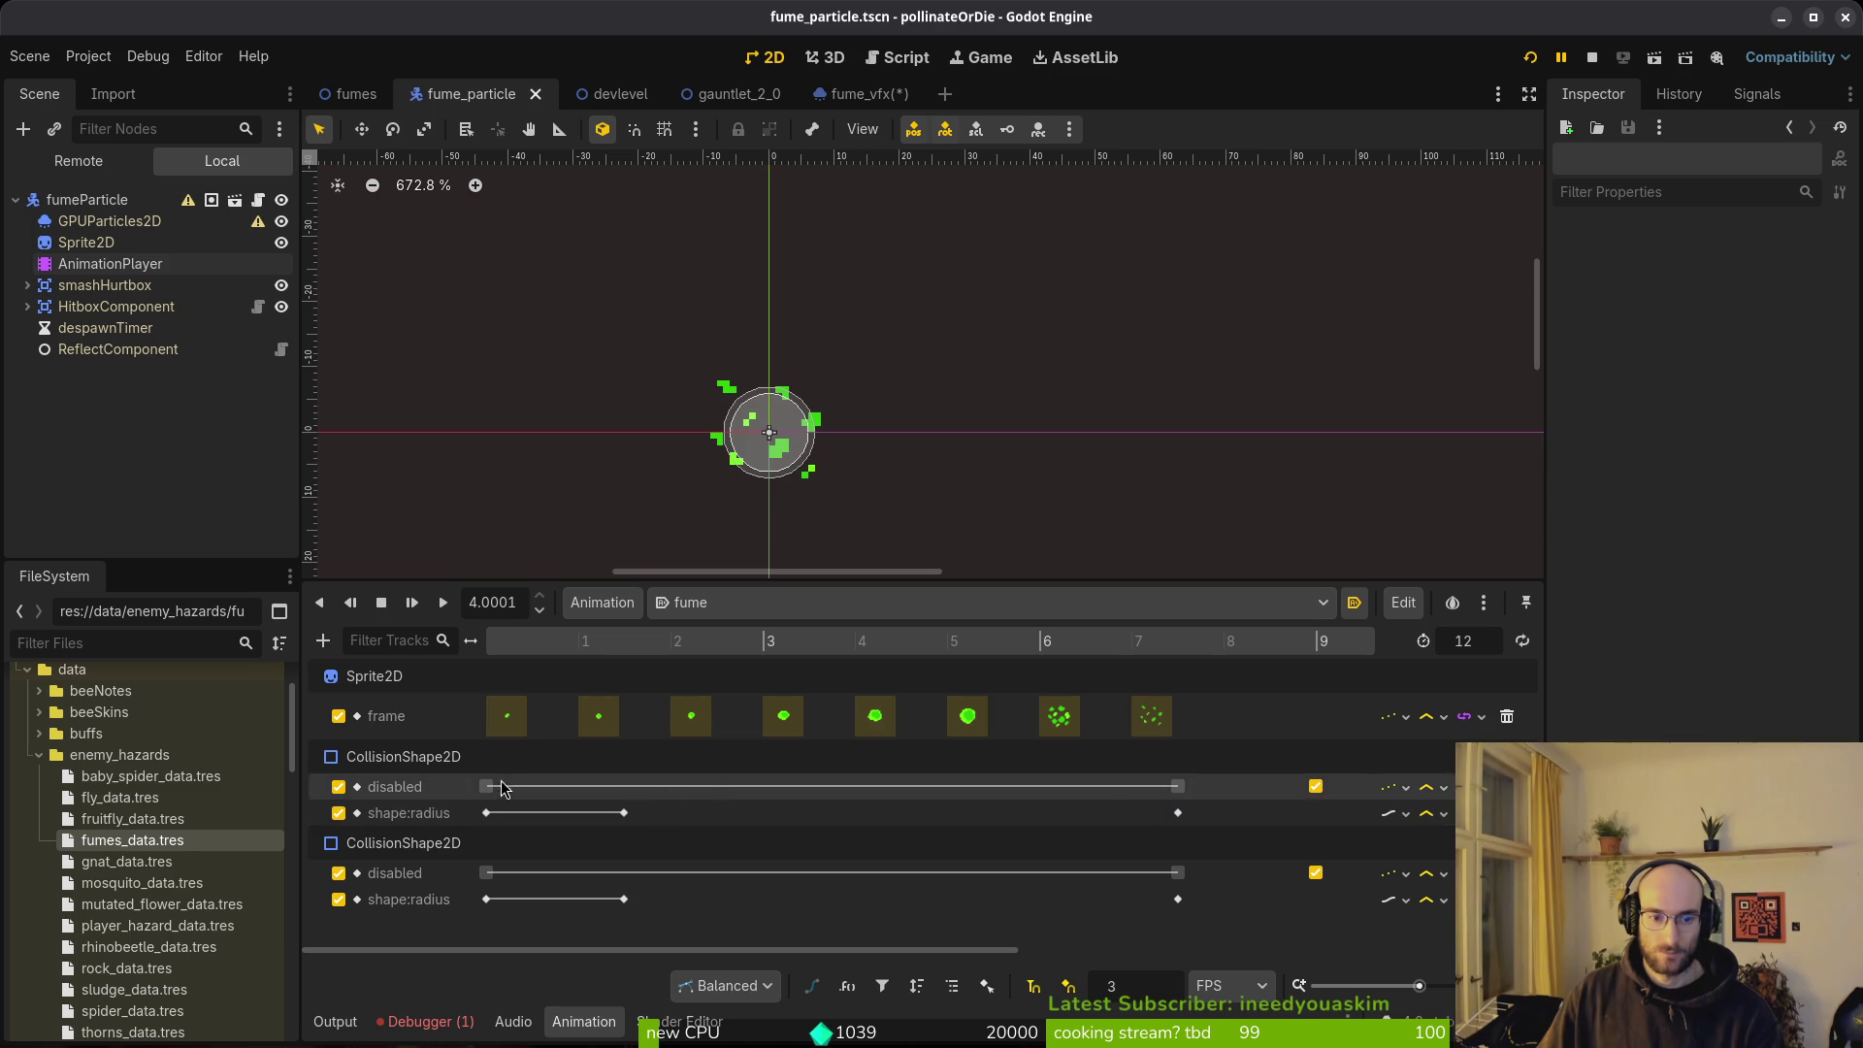
{"action": "left_click_drag", "start_coordinate": [624, 812], "coordinate": [579, 812]}
{"action": "left_click_drag", "start_coordinate": [624, 899], "coordinate": [579, 899]}
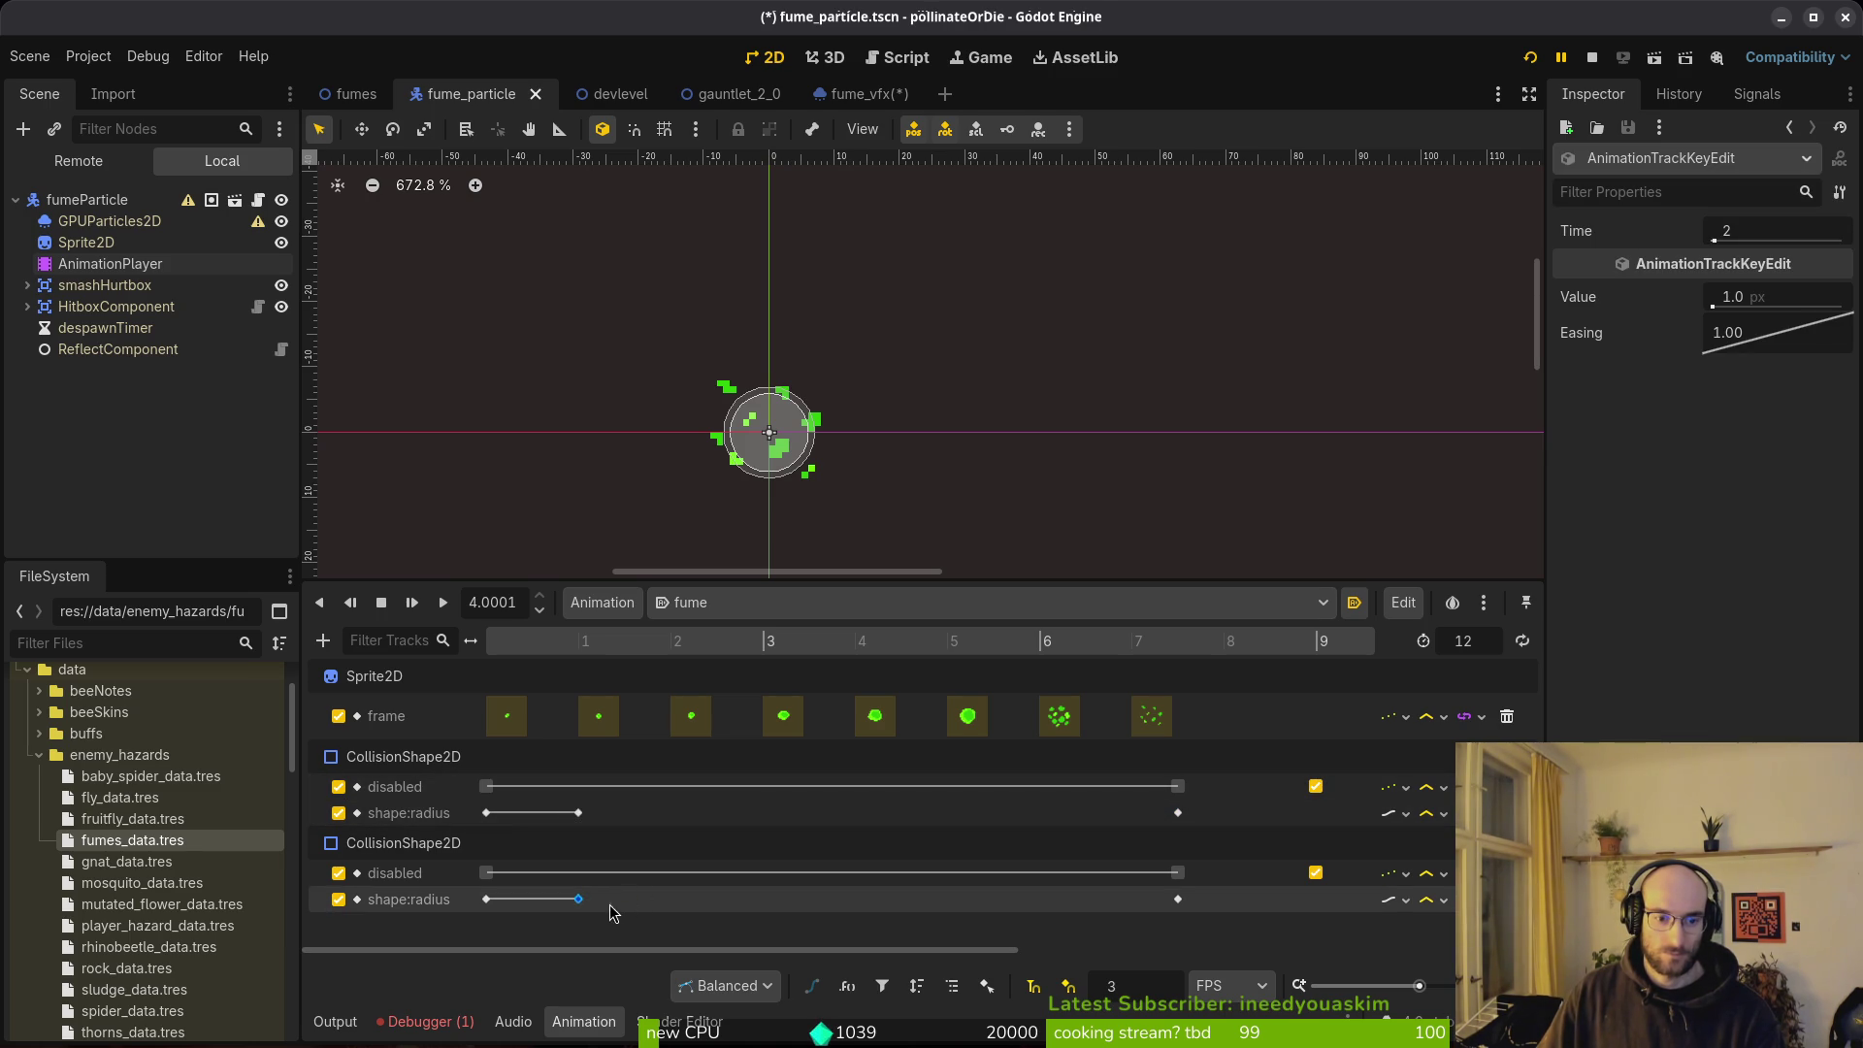
{"action": "mouse_move", "coordinate": [1175, 811]}
{"action": "left_mouse_down"}
{"action": "mouse_move", "coordinate": [999, 815]}
{"action": "mouse_move", "coordinate": [1029, 807]}
{"action": "left_mouse_up"}
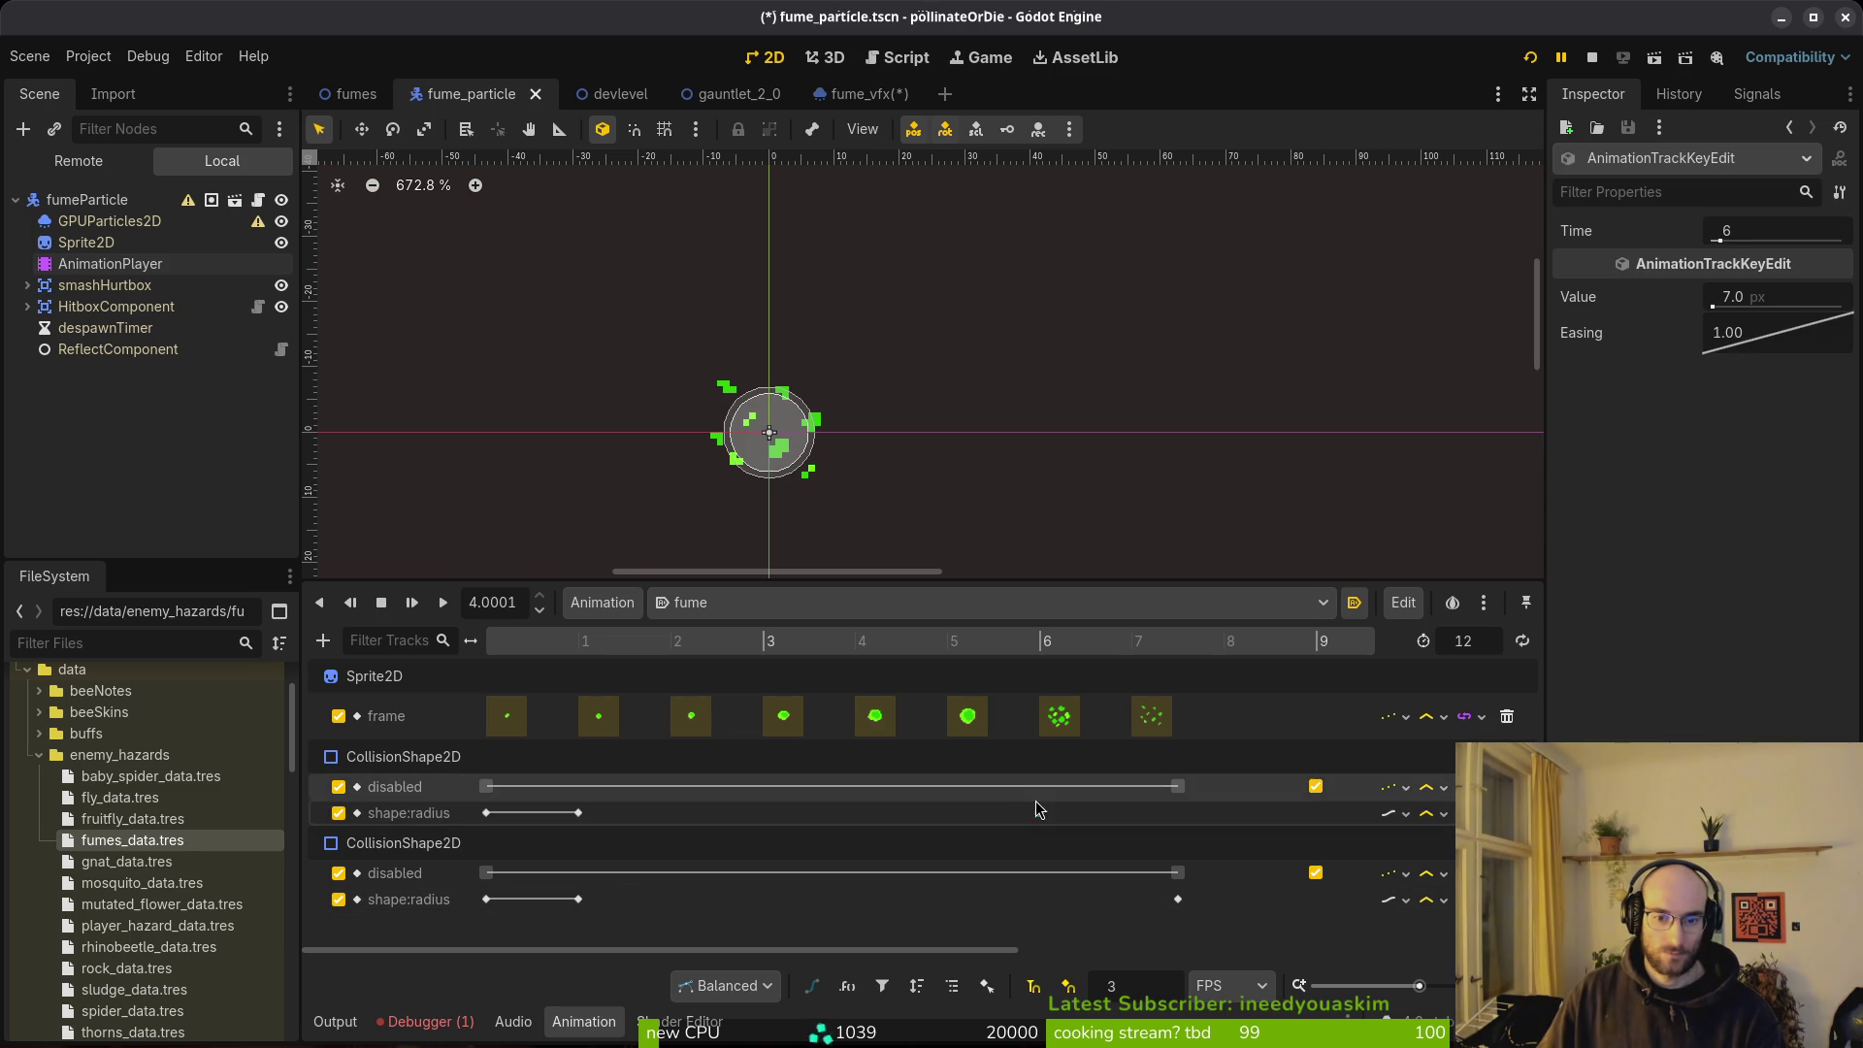
{"action": "left_click_drag", "start_coordinate": [1178, 900], "coordinate": [948, 900]}
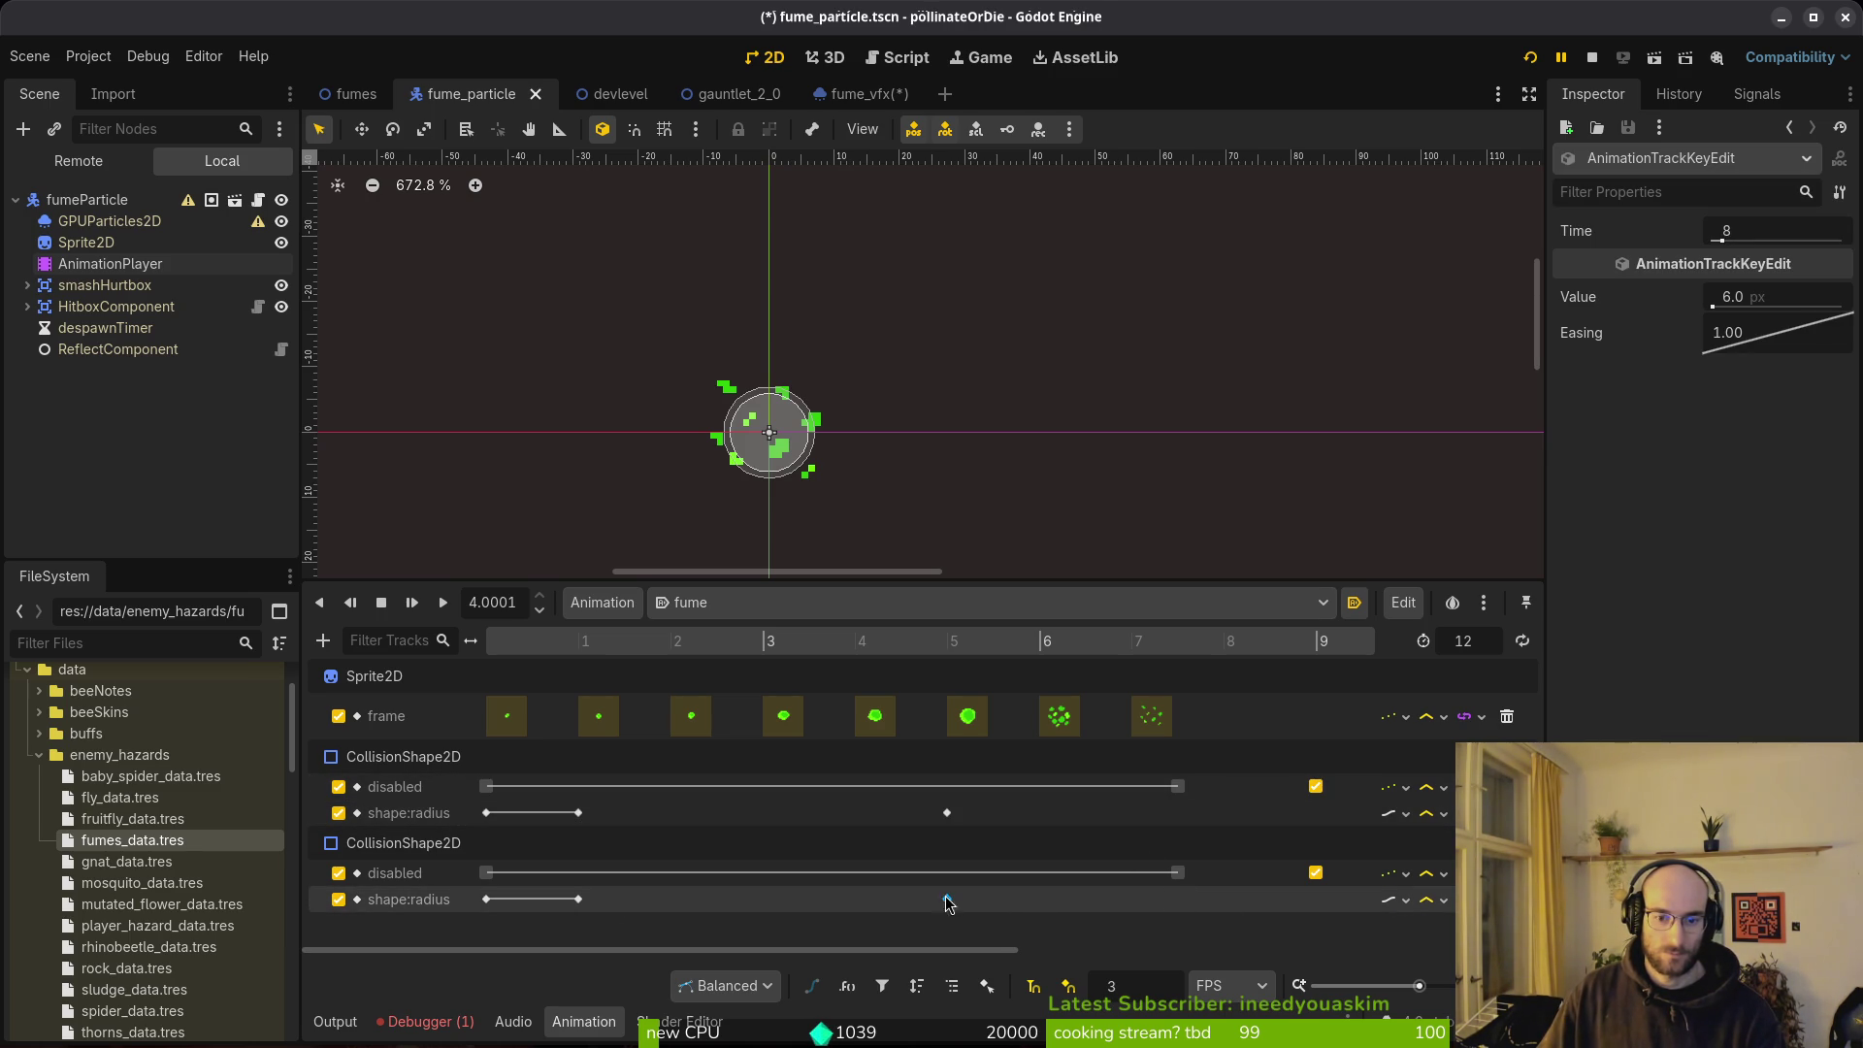
{"action": "left_click_drag", "start_coordinate": [1178, 872], "coordinate": [1004, 883]}
{"action": "left_click_drag", "start_coordinate": [1178, 786], "coordinate": [1010, 787]}
{"action": "left_click_drag", "start_coordinate": [1316, 872], "coordinate": [1034, 893]}
Preview the reworked fume animation, save the scene, and switch to Neovim.
{"action": "left_click", "coordinate": [381, 602]}
{"action": "left_click", "coordinate": [437, 608]}
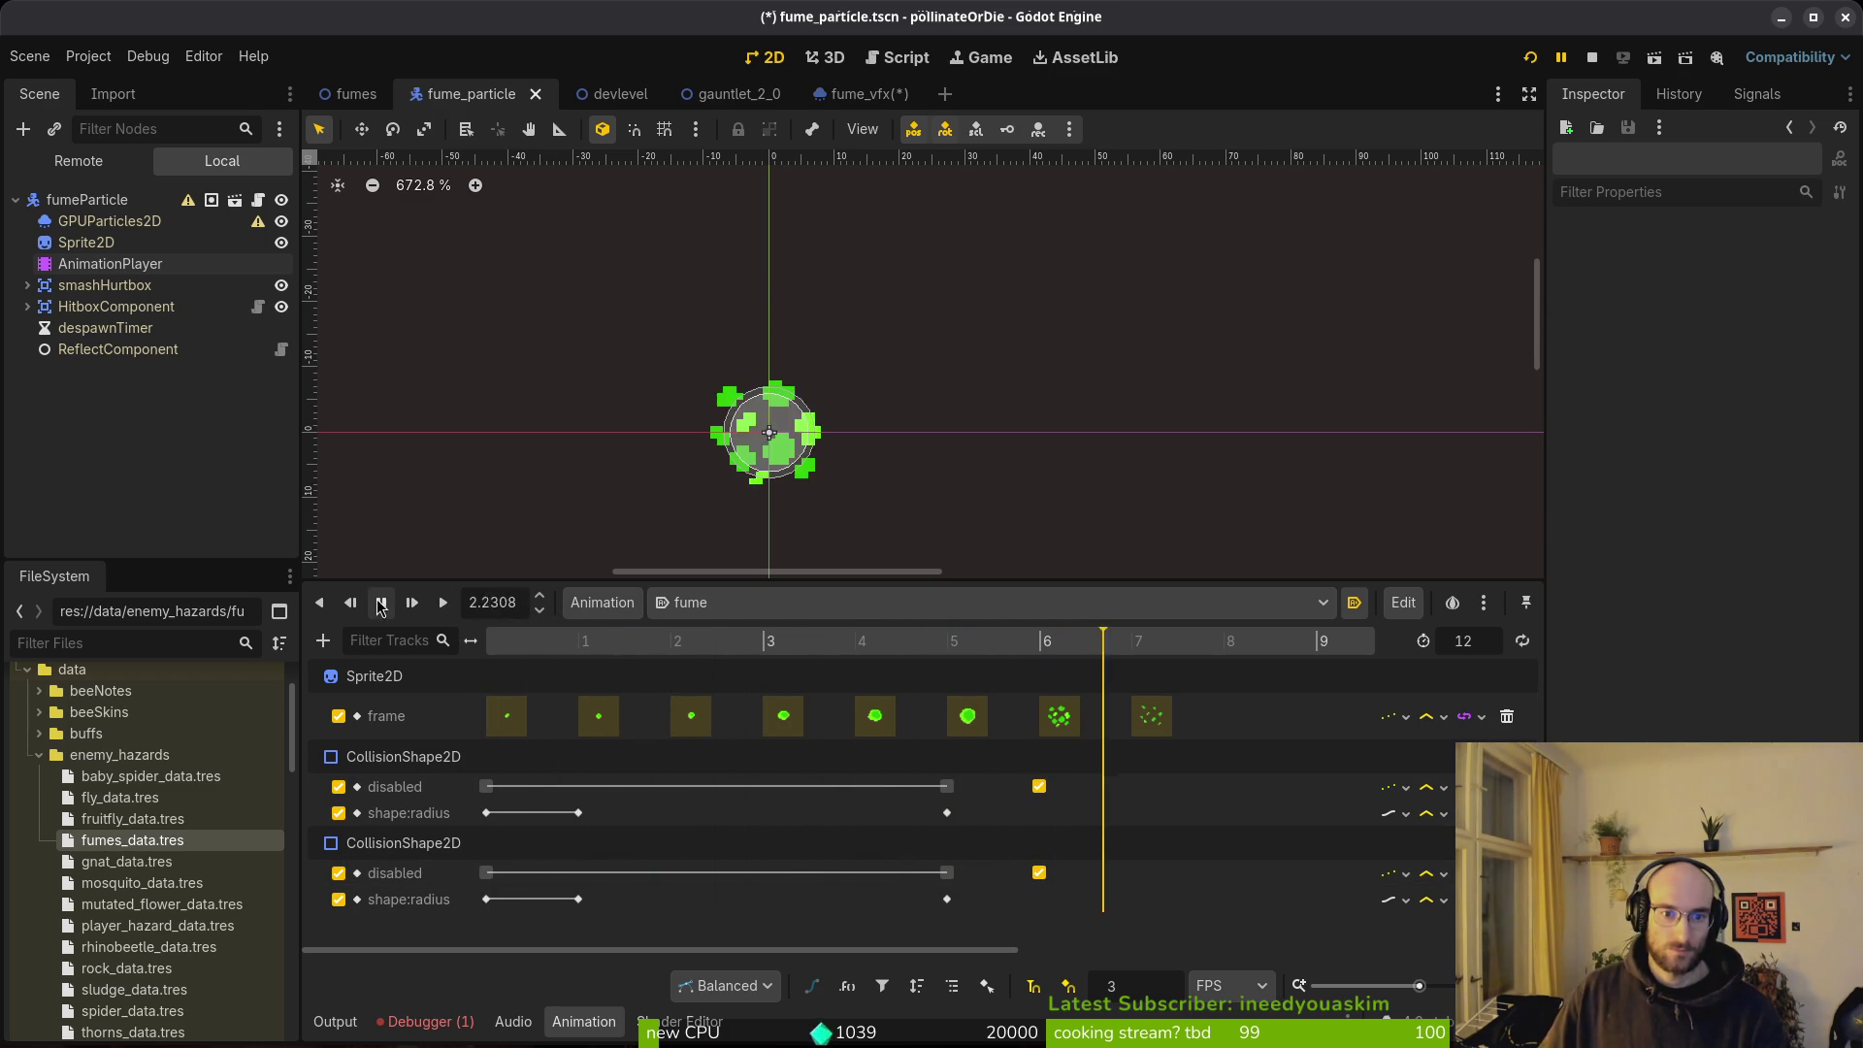
{"action": "left_click", "coordinate": [381, 606]}
{"action": "key", "text": "ctrl+s"}
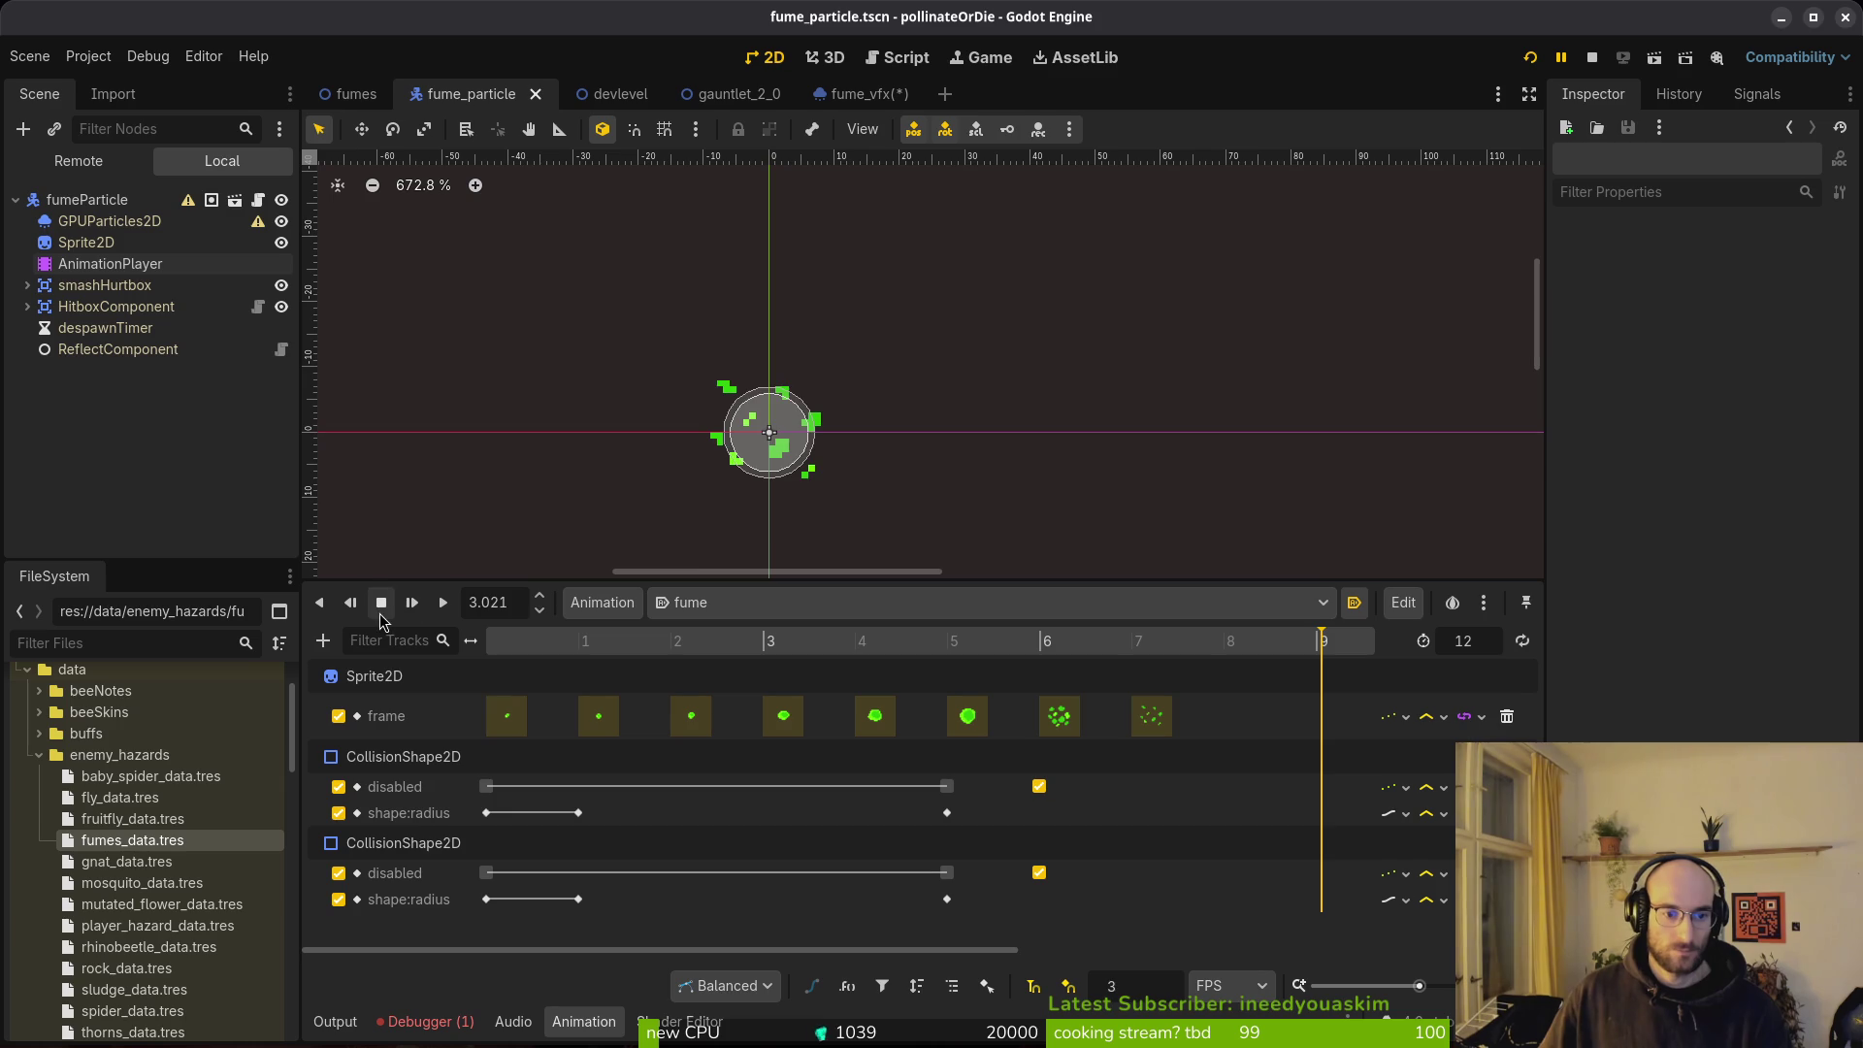
{"action": "key", "text": "alt+Tab"}
Open fume_particle.gd with the Telescope file finder.
{"action": "key", "text": "k"}
{"action": "key", "text": "k"}
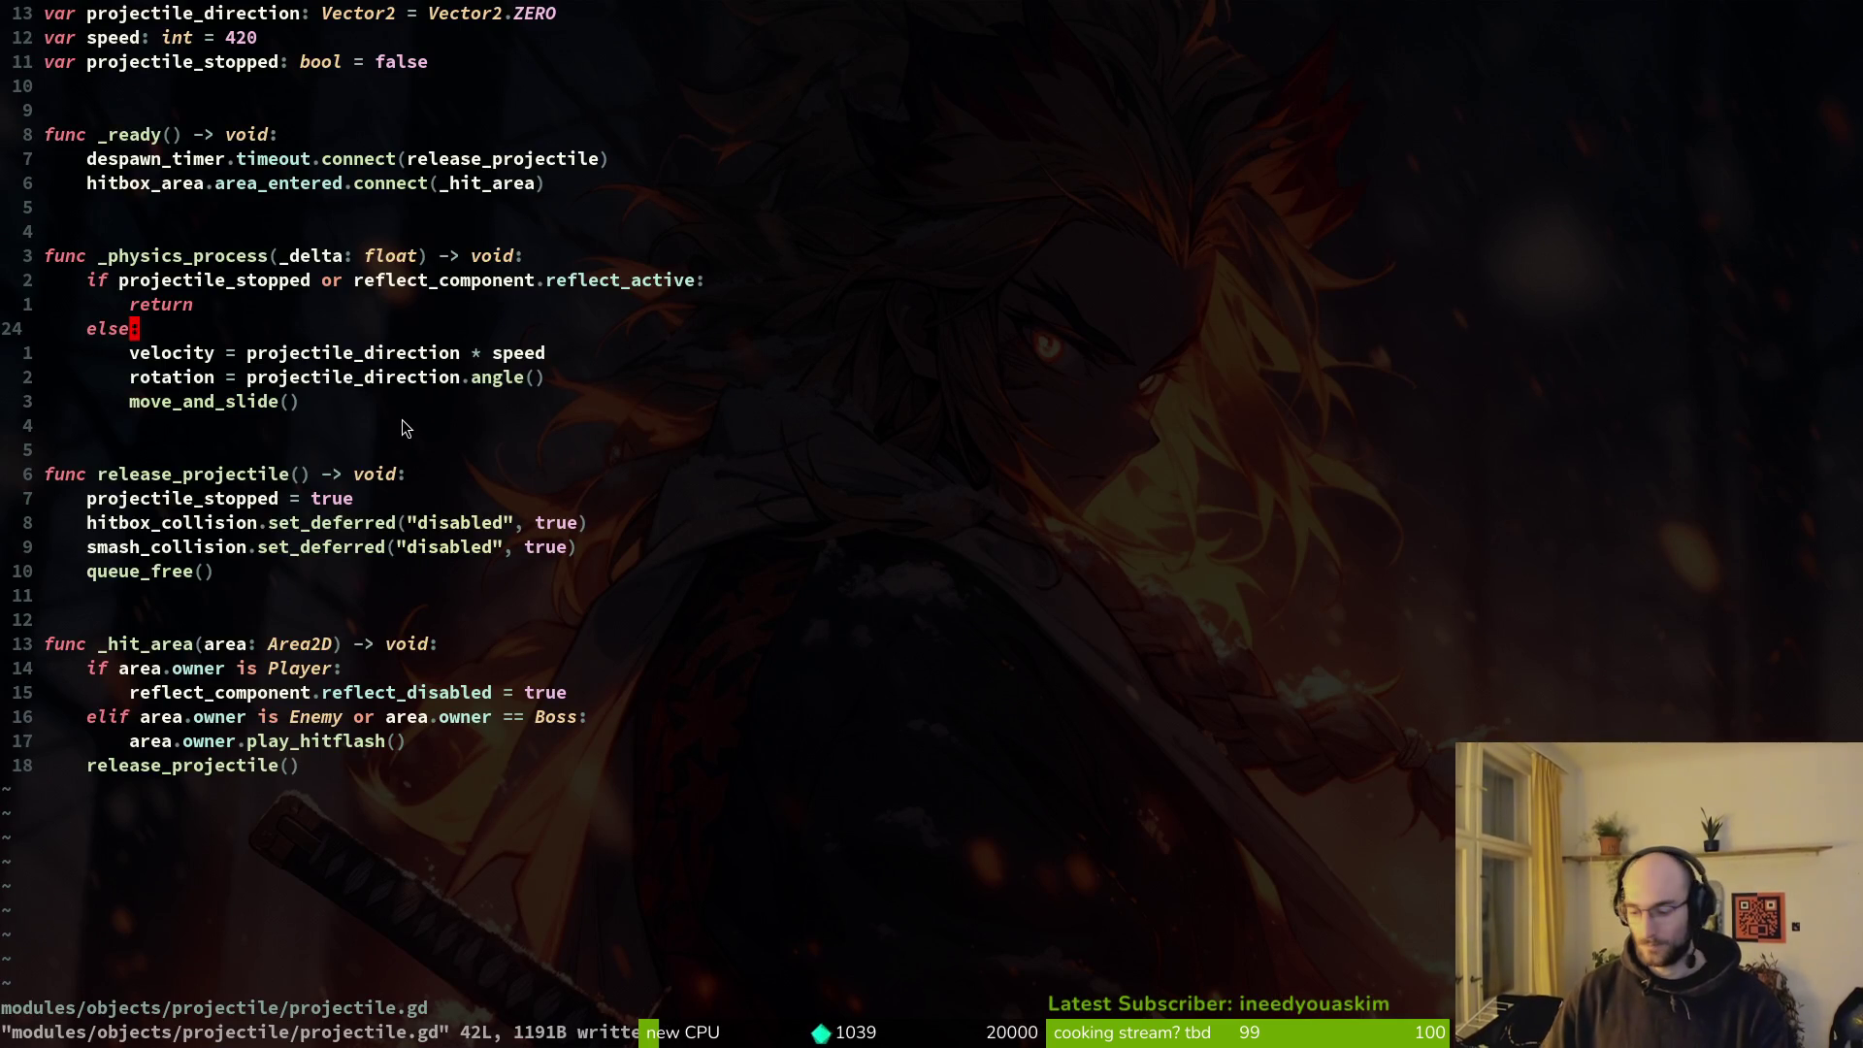
{"action": "key", "text": "space"}
{"action": "key", "text": "f"}
{"action": "key", "text": "f"}
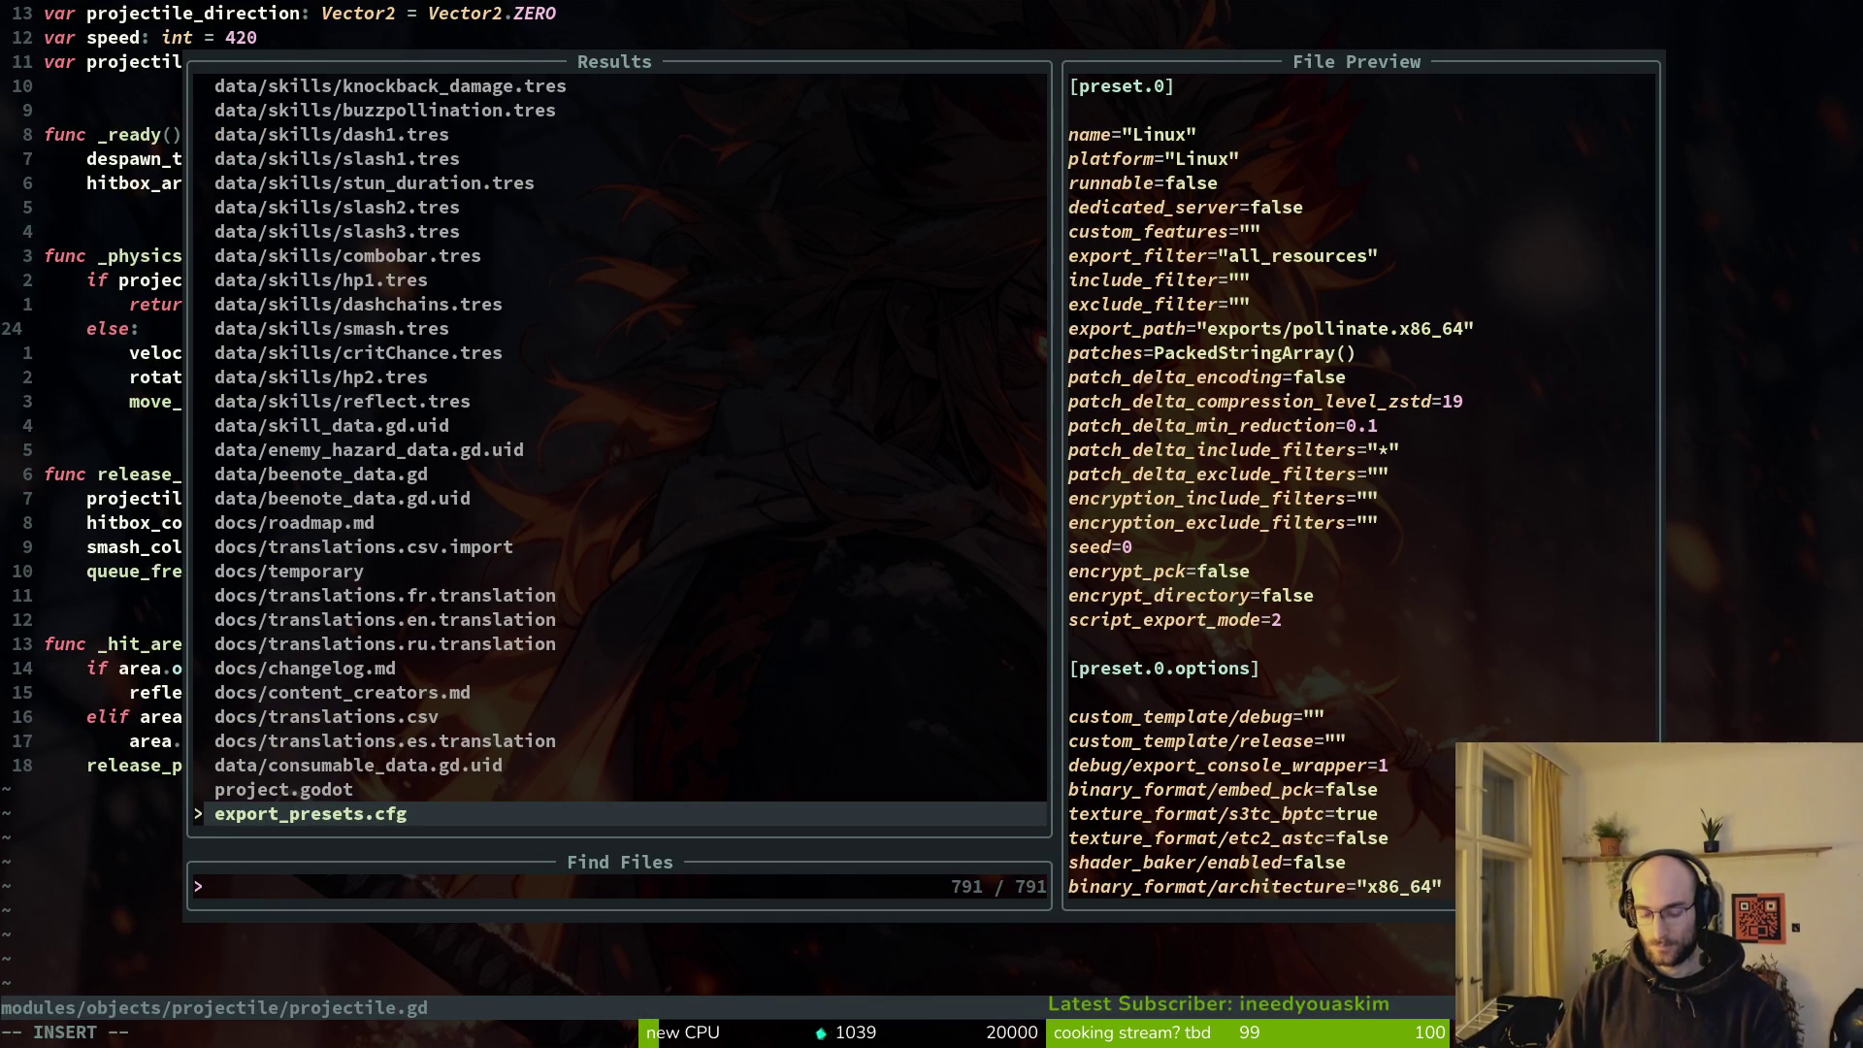
{"action": "type", "text": "fumepar"}
{"action": "key", "text": "Return"}
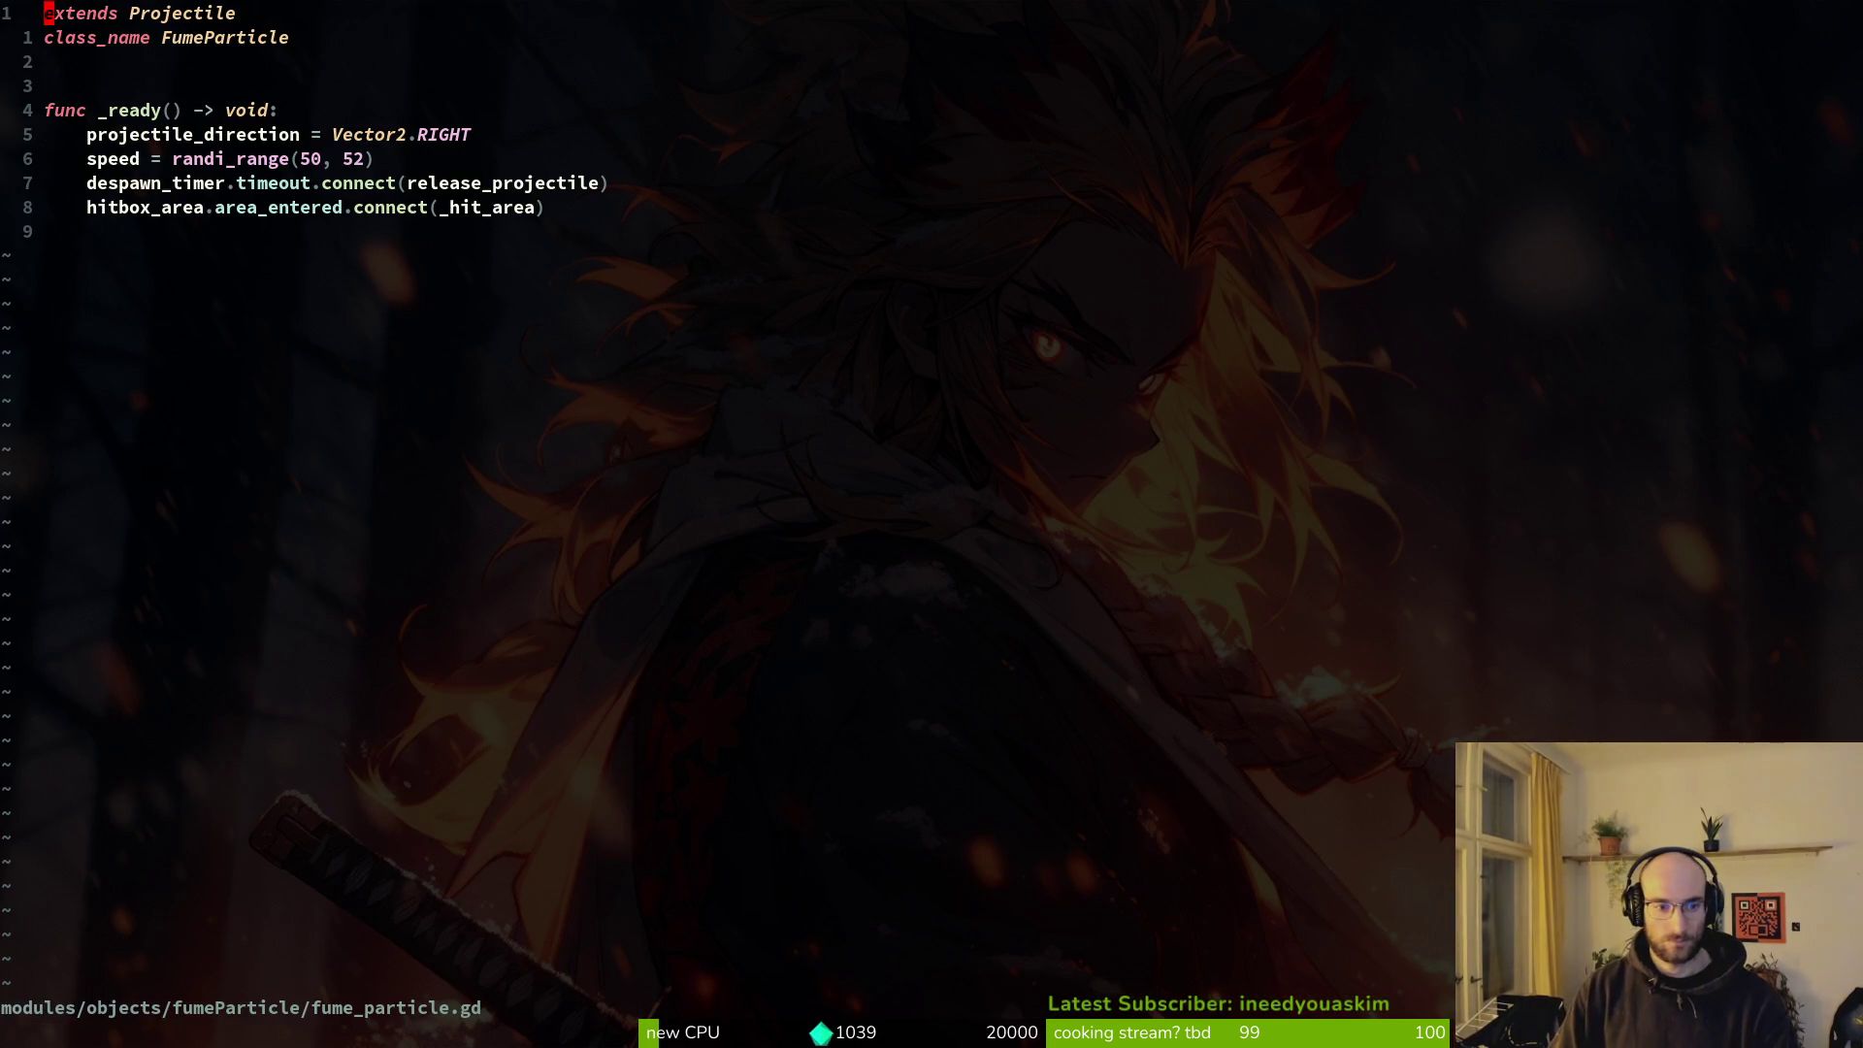
{"action": "type", "text": "wait anim"}
{"action": "key", "text": "Escape"}
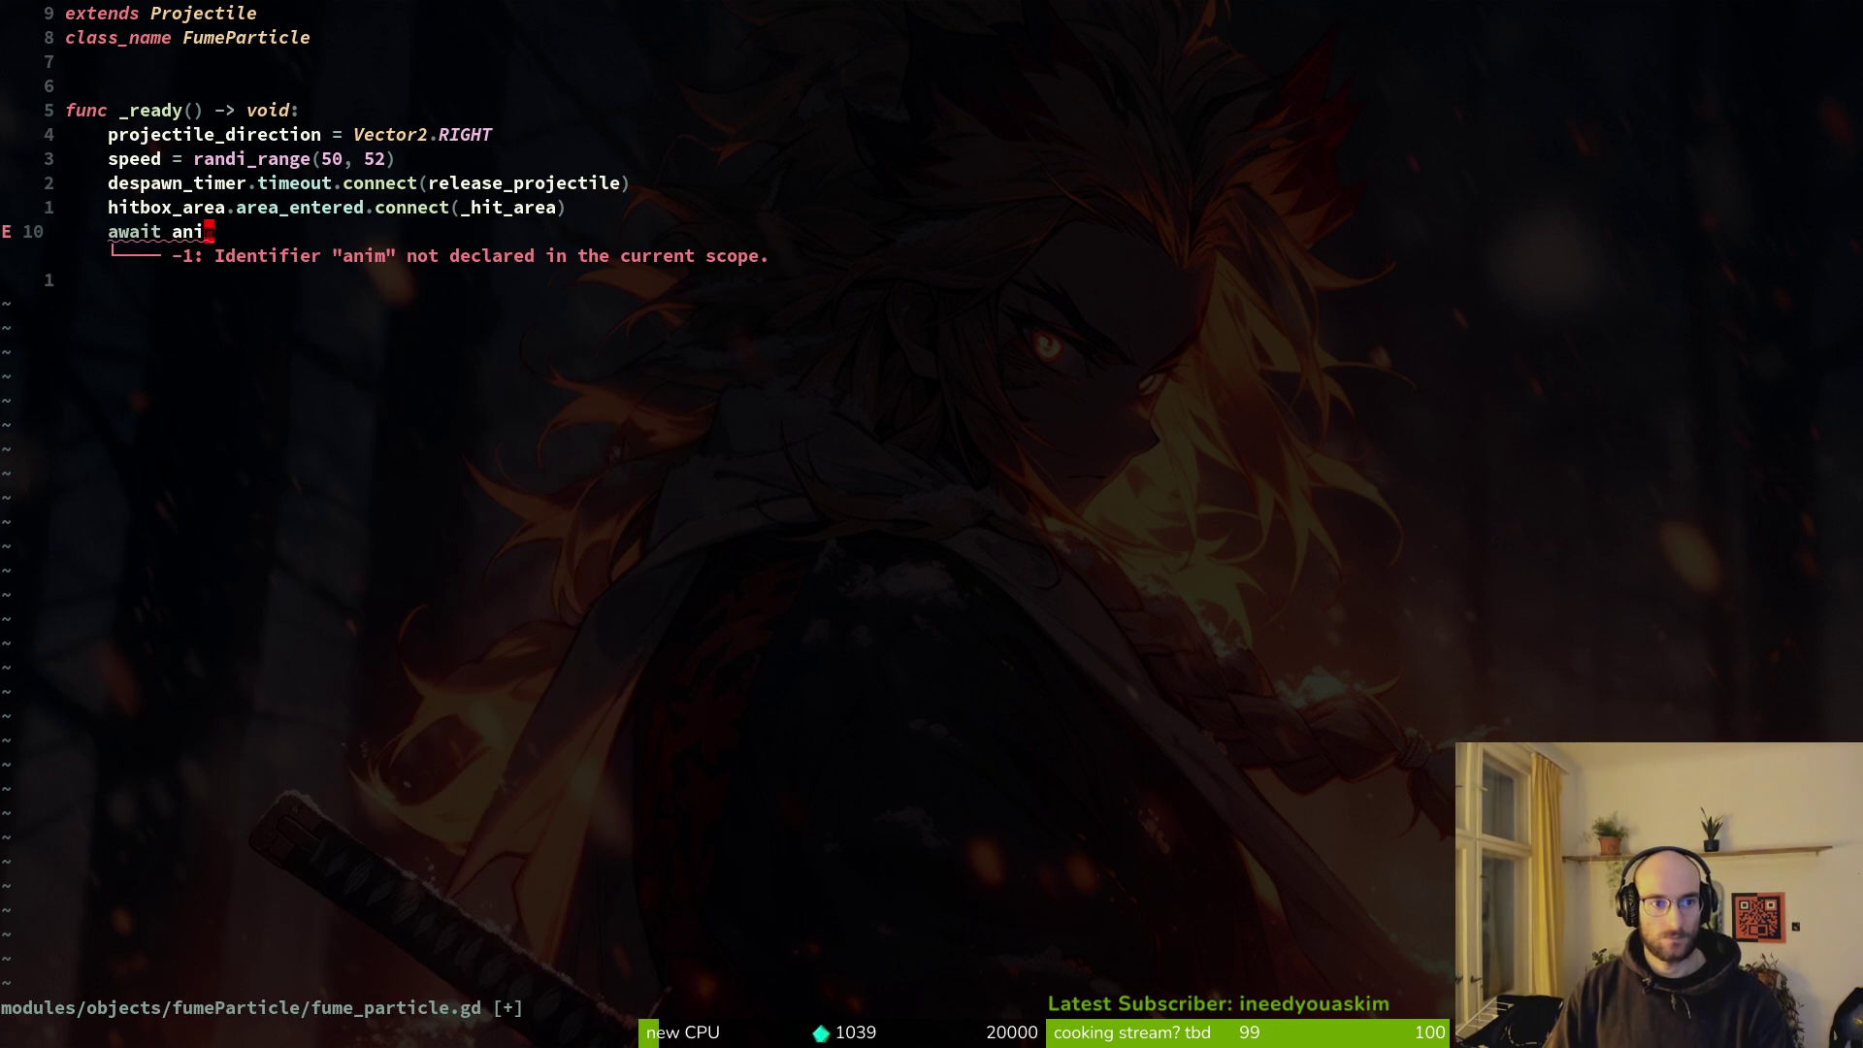
{"action": "key", "text": "k"}
{"action": "key", "text": "O"}
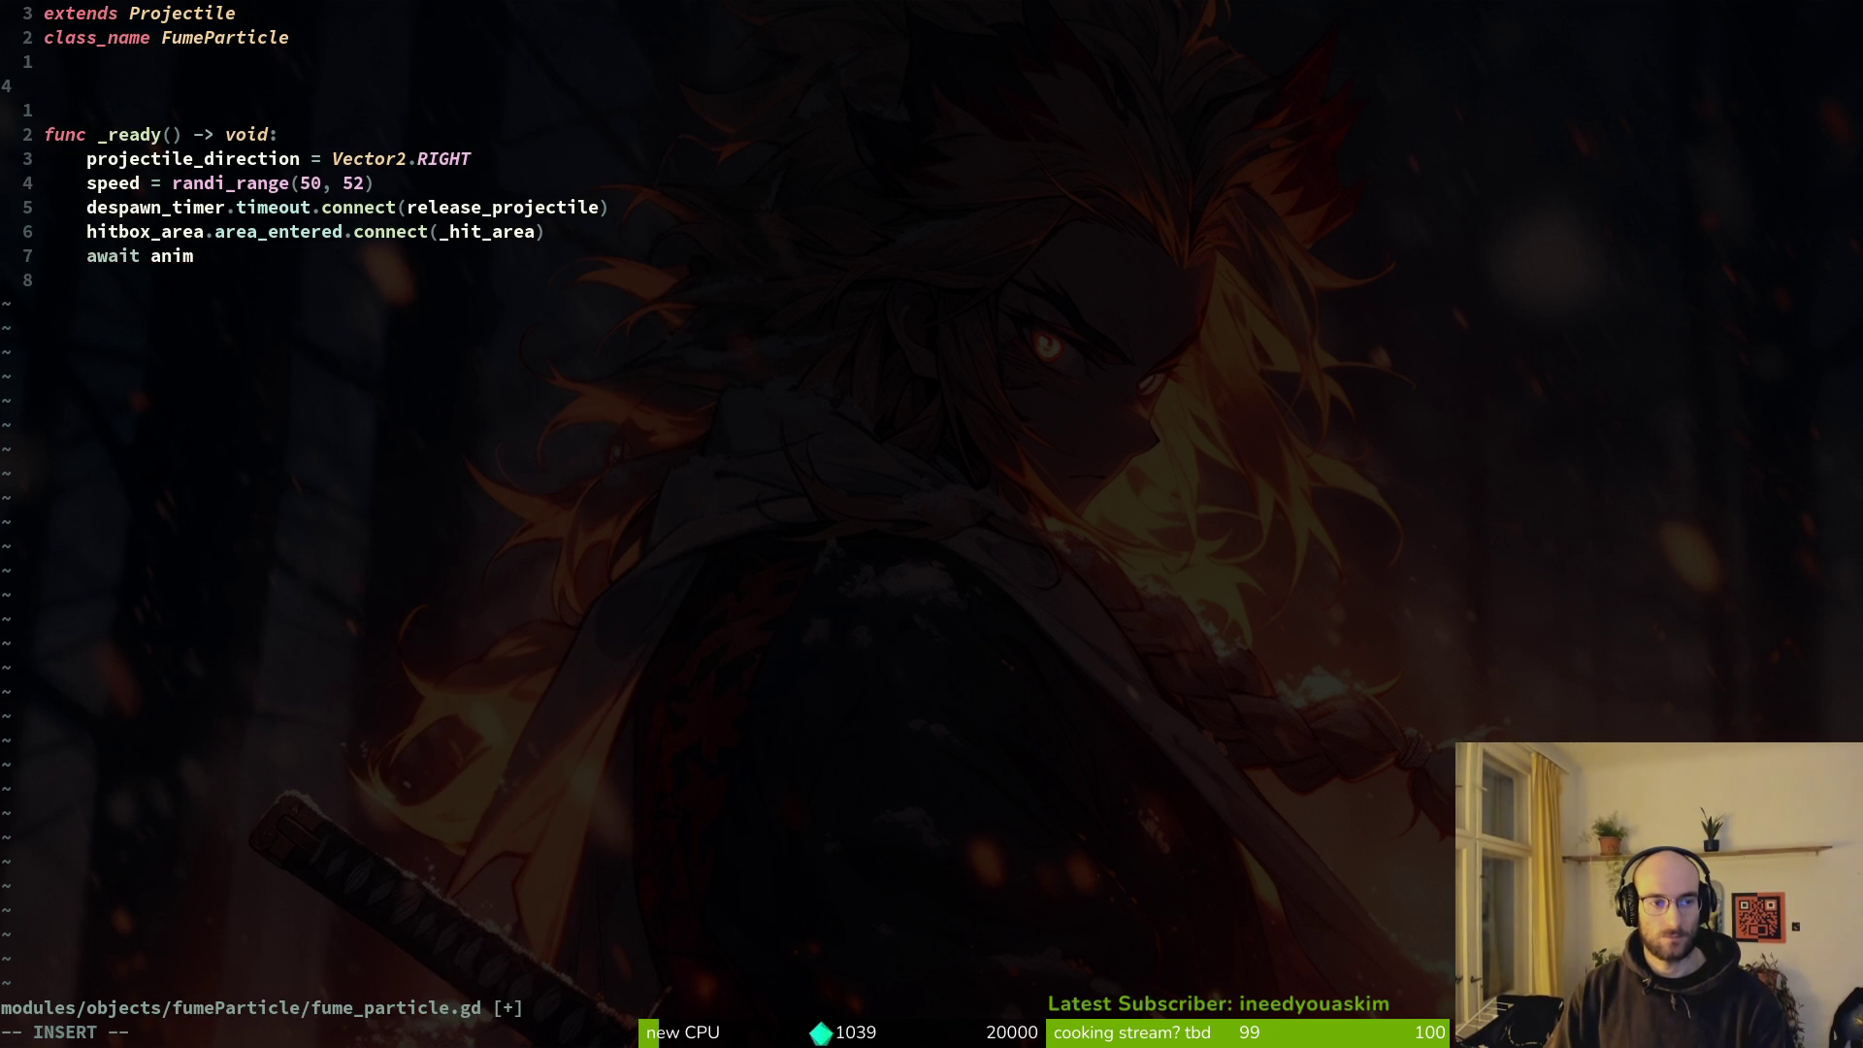
{"action": "type", "text": "@export var animation_pla"}
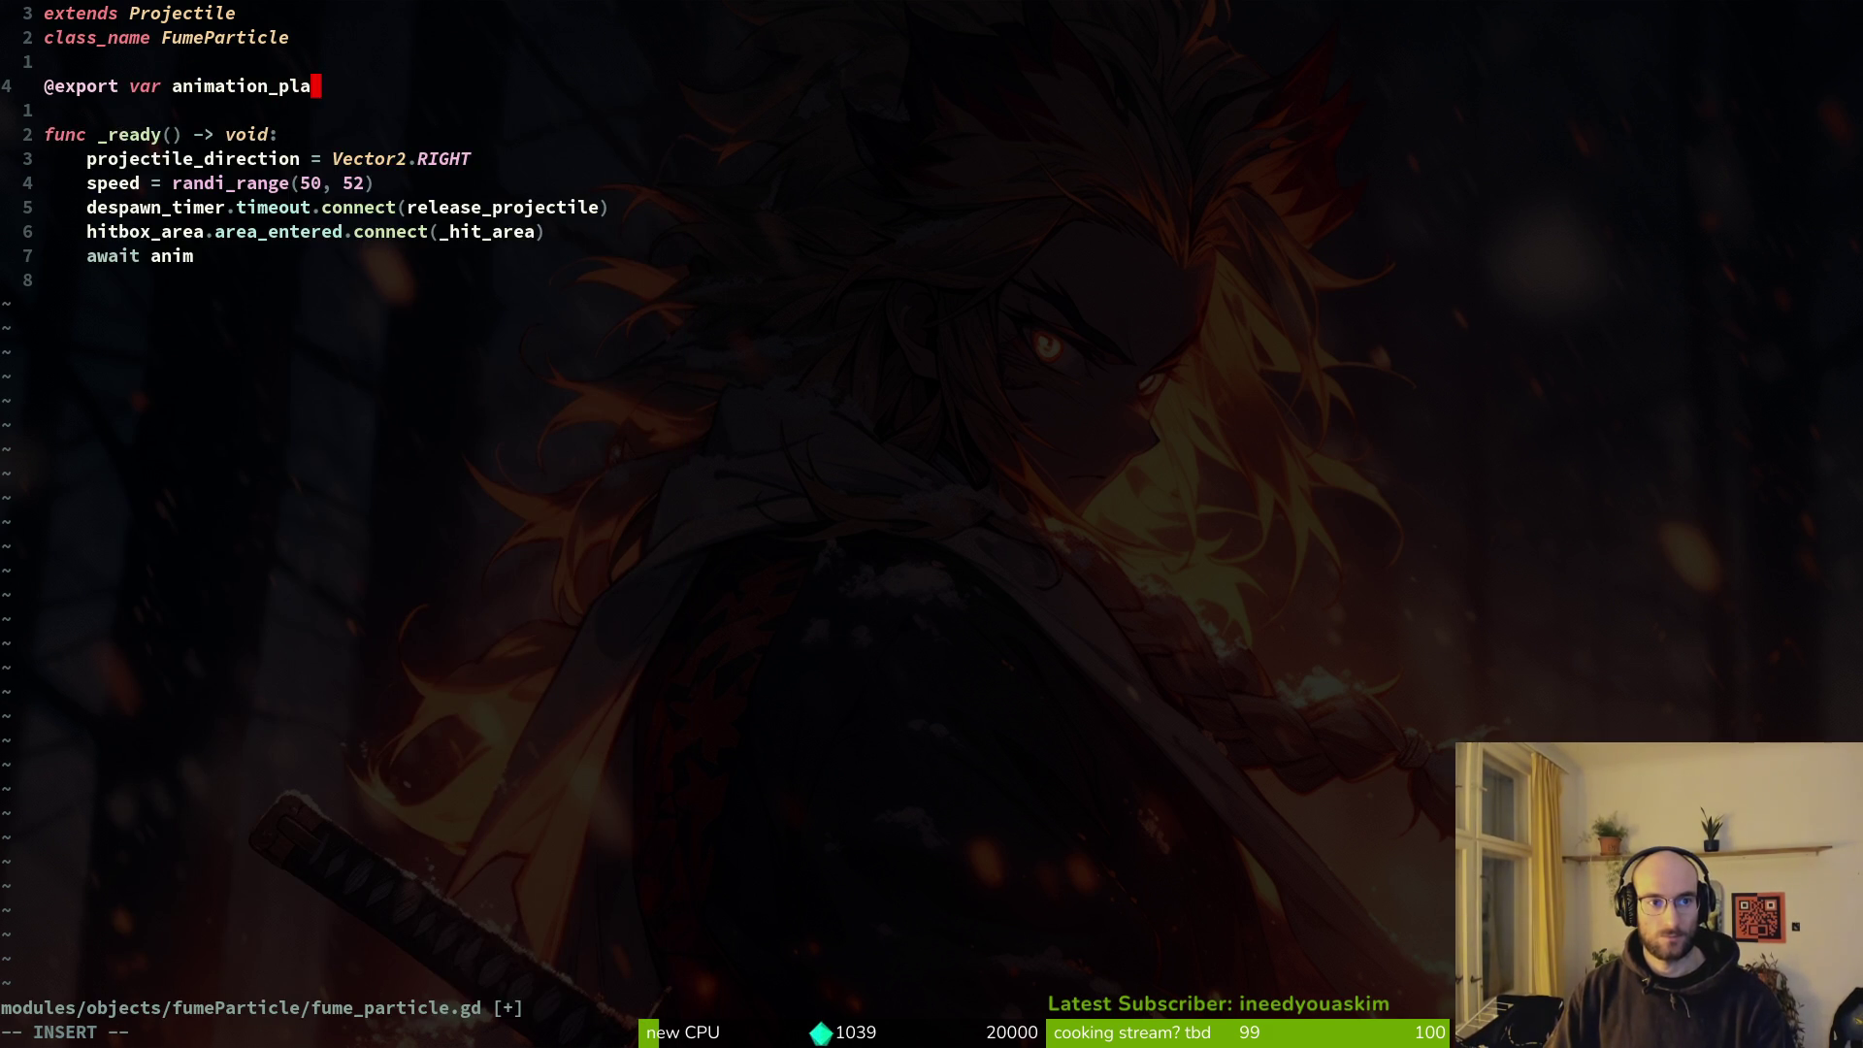
{"action": "type", "text": ": Animp"}
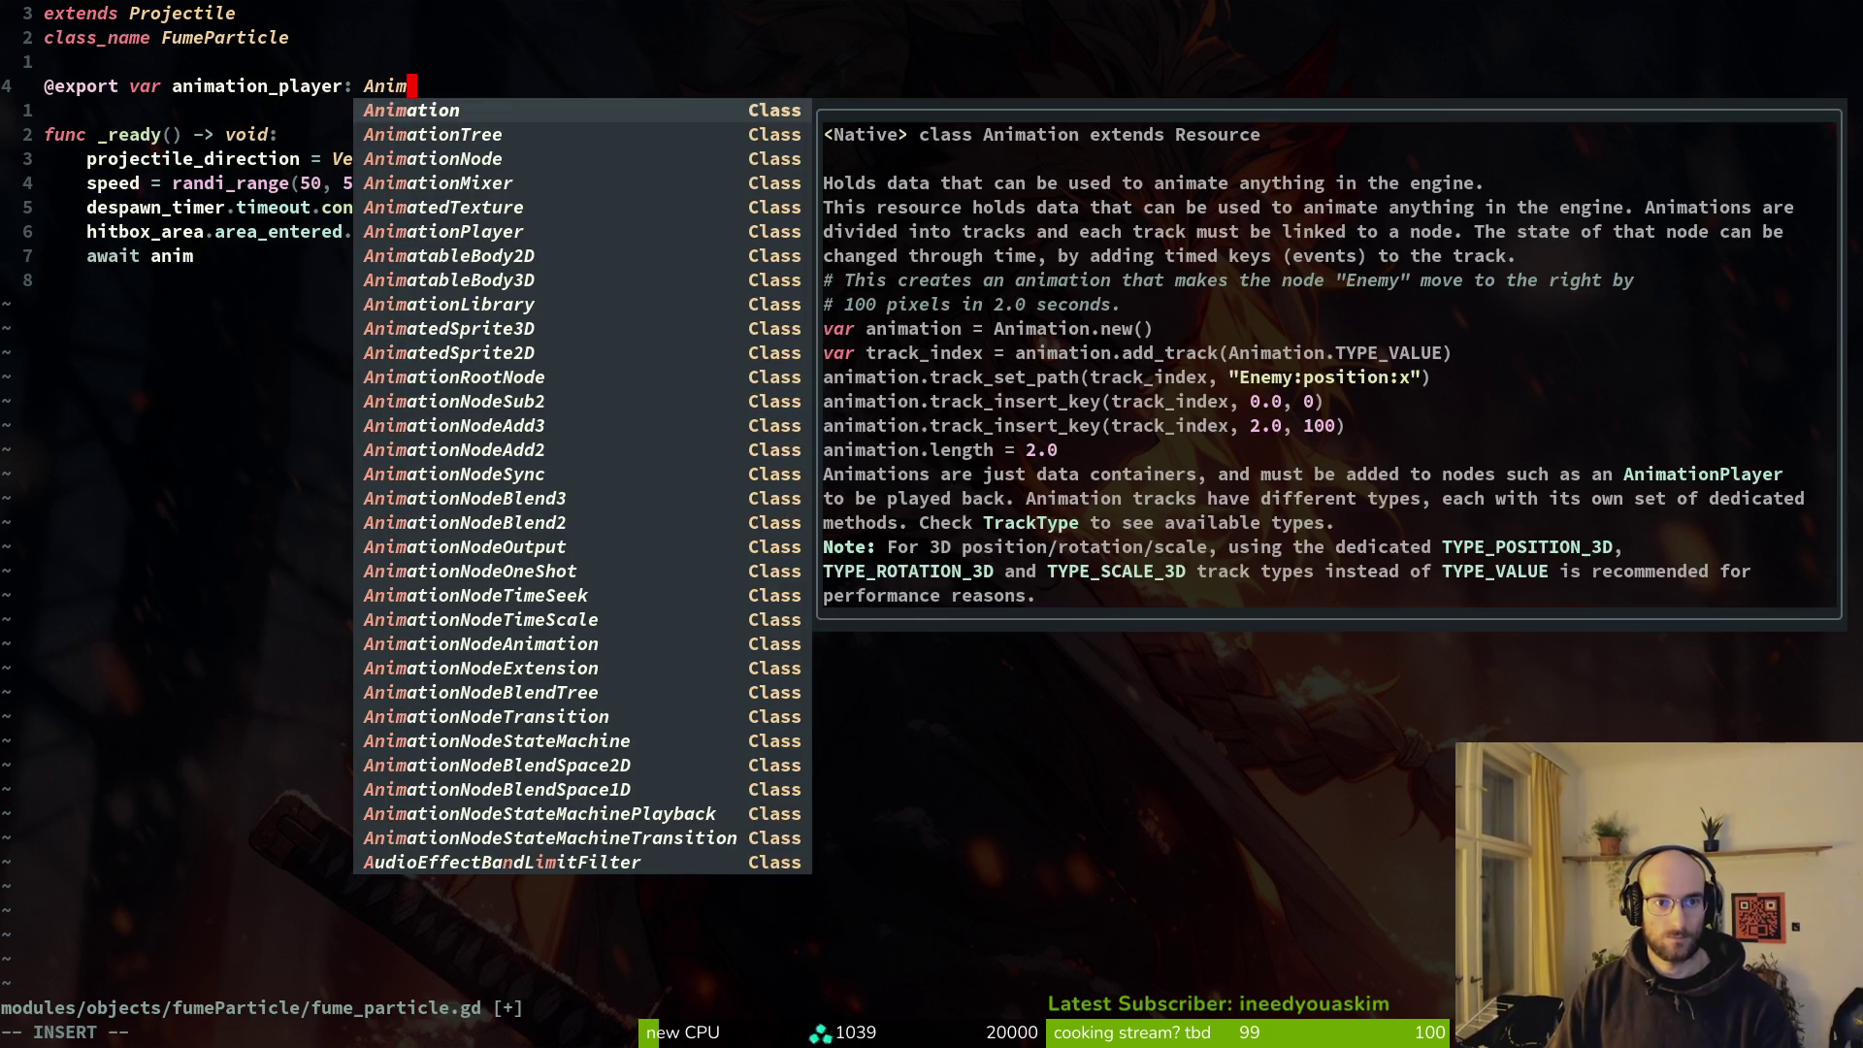
{"action": "type", "text": "l"}
{"action": "key", "text": "Return"}
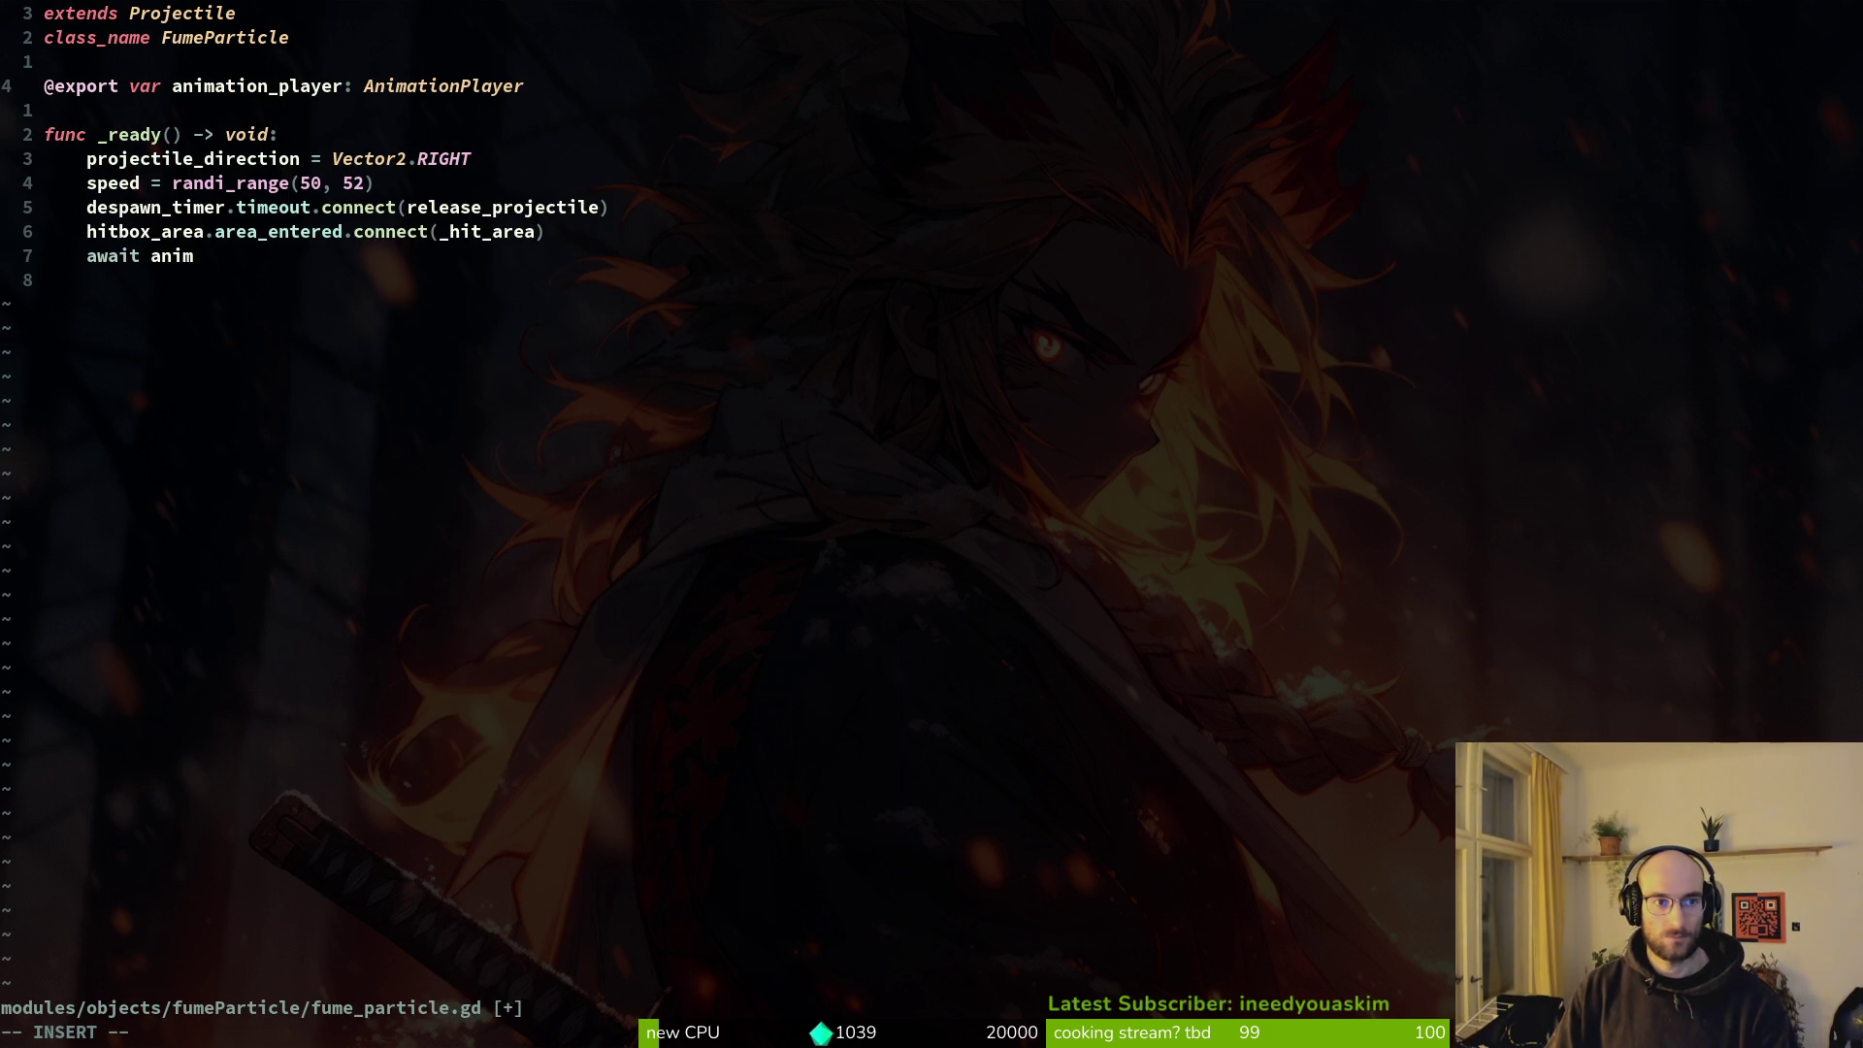
{"action": "key", "text": "BackSpace"}
{"action": "key", "text": "Escape"}
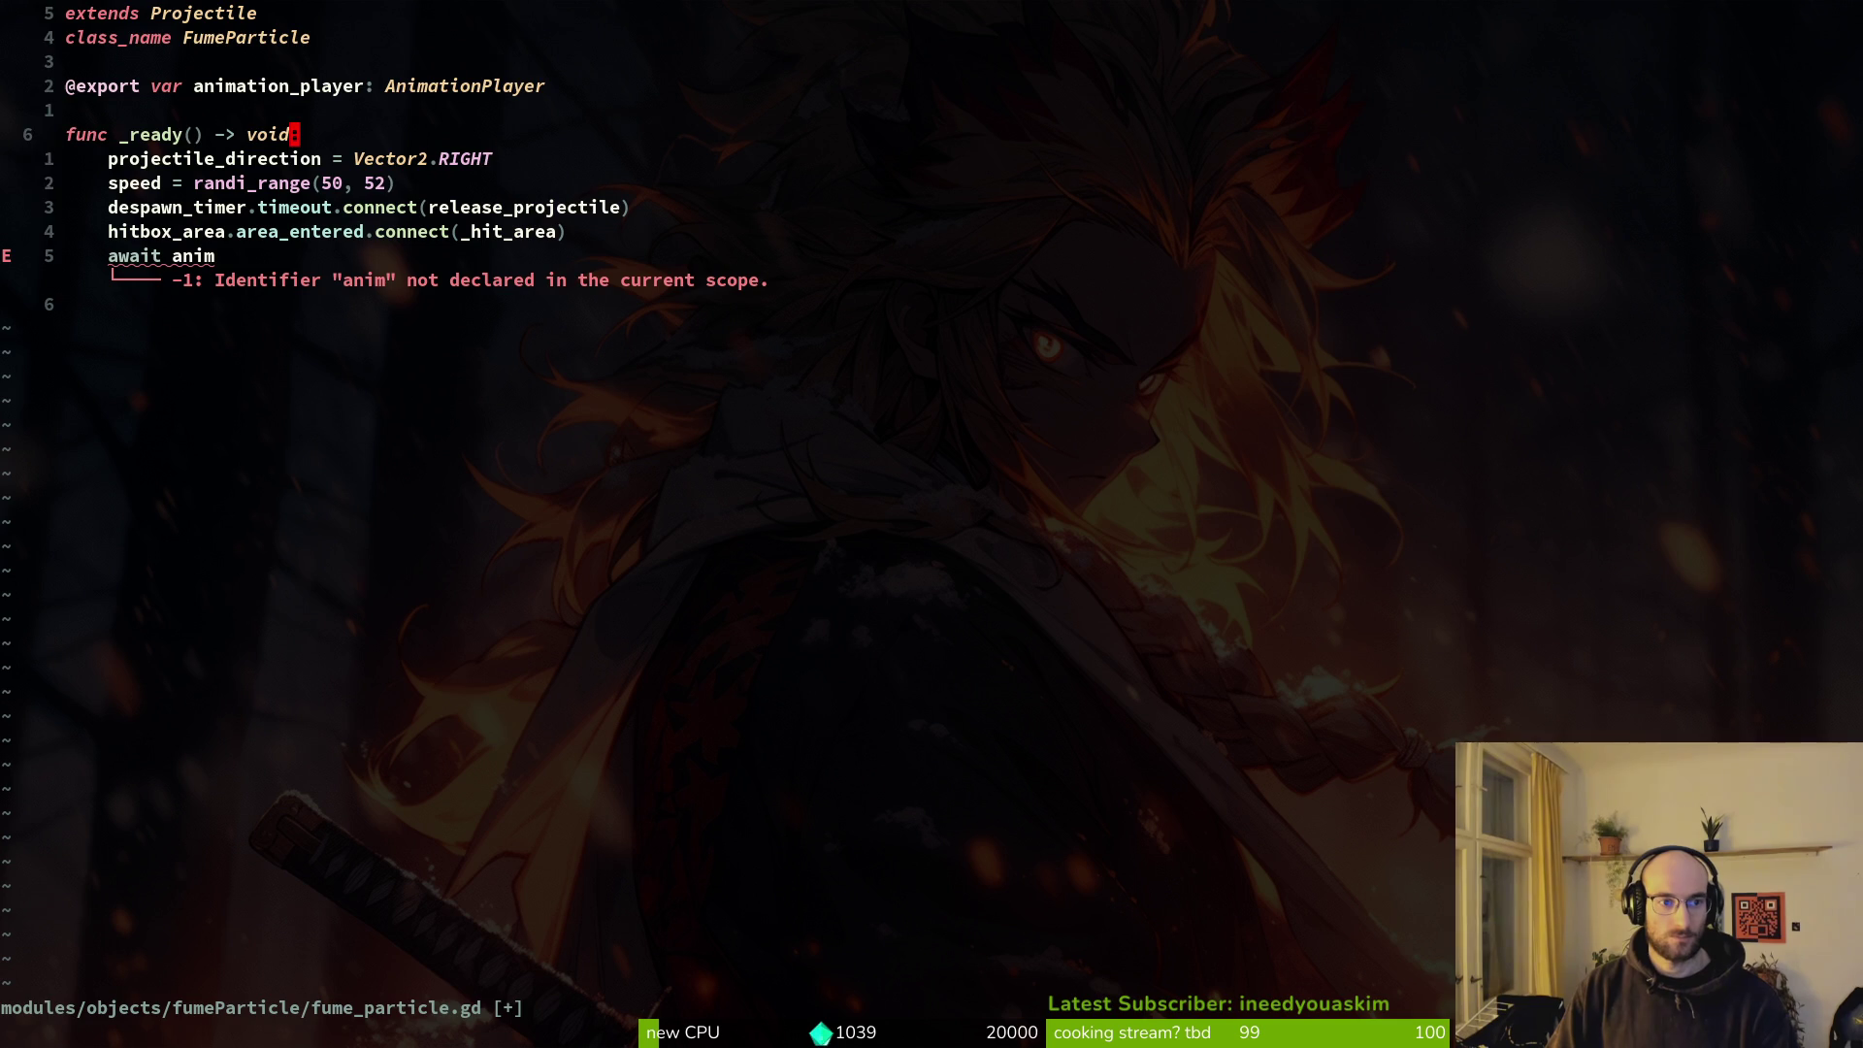
Complete the line 'await animation_player.animation_finished' in _ready.
{"action": "type", "text": "a"}
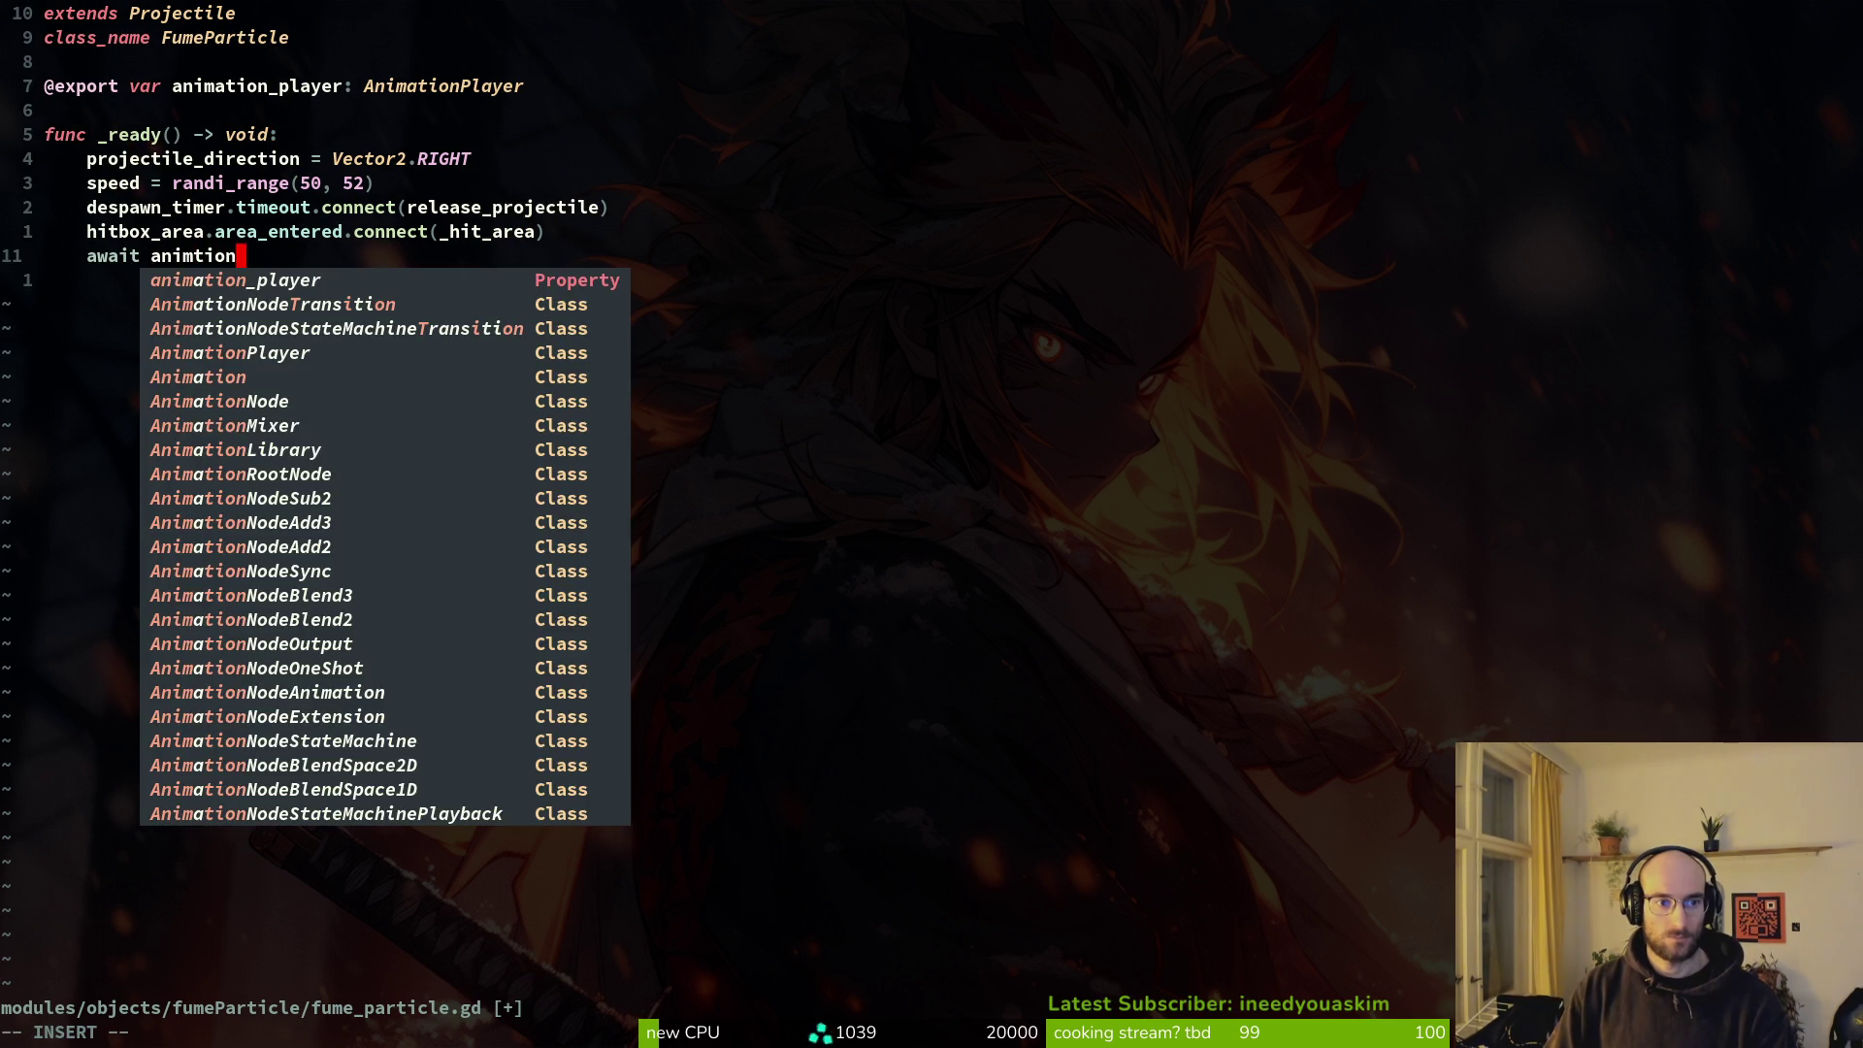
{"action": "key", "text": "Return"}
{"action": "type", "text": "."}
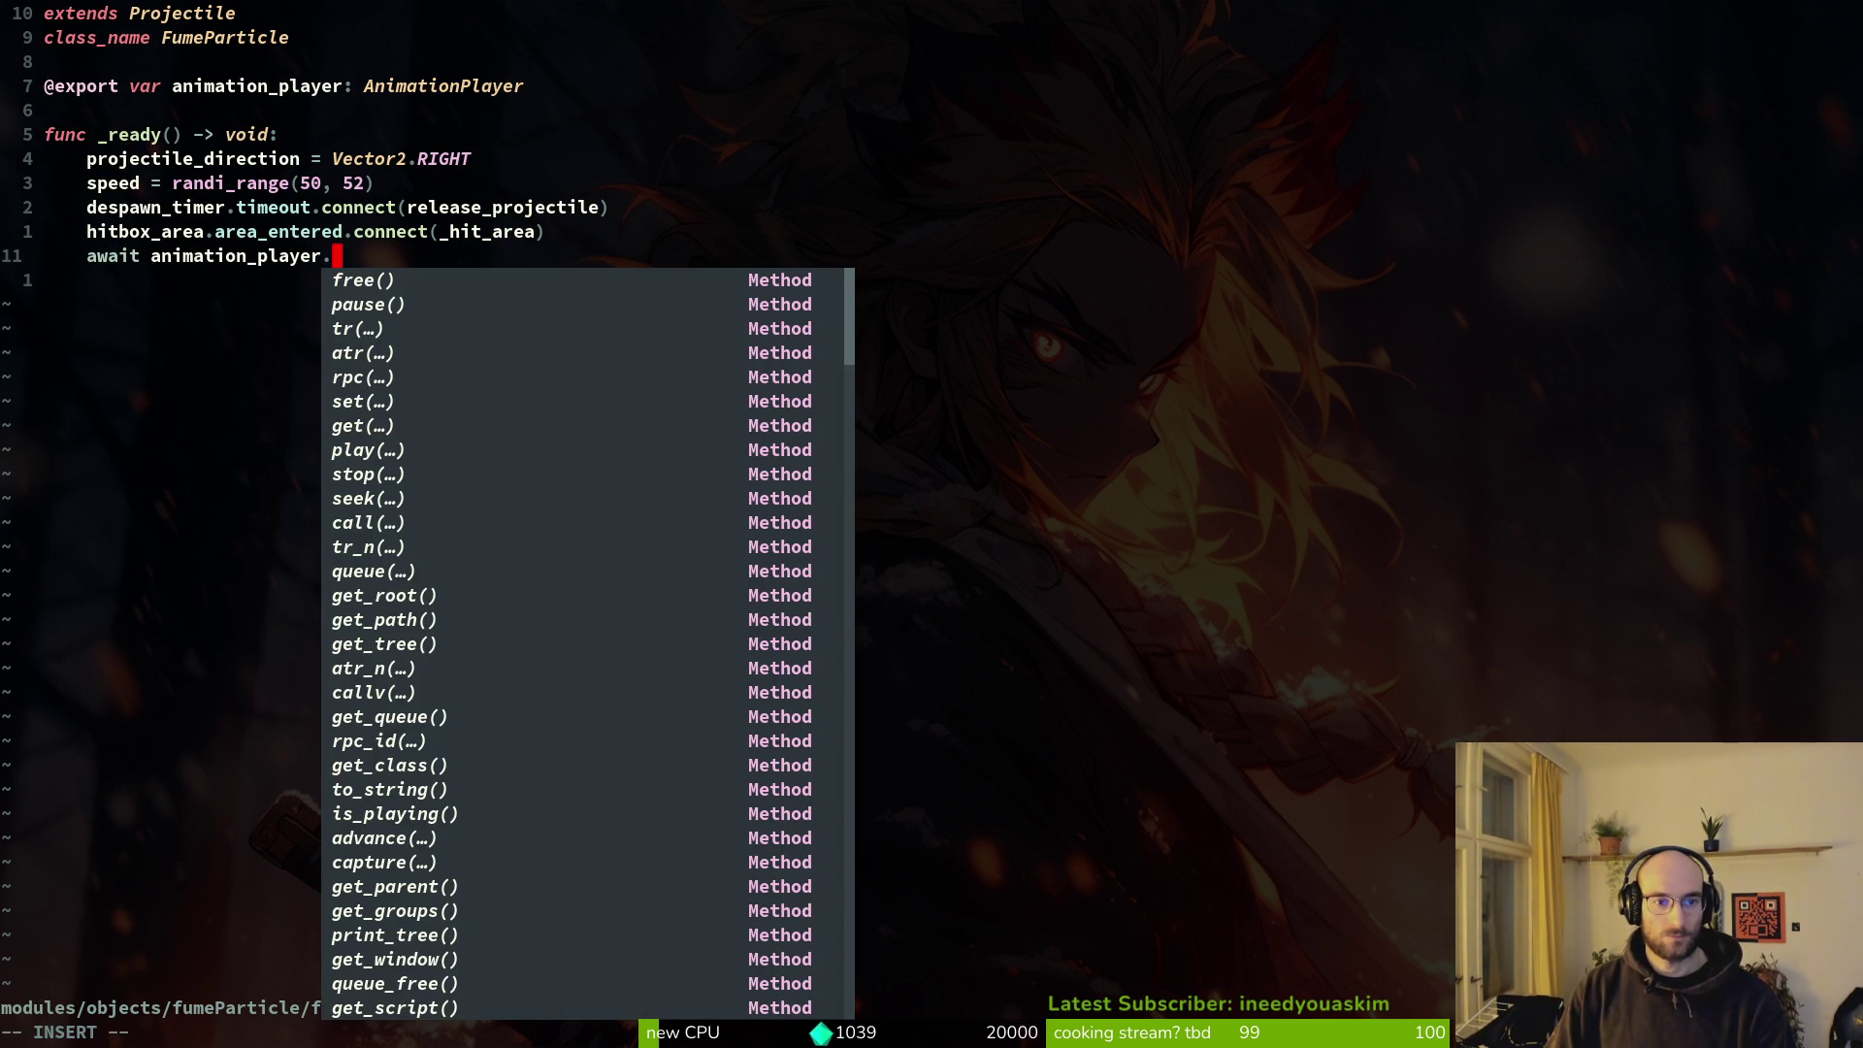
{"action": "type", "text": "animf"}
{"action": "key", "text": "Return"}
{"action": "key", "text": "Escape"}
{"action": "key", "text": "shift+v"}
{"action": "key", "text": "y"}
{"action": "key", "text": "p"}
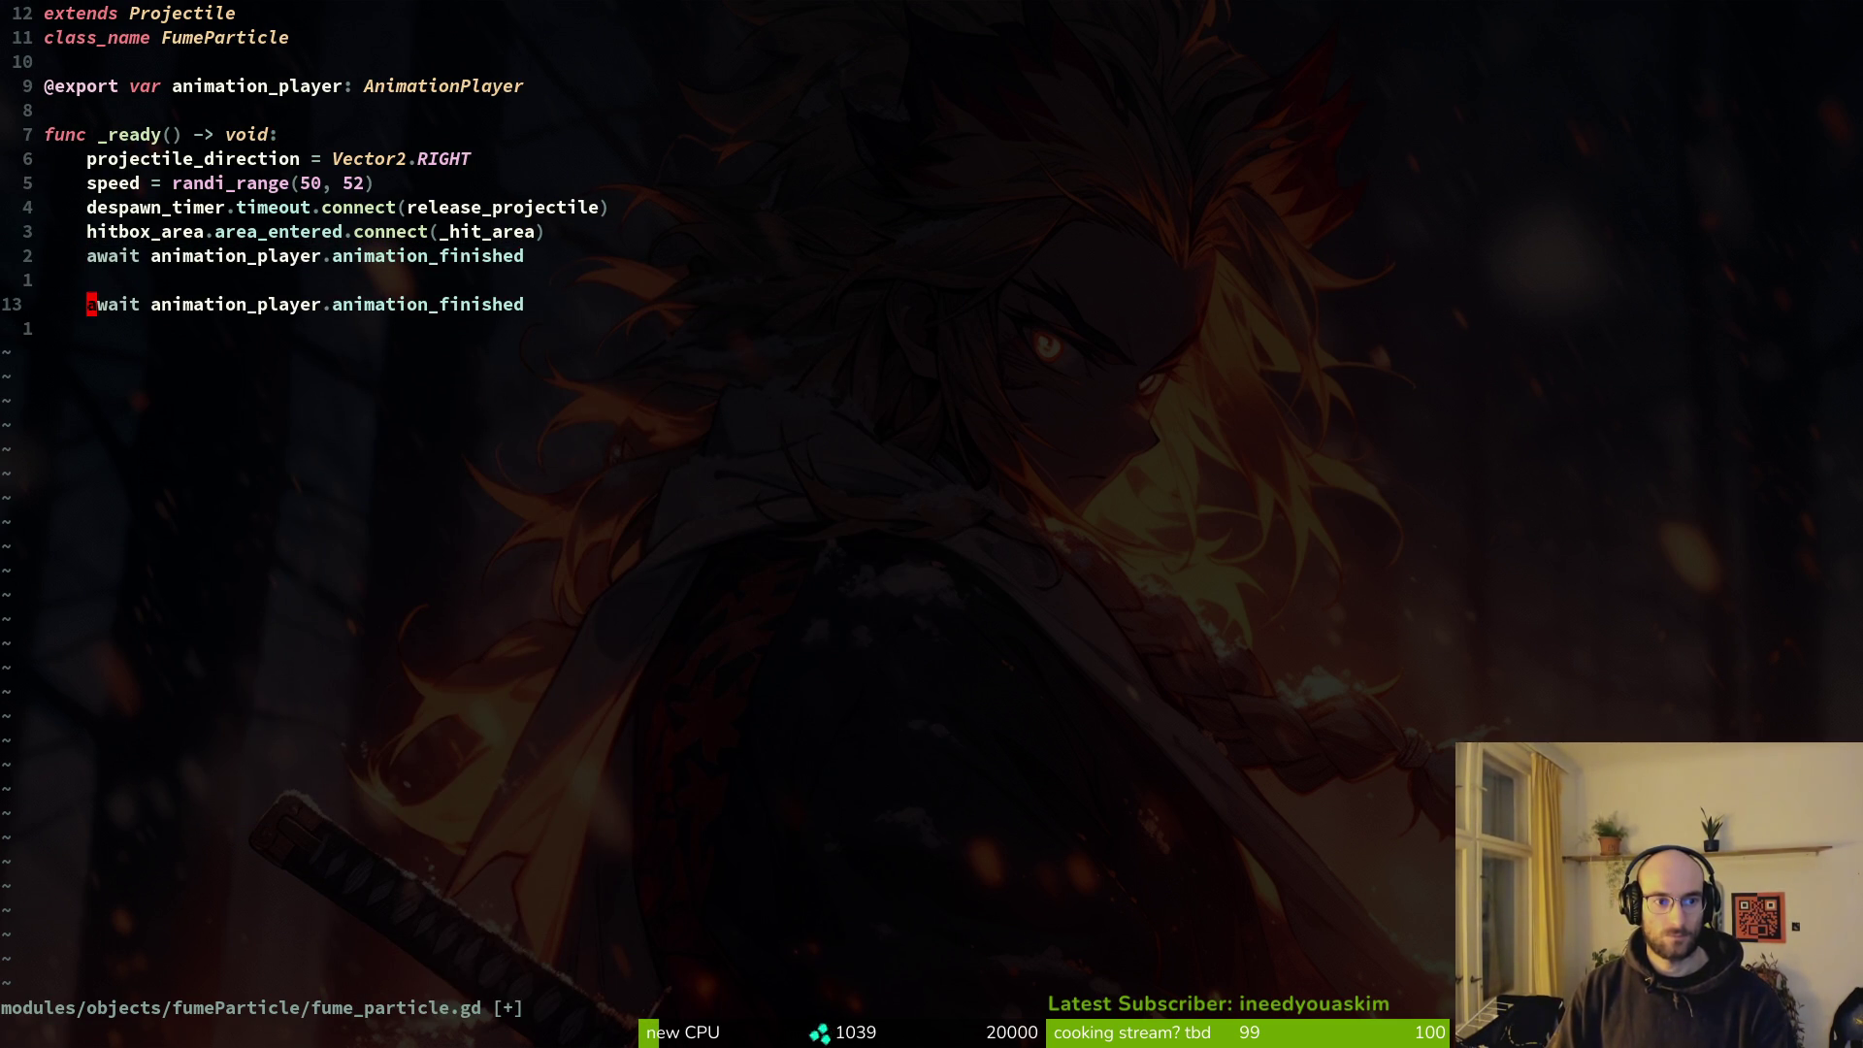
Add queue_free() after the await, remove the duplicate line, and save with :w.
{"action": "key", "text": "shift+o"}
{"action": "type", "text": "qufre"}
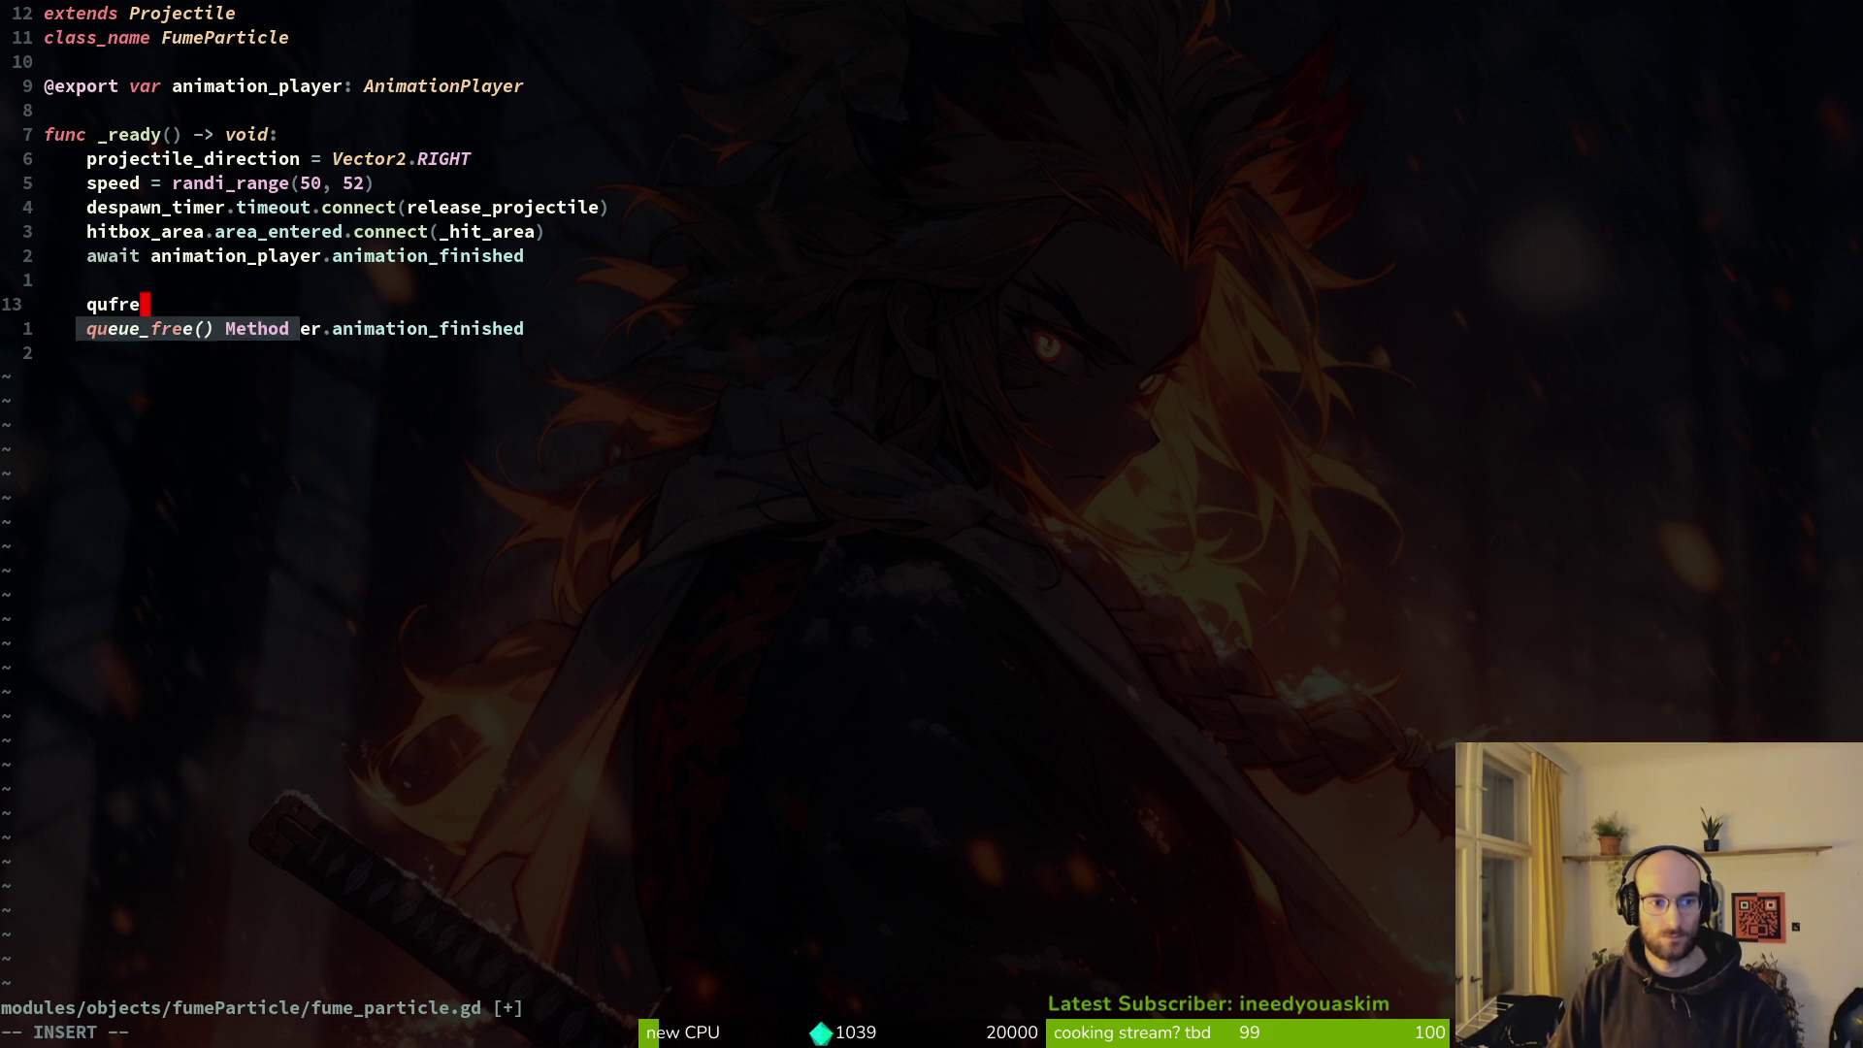
{"action": "key", "text": "Return"}
{"action": "key", "text": "Escape"}
{"action": "key", "text": "j"}
{"action": "key", "text": "d"}
{"action": "key", "text": "d"}
{"action": "key", "text": "d"}
{"action": "key", "text": "d"}
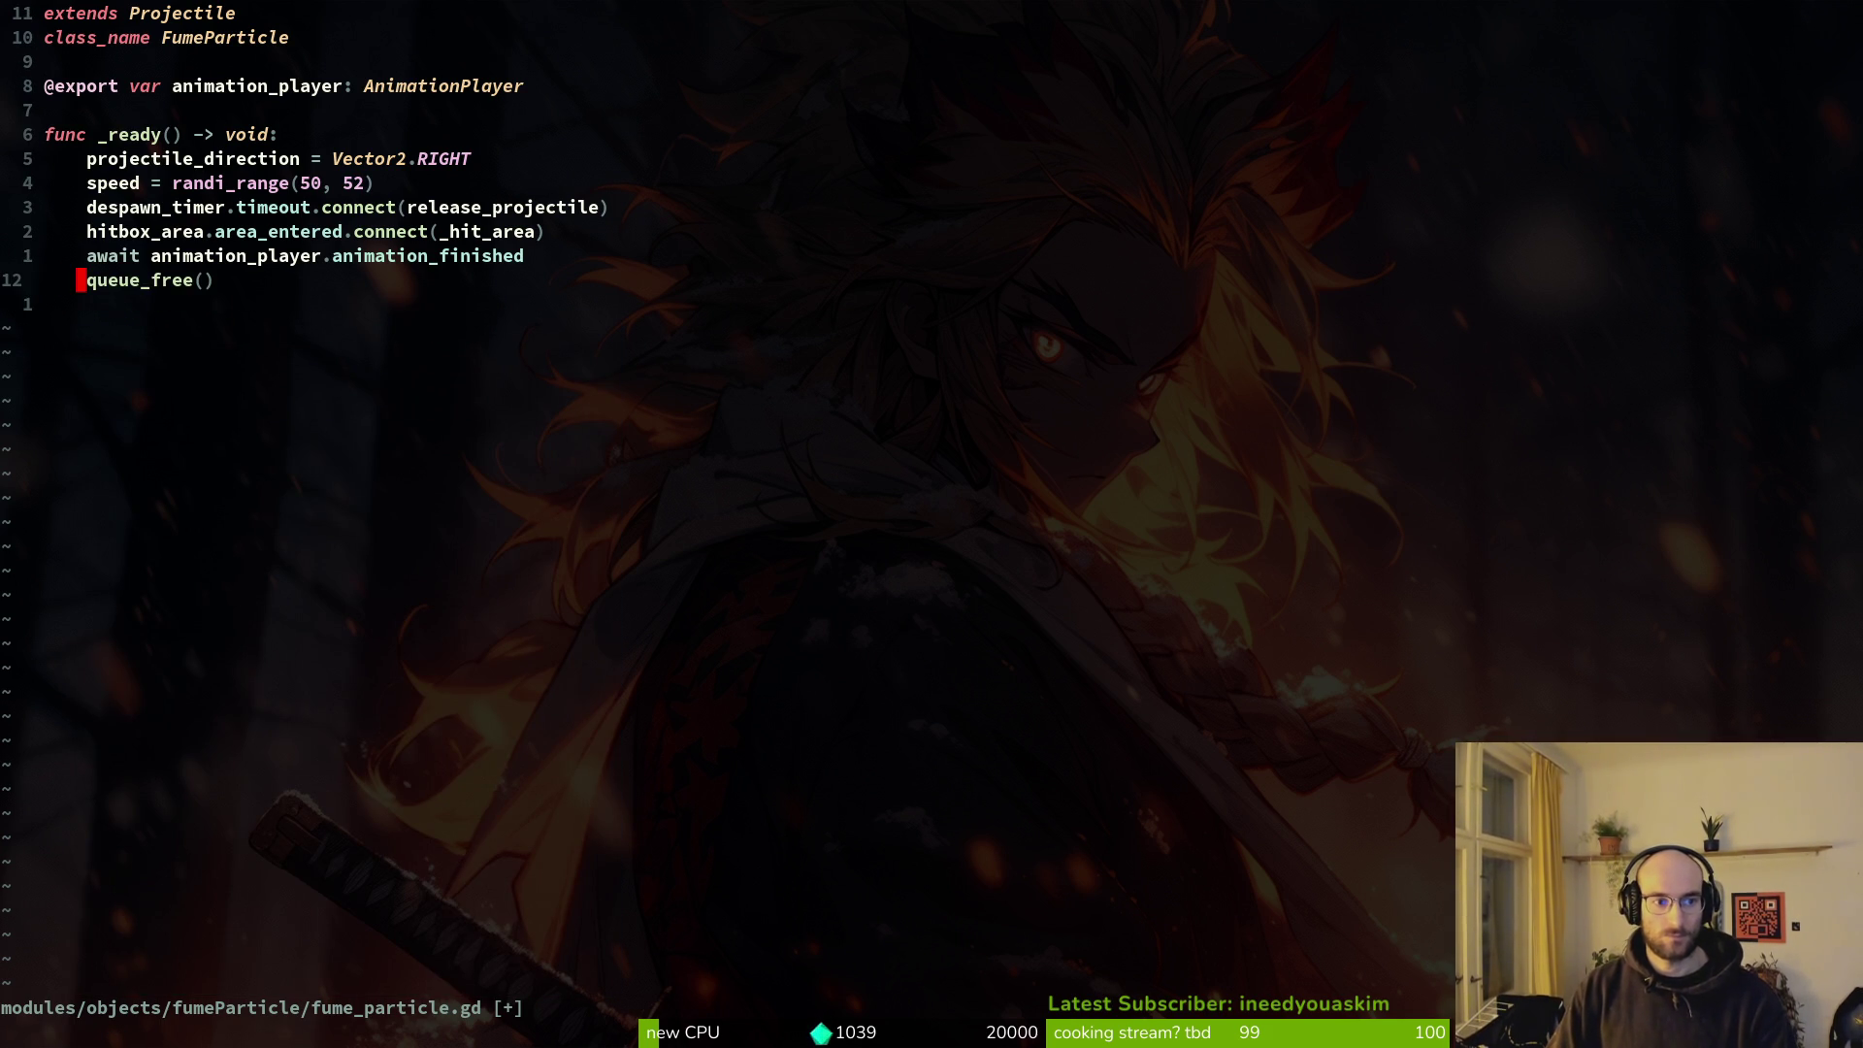
{"action": "type", "text": ":w"}
{"action": "key", "text": "Return"}
{"action": "type", "text": ":w"}
{"action": "key", "text": "Return"}
{"action": "key", "text": "alt+Tab"}
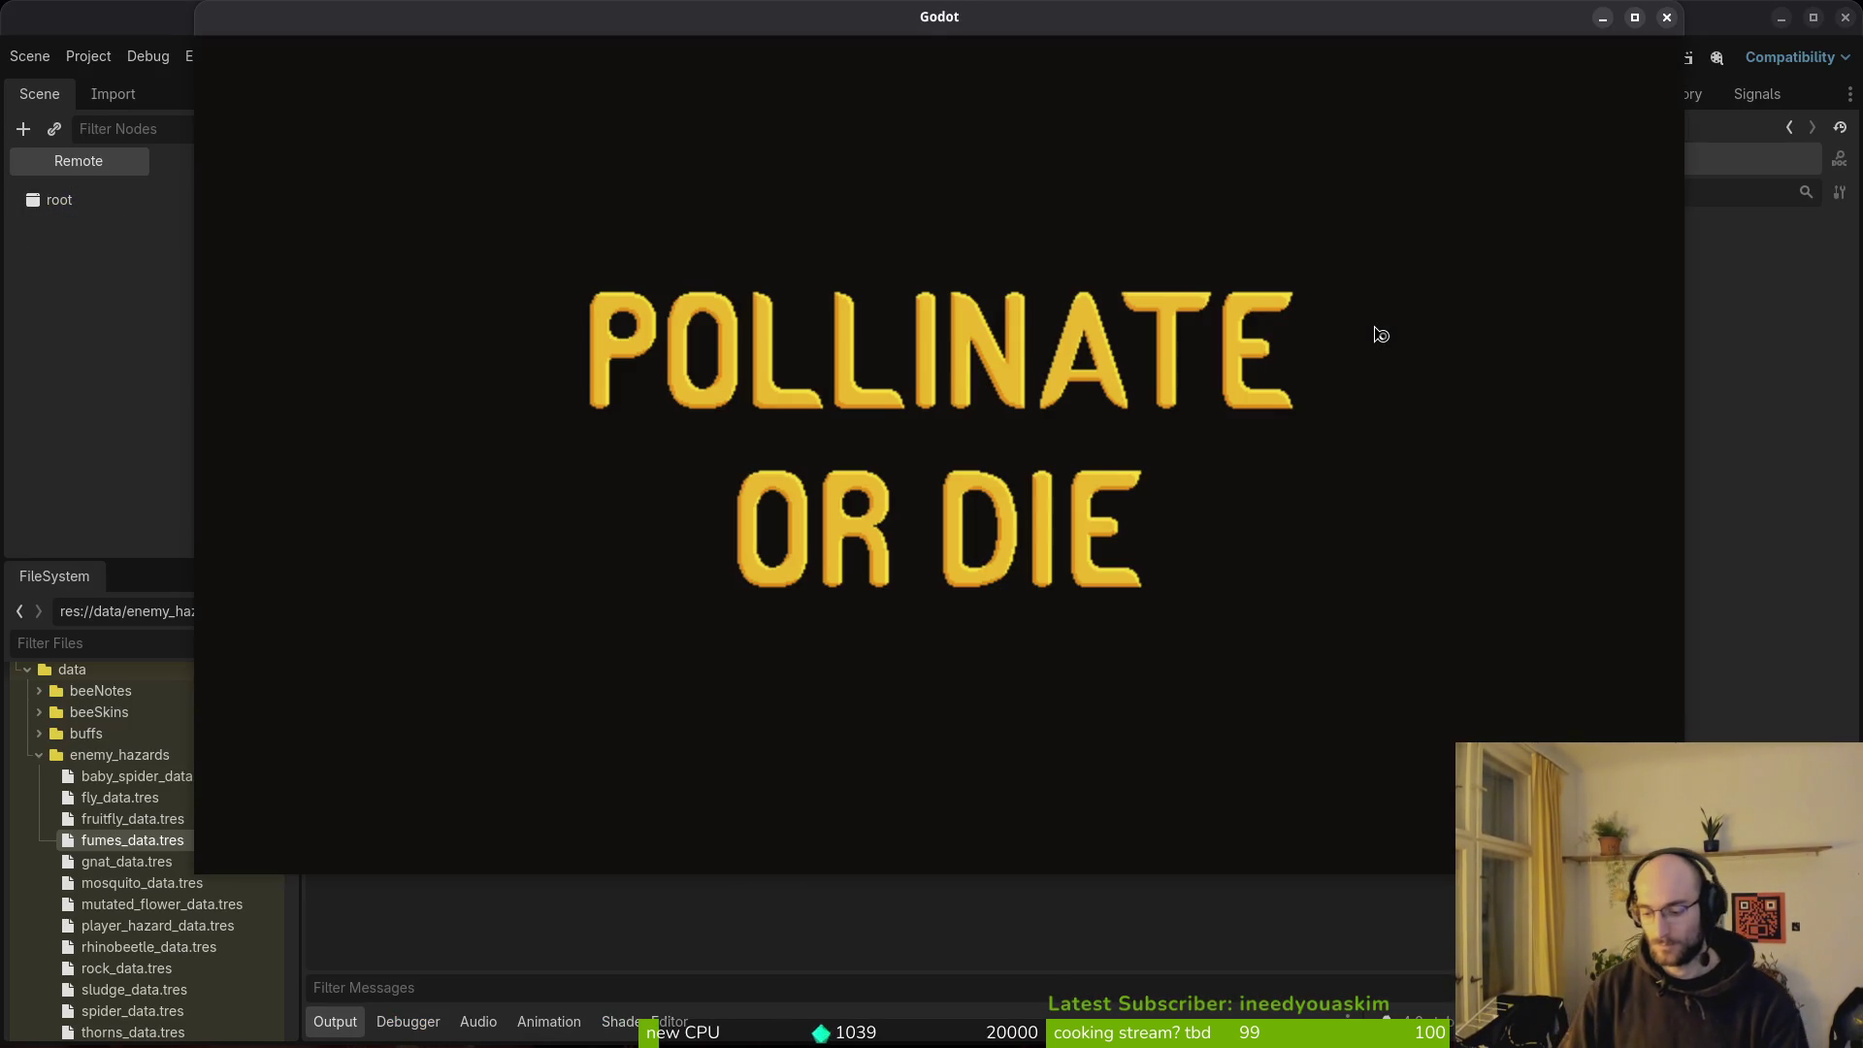
Continue from the main menu into the hive level and fly the bee toward the upper-right pickup.
{"action": "key", "text": "Return"}
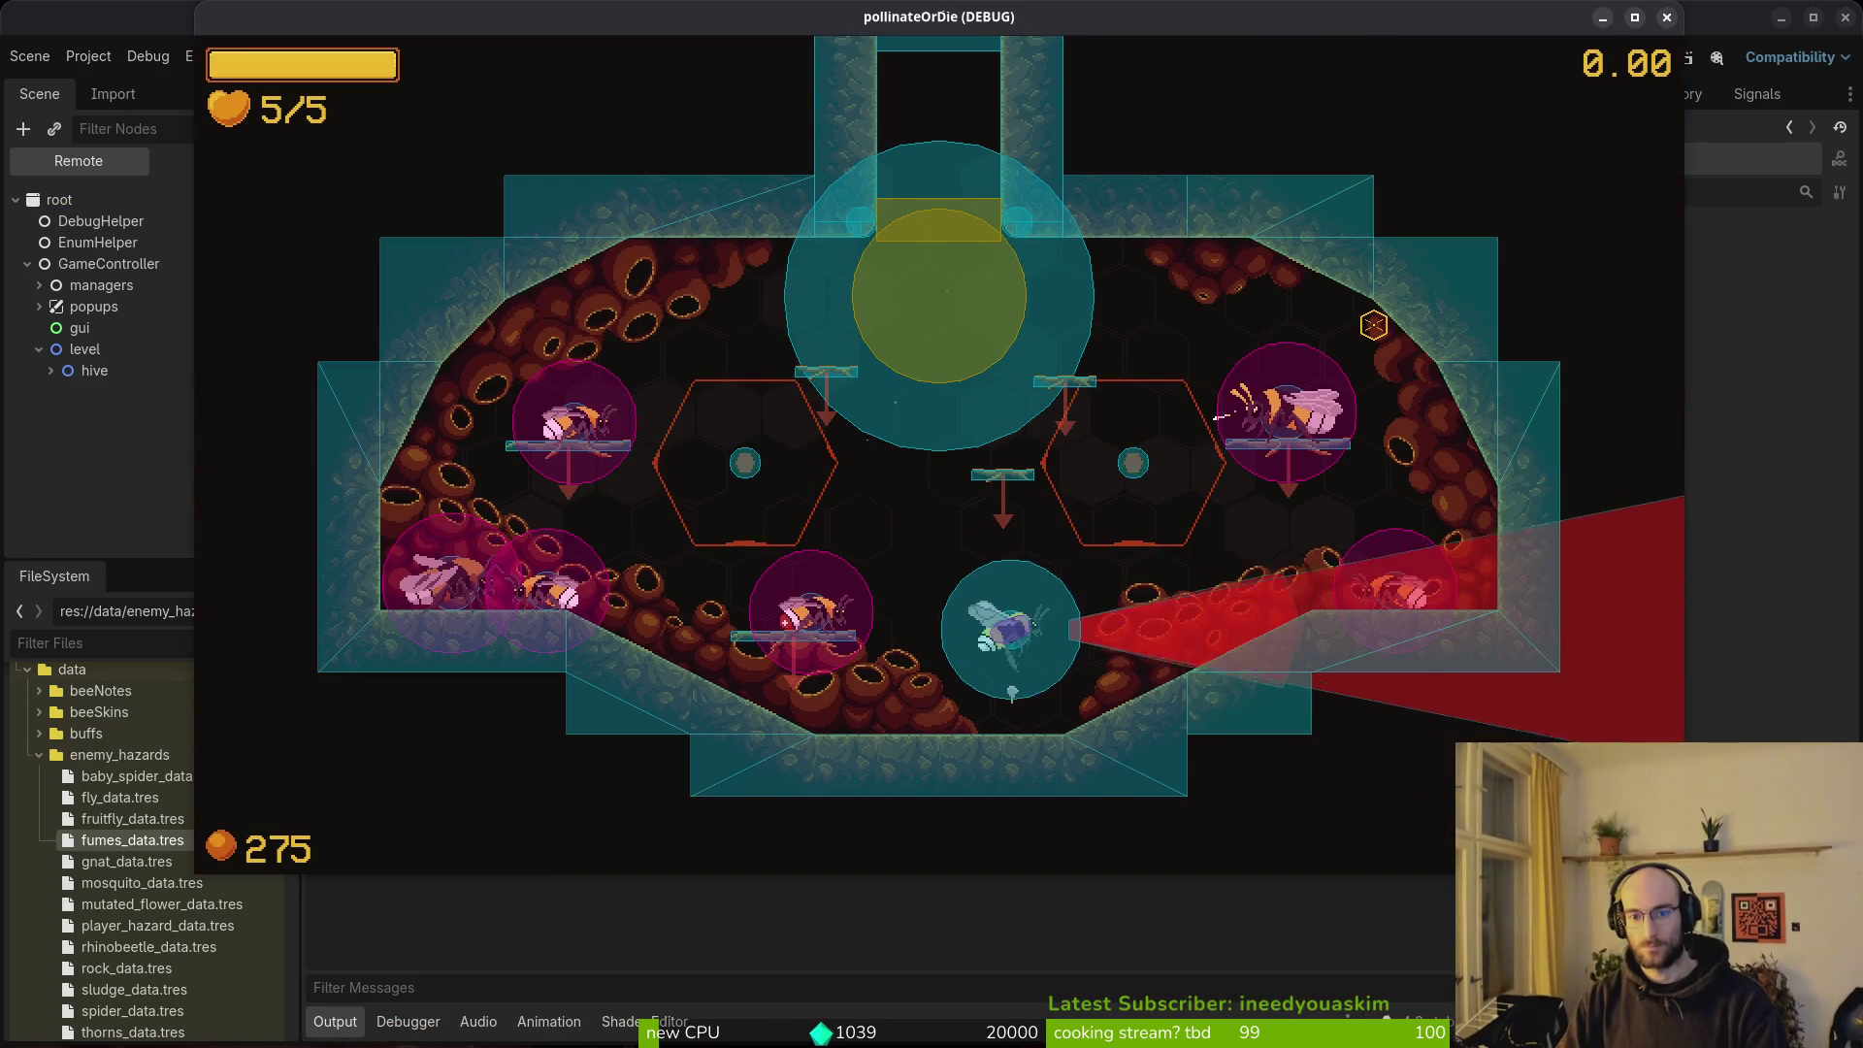
{"action": "key", "text": "w"}
{"action": "key", "text": "d"}
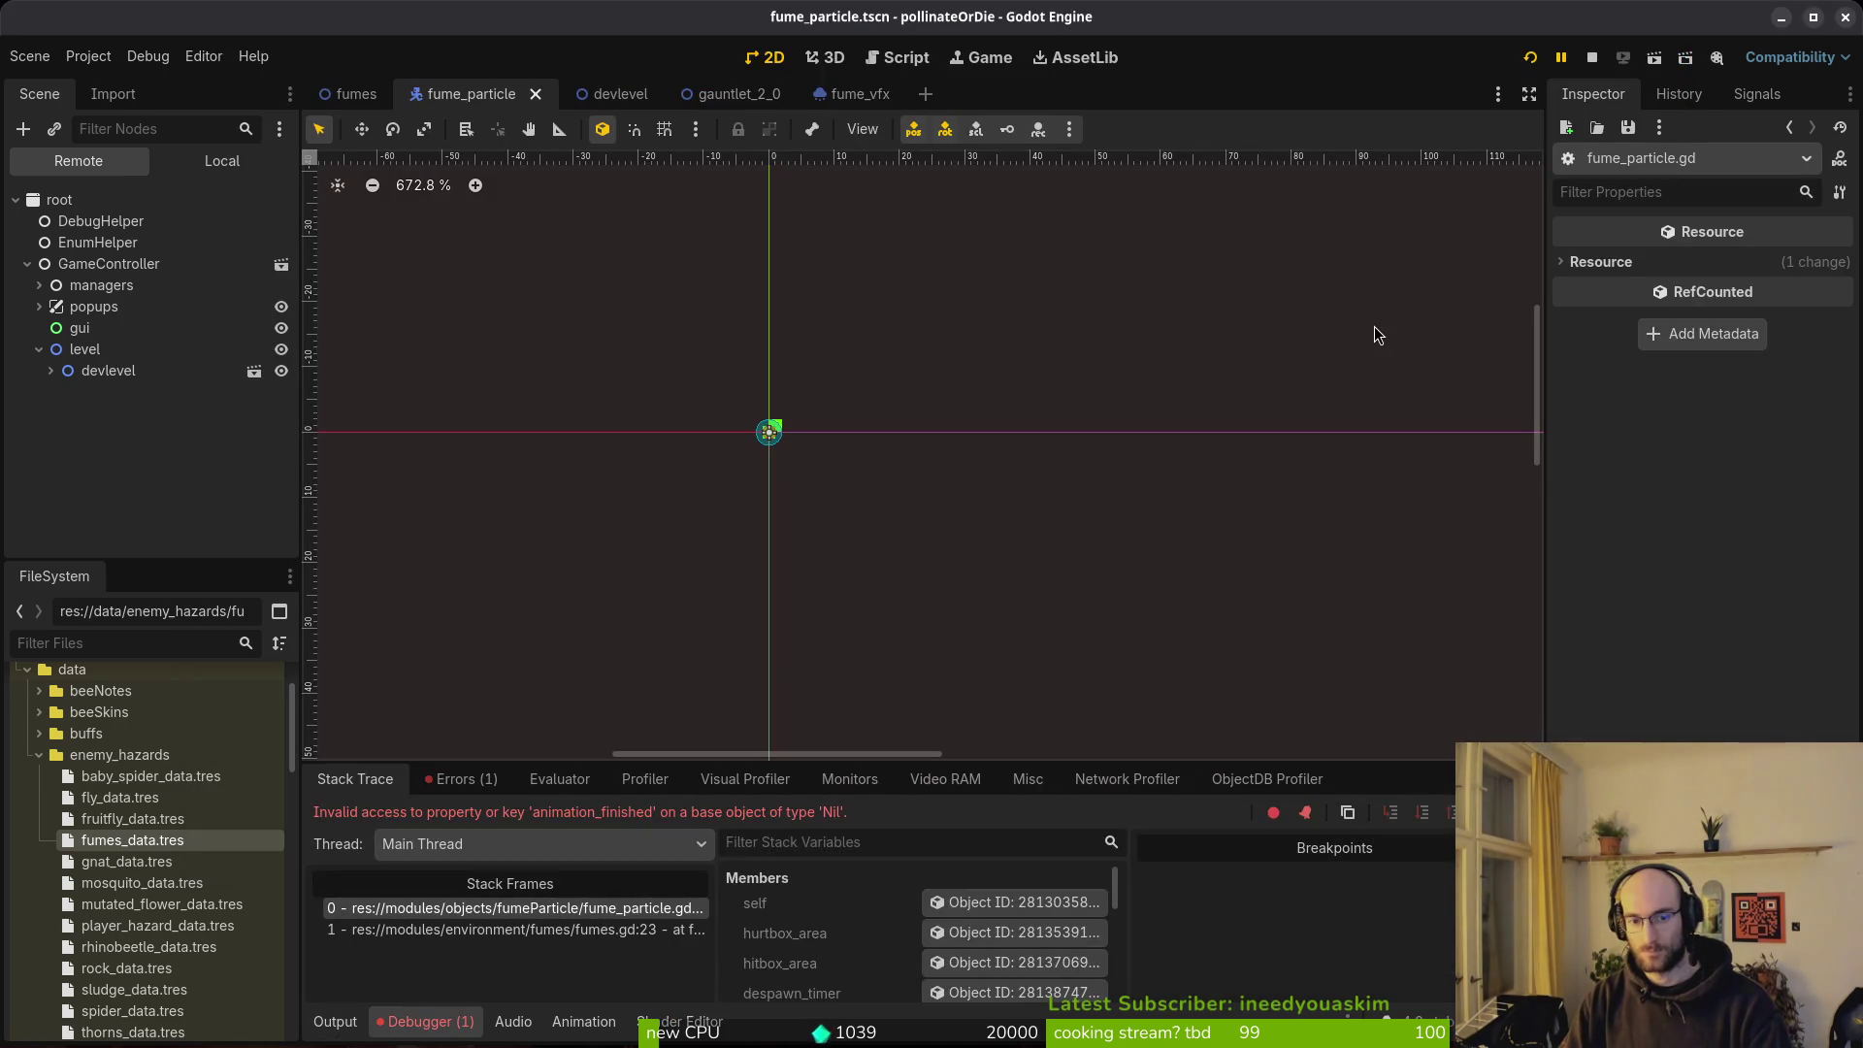
Assign the AnimationPlayer node to fumeParticle's Animation Player property and save.
{"action": "left_click", "coordinate": [854, 95]}
{"action": "left_click", "coordinate": [740, 94]}
{"action": "left_click", "coordinate": [471, 94]}
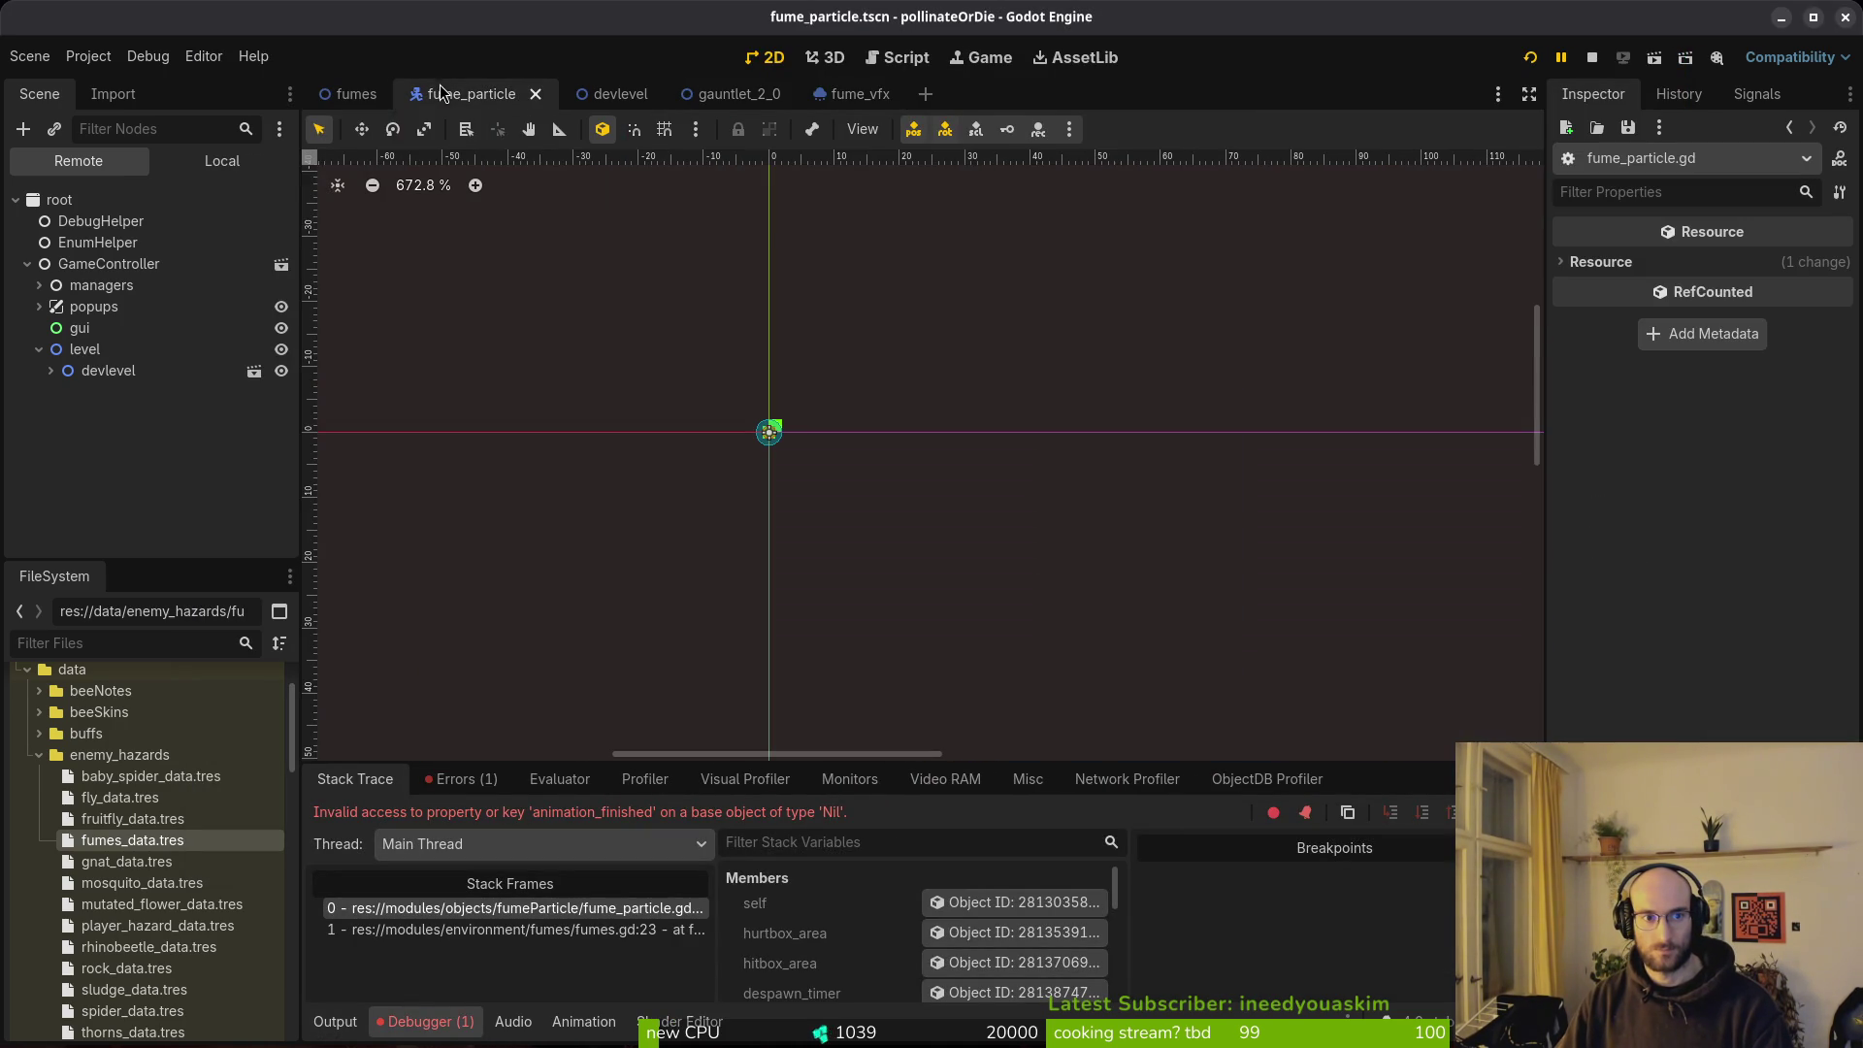
{"action": "left_click", "coordinate": [314, 94]}
{"action": "left_click", "coordinate": [78, 202]}
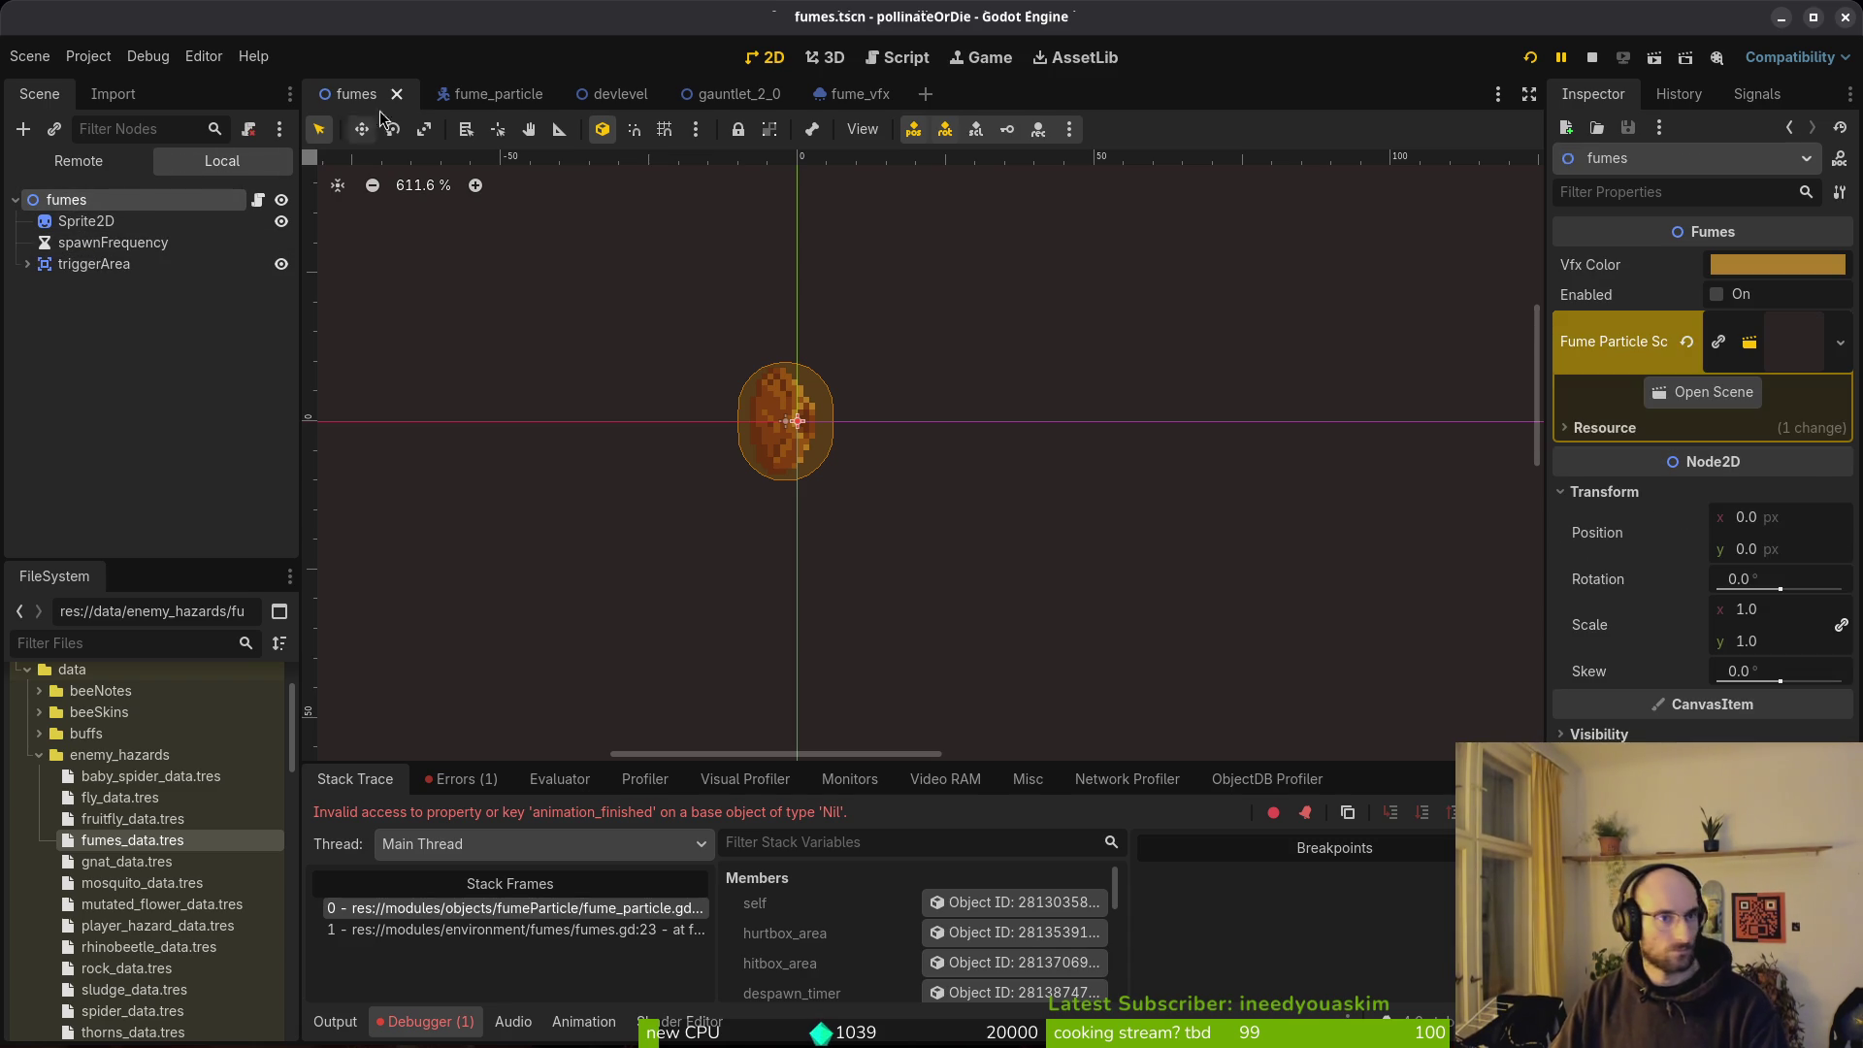
{"action": "left_click", "coordinate": [495, 97]}
{"action": "left_click", "coordinate": [66, 199]}
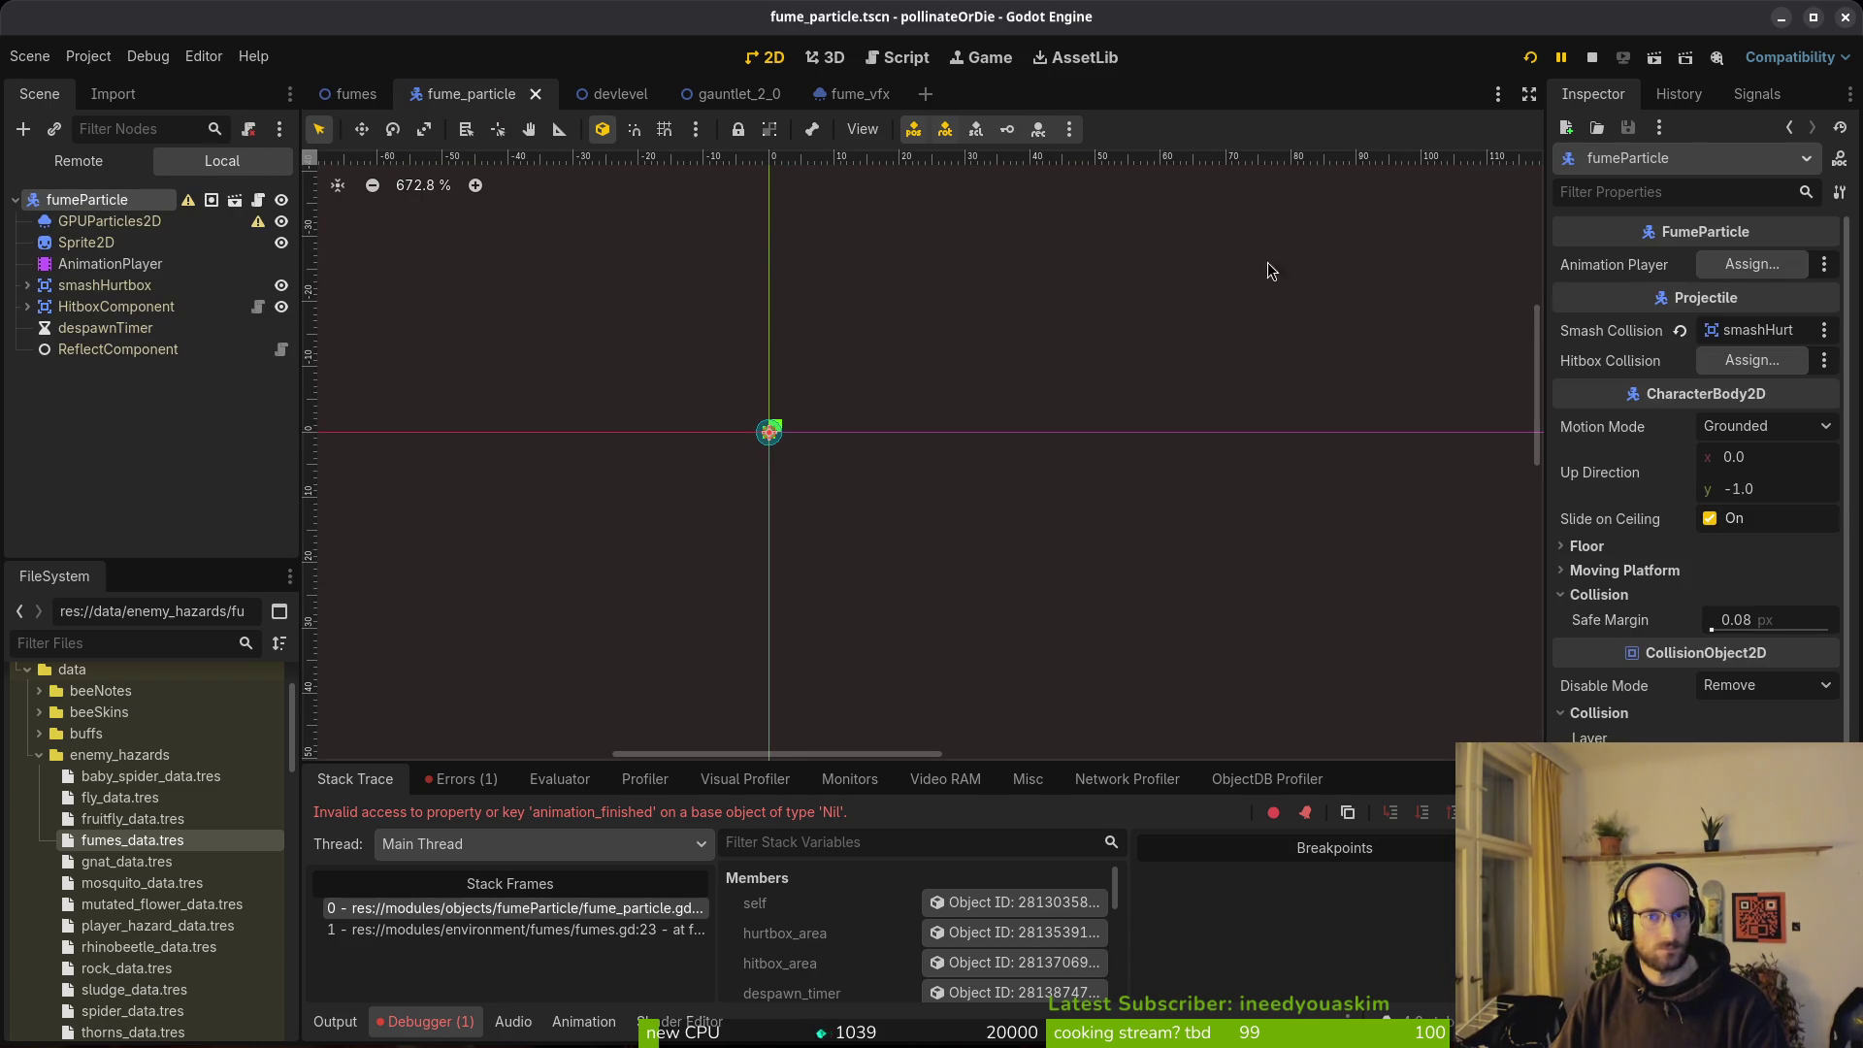
{"action": "left_click", "coordinate": [1751, 264]}
{"action": "left_click", "coordinate": [1002, 838]}
{"action": "key", "text": "ctrl+s"}
Point Hitbox Collision and Smash Collision at their CollisionShape2D nodes, save, and relaunch the game.
{"action": "left_click", "coordinate": [1751, 360]}
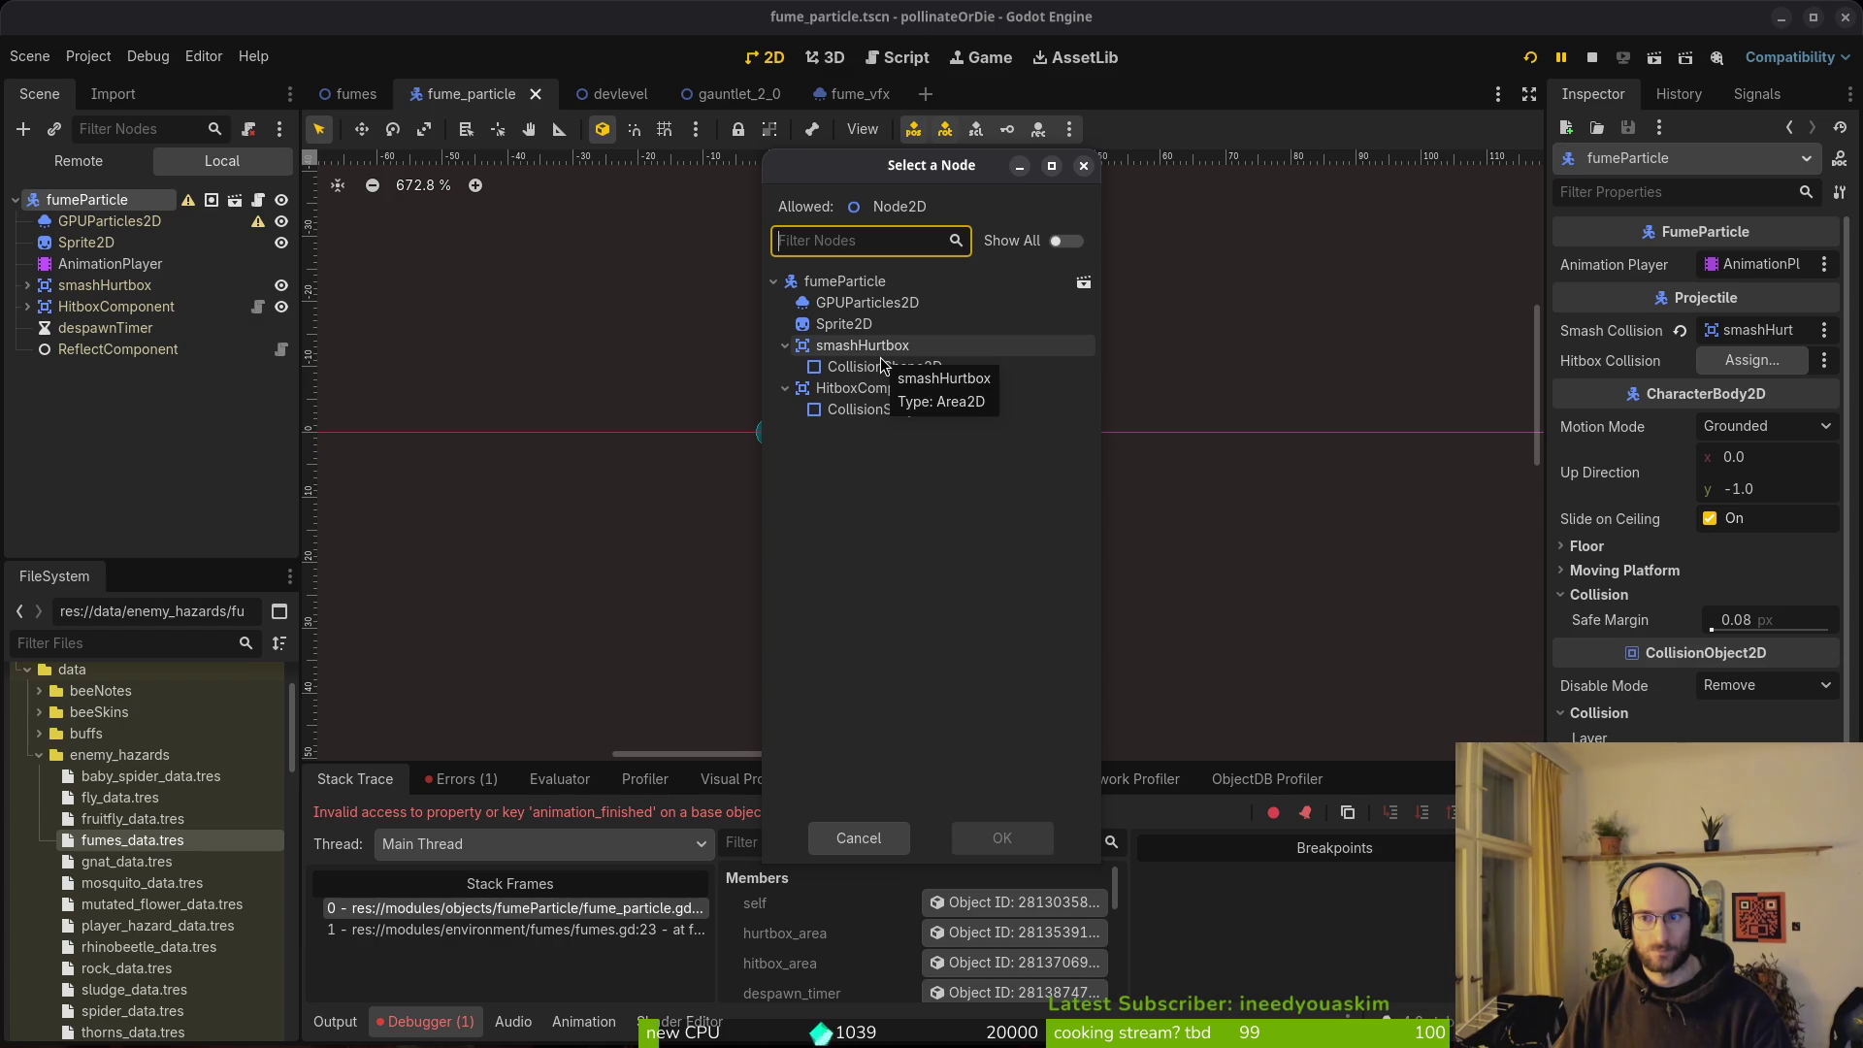
{"action": "left_click", "coordinate": [885, 409]}
{"action": "left_click", "coordinate": [985, 830]}
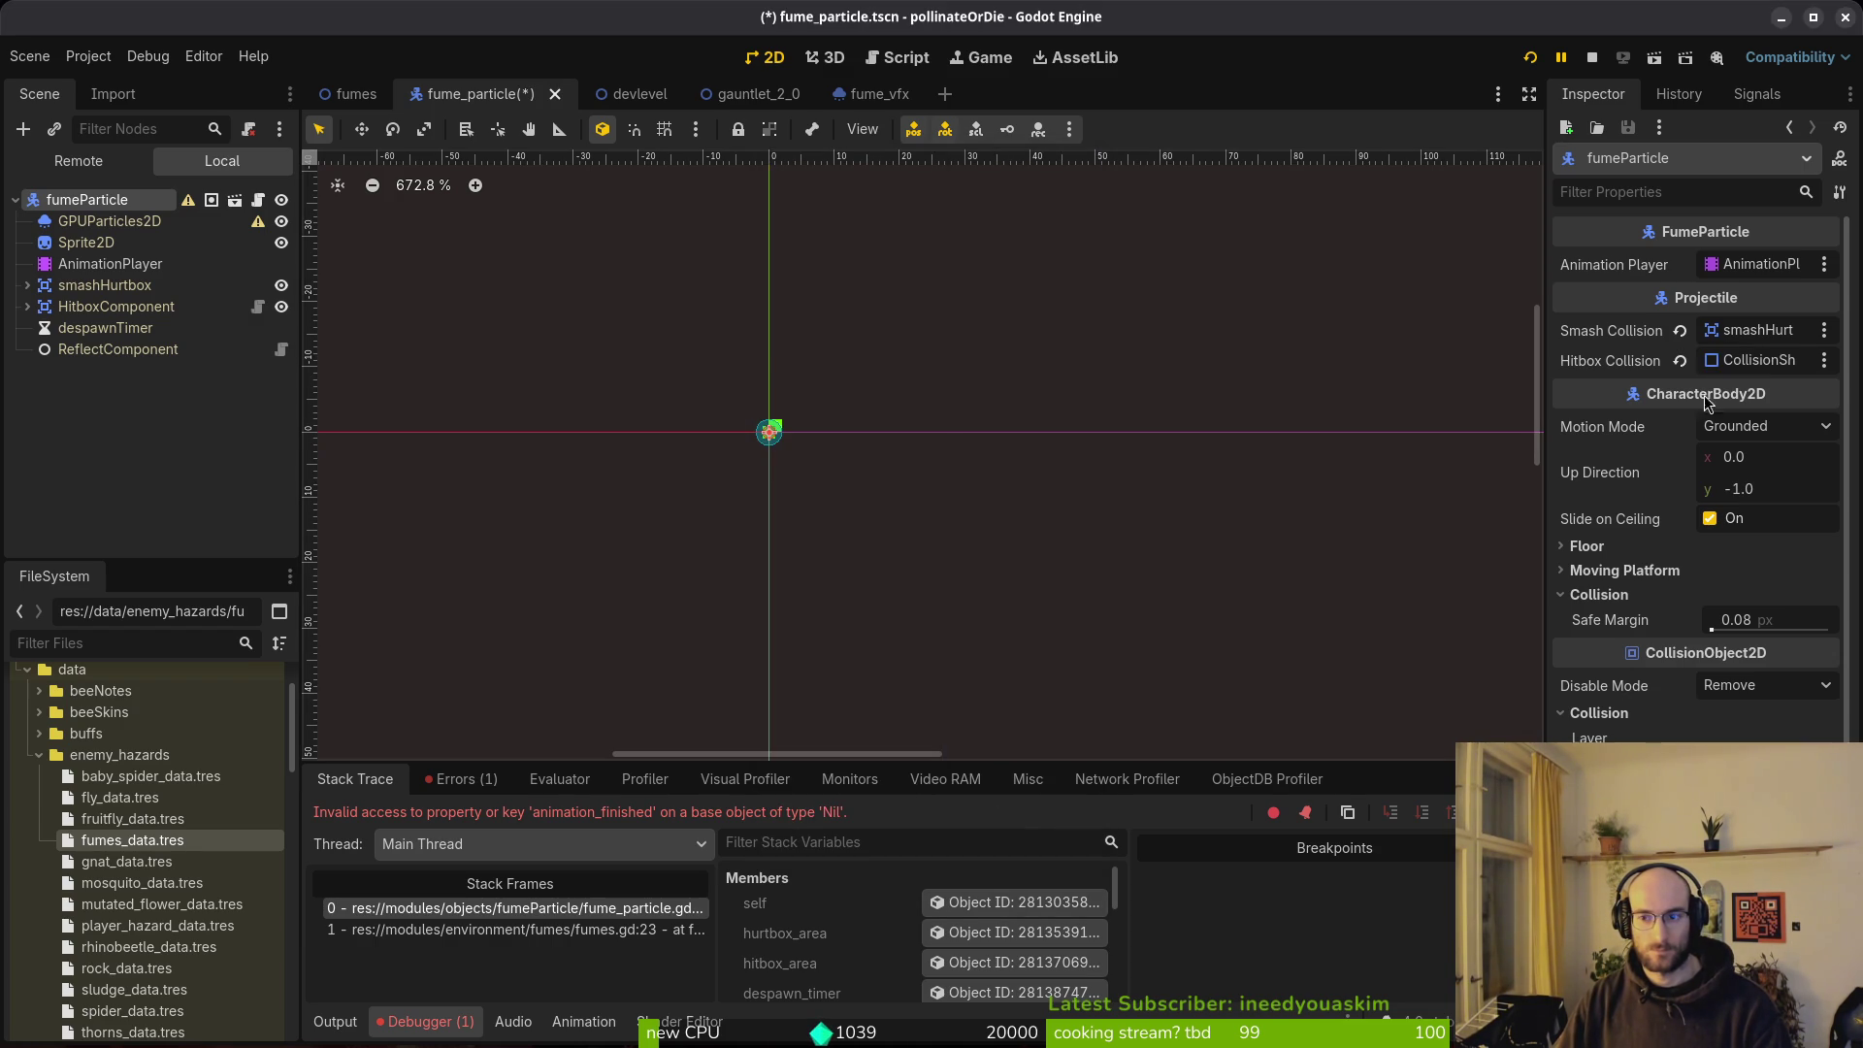
{"action": "left_click", "coordinate": [1761, 331]}
{"action": "left_click", "coordinate": [885, 366]}
{"action": "left_click", "coordinate": [1008, 836]}
{"action": "key", "text": "ctrl+s"}
{"action": "left_click", "coordinate": [1533, 60]}
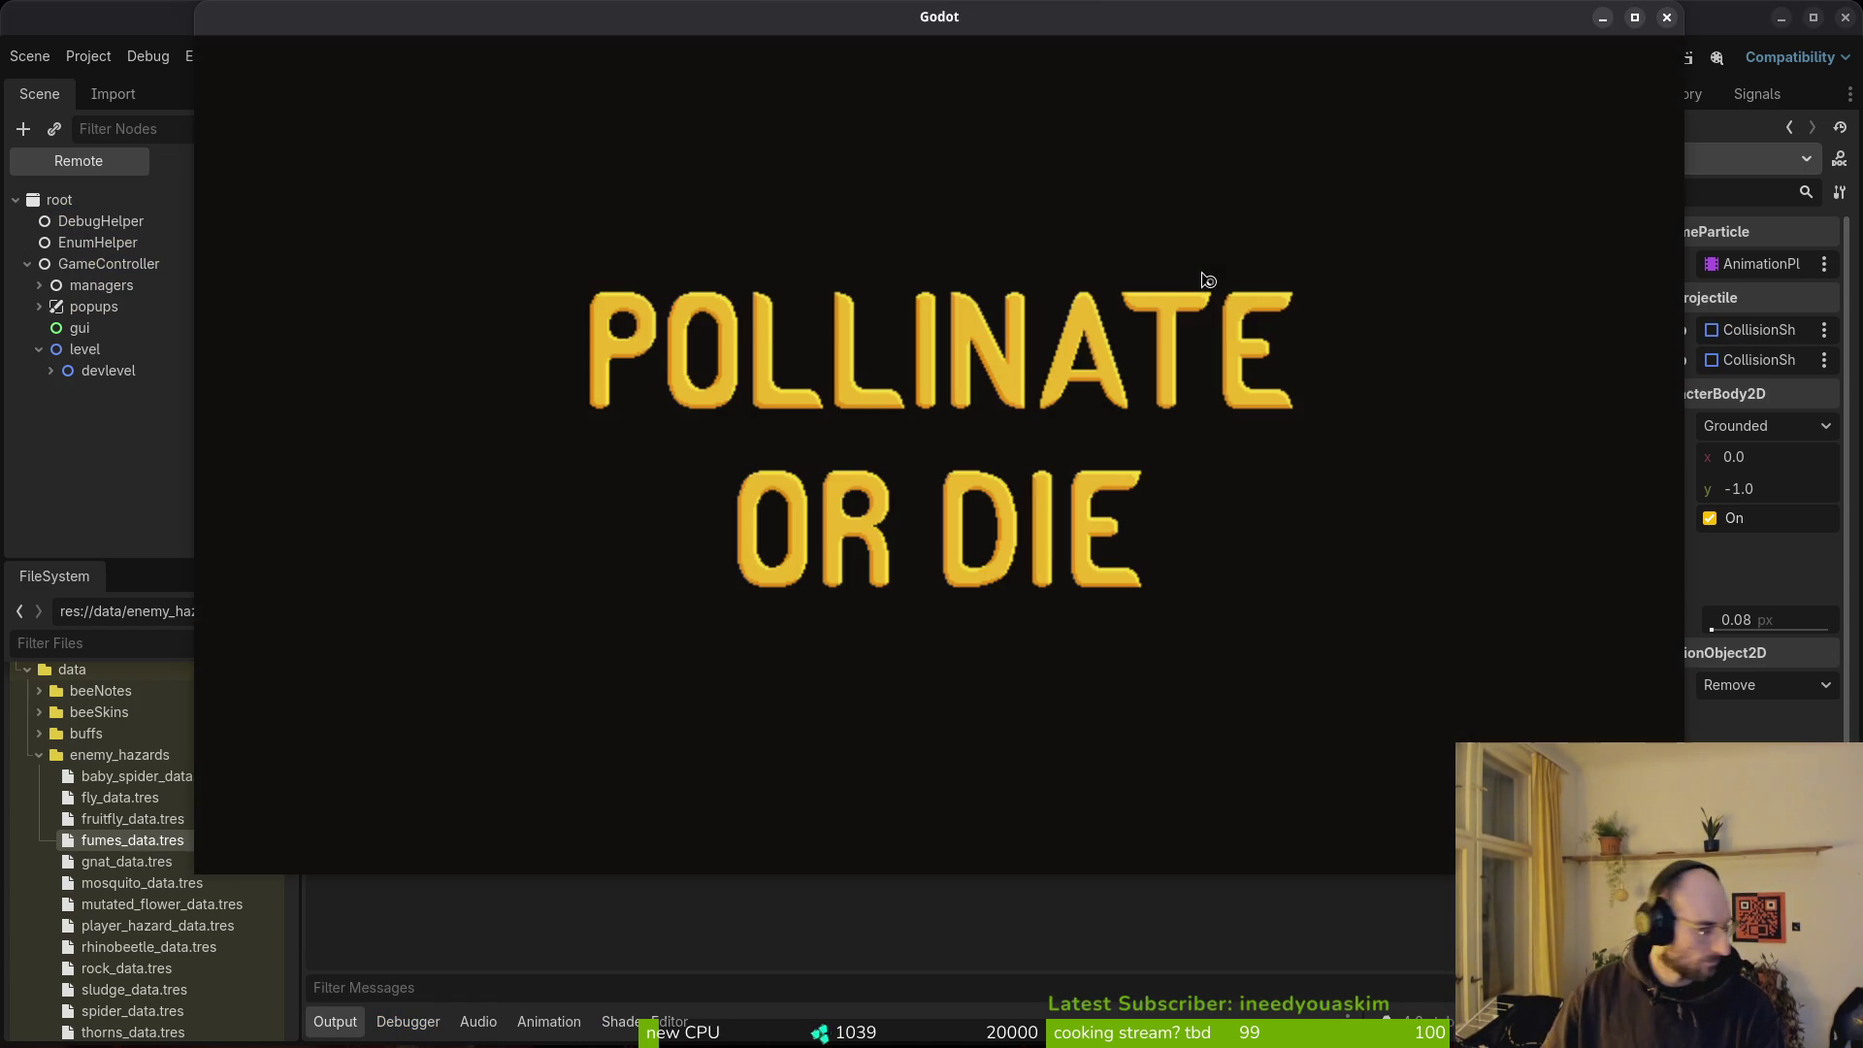
Continue into the hive level and jump to the devlevel test level.
{"action": "key", "text": "Return"}
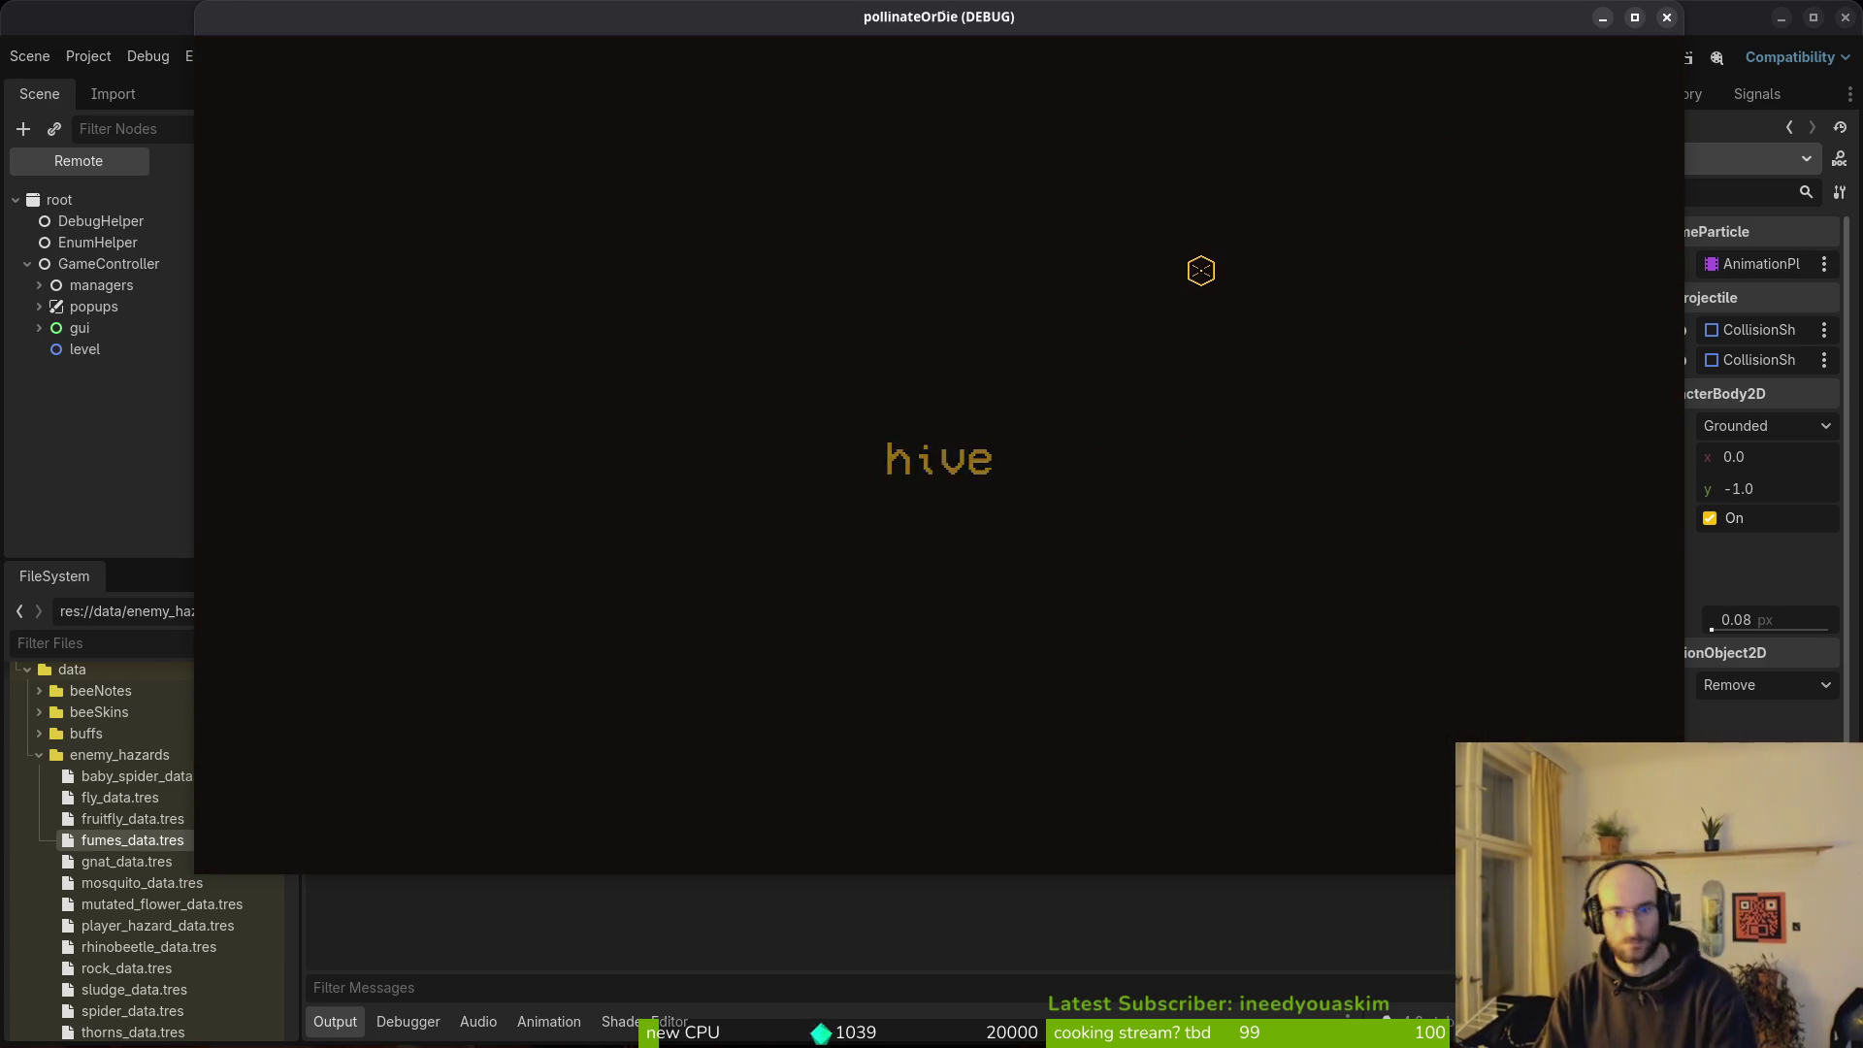
{"action": "key", "text": "w"}
{"action": "key", "text": "d"}
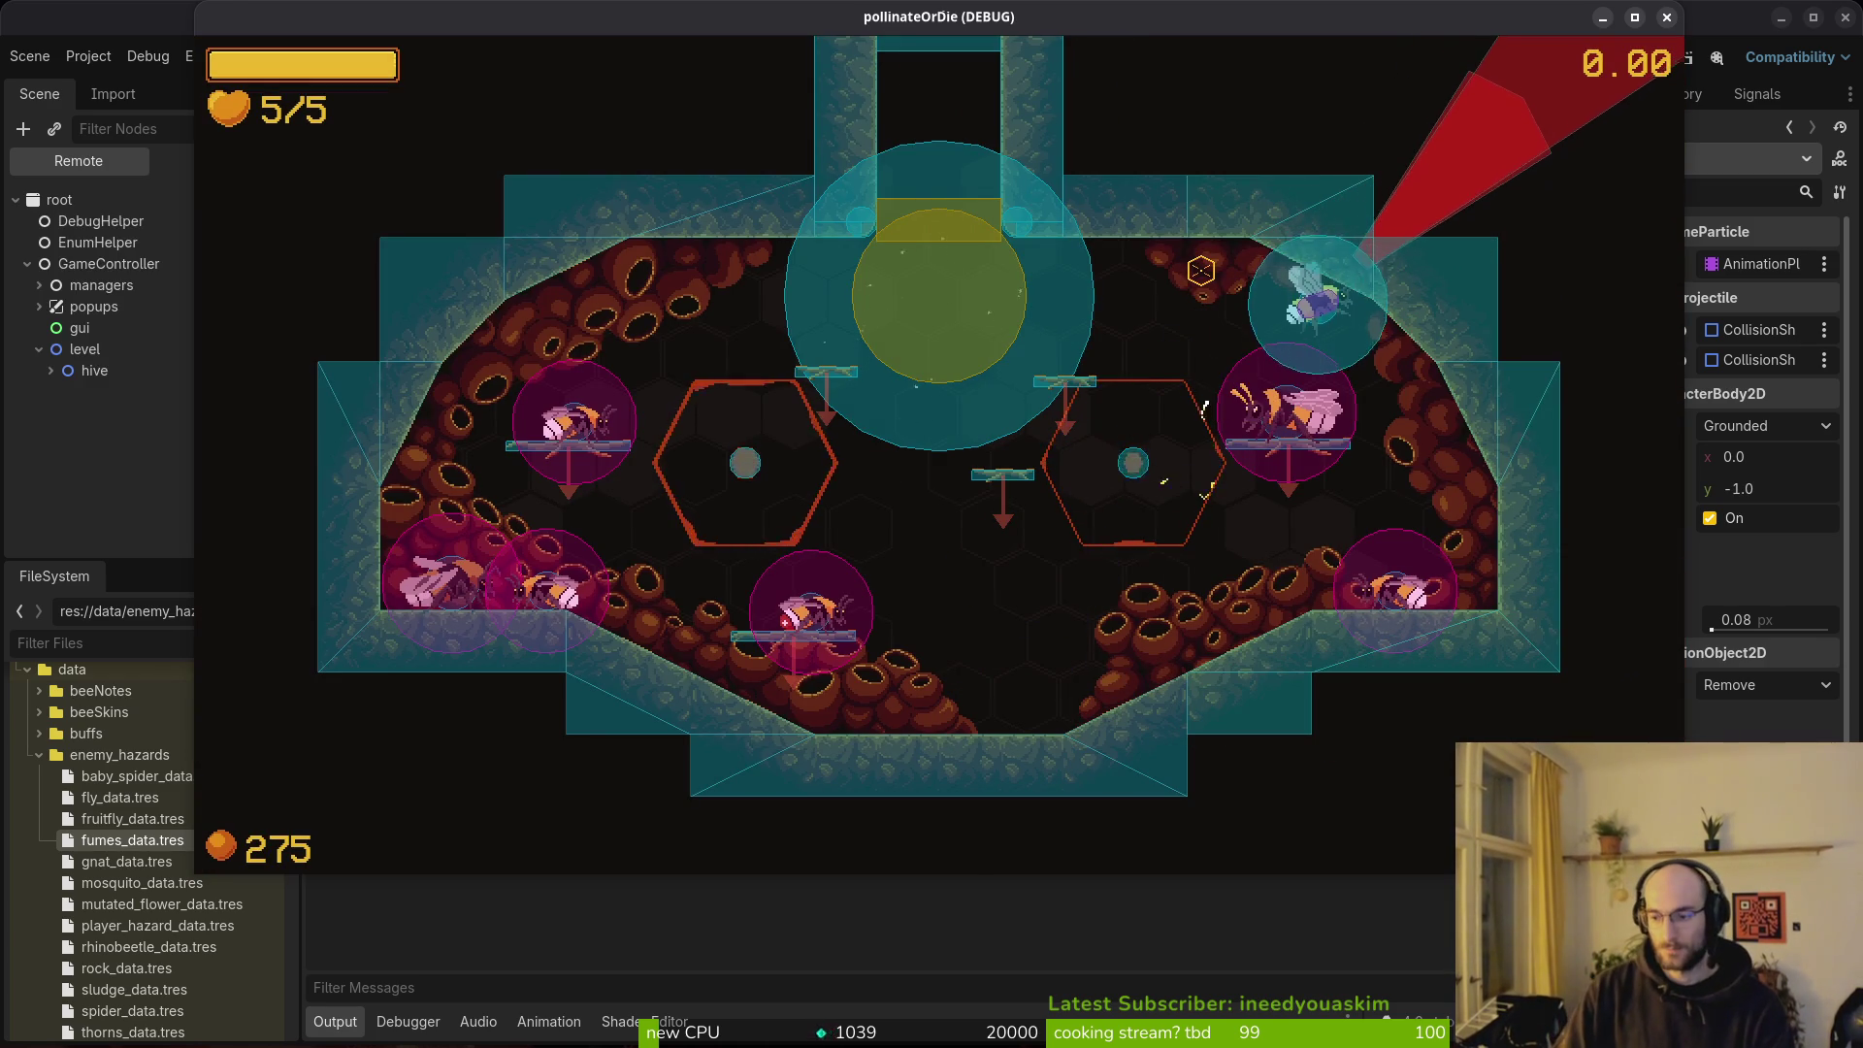
{"action": "key", "text": "s"}
{"action": "key", "text": "d"}
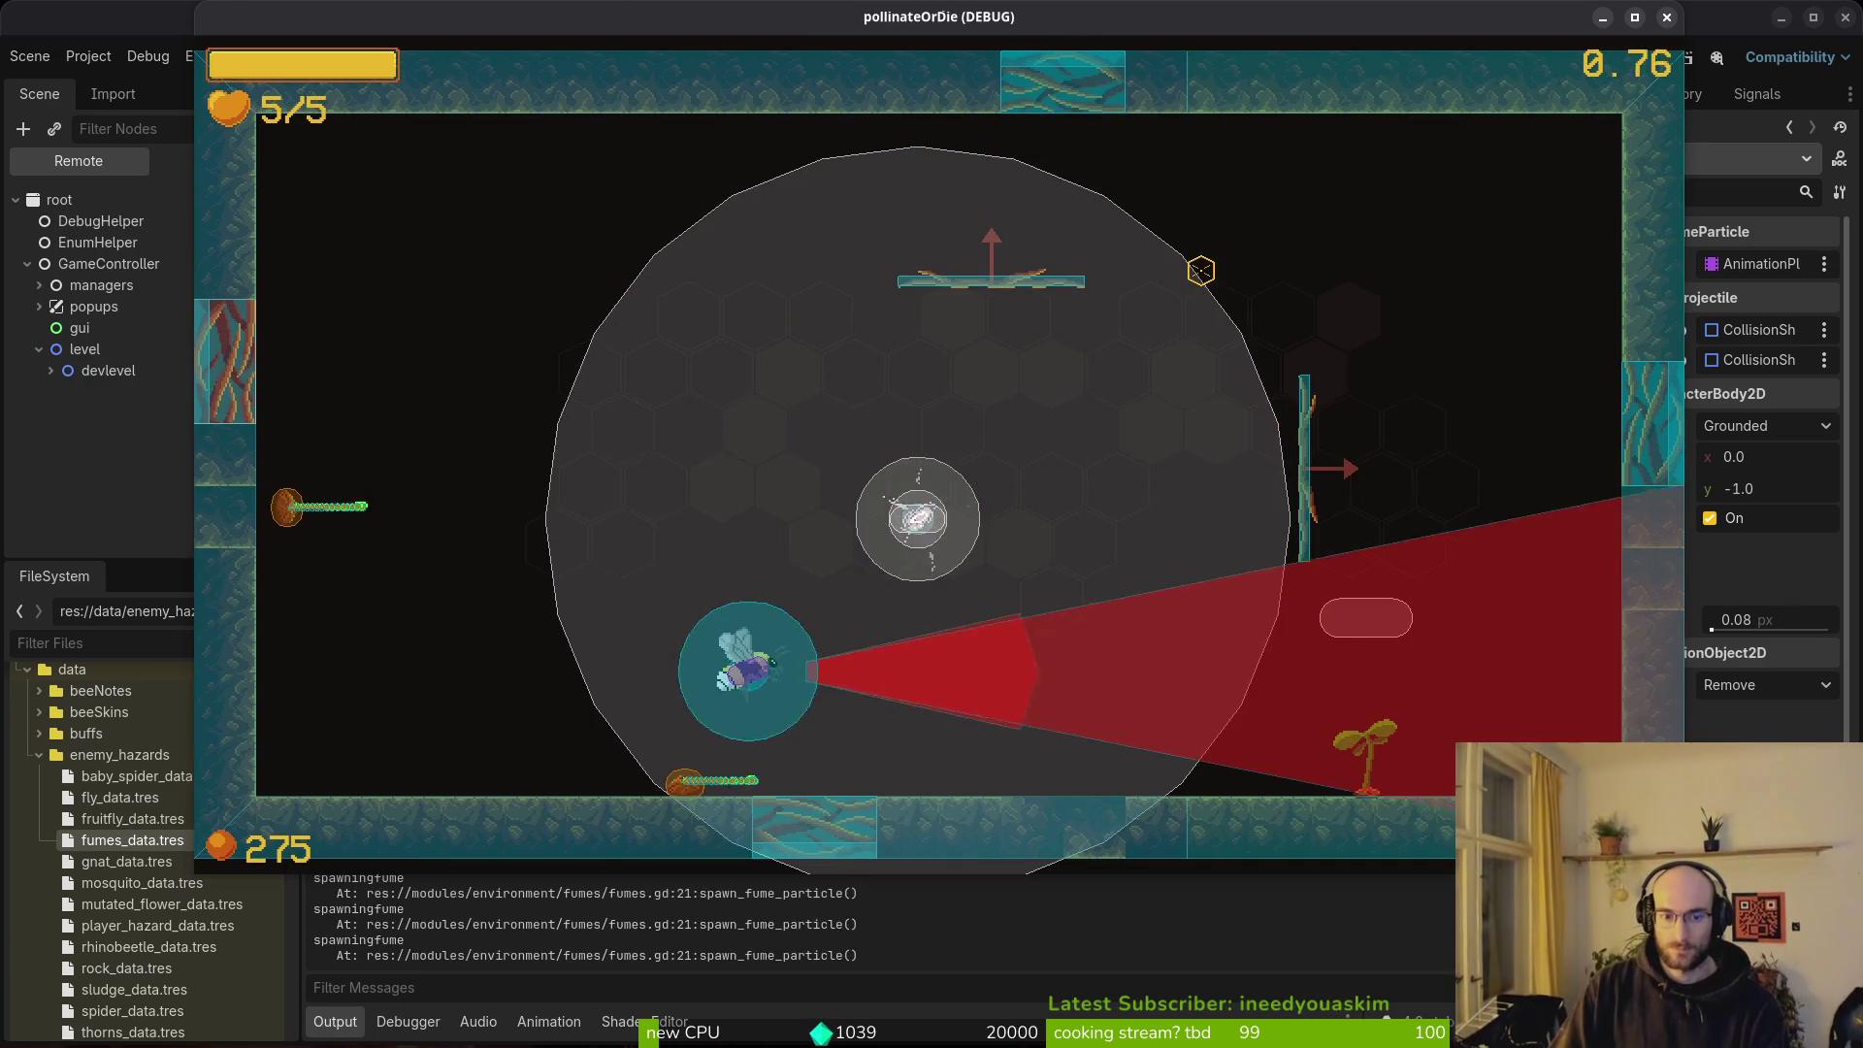
Fly the bee past the green-emitting fume spawners, then stop the game and return to Neovim.
{"action": "key", "text": "w"}
{"action": "key", "text": "a"}
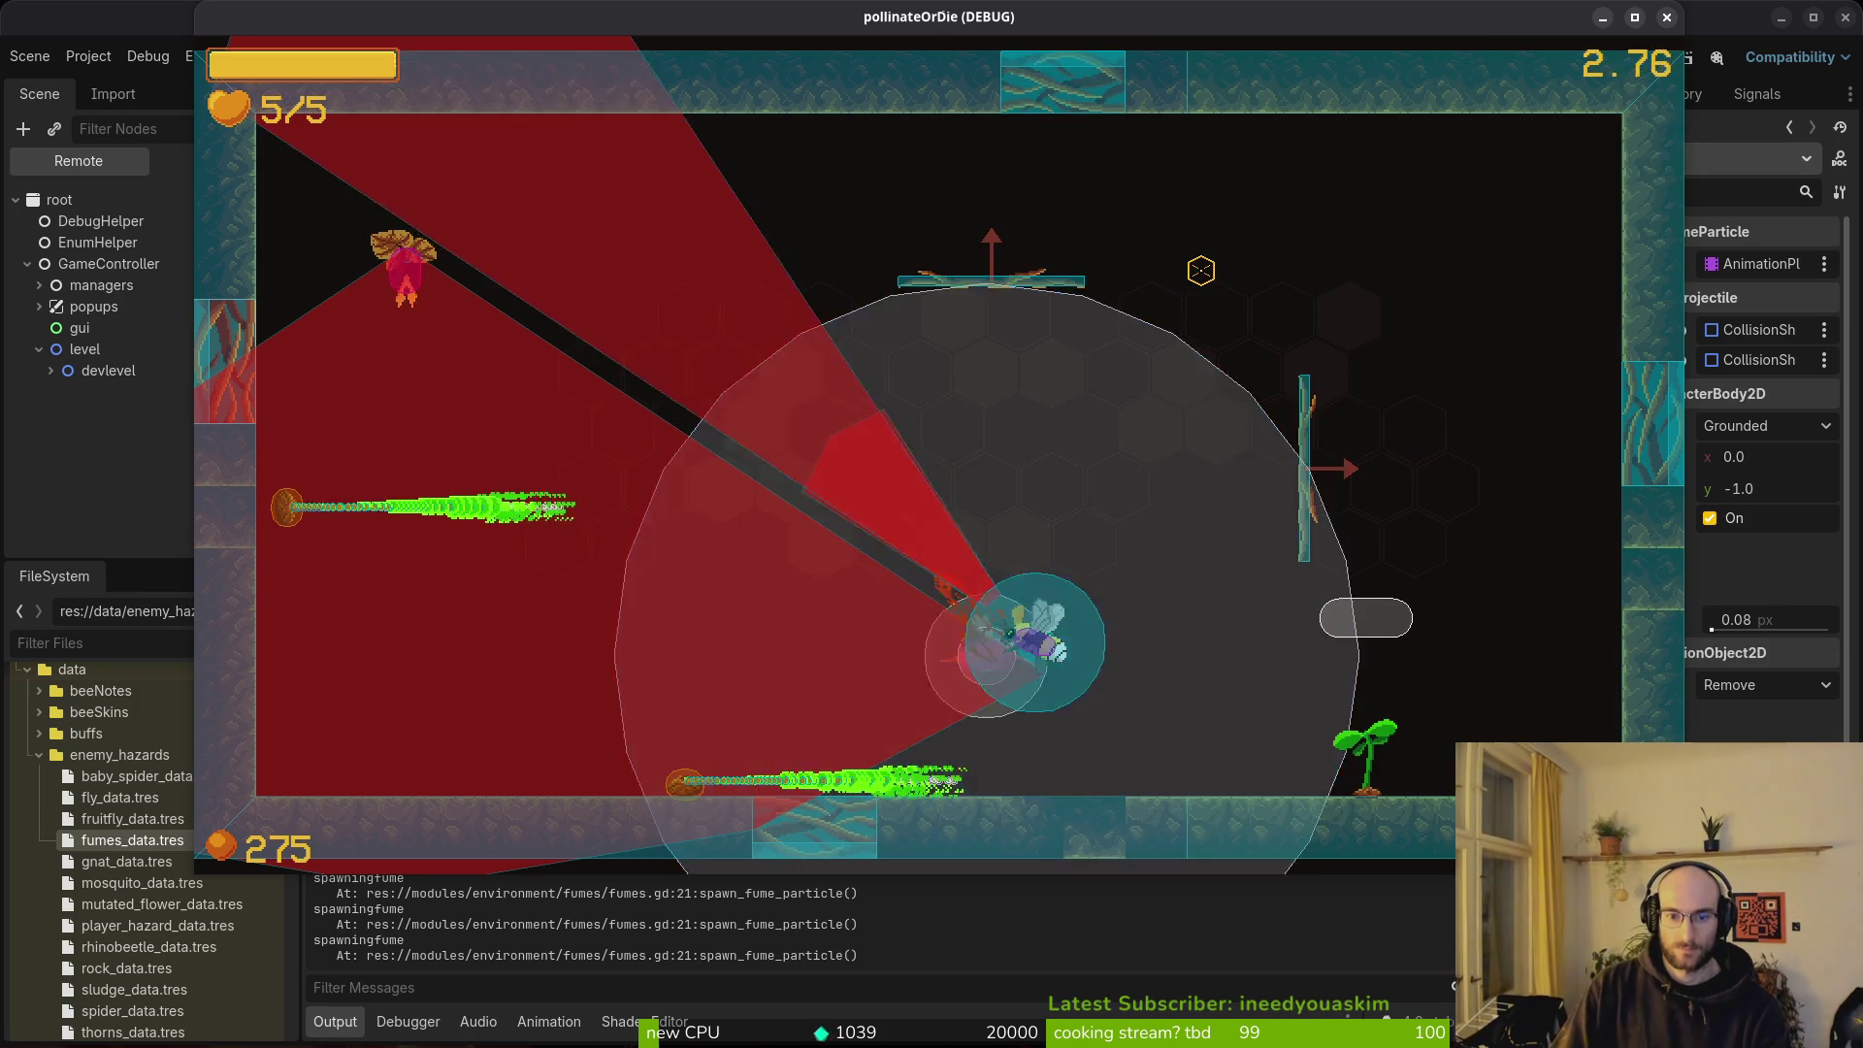
{"action": "key", "text": "d"}
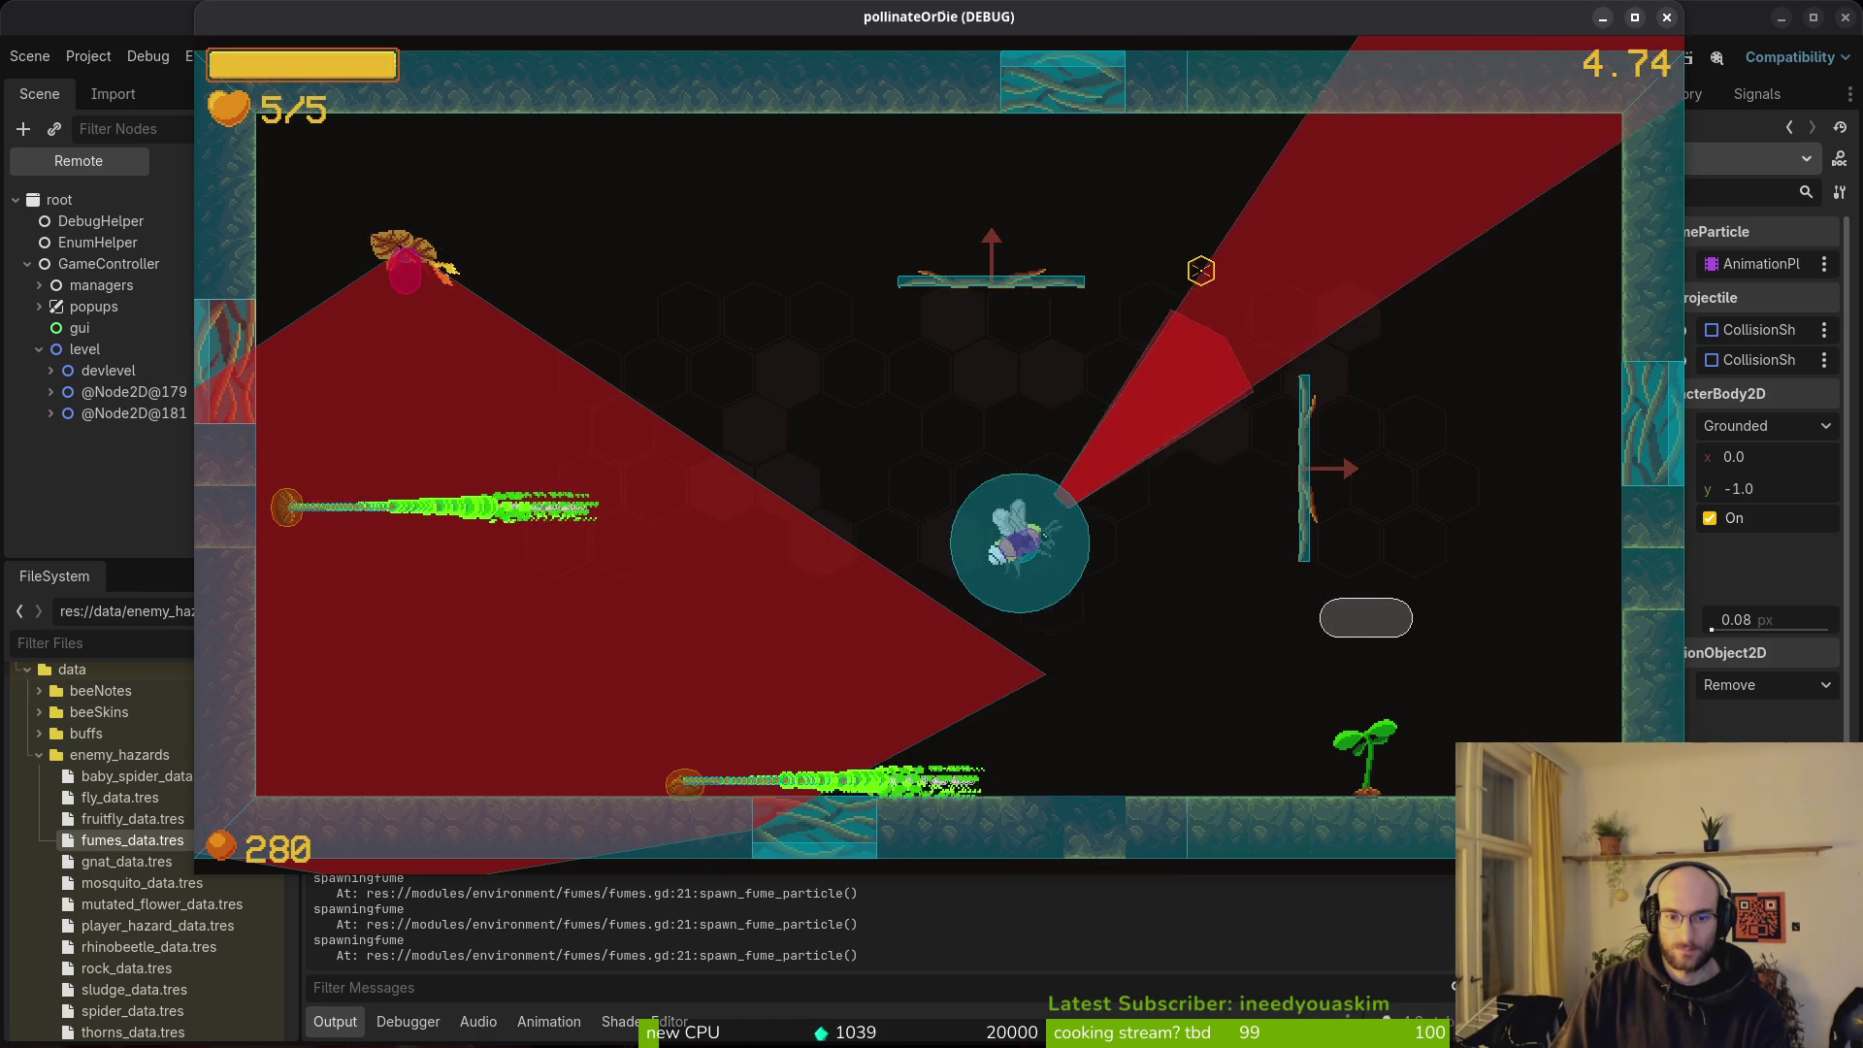
{"action": "key", "text": "w"}
{"action": "key", "text": "a"}
{"action": "key", "text": "d"}
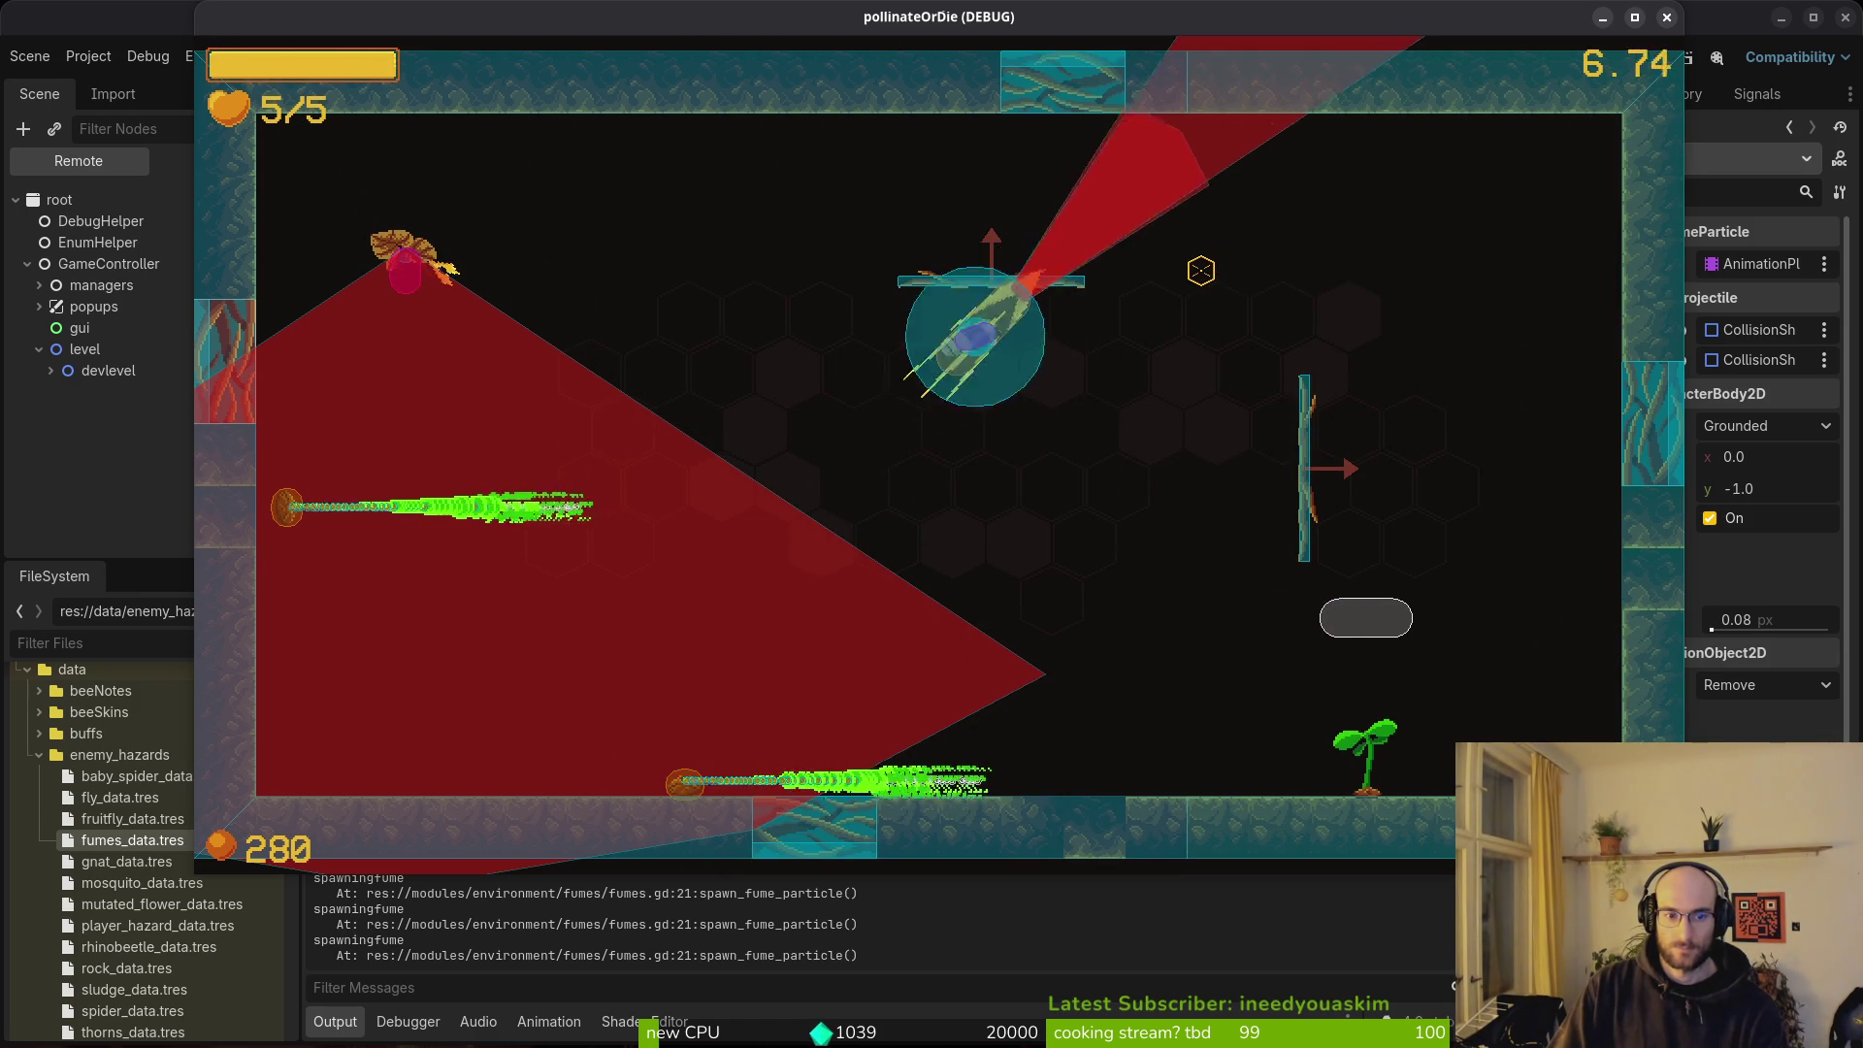
{"action": "key", "text": "d"}
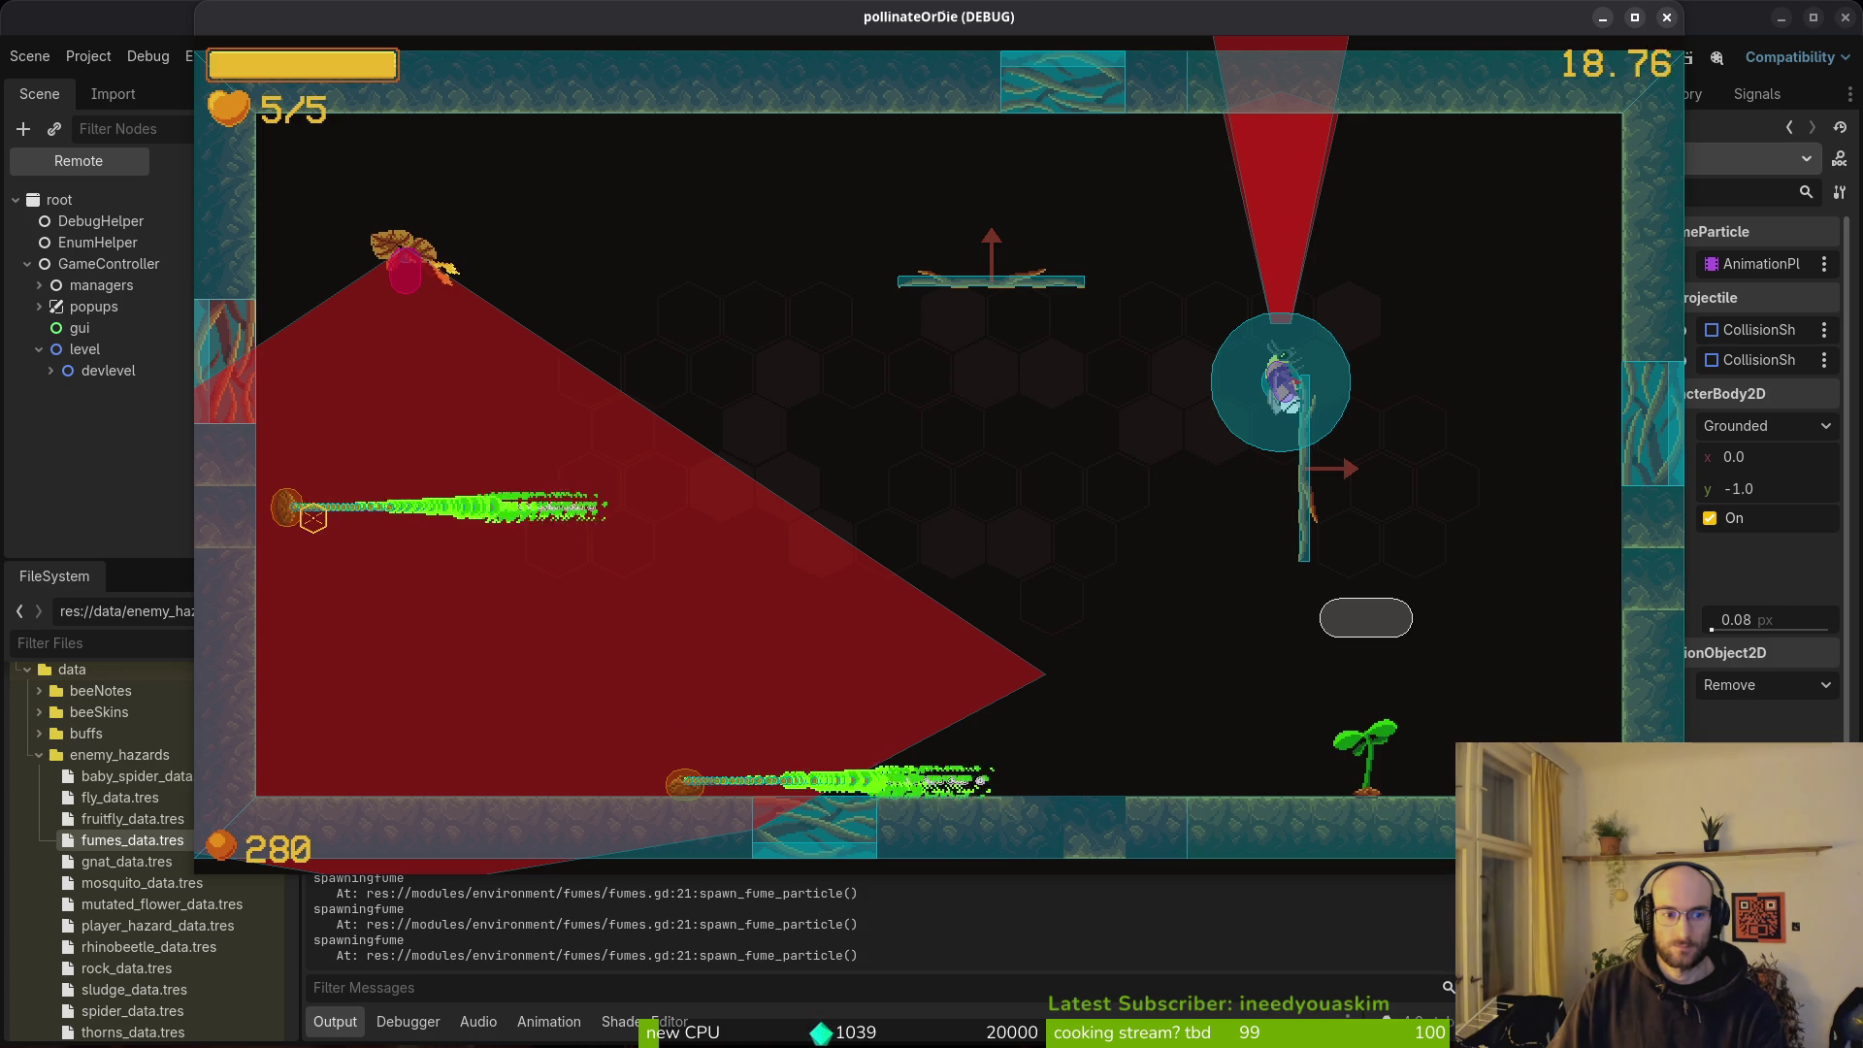
{"action": "key", "text": "F8"}
{"action": "key", "text": "alt+Tab"}
{"action": "key", "text": "alt+Tab"}
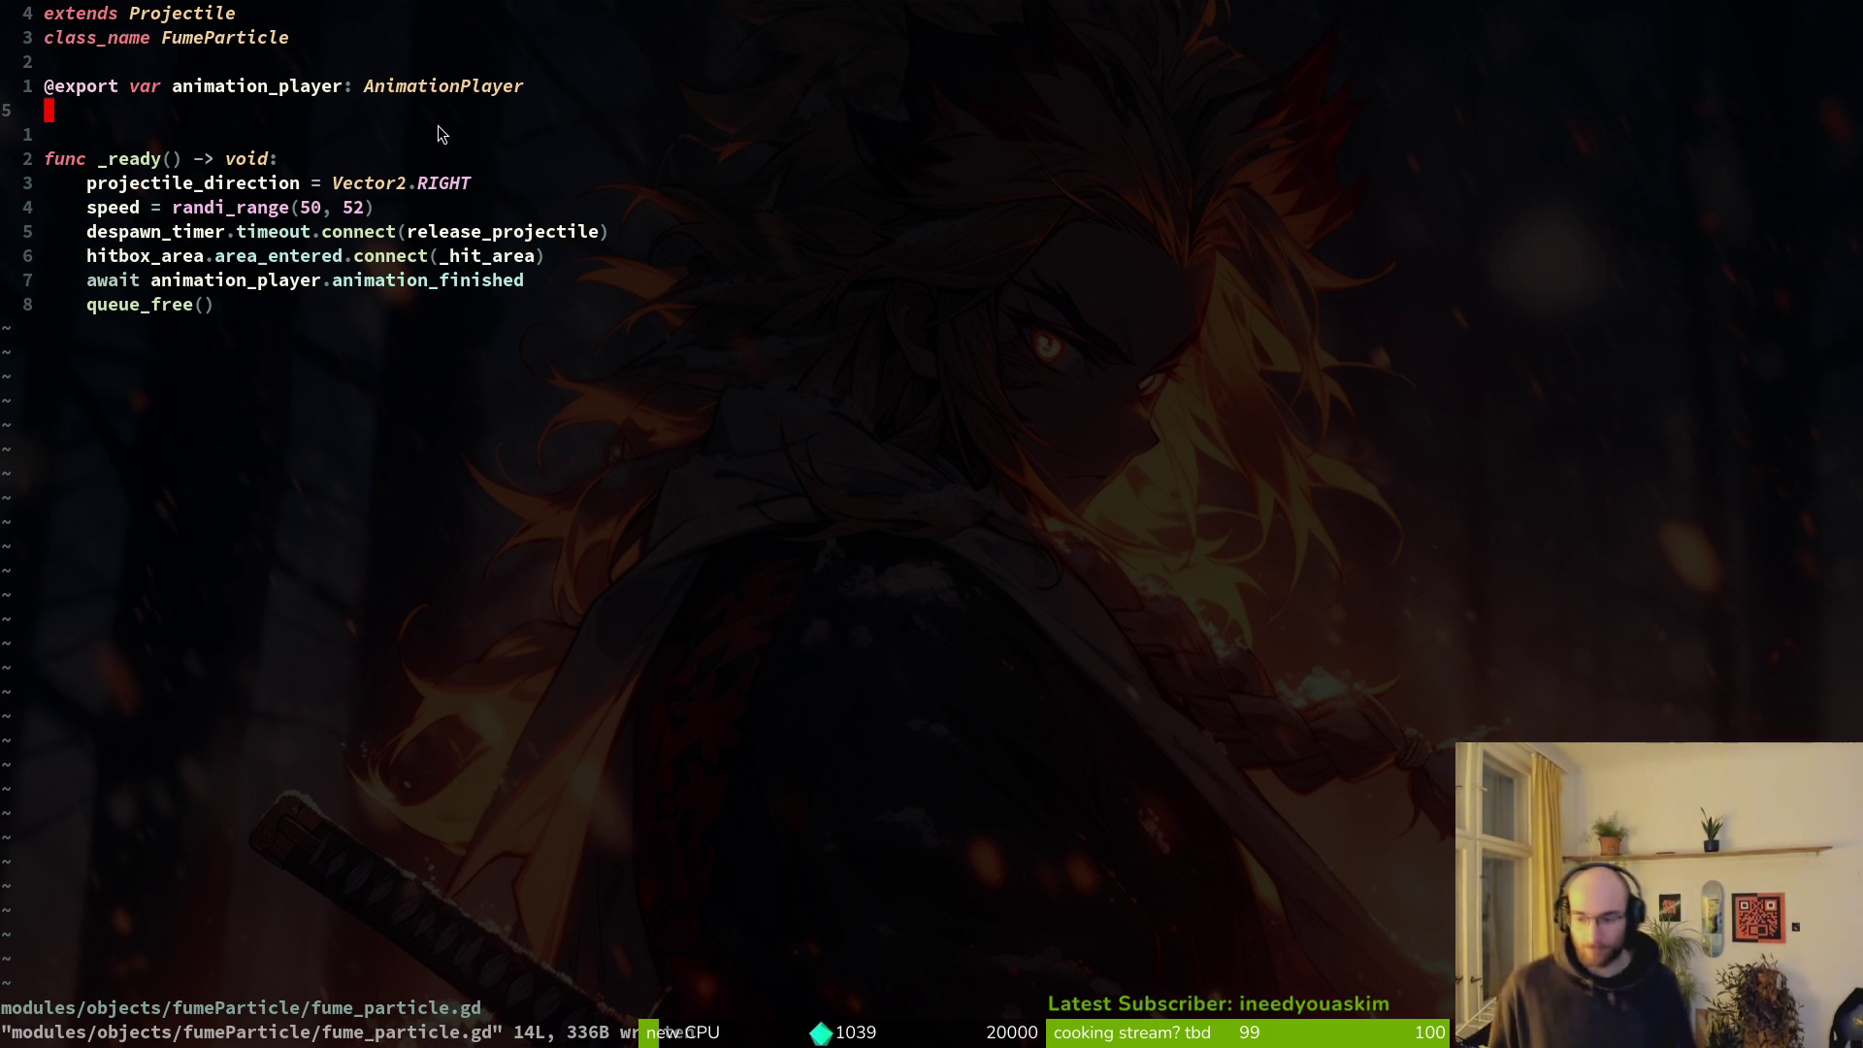
Save the trimmed fume_particle.gd script in Neovim.
{"action": "left_click", "coordinate": [165, 304]}
{"action": "type", "text": ":write"}
{"action": "key", "text": "Return"}
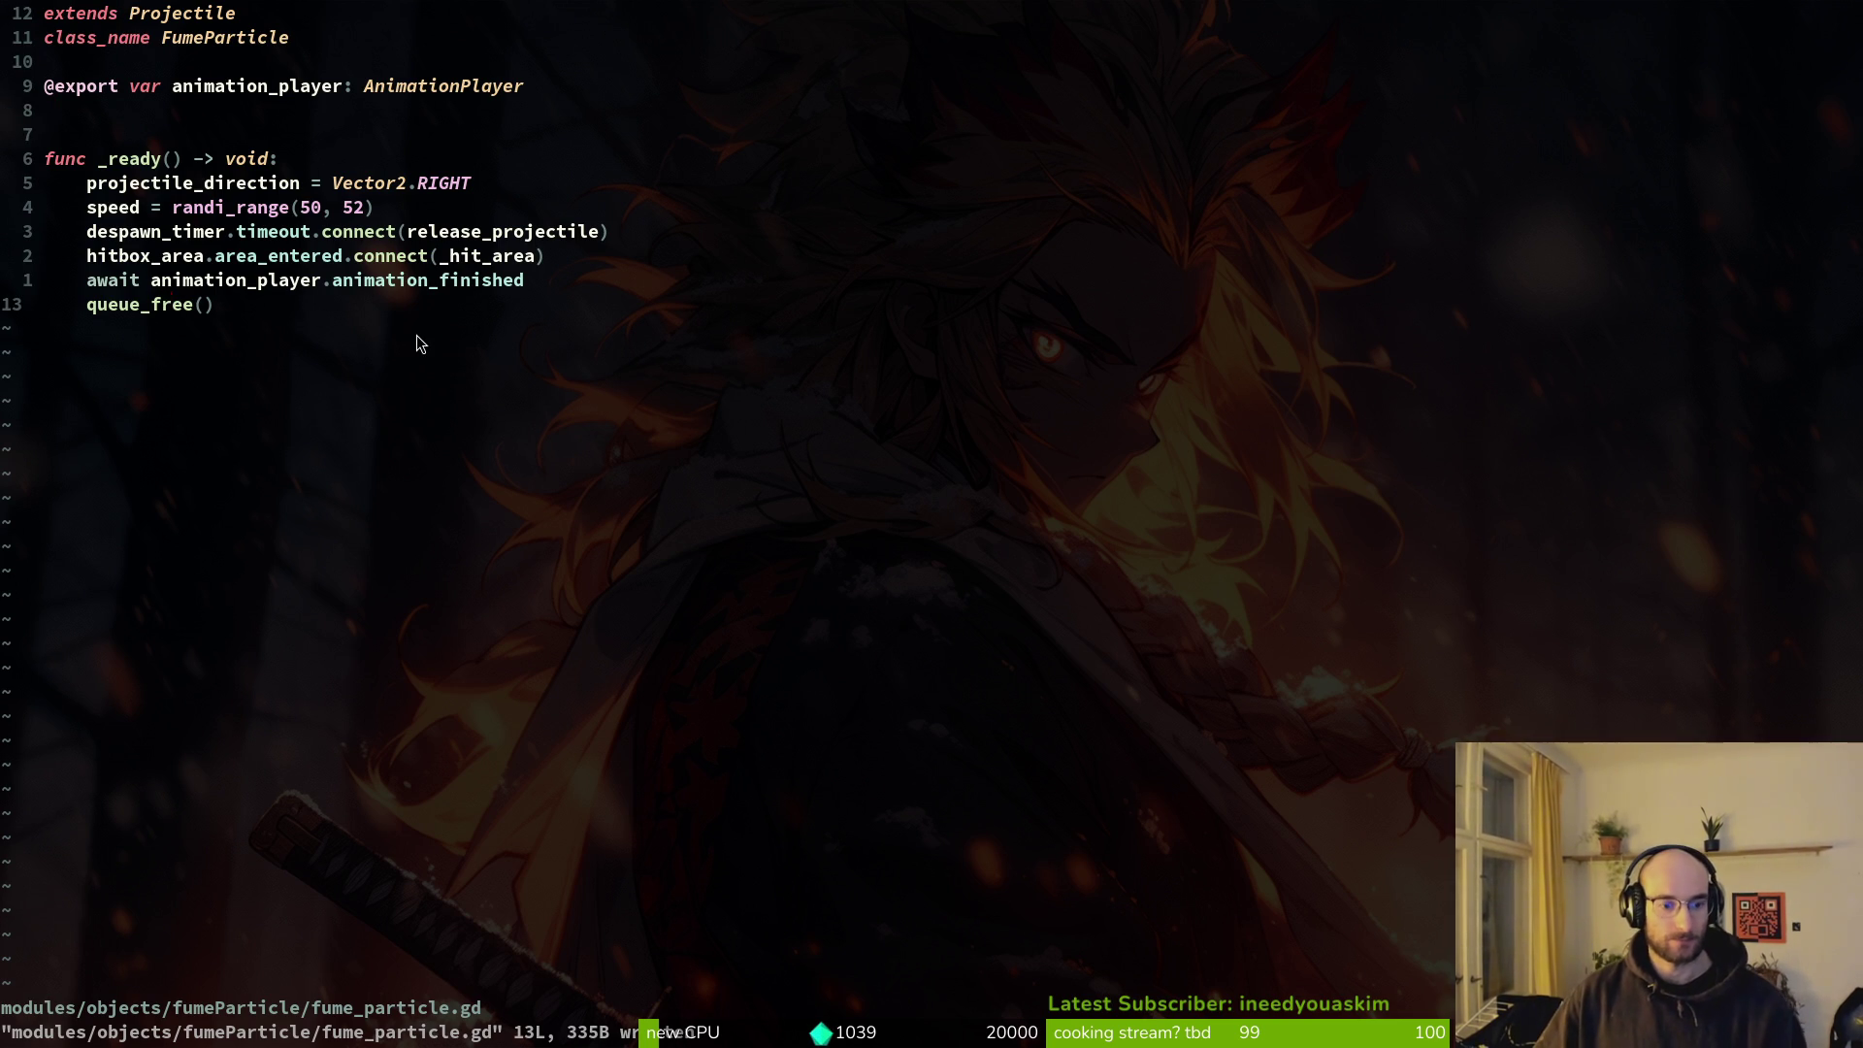
{"action": "scroll", "coordinate": [364, 290], "scroll_direction": "down", "scroll_amount": 4}
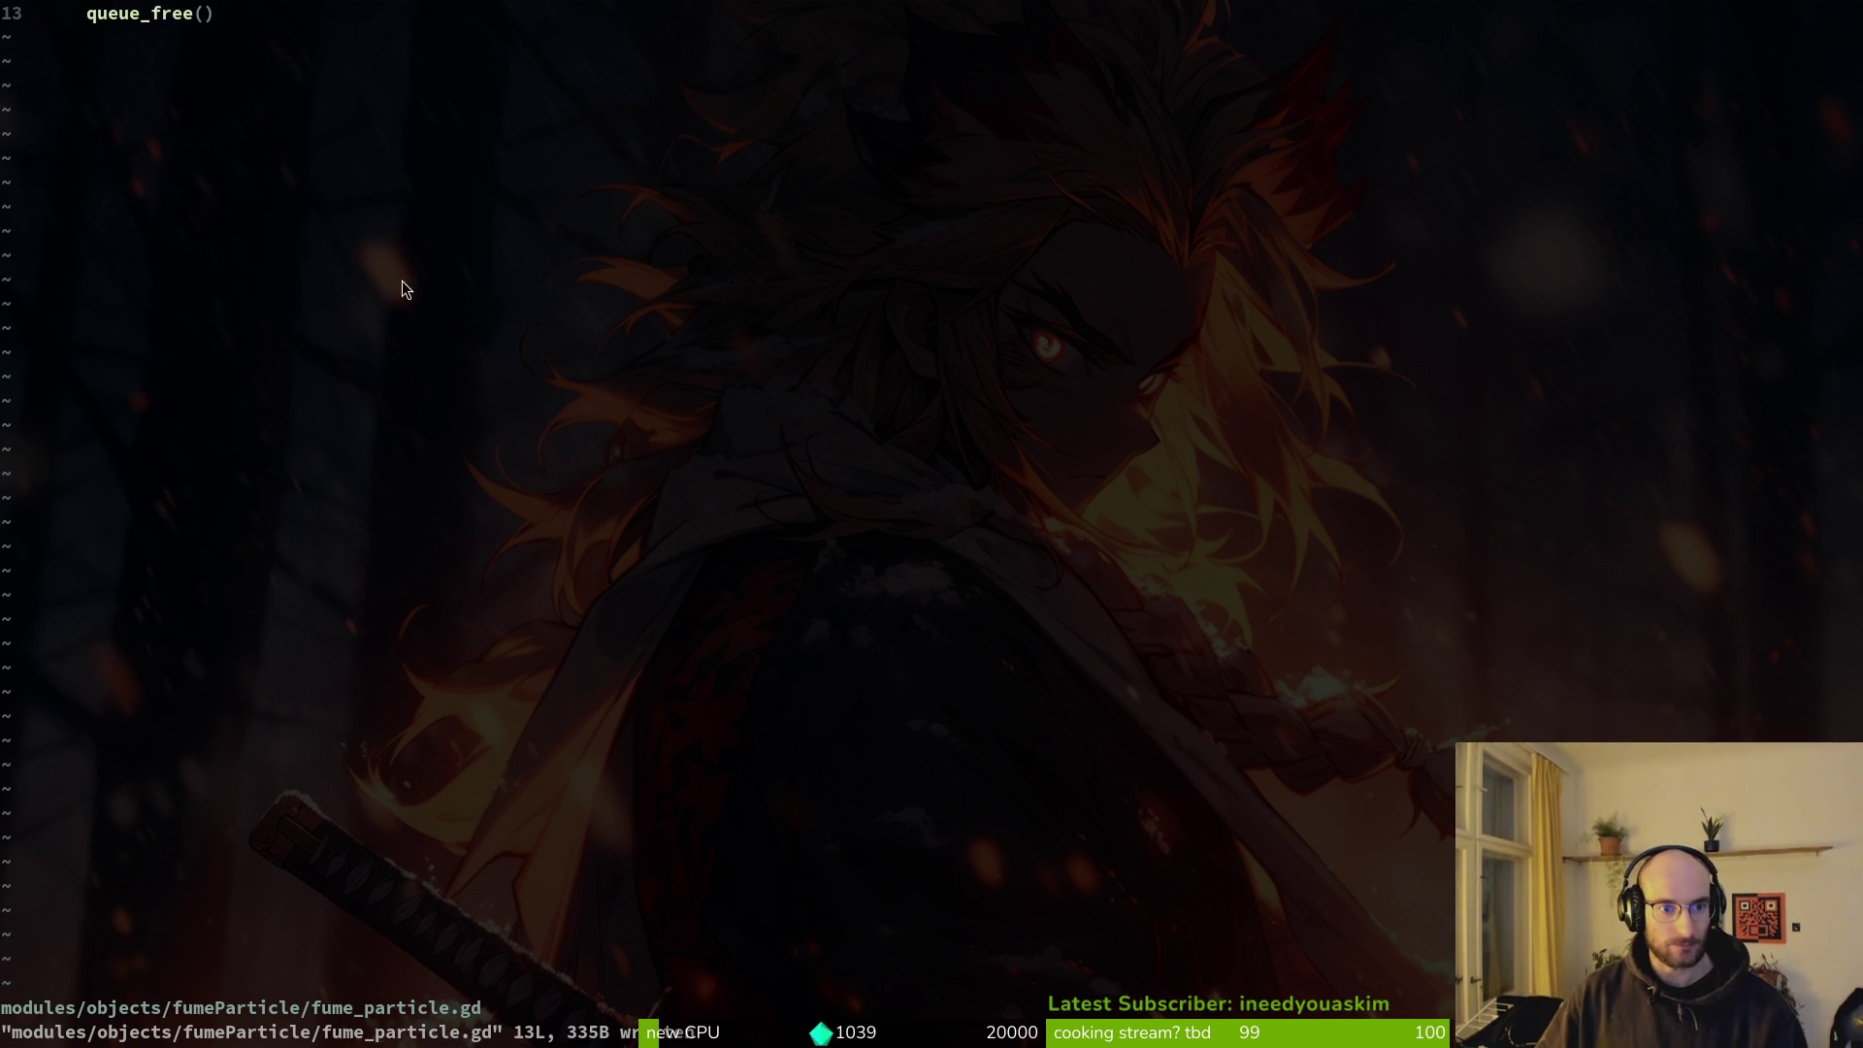
{"action": "scroll", "coordinate": [475, 316], "scroll_direction": "up", "scroll_amount": 4}
Run the game to test the fumes, then close it and return to the code.
{"action": "key", "text": "F5"}
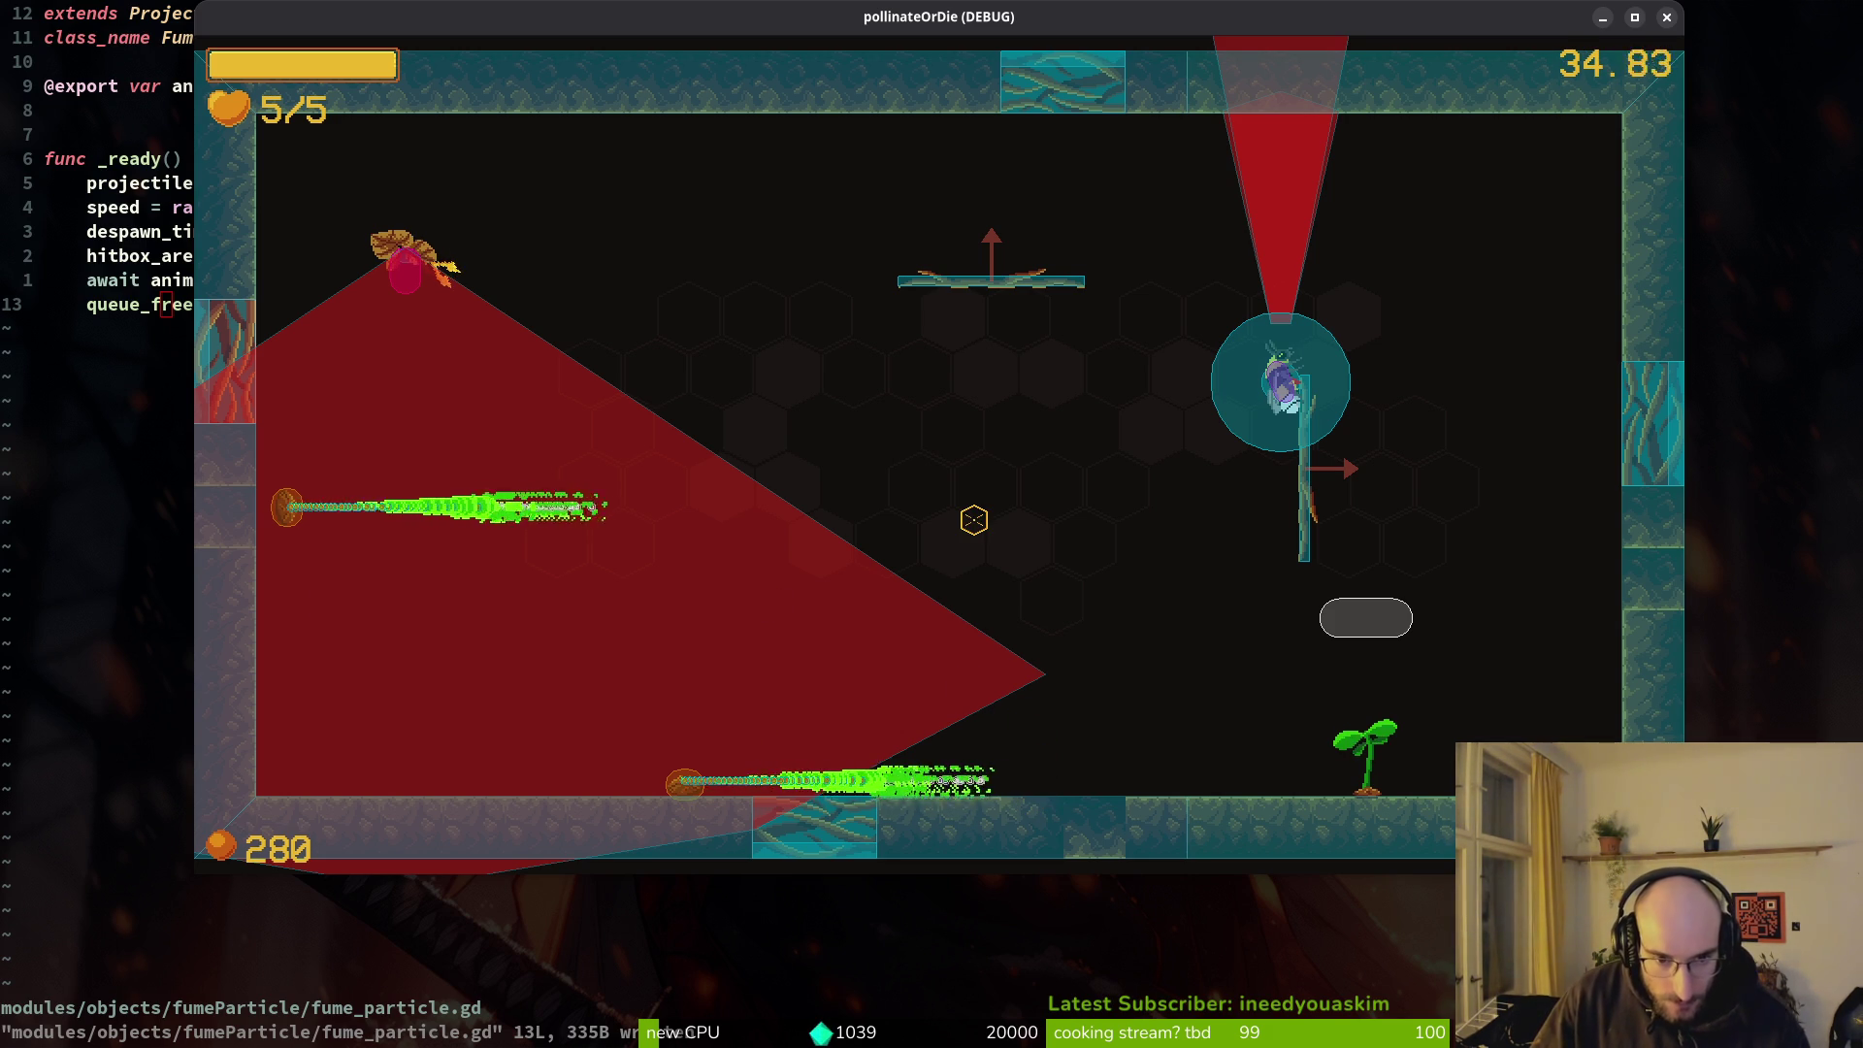
{"action": "key", "text": "F8"}
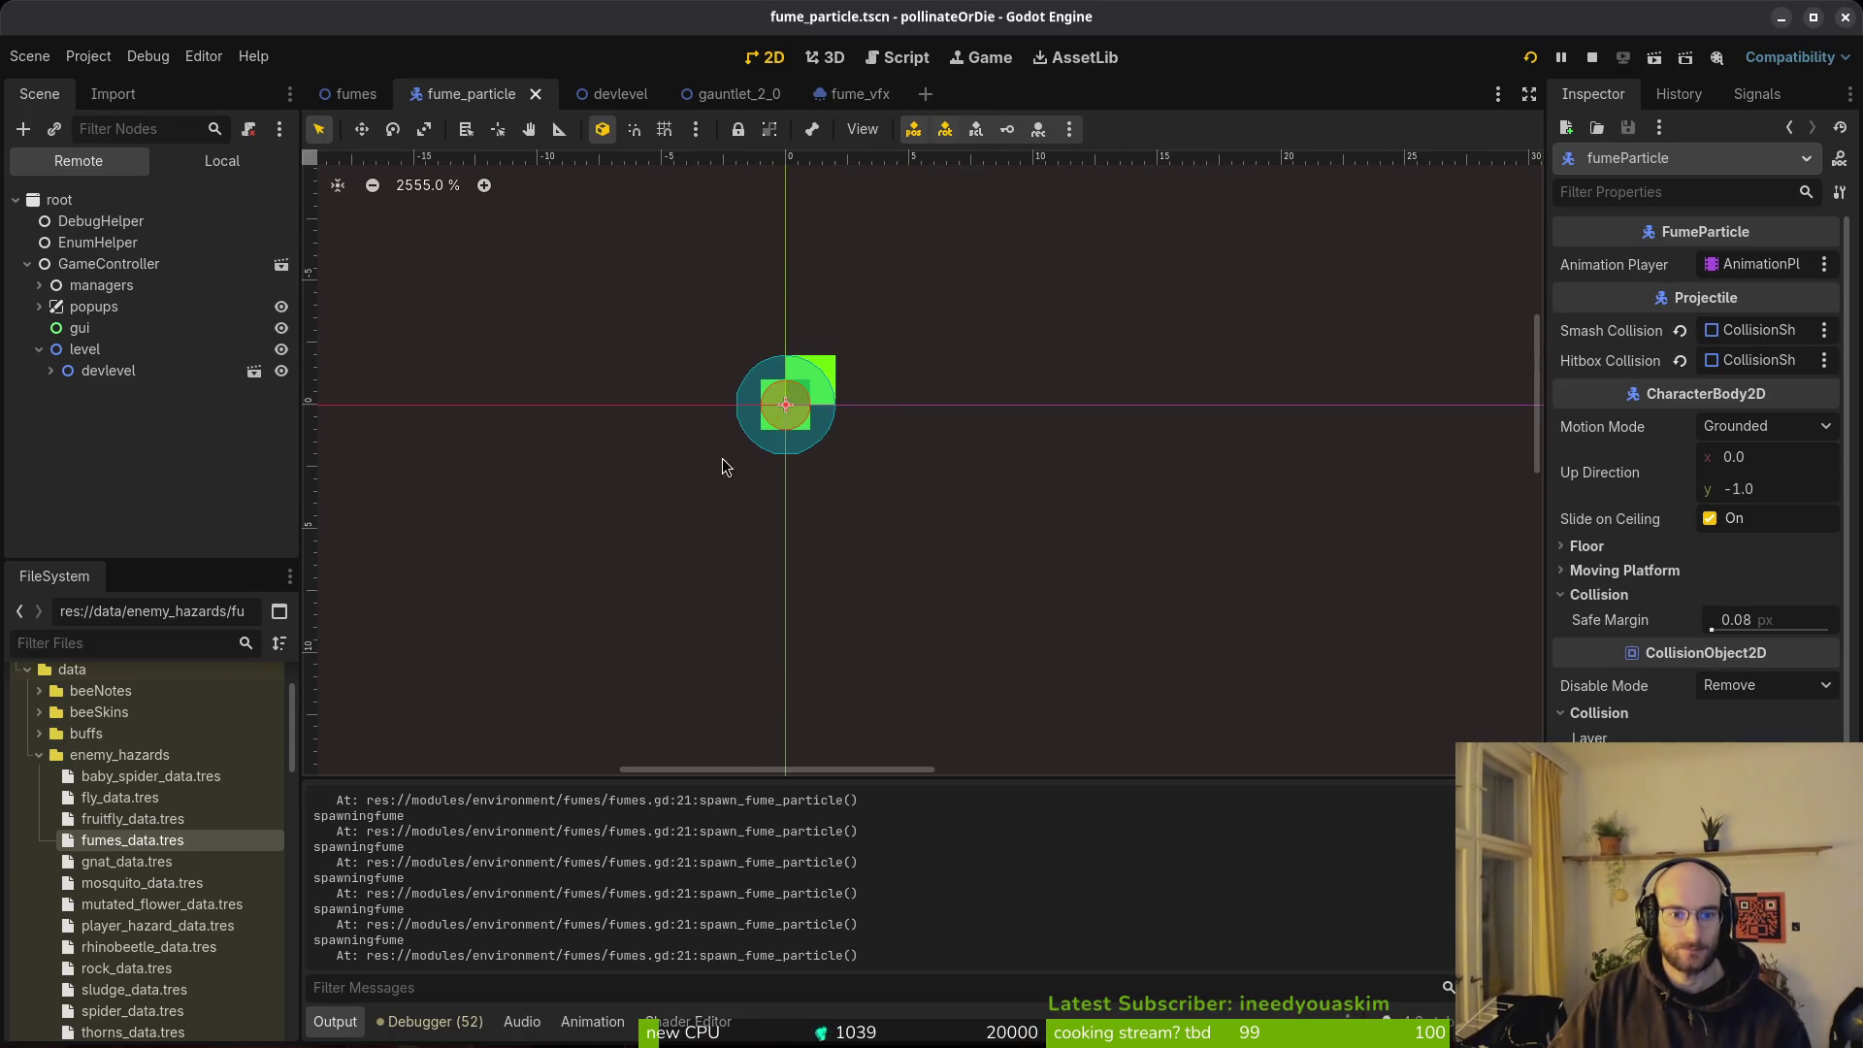
{"action": "key", "text": "alt+Tab"}
{"action": "key", "text": "alt+Tab"}
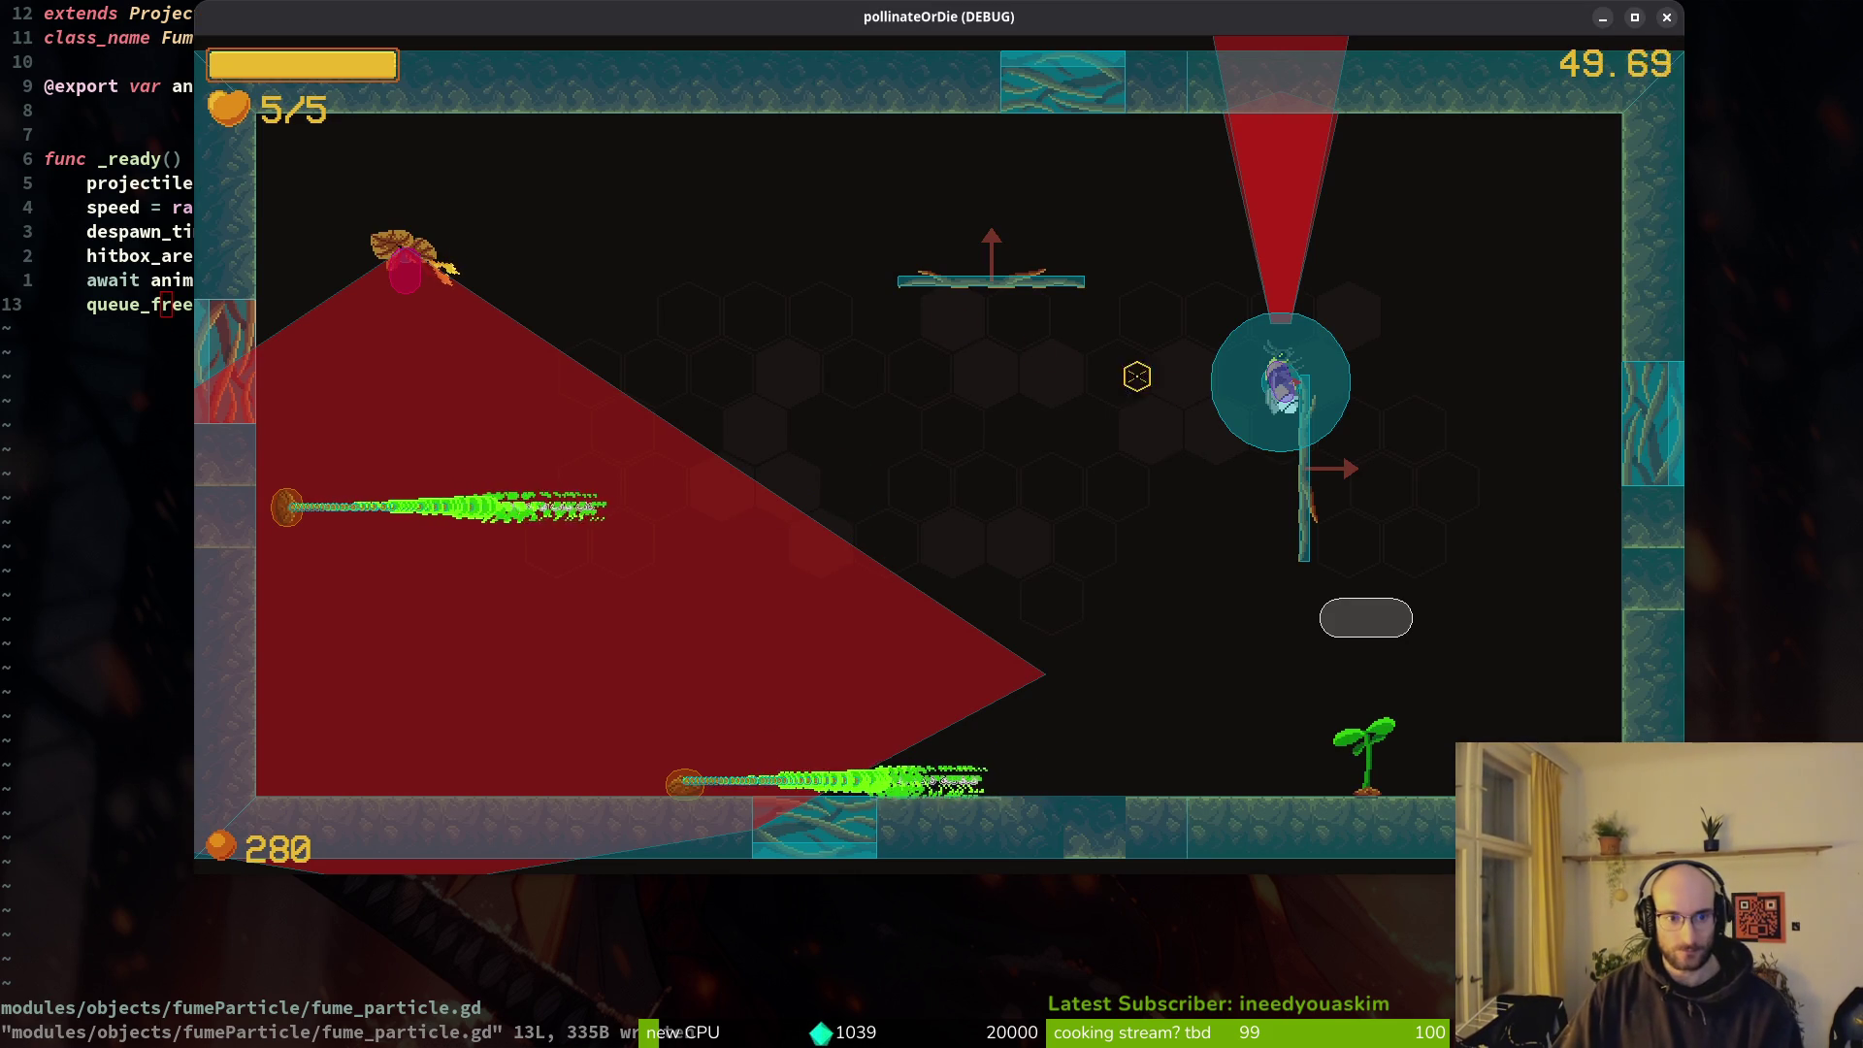
{"action": "key", "text": "alt+F4"}
Open debug.helper.gd, undo the show_collisions change, and save it.
{"action": "key", "text": "space"}
{"action": "key", "text": "f"}
{"action": "key", "text": "f"}
{"action": "type", "text": "debhe"}
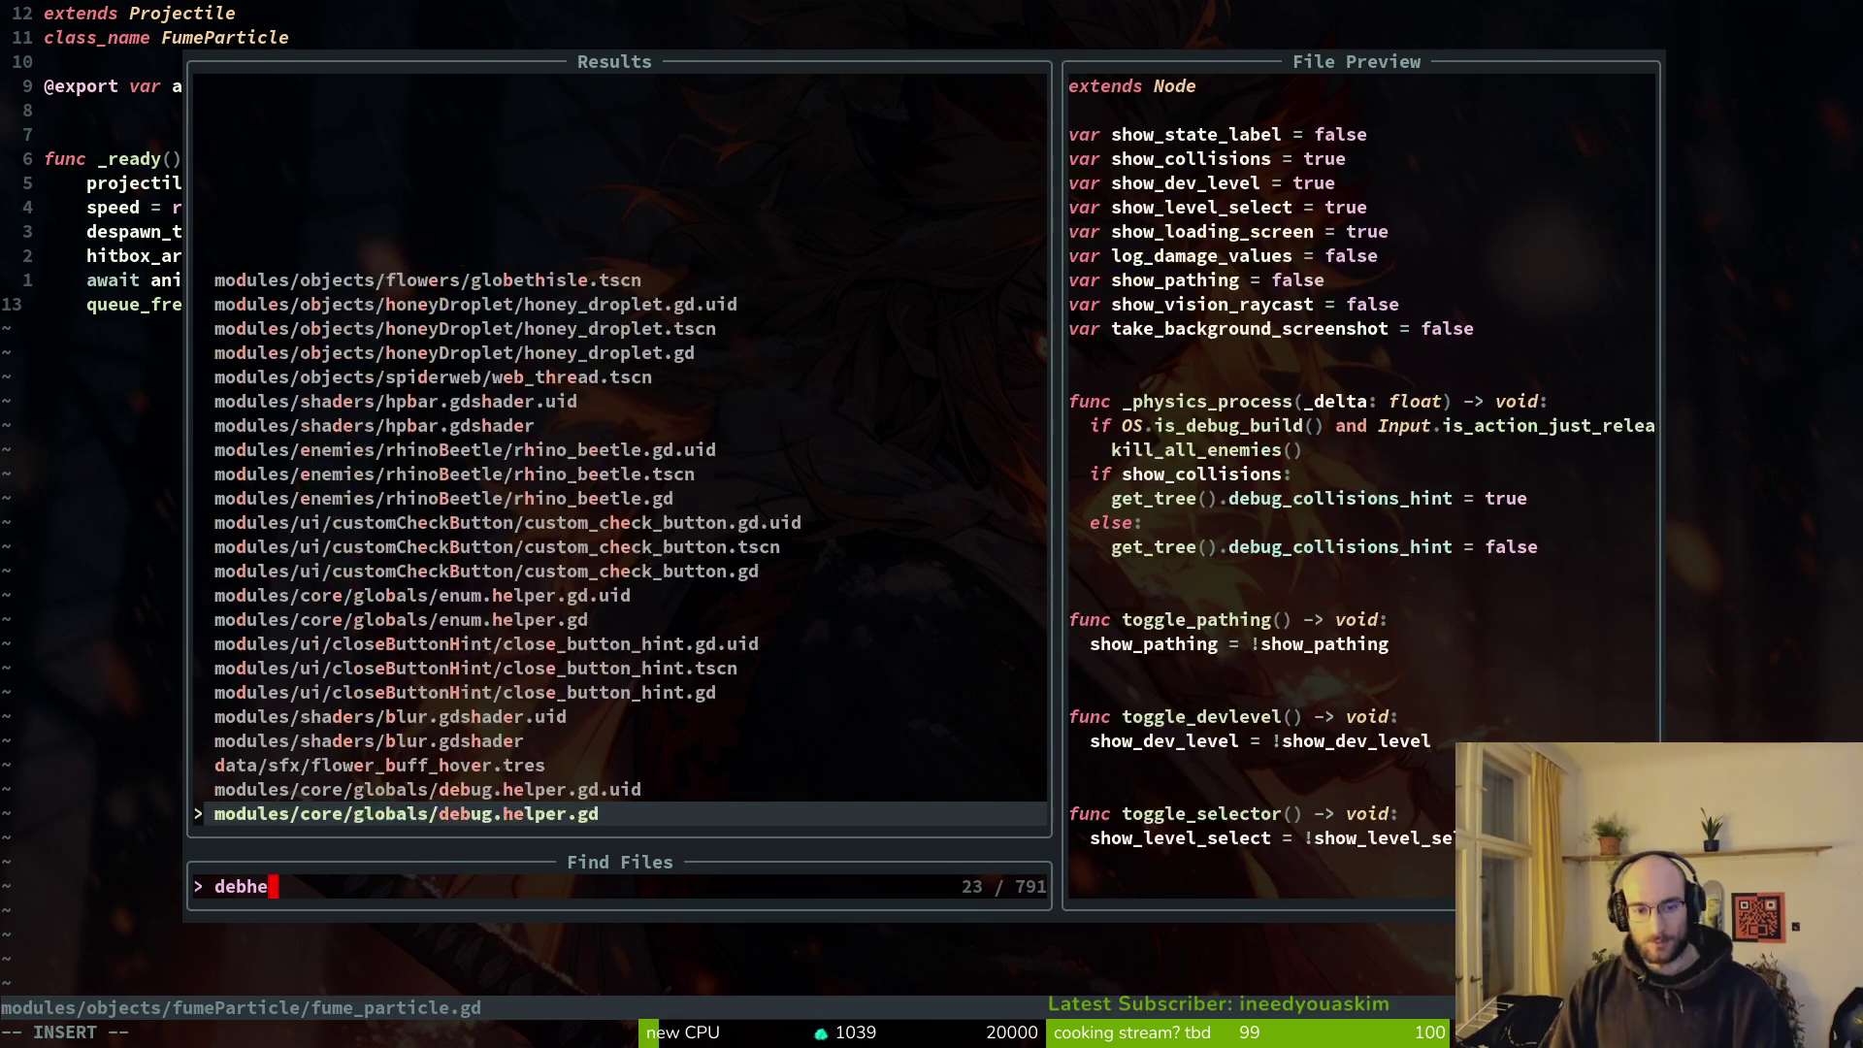
{"action": "key", "text": "Return"}
{"action": "type", "text": "u:w"}
{"action": "key", "text": "Return"}
Relaunch the game from Godot with collision display turned off.
{"action": "key", "text": "F5"}
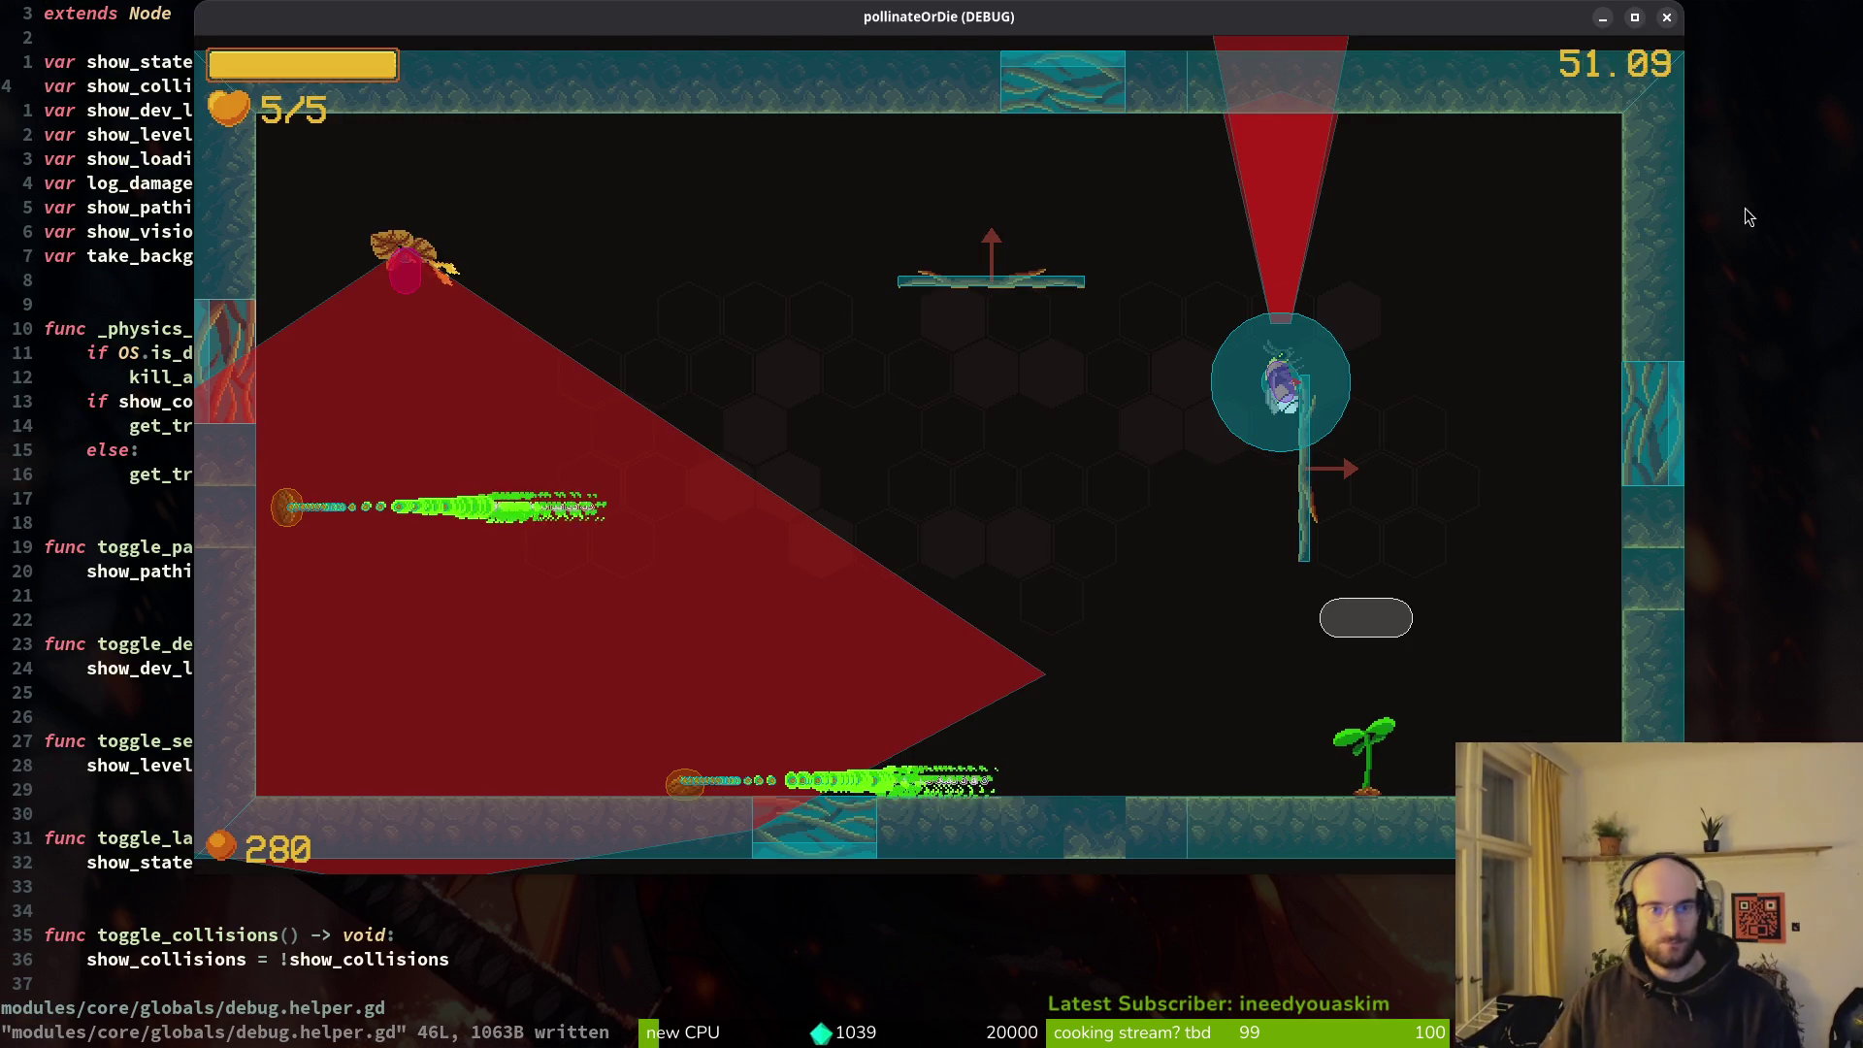
{"action": "key", "text": "alt+Tab"}
{"action": "key", "text": "F5"}
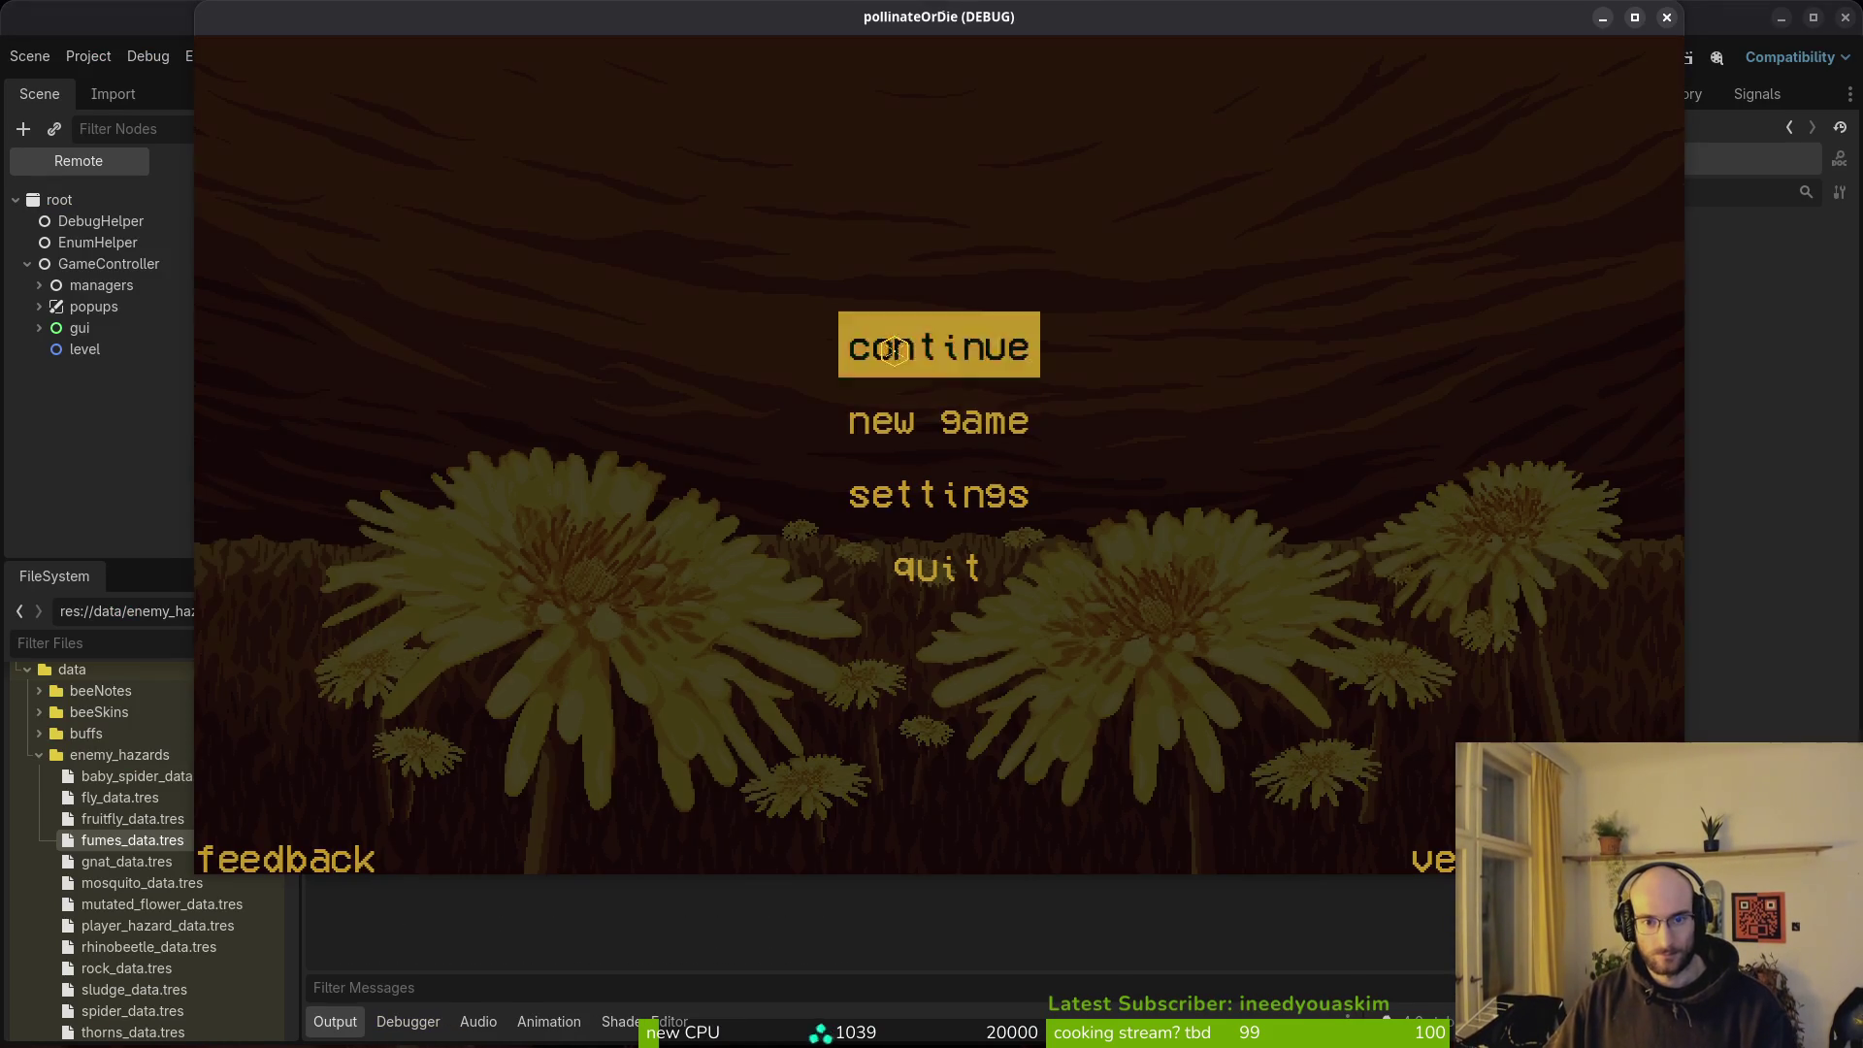
Continue the saved game and enter a level from the hive.
{"action": "left_click", "coordinate": [894, 352]}
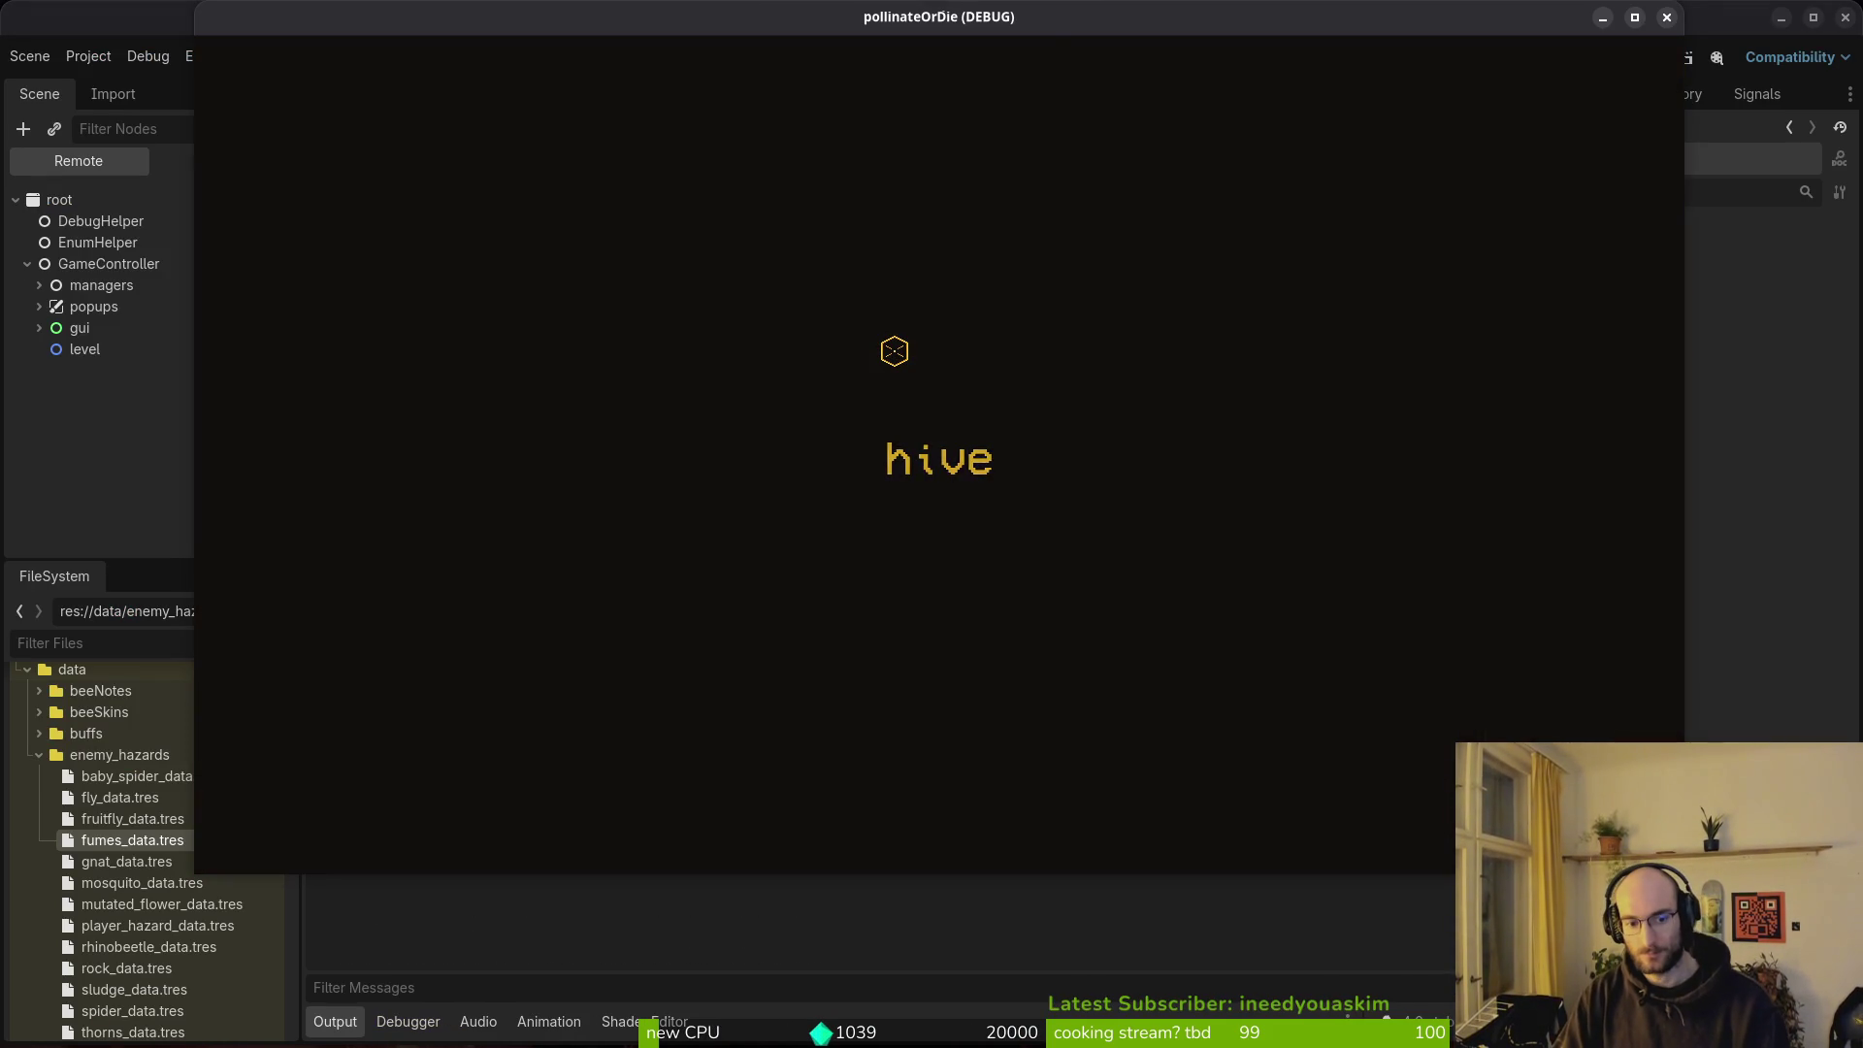
{"action": "key", "text": "s"}
{"action": "key", "text": "e"}
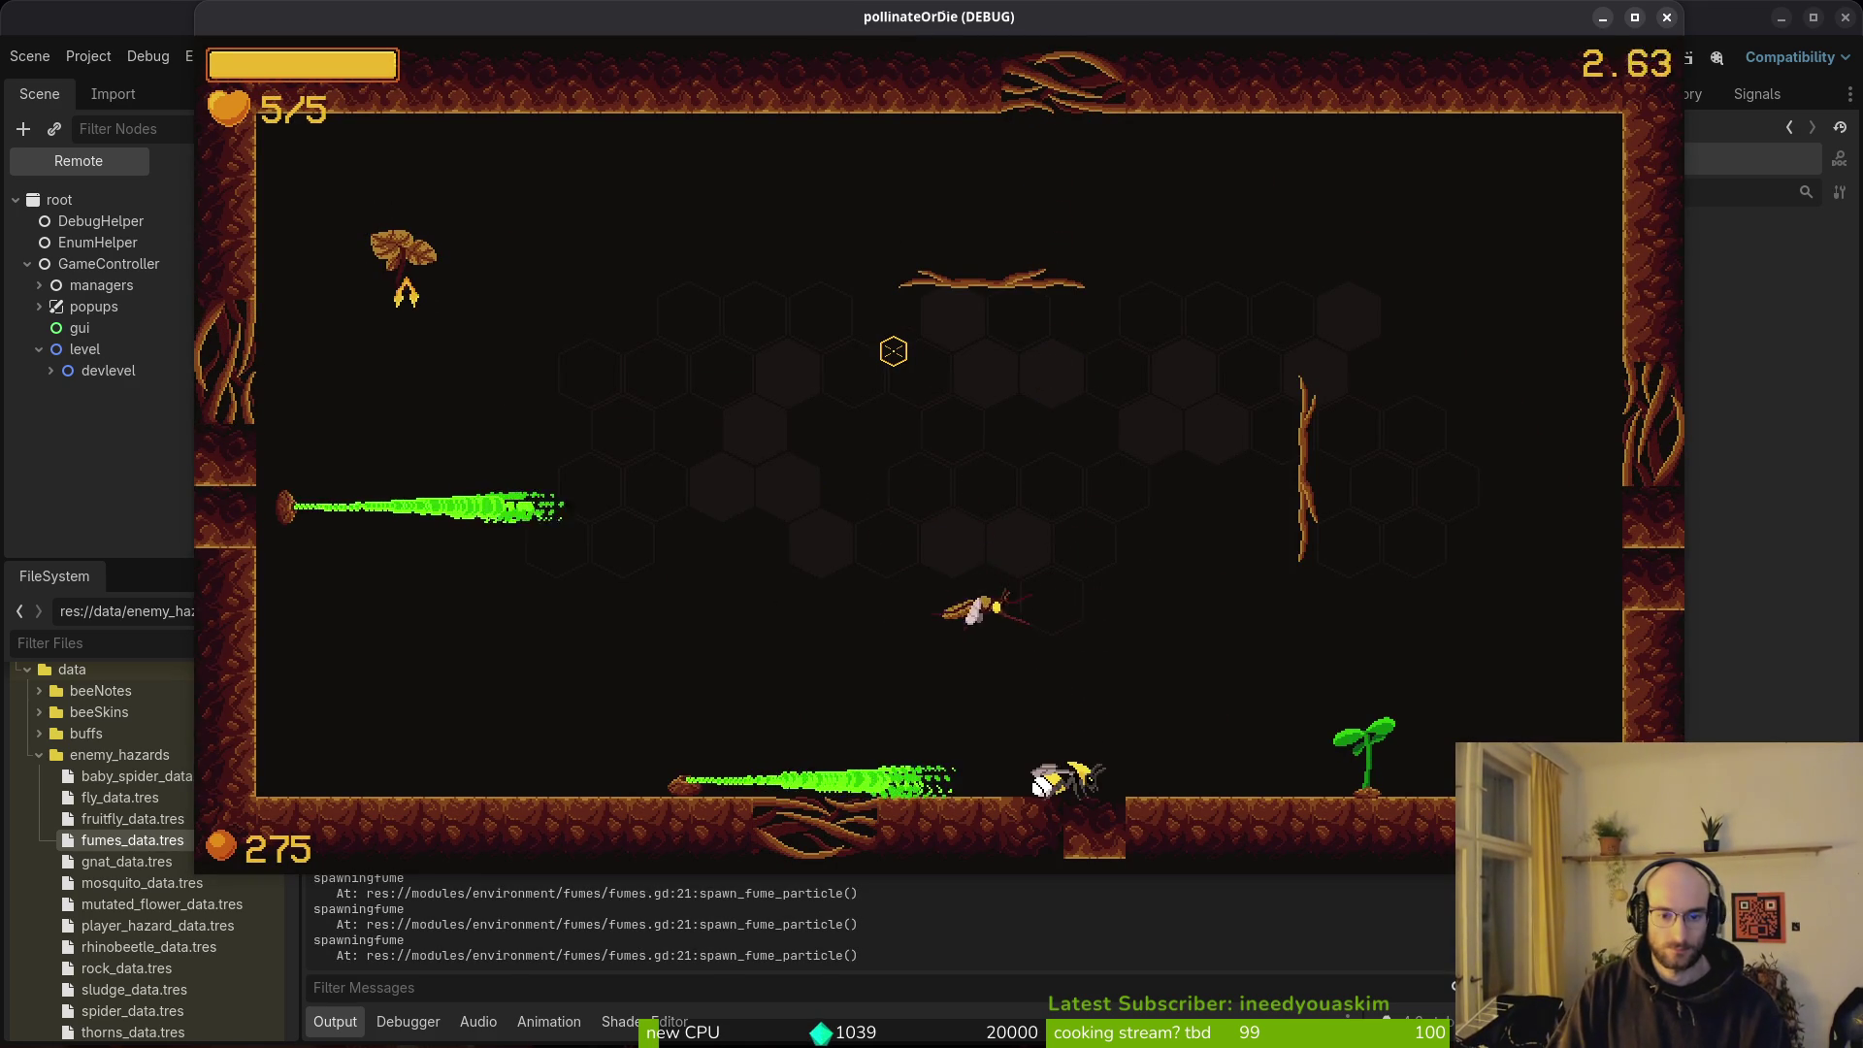
Fly the bee around the level and attack the mosquito.
{"action": "key", "text": "w"}
{"action": "key", "text": "a"}
{"action": "key", "text": "s"}
{"action": "key", "text": "d"}
{"action": "key", "text": "a"}
{"action": "key", "text": "w"}
{"action": "key", "text": "space"}
{"action": "key", "text": "s"}
{"action": "key", "text": "w"}
{"action": "key", "text": "a"}
{"action": "key", "text": "s"}
Fly past the fume spawners, exit through the left opening, and stop the game.
{"action": "key", "text": "d"}
{"action": "key", "text": "space"}
{"action": "key", "text": "s"}
{"action": "key", "text": "w"}
{"action": "key", "text": "s"}
{"action": "key", "text": "a"}
{"action": "key", "text": "space"}
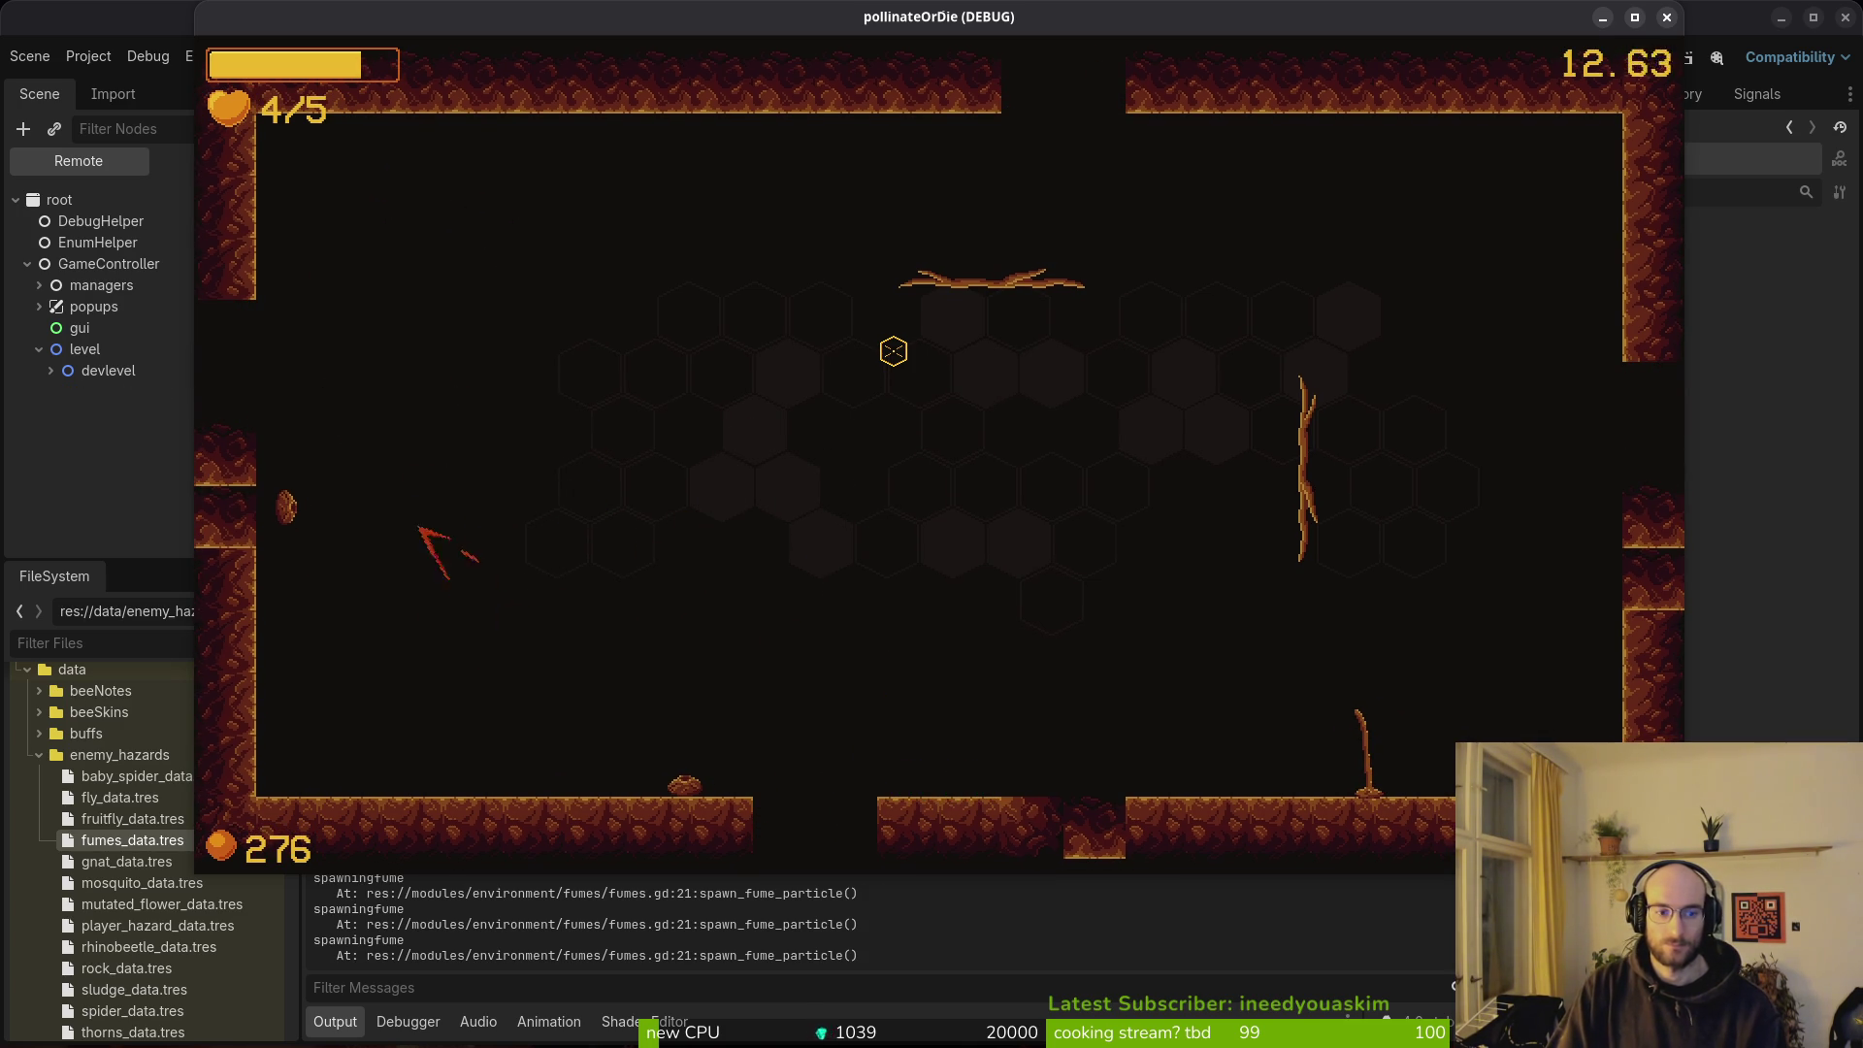
{"action": "key", "text": "w"}
{"action": "key", "text": "a"}
{"action": "key", "text": "space"}
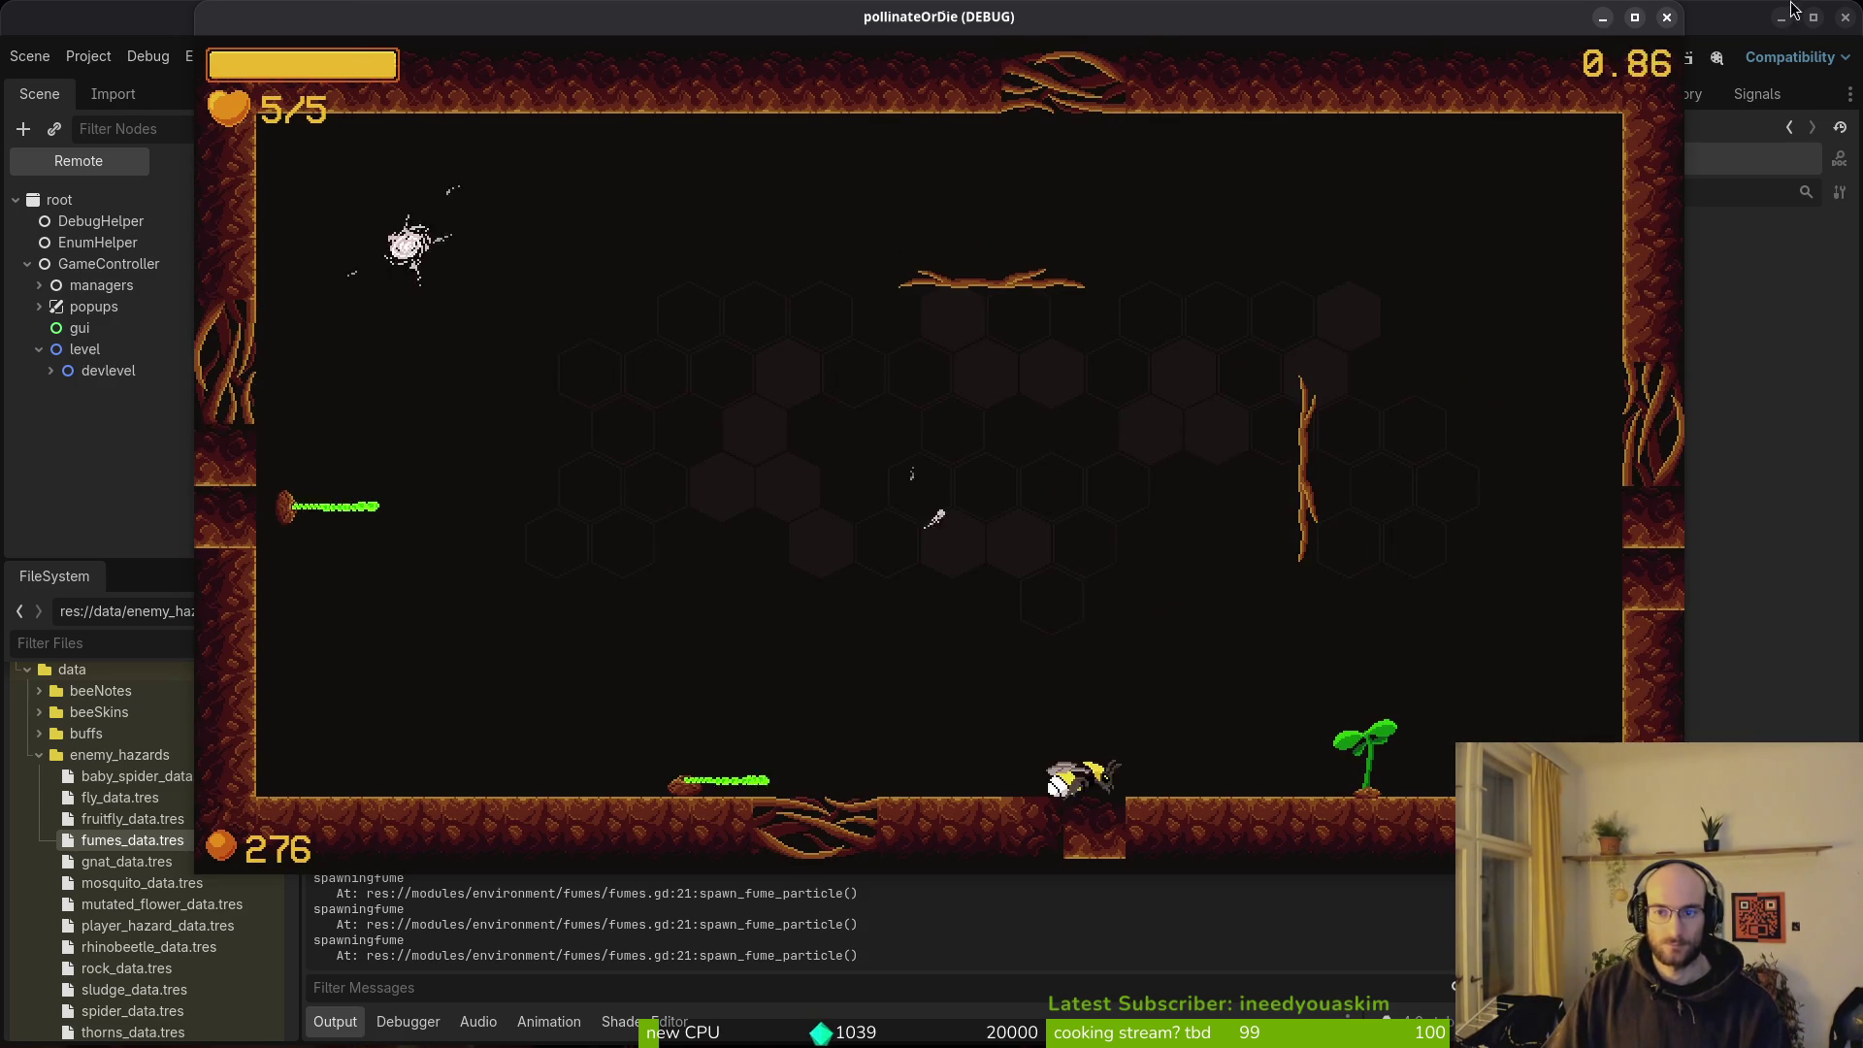
{"action": "left_click", "coordinate": [1666, 17]}
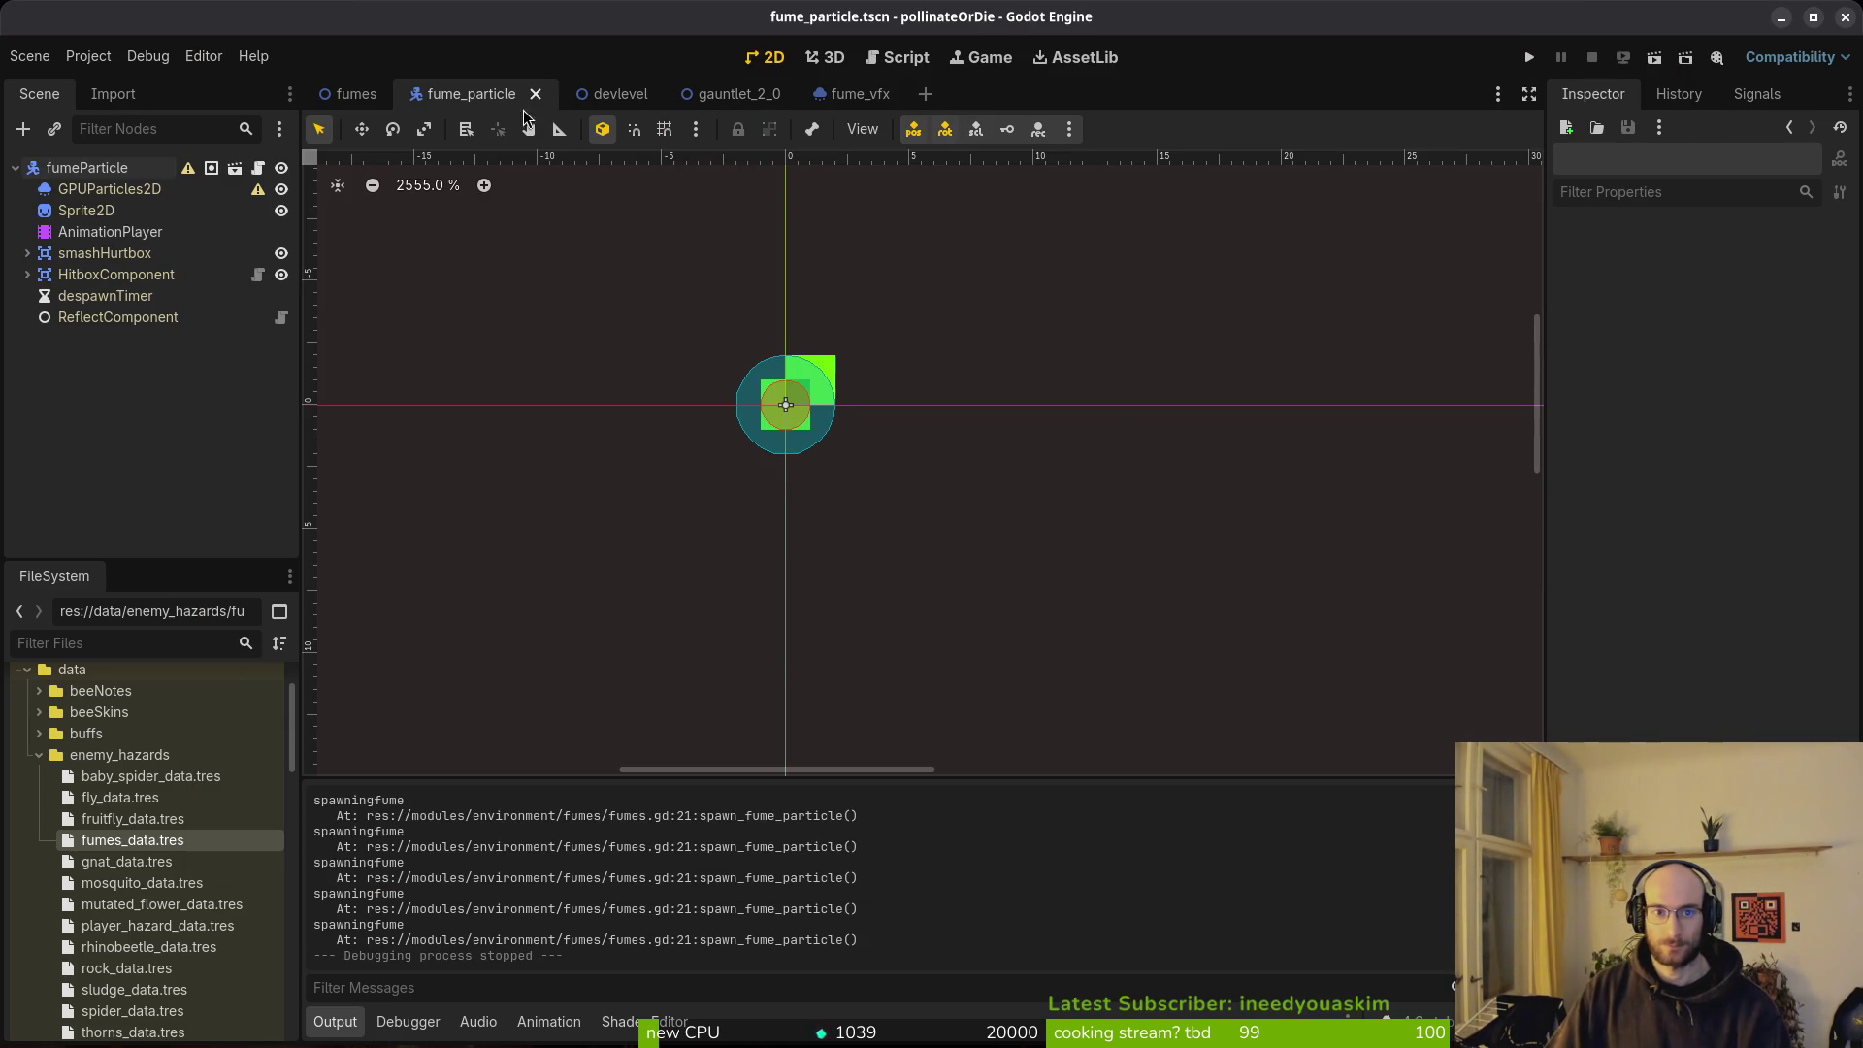
Switch between the fumes and fume_particle scenes, then undo and redo recent edits in fumes.
{"action": "left_click", "coordinate": [351, 93]}
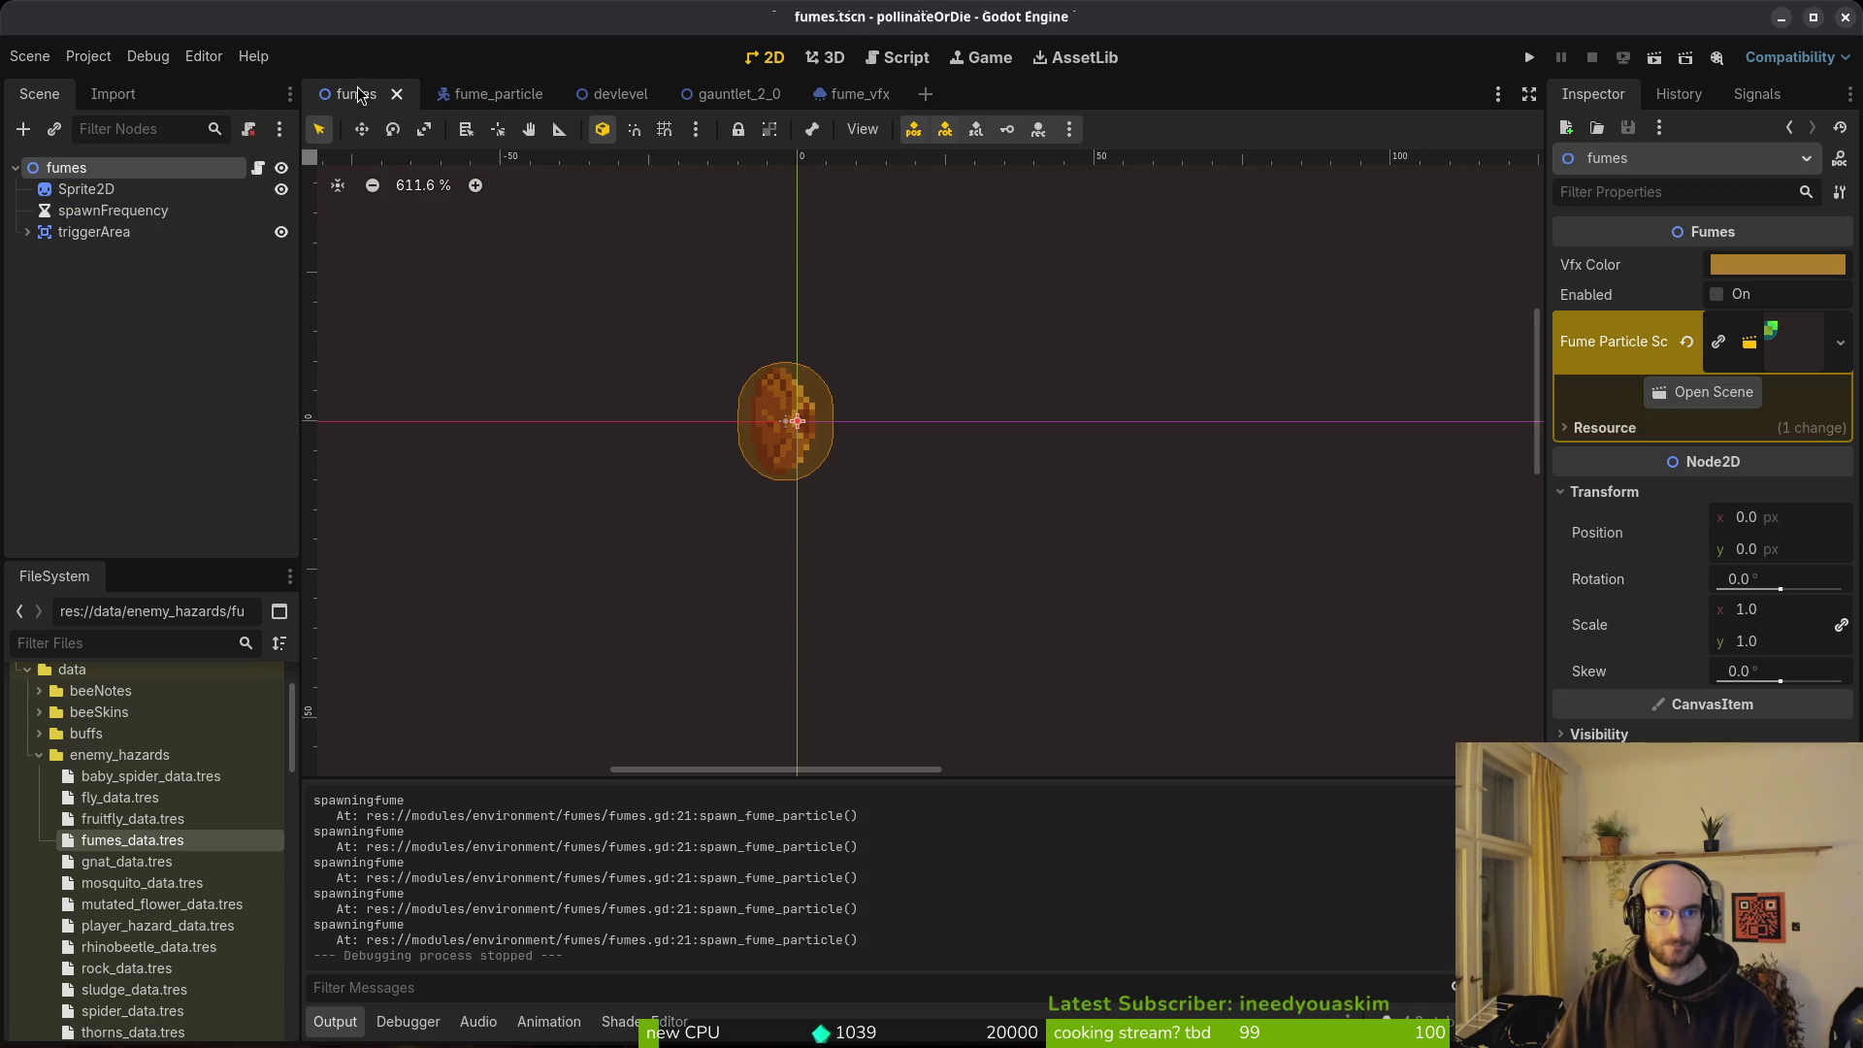
{"action": "left_click", "coordinate": [456, 93]}
{"action": "key", "text": "alt+Tab"}
{"action": "key", "text": "alt+Tab"}
{"action": "left_click", "coordinate": [352, 93]}
{"action": "key", "text": "ctrl+z"}
{"action": "key", "text": "ctrl+z"}
{"action": "key", "text": "ctrl+z"}
{"action": "key", "text": "ctrl+shift+z"}
{"action": "key", "text": "ctrl+shift+z"}
{"action": "key", "text": "ctrl+shift+z"}
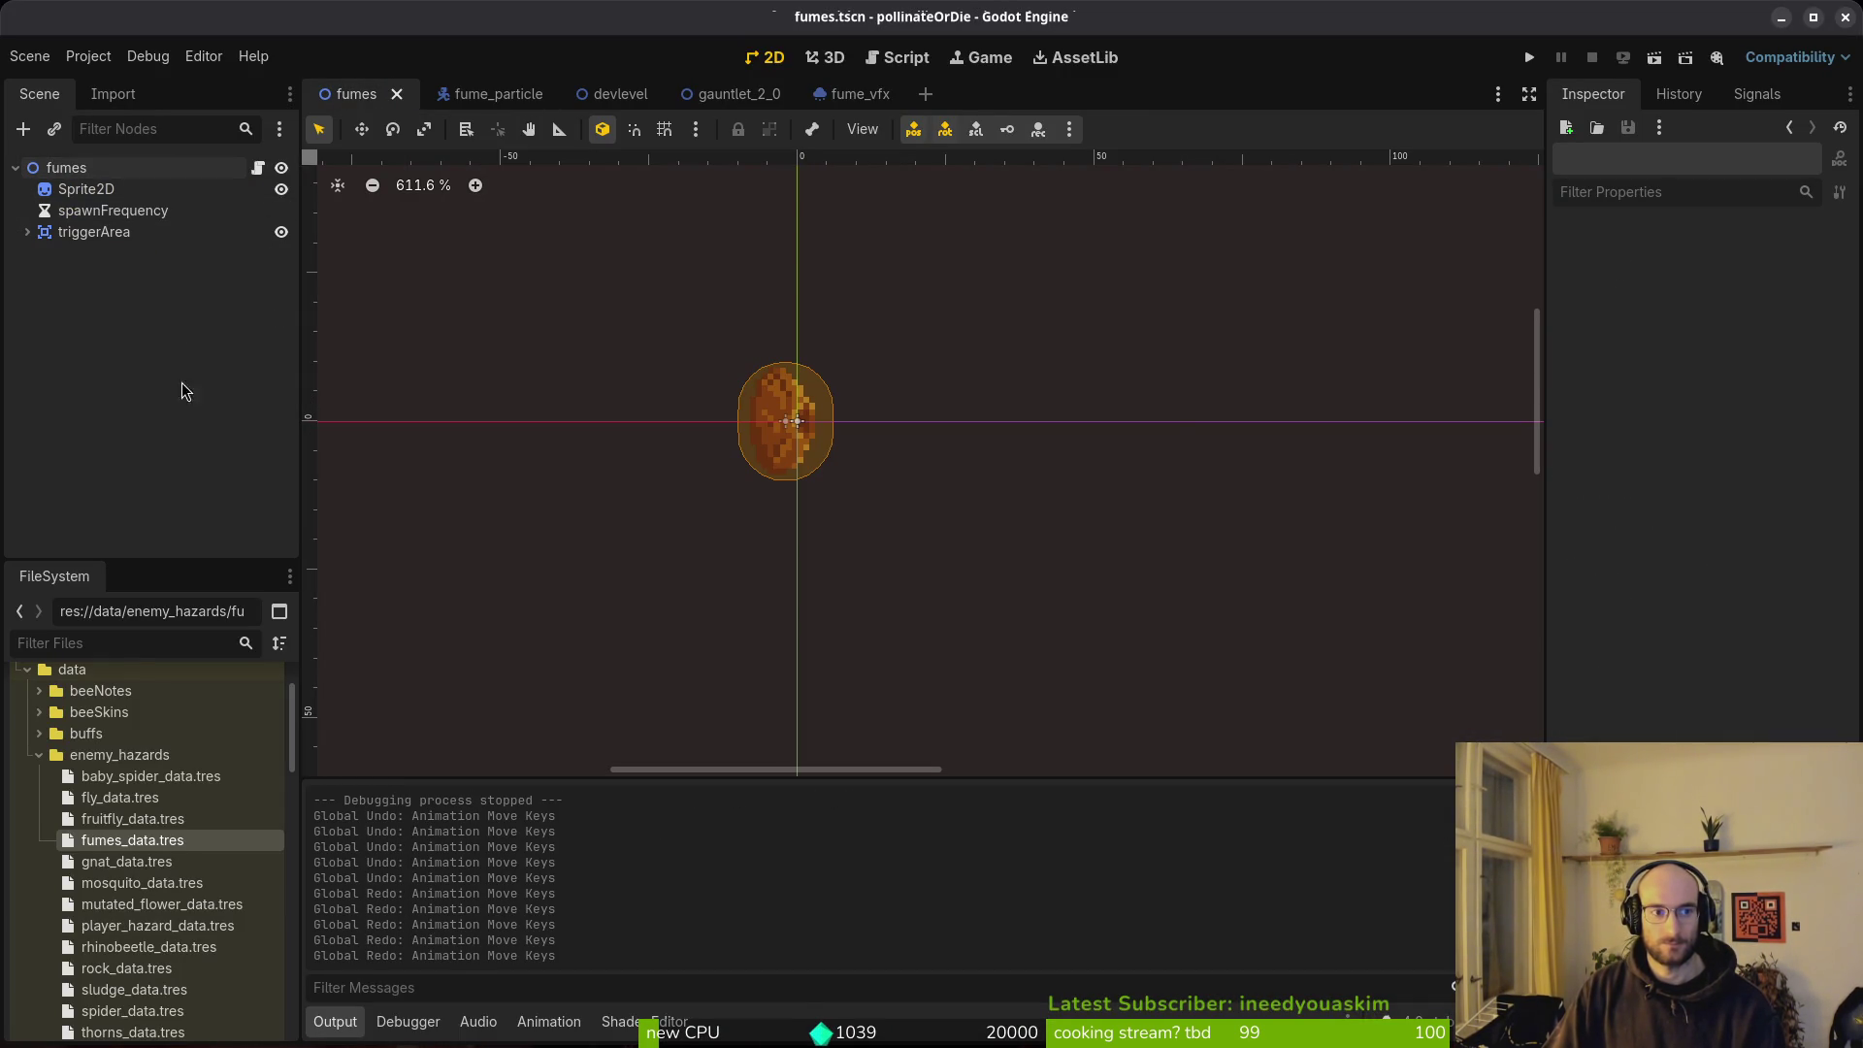
Collapse the enemy_hazards folder and bring up the fume_vfx scene tab's options.
{"action": "left_click", "coordinate": [38, 756]}
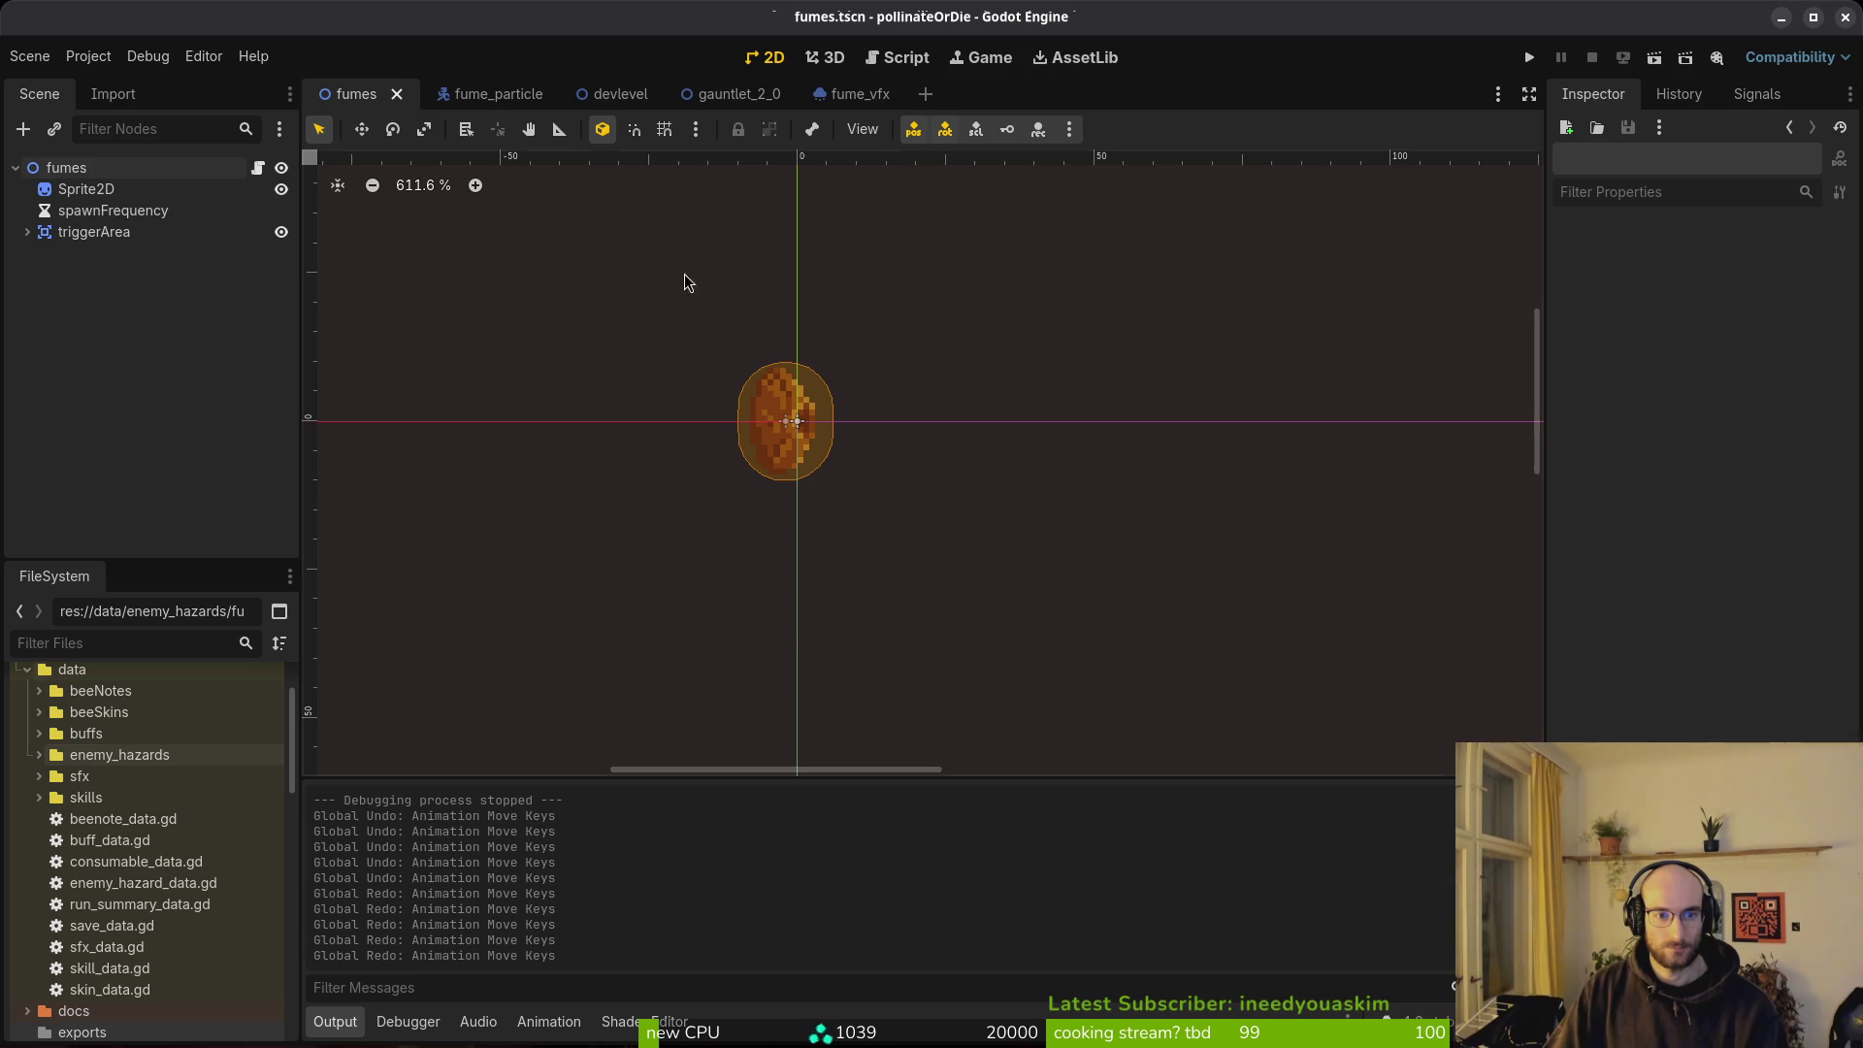
{"action": "left_click", "coordinate": [853, 94]}
{"action": "right_click", "coordinate": [835, 95]}
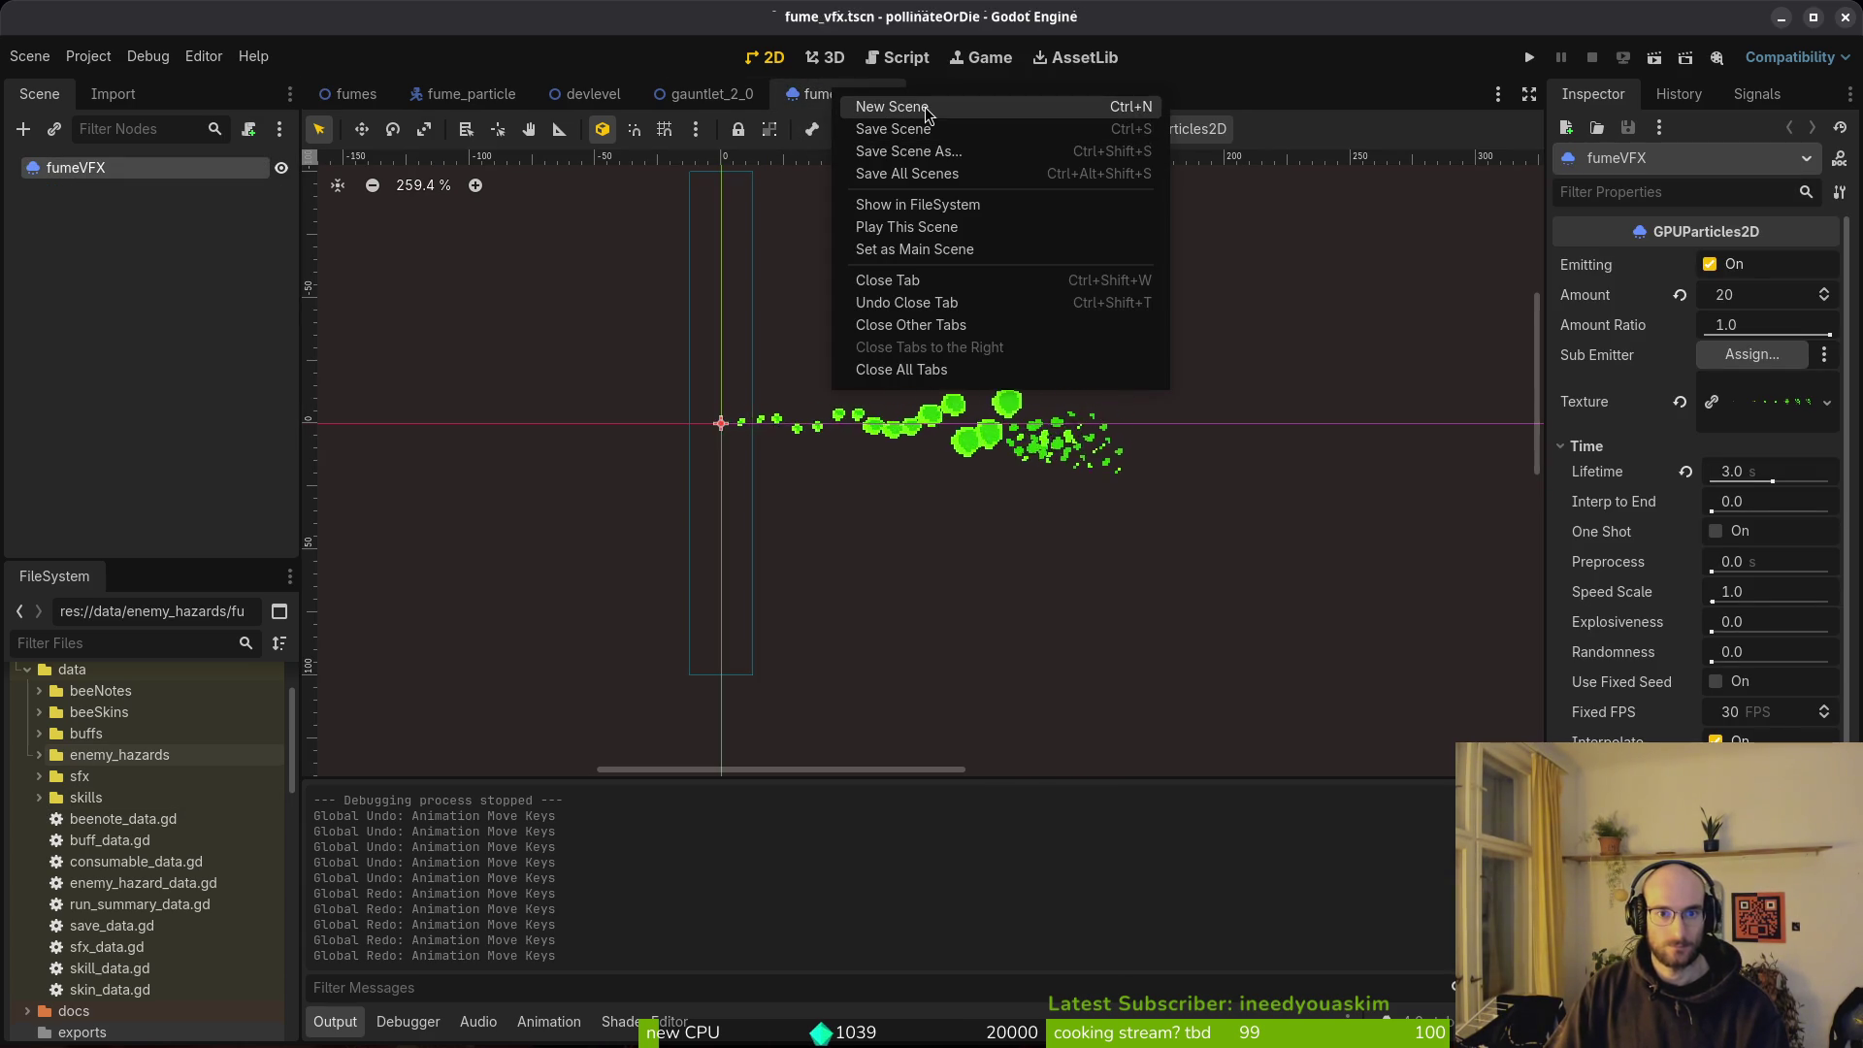
Reveal fume_vfx.tscn in the FileSystem vfx folder, zoom the canvas out, and run the game.
{"action": "left_click", "coordinate": [933, 206]}
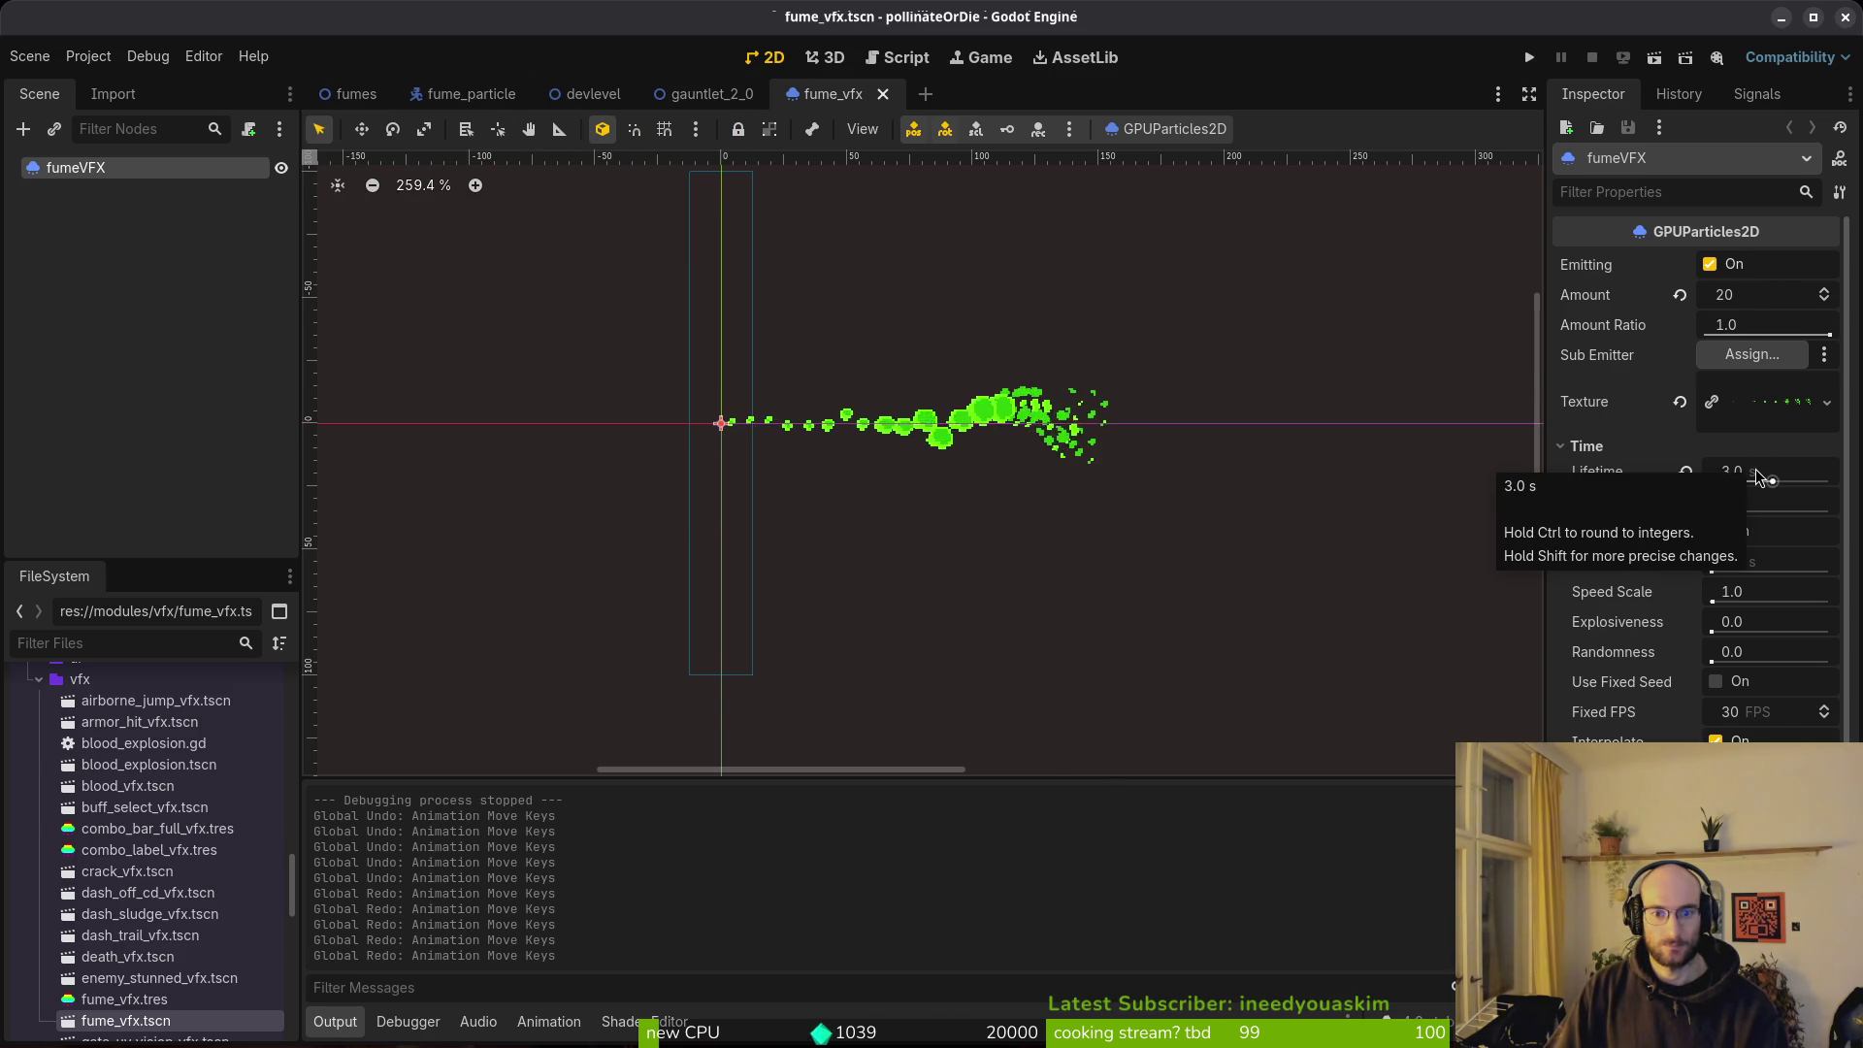
{"action": "scroll", "coordinate": [1019, 497], "scroll_direction": "down", "scroll_amount": 2}
{"action": "scroll", "coordinate": [1017, 497], "scroll_direction": "down", "scroll_amount": 1}
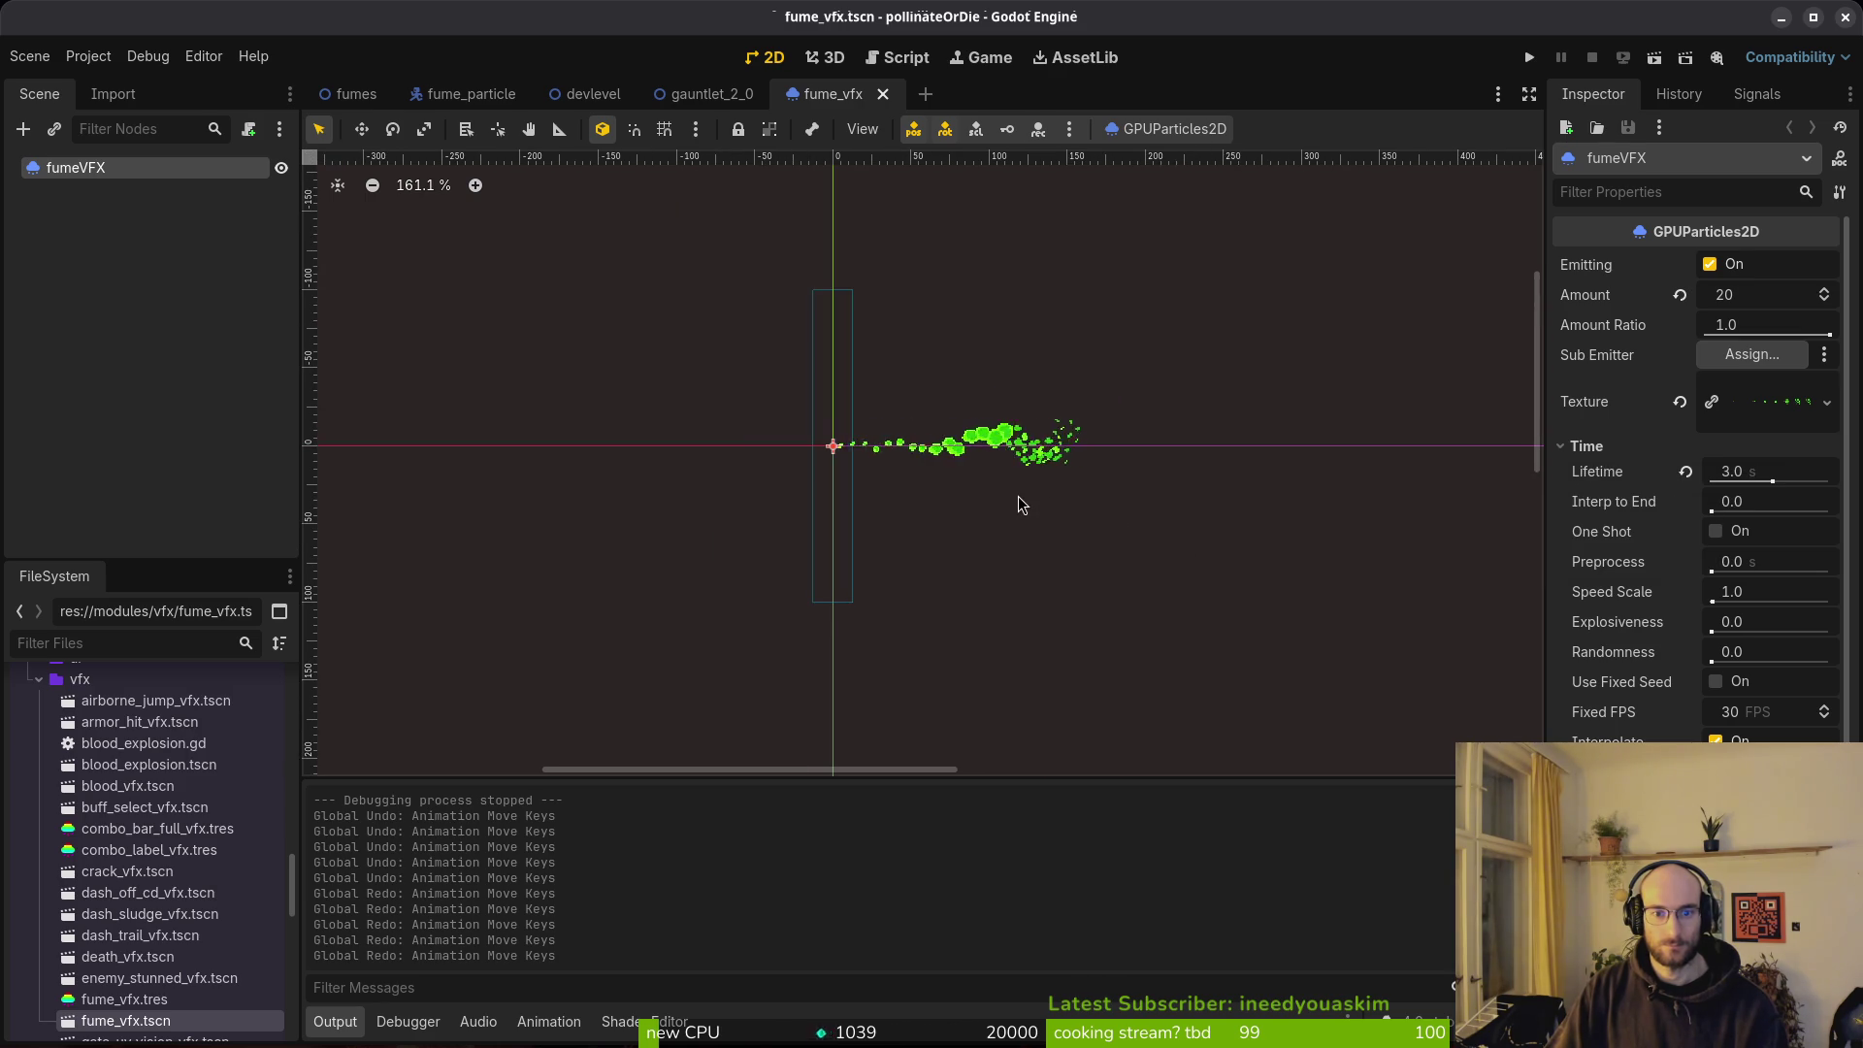
{"action": "left_click", "coordinate": [1531, 58]}
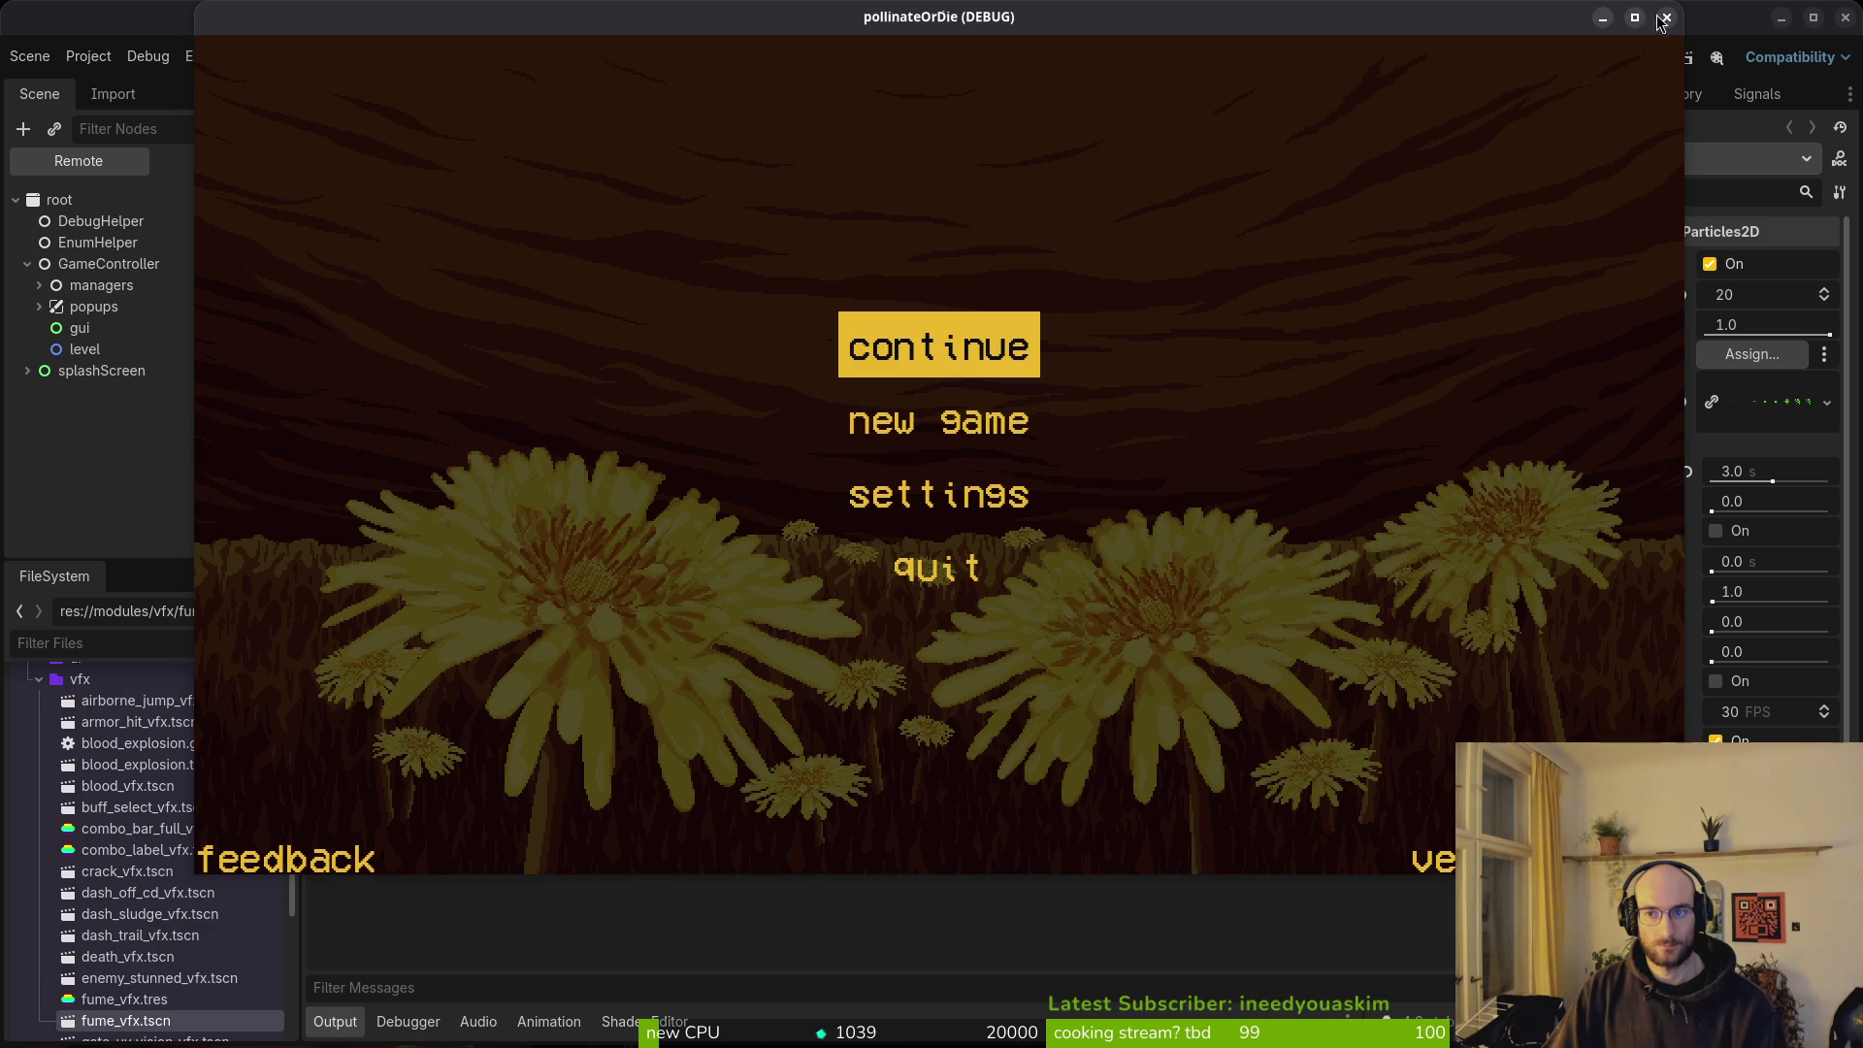
{"action": "left_click", "coordinate": [1666, 16]}
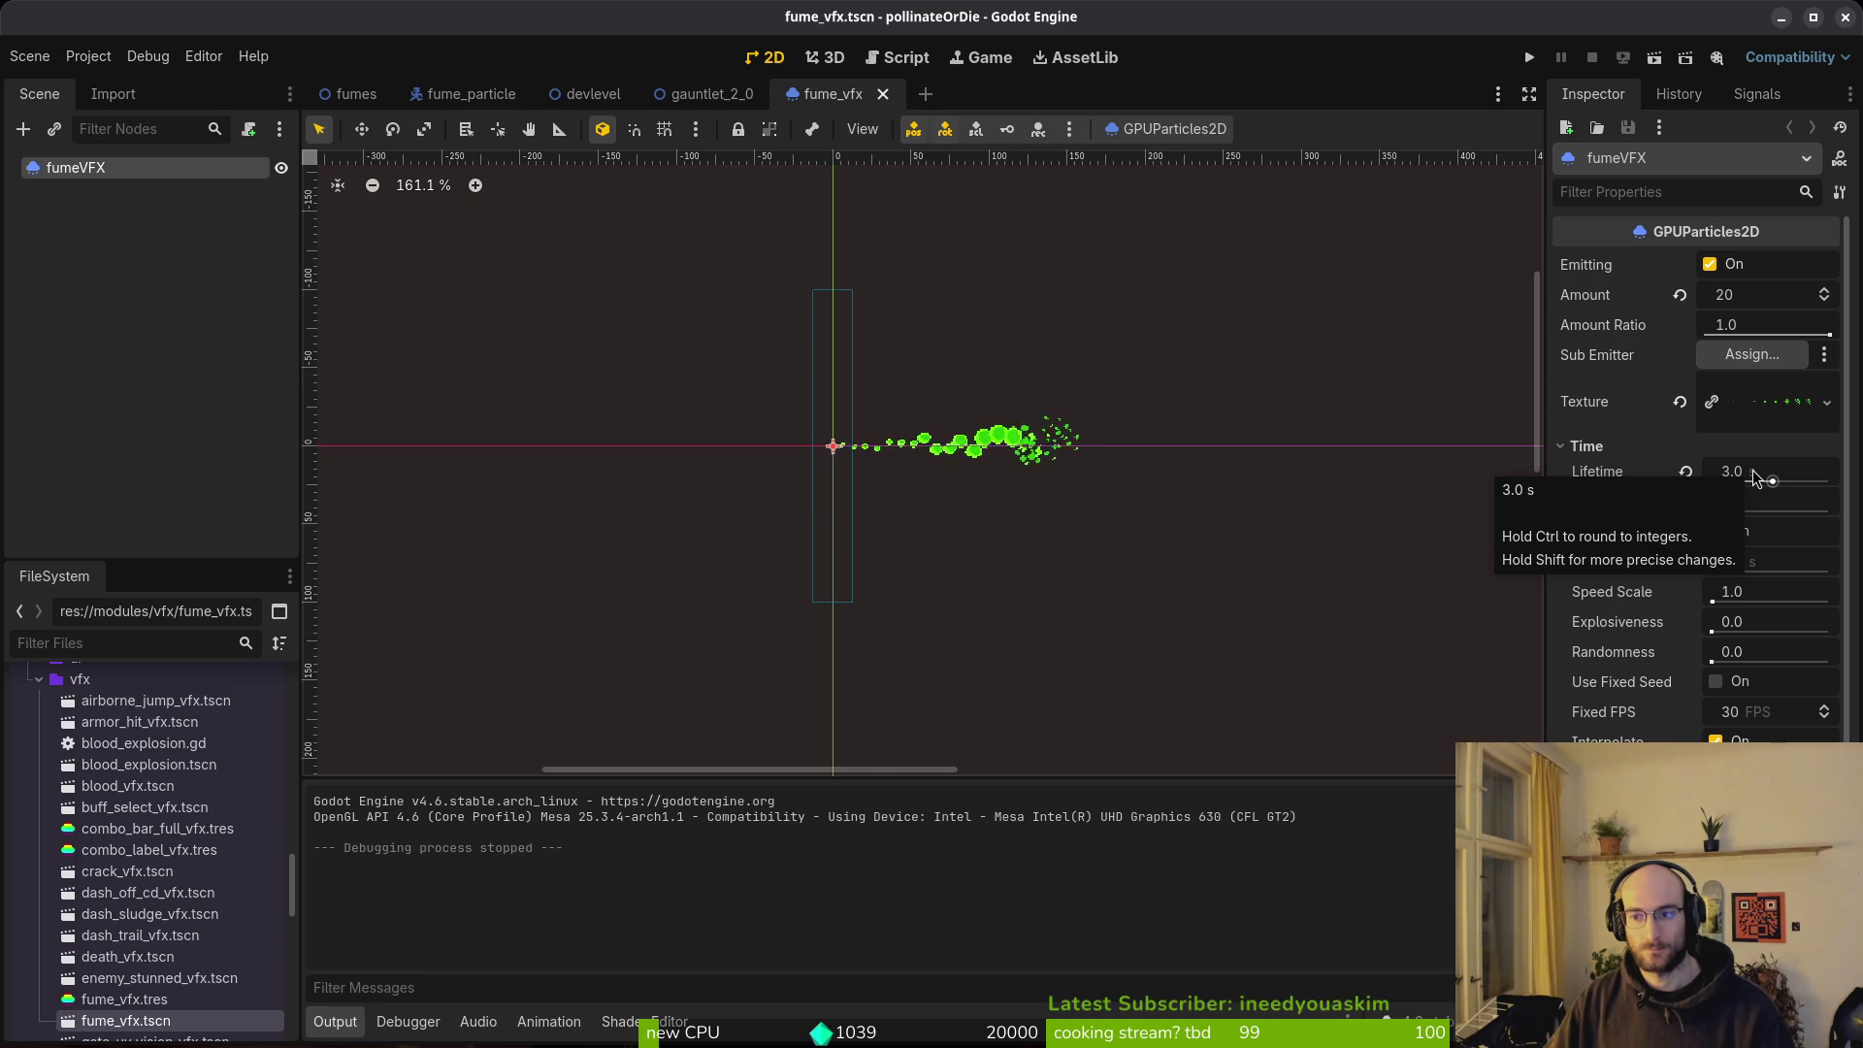
Check the despawnTimer settings in the fume_particle scene.
{"action": "left_click", "coordinate": [377, 101]}
{"action": "left_click", "coordinate": [485, 98]}
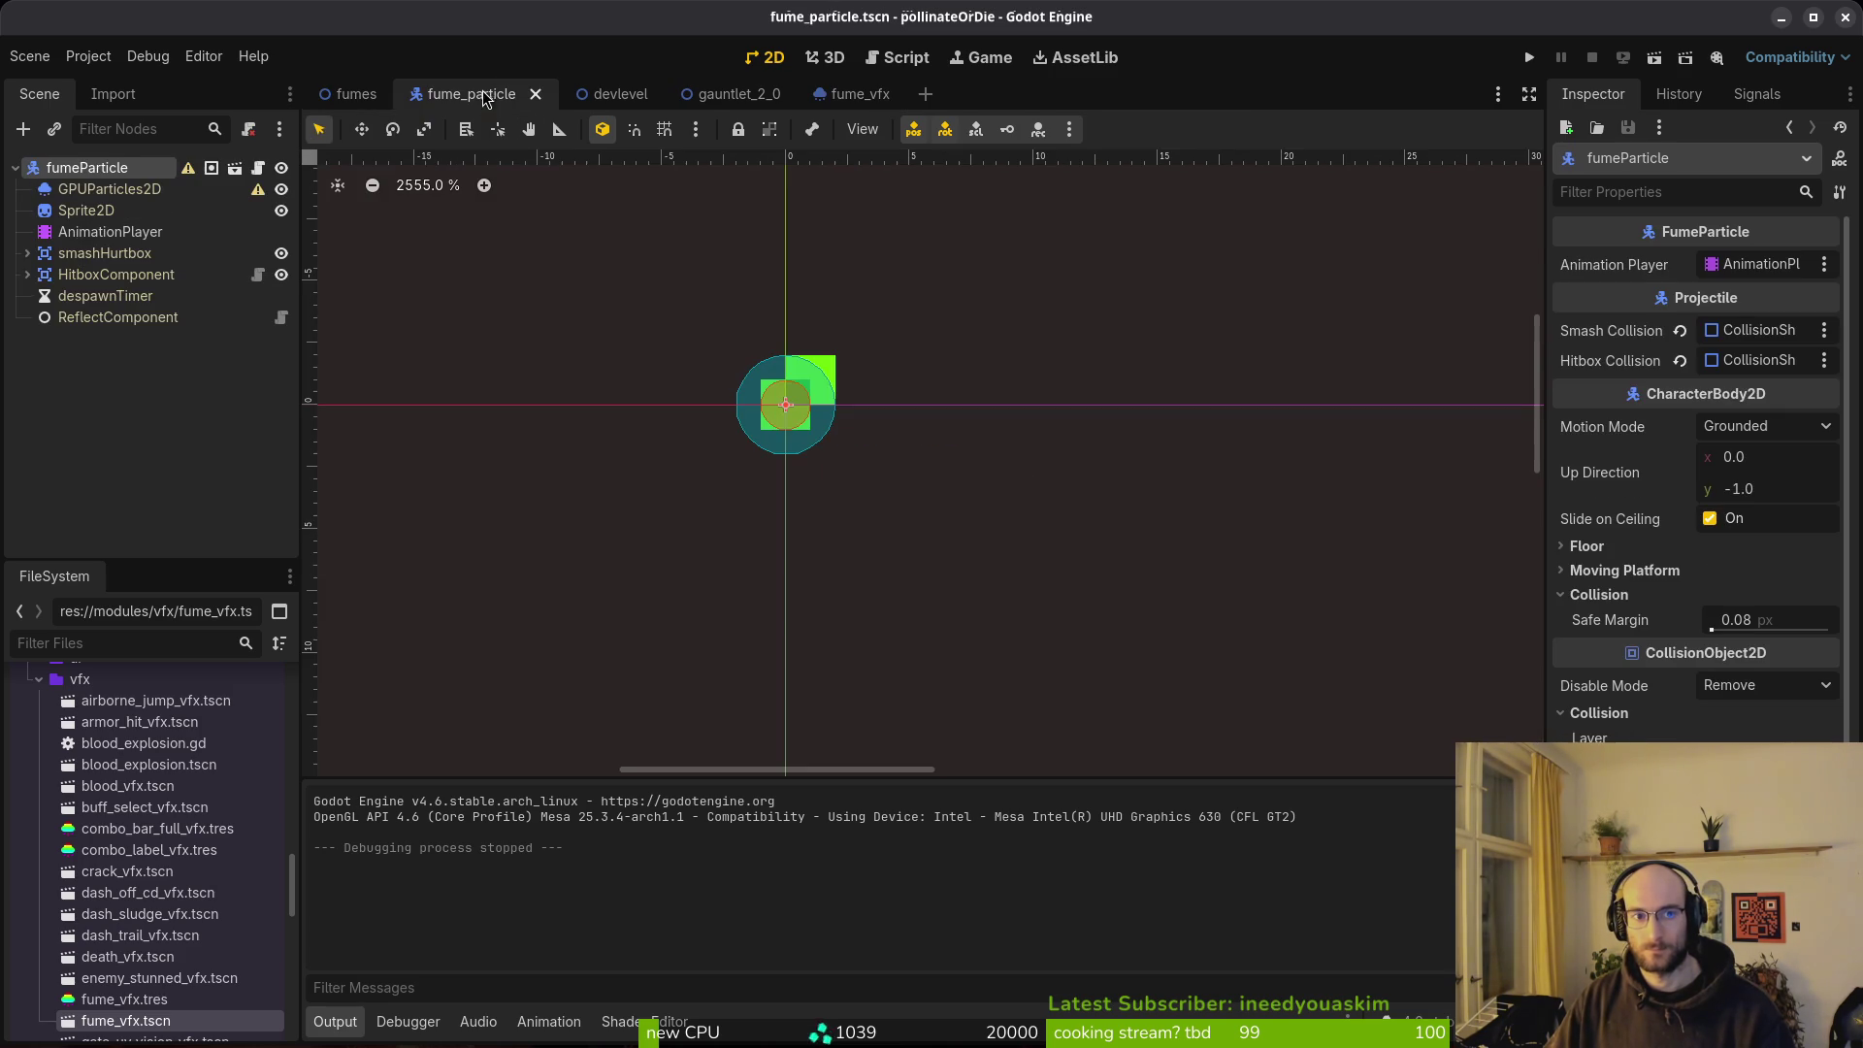
{"action": "left_click", "coordinate": [354, 93]}
{"action": "left_click", "coordinate": [470, 93]}
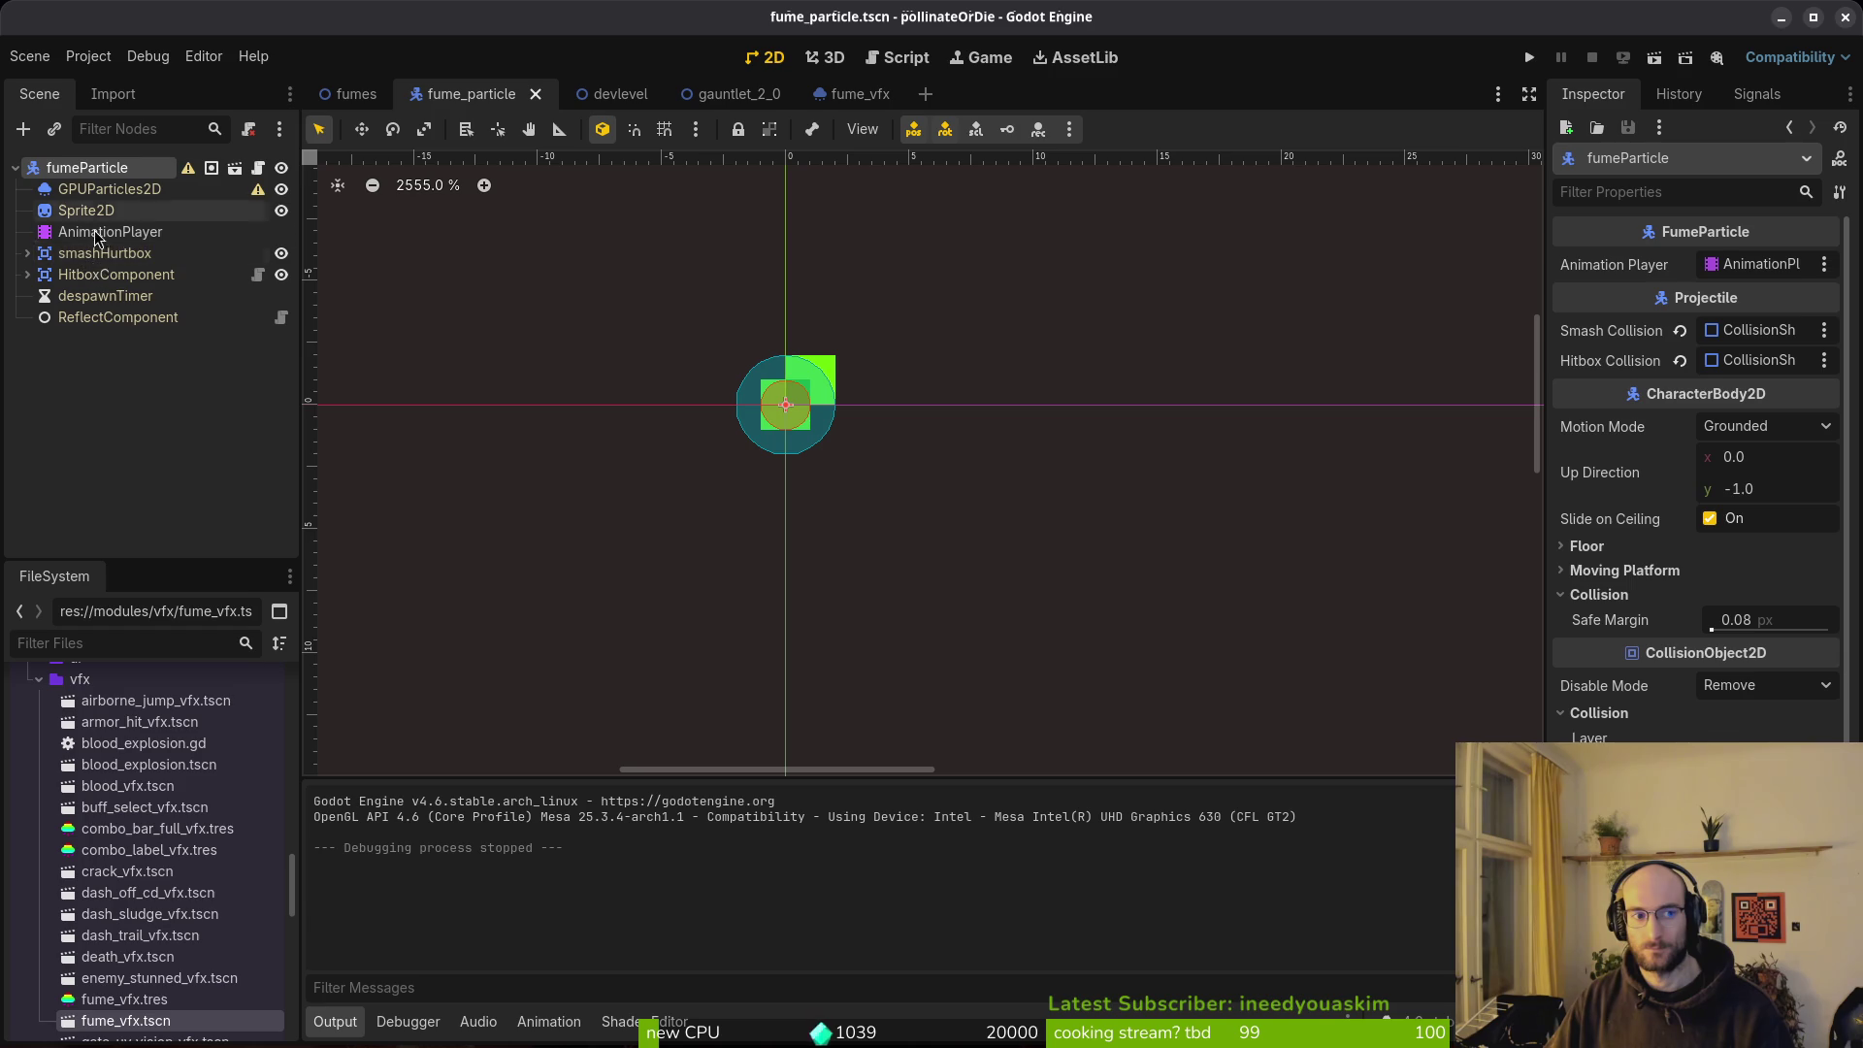
{"action": "left_click", "coordinate": [104, 295]}
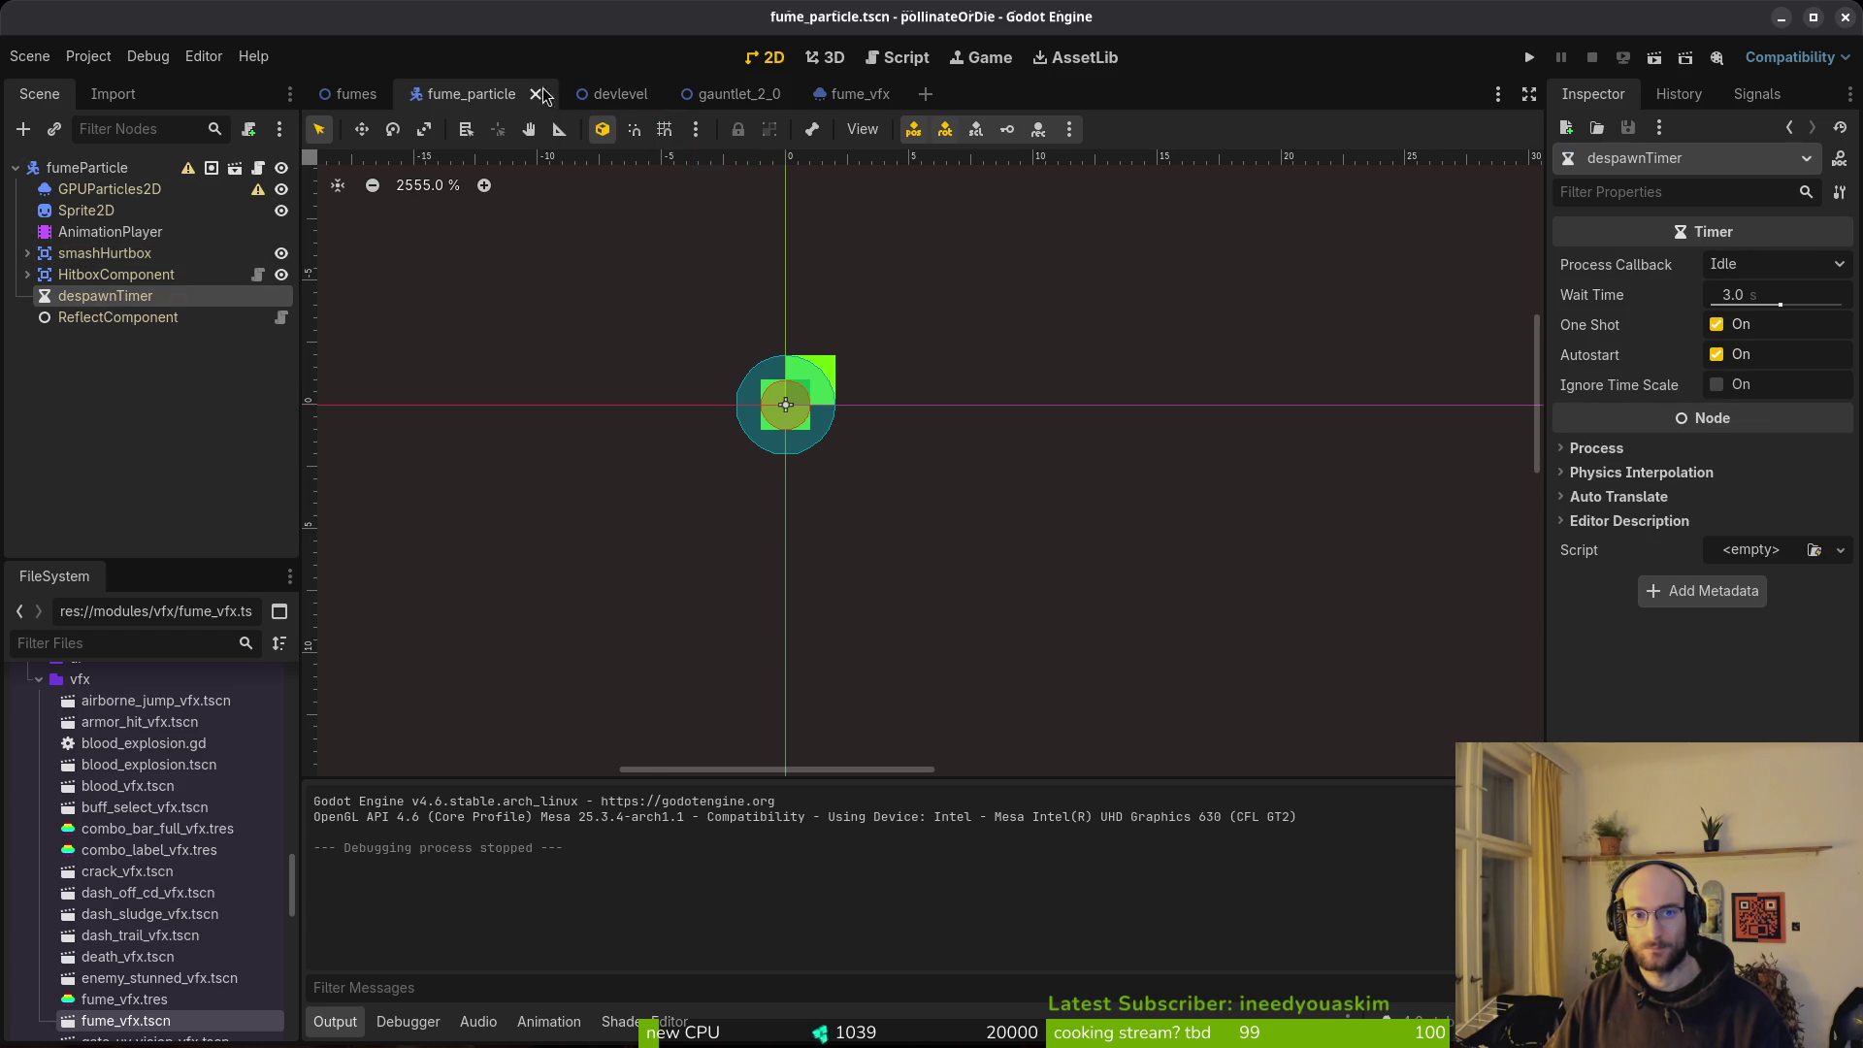
Set the fumes spawnFrequency Wait Time to 0.15 s and save fumes.tscn.
{"action": "left_click", "coordinate": [340, 94]}
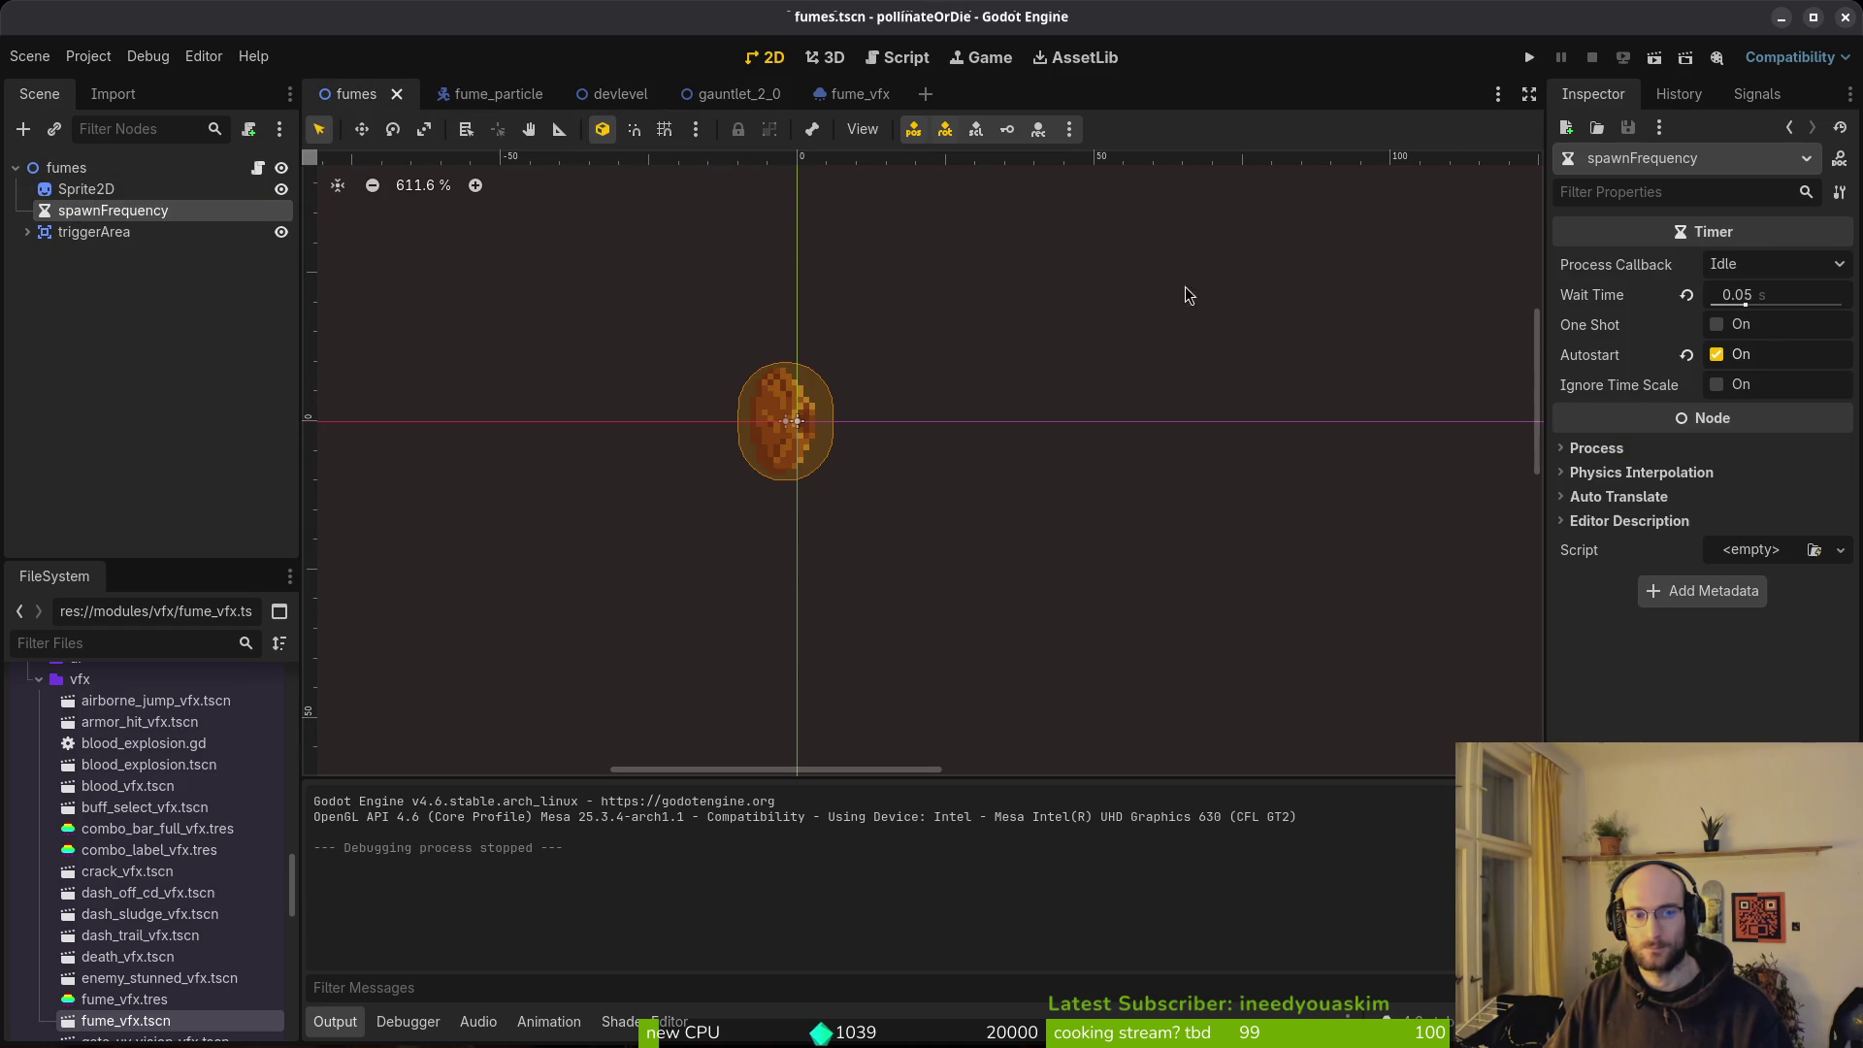
{"action": "left_click", "coordinate": [1791, 303]}
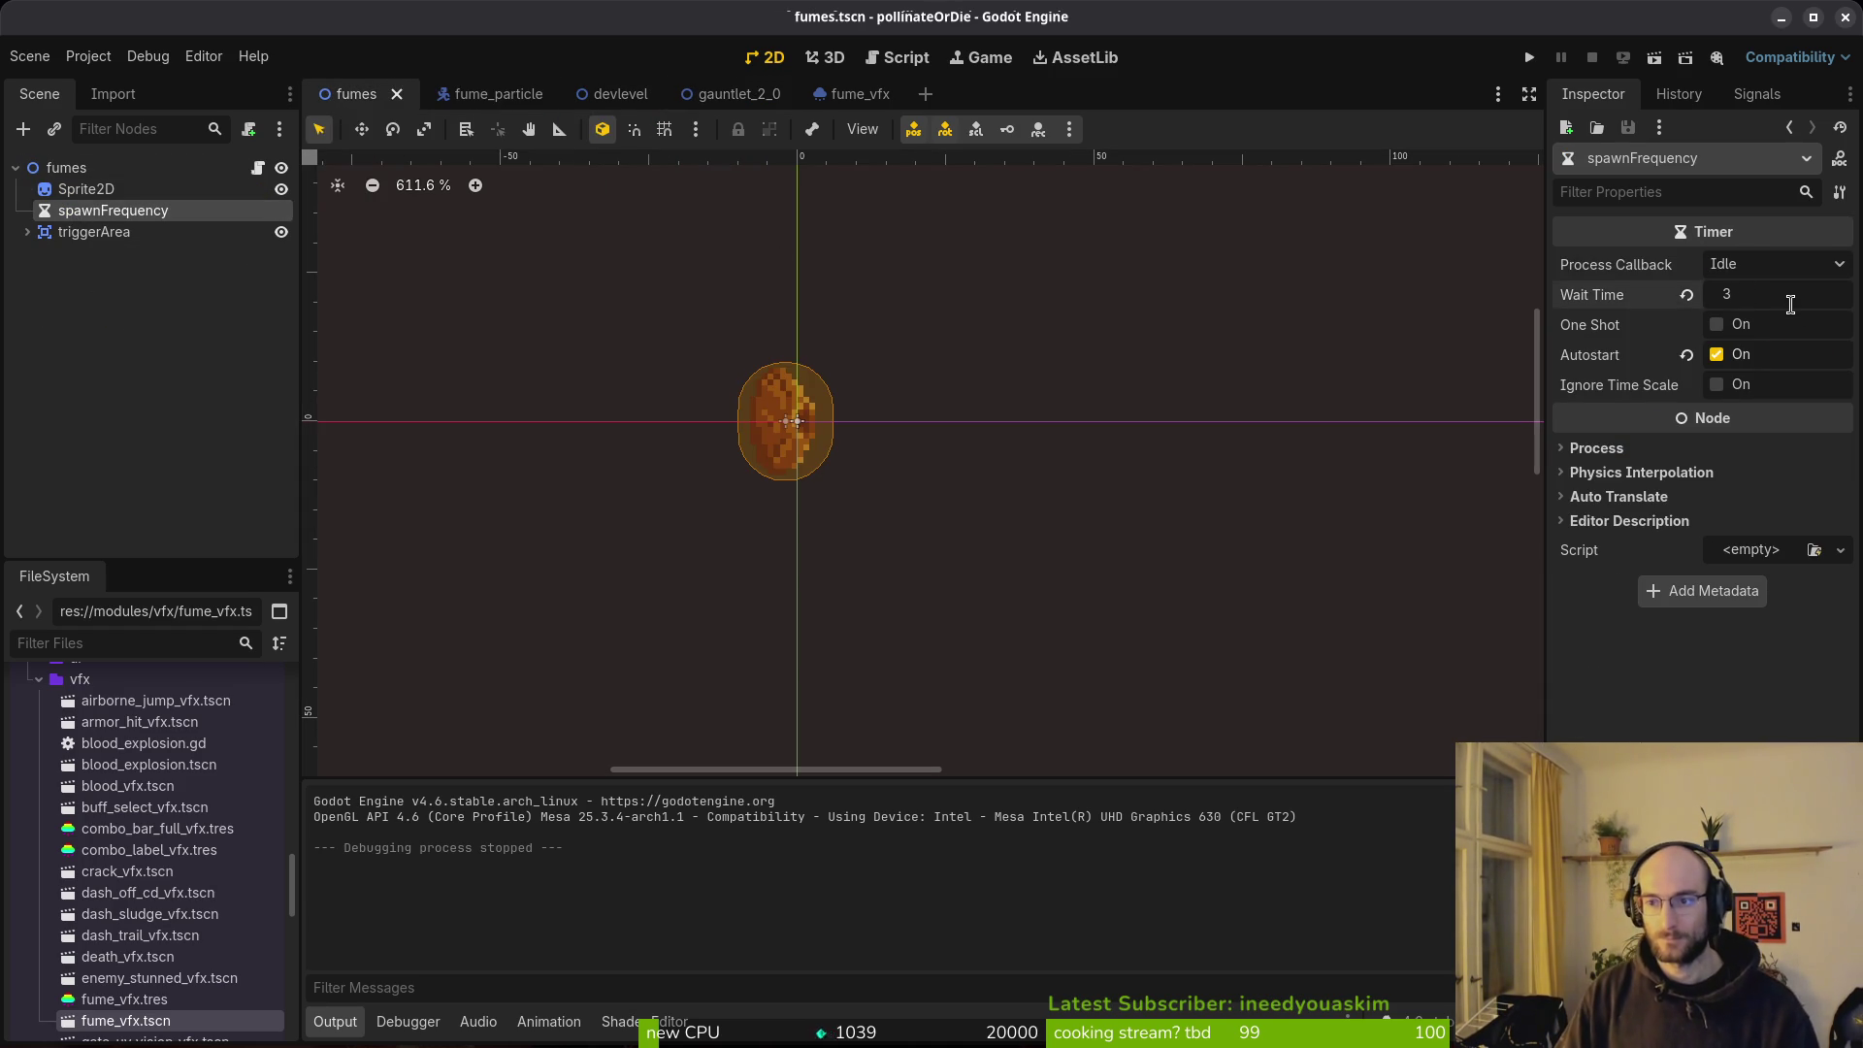
{"action": "key", "text": "Return"}
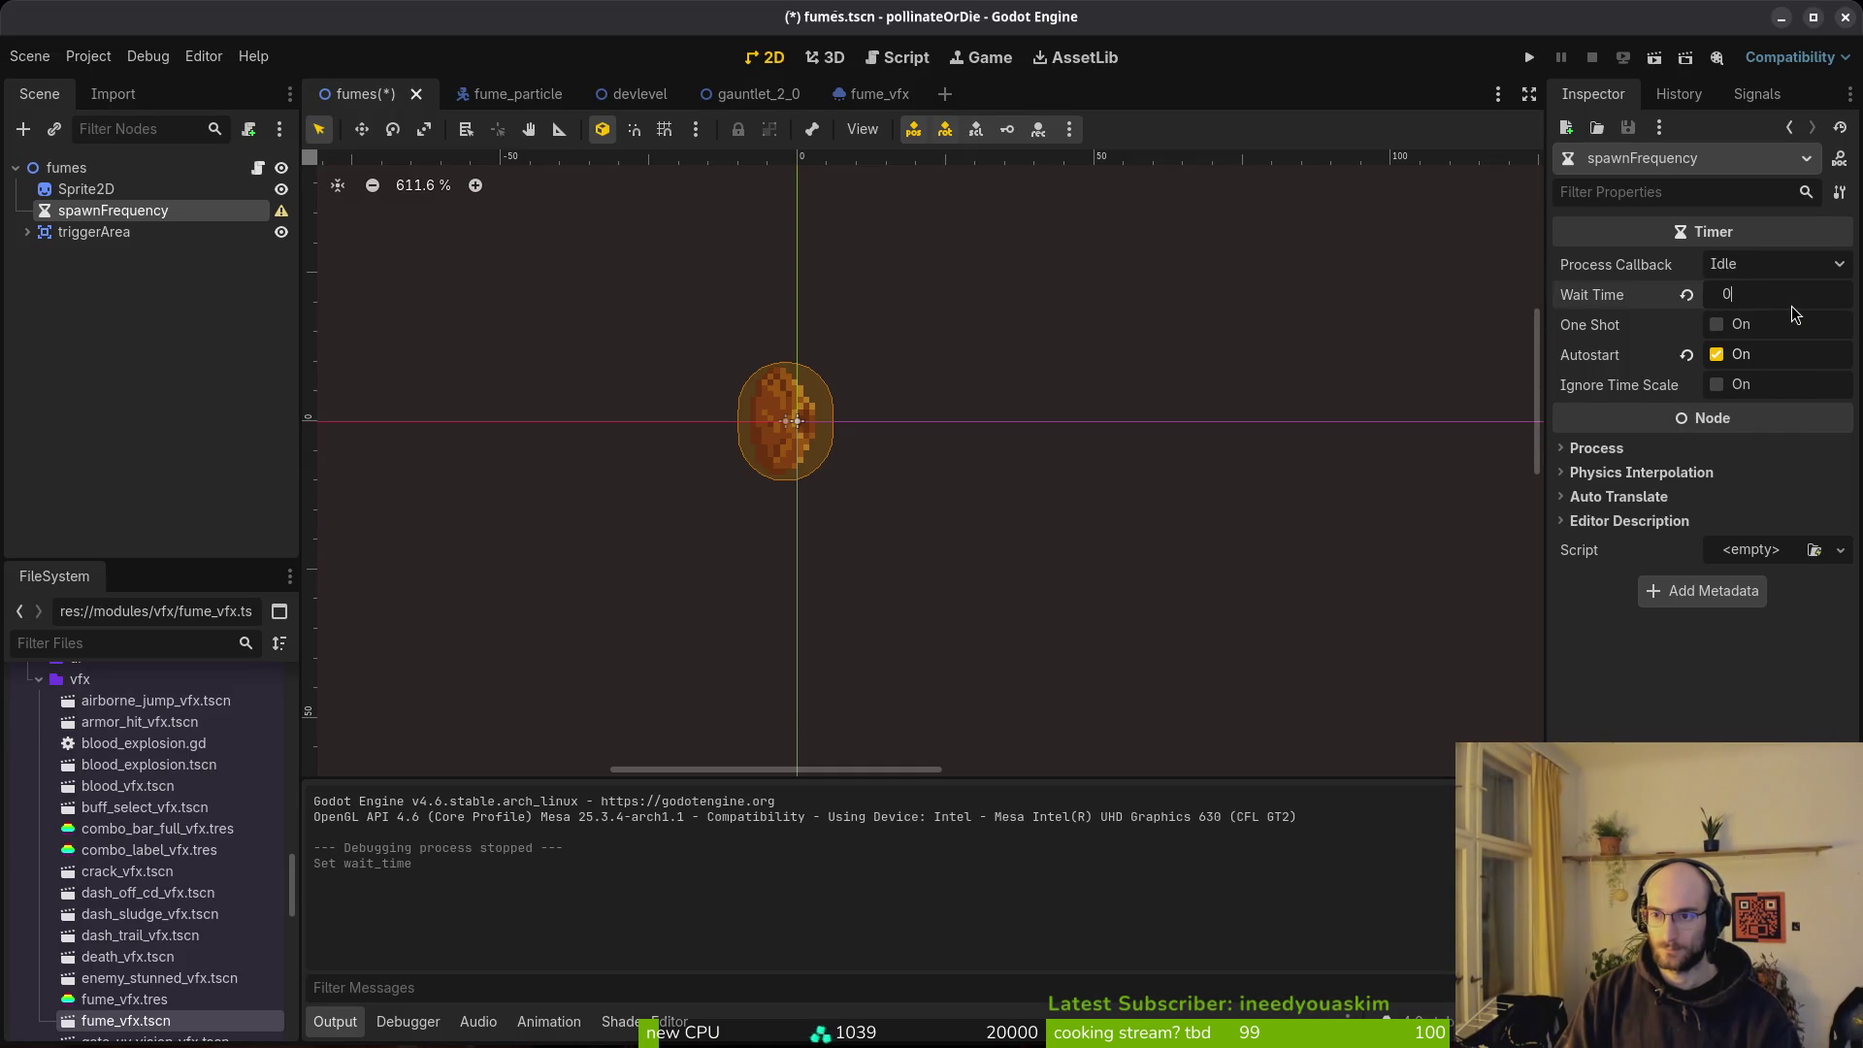
{"action": "key", "text": "ctrl+s"}
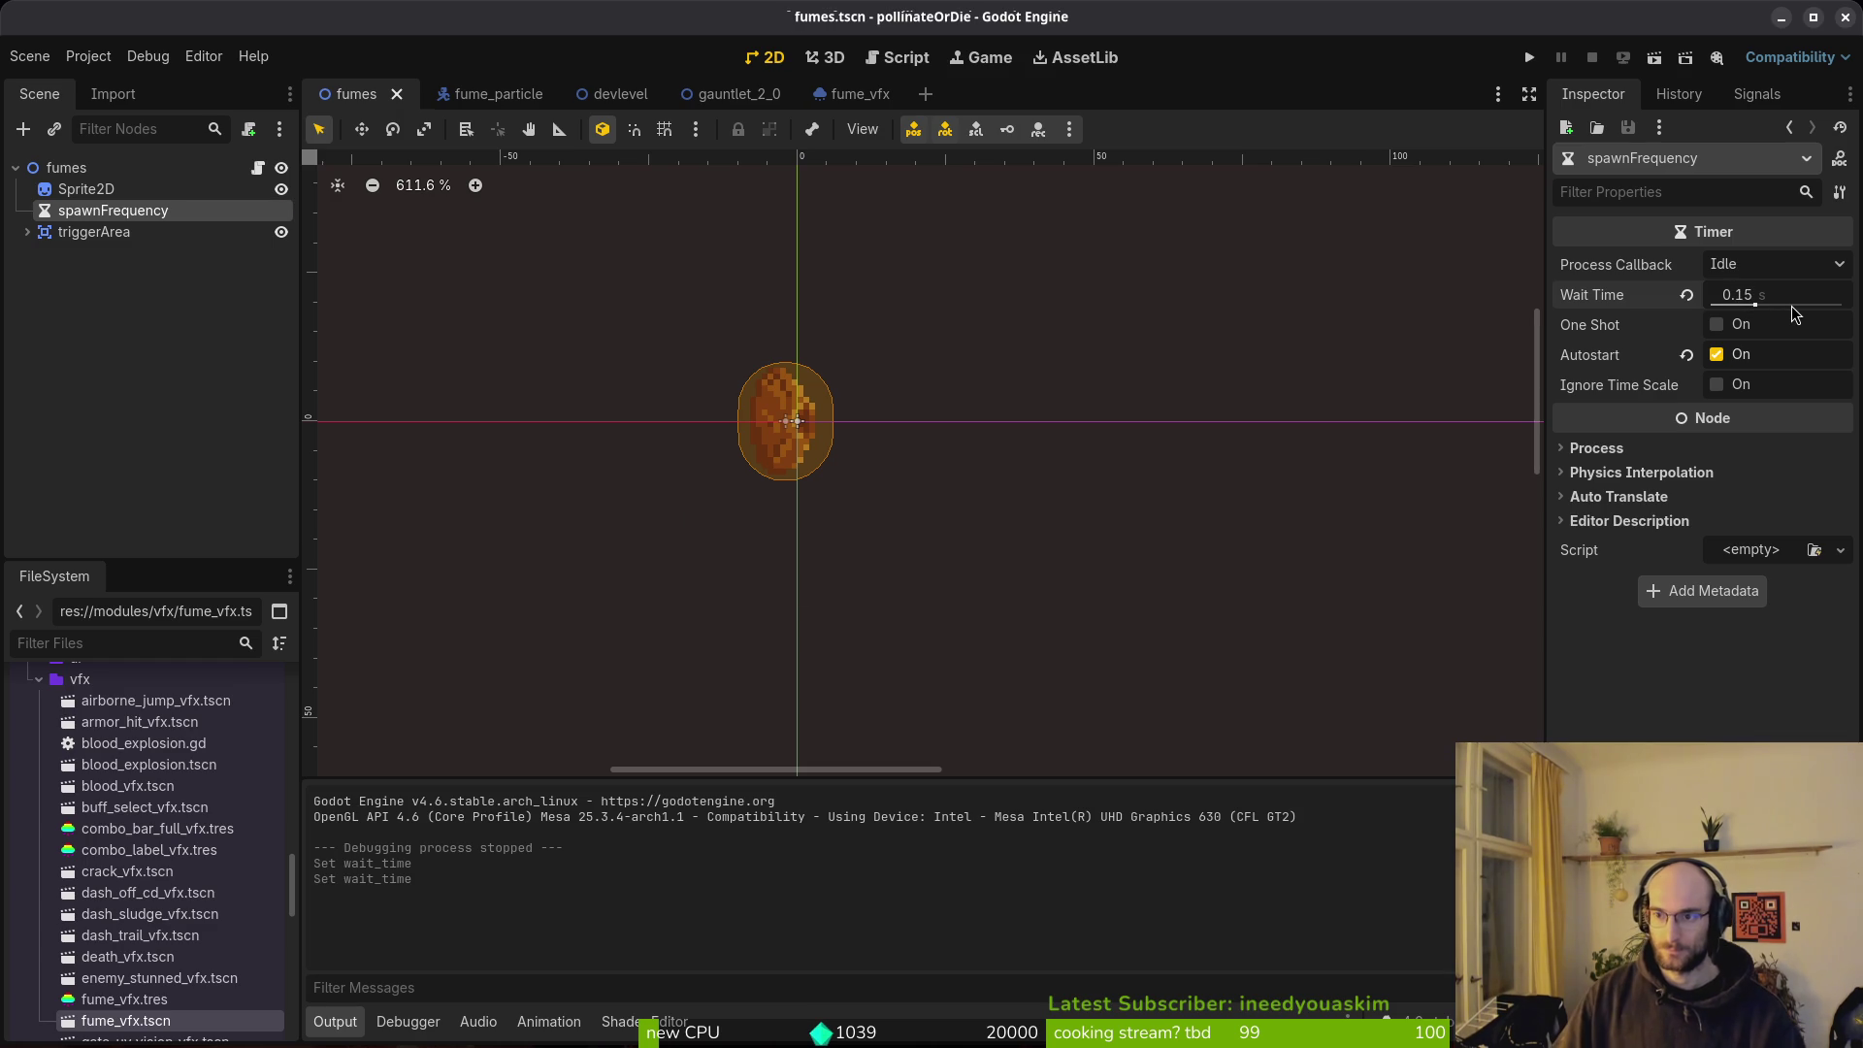
Run the project, continue into the level, fly past the slower fume spawners, and stop.
{"action": "left_click", "coordinate": [1527, 58]}
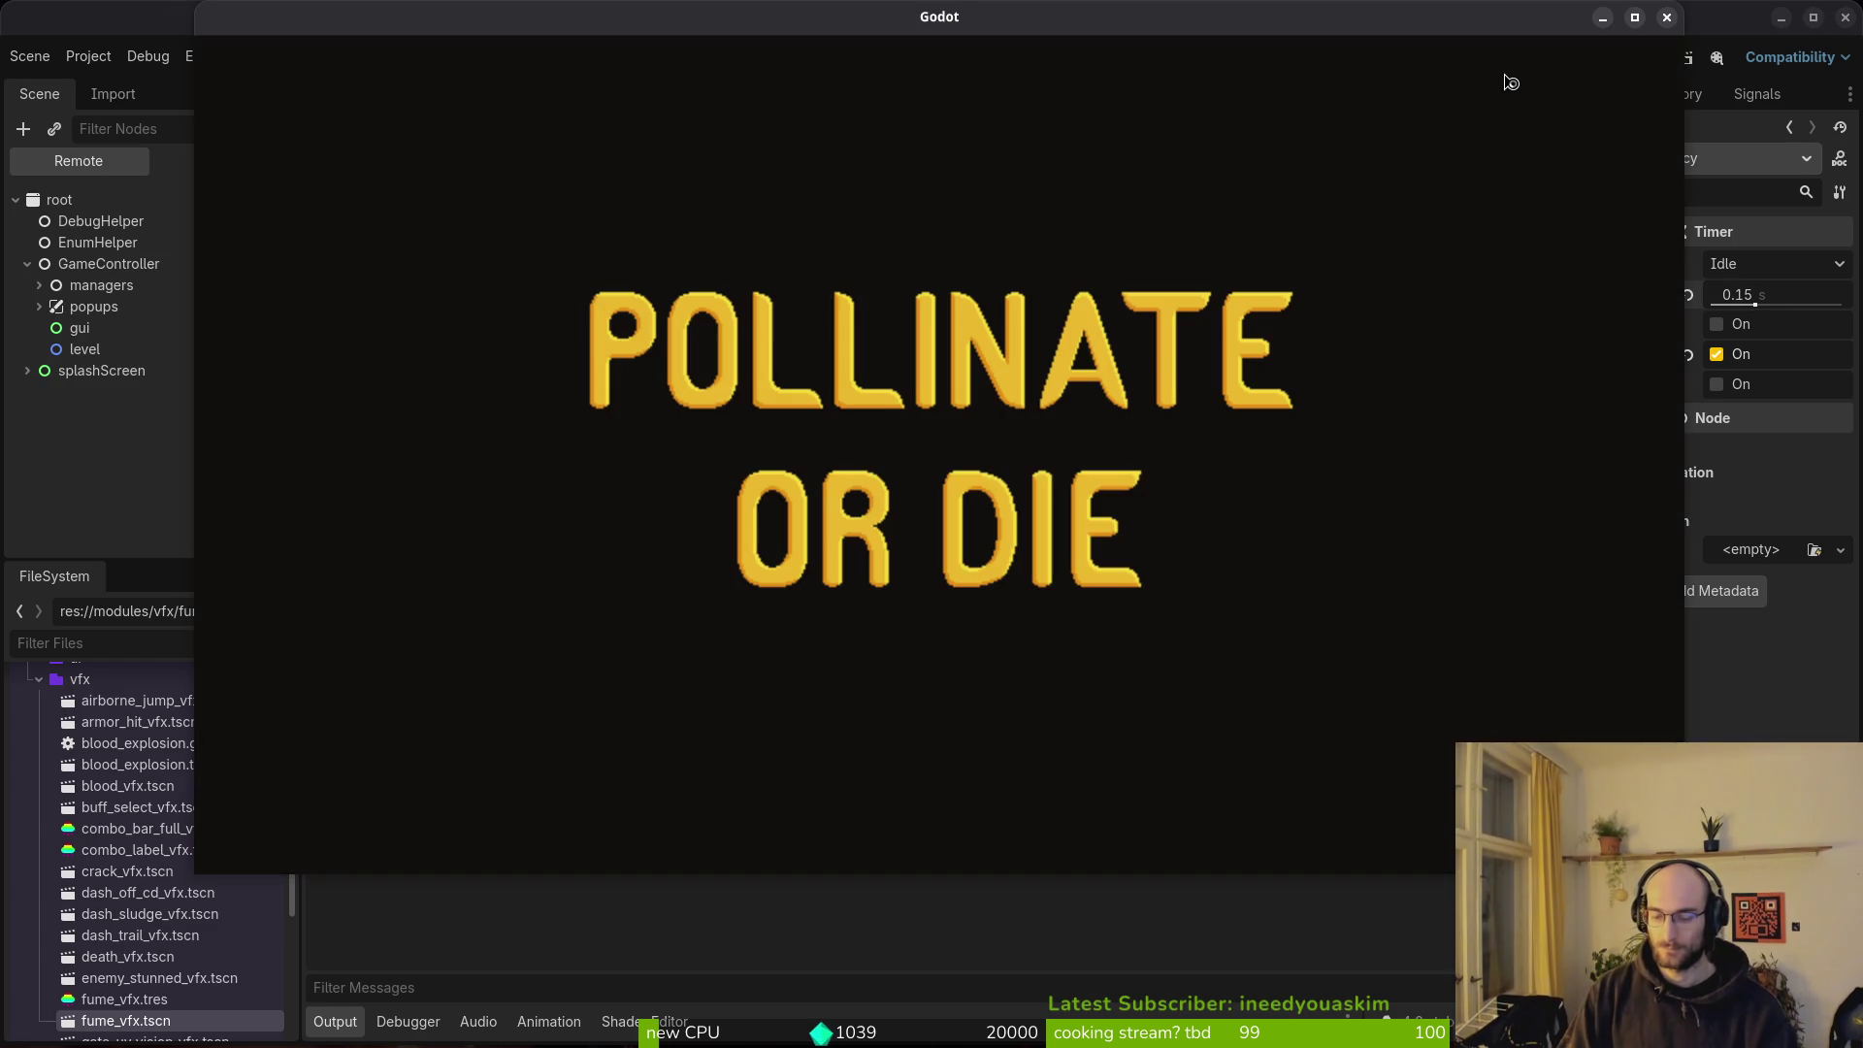
{"action": "key", "text": "Return"}
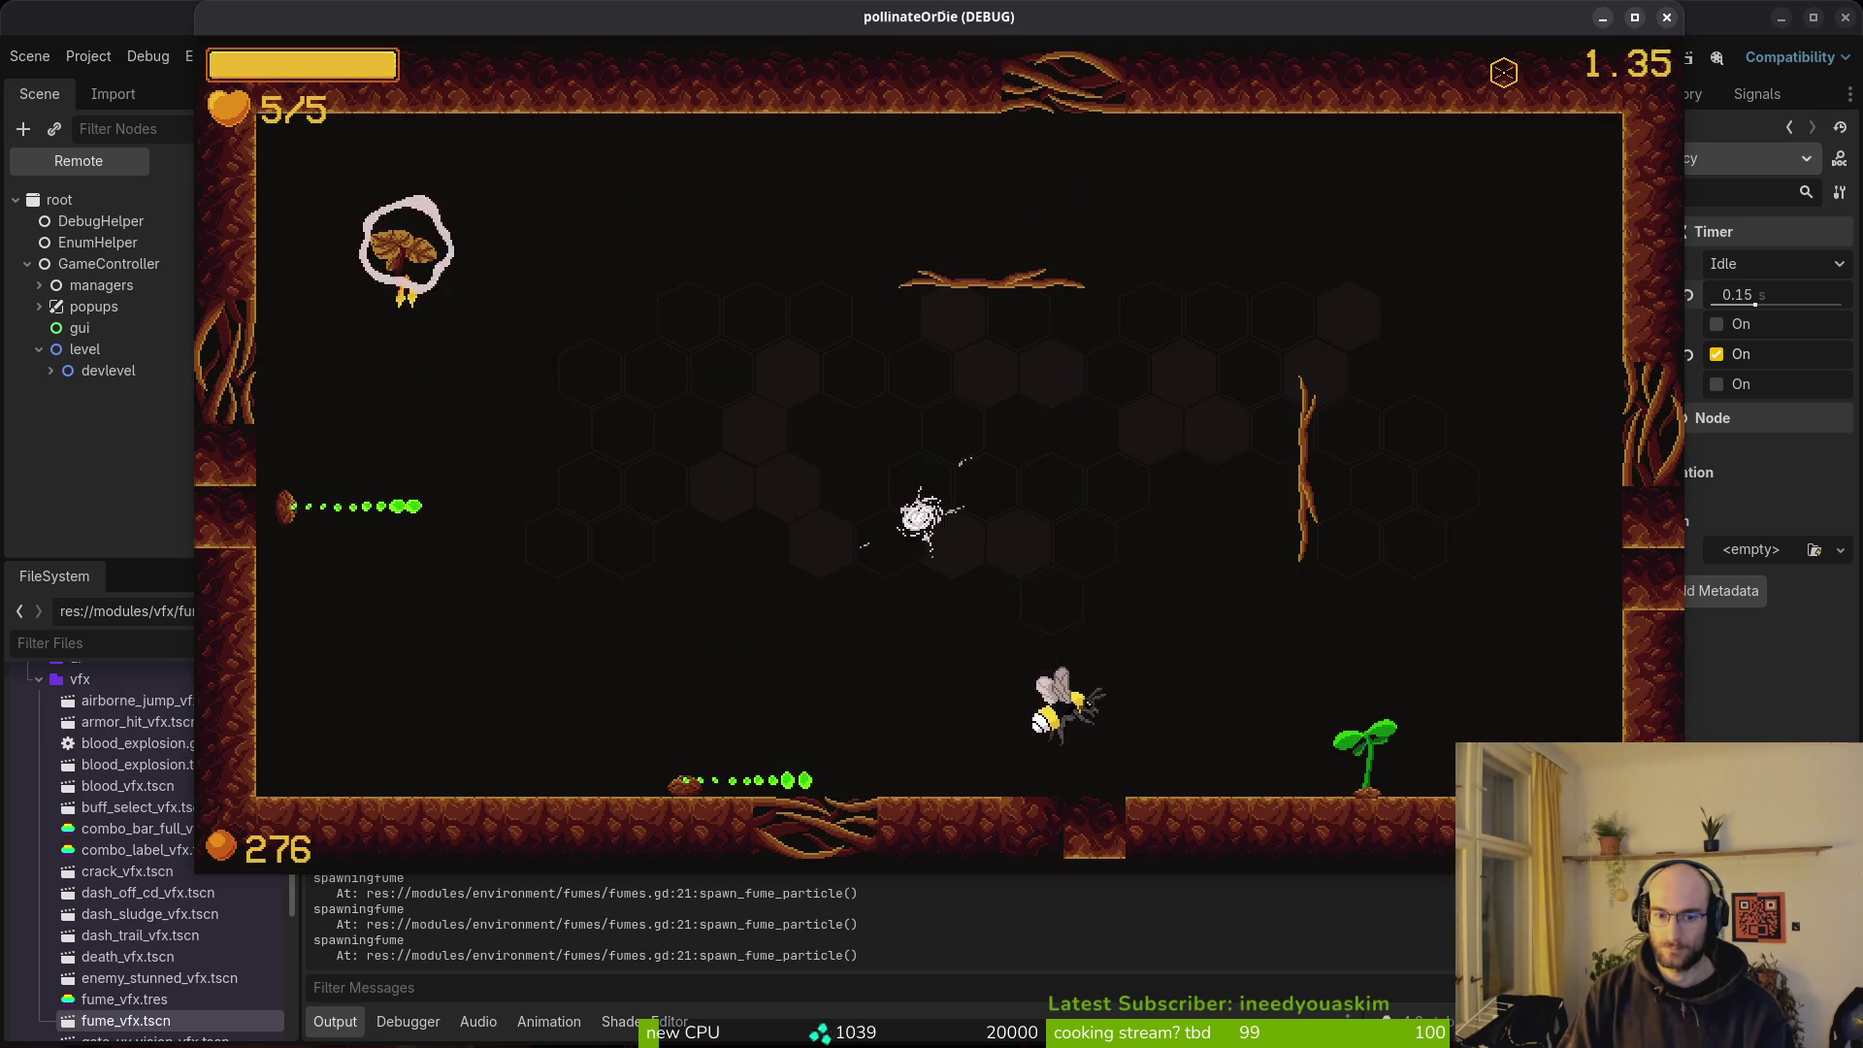
{"action": "key", "text": "space"}
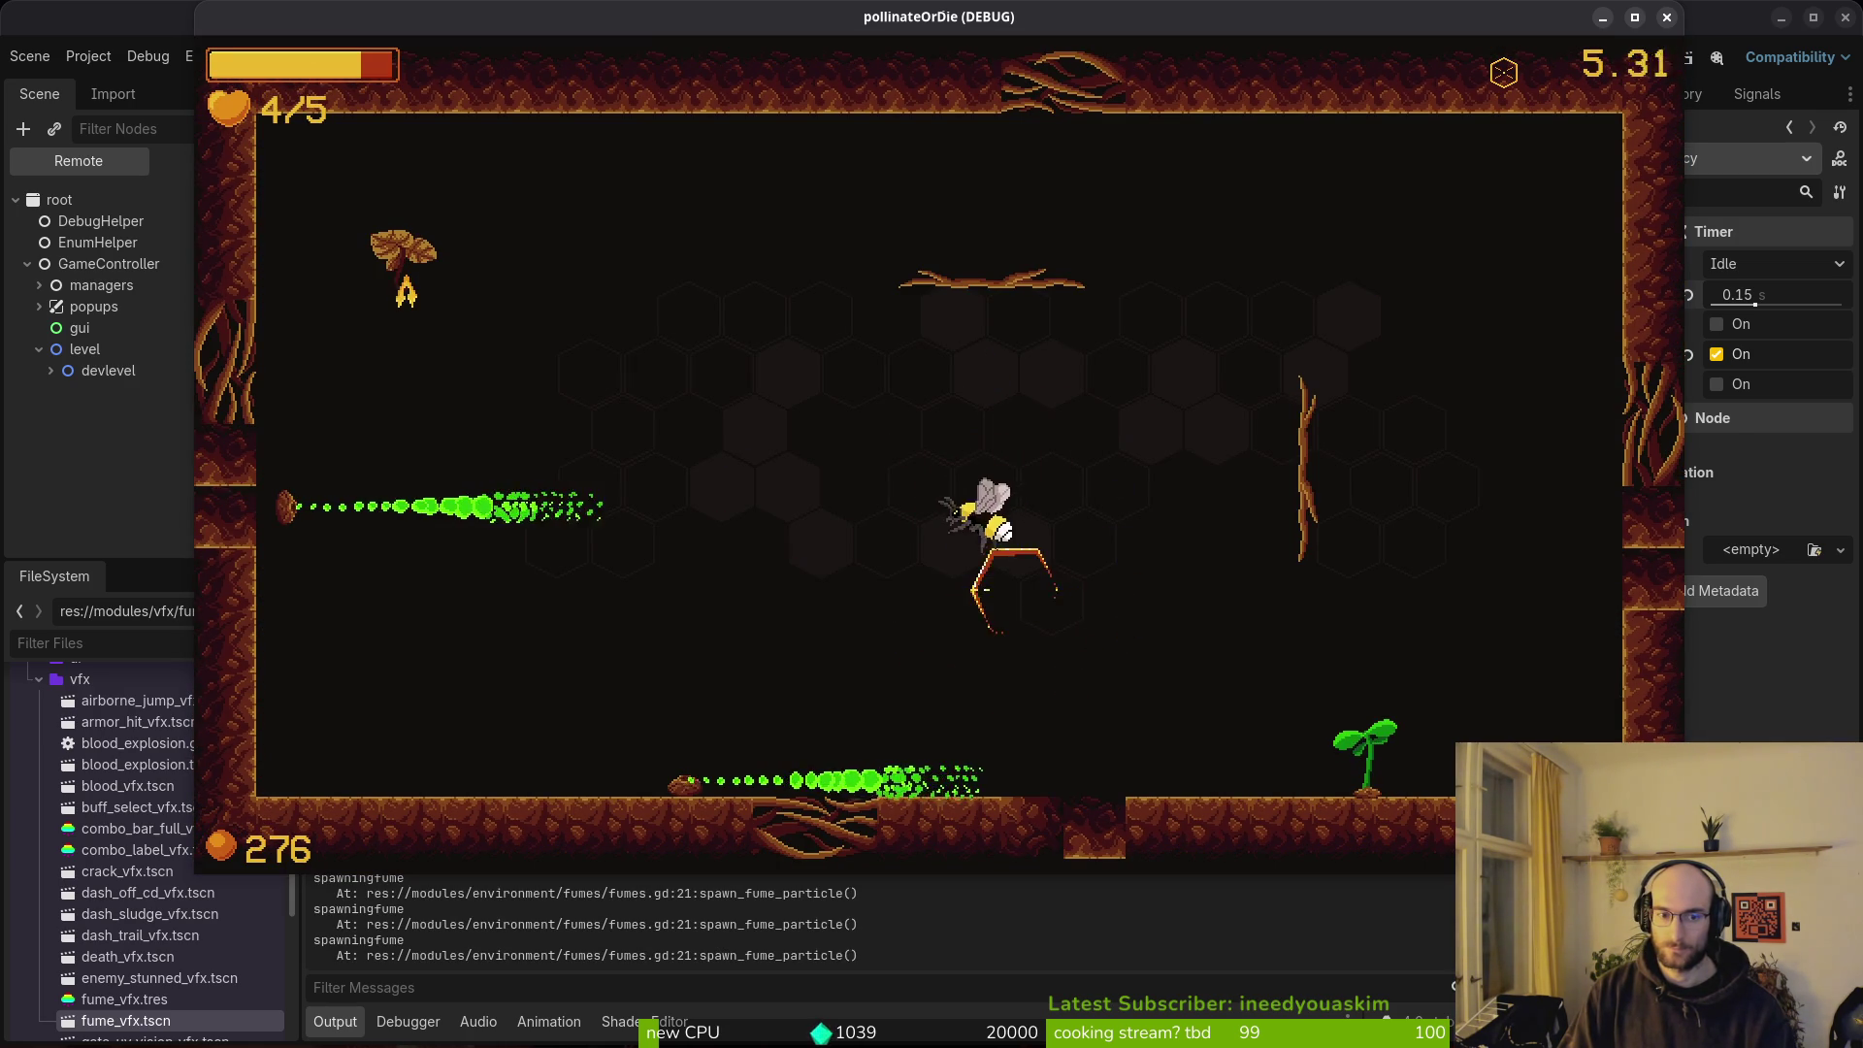
{"action": "key", "text": "space"}
{"action": "left_click", "coordinate": [1667, 17]}
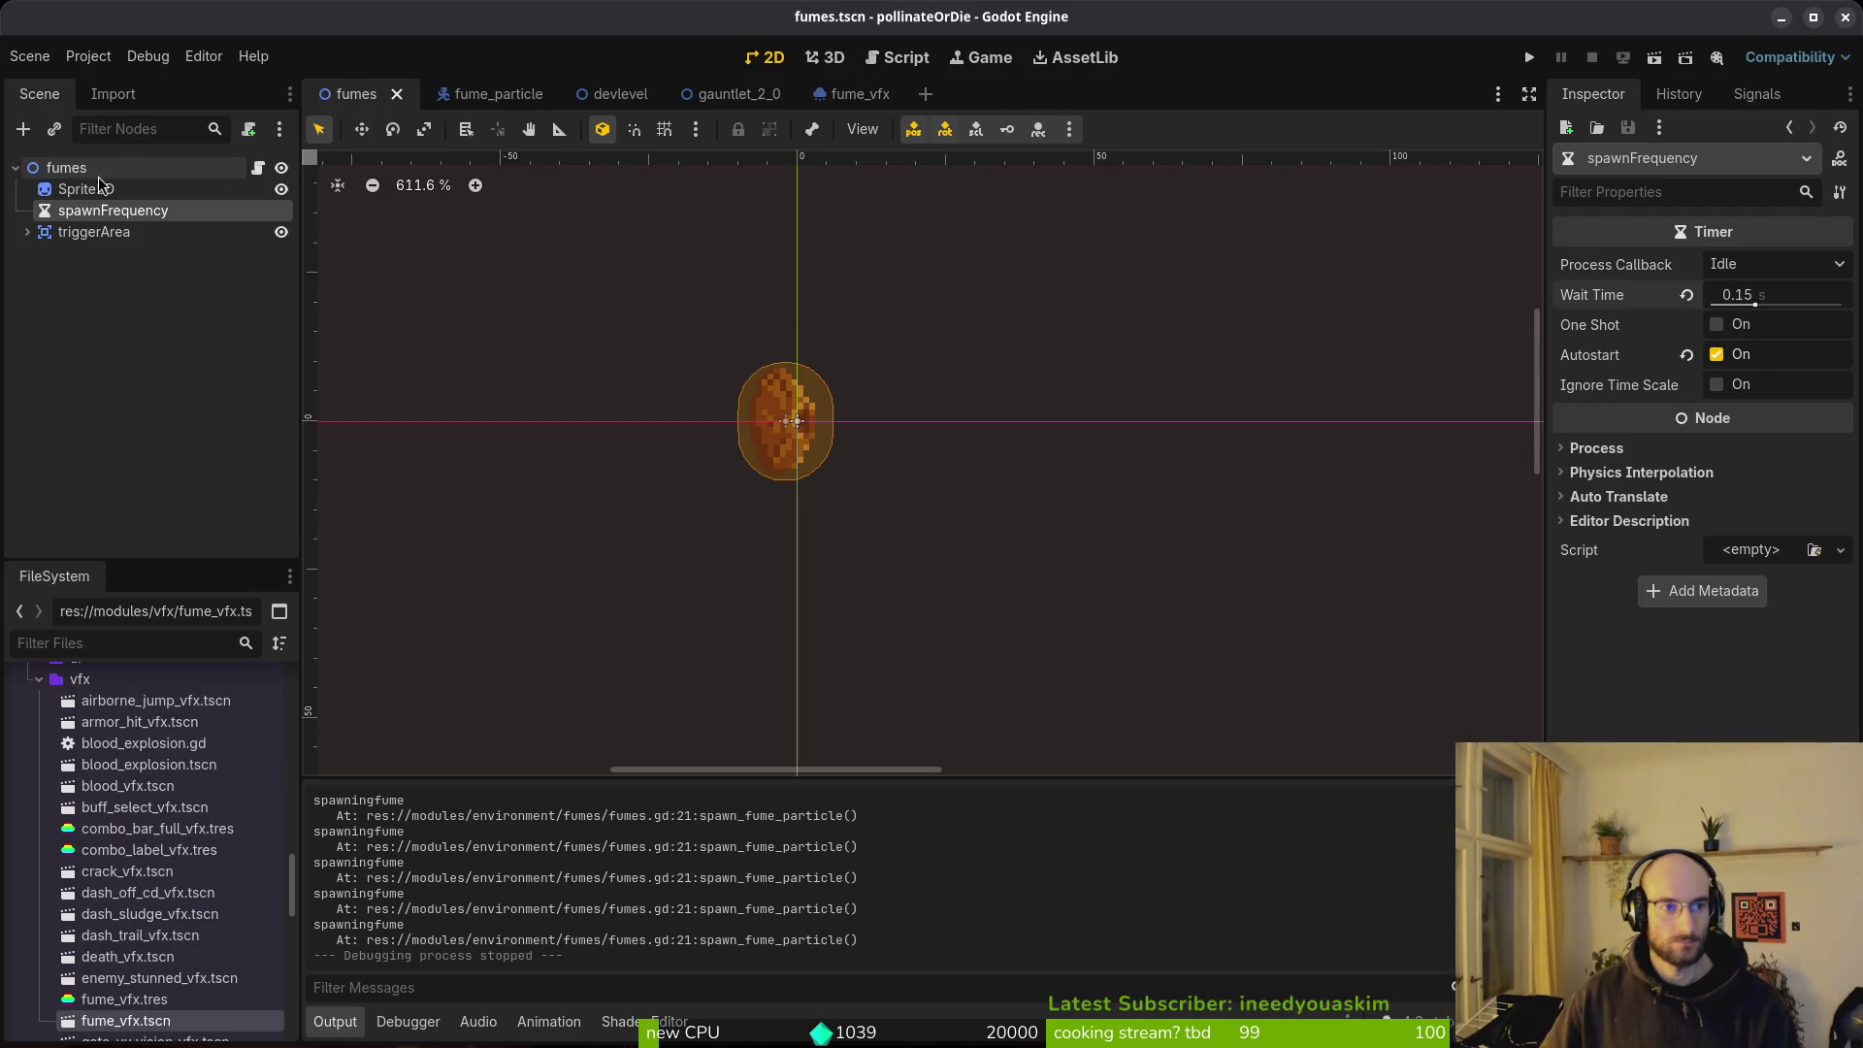
Inspect the triggerArea and spawnFrequency nodes, then switch to the code editor.
{"action": "left_click", "coordinate": [97, 232]}
{"action": "left_click", "coordinate": [108, 210]}
{"action": "key", "text": "alt+Tab"}
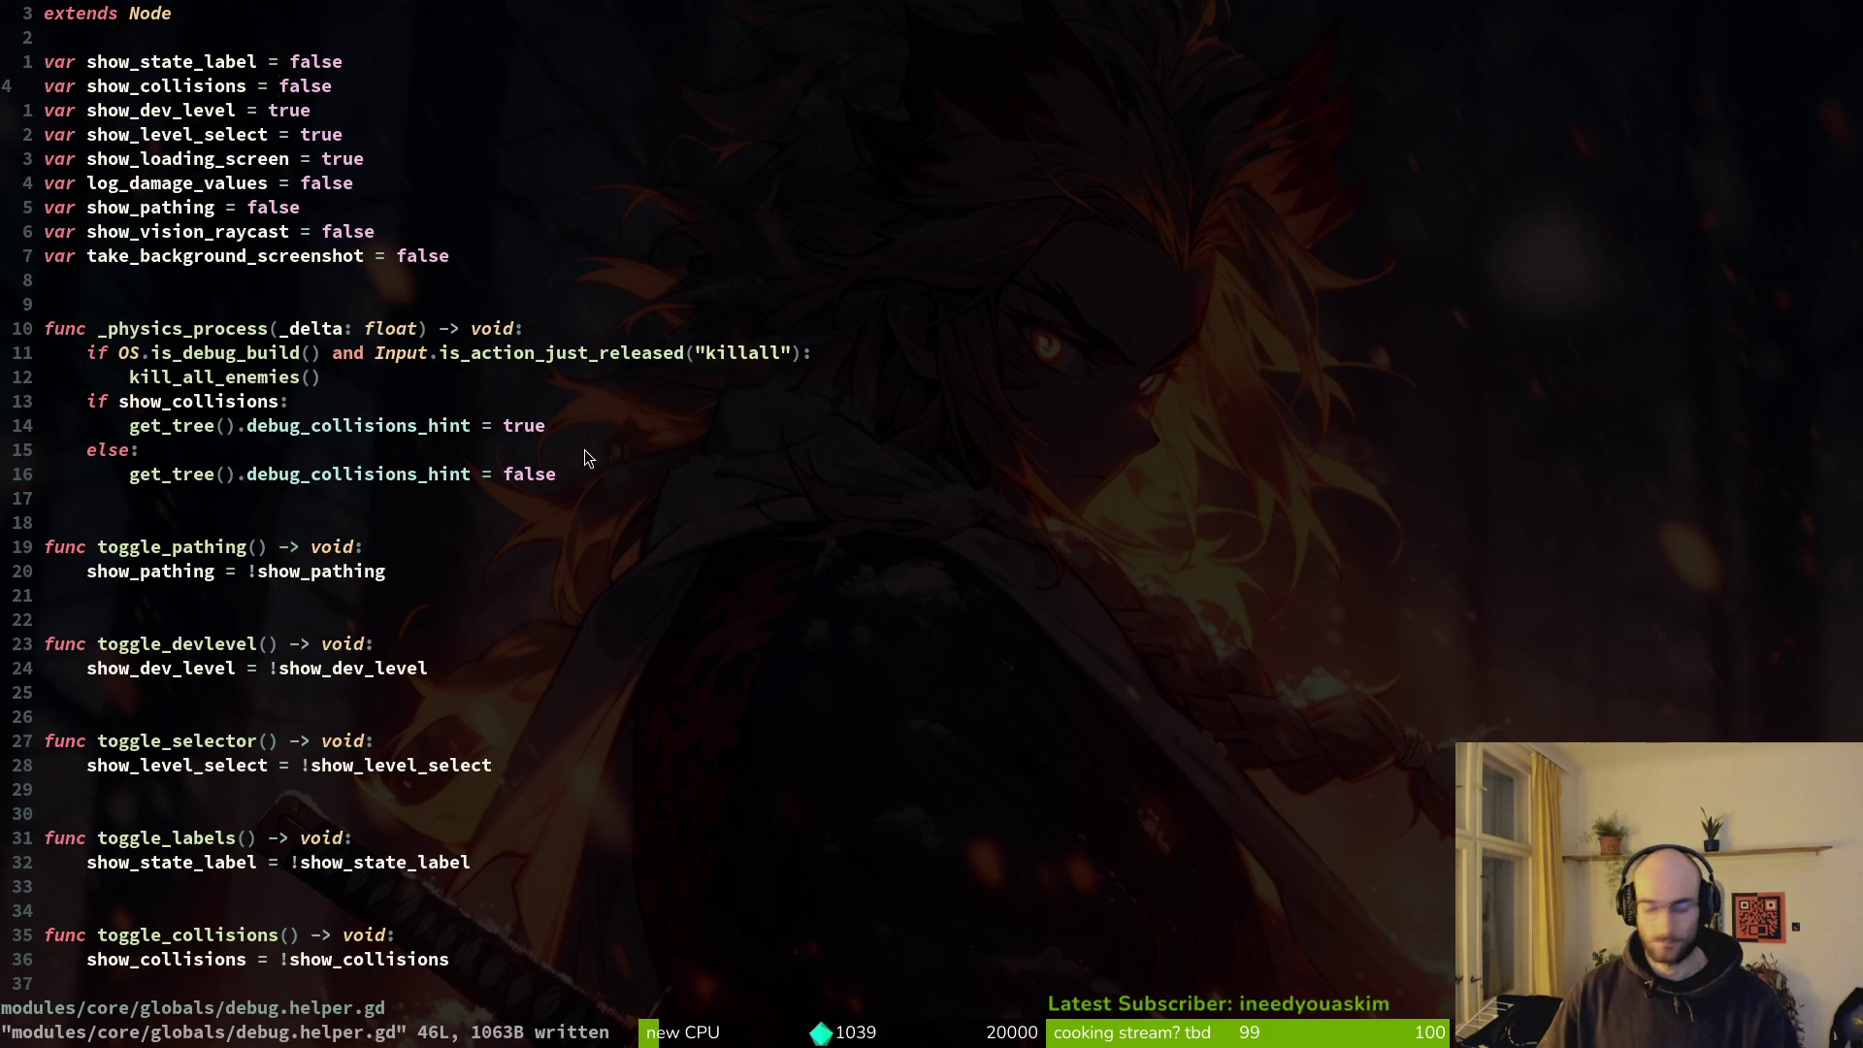
Open fume_particle.gd in Neovim with the file finder.
{"action": "key", "text": "space"}
{"action": "key", "text": "f"}
{"action": "key", "text": "f"}
{"action": "type", "text": "fumep"}
{"action": "key", "text": "Return"}
Replace Vector2.RIGHT in projectile_direction with self.rotation.angle() and save.
{"action": "key", "text": "k"}
{"action": "key", "text": "k"}
{"action": "key", "text": "k"}
{"action": "key", "text": "l"}
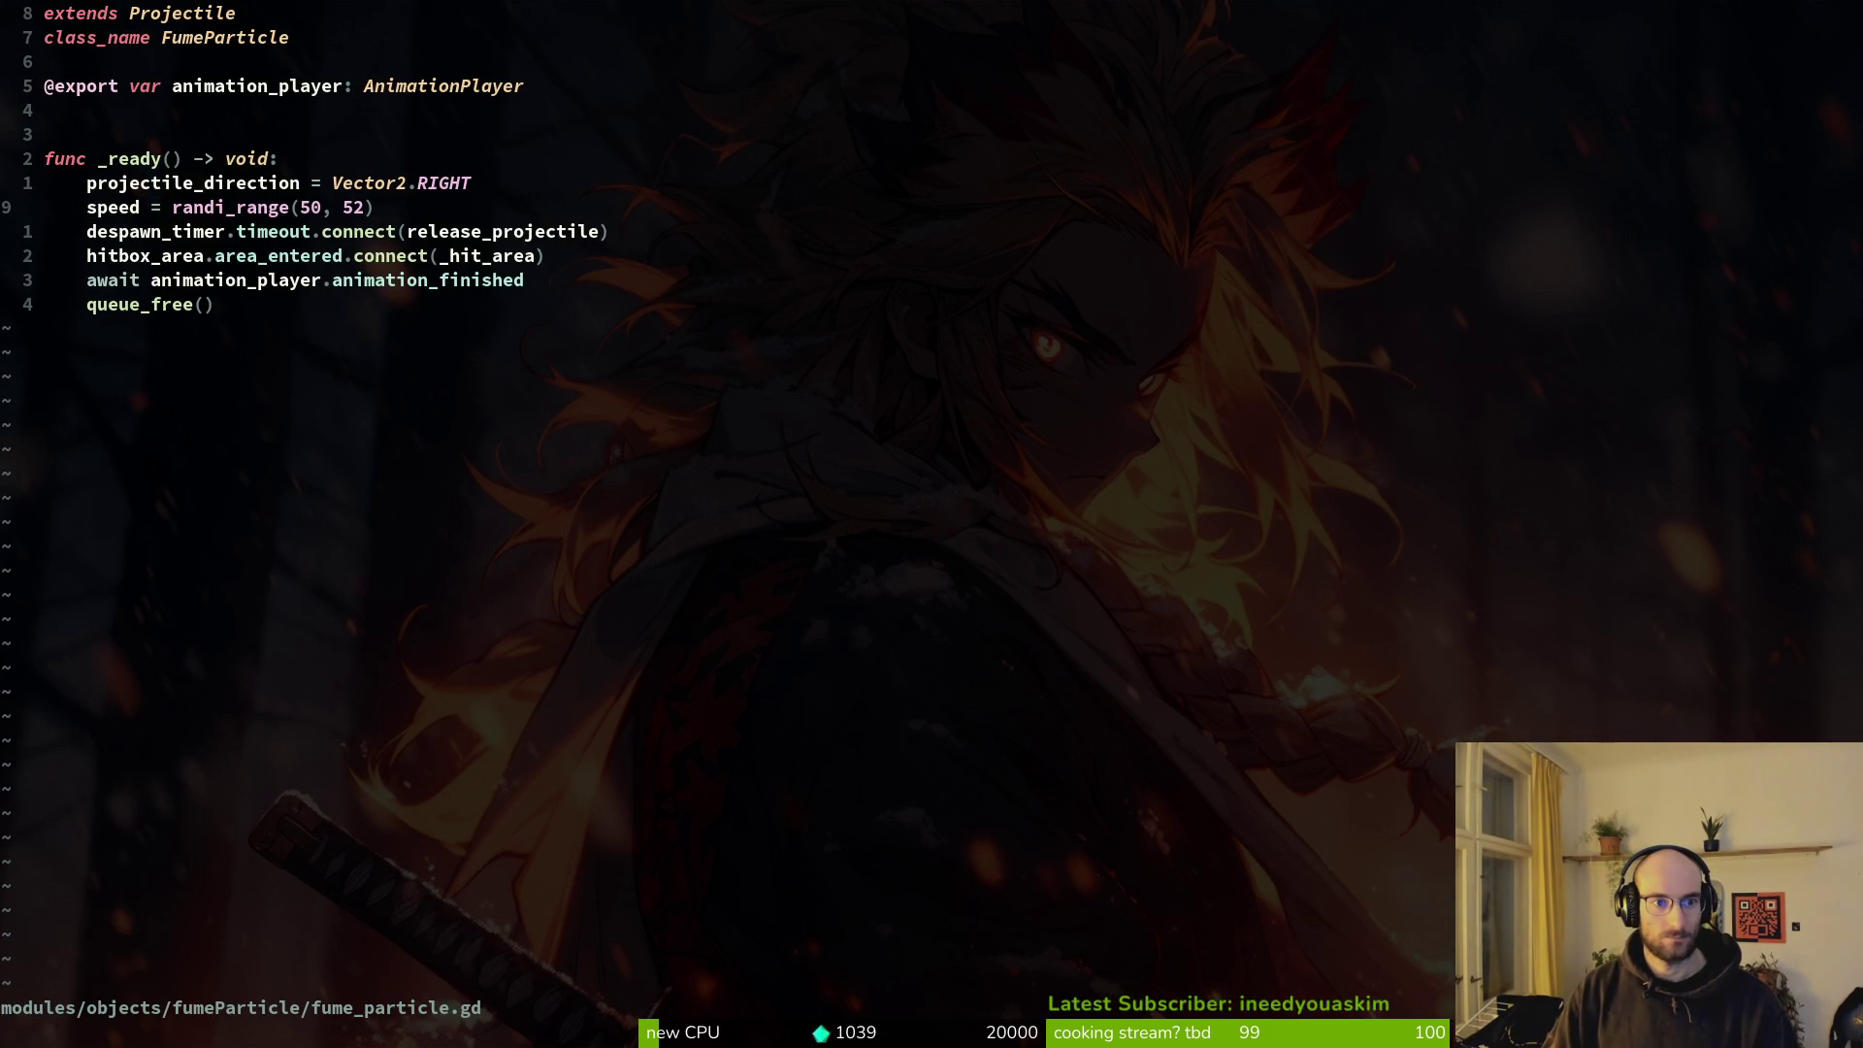
{"action": "key", "text": "k"}
{"action": "key", "text": "w"}
{"action": "key", "text": "w"}
{"action": "key", "text": "w"}
{"action": "key", "text": "C"}
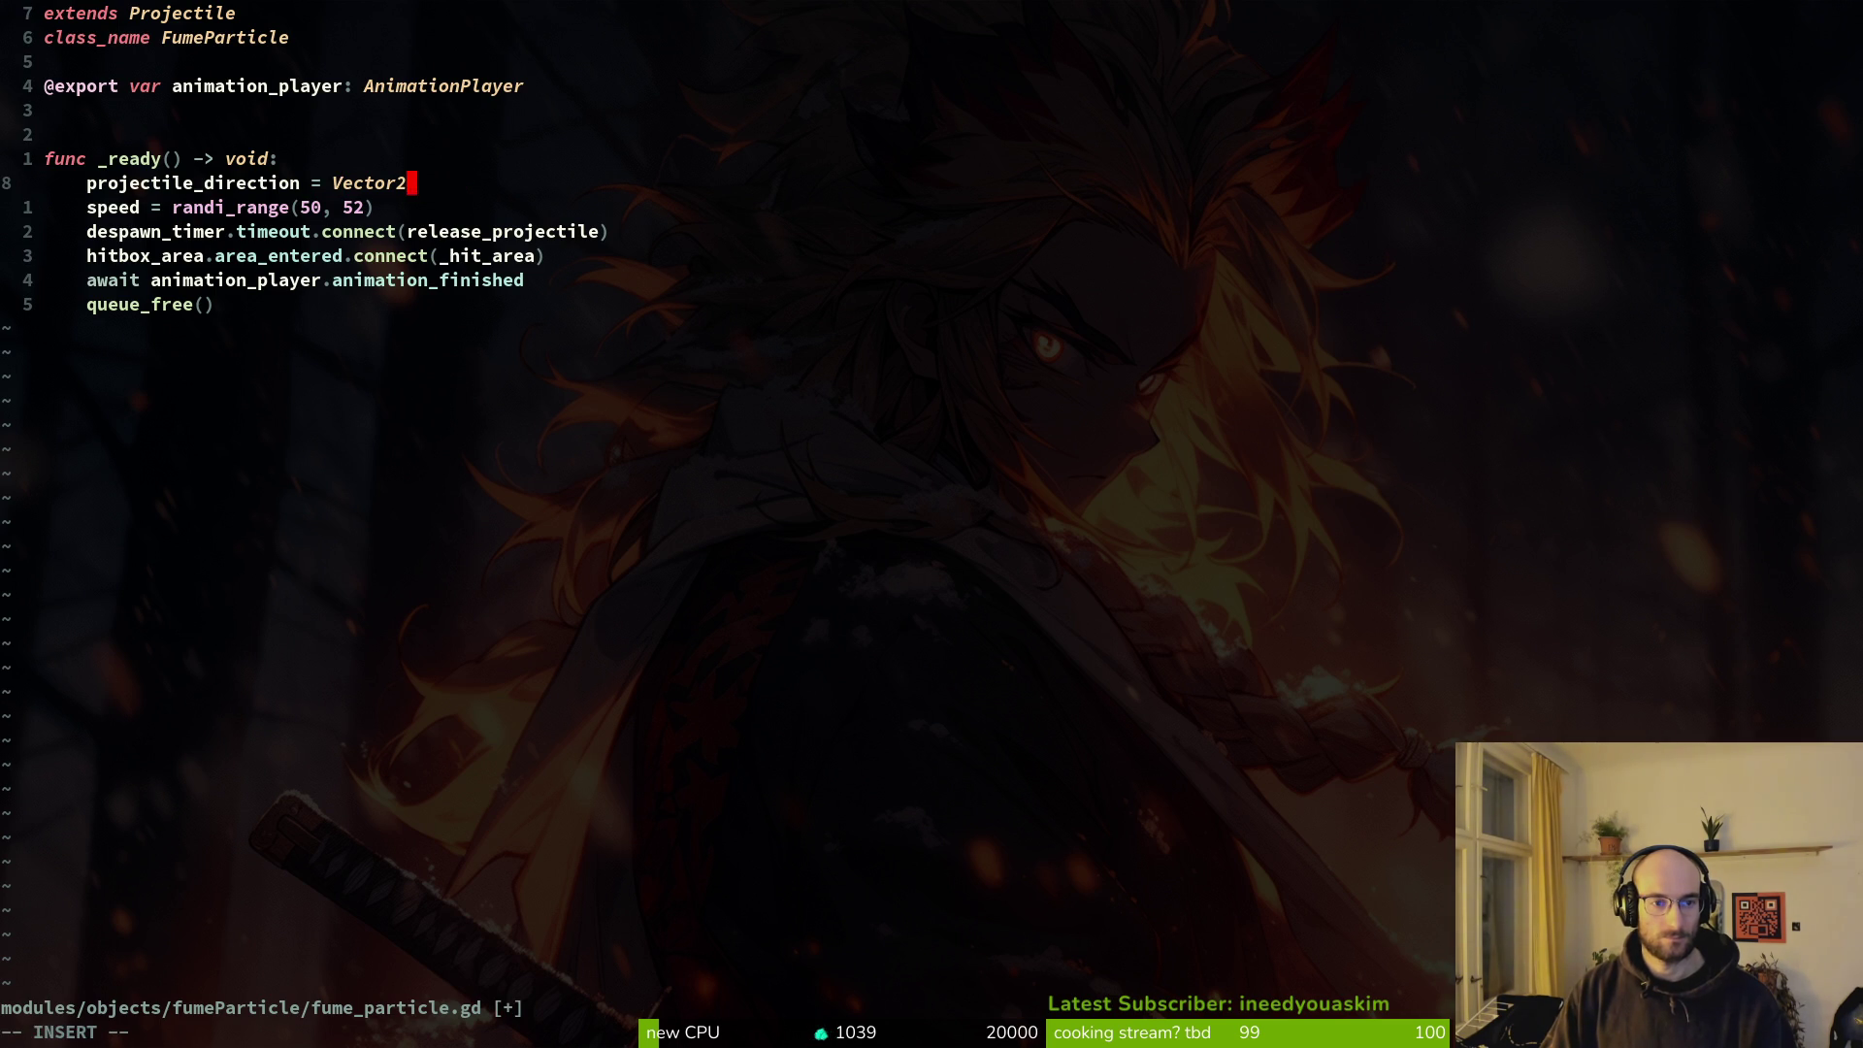
{"action": "key", "text": "BackSpace"}
{"action": "key", "text": "BackSpace"}
{"action": "key", "text": "BackSpace"}
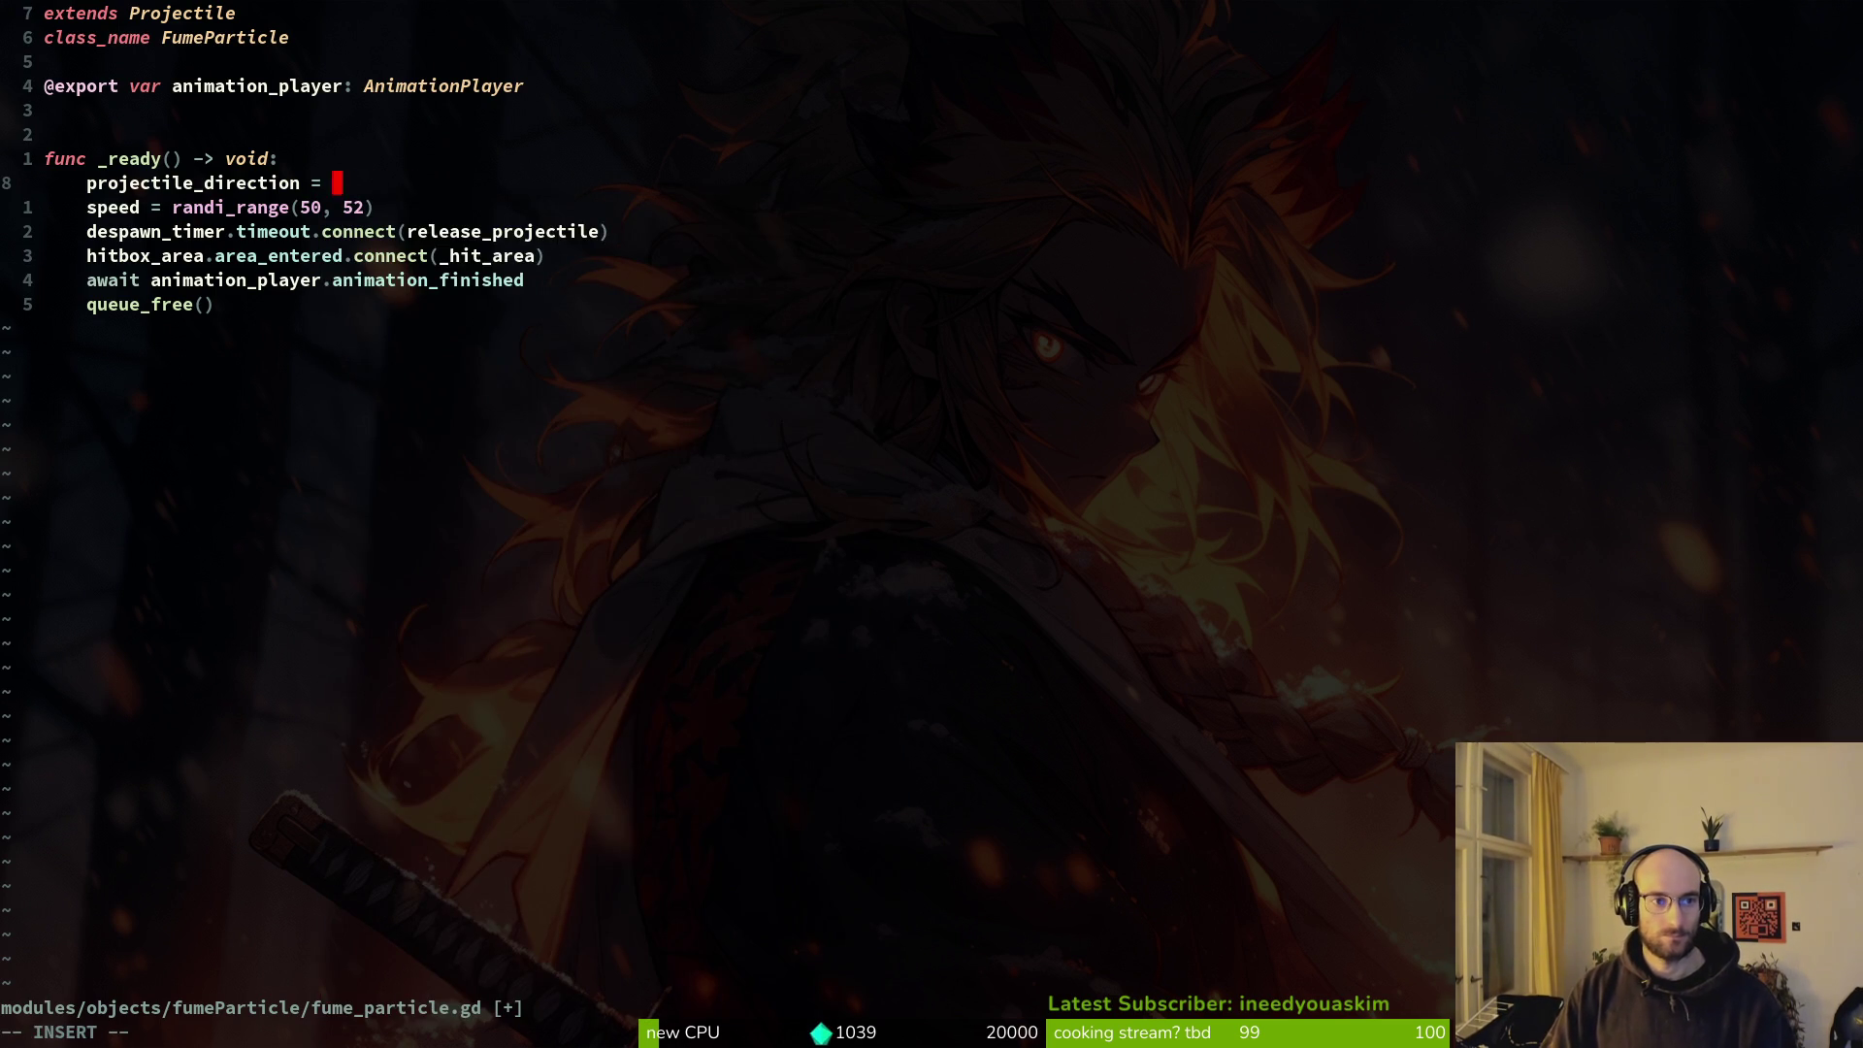
{"action": "type", "text": "self.rotation.angle()"}
{"action": "key", "text": "Escape"}
{"action": "type", "text": ":w"}
{"action": "key", "text": "Return"}
Strip the .angle() call, leaving self.rotation, and save.
{"action": "key", "text": "h"}
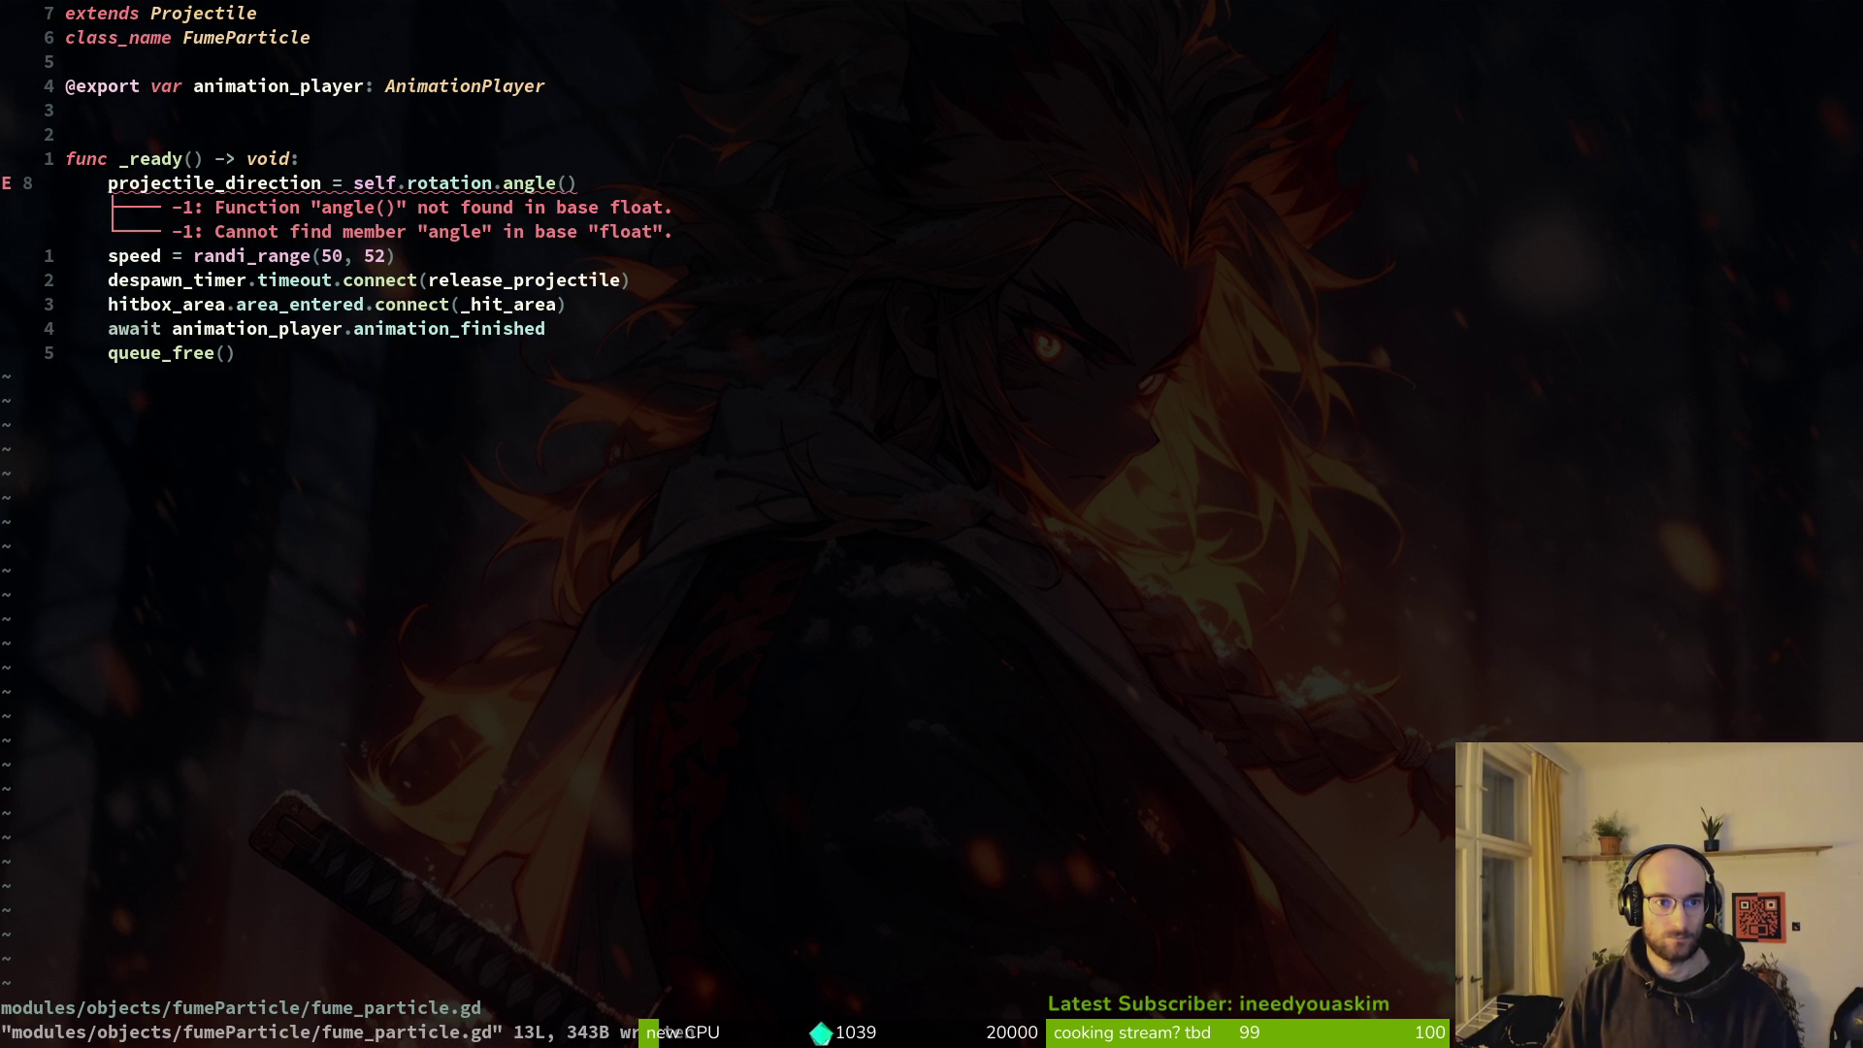
{"action": "type", "text": "ciw"}
{"action": "key", "text": "BackSpace"}
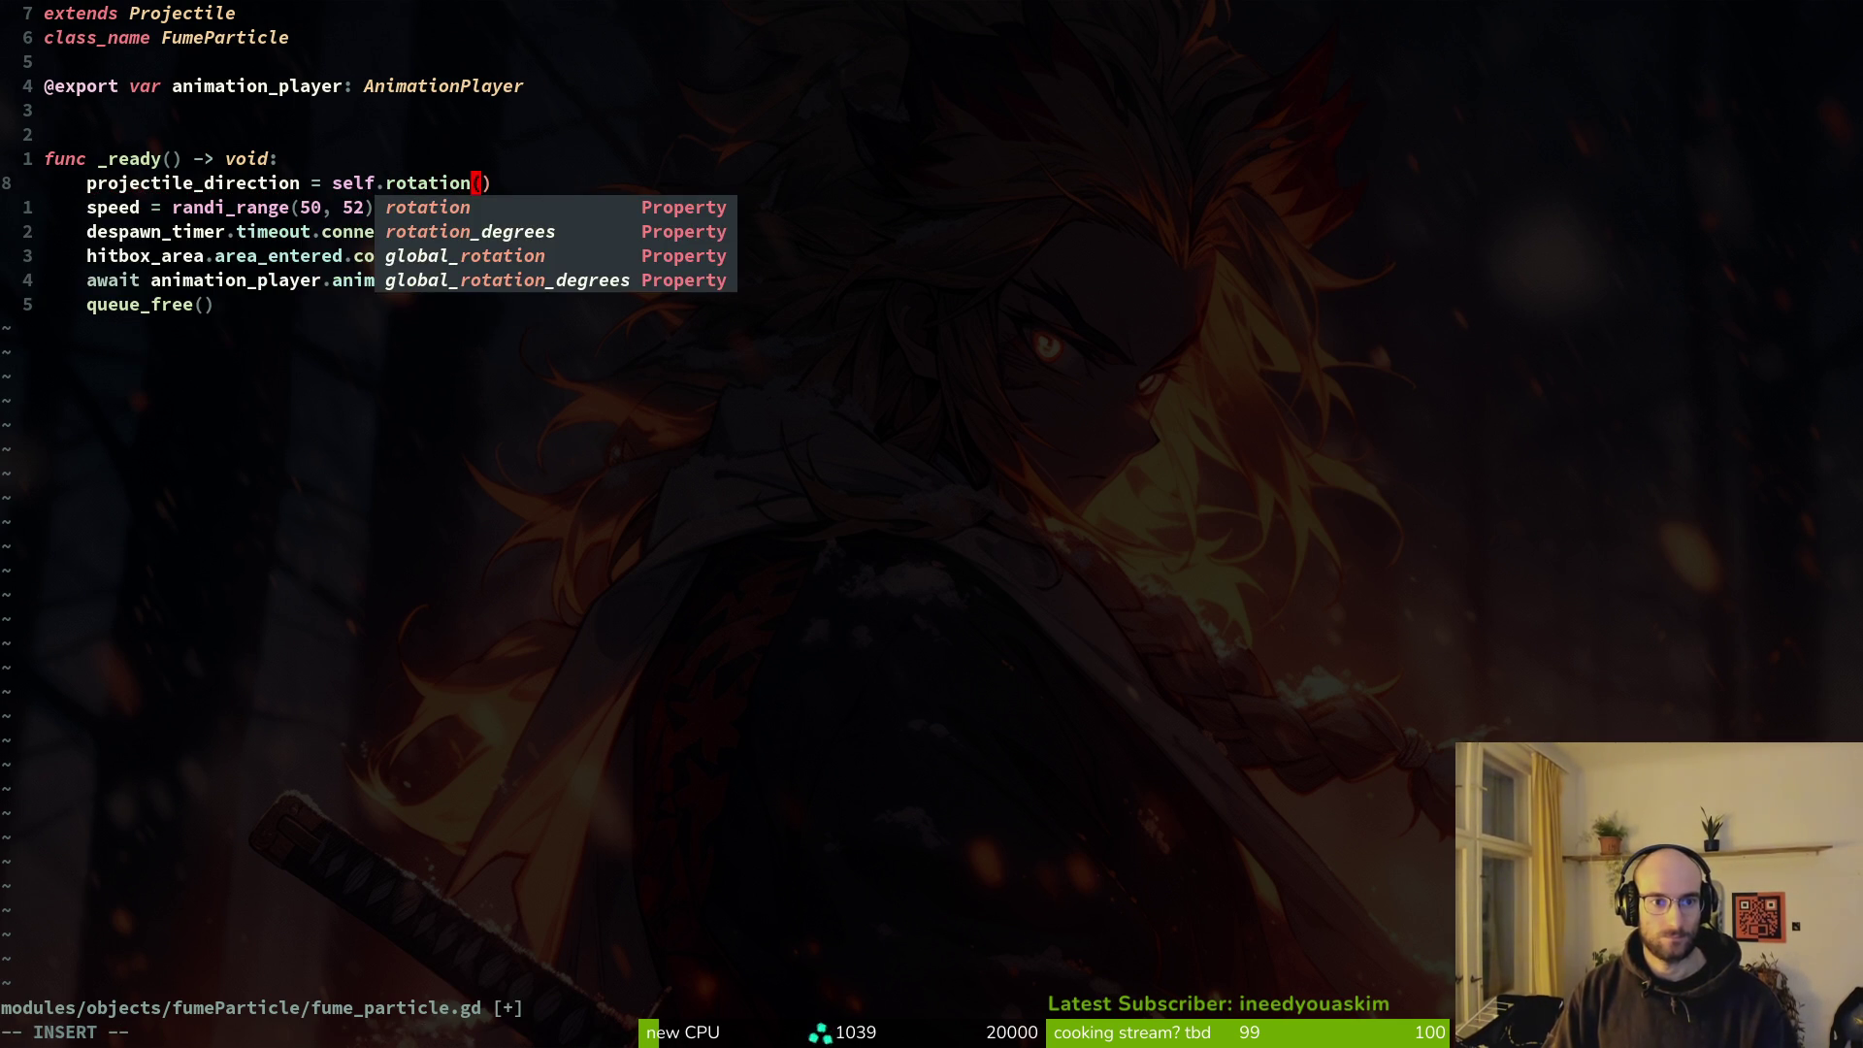
{"action": "key", "text": "Escape"}
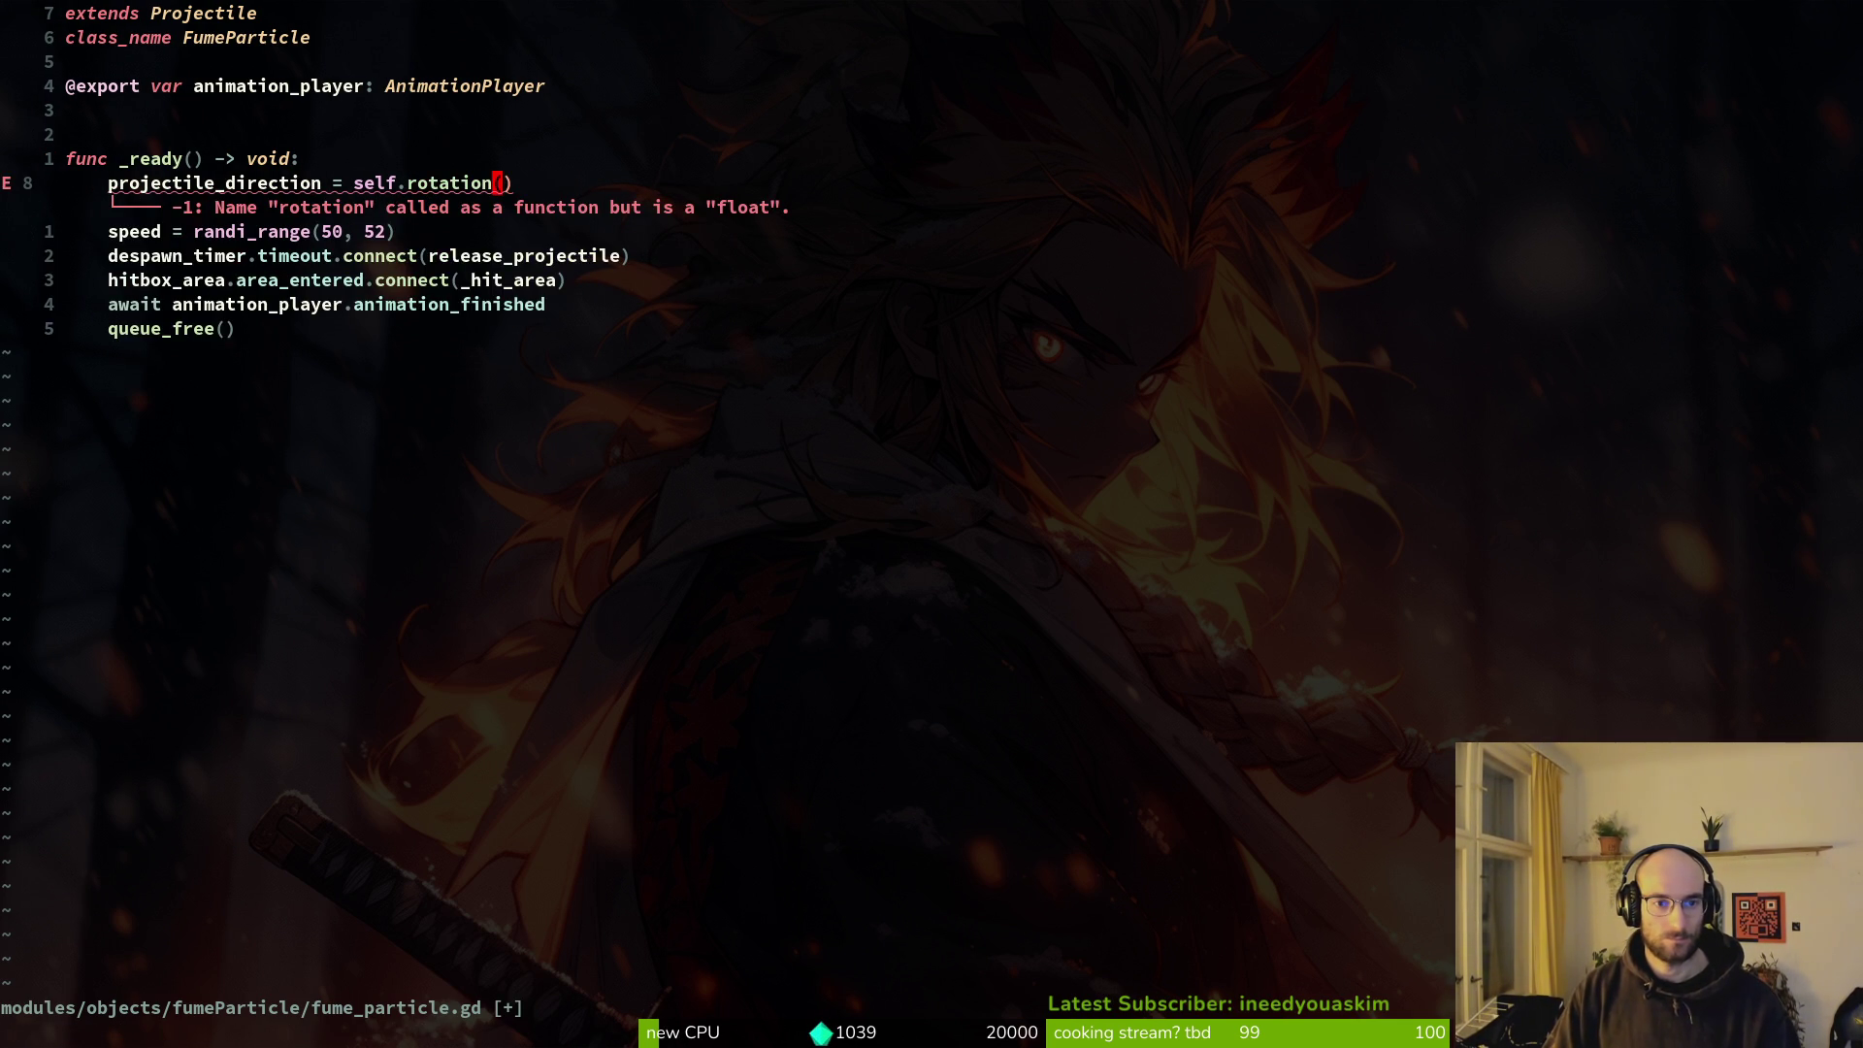
{"action": "key", "text": "x"}
{"action": "key", "text": "x"}
{"action": "type", "text": ":w"}
{"action": "key", "text": "Return"}
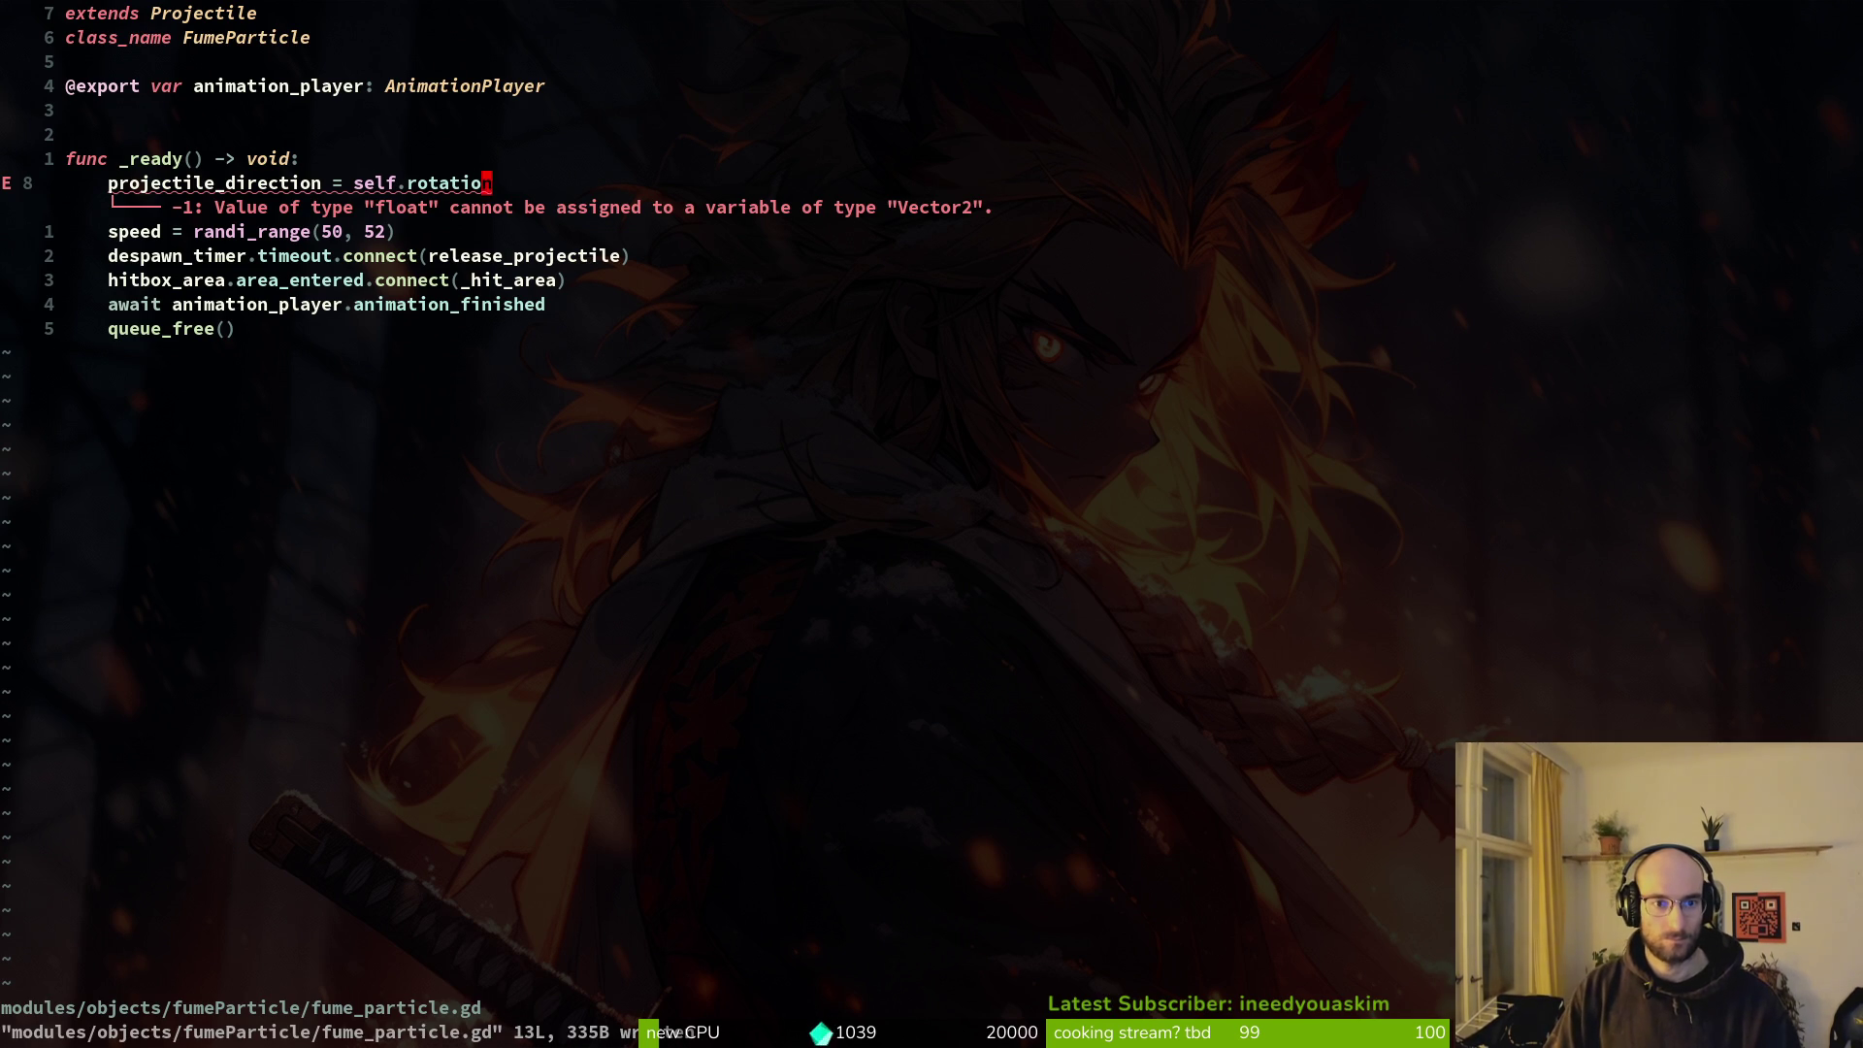
Replace self.rotation with plain rotation using the completion list.
{"action": "type", "text": "ation."}
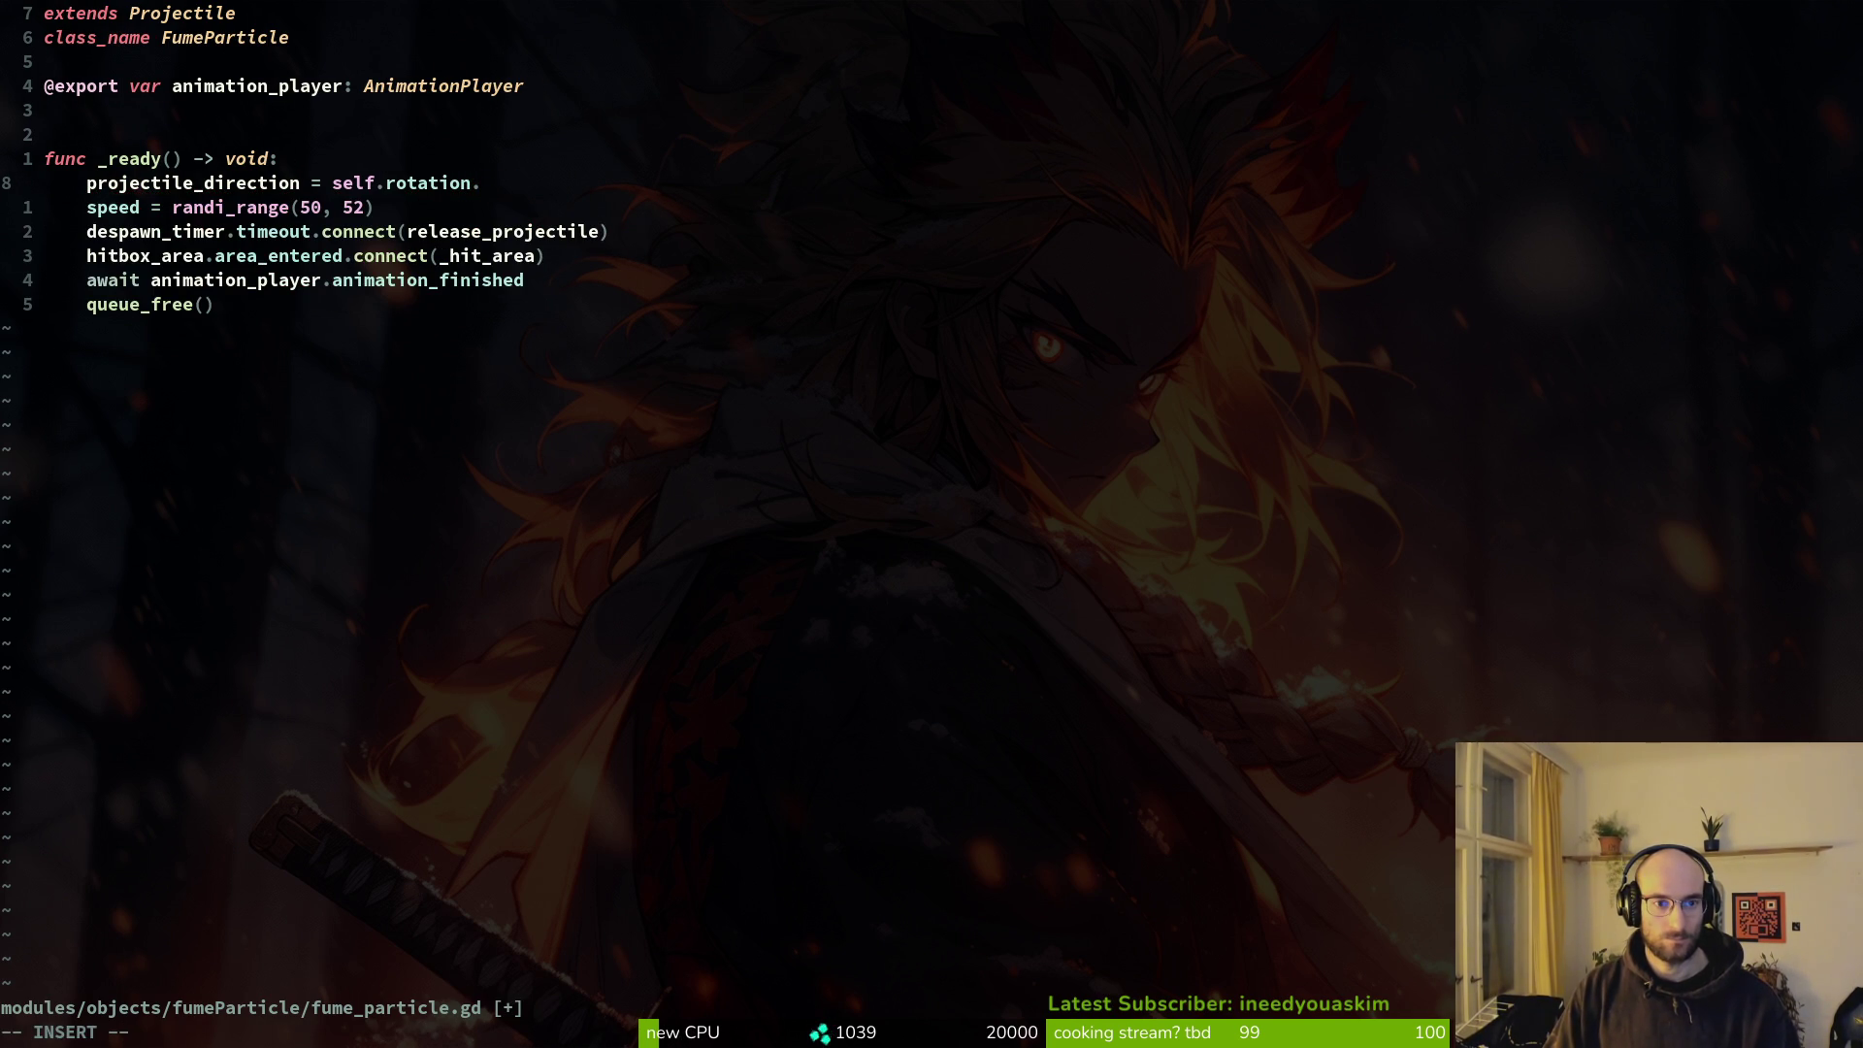
{"action": "key", "text": "BackSpace"}
{"action": "key", "text": "ctrl+w"}
{"action": "key", "text": "ctrl+w"}
{"action": "key", "text": "ctrl+w"}
{"action": "type", "text": "rot"}
{"action": "key", "text": "Return"}
{"action": "type", "text": "."}
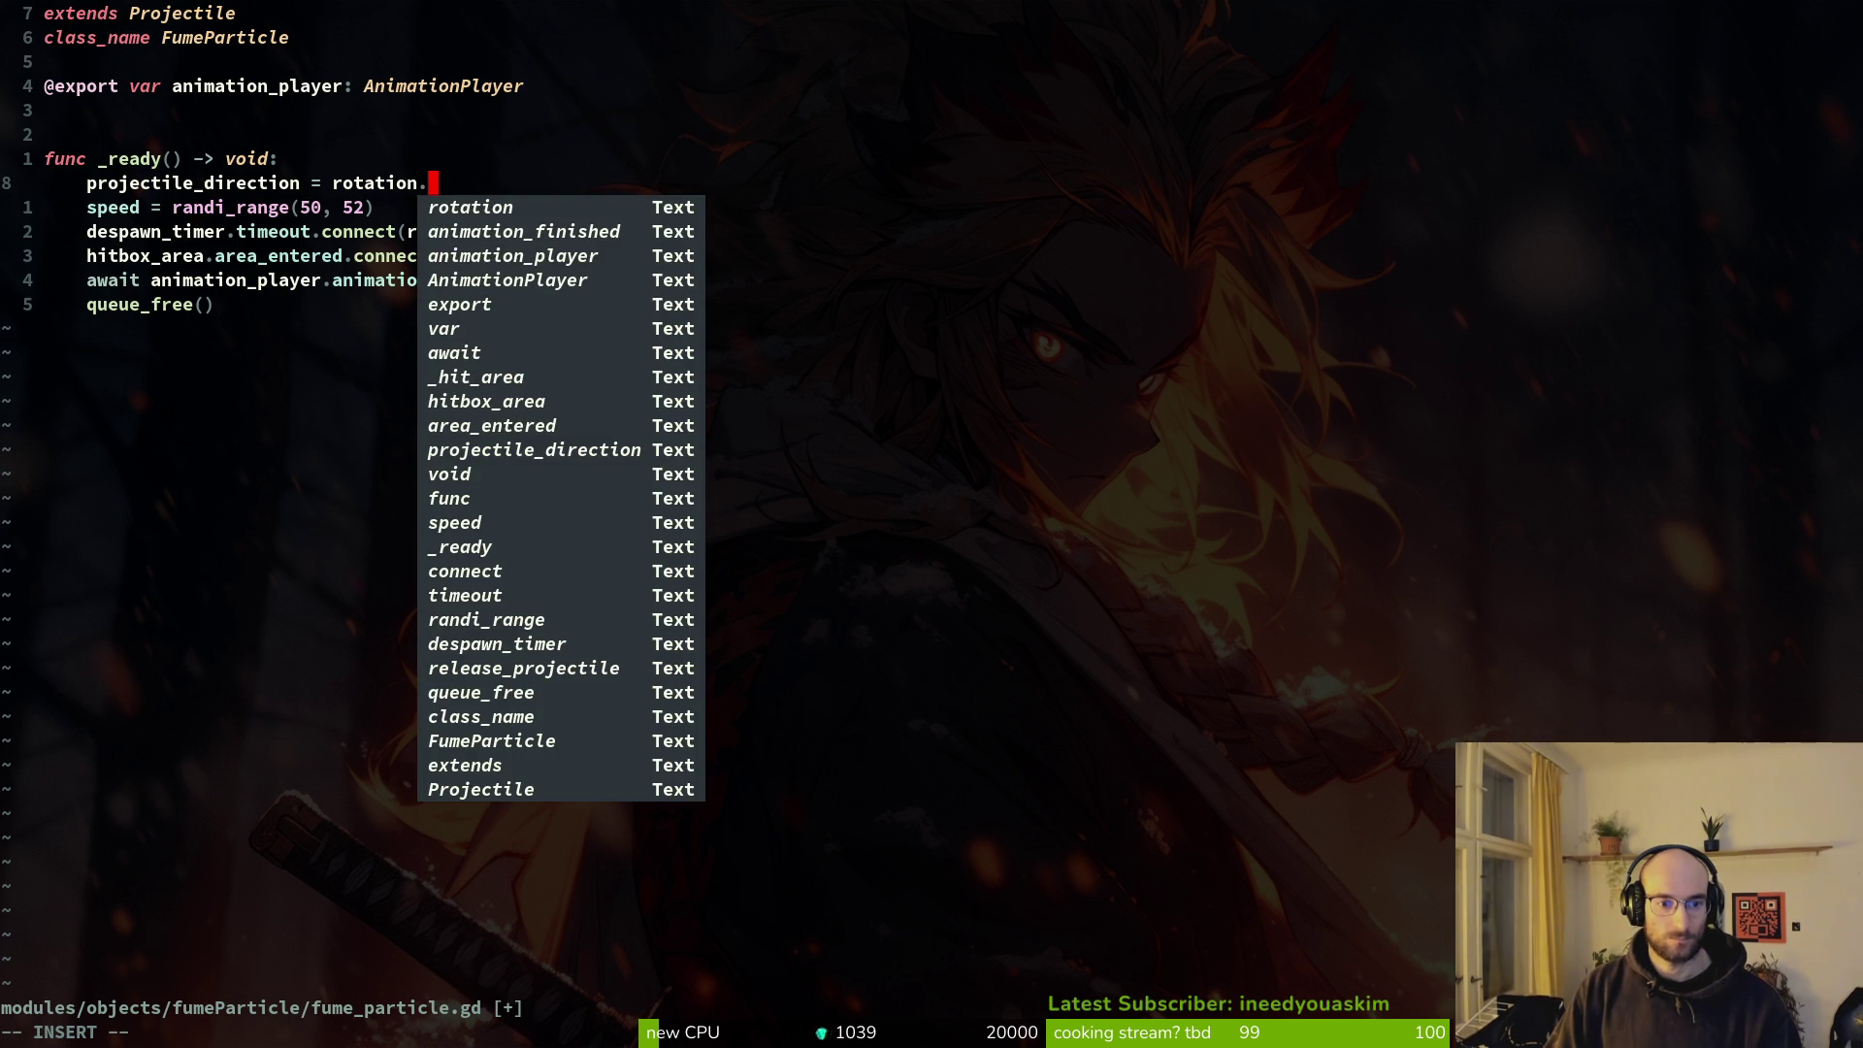
{"action": "type", "text": "an"}
{"action": "key", "text": "BackSpace"}
{"action": "key", "text": "BackSpace"}
{"action": "key", "text": "BackSpace"}
Wrap the value as rotate(rotation) and save the script.
{"action": "key", "text": "ctrl+Left"}
{"action": "type", "text": "rotate("}
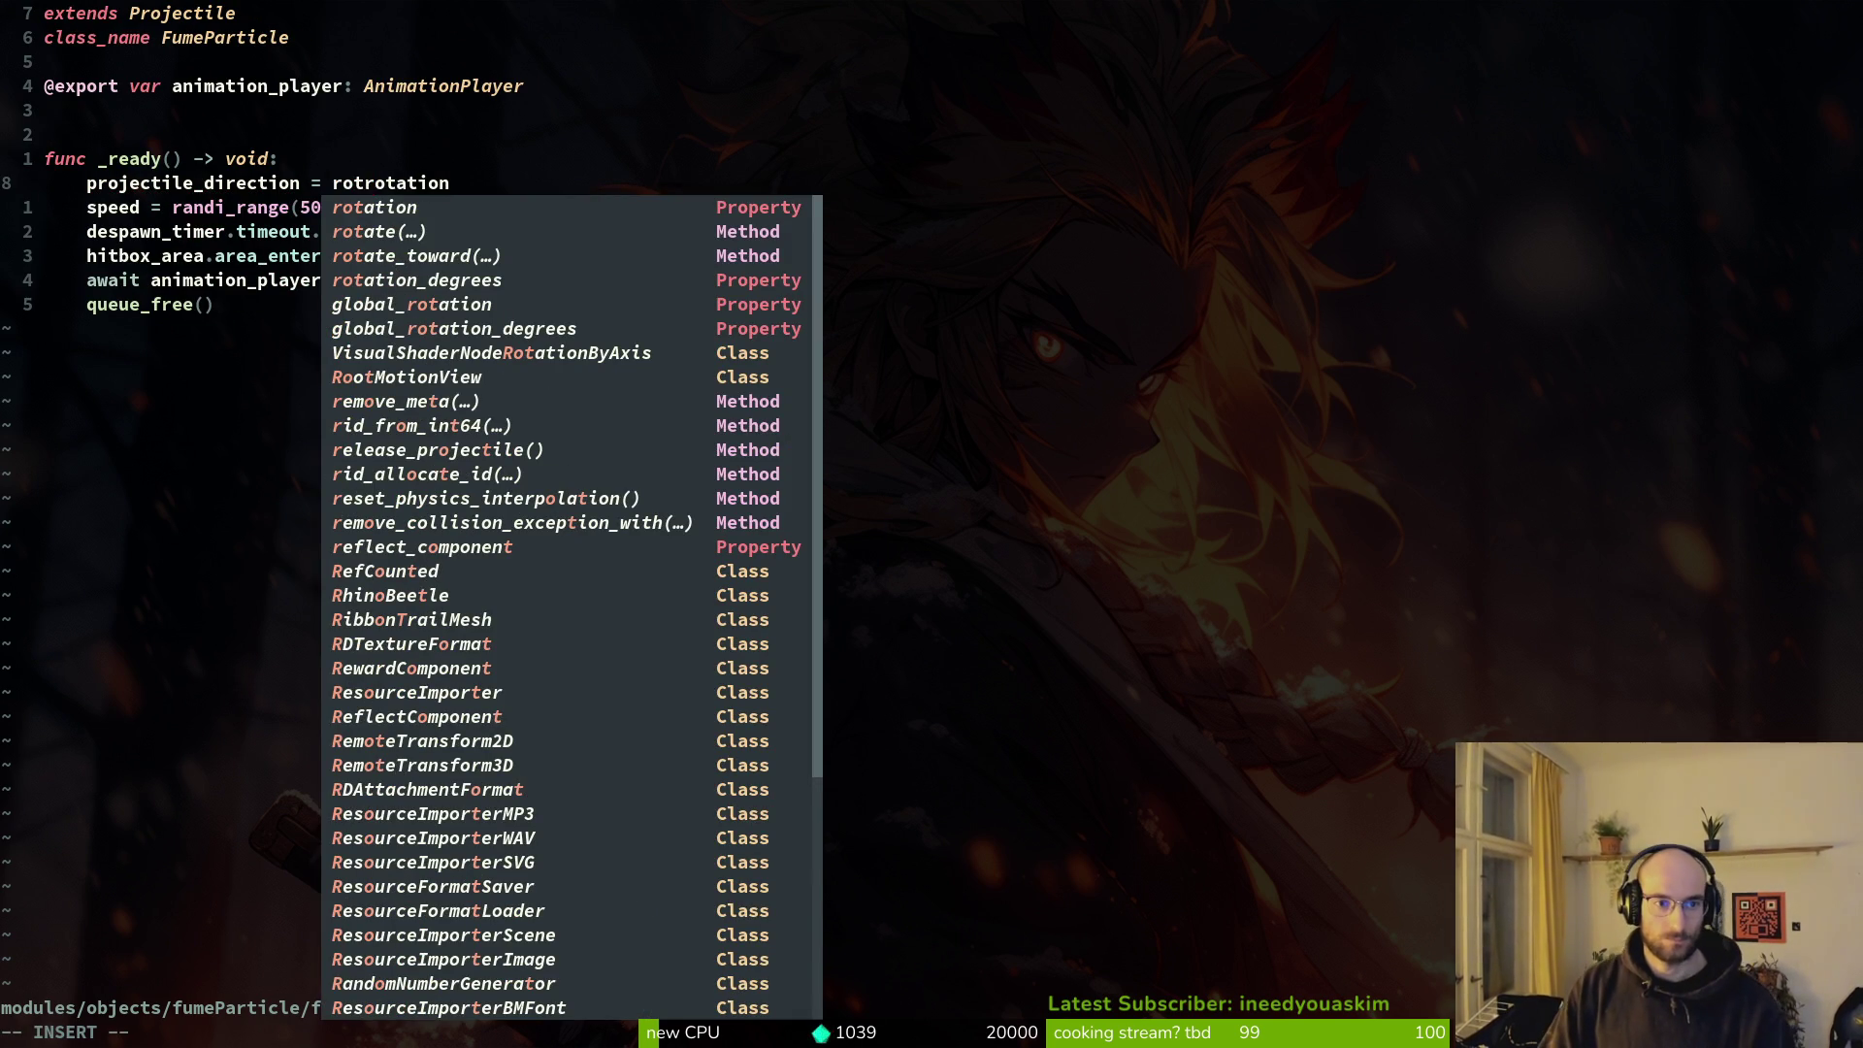
{"action": "key", "text": "End"}
{"action": "type", "text": ")"}
{"action": "key", "text": "Escape"}
{"action": "type", "text": ":w"}
{"action": "key", "text": "Return"}
Move back to the (rotation) argument after rotate to remove it.
{"action": "key", "text": "h"}
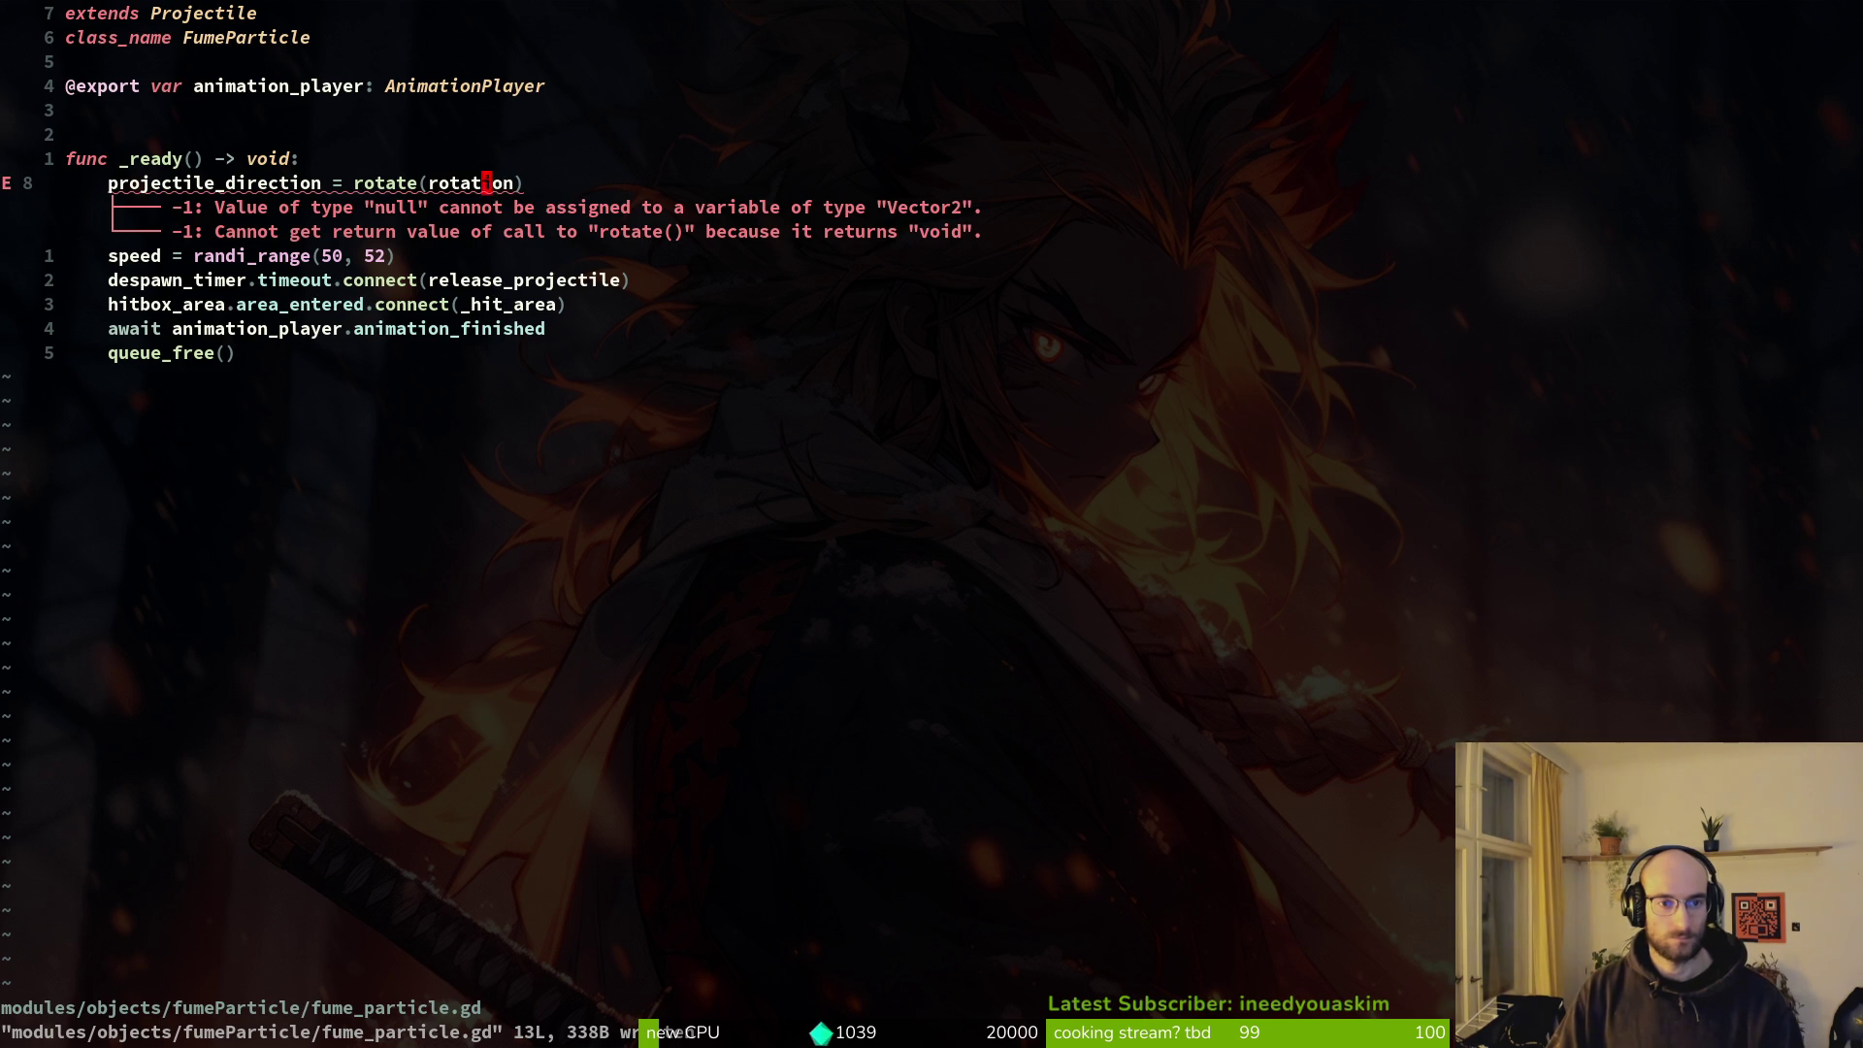
{"action": "key", "text": "F"}
{"action": "key", "text": "parenleft"}
Rewrite the direction value as rotation via completion and check the type error.
{"action": "key", "text": "C"}
{"action": "key", "text": "BackSpace"}
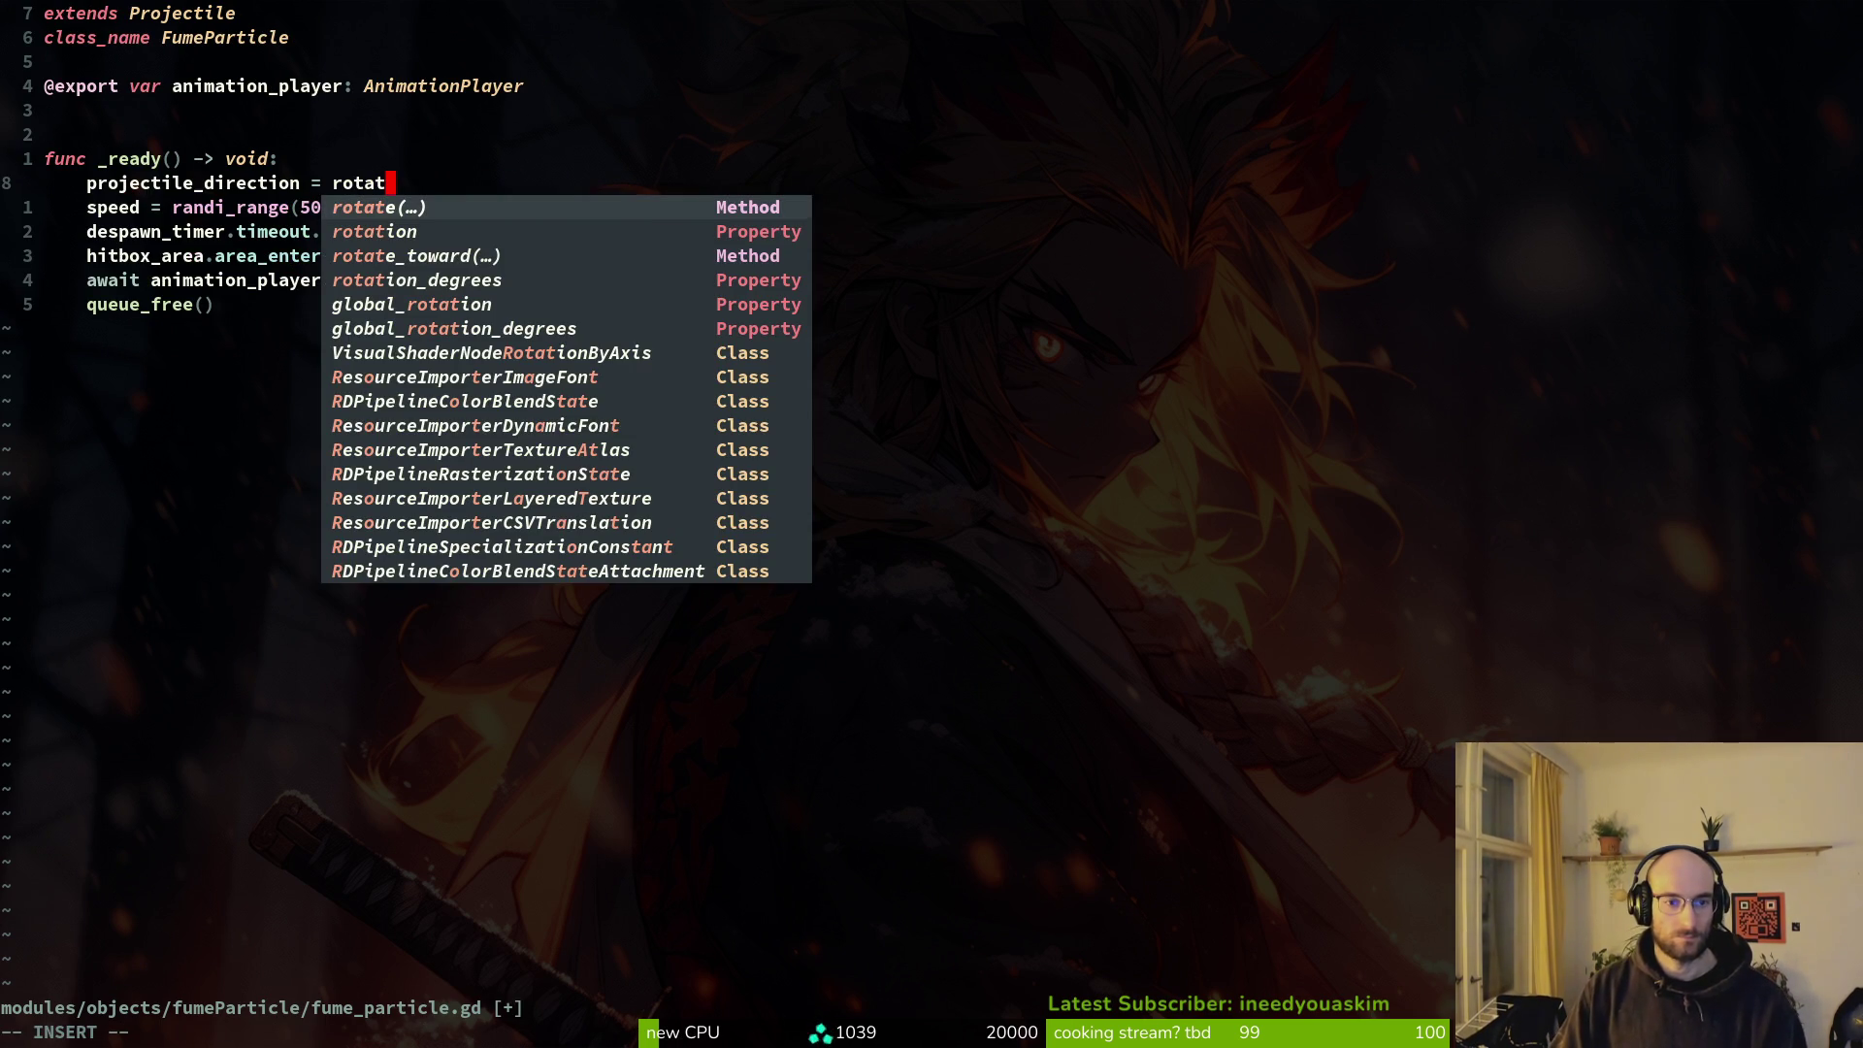
{"action": "type", "text": "d"}
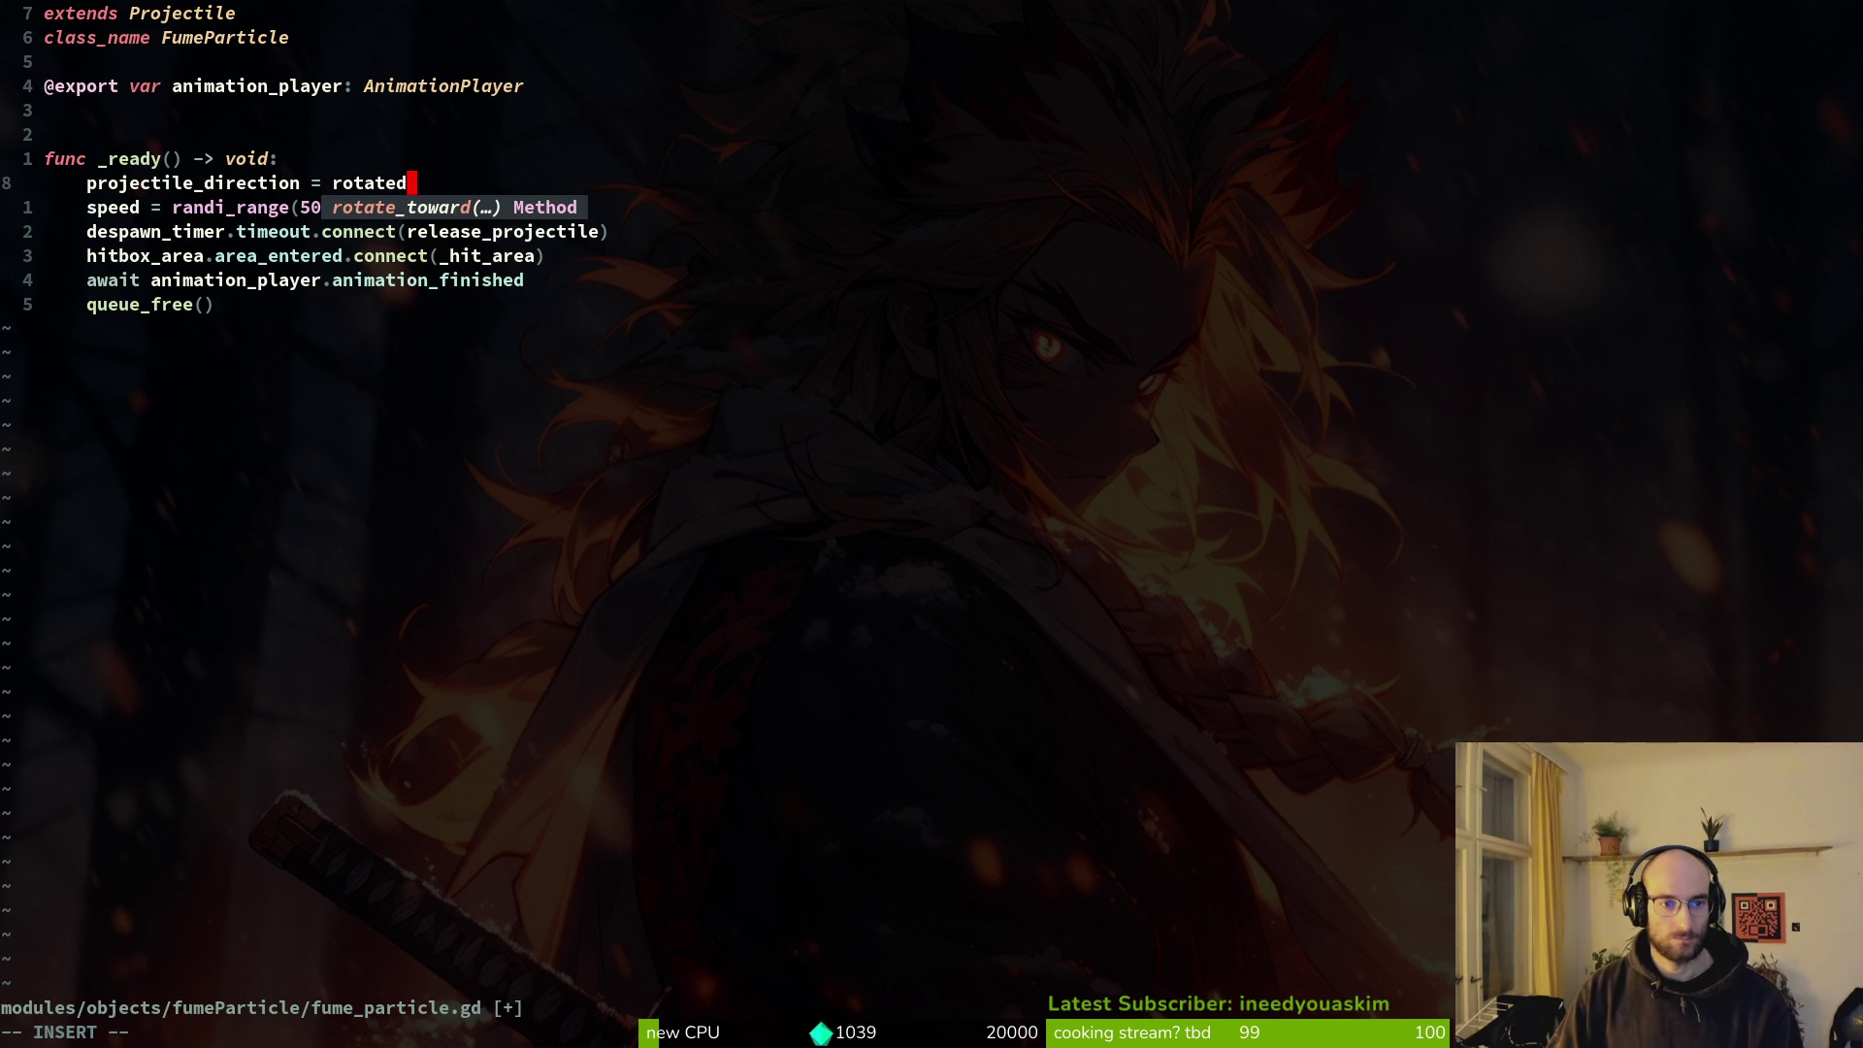
{"action": "key", "text": "BackSpace"}
{"action": "key", "text": "BackSpace"}
{"action": "key", "text": "BackSpace"}
{"action": "key", "text": "BackSpace"}
{"action": "key", "text": "Tab"}
{"action": "key", "text": "Tab"}
{"action": "key", "text": "Return"}
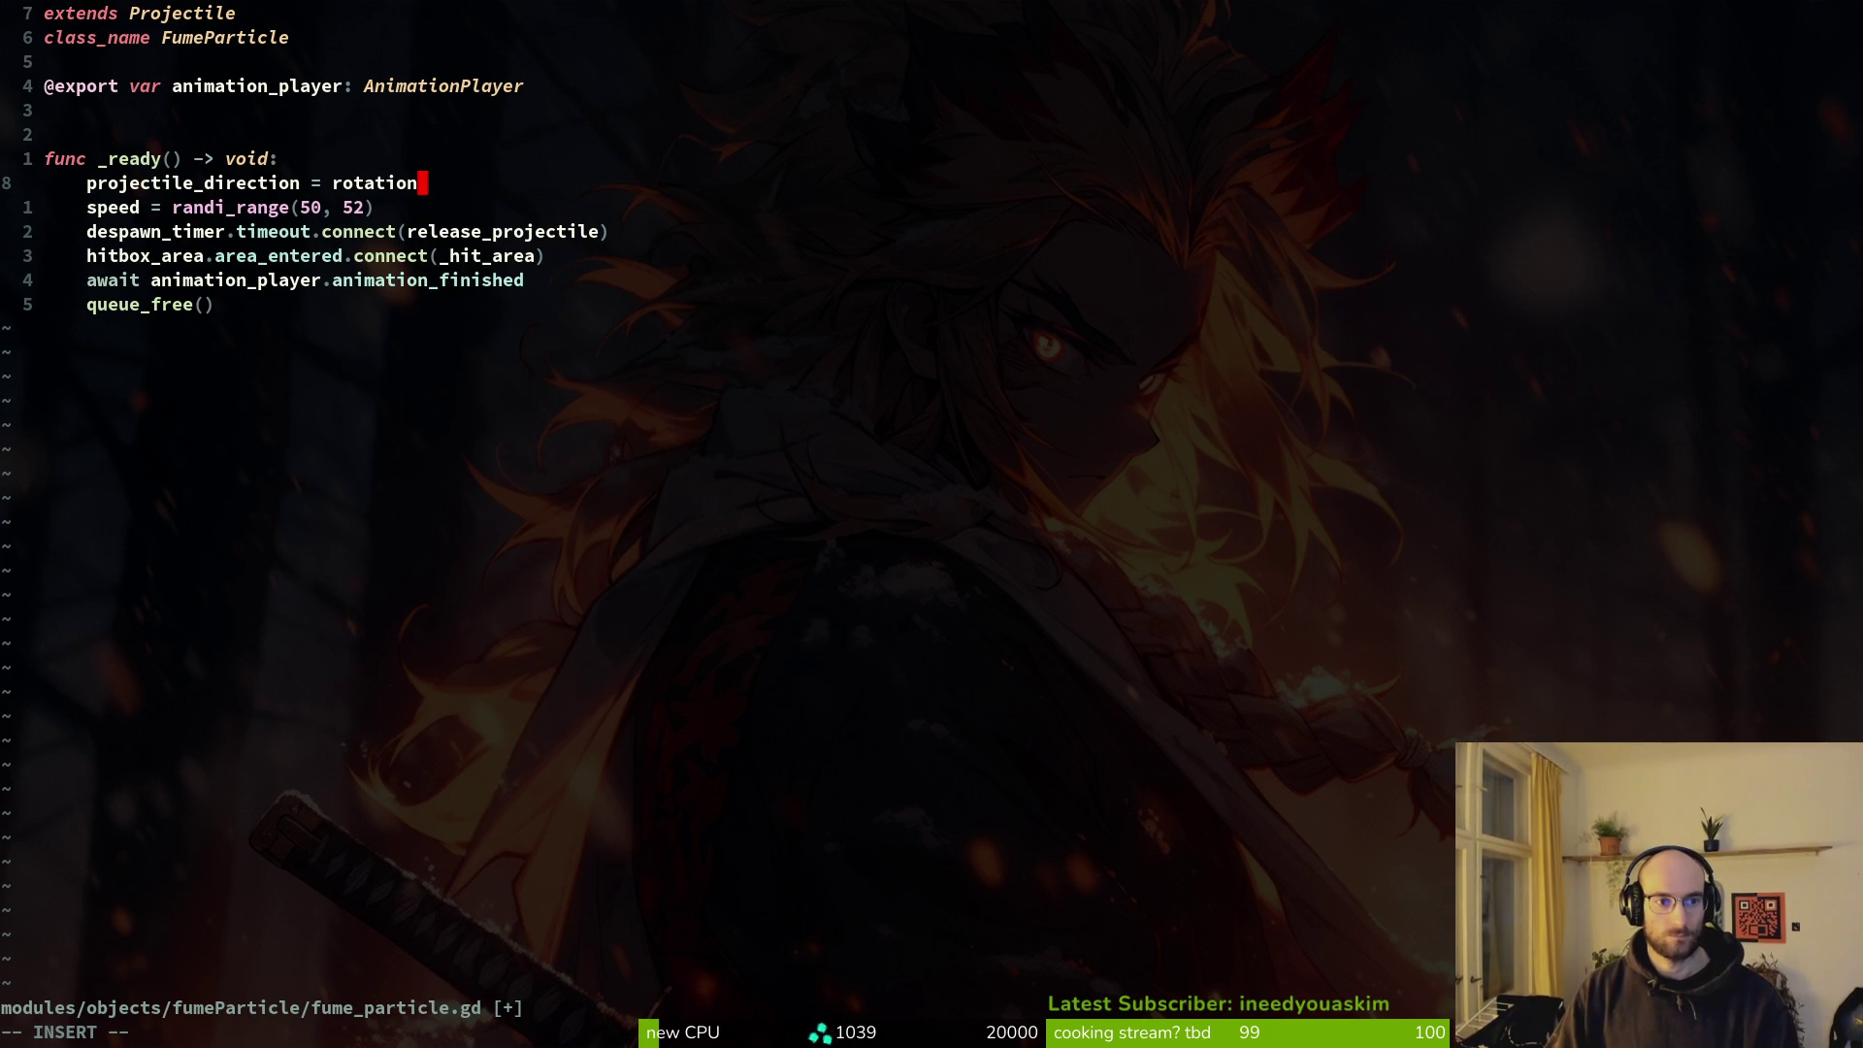
{"action": "key", "text": "Escape"}
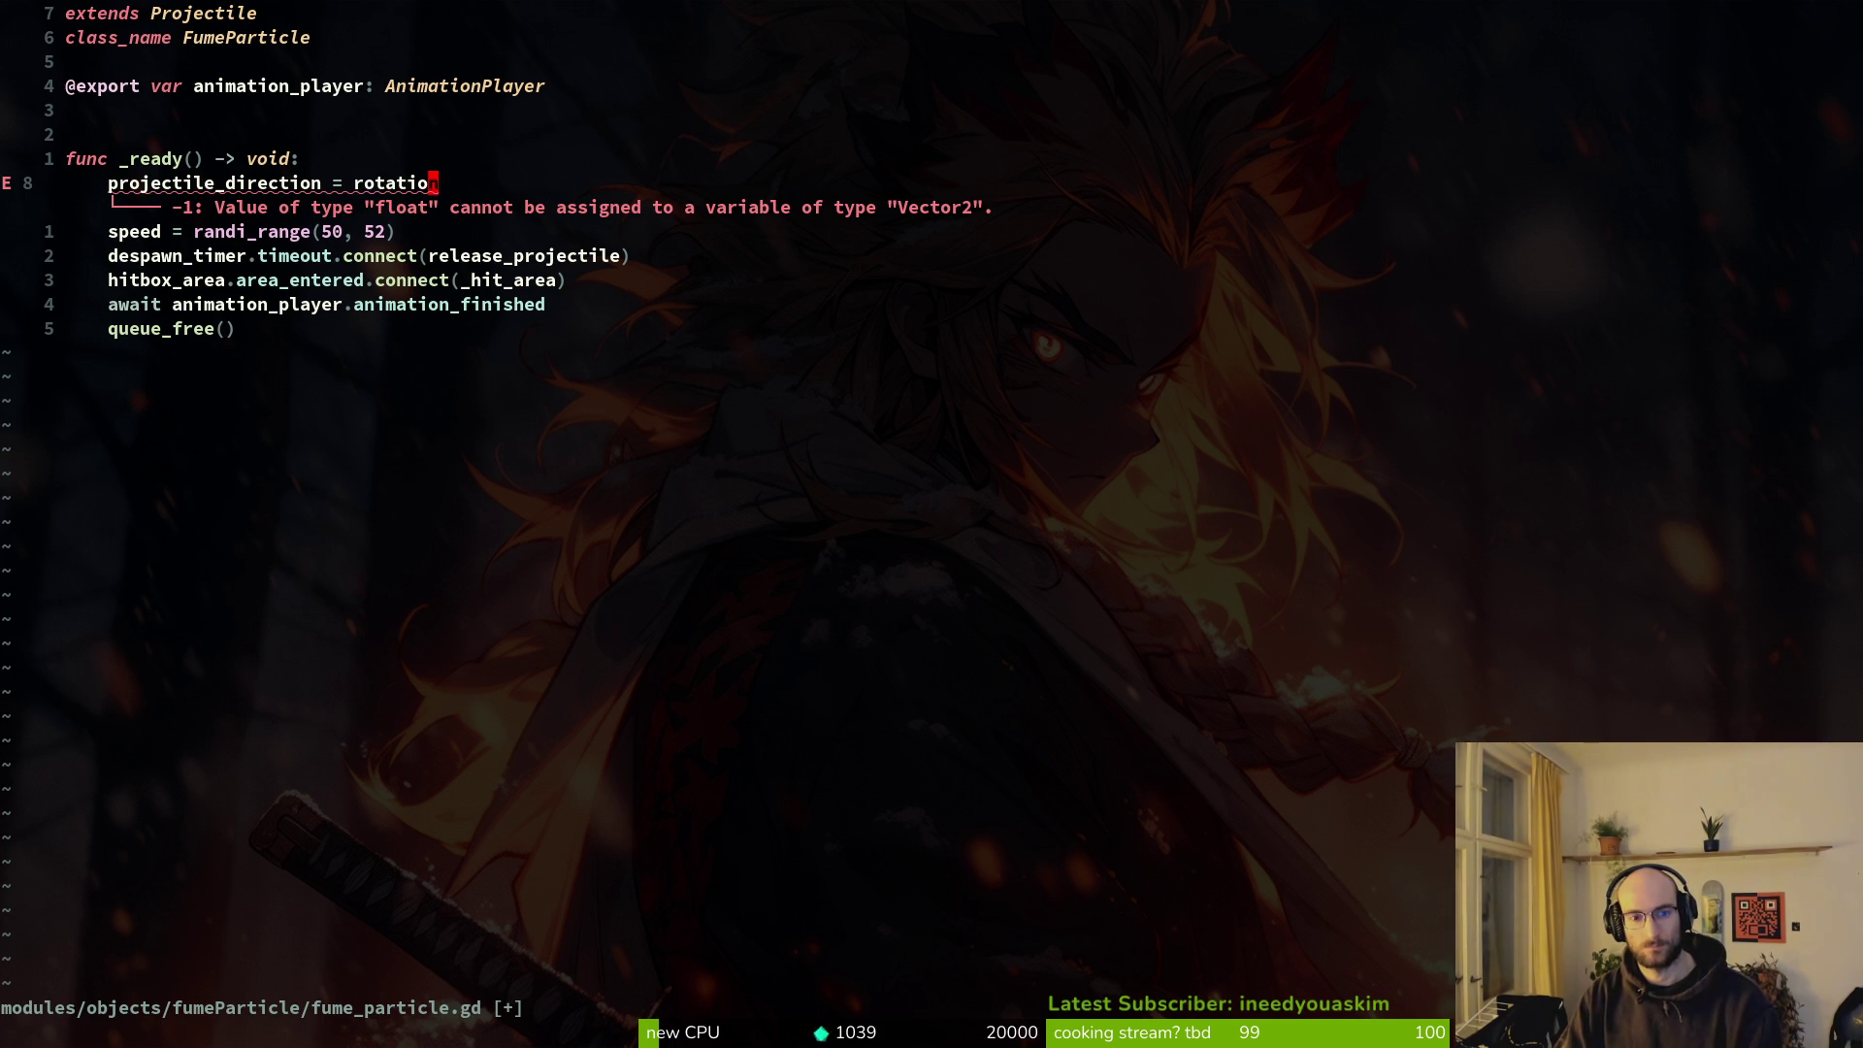
Change the direction value to rotation.angle() and save.
{"action": "type", "text": "ation."}
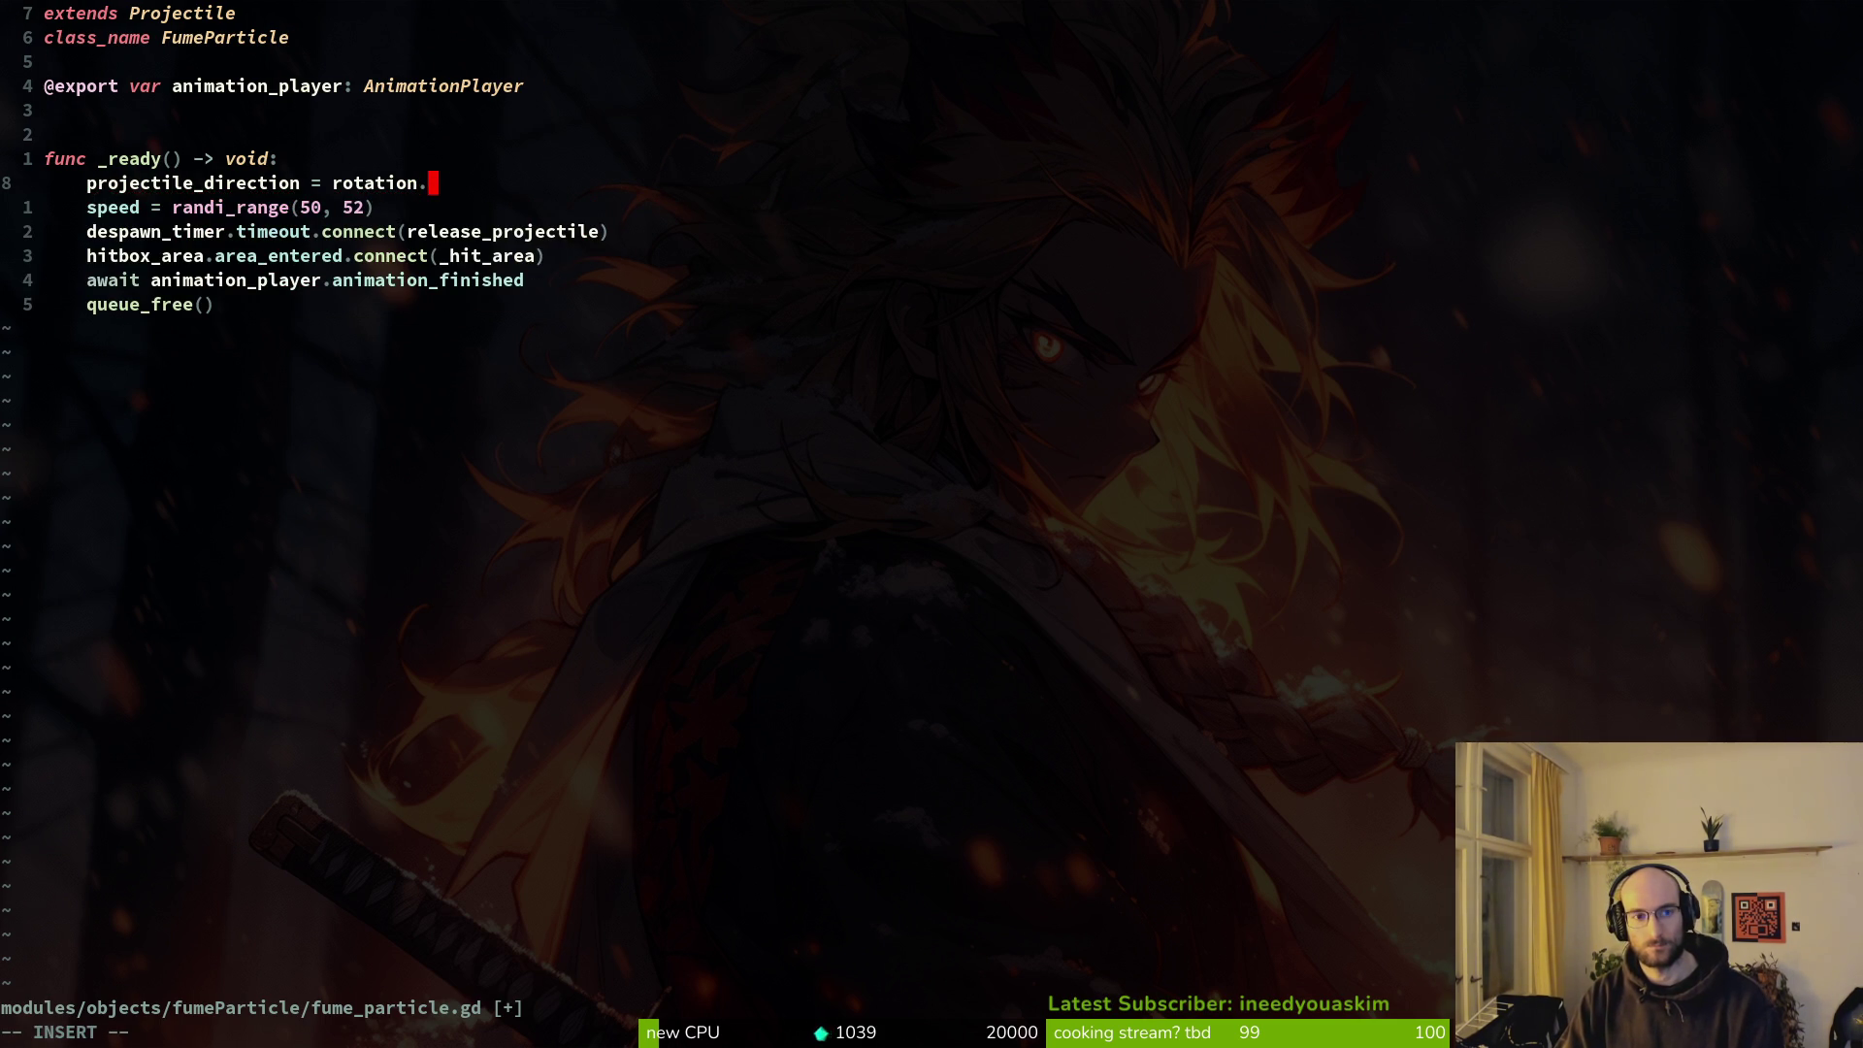
{"action": "type", "text": "angle("}
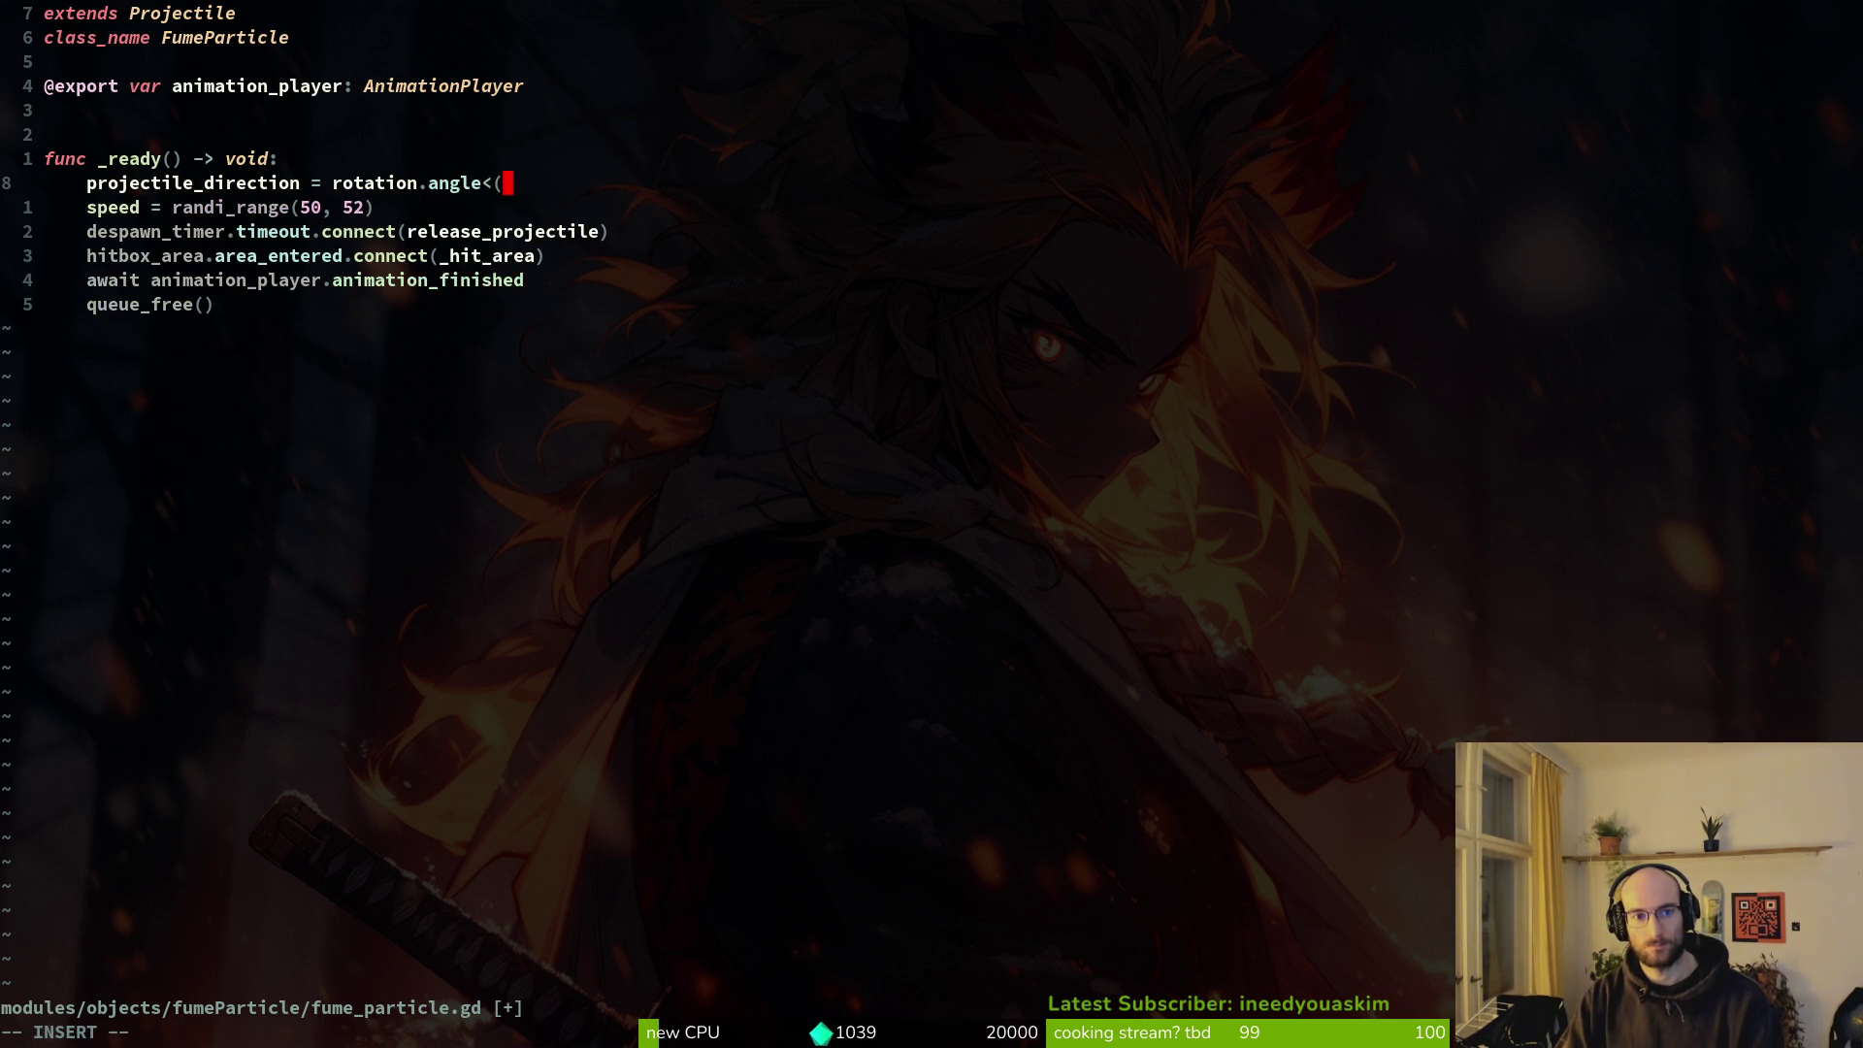
{"action": "key", "text": "Escape"}
{"action": "type", "text": ":w"}
{"action": "key", "text": "Return"}
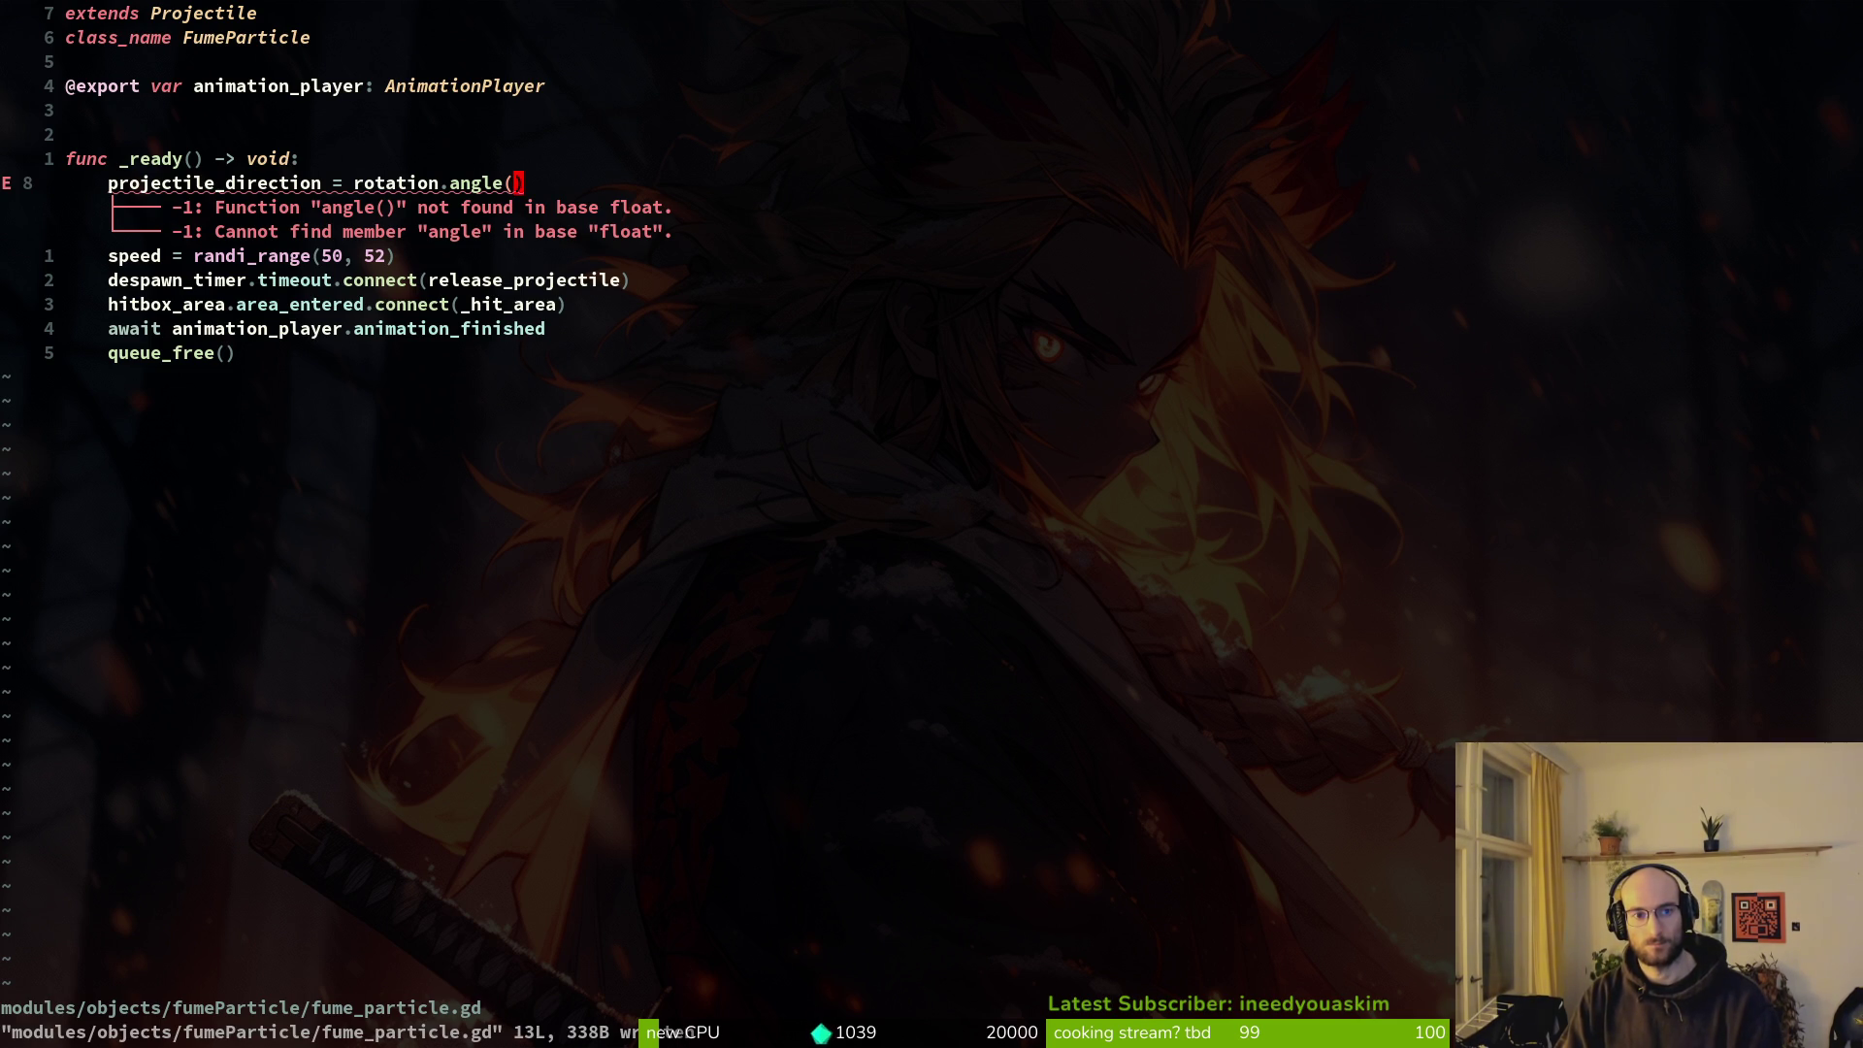
Clear the right side of the projectile_direction assignment.
{"action": "key", "text": "b"}
{"action": "key", "text": "b"}
{"action": "key", "text": "C"}
{"action": "key", "text": "BackSpace"}
{"action": "key", "text": "BackSpace"}
{"action": "key", "text": "BackSpace"}
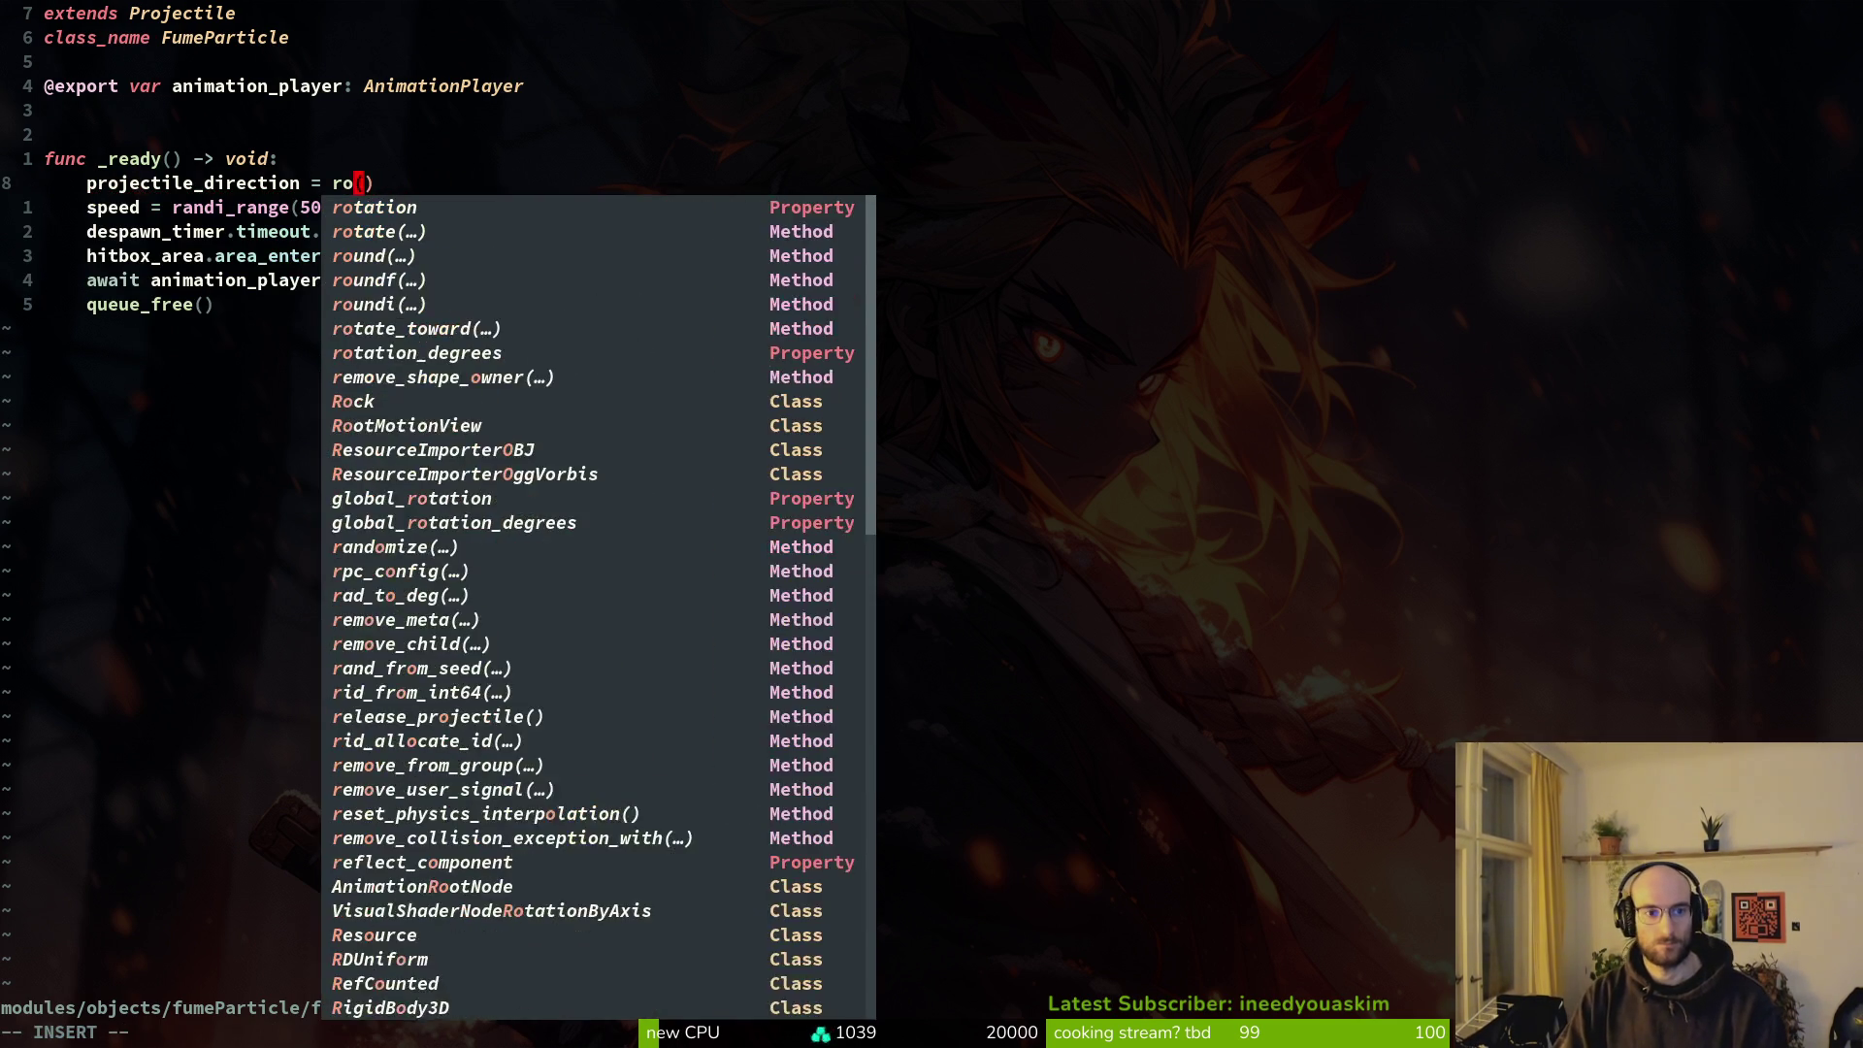
{"action": "type", "text": "ang"}
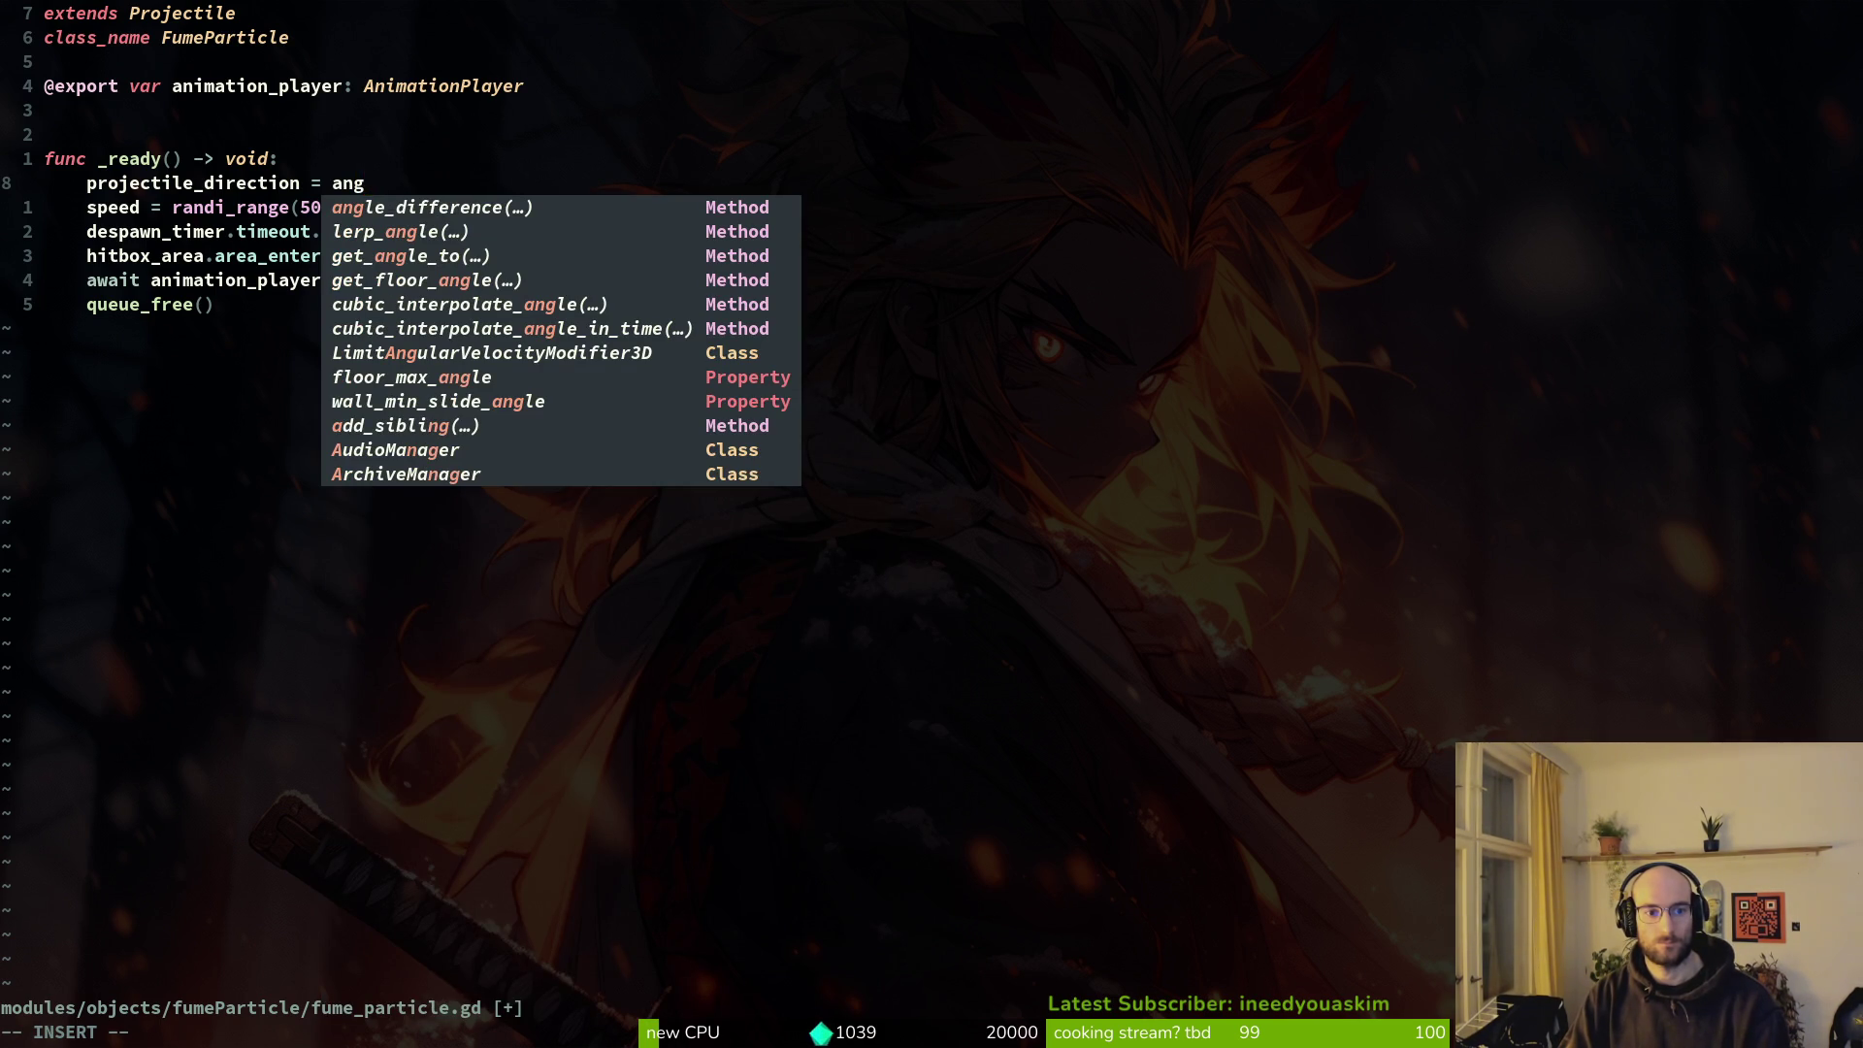
{"action": "key", "text": "BackSpace"}
{"action": "key", "text": "BackSpace"}
{"action": "key", "text": "BackSpace"}
{"action": "key", "text": "Escape"}
Grep the whole project for angle() usages.
{"action": "key", "text": "space"}
{"action": "type", "text": "psangle()"}
{"action": "key", "text": "Return"}
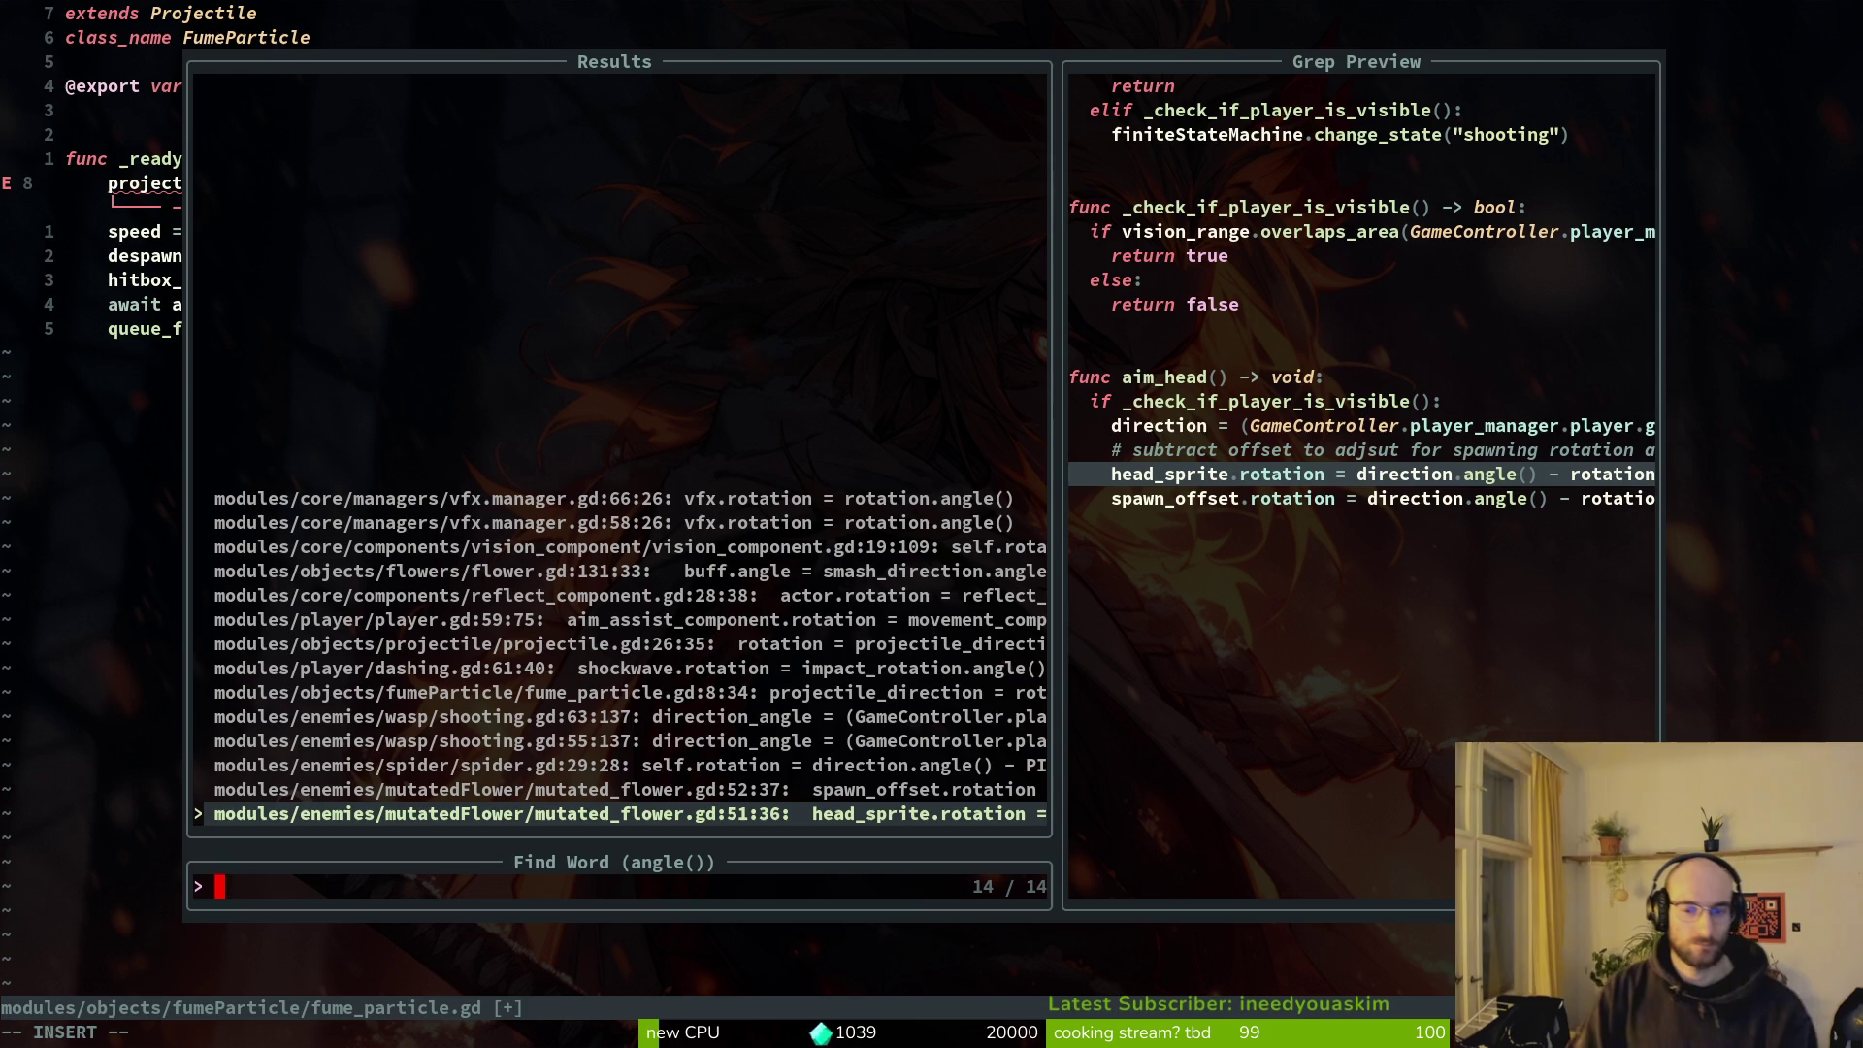
Copy the head_sprite rotation line from mutated_flower.gd into fume_particle.gd as a comment, then save.
{"action": "key", "text": "Return"}
{"action": "key", "text": "V"}
{"action": "key", "text": "y"}
{"action": "key", "text": "ctrl+o"}
{"action": "key", "text": "Escape"}
{"action": "key", "text": "k"}
{"action": "key", "text": "p"}
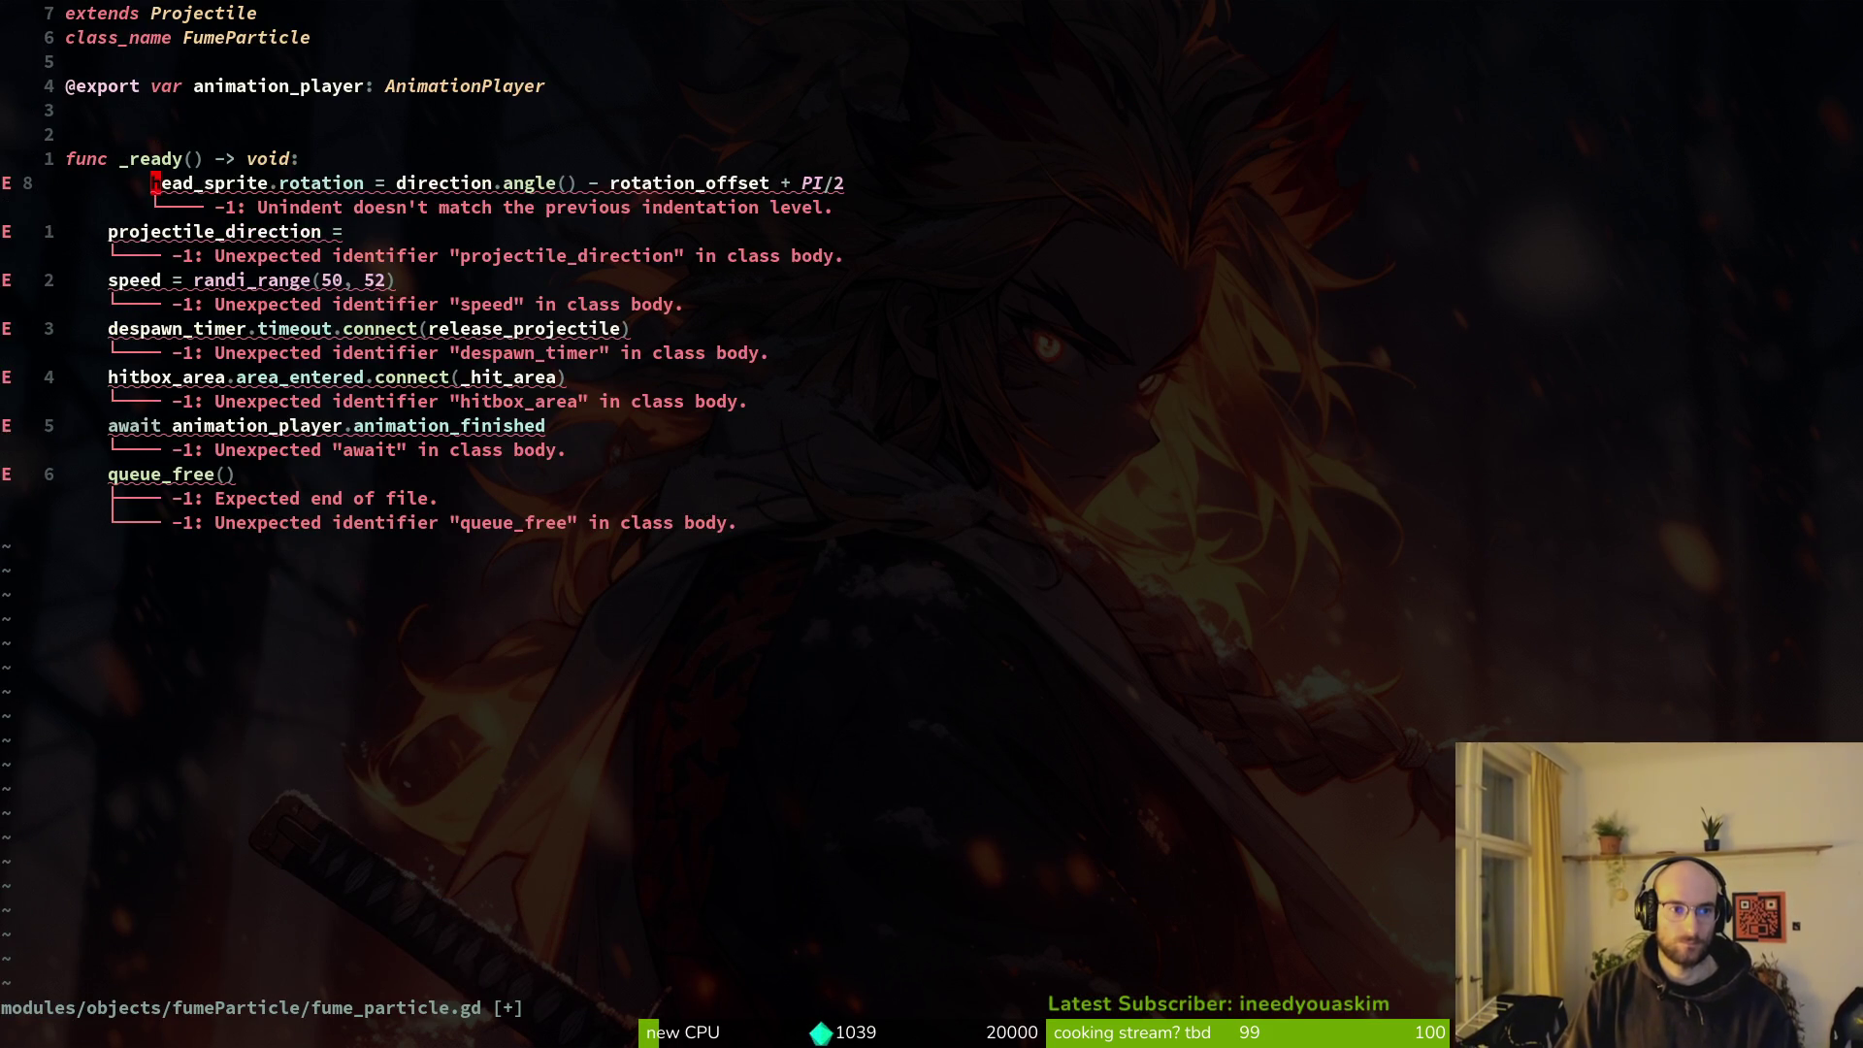
{"action": "key", "text": "less"}
{"action": "key", "text": "less"}
{"action": "type", "text": "I#s"}
{"action": "key", "text": "Escape"}
{"action": "type", "text": ":w"}
{"action": "key", "text": "Return"}
Try projectile_direction = rotate(rotation), then undo back to the empty assignment and save.
{"action": "key", "text": "j"}
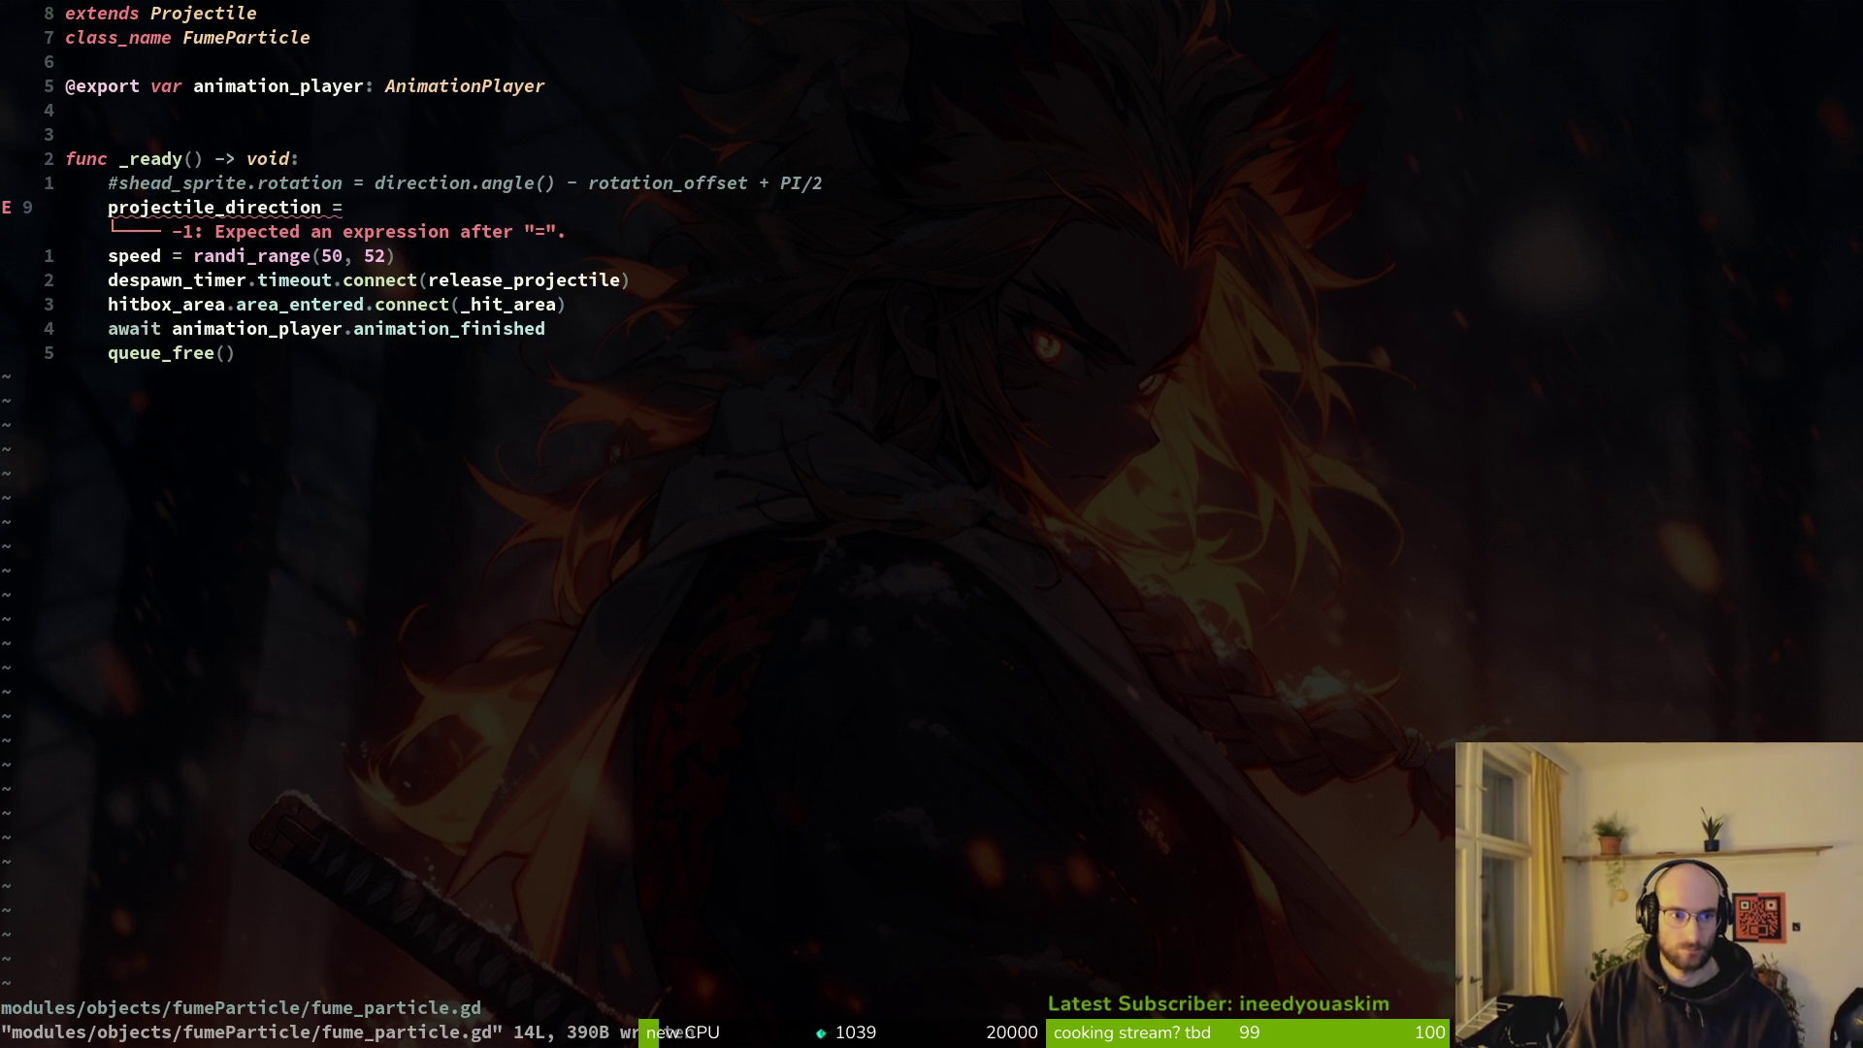
{"action": "type", "text": "$a"}
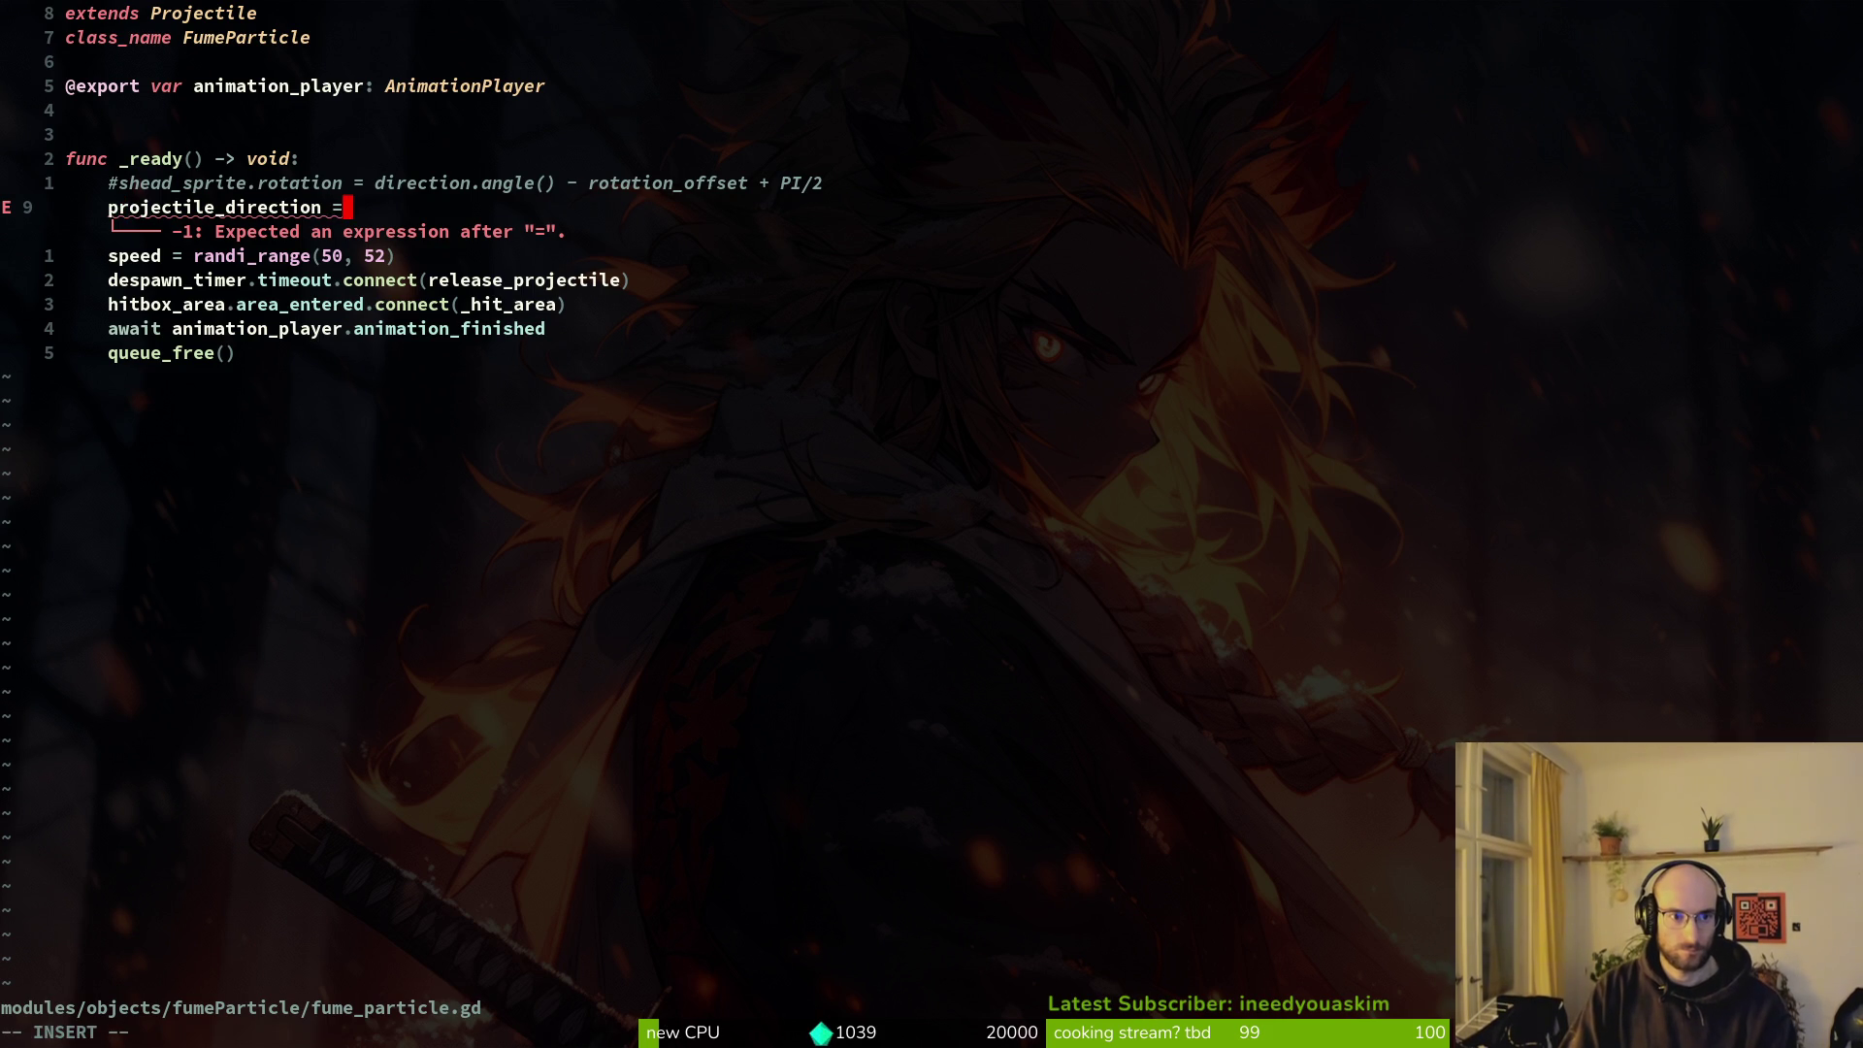
{"action": "key", "text": "BackSpace"}
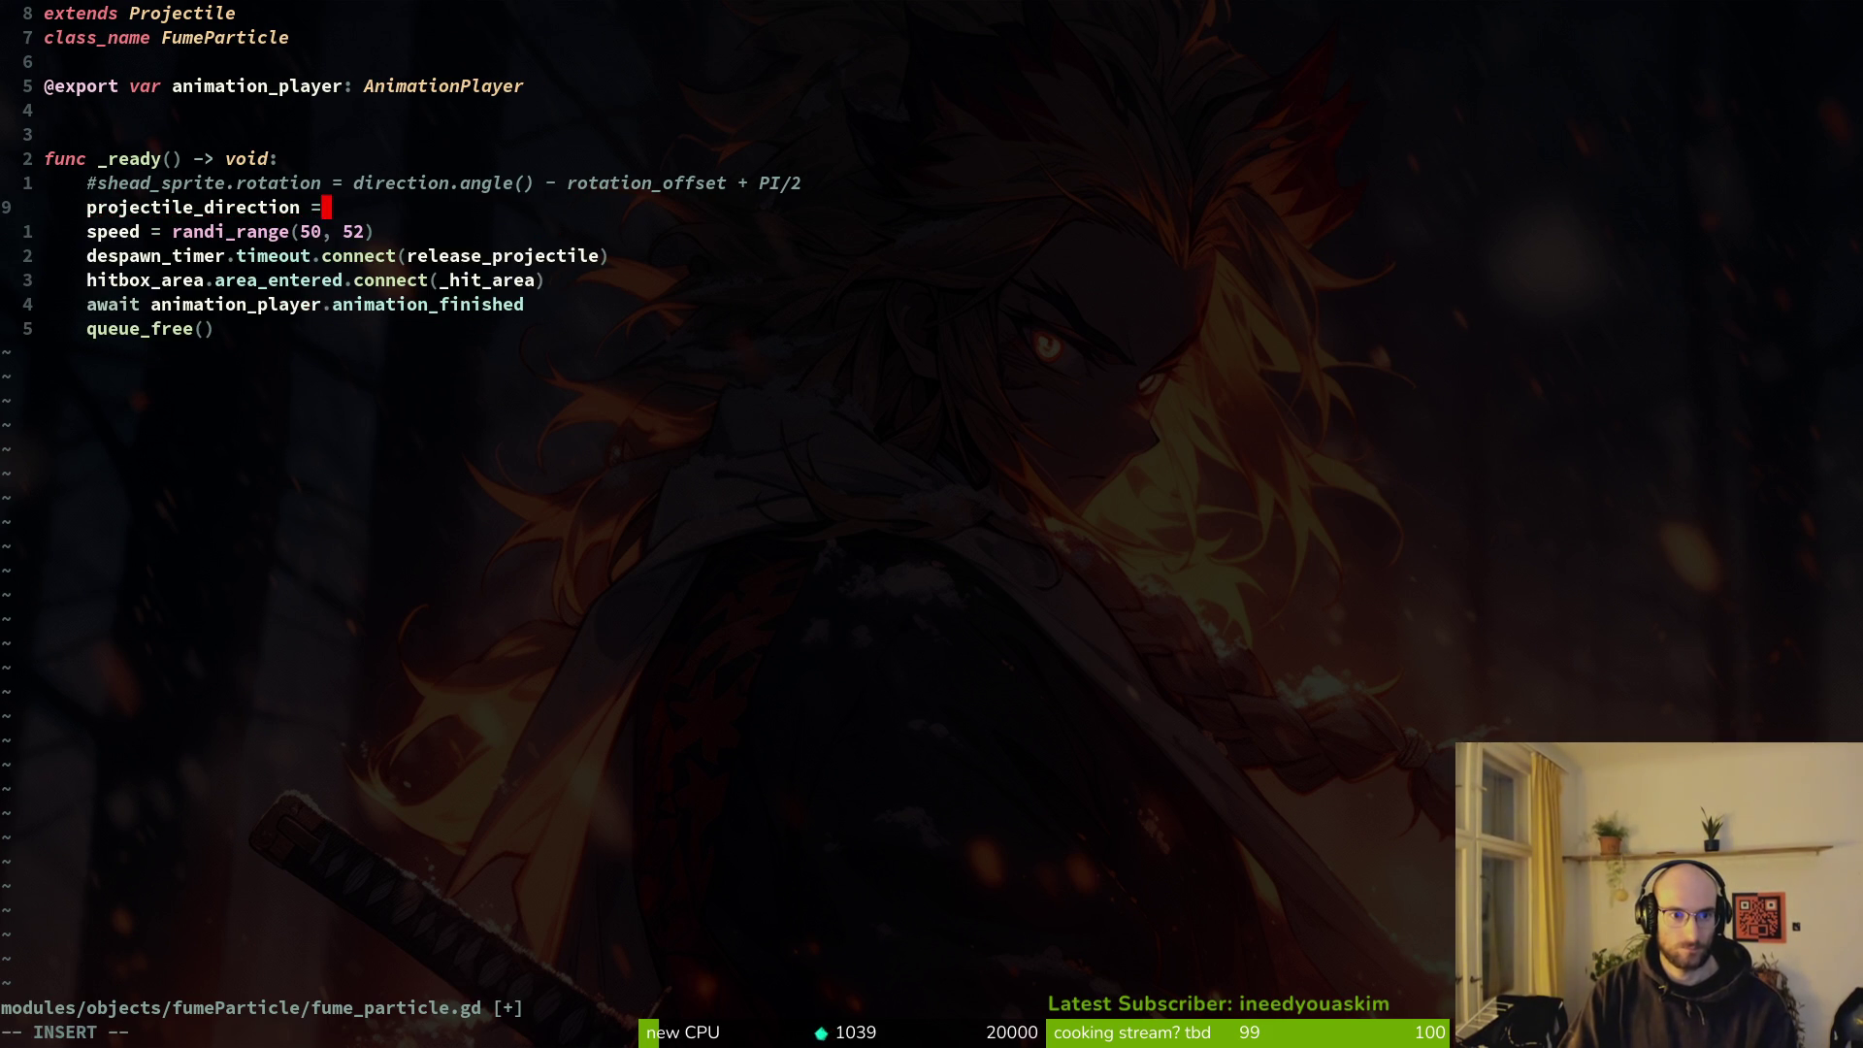
{"action": "key", "text": "Escape"}
{"action": "type", "text": "a rota"}
{"action": "key", "text": "Tab"}
{"action": "key", "text": "Tab"}
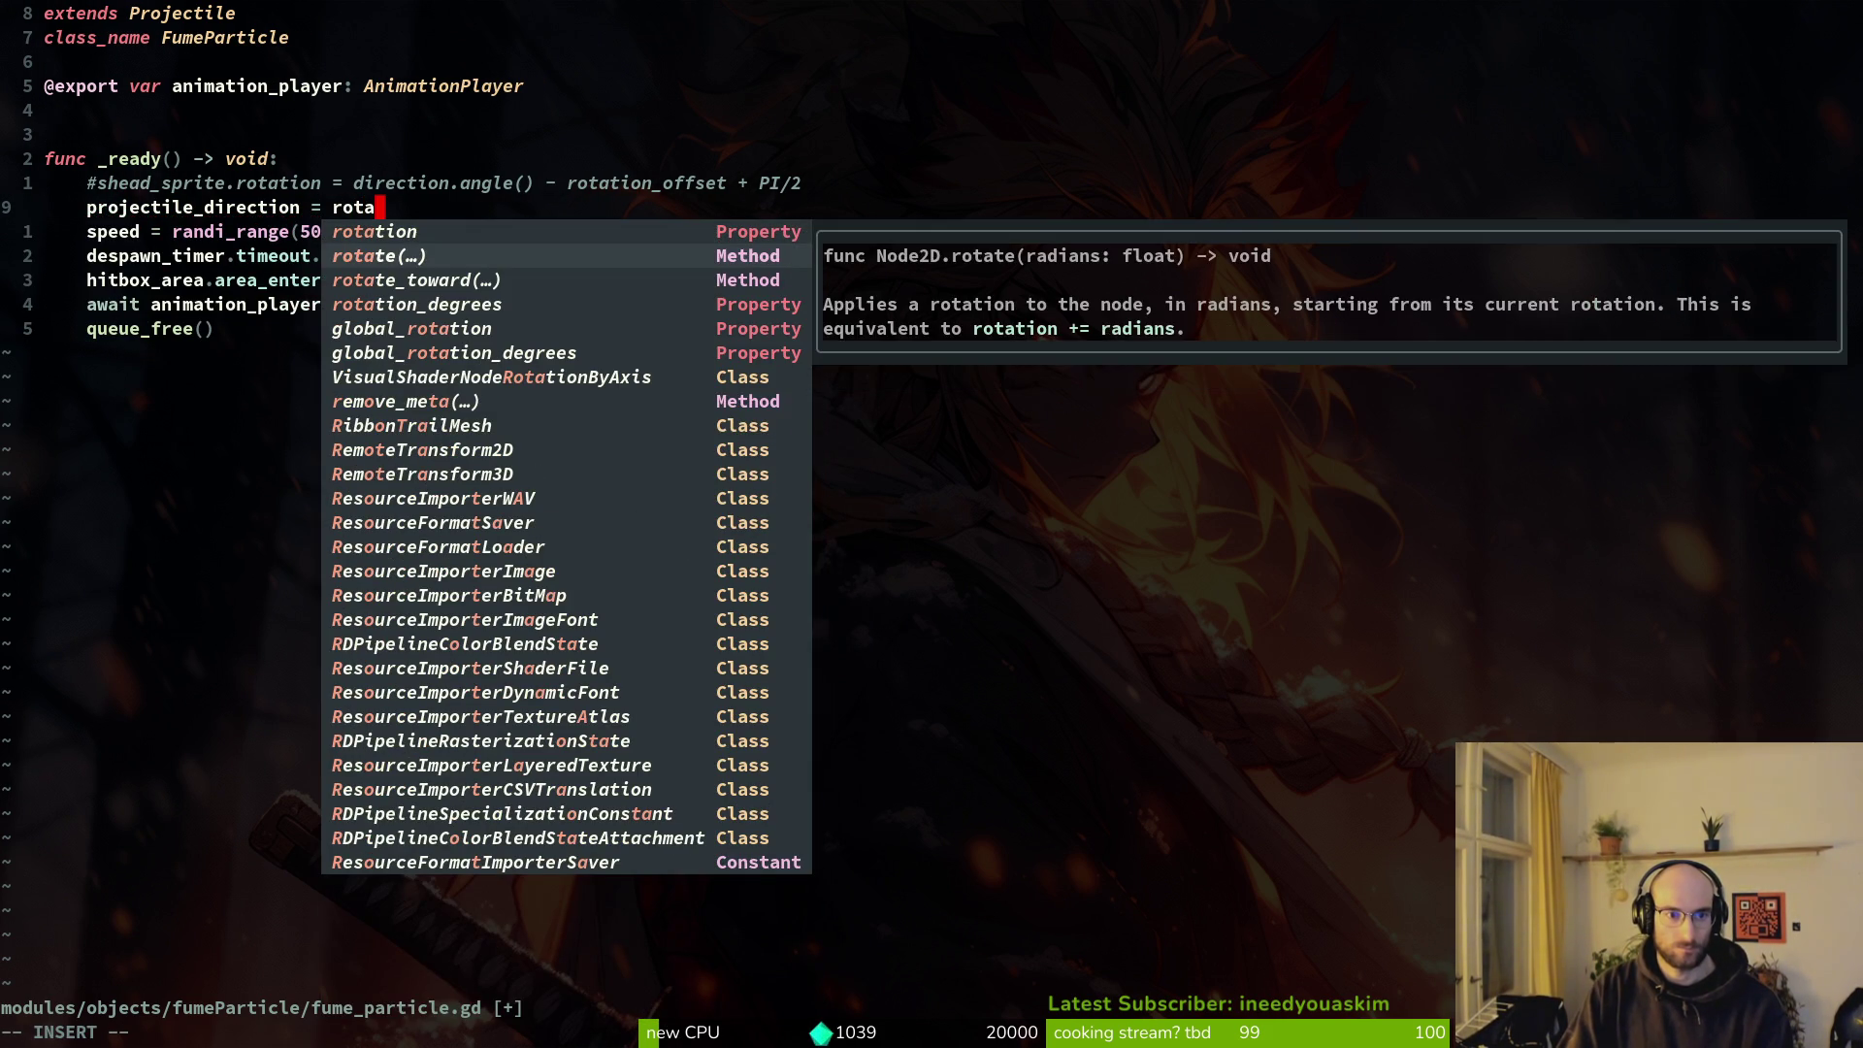
{"action": "type", "text": "(ang"}
{"action": "key", "text": "BackSpace"}
{"action": "key", "text": "BackSpace"}
{"action": "key", "text": "BackSpace"}
{"action": "type", "text": "rota"}
{"action": "key", "text": "Tab"}
{"action": "key", "text": "Escape"}
{"action": "type", "text": ":w"}
{"action": "key", "text": "Return"}
{"action": "type", "text": "u:w"}
{"action": "key", "text": "Return"}
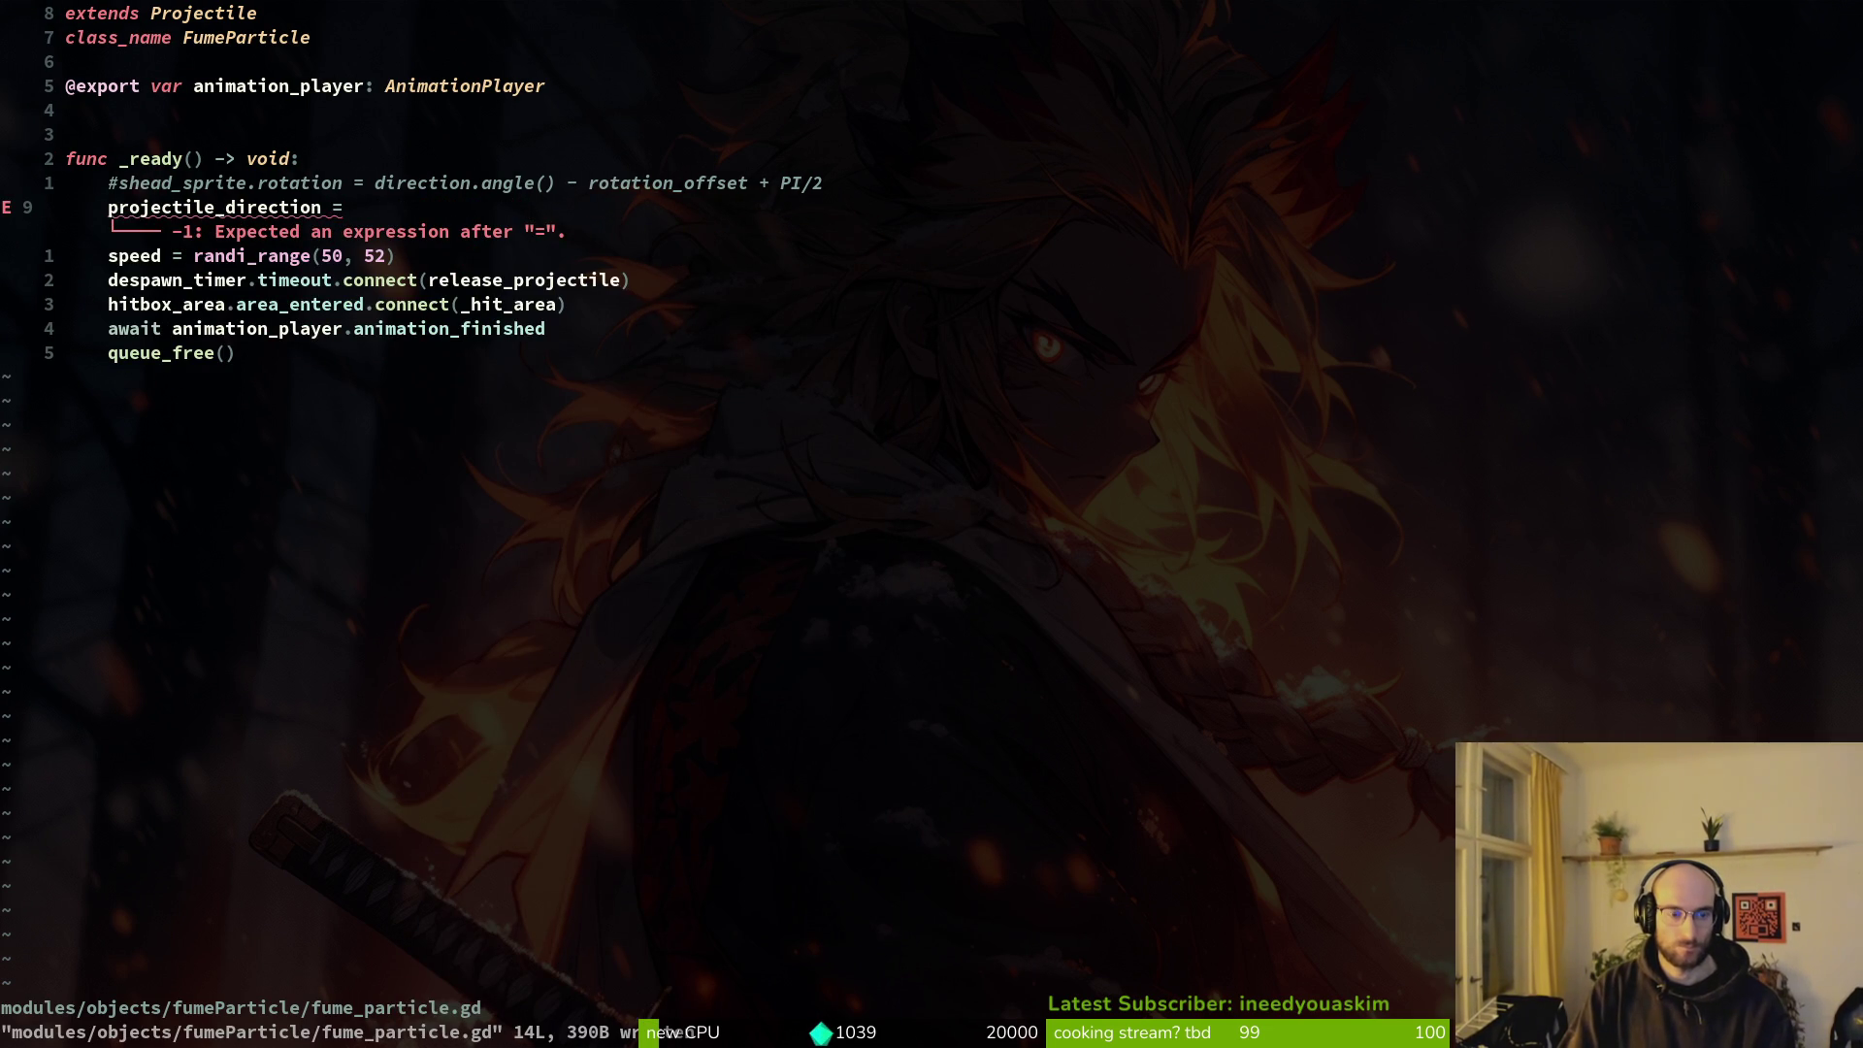
Delete the empty projectile_direction line, save, then restore it and save again.
{"action": "key", "text": "space"}
{"action": "key", "text": "f"}
{"action": "key", "text": "f"}
{"action": "key", "text": "Escape"}
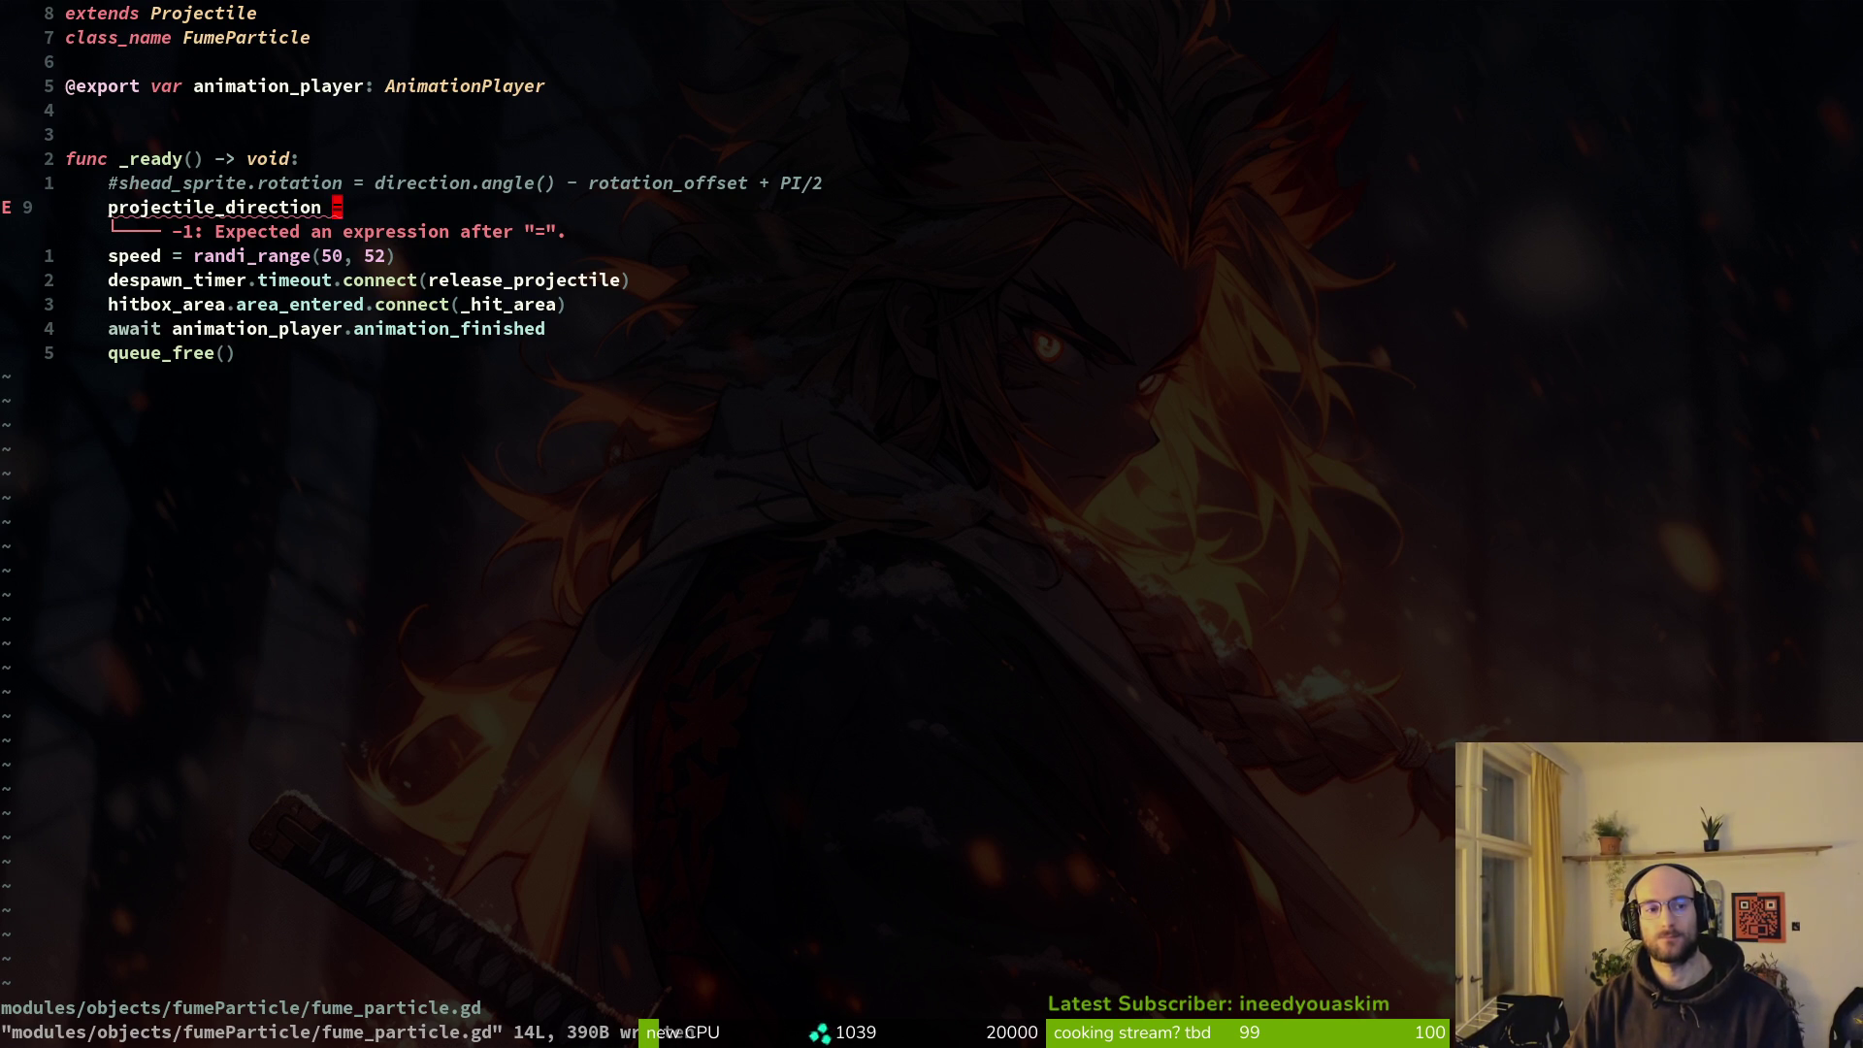
{"action": "key", "text": "d"}
{"action": "key", "text": "d"}
{"action": "key", "text": "ctrl+s"}
{"action": "key", "text": "u"}
{"action": "key", "text": "ctrl+s"}
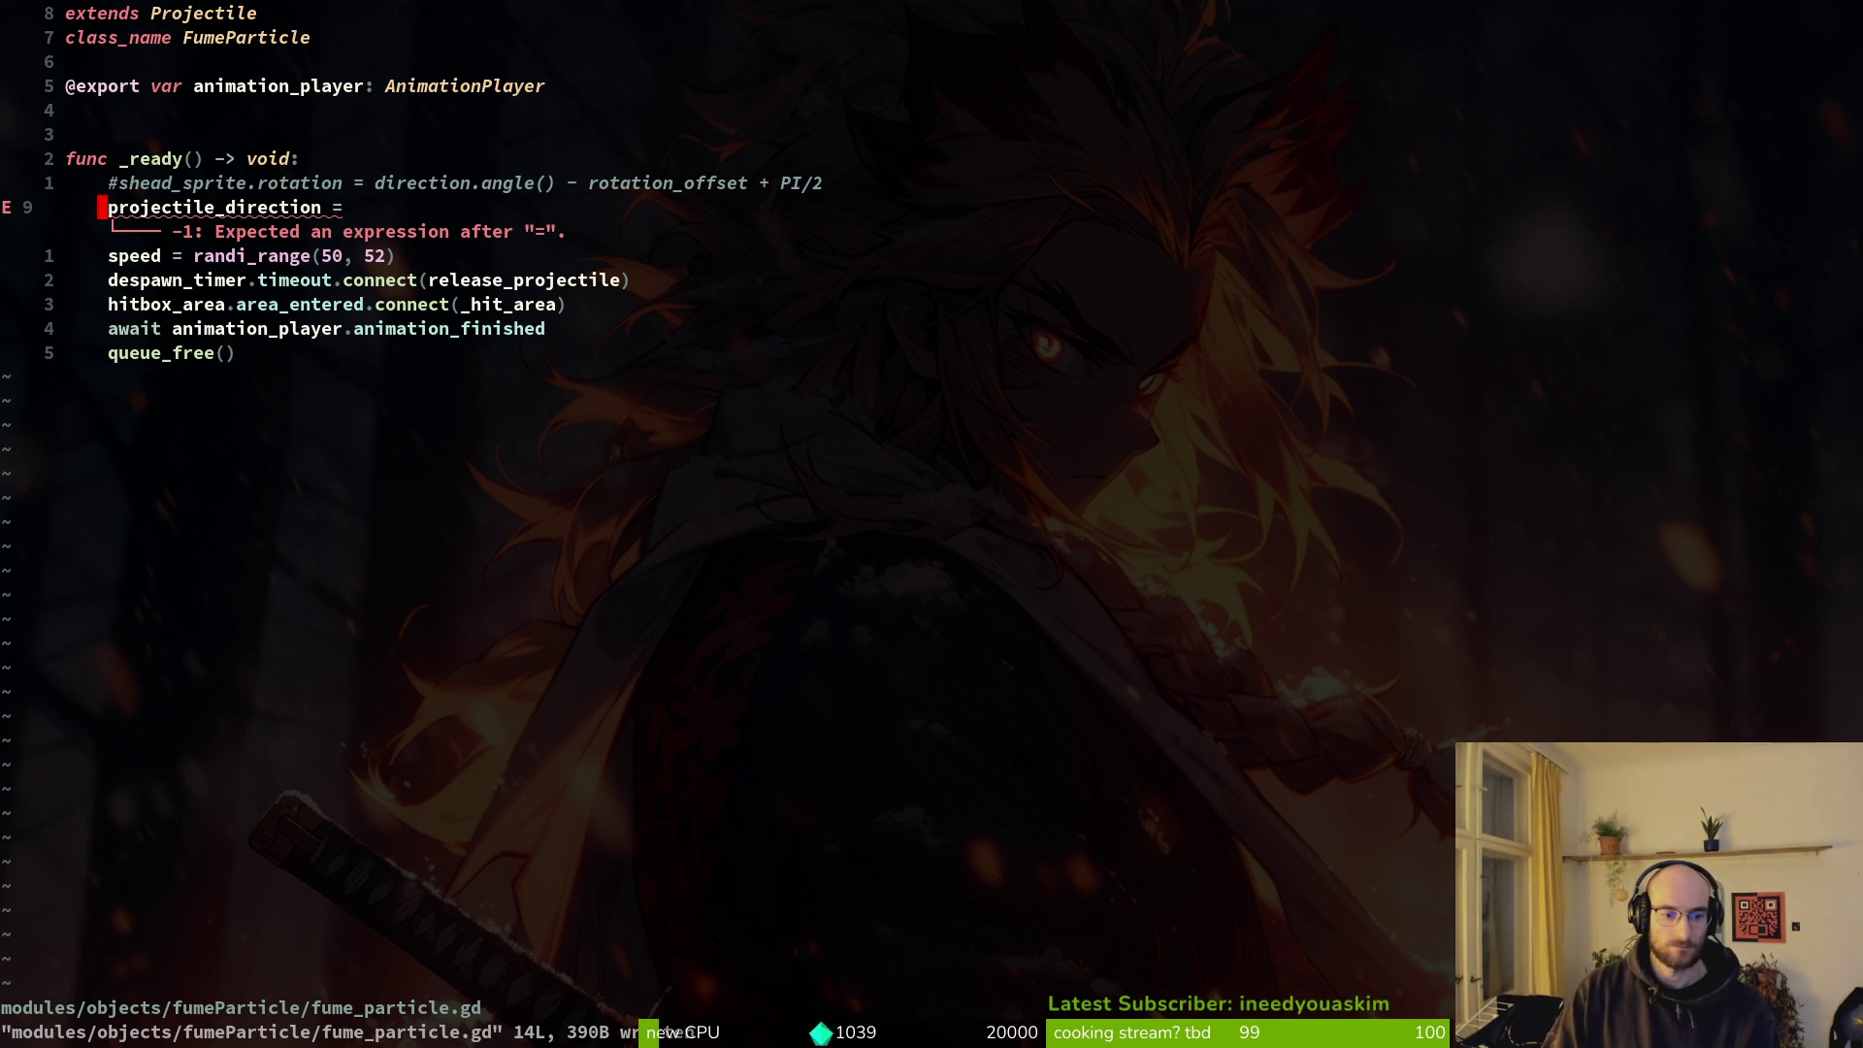
{"action": "key", "text": "ctrl+6"}
{"action": "key", "text": "ctrl+6"}
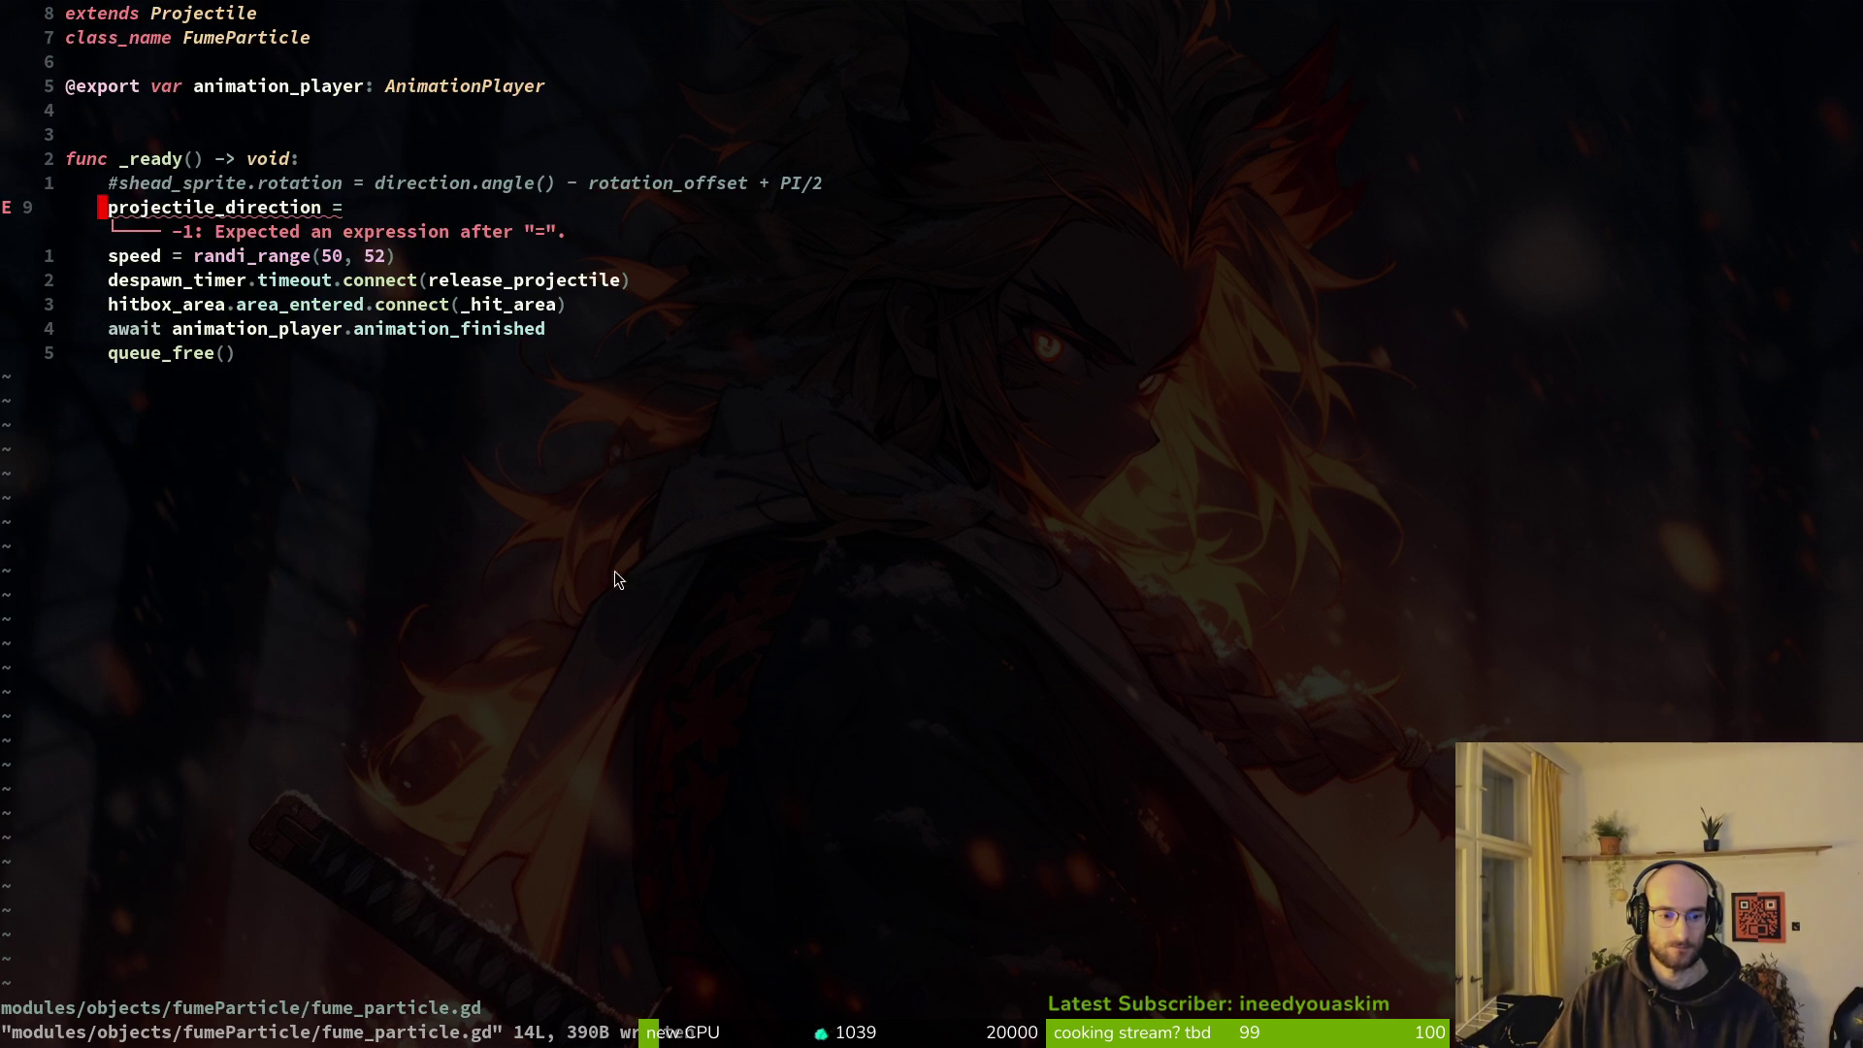
{"action": "key", "text": "space"}
Find 'fume' files, open fumes.gd, then go back to fume_particle.gd.
{"action": "key", "text": "f"}
{"action": "key", "text": "f"}
{"action": "type", "text": "fume"}
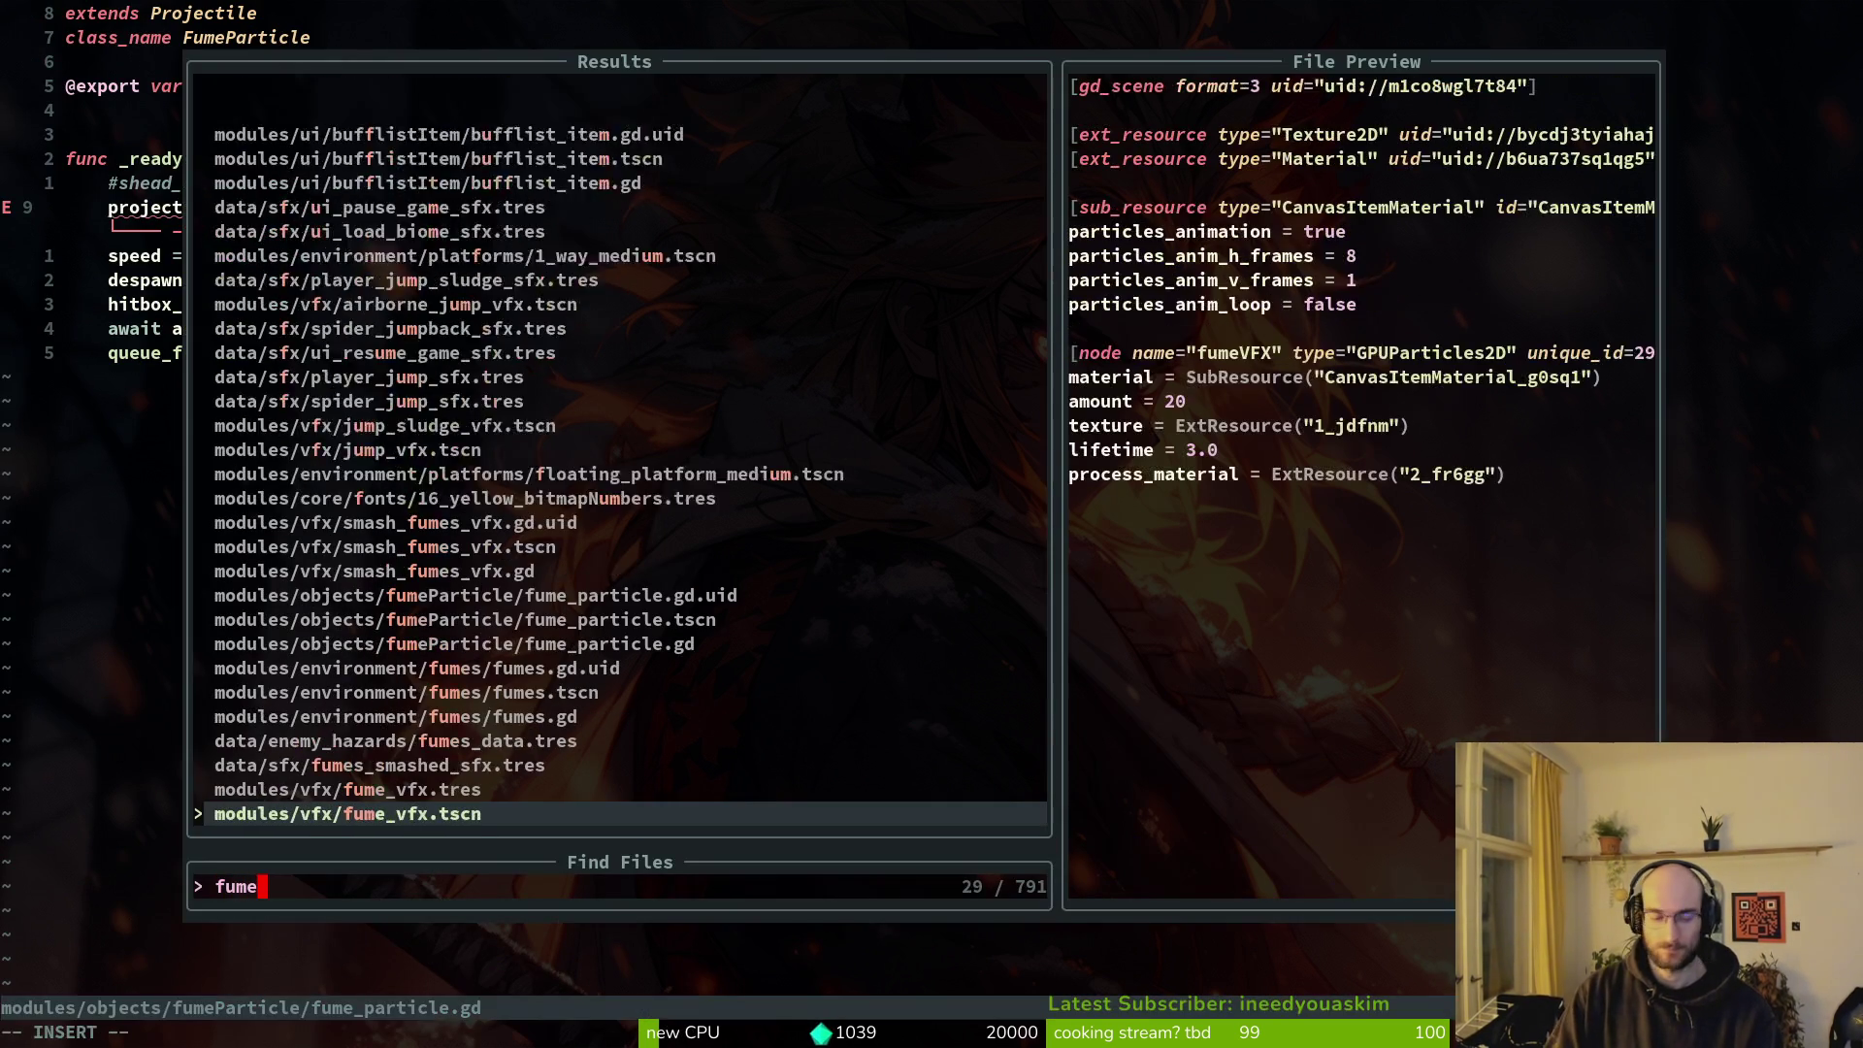
{"action": "key", "text": "Up"}
{"action": "key", "text": "Up"}
{"action": "key", "text": "Up"}
{"action": "key", "text": "Return"}
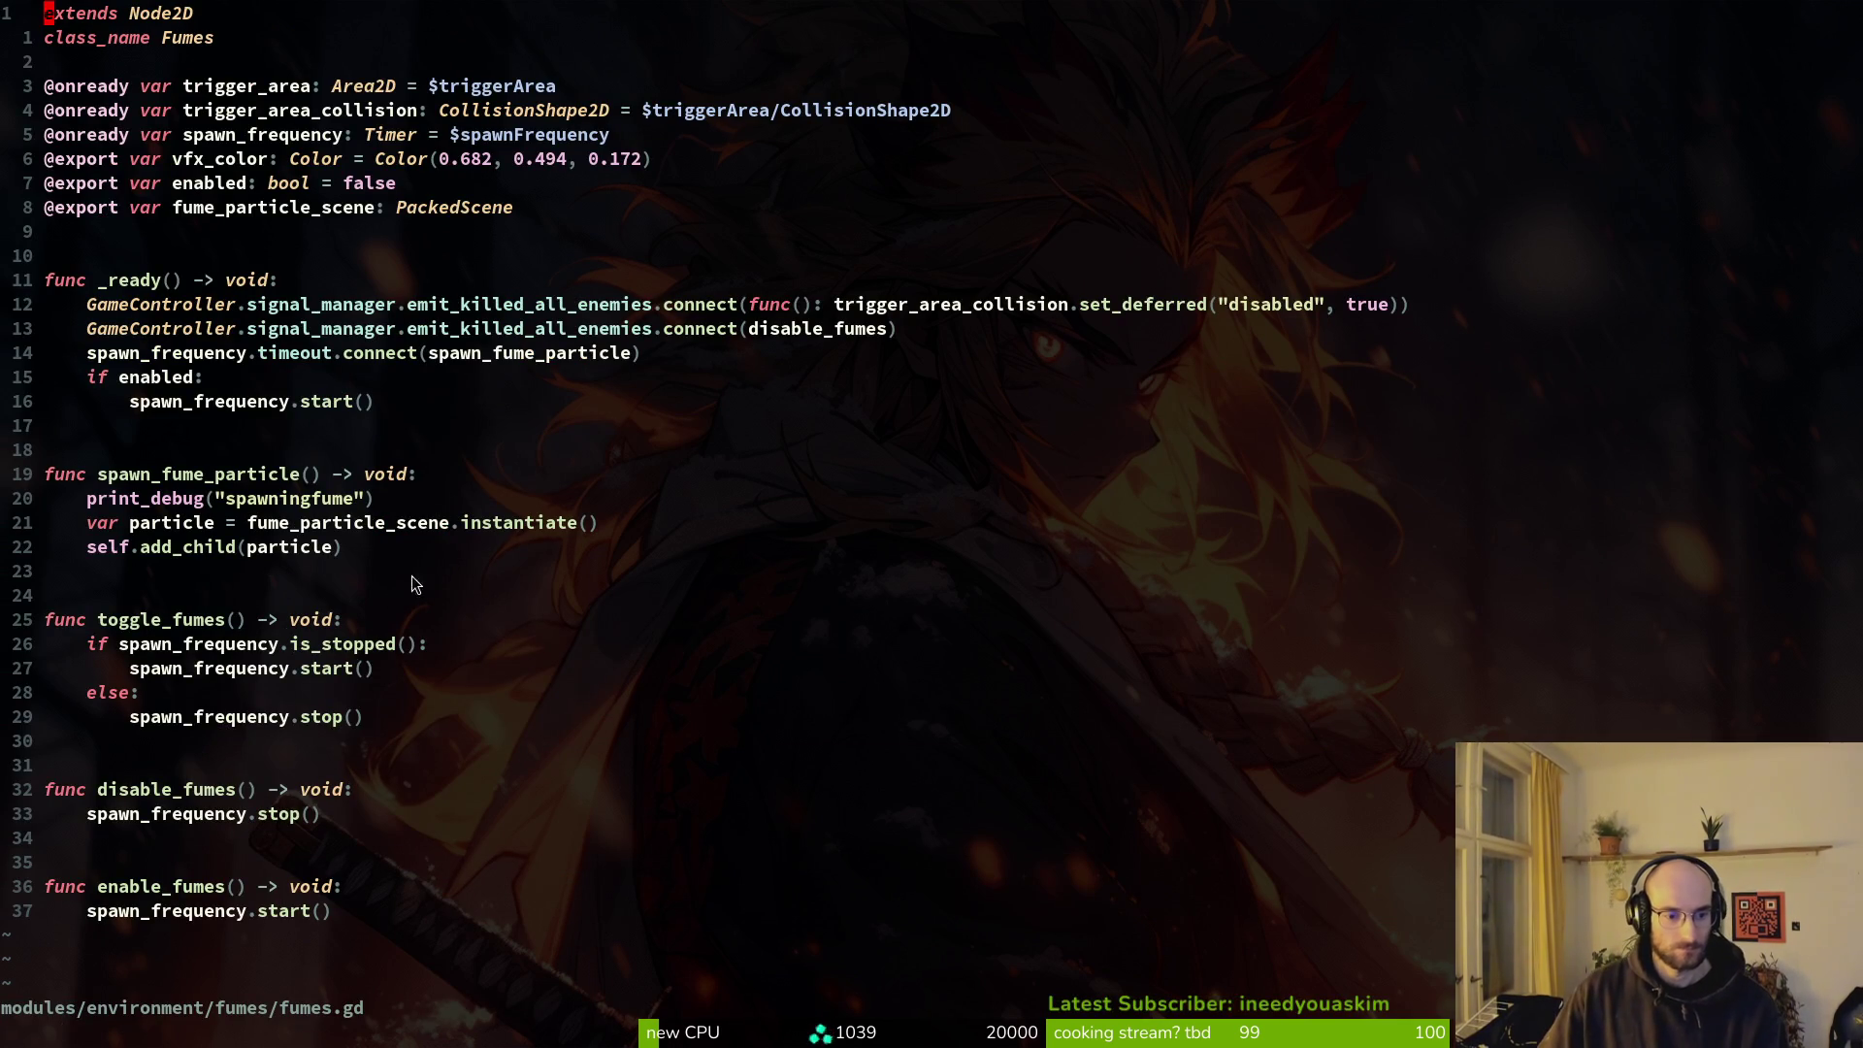
{"action": "key", "text": "ctrl+6"}
Add a new top-level _physics_process function below the _ready function.
{"action": "key", "text": "5"}
{"action": "key", "text": "j"}
{"action": "key", "text": "o"}
{"action": "key", "text": "Return"}
{"action": "key", "text": "Return"}
{"action": "key", "text": "Return"}
{"action": "key", "text": "BackSpace"}
{"action": "type", "text": "func "}
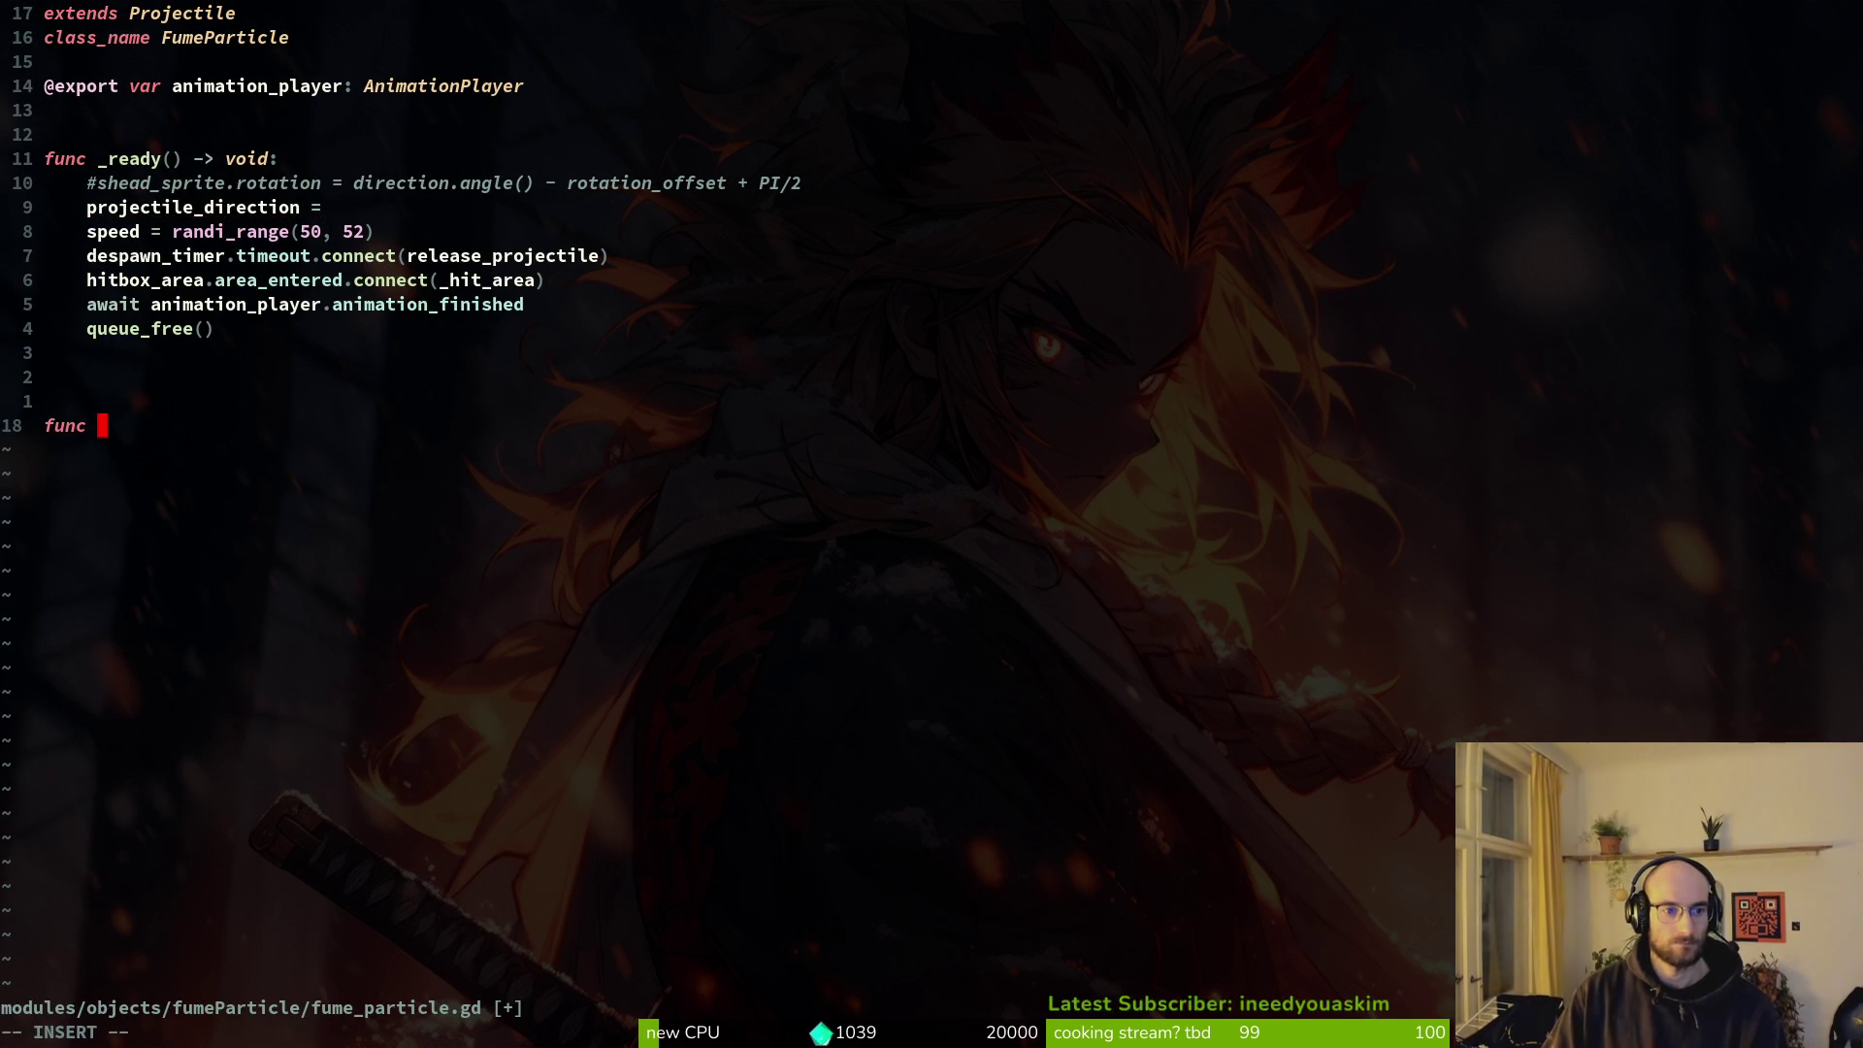
{"action": "type", "text": "_ph"}
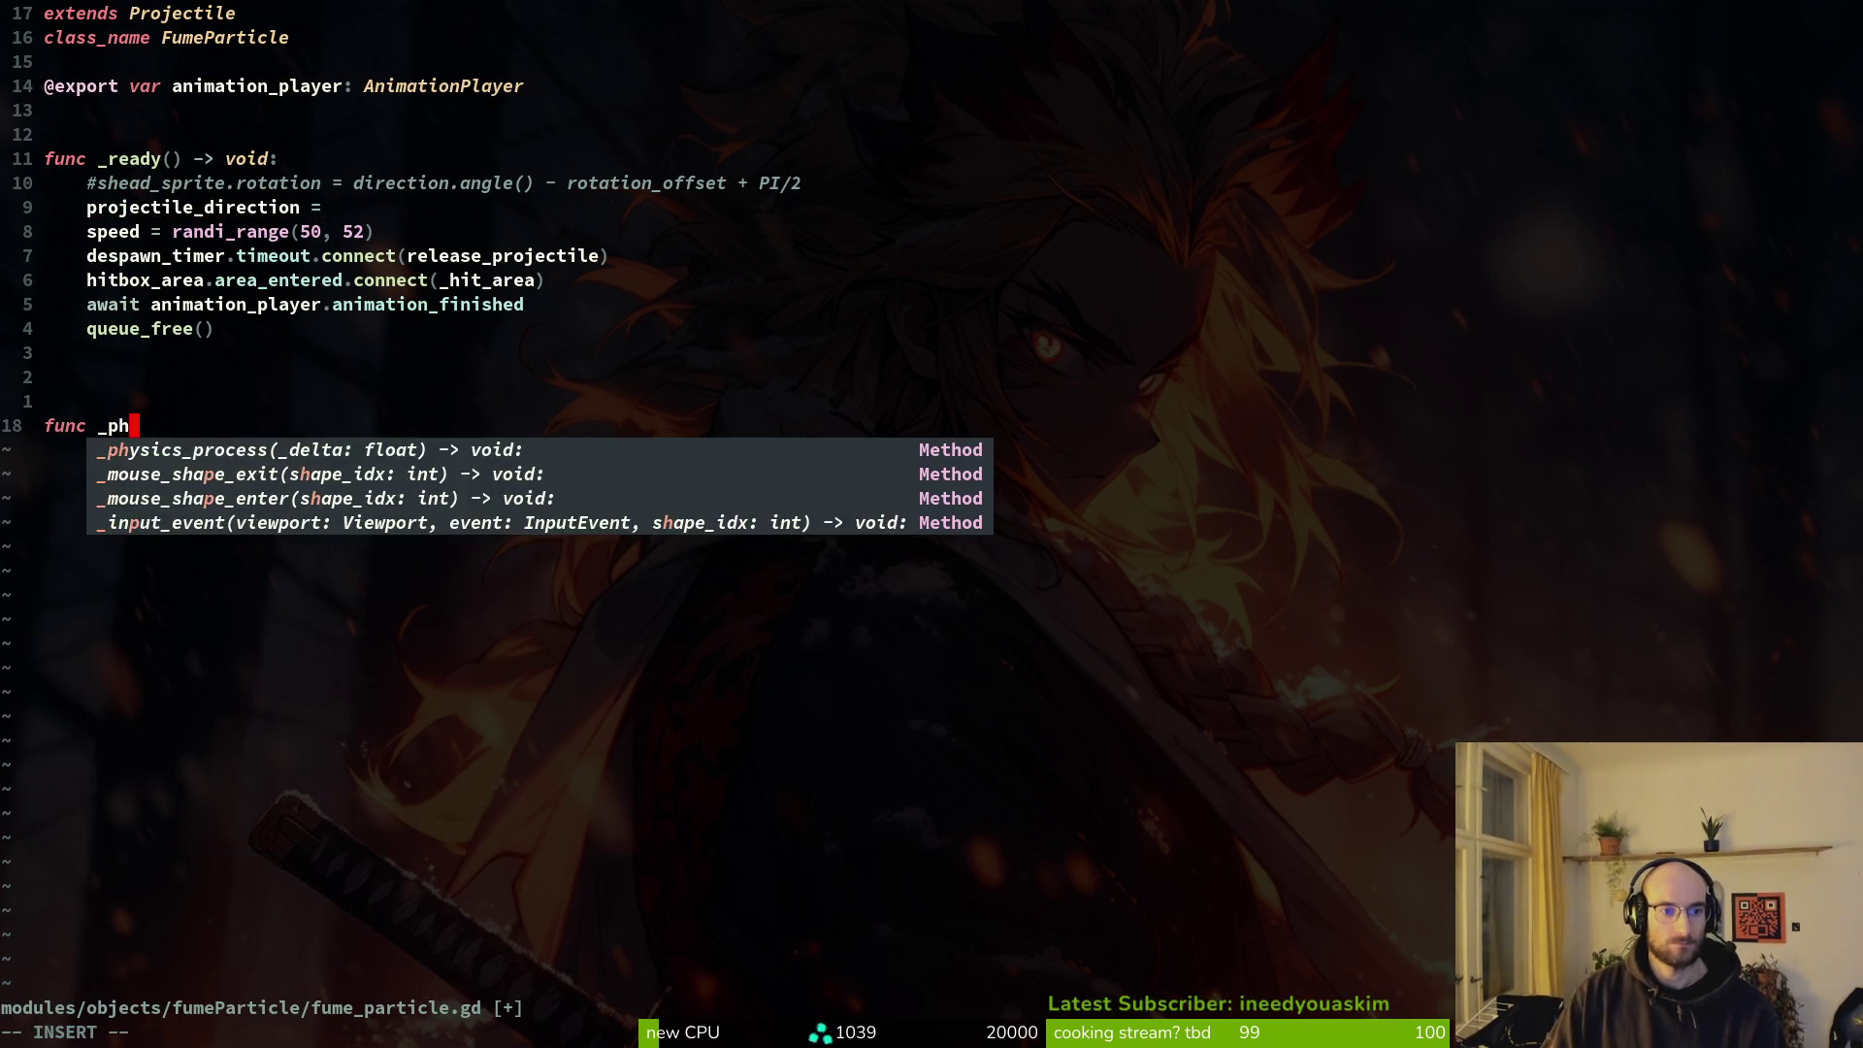
{"action": "key", "text": "Return"}
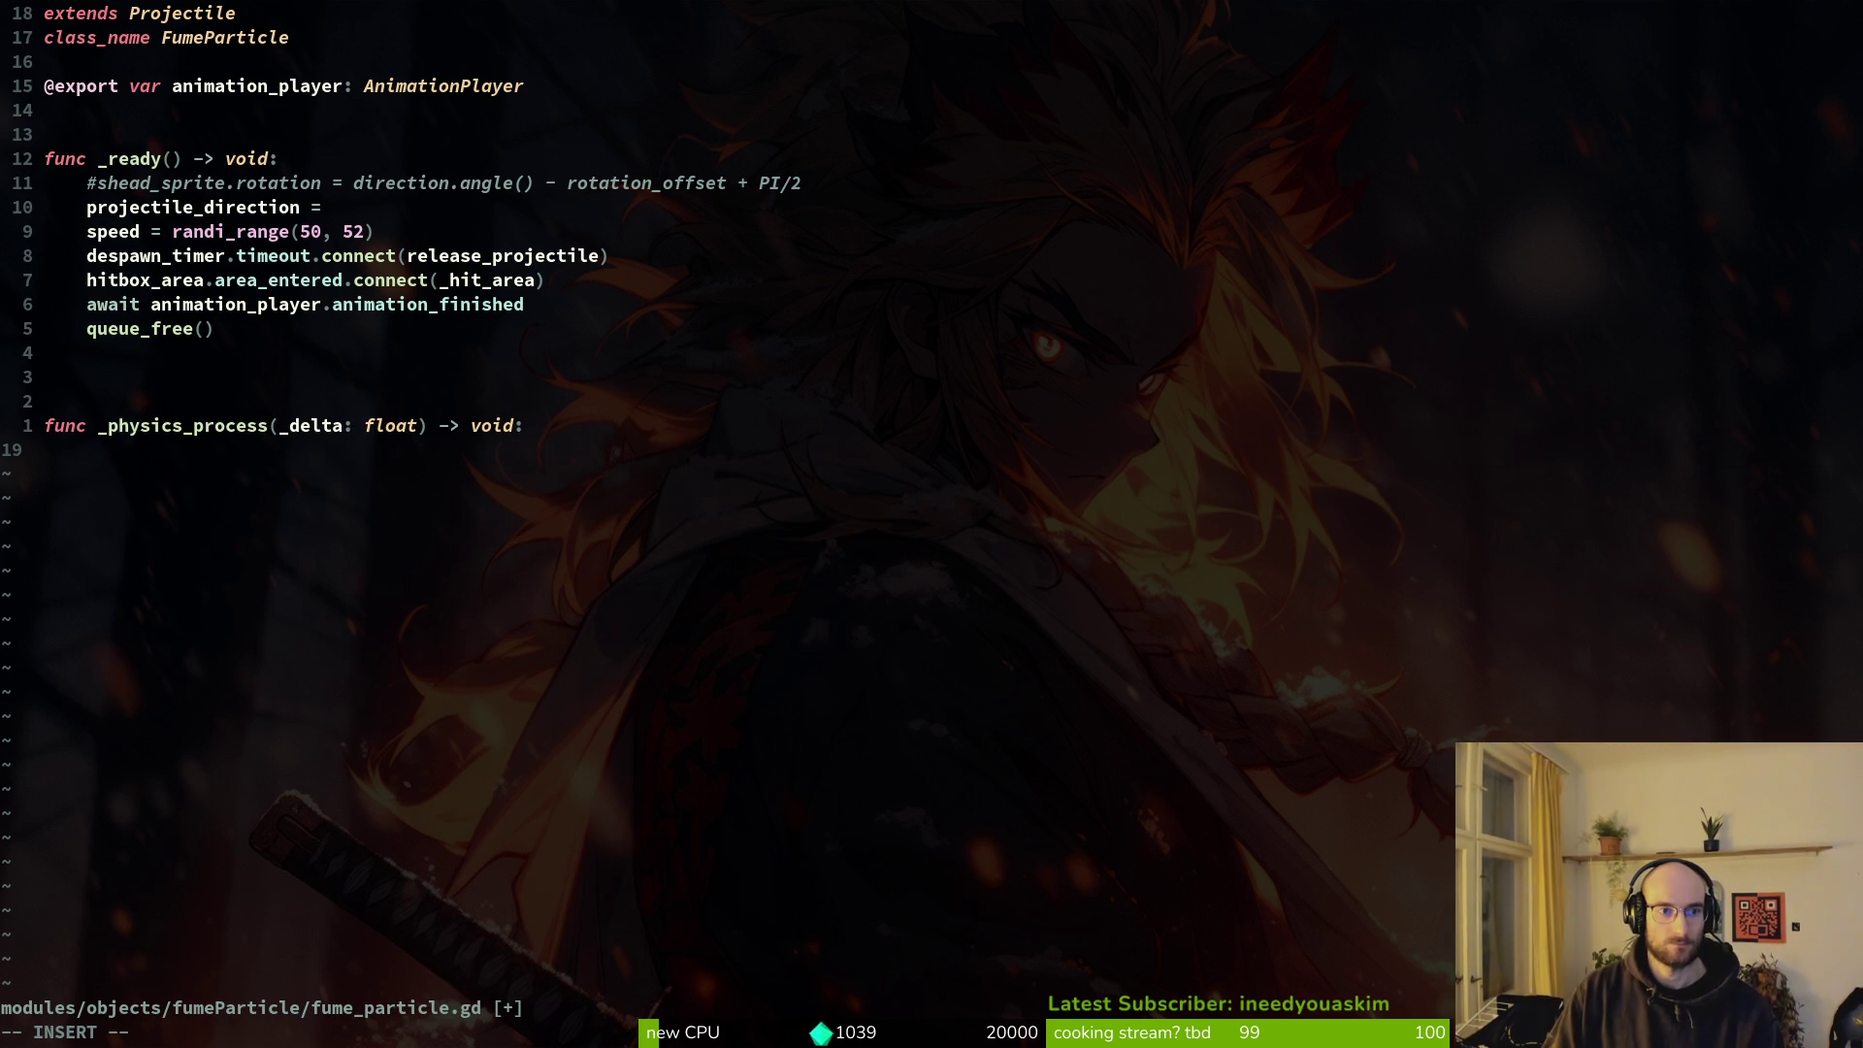
Write projectile_direction = rotate(rotation) inside _physics_process using autocomplete, and save.
{"action": "type", "text": "pro"}
{"action": "key", "text": "Return"}
{"action": "type", "text": "= rot"}
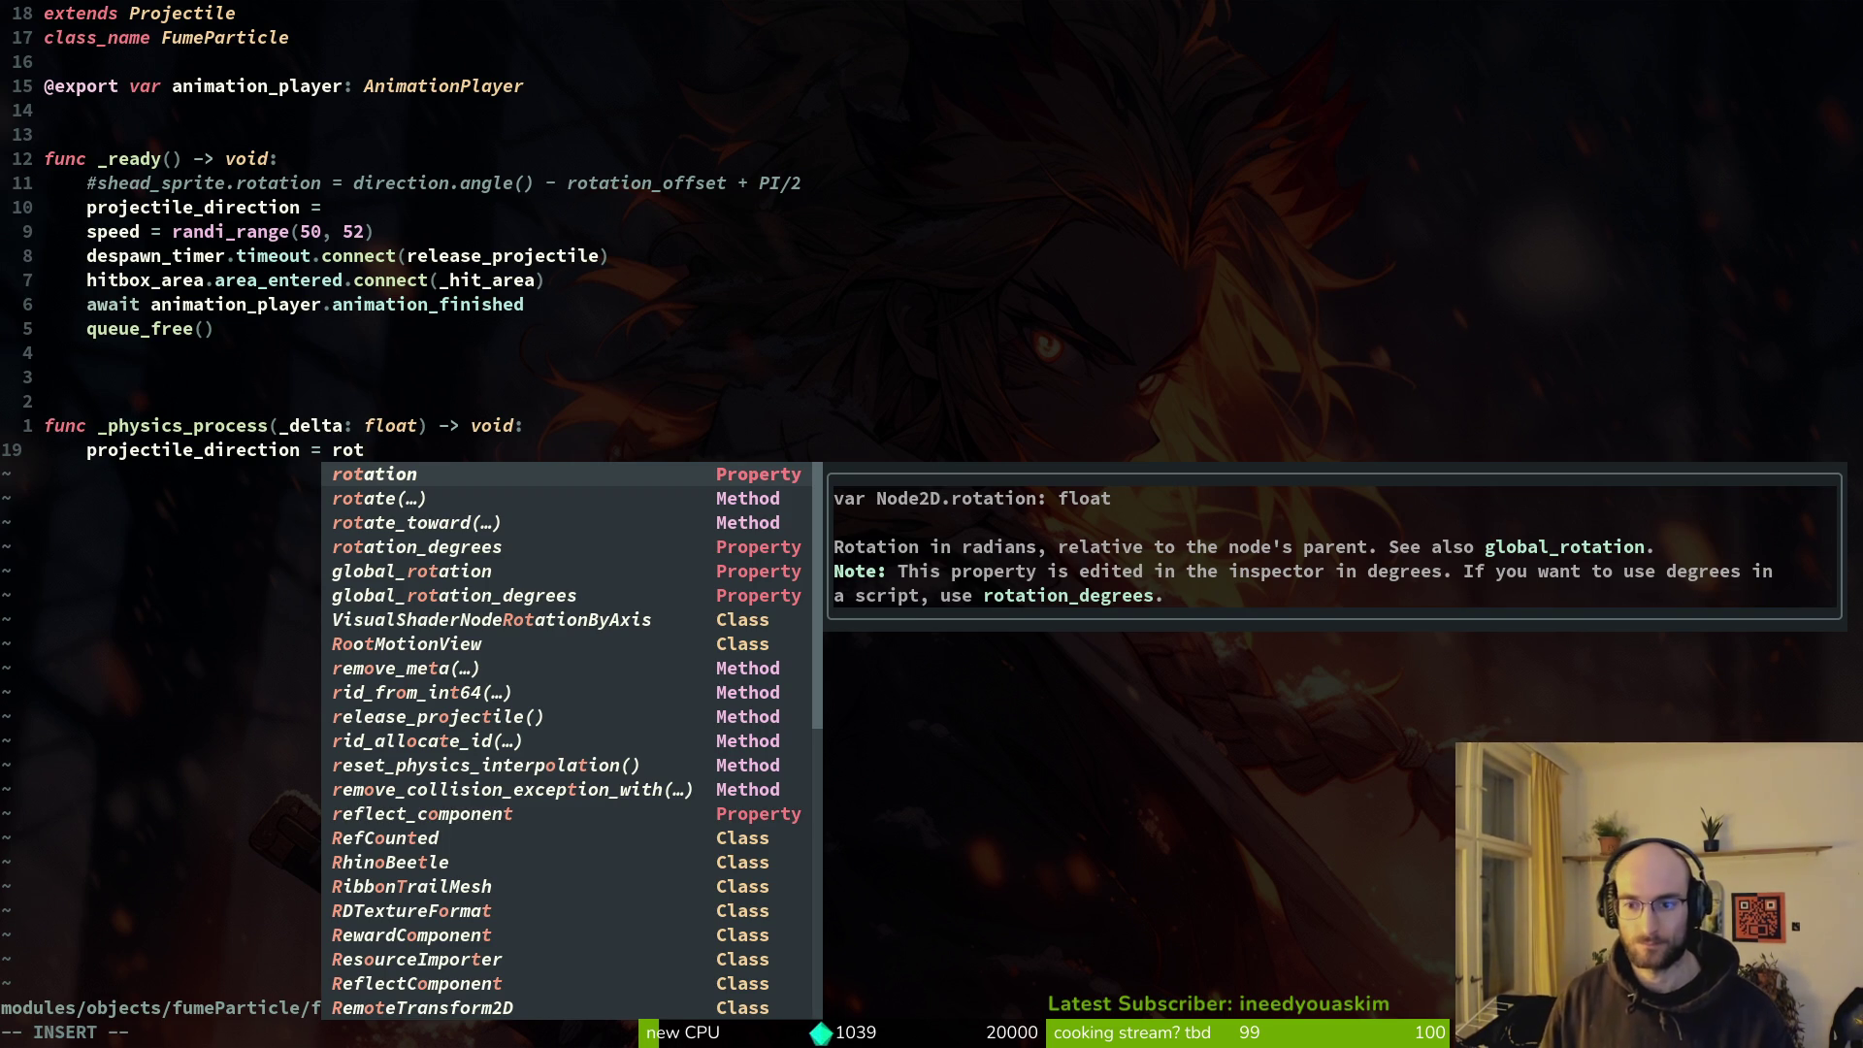
{"action": "key", "text": "ctrl+n"}
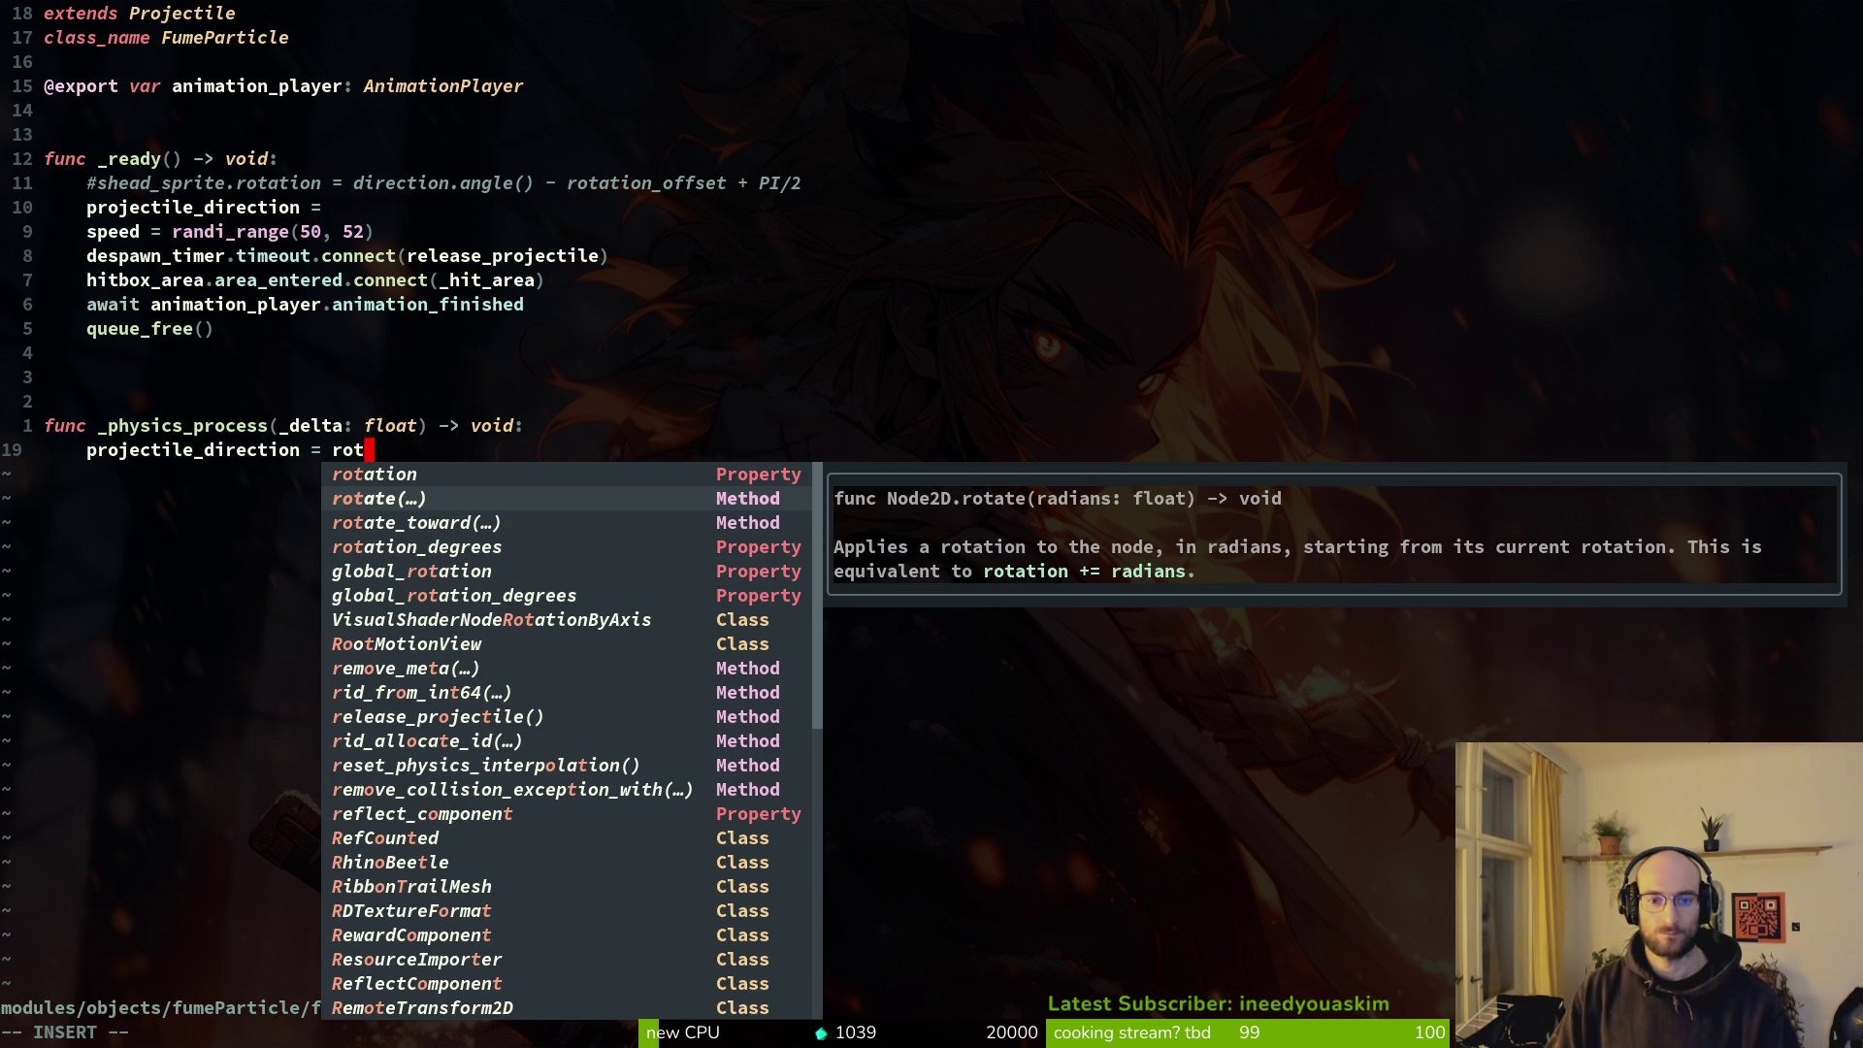
{"action": "key", "text": "Return"}
{"action": "type", "text": "rot"}
{"action": "key", "text": "Return"}
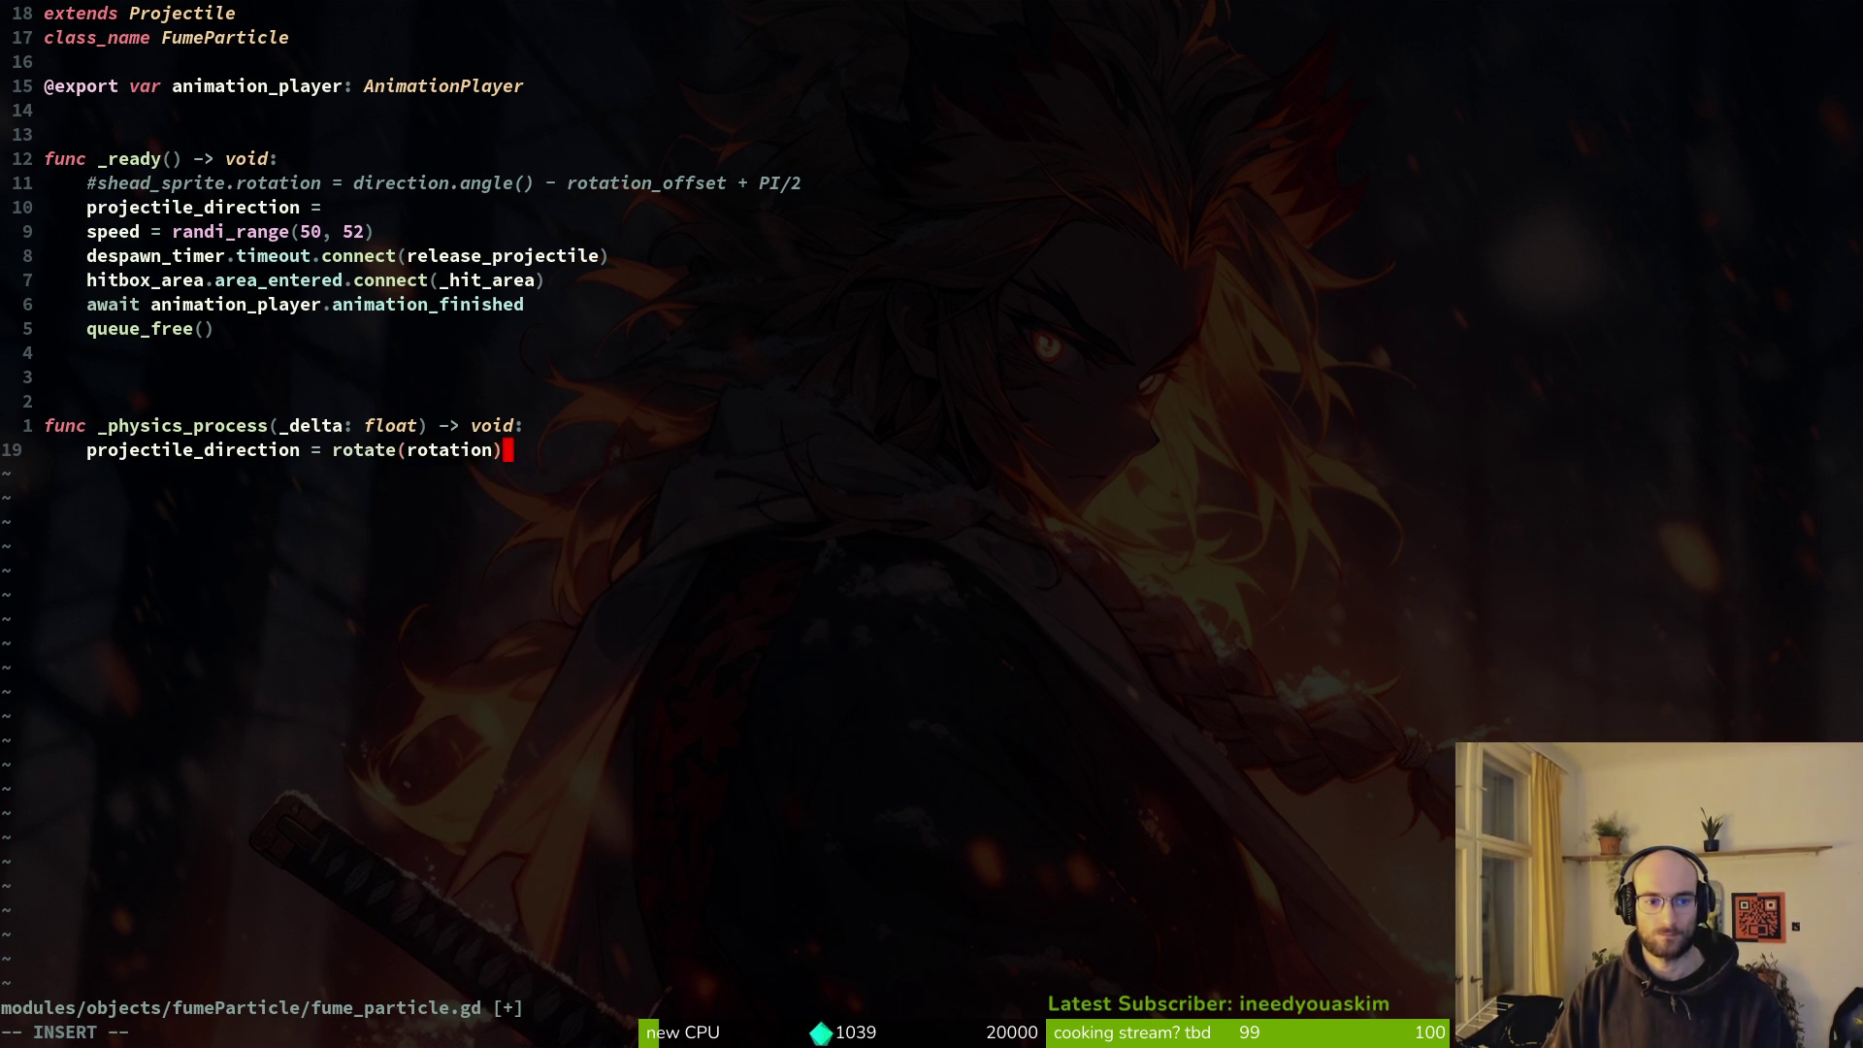
{"action": "key", "text": "Escape"}
{"action": "key", "text": "ctrl+s"}
Delete the incomplete projectile_direction line from _ready and save.
{"action": "key", "text": "k"}
{"action": "key", "text": "k"}
{"action": "key", "text": "k"}
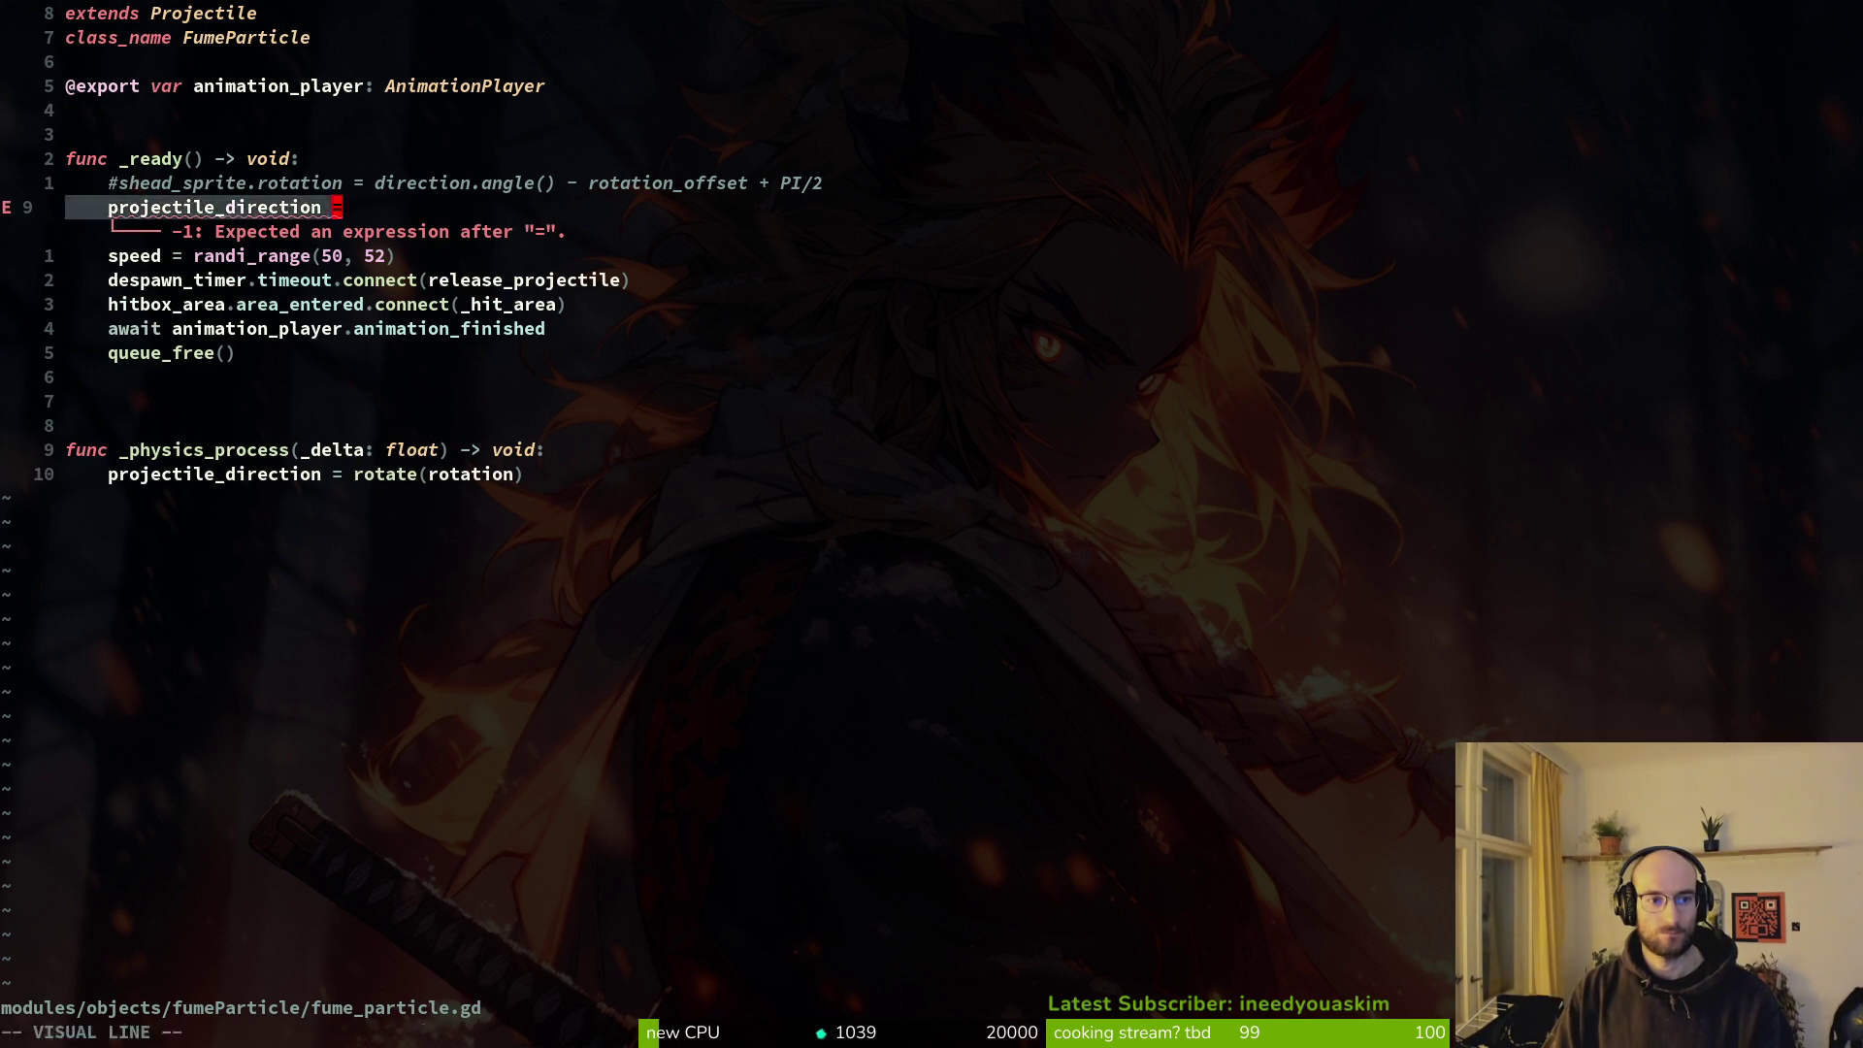
{"action": "key", "text": "d"}
{"action": "key", "text": "d"}
{"action": "key", "text": "ctrl+s"}
{"action": "key", "text": "j"}
{"action": "key", "text": "j"}
{"action": "key", "text": "j"}
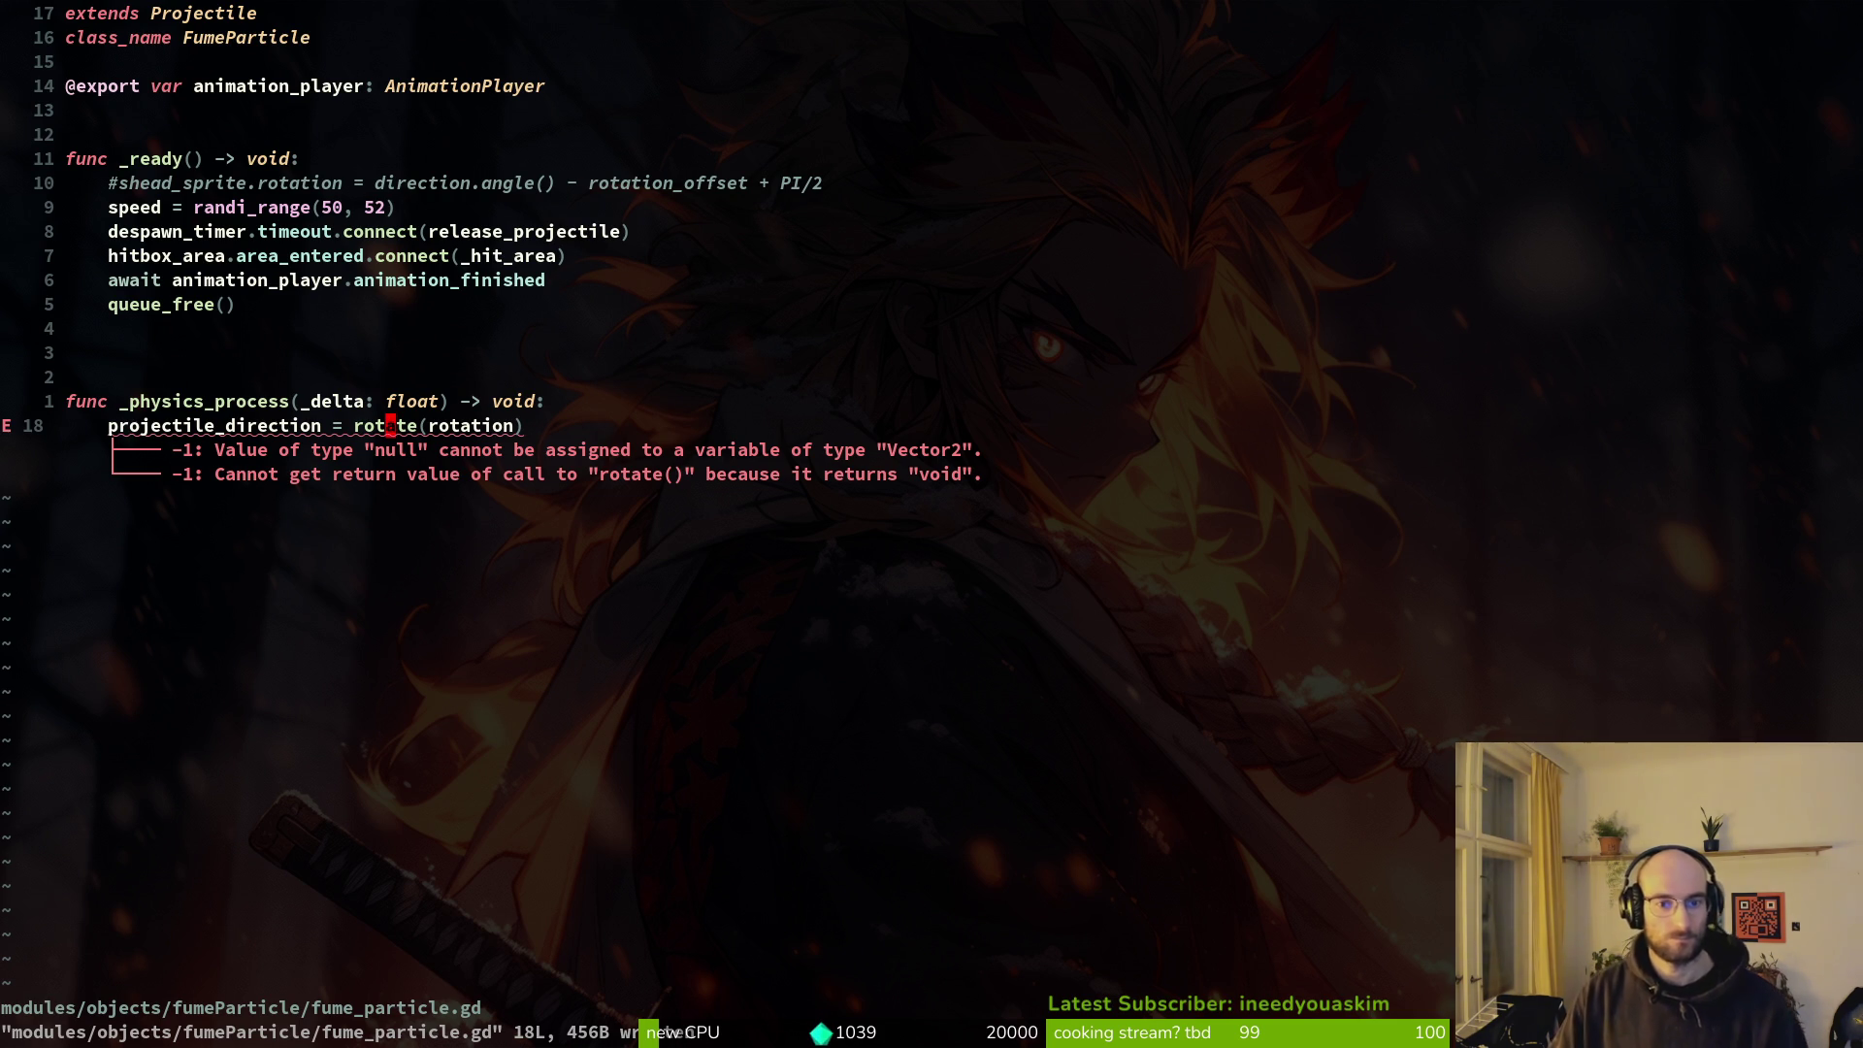
Bring up completion suggestions on the rotate call to look for alternatives.
{"action": "key", "text": "l"}
{"action": "key", "text": "l"}
{"action": "key", "text": "l"}
{"action": "key", "text": "i"}
{"action": "key", "text": "ctrl+space"}
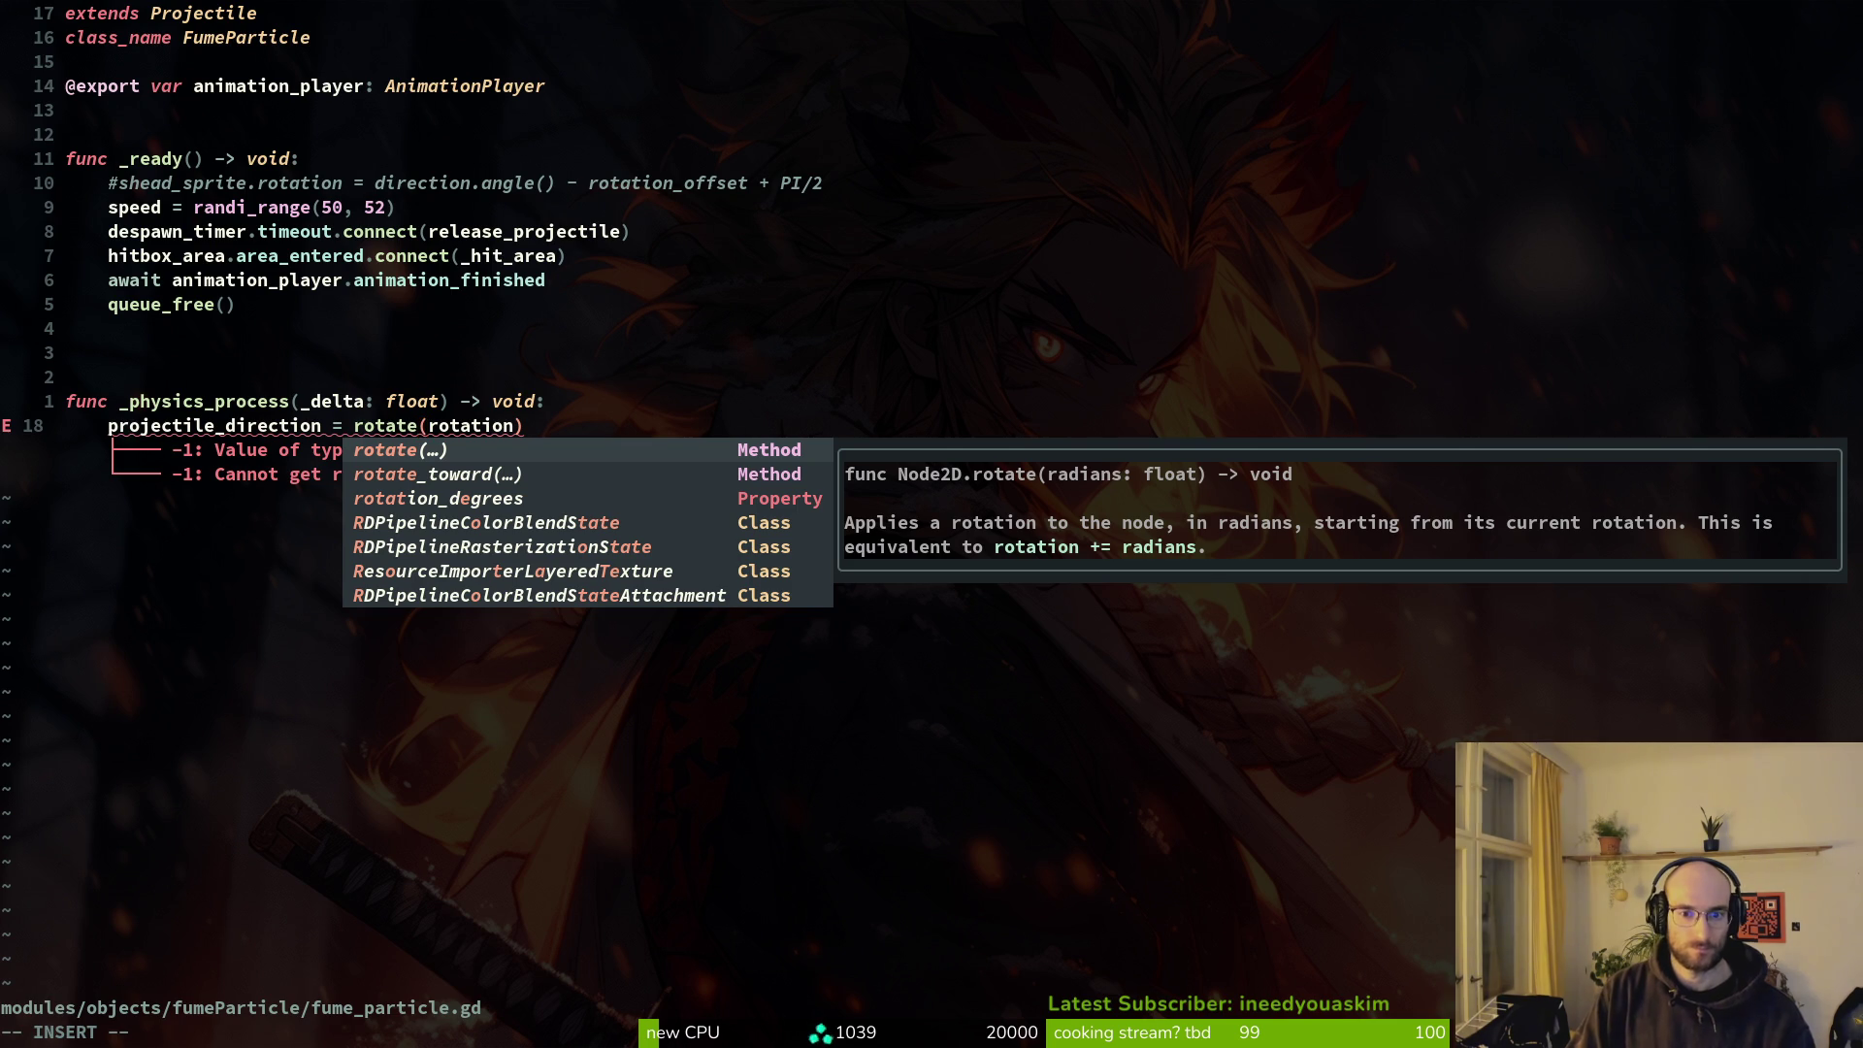
{"action": "key", "text": "Escape"}
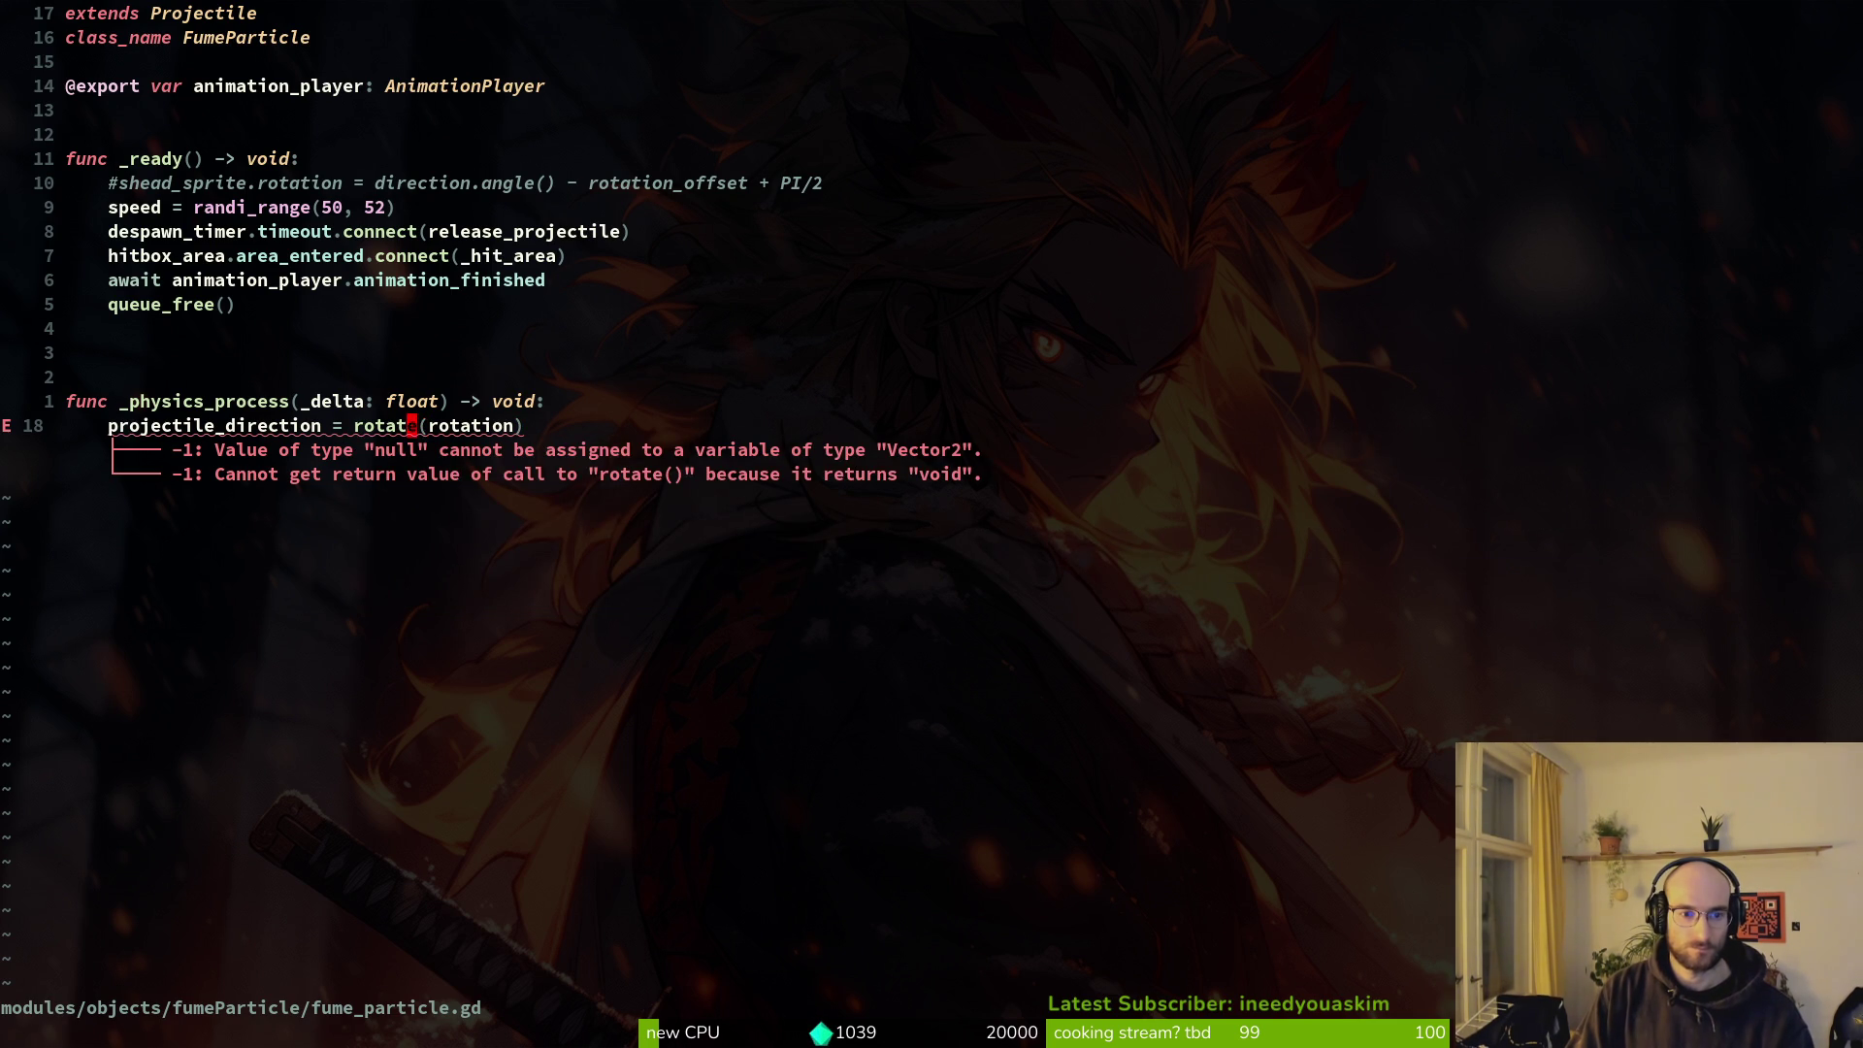
{"action": "key", "text": "a"}
{"action": "key", "text": "Escape"}
Replace the rotate call with rotation.angle() and save.
{"action": "type", "text": "ciw"}
{"action": "type", "text": "angle"}
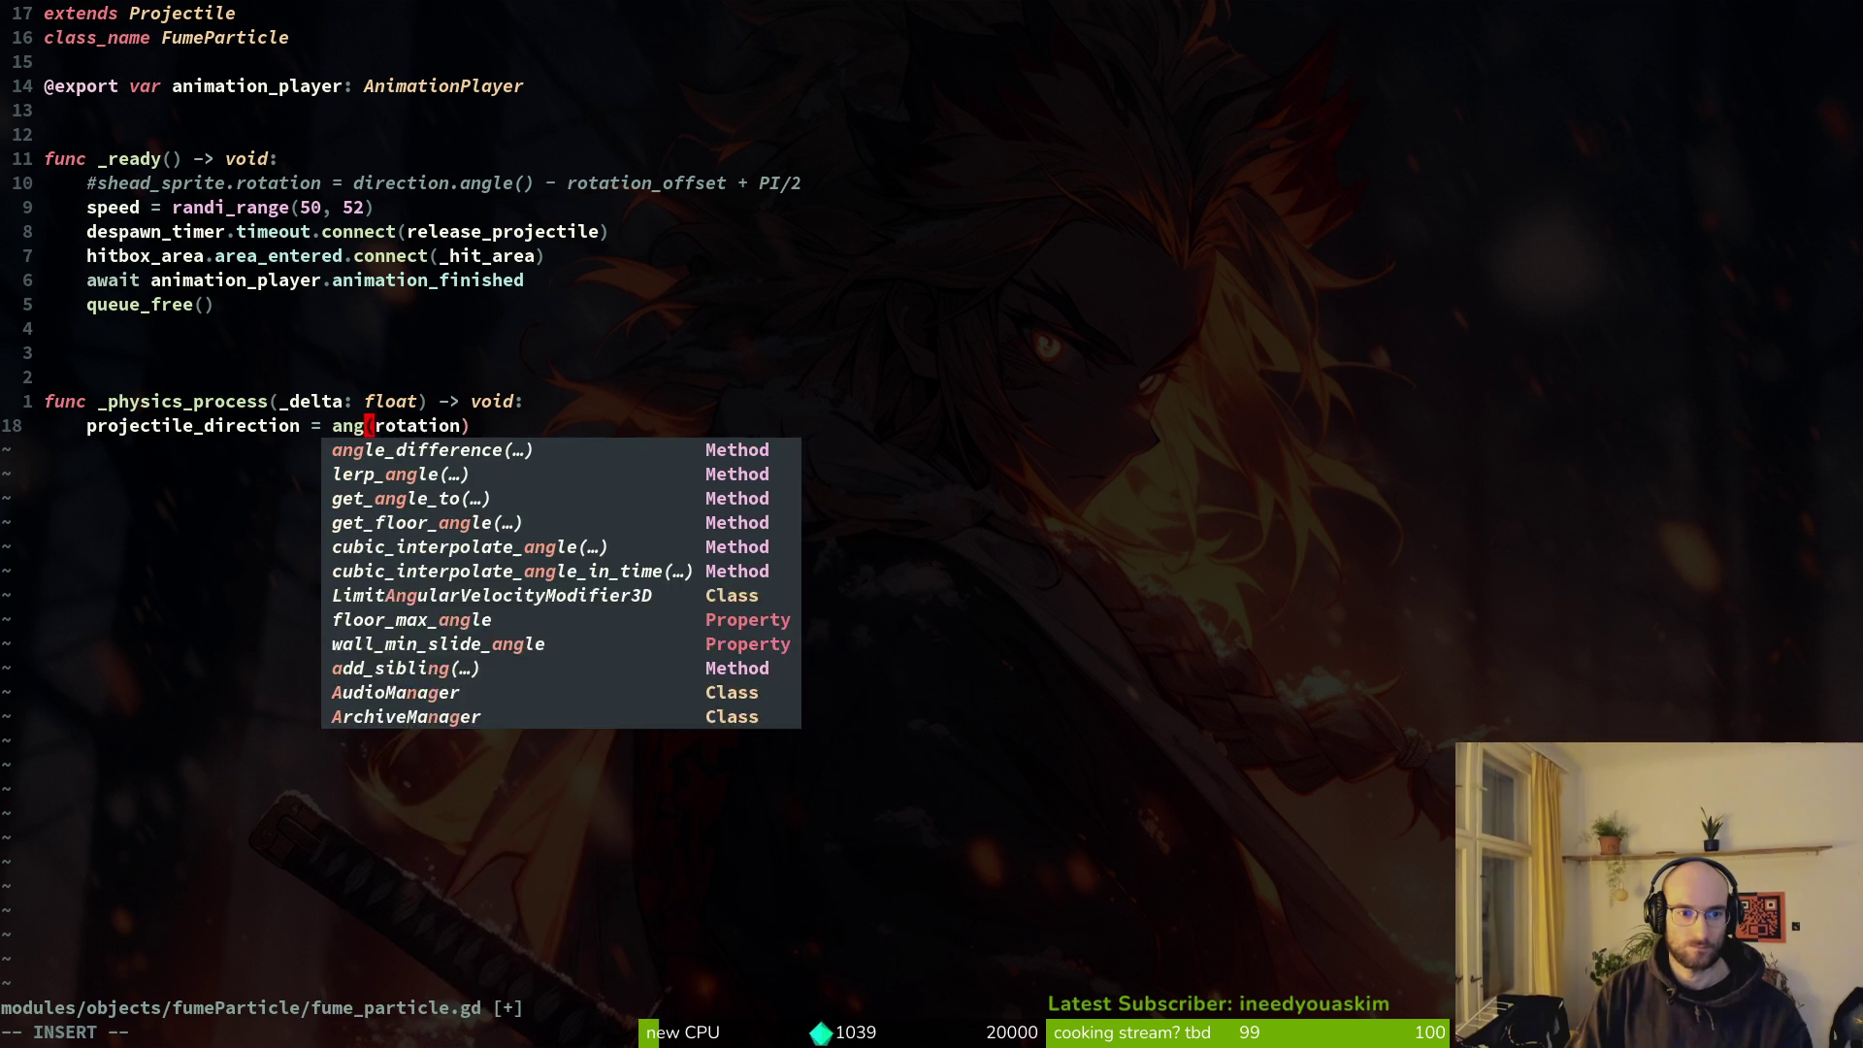
{"action": "key", "text": "ctrl+w"}
{"action": "key", "text": "Delete"}
{"action": "key", "text": "End"}
{"action": "key", "text": "BackSpace"}
{"action": "type", "text": ".t"}
{"action": "key", "text": "BackSpace"}
{"action": "type", "text": "angle)("}
{"action": "key", "text": "Left"}
{"action": "key", "text": "BackSpace"}
{"action": "key", "text": "Escape"}
{"action": "type", "text": ":w"}
{"action": "key", "text": "Return"}
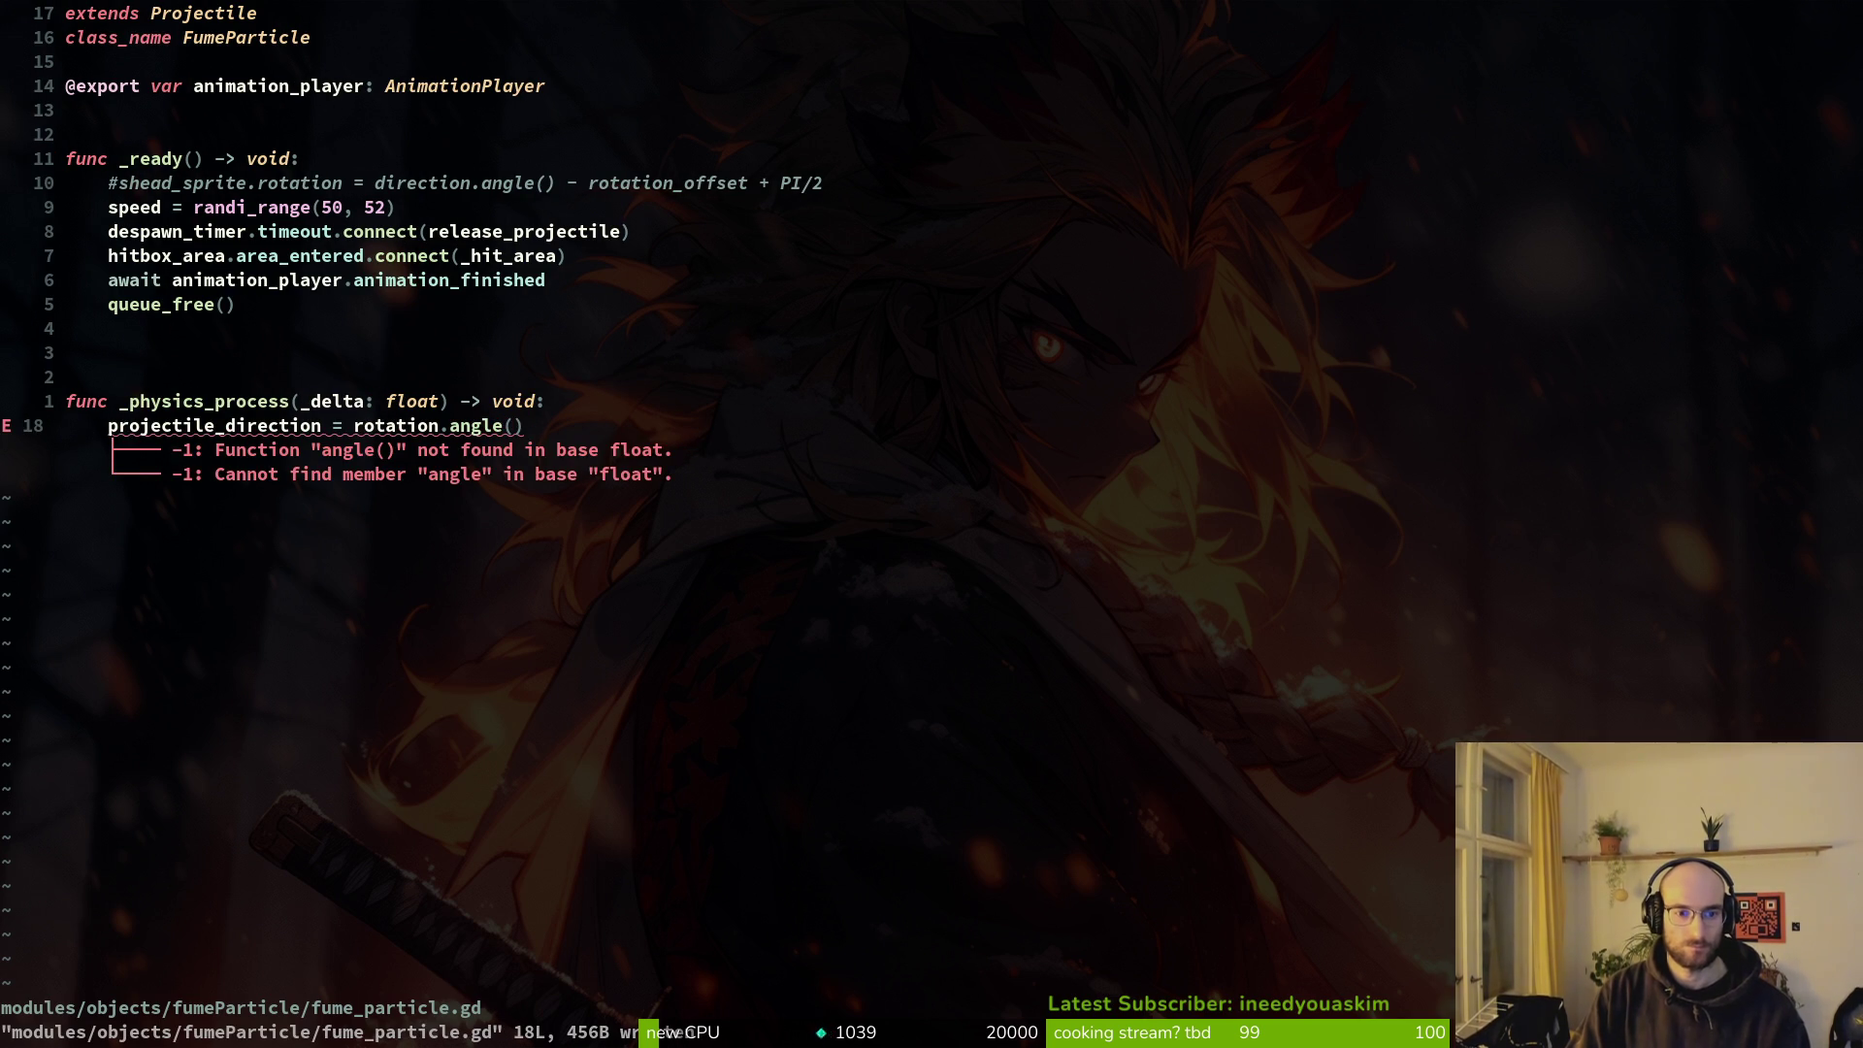
Rework the expression into angle(rotation), dropping the rotation. prefix, and save.
{"action": "key", "text": "a"}
{"action": "key", "text": "Delete"}
{"action": "key", "text": "Delete"}
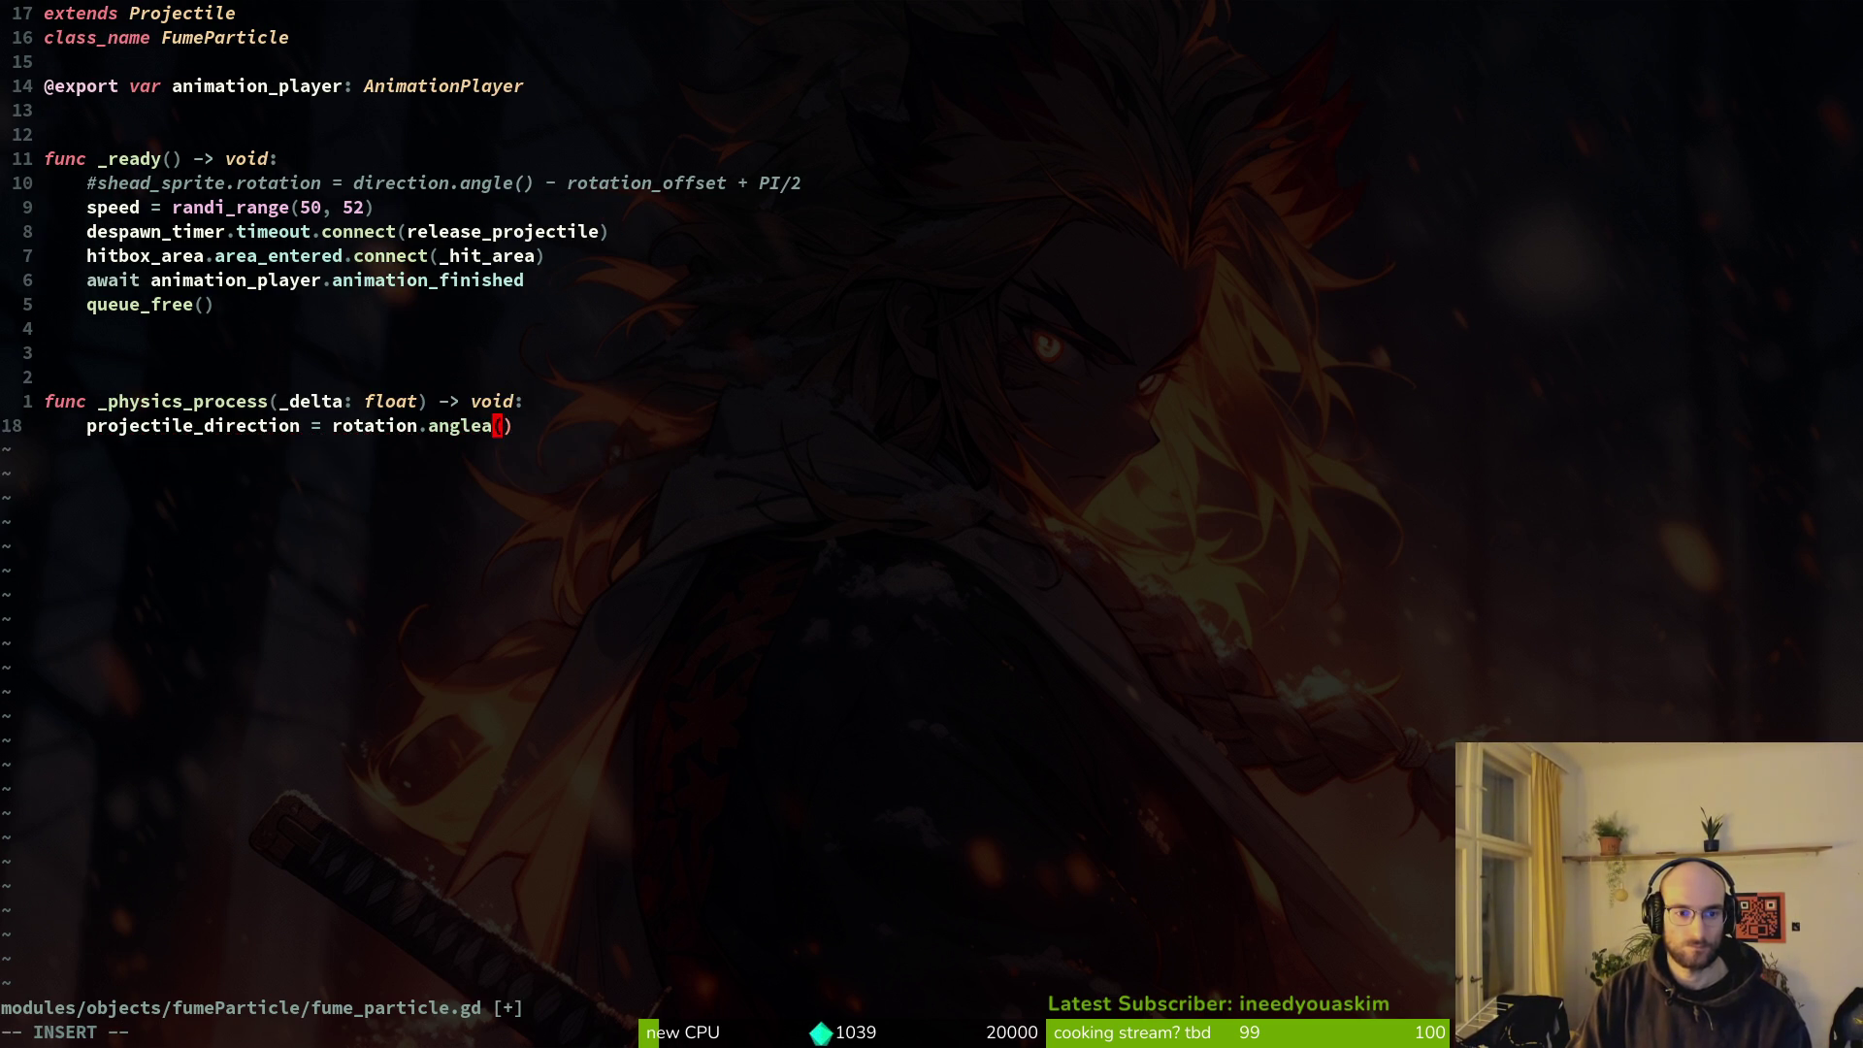
{"action": "type", "text": "(rot"}
{"action": "key", "text": "Down"}
{"action": "key", "text": "Escape"}
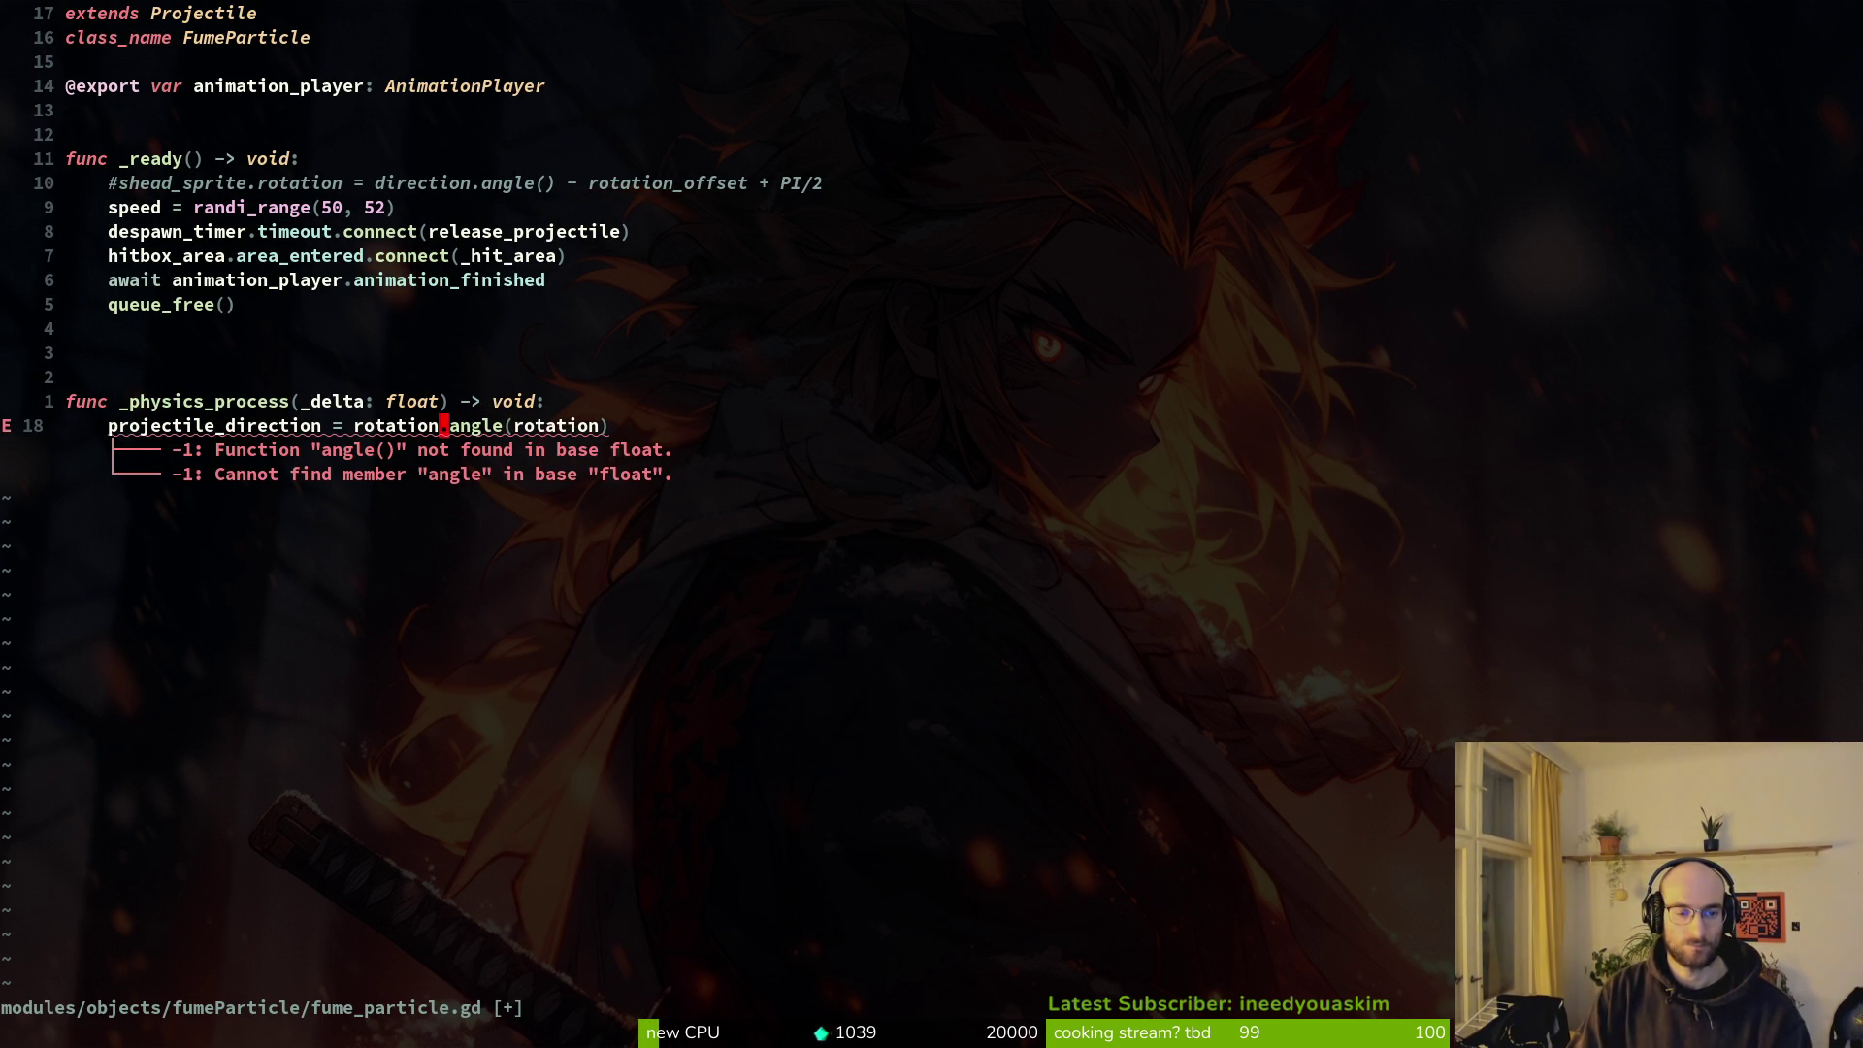
{"action": "key", "text": "d"}
{"action": "key", "text": "f"}
{"action": "key", "text": "period"}
{"action": "type", "text": ":w"}
{"action": "key", "text": "Return"}
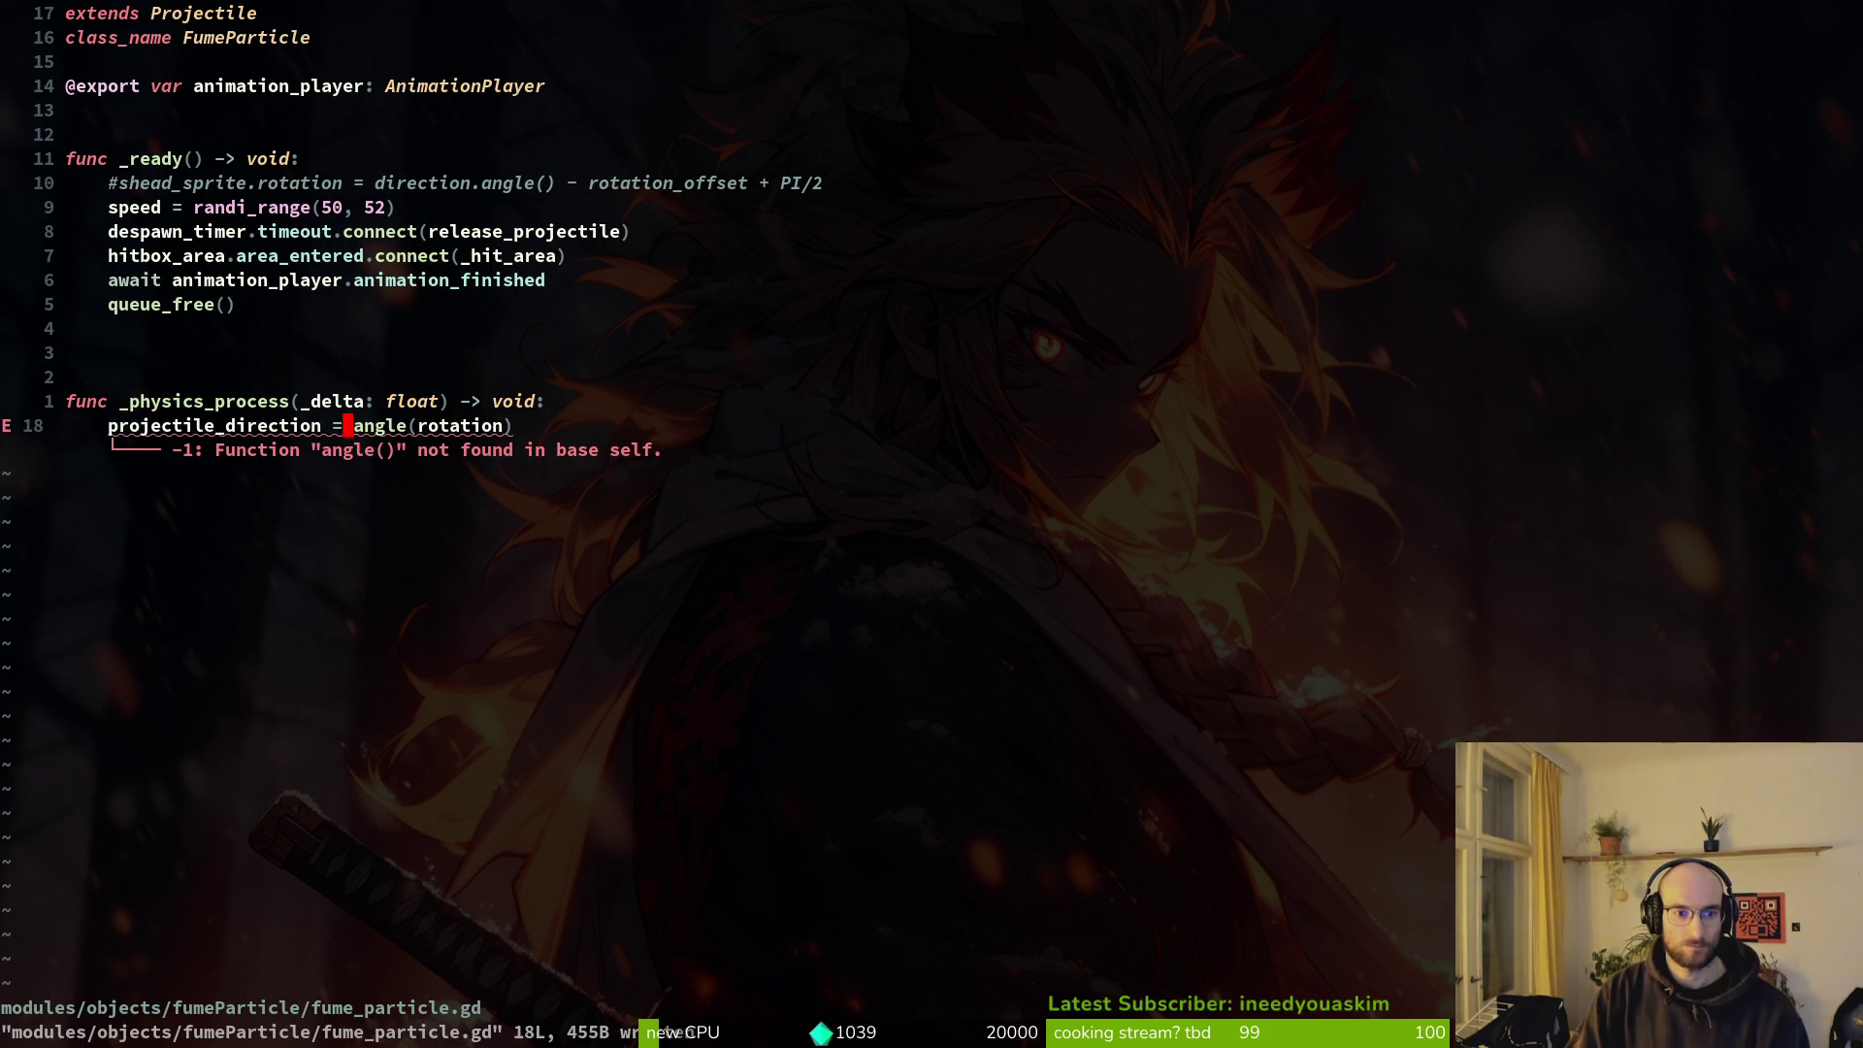
Turn the call into Vector2.from_angle(rotation) using completion and save.
{"action": "type", "text": "Bi"}
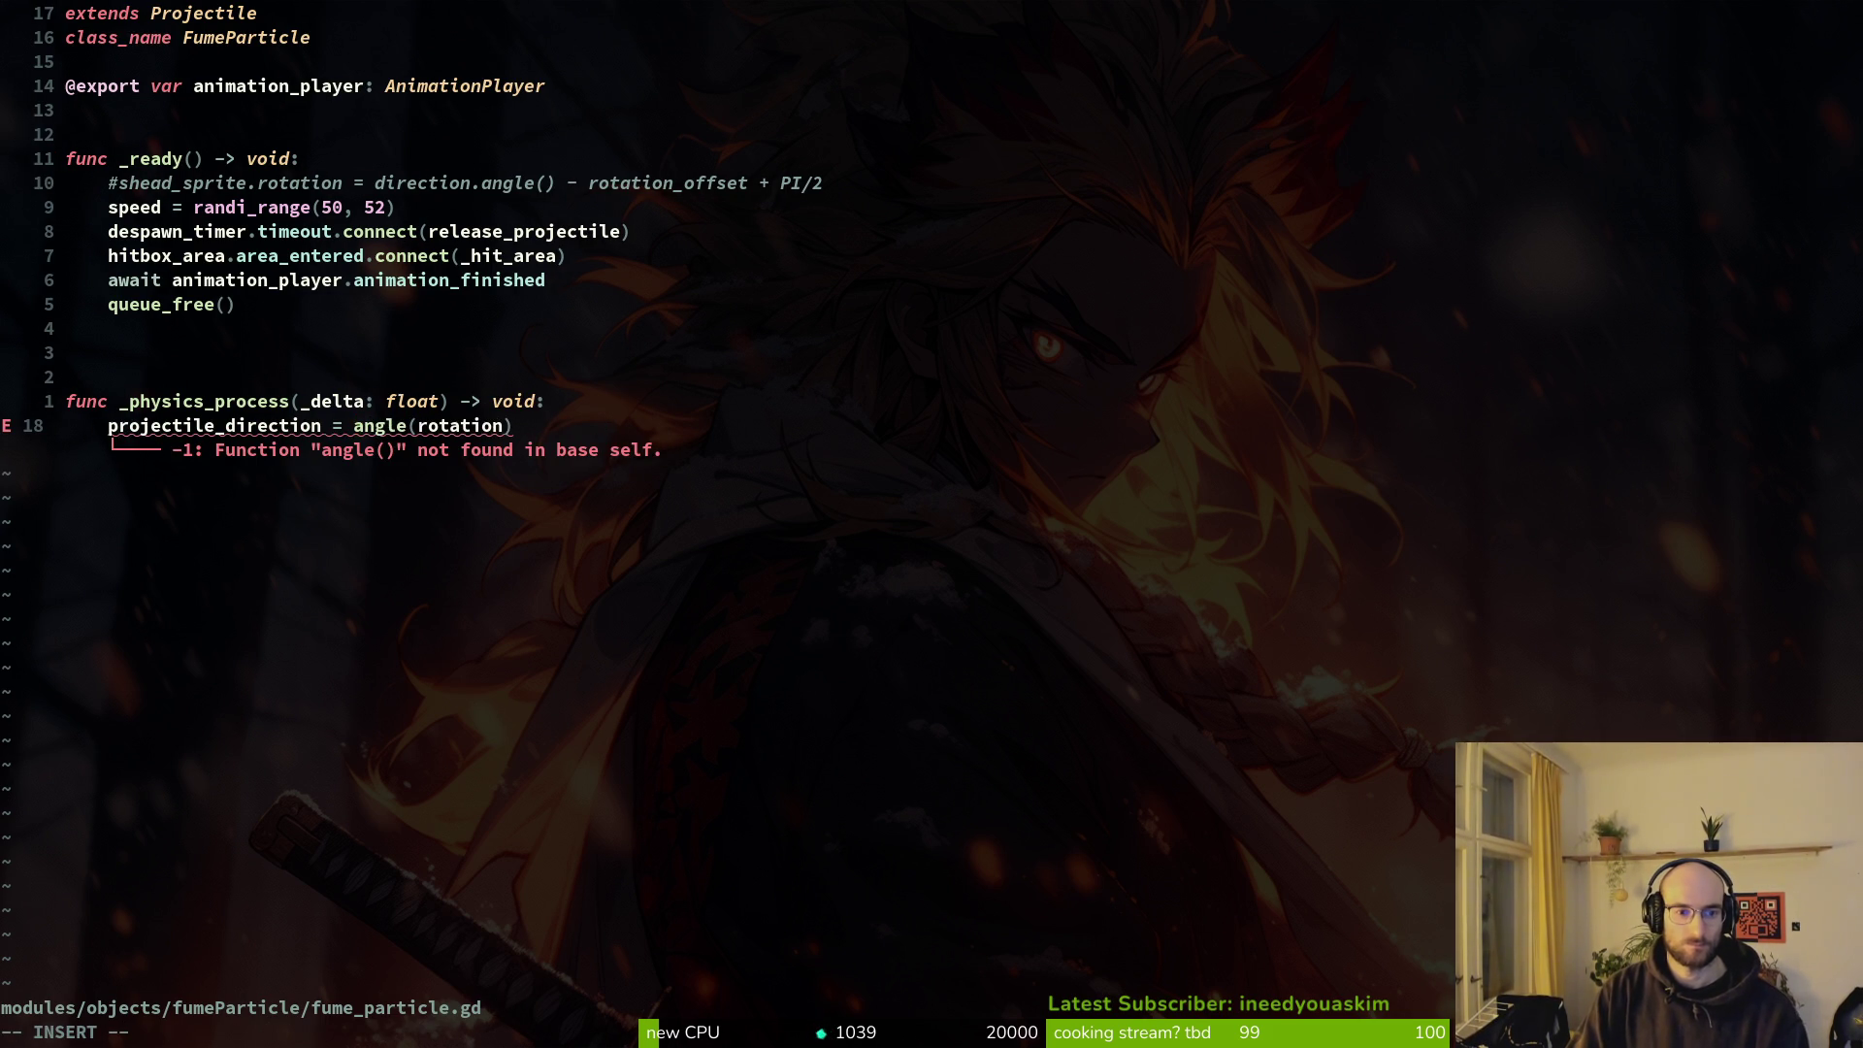
{"action": "type", "text": "Vector2."}
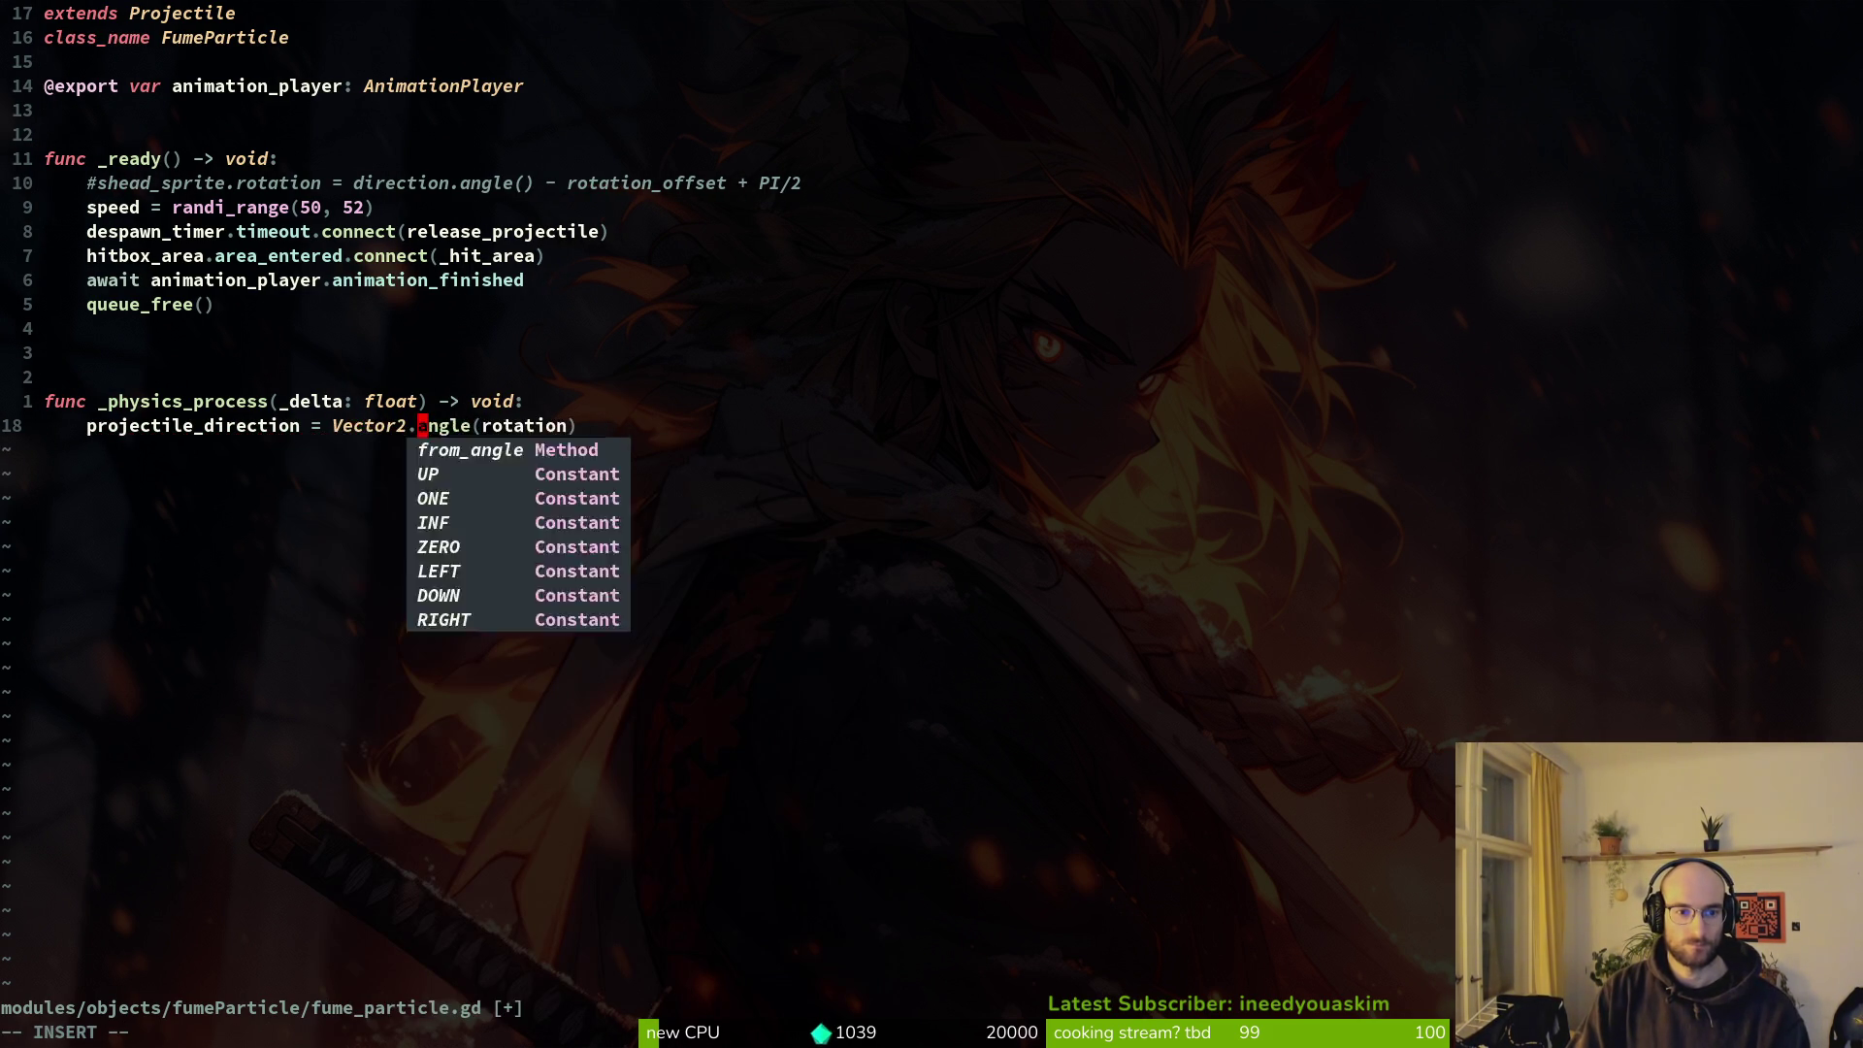
{"action": "key", "text": "Escape"}
{"action": "type", "text": ":w"}
{"action": "key", "text": "Return"}
{"action": "type", "text": "u"}
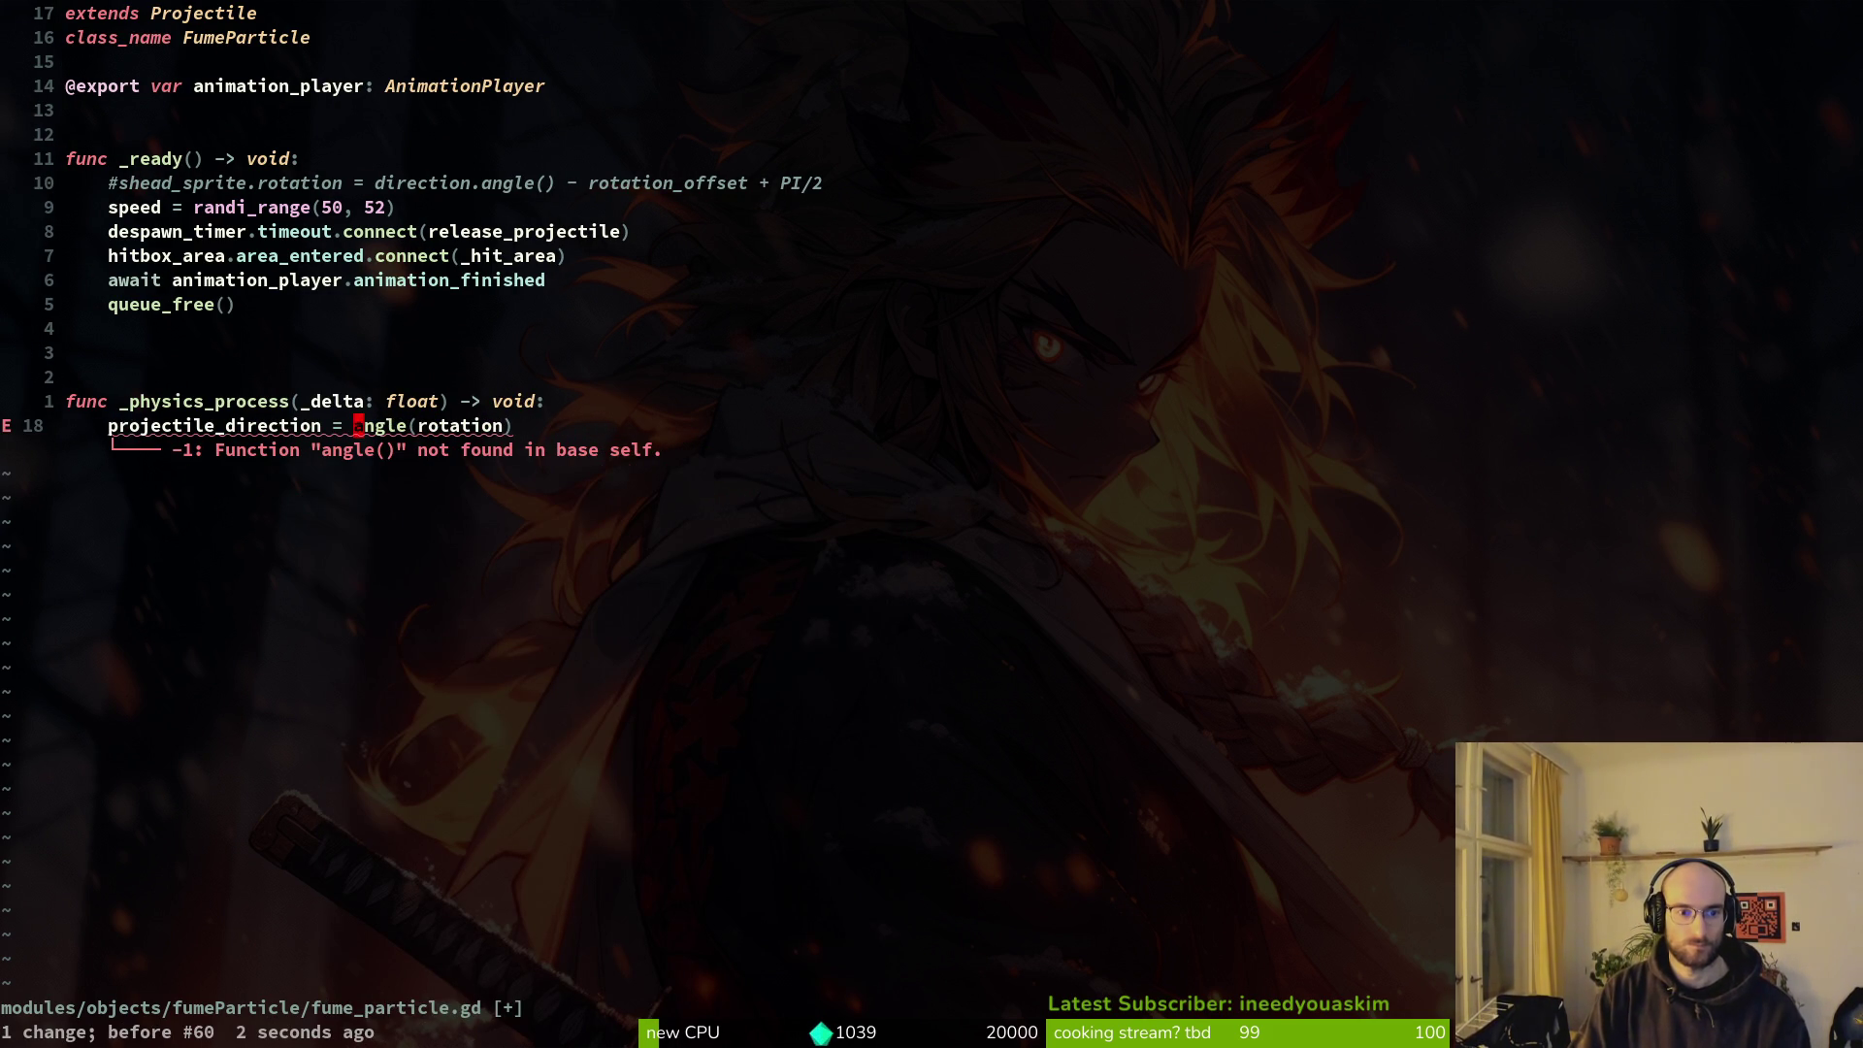
{"action": "type", "text": "ivec"}
{"action": "key", "text": "Return"}
{"action": "type", "text": ".fr"}
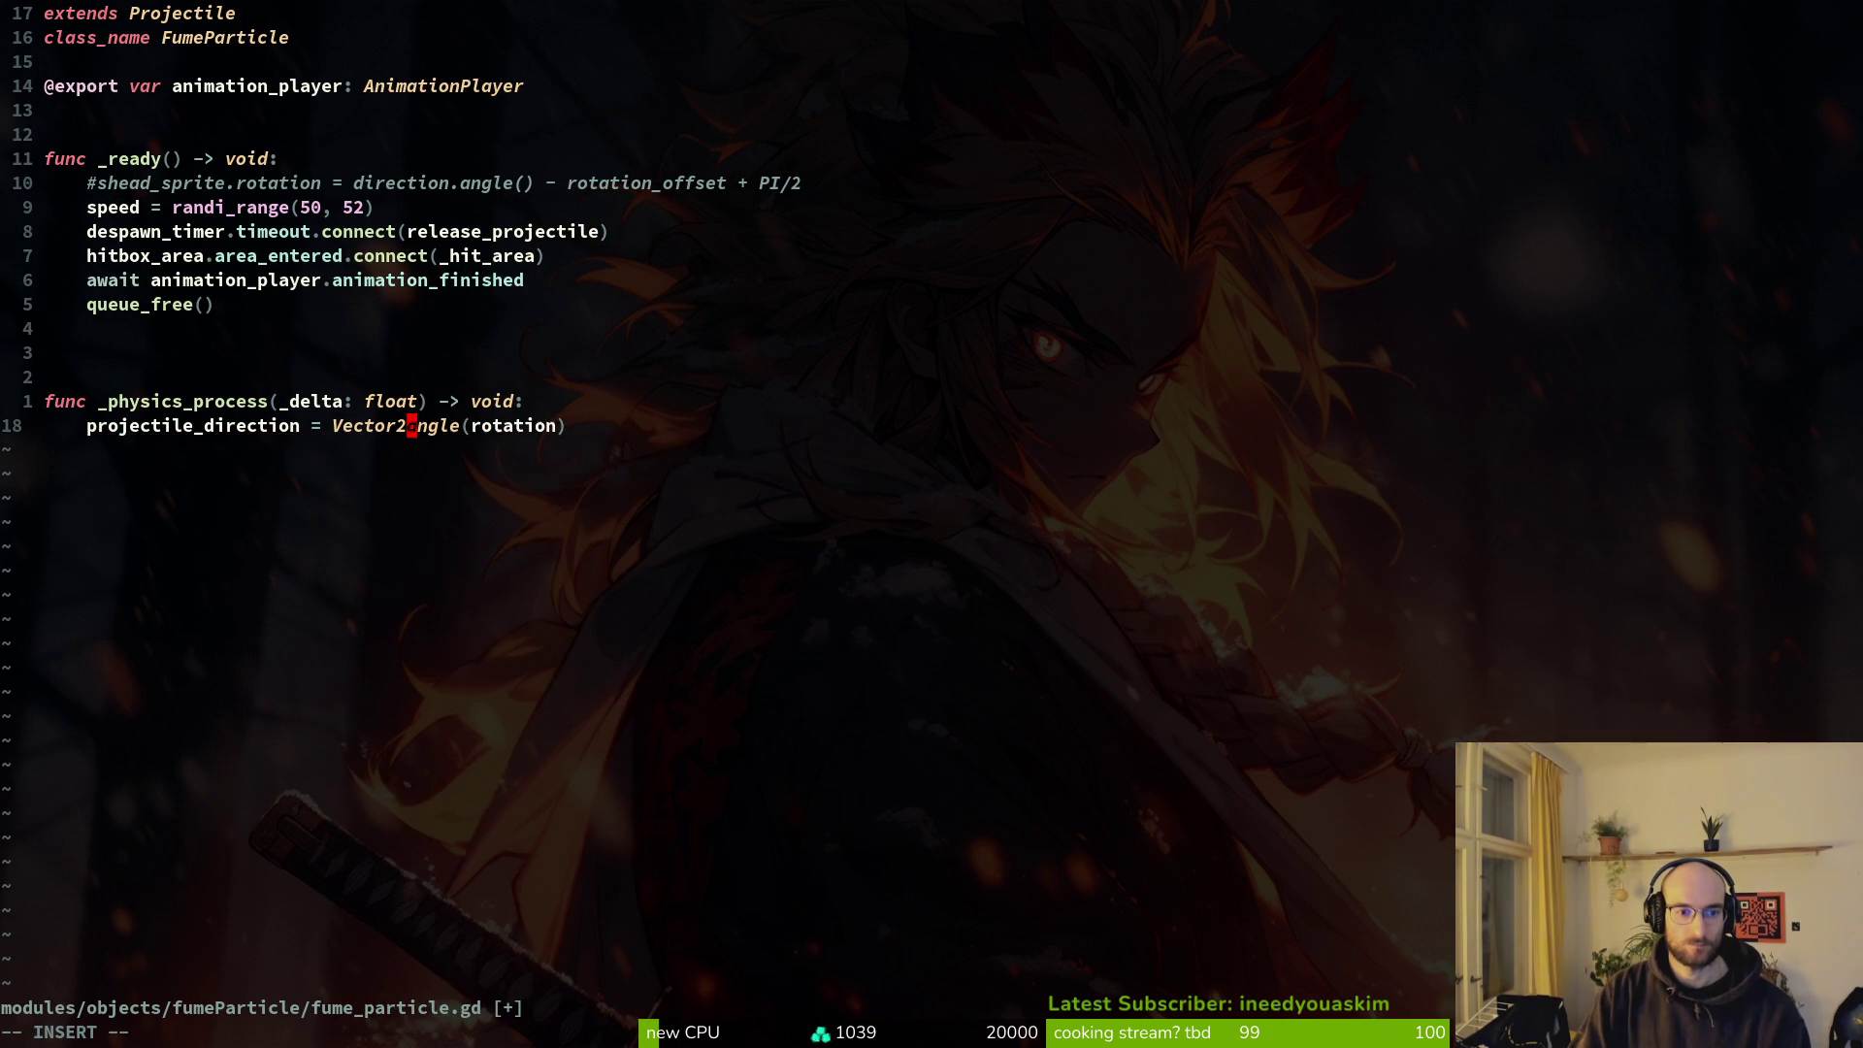
{"action": "key", "text": "Escape"}
{"action": "type", "text": "ciw"}
{"action": "type", "text": "from"}
{"action": "key", "text": "Return"}
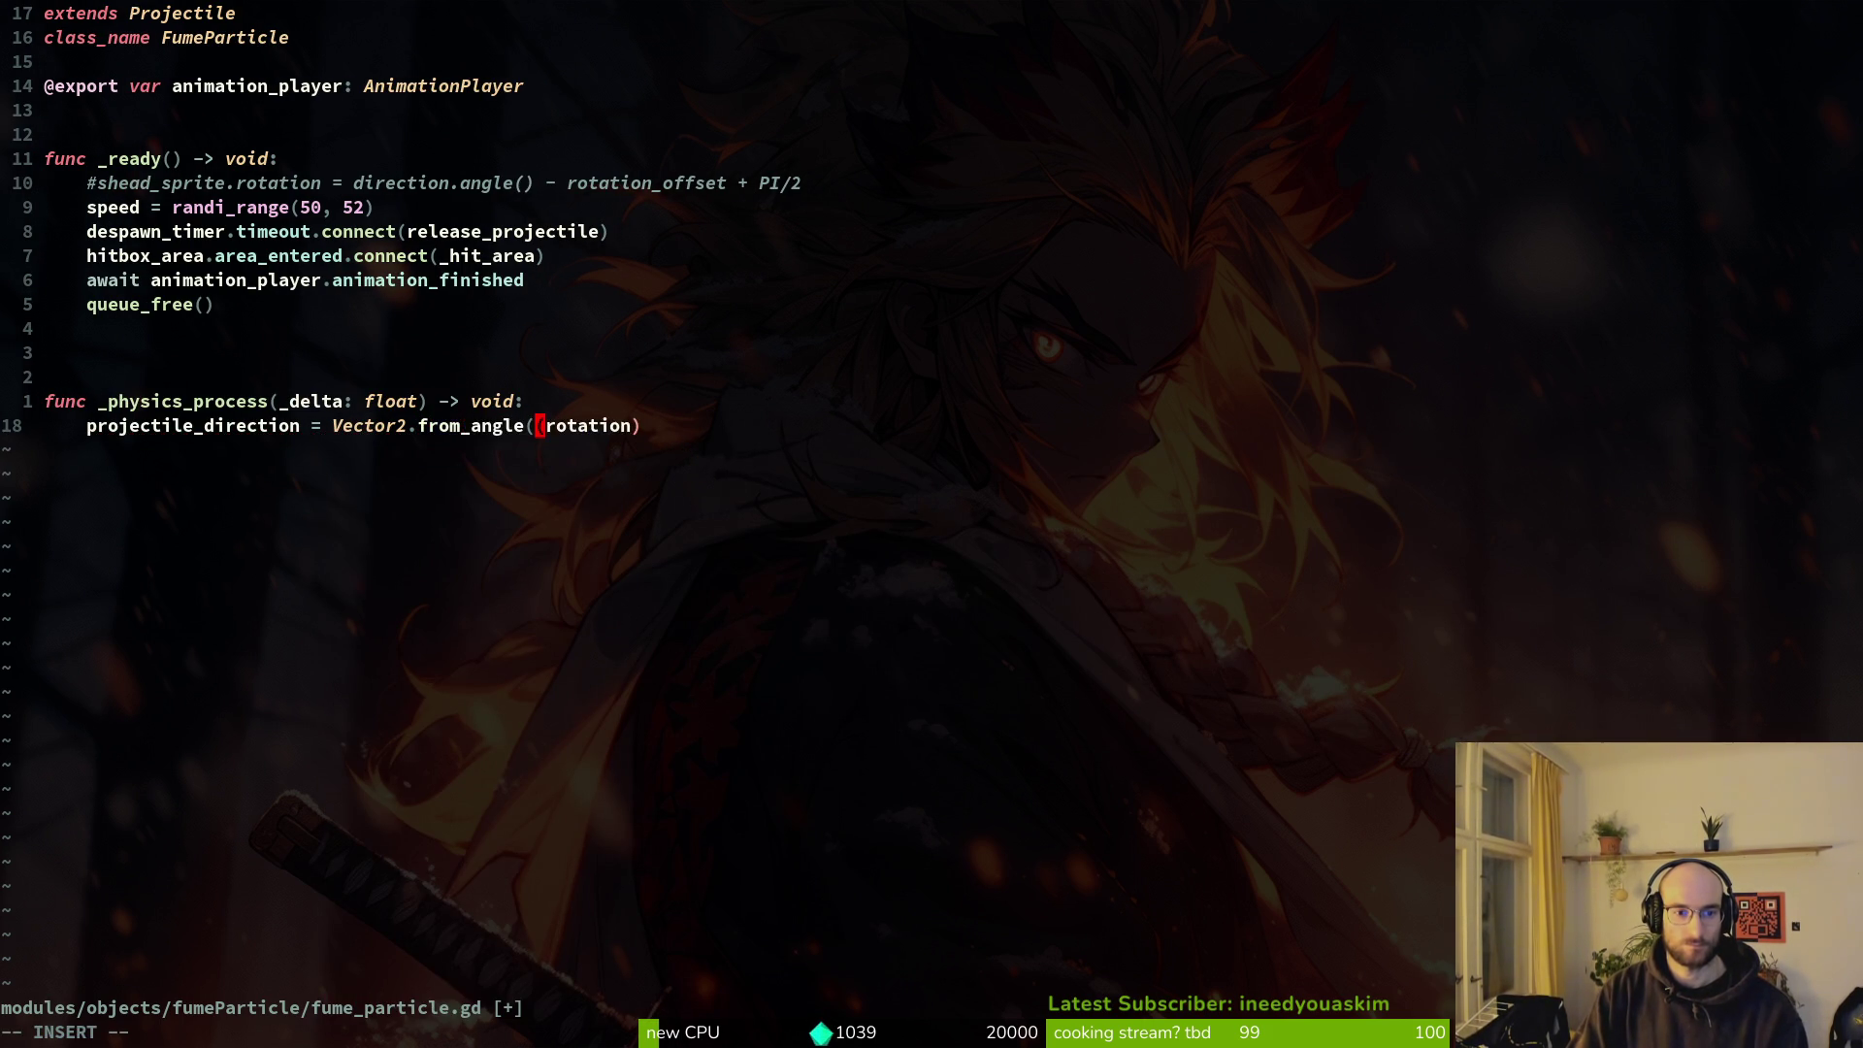
{"action": "key", "text": "Escape"}
{"action": "type", "text": ":w"}
{"action": "key", "text": "Return"}
Remove the blank line above _physics_process and save.
{"action": "key", "text": "k"}
{"action": "key", "text": "d"}
{"action": "key", "text": "d"}
{"action": "type", "text": ":w"}
{"action": "key", "text": "Return"}
Playtest the hive level in Godot, flying and dashing the bee, then quit back to the script.
{"action": "key", "text": "alt+Tab"}
{"action": "key", "text": "F5"}
{"action": "key", "text": "Return"}
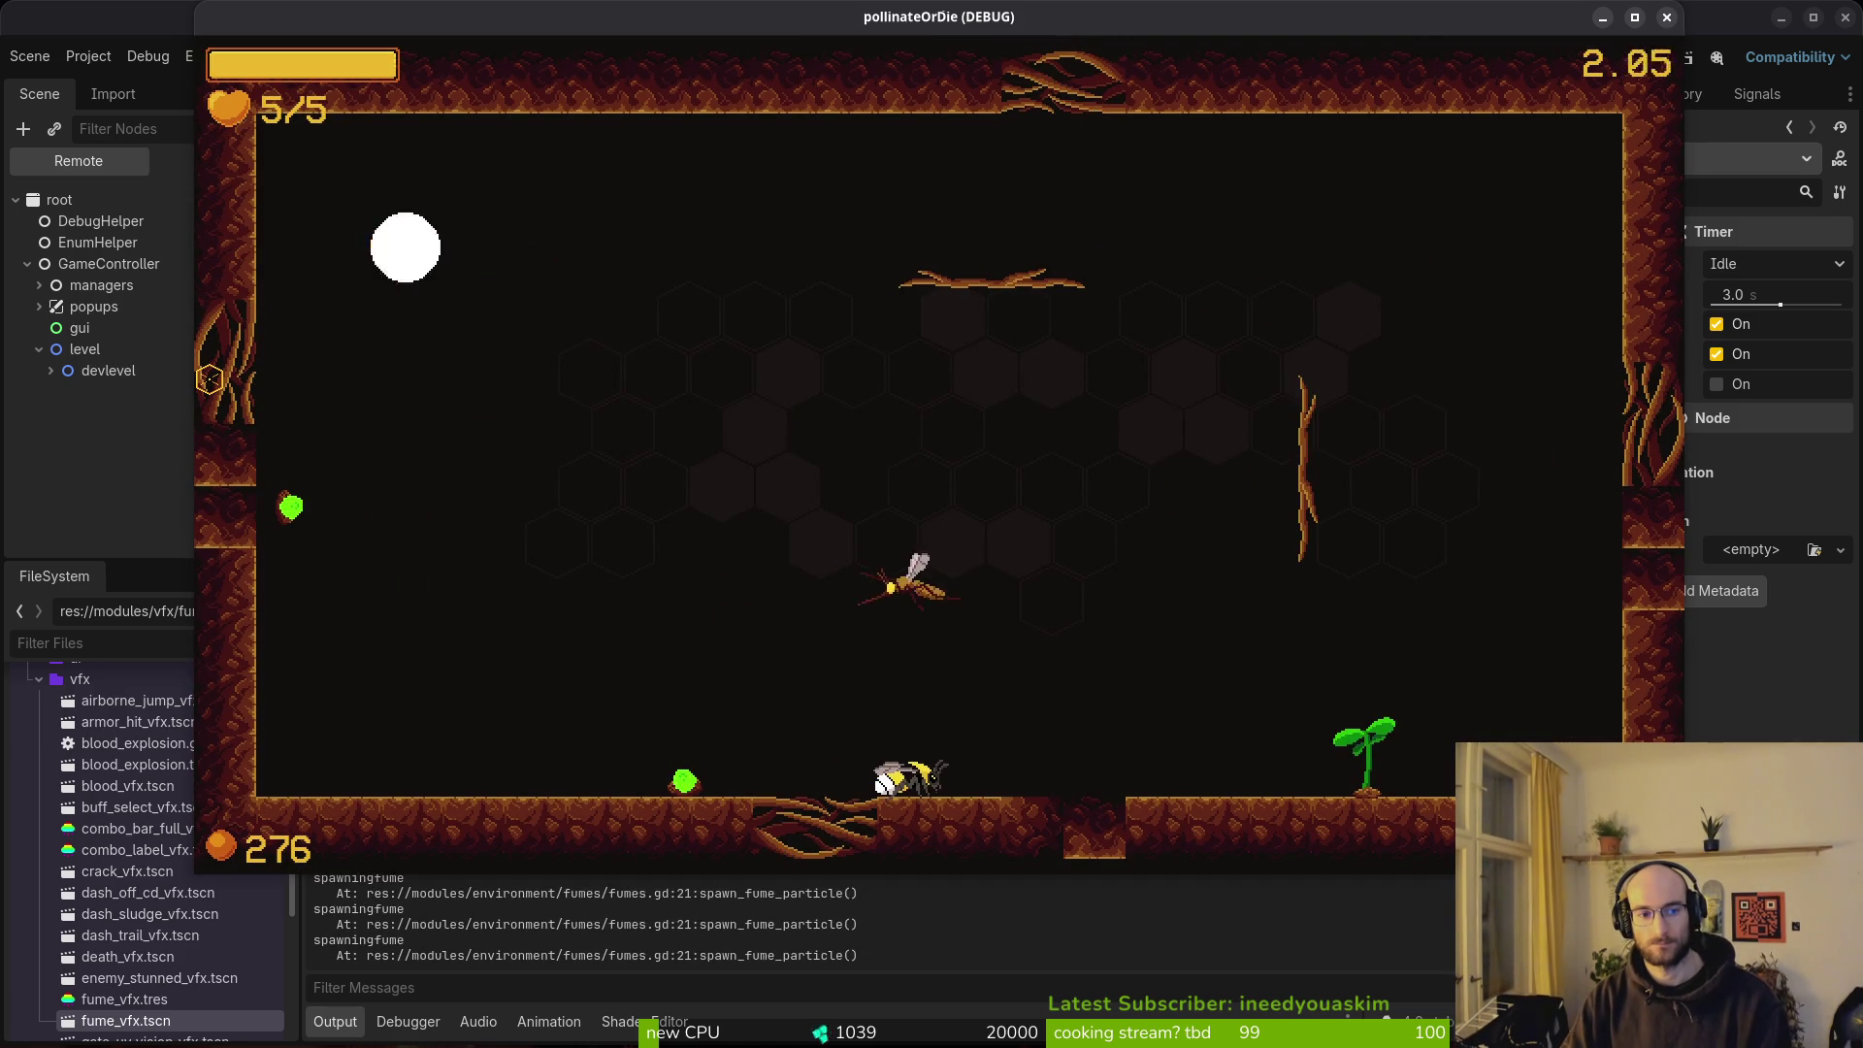
{"action": "key", "text": "w"}
{"action": "key", "text": "shift"}
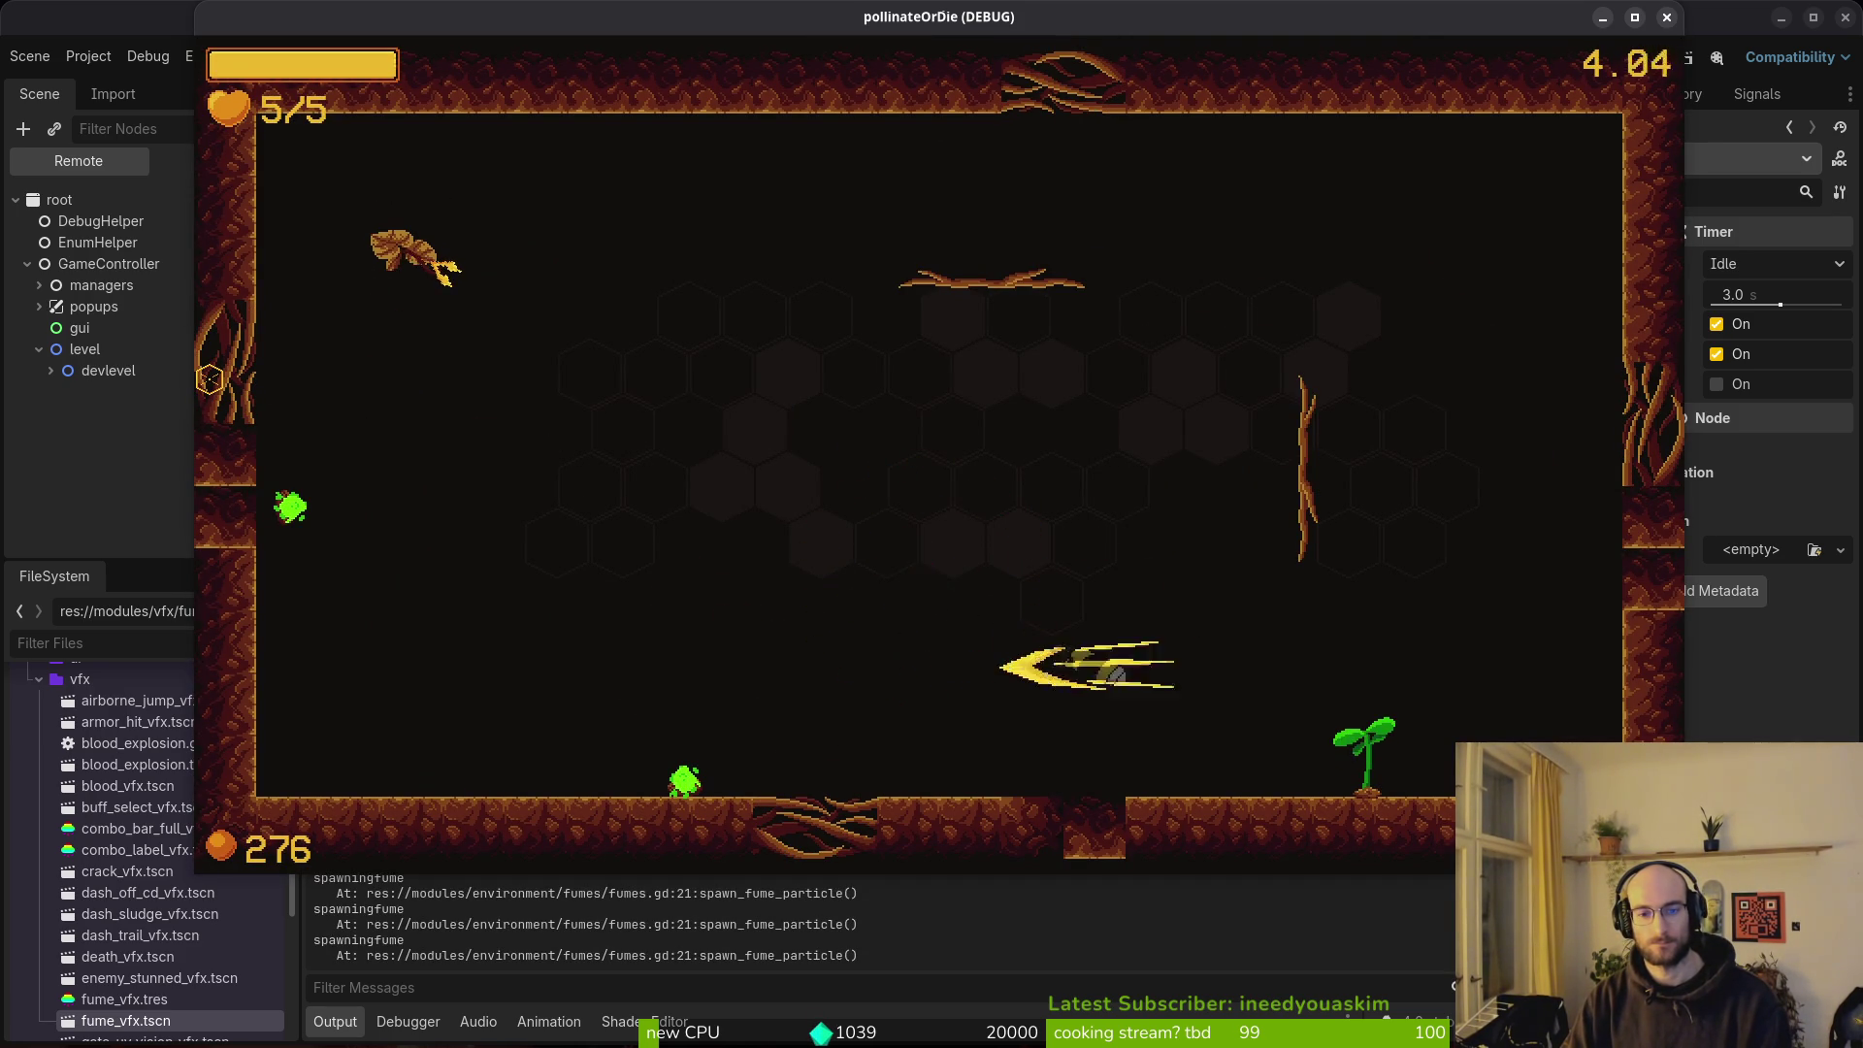
{"action": "key", "text": "Escape"}
{"action": "key", "text": "F8"}
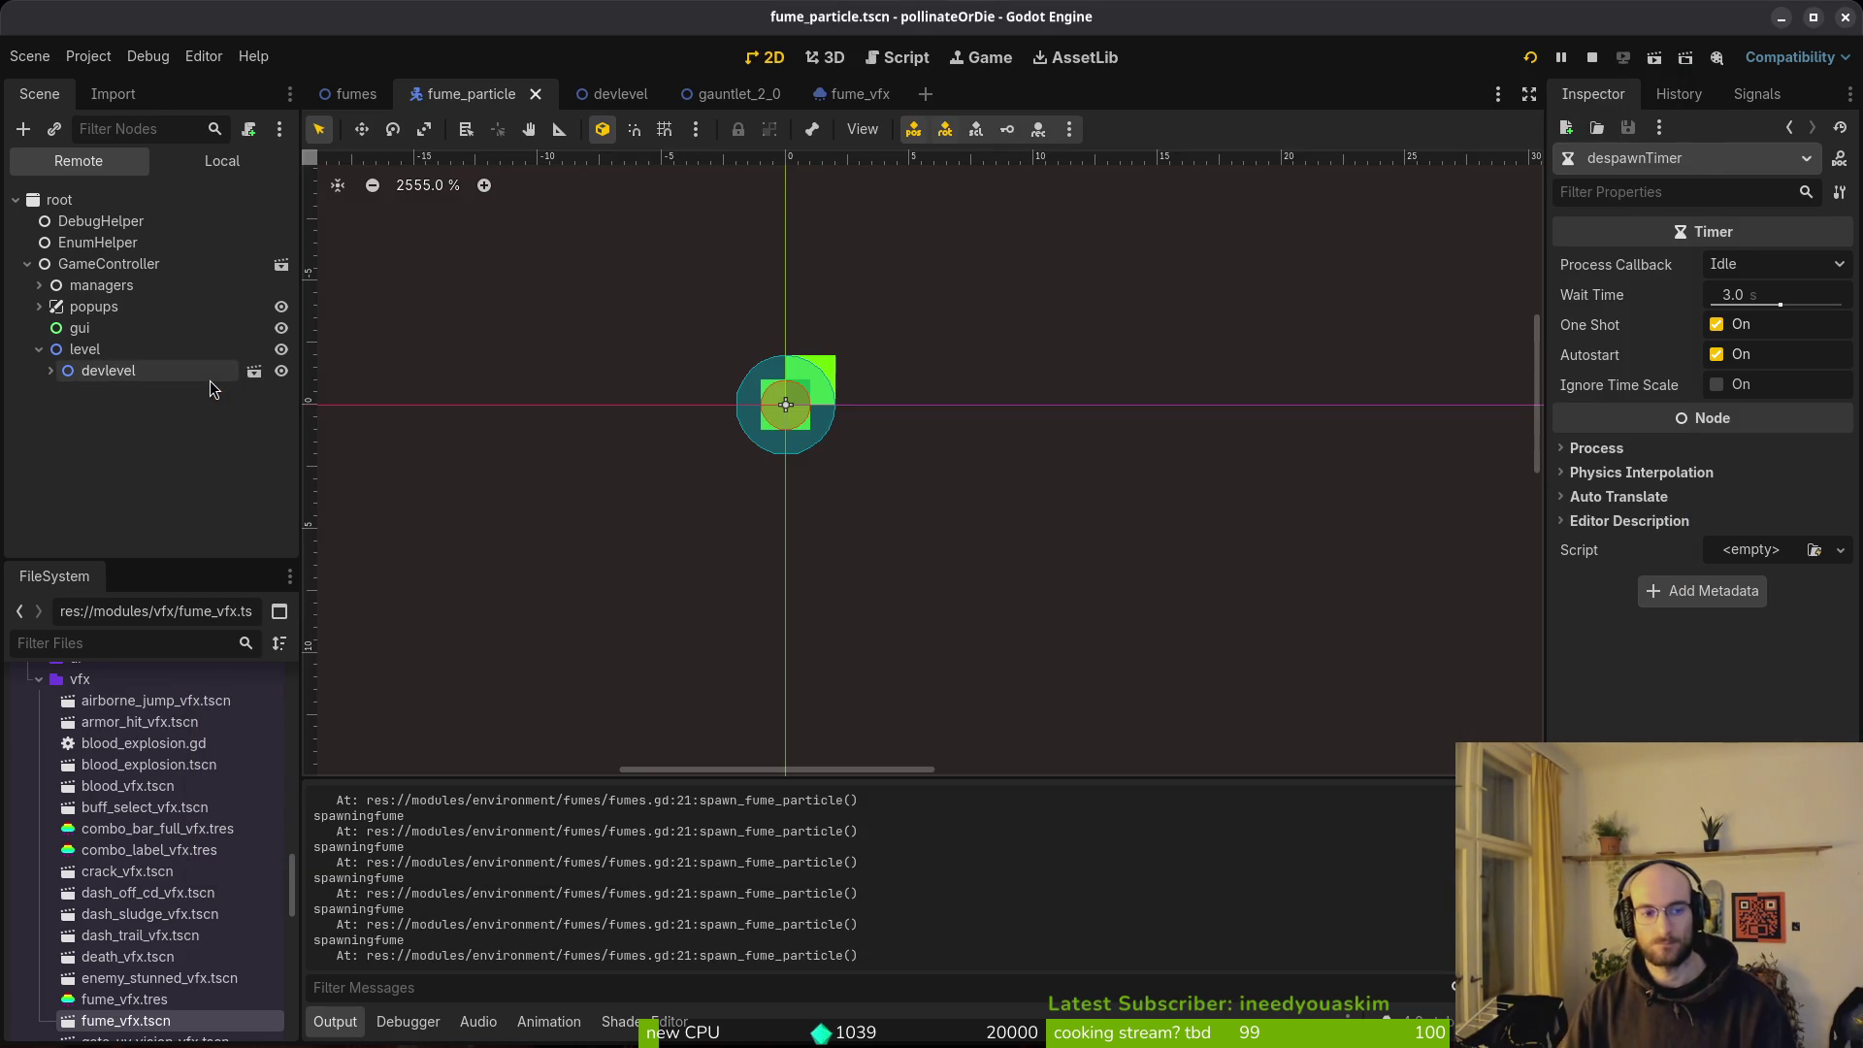
{"action": "key", "text": "alt+Tab"}
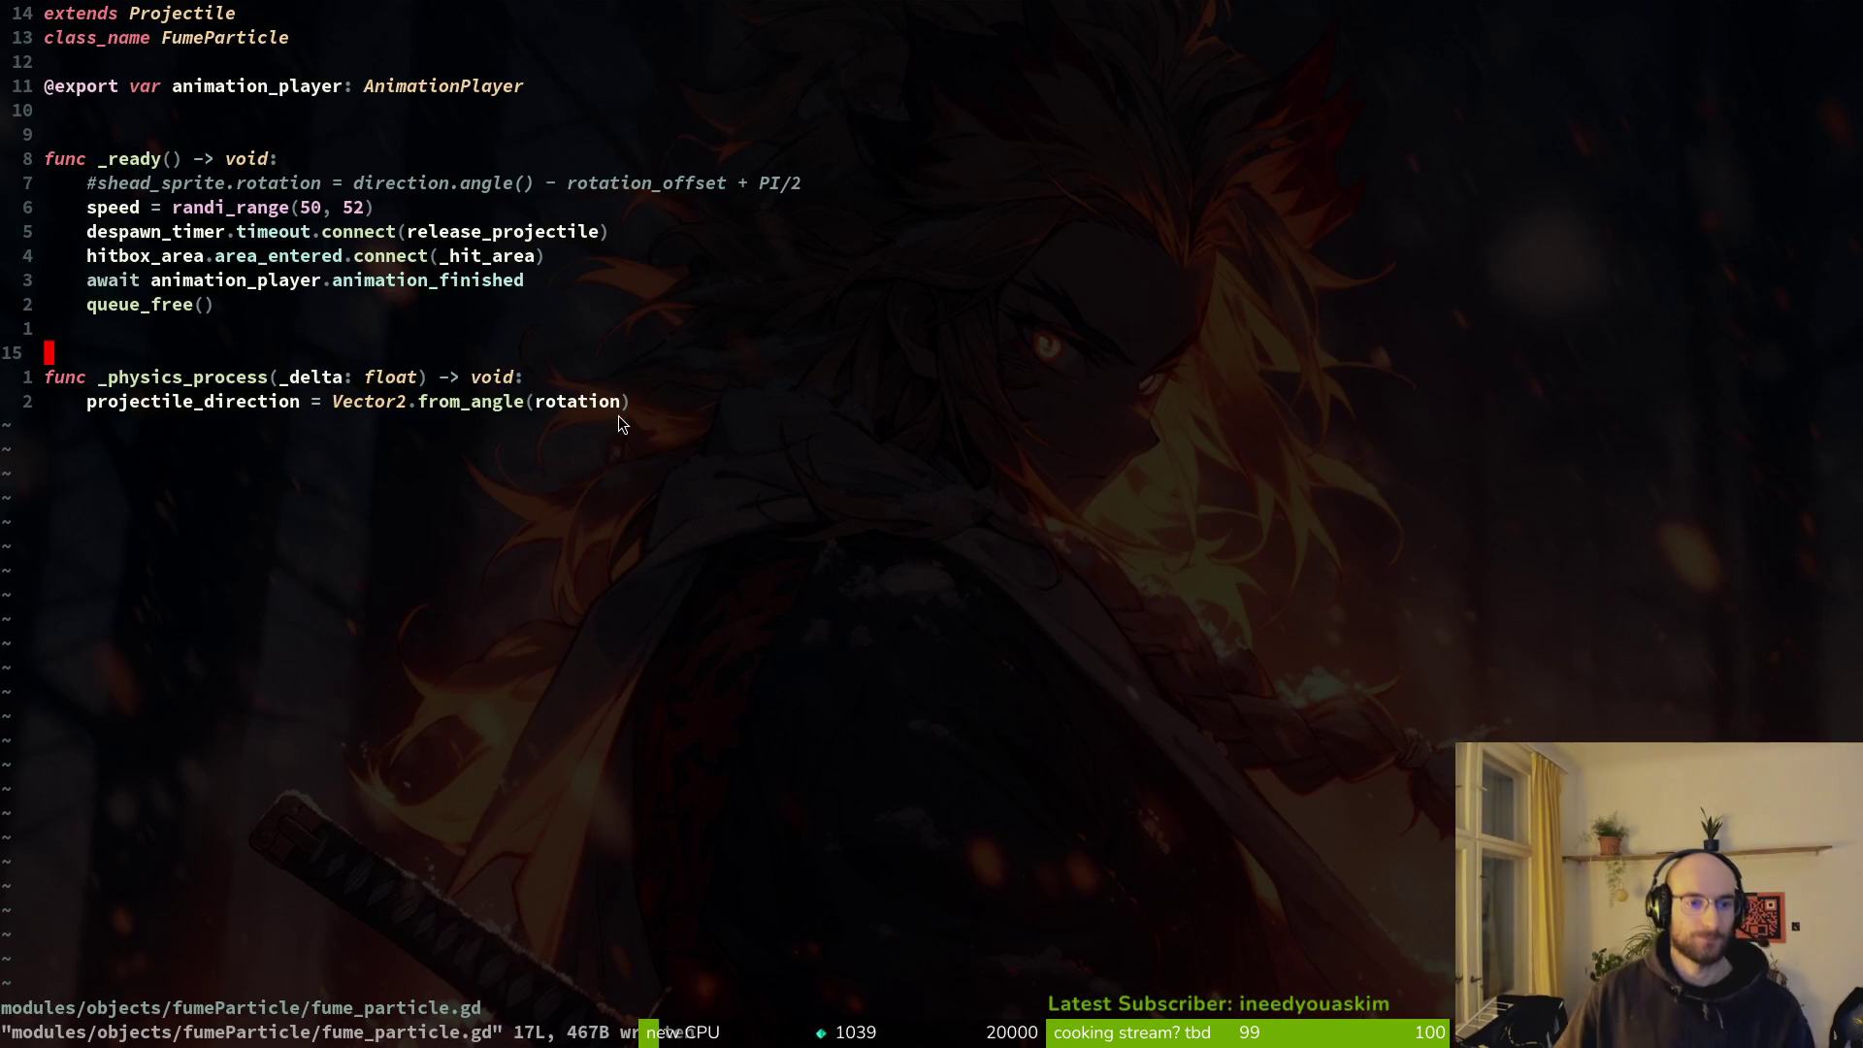
{"action": "key", "text": "j"}
{"action": "key", "text": "j"}
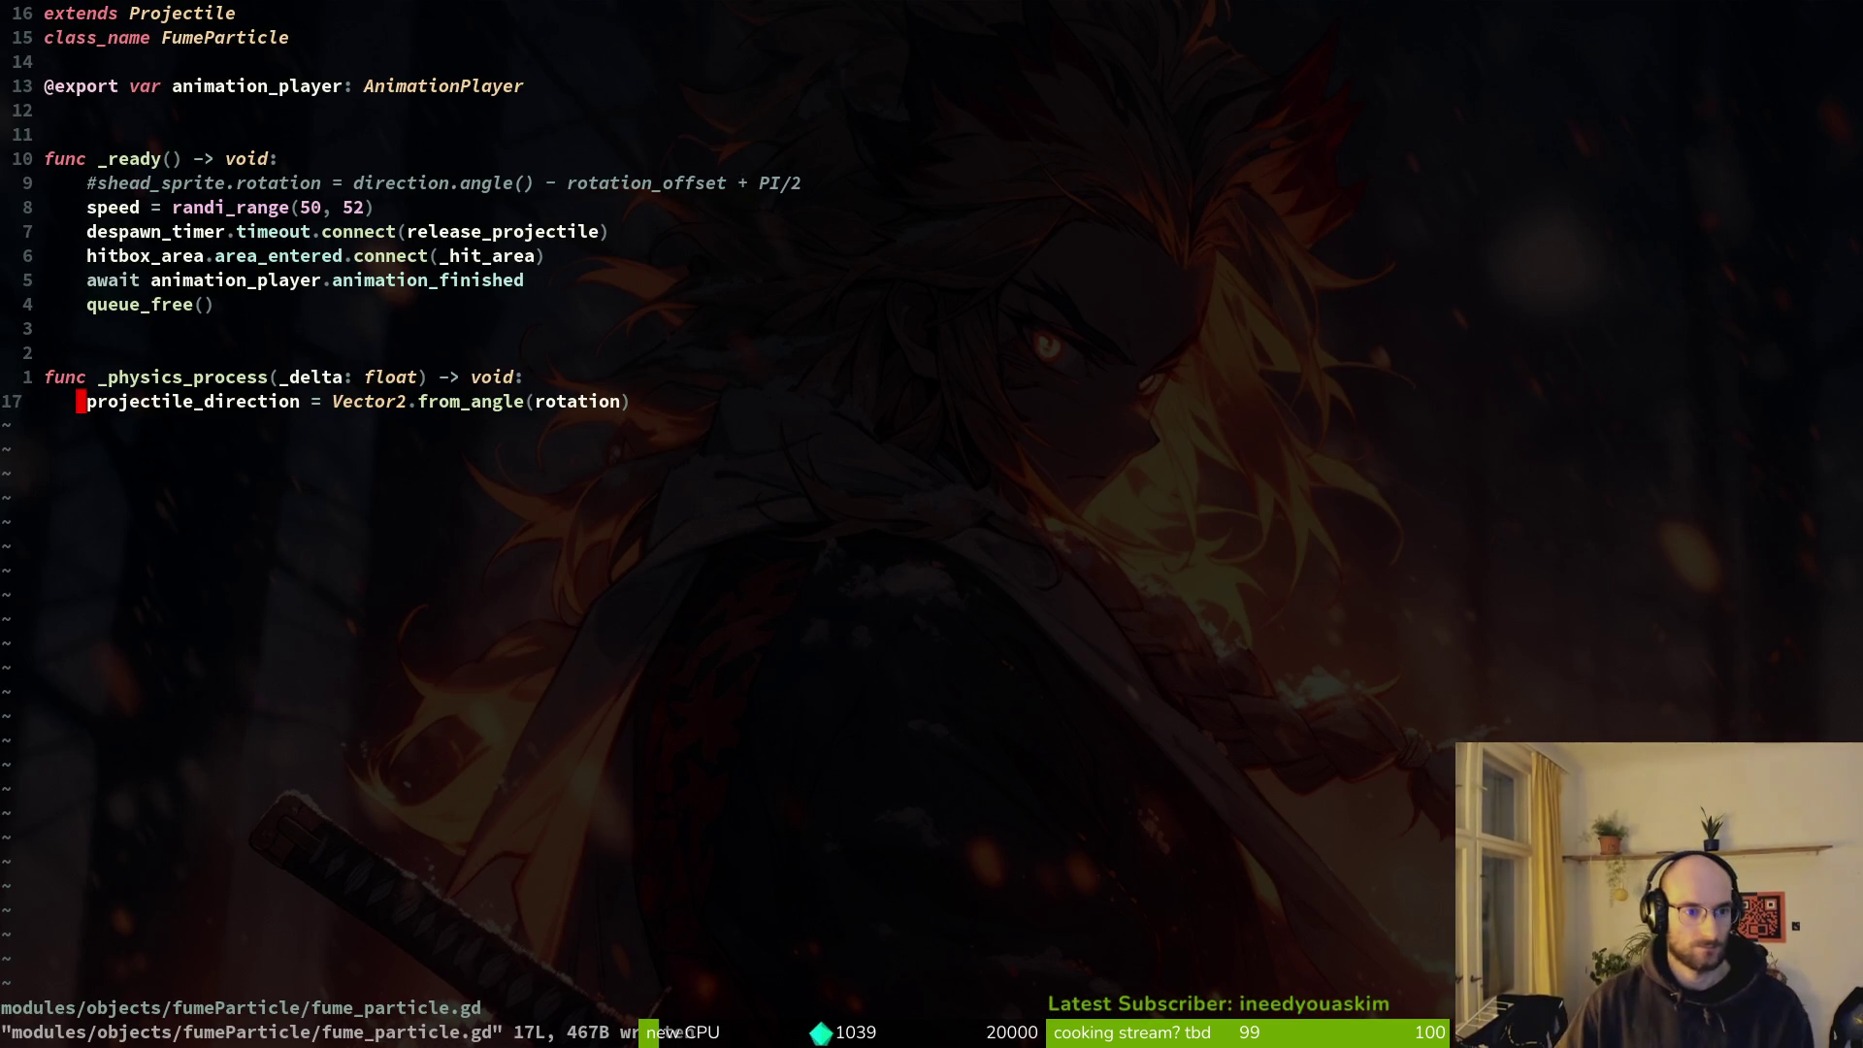
{"action": "key", "text": "k"}
{"action": "key", "text": "k"}
{"action": "key", "text": "k"}
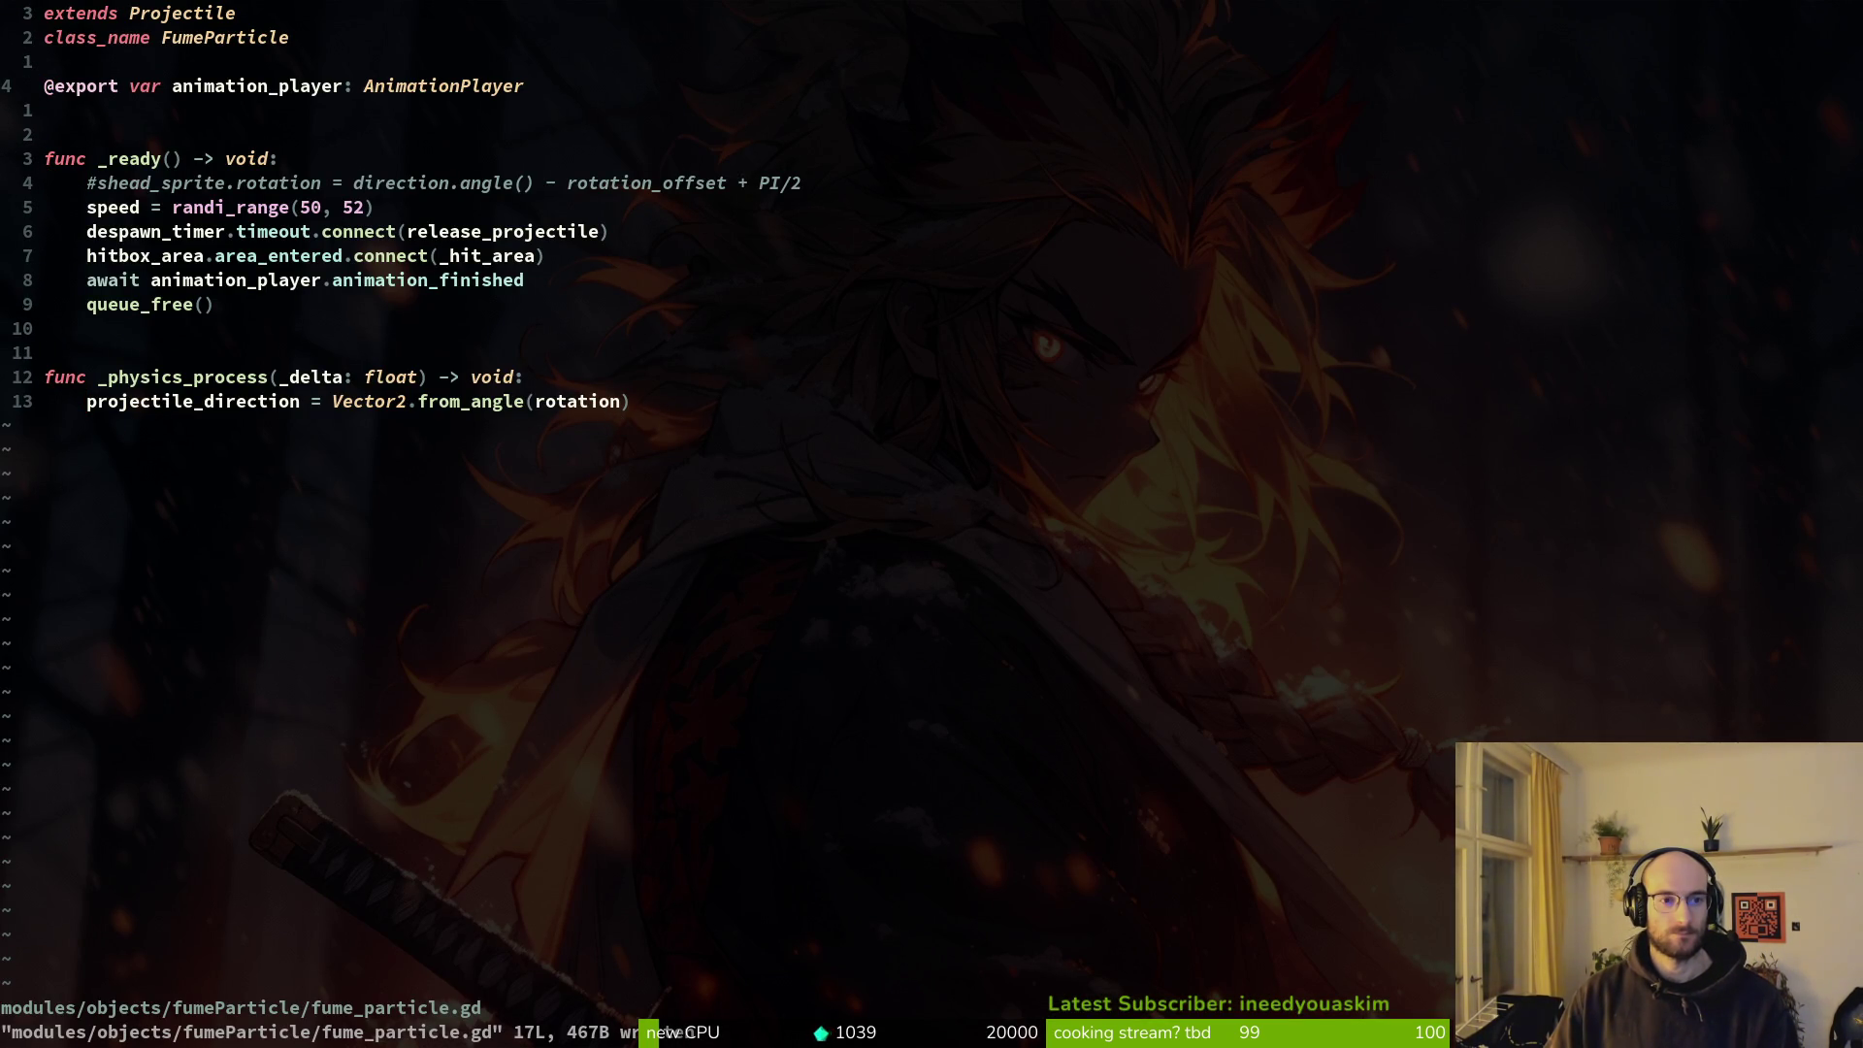
{"action": "type", "text": "o"}
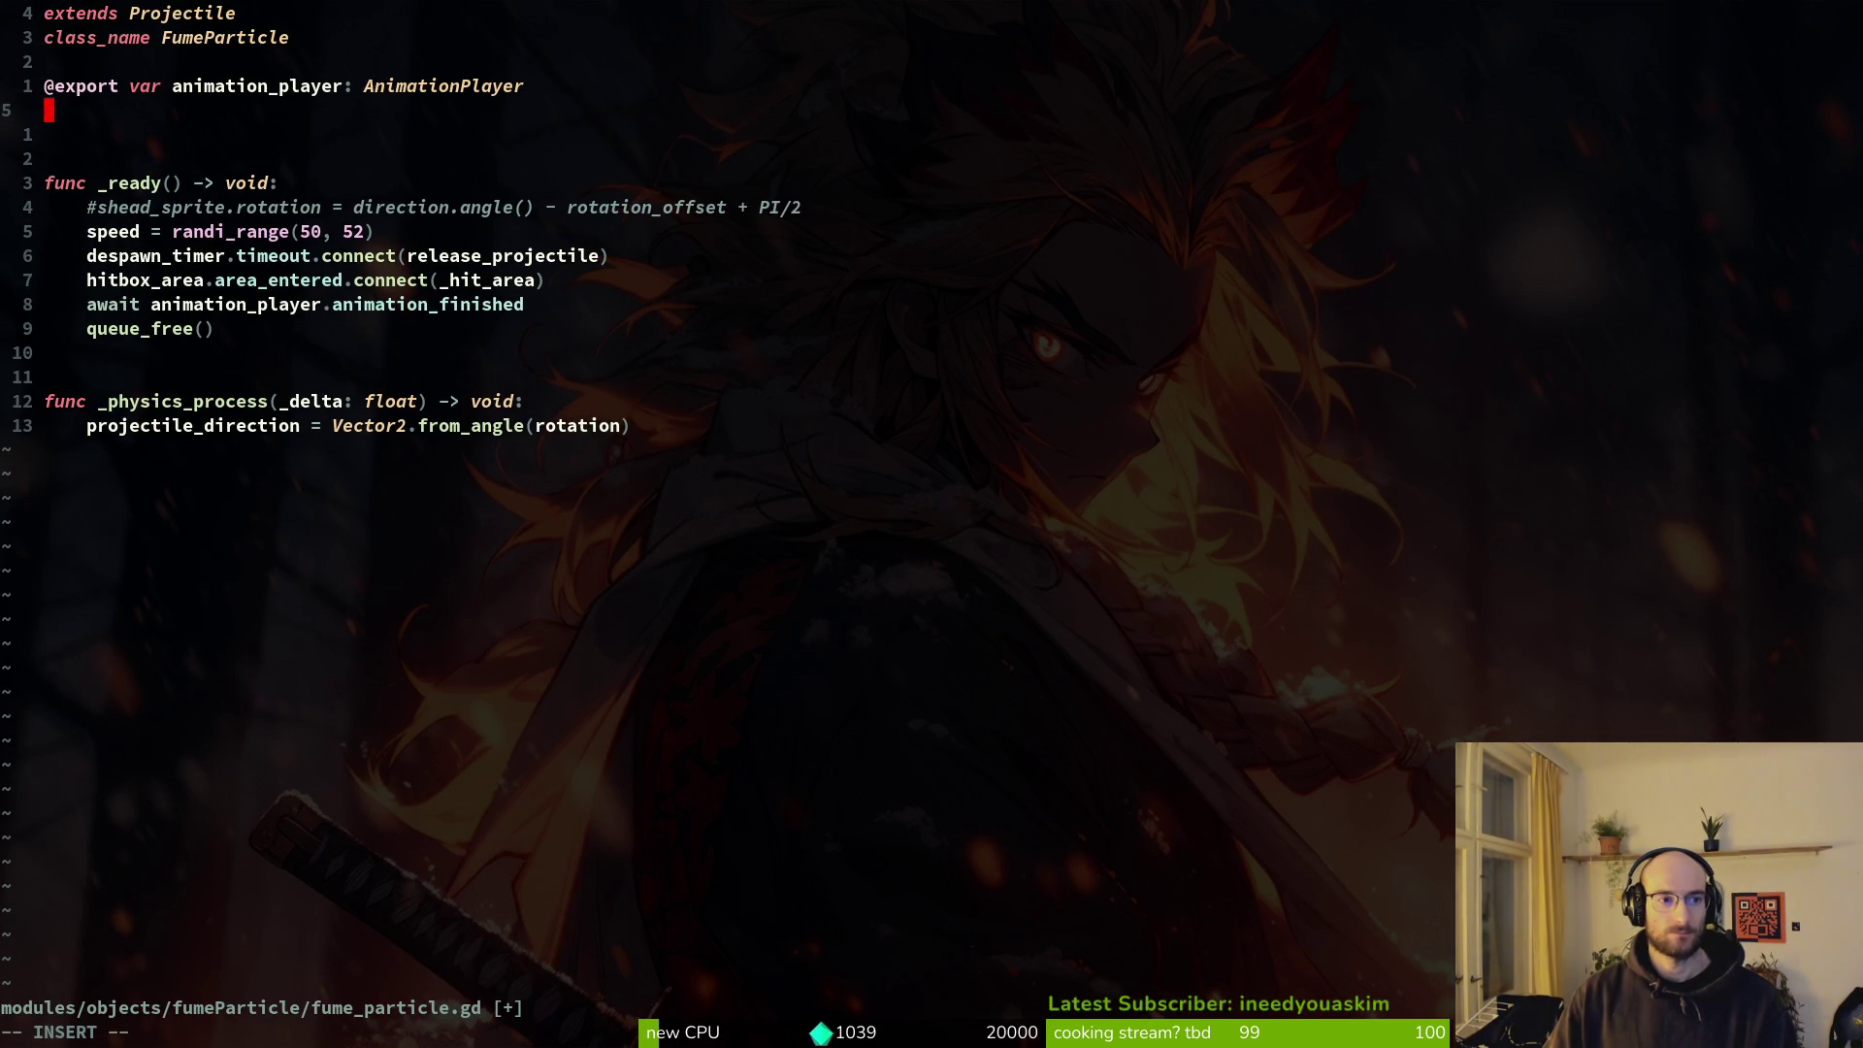
{"action": "type", "text": "r direction"}
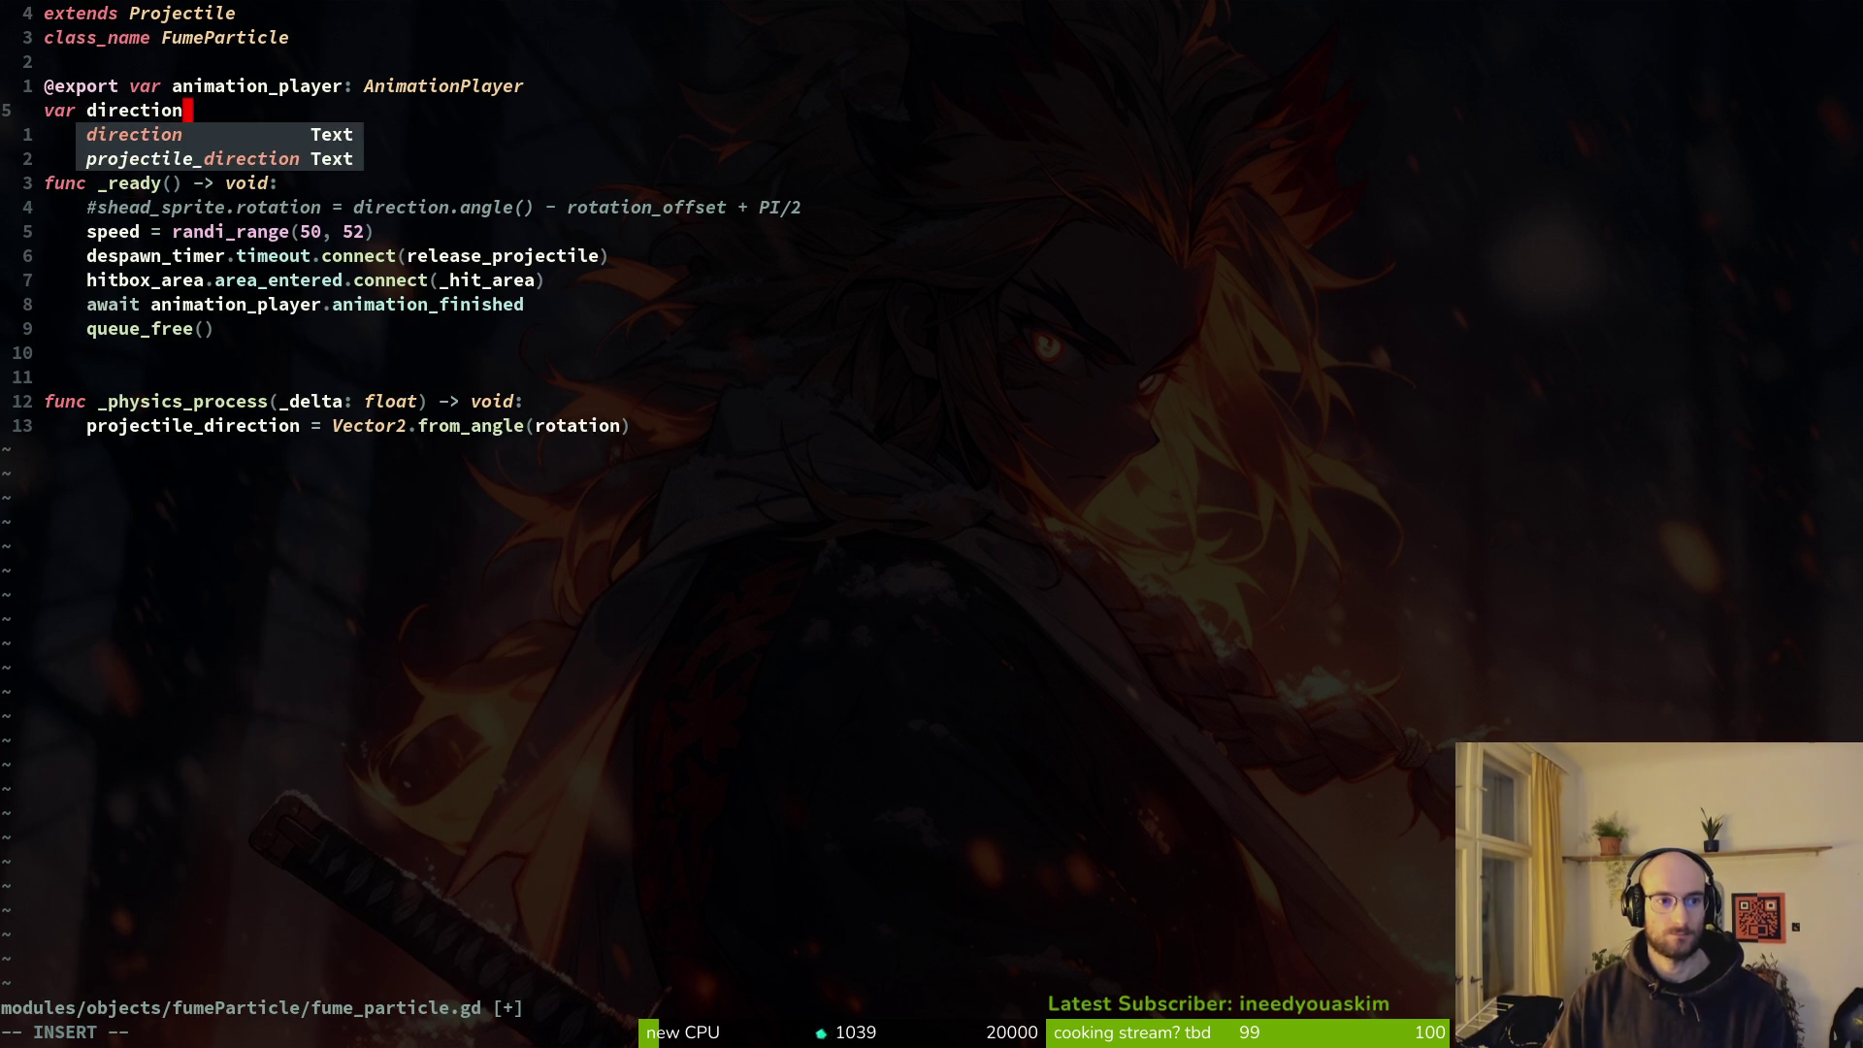
{"action": "type", "text": ": Vector2"}
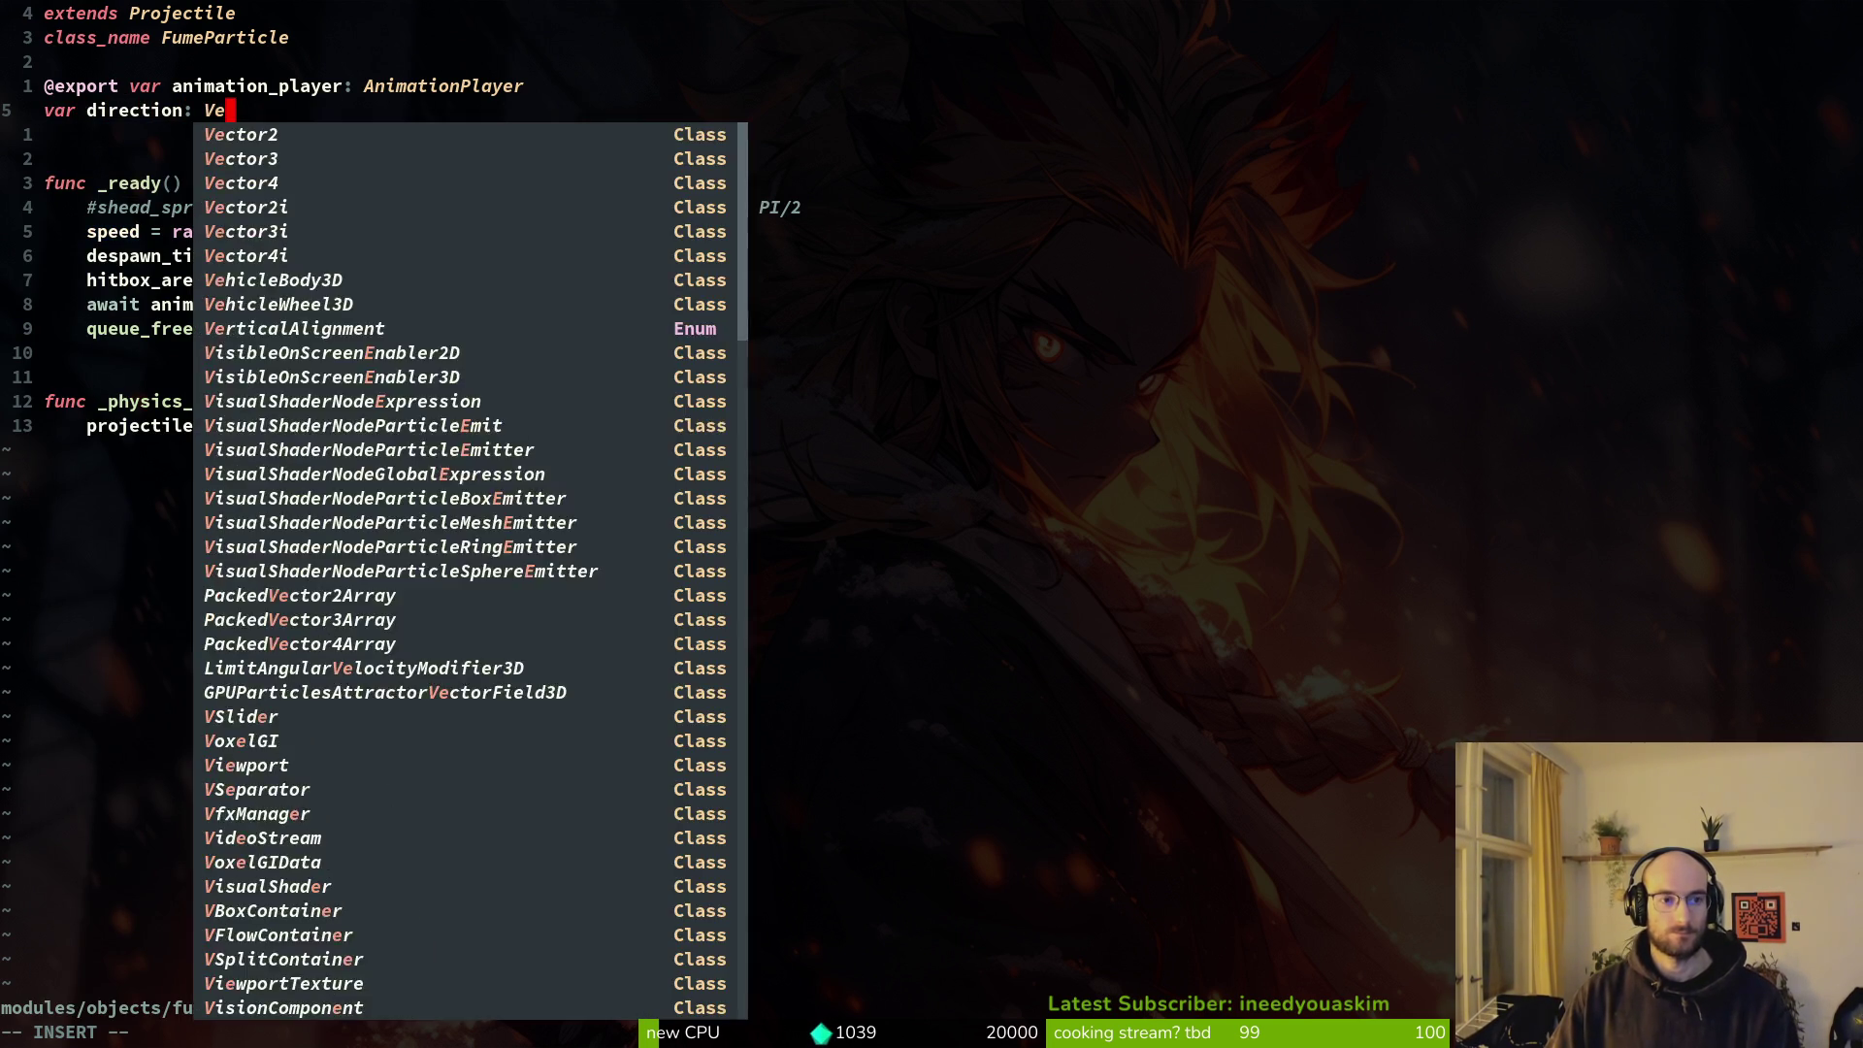
{"action": "key", "text": "Escape"}
{"action": "type", "text": "j:w"}
{"action": "key", "text": "Return"}
Change the from_angle argument to direction, fixing the misspelling, and save.
{"action": "key", "text": "j"}
{"action": "key", "text": "j"}
{"action": "key", "text": "j"}
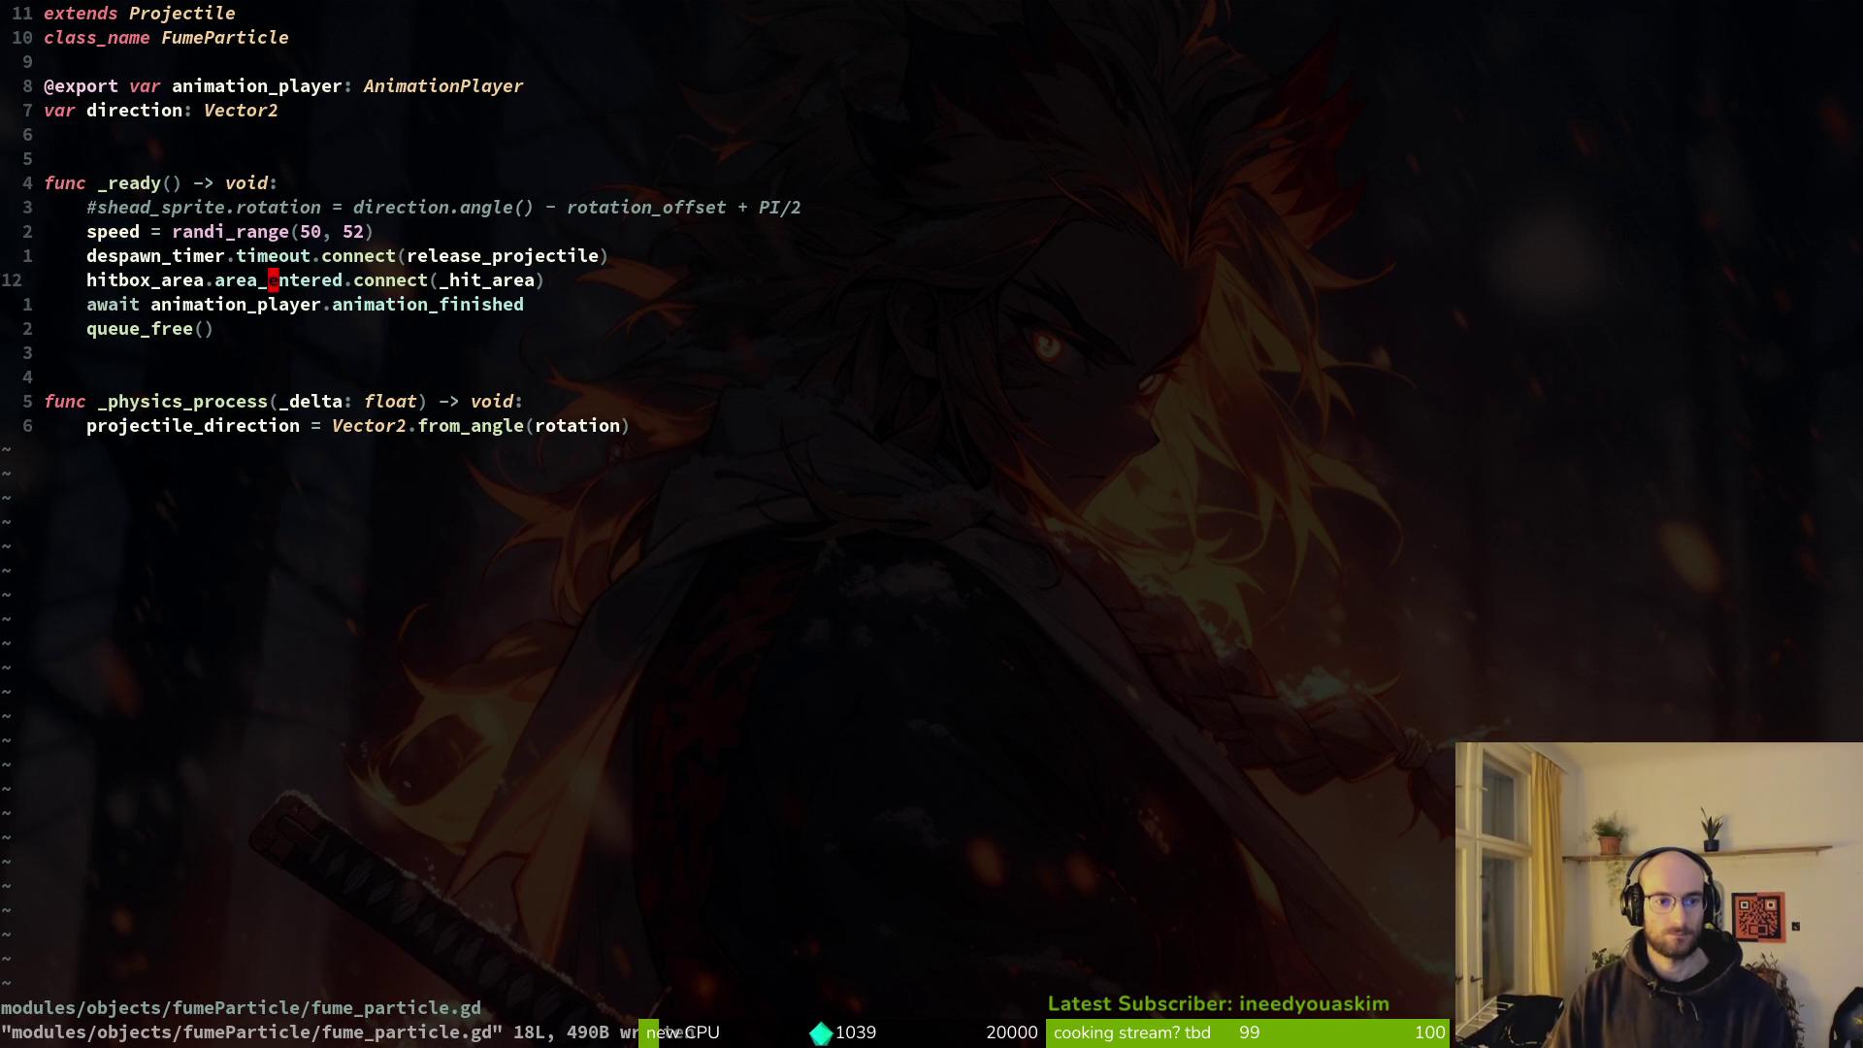
{"action": "key", "text": "w"}
{"action": "key", "text": "w"}
{"action": "key", "text": "w"}
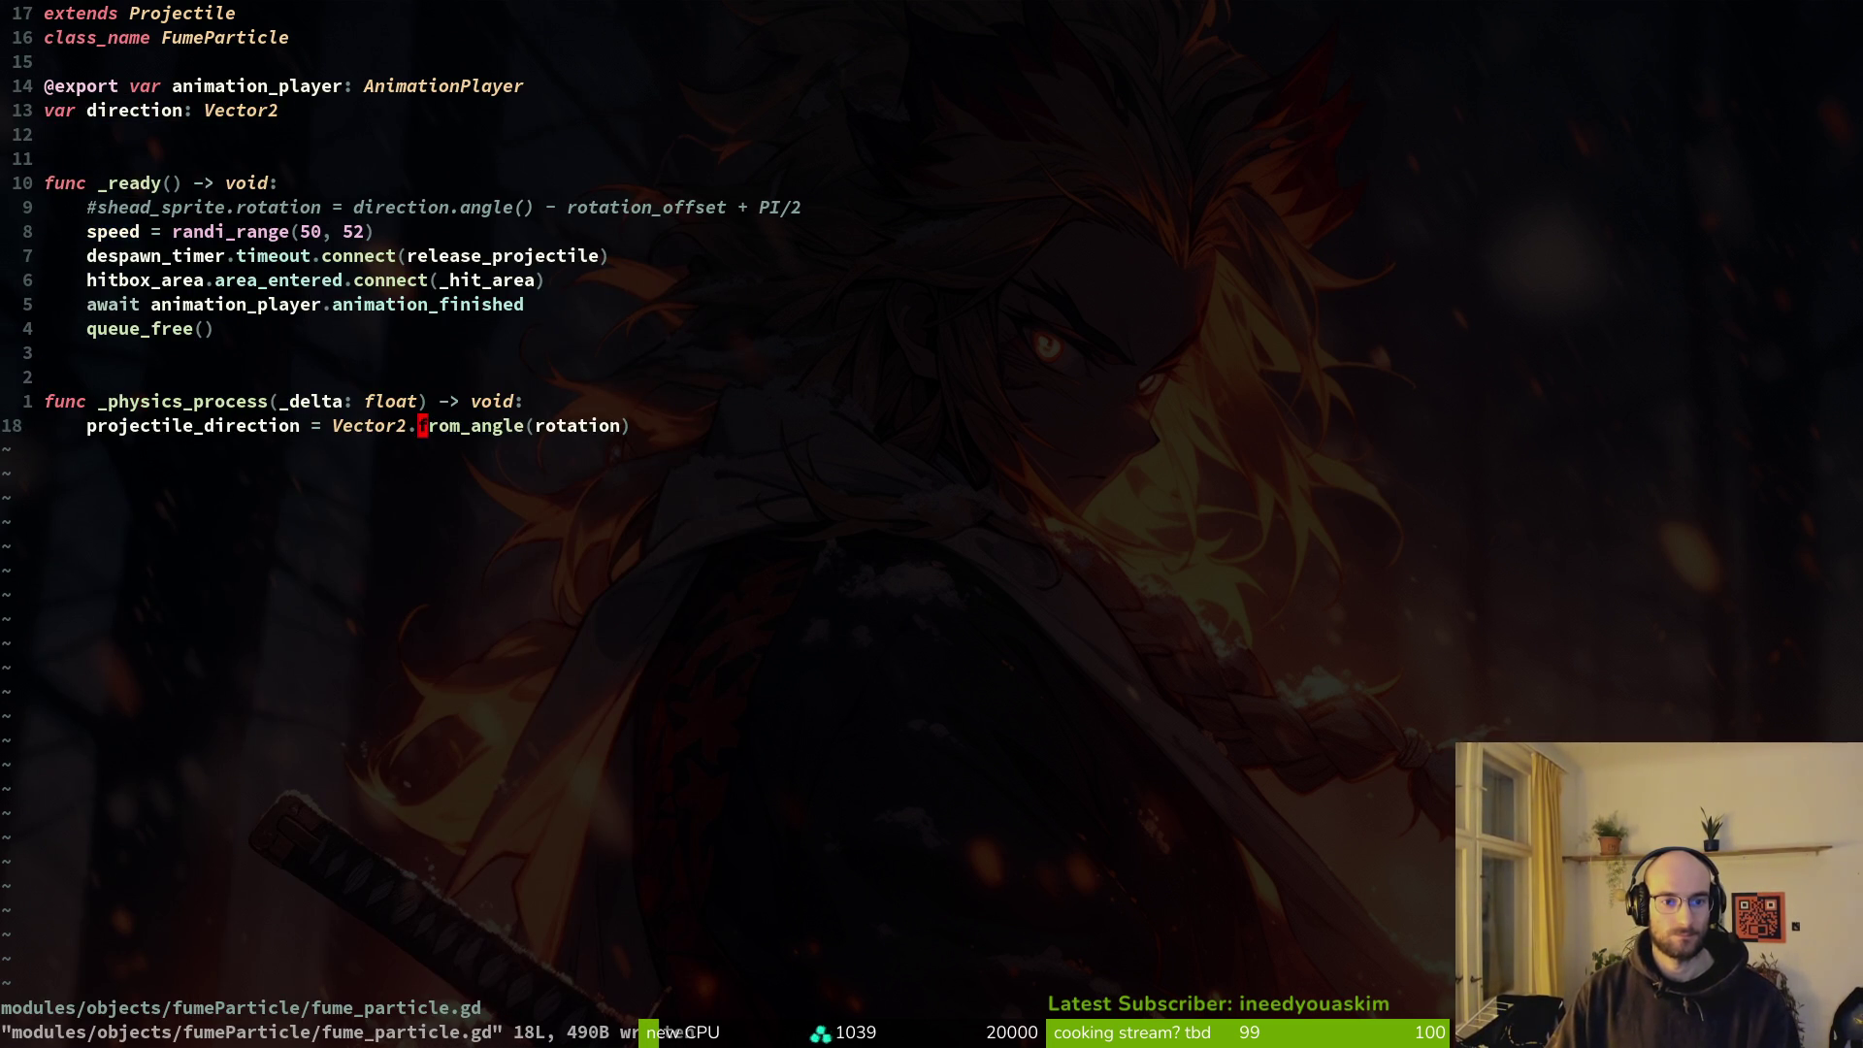
{"action": "type", "text": "ciw"}
{"action": "type", "text": "directin"}
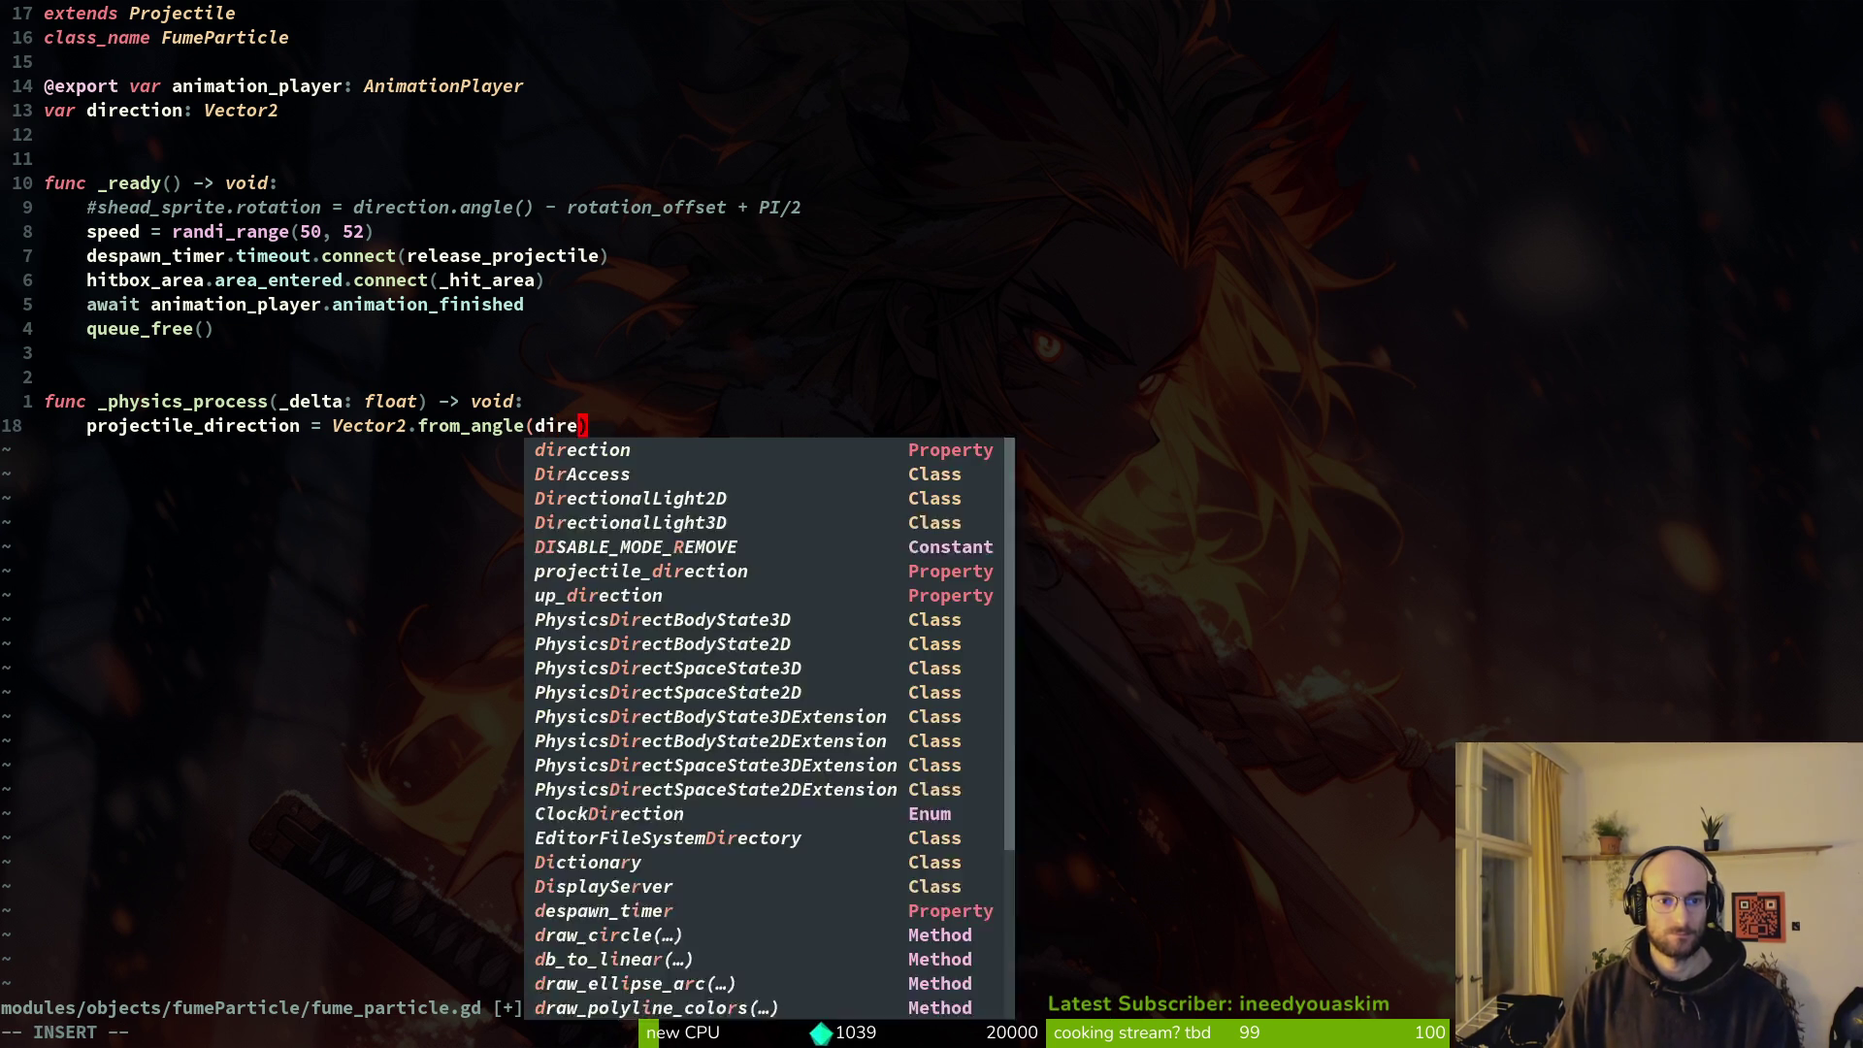
{"action": "key", "text": "Escape"}
{"action": "type", "text": "ion"}
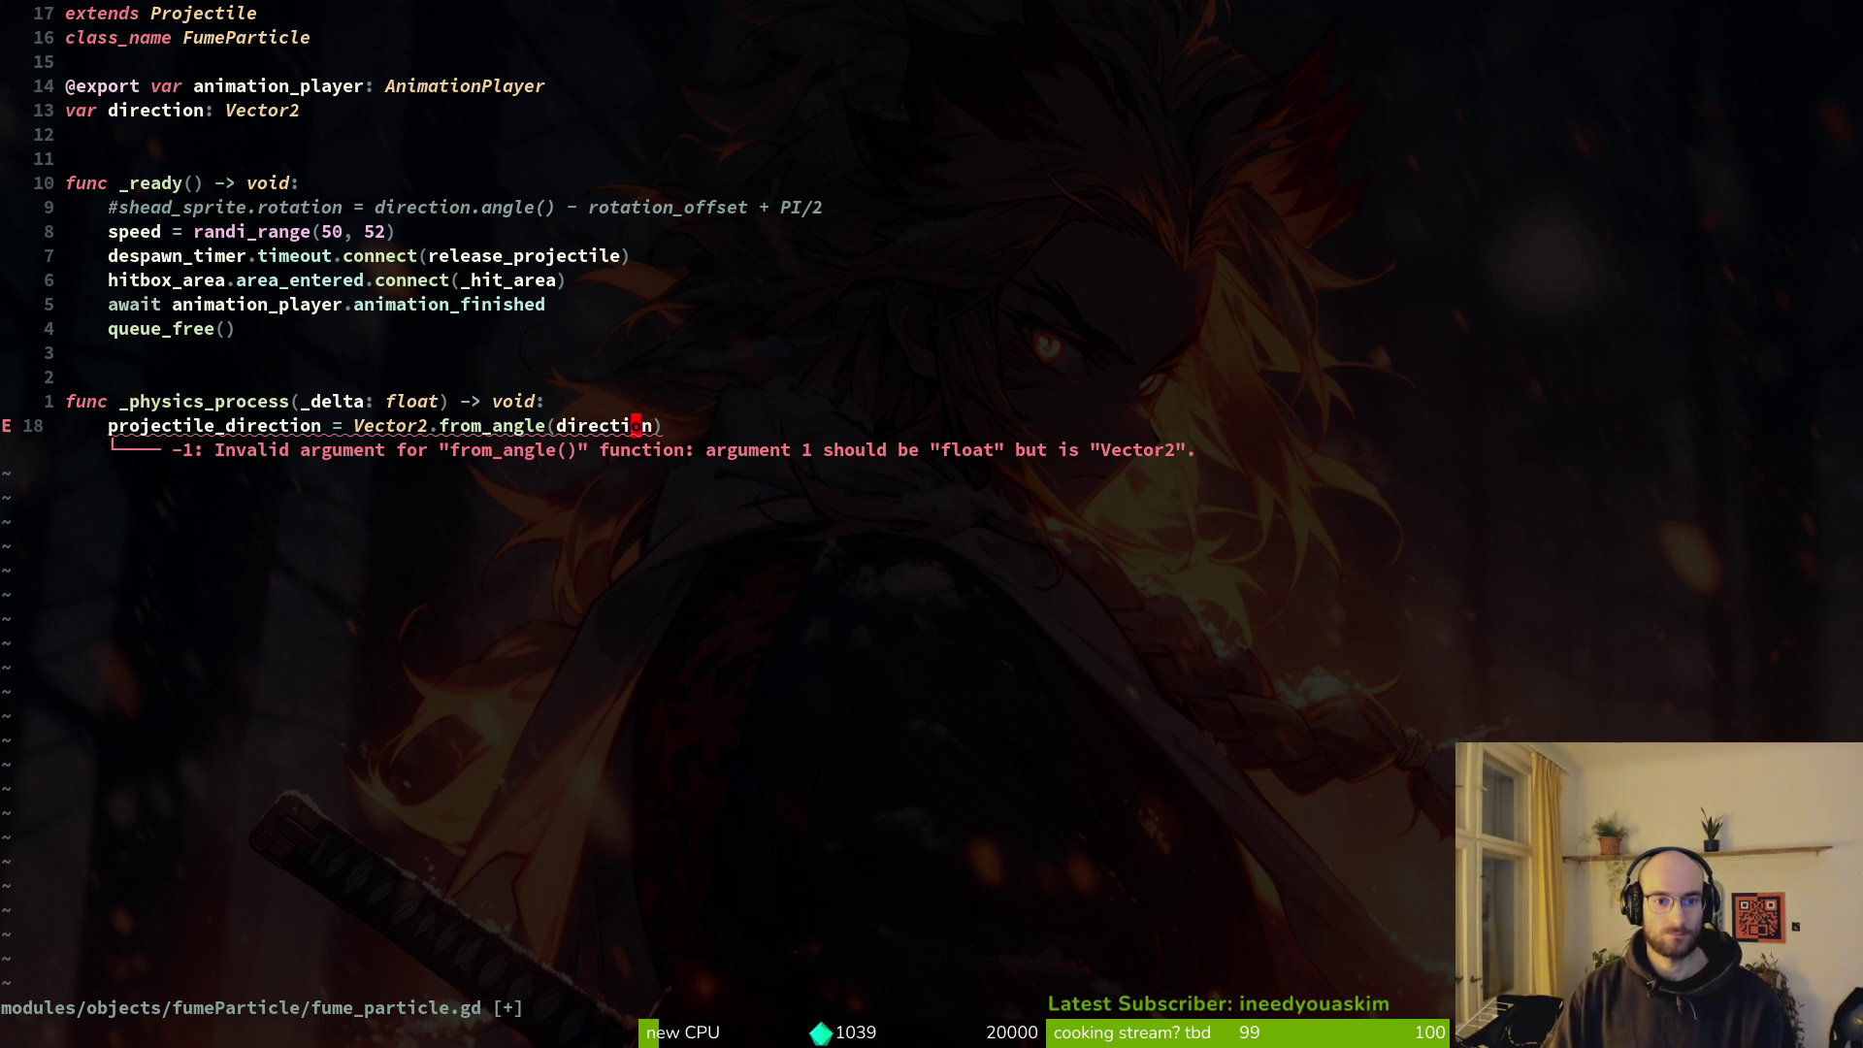
{"action": "key", "text": "Escape"}
{"action": "type", "text": ":w"}
{"action": "key", "text": "Return"}
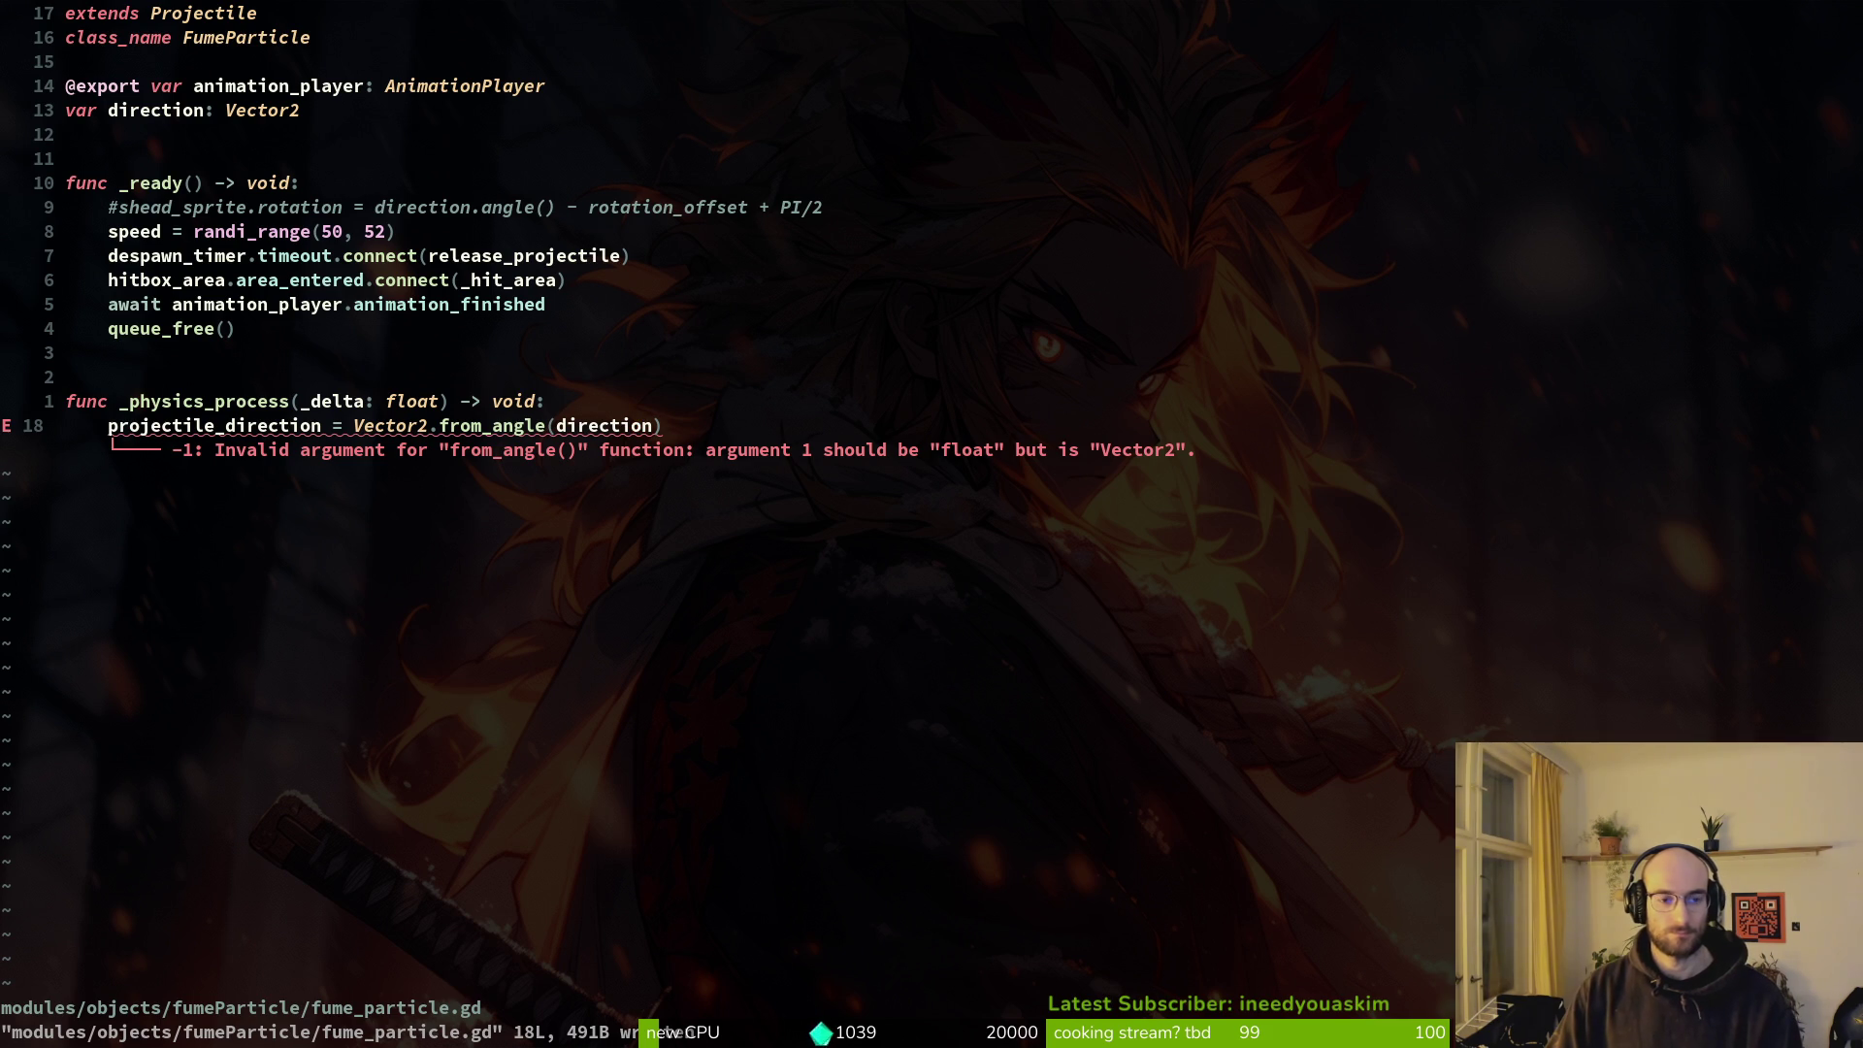
Change the direction variable's type from Vector2 to float and save.
{"action": "key", "text": "1"}
{"action": "key", "text": "3"}
{"action": "key", "text": "k"}
{"action": "type", "text": "ciw"}
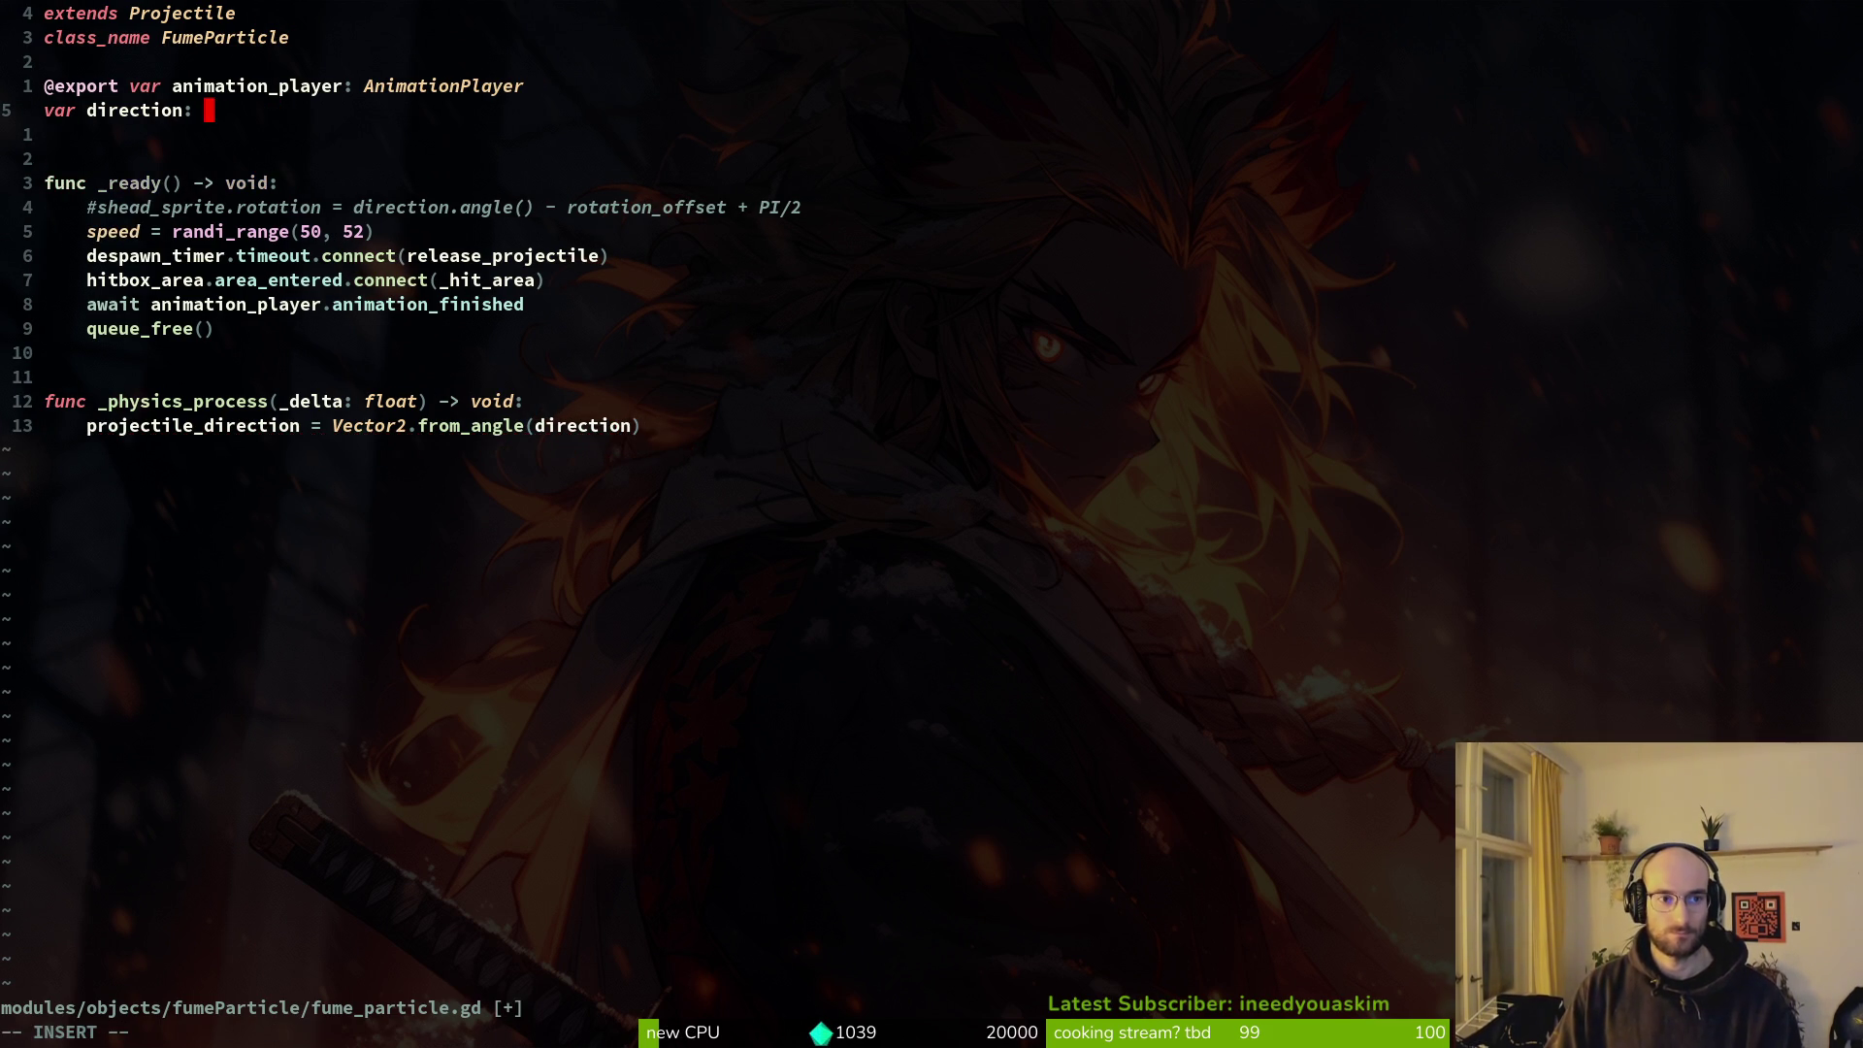
{"action": "type", "text": "float"}
{"action": "key", "text": "Escape"}
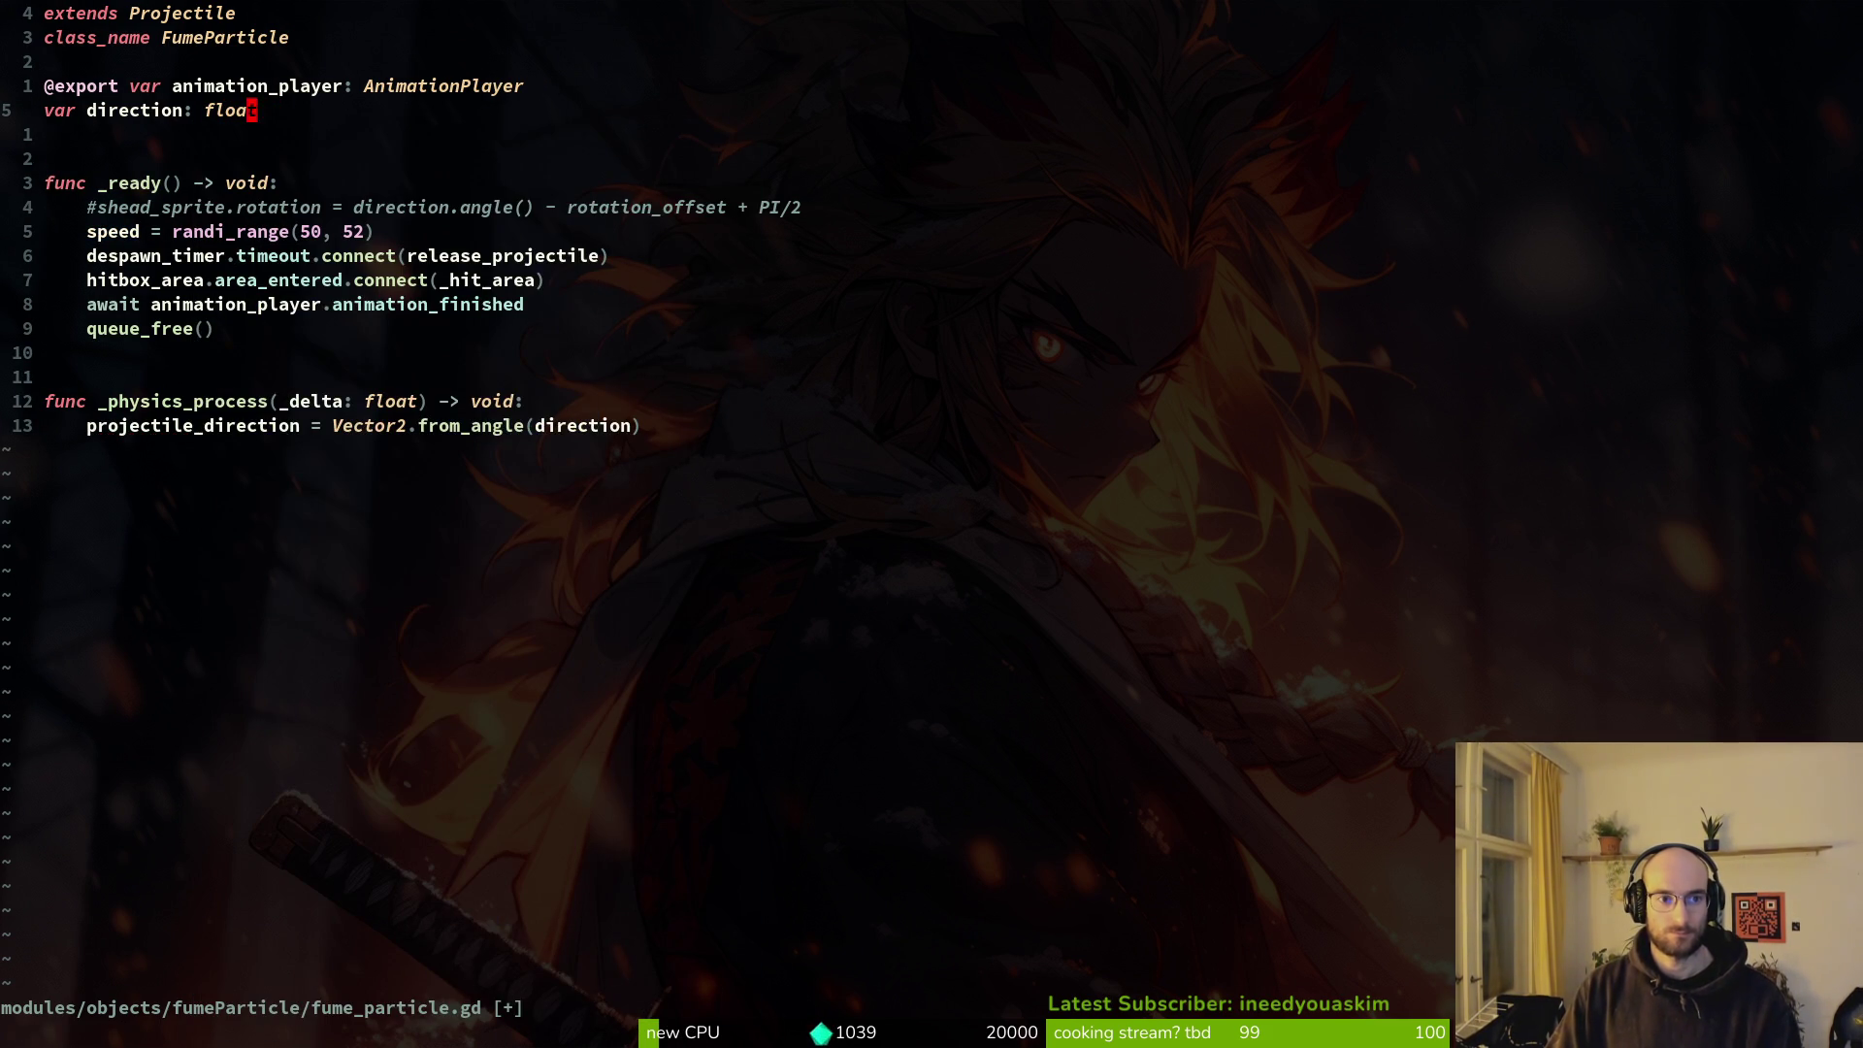
{"action": "type", "text": ":w"}
{"action": "key", "text": "Return"}
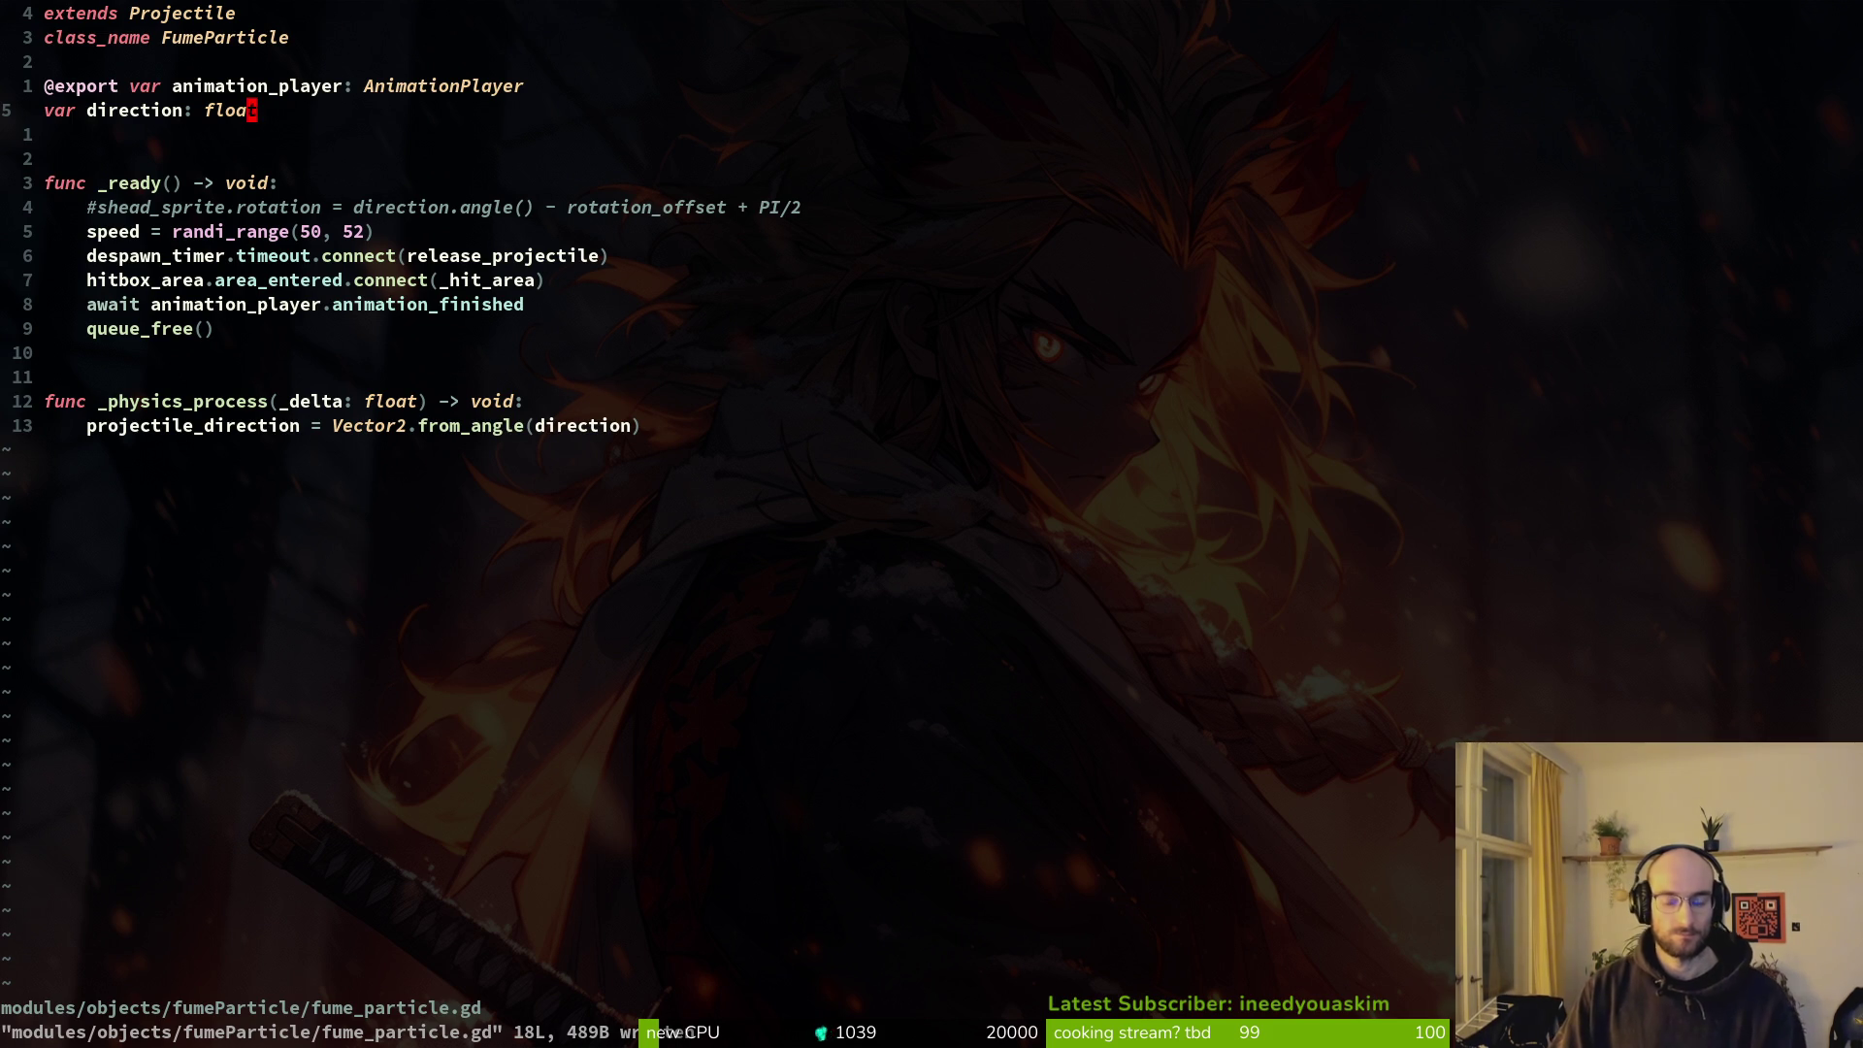
{"action": "key", "text": "space"}
Open fumes.gd and add 'particle.direction = self.rotation' below the particle creation line.
{"action": "key", "text": "f"}
{"action": "key", "text": "f"}
{"action": "type", "text": "fumes"}
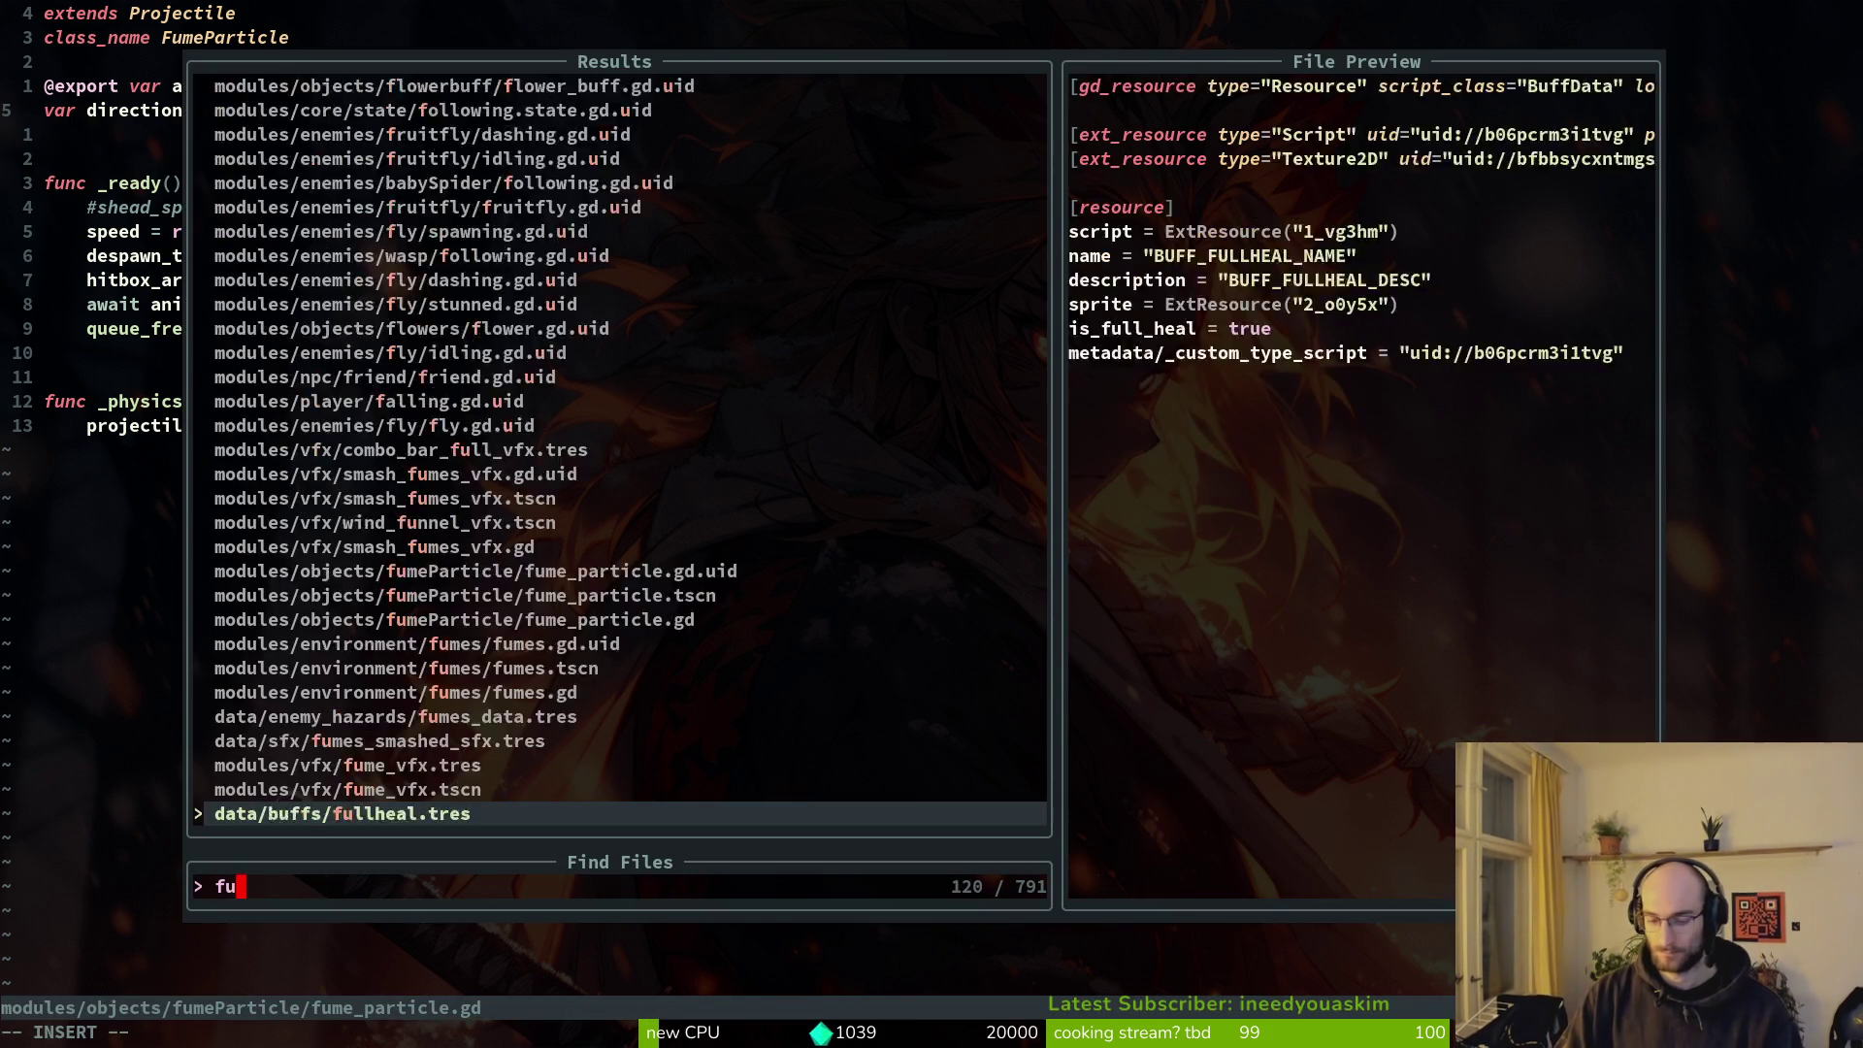
{"action": "key", "text": "Up"}
{"action": "key", "text": "Up"}
{"action": "key", "text": "Return"}
{"action": "key", "text": "j"}
{"action": "key", "text": "j"}
{"action": "key", "text": "j"}
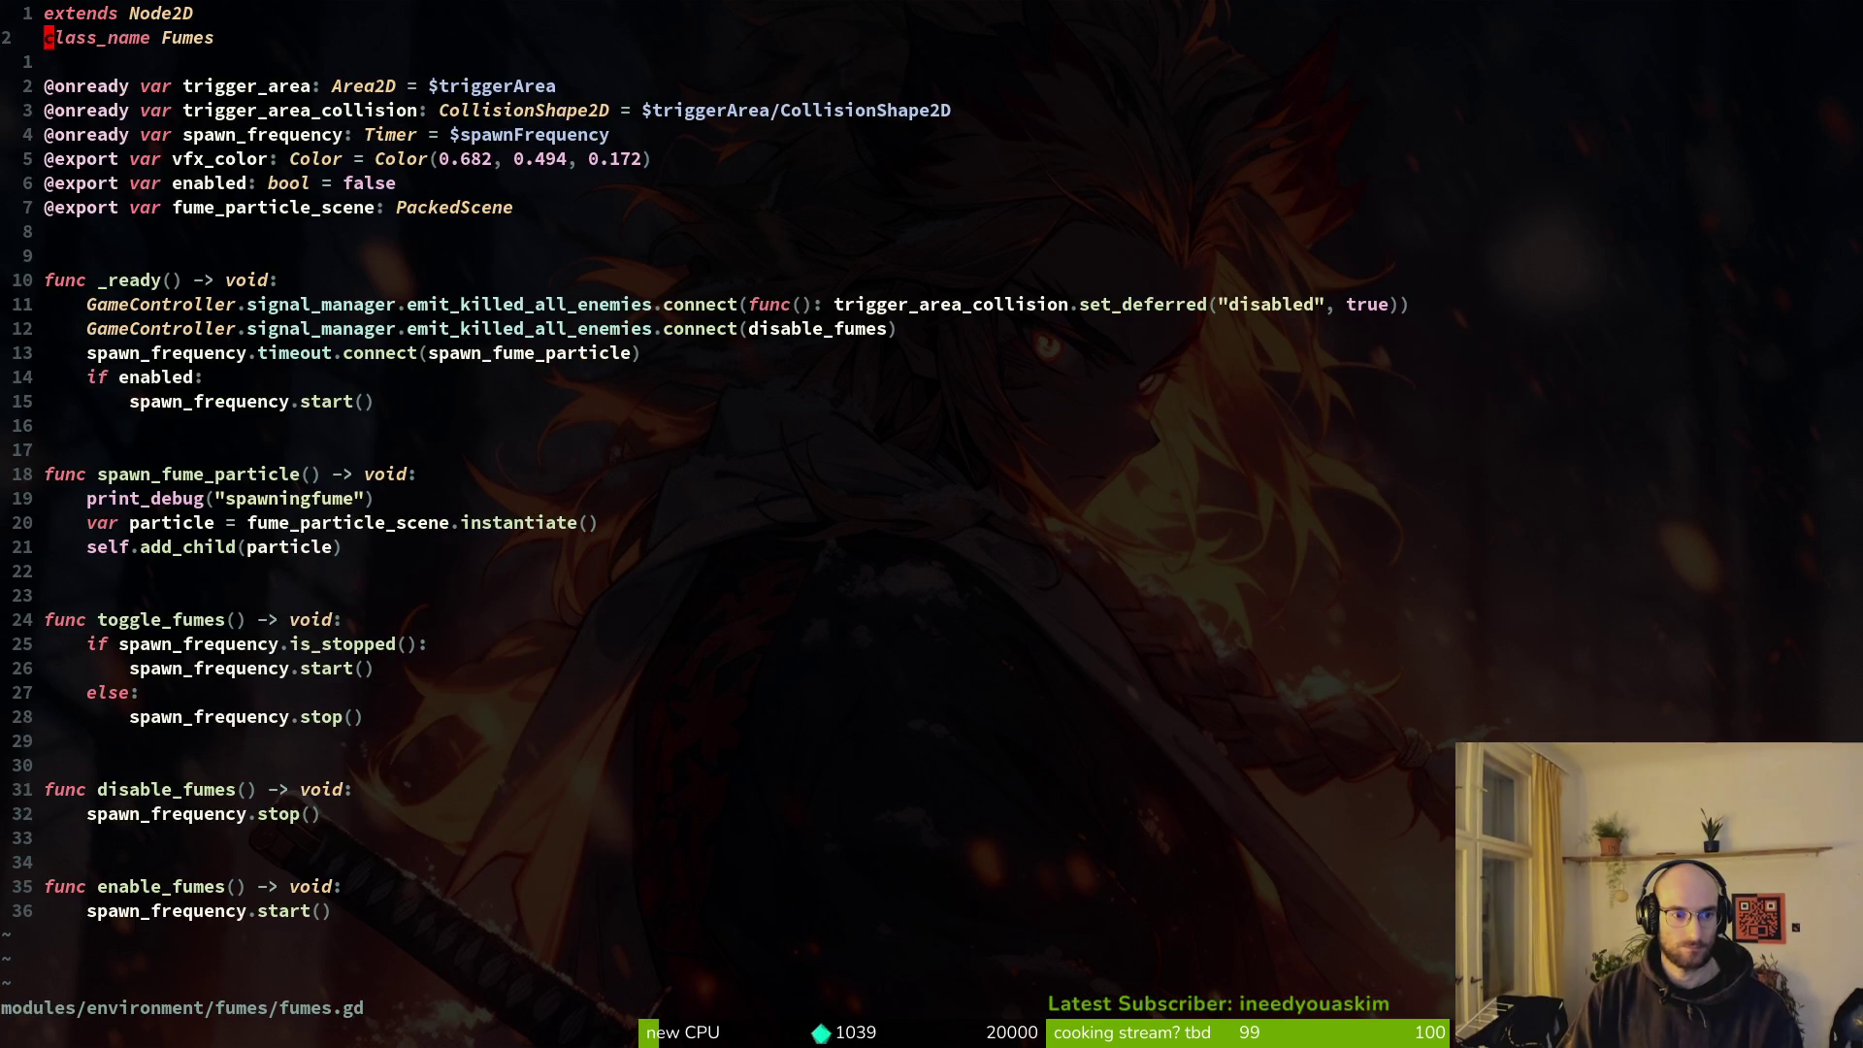
{"action": "type", "text": "oparticle.r"}
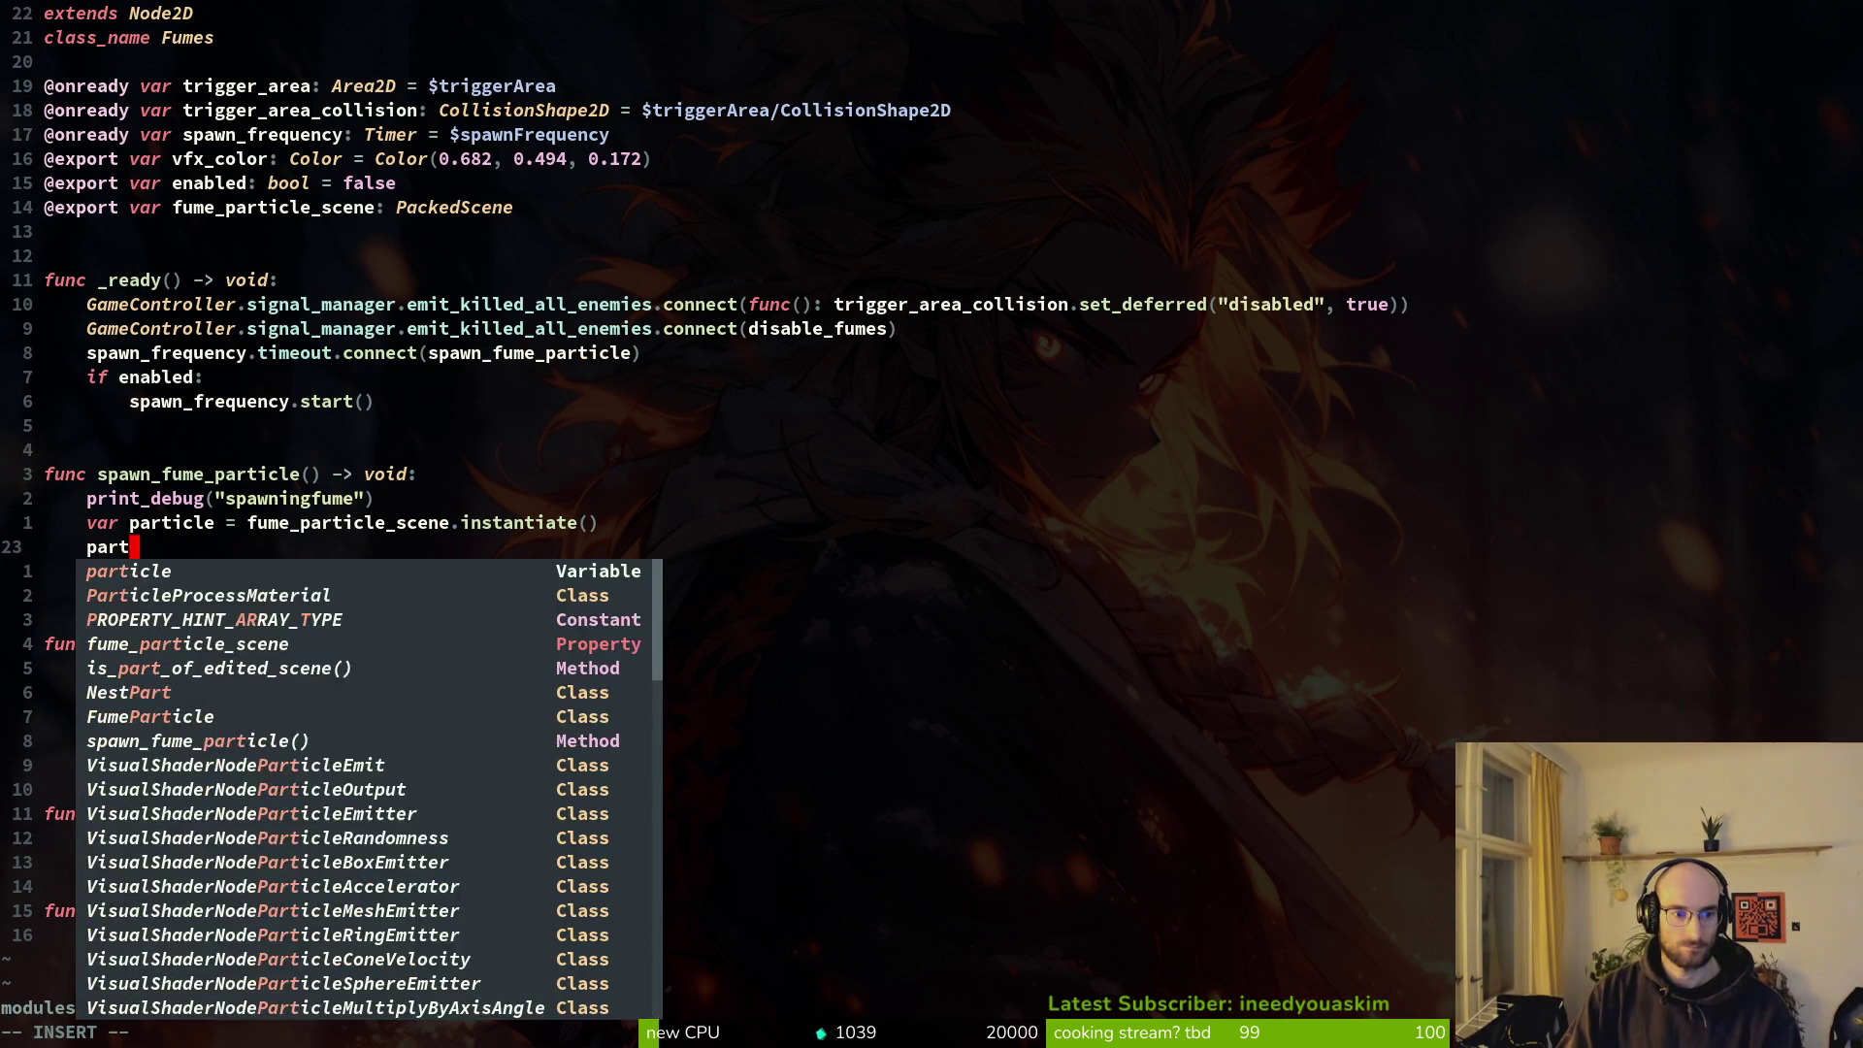
{"action": "key", "text": "BackSpace"}
{"action": "type", "text": "direct"}
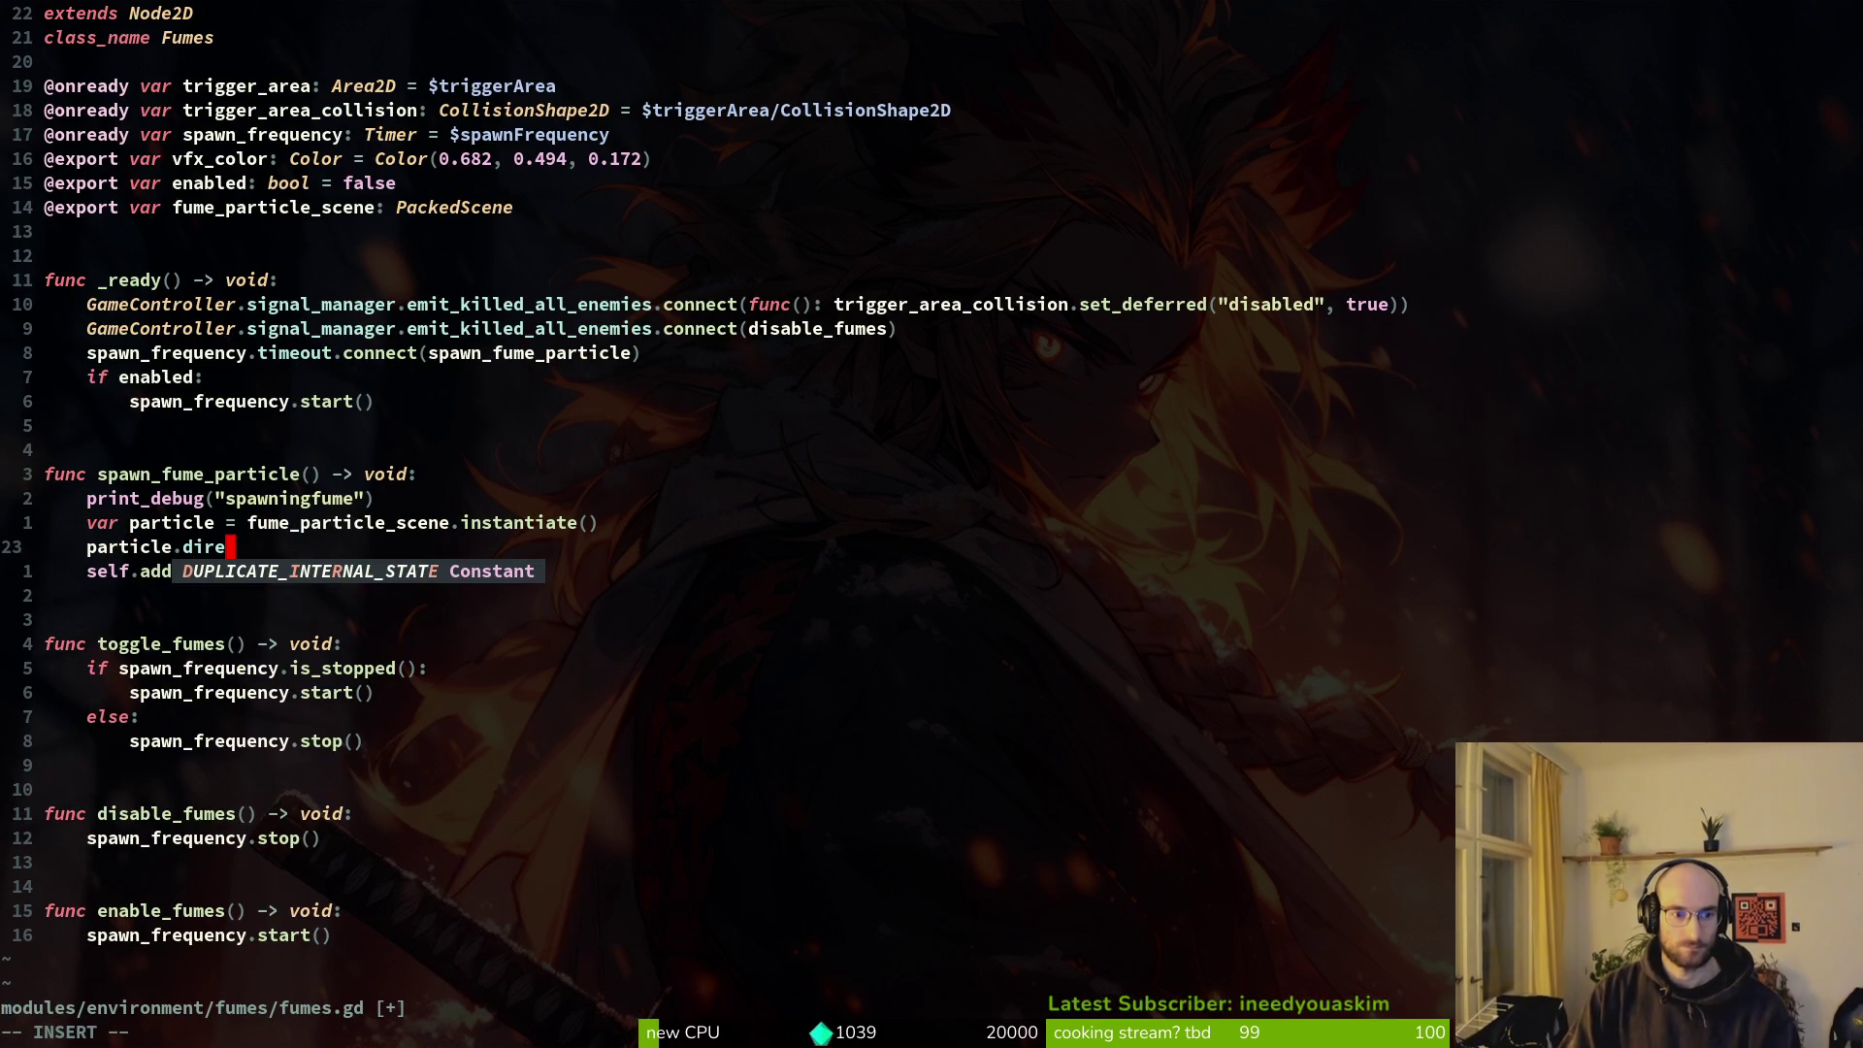
{"action": "type", "text": "ion = "}
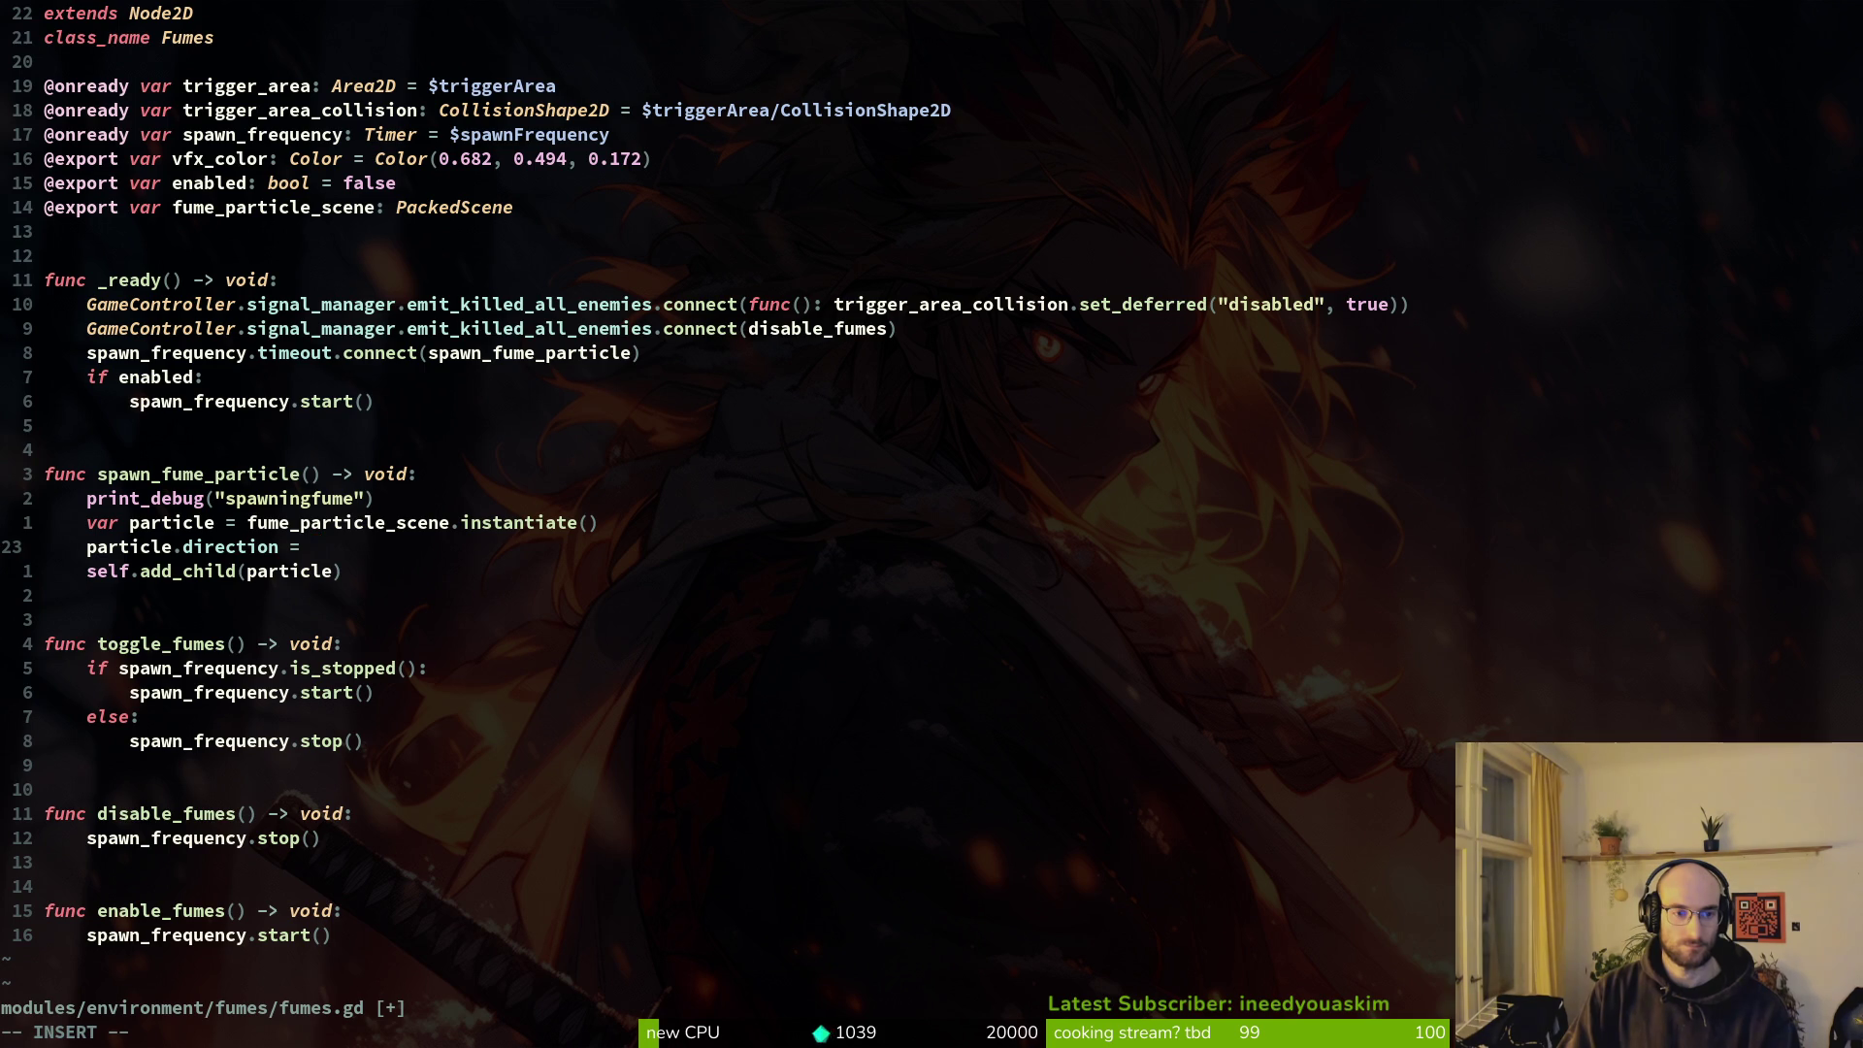
{"action": "type", "text": "self.rotation"}
{"action": "key", "text": "Escape"}
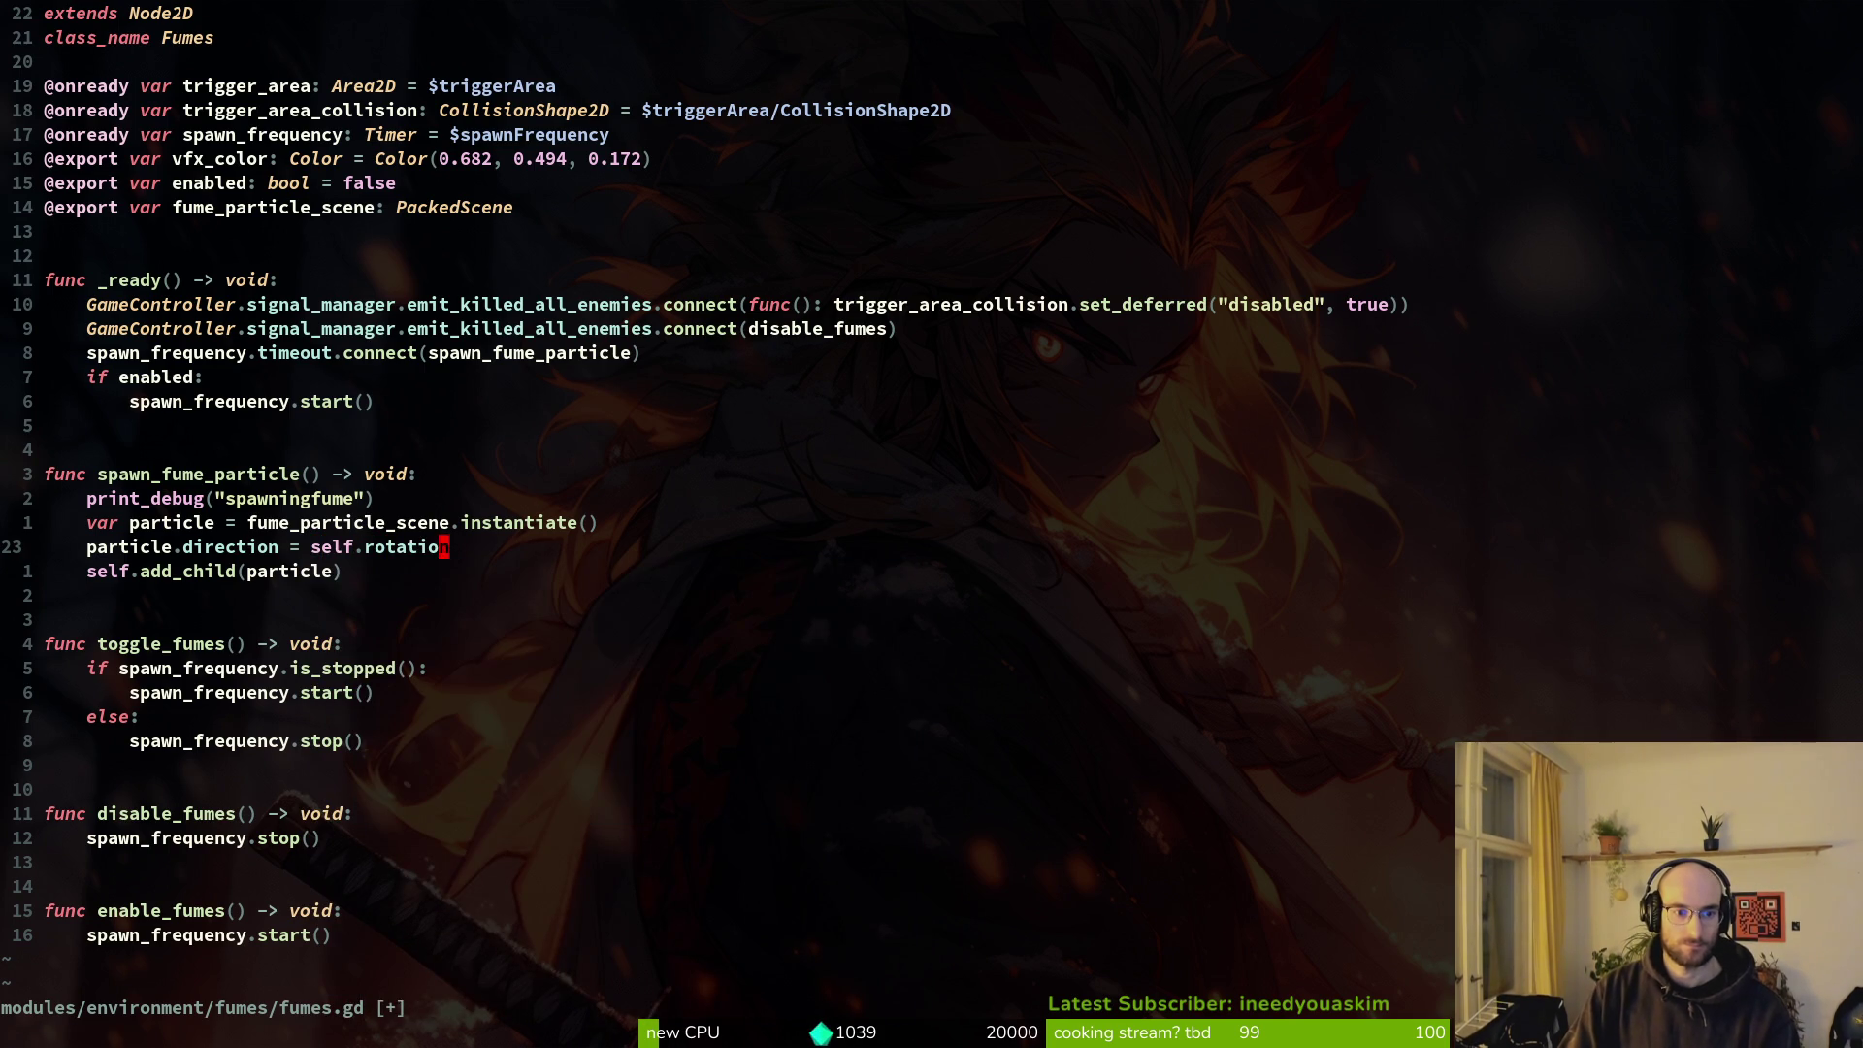
Save fumes.gd and move the direction line below add_child.
{"action": "type", "text": ":w"}
{"action": "key", "text": "Return"}
{"action": "key", "text": "alt+j"}
{"action": "type", "text": ":w"}
{"action": "key", "text": "Return"}
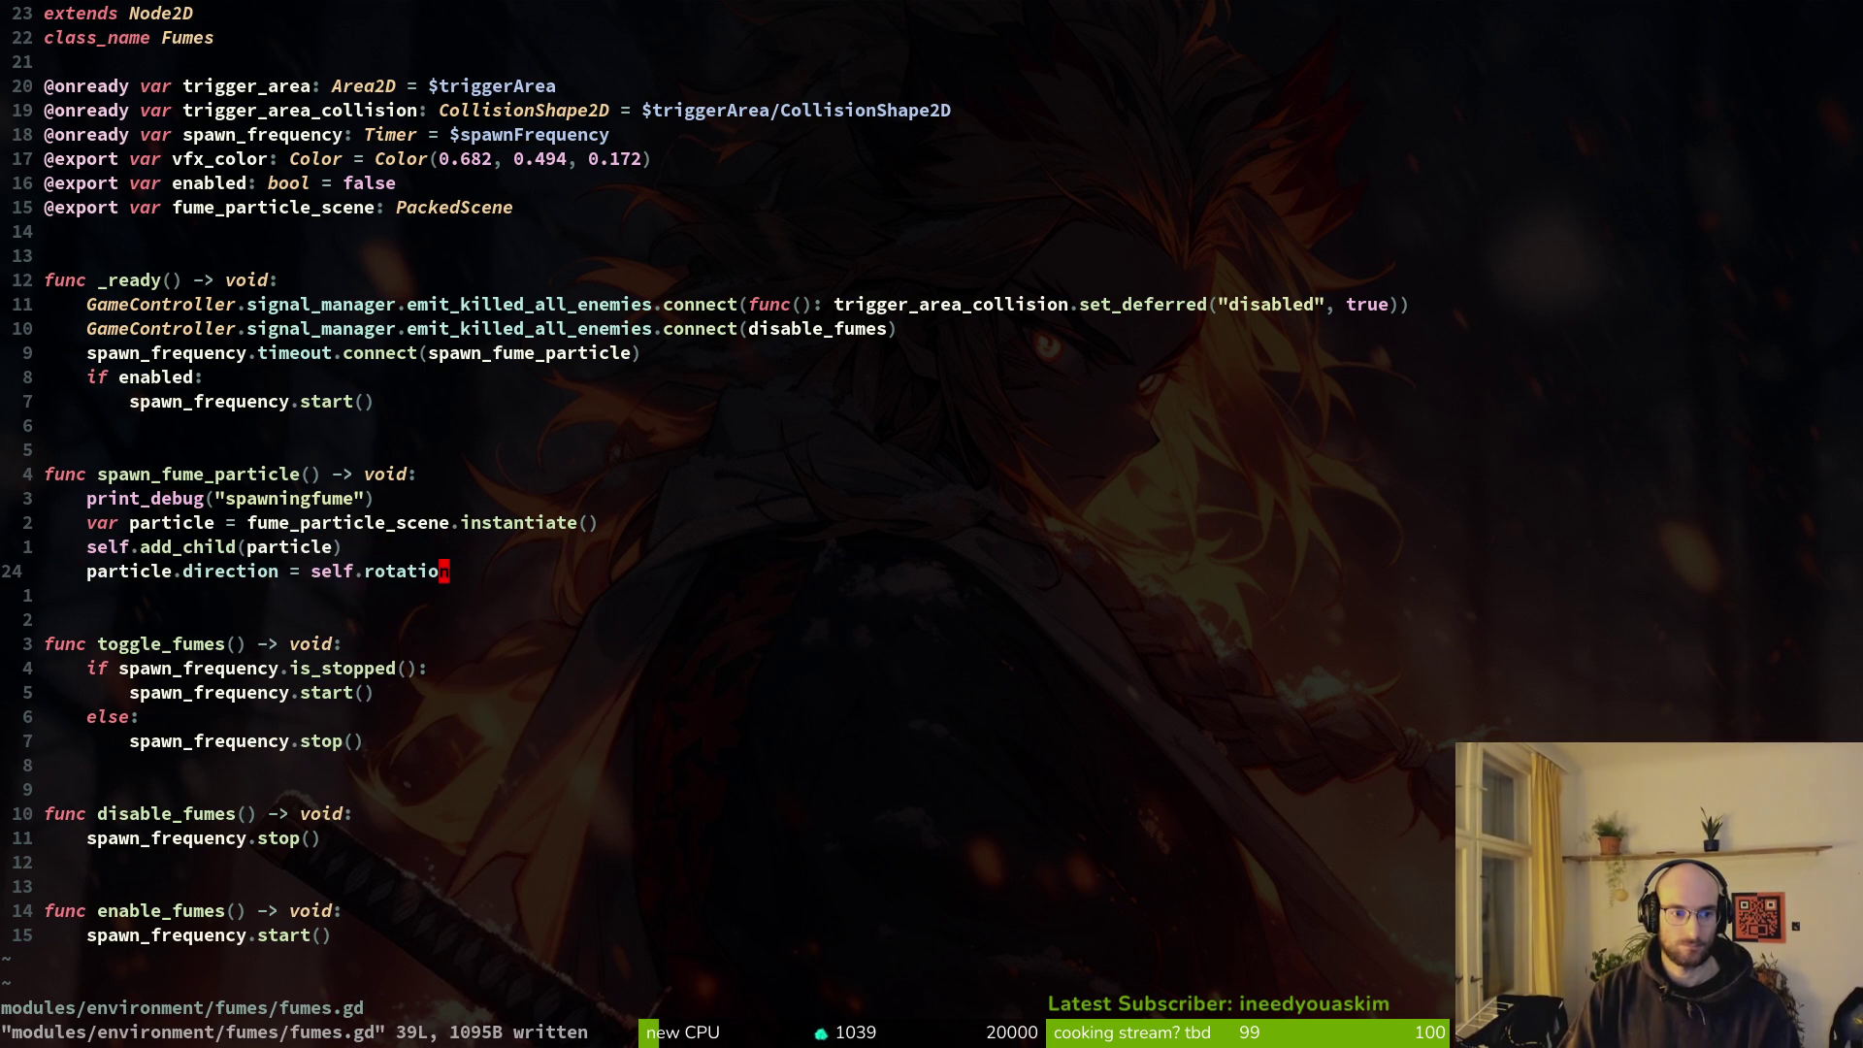
Check the documentation for rotation, including its note on degrees.
{"action": "key", "text": "K"}
{"action": "key", "text": "K"}
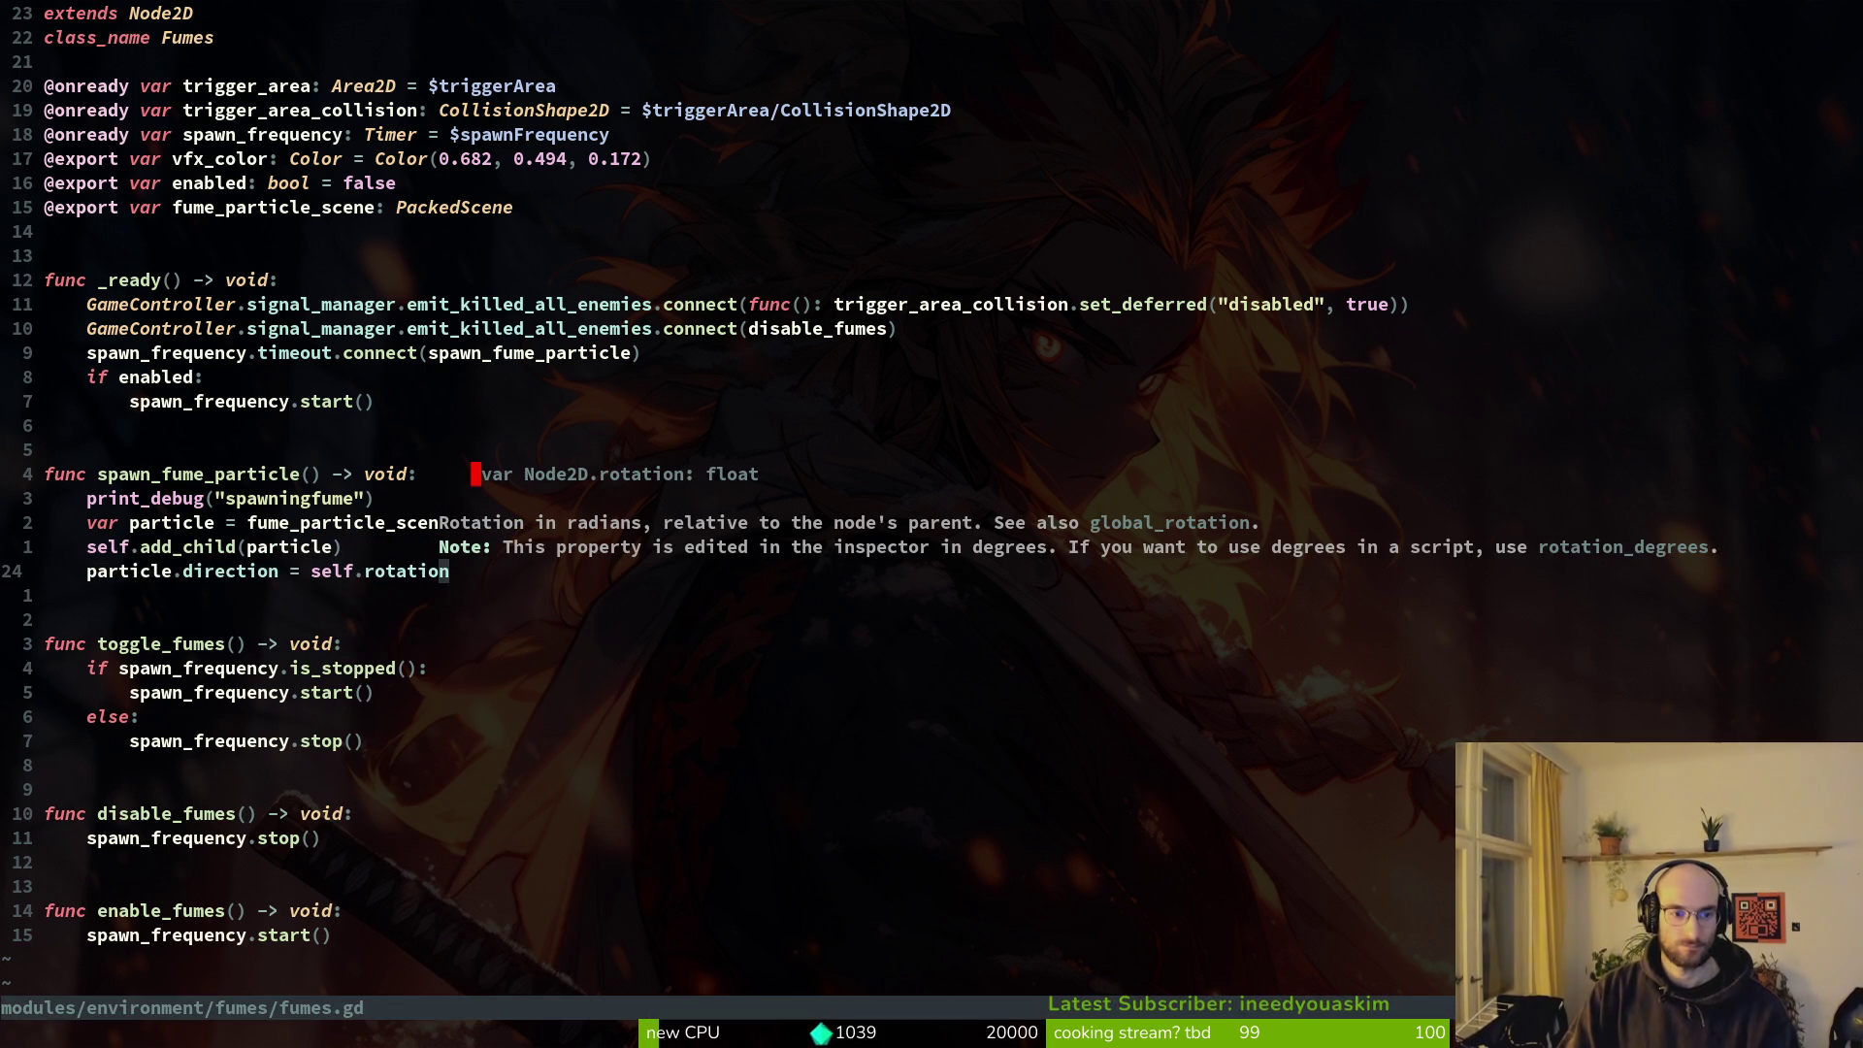
{"action": "key", "text": "j"}
{"action": "key", "text": "j"}
{"action": "key", "text": "j"}
{"action": "key", "text": "V"}
{"action": "key", "text": "d"}
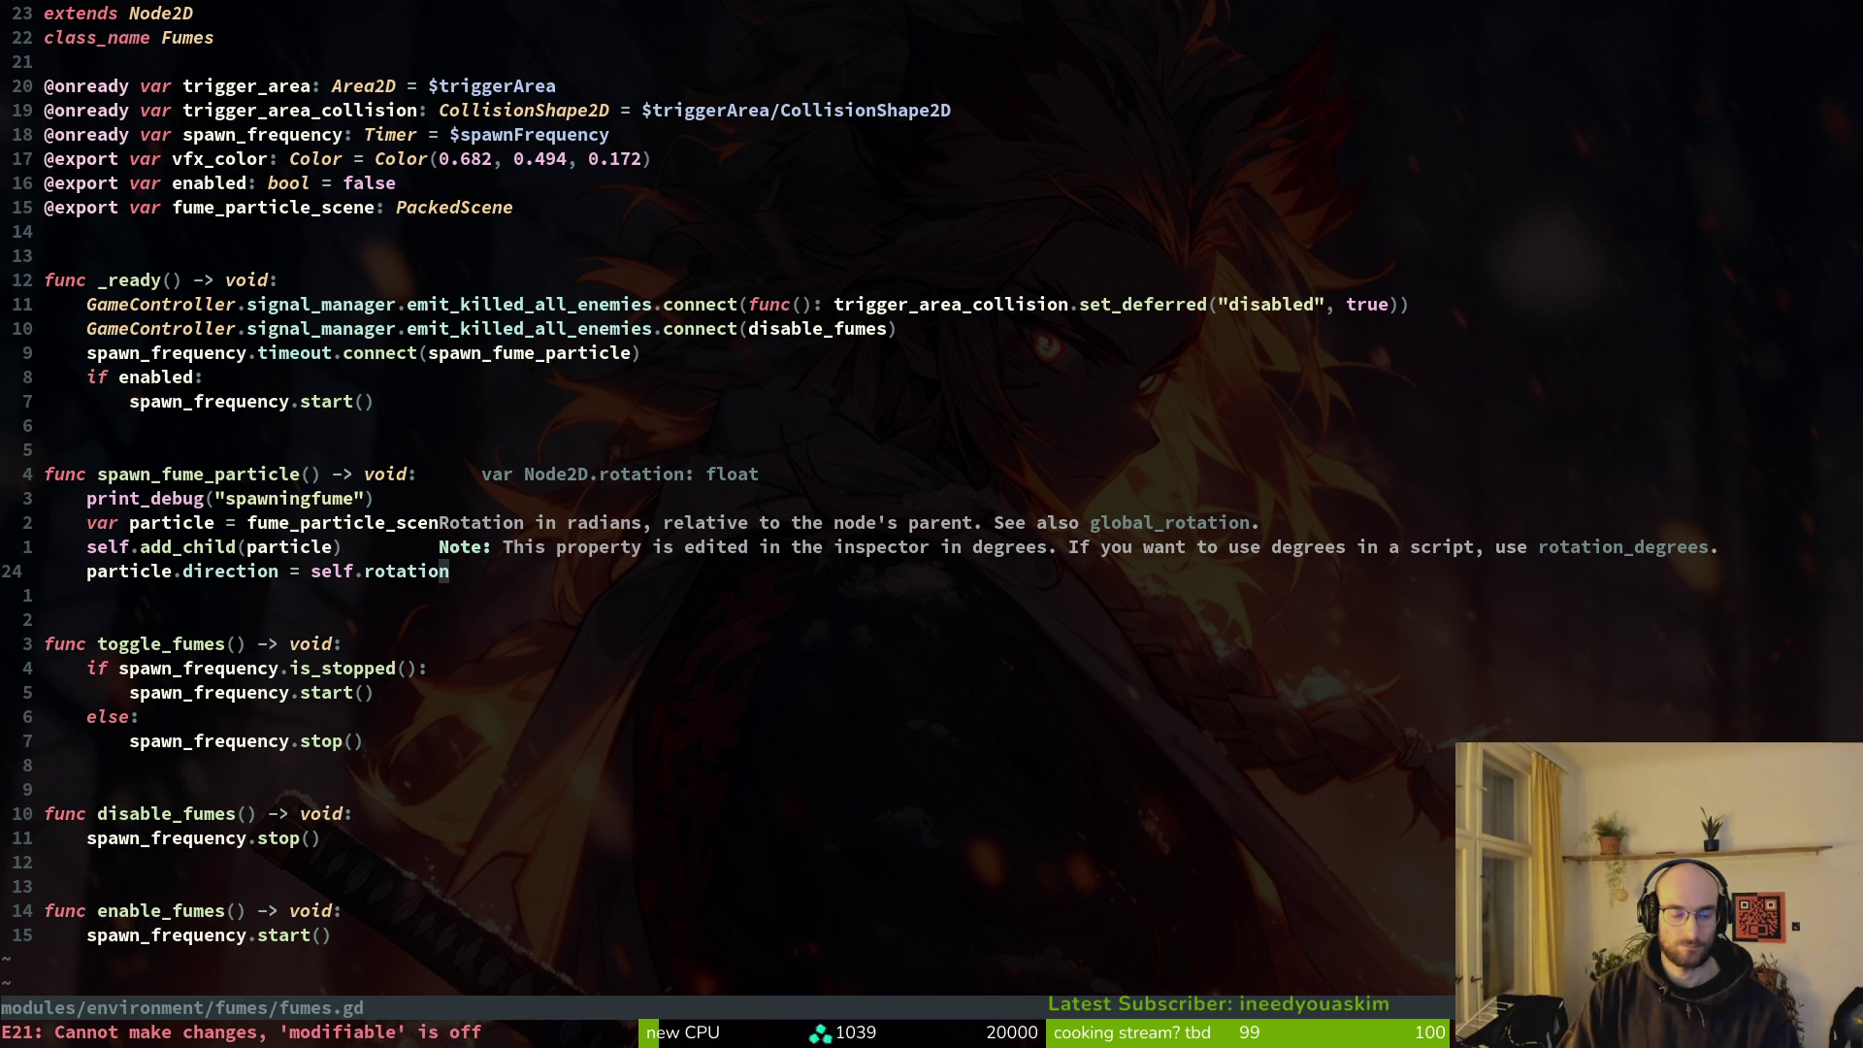
{"action": "key", "text": "q"}
Cut and re-paste the direction assignment line, save, and relaunch the game.
{"action": "key", "text": "V"}
{"action": "key", "text": "G"}
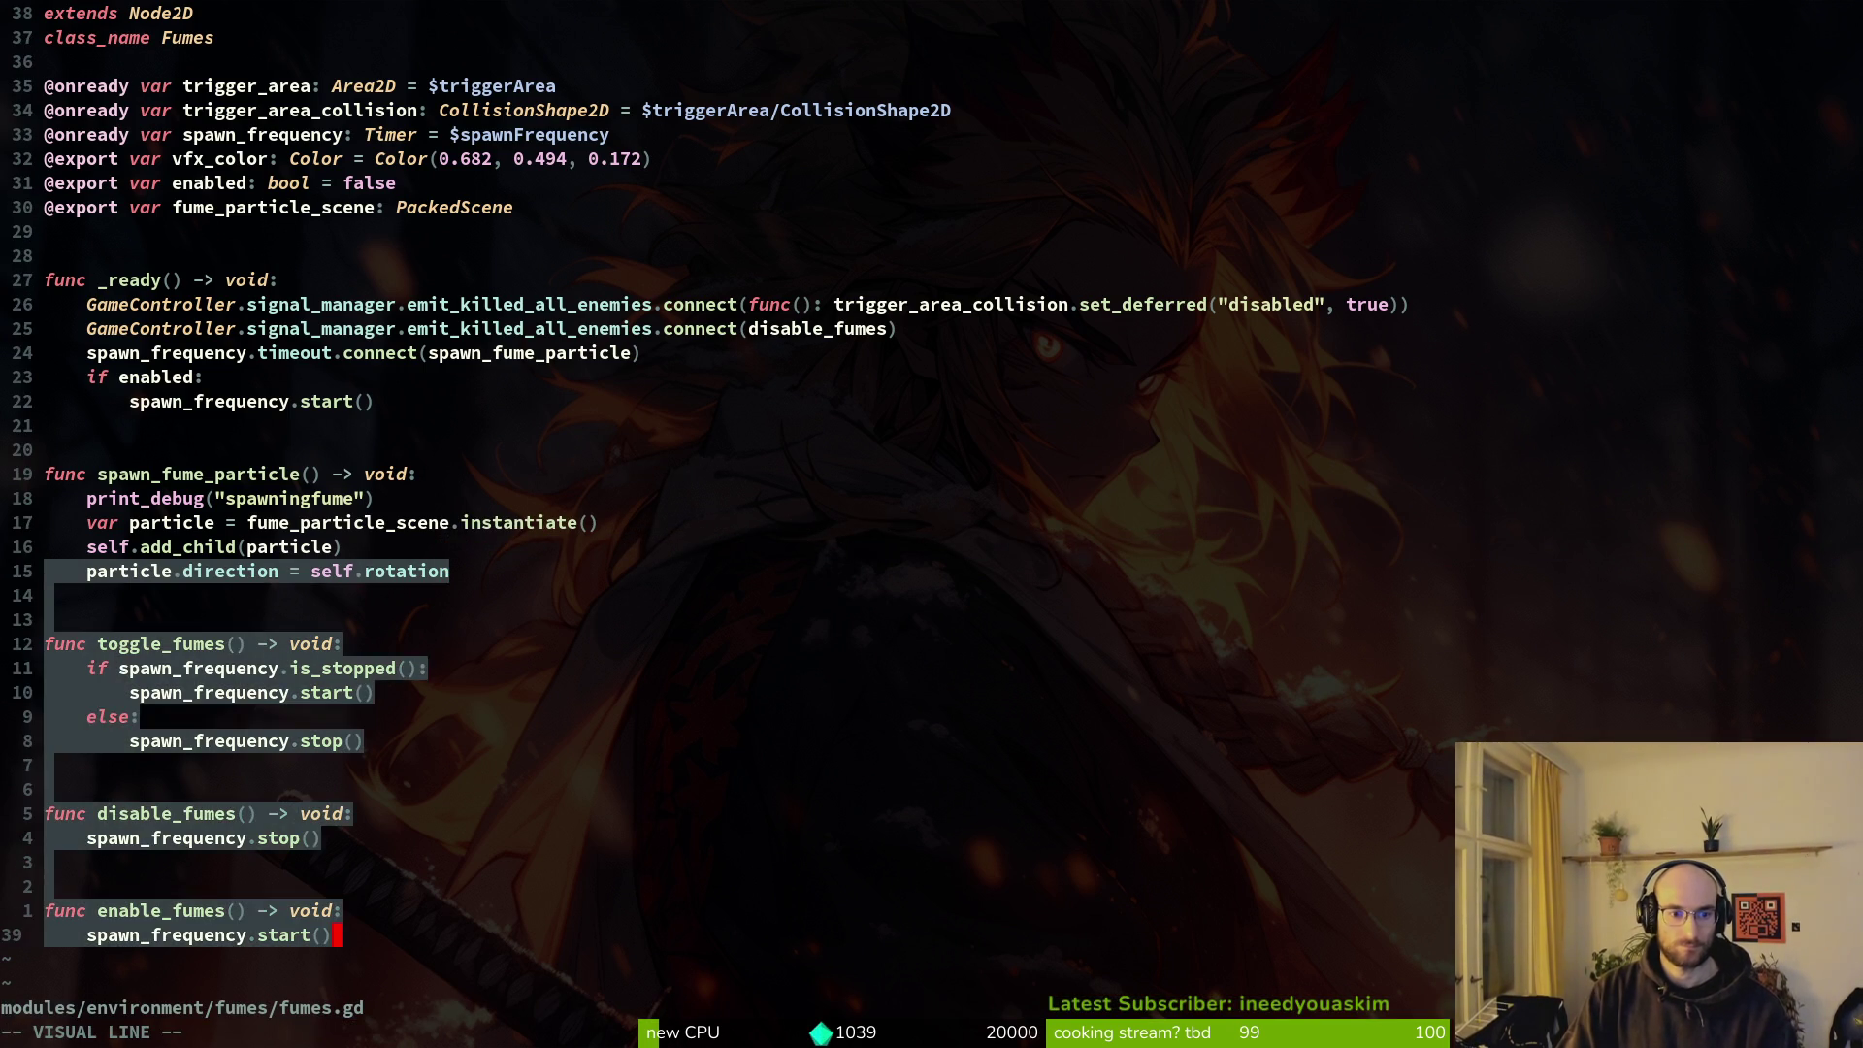
{"action": "key", "text": "Escape"}
{"action": "key", "text": "1"}
{"action": "key", "text": "5"}
{"action": "key", "text": "k"}
{"action": "key", "text": "d"}
{"action": "key", "text": "d"}
{"action": "type", "text": "kP"}
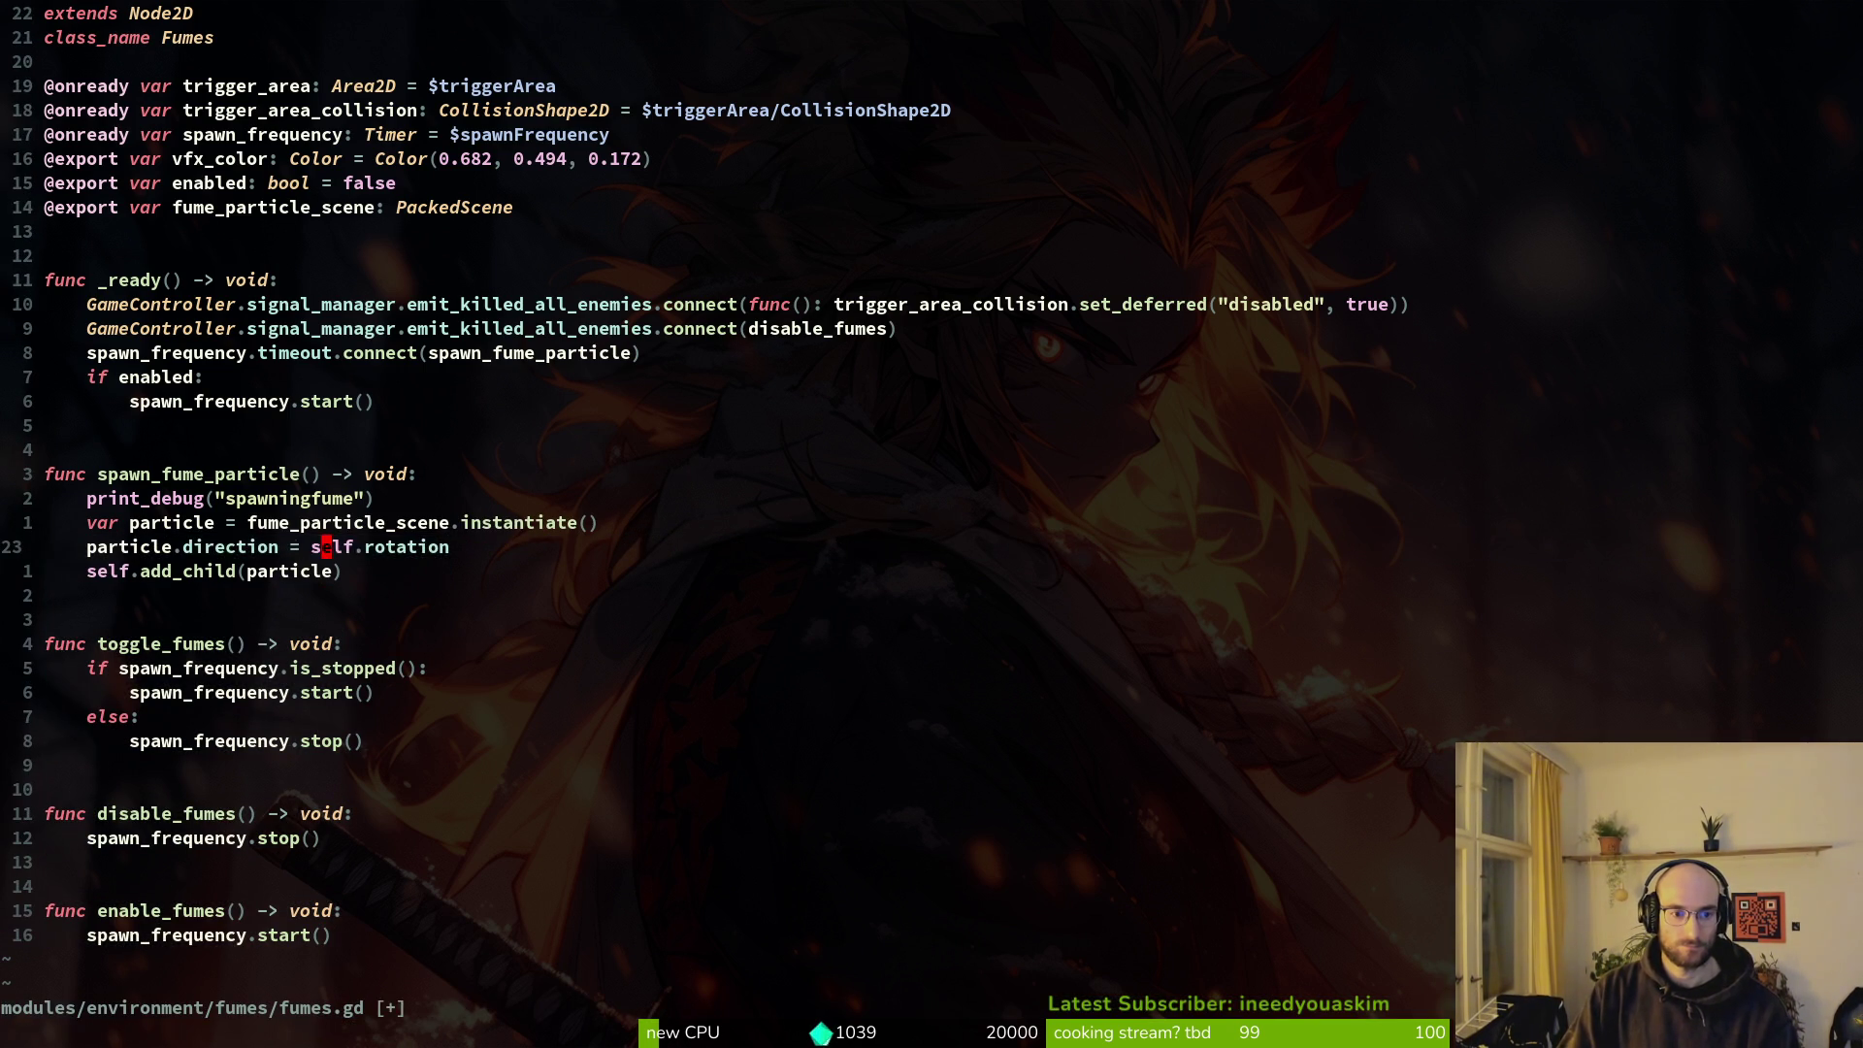
{"action": "type", "text": ":w"}
{"action": "key", "text": "Return"}
{"action": "key", "text": "F5"}
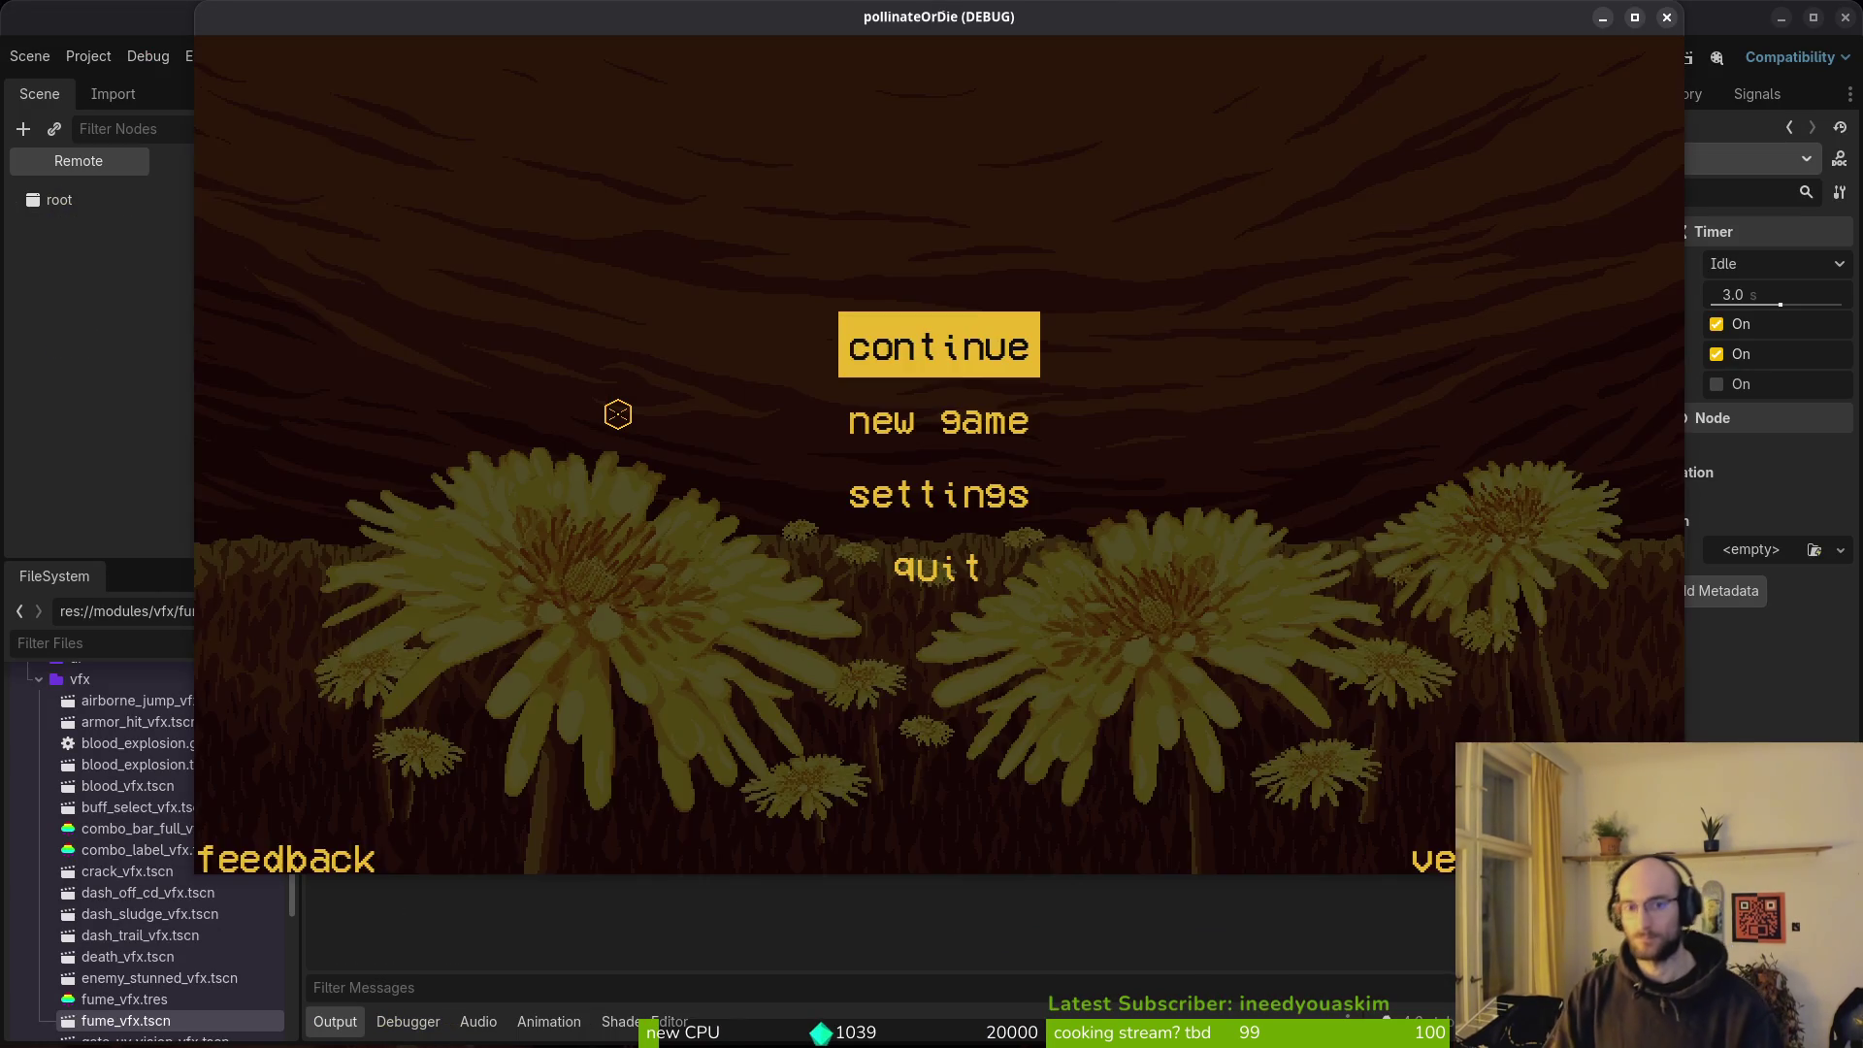
Continue the saved game, enter the level through the right portal, then pause it.
{"action": "key", "text": "Return"}
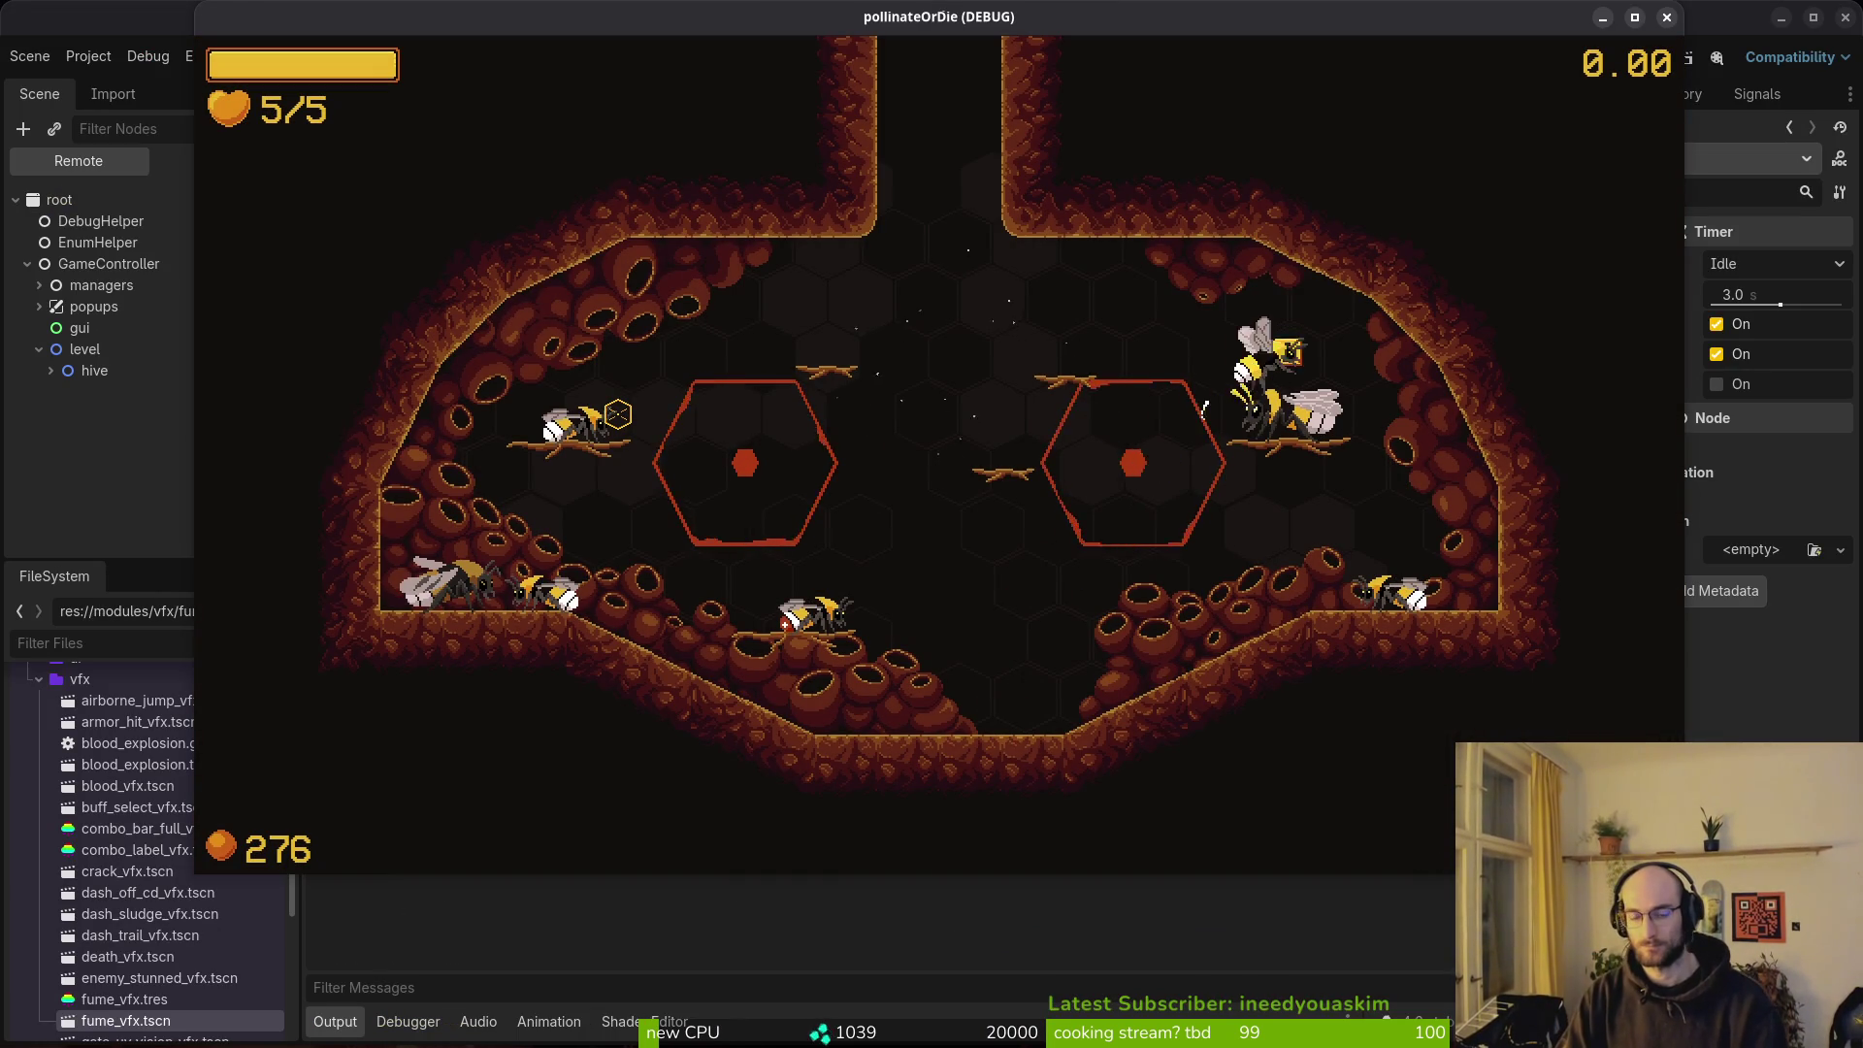
{"action": "key", "text": "d"}
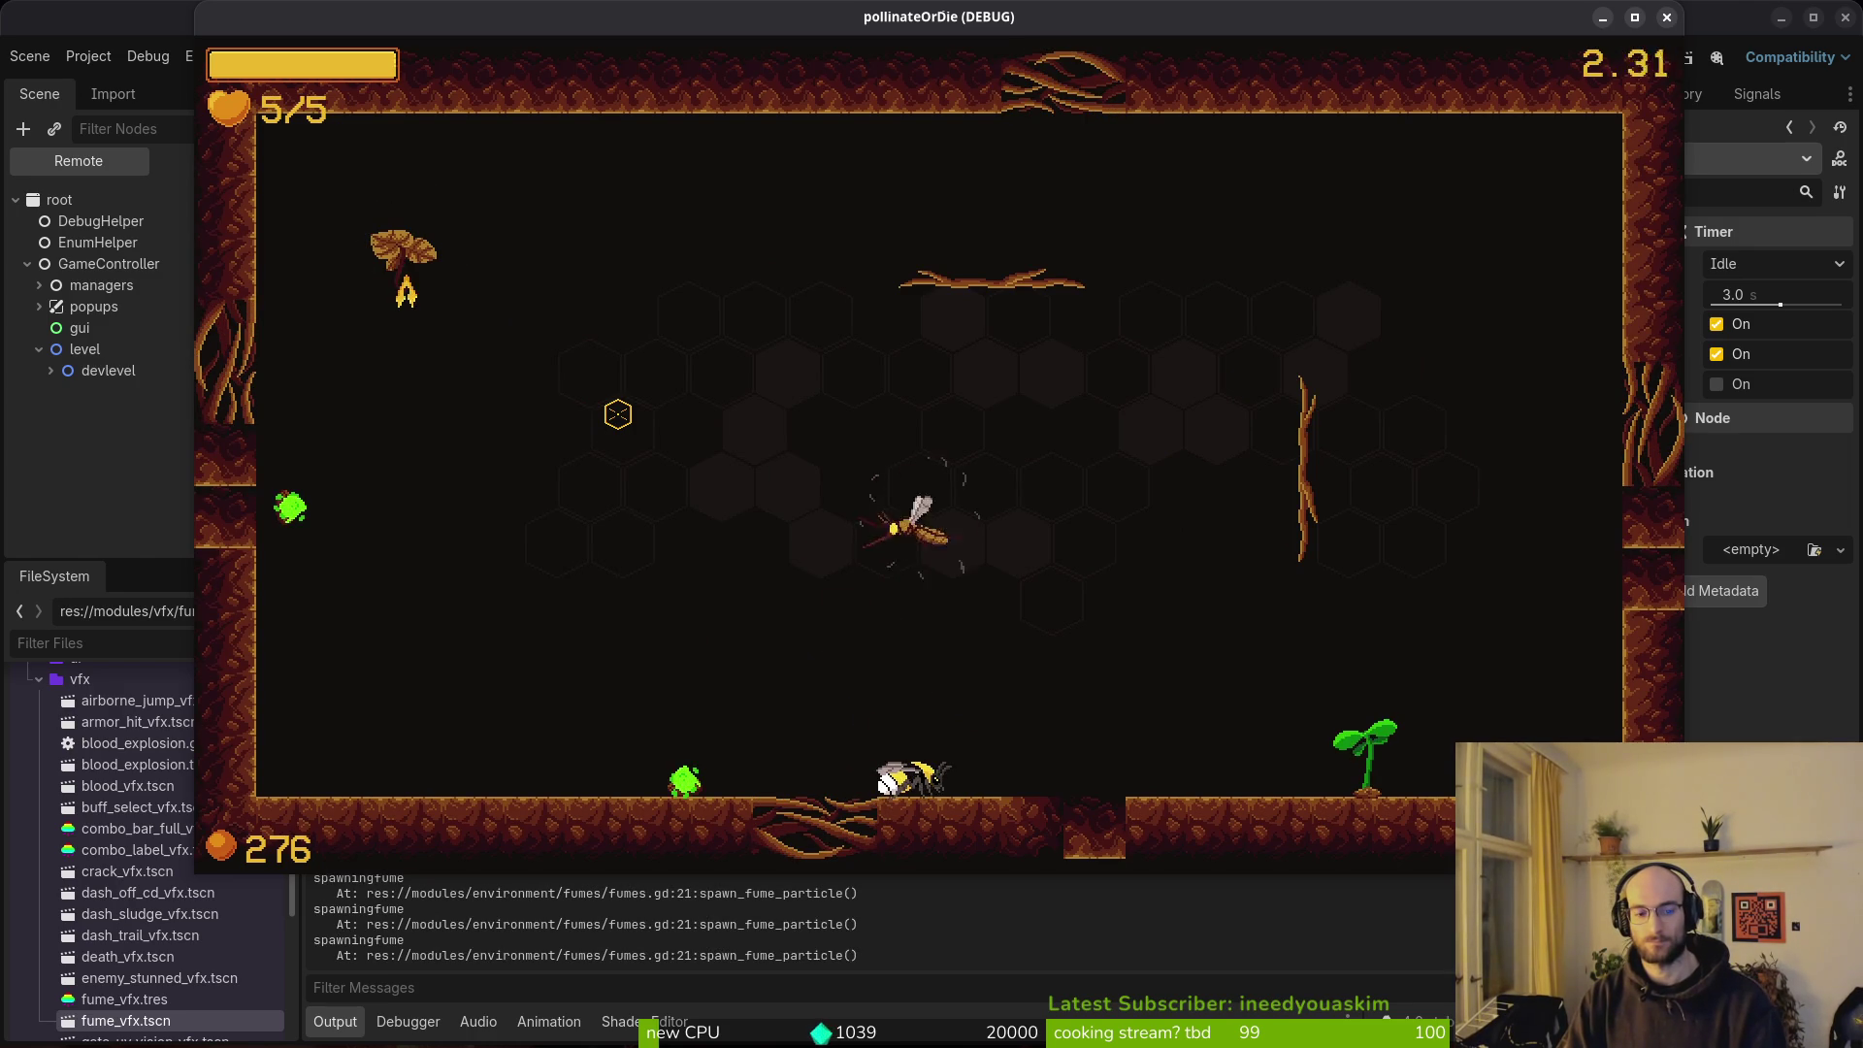
{"action": "key", "text": "alt+Tab"}
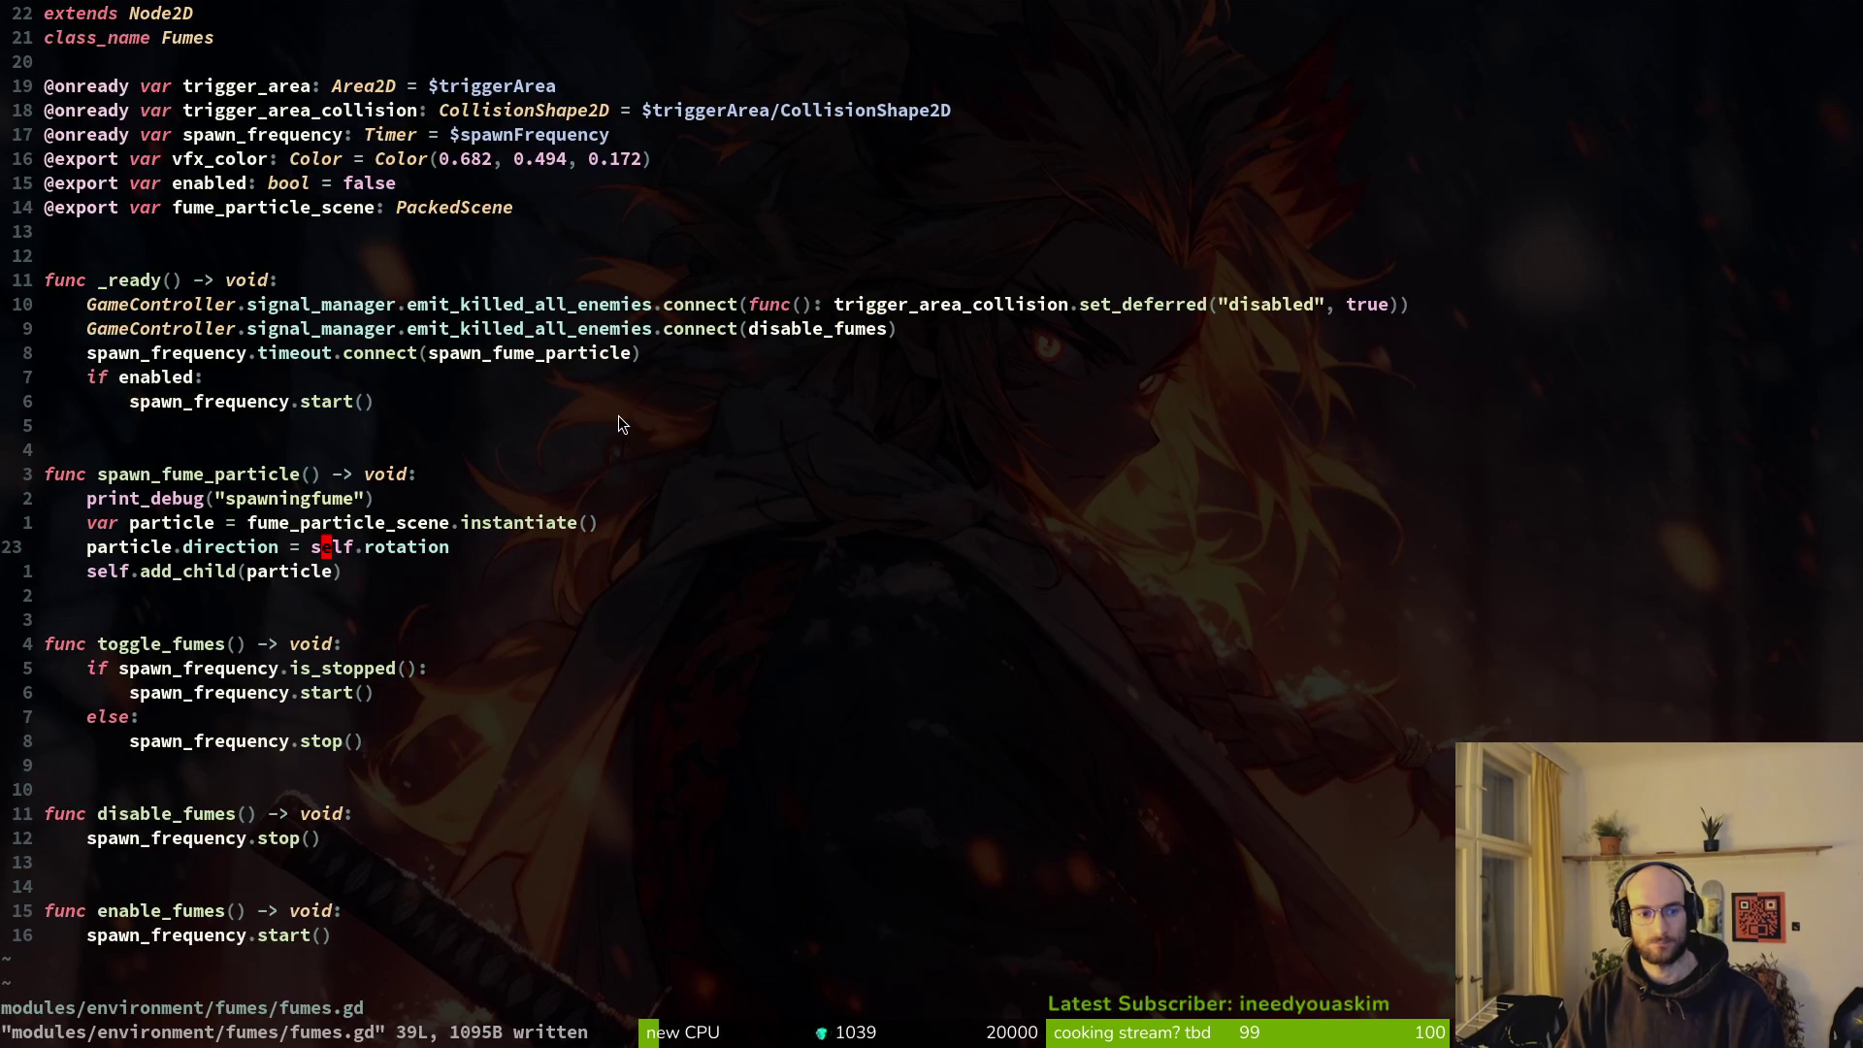
Put the direction assignment below add_child, save, and resume the game.
{"action": "key", "text": "shift+v"}
{"action": "key", "text": "J"}
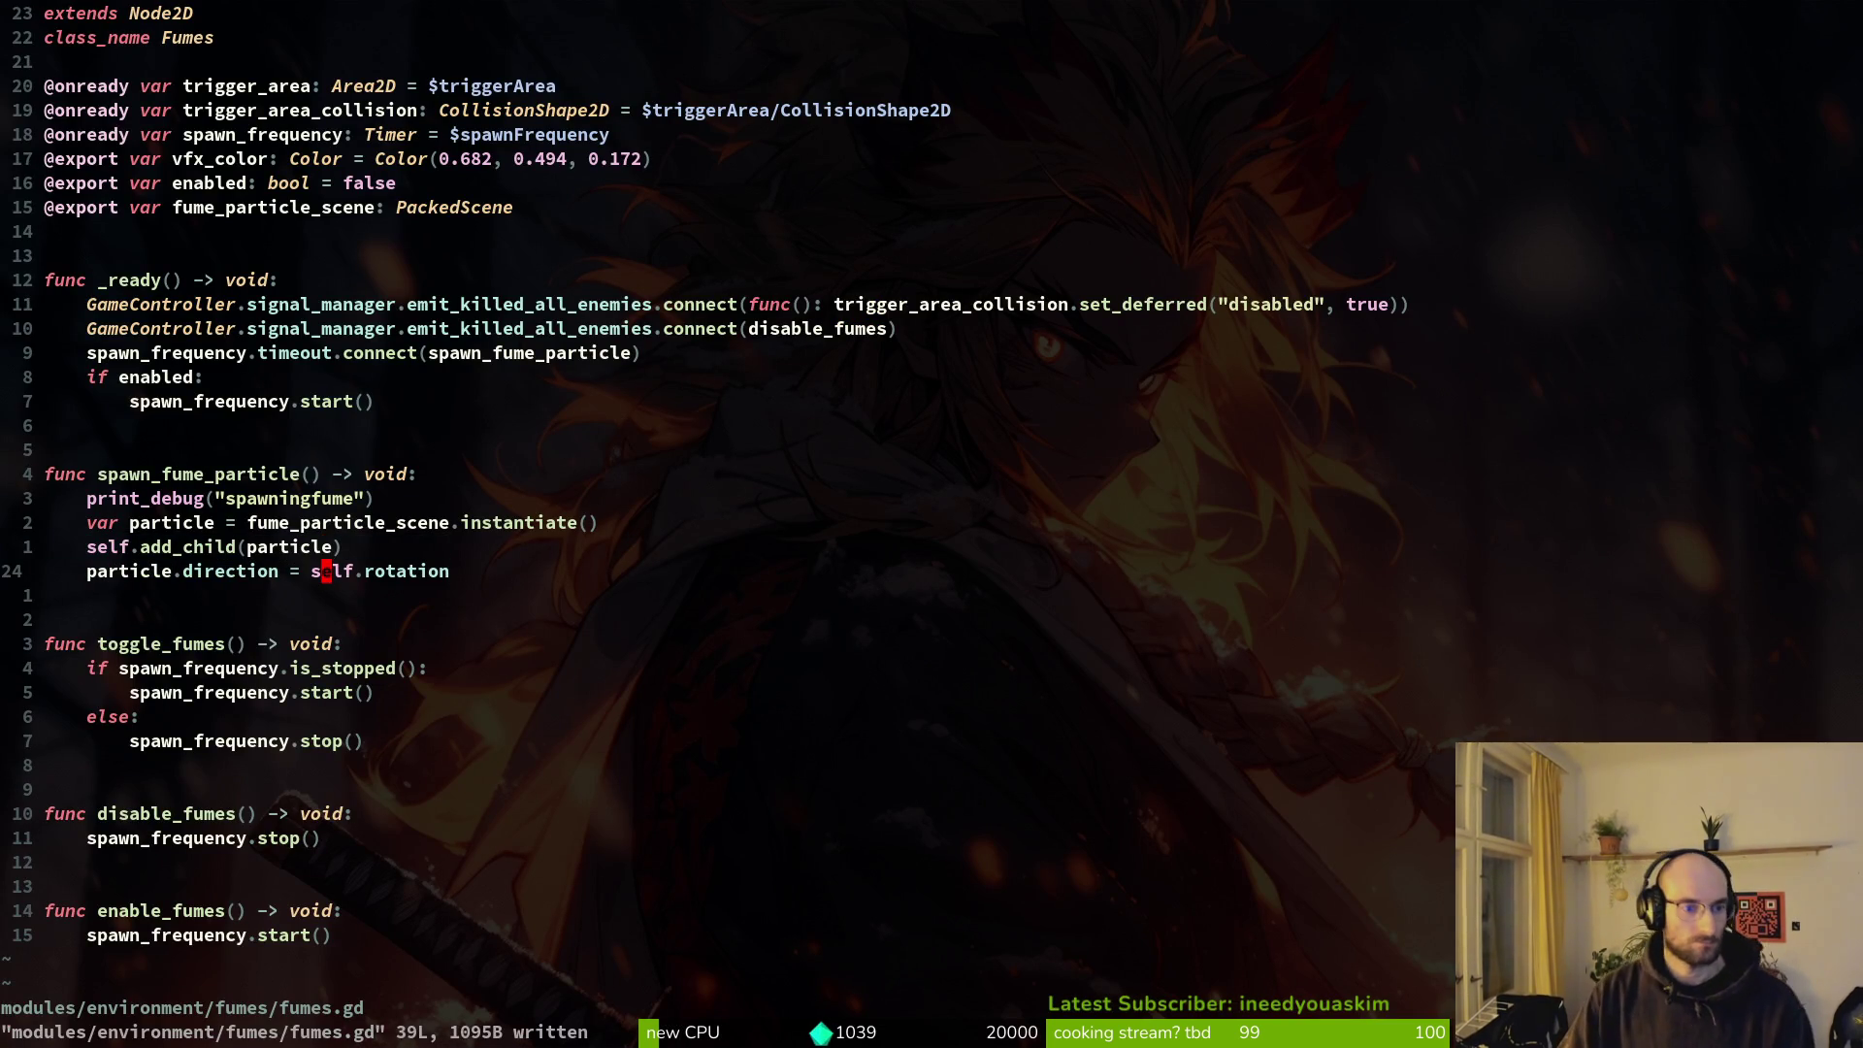
{"action": "key", "text": "ctrl+s"}
{"action": "key", "text": "alt+Tab"}
{"action": "key", "text": "Escape"}
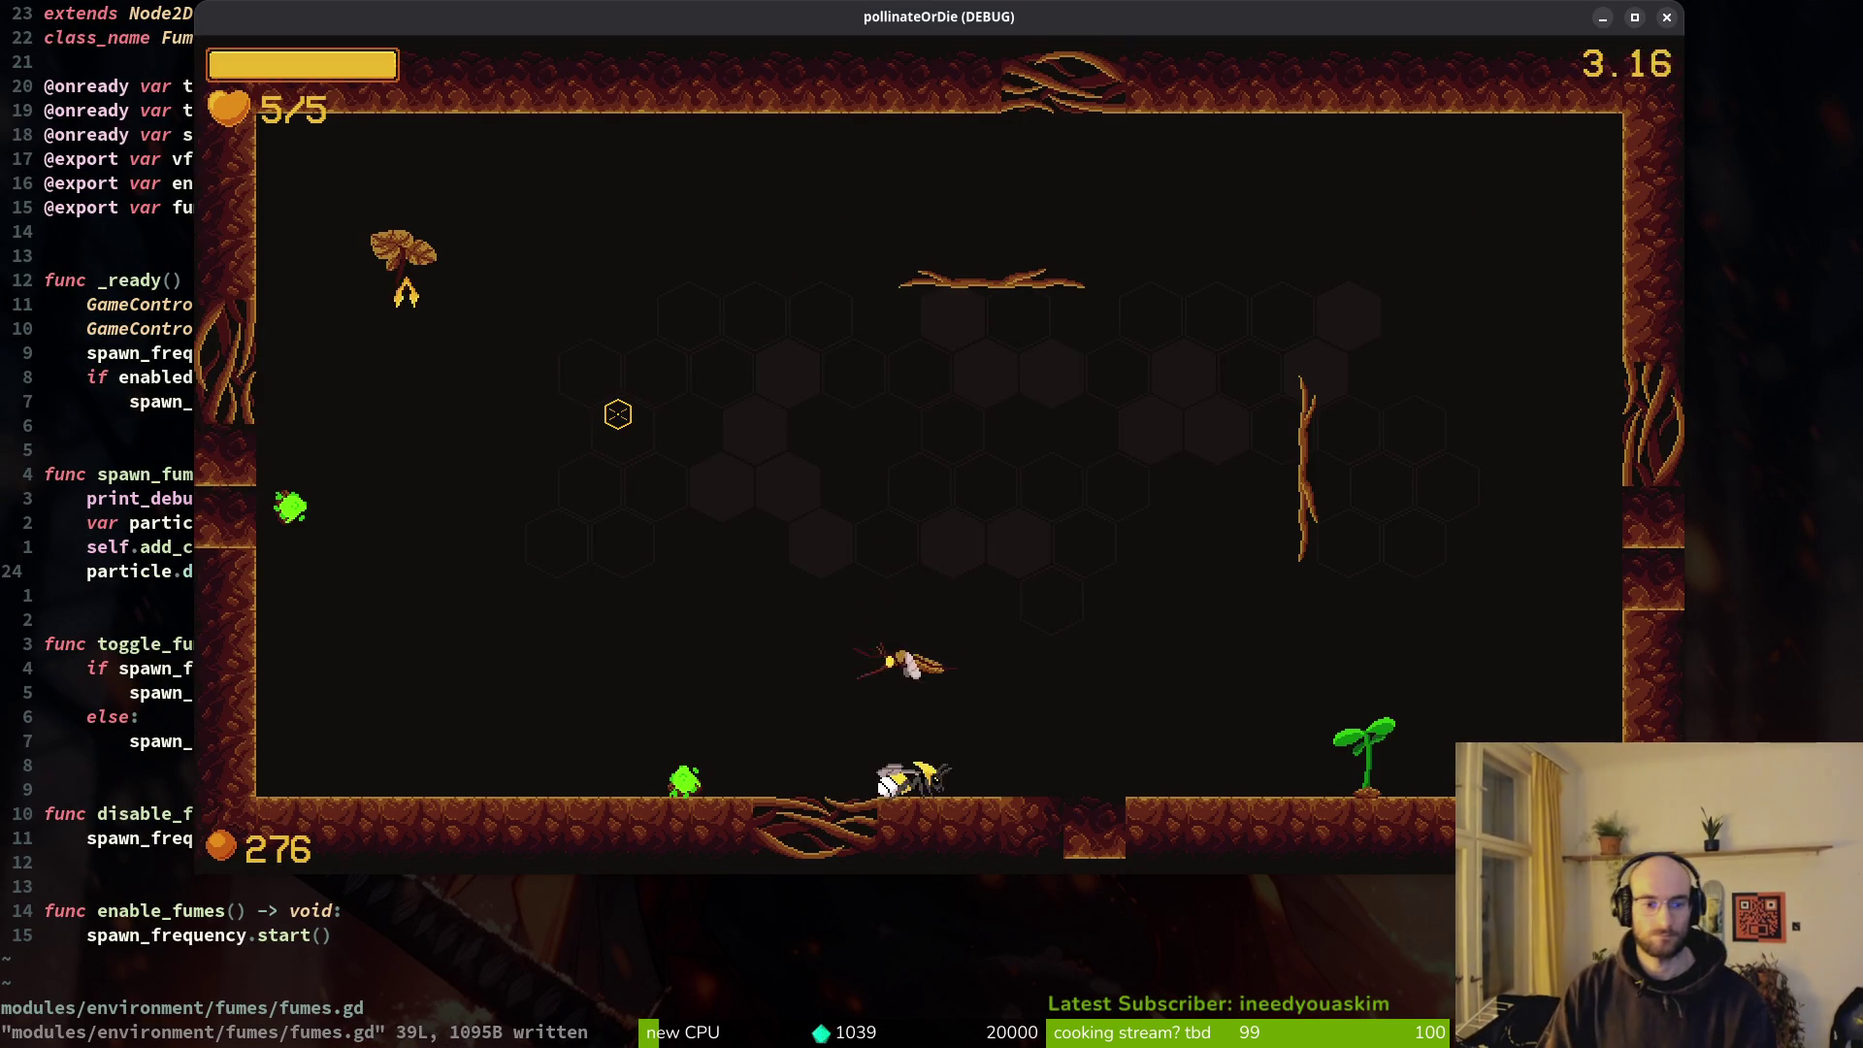
{"action": "key", "text": "alt+Tab"}
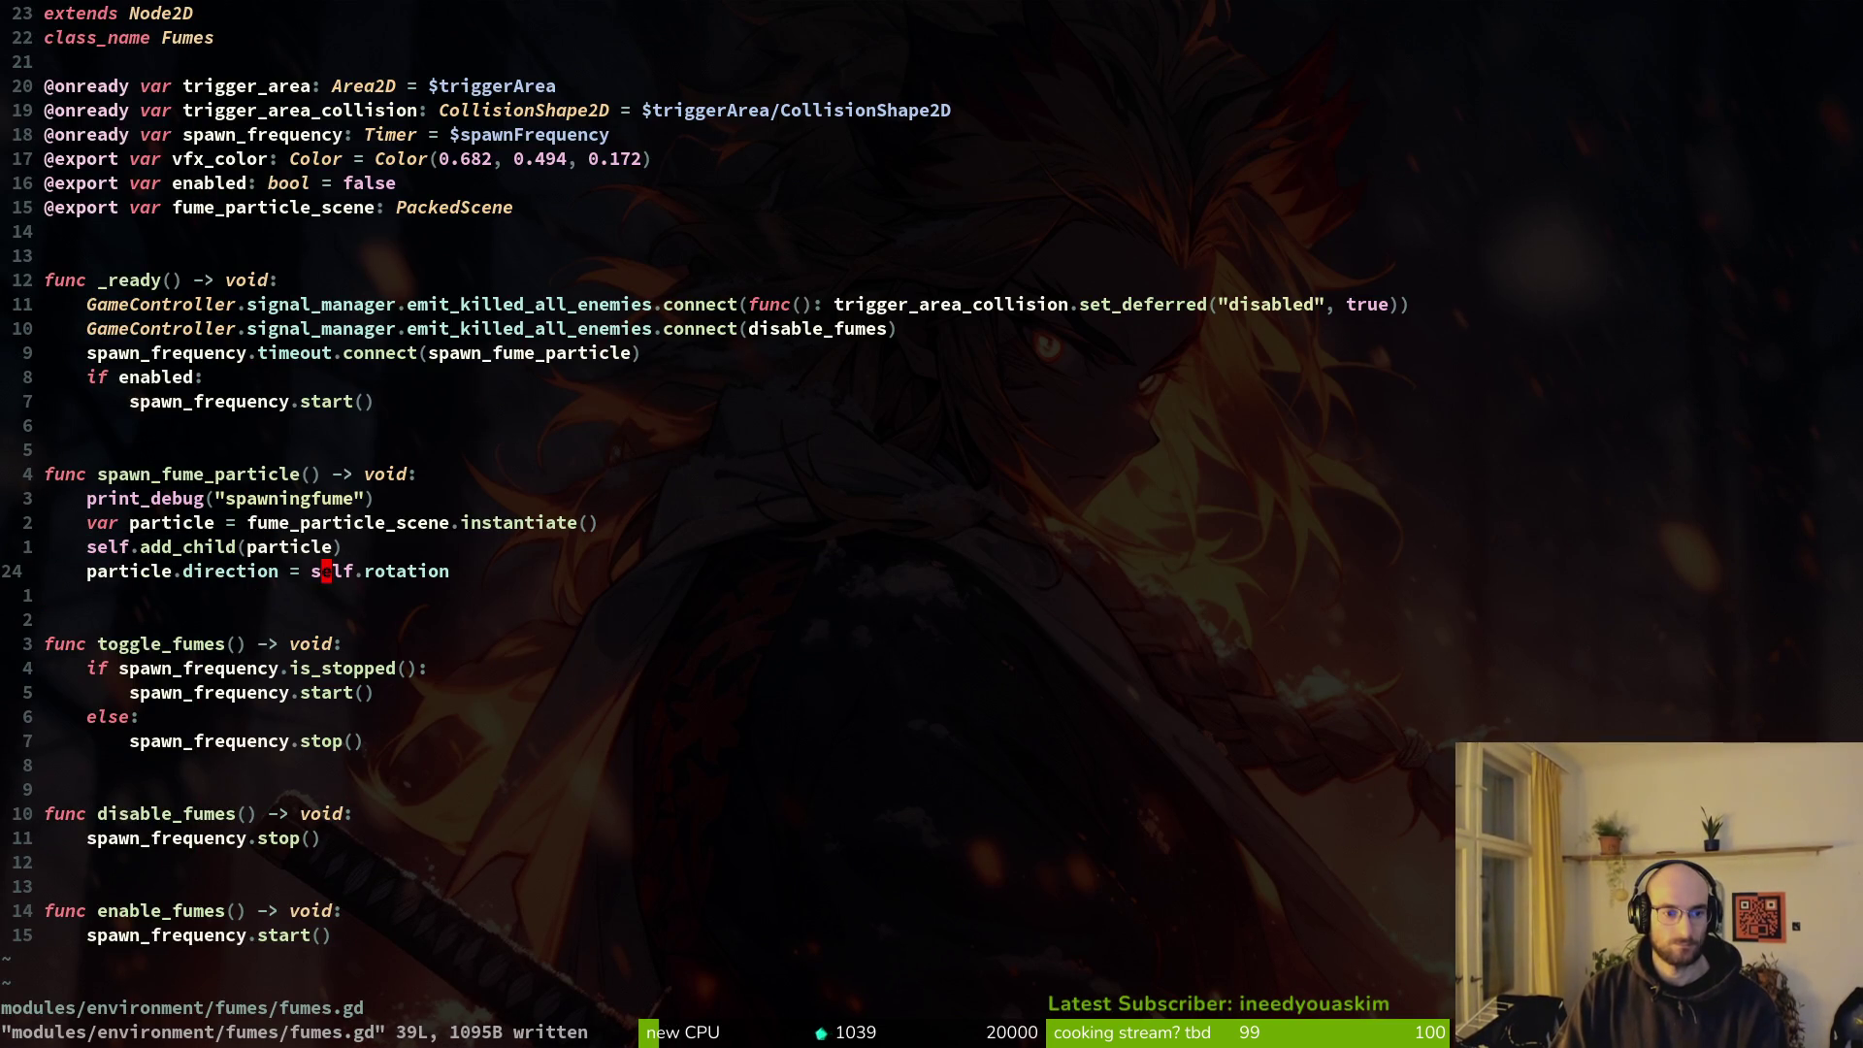
{"action": "key", "text": "ctrl+p"}
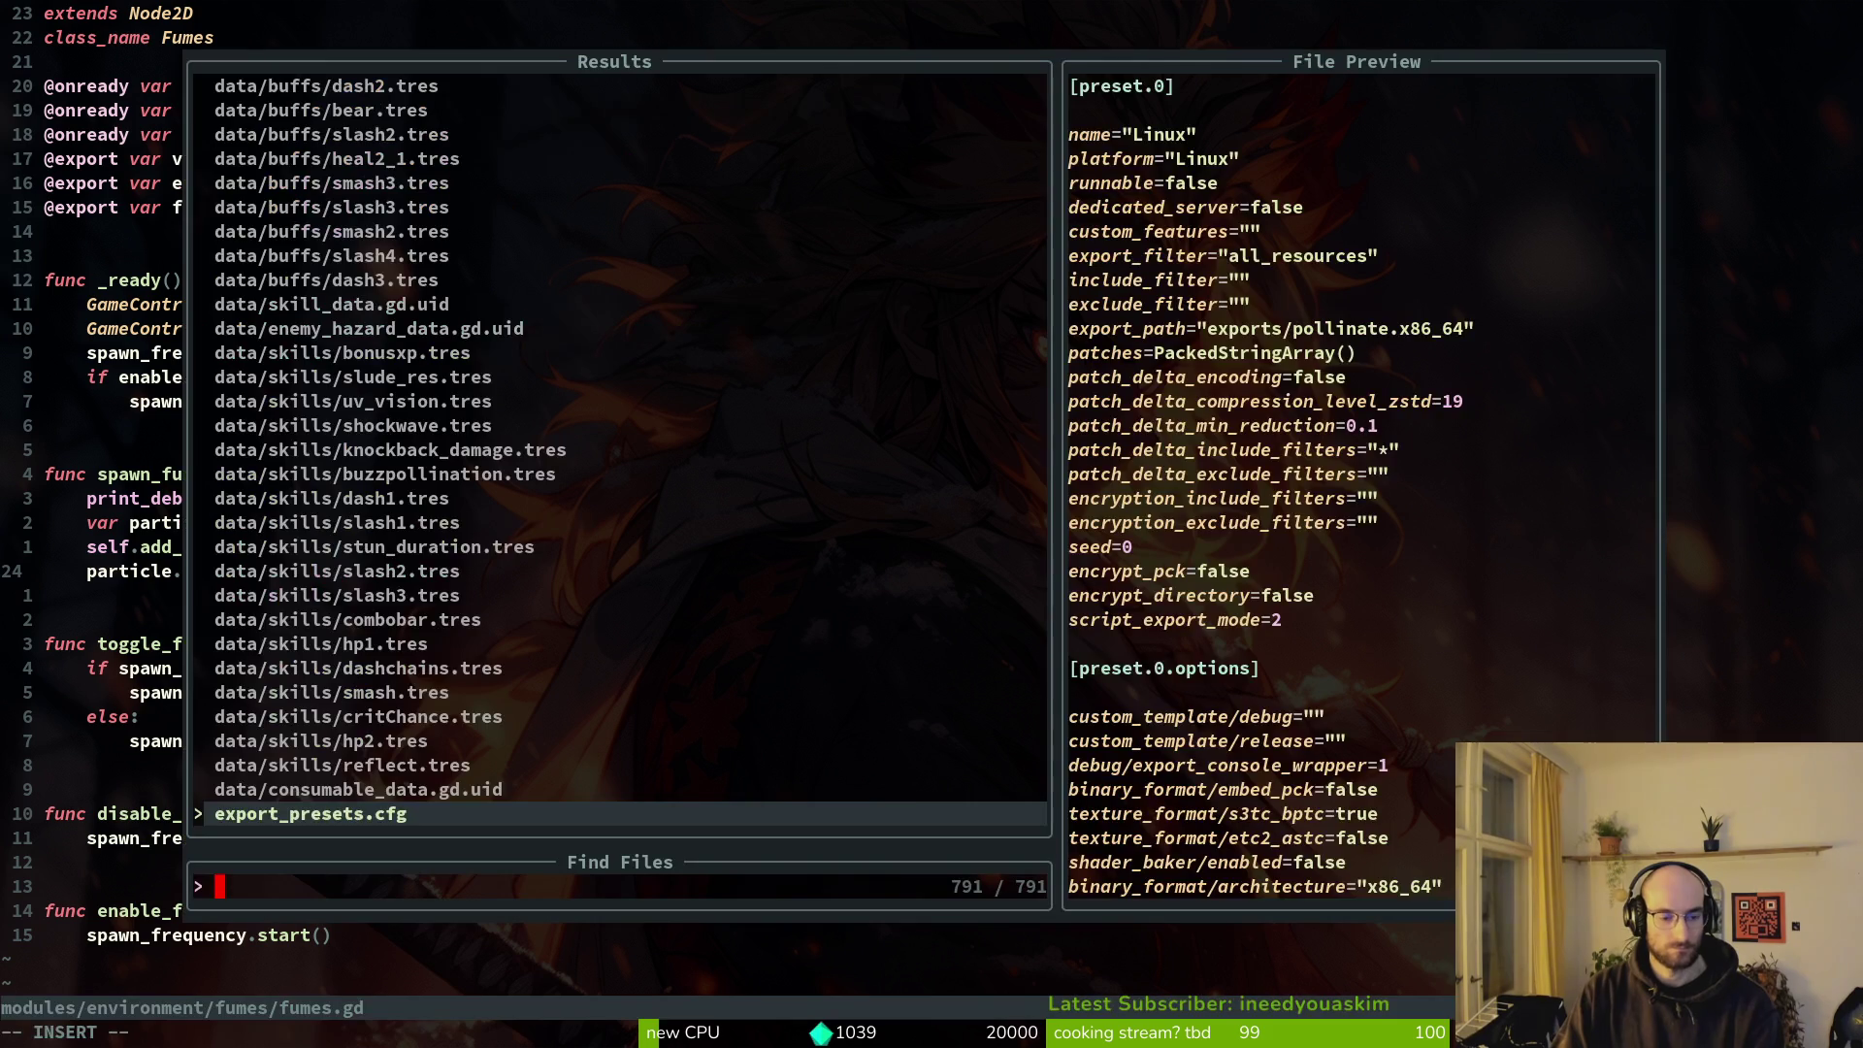
Add move_and_slide at the end of fume_particle.gd's physics function, save, and run the game.
{"action": "type", "text": "fumepart"}
{"action": "key", "text": "Return"}
{"action": "key", "text": "braceright"}
{"action": "key", "text": "braceright"}
{"action": "key", "text": "braceright"}
{"action": "type", "text": "om"}
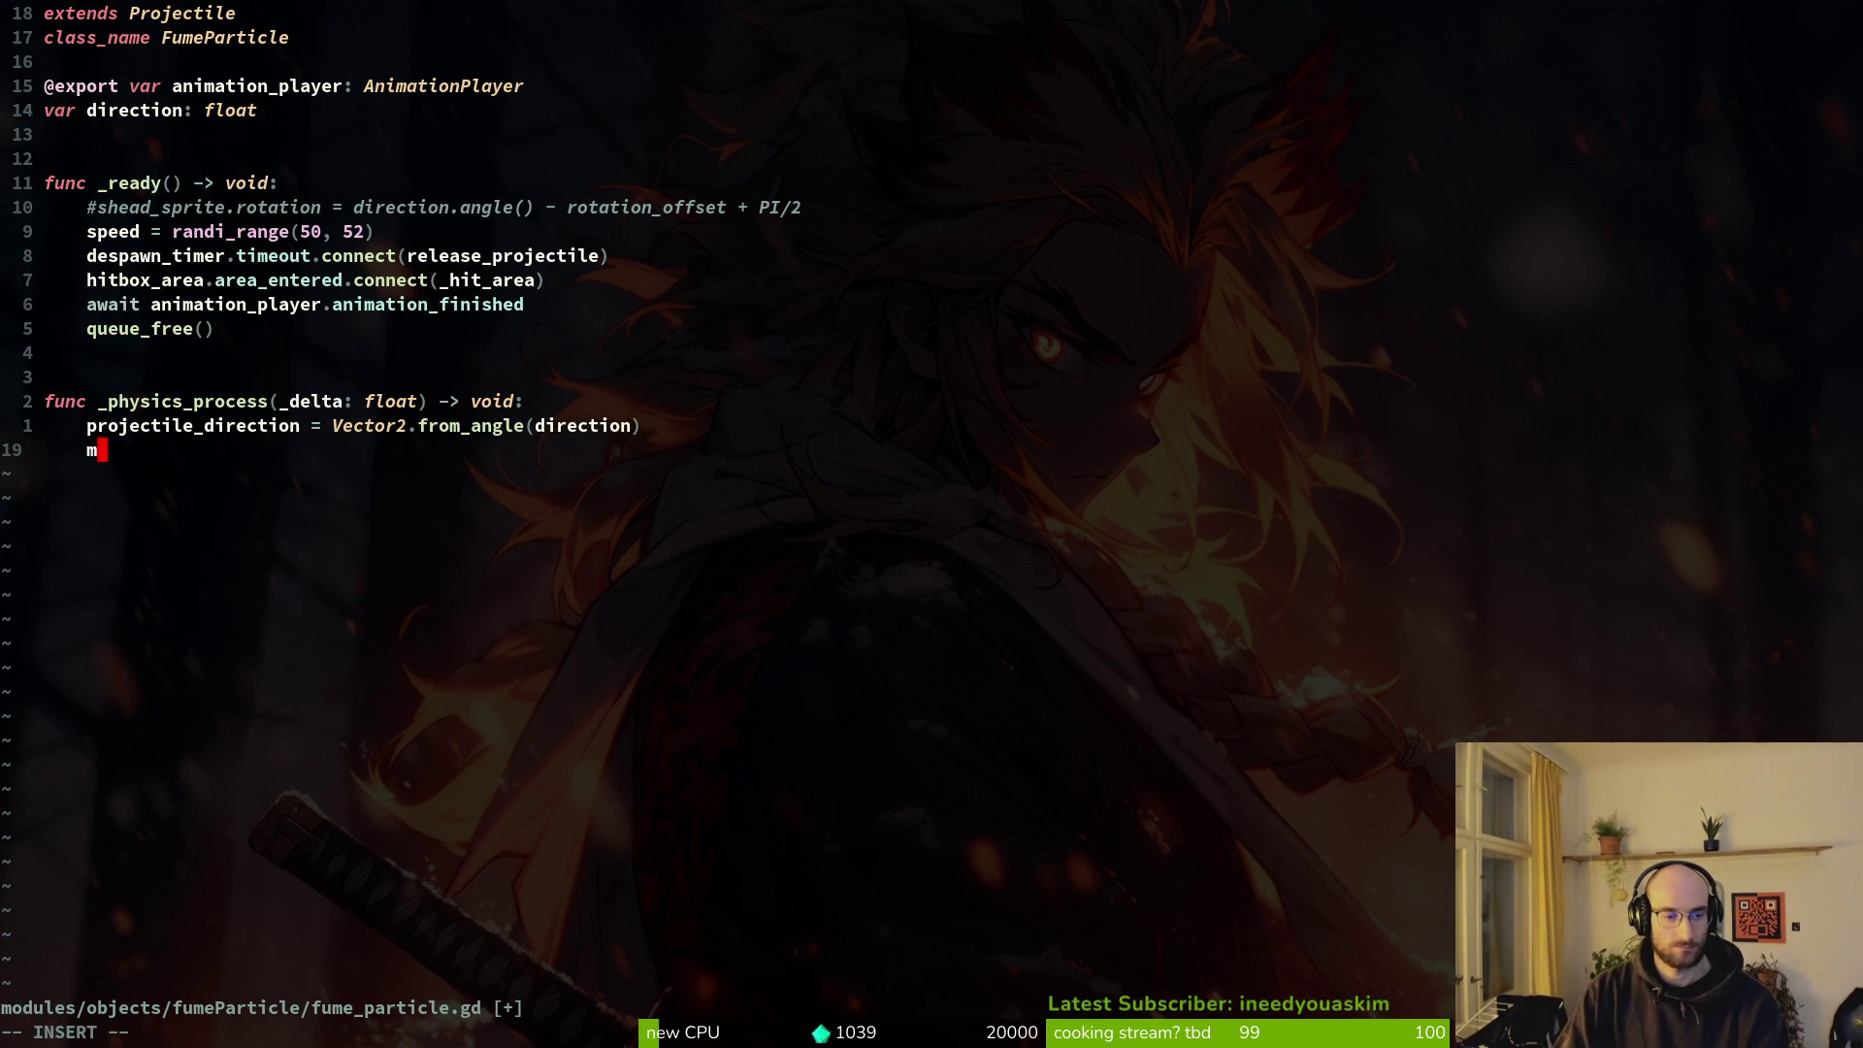
{"action": "type", "text": "ove"}
{"action": "key", "text": "Down"}
{"action": "key", "text": "Down"}
{"action": "key", "text": "Return"}
{"action": "key", "text": "Escape"}
{"action": "key", "text": "ctrl+s"}
{"action": "key", "text": "alt+Tab"}
{"action": "key", "text": "alt+Tab"}
{"action": "key", "text": "alt+Tab"}
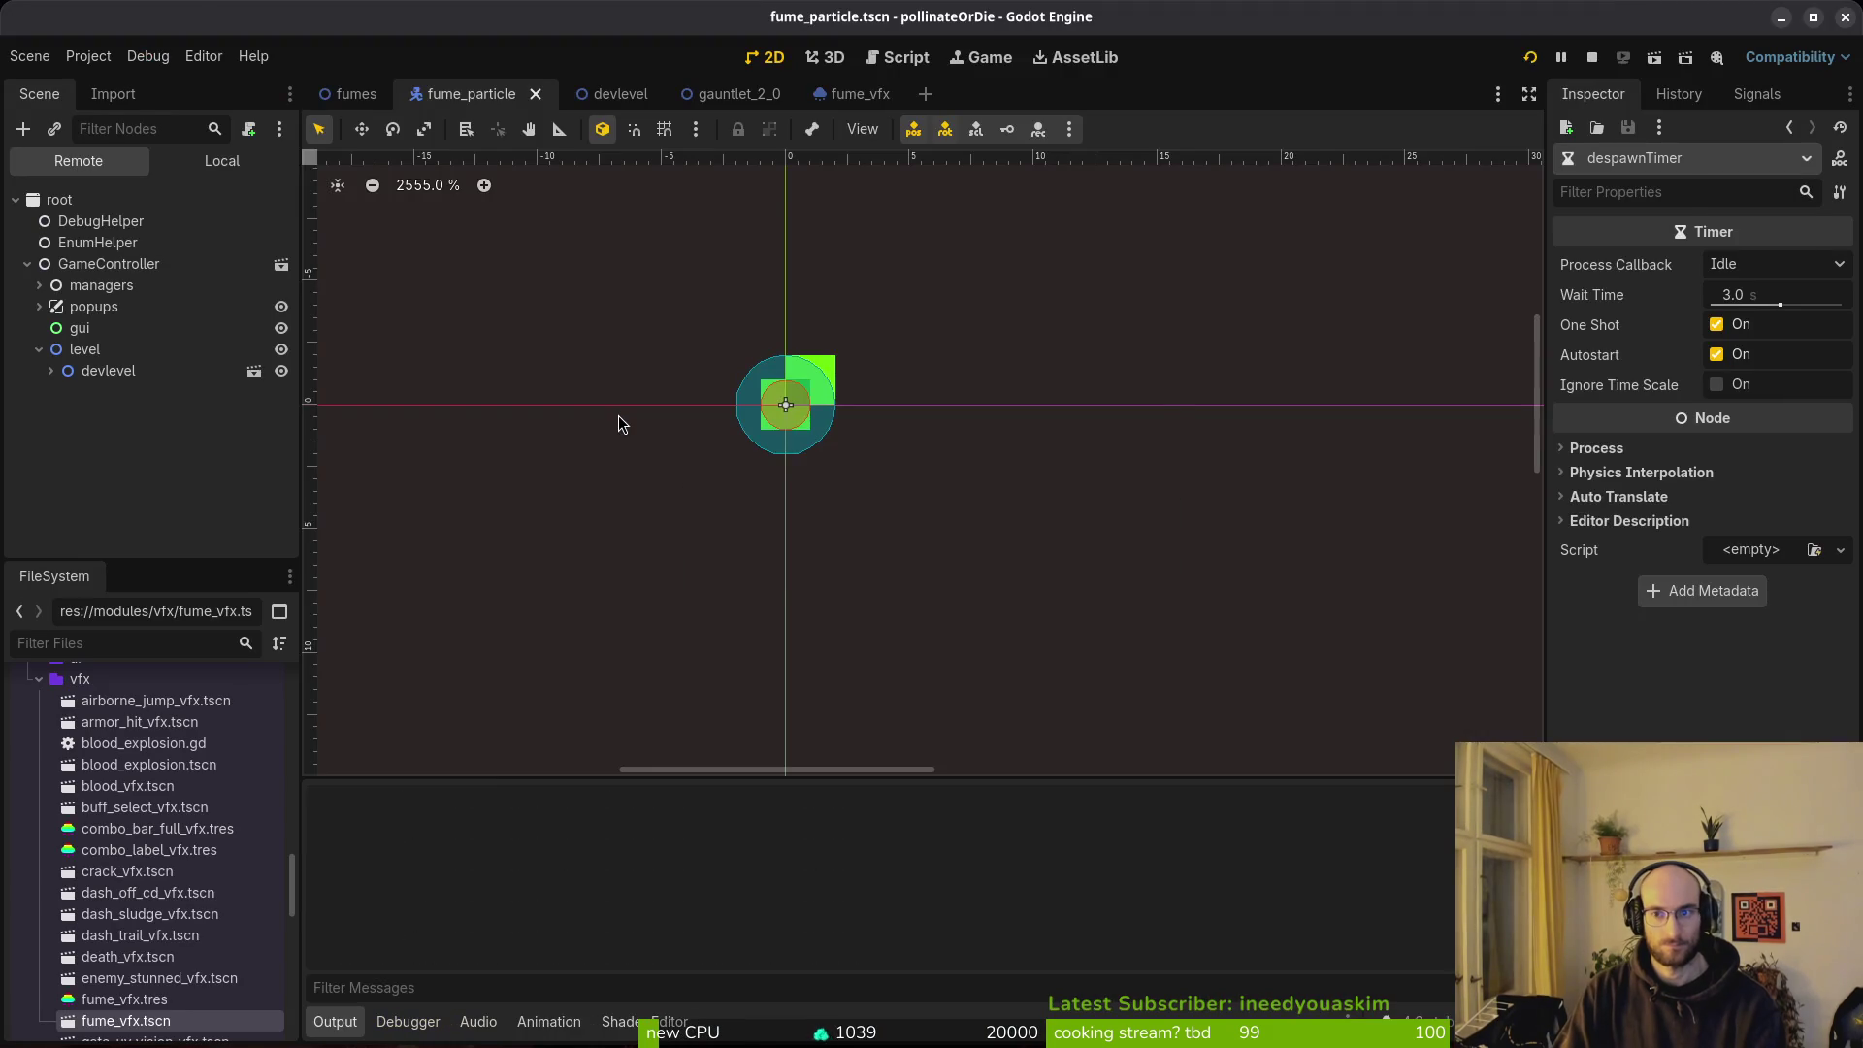
{"action": "key", "text": "F5"}
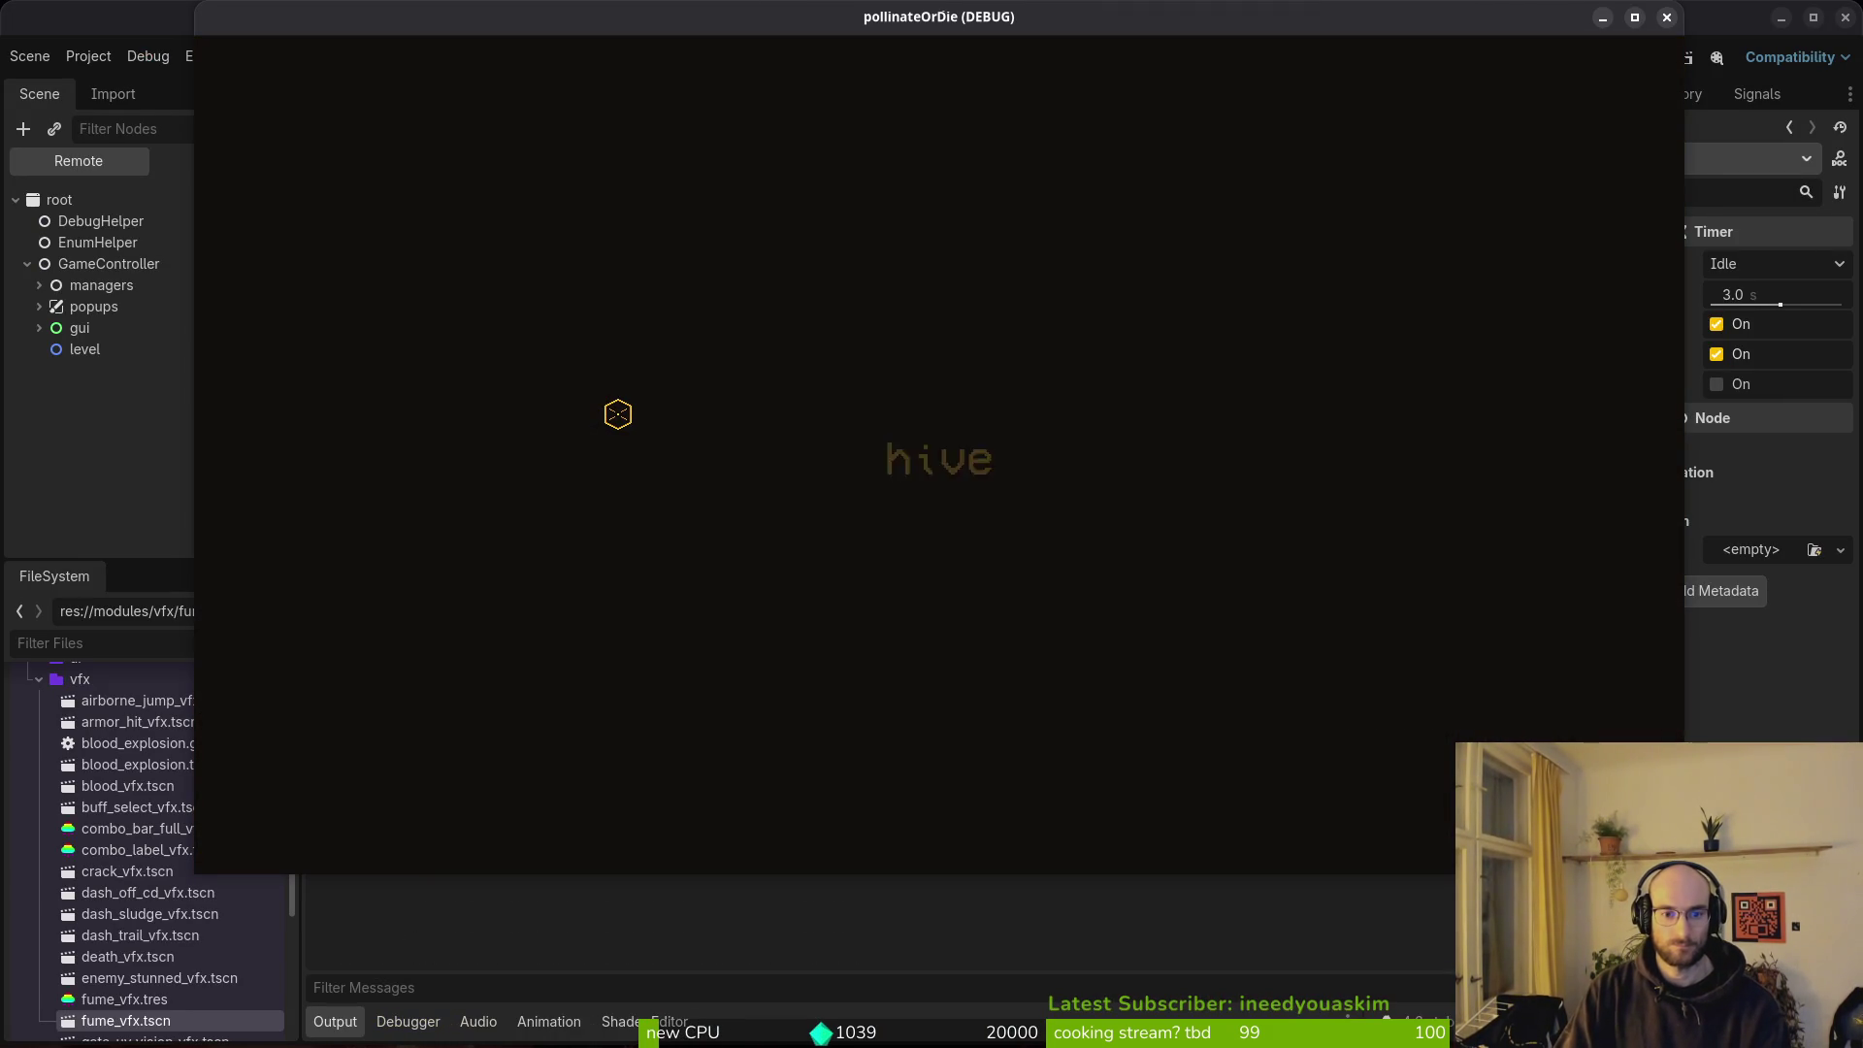
Delete the move_and_slide line and open projectile.gd for reference.
{"action": "key", "text": "alt+Tab"}
{"action": "key", "text": "alt+Tab"}
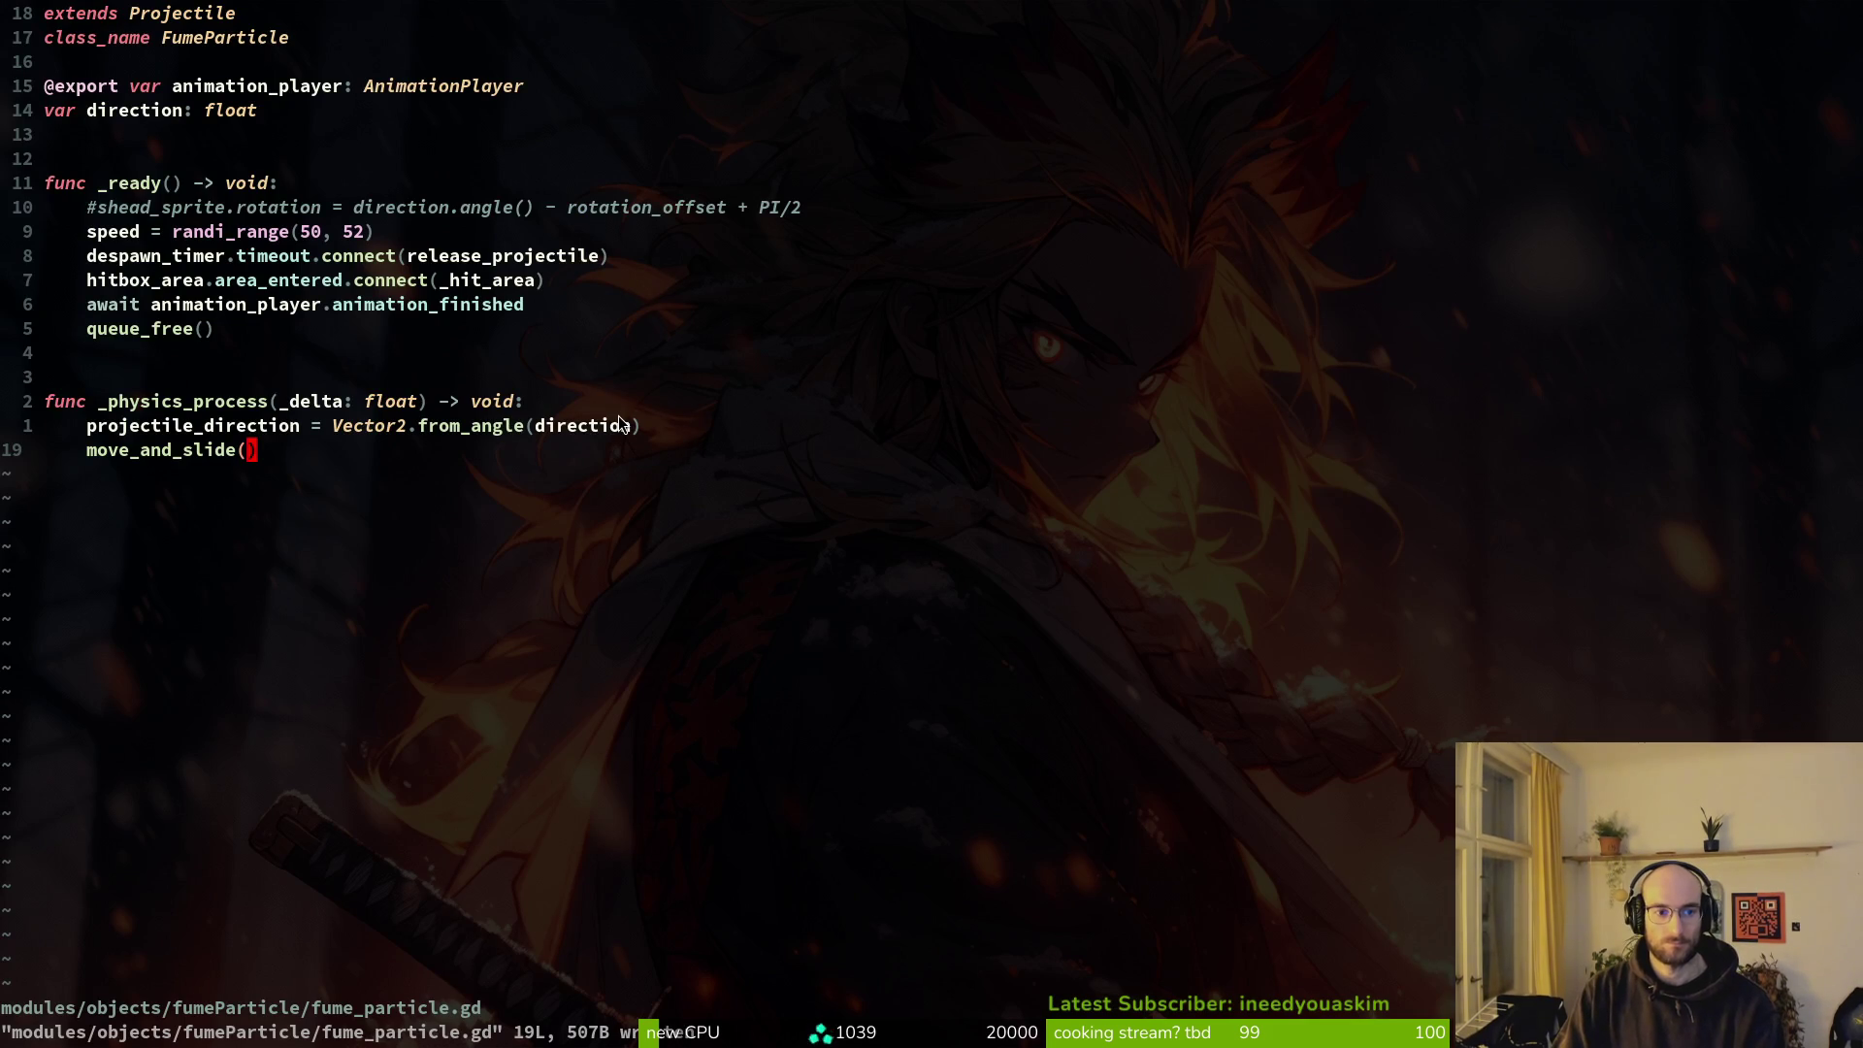
{"action": "key", "text": "d"}
{"action": "key", "text": "d"}
{"action": "key", "text": "space"}
{"action": "key", "text": "f"}
{"action": "key", "text": "f"}
{"action": "type", "text": "project"}
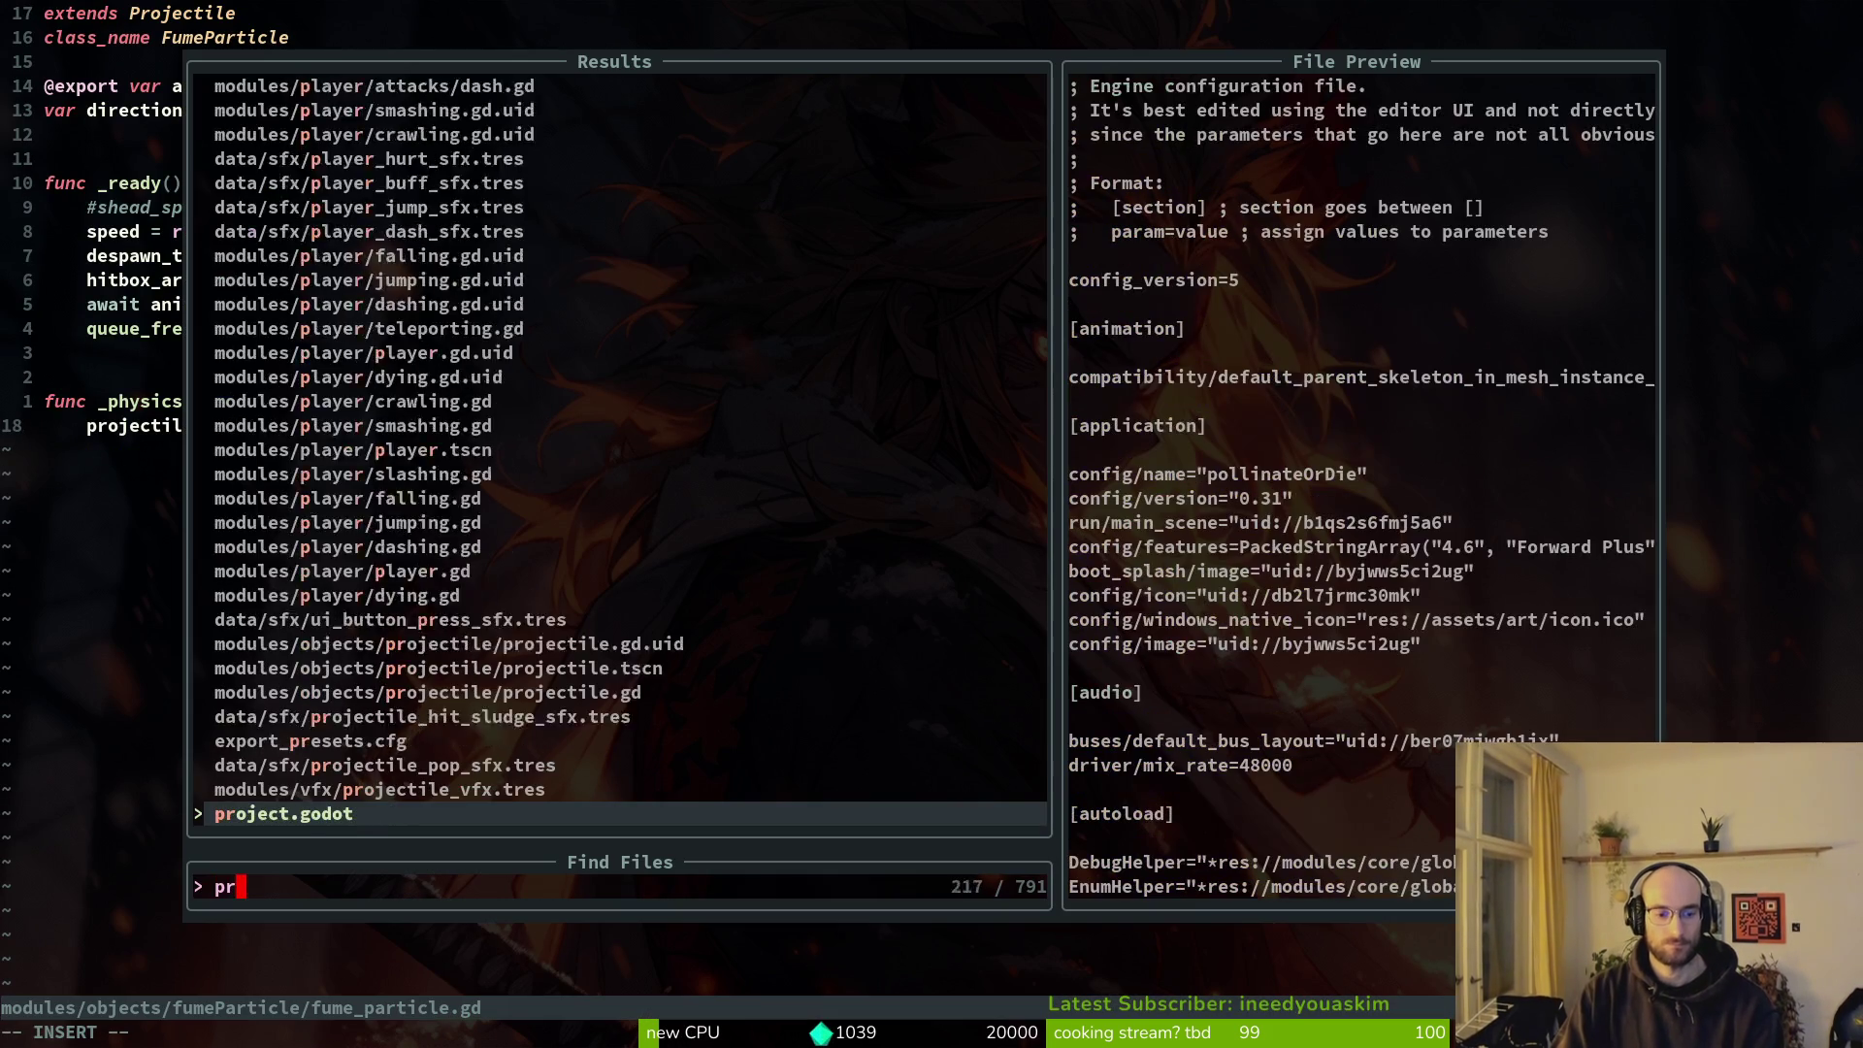
{"action": "key", "text": "Up"}
{"action": "key", "text": "Up"}
{"action": "key", "text": "Up"}
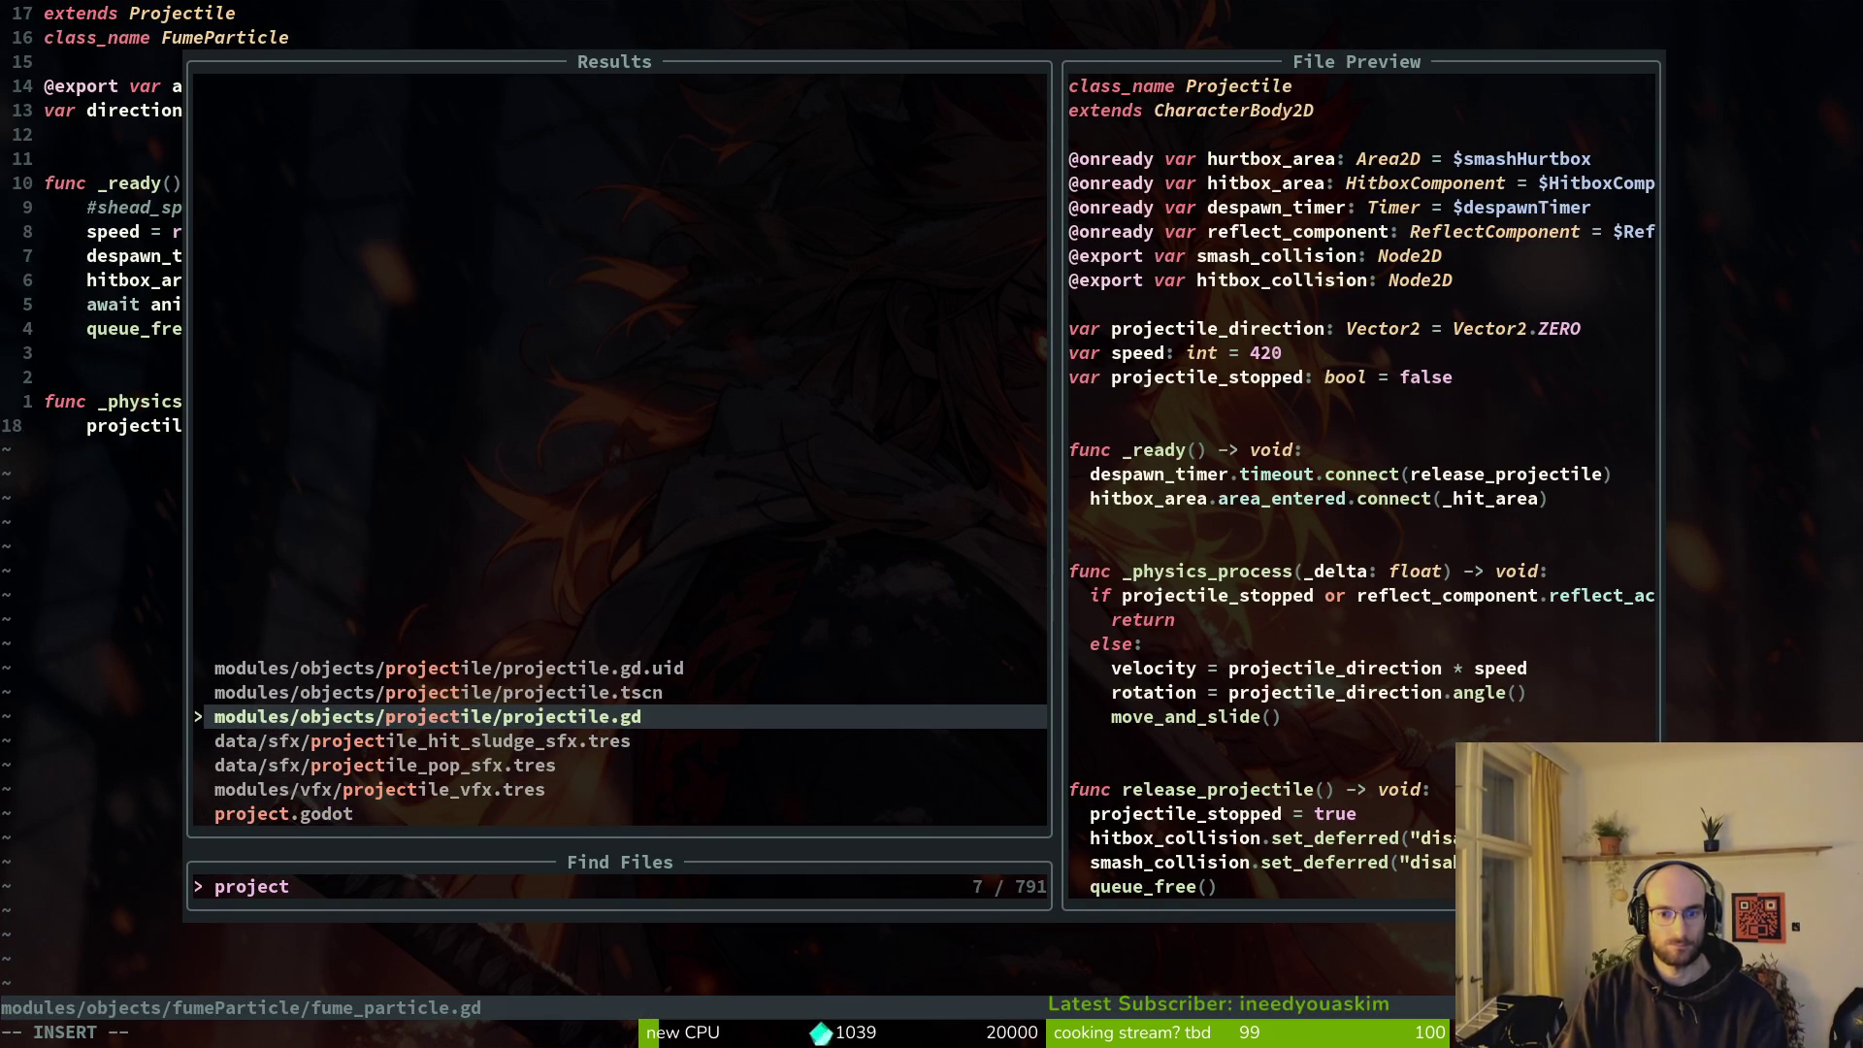
{"action": "key", "text": "Return"}
Move super(delta) below the projectile_direction line in fume_particle.gd.
{"action": "key", "text": "alt+Tab"}
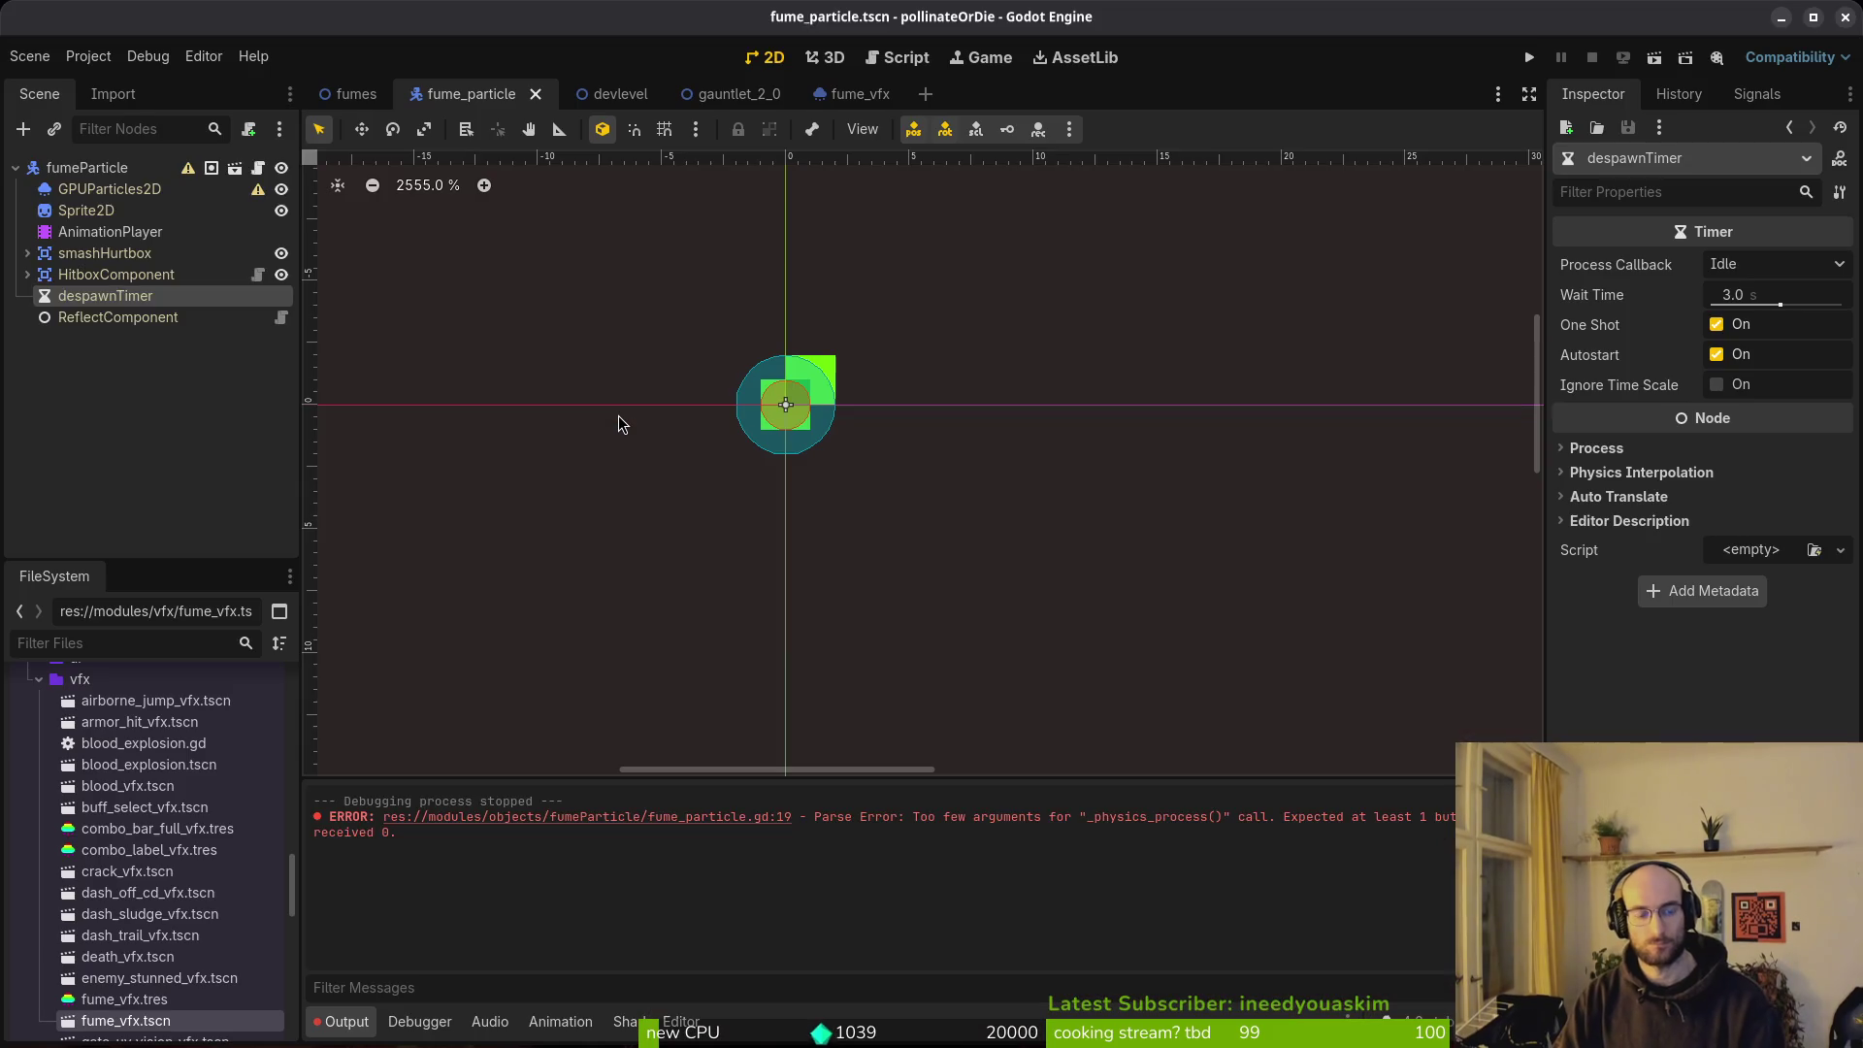
{"action": "key", "text": "alt+Tab"}
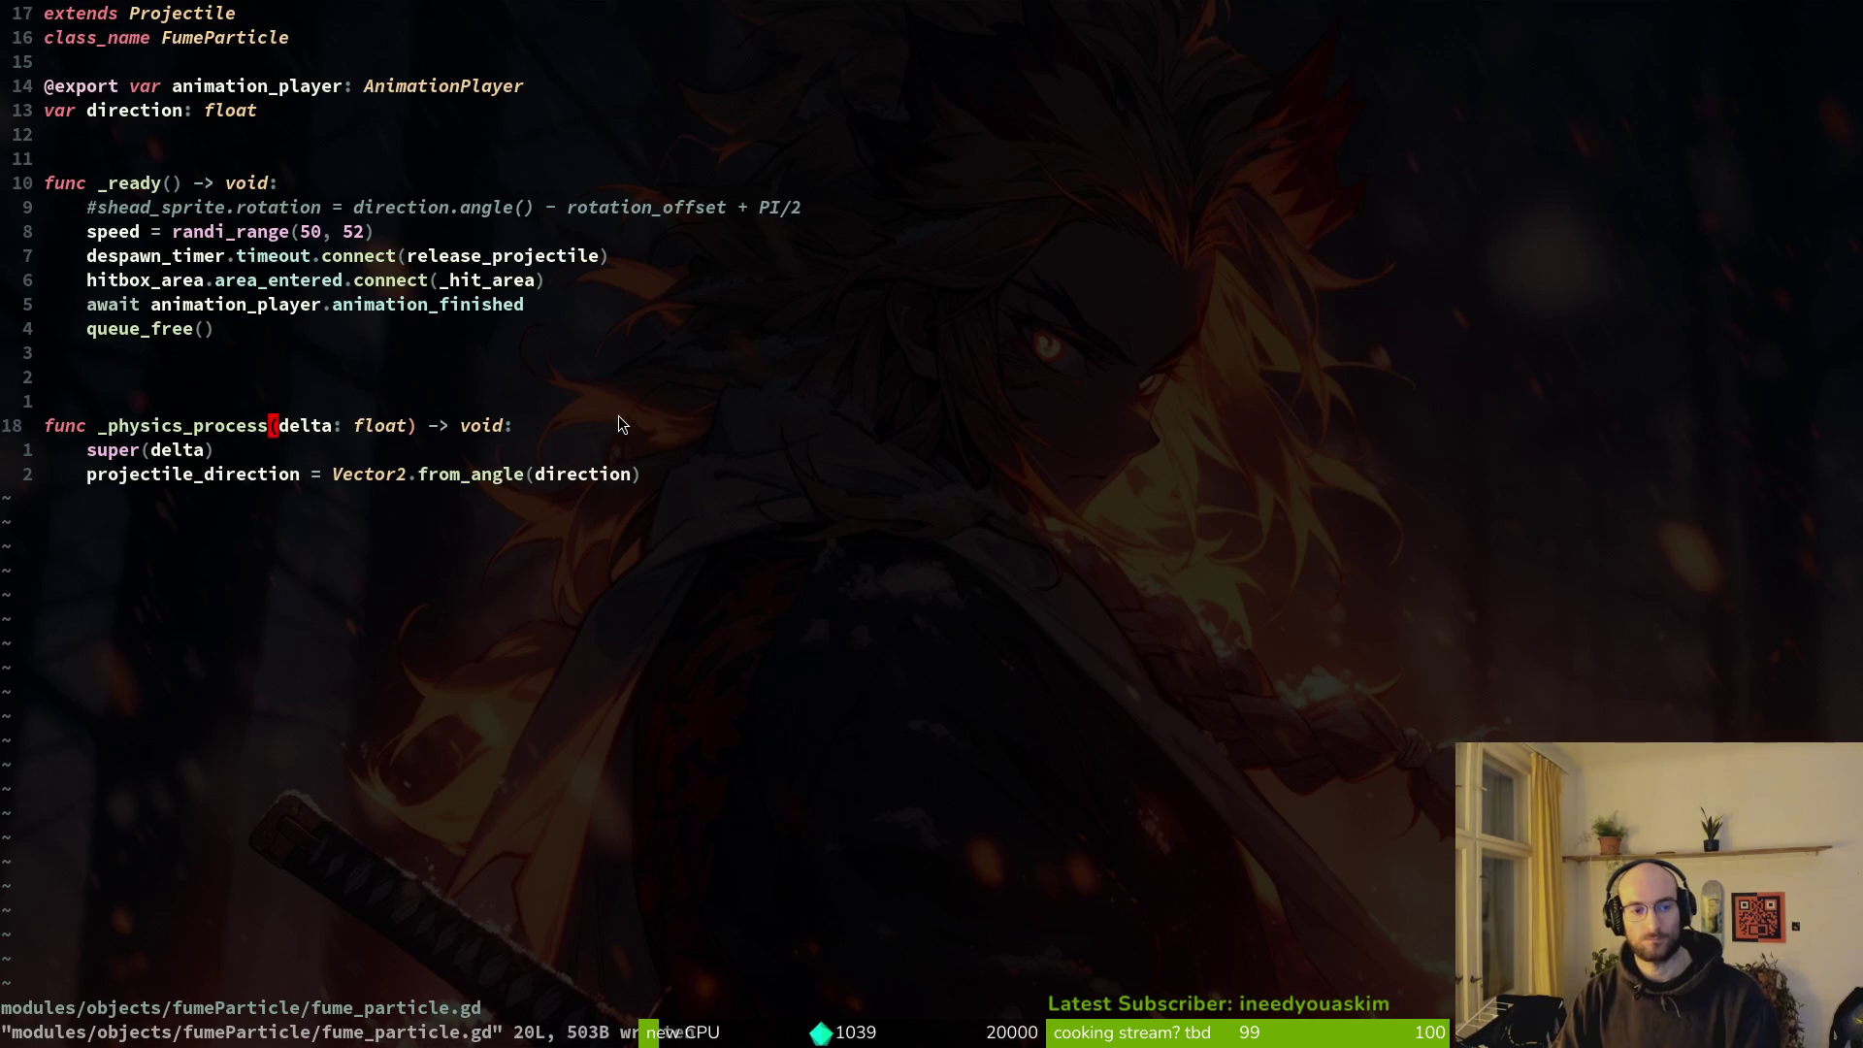
{"action": "key", "text": "alt+Tab"}
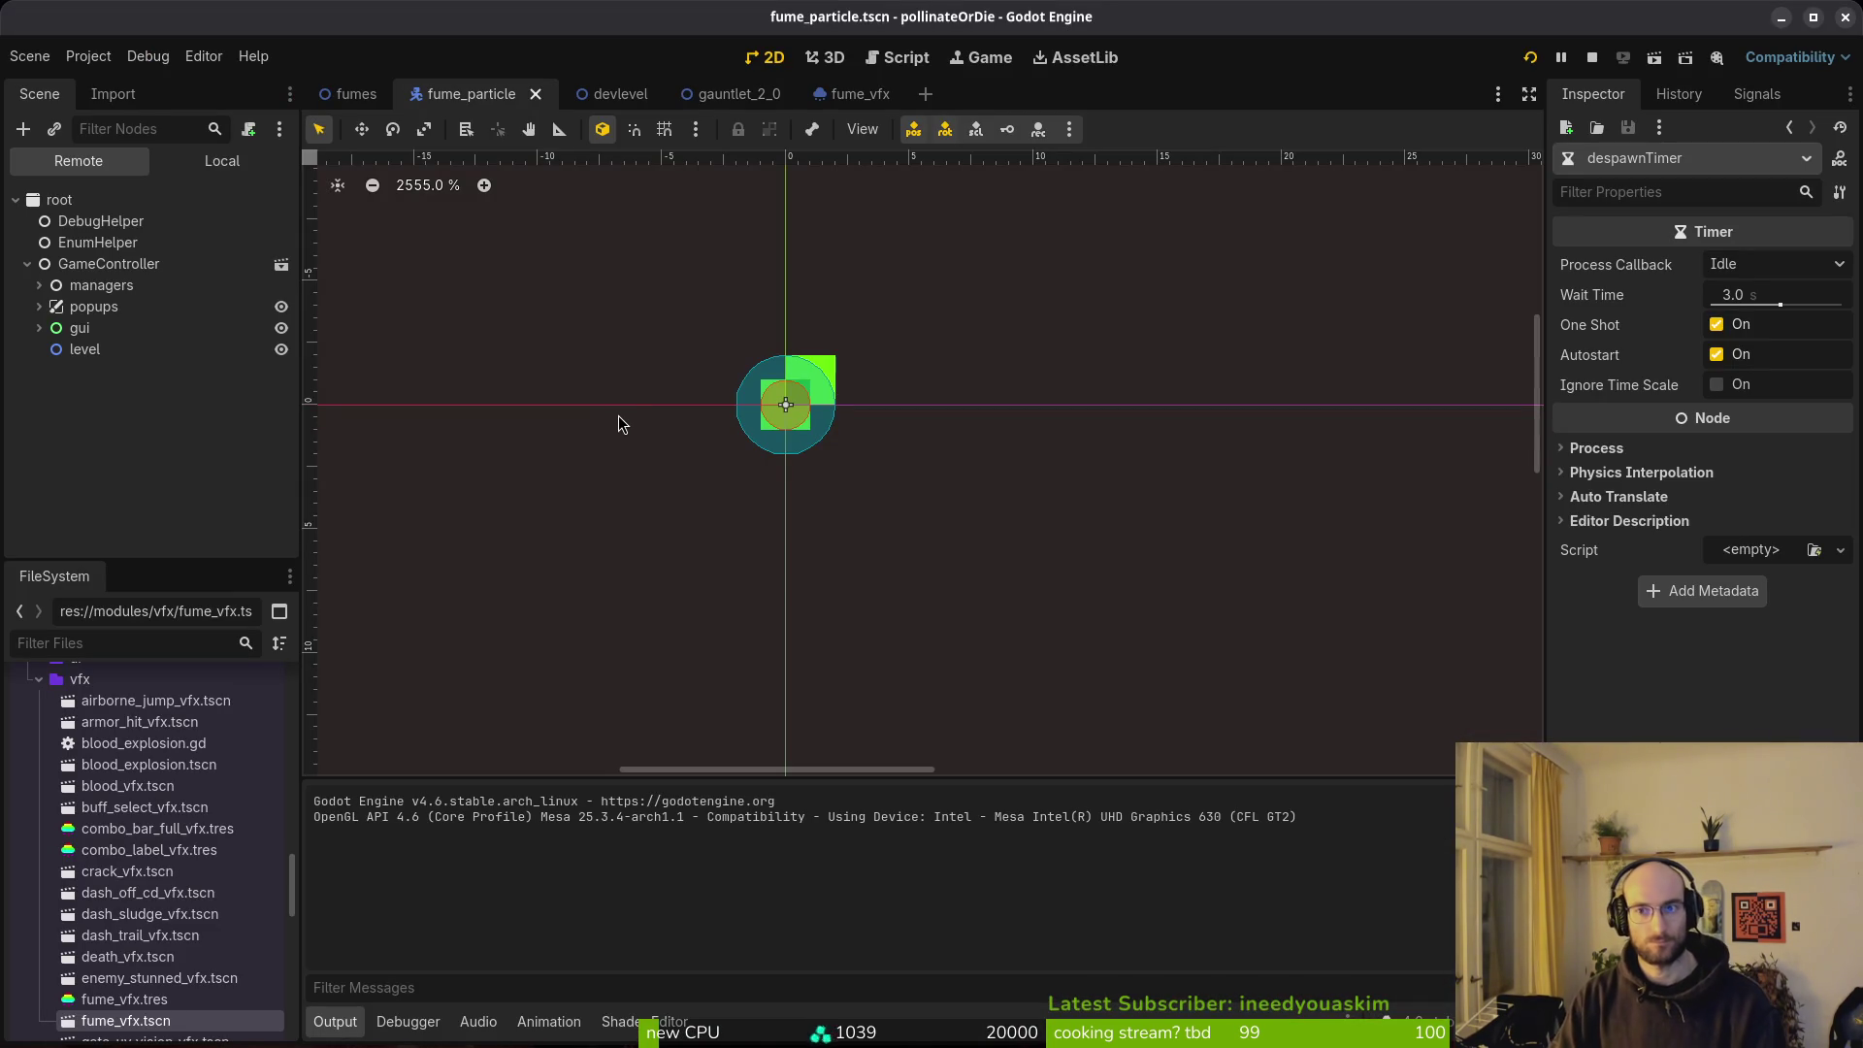
{"action": "key", "text": "alt+Tab"}
{"action": "key", "text": "j"}
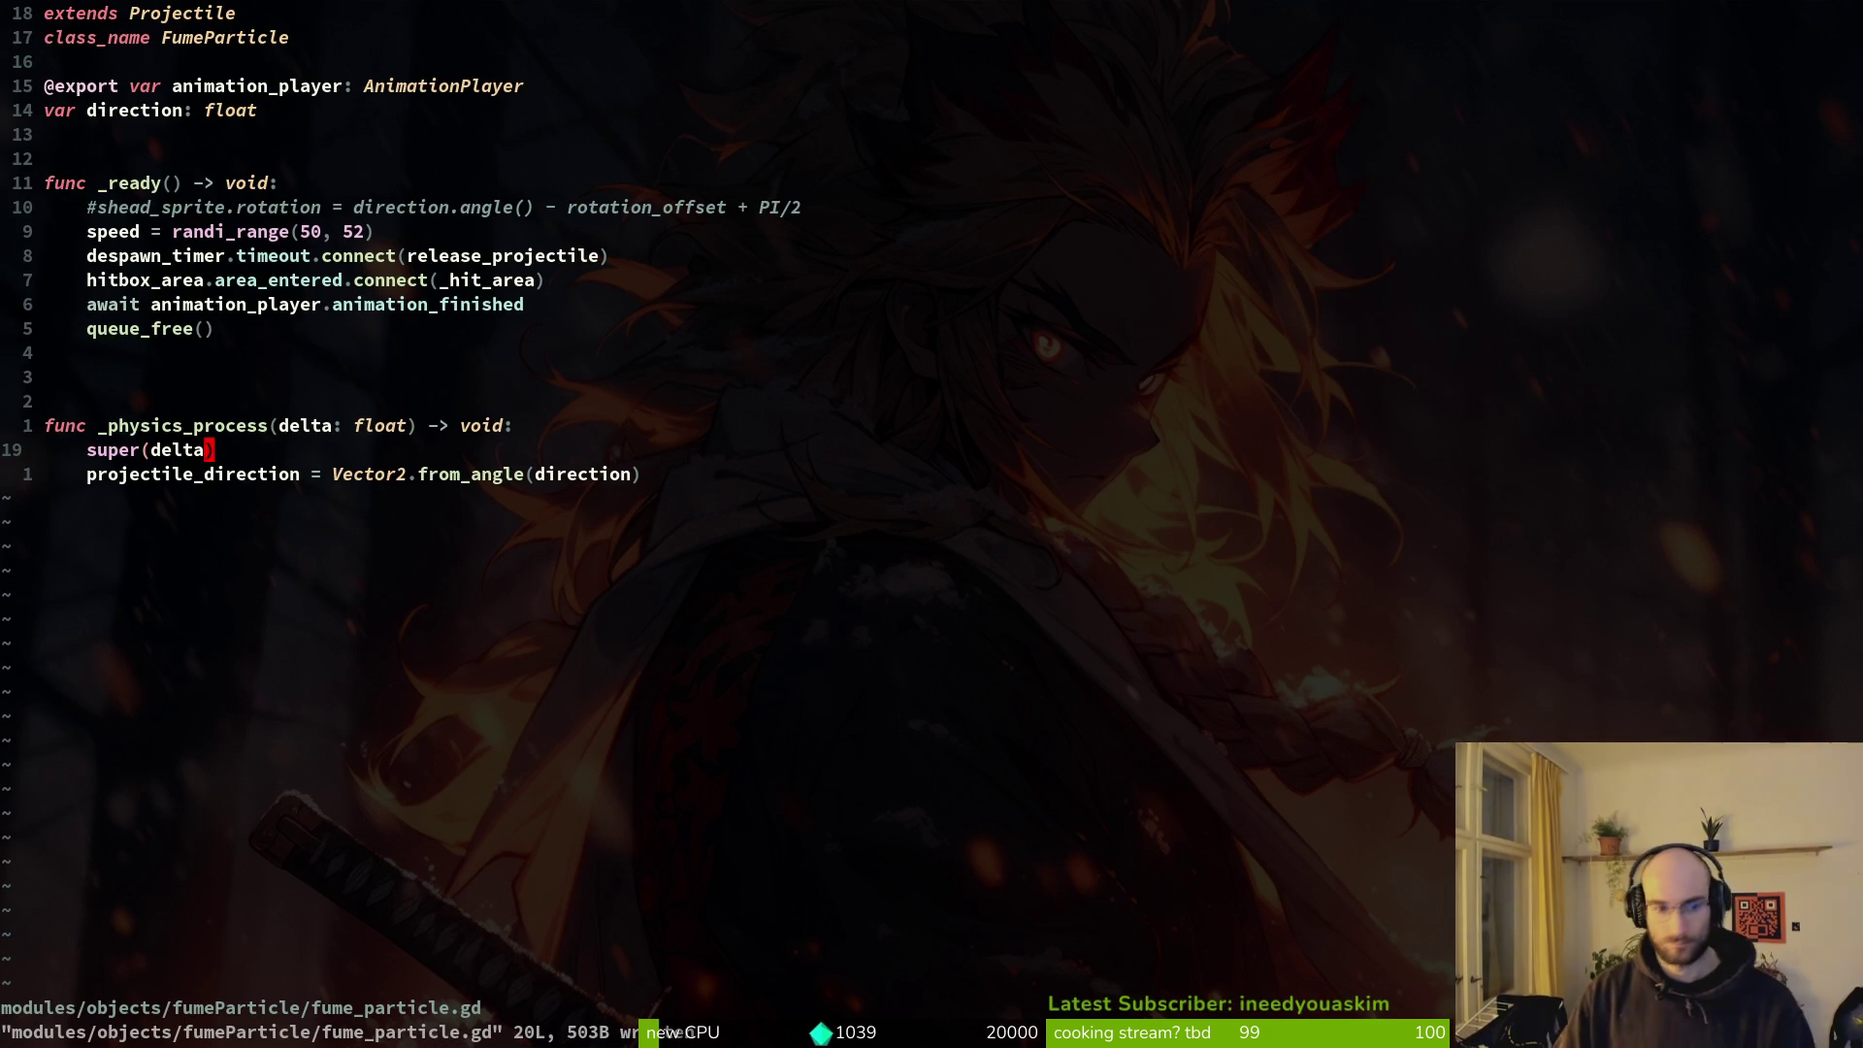
{"action": "key", "text": "shift+v"}
{"action": "key", "text": "shift+j"}
{"action": "key", "text": "alt+Tab"}
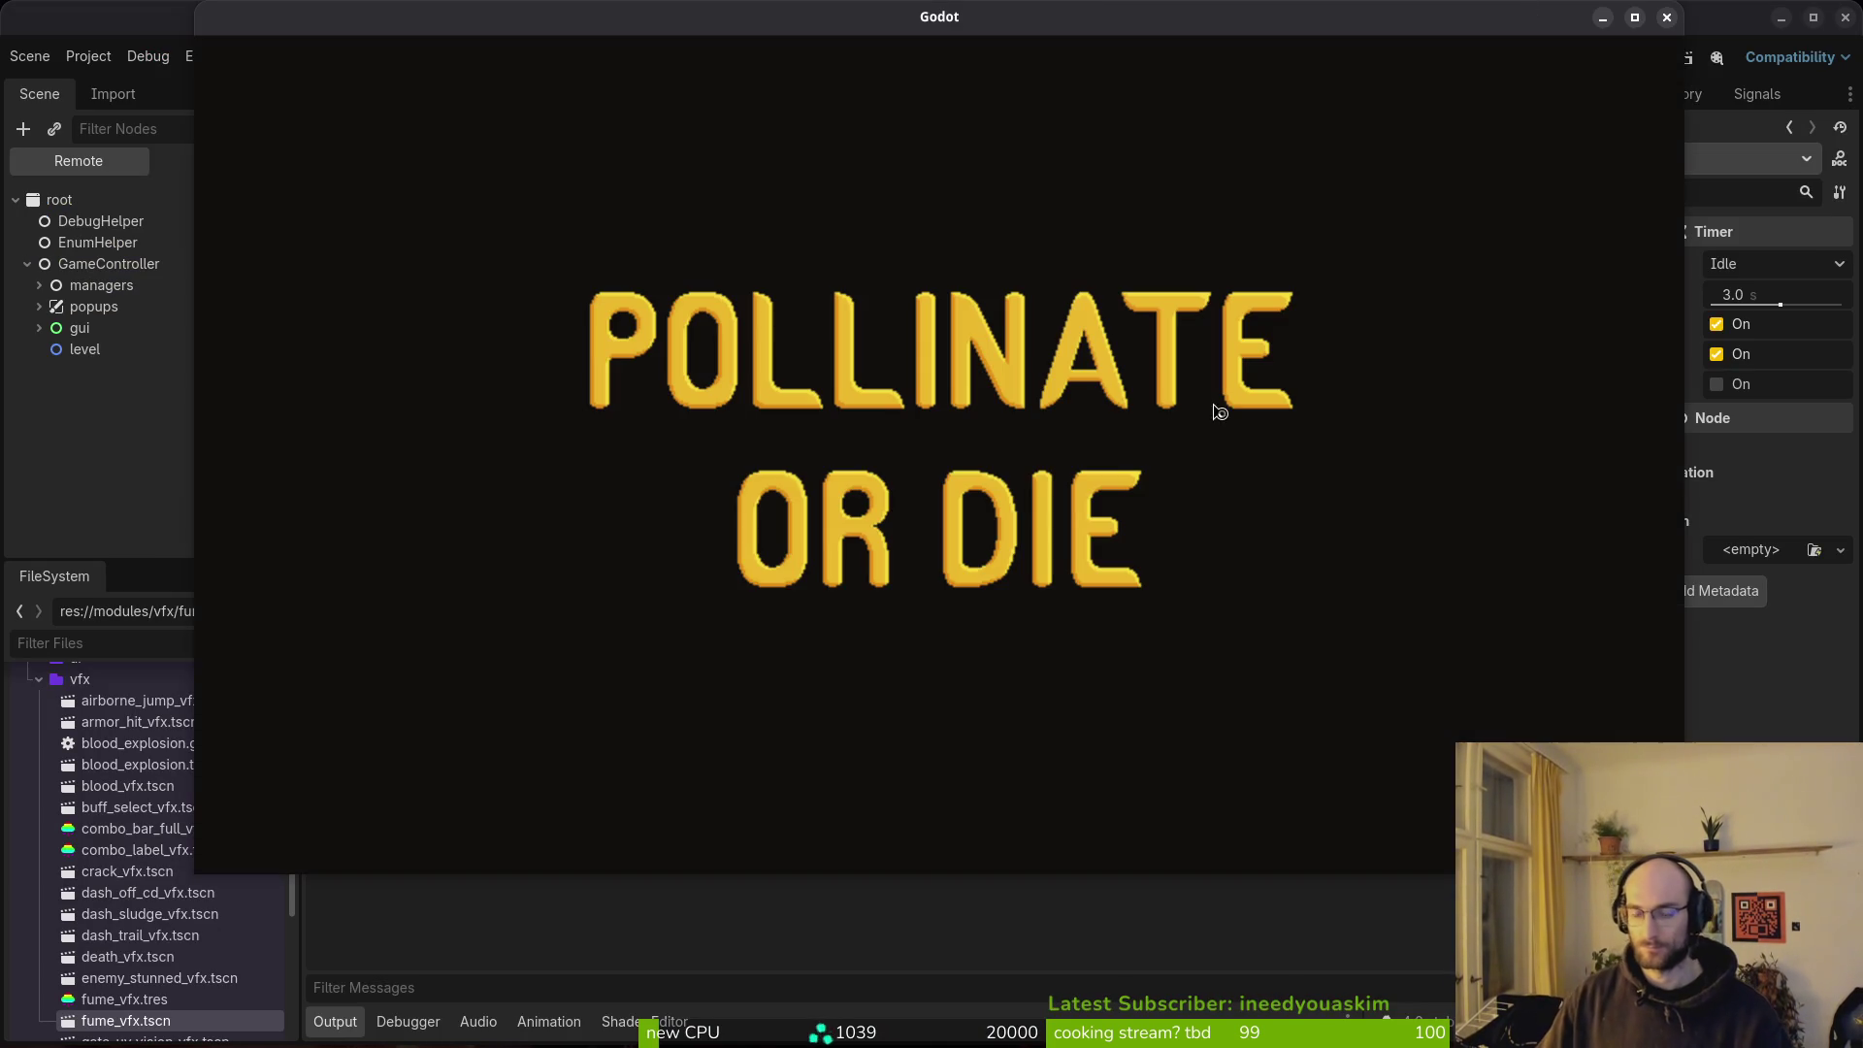
Continue the saved game into the hive and attack the mosquito.
{"action": "key", "text": "Return"}
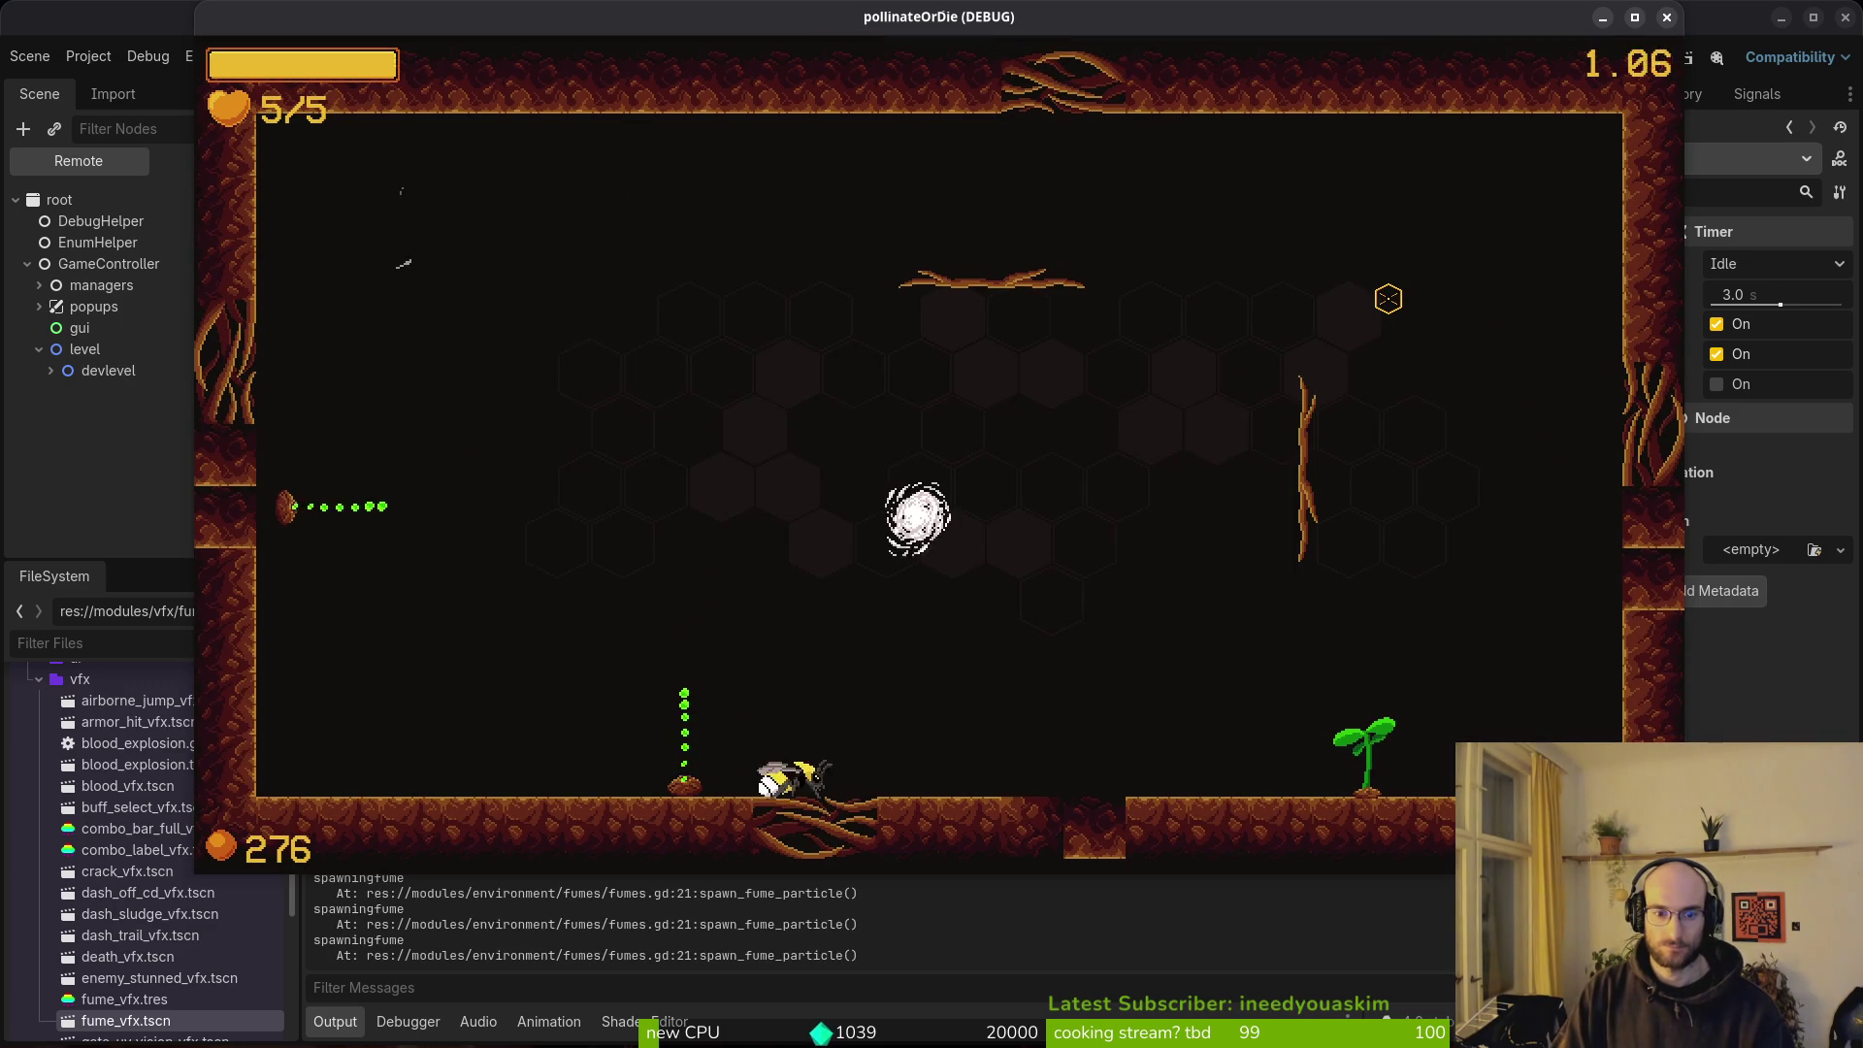
{"action": "key", "text": "d"}
{"action": "key", "text": "space"}
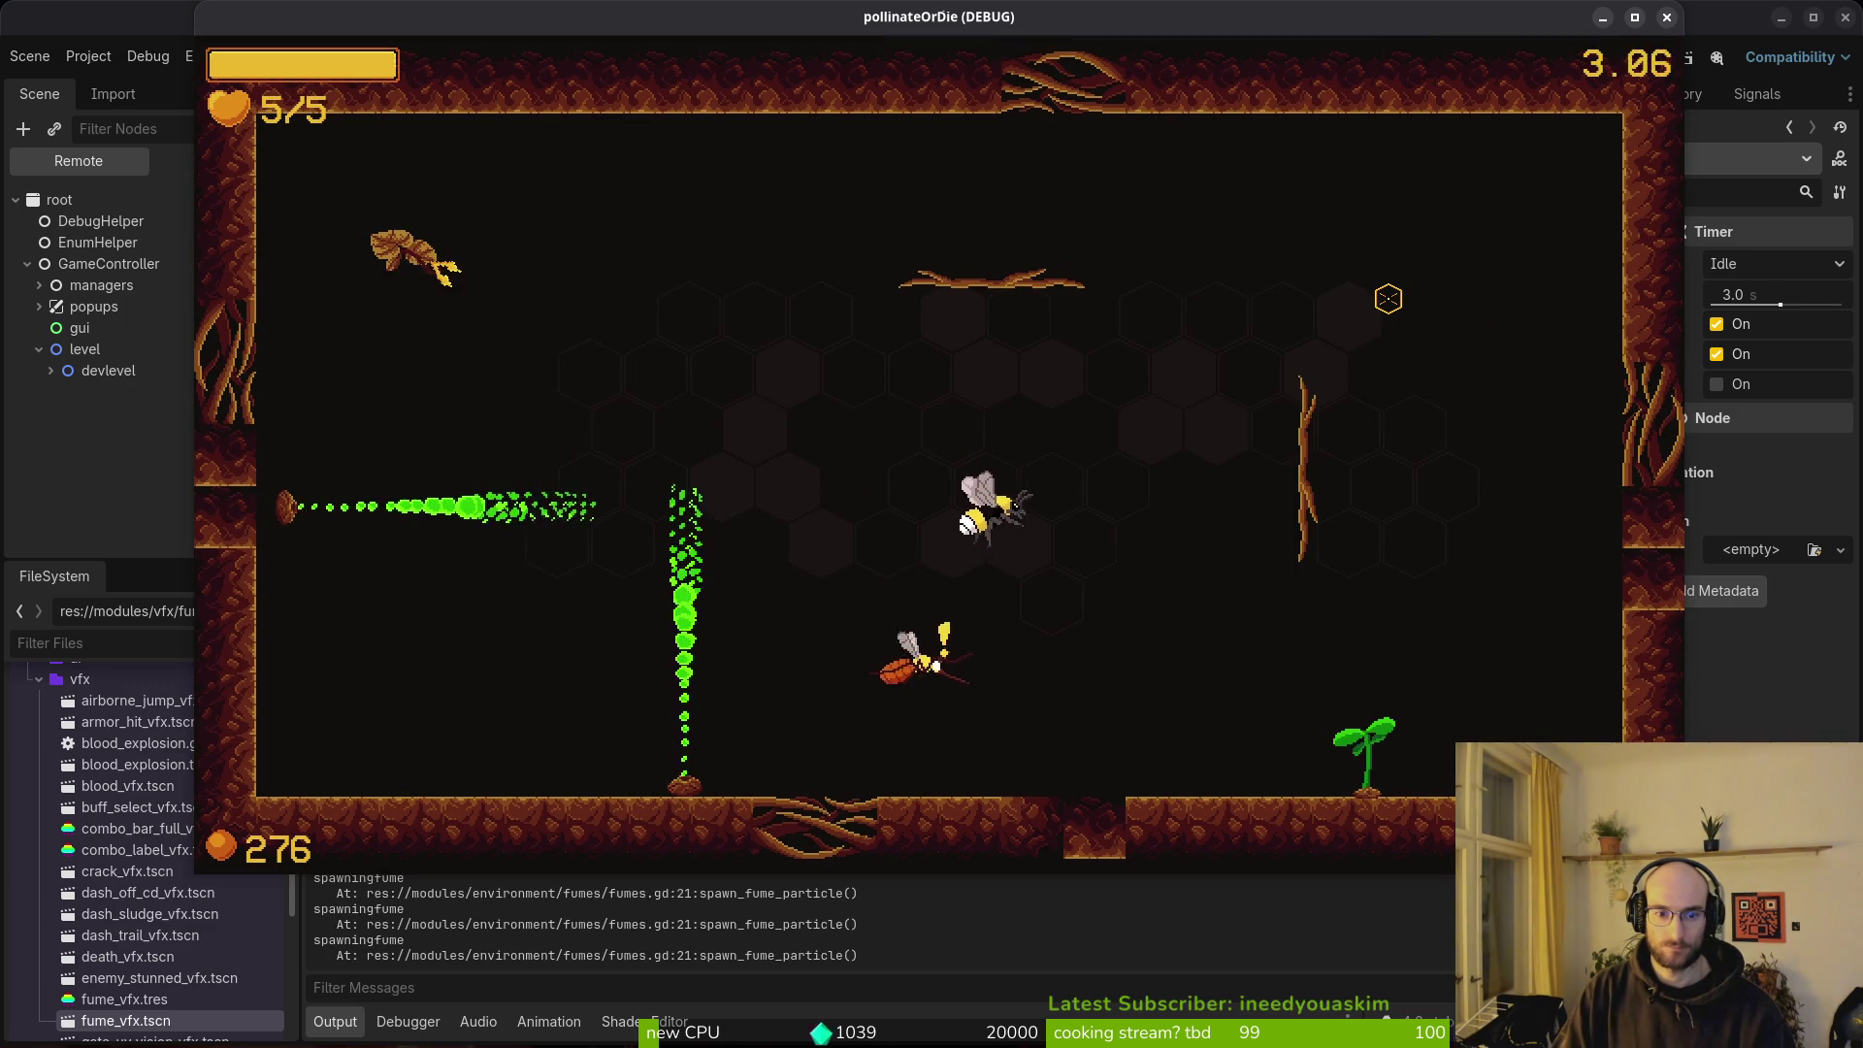
{"action": "left_click", "coordinate": [1389, 299]}
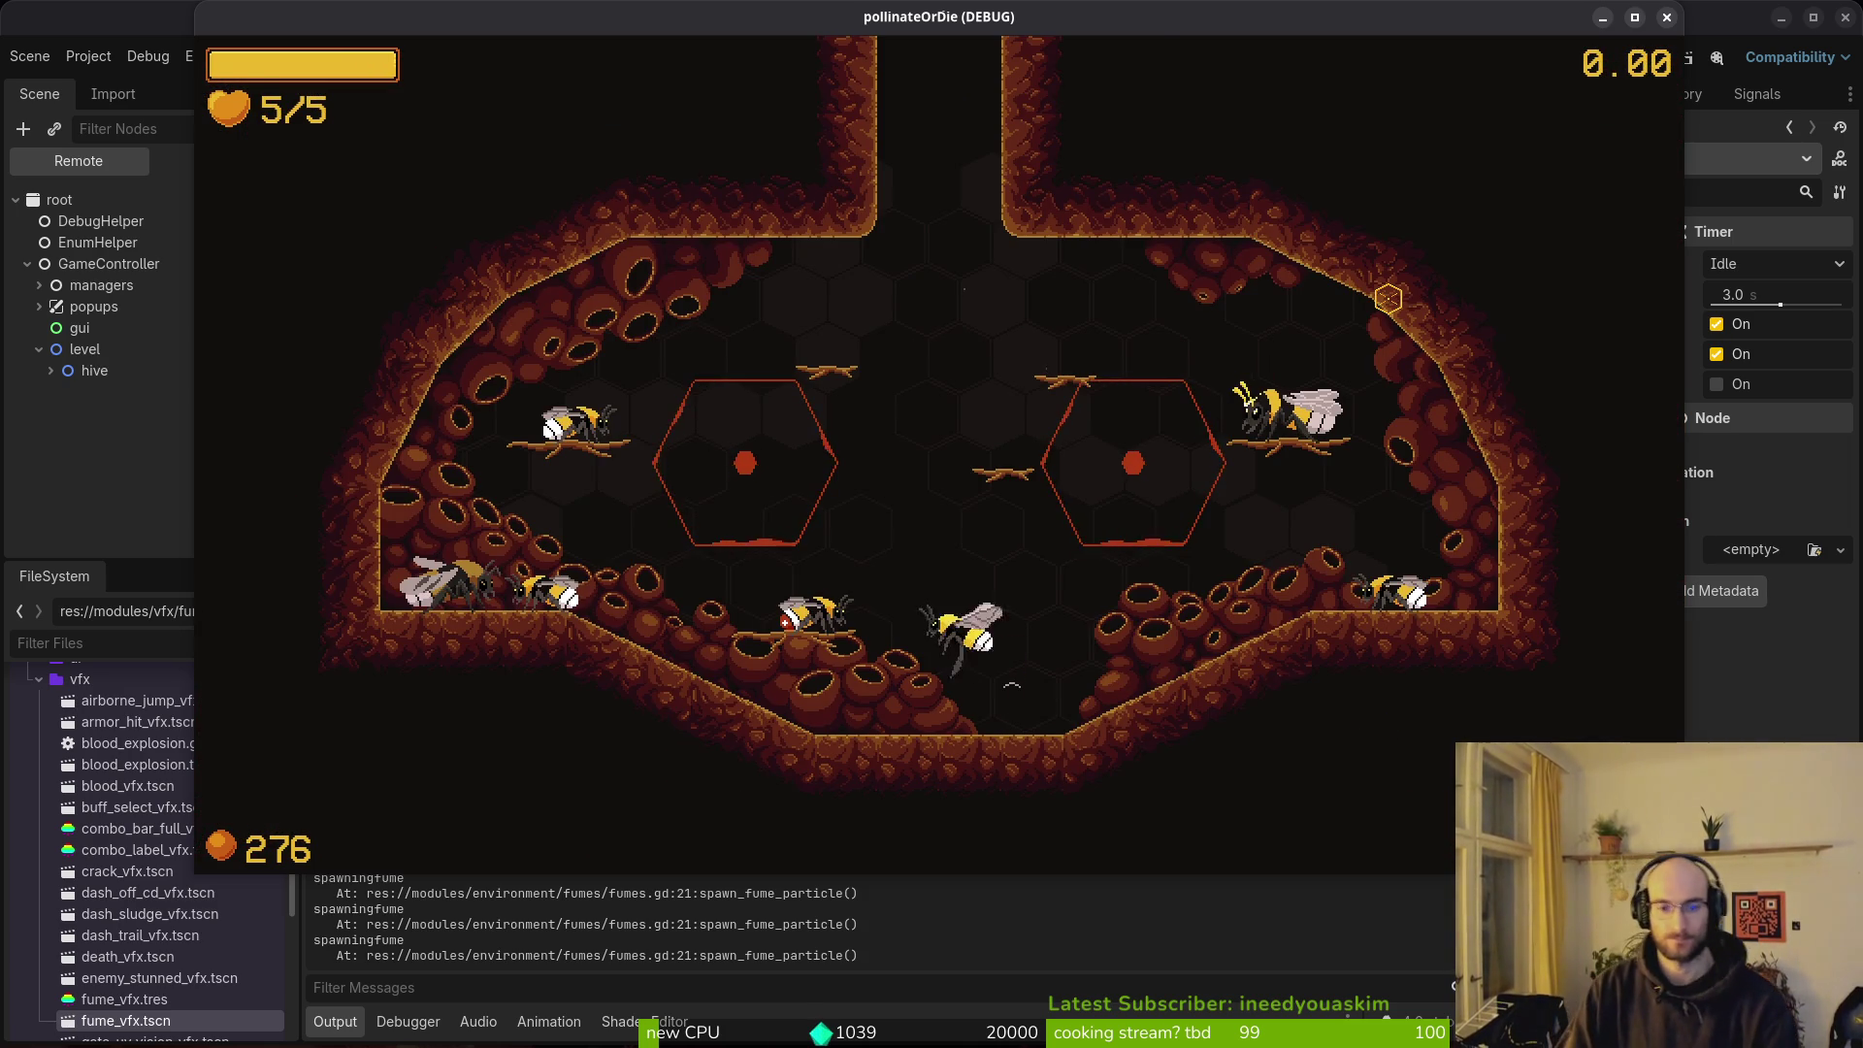
Load the G2-0 gauntlet level from the debug level-select menu.
{"action": "key", "text": "w"}
{"action": "key", "text": "Escape"}
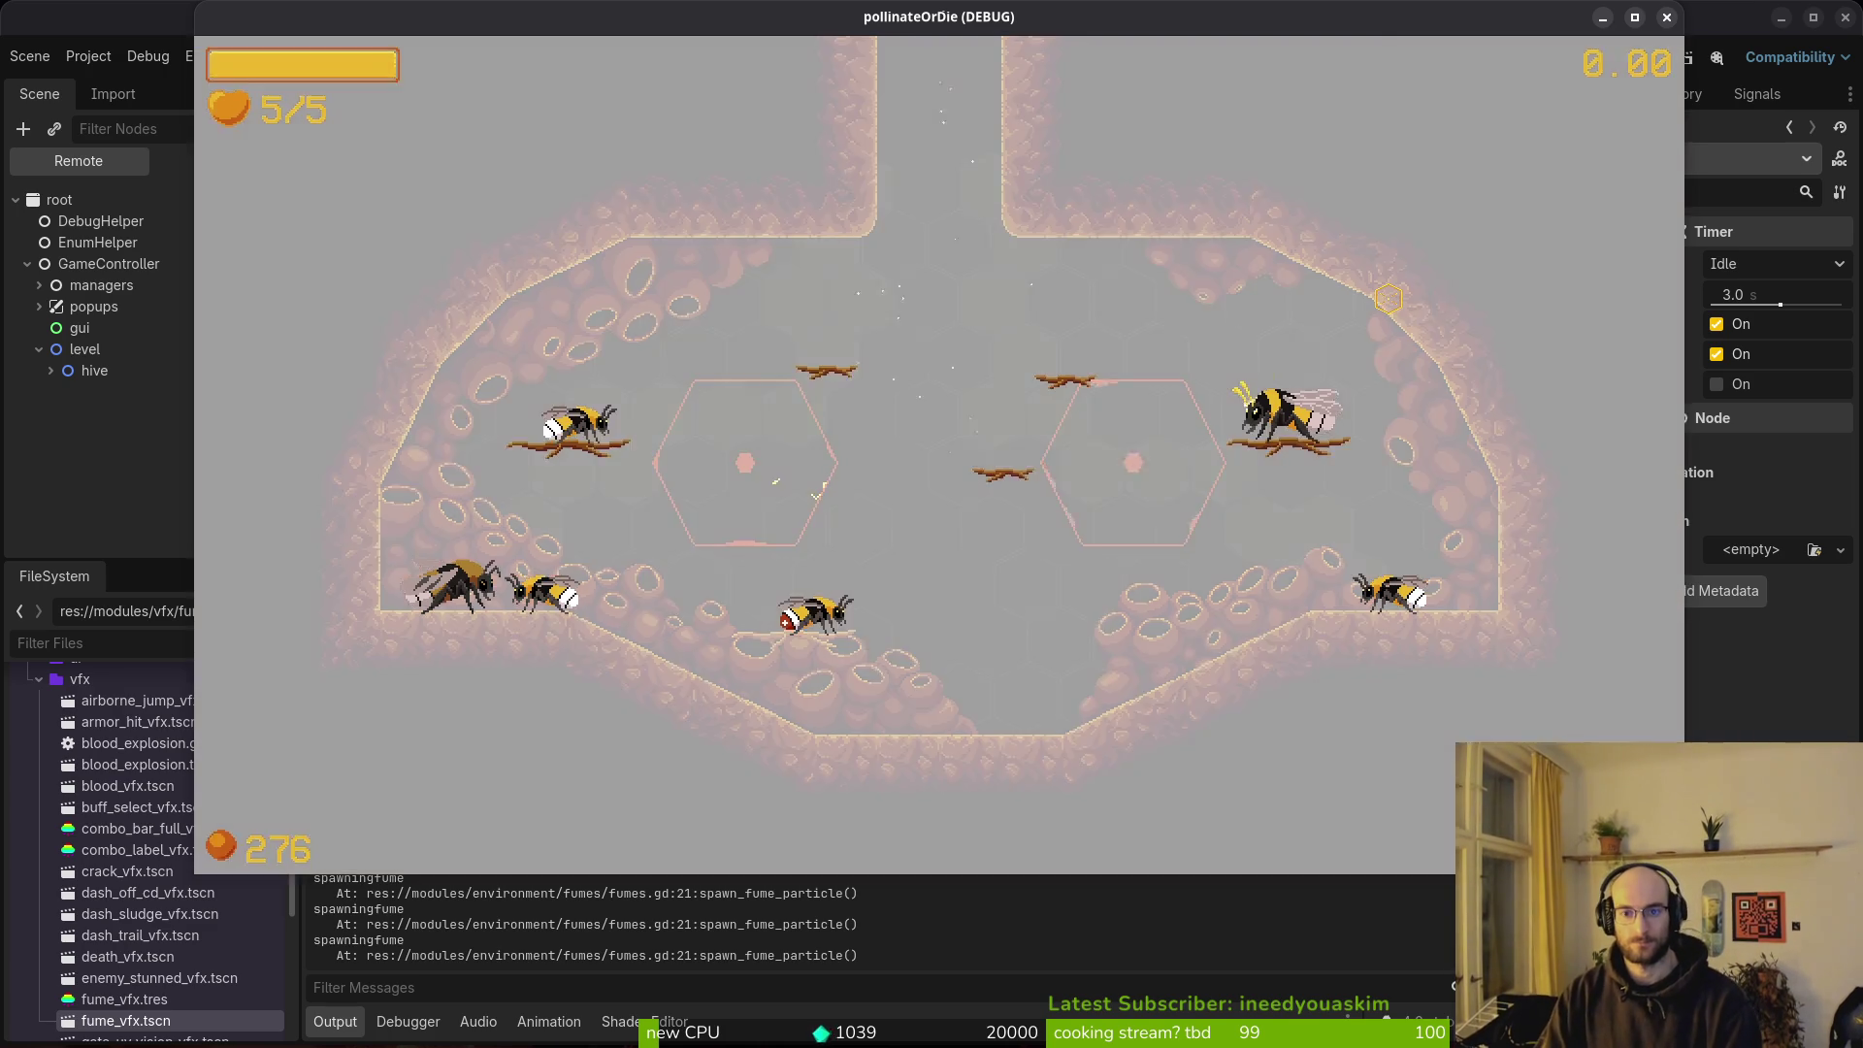
{"action": "key", "text": "Right"}
{"action": "key", "text": "Return"}
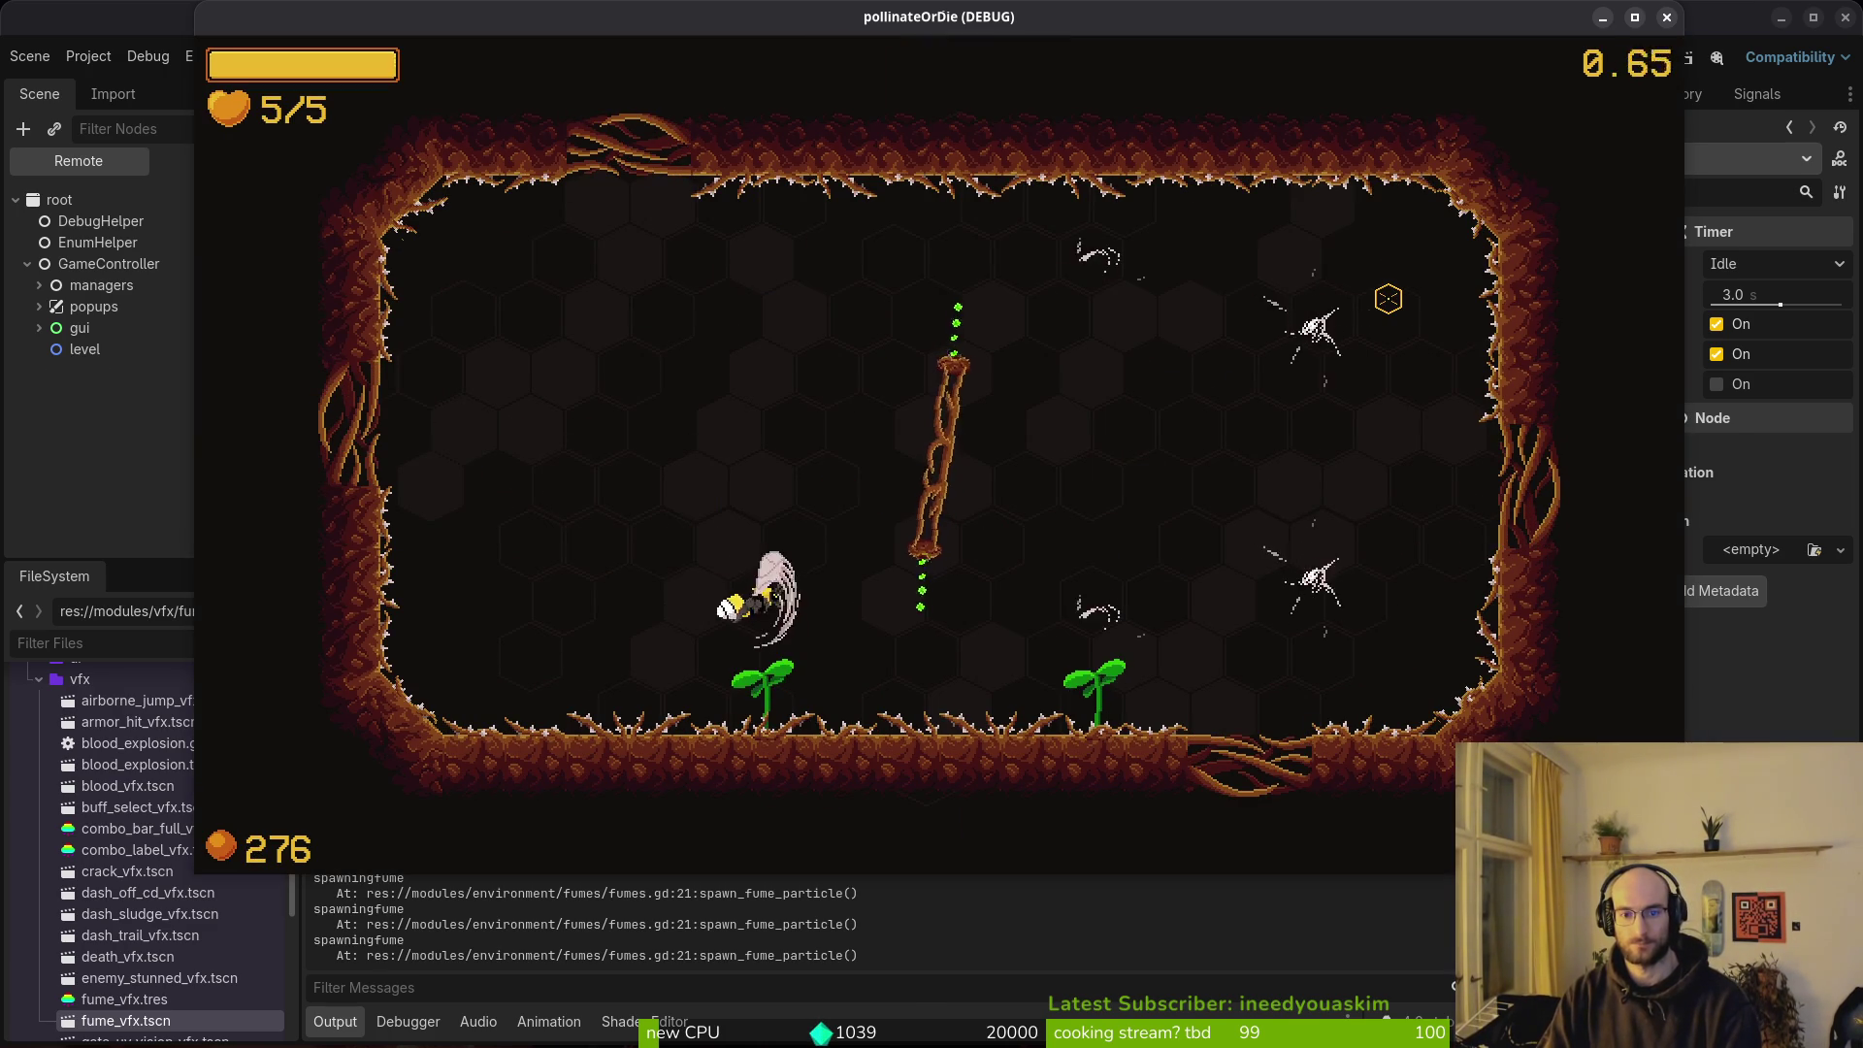
Fly across gauntlet_2_0, ring-attacking and slashing enemies near the branch.
{"action": "key", "text": "w"}
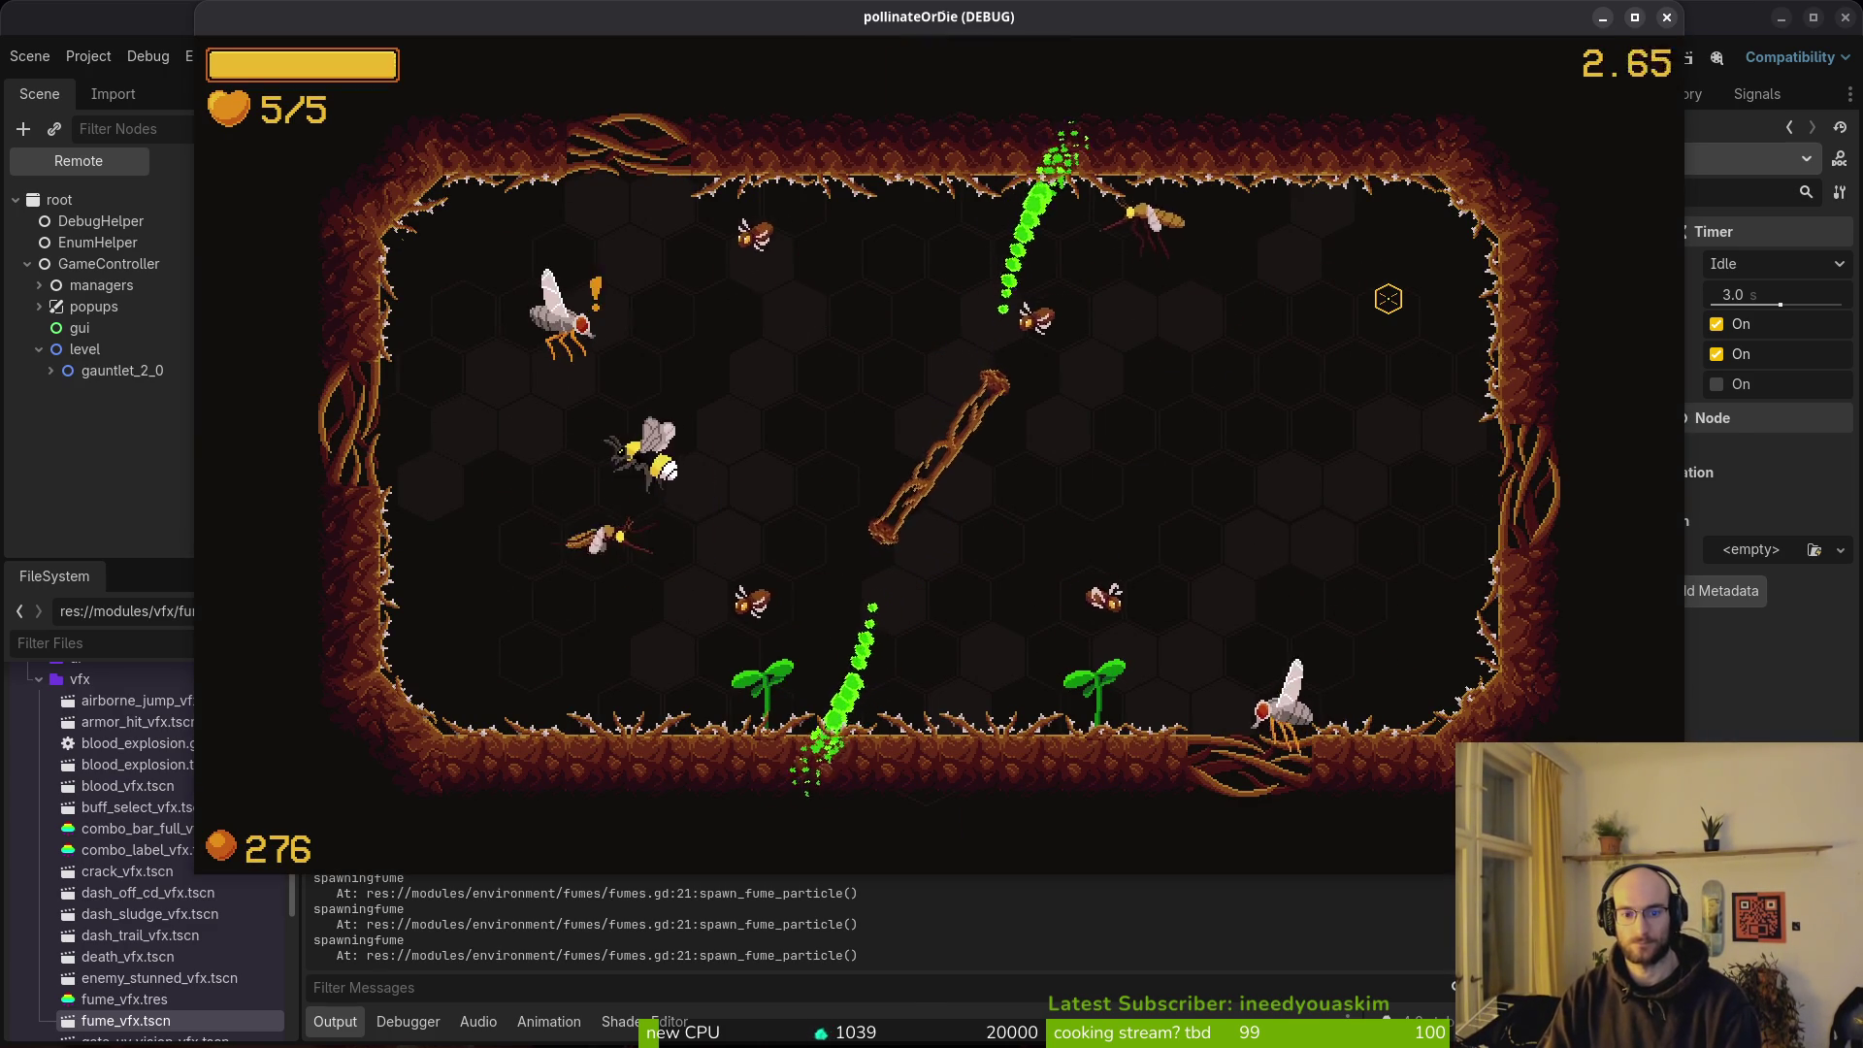
{"action": "key", "text": "space"}
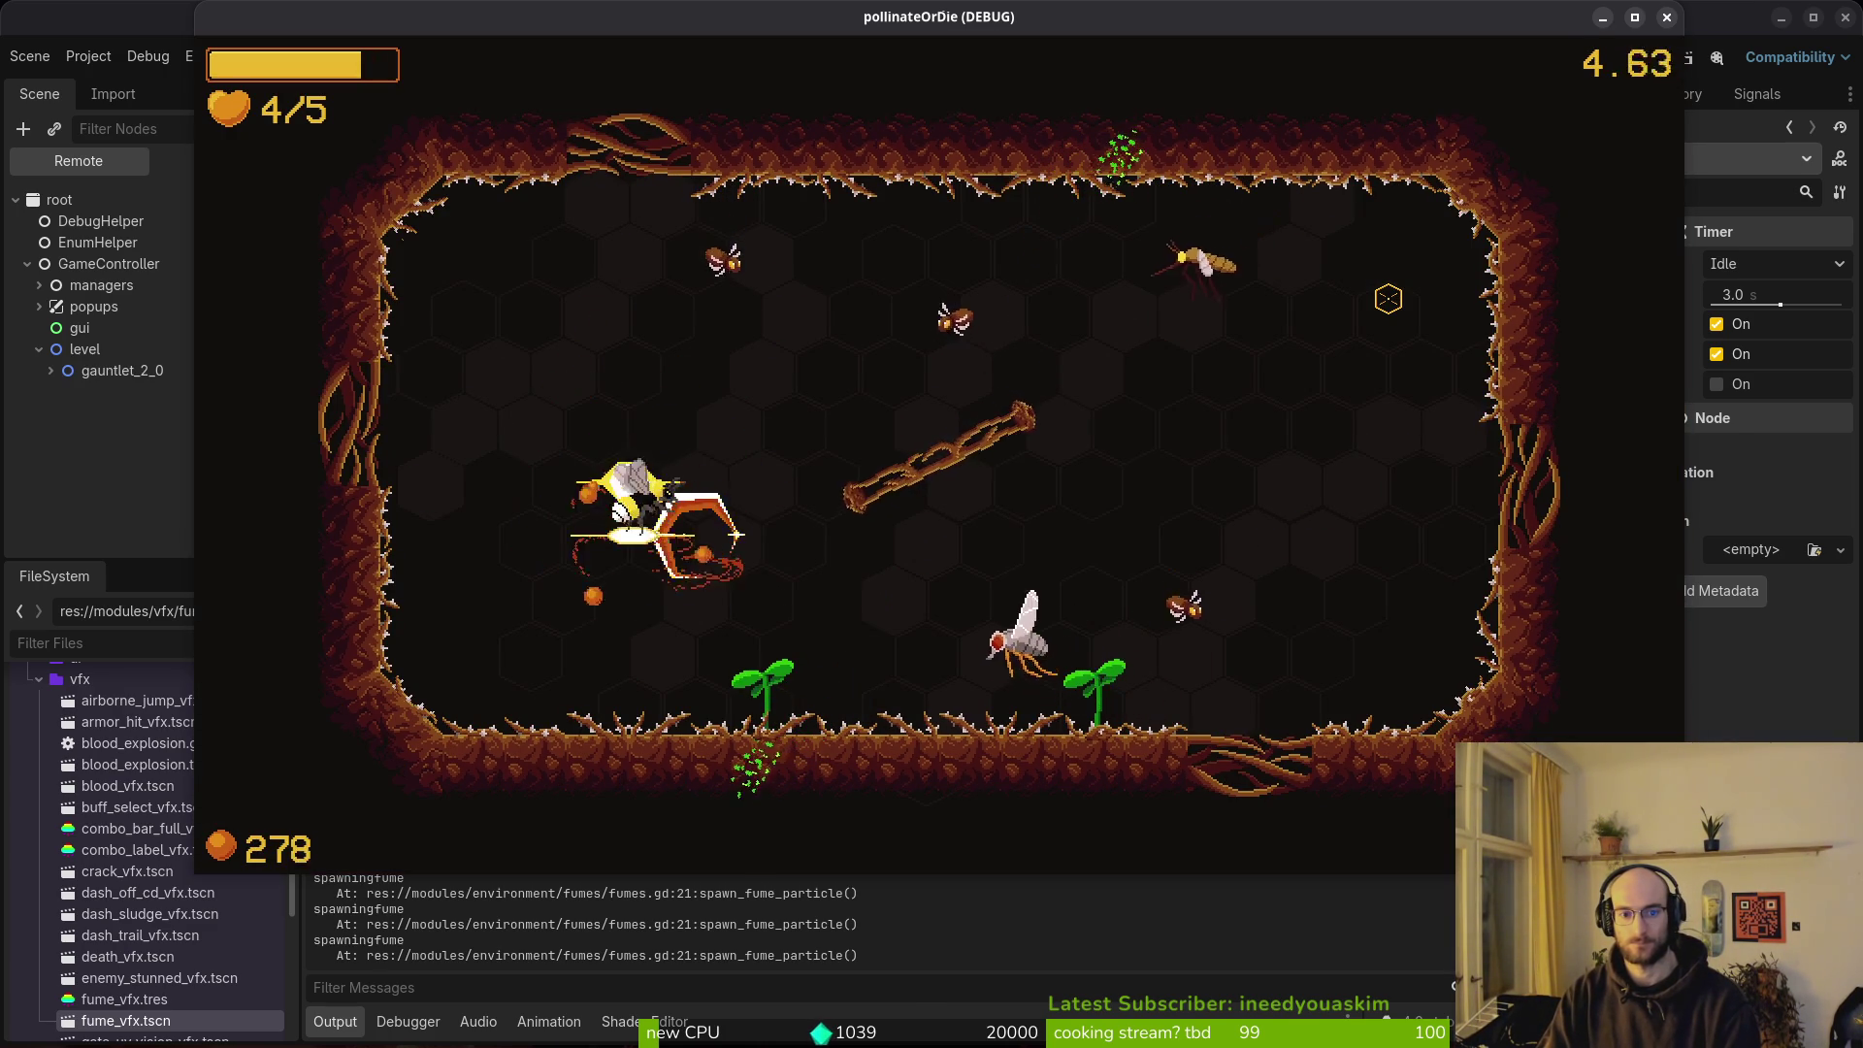
{"action": "key", "text": "d"}
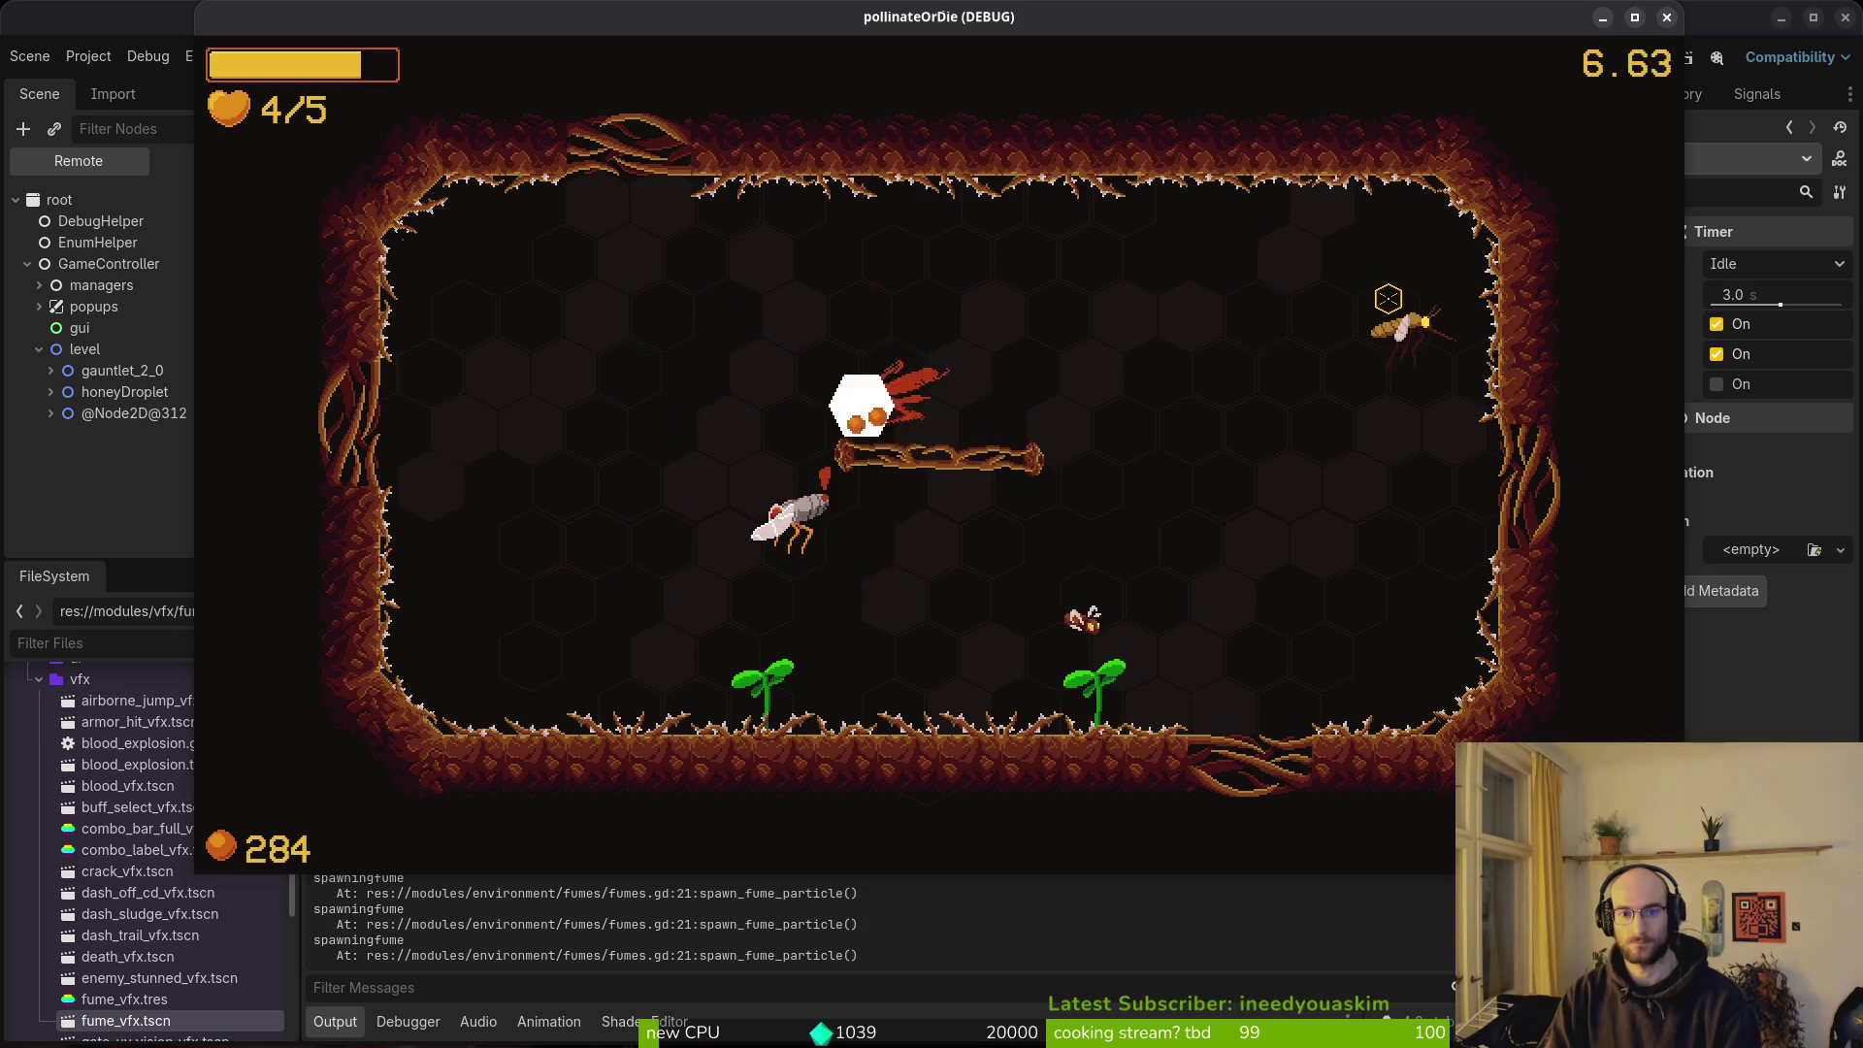
{"action": "key", "text": "s"}
{"action": "key", "text": "a"}
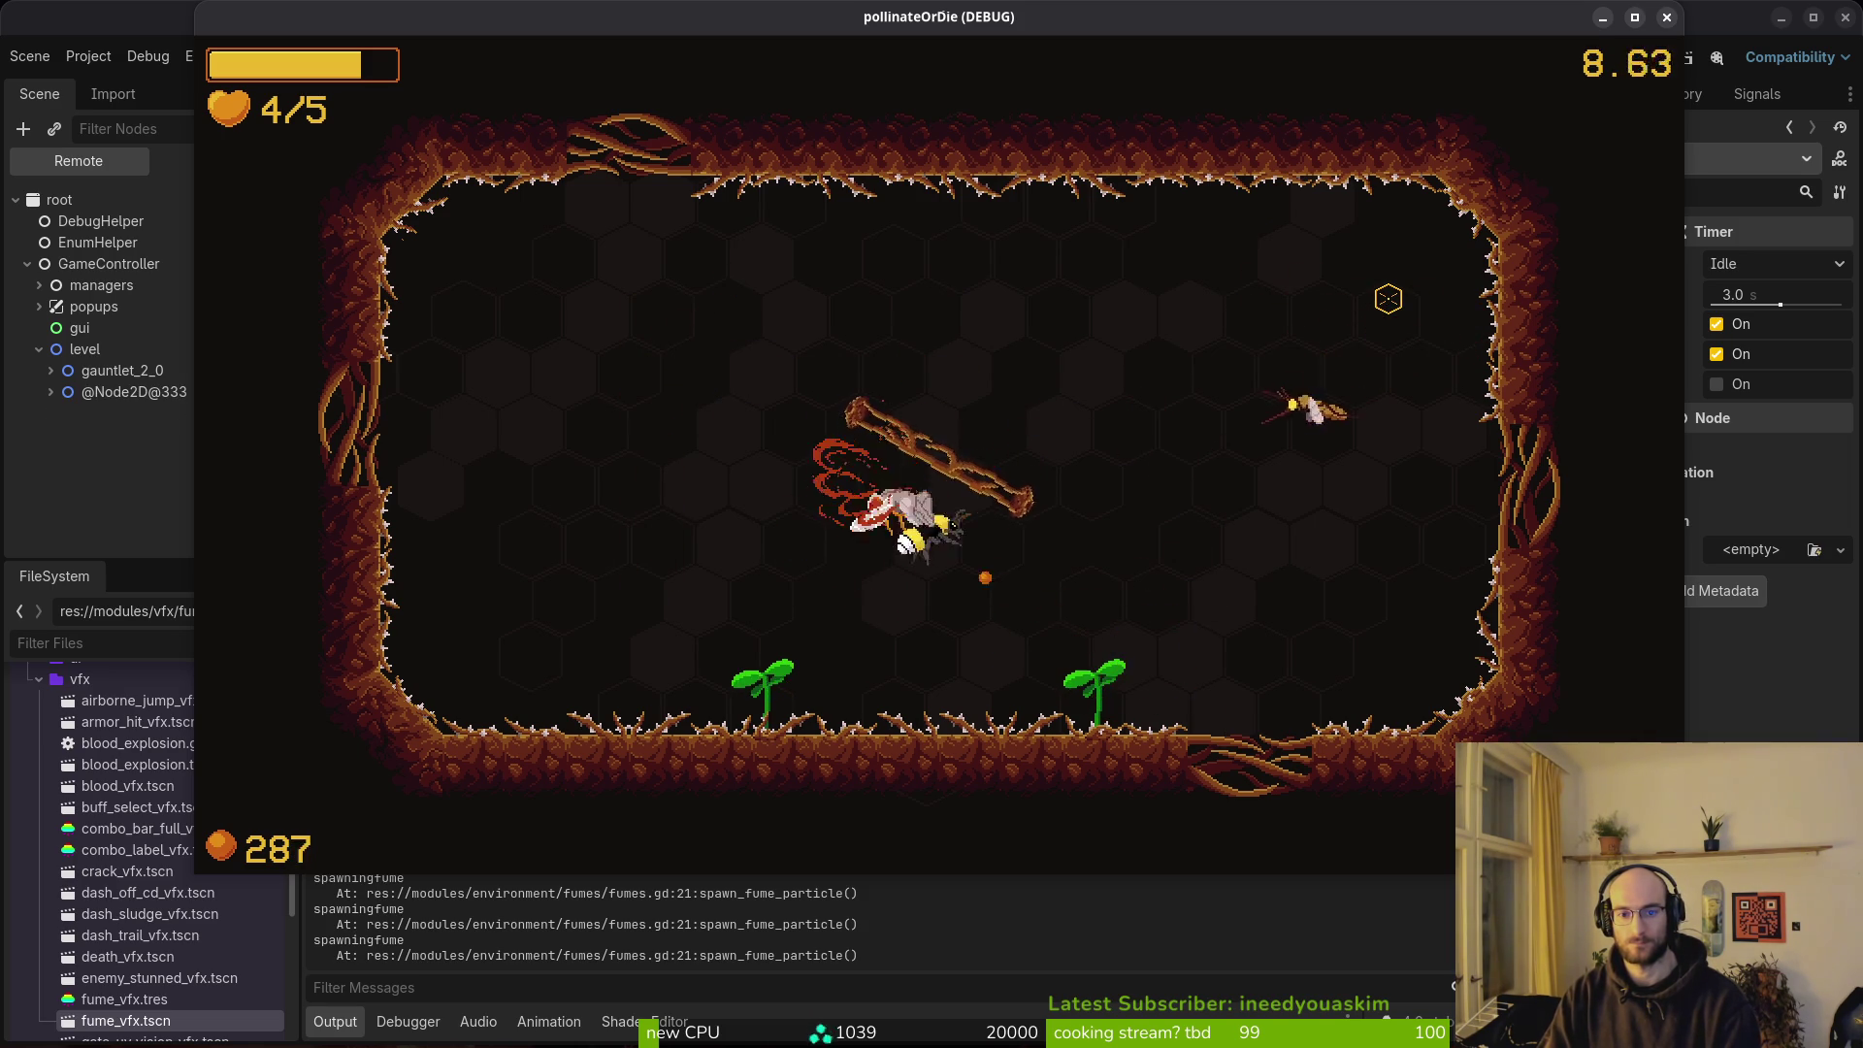
{"action": "key", "text": "d"}
{"action": "key", "text": "w"}
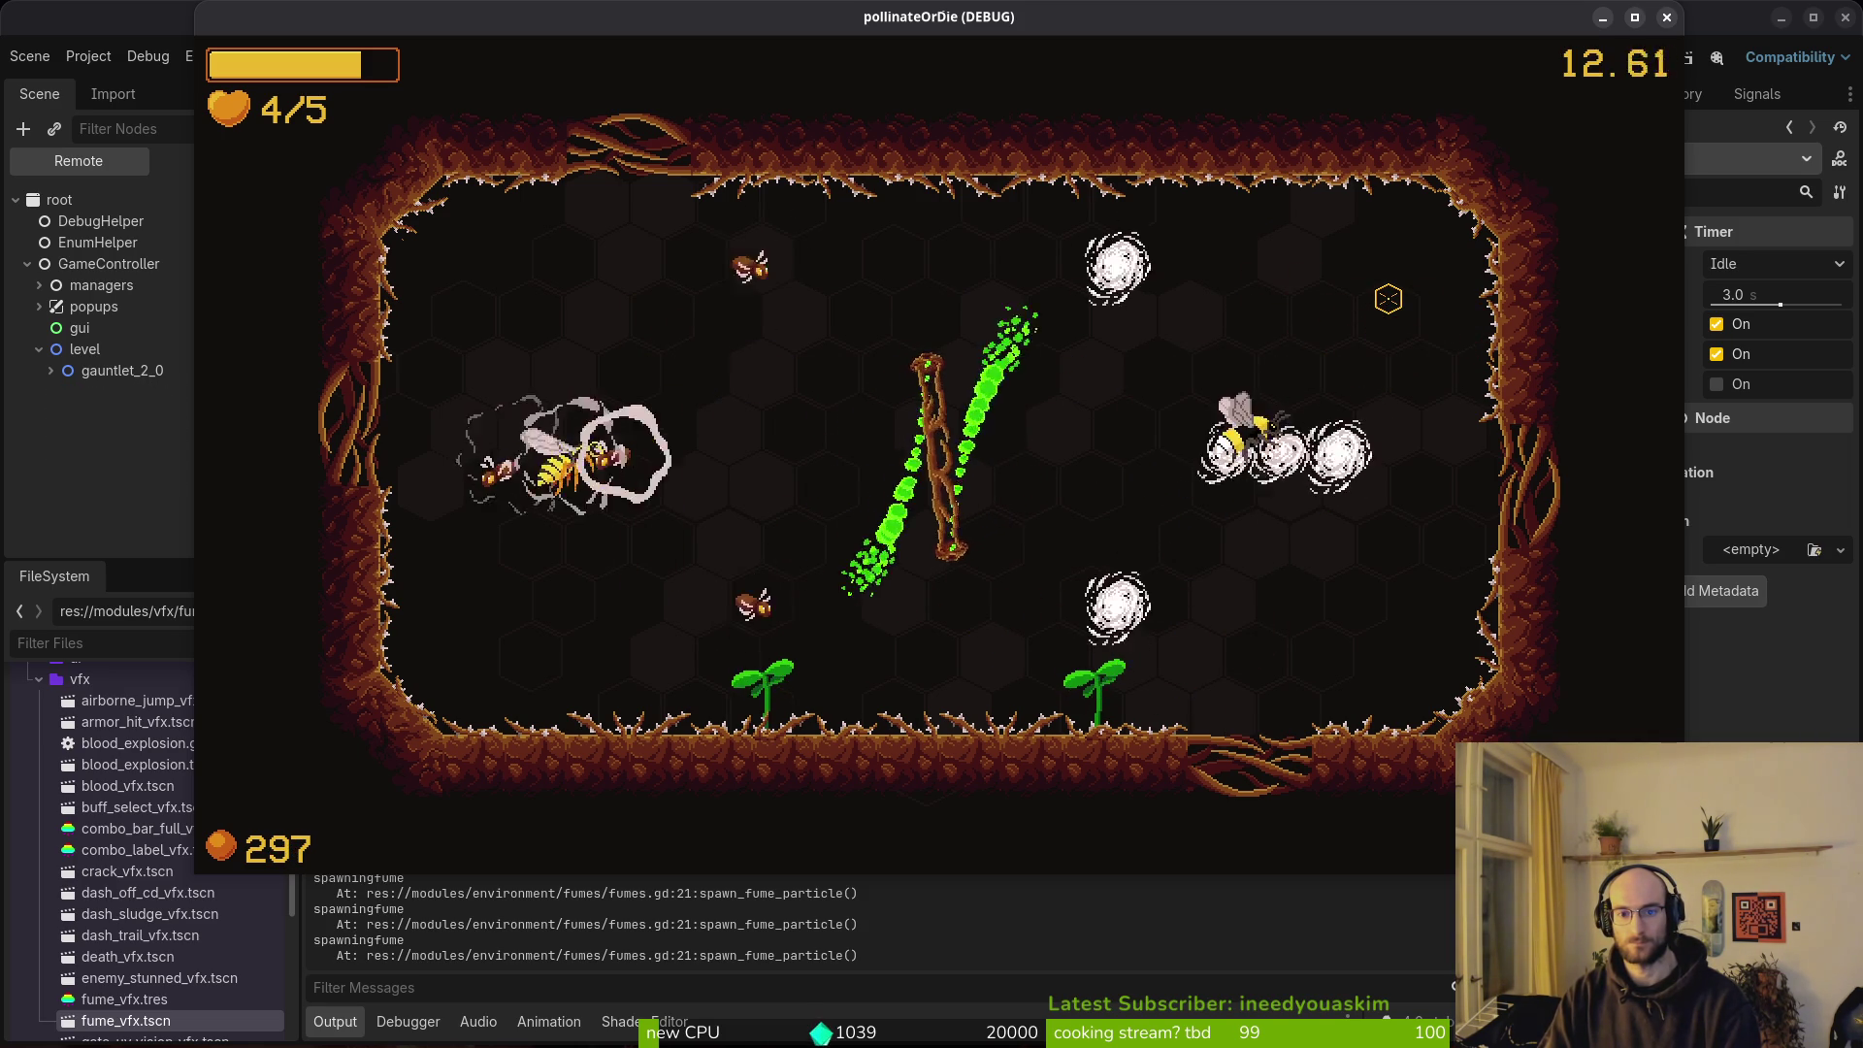
{"action": "key", "text": "d"}
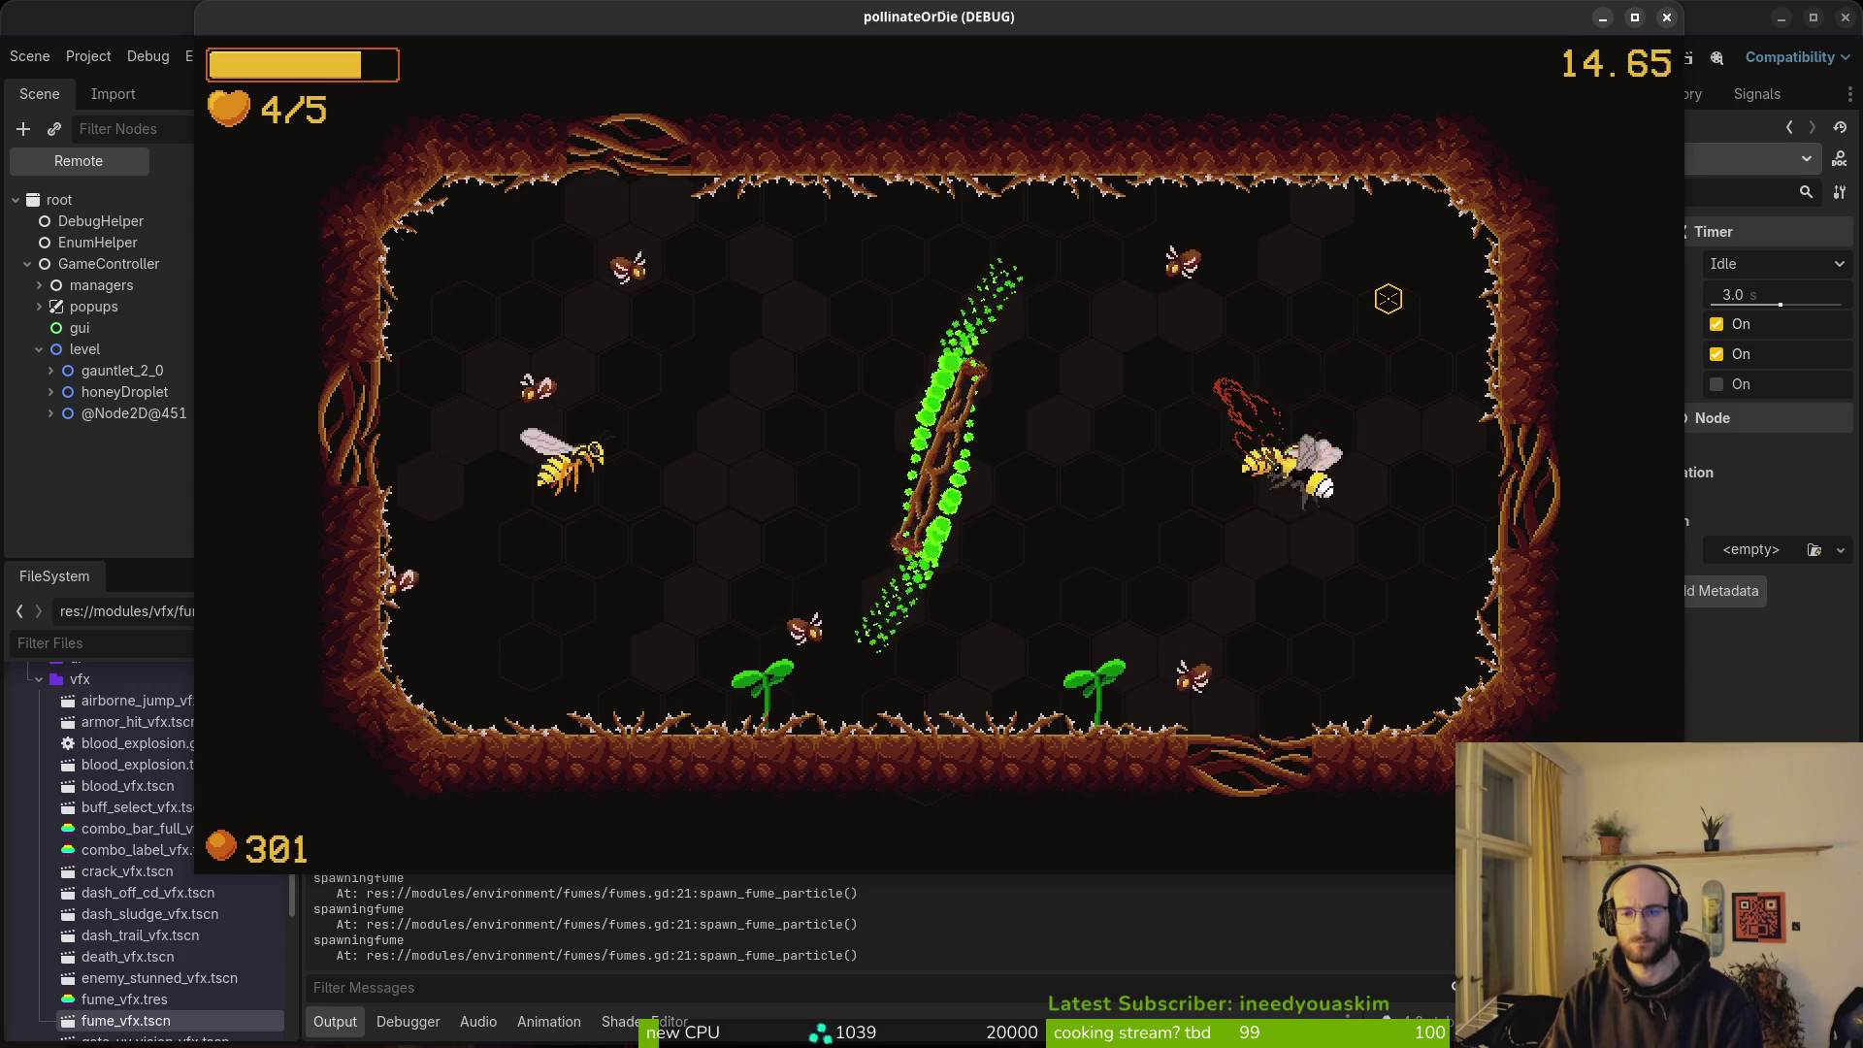
Dodge and slash enemies around the gauntlet arena, collecting honey and landing on the vine.
{"action": "key", "text": "s"}
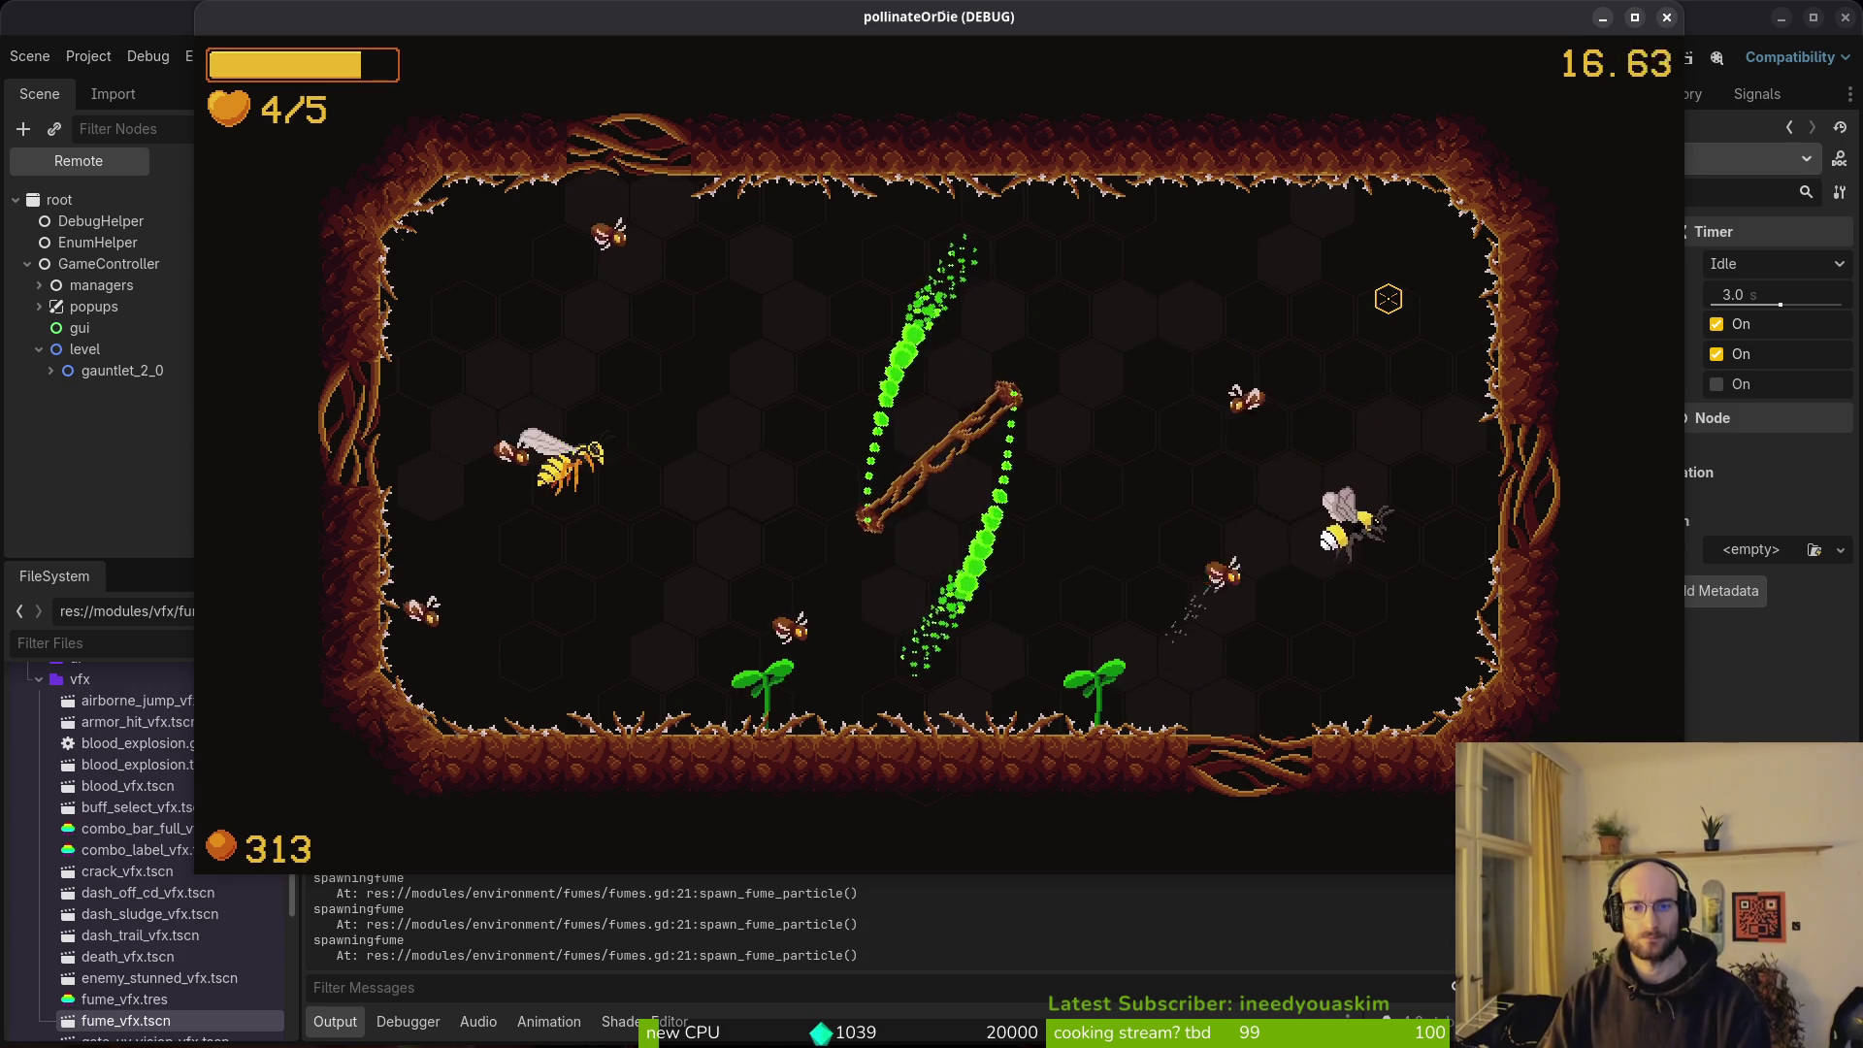
{"action": "key", "text": "a"}
{"action": "key", "text": "w"}
{"action": "key", "text": "a"}
{"action": "key", "text": "w"}
{"action": "key", "text": "d"}
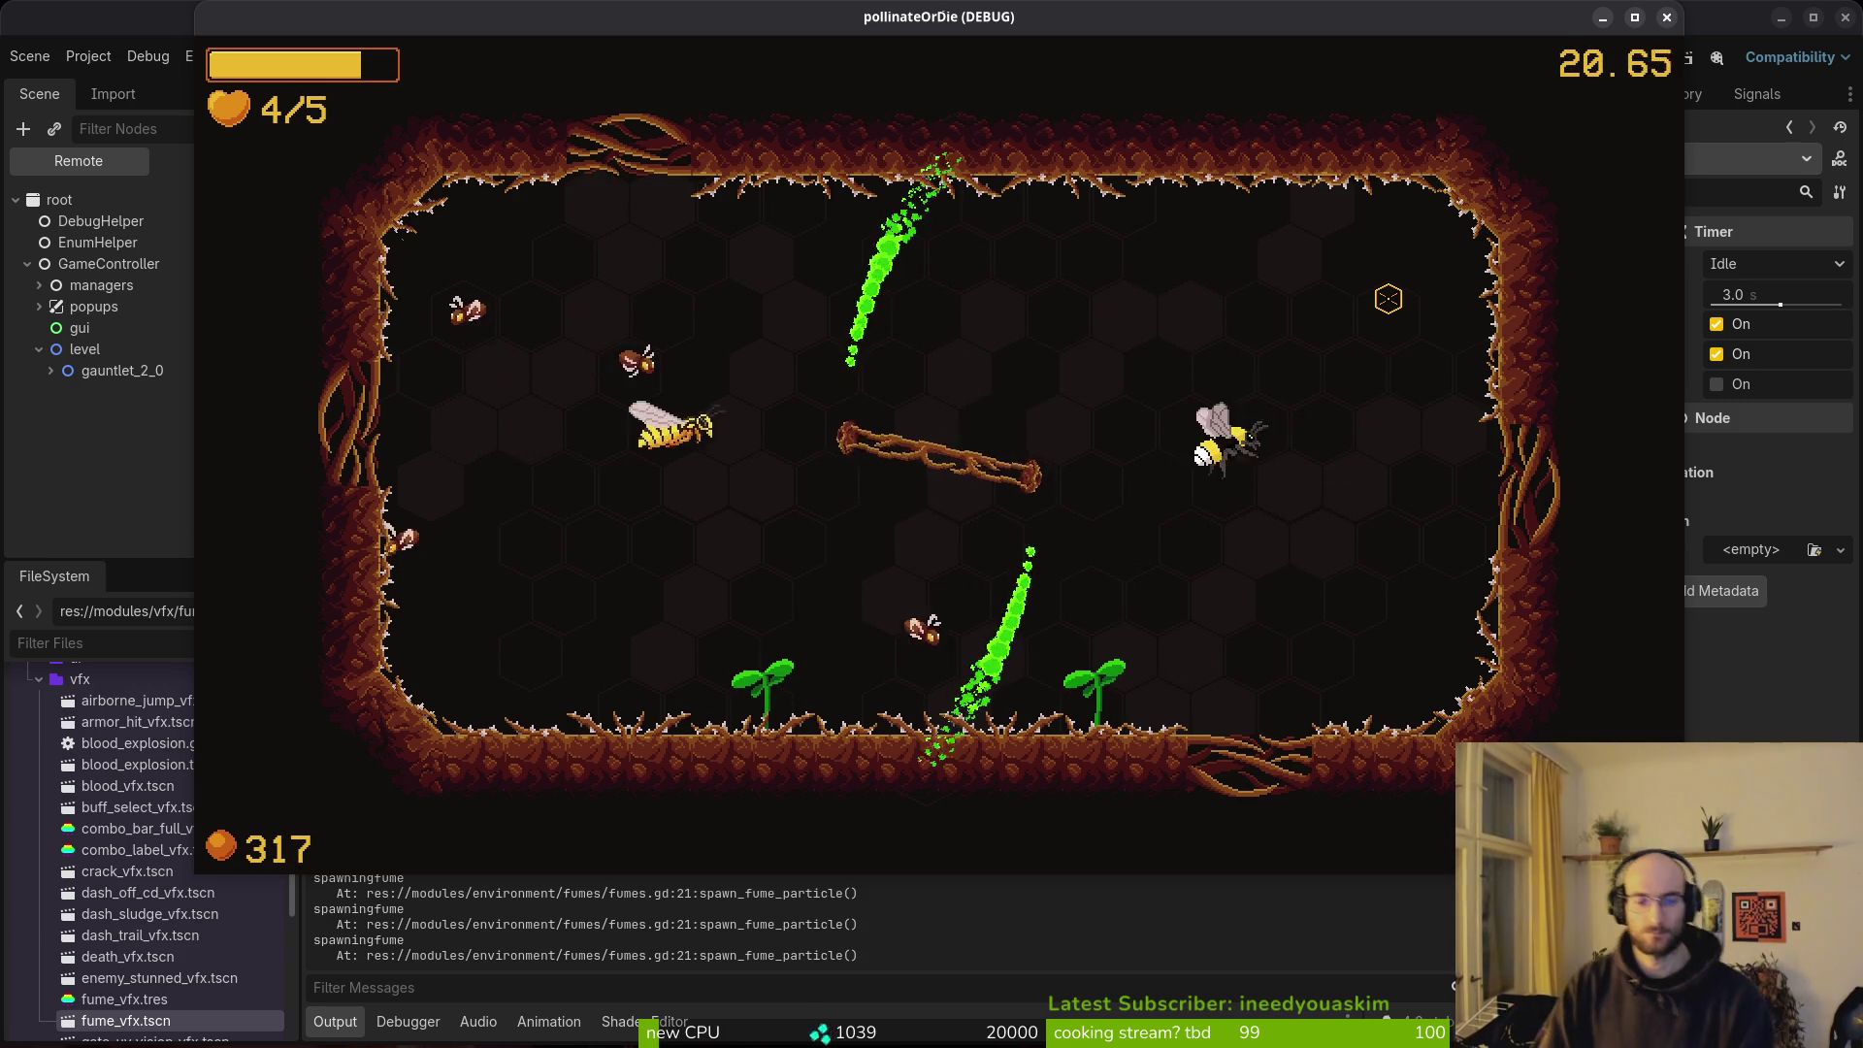
{"action": "key", "text": "a"}
{"action": "key", "text": "s"}
{"action": "key", "text": "w"}
{"action": "key", "text": "a"}
{"action": "key", "text": "s"}
{"action": "key", "text": "a"}
{"action": "key", "text": "w"}
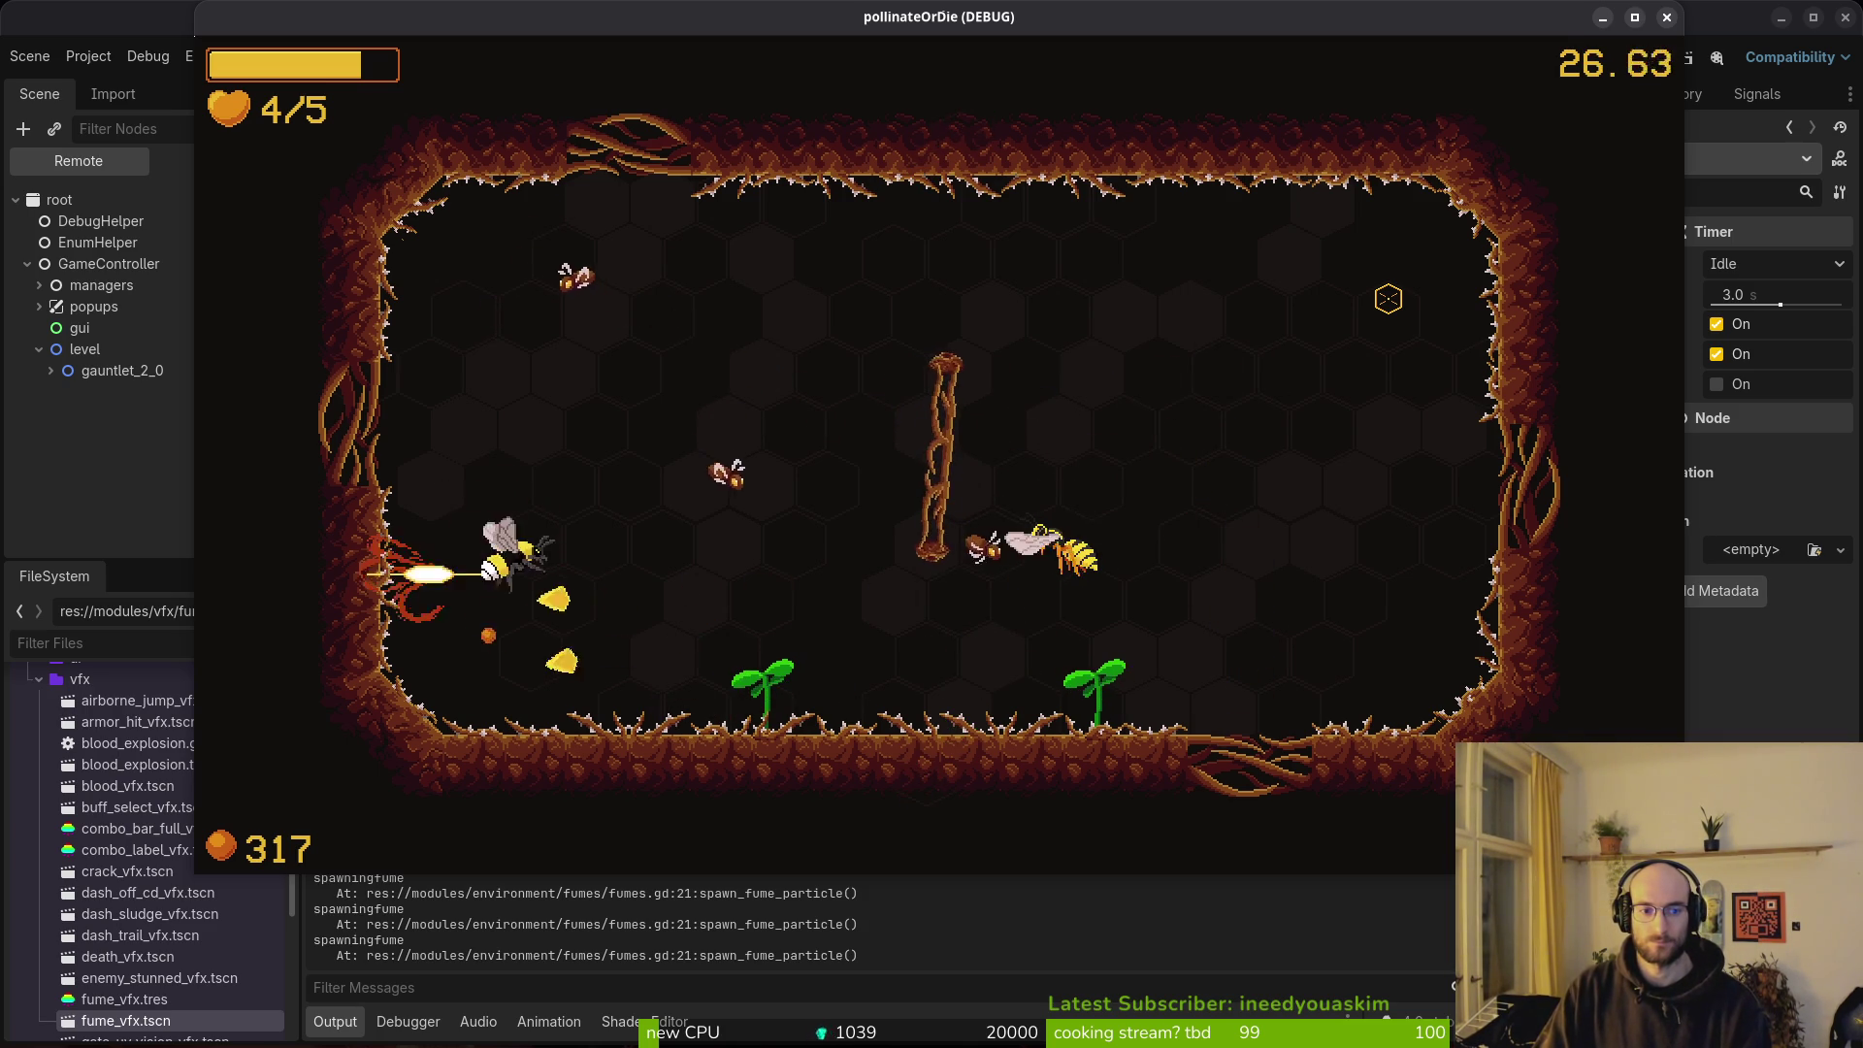
{"action": "key", "text": "d"}
{"action": "key", "text": "s"}
{"action": "key", "text": "a"}
{"action": "key", "text": "w"}
{"action": "key", "text": "d"}
{"action": "key", "text": "s"}
{"action": "key", "text": "w"}
{"action": "key", "text": "d"}
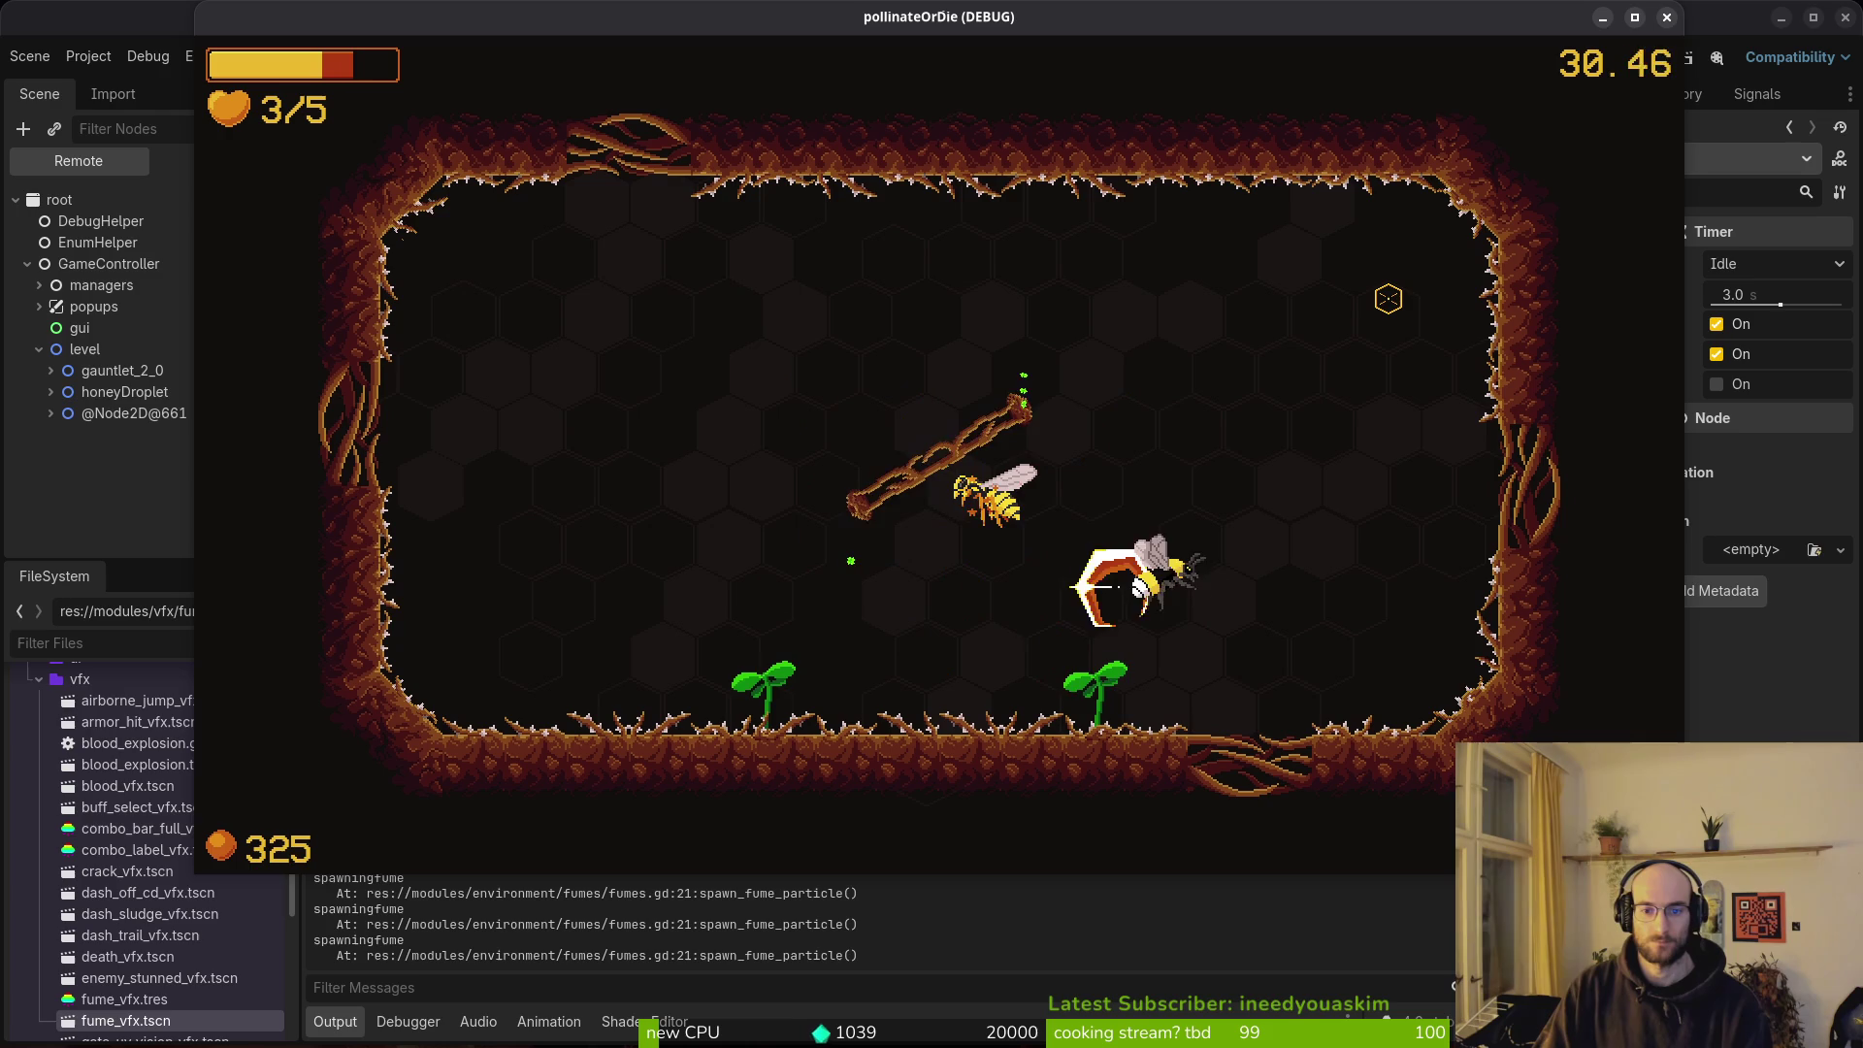
{"action": "key", "text": "a"}
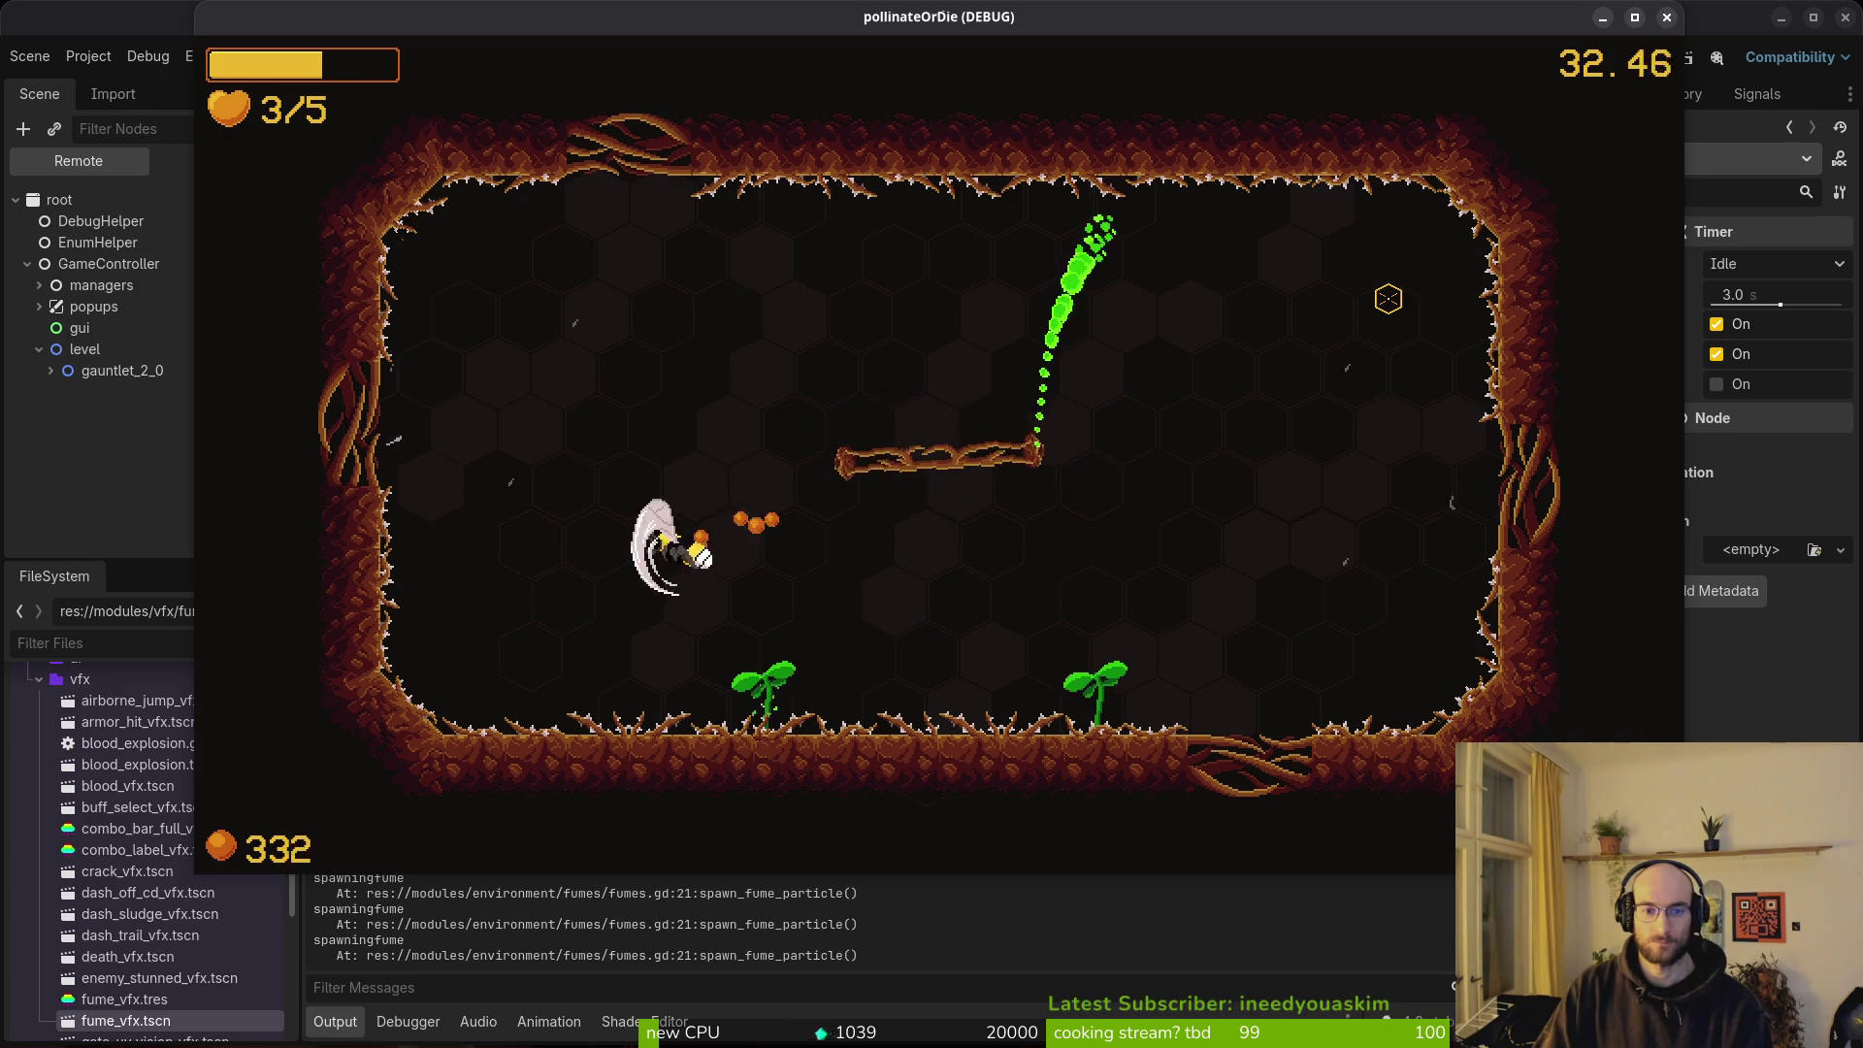
{"action": "key", "text": "w"}
{"action": "key", "text": "d"}
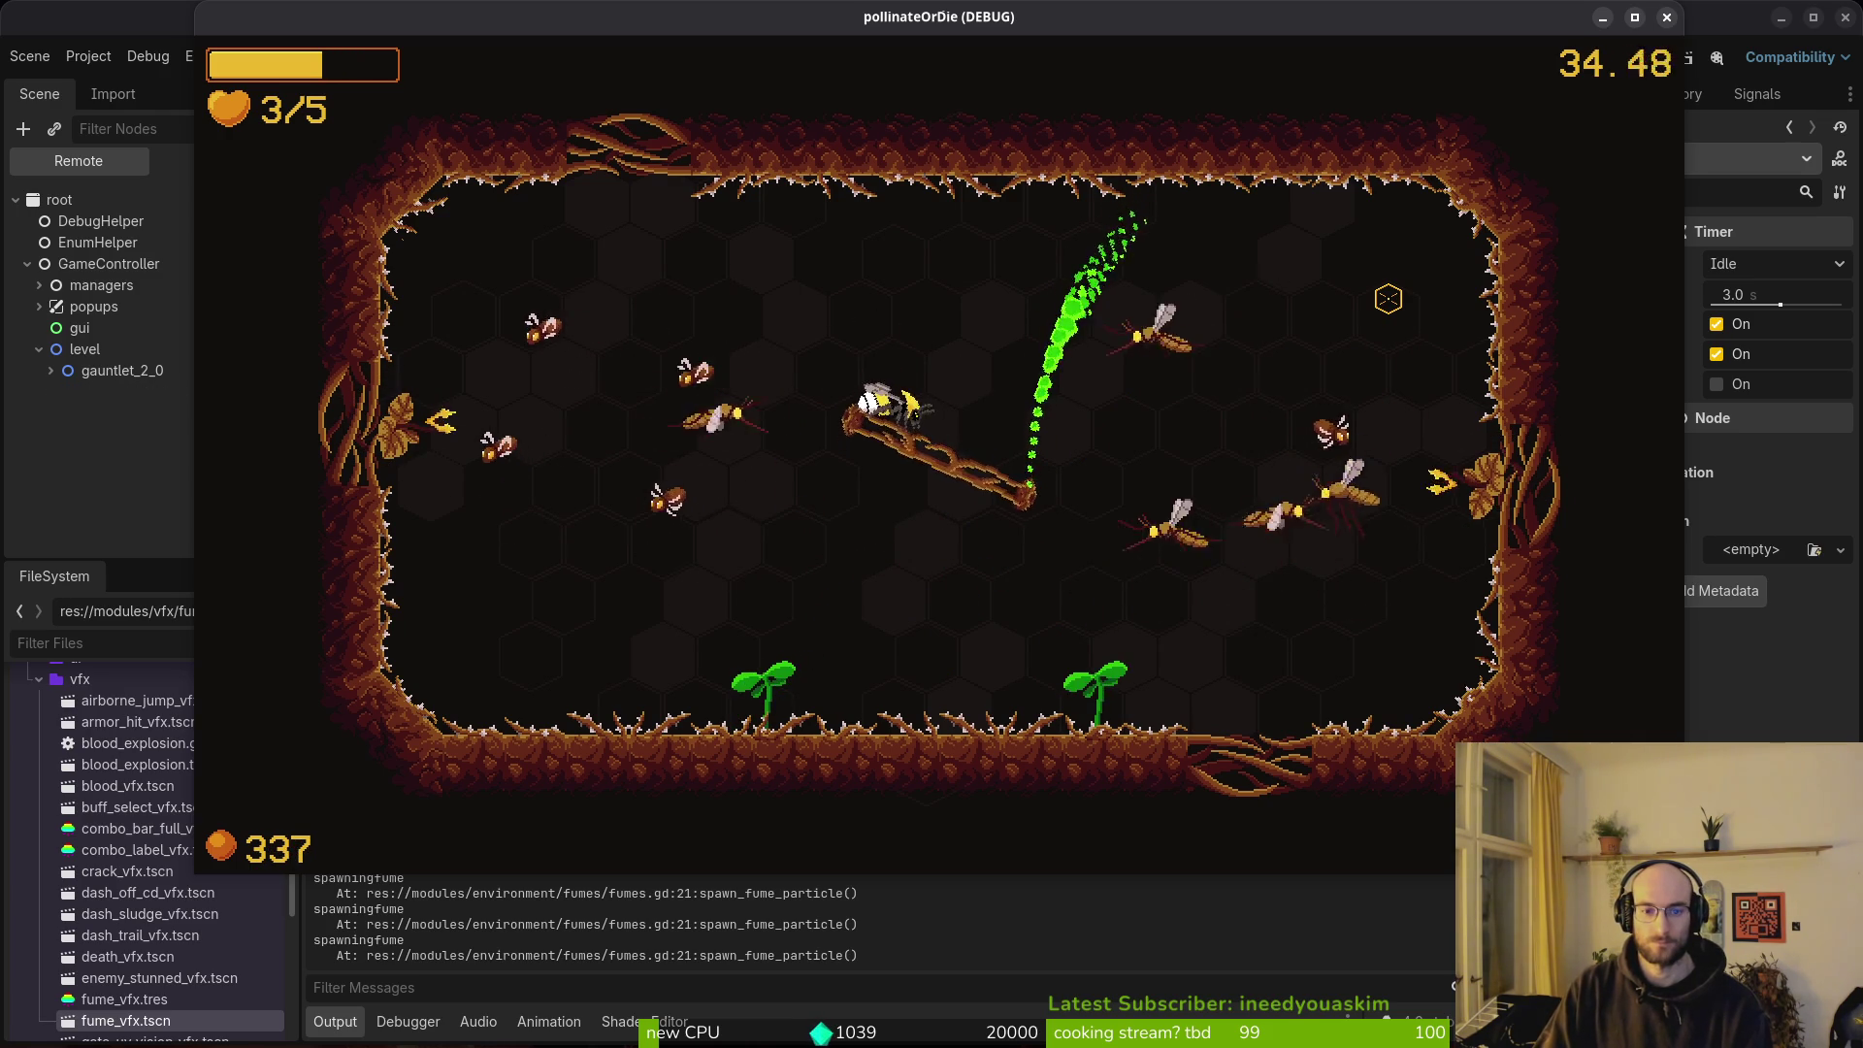
Keep fighting until a mosquito kills the bee at 57.18 s, then choose rebirth.
{"action": "key", "text": "a"}
{"action": "key", "text": "s"}
{"action": "key", "text": "a"}
{"action": "key", "text": "w"}
{"action": "key", "text": "d"}
{"action": "key", "text": "s"}
{"action": "key", "text": "a"}
{"action": "key", "text": "w"}
{"action": "key", "text": "a"}
{"action": "key", "text": "d"}
{"action": "key", "text": "a"}
{"action": "key", "text": "d"}
{"action": "key", "text": "w"}
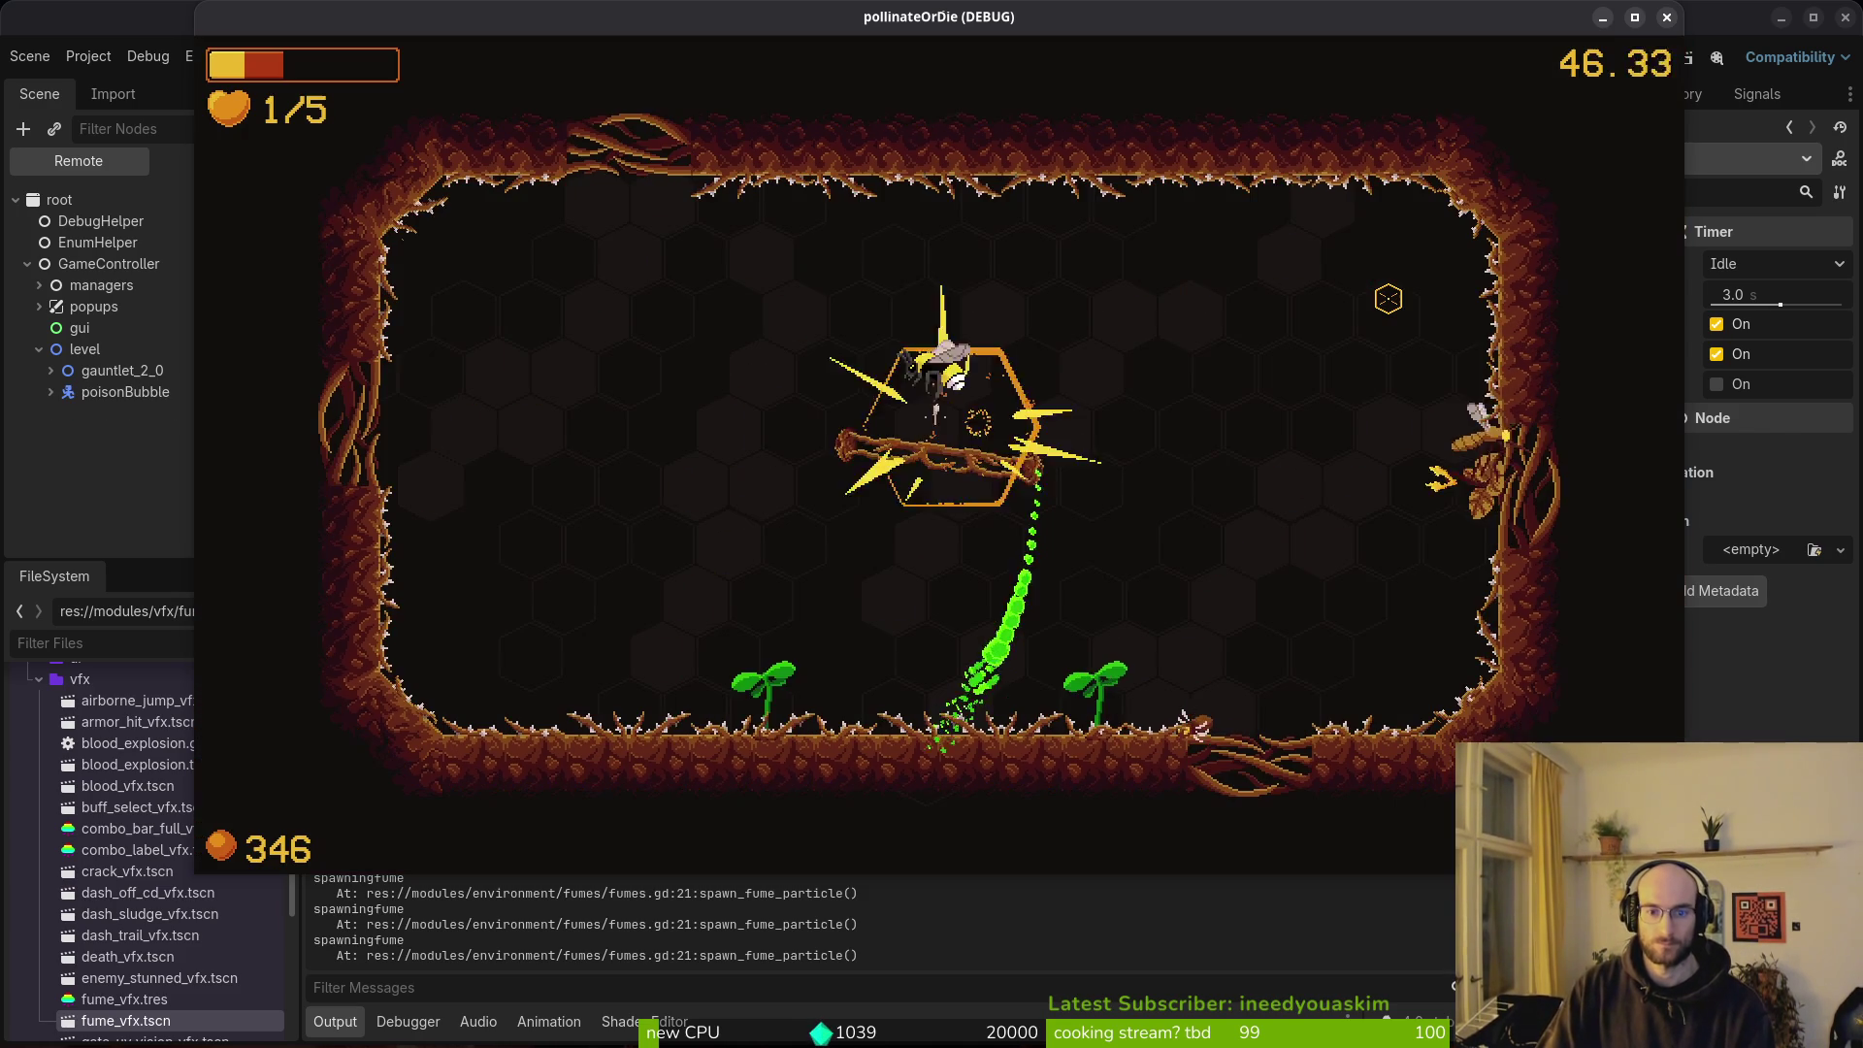
{"action": "key", "text": "a"}
{"action": "key", "text": "d"}
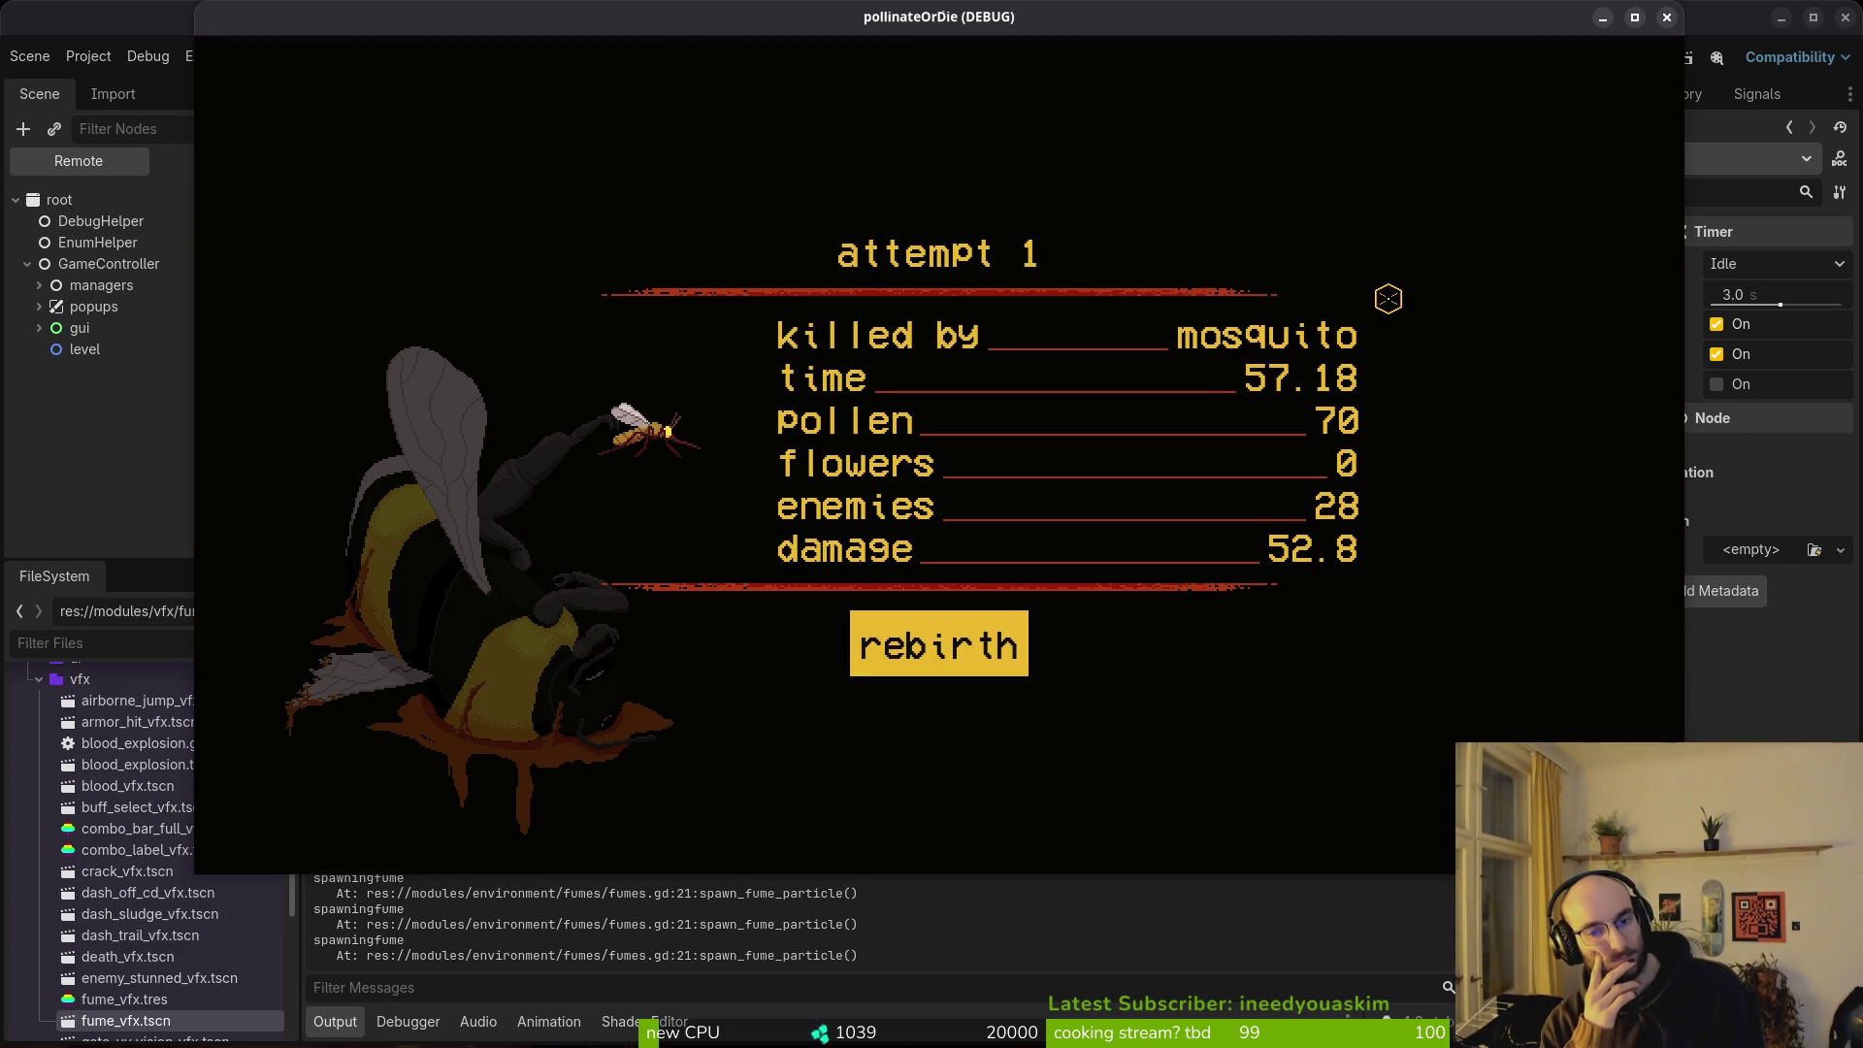
{"action": "key", "text": "Return"}
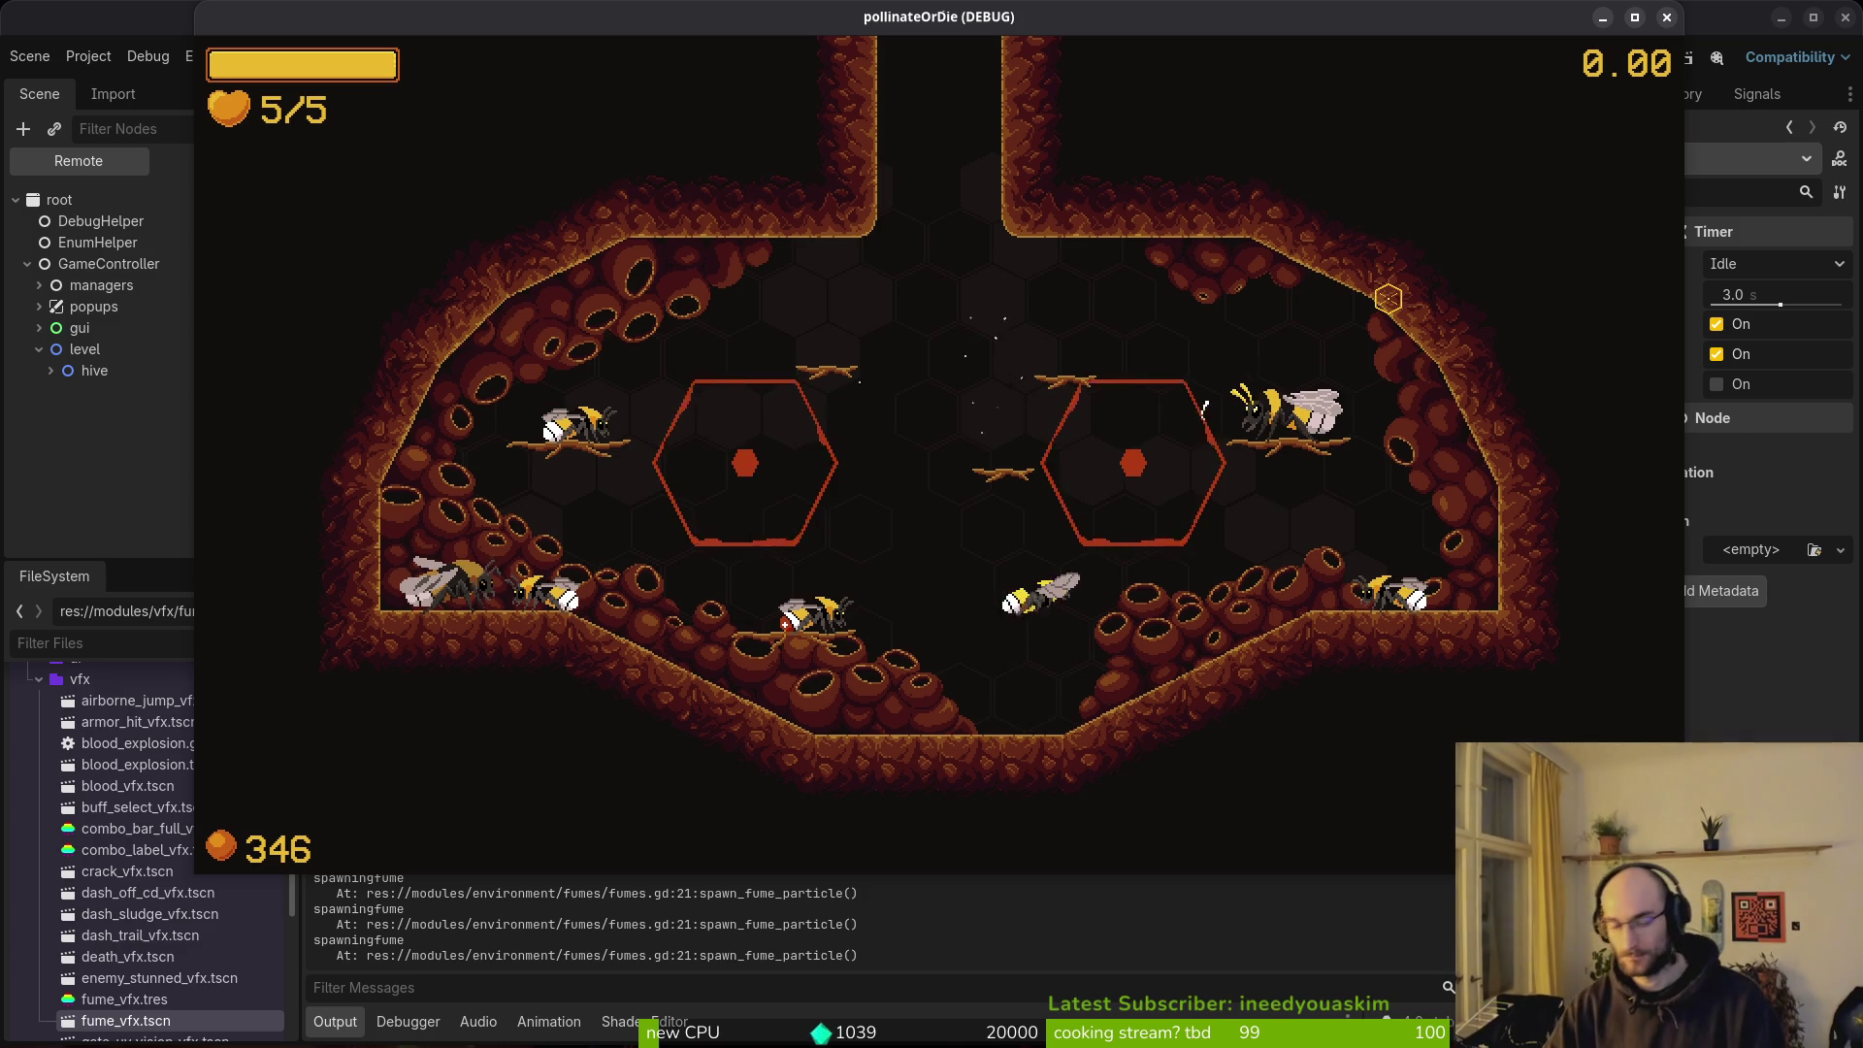
Go back to the Godot editor, bring the game up again, then return to fume_particle.gd.
{"action": "key", "text": "alt+Tab"}
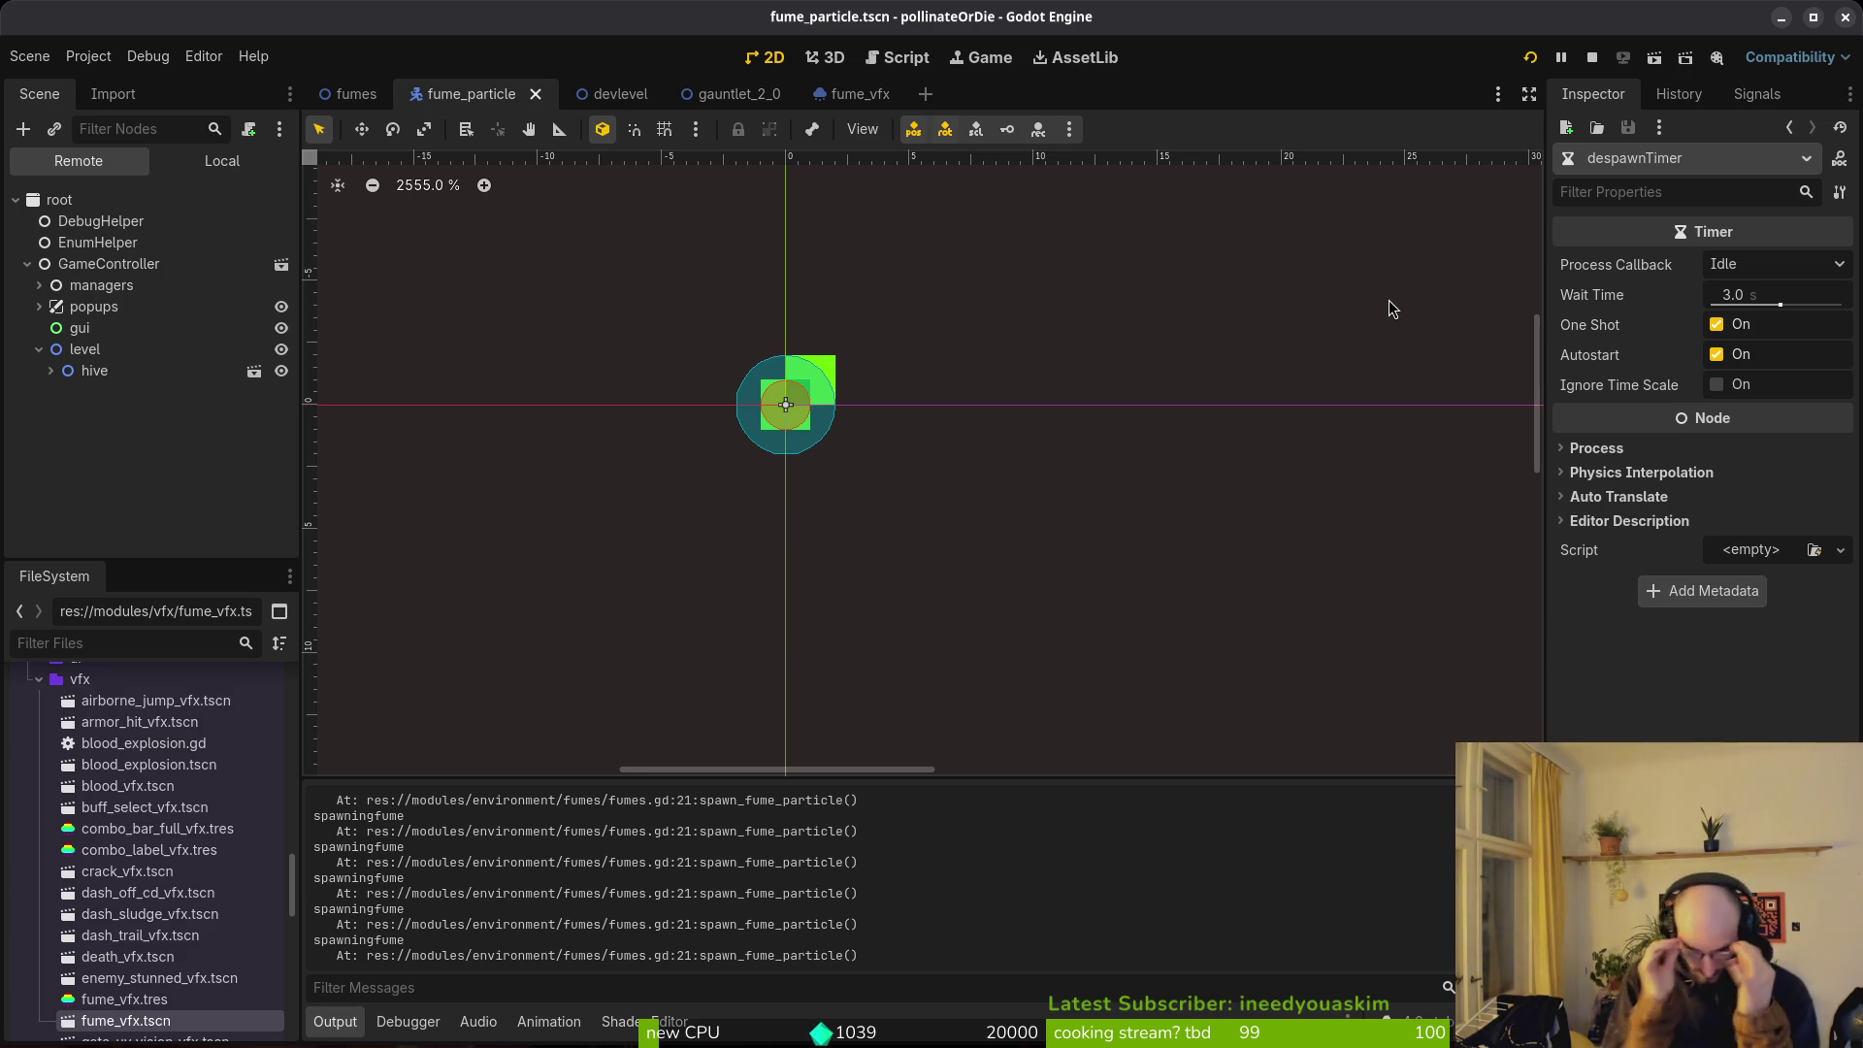
{"action": "key", "text": "F5"}
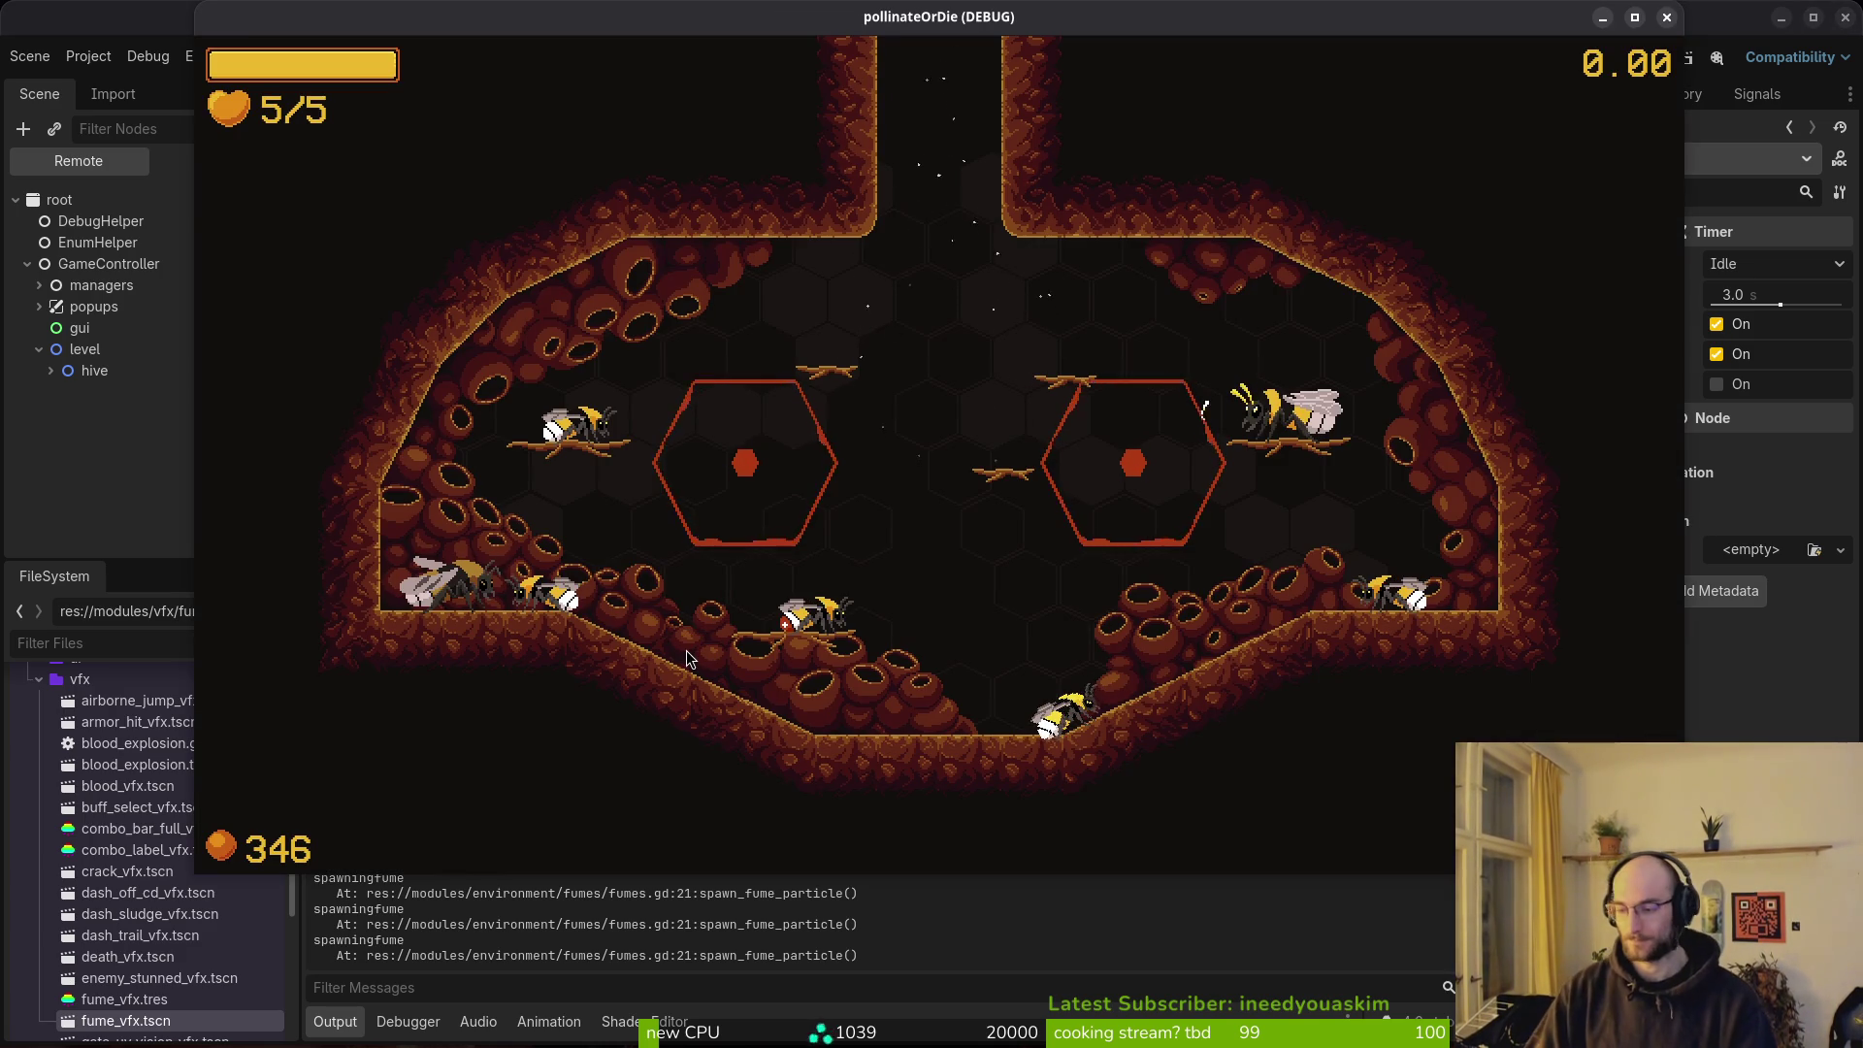
{"action": "key", "text": "alt+Tab"}
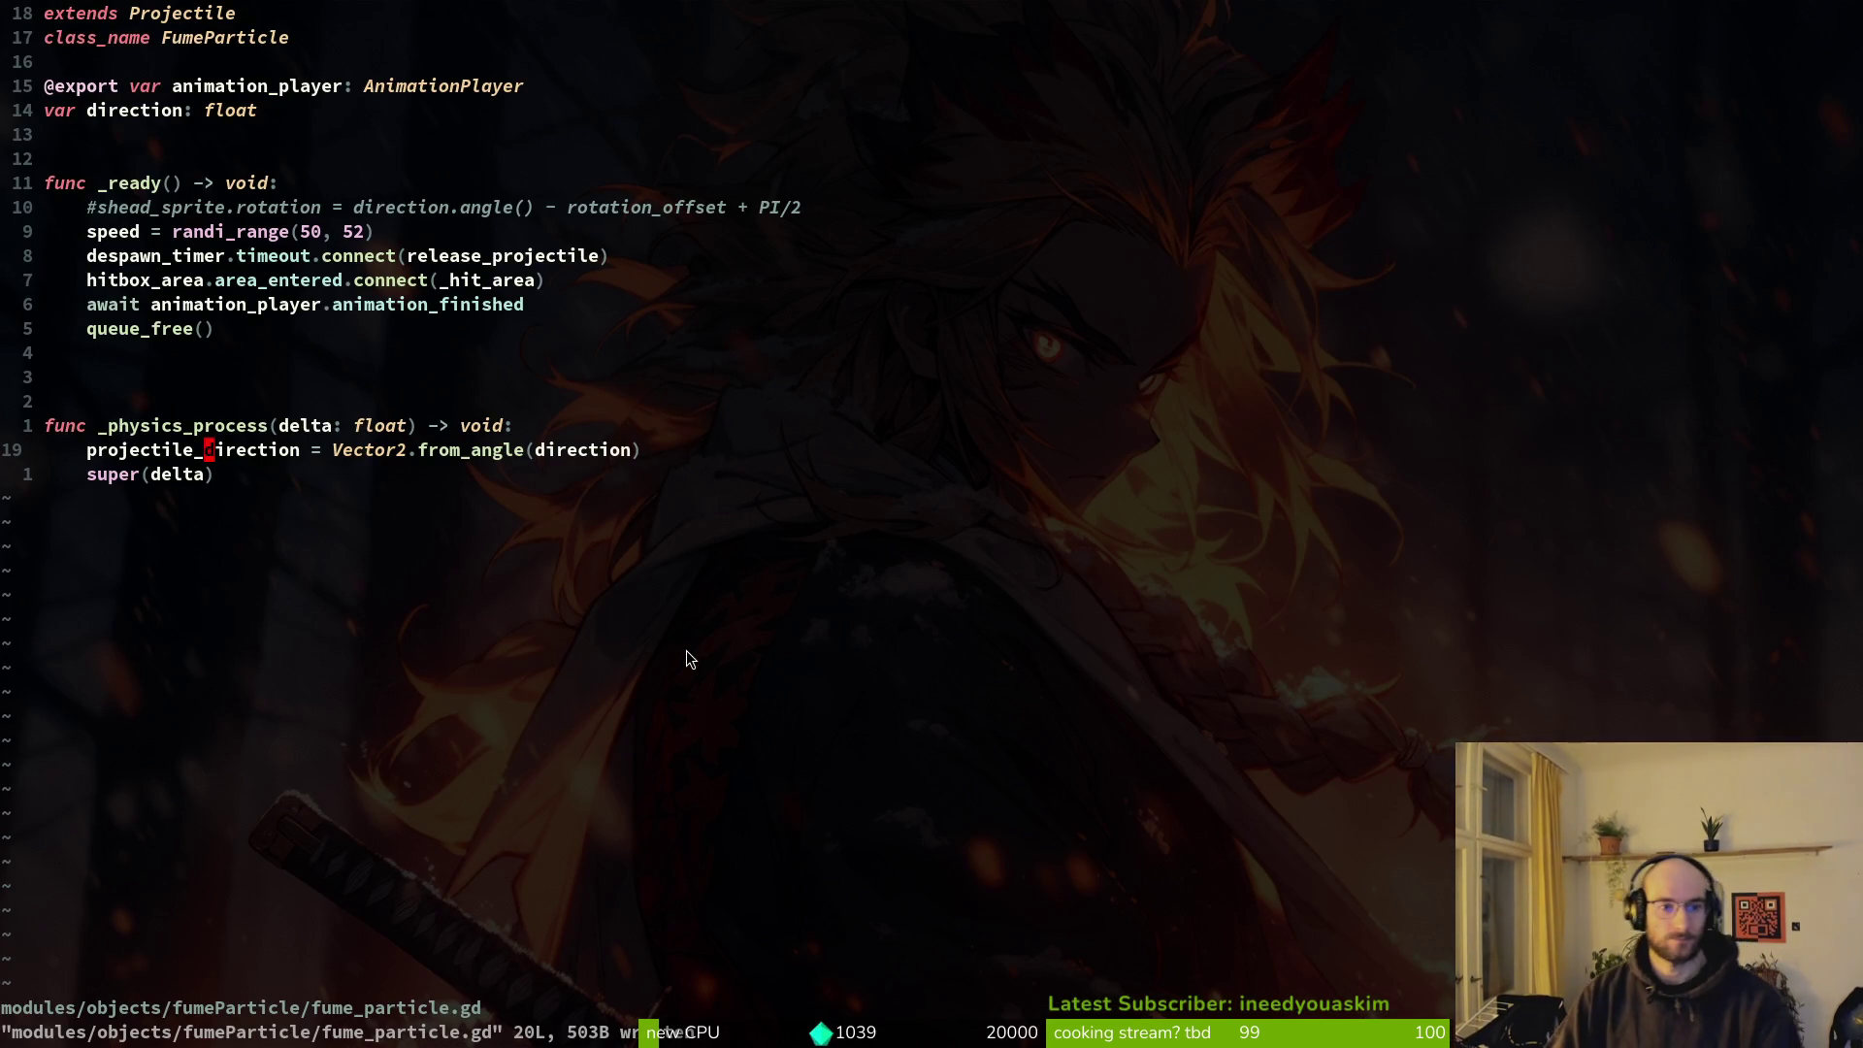
Cut the _physics_process function out of fume_particle.gd.
{"action": "key", "text": "V"}
{"action": "key", "text": "v"}
{"action": "key", "text": "Escape"}
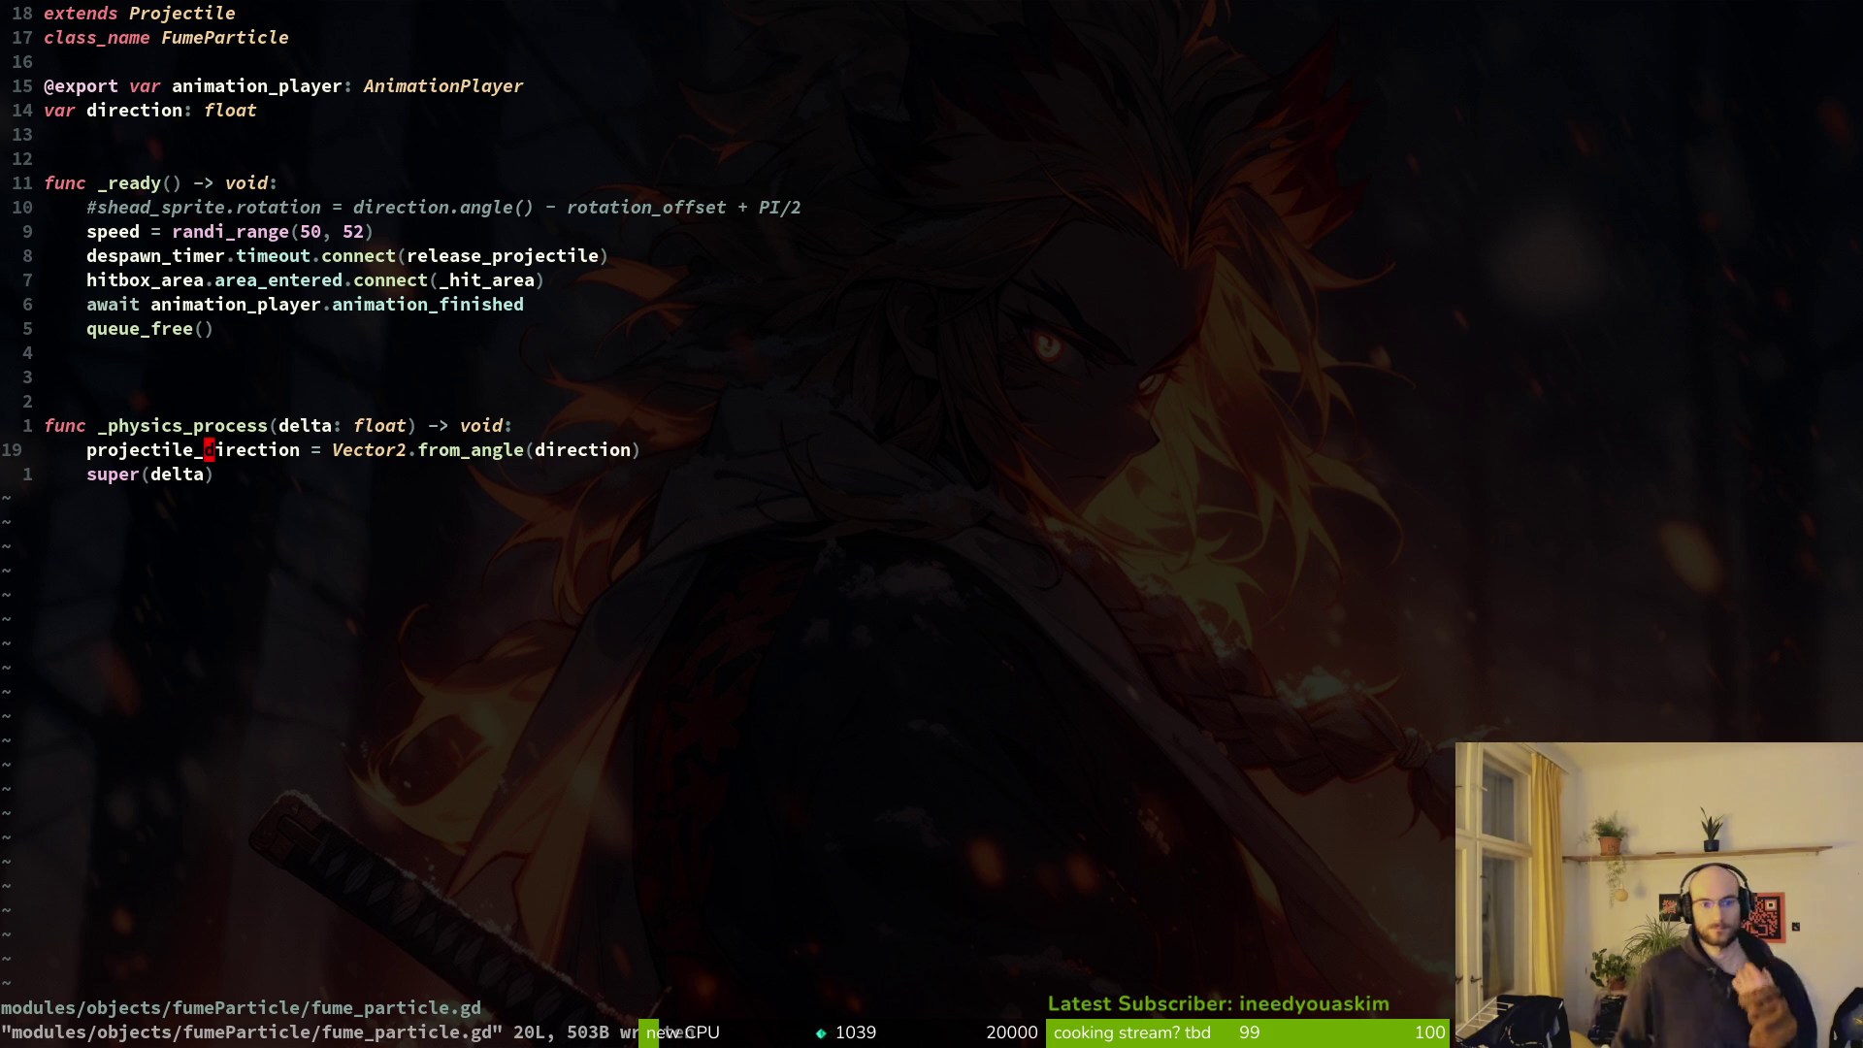
{"action": "key", "text": "V"}
{"action": "key", "text": "Escape"}
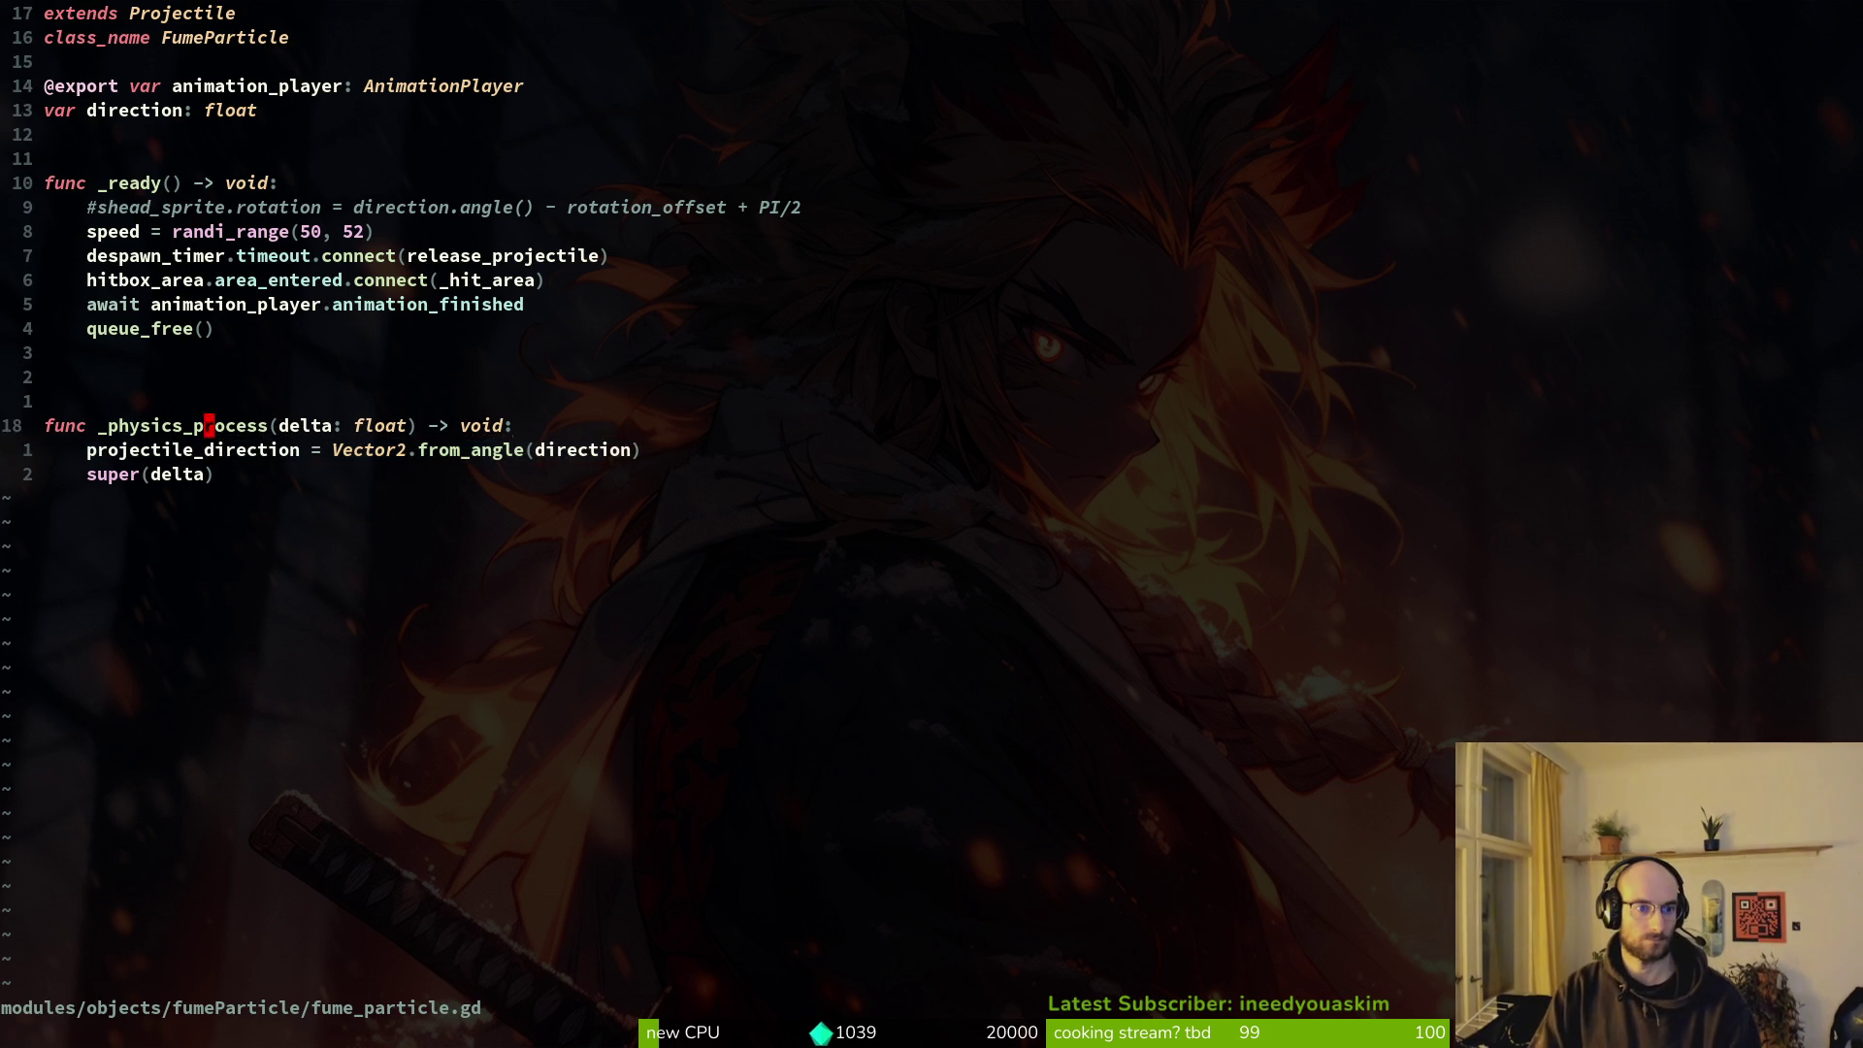
{"action": "key", "text": "V"}
{"action": "key", "text": "i"}
{"action": "key", "text": "p"}
{"action": "key", "text": "d"}
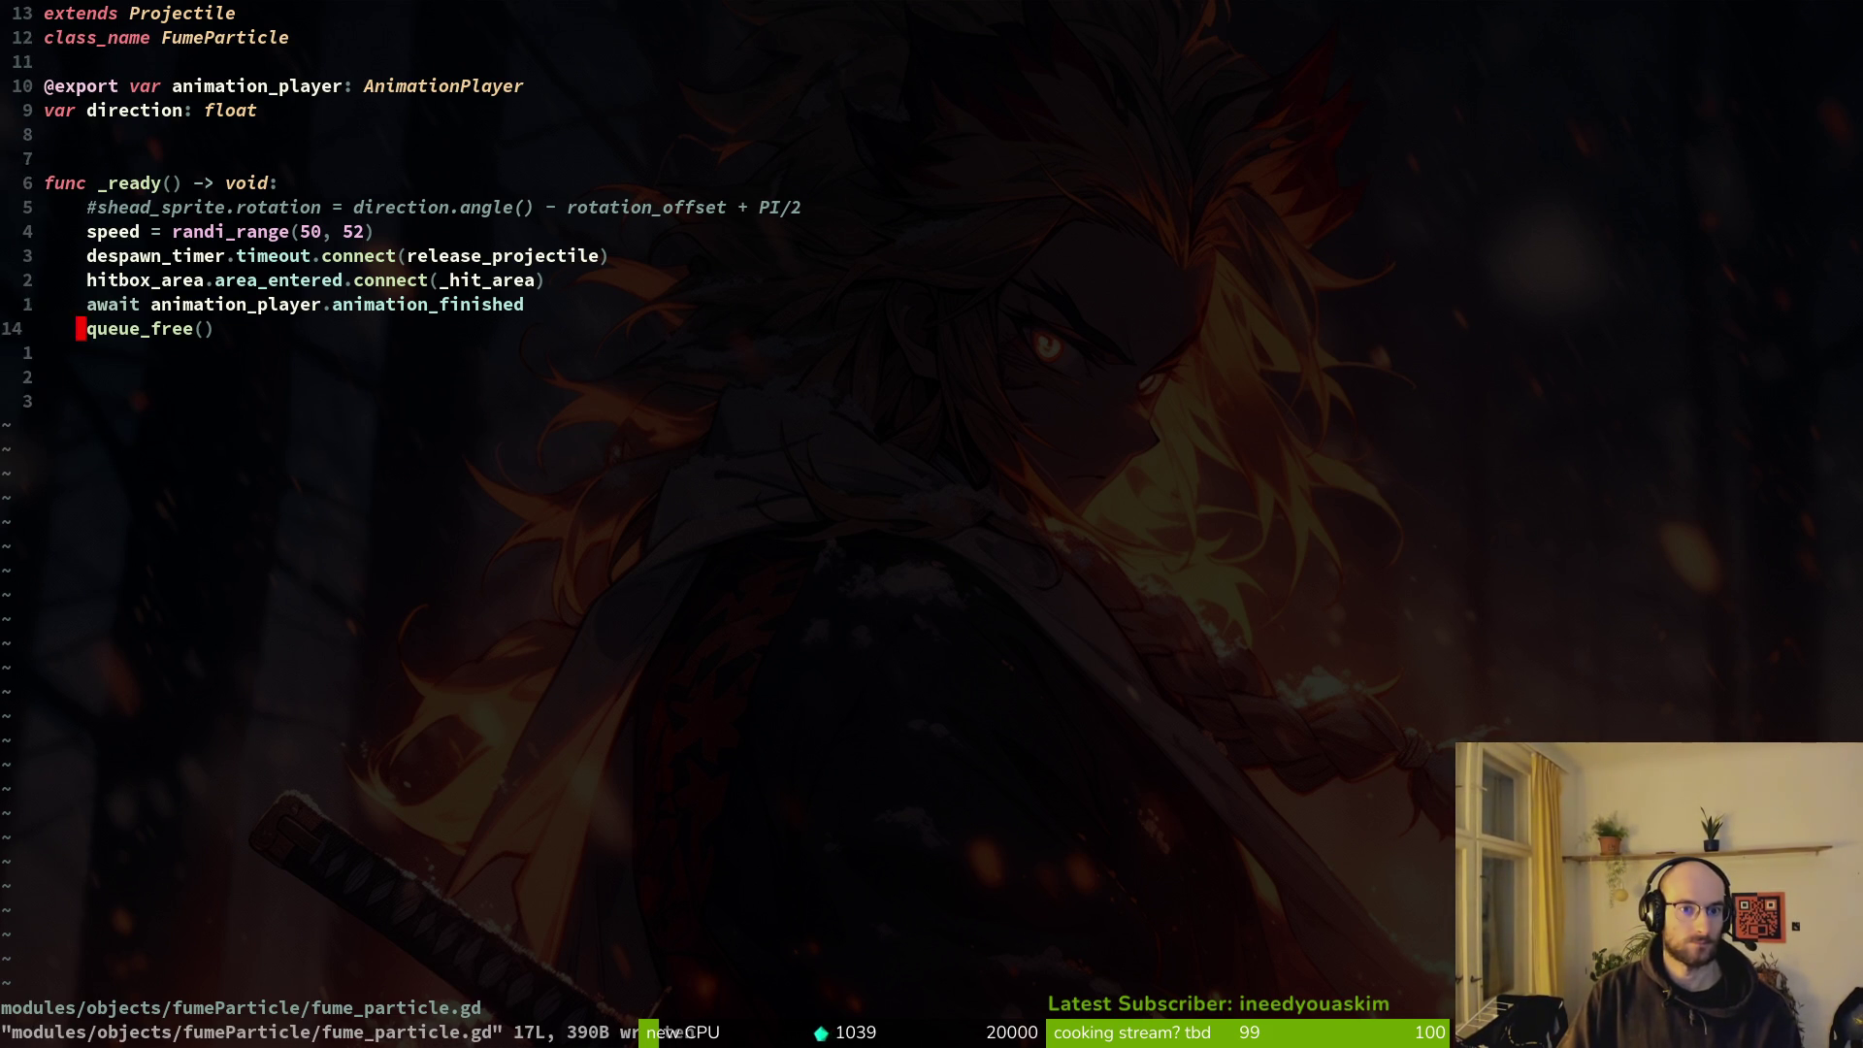
Move projectile_direction into _ready above speed, delete the leftover _physics_process, save, and relaunch.
{"action": "key", "text": "G"}
{"action": "key", "text": "p"}
{"action": "key", "text": "j"}
{"action": "key", "text": "V"}
{"action": "key", "text": "K"}
{"action": "key", "text": "K"}
{"action": "key", "text": "K"}
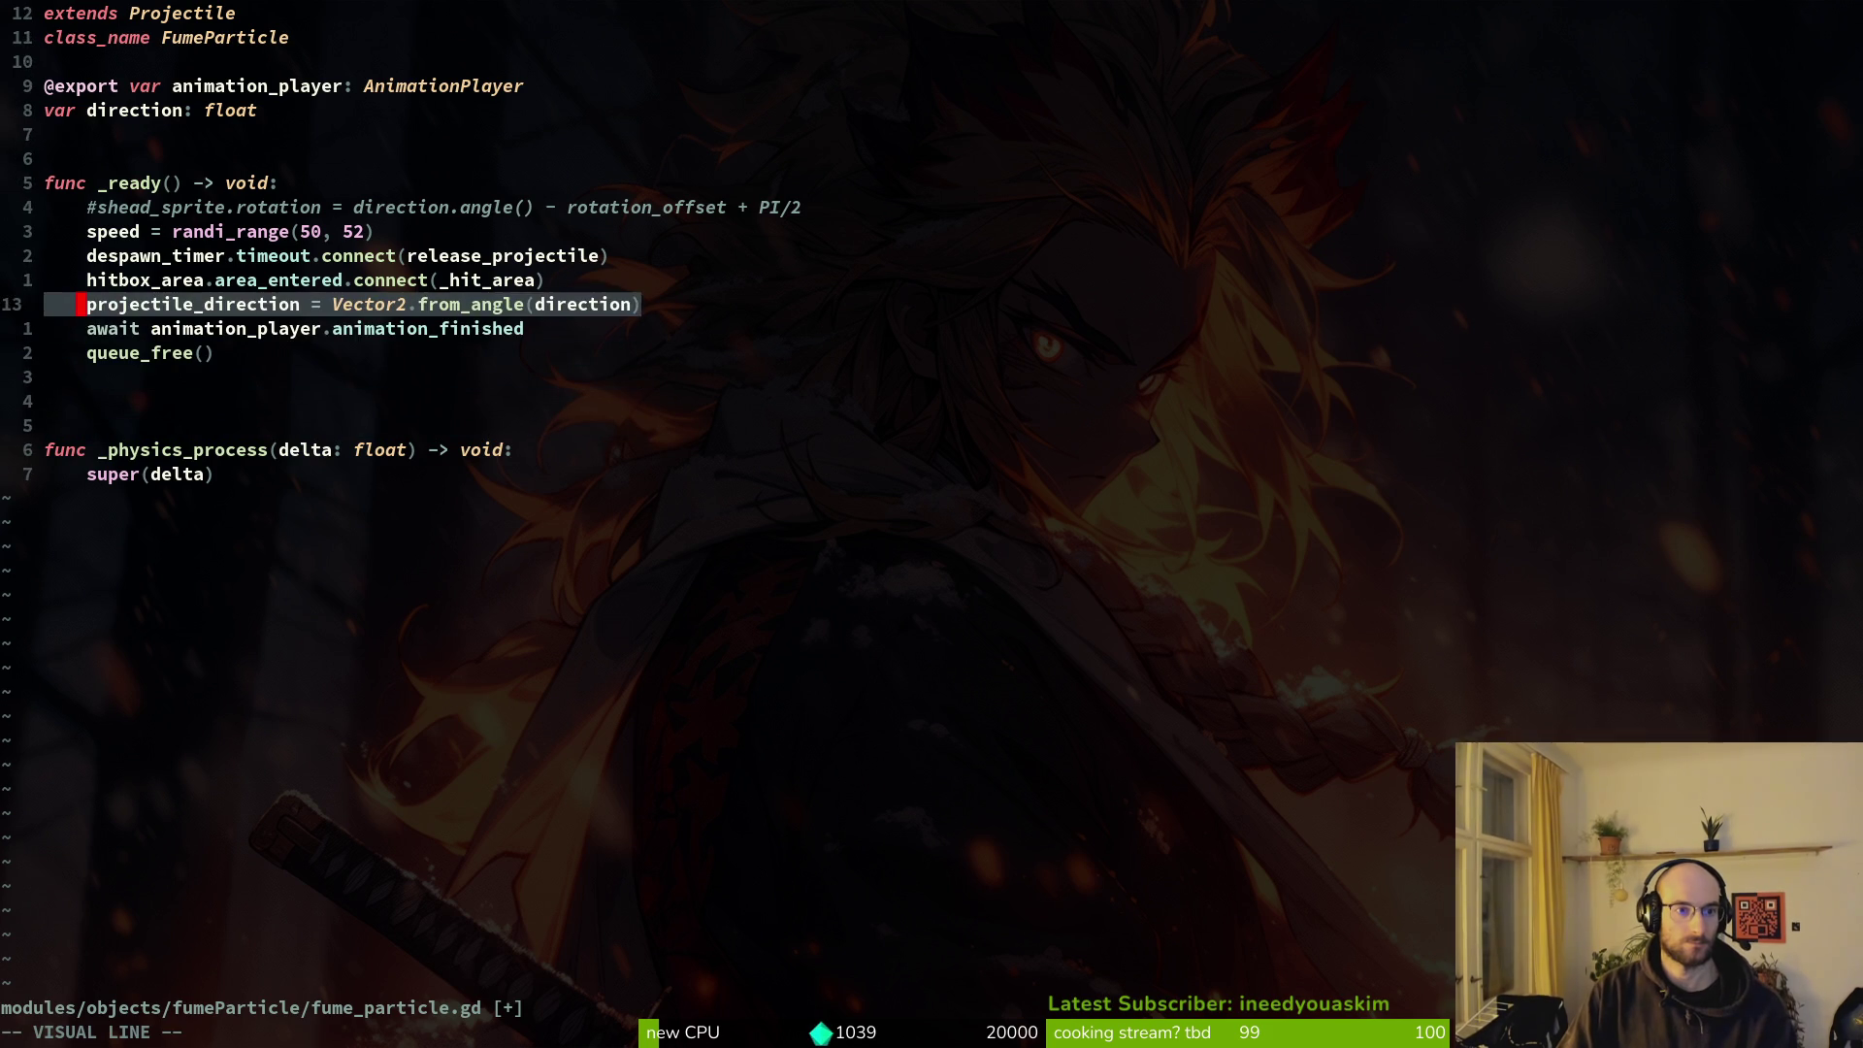
{"action": "key", "text": "K"}
{"action": "key", "text": "K"}
{"action": "key", "text": "K"}
{"action": "key", "text": "K"}
{"action": "key", "text": "J"}
{"action": "key", "text": "Escape"}
{"action": "type", "text": "j:w"}
{"action": "key", "text": "Return"}
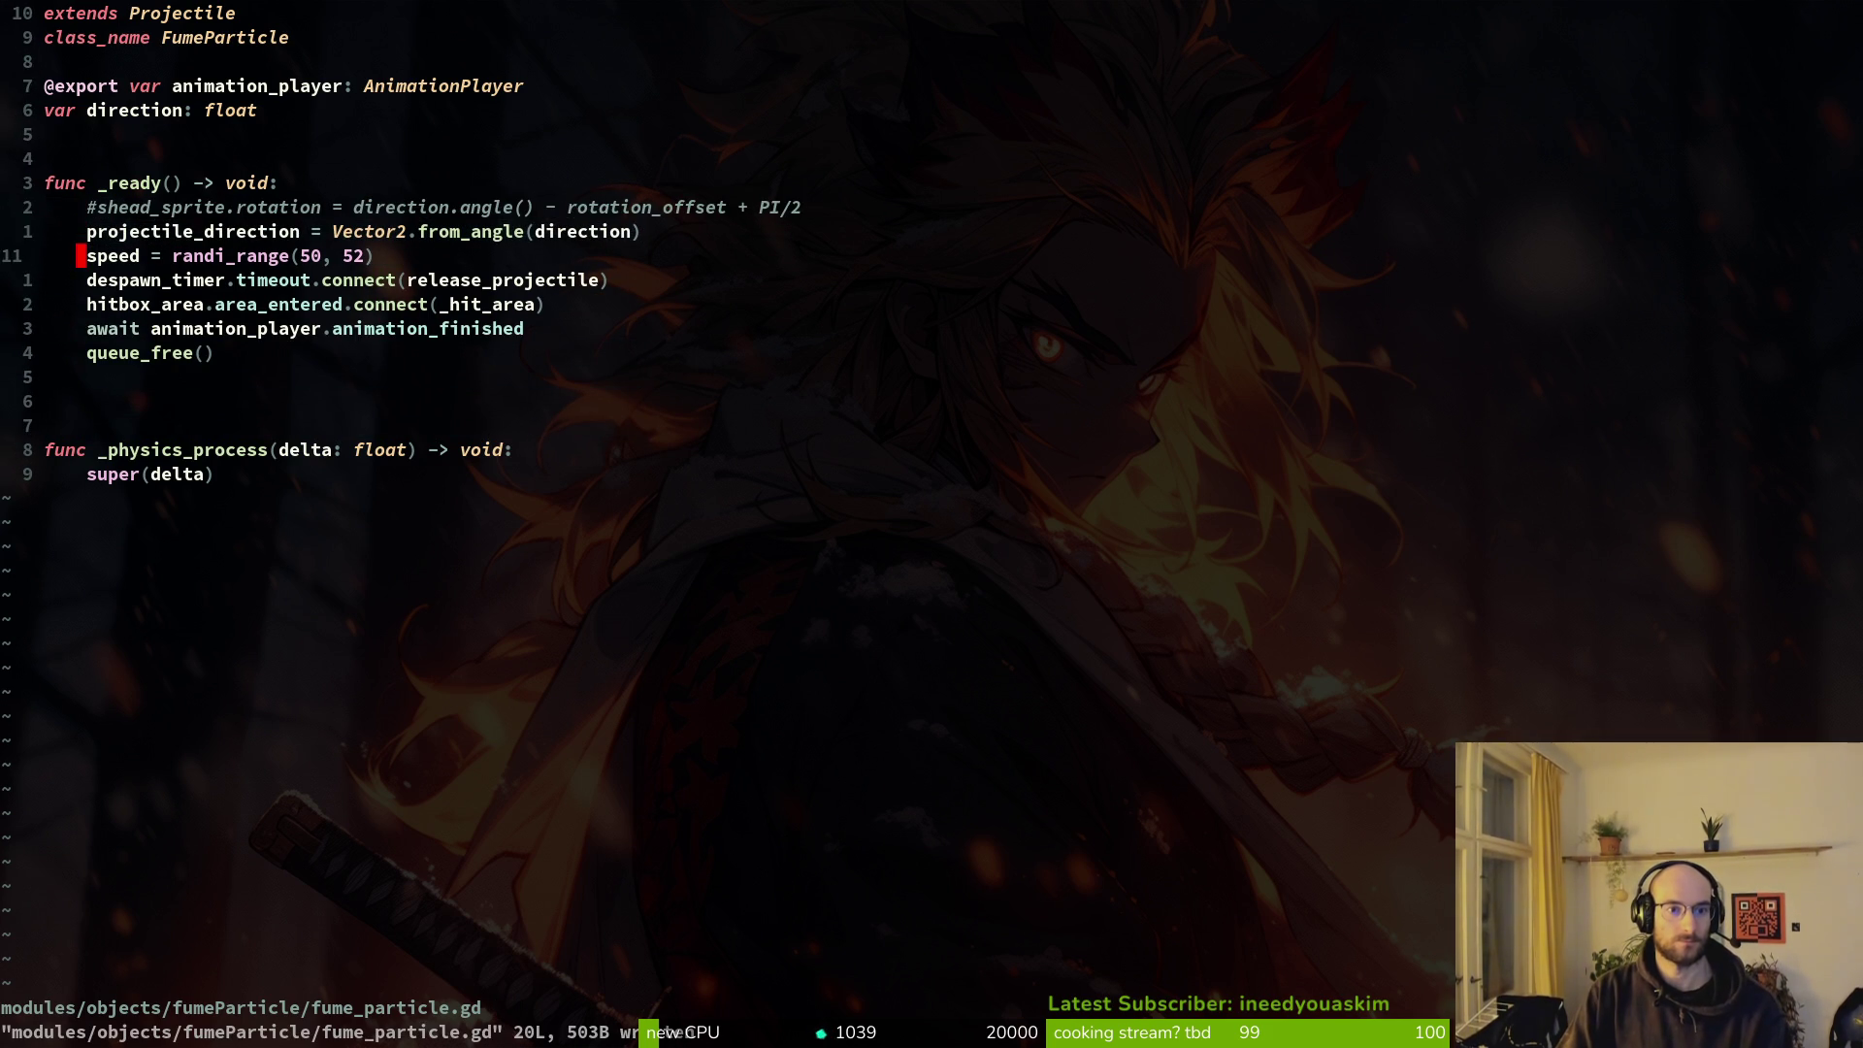
{"action": "type", "text": "Vkd:w"}
{"action": "key", "text": "Return"}
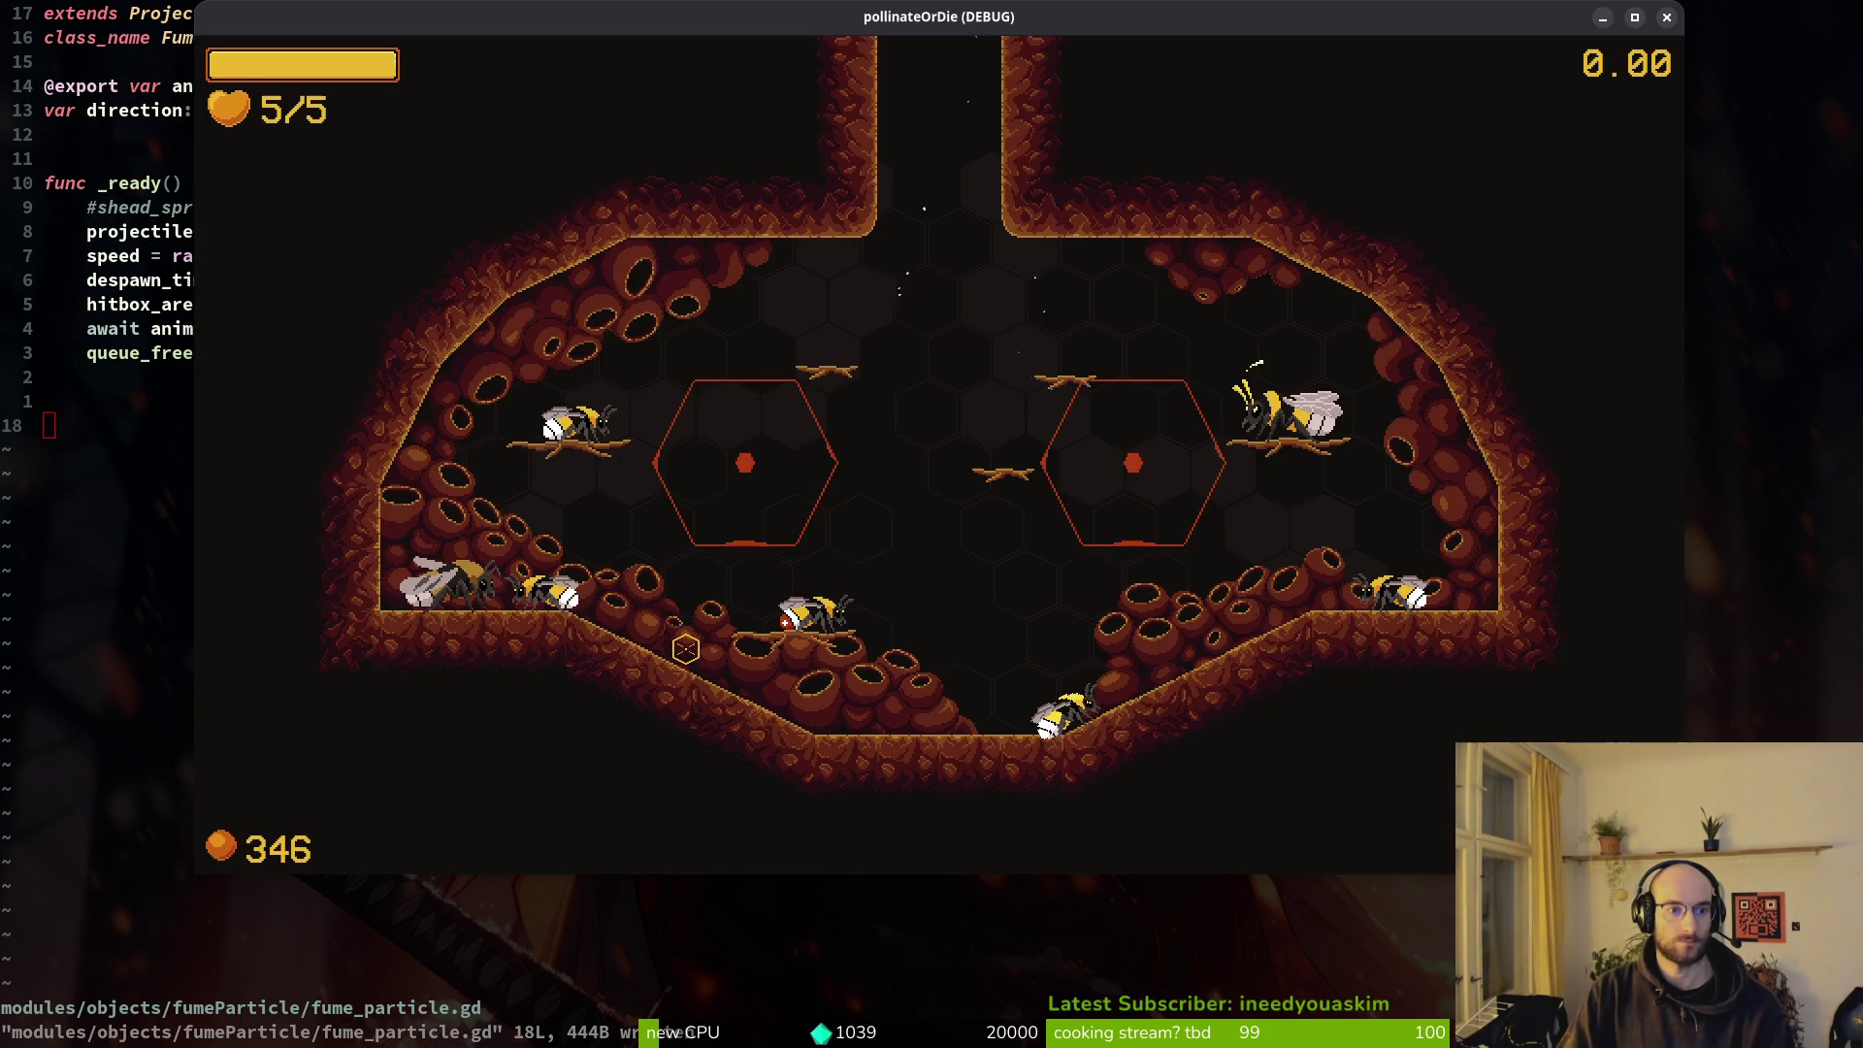
Stop the devlevel playtest and switch back to fume_particle.gd in Neovim.
{"action": "key", "text": "alt+Tab"}
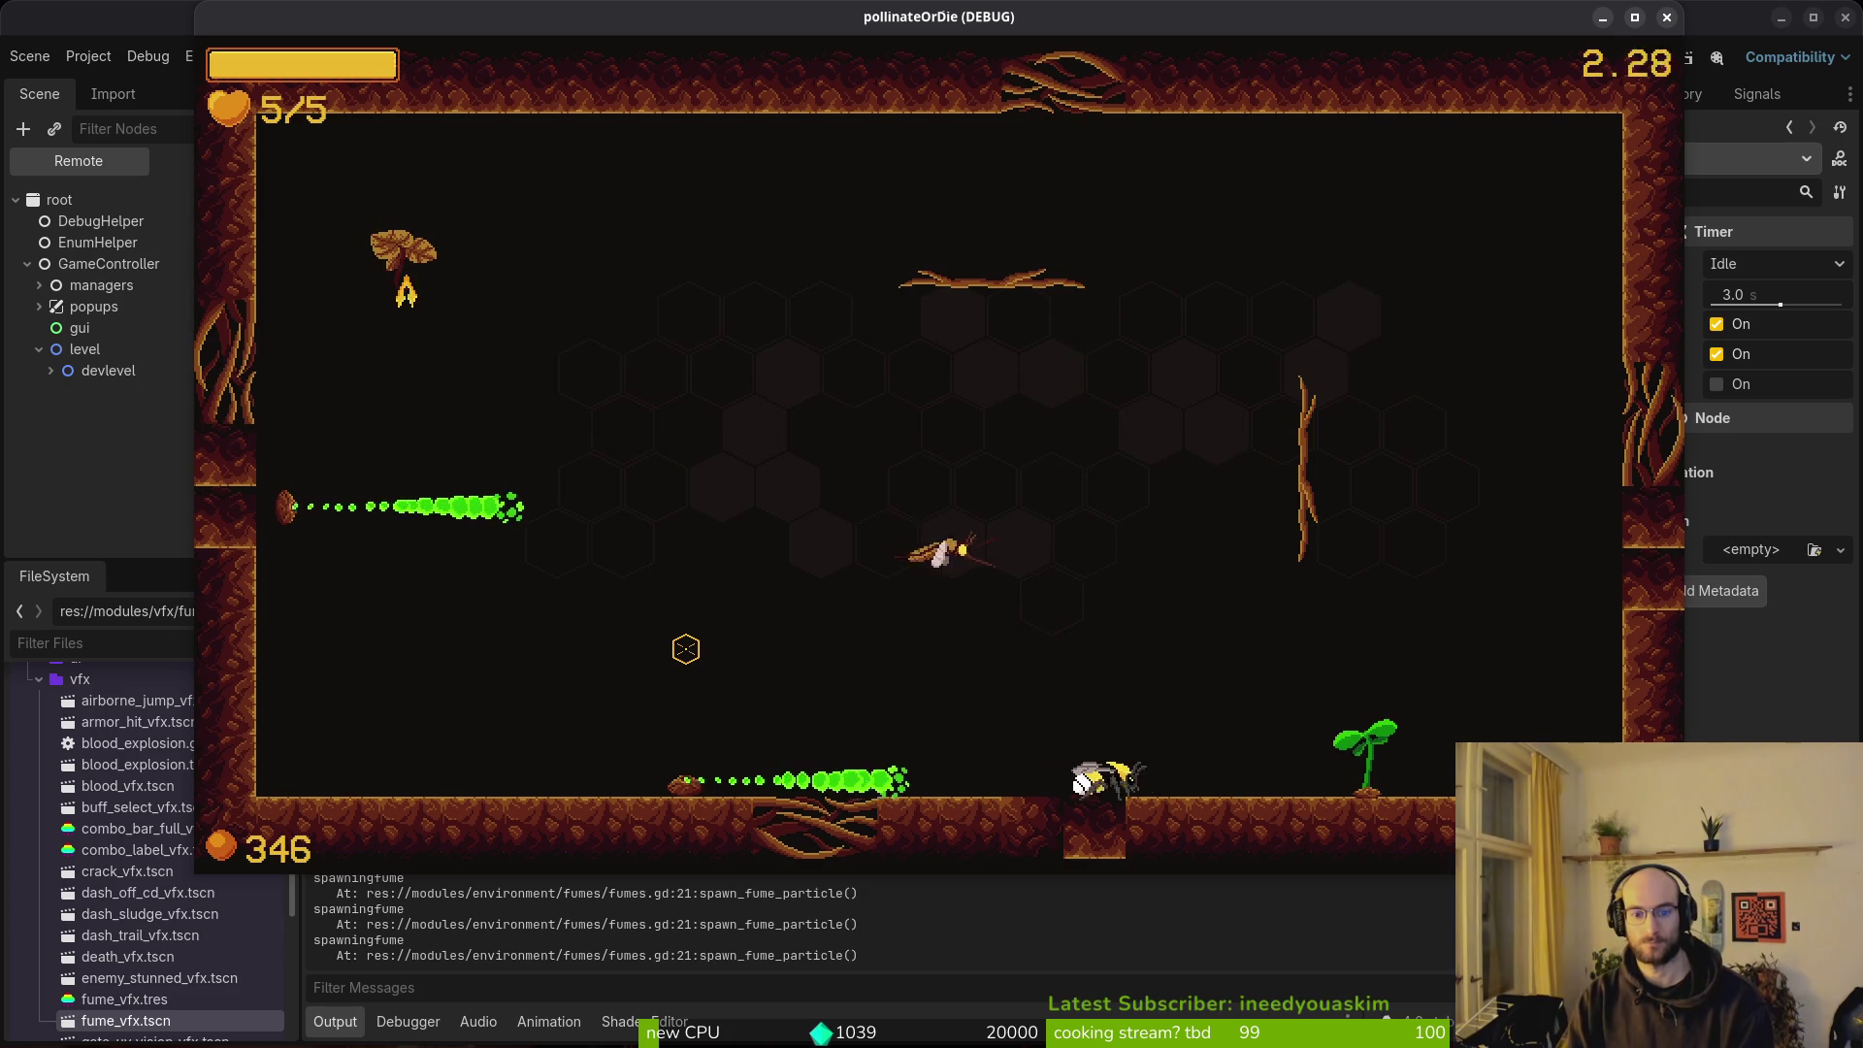
{"action": "key", "text": "F8"}
{"action": "key", "text": "alt+Tab"}
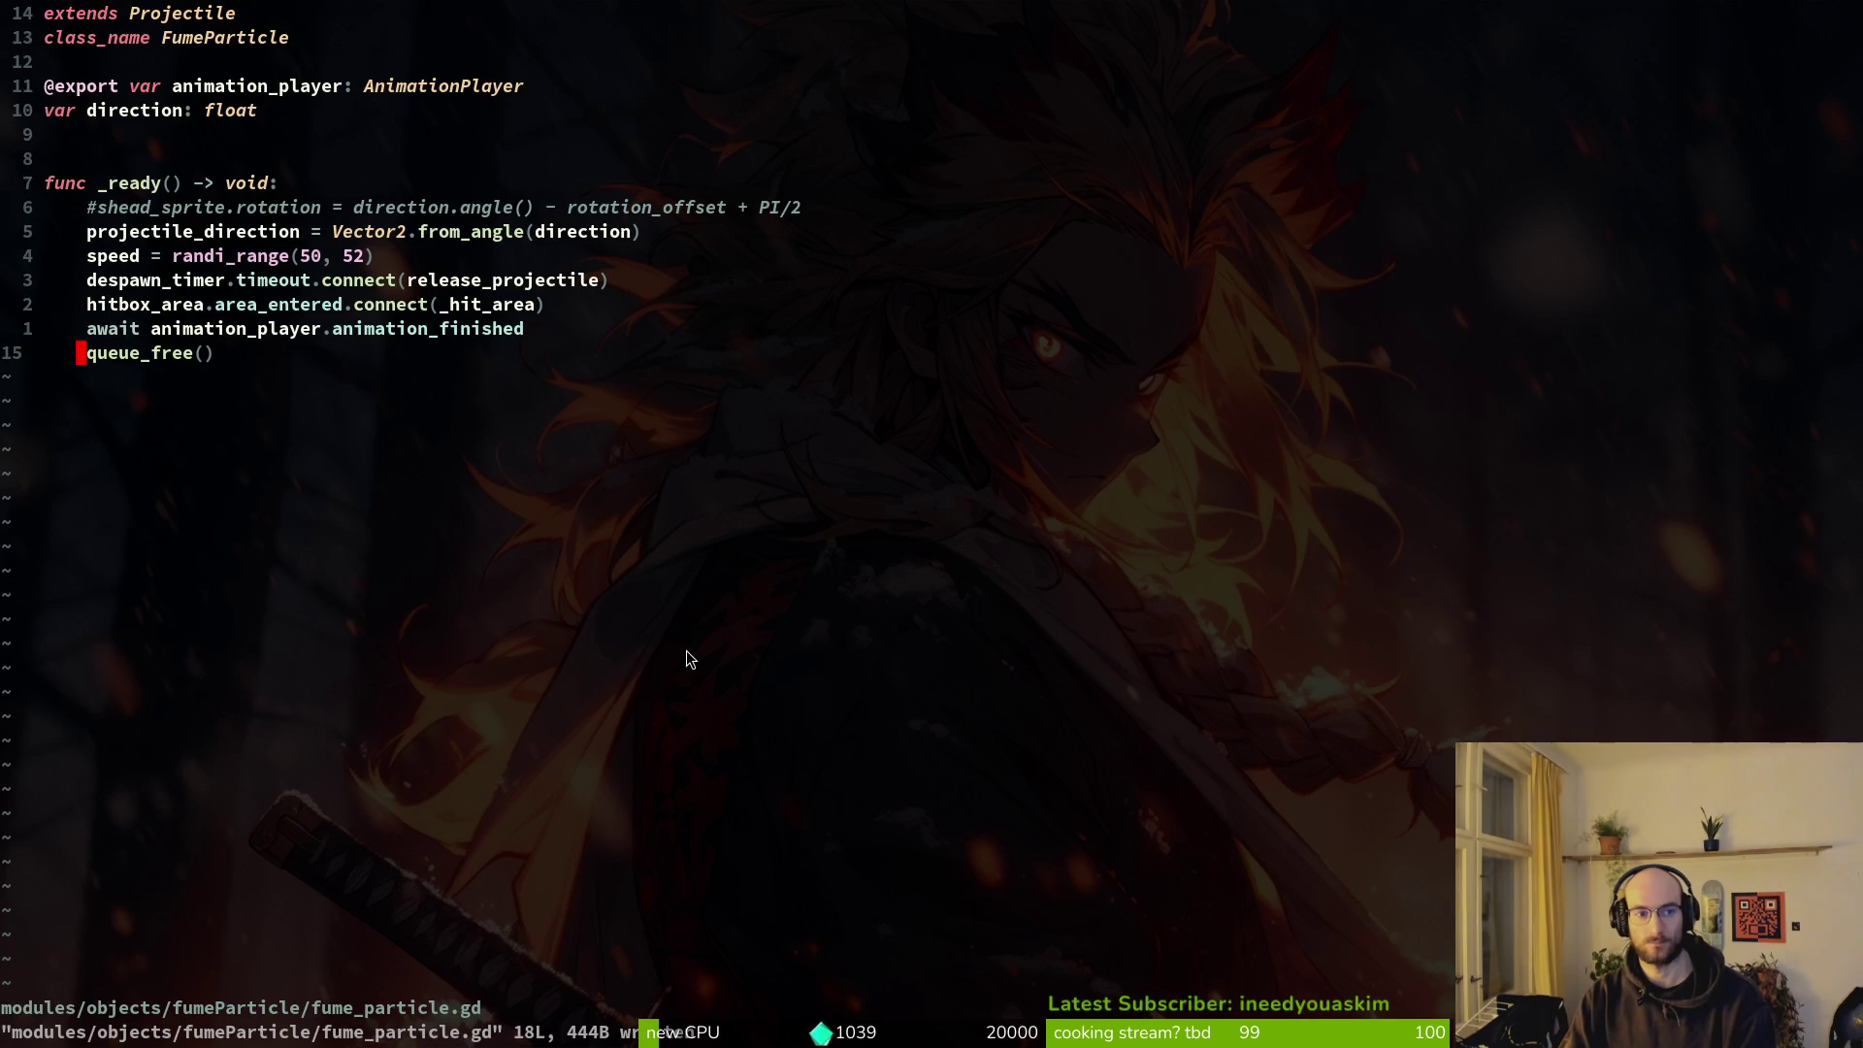
Mark and trial-delete the projectile_direction line, undoing each deletion.
{"action": "key", "text": "k"}
{"action": "key", "text": "k"}
{"action": "key", "text": "shift+v"}
{"action": "key", "text": "Escape"}
{"action": "key", "text": "k"}
{"action": "key", "text": "shift+v"}
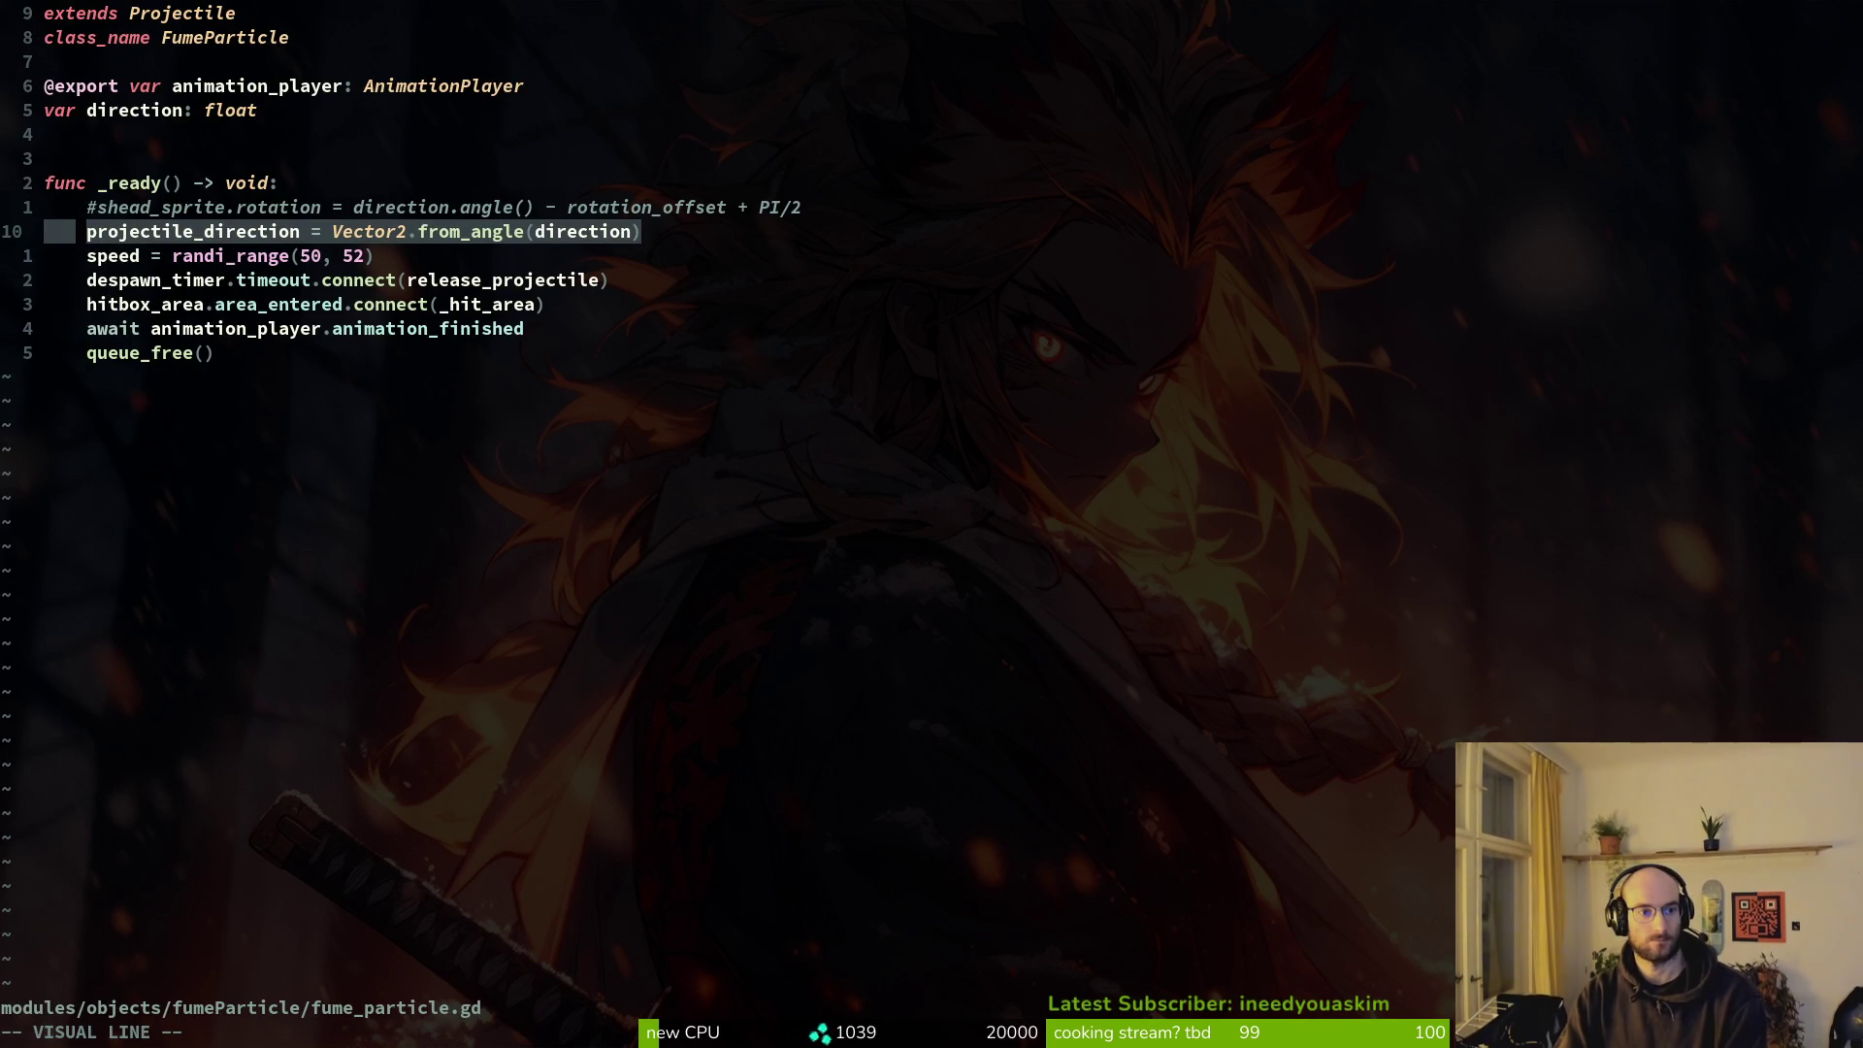
{"action": "key", "text": "shift+j"}
{"action": "key", "text": "shift+j"}
{"action": "key", "text": "shift+j"}
{"action": "key", "text": "Escape"}
{"action": "key", "text": "shift+v"}
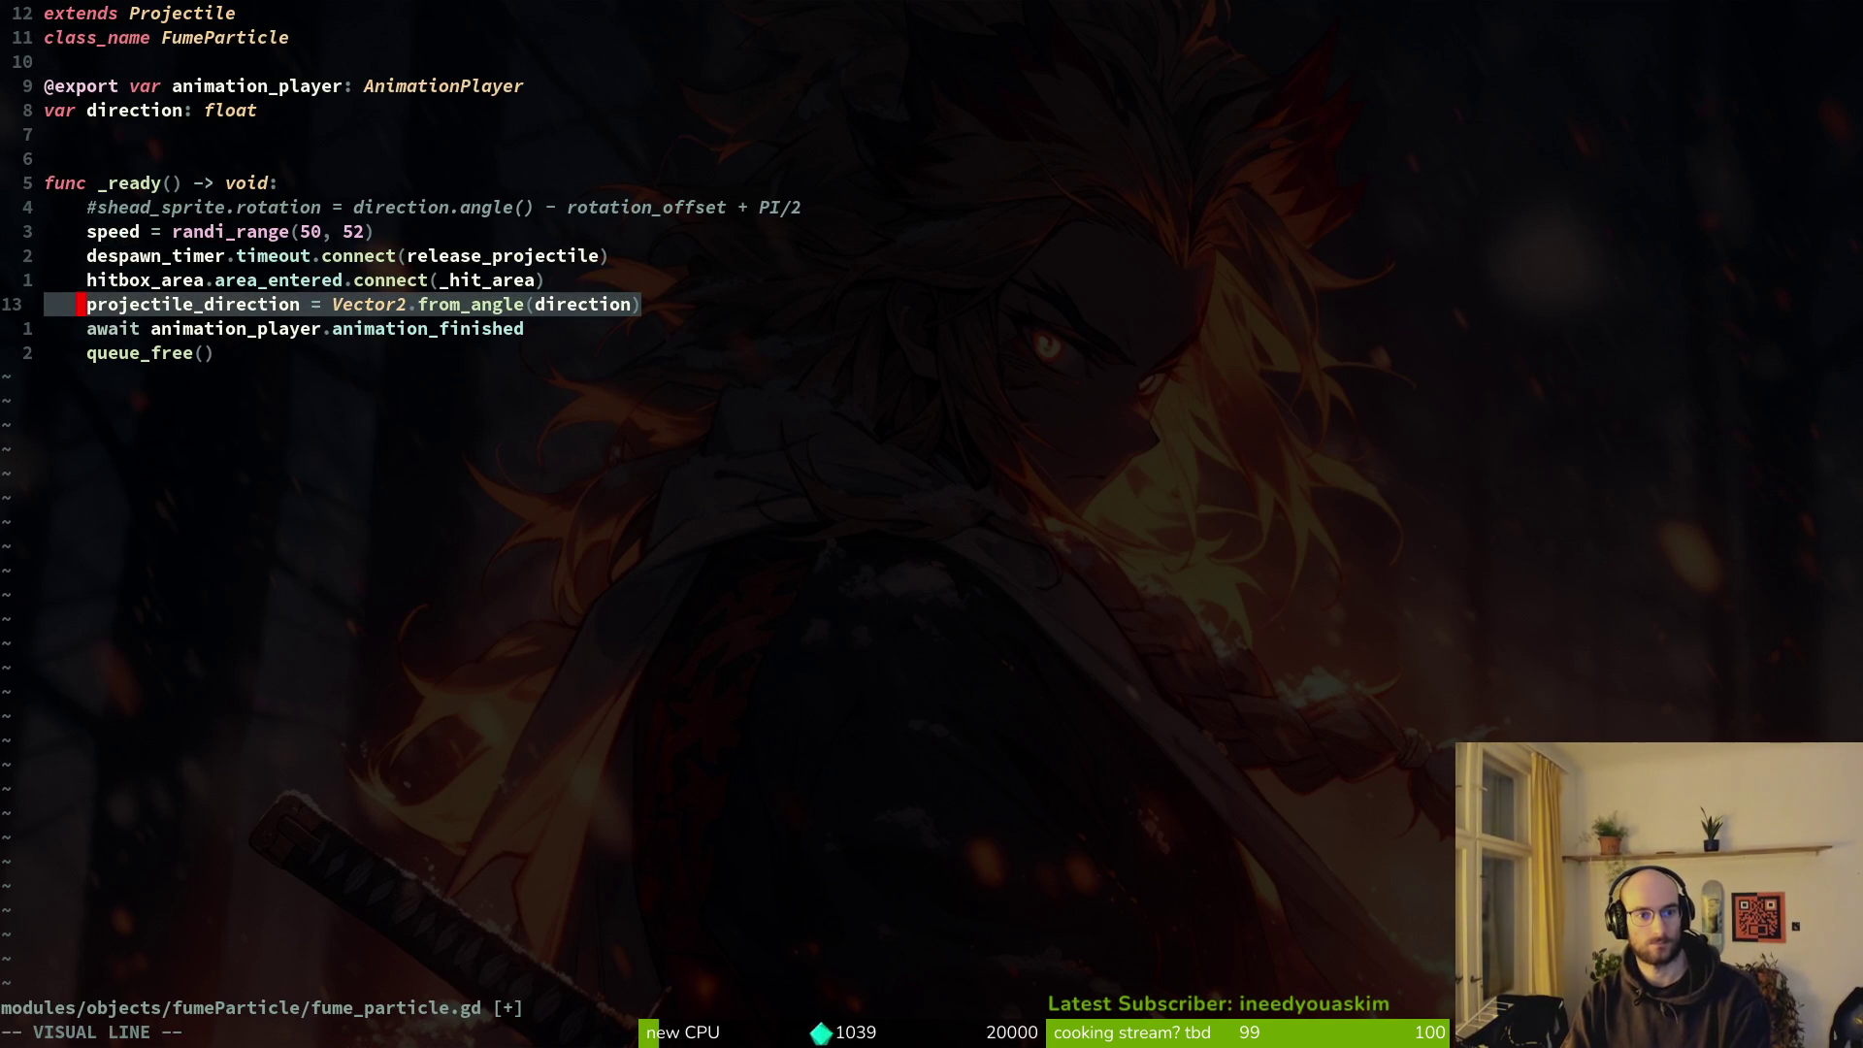
{"action": "key", "text": "d"}
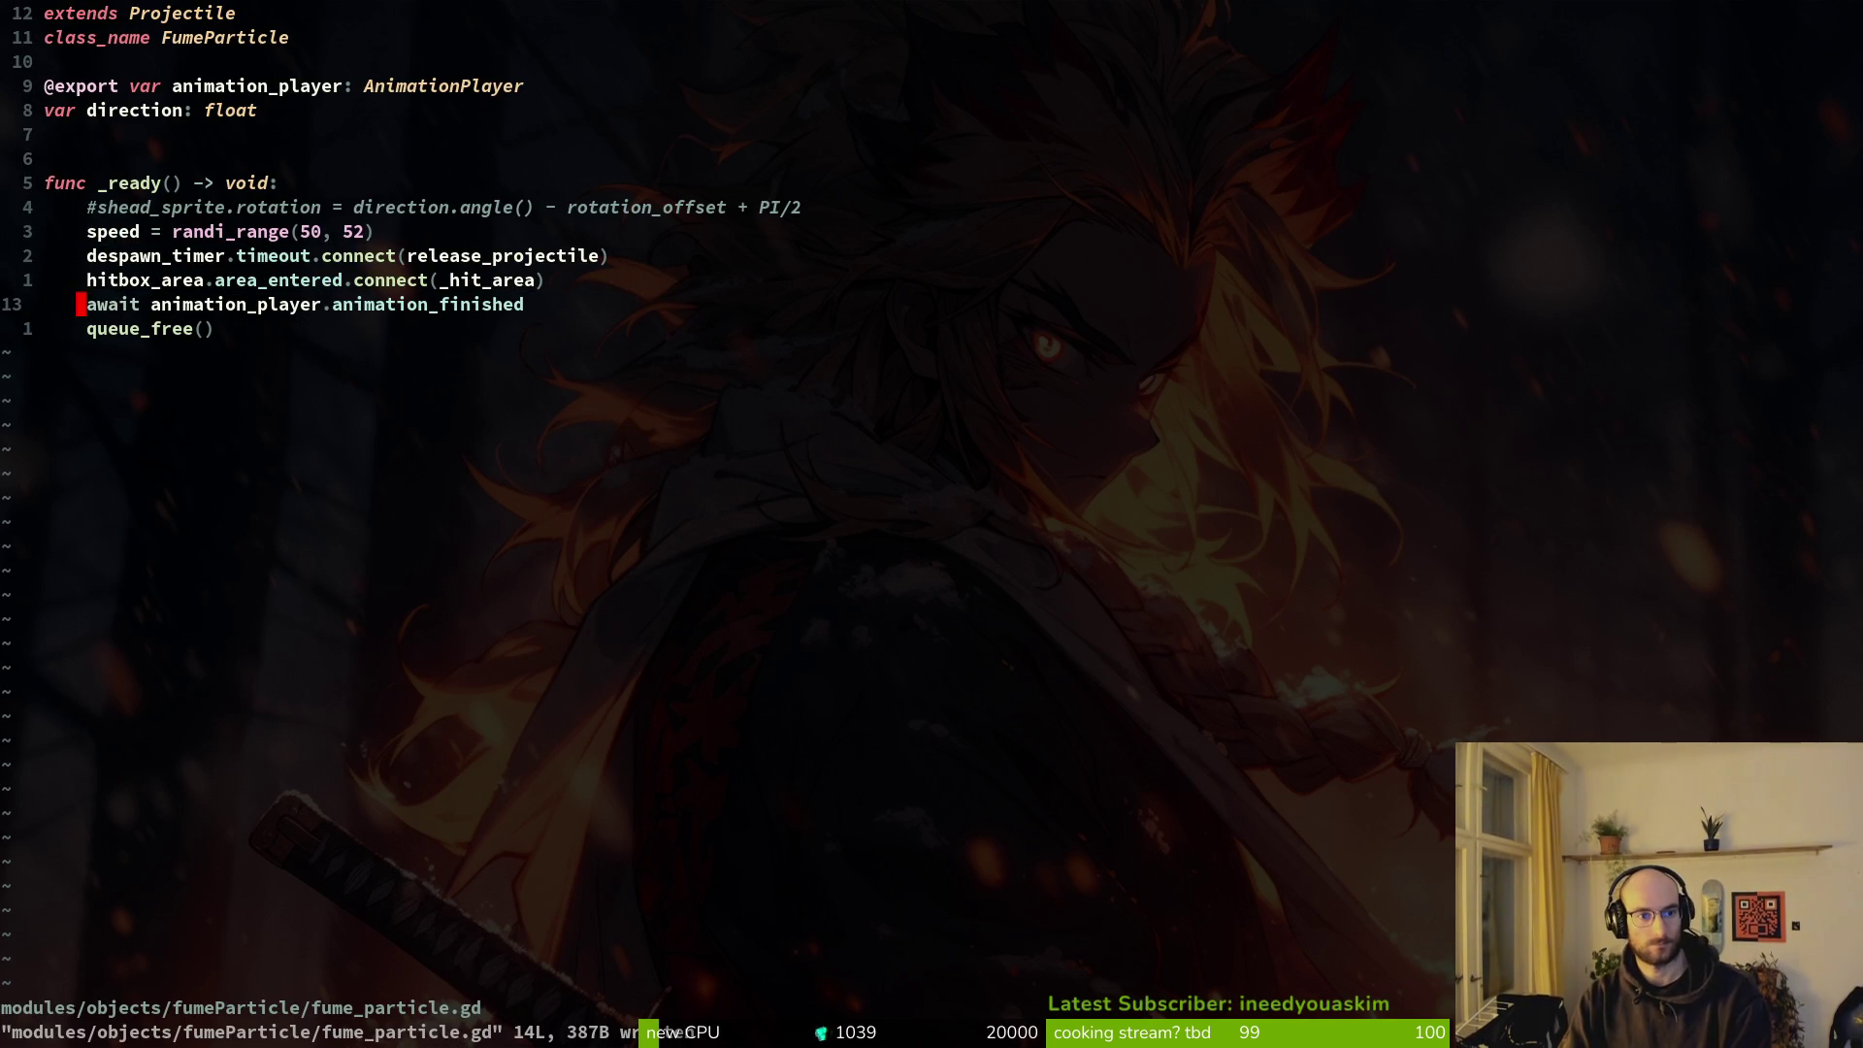
{"action": "key", "text": "u"}
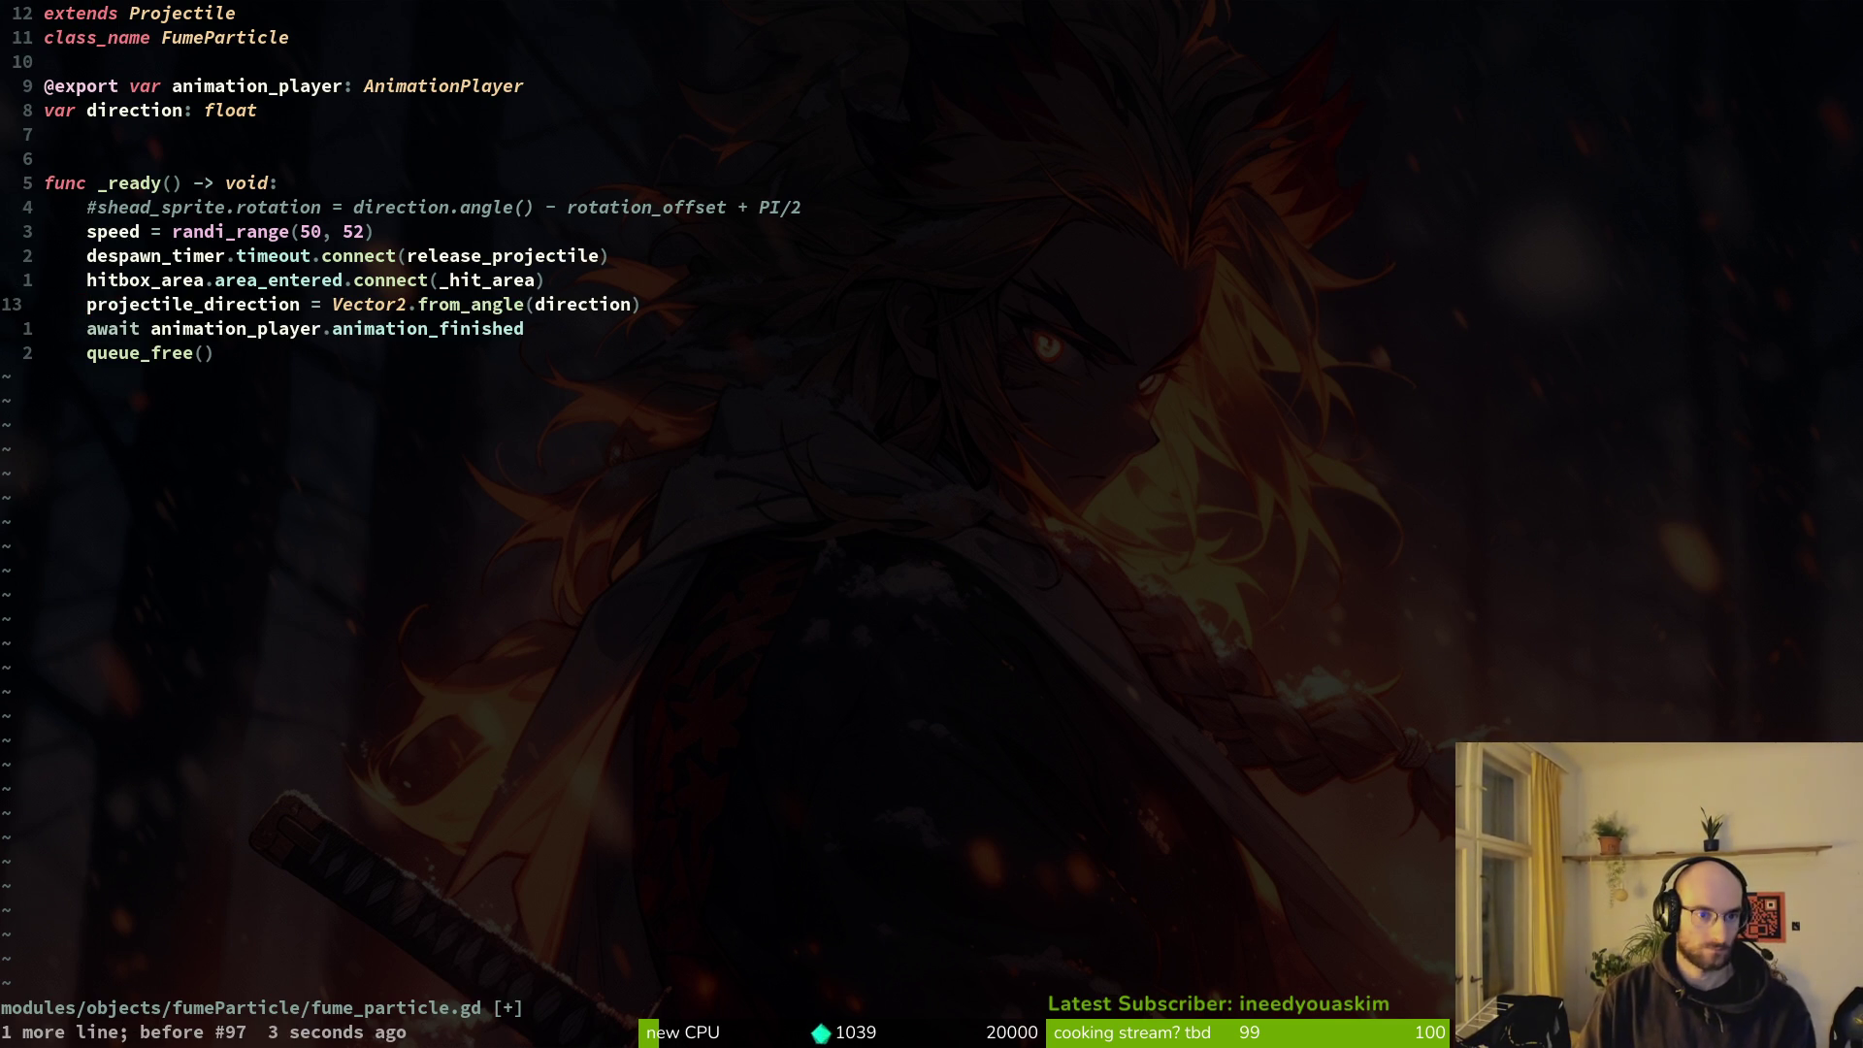
{"action": "key", "text": "shift+v"}
{"action": "key", "text": "d"}
{"action": "key", "text": "u"}
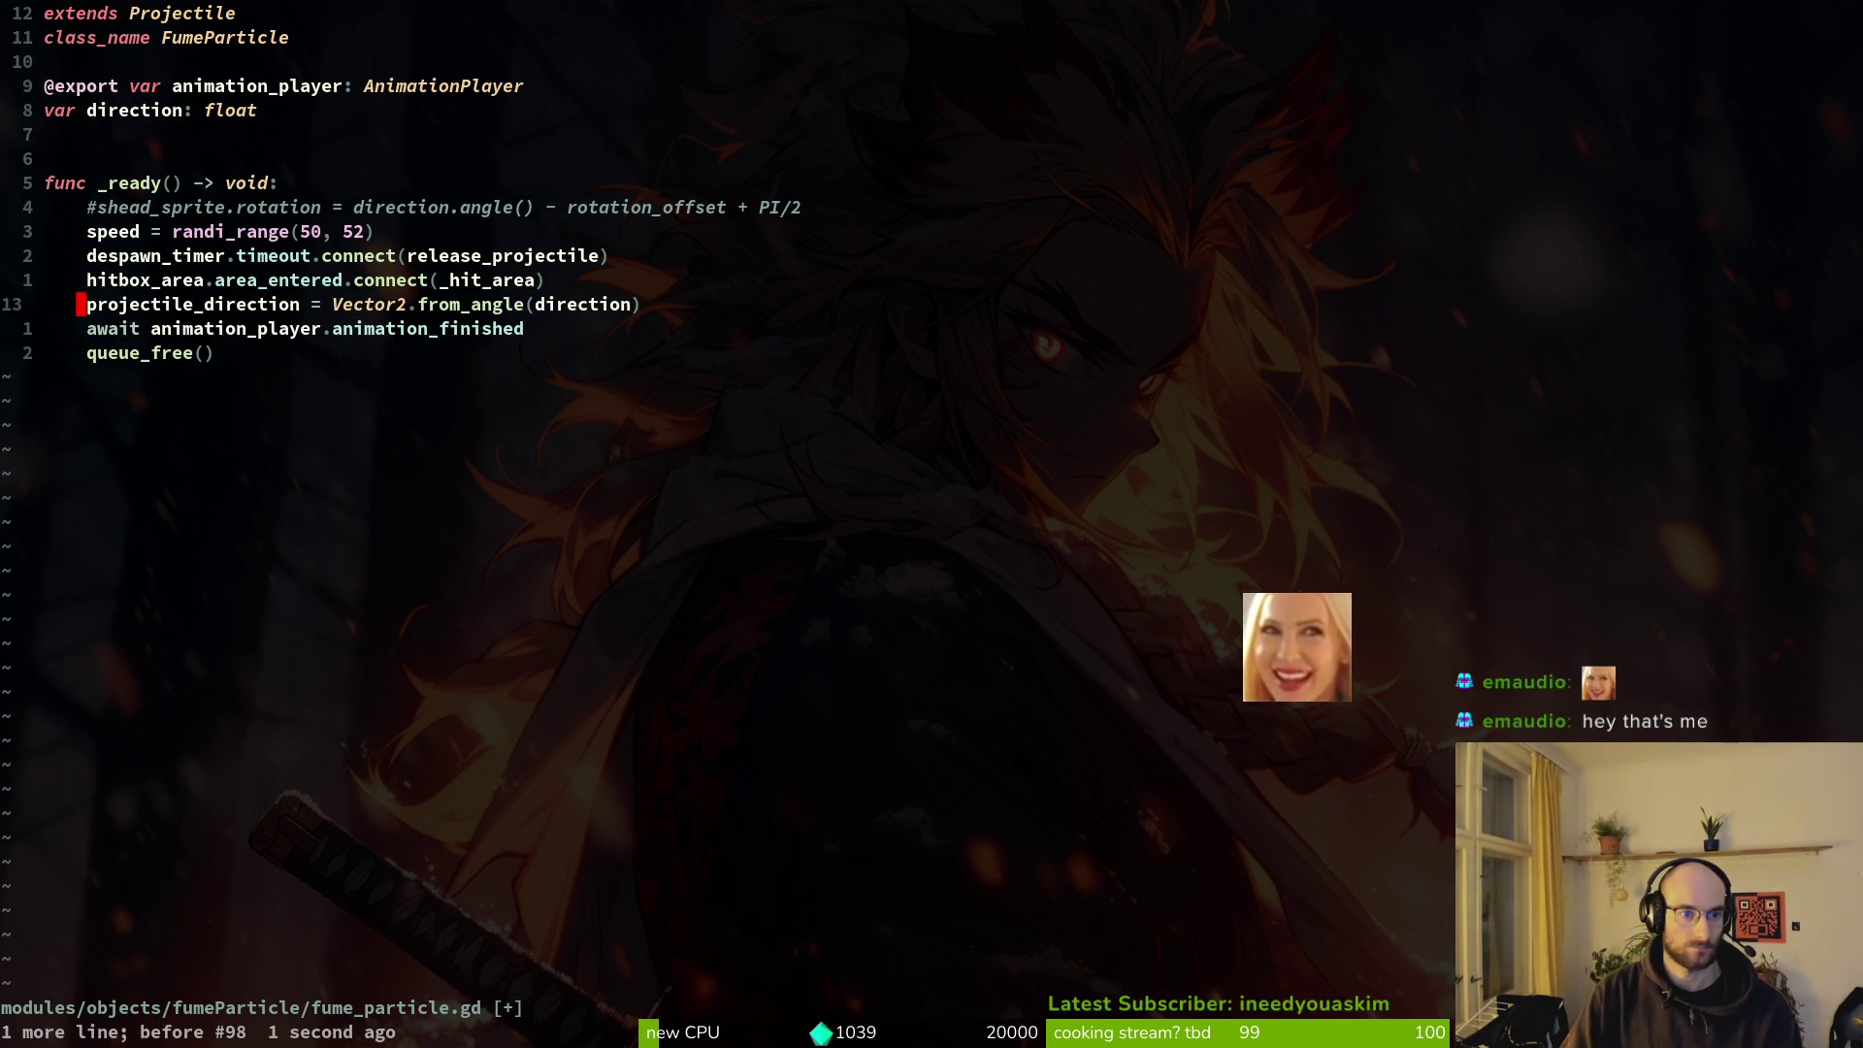
Delete the projectile_direction and var direction: float lines, save, and switch to projectile.gd.
{"action": "key", "text": "shift+v"}
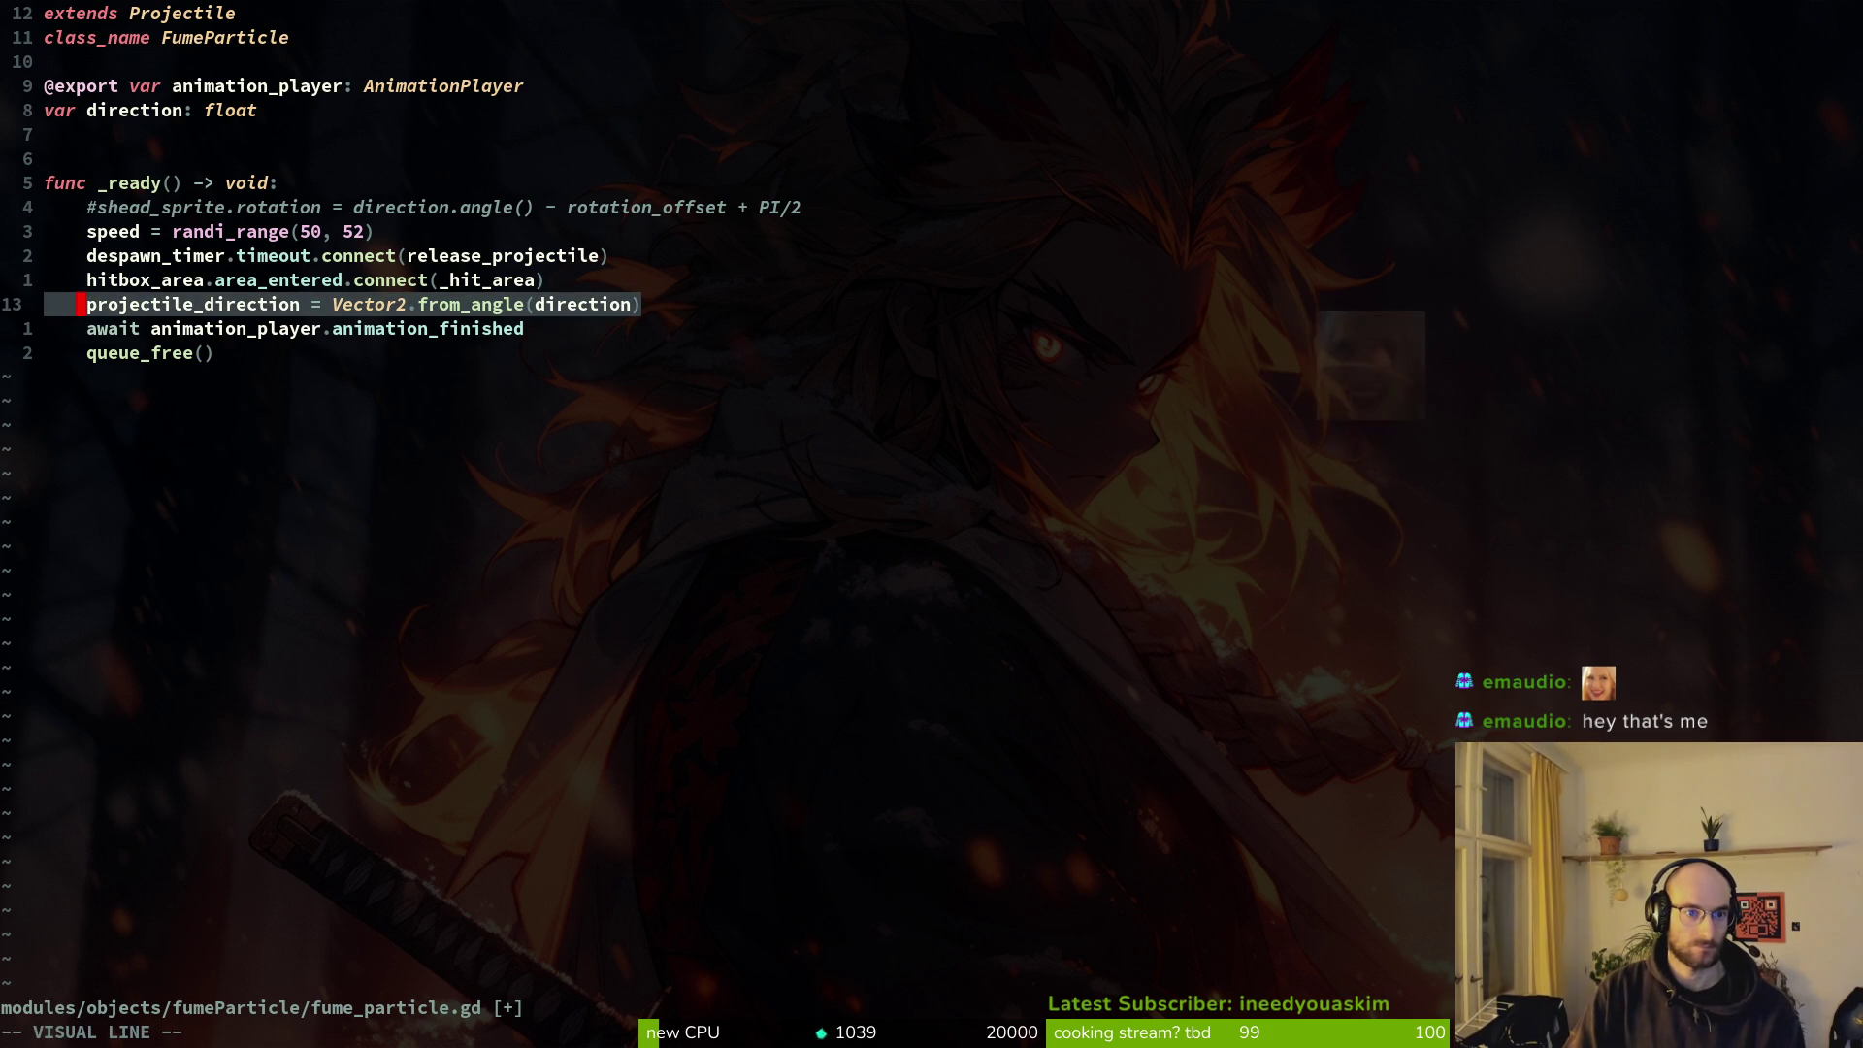
{"action": "key", "text": "d"}
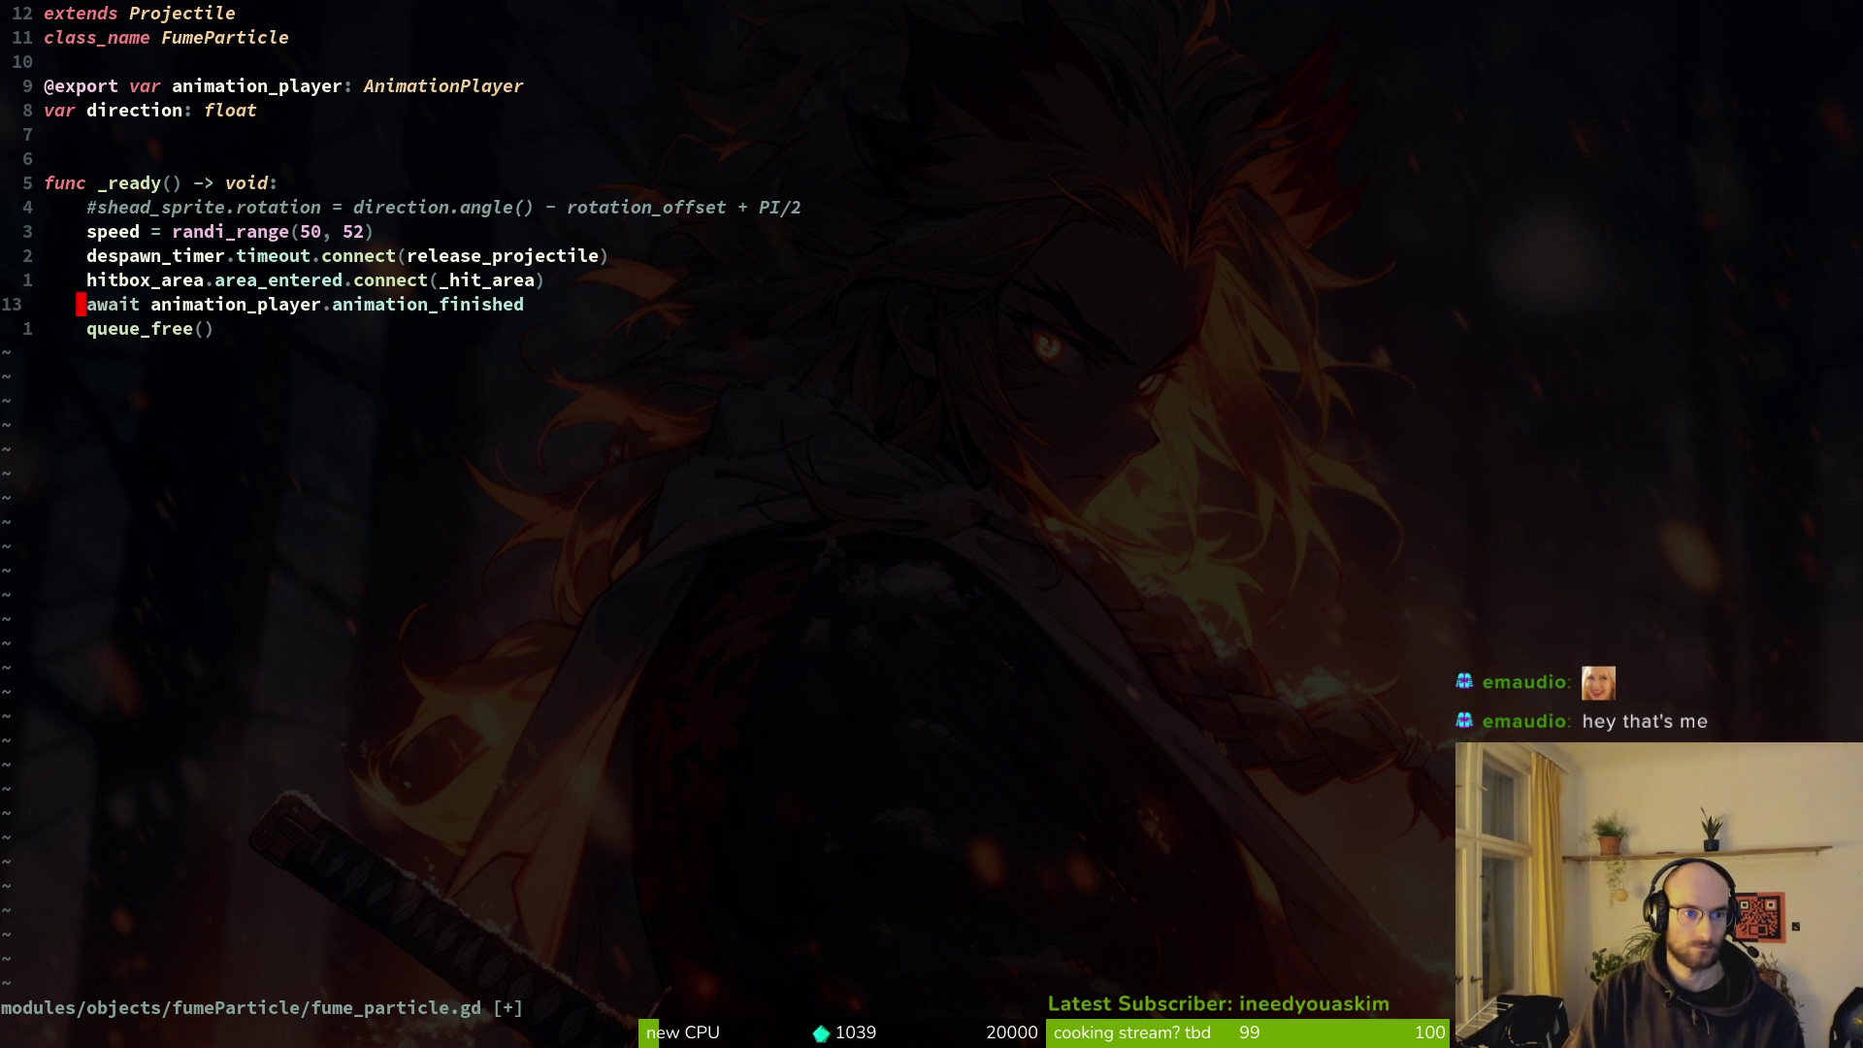
{"action": "key", "text": "d"}
{"action": "key", "text": "d"}
{"action": "type", "text": ":w"}
{"action": "key", "text": "Return"}
{"action": "key", "text": "ctrl+6"}
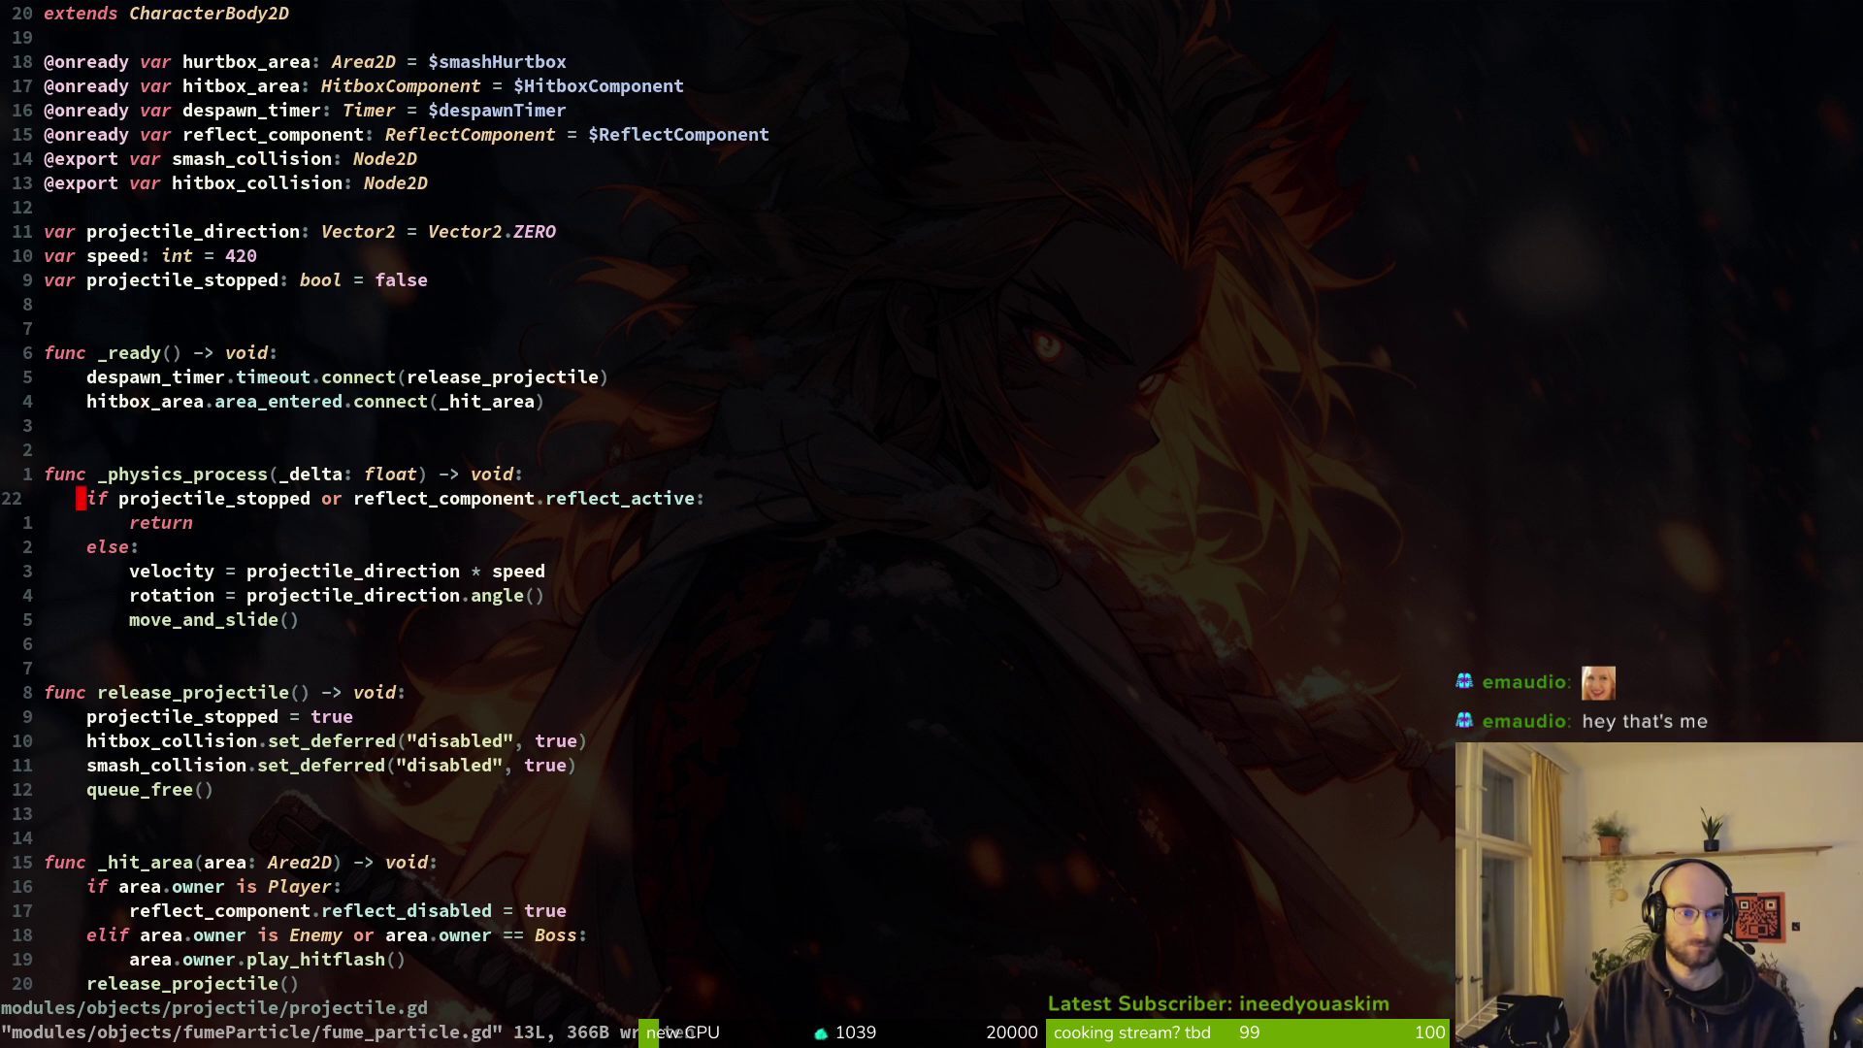
Open fumes.gd via the Telescope file finder and start retyping the particle variable name.
{"action": "key", "text": "space"}
{"action": "key", "text": "f"}
{"action": "key", "text": "f"}
{"action": "type", "text": "fumes"}
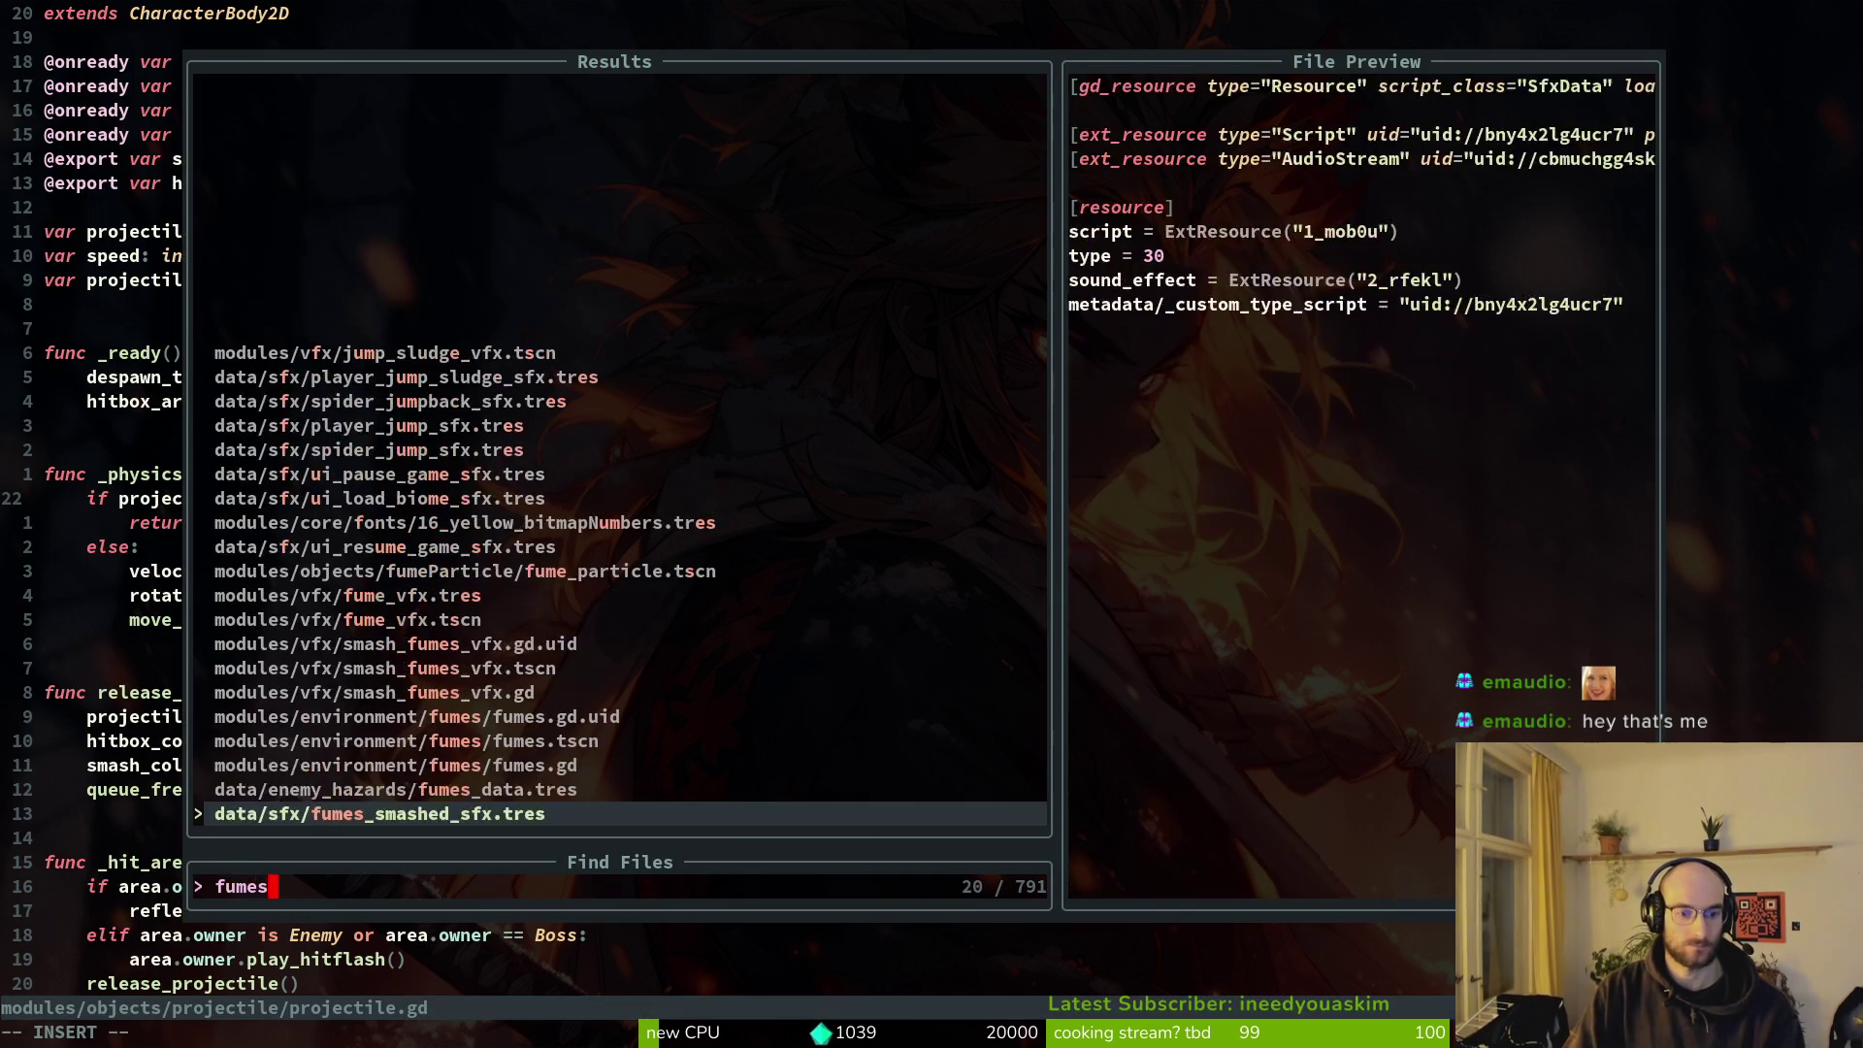
{"action": "key", "text": "Up"}
{"action": "key", "text": "Return"}
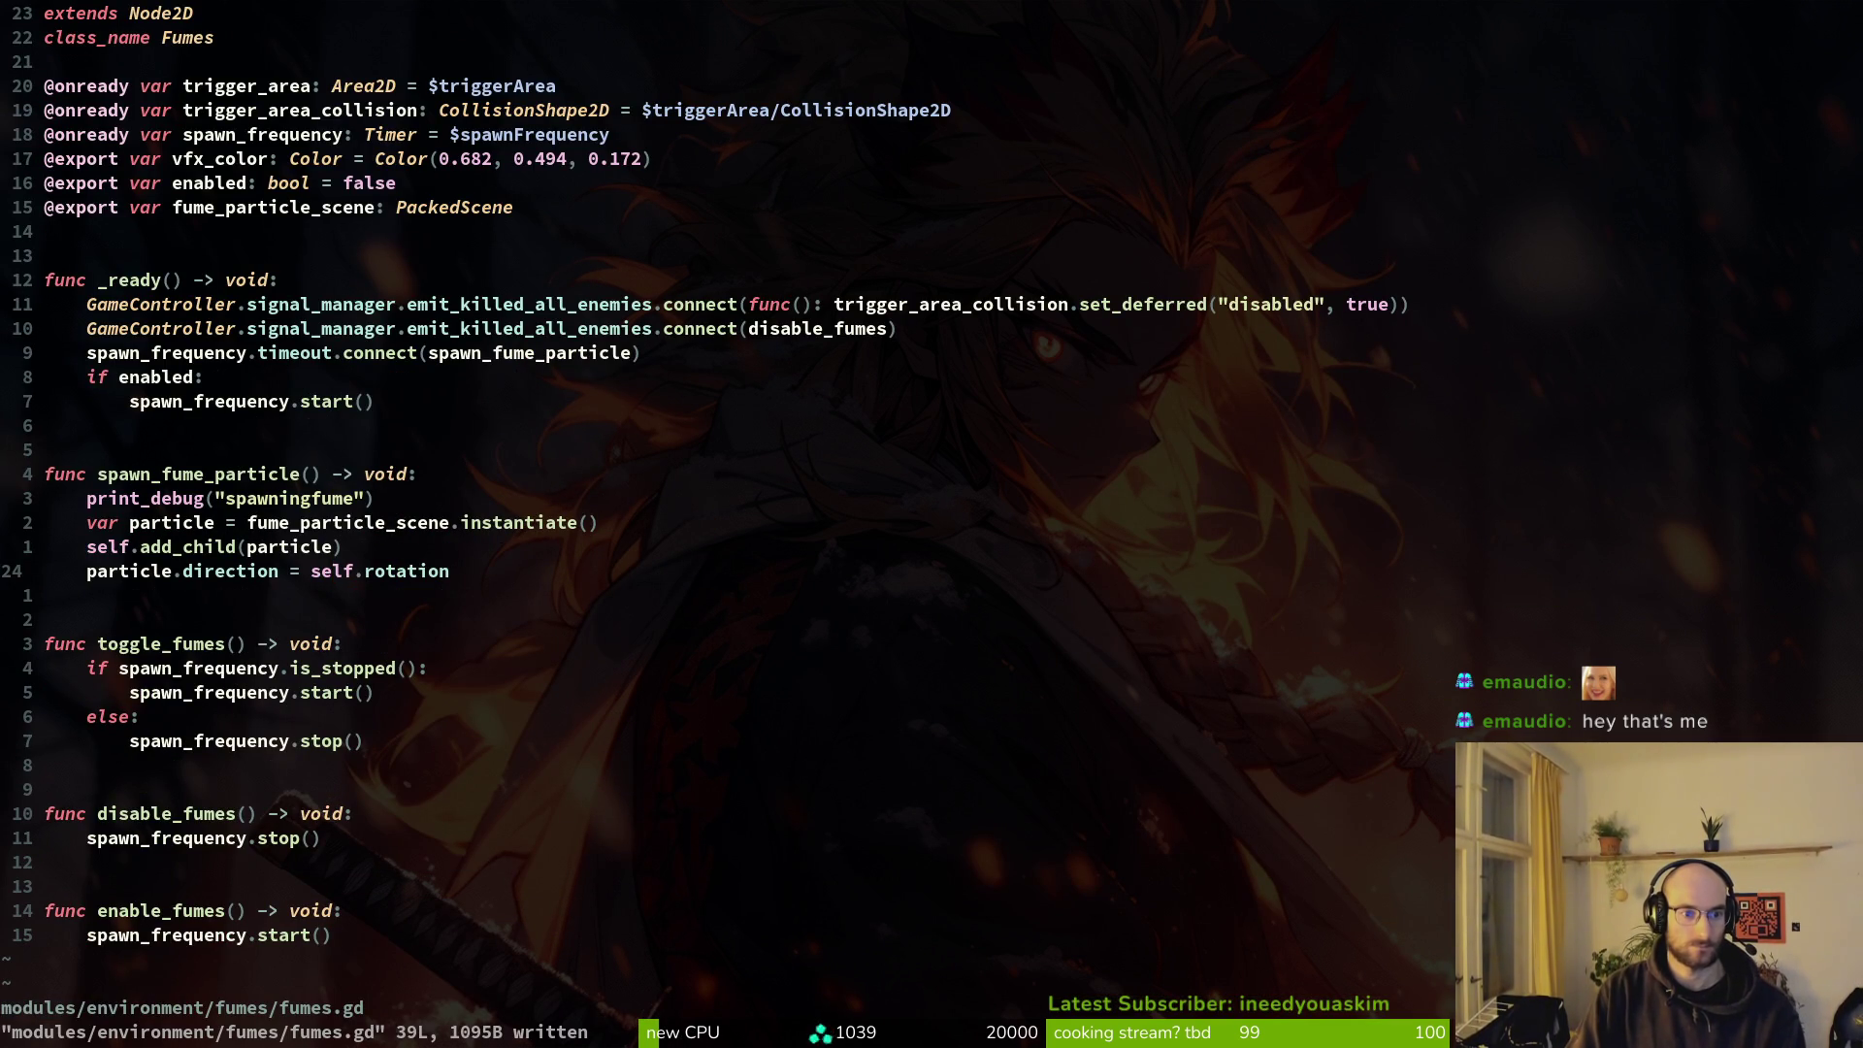
{"action": "type", "text": "ciw"}
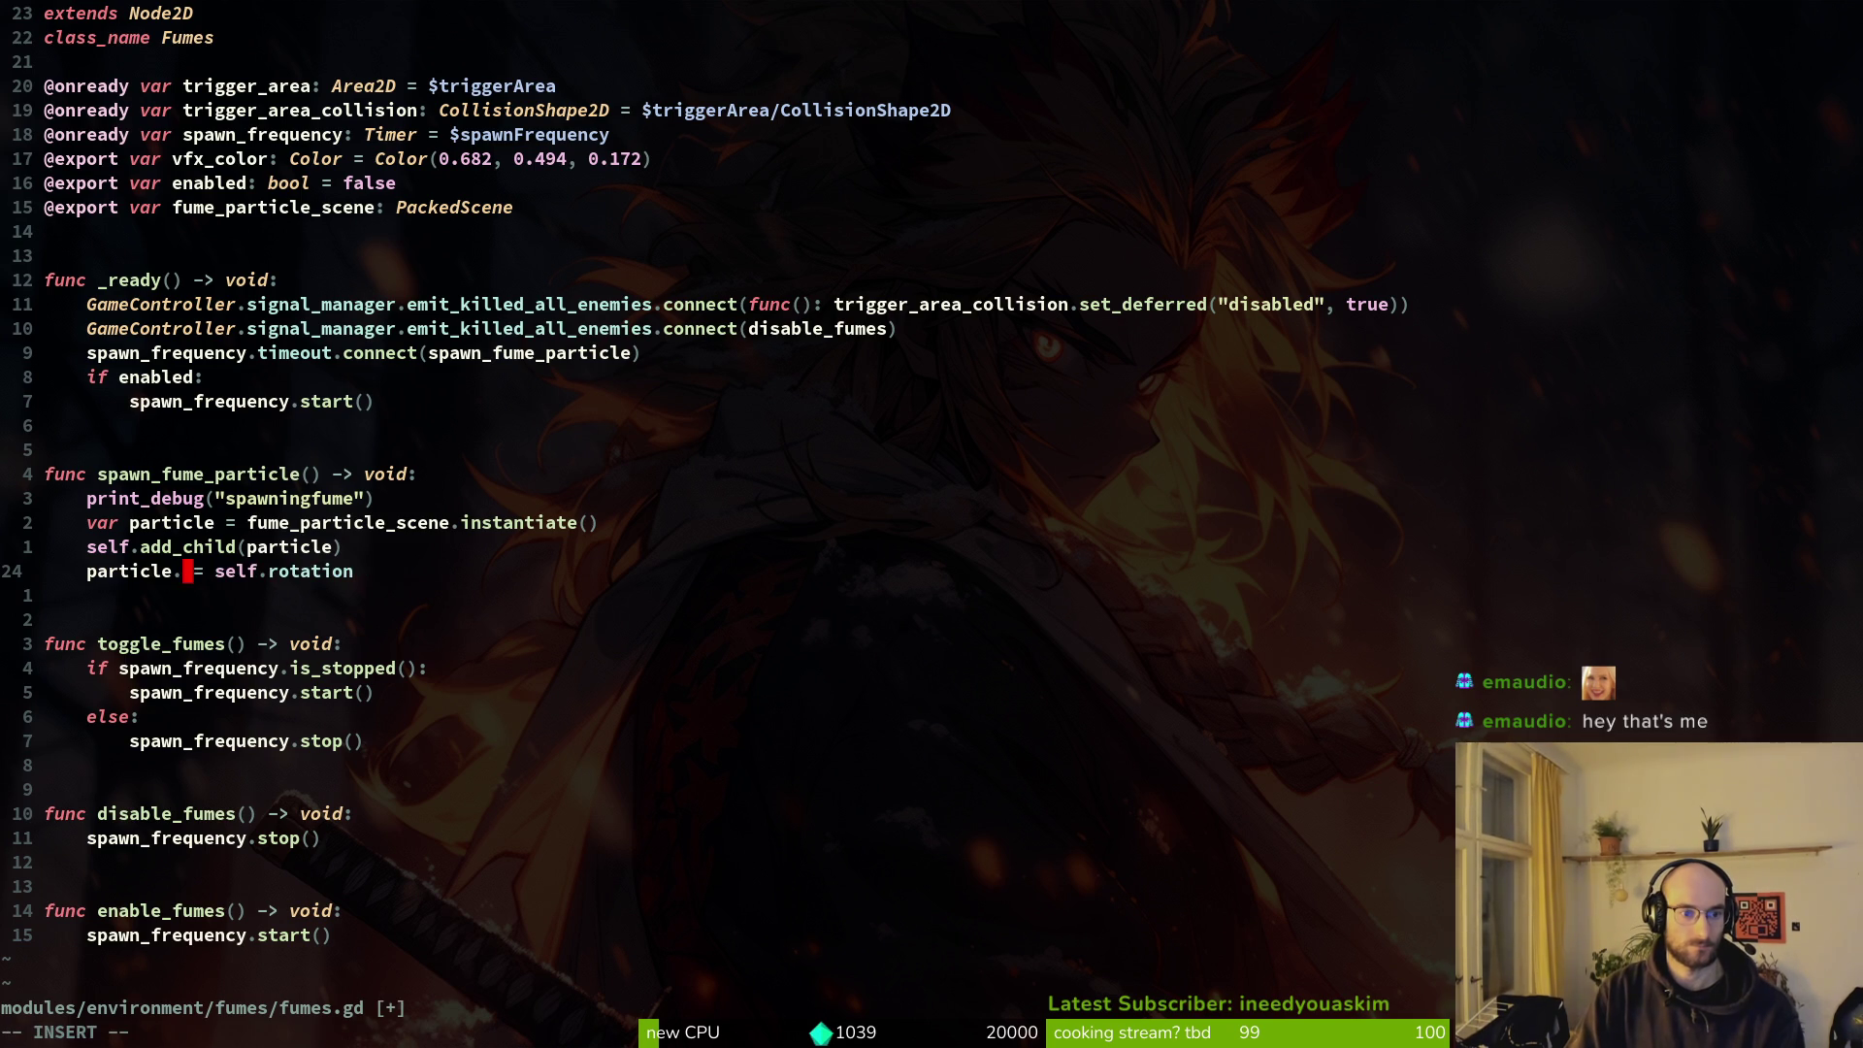
{"action": "type", "text": "projectile_direction"}
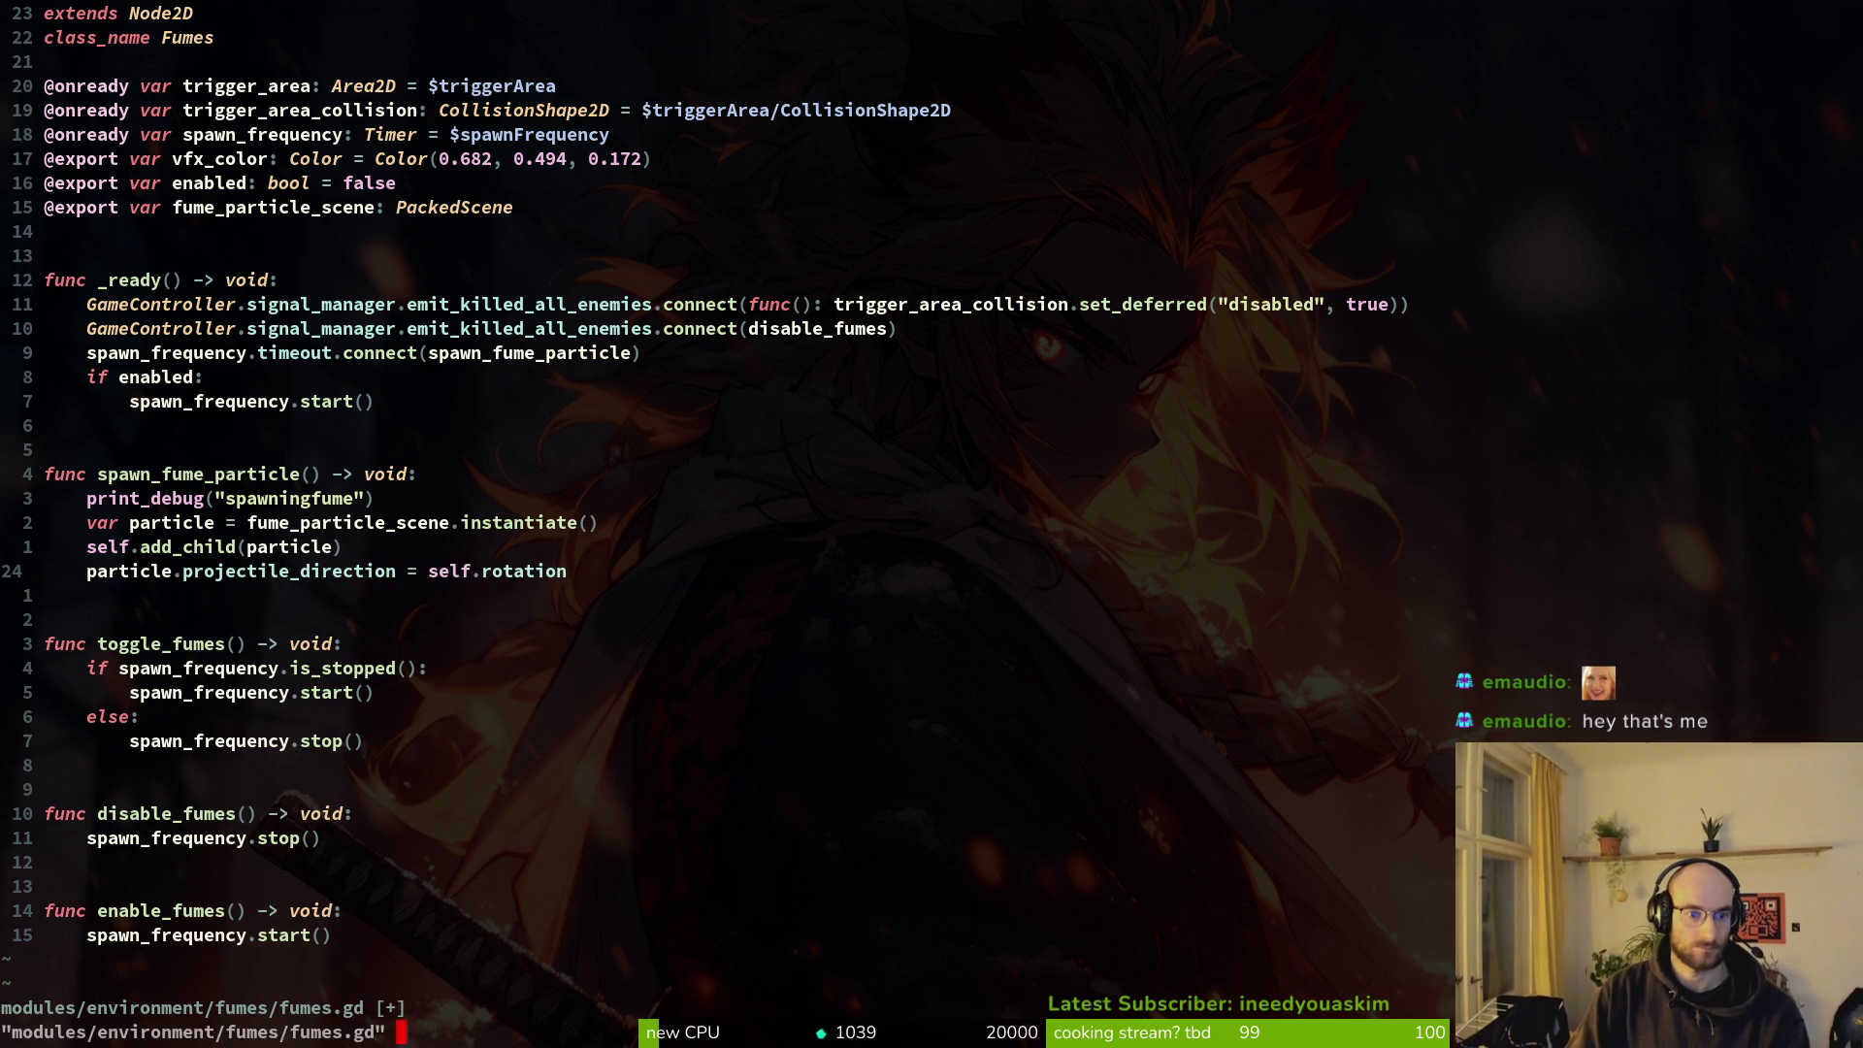
Check projectile.gd's variable names, then declare the spawned particle as a FumeParticle and save.
{"action": "key", "text": "space"}
{"action": "key", "text": "f"}
{"action": "key", "text": "f"}
{"action": "type", "text": "project"}
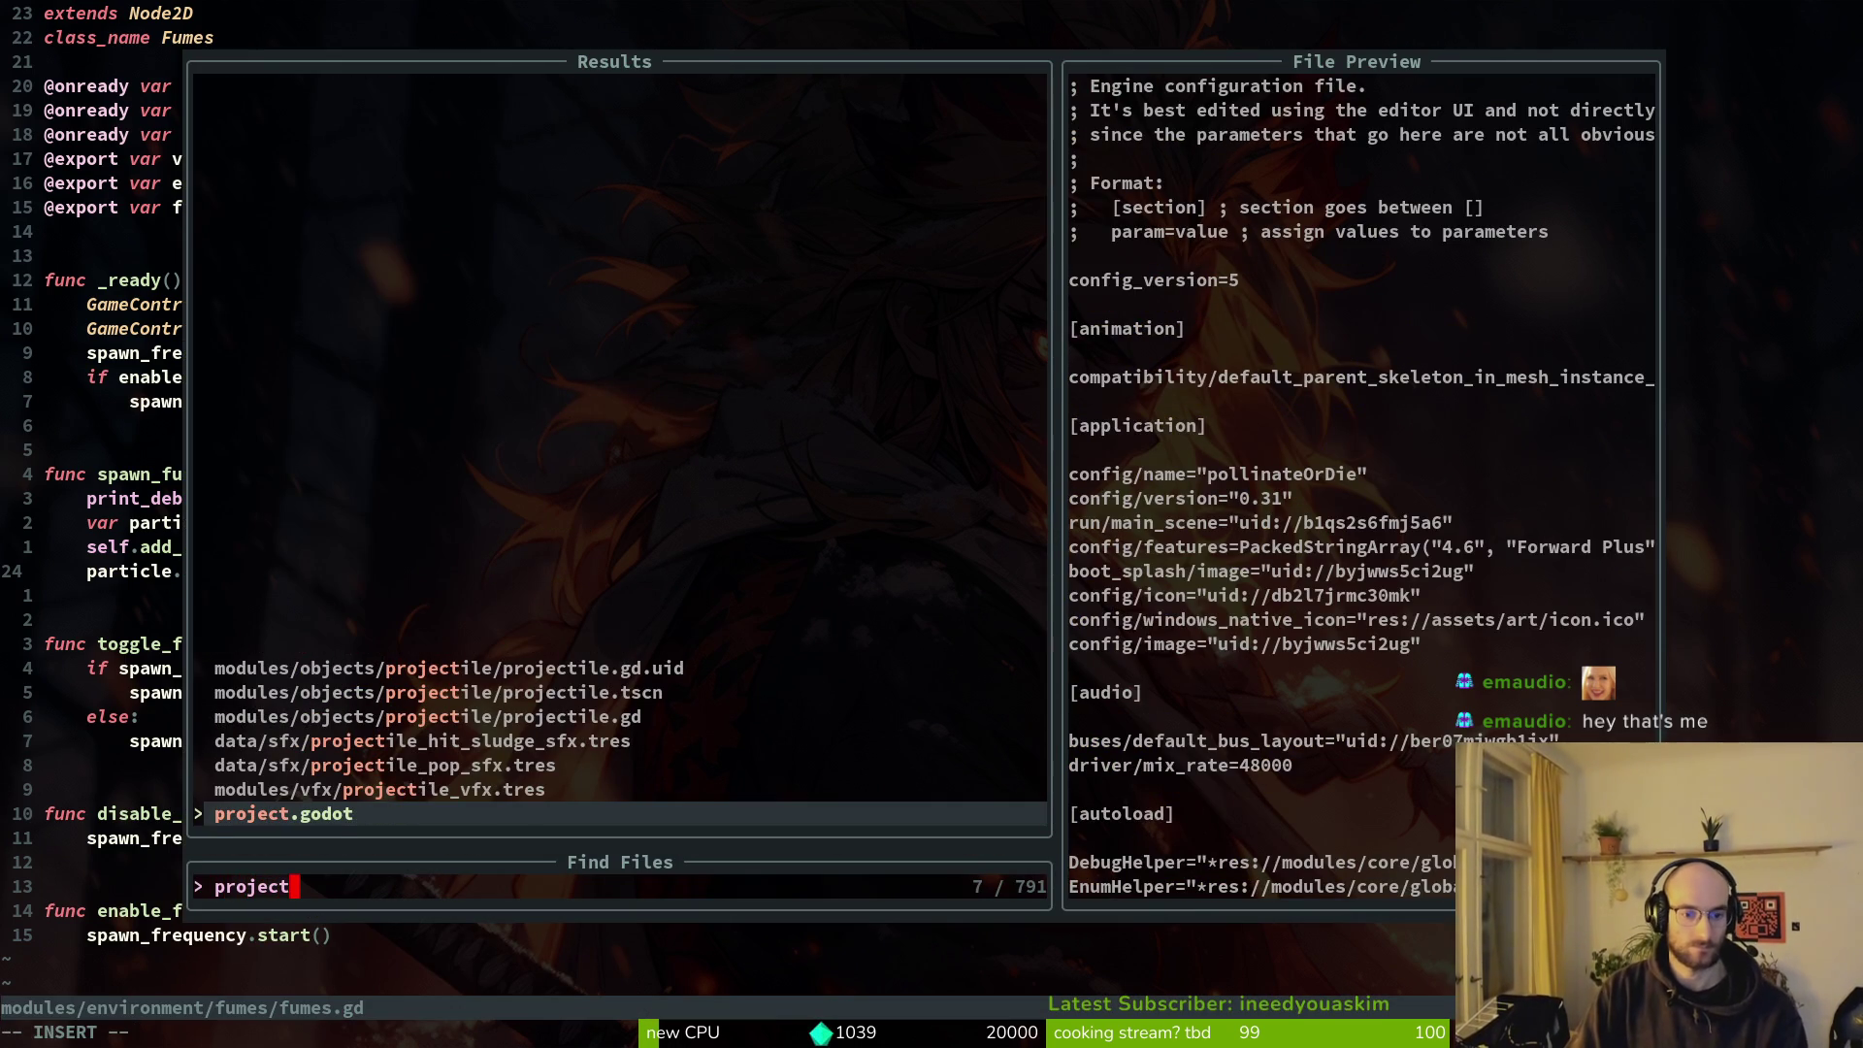
{"action": "key", "text": "Up"}
{"action": "key", "text": "Up"}
{"action": "key", "text": "Up"}
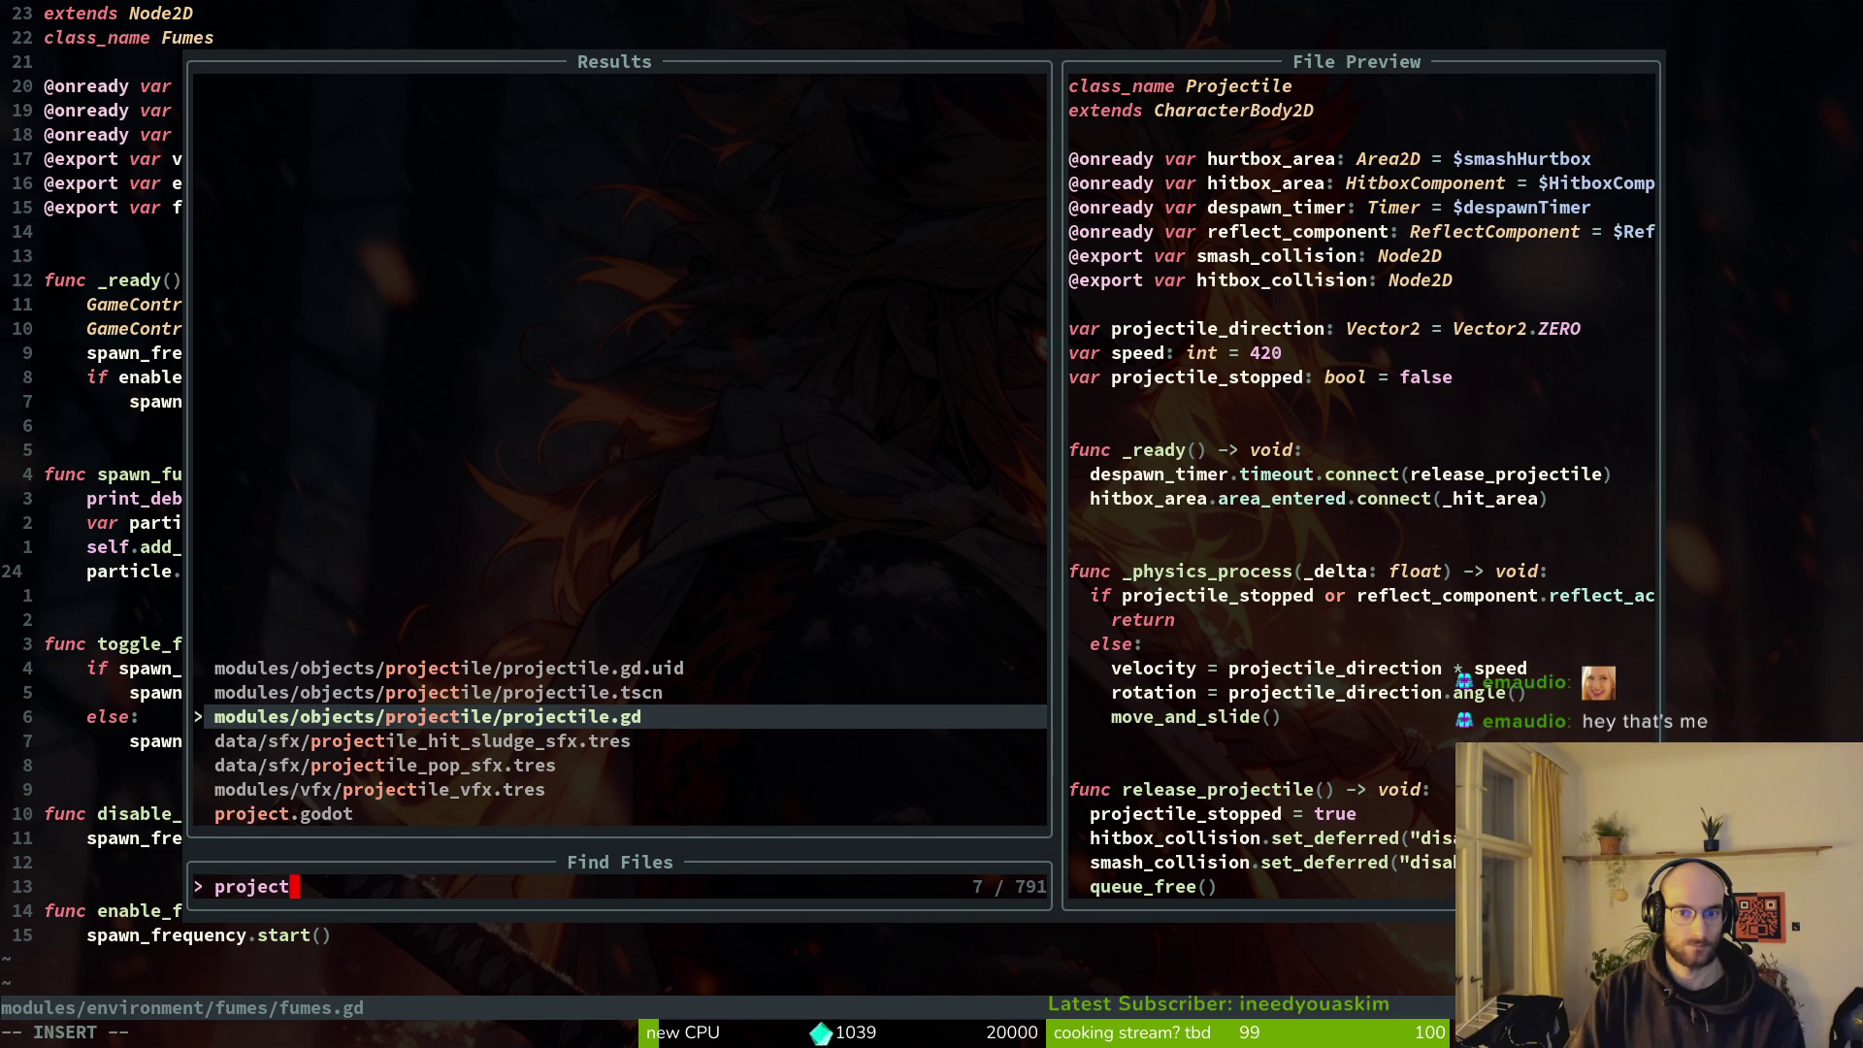
{"action": "key", "text": "Escape"}
{"action": "key", "text": "ctrl+s"}
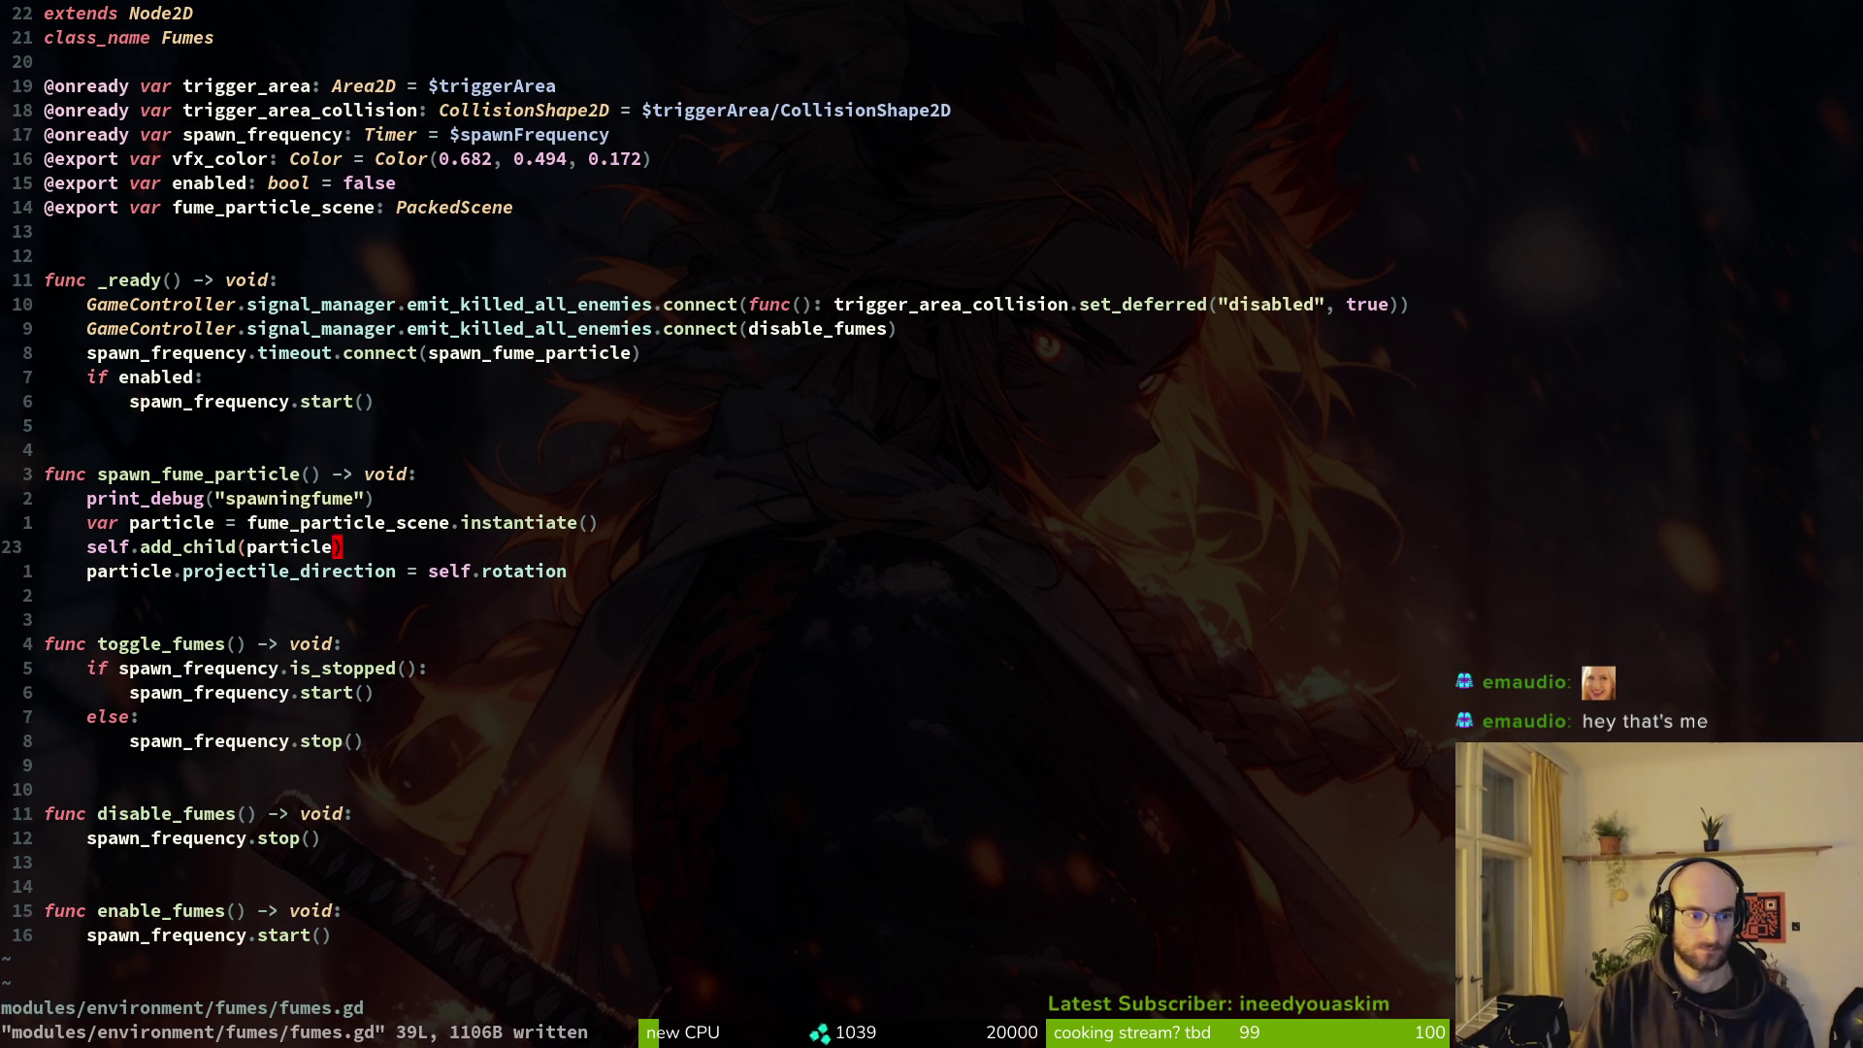
{"action": "type", "text": "icle"}
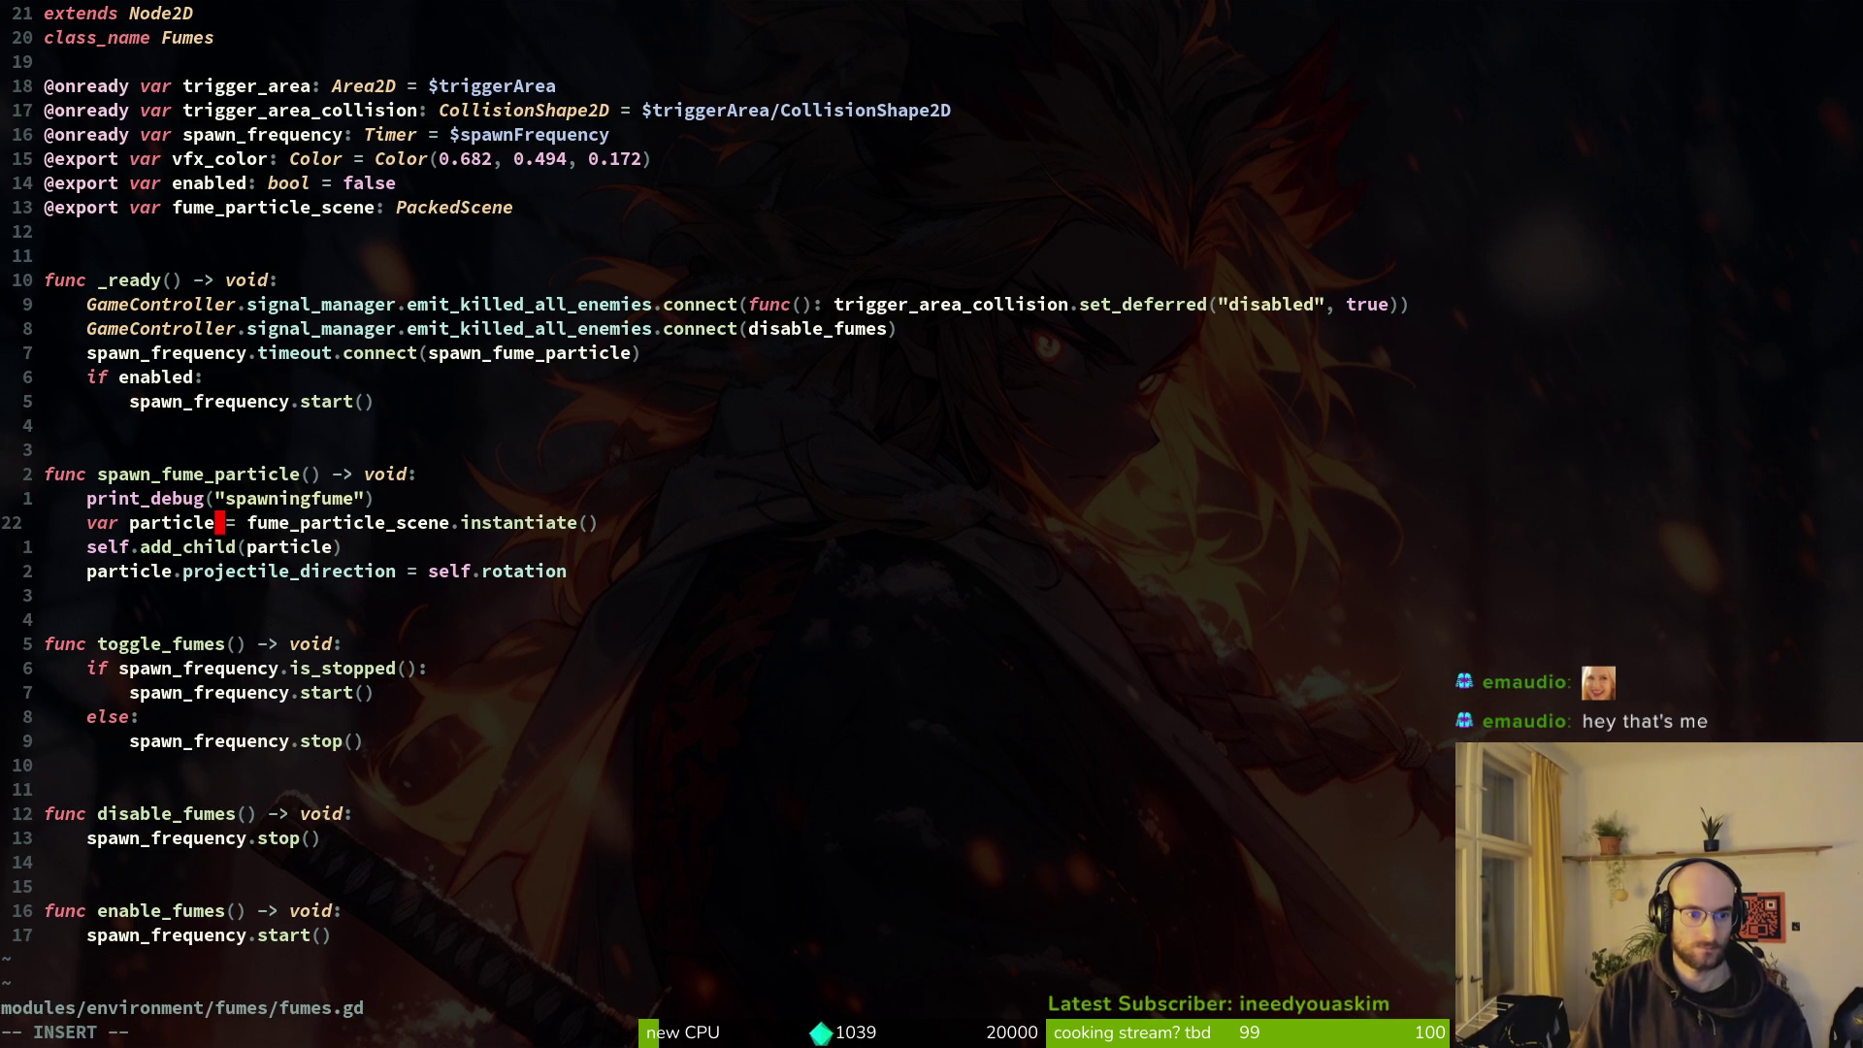
{"action": "type", "text": ": "}
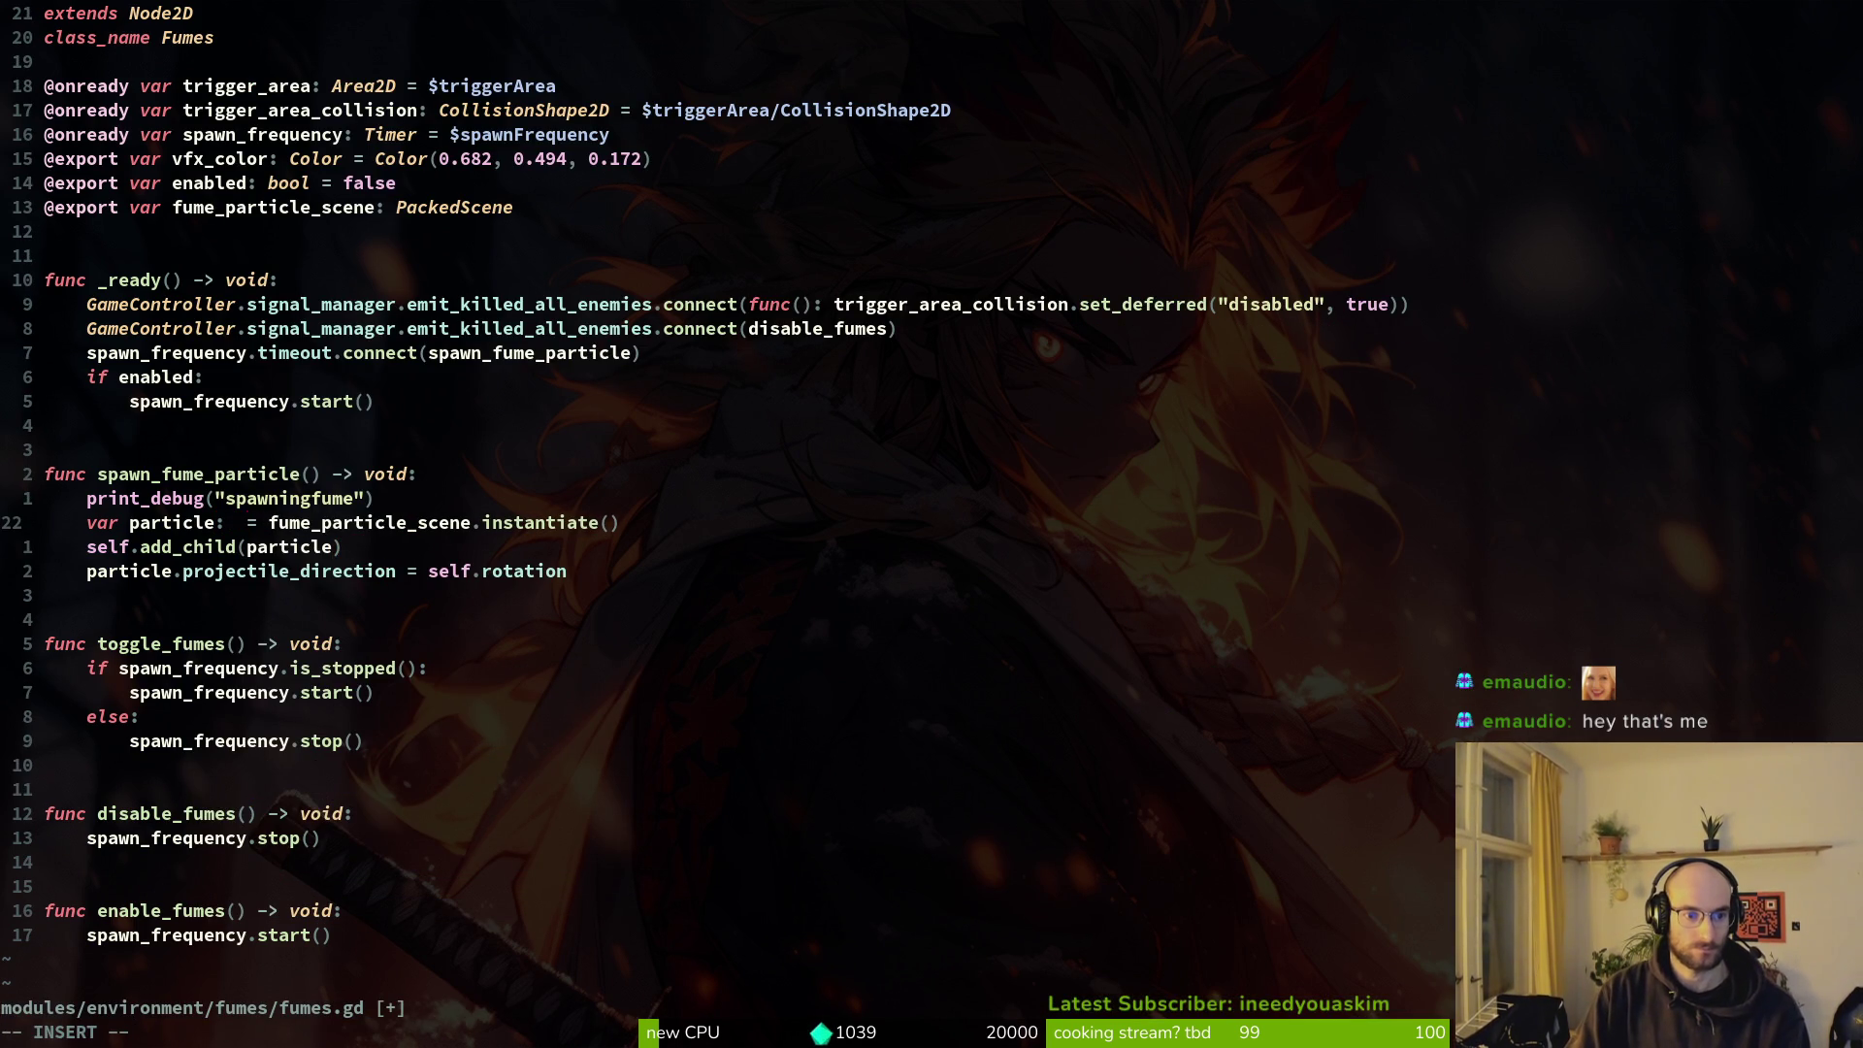
{"action": "type", "text": "FumeParticle"}
{"action": "key", "text": "Escape"}
{"action": "key", "text": "ctrl+s"}
Set projectile_direction to Vector2.from_angle(self.rotation) and save fumes.gd.
{"action": "key", "text": "j"}
{"action": "key", "text": "j"}
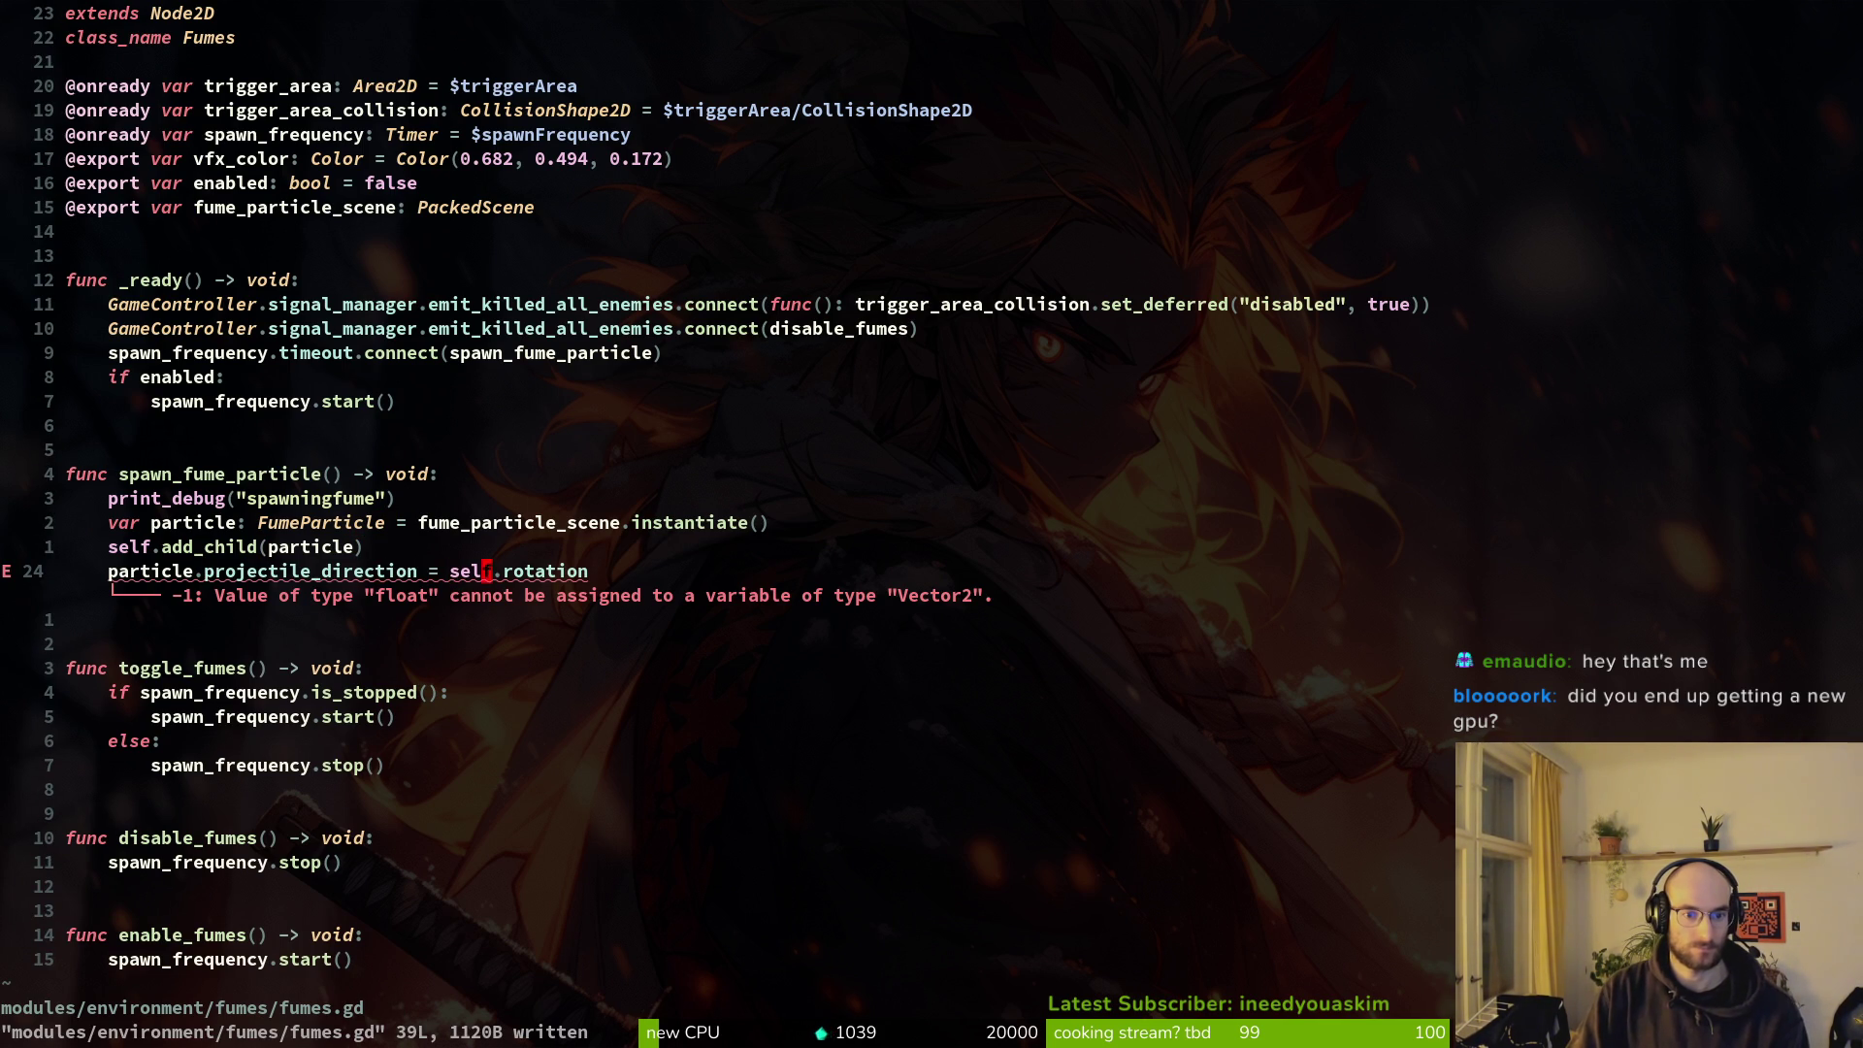
{"action": "type", "text": "biector2"}
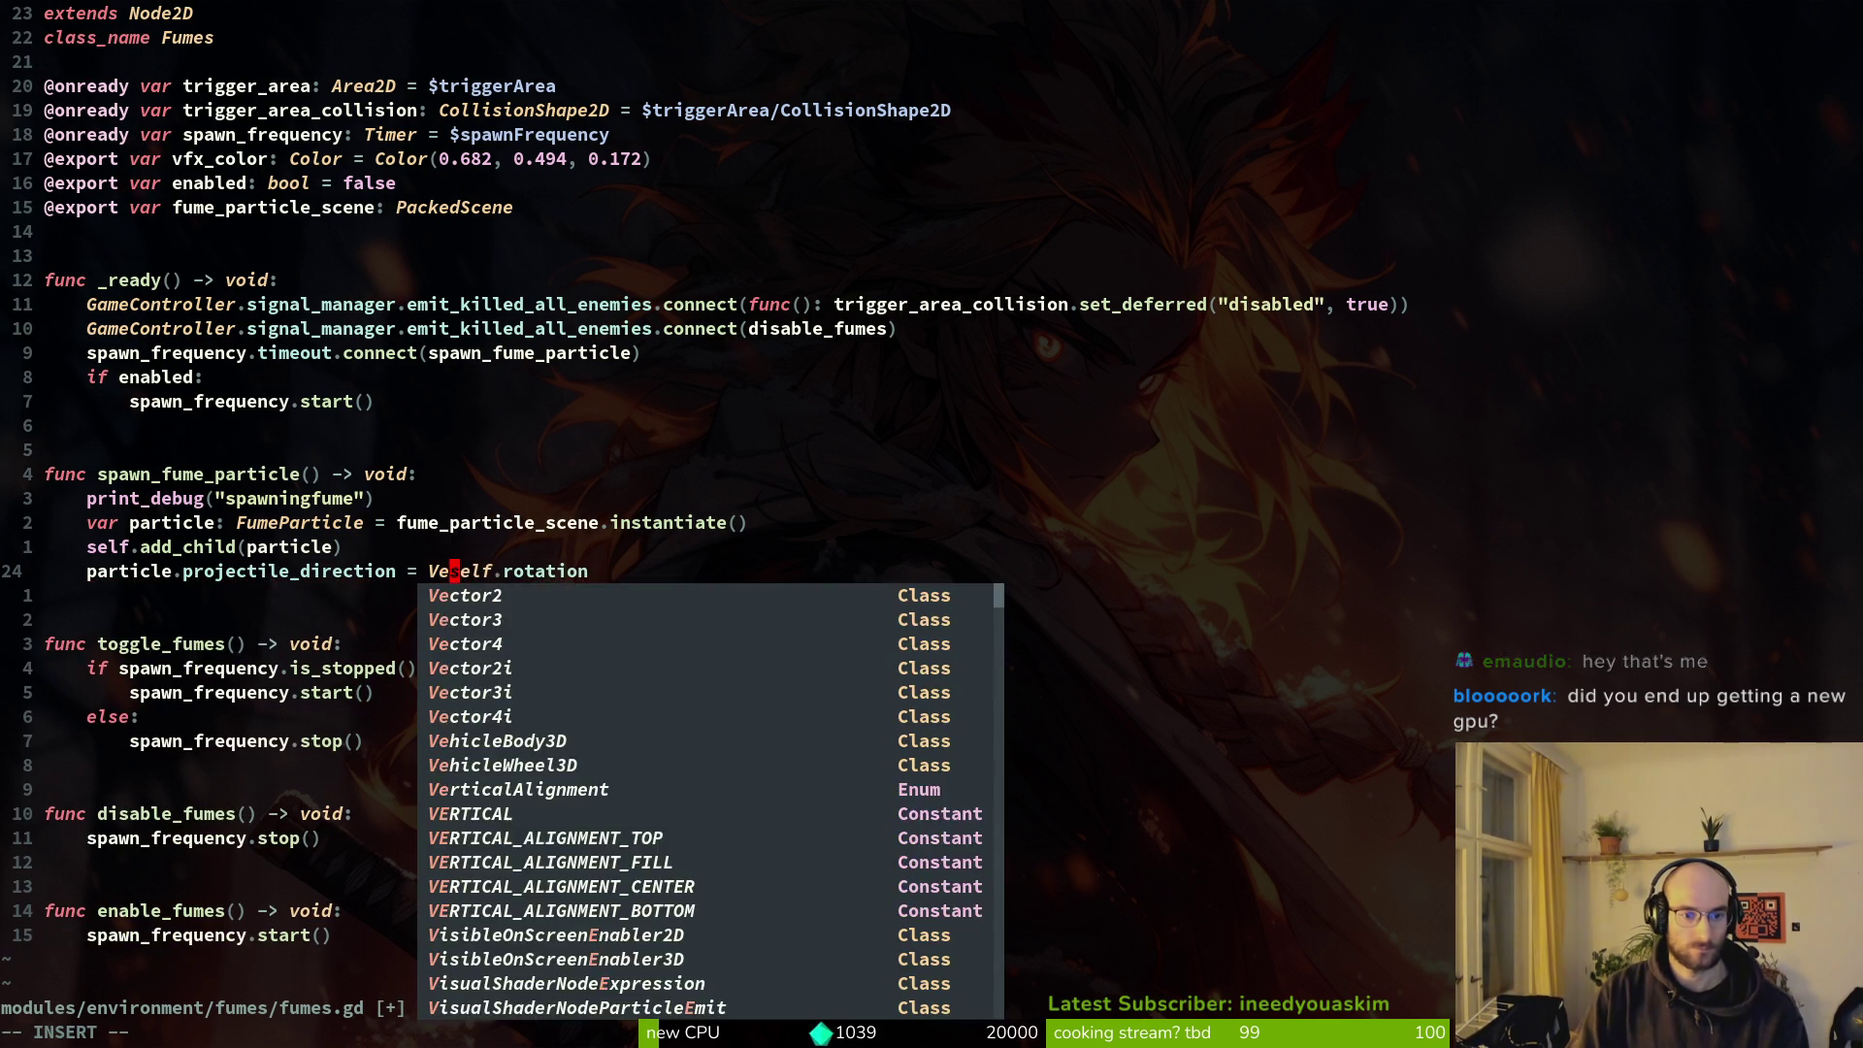
{"action": "key", "text": "BackSpace"}
{"action": "key", "text": "BackSpace"}
{"action": "key", "text": "BackSpace"}
{"action": "type", "text": "("}
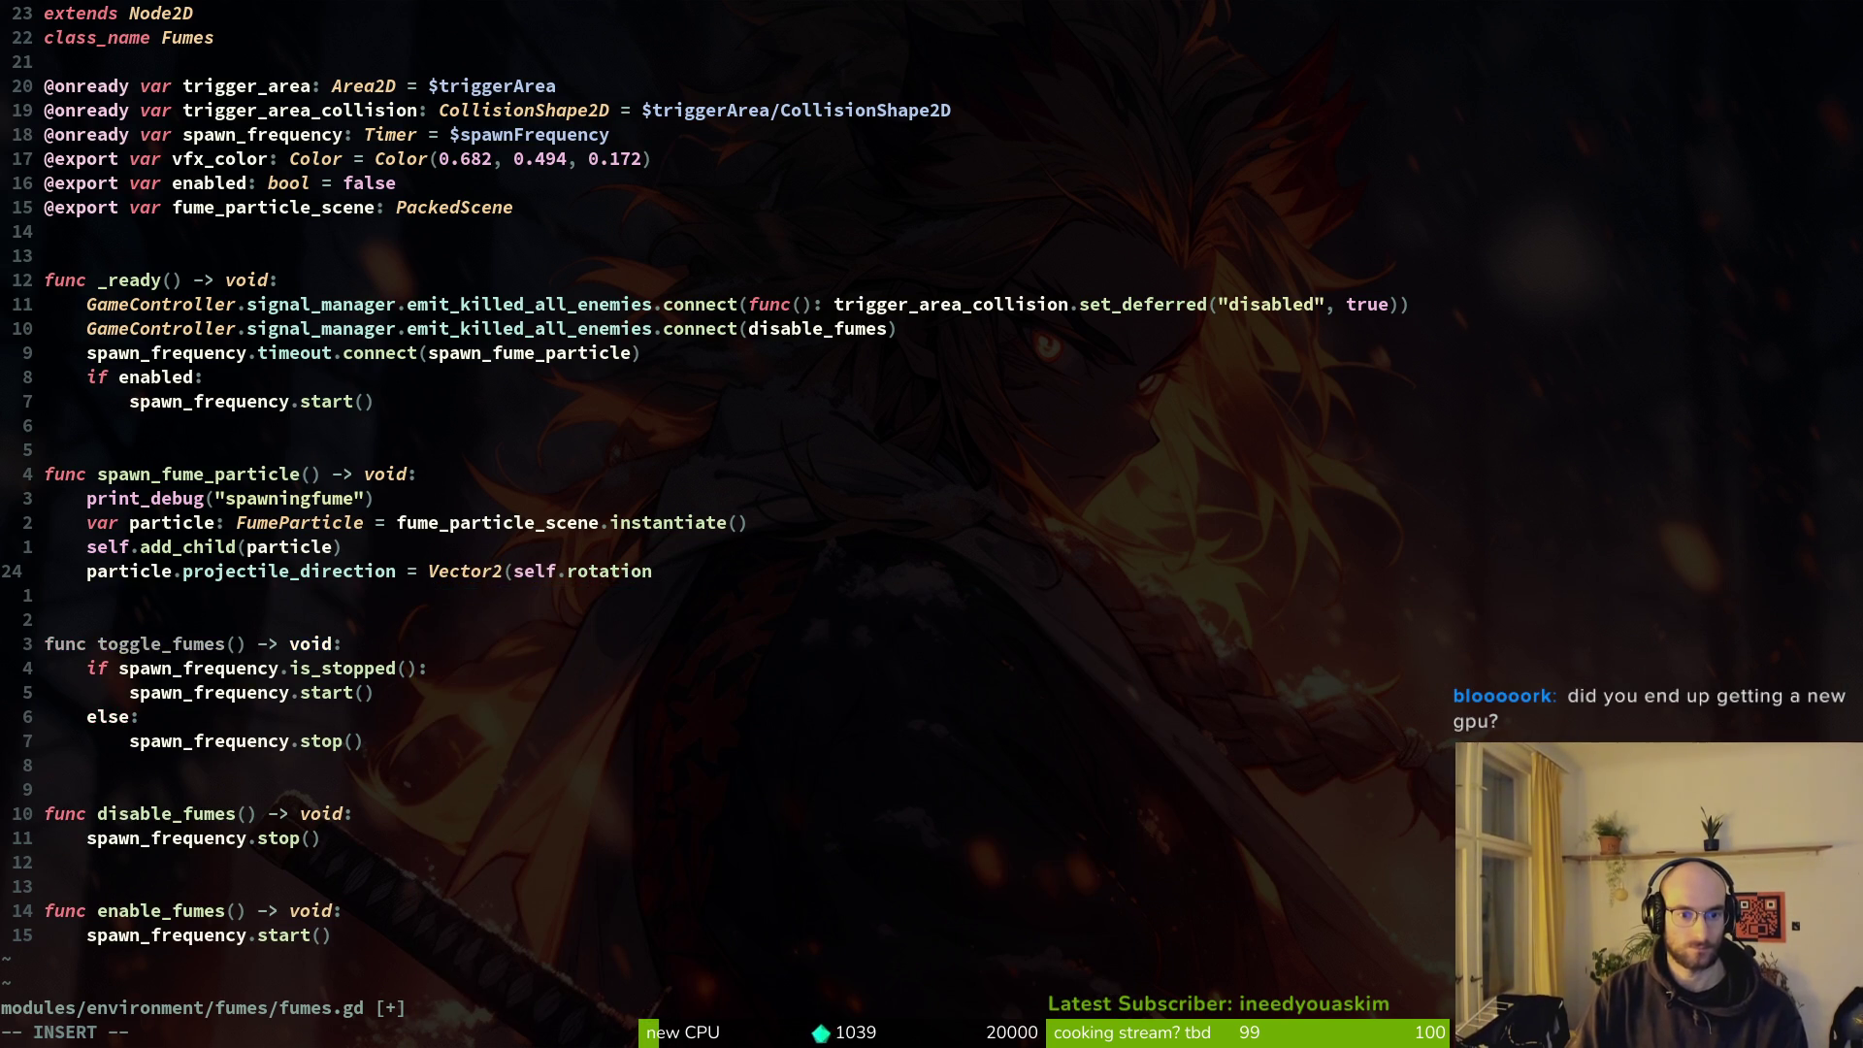
{"action": "key", "text": "Escape"}
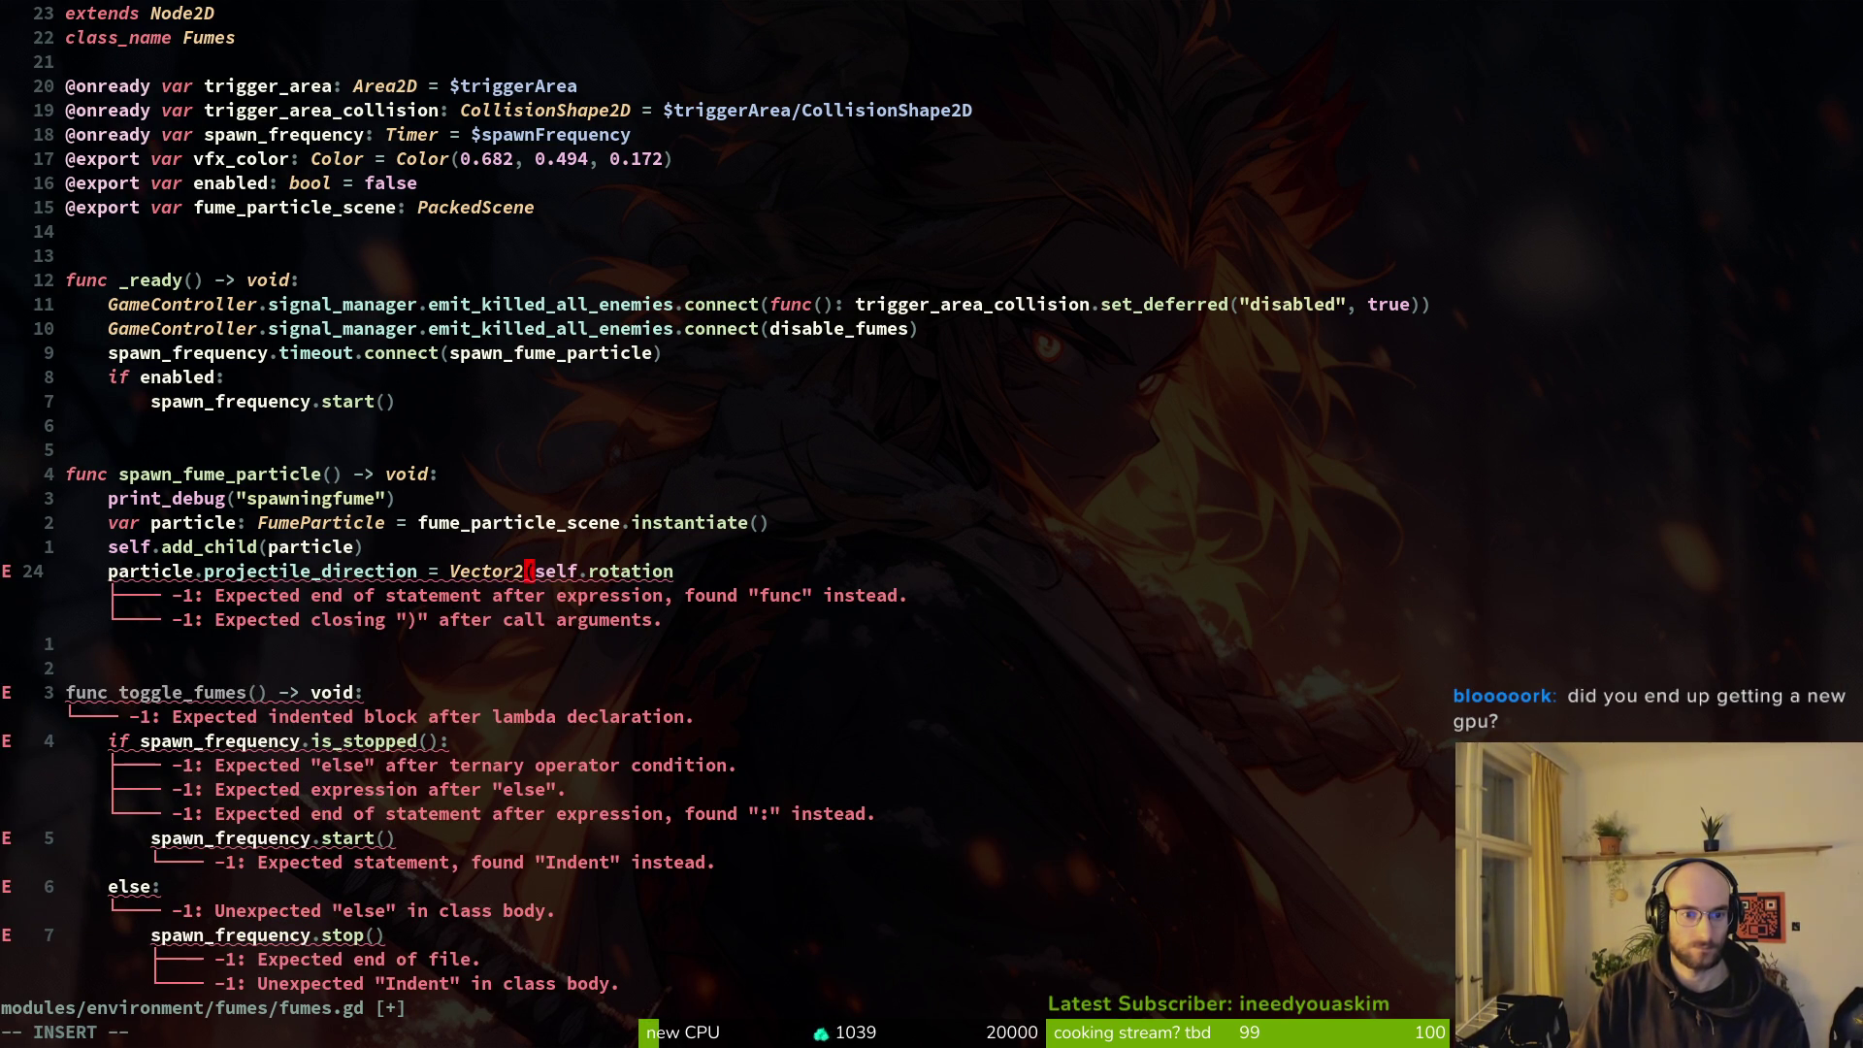
{"action": "type", "text": ".fr"}
{"action": "key", "text": "Return"}
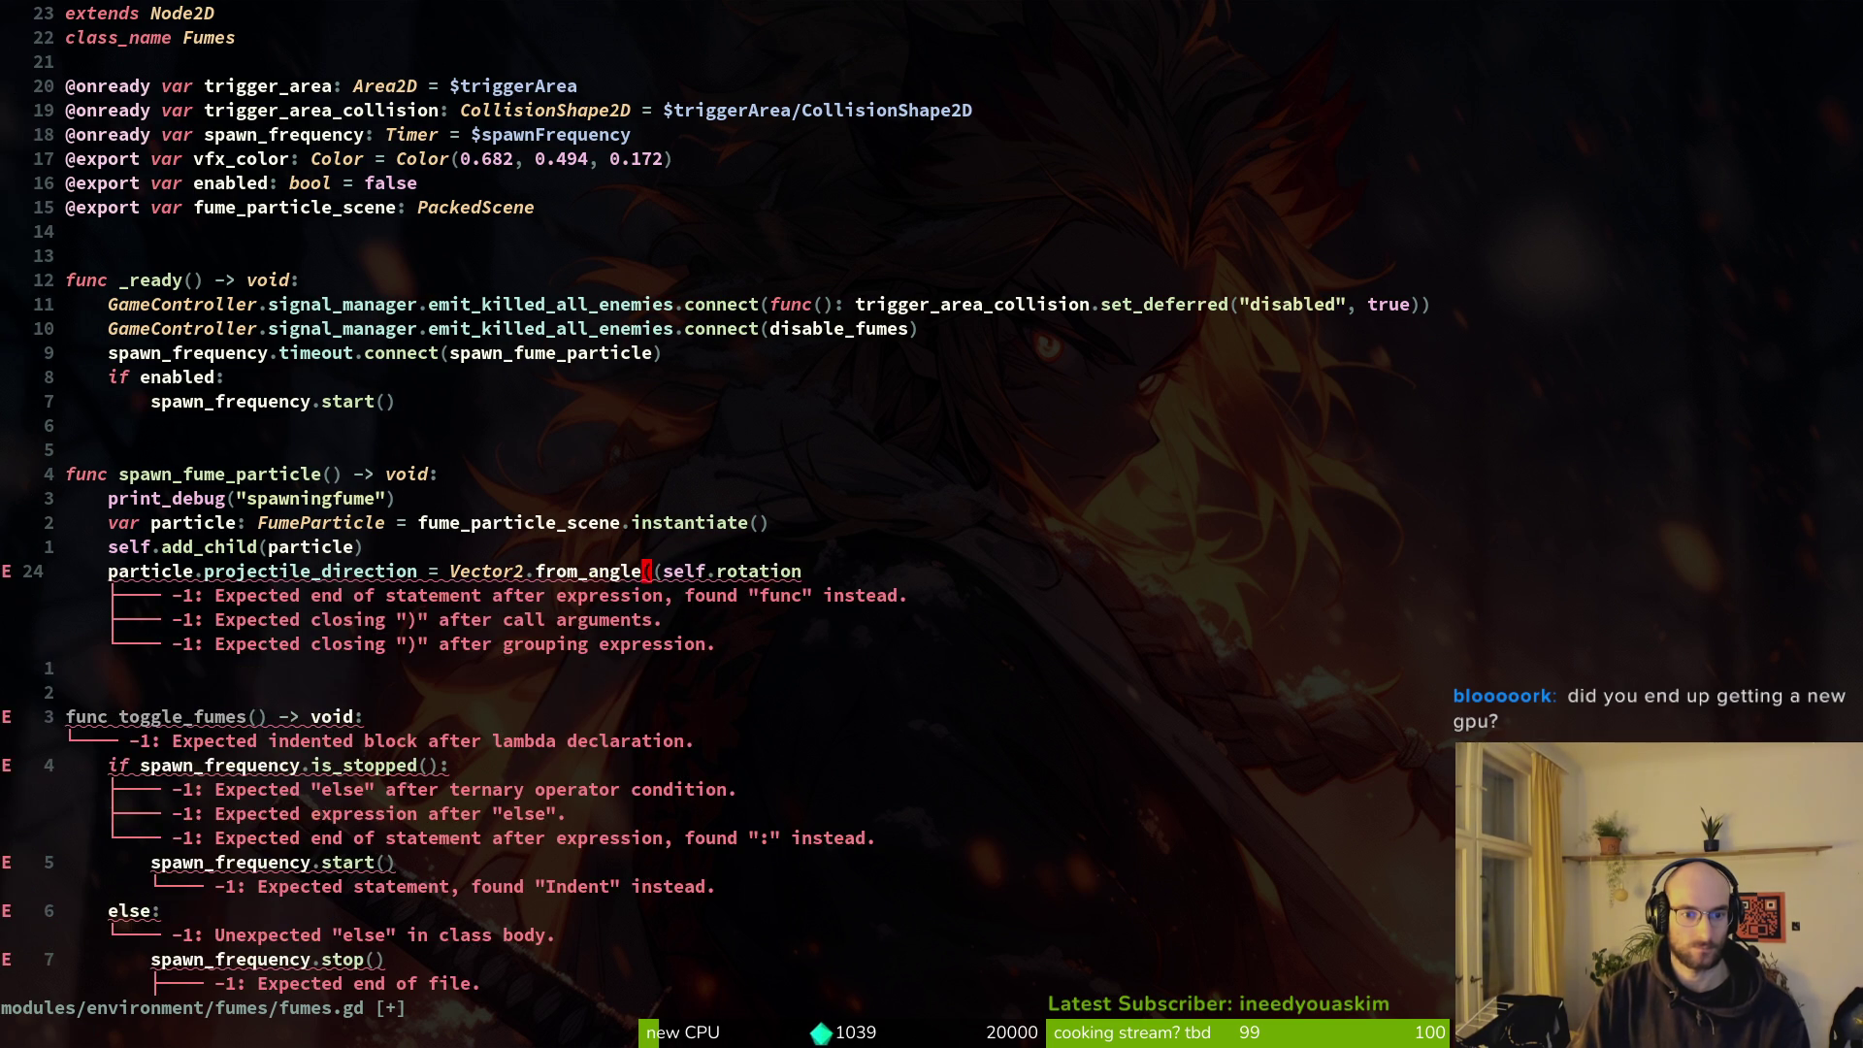
{"action": "type", "text": ")"}
{"action": "key", "text": "Escape"}
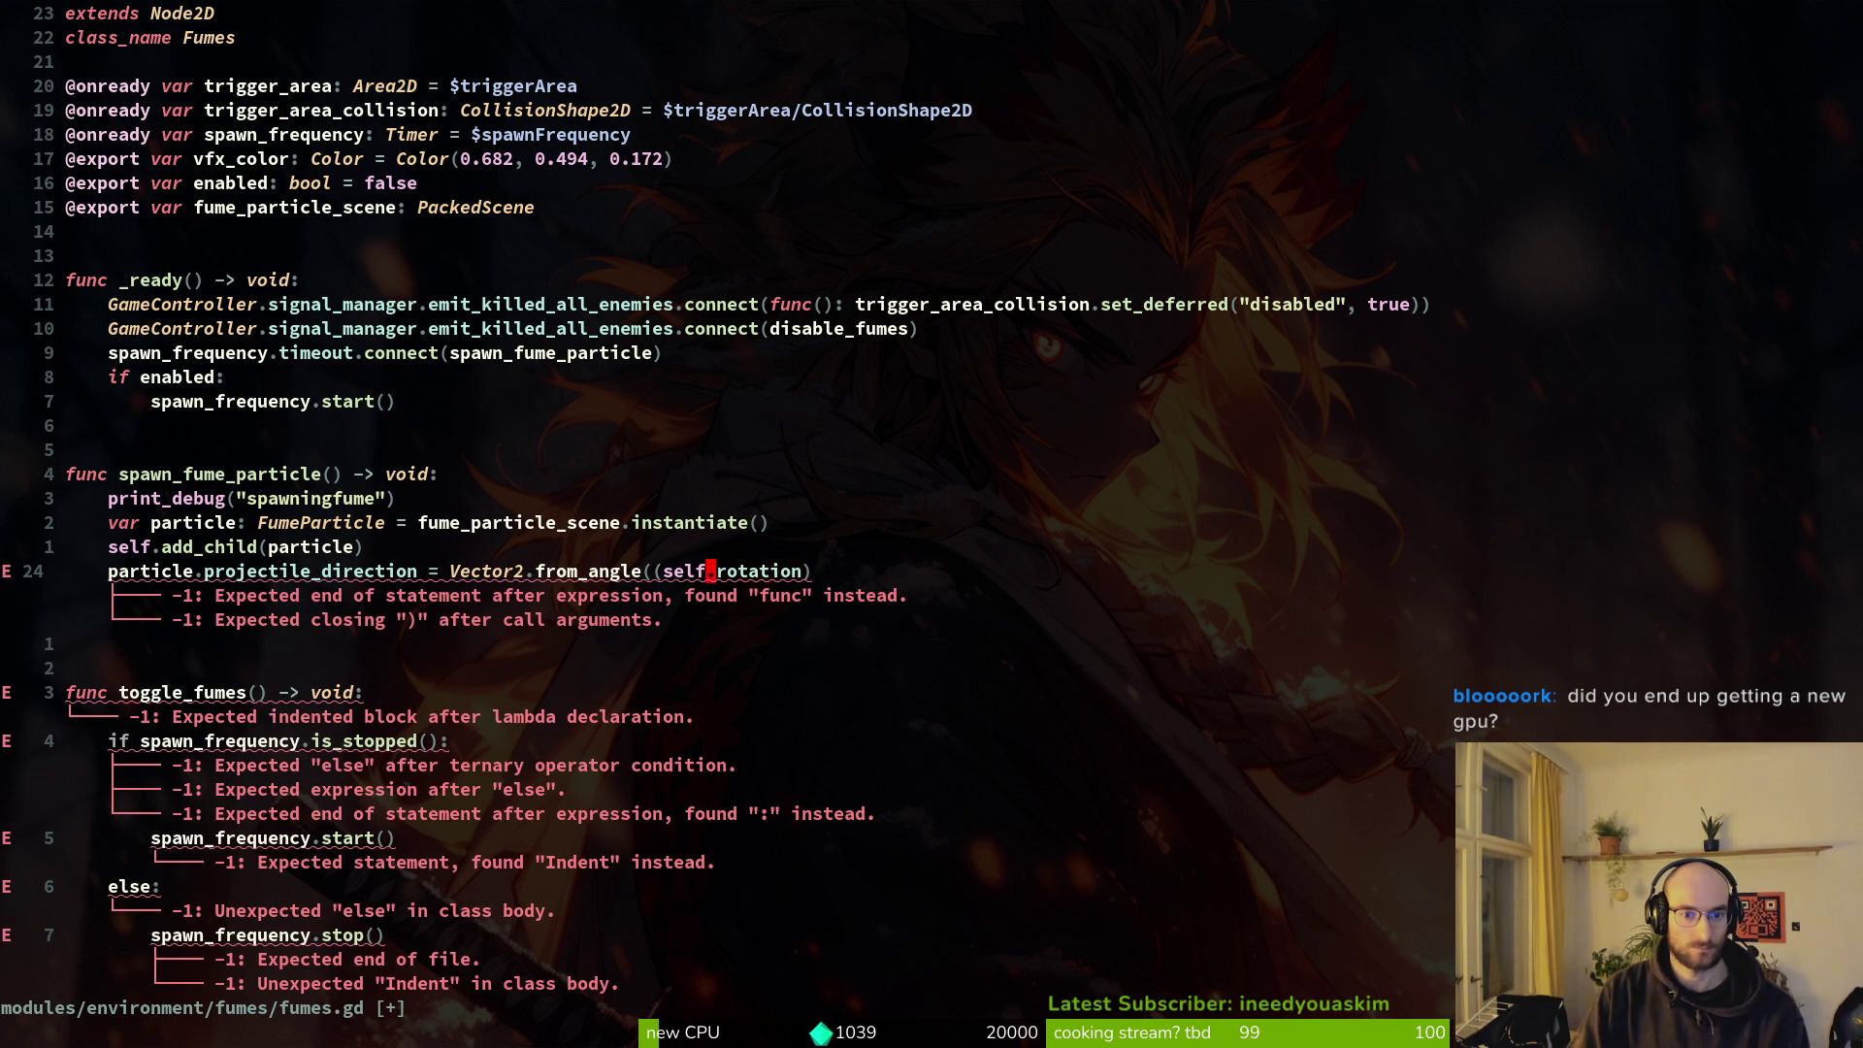
{"action": "key", "text": "s"}
{"action": "key", "text": "BackSpace"}
{"action": "key", "text": "BackSpace"}
{"action": "type", "text": "s"}
{"action": "key", "text": "Escape"}
{"action": "type", "text": ":w"}
{"action": "key", "text": "Return"}
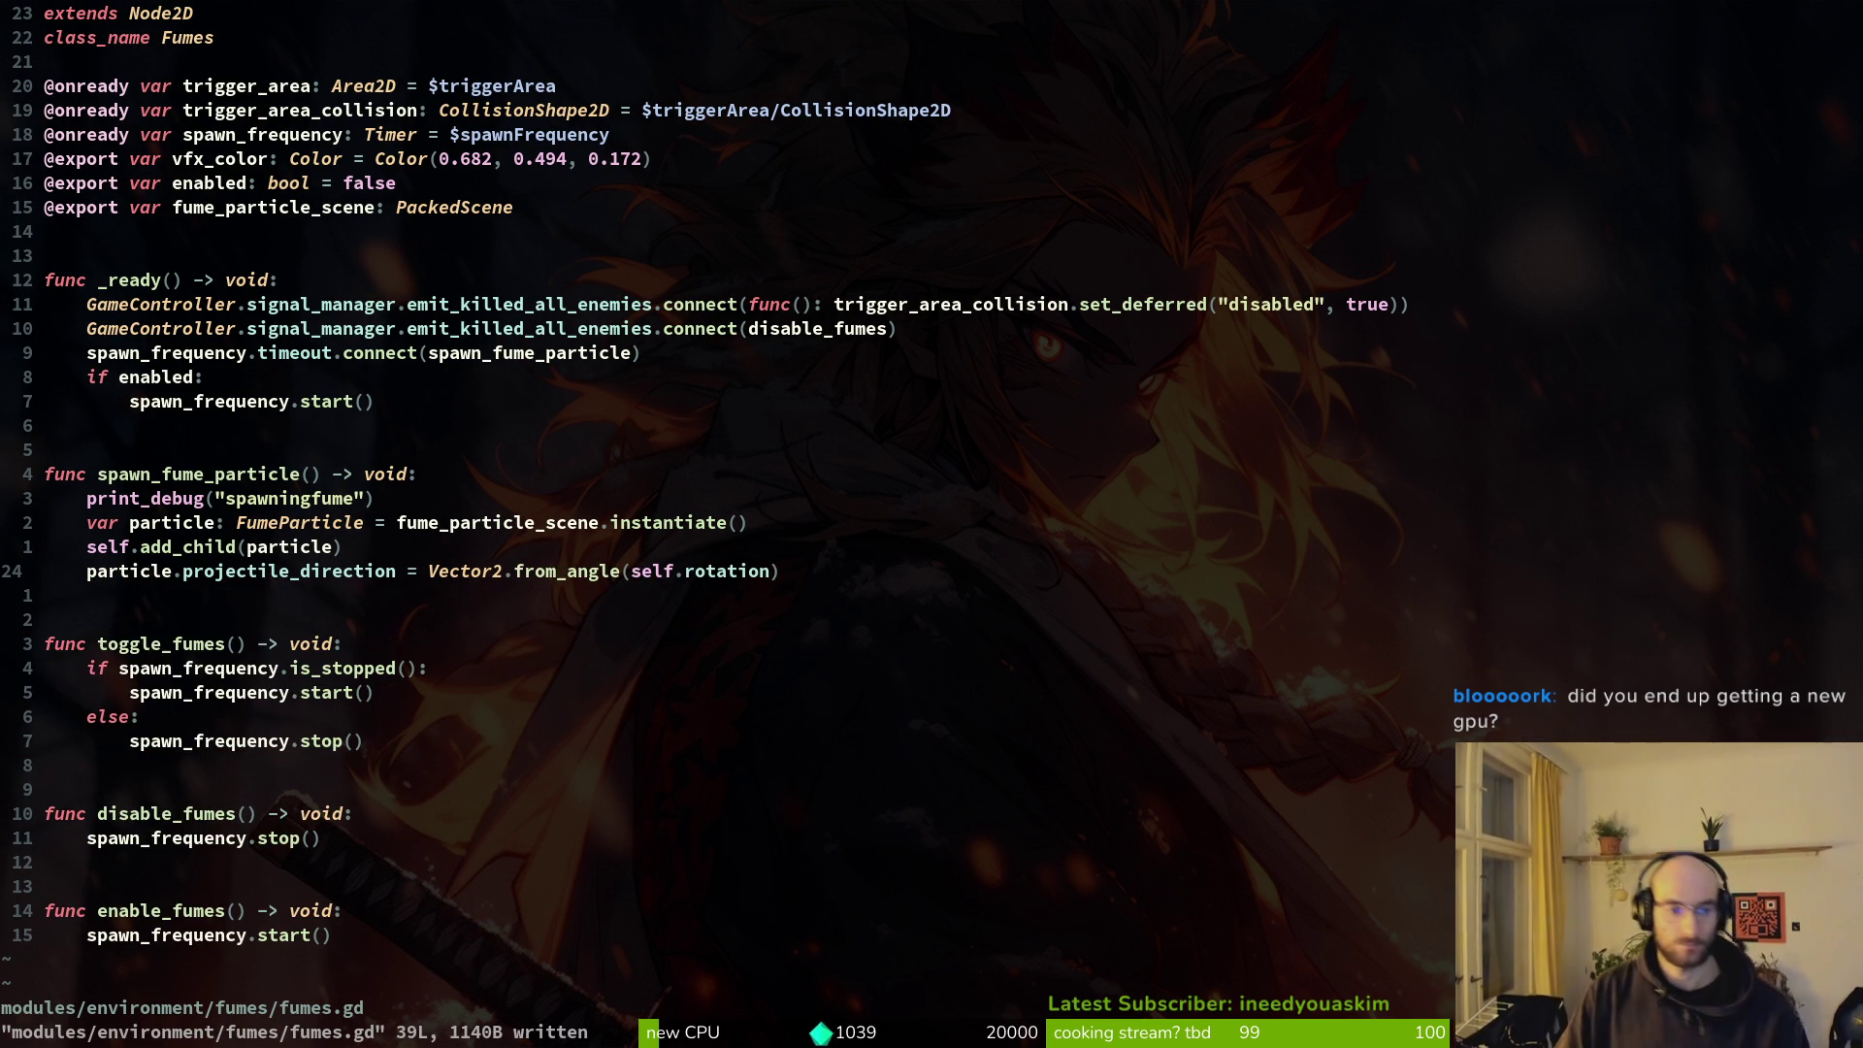
Delete the print_debug line and save fumes.gd.
{"action": "key", "text": "alt+Tab"}
{"action": "key", "text": "alt+Tab"}
{"action": "key", "text": "k"}
{"action": "key", "text": "k"}
{"action": "key", "text": "k"}
{"action": "key", "text": "shift+v"}
{"action": "type", "text": "d:w"}
{"action": "key", "text": "Return"}
{"action": "key", "text": "alt+Tab"}
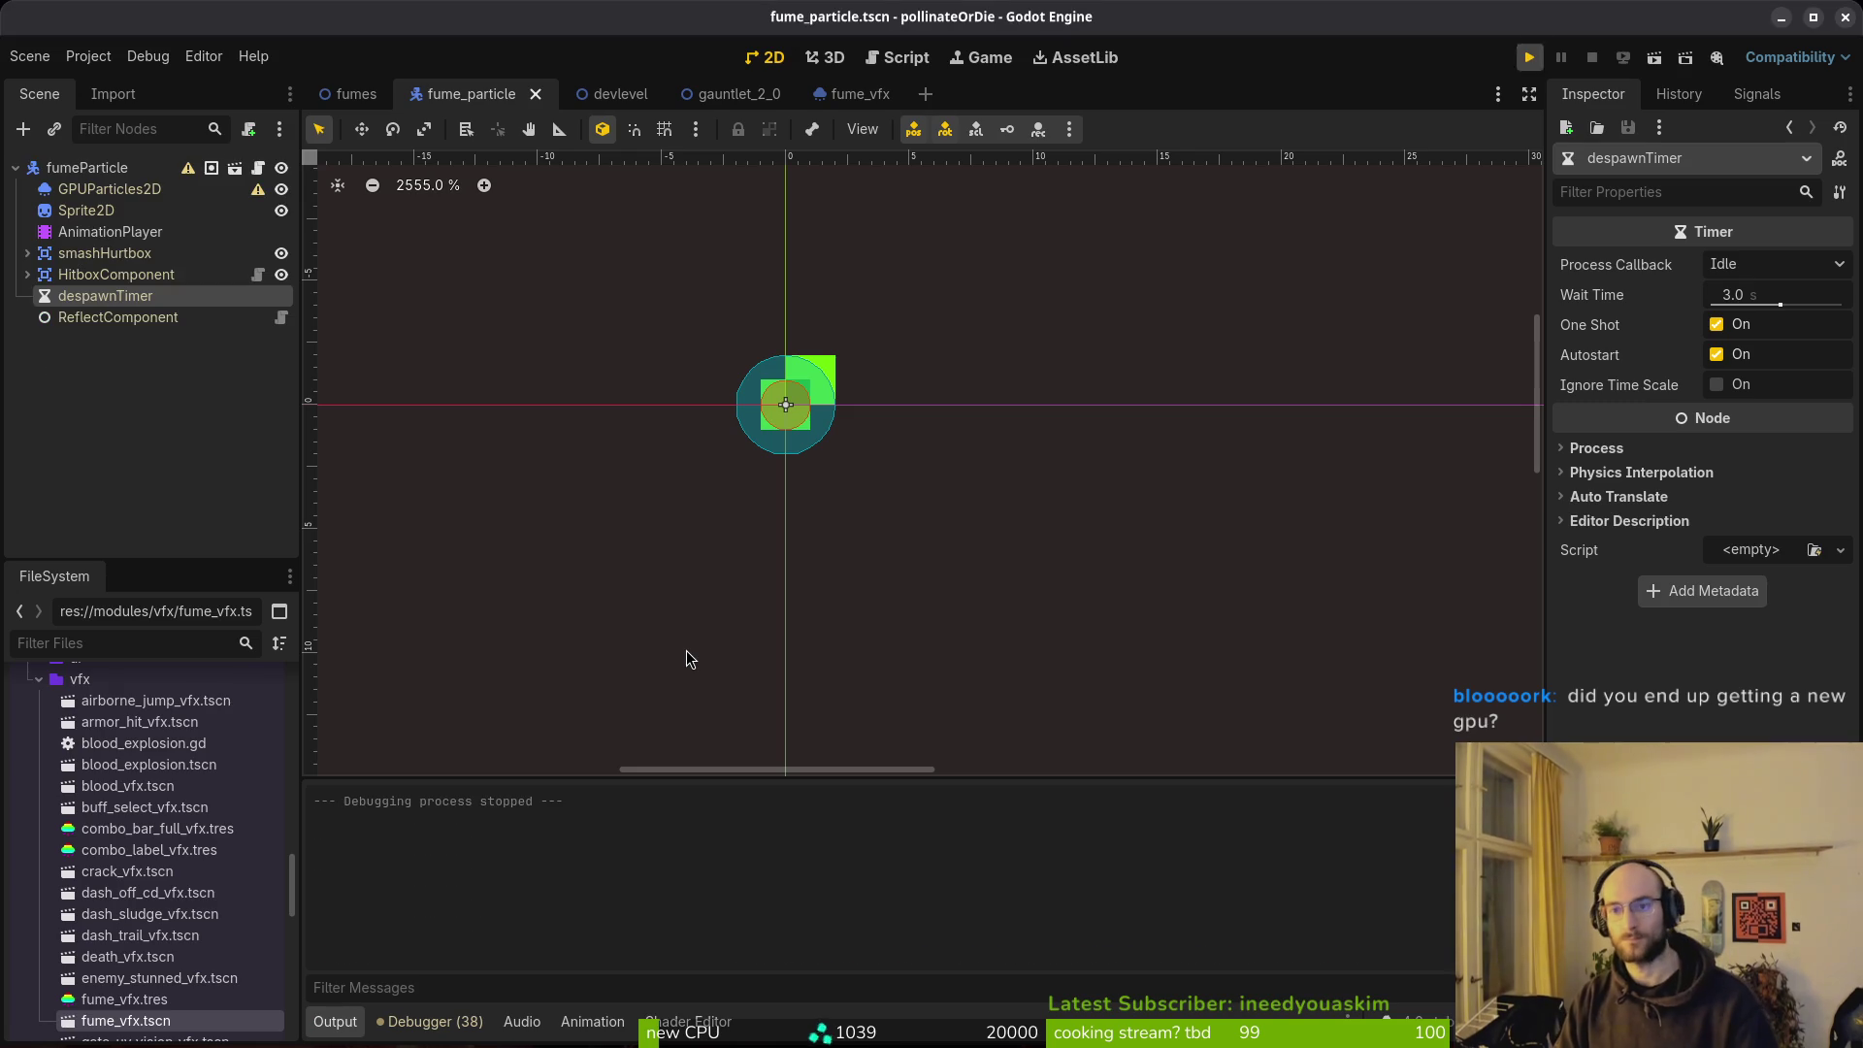
Run the project and continue the saved game to watch the devlevel fume spawners.
{"action": "key", "text": "F5"}
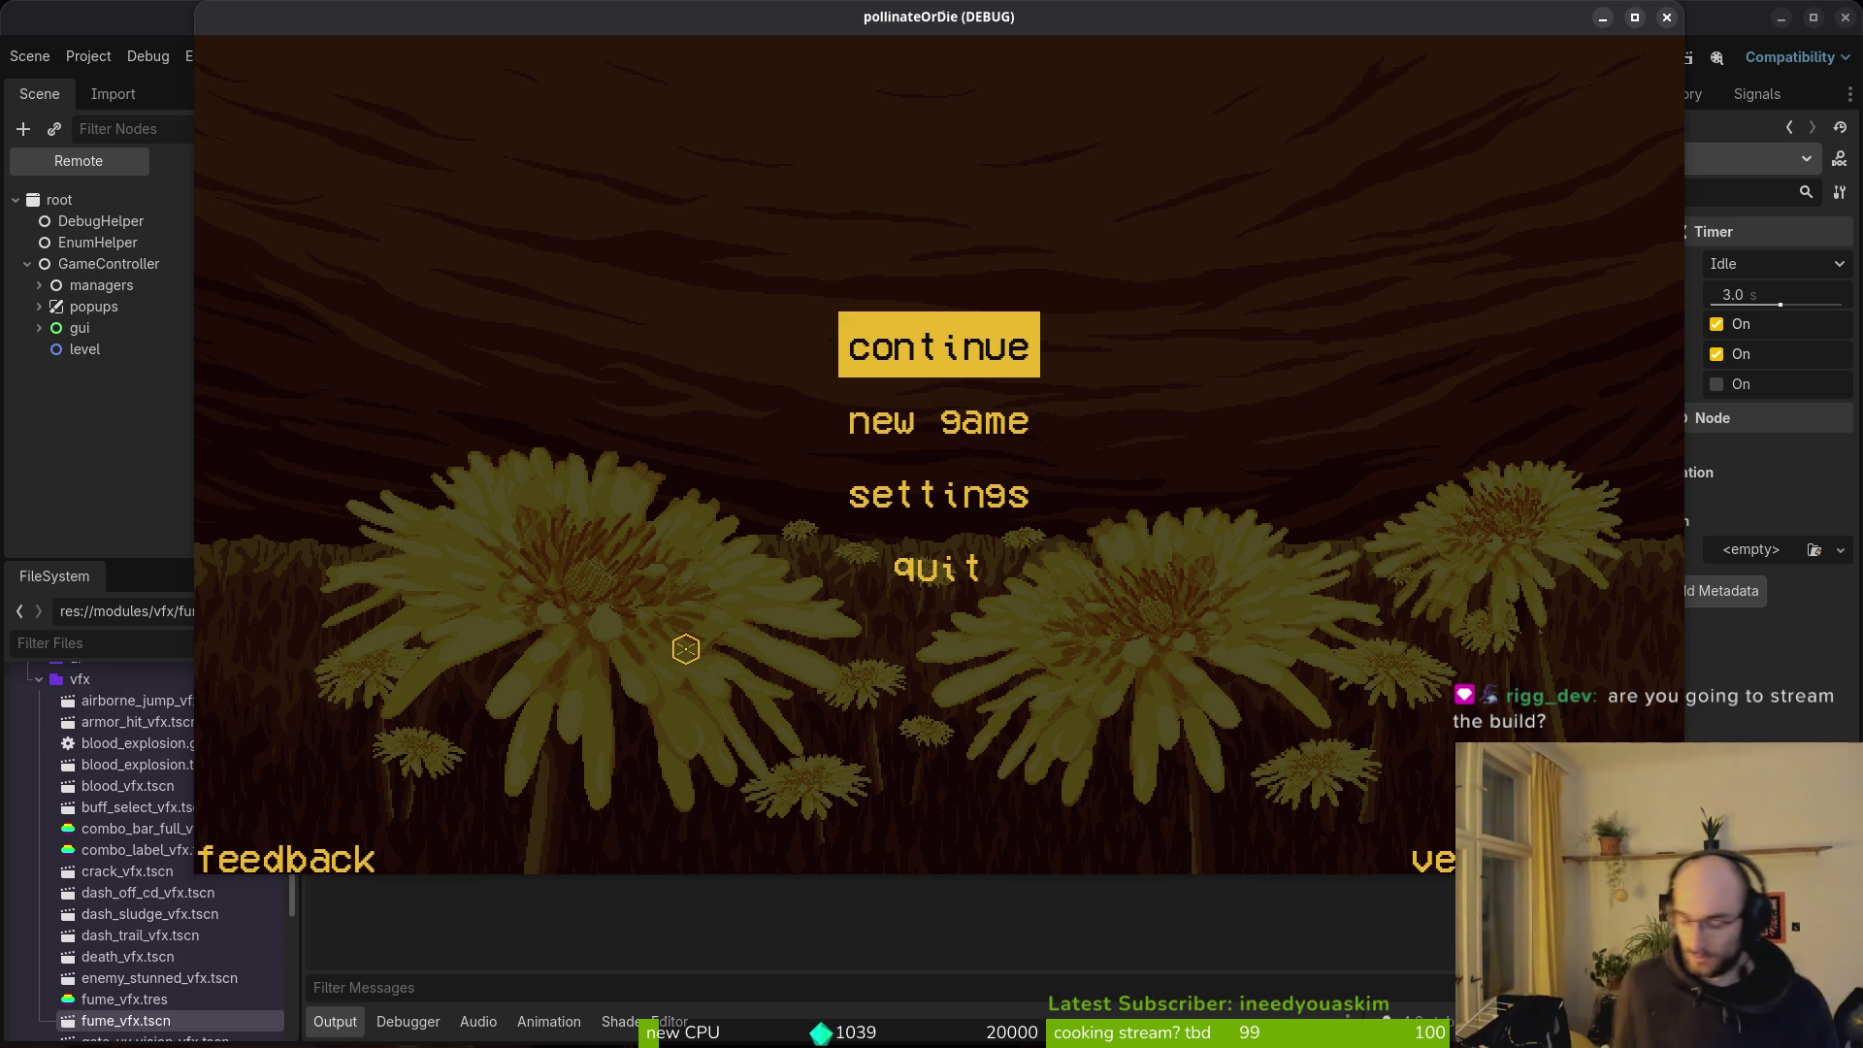
{"action": "key", "text": "Return"}
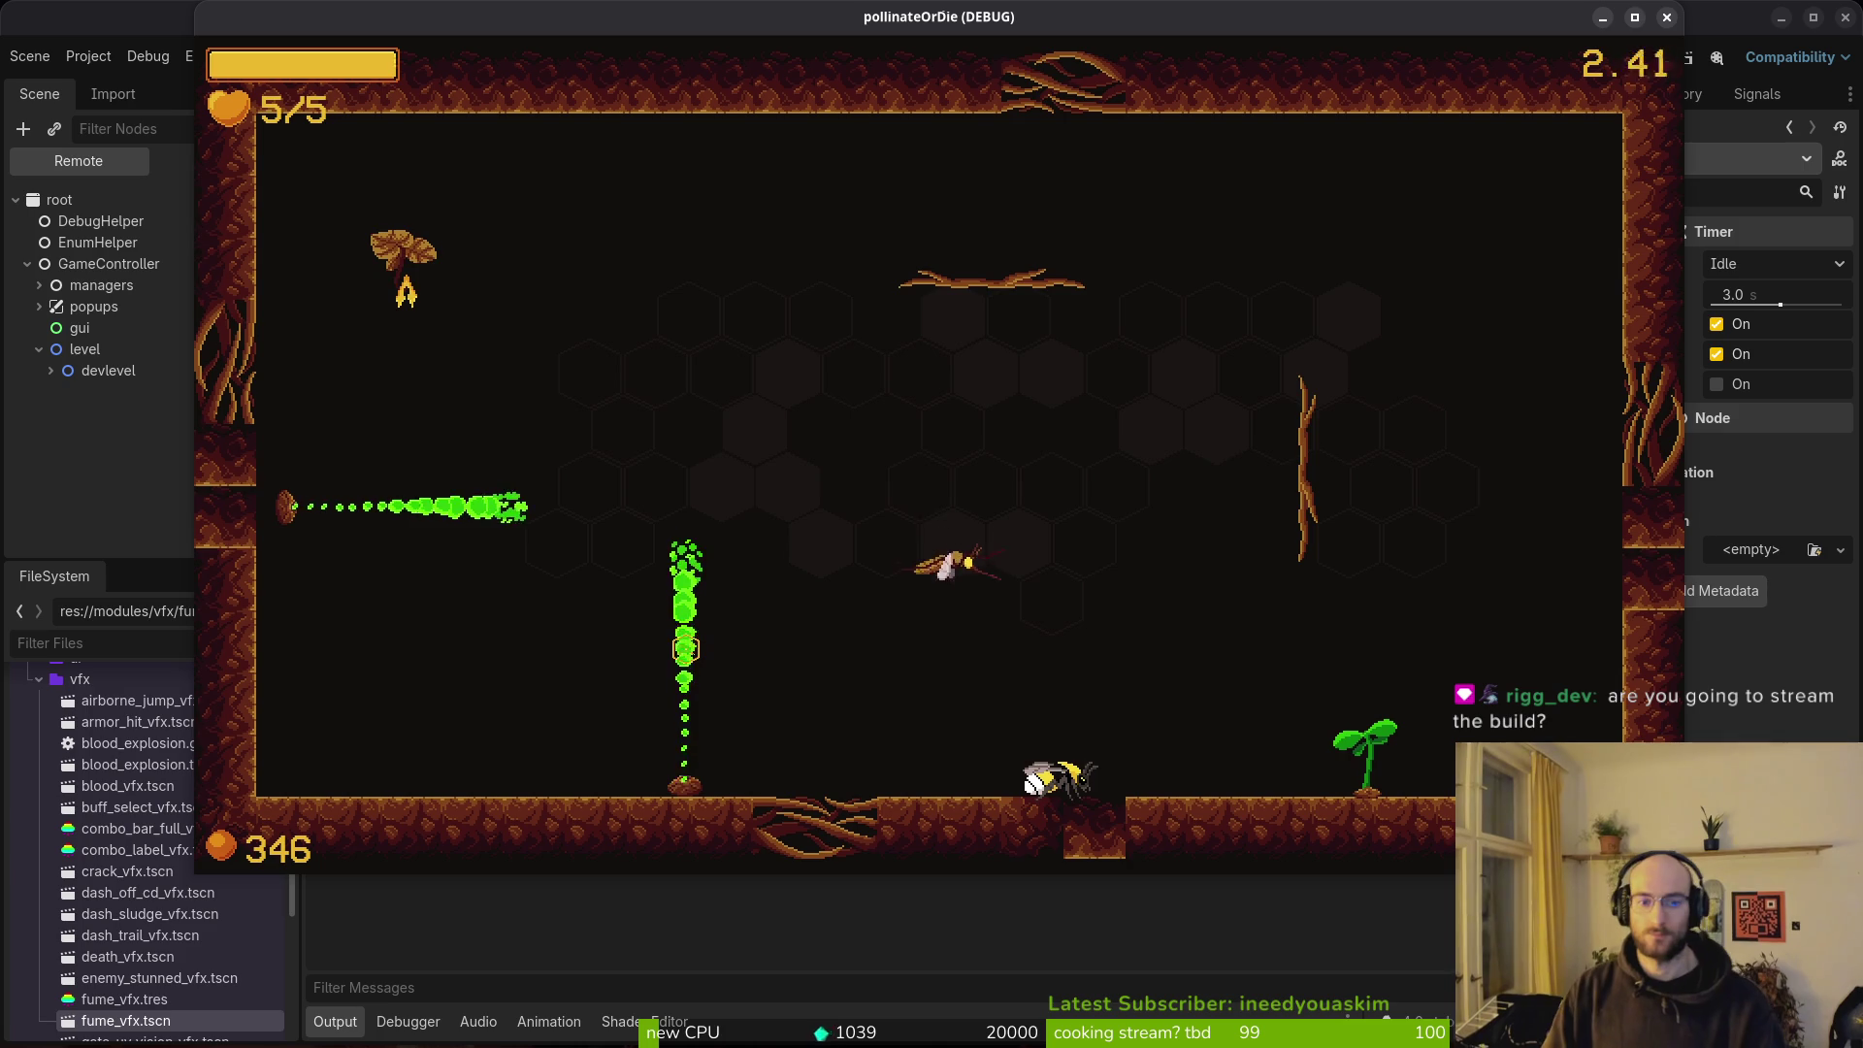
Fly the bee into the hive portal and load the G2-0 gauntlet level.
{"action": "key", "text": "w"}
{"action": "key", "text": "a"}
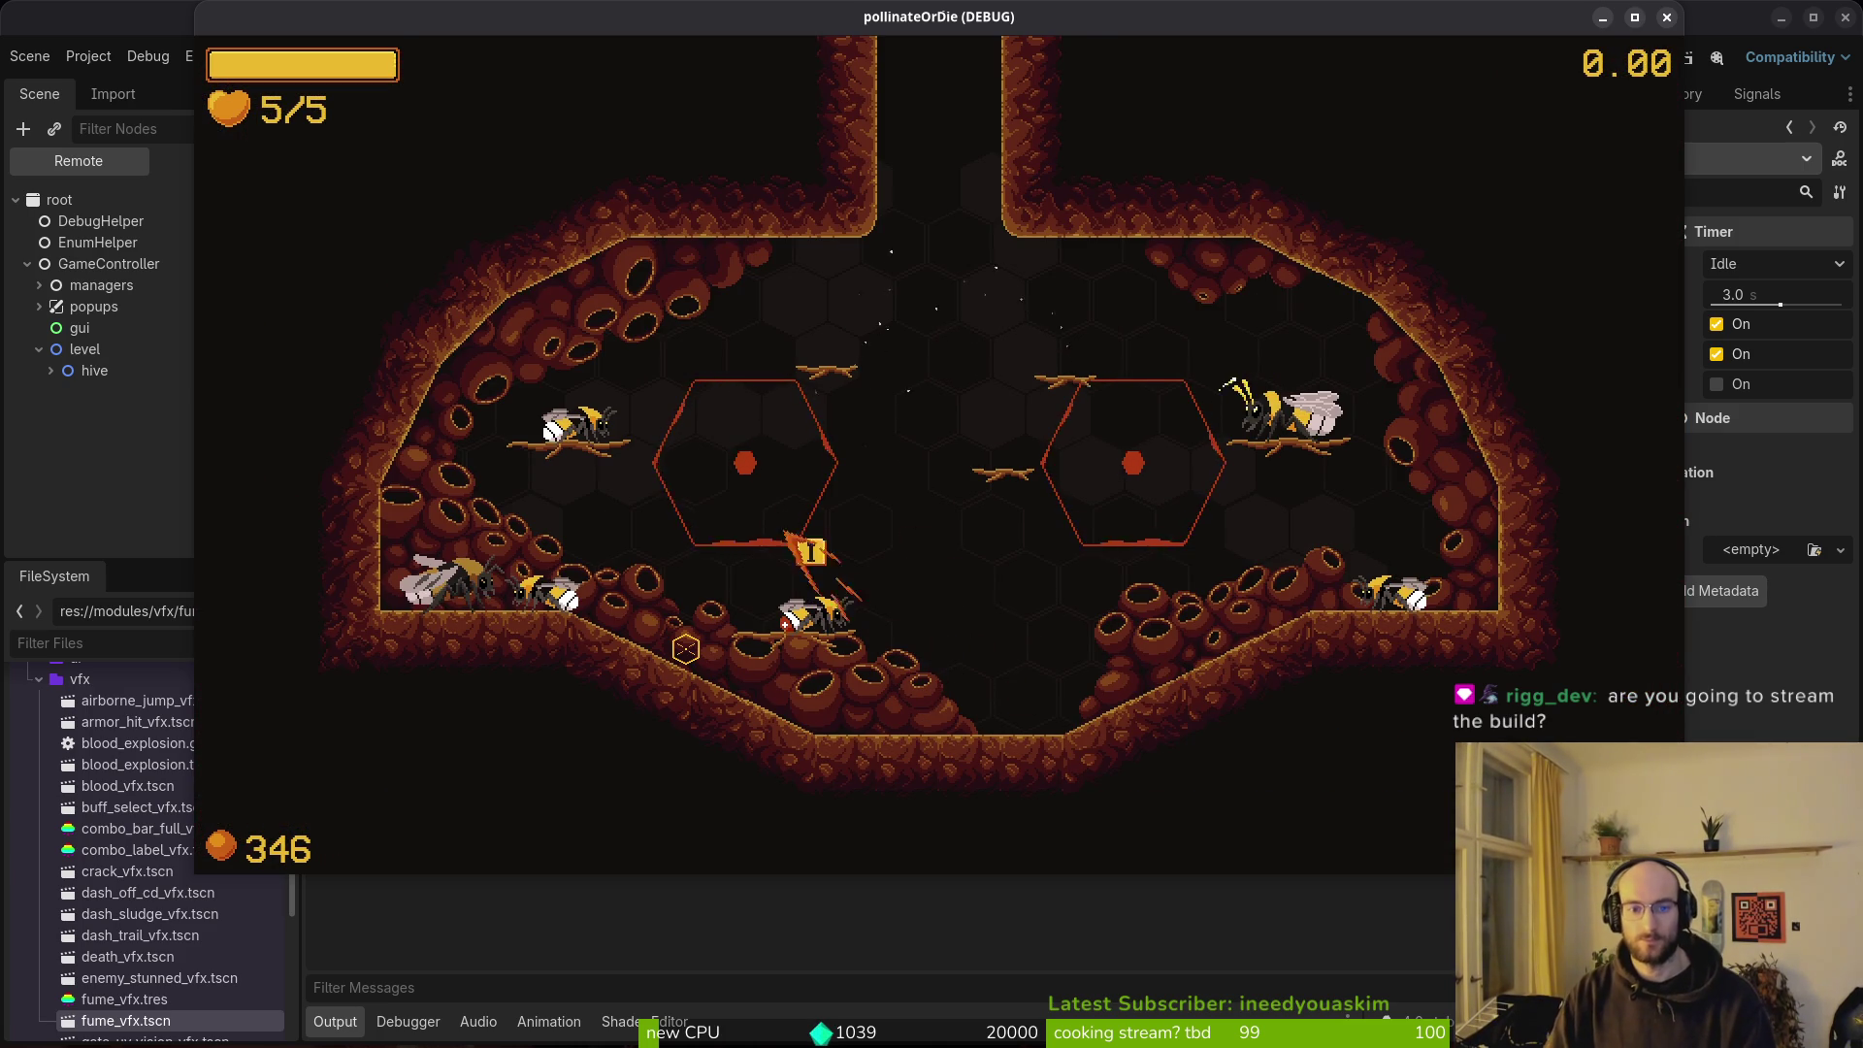
{"action": "key", "text": "s"}
{"action": "key", "text": "d"}
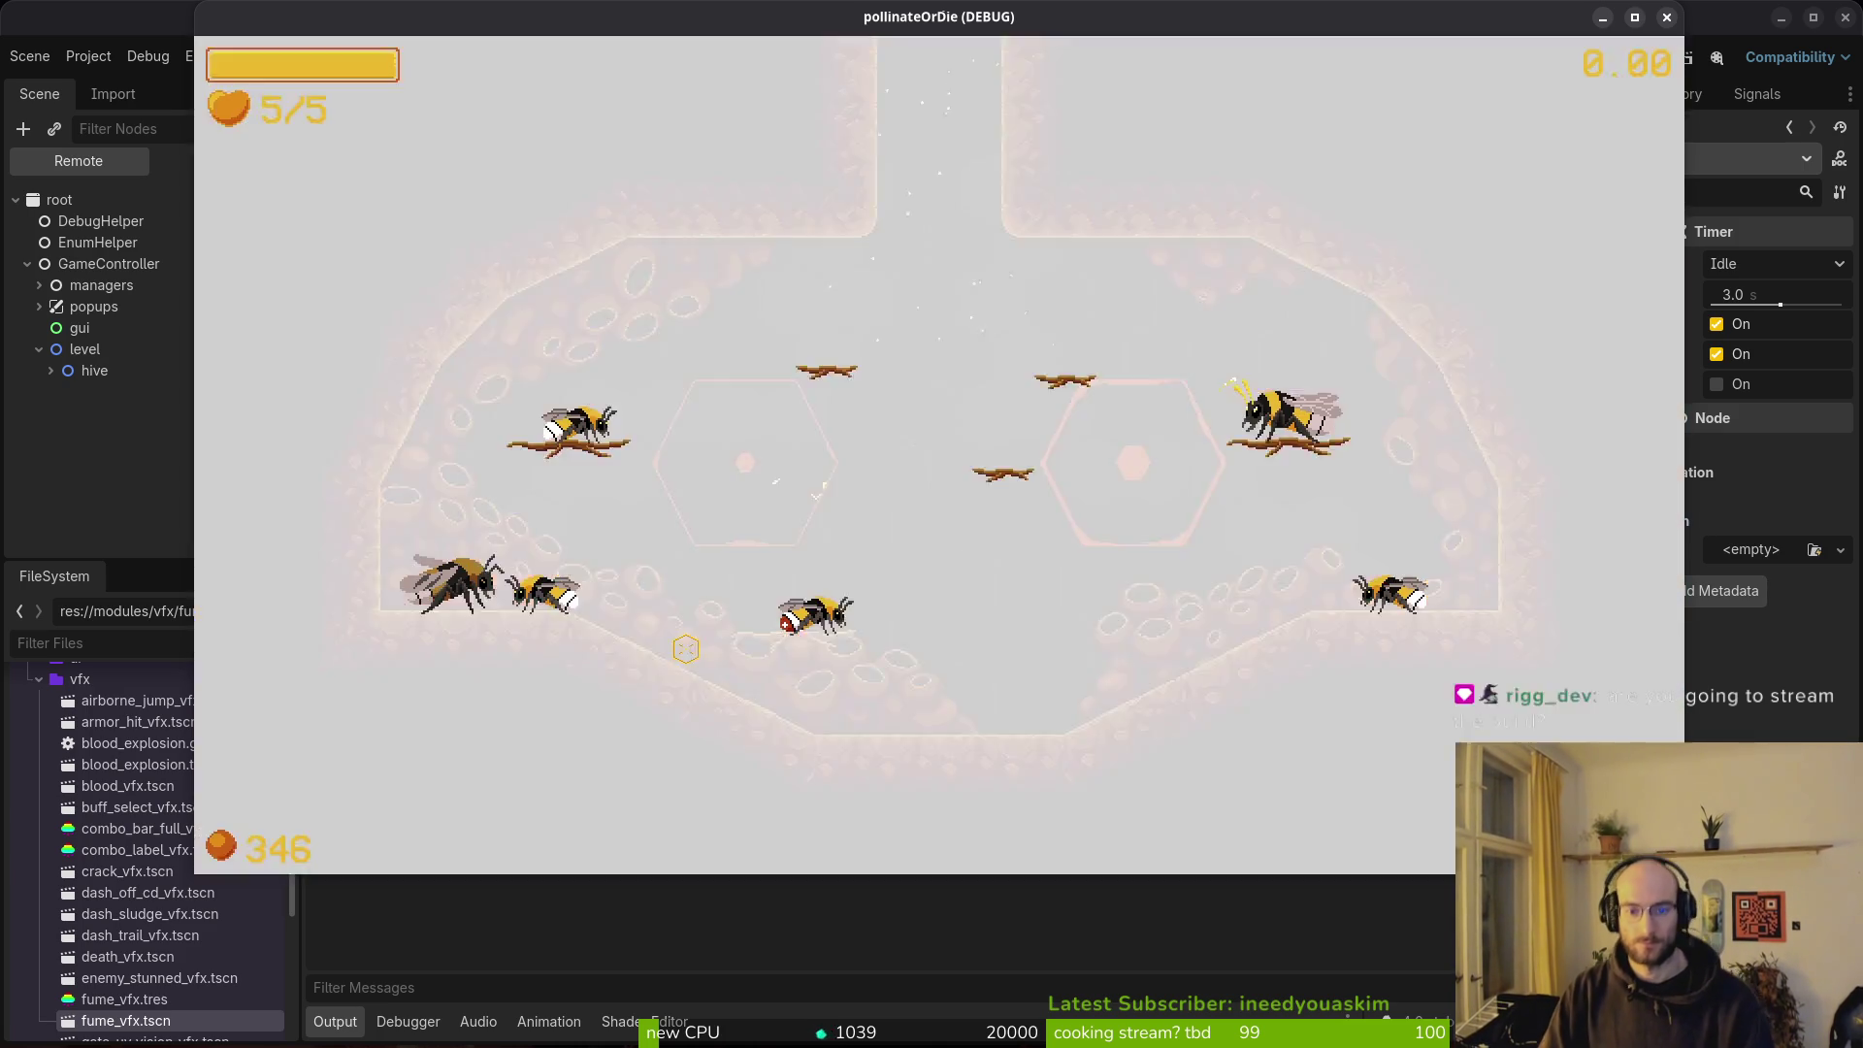
{"action": "key", "text": "d"}
{"action": "key", "text": "space"}
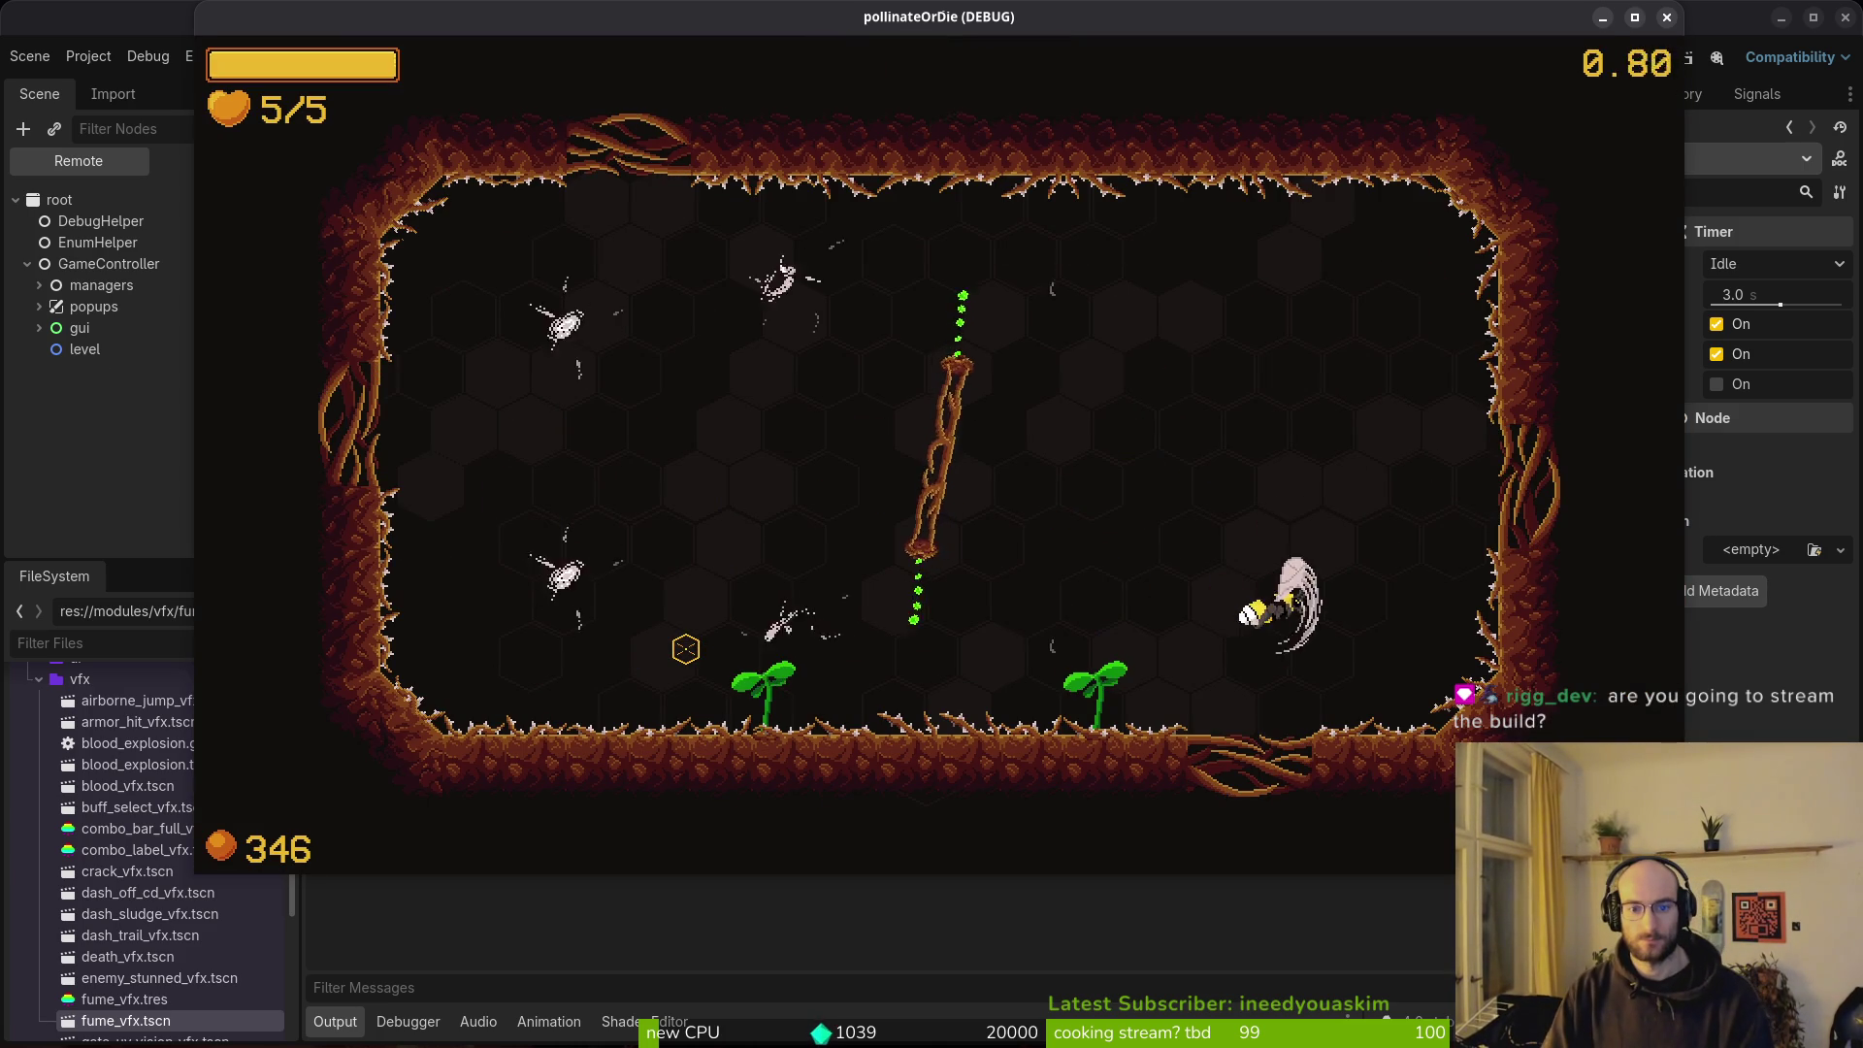
Fly through the gauntlet dodging the fume streams, then pause and bring up fumes.gd.
{"action": "key", "text": "s"}
{"action": "key", "text": "a"}
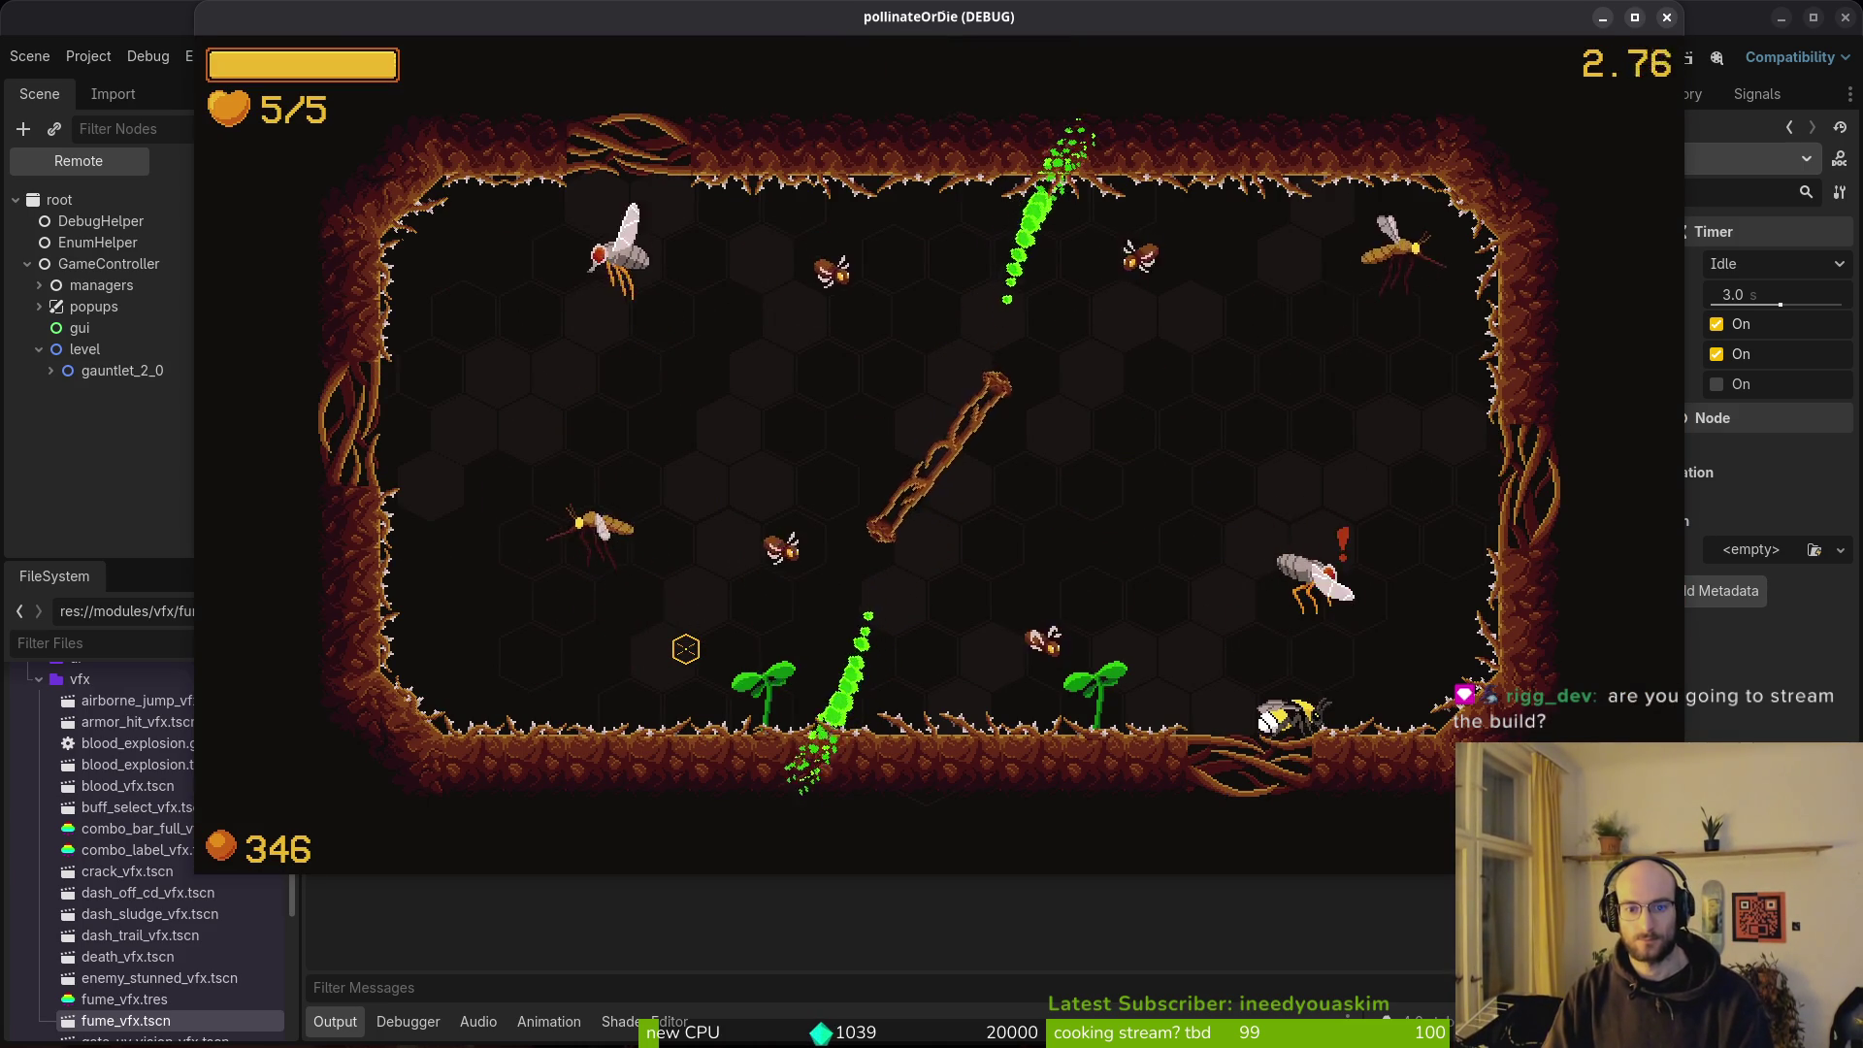
{"action": "key", "text": "w"}
{"action": "key", "text": "d"}
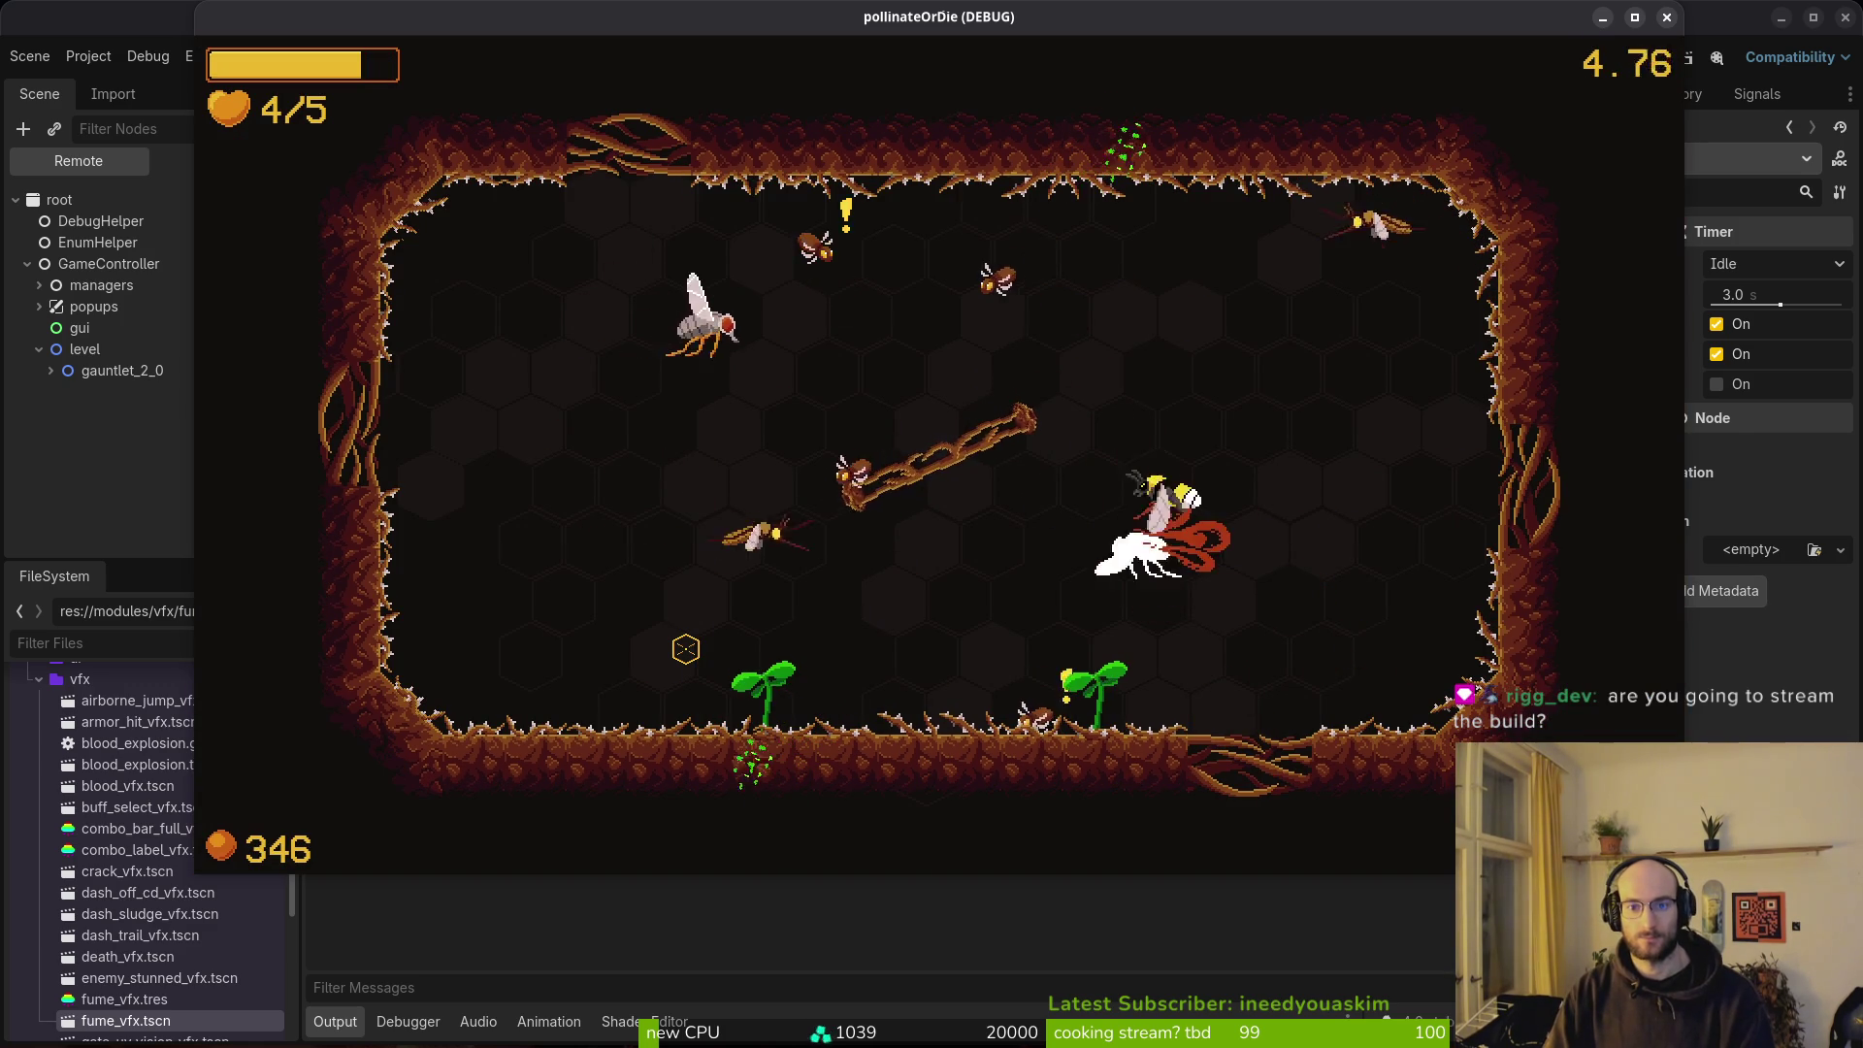
{"action": "key", "text": "w"}
{"action": "key", "text": "a"}
{"action": "key", "text": "s"}
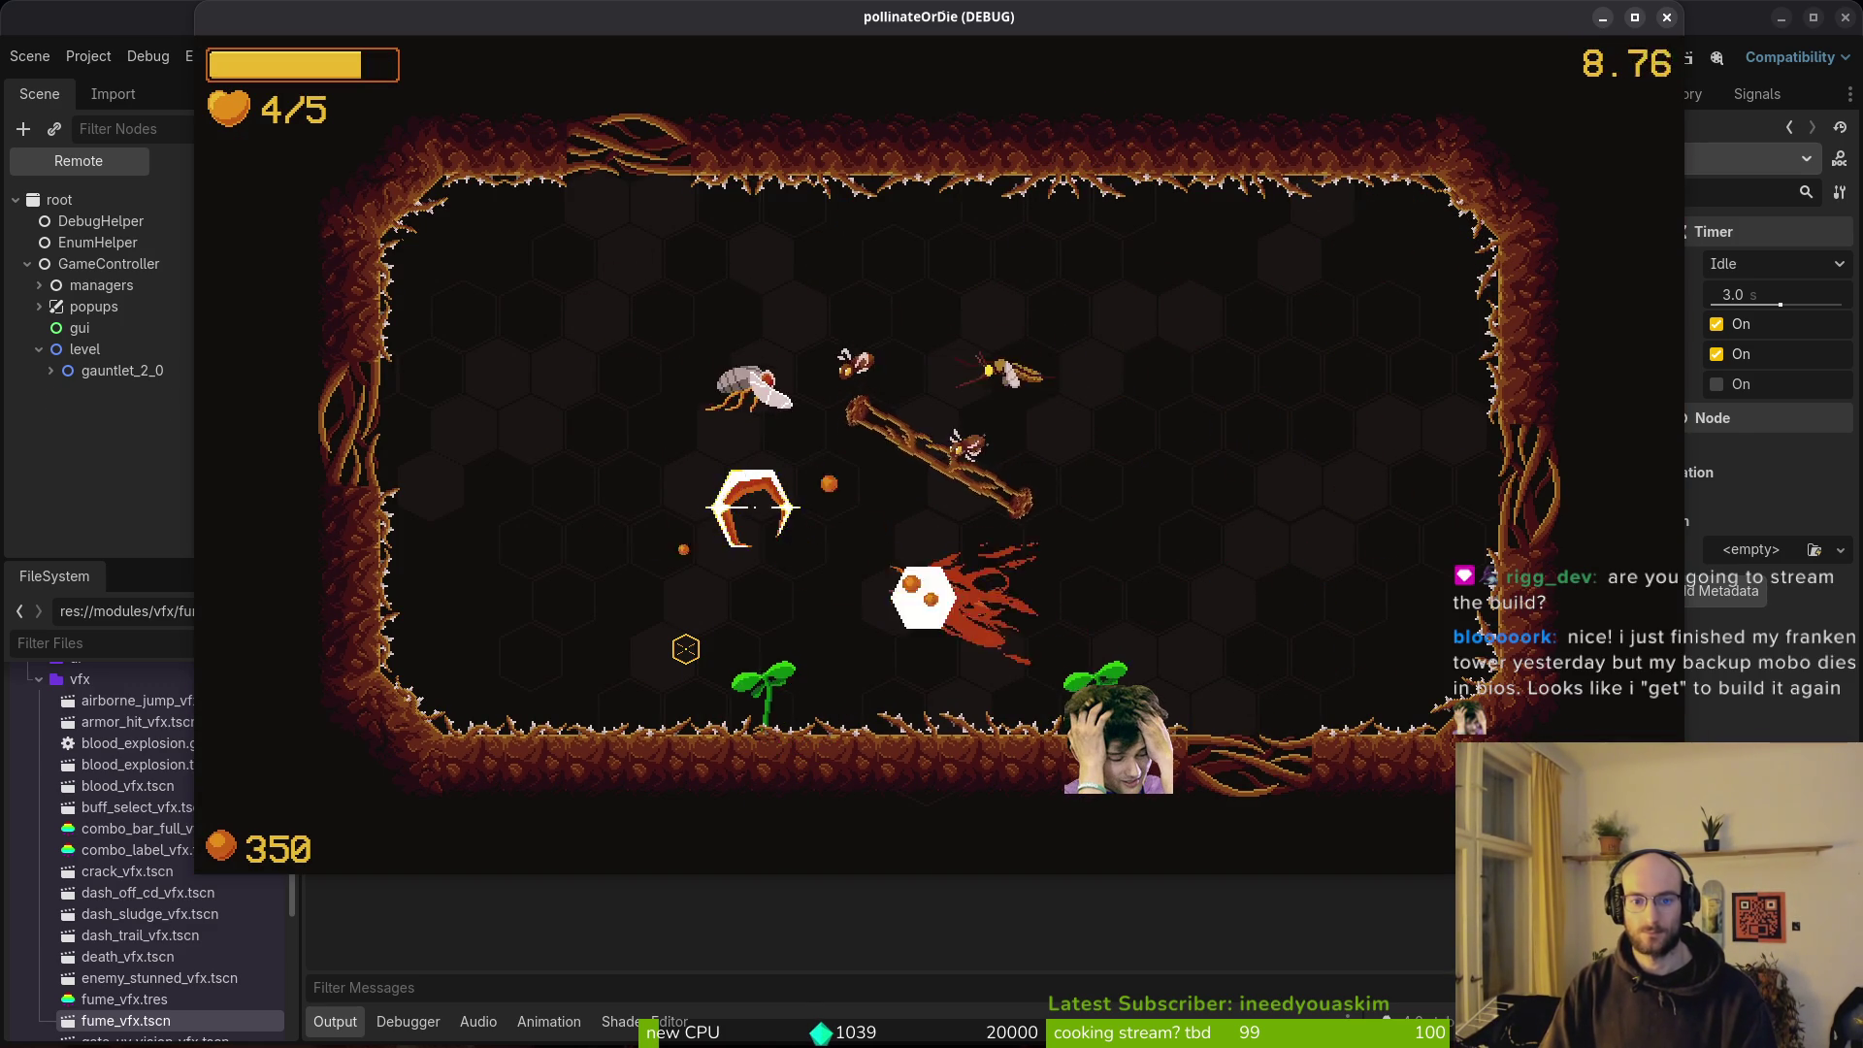
{"action": "key", "text": "d"}
{"action": "key", "text": "w"}
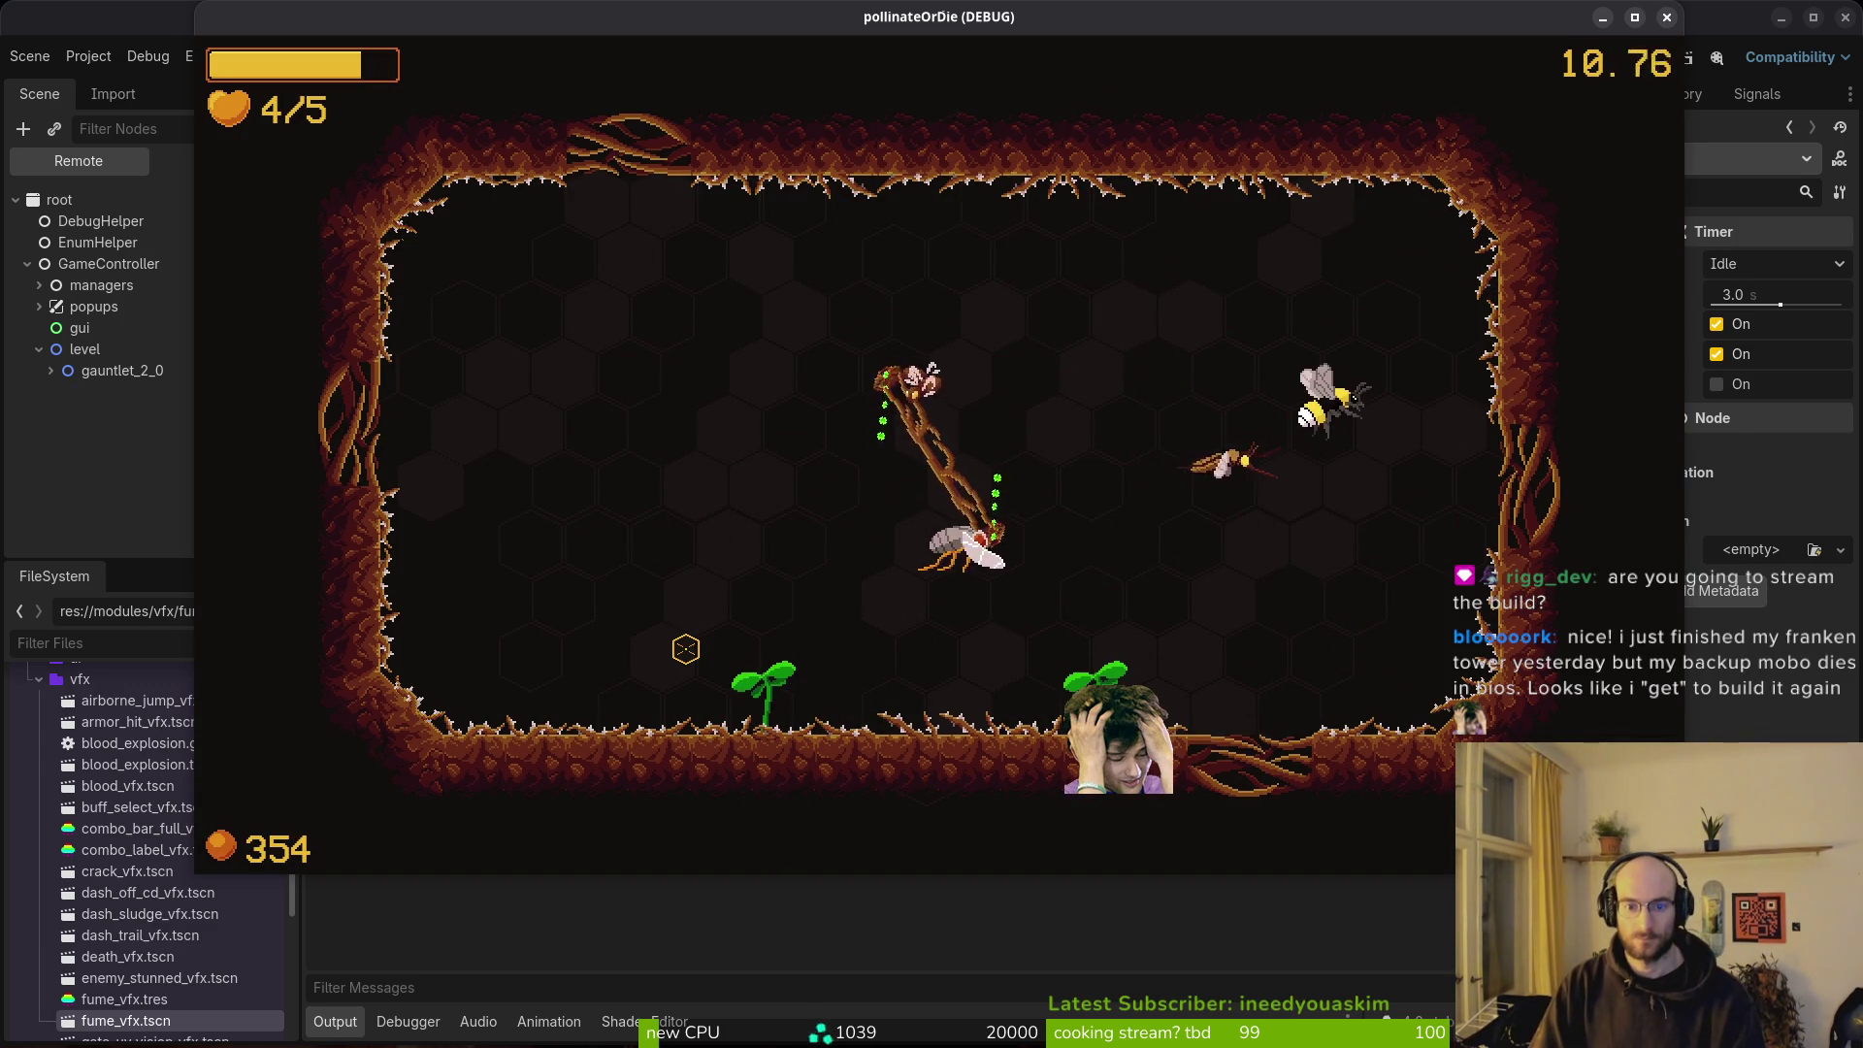
{"action": "key", "text": "a"}
{"action": "key", "text": "d"}
{"action": "key", "text": "d"}
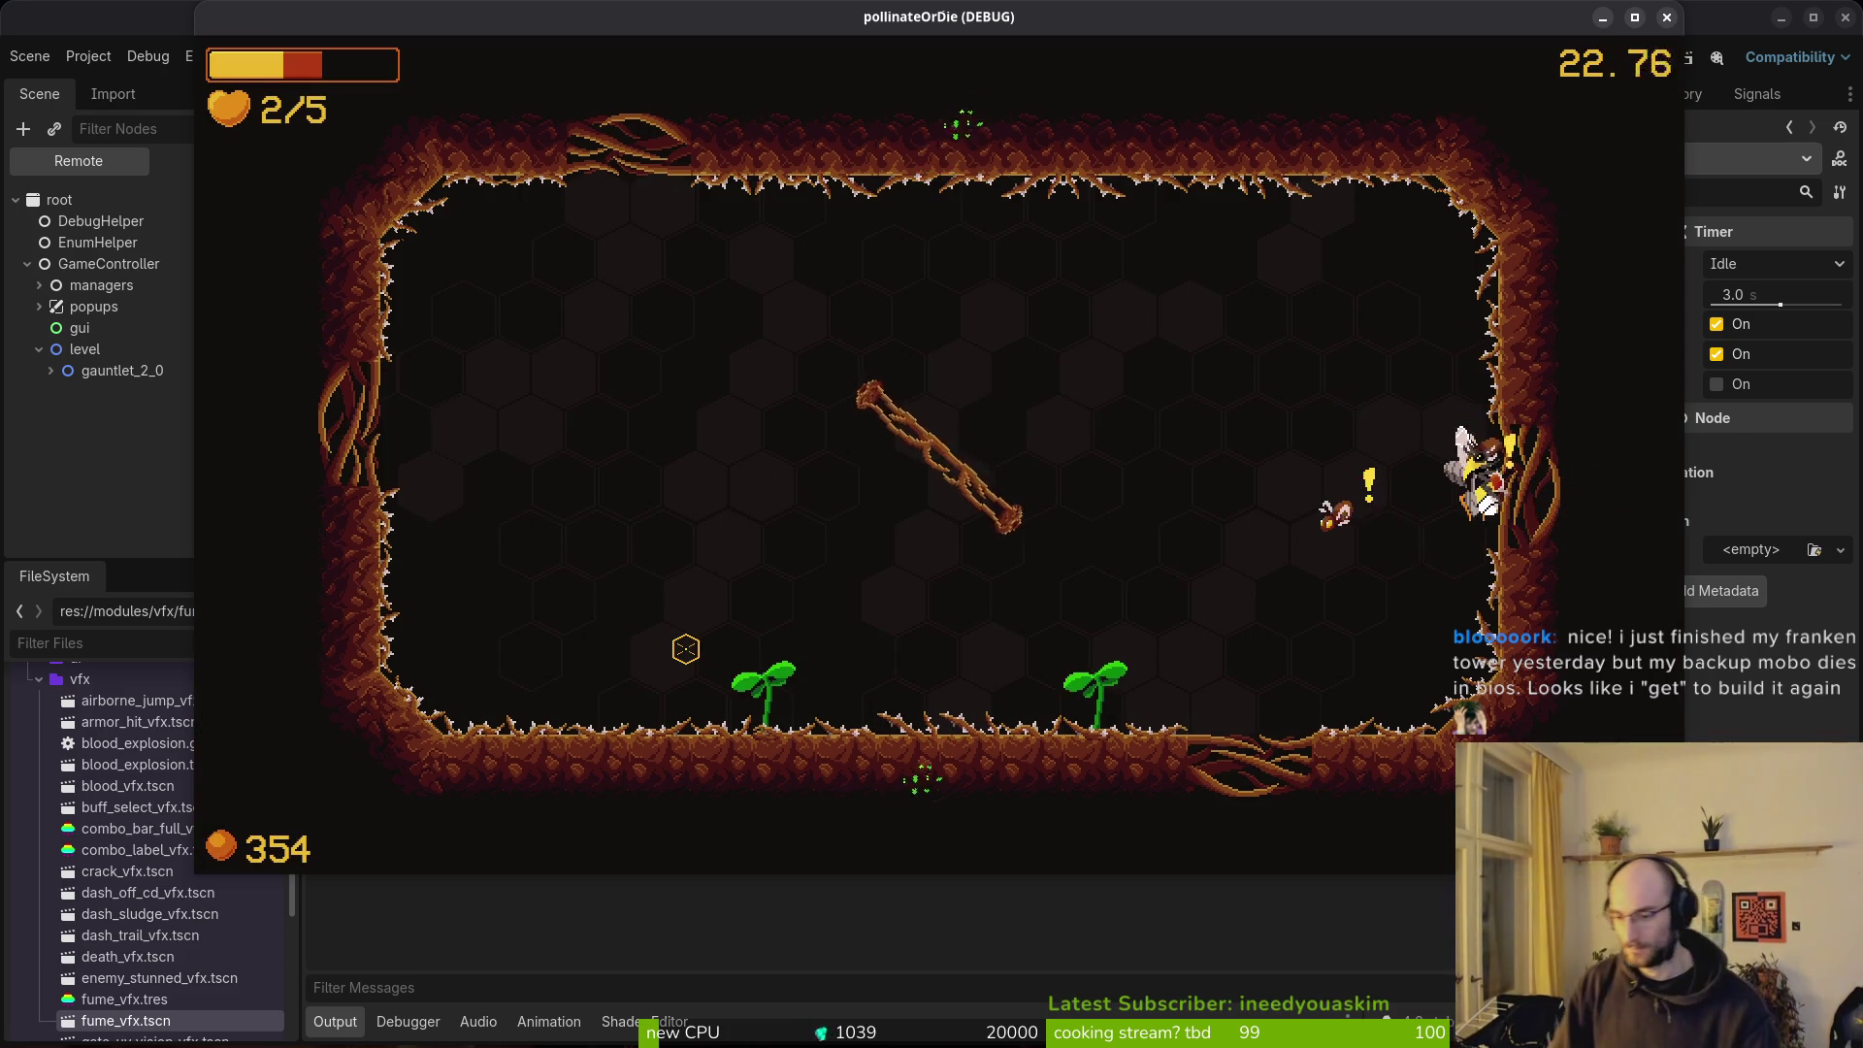
{"action": "key", "text": "Escape"}
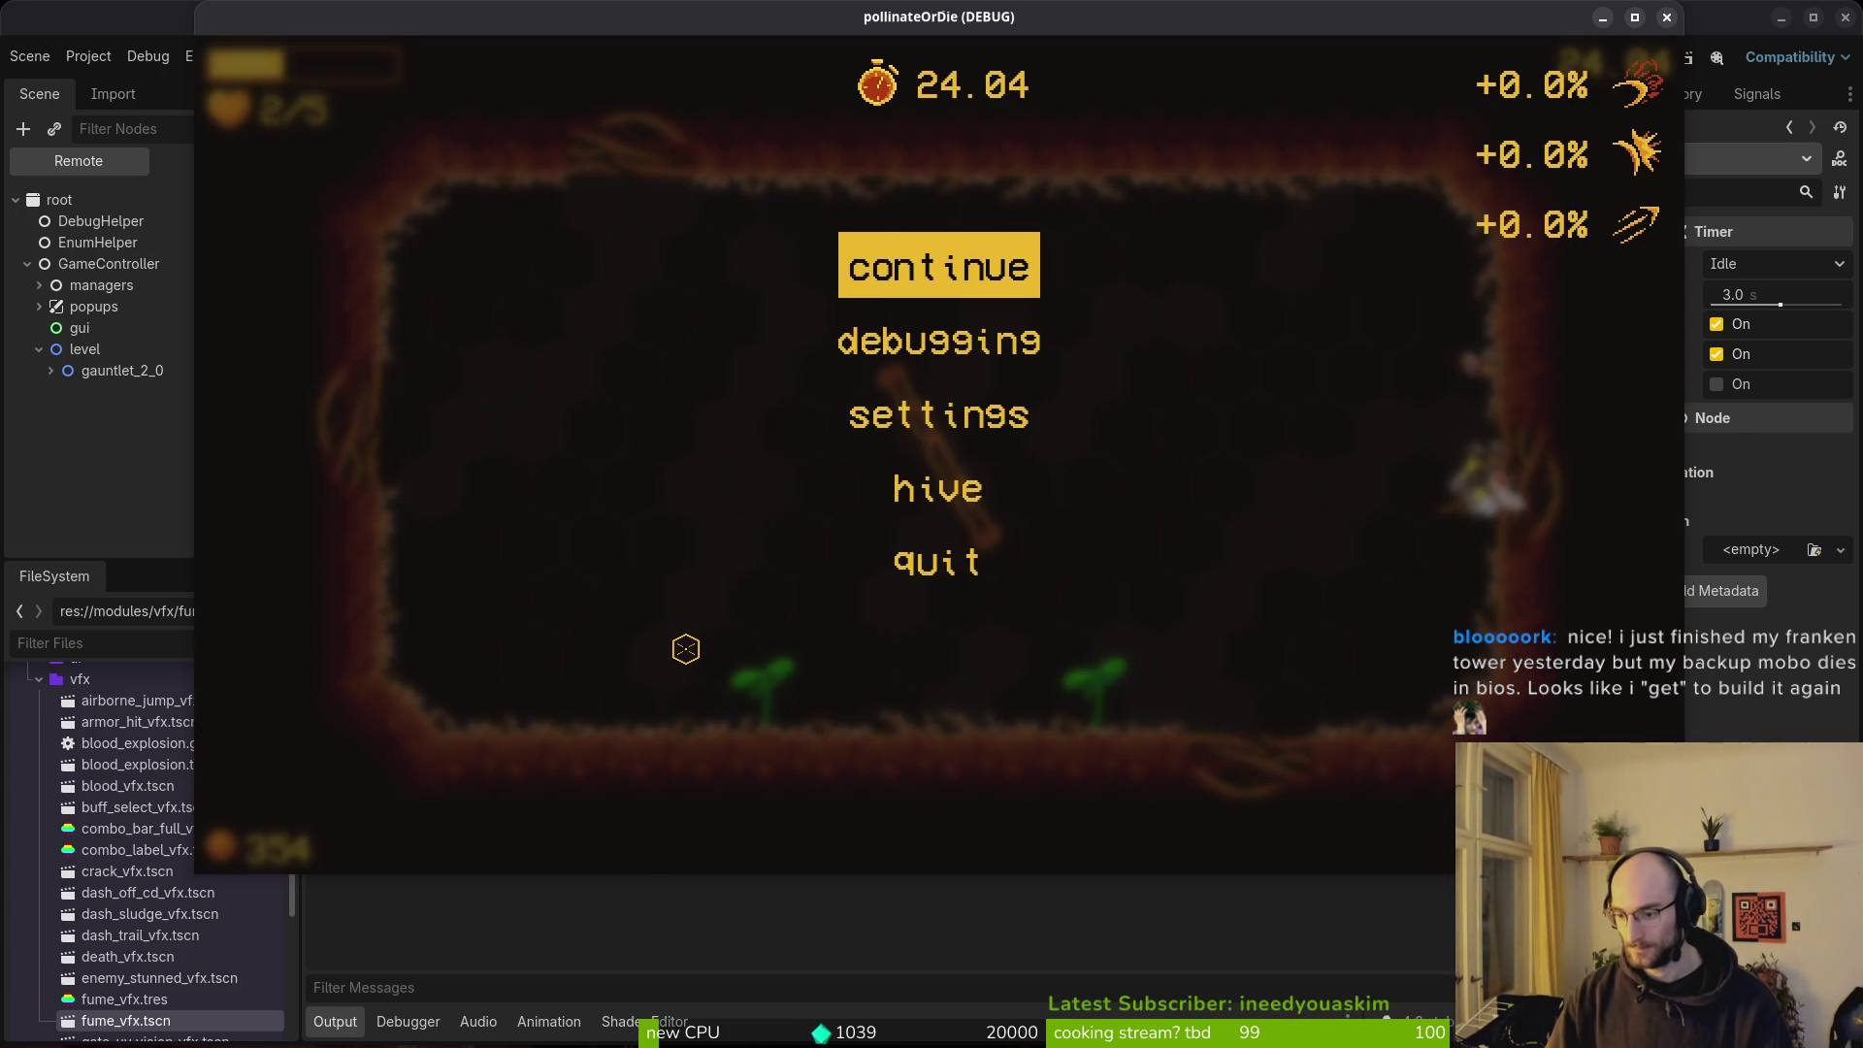
{"action": "key", "text": "alt+Tab"}
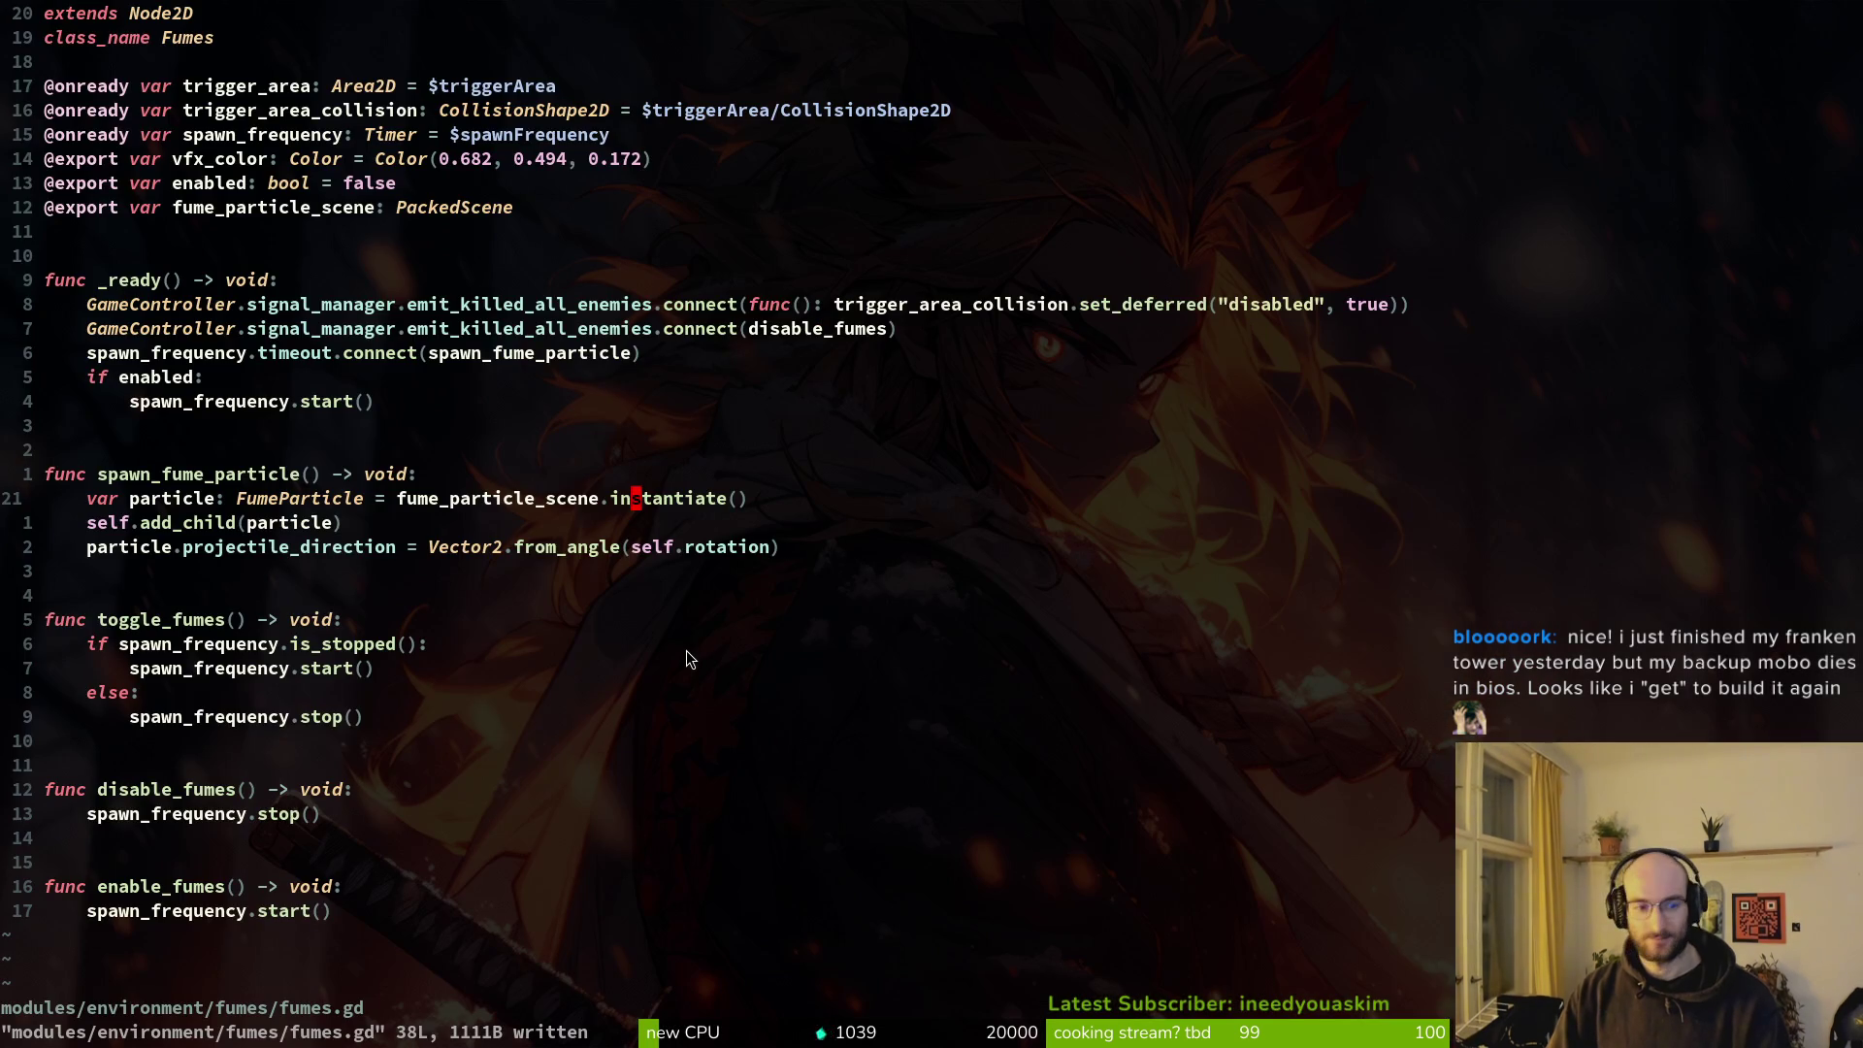
Set the gauntlet_2_0 alternateFumesTrigger Wait Time to 30 seconds and stop the game.
{"action": "key", "text": "alt+F4"}
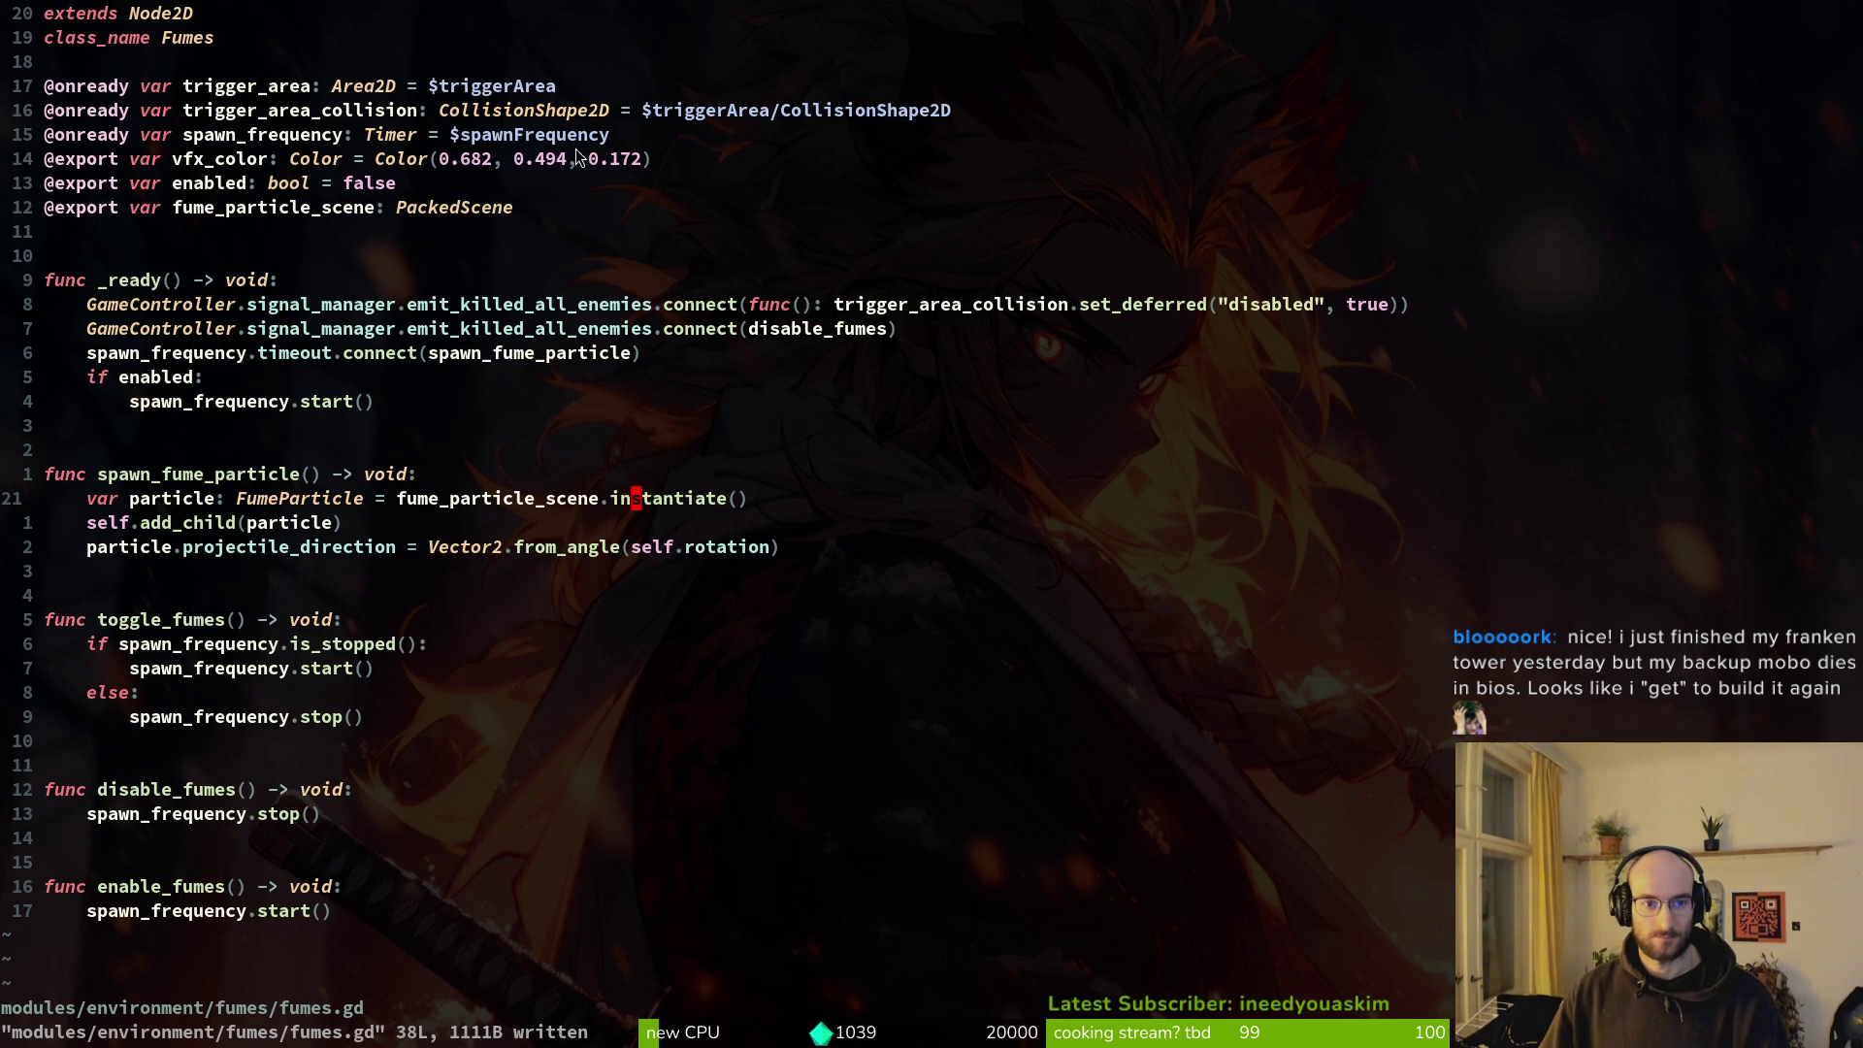
{"action": "key", "text": "alt+Tab"}
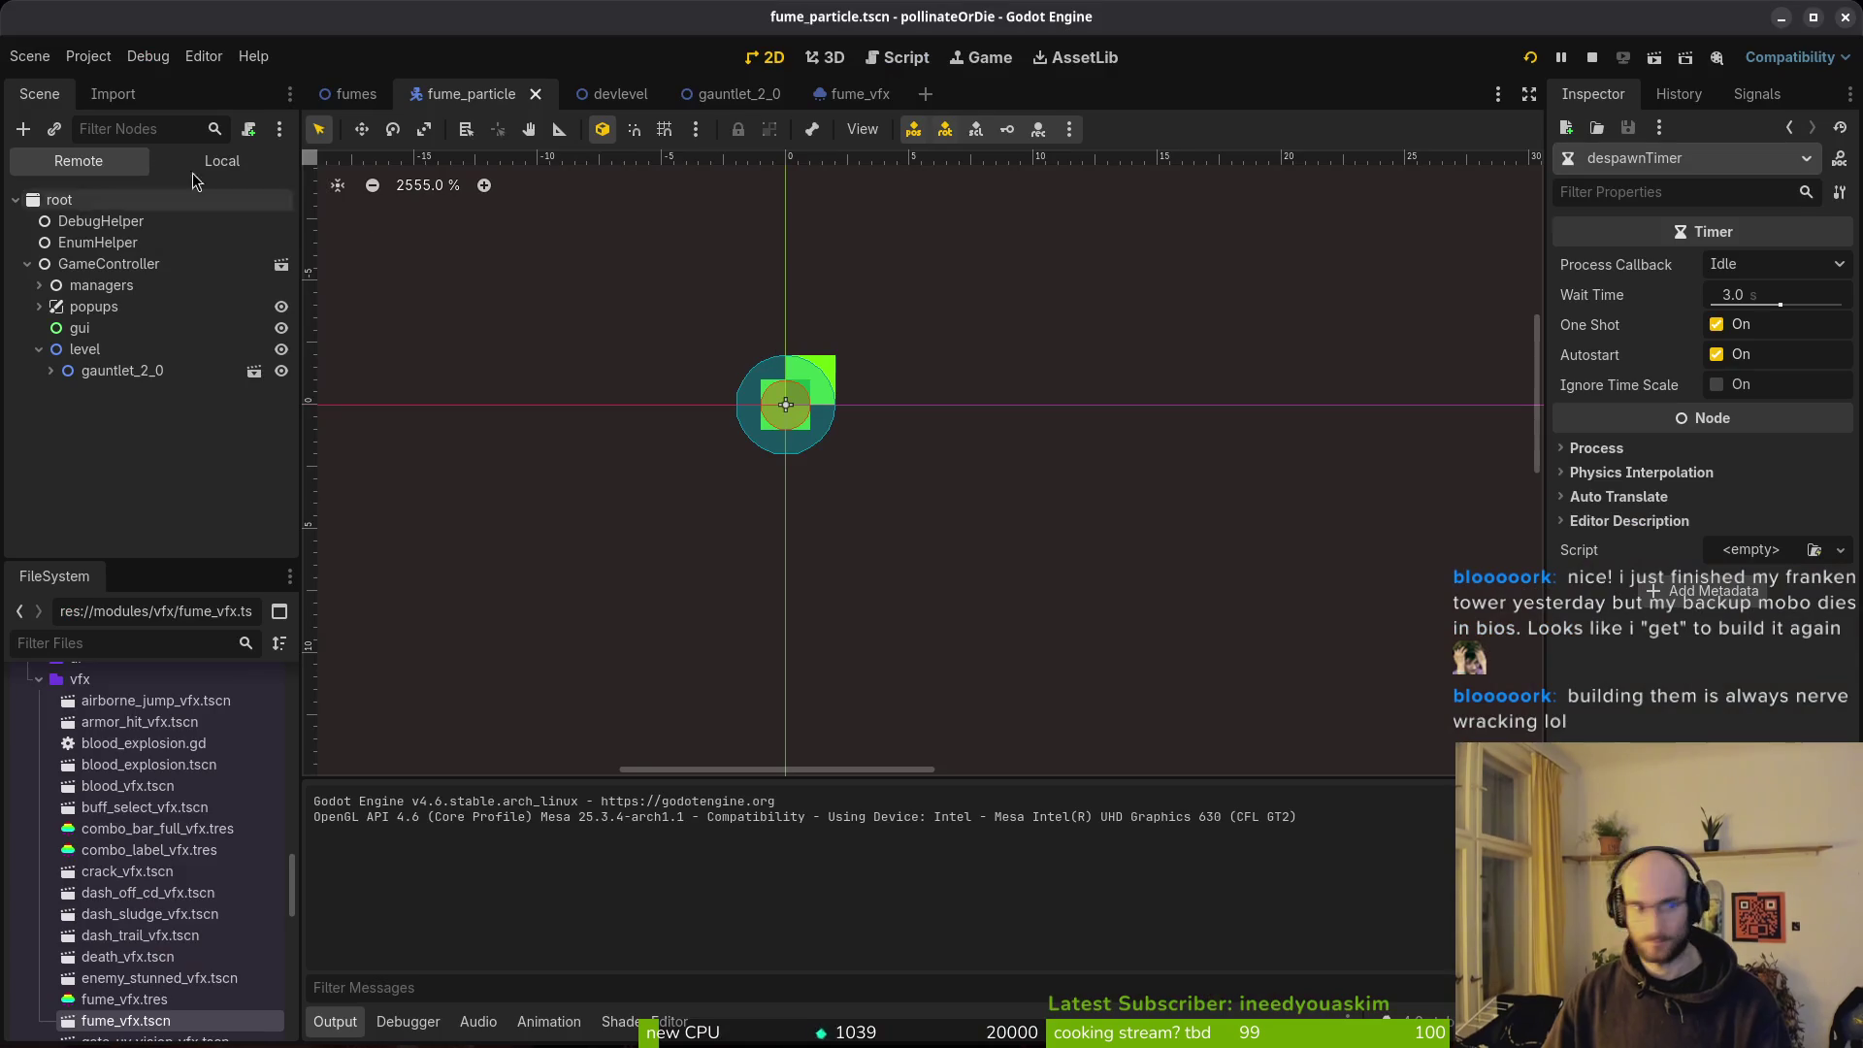
{"action": "left_click", "coordinate": [715, 96]}
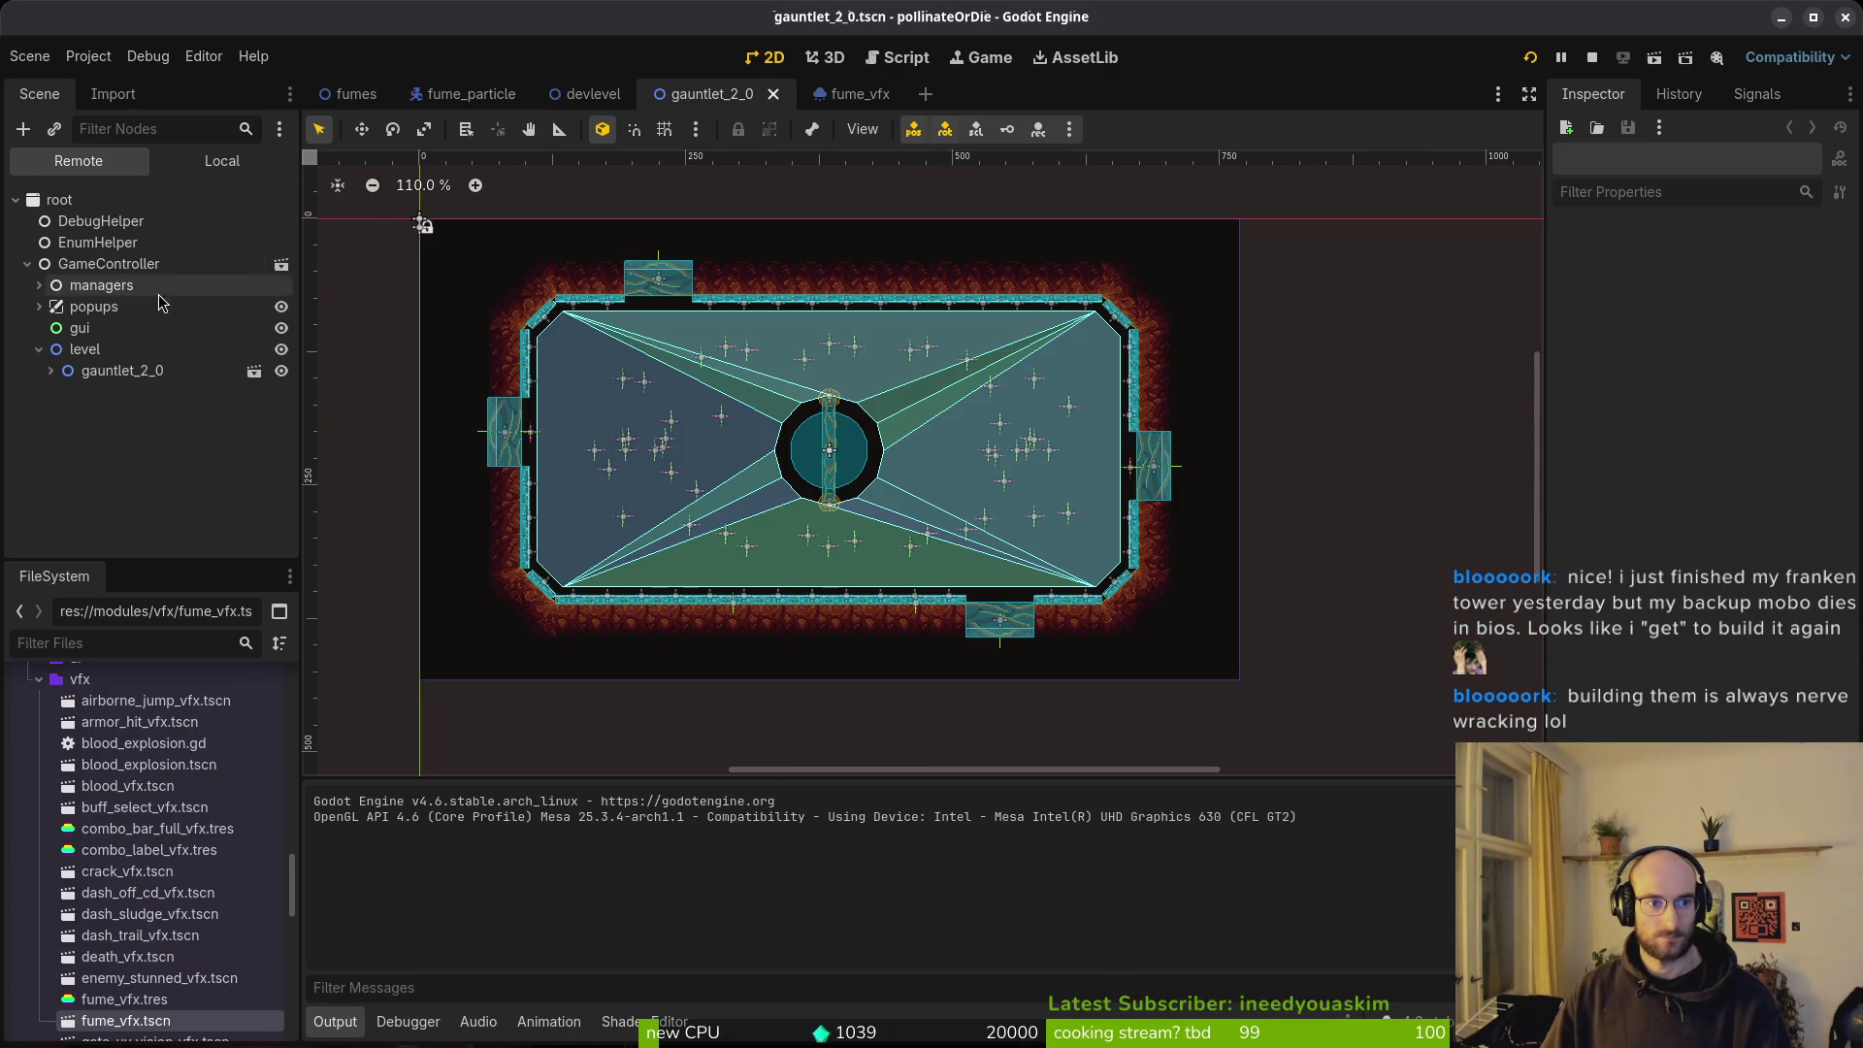
{"action": "left_click", "coordinate": [51, 371]}
{"action": "scroll", "coordinate": [161, 364], "scroll_direction": "down", "scroll_amount": 5}
{"action": "left_click", "coordinate": [130, 517]}
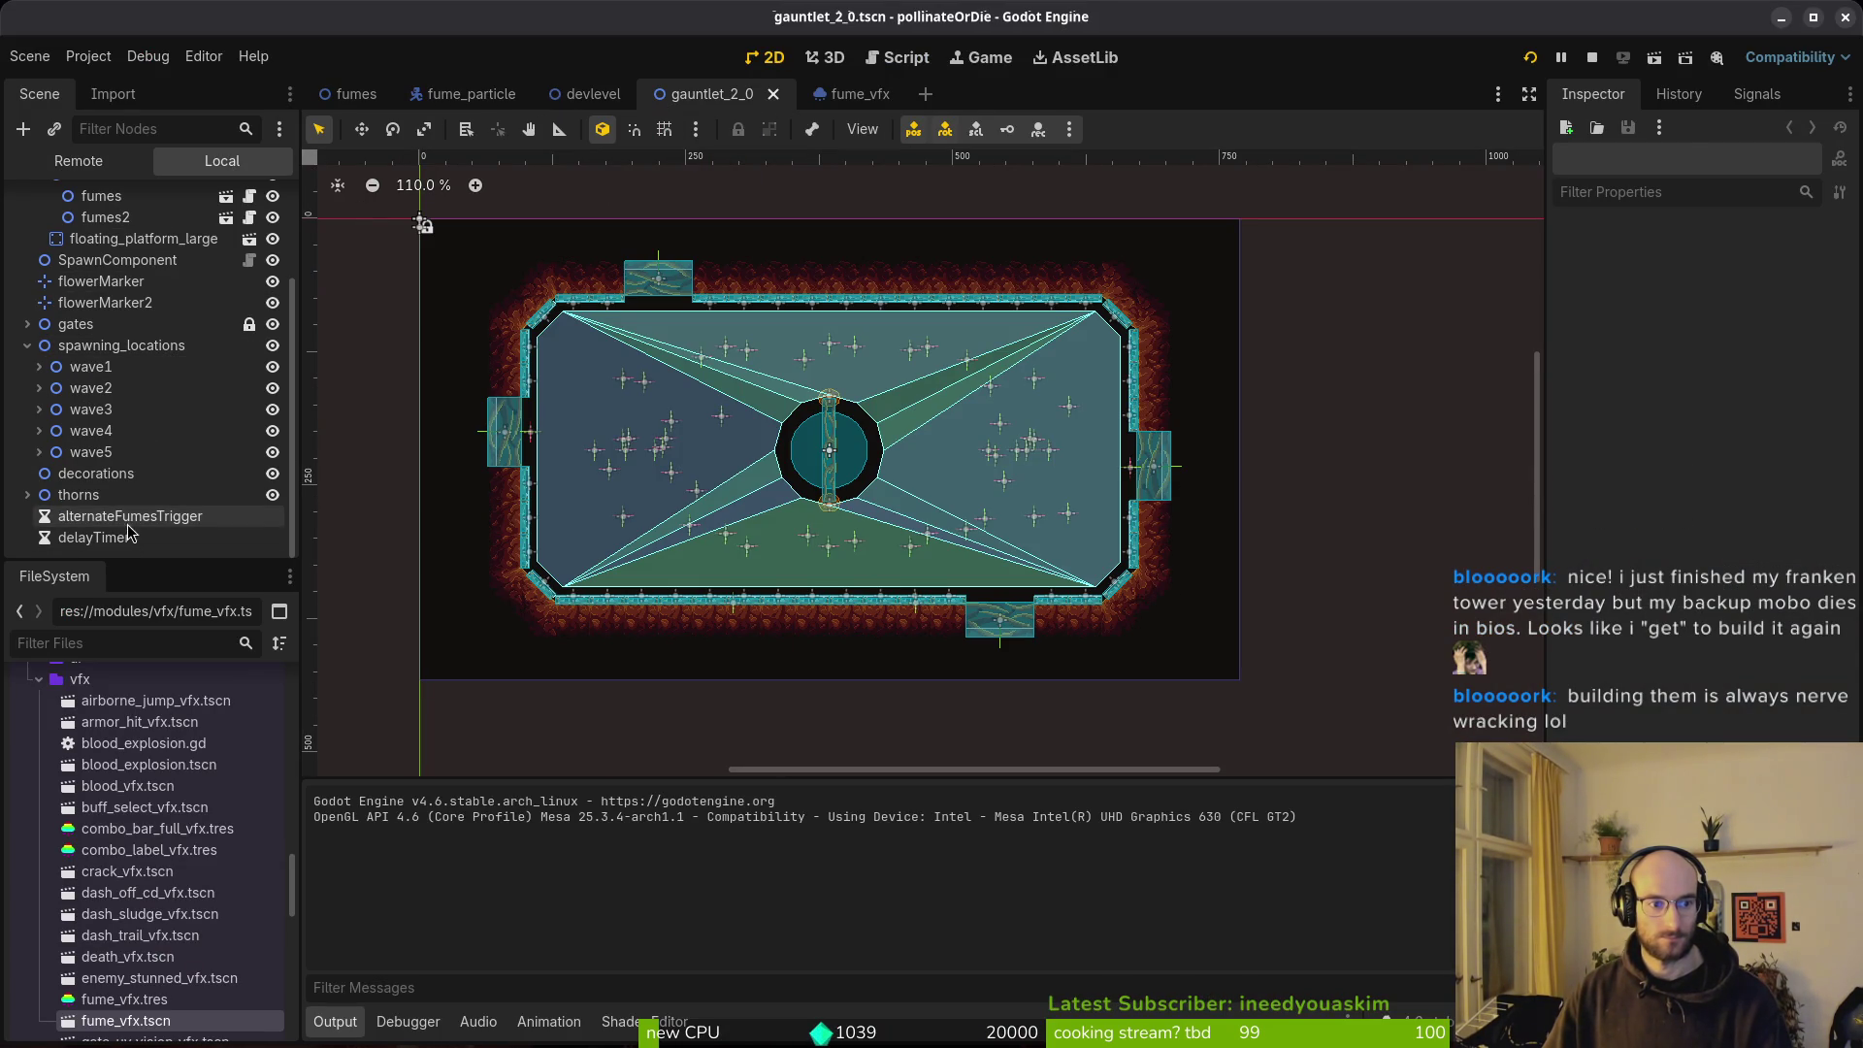
{"action": "left_click", "coordinate": [1768, 300]}
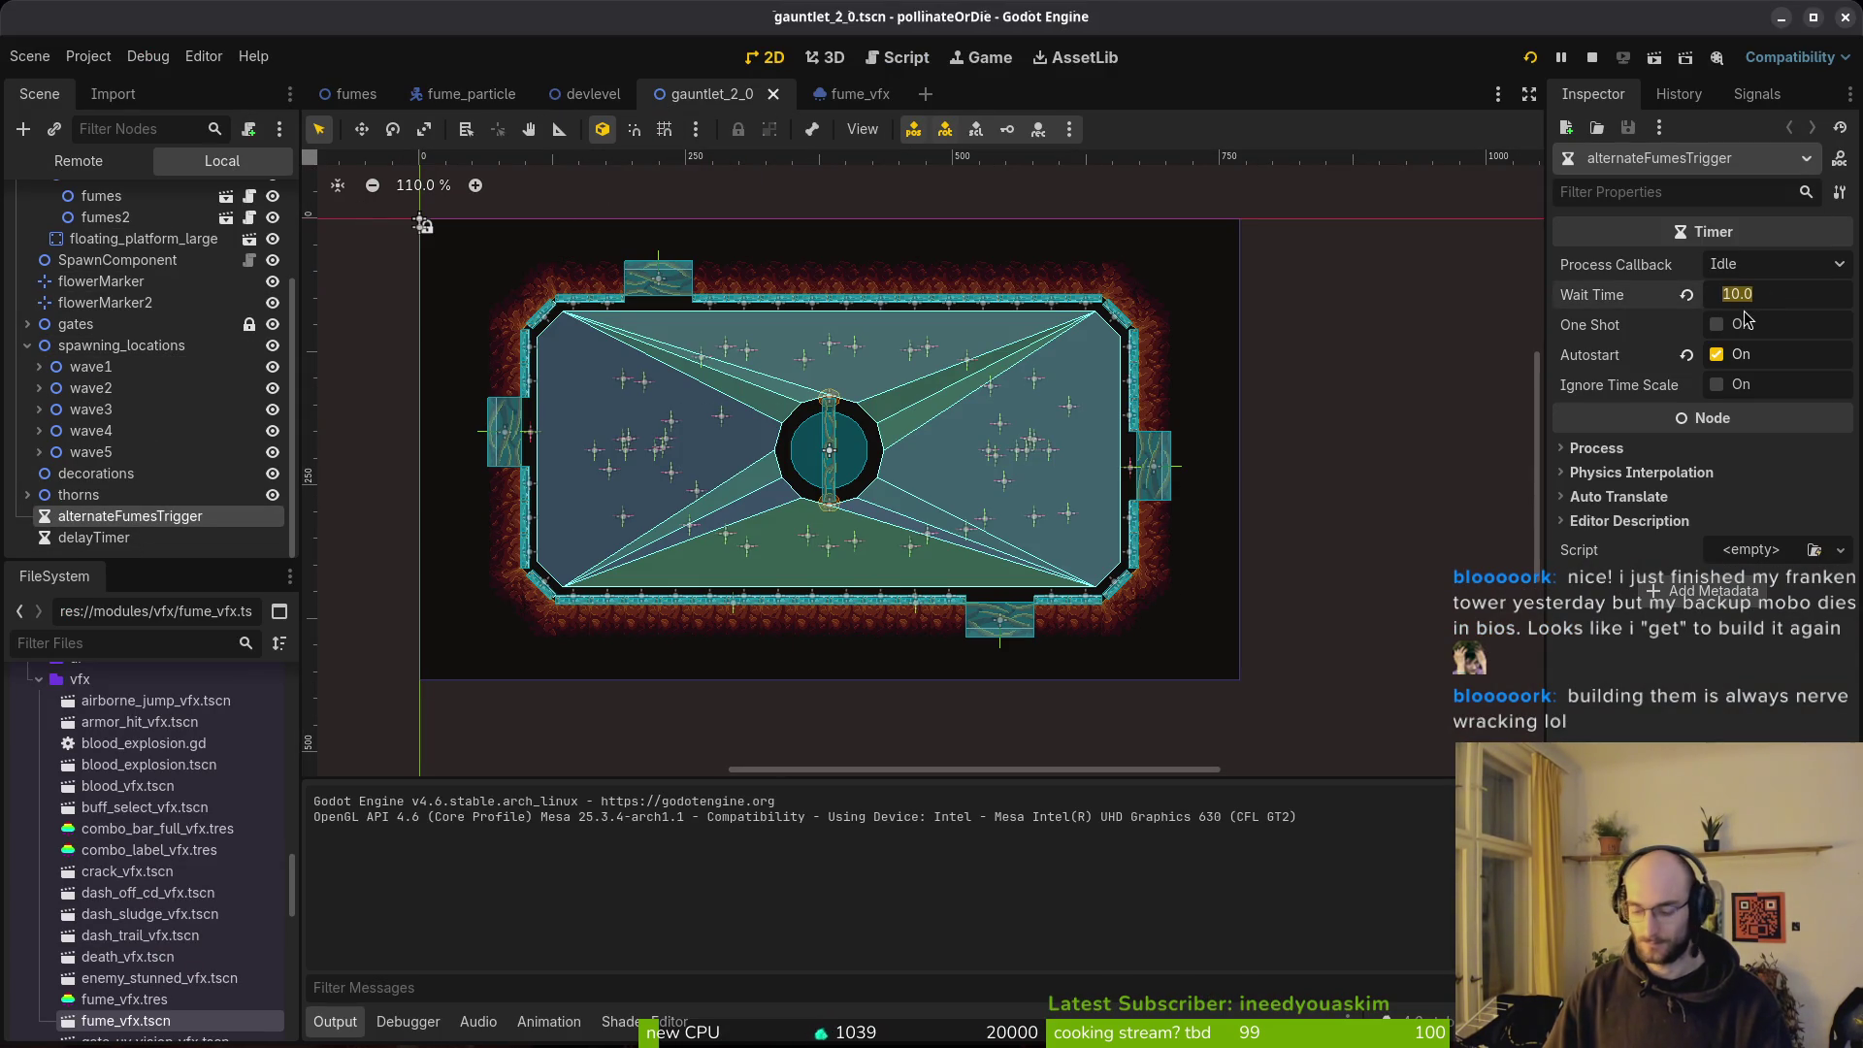
{"action": "key", "text": "Return"}
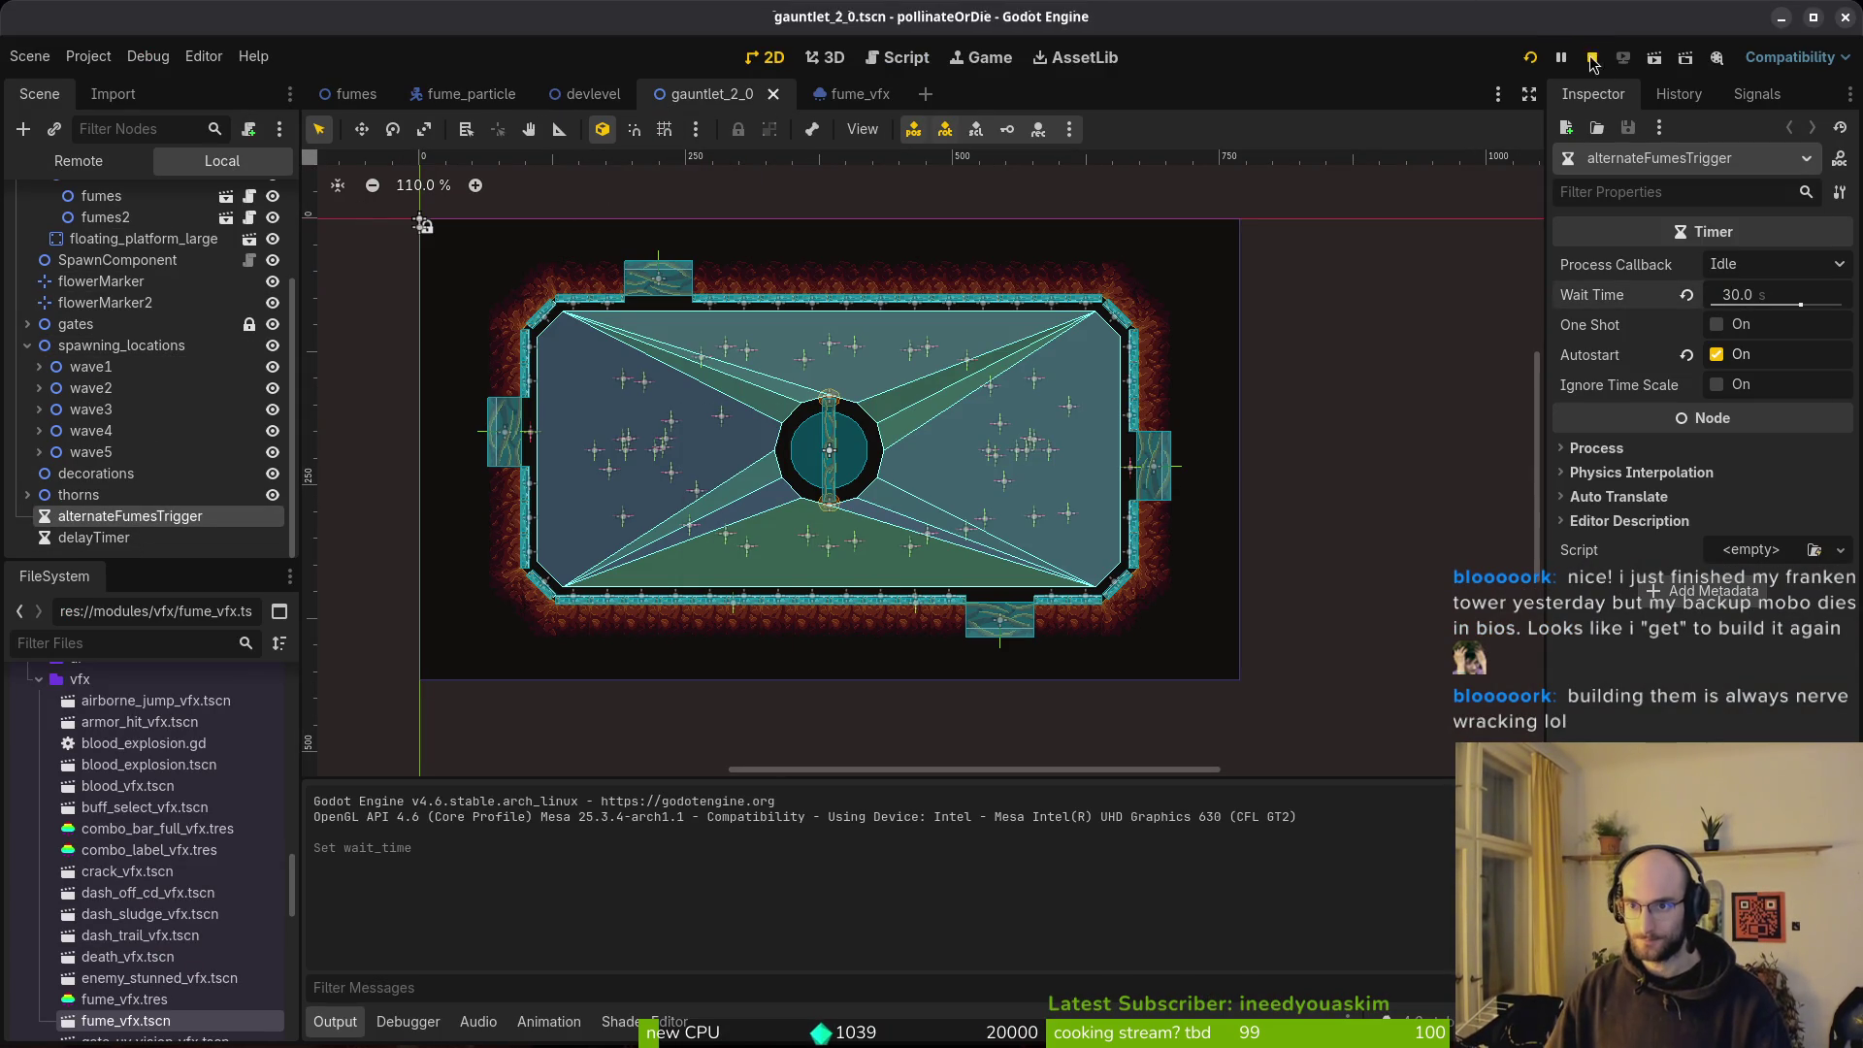
{"action": "left_click", "coordinate": [1592, 57]}
Inspect the delayTimer and the fumes scene's spawnFrequency timer while browsing the fume scenes.
{"action": "left_click", "coordinate": [94, 536]}
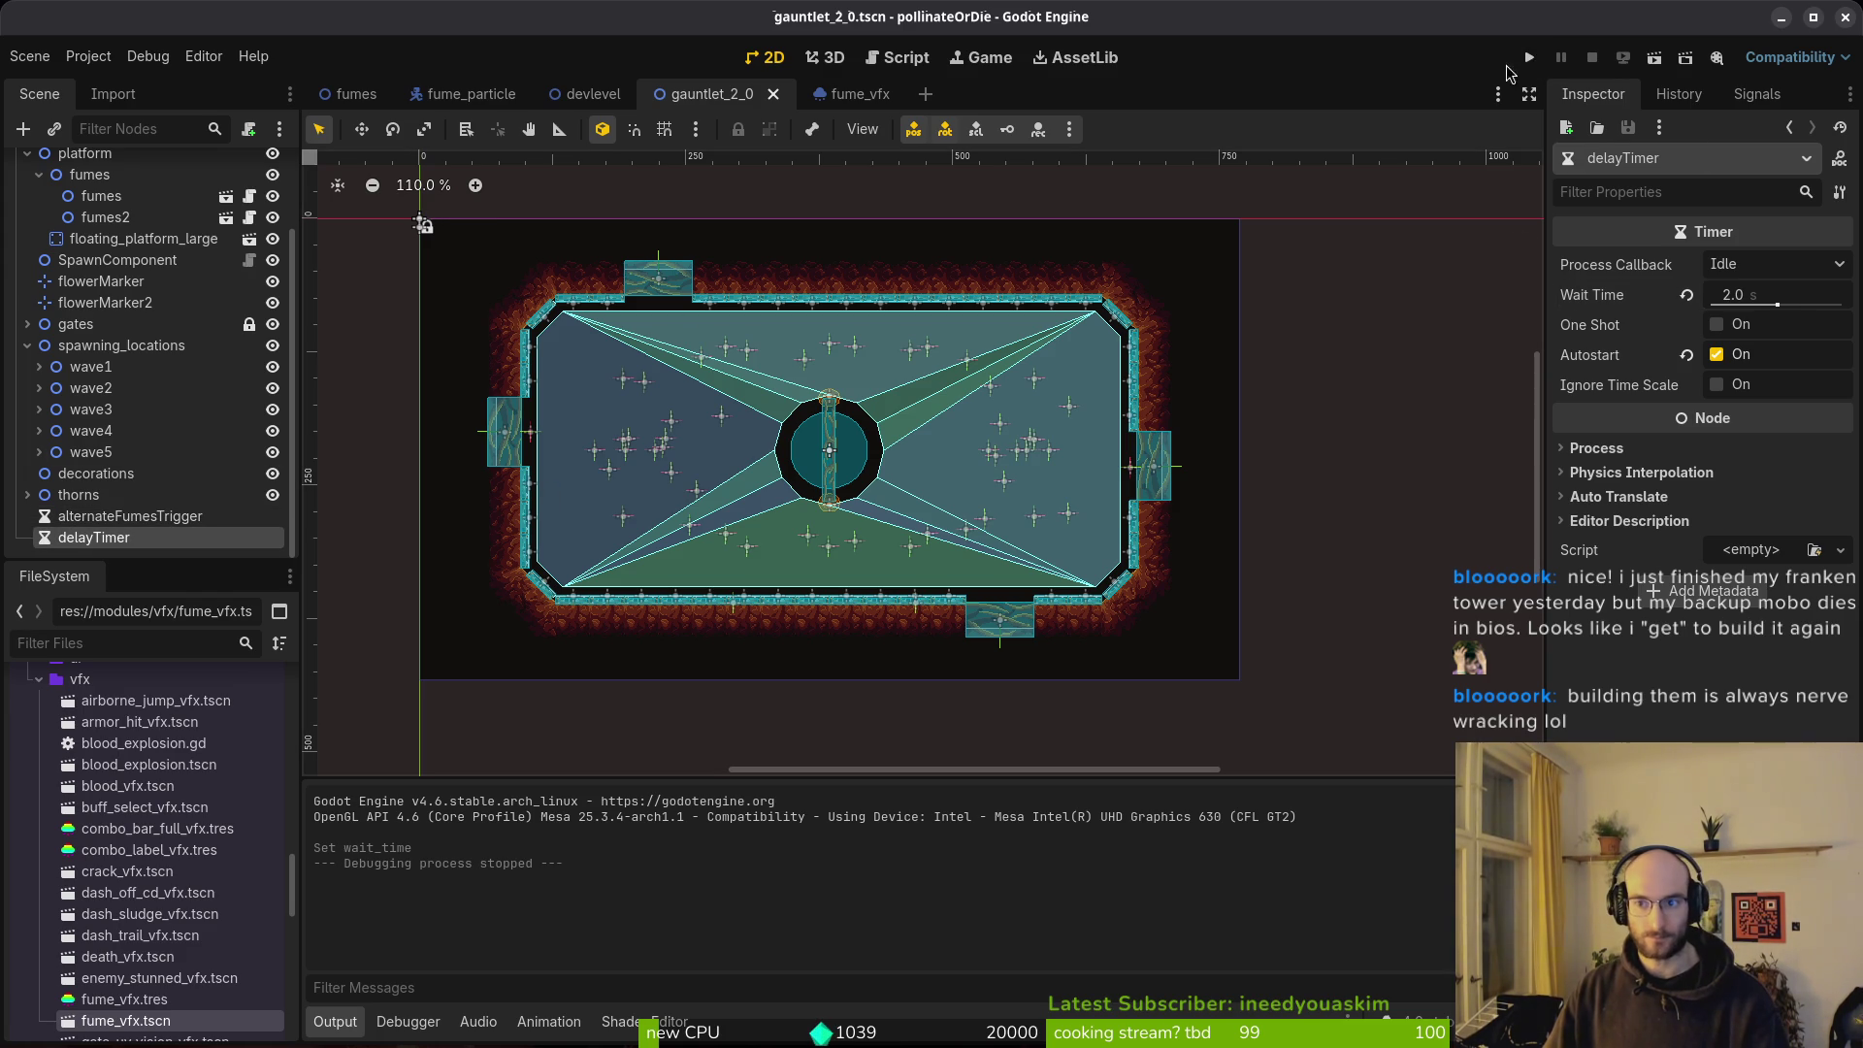
{"action": "left_click", "coordinate": [456, 94]}
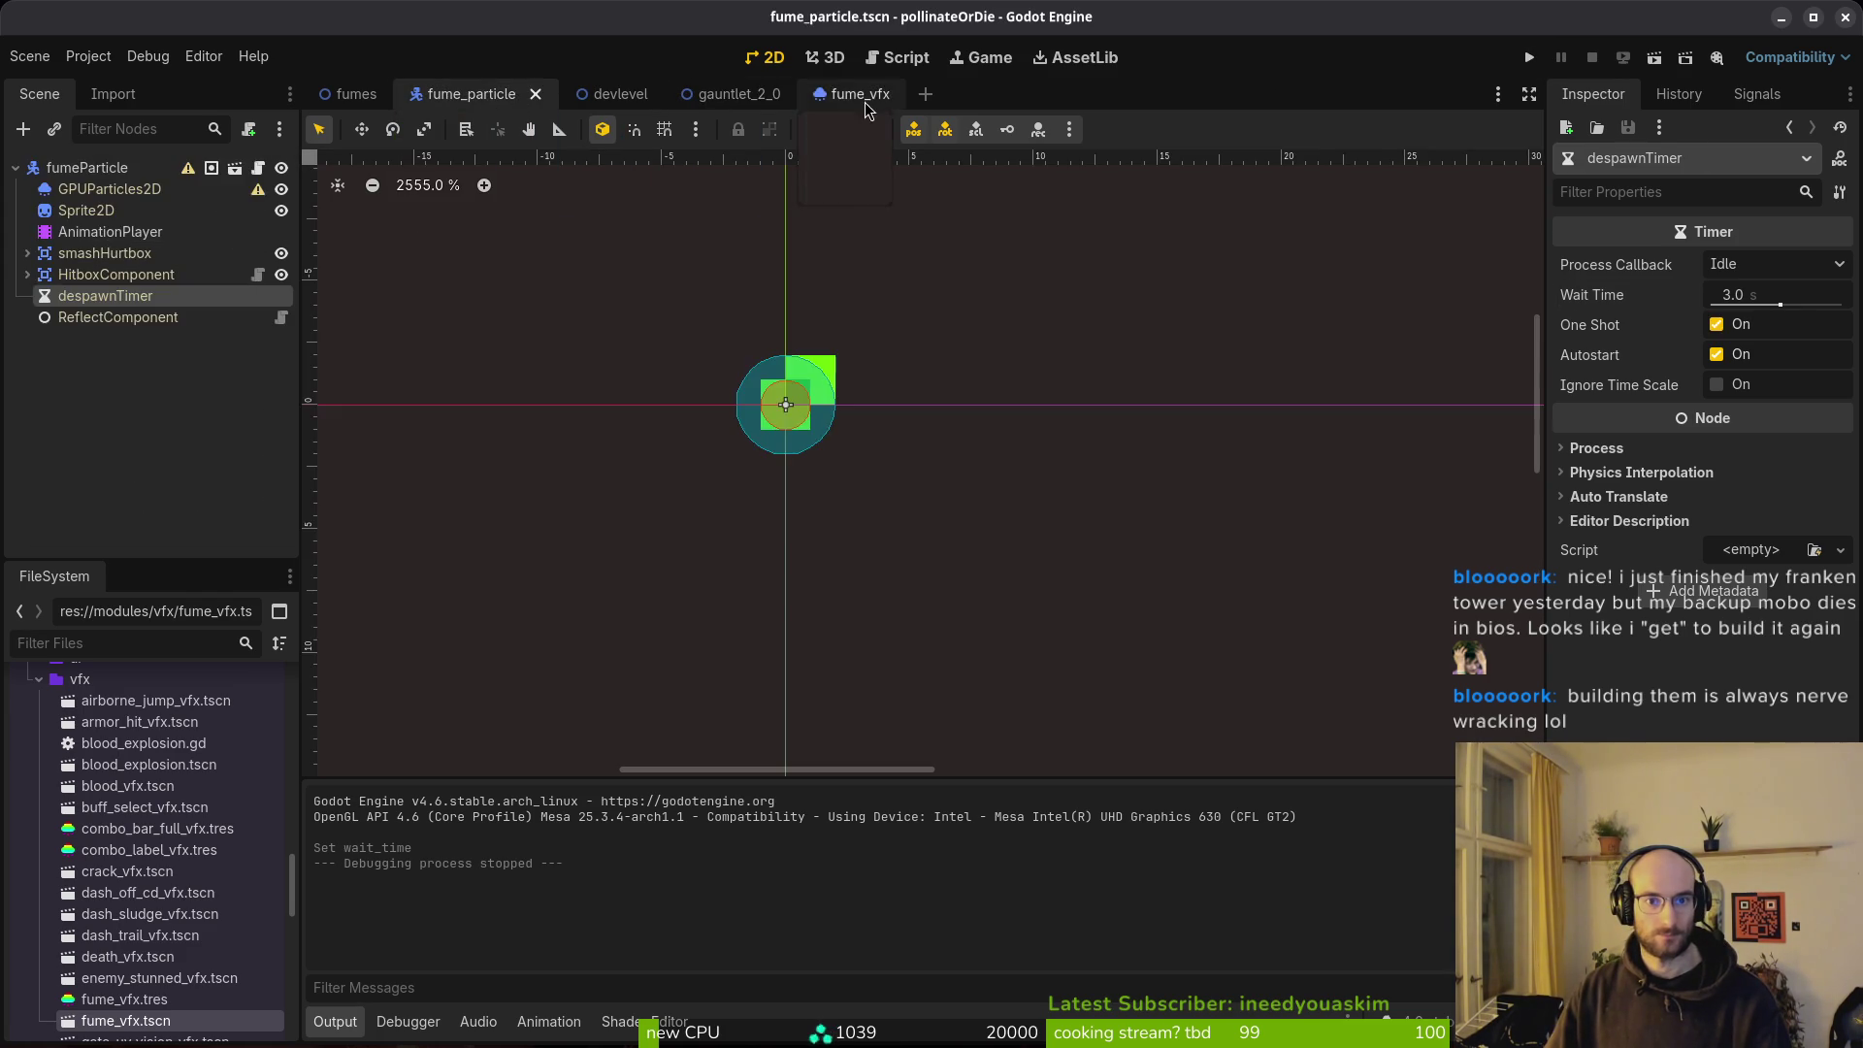
{"action": "left_click", "coordinate": [845, 94]}
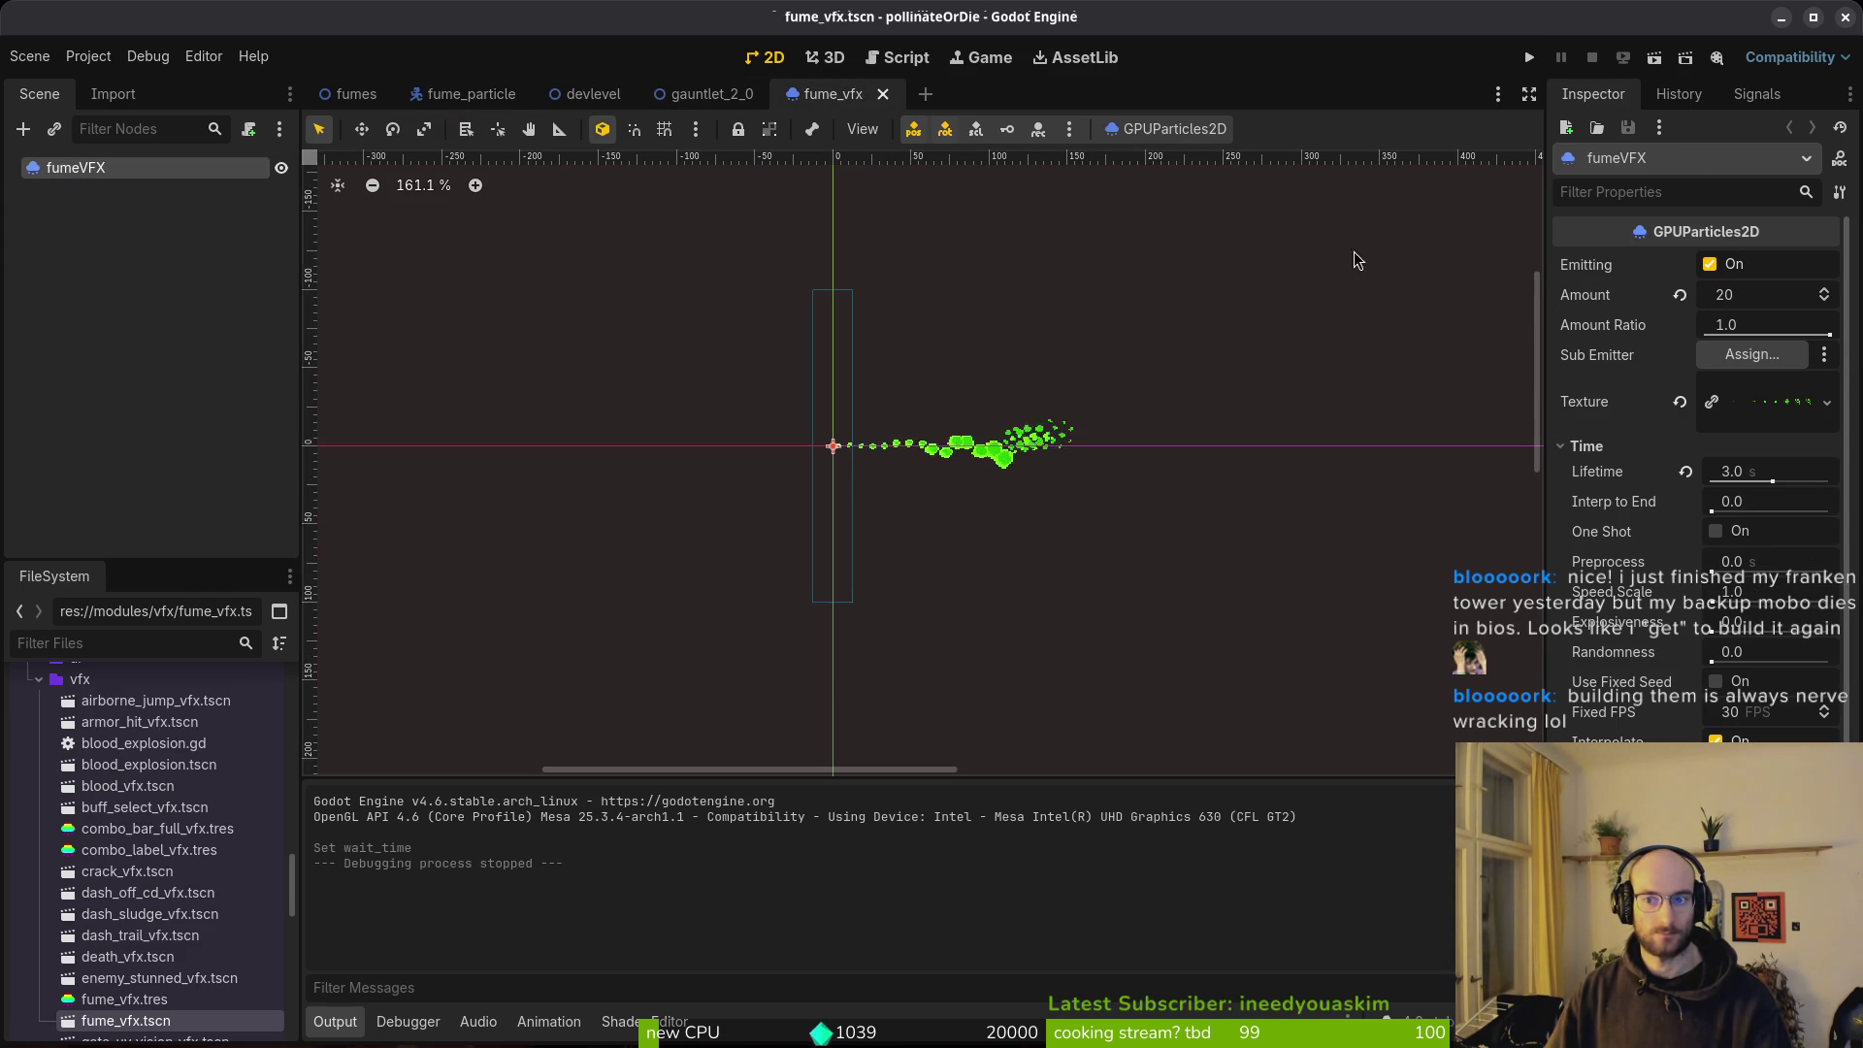
{"action": "left_click", "coordinate": [356, 94]}
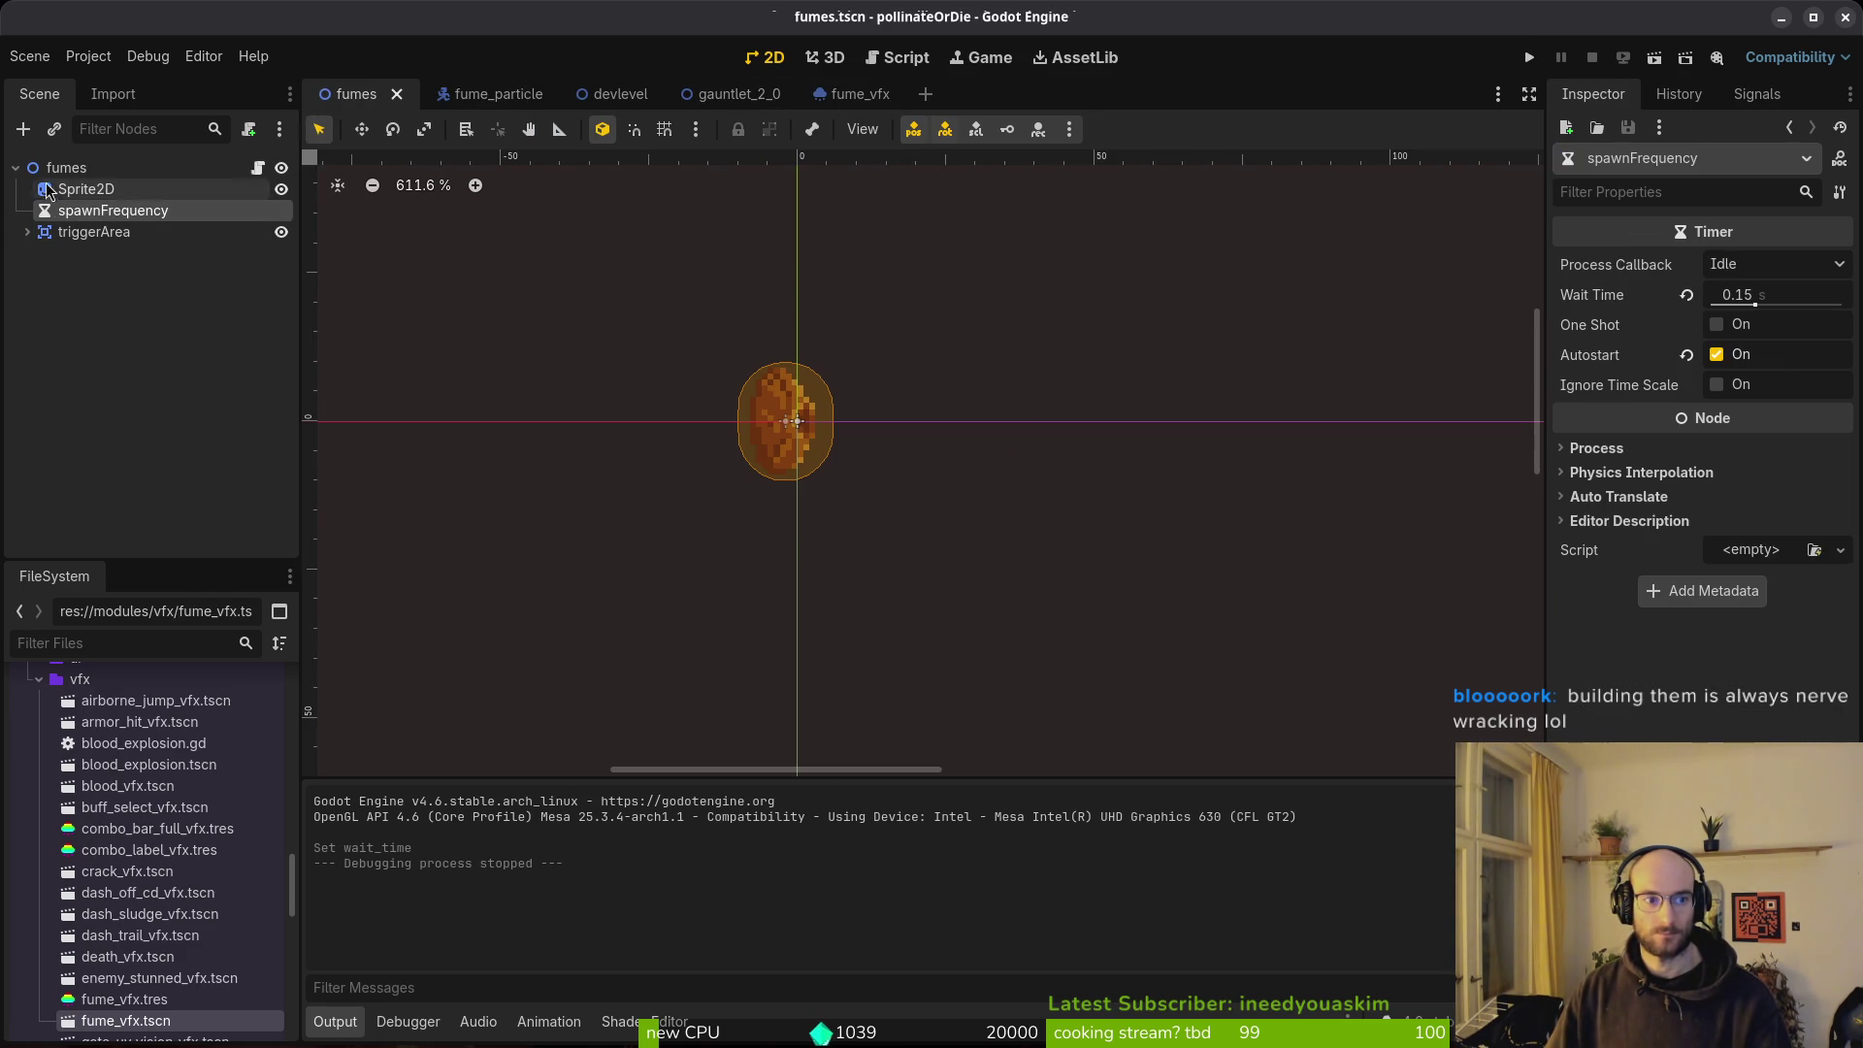
{"action": "left_click", "coordinate": [66, 168]}
{"action": "left_click", "coordinate": [1755, 346]}
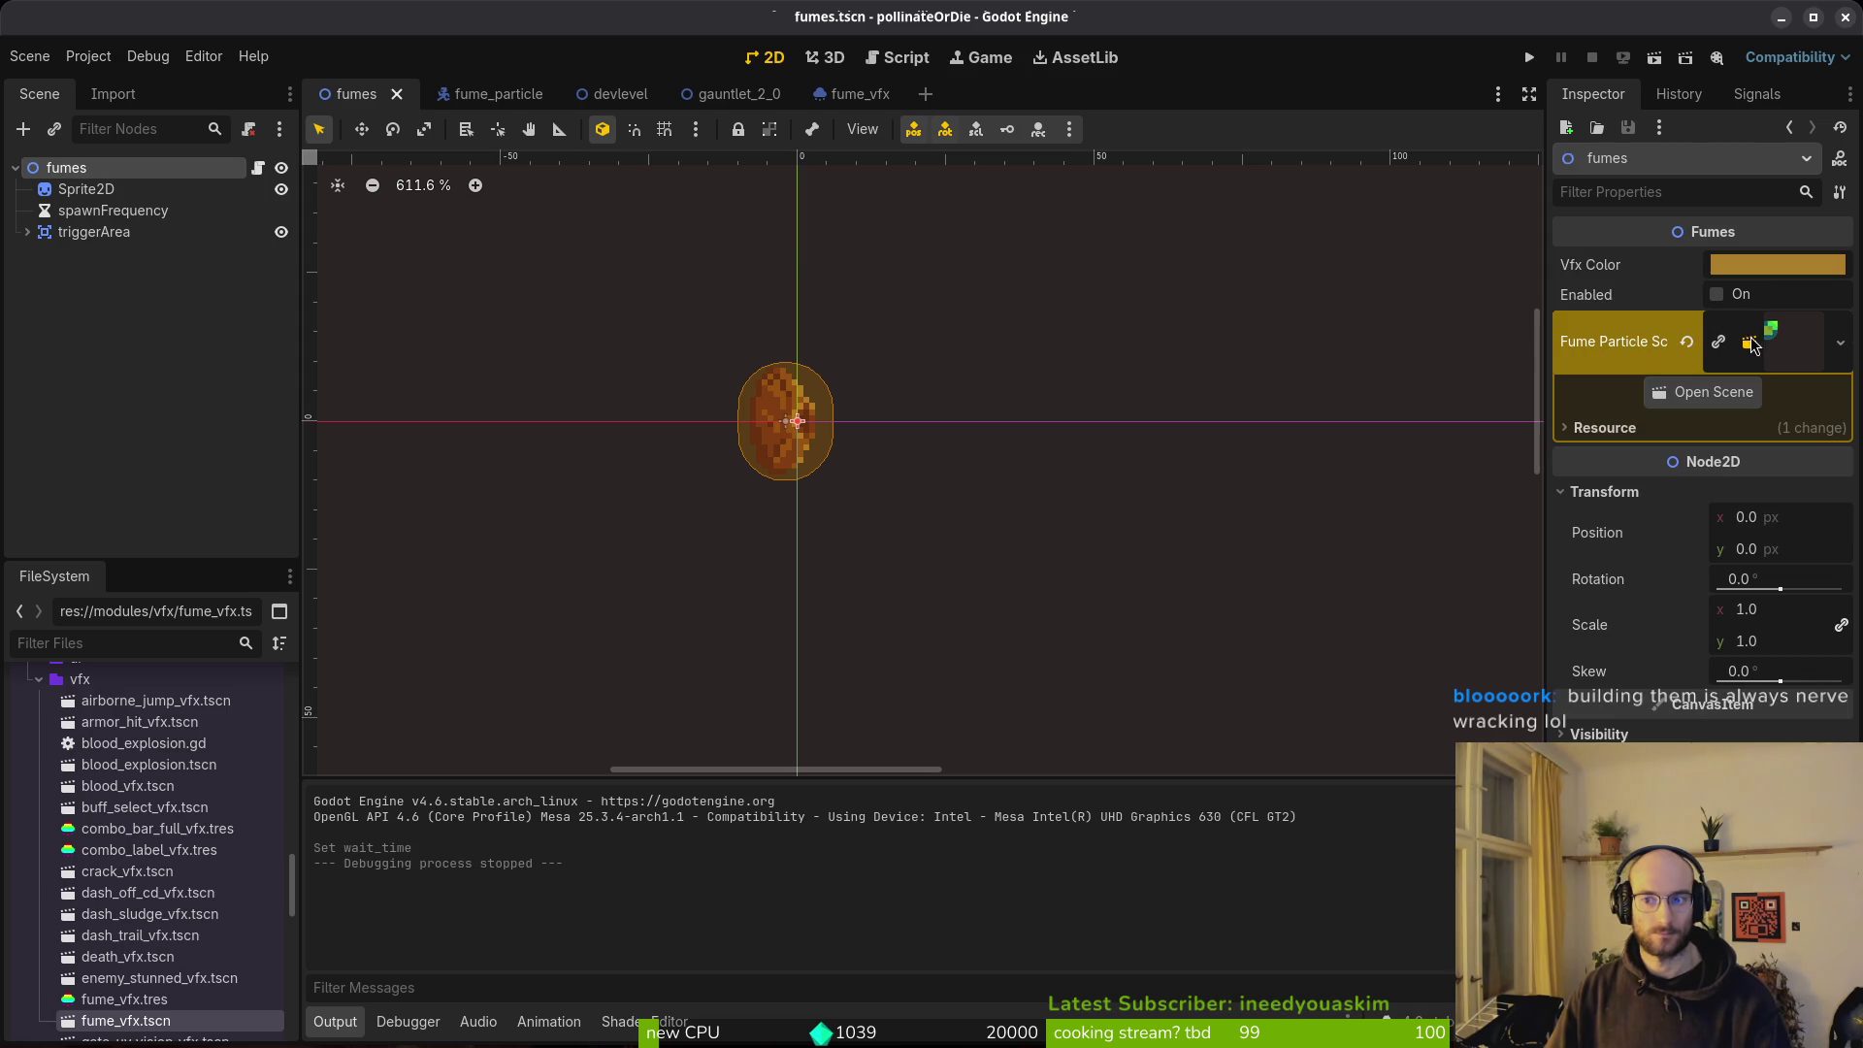
{"action": "left_click", "coordinate": [505, 94]}
Select the fumes and fumes2 spawners in gauntlet_2_0, then check the fumeParticle root node.
{"action": "left_click", "coordinate": [732, 94]}
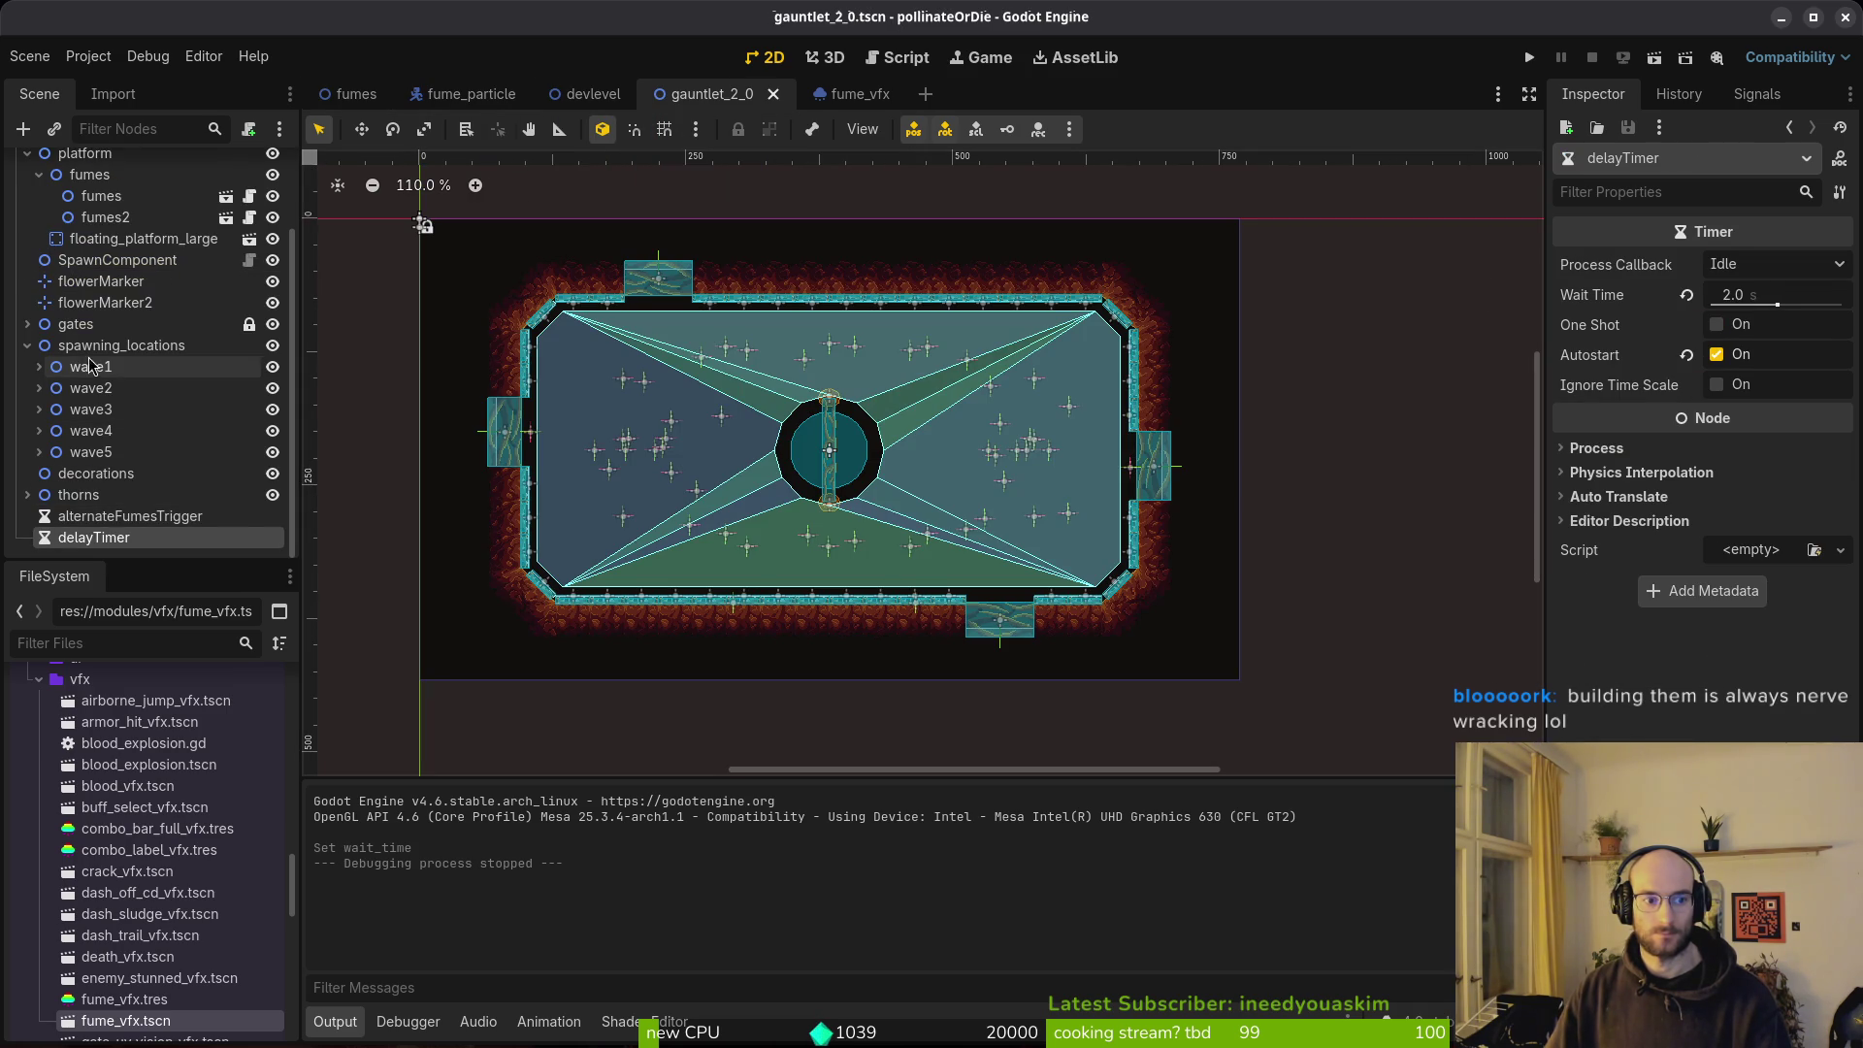
{"action": "left_click", "coordinate": [80, 198]}
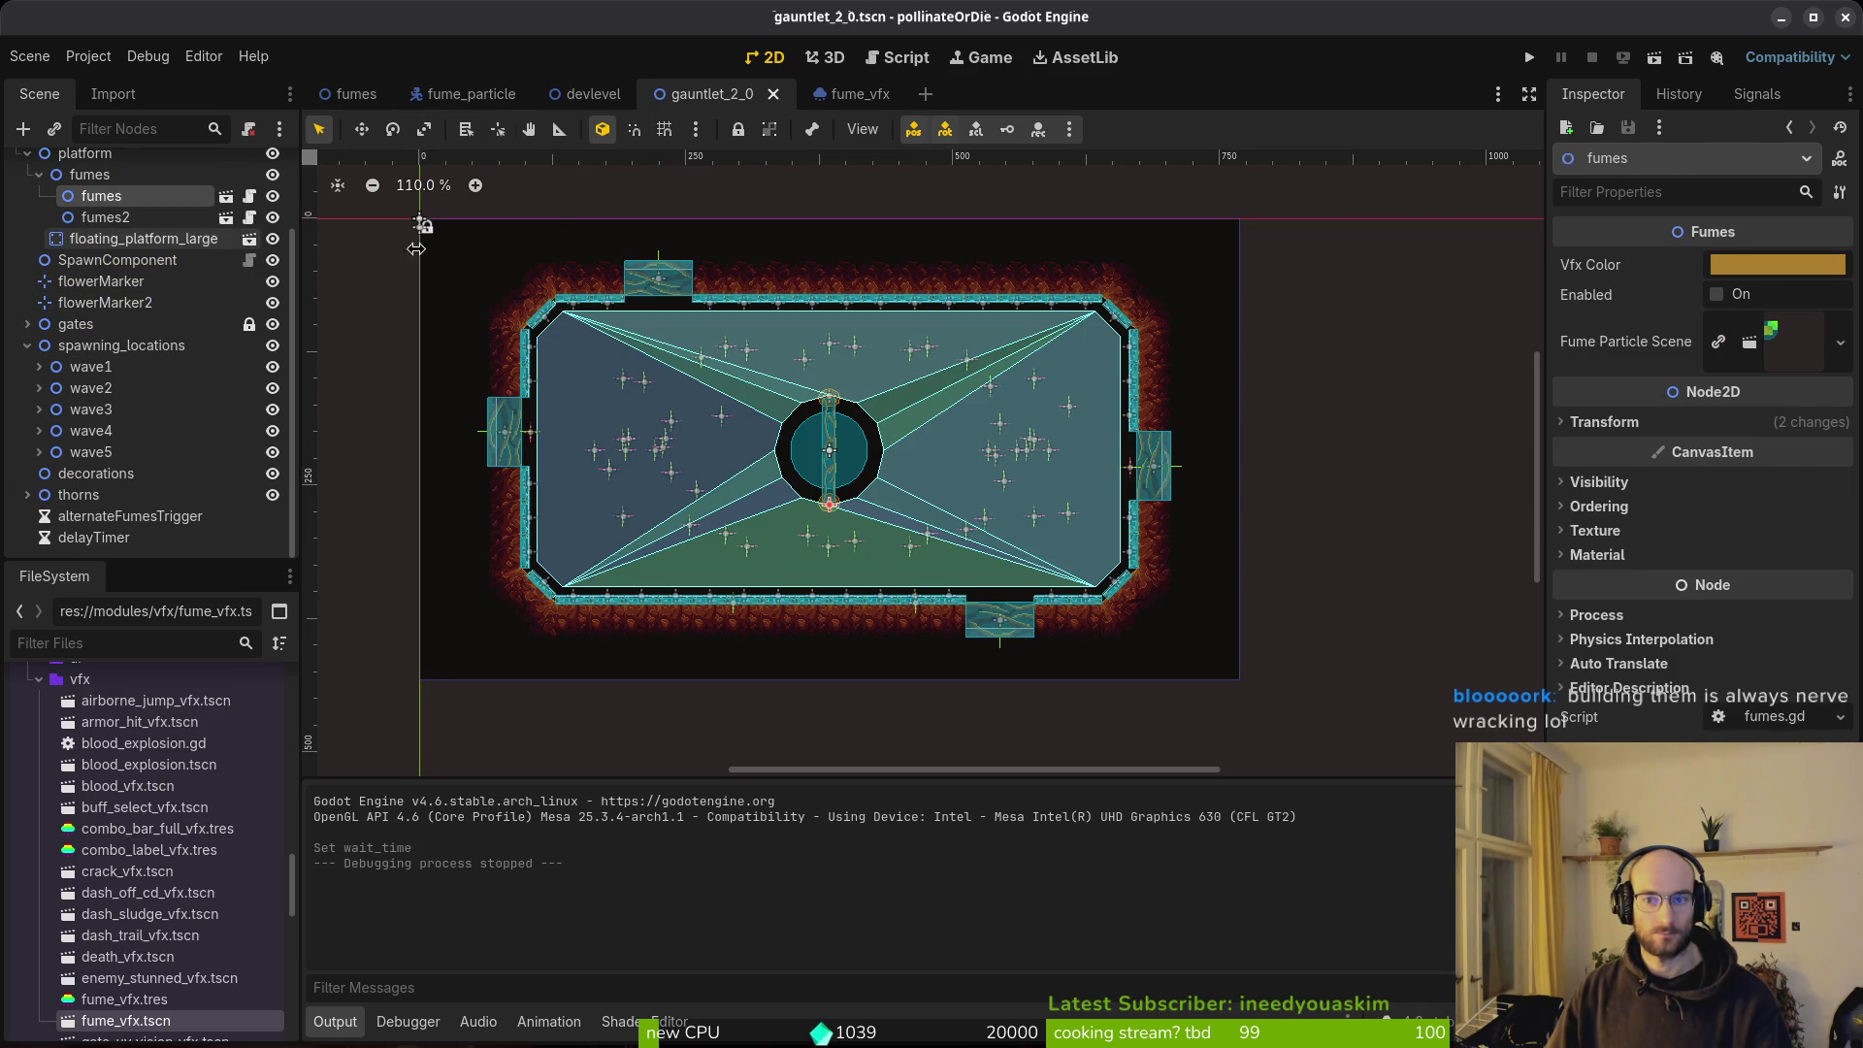
{"action": "left_click", "coordinate": [160, 221]}
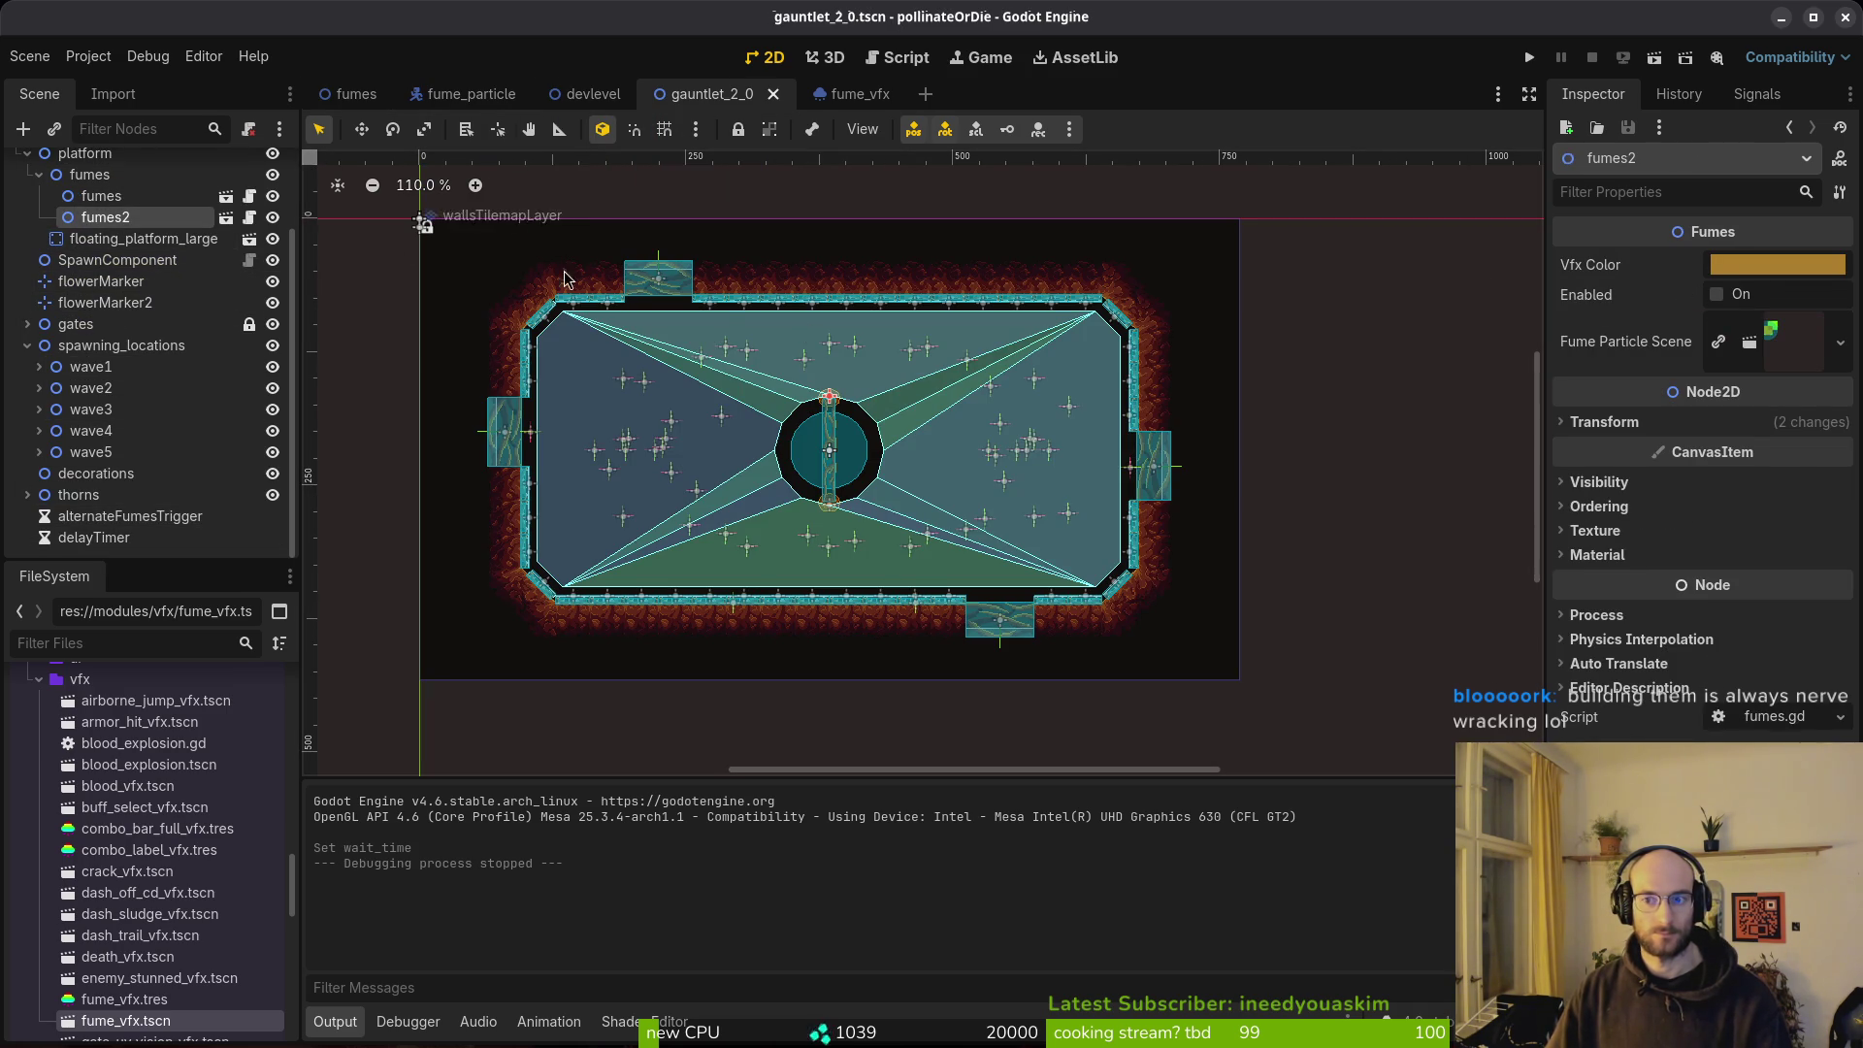
{"action": "left_click", "coordinate": [365, 94]}
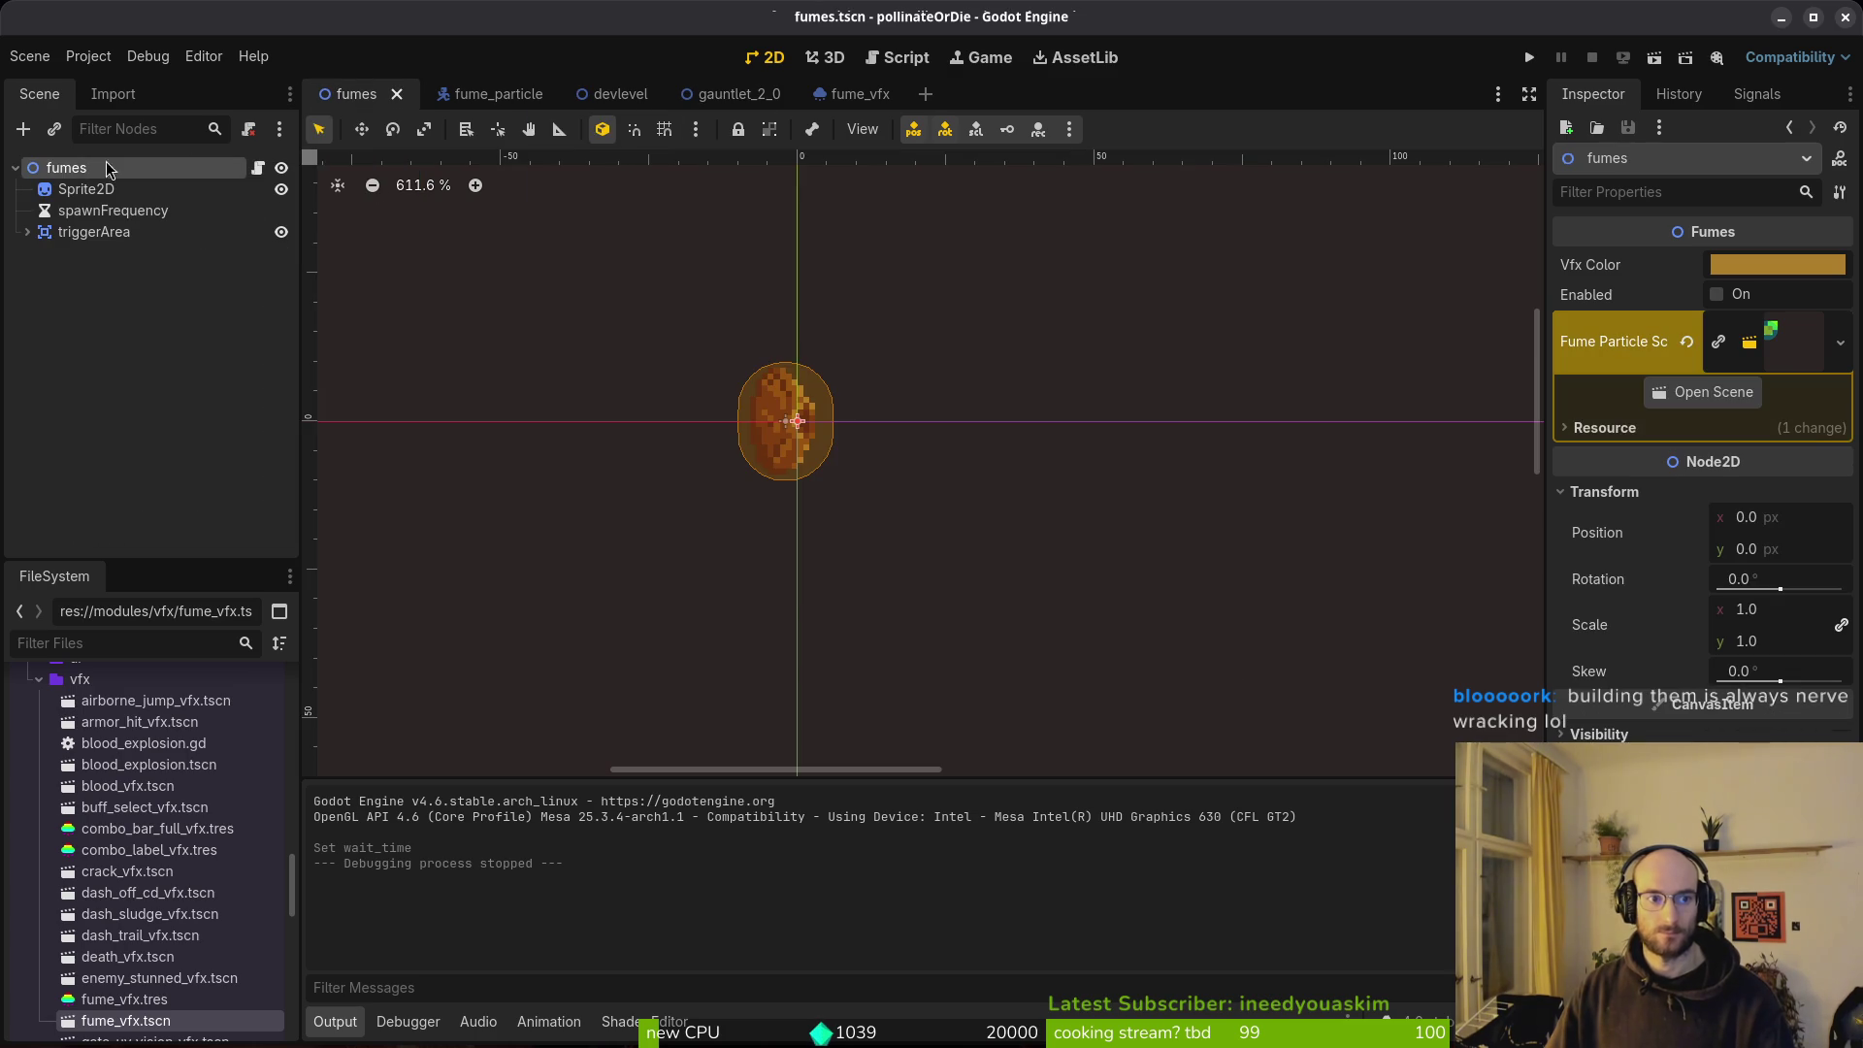
{"action": "left_click", "coordinate": [490, 94]}
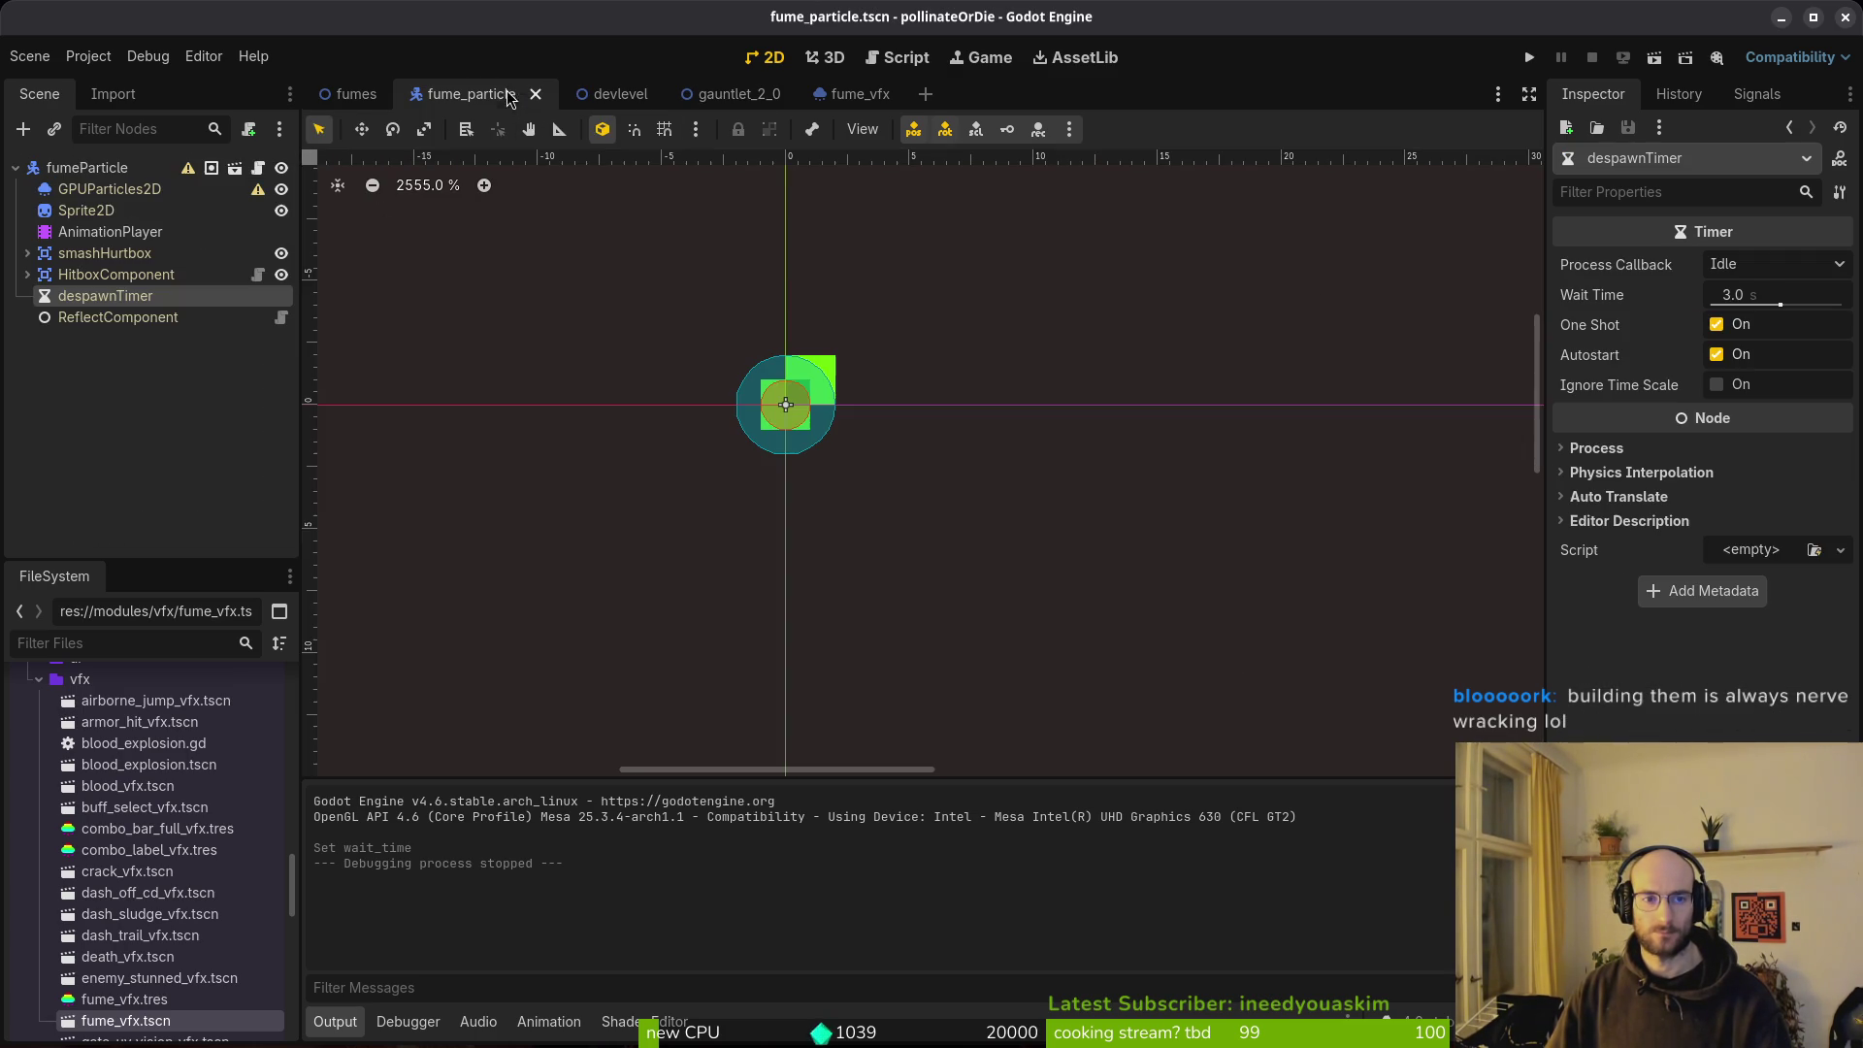
{"action": "left_click", "coordinate": [86, 167]}
Run the game, continue into the hive, load G2-0 from level select, play, and pause.
{"action": "left_click", "coordinate": [356, 94]}
{"action": "left_click", "coordinate": [1529, 58]}
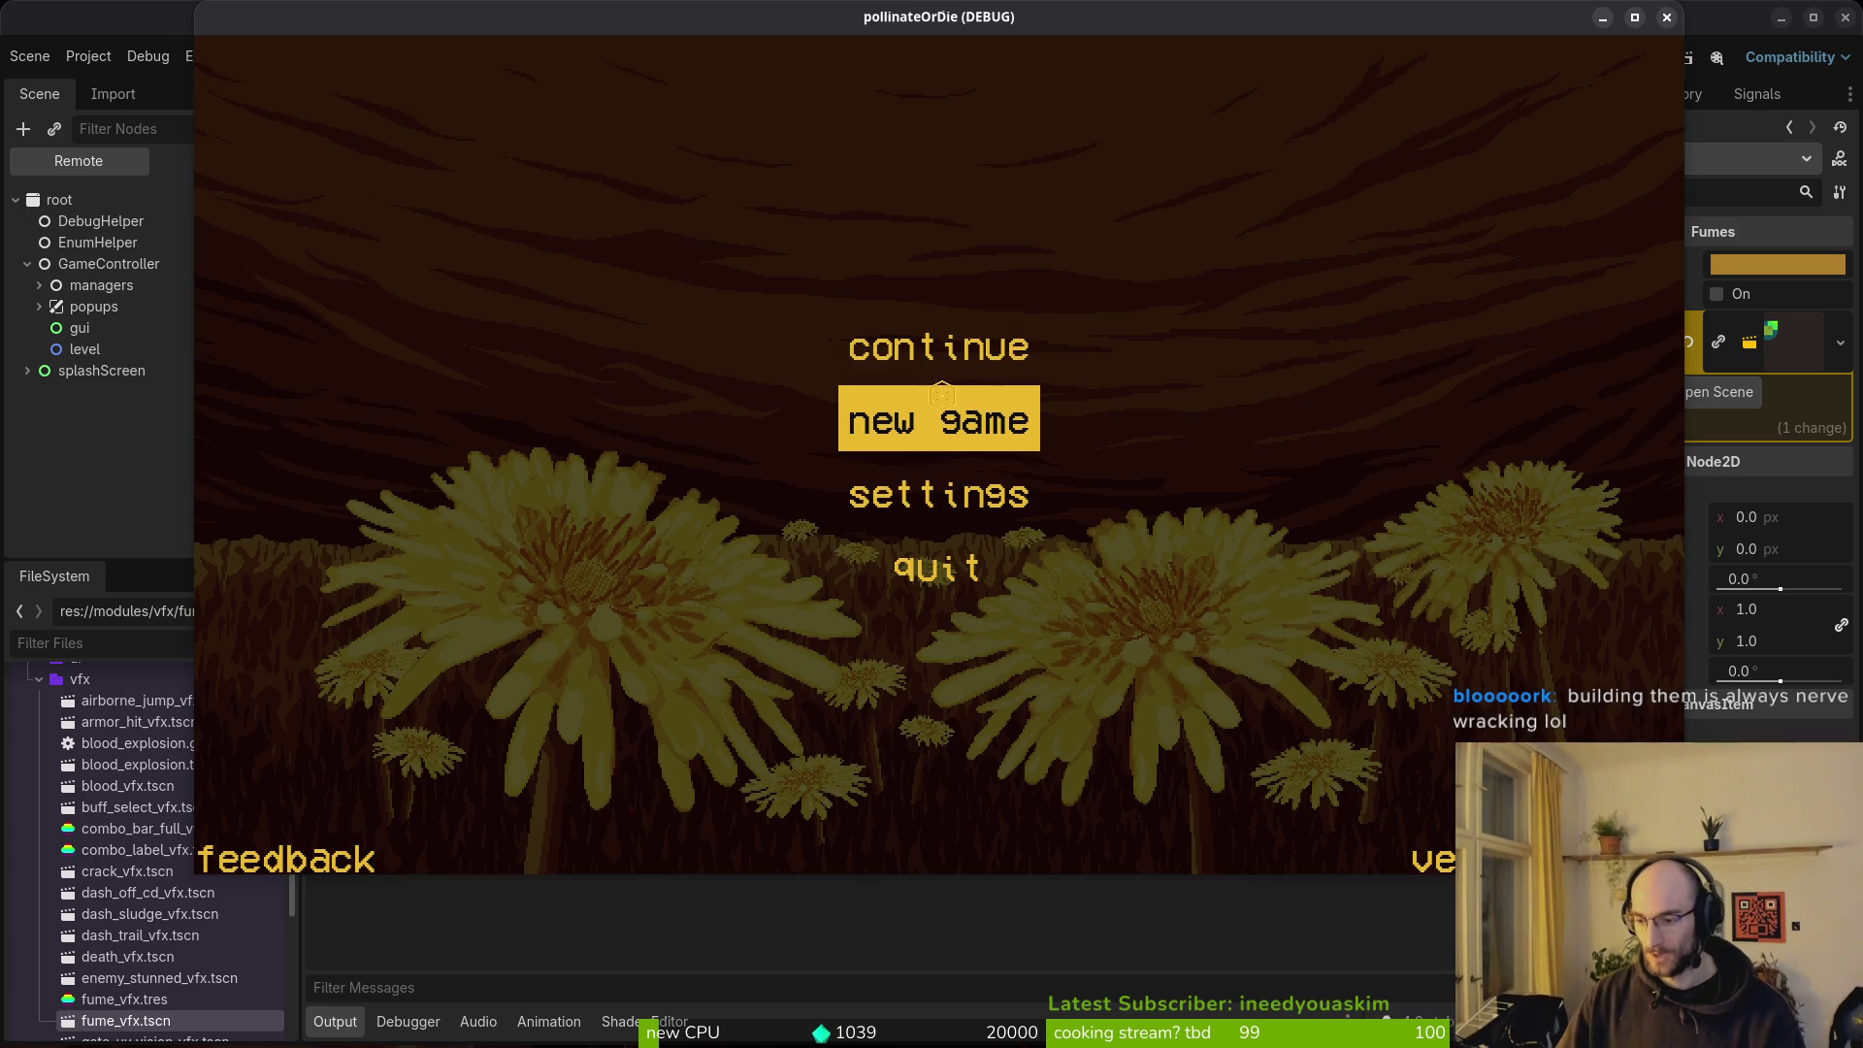
{"action": "left_click", "coordinate": [916, 342]}
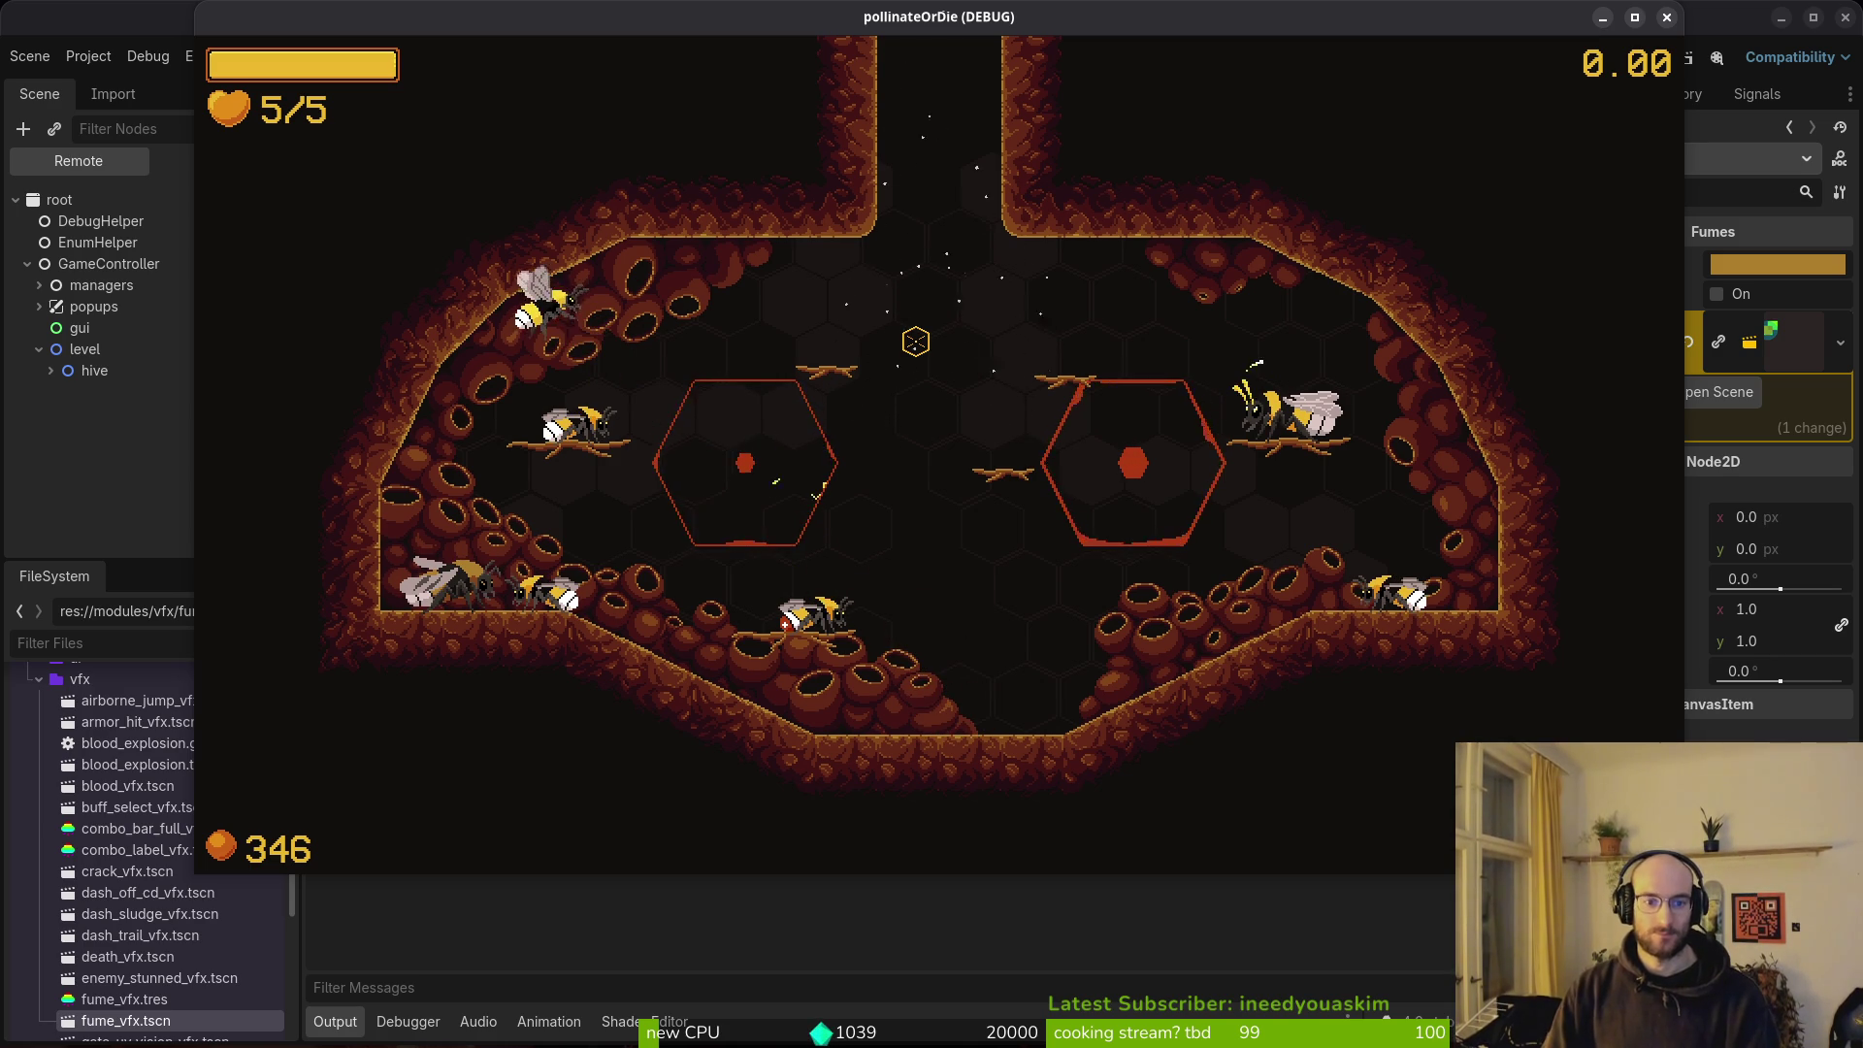
{"action": "key", "text": "i"}
{"action": "key", "text": "Right"}
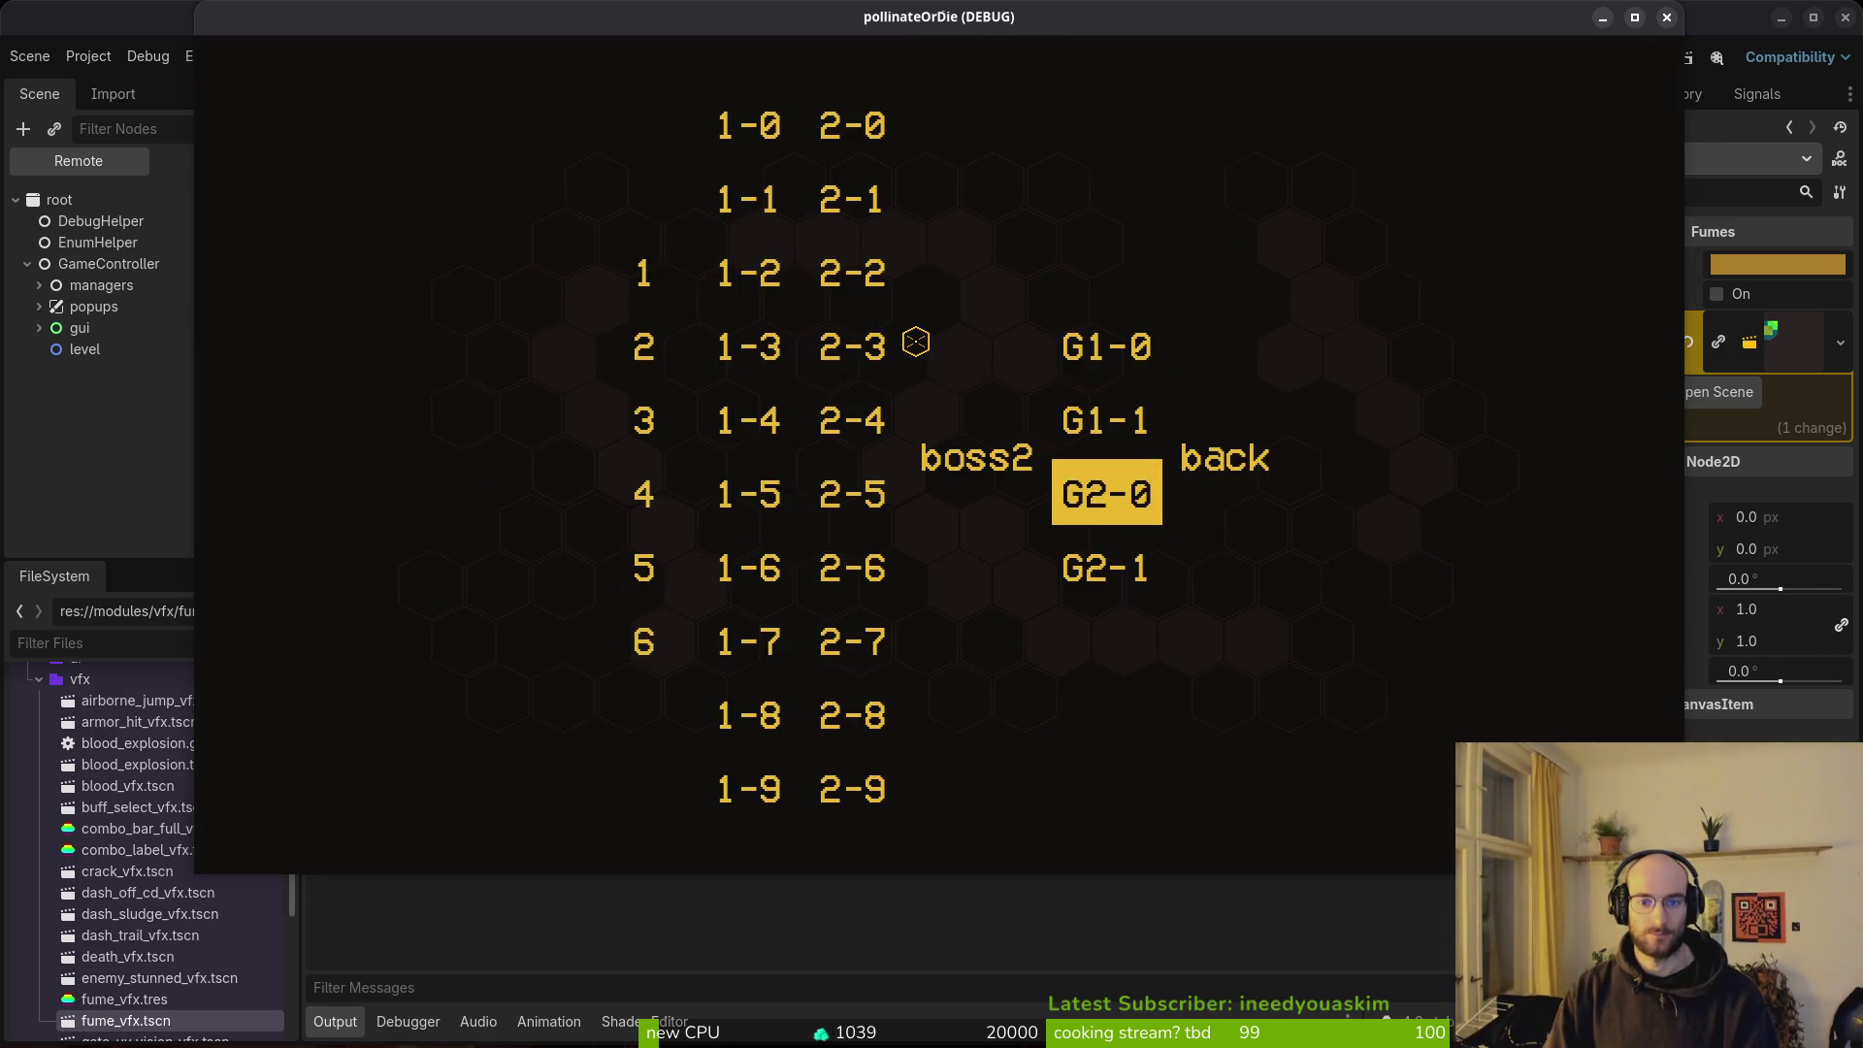
{"action": "key", "text": "Return"}
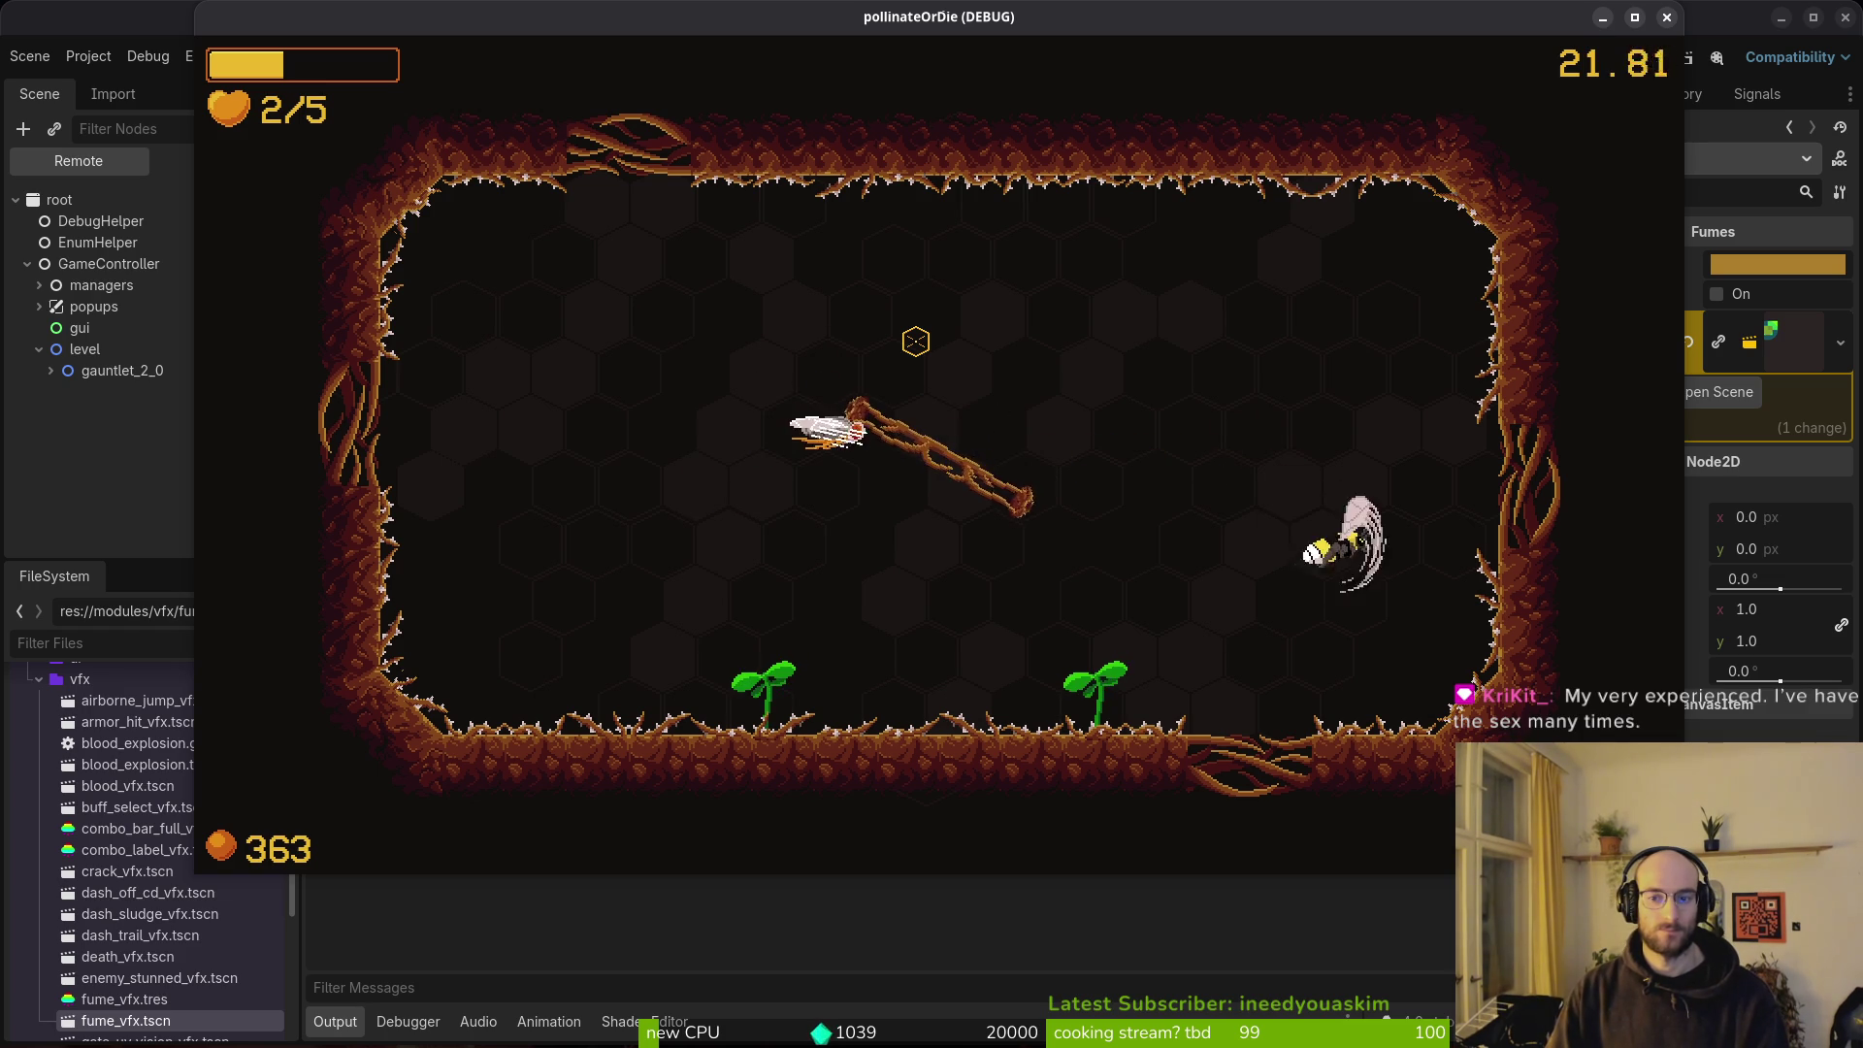
{"action": "key", "text": "Escape"}
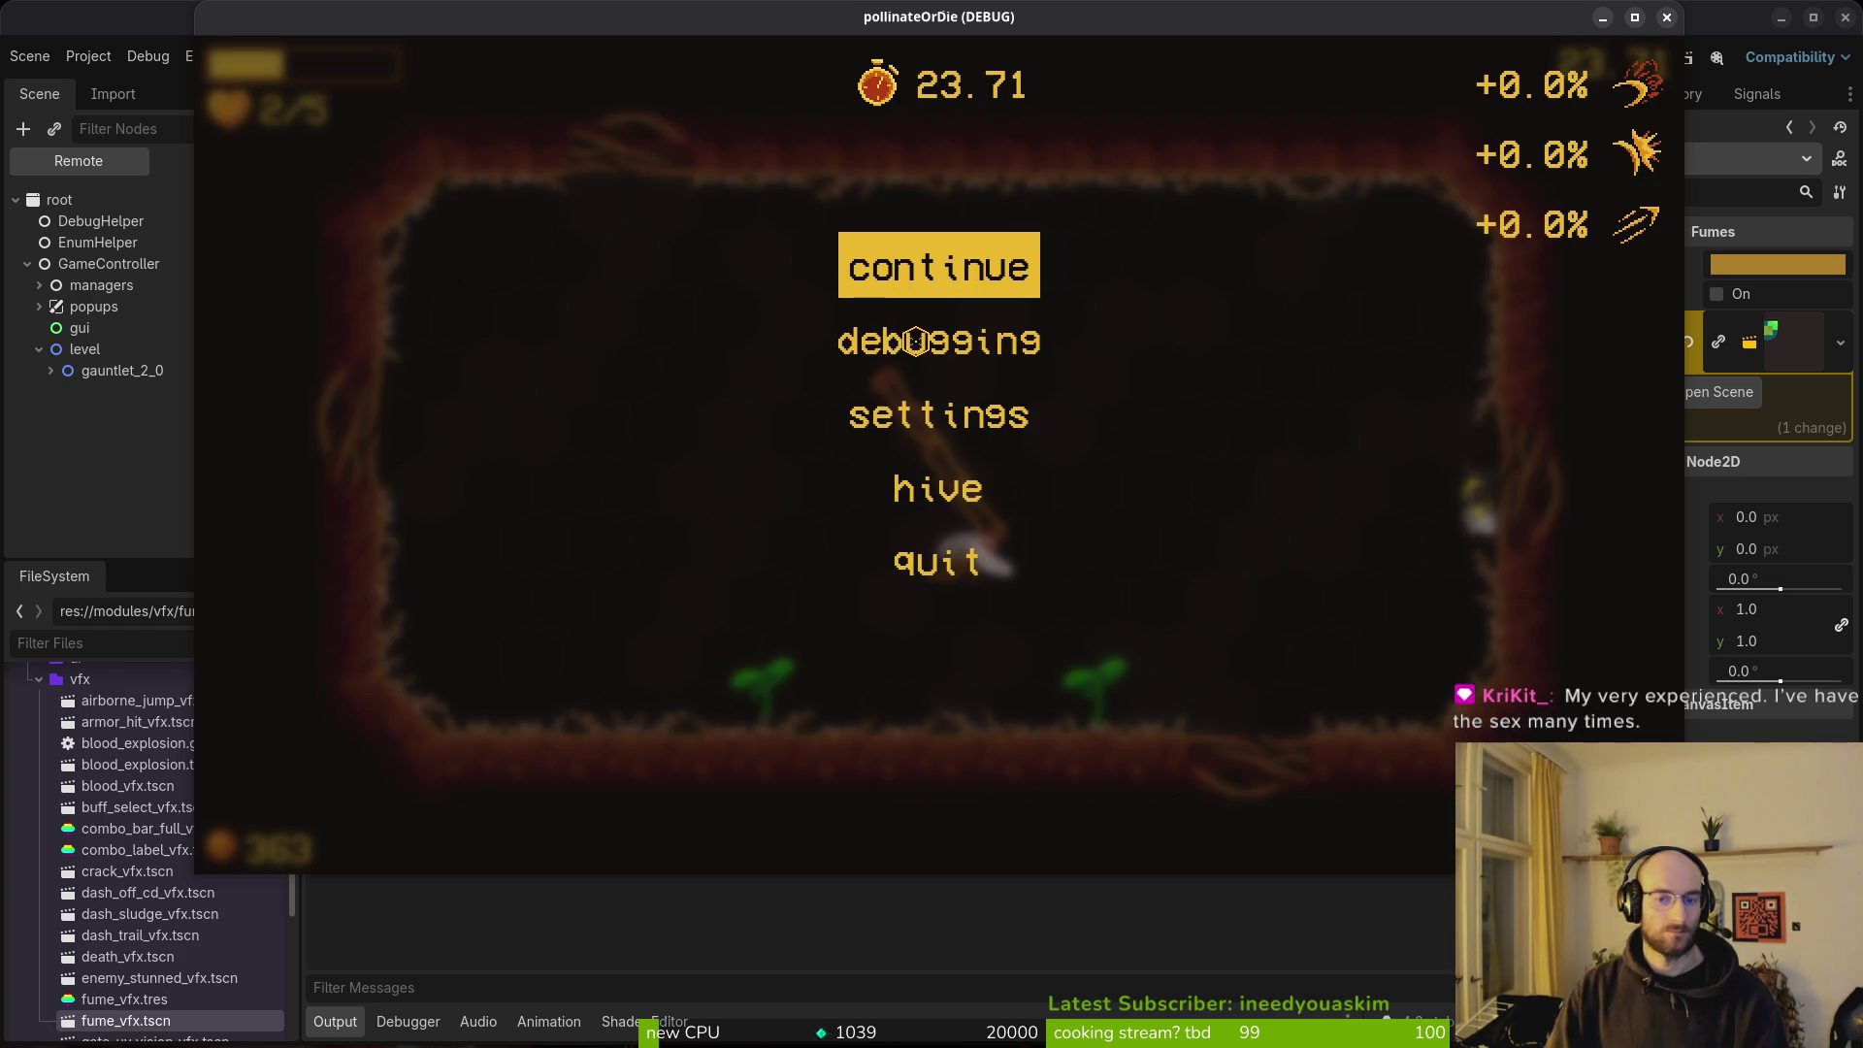
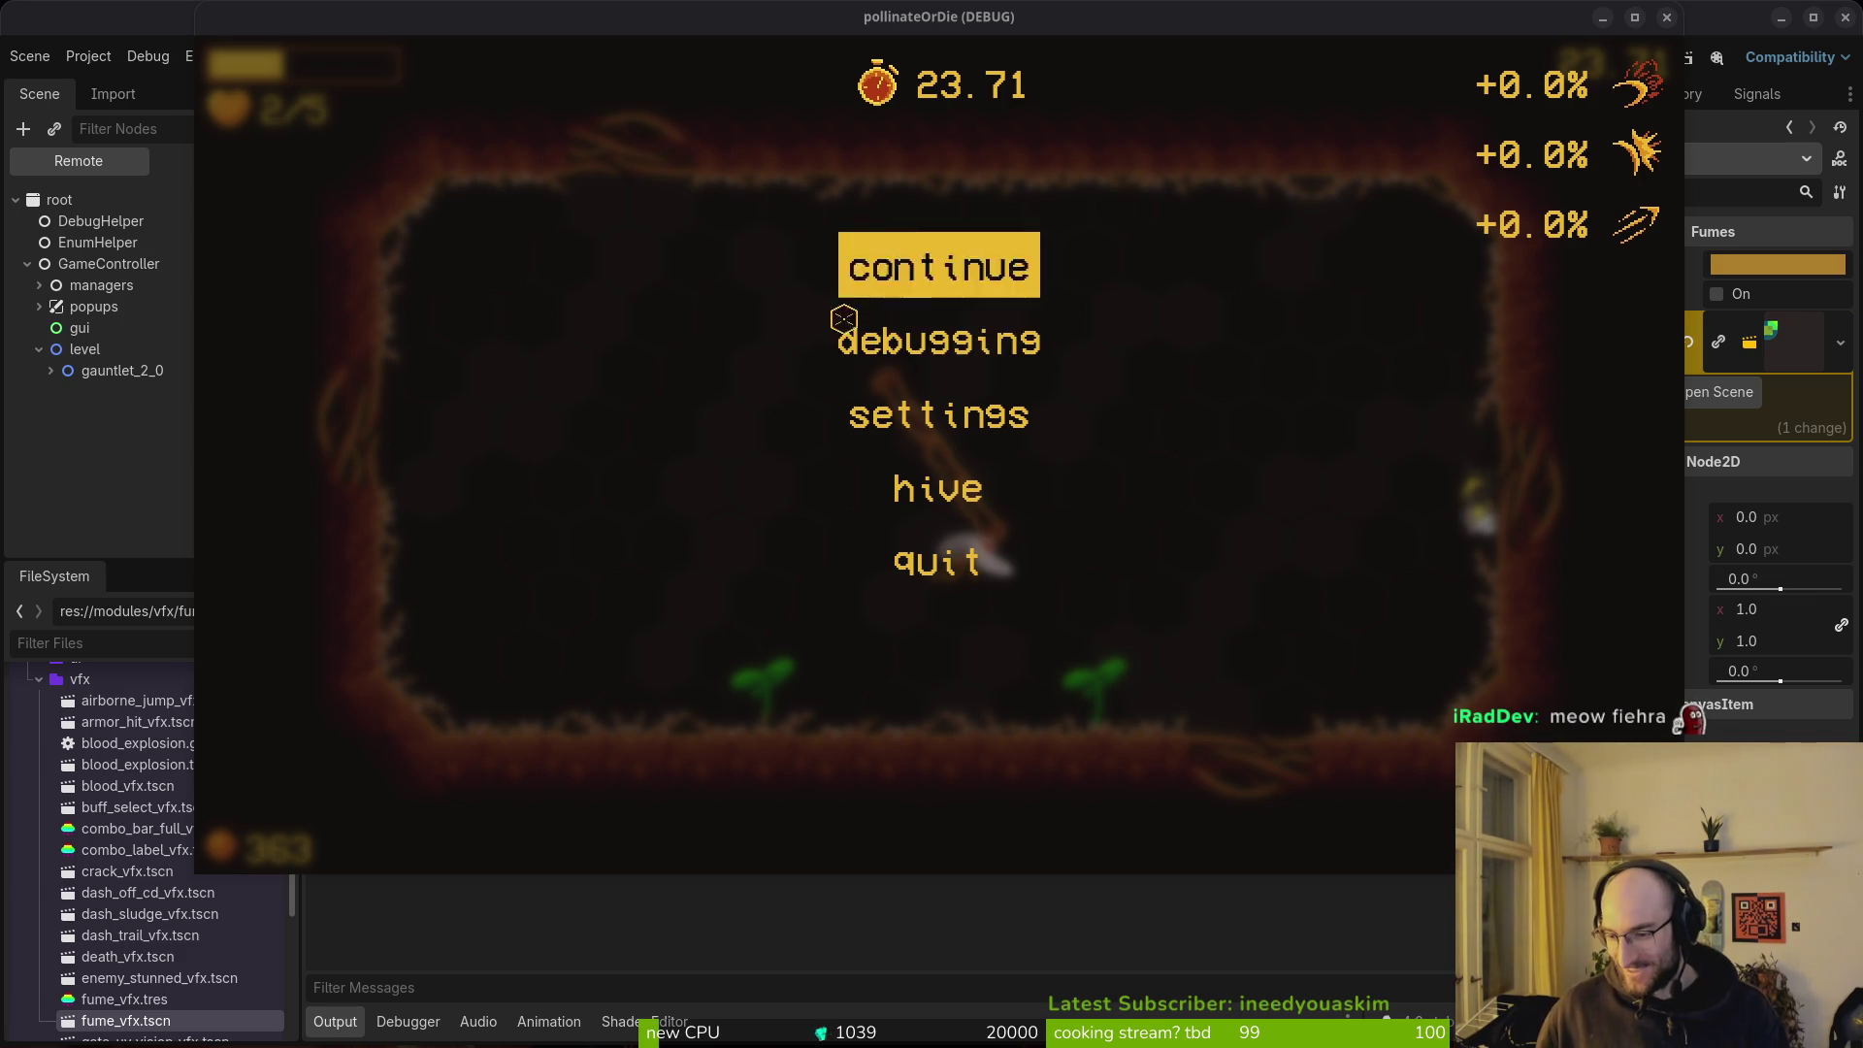
Resume the level and fight the mosquito until the bee dies to thorns, then respawn and stop the game.
{"action": "left_click", "coordinate": [908, 275]}
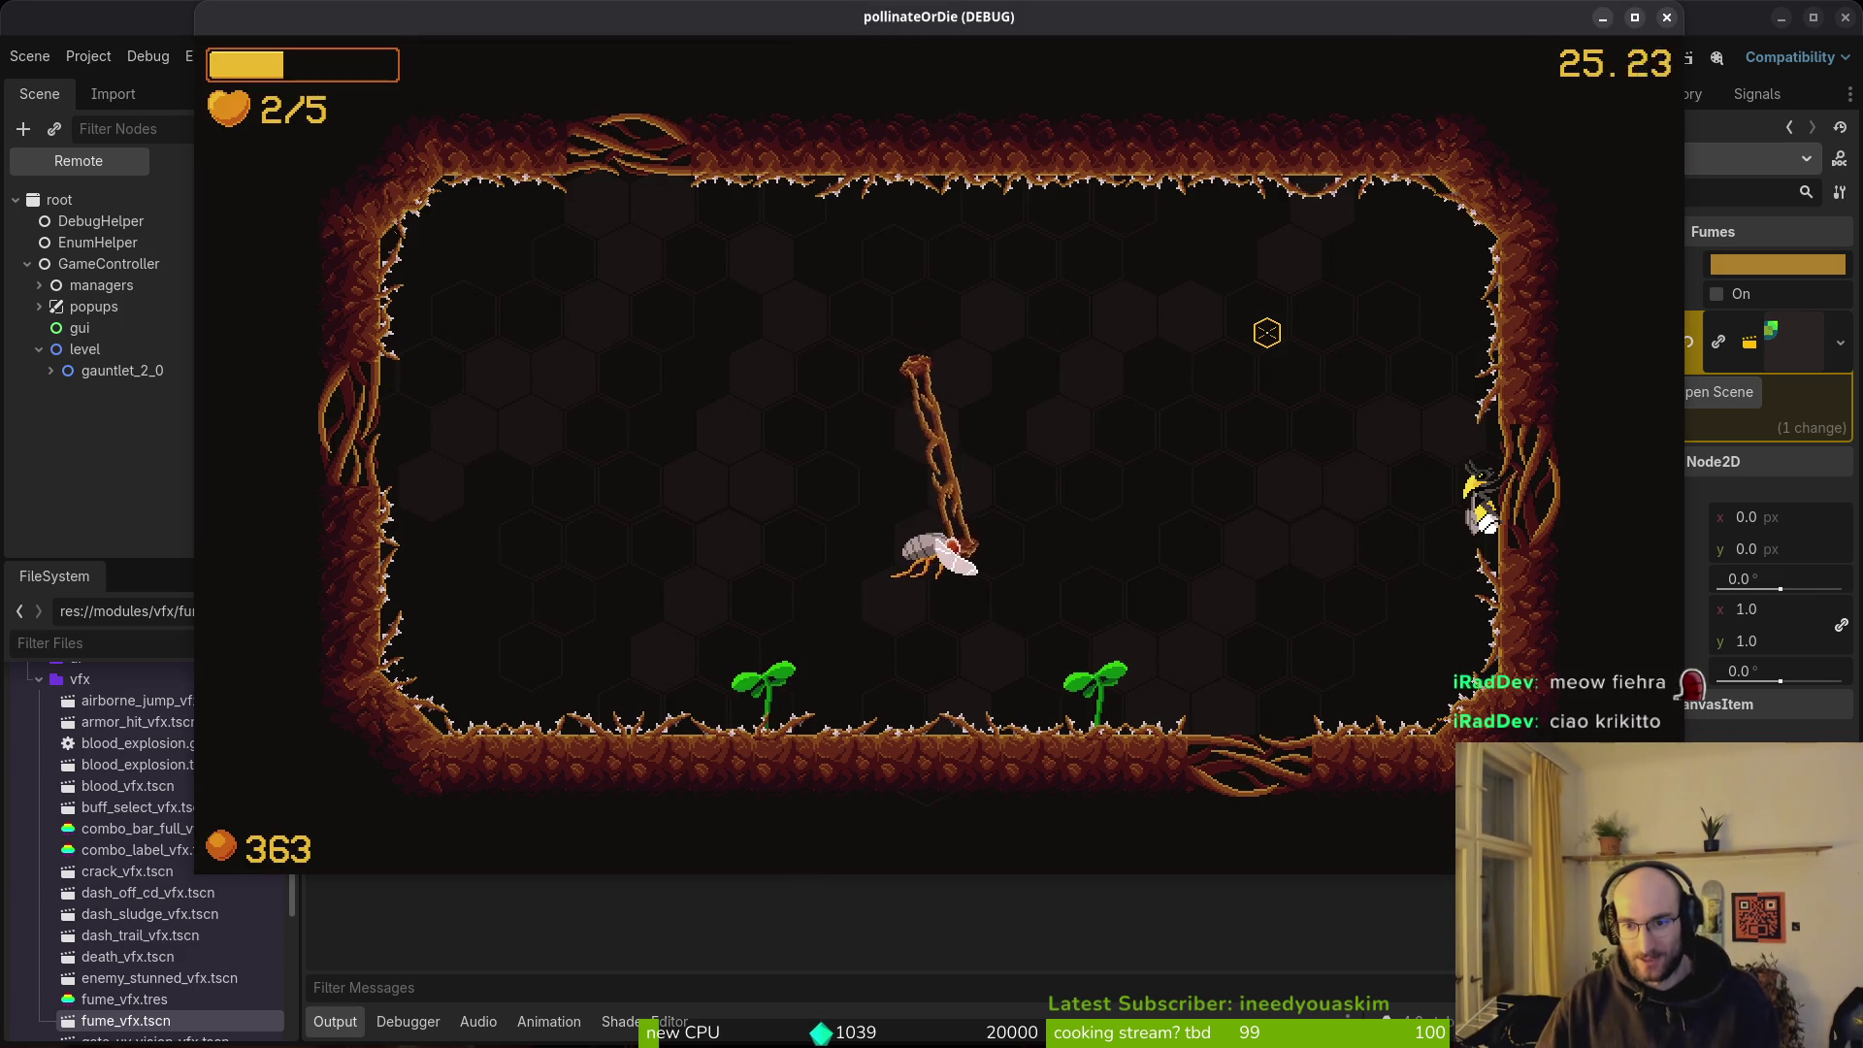
{"action": "left_click", "coordinate": [1267, 333]}
{"action": "key", "text": "a"}
{"action": "key", "text": "space"}
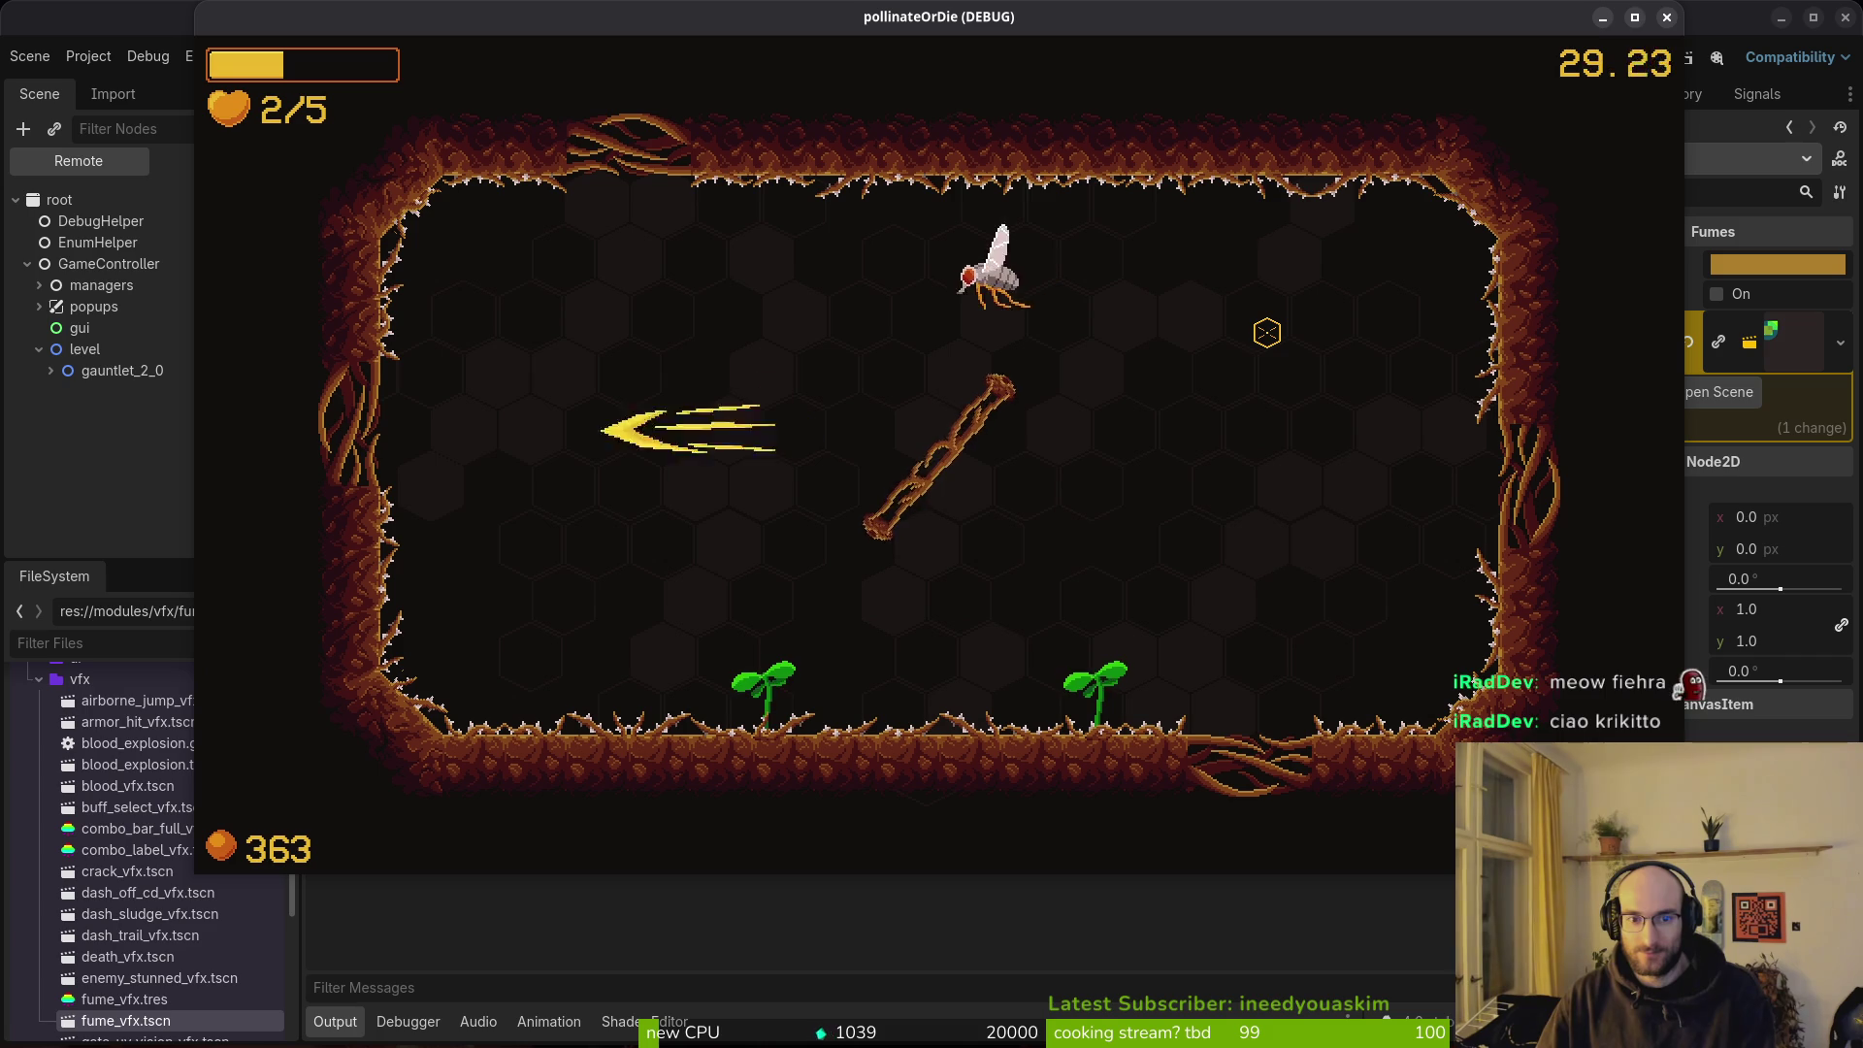
{"action": "key", "text": "d"}
{"action": "left_click", "coordinate": [1268, 333]}
{"action": "key", "text": "a"}
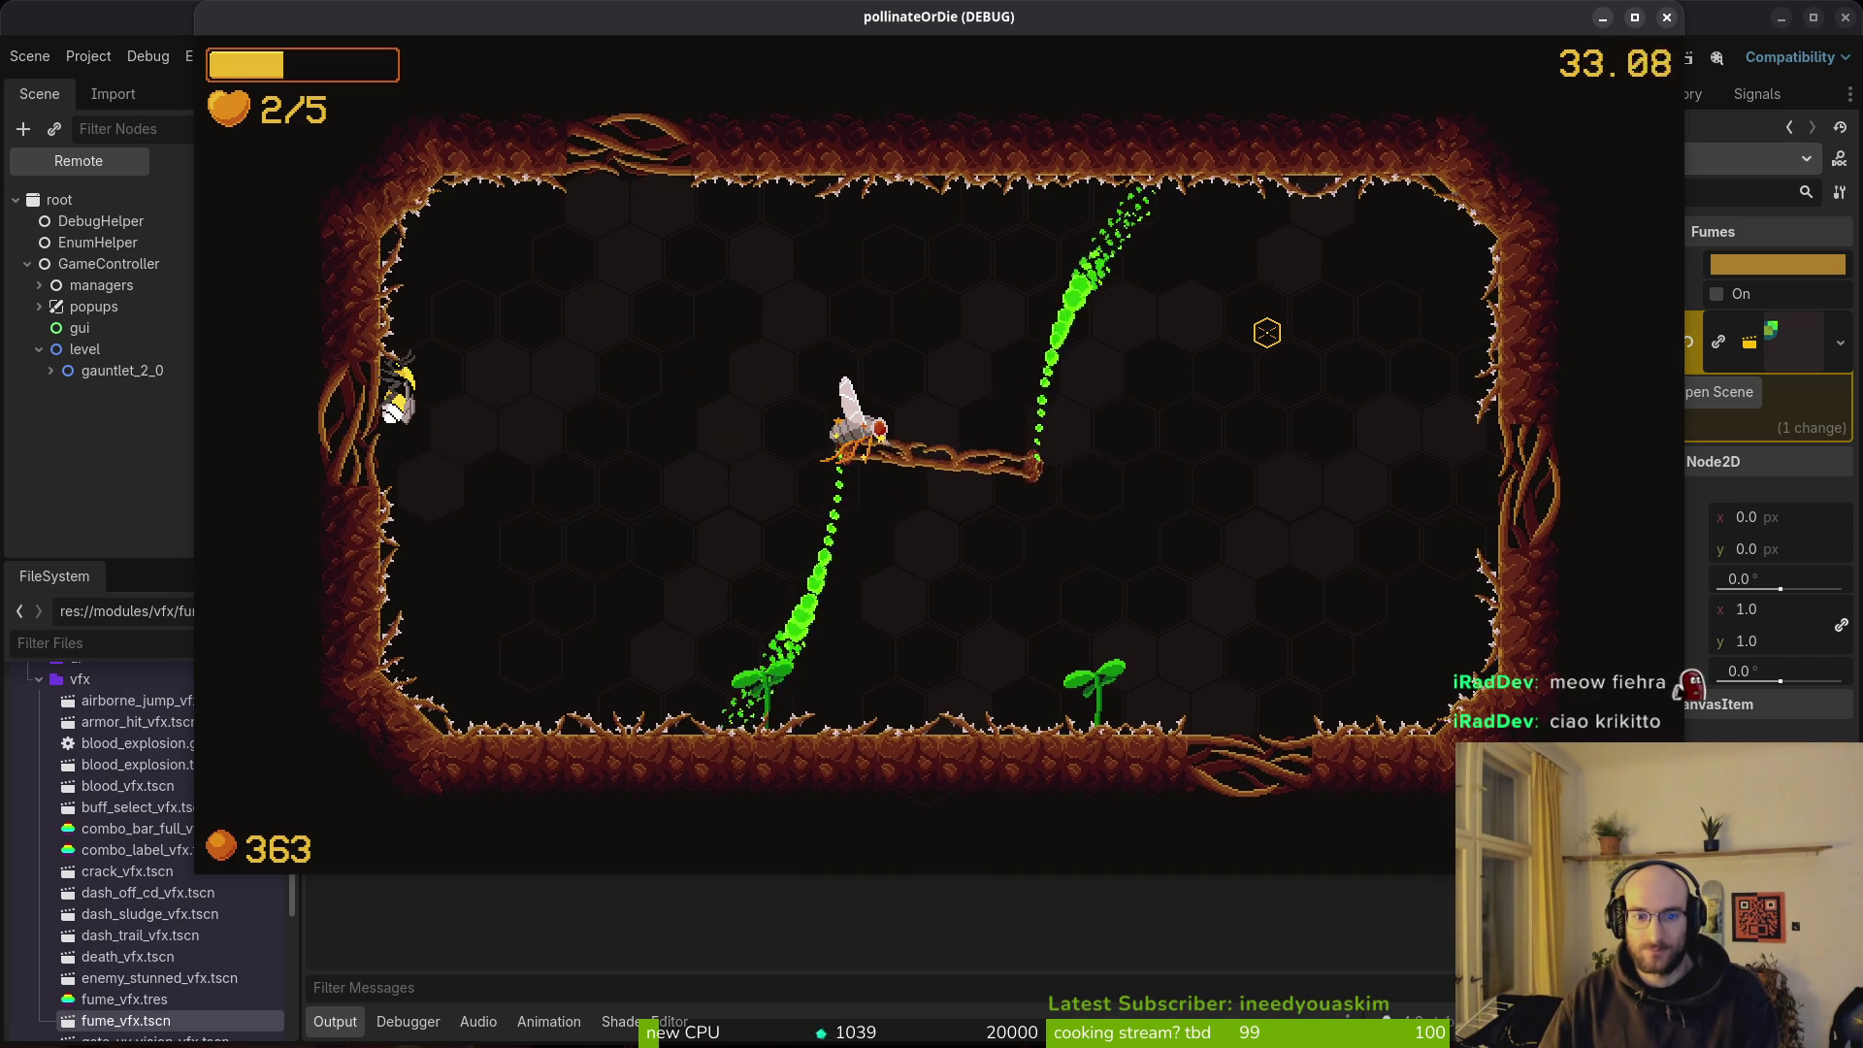
{"action": "left_click", "coordinate": [1267, 333]}
{"action": "key", "text": "w"}
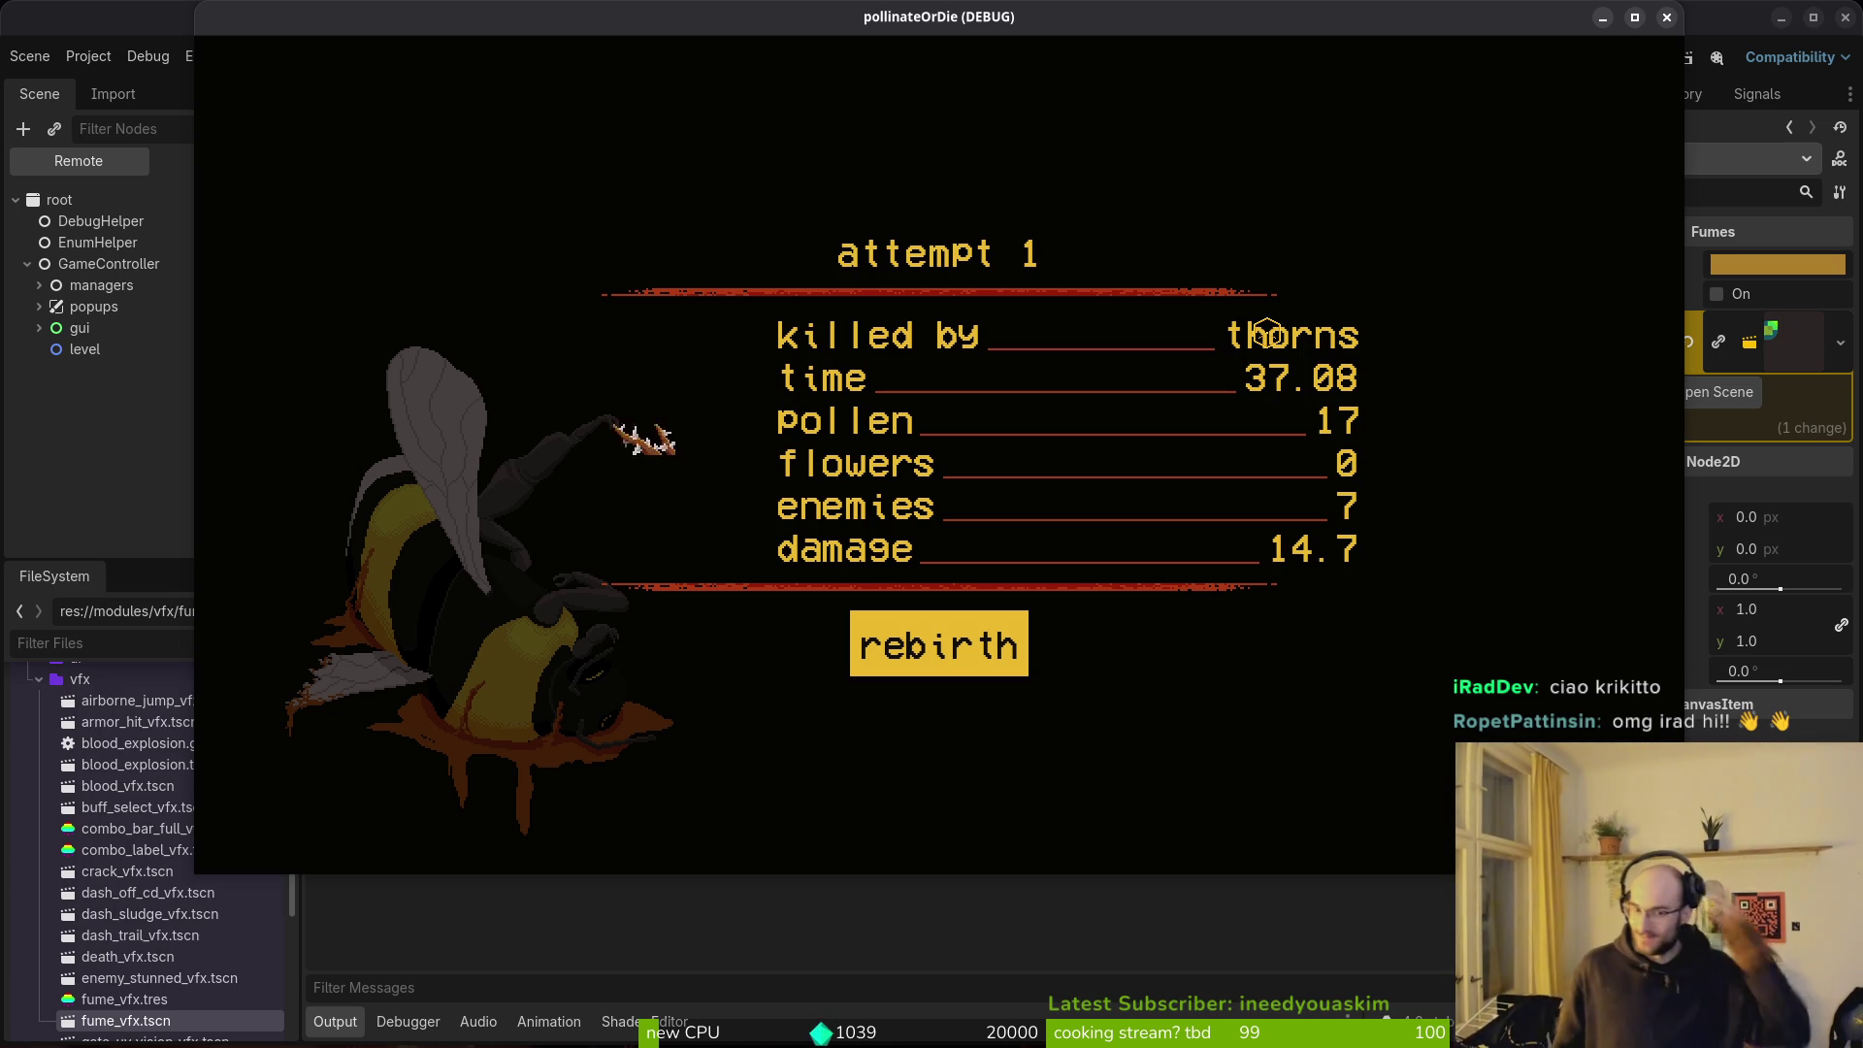
{"action": "left_click", "coordinate": [1014, 621]}
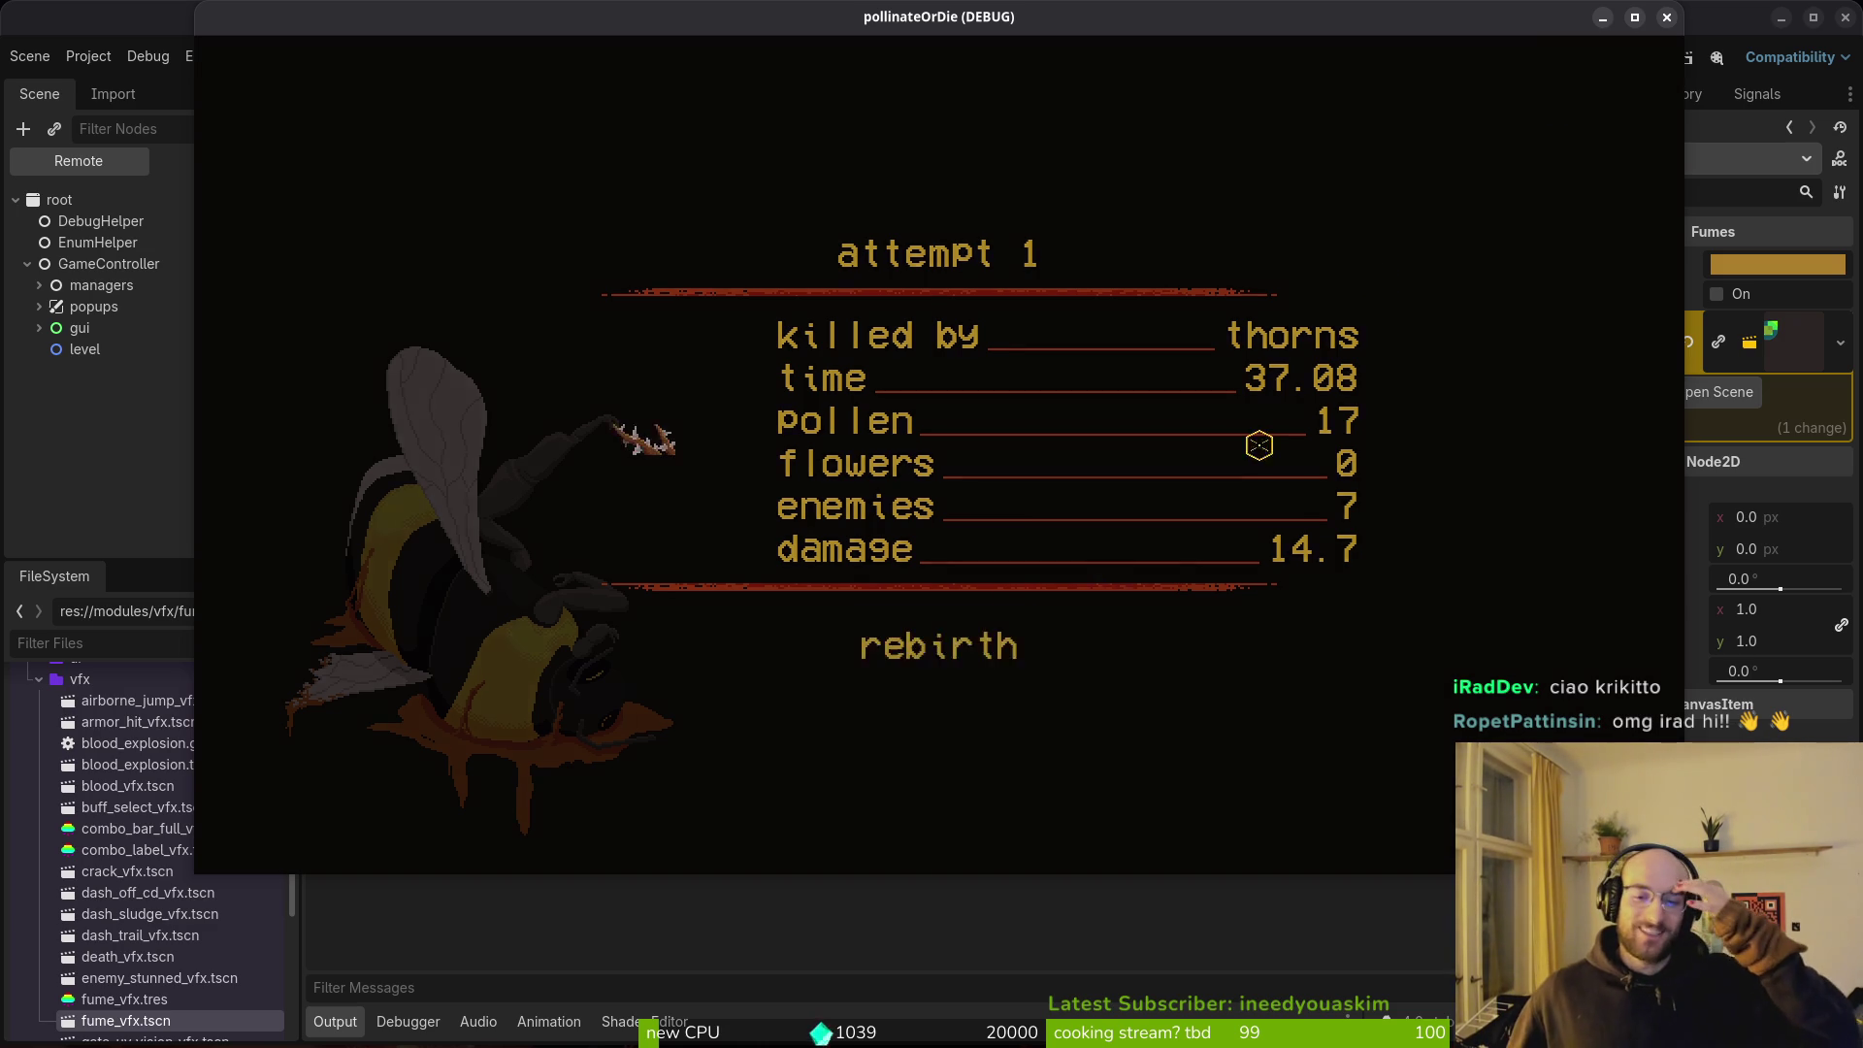
{"action": "left_click", "coordinate": [1666, 16]}
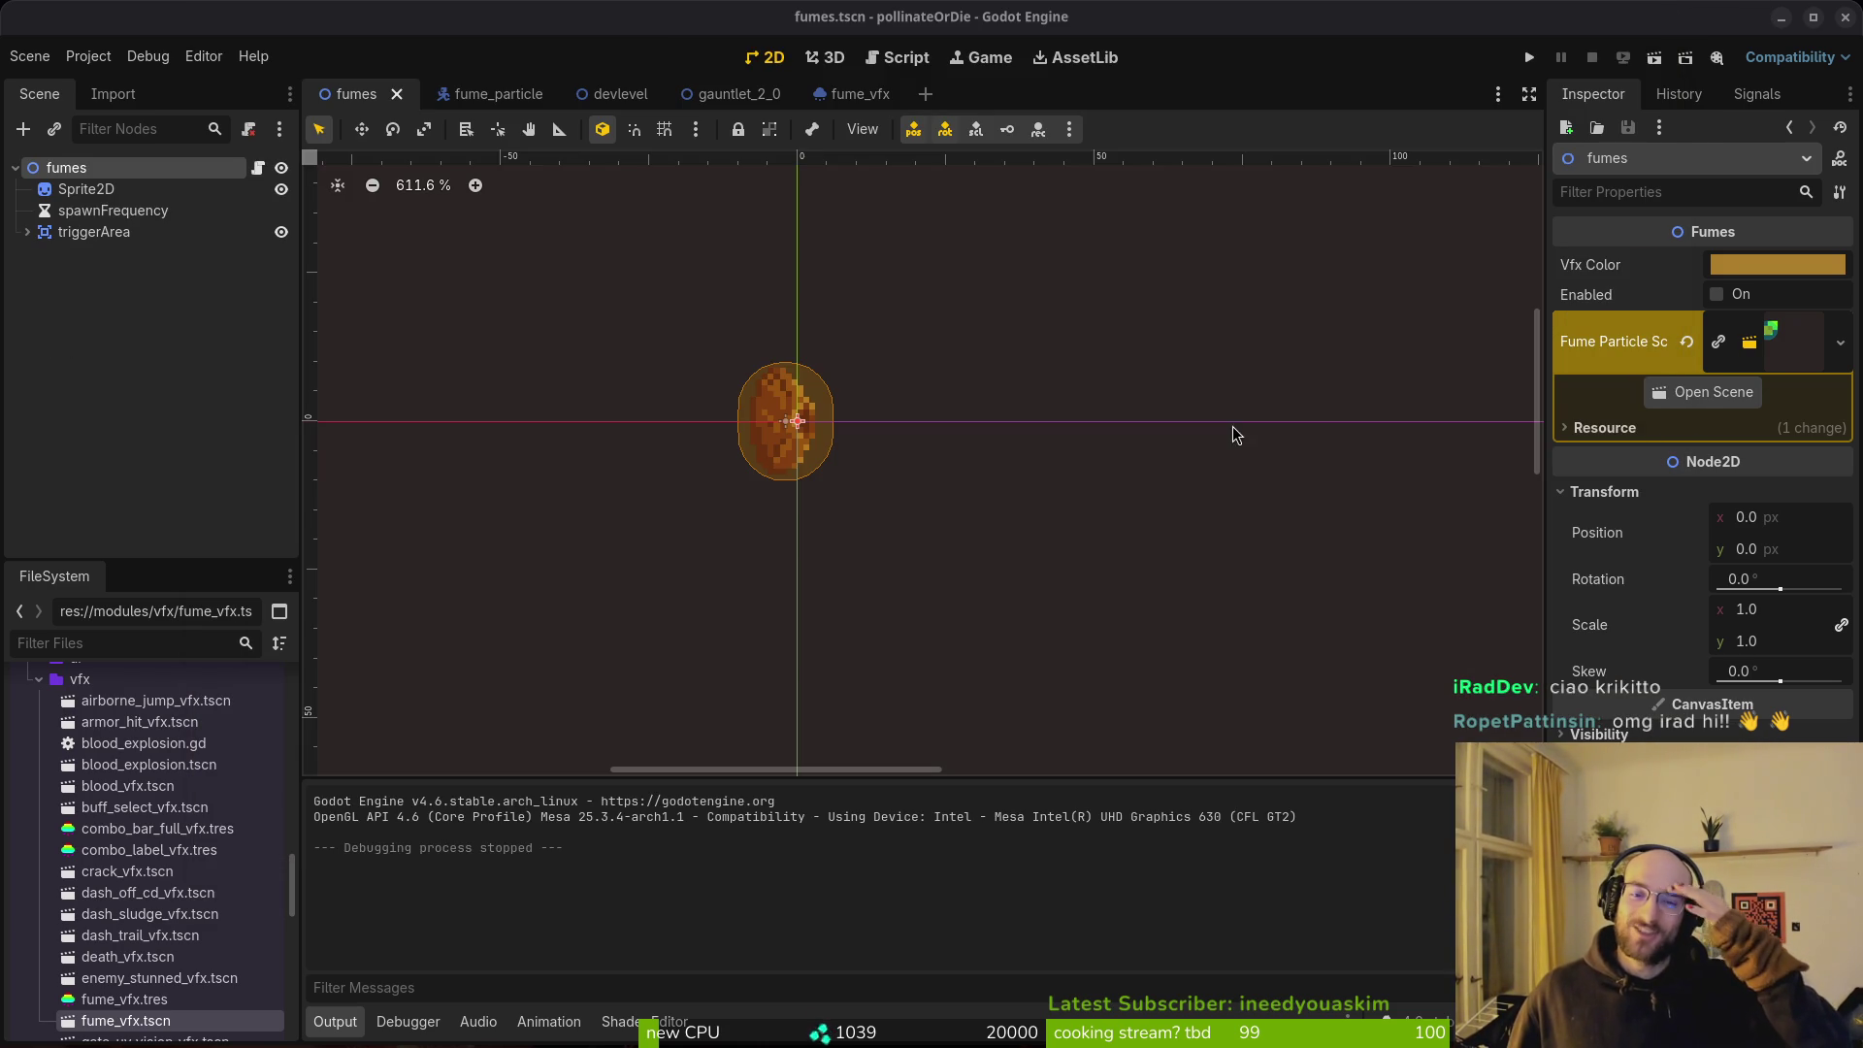
Zoom out the canvas, then go to the projectile_direction line in fumes.gd and save.
{"action": "scroll", "coordinate": [874, 364], "scroll_direction": "down", "scroll_amount": 3}
{"action": "scroll", "coordinate": [848, 398], "scroll_direction": "down", "scroll_amount": 3}
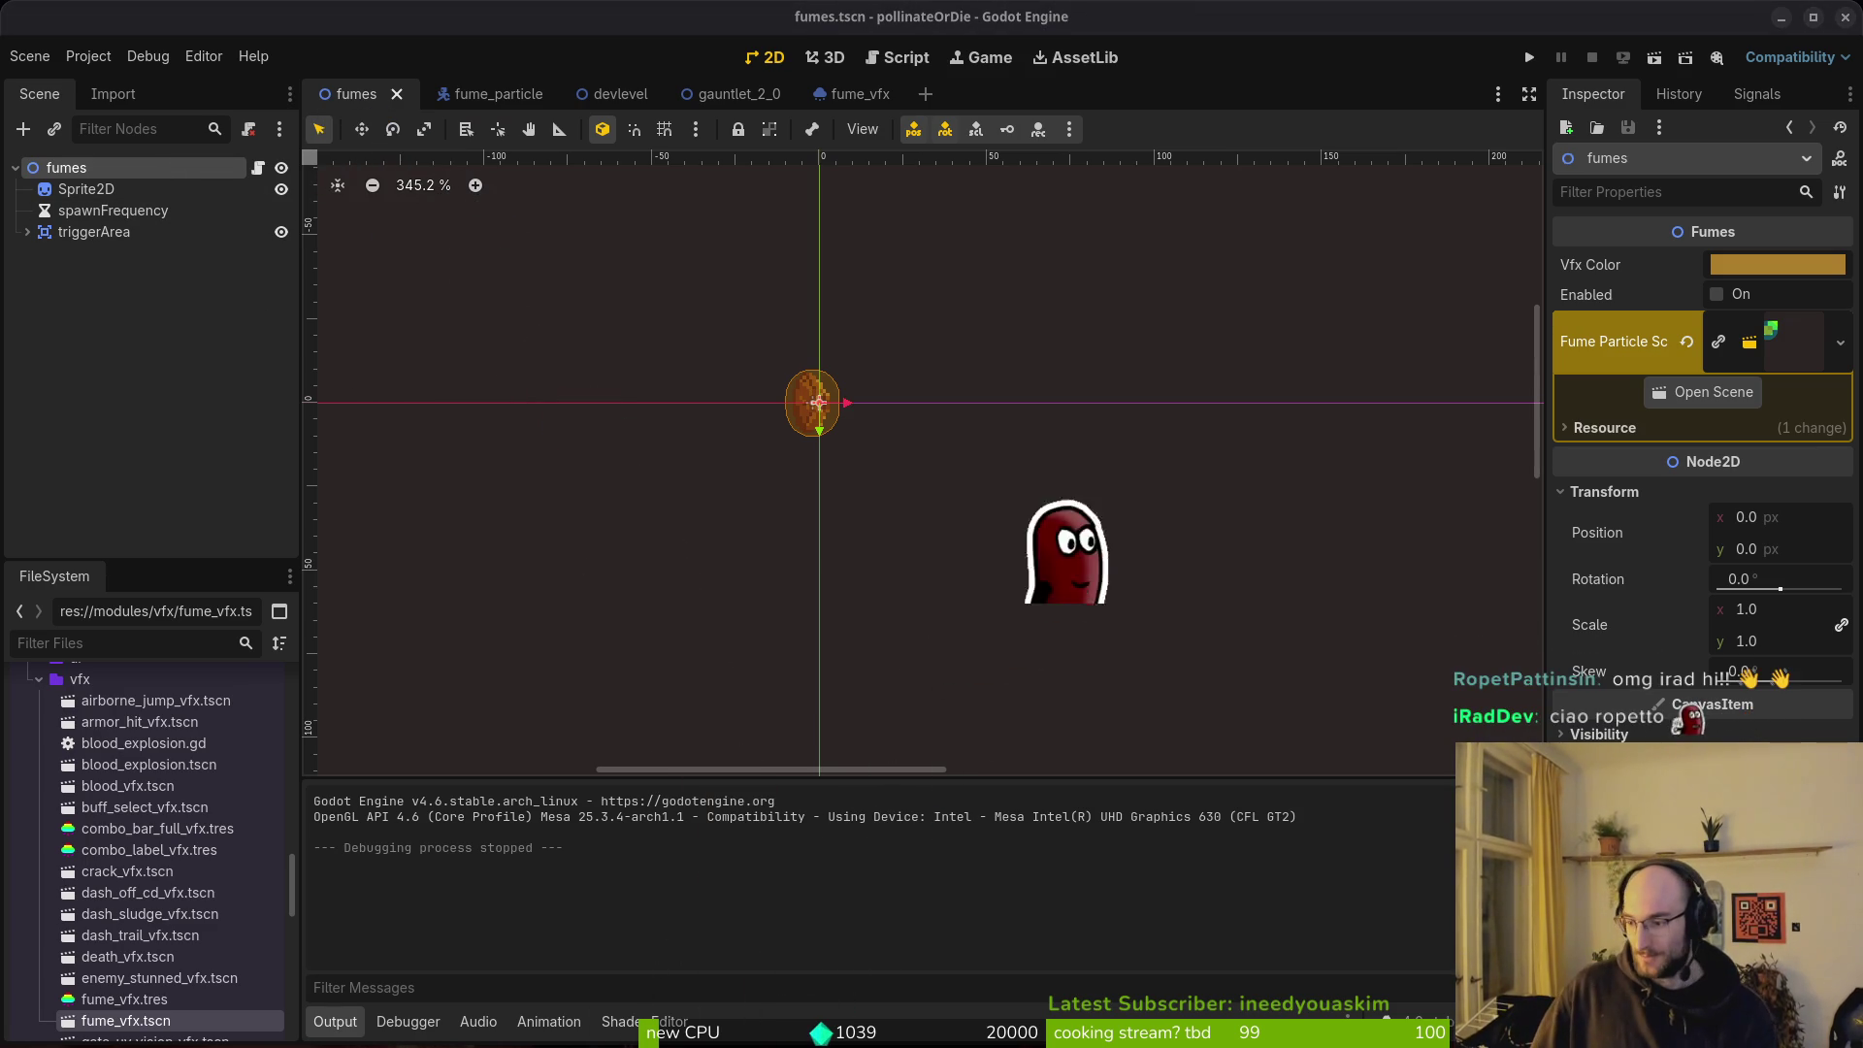
{"action": "key", "text": "alt+Tab"}
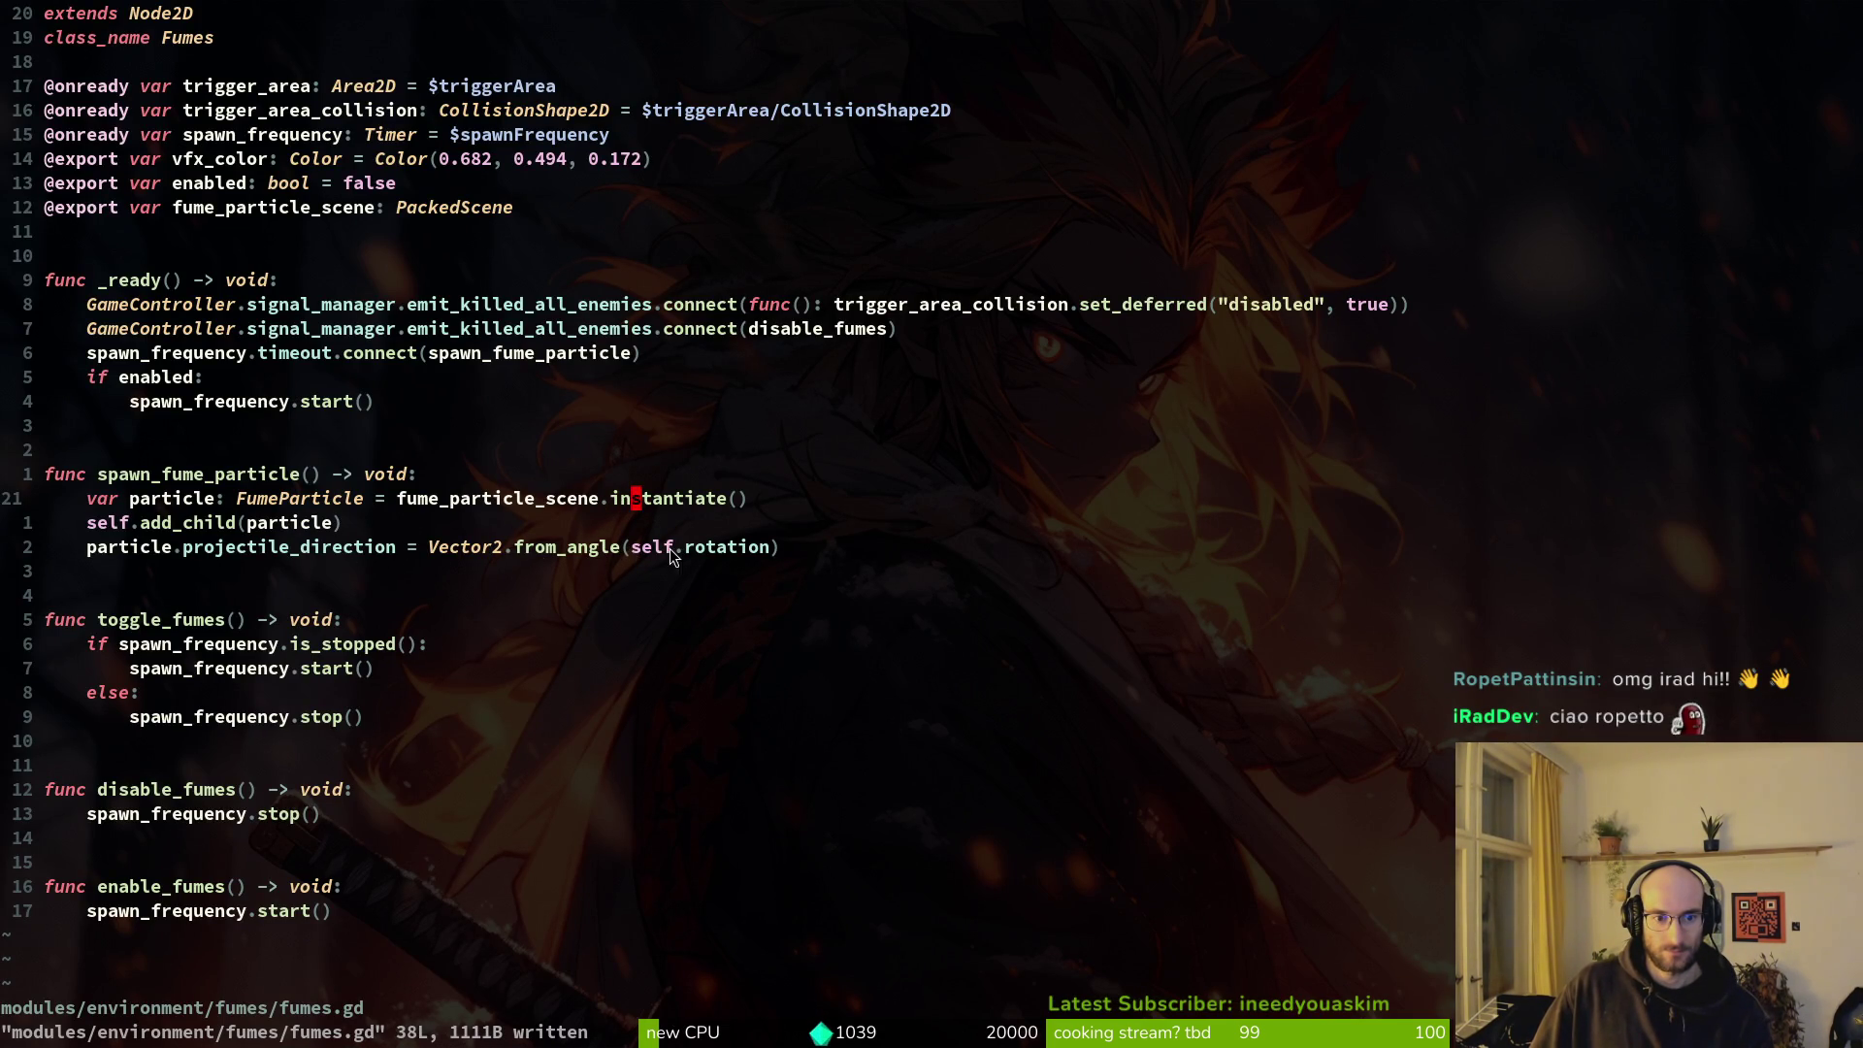
{"action": "left_click", "coordinate": [706, 551]}
{"action": "key", "text": "o"}
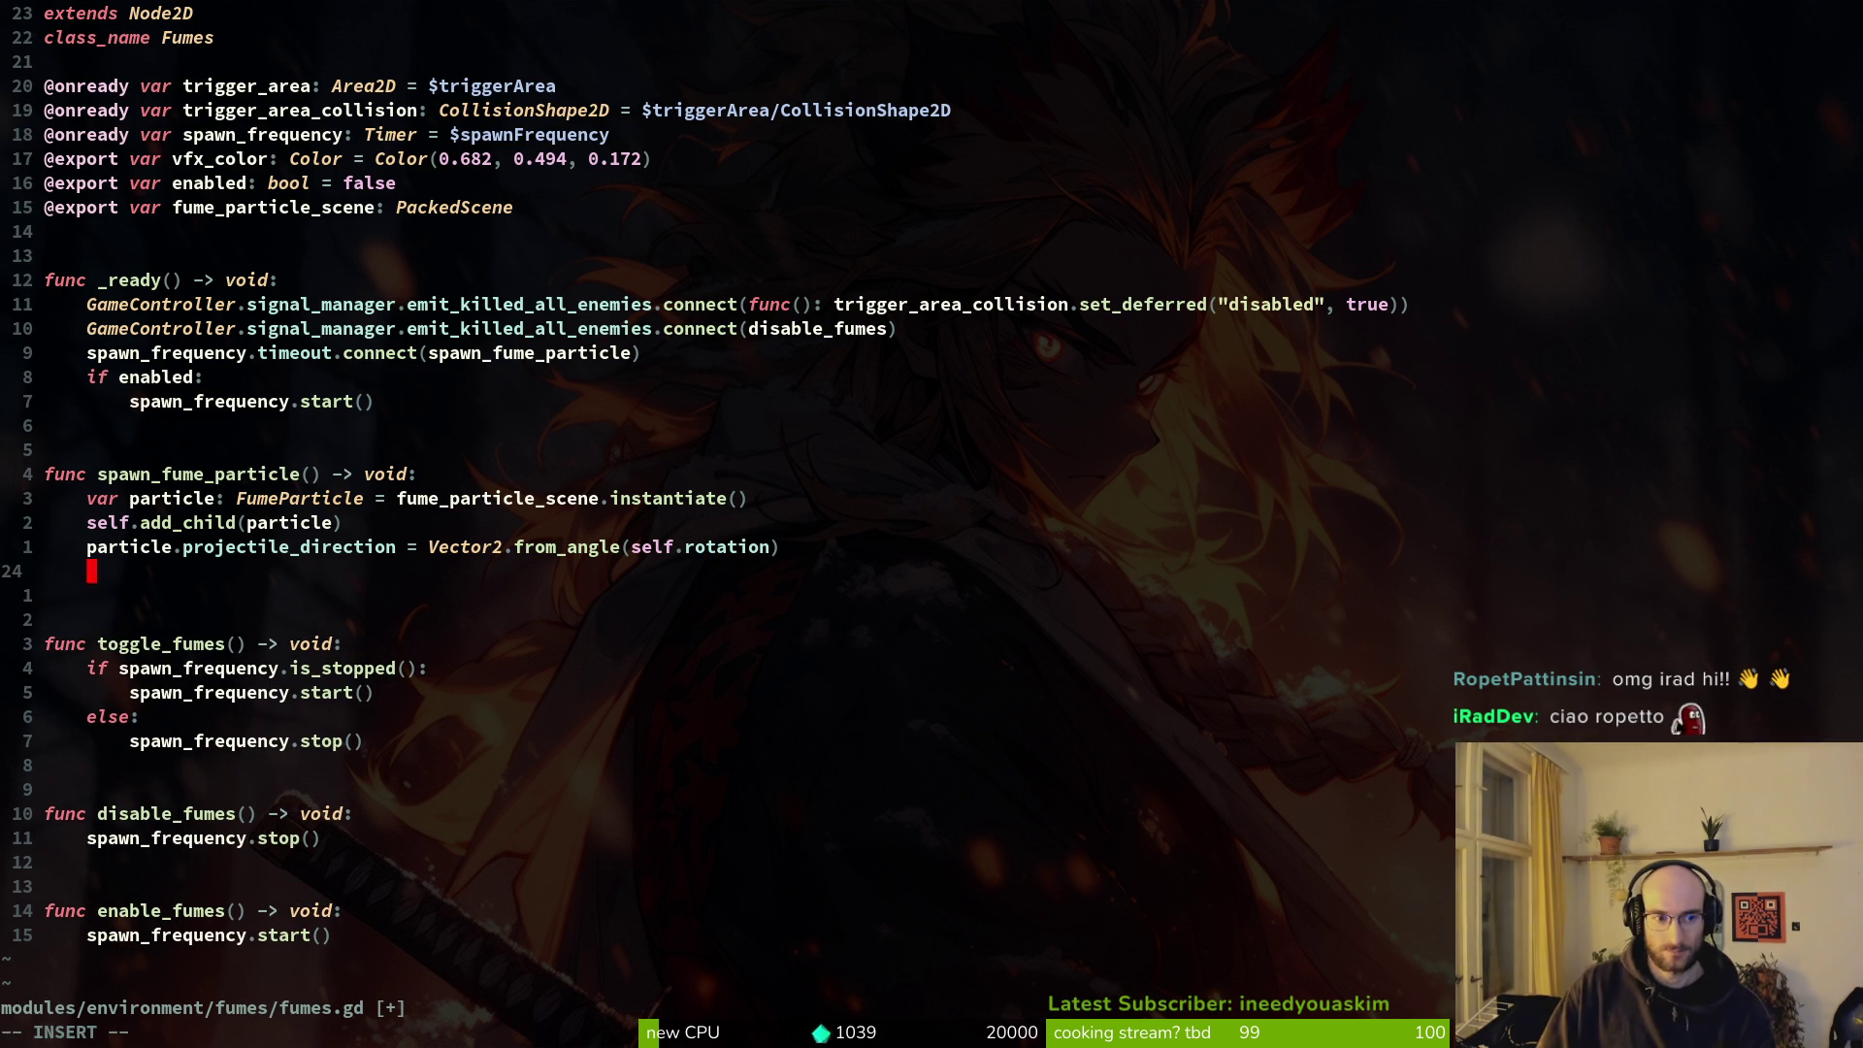
{"action": "key", "text": "Escape"}
{"action": "key", "text": "d"}
{"action": "key", "text": "d"}
{"action": "type", "text": ":w"}
{"action": "key", "text": "Return"}
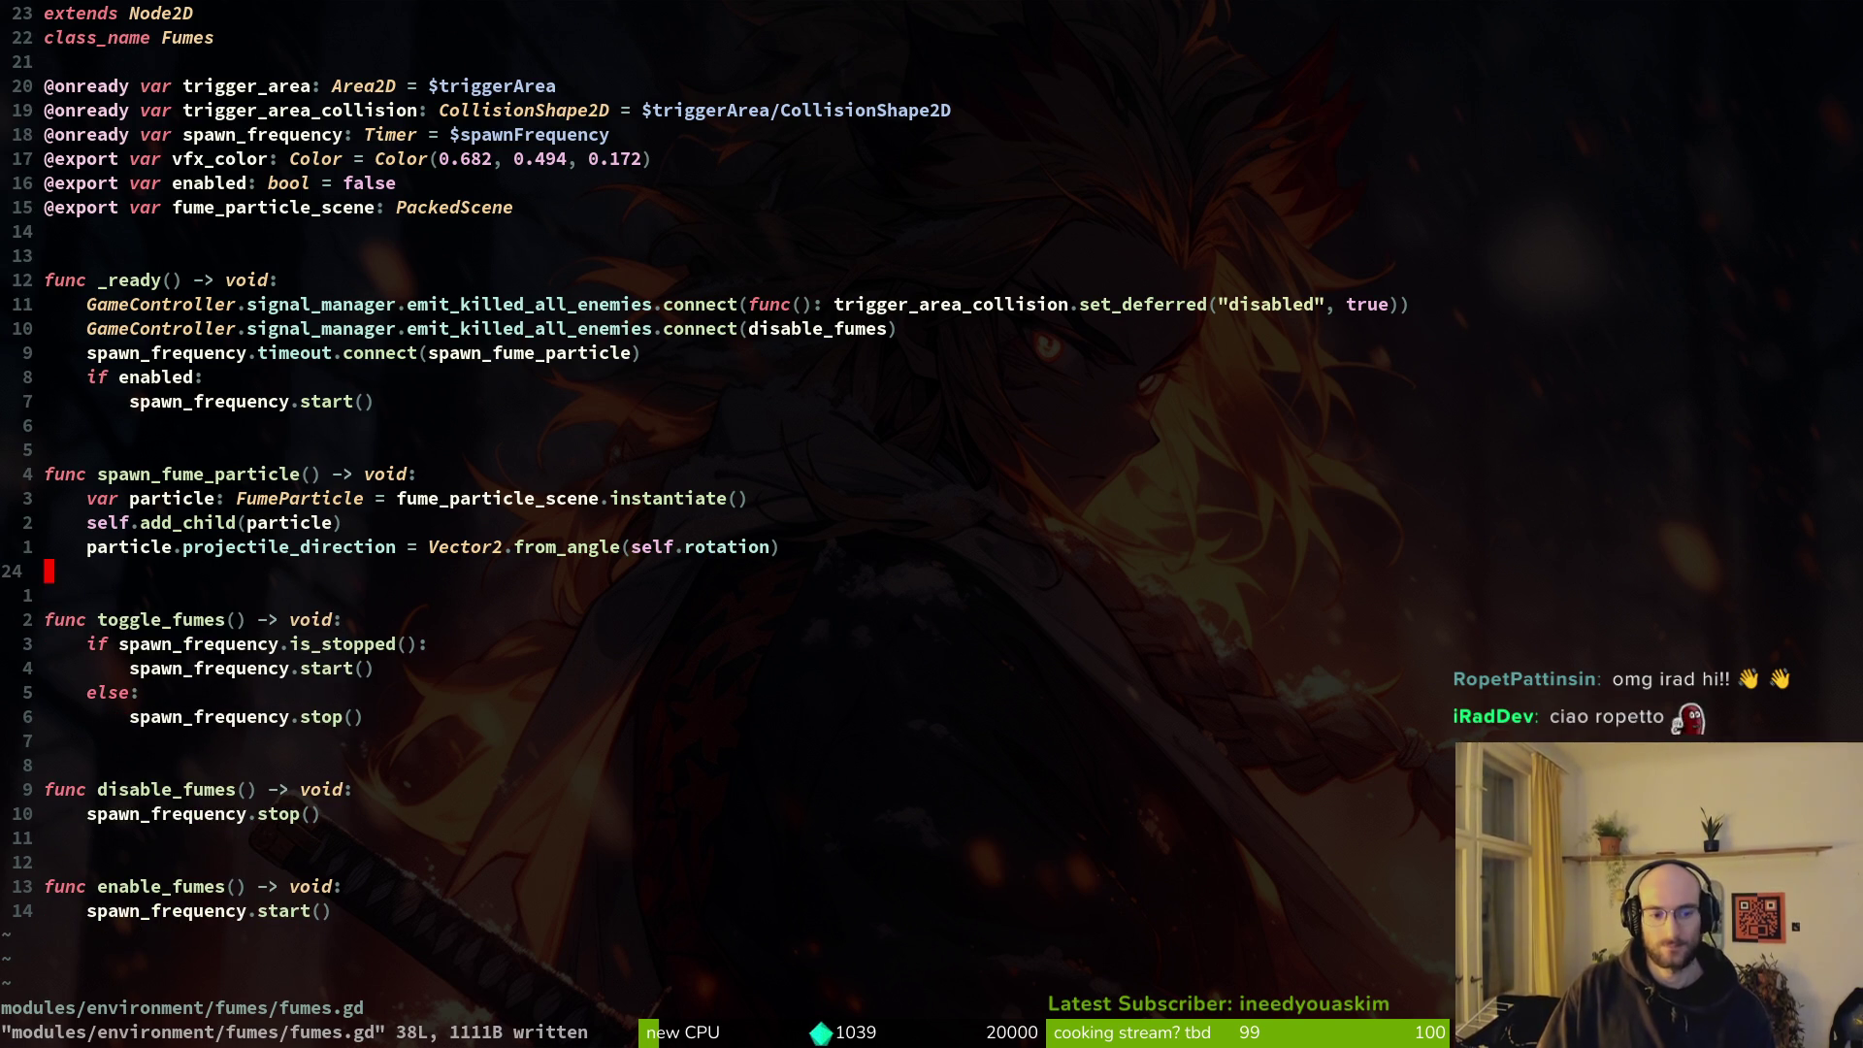
Move add_child(particle) below the projectile_direction line, save fumes.gd, and relaunch the project.
{"action": "key", "text": "k"}
{"action": "key", "text": "k"}
{"action": "key", "text": "j"}
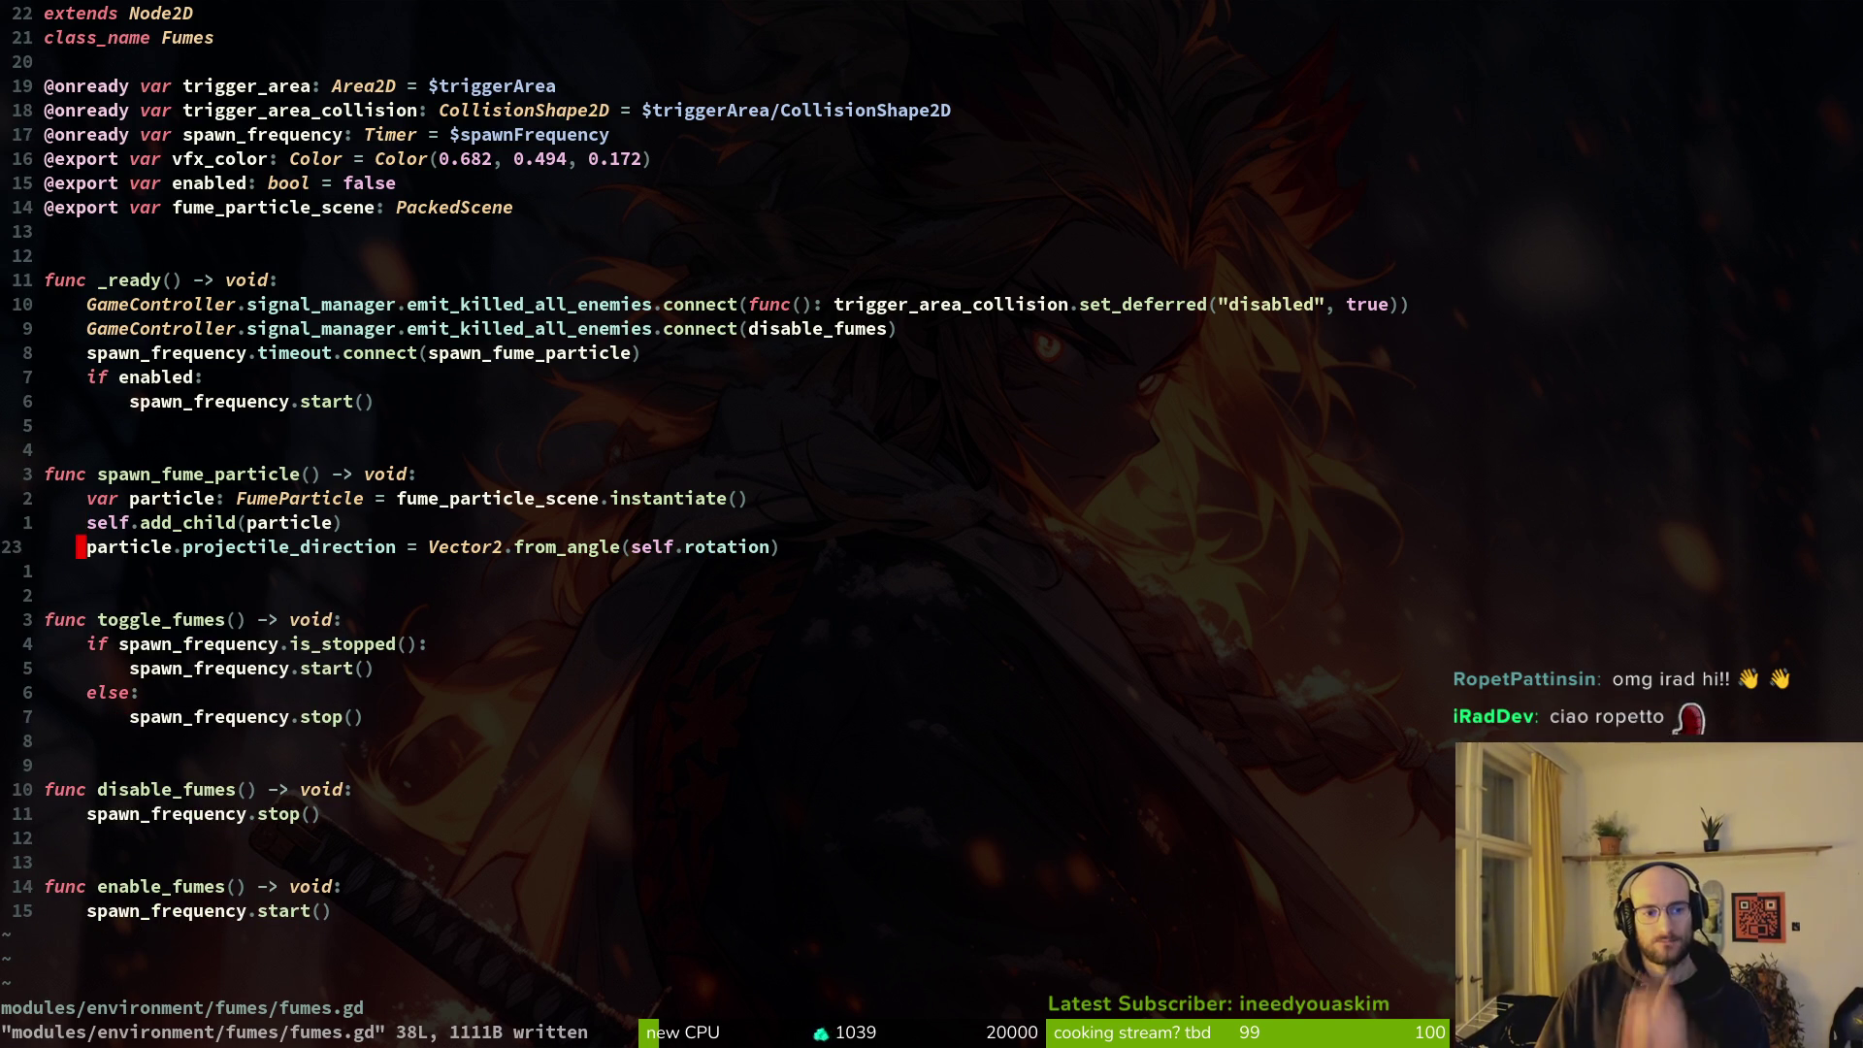
{"action": "key", "text": "d"}
{"action": "key", "text": "d"}
{"action": "key", "text": "k"}
{"action": "key", "text": "shift+p"}
{"action": "type", "text": ":w"}
{"action": "key", "text": "Return"}
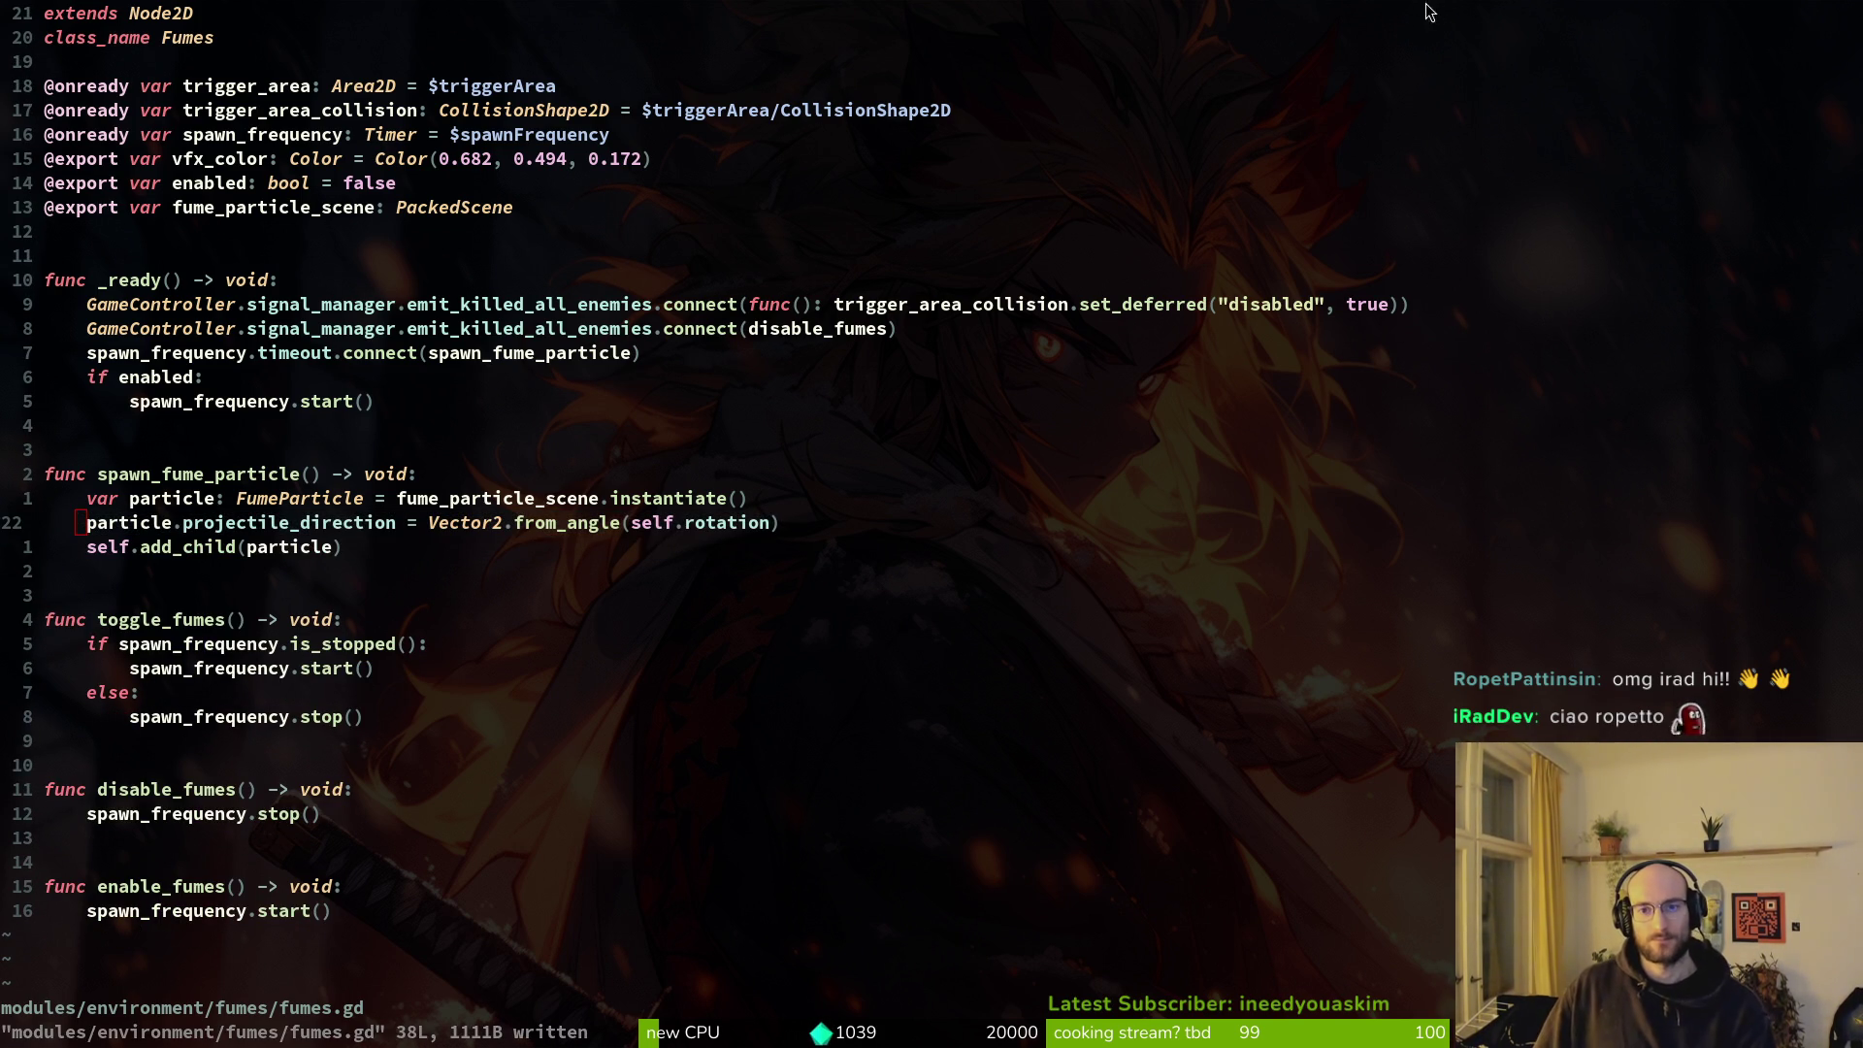
{"action": "key", "text": "alt+Tab"}
{"action": "left_click", "coordinate": [1535, 59]}
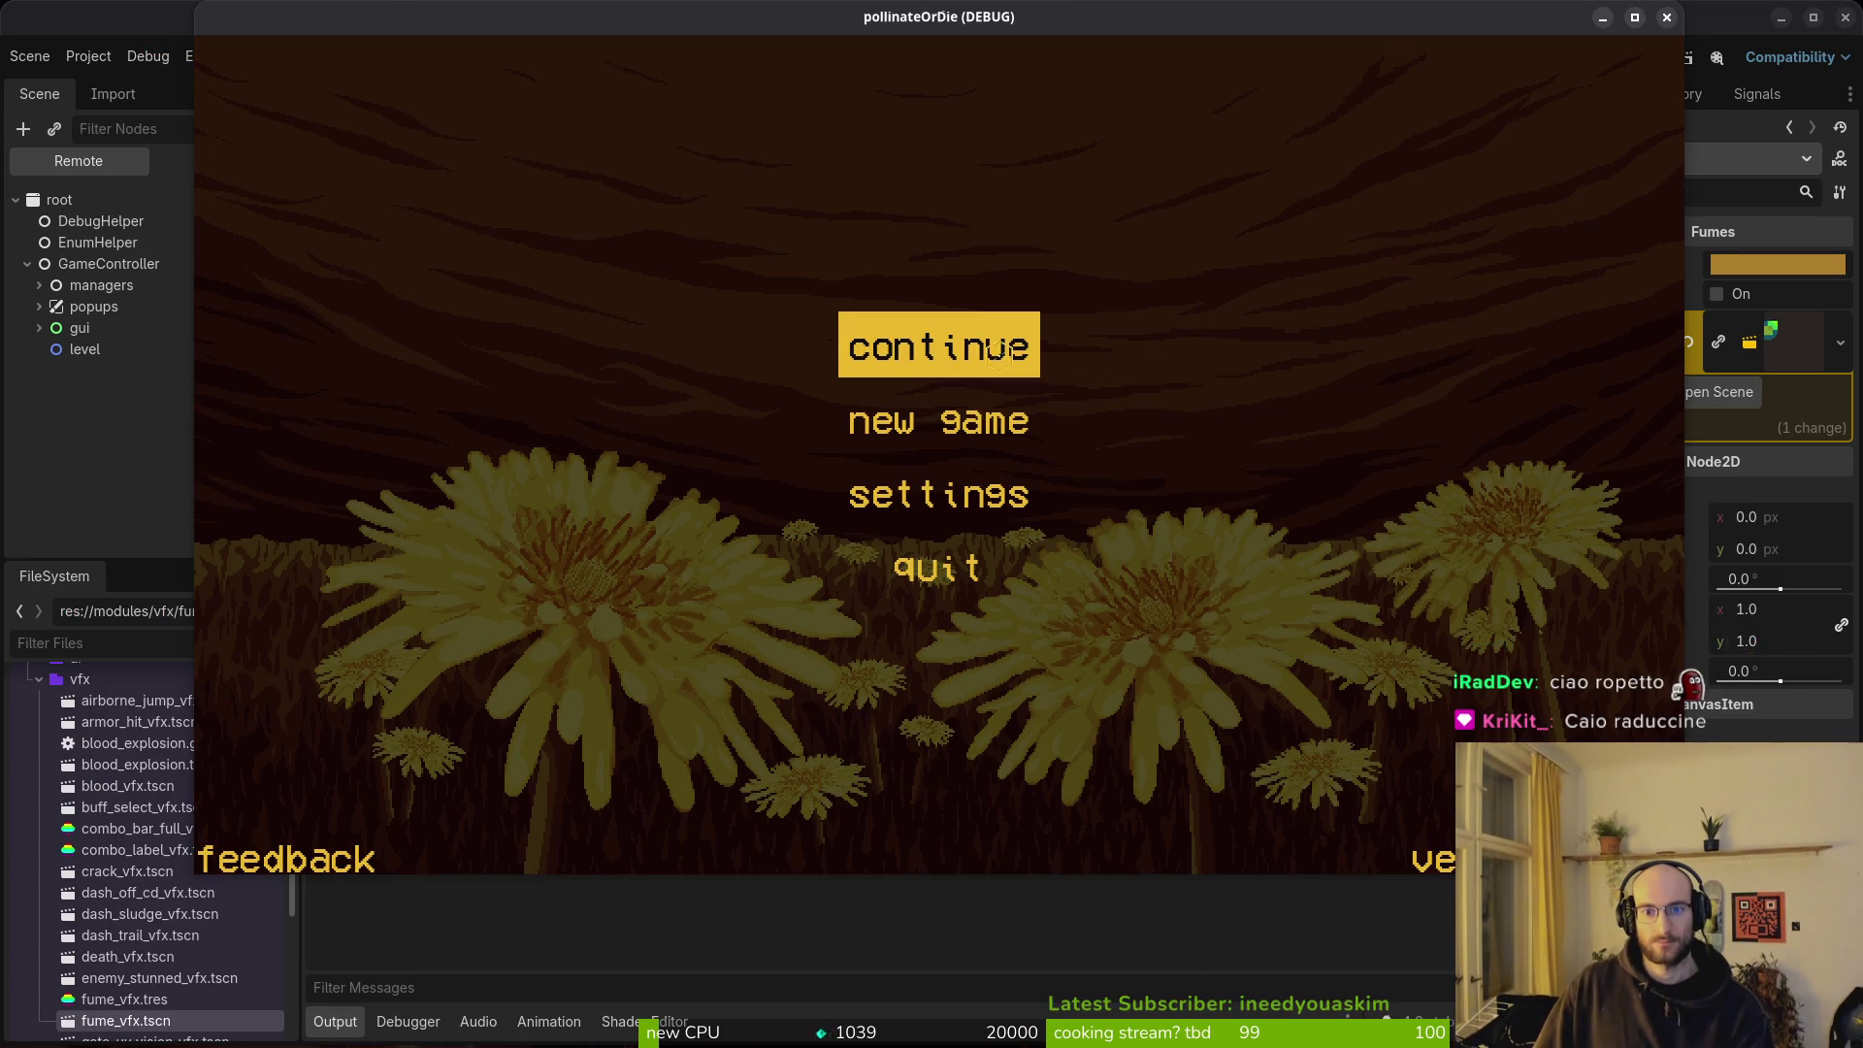
Continue the saved game and glance at the particle code in projectile.gd.
{"action": "left_click", "coordinate": [970, 342]}
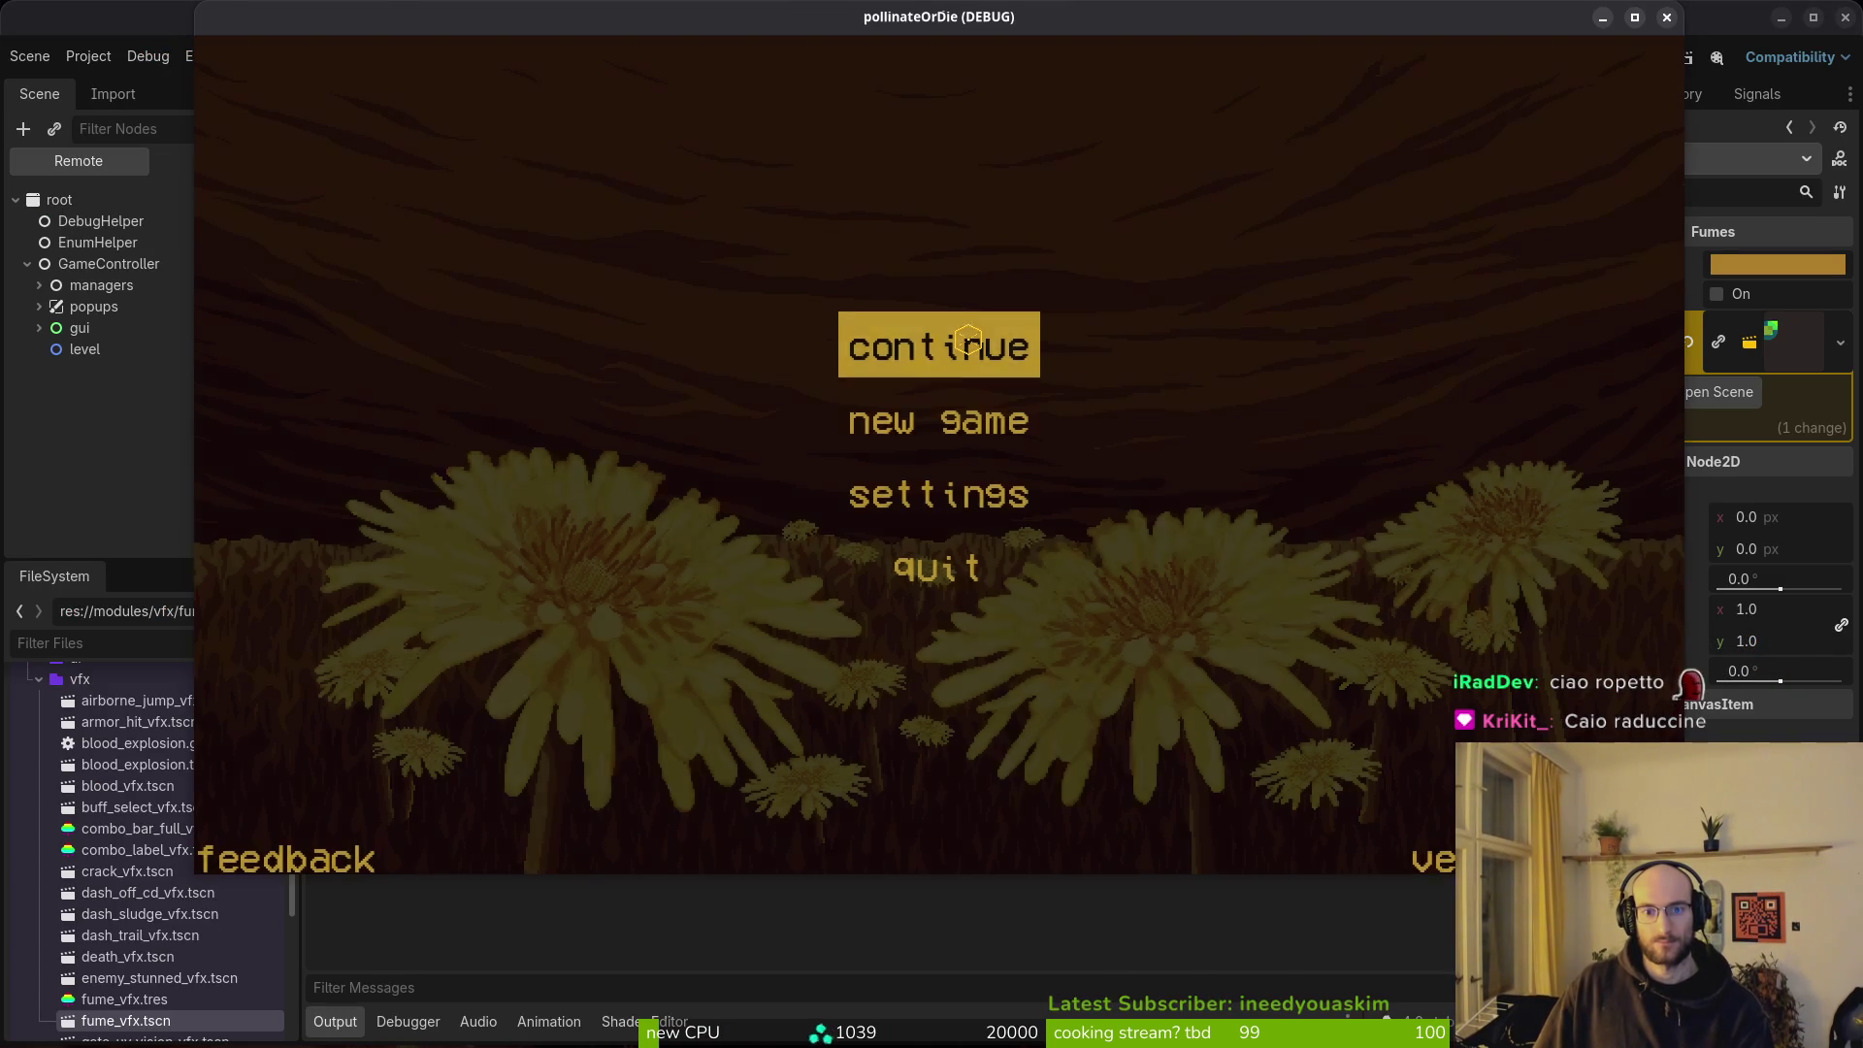
{"action": "key", "text": "alt+Tab"}
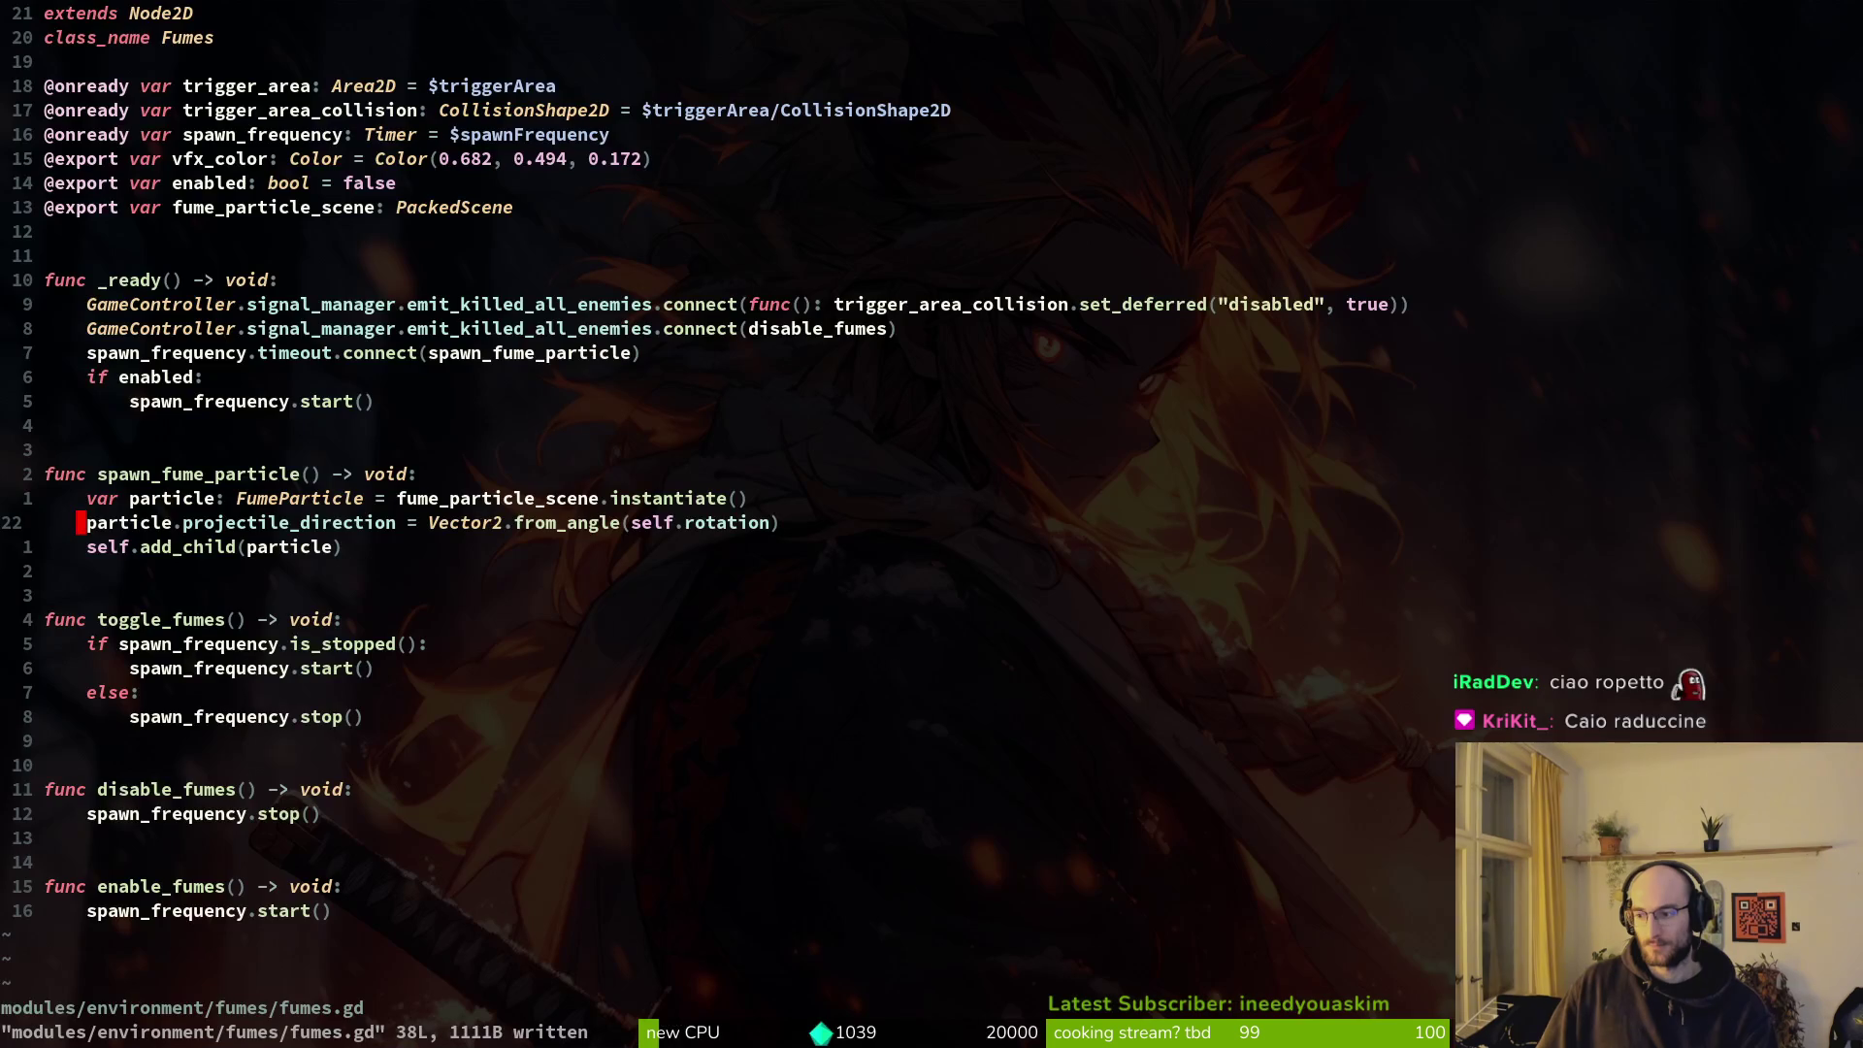
{"action": "key", "text": "ctrl+6"}
{"action": "key", "text": "ctrl+6"}
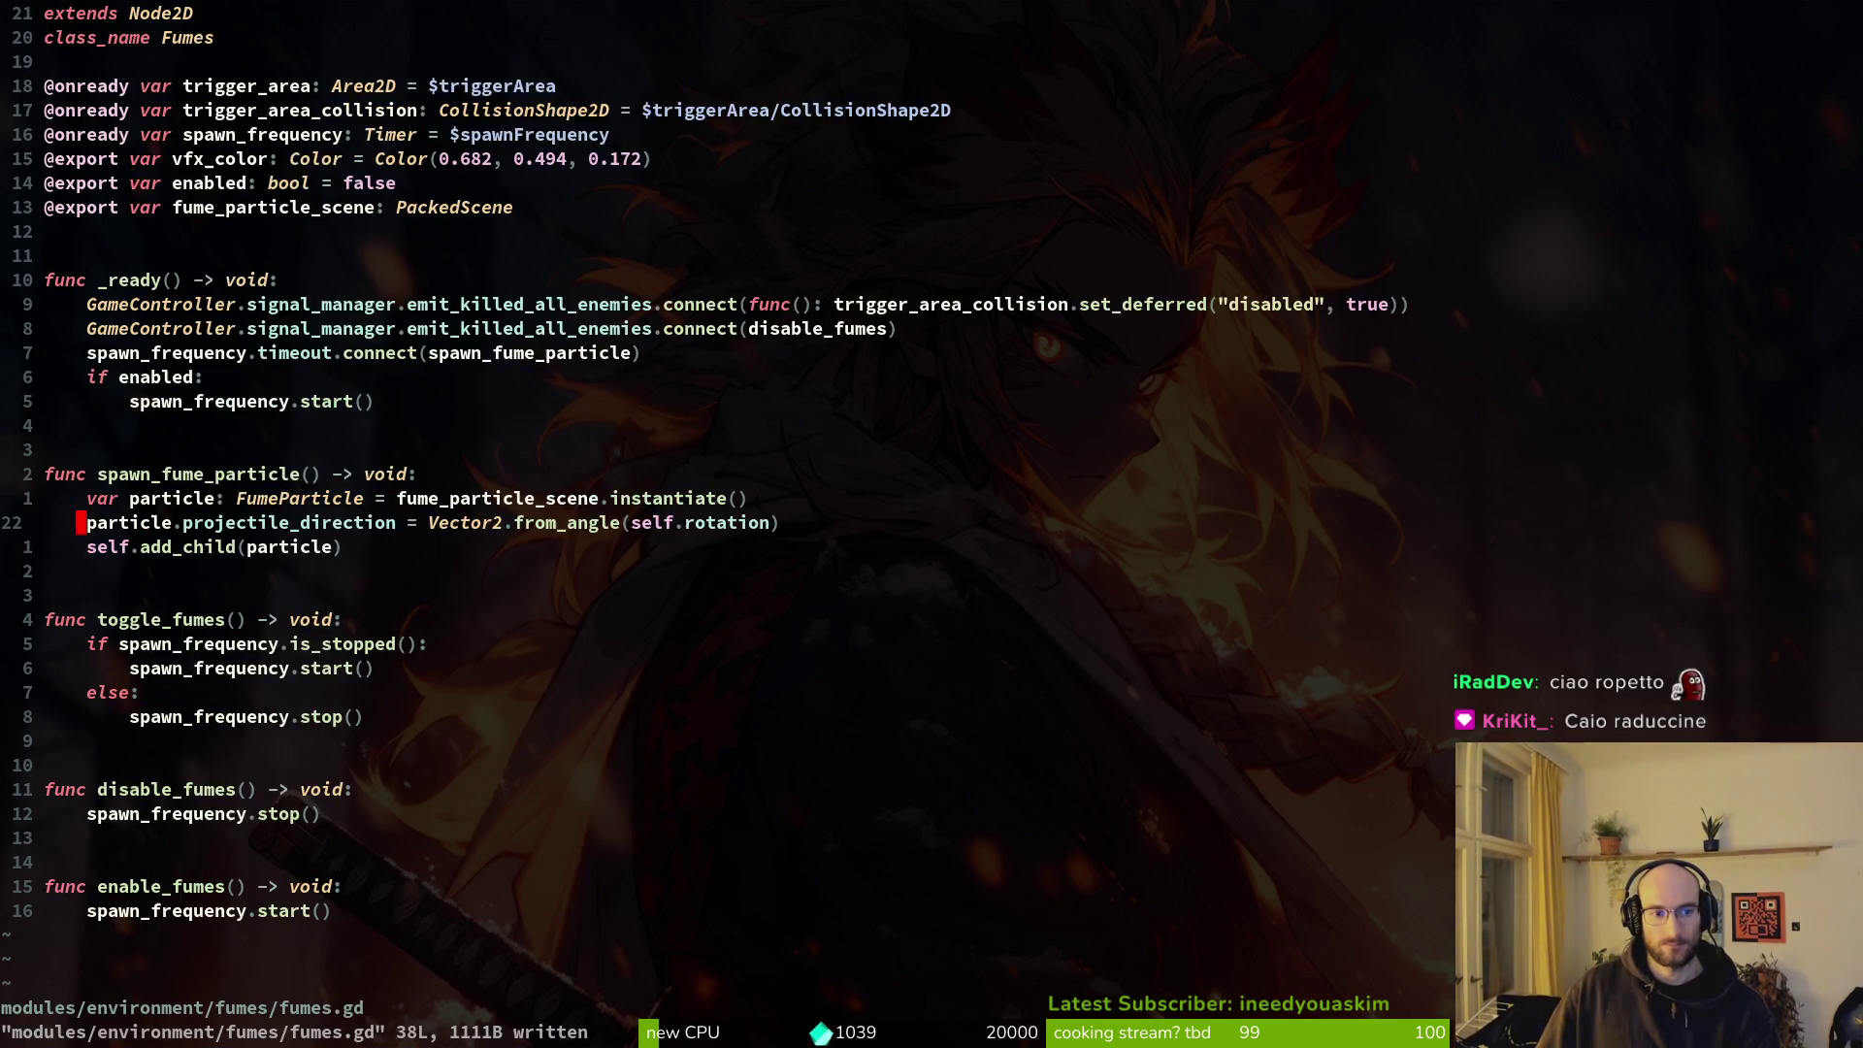
{"action": "key", "text": "alt+Tab"}
Fly the bee around the hive, load level G2-0 from level select, then close the game.
{"action": "key", "text": "w"}
{"action": "key", "text": "d"}
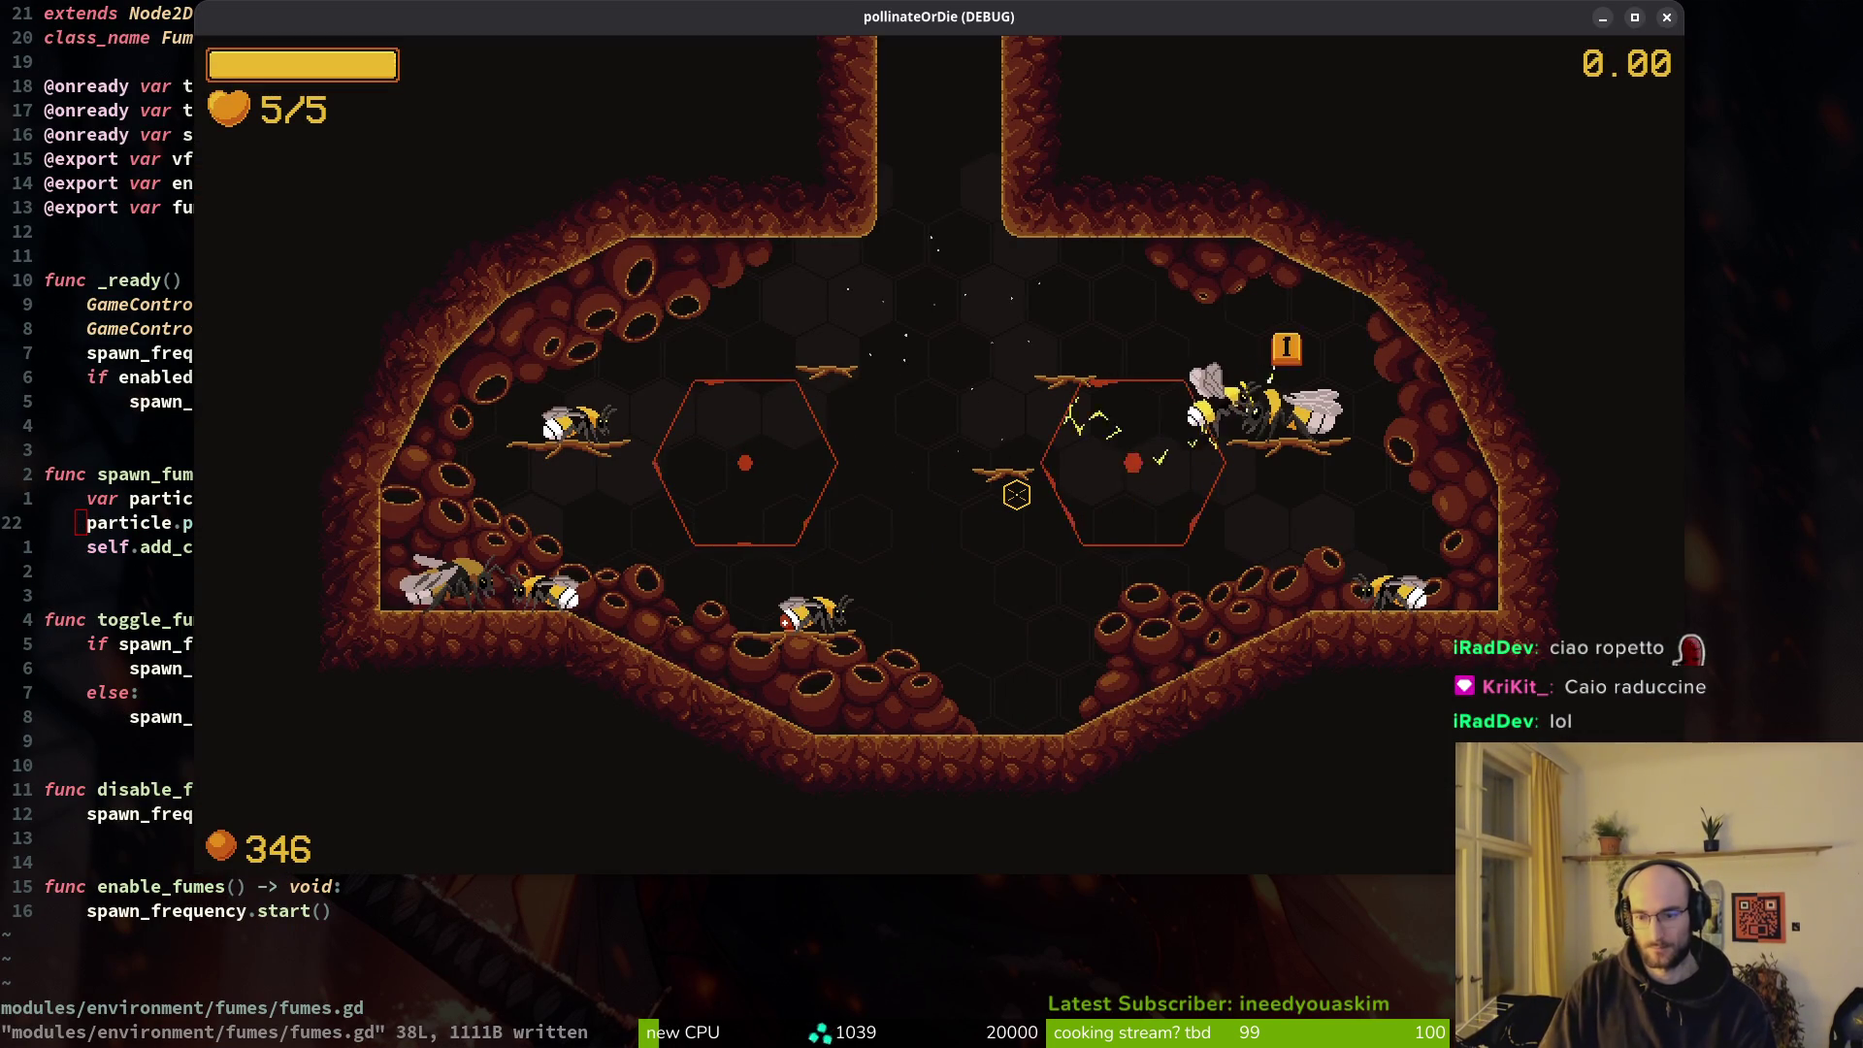
{"action": "key", "text": "w"}
{"action": "key", "text": "a"}
{"action": "key", "text": "w"}
{"action": "key", "text": "a"}
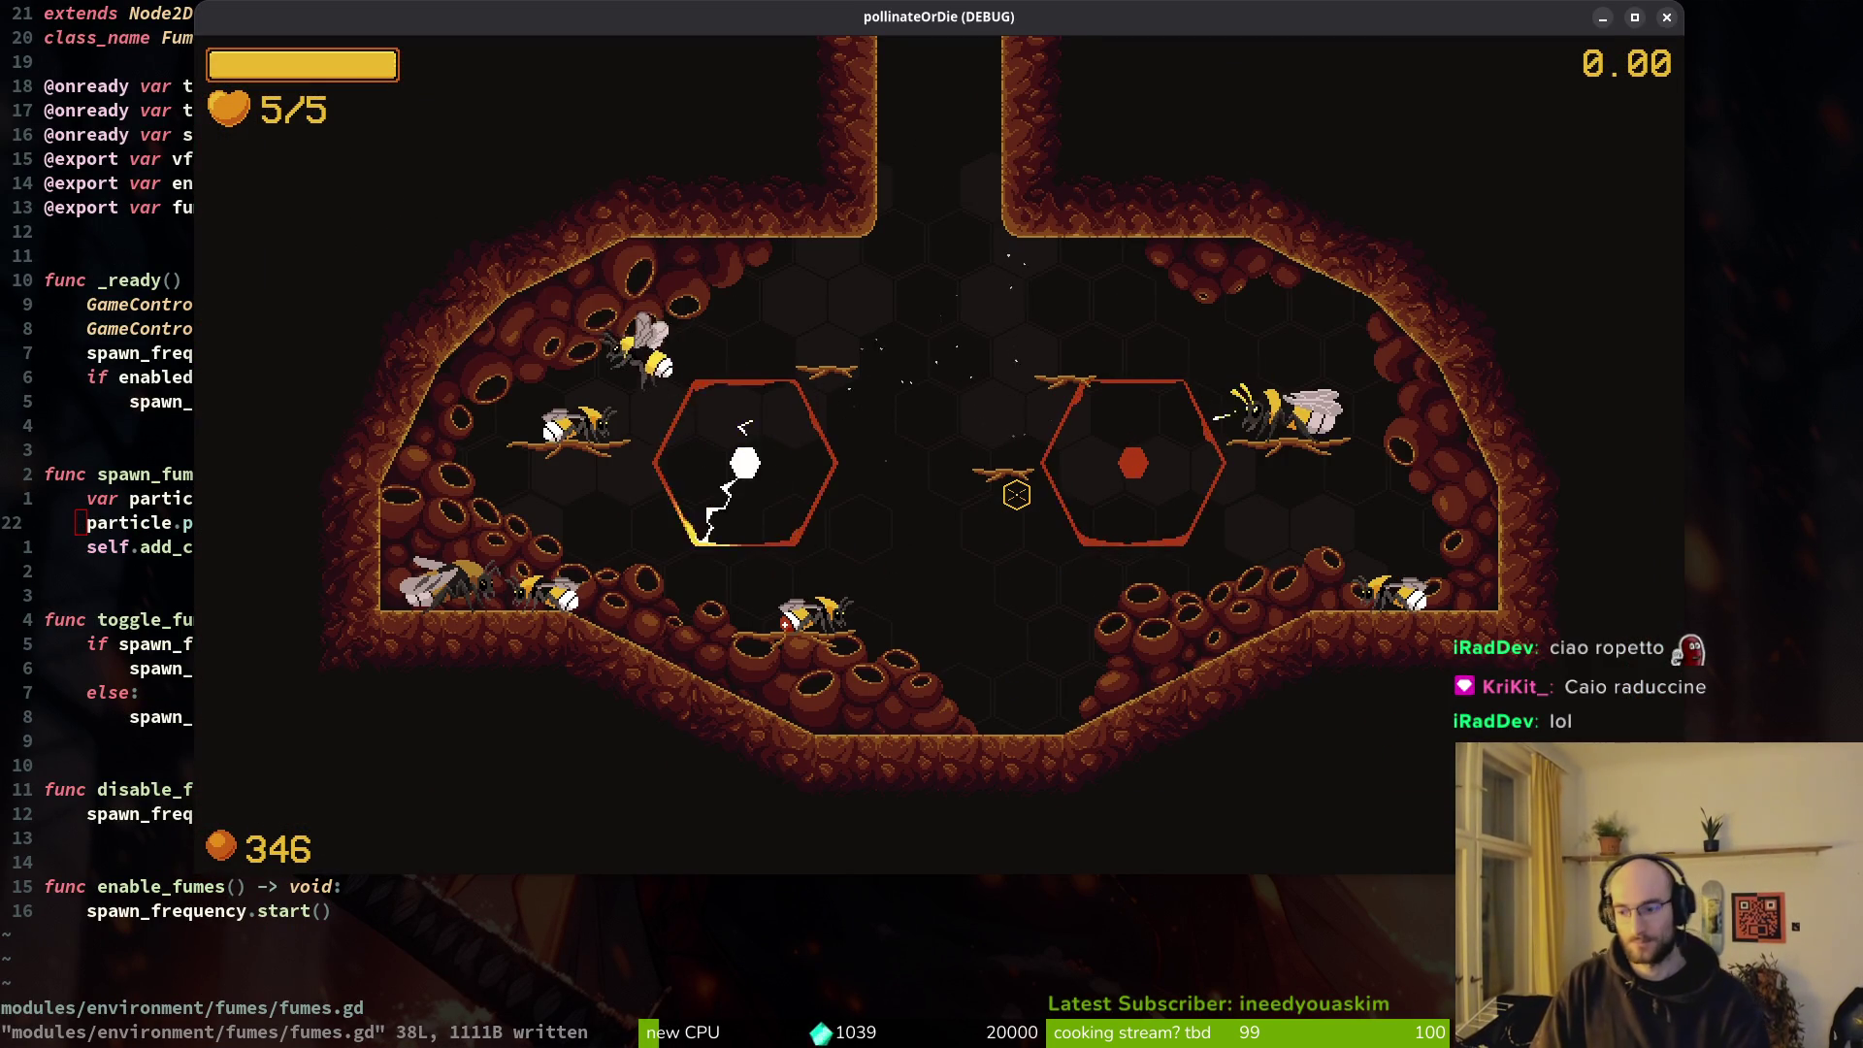
{"action": "key", "text": "s"}
{"action": "key", "text": "Escape"}
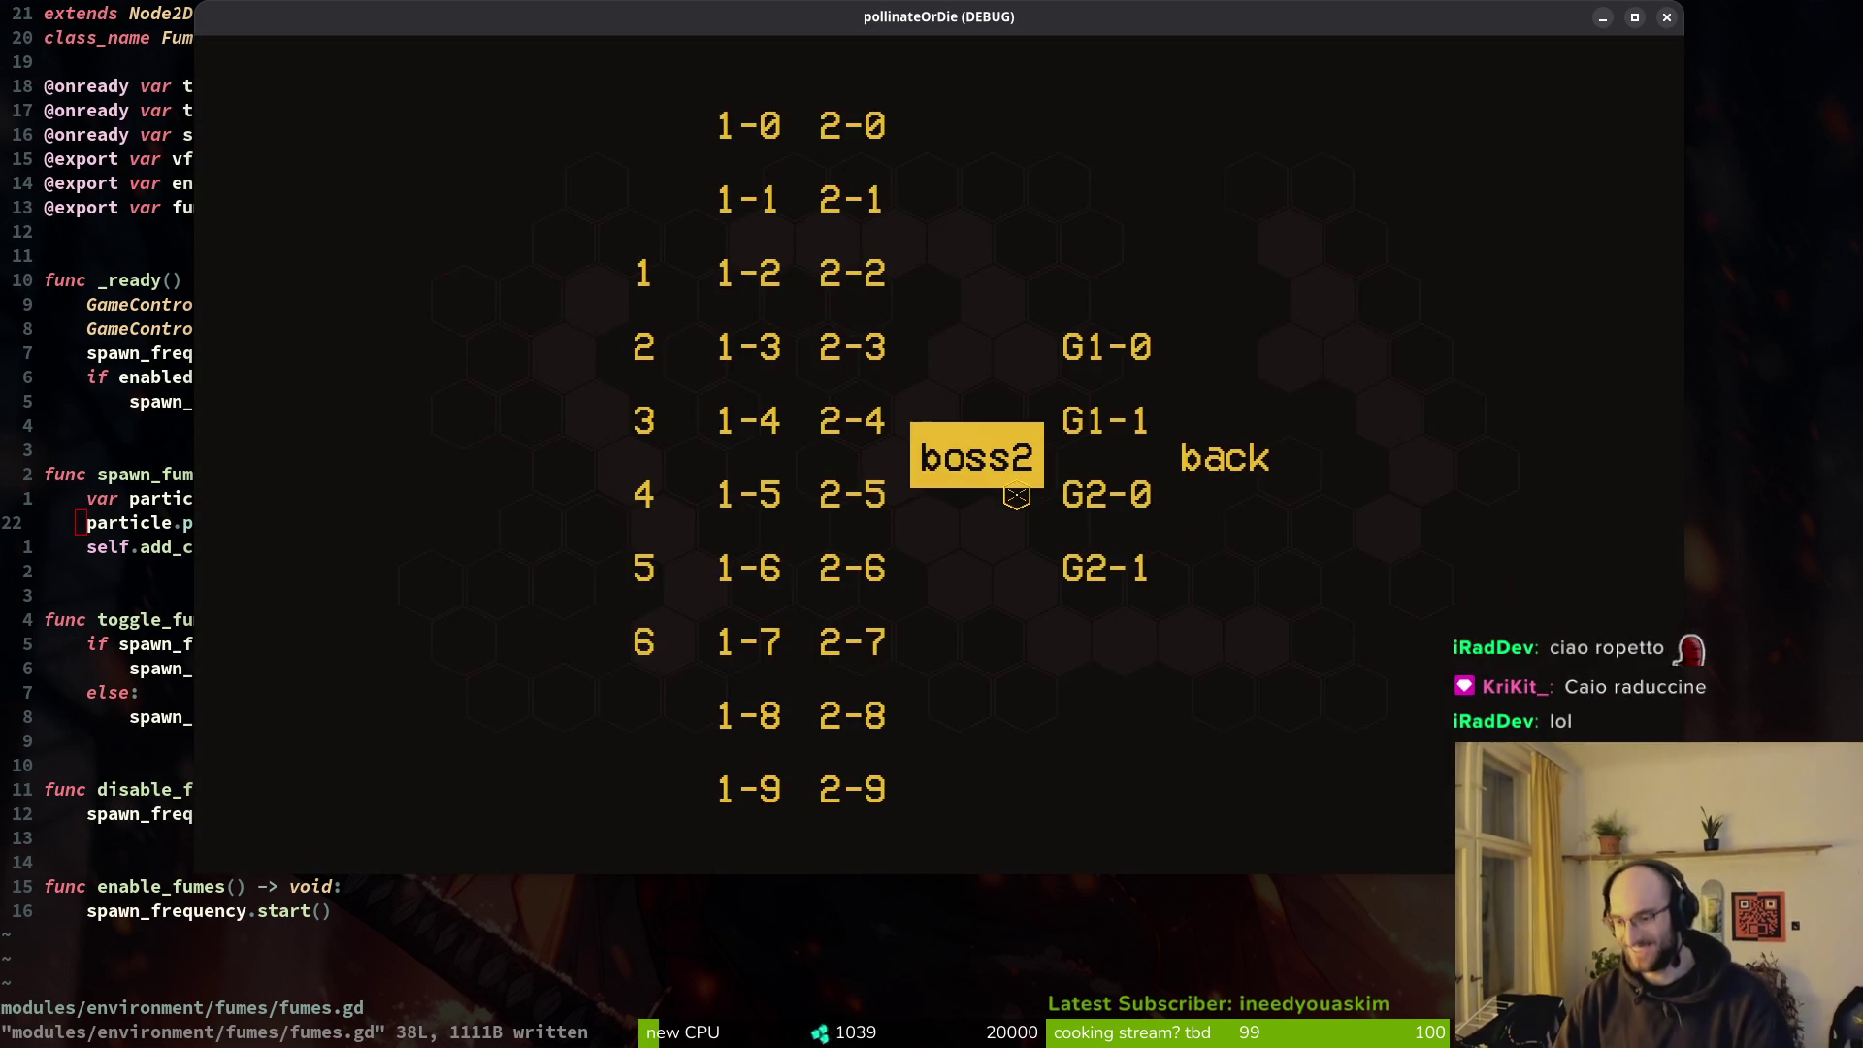
{"action": "key", "text": "Right"}
{"action": "key", "text": "Return"}
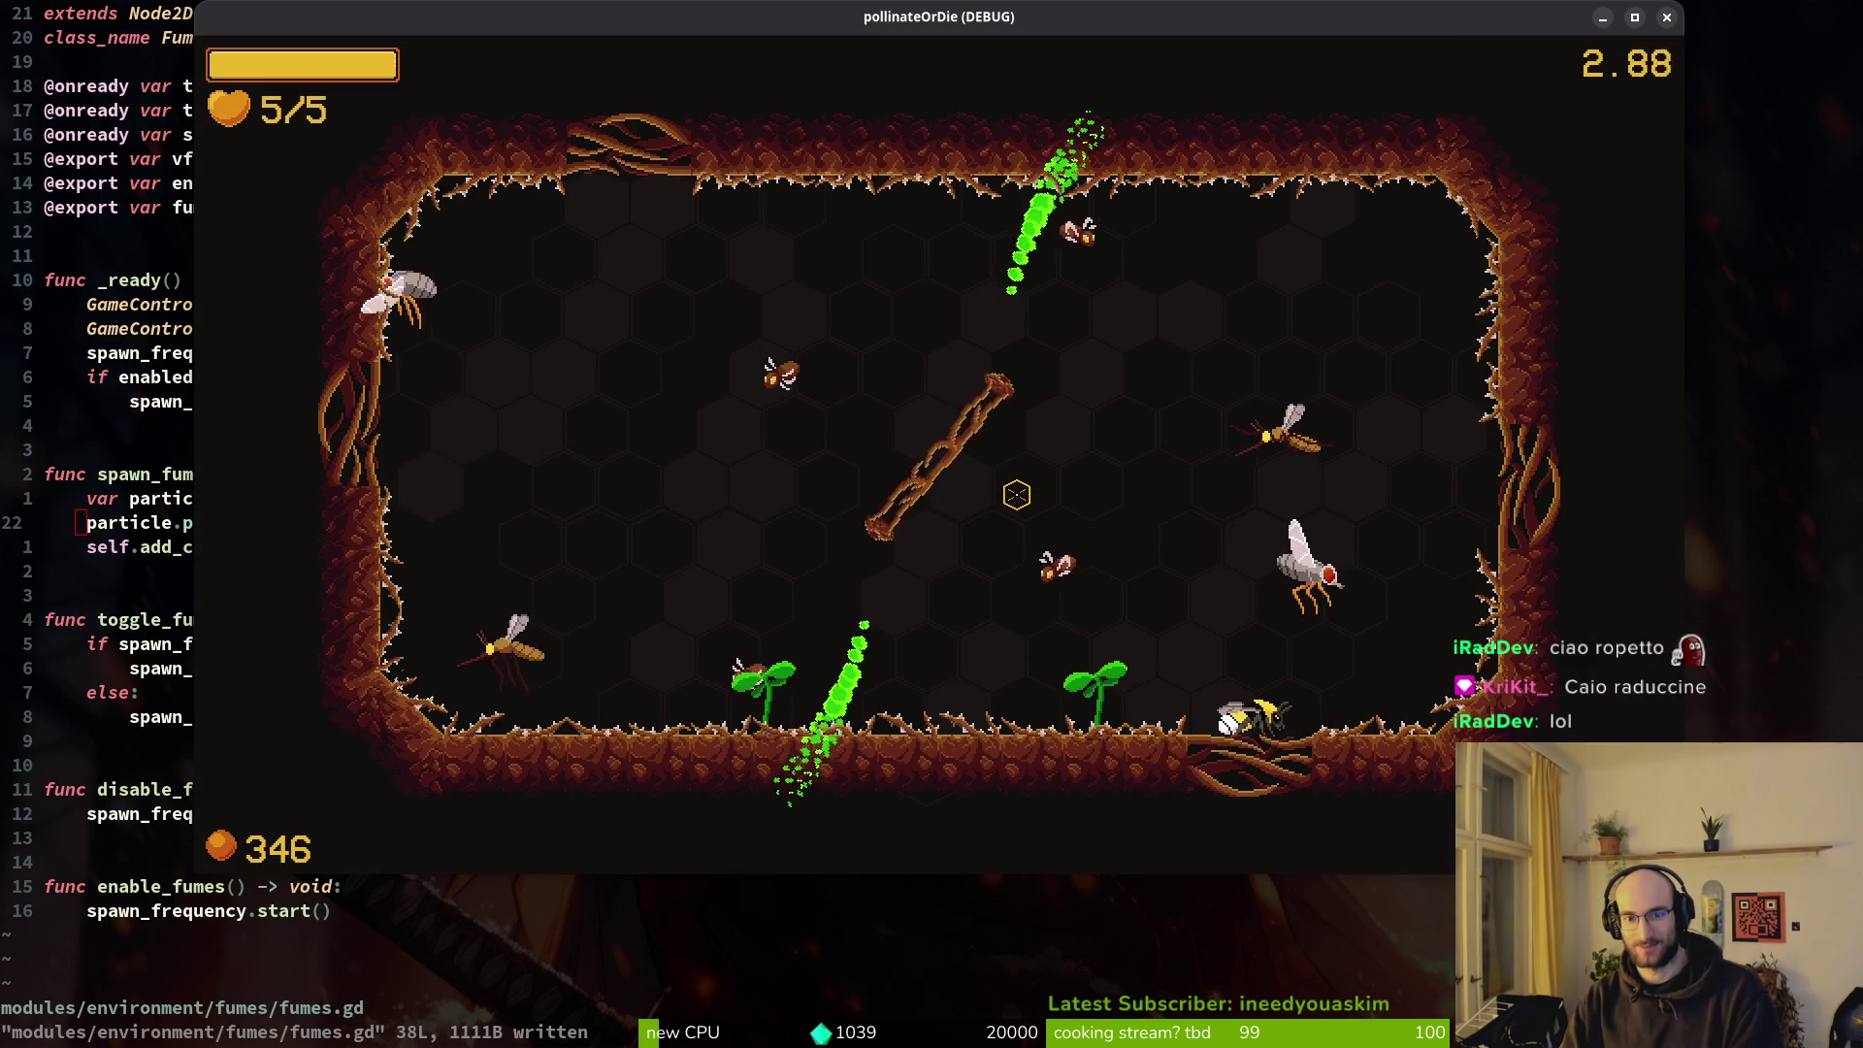
{"action": "key", "text": "alt+F4"}
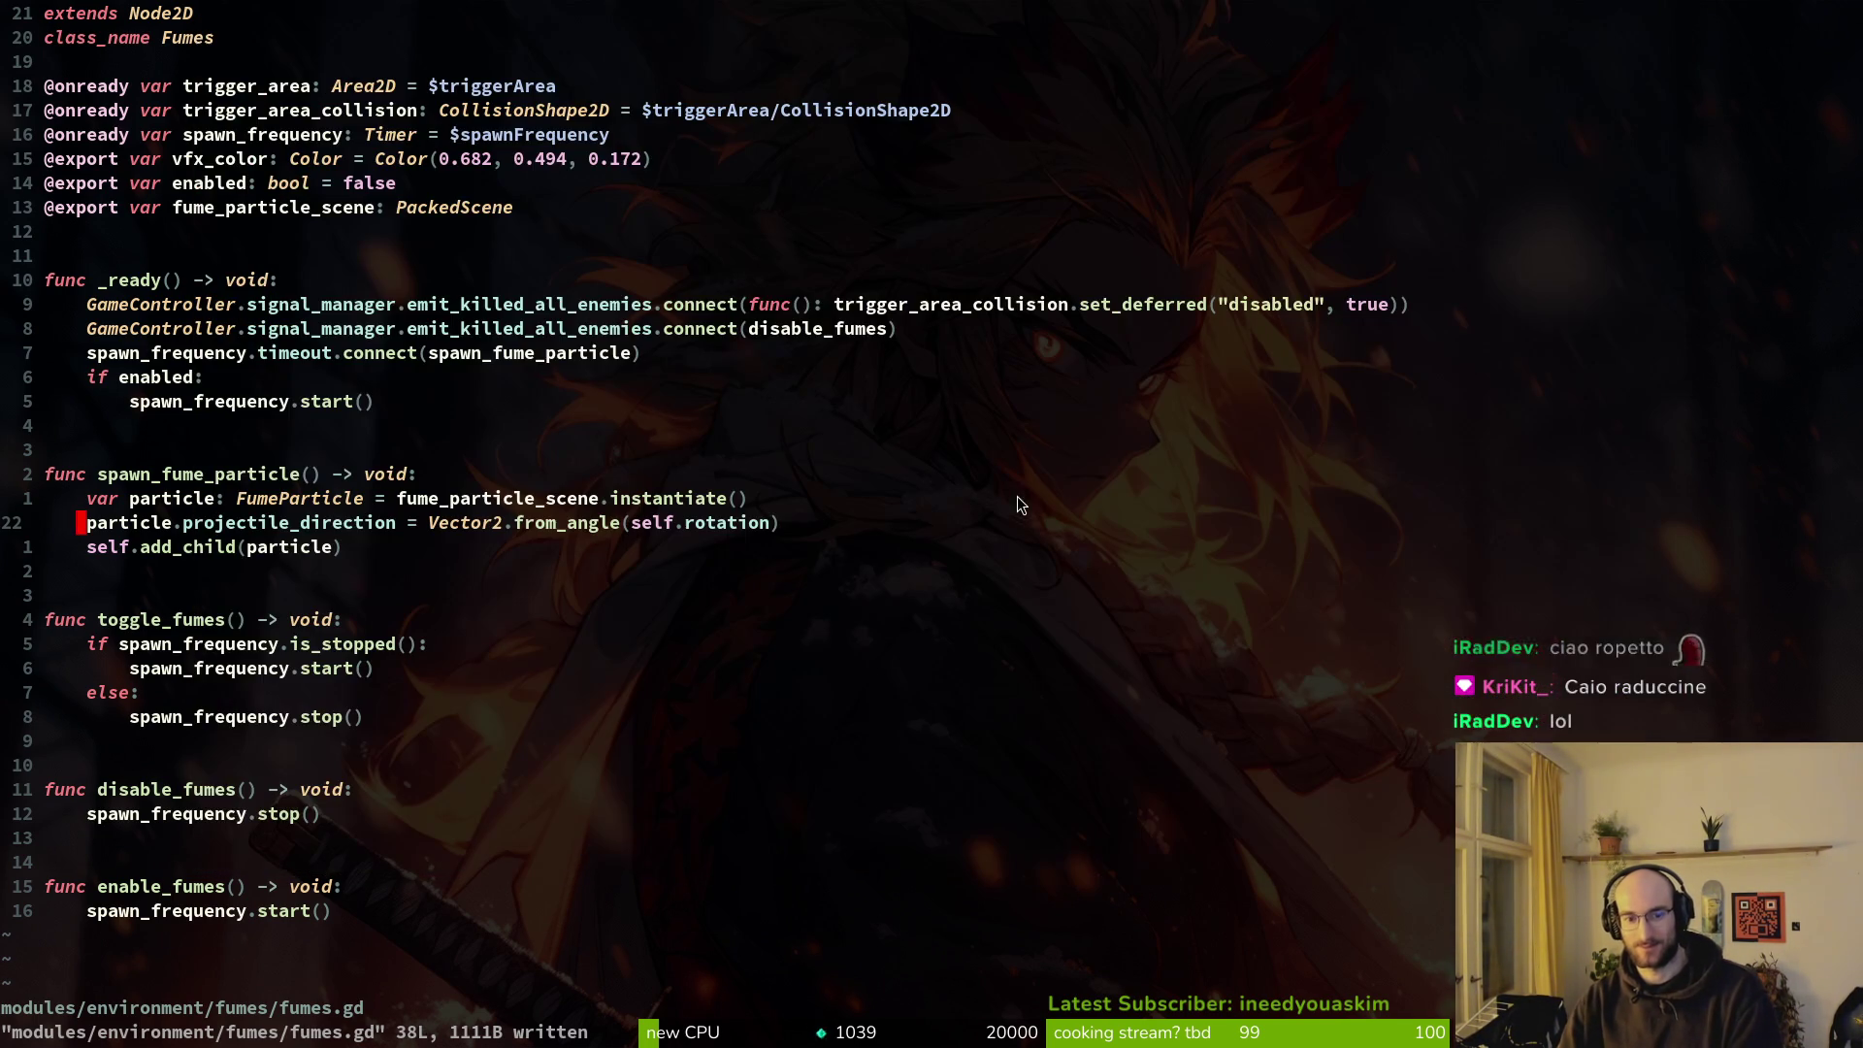
Find and open gauntlet.gd with the file finder and jump to its end.
{"action": "key", "text": "alt+Tab"}
{"action": "key", "text": "alt+Tab"}
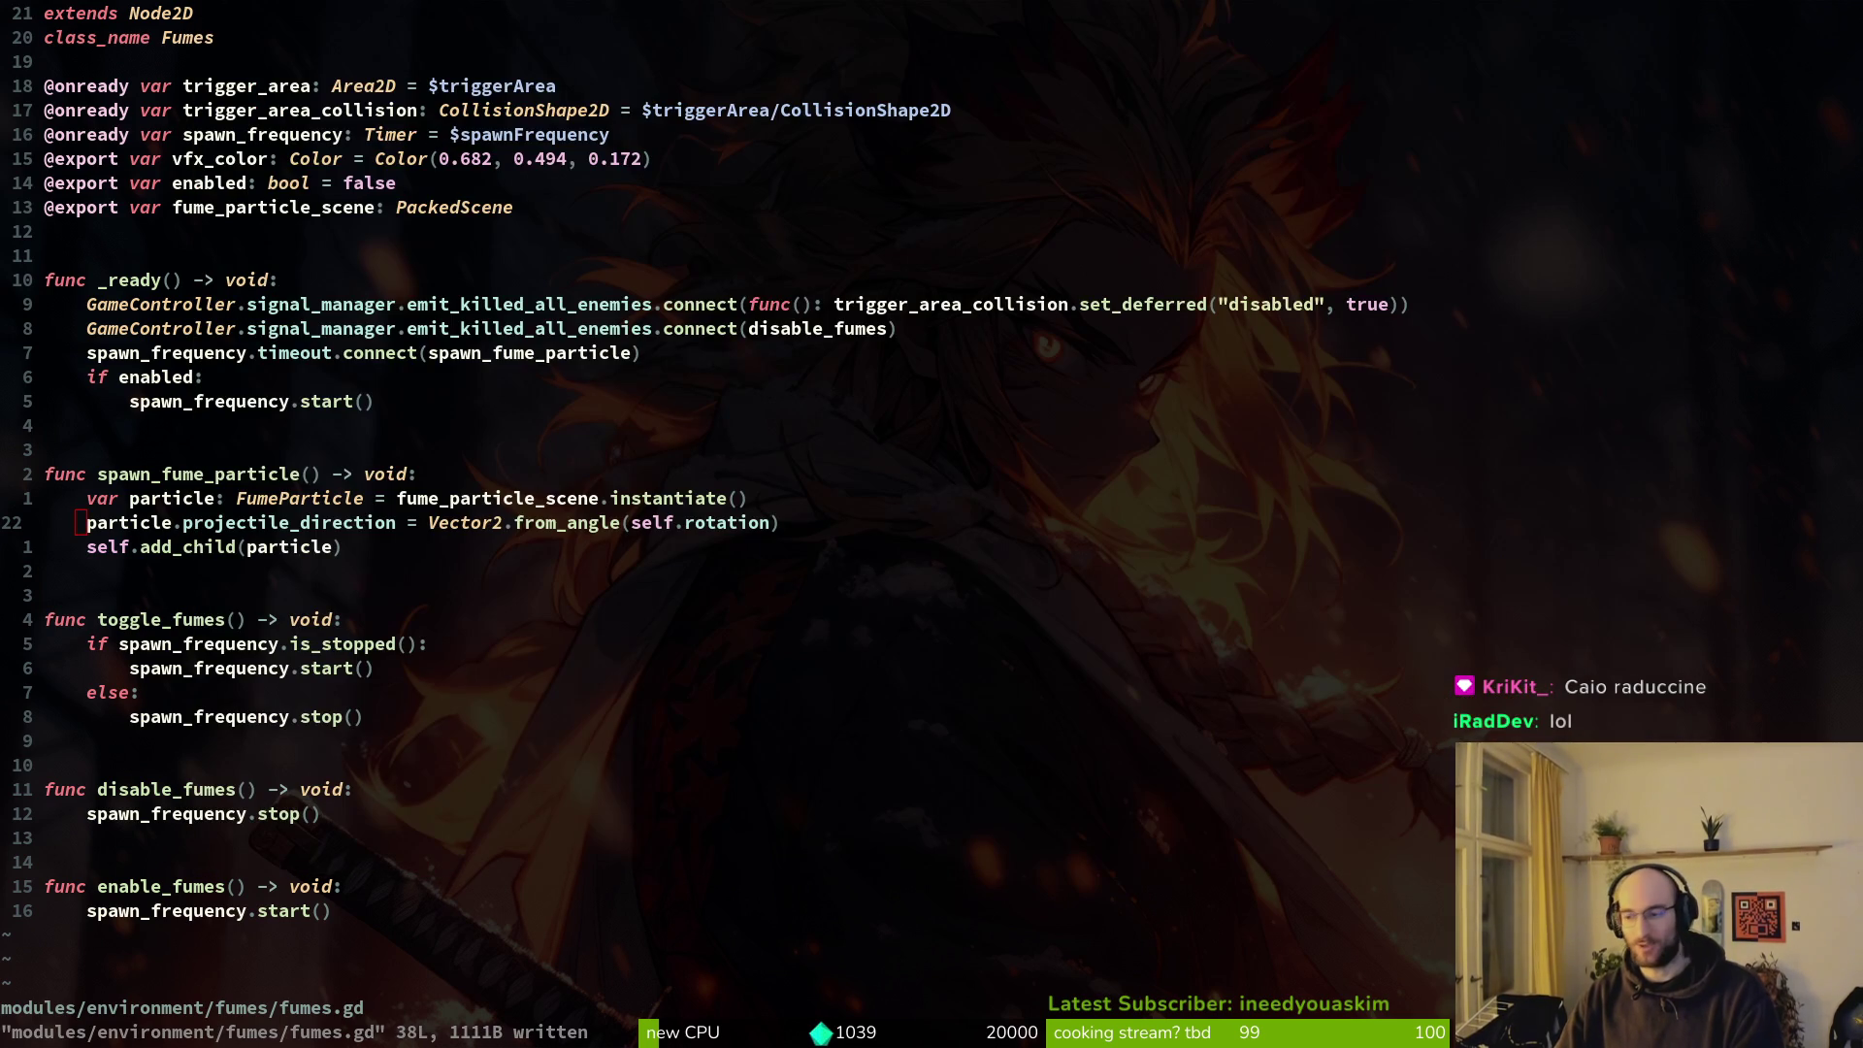
{"action": "key", "text": "space"}
{"action": "key", "text": "f"}
{"action": "key", "text": "f"}
{"action": "type", "text": "gaun"}
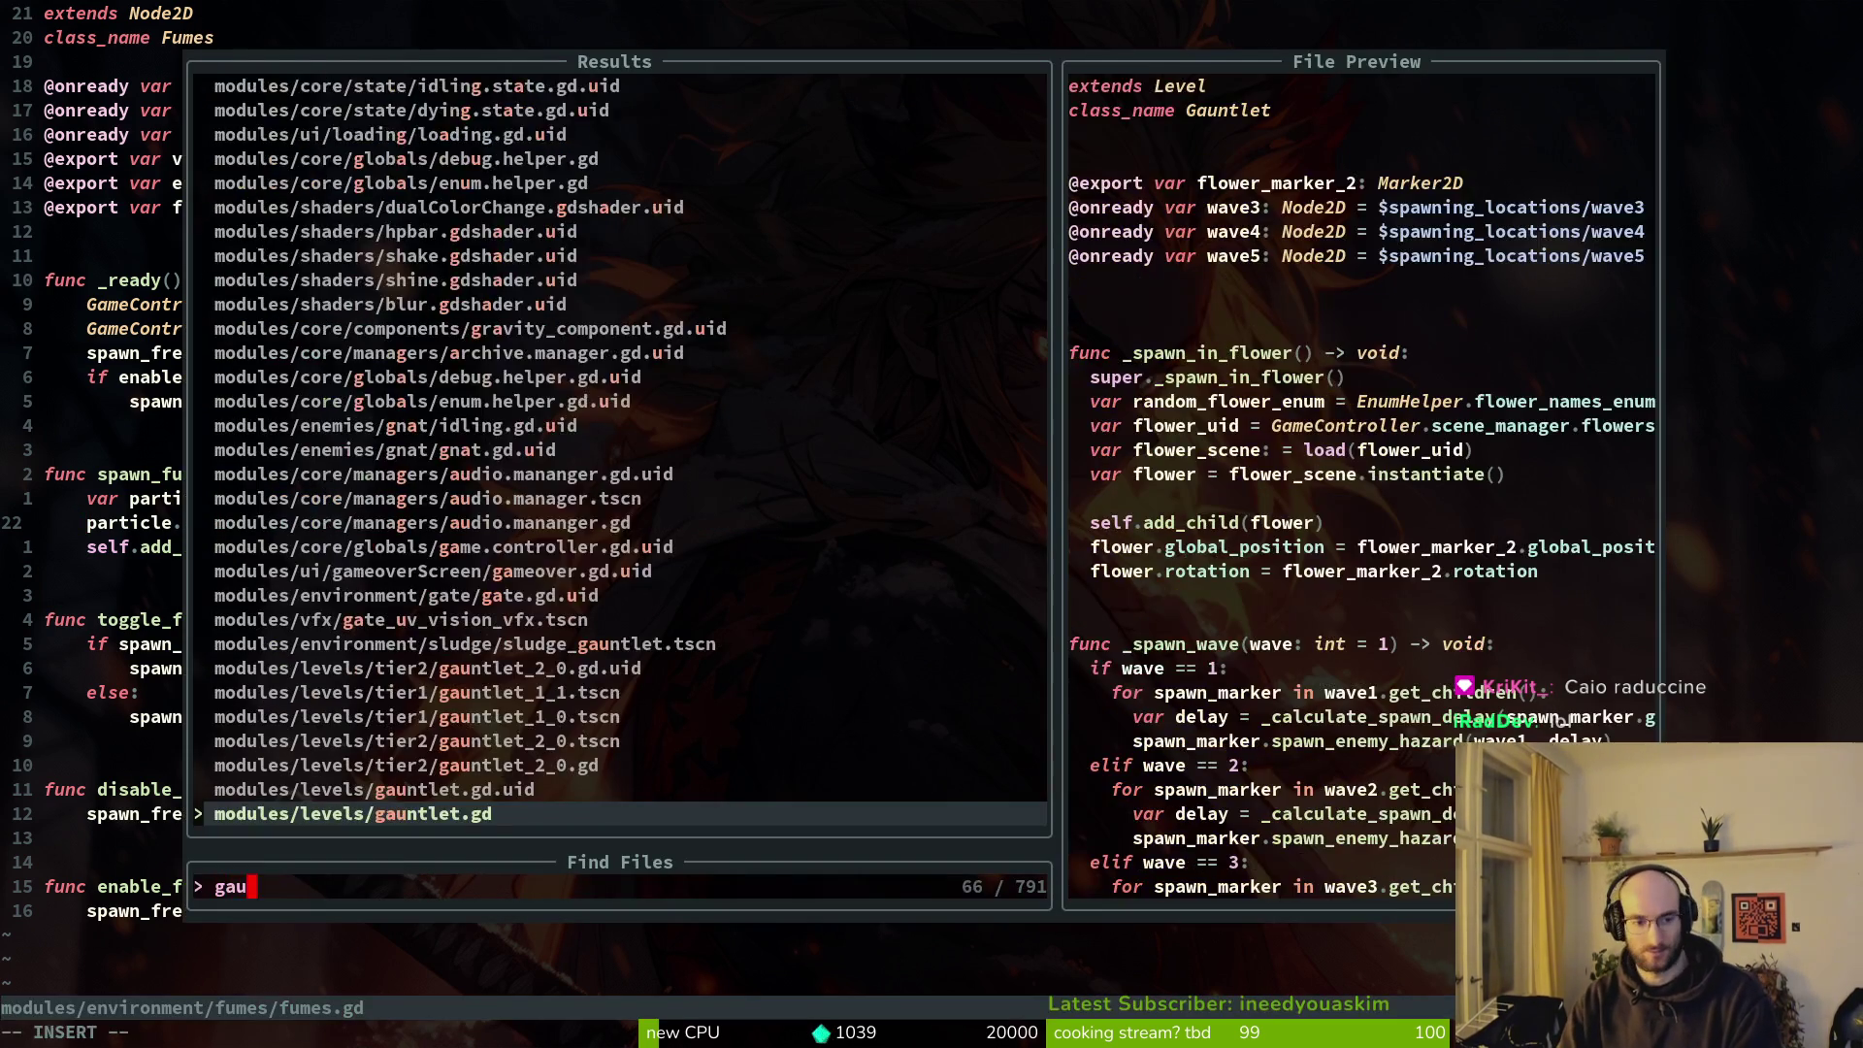
{"action": "key", "text": "Return"}
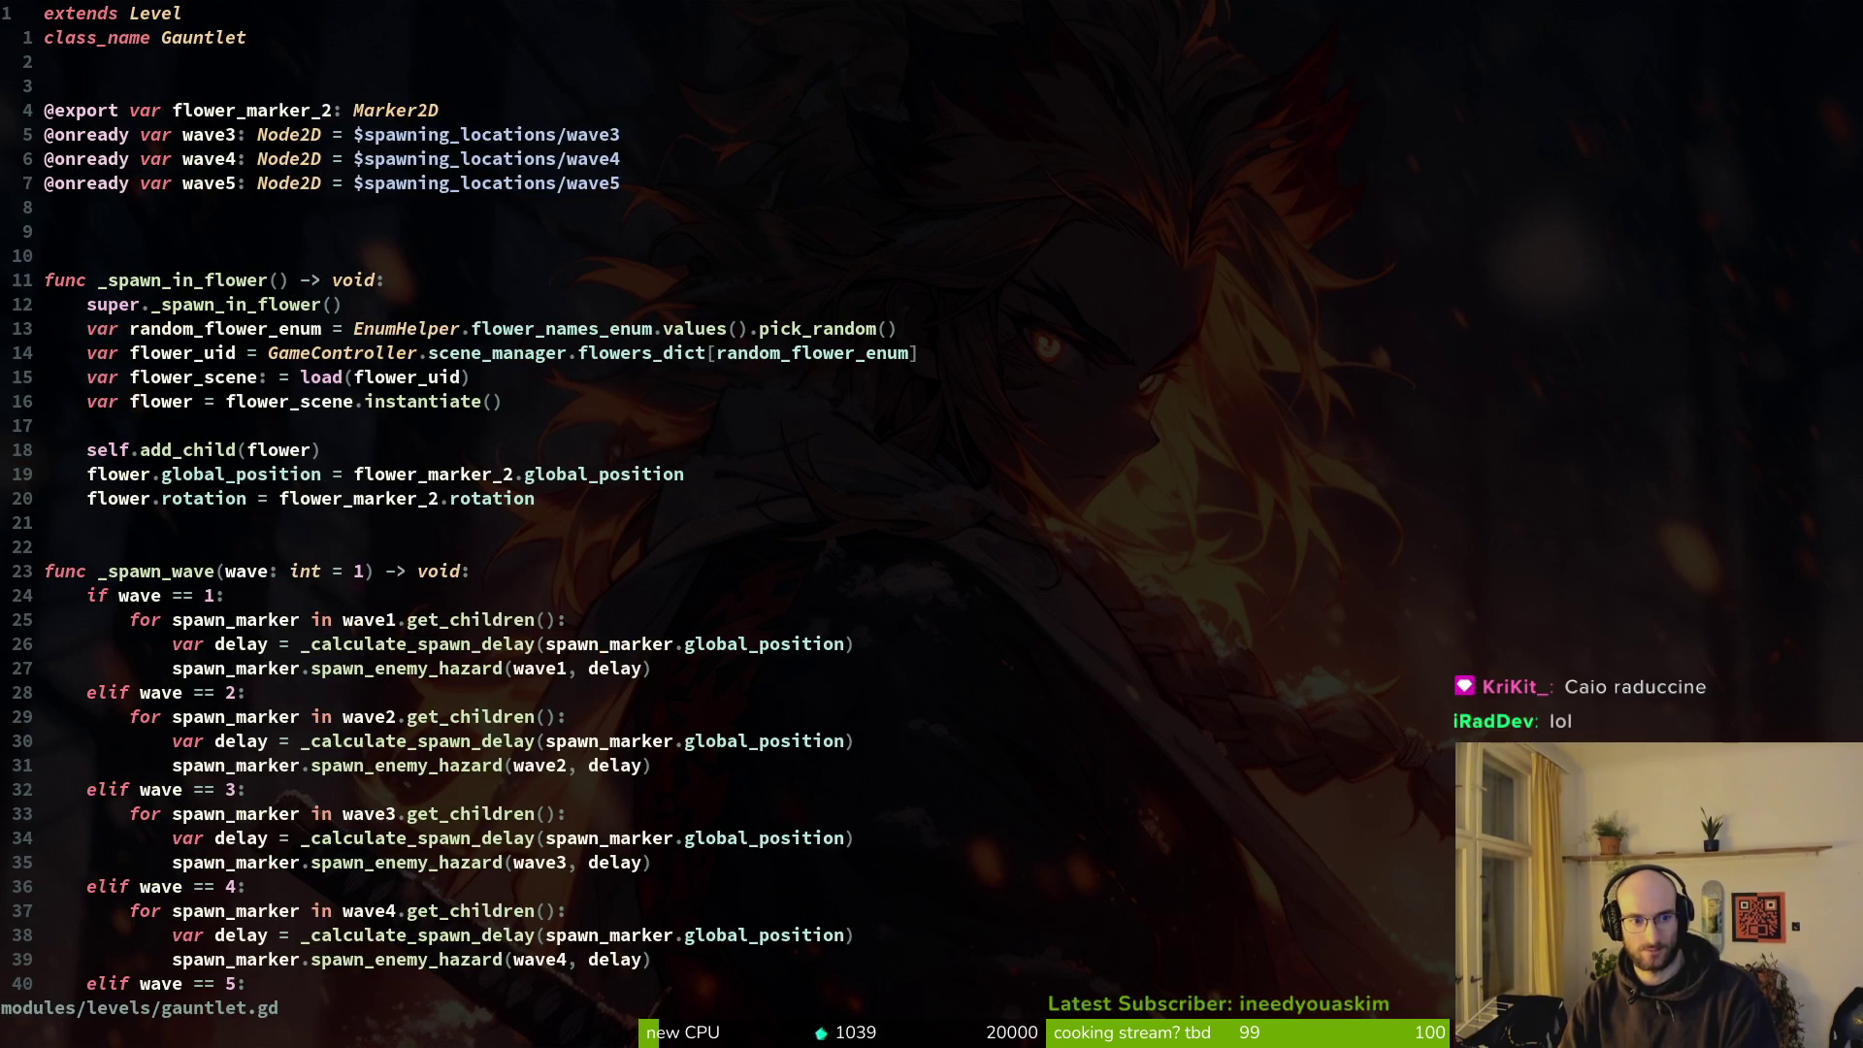
{"action": "key", "text": "ctrl+d"}
{"action": "key", "text": "ctrl+d"}
{"action": "key", "text": "ctrl+d"}
Reopen fumes.gd, place the cursor on the 'if enabled' check, then return to Godot.
{"action": "key", "text": "space"}
{"action": "key", "text": "f"}
{"action": "key", "text": "f"}
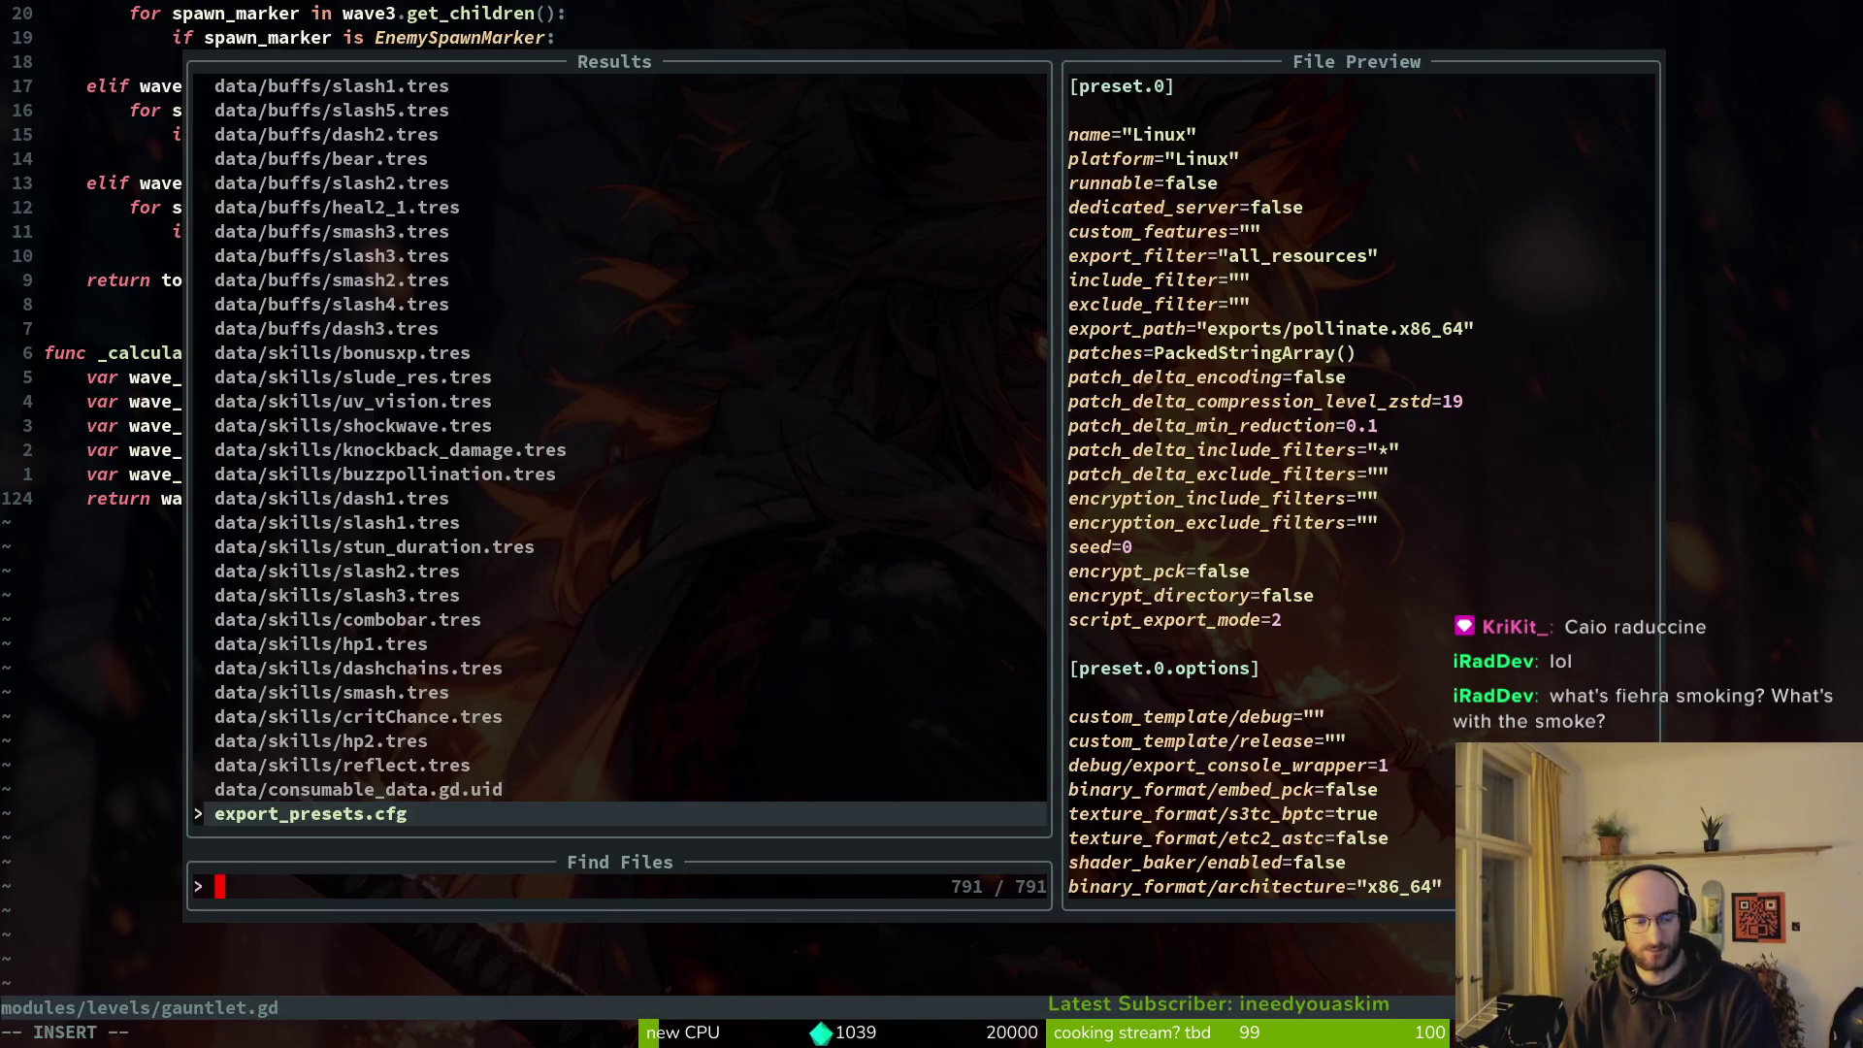
{"action": "type", "text": "fumes"}
{"action": "key", "text": "Up"}
{"action": "key", "text": "Up"}
{"action": "key", "text": "Return"}
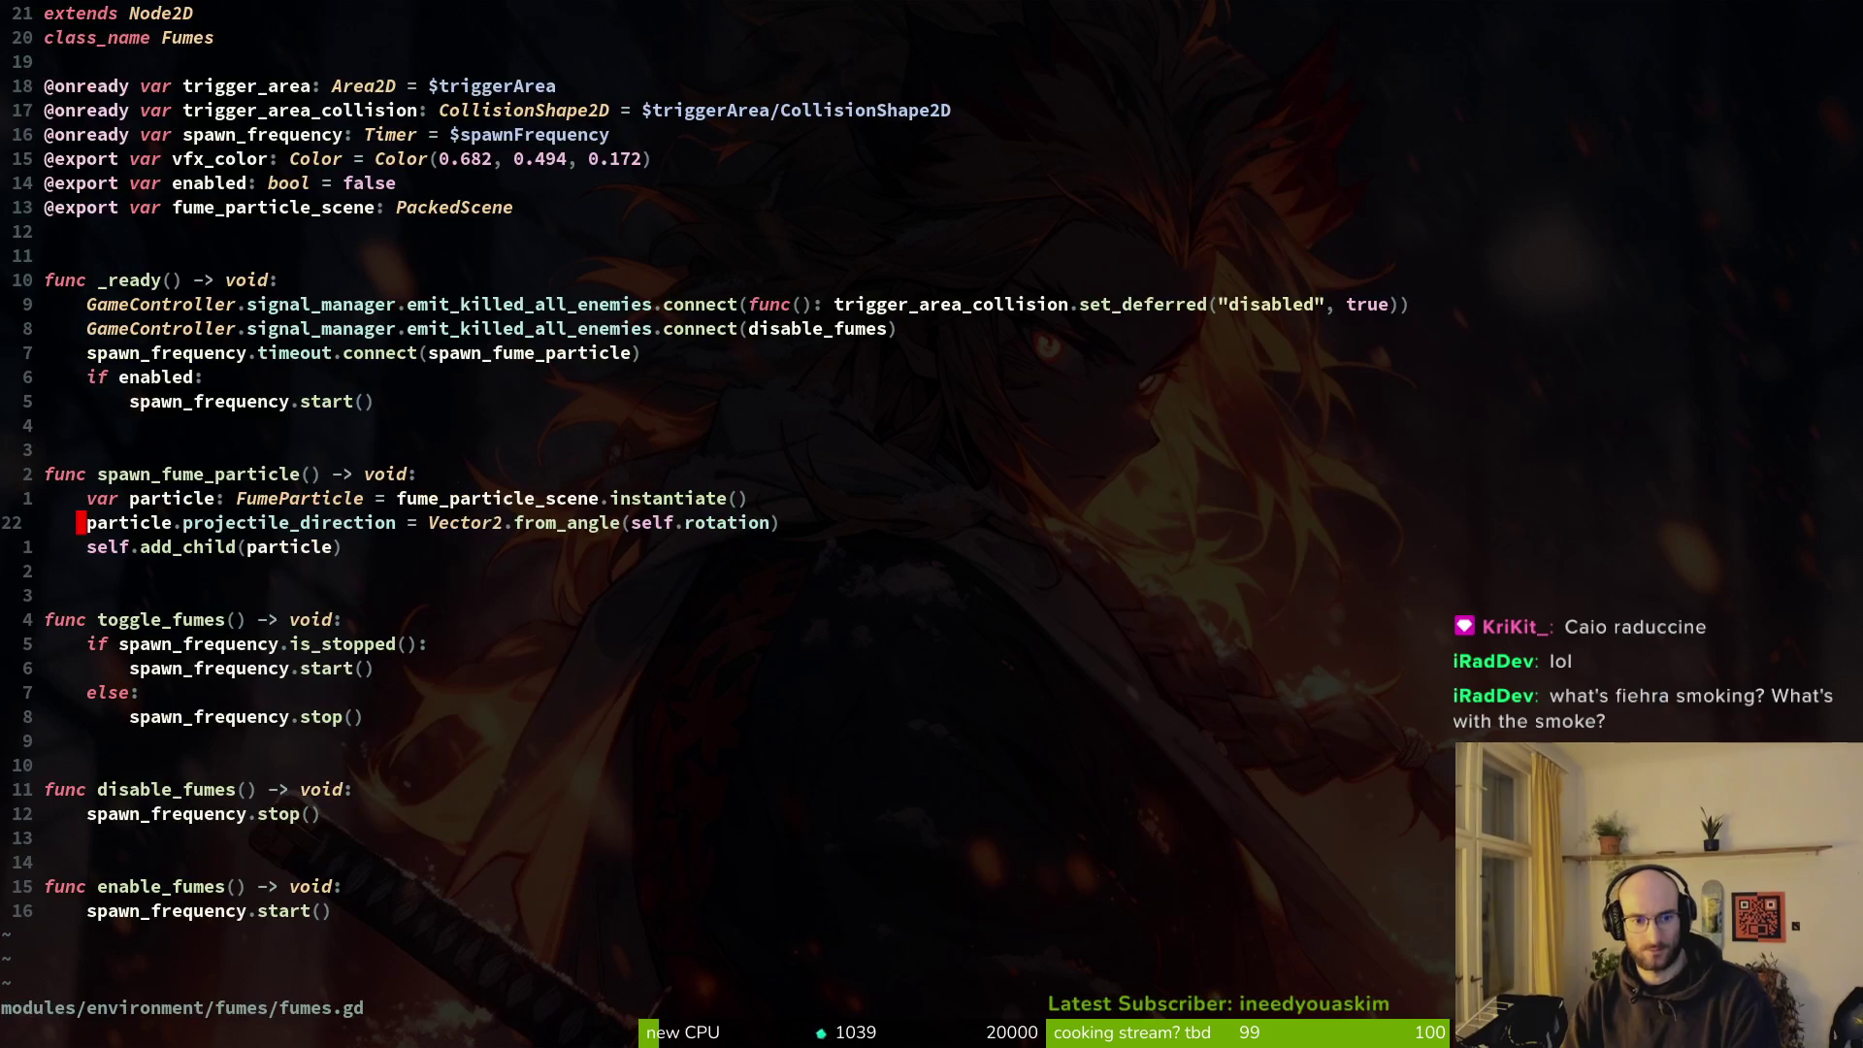
{"action": "left_click", "coordinate": [173, 398]}
{"action": "left_click", "coordinate": [169, 386]}
{"action": "left_click", "coordinate": [148, 383]}
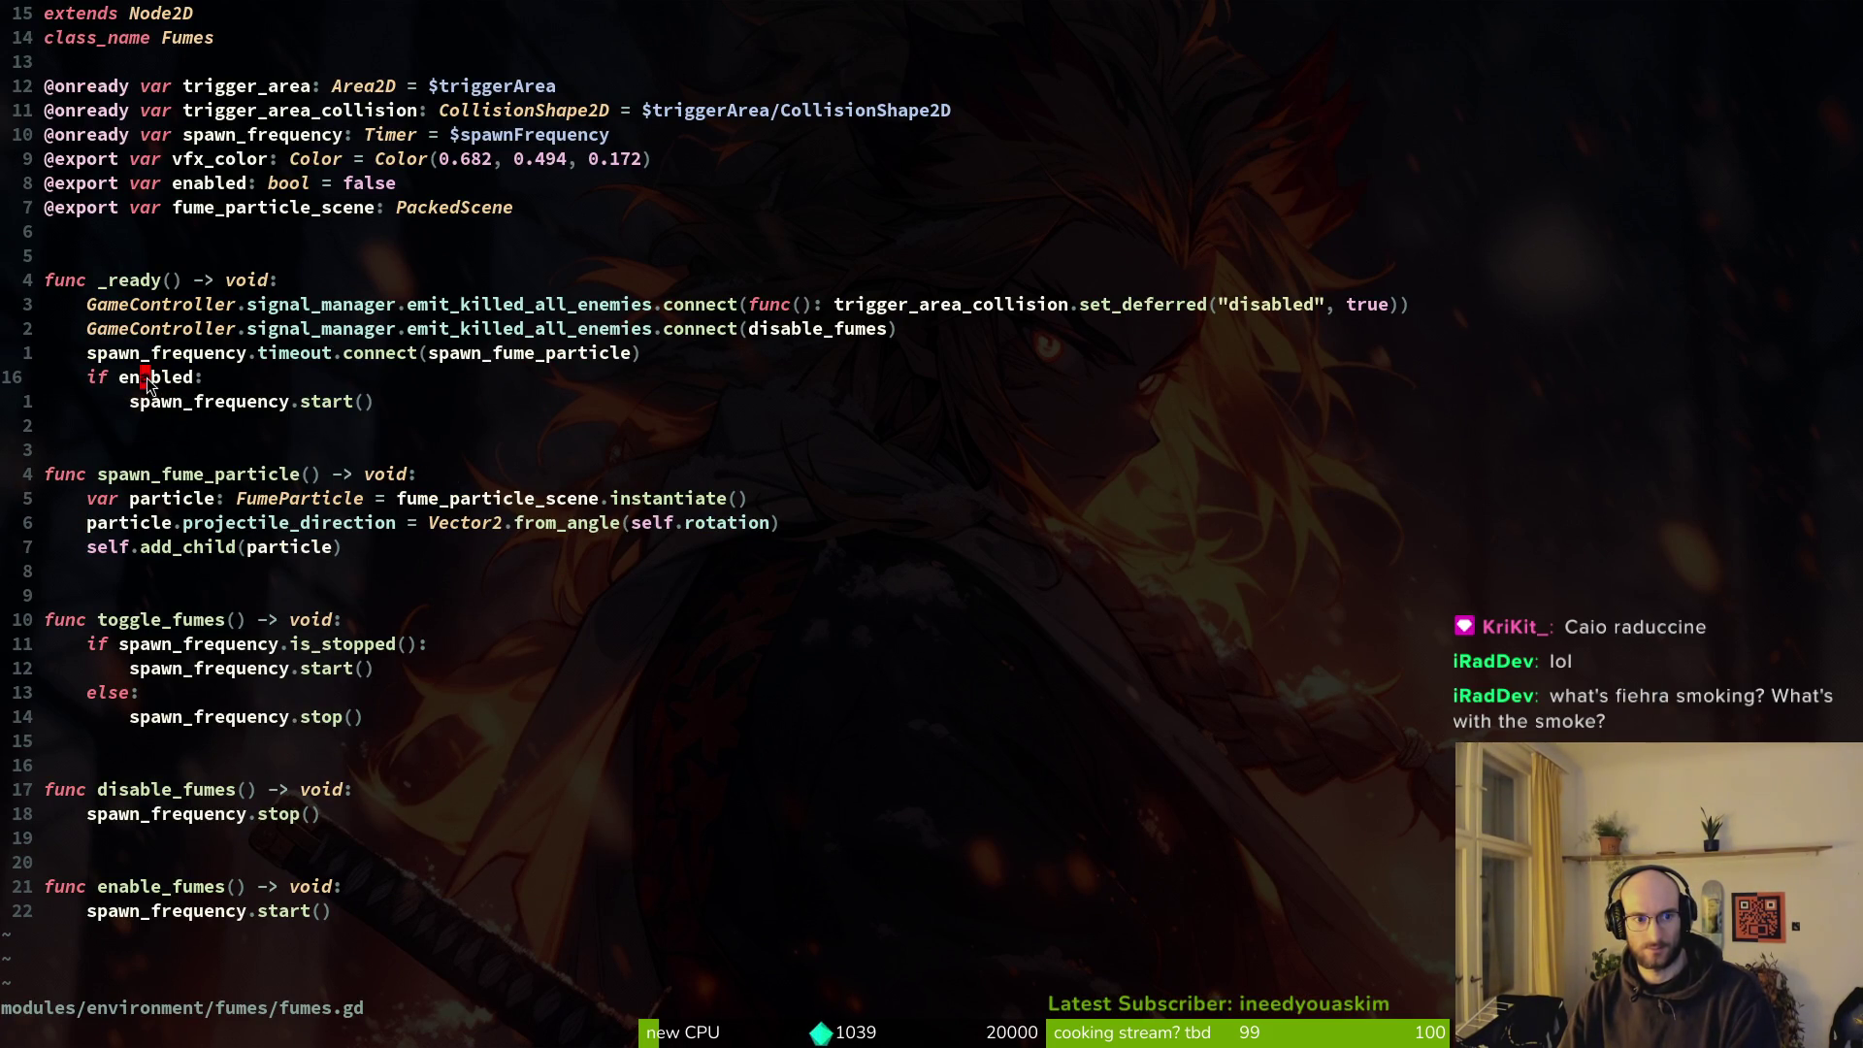
{"action": "key", "text": "alt+Tab"}
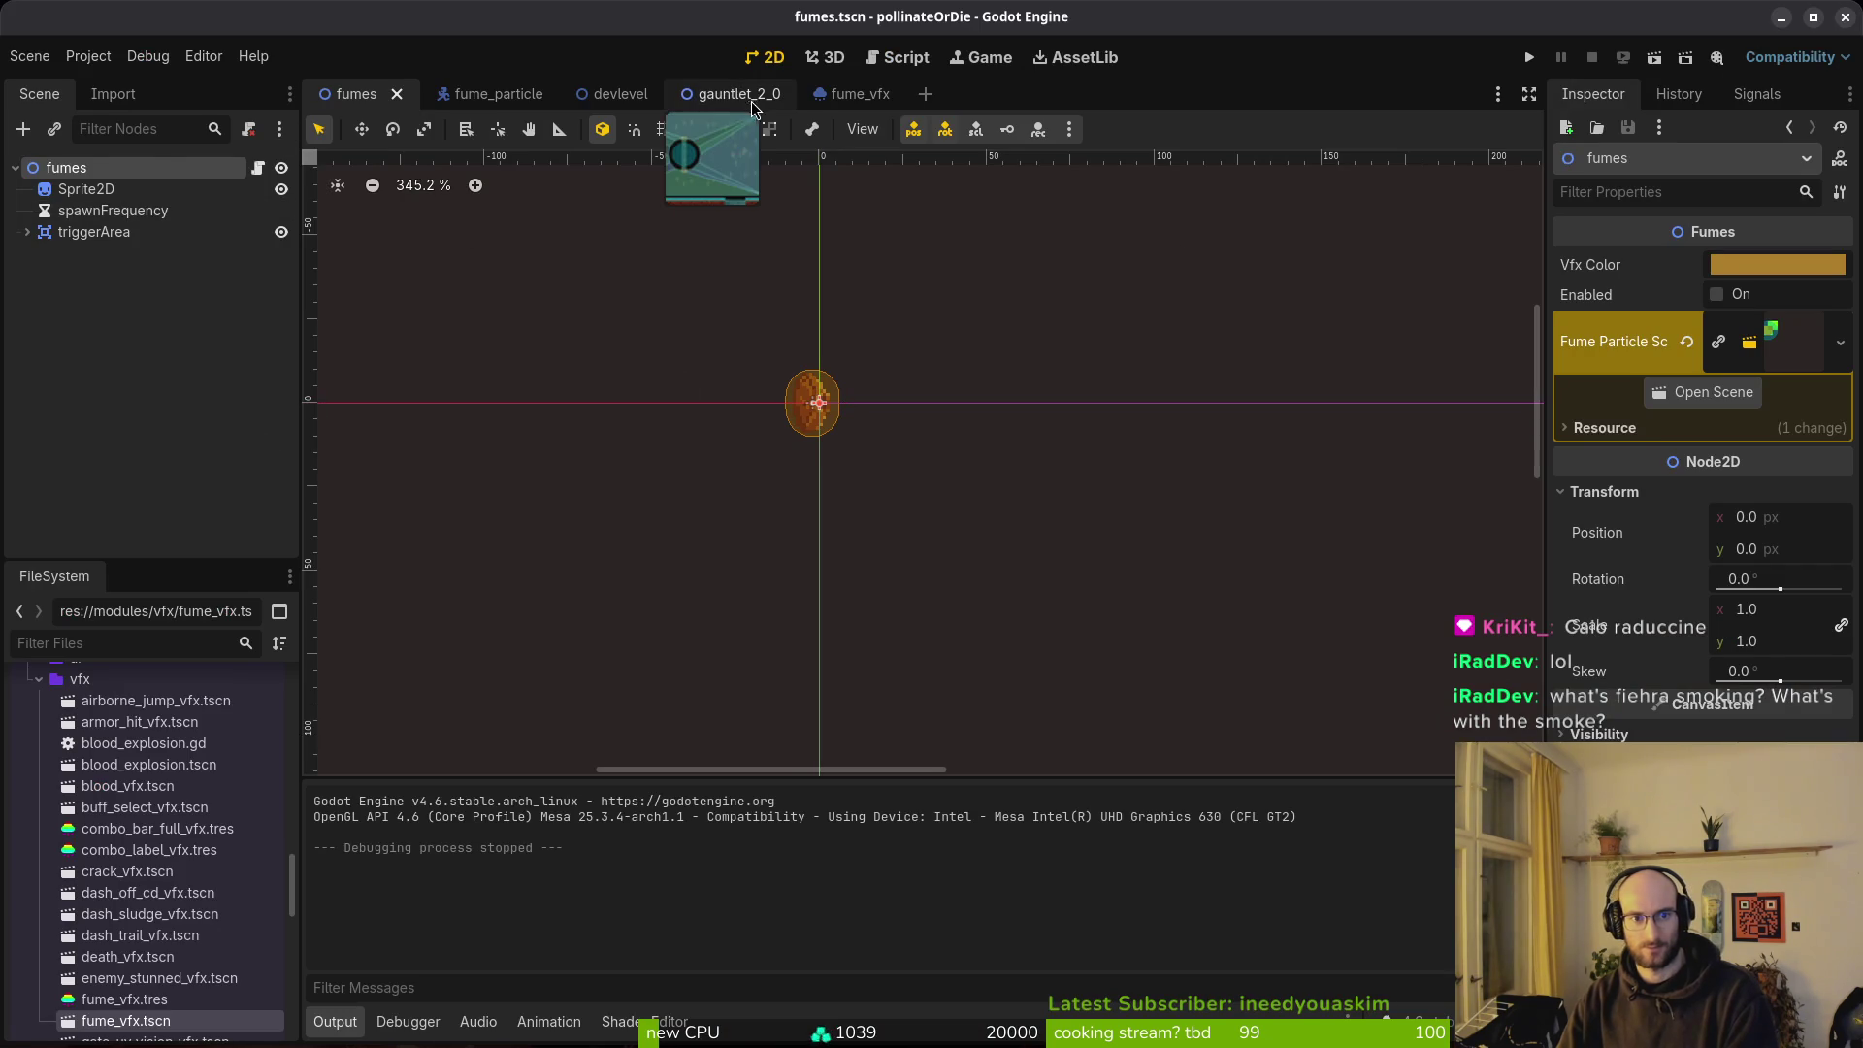
Browse the gauntlet_2_0 level's fumes emitter, the fume_particle scene, the fumes scene and fumes.gd.
{"action": "left_click", "coordinate": [707, 97]}
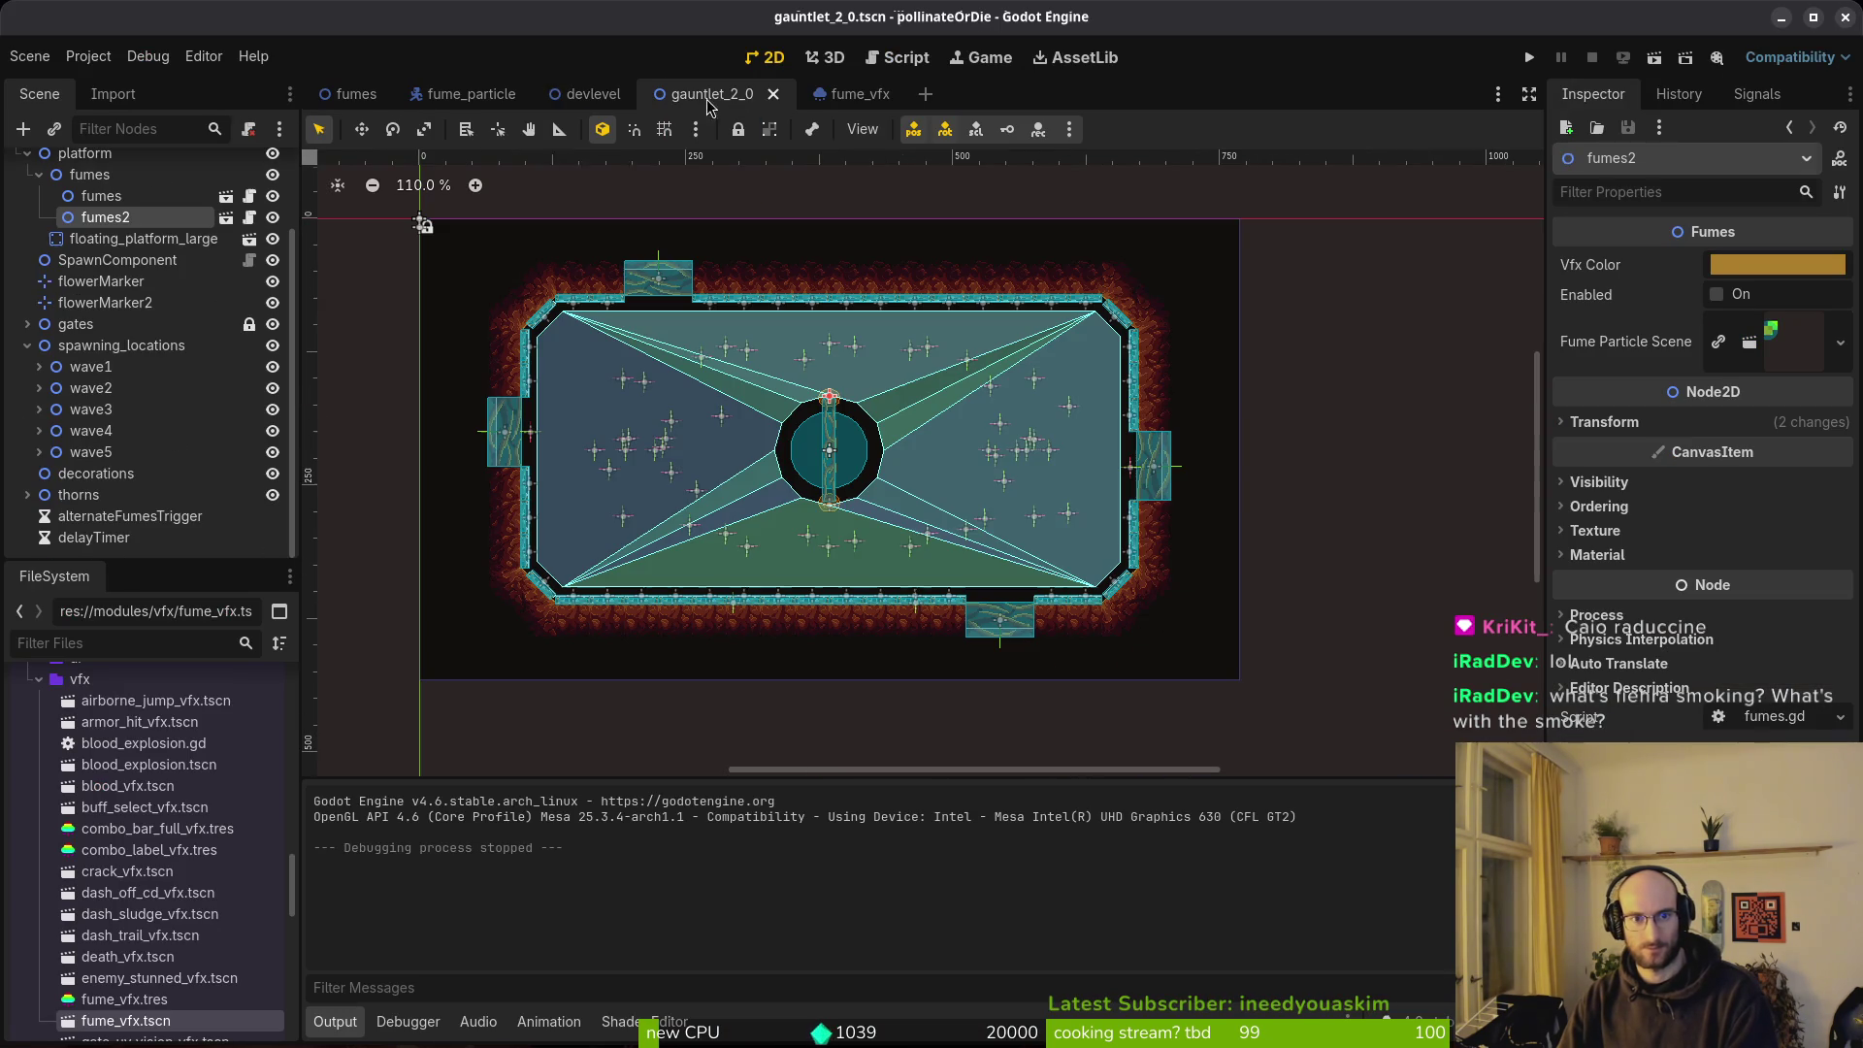
{"action": "left_click", "coordinate": [126, 199]}
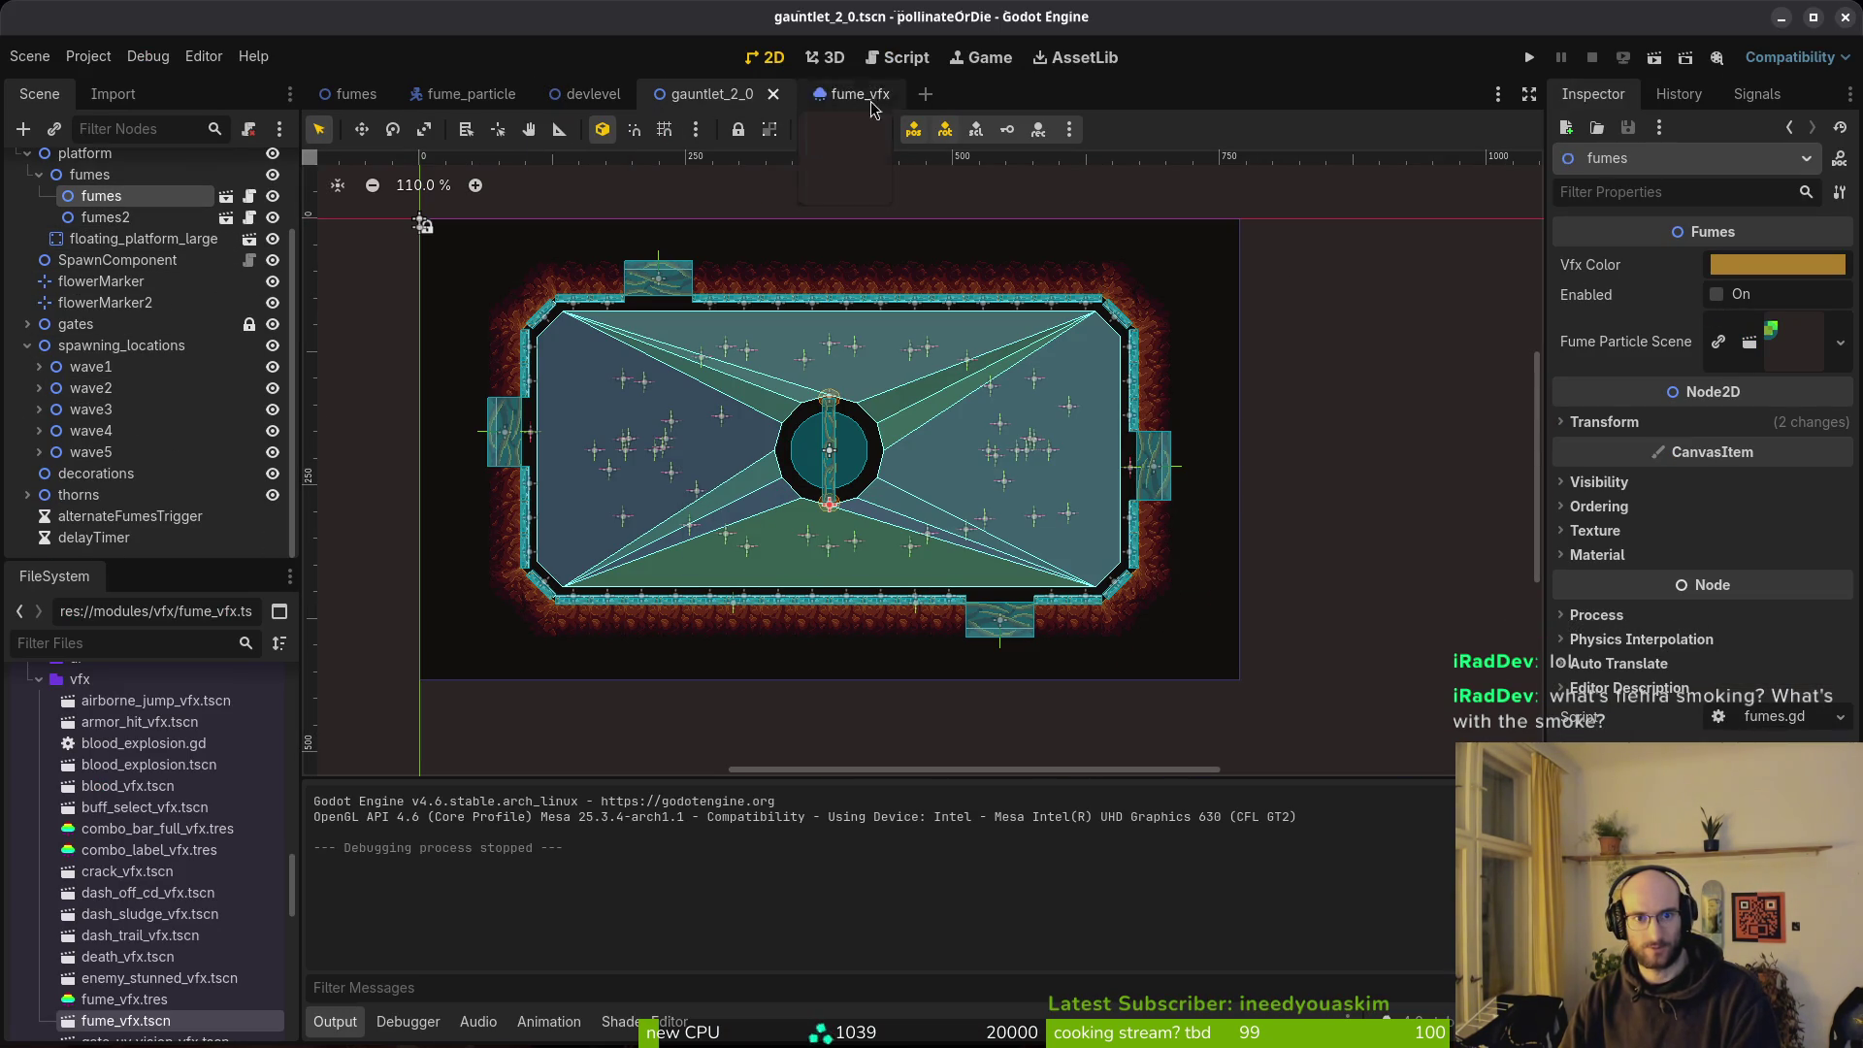
{"action": "left_click", "coordinate": [442, 97]}
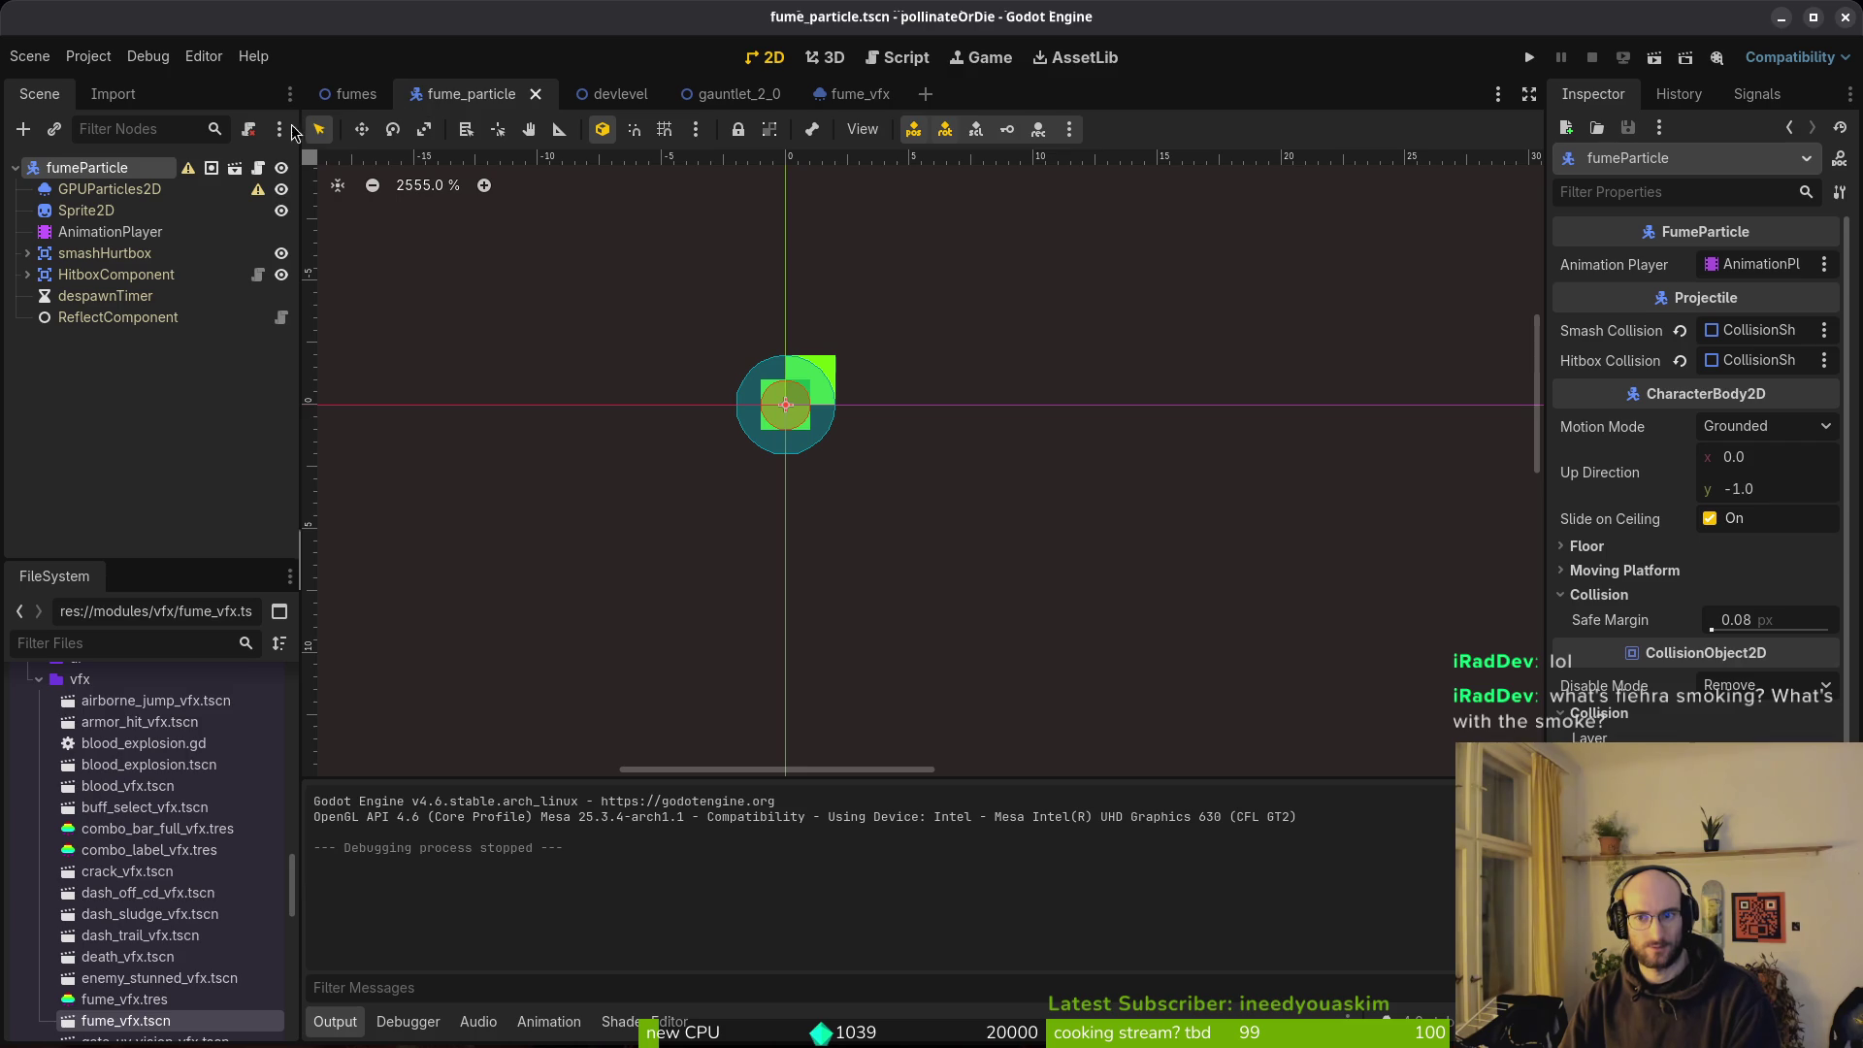
{"action": "left_click", "coordinate": [350, 105]}
{"action": "key", "text": "alt+Tab"}
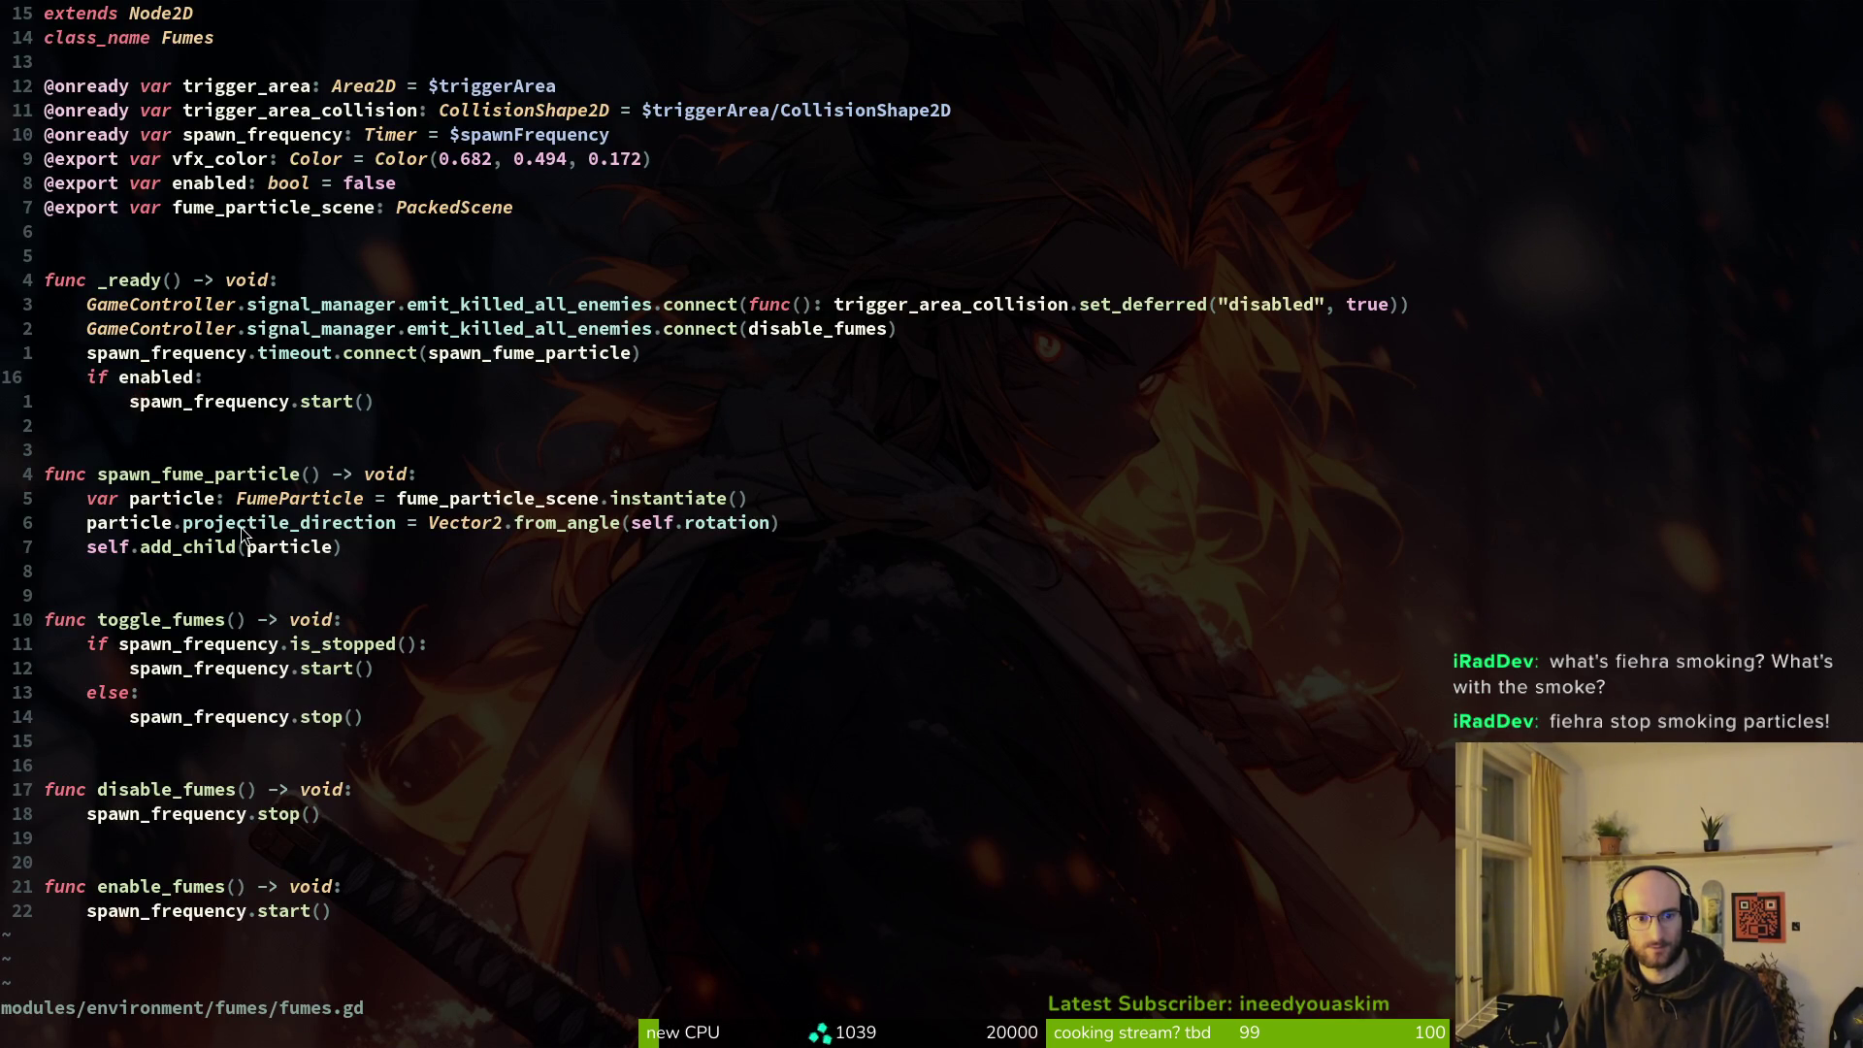
{"action": "key", "text": "alt+Tab"}
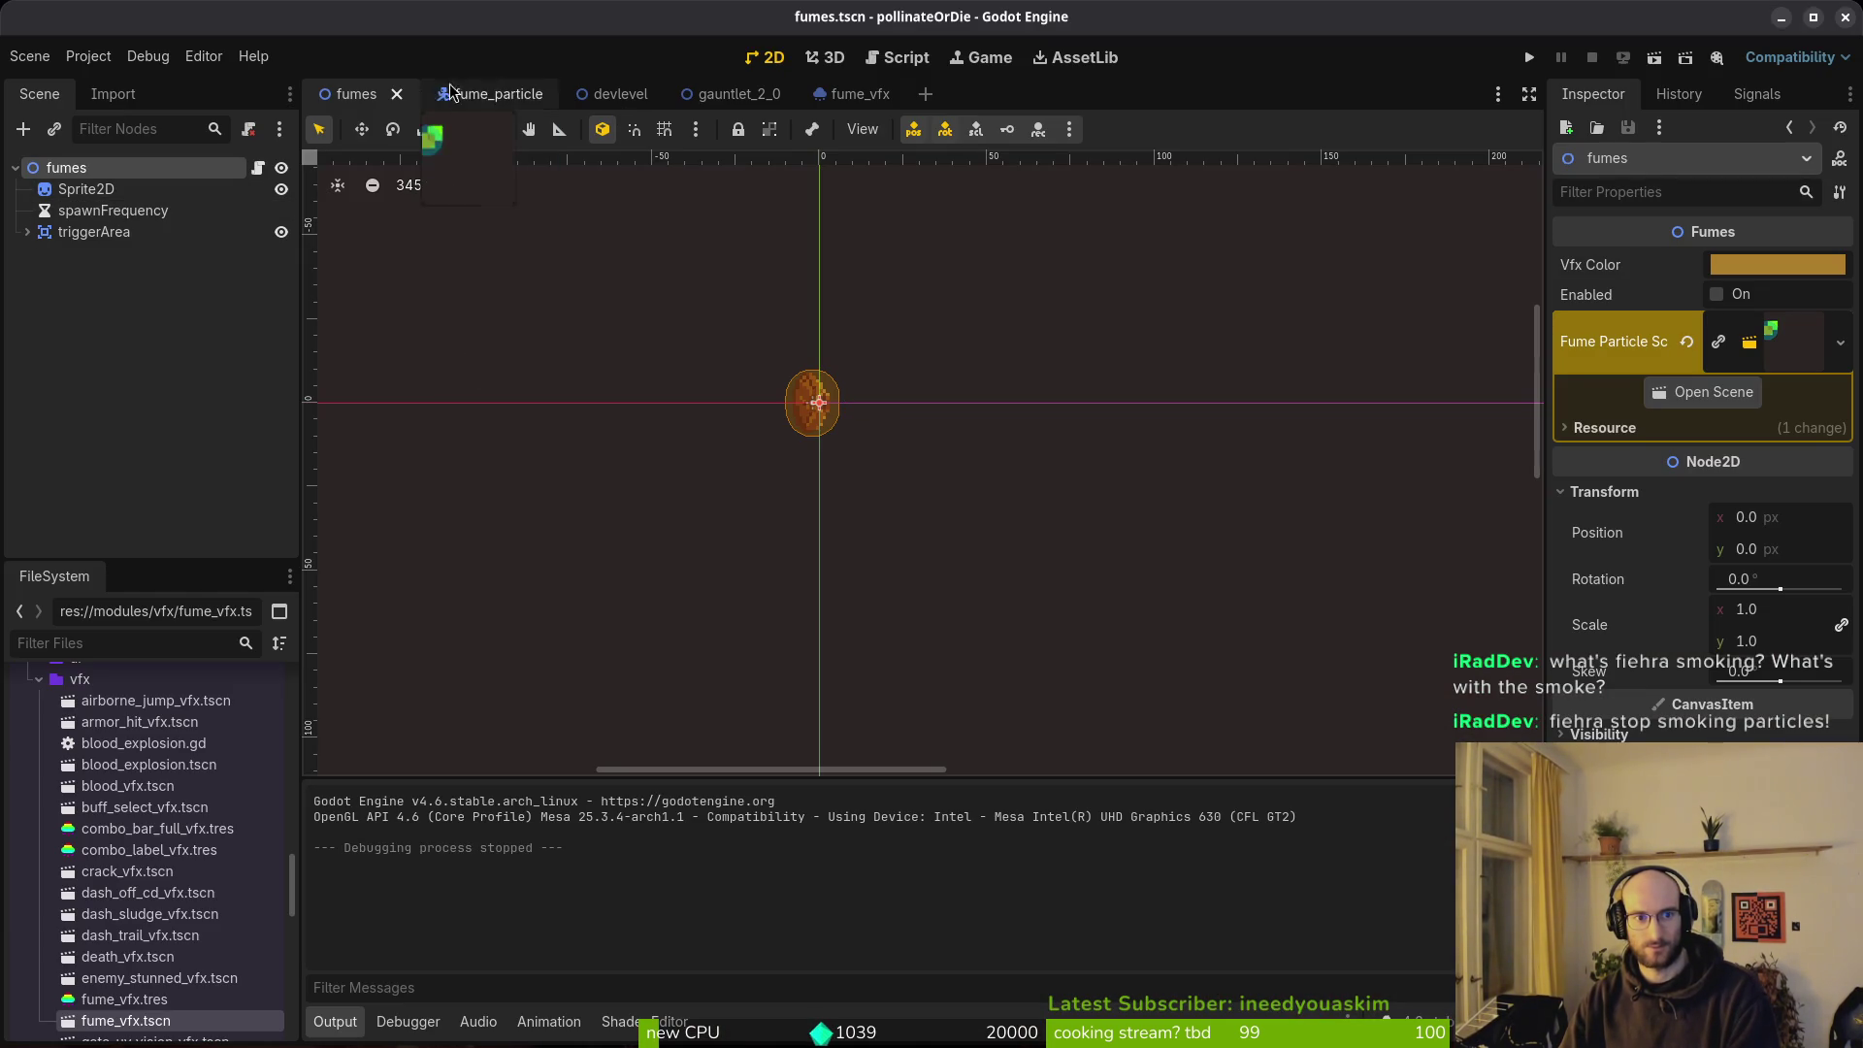
Turn off Autostart on the fumes scene's spawnFrequency timer and run the project with F5.
{"action": "left_click", "coordinate": [695, 94]}
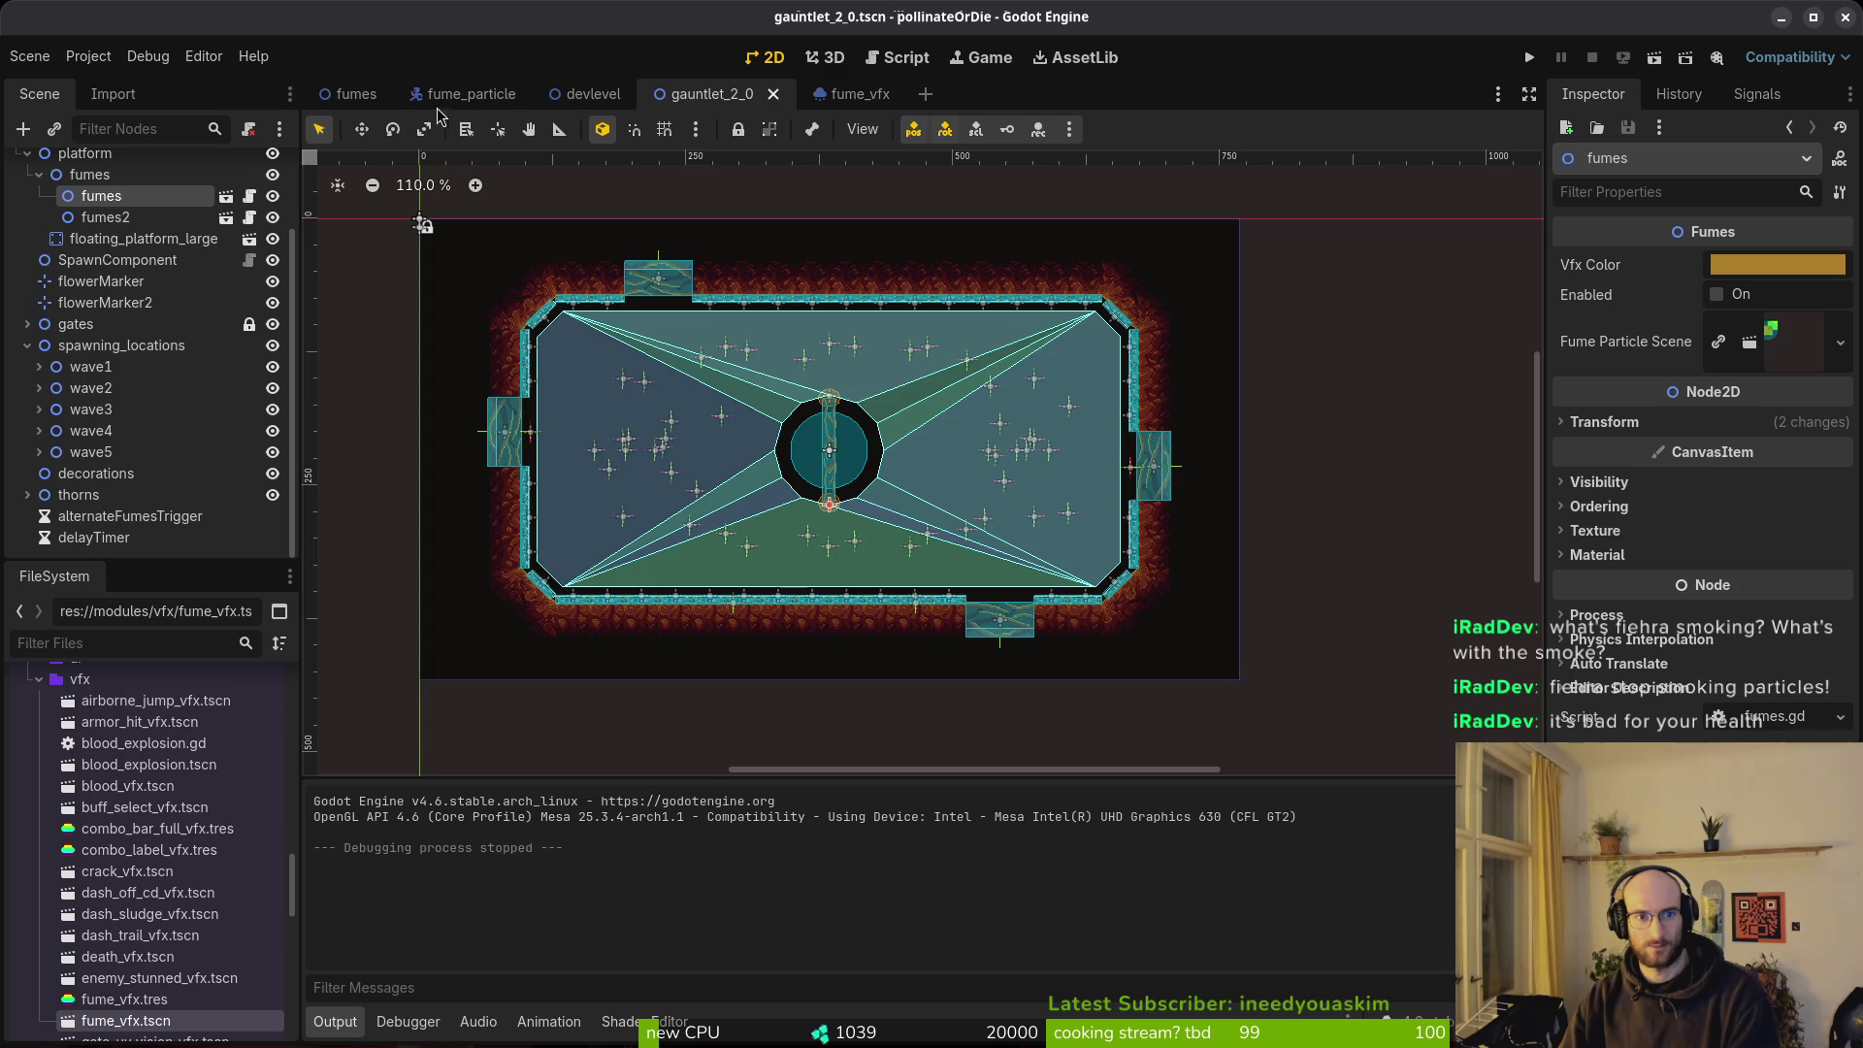
{"action": "left_click", "coordinate": [351, 94]}
{"action": "left_click", "coordinate": [106, 210]}
{"action": "left_click", "coordinate": [1737, 355]}
{"action": "key", "text": "F5"}
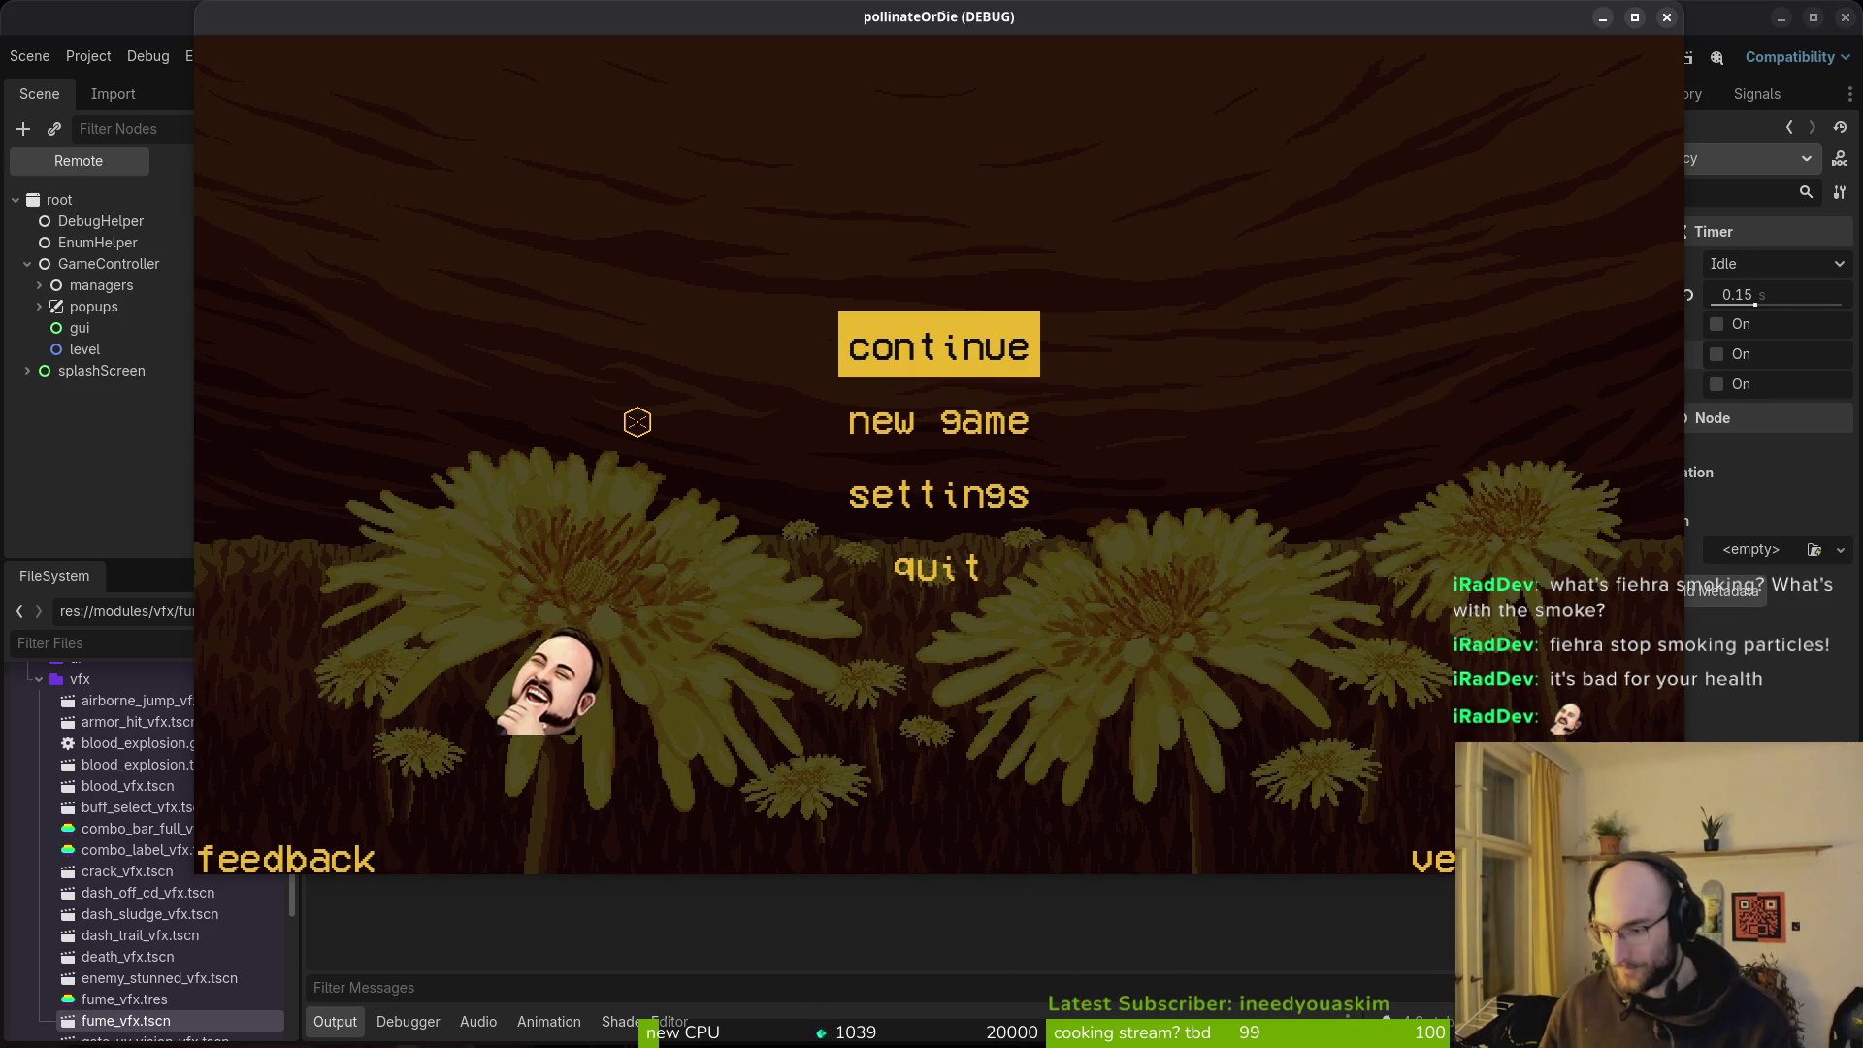
Continue, load level G2-0 from level select to watch the fumes, then save fumes.gd in Neovim.
{"action": "left_click", "coordinate": [939, 345]}
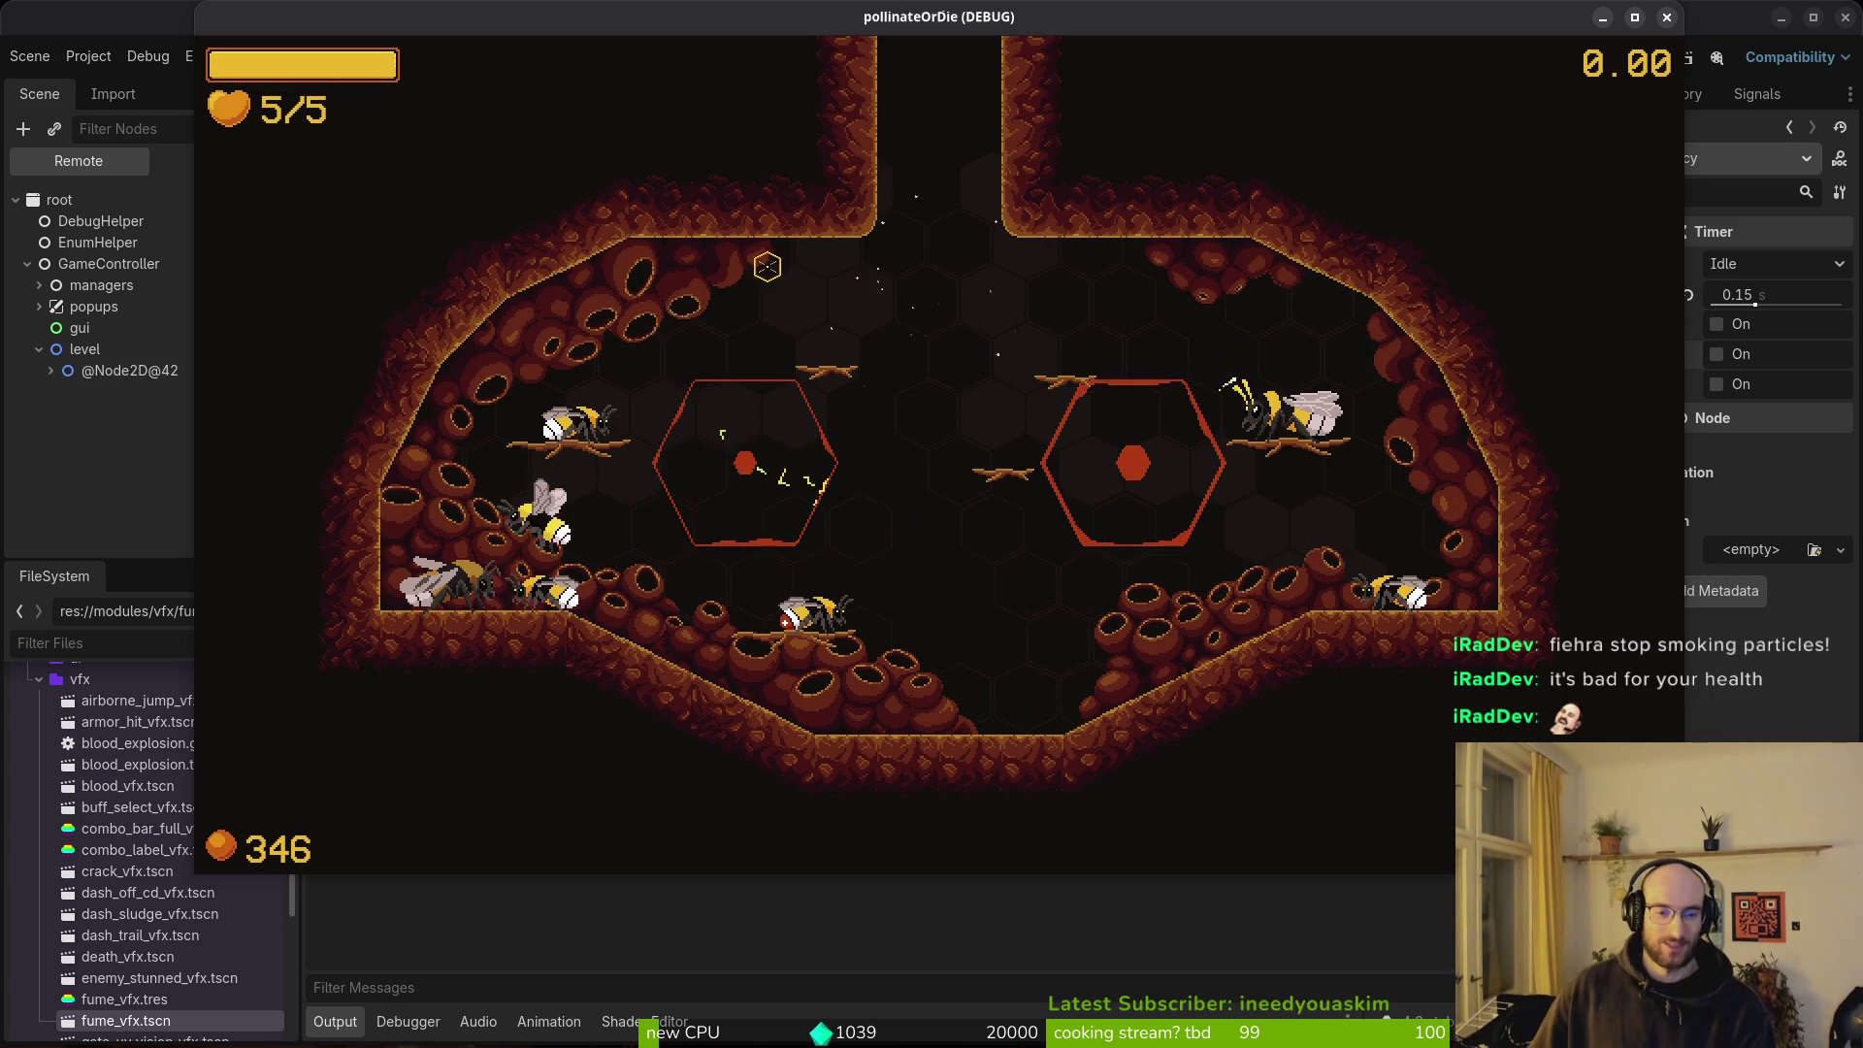
{"action": "key", "text": "Escape"}
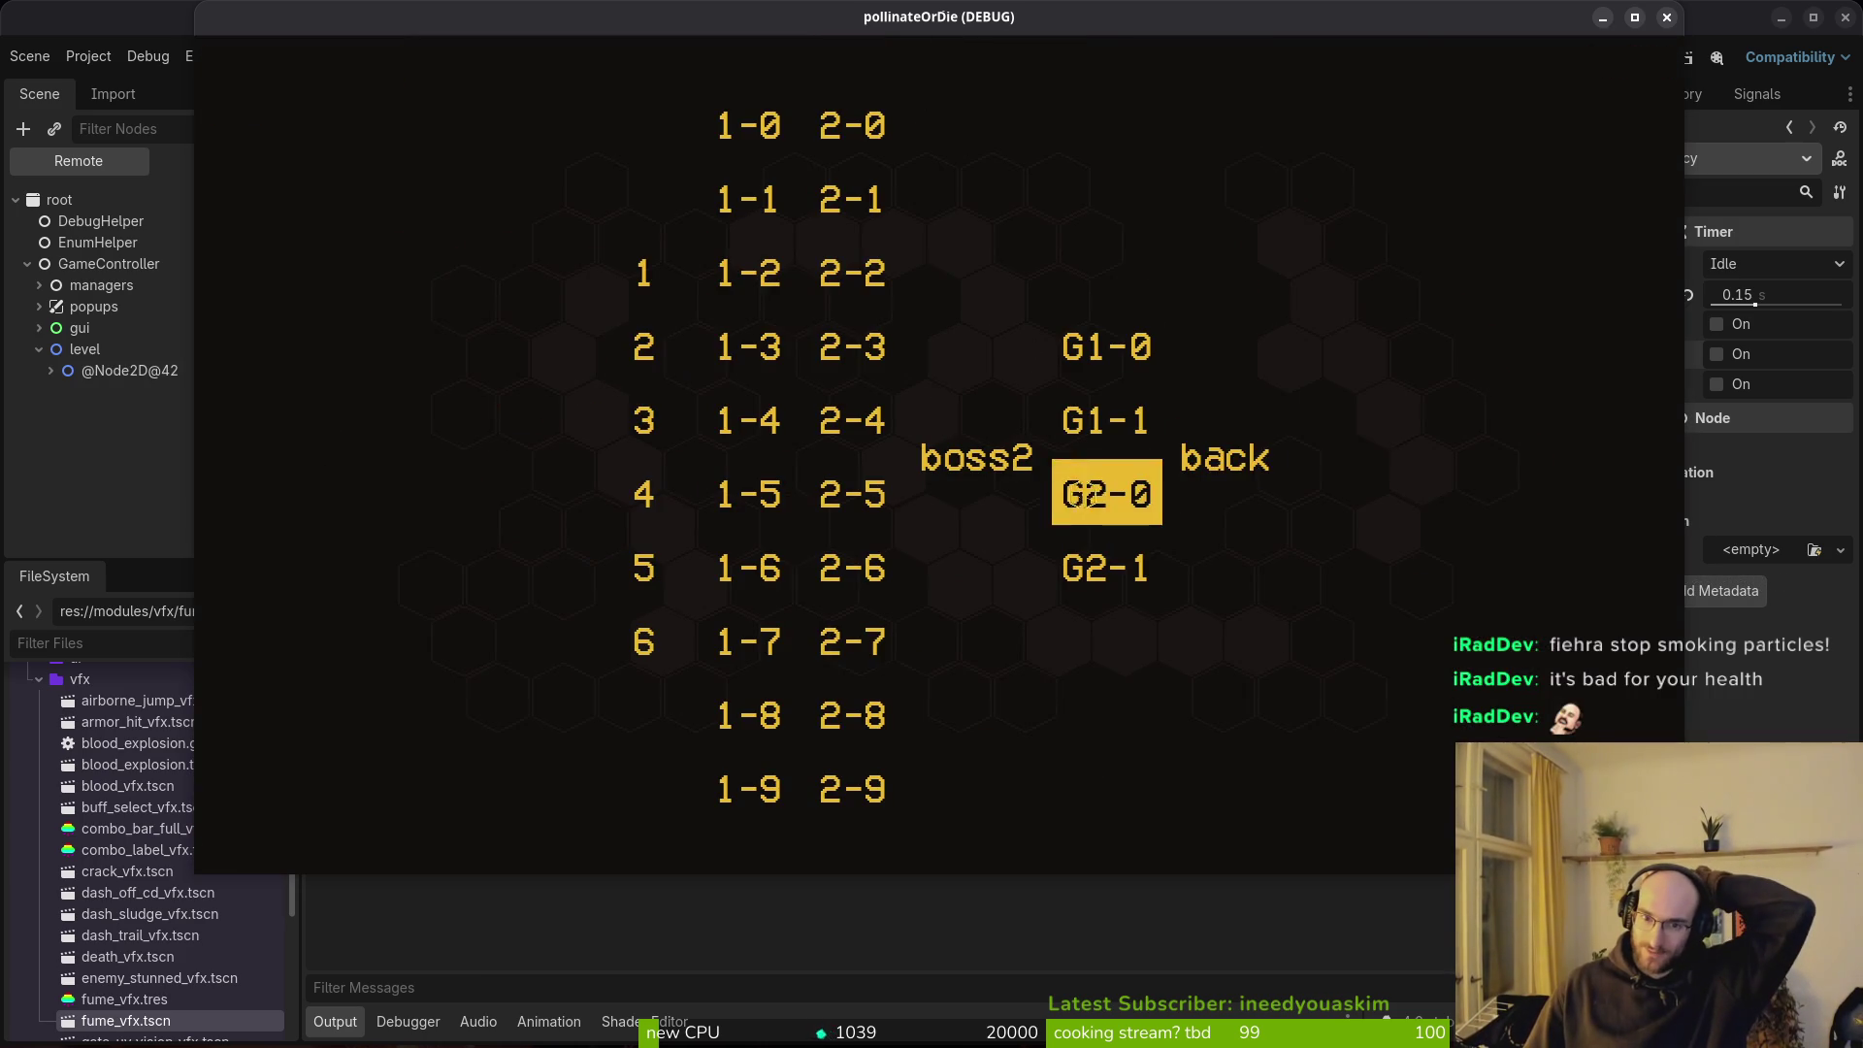
{"action": "left_click", "coordinate": [1071, 495]}
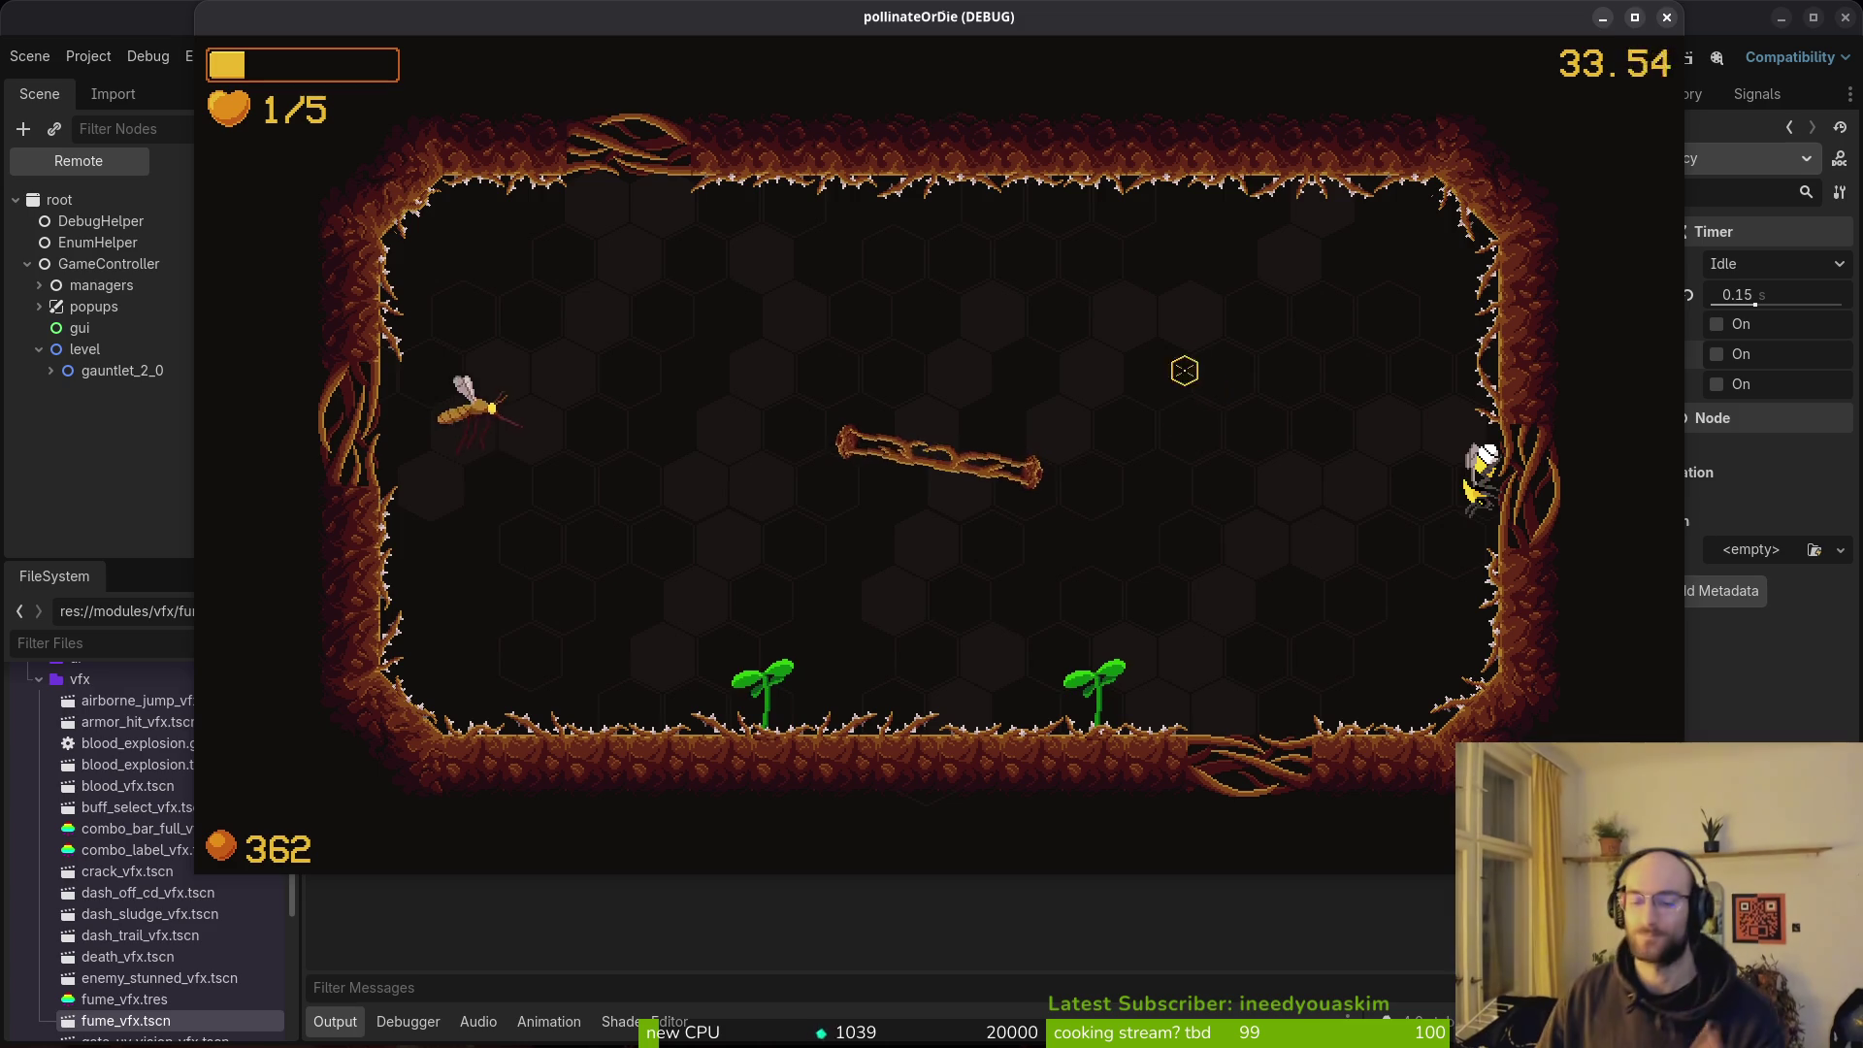
{"action": "key", "text": "alt+Tab"}
{"action": "key", "text": "alt+Tab"}
{"action": "key", "text": "alt+Tab"}
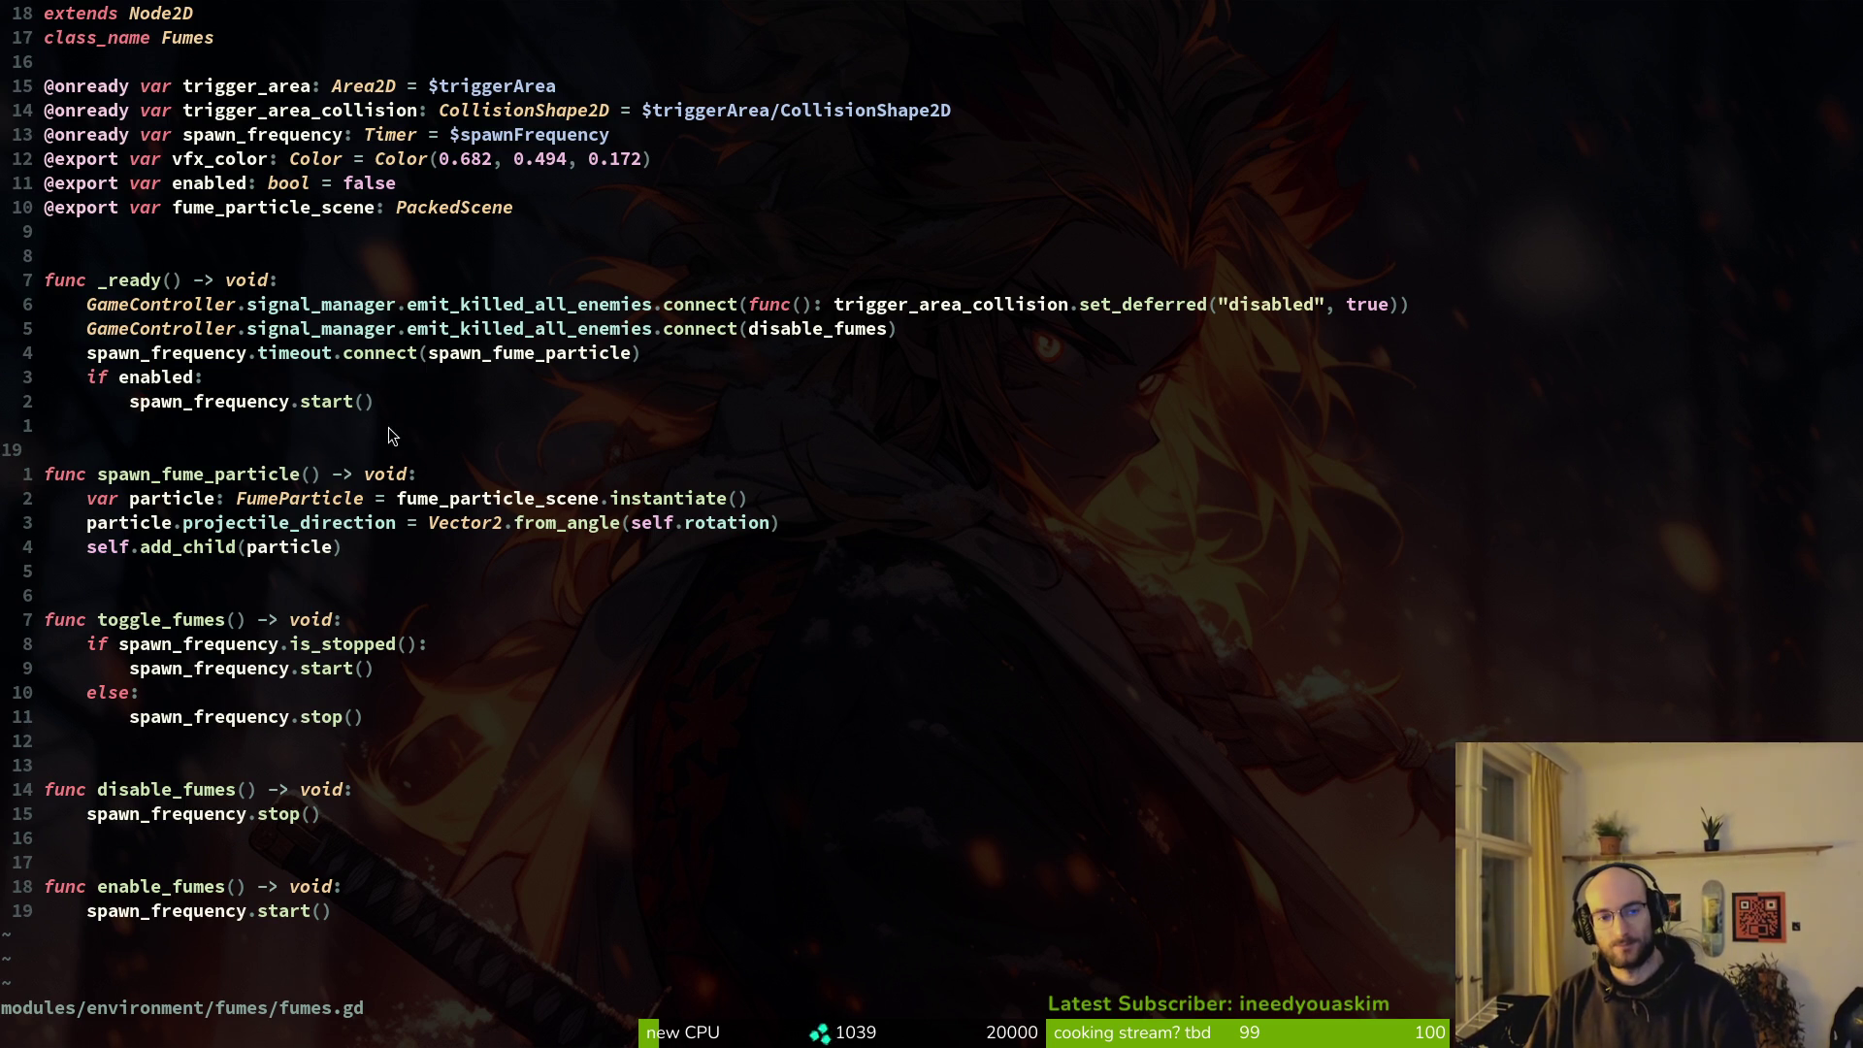
{"action": "key", "text": "ctrl+s"}
{"action": "scroll", "coordinate": [367, 432], "scroll_direction": "down", "scroll_amount": 7}
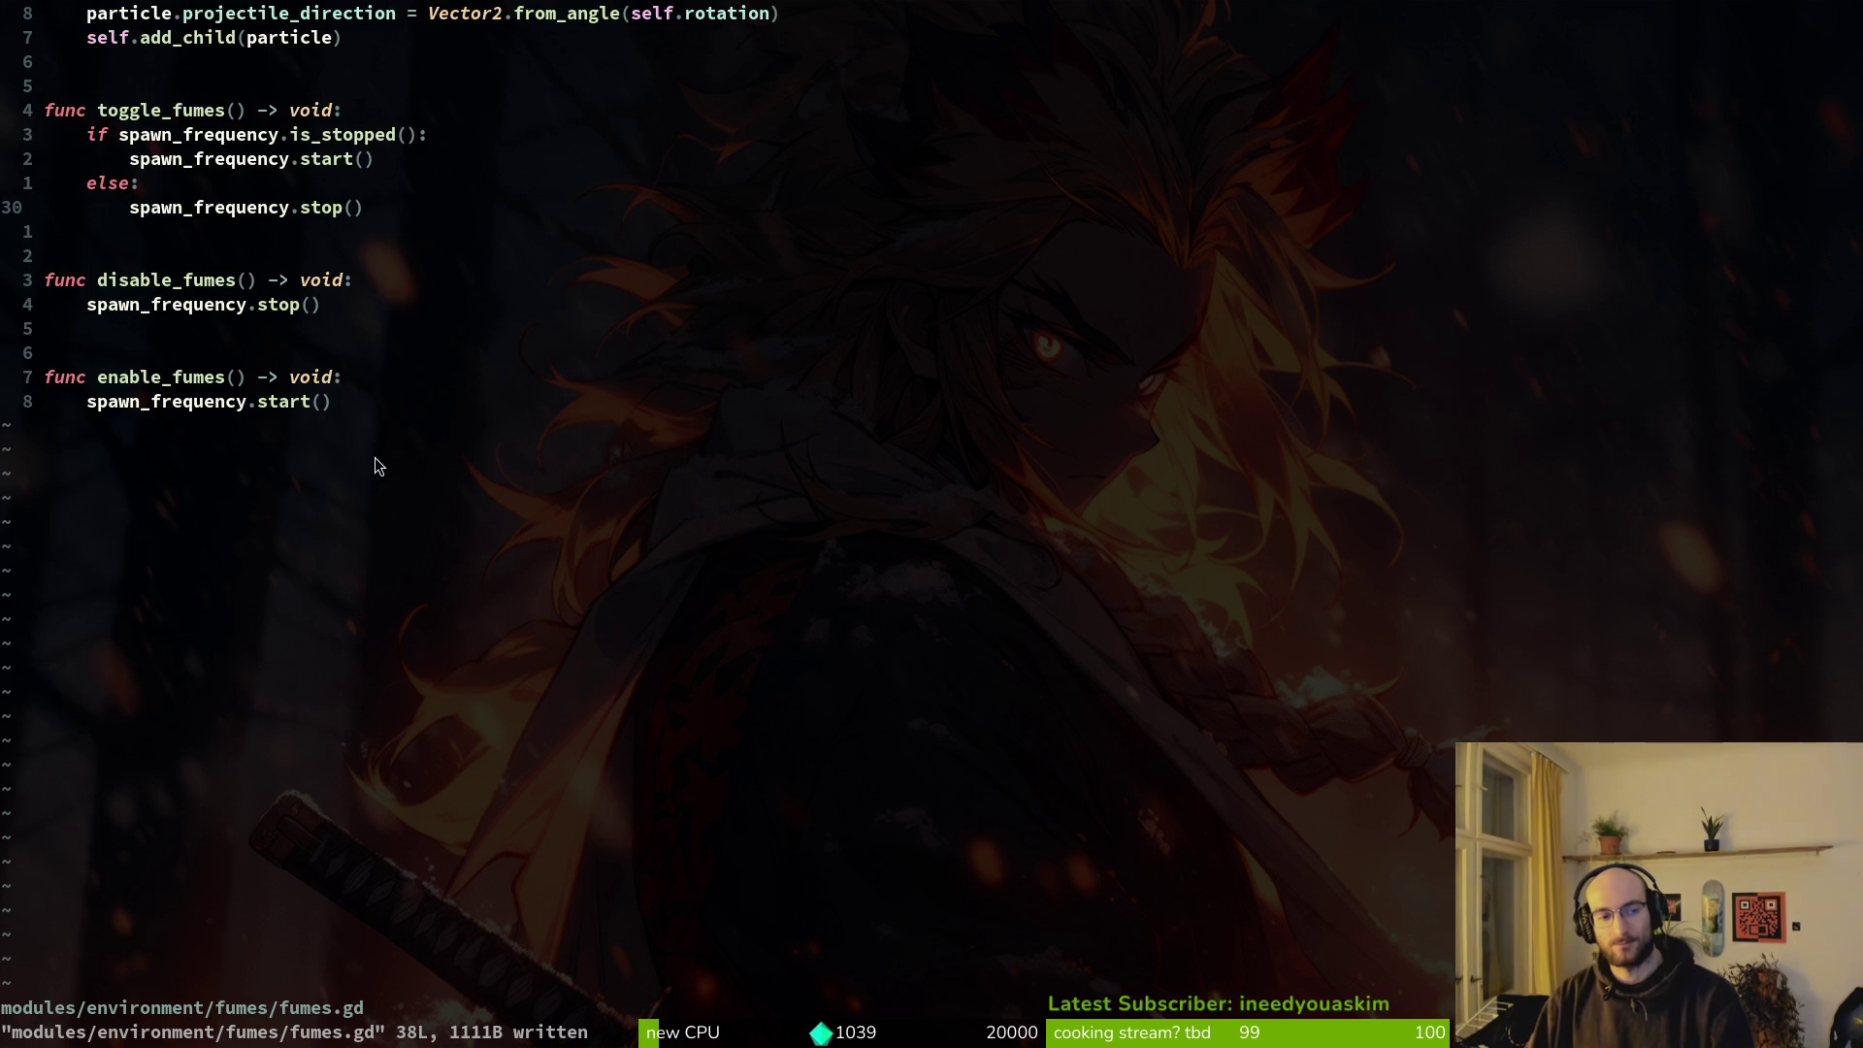
Scroll to the top of fumes.gd, place the cursor on self.add_child(particle), then return to the game.
{"action": "key", "text": "super"}
{"action": "key", "text": "super"}
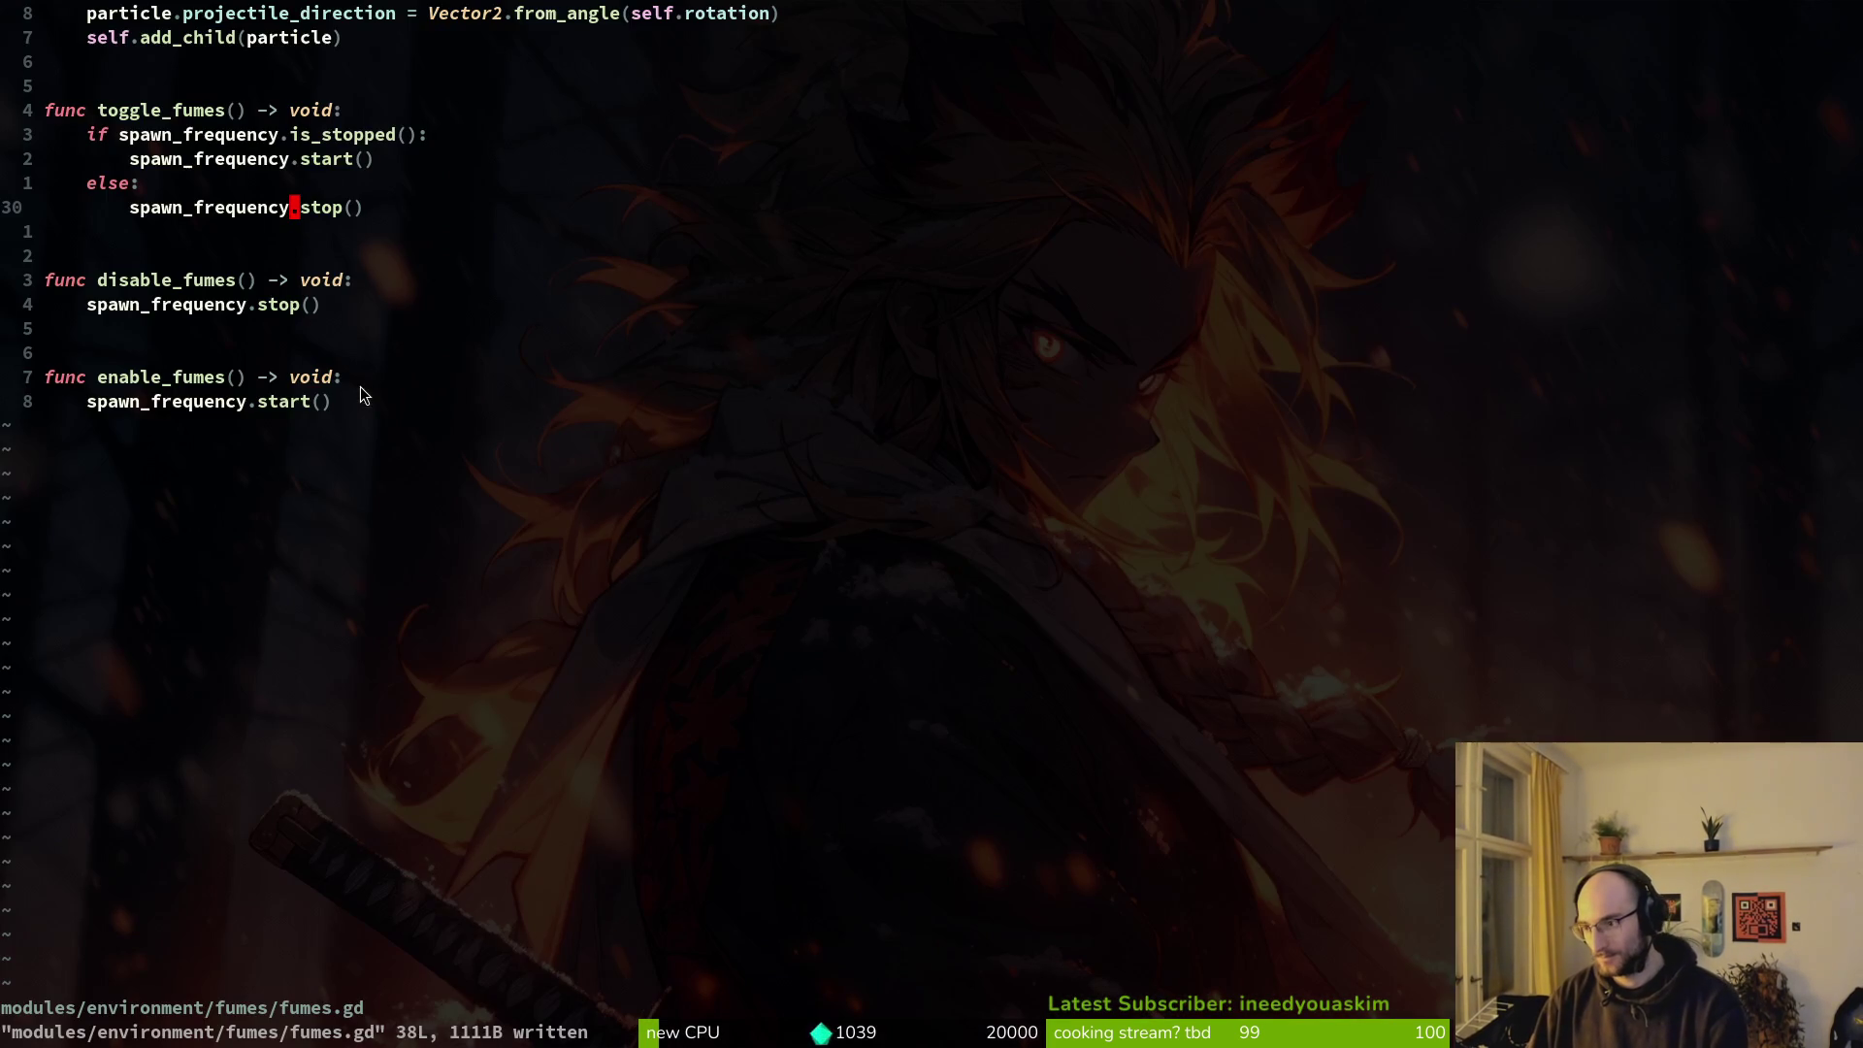
{"action": "scroll", "coordinate": [760, 415], "scroll_direction": "up", "scroll_amount": 7}
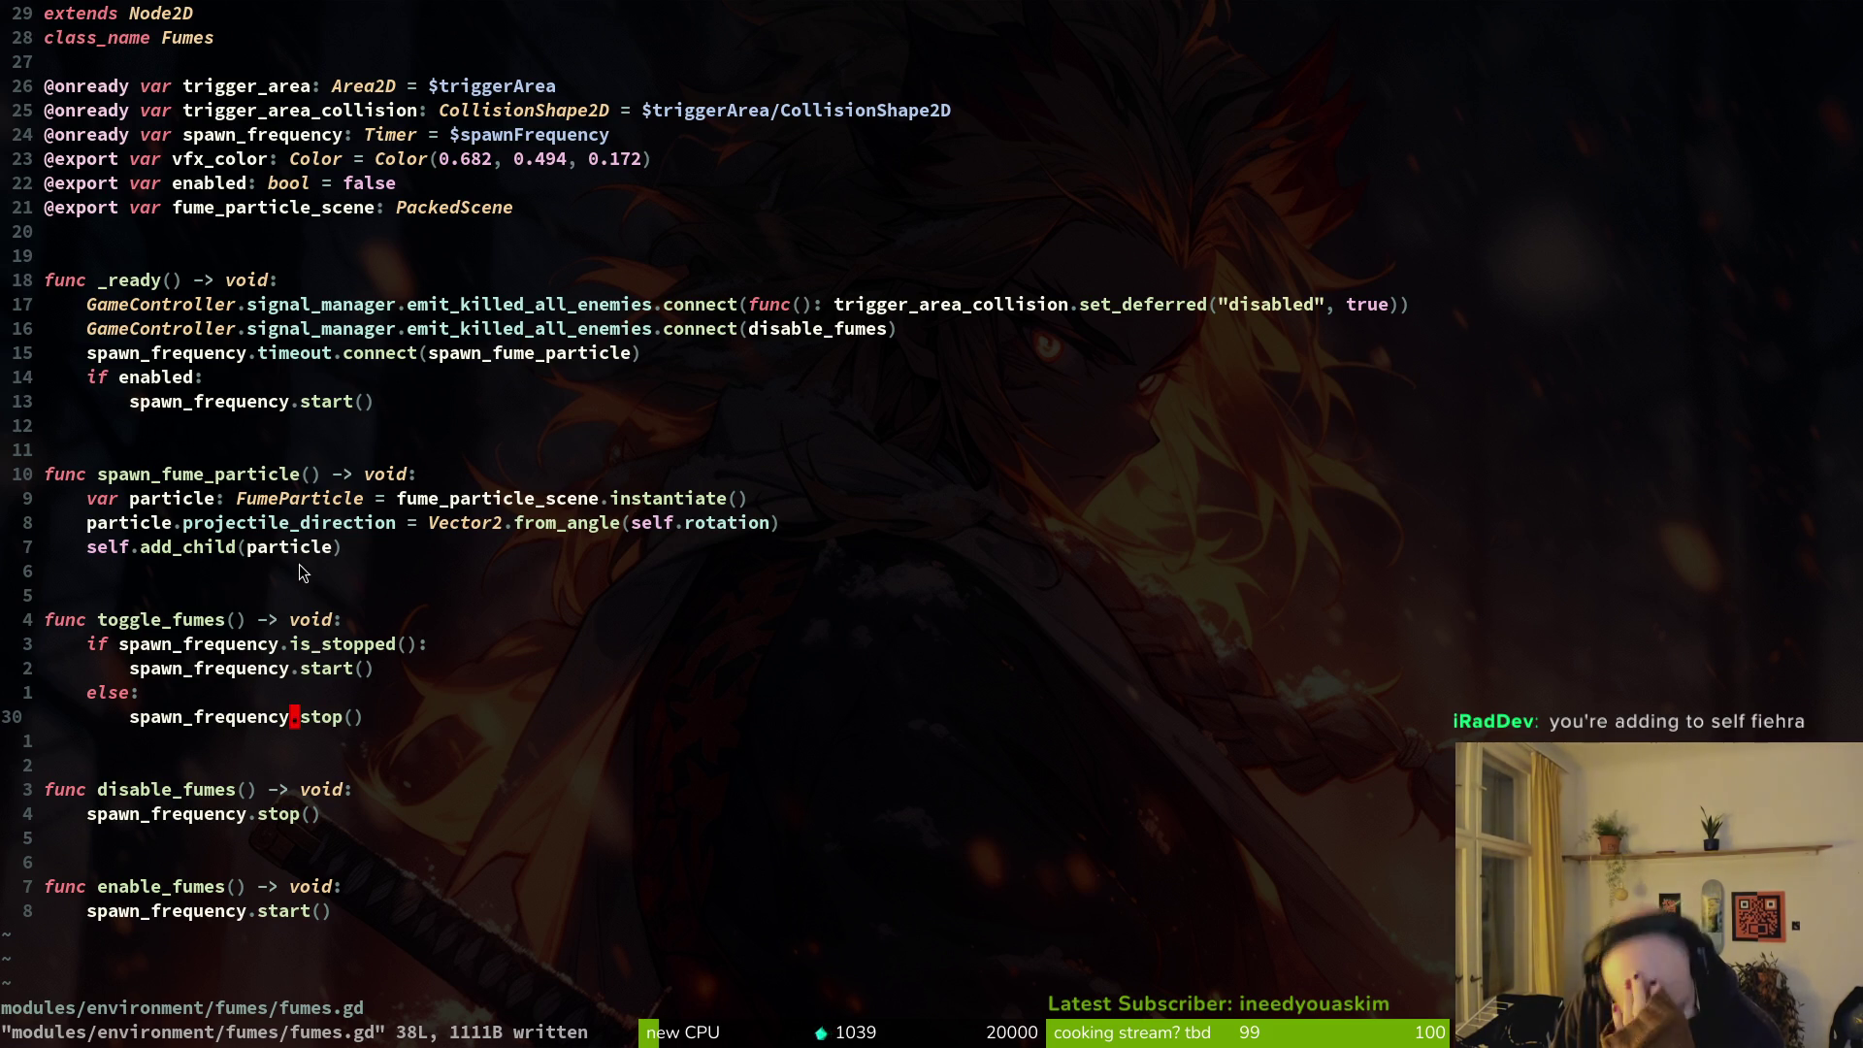
{"action": "left_click", "coordinate": [111, 549]}
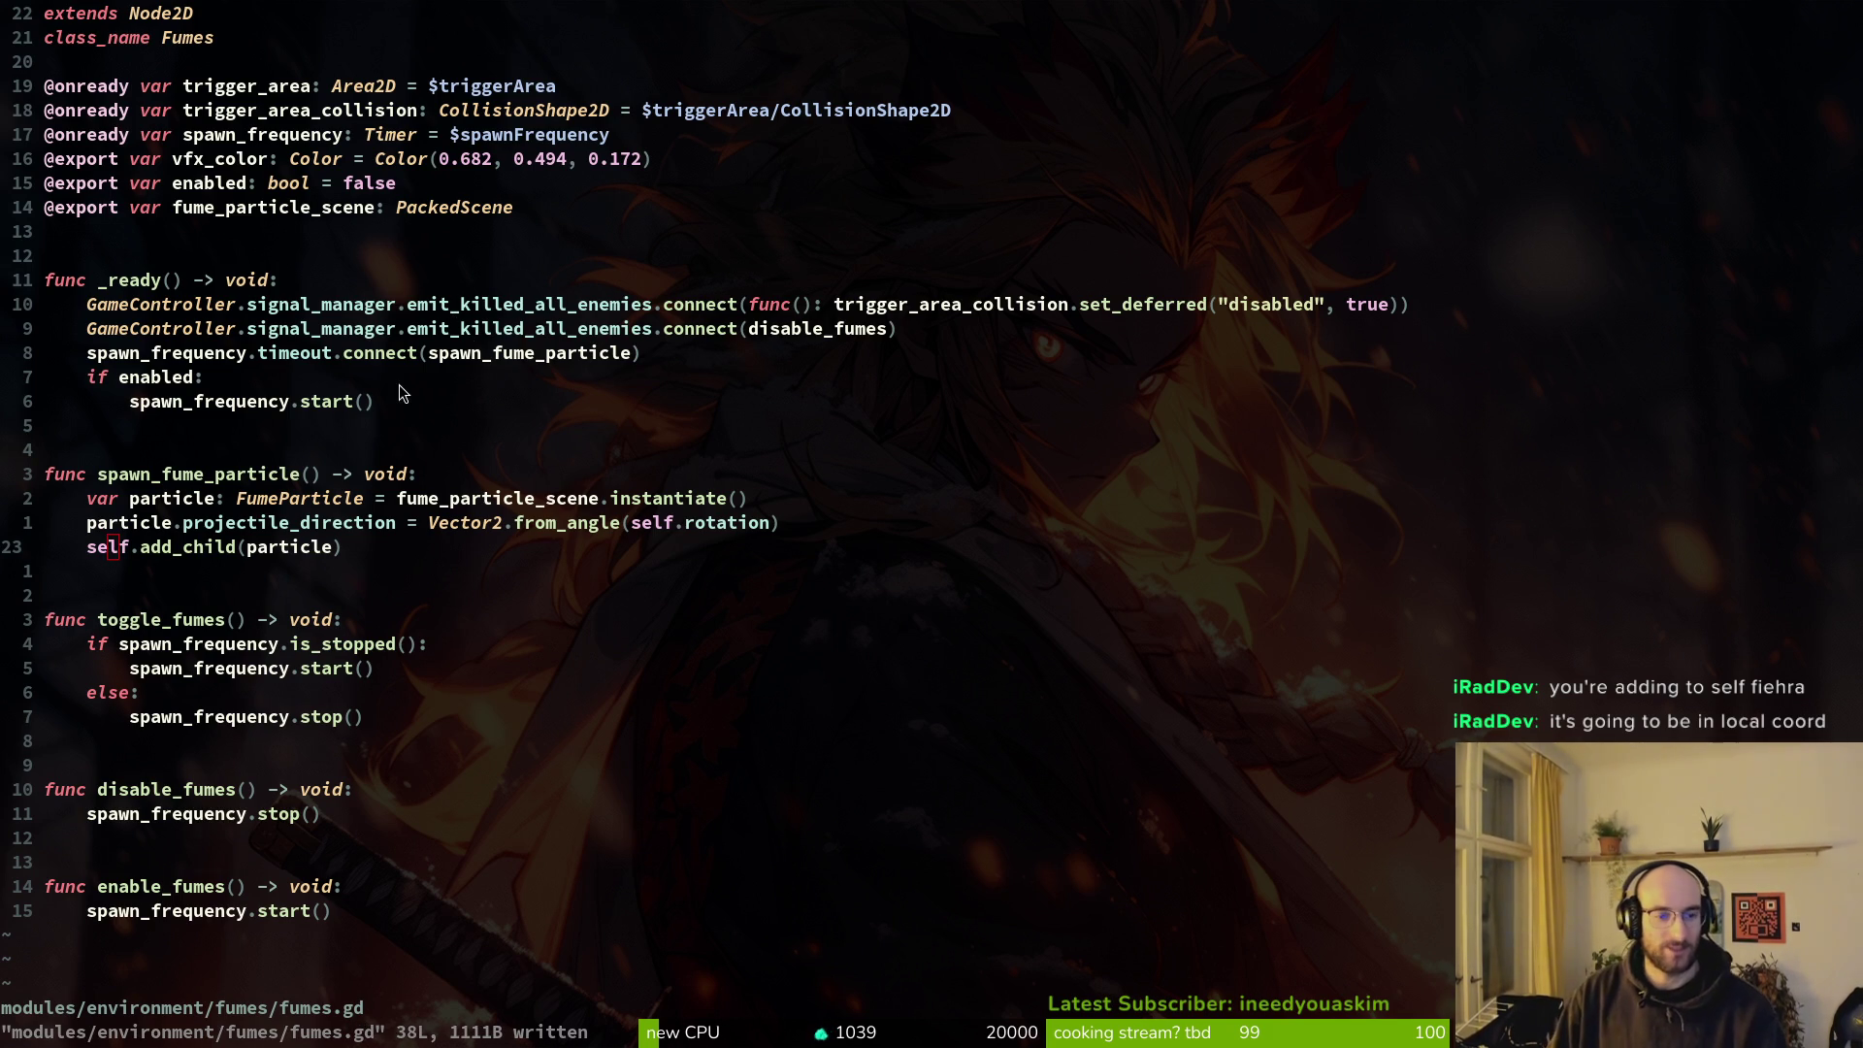
{"action": "key", "text": "alt+Tab"}
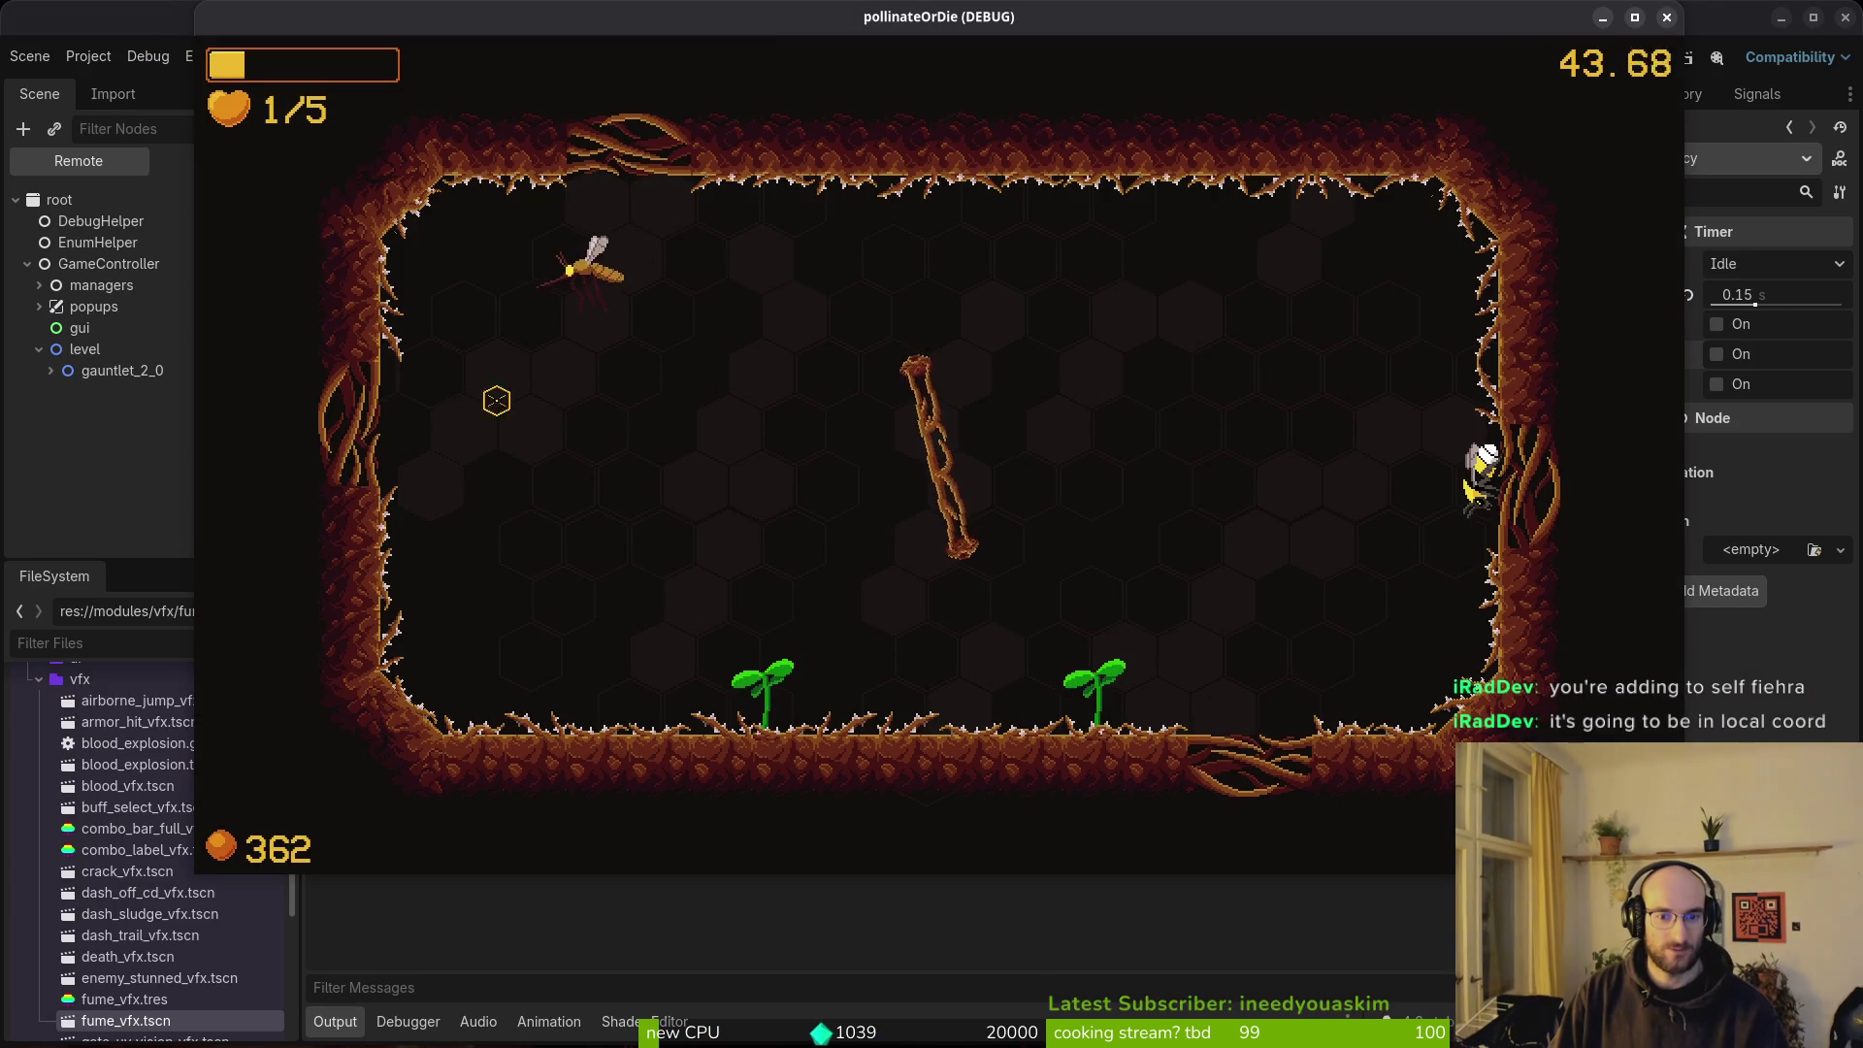
Expand gauntlet_2_0 > platform > fumes > fumes in the Remote tree and inspect the live emitter.
{"action": "key", "text": "alt+Tab"}
{"action": "left_click", "coordinate": [51, 372]}
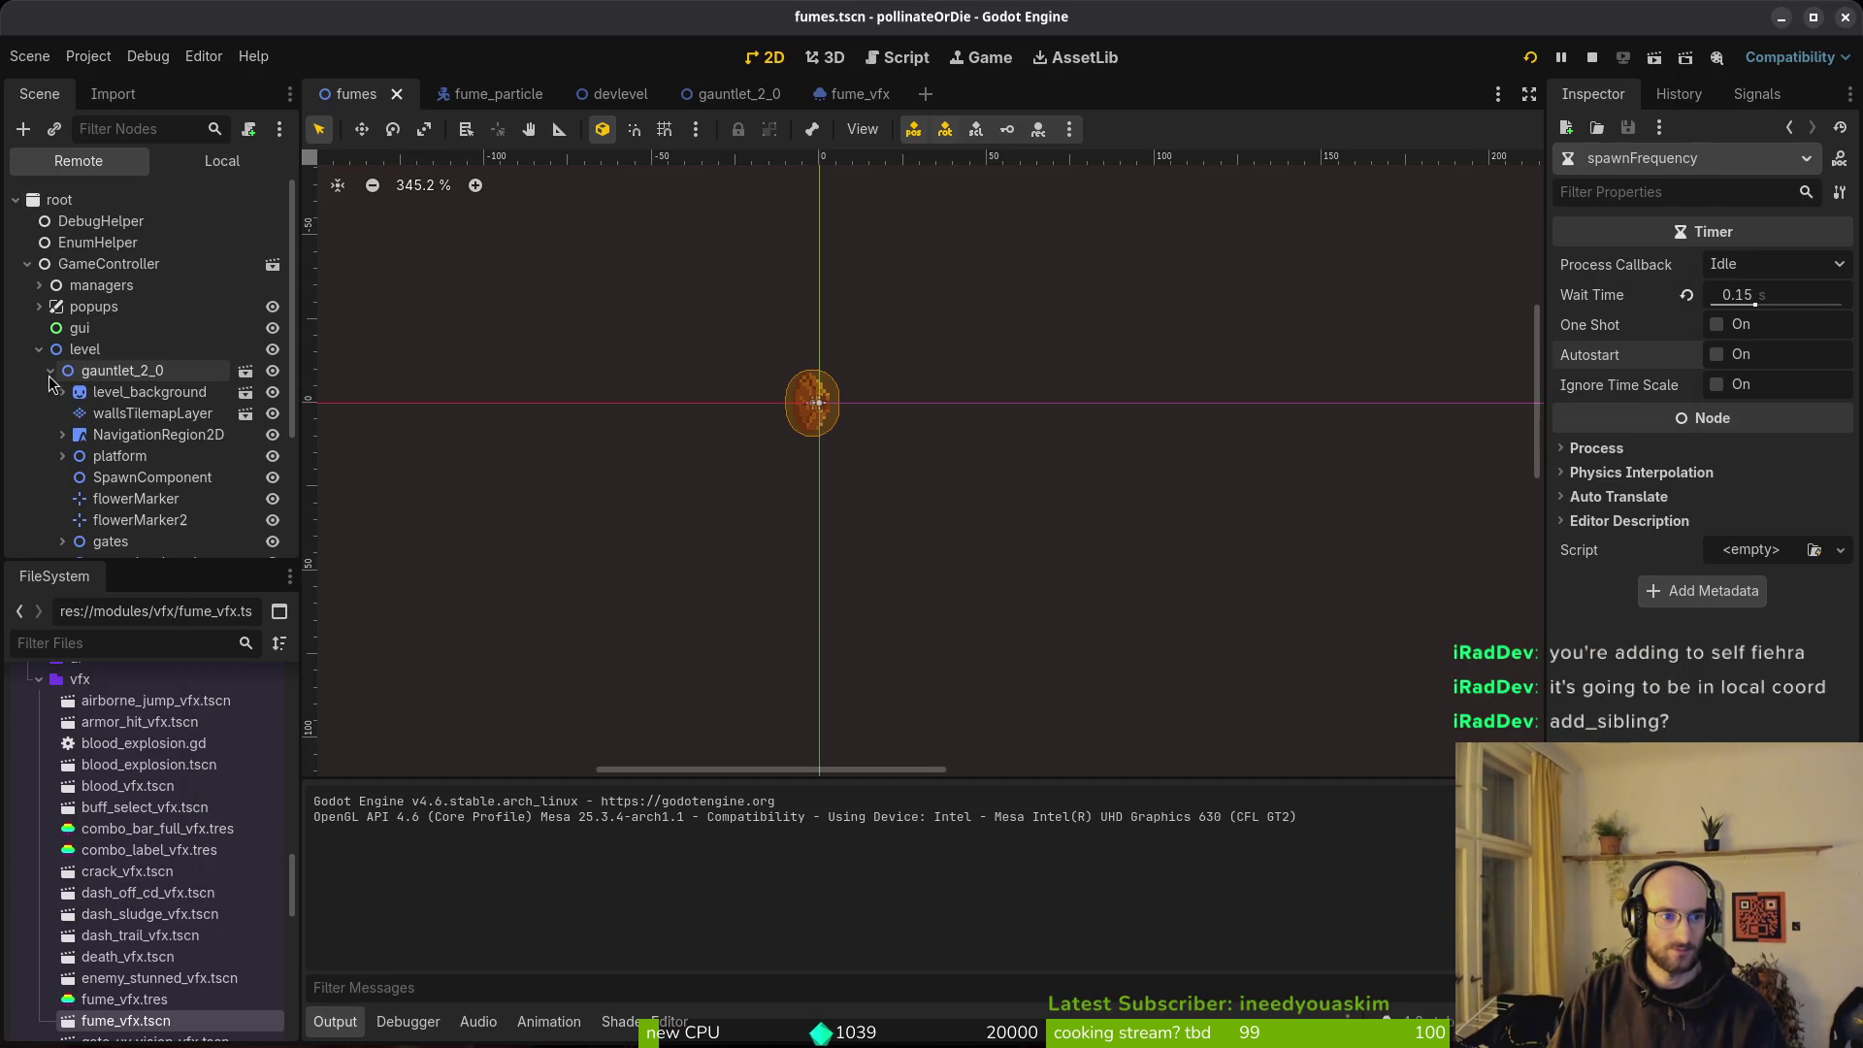
{"action": "scroll", "coordinate": [68, 408], "scroll_direction": "down", "scroll_amount": 2}
{"action": "left_click", "coordinate": [62, 367]}
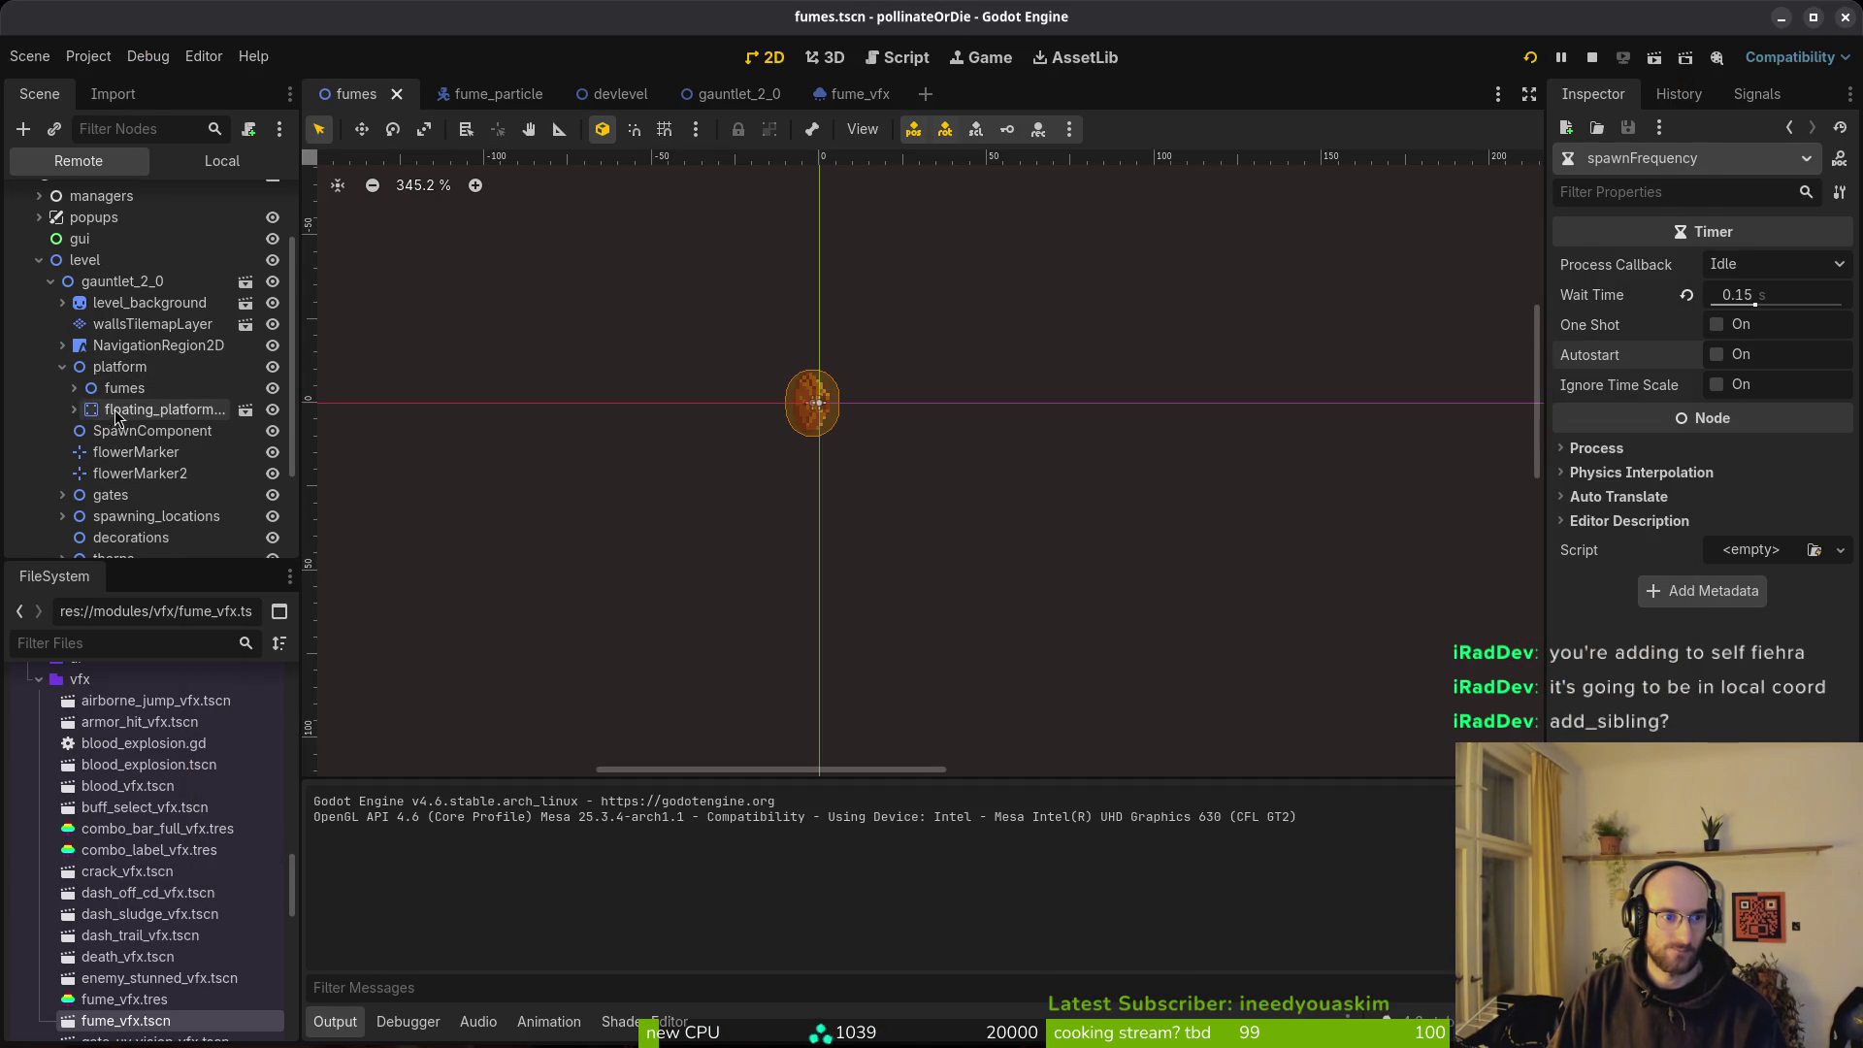
{"action": "left_click", "coordinate": [73, 388]}
{"action": "left_click", "coordinate": [136, 409]}
{"action": "left_click", "coordinate": [85, 409]}
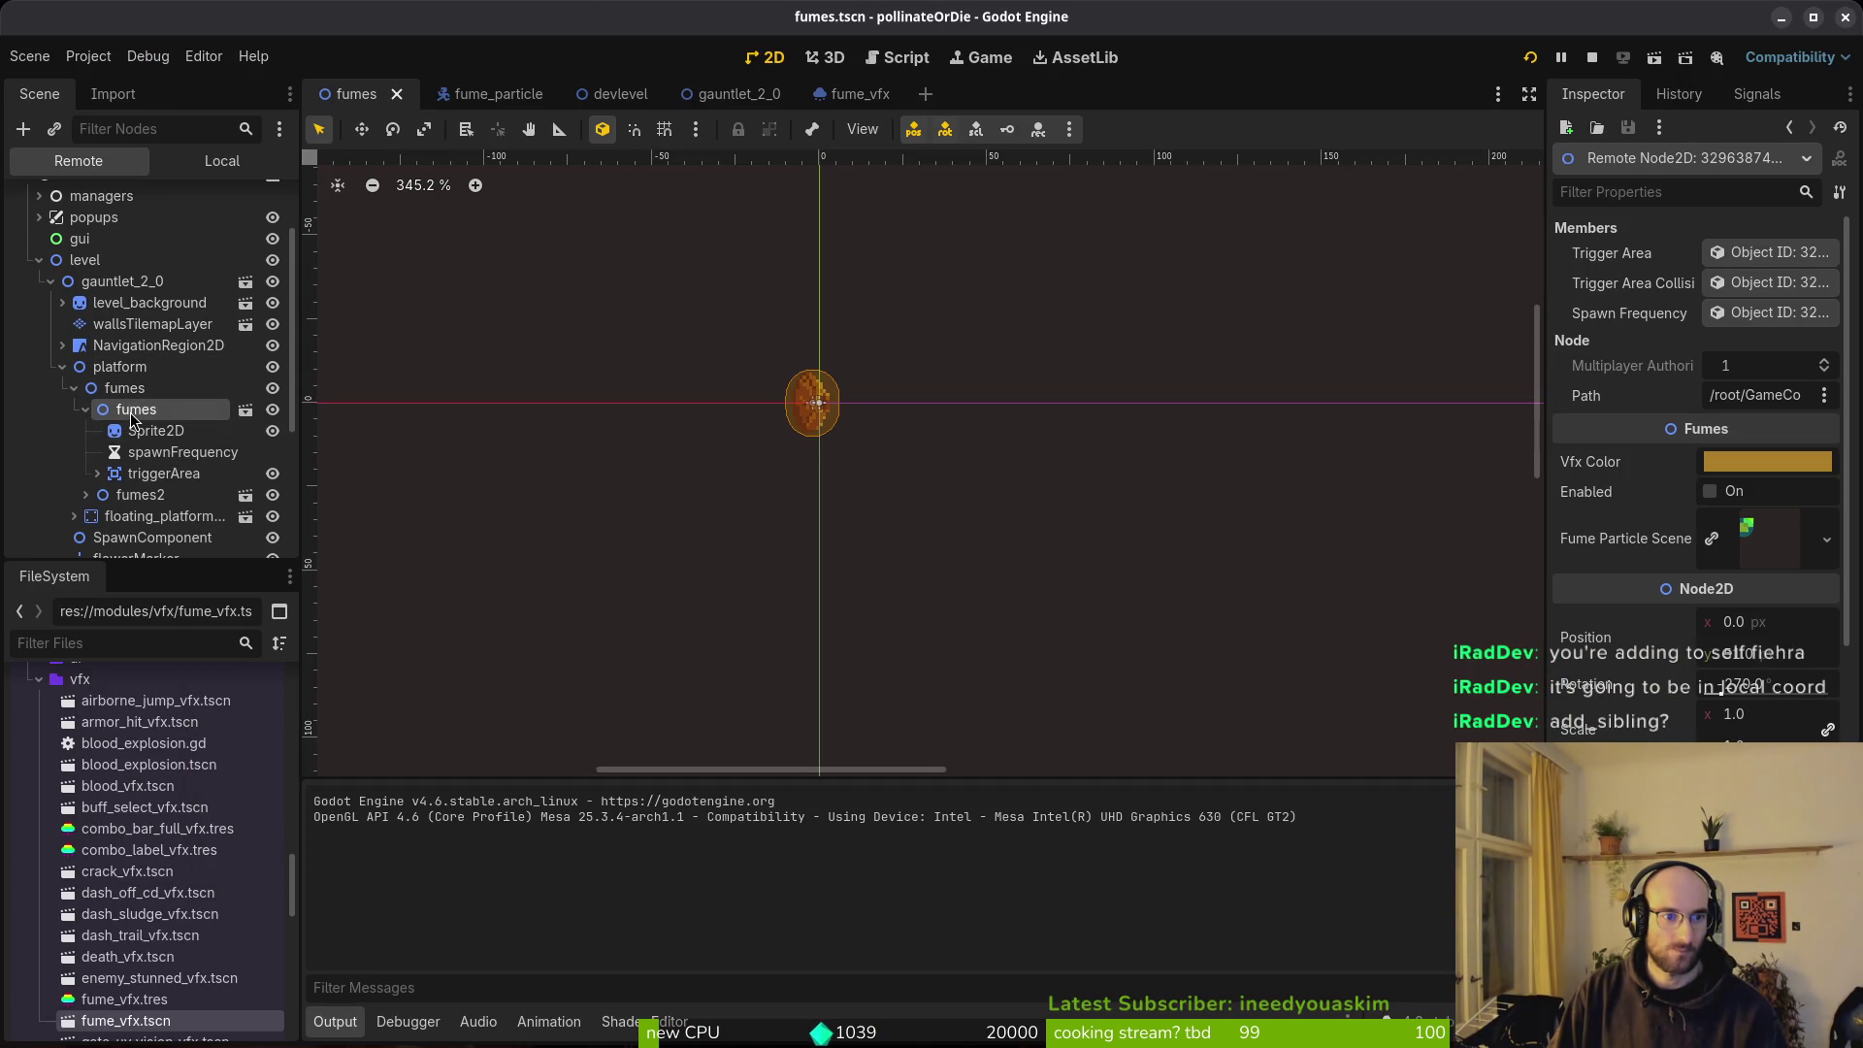
Check the fume trails in the running game, then show the fumes scene's Local node tree.
{"action": "key", "text": "alt+Tab"}
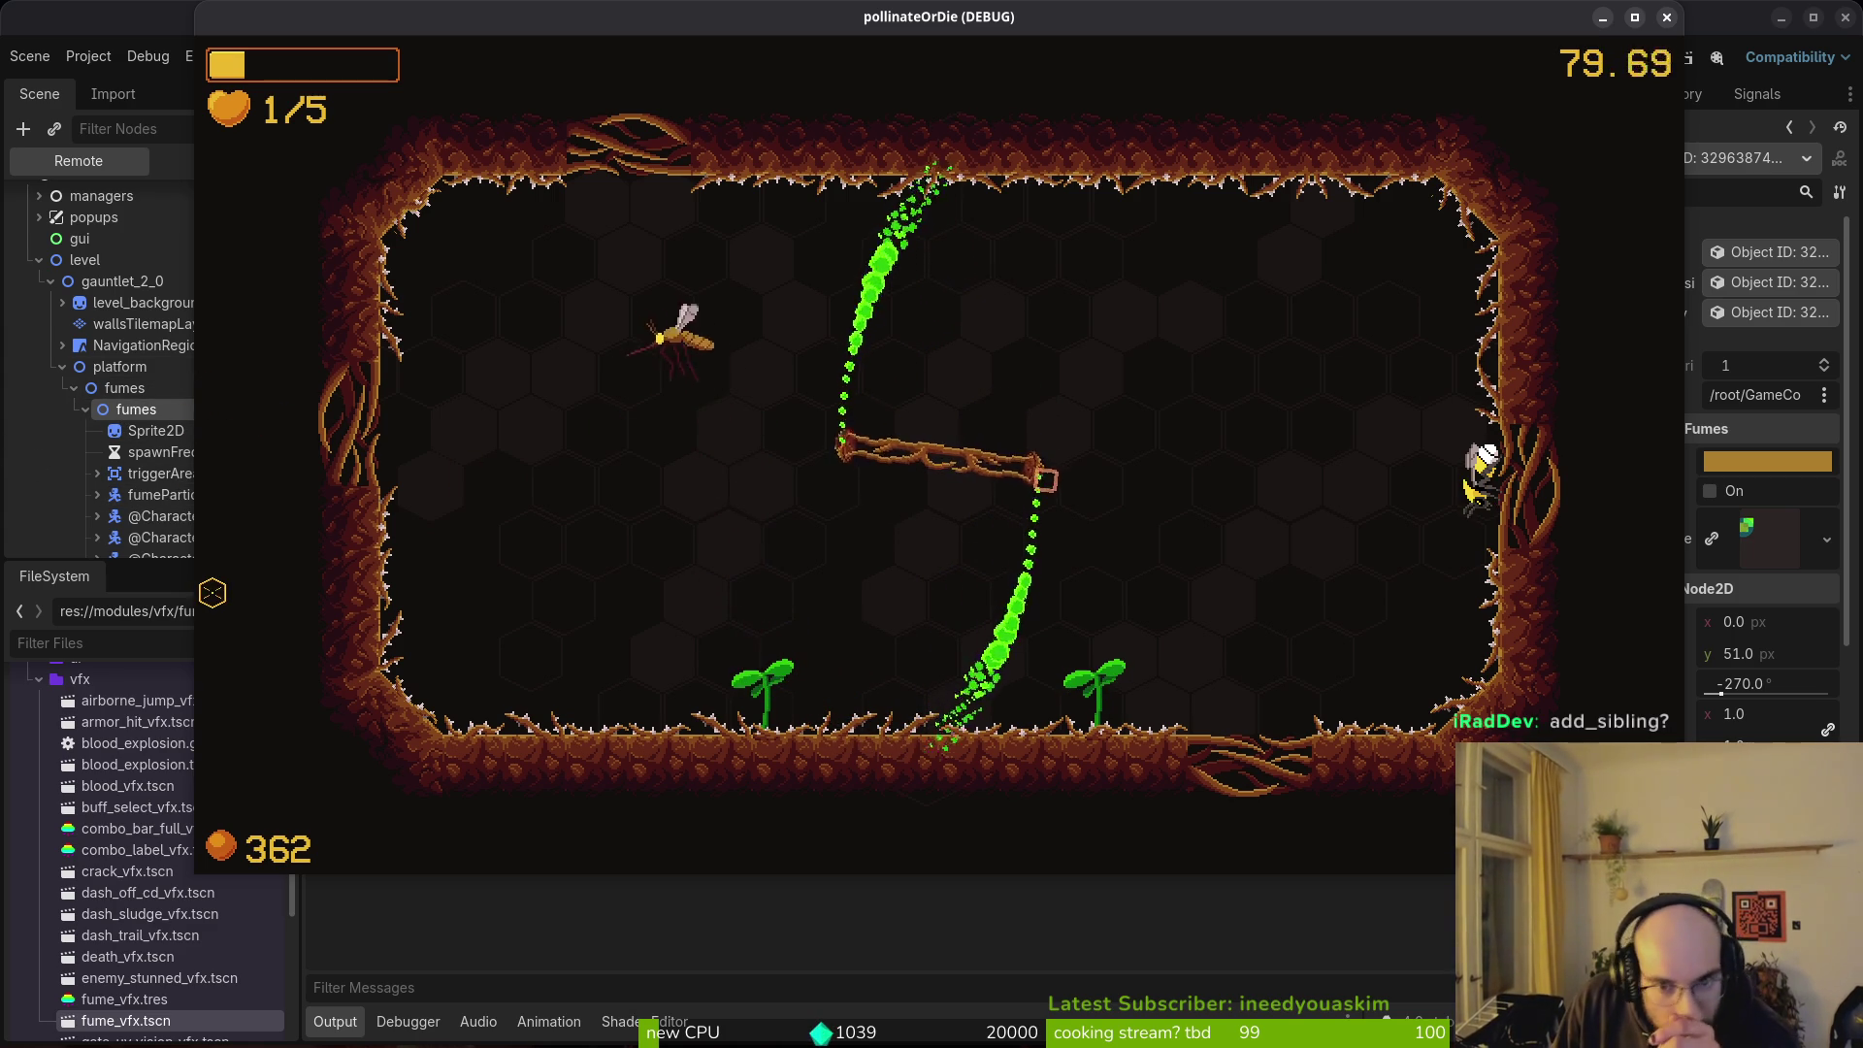
{"action": "left_click", "coordinate": [38, 551]}
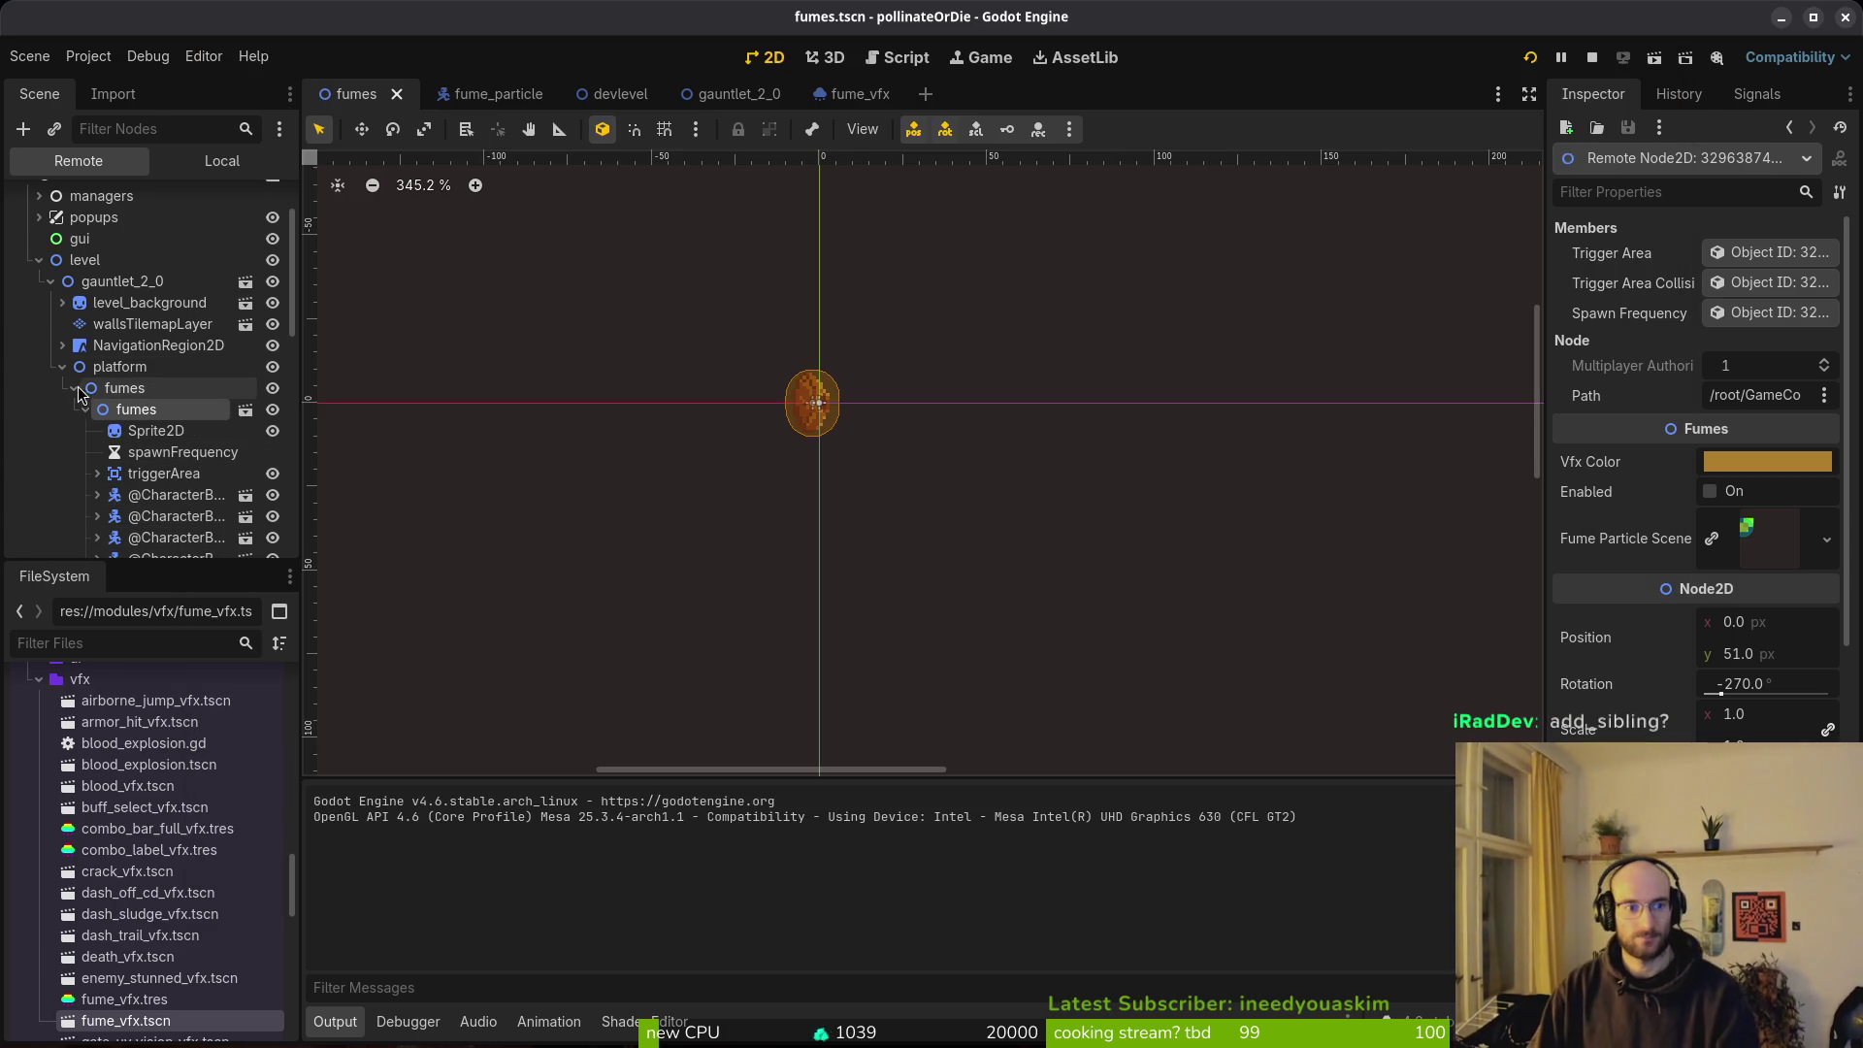
{"action": "left_click", "coordinate": [222, 160]}
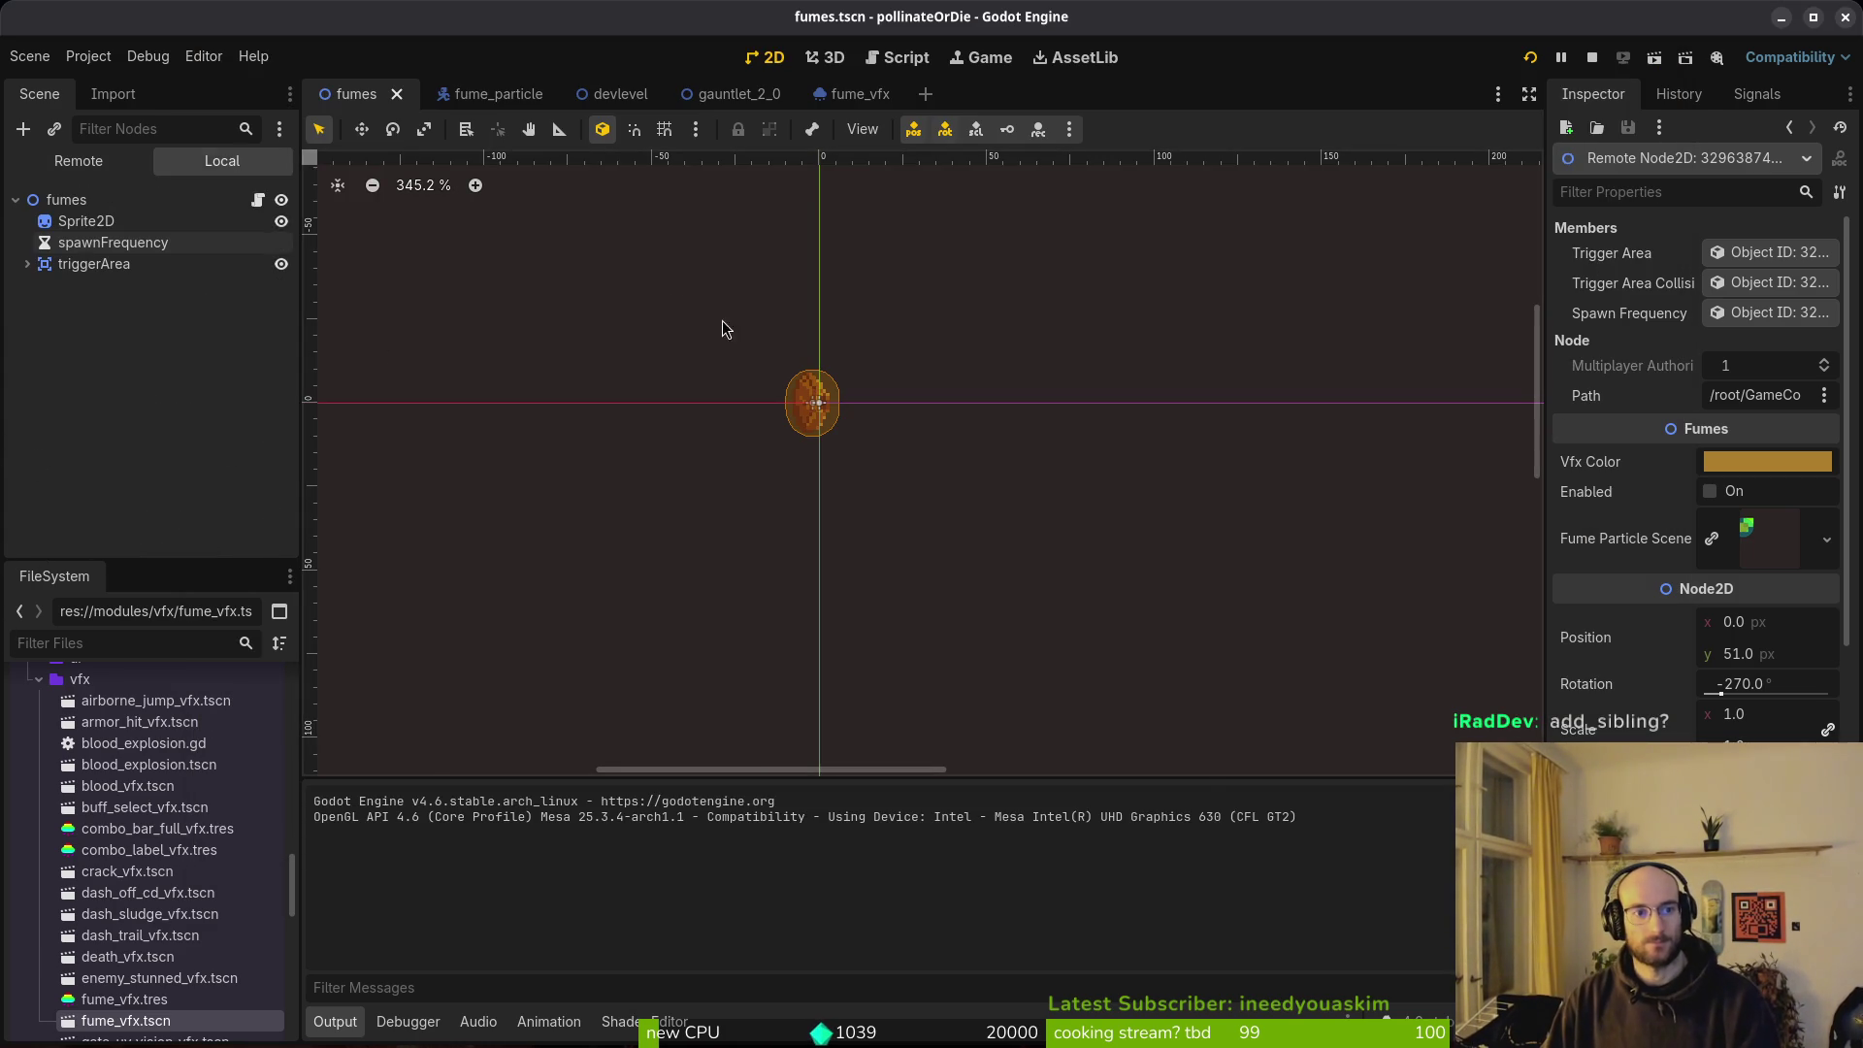
Zoom the 2D viewport around the fumes sprite and collision shape, then bring up fumes.gd in Neovim.
{"action": "scroll", "coordinate": [820, 434], "scroll_direction": "down", "scroll_amount": 2}
{"action": "scroll", "coordinate": [820, 433], "scroll_direction": "down", "scroll_amount": 3}
{"action": "scroll", "coordinate": [820, 432], "scroll_direction": "up", "scroll_amount": 6}
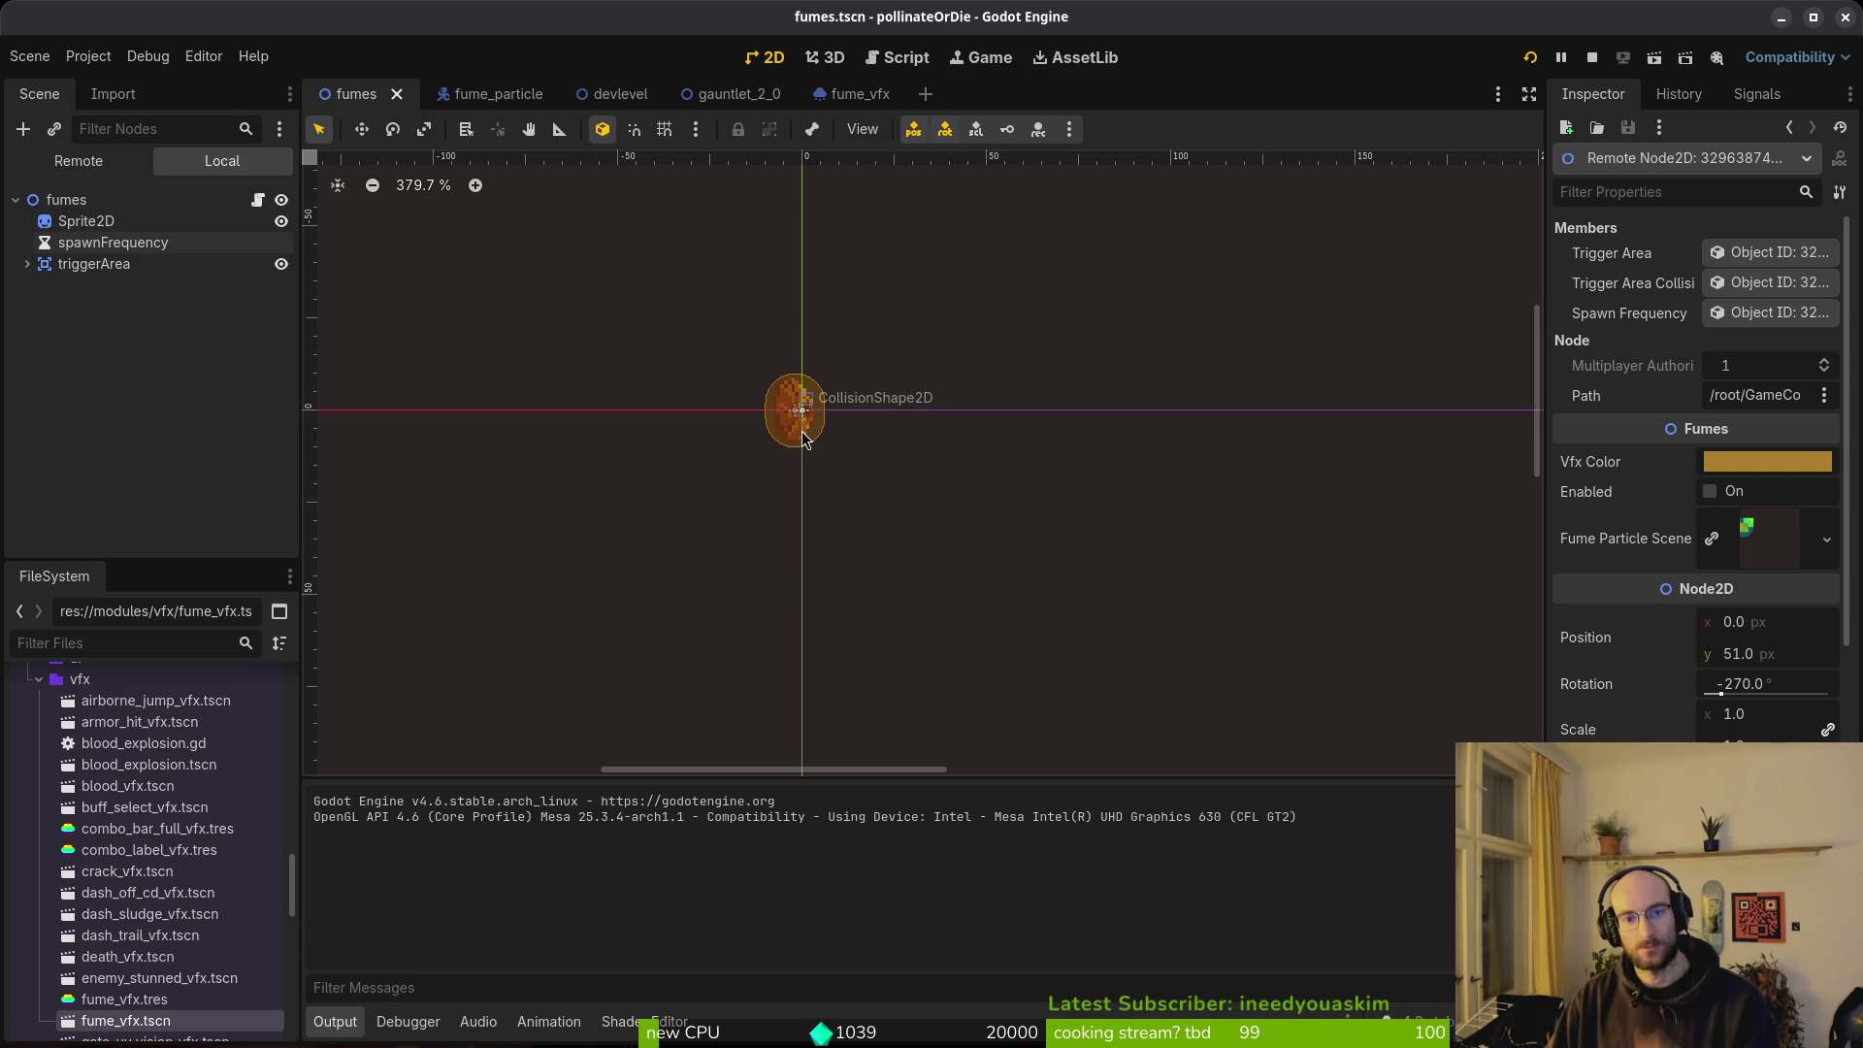
{"action": "scroll", "coordinate": [911, 417], "scroll_direction": "down", "scroll_amount": 3}
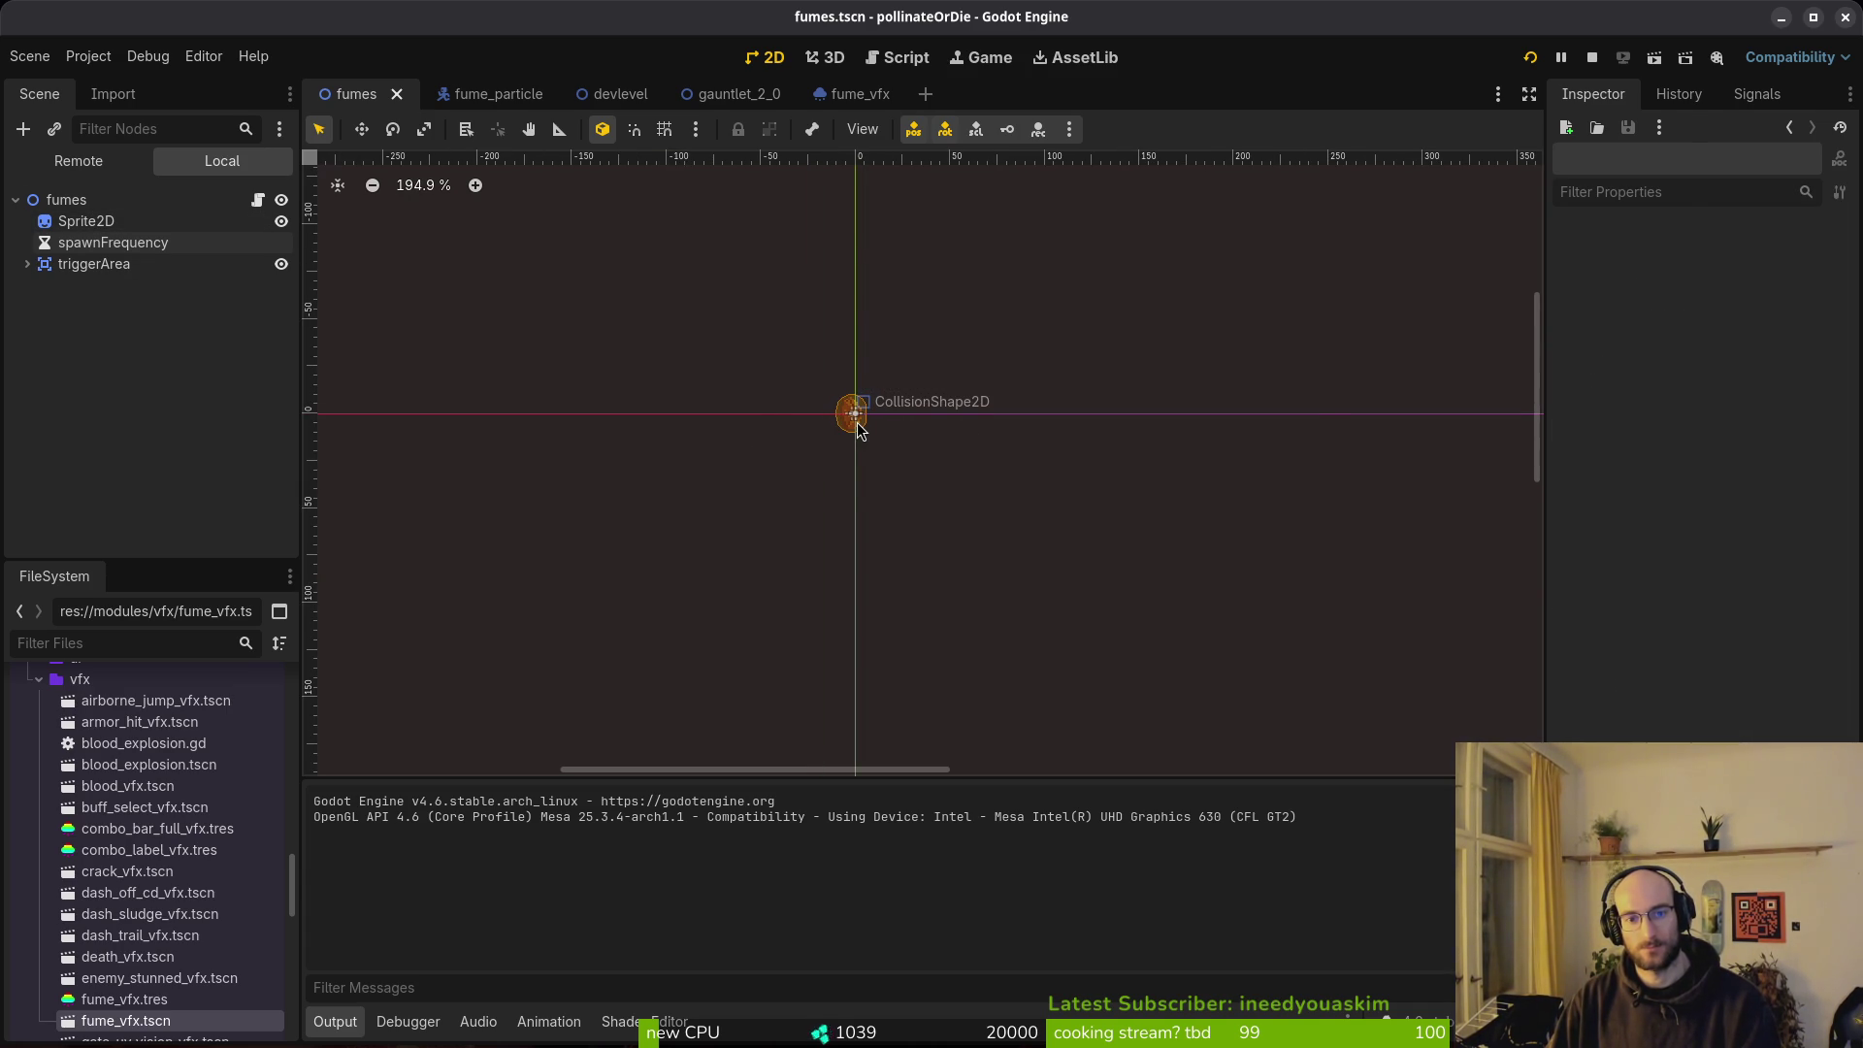
{"action": "key", "text": "alt+Tab"}
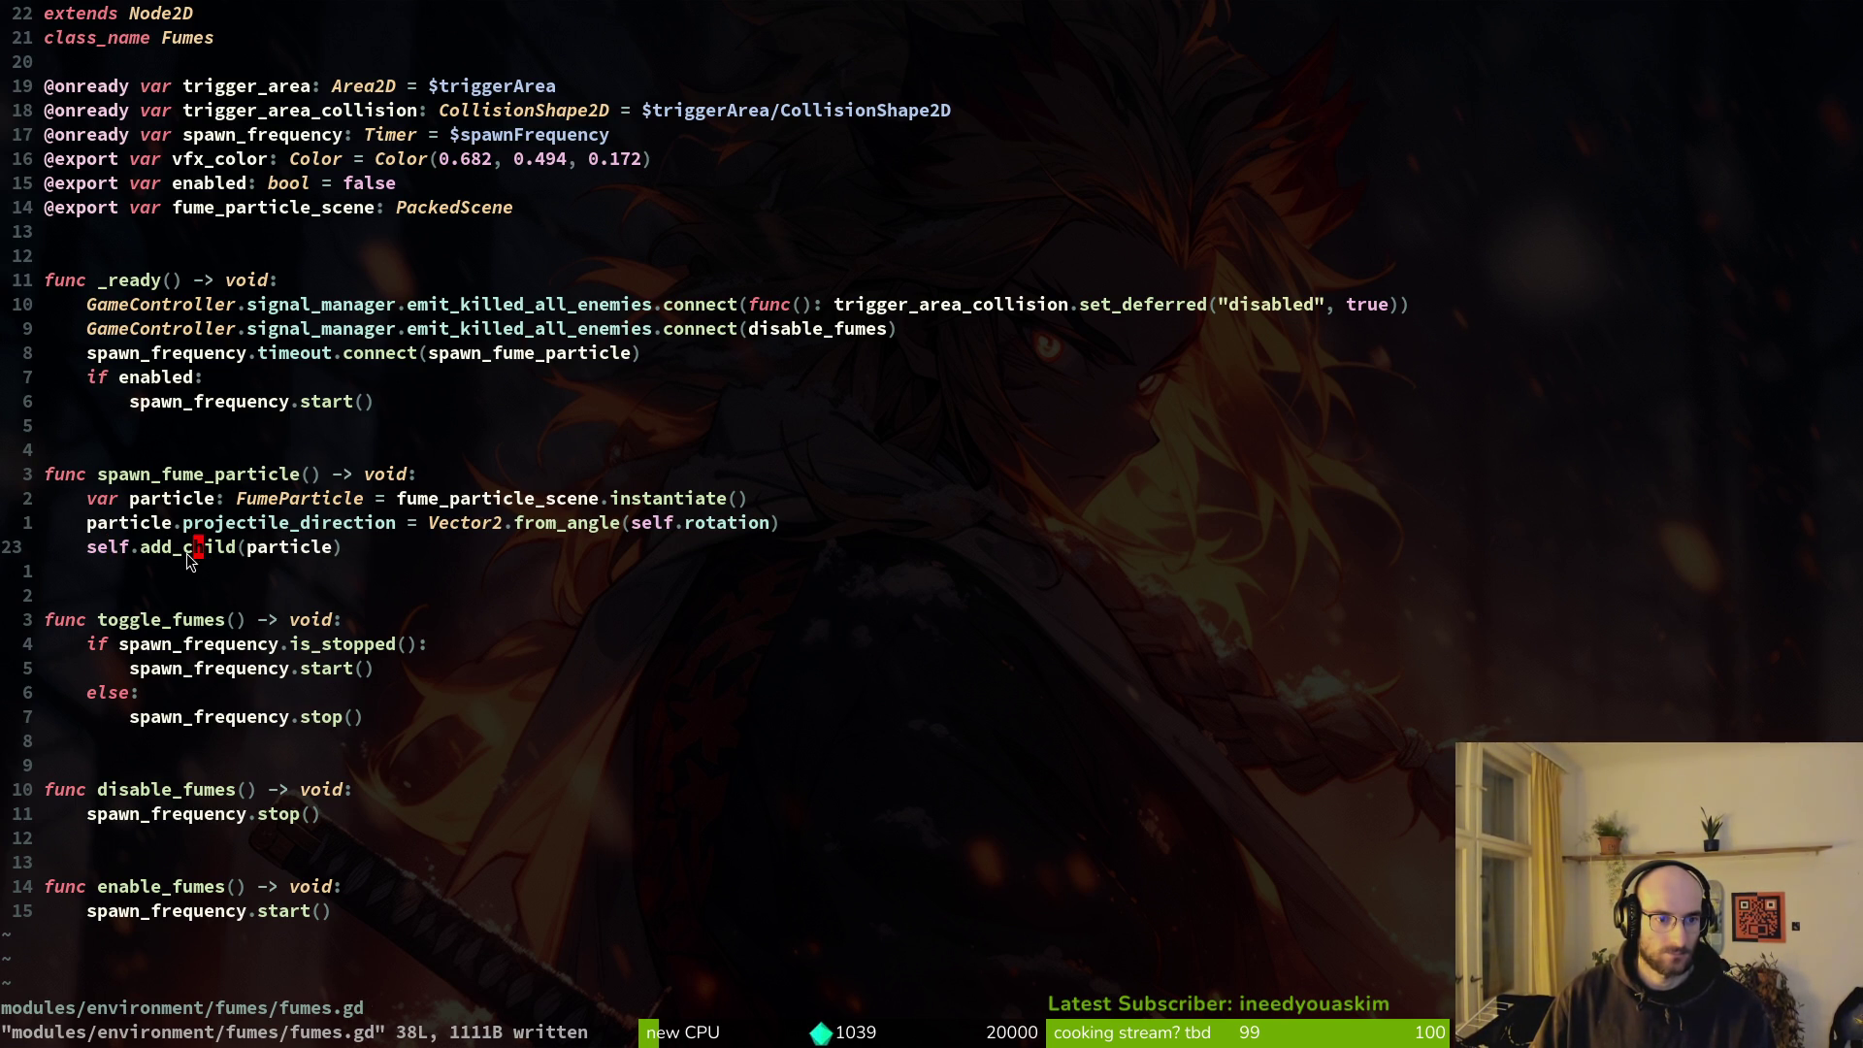
Change add_child(particle) to add_sibling(particle) in fumes.gd using the completion list.
{"action": "key", "text": "c"}
{"action": "key", "text": "w"}
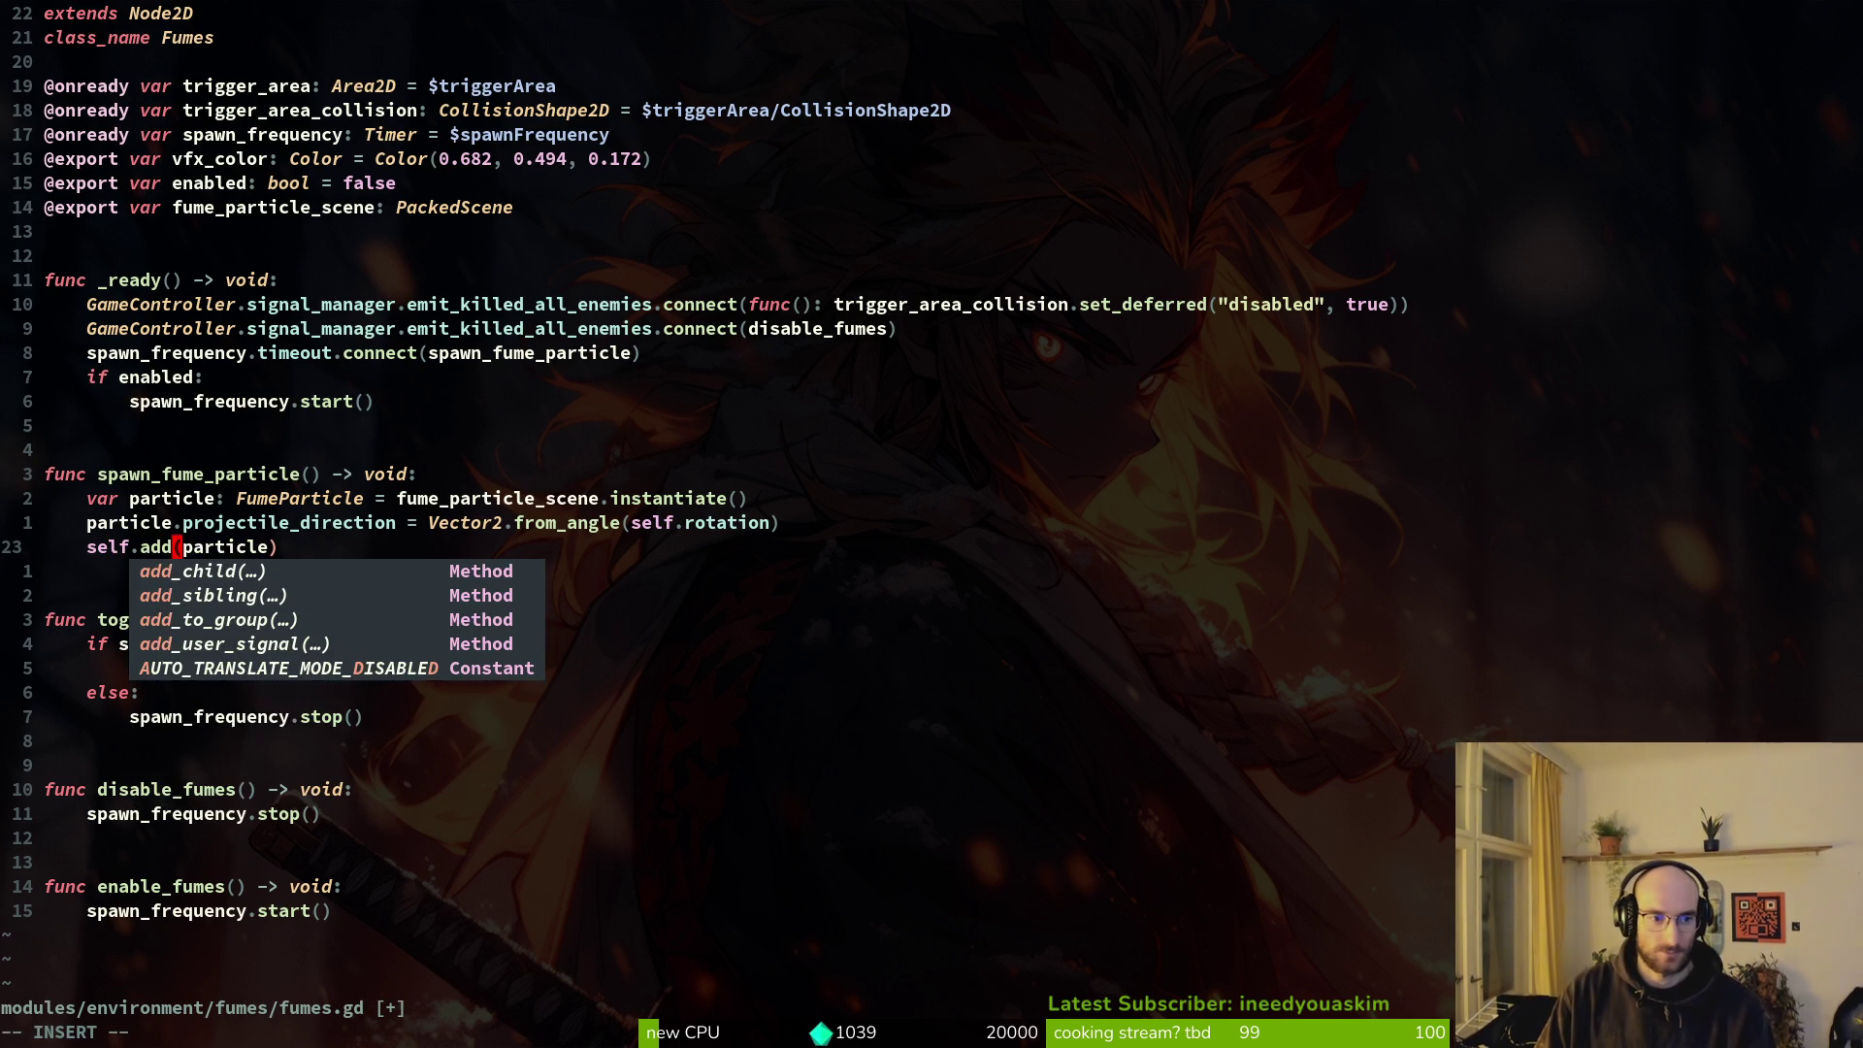
{"action": "key", "text": "Tab"}
{"action": "key", "text": "Return"}
Relaunch the game and load gauntlet level G2-0 from level select.
{"action": "key", "text": "alt+Tab"}
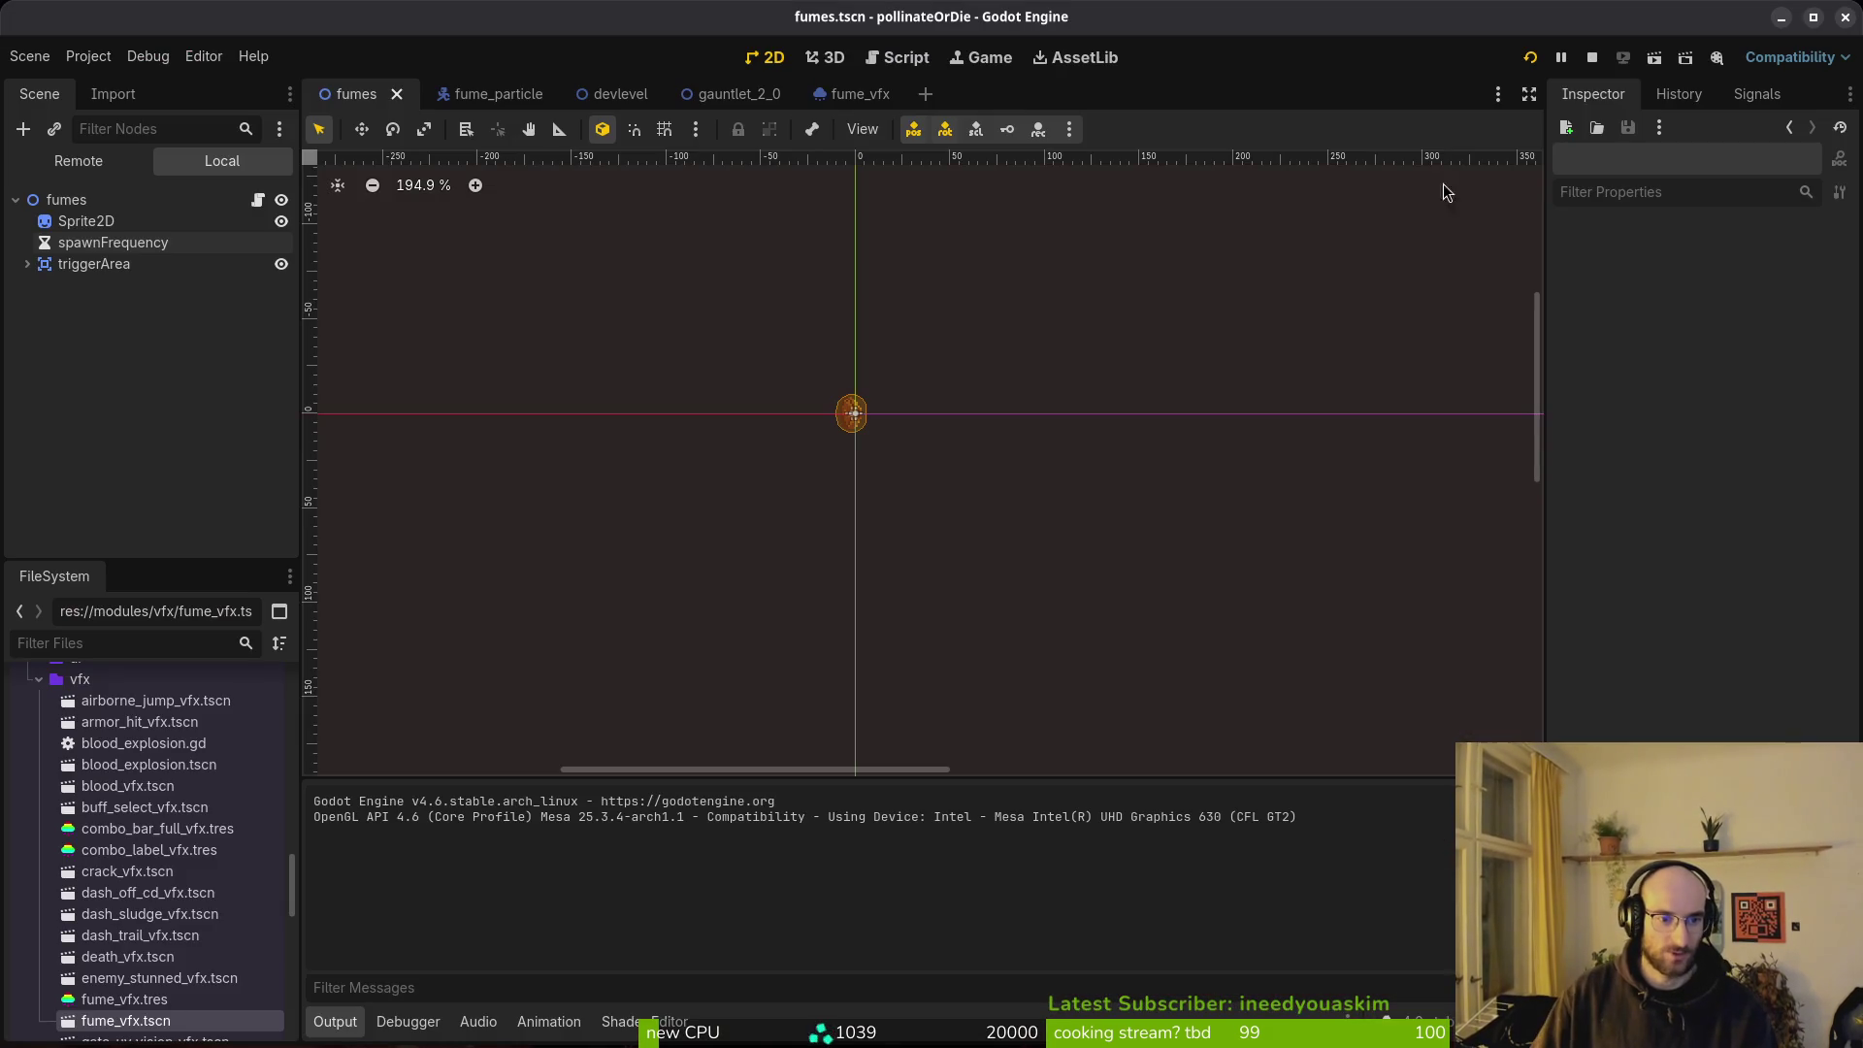
{"action": "left_click", "coordinate": [1592, 57]}
{"action": "key", "text": "F5"}
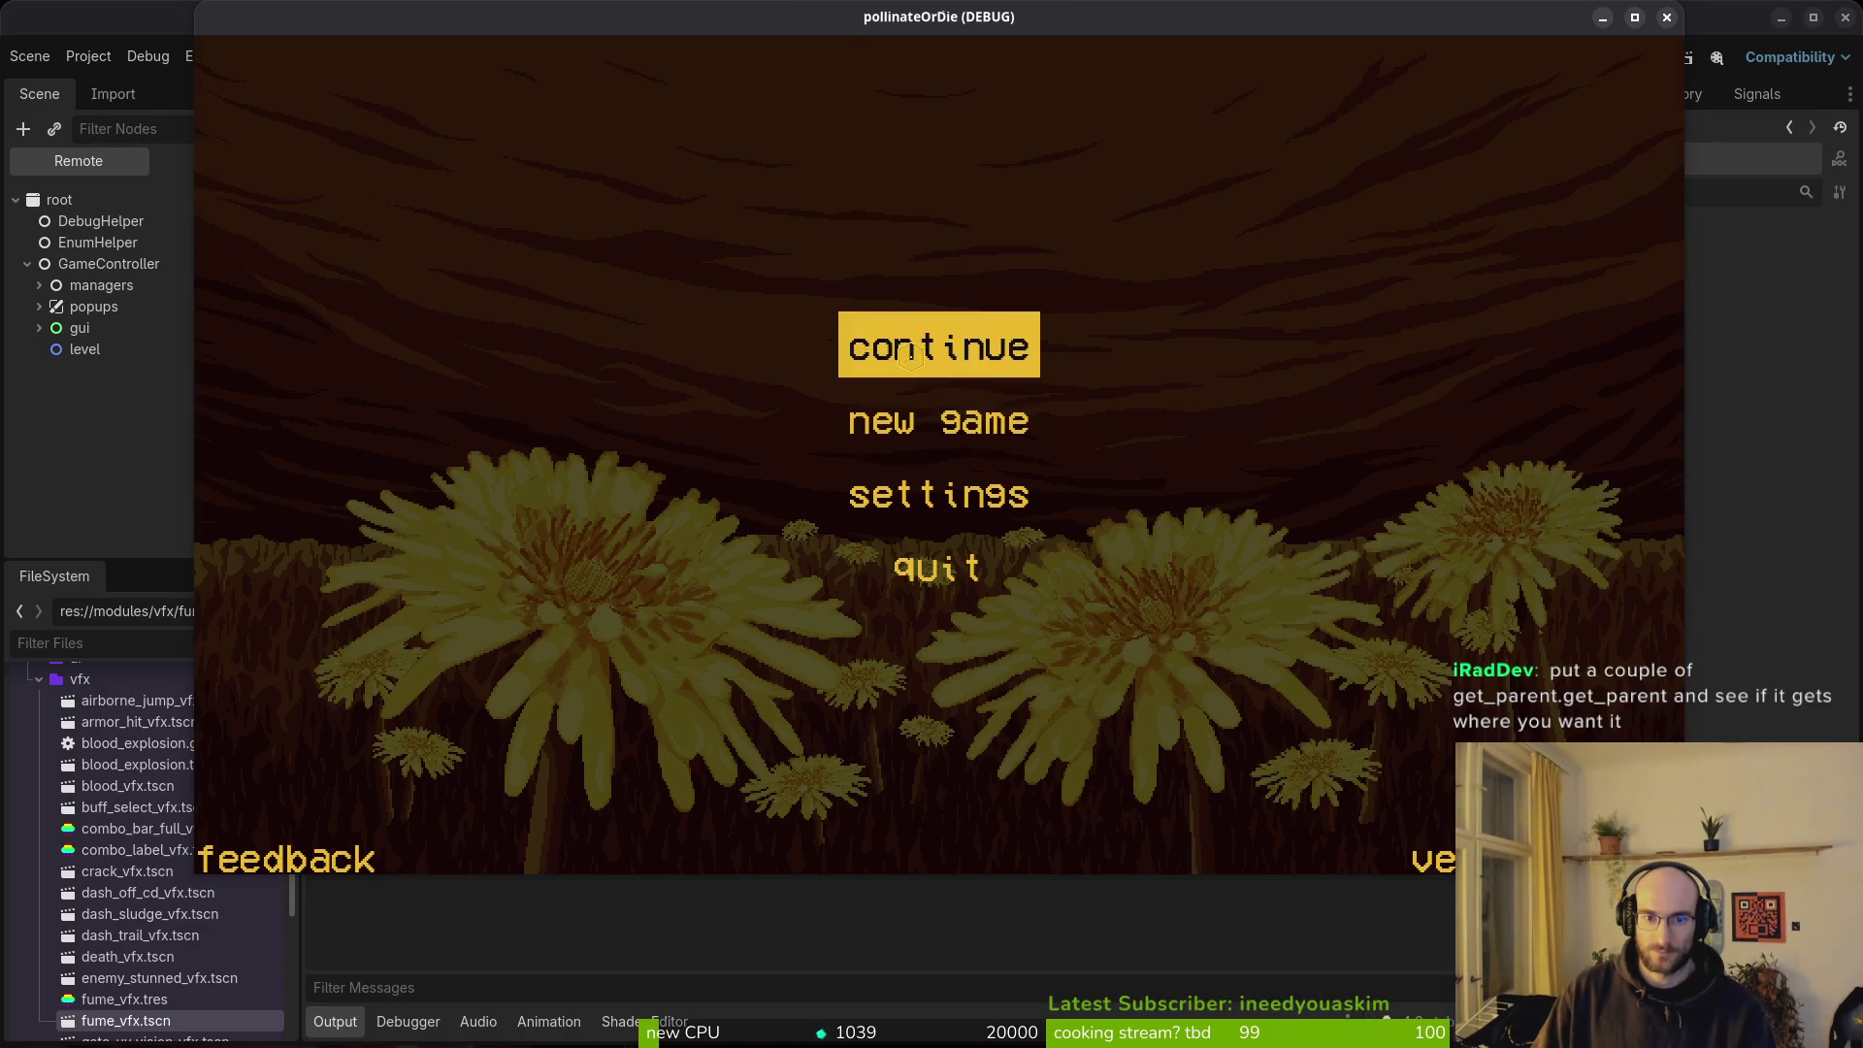
{"action": "left_click", "coordinate": [902, 357]}
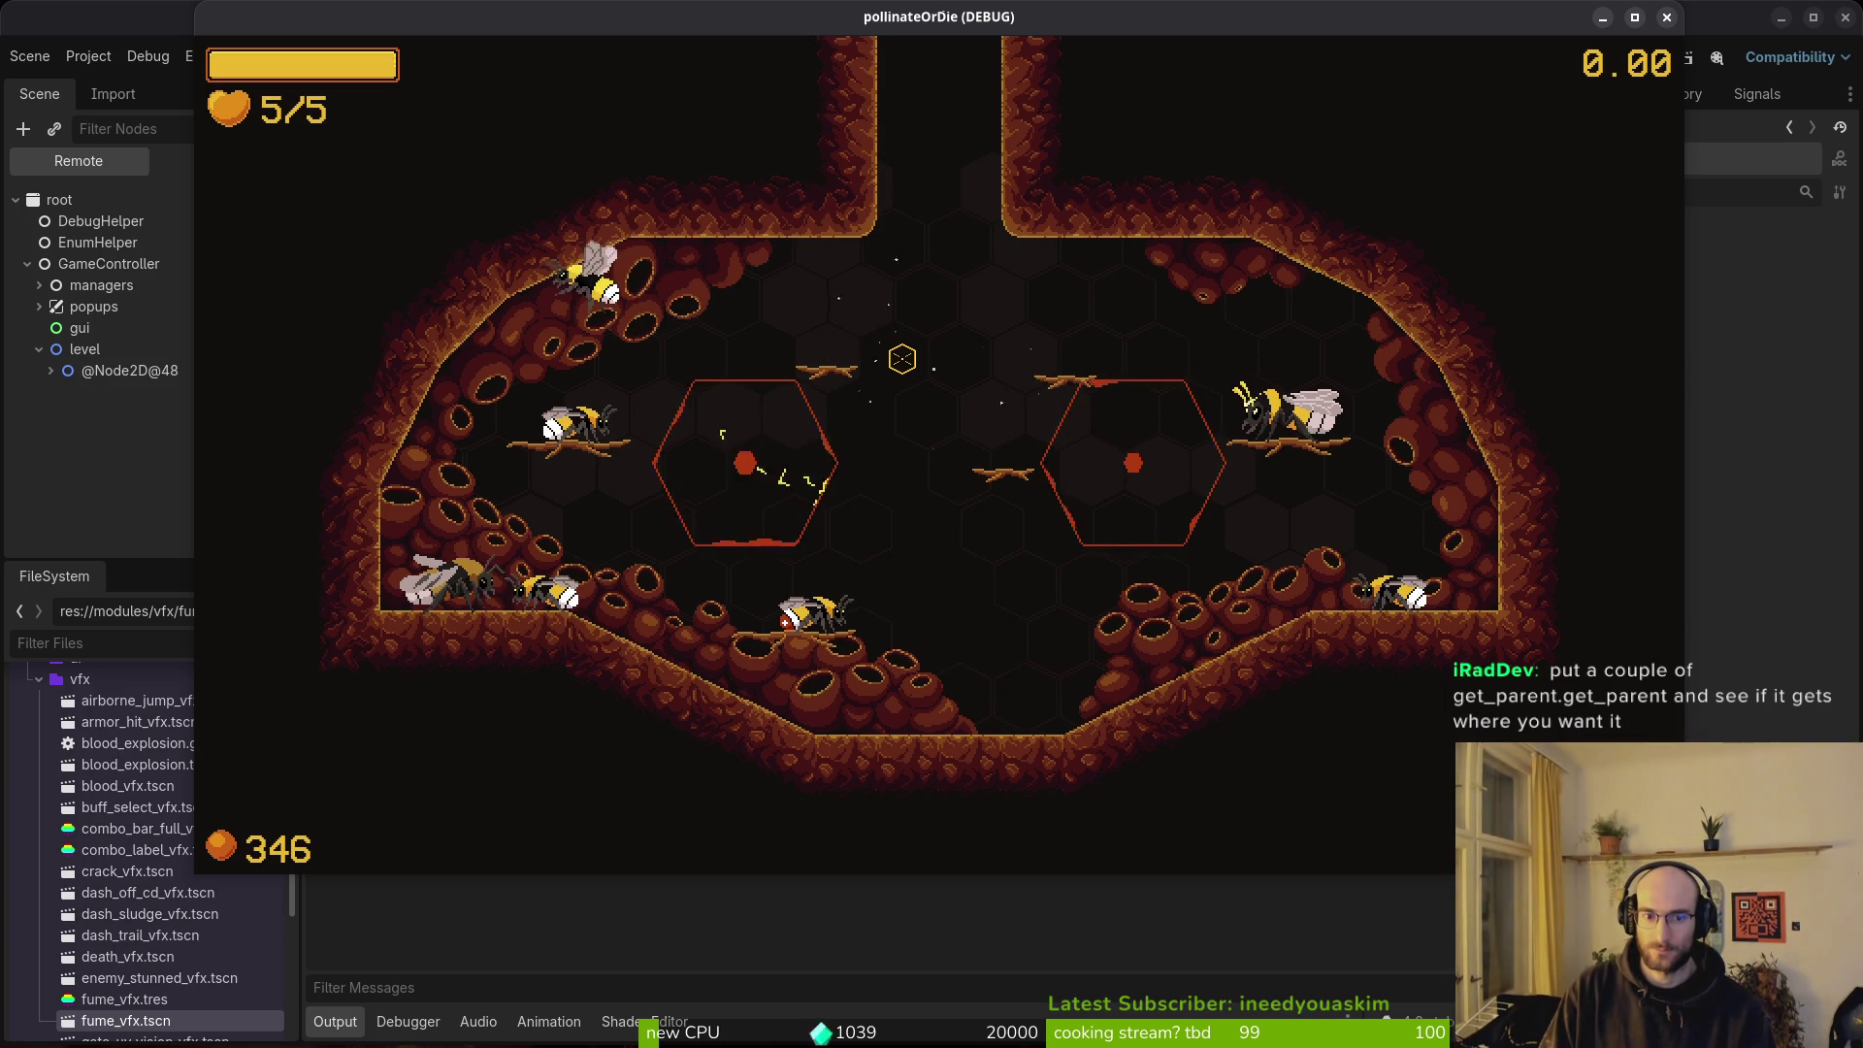
{"action": "key", "text": "Escape"}
{"action": "key", "text": "Right"}
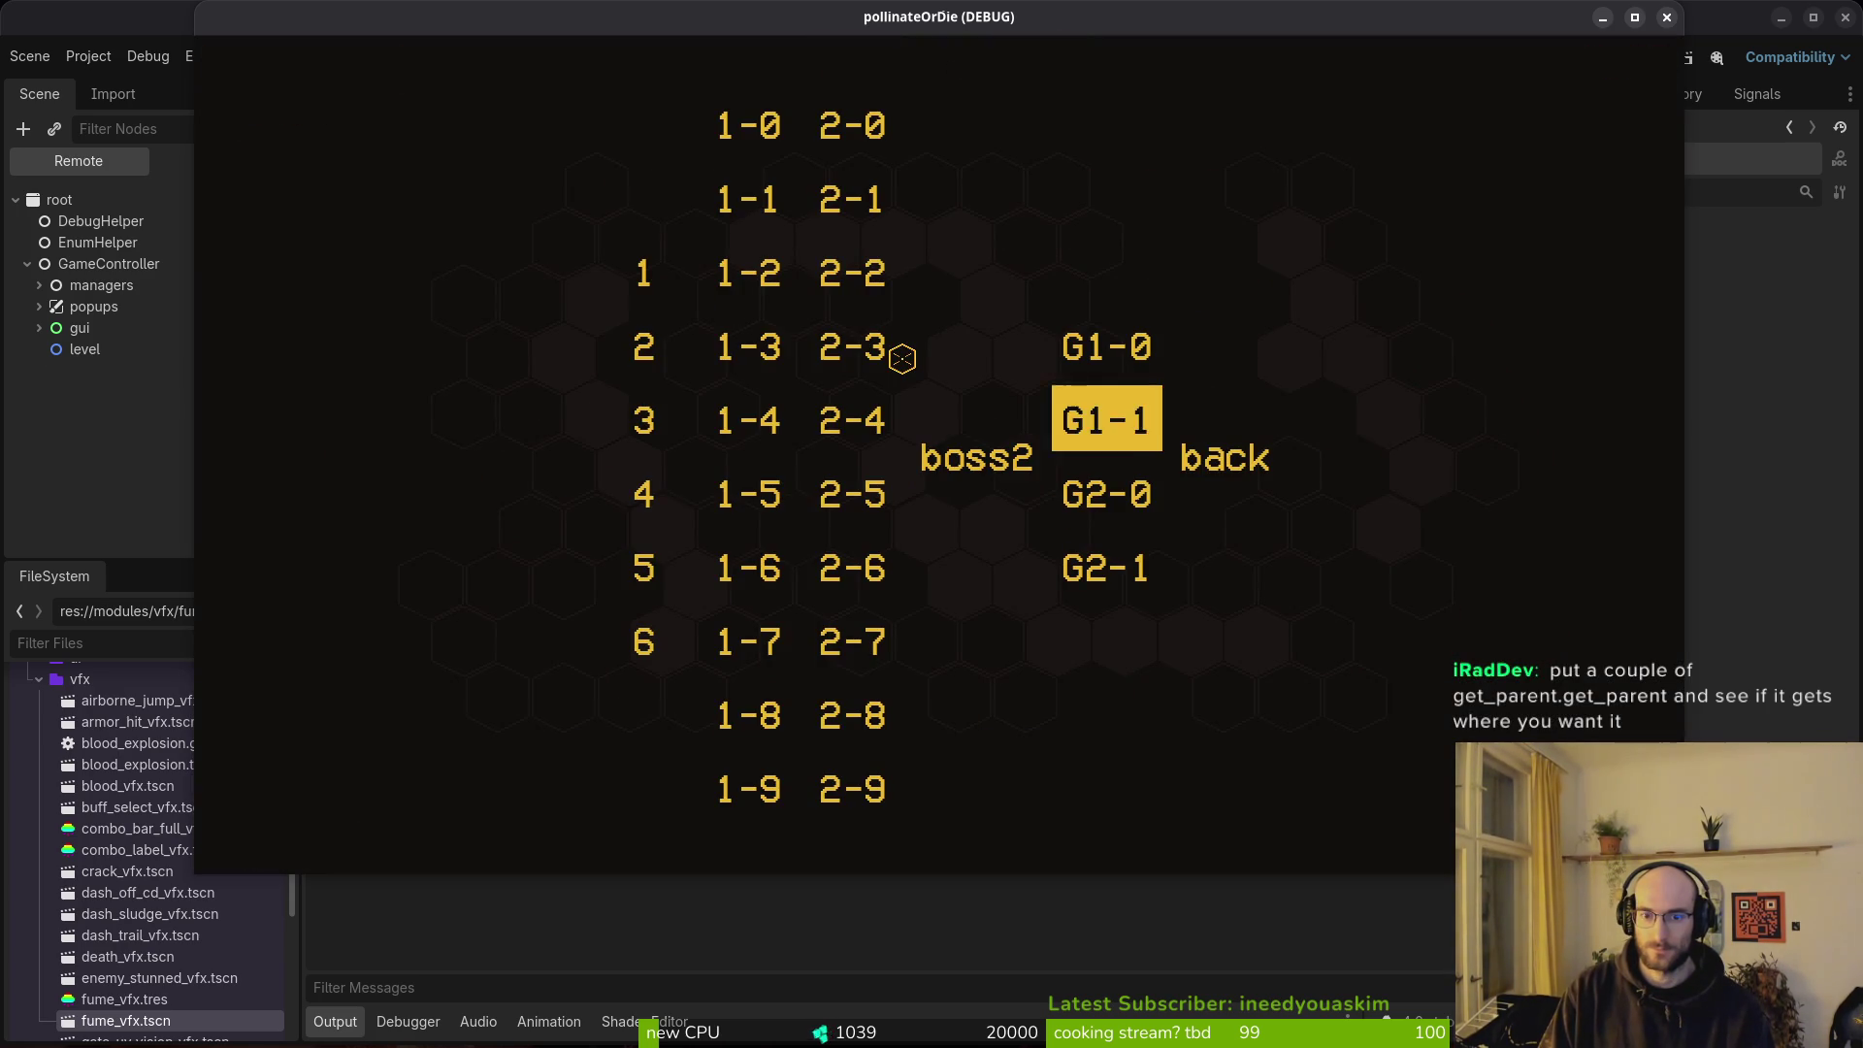
{"action": "key", "text": "Down"}
{"action": "key", "text": "Return"}
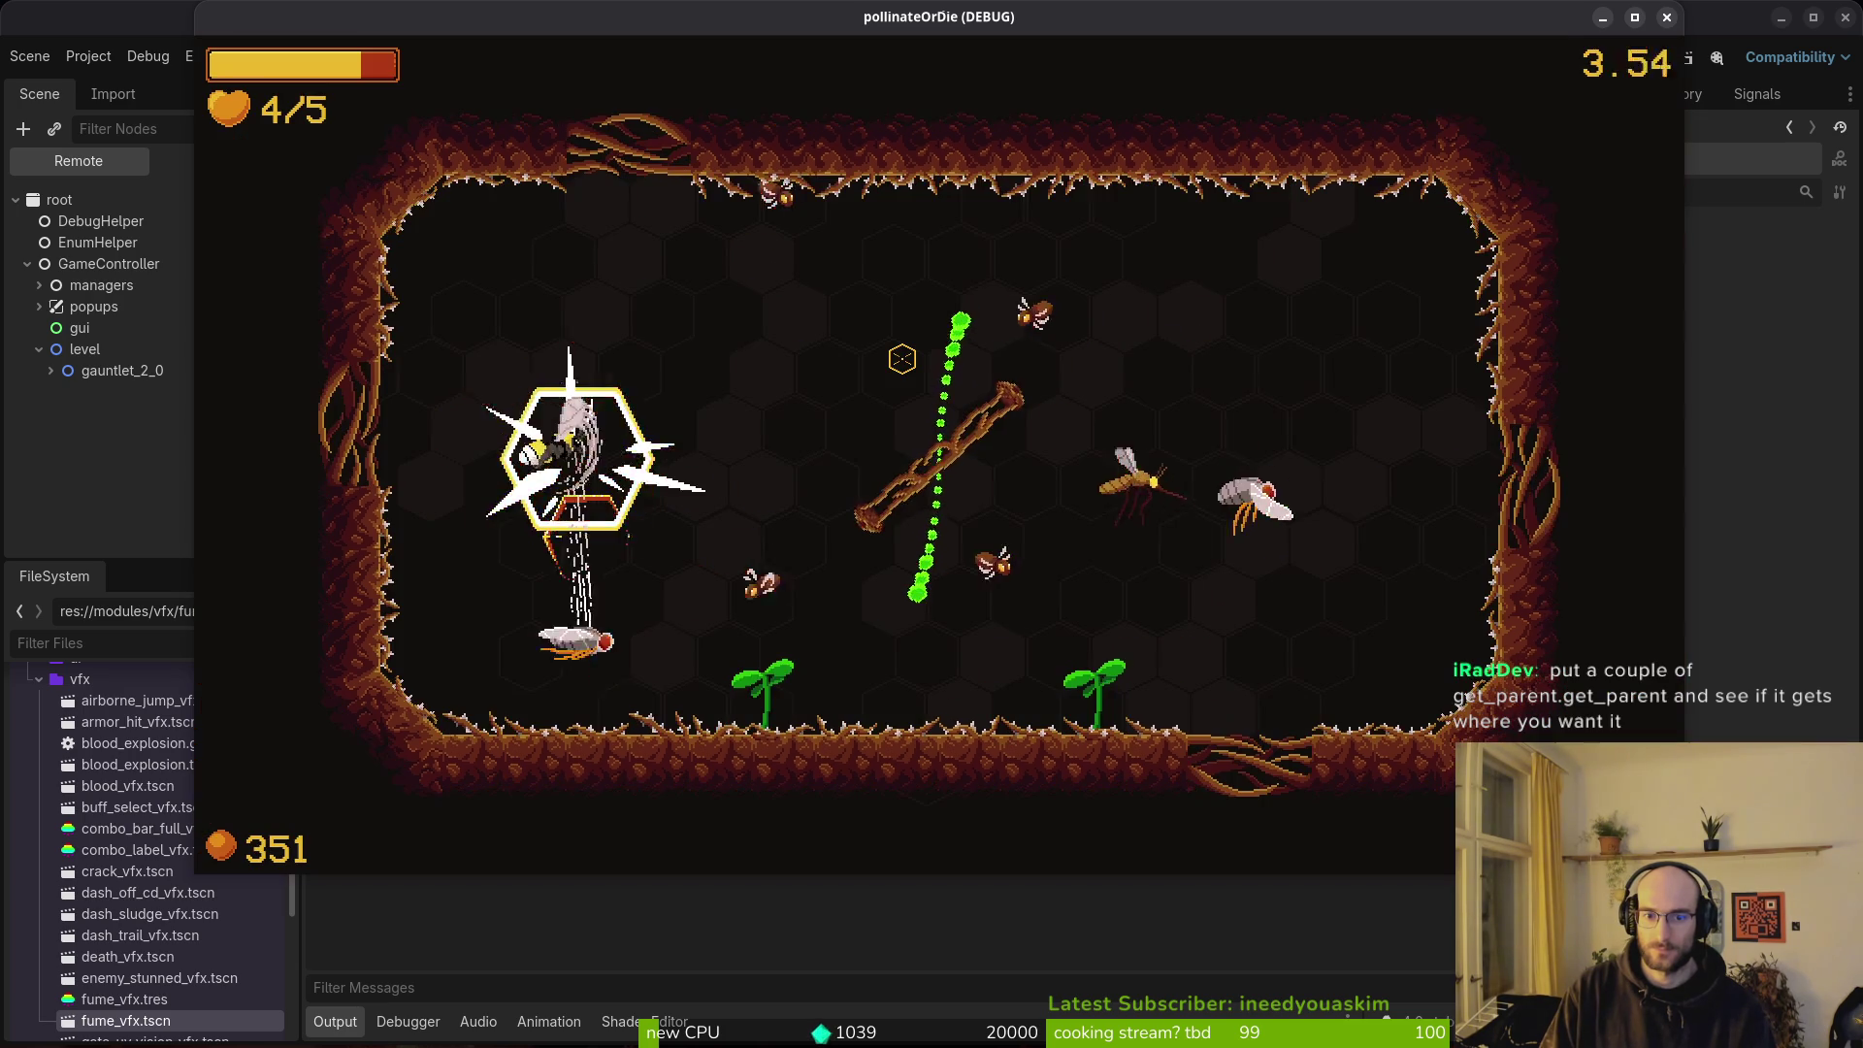
Pause the game, browse the pause menu options, and close the game window.
{"action": "key", "text": "Escape"}
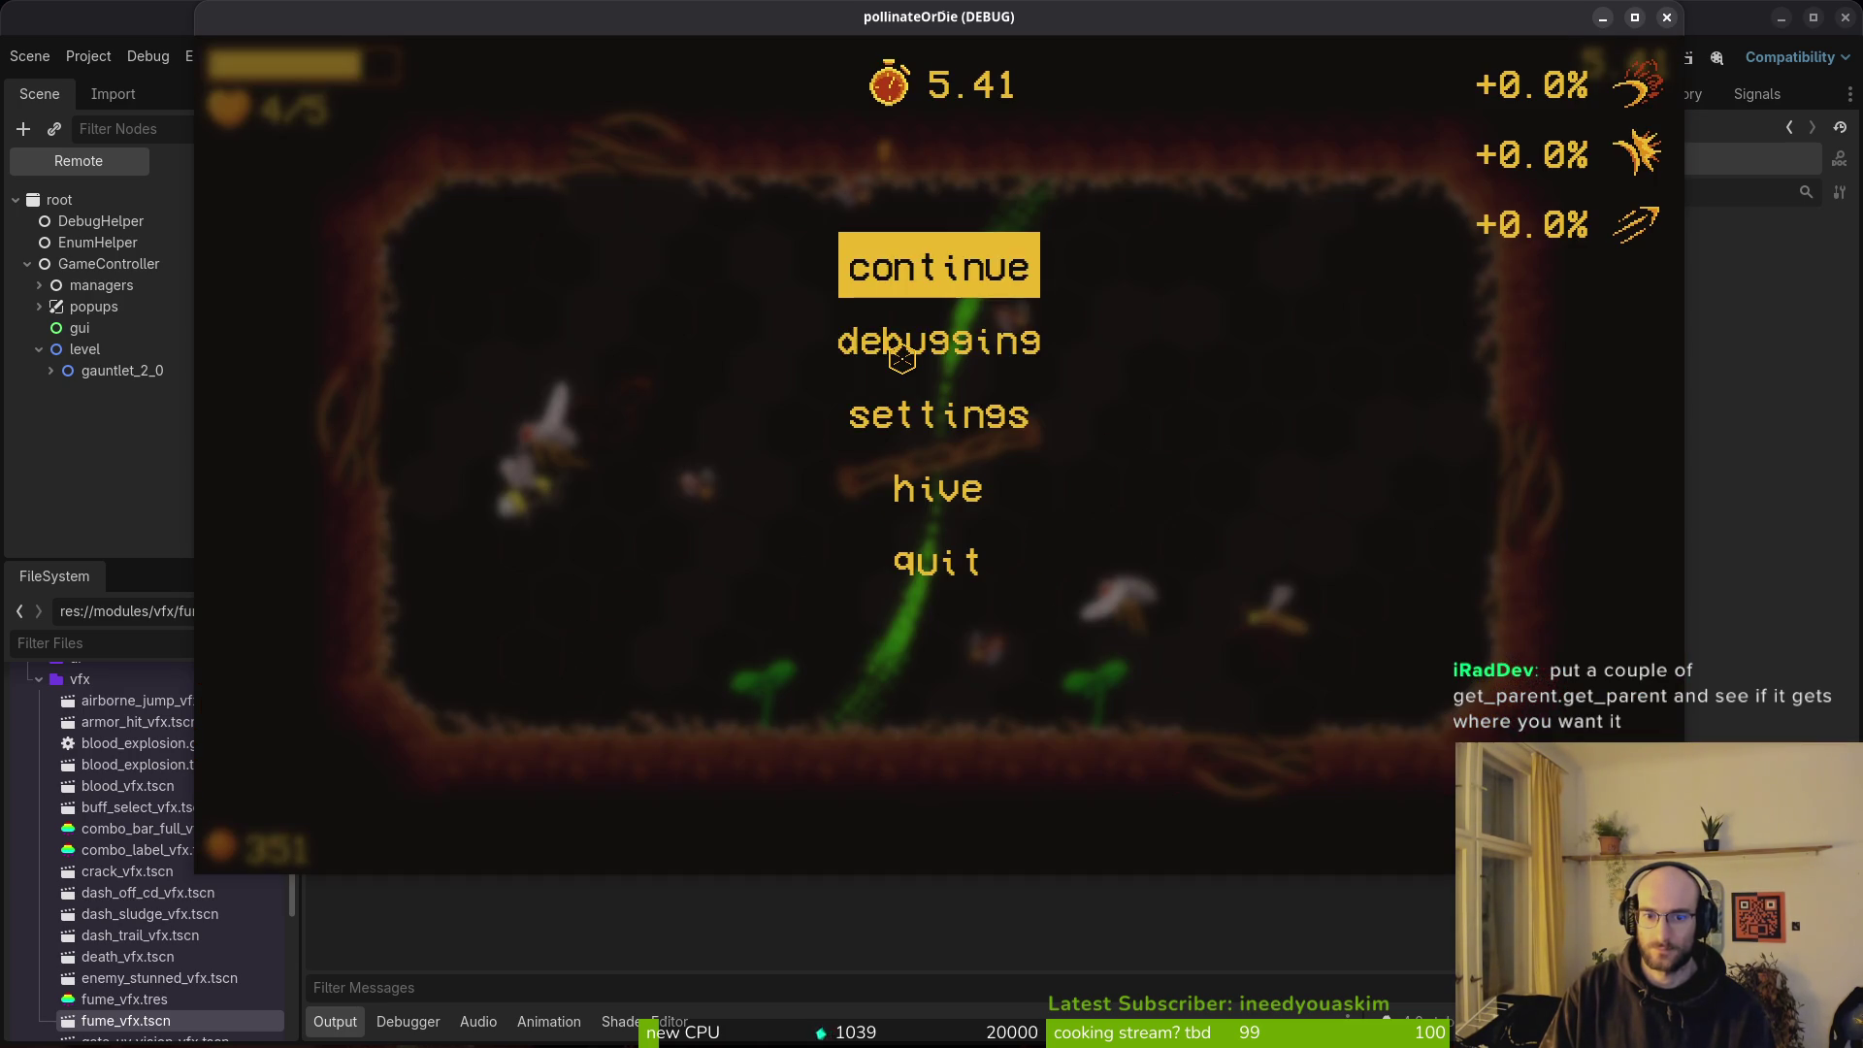
{"action": "key", "text": "Down"}
{"action": "key", "text": "Down"}
{"action": "key", "text": "Up"}
{"action": "left_click", "coordinate": [1666, 19]}
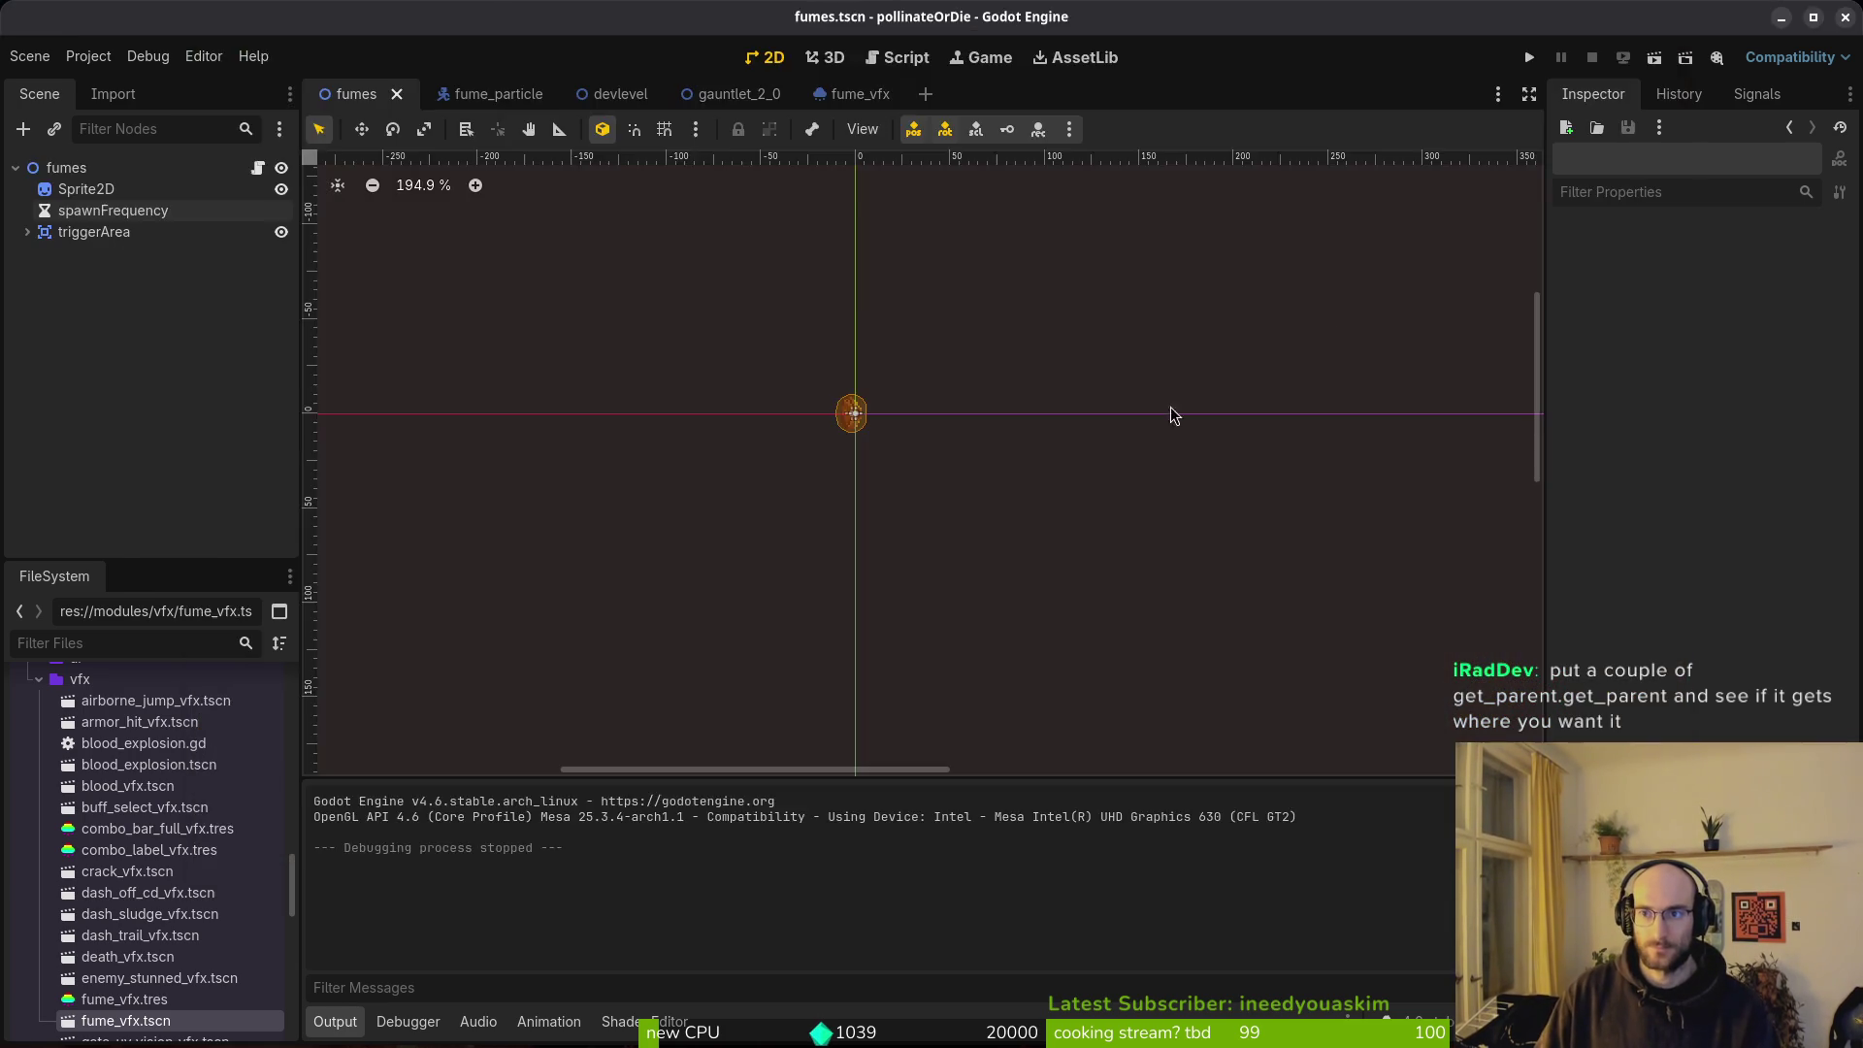
Undo the add_sibling change in fumes.gd, restoring add_child, and save.
{"action": "key", "text": "alt+Tab"}
{"action": "type", "text": "u:w"}
{"action": "key", "text": "Return"}
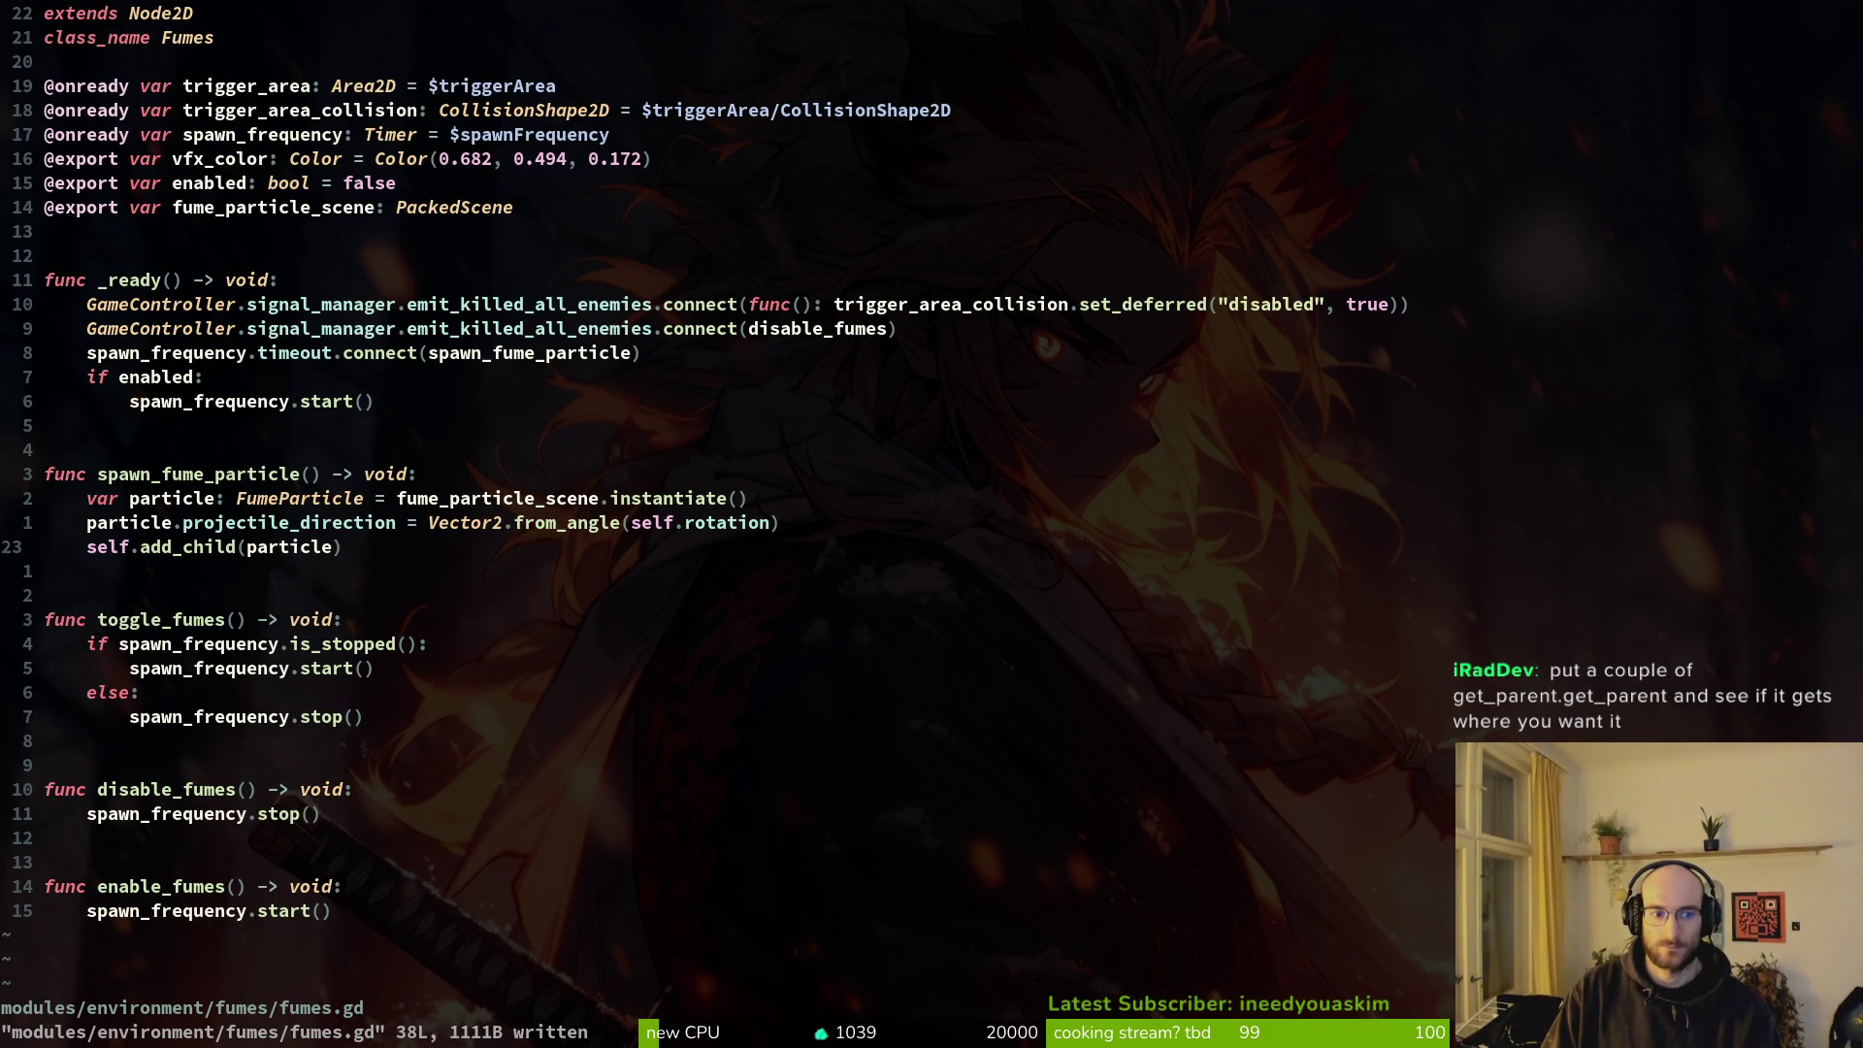
Add a print_debug(self.rotation) line before add_child, save, and run the project.
{"action": "key", "text": "k"}
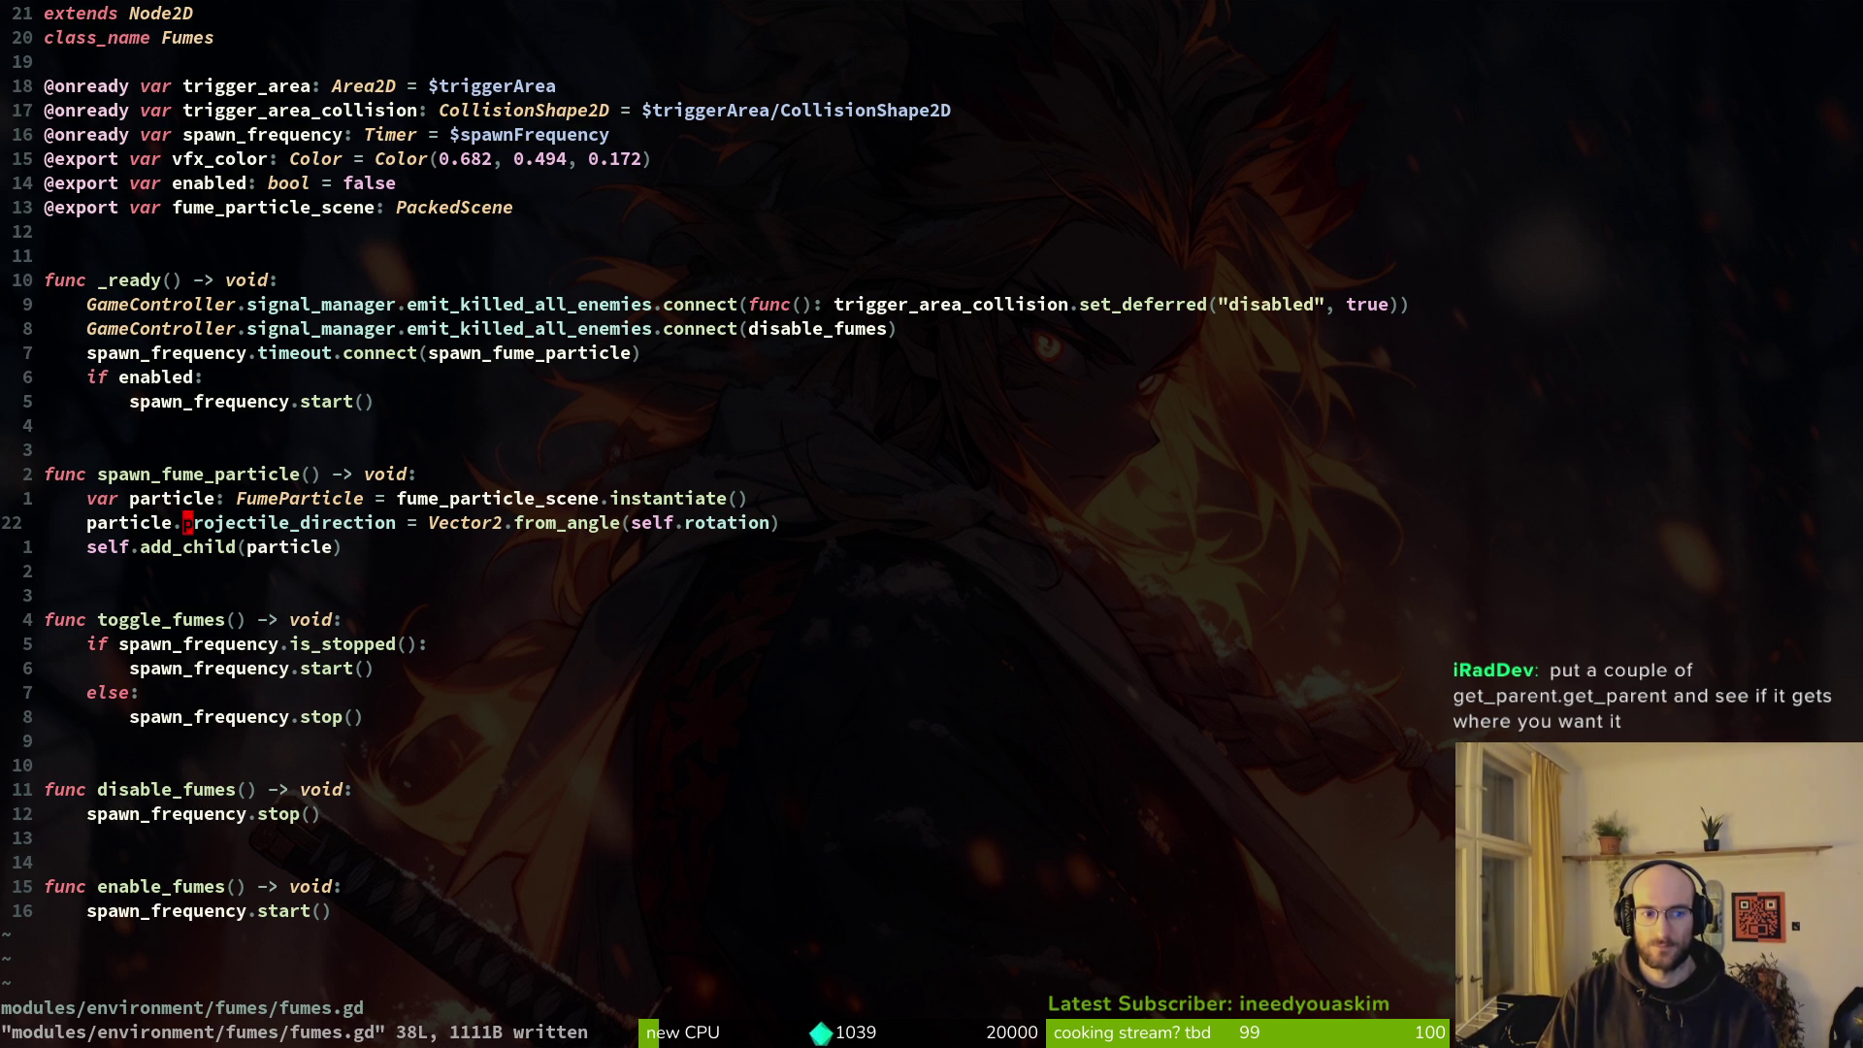
{"action": "type", "text": "oprint_debug(s"}
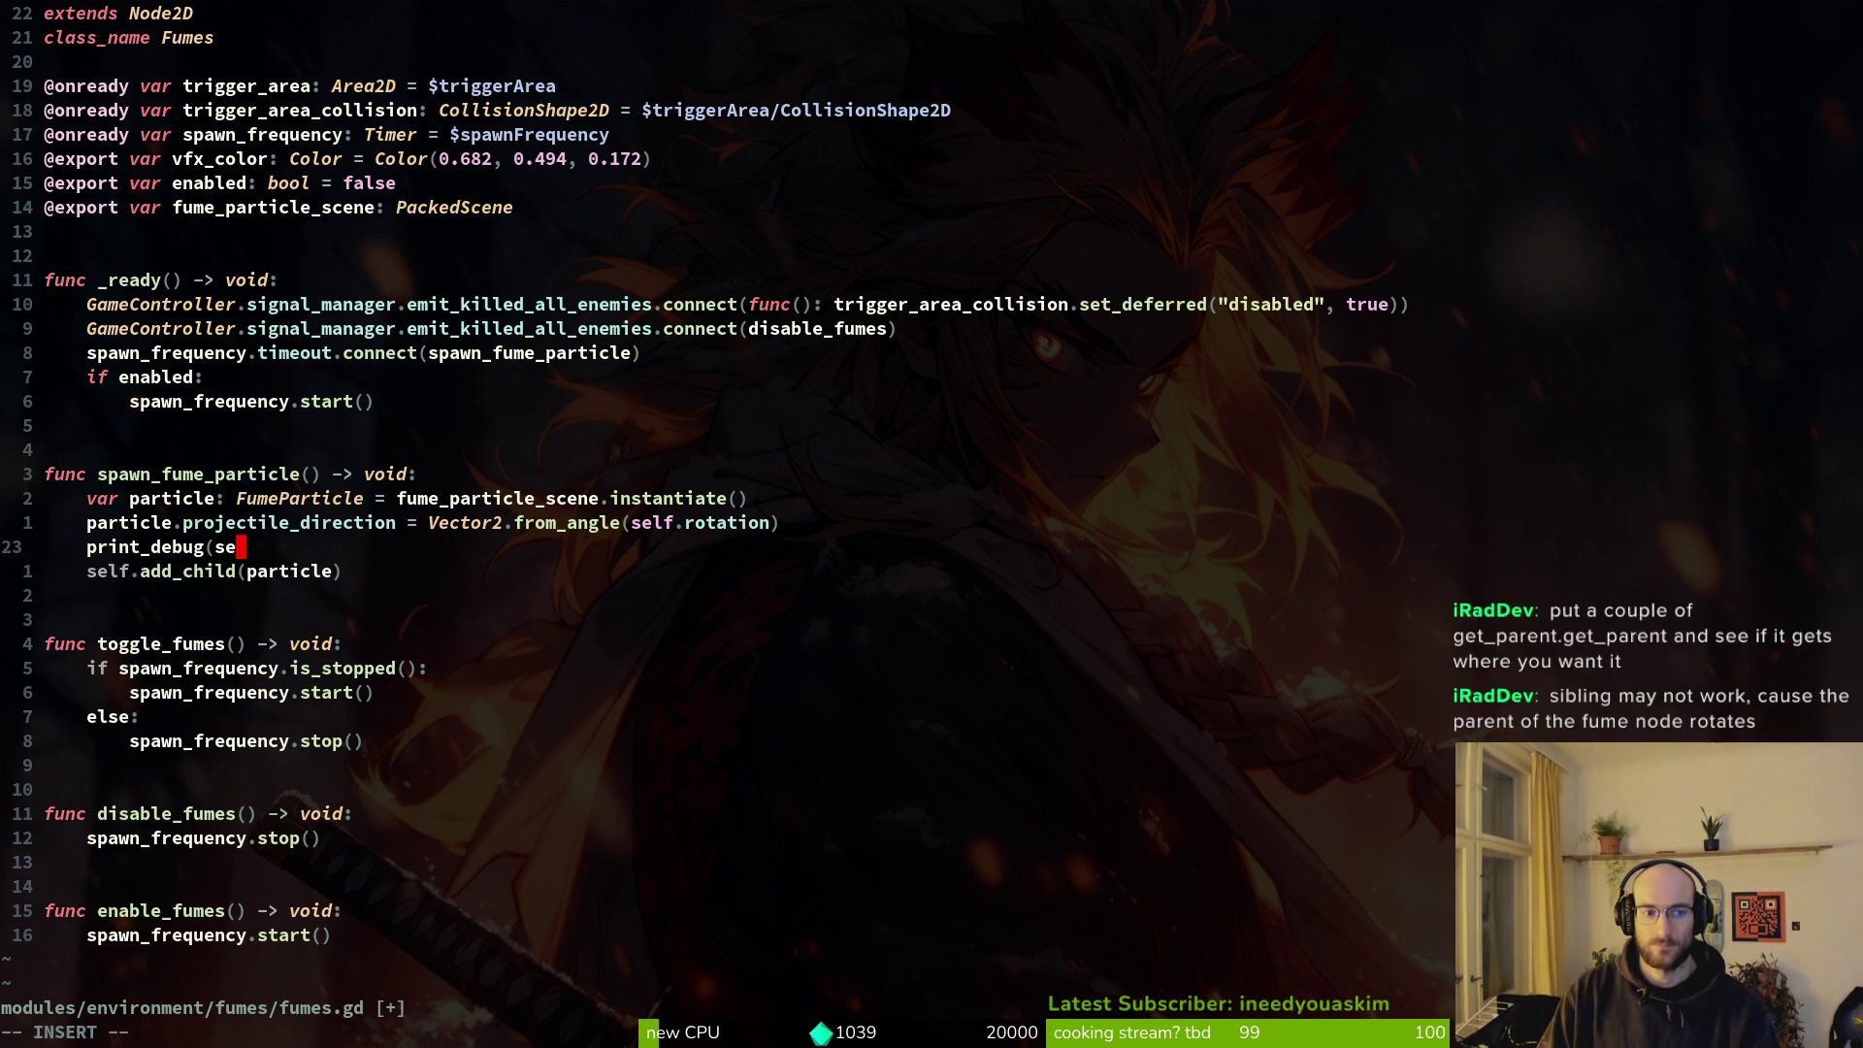
{"action": "type", "text": "elf.rotation)"}
{"action": "key", "text": "Escape"}
{"action": "type", "text": ":w"}
{"action": "key", "text": "Return"}
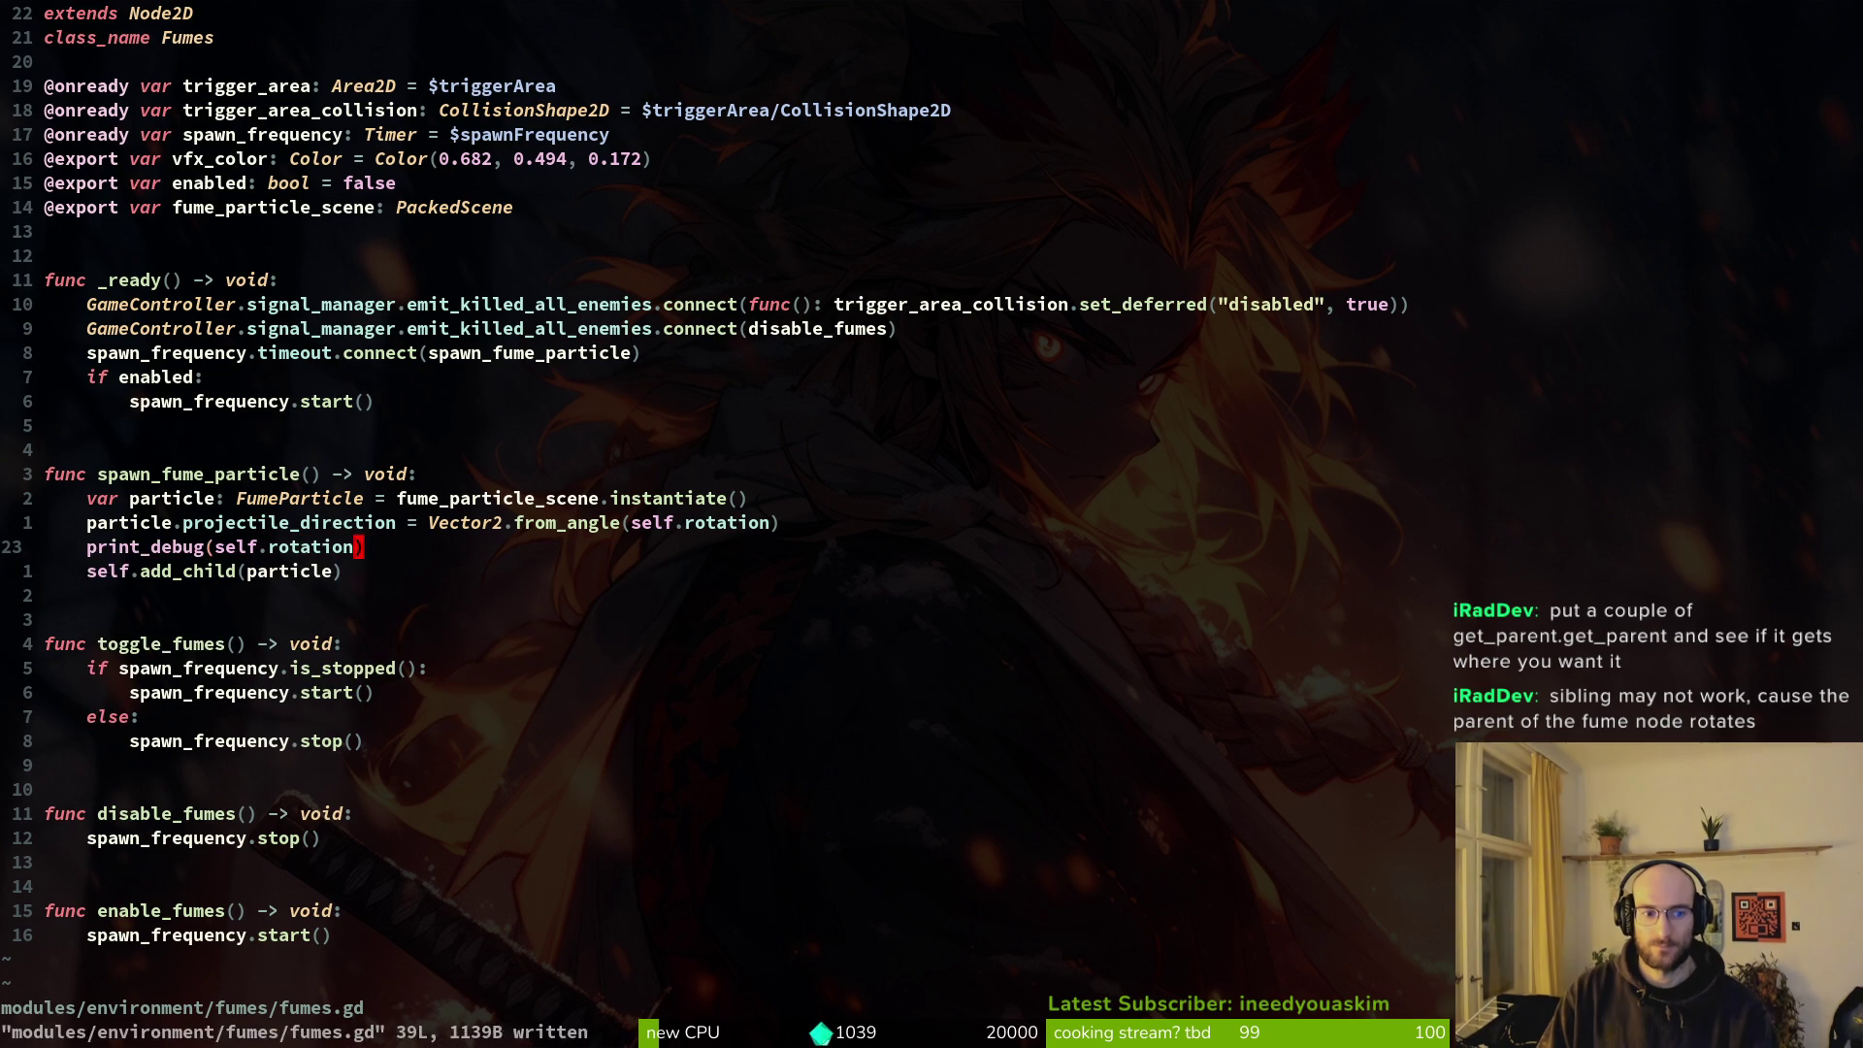
{"action": "key", "text": "alt+Tab"}
{"action": "left_click", "coordinate": [1530, 58]}
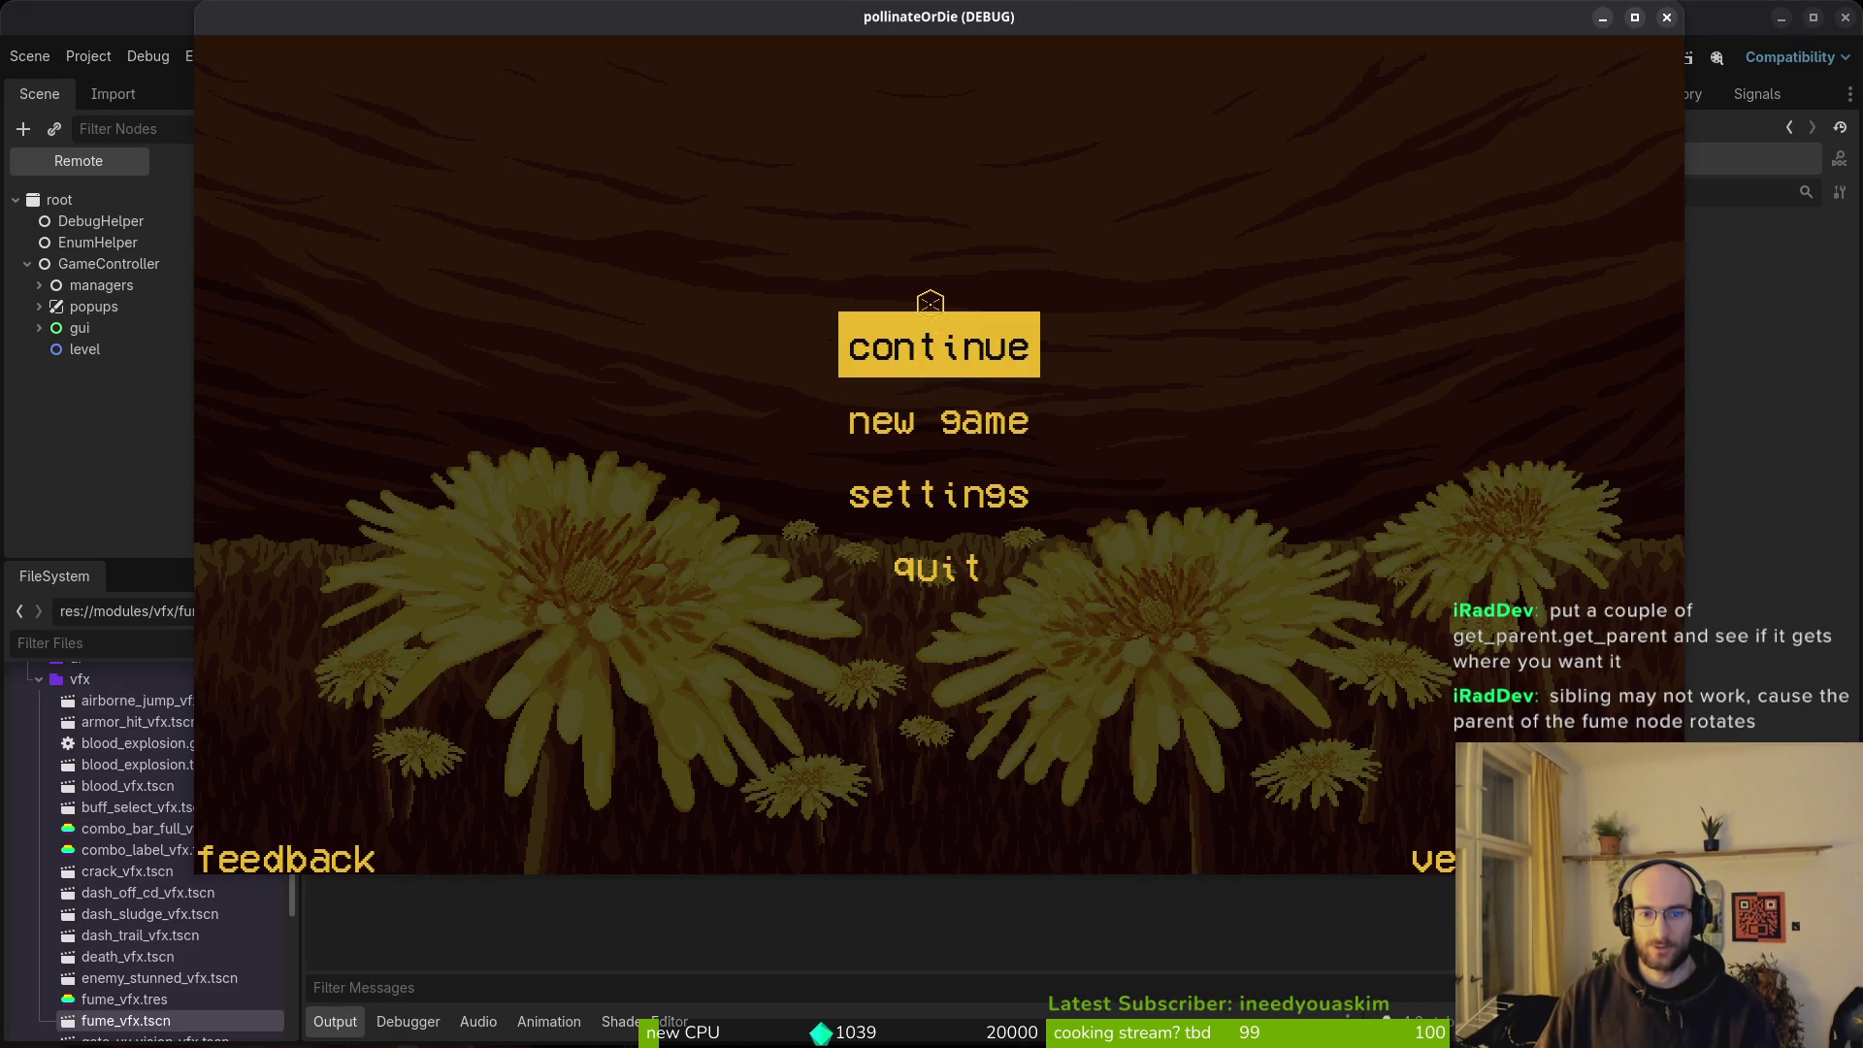
Continue from the main menu and load level G2-0 from the level select.
{"action": "key", "text": "Return"}
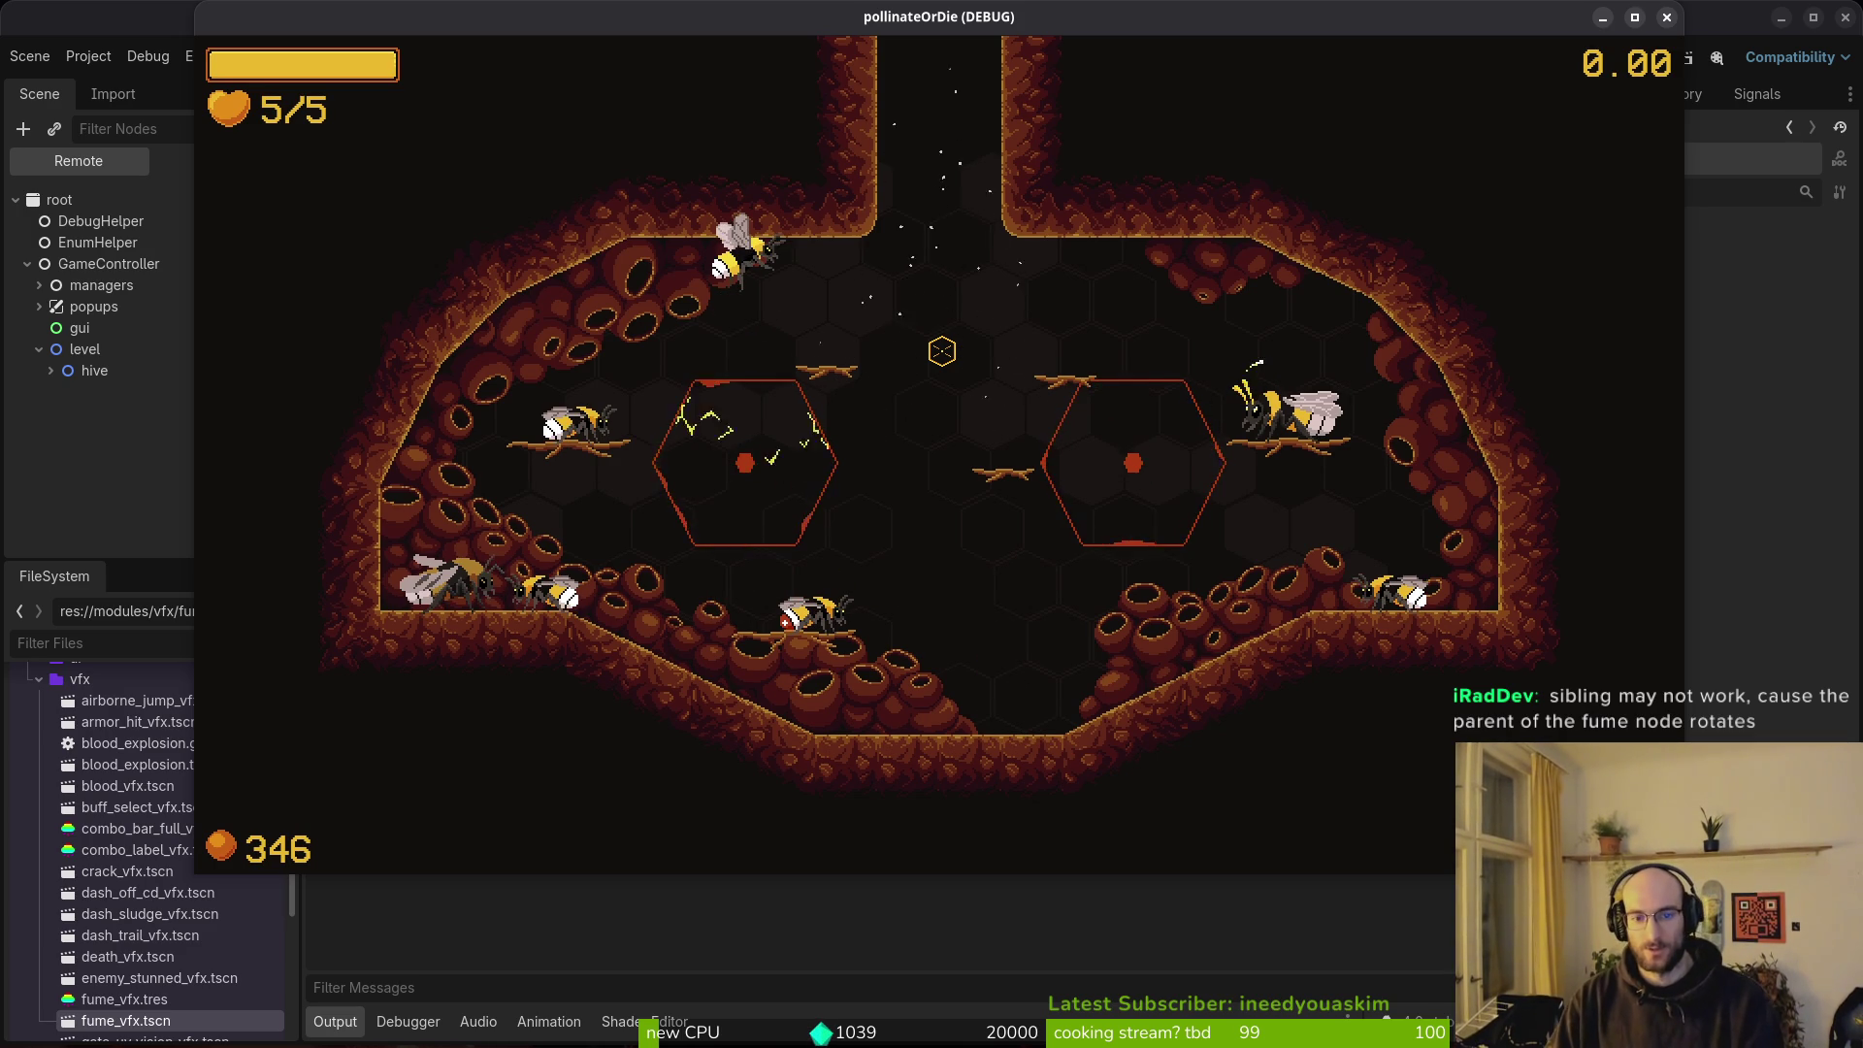
{"action": "key", "text": "Escape"}
{"action": "key", "text": "Right"}
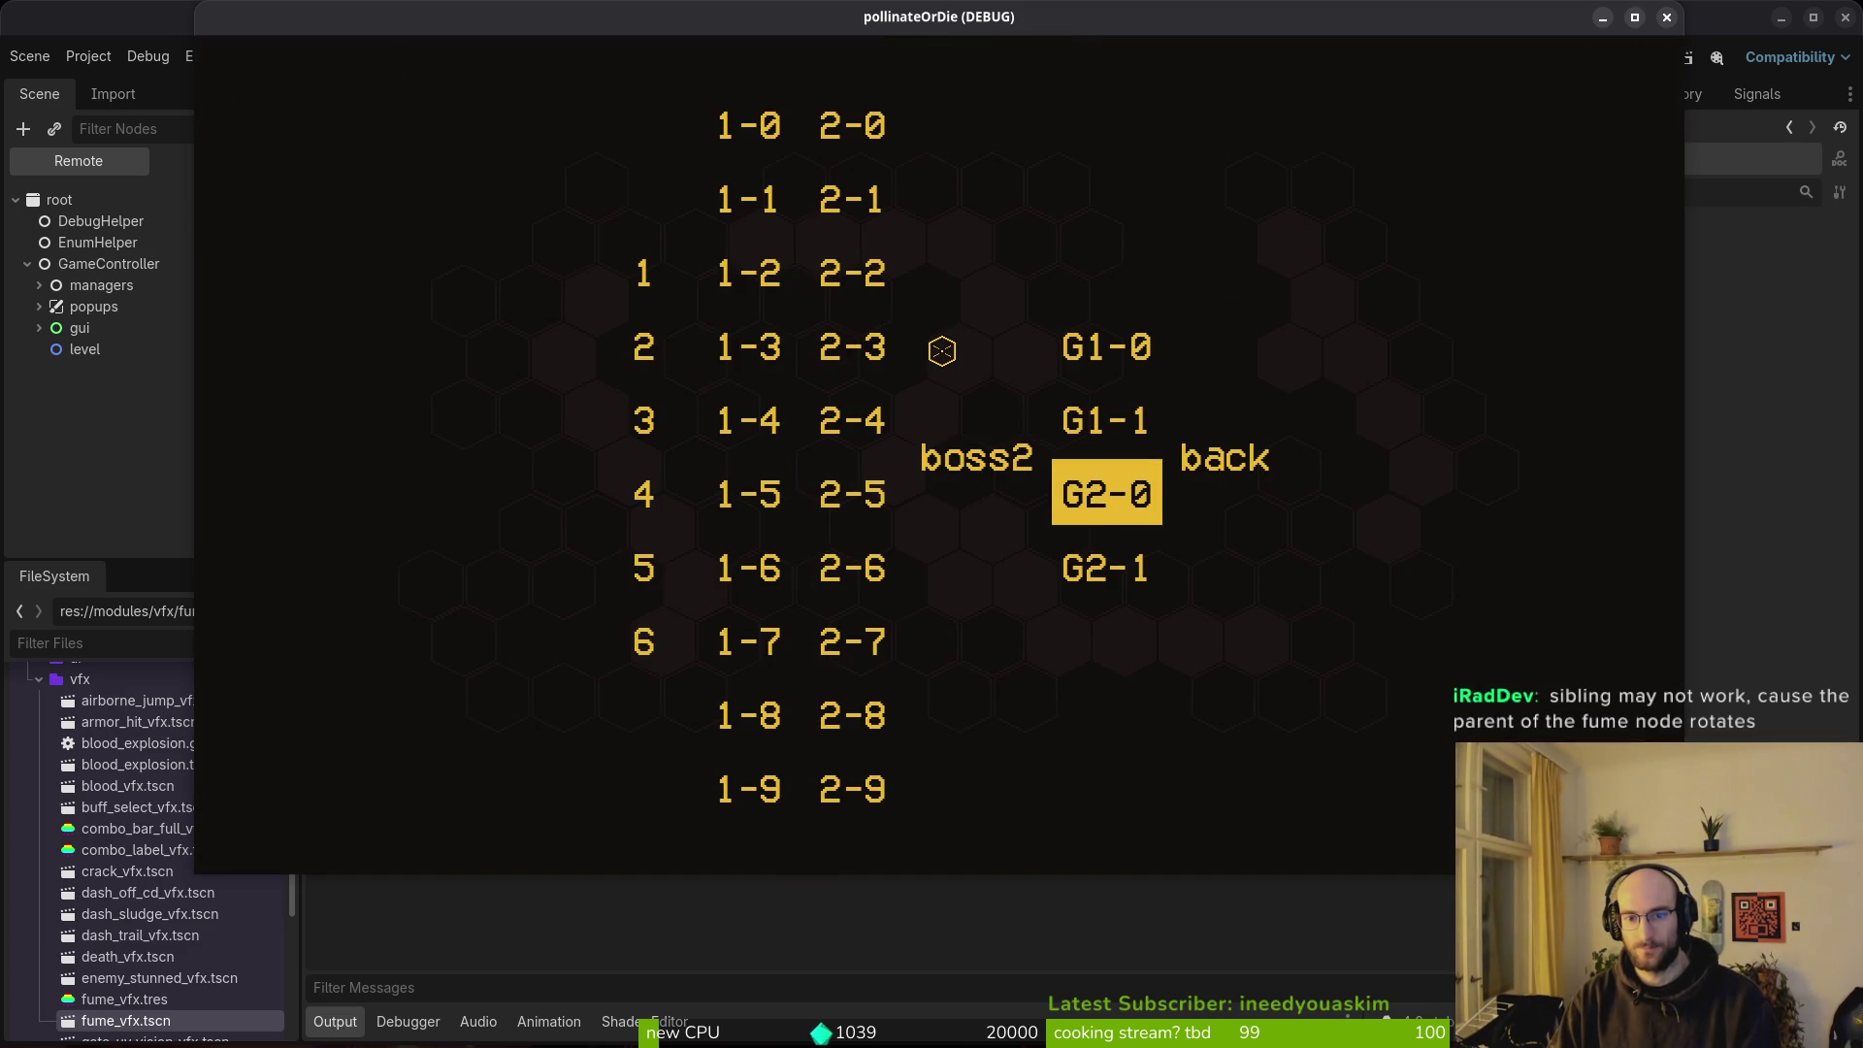
{"action": "key", "text": "Return"}
Fly the bee around G2-0 with the arrow keys, then check the logged rotation values in Output.
{"action": "key", "text": "Right"}
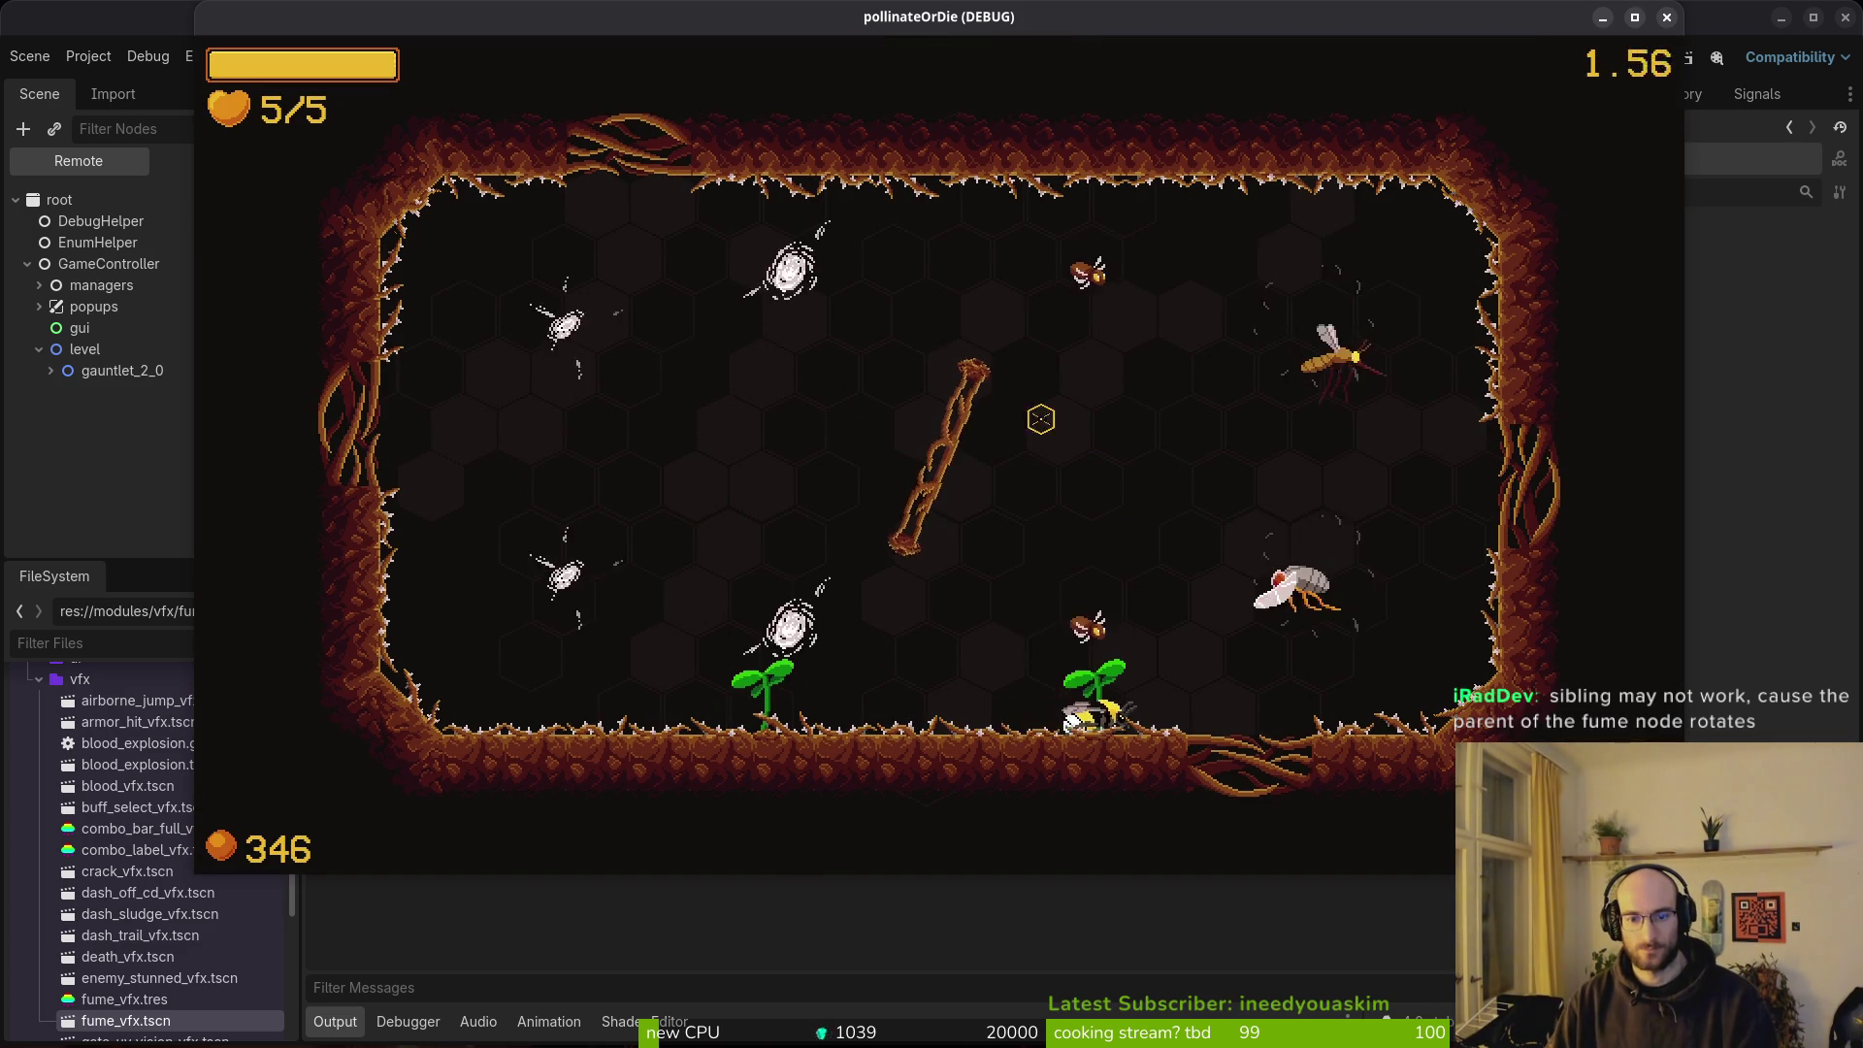
{"action": "key", "text": "Up"}
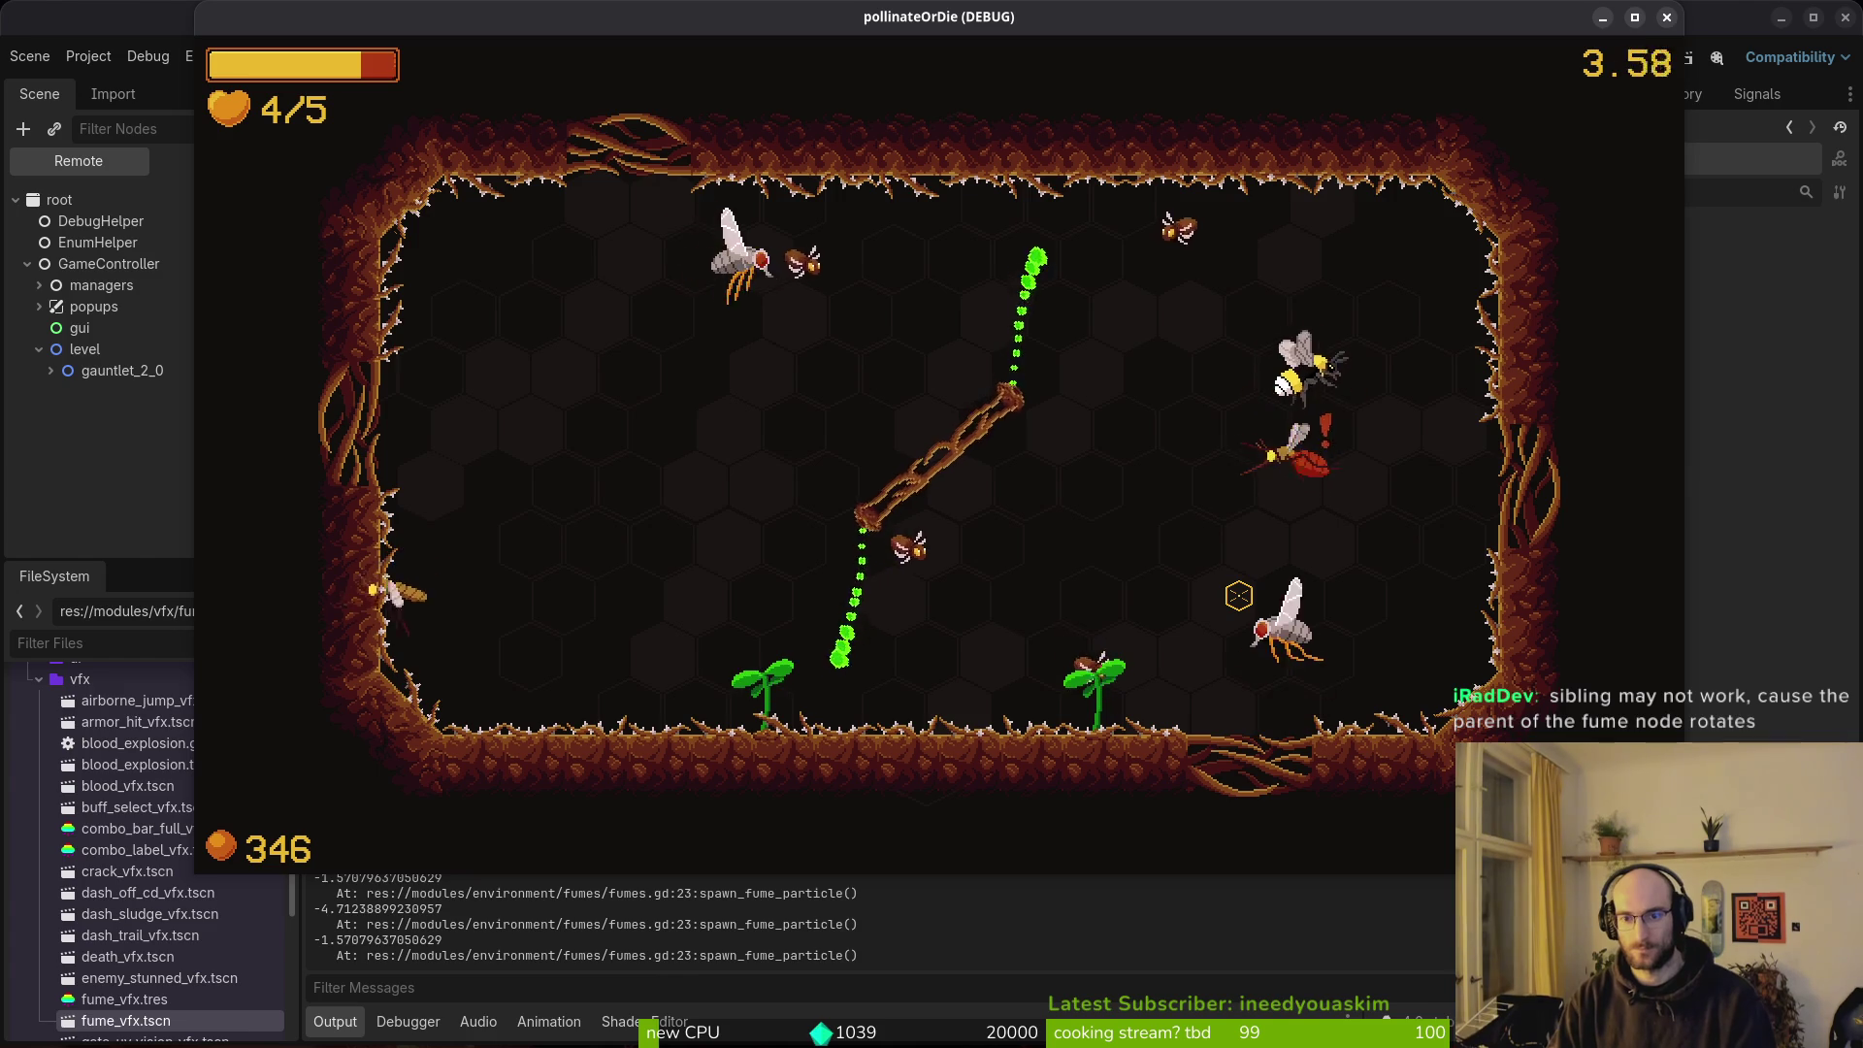
{"action": "key", "text": "Right"}
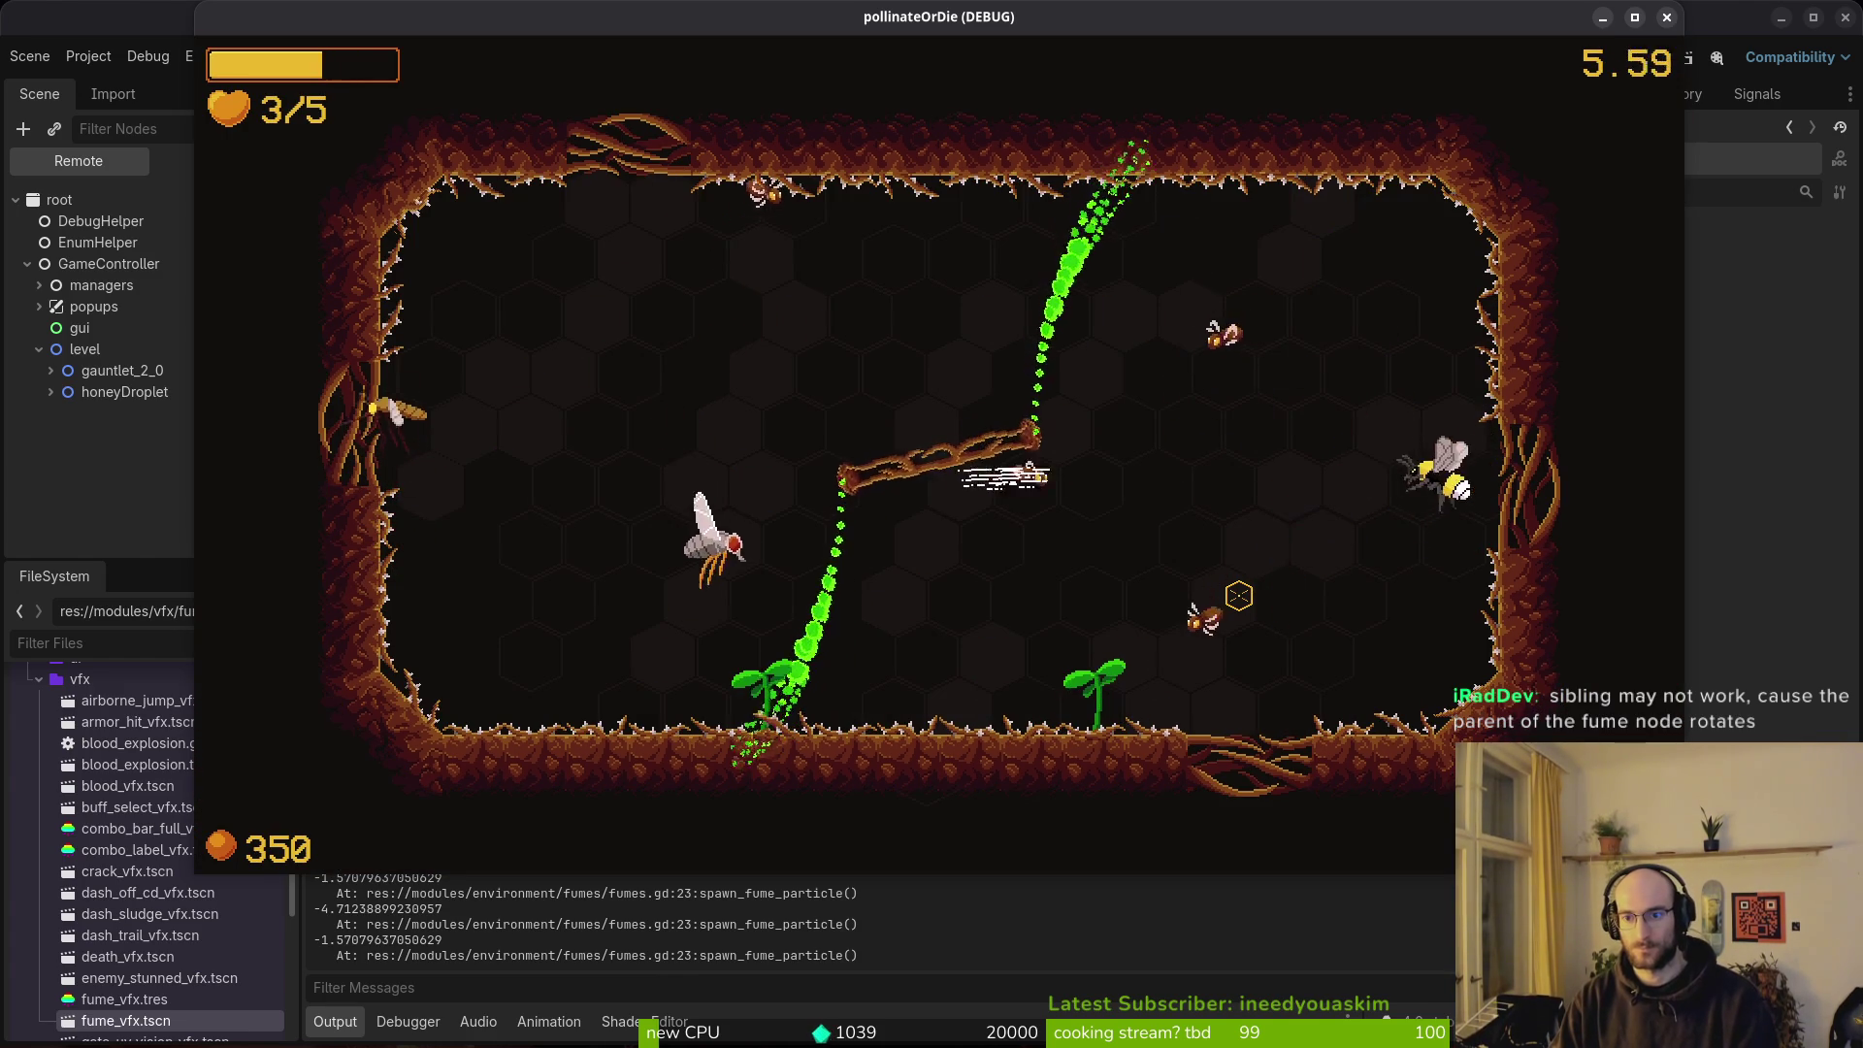
{"action": "key", "text": "Left"}
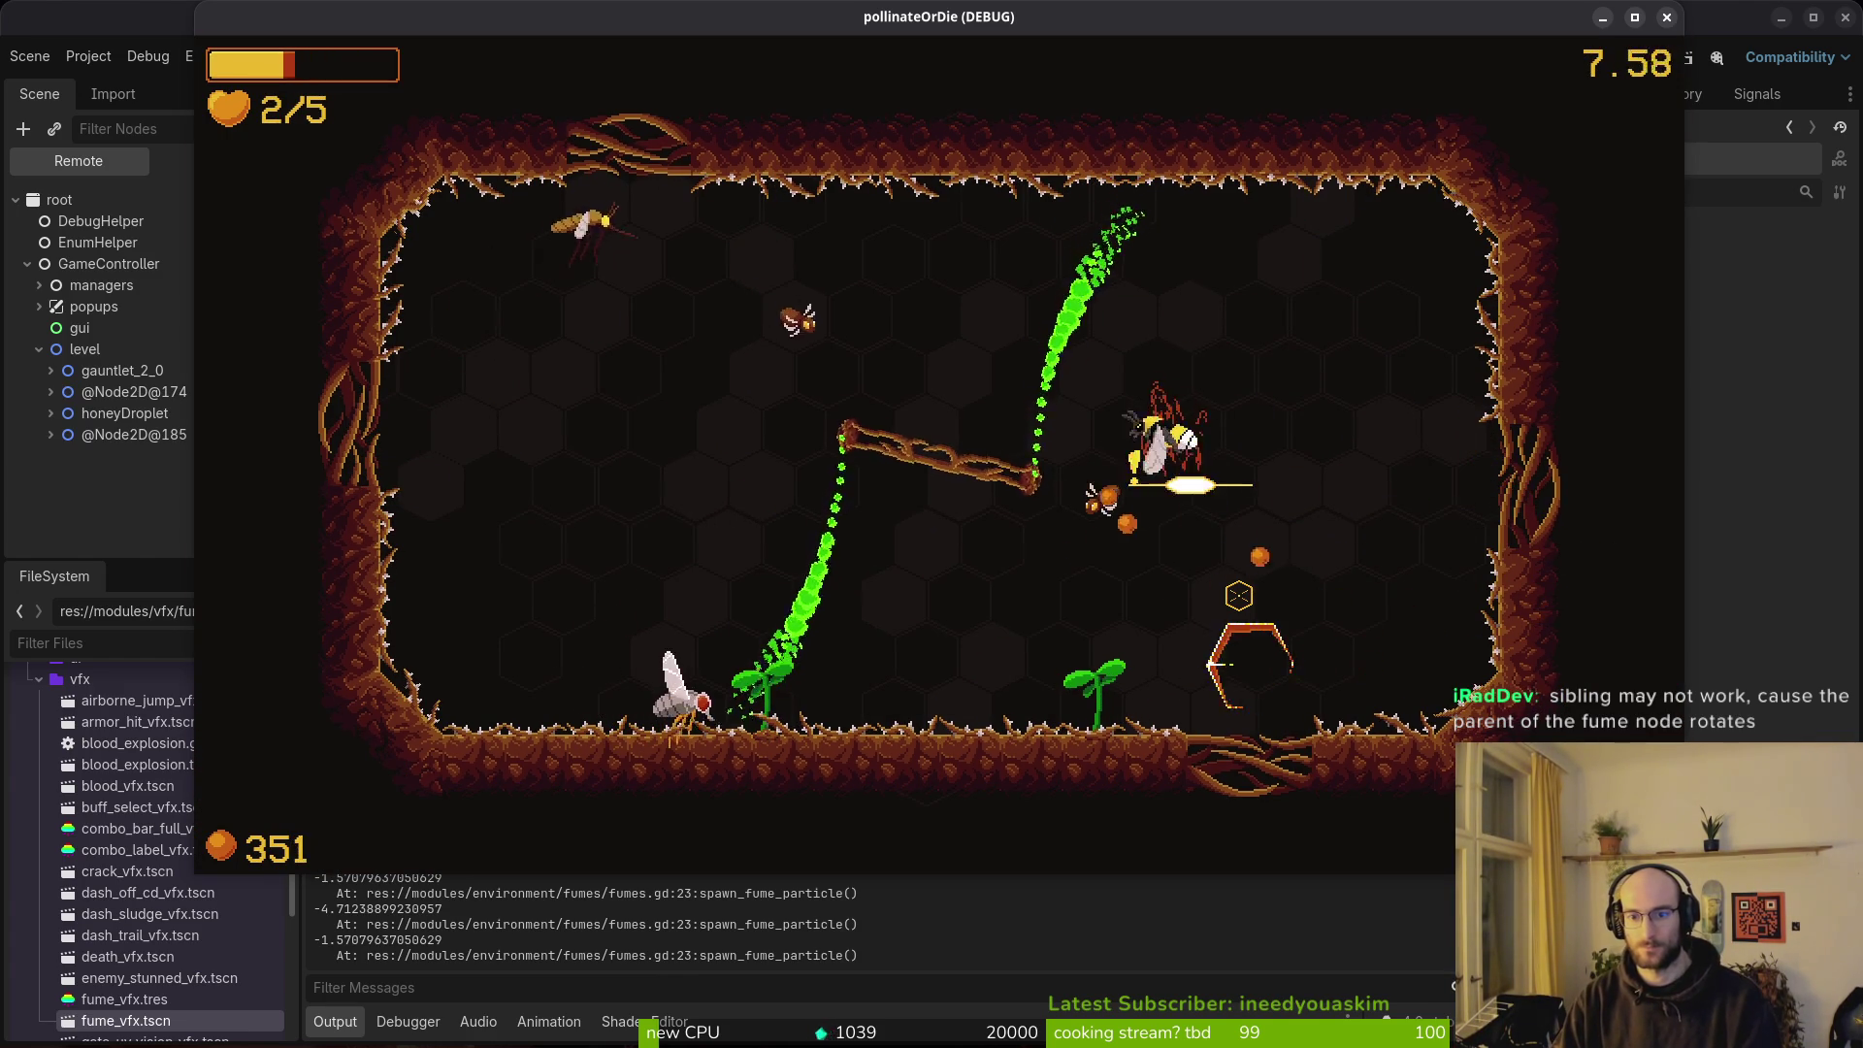
{"action": "key", "text": "Right"}
{"action": "key", "text": "Up"}
{"action": "key", "text": "Left"}
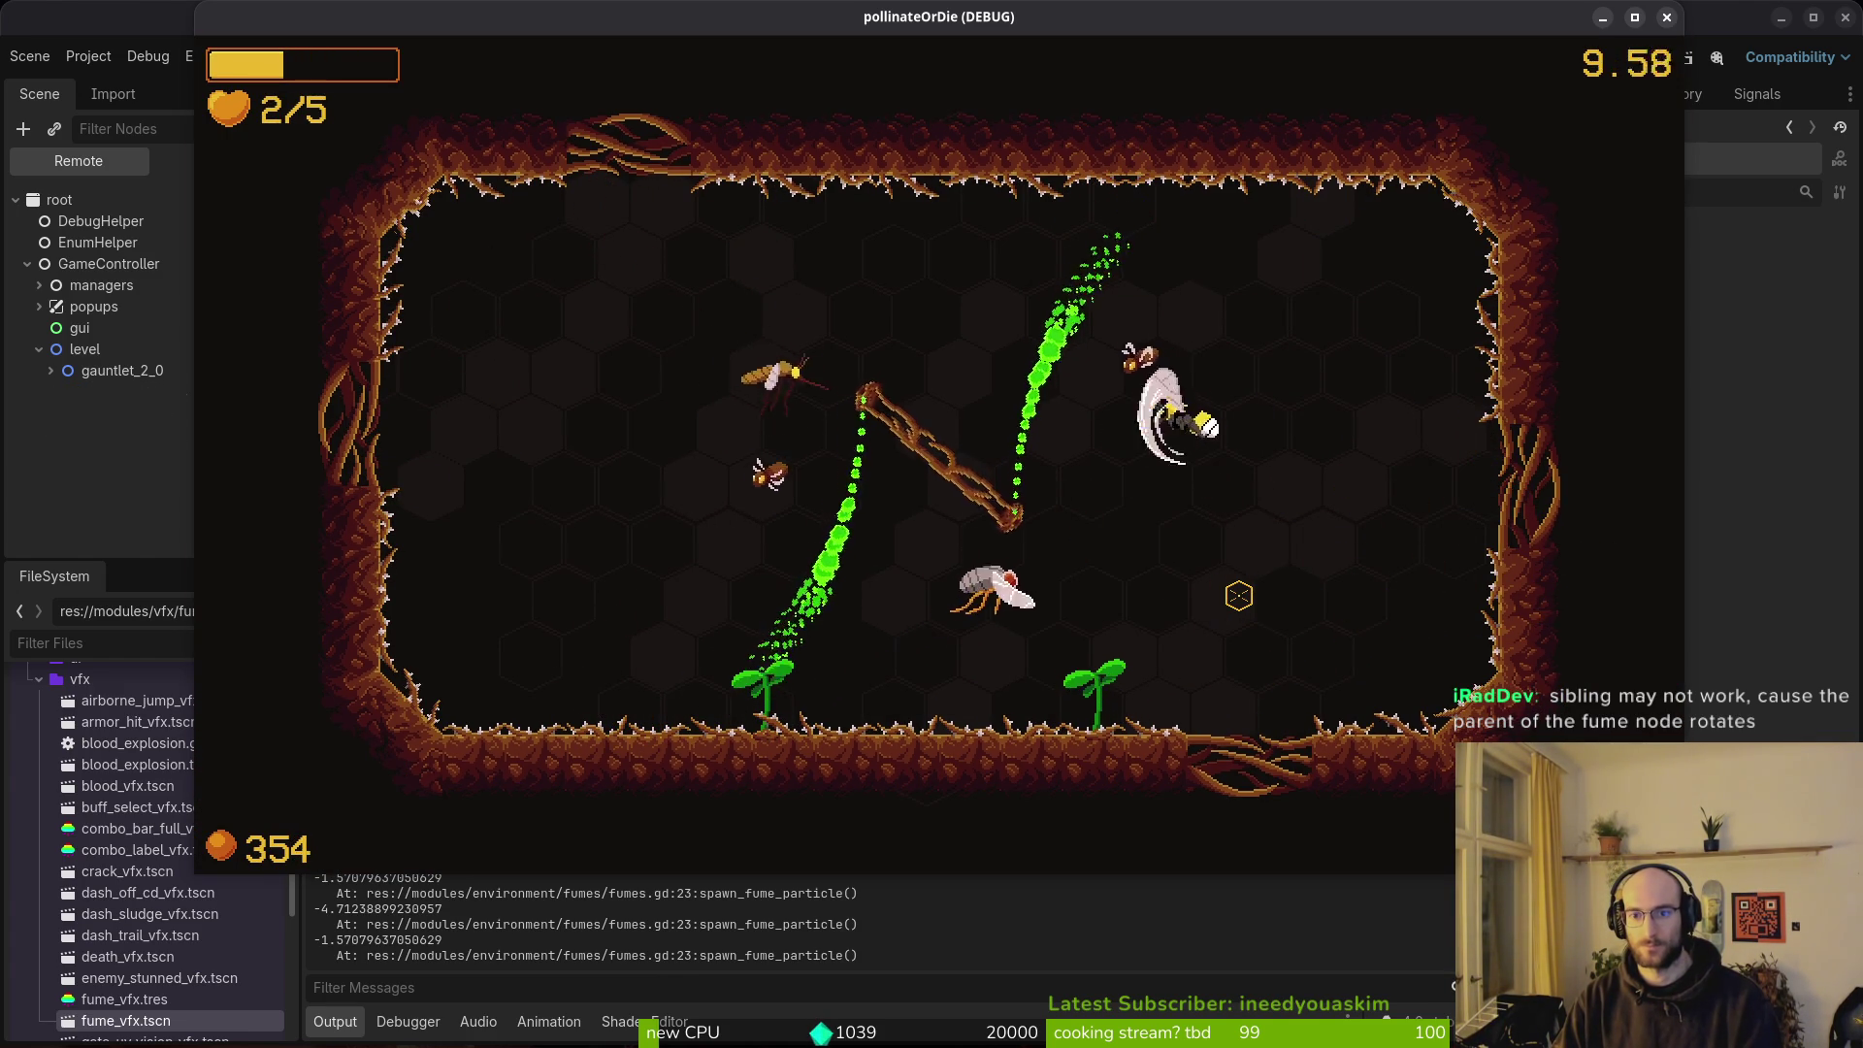
{"action": "key", "text": "Down"}
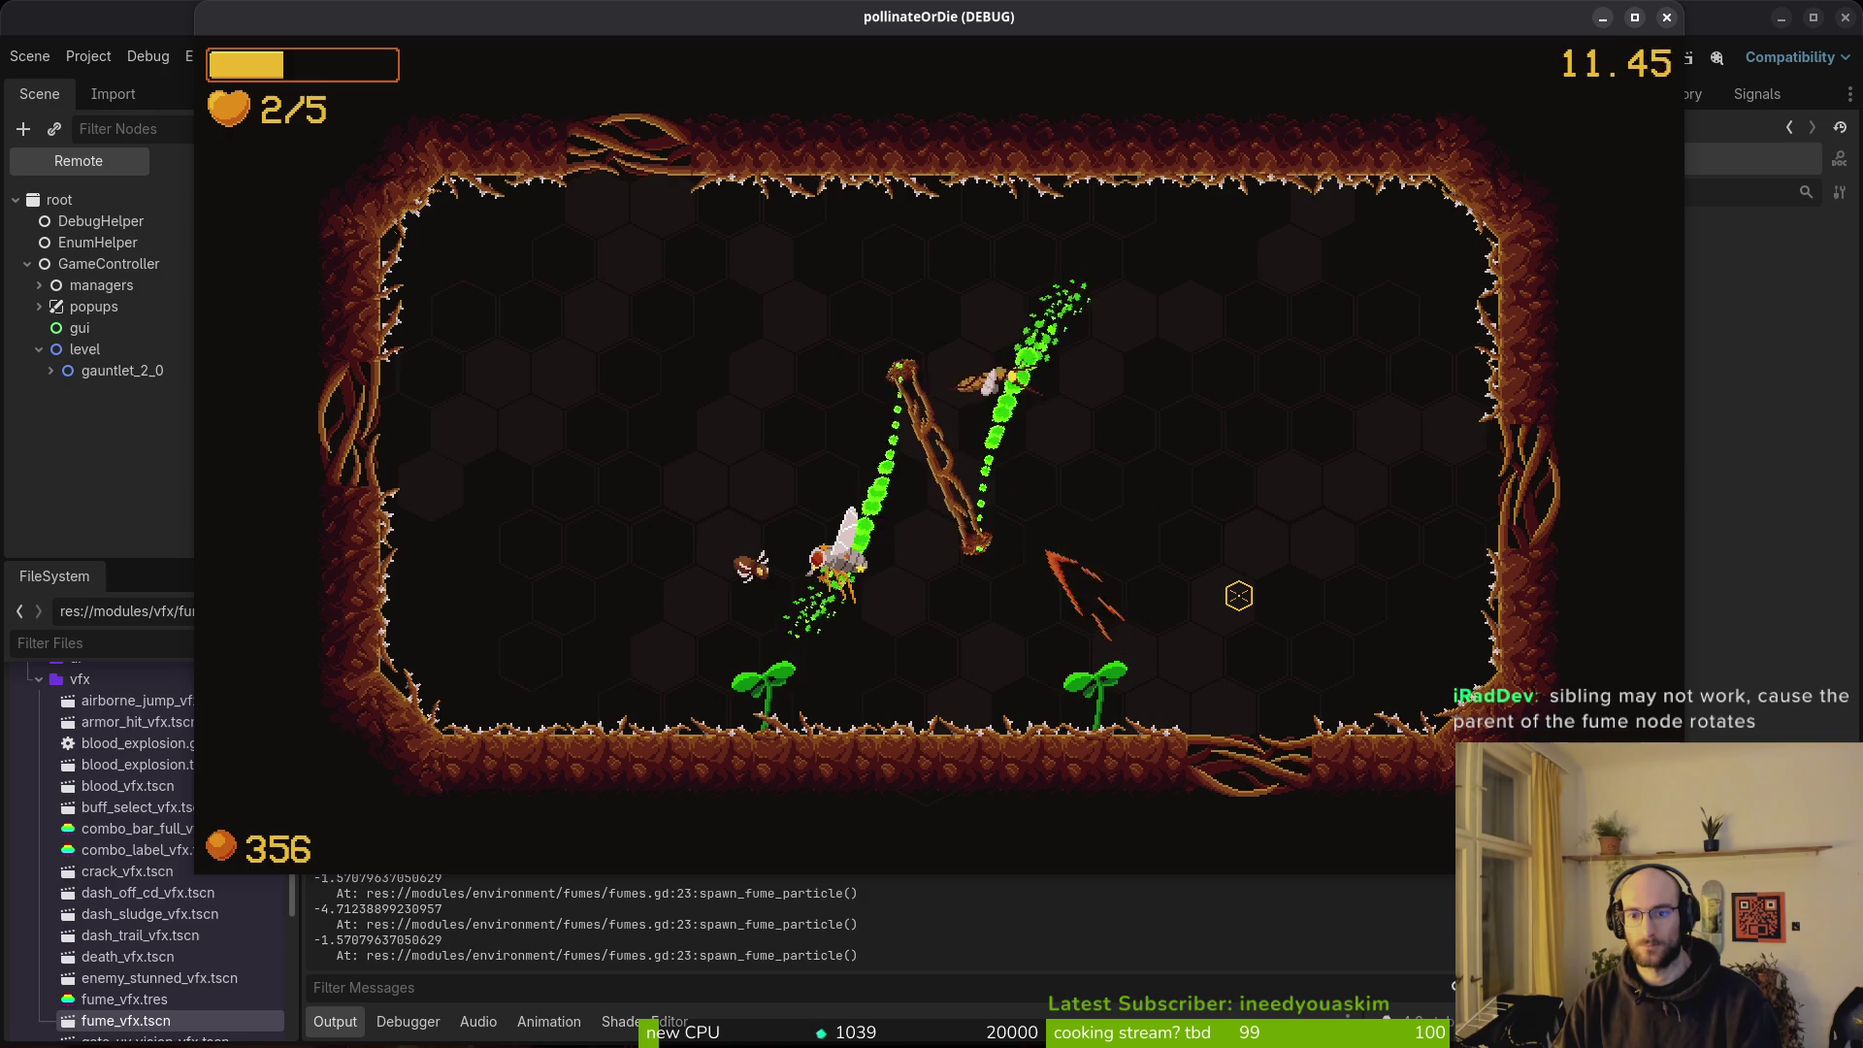
{"action": "key", "text": "Down"}
{"action": "key", "text": "Up"}
{"action": "key", "text": "Right"}
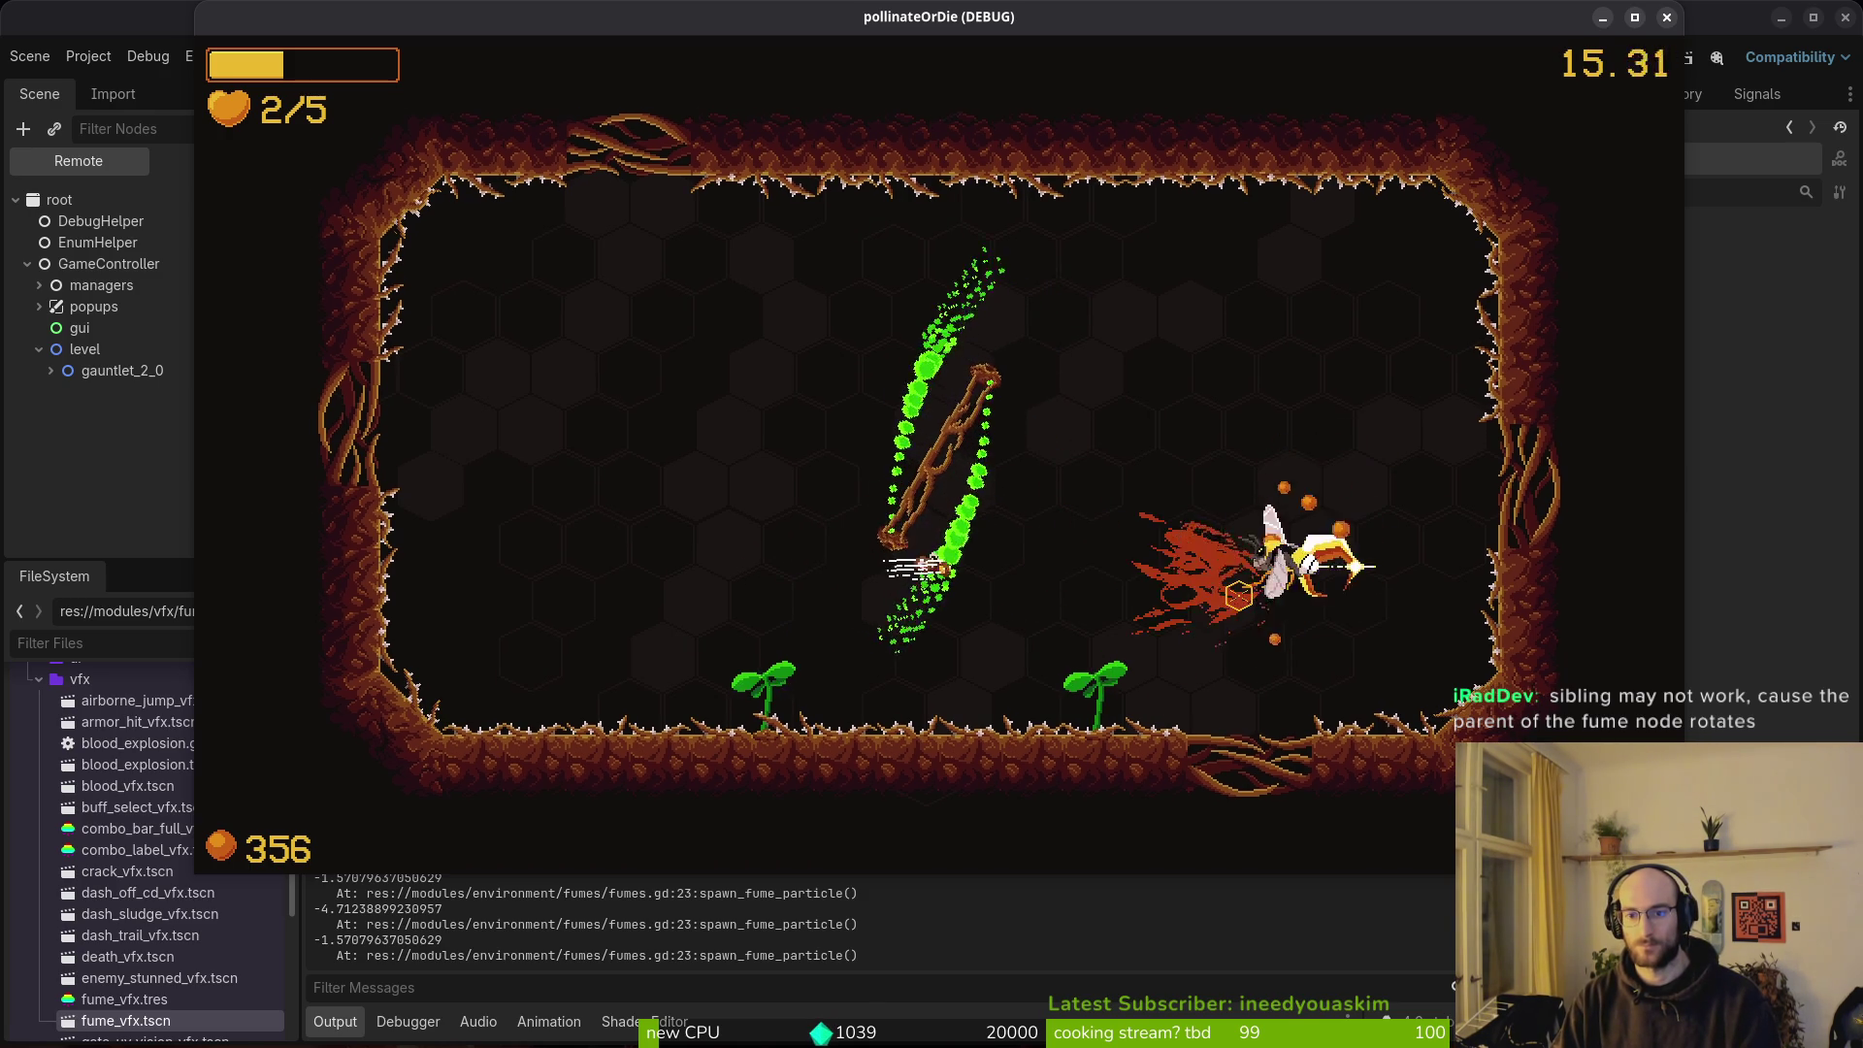
{"action": "key", "text": "Right"}
{"action": "key", "text": "Up"}
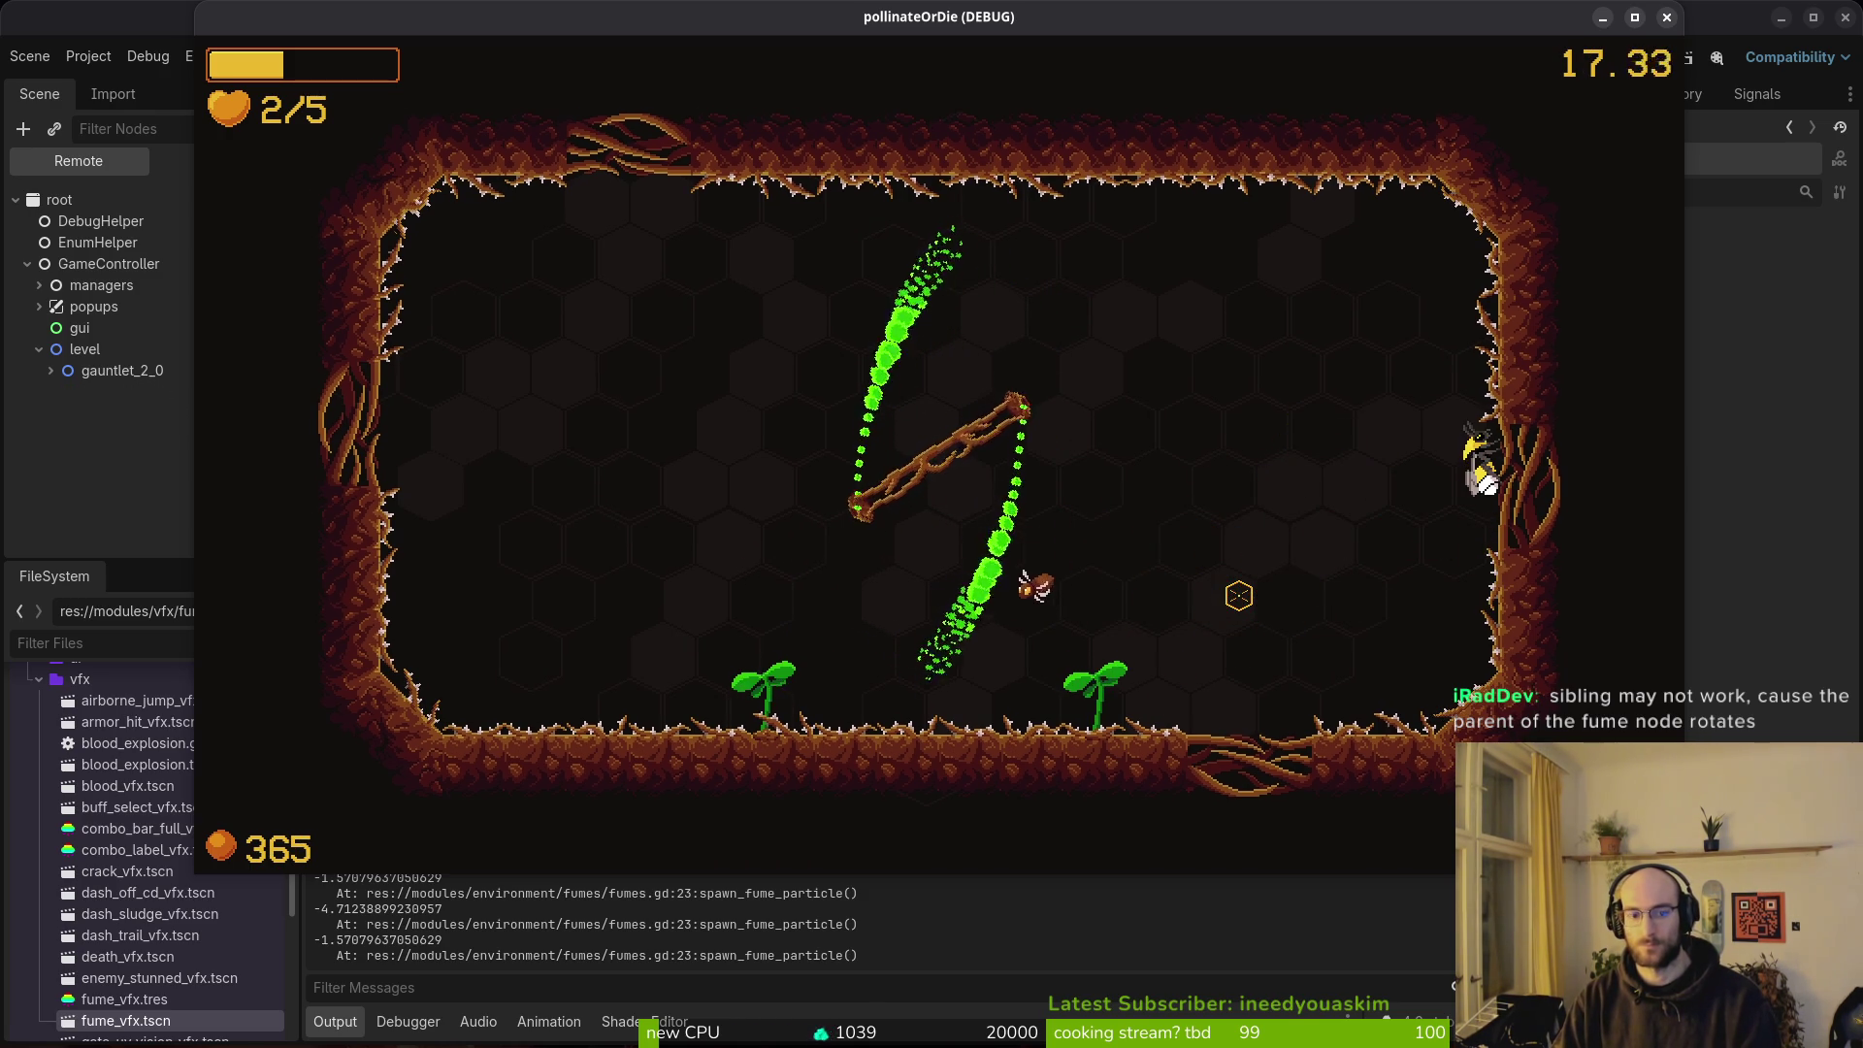
{"action": "left_click", "coordinate": [403, 937]}
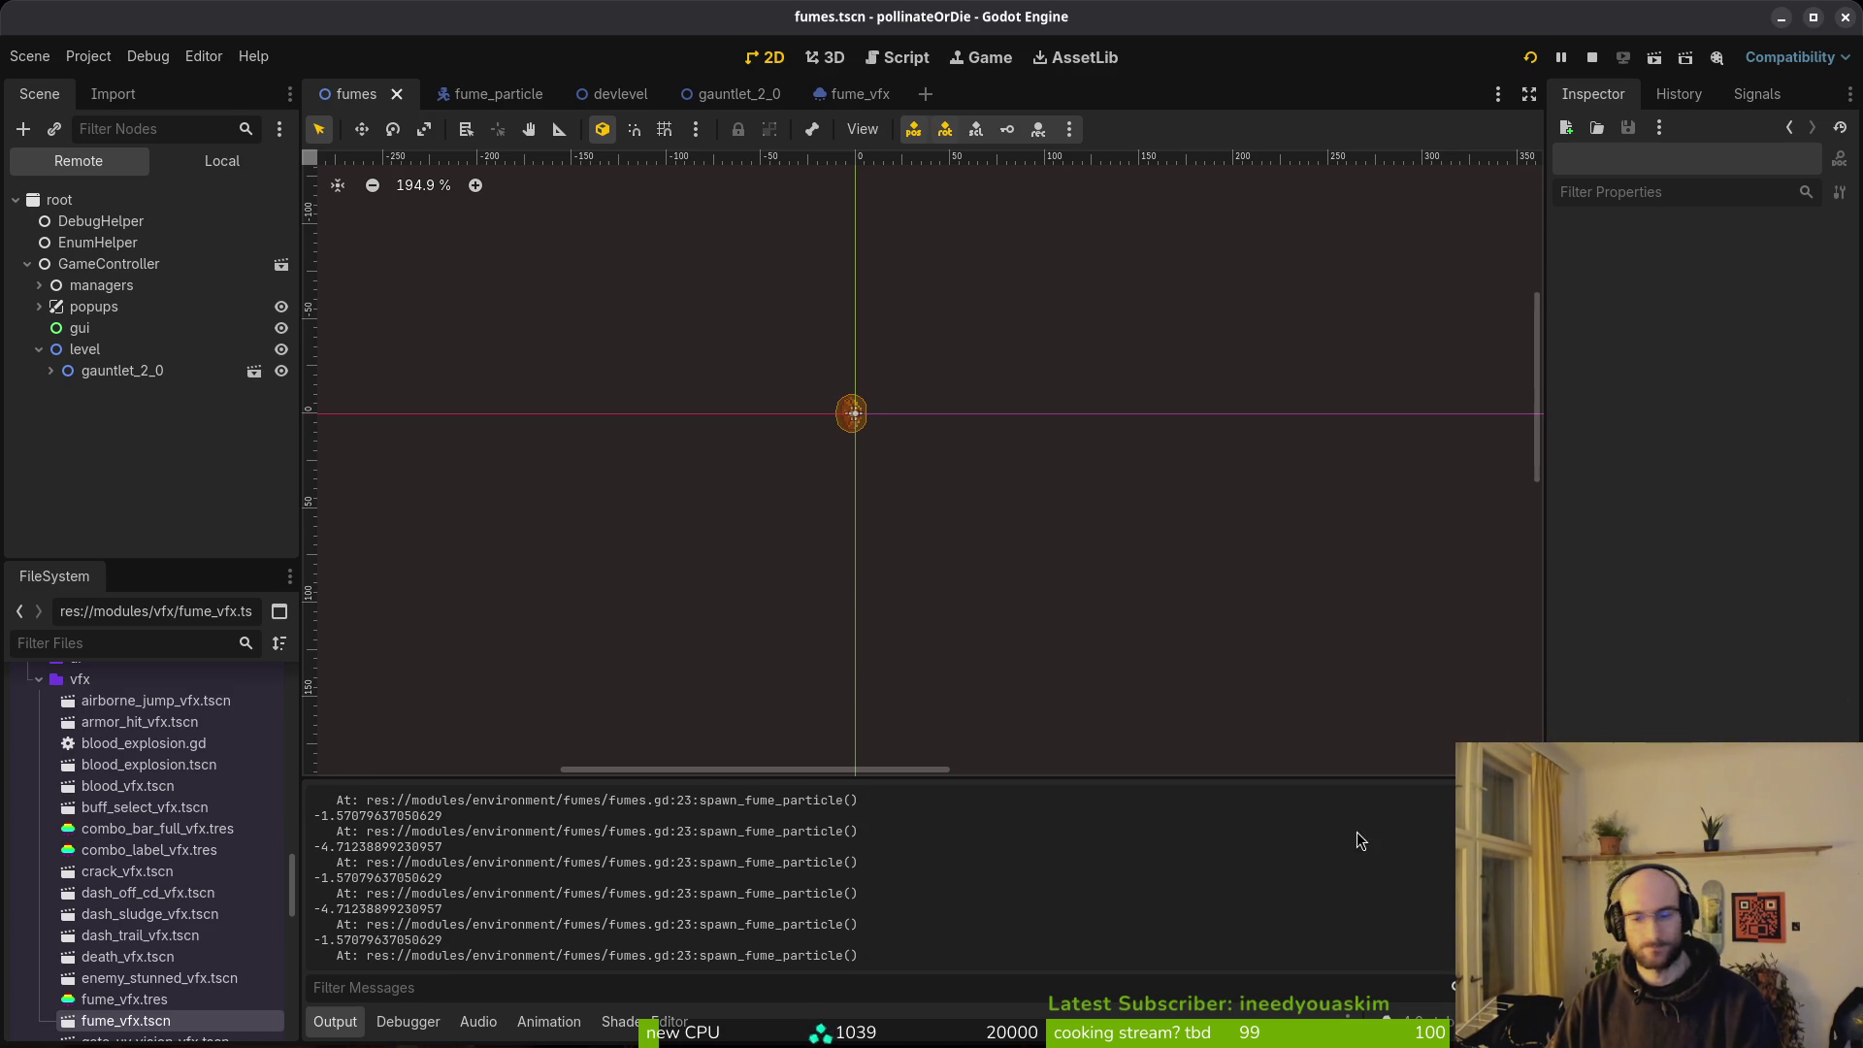
Stop the running game and return to fumes.gd in Neovim.
{"action": "left_click", "coordinate": [1599, 60]}
{"action": "key", "text": "alt+Tab"}
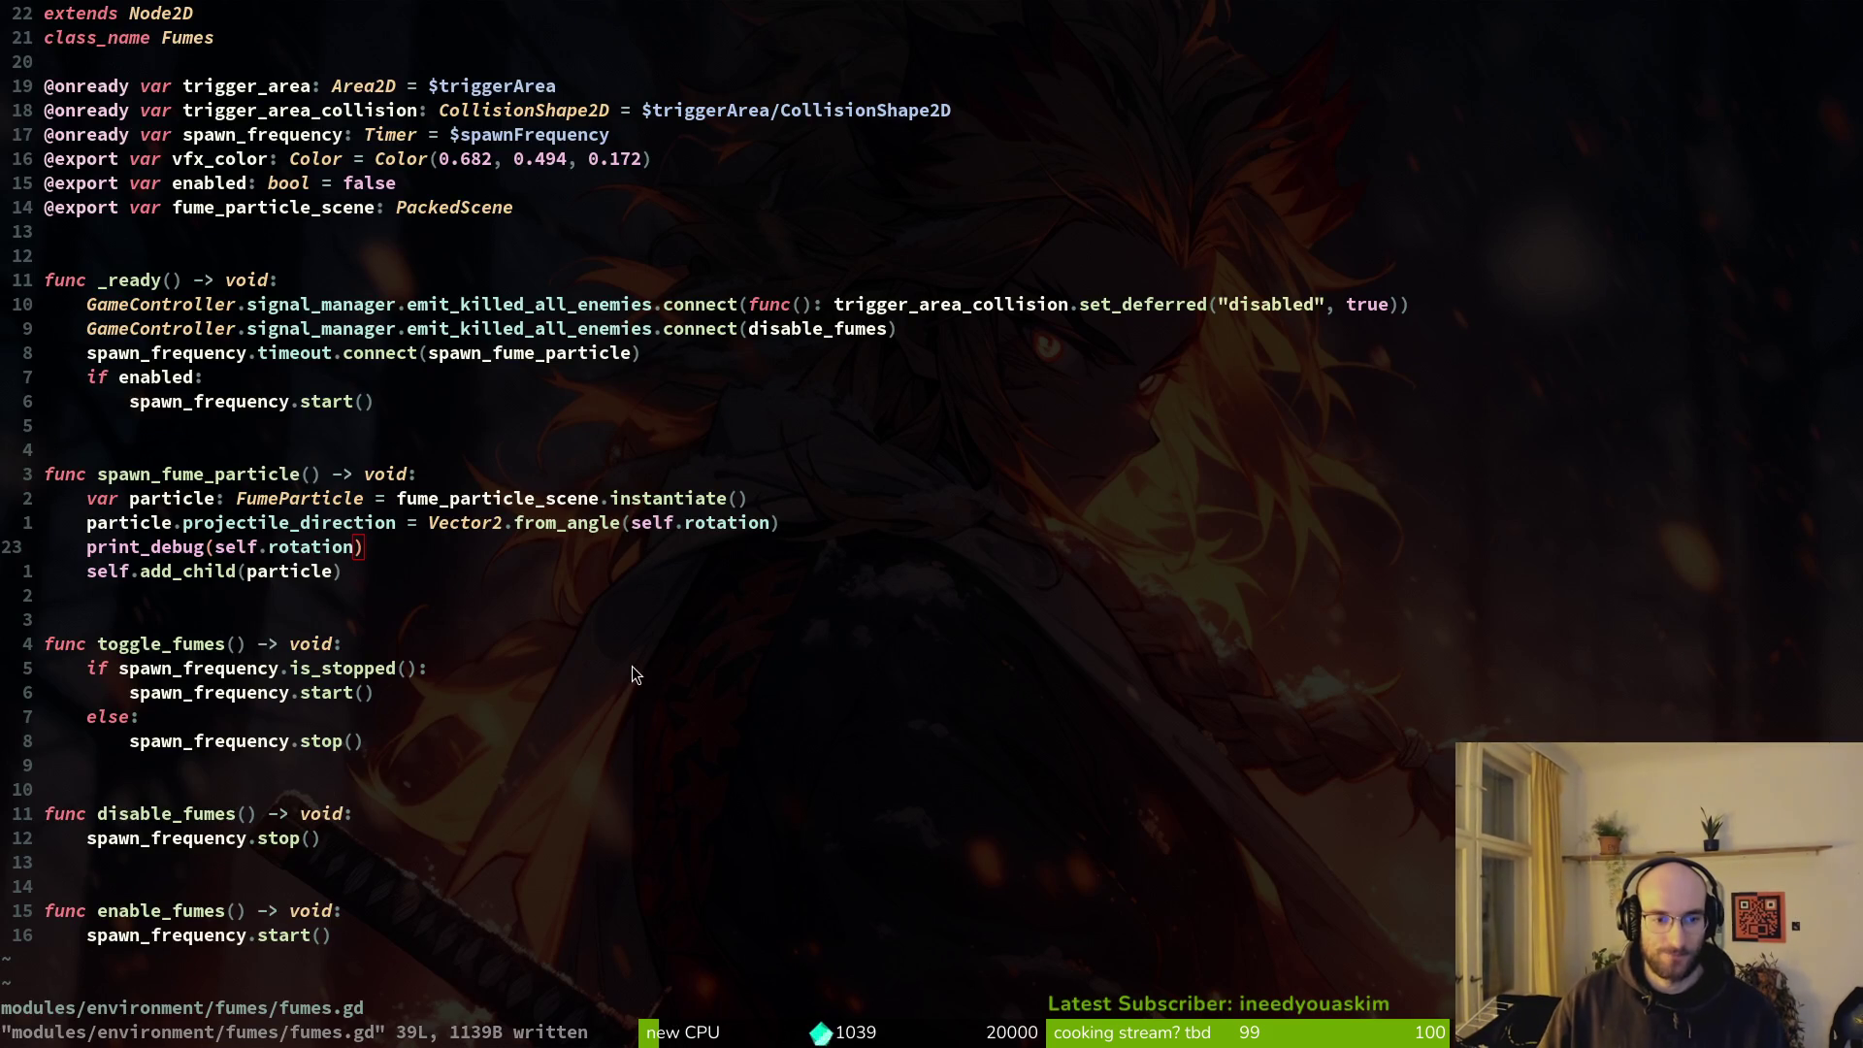
{"action": "key", "text": "alt+Tab"}
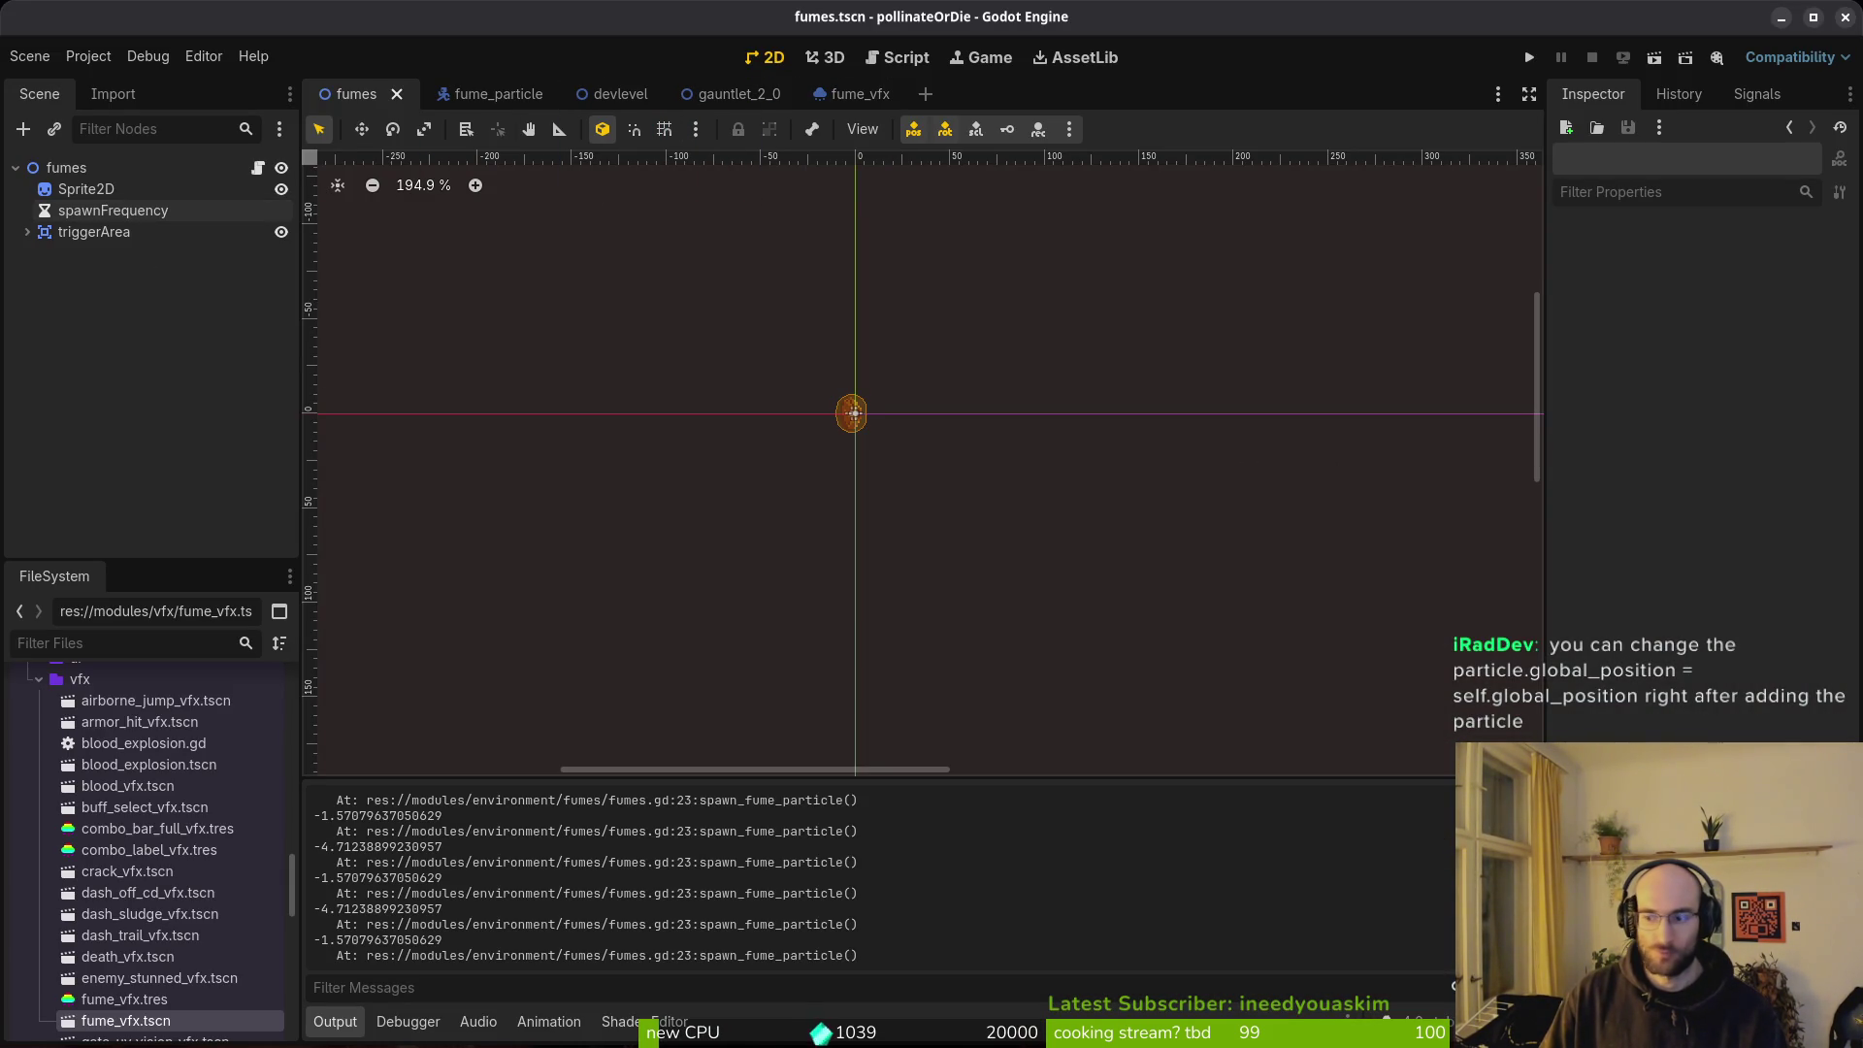
{"action": "key", "text": "alt+Tab"}
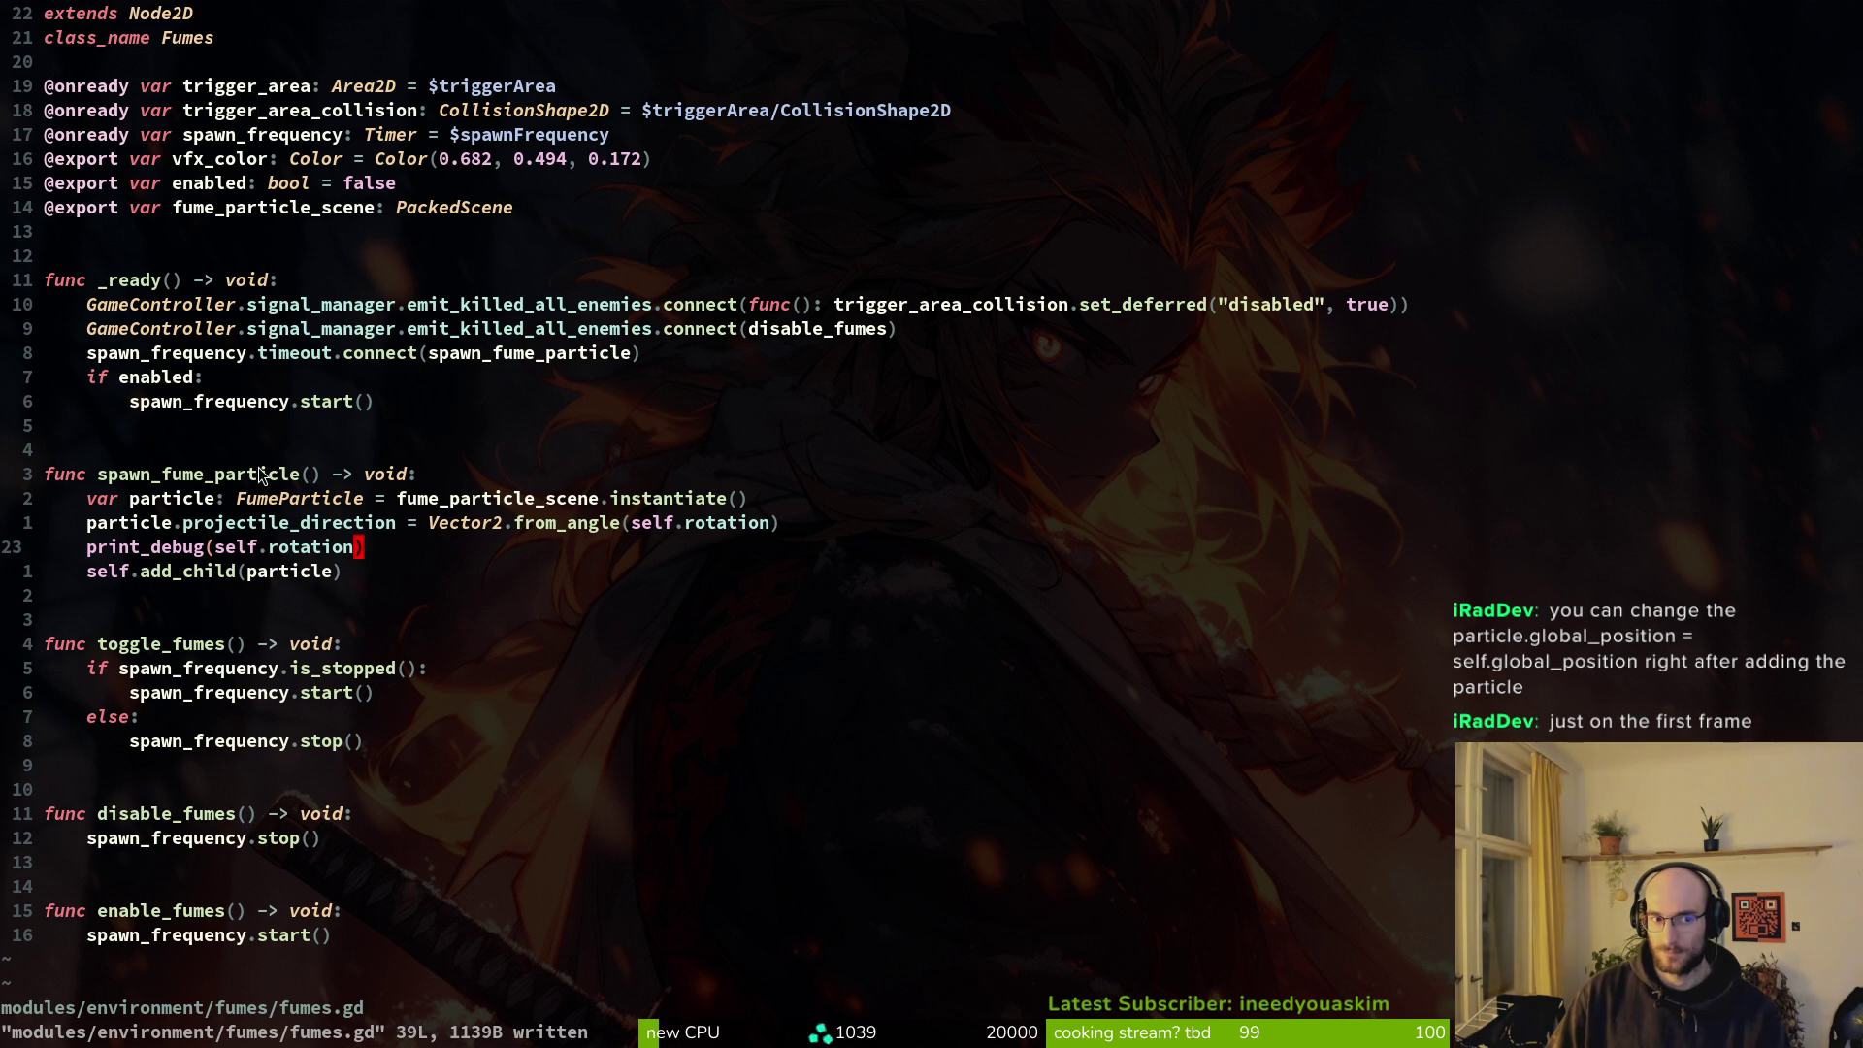
Add the line particle.global_position = self.global_position and save fumes.gd.
{"action": "left_click", "coordinate": [131, 524]}
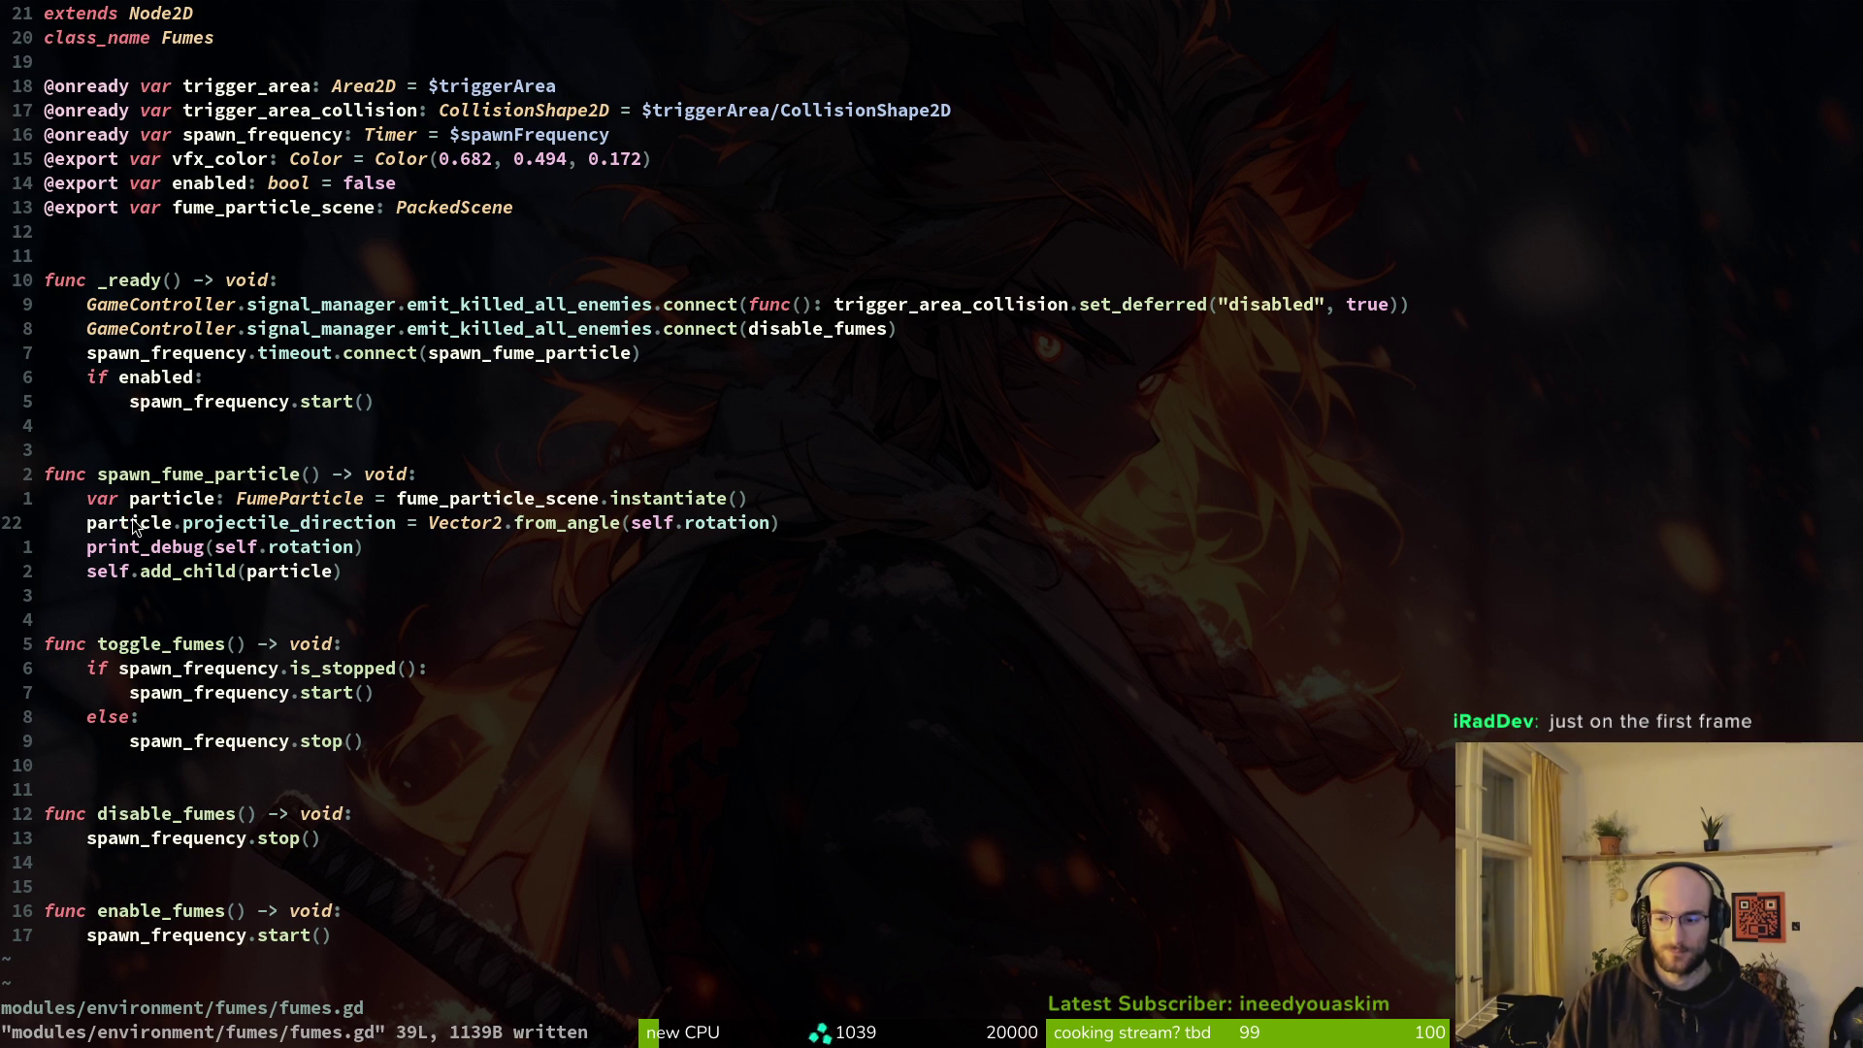
{"action": "type", "text": "opart"}
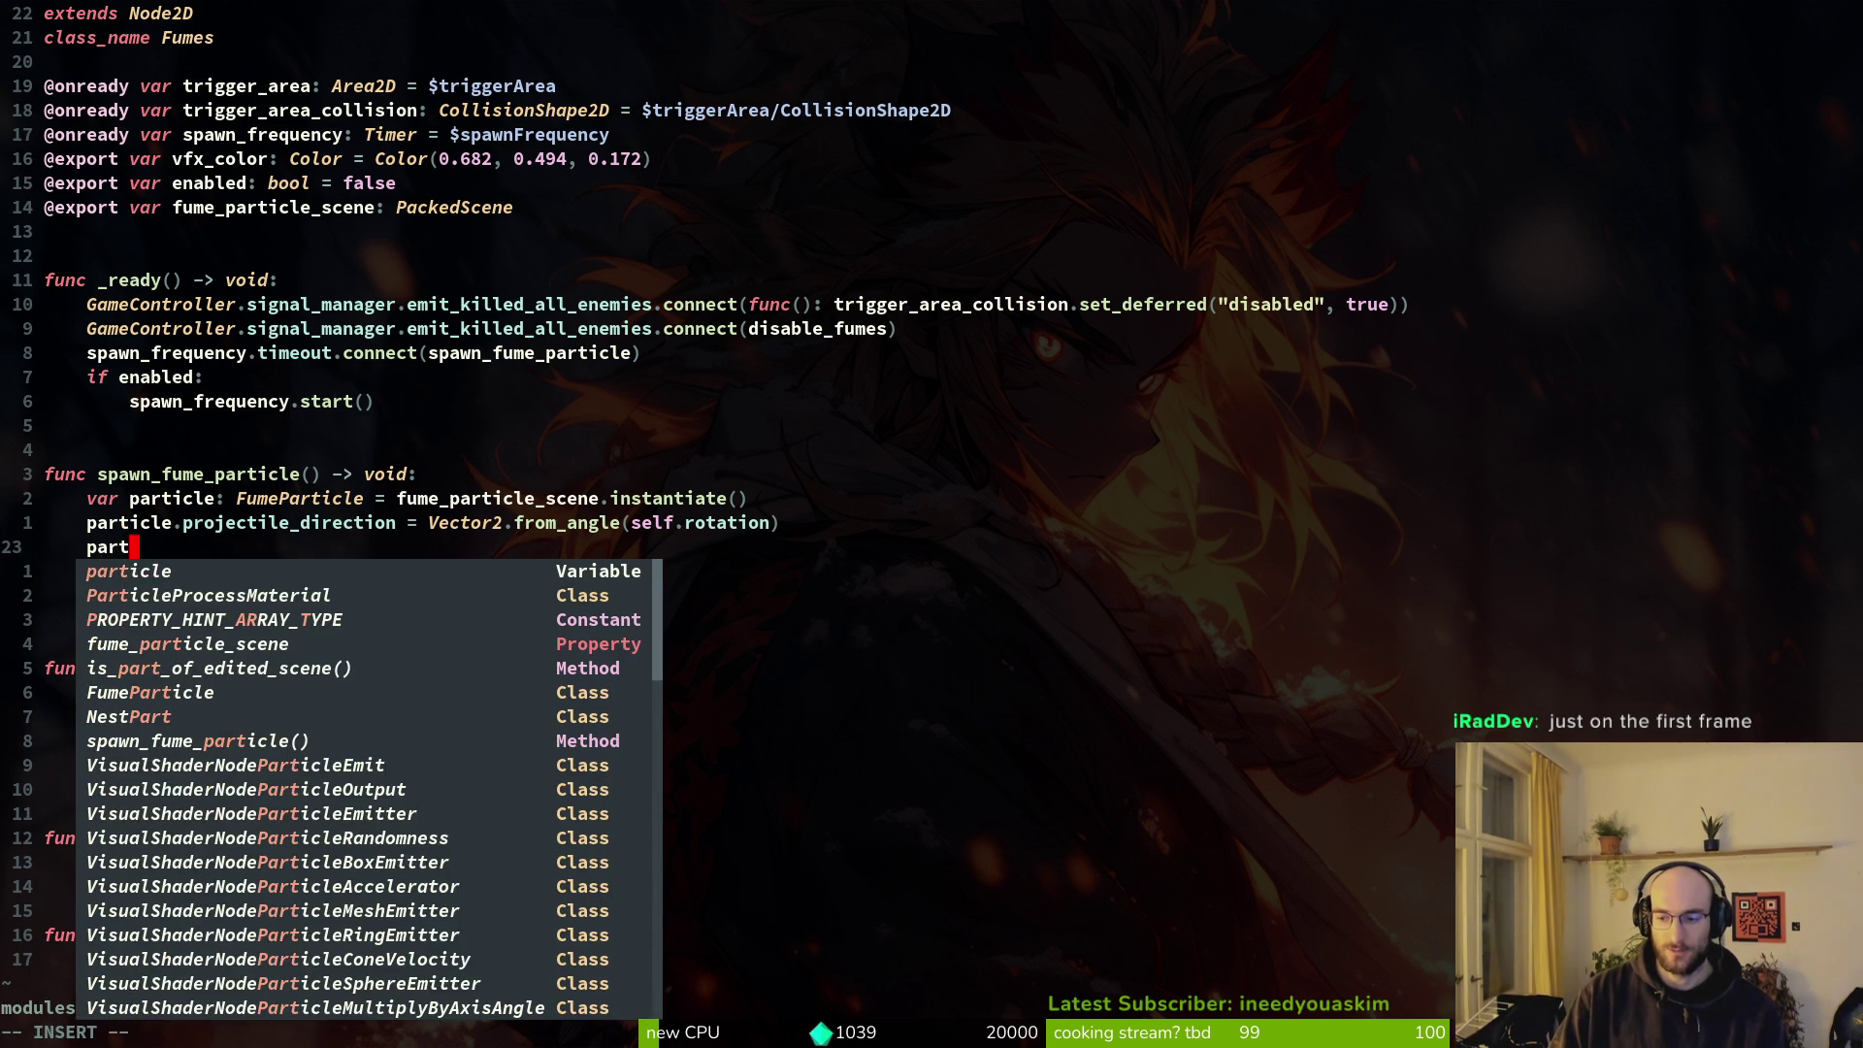
{"action": "key", "text": "Tab"}
{"action": "type", "text": ".glo"}
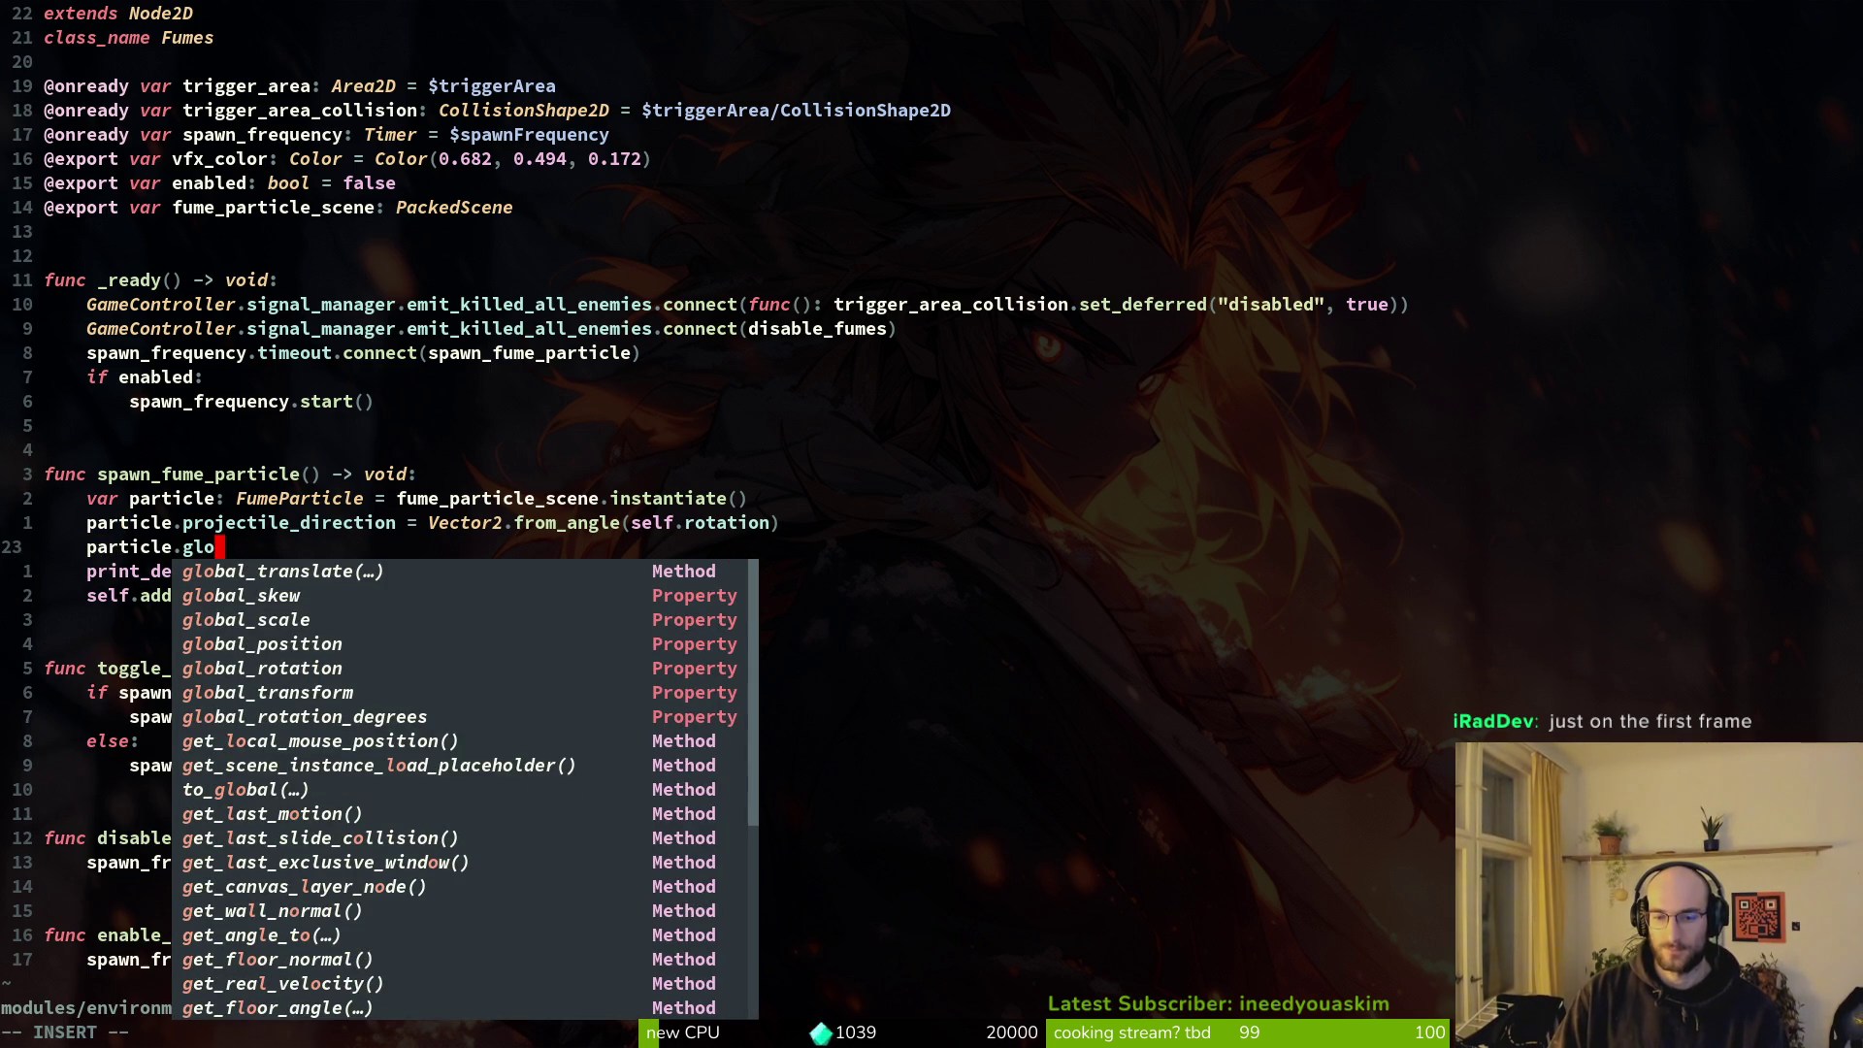
{"action": "key", "text": "BackSpace"}
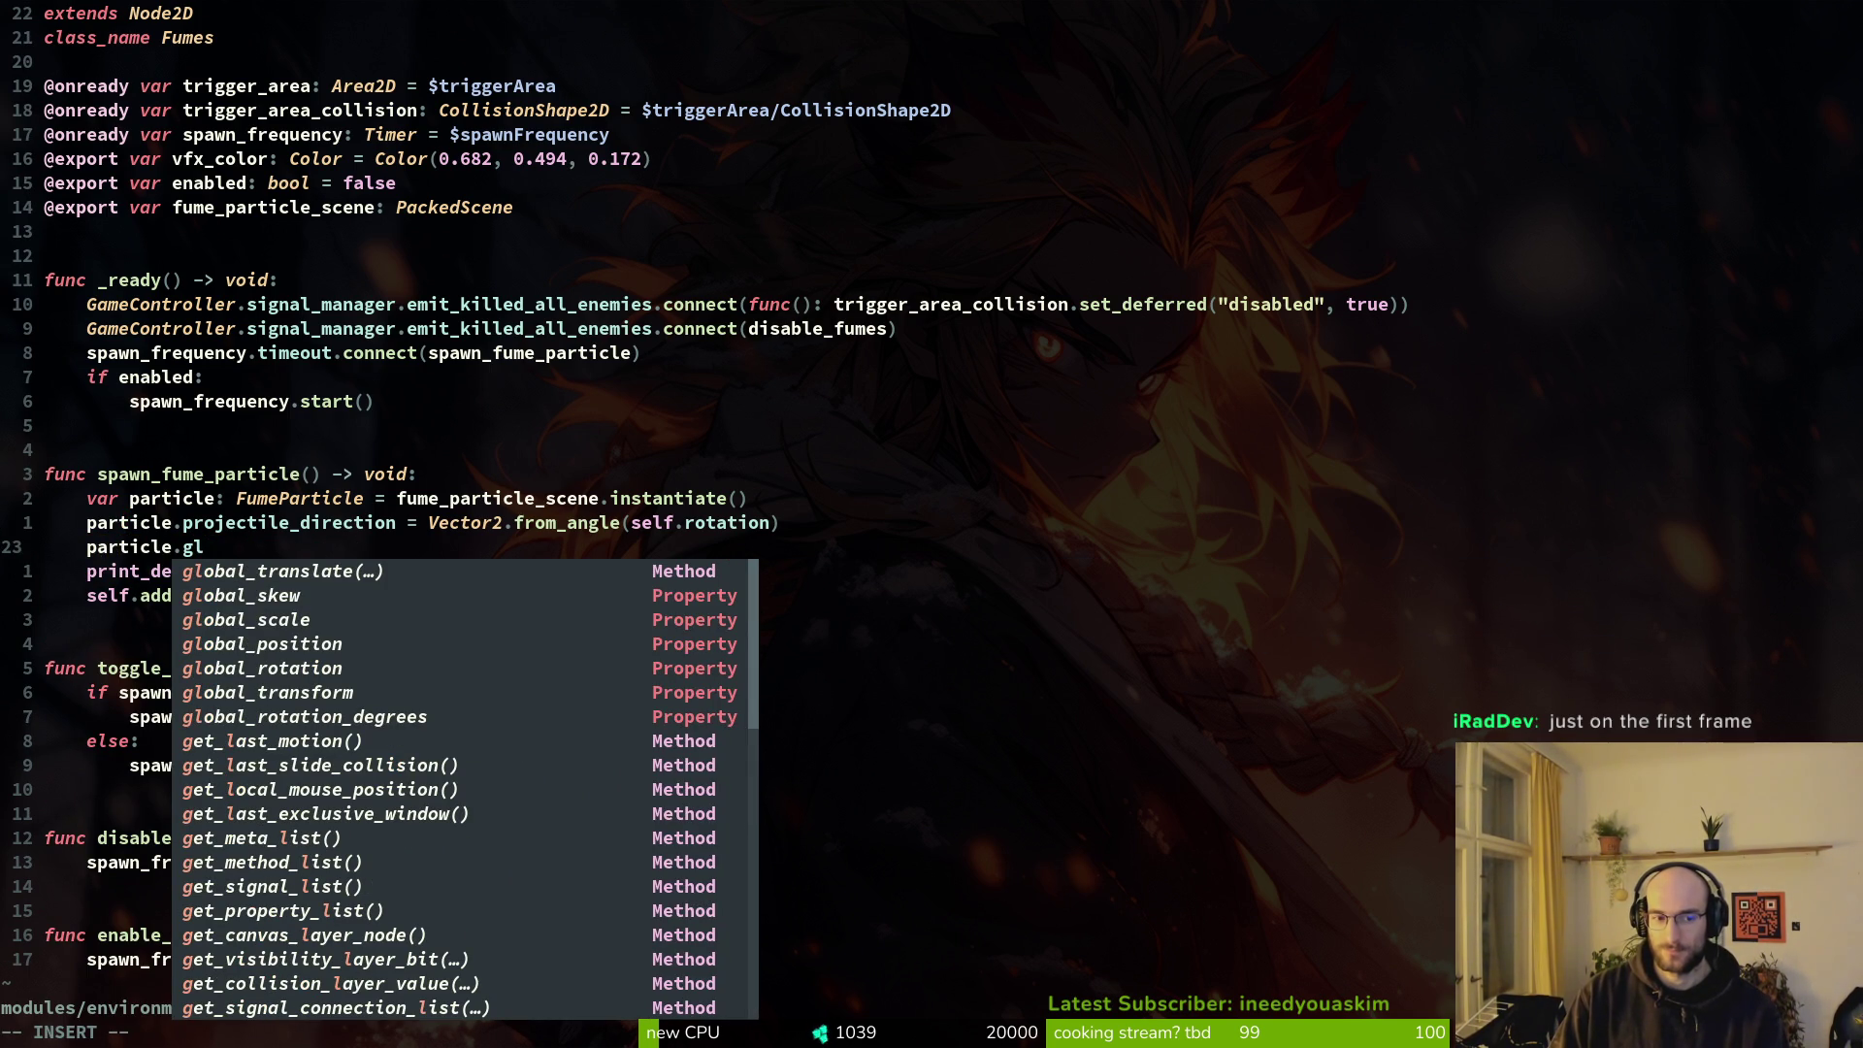
{"action": "key", "text": "Tab"}
{"action": "key", "text": "Tab"}
{"action": "key", "text": "Tab"}
{"action": "key", "text": "Return"}
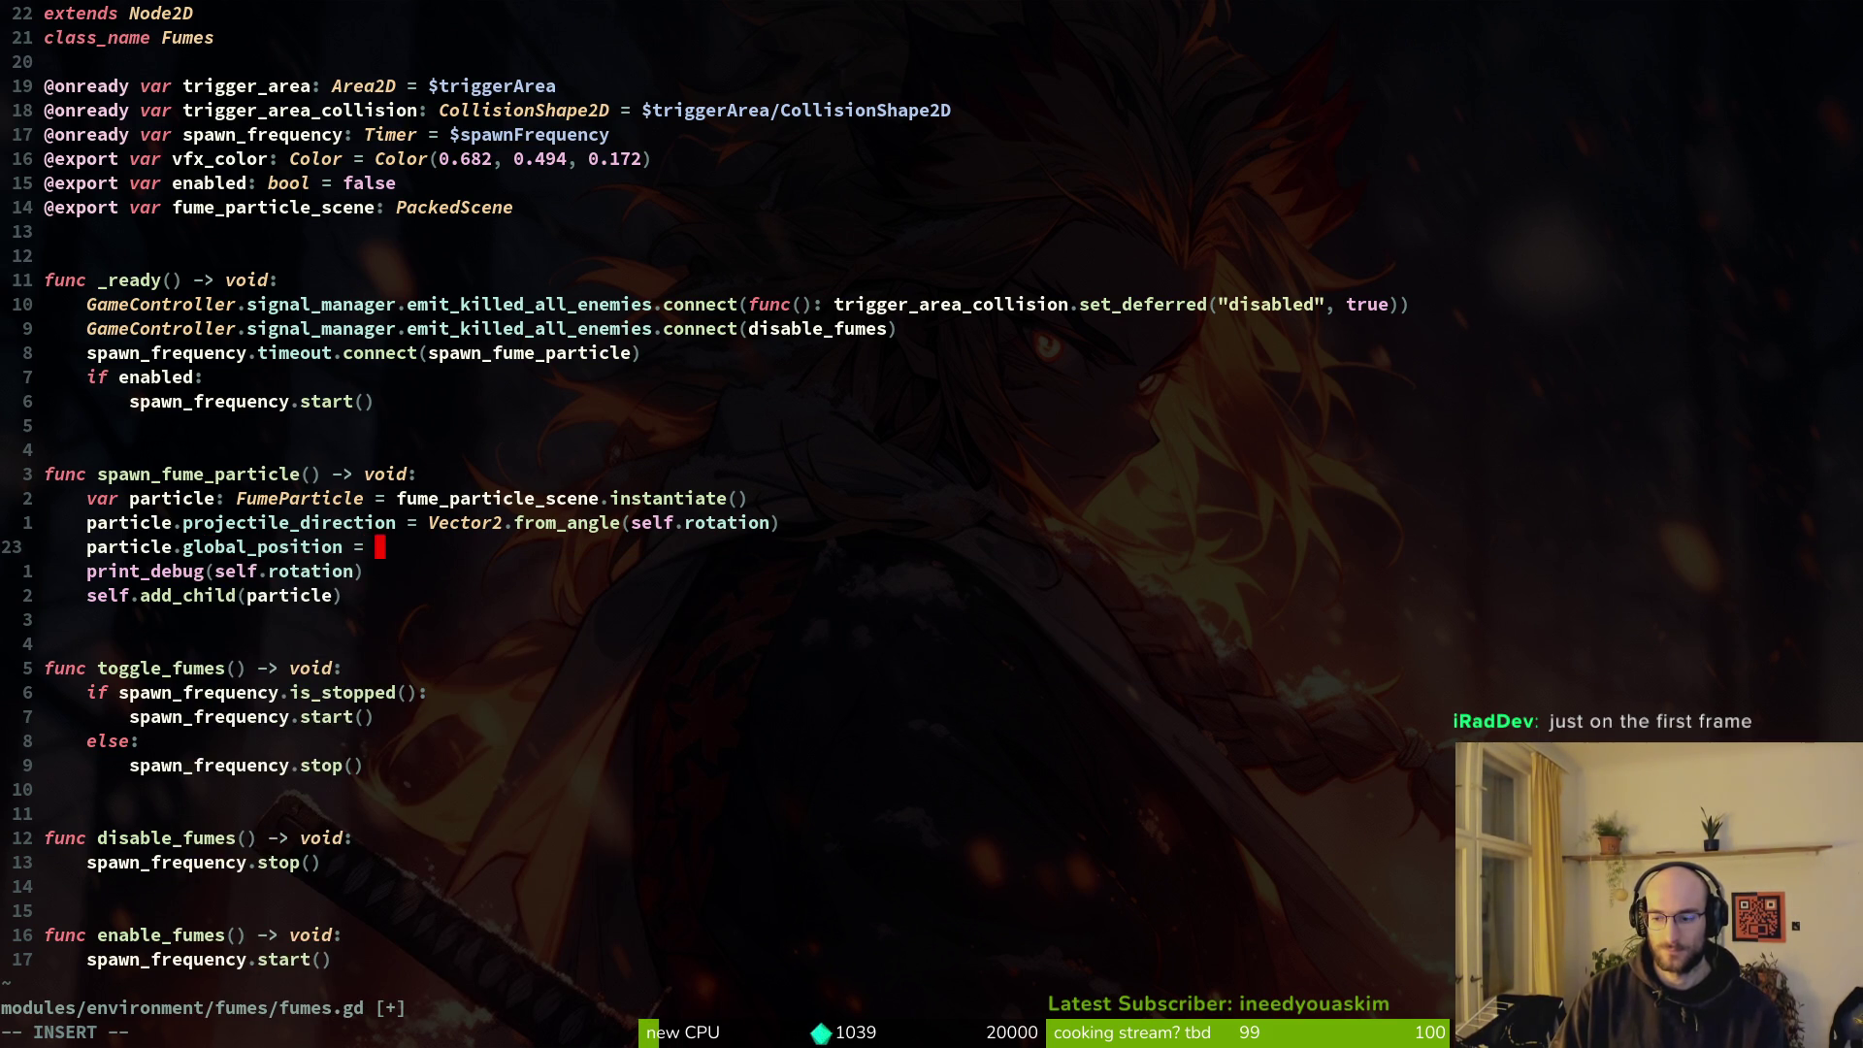
{"action": "type", "text": "self.glo"}
{"action": "key", "text": "Return"}
{"action": "key", "text": "Escape"}
{"action": "type", "text": ":w"}
{"action": "key", "text": "Return"}
Run the game with F5, continue into it, then stop it with F8.
{"action": "key", "text": "alt+Tab"}
{"action": "key", "text": "F5"}
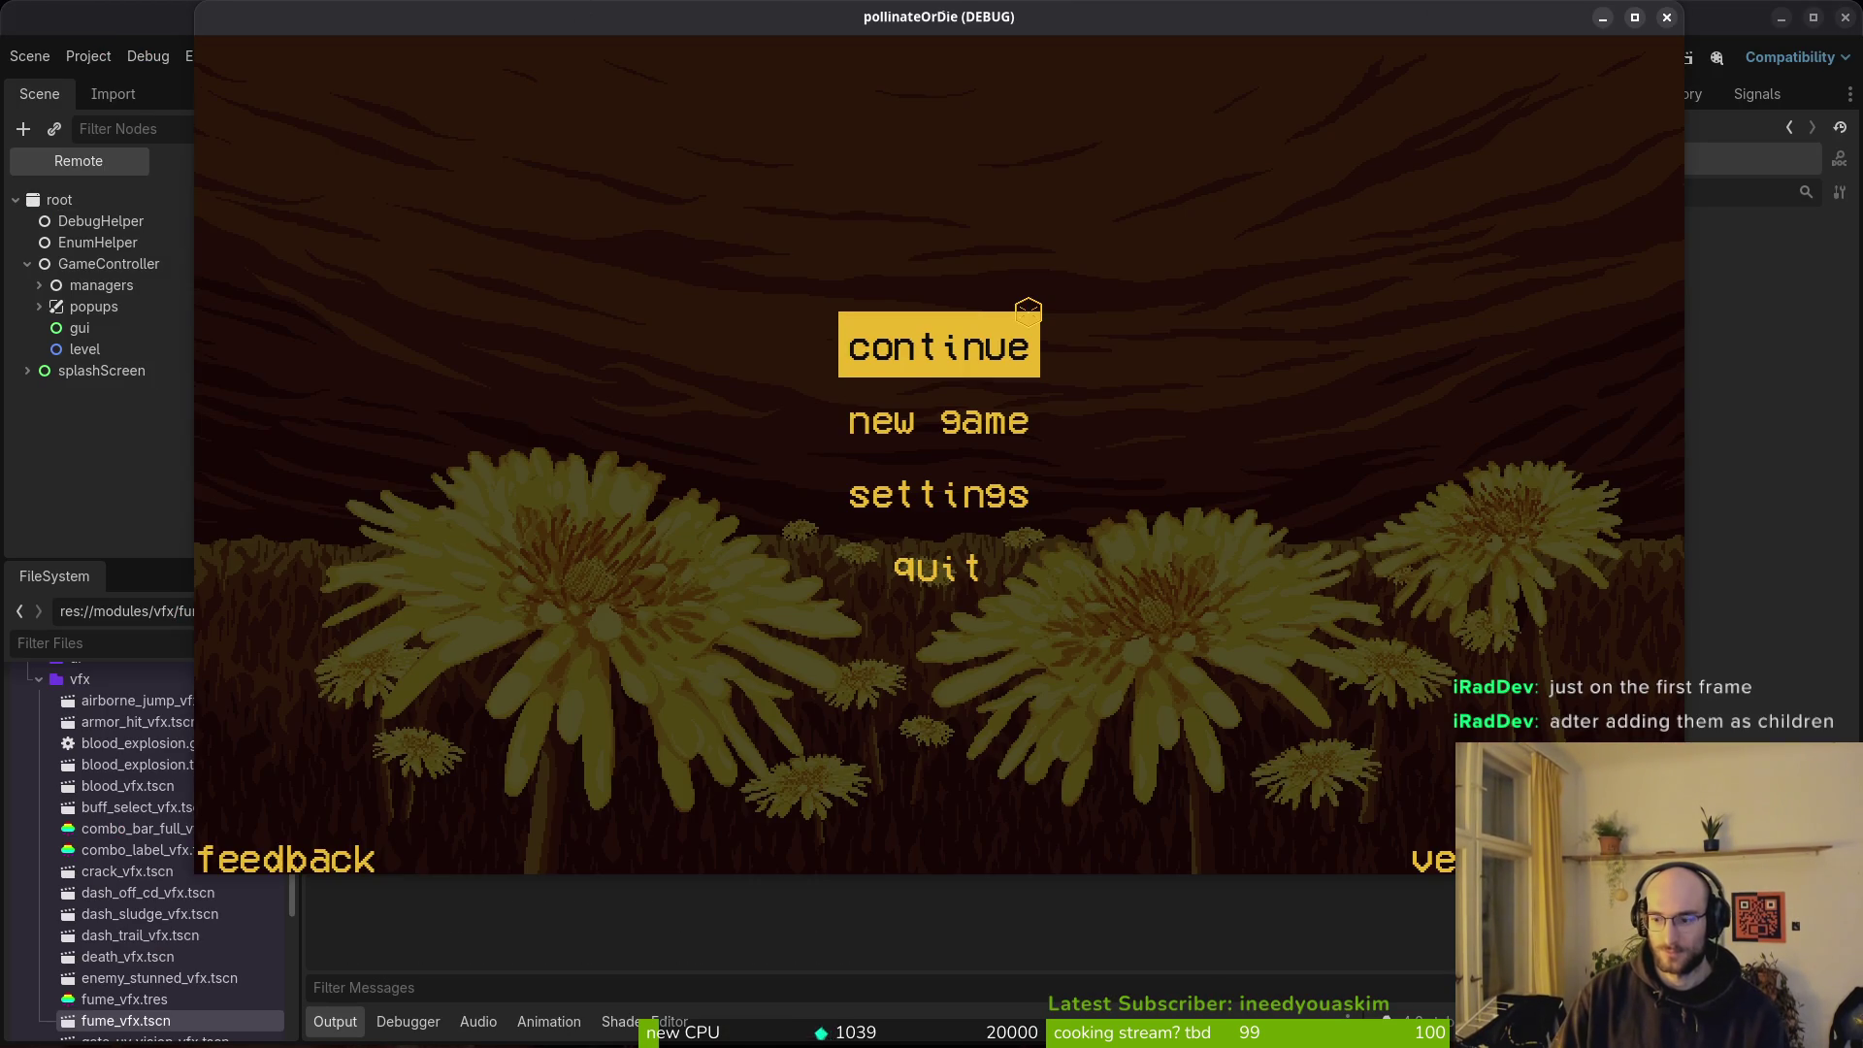
{"action": "left_click", "coordinate": [1029, 312]}
{"action": "key", "text": "F8"}
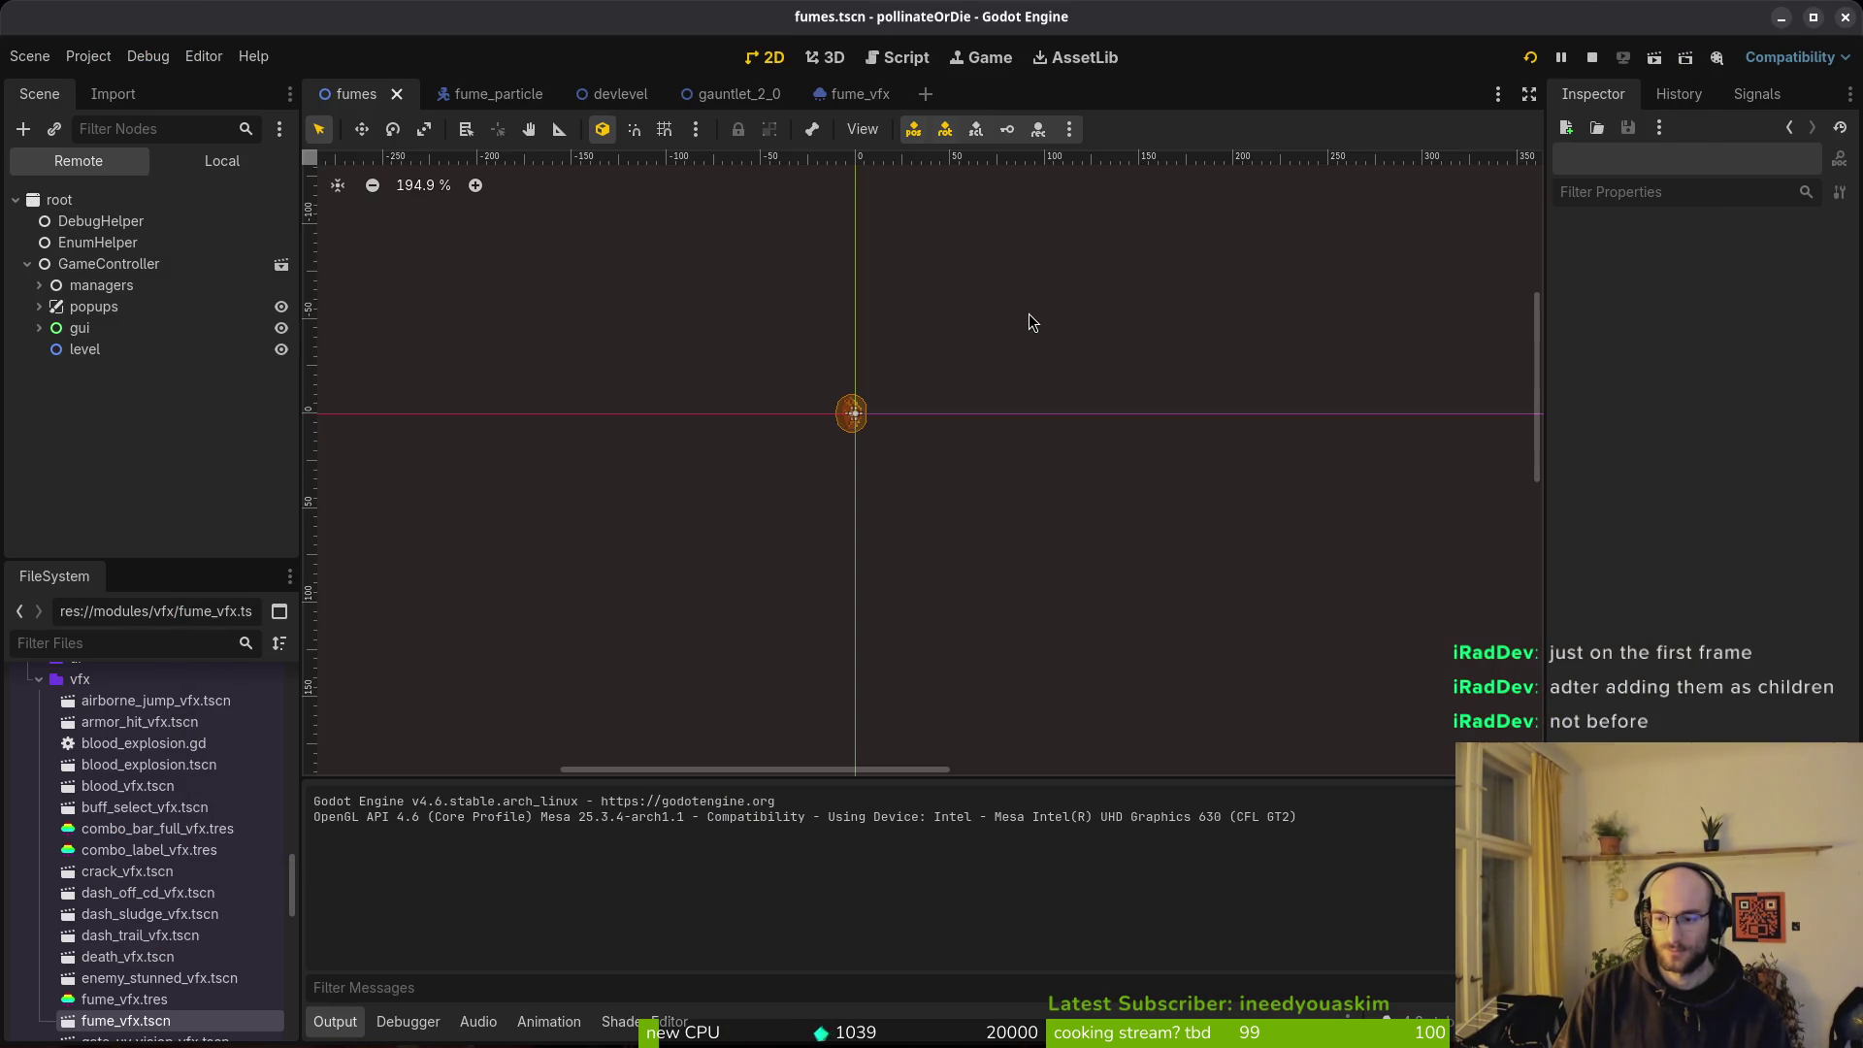
Move the global_position line below add_child(particle) and save the script.
{"action": "key", "text": "alt+Tab"}
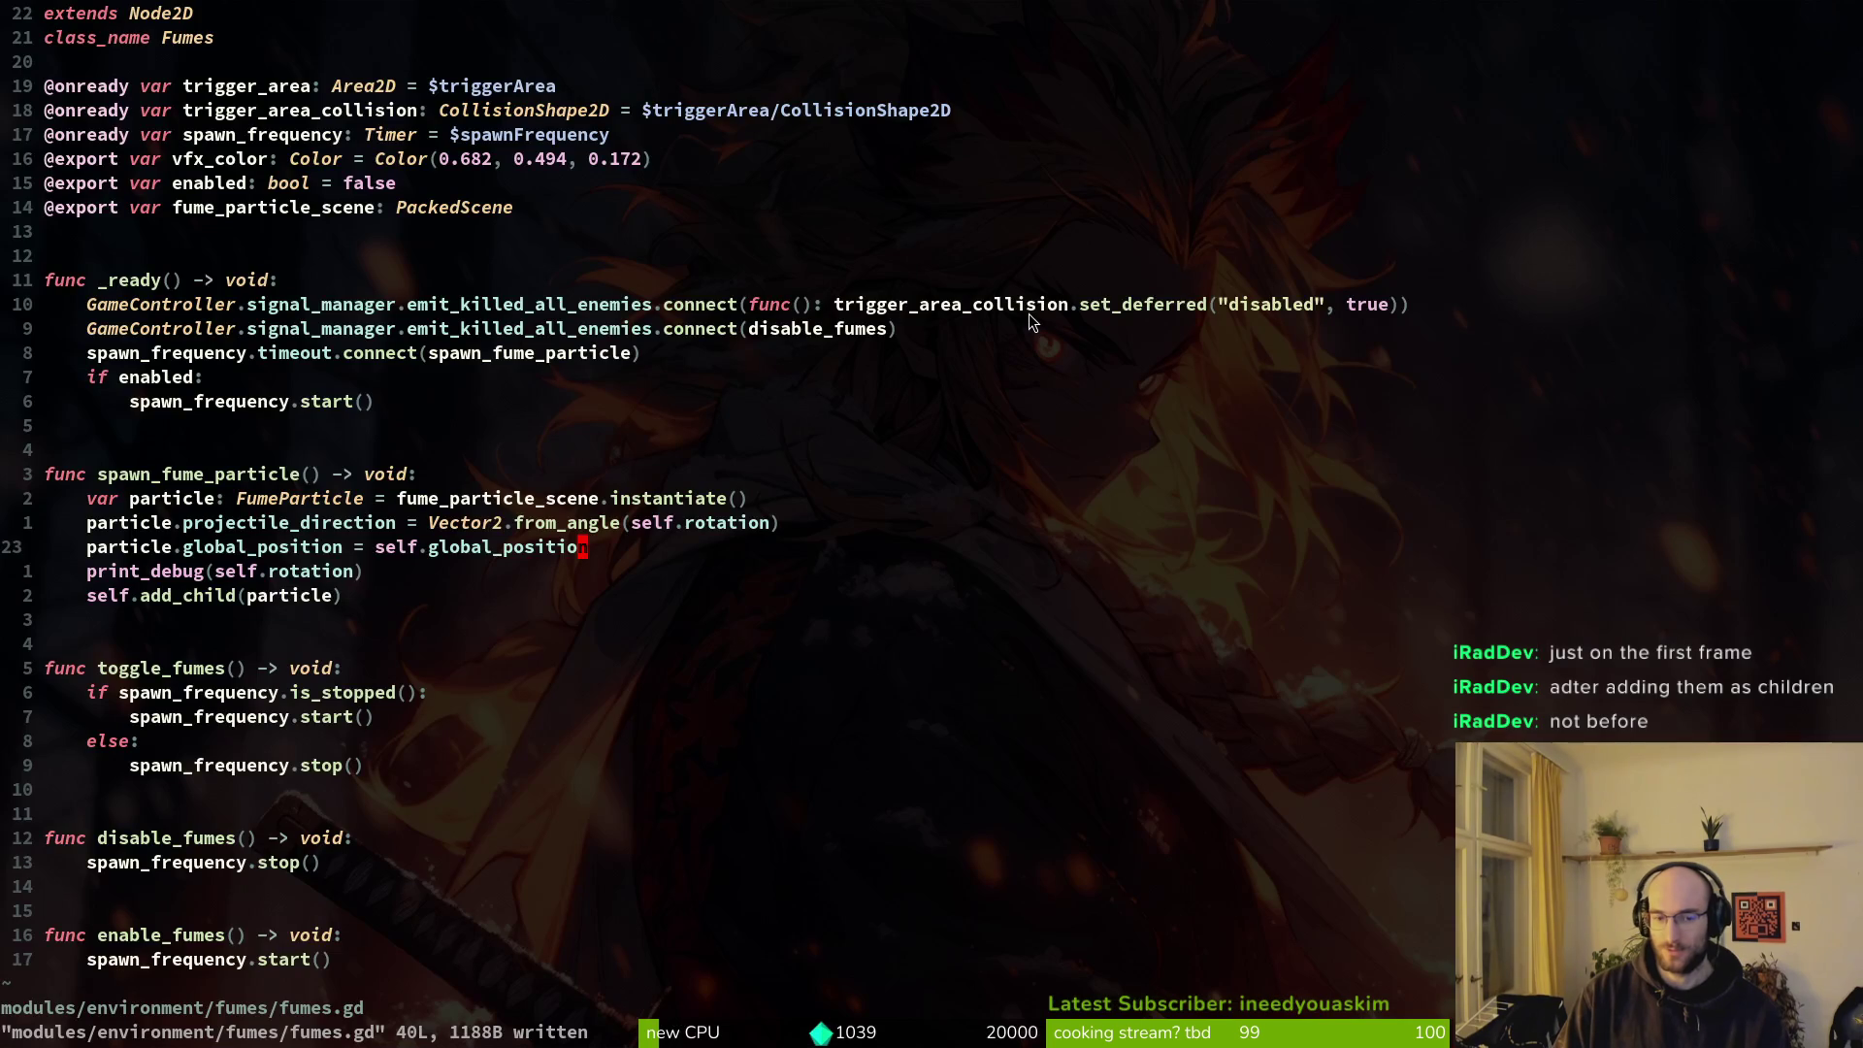
{"action": "key", "text": "k"}
{"action": "key", "text": "V"}
{"action": "key", "text": "J"}
{"action": "key", "text": "J"}
{"action": "type", "text": ":w"}
{"action": "key", "text": "Return"}
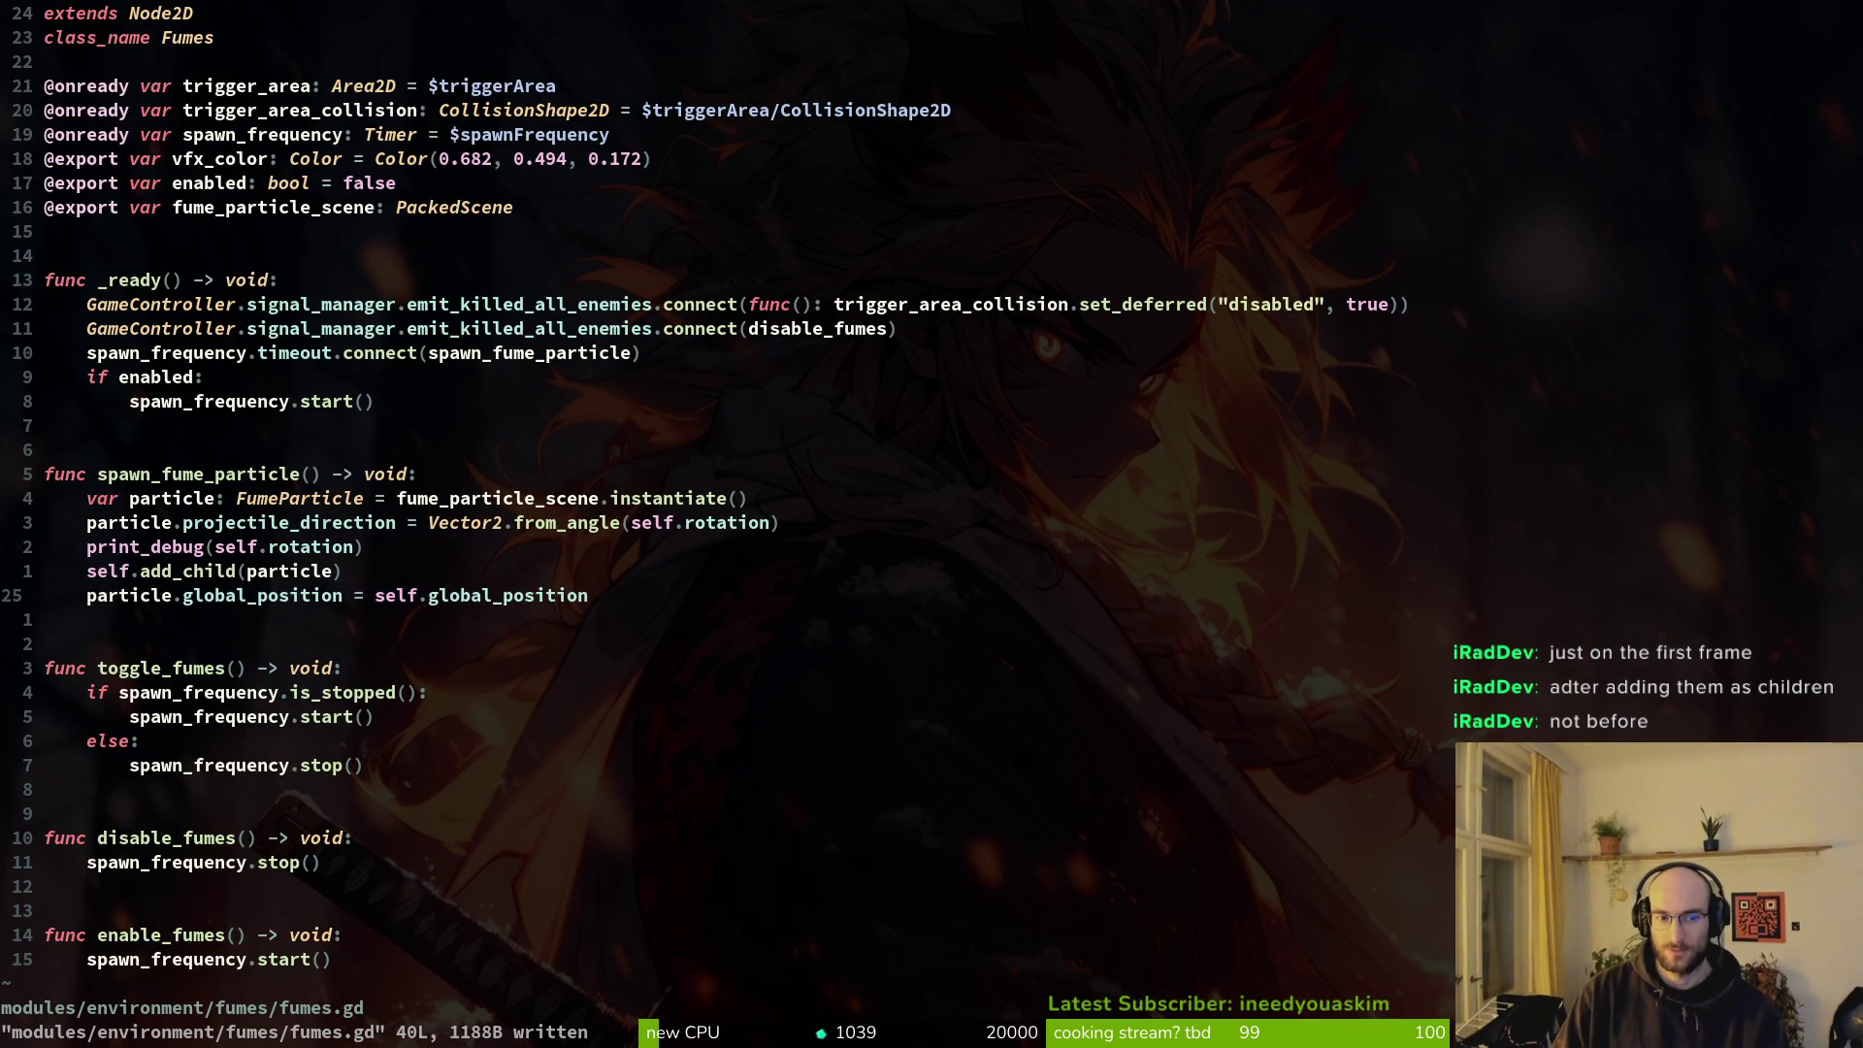
{"action": "key", "text": "alt+Tab"}
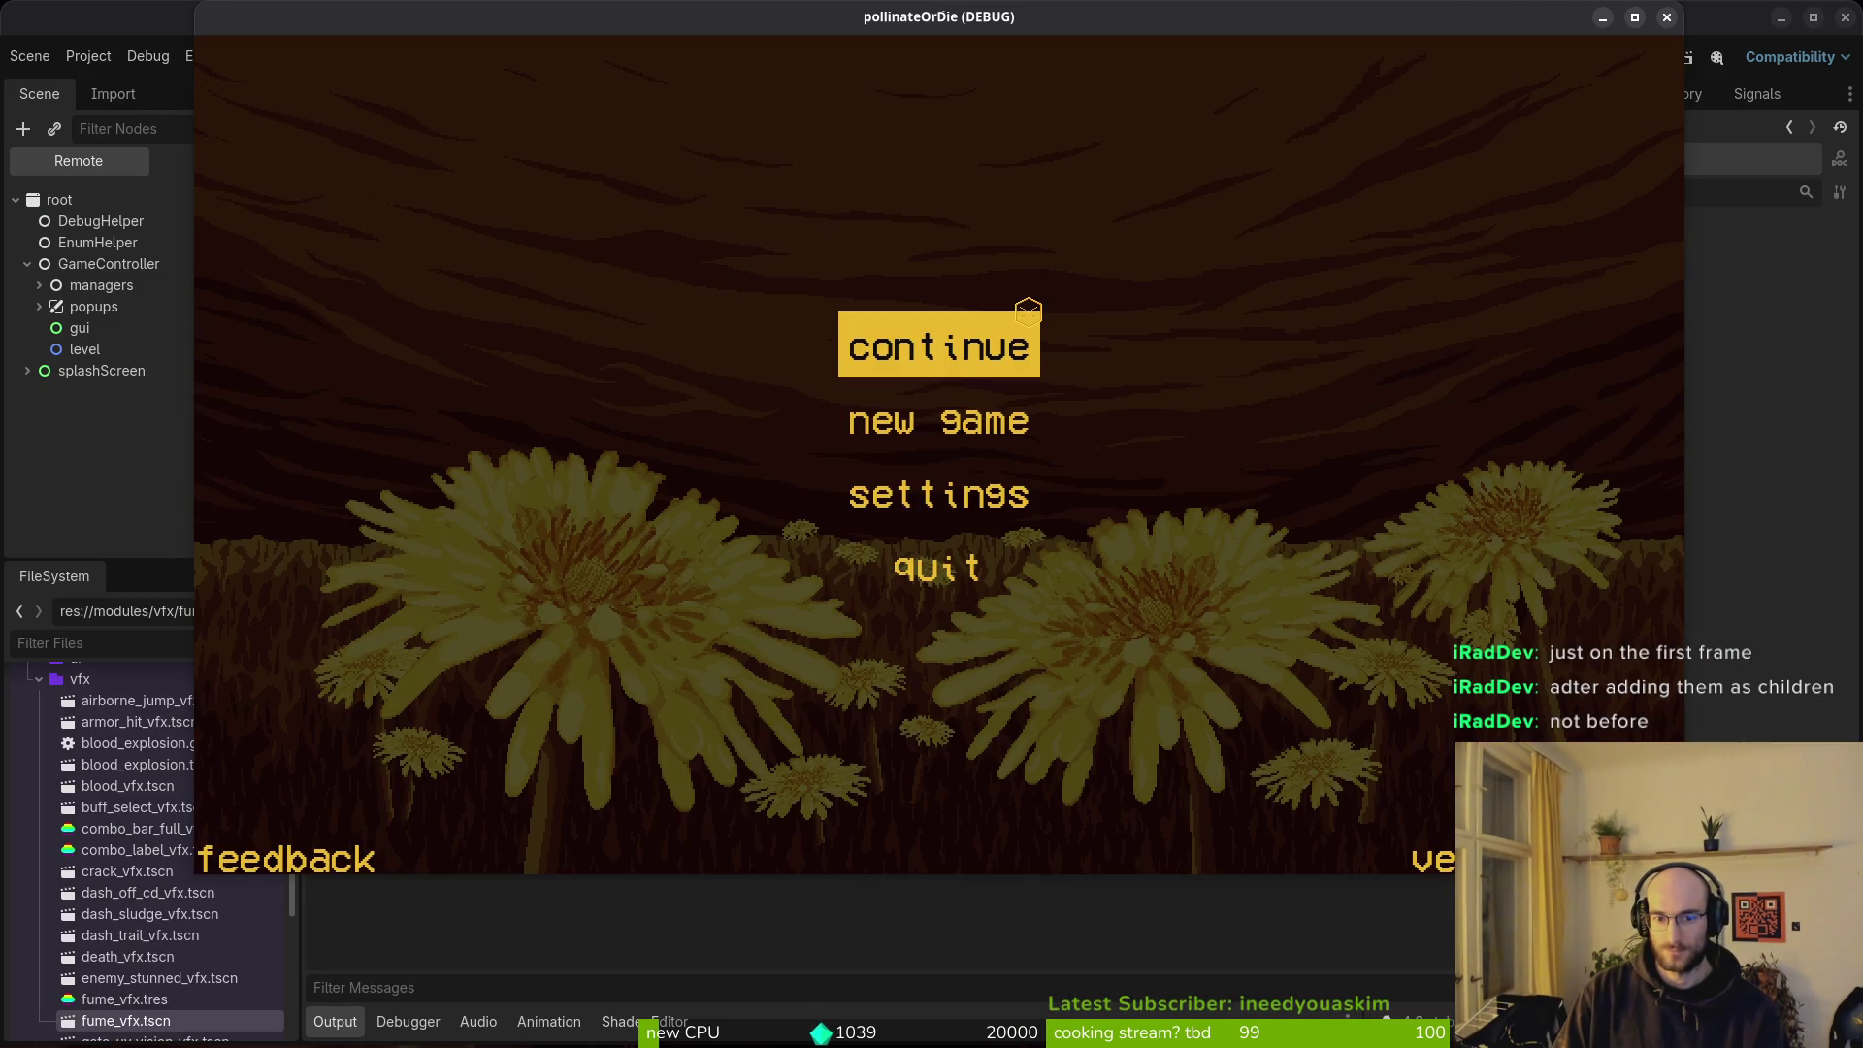
Load the G2-0 gauntlet level to watch the green fume trails, then stop and return to fumes.gd.
{"action": "left_click", "coordinate": [1028, 315]}
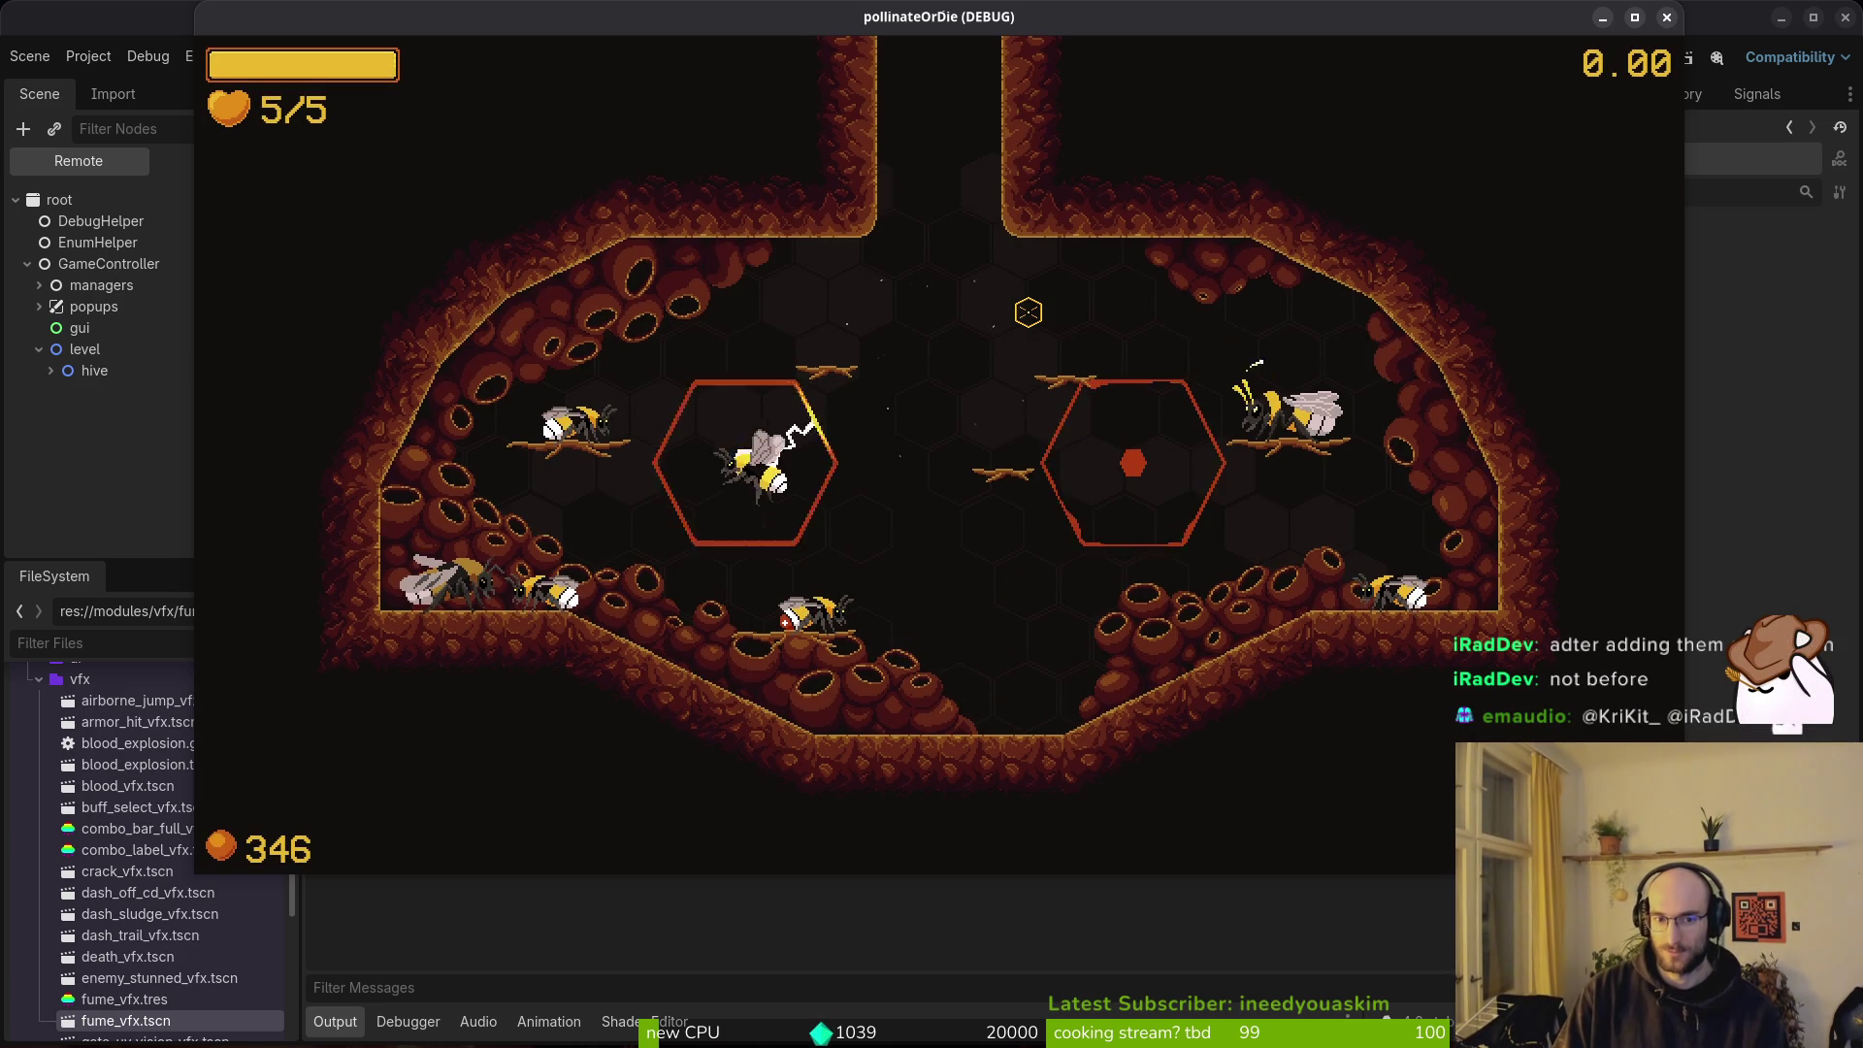
{"action": "key", "text": "Escape"}
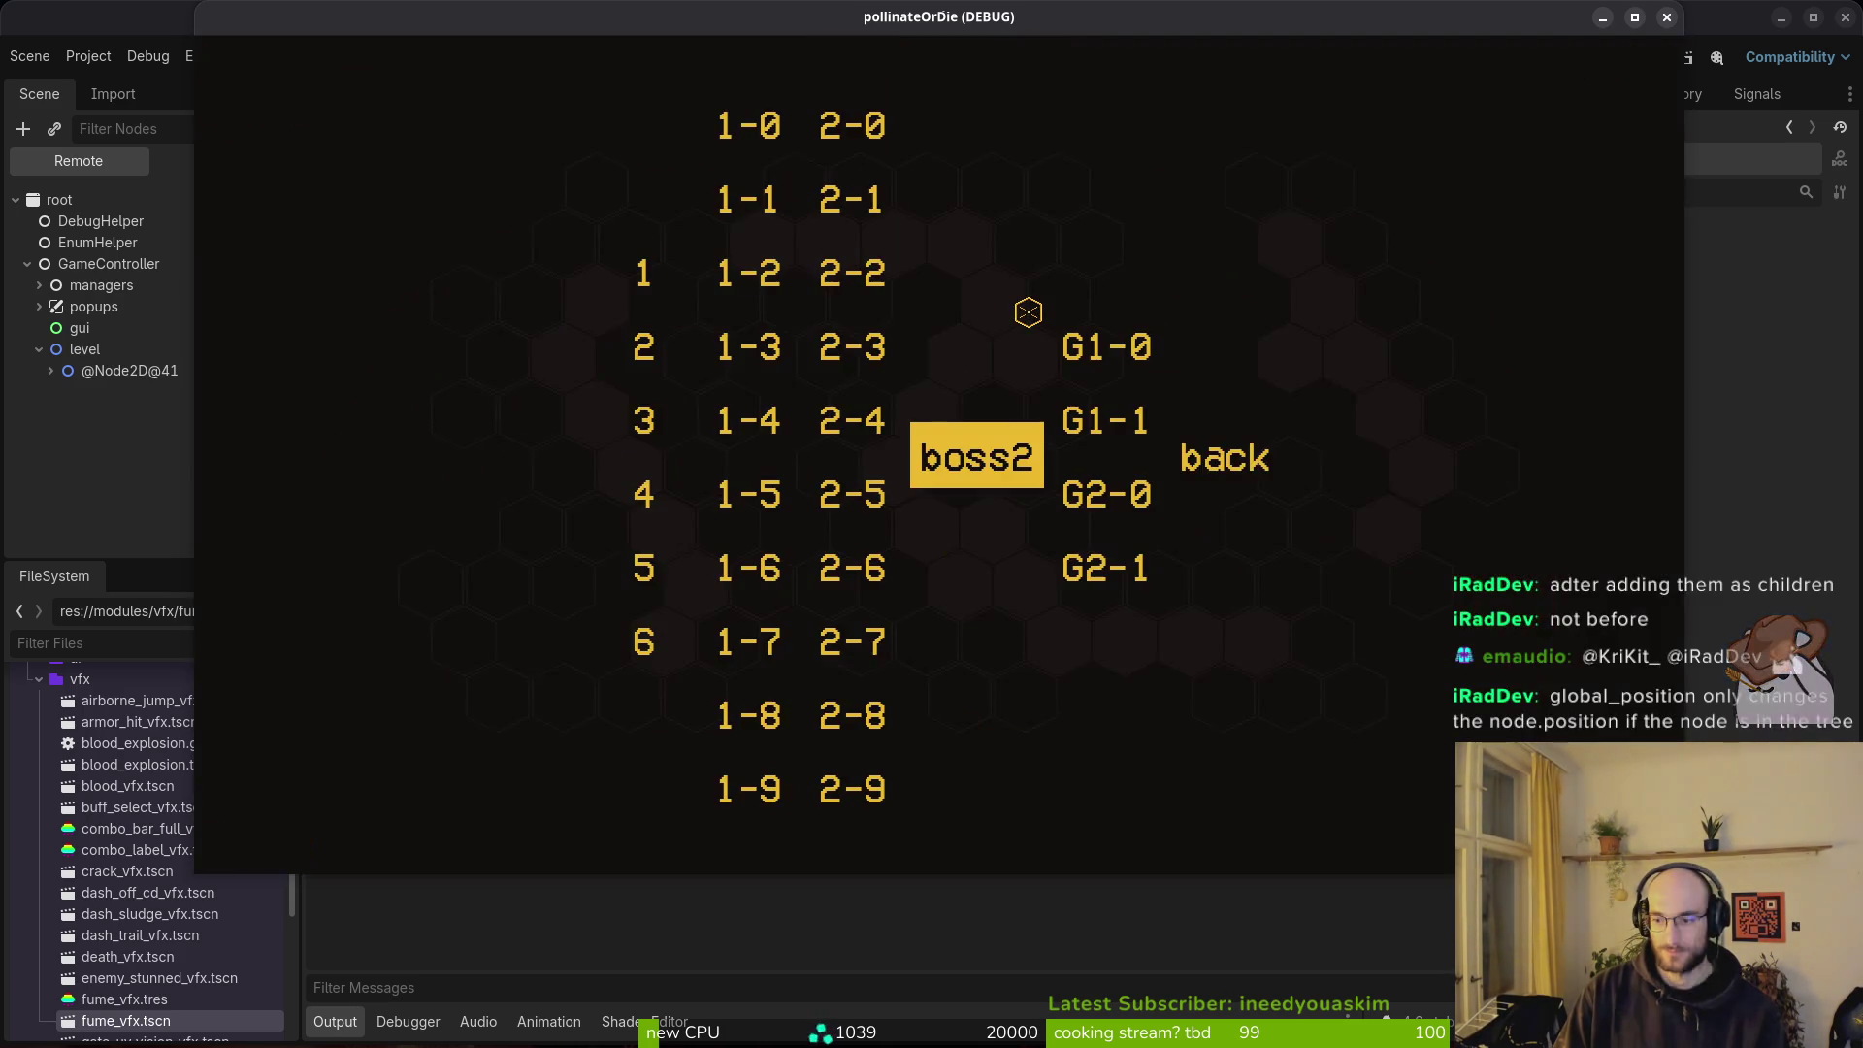
{"action": "key", "text": "Right"}
{"action": "key", "text": "Down"}
{"action": "key", "text": "Return"}
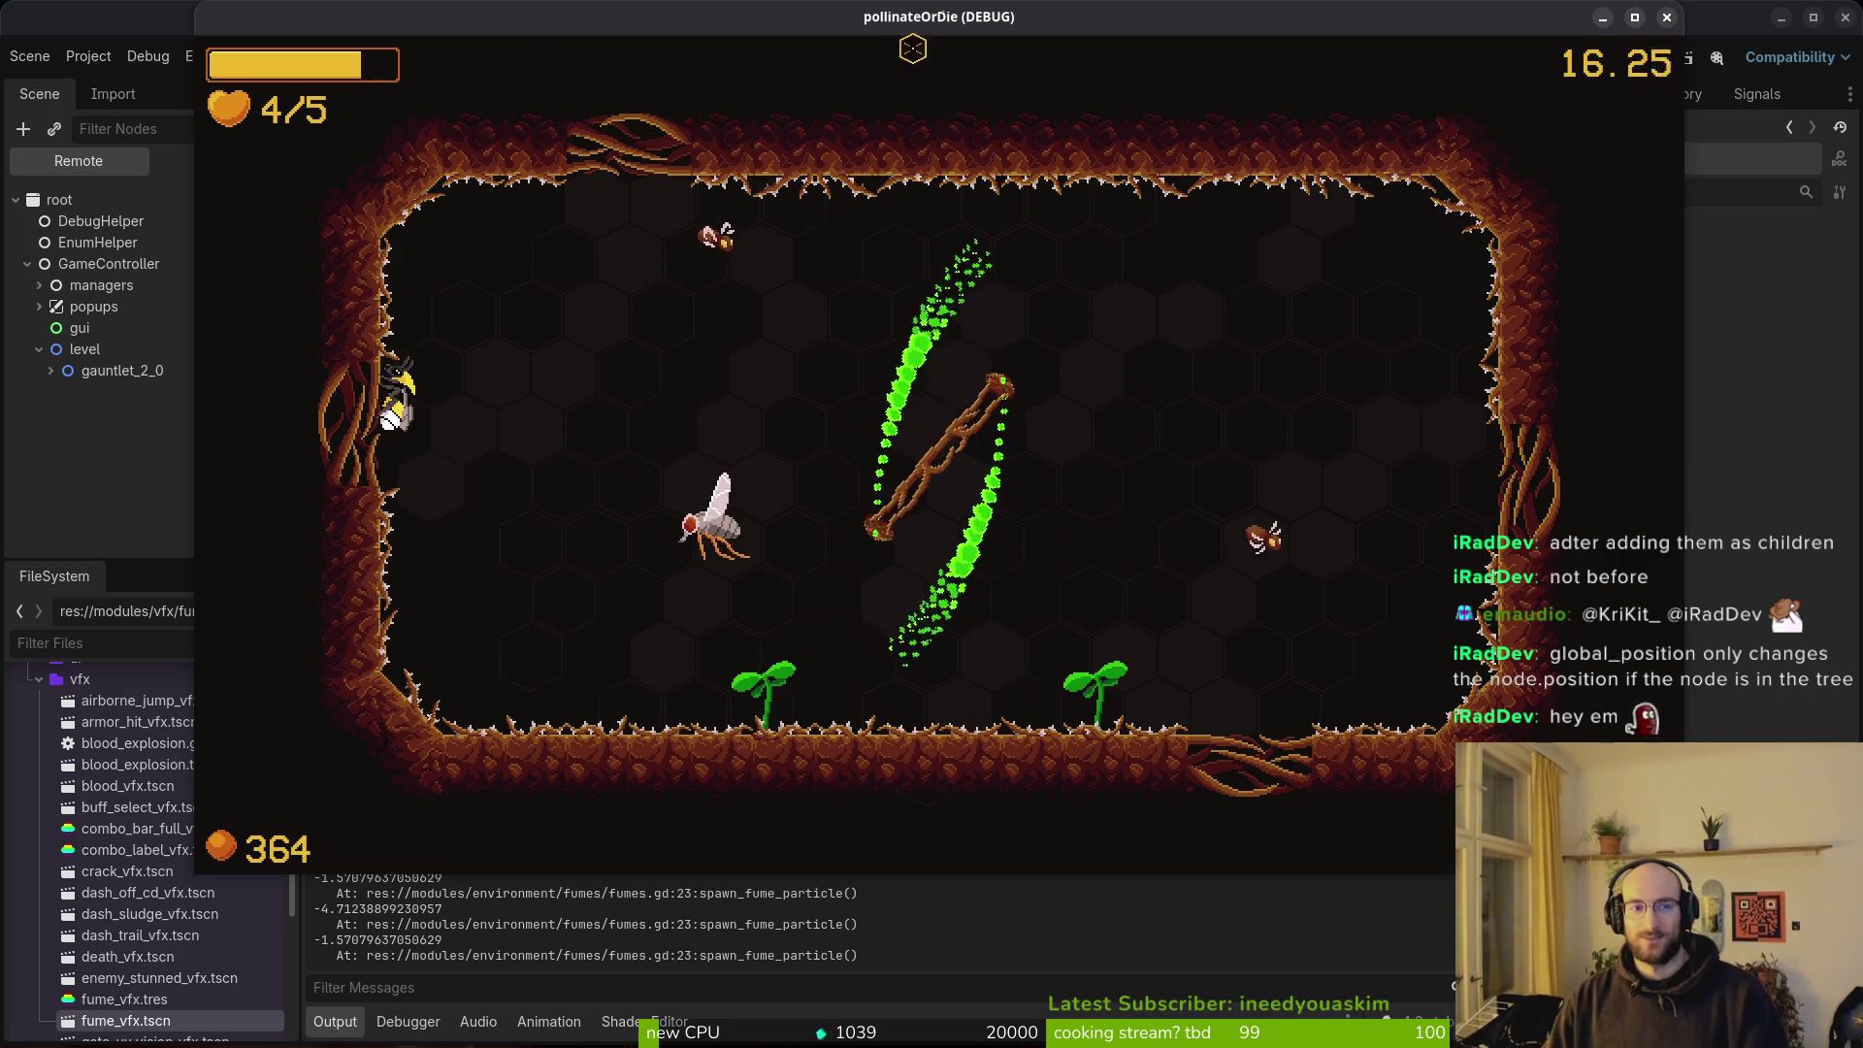
{"action": "key", "text": "F8"}
{"action": "key", "text": "alt+Tab"}
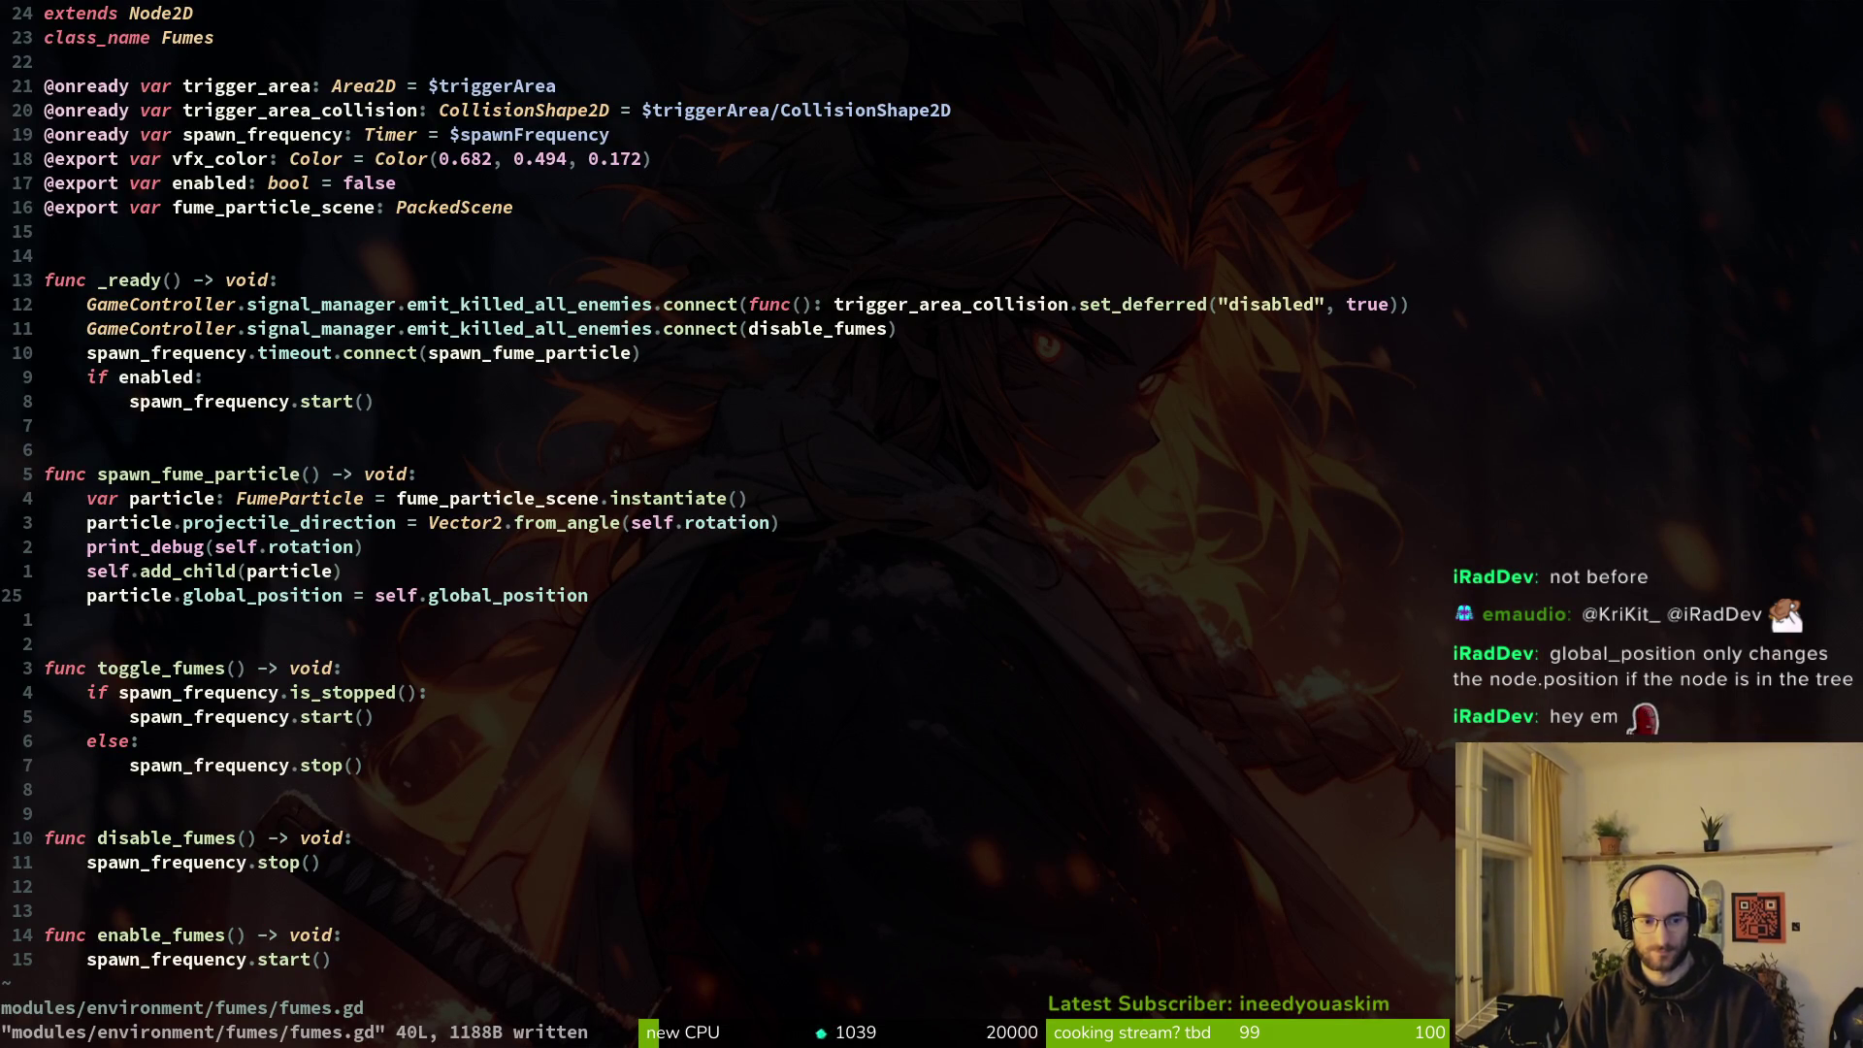
{"action": "key", "text": "k"}
{"action": "key", "text": "k"}
{"action": "key", "text": "k"}
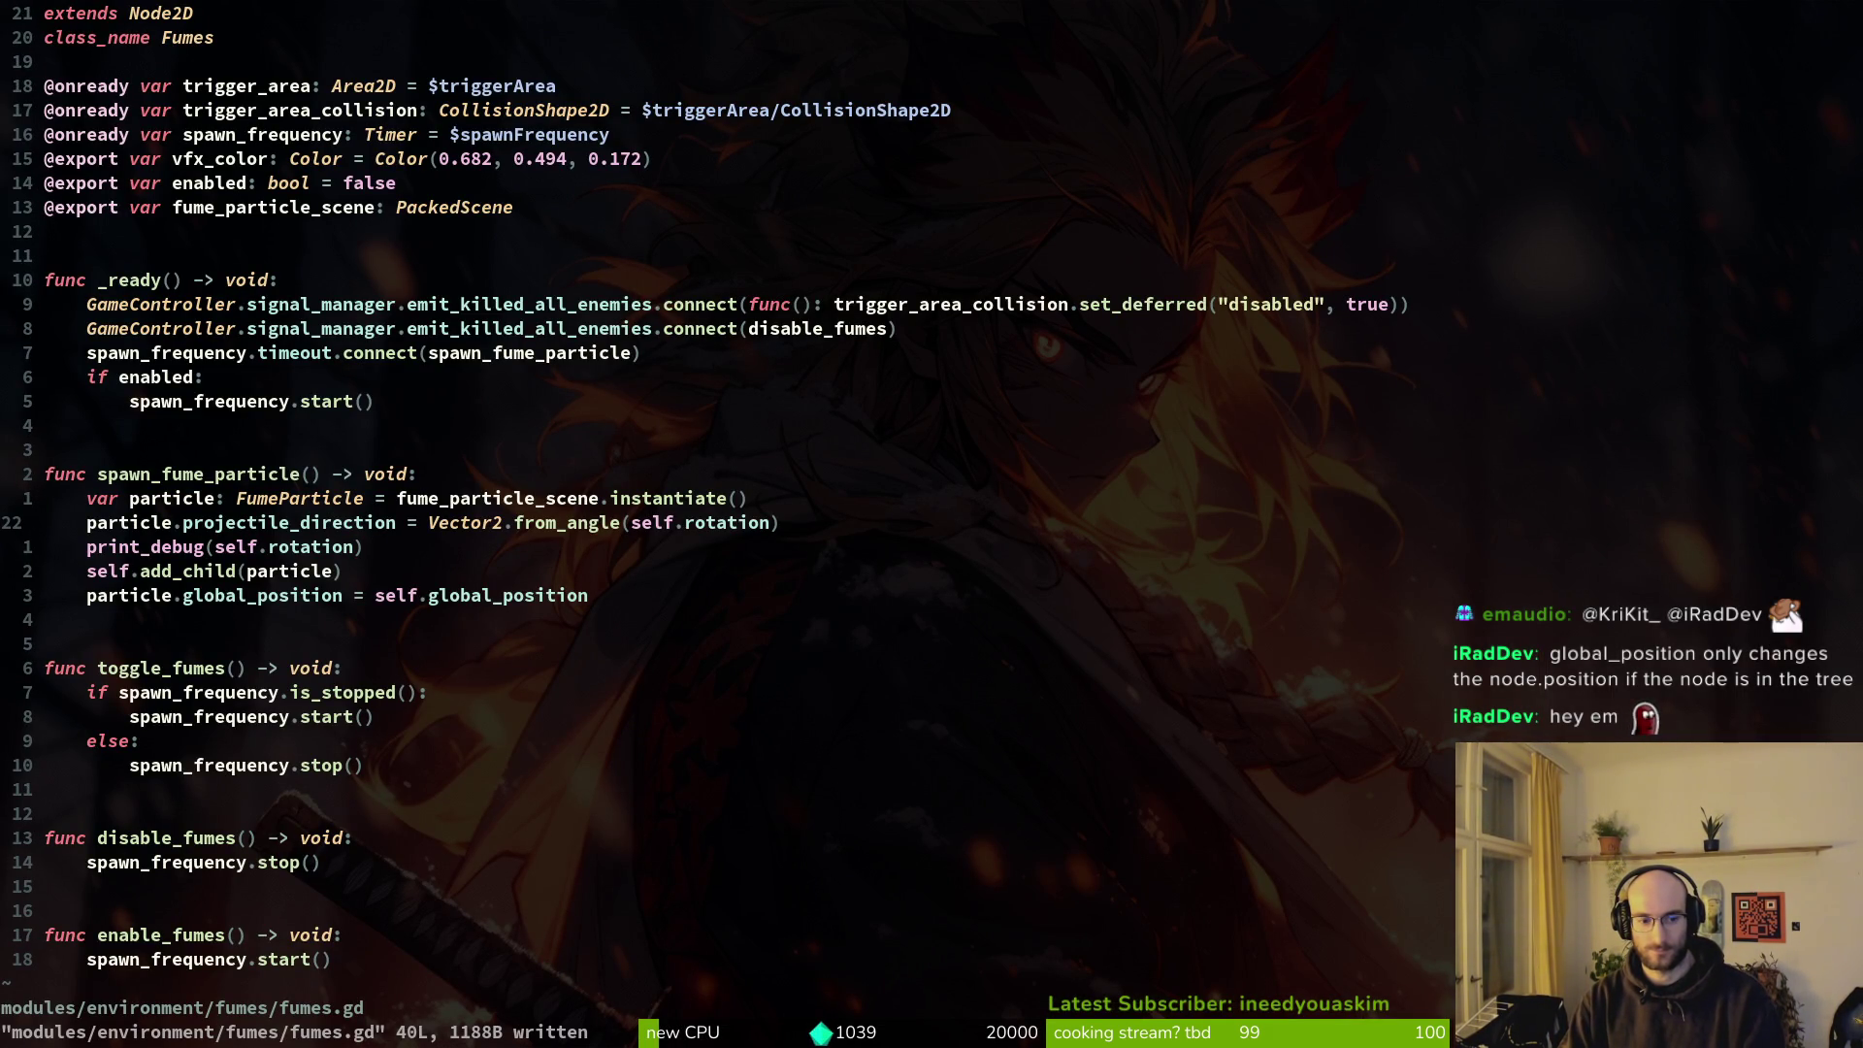
{"action": "key", "text": "alt+Tab"}
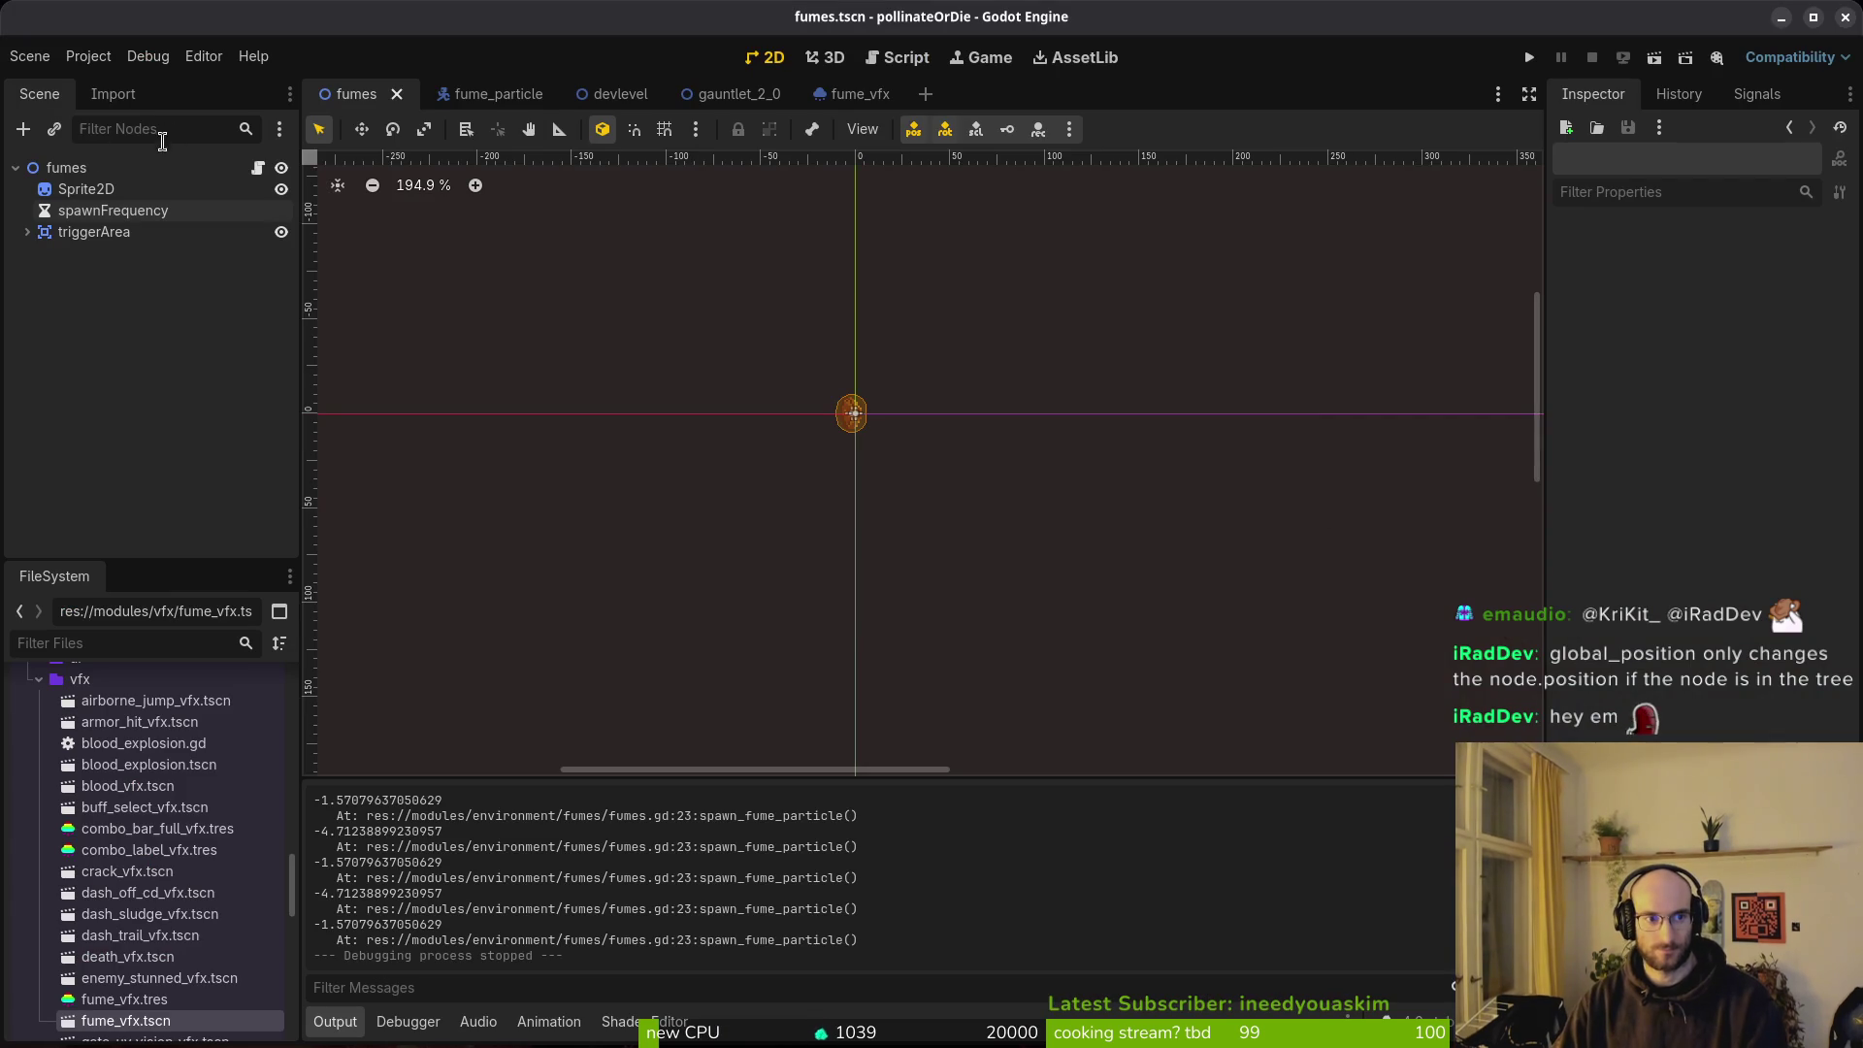
{"action": "left_click", "coordinate": [501, 98]}
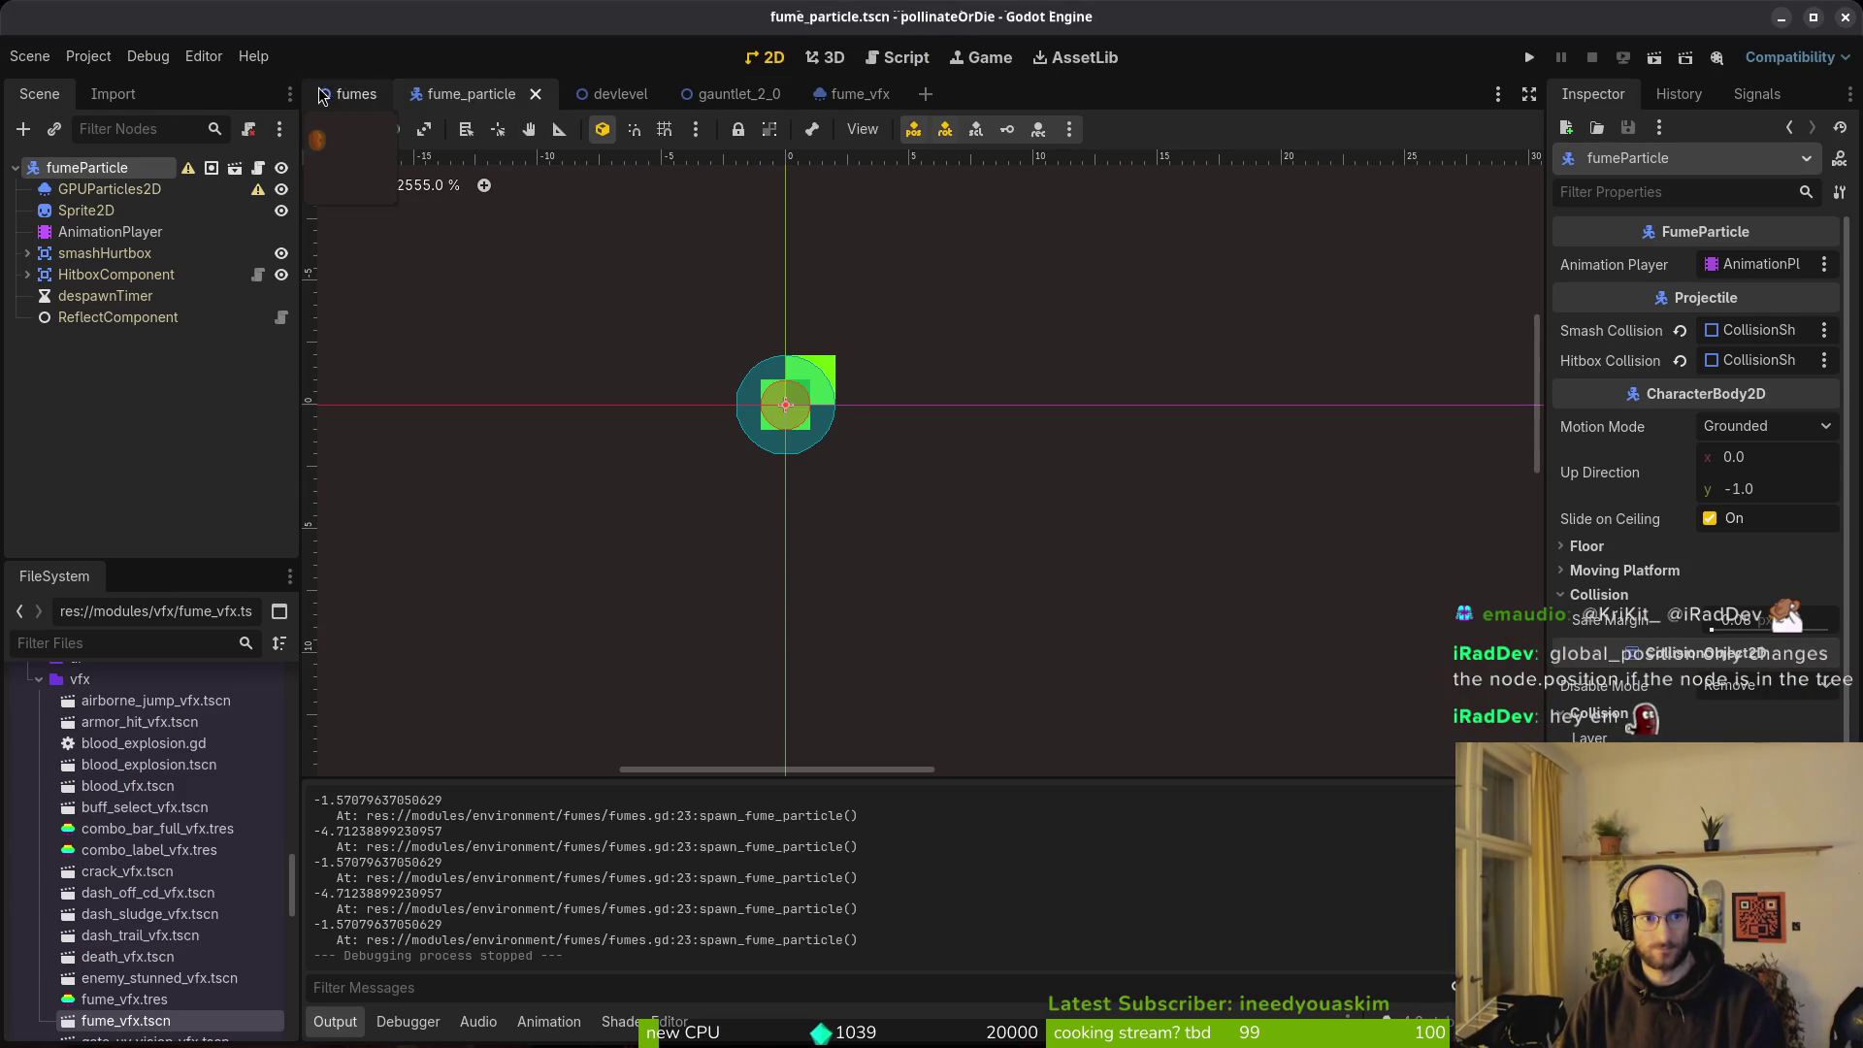
{"action": "left_click", "coordinate": [735, 94]}
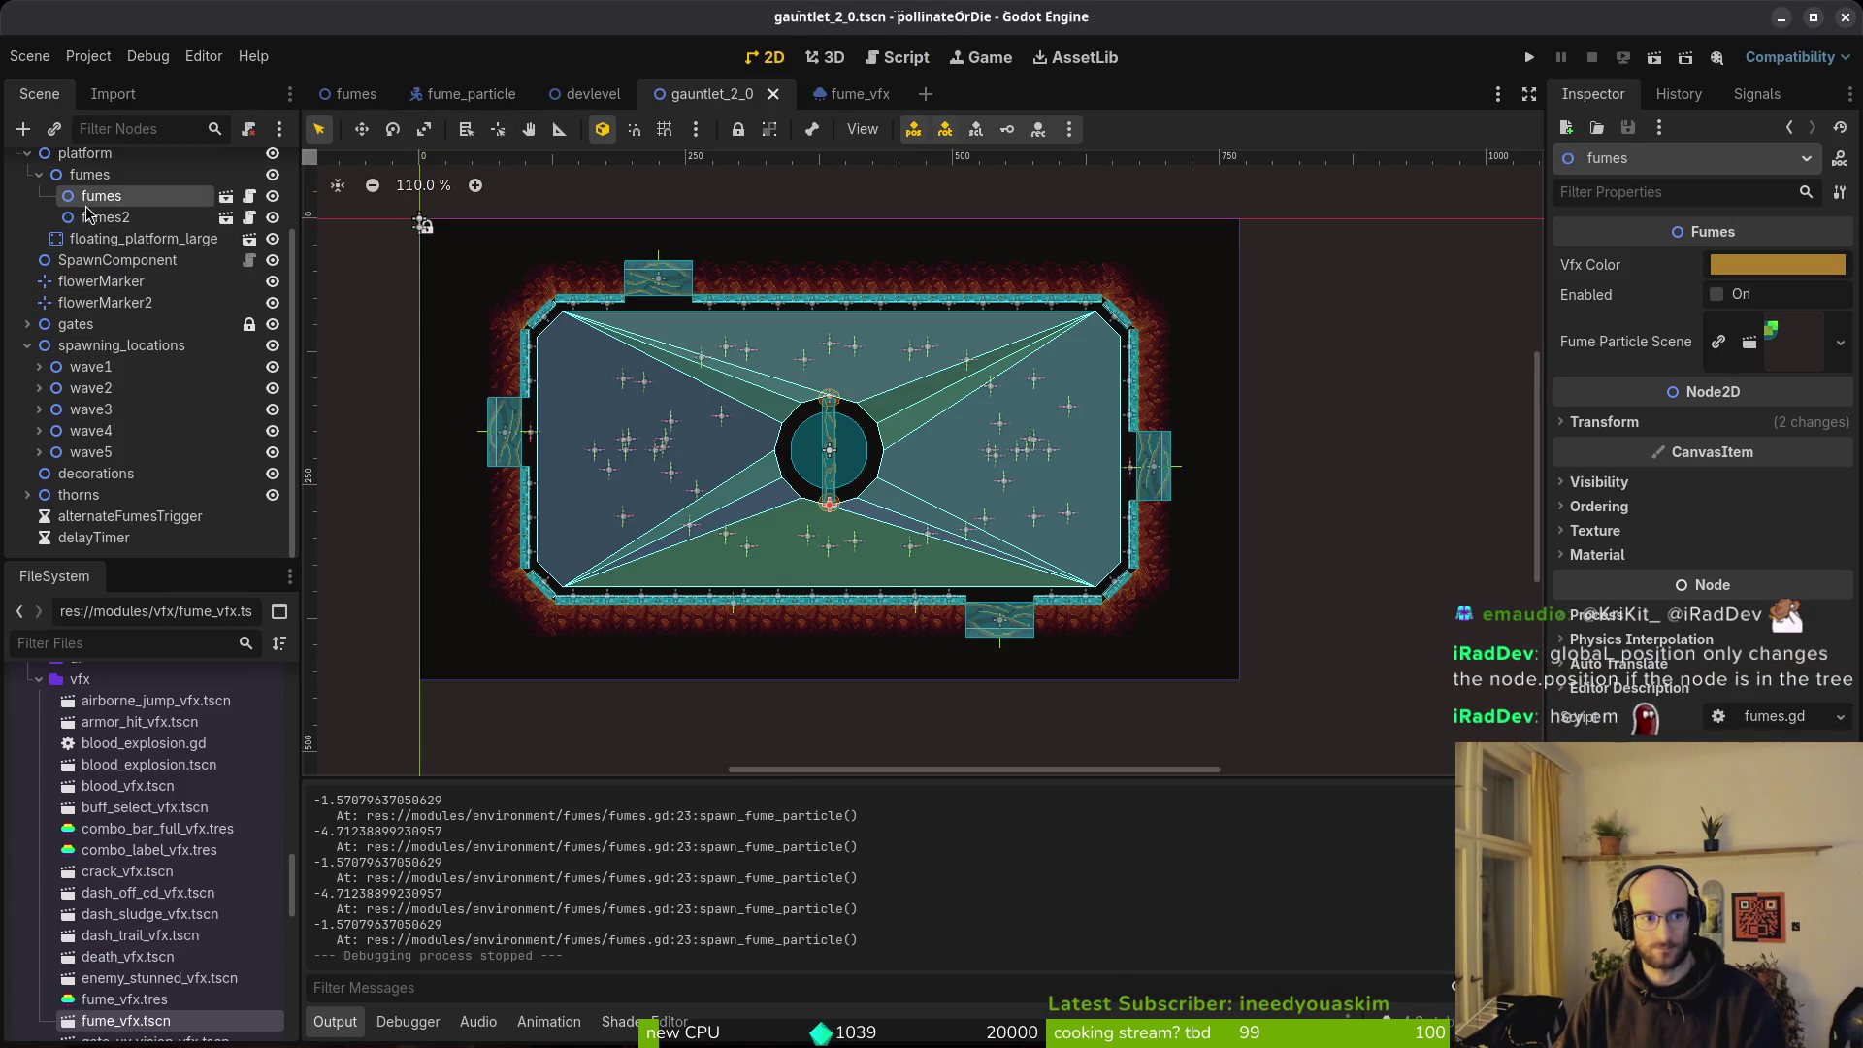
{"action": "left_click", "coordinate": [39, 176]}
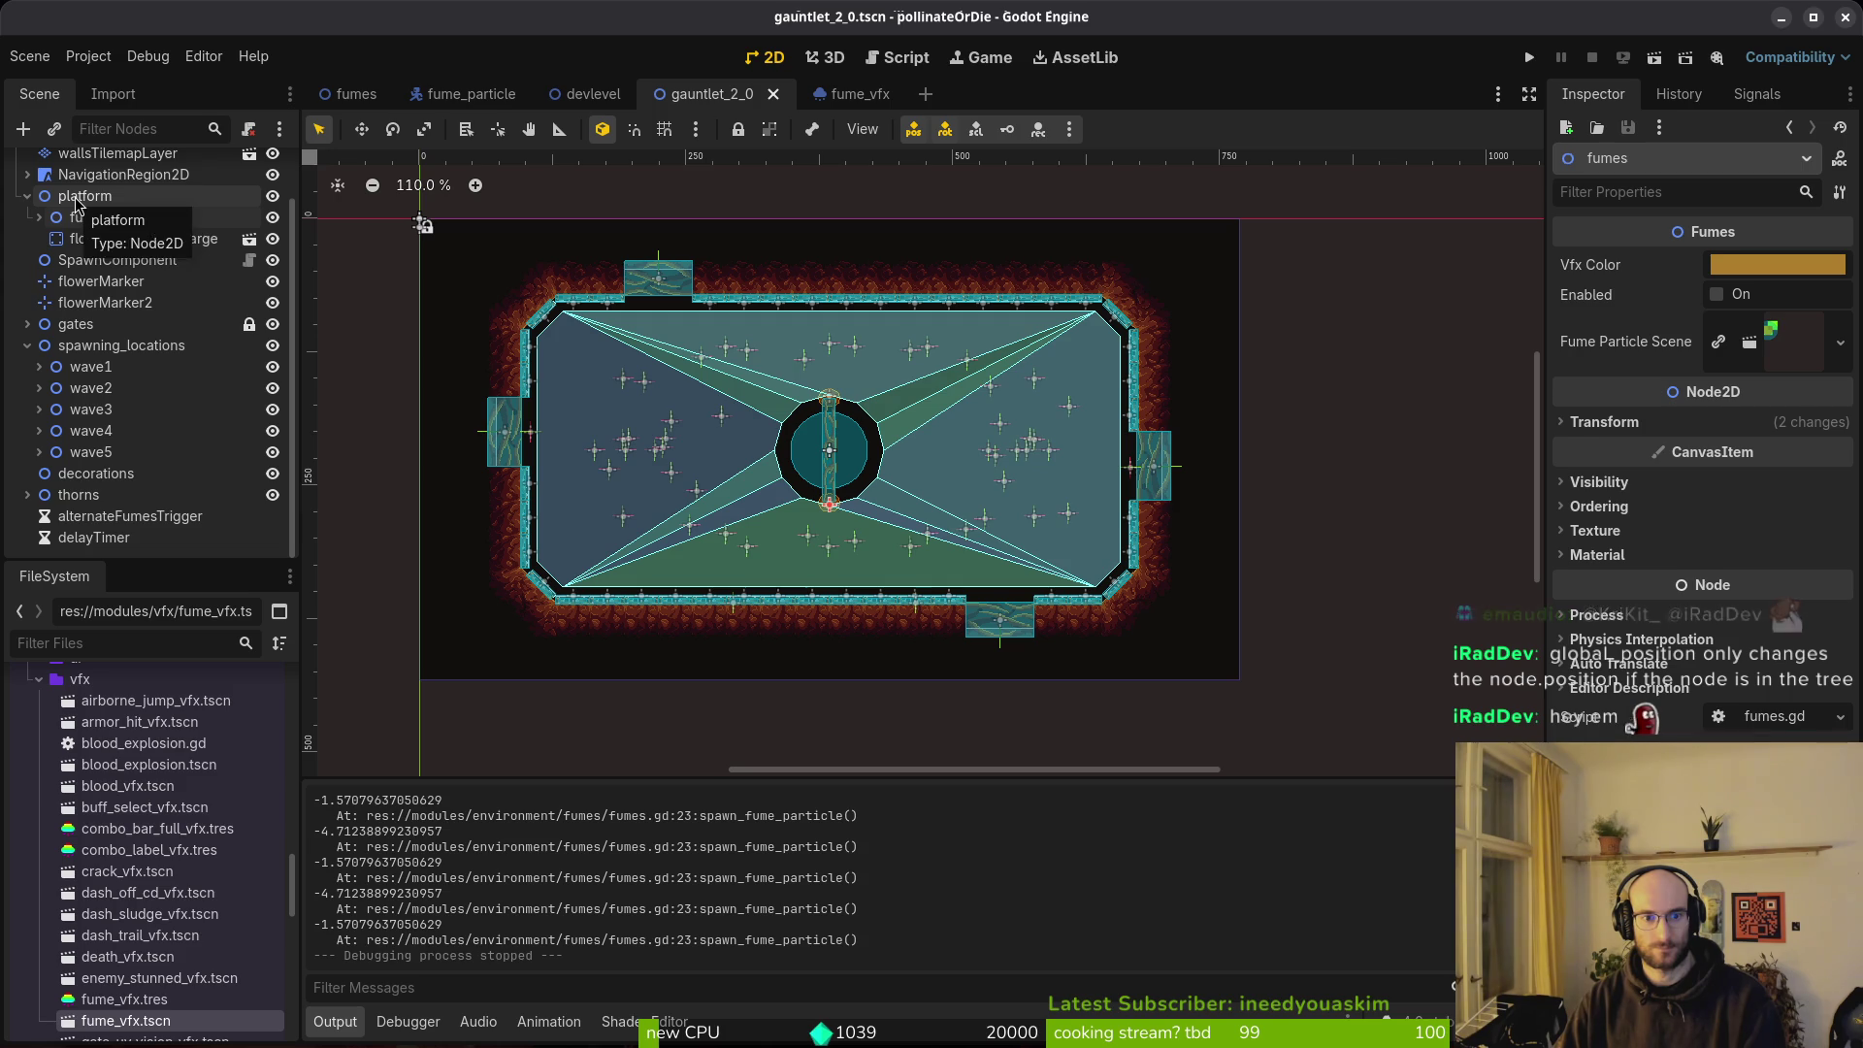
{"action": "left_click", "coordinate": [78, 197]}
{"action": "key", "text": "alt+Tab"}
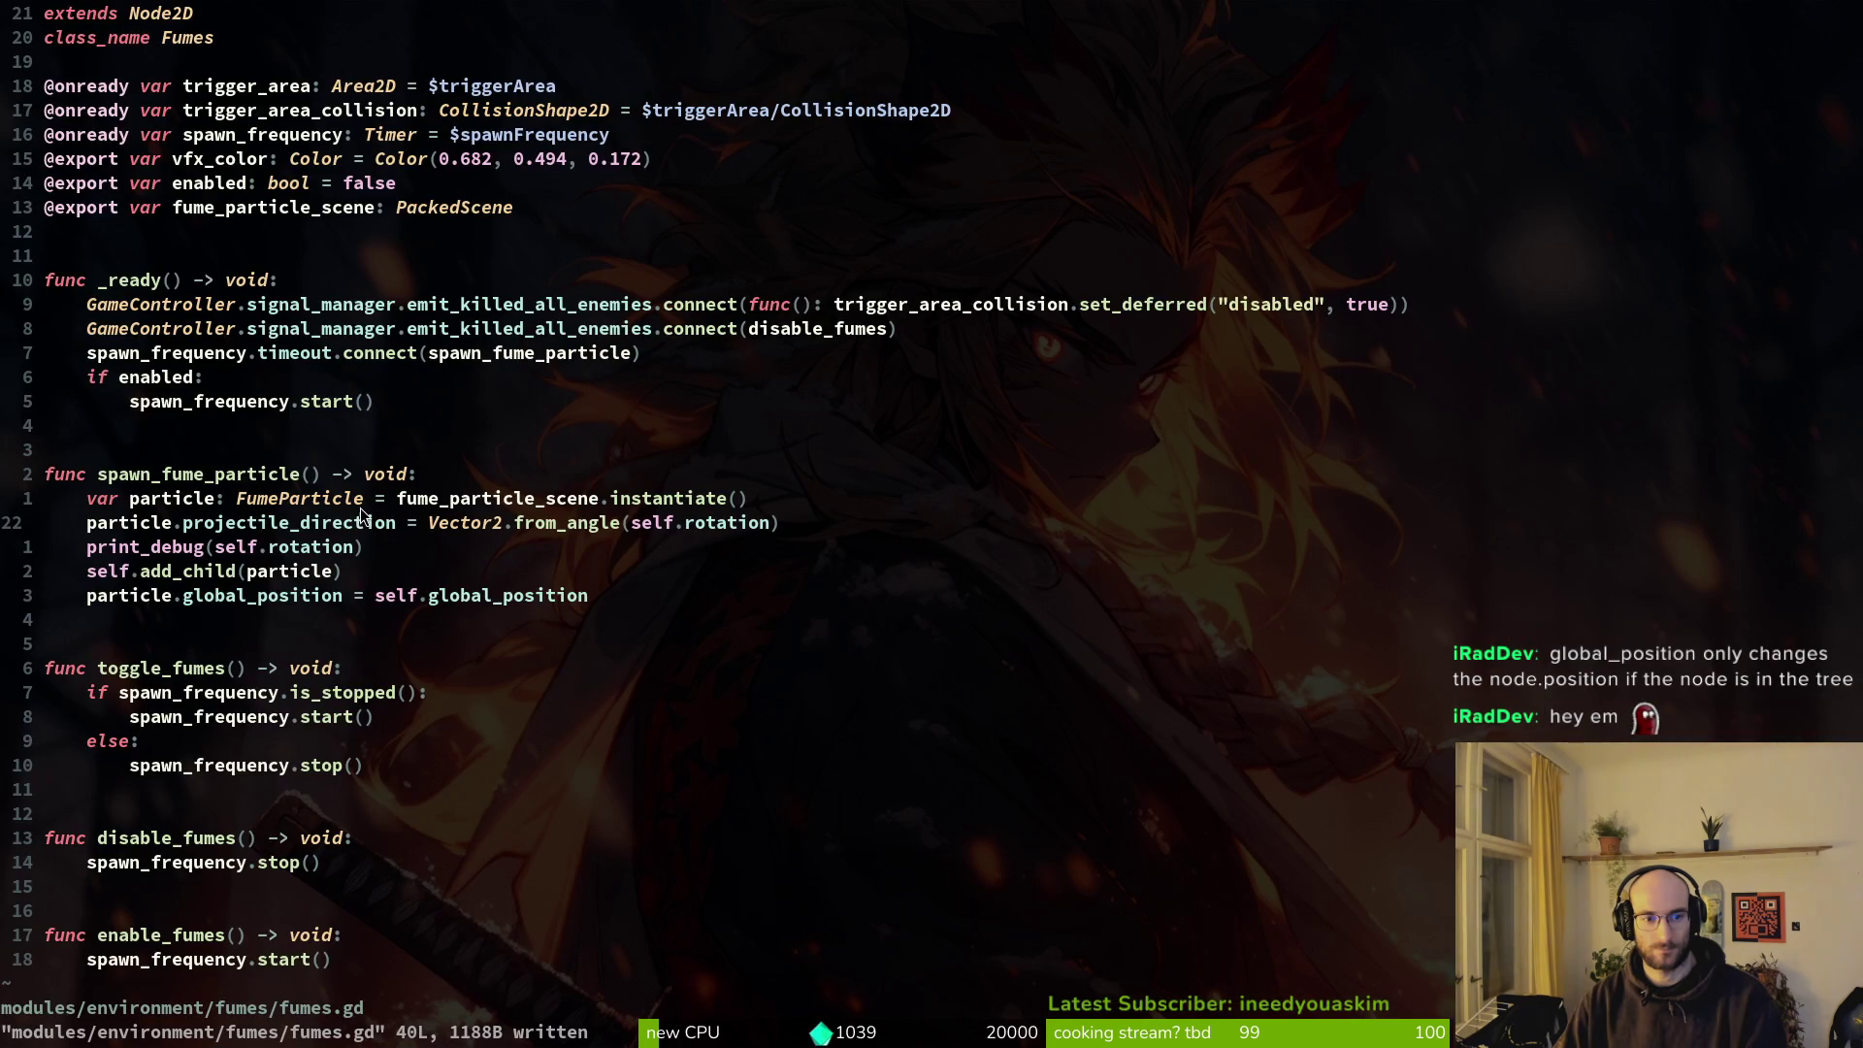
Change the from_angle argument to get_parent().rotation + self.rotation and save.
{"action": "key", "text": "w"}
{"action": "key", "text": "w"}
{"action": "type", "text": "cw"}
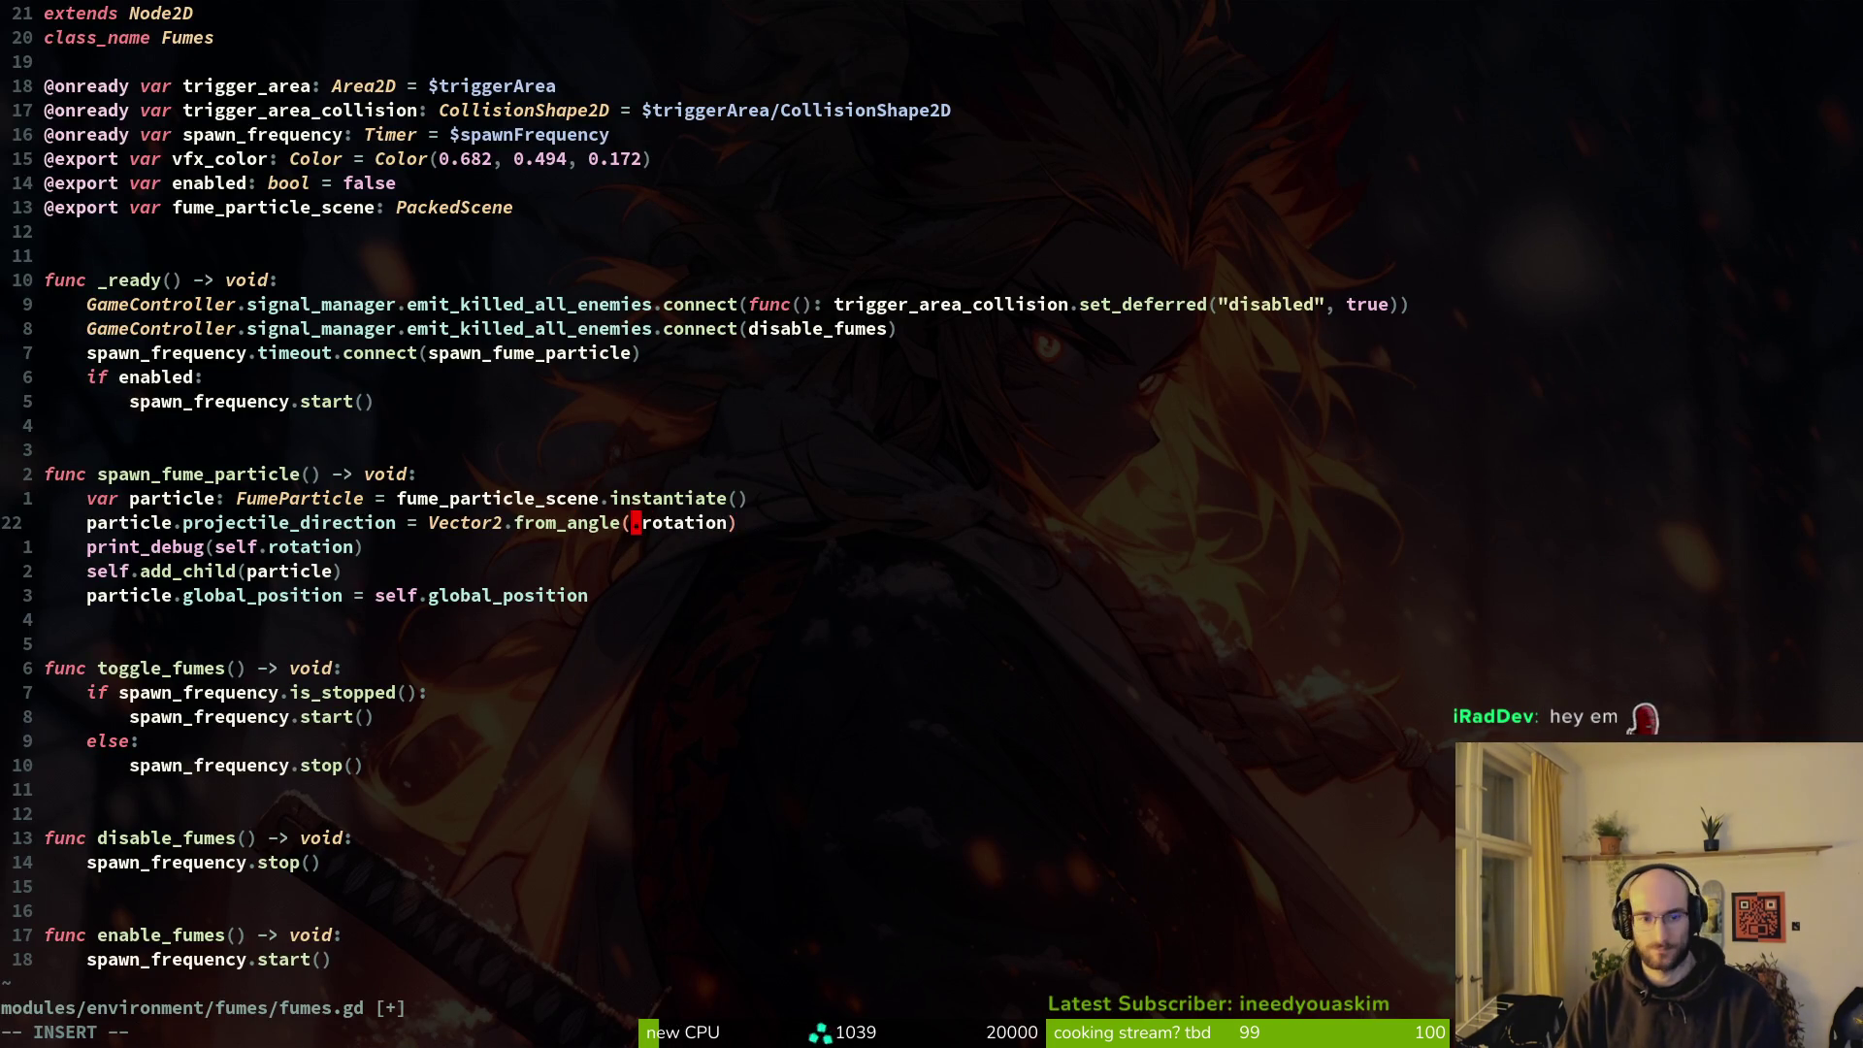
{"action": "type", "text": "get_par"}
{"action": "key", "text": "Return"}
{"action": "key", "text": "Escape"}
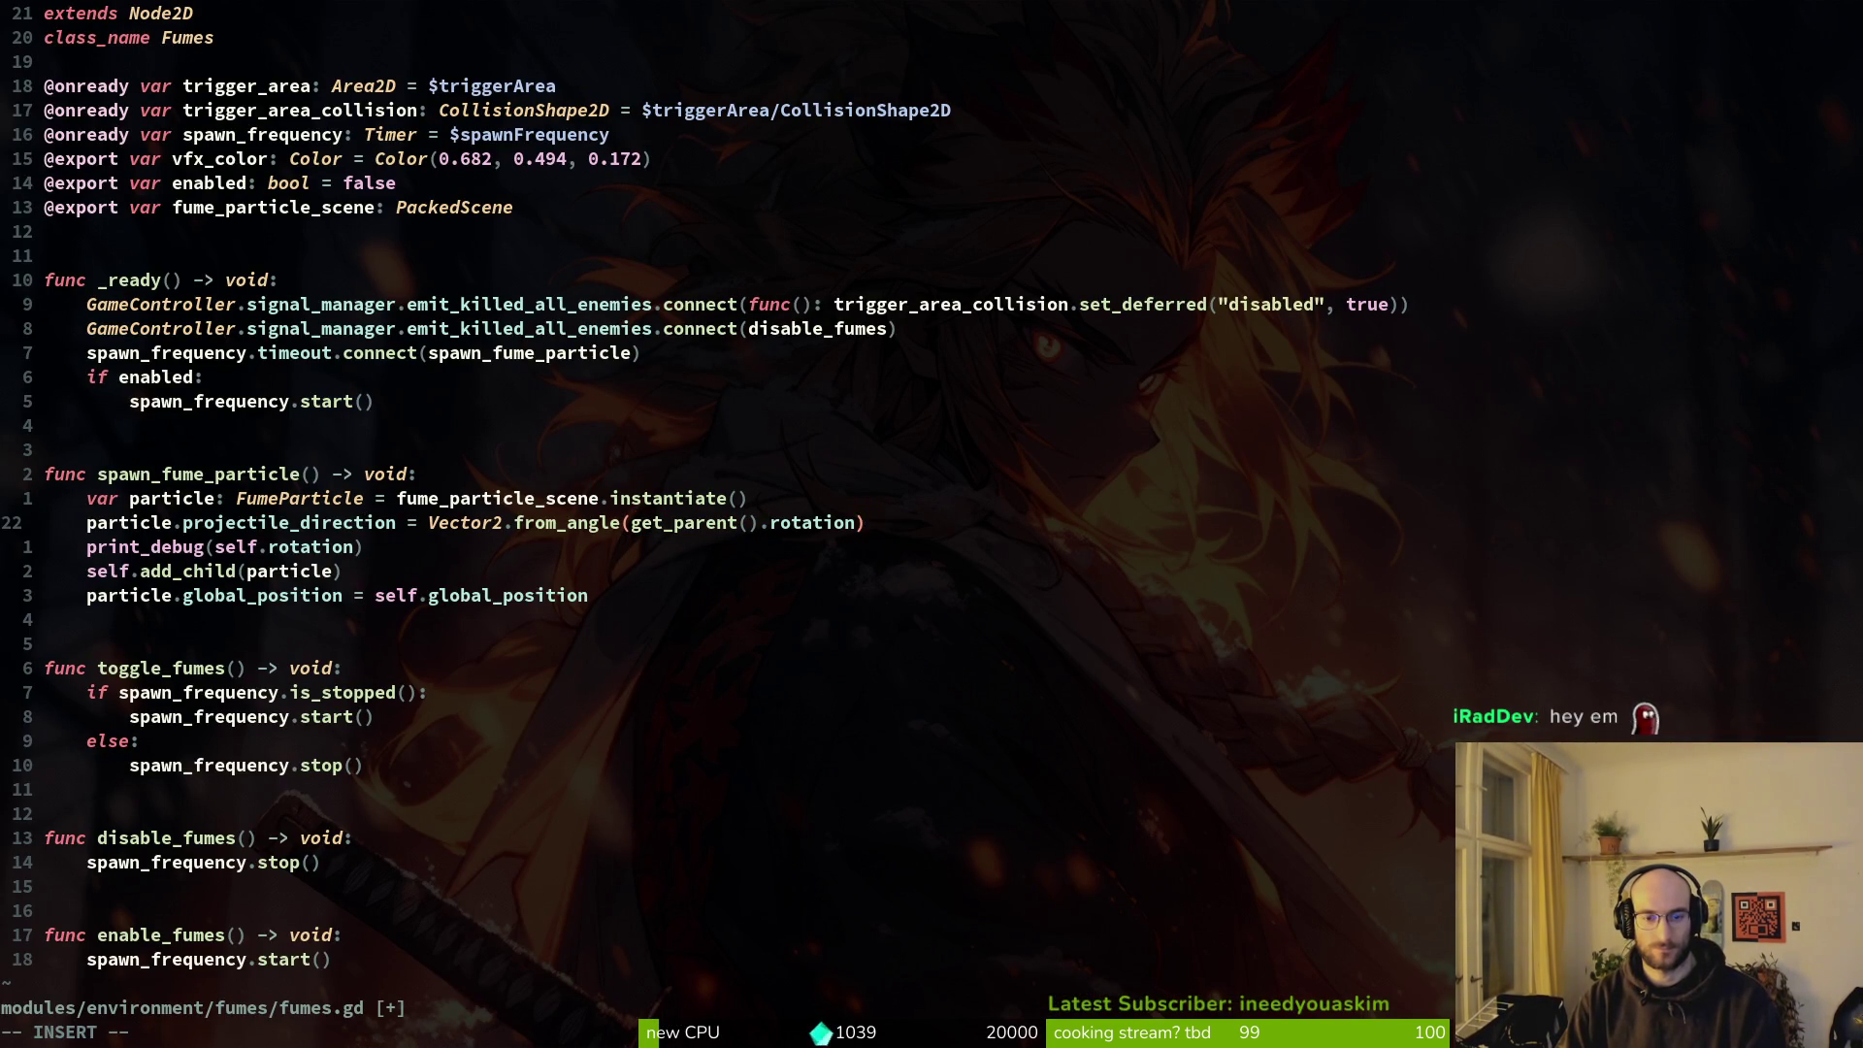
{"action": "type", "text": "lf"}
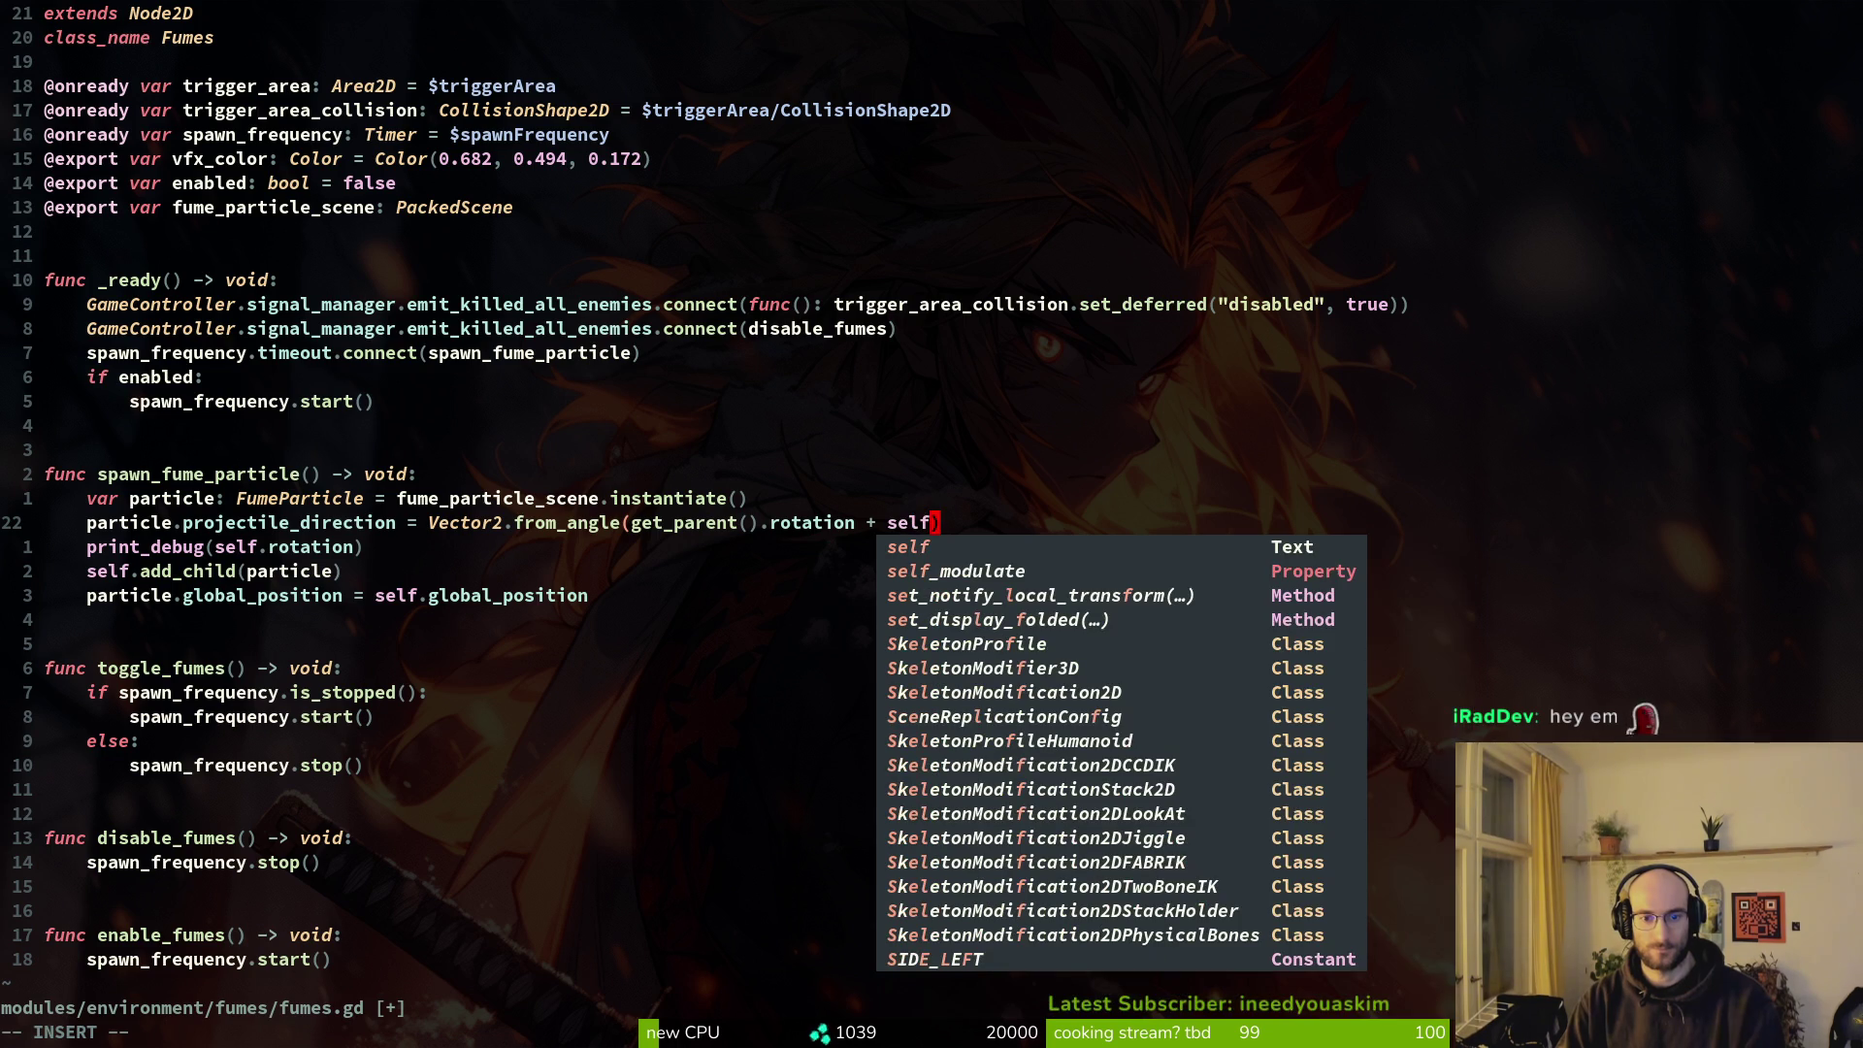
{"action": "type", "text": ".rot"}
{"action": "key", "text": "Return"}
{"action": "key", "text": "Escape"}
{"action": "type", "text": ":w"}
{"action": "key", "text": "Return"}
Delete the global_position and print_debug lines, save, and launch the game.
{"action": "key", "text": "k"}
{"action": "key", "text": "j"}
{"action": "key", "text": "j"}
{"action": "key", "text": "j"}
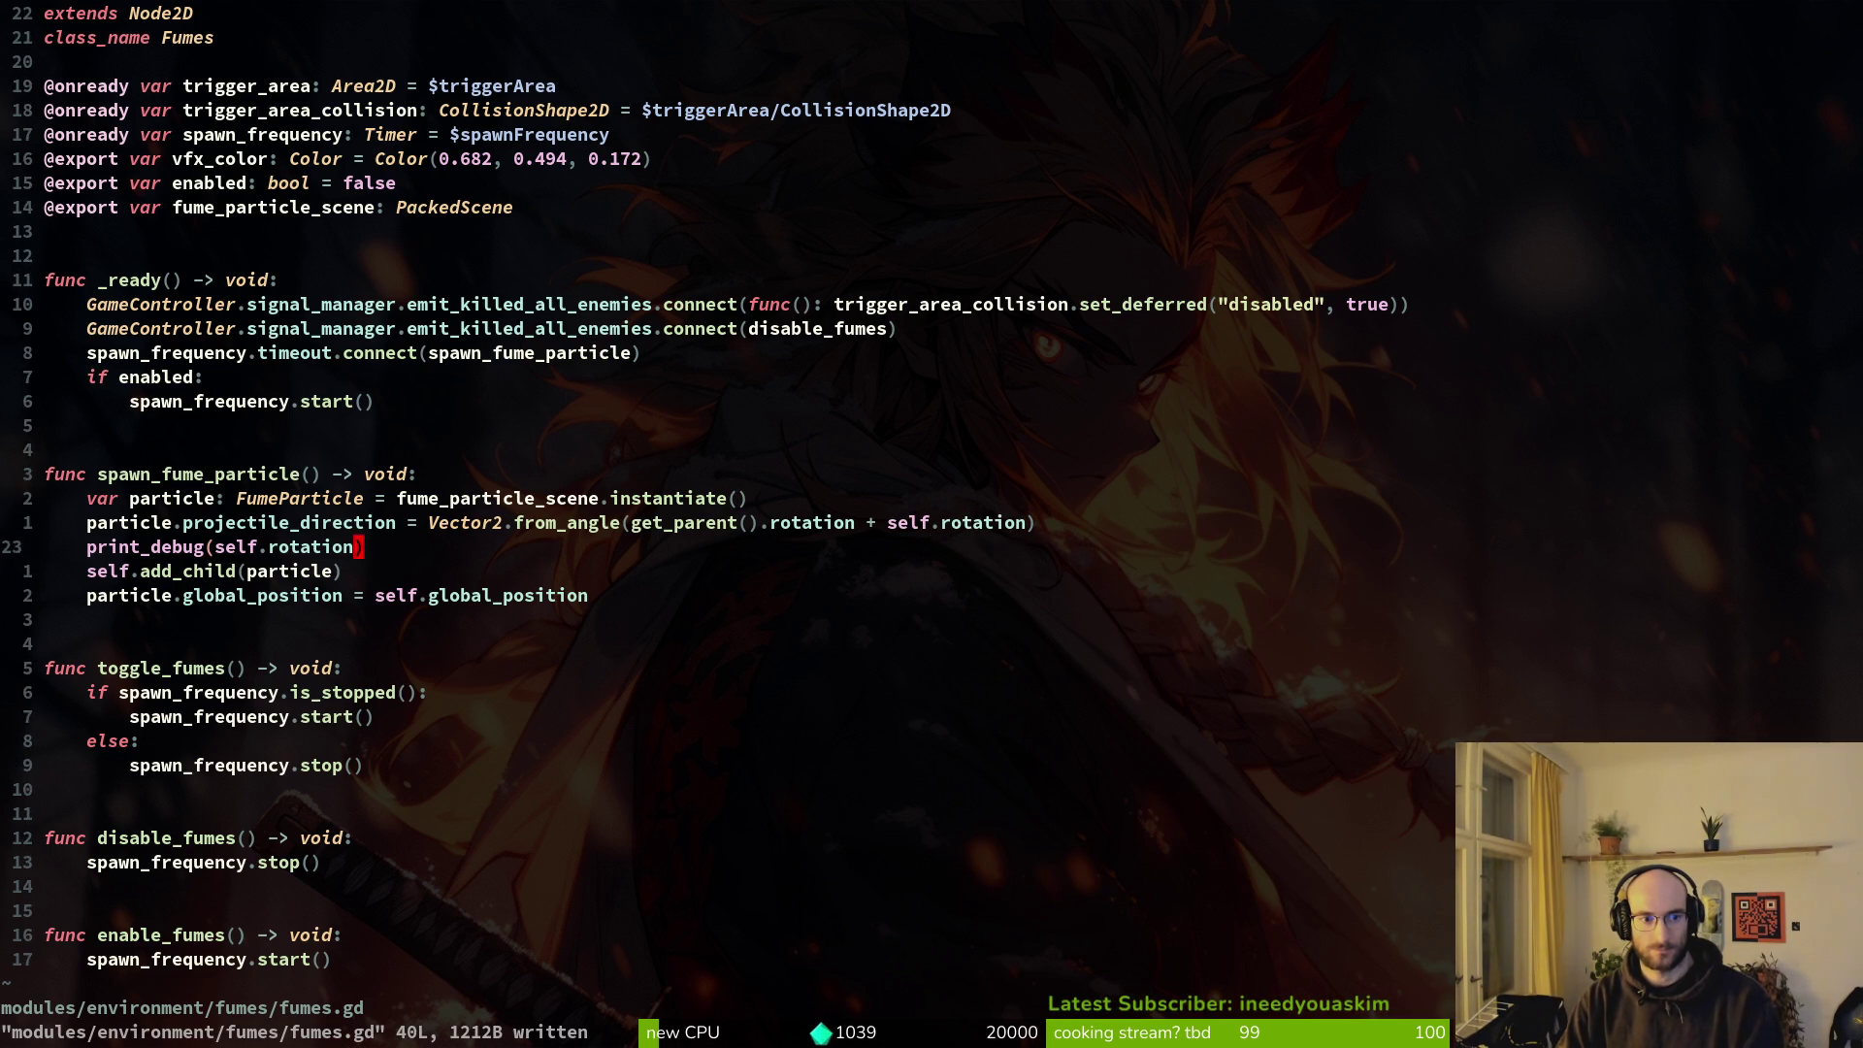
{"action": "key", "text": "d"}
{"action": "key", "text": "d"}
{"action": "type", "text": ":w"}
{"action": "key", "text": "Return"}
{"action": "key", "text": "k"}
{"action": "key", "text": "k"}
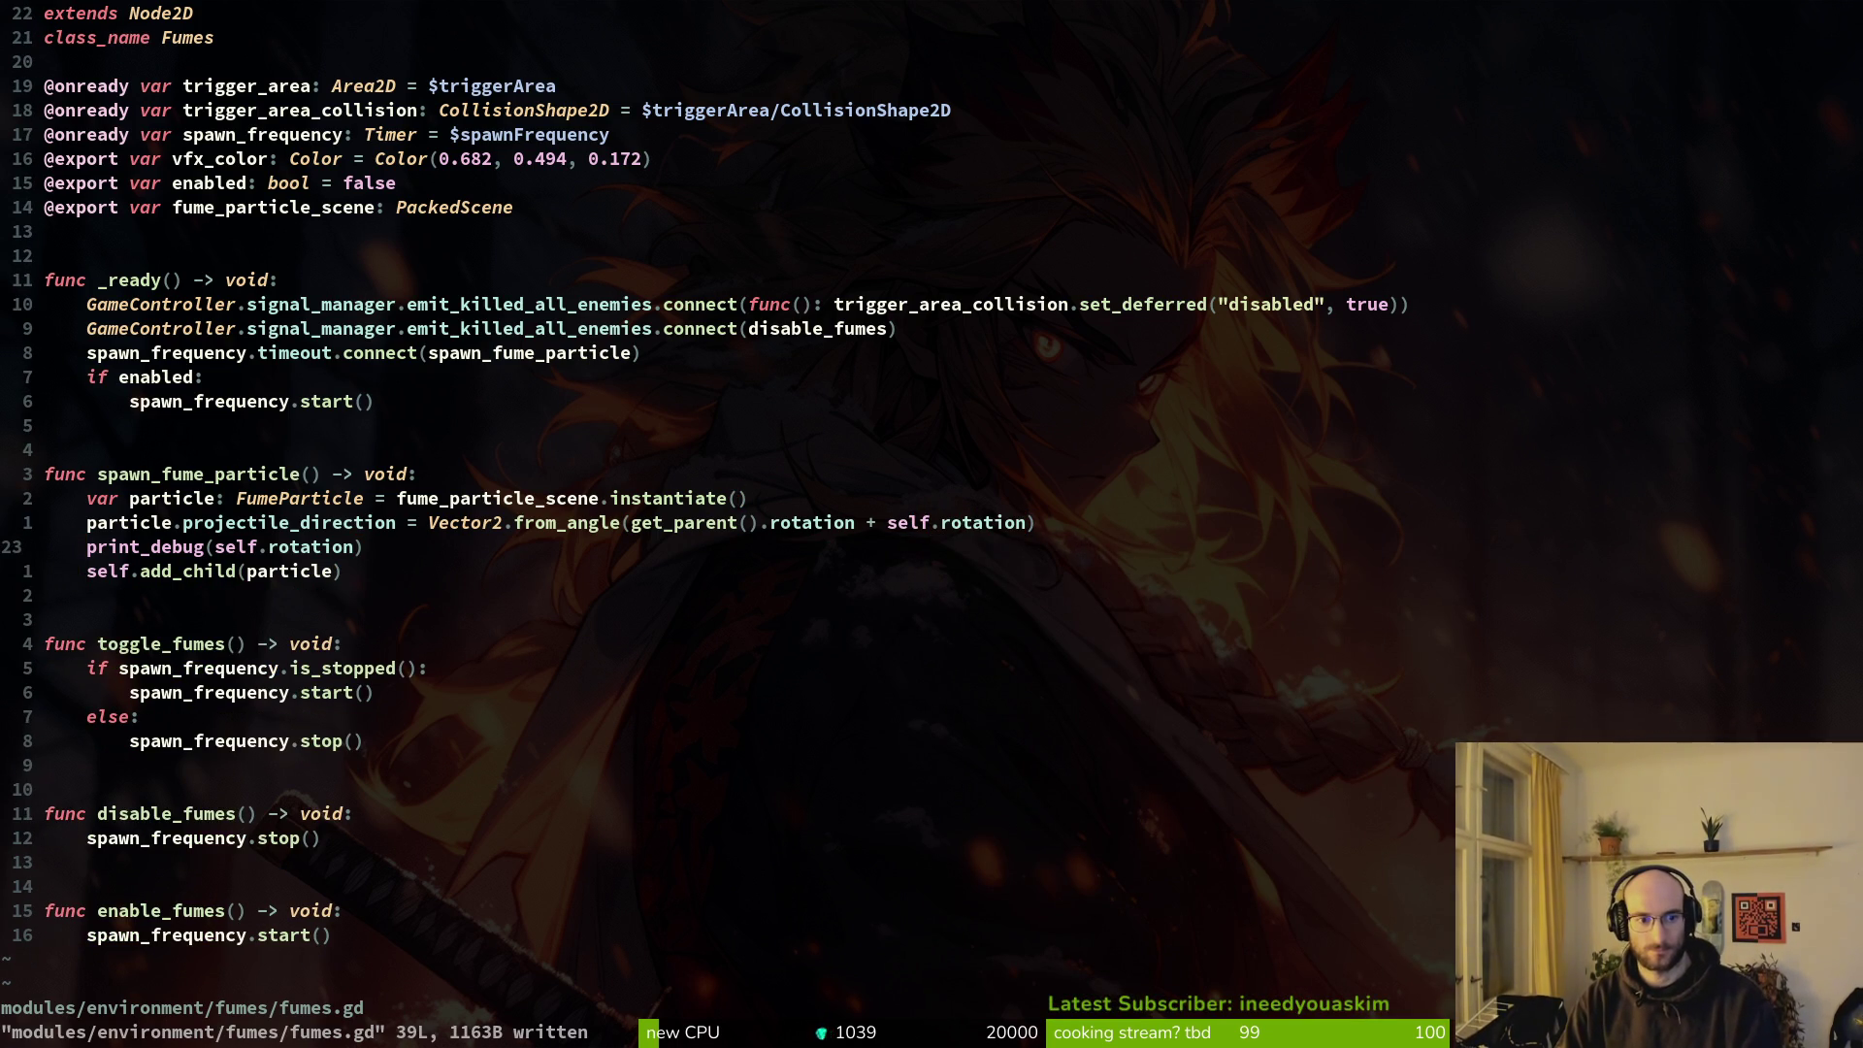
{"action": "type", "text": "Vd:w"}
{"action": "key", "text": "Return"}
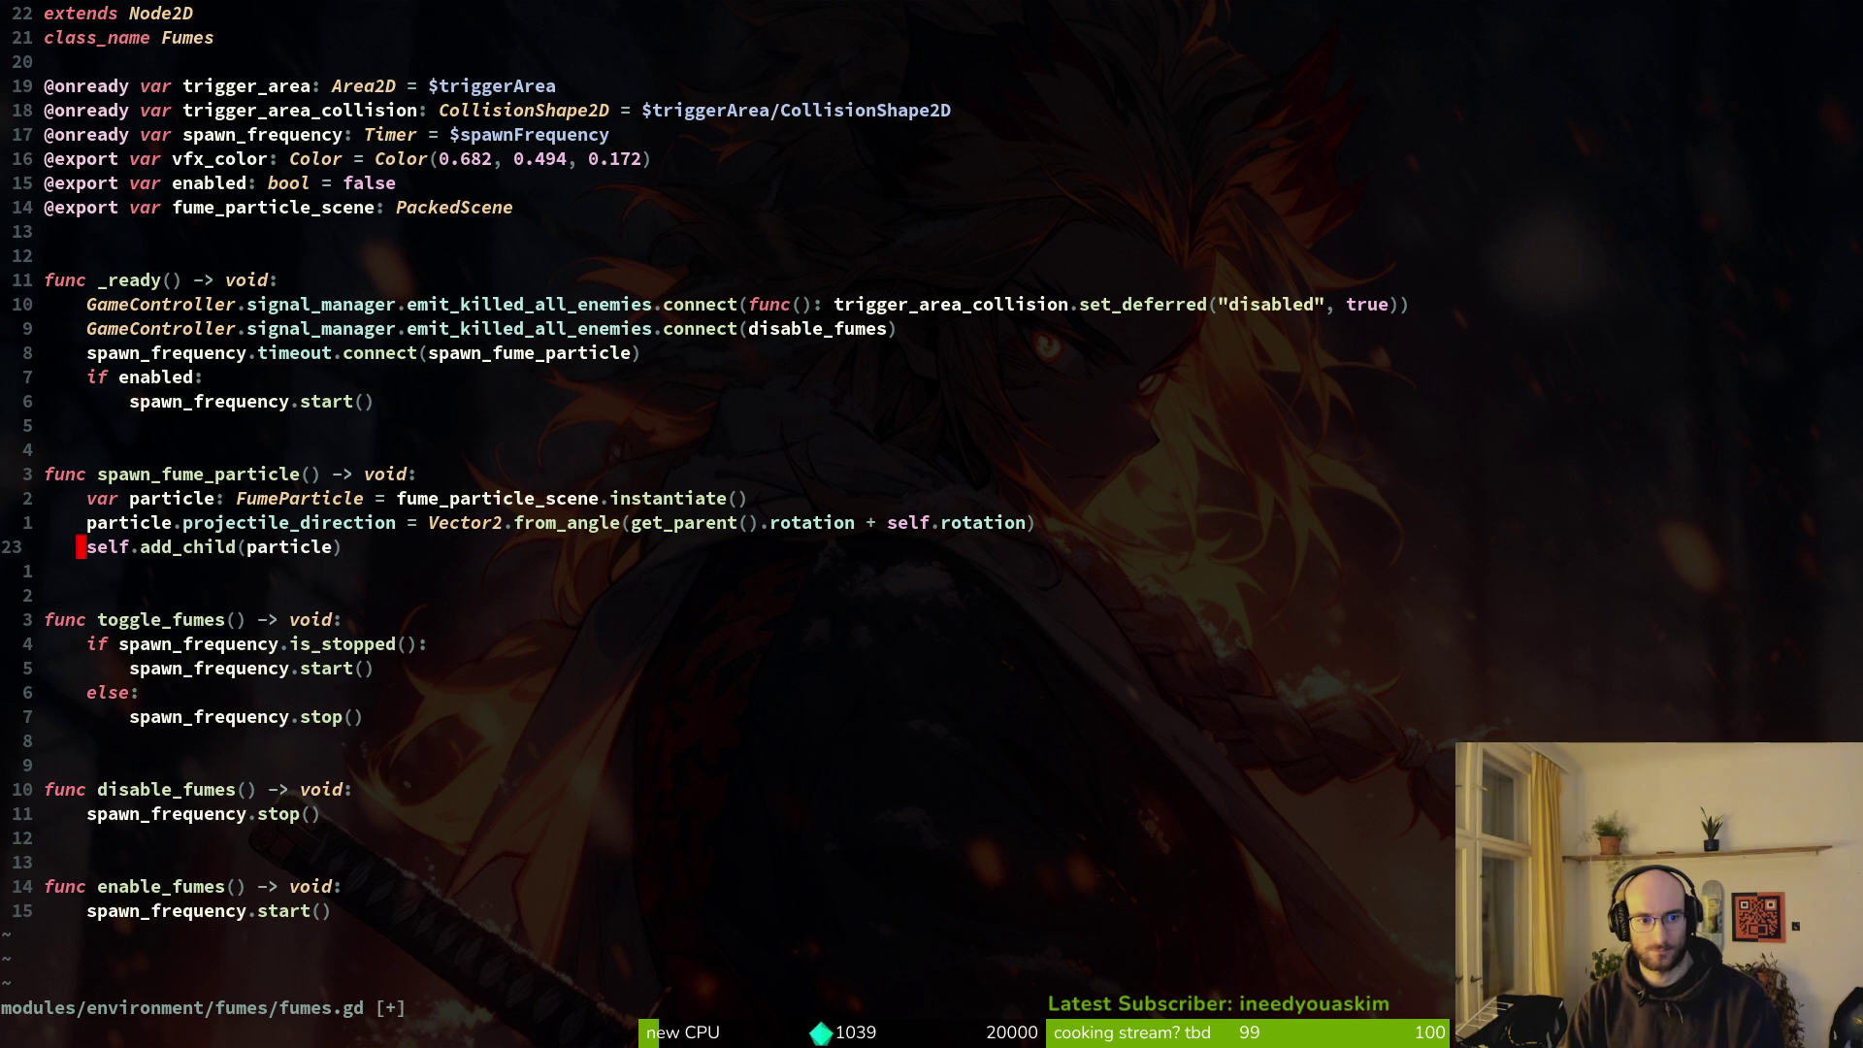
{"action": "key", "text": "alt+Tab"}
{"action": "key", "text": "F5"}
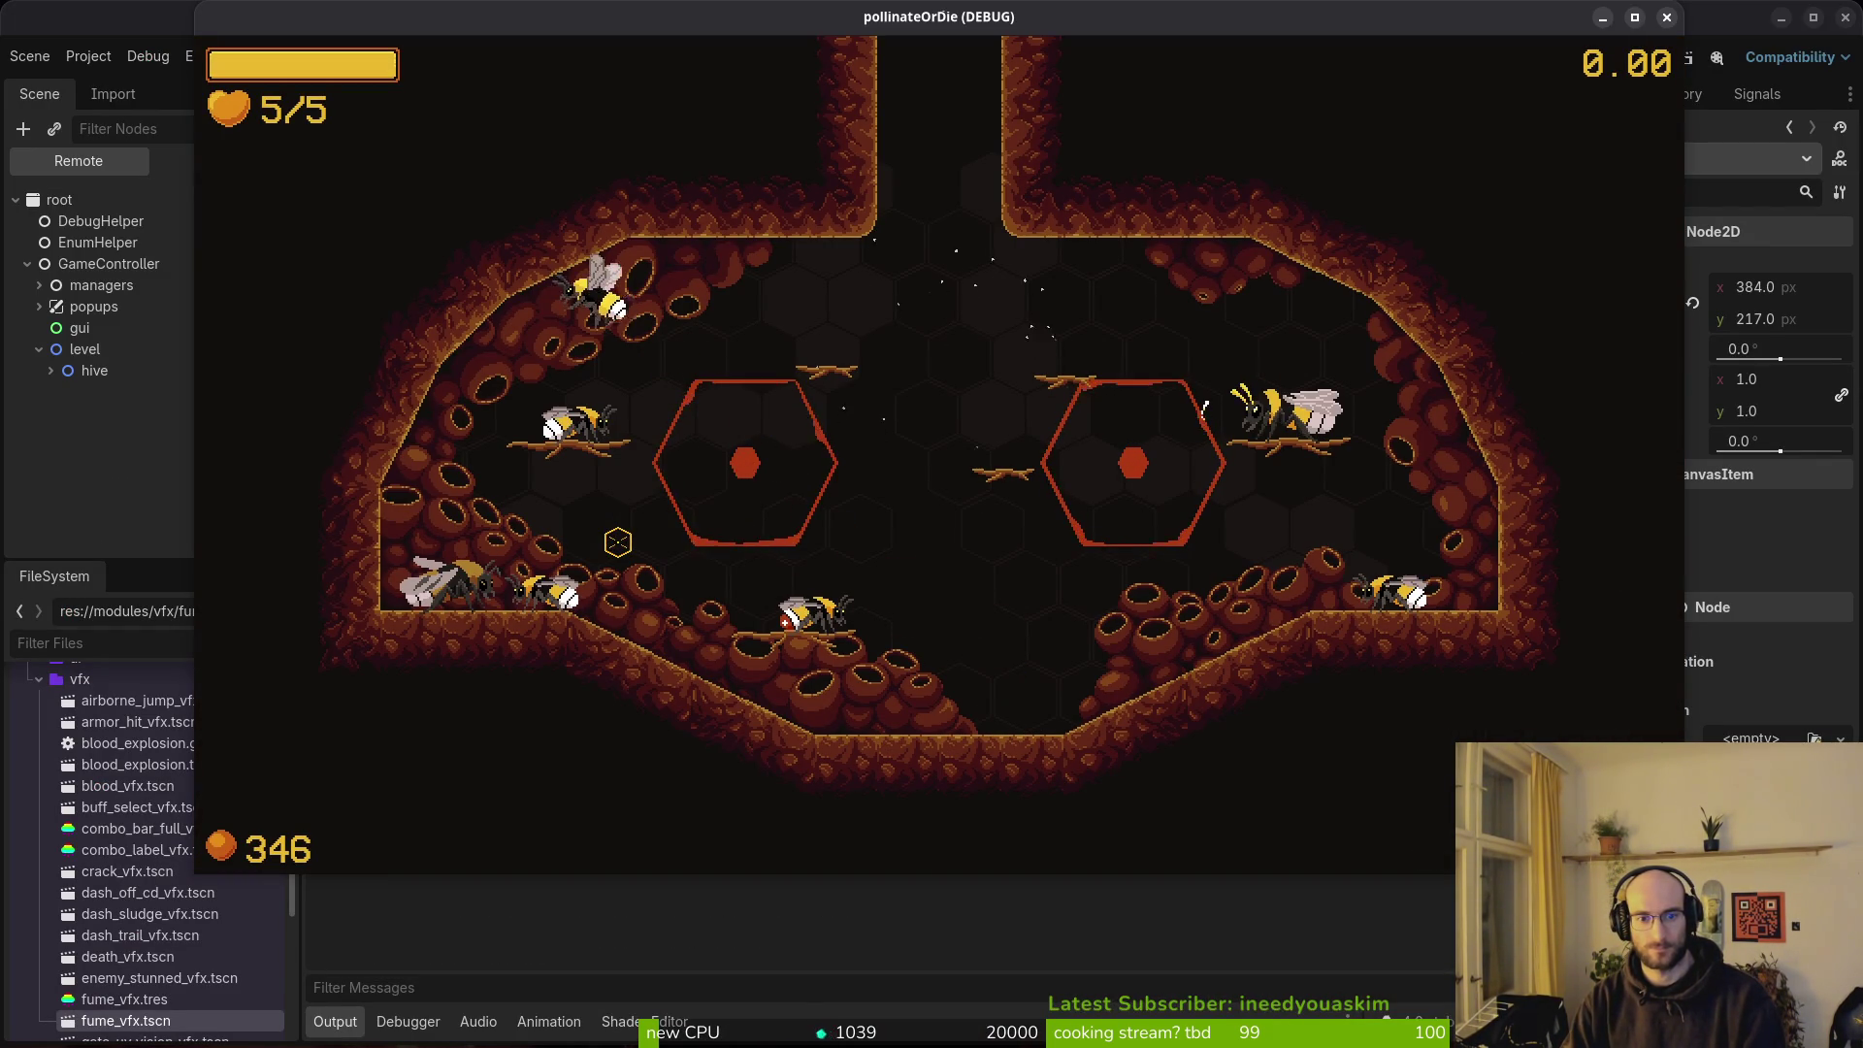
Load level G2-0 to check the fumes, stop with F8, and return to fumes.gd.
{"action": "key", "text": "F1"}
{"action": "key", "text": "Right"}
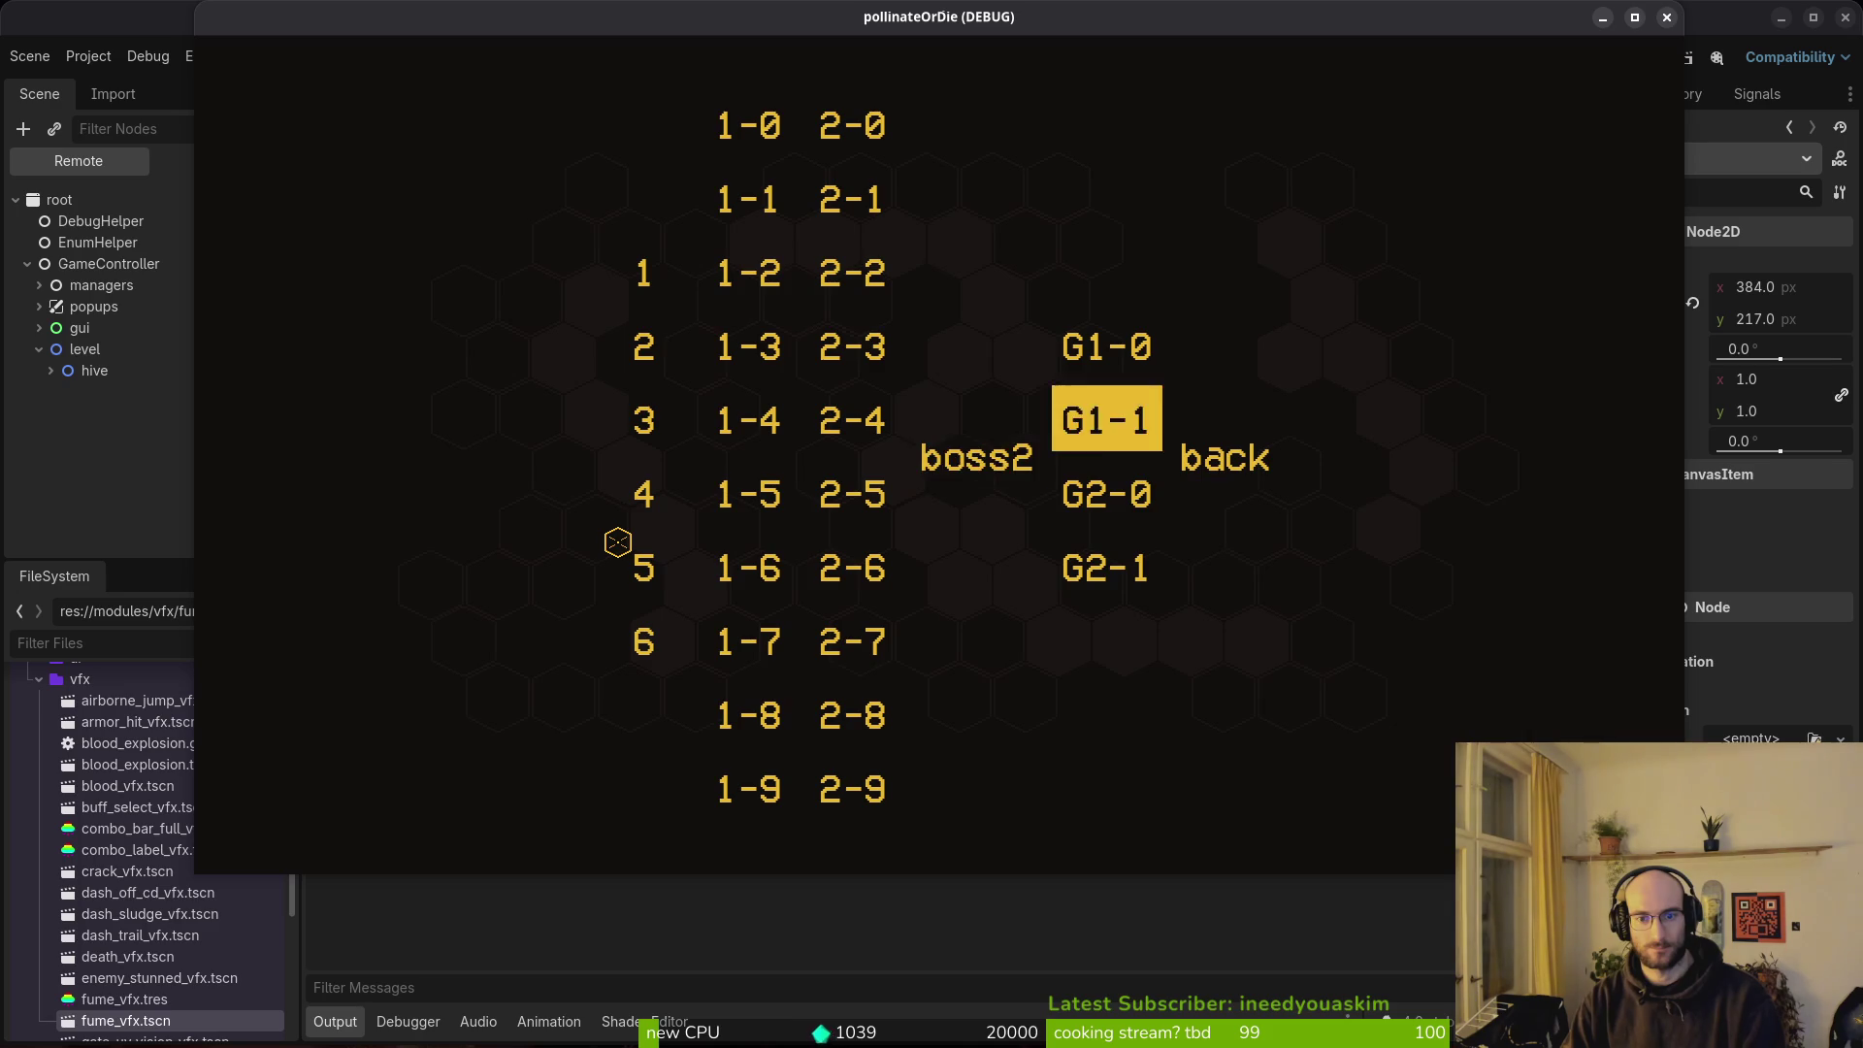
{"action": "key", "text": "Down"}
{"action": "key", "text": "Return"}
{"action": "key", "text": "F8"}
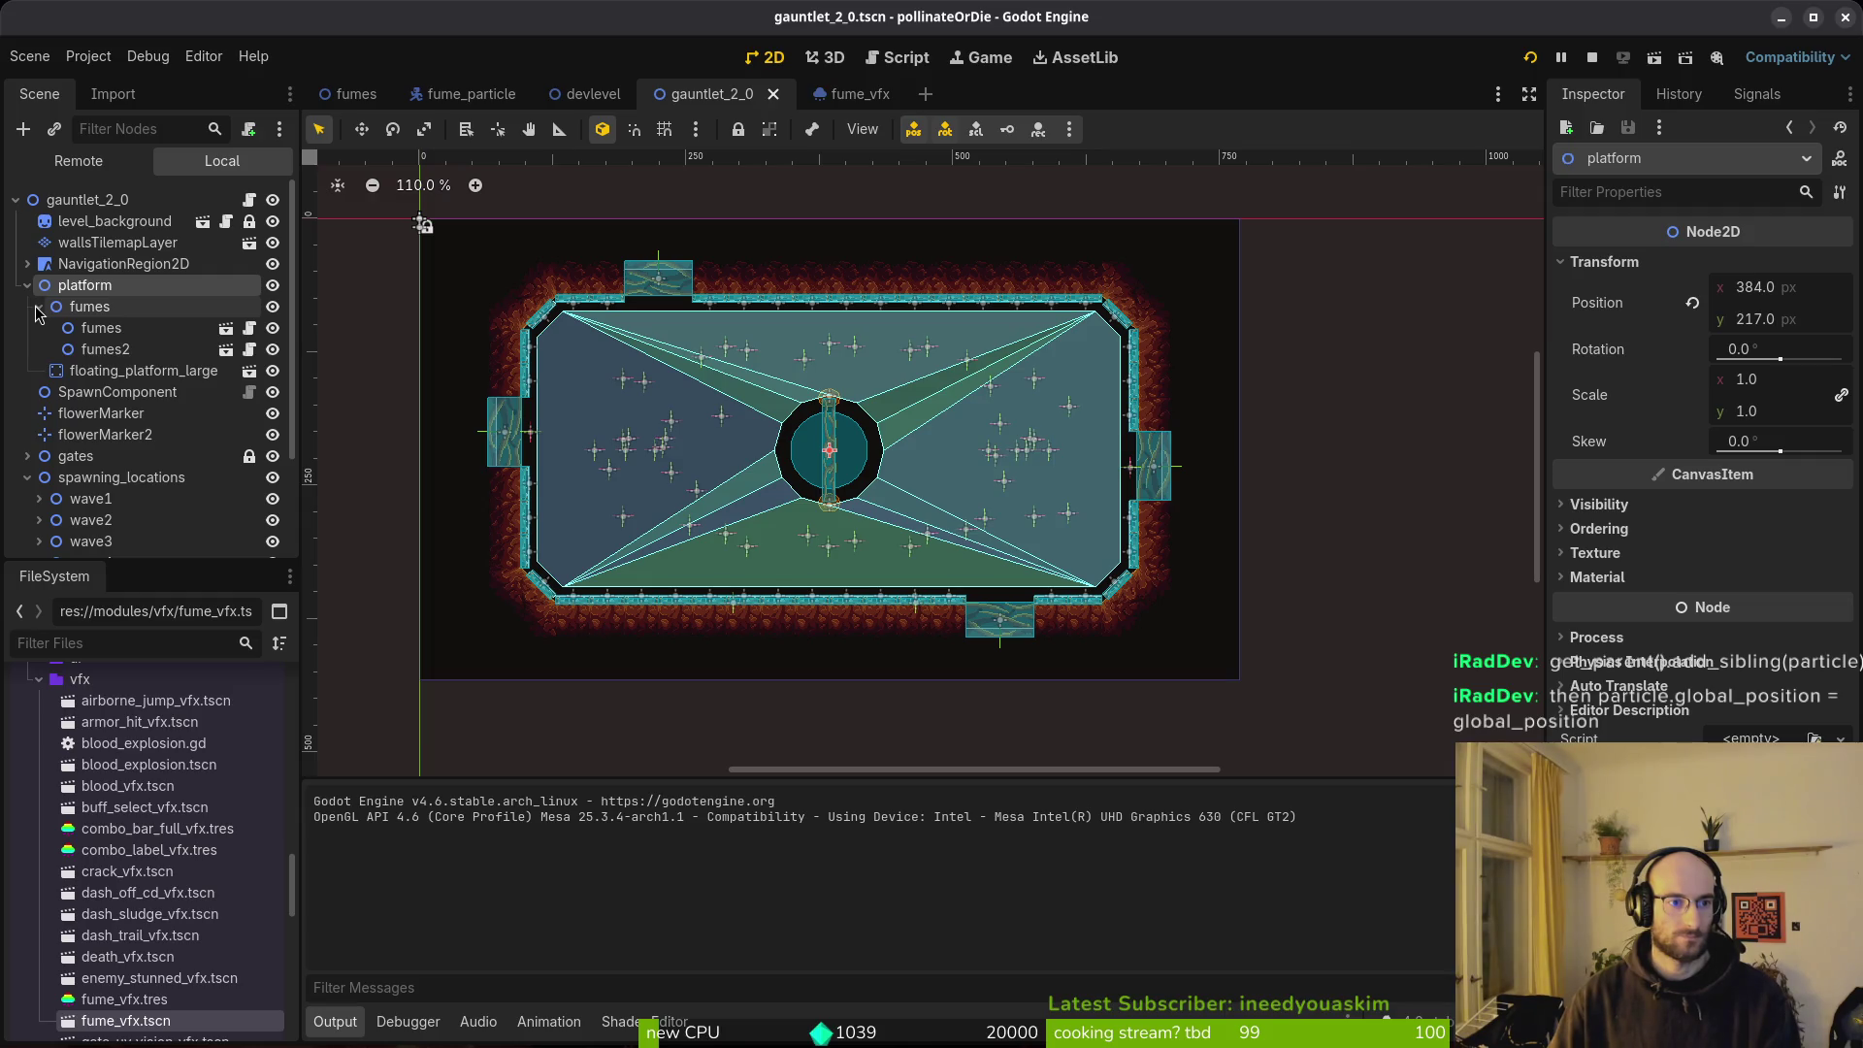
{"action": "key", "text": "alt+Tab"}
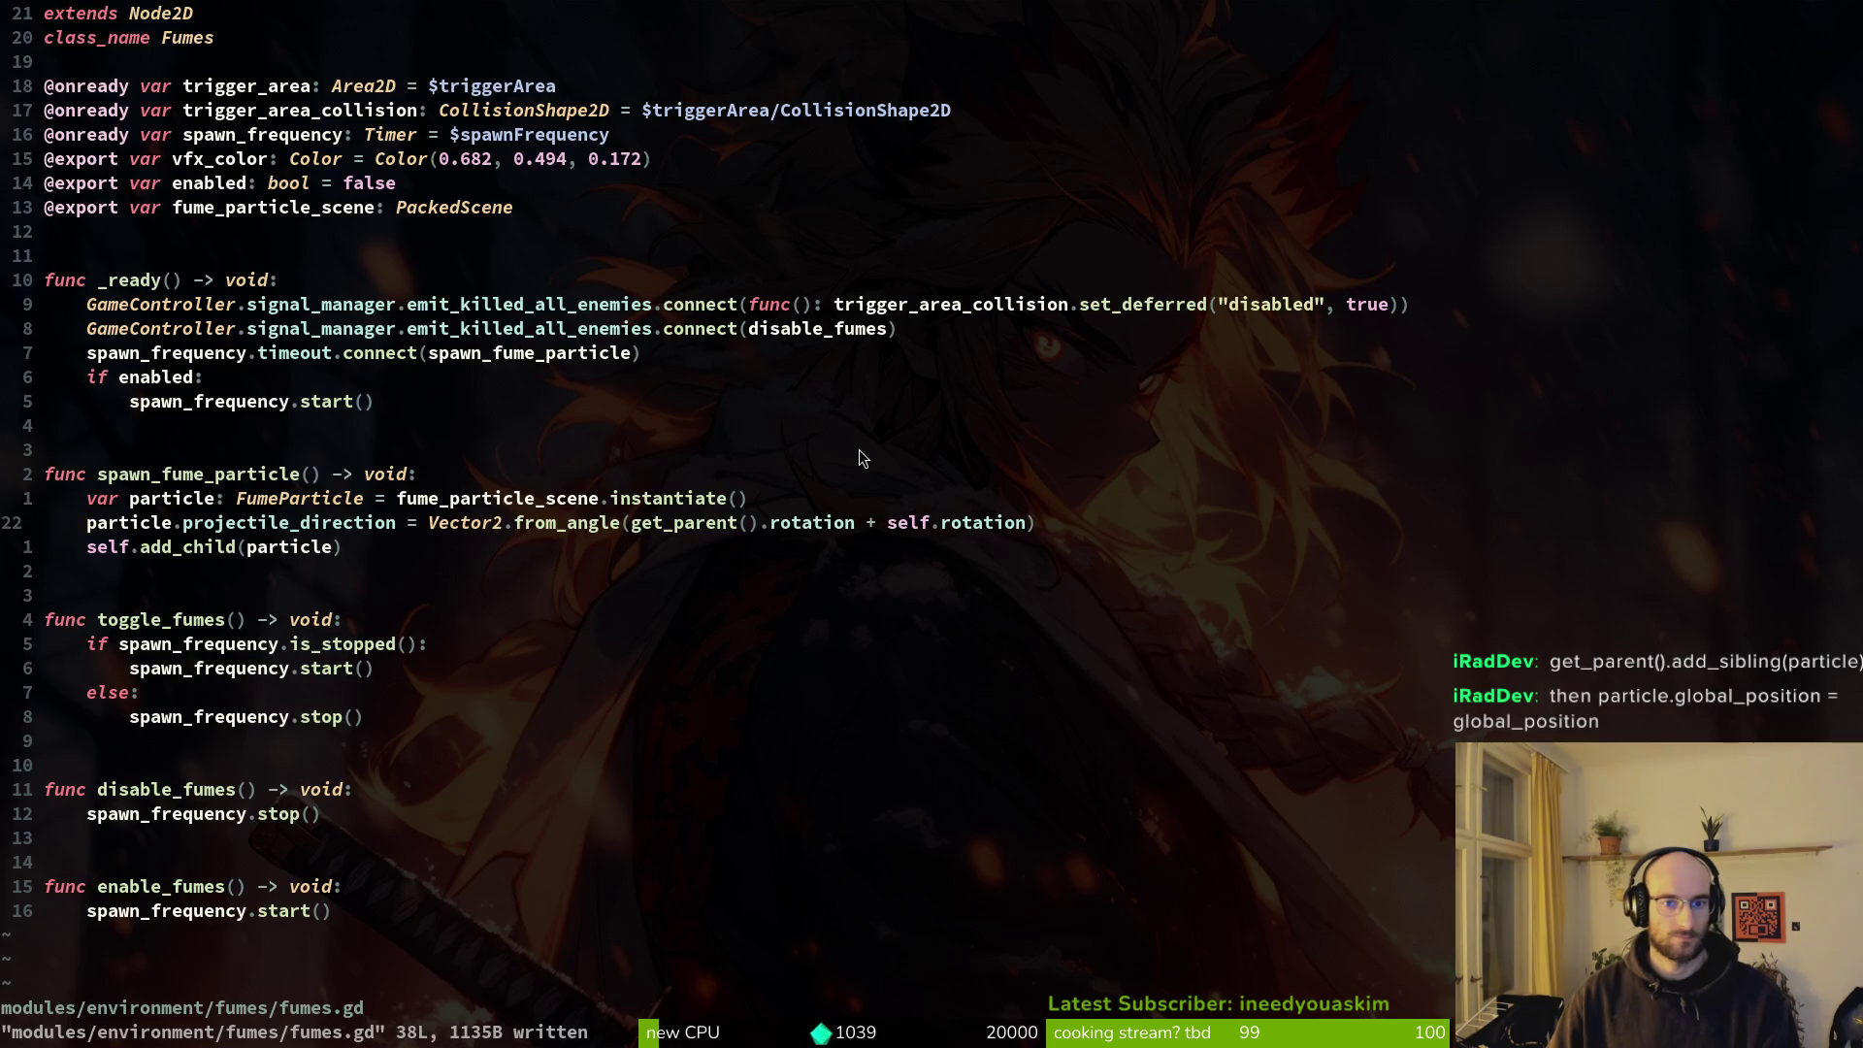
{"action": "key", "text": "ctrl+6"}
{"action": "key", "text": "ctrl+6"}
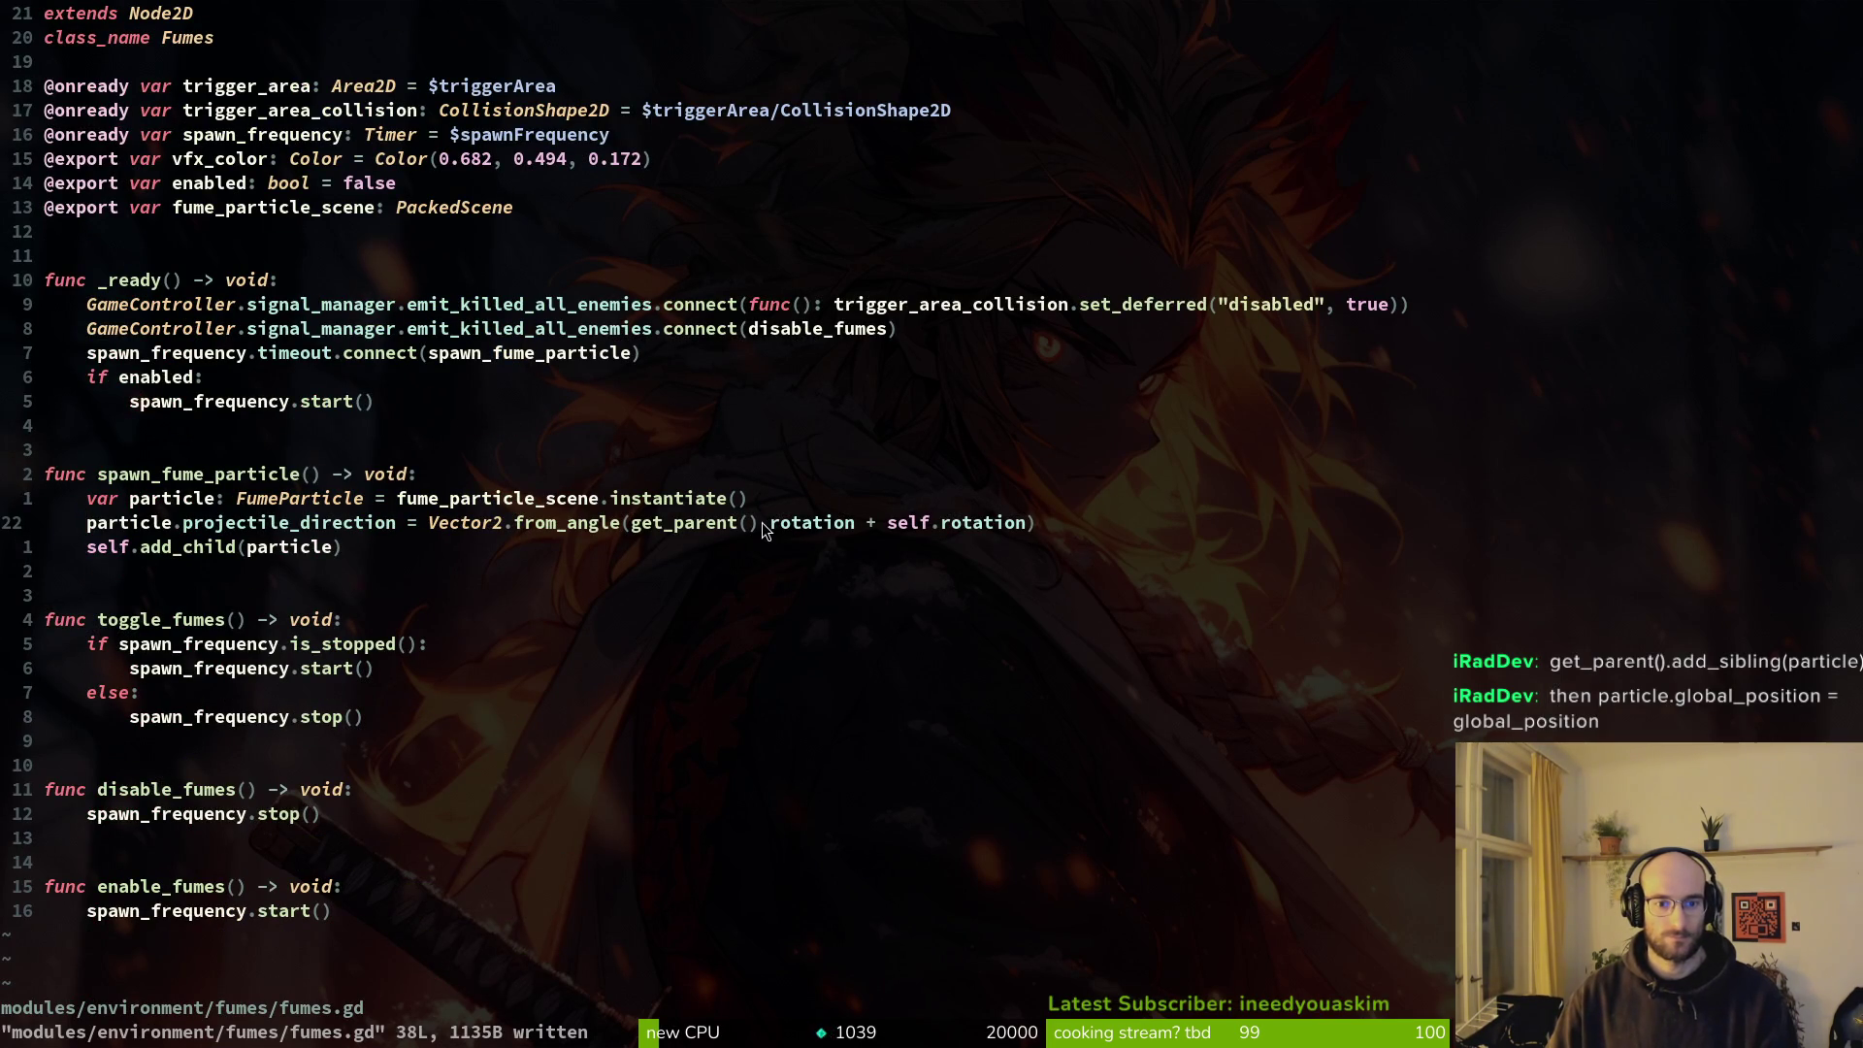
Insert .get_parent() so direction uses get_parent().get_parent().rotation, save, and stop the game.
{"action": "type", "text": "i.getpa."}
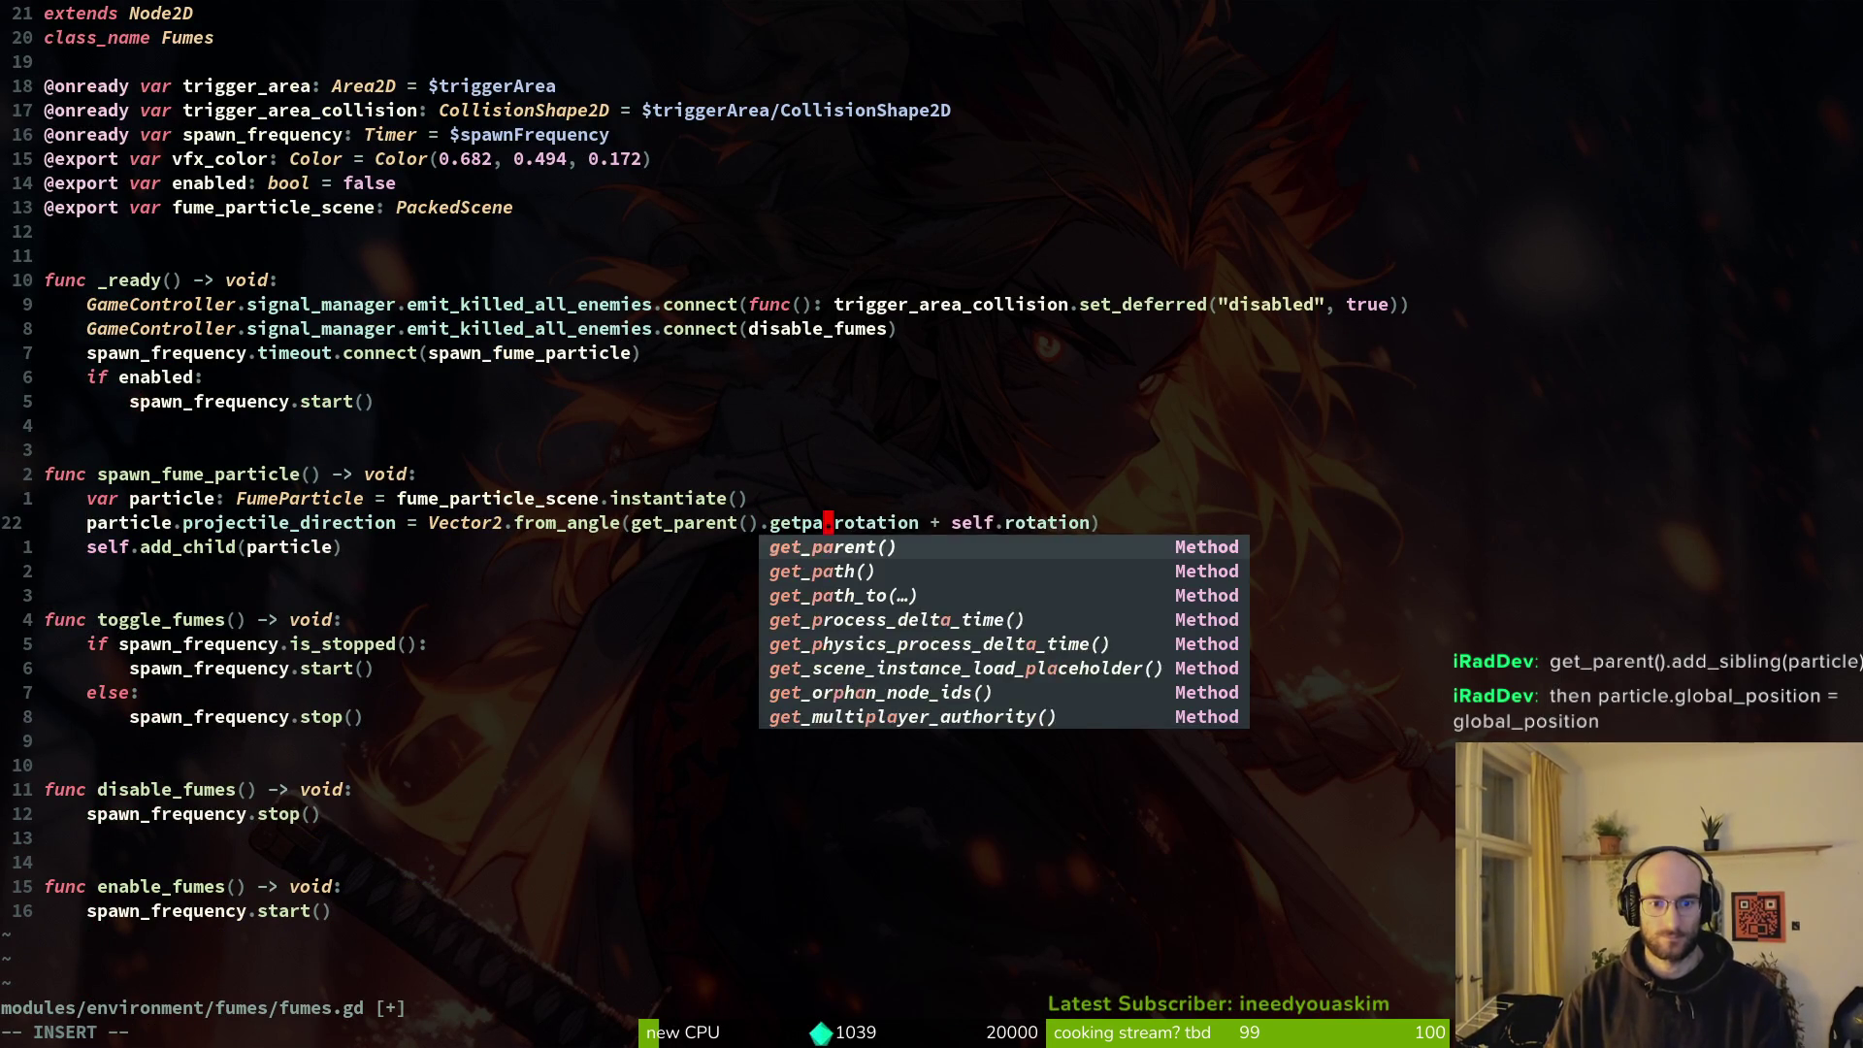
{"action": "key", "text": "Return"}
{"action": "key", "text": "Escape"}
{"action": "type", "text": ":w"}
{"action": "key", "text": "Return"}
{"action": "key", "text": "F8"}
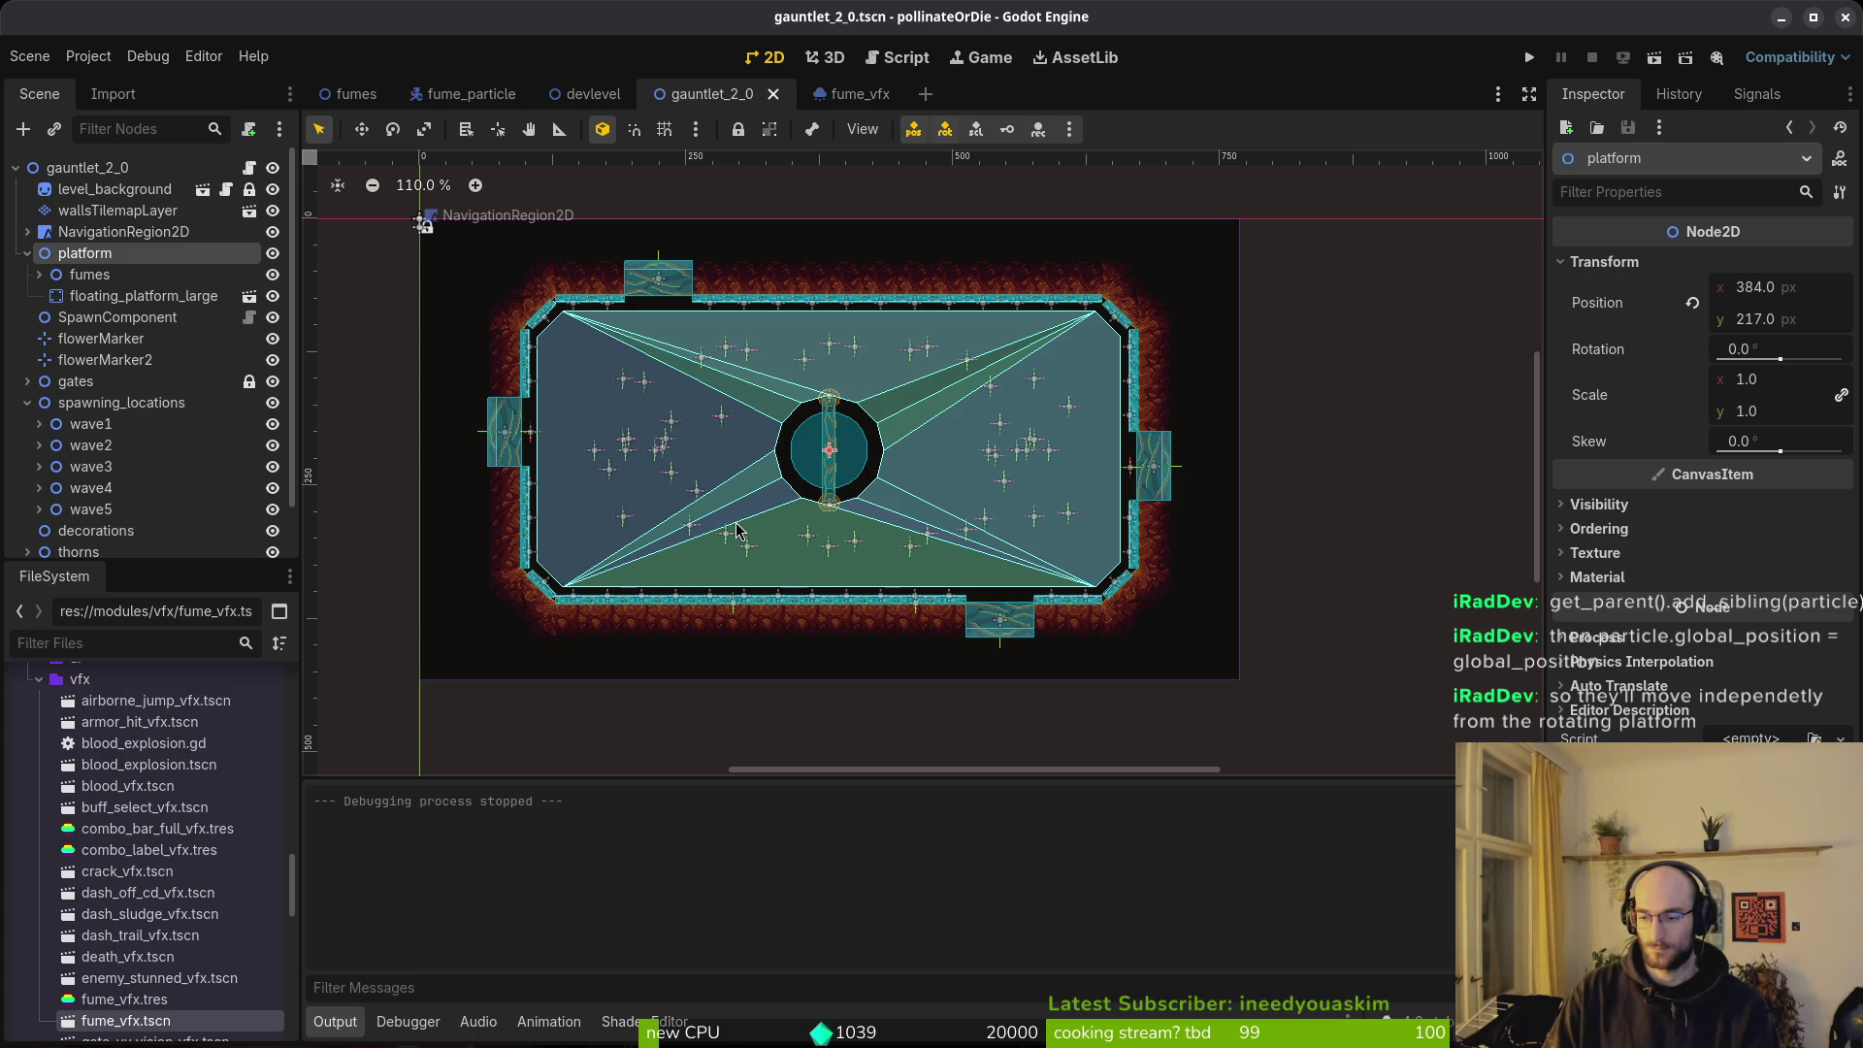
{"action": "key", "text": "alt+Tab"}
Replace self with GameController so particles are added via GameController.add_child(particle).
{"action": "key", "text": "j"}
{"action": "key", "text": "k"}
{"action": "key", "text": "j"}
{"action": "key", "text": "b"}
{"action": "key", "text": "b"}
{"action": "key", "text": "b"}
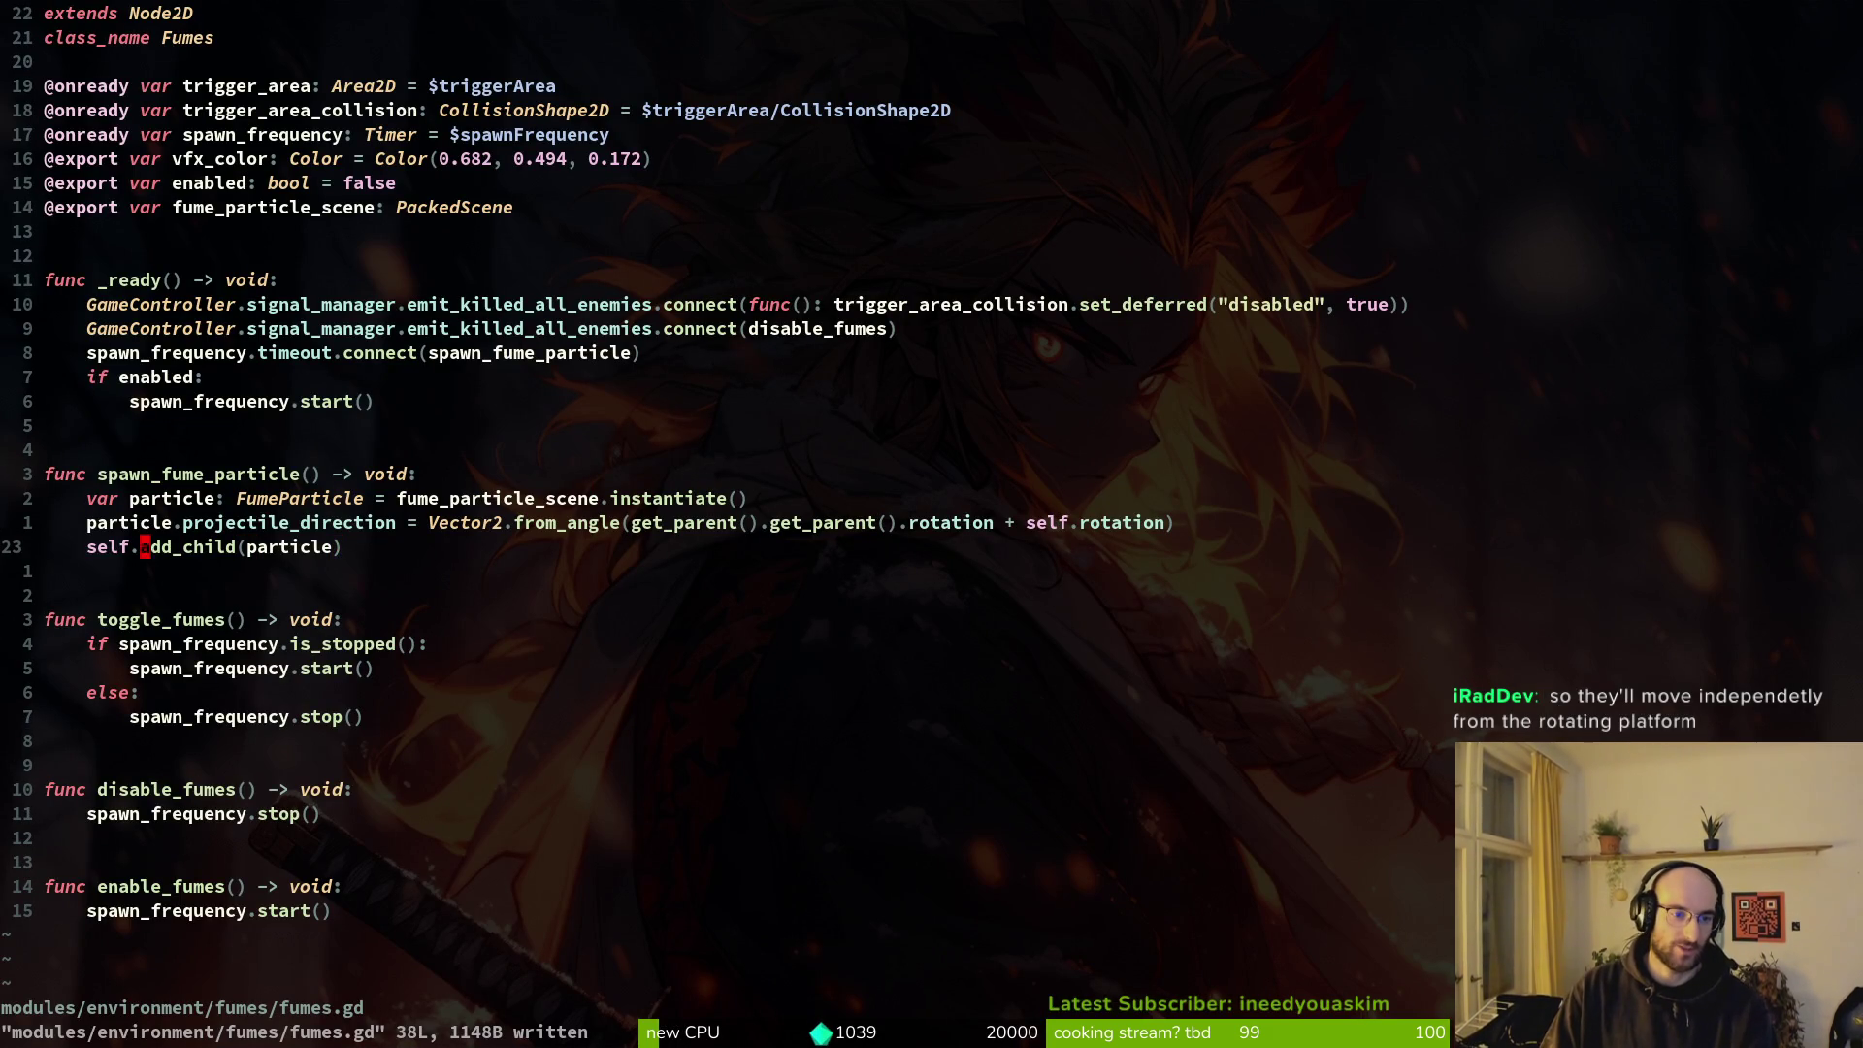
{"action": "type", "text": "cw"}
{"action": "type", "text": "GameController"}
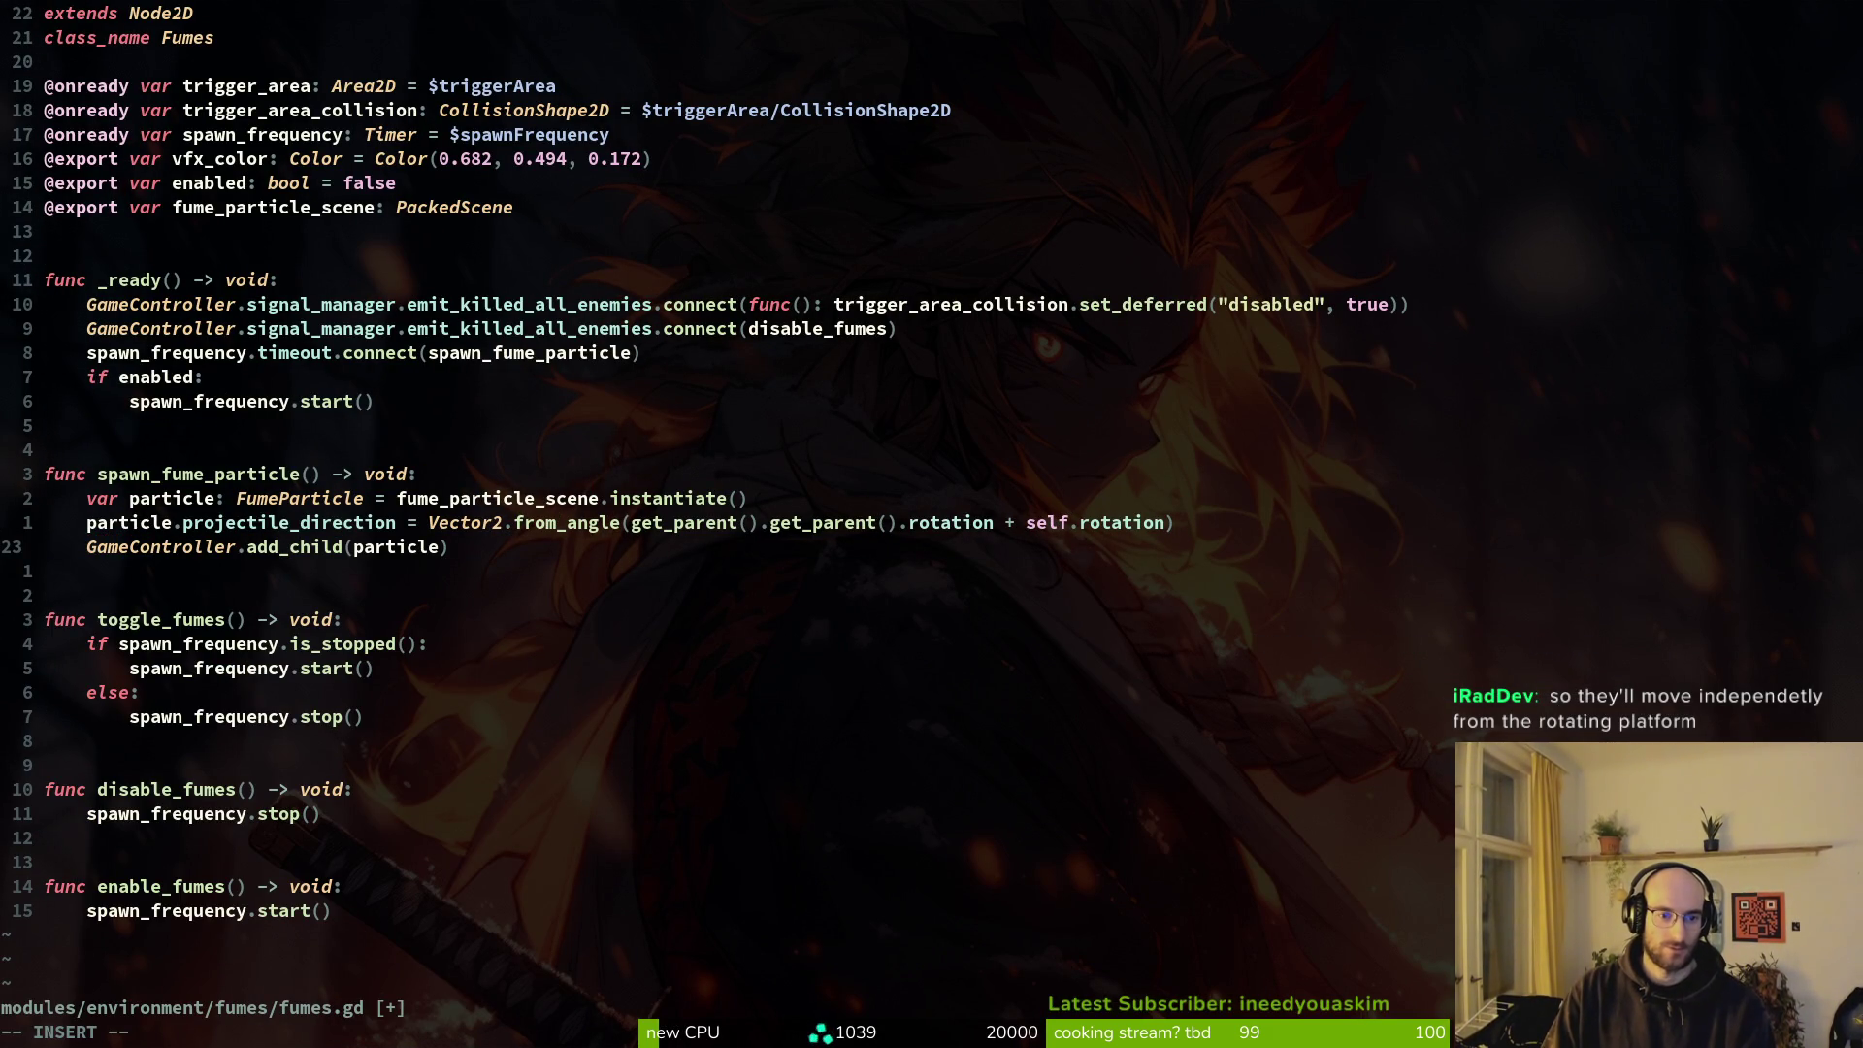
{"action": "key", "text": "Escape"}
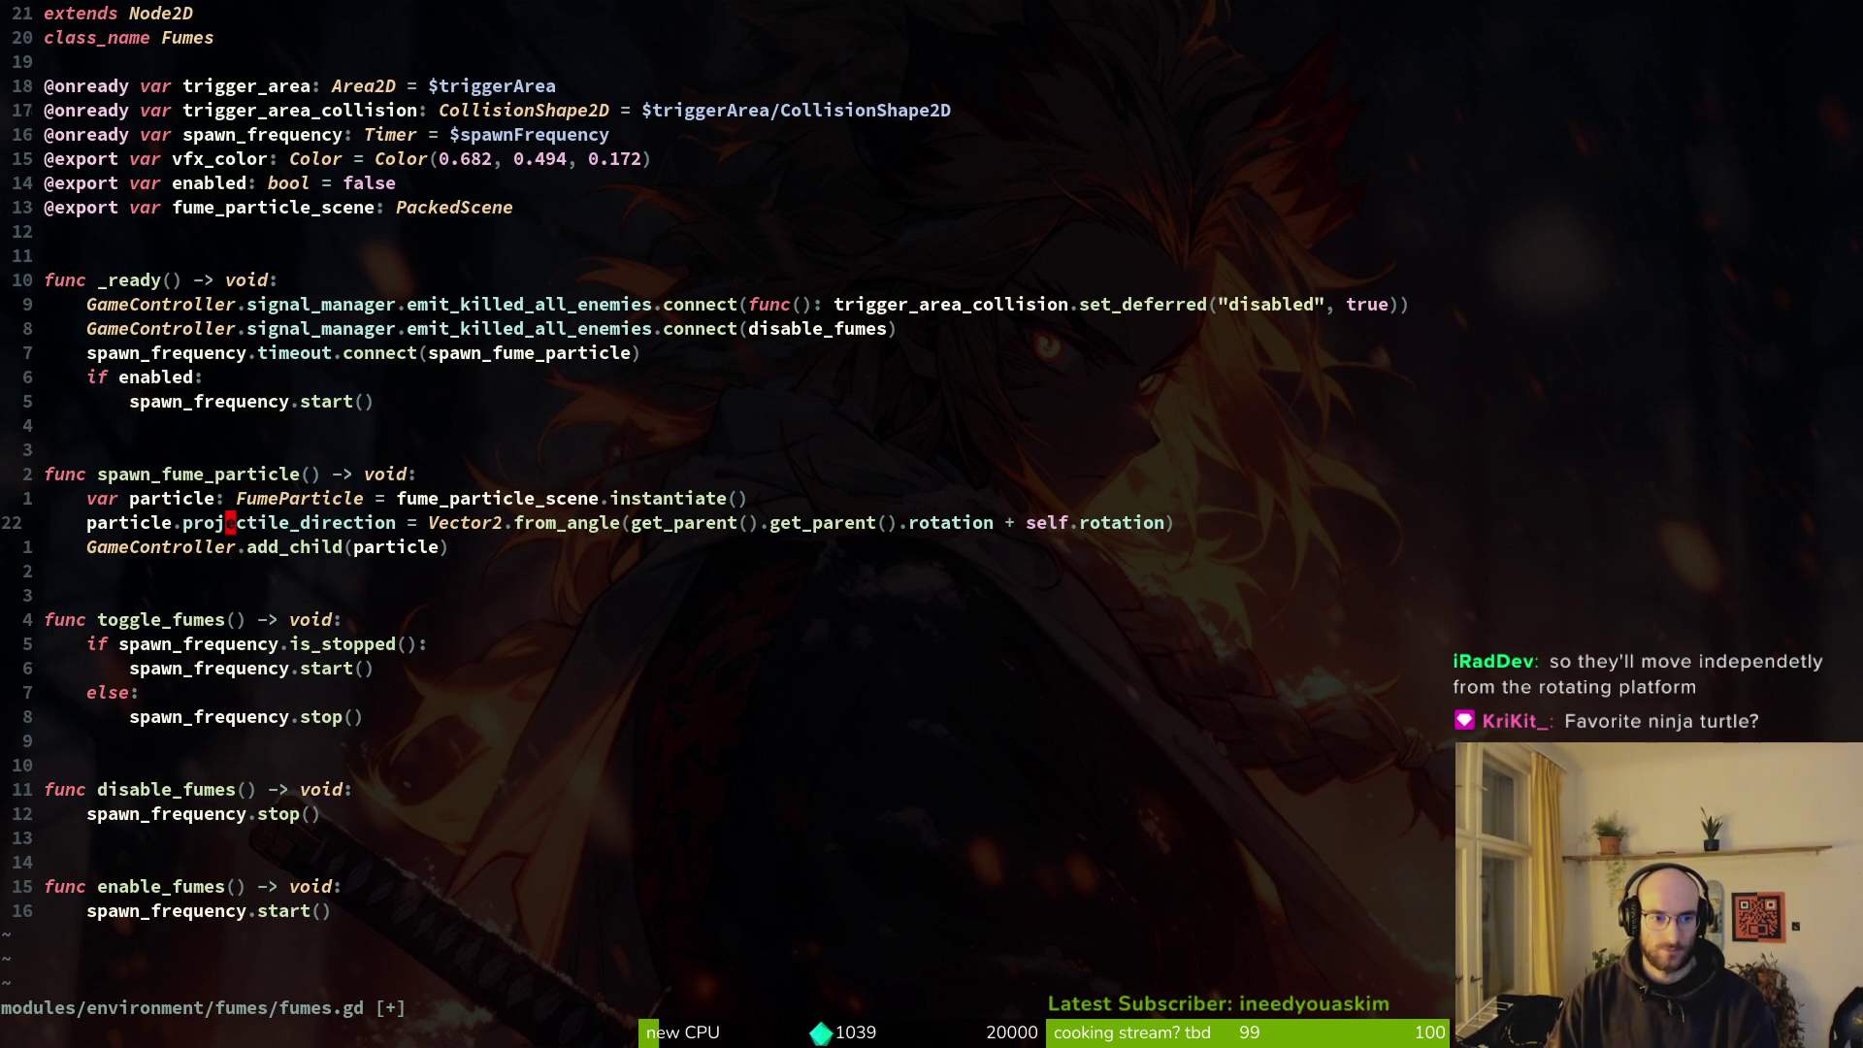
Add particle.global_position = self.global_position and move it below the add_child line.
{"action": "type", "text": "oparticle.glo"}
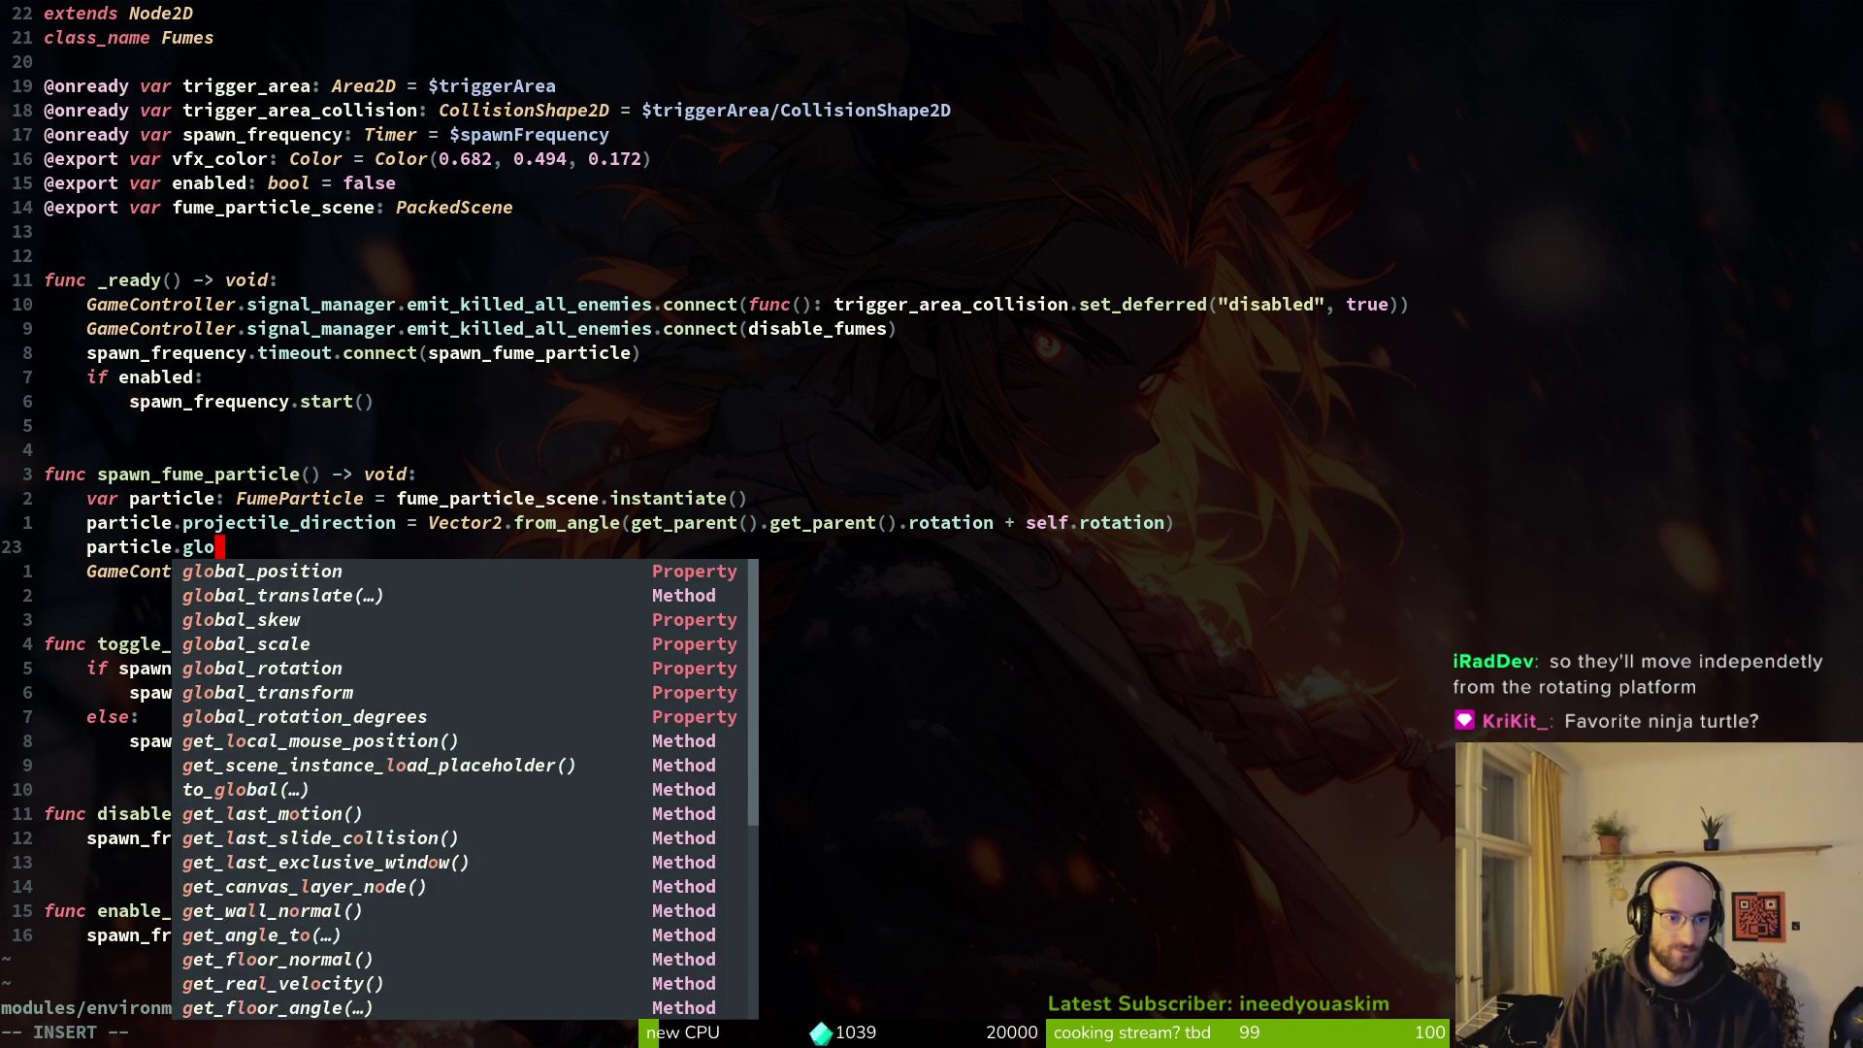
{"action": "key", "text": "Tab"}
{"action": "key", "text": "Return"}
{"action": "key", "text": "BackSpace"}
{"action": "type", "text": "self.global_positionVJ"}
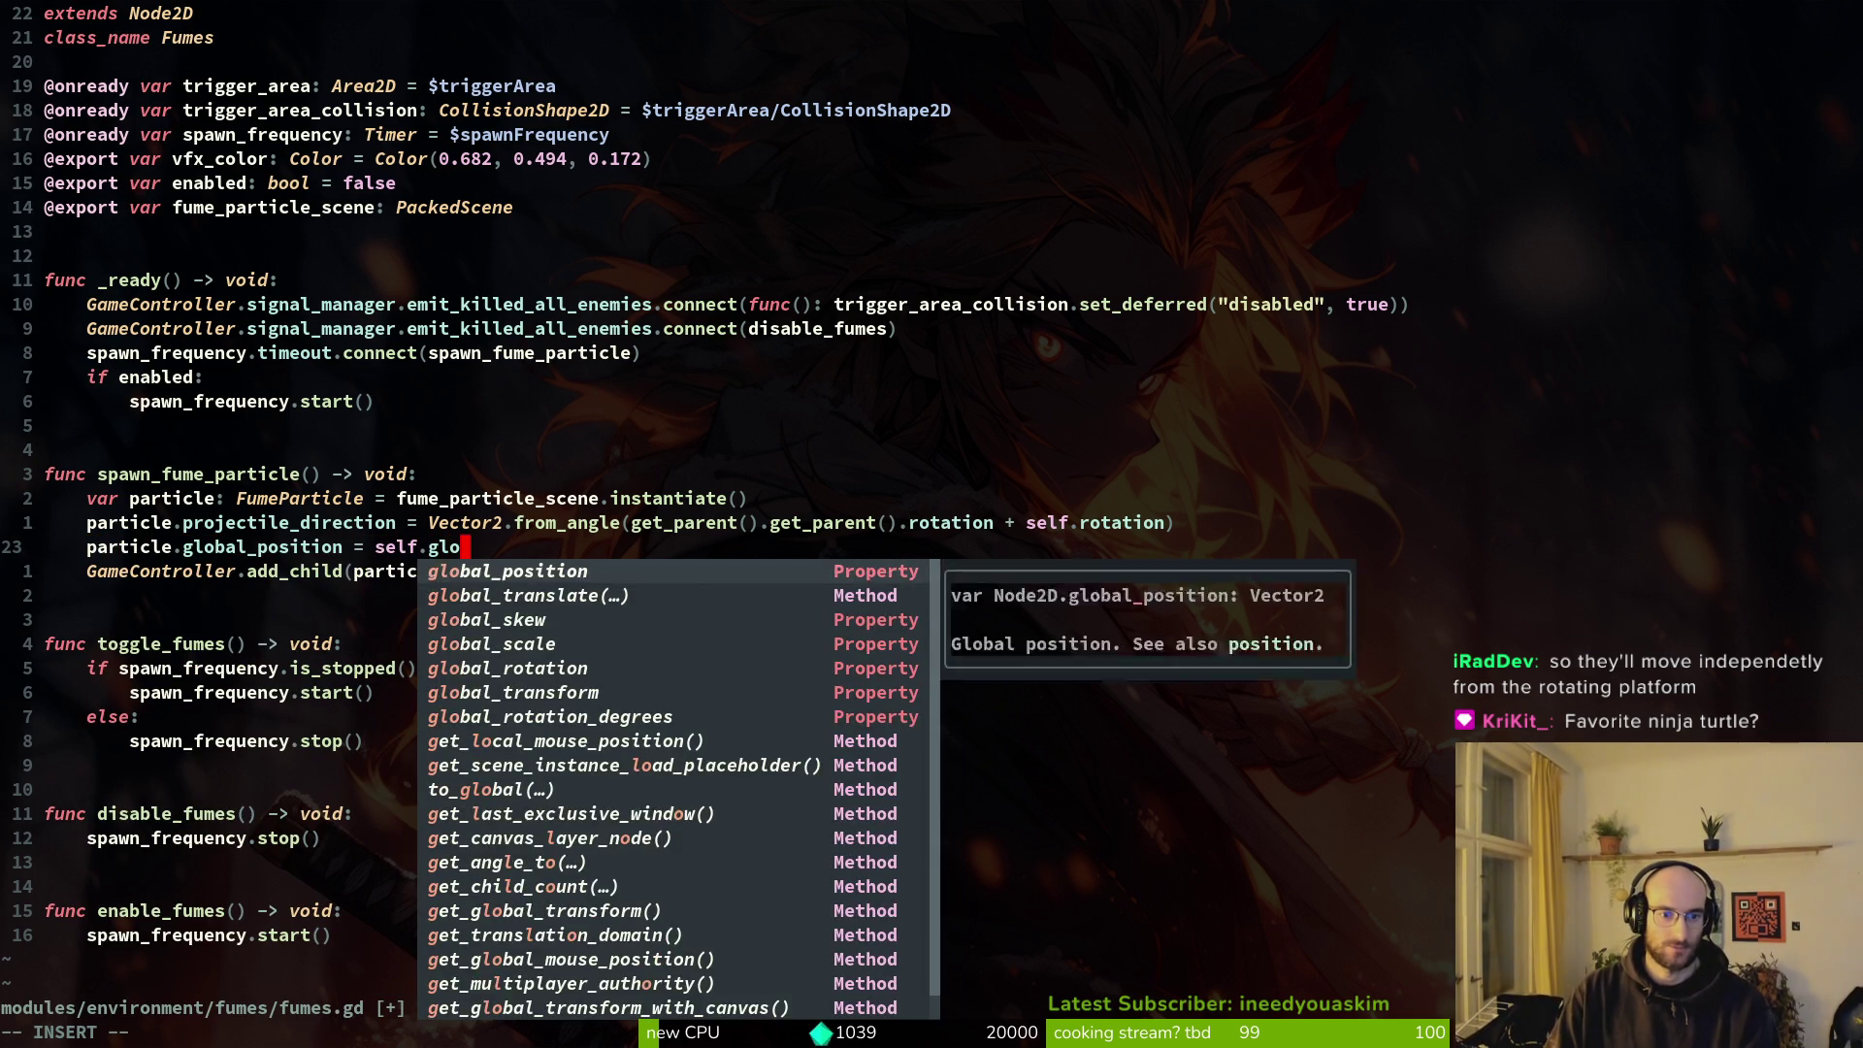
{"action": "key", "text": "Return"}
{"action": "key", "text": "BackSpace"}
{"action": "key", "text": "BackSpace"}
{"action": "key", "text": "Escape"}
{"action": "key", "text": "j"}
{"action": "key", "text": "V"}
{"action": "key", "text": "K"}
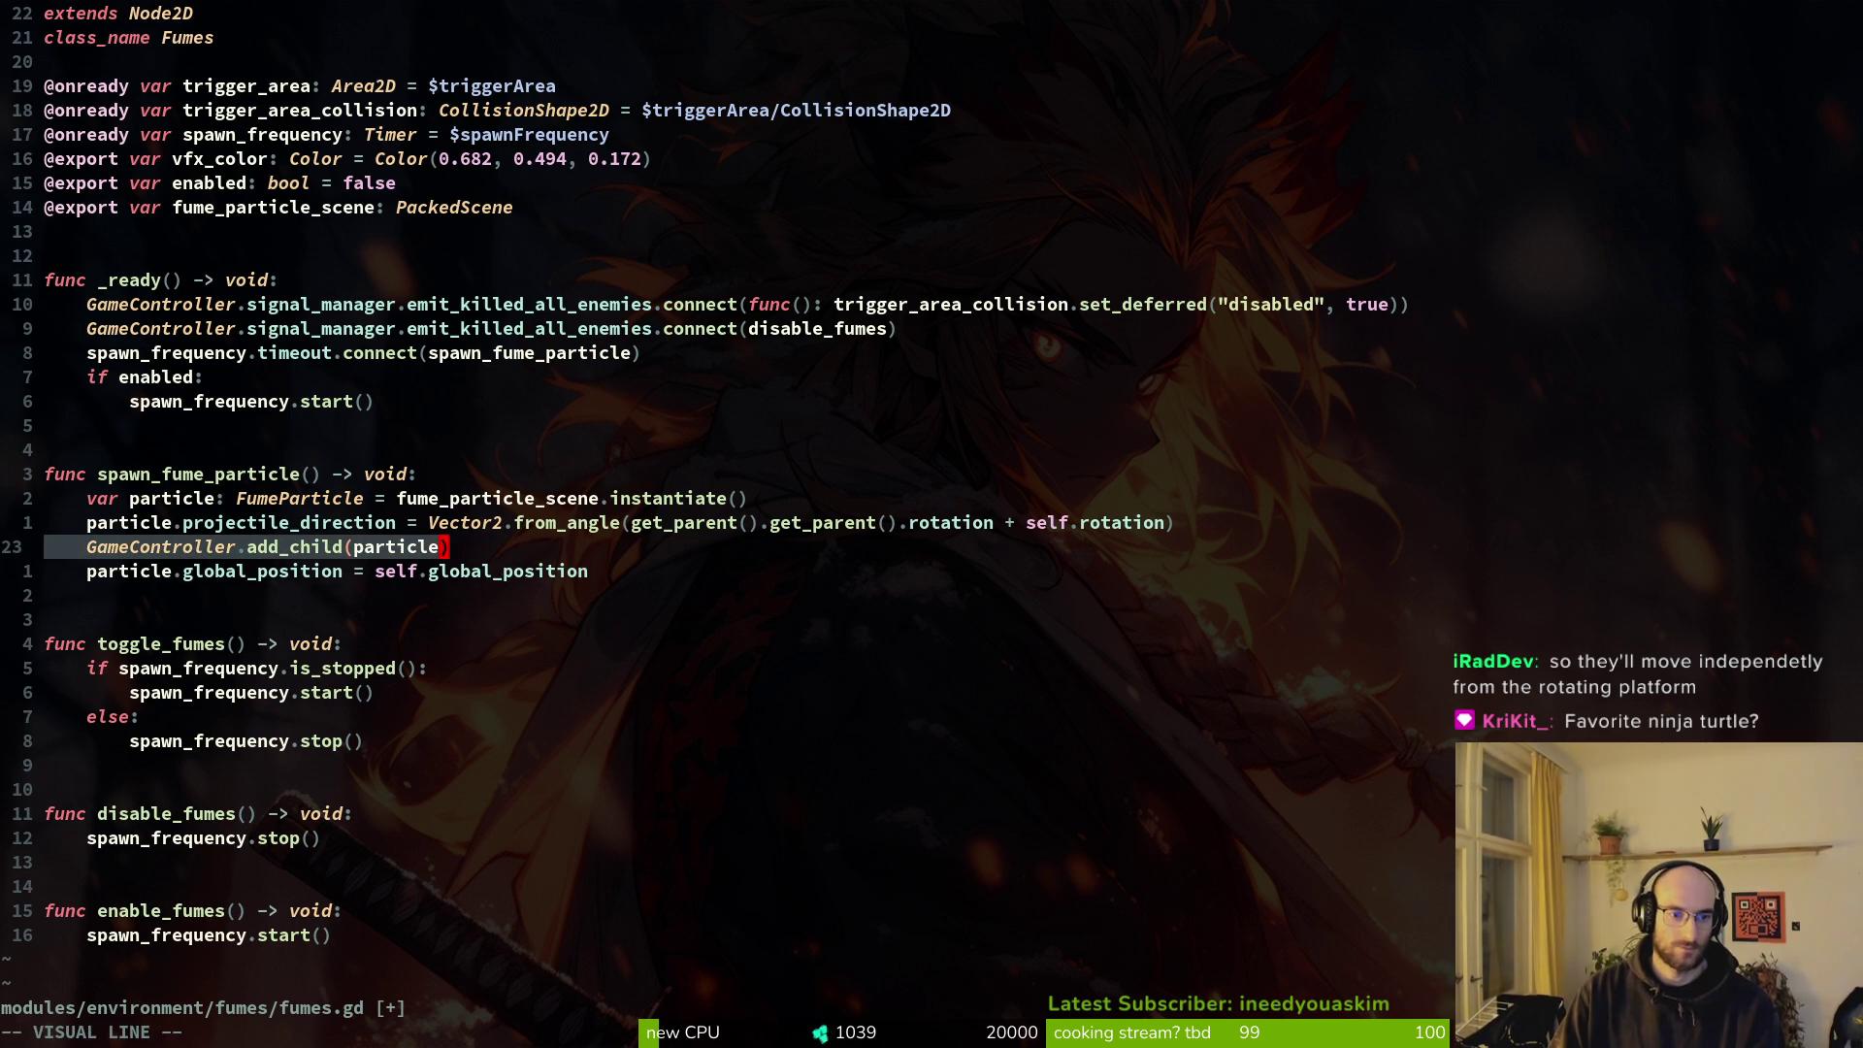
{"action": "key", "text": "Escape"}
Make the call GameController.level.add_child(particle), save fumes.gd, and run the game.
{"action": "key", "text": "j"}
{"action": "type", "text": ".Level"}
{"action": "key", "text": "Escape"}
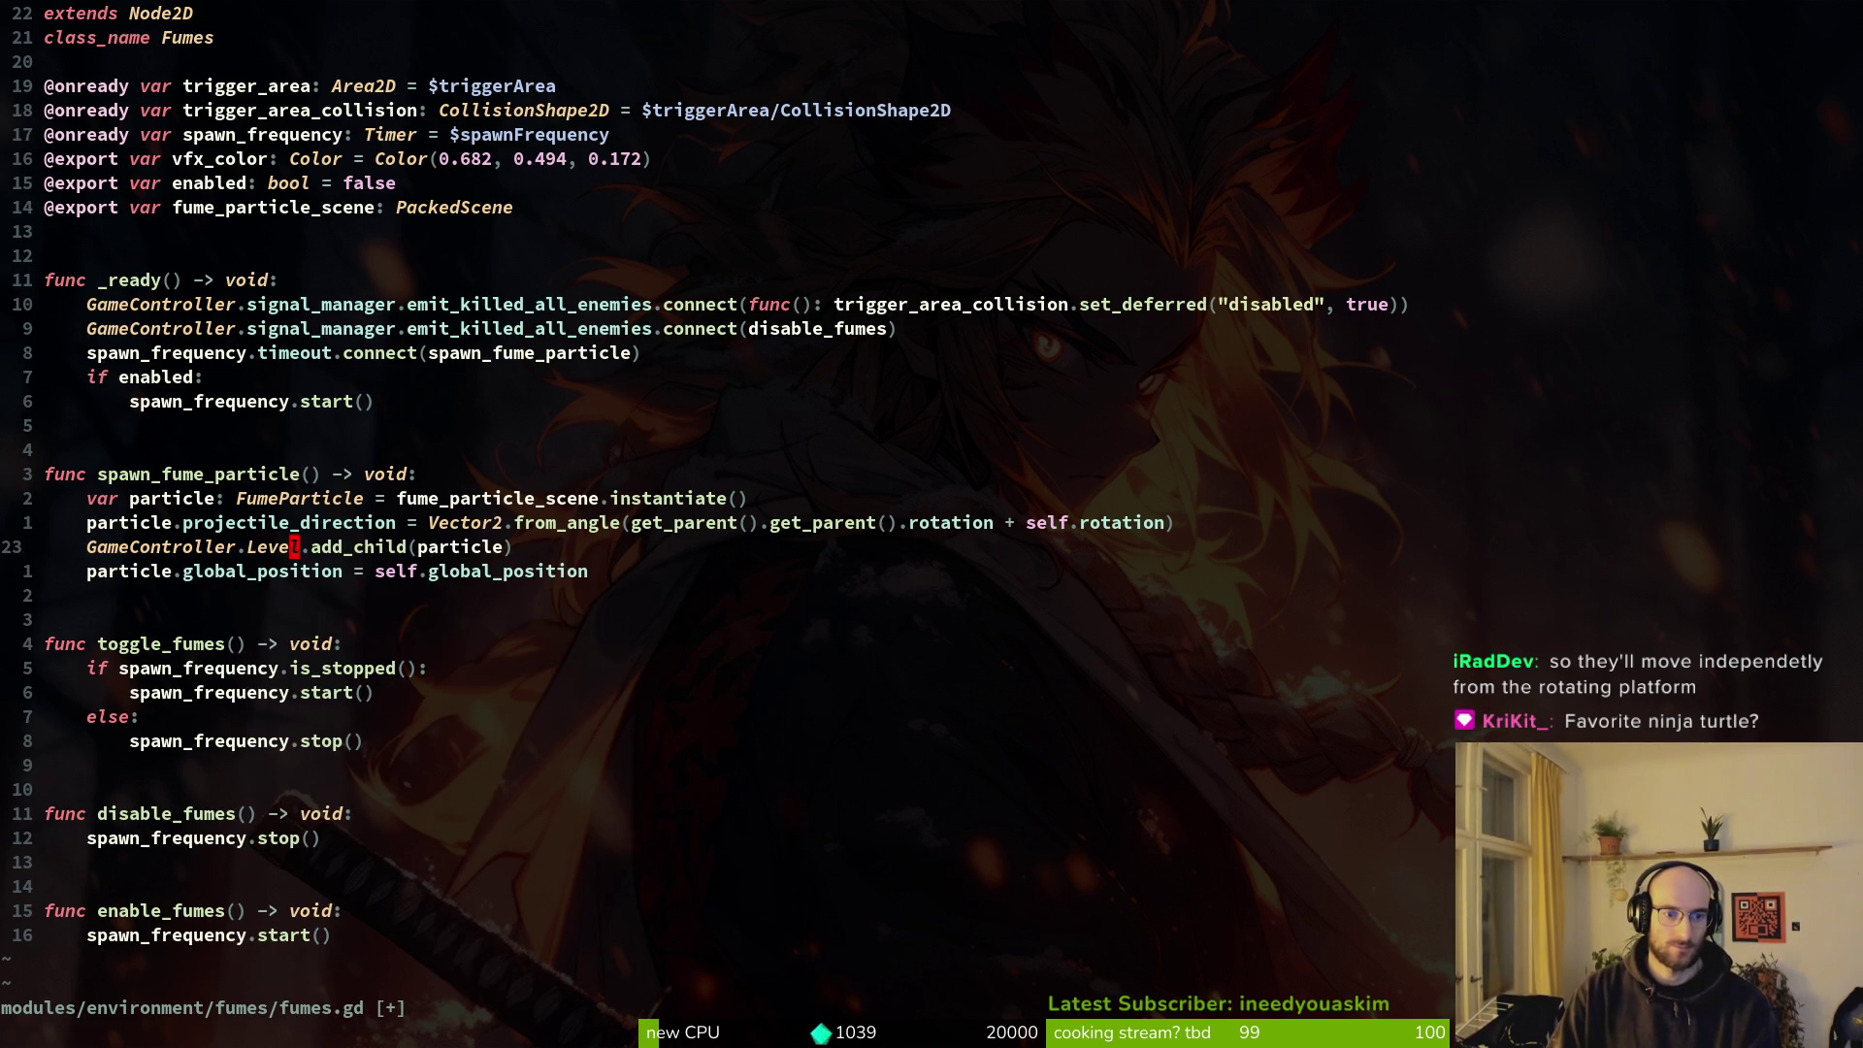
{"action": "type", "text": "ciwlevel"}
{"action": "key", "text": "Escape"}
{"action": "type", "text": ":w"}
{"action": "key", "text": "Return"}
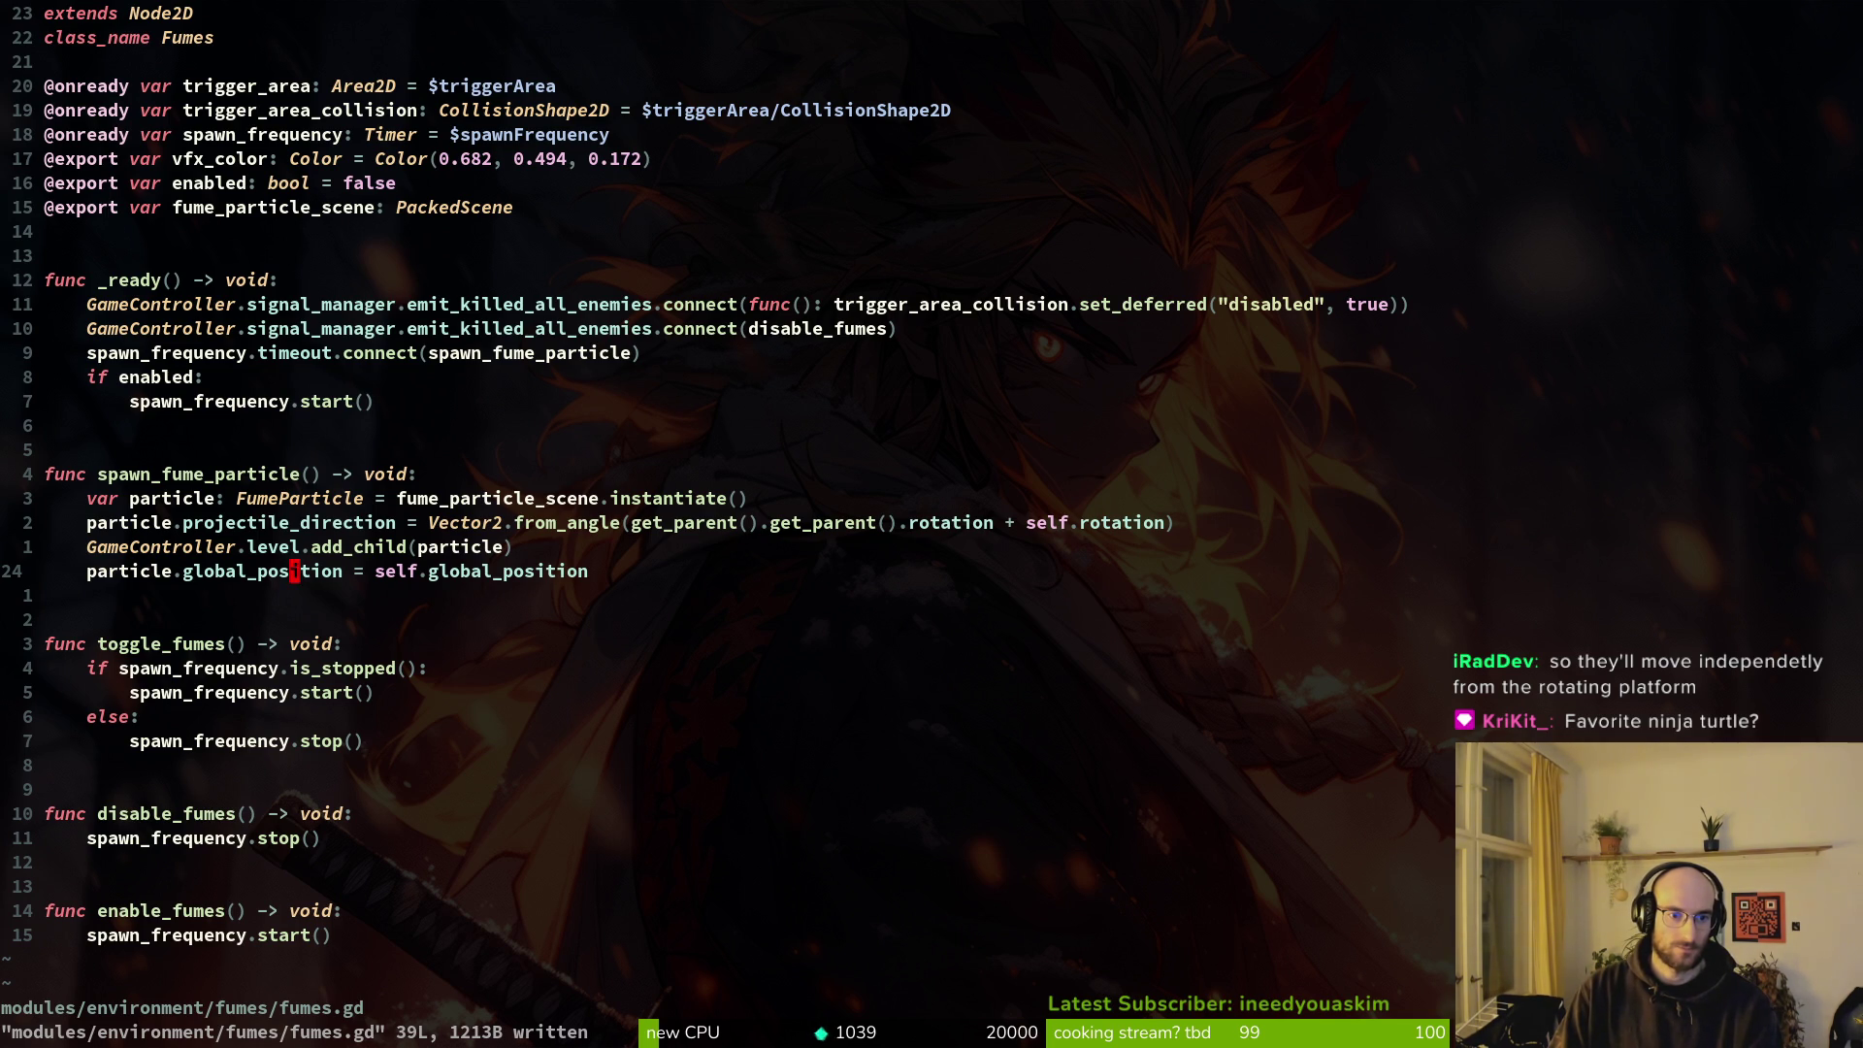
{"action": "key", "text": "alt+Tab"}
{"action": "key", "text": "F5"}
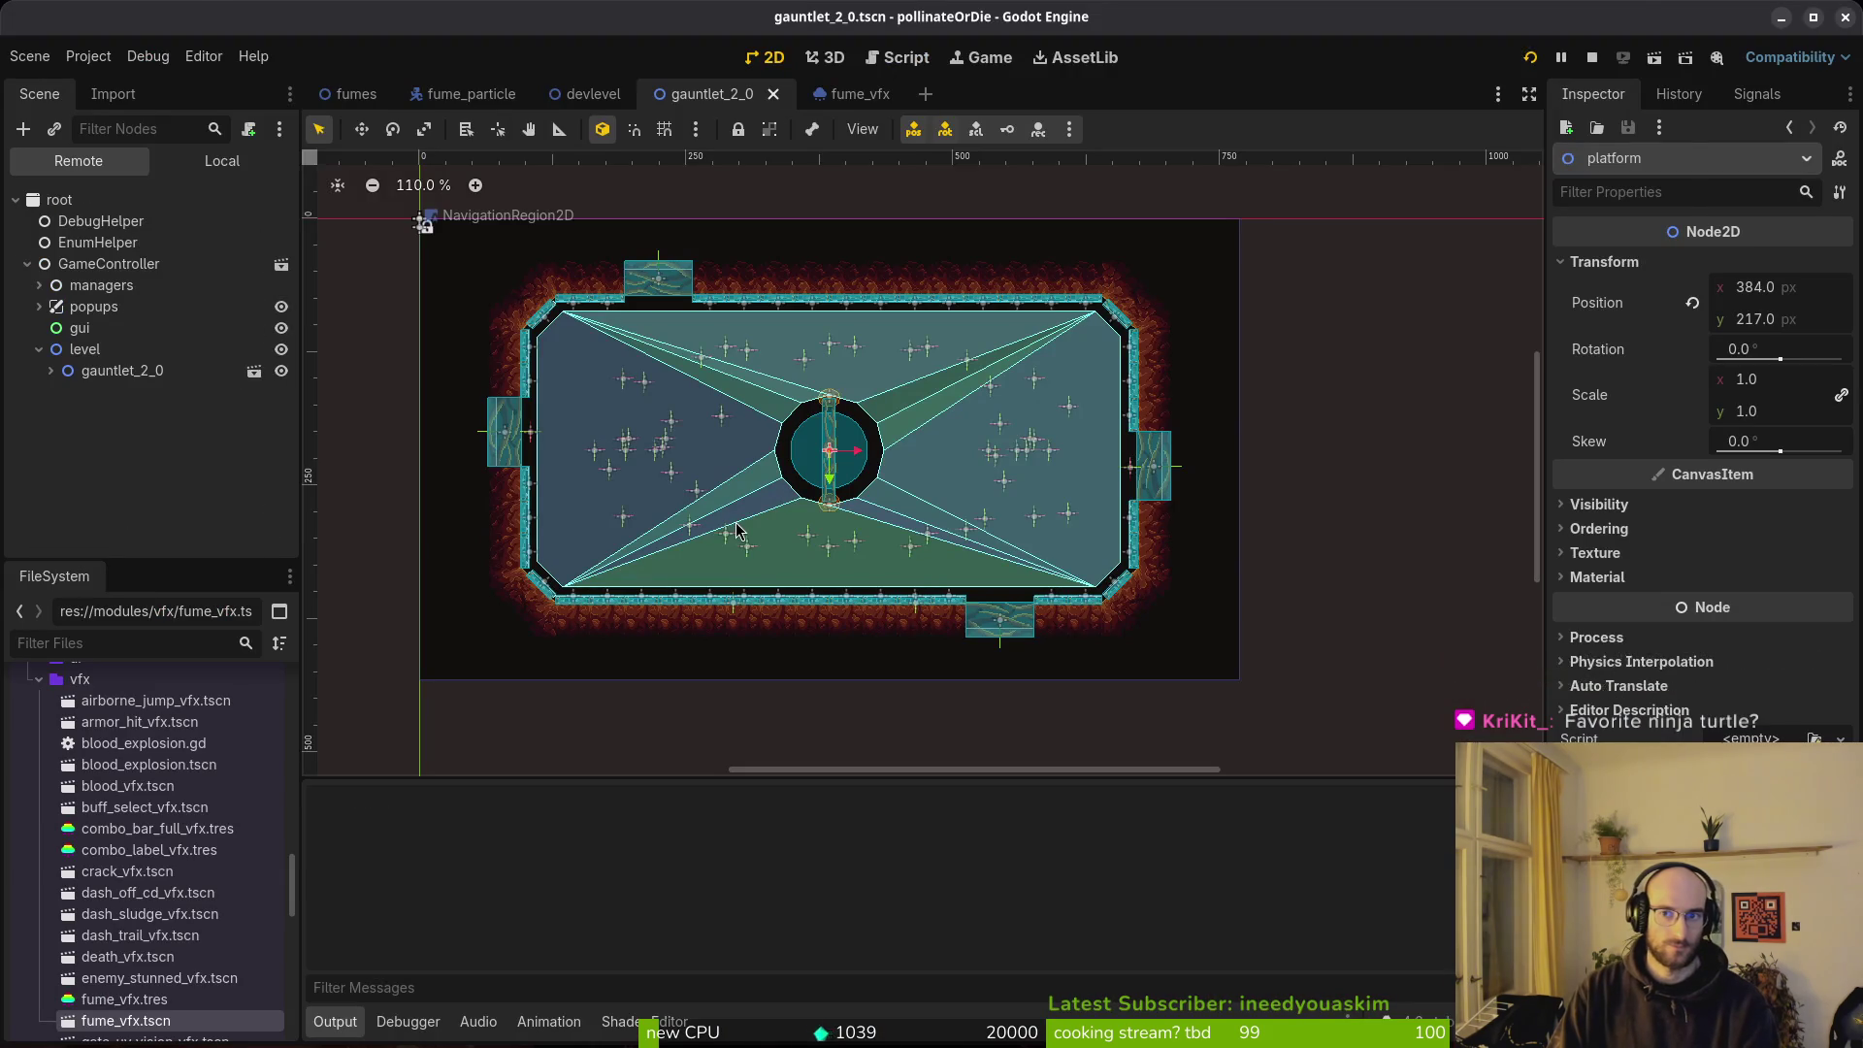
{"action": "key", "text": "Return"}
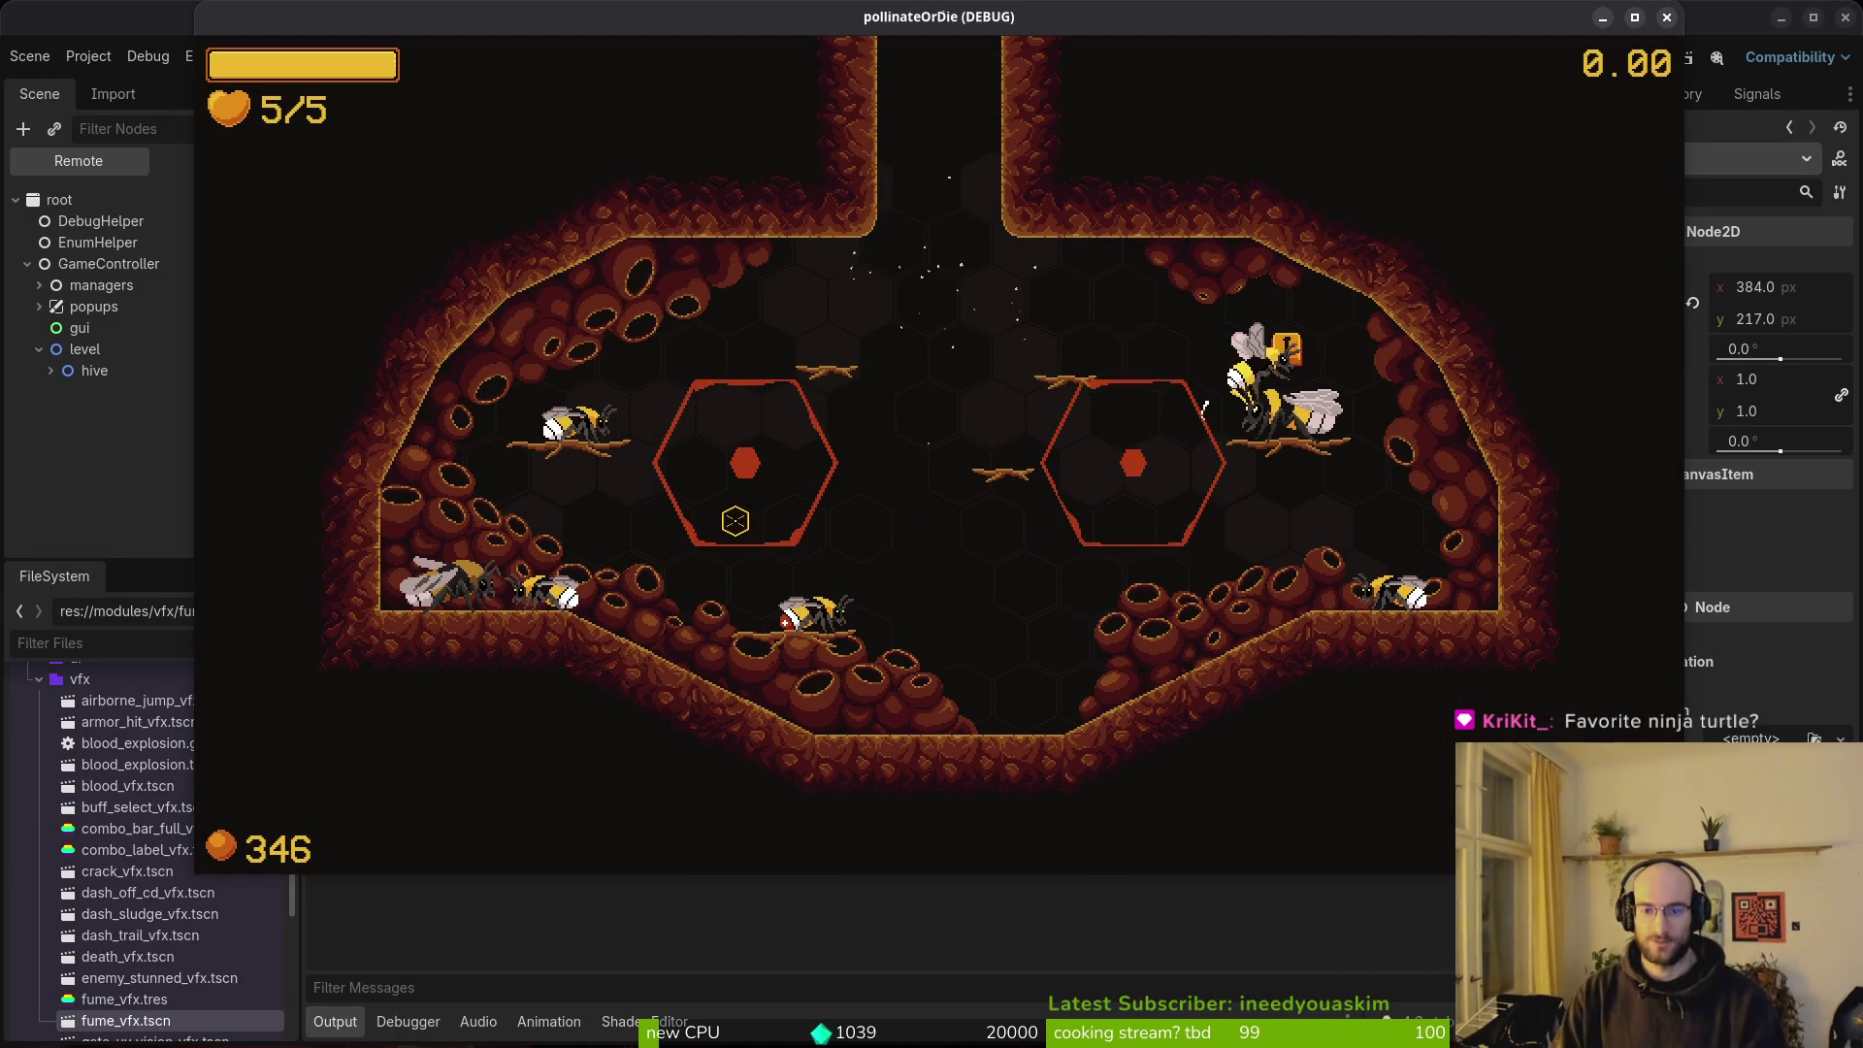
{"action": "key", "text": "e"}
{"action": "key", "text": "d"}
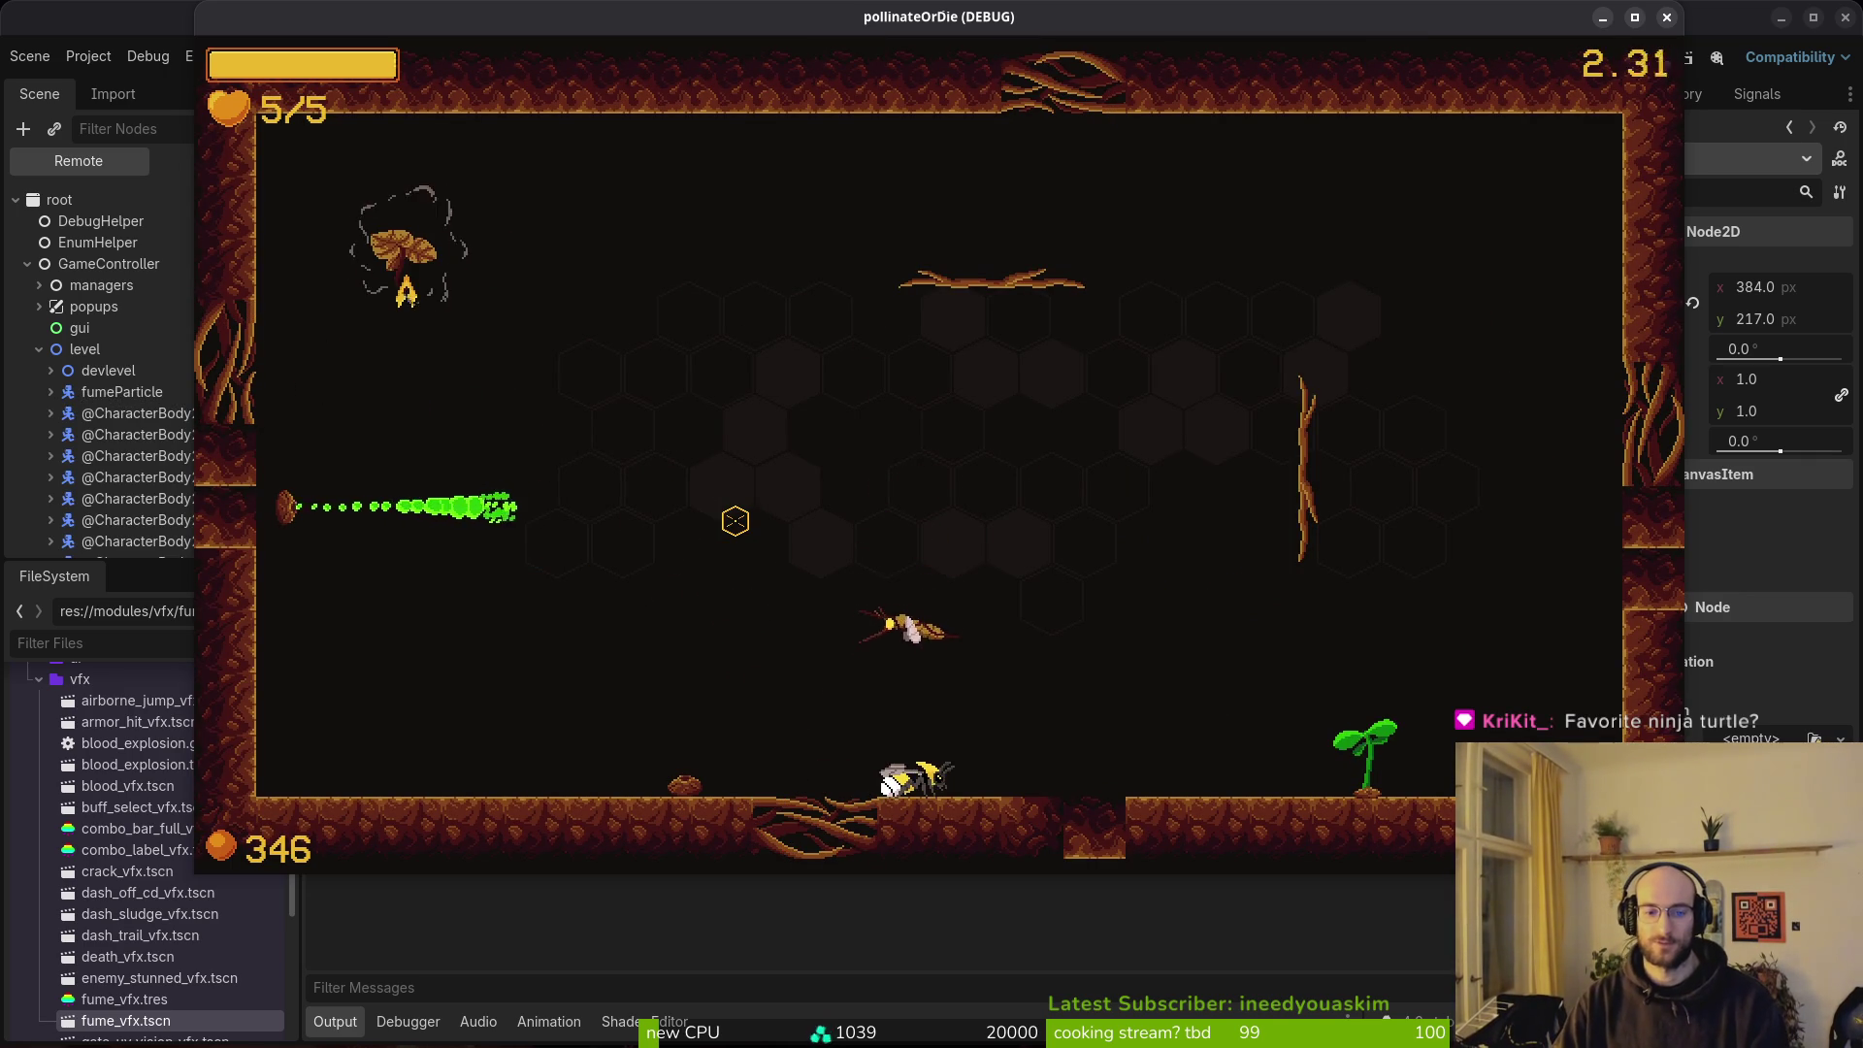
{"action": "key", "text": "w"}
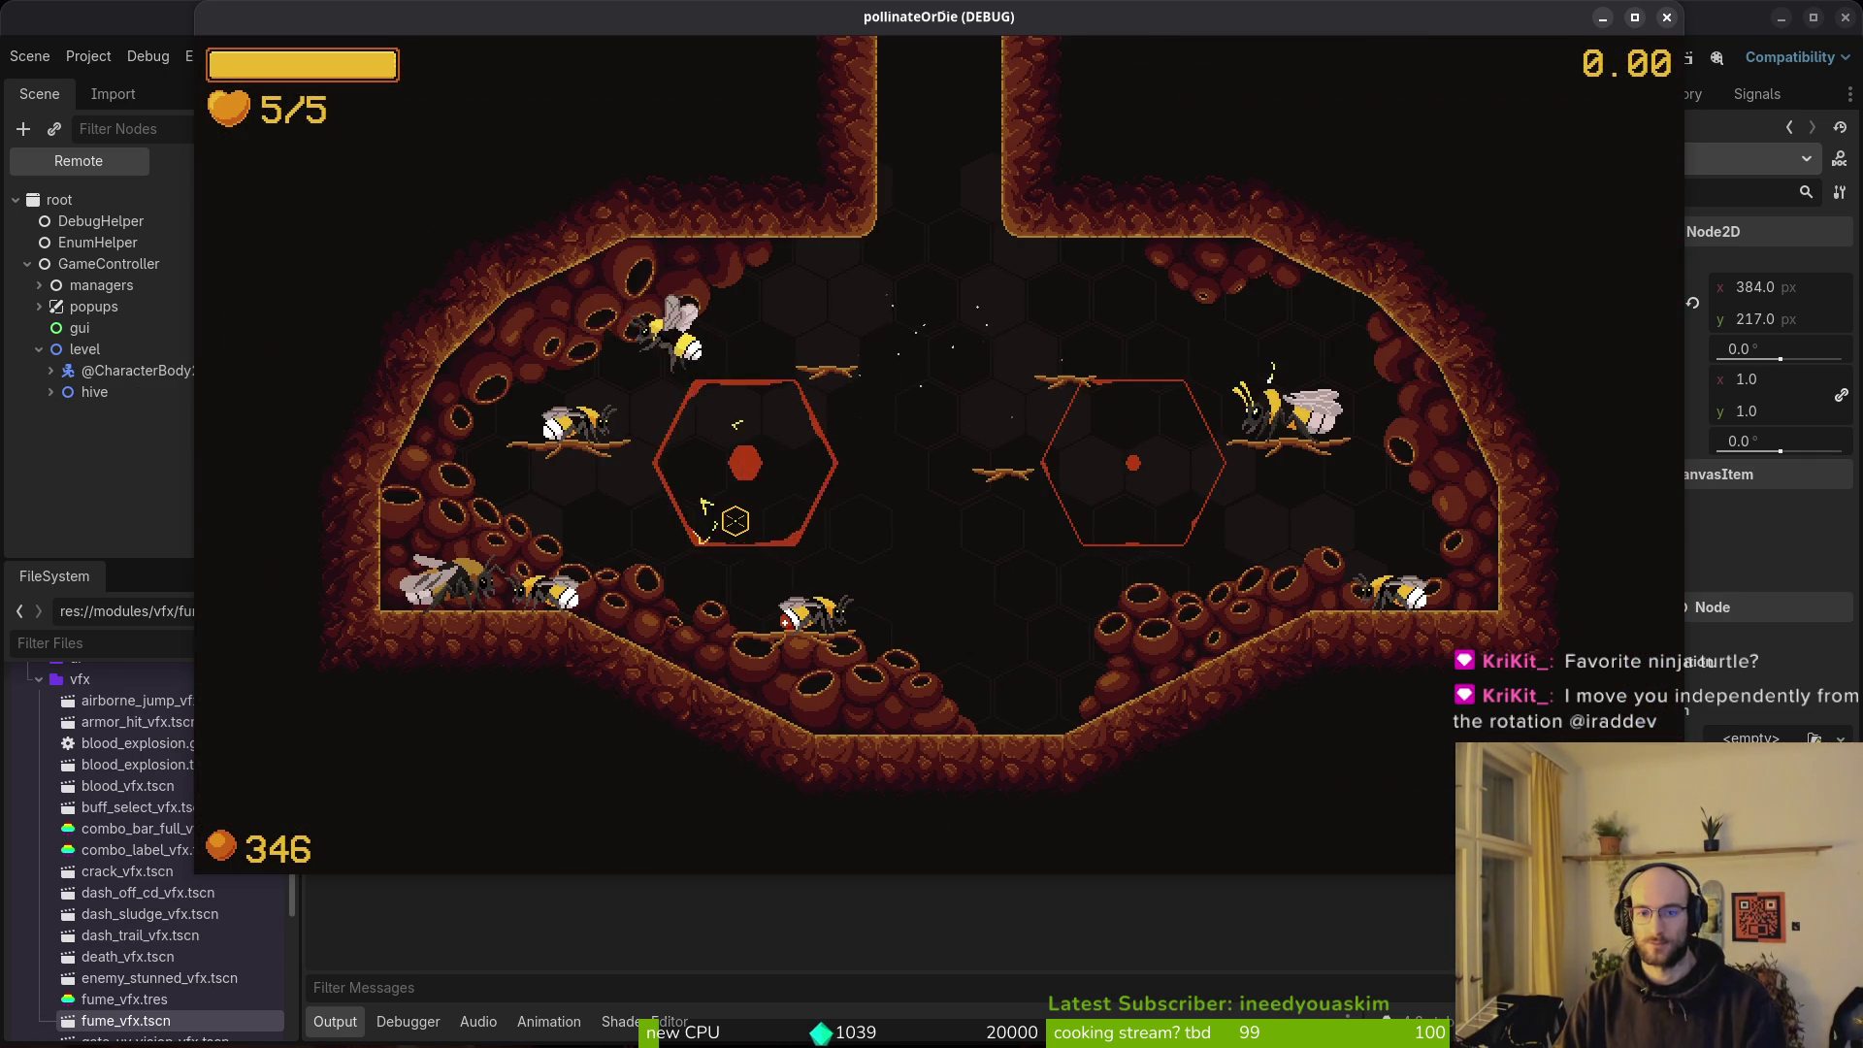
{"action": "key", "text": "Escape"}
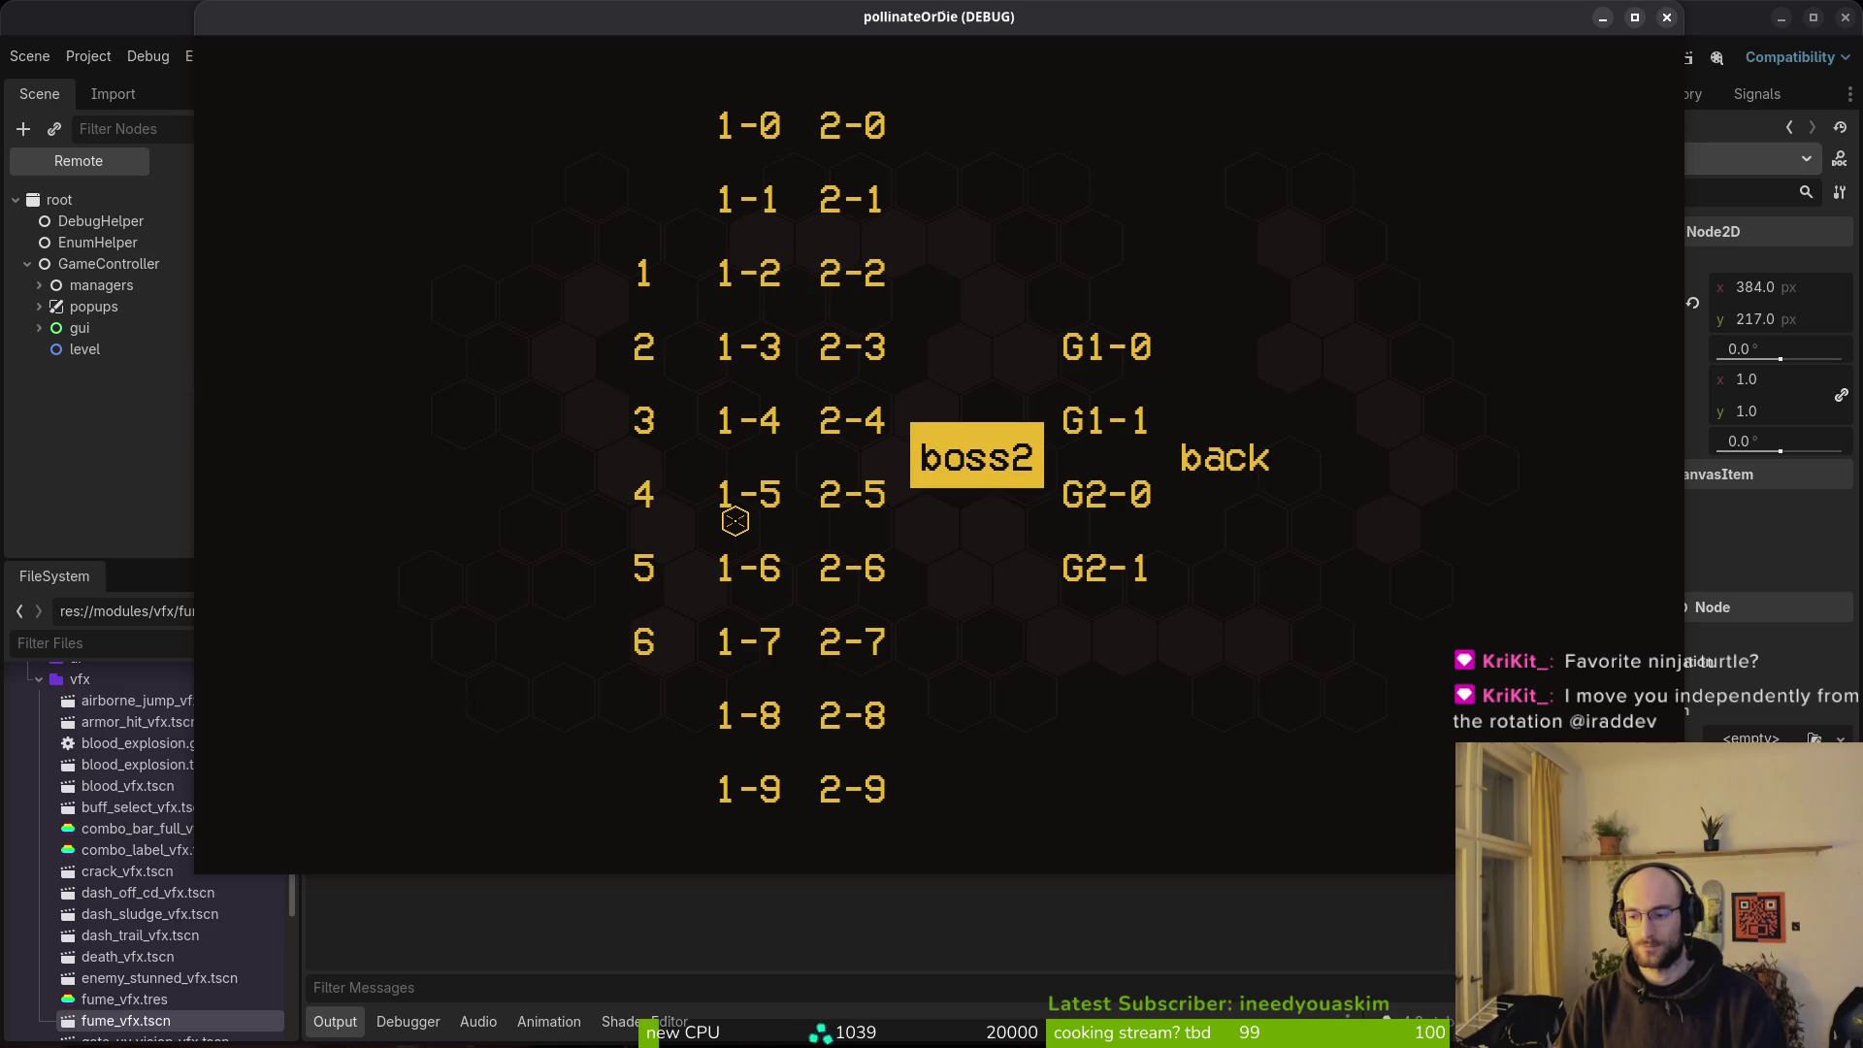
{"action": "key", "text": "Right"}
{"action": "key", "text": "Down"}
{"action": "key", "text": "Return"}
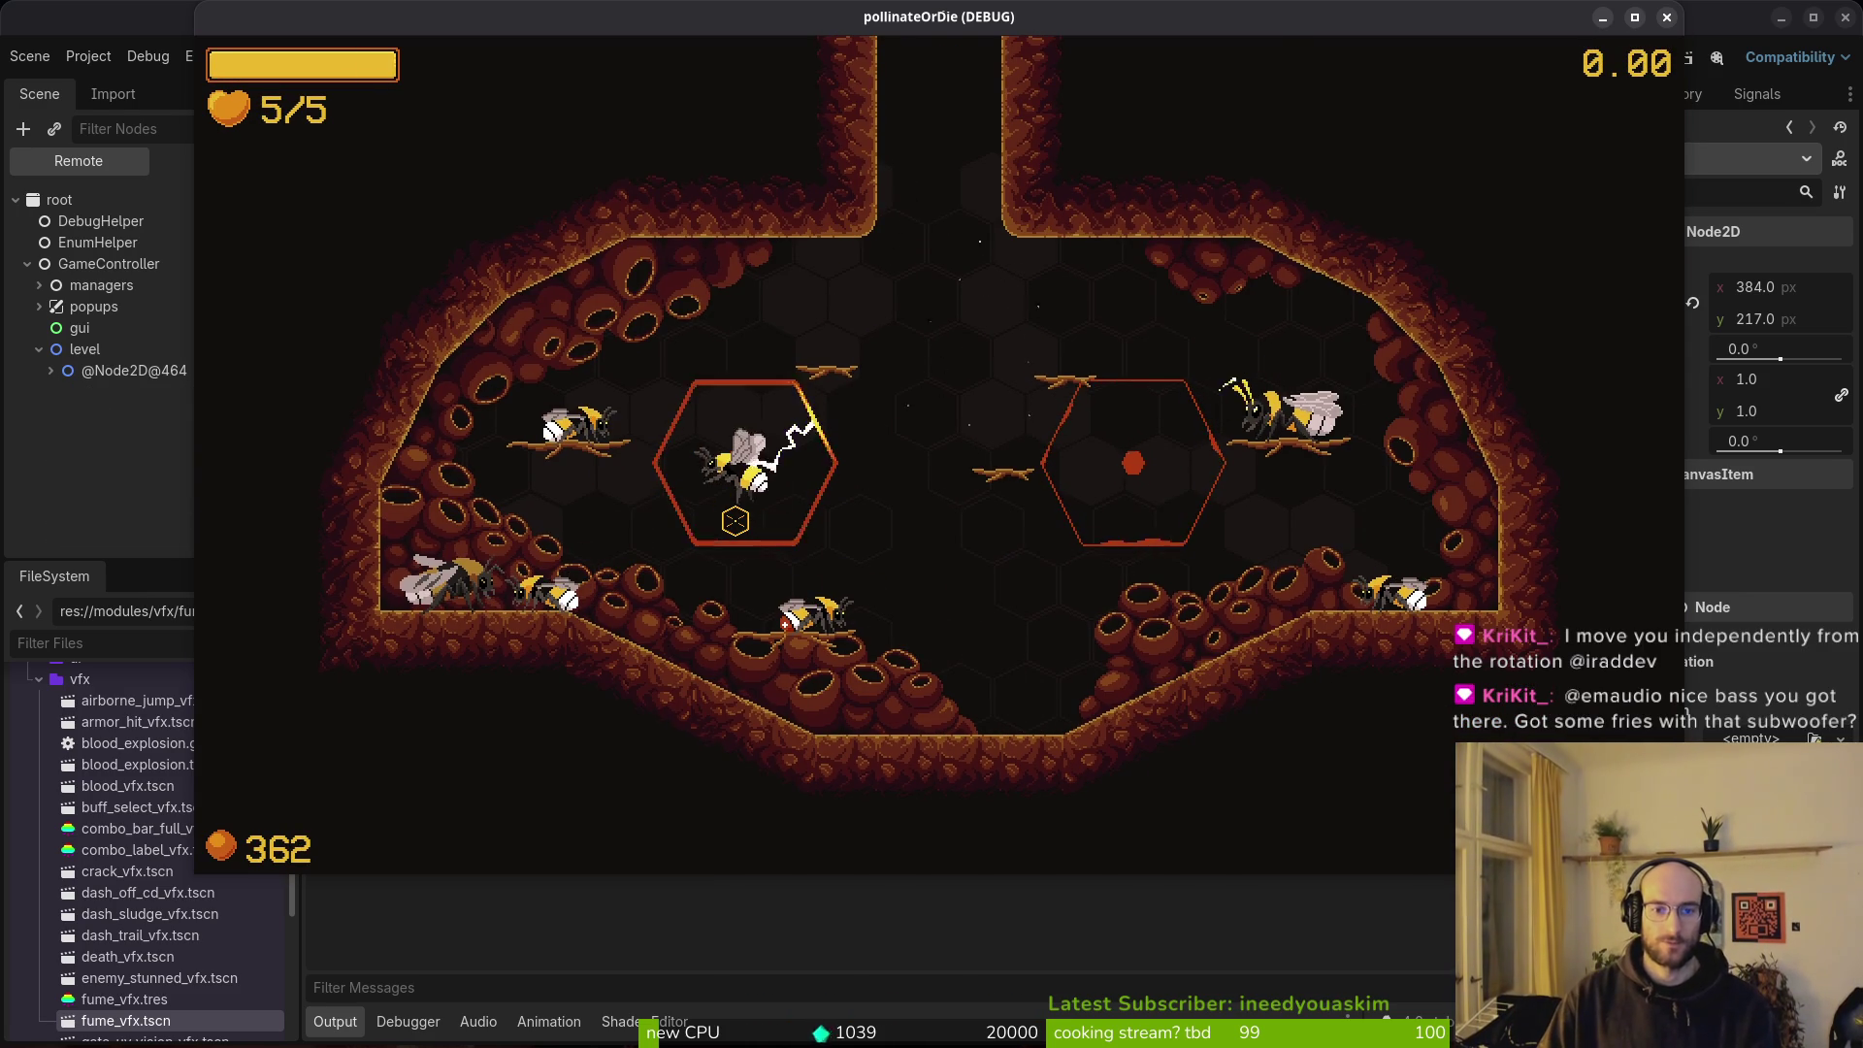
{"action": "key", "text": "Escape"}
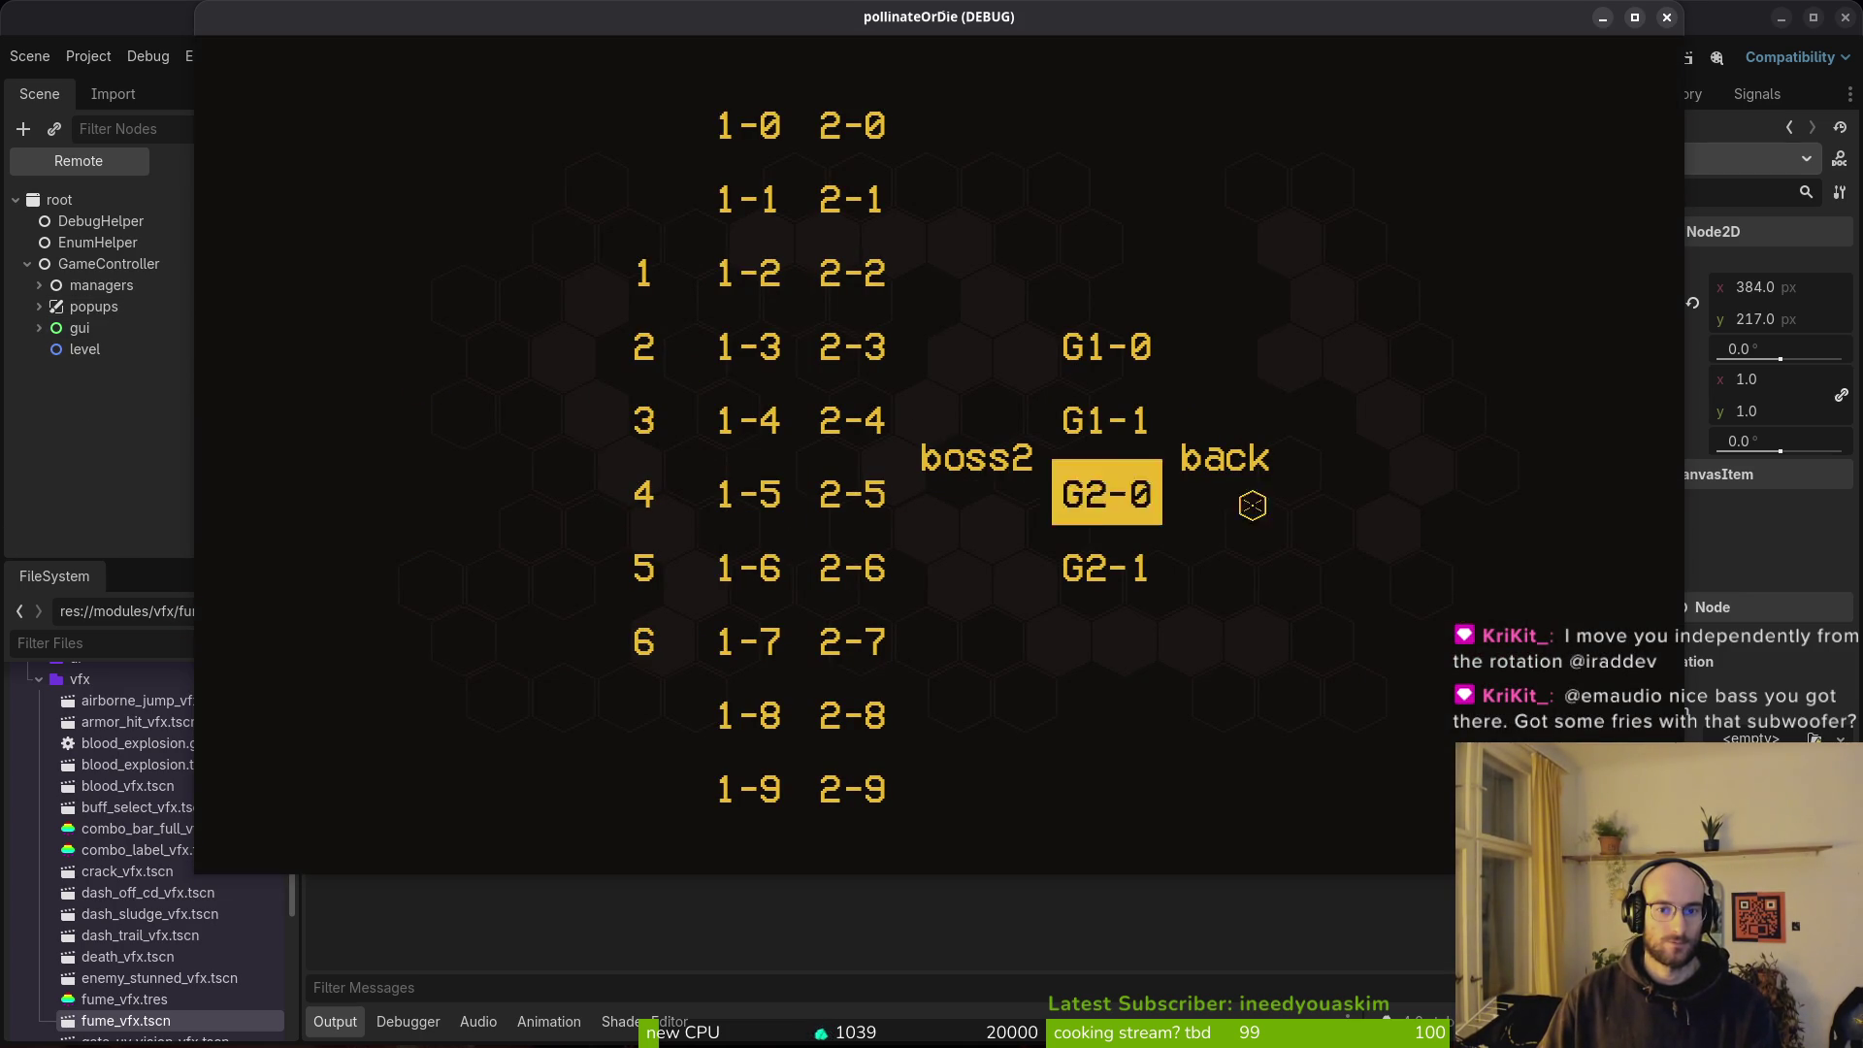
{"action": "left_click", "coordinate": [1200, 505]}
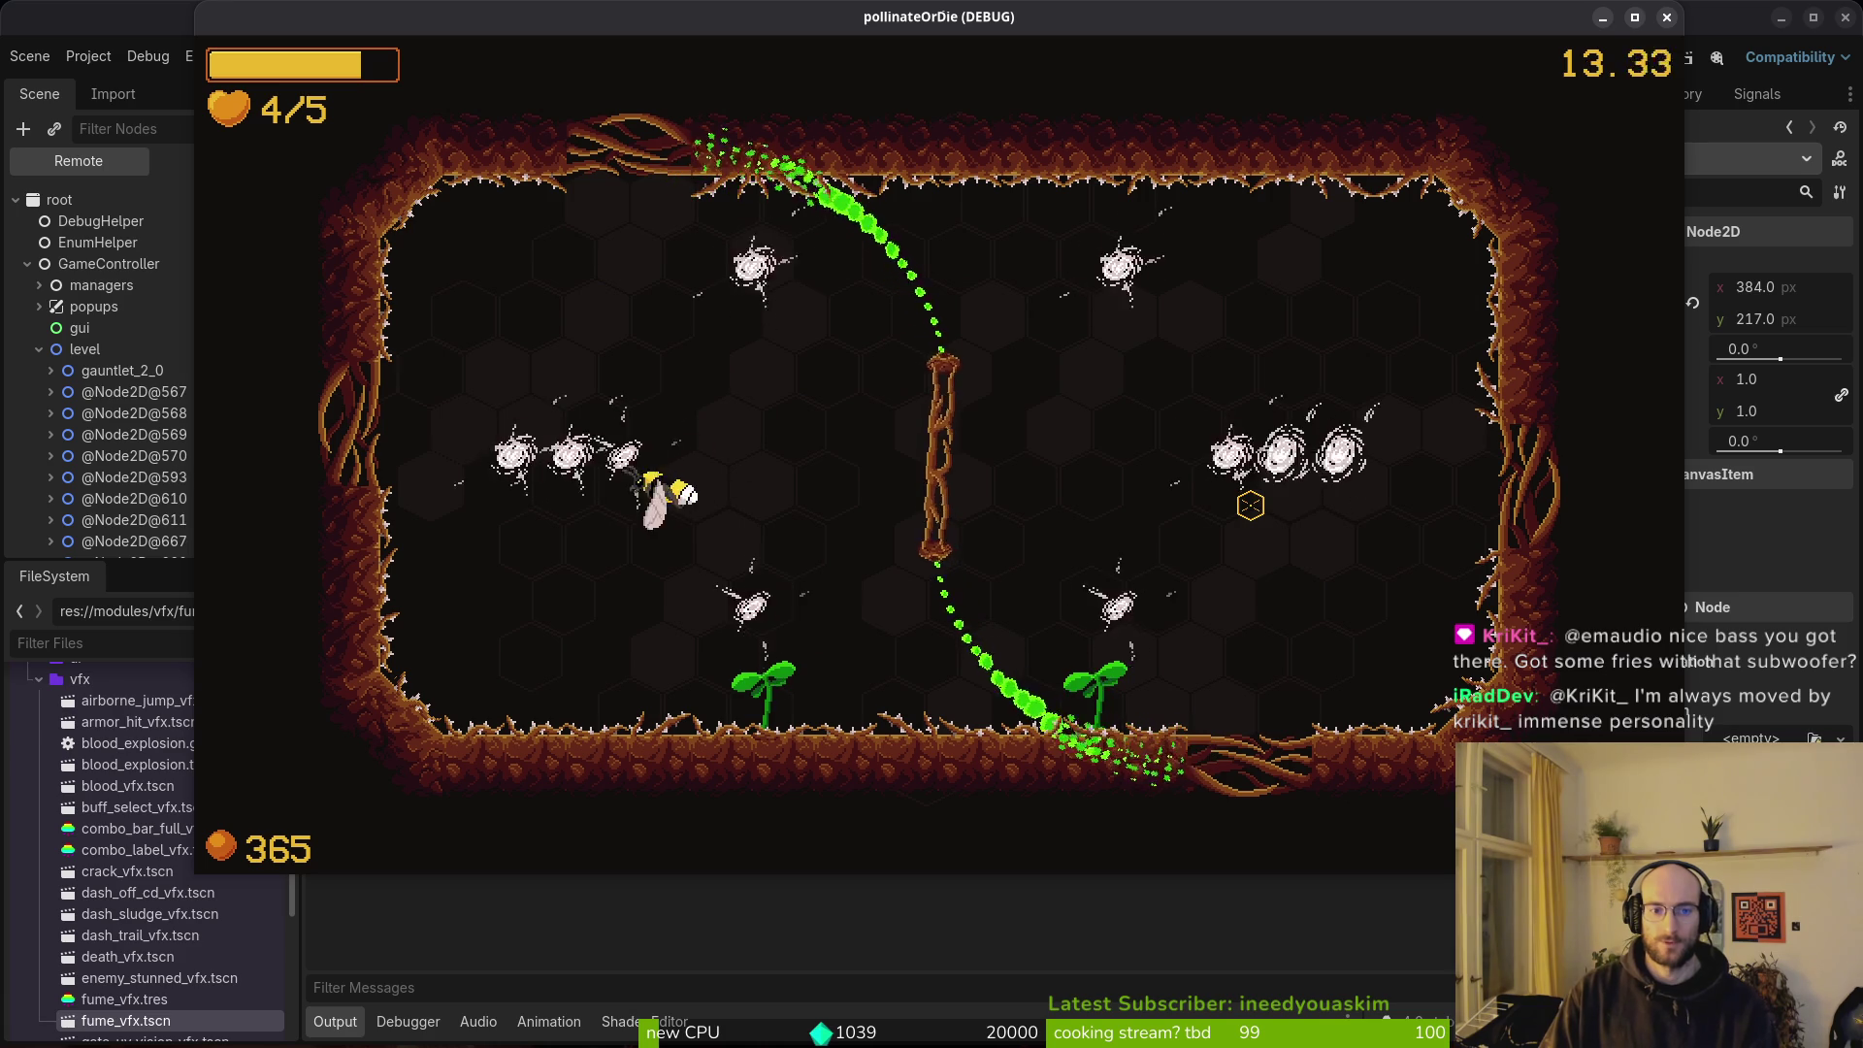
{"action": "key", "text": "Escape"}
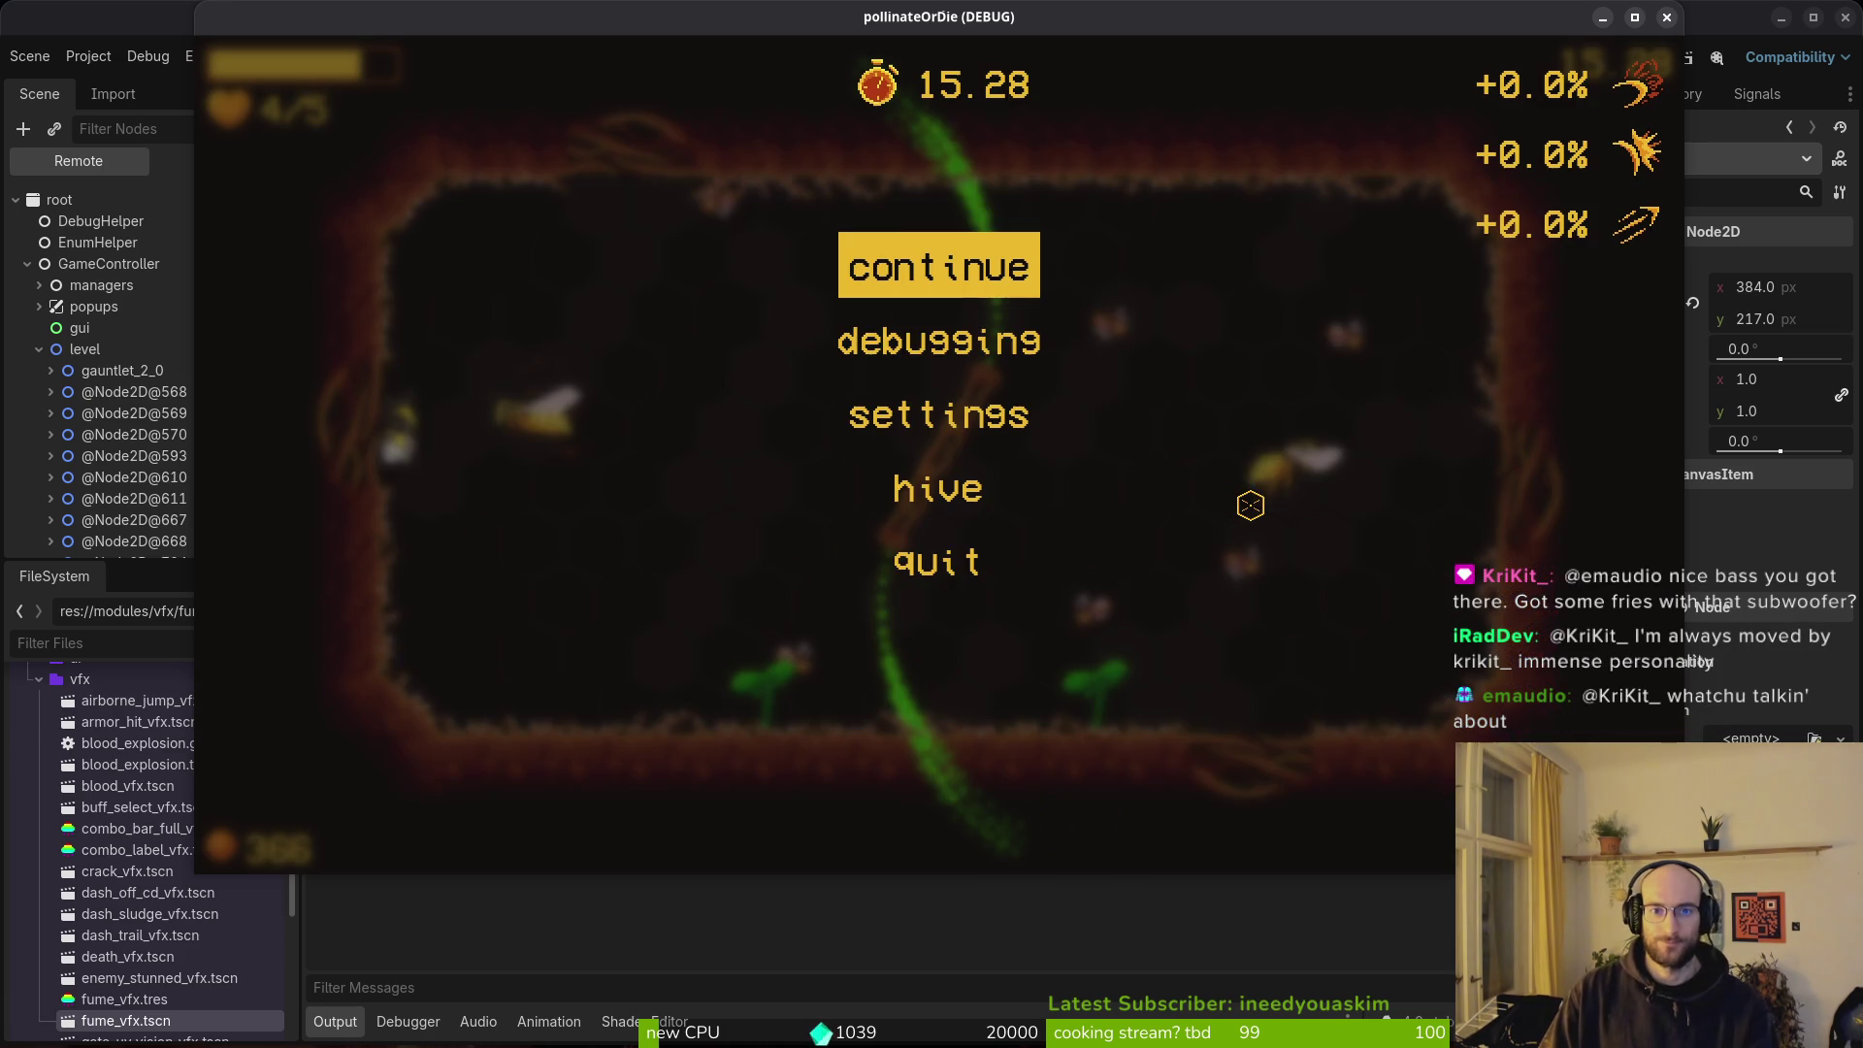
{"action": "left_click", "coordinate": [1666, 17]}
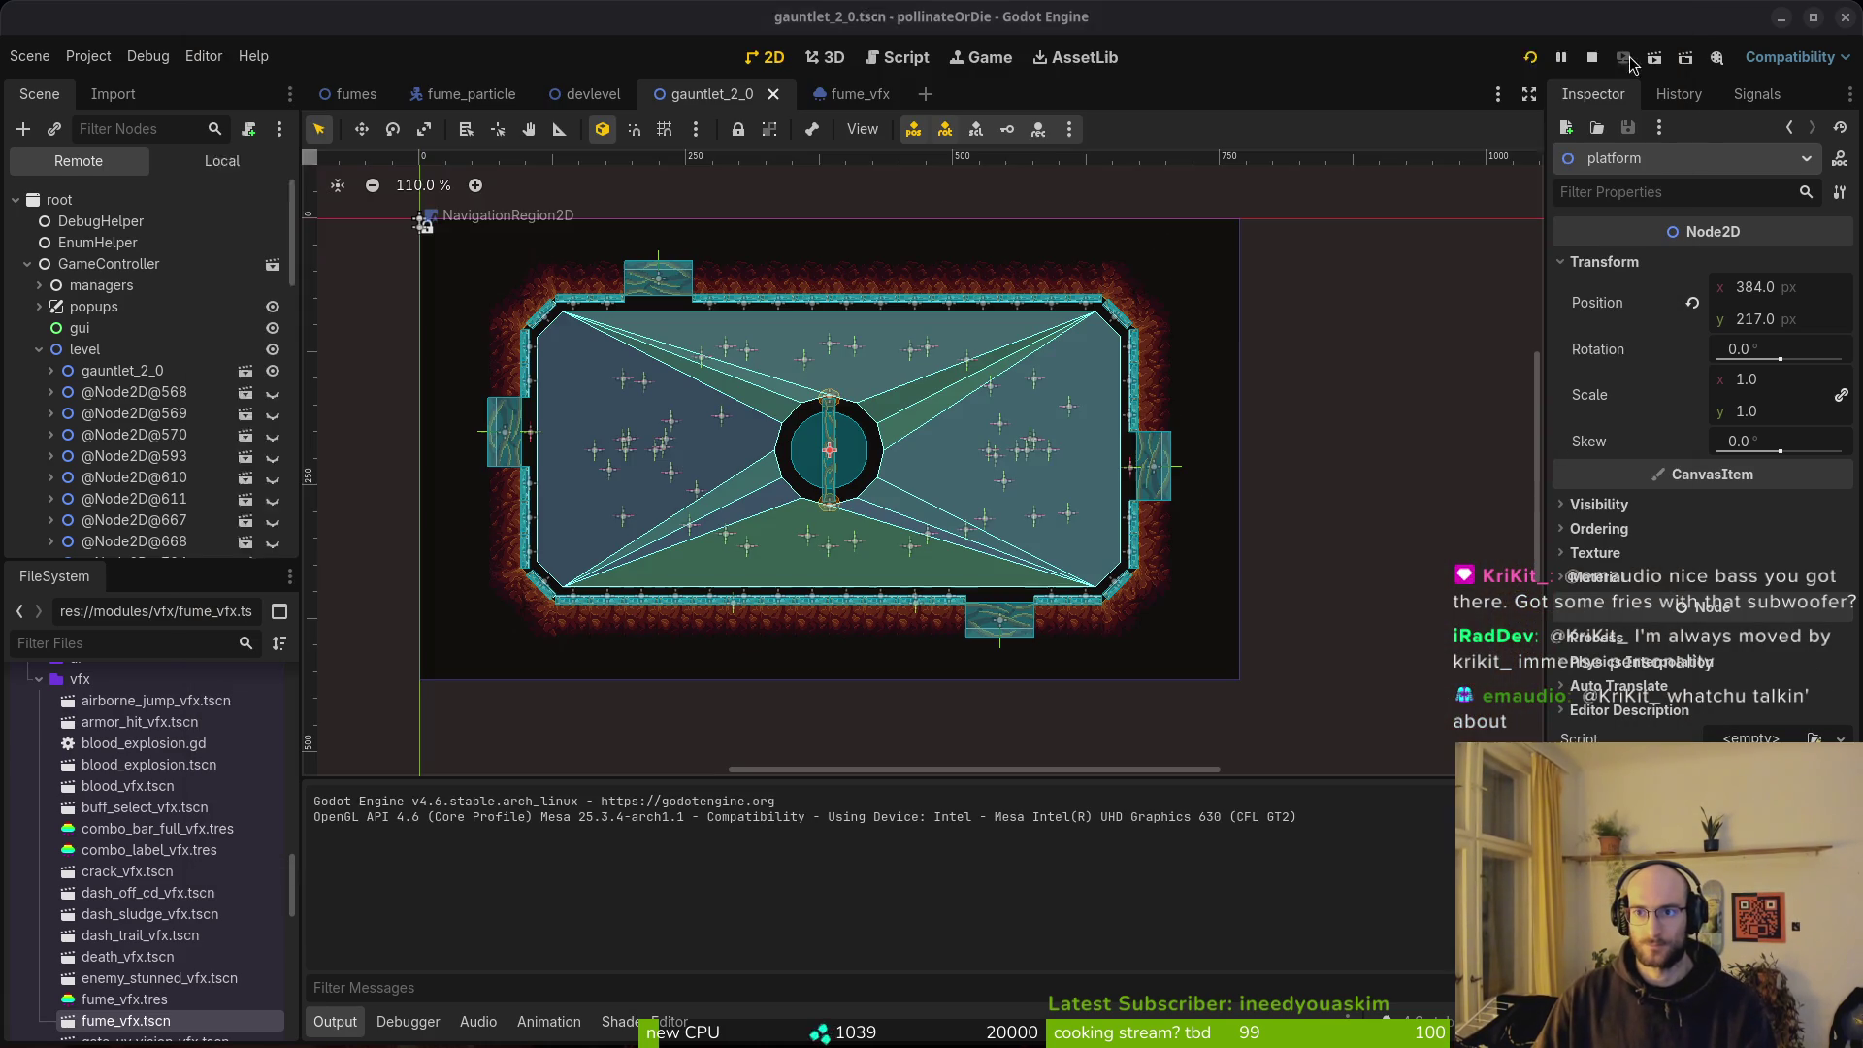
Review the fume_vfx.tscn GPUParticles2D settings, including amount 20 and the 3.0 s Lifetime.
{"action": "left_click", "coordinate": [456, 97]}
{"action": "left_click", "coordinate": [858, 95]}
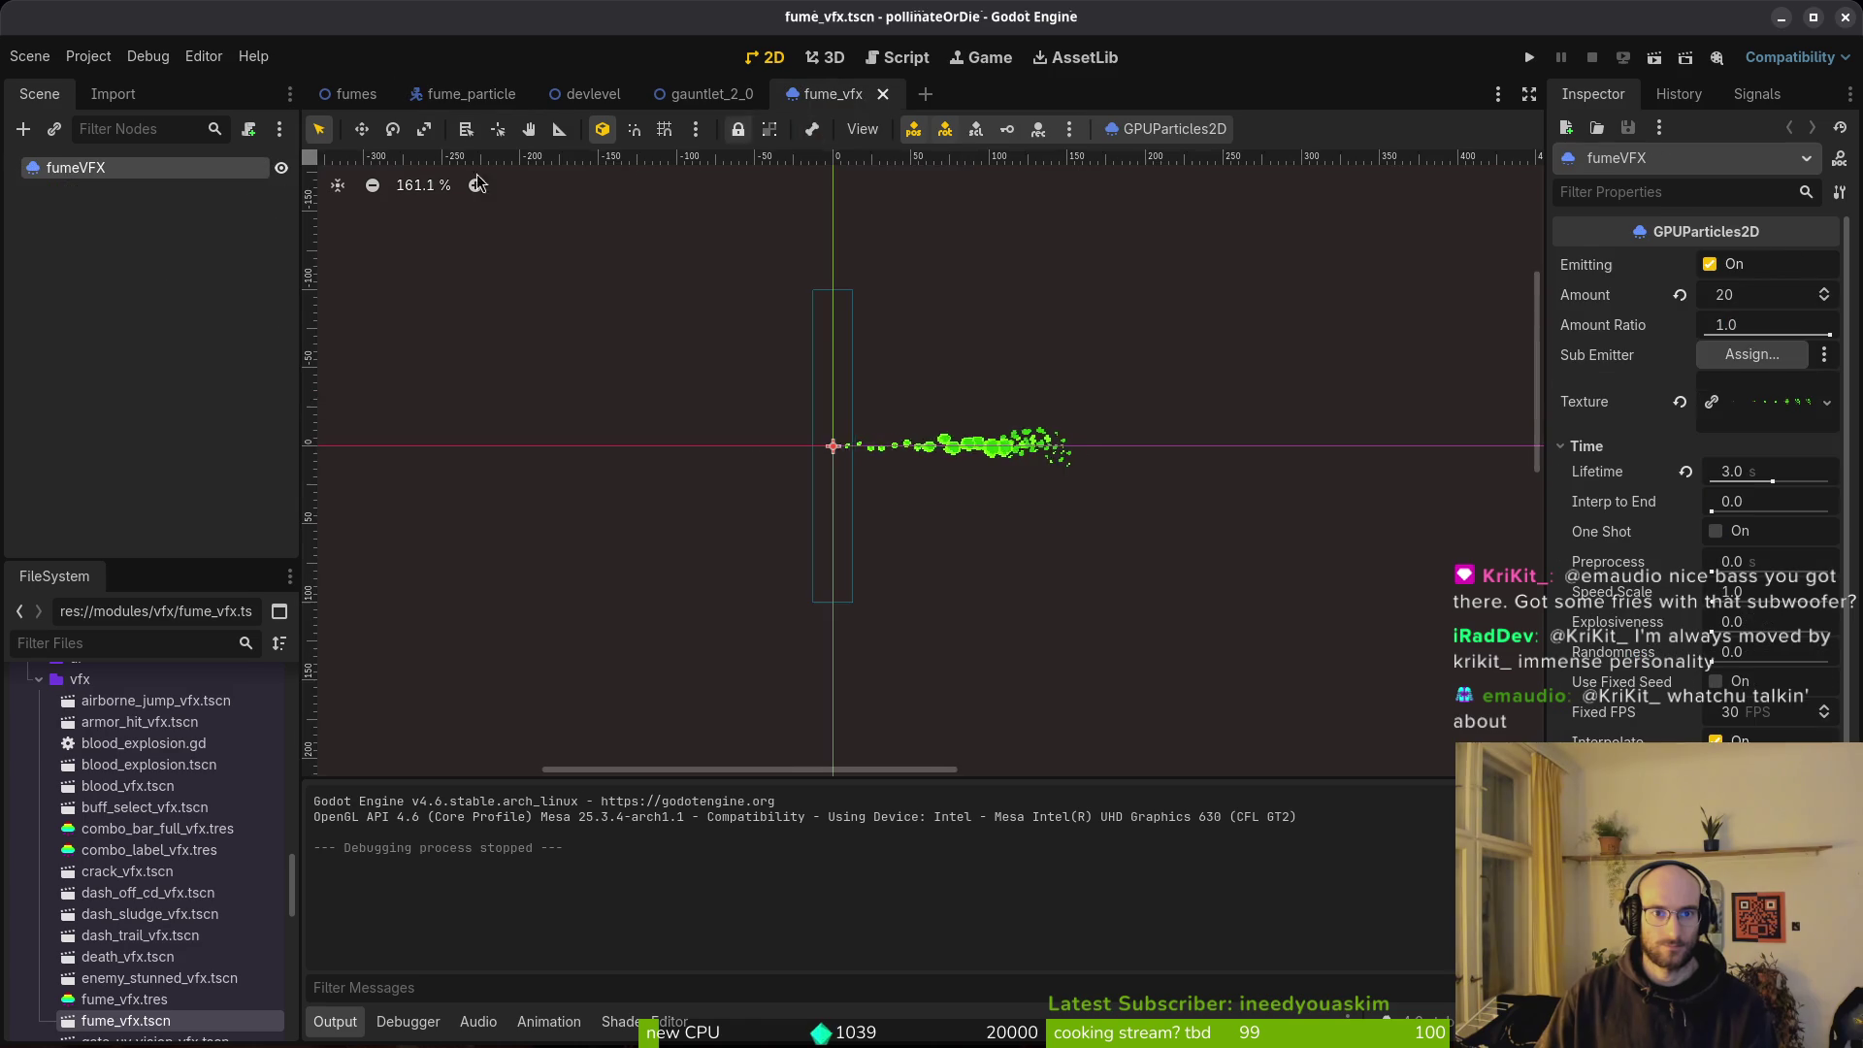
{"action": "scroll", "coordinate": [1626, 573], "scroll_direction": "down", "scroll_amount": 6}
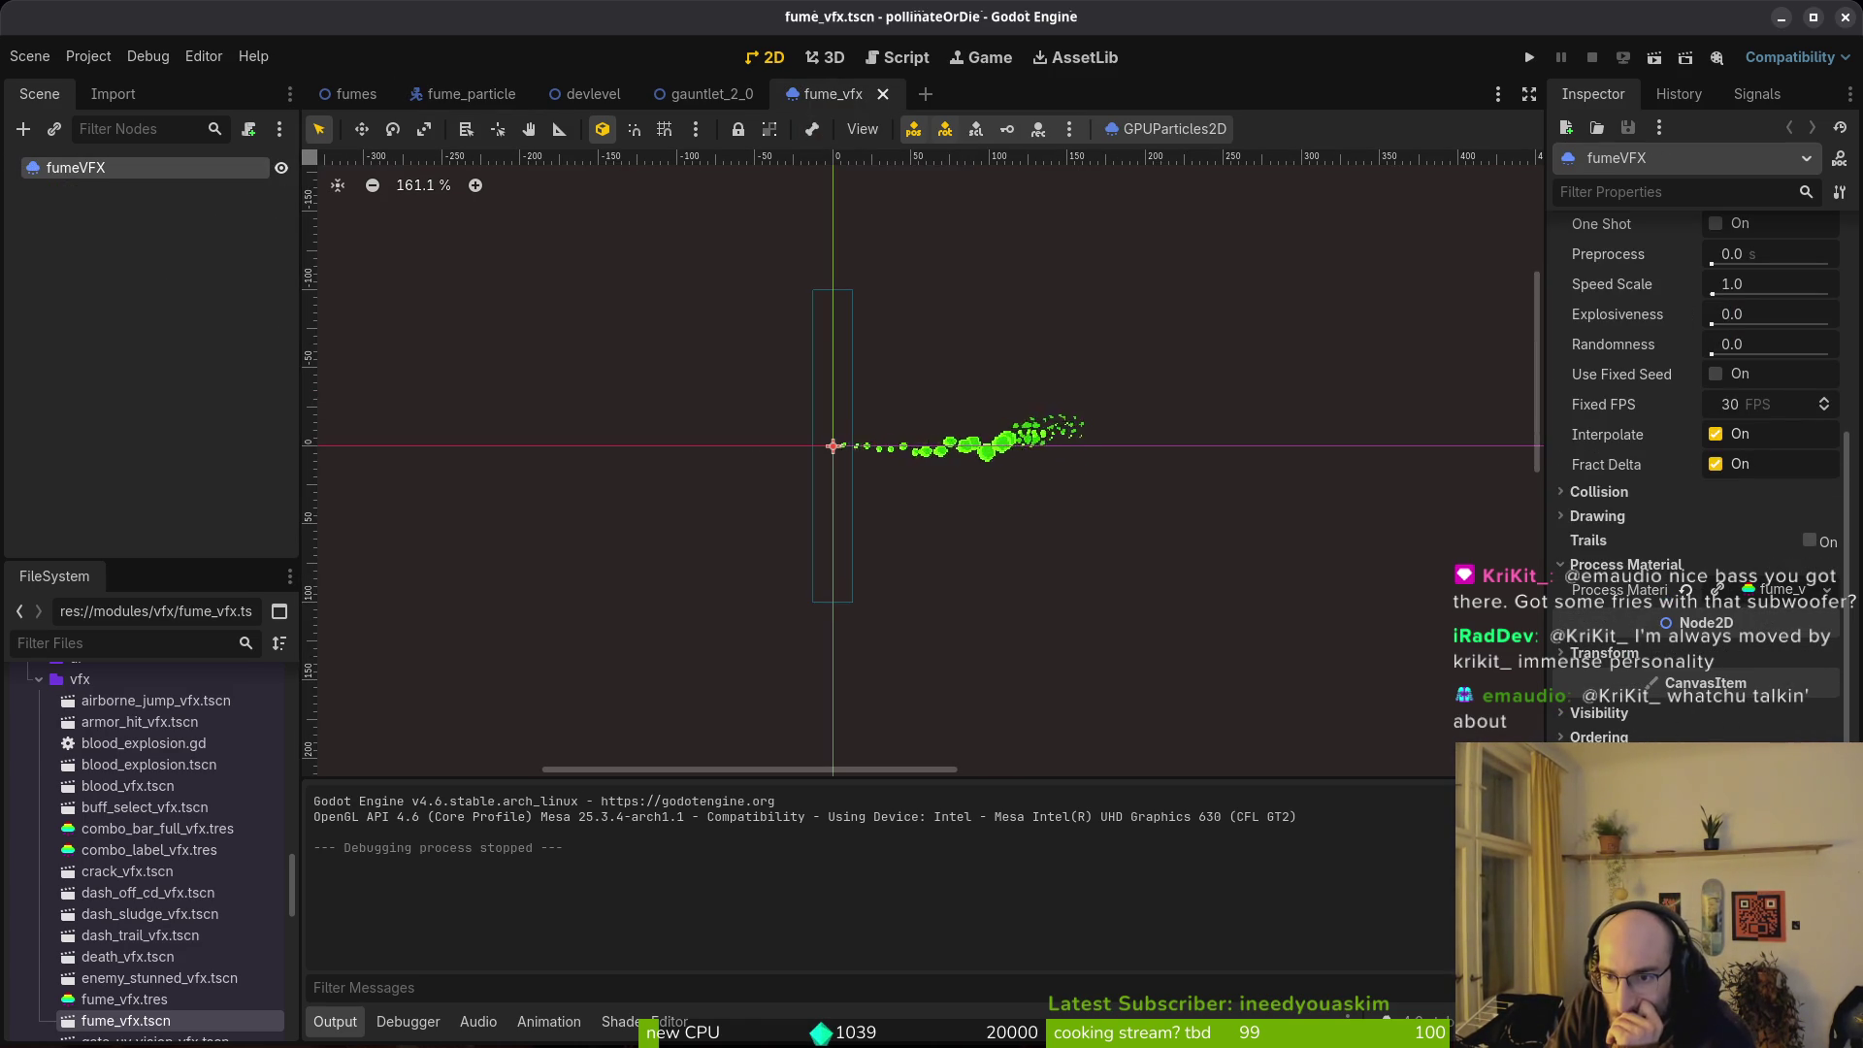
{"action": "scroll", "coordinate": [1699, 466], "scroll_direction": "down", "scroll_amount": 5}
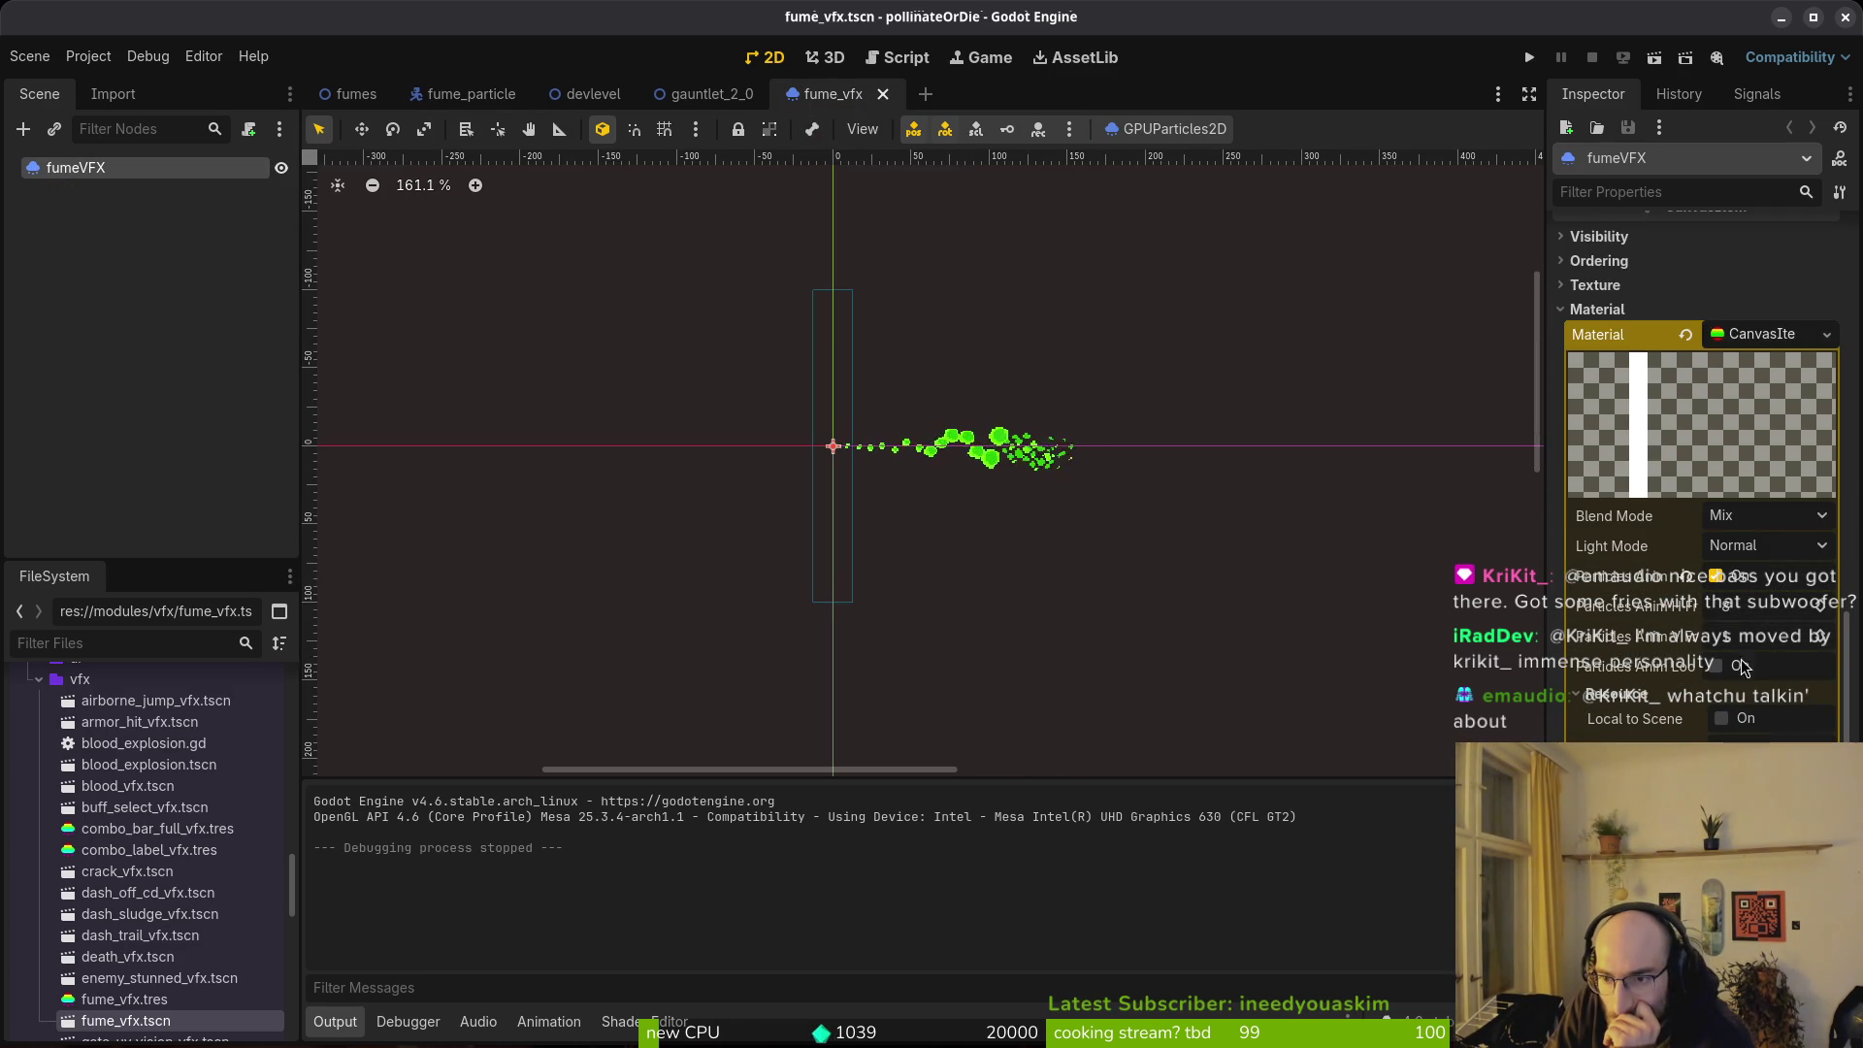
{"action": "scroll", "coordinate": [1753, 622], "scroll_direction": "up", "scroll_amount": 5}
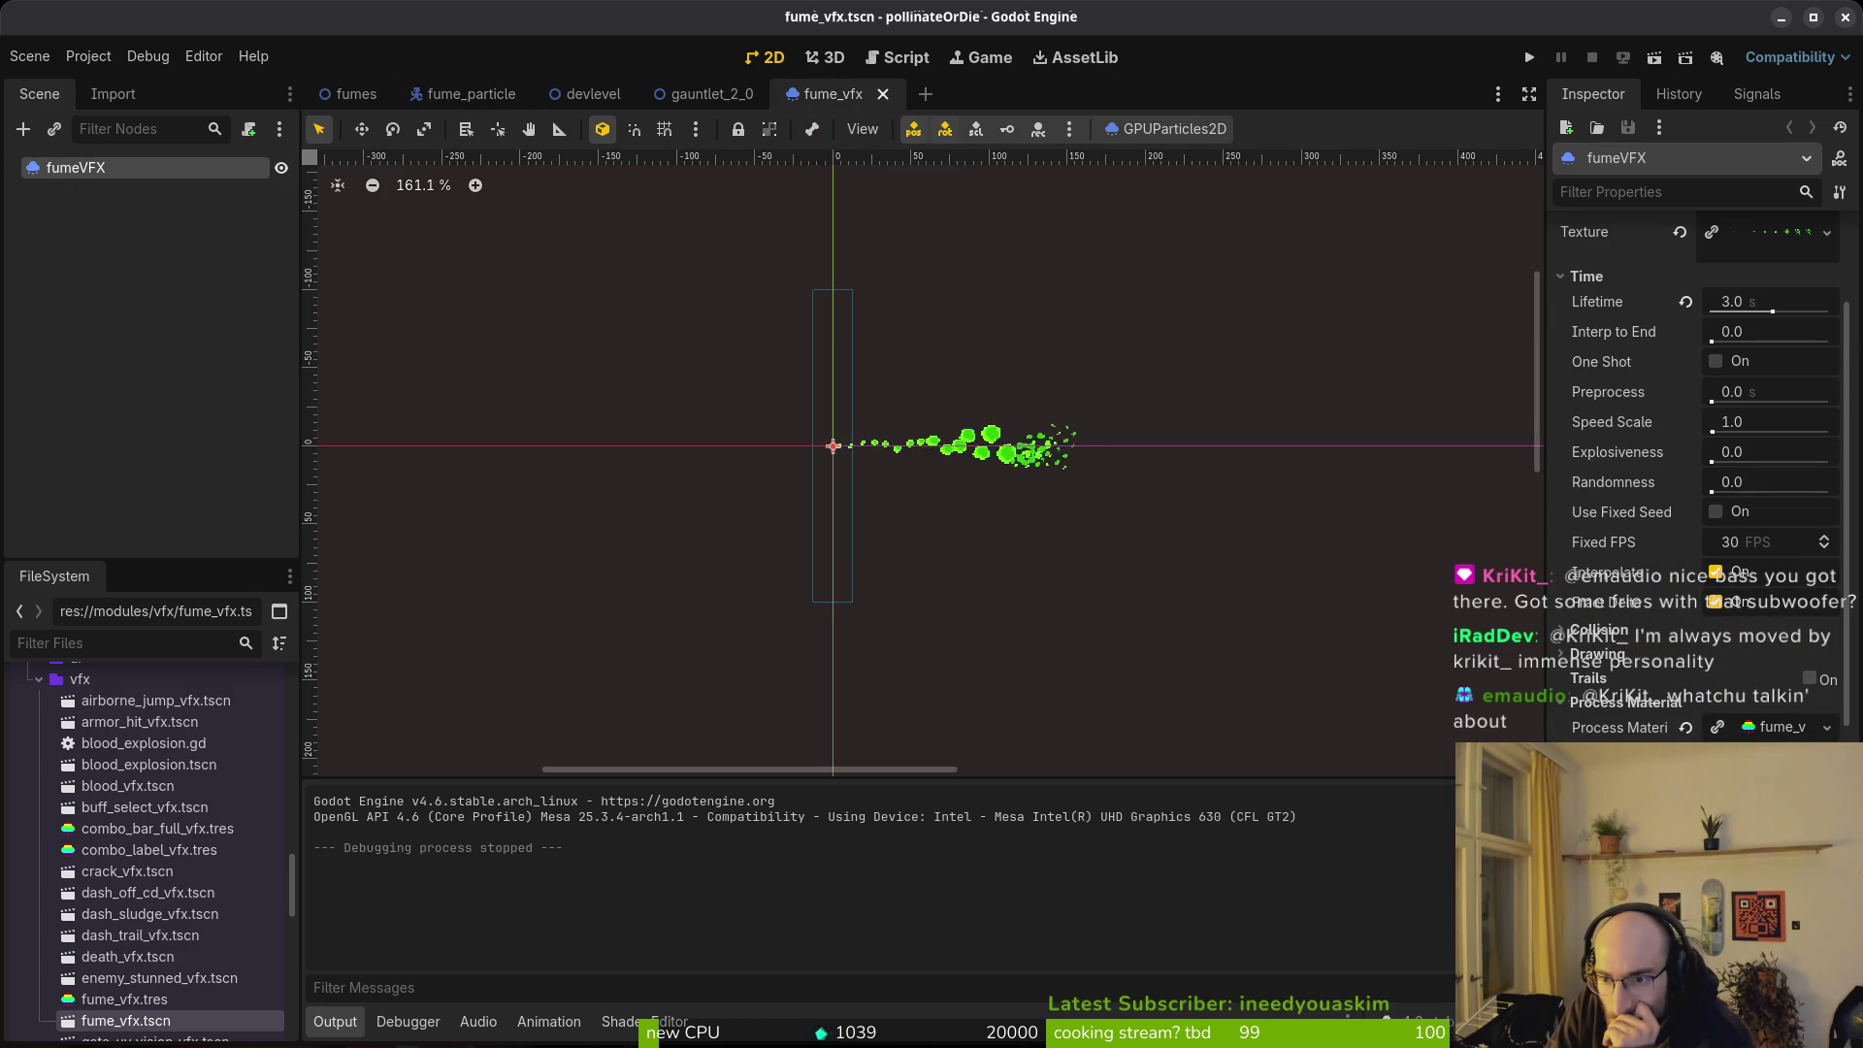
{"action": "scroll", "coordinate": [1699, 465], "scroll_direction": "down", "scroll_amount": 4}
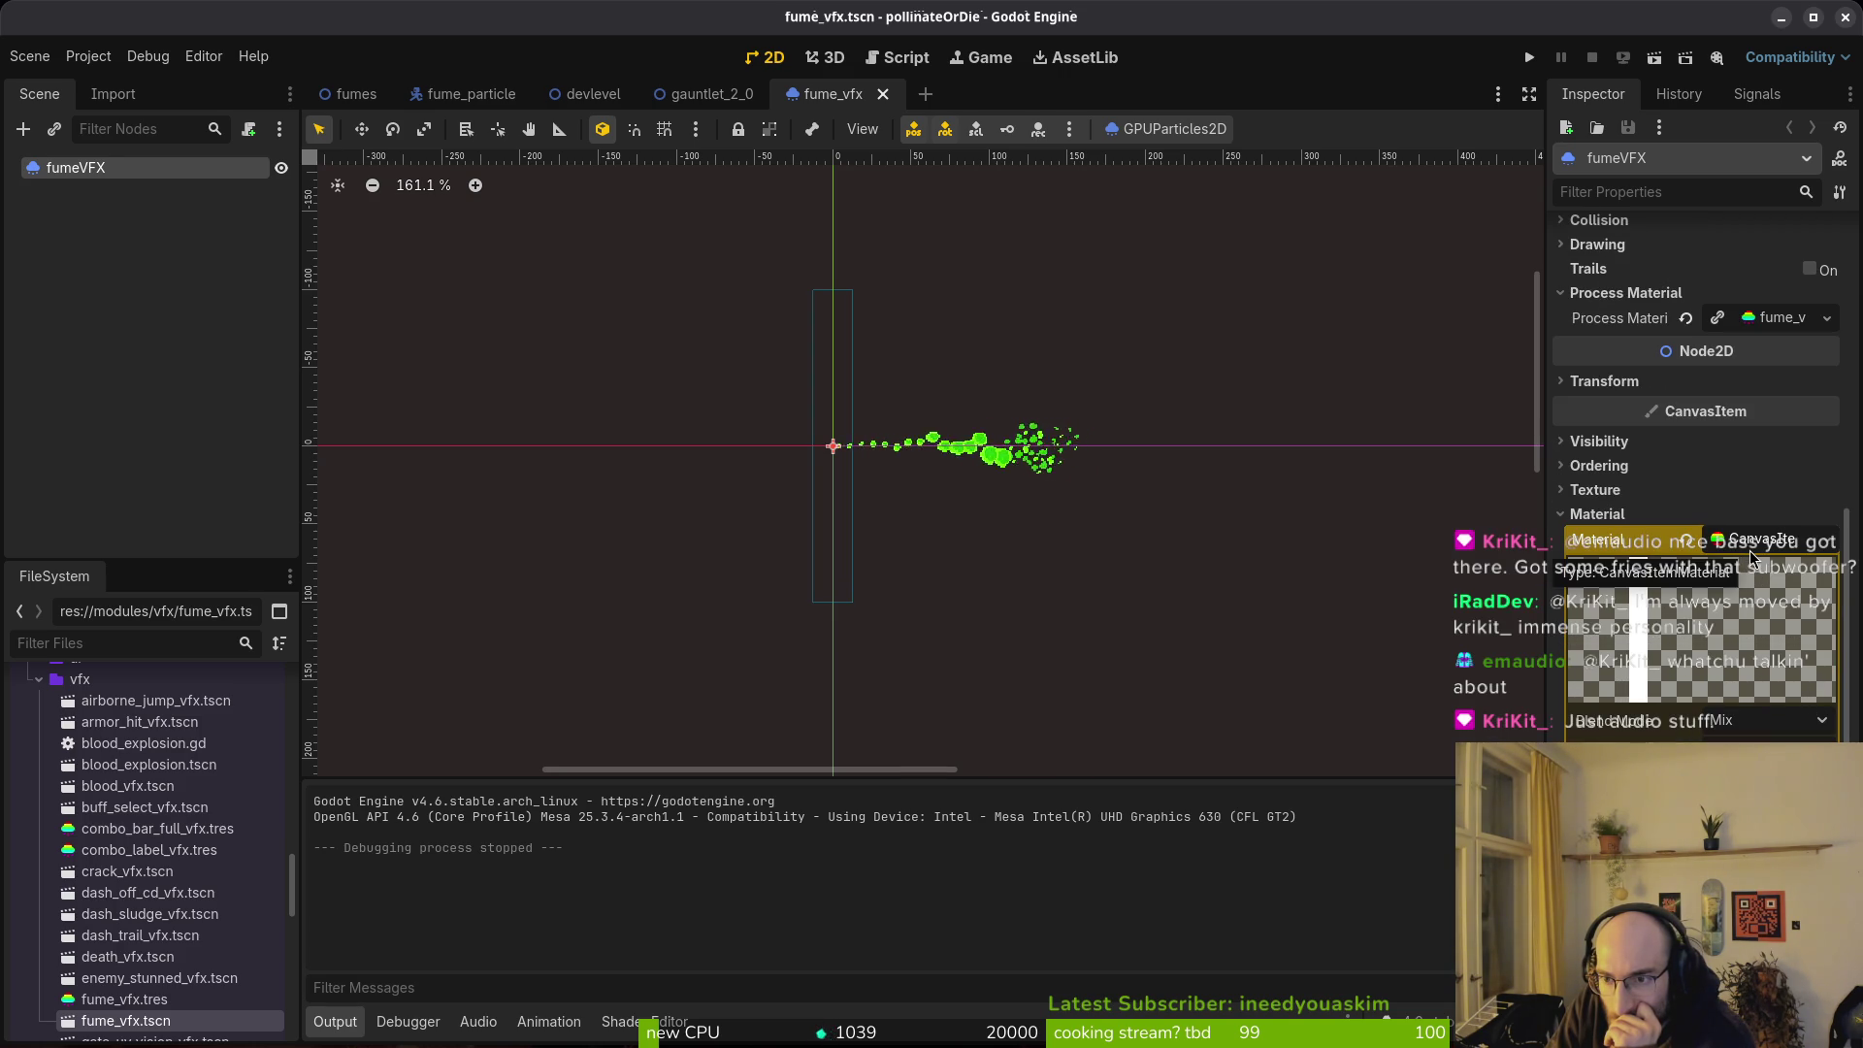
{"action": "scroll", "coordinate": [1747, 558], "scroll_direction": "up", "scroll_amount": 3}
{"action": "scroll", "coordinate": [1747, 563], "scroll_direction": "up", "scroll_amount": 4}
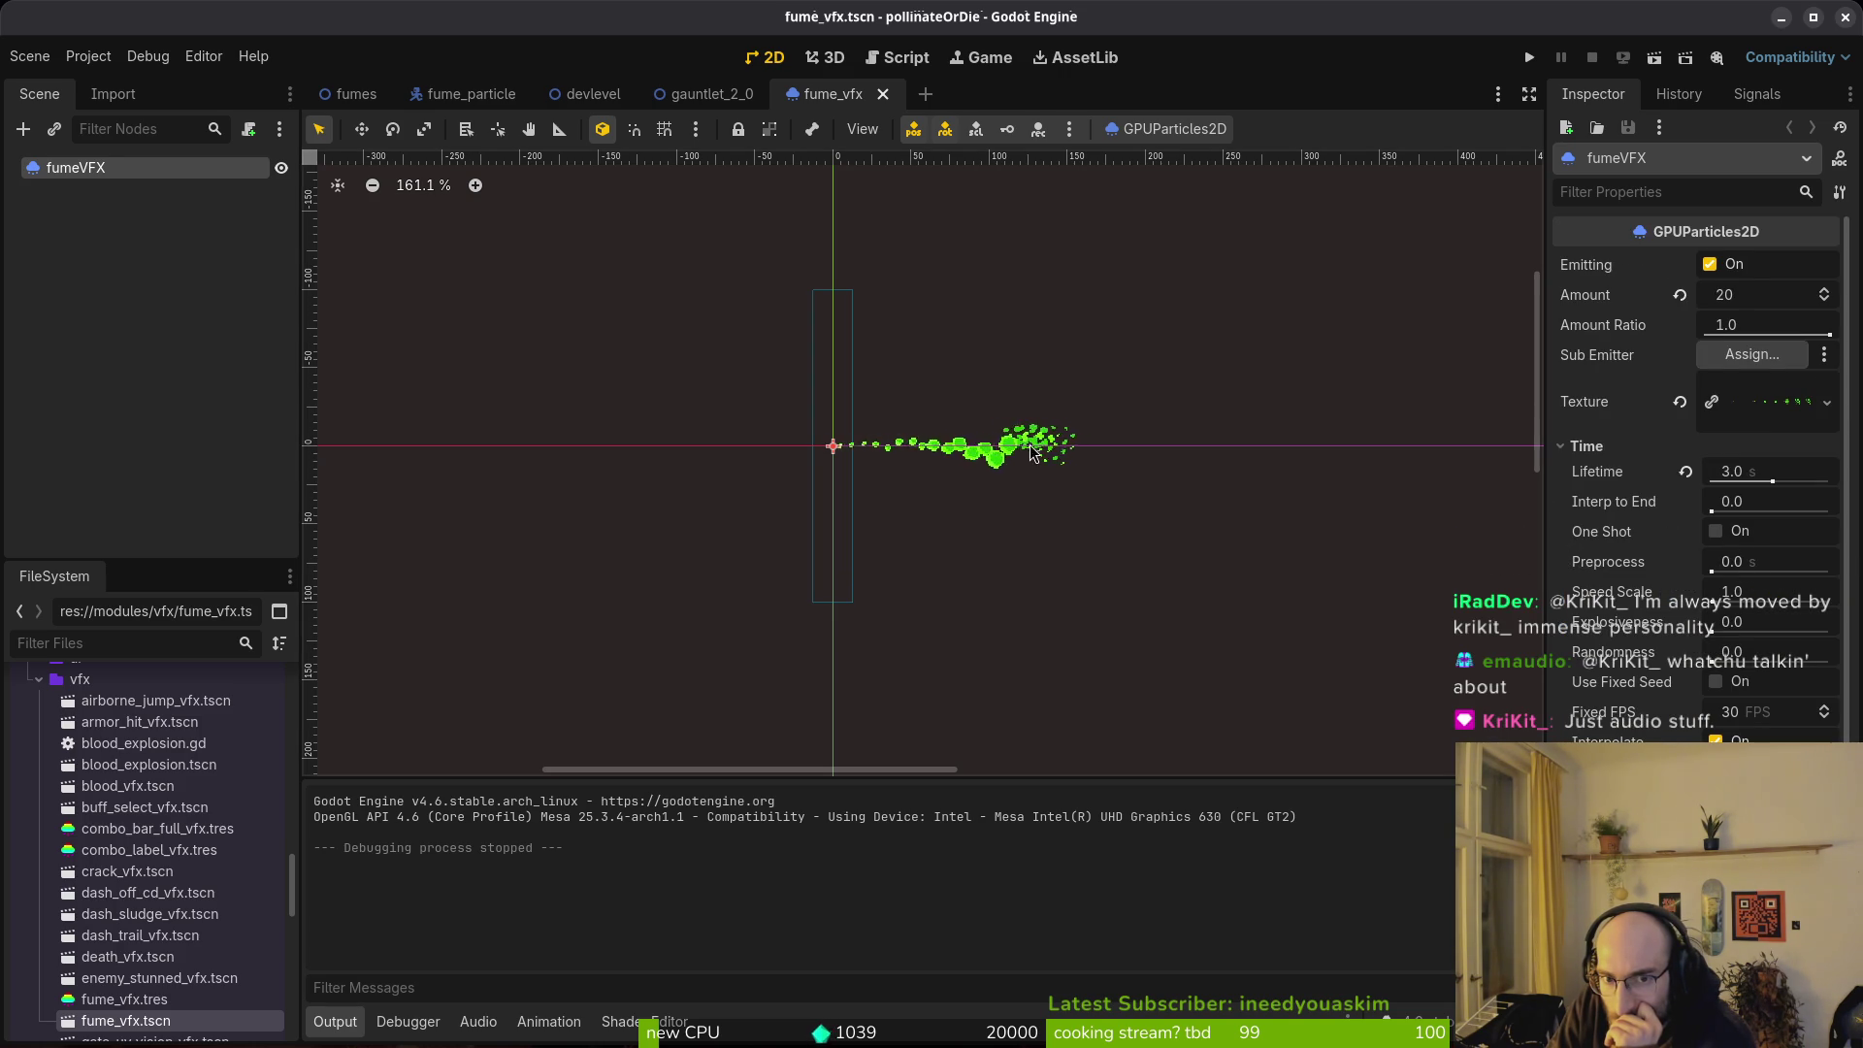
{"action": "scroll", "coordinate": [1030, 480], "scroll_direction": "up", "scroll_amount": 5}
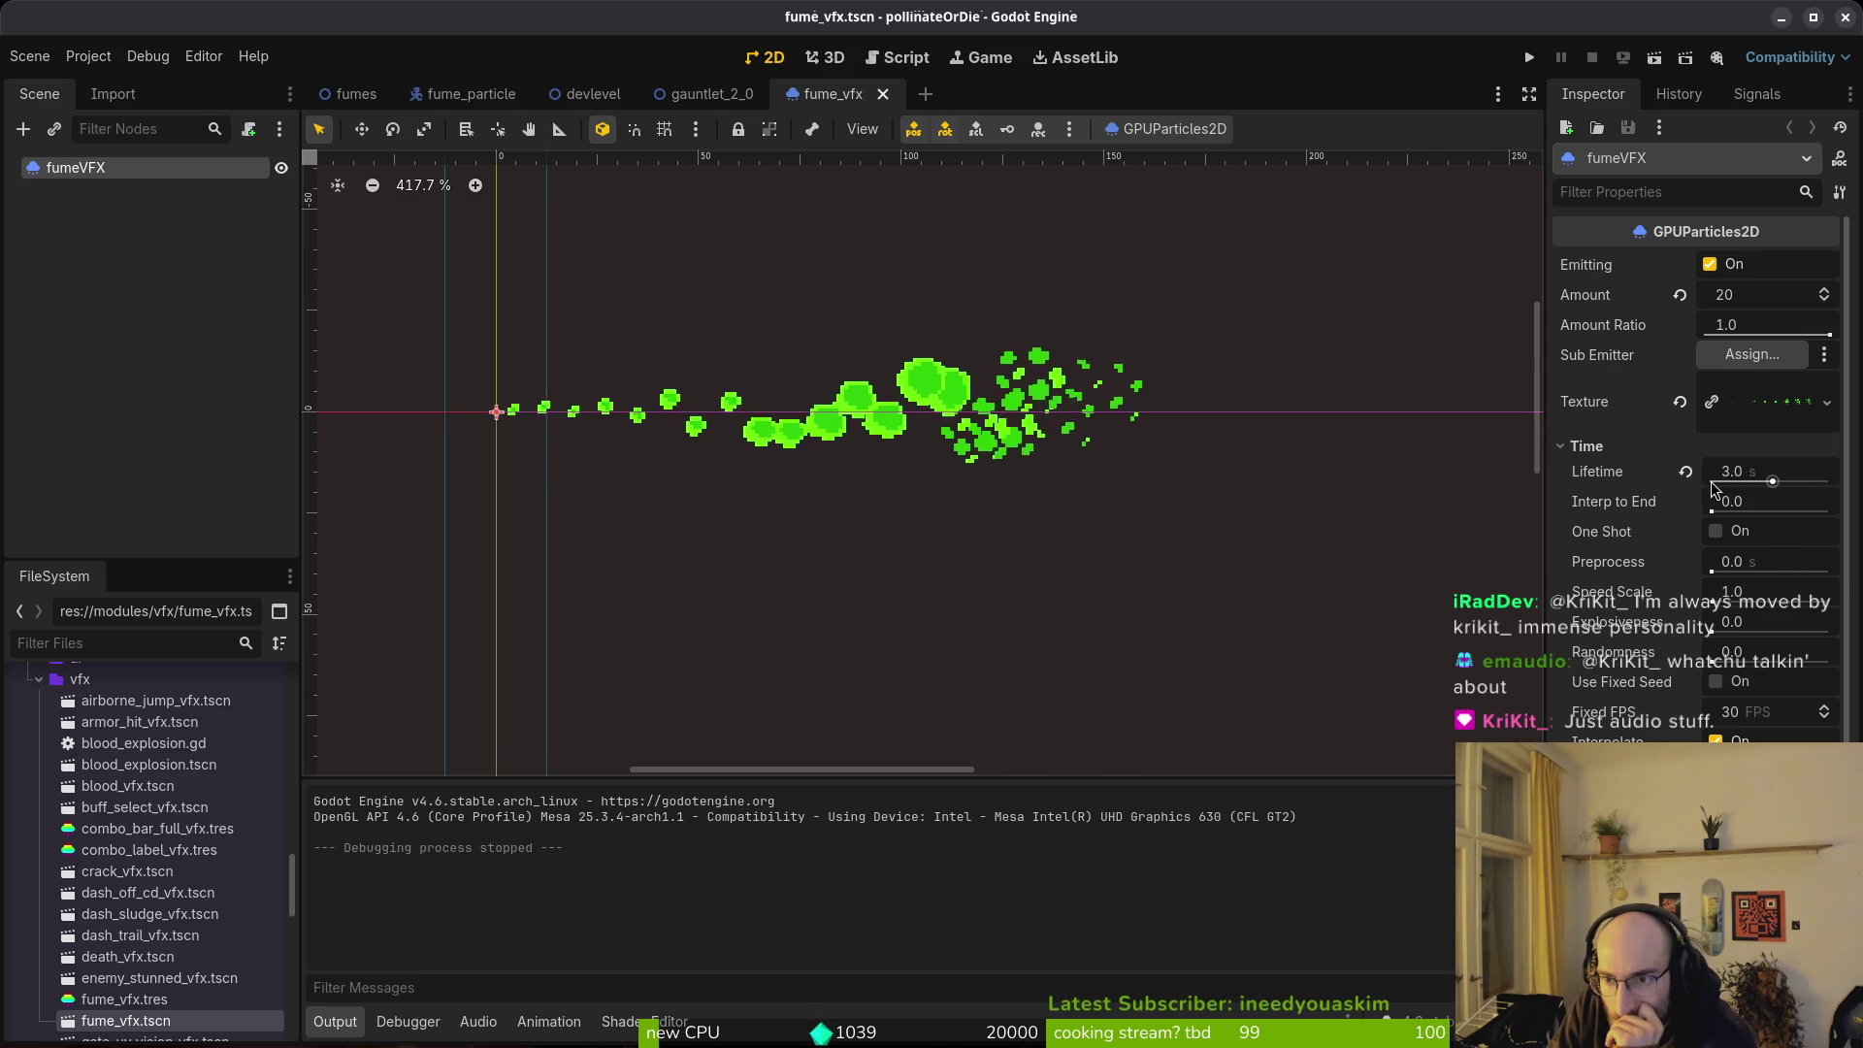
{"action": "left_click", "coordinate": [1747, 472]}
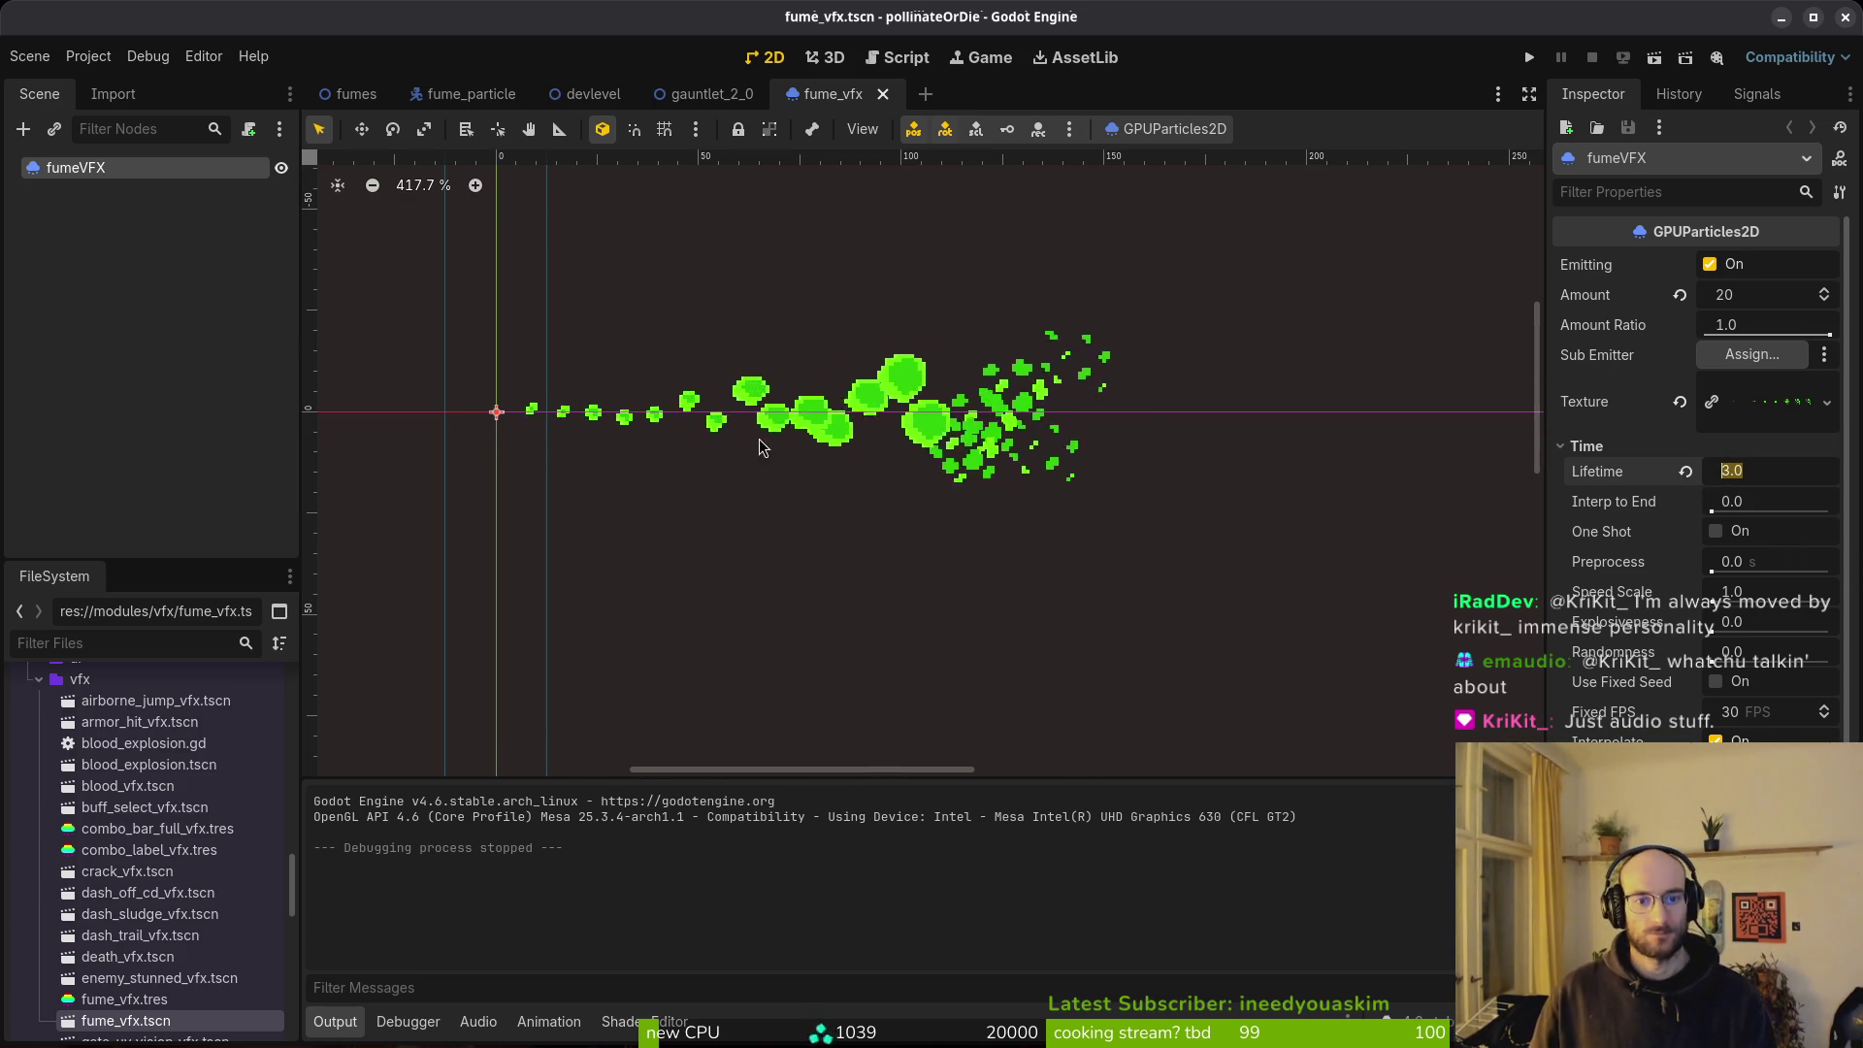
{"action": "scroll", "coordinate": [939, 409], "scroll_direction": "down", "scroll_amount": 7}
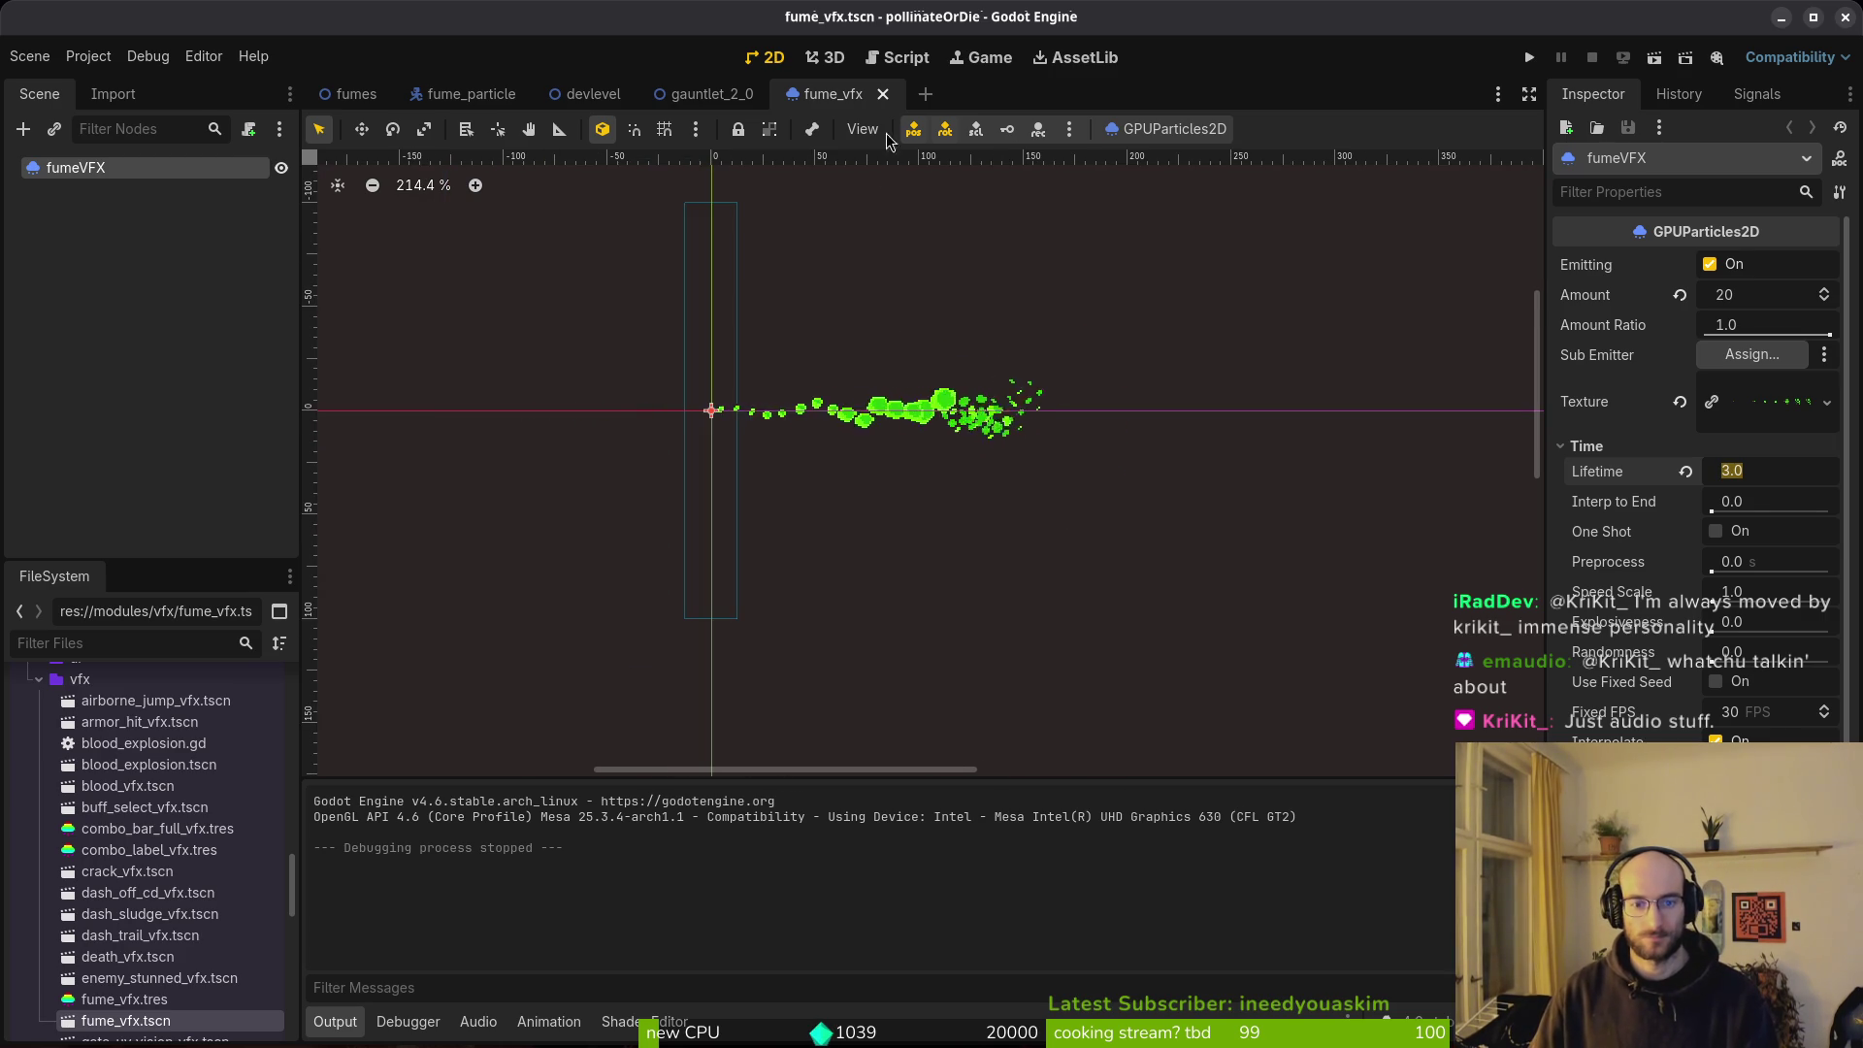
{"action": "left_click", "coordinate": [468, 95]}
Select the AnimationPlayer and set the fume timeline's snap step to 8/3.
{"action": "left_click", "coordinate": [107, 231]}
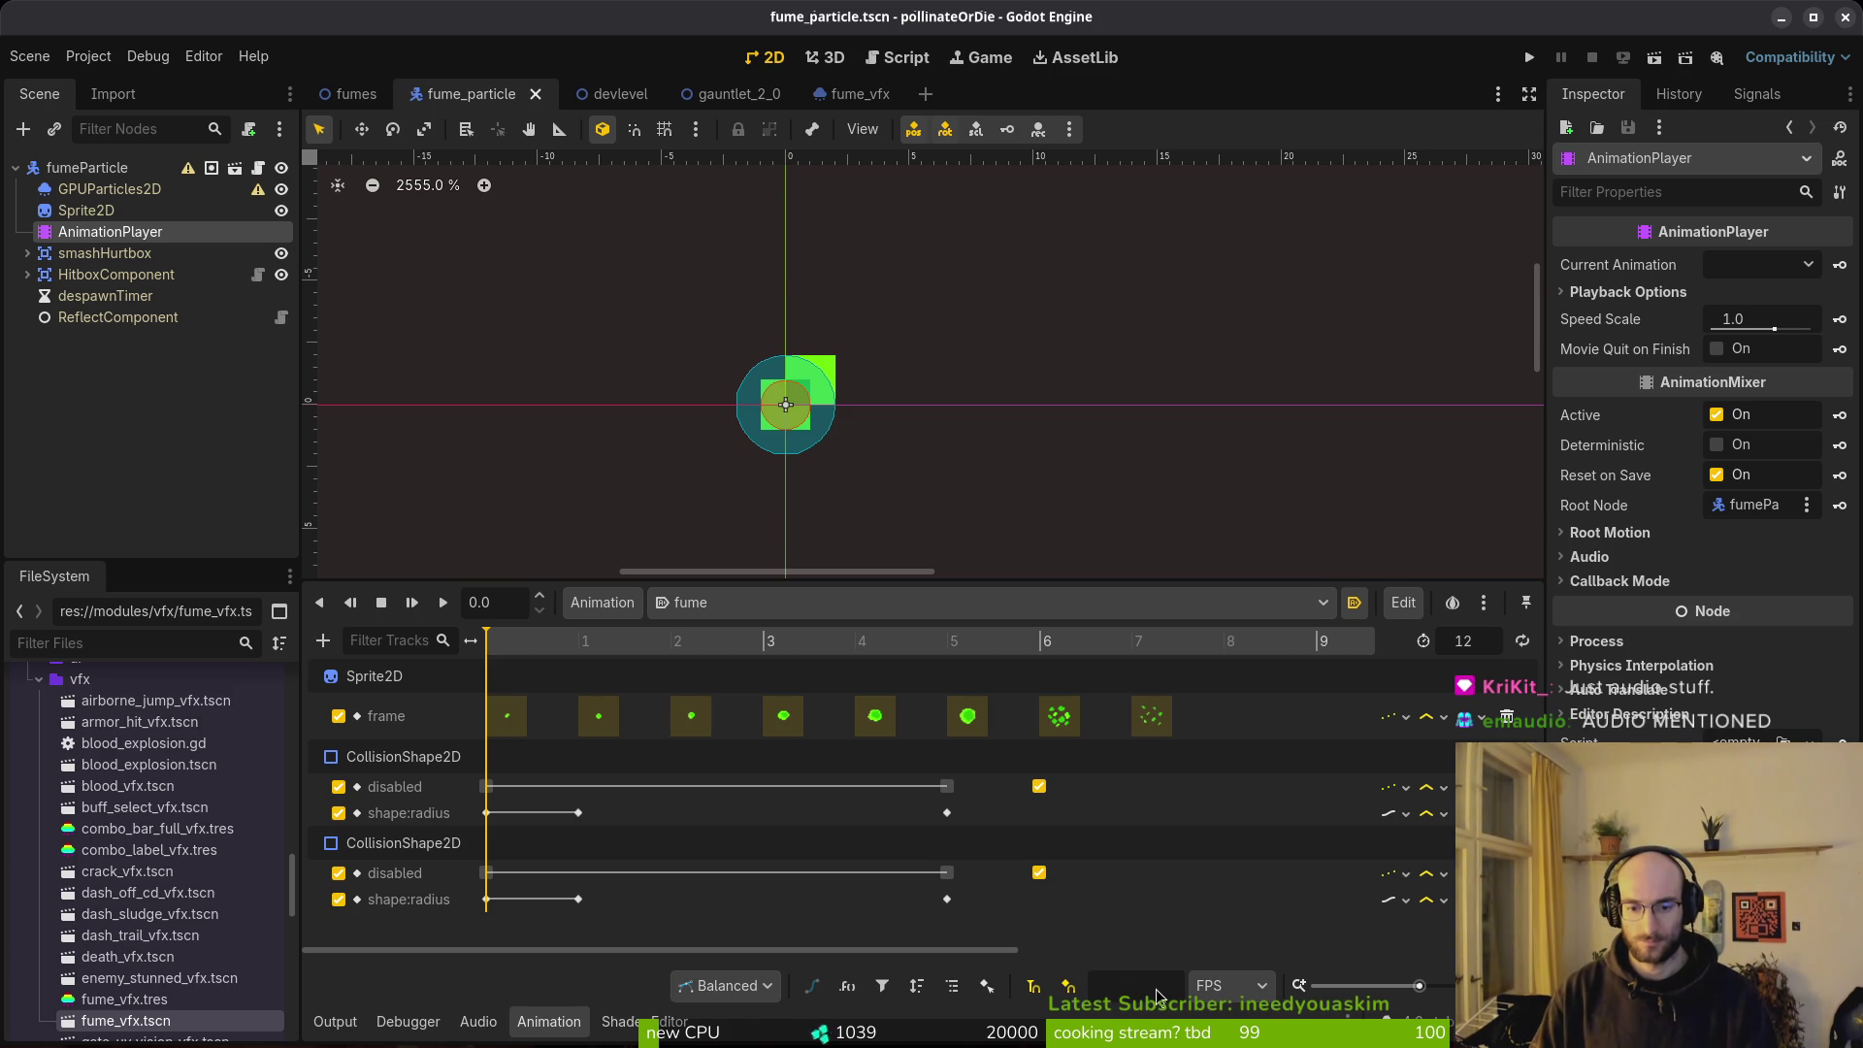
{"action": "key", "text": "BackSpace"}
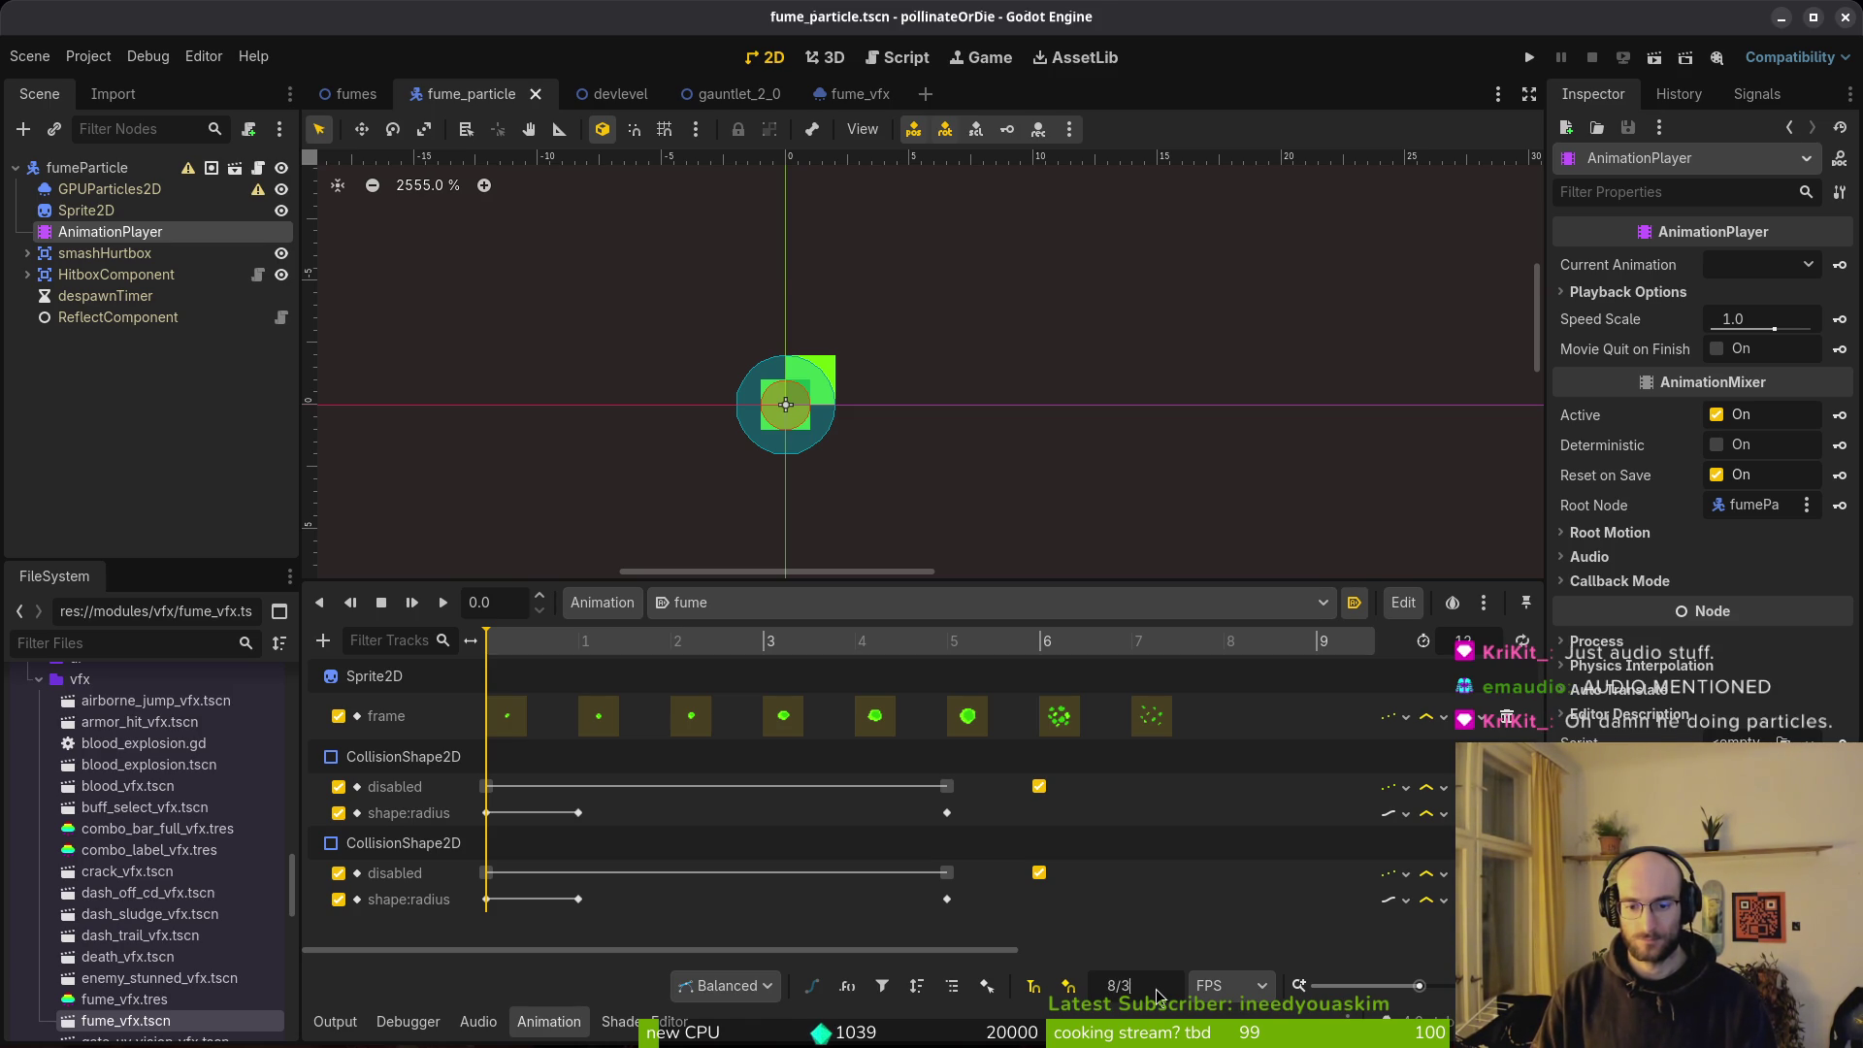
{"action": "key", "text": "Return"}
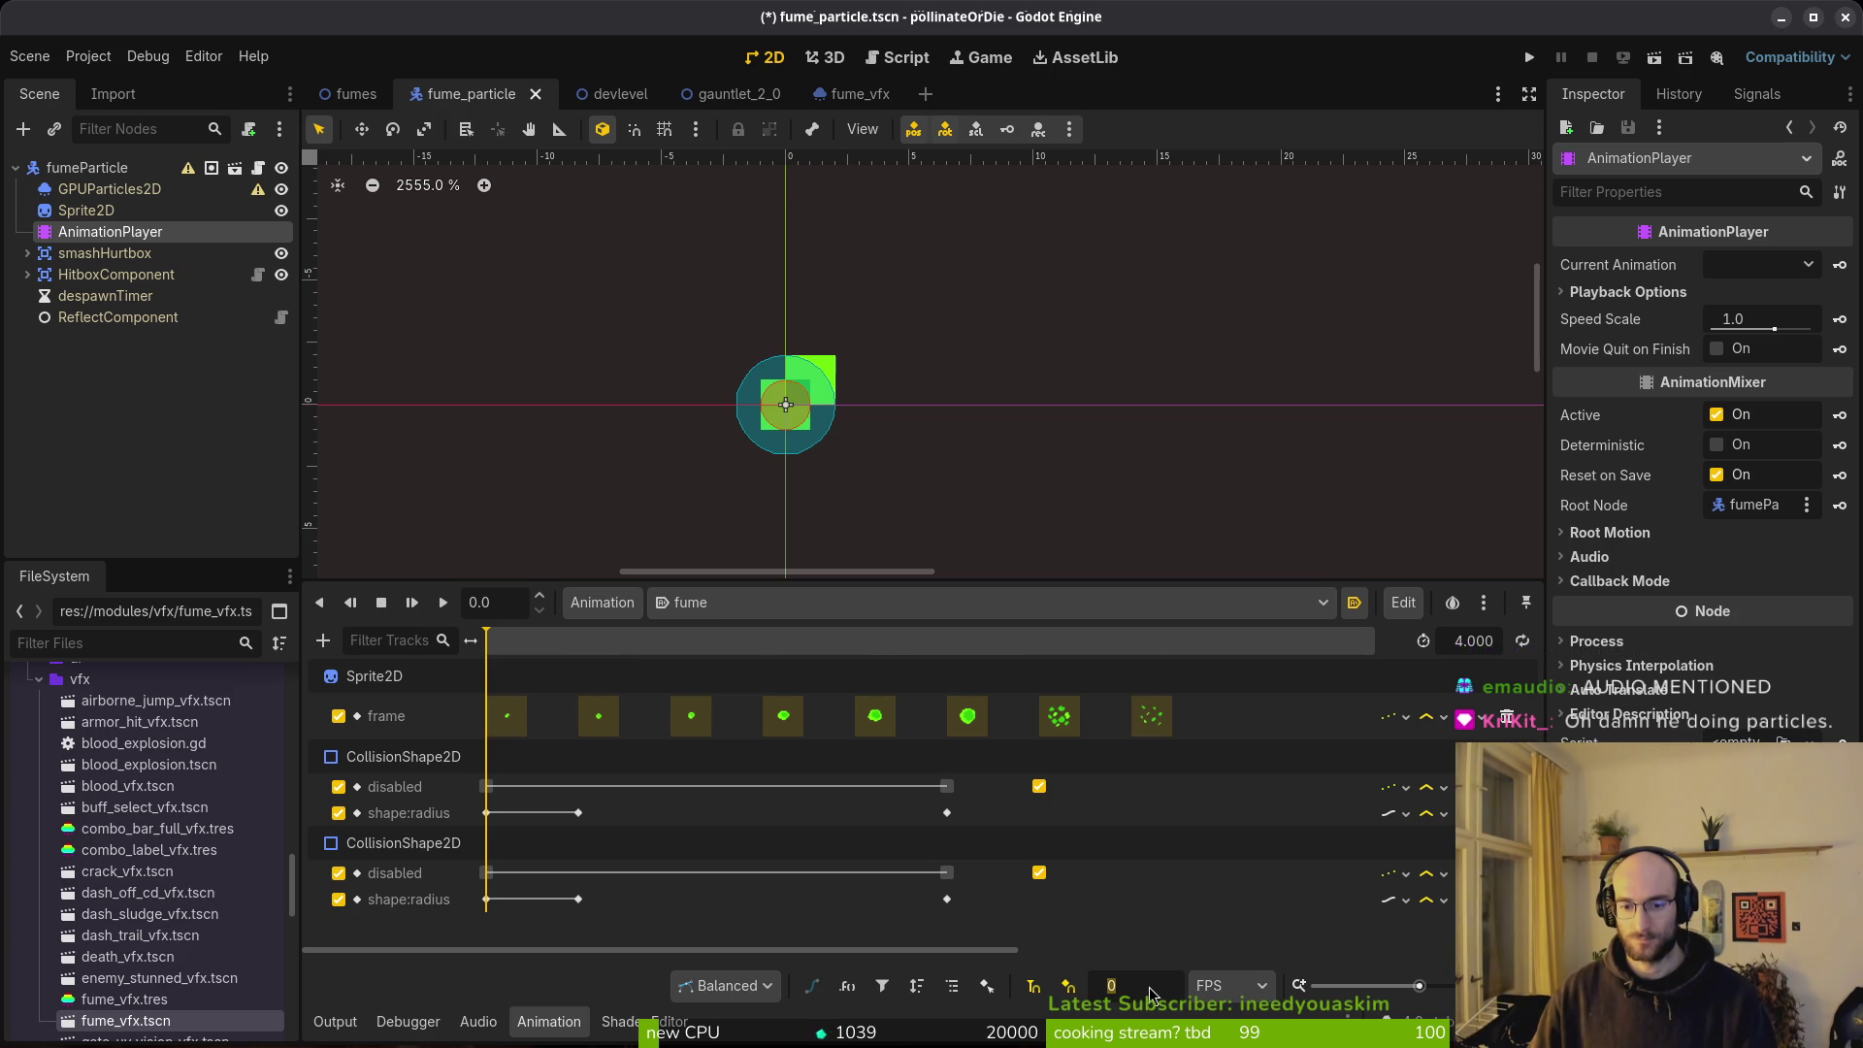
Switch the timeline snap unit from frames to Seconds and bring up a calculator.
{"action": "left_click", "coordinate": [1257, 990]}
{"action": "left_click", "coordinate": [1254, 1007]}
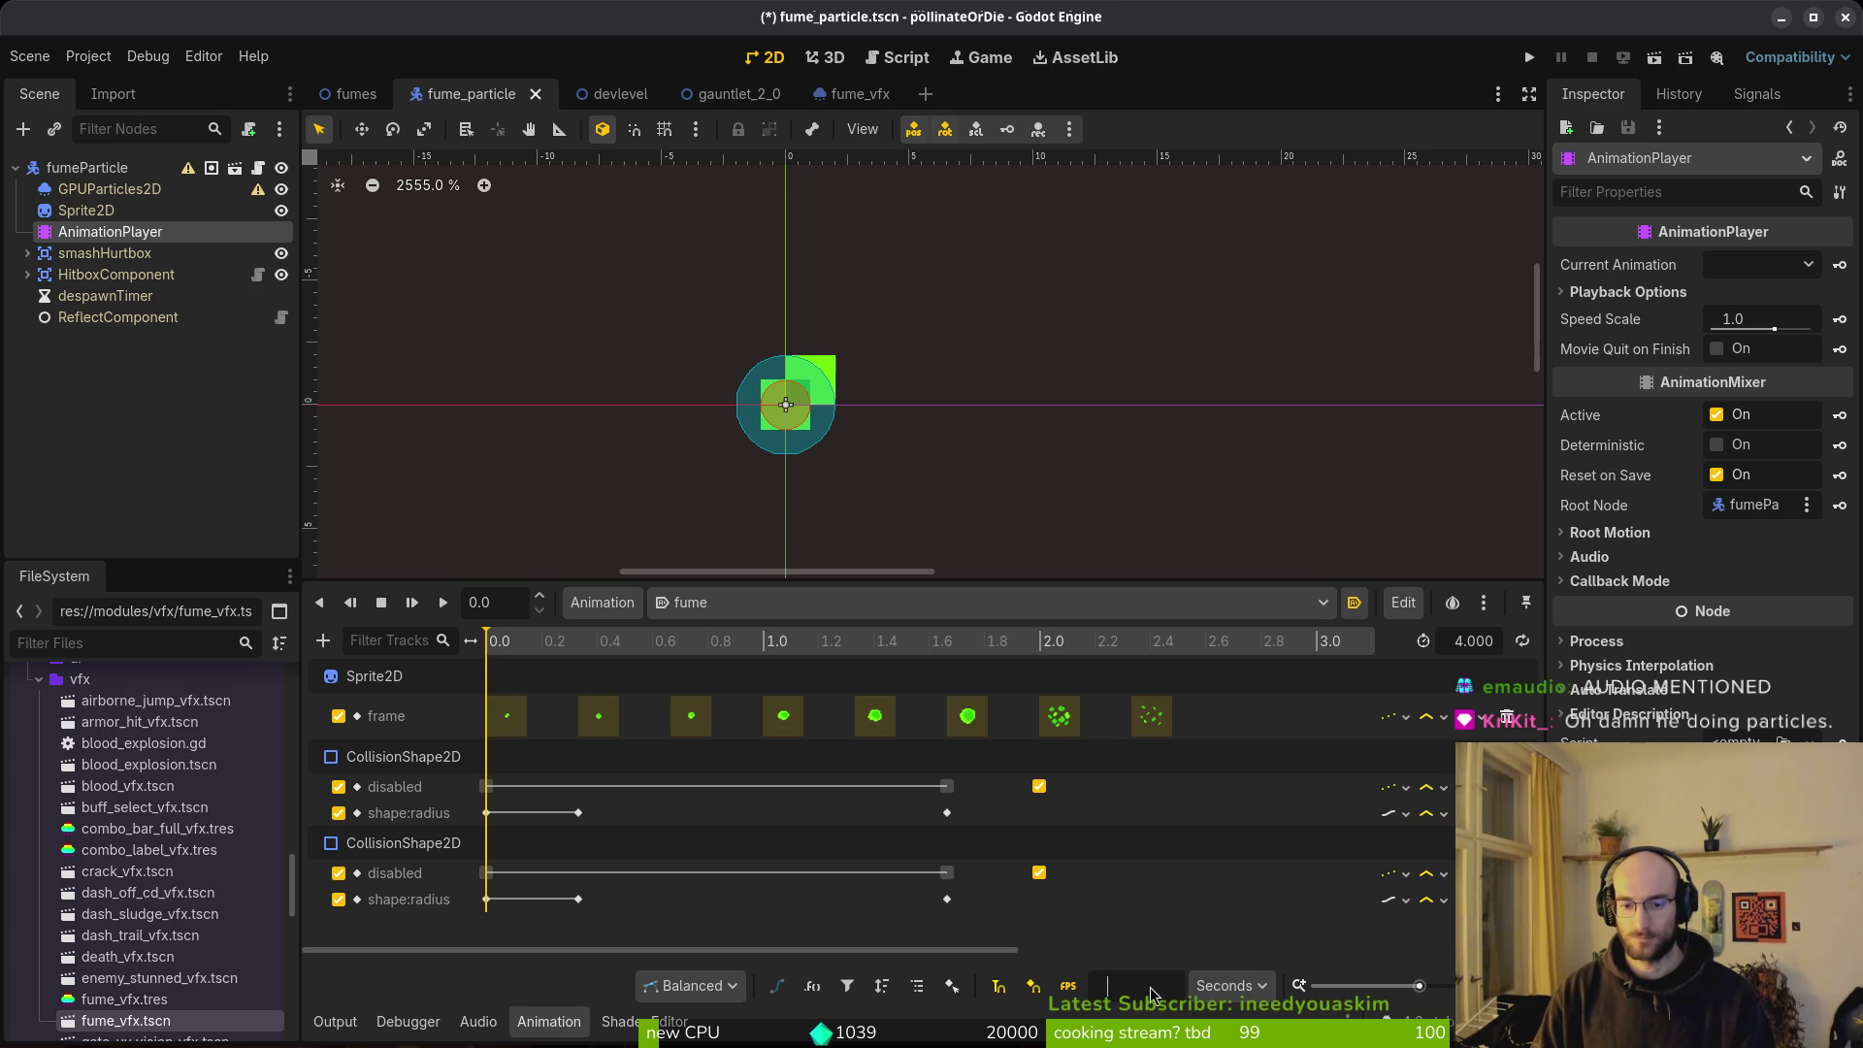
{"action": "type", "text": "e"}
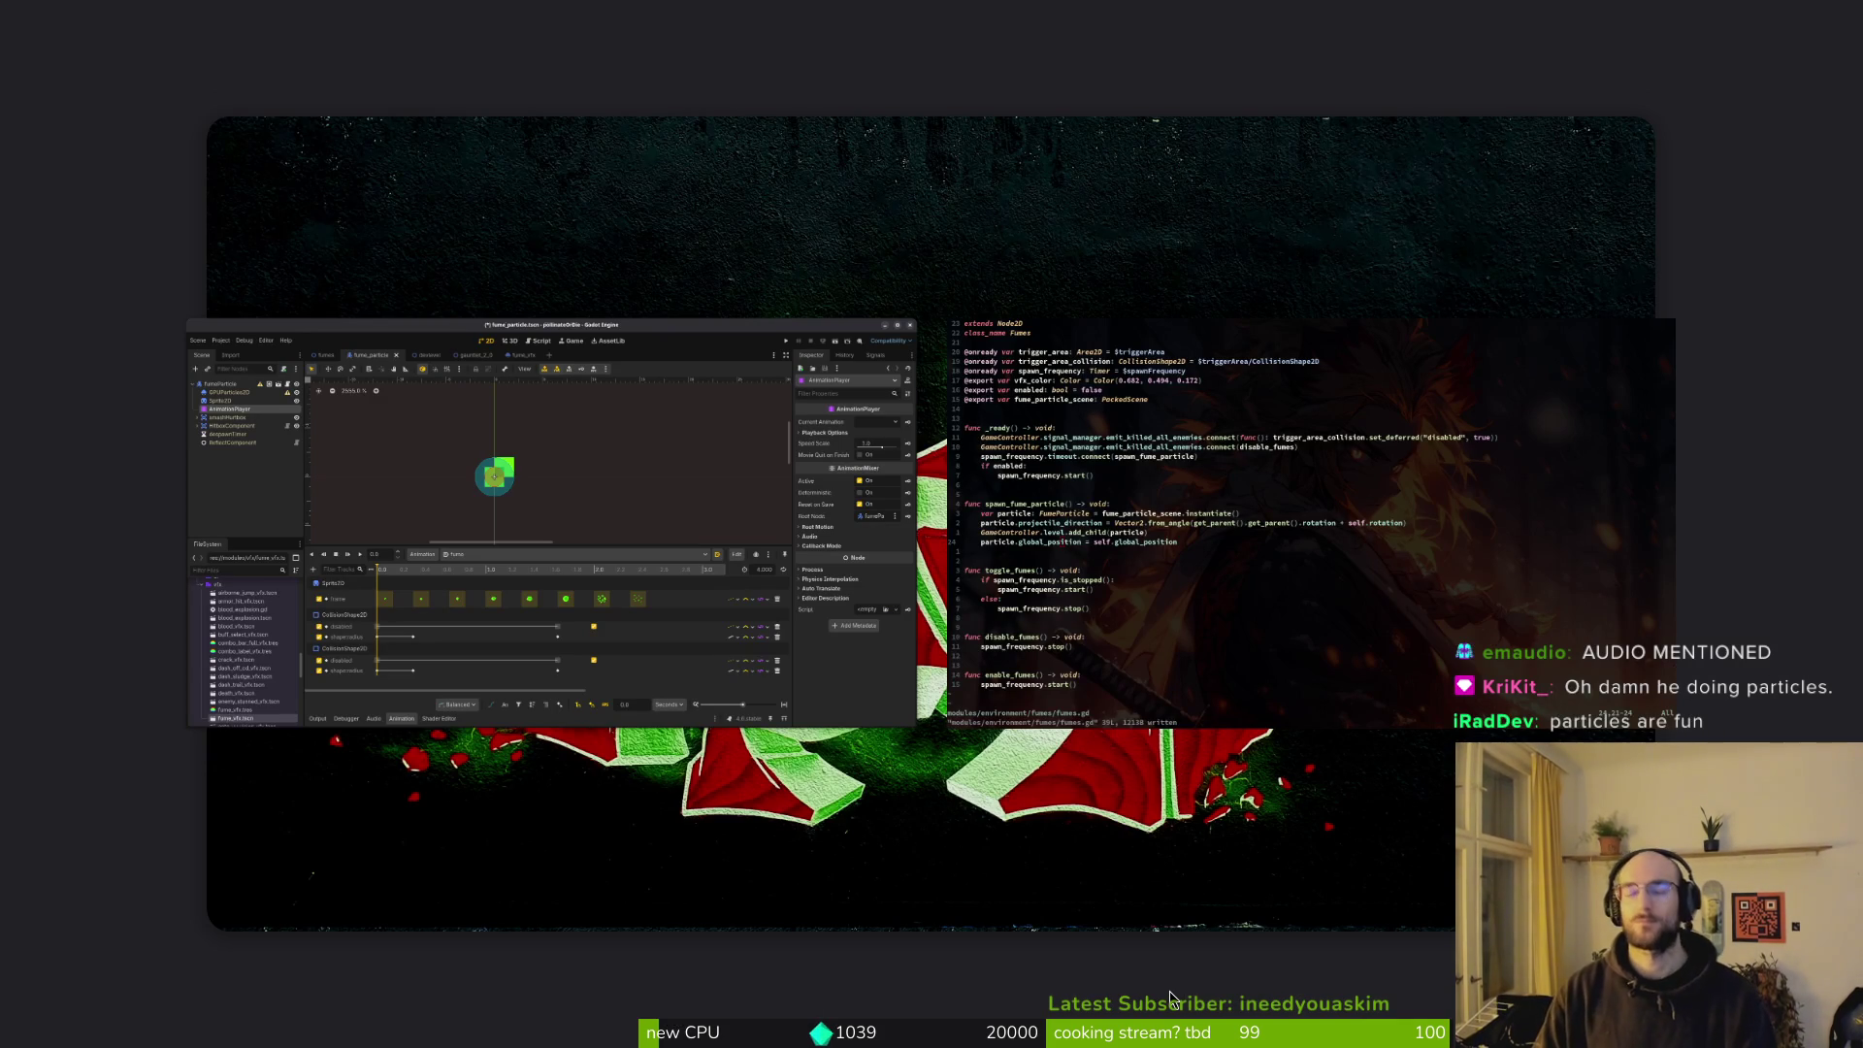
{"action": "key", "text": "XF86Calculator"}
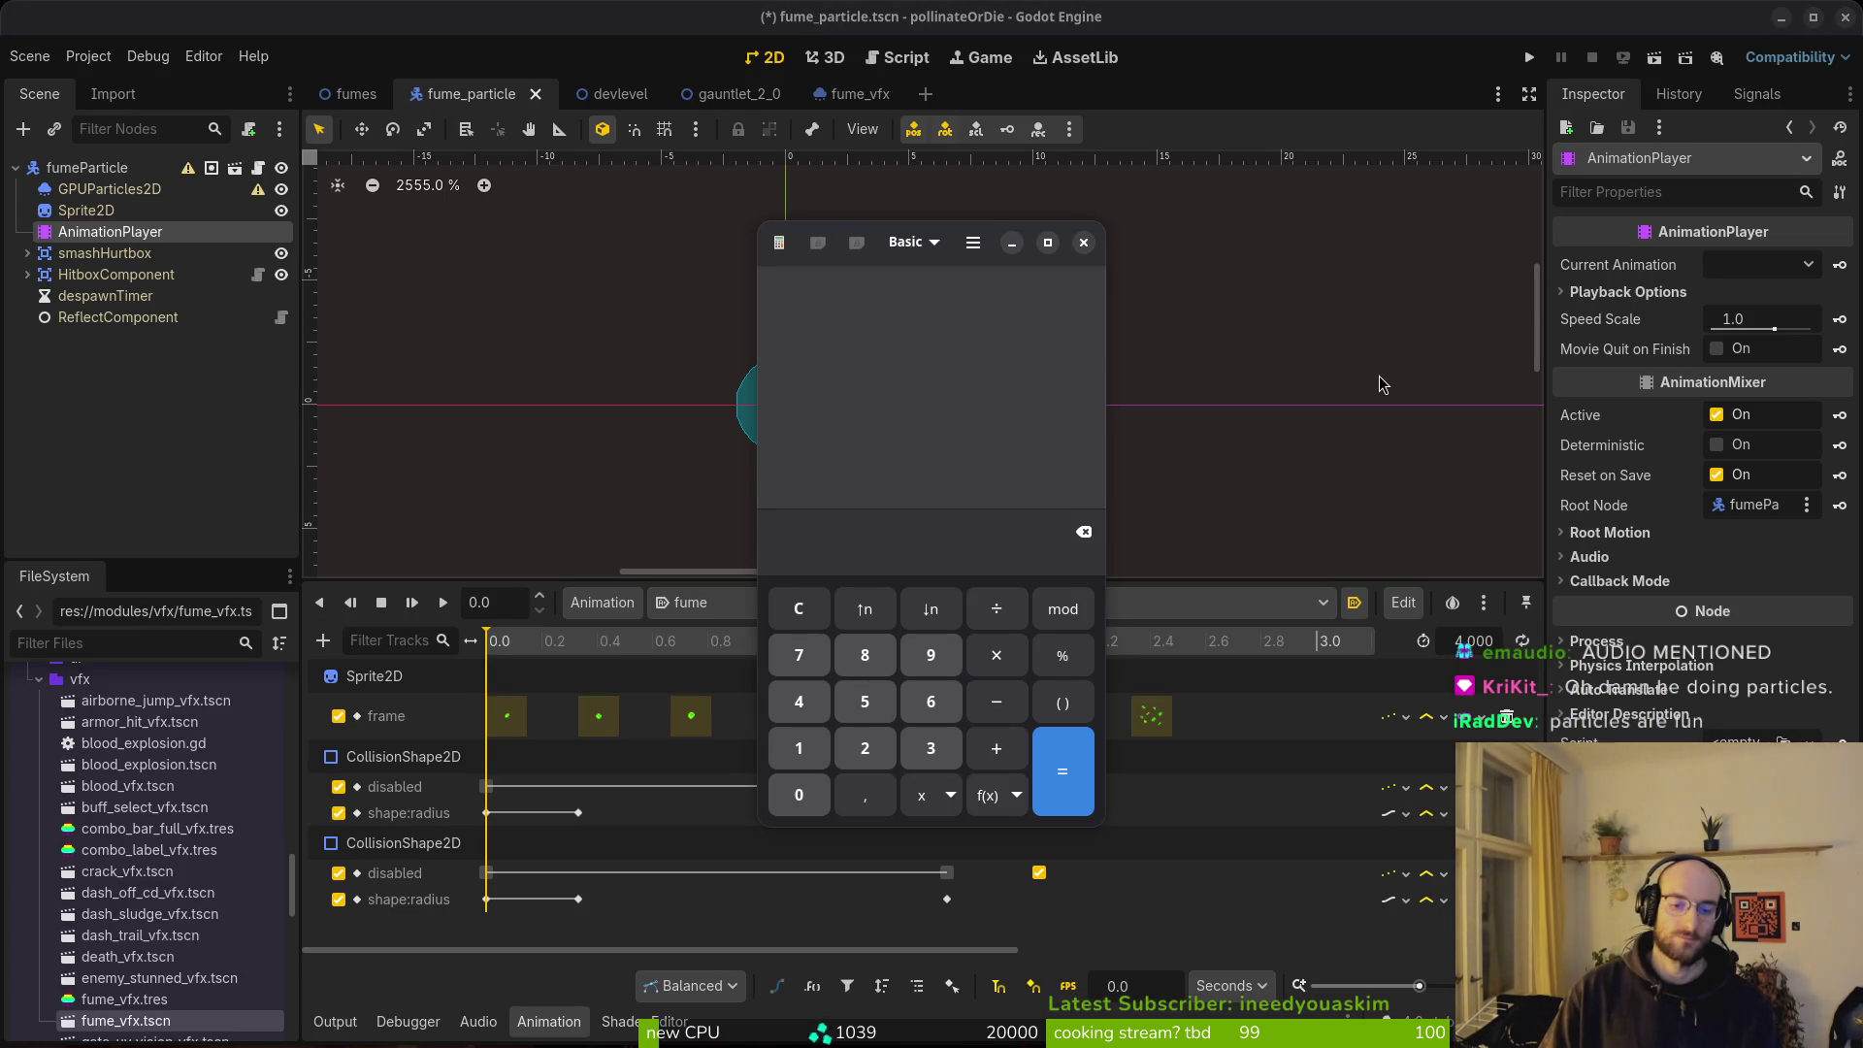
Compute 3 ÷ 8 = 0.375 in Calculator and enter 0.375 s as the fume animation's snap step.
{"action": "type", "text": "c"}
{"action": "key", "text": "BackSpace"}
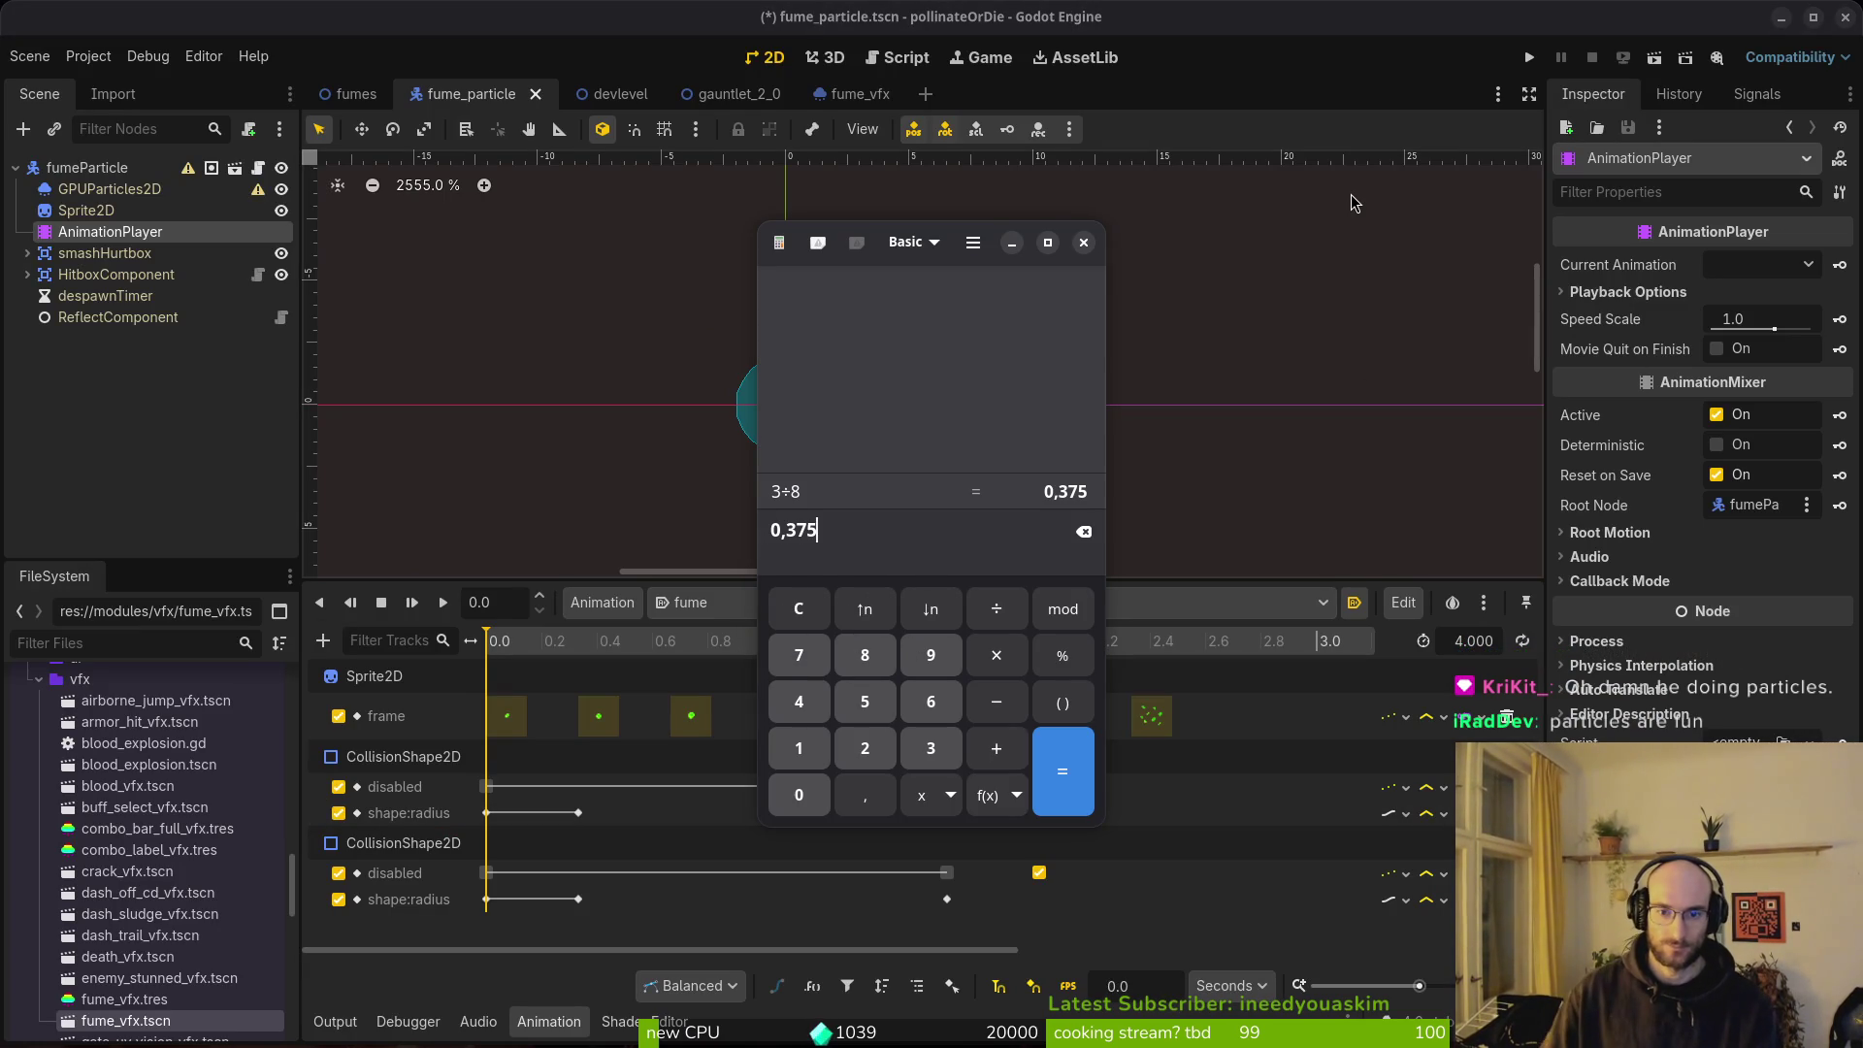
{"action": "left_click", "coordinate": [1082, 243]}
{"action": "key", "text": "ctrl+v"}
{"action": "left_click", "coordinate": [1158, 988]}
{"action": "key", "text": "Return"}
{"action": "left_click", "coordinate": [1260, 987]}
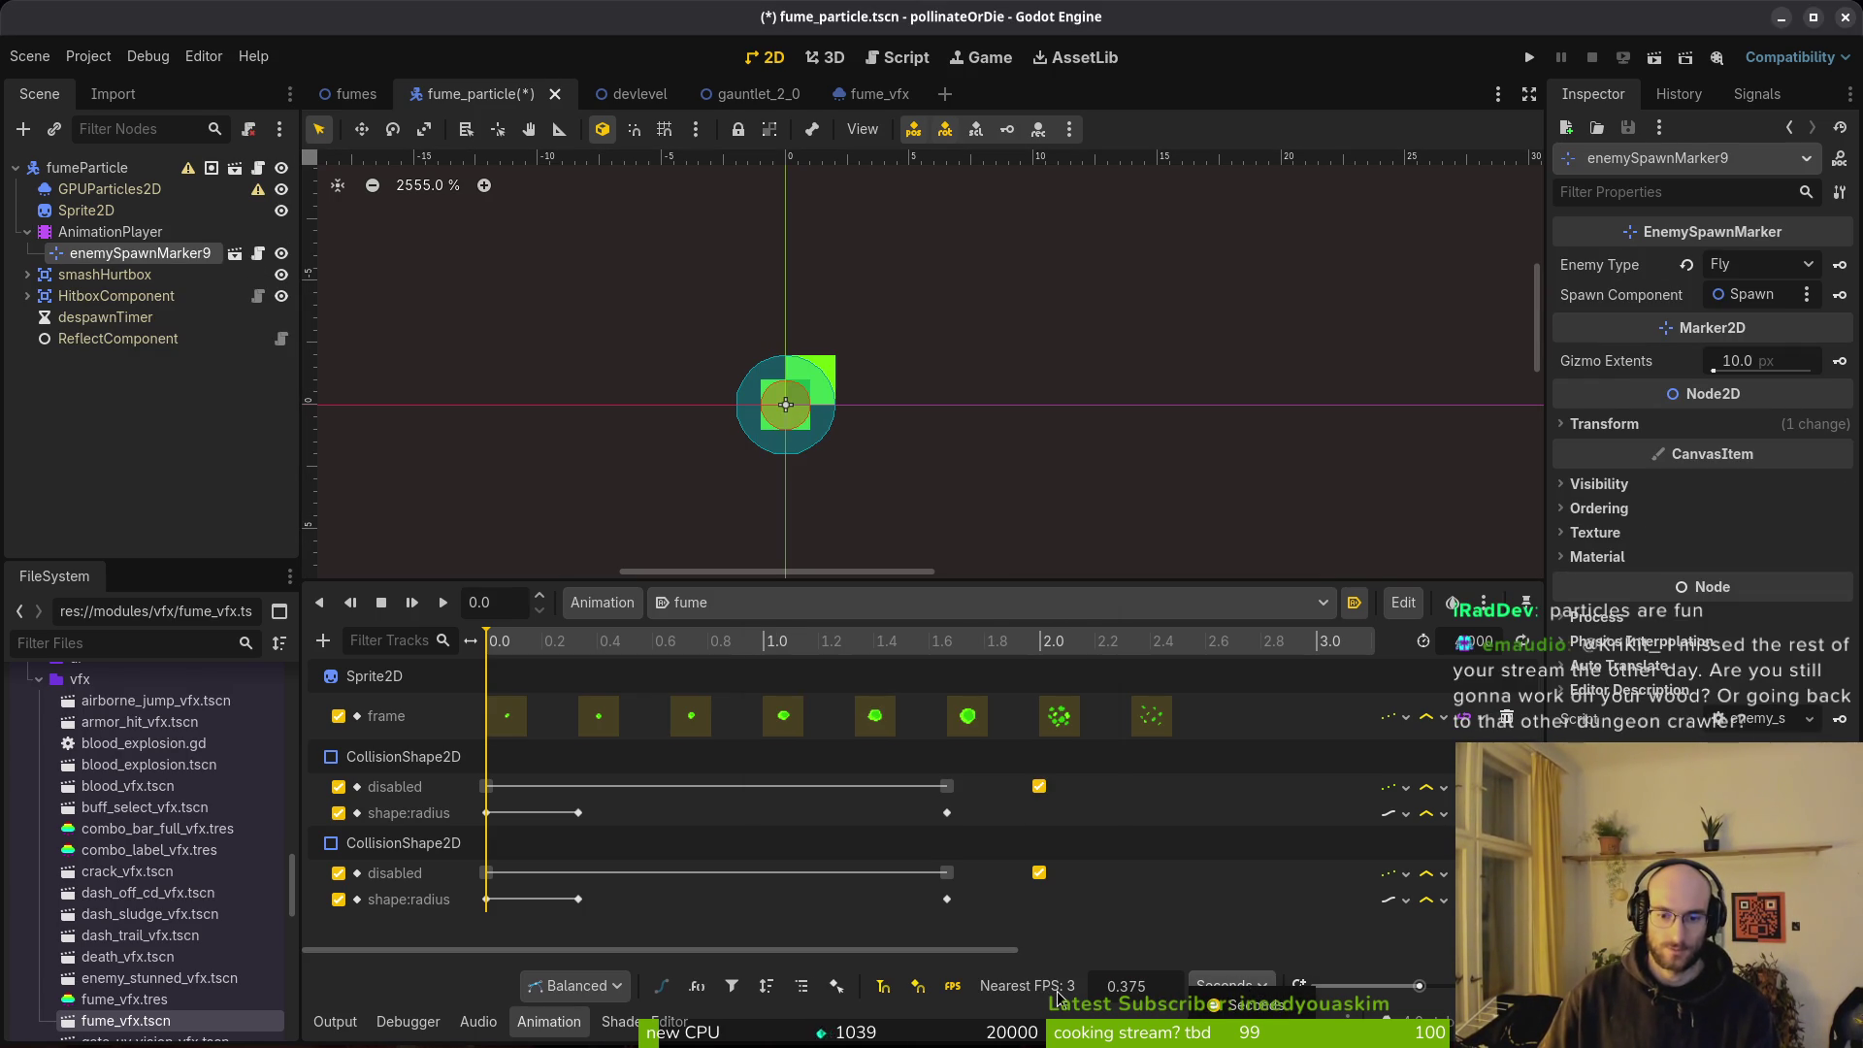
Spread the fume sprite frame keys about one second apart, from 0 s out to 7 s.
{"action": "left_click", "coordinate": [1120, 949]}
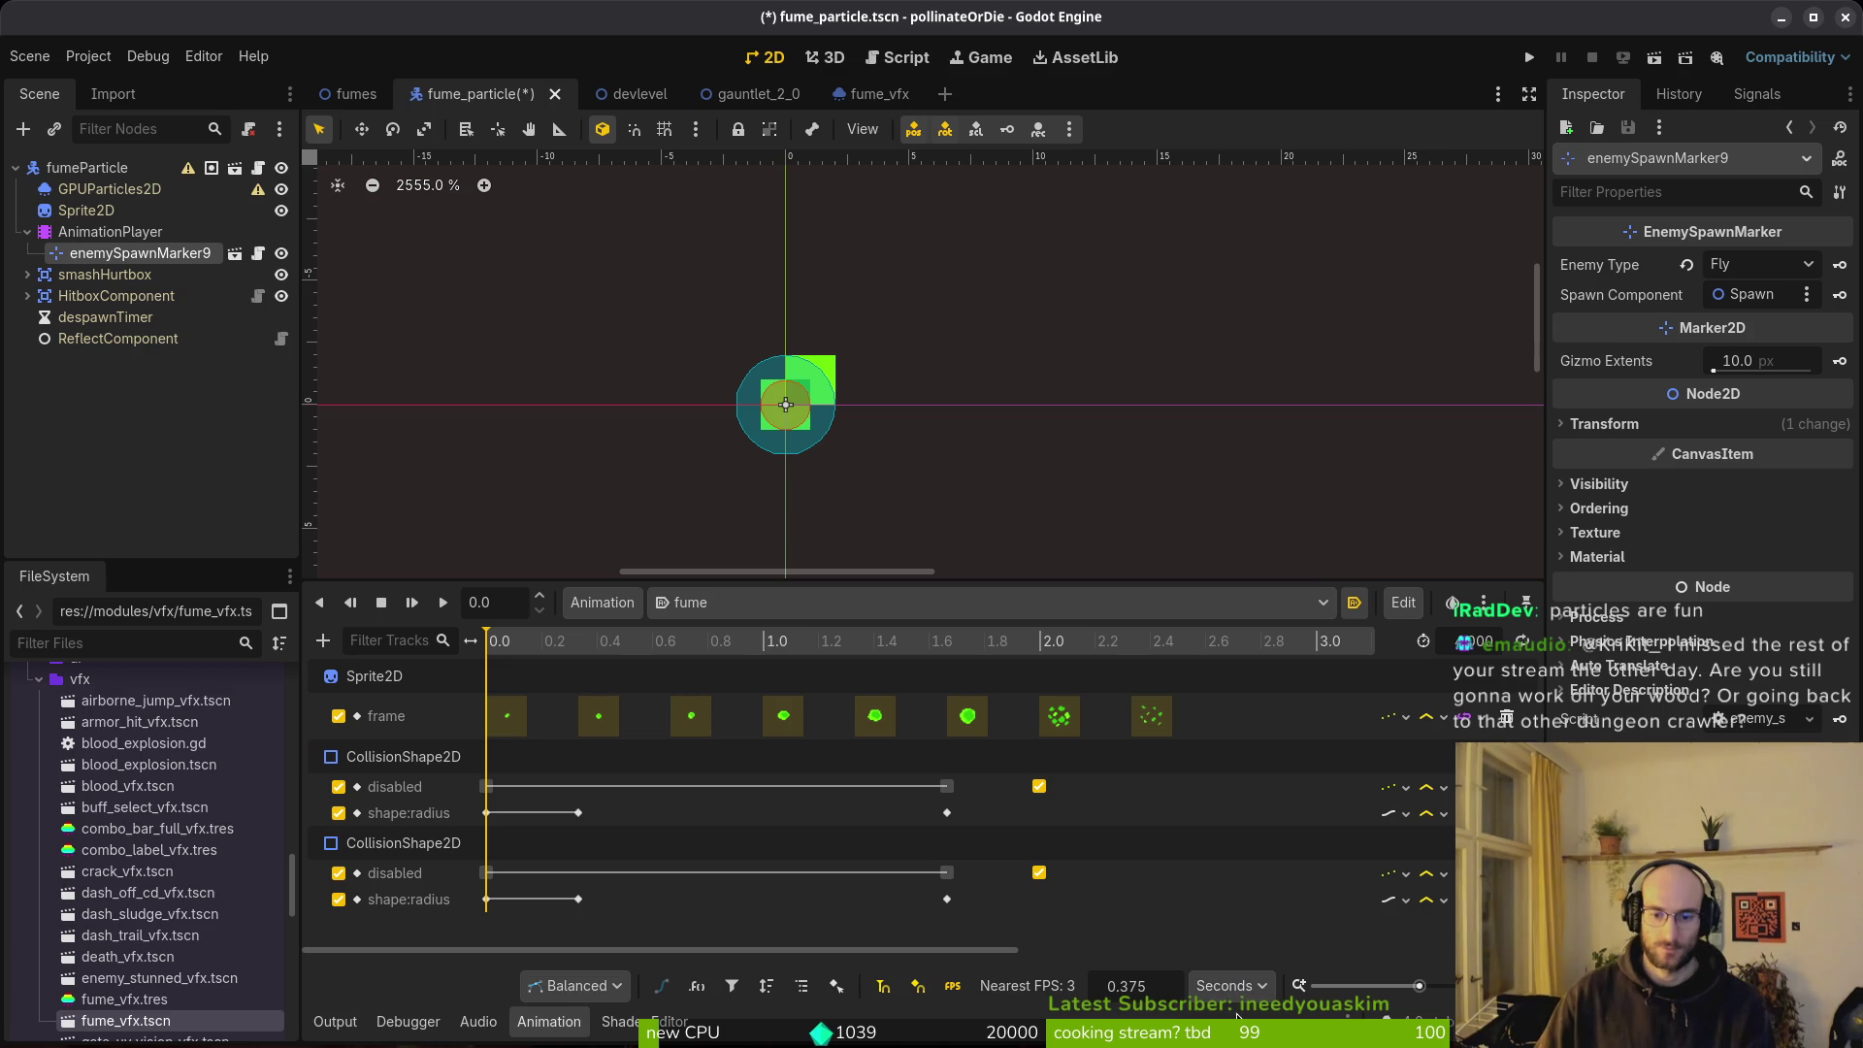
{"action": "mouse_move", "coordinate": [598, 716]}
{"action": "left_mouse_down"}
{"action": "mouse_move", "coordinate": [556, 728]}
{"action": "mouse_move", "coordinate": [601, 727]}
{"action": "left_mouse_up"}
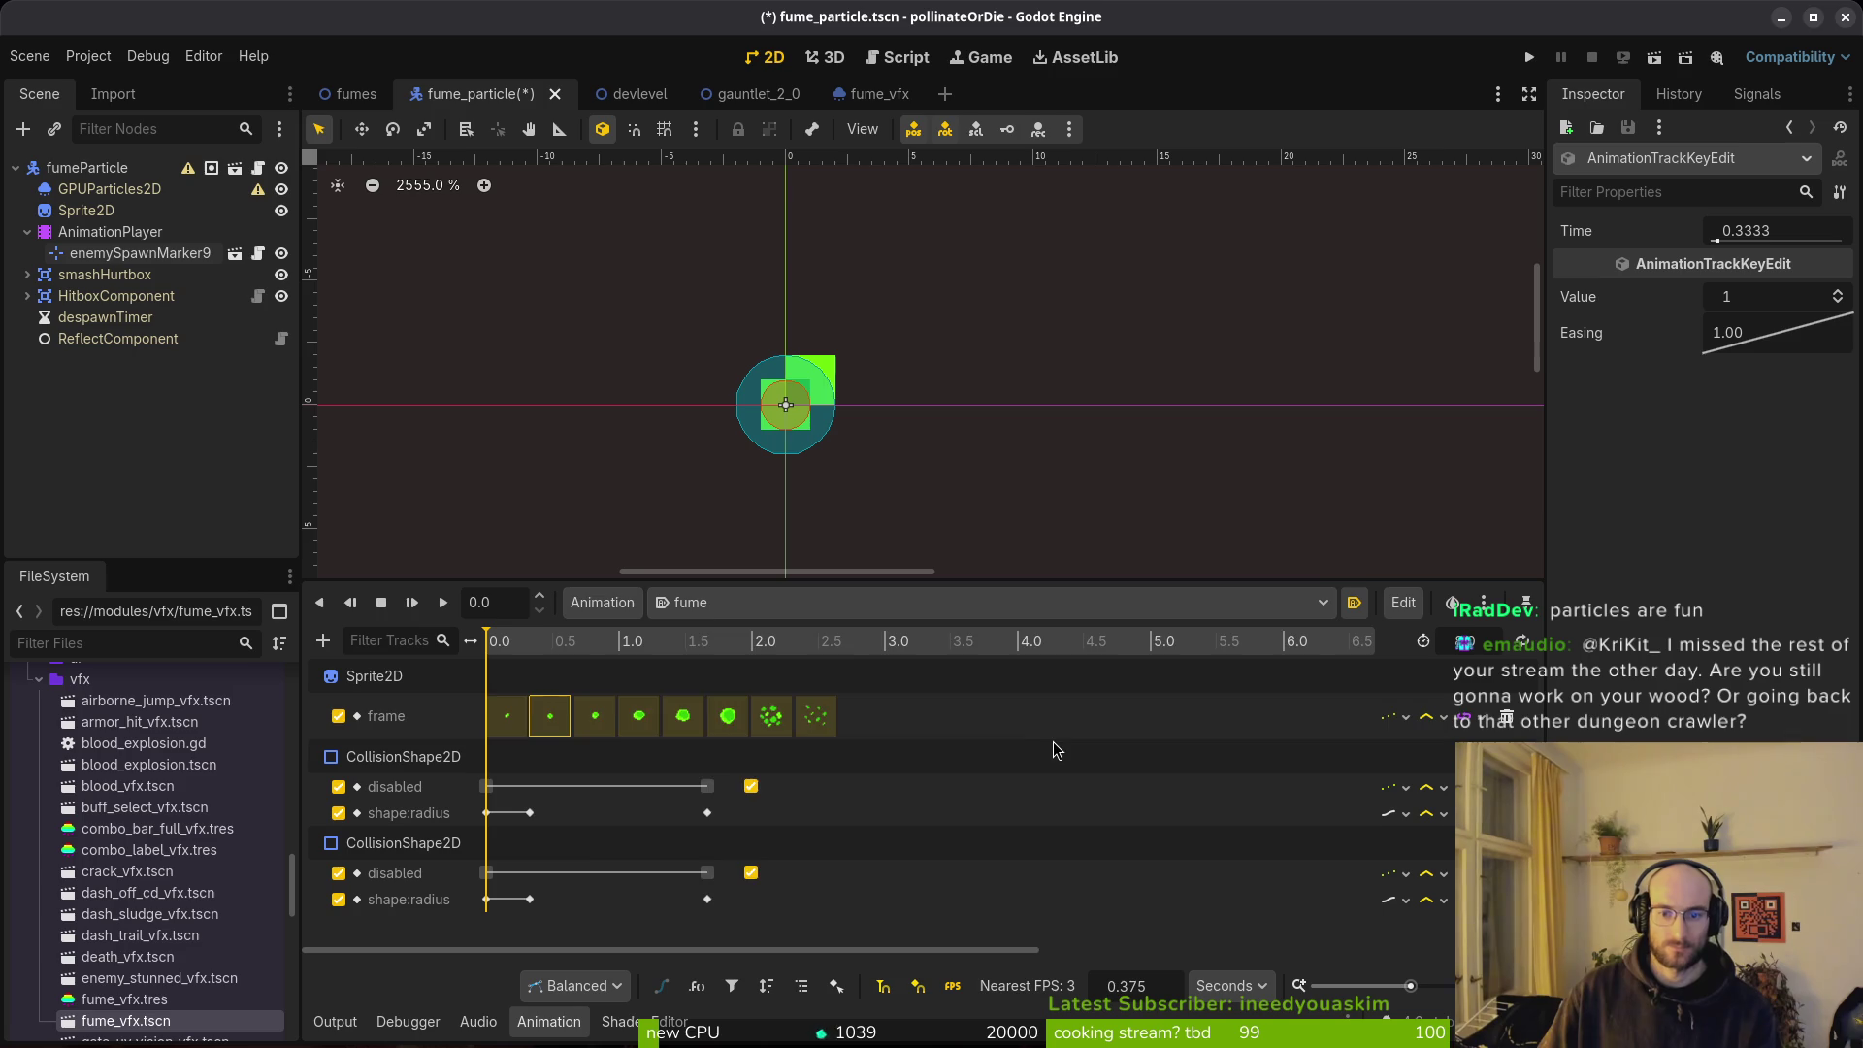
{"action": "scroll", "coordinate": [1043, 748], "scroll_direction": "down", "scroll_amount": 5}
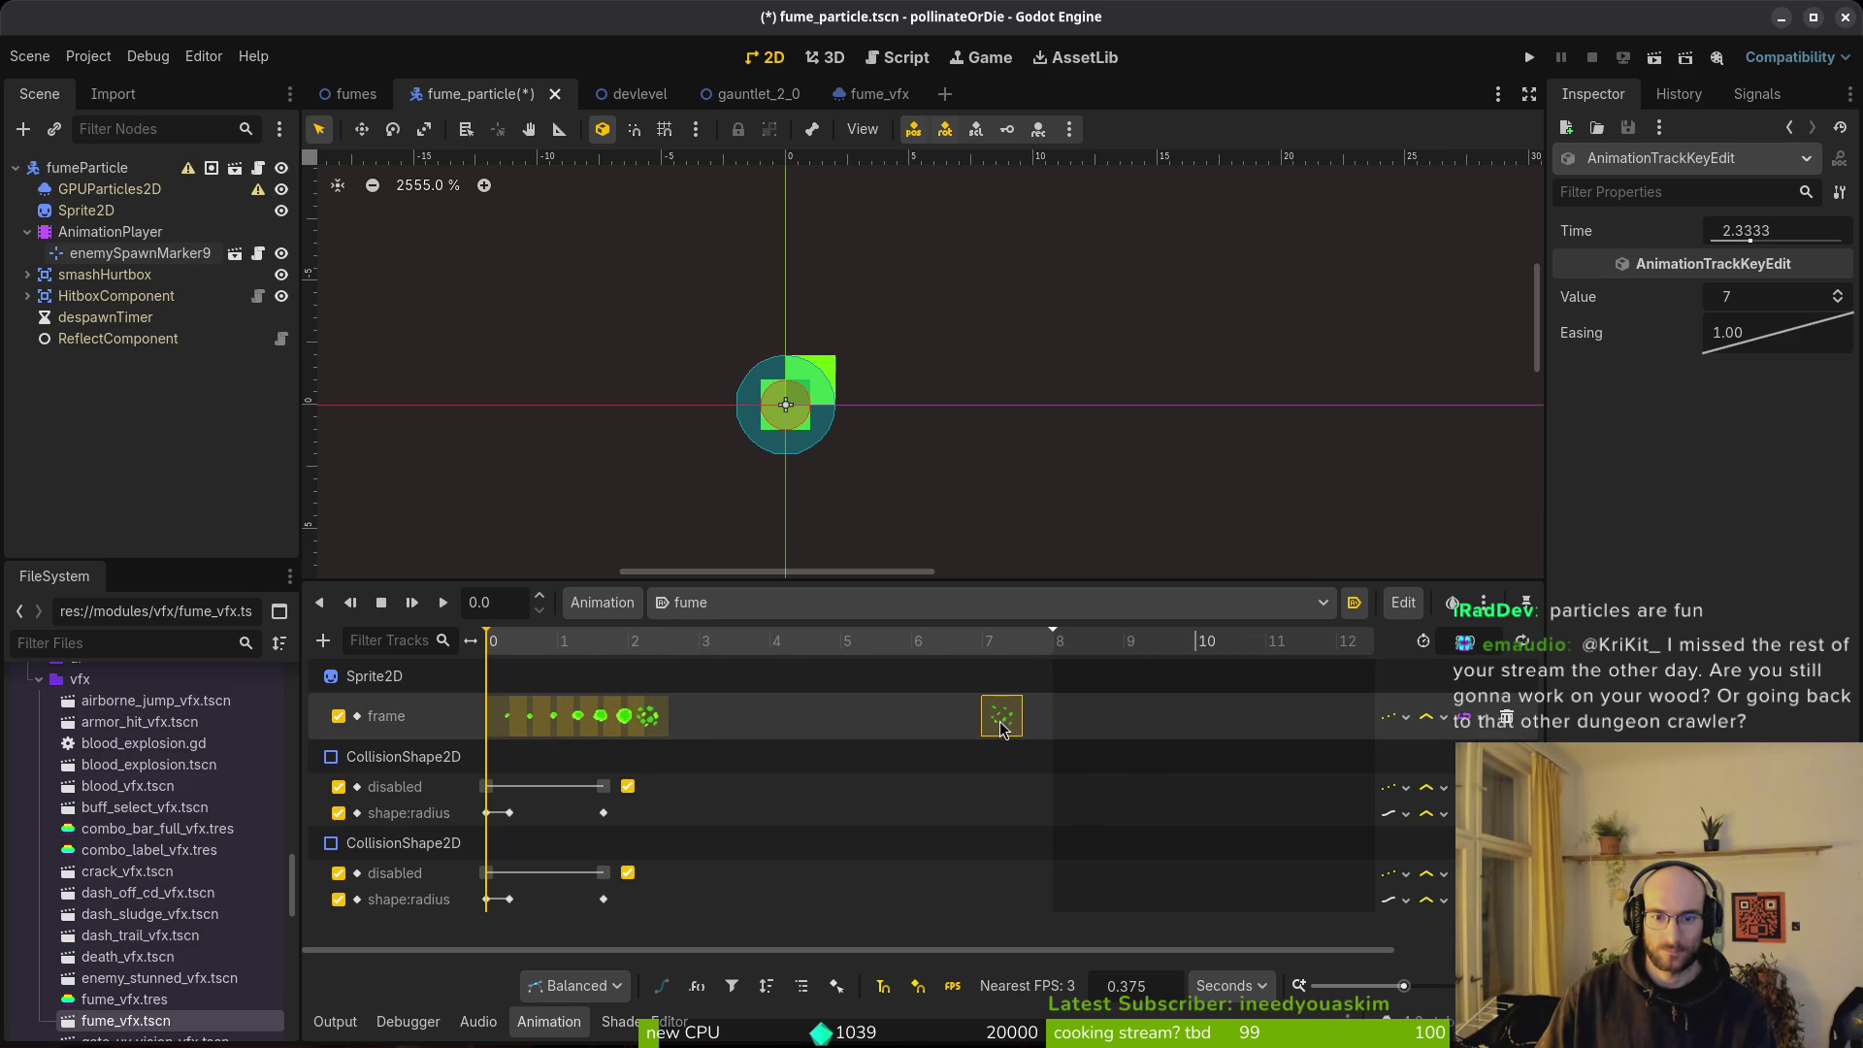
{"action": "scroll", "coordinate": [741, 730], "scroll_direction": "up", "scroll_amount": 2}
{"action": "left_click_drag", "start_coordinate": [729, 723], "coordinate": [1250, 729]}
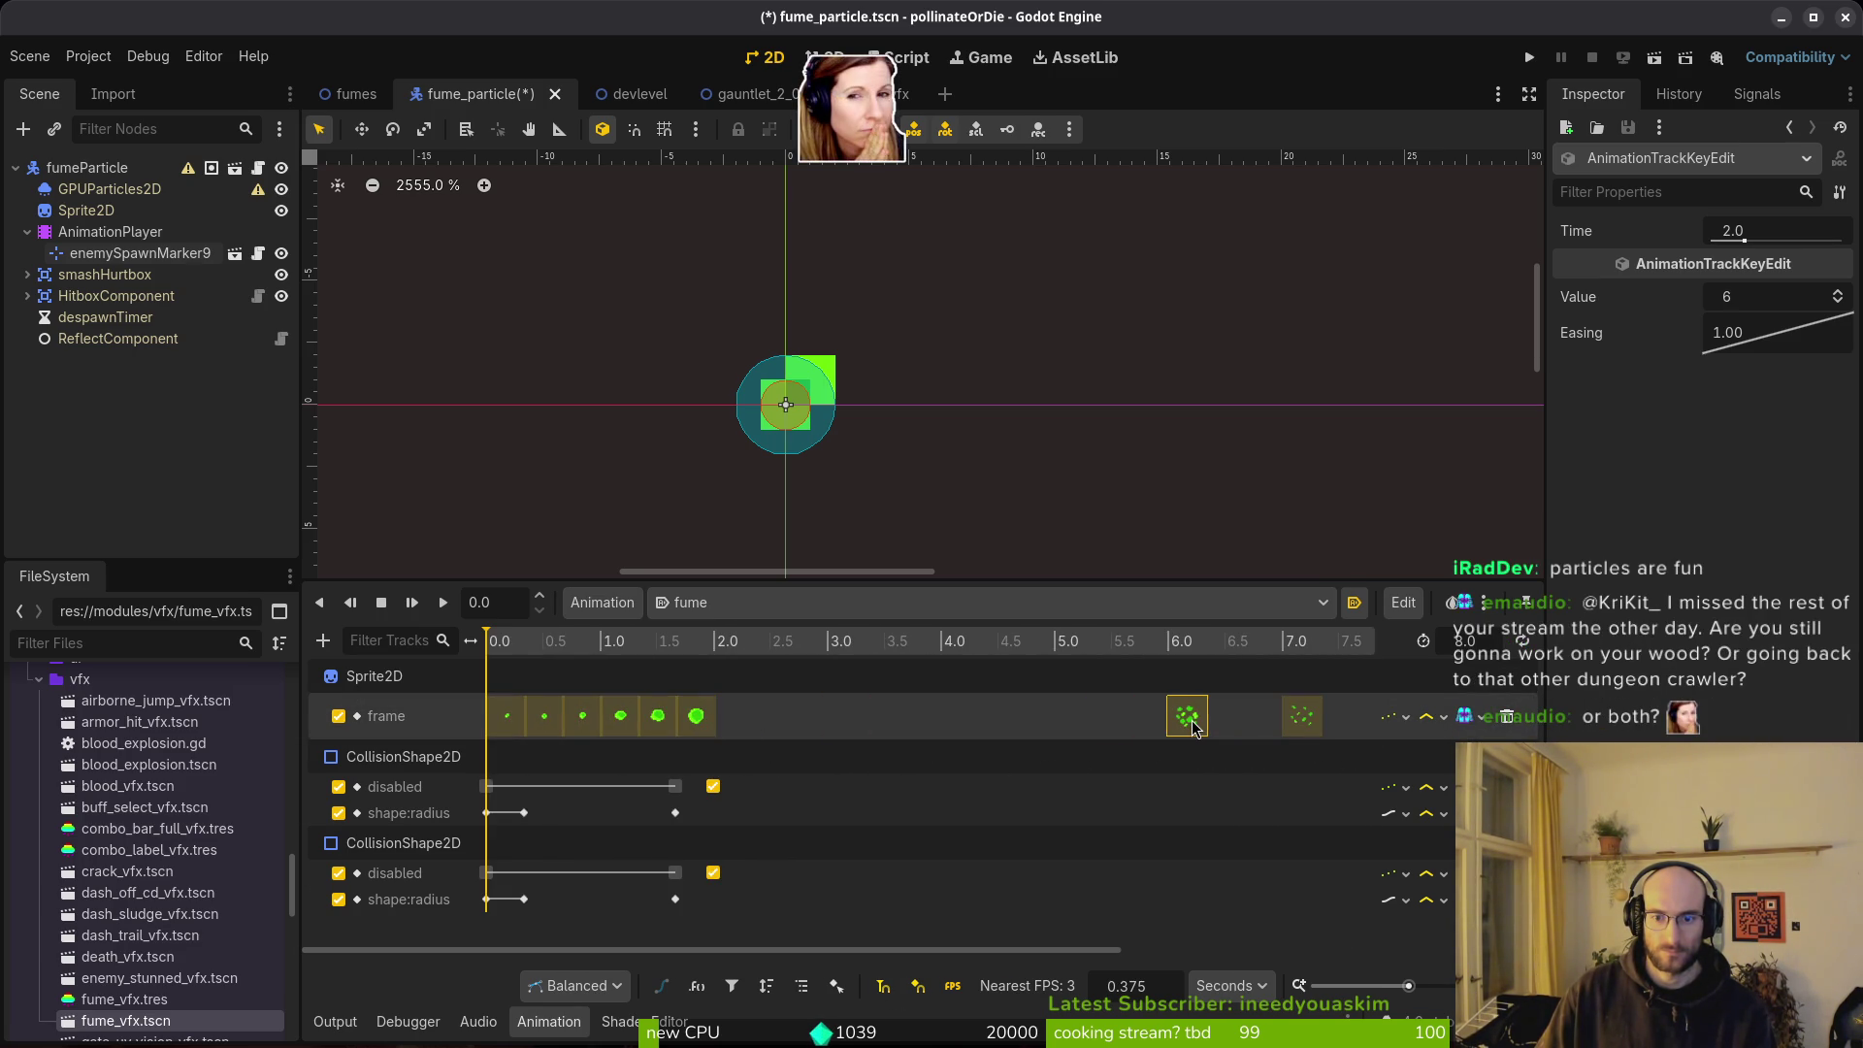
{"action": "scroll", "coordinate": [1139, 718], "scroll_direction": "down", "scroll_amount": 3}
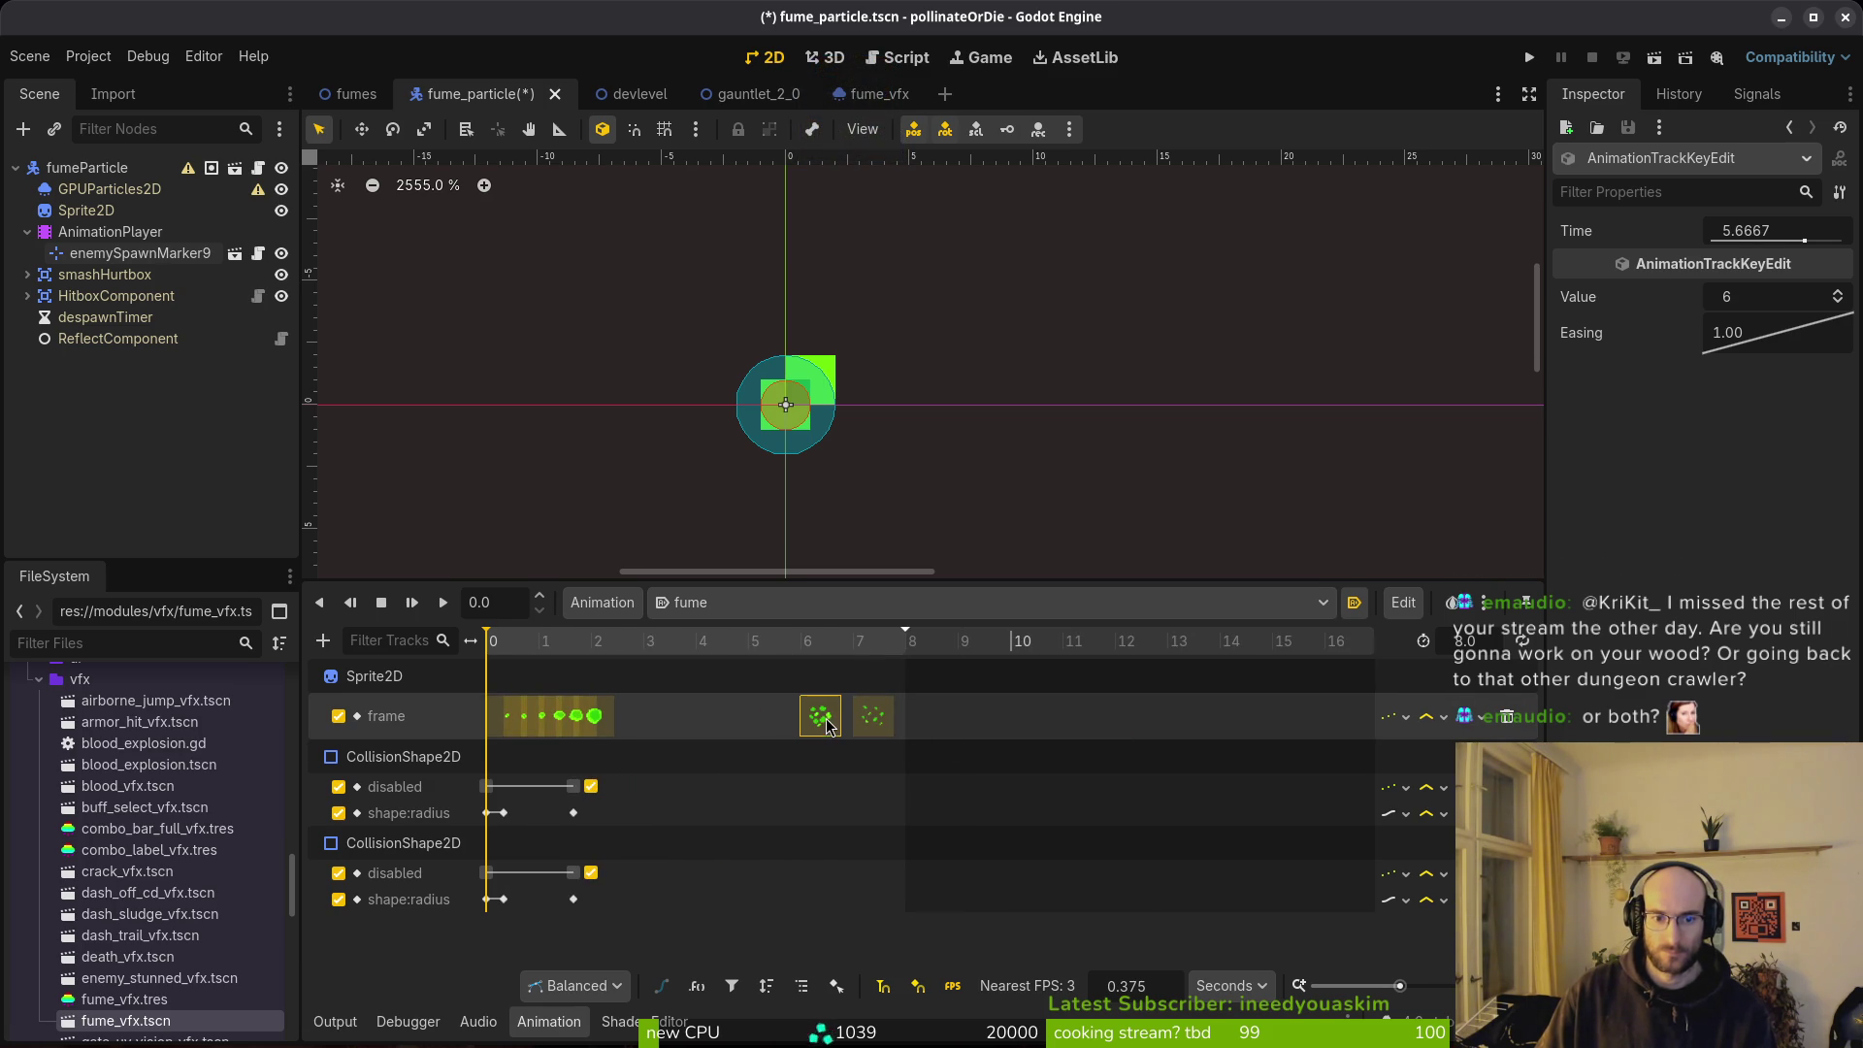
{"action": "left_click_drag", "start_coordinate": [827, 726], "coordinate": [825, 726]}
{"action": "scroll", "coordinate": [823, 726], "scroll_direction": "up", "scroll_amount": 3}
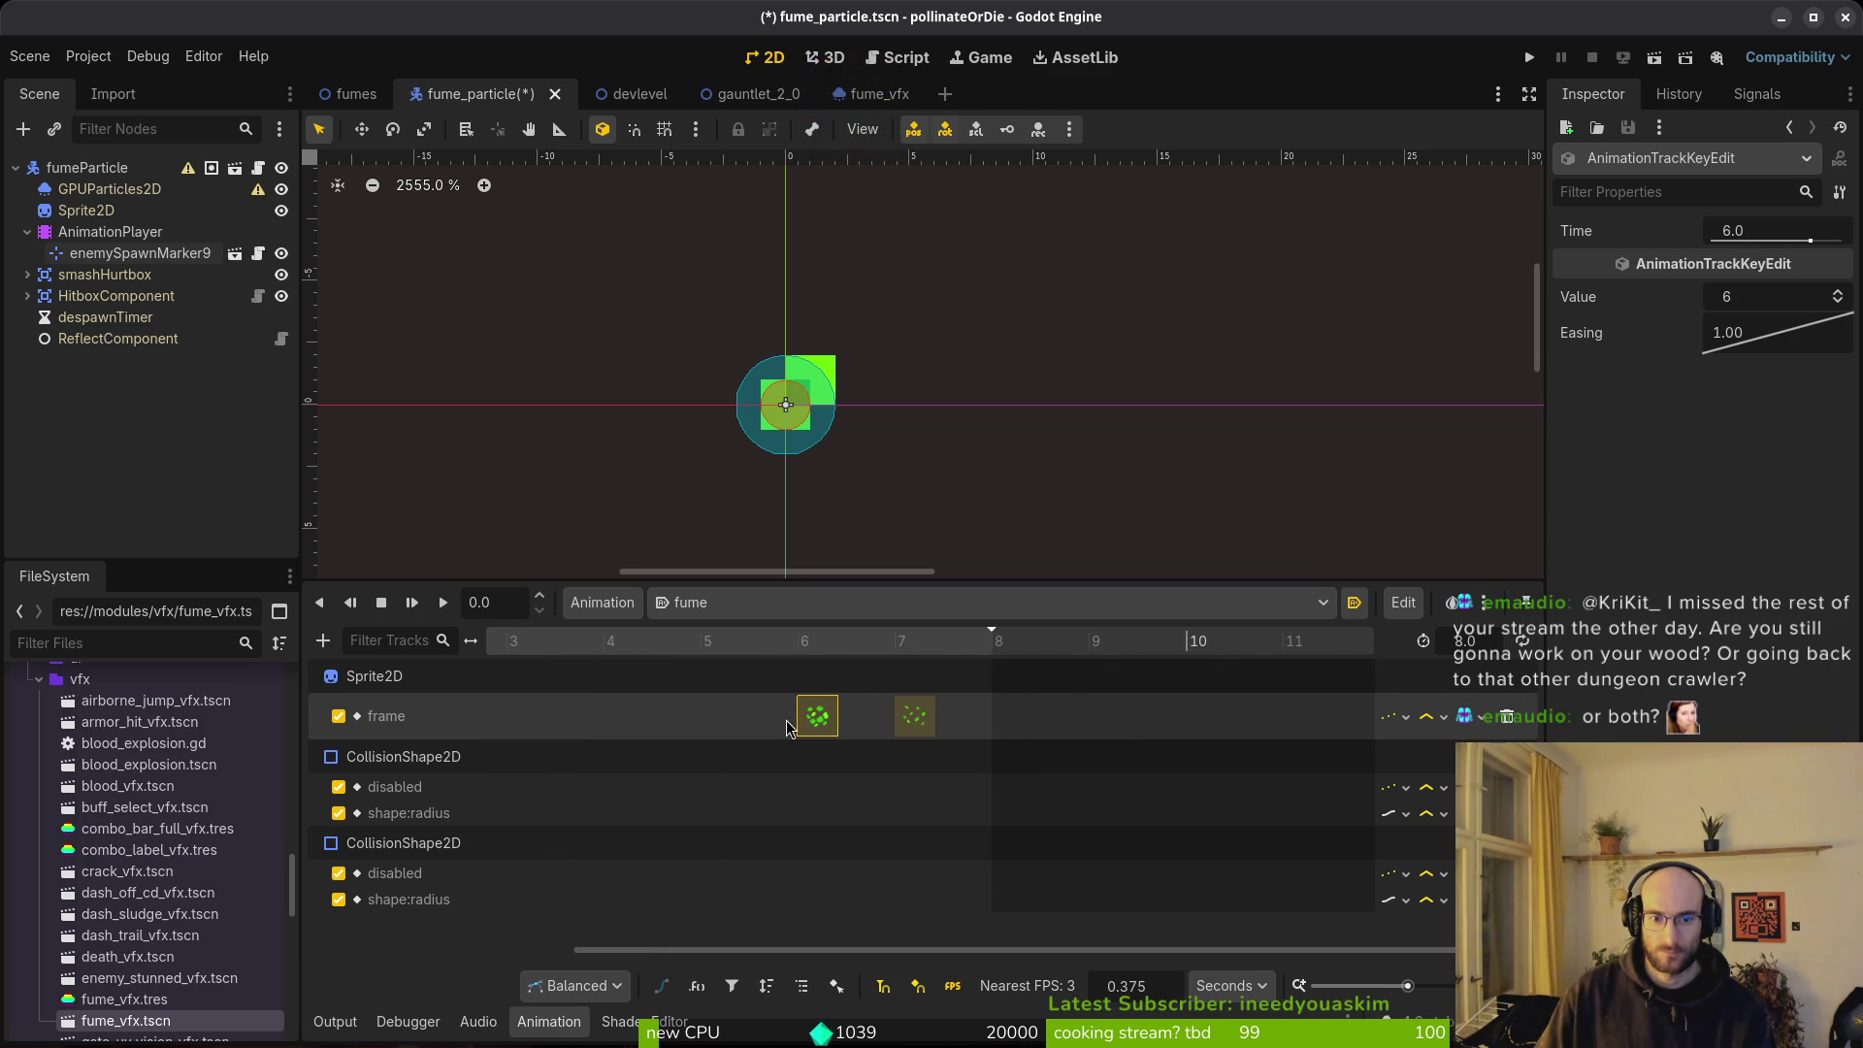
{"action": "scroll", "coordinate": [802, 726], "scroll_direction": "left", "scroll_amount": 3}
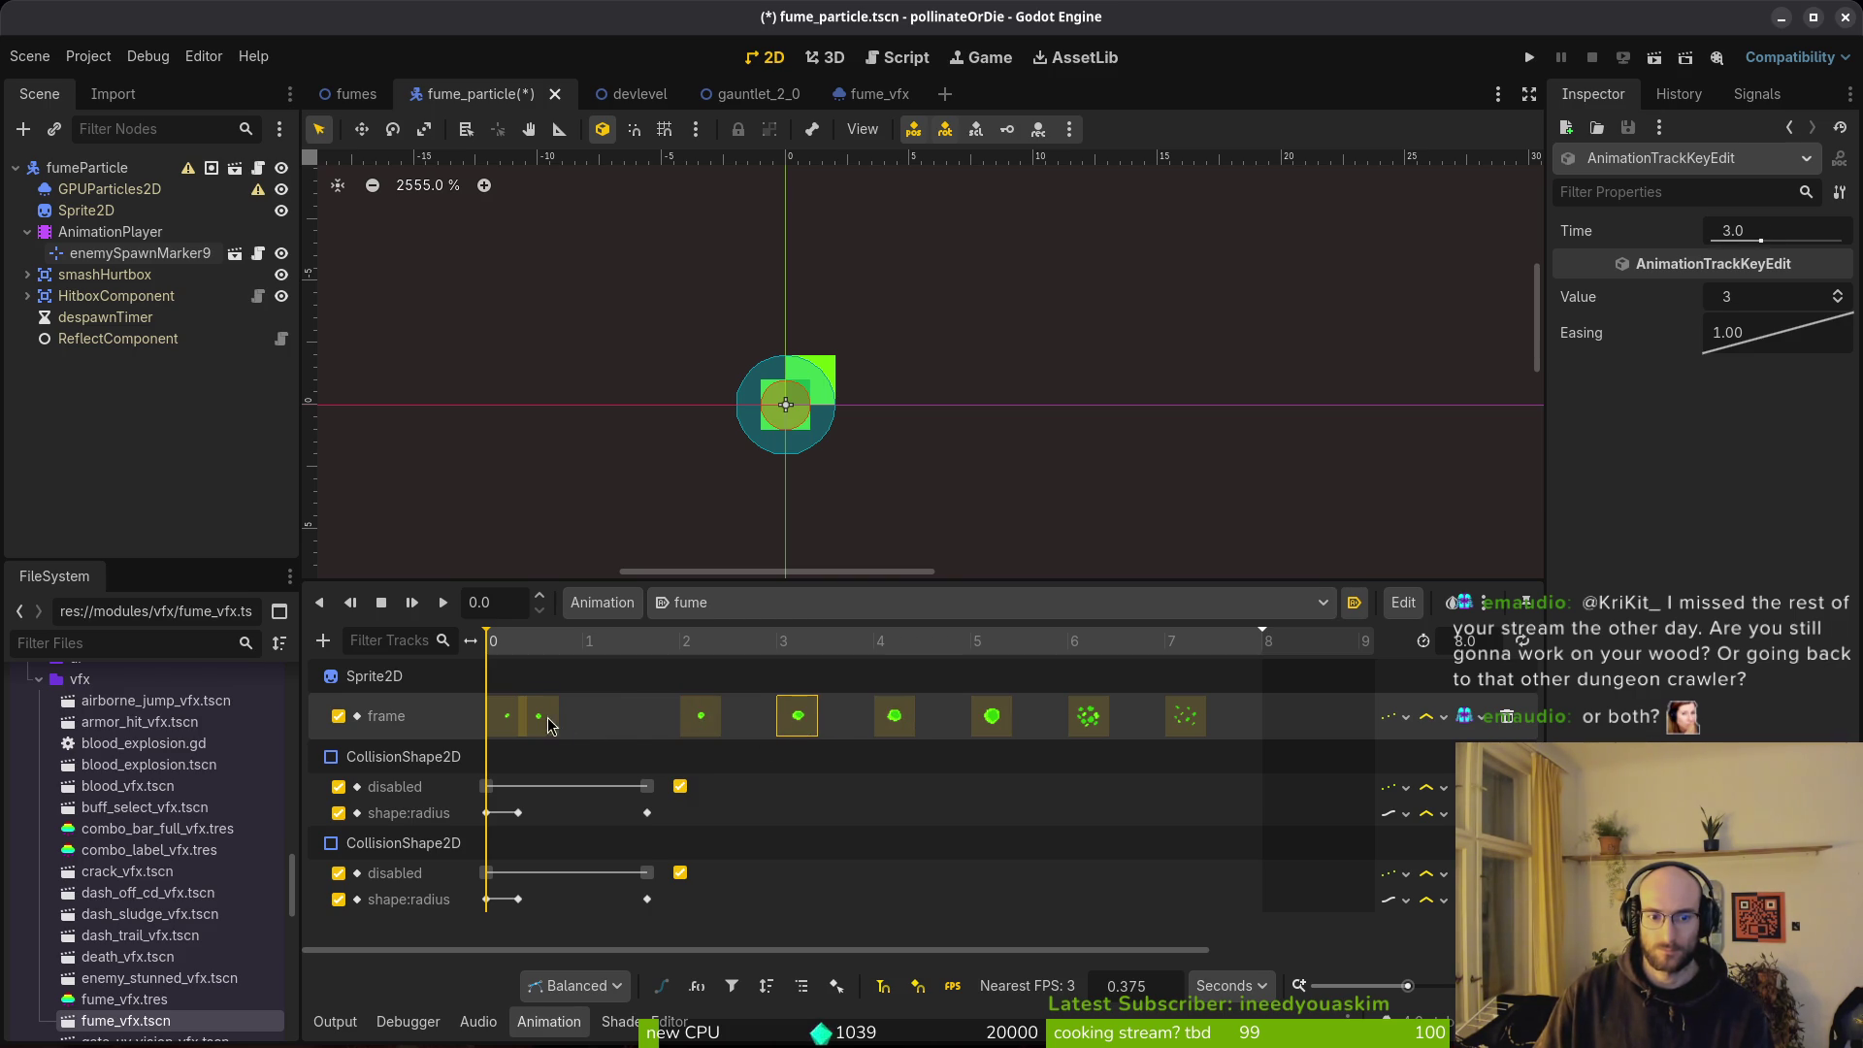
{"action": "left_click_drag", "start_coordinate": [626, 729], "coordinate": [625, 733]}
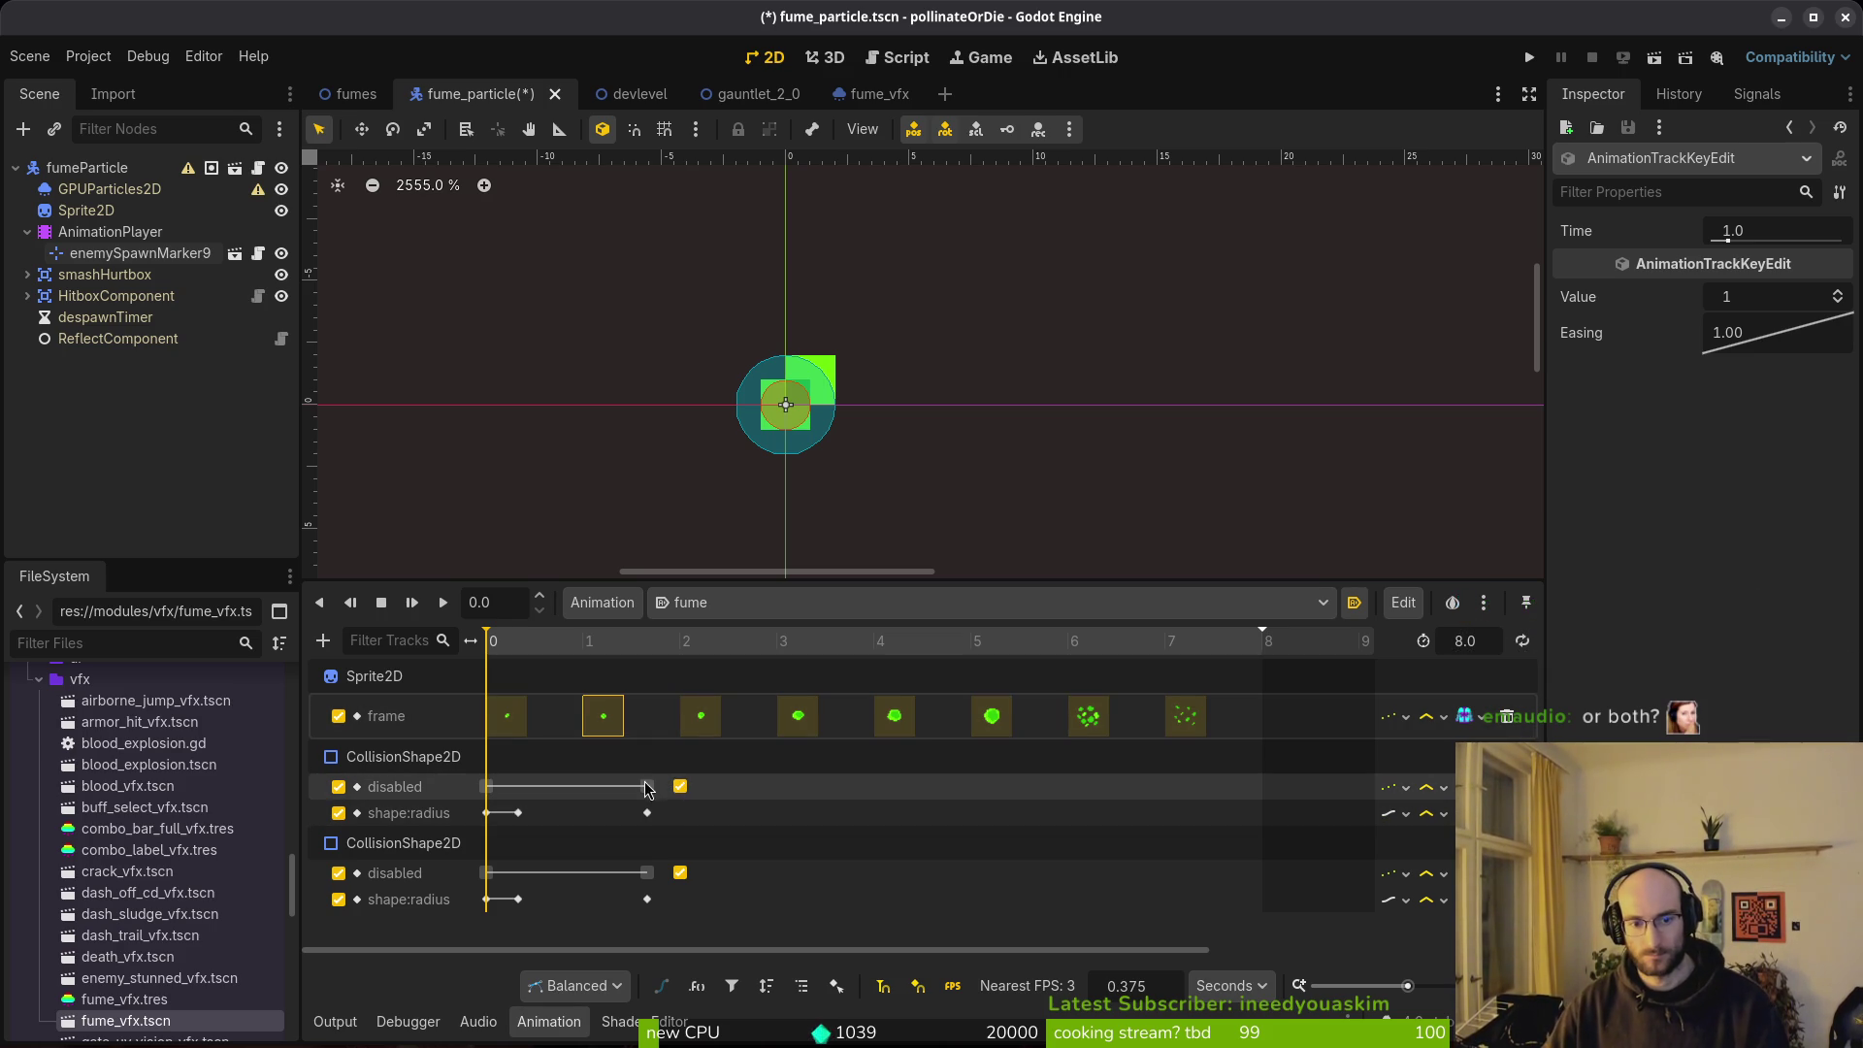
Move the collision shapes' disabled and shape:radius keys later, to around 5–6 s.
{"action": "left_click_drag", "start_coordinate": [680, 788], "coordinate": [1172, 798]}
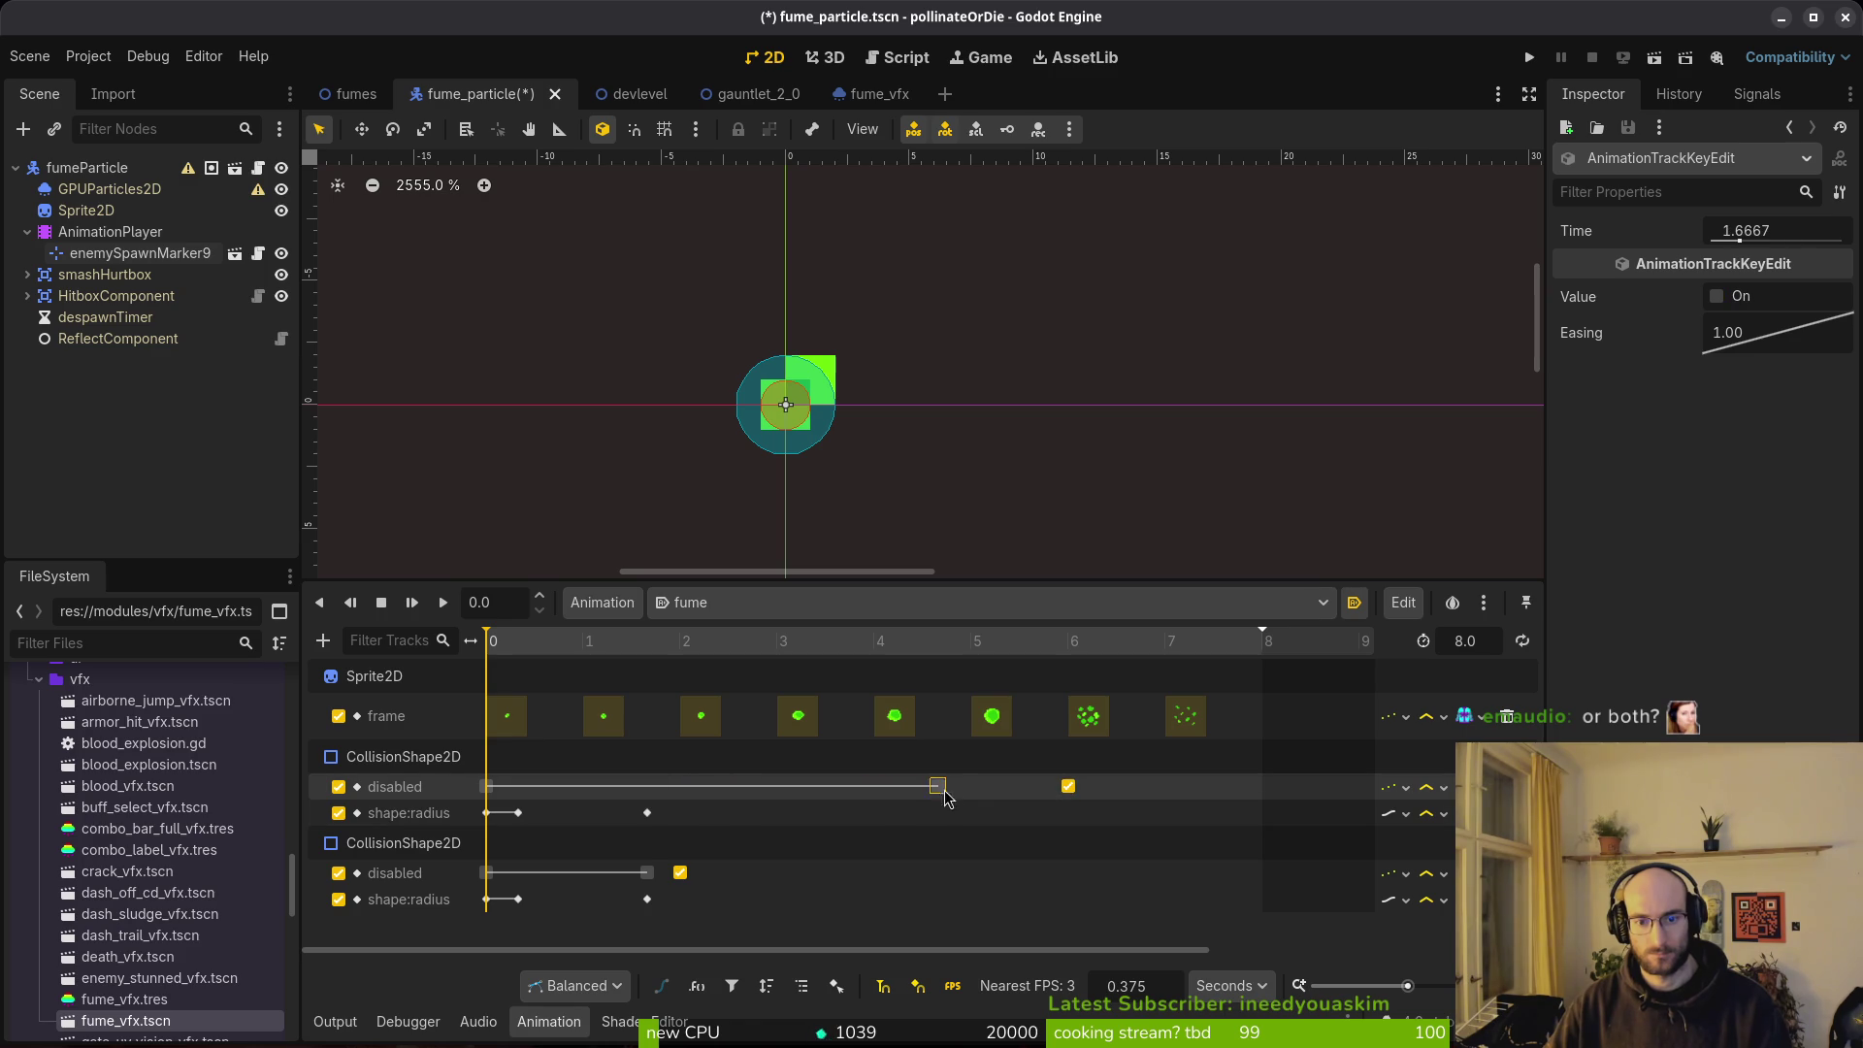
{"action": "mouse_move", "coordinate": [648, 812]}
{"action": "left_mouse_down"}
{"action": "mouse_move", "coordinate": [977, 832]}
{"action": "mouse_move", "coordinate": [939, 828]}
{"action": "left_mouse_up"}
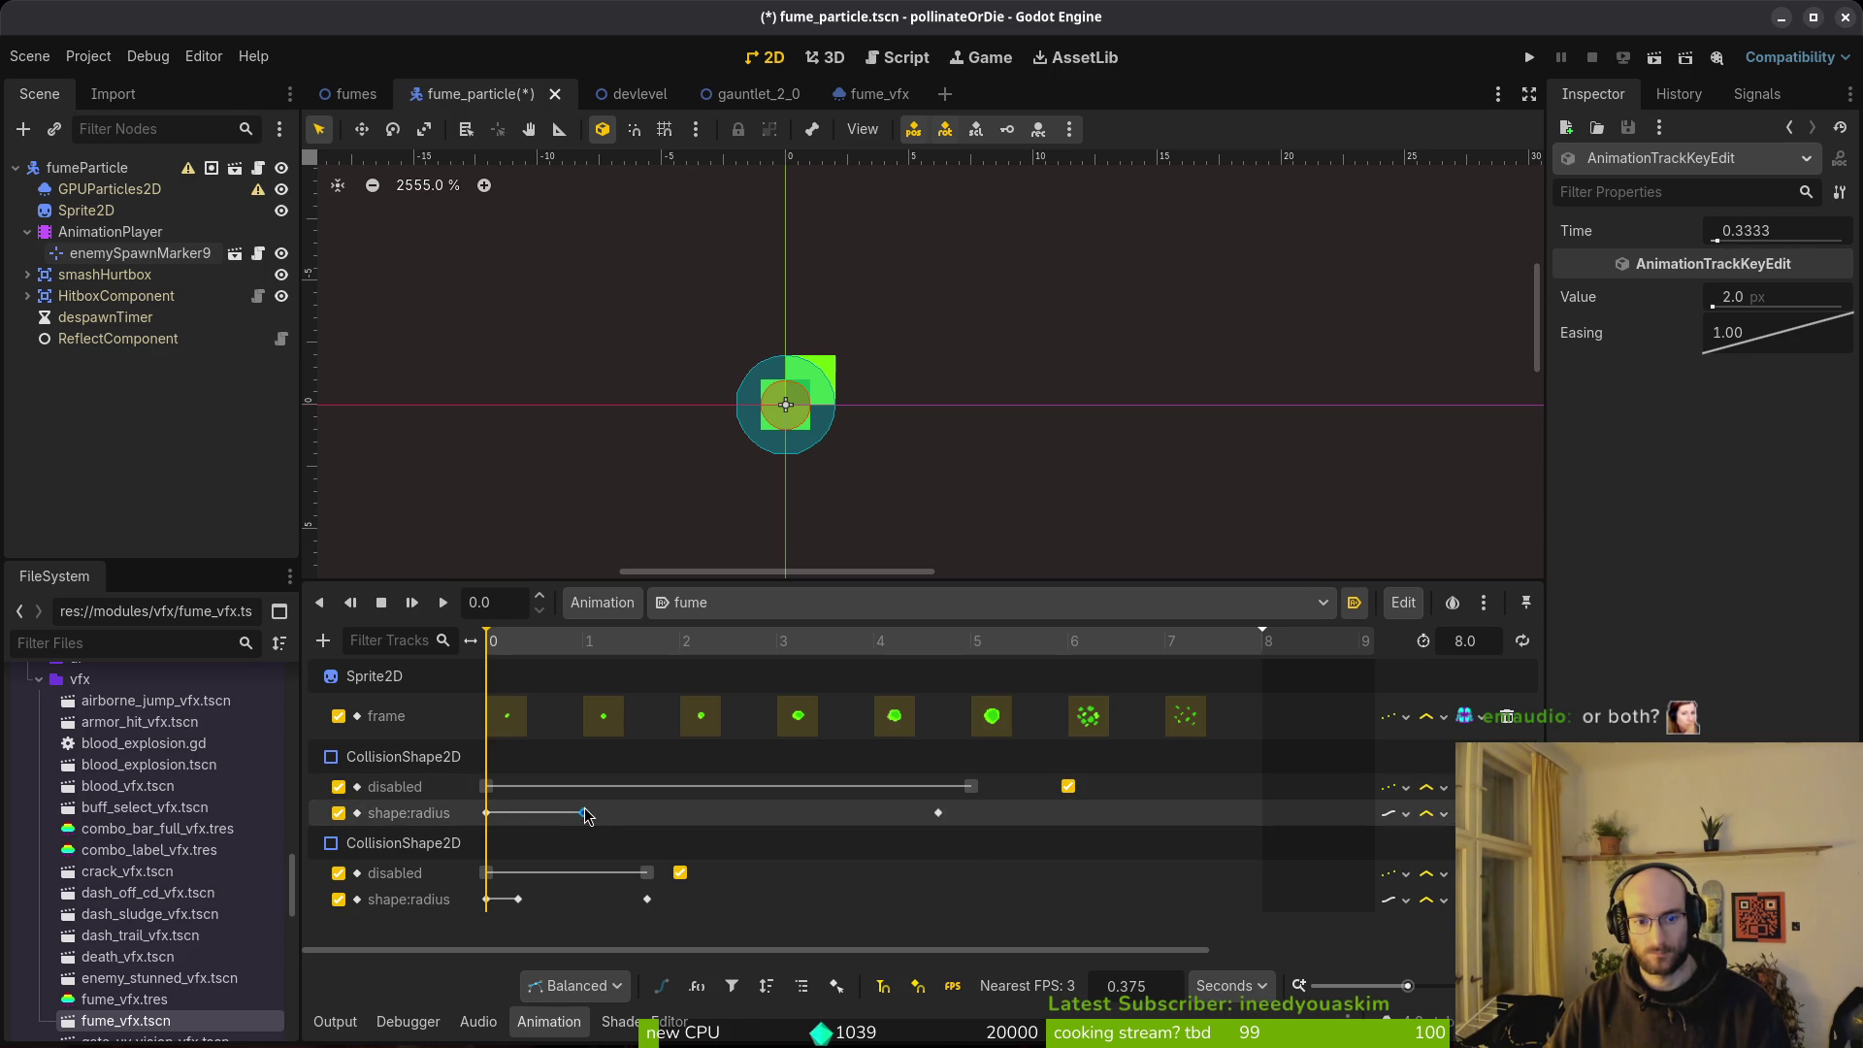
{"action": "left_click", "coordinate": [518, 899]}
{"action": "key", "text": "Delete"}
{"action": "left_click_drag", "start_coordinate": [647, 898], "coordinate": [583, 899]}
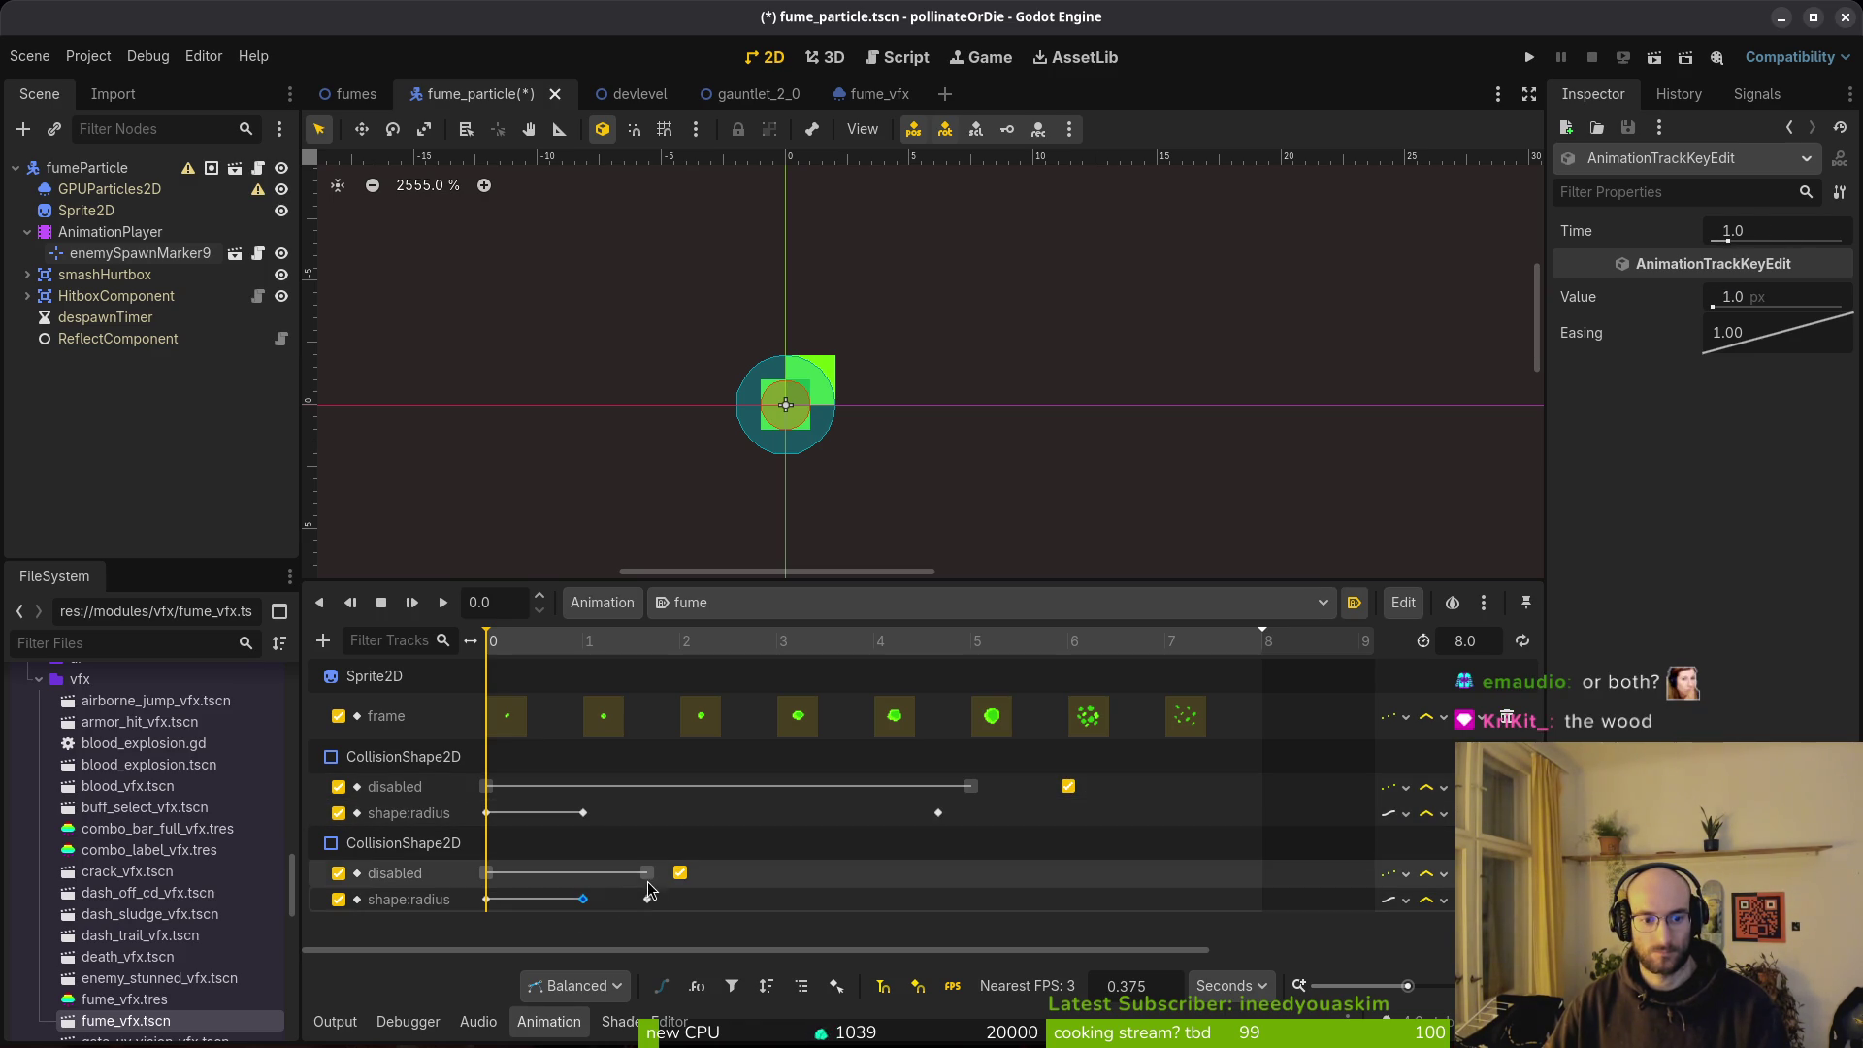
{"action": "left_click_drag", "start_coordinate": [1061, 875], "coordinate": [1065, 873]}
{"action": "left_click", "coordinate": [938, 813]}
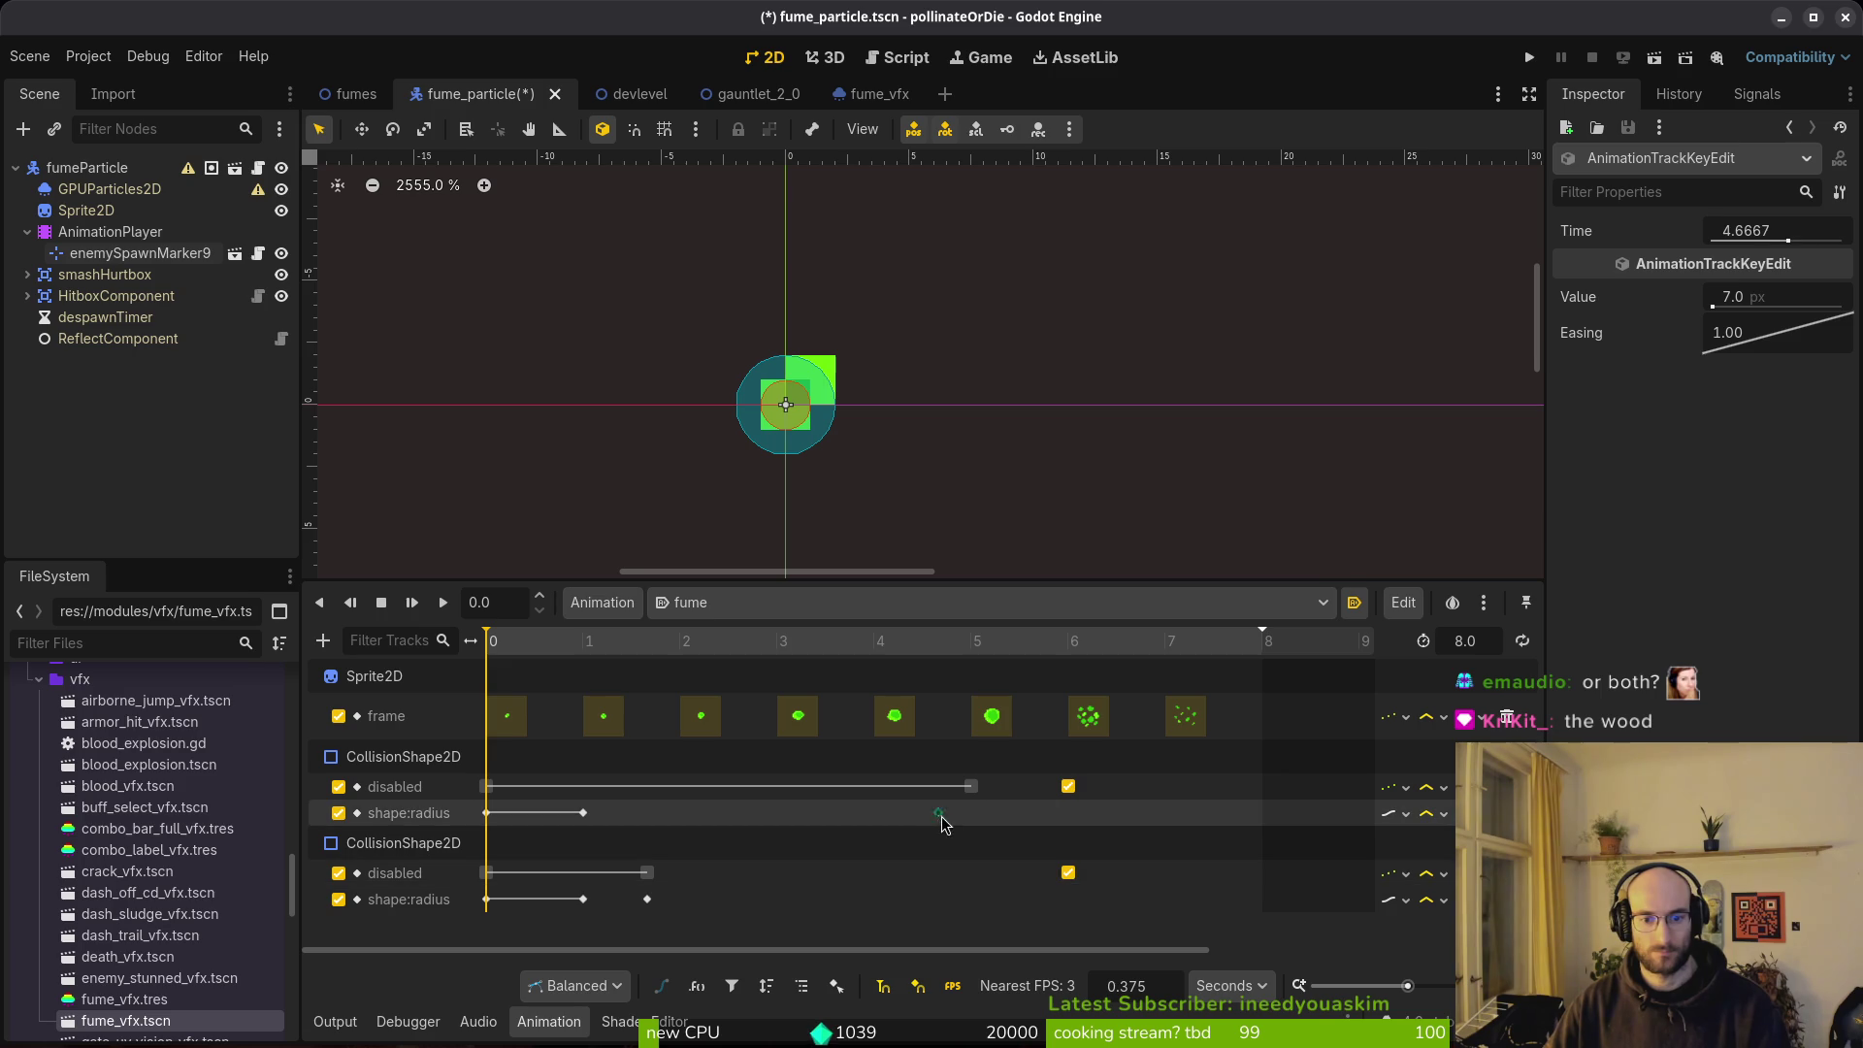
{"action": "left_click_drag", "start_coordinate": [976, 826], "coordinate": [974, 823]}
{"action": "left_click_drag", "start_coordinate": [886, 907], "coordinate": [971, 890]}
Save fume_particle.tscn and launch the game for a playtest.
{"action": "key", "text": "ctrl+s"}
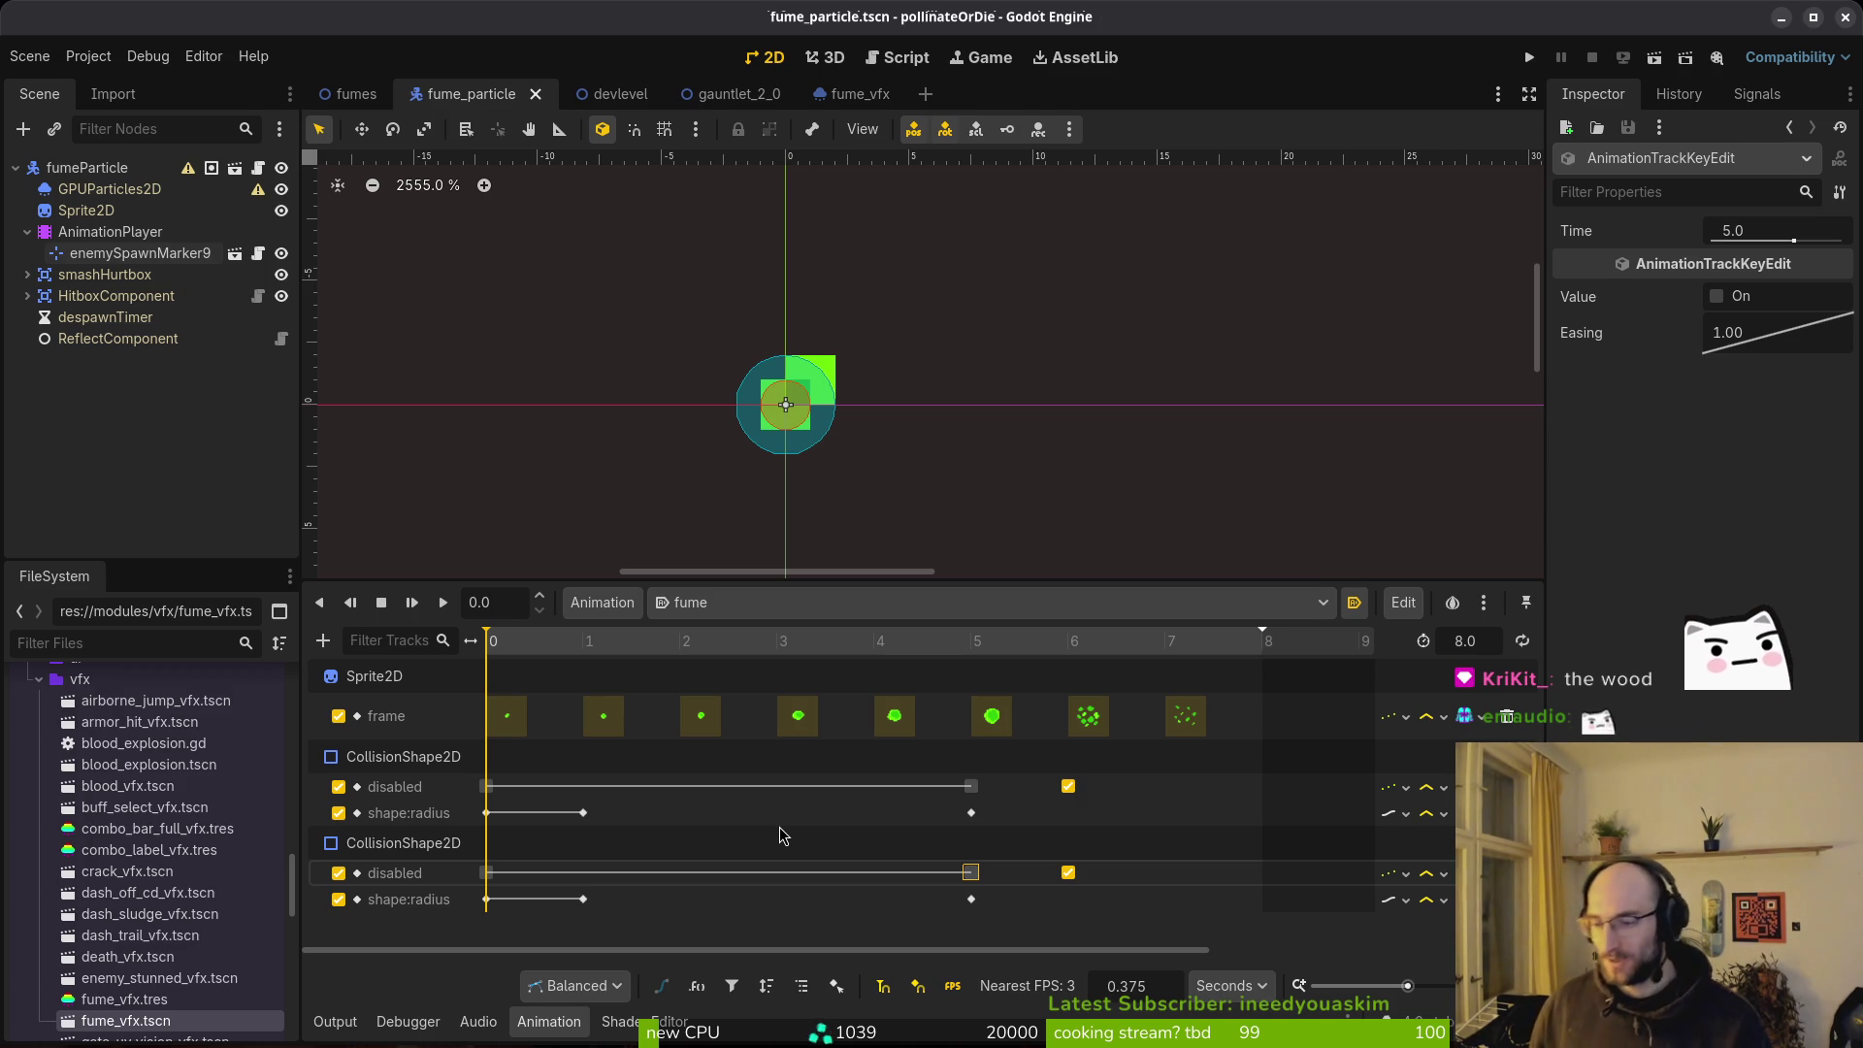
{"action": "key", "text": "ctrl+s"}
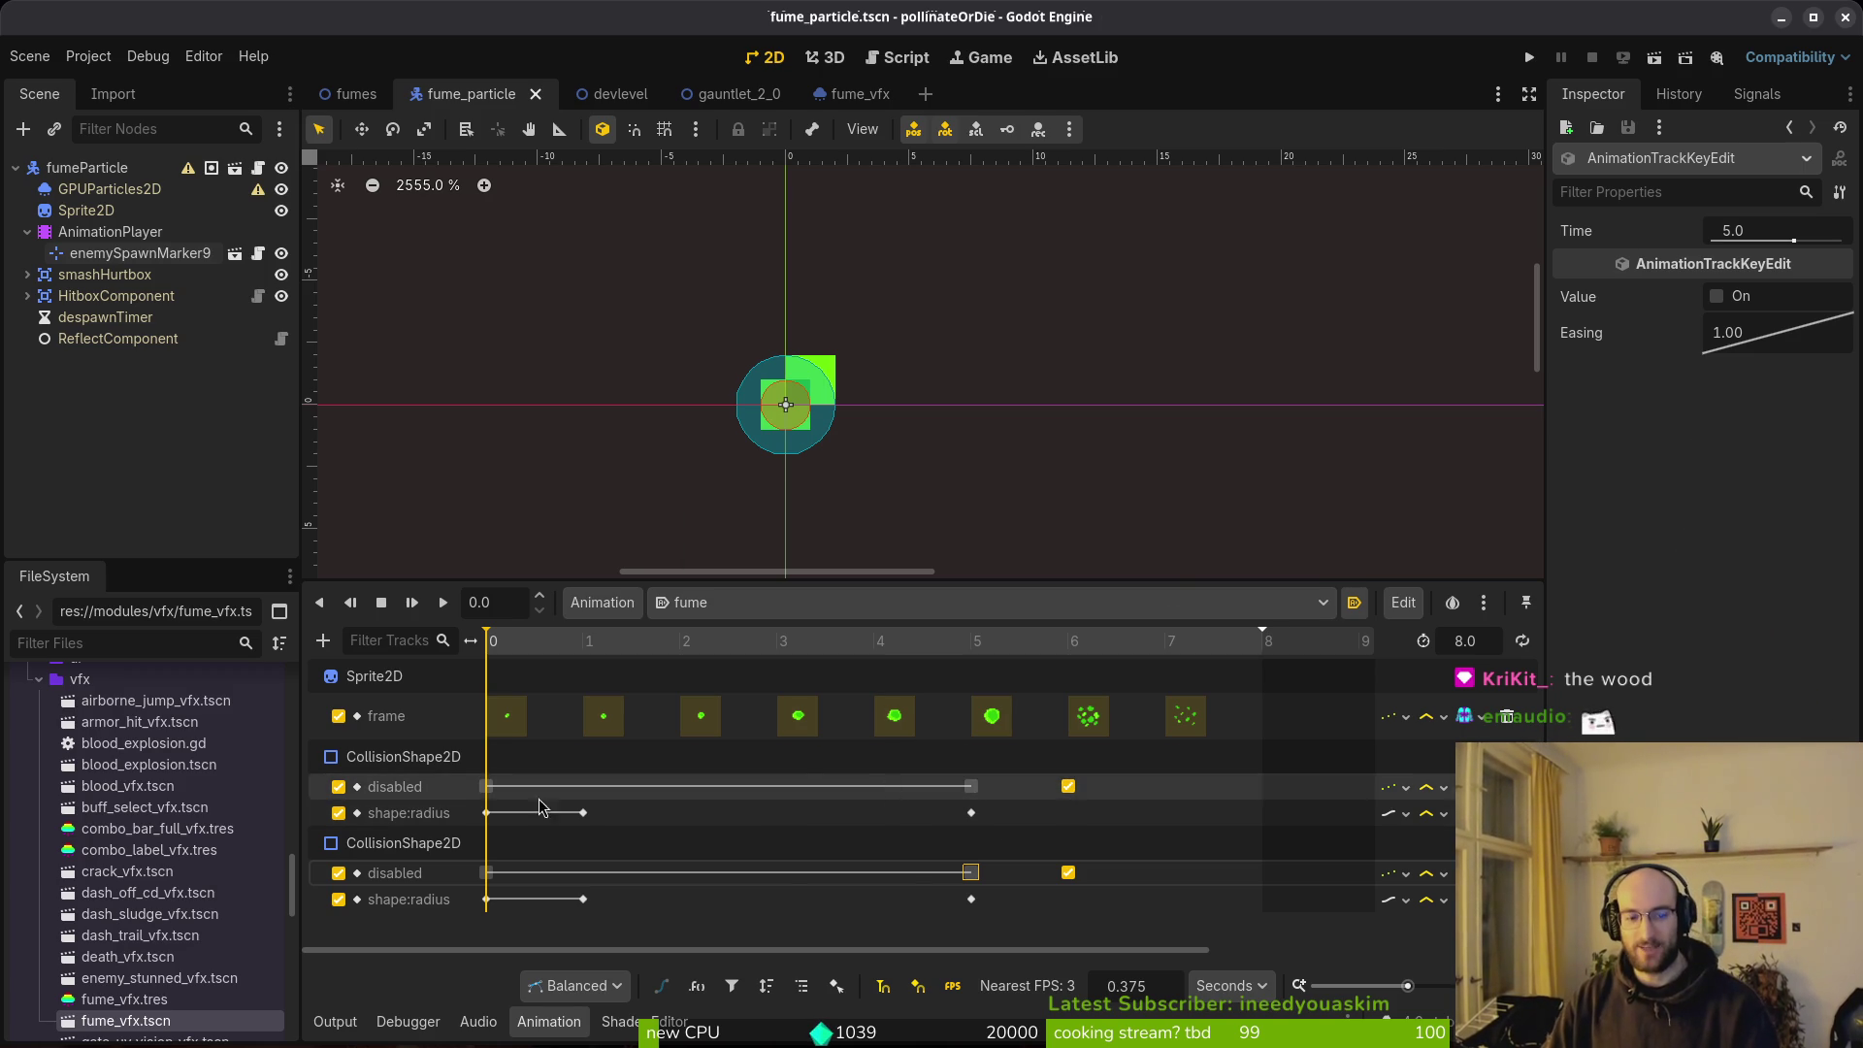
{"action": "left_click", "coordinate": [1533, 57]}
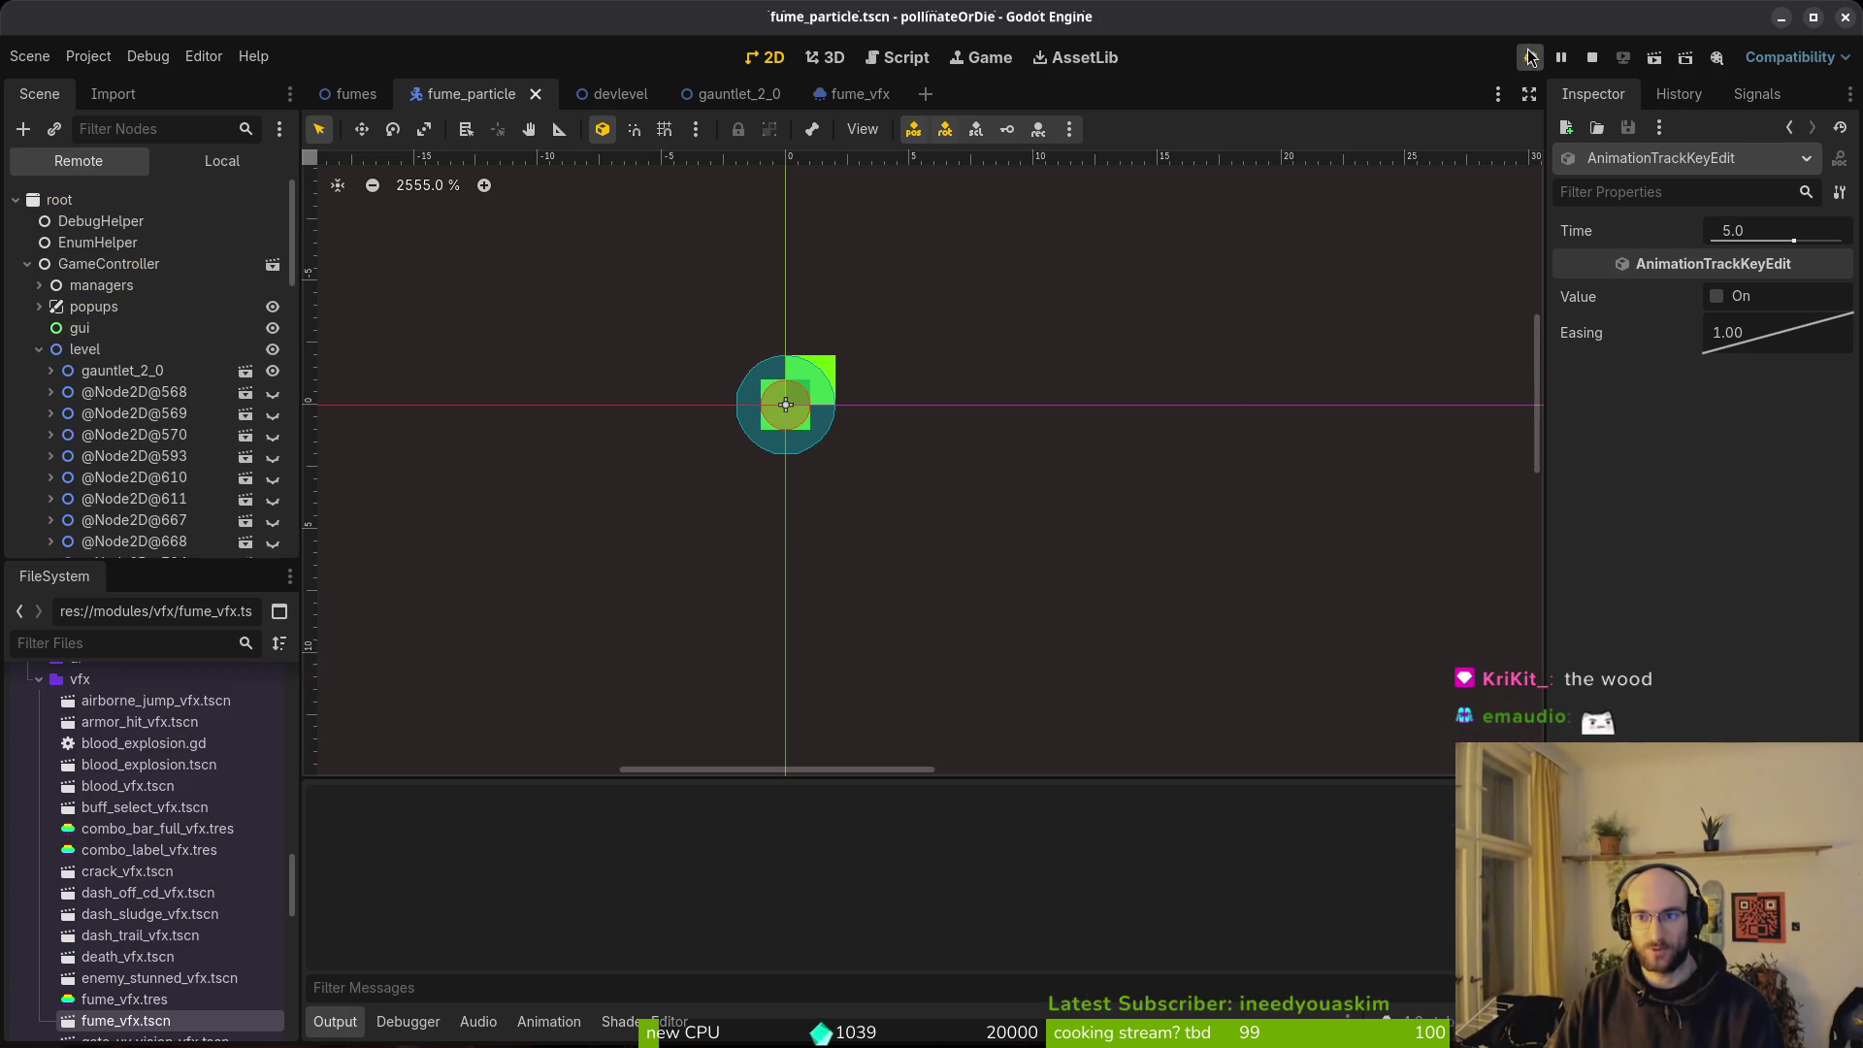
Pick G2-0 from the debug level select, play it, then pause and switch back to the editor.
{"action": "key", "text": "Return"}
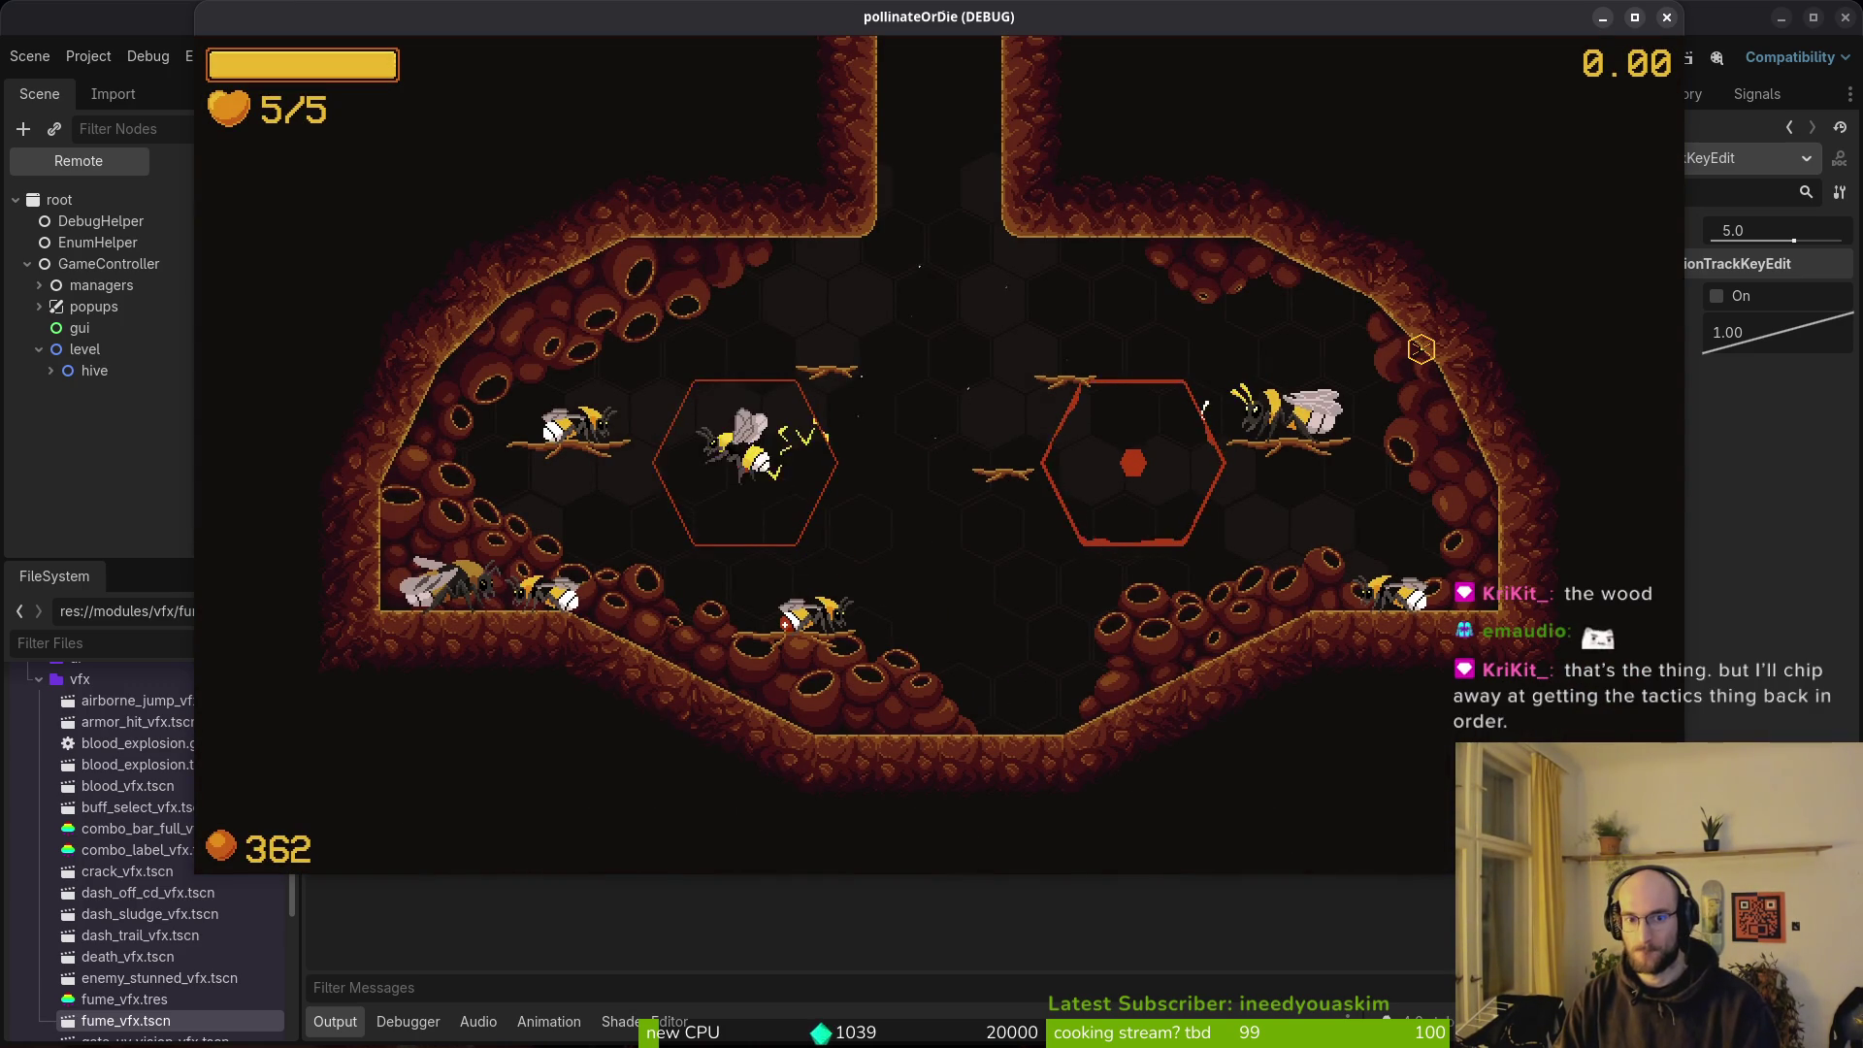
{"action": "key", "text": "Escape"}
{"action": "key", "text": "Right"}
{"action": "key", "text": "Down"}
{"action": "key", "text": "Return"}
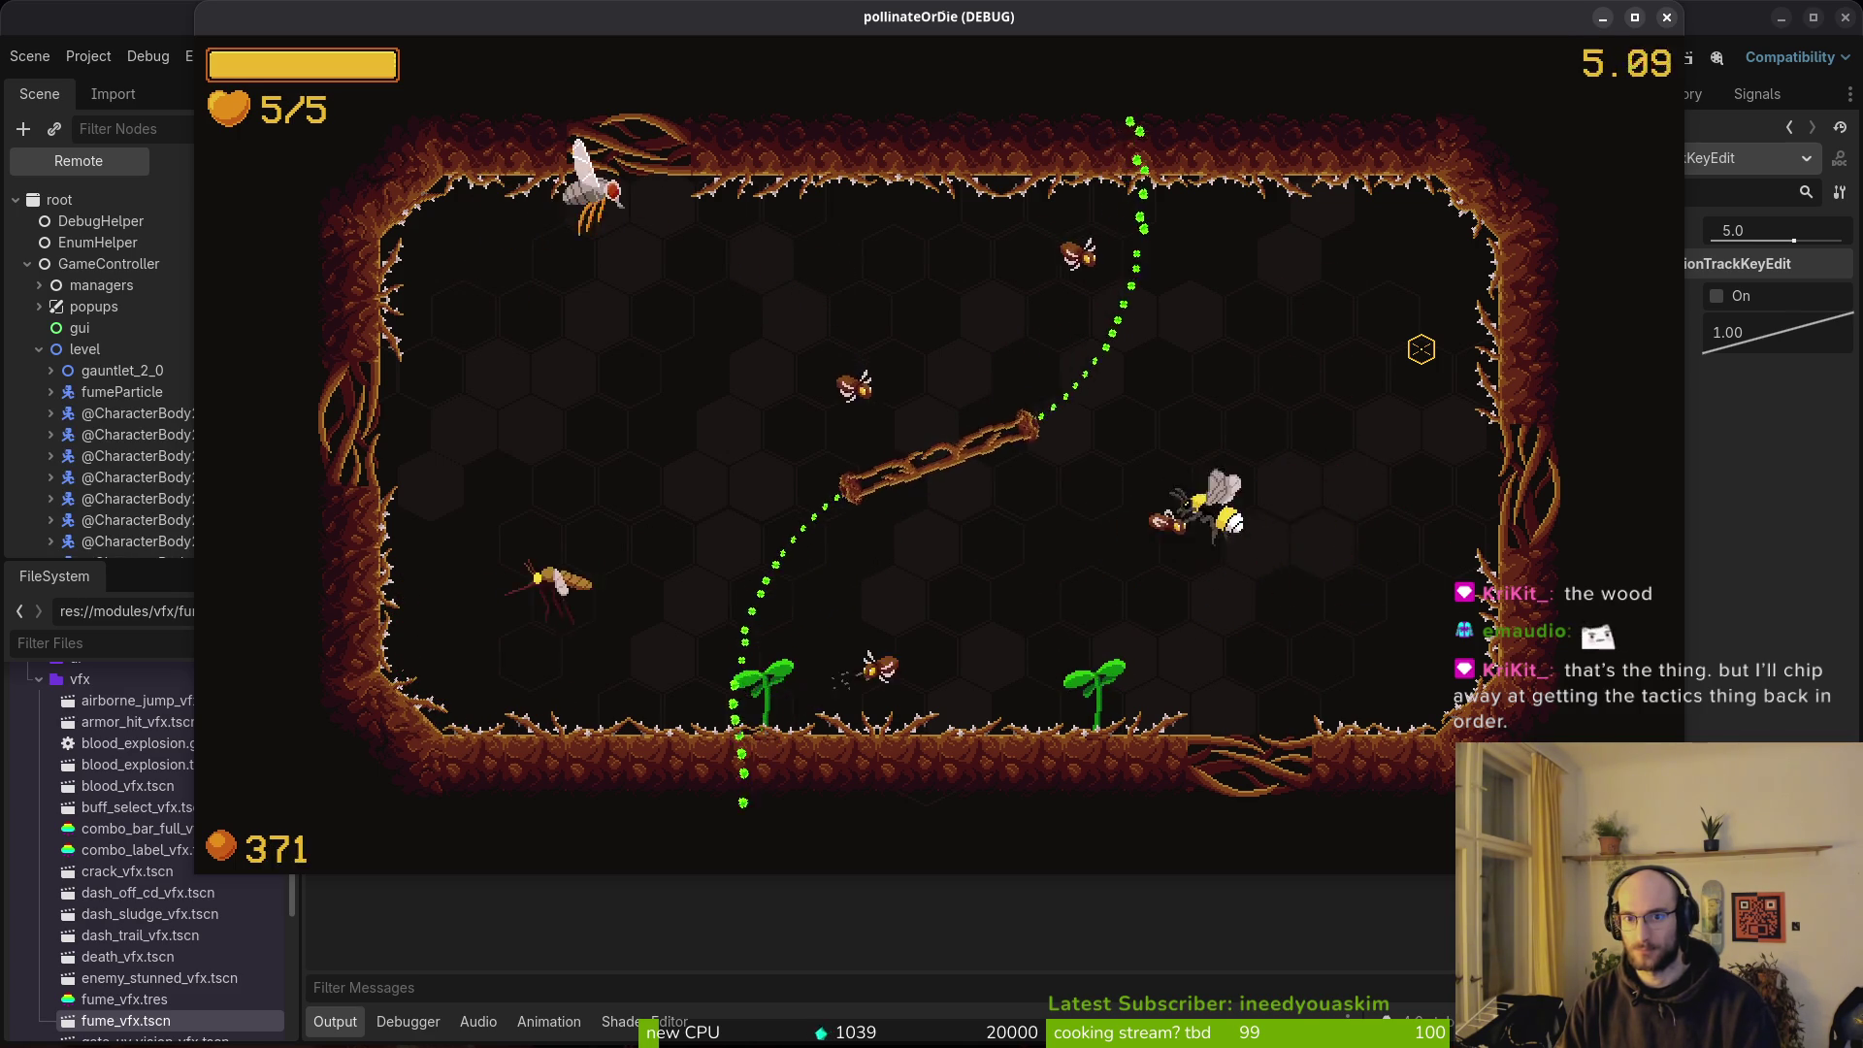
{"action": "key", "text": "Escape"}
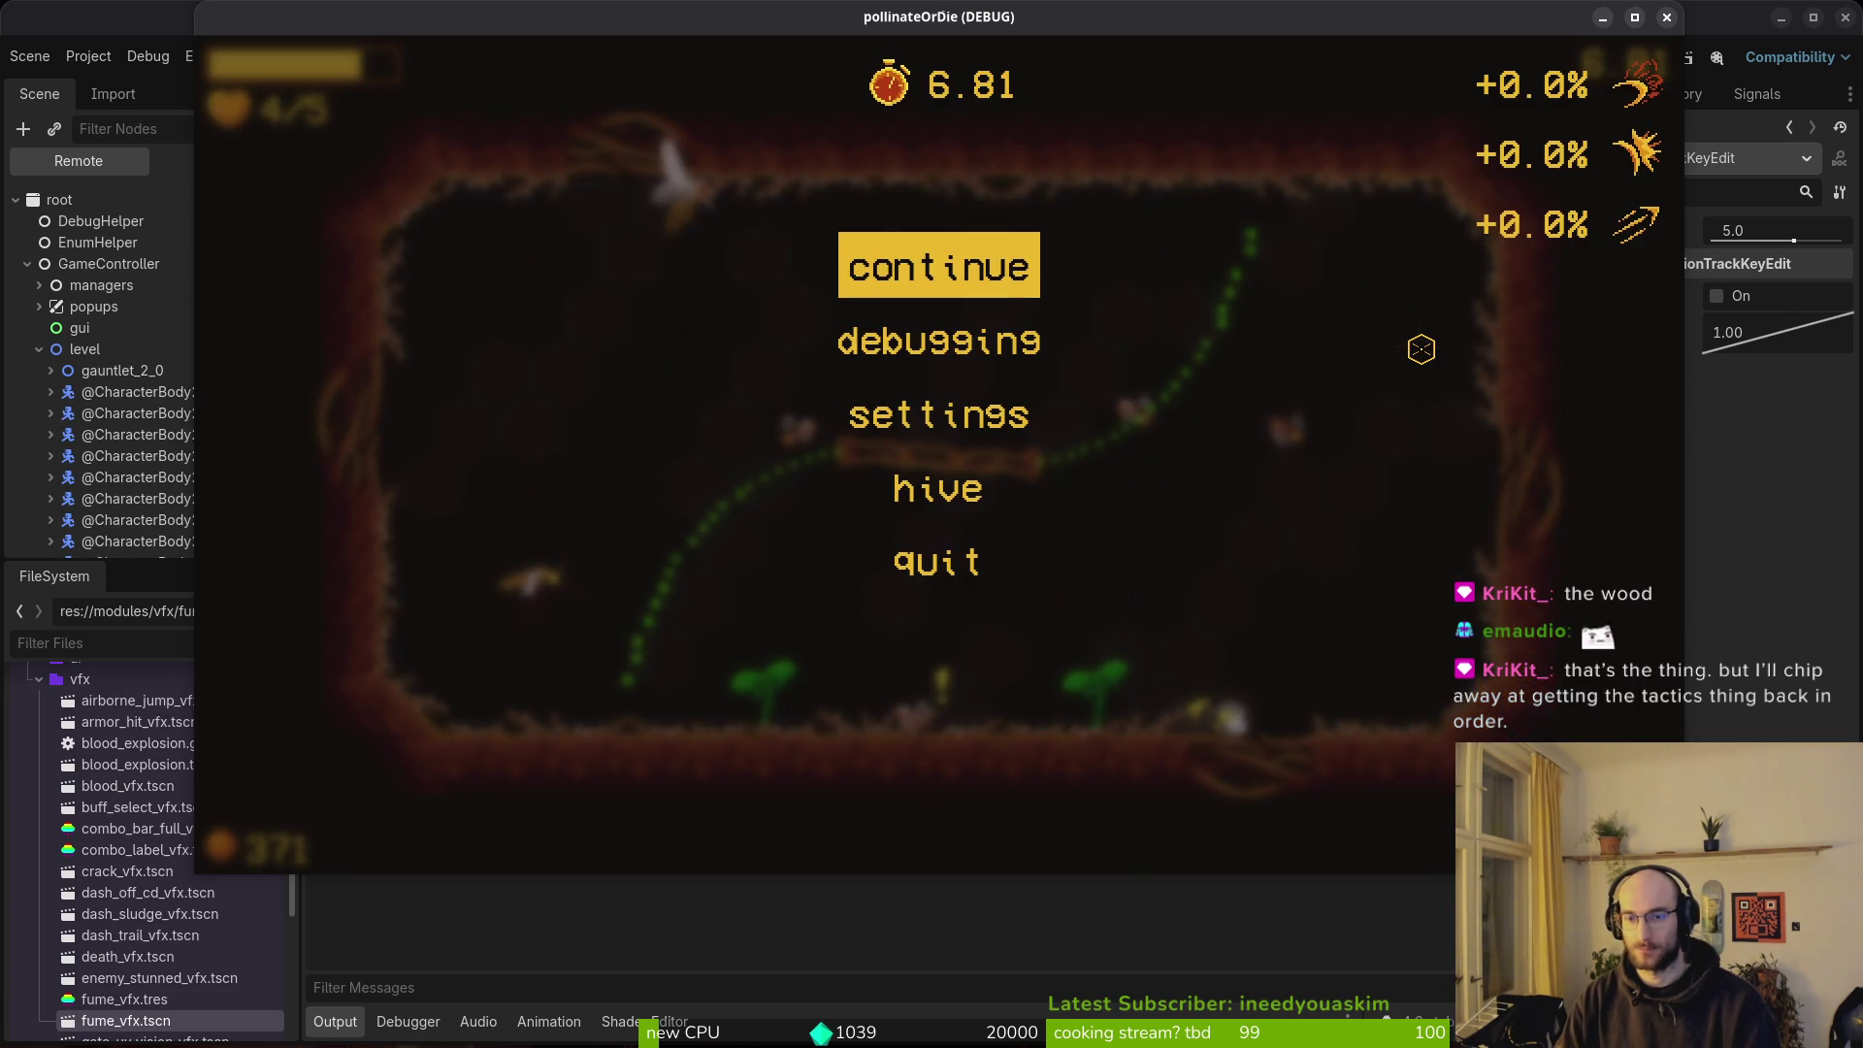
{"action": "key", "text": "alt+Tab"}
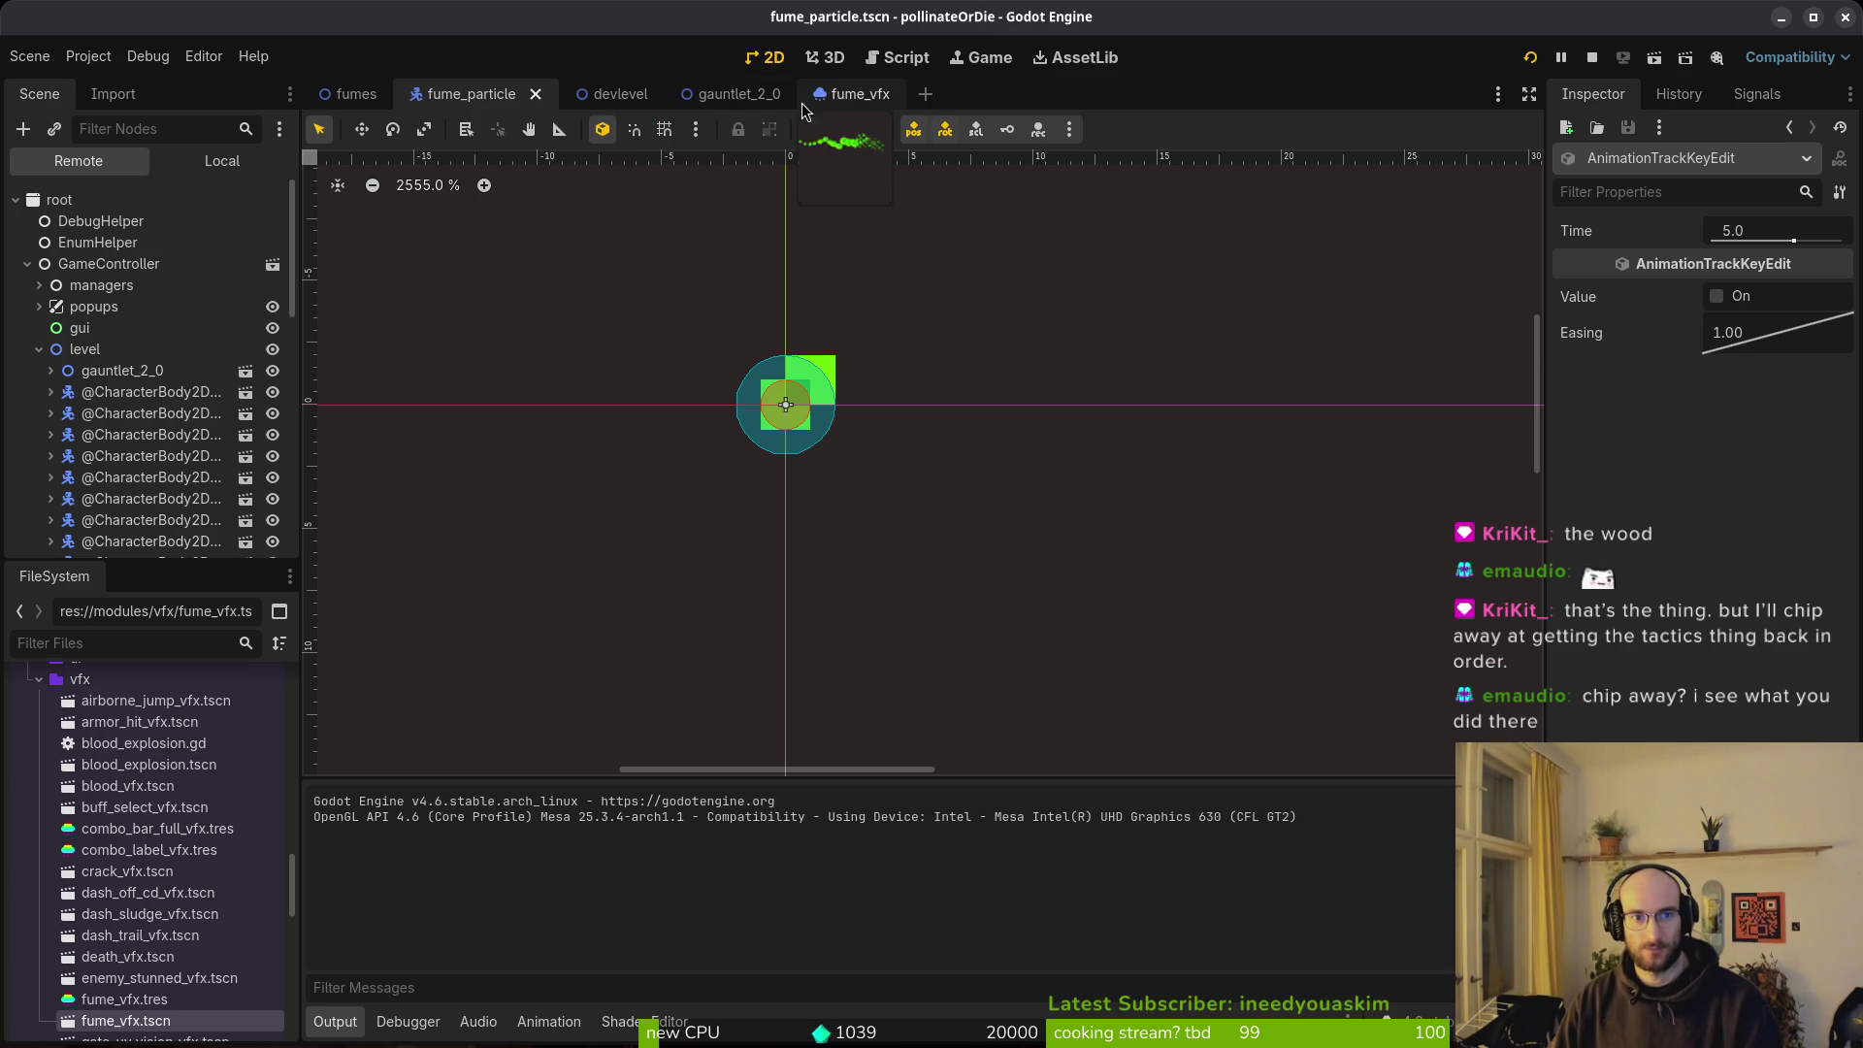
Return to fume_particle.tscn, show its Local node tree and select AnimationPlayer to see the 8 s fume tracks.
{"action": "left_click", "coordinate": [850, 95]}
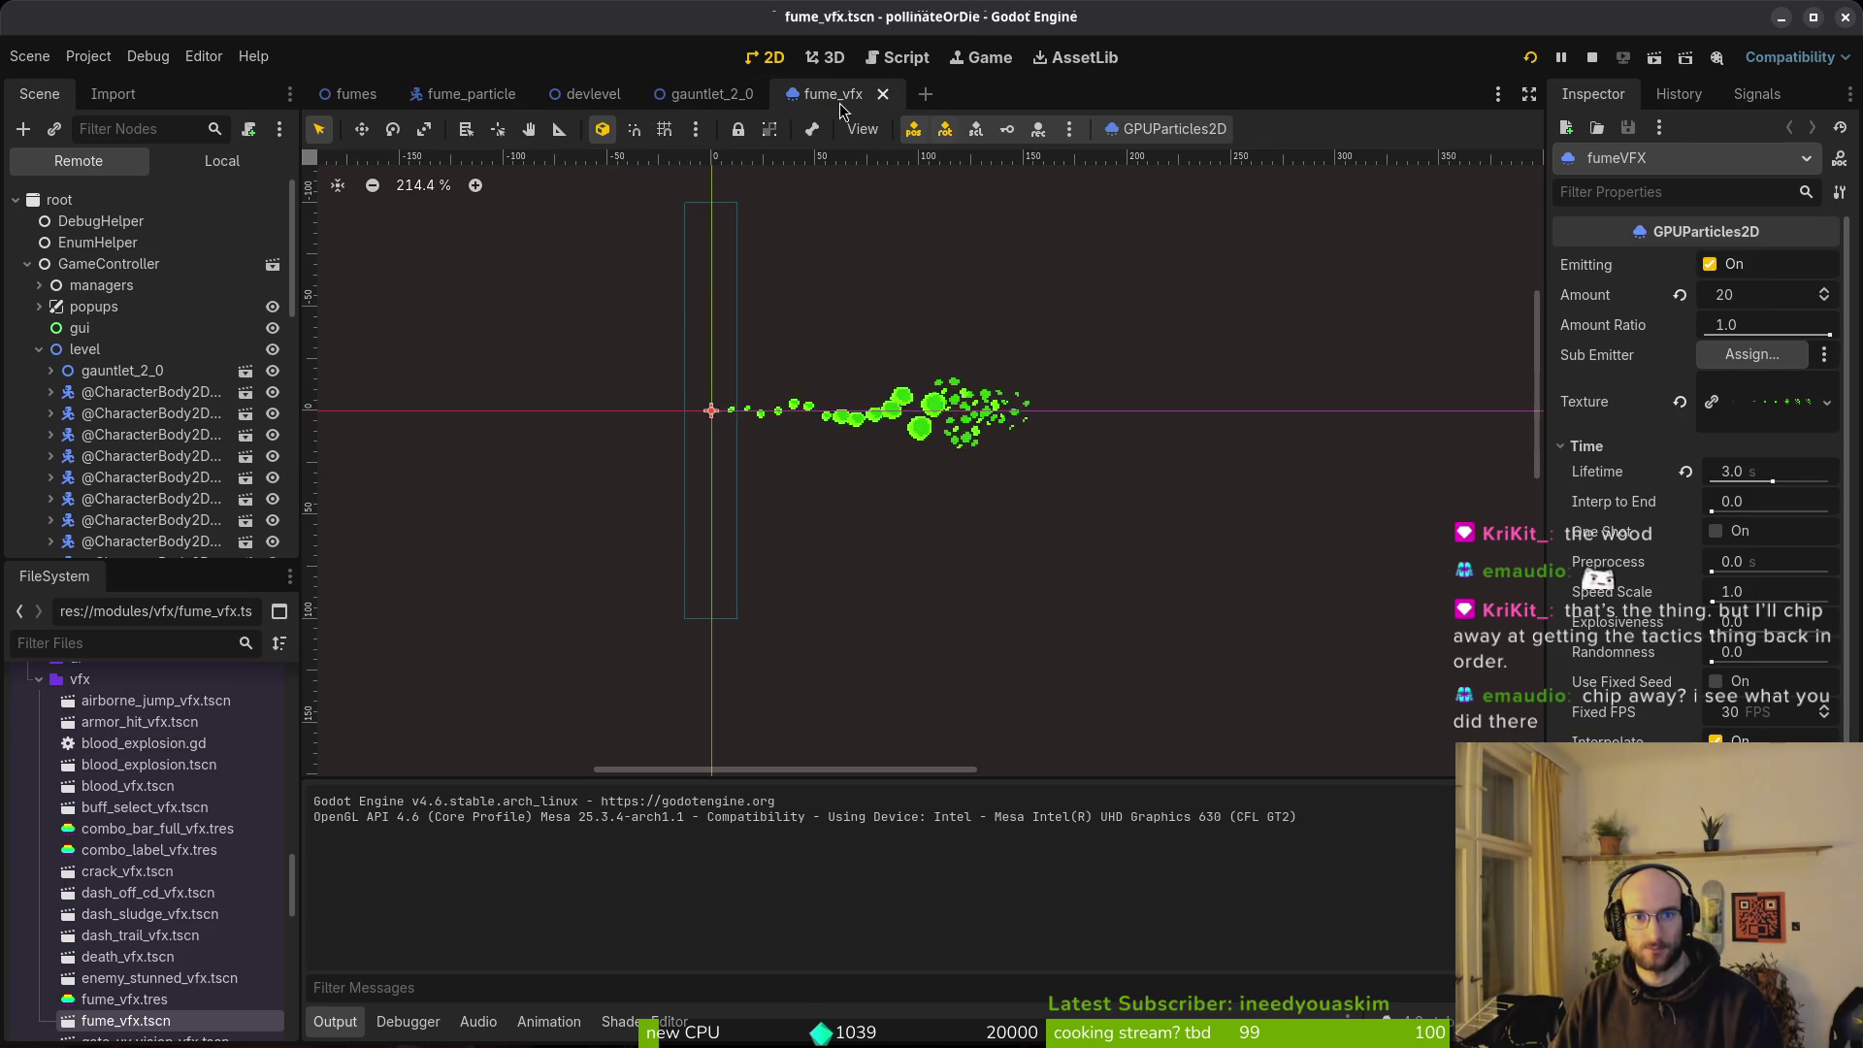
{"action": "left_click", "coordinate": [434, 101]}
{"action": "left_click", "coordinate": [222, 162]}
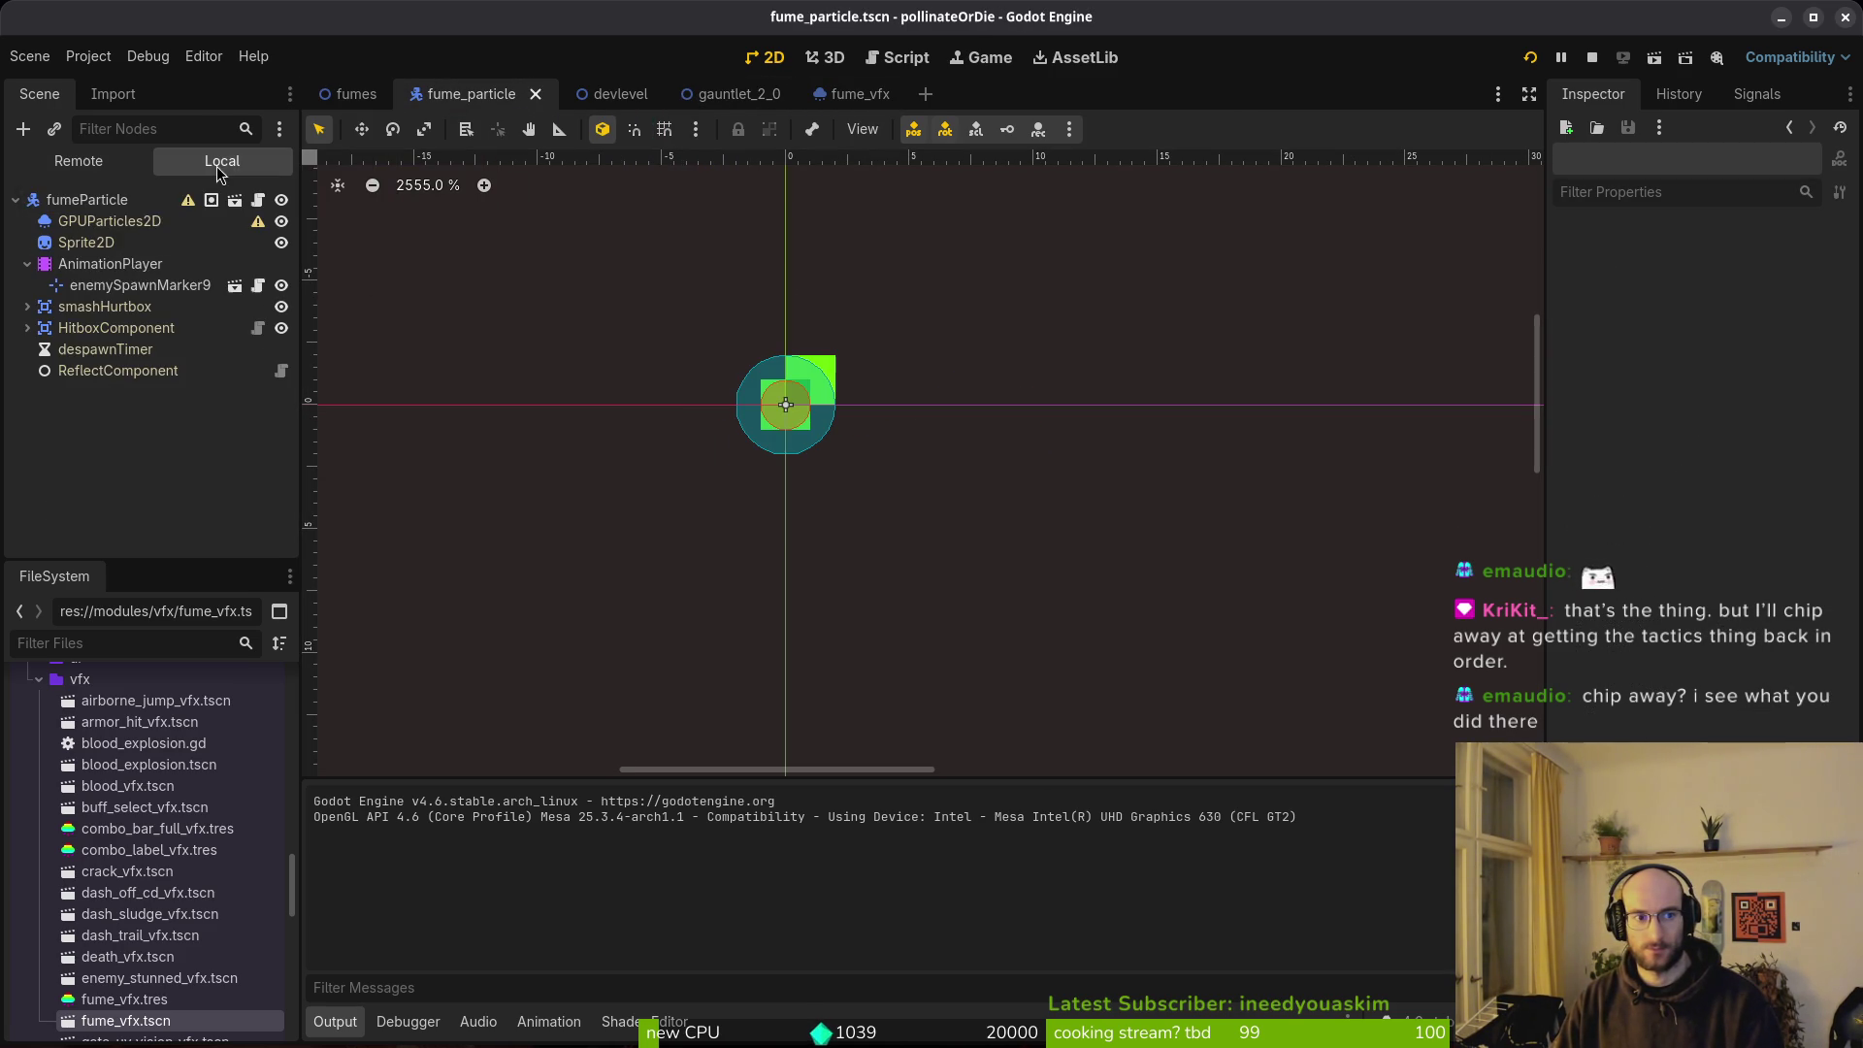
{"action": "left_click", "coordinate": [94, 267]}
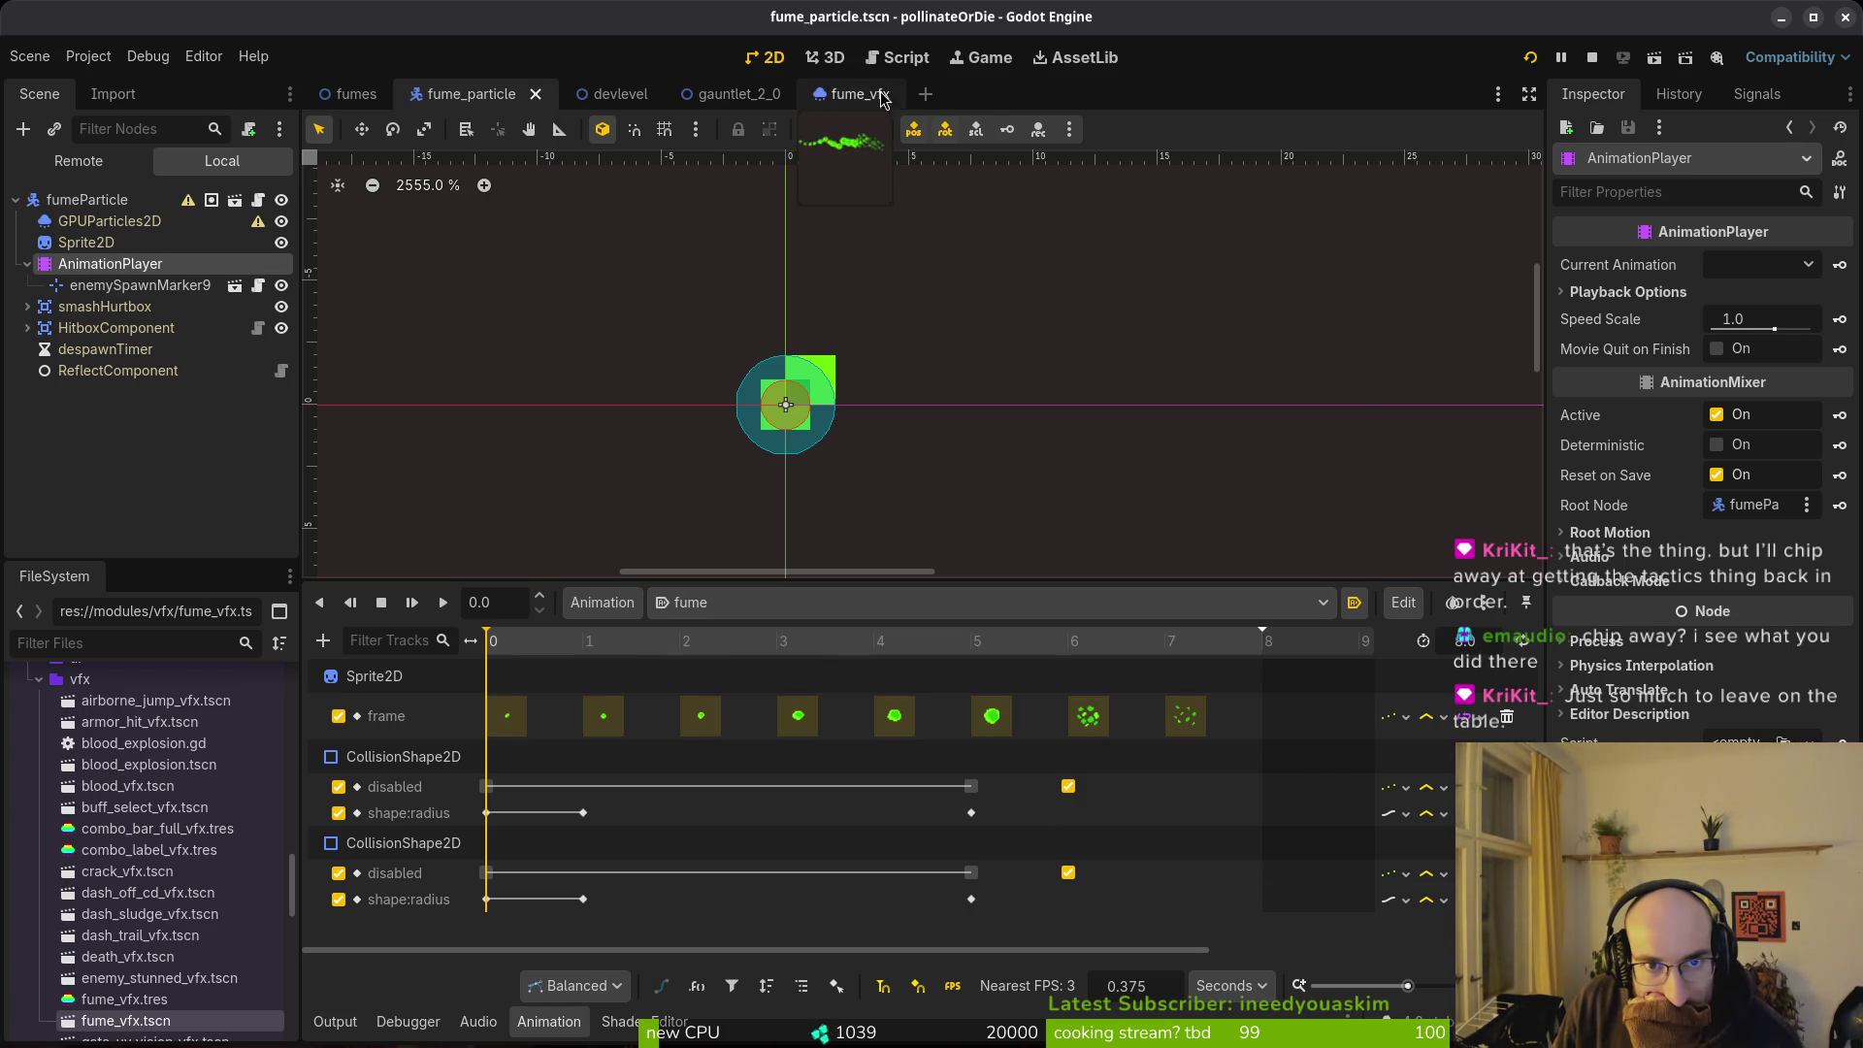
Open fume_vfx.tscn and review the fumeVFX emitter's amount 20 and 3.0 s lifetime.
{"action": "left_click", "coordinate": [842, 95]}
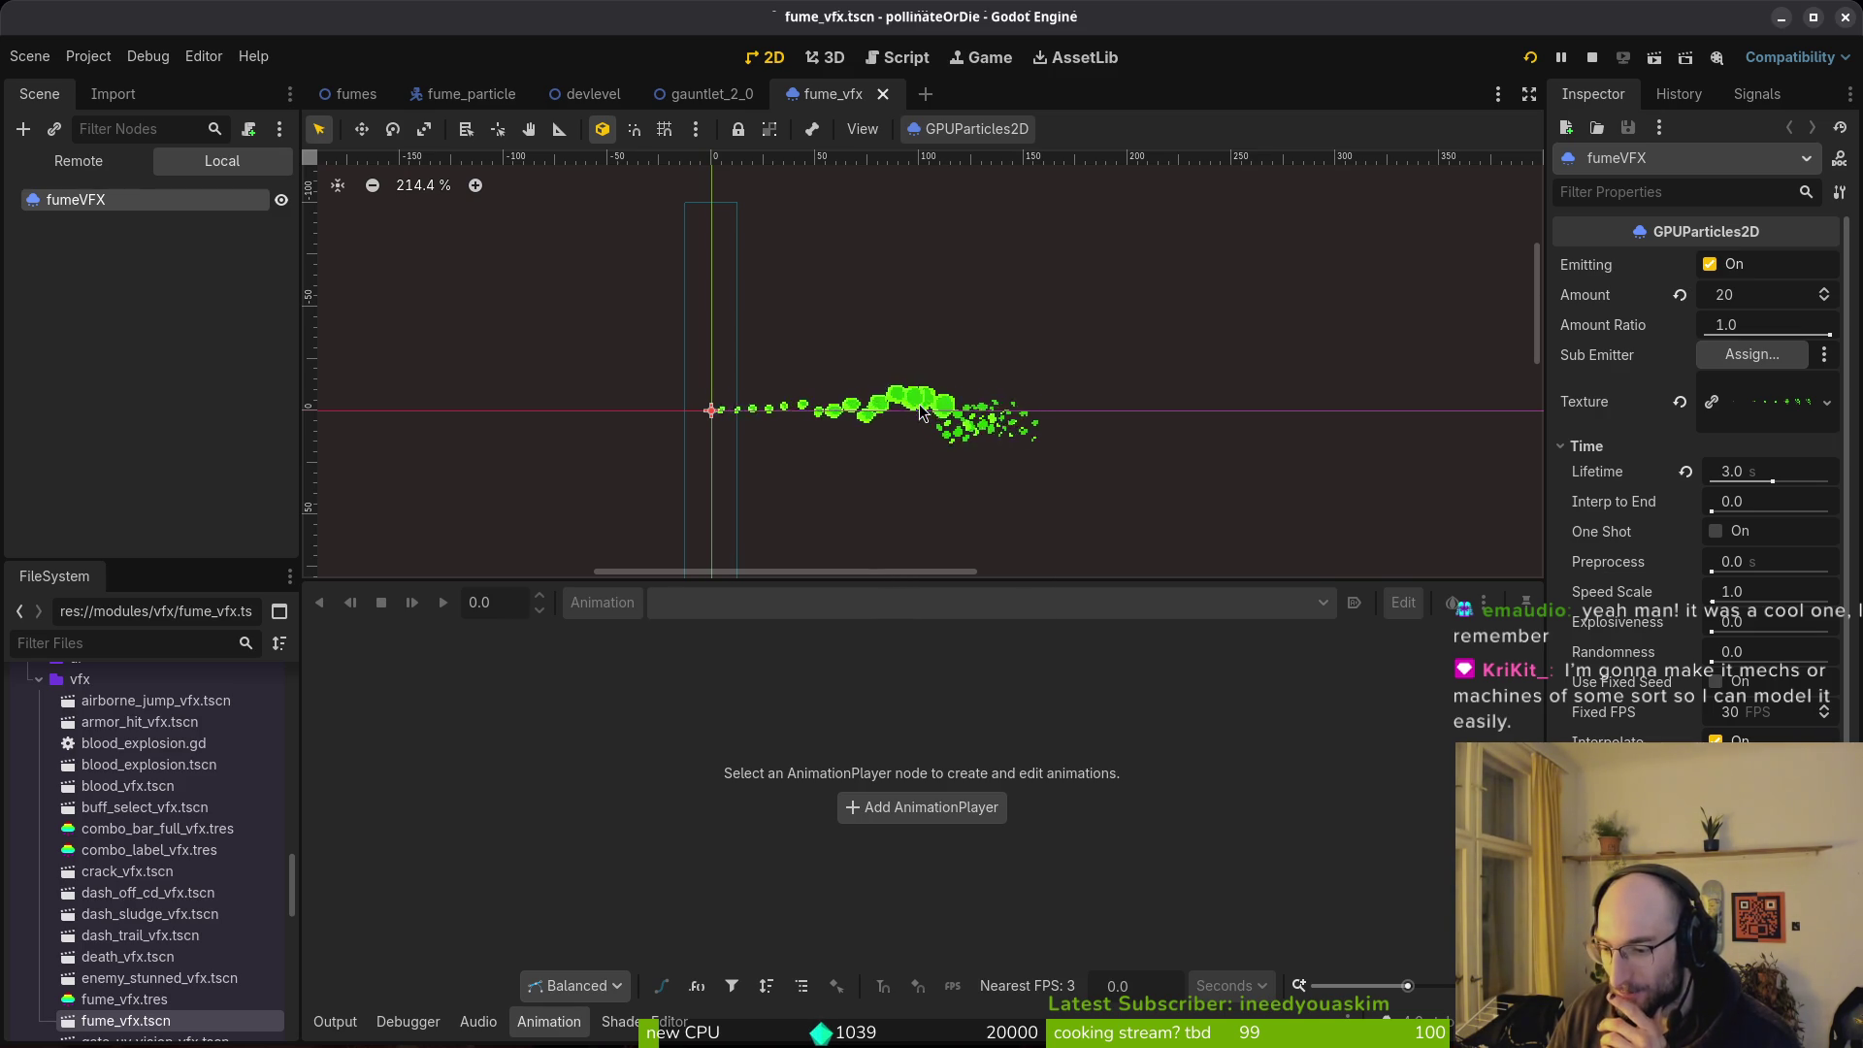
{"action": "scroll", "coordinate": [902, 425], "scroll_direction": "down", "scroll_amount": 2}
Enlarge the fume_vfx 2D view, then enlarge fume_particle's animation track area.
{"action": "scroll", "coordinate": [907, 426], "scroll_direction": "down", "scroll_amount": 1}
{"action": "left_click_drag", "start_coordinate": [942, 580], "coordinate": [941, 765]}
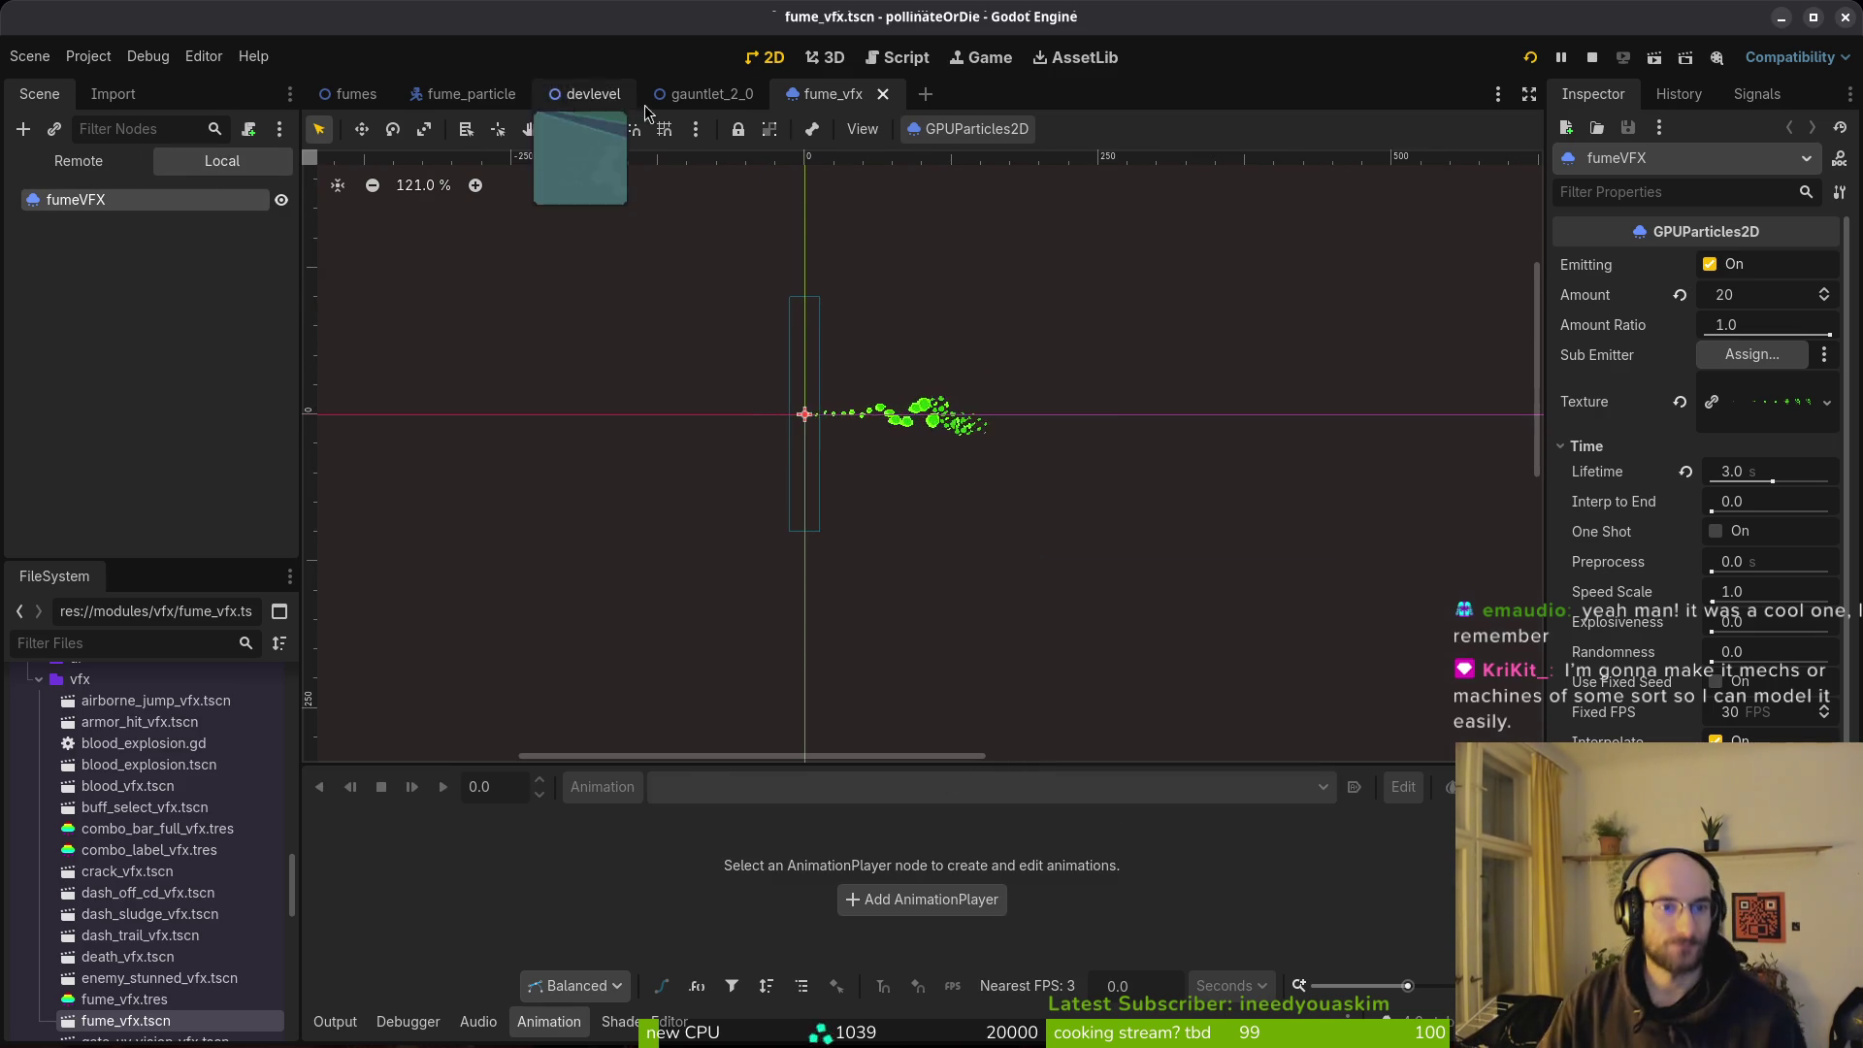
{"action": "left_click", "coordinate": [468, 97]}
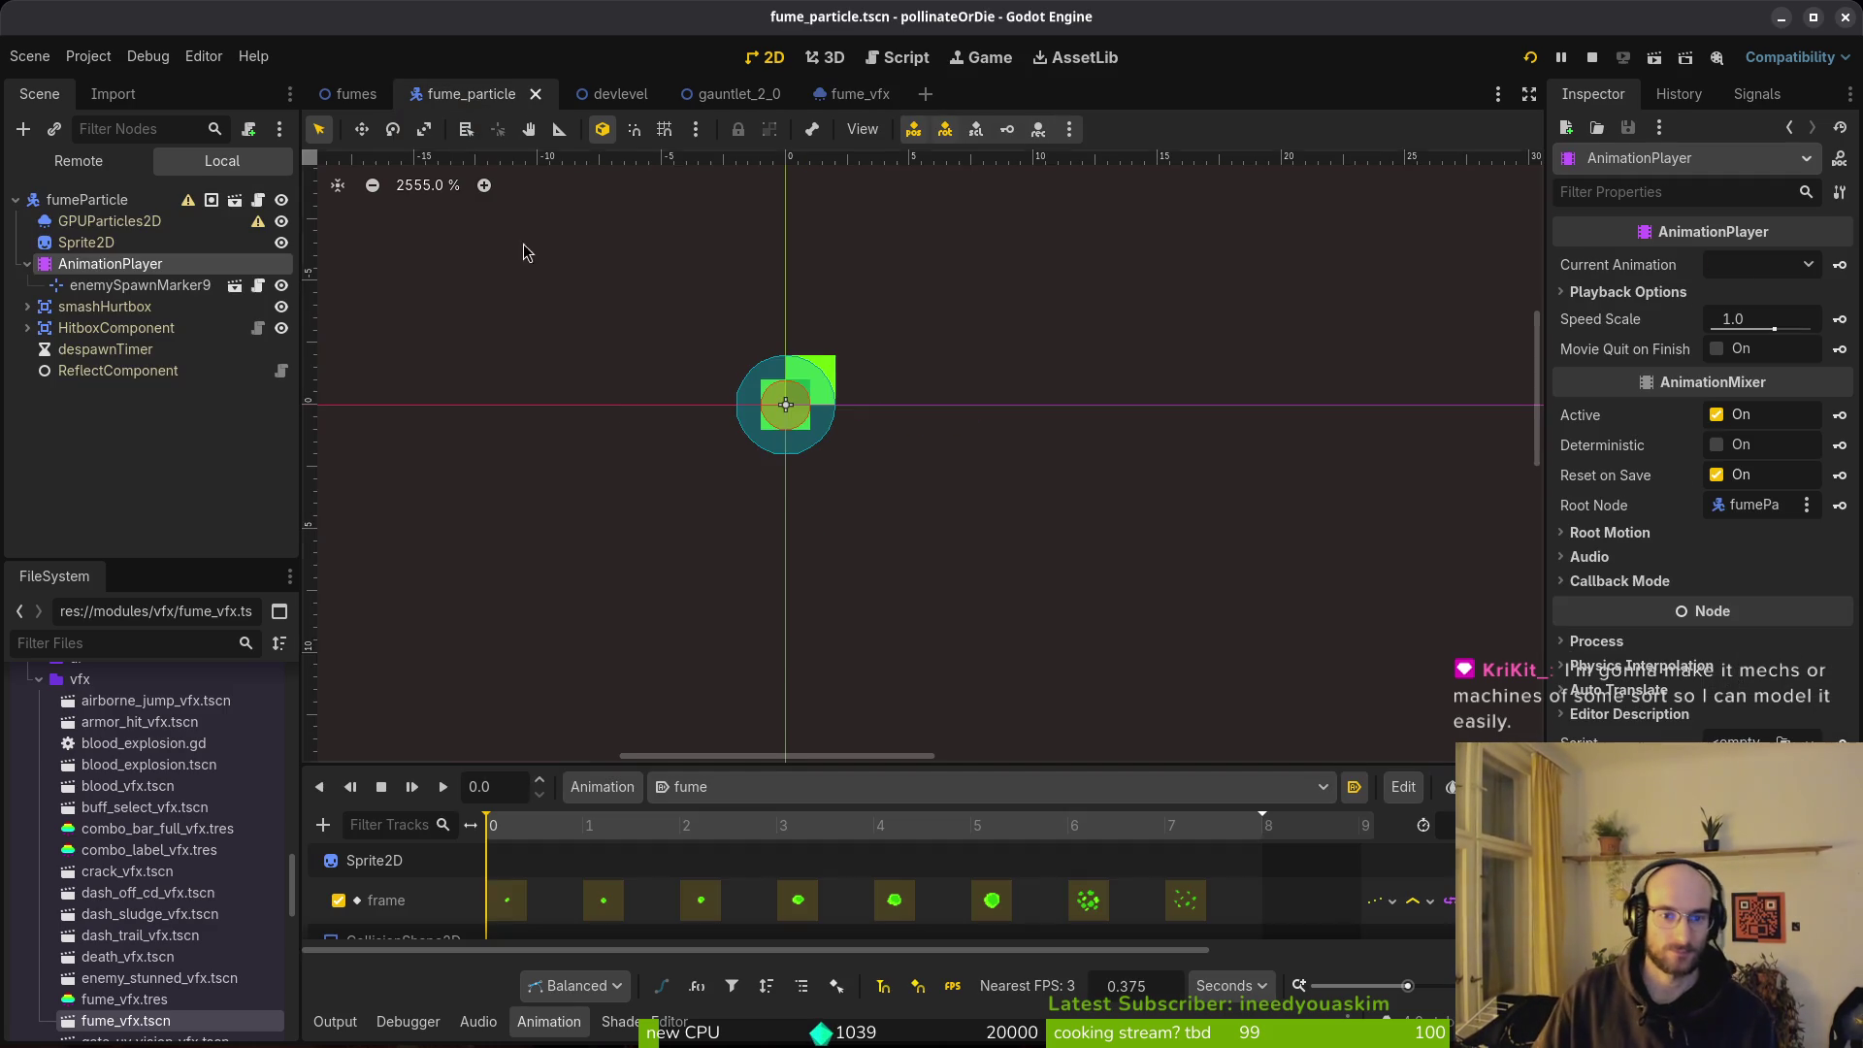
{"action": "scroll", "coordinate": [767, 456], "scroll_direction": "down", "scroll_amount": 3}
{"action": "scroll", "coordinate": [776, 451], "scroll_direction": "down", "scroll_amount": 2}
{"action": "scroll", "coordinate": [909, 897], "scroll_direction": "down", "scroll_amount": 3}
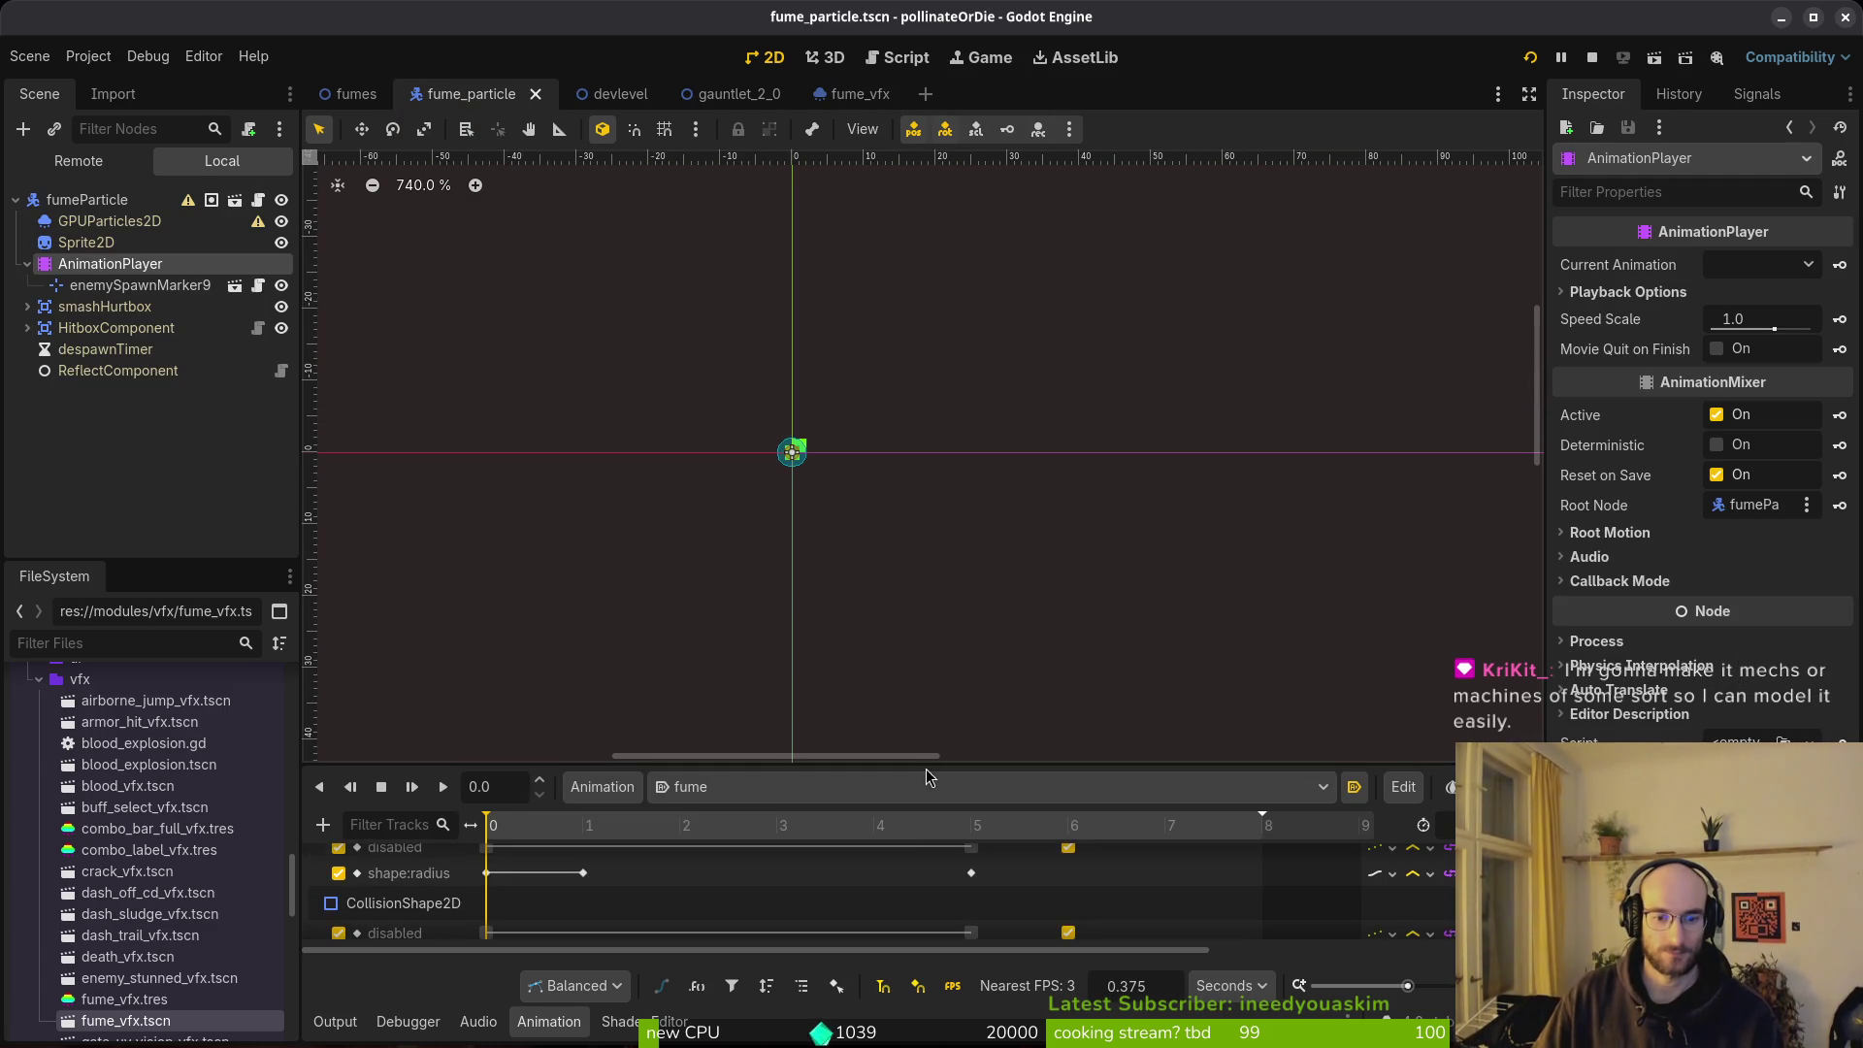
{"action": "left_click_drag", "start_coordinate": [925, 766], "coordinate": [925, 621]}
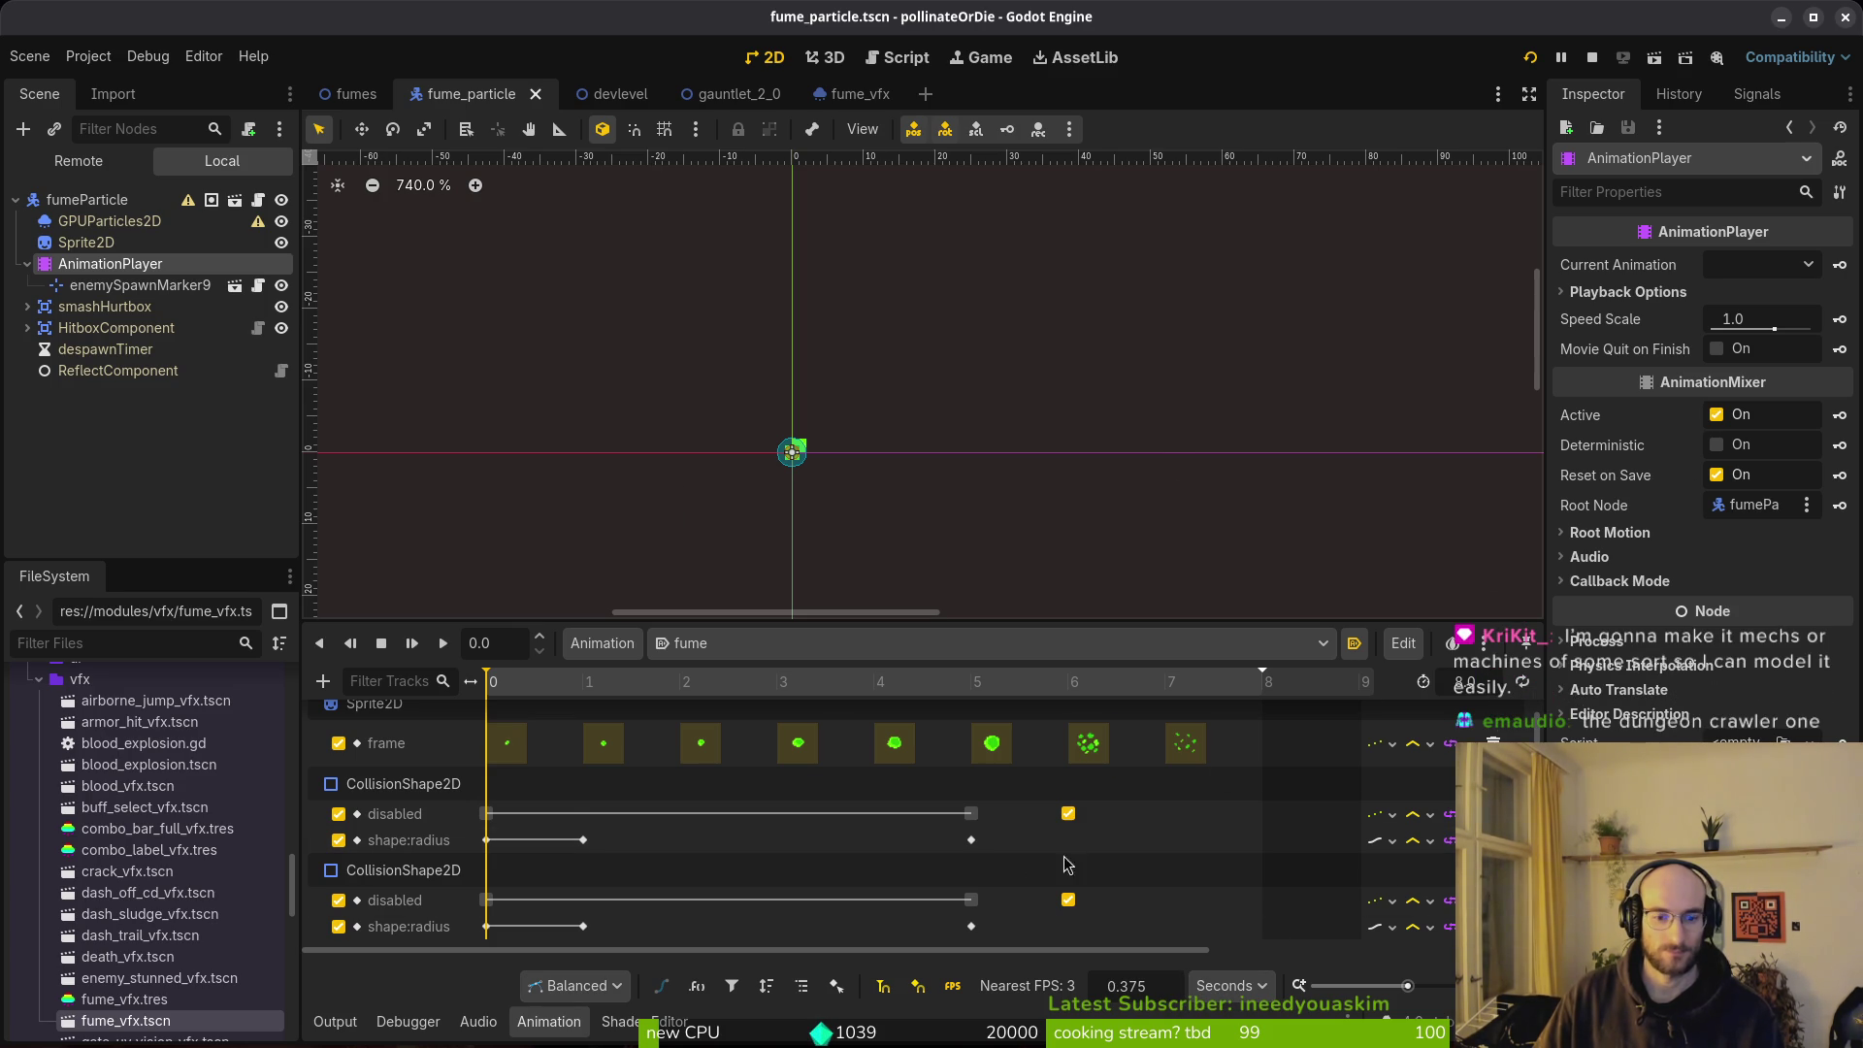
Confirm the despawnTimer's 3.0 s wait time, then switch to the fumes scene.
{"action": "left_click", "coordinate": [105, 349]}
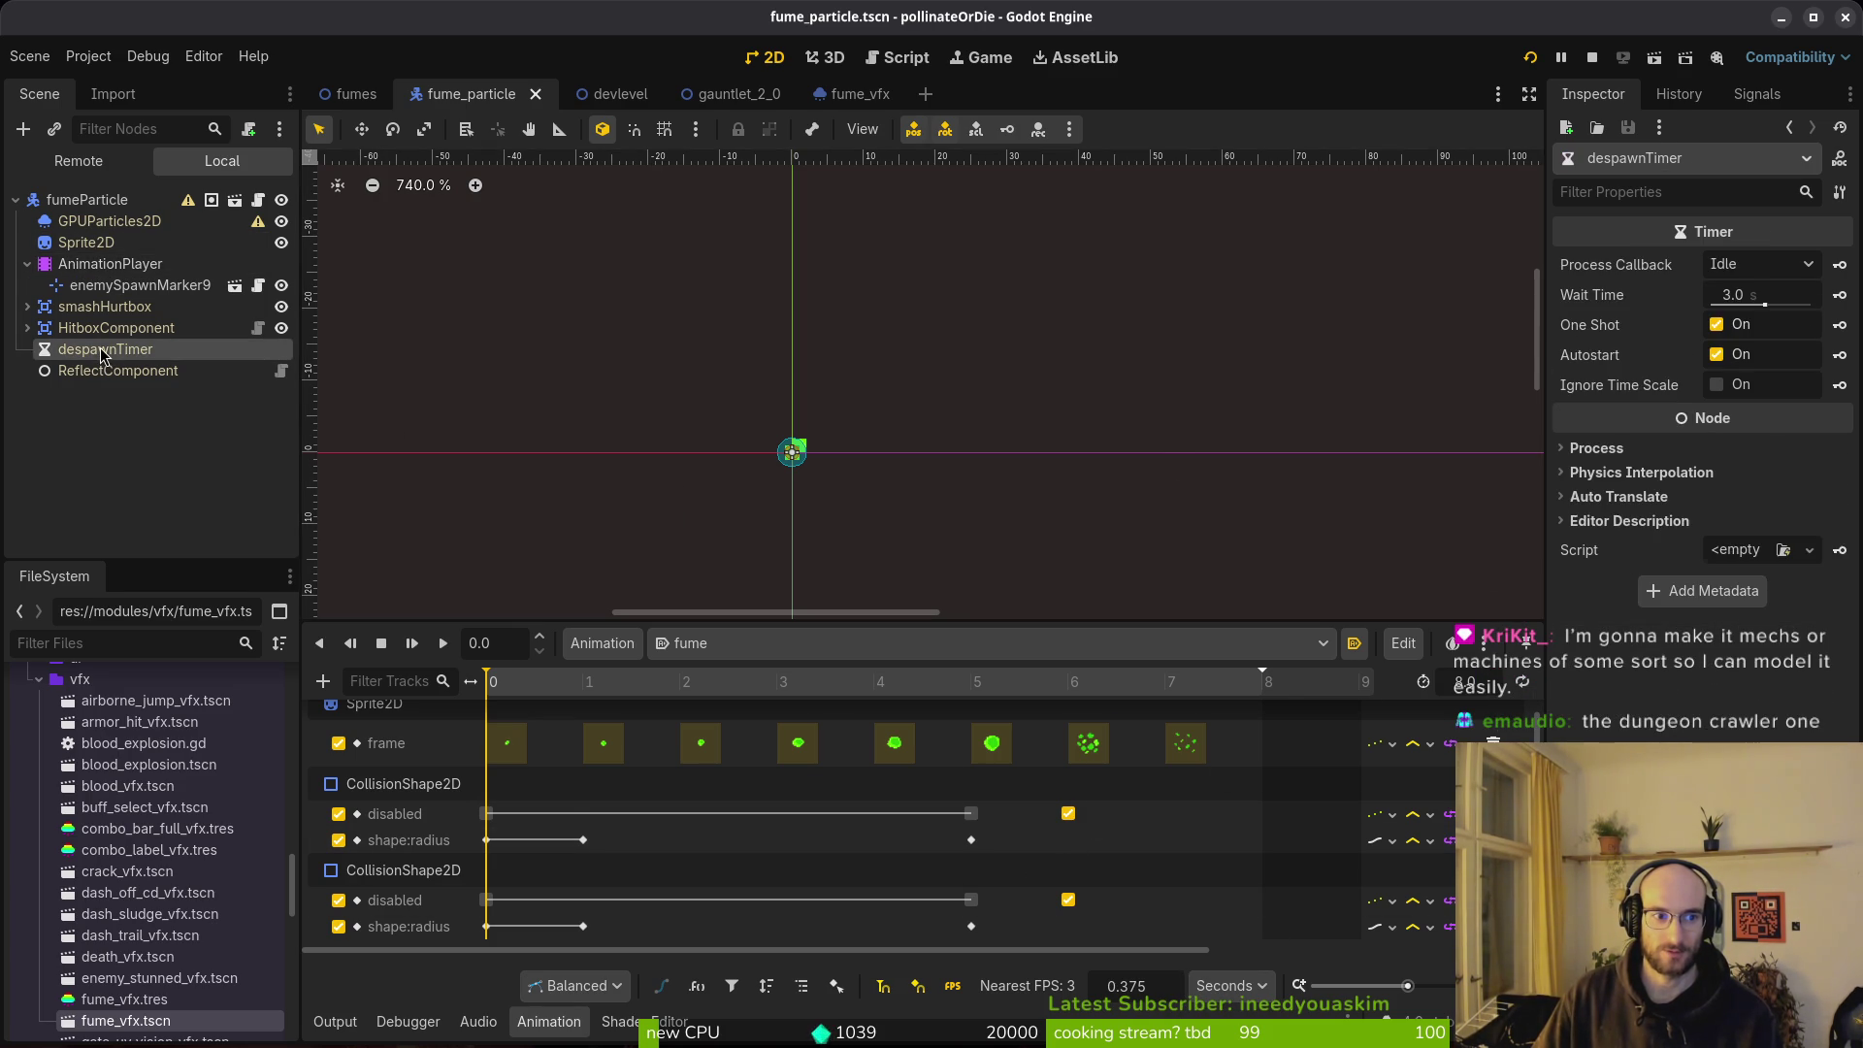
{"action": "left_click", "coordinate": [1749, 304]}
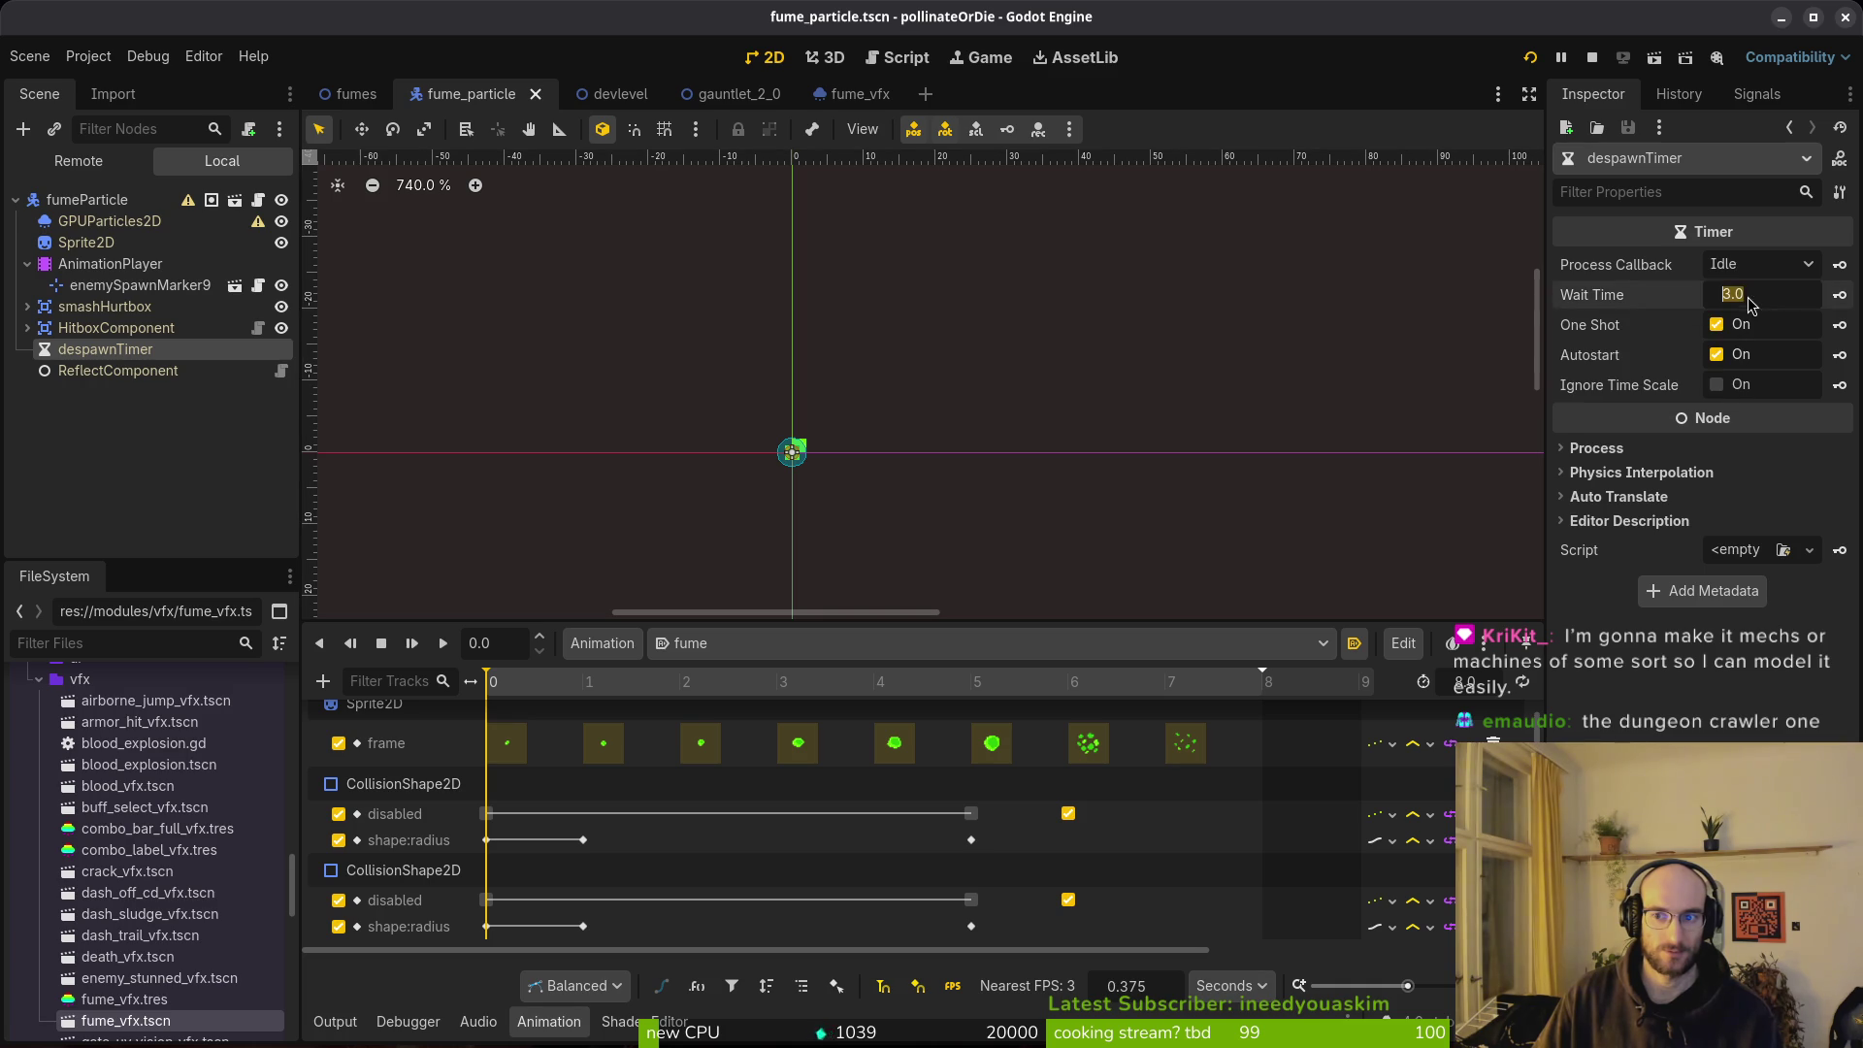
{"action": "left_click", "coordinate": [111, 452]}
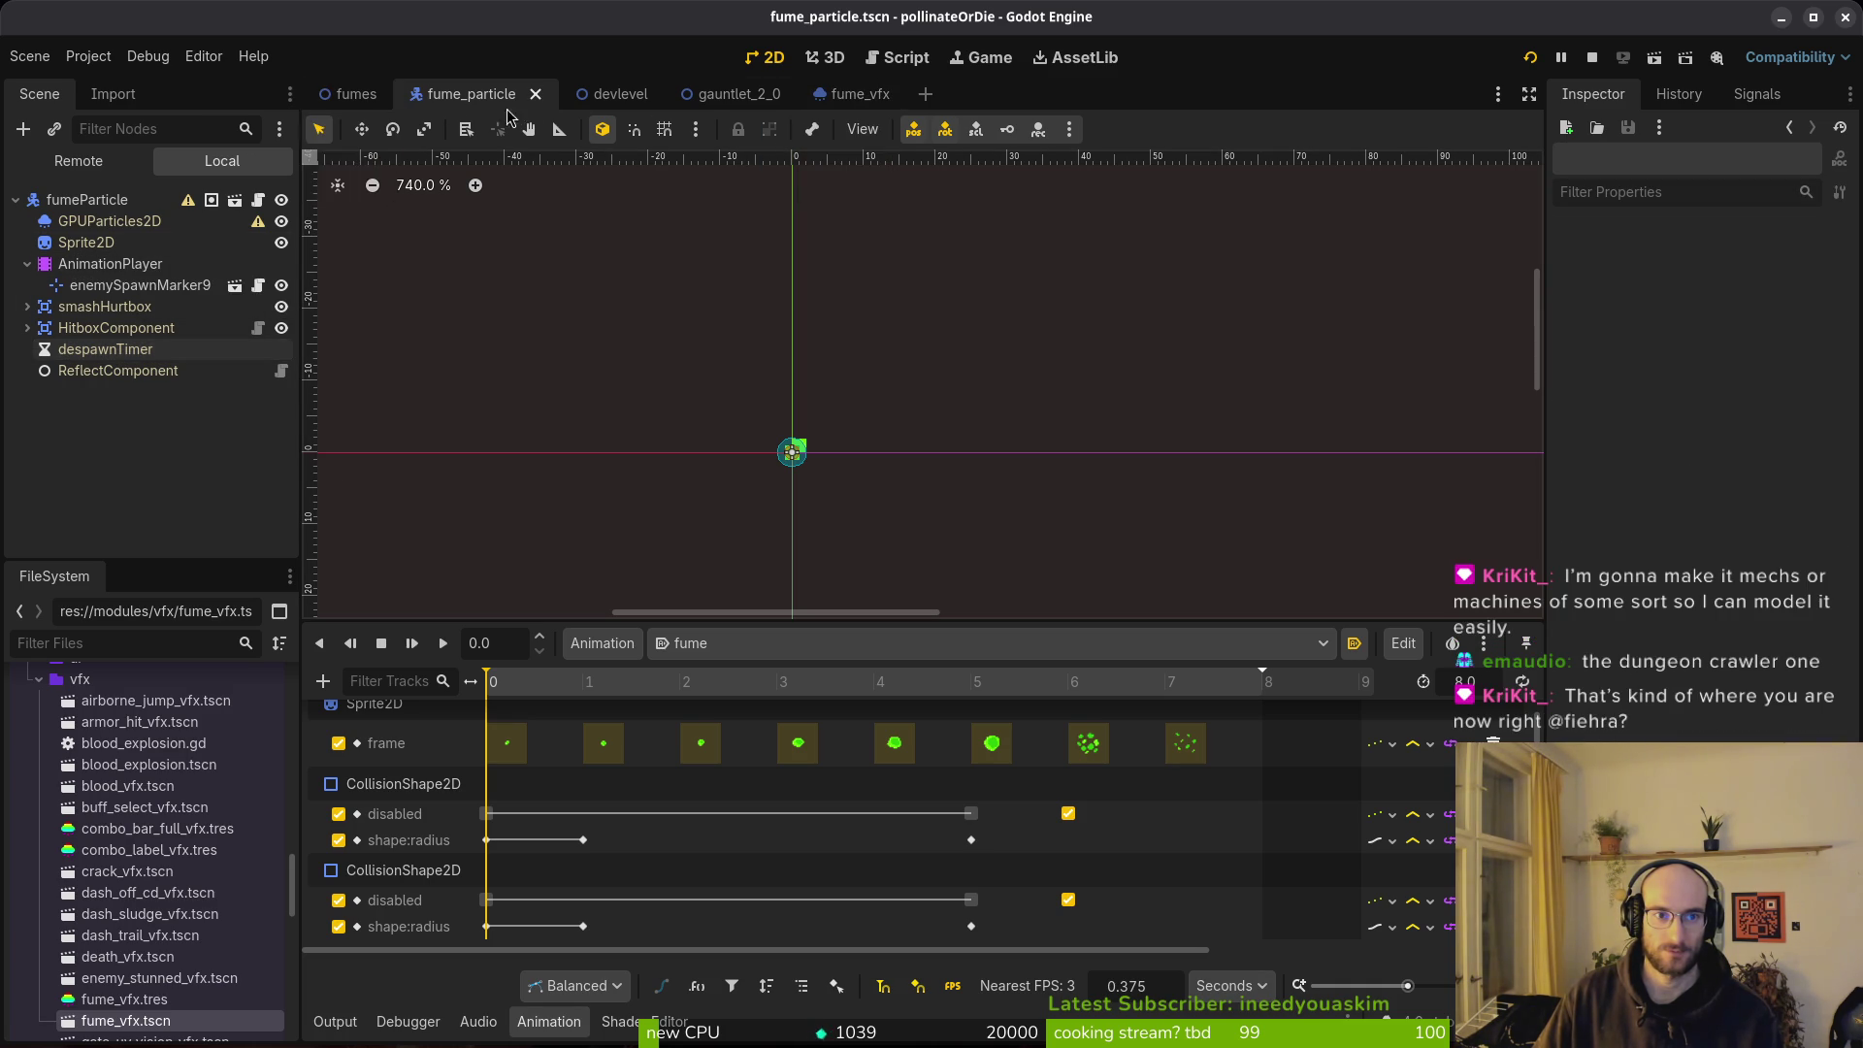
{"action": "left_click", "coordinate": [356, 95]}
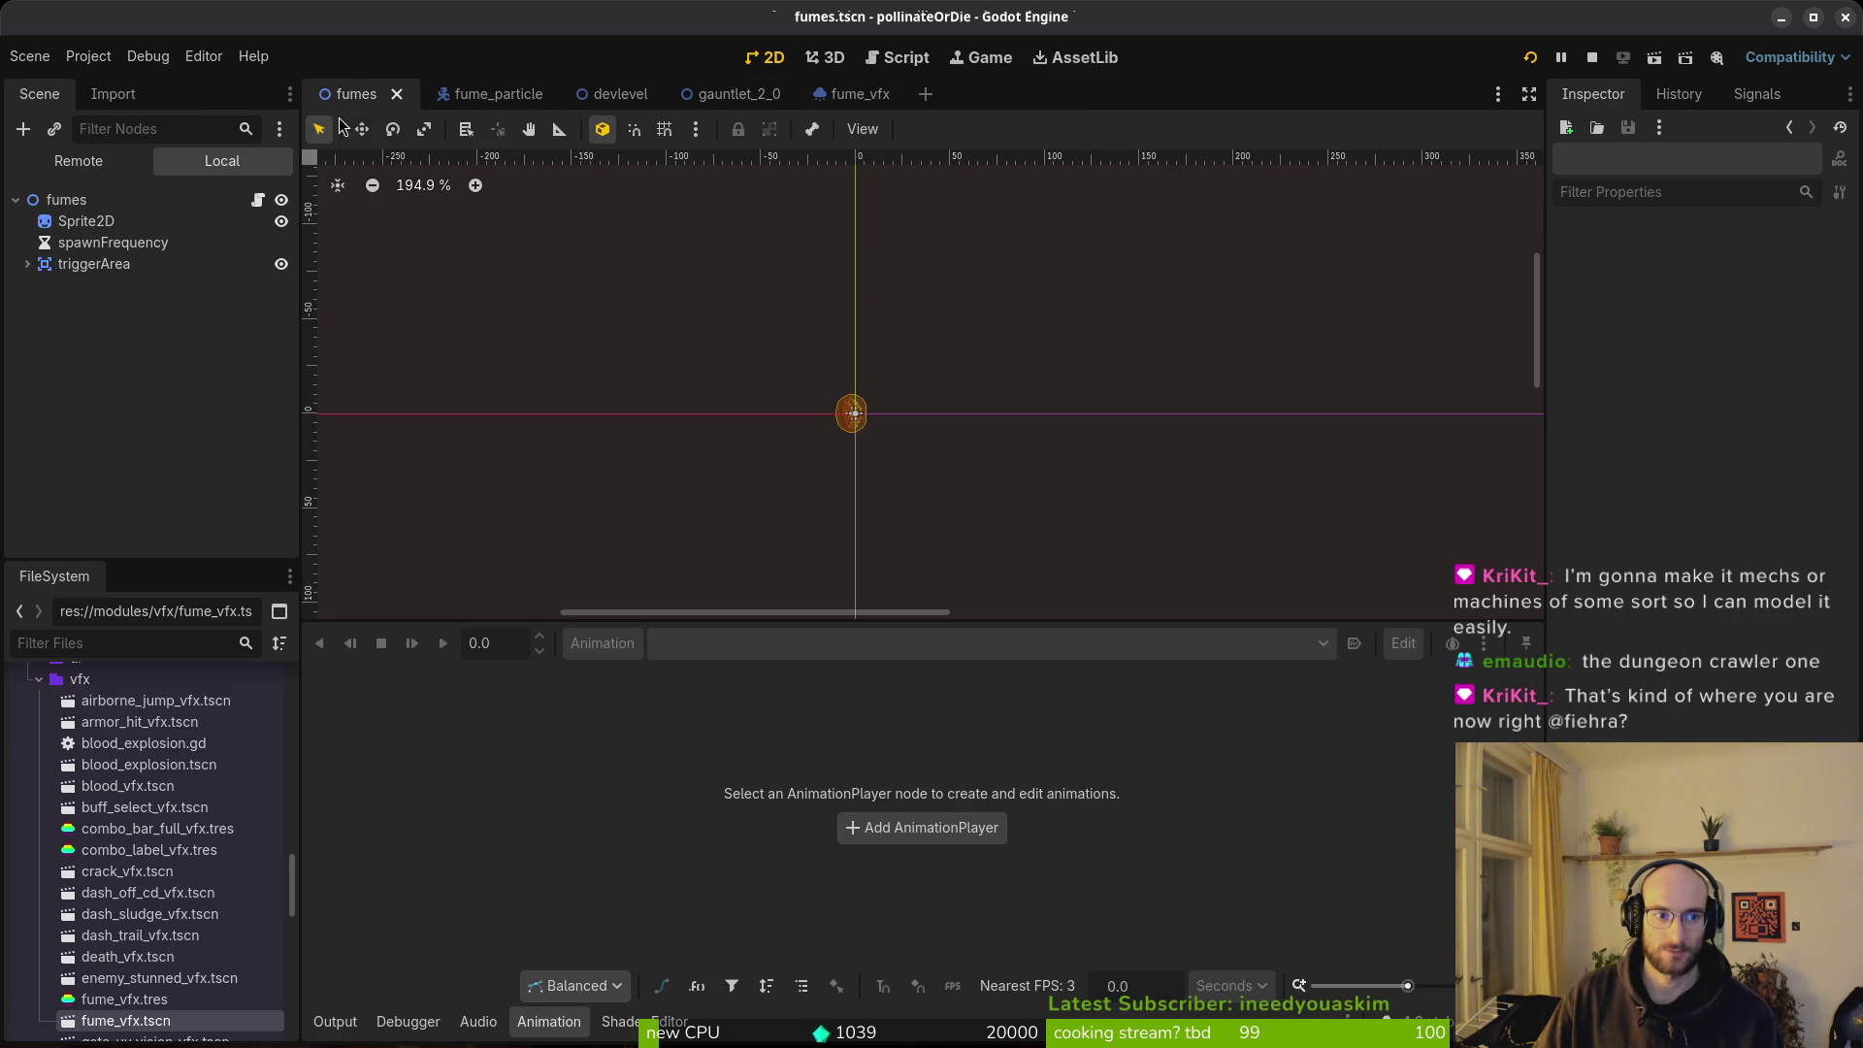
Run the game briefly, stop it with F8, and reopen fume_particle.tscn.
{"action": "left_click", "coordinate": [83, 196]}
{"action": "key", "text": "F5"}
{"action": "key", "text": "Escape"}
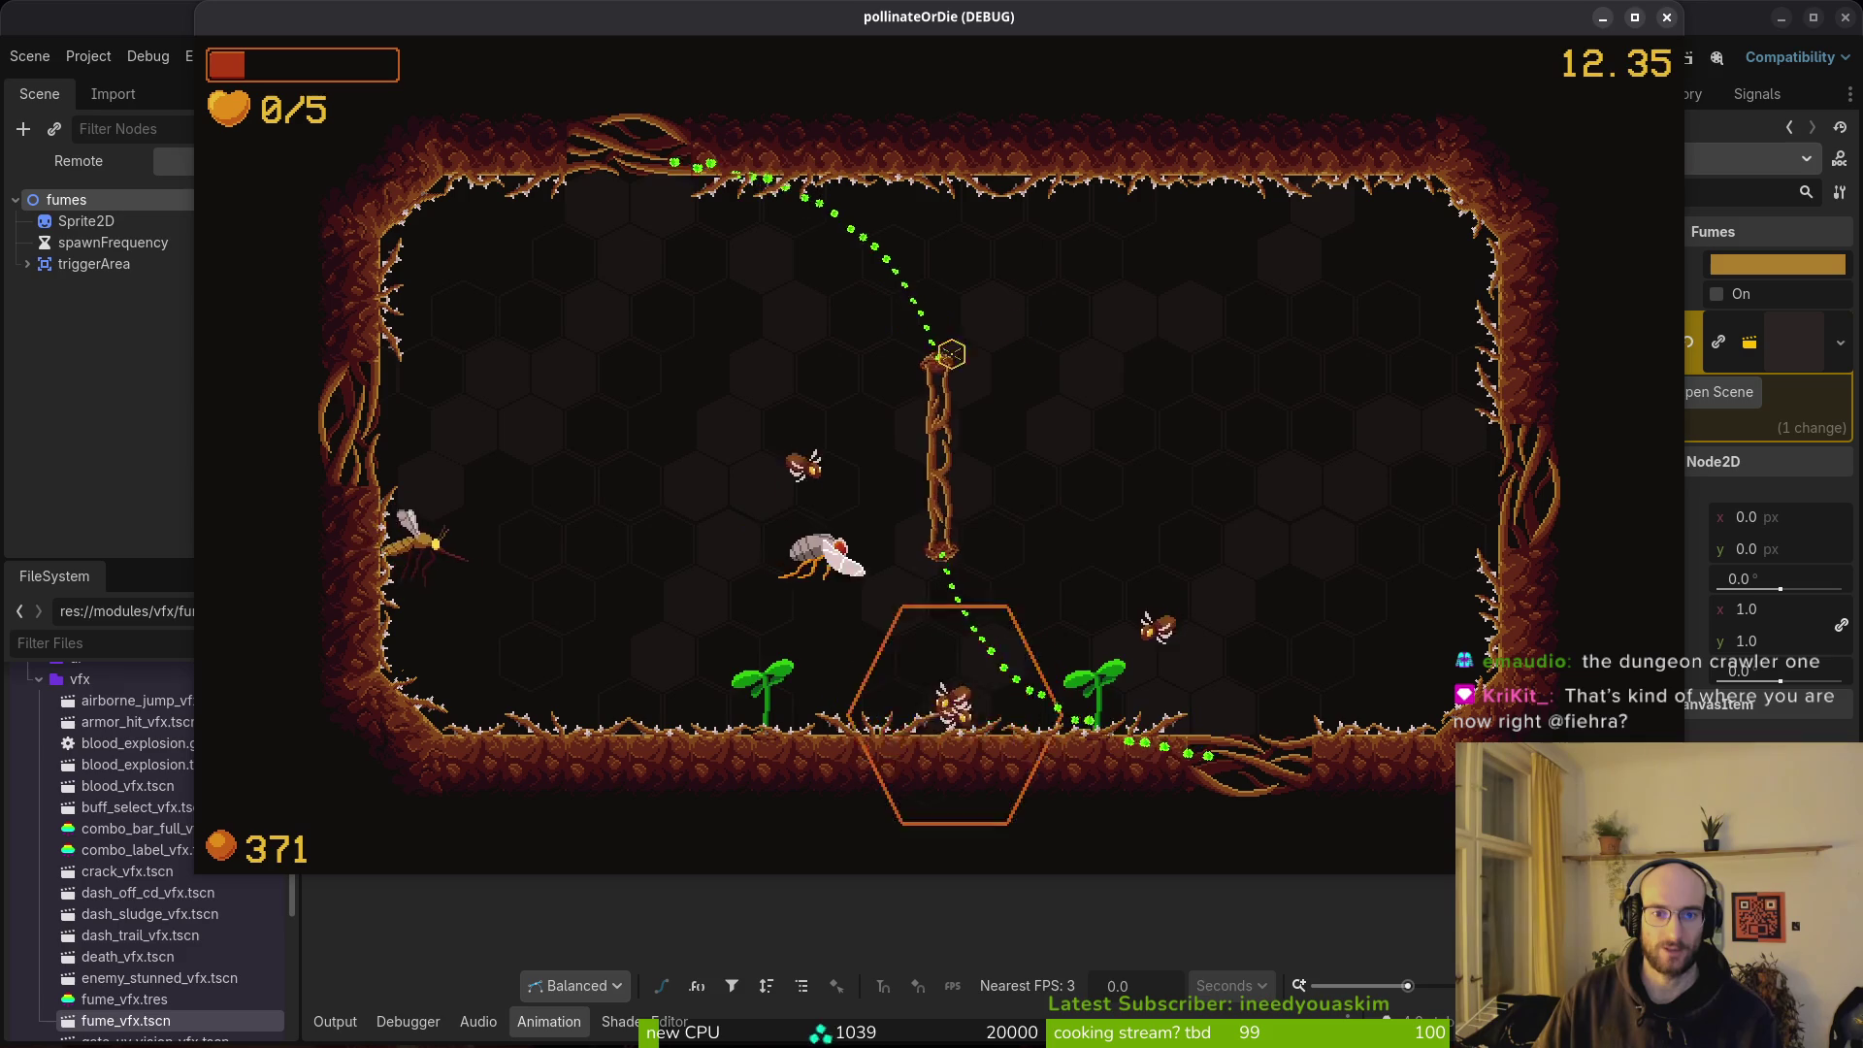
{"action": "key", "text": "F8"}
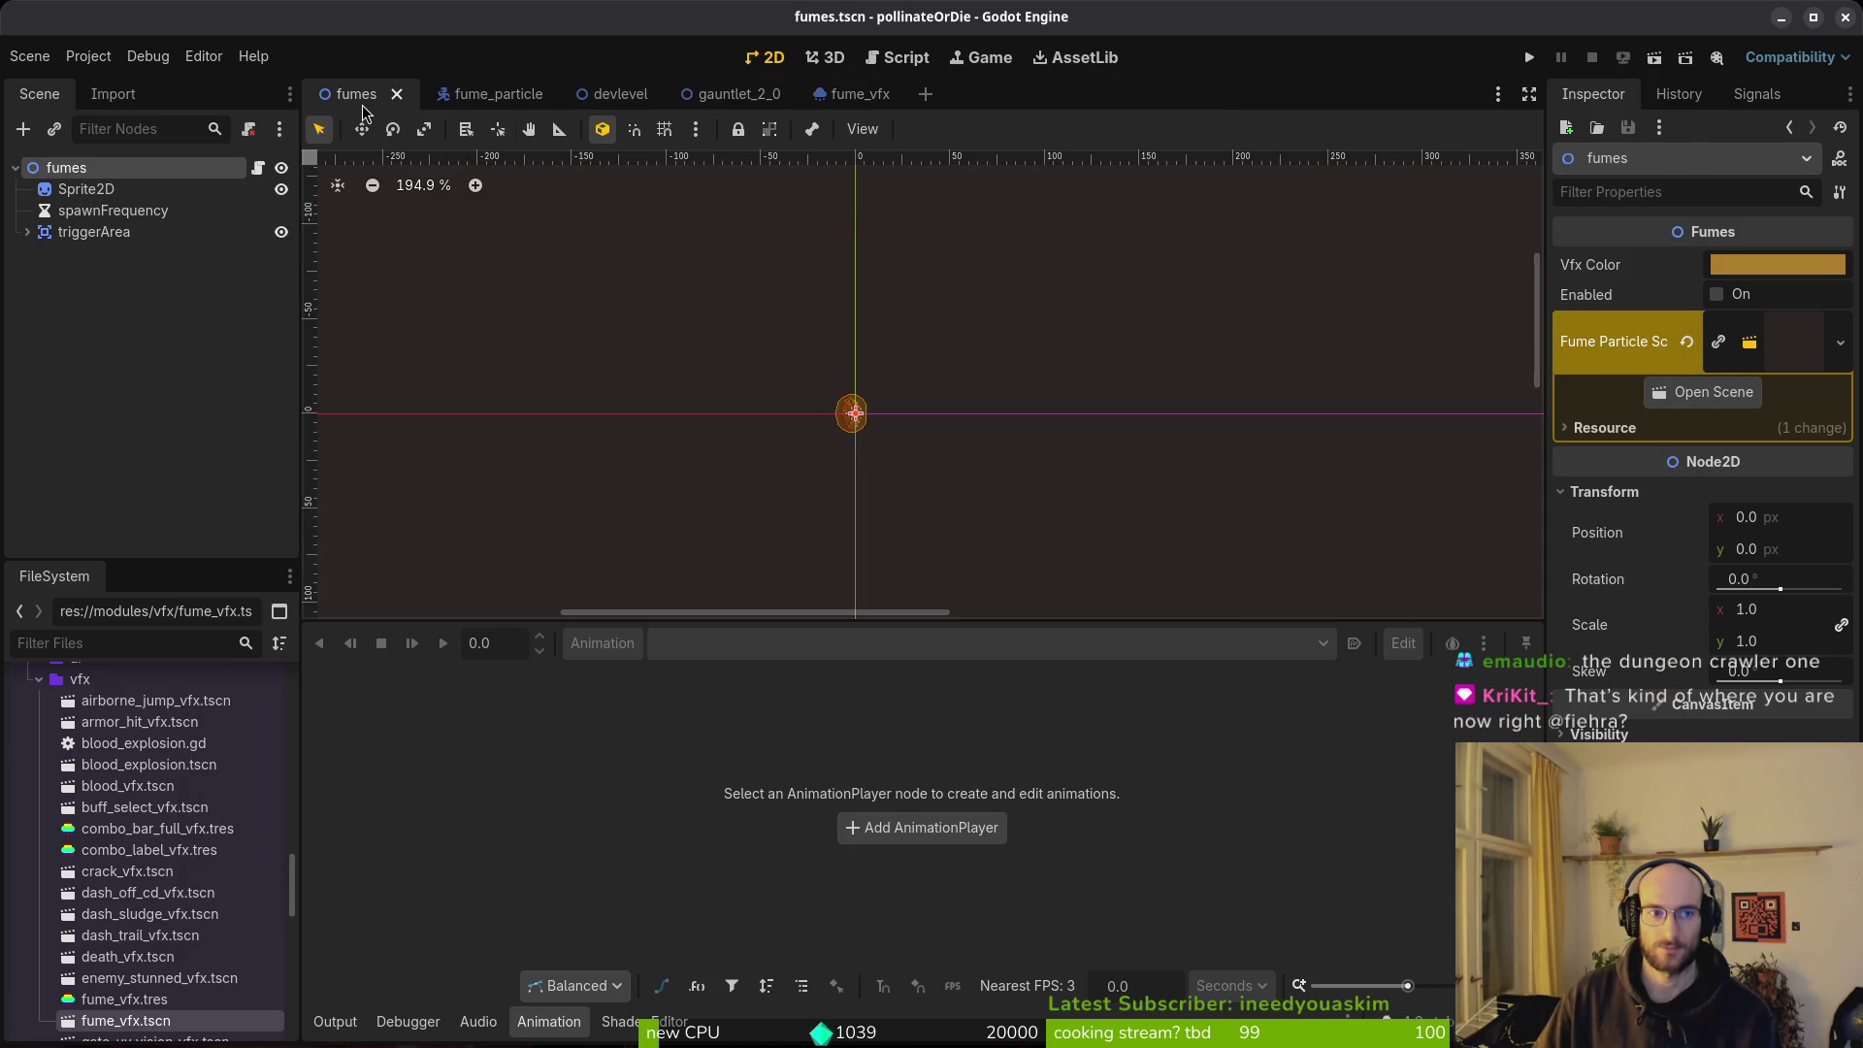
{"action": "left_click", "coordinate": [490, 94]}
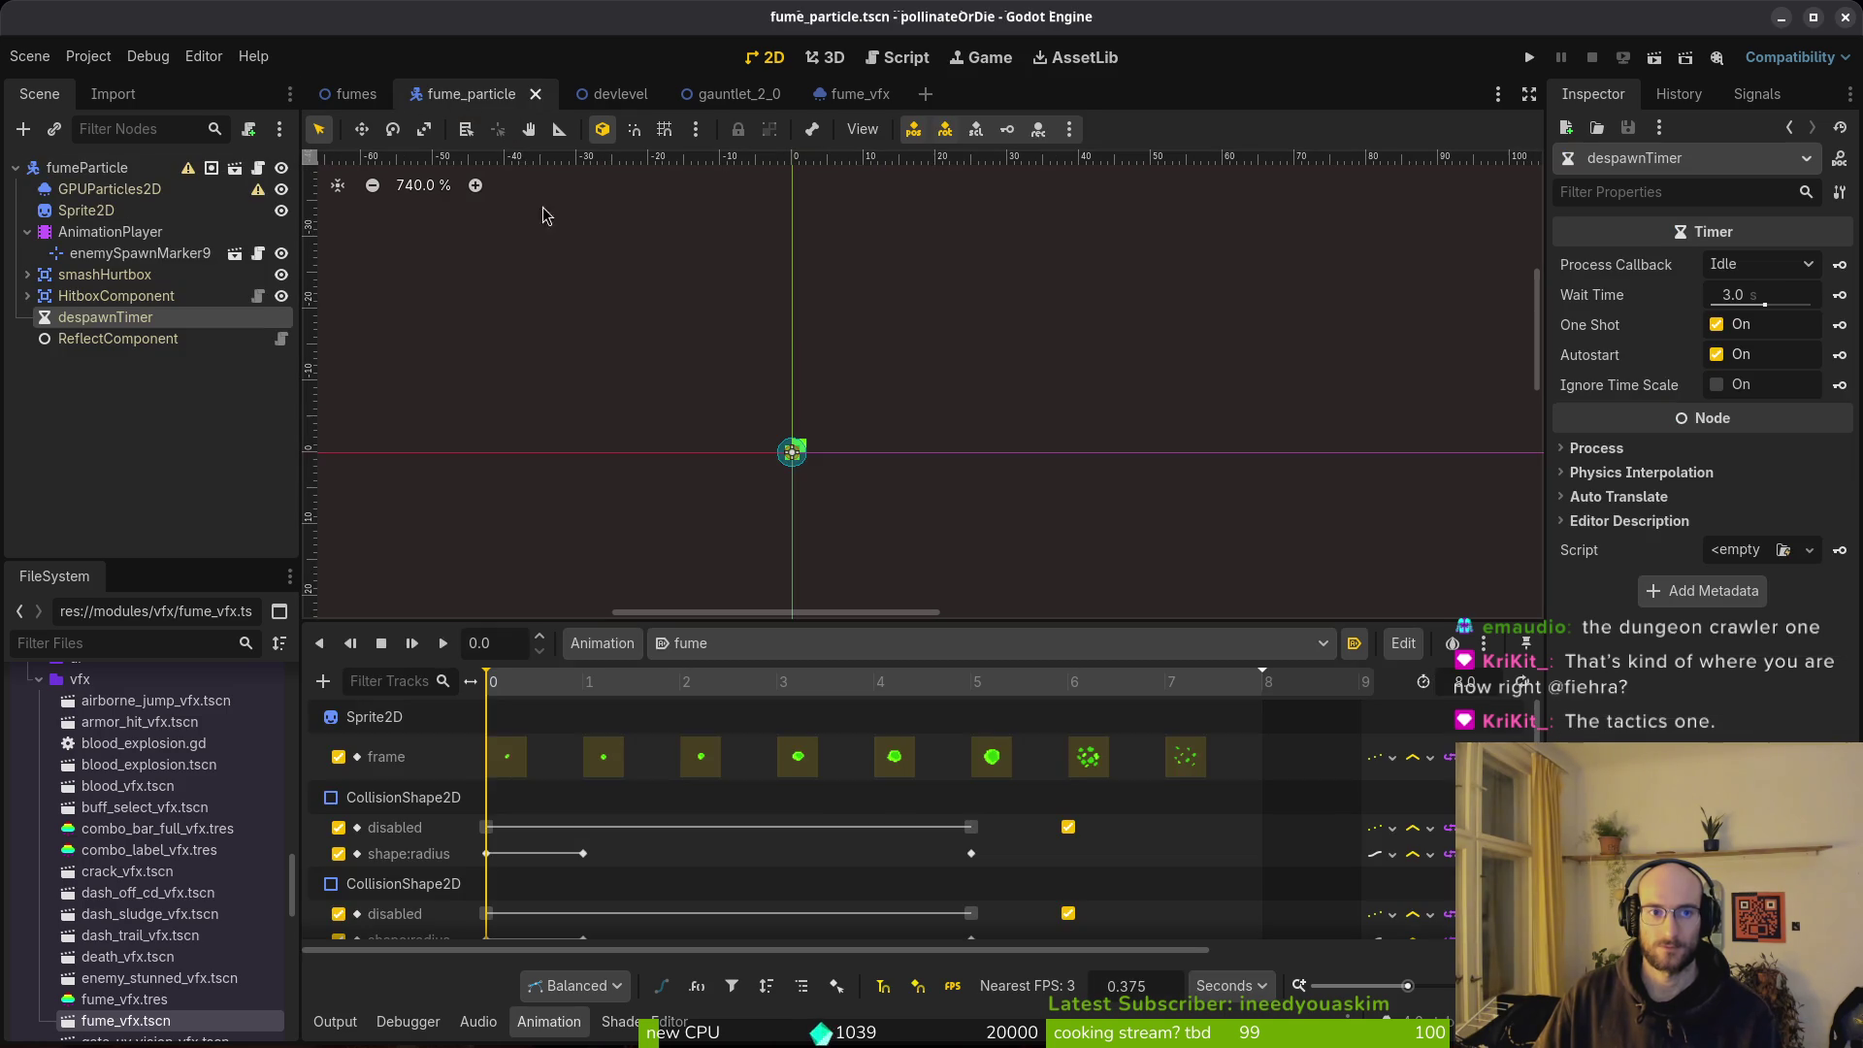
{"action": "left_click", "coordinate": [1165, 994]}
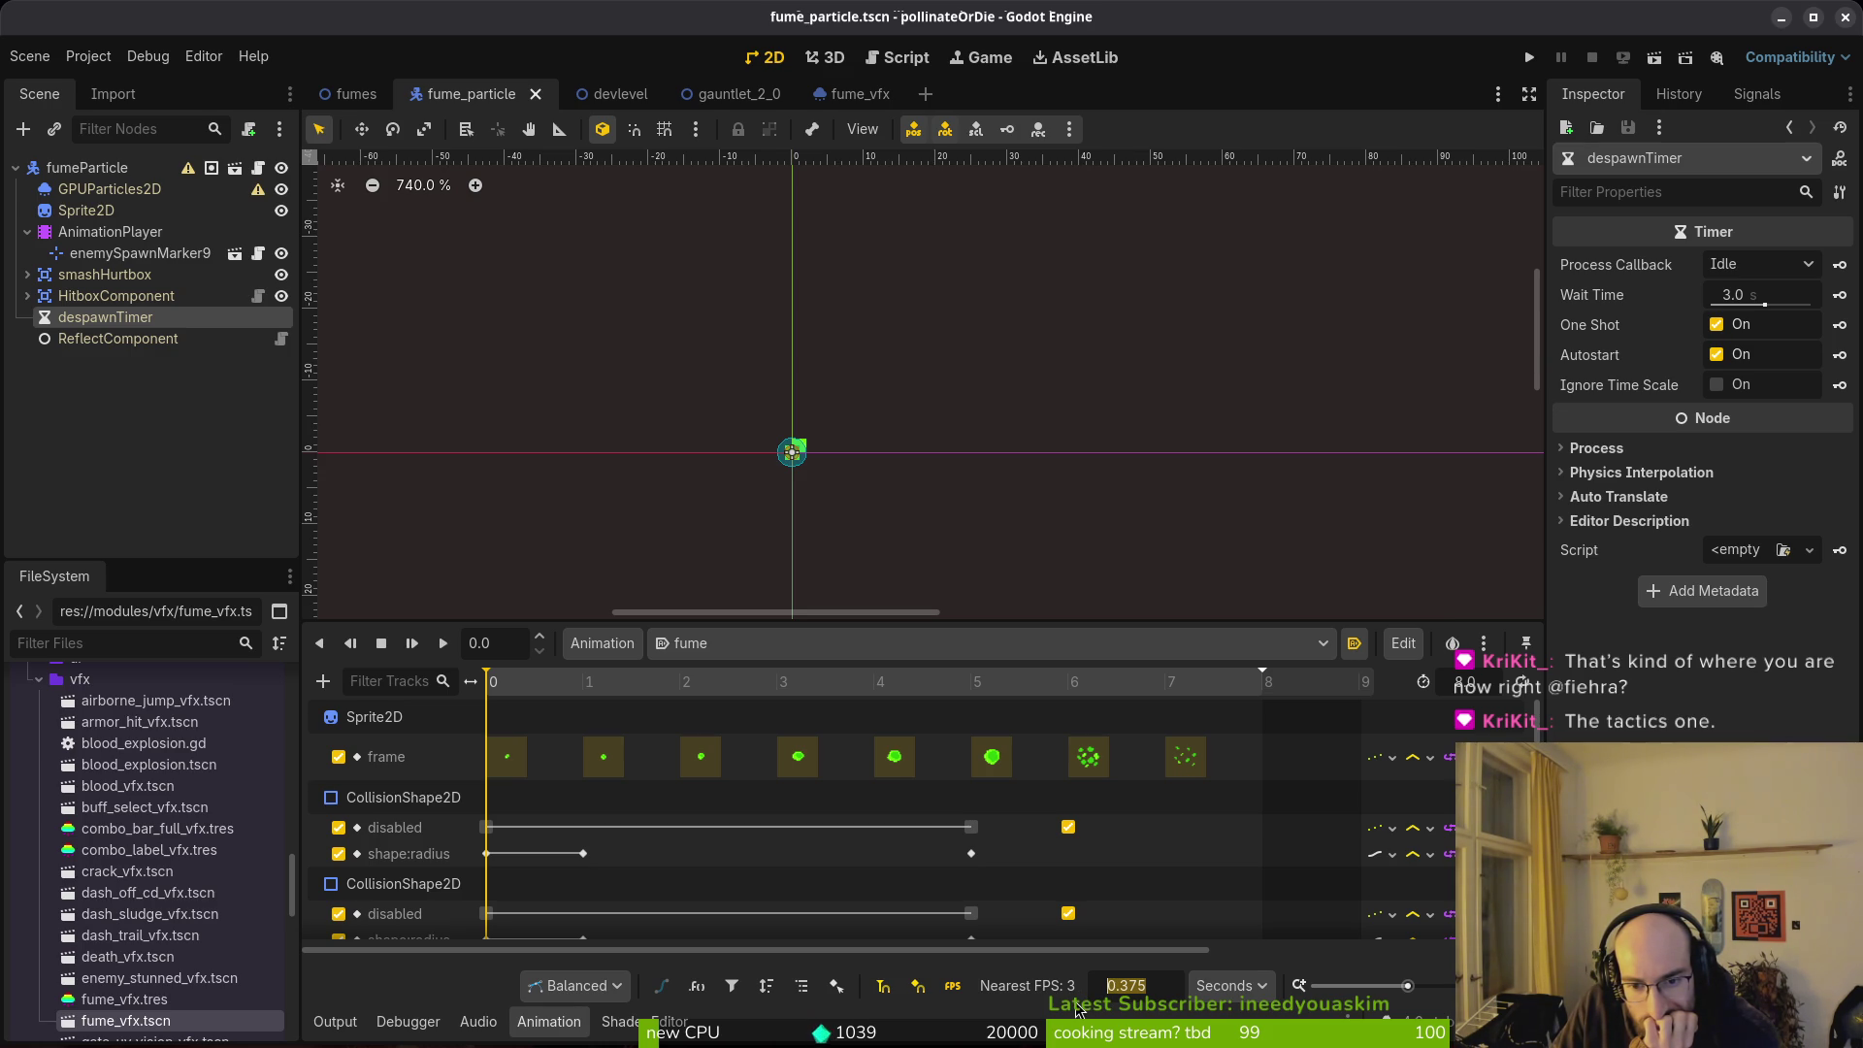
{"action": "left_click", "coordinate": [1529, 57]}
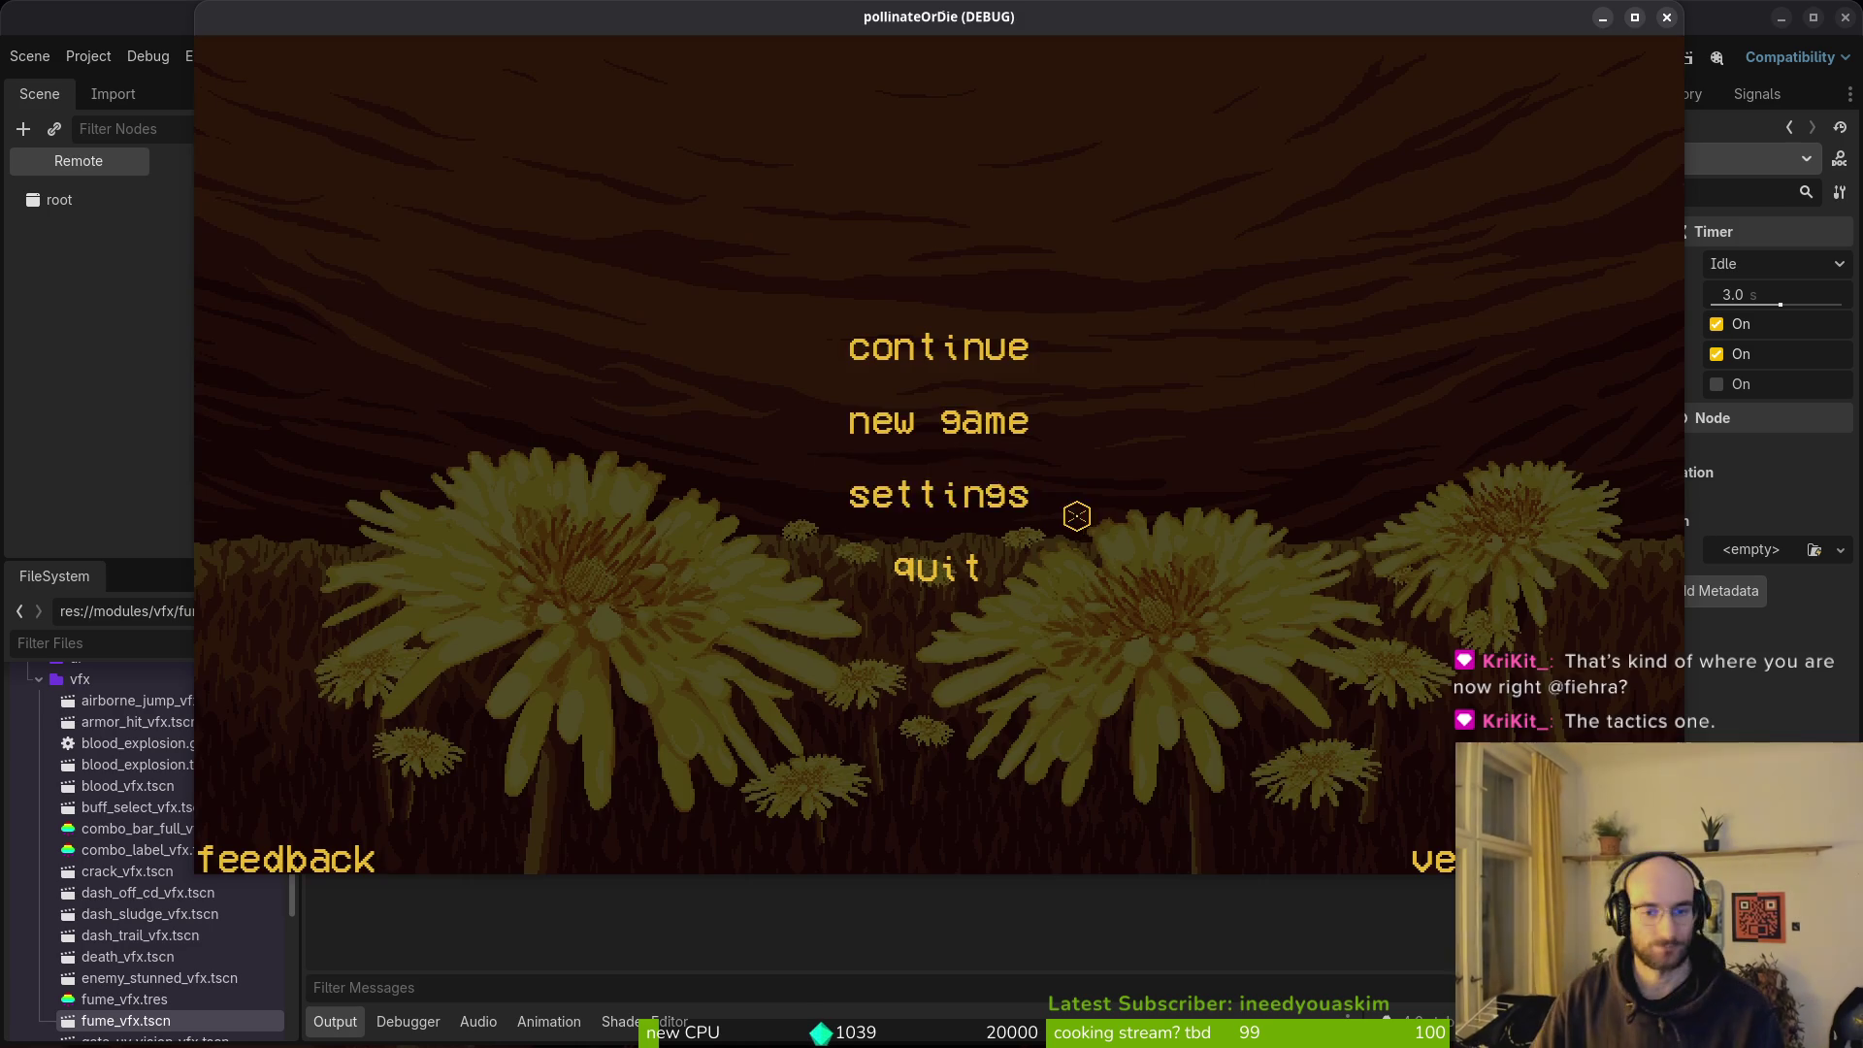
Continue from the main menu, start G2-0 from level select, dash around, then quit with F8.
{"action": "left_click", "coordinate": [936, 345]}
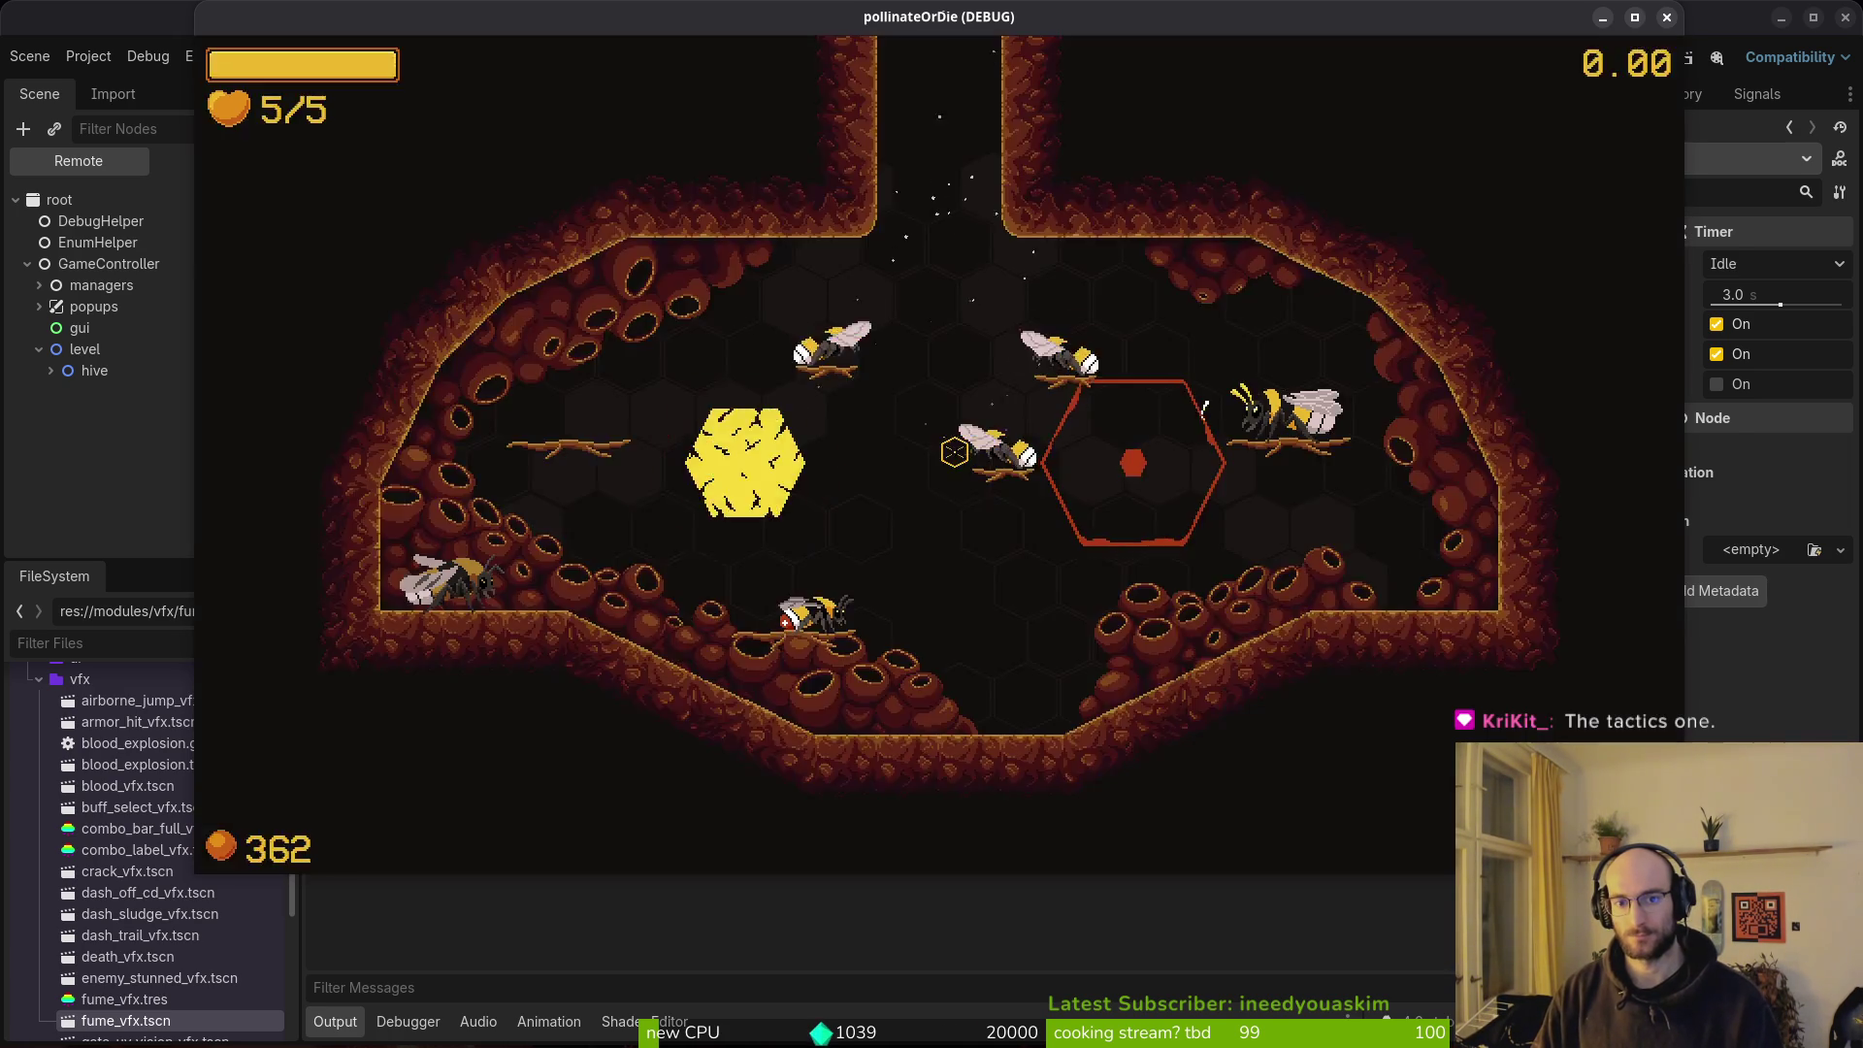
{"action": "key", "text": "Escape"}
{"action": "key", "text": "Right"}
{"action": "key", "text": "Return"}
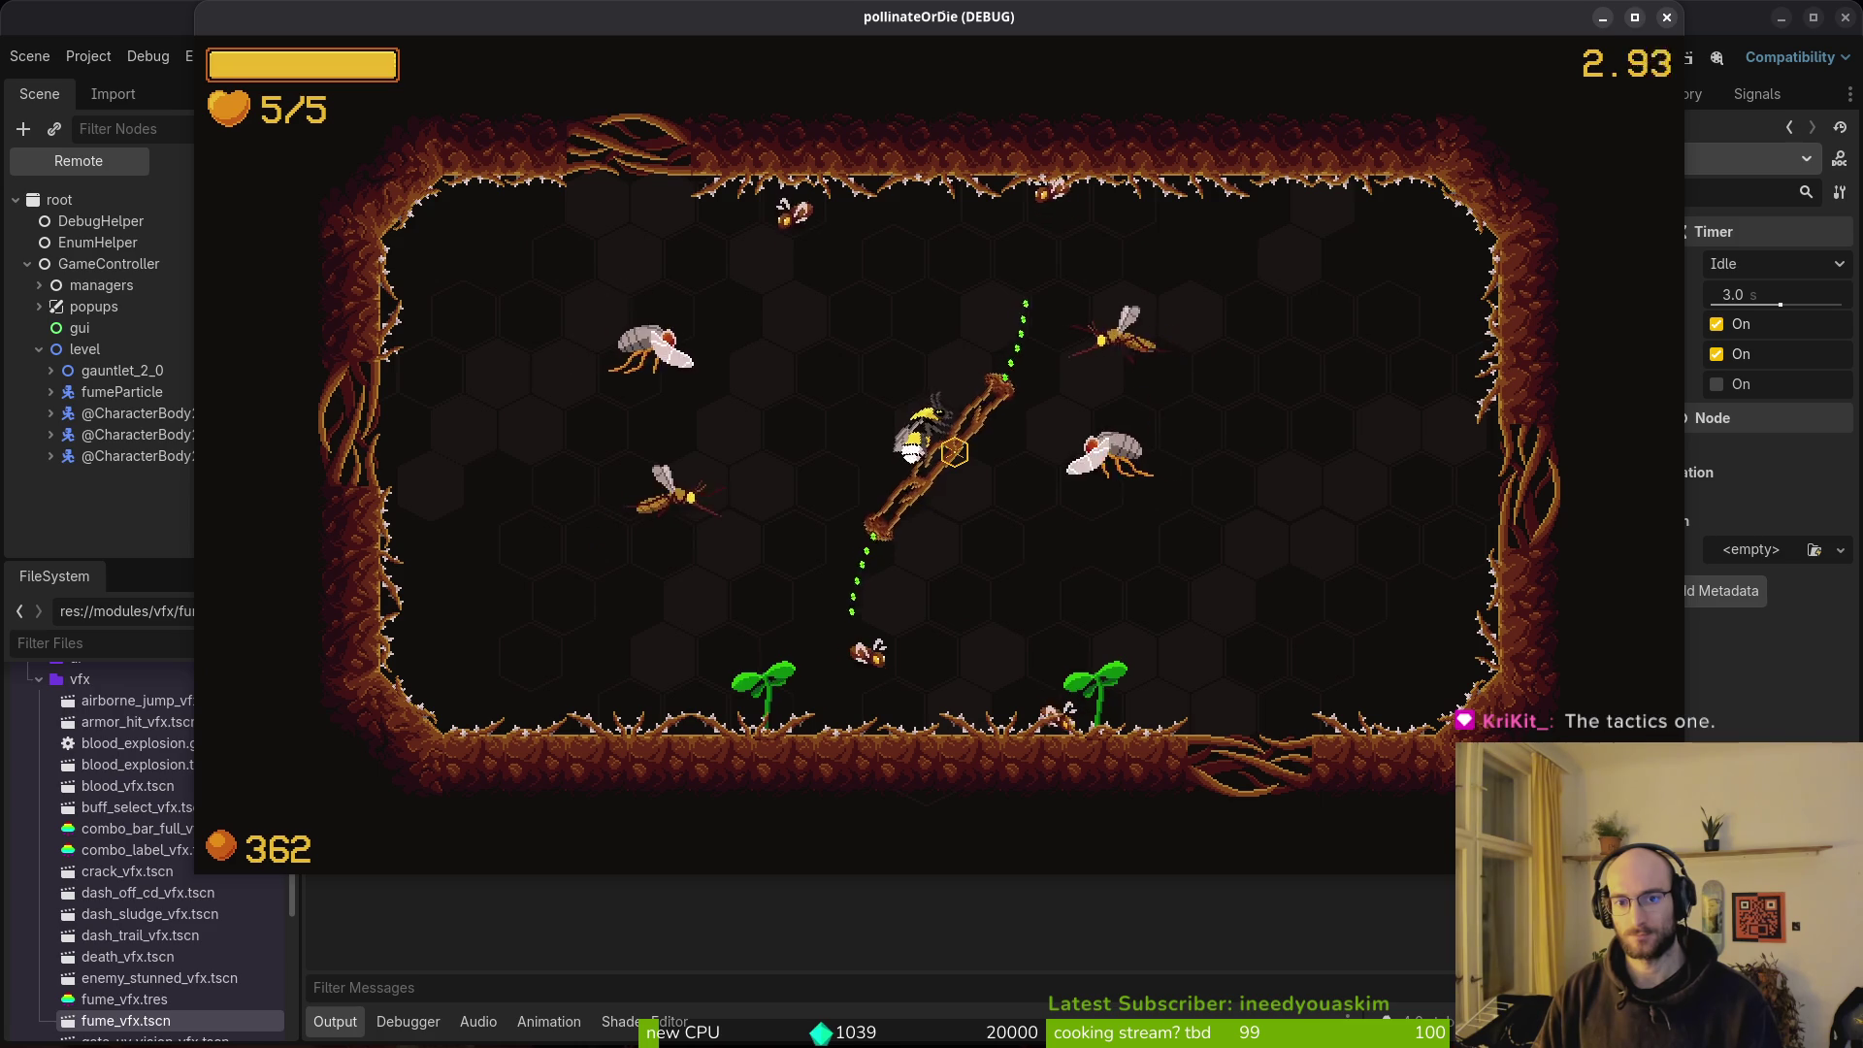
{"action": "key", "text": "a"}
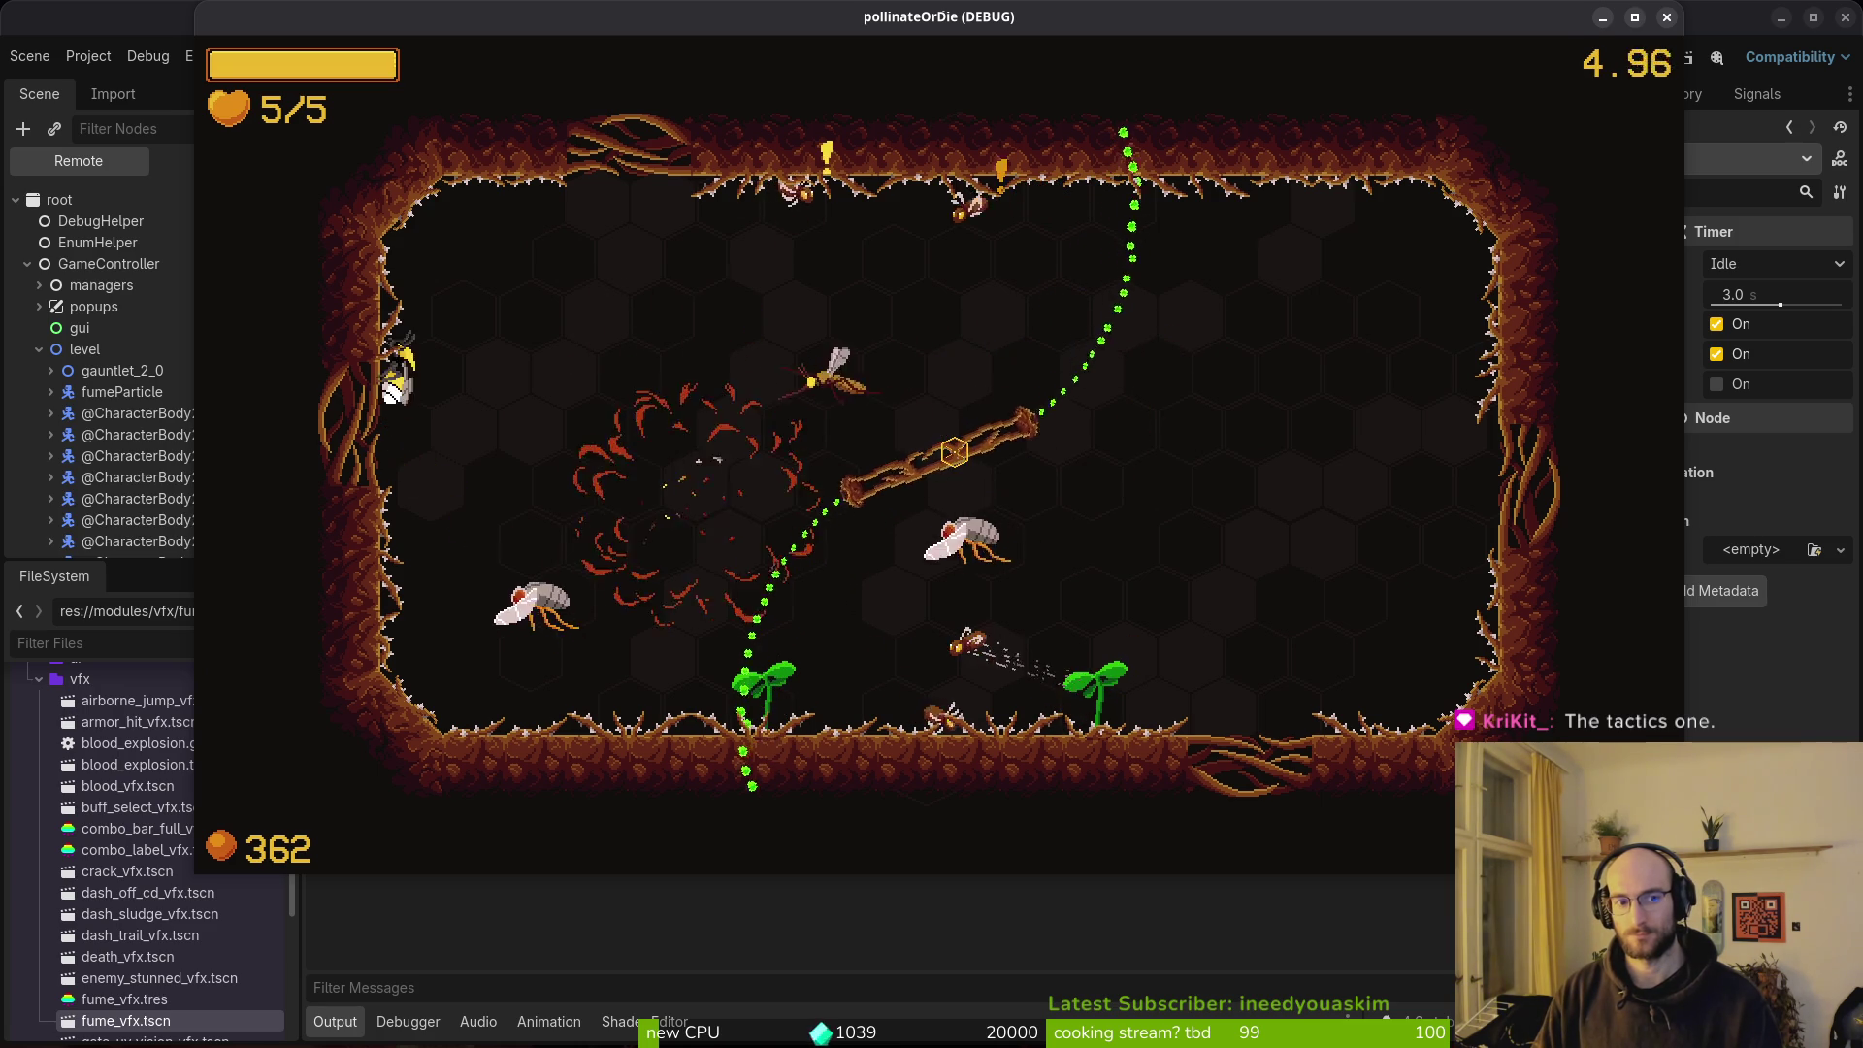
{"action": "key", "text": "Escape"}
{"action": "key", "text": "F8"}
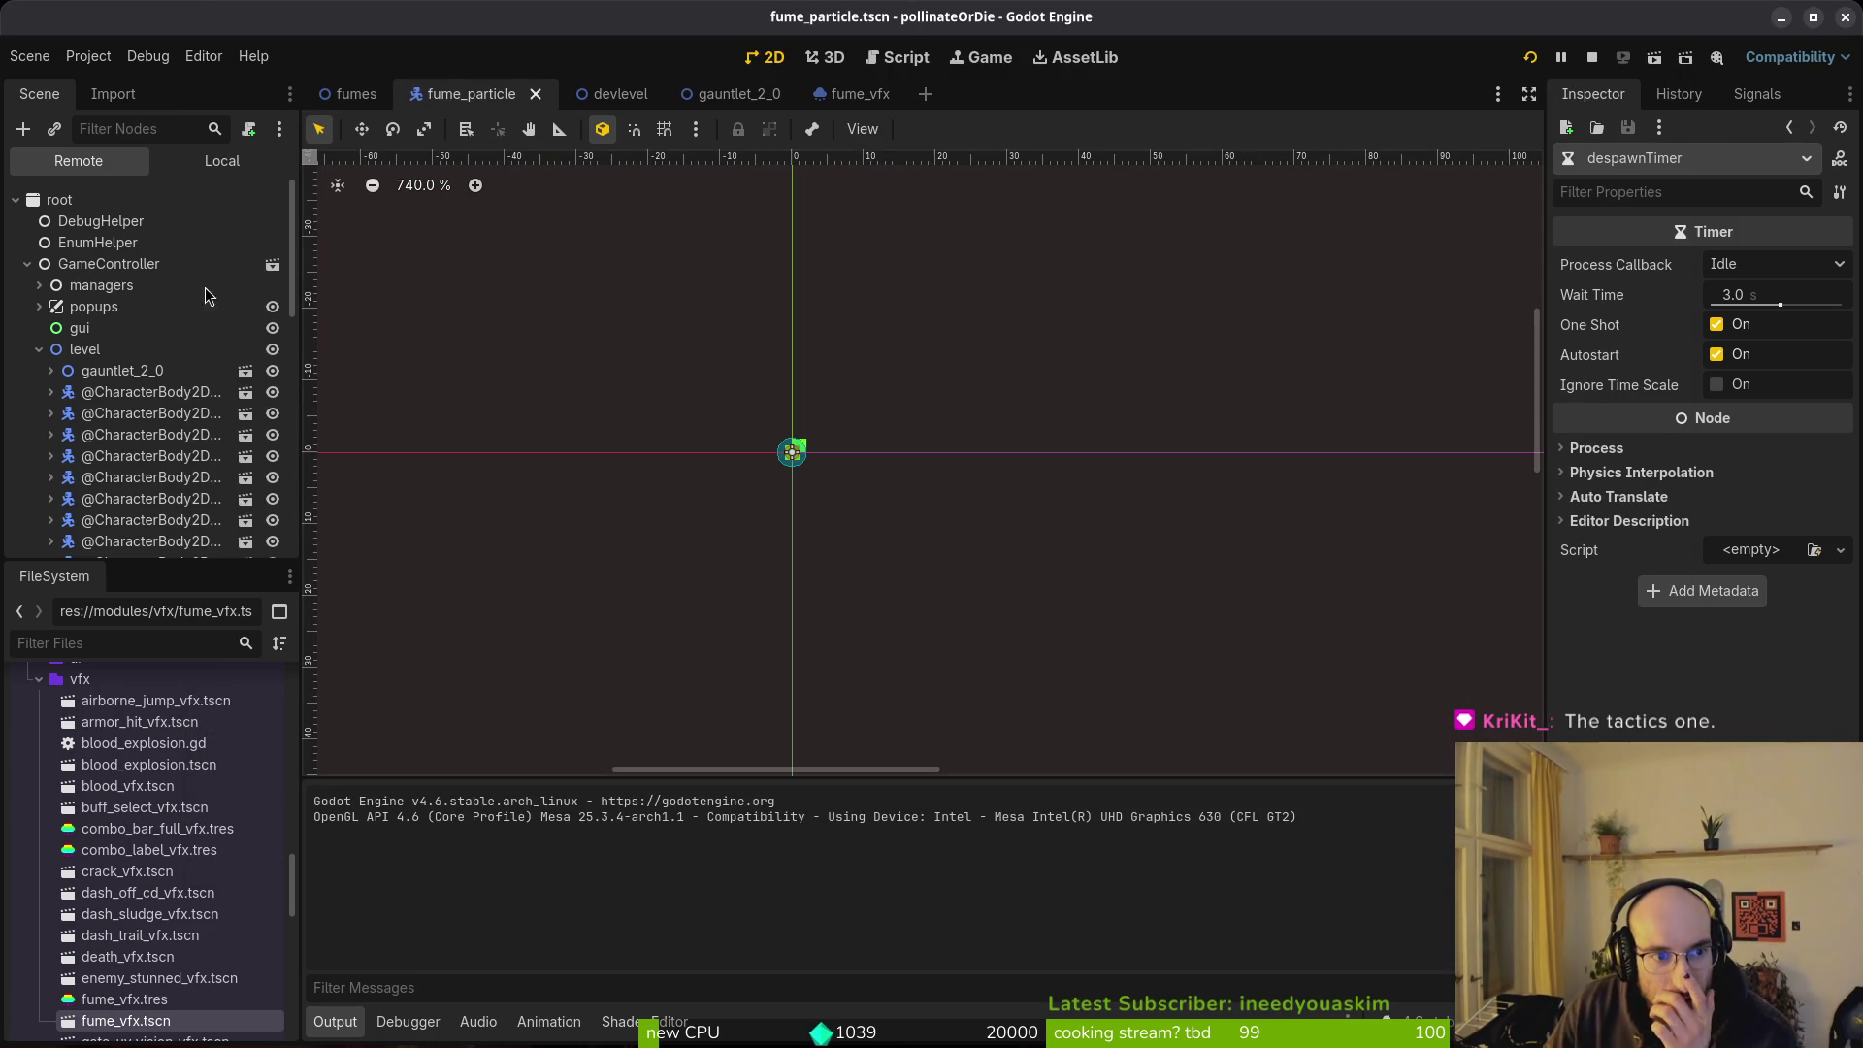
Select fume_particle's AnimationPlayer and toggle the timeline units to frames and back to Seconds.
{"action": "left_click", "coordinate": [194, 161]}
{"action": "left_click", "coordinate": [86, 241]}
{"action": "left_click", "coordinate": [110, 263]}
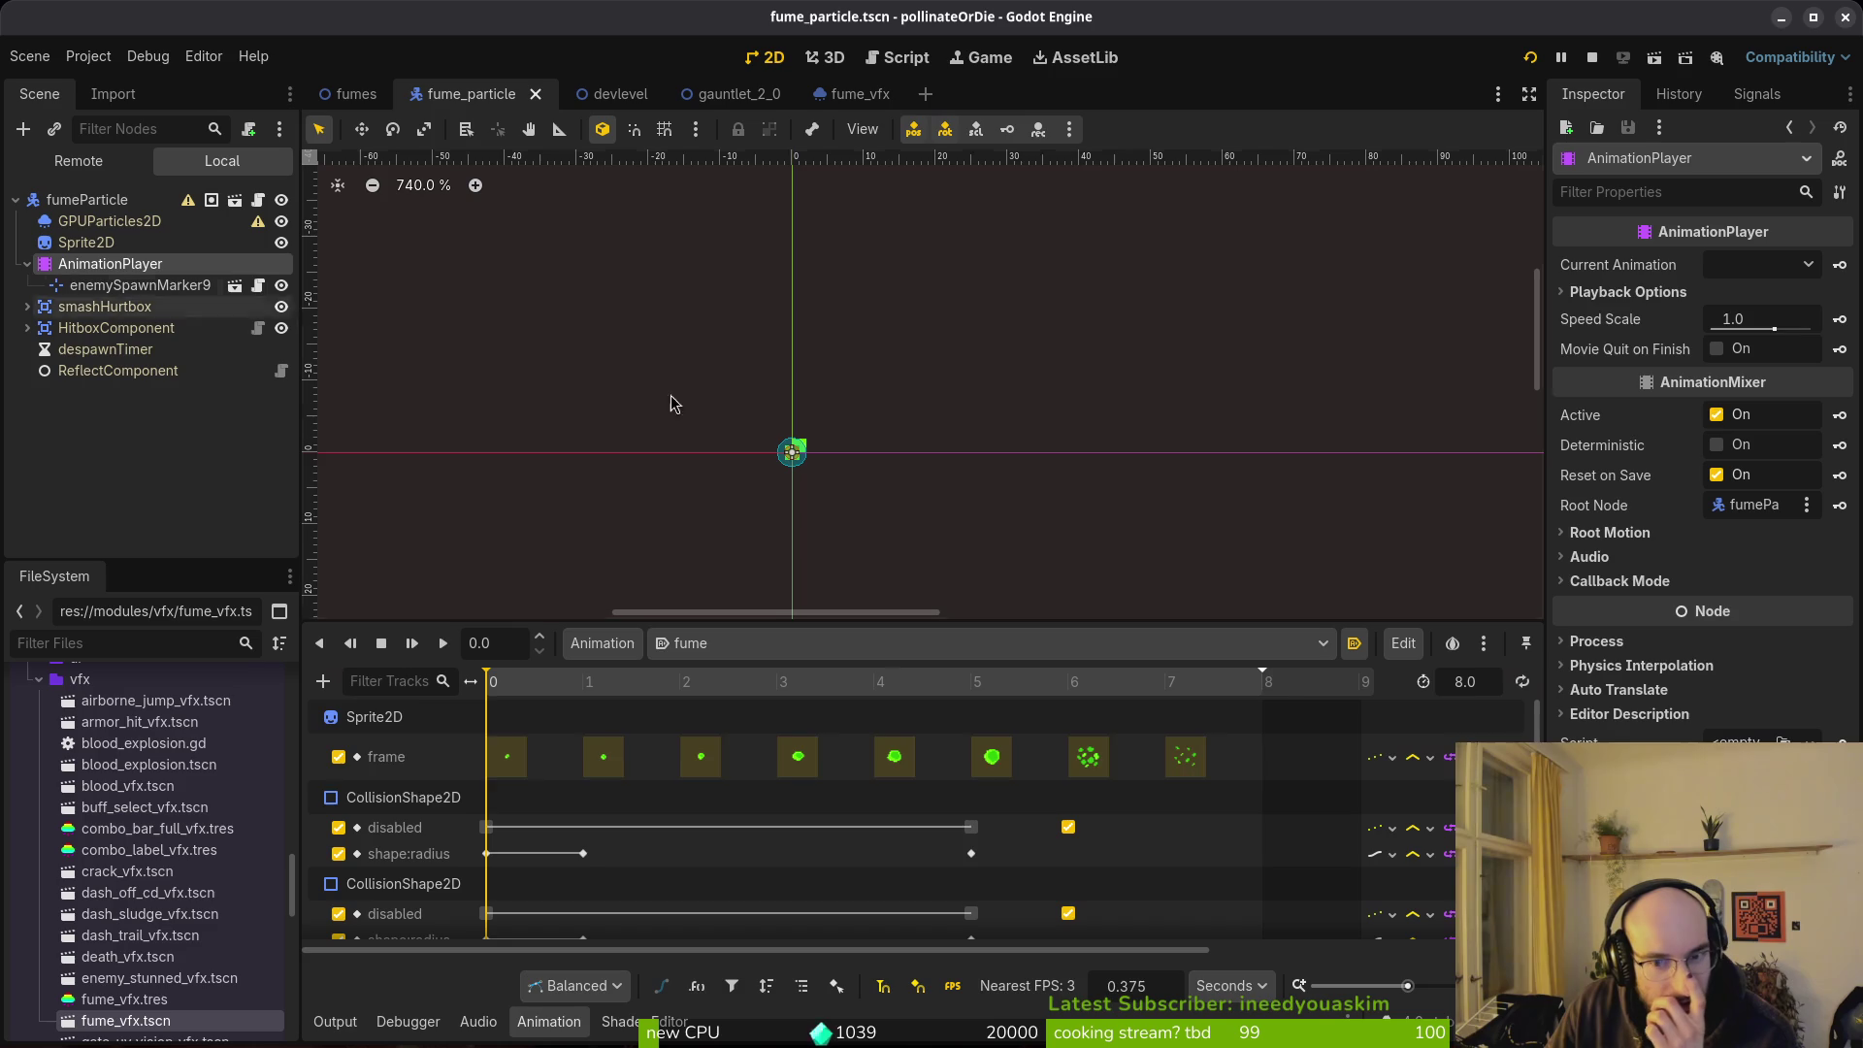
{"action": "left_click", "coordinate": [1228, 985]}
{"action": "left_click", "coordinate": [1203, 1010]}
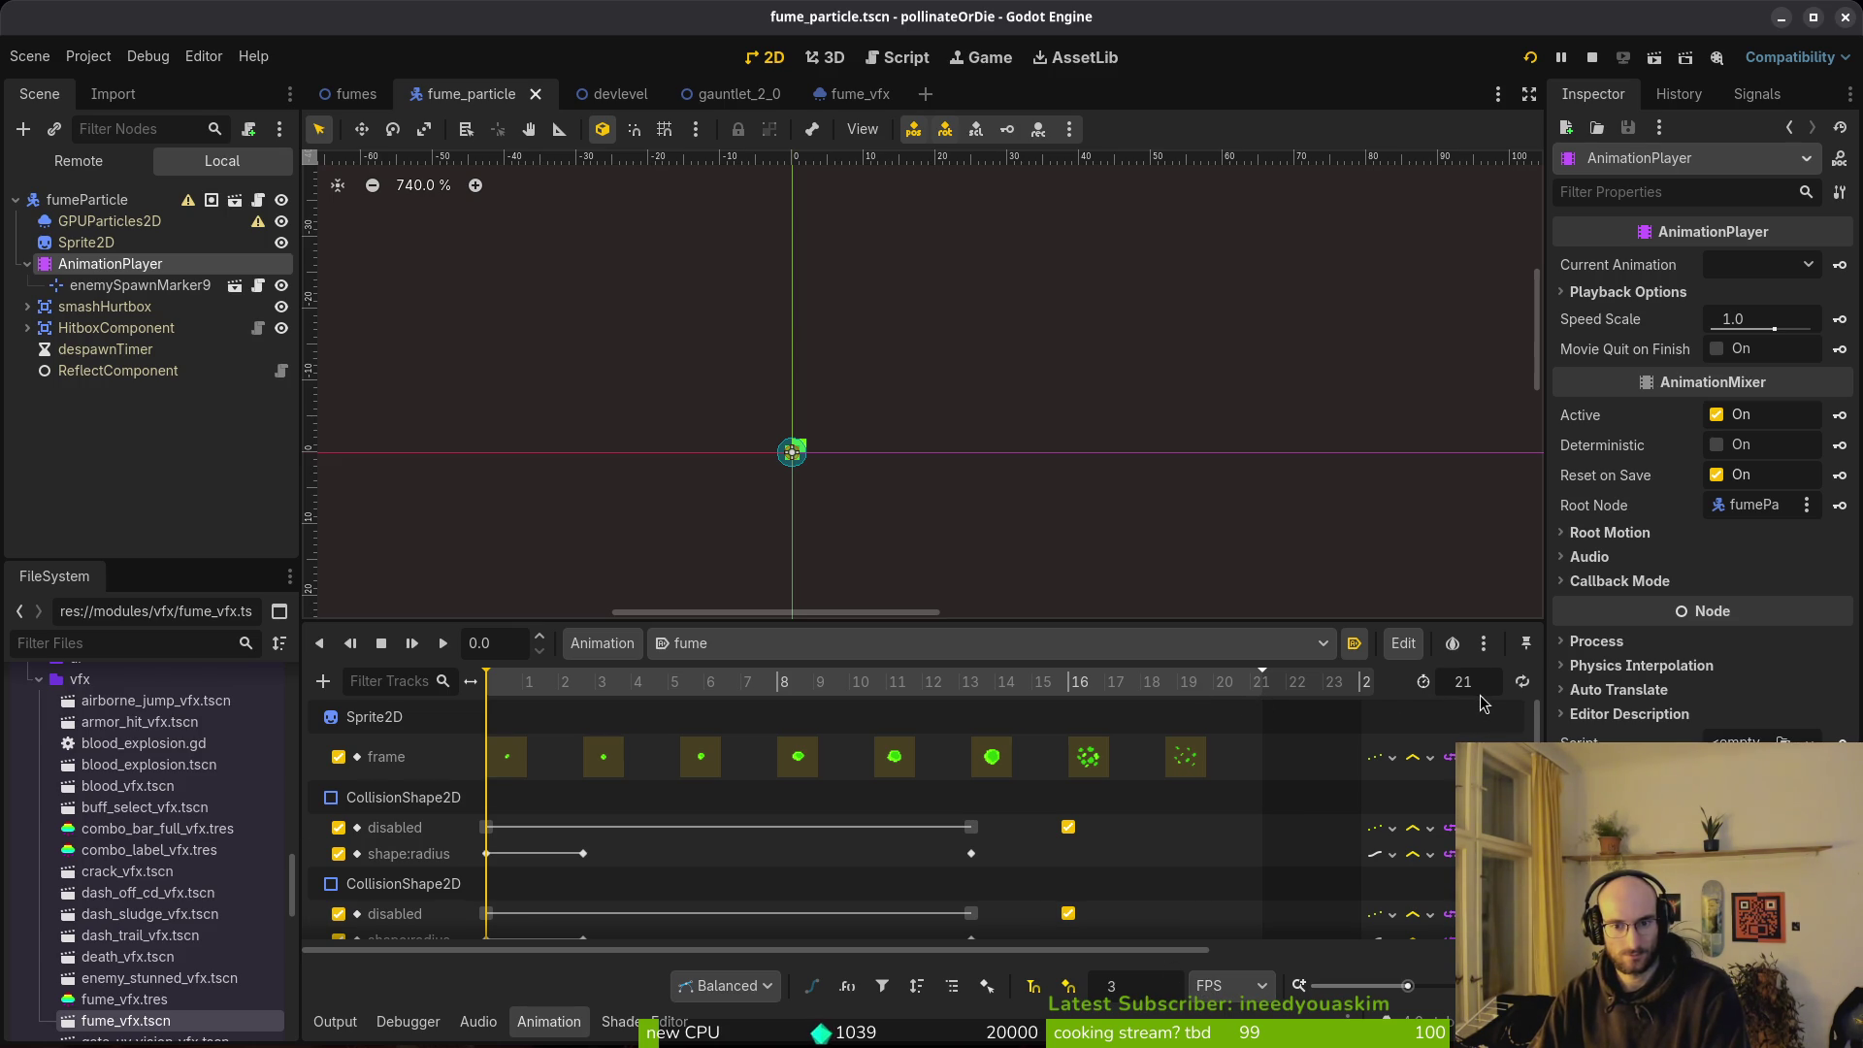
{"action": "left_click", "coordinate": [1253, 988]}
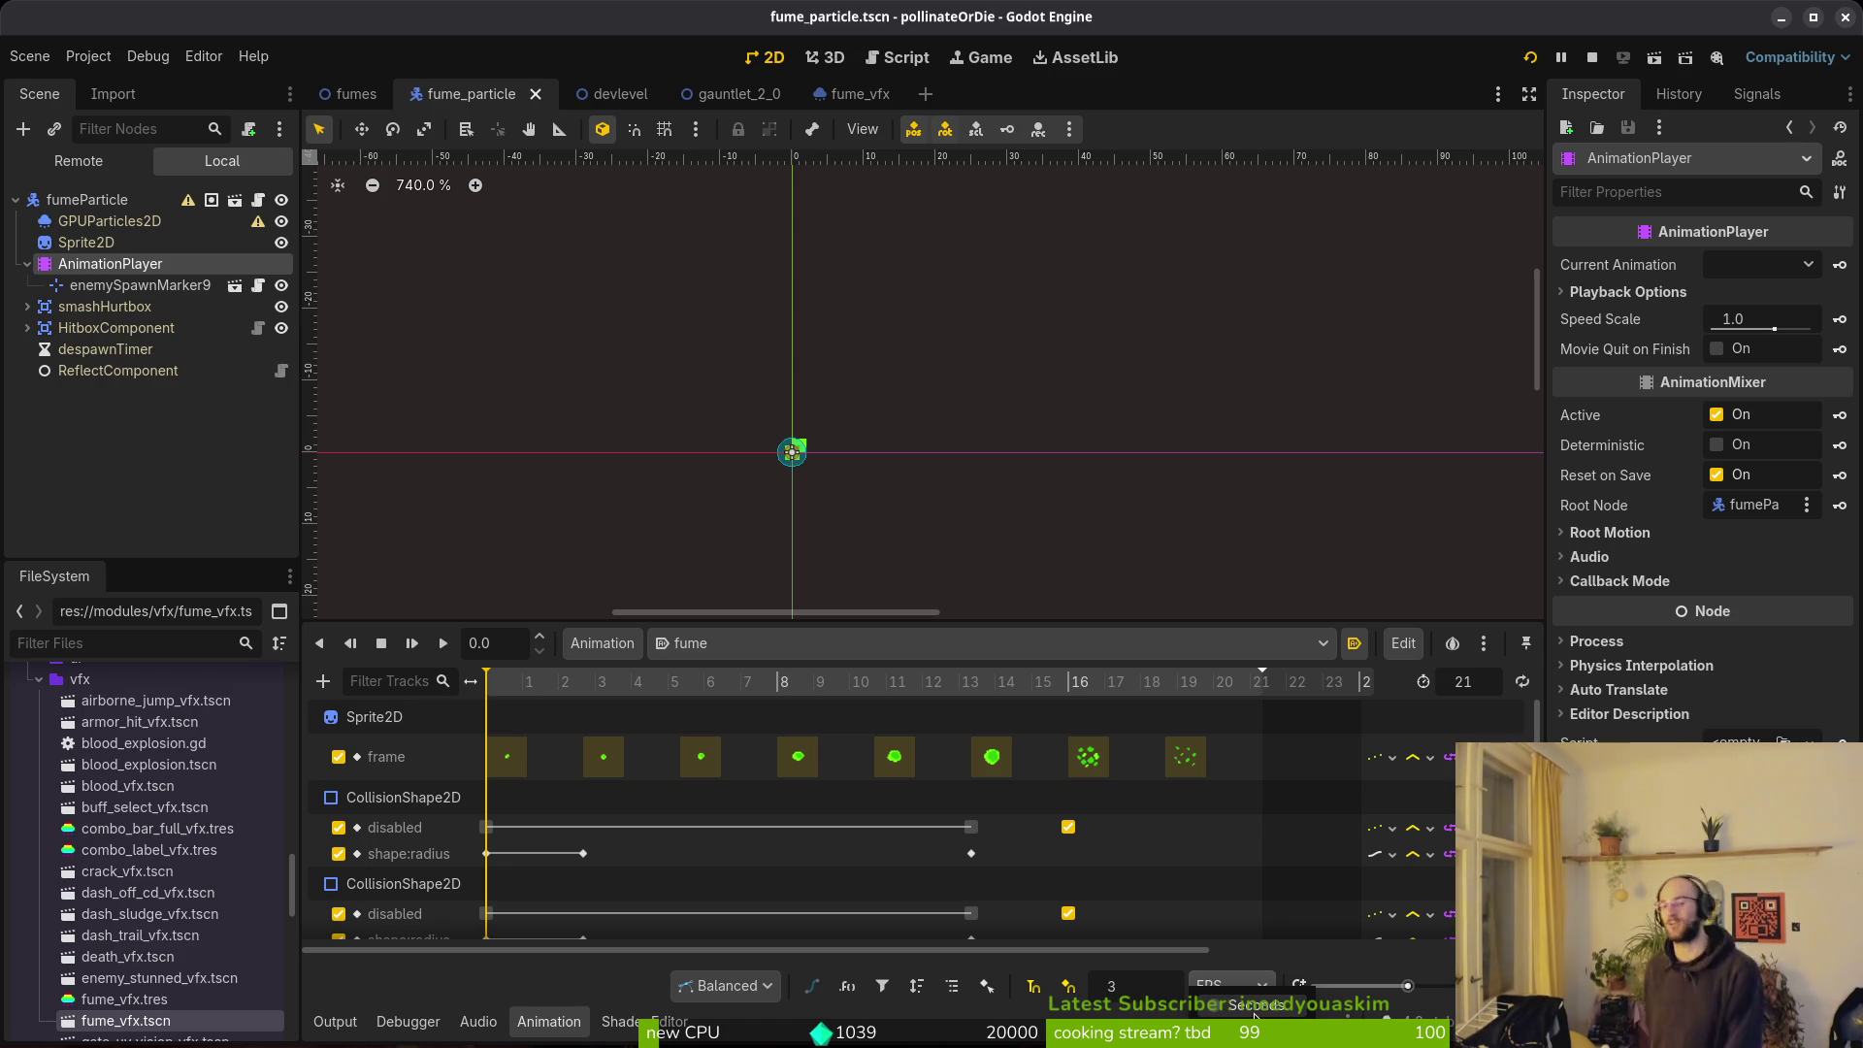
{"action": "left_click", "coordinate": [1257, 1005]}
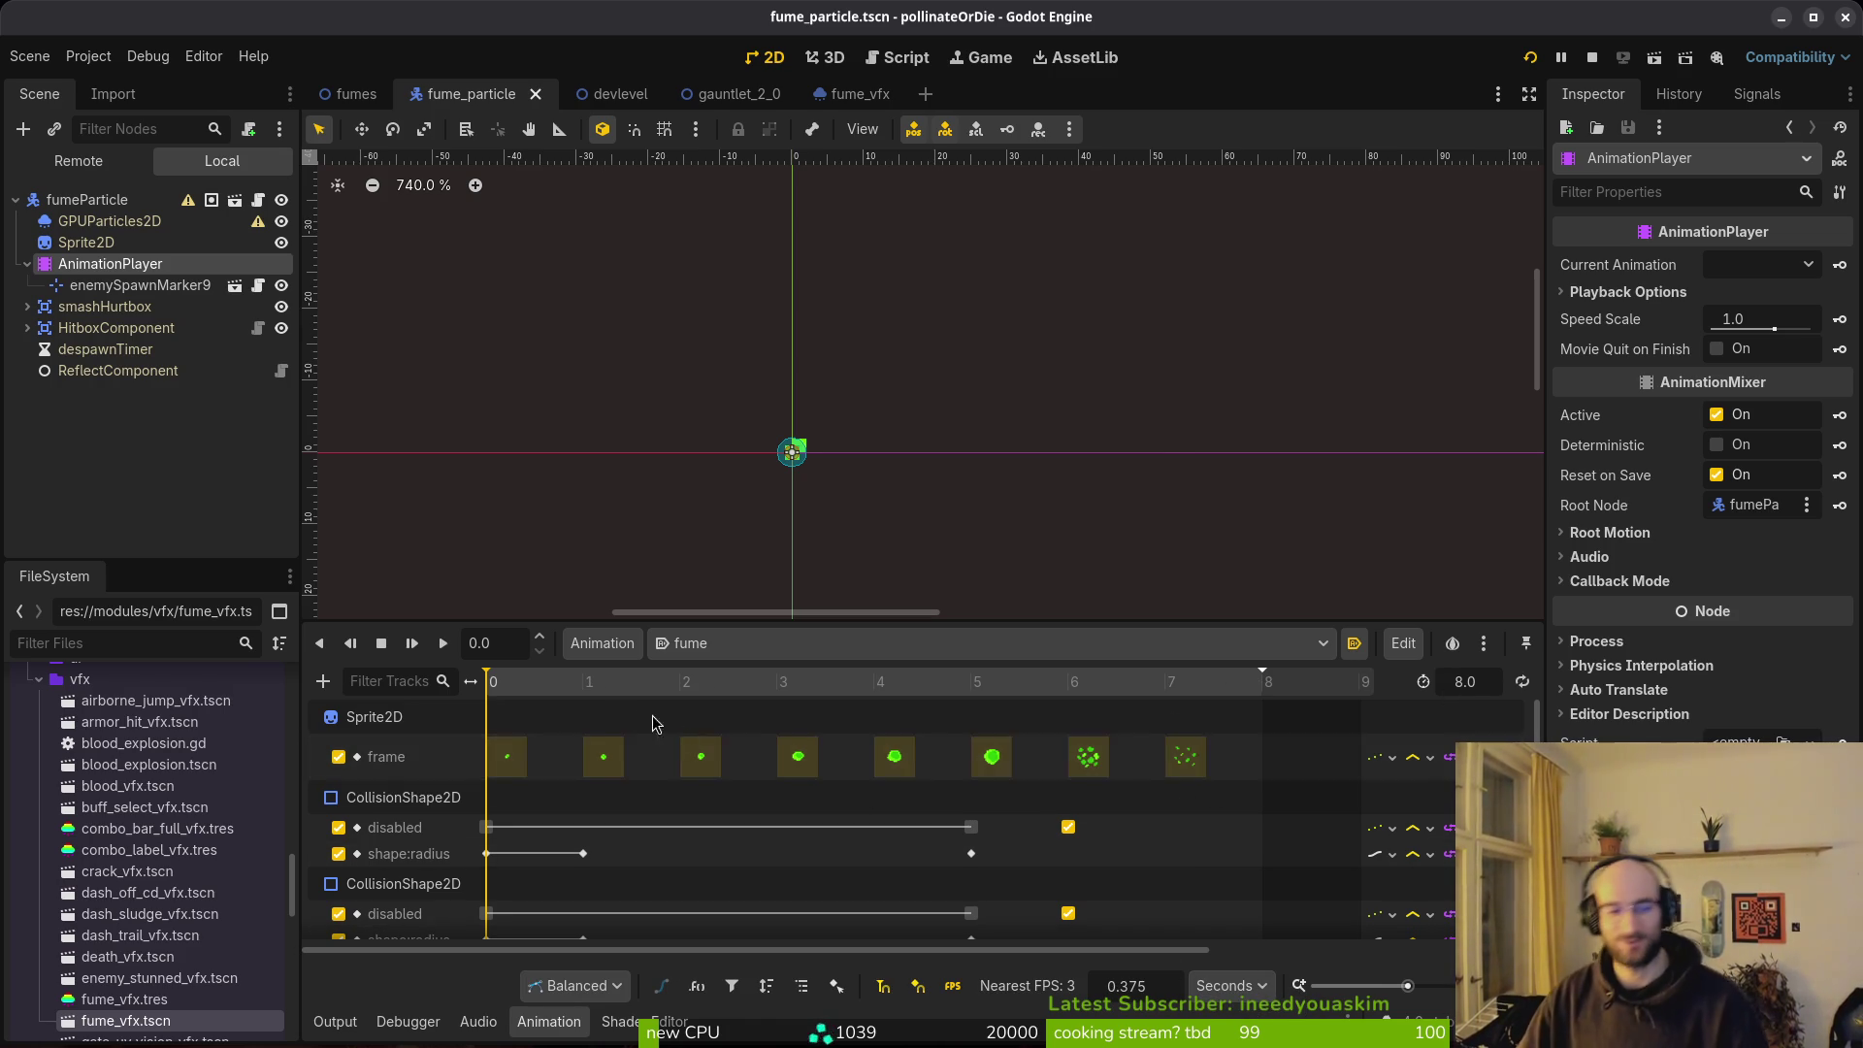
{"action": "scroll", "coordinate": [603, 723], "scroll_direction": "up", "scroll_amount": 5}
{"action": "scroll", "coordinate": [660, 743], "scroll_direction": "left", "scroll_amount": 5}
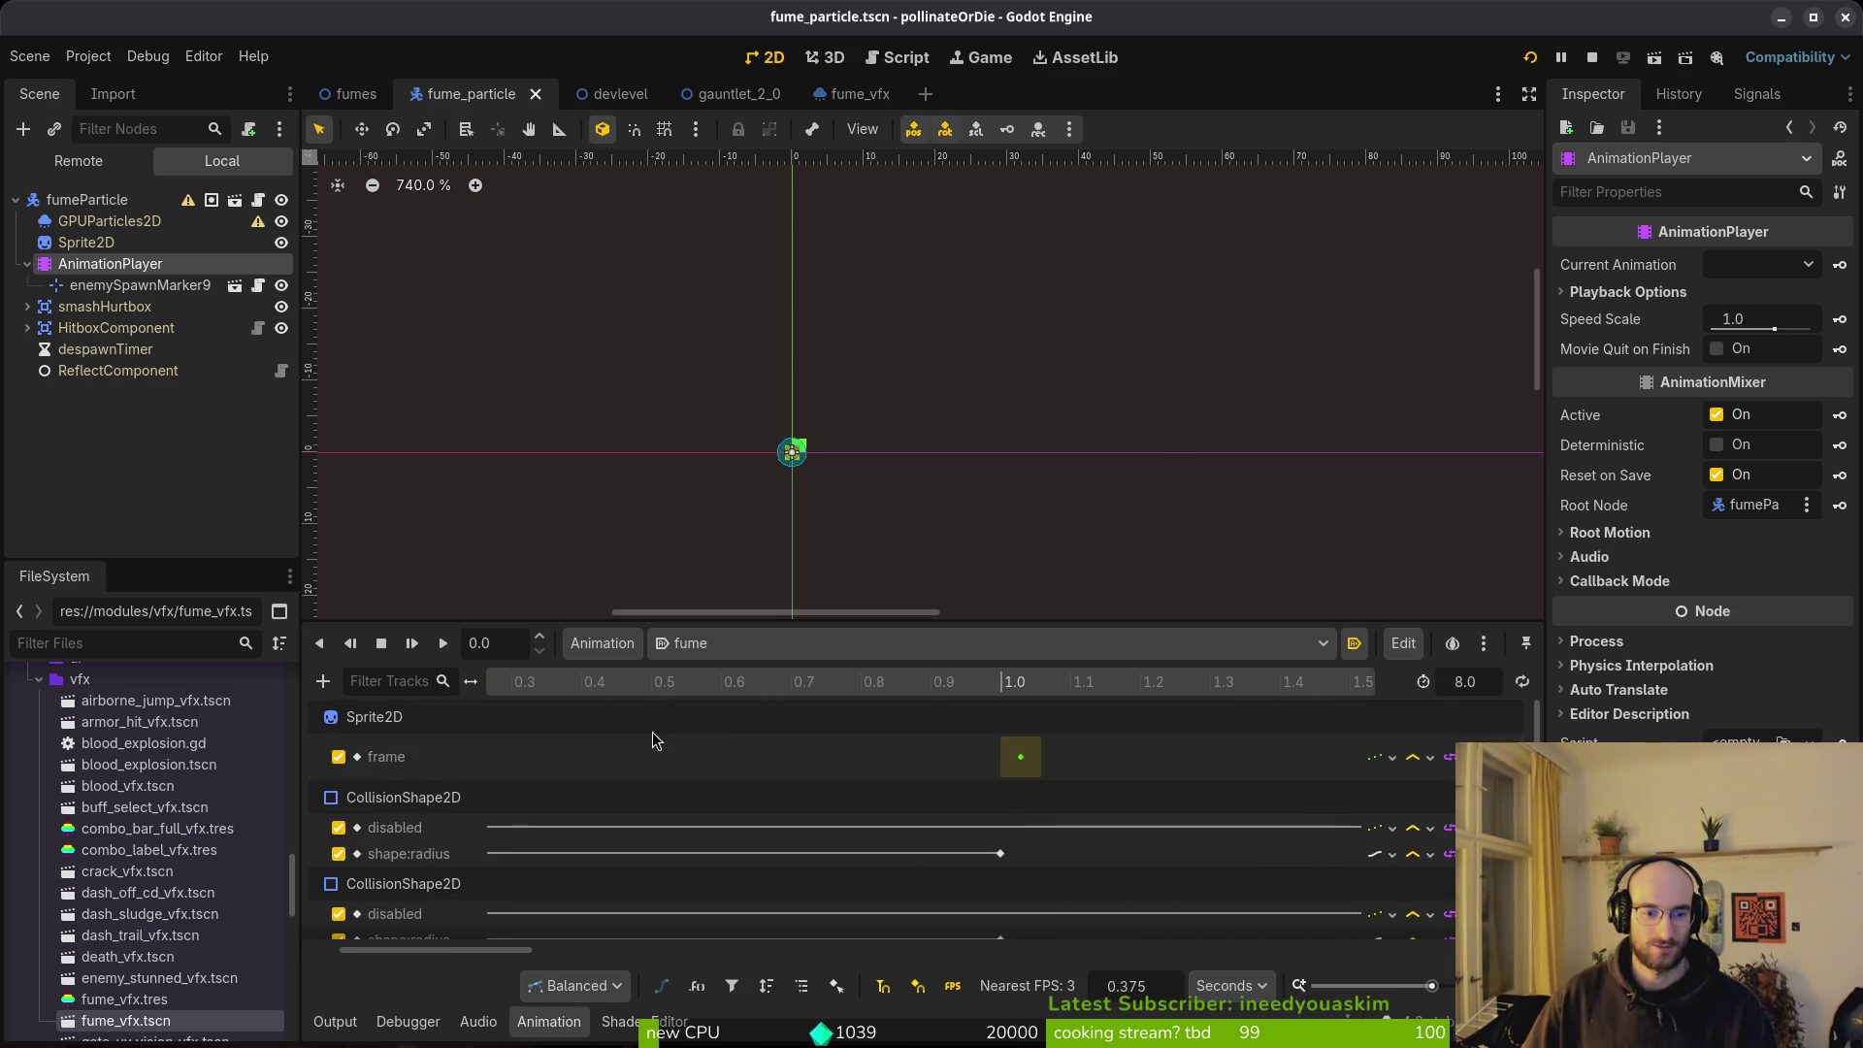
Turn off FPS snapping and pull the sprite frame keys earlier, to 0.375, 0.75, 1.125 s onward.
{"action": "left_click", "coordinate": [951, 994]}
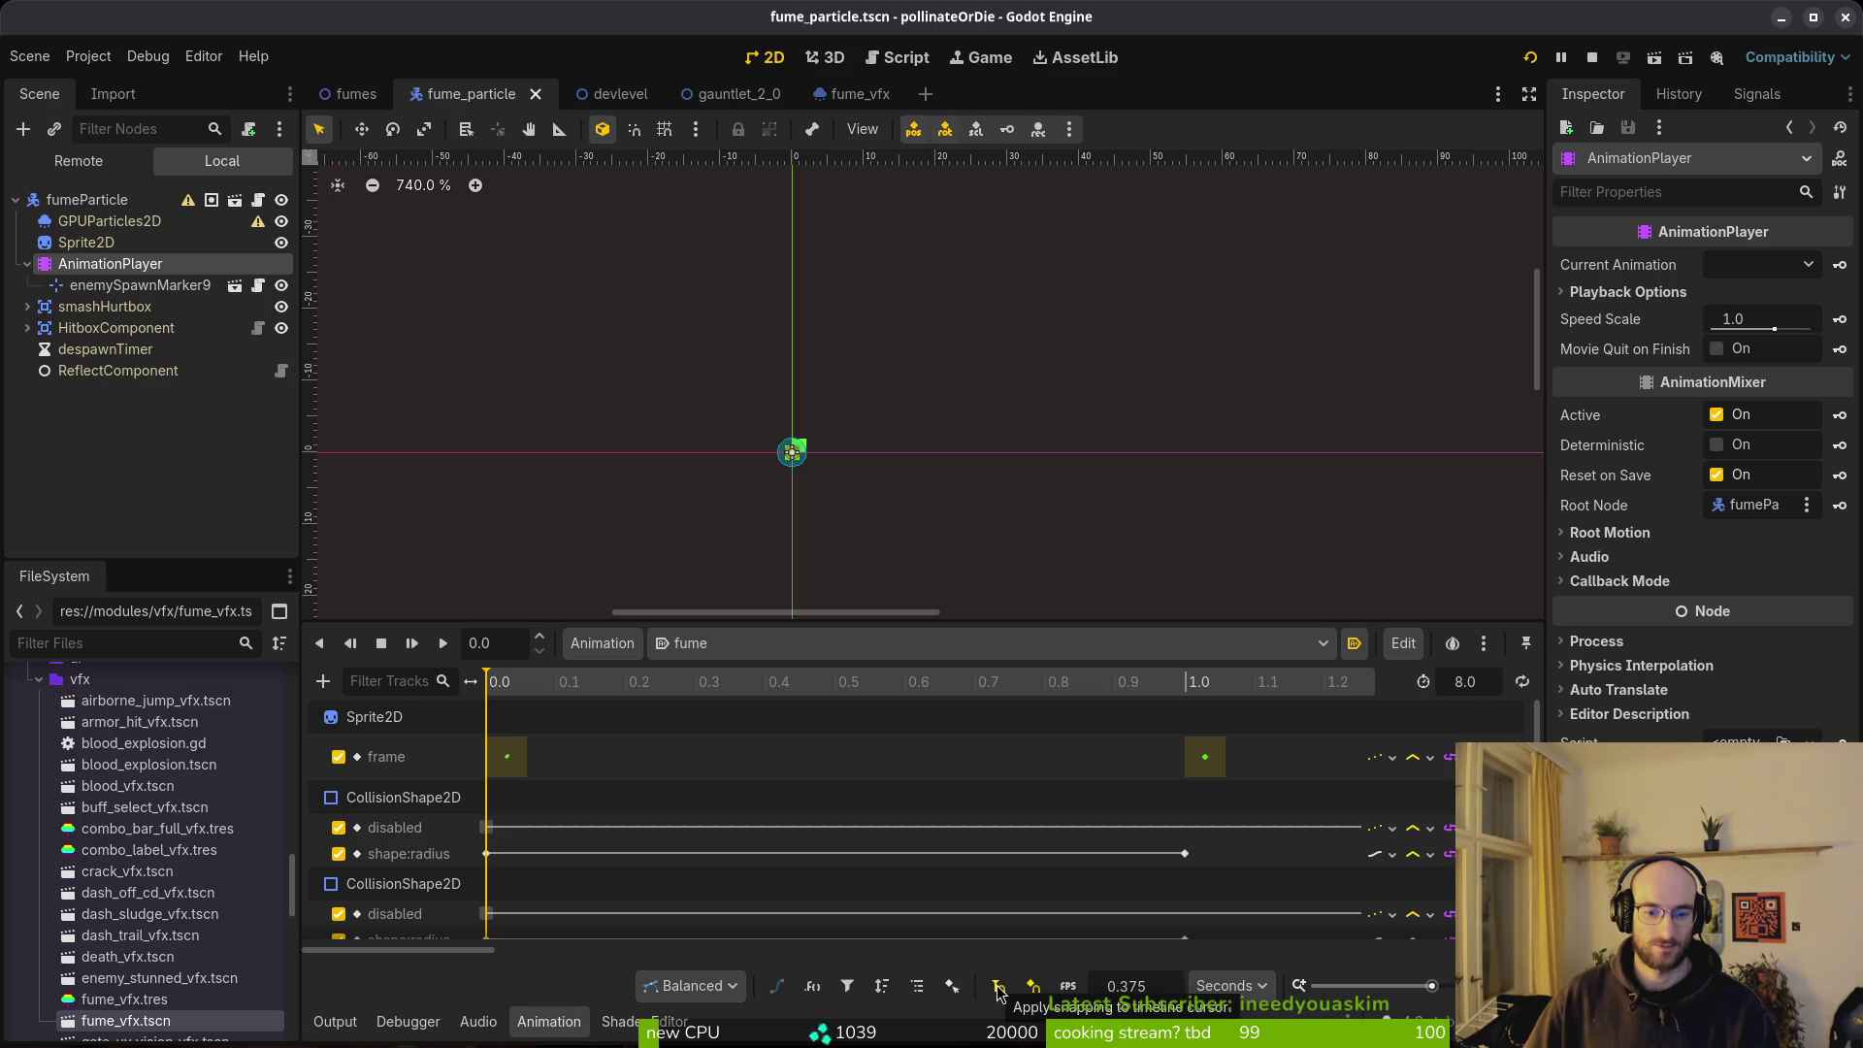
{"action": "mouse_move", "coordinate": [1201, 774]}
{"action": "left_mouse_down"}
{"action": "mouse_move", "coordinate": [616, 755]}
{"action": "mouse_move", "coordinate": [668, 759]}
{"action": "left_mouse_up"}
{"action": "scroll", "coordinate": [926, 759], "scroll_direction": "down", "scroll_amount": 5}
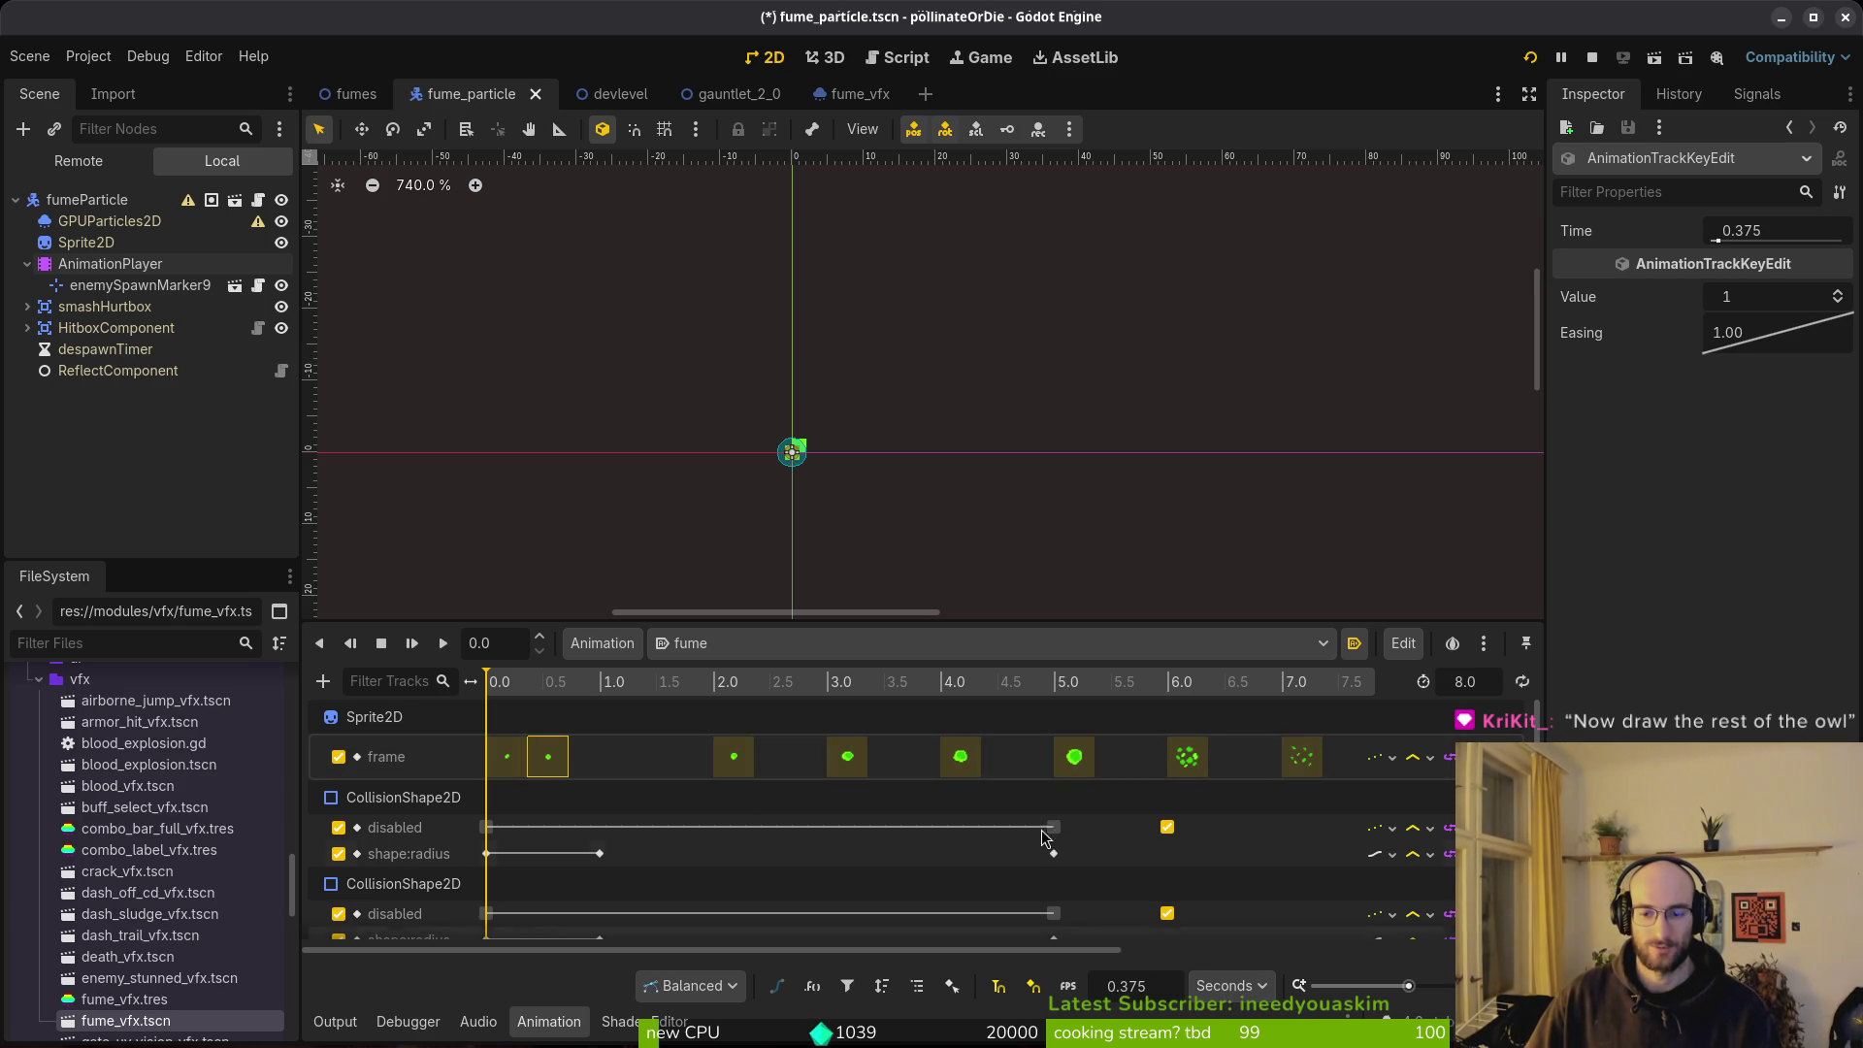
{"action": "left_click_drag", "start_coordinate": [734, 757], "coordinate": [592, 758]}
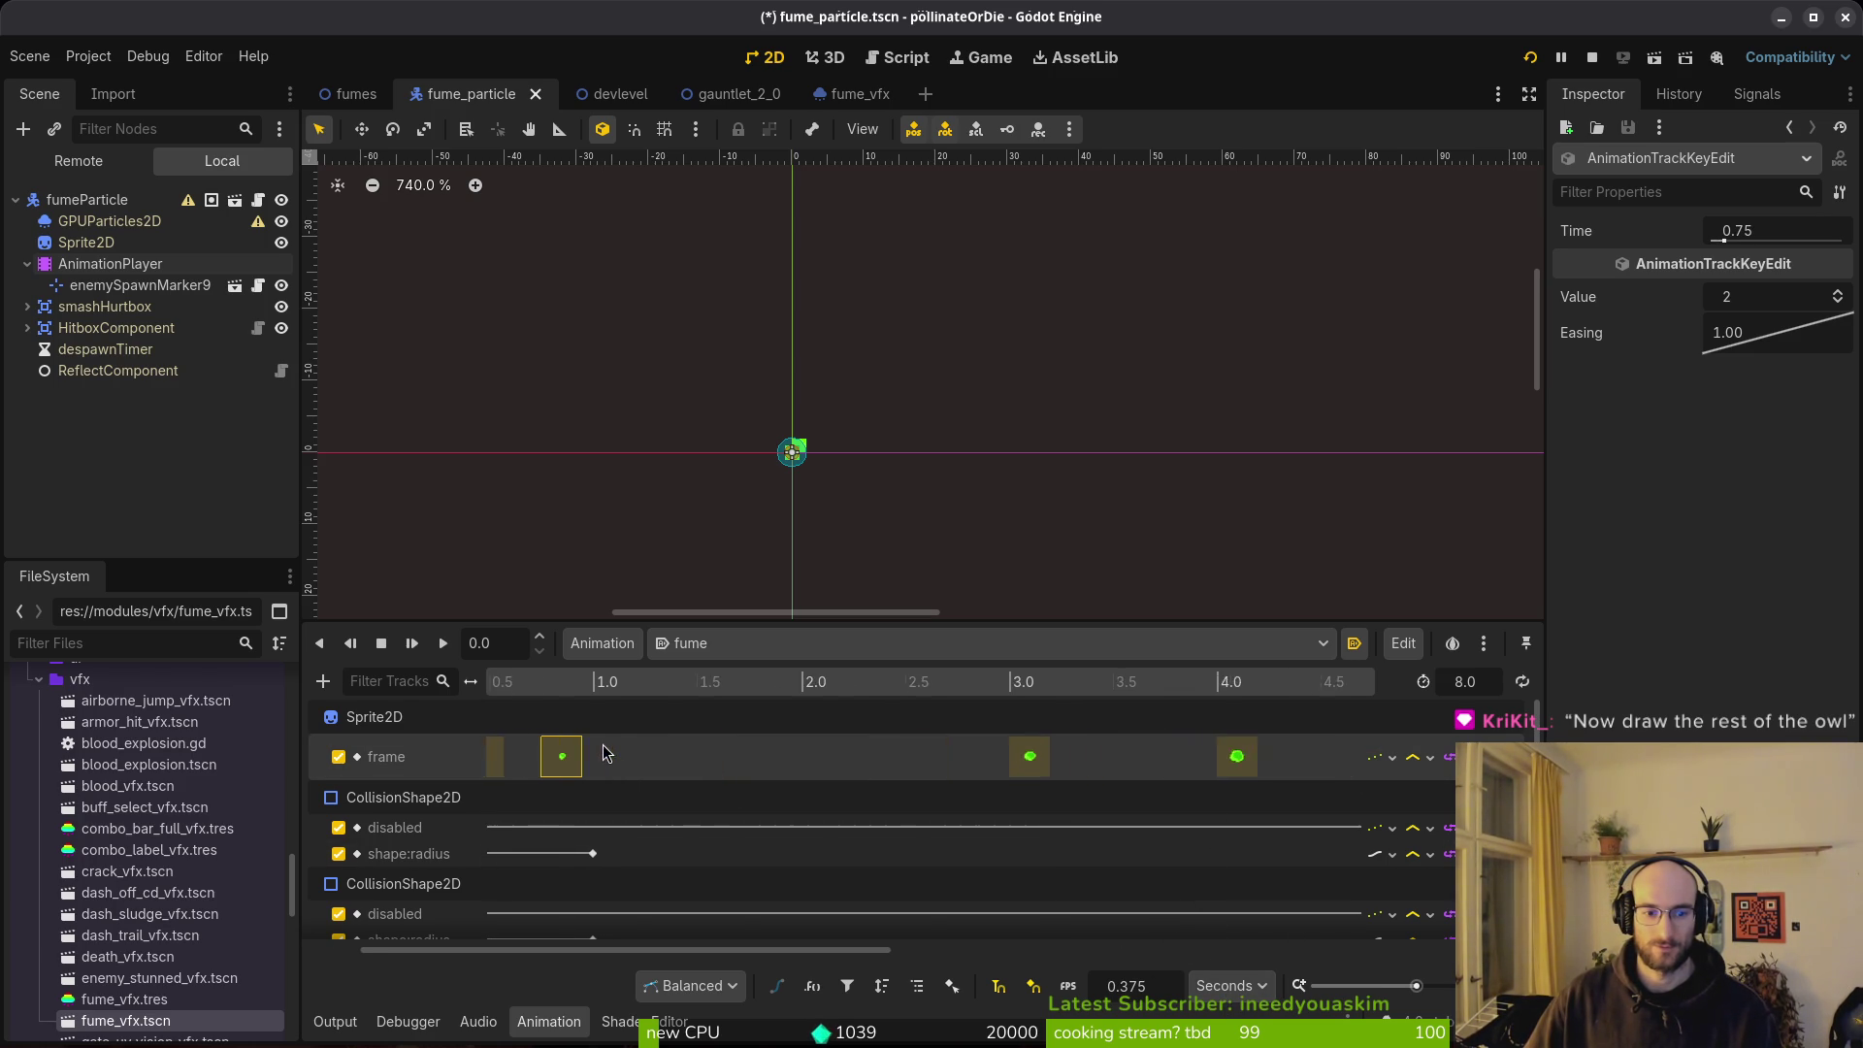
{"action": "scroll", "coordinate": [873, 757], "scroll_direction": "up", "scroll_amount": 2}
{"action": "mouse_move", "coordinate": [1227, 757]}
{"action": "left_mouse_down"}
{"action": "mouse_move", "coordinate": [802, 762]}
{"action": "mouse_move", "coordinate": [819, 753]}
{"action": "left_mouse_up"}
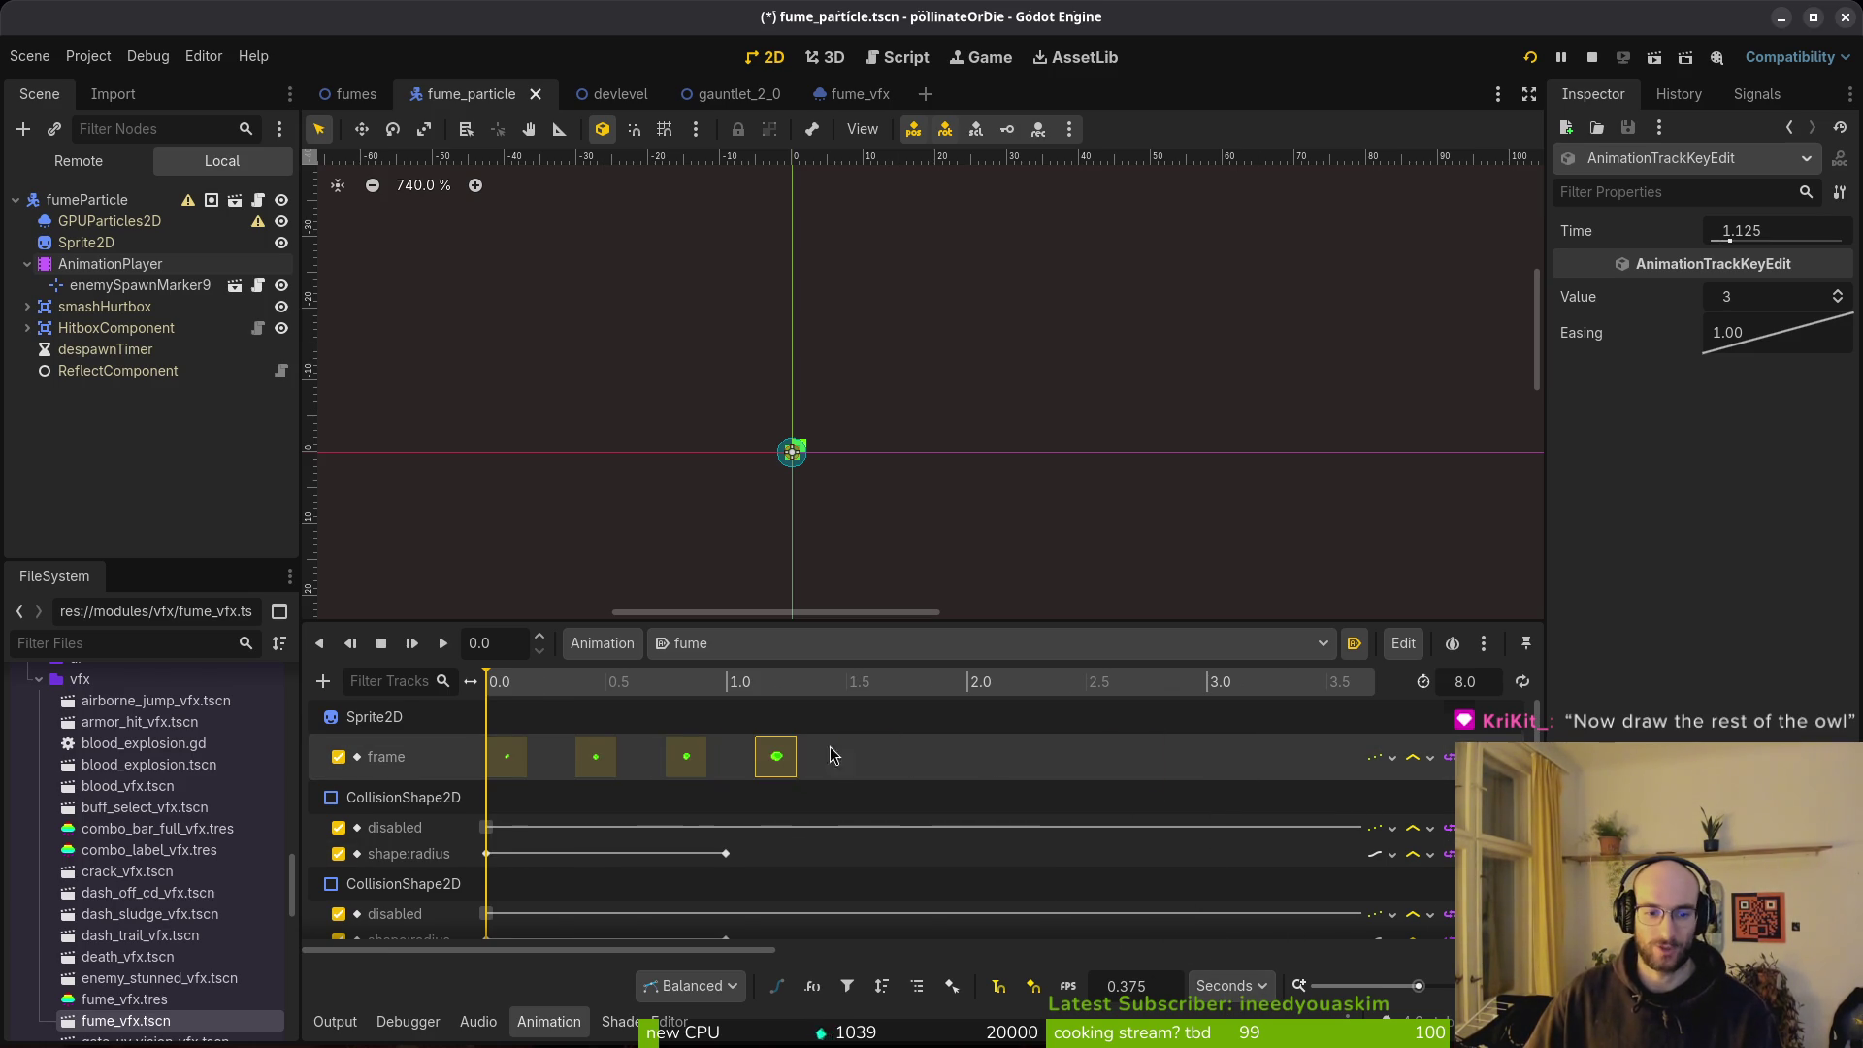
{"action": "scroll", "coordinate": [836, 757], "scroll_direction": "down", "scroll_amount": 2}
{"action": "left_click_drag", "start_coordinate": [1038, 749], "coordinate": [727, 752]}
{"action": "left_click_drag", "start_coordinate": [1170, 743], "coordinate": [771, 755]}
{"action": "left_click", "coordinate": [1302, 744]}
{"action": "left_click_drag", "start_coordinate": [1301, 743], "coordinate": [662, 773]}
{"action": "scroll", "coordinate": [1066, 751], "scroll_direction": "down", "scroll_amount": 3}
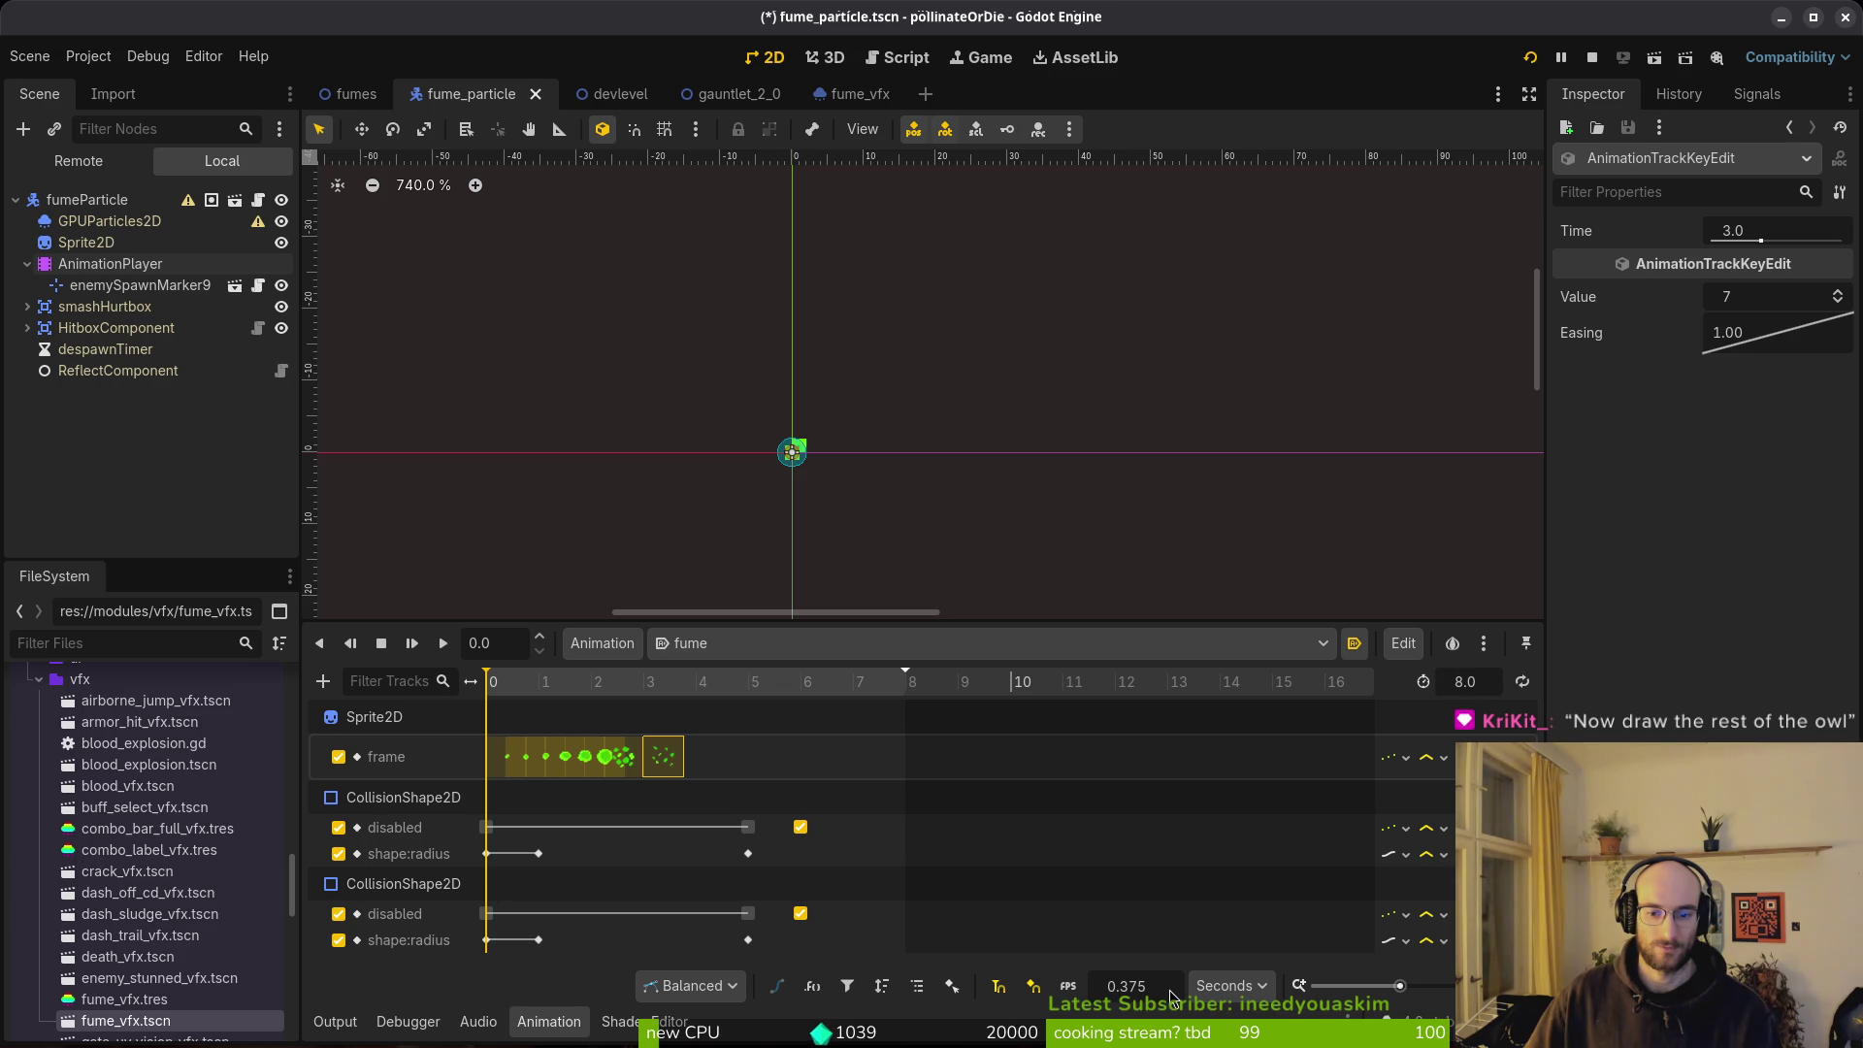
Set the animation length to 3 s, save, and move the last frame key to 2.625 s.
{"action": "left_click", "coordinate": [1479, 687]}
{"action": "type", "text": "3"}
{"action": "key", "text": "Return"}
{"action": "key", "text": "ctrl+s"}
{"action": "scroll", "coordinate": [638, 731], "scroll_direction": "up", "scroll_amount": 3}
{"action": "left_click_drag", "start_coordinate": [798, 753], "coordinate": [653, 757]}
{"action": "key", "text": "ctrl+z"}
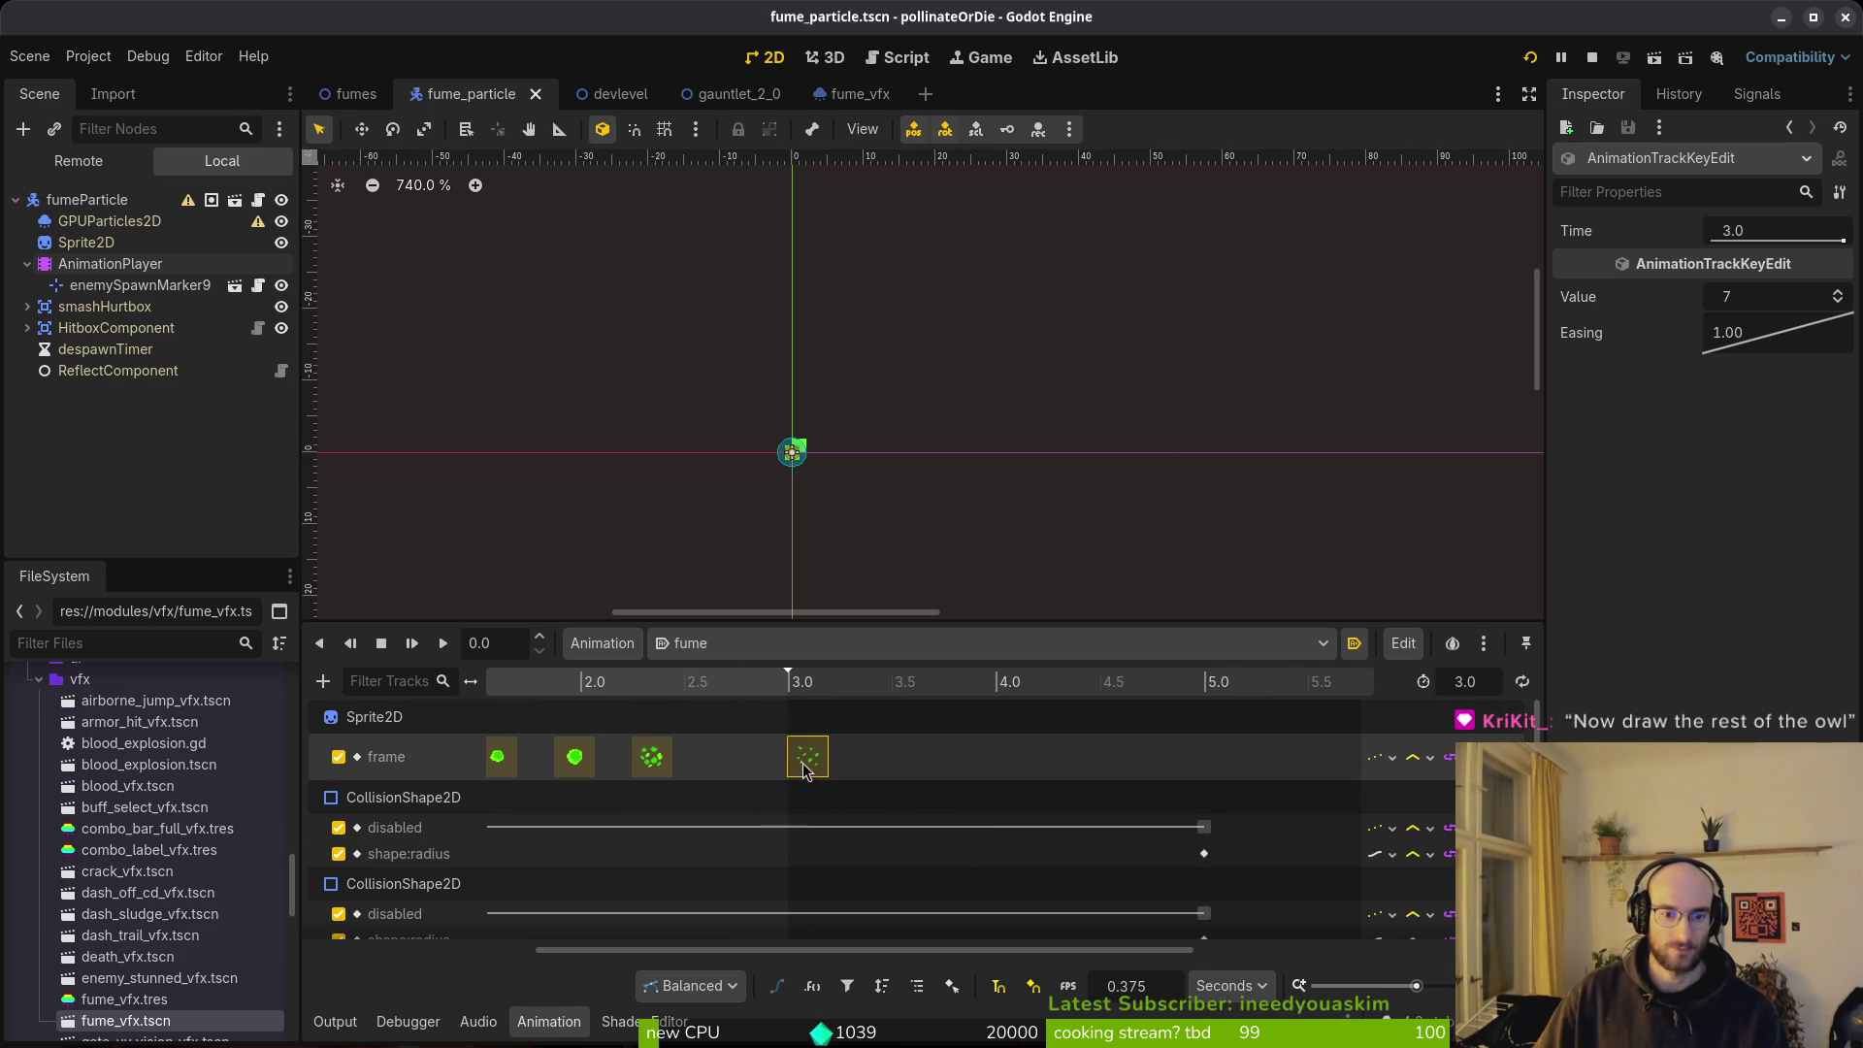
{"action": "left_click_drag", "start_coordinate": [811, 766], "coordinate": [753, 762]}
Move both collisions' shape:radius keys to about 1.85 s and disabled keys to 2.25 s, then save.
{"action": "scroll", "coordinate": [805, 800], "scroll_direction": "down", "scroll_amount": 4}
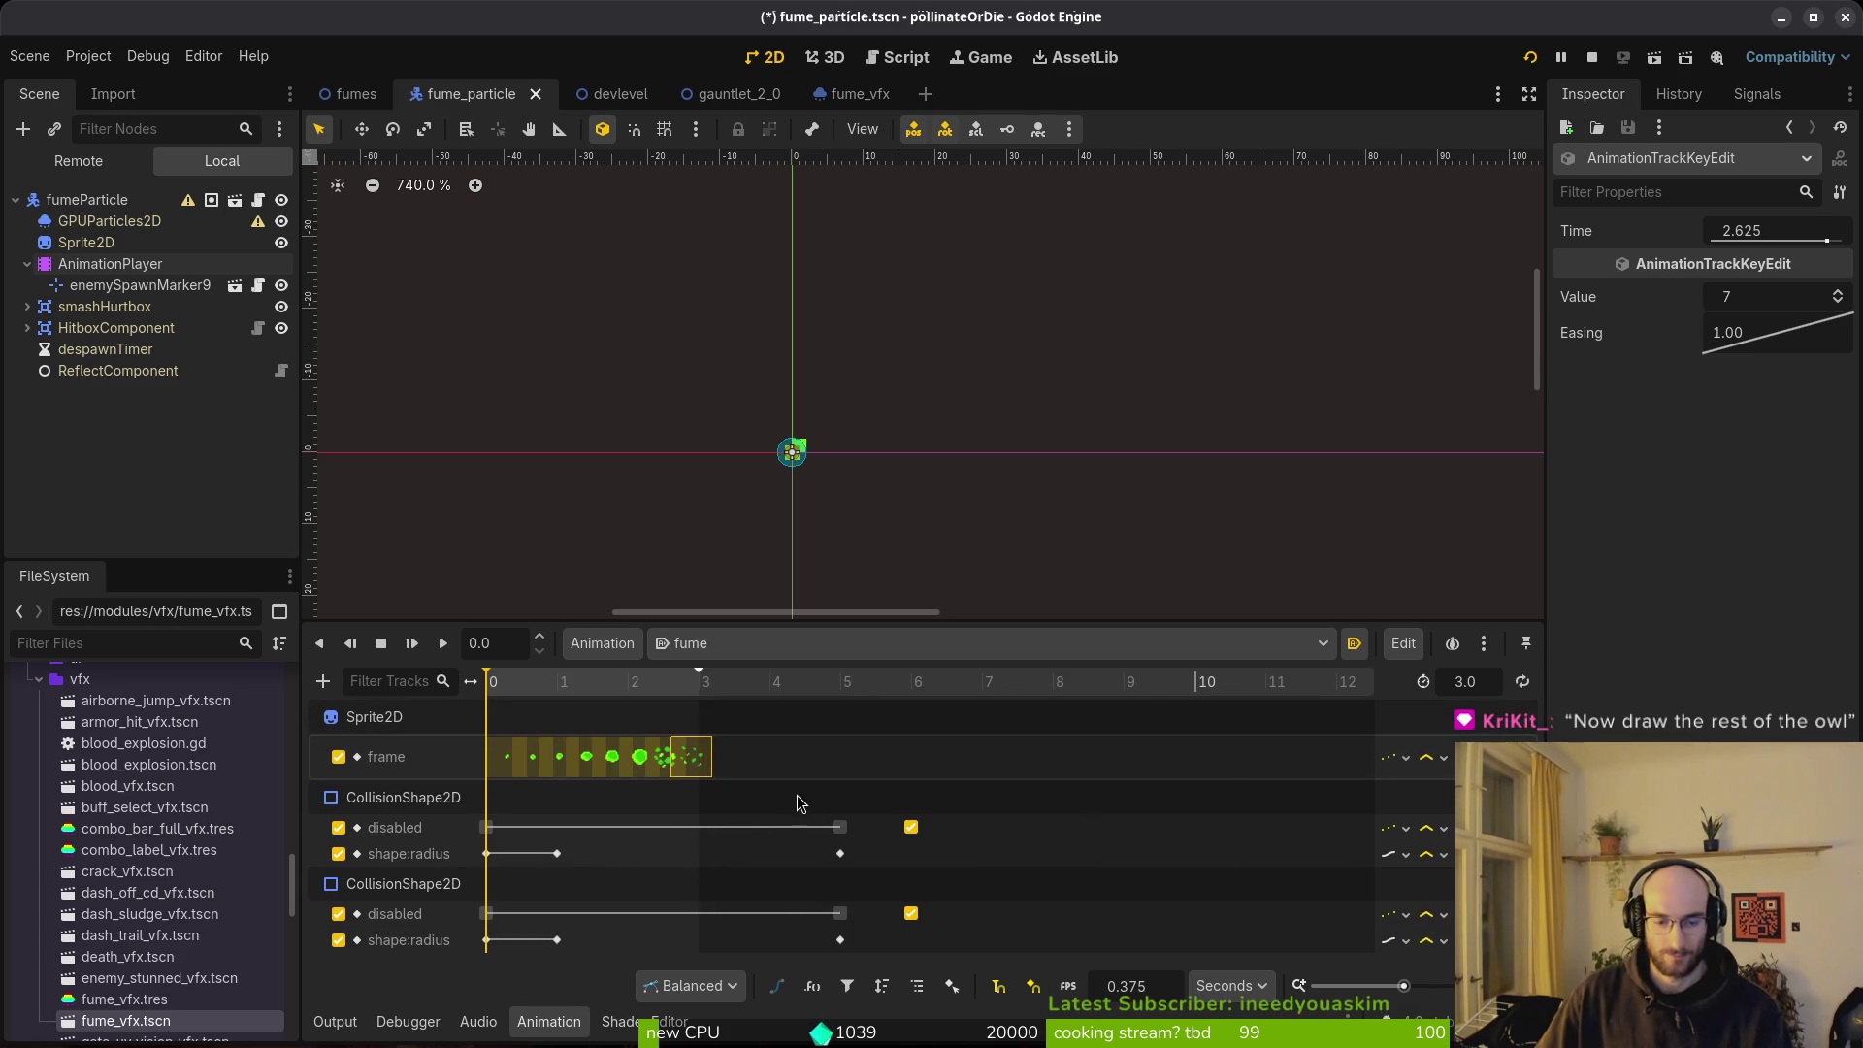
{"action": "scroll", "coordinate": [1027, 833], "scroll_direction": "up", "scroll_amount": 2}
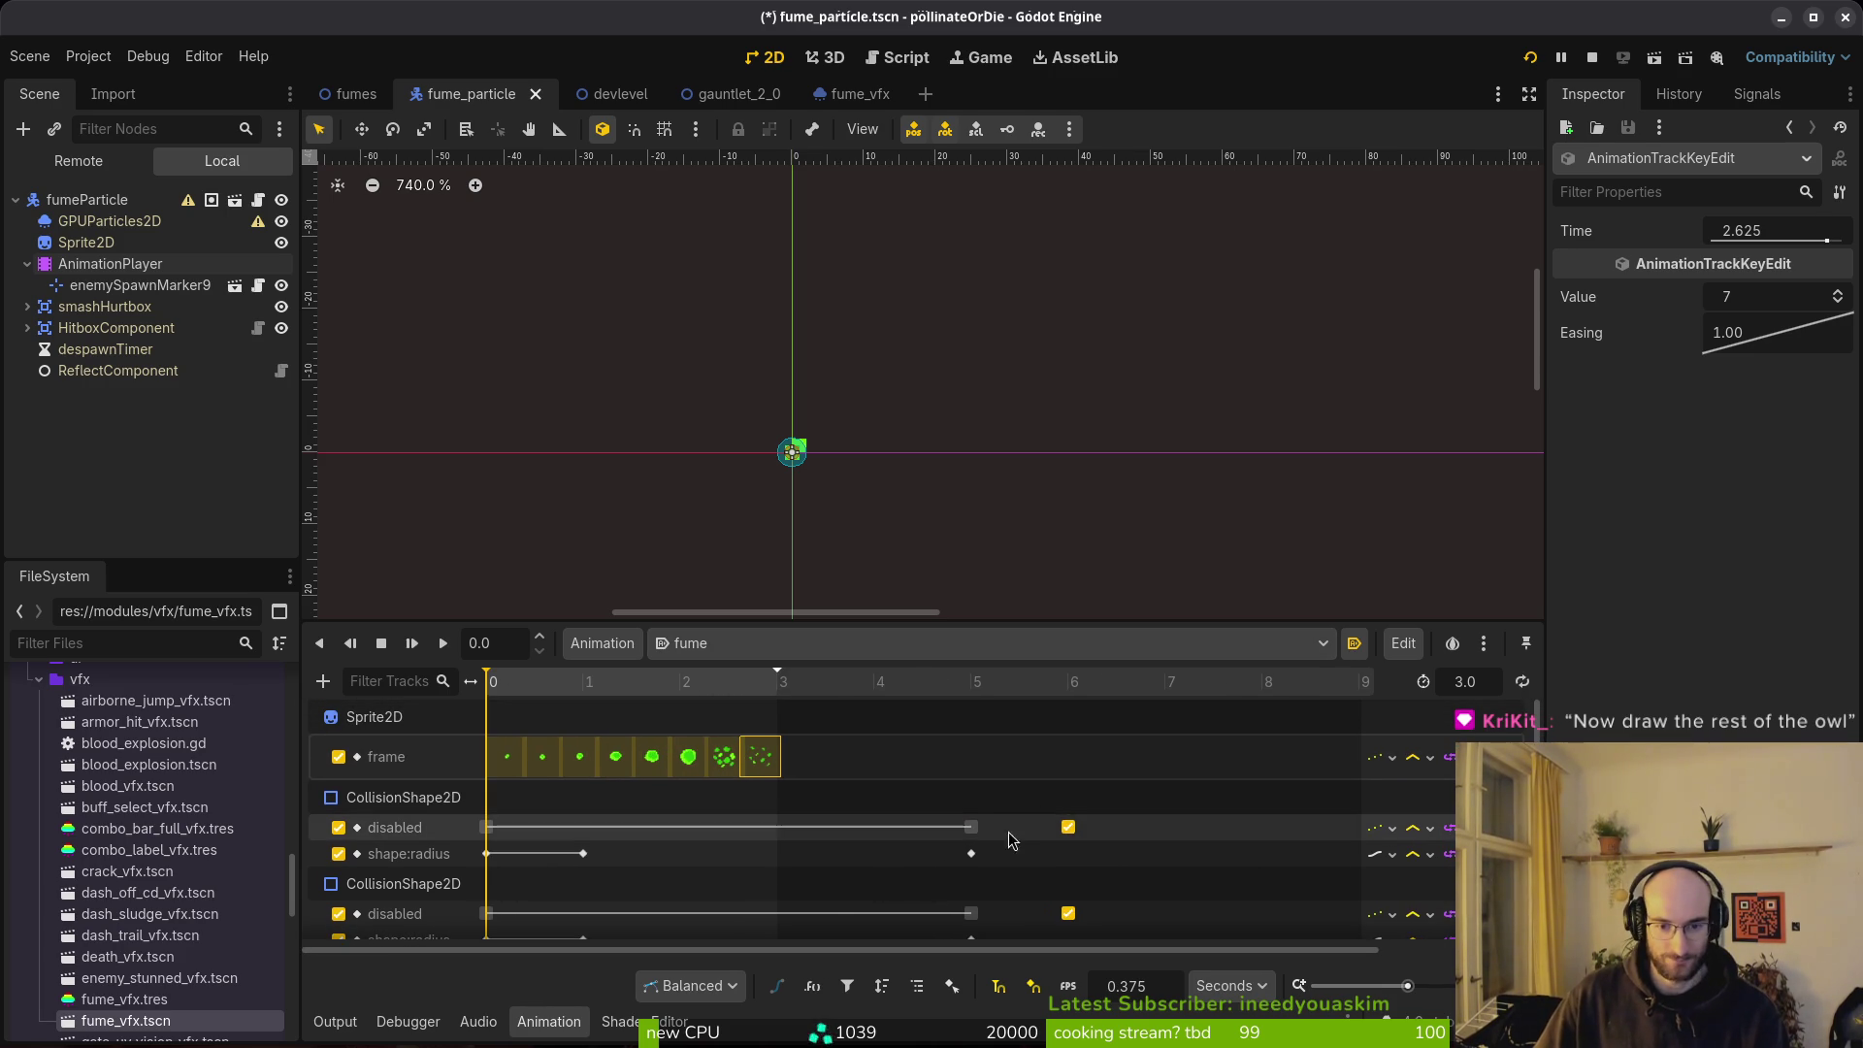
{"action": "mouse_move", "coordinate": [972, 831]}
{"action": "left_mouse_down"}
{"action": "mouse_move", "coordinate": [645, 828]}
{"action": "mouse_move", "coordinate": [666, 827]}
{"action": "left_mouse_up"}
{"action": "left_click", "coordinate": [971, 854]}
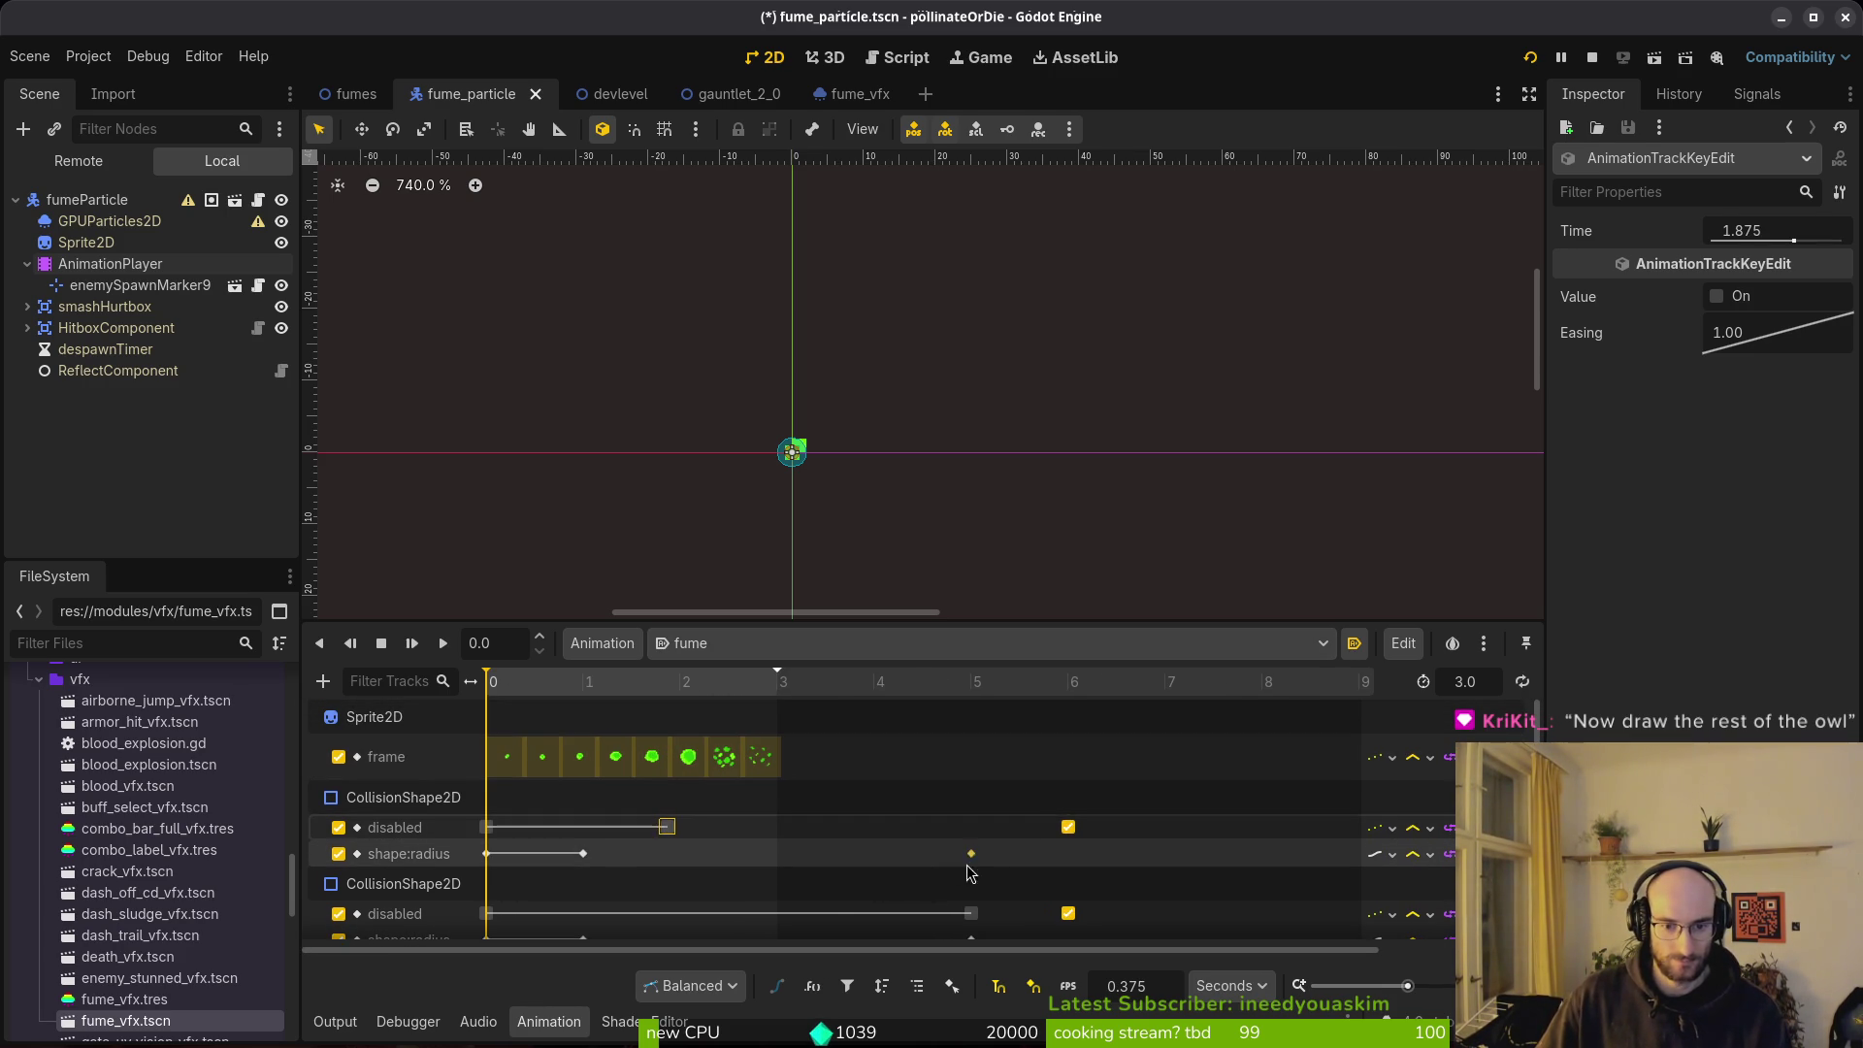
{"action": "left_click_drag", "start_coordinate": [971, 858], "coordinate": [522, 854]}
{"action": "left_click_drag", "start_coordinate": [1069, 827], "coordinate": [708, 826]}
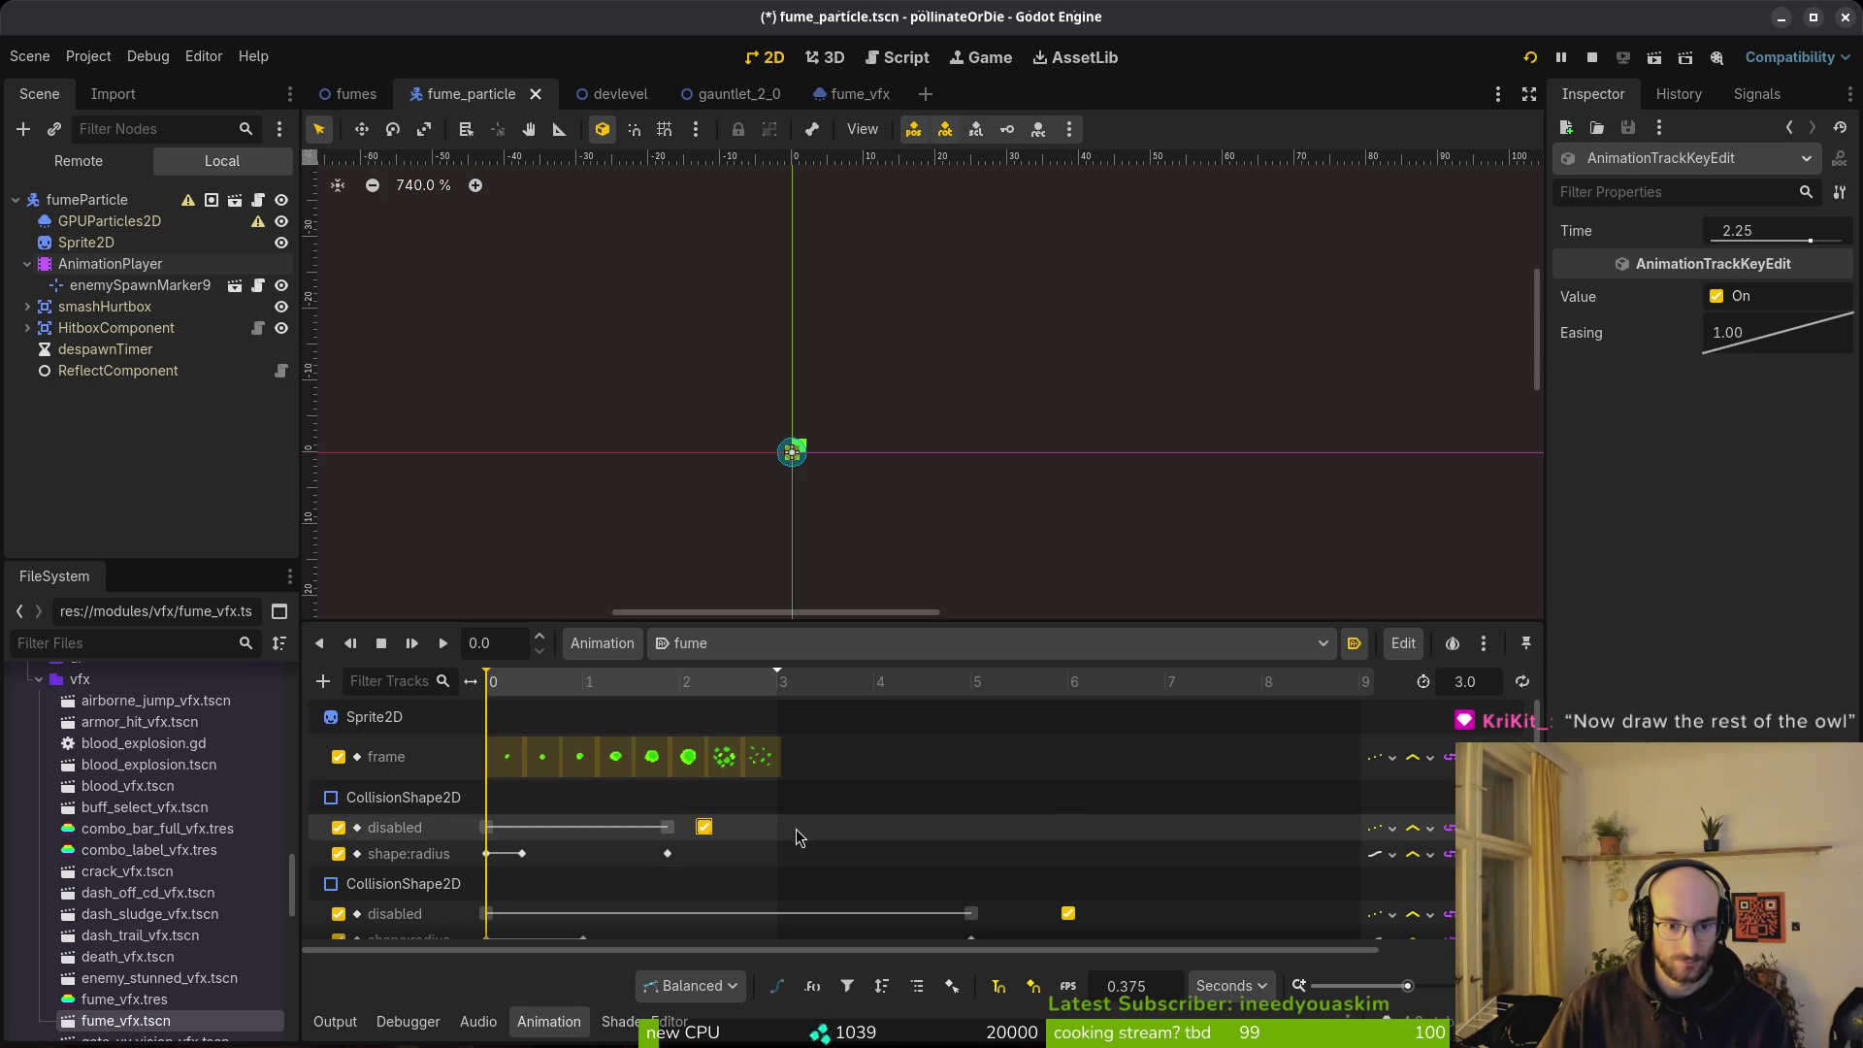
{"action": "scroll", "coordinate": [873, 854], "scroll_direction": "down", "scroll_amount": 1}
{"action": "left_click_drag", "start_coordinate": [970, 899], "coordinate": [522, 927]}
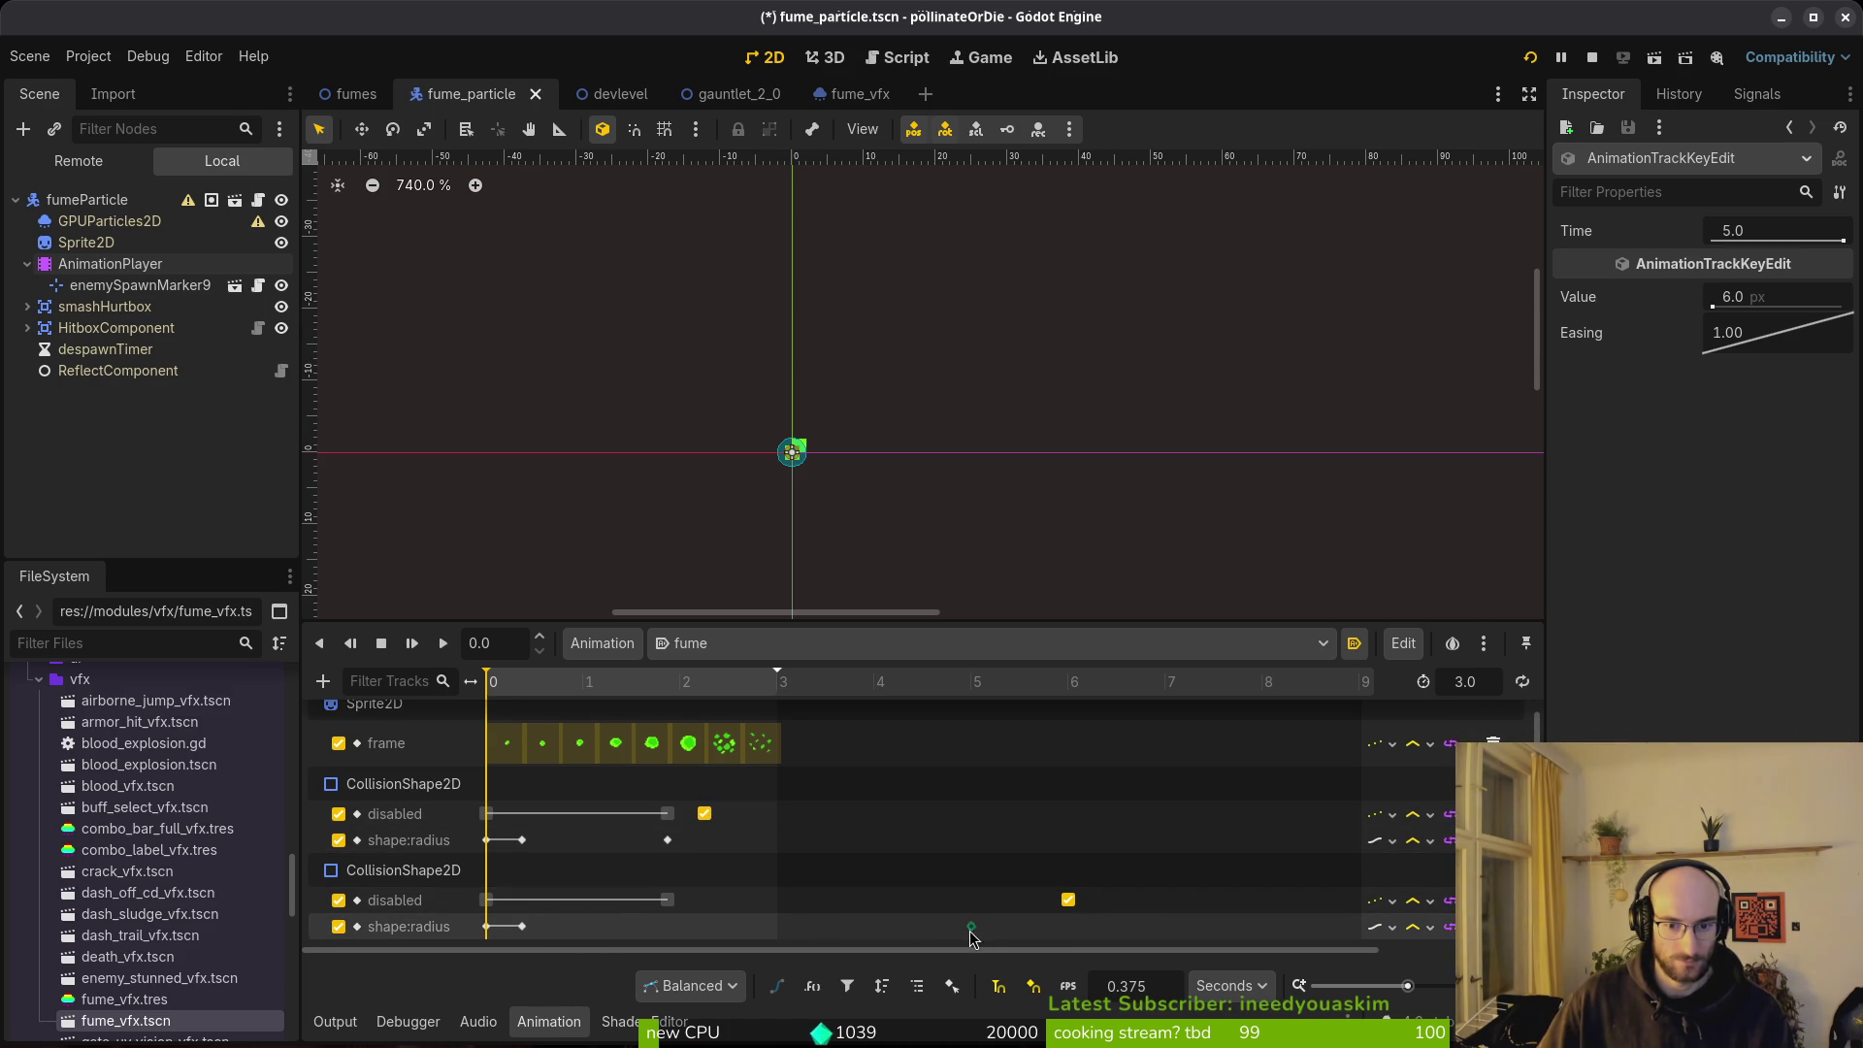
{"action": "left_click_drag", "start_coordinate": [970, 929], "coordinate": [666, 930]}
{"action": "left_click_drag", "start_coordinate": [1075, 899], "coordinate": [719, 914]}
{"action": "key", "text": "ctrl+s"}
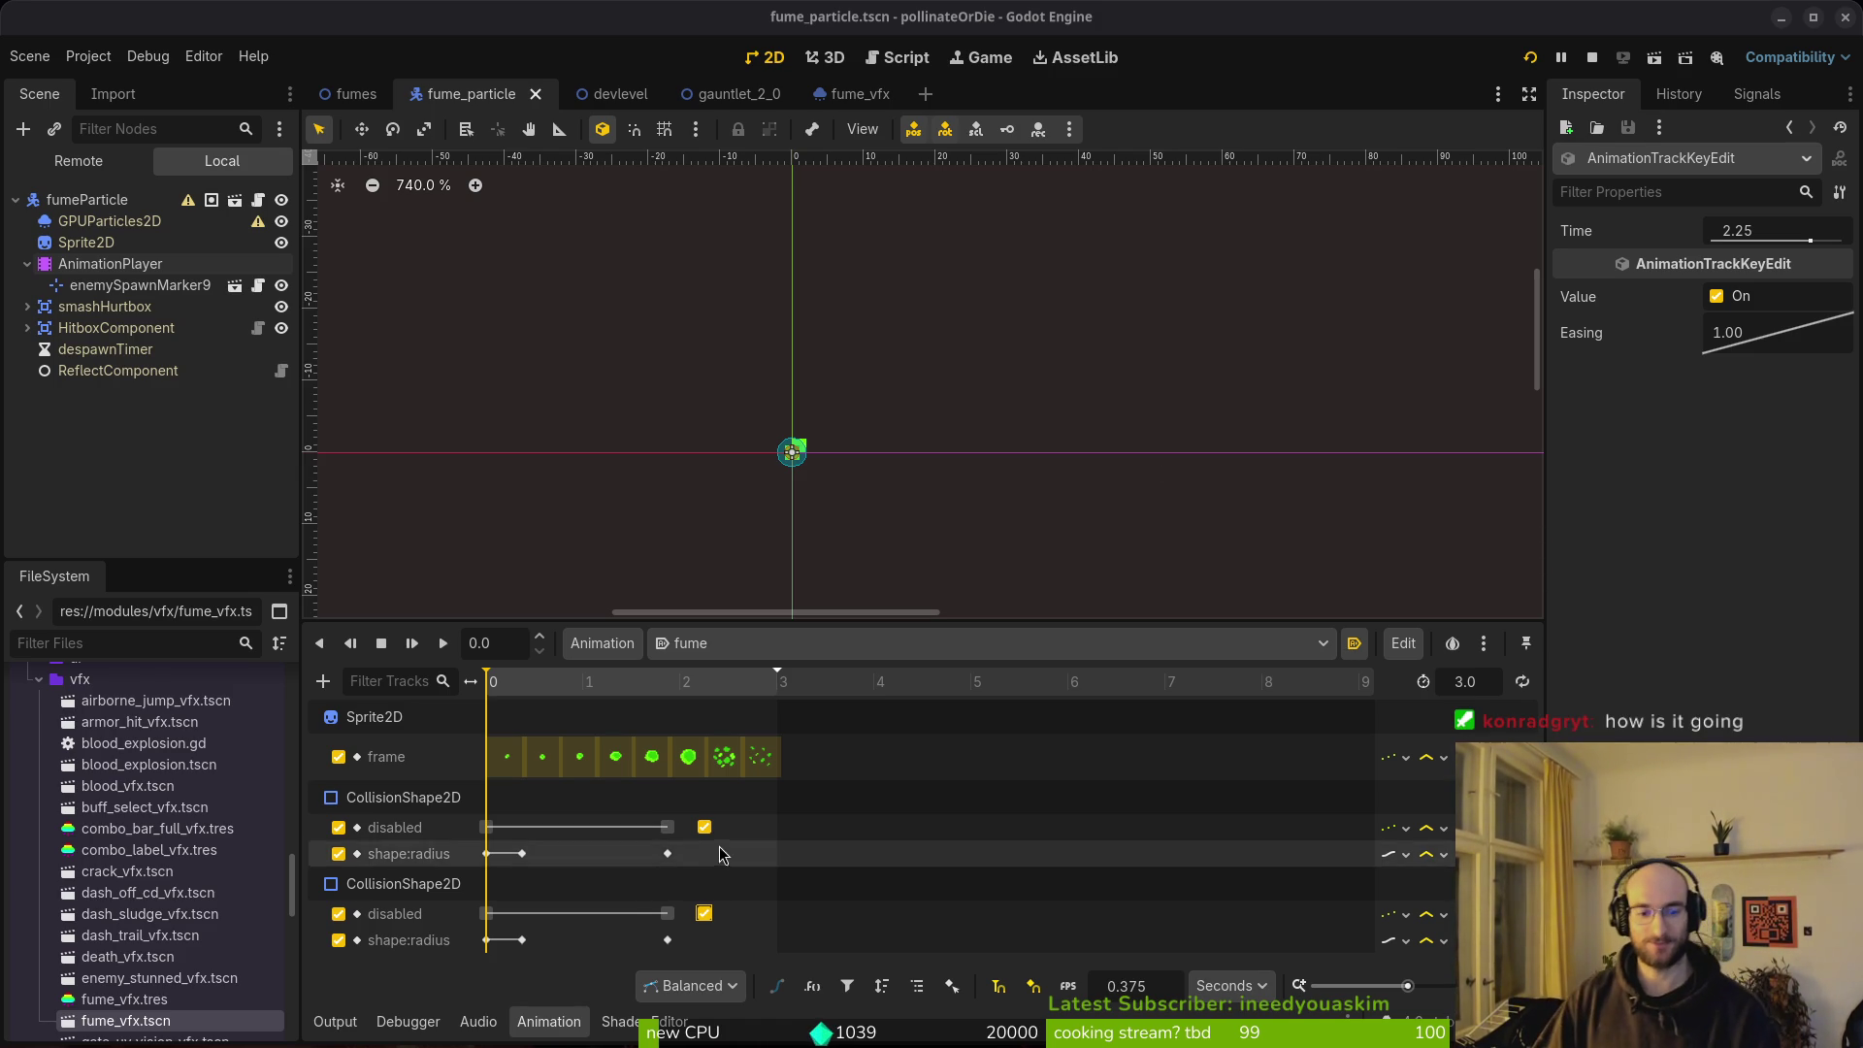
Restart the game and load the gauntlet_2_0 (G2-0) level from the F1 level select.
{"action": "left_click", "coordinate": [1586, 53]}
{"action": "left_click", "coordinate": [1528, 60]}
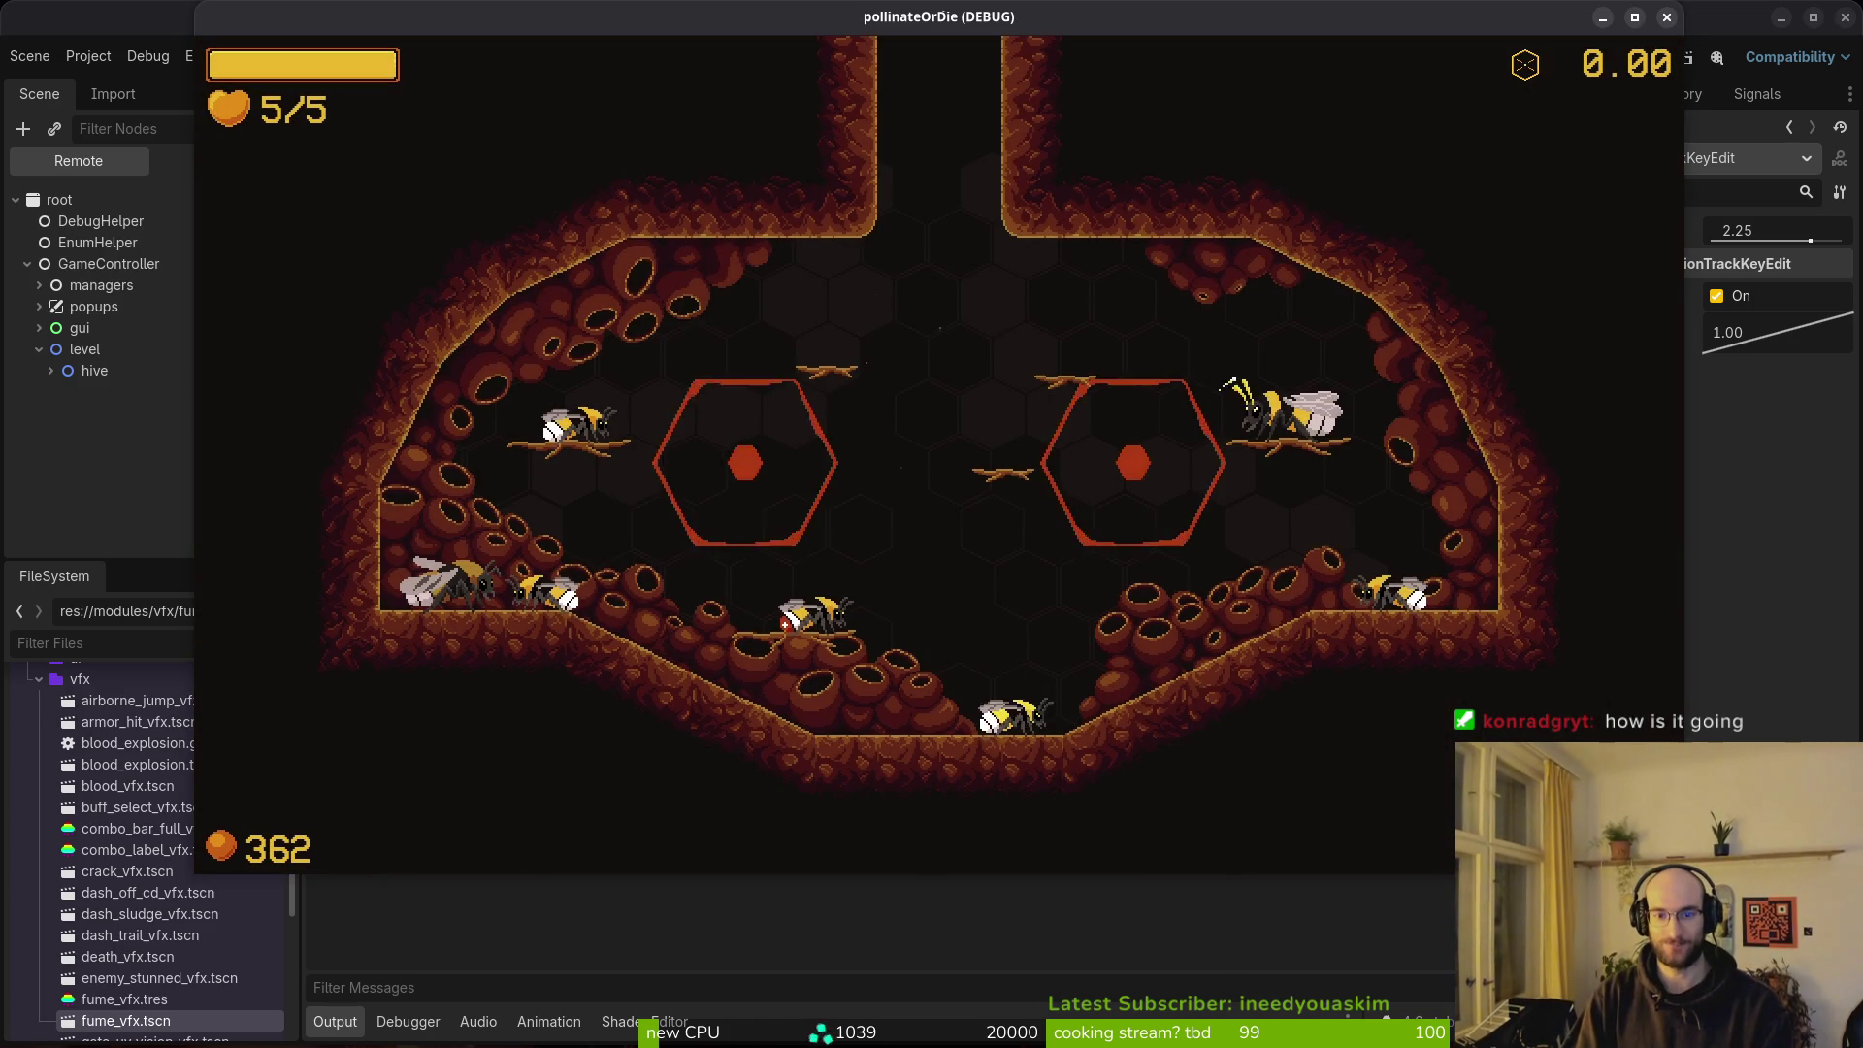
{"action": "key", "text": "w+a"}
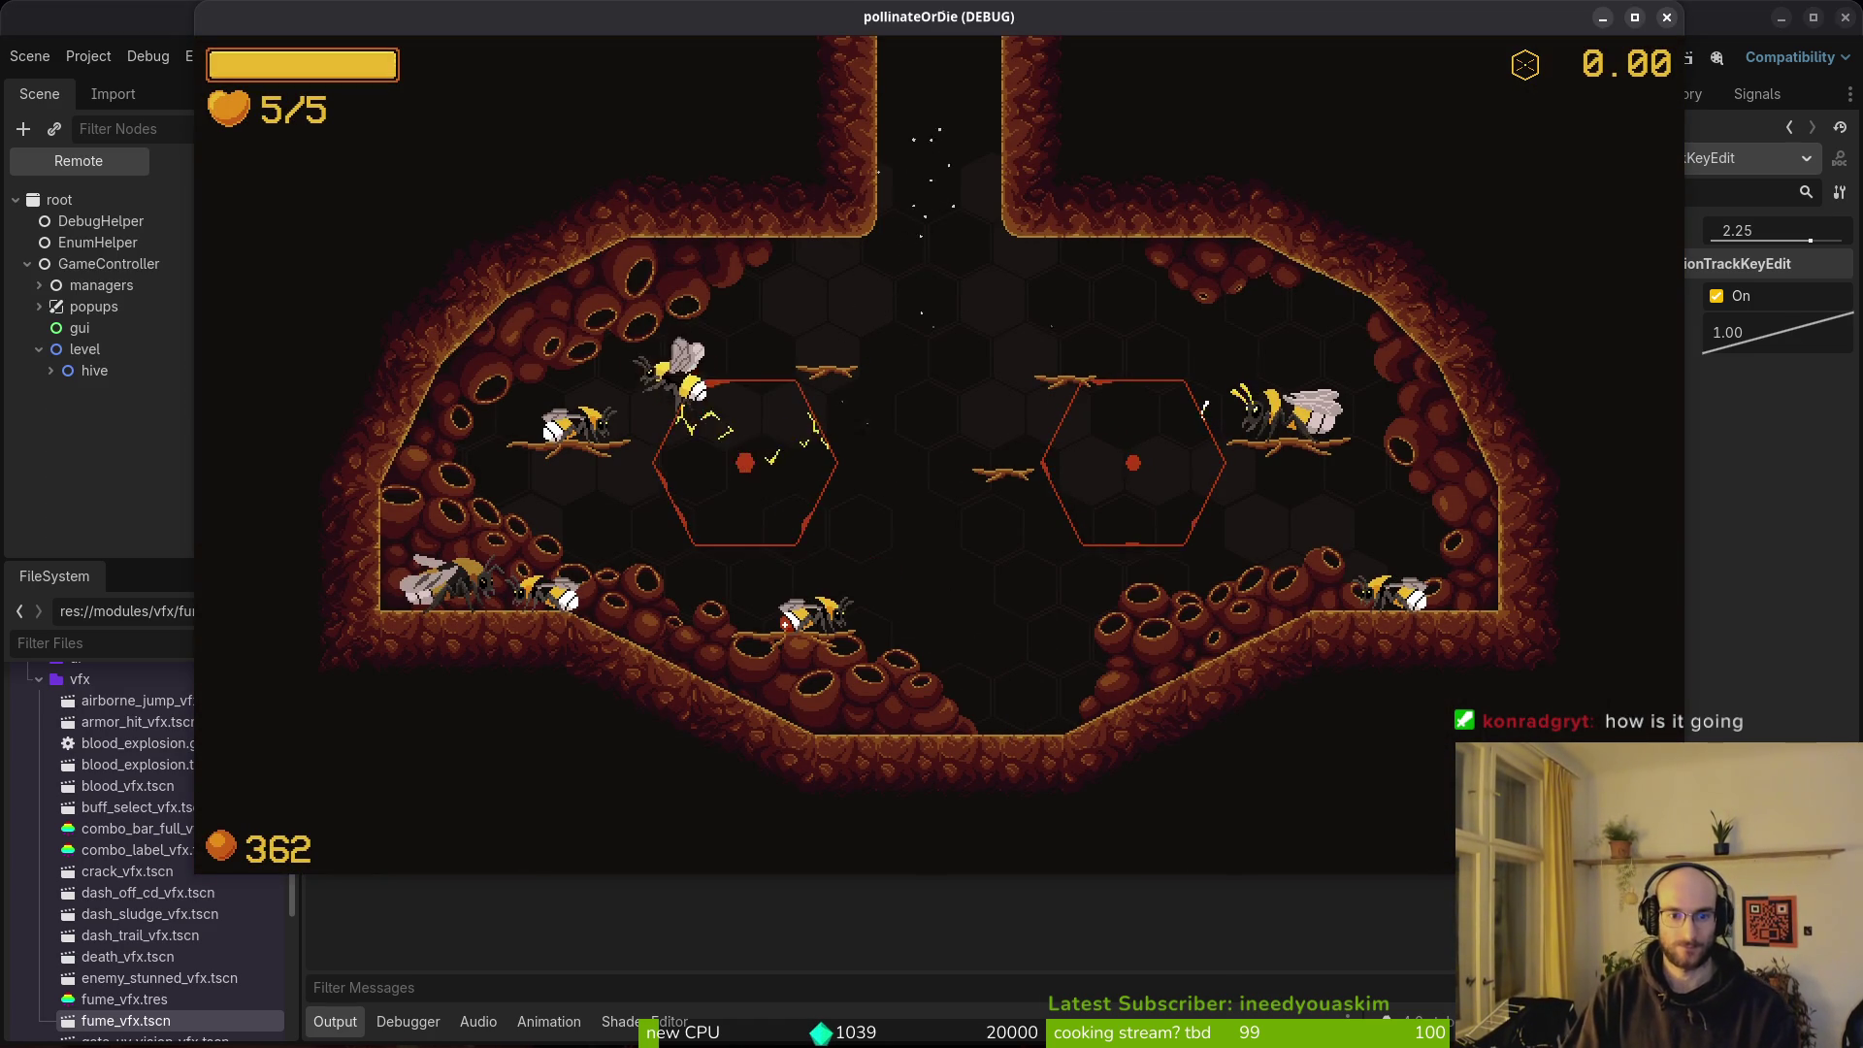
{"action": "key", "text": "F1"}
{"action": "key", "text": "Right"}
{"action": "key", "text": "Return"}
Fly the bee around the arena attacking enemies, then close the debug game window.
{"action": "key", "text": "s"}
{"action": "key", "text": "d"}
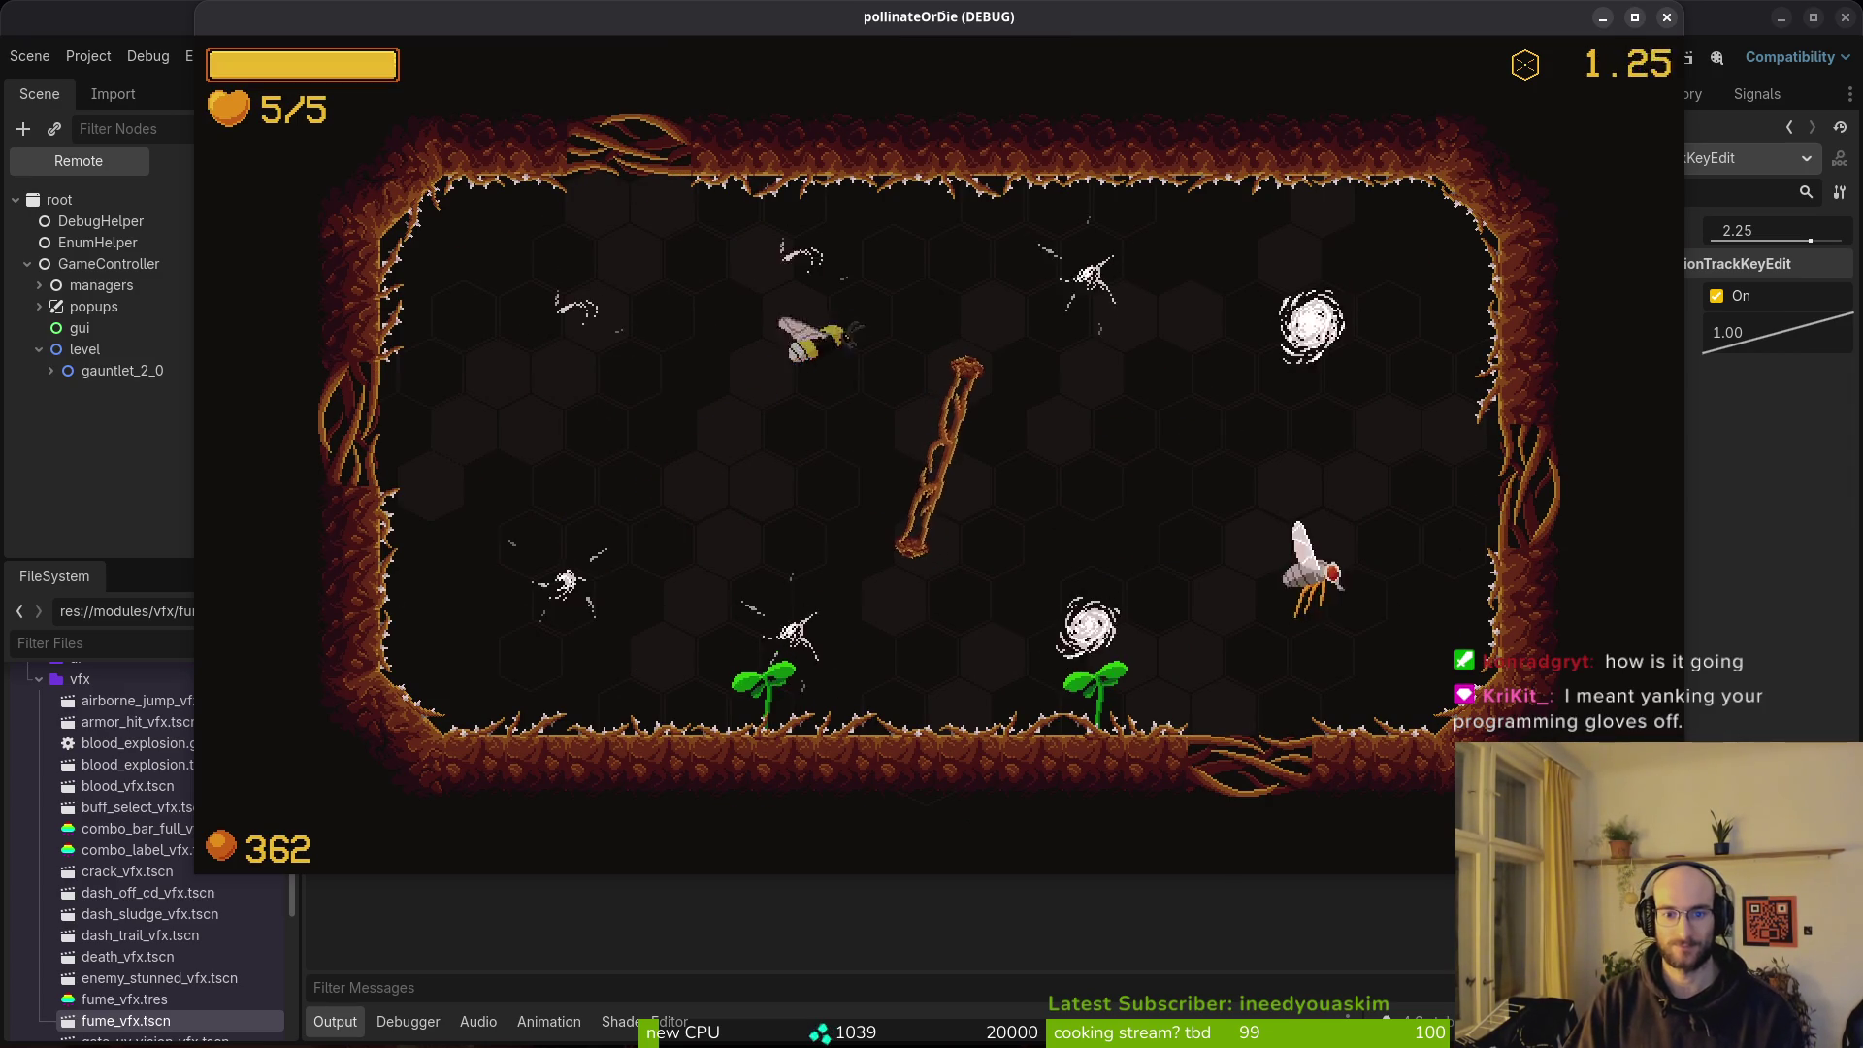
{"action": "key", "text": "a"}
{"action": "key", "text": "w"}
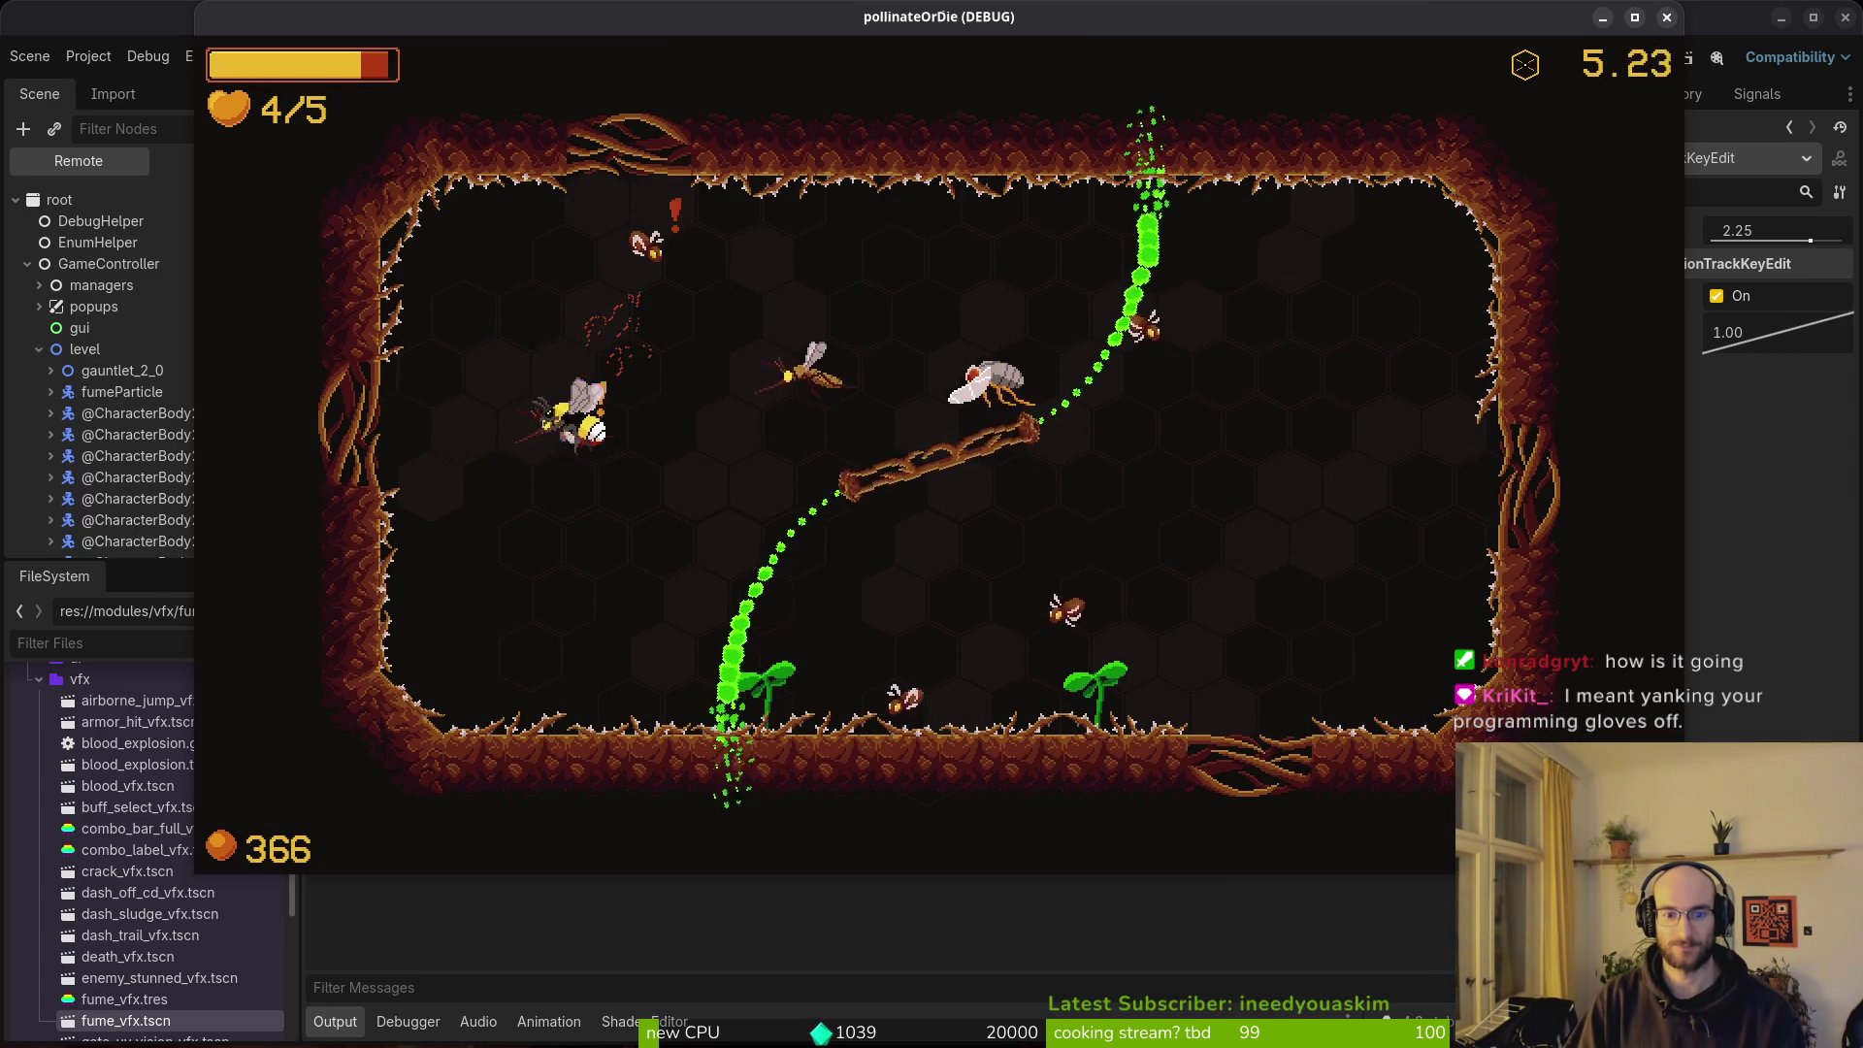
{"action": "key", "text": "s"}
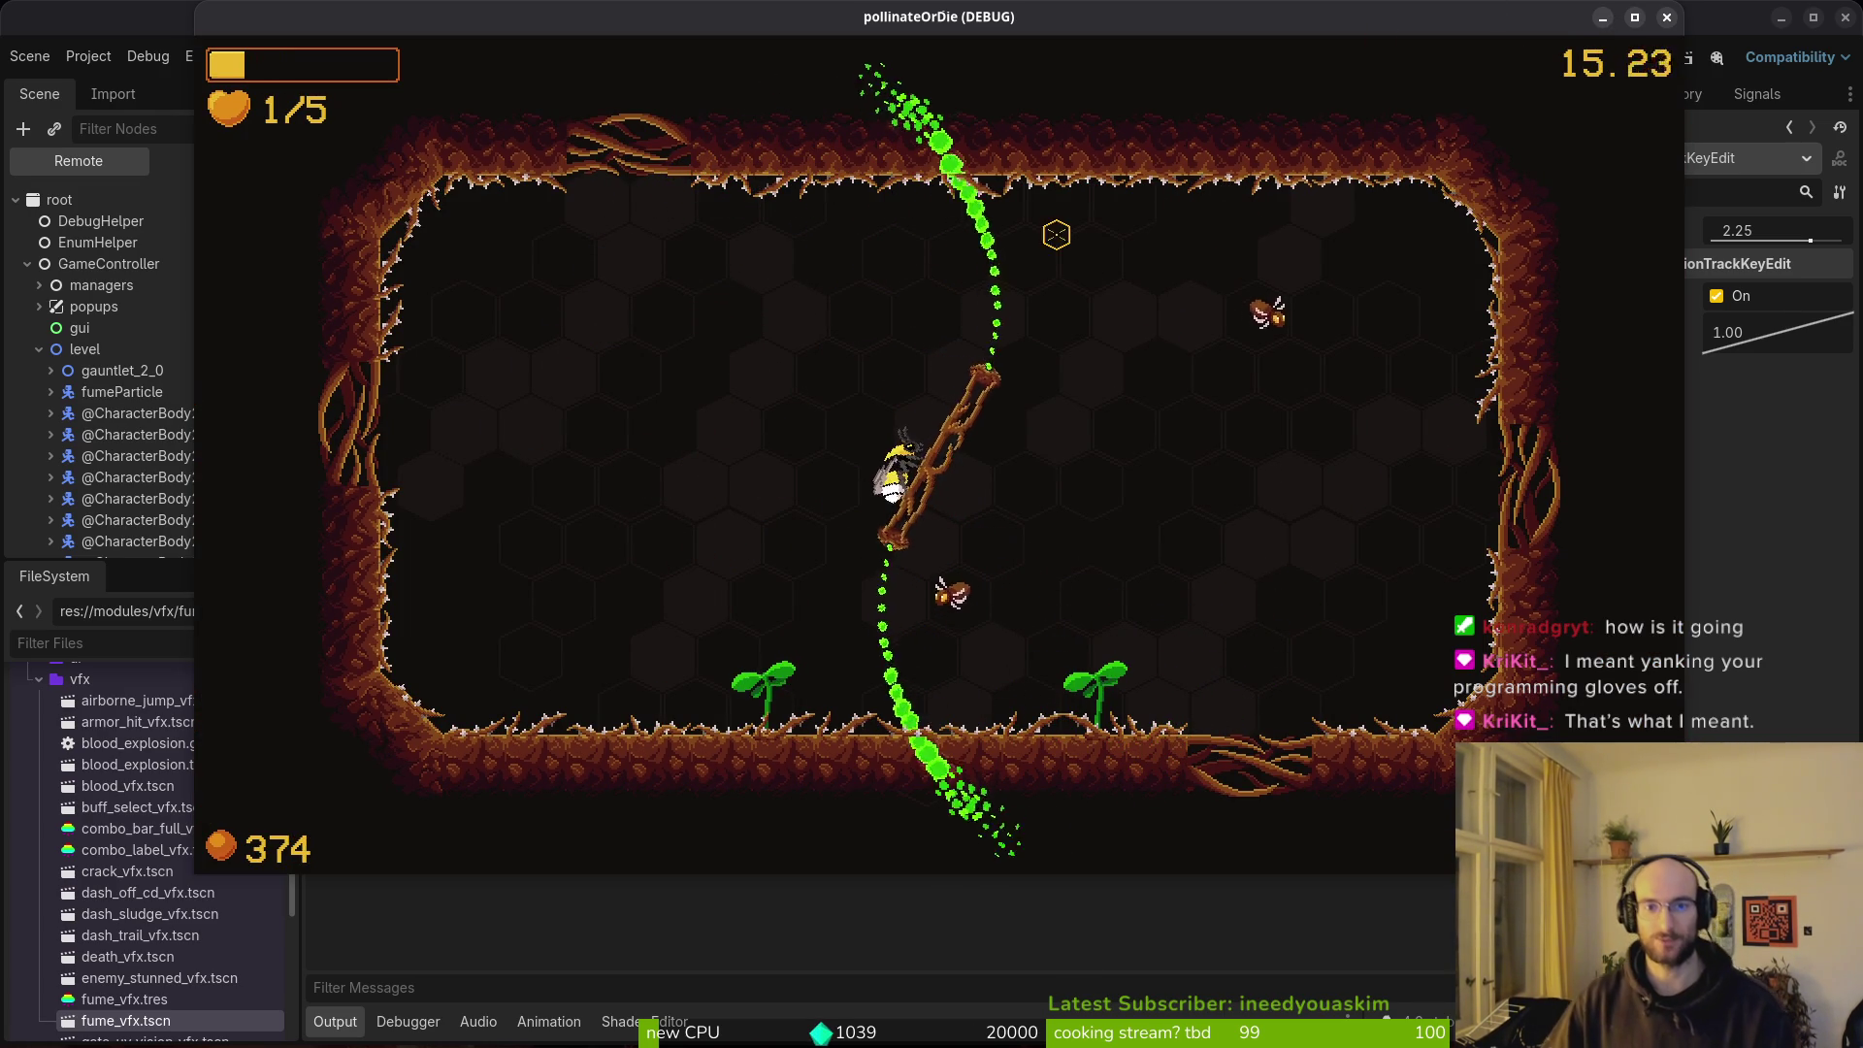
{"action": "left_click", "coordinate": [1666, 17]}
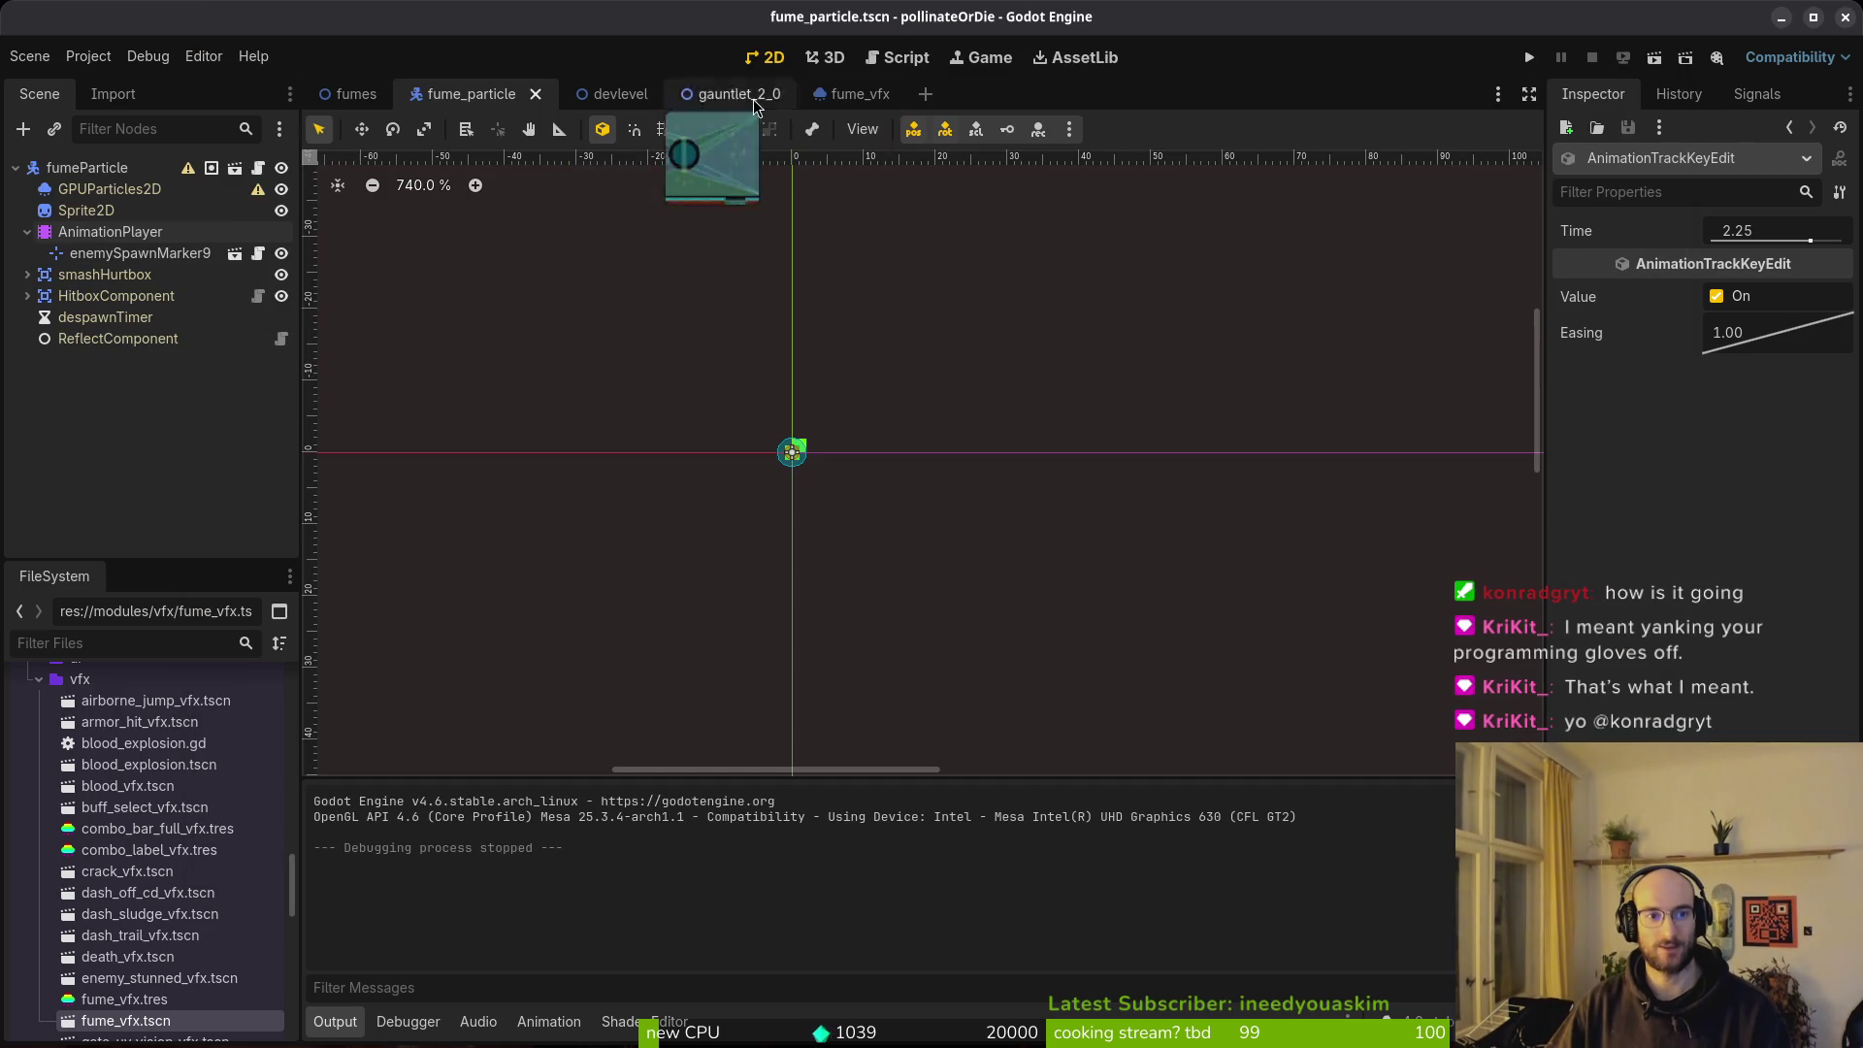
{"action": "left_click", "coordinate": [856, 94]}
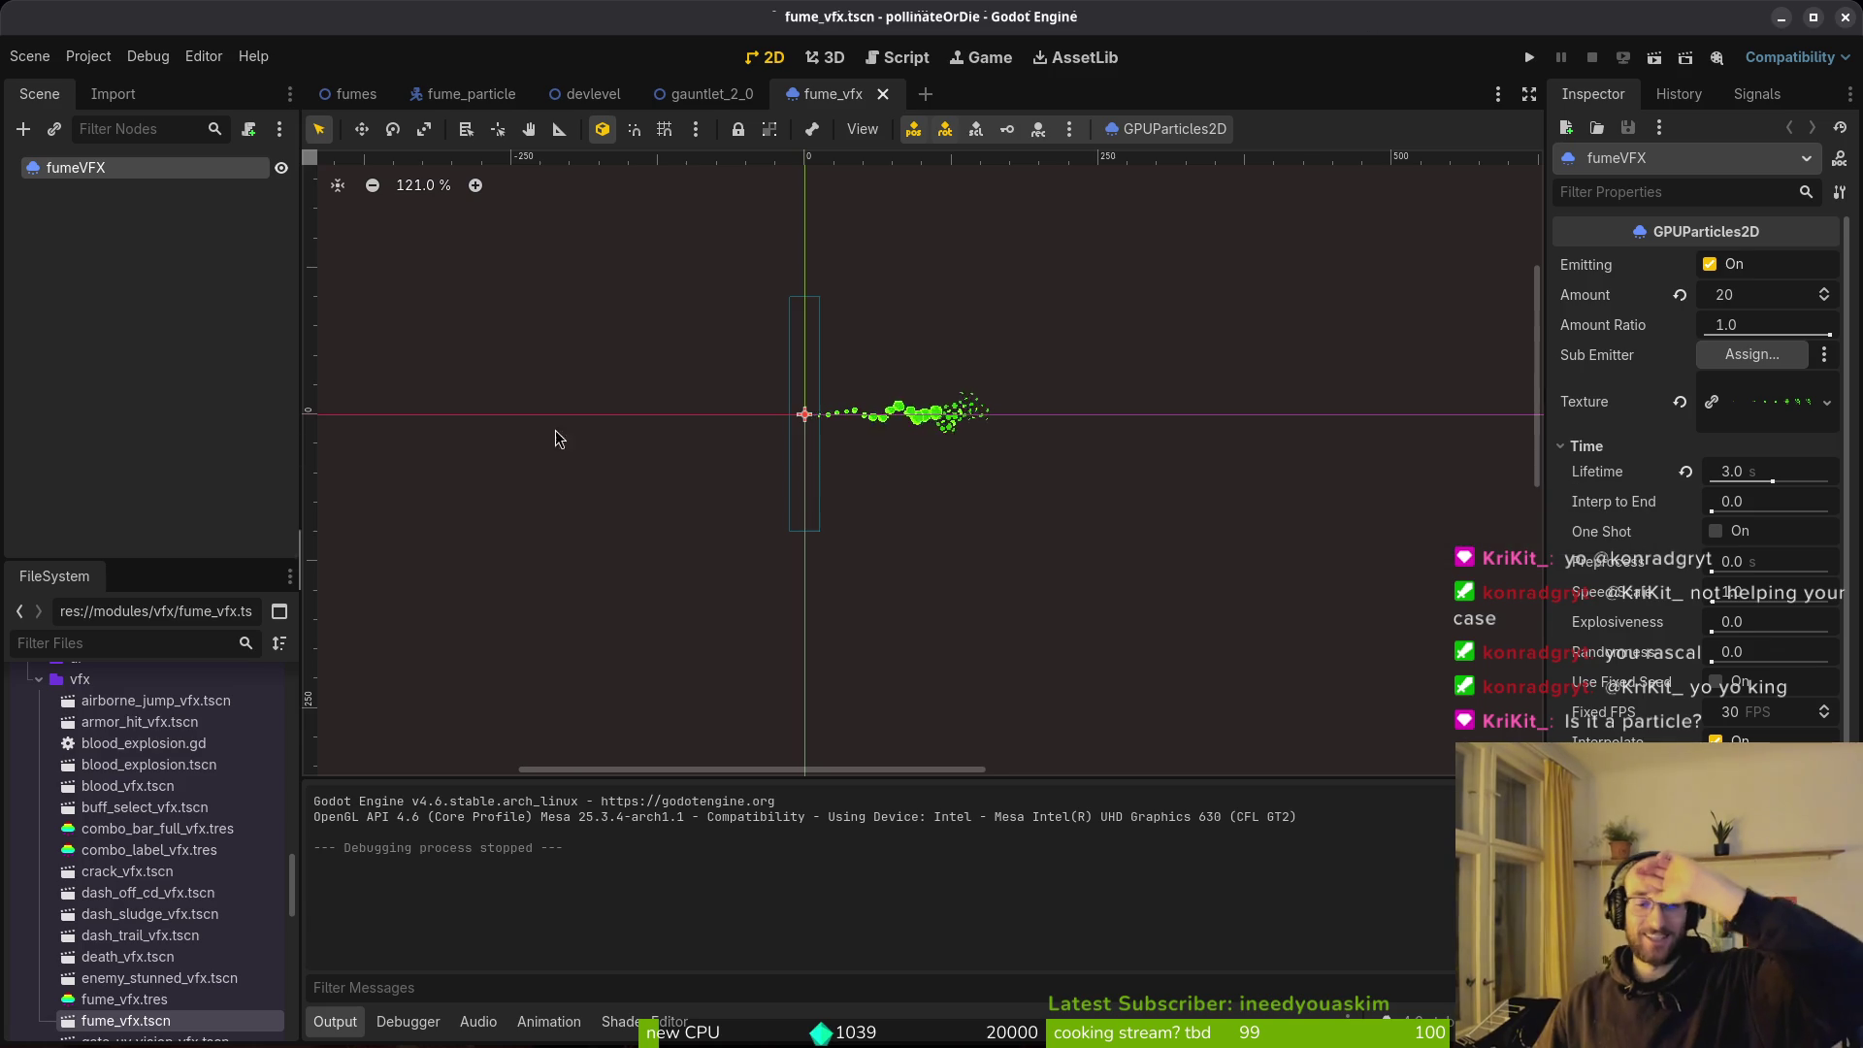
{"action": "scroll", "coordinate": [858, 393], "scroll_direction": "up", "scroll_amount": 4}
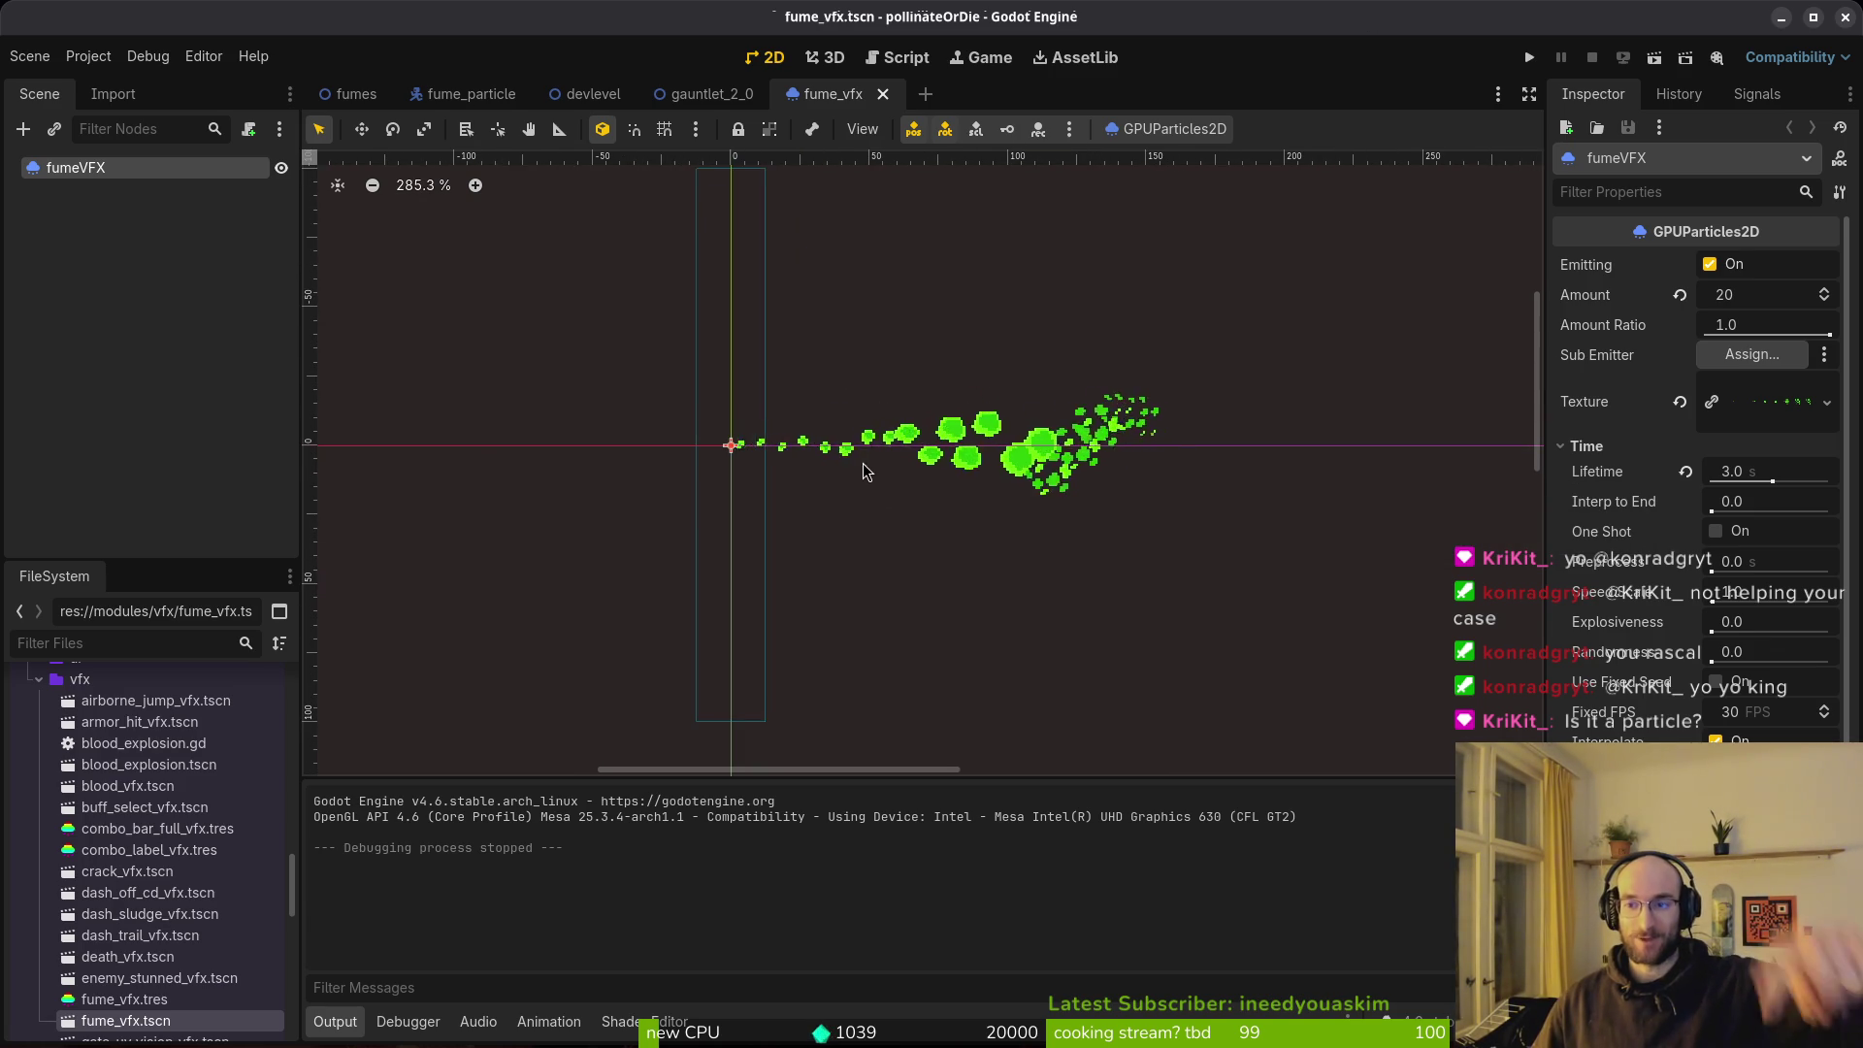
{"action": "left_click", "coordinate": [464, 94]}
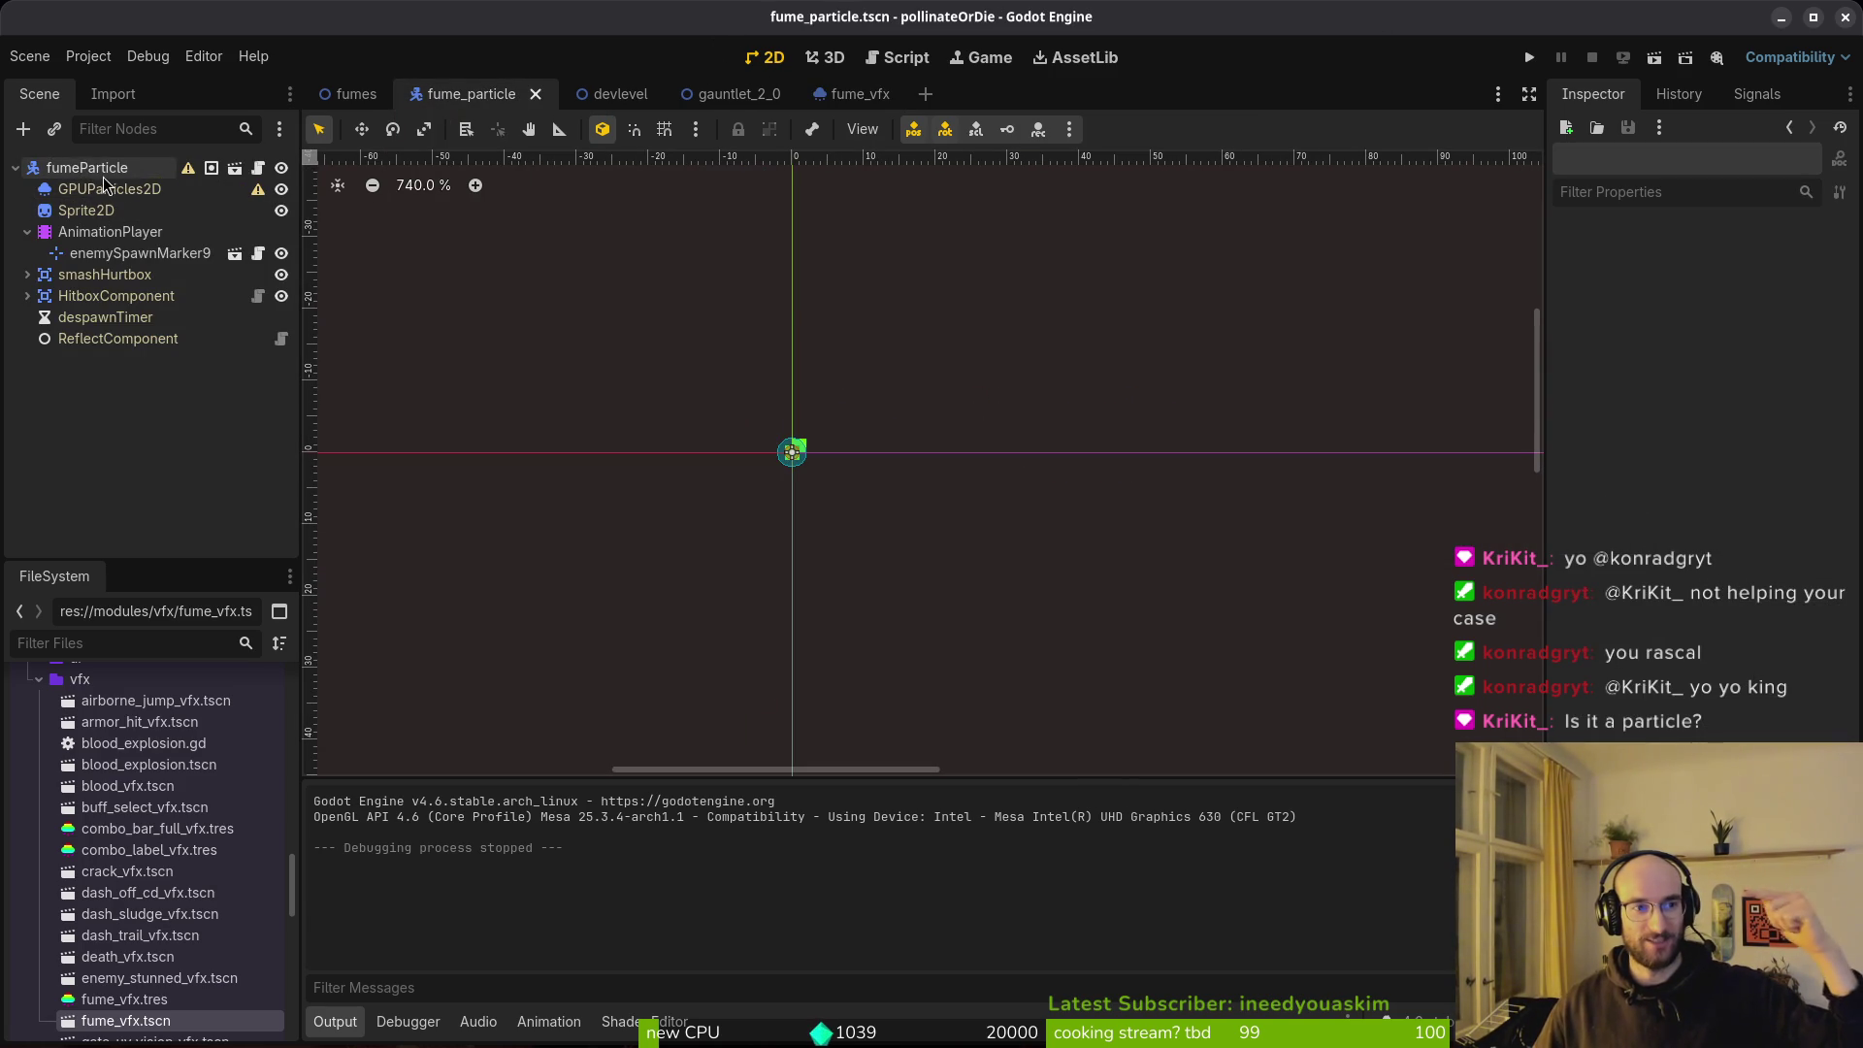
Delete the enemySpawnMarker9 node, save fume_particle, and move over to the fume_vfx scene.
{"action": "scroll", "coordinate": [935, 490], "scroll_direction": "down", "scroll_amount": 4}
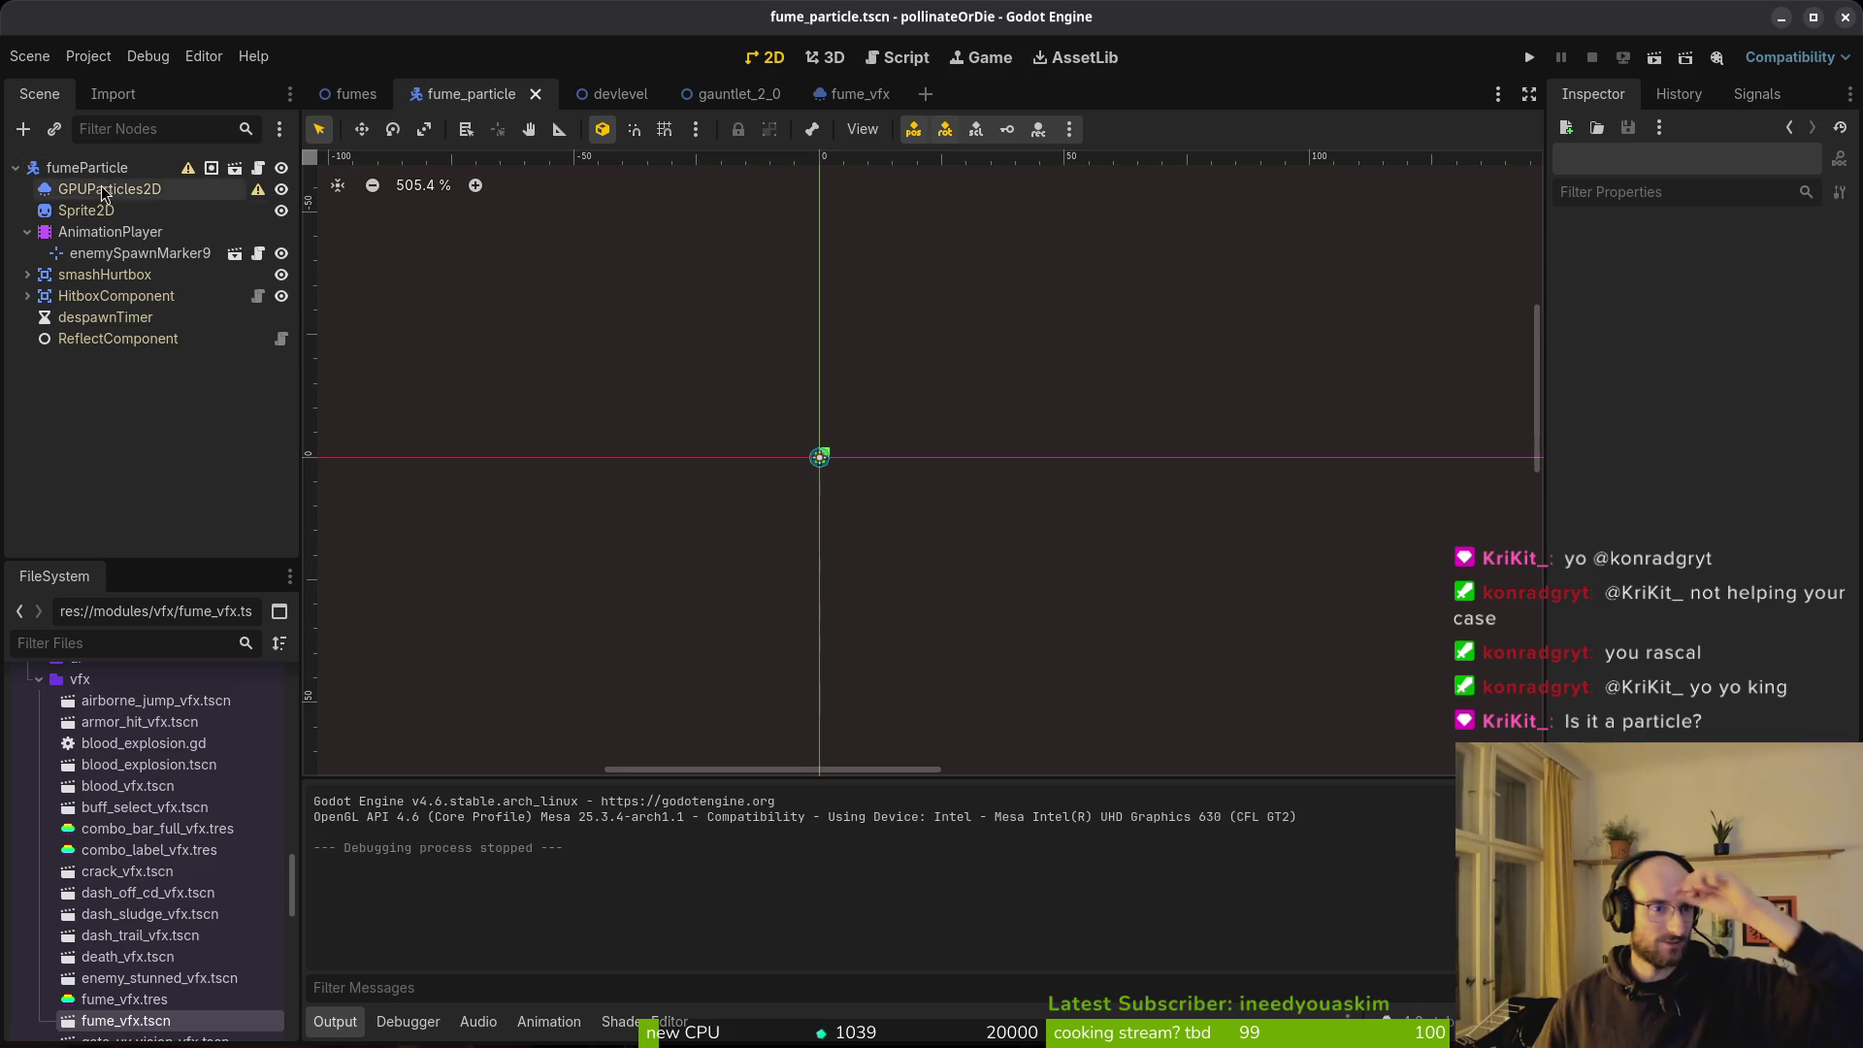
{"action": "left_click", "coordinate": [110, 232]}
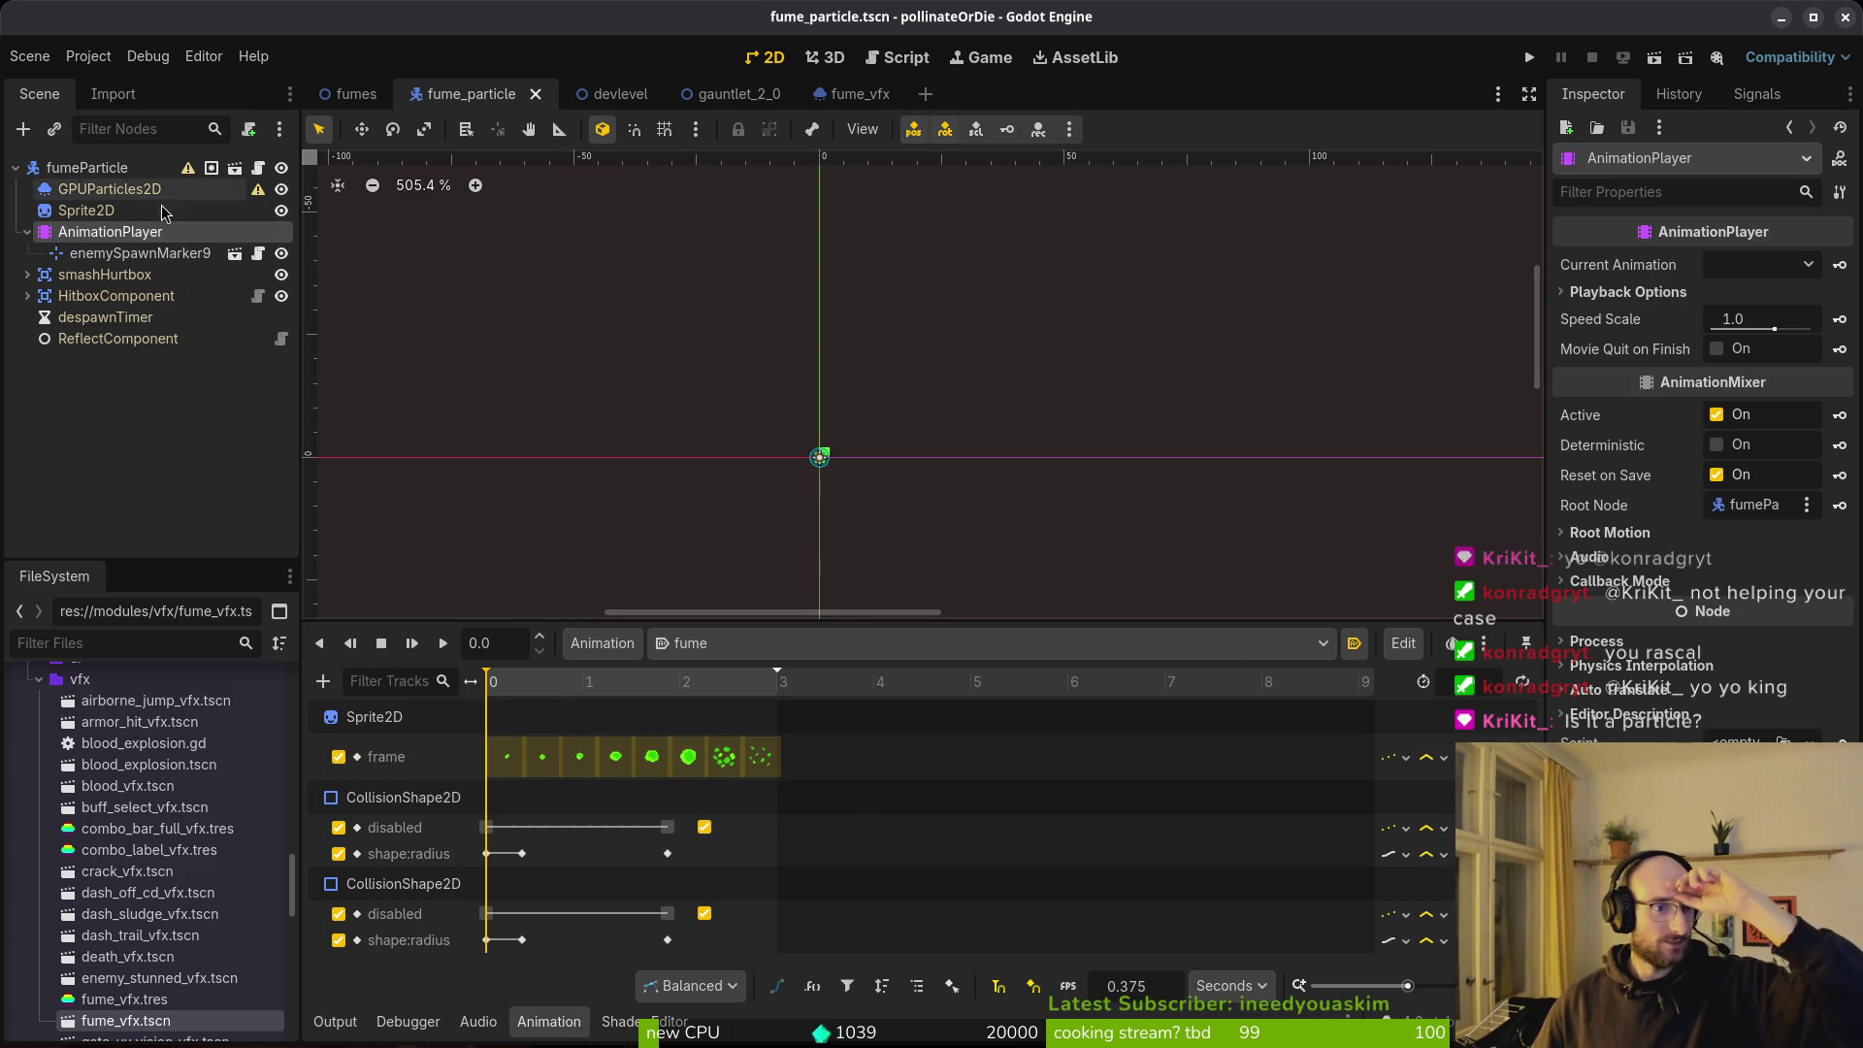
{"action": "left_click", "coordinate": [83, 254]}
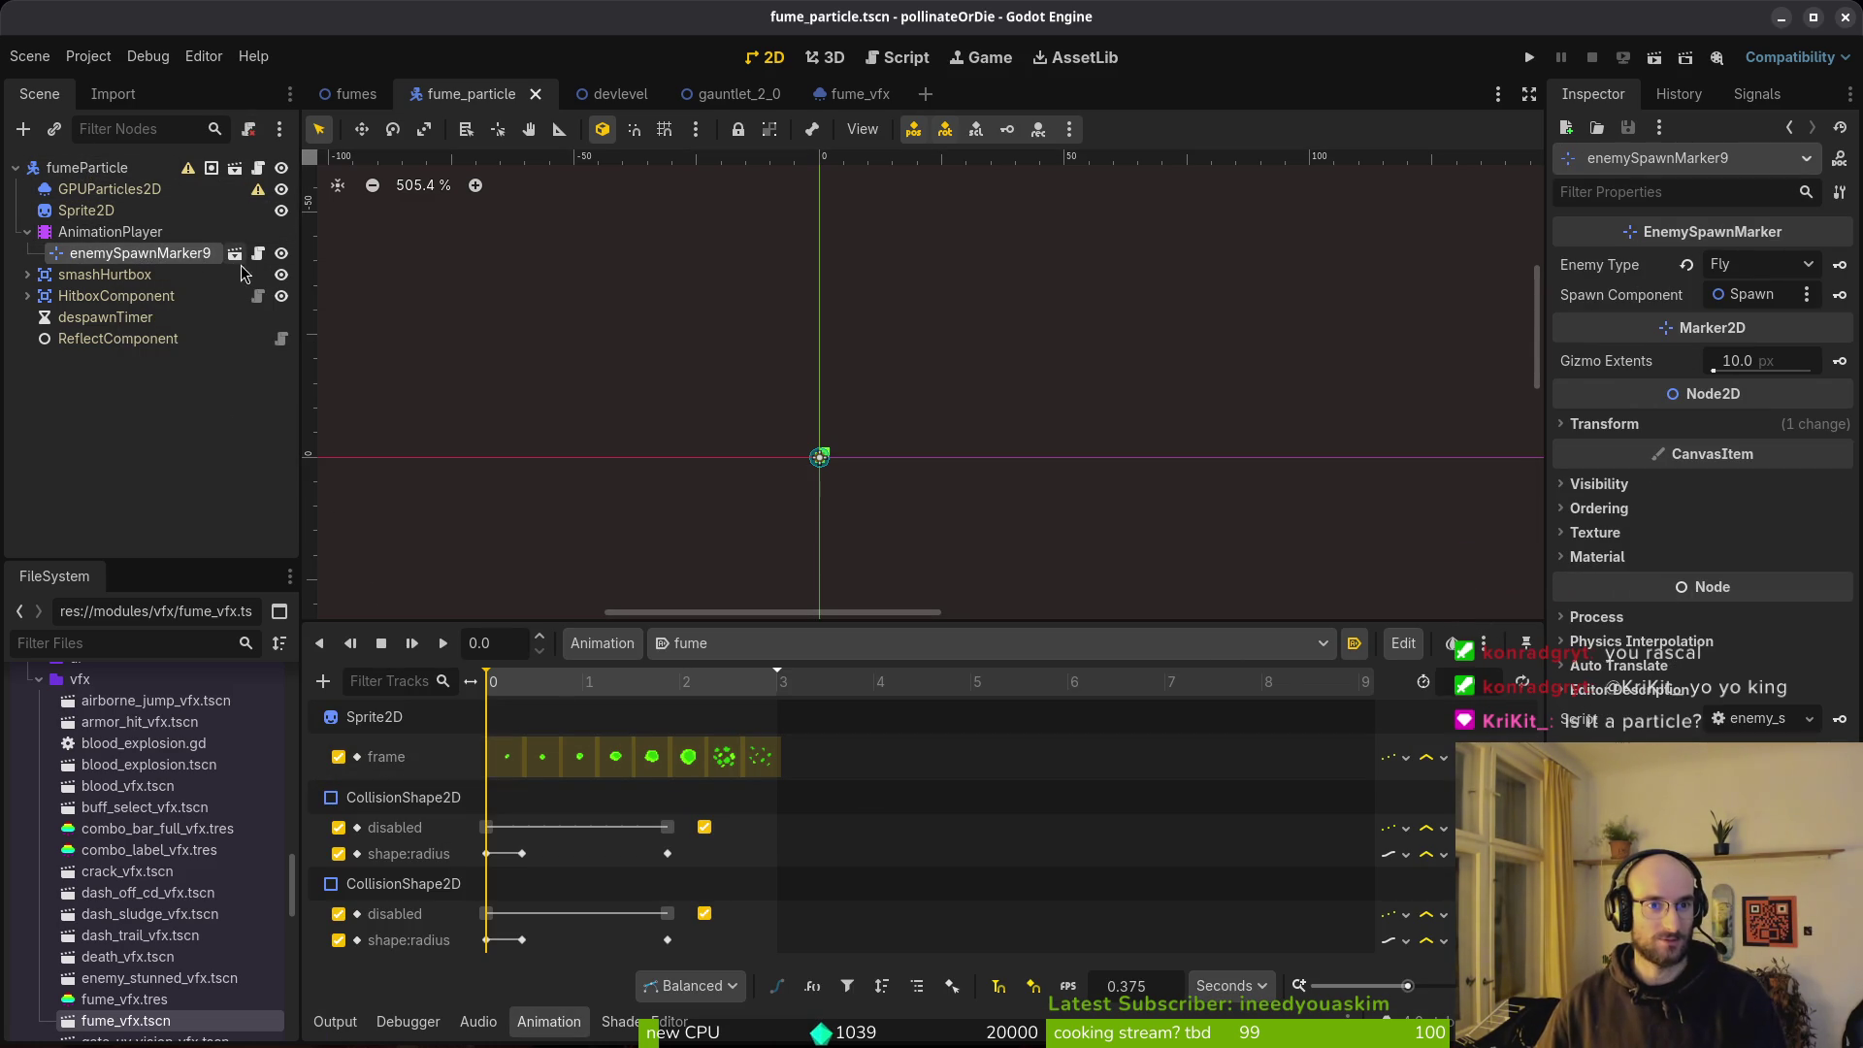
{"action": "key", "text": "ctrl+z"}
{"action": "key", "text": "ctrl+z"}
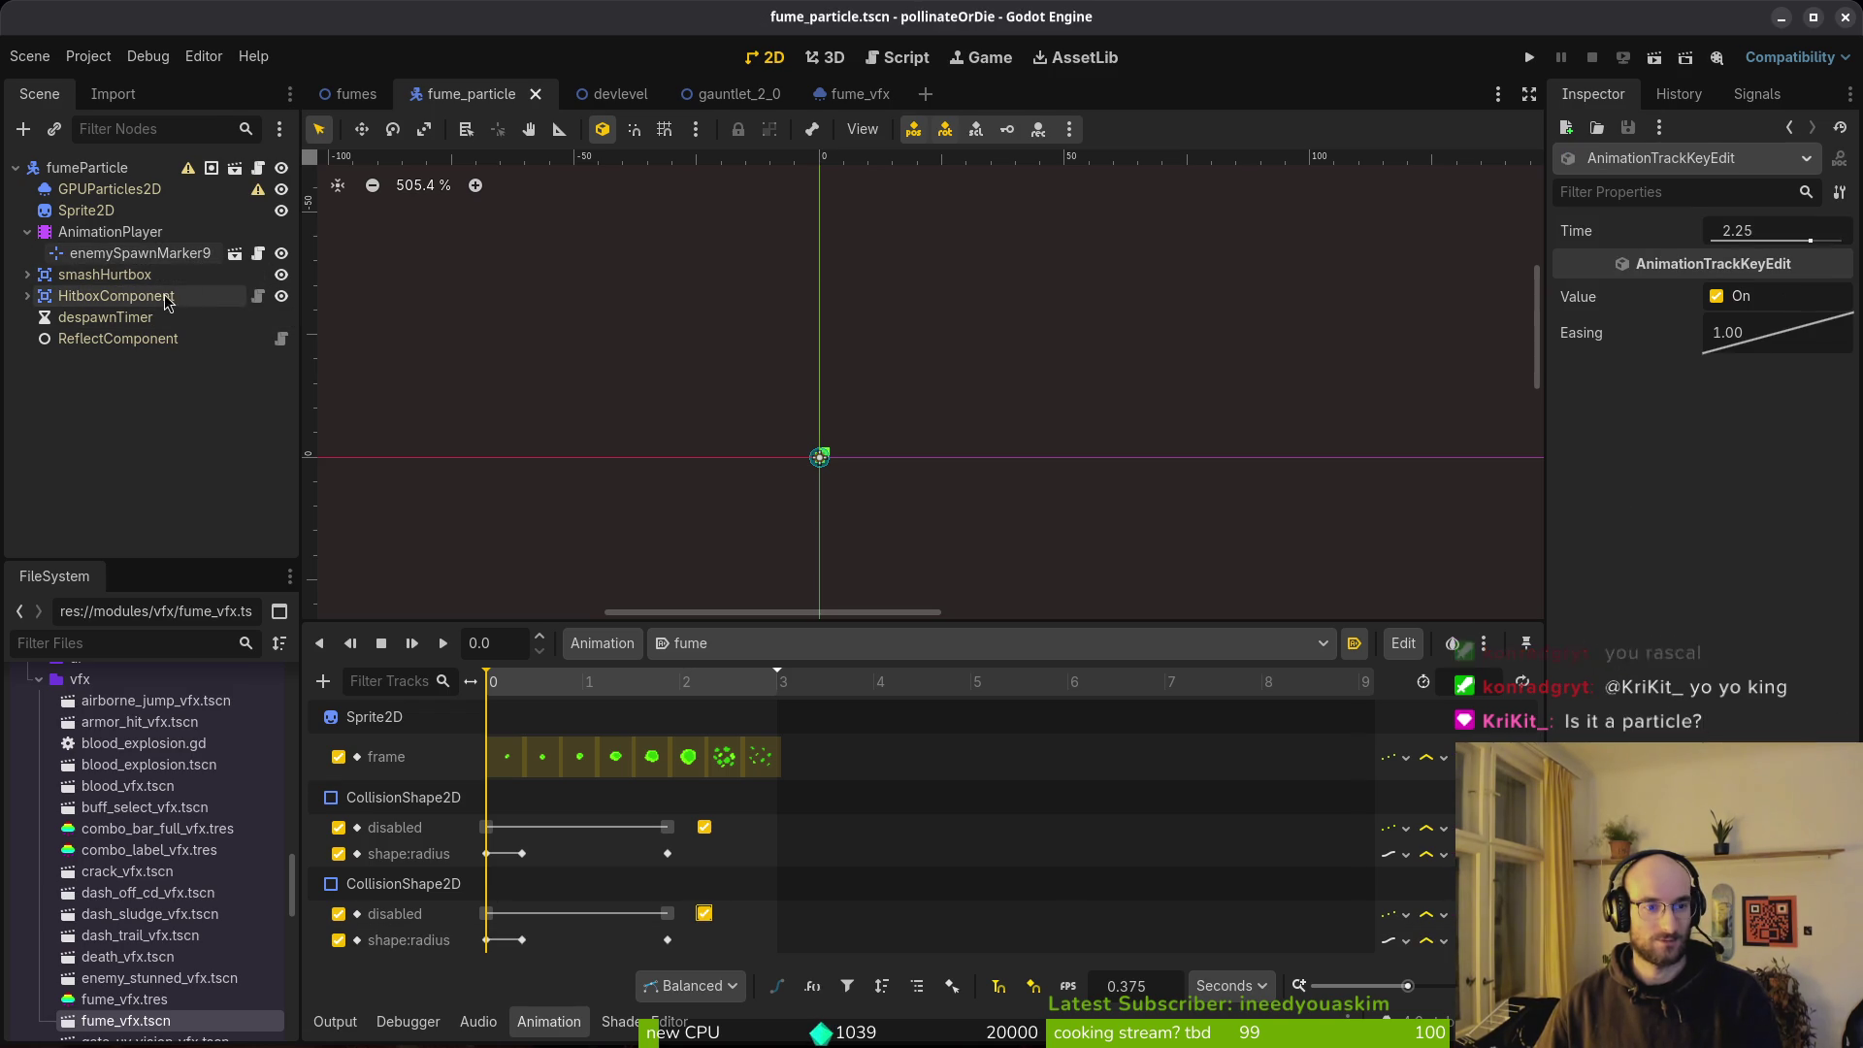
{"action": "left_click", "coordinate": [131, 254]}
{"action": "key", "text": "Delete"}
{"action": "key", "text": "ctrl+s"}
{"action": "left_click", "coordinate": [110, 232]}
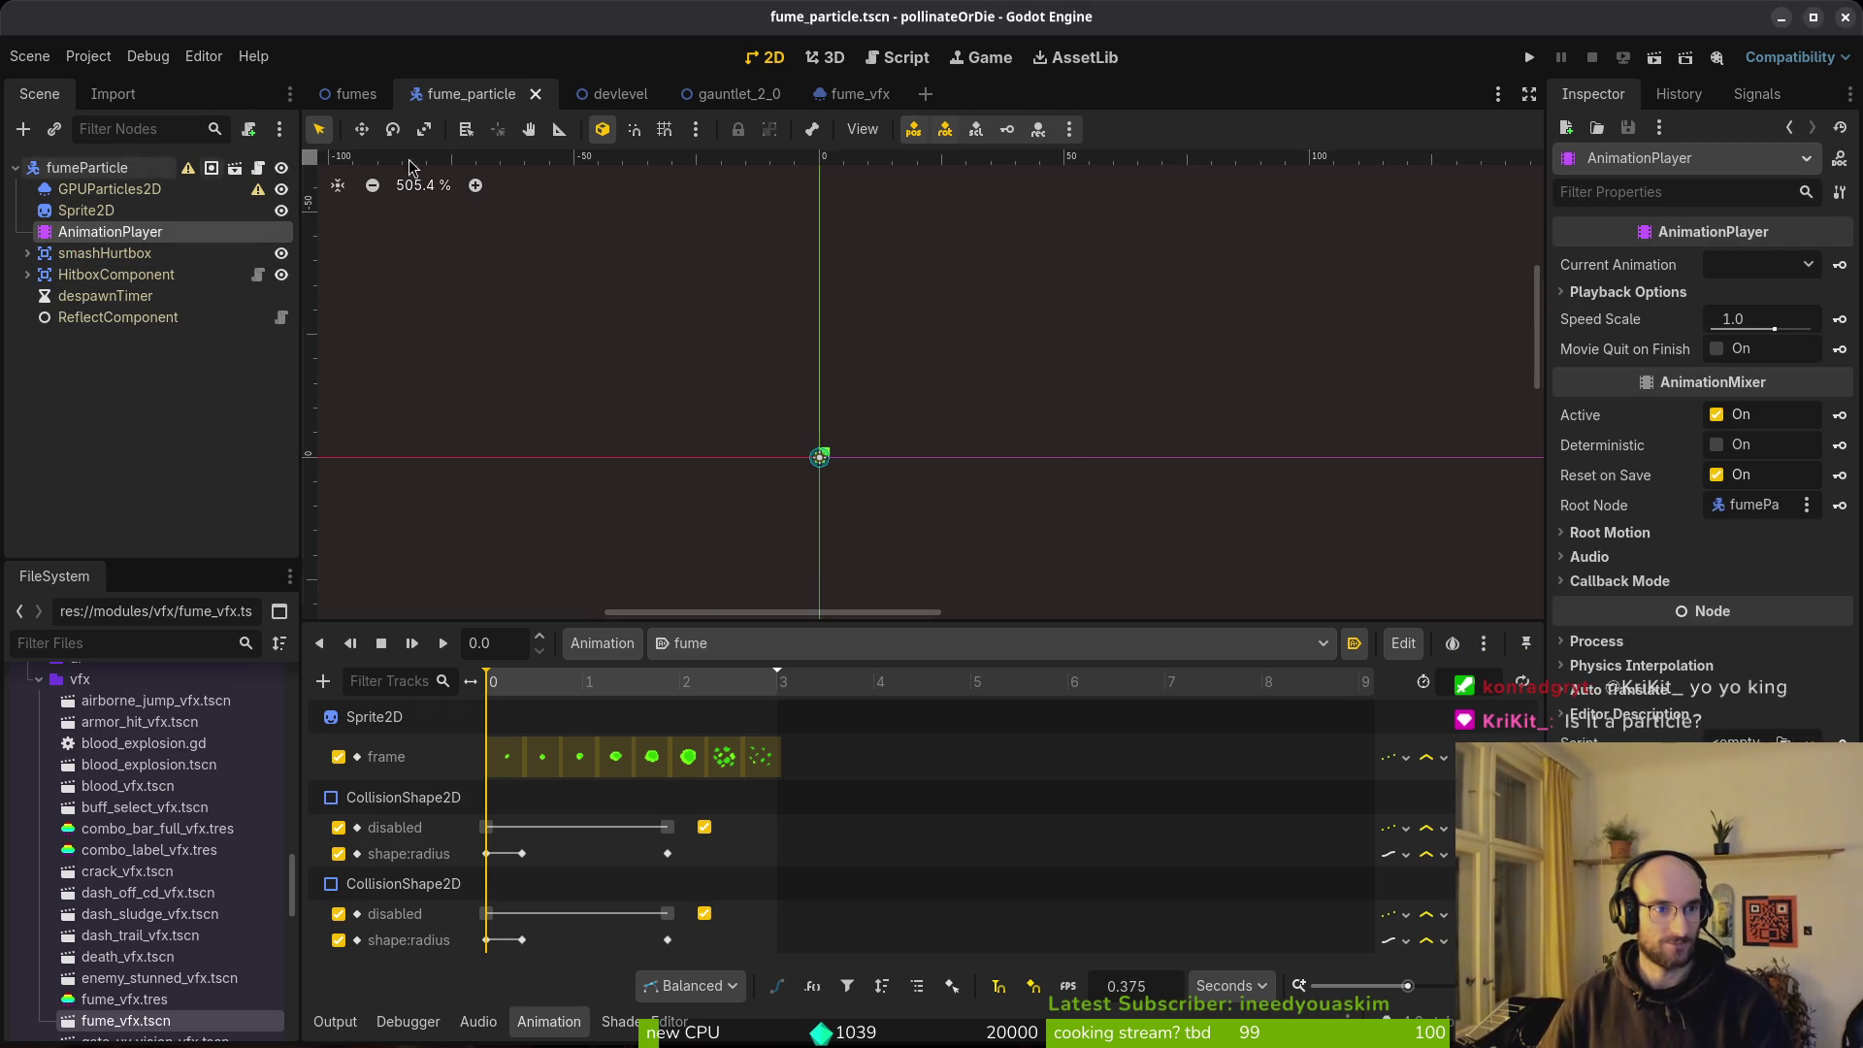
{"action": "key", "text": "ctrl+shift+Tab"}
{"action": "key", "text": "ctrl+shift+Tab"}
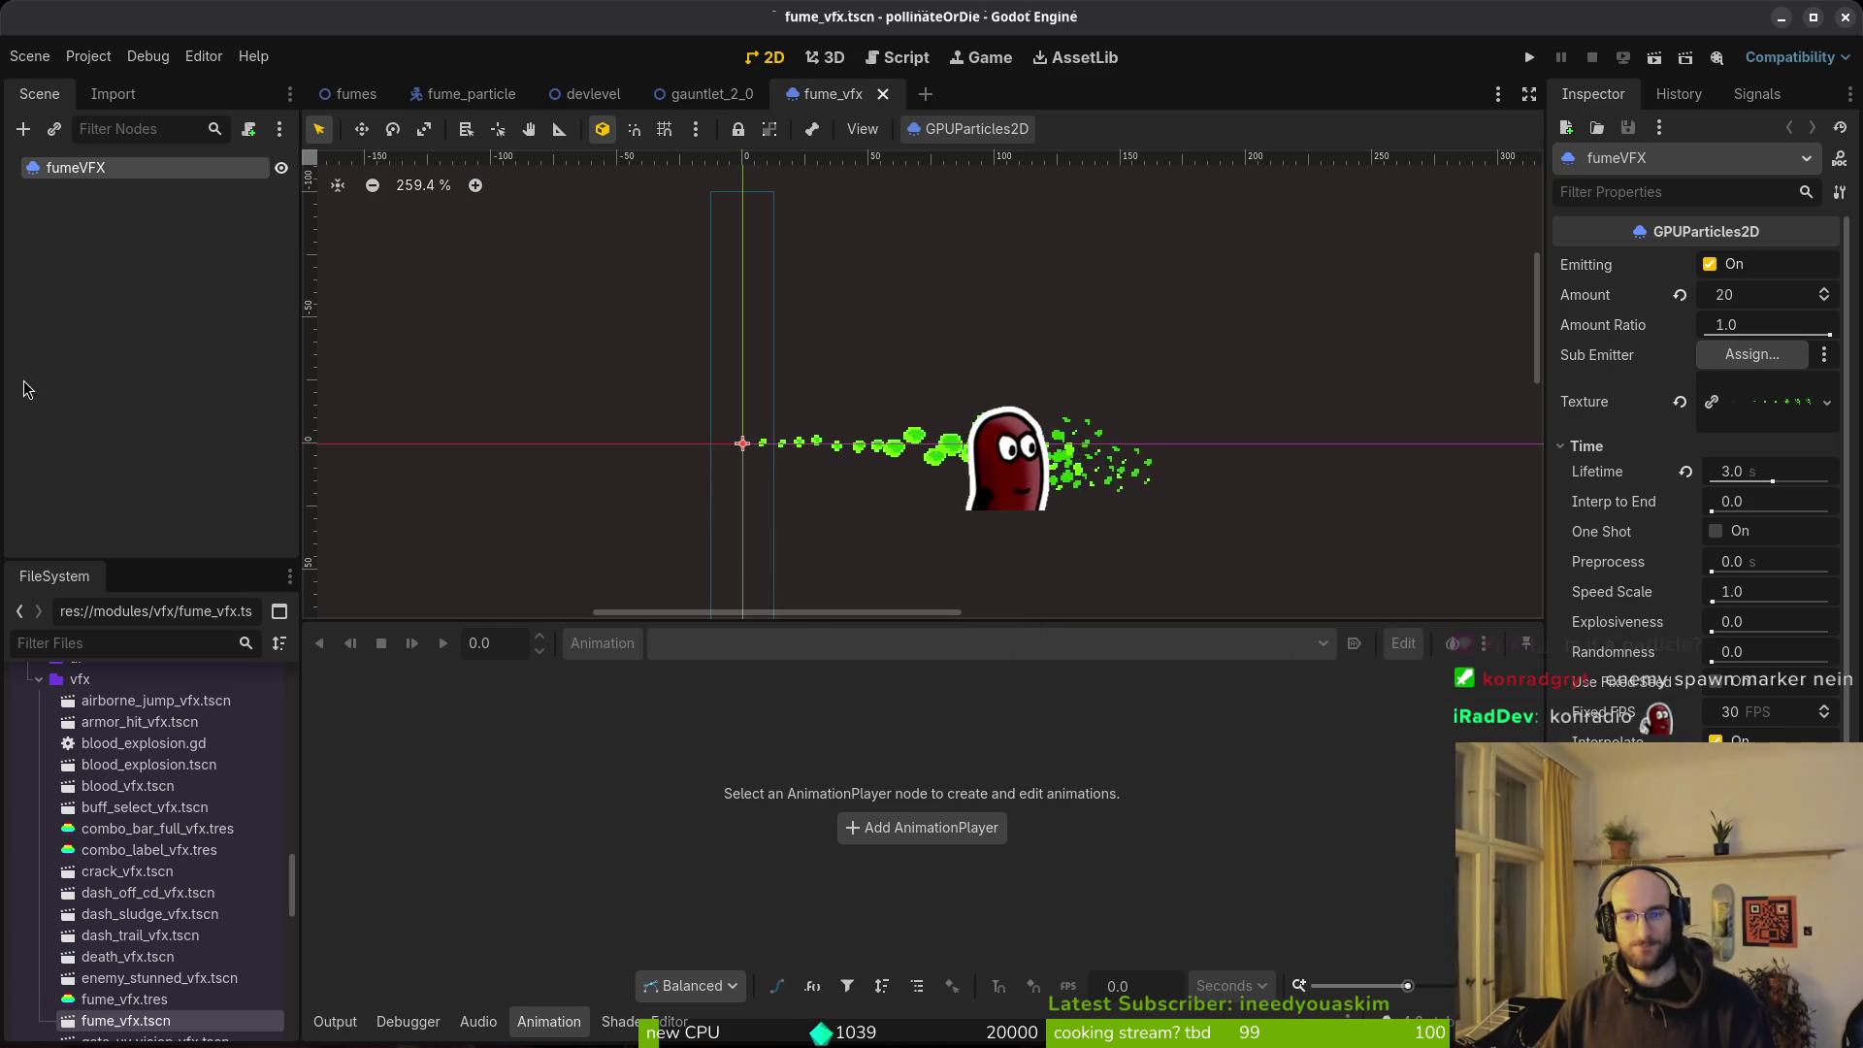
Return to the fume_particle.tscn scene tab showing its 3-second fume animation.
{"action": "left_click", "coordinate": [471, 93]}
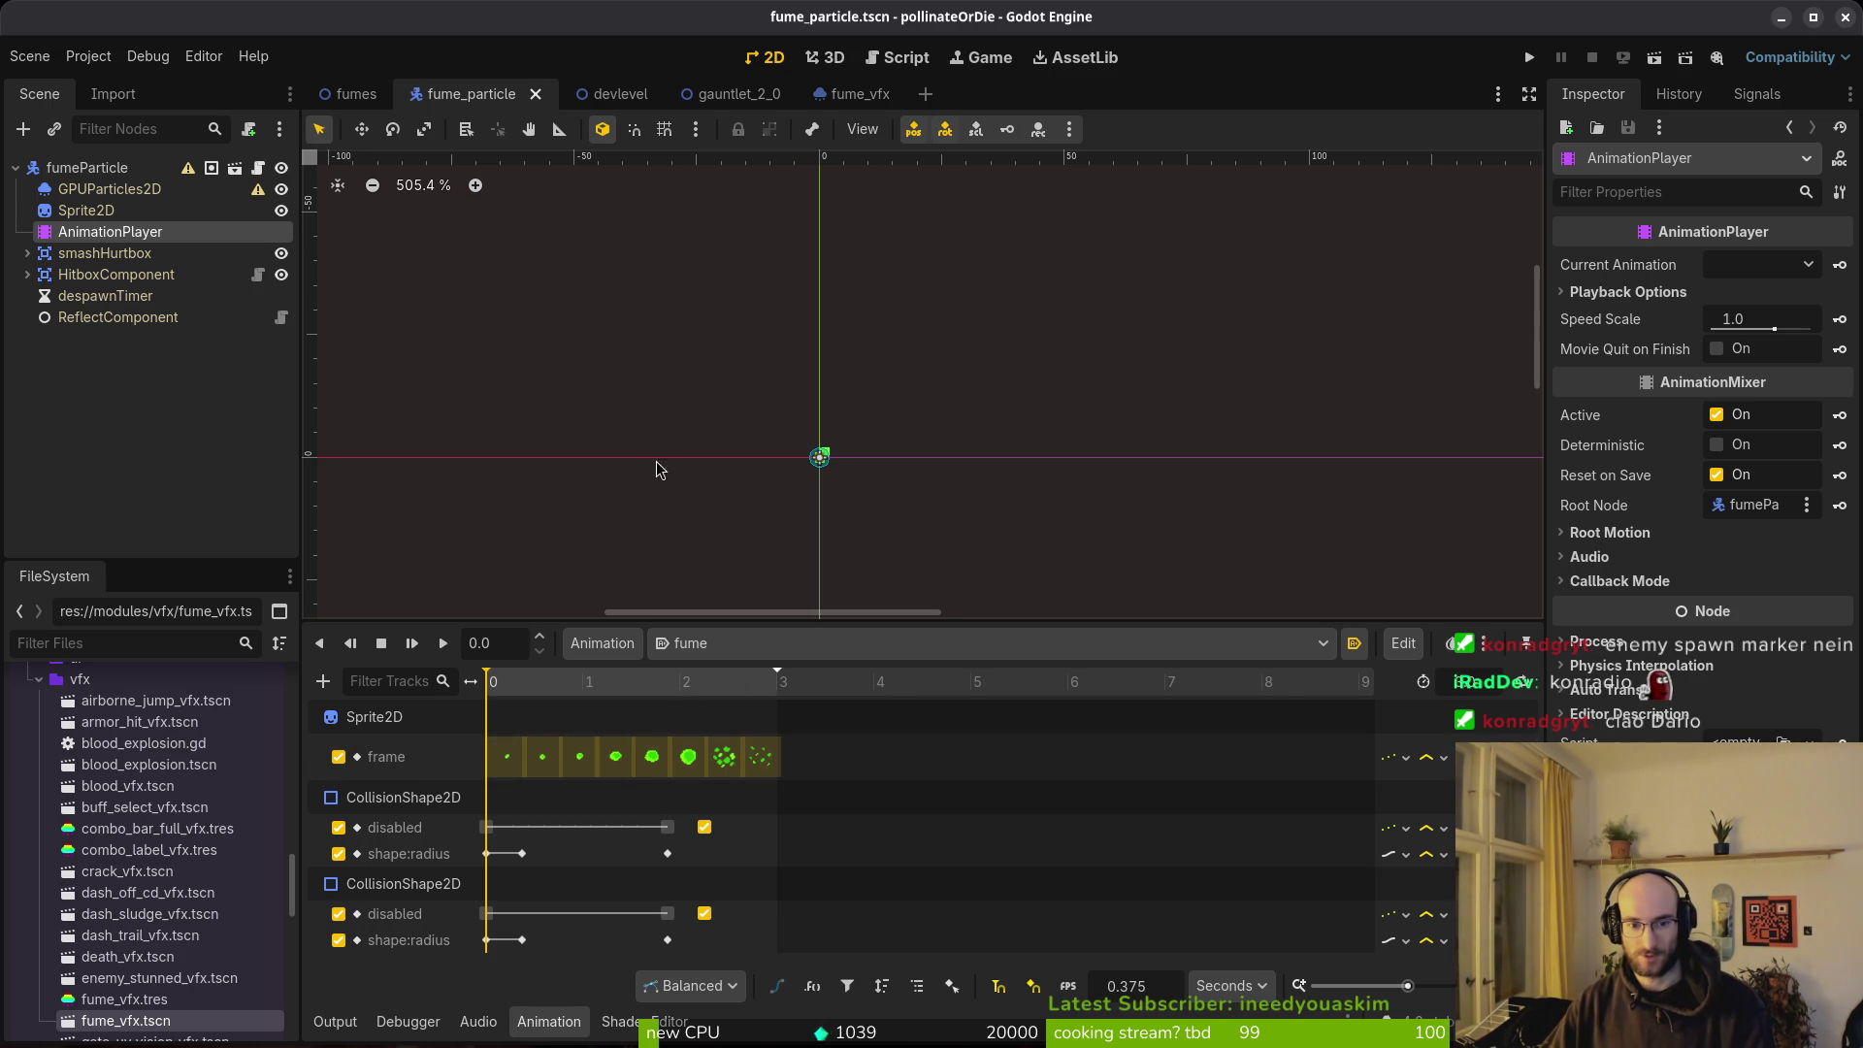
{"action": "left_click", "coordinate": [845, 97]}
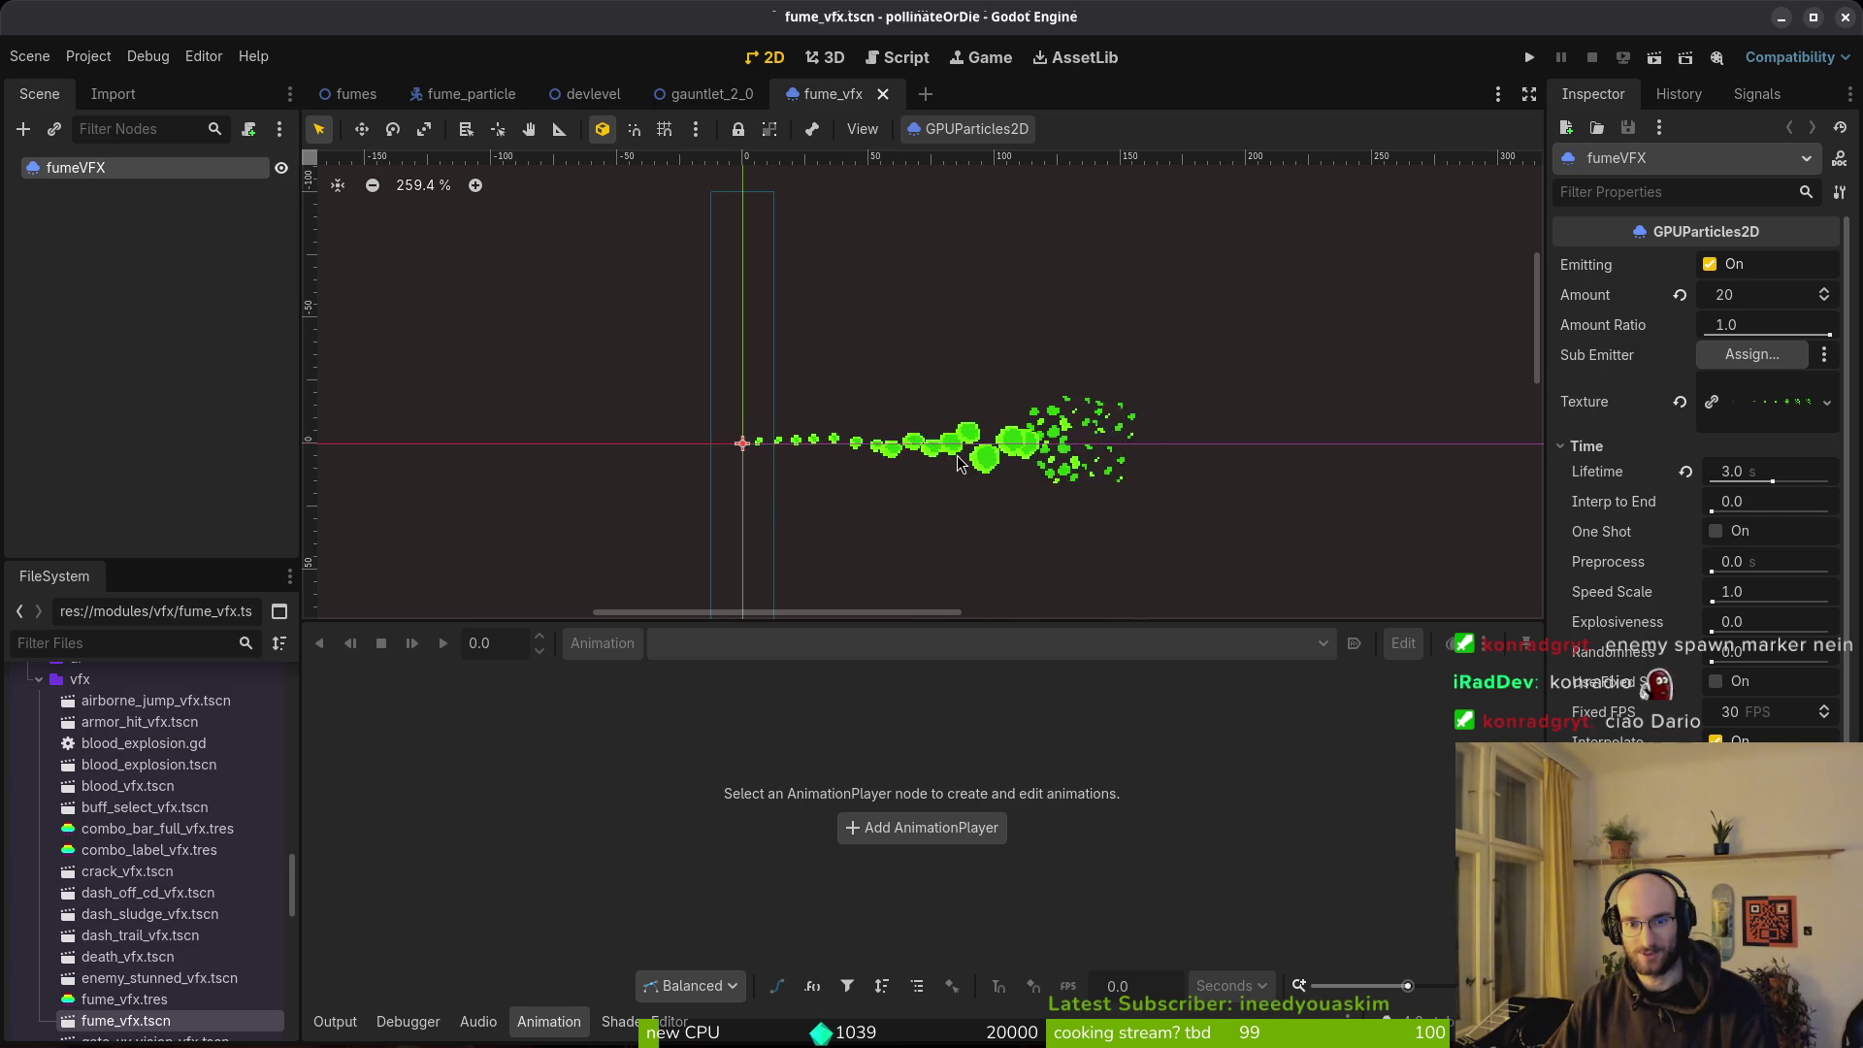
{"action": "left_click", "coordinate": [357, 94]}
{"action": "key", "text": "ctrl+Tab"}
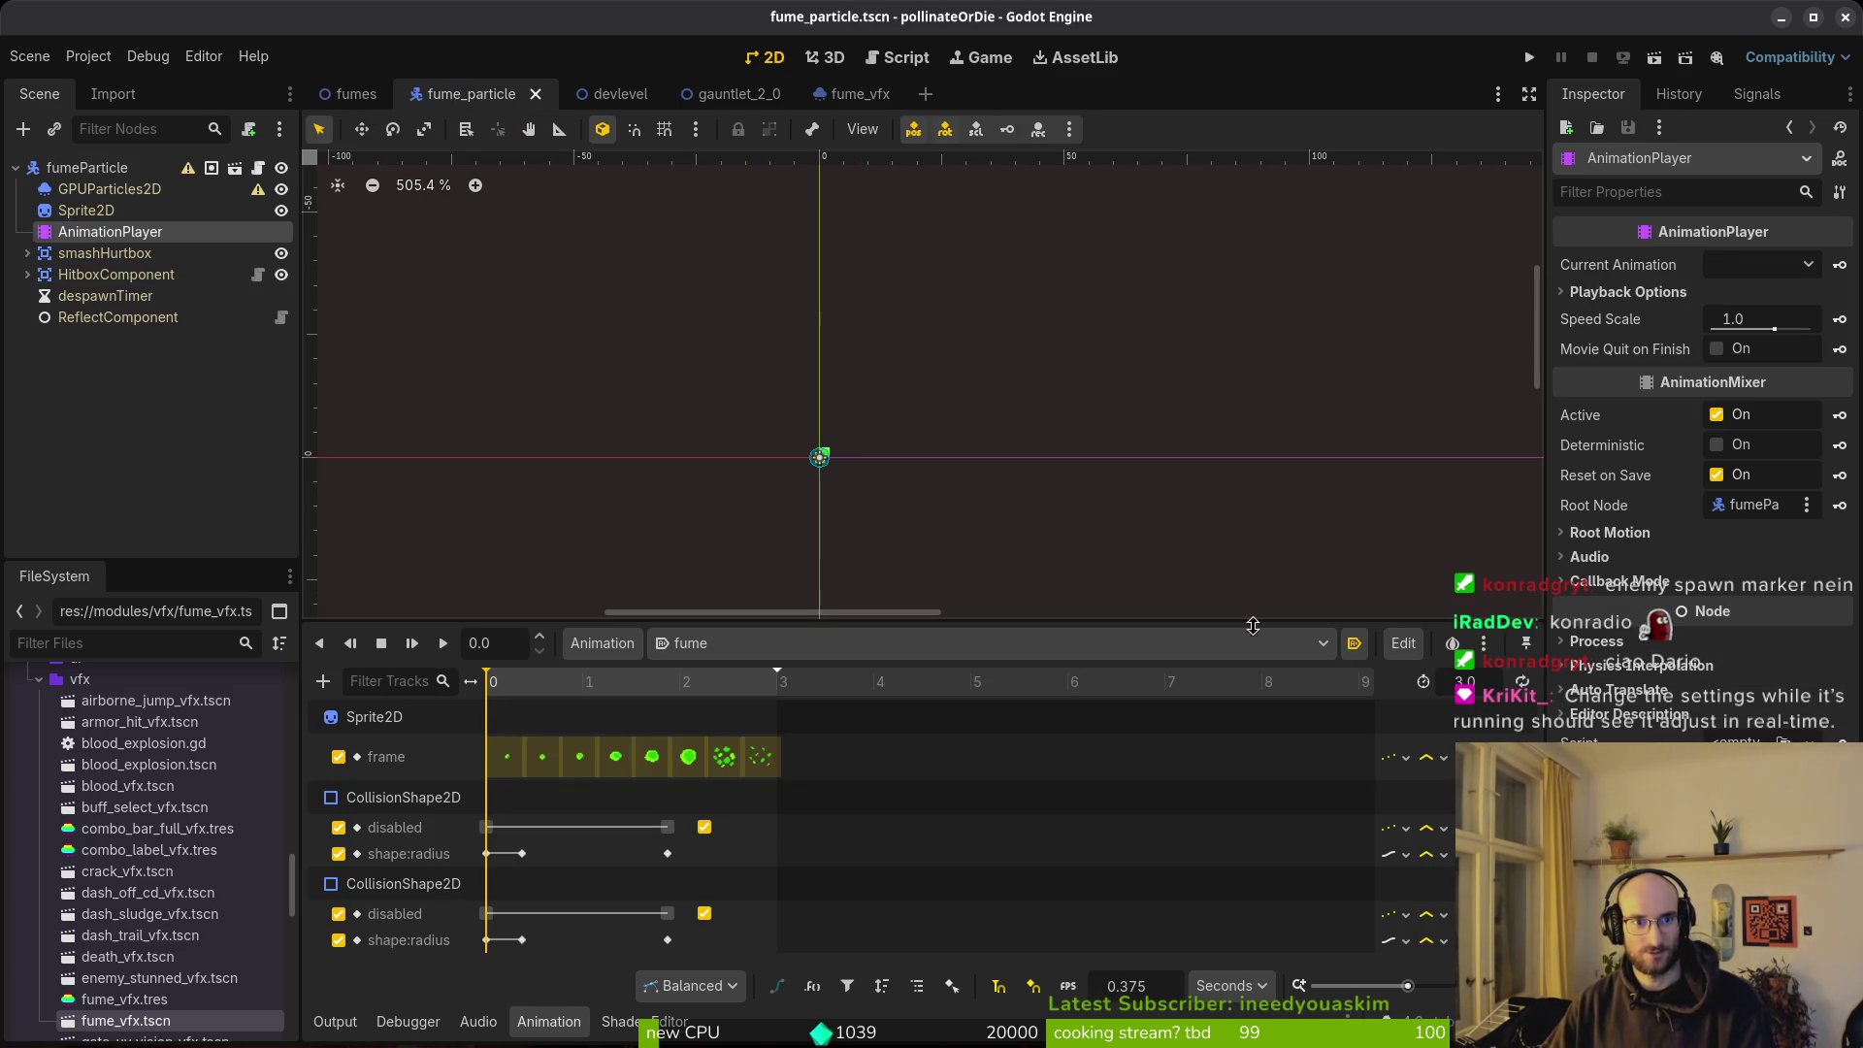
{"action": "left_click", "coordinate": [443, 645]}
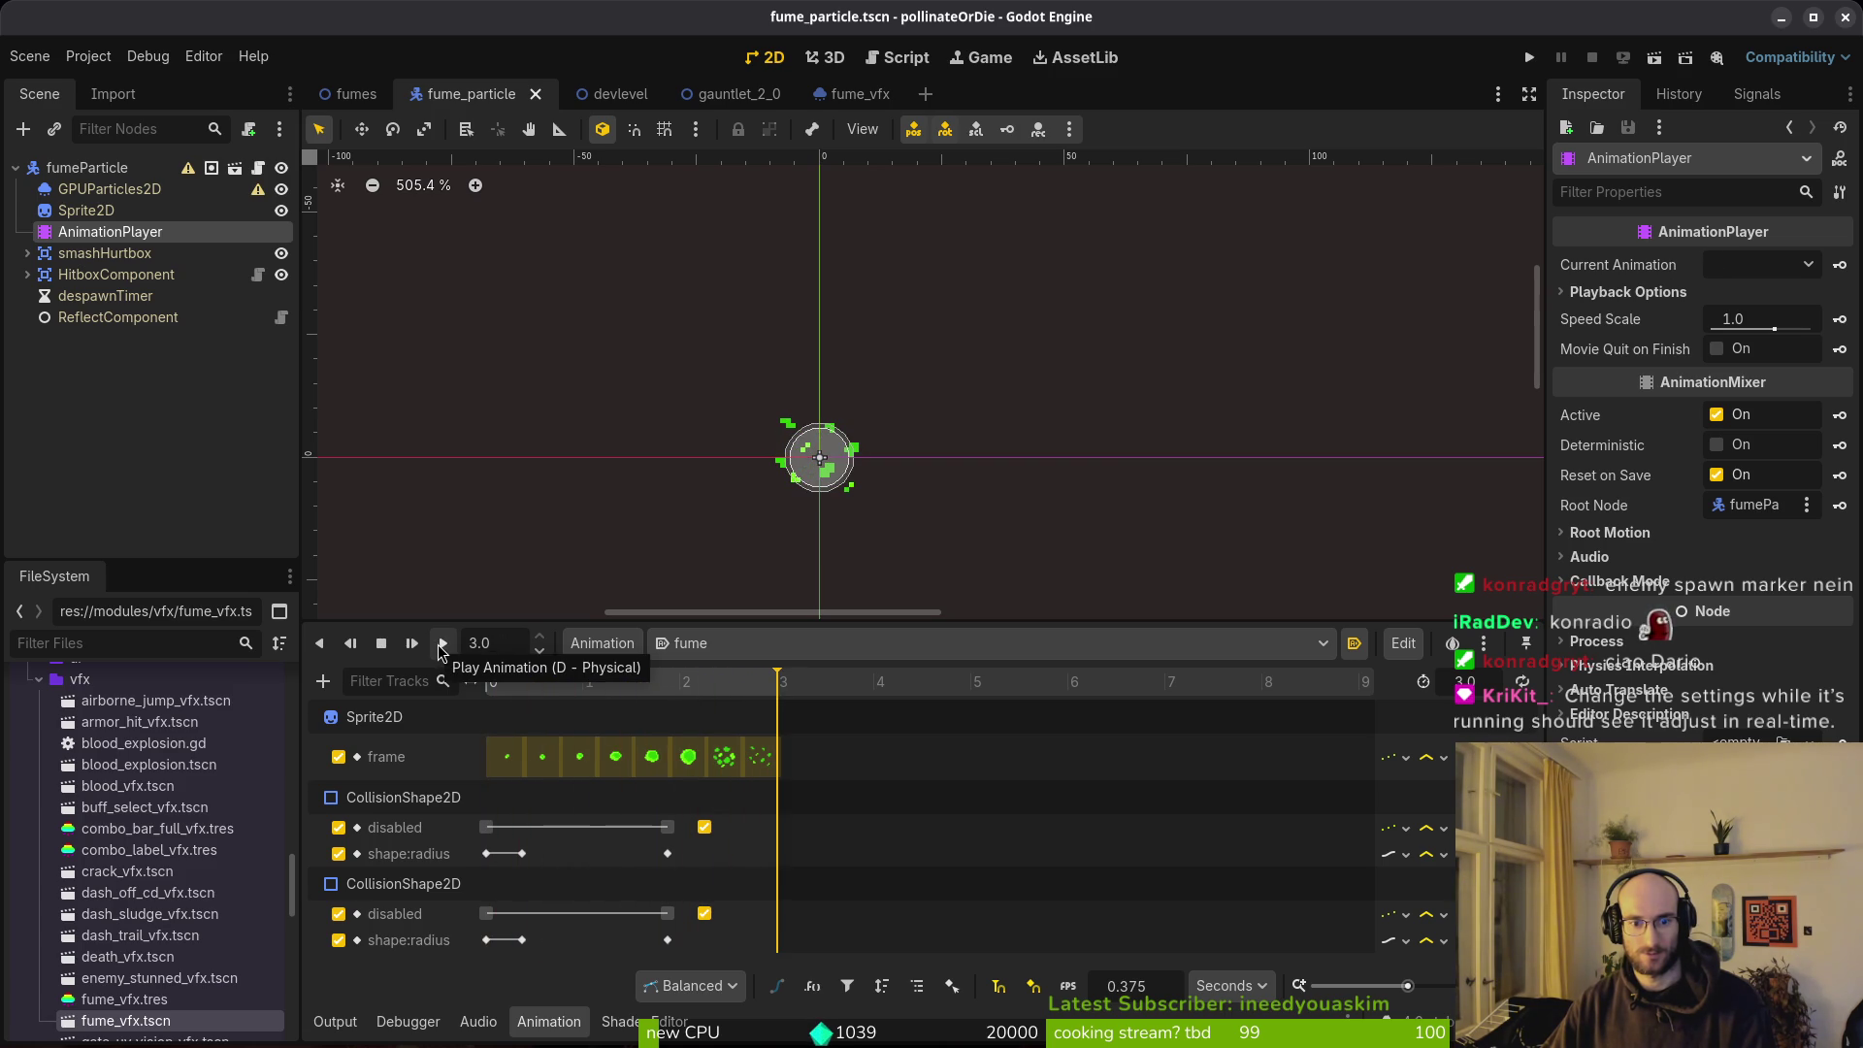
{"action": "left_click", "coordinate": [447, 645]}
{"action": "left_click", "coordinate": [442, 645]}
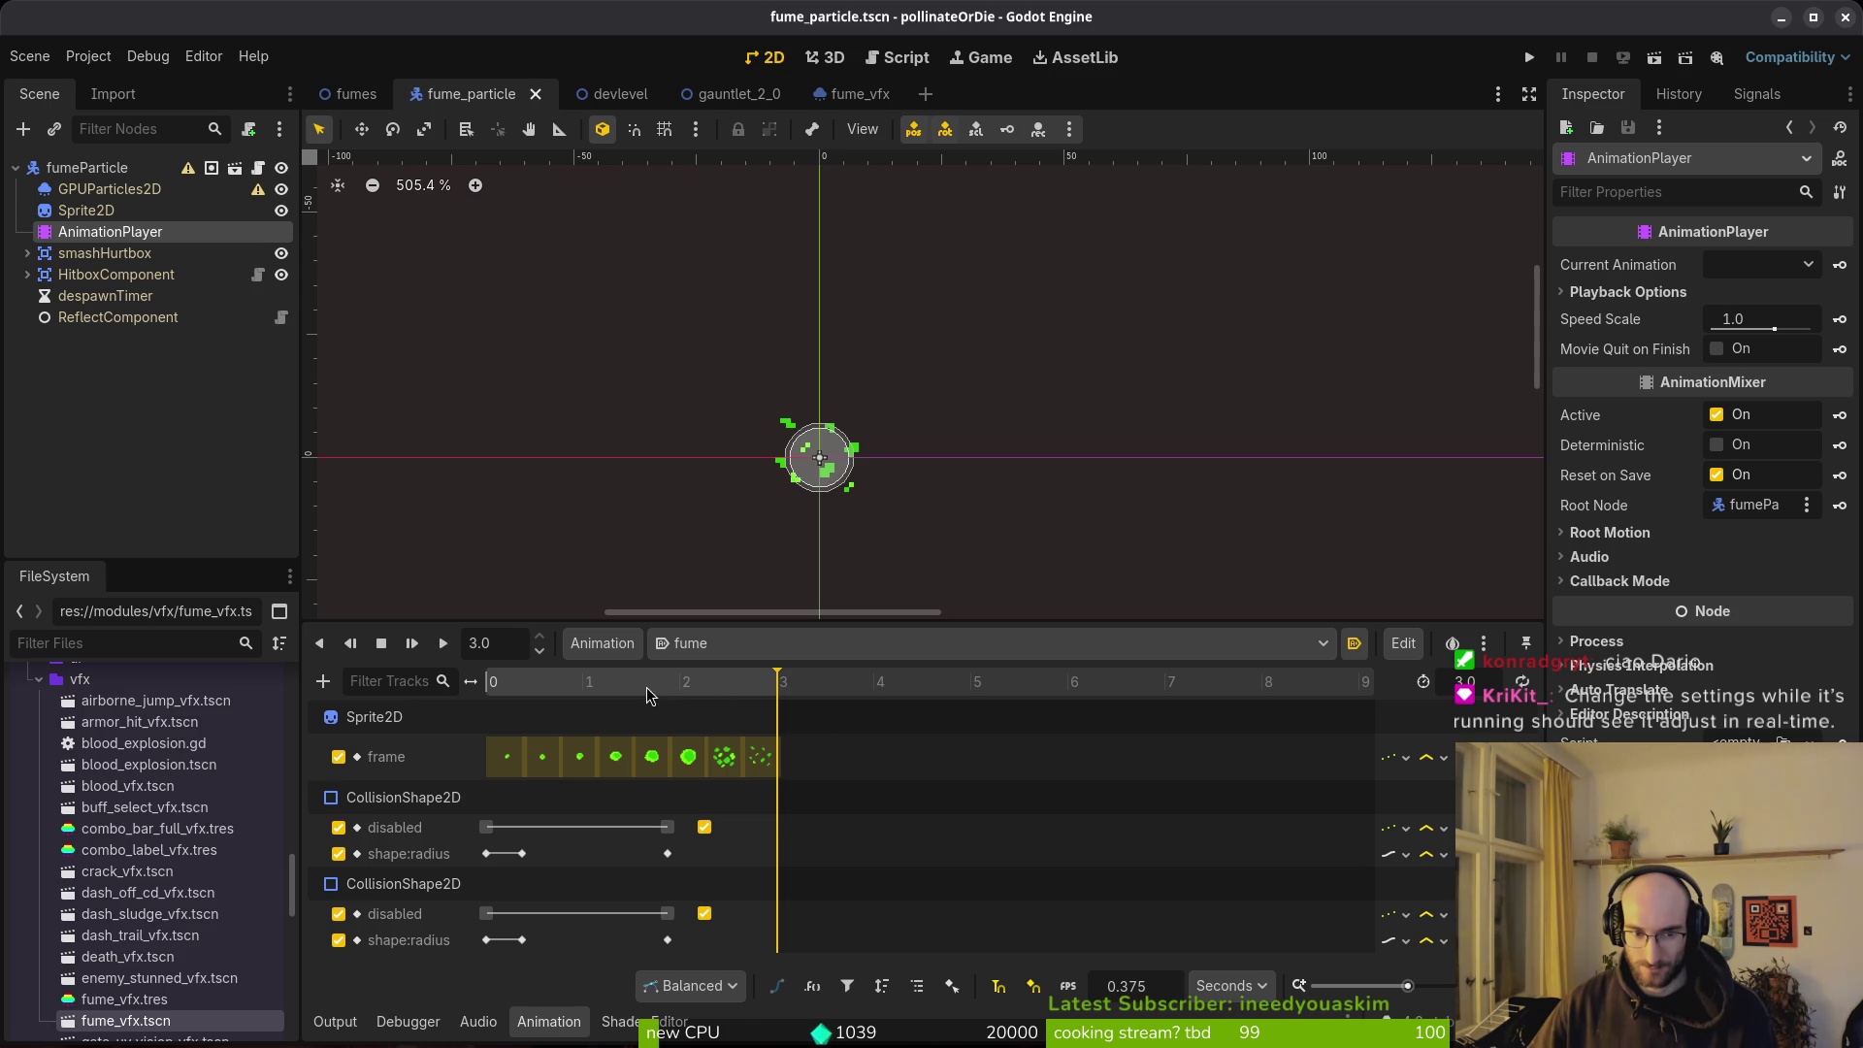
{"action": "left_click", "coordinate": [383, 648]}
{"action": "left_click", "coordinate": [412, 648]}
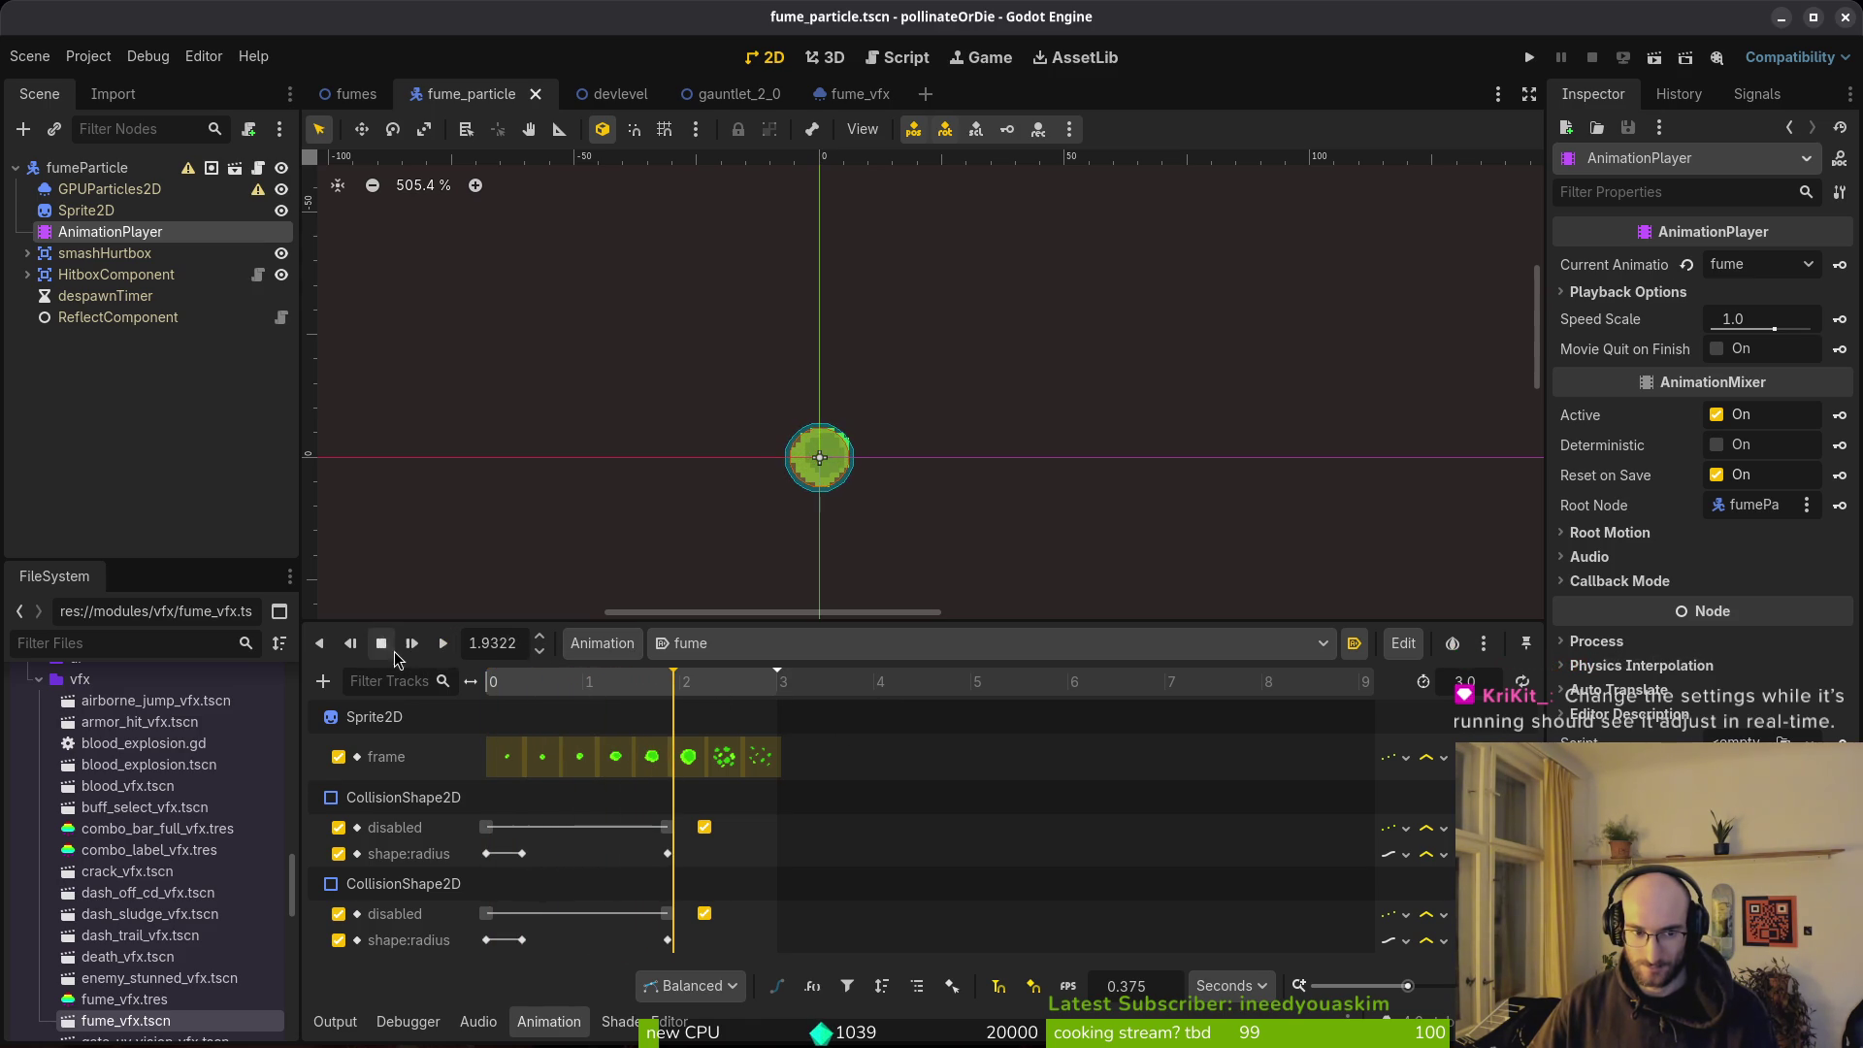
{"action": "left_click", "coordinate": [381, 646]}
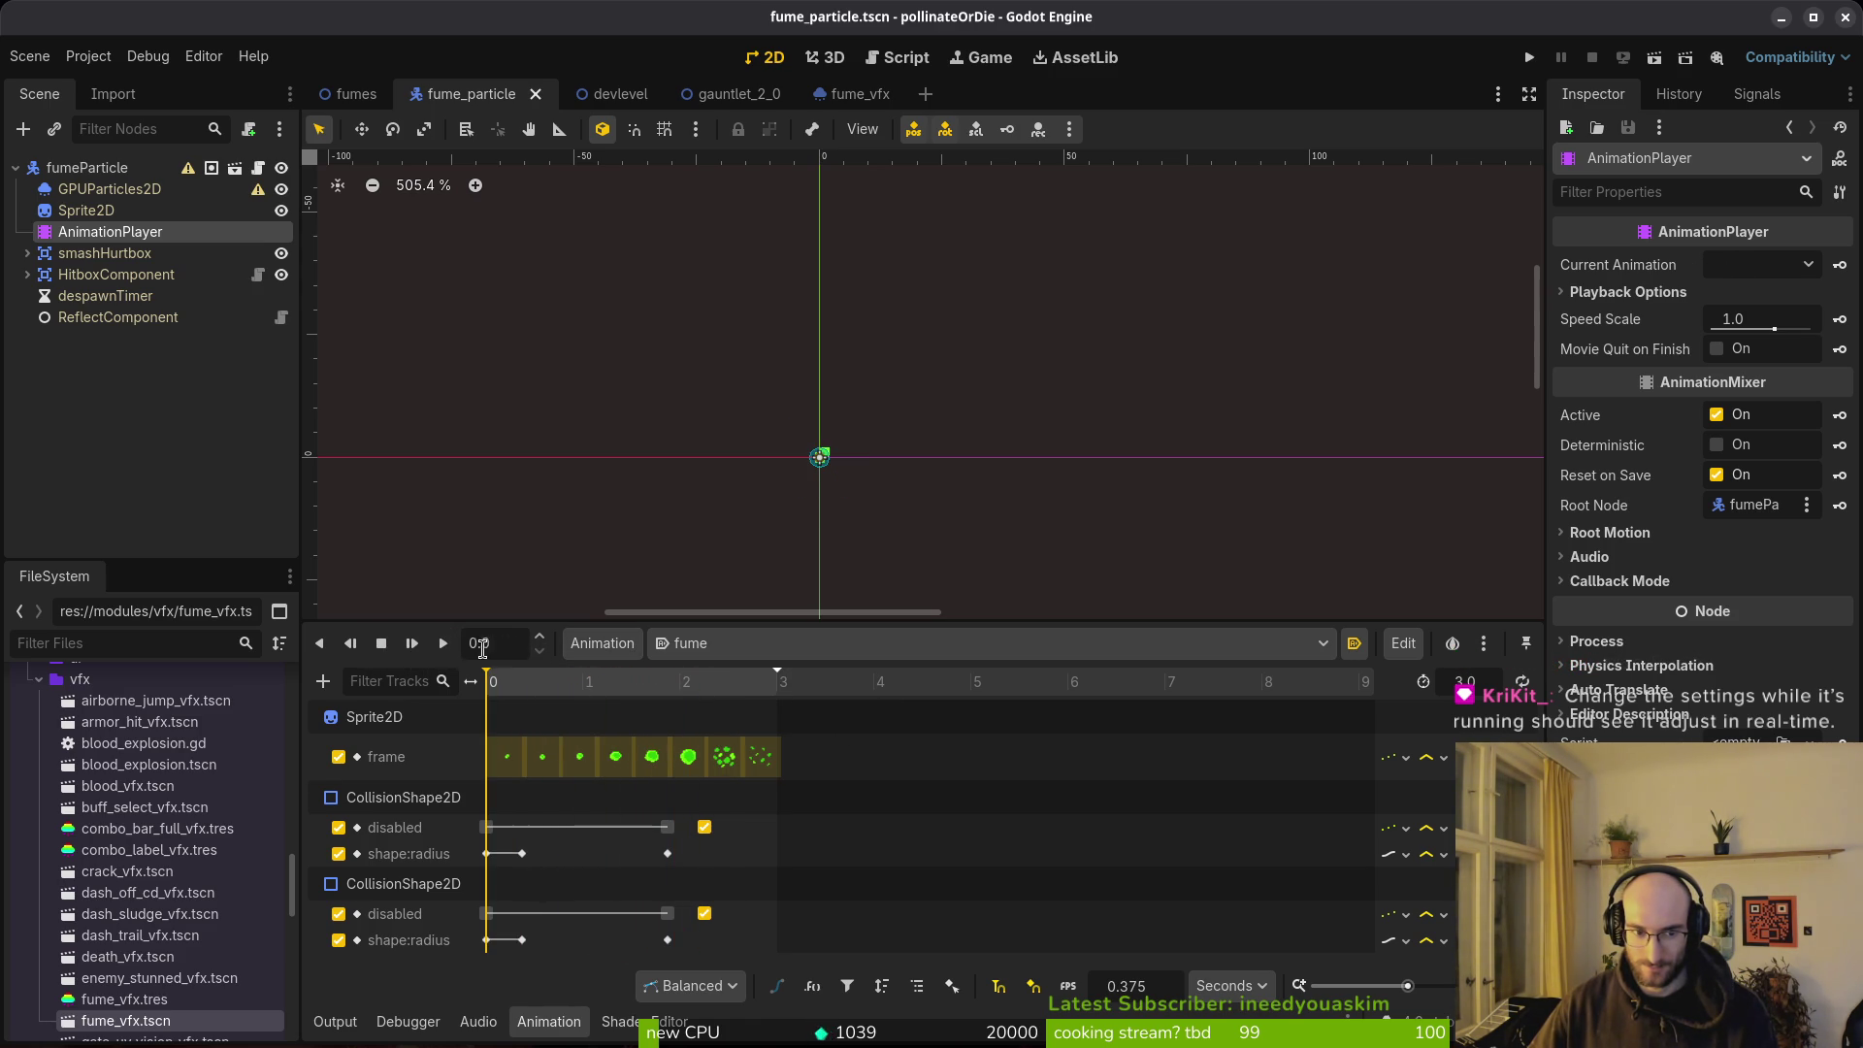
{"action": "left_click", "coordinate": [438, 648]}
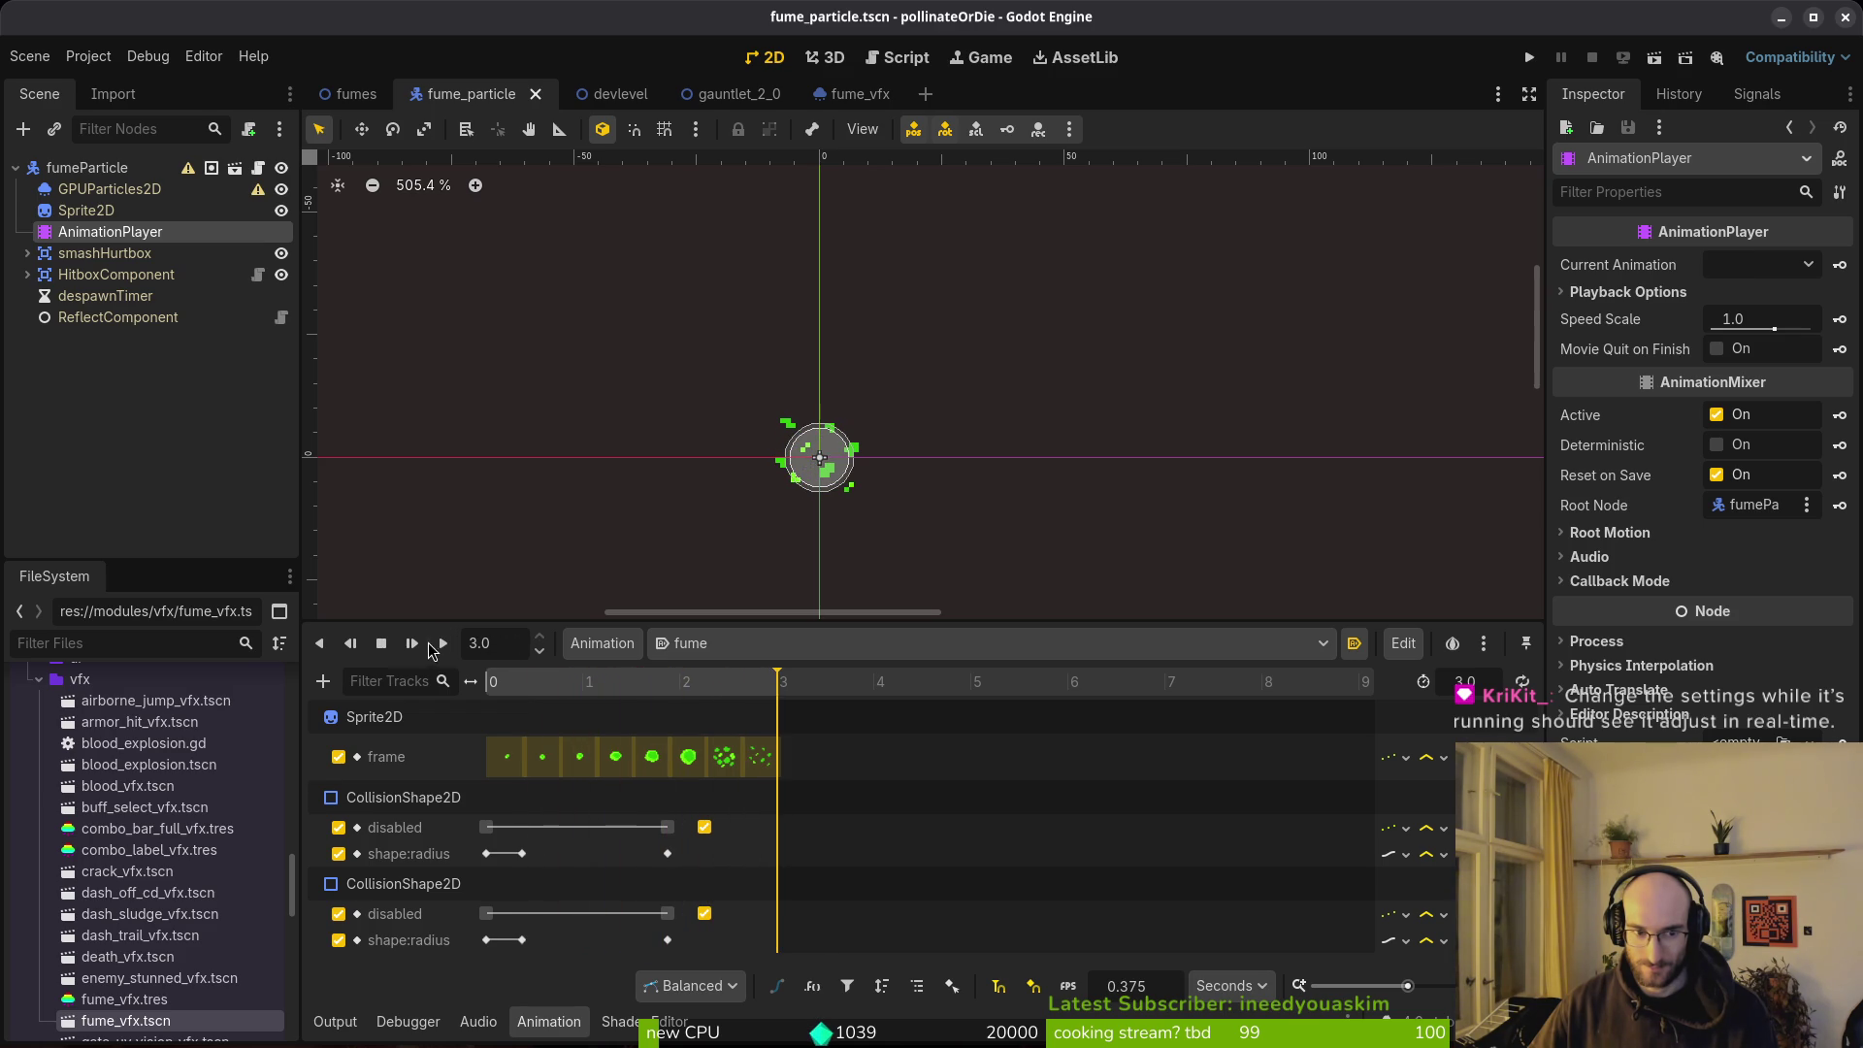
Review the fume_vfx emitter's Process Material velocity settings, then go back to fumes.gd in Neovim.
{"action": "left_click", "coordinate": [853, 95]}
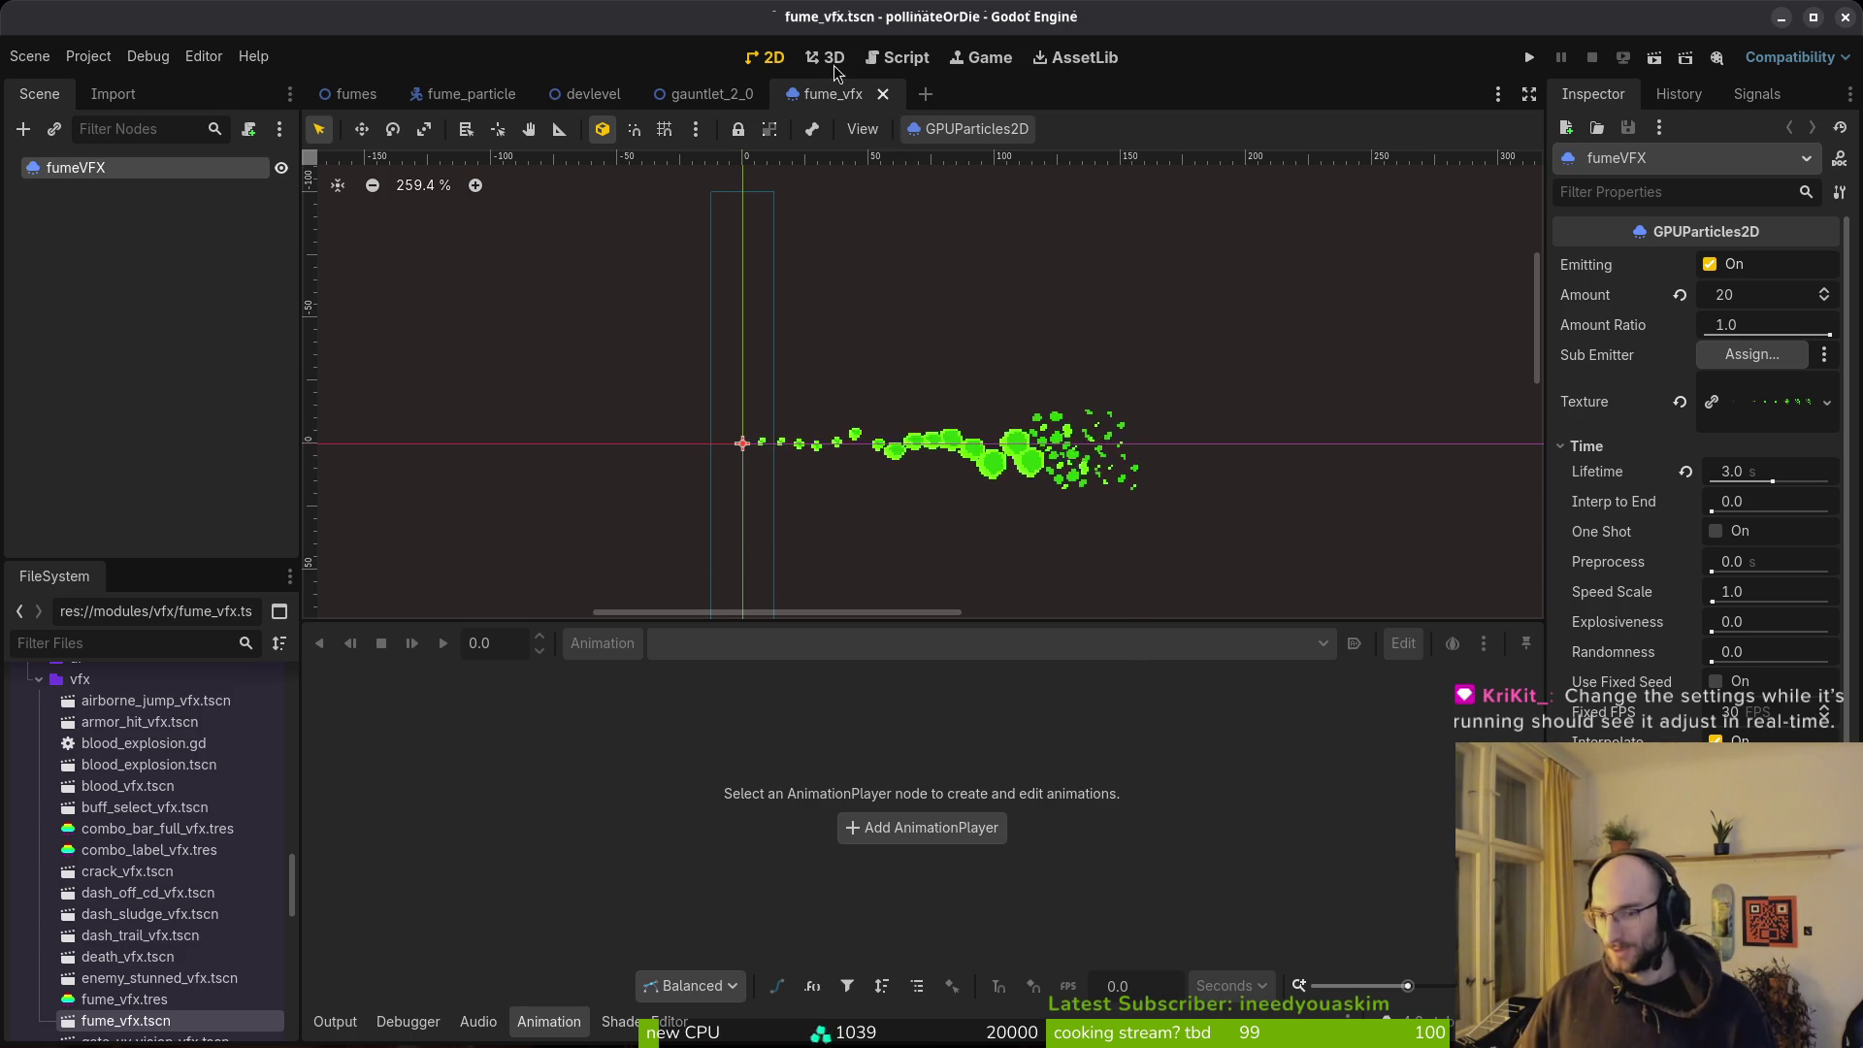
{"action": "scroll", "coordinate": [1728, 524], "scroll_direction": "down", "scroll_amount": 5}
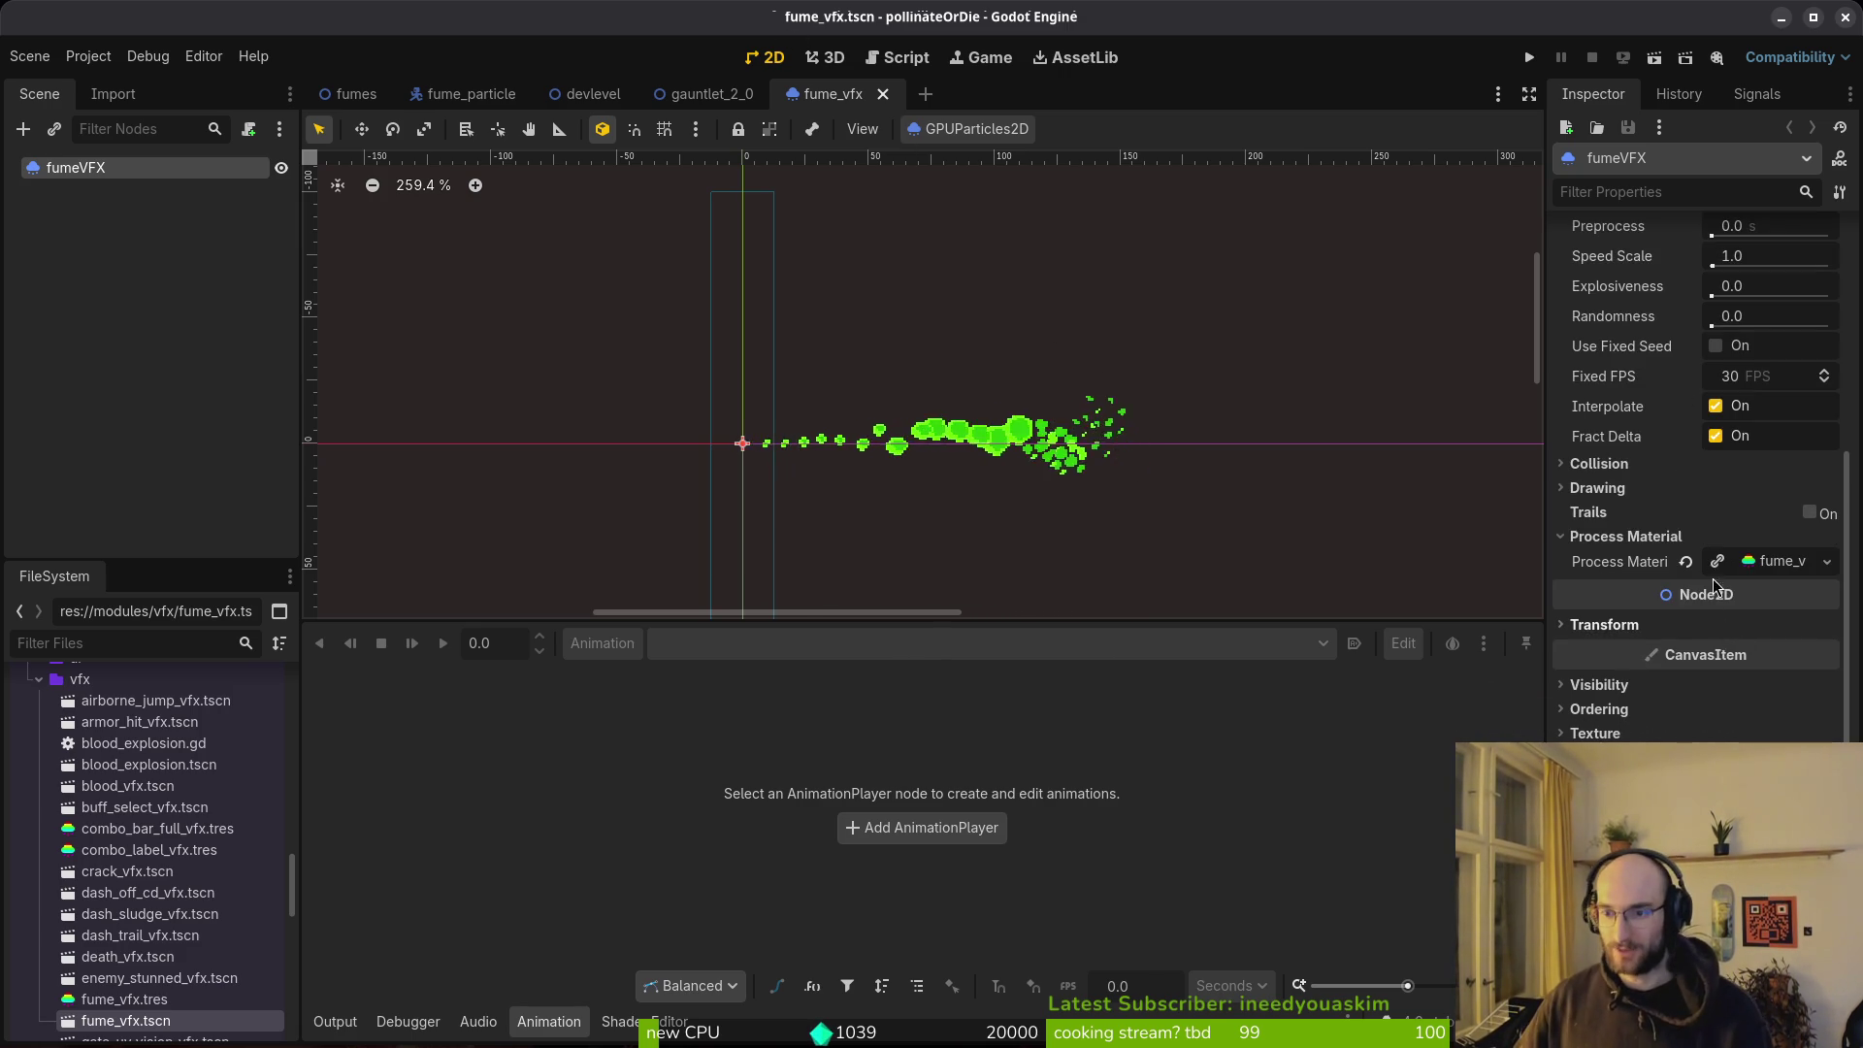
{"action": "left_click", "coordinate": [1754, 568]}
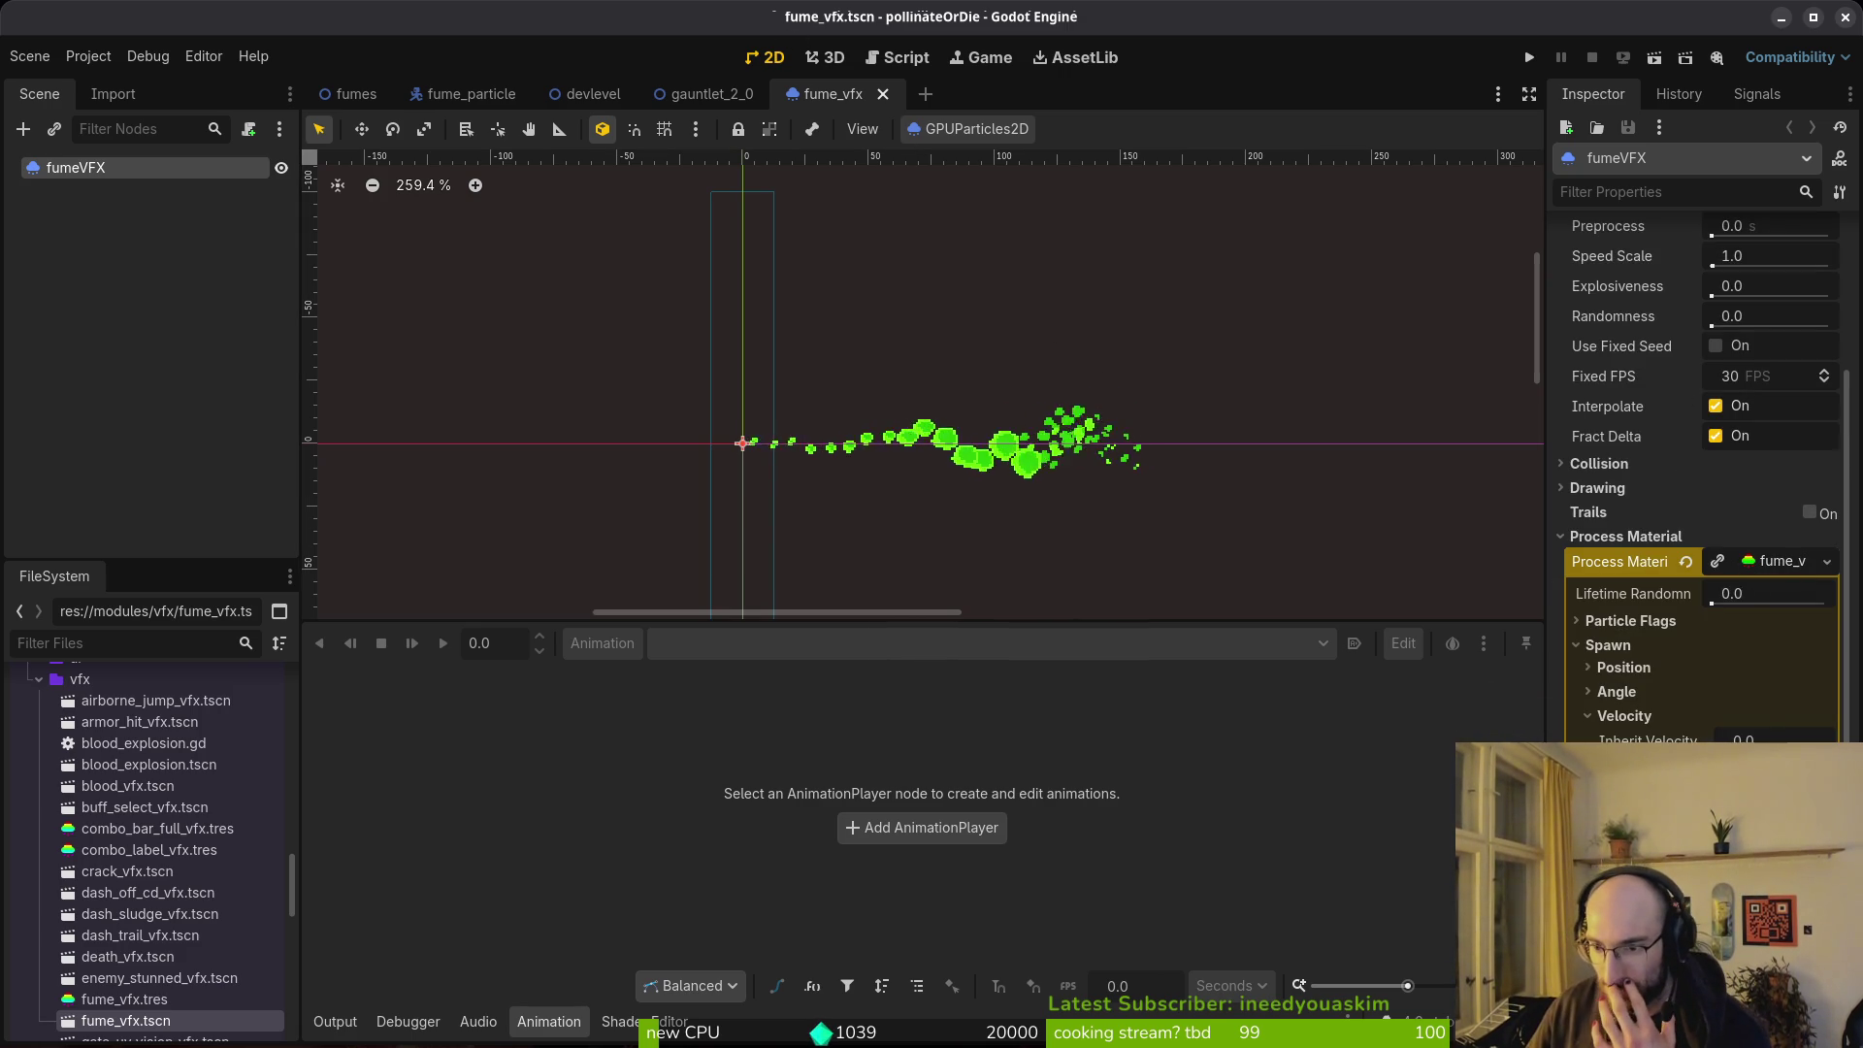
{"action": "scroll", "coordinate": [1698, 485], "scroll_direction": "down", "scroll_amount": 2}
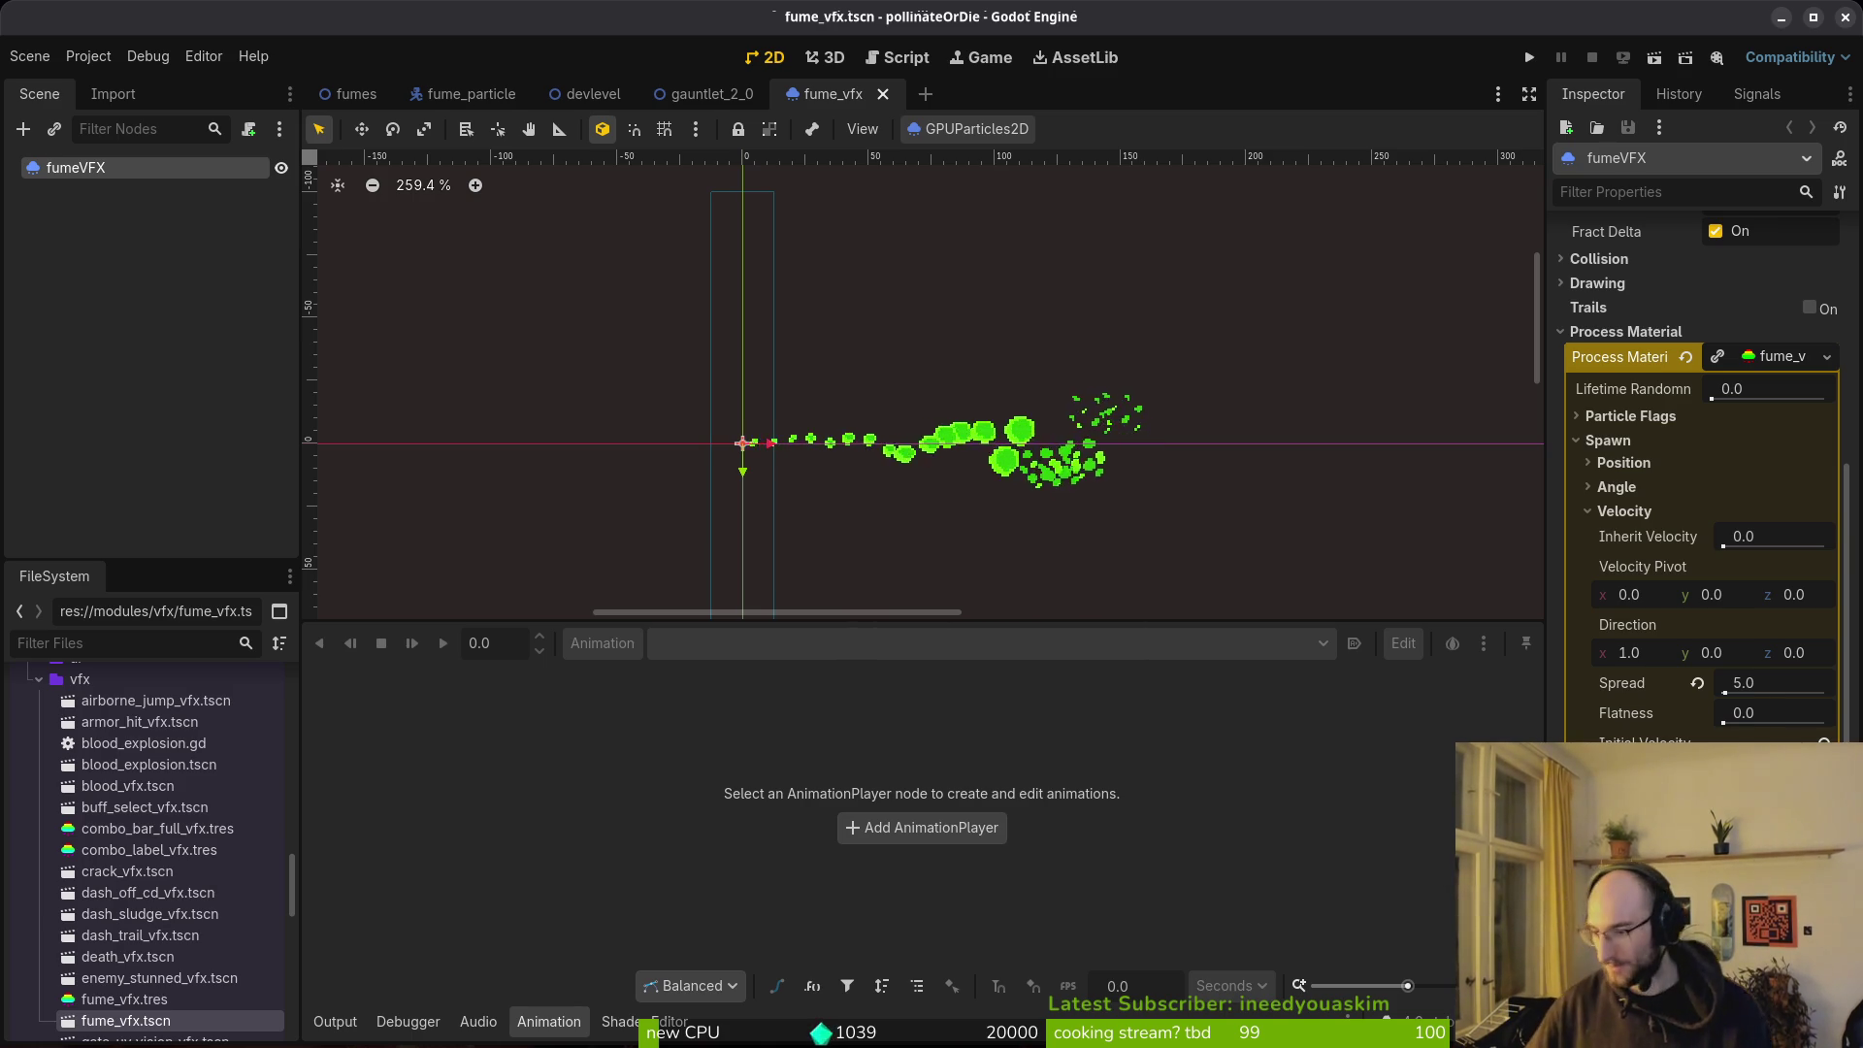
{"action": "key", "text": "alt+Tab"}
{"action": "scroll", "coordinate": [311, 640], "scroll_direction": "down", "scroll_amount": 3}
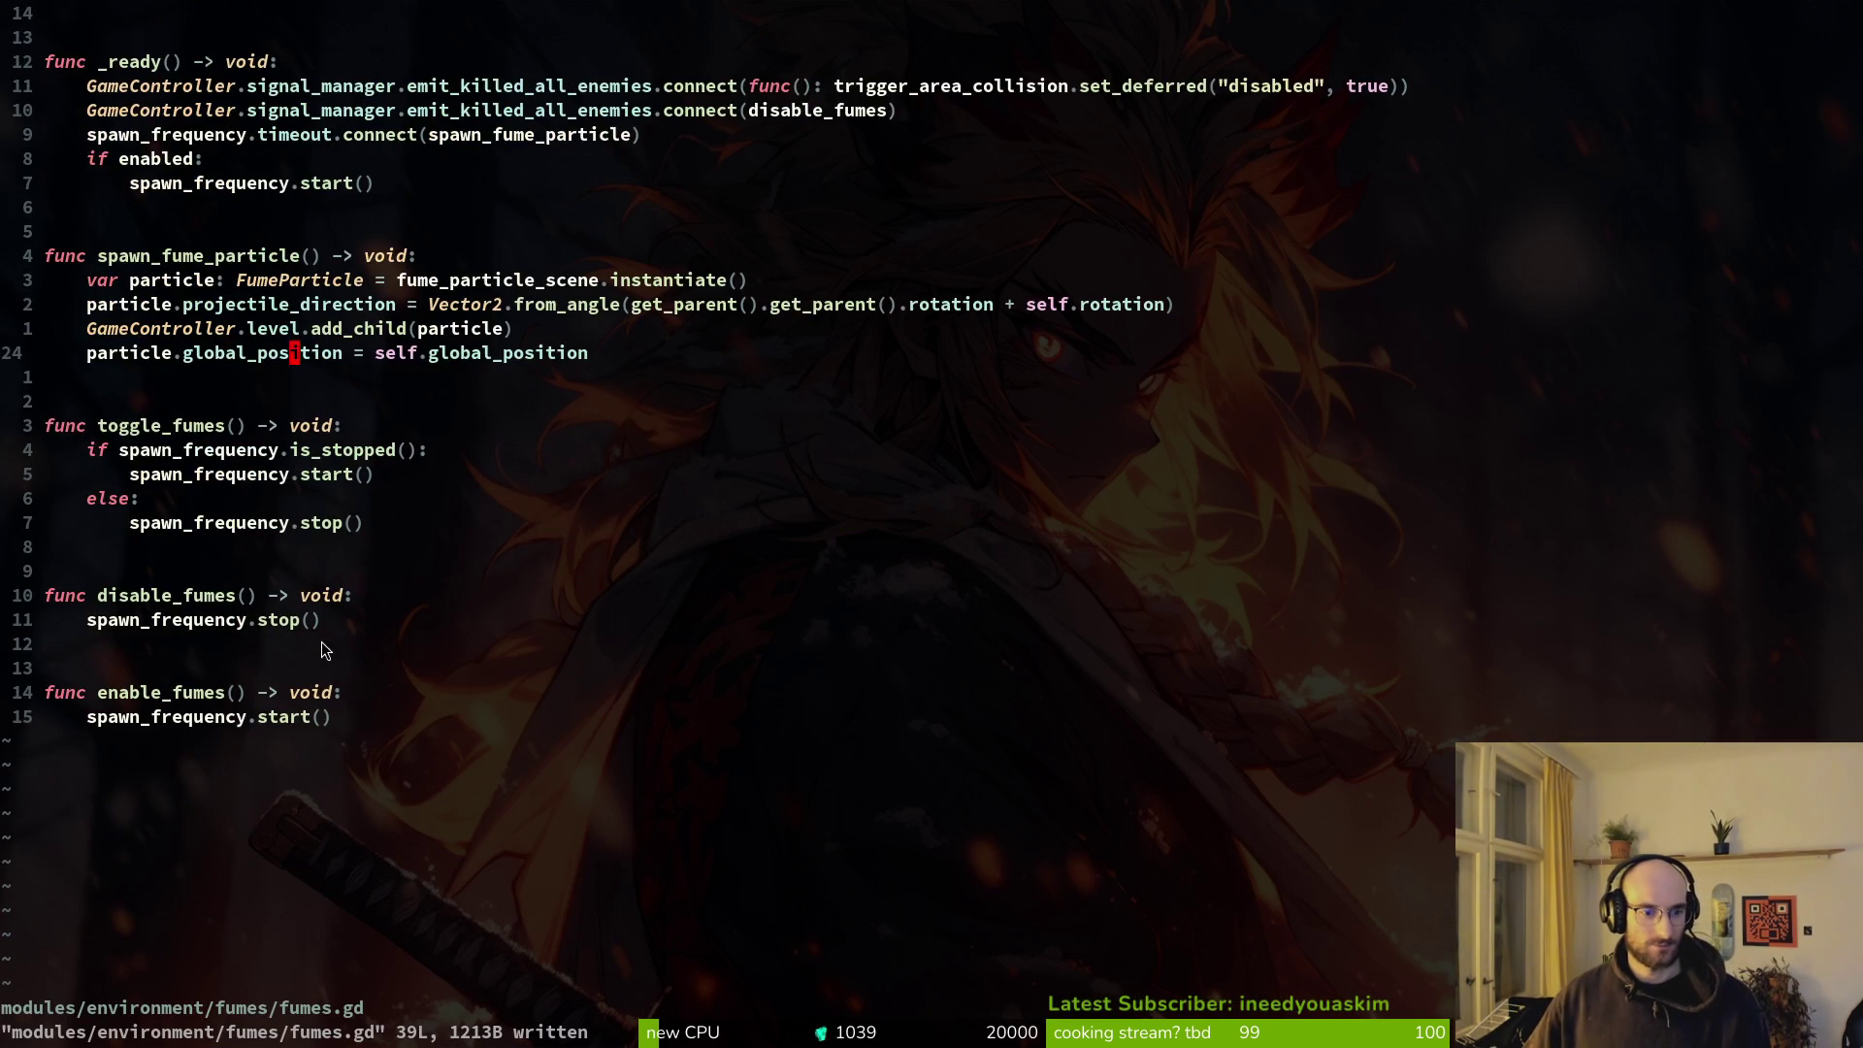
{"action": "key", "text": "ctrl+6"}
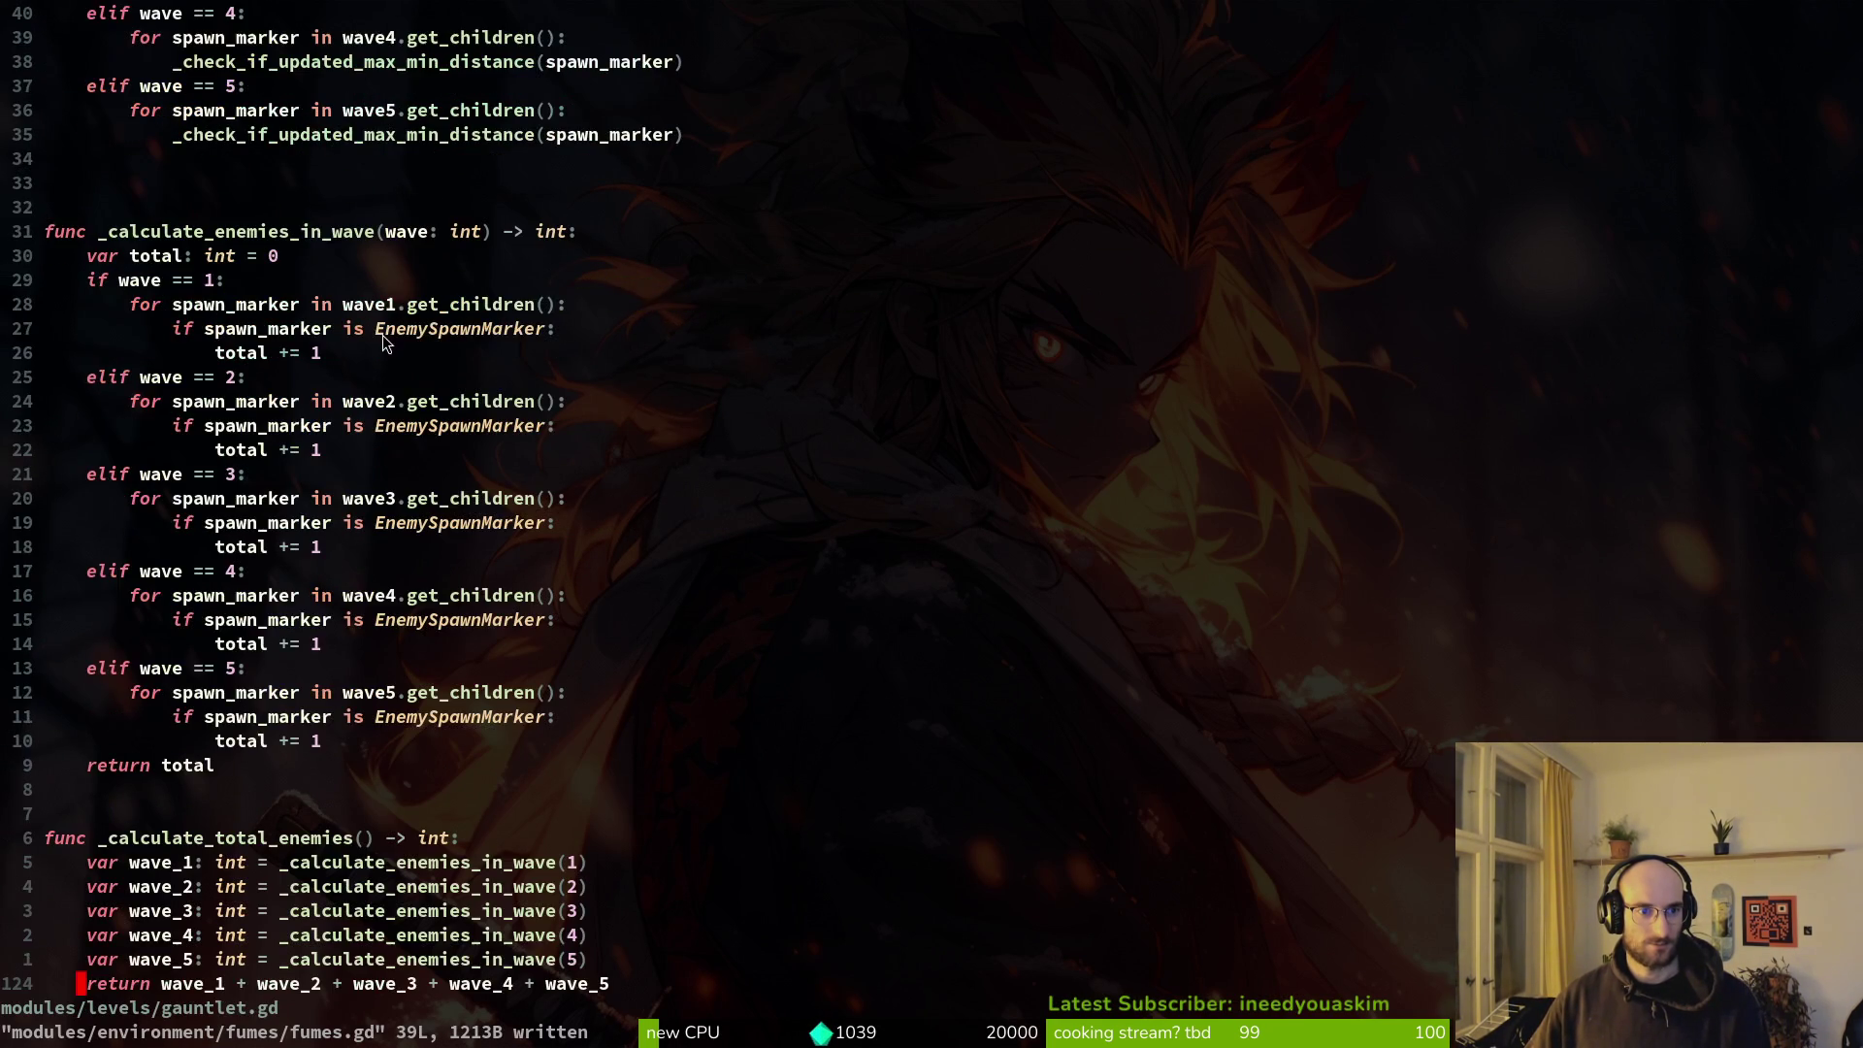
{"action": "key", "text": "ctrl+6"}
{"action": "key", "text": "space"}
{"action": "key", "text": "f"}
{"action": "key", "text": "f"}
{"action": "type", "text": "fumpart"}
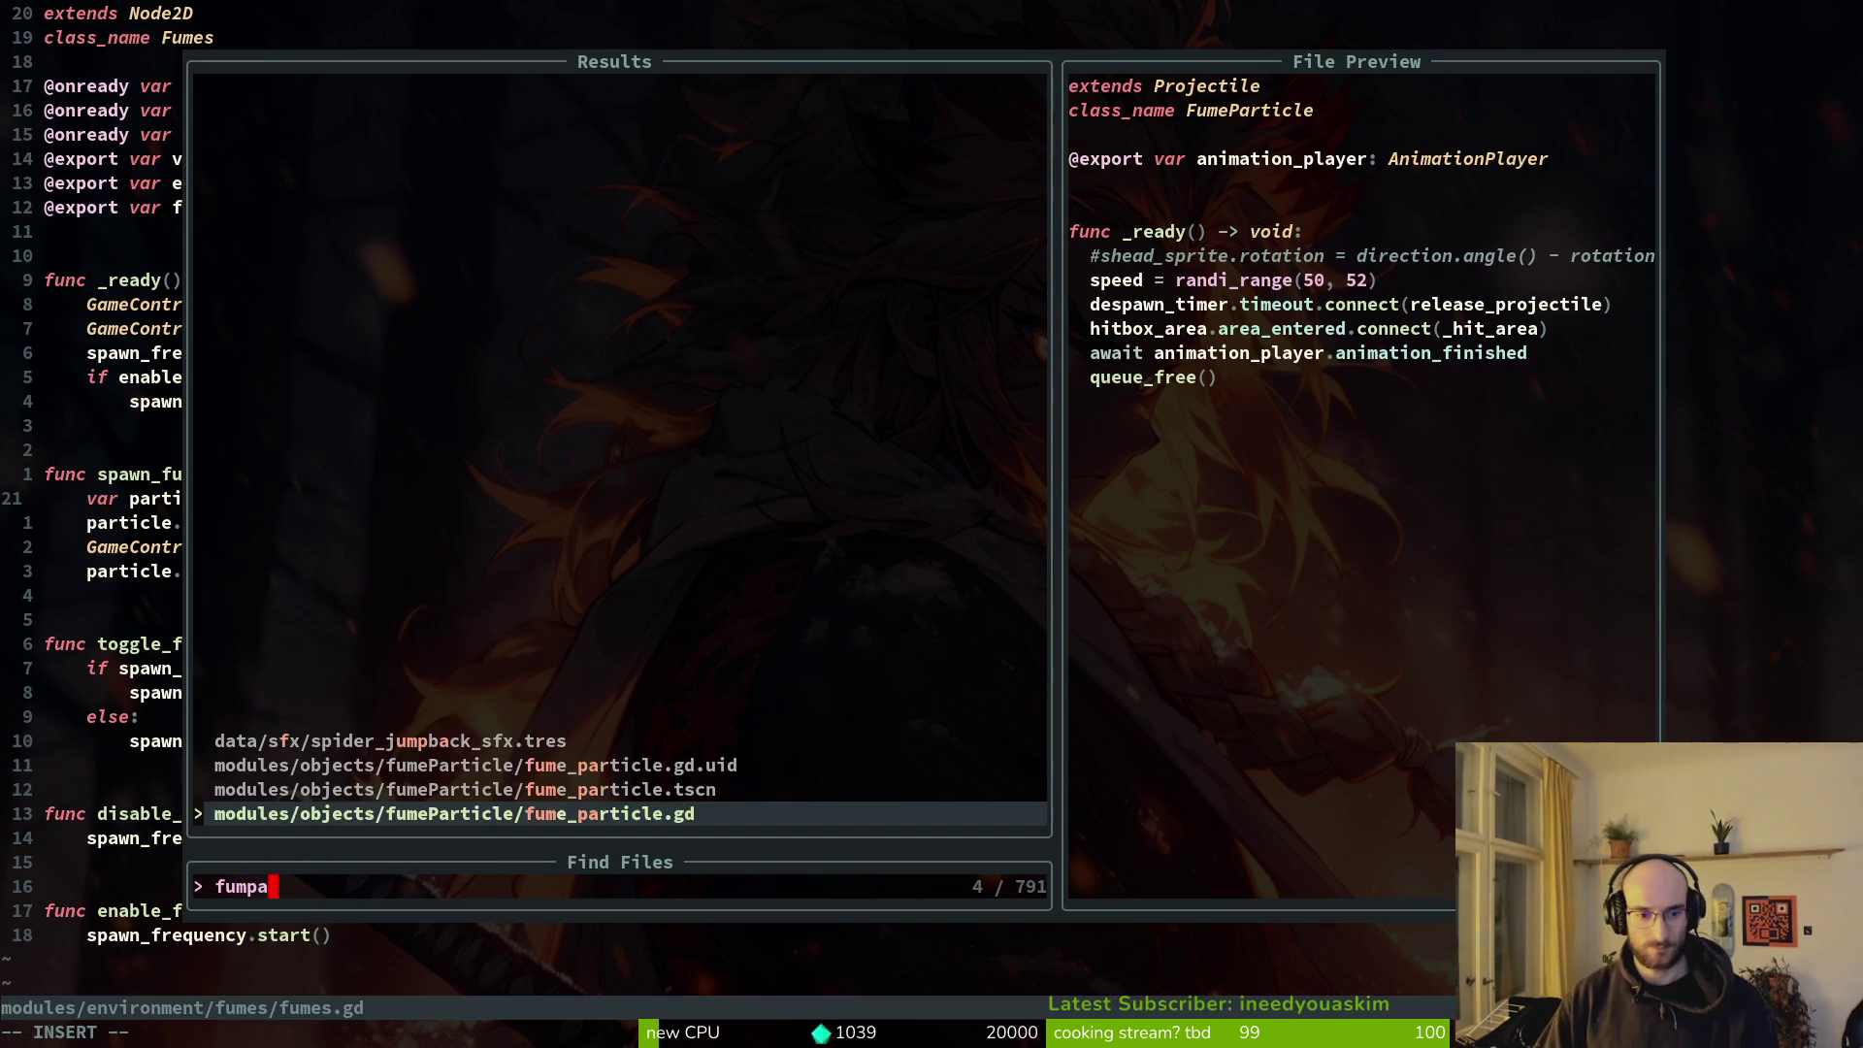
{"action": "key", "text": "Return"}
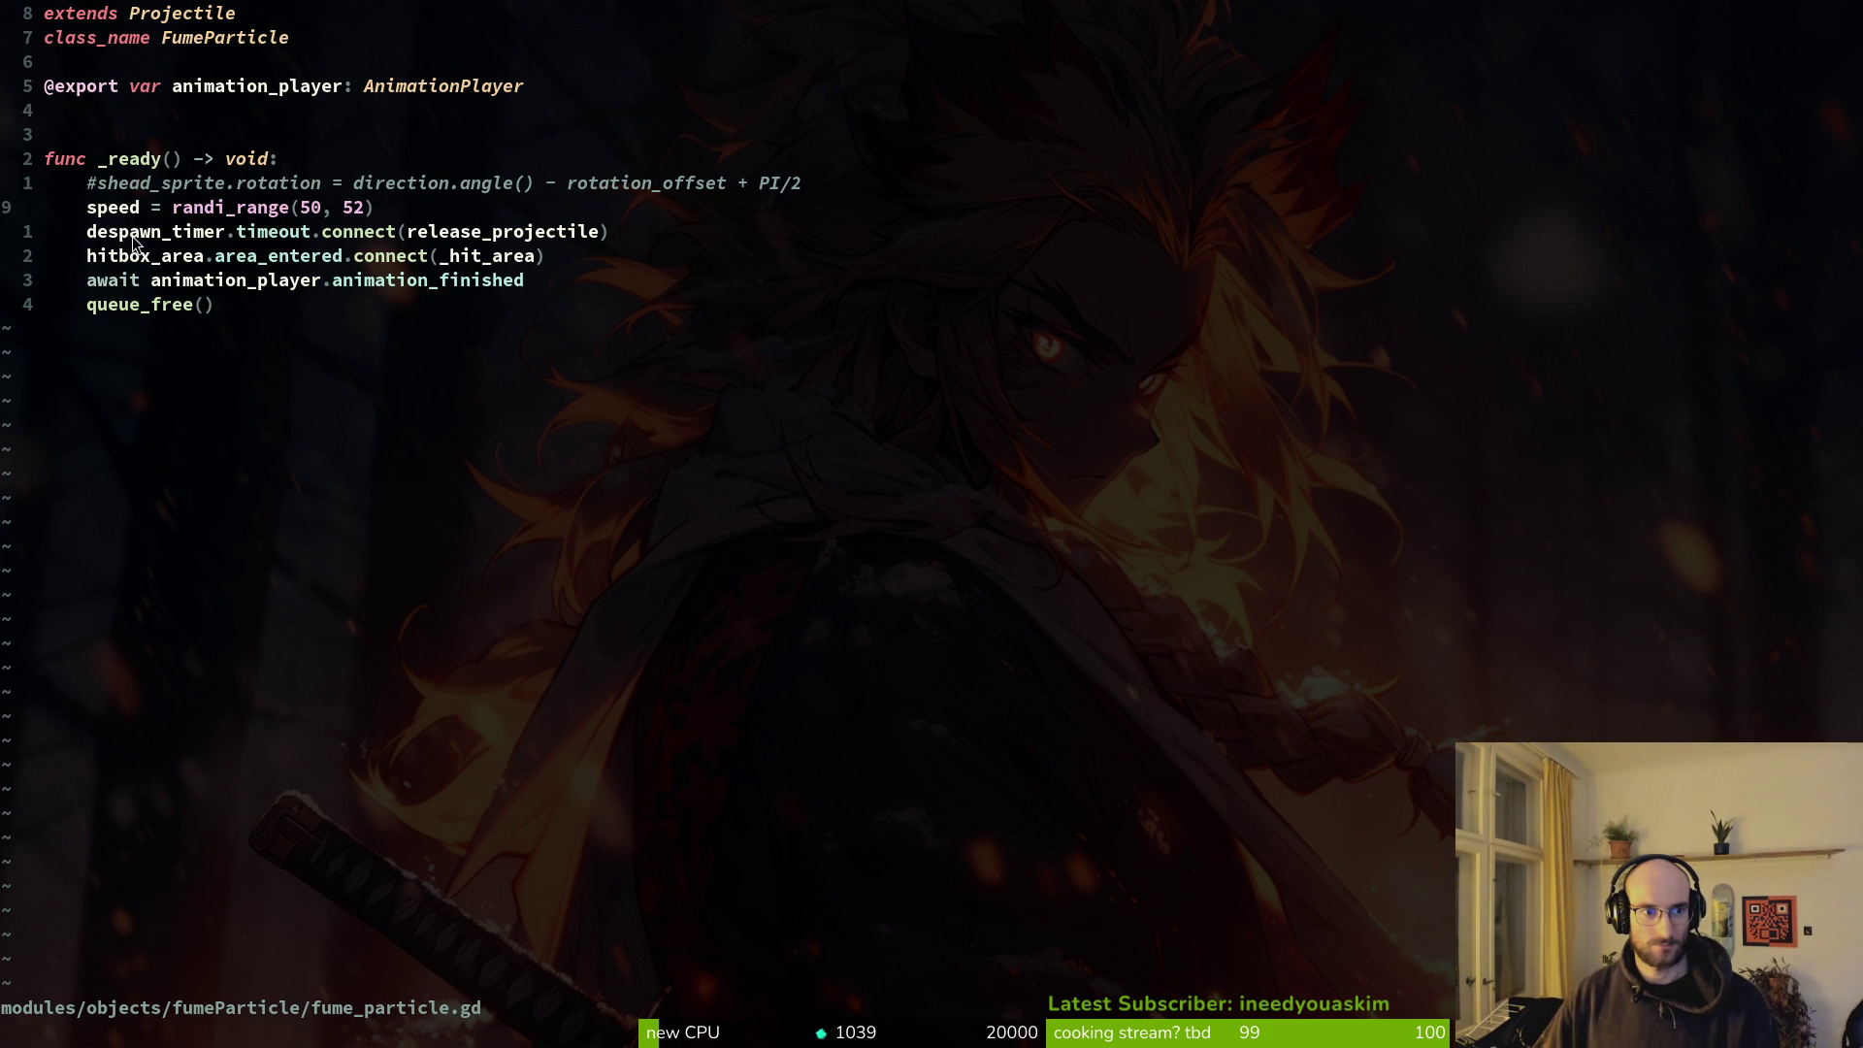
{"action": "key", "text": "space"}
{"action": "key", "text": "f"}
{"action": "key", "text": "f"}
{"action": "type", "text": "projl"}
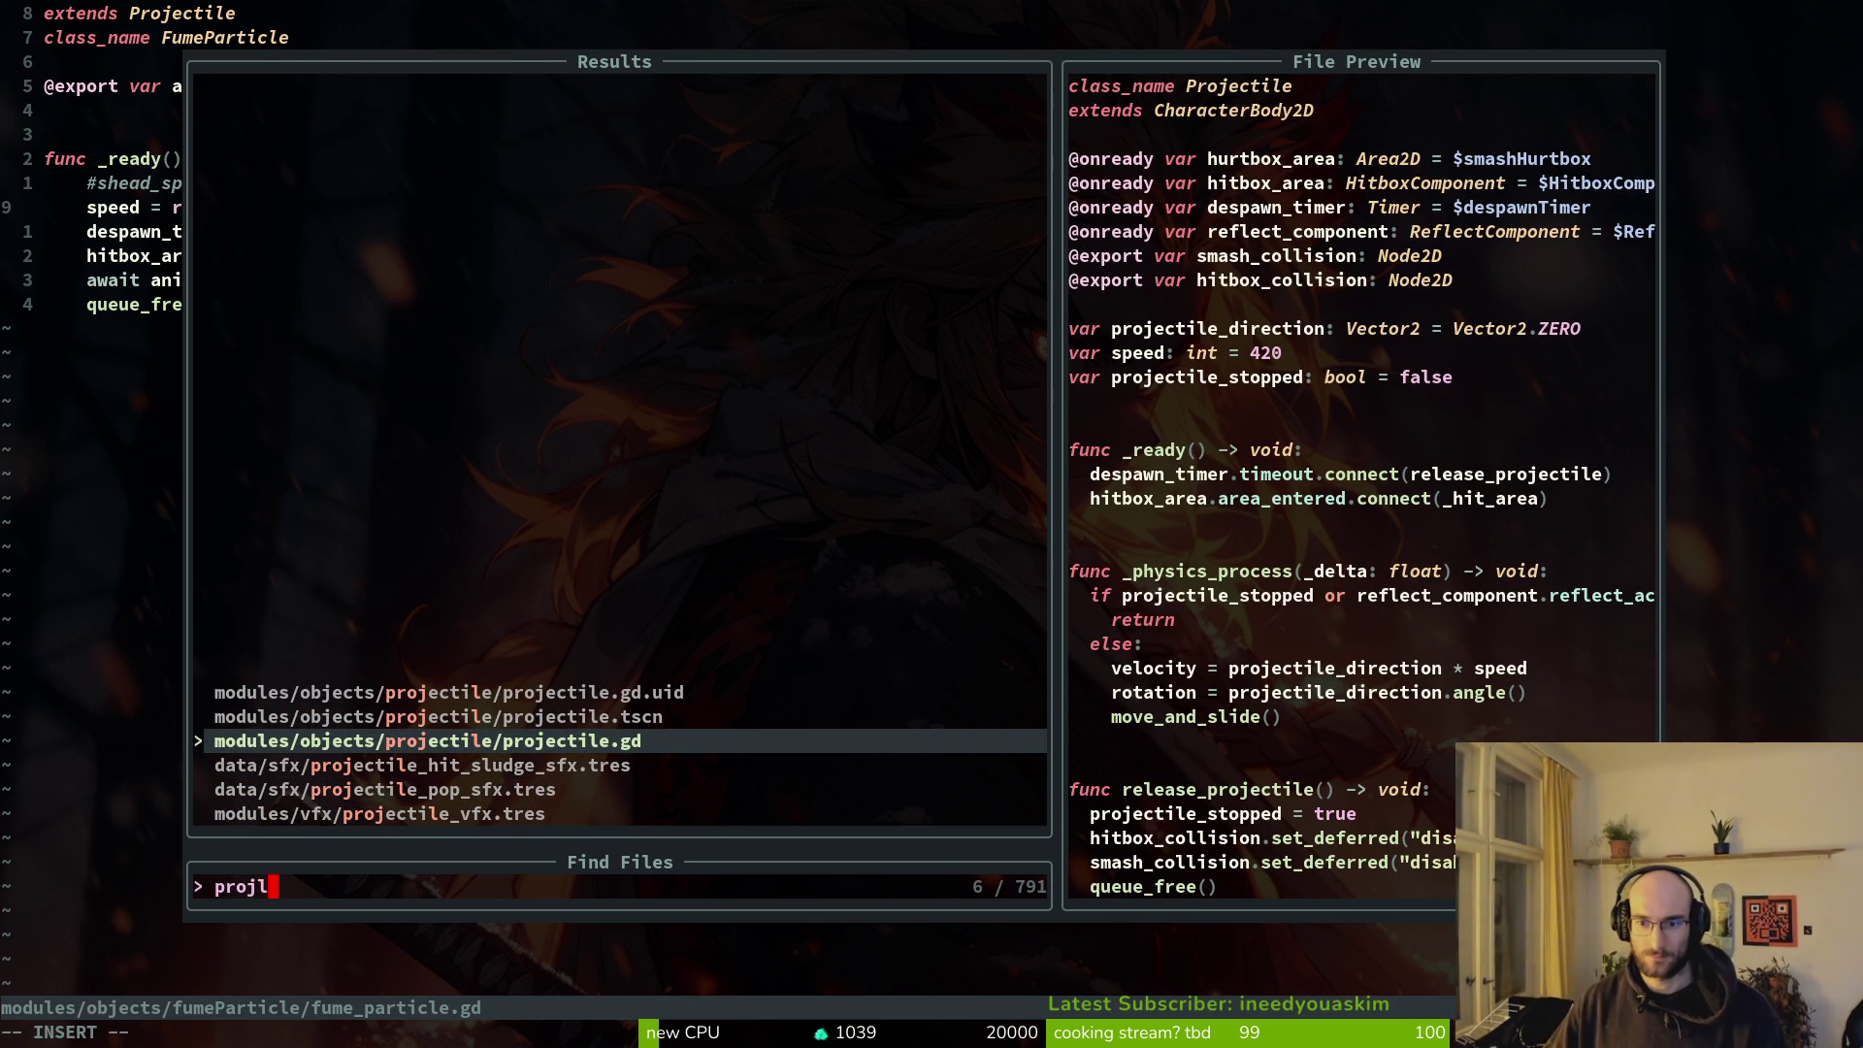
{"action": "key", "text": "Escape"}
{"action": "key", "text": "Escape"}
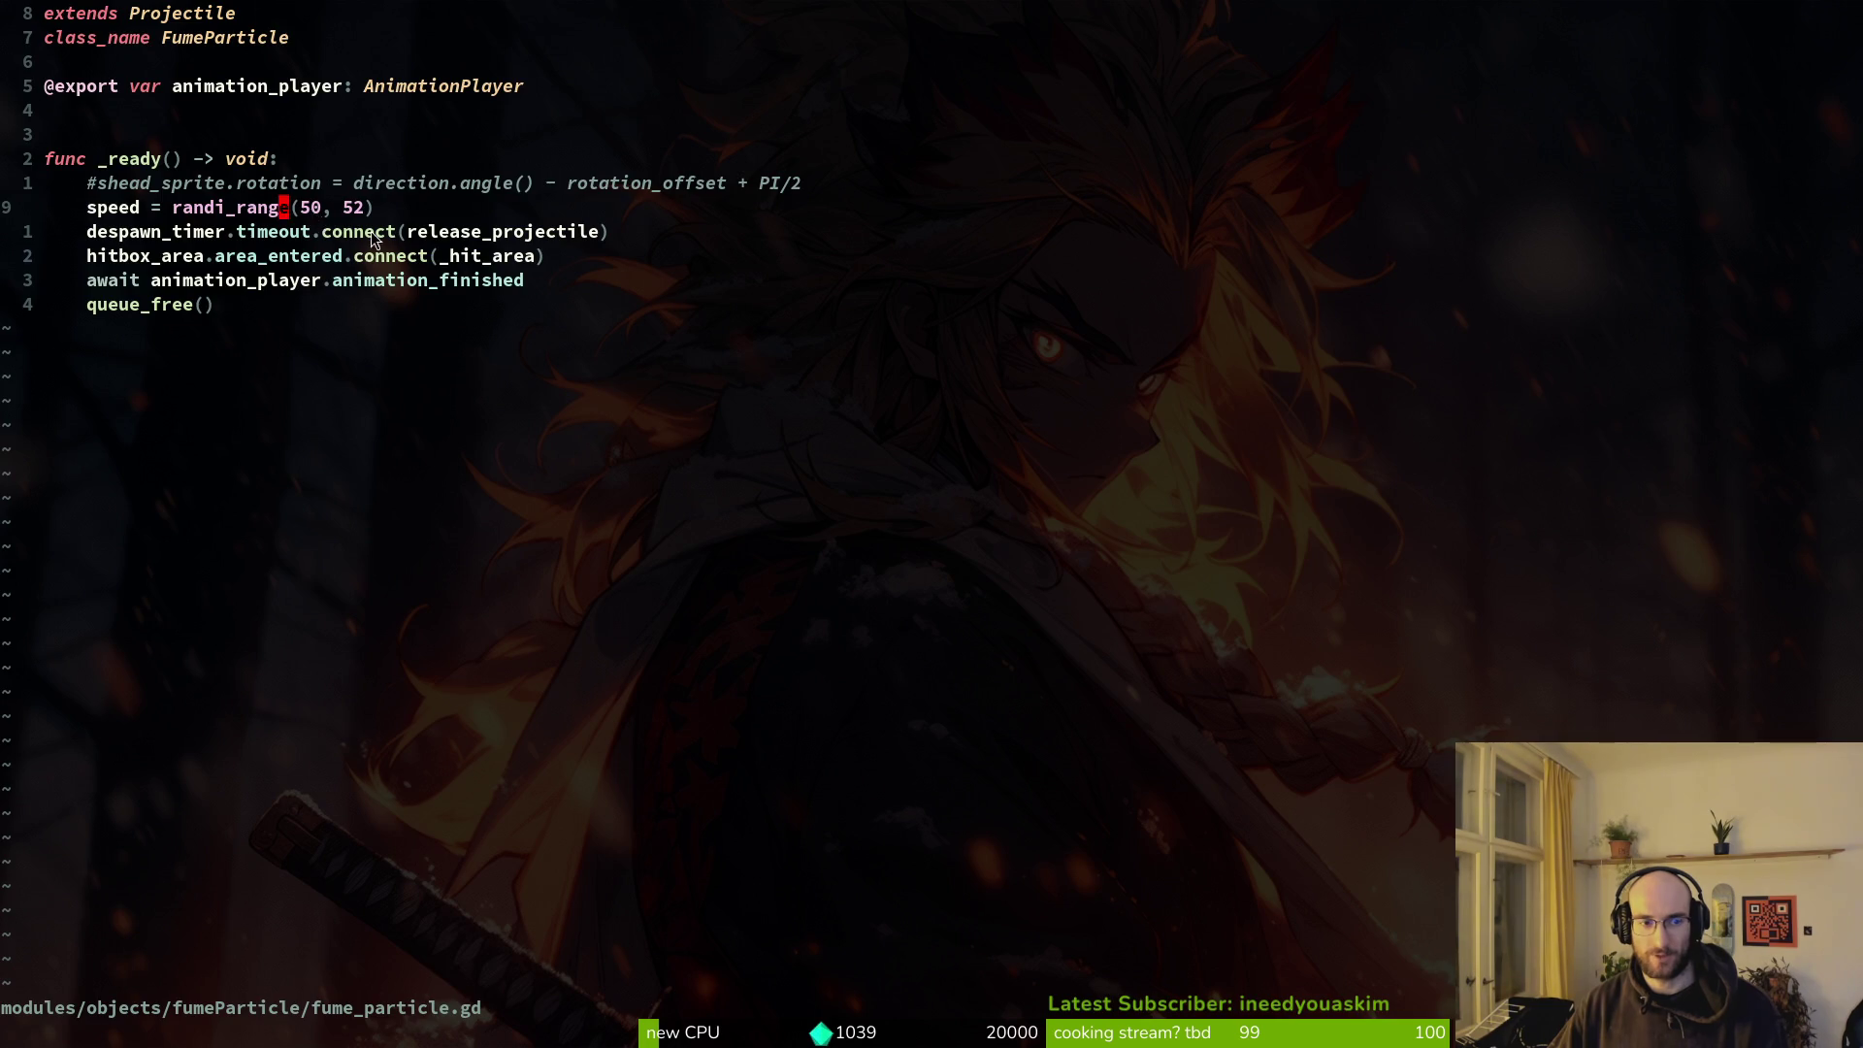
{"action": "key", "text": "alt+Tab"}
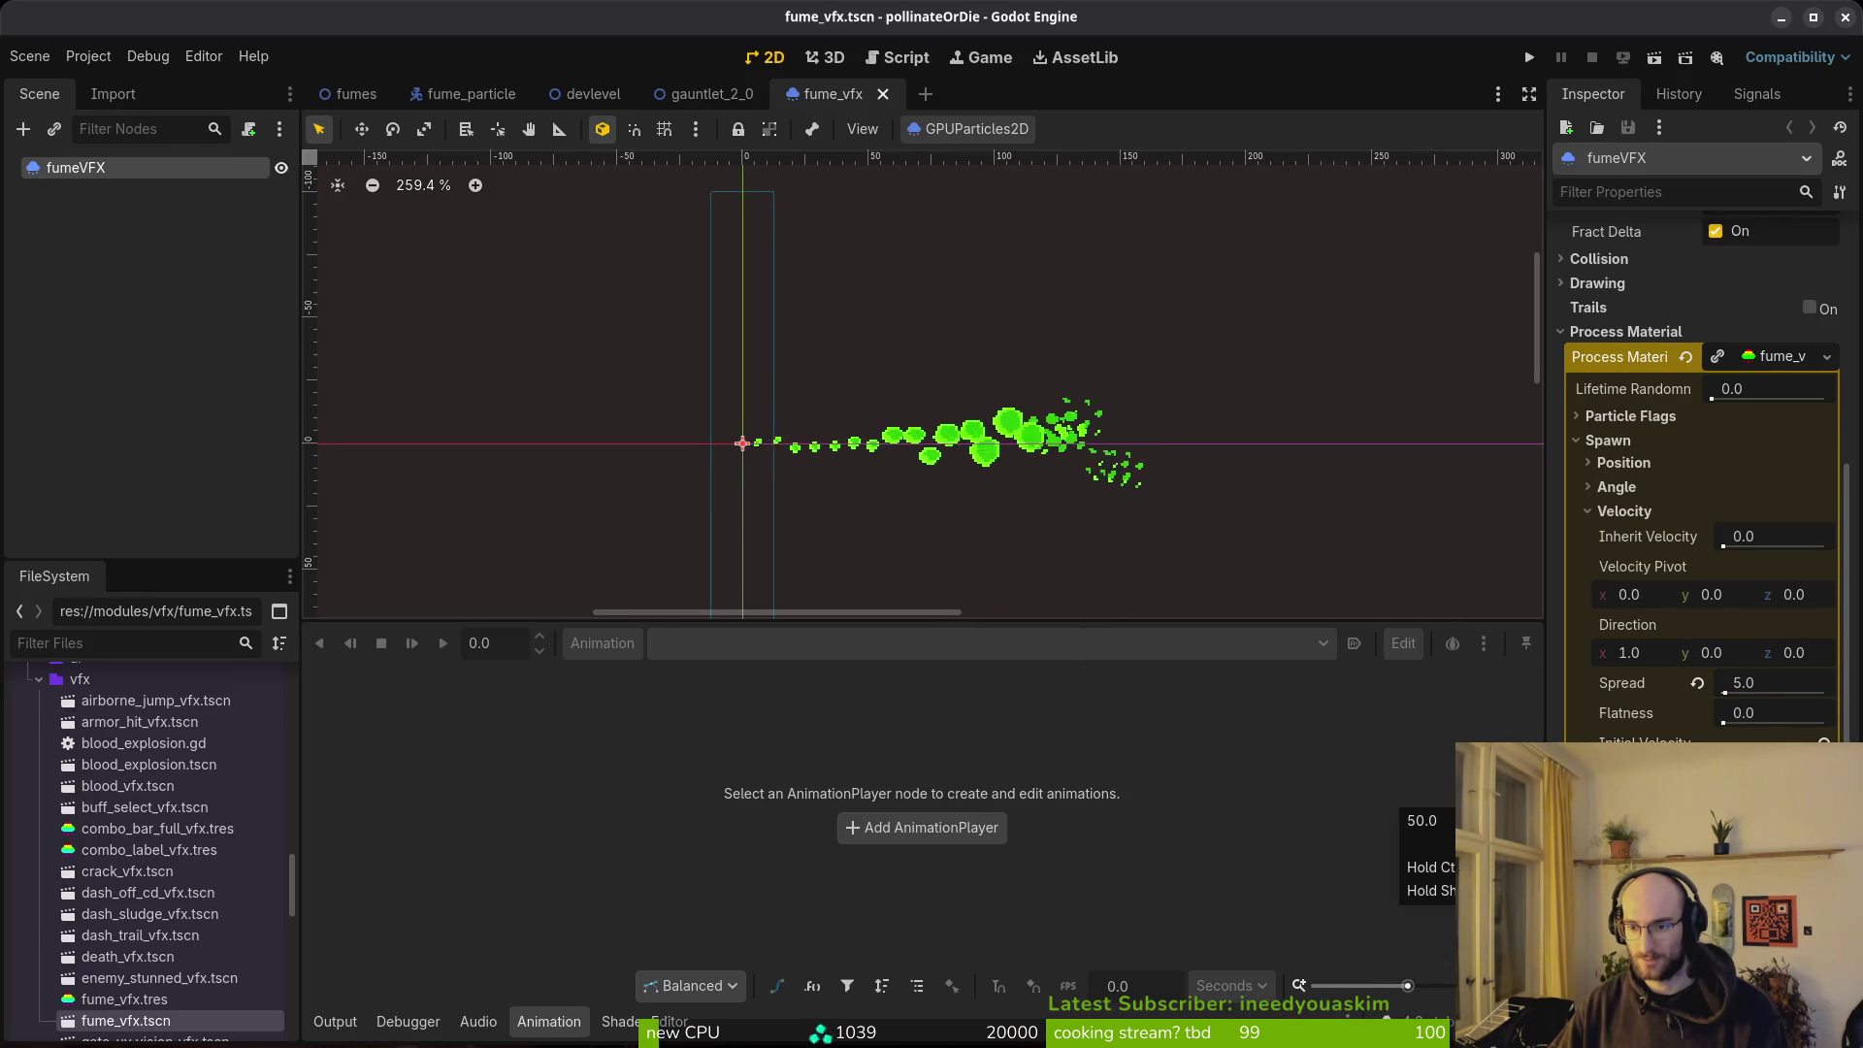
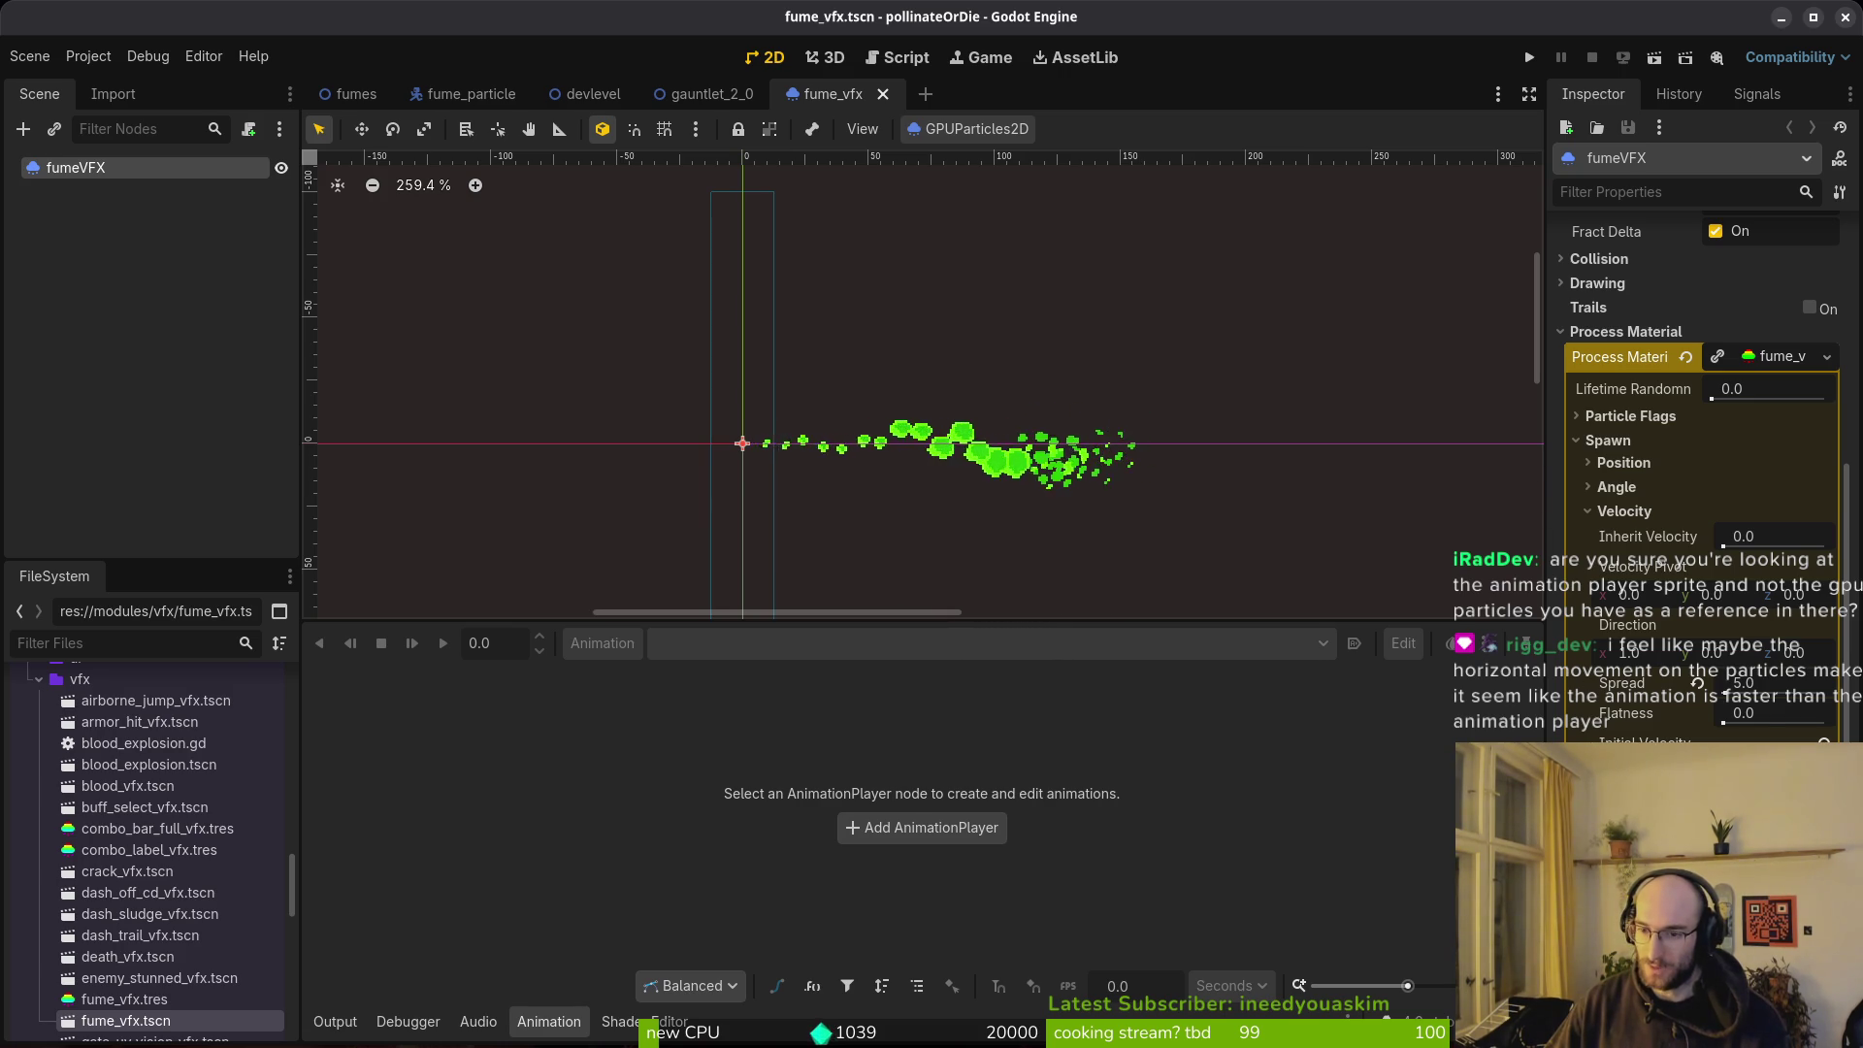
Yank the speed line randi_range(50, 52) from fume_particle.gd in Neovim and return to Godot.
{"action": "left_click", "coordinate": [448, 94]}
{"action": "left_click", "coordinate": [114, 171]}
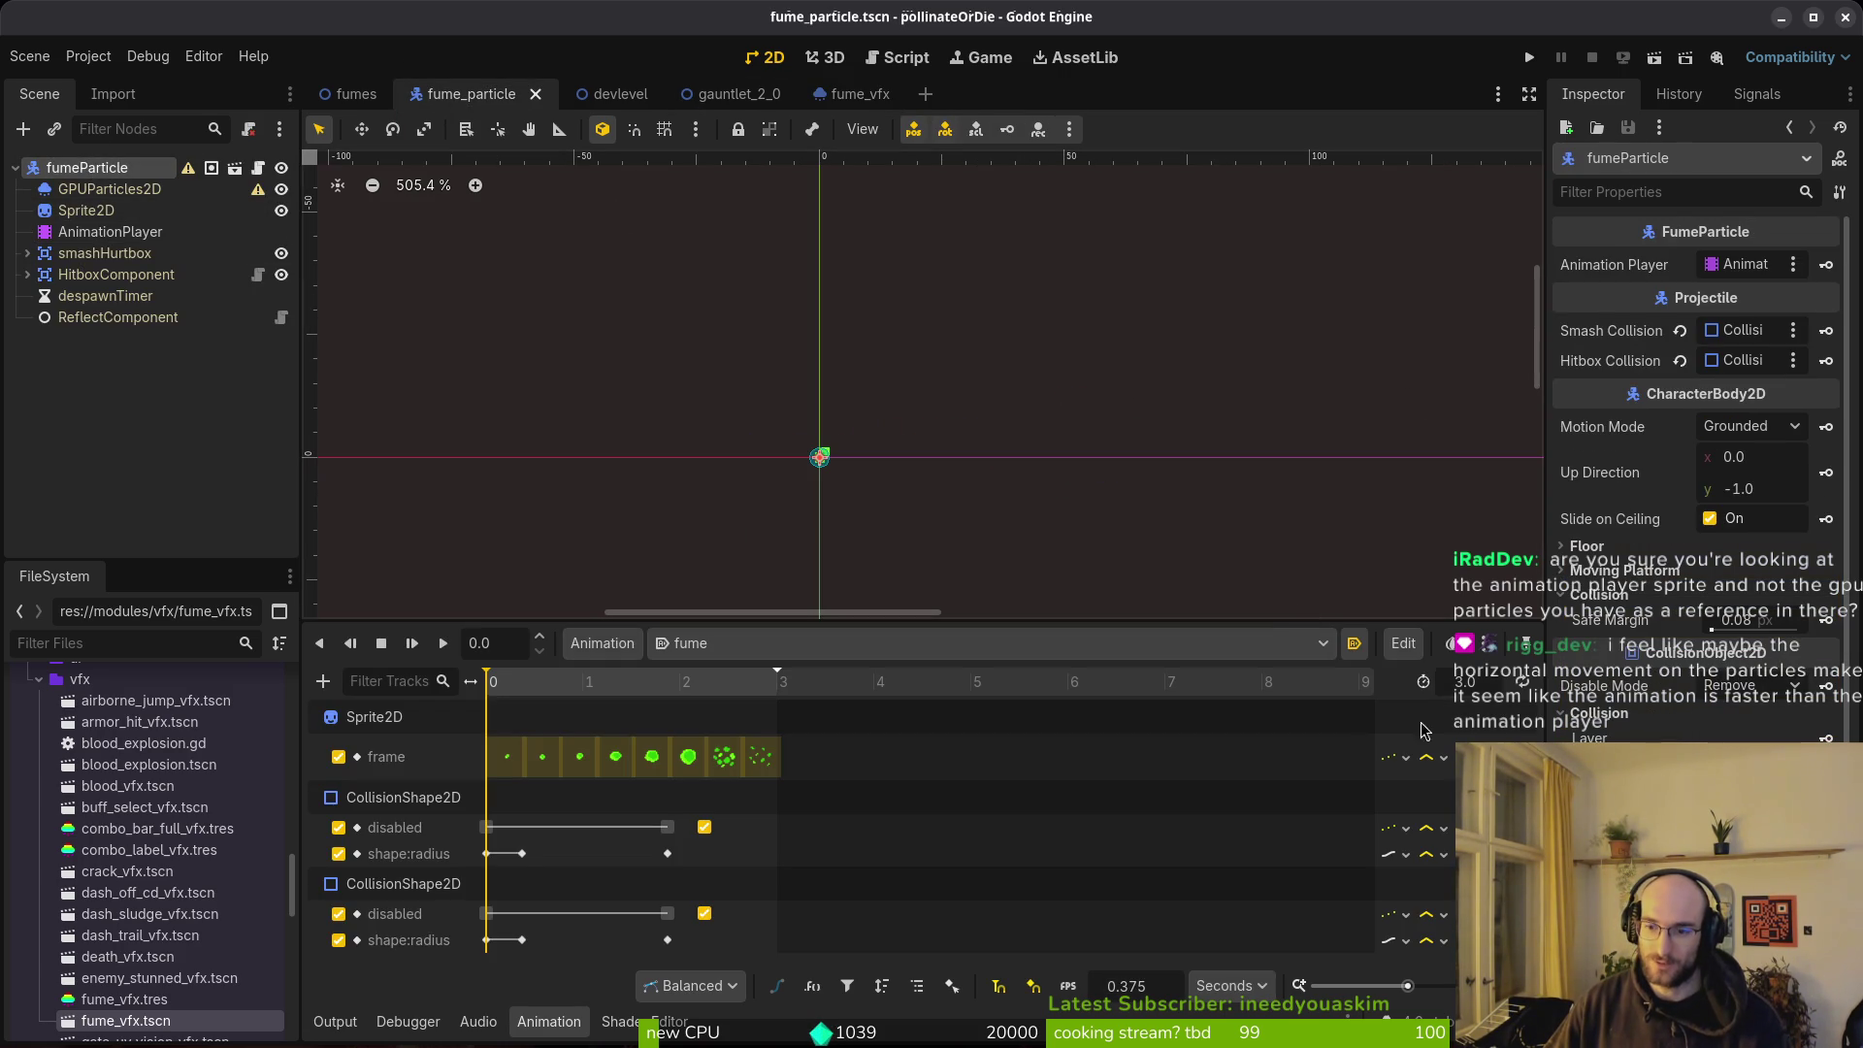
{"action": "key", "text": "alt+Tab"}
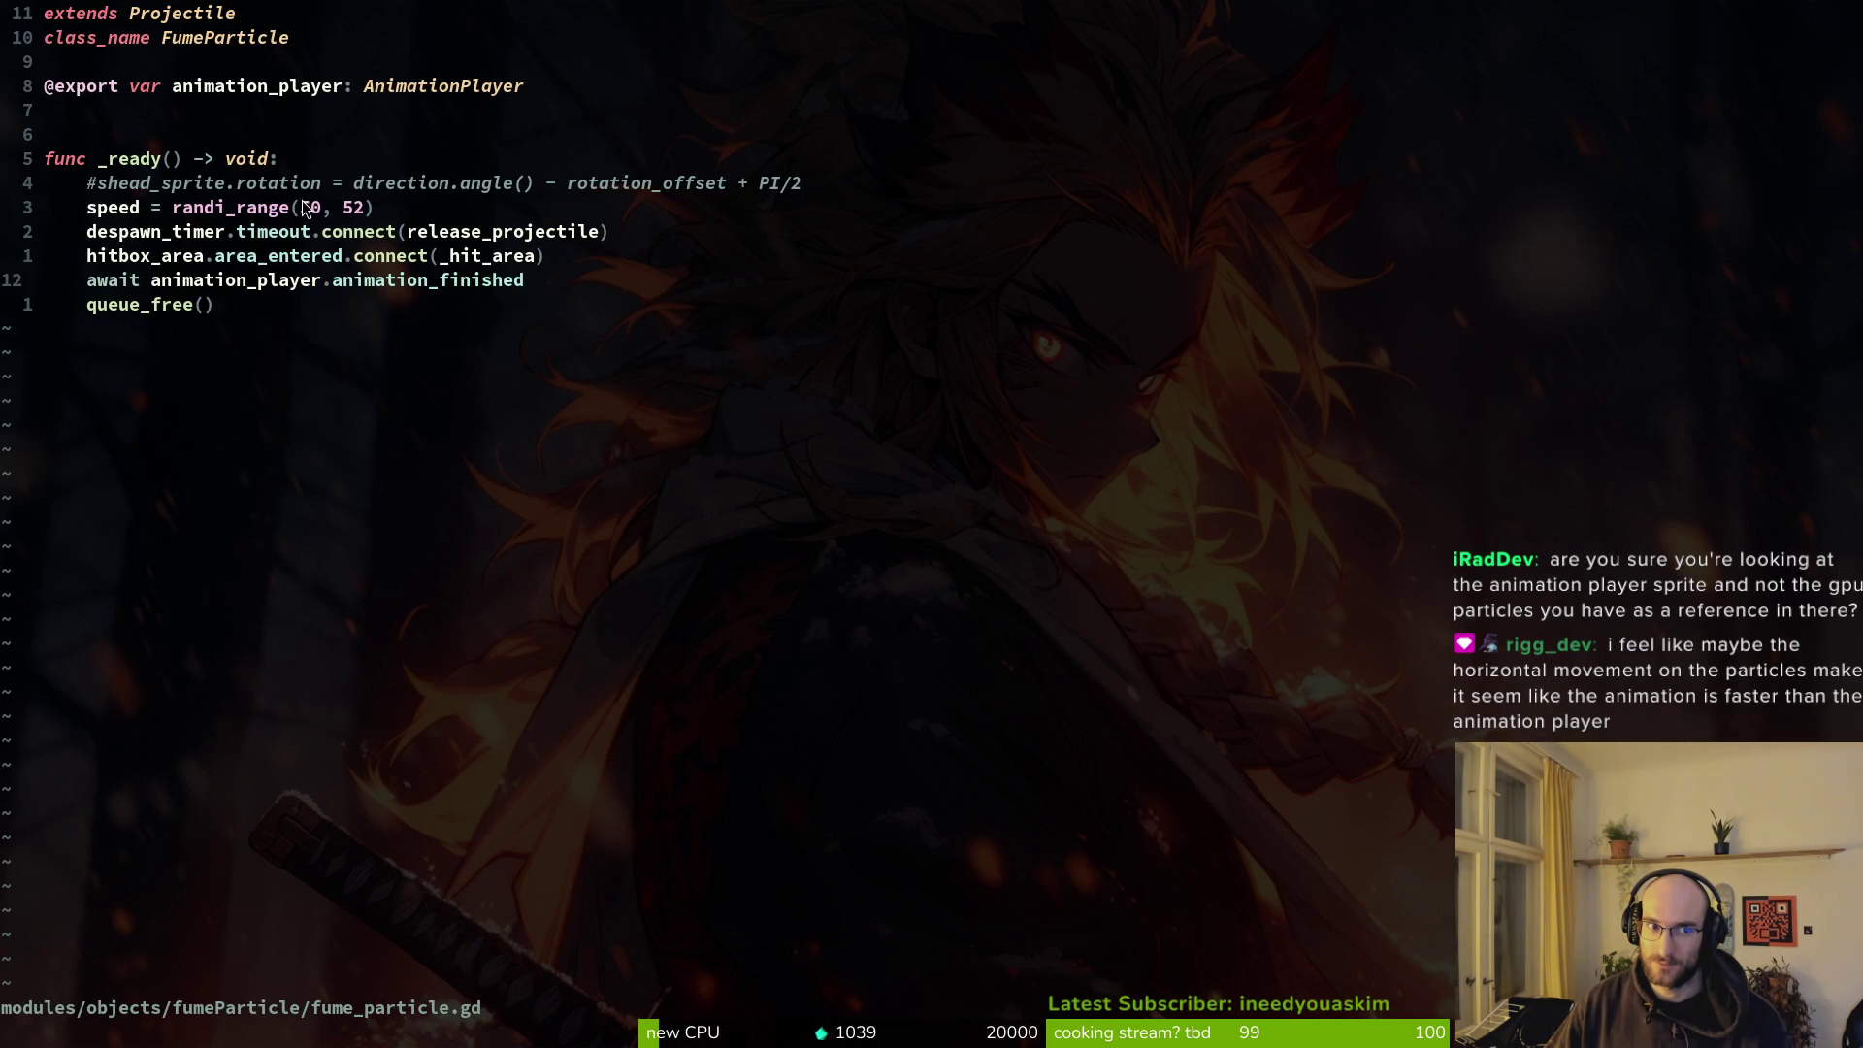
{"action": "key", "text": "k"}
{"action": "key", "text": "k"}
{"action": "key", "text": "k"}
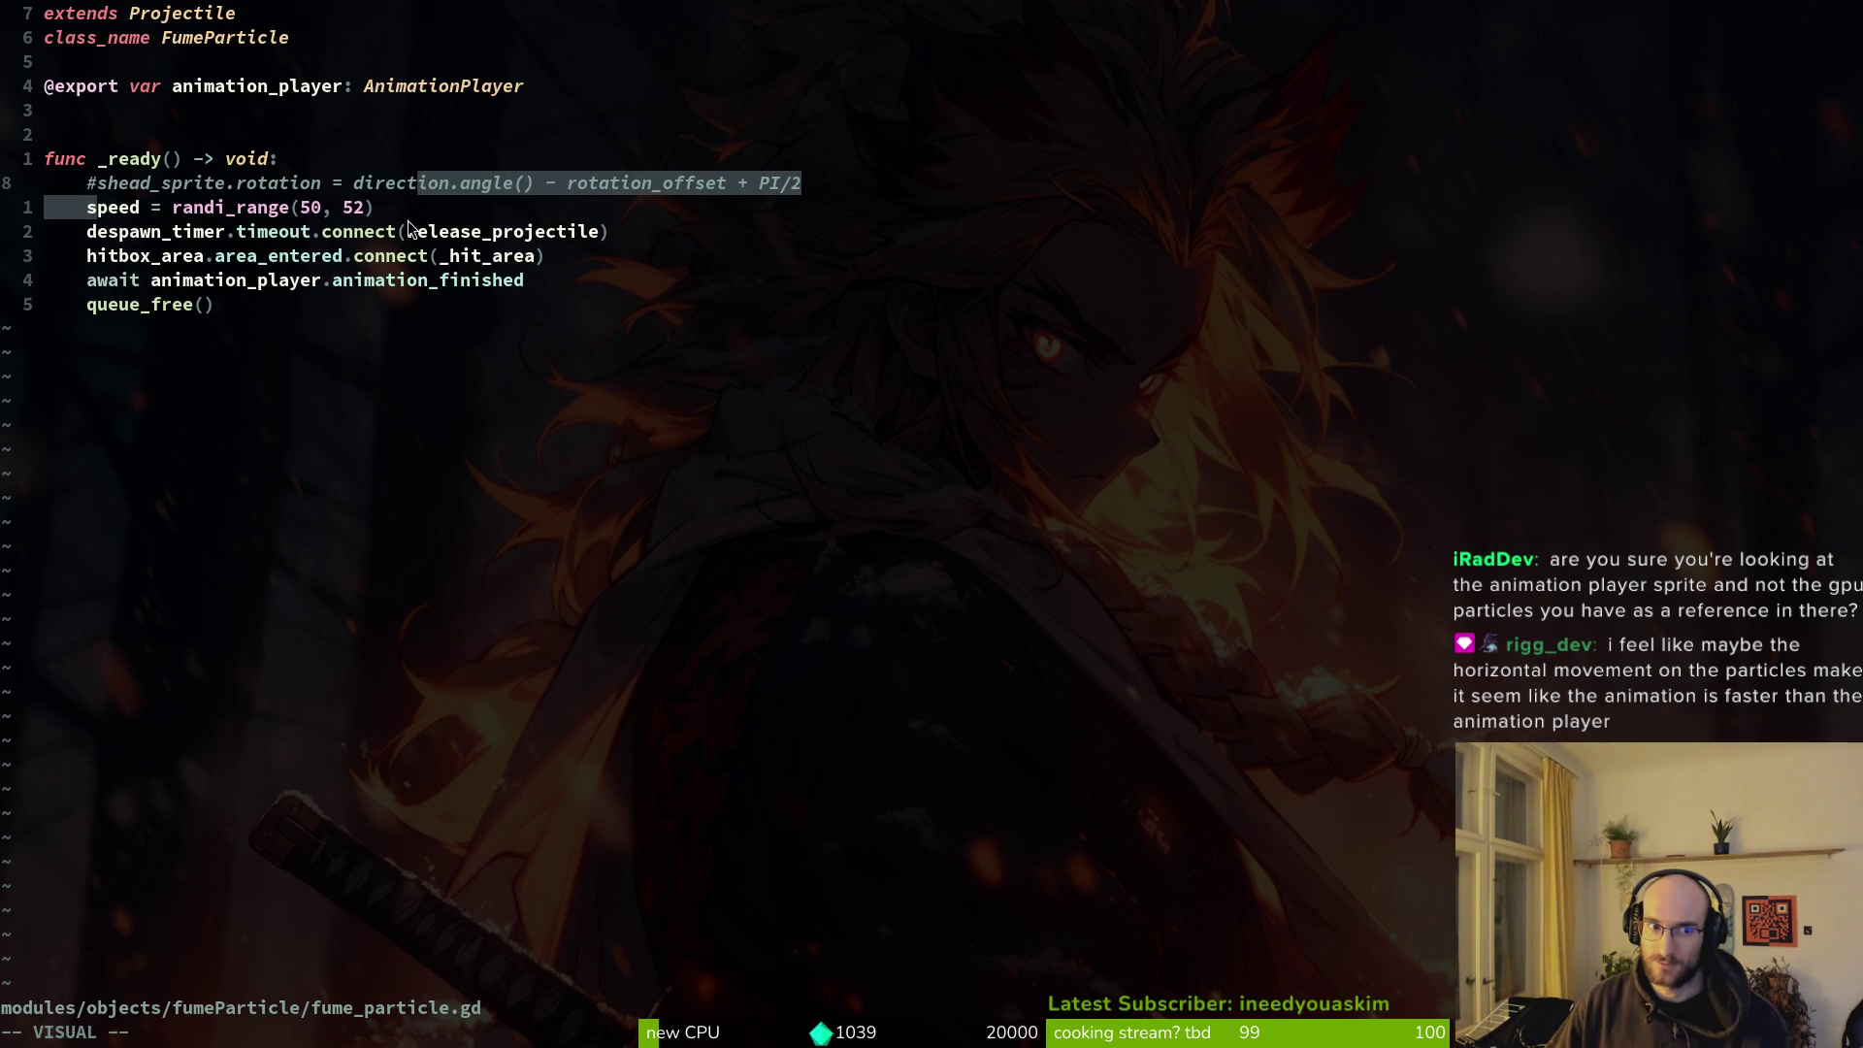
{"action": "key", "text": "j"}
{"action": "key", "text": "V"}
{"action": "key", "text": "y"}
{"action": "key", "text": "alt+Tab"}
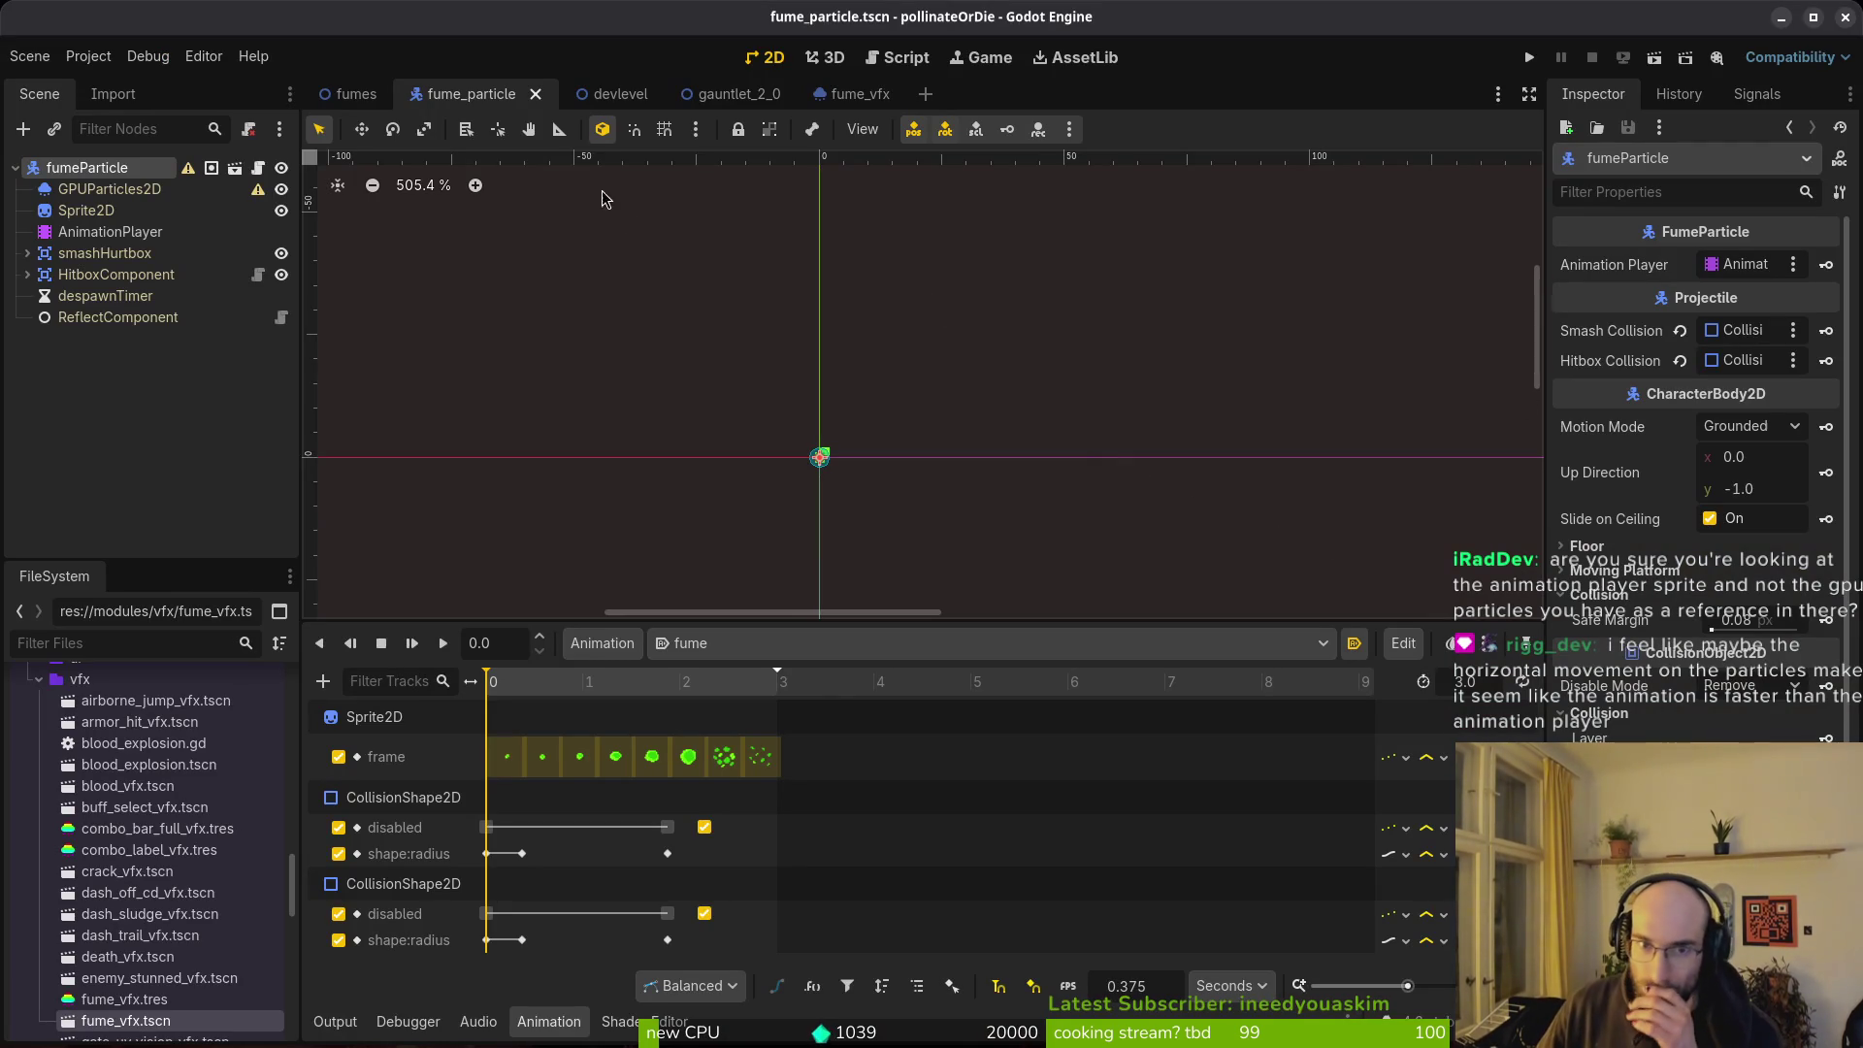
Inspect the fume animation and the AnimationPlayer, Sprite2D and GPUParticles2D nodes of fume_particle.
{"action": "left_click", "coordinate": [730, 644]}
{"action": "left_click", "coordinate": [726, 706]}
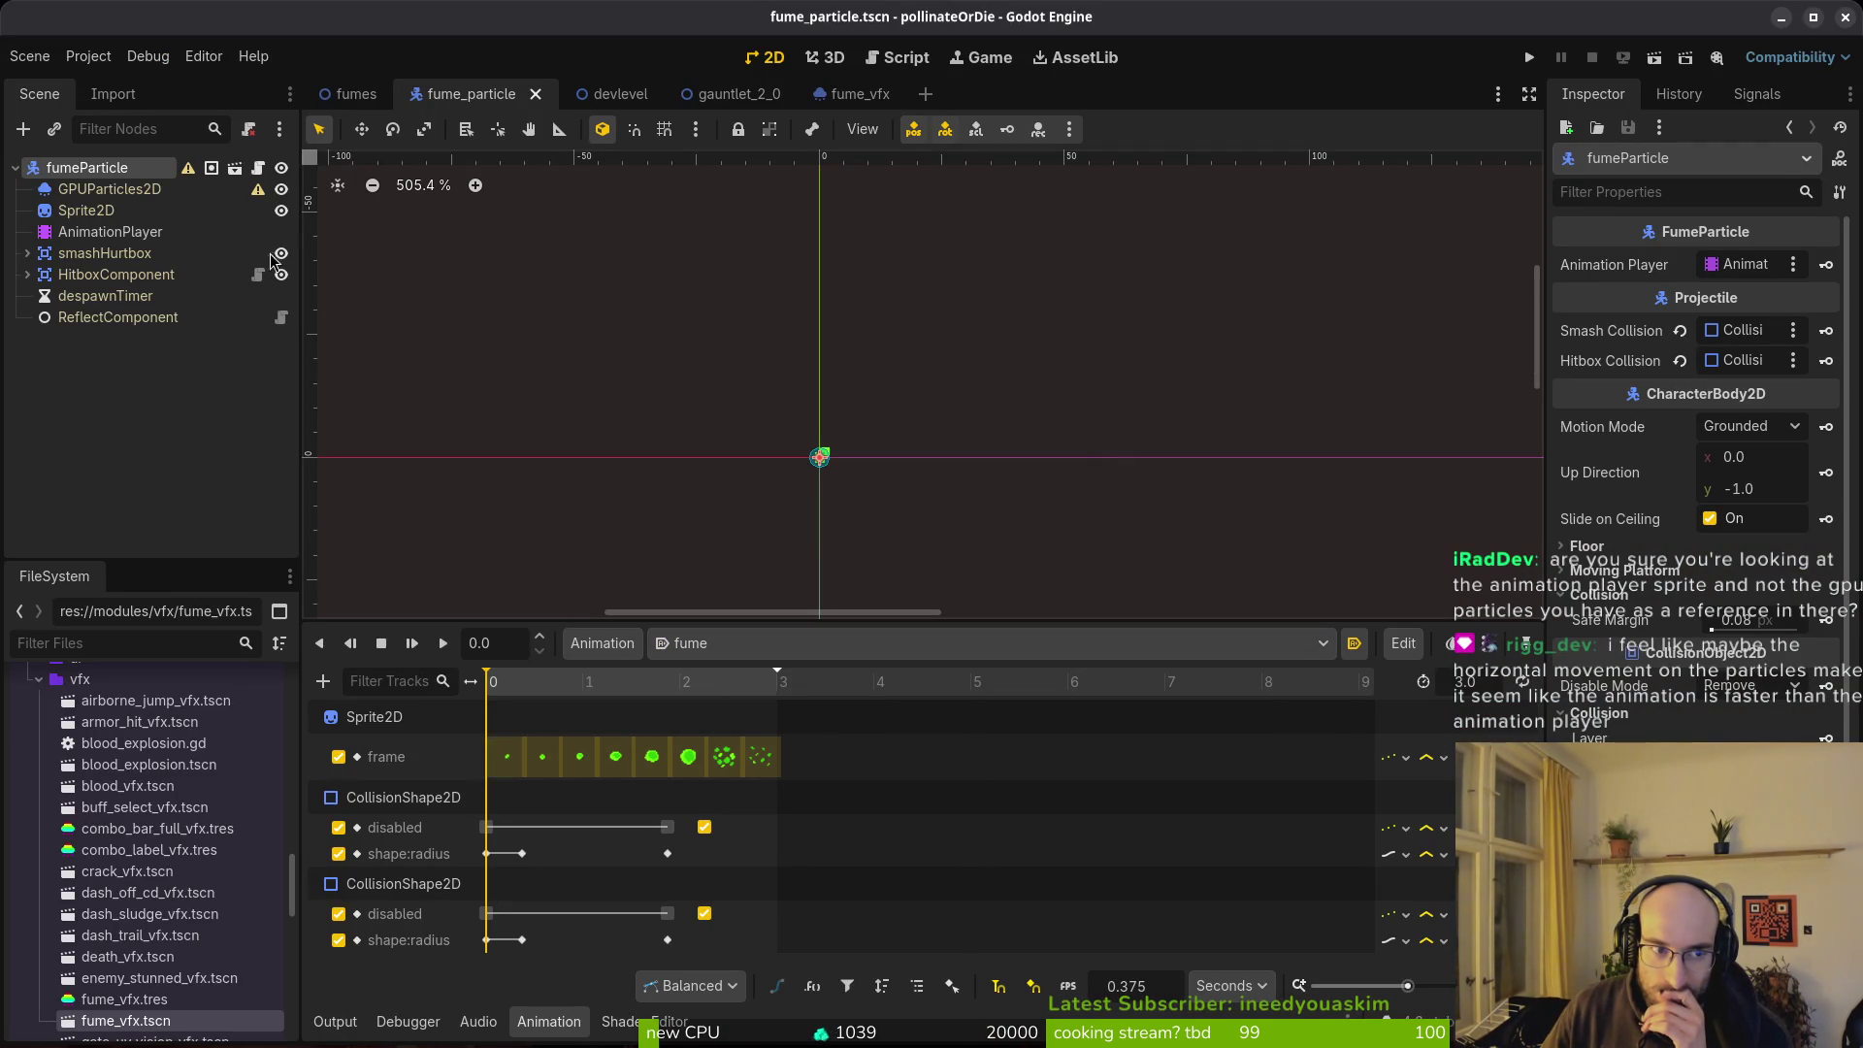
{"action": "left_click", "coordinate": [110, 232]}
{"action": "left_click", "coordinate": [87, 211]}
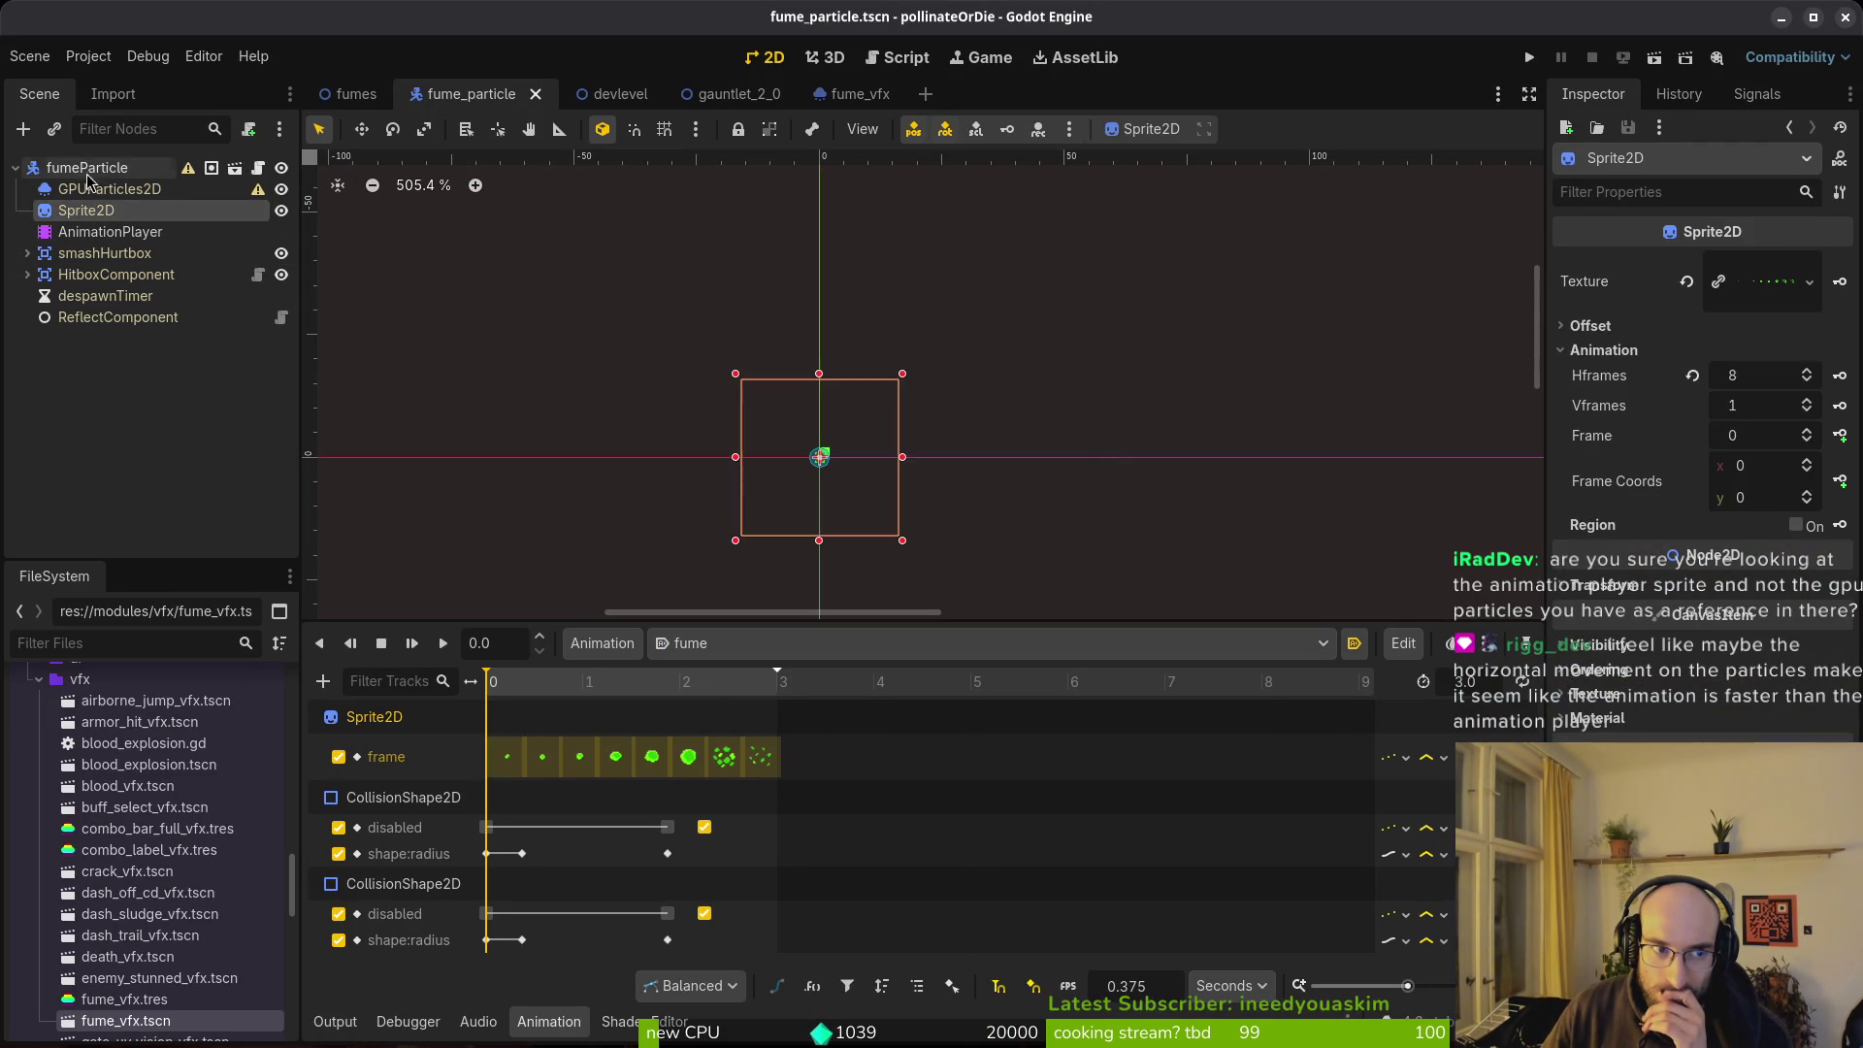
{"action": "left_click", "coordinate": [87, 168]}
{"action": "left_click", "coordinate": [110, 232]}
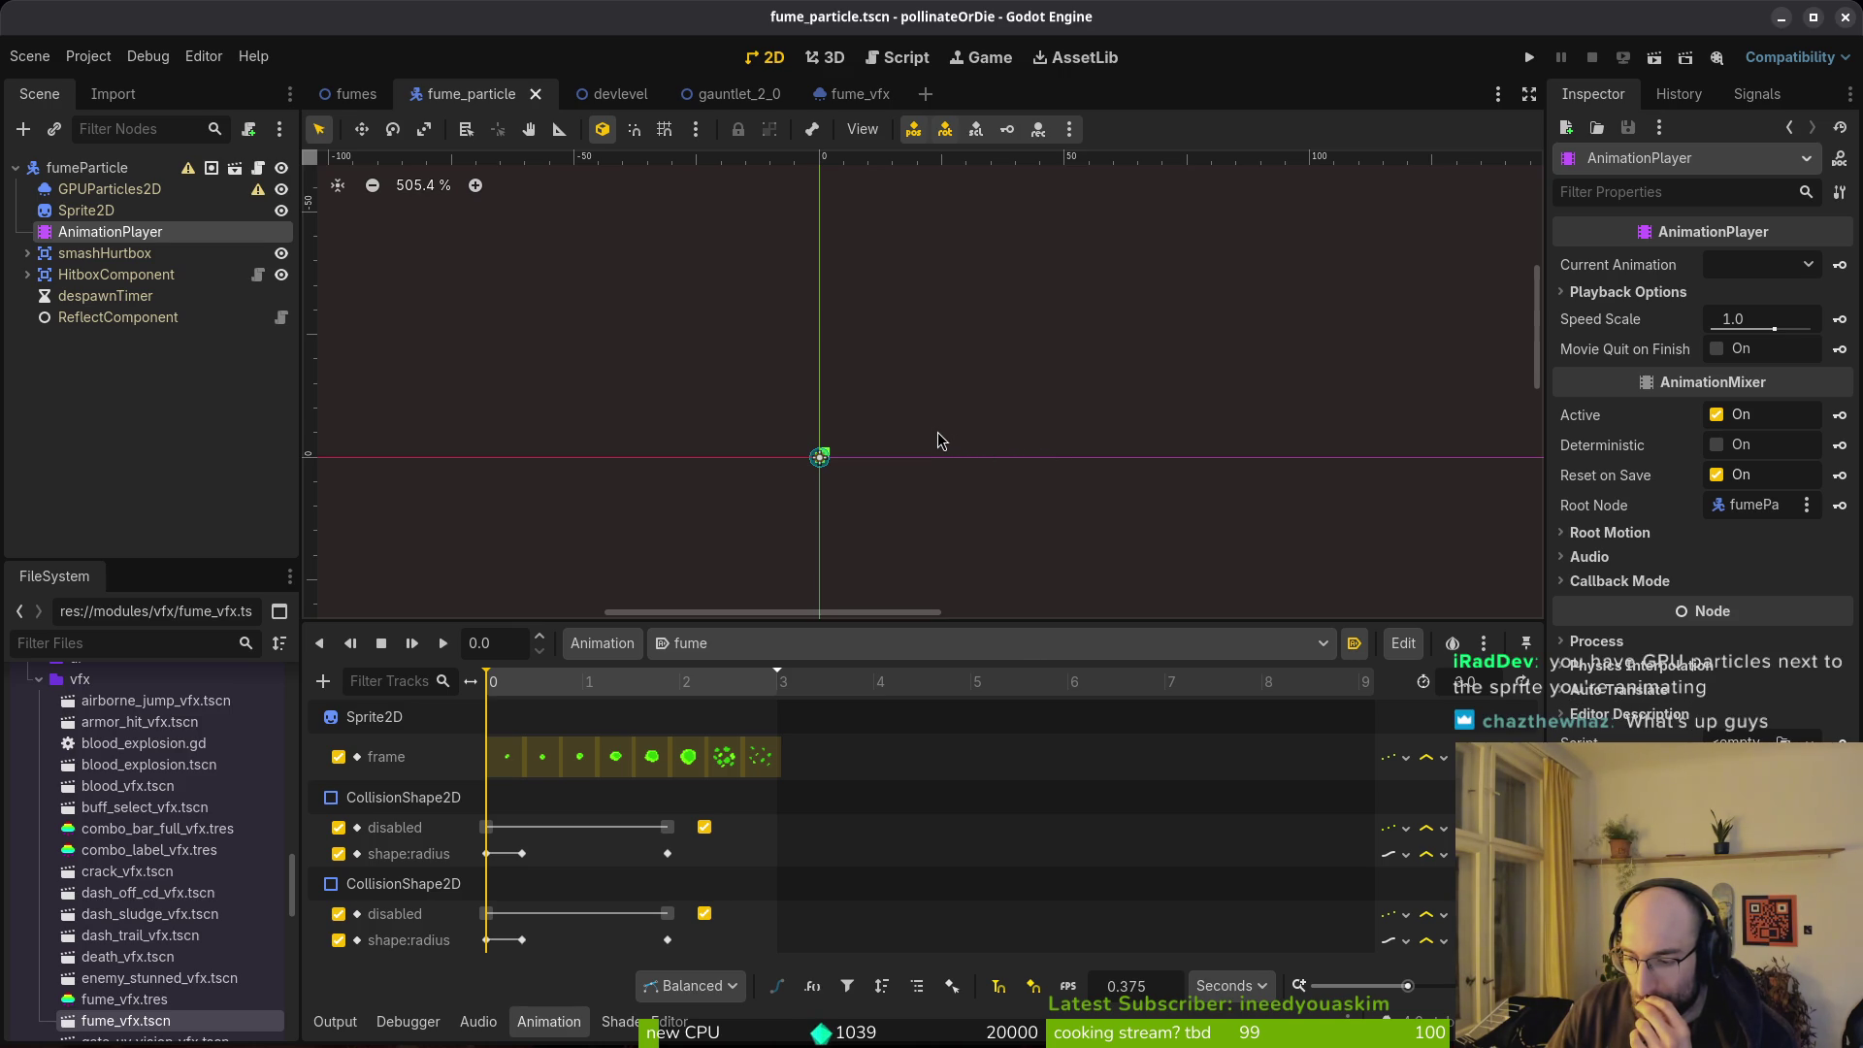
{"action": "left_click", "coordinate": [75, 191]}
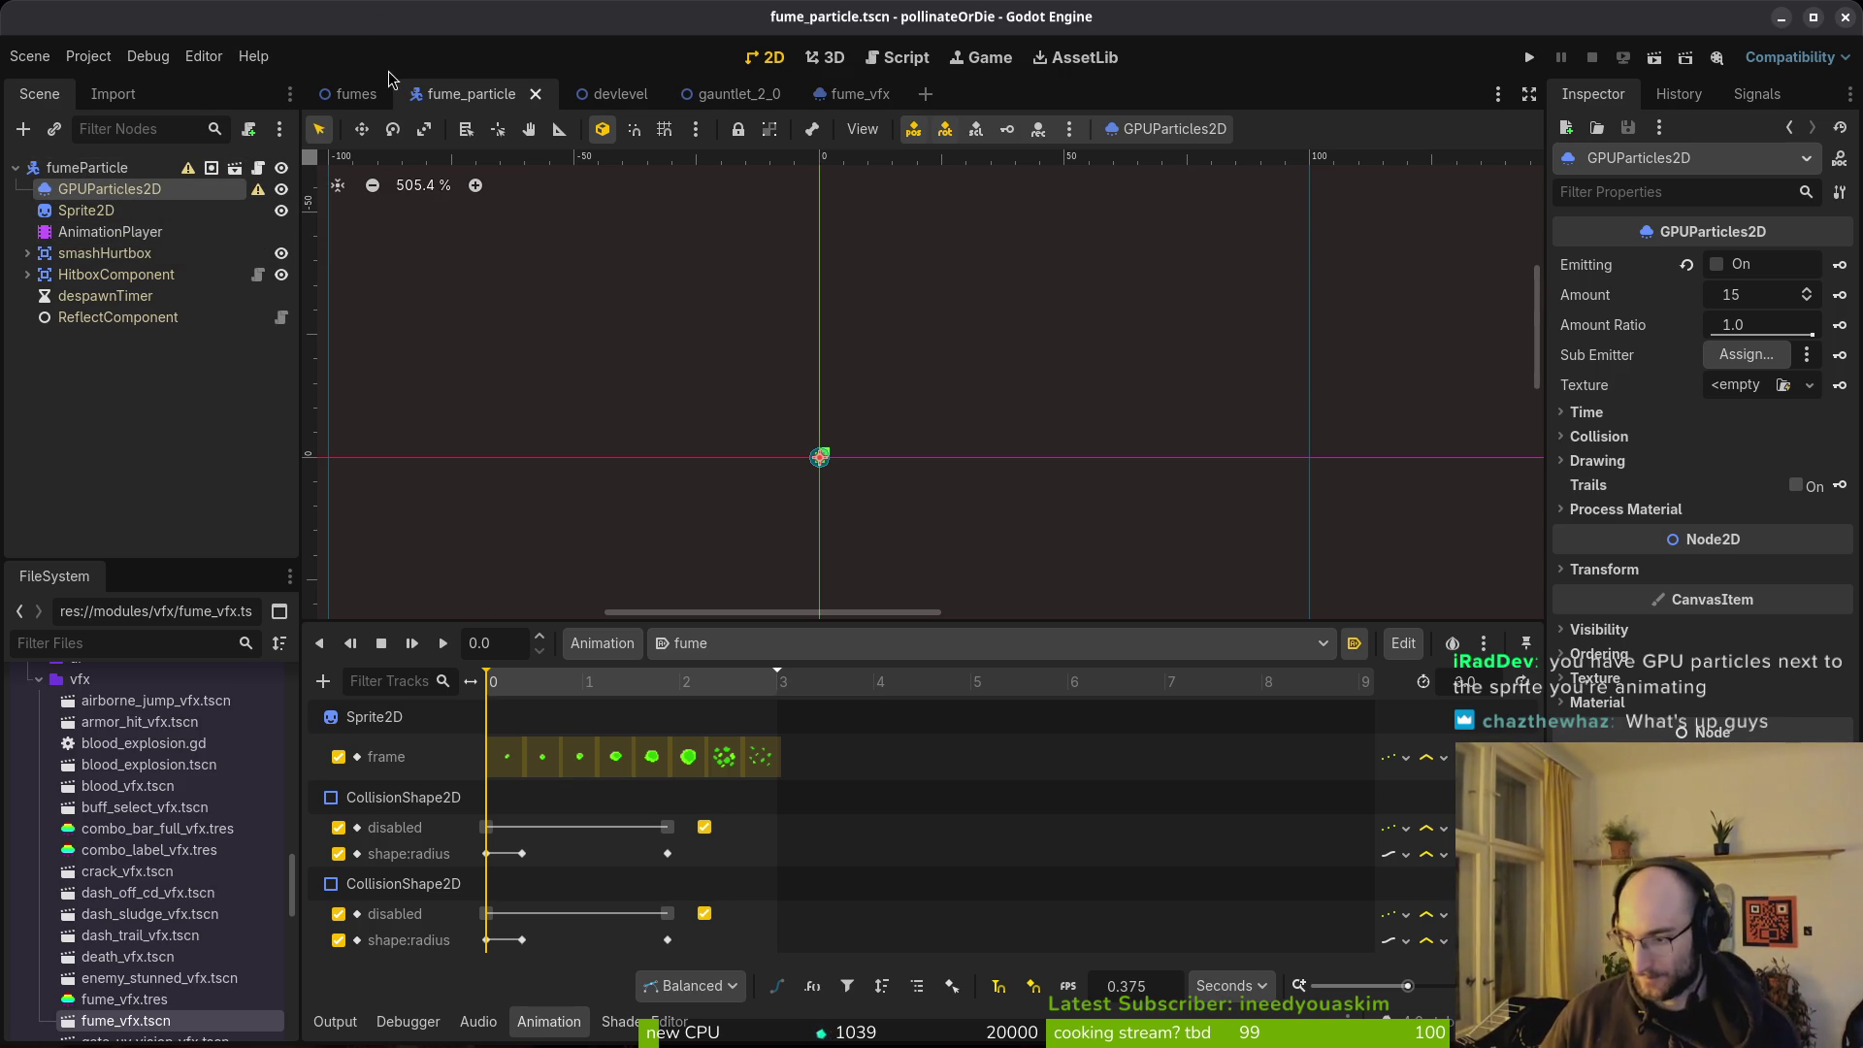
{"action": "left_click", "coordinate": [79, 213]}
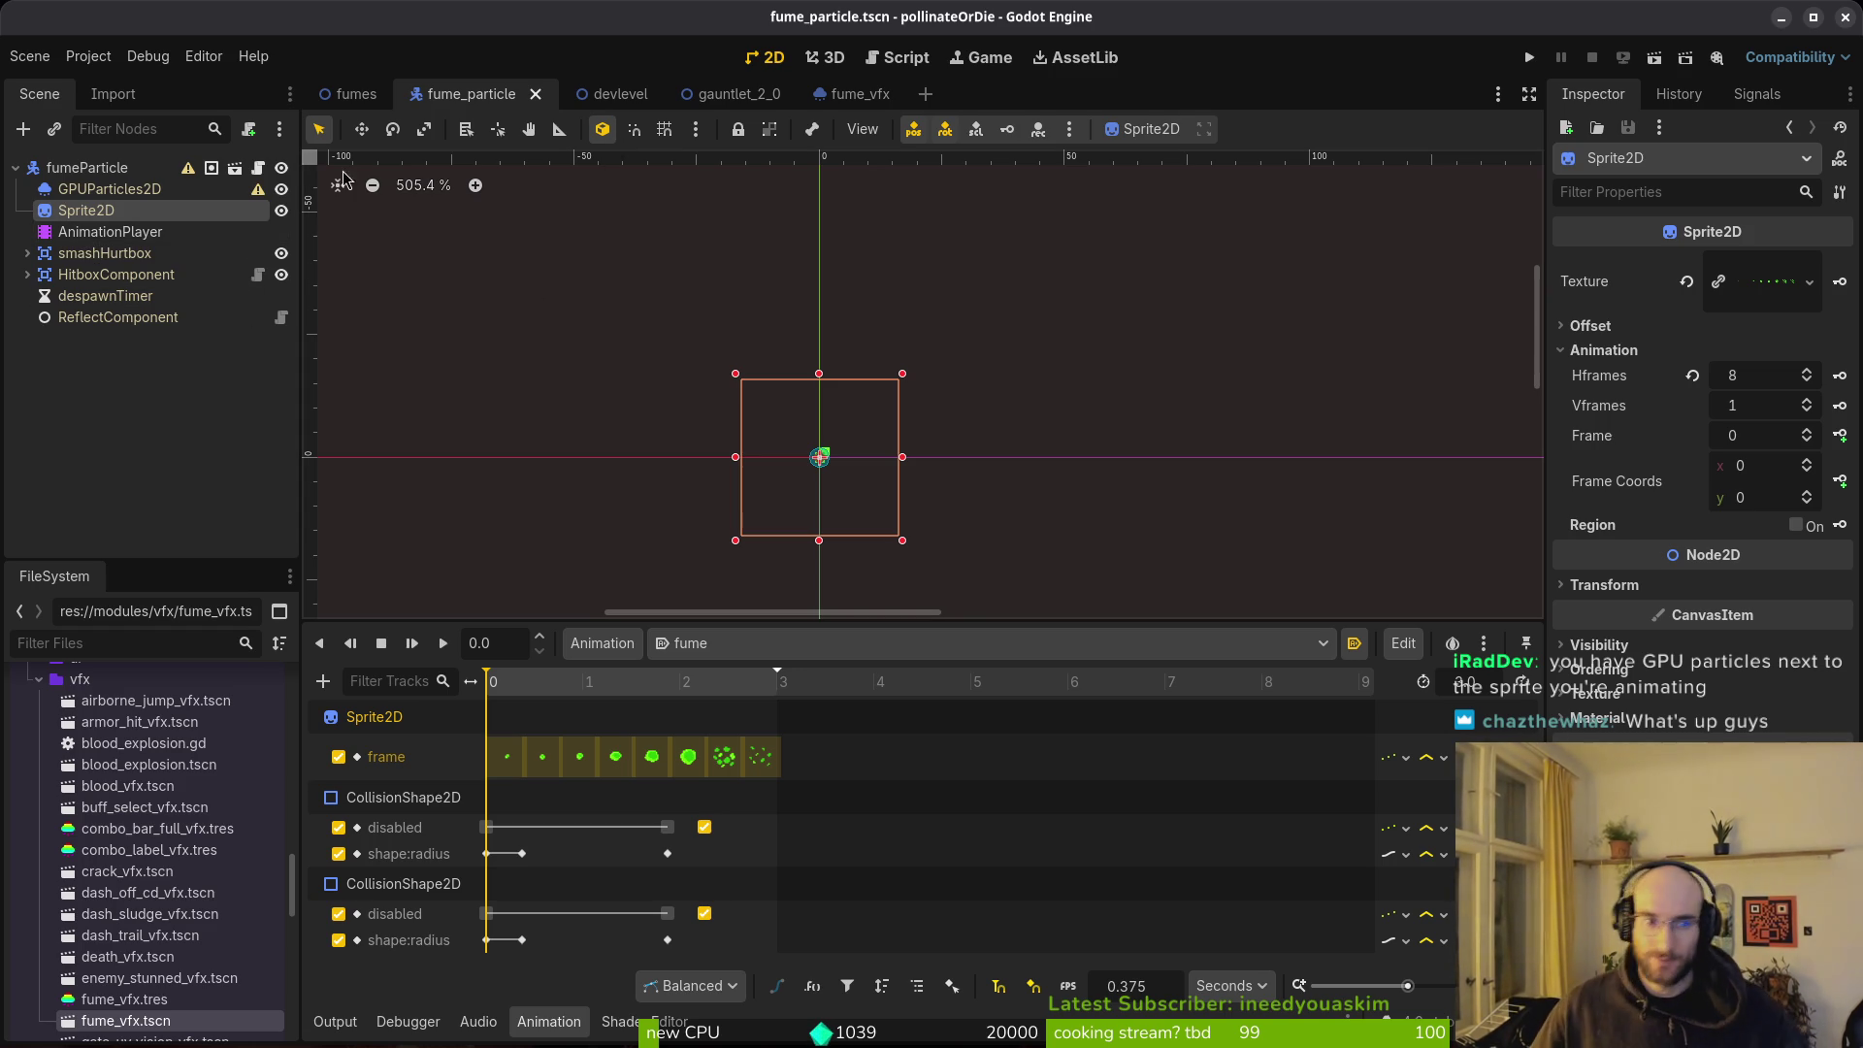
{"action": "key", "text": "alt+Tab"}
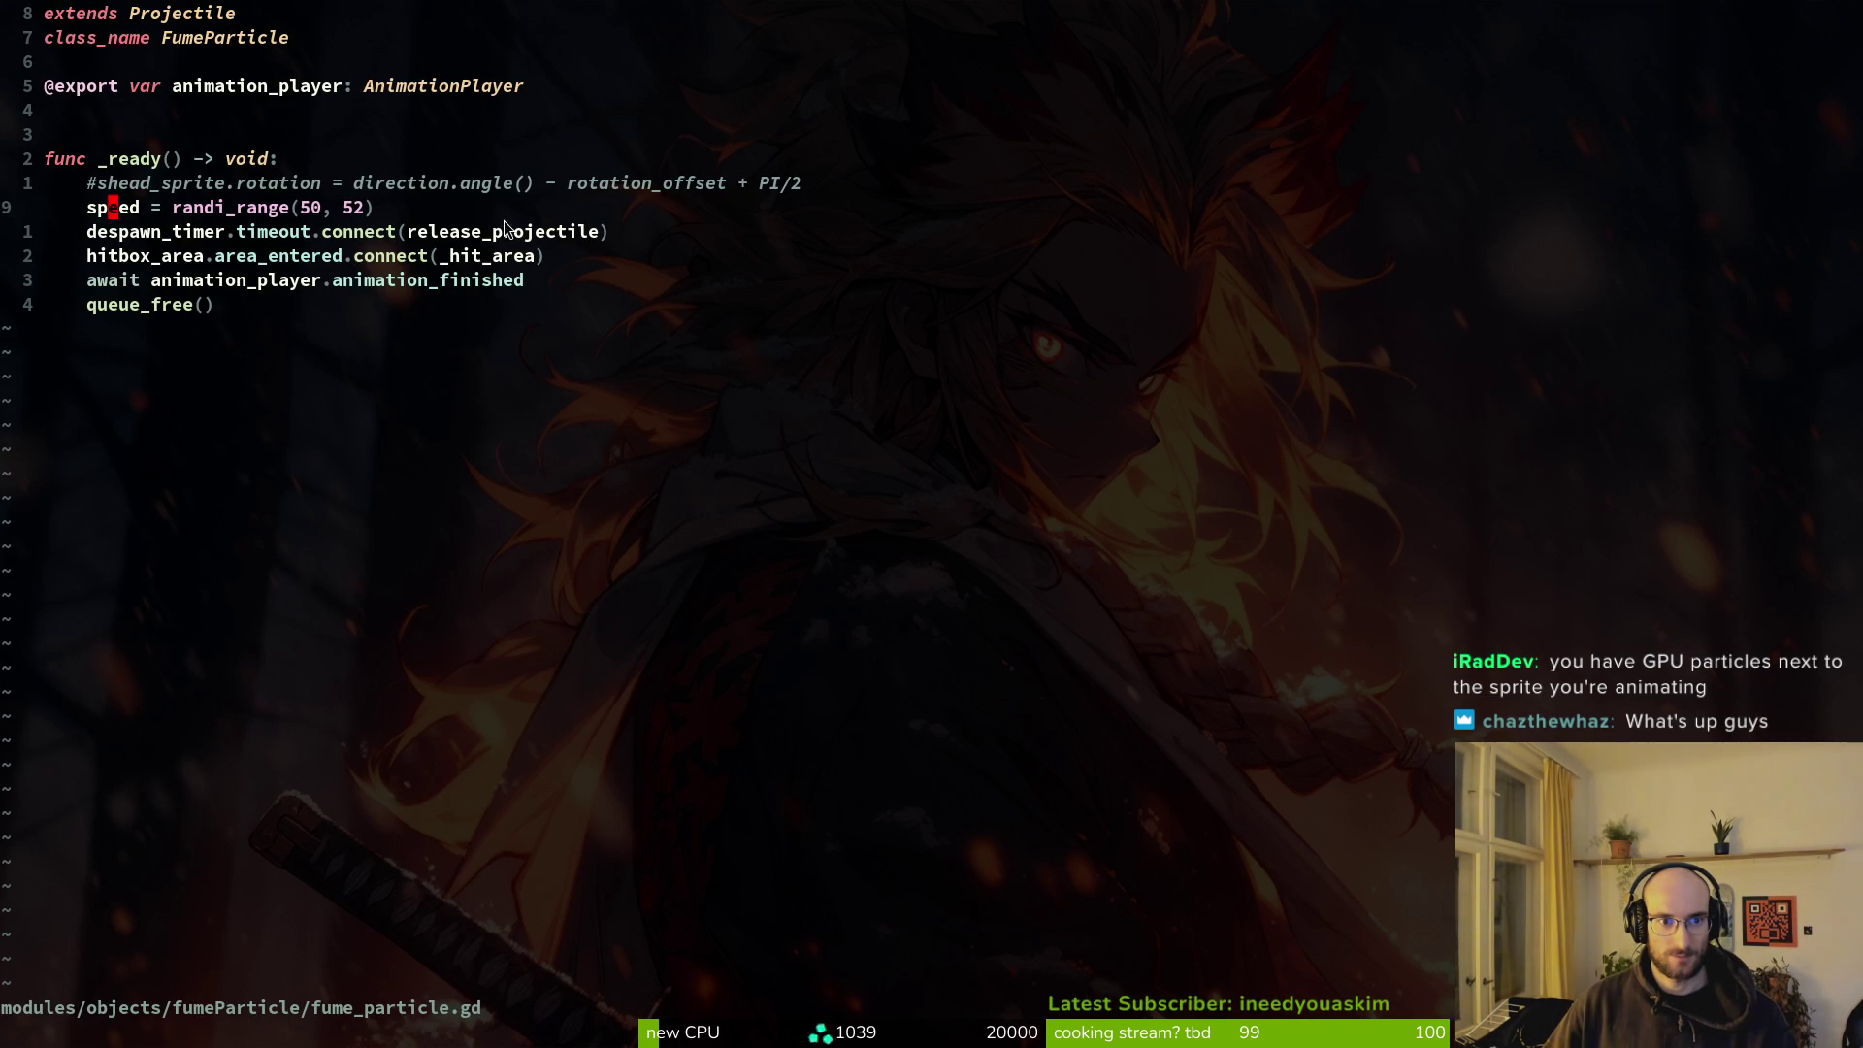
Find and open fumes.gd, then place the cursor on its projectile_direction line.
{"action": "key", "text": "ctrl+p"}
{"action": "type", "text": "fume"}
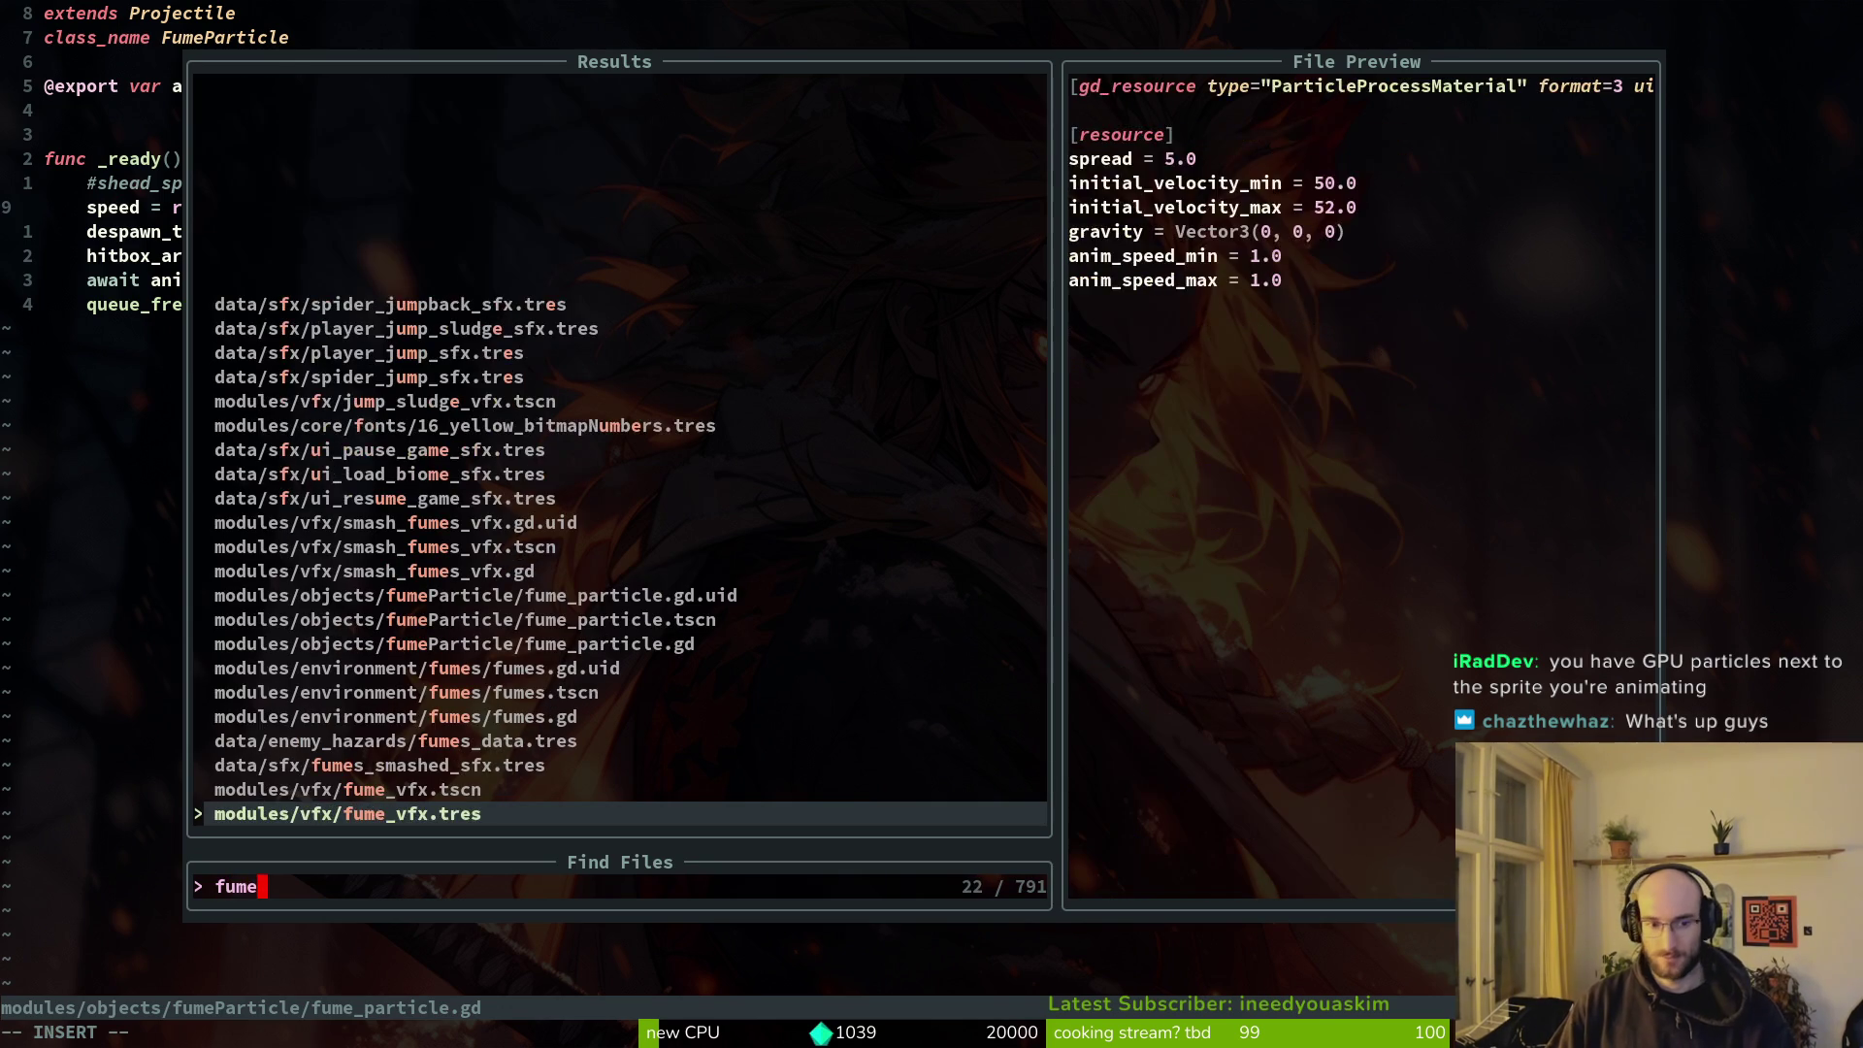
{"action": "key", "text": "Up"}
{"action": "key", "text": "Return"}
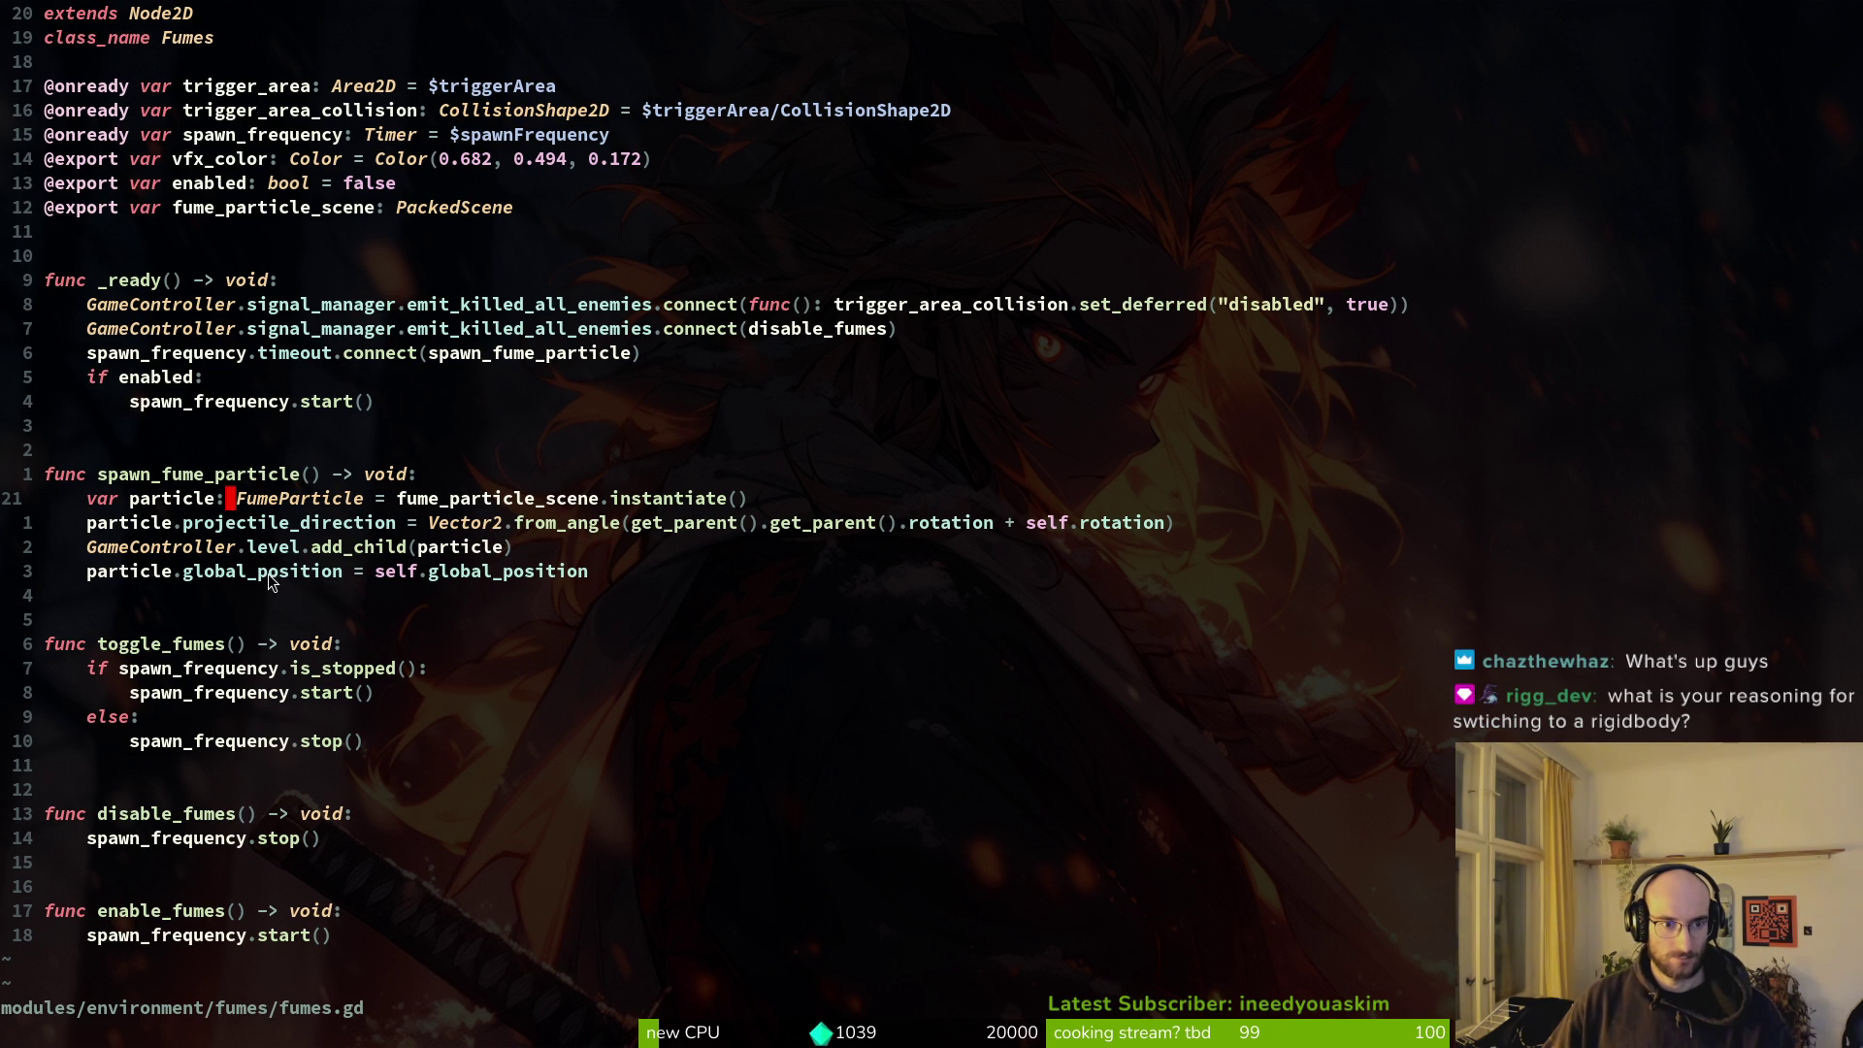
{"action": "left_click", "coordinate": [171, 524]}
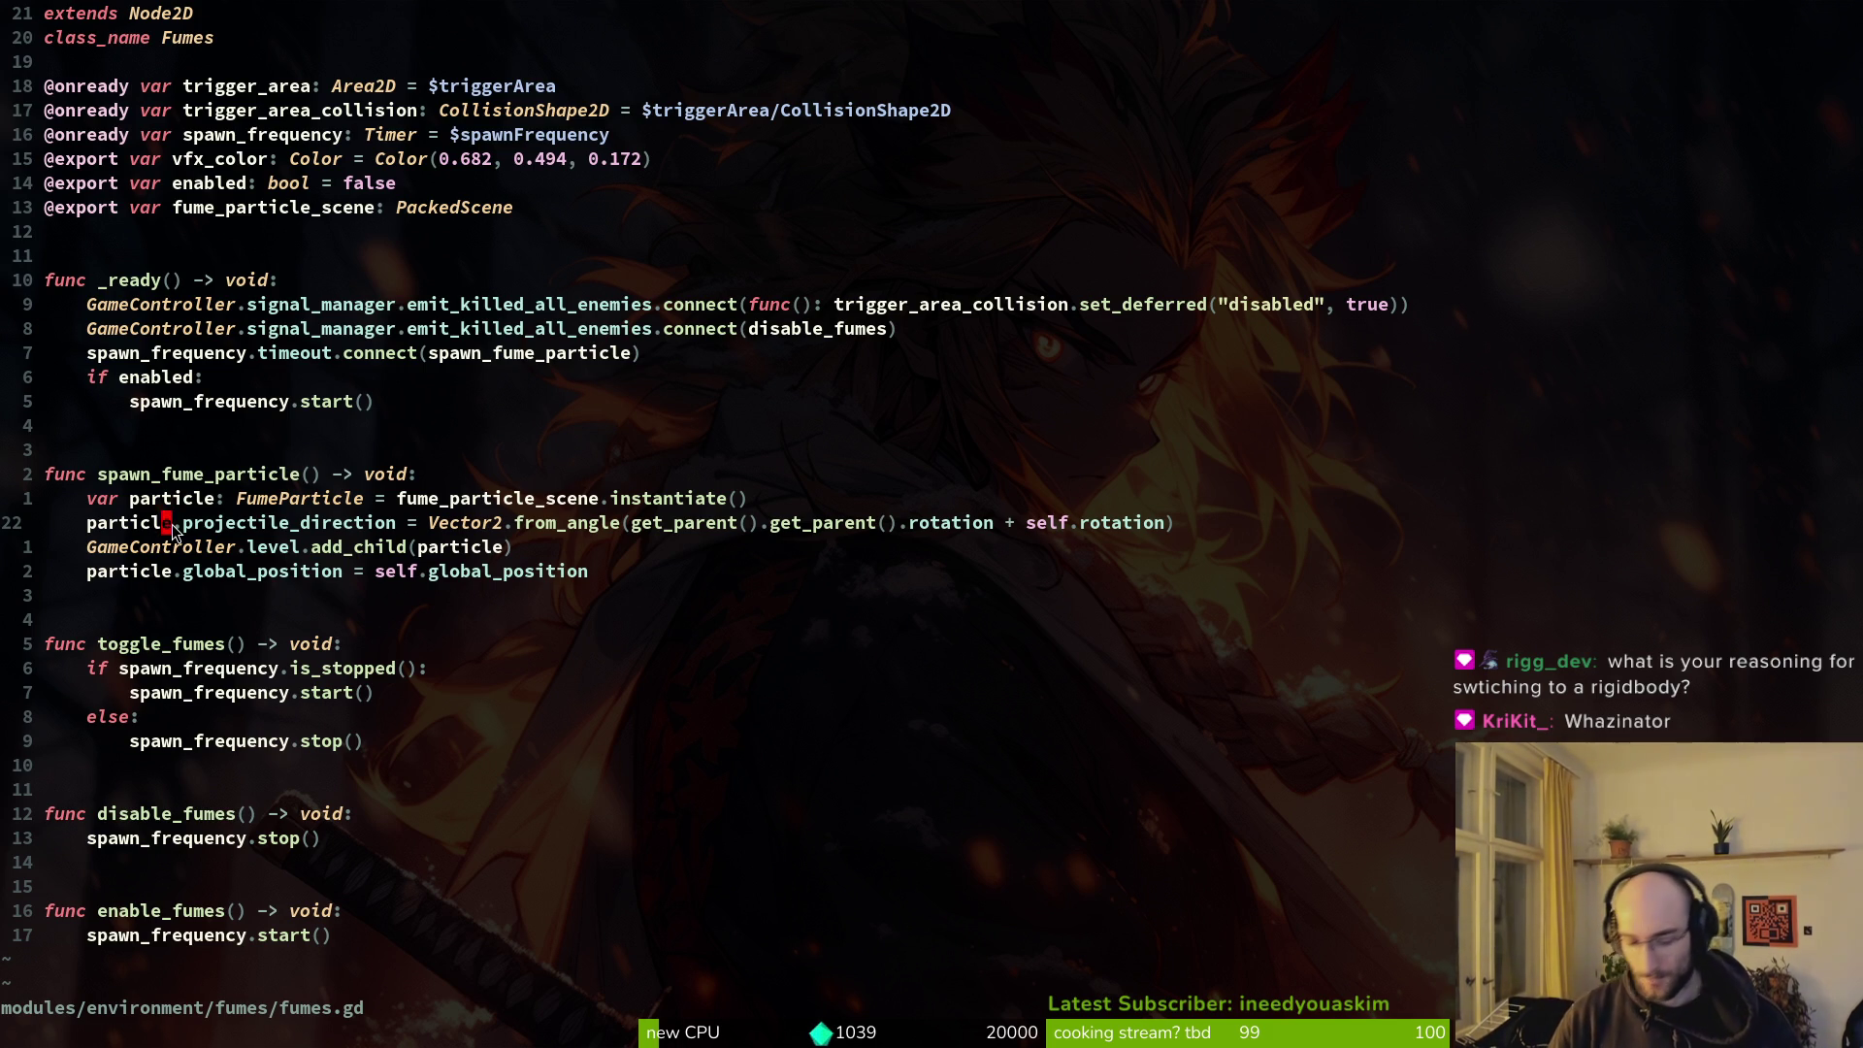
{"action": "key", "text": "alt+Tab"}
Add a new Area2D under the fumes root node.
{"action": "left_click", "coordinate": [844, 94]}
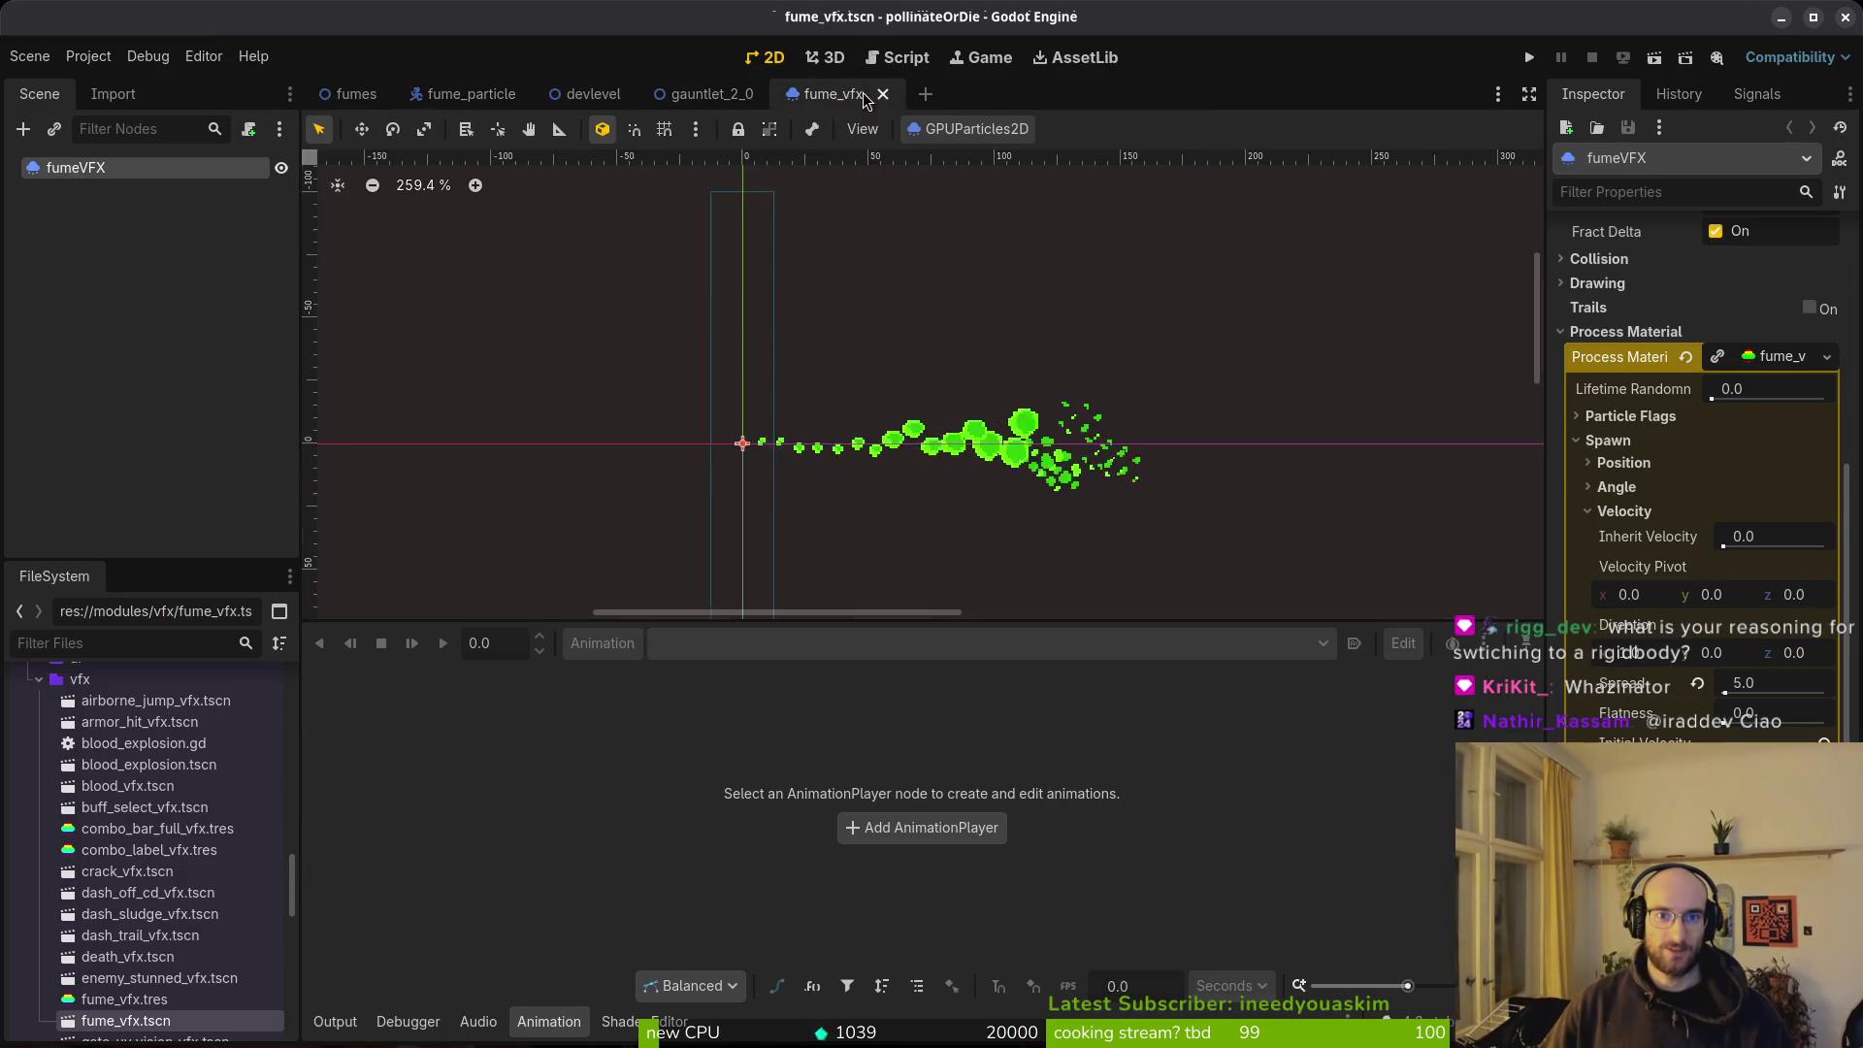
{"action": "scroll", "coordinate": [902, 475], "scroll_direction": "down", "scroll_amount": 1}
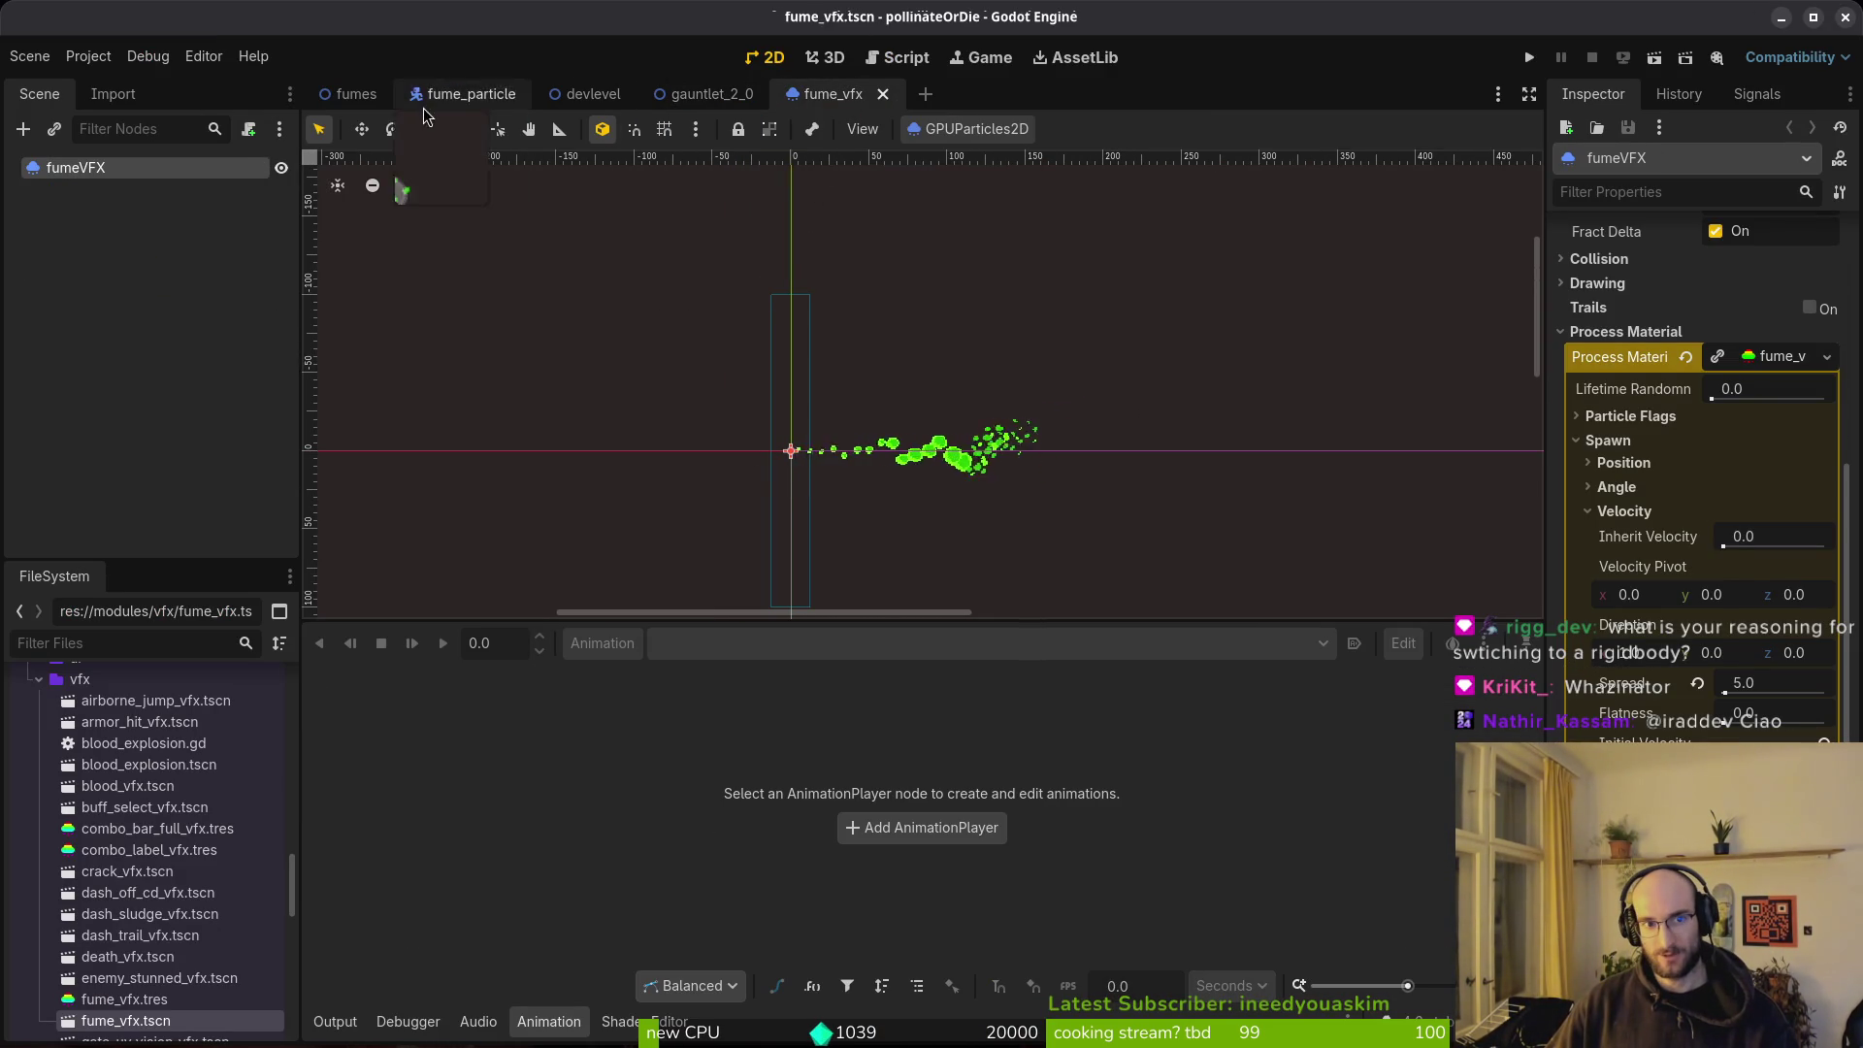
{"action": "left_click", "coordinate": [351, 94]}
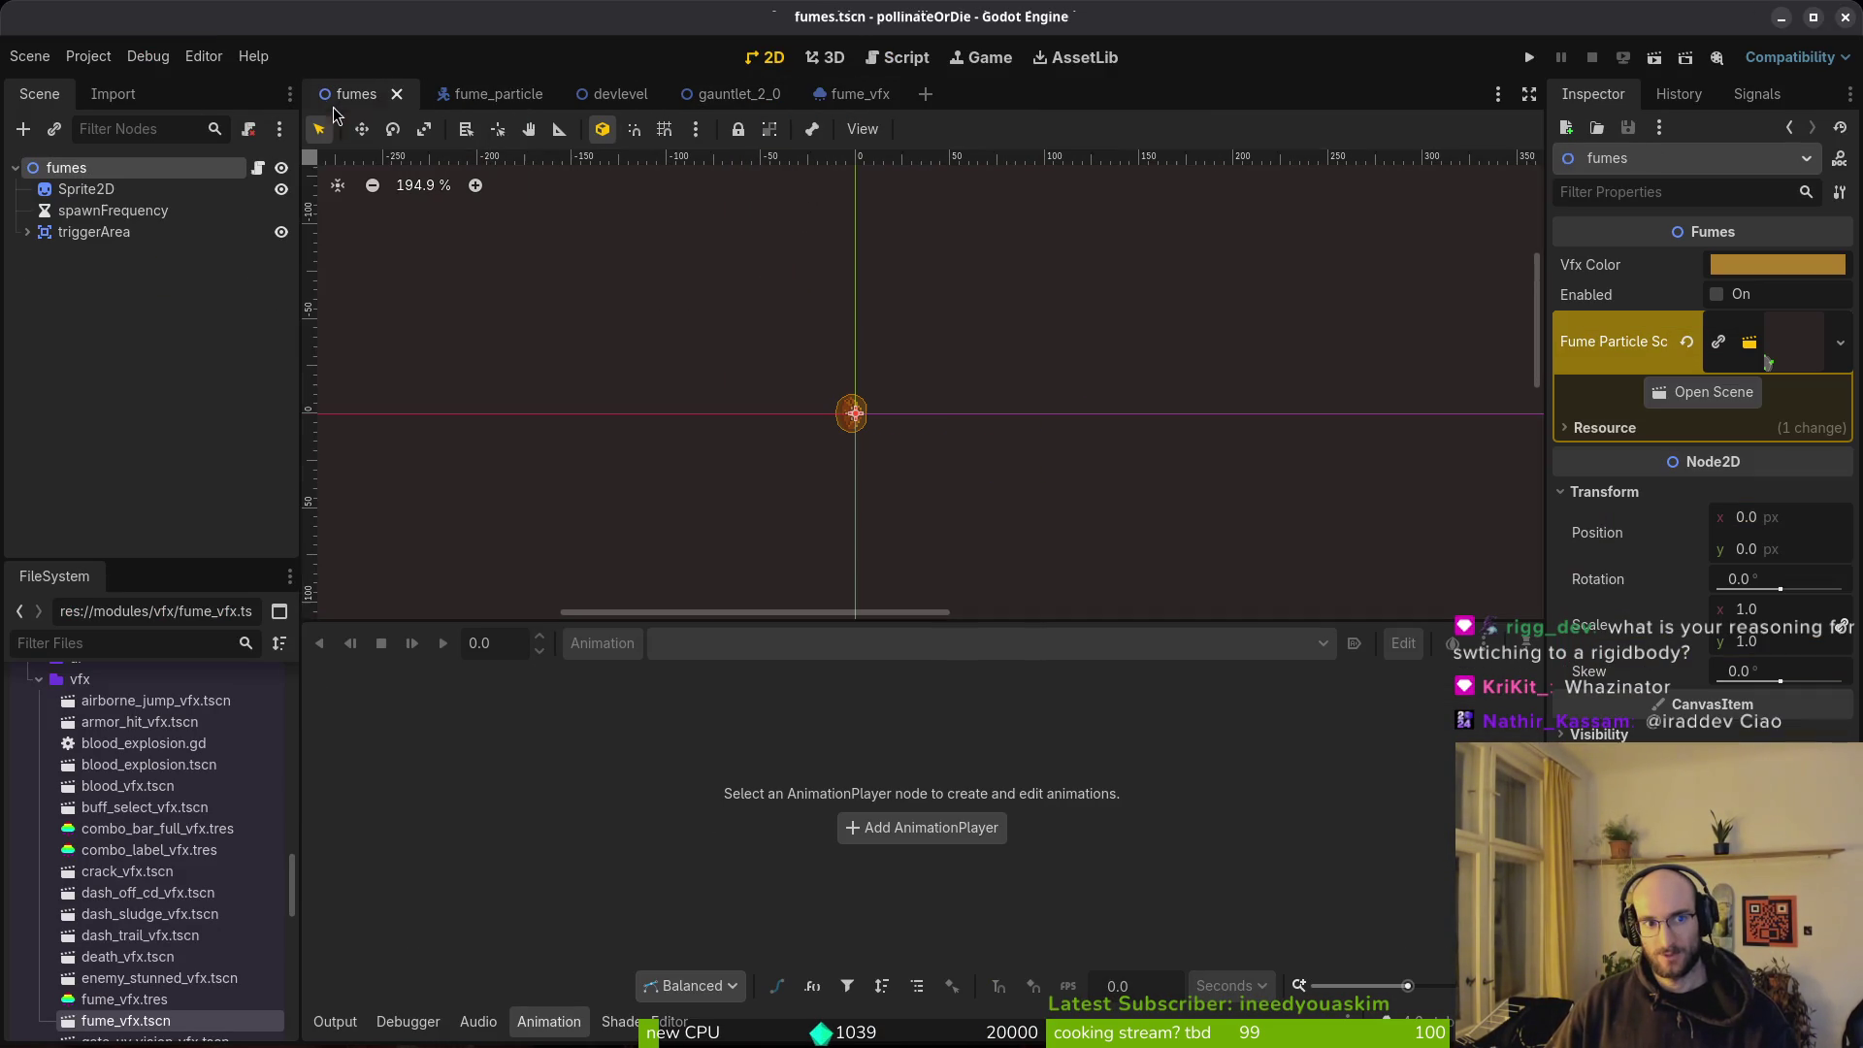
{"action": "left_click", "coordinate": [103, 234]}
{"action": "left_click", "coordinate": [102, 174]}
{"action": "key", "text": "ctrl+a"}
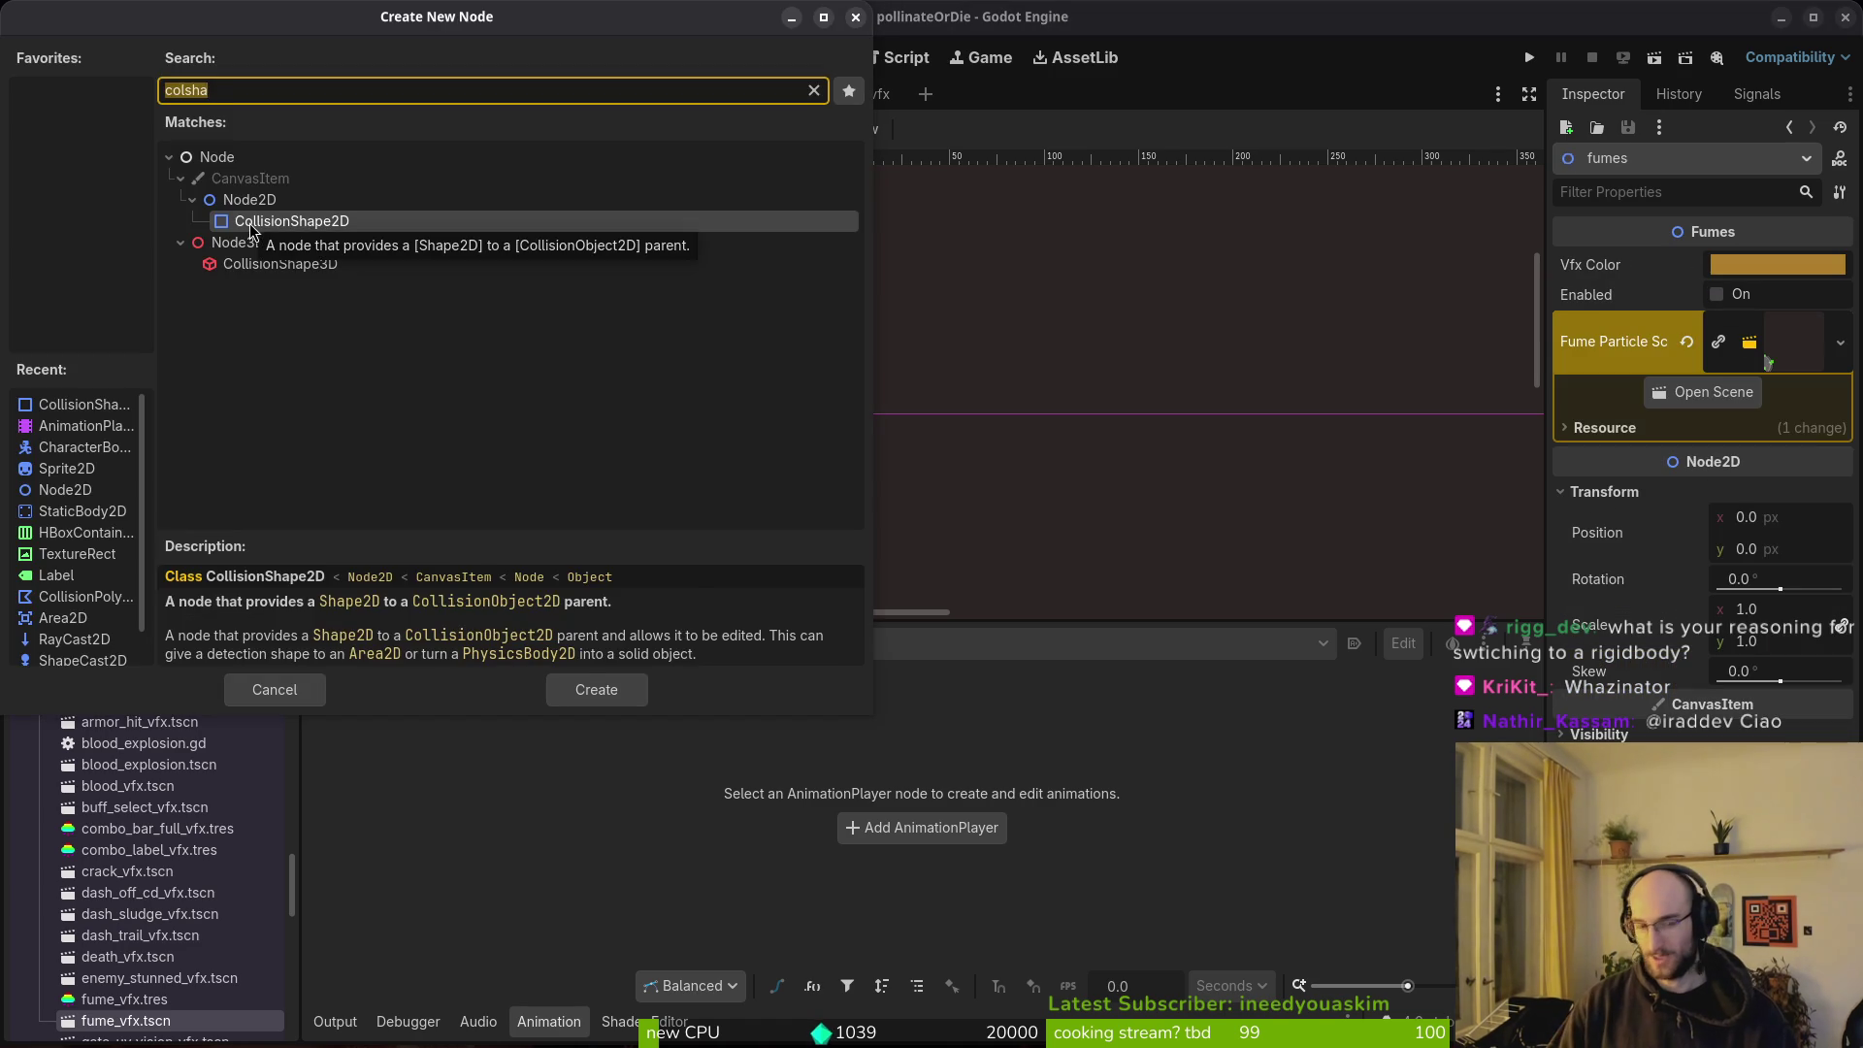
{"action": "type", "text": "area"}
{"action": "key", "text": "Return"}
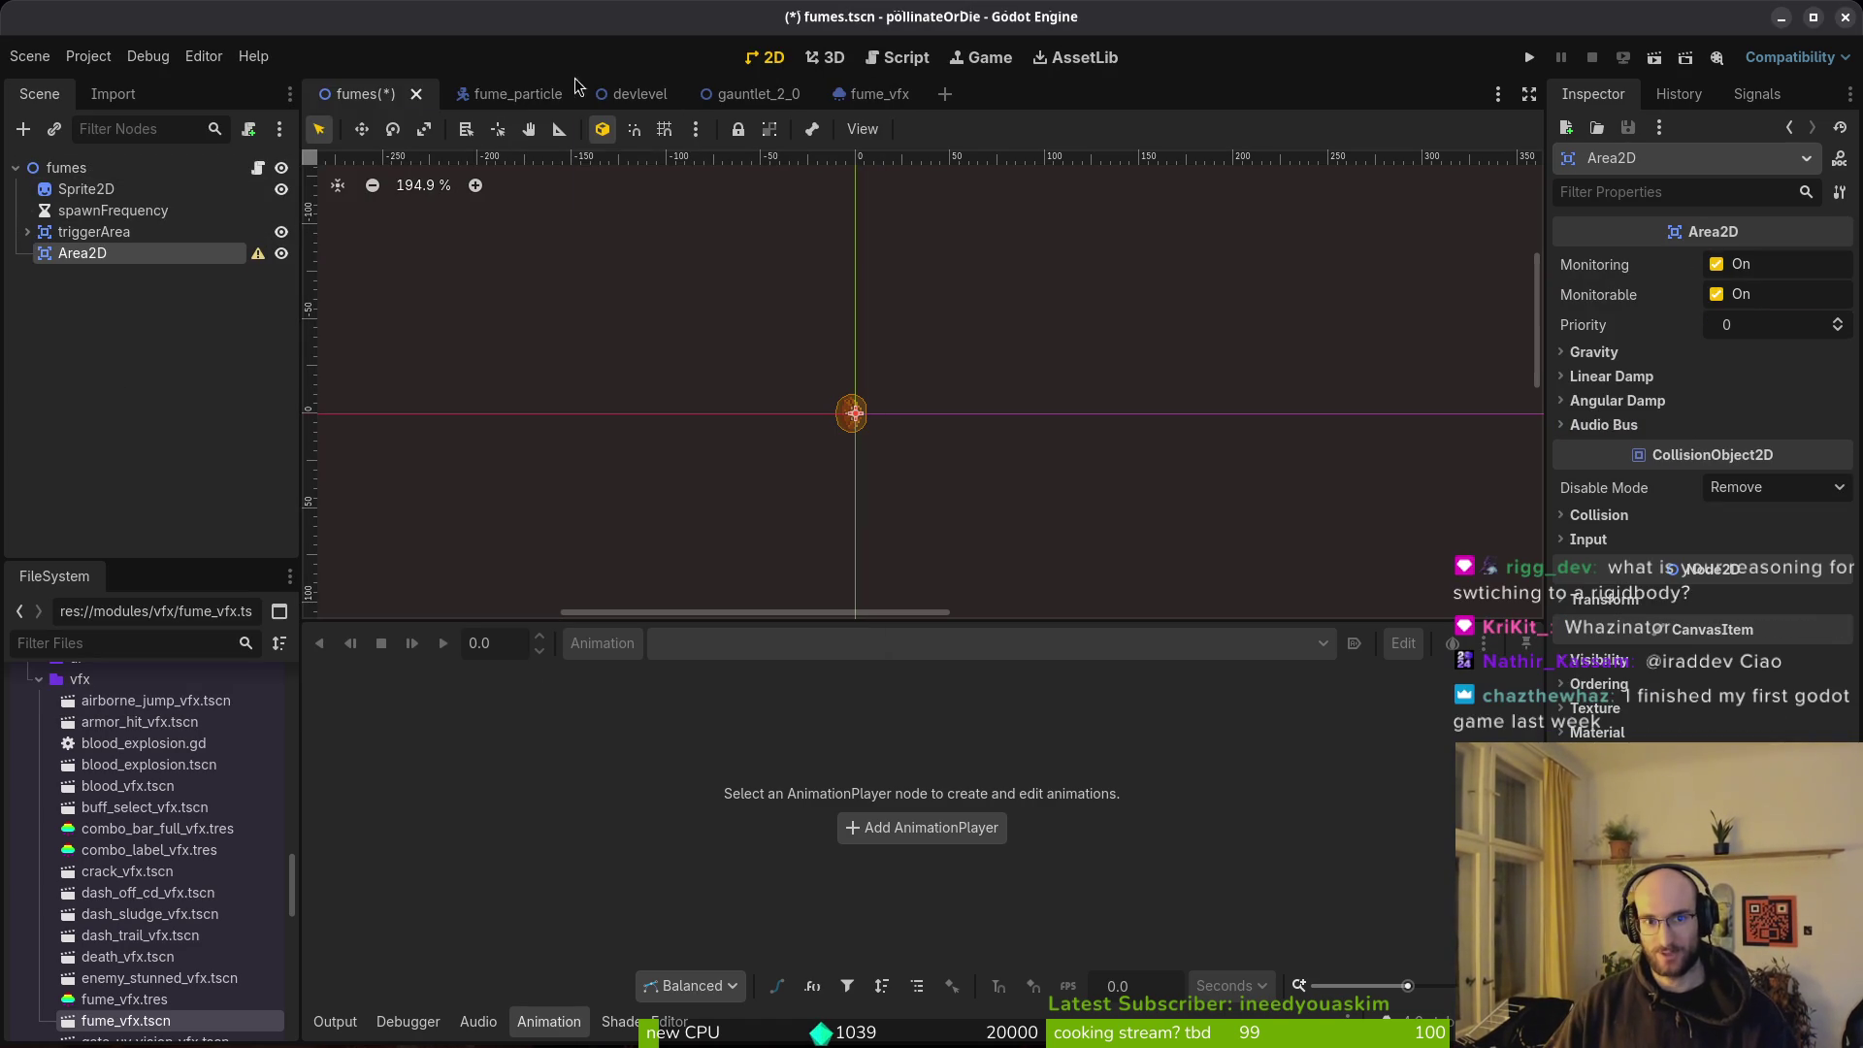
Give the Area2D a CollisionShape2D with a wide RectangleShape2D along the fume path, then save.
{"action": "key", "text": "ctrl+a"}
{"action": "type", "text": "collis"}
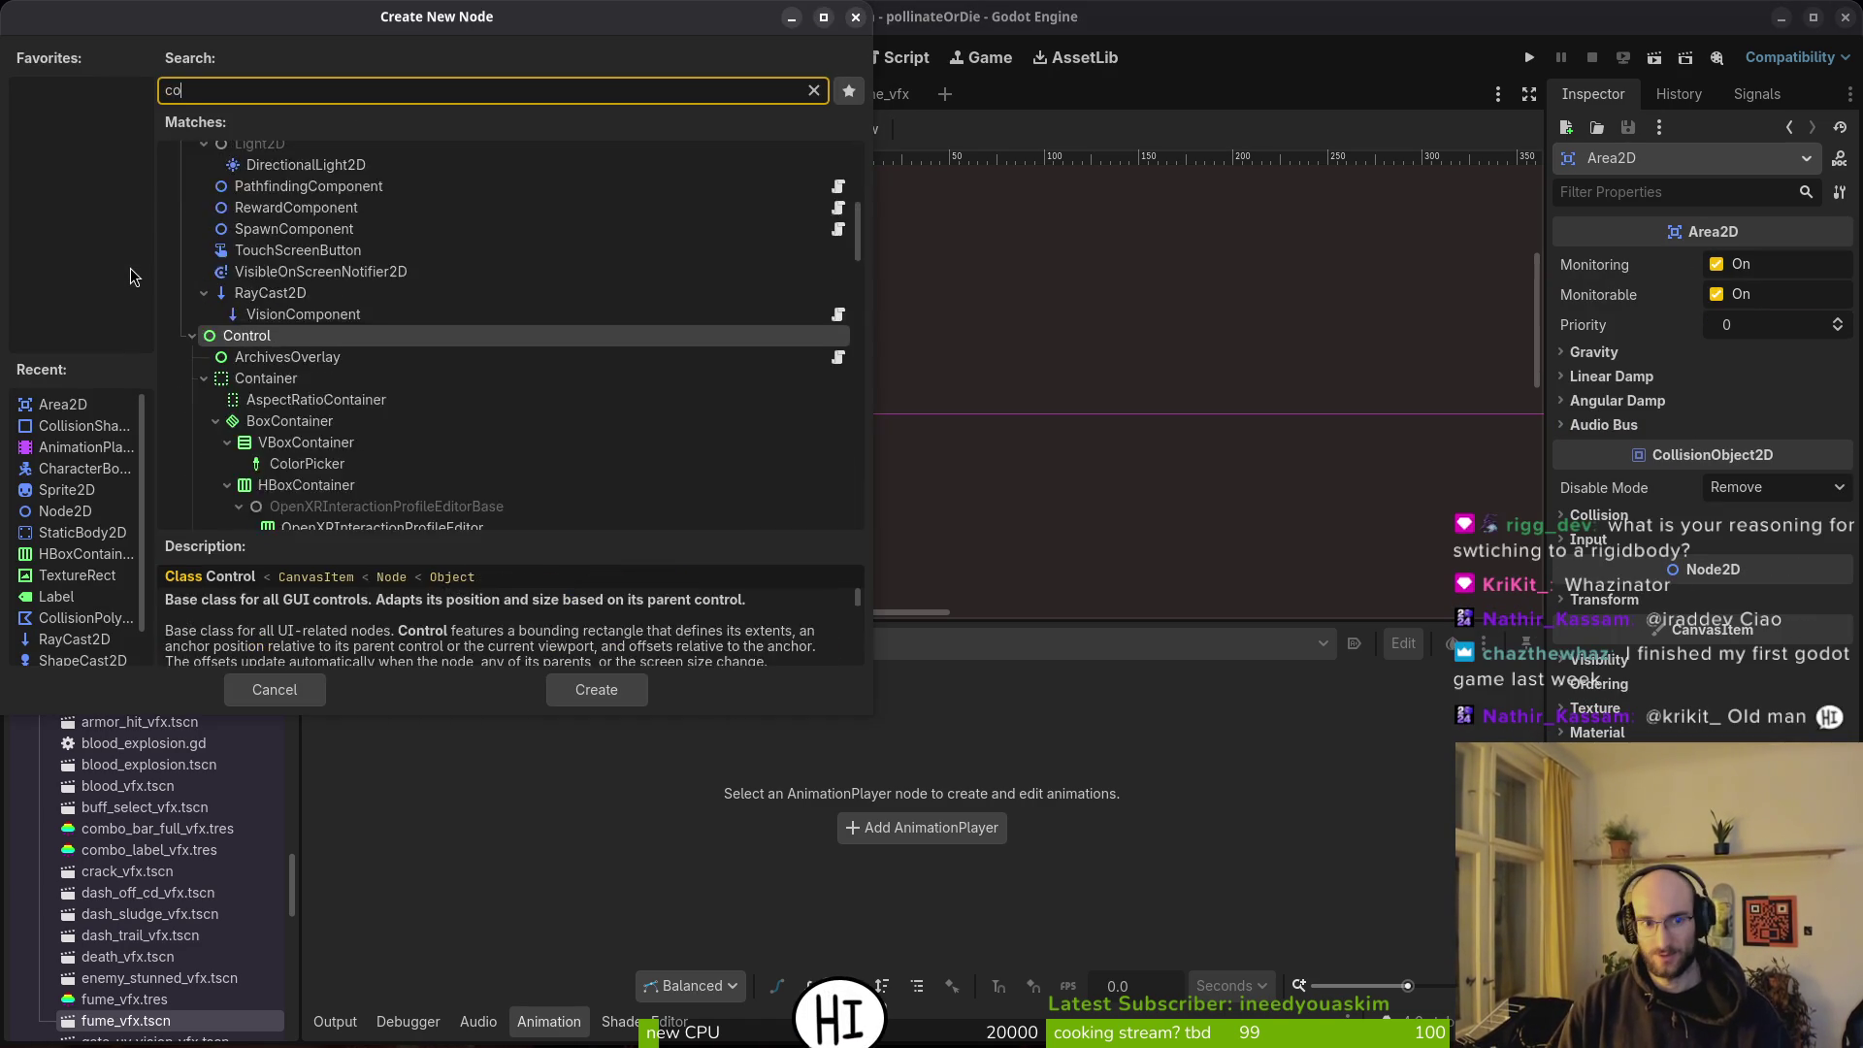
{"action": "key", "text": "Return"}
{"action": "left_click", "coordinate": [1755, 268]}
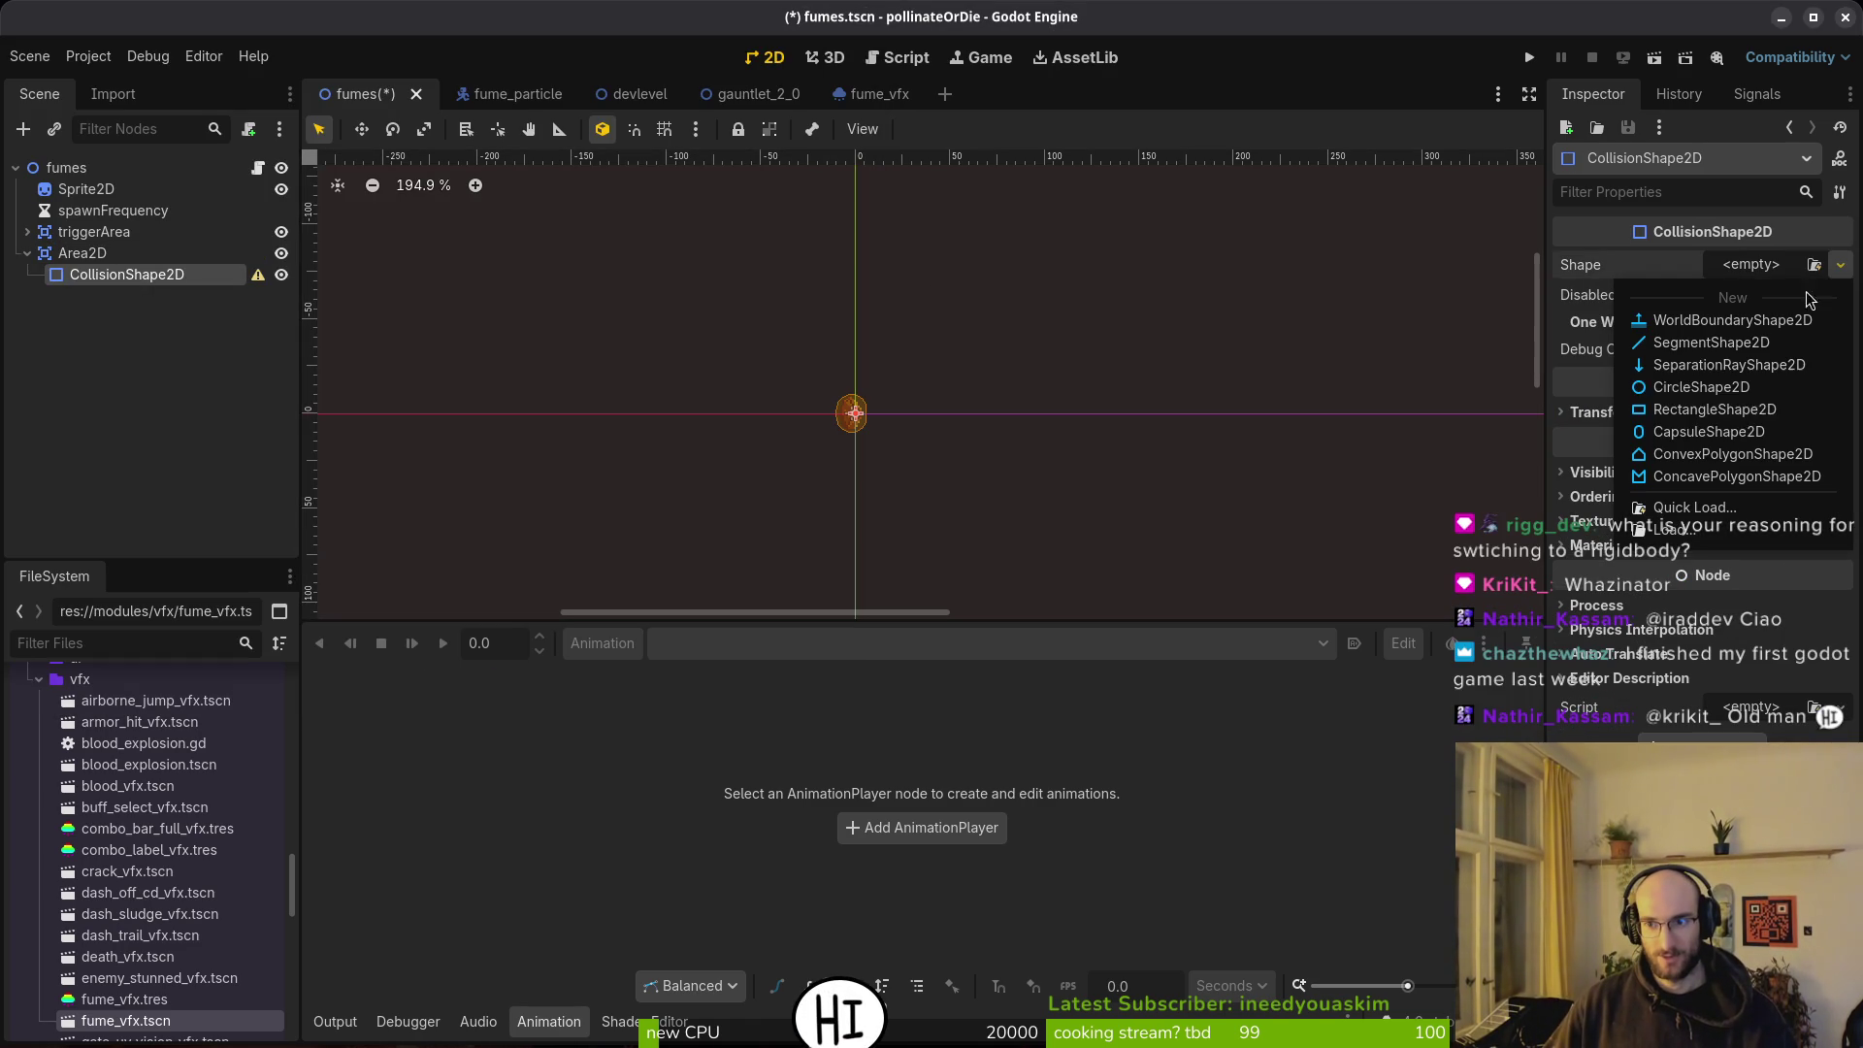
{"action": "left_click", "coordinate": [1700, 412]}
{"action": "mouse_move", "coordinate": [877, 442]}
{"action": "left_mouse_down"}
{"action": "mouse_move", "coordinate": [1174, 415]}
{"action": "mouse_move", "coordinate": [1136, 433]}
{"action": "left_mouse_up"}
{"action": "left_click", "coordinate": [1160, 561]}
{"action": "key", "text": "ctrl+s"}
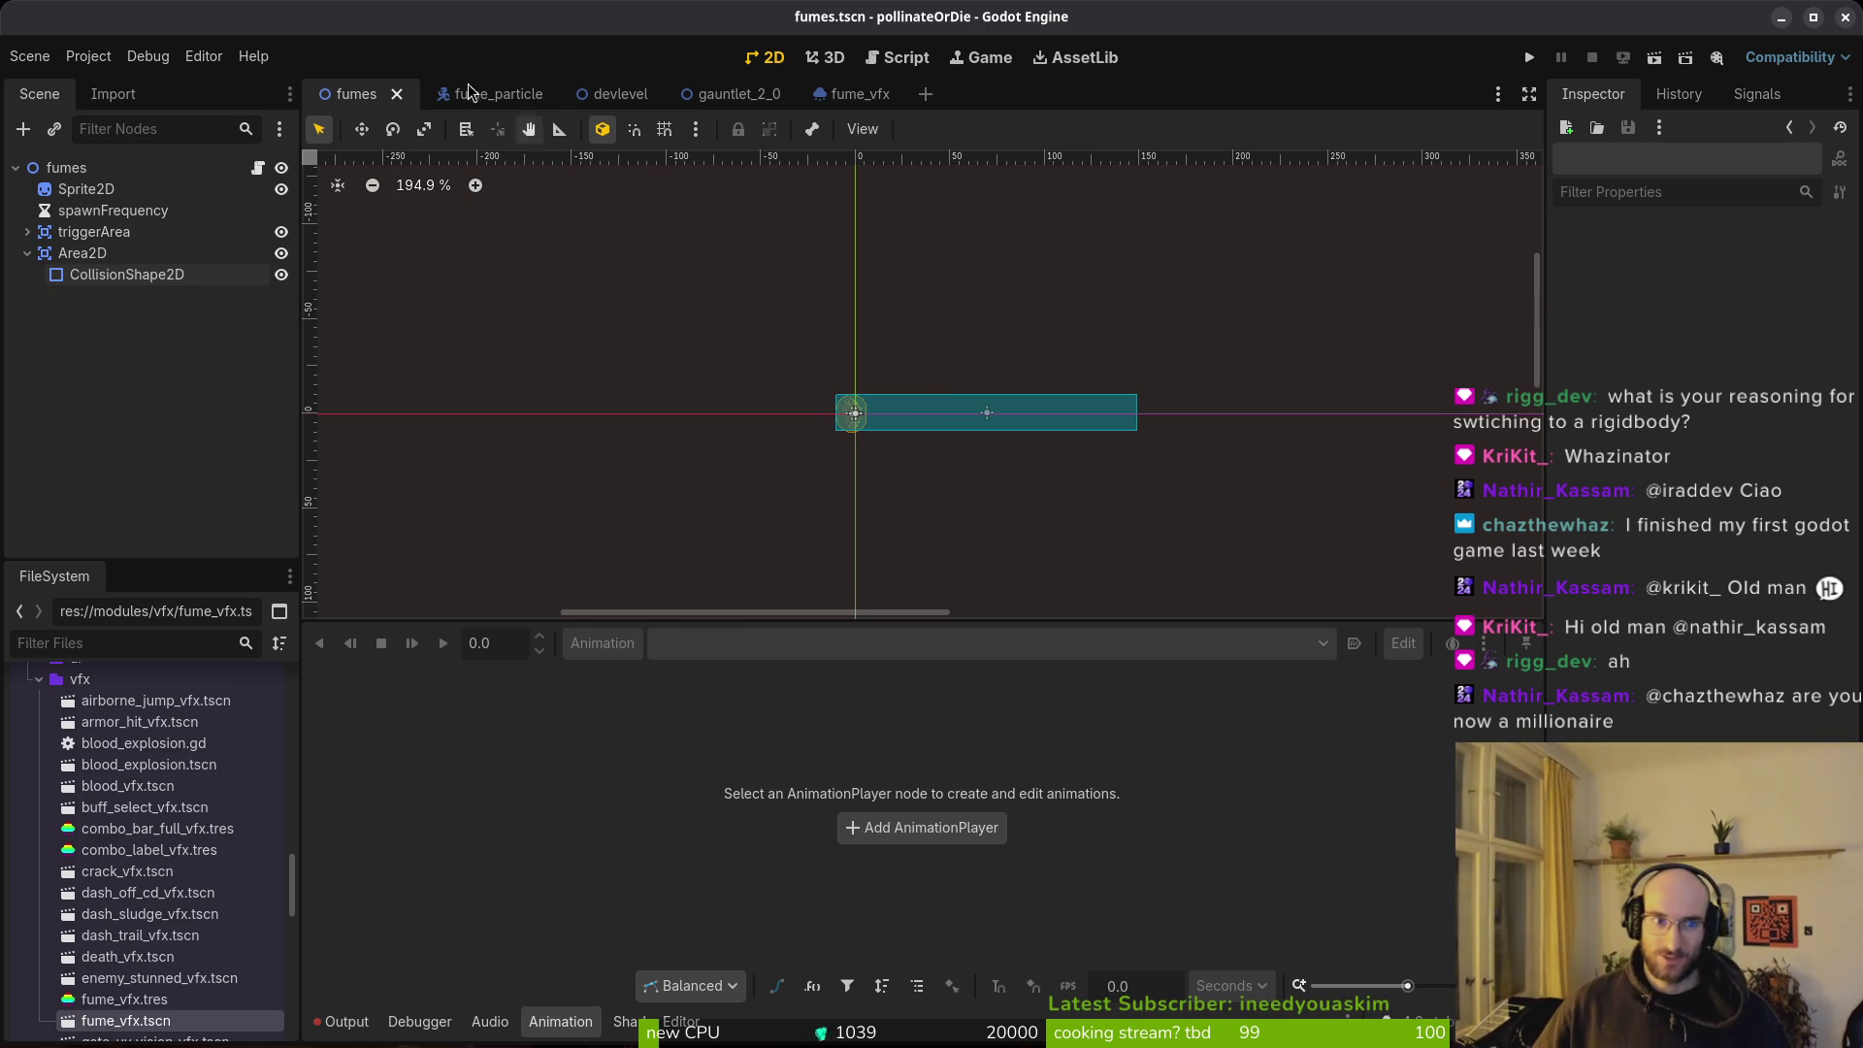
Watch the green fume burst in fume_vfx, zooming in and inspecting the fumeVFX node.
{"action": "left_click", "coordinate": [492, 93]}
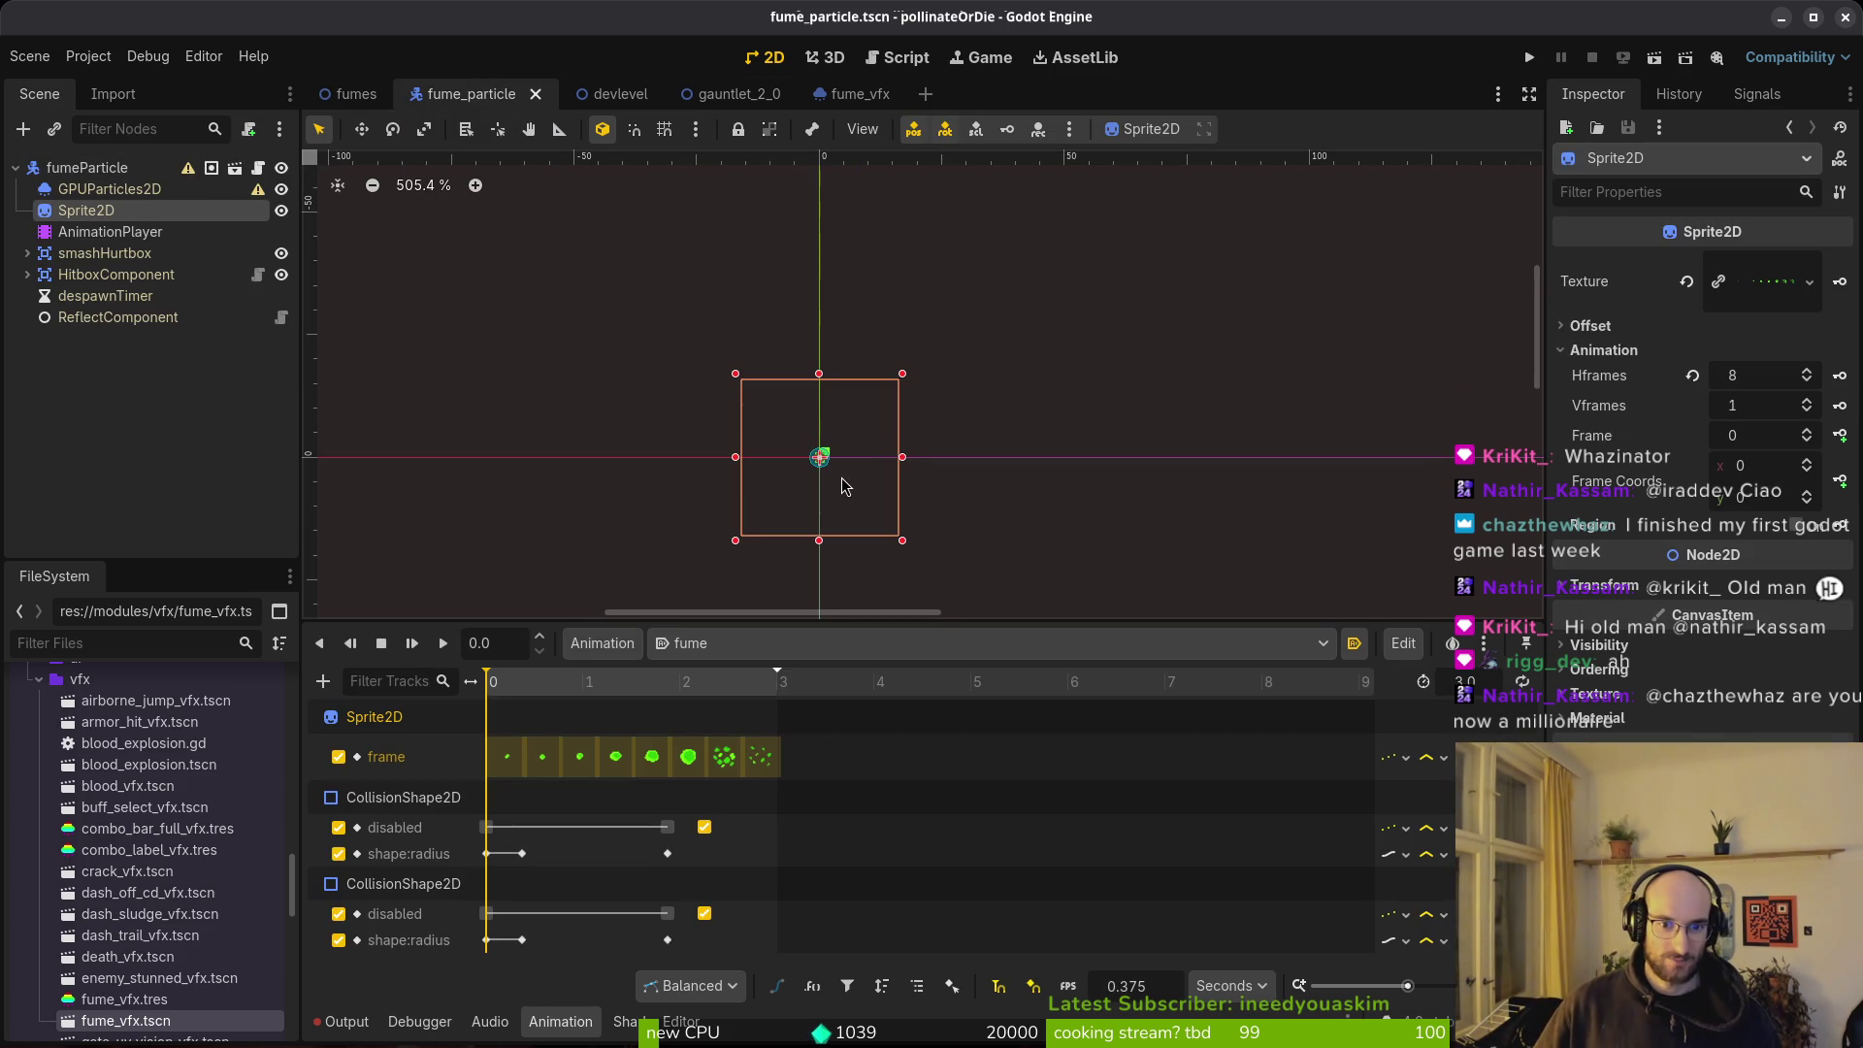
{"action": "left_click", "coordinate": [854, 95]}
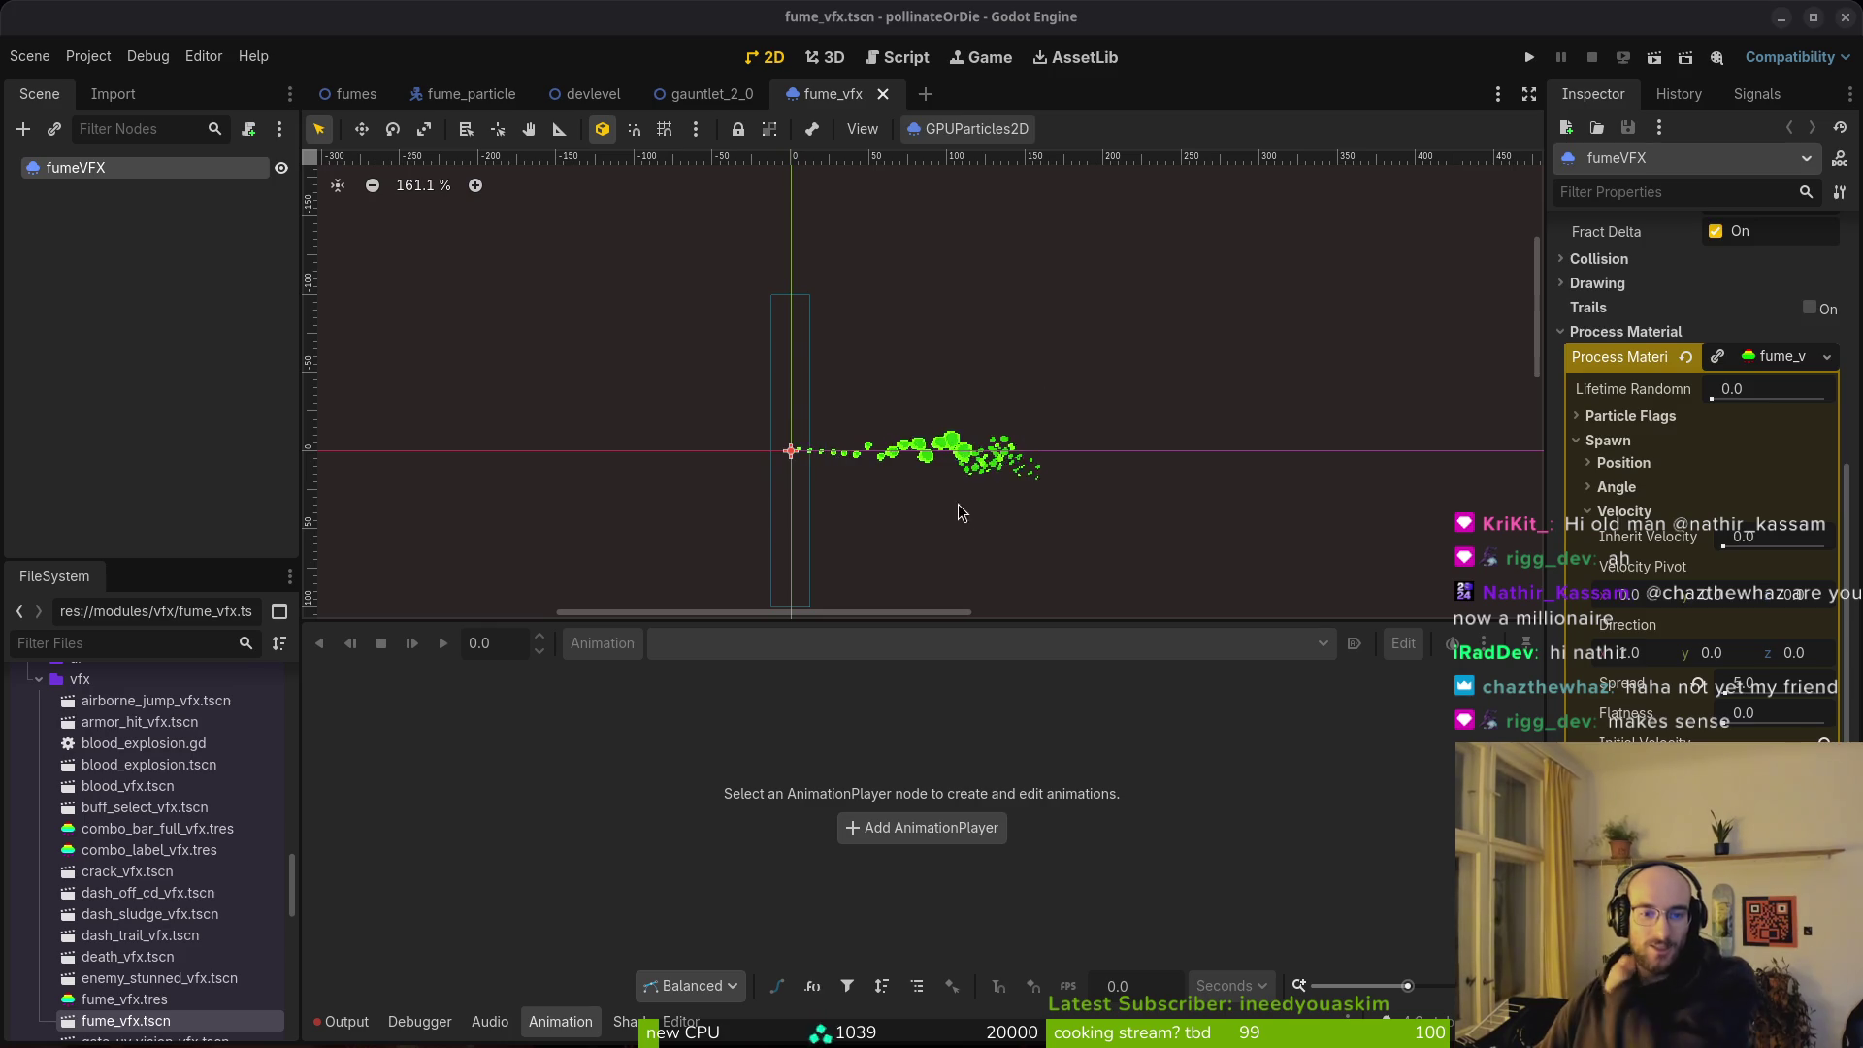
{"action": "left_click", "coordinate": [976, 471]}
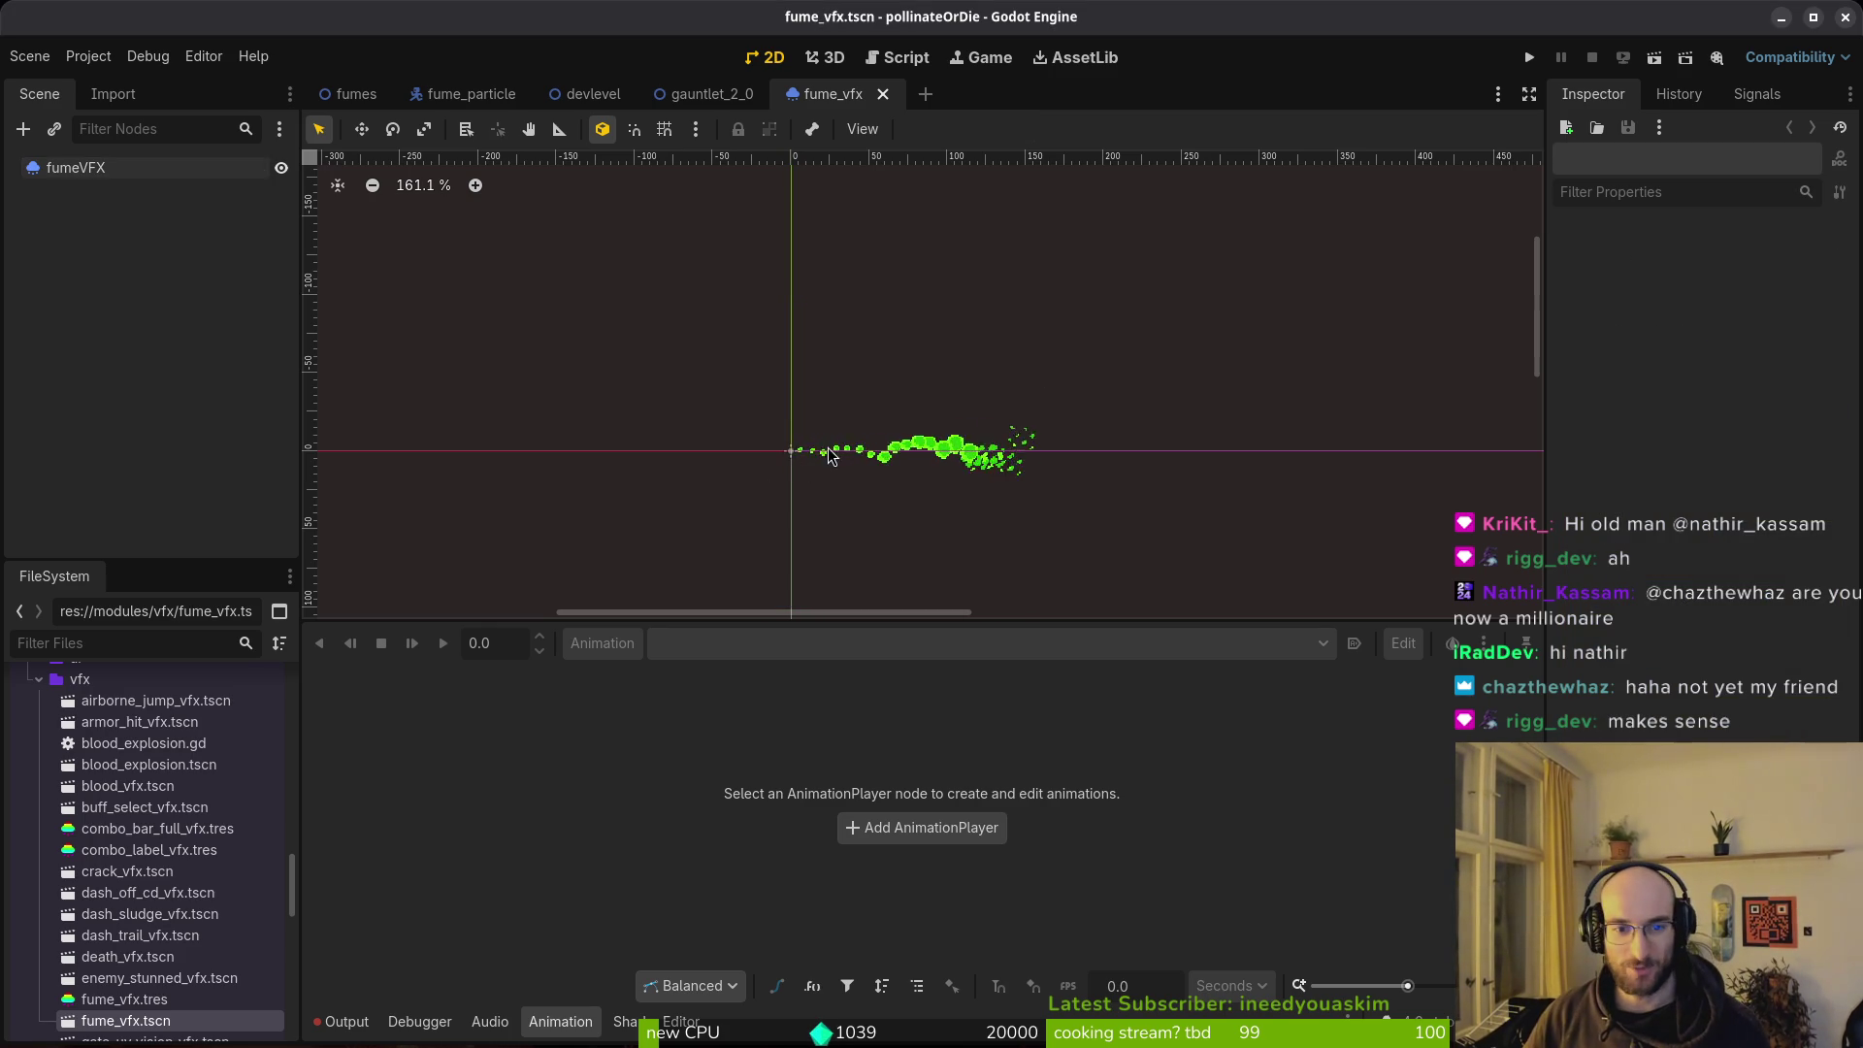
{"action": "scroll", "coordinate": [830, 456], "scroll_direction": "up", "scroll_amount": 8}
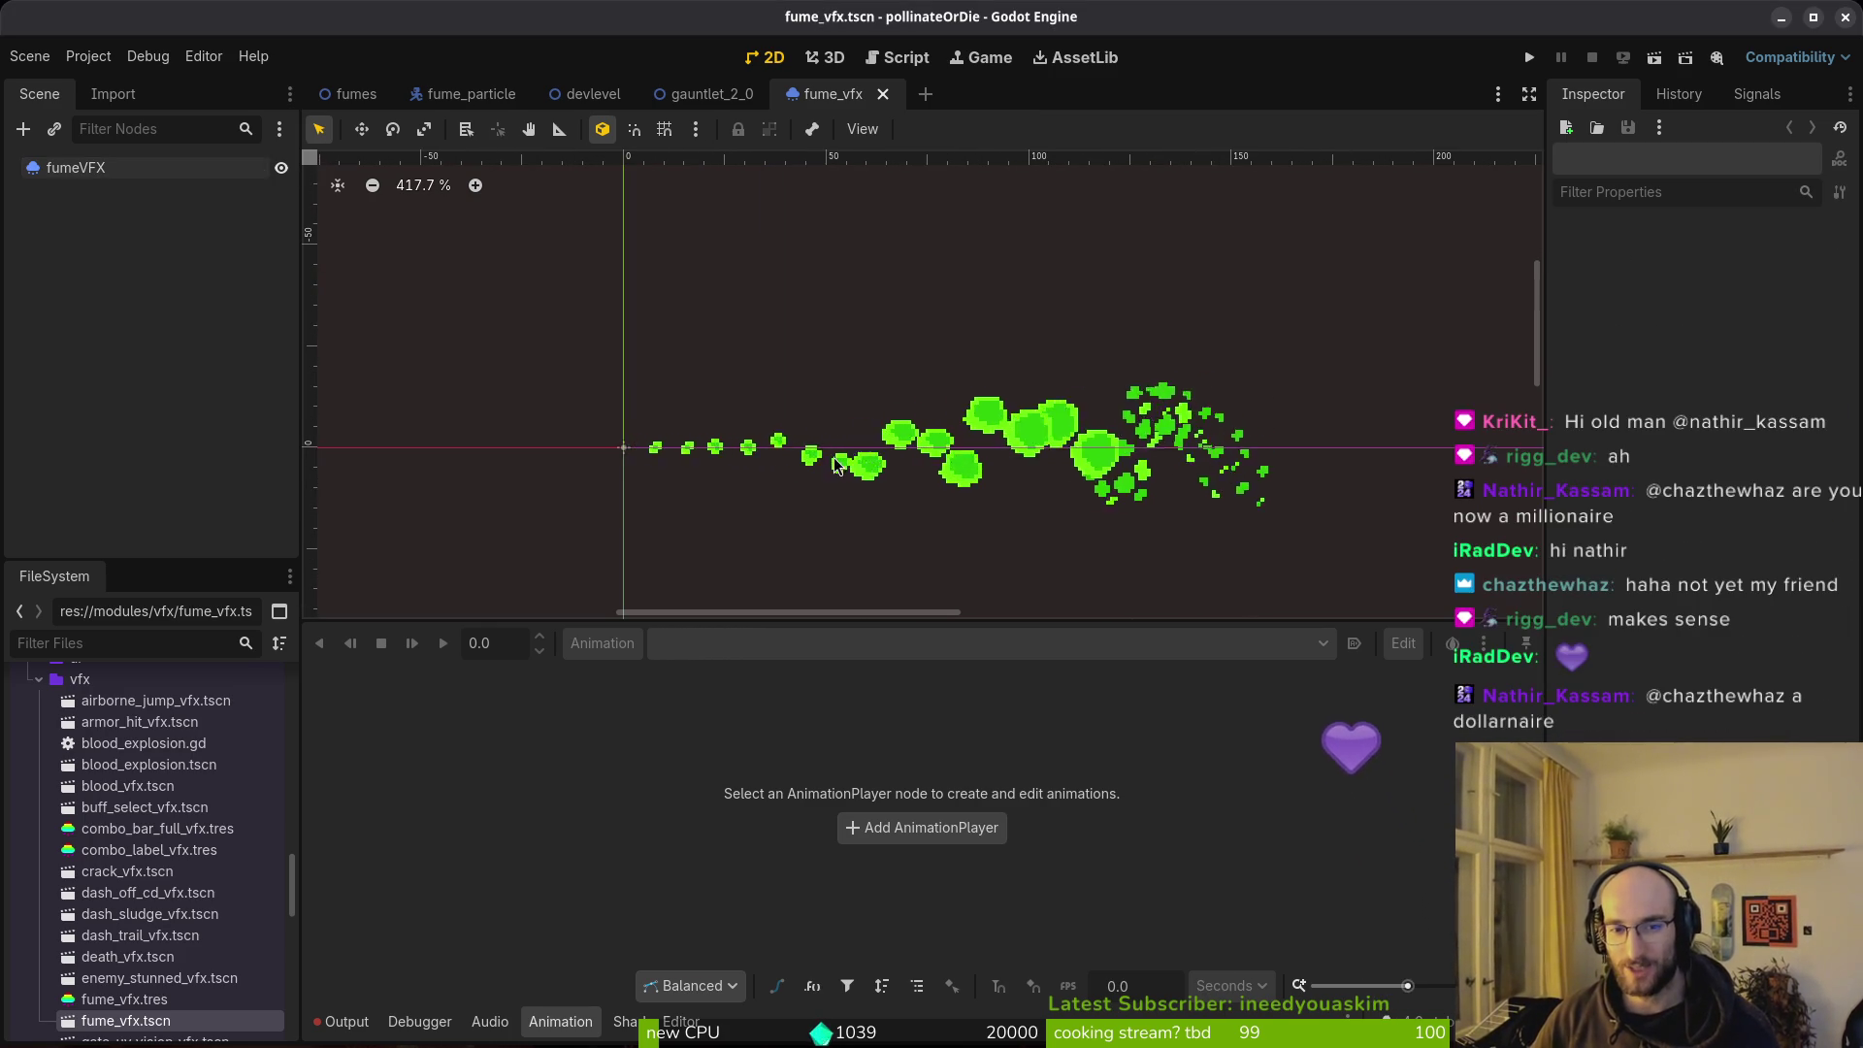
{"action": "left_click", "coordinate": [176, 171]}
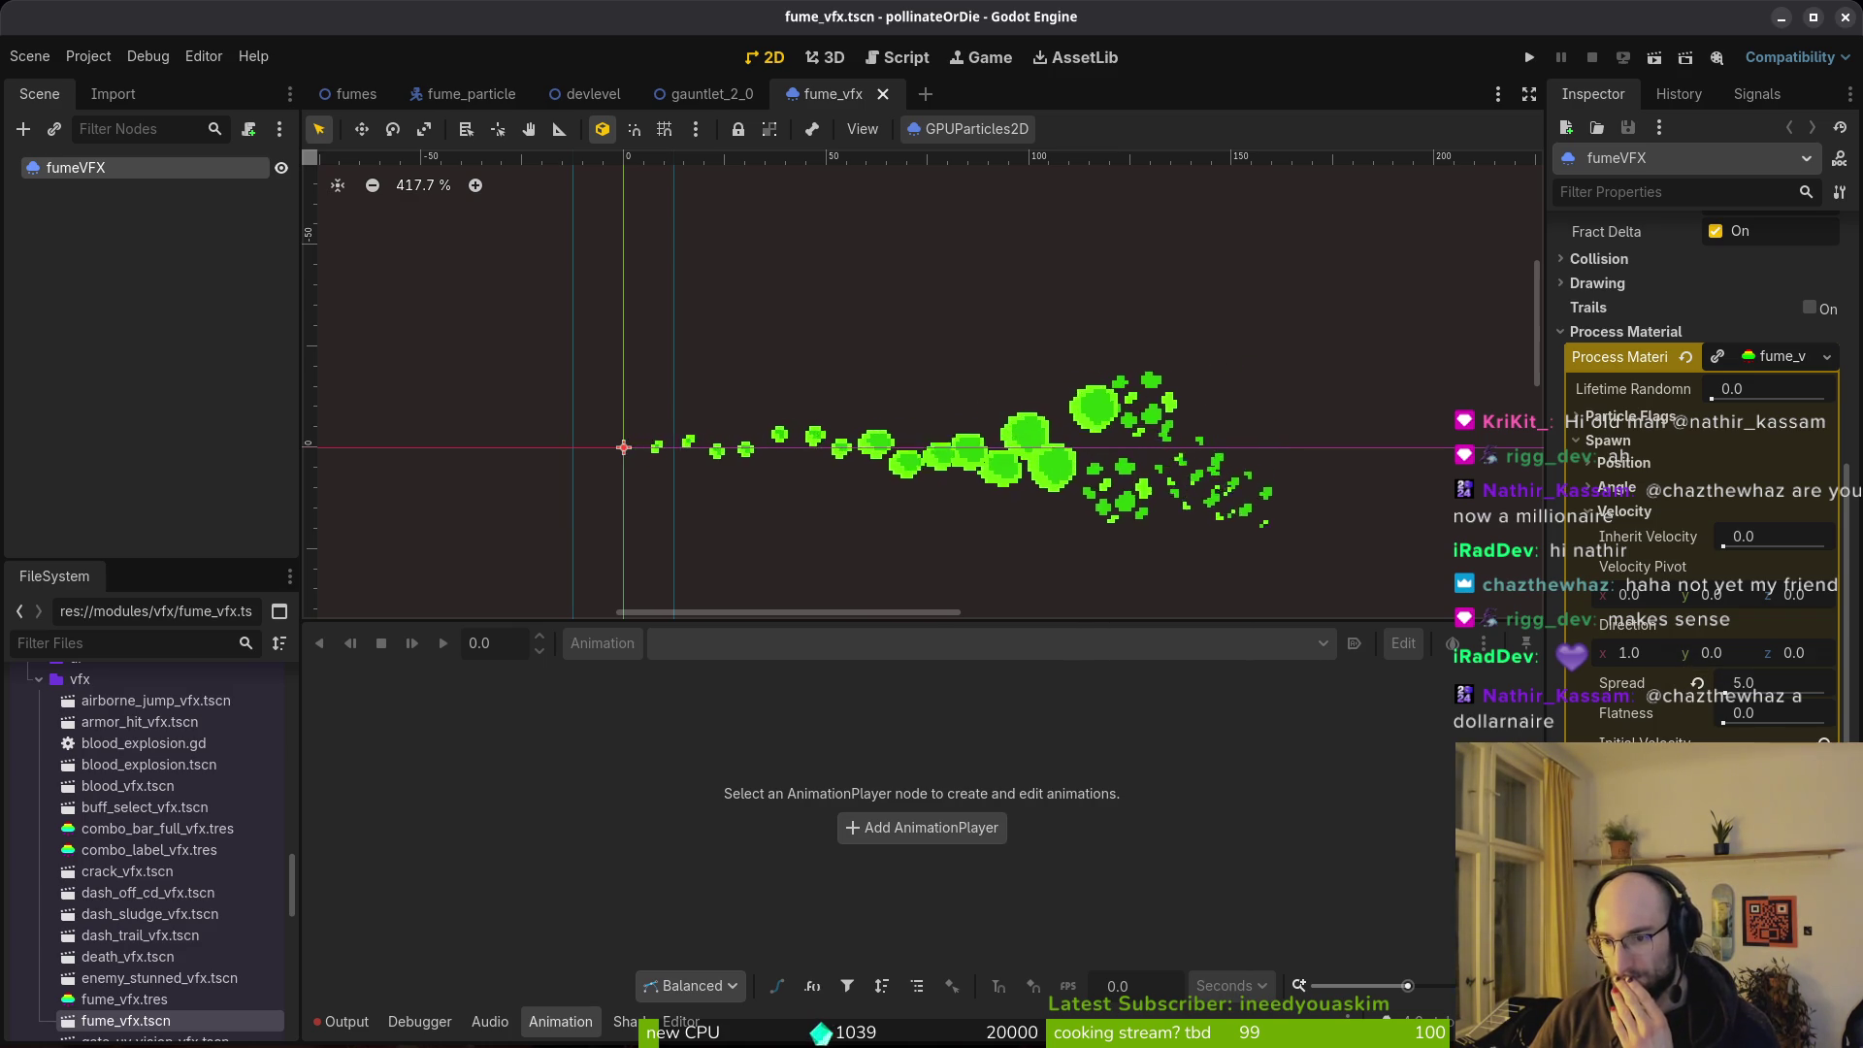
{"action": "mouse_move", "coordinate": [1659, 546]}
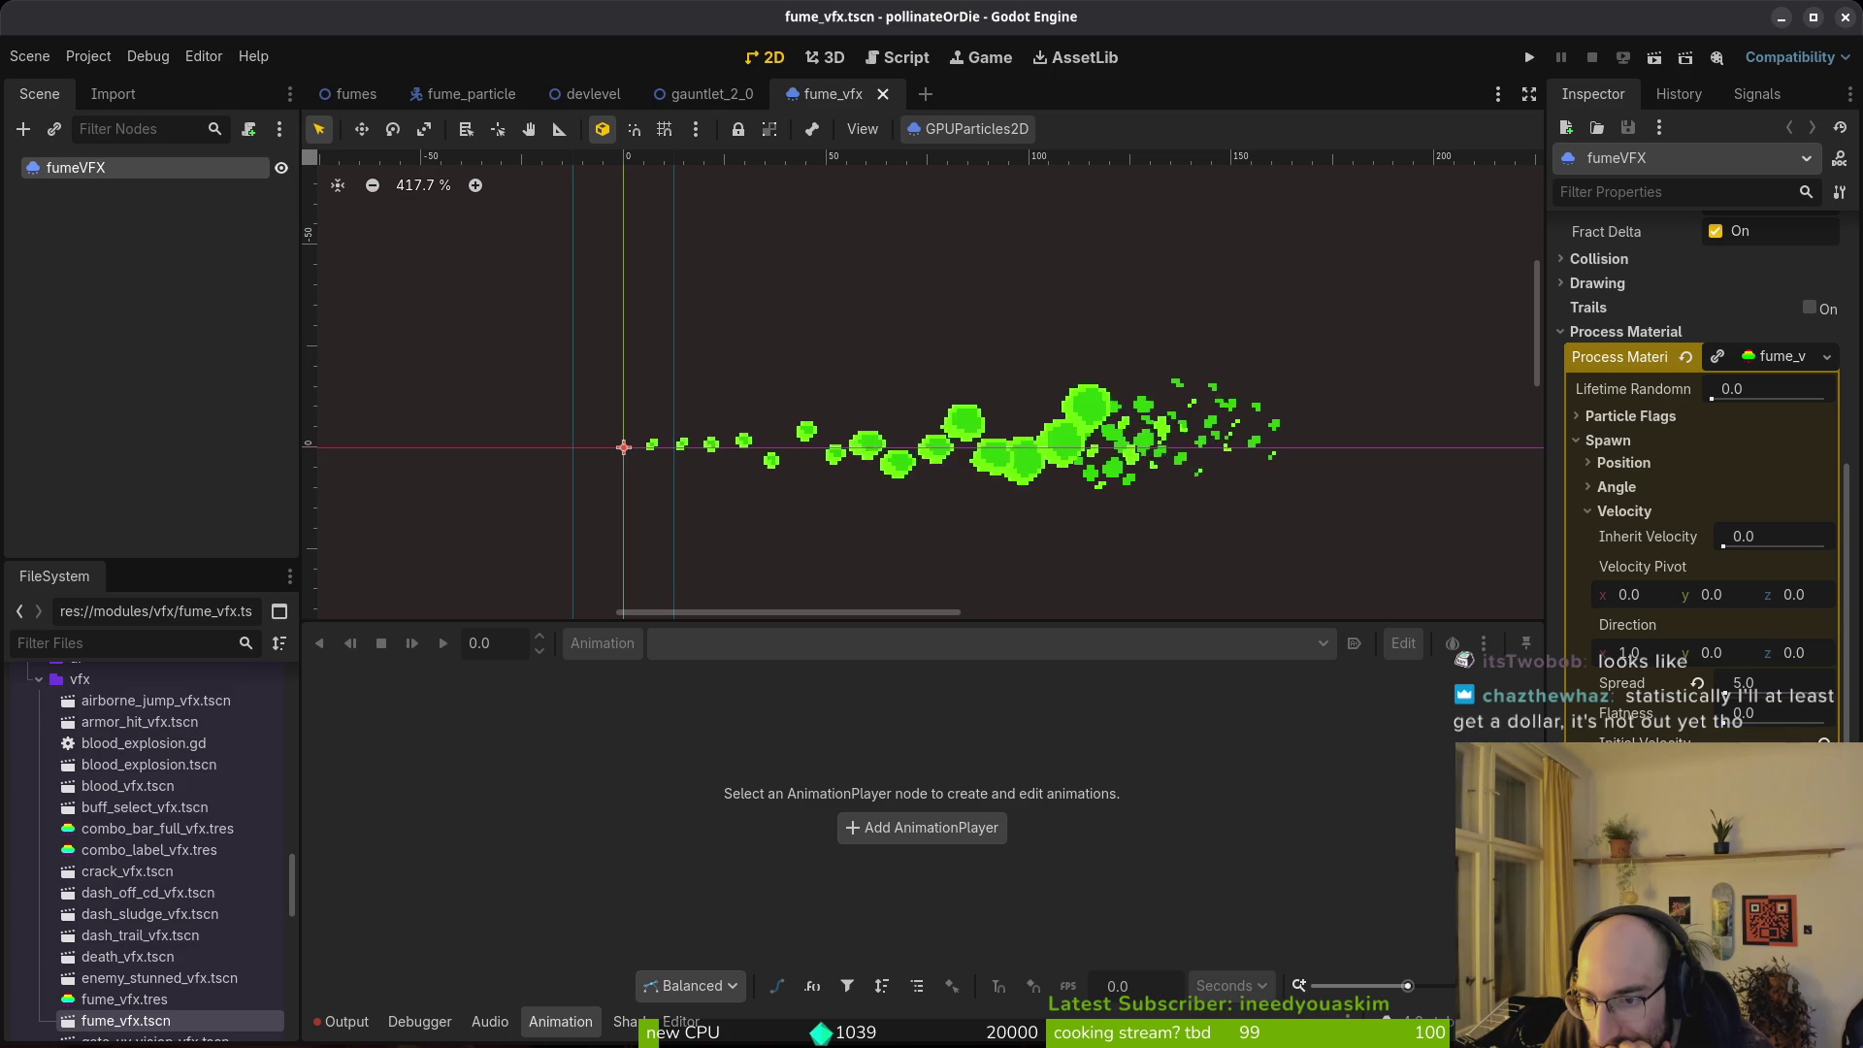
{"action": "left_click", "coordinate": [836, 475]}
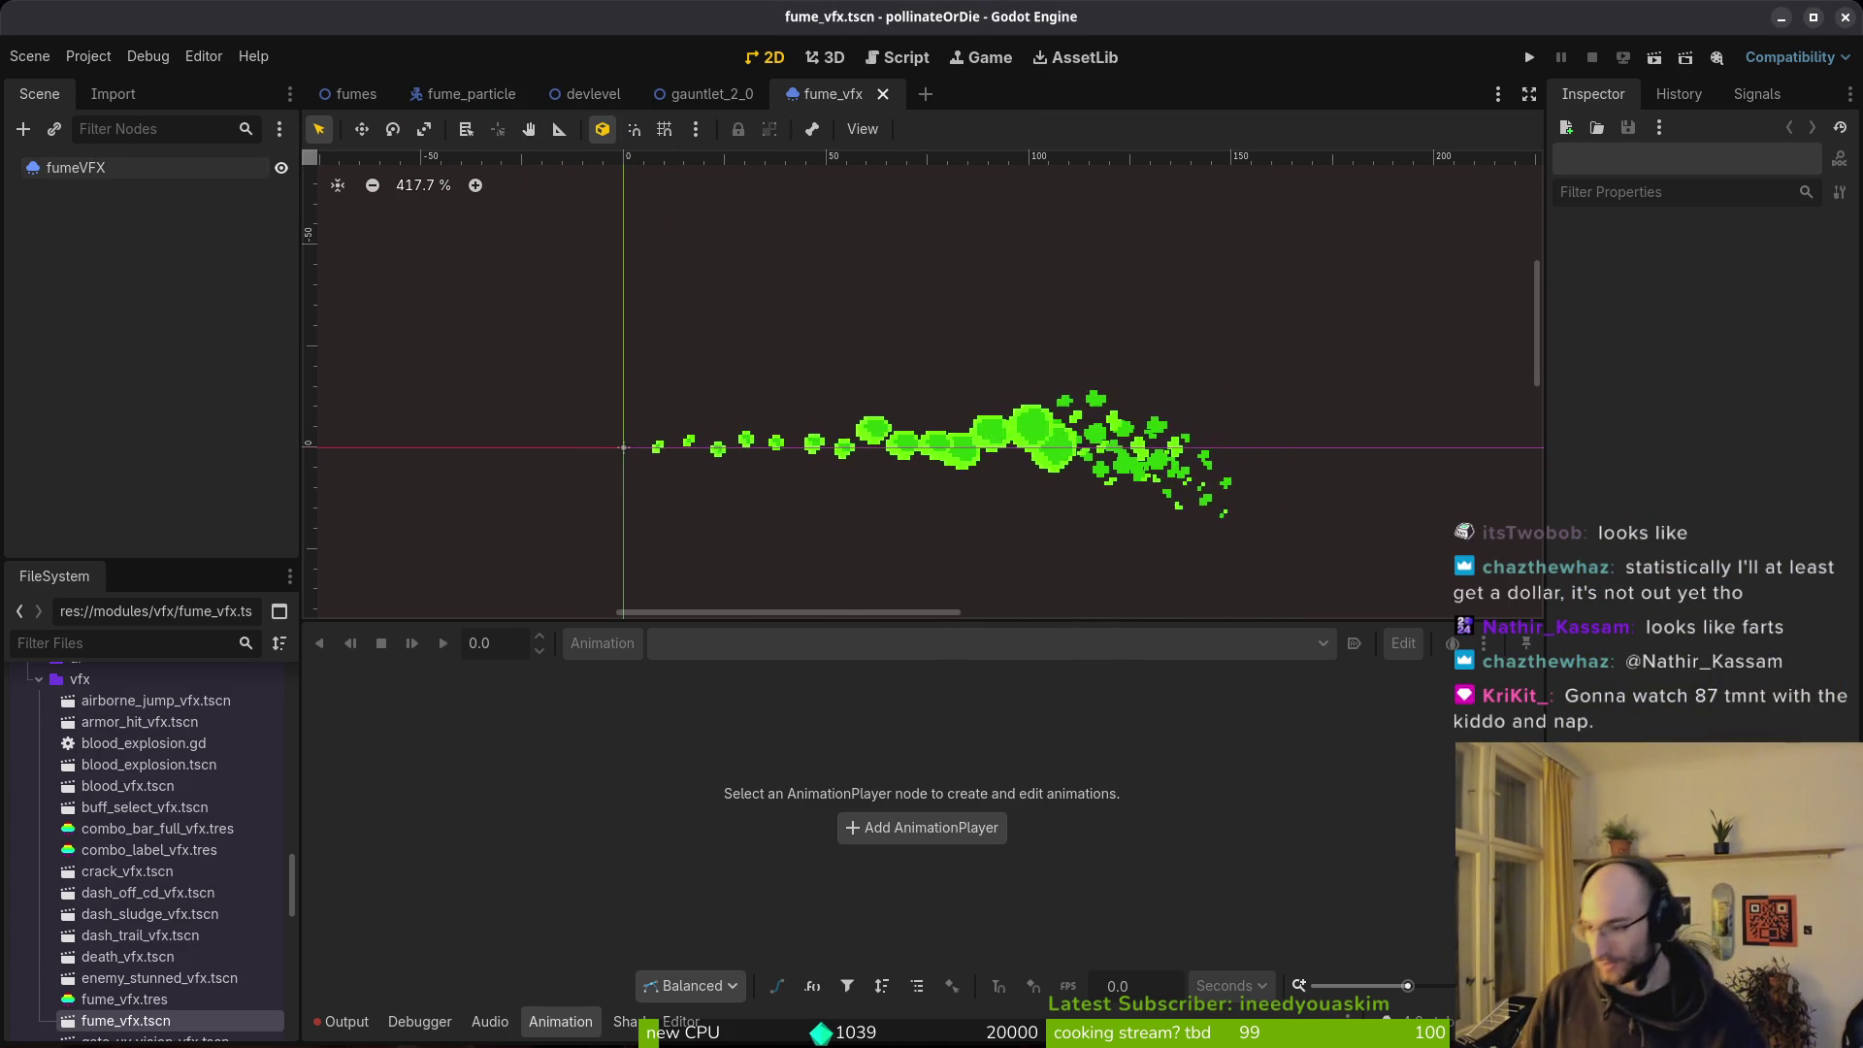
{"action": "key", "text": "alt+Tab"}
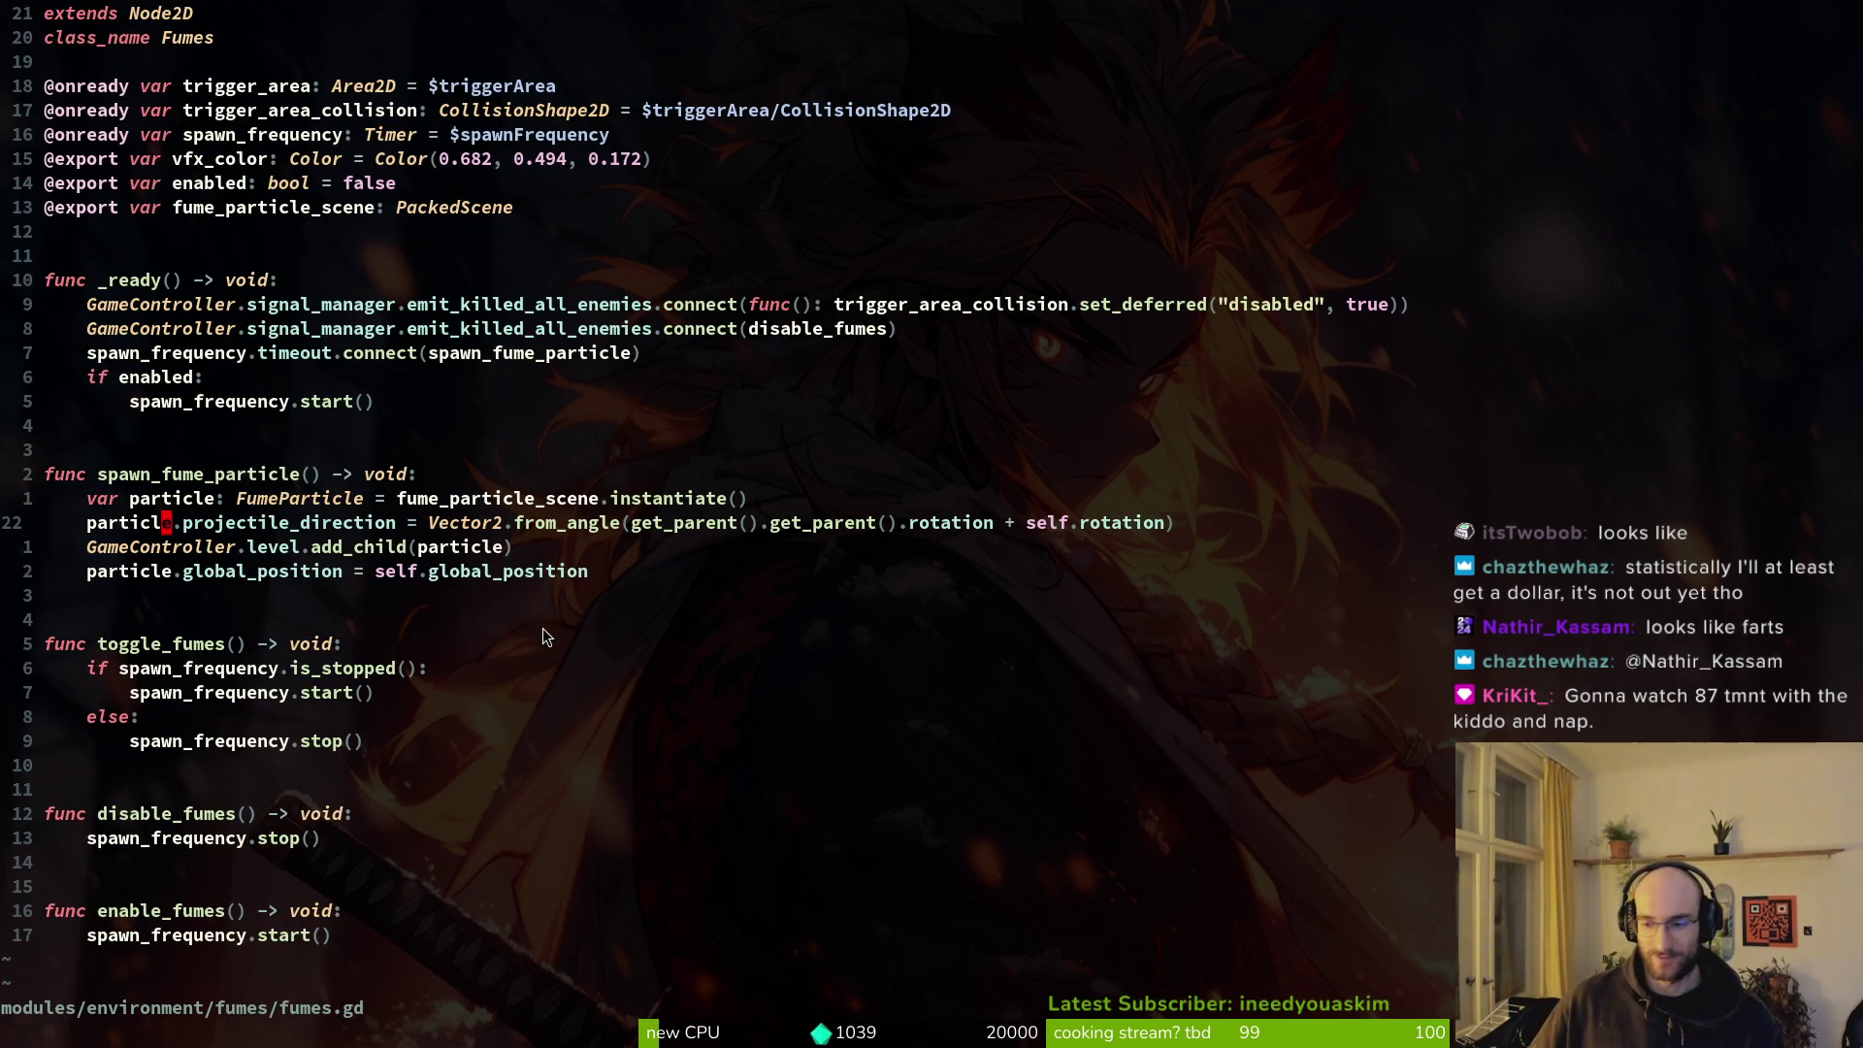
Delete the commented-out sprite rotation line in fume_particle.gd and save it.
{"action": "key", "text": "j"}
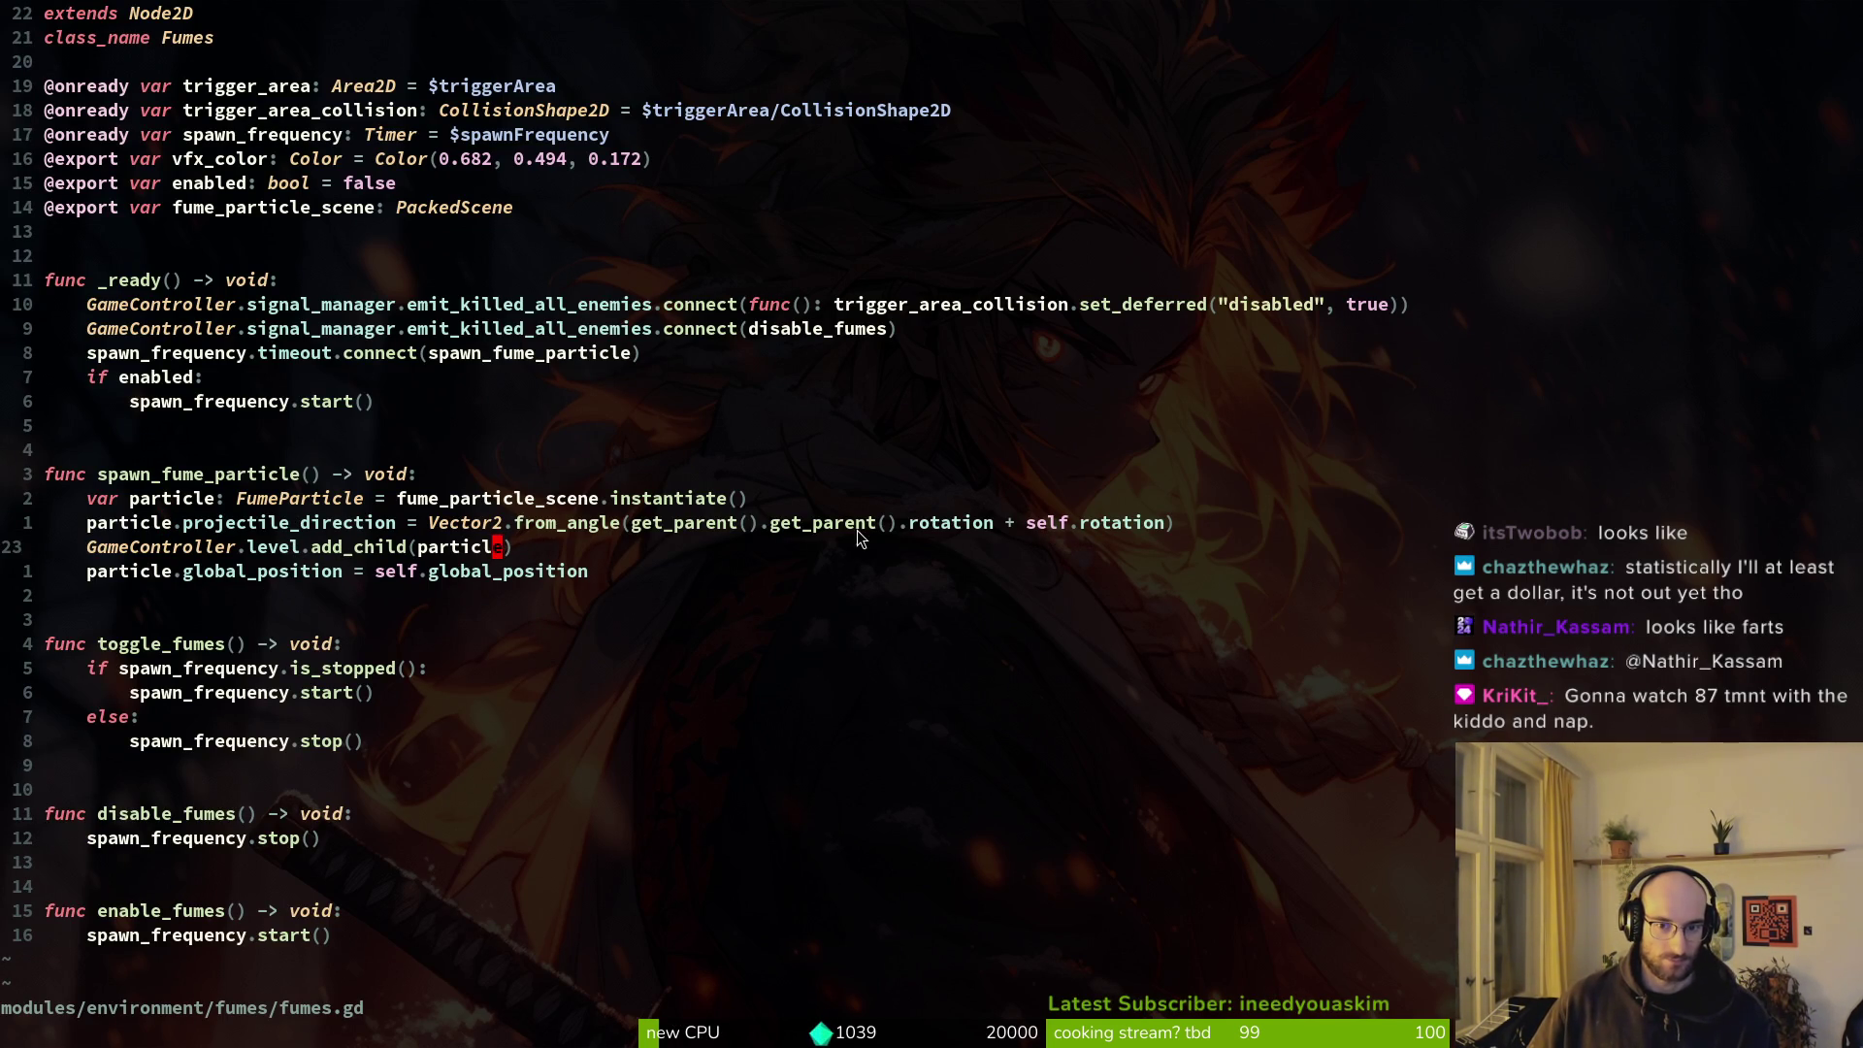
{"action": "left_click", "coordinate": [339, 498]}
{"action": "key", "text": "g"}
{"action": "key", "text": "d"}
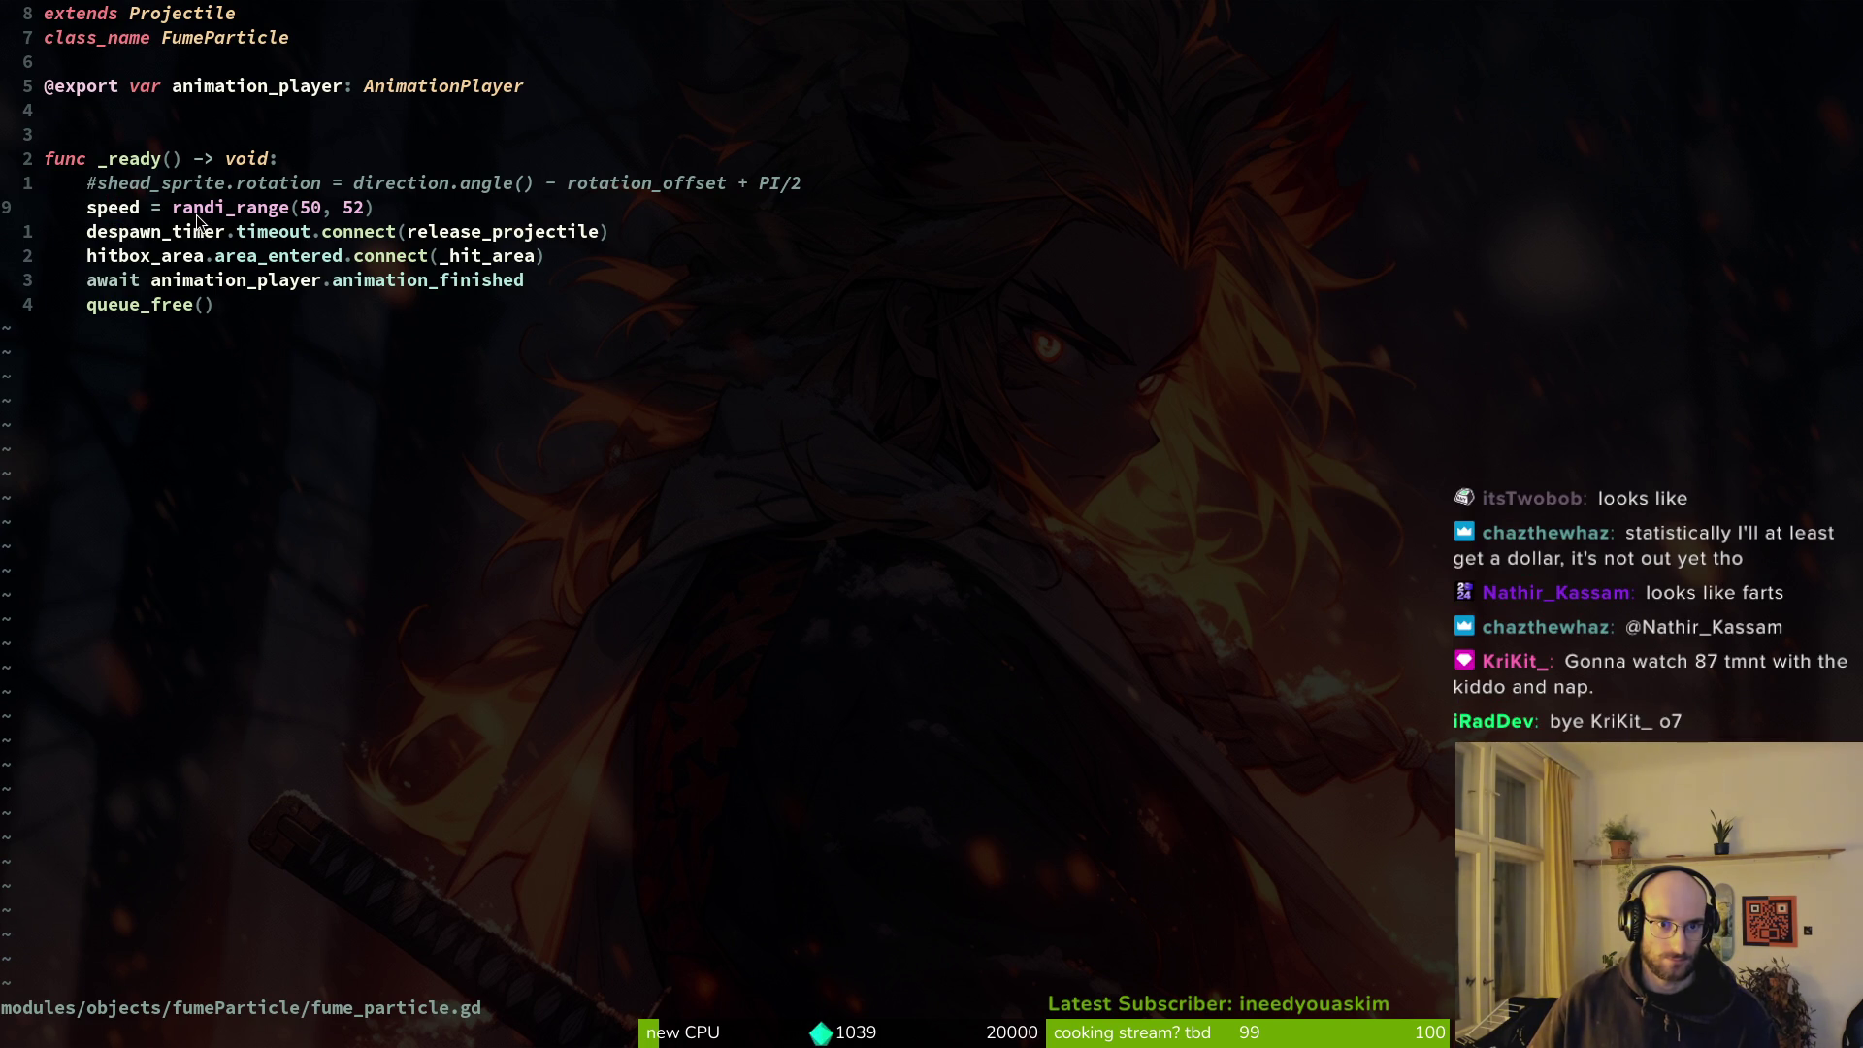
{"action": "key", "text": "d"}
{"action": "key", "text": "d"}
{"action": "type", "text": ":w"}
{"action": "key", "text": "Return"}
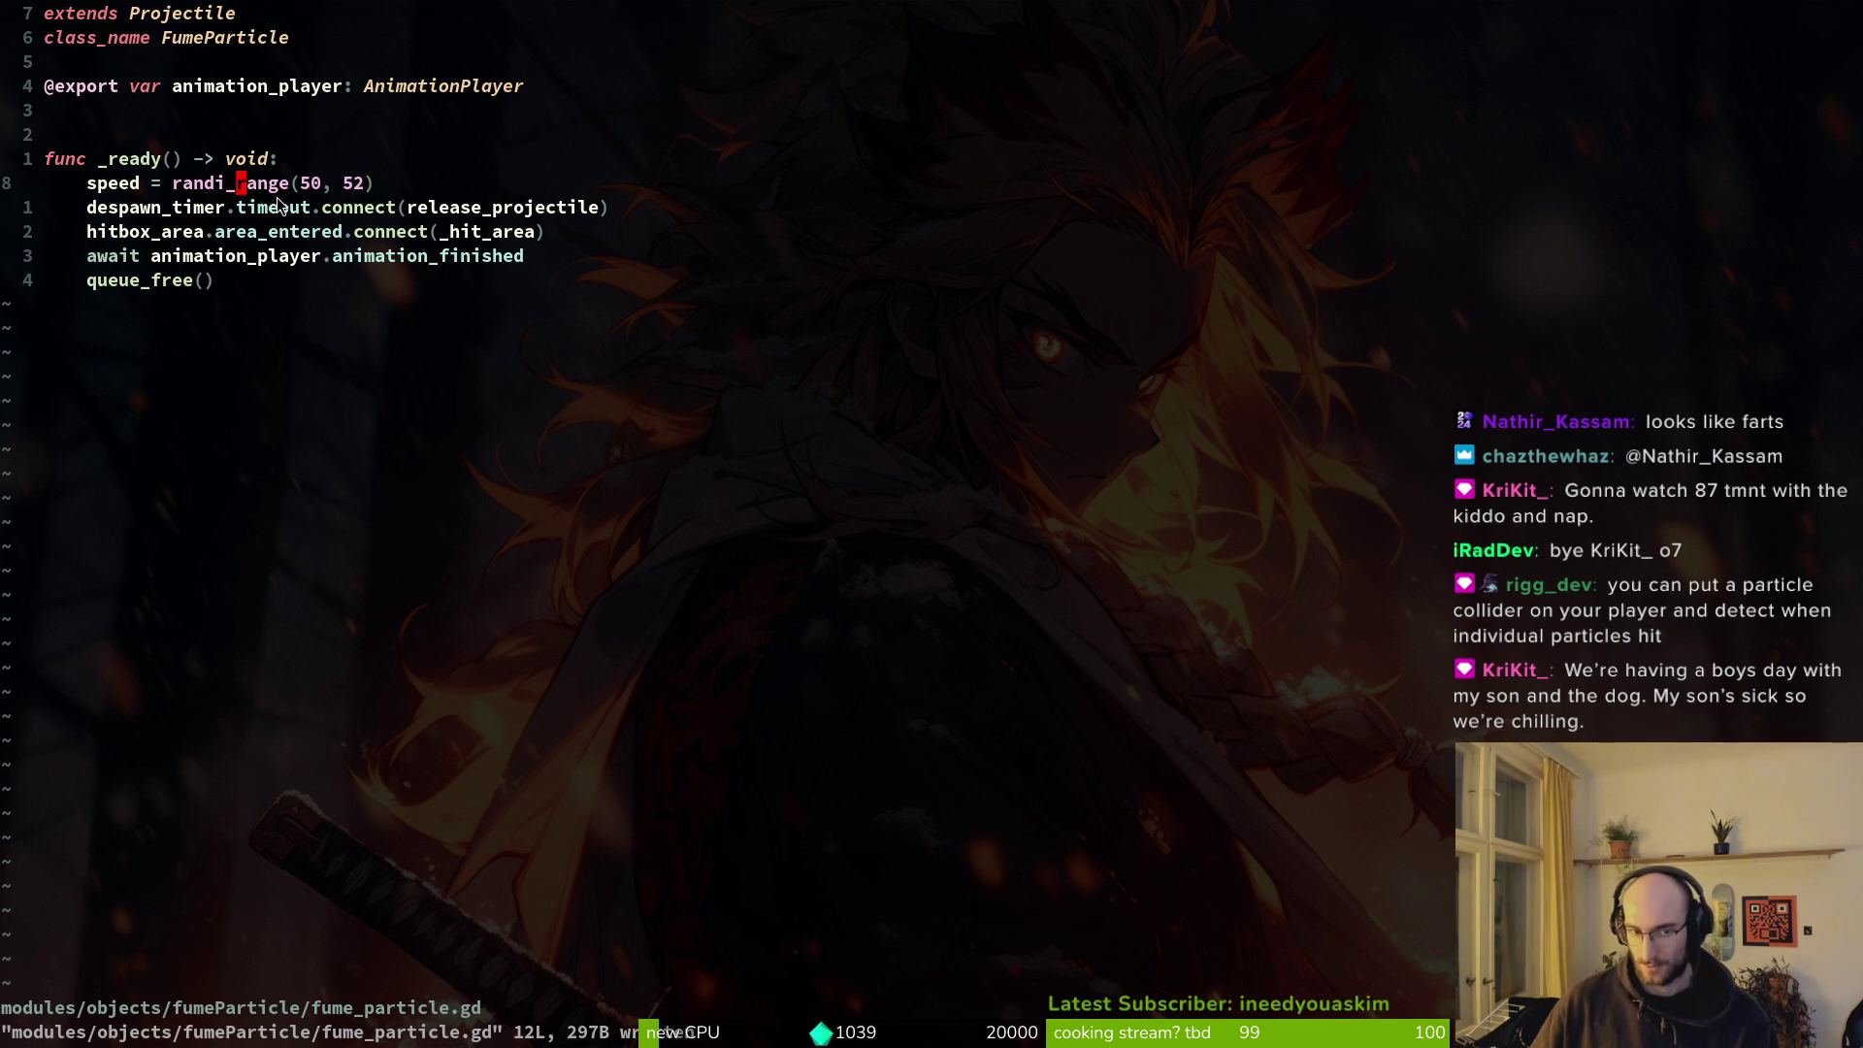
{"action": "key", "text": "alt+Tab"}
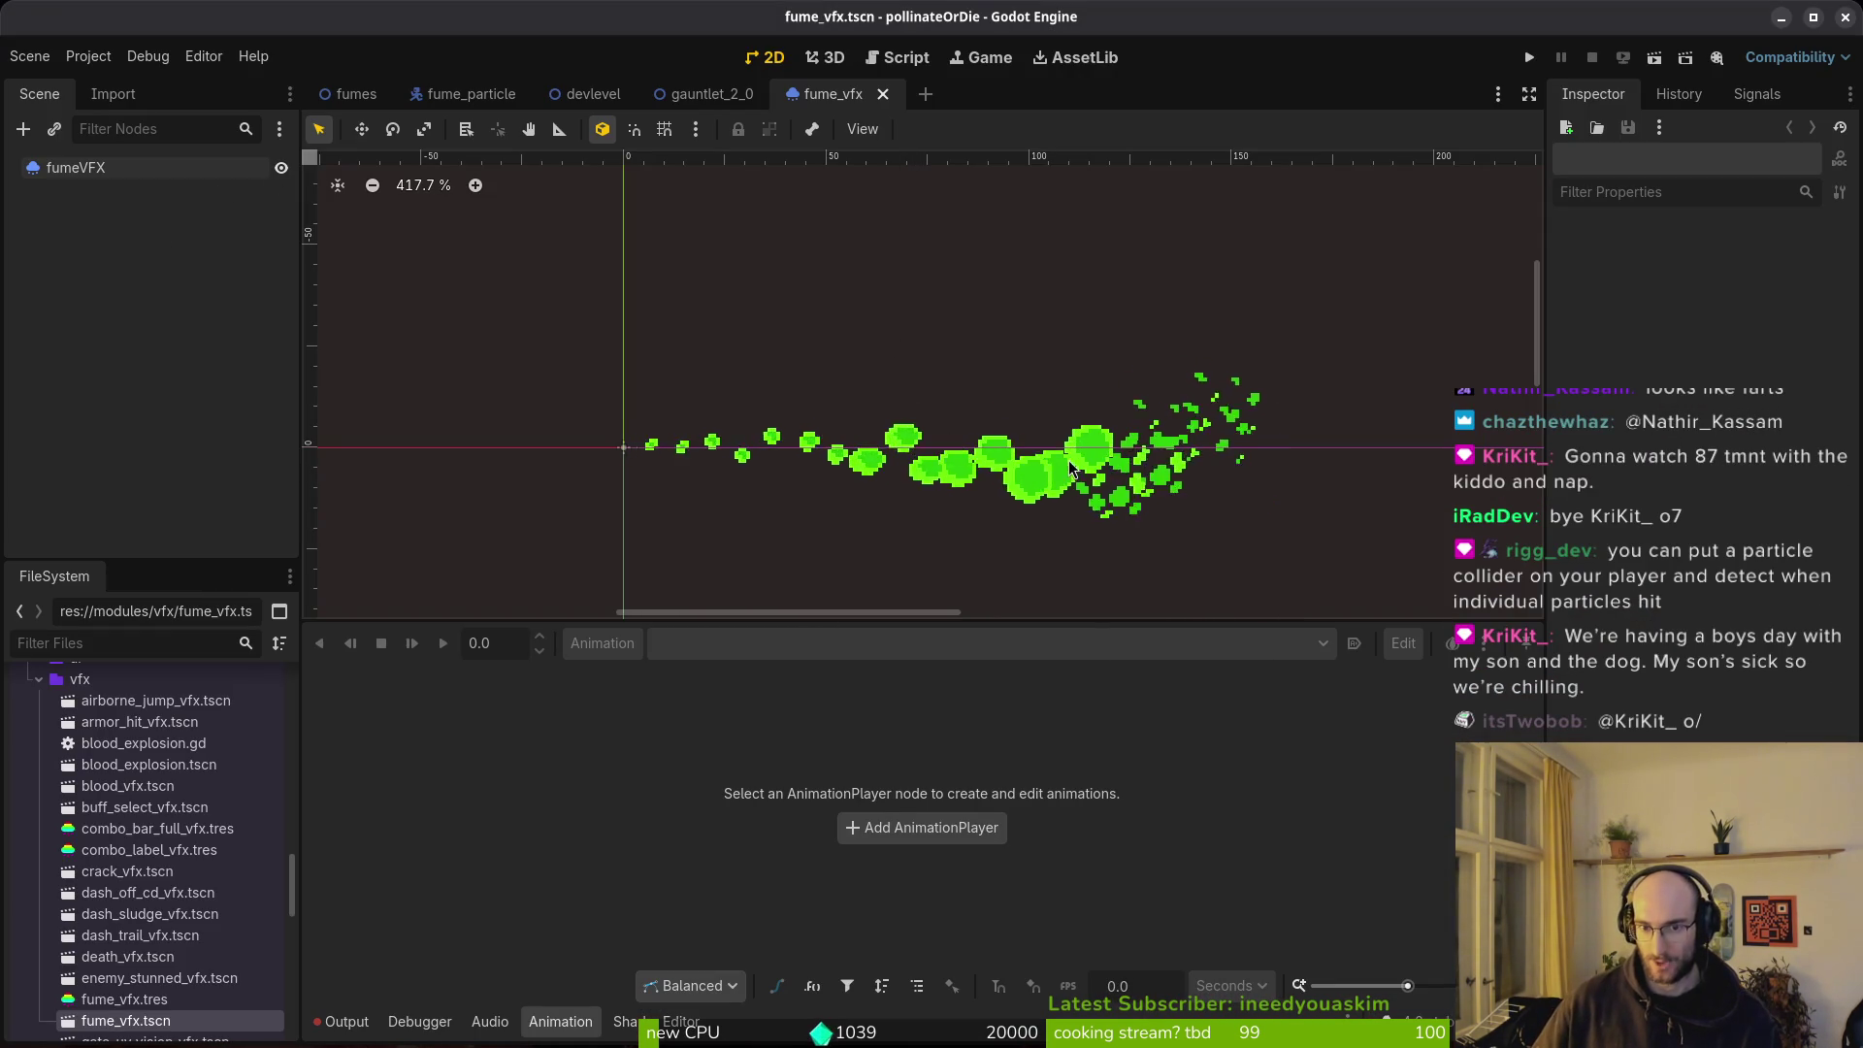
On fumeVFX, edit a particle property and set collision back to Disabled with Use Scale on.
{"action": "left_click", "coordinate": [1129, 460]}
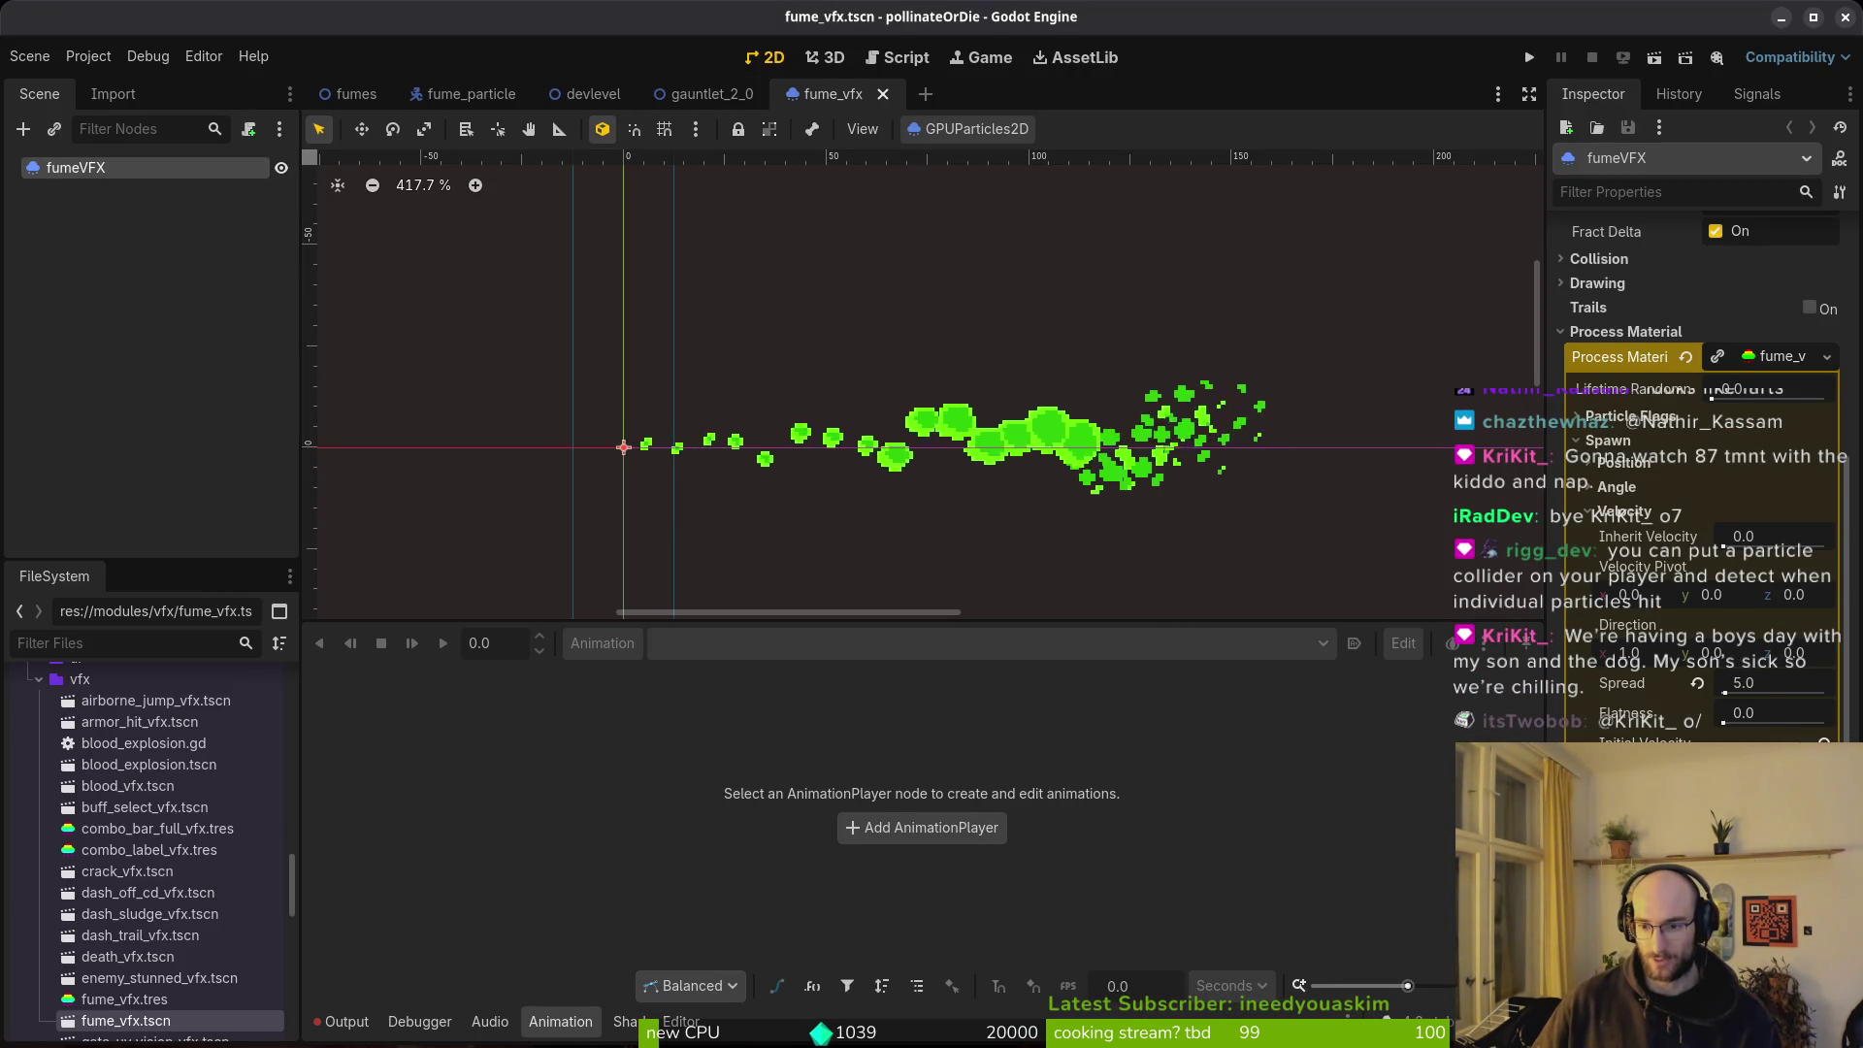
{"action": "scroll", "coordinate": [1698, 437], "scroll_direction": "down", "scroll_amount": 2}
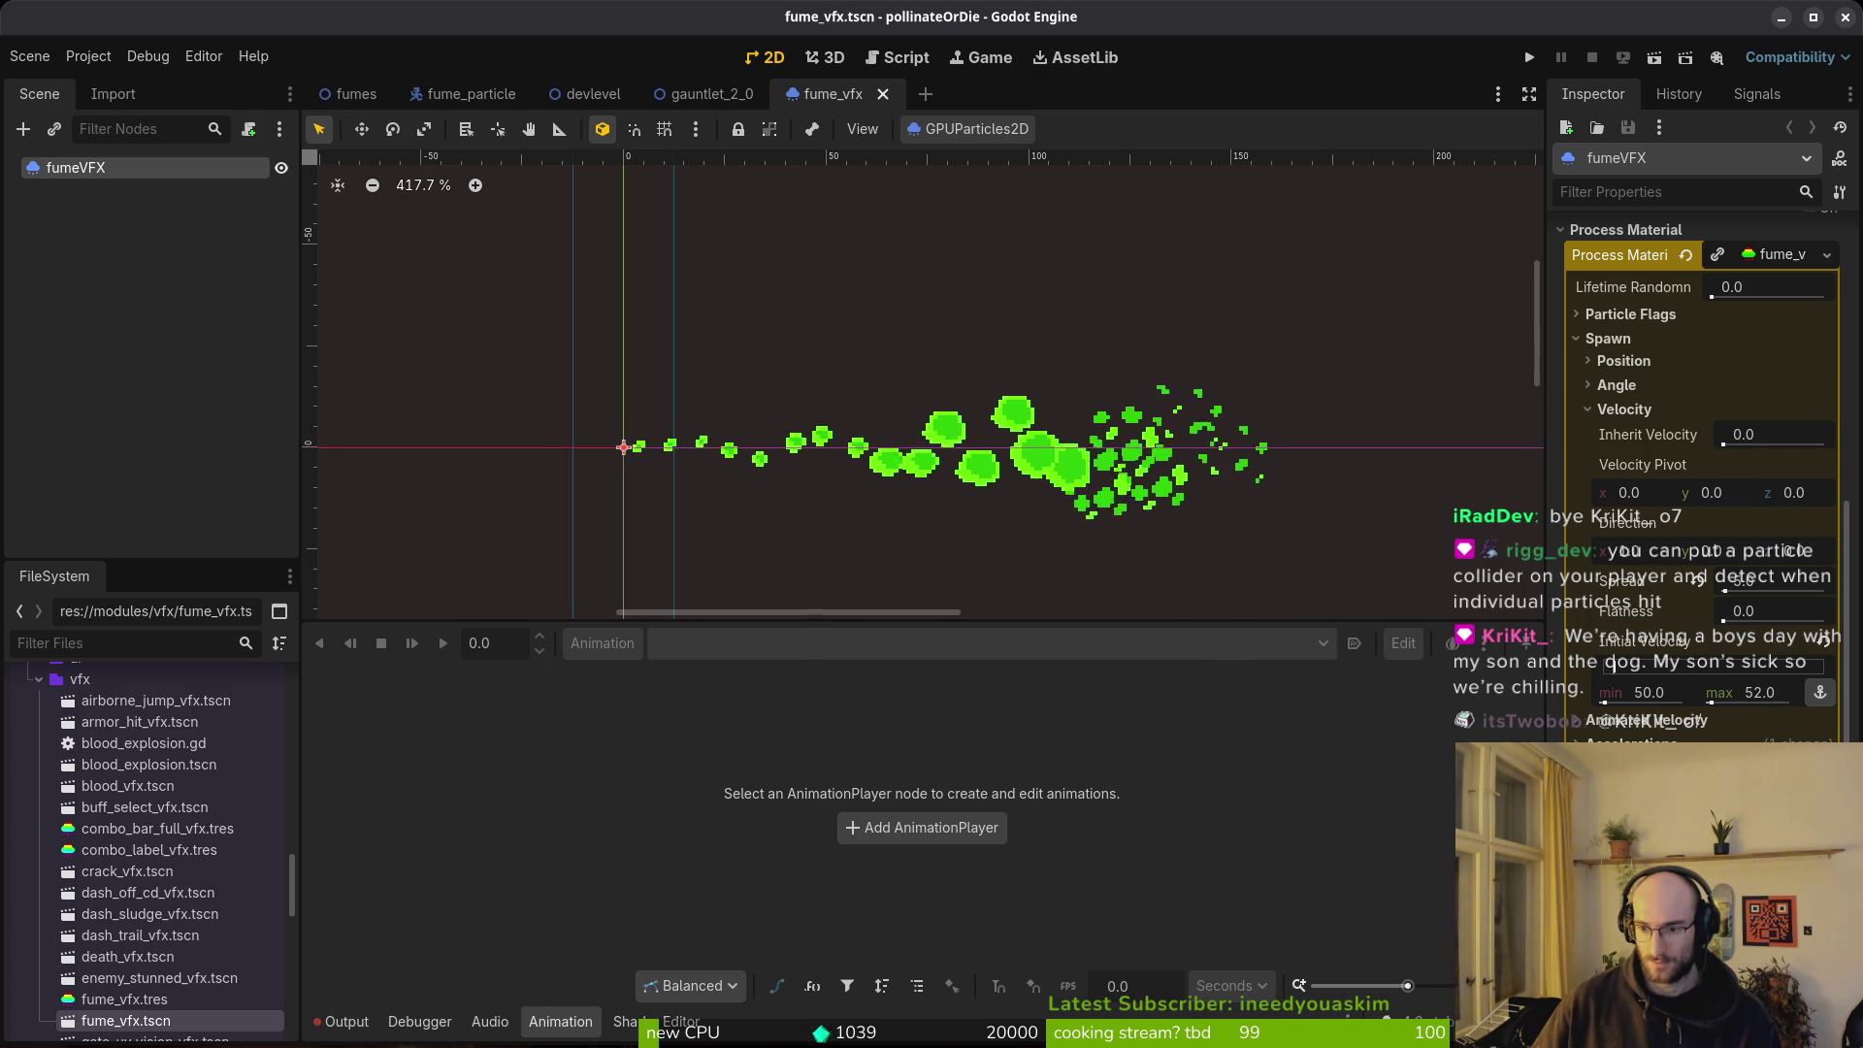
{"action": "key", "text": "Return"}
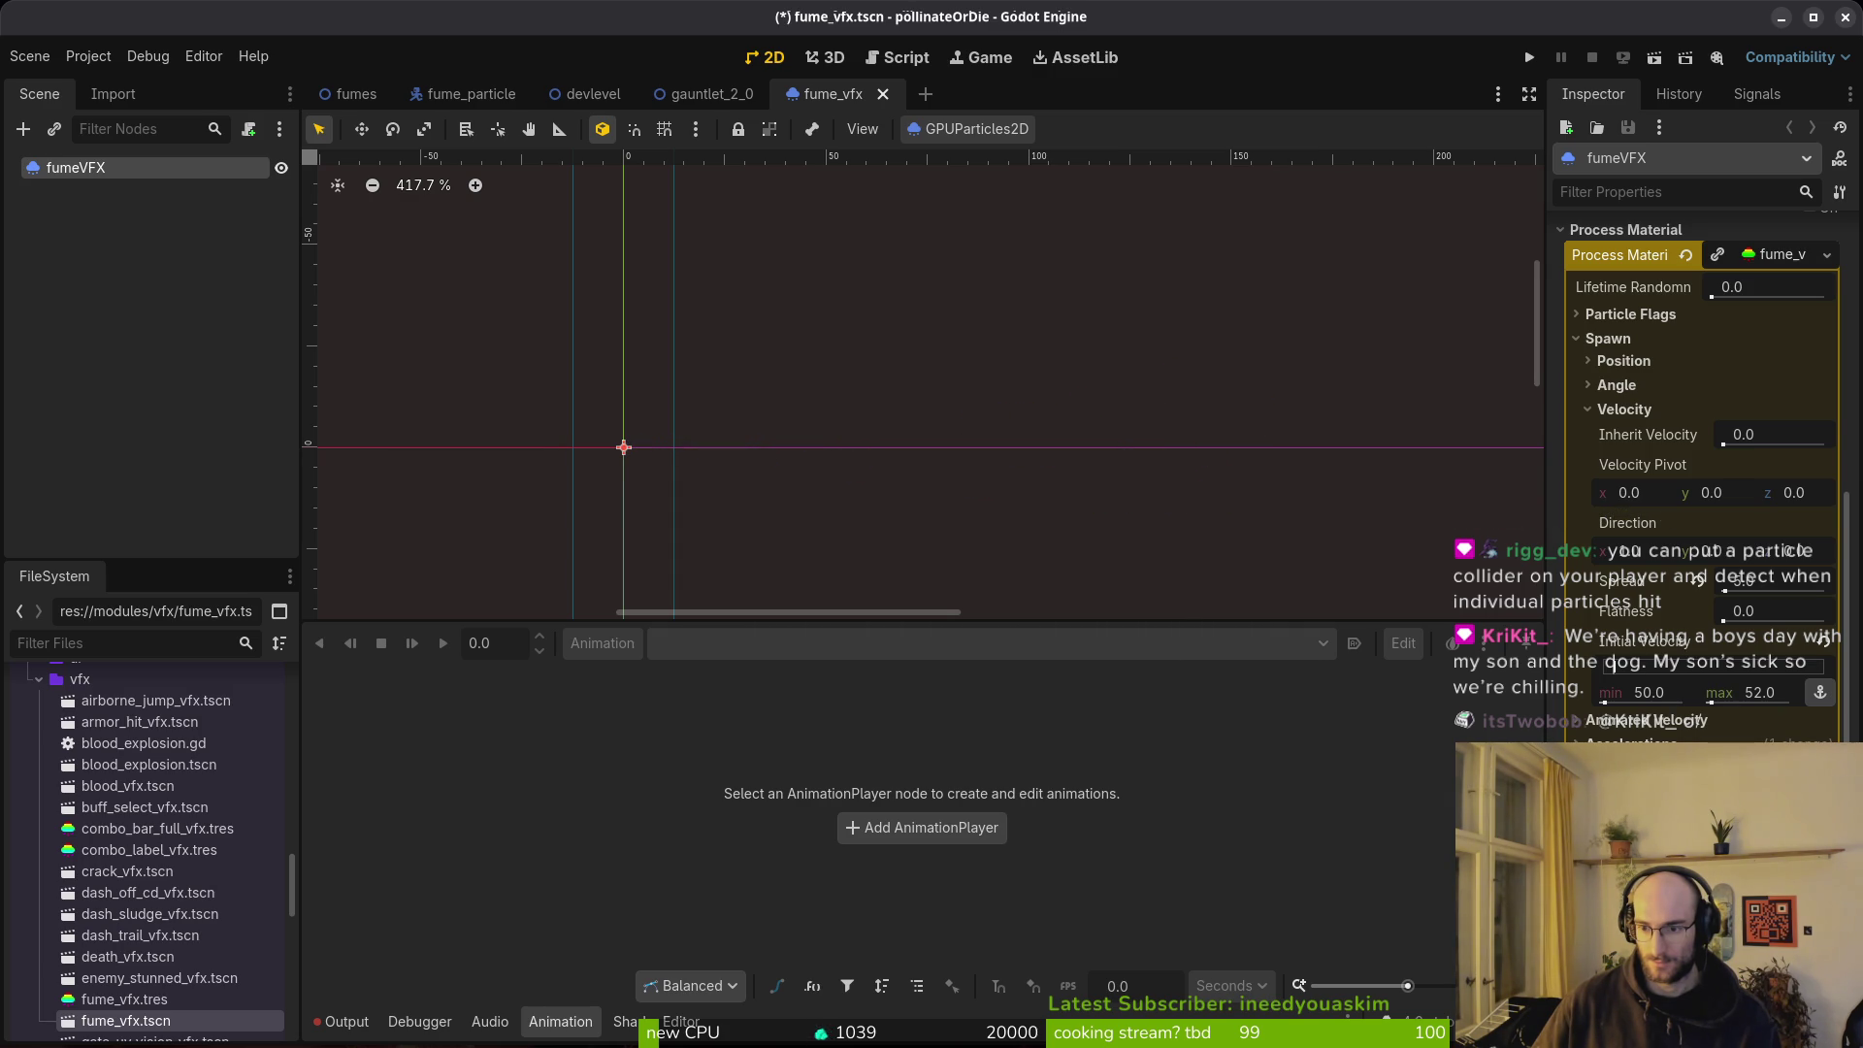
{"action": "scroll", "coordinate": [1797, 337], "scroll_direction": "up", "scroll_amount": 10}
{"action": "scroll", "coordinate": [1766, 723], "scroll_direction": "down", "scroll_amount": 15}
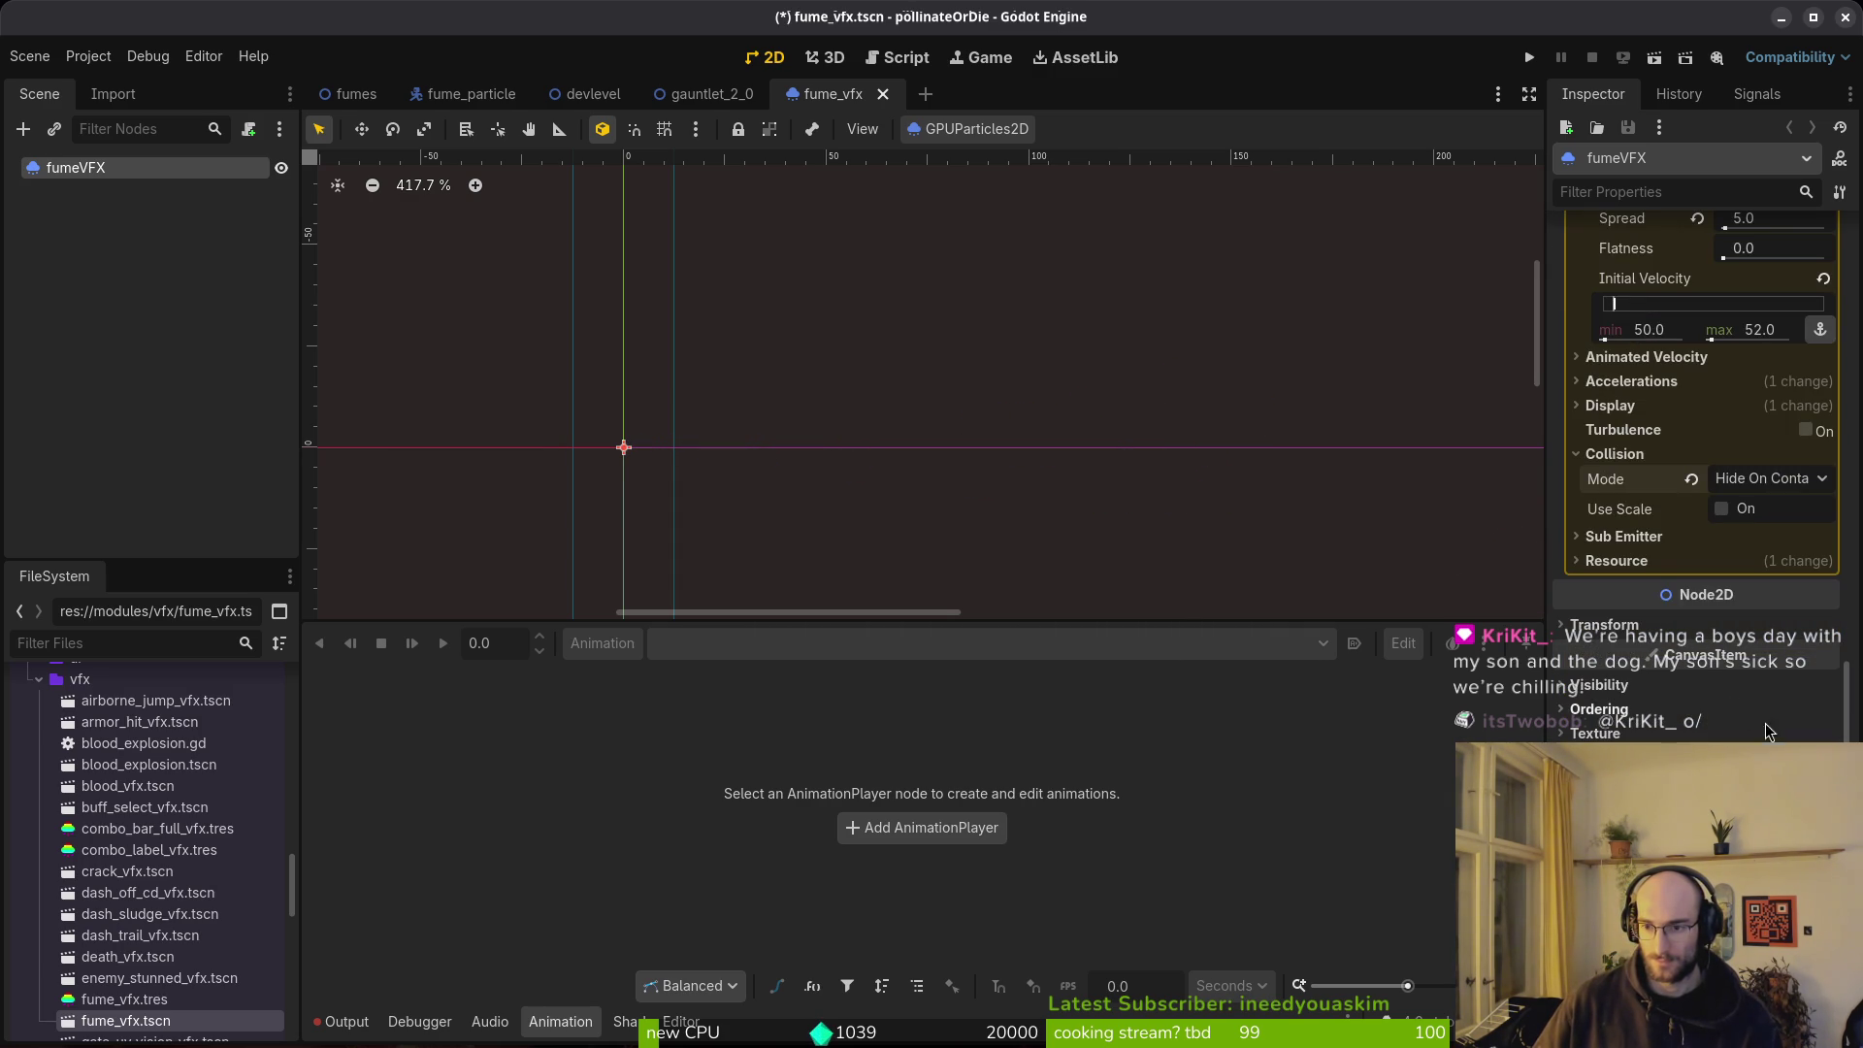
{"action": "left_click", "coordinate": [1693, 479]}
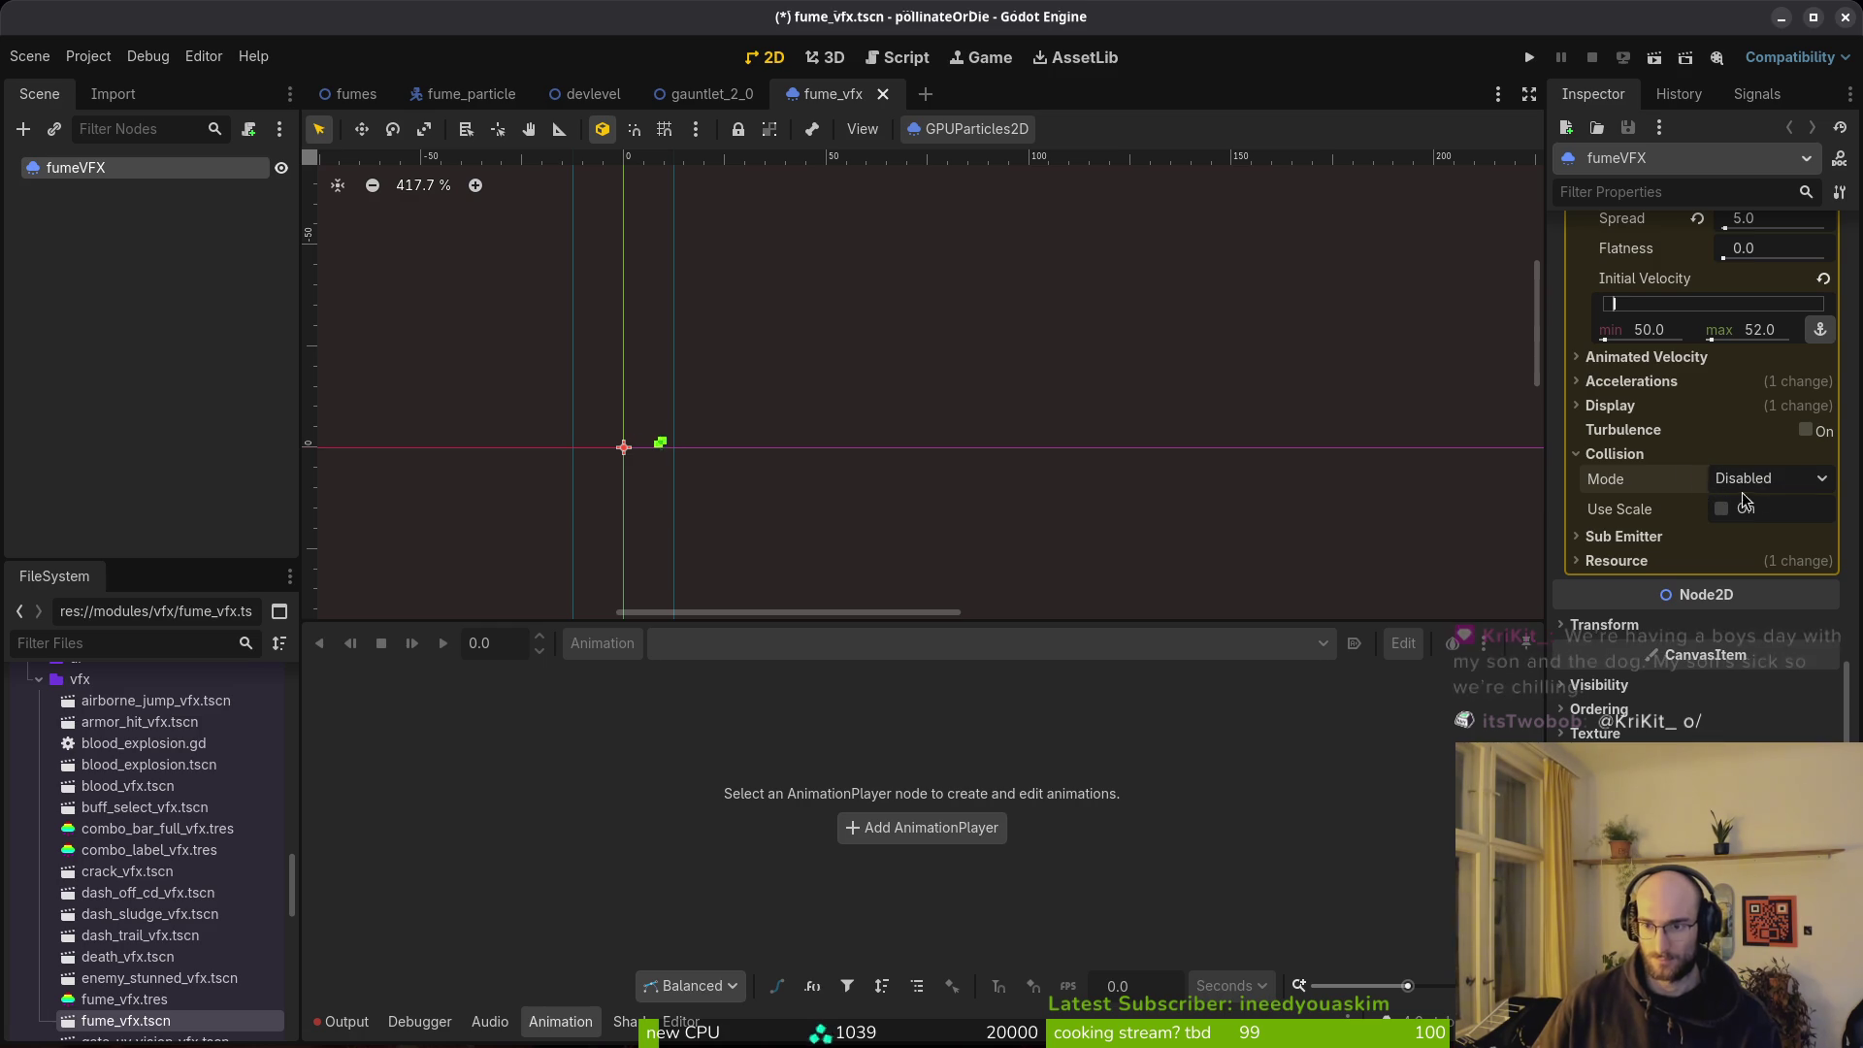
{"action": "left_click", "coordinate": [1768, 478]}
{"action": "left_click", "coordinate": [1791, 539]}
{"action": "scroll", "coordinate": [869, 437], "scroll_direction": "down", "scroll_amount": 12}
{"action": "scroll", "coordinate": [854, 428], "scroll_direction": "up", "scroll_amount": 6}
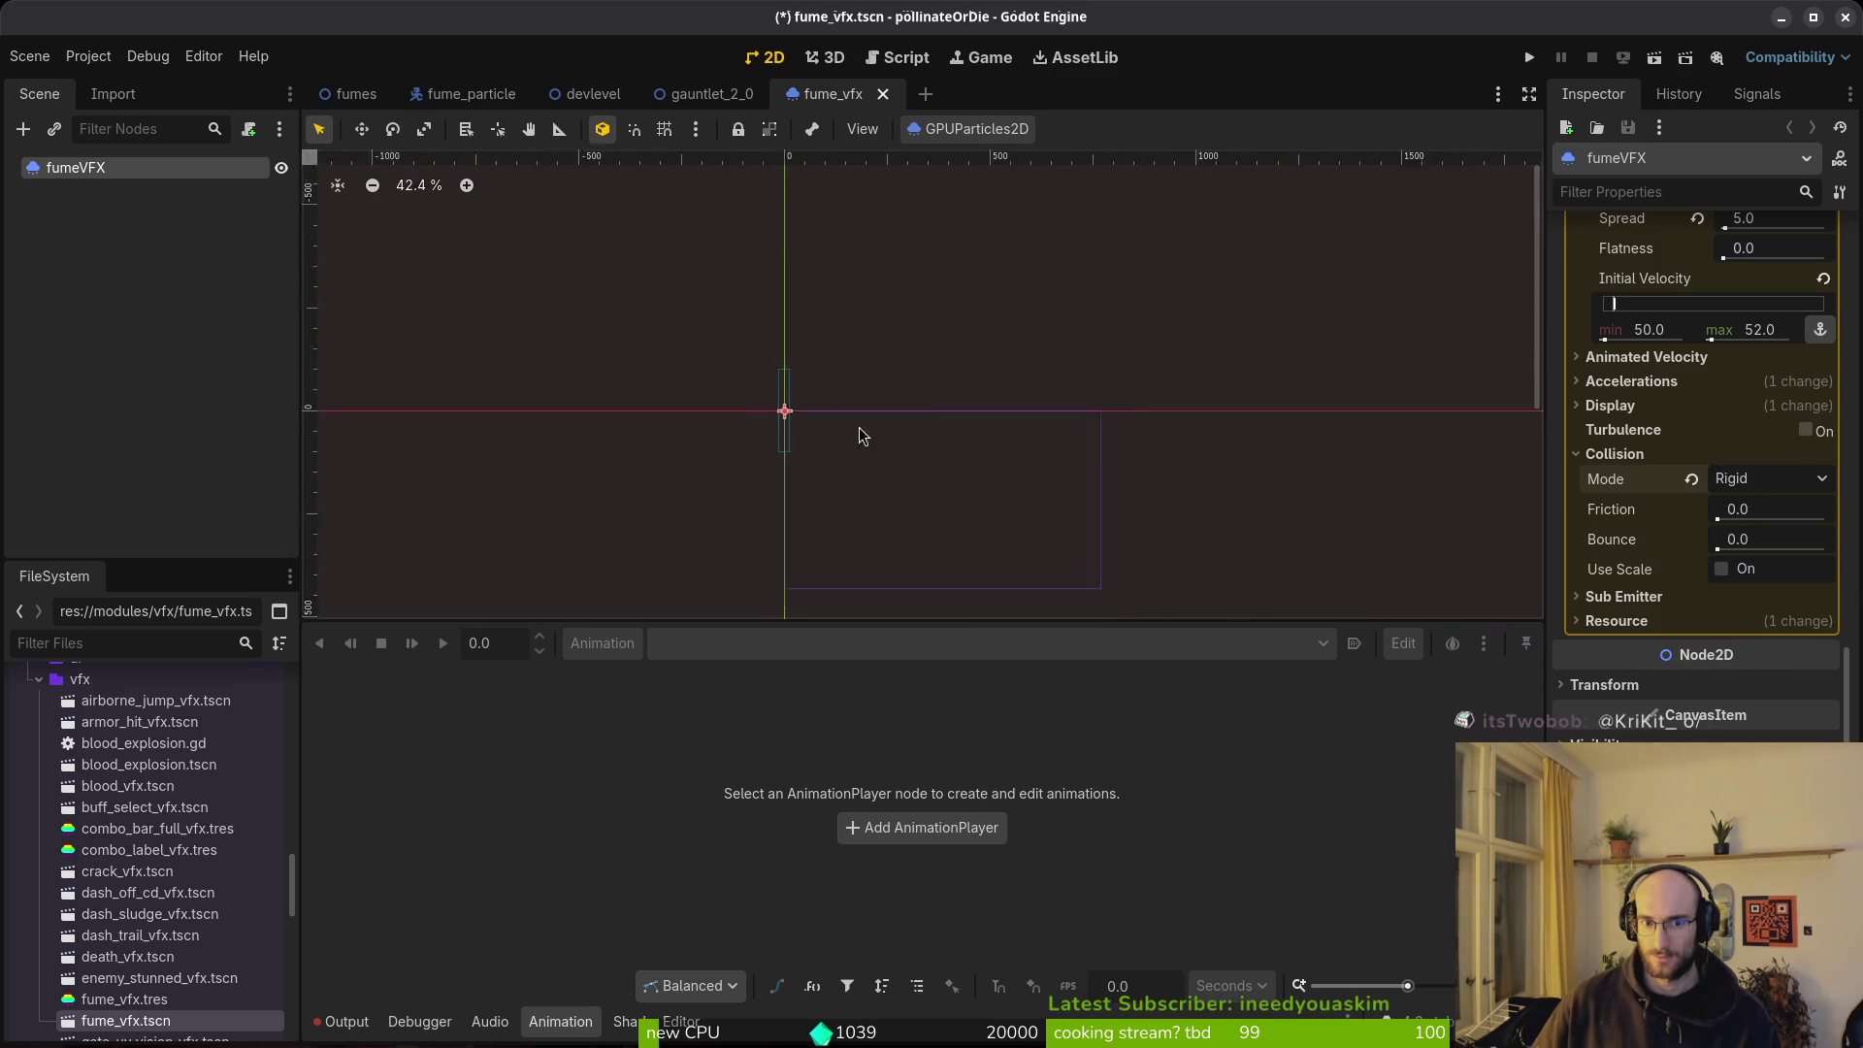
{"action": "left_click", "coordinate": [1692, 480]}
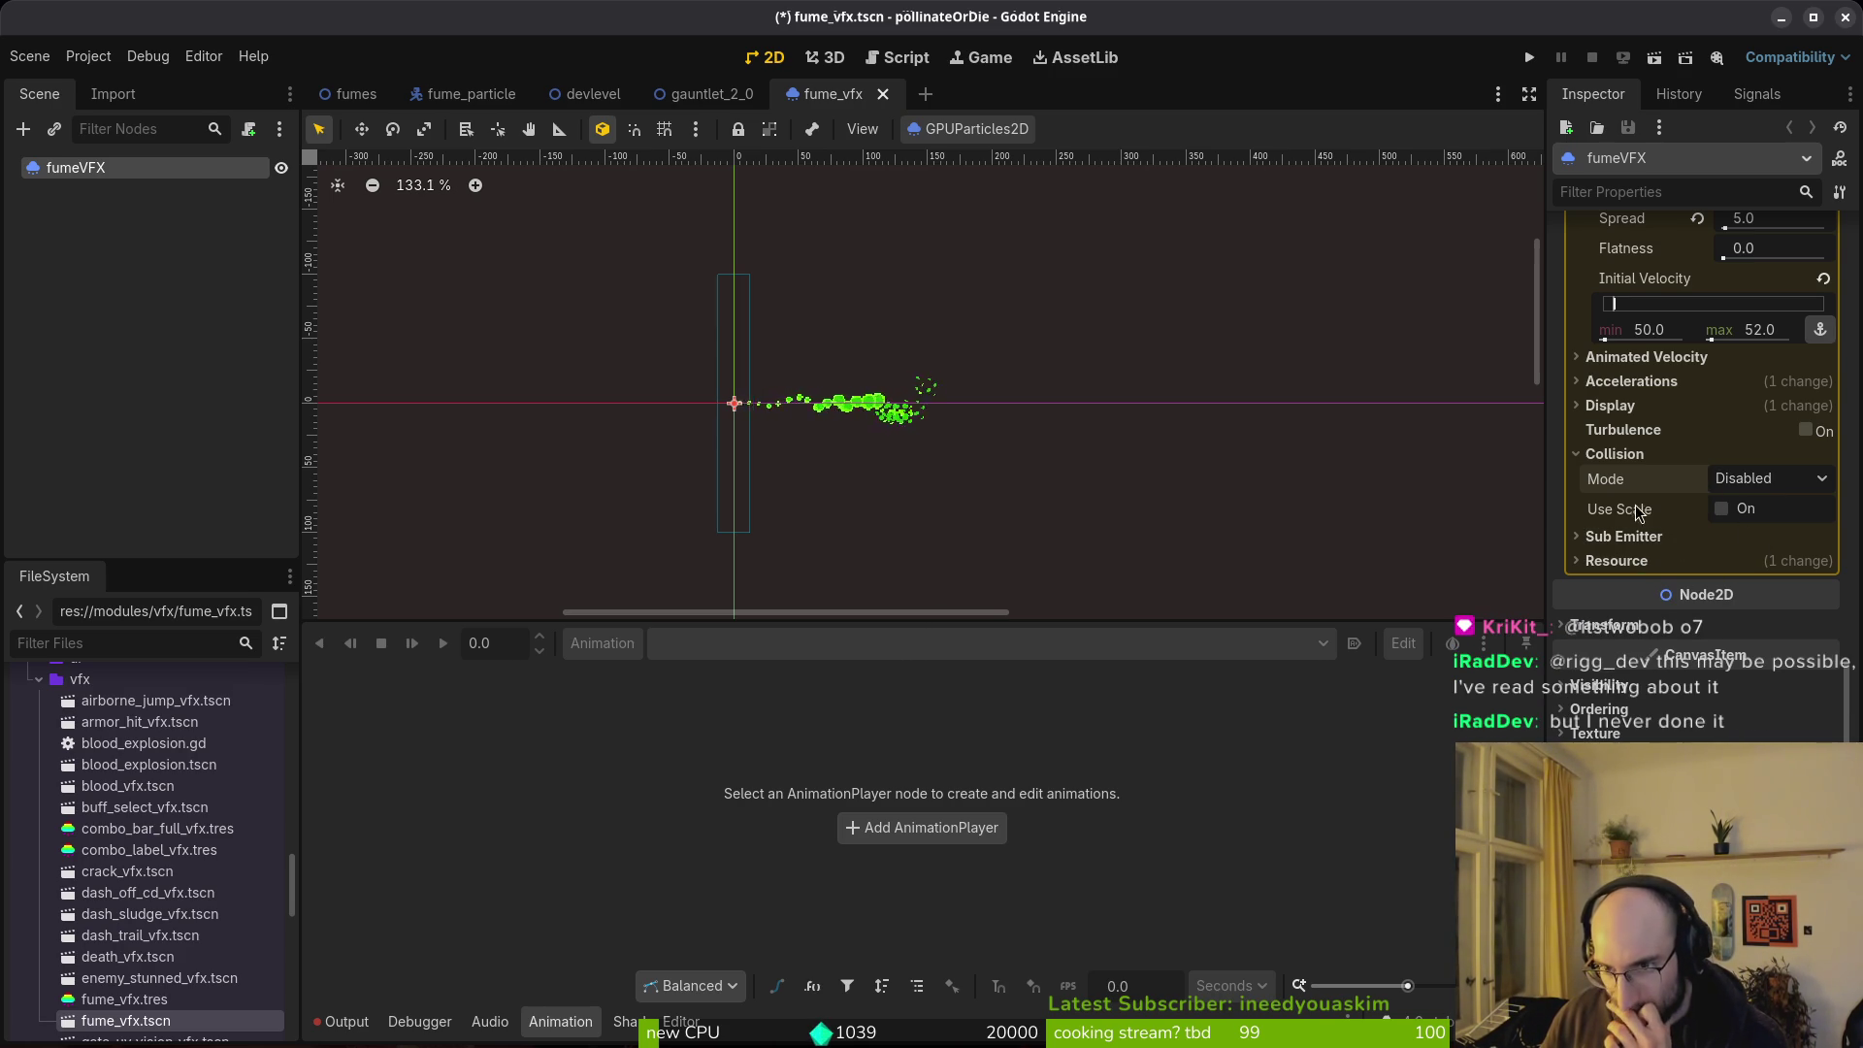
{"action": "left_click", "coordinate": [1722, 510]}
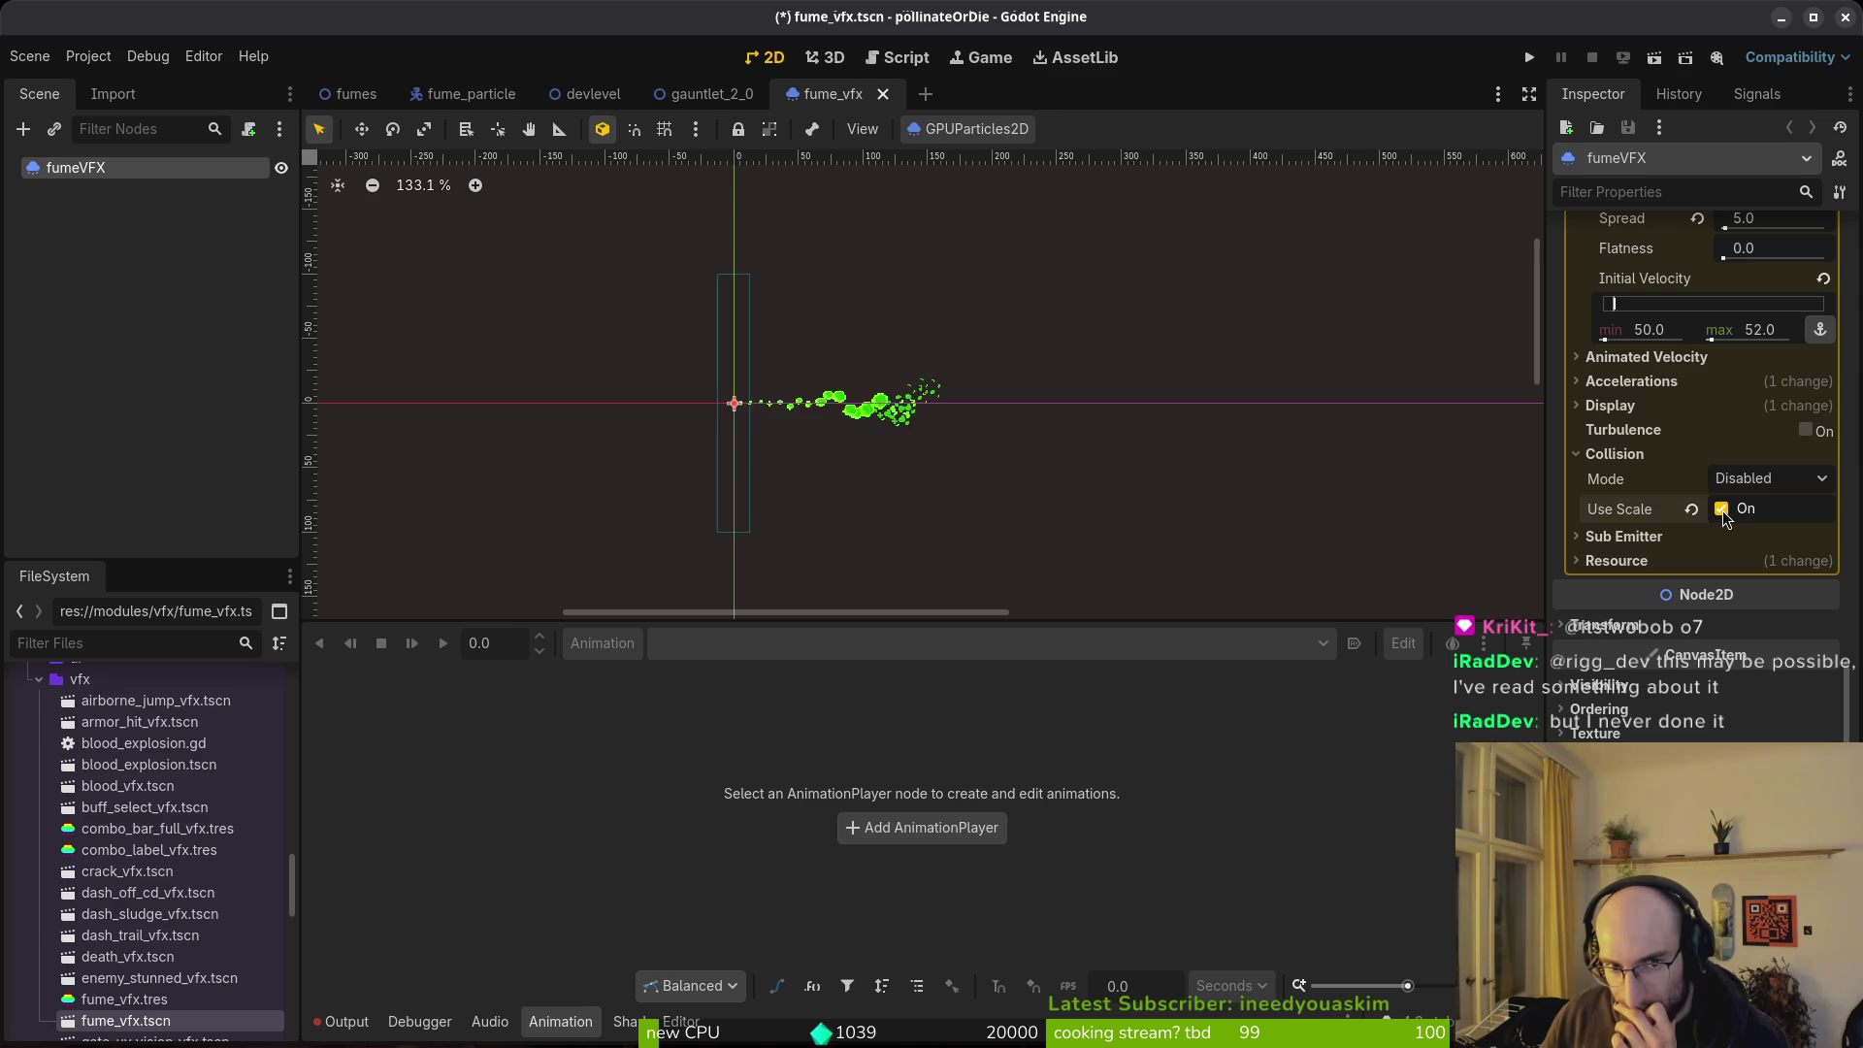
Try Rigid collision with friction 0.85, revert to Disabled, and save fume_vfx.
{"action": "left_click", "coordinate": [1768, 479]}
{"action": "left_click", "coordinate": [1747, 533]}
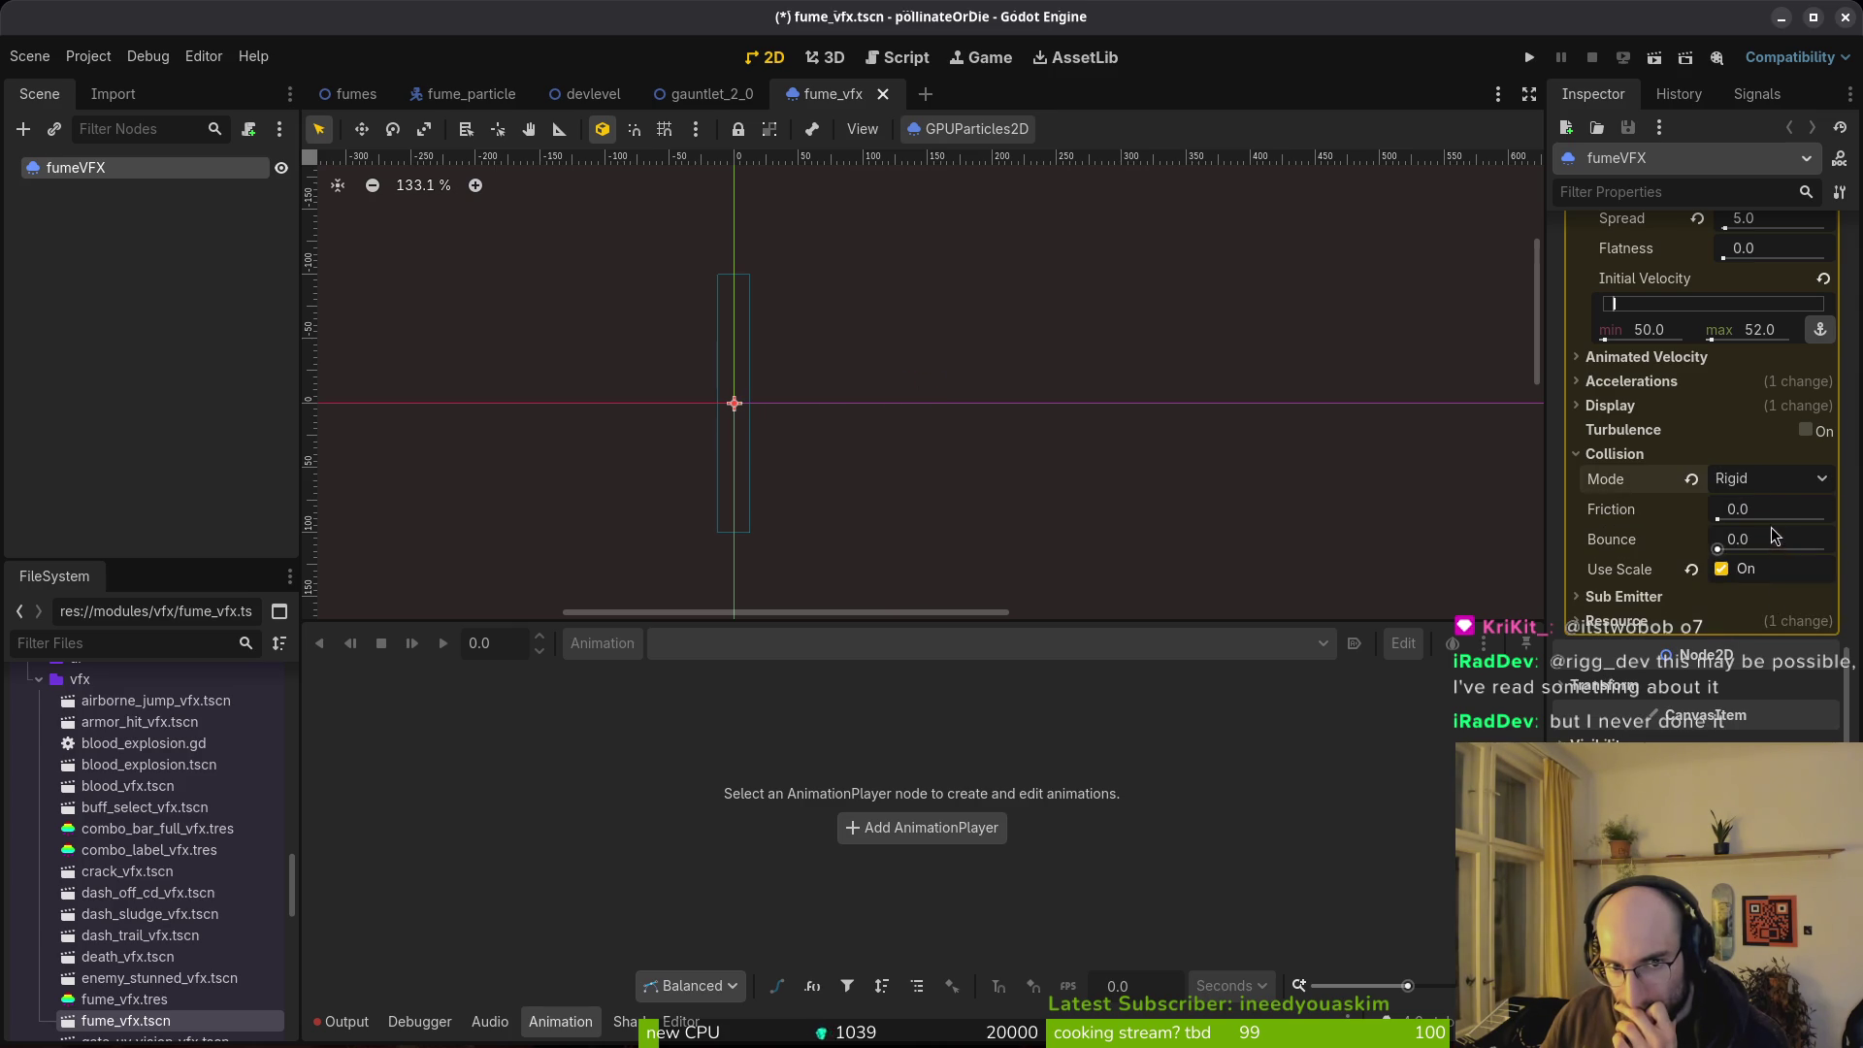
{"action": "left_click", "coordinate": [1774, 485]}
{"action": "left_click", "coordinate": [1708, 532]}
{"action": "mouse_move", "coordinate": [1717, 519]}
{"action": "left_mouse_down"}
{"action": "mouse_move", "coordinate": [1809, 520]}
{"action": "mouse_move", "coordinate": [1716, 550]}
{"action": "left_mouse_up"}
{"action": "left_click", "coordinate": [1691, 479]}
{"action": "left_click", "coordinate": [1747, 479]}
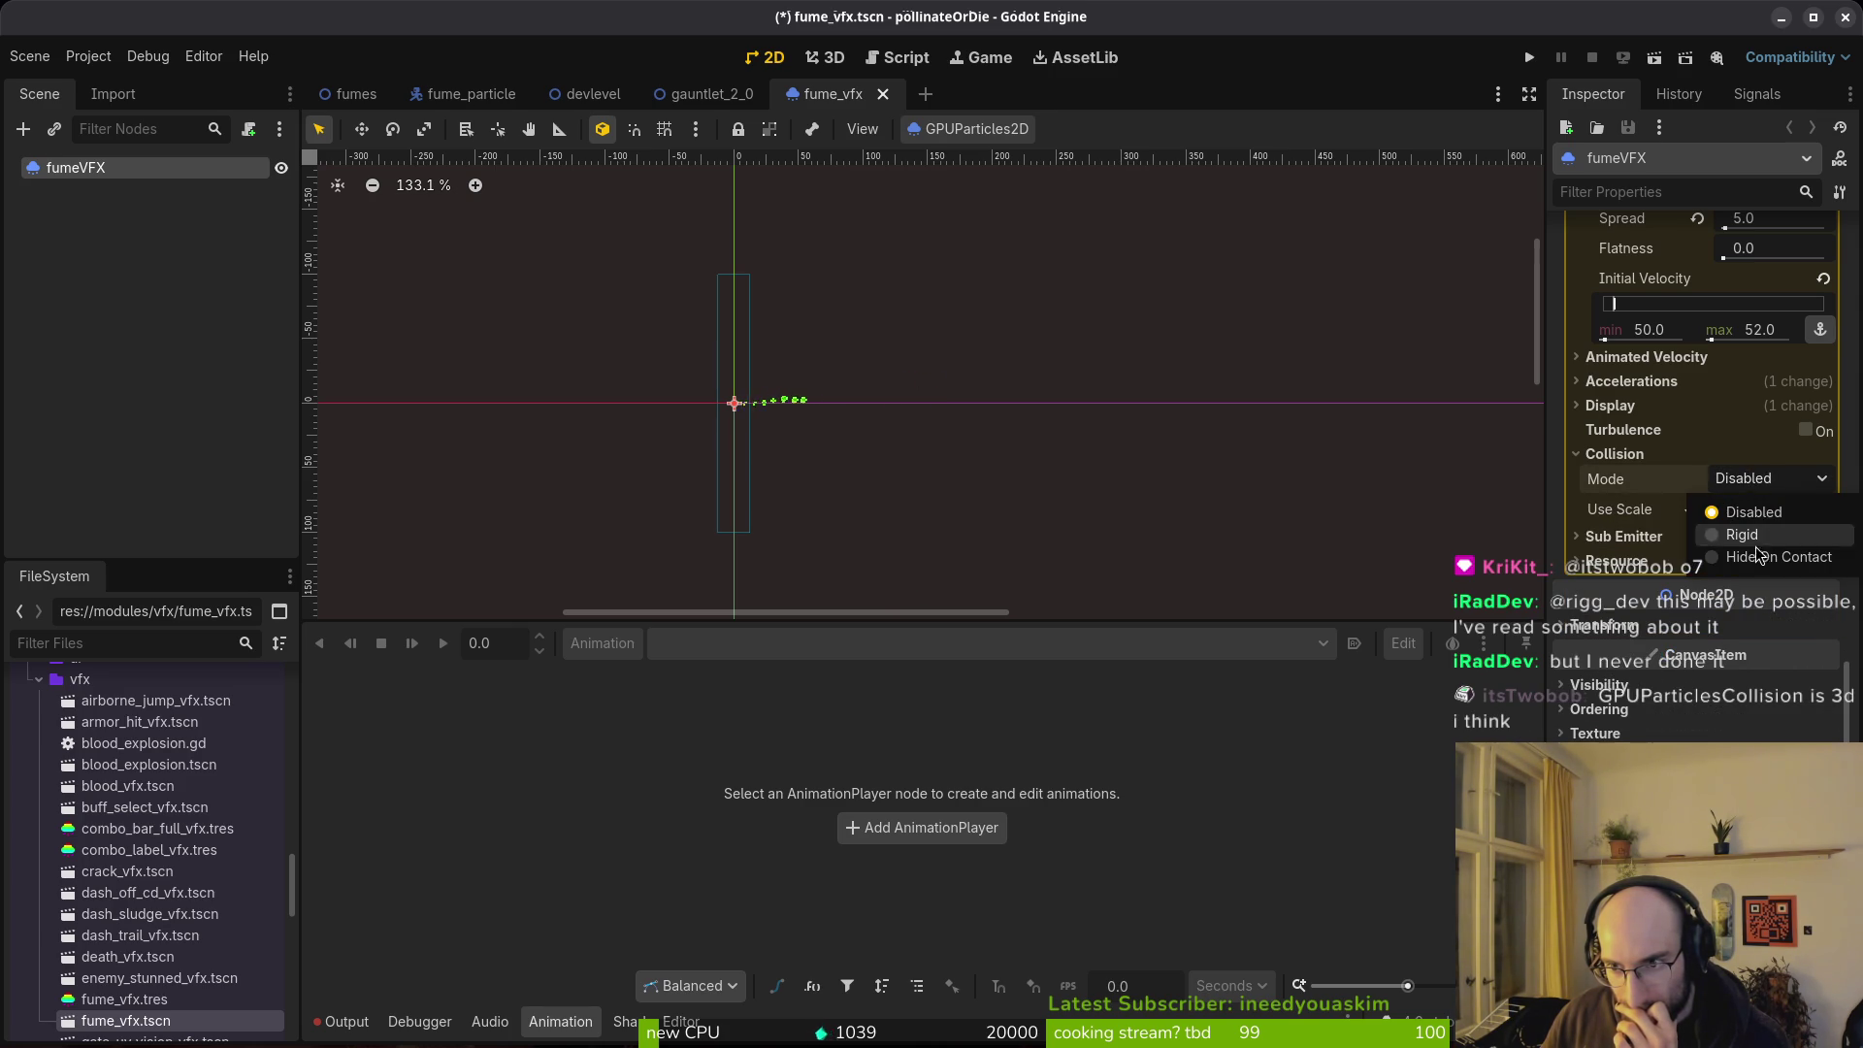
{"action": "left_click", "coordinate": [1640, 468]}
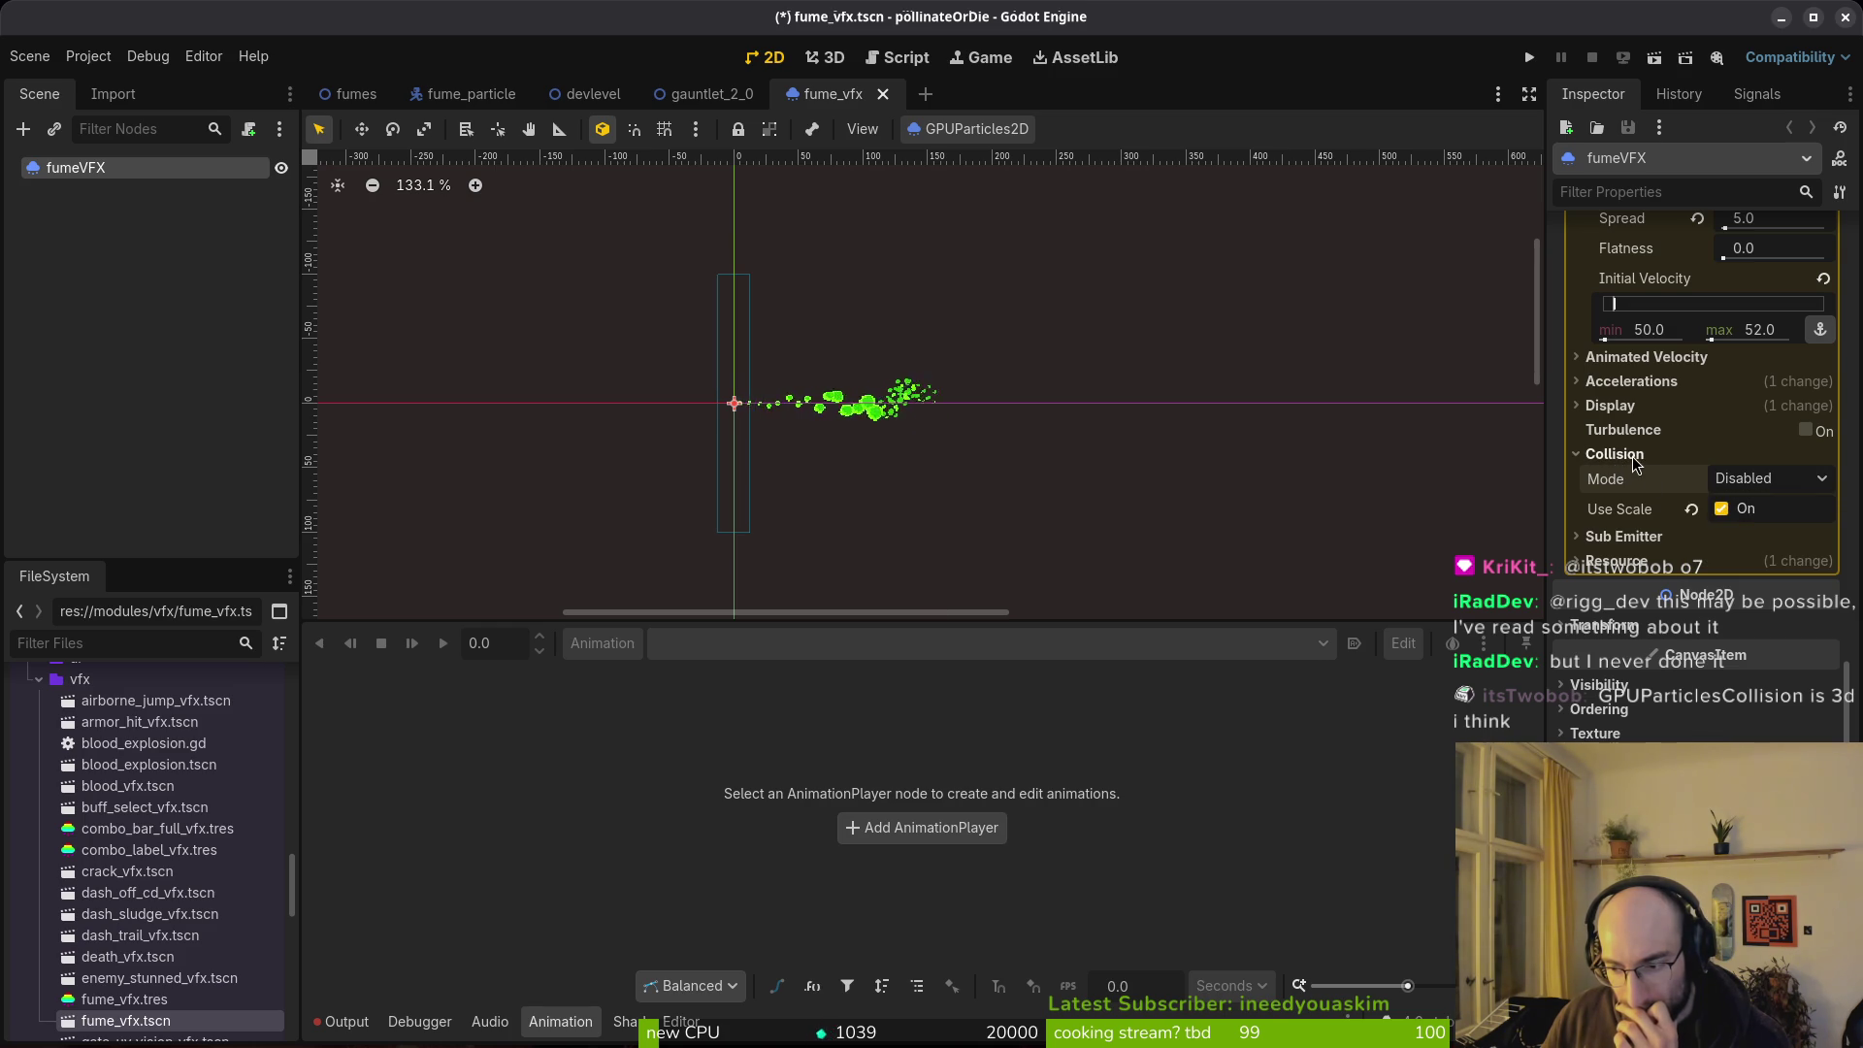
{"action": "mouse_move", "coordinate": [1662, 480]}
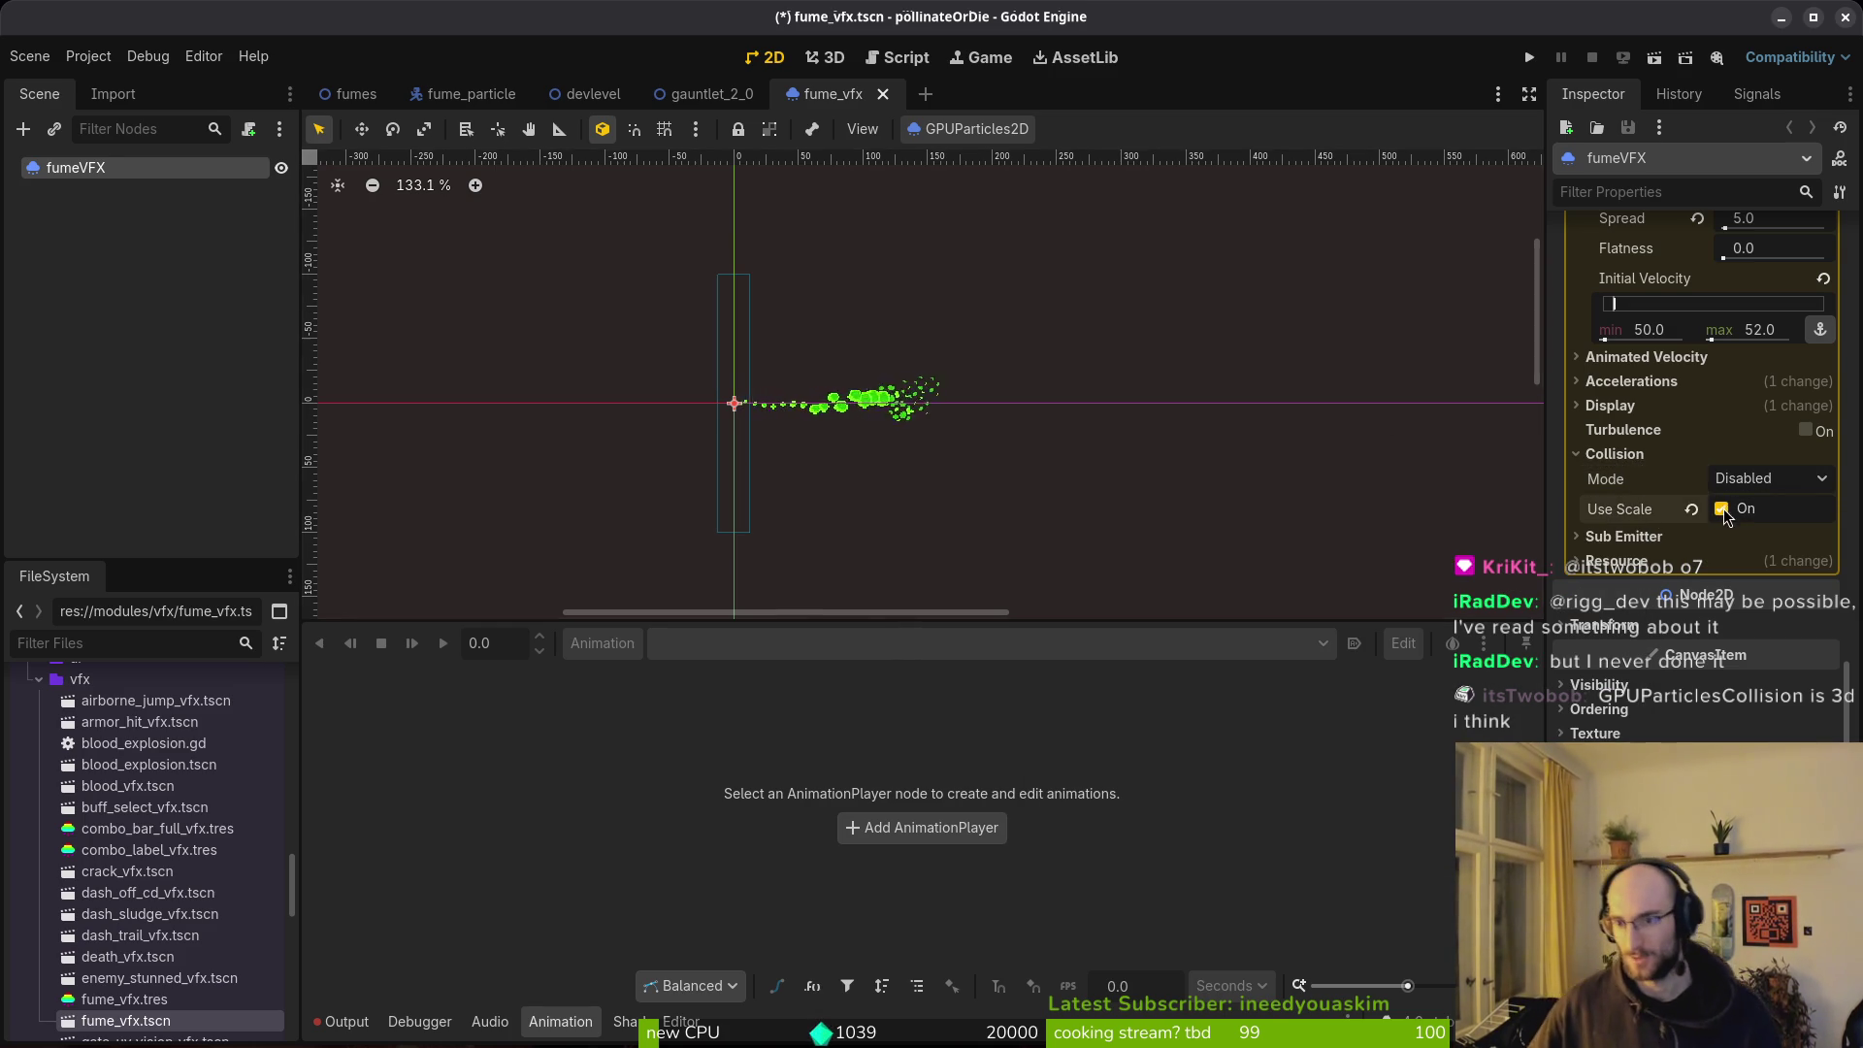
{"action": "left_click", "coordinate": [1669, 454]}
{"action": "key", "text": "ctrl+s"}
{"action": "scroll", "coordinate": [1689, 679], "scroll_direction": "up", "scroll_amount": 5}
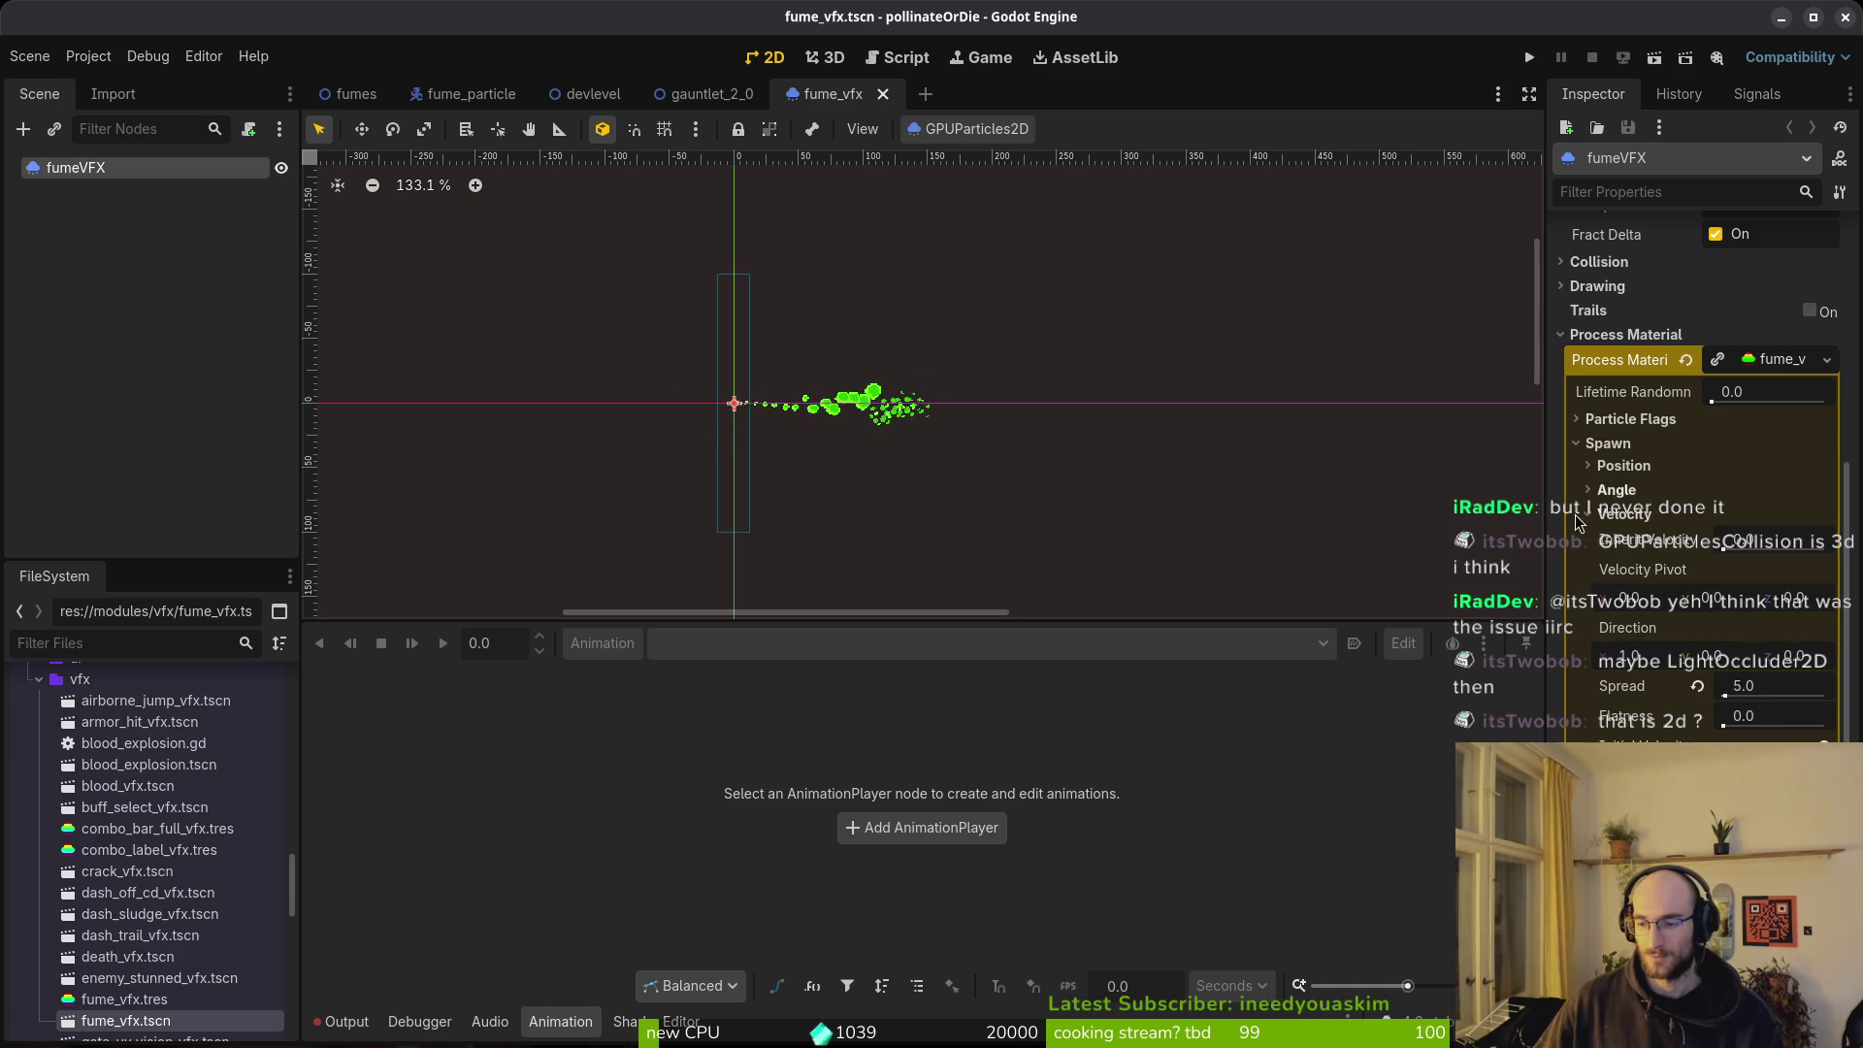
Replace the 50 minimum in the speed randi_range and save fume_particle.gd.
{"action": "key", "text": "alt+Tab"}
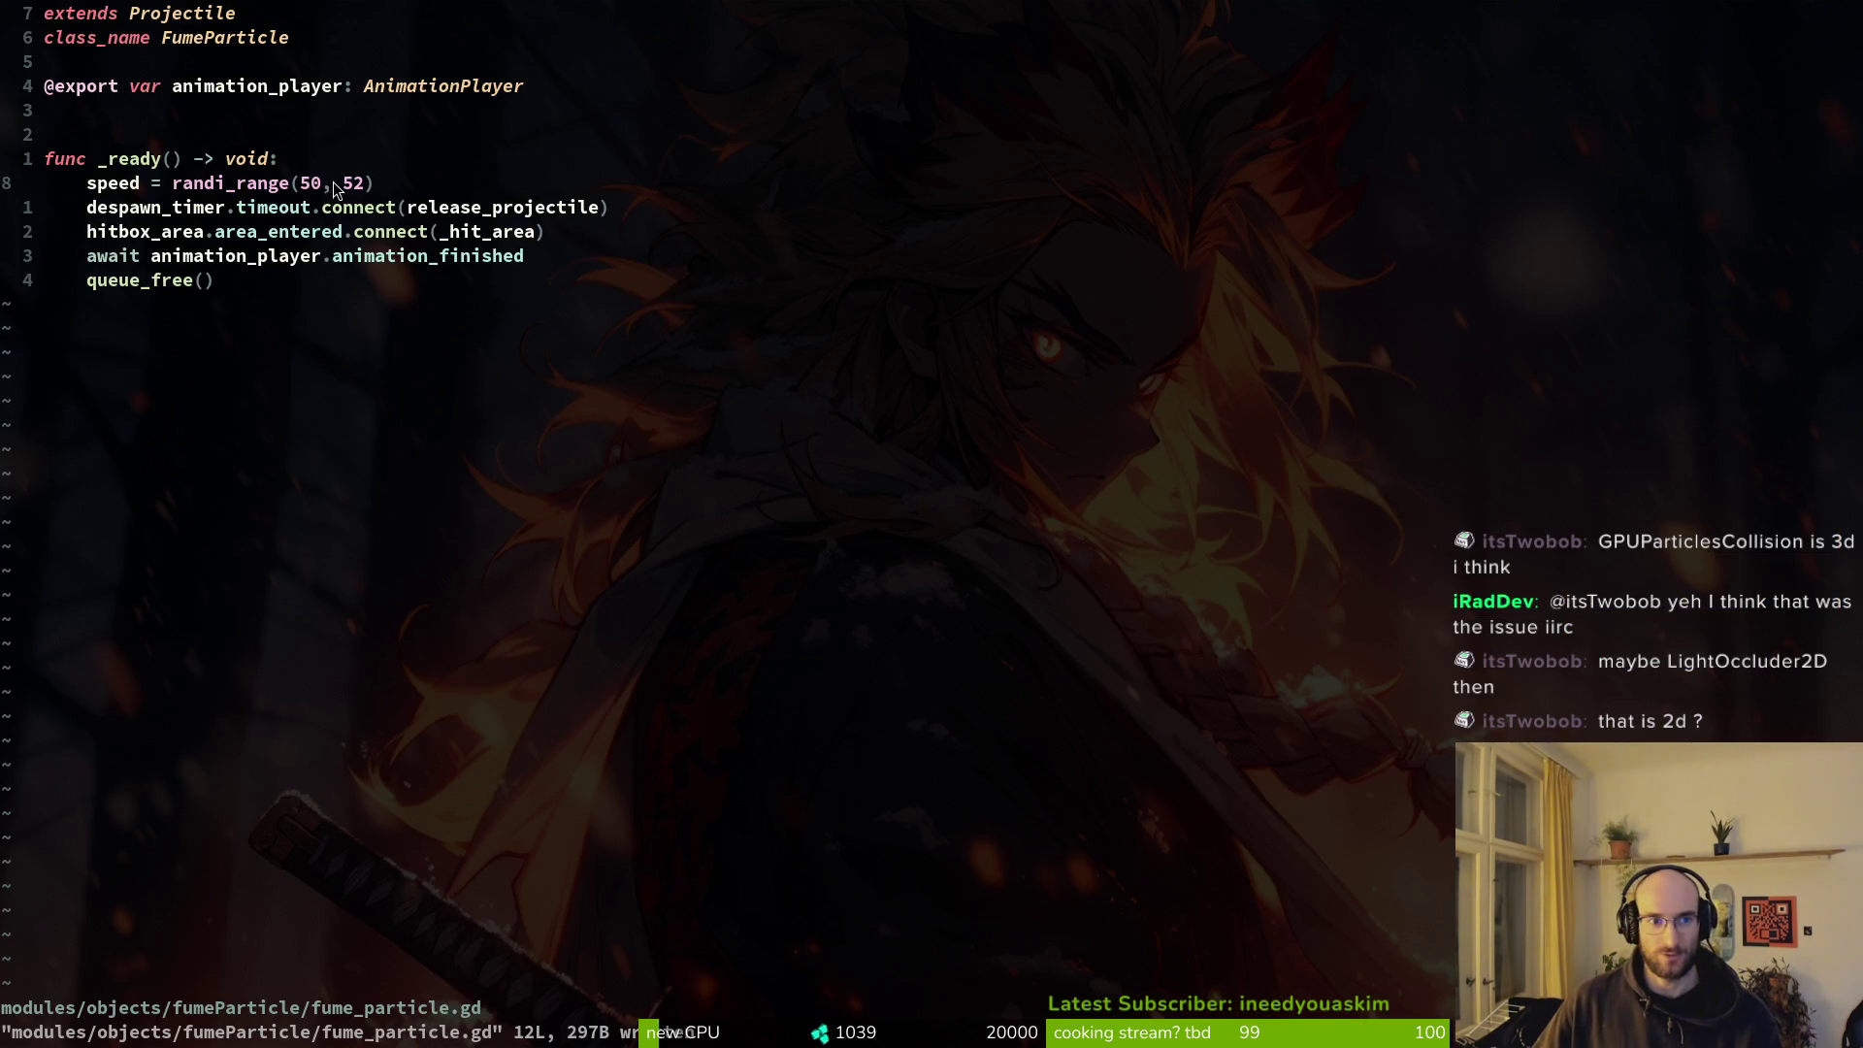
{"action": "key", "text": "c"}
{"action": "key", "text": "i"}
{"action": "key", "text": "w"}
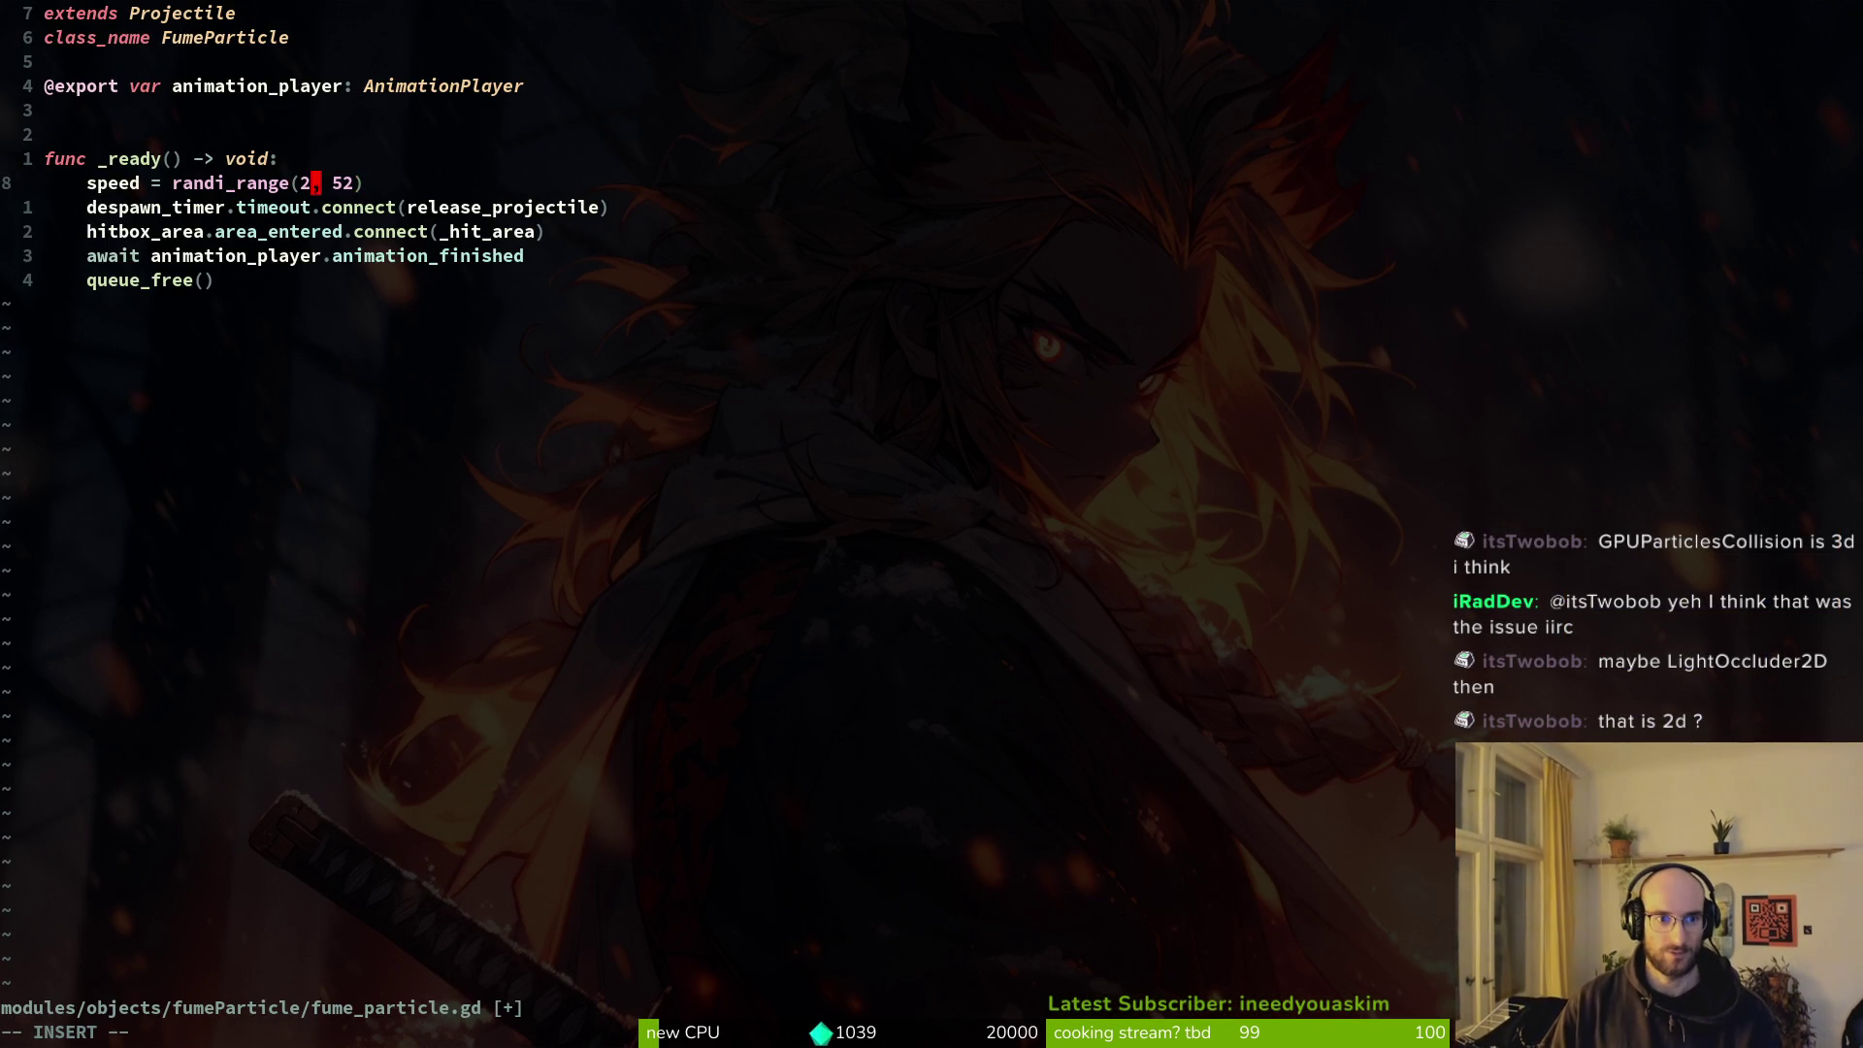
{"action": "key", "text": "Escape"}
{"action": "type", "text": ":w"}
{"action": "key", "text": "Return"}
{"action": "key", "text": "alt+Tab"}
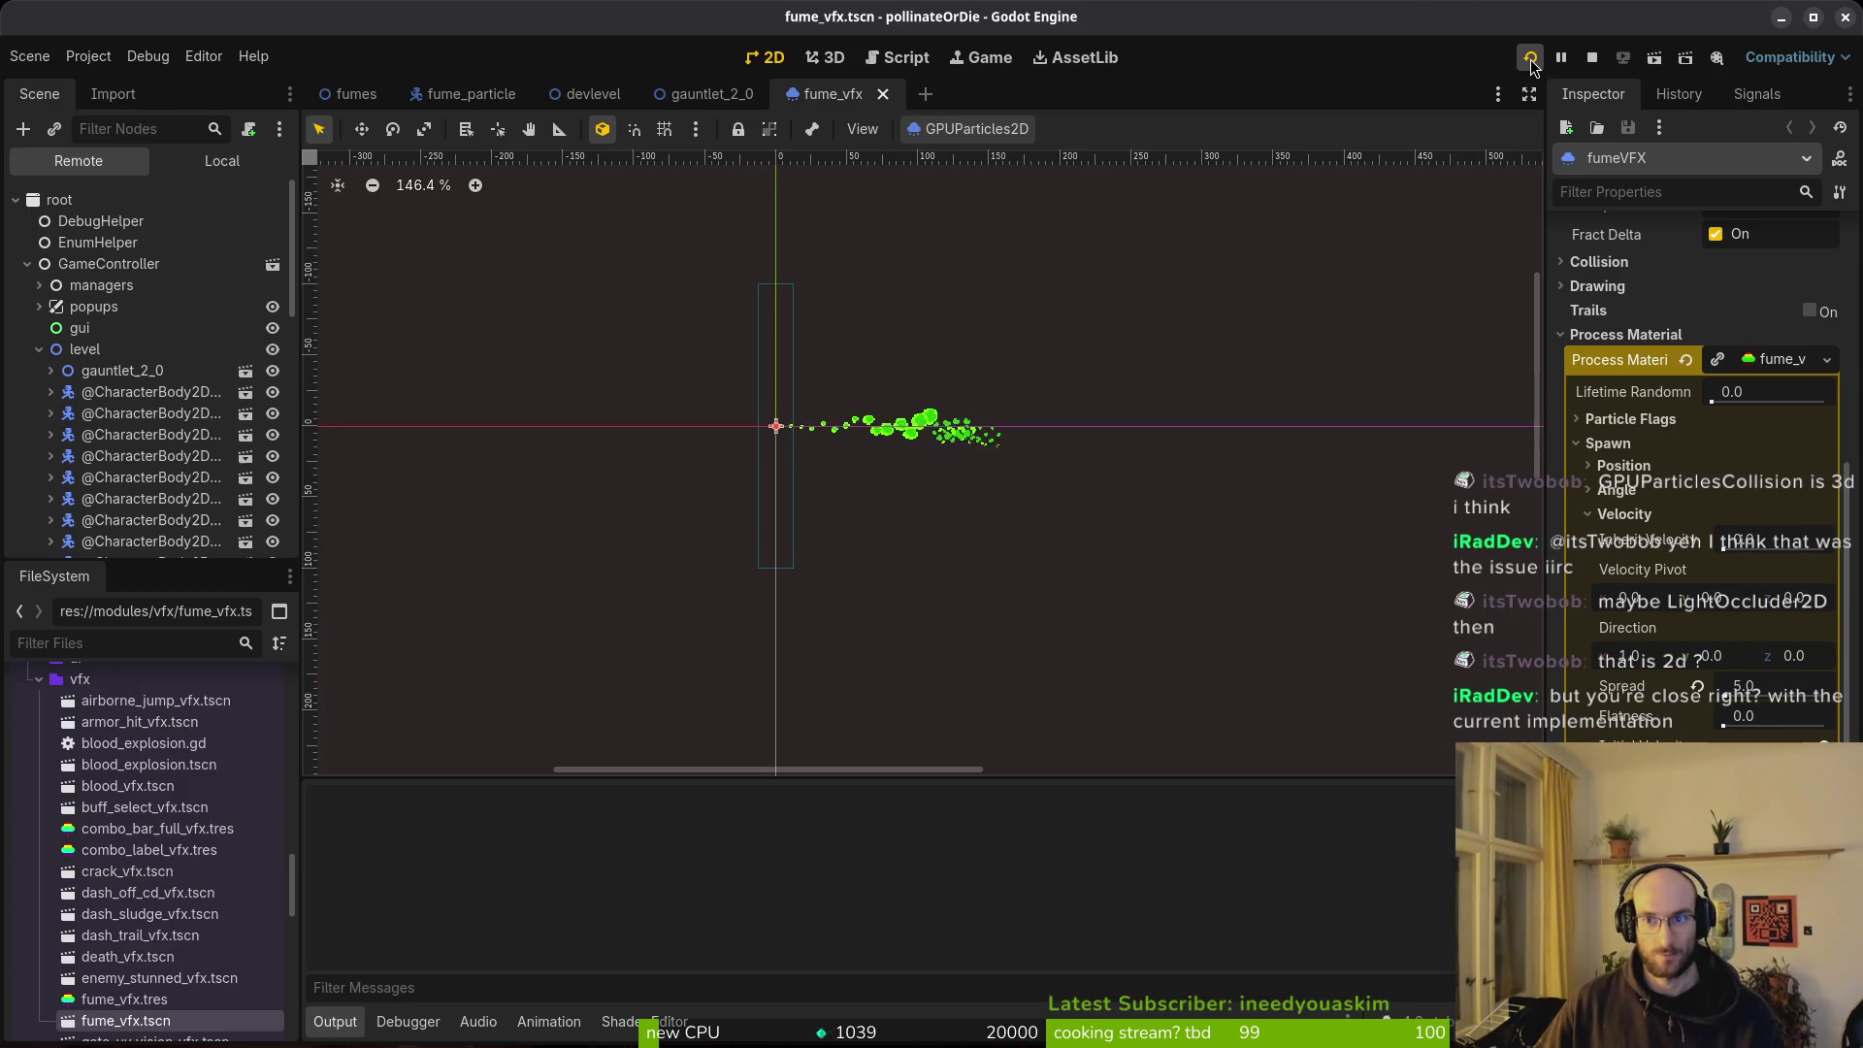
Playtest the fumes in gauntlet_2_0, quit the game, and reopen fumes.gd in Neovim.
{"action": "left_click", "coordinate": [1530, 59]}
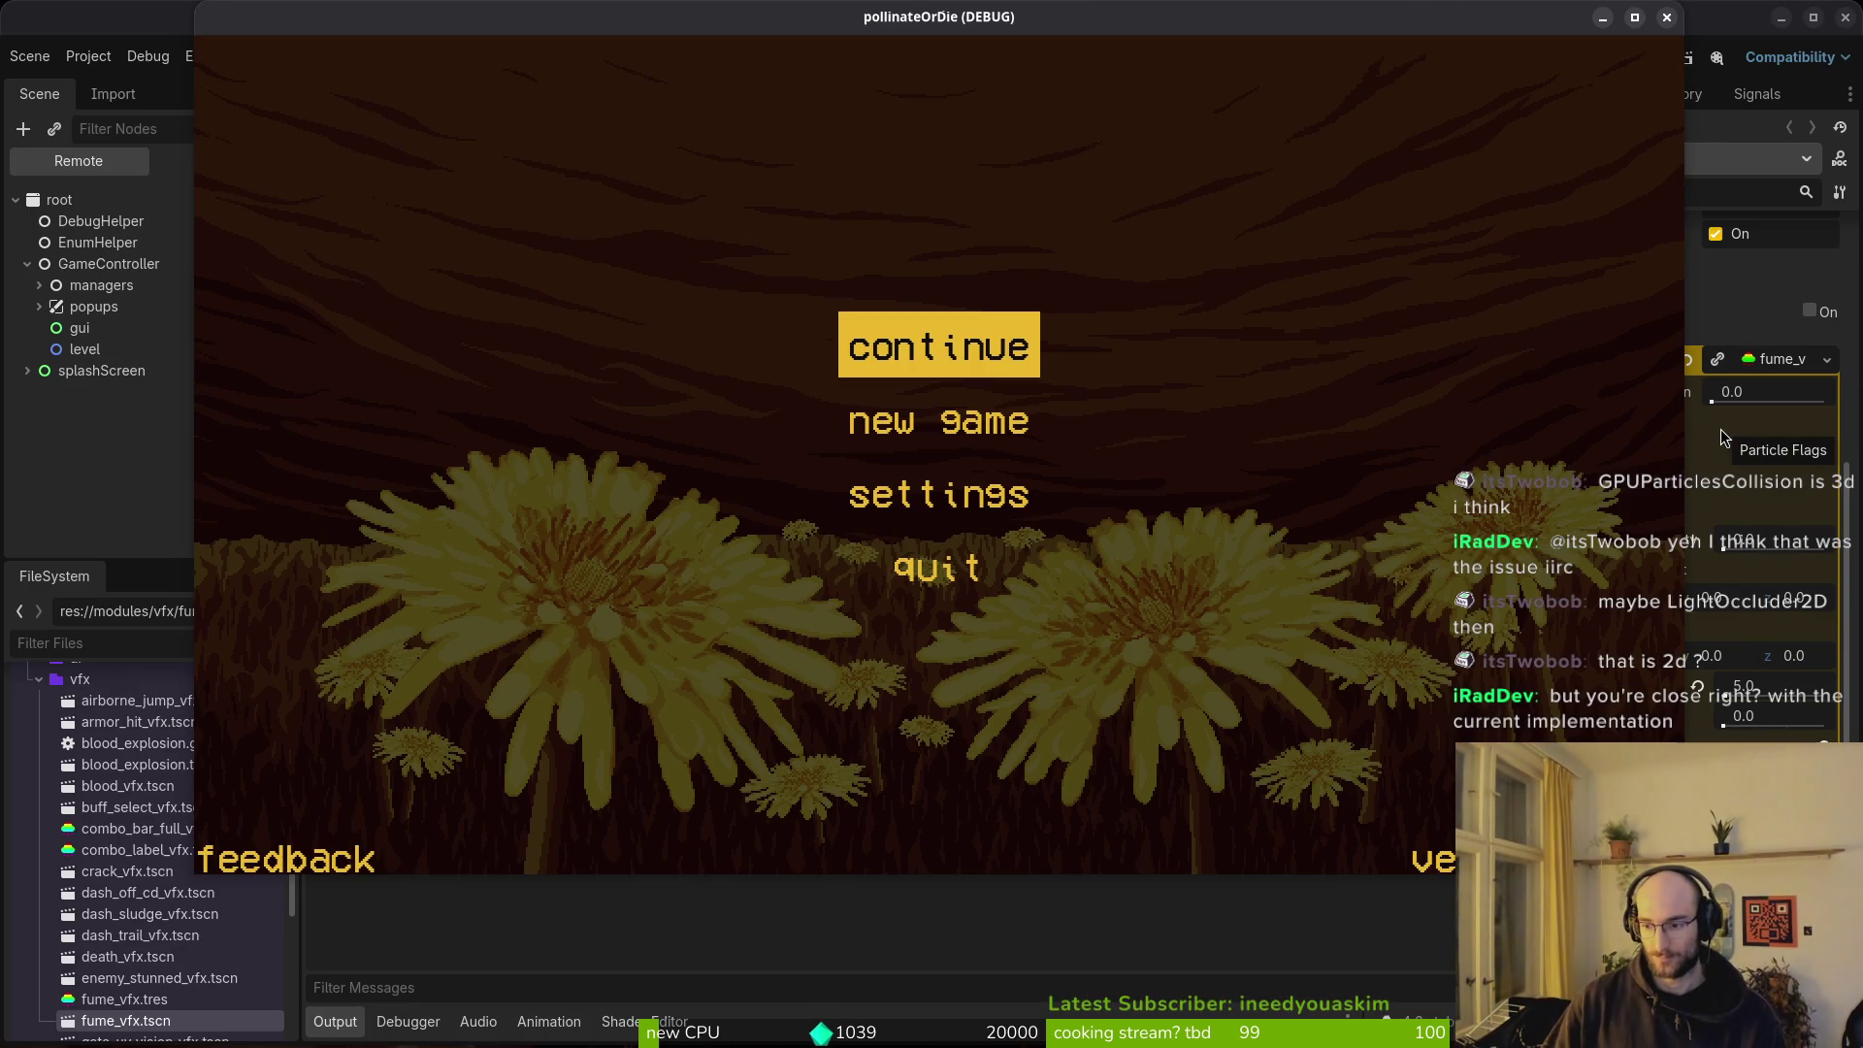
{"action": "key", "text": "Return"}
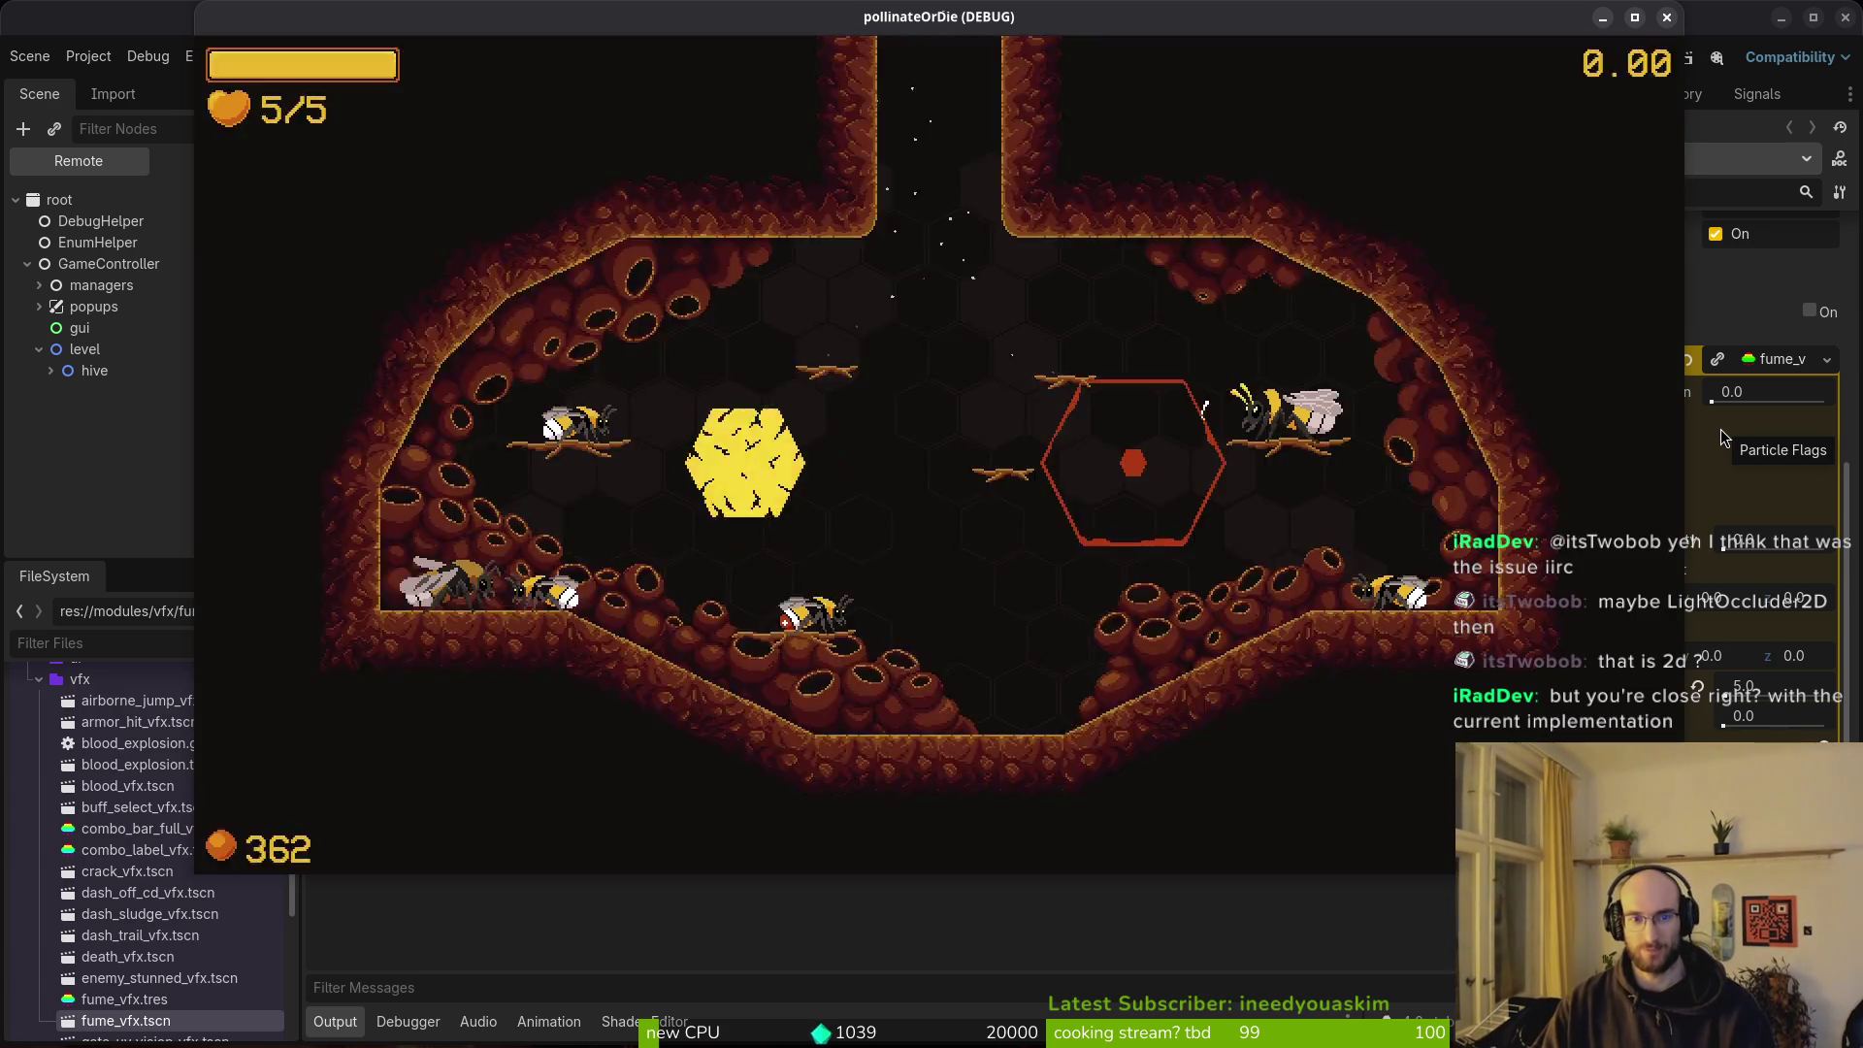
{"action": "key", "text": "Right"}
{"action": "key", "text": "Return"}
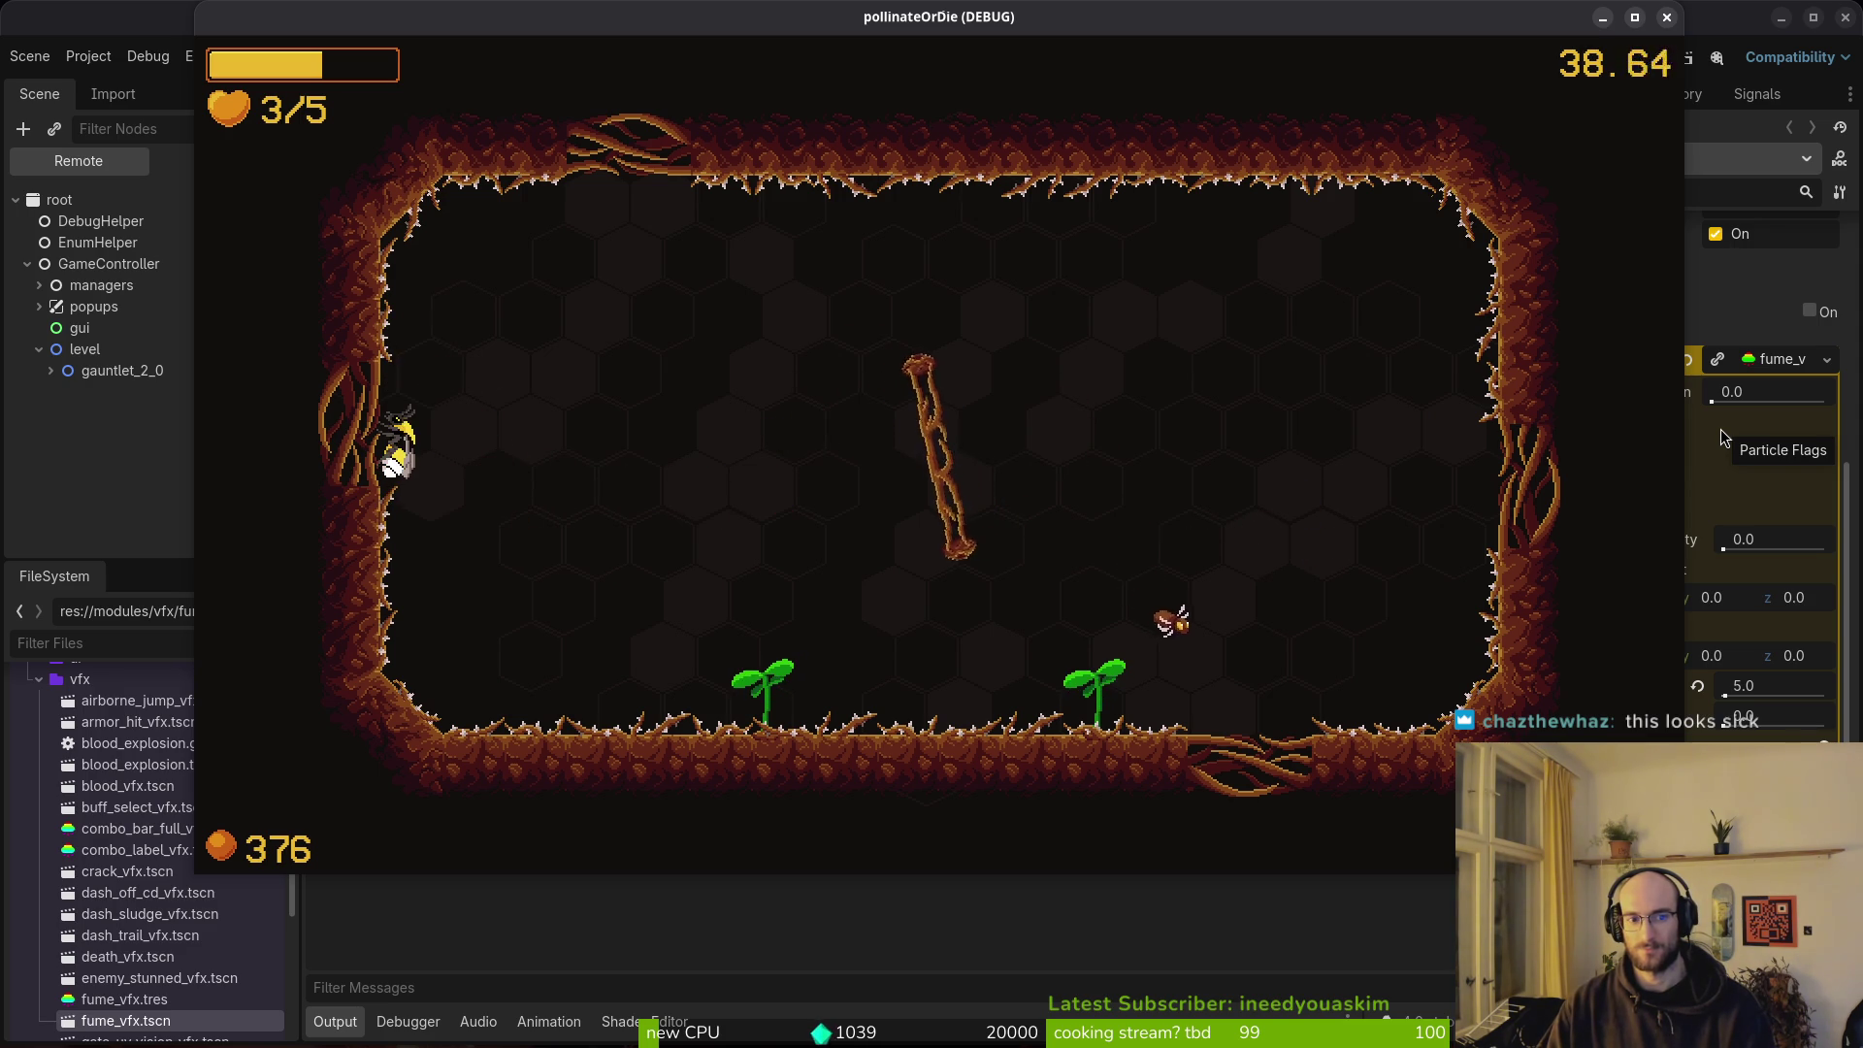
{"action": "key", "text": "Escape"}
{"action": "key", "text": "F8"}
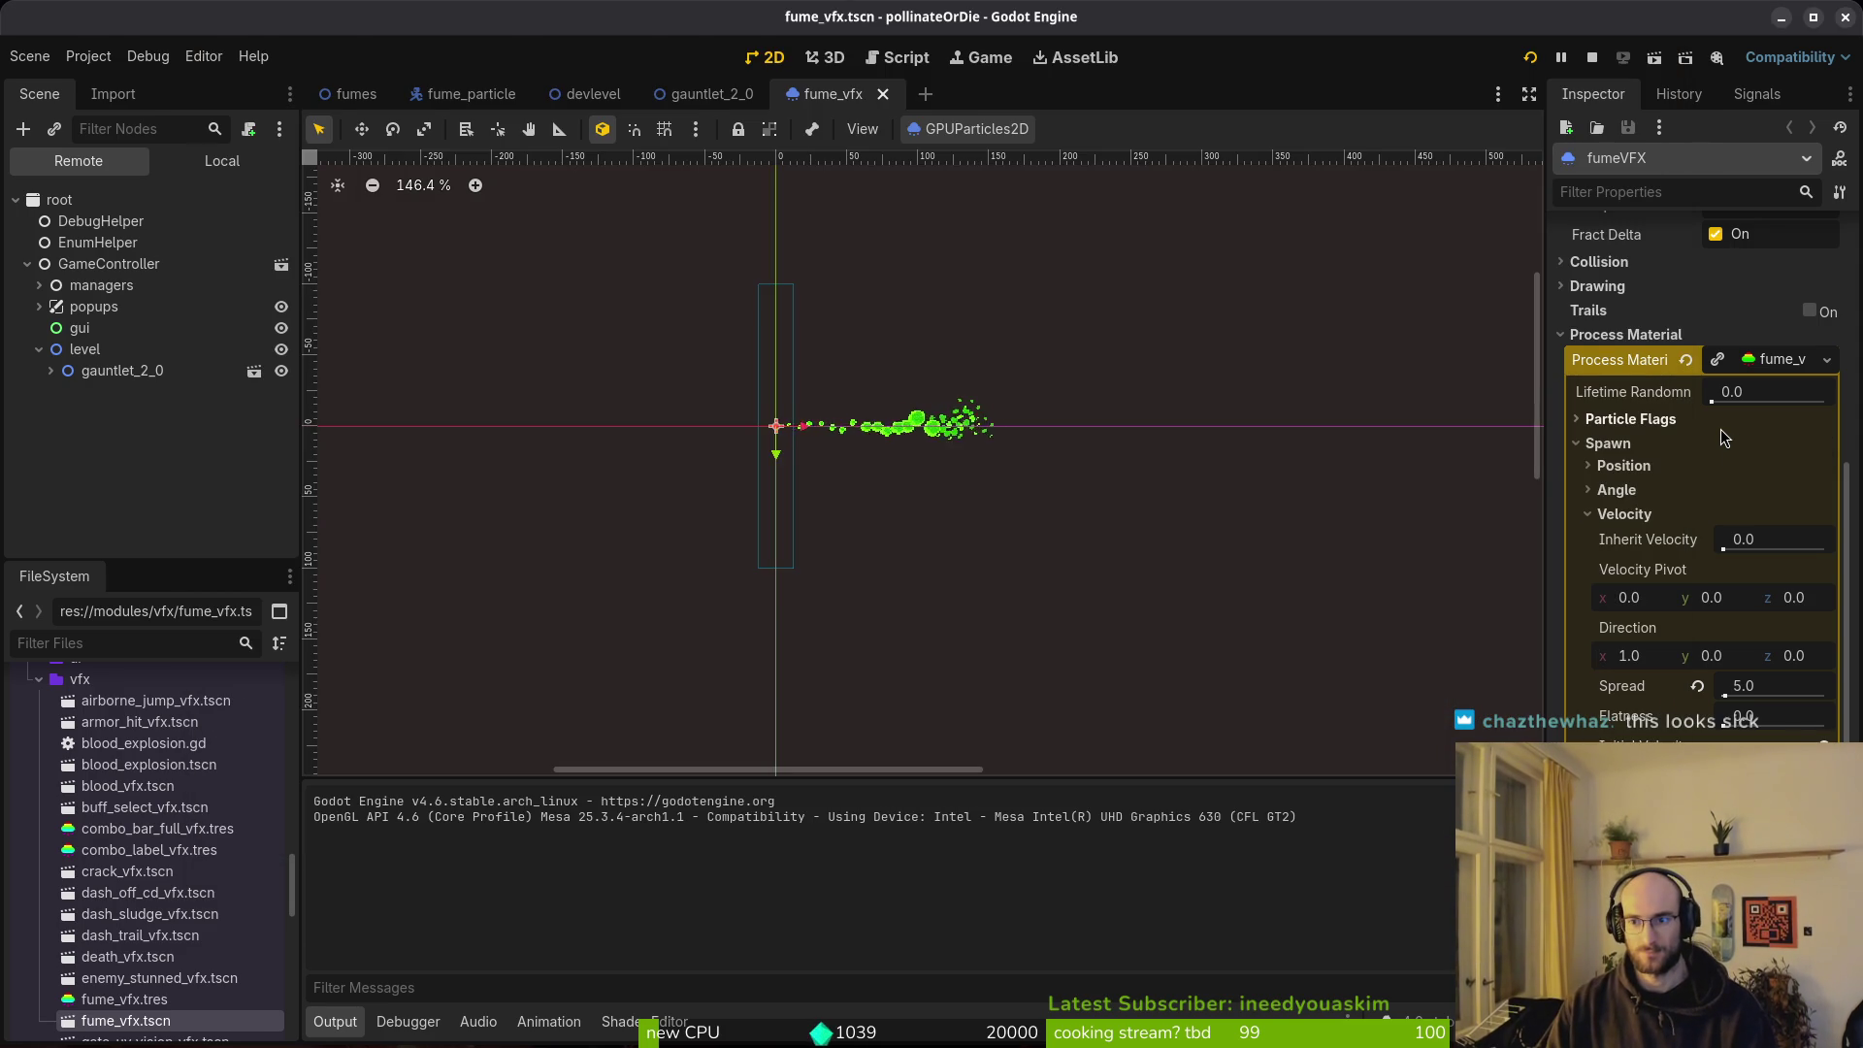
{"action": "key", "text": "alt+Tab"}
{"action": "key", "text": "ctrl+6"}
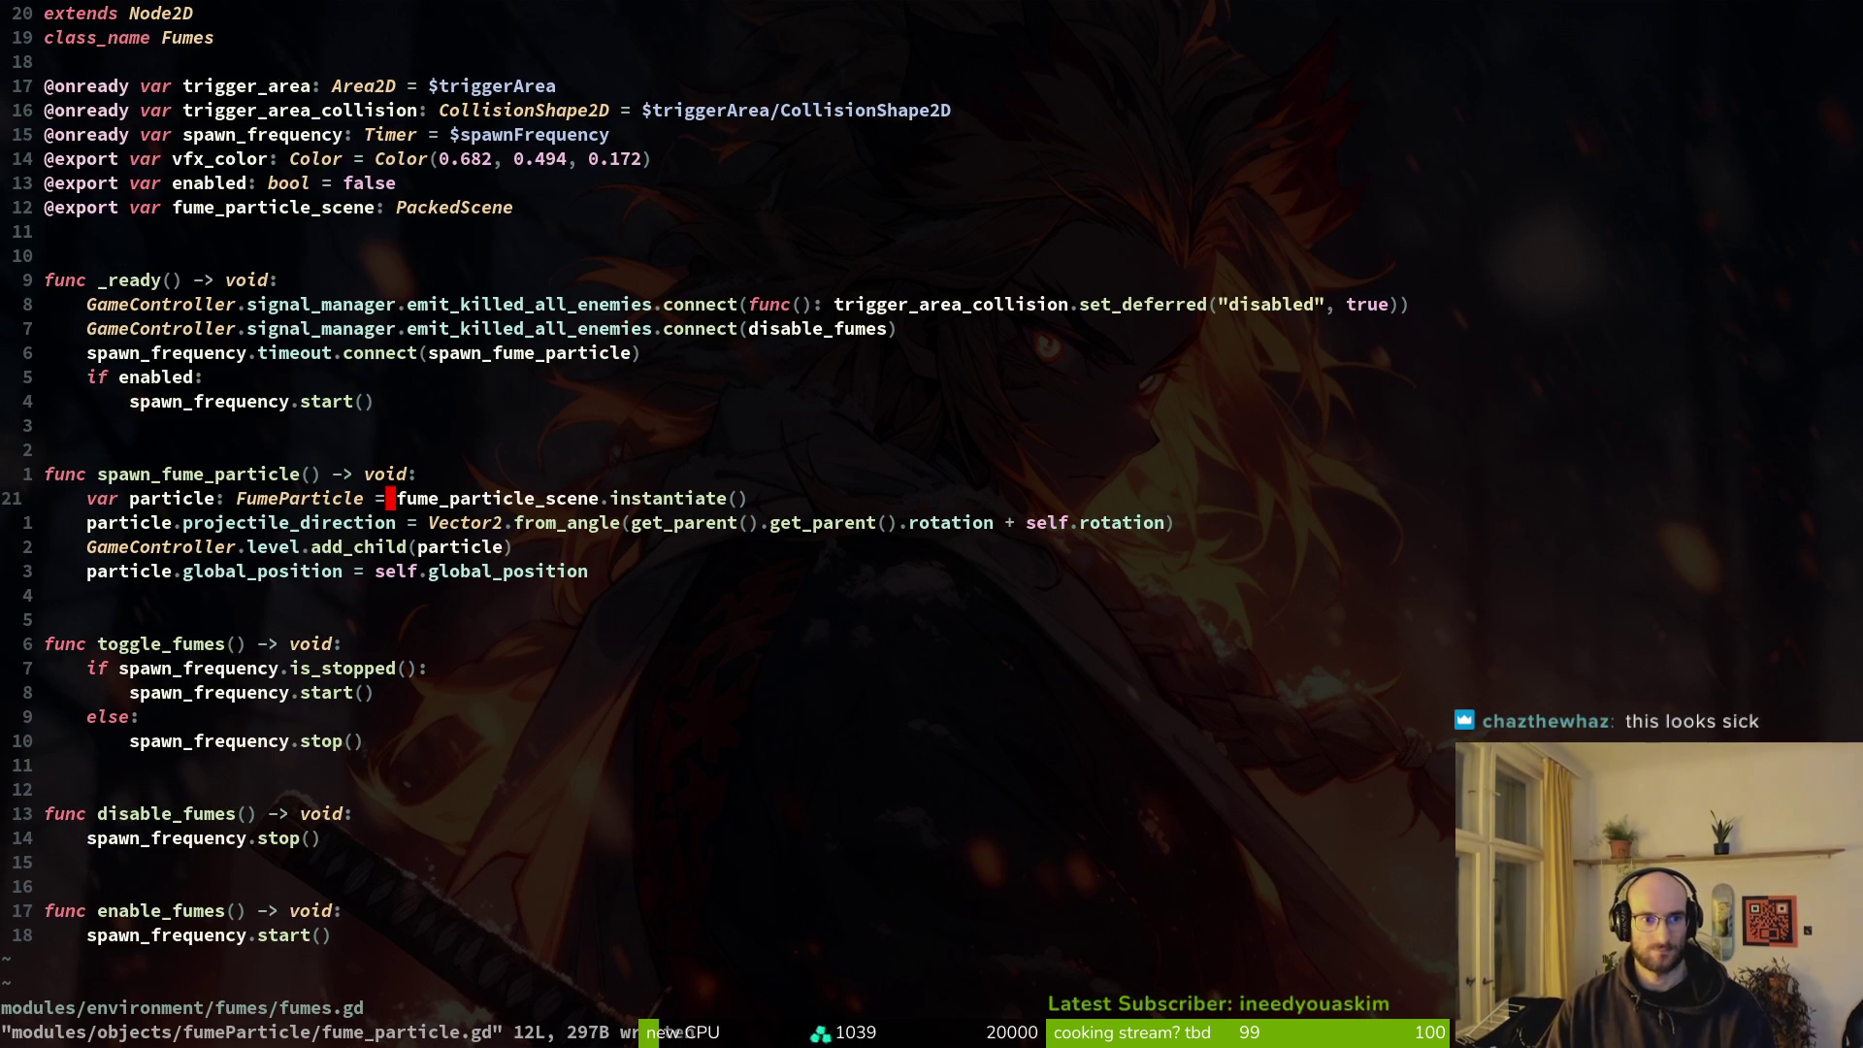
Add a rand_spread float set to randf_range(-5/180*PI, 5/180*PI) and save.
{"action": "key", "text": "j"}
{"action": "key", "text": "j"}
{"action": "key", "text": "k"}
{"action": "key", "text": "o"}
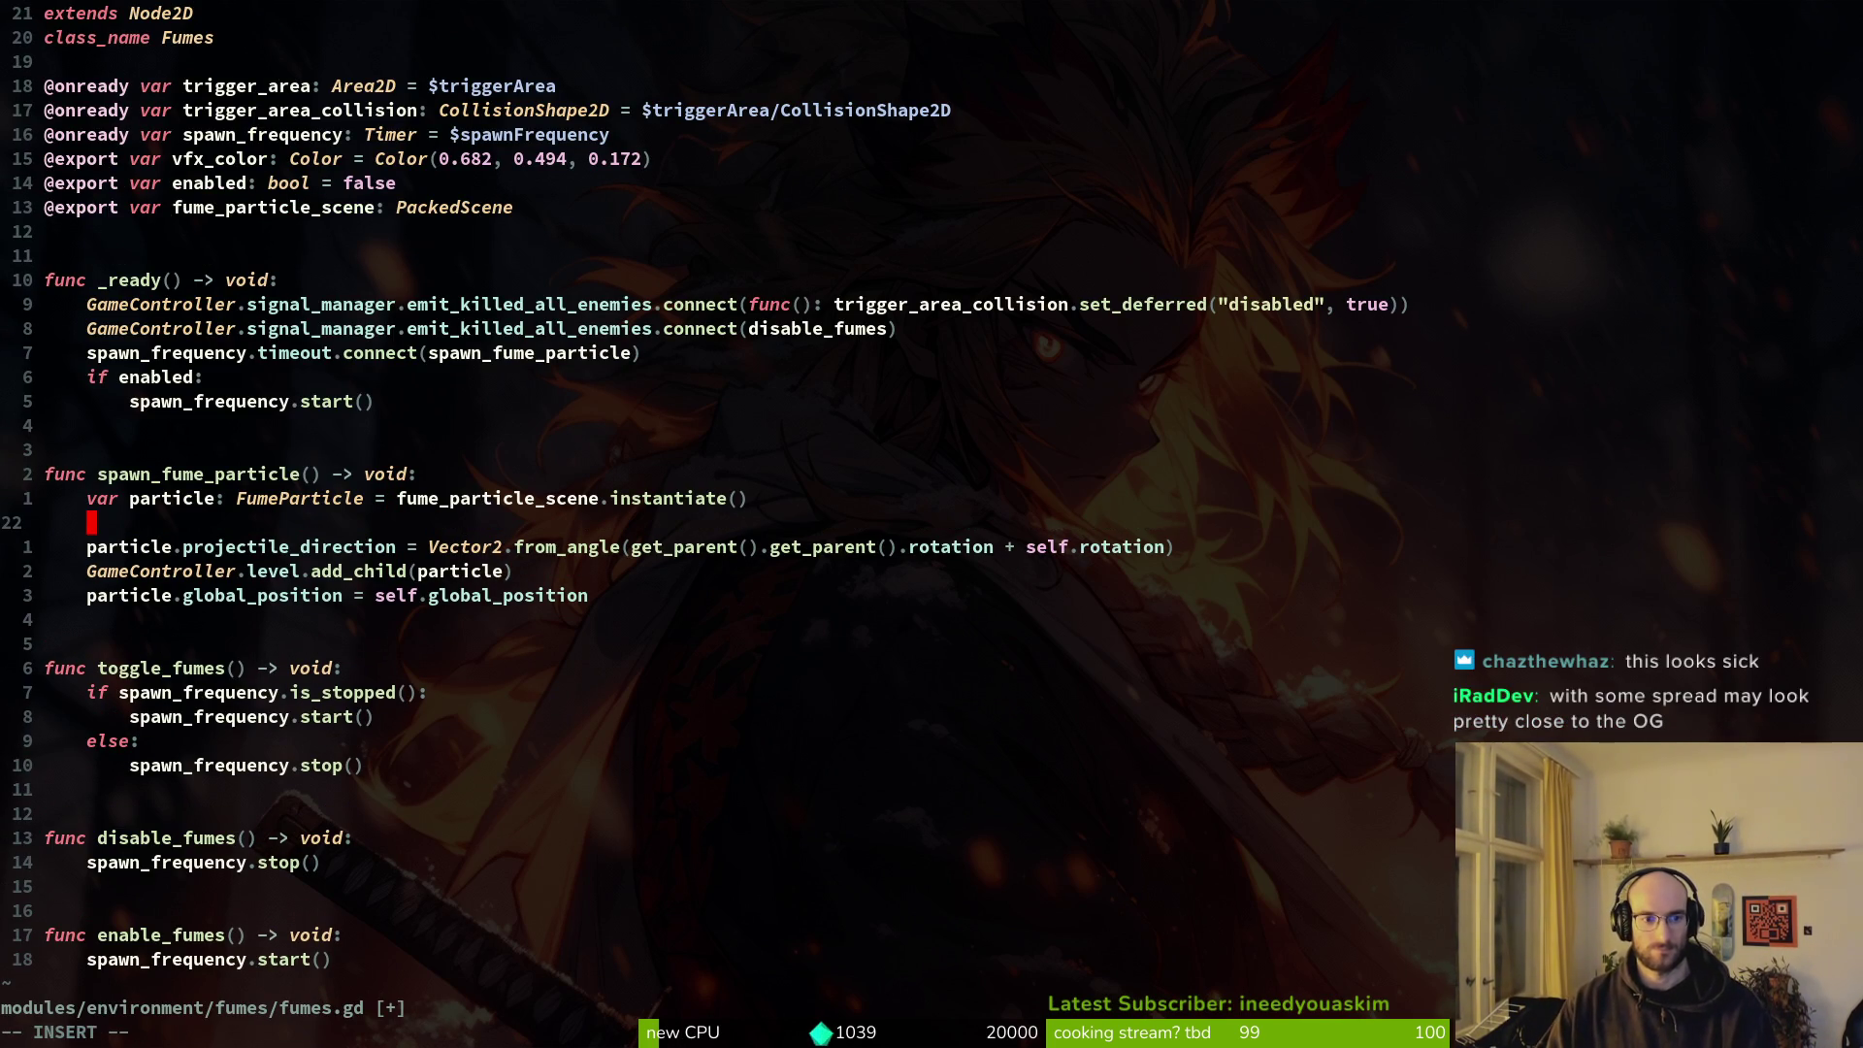
{"action": "type", "text": "rand_spread"}
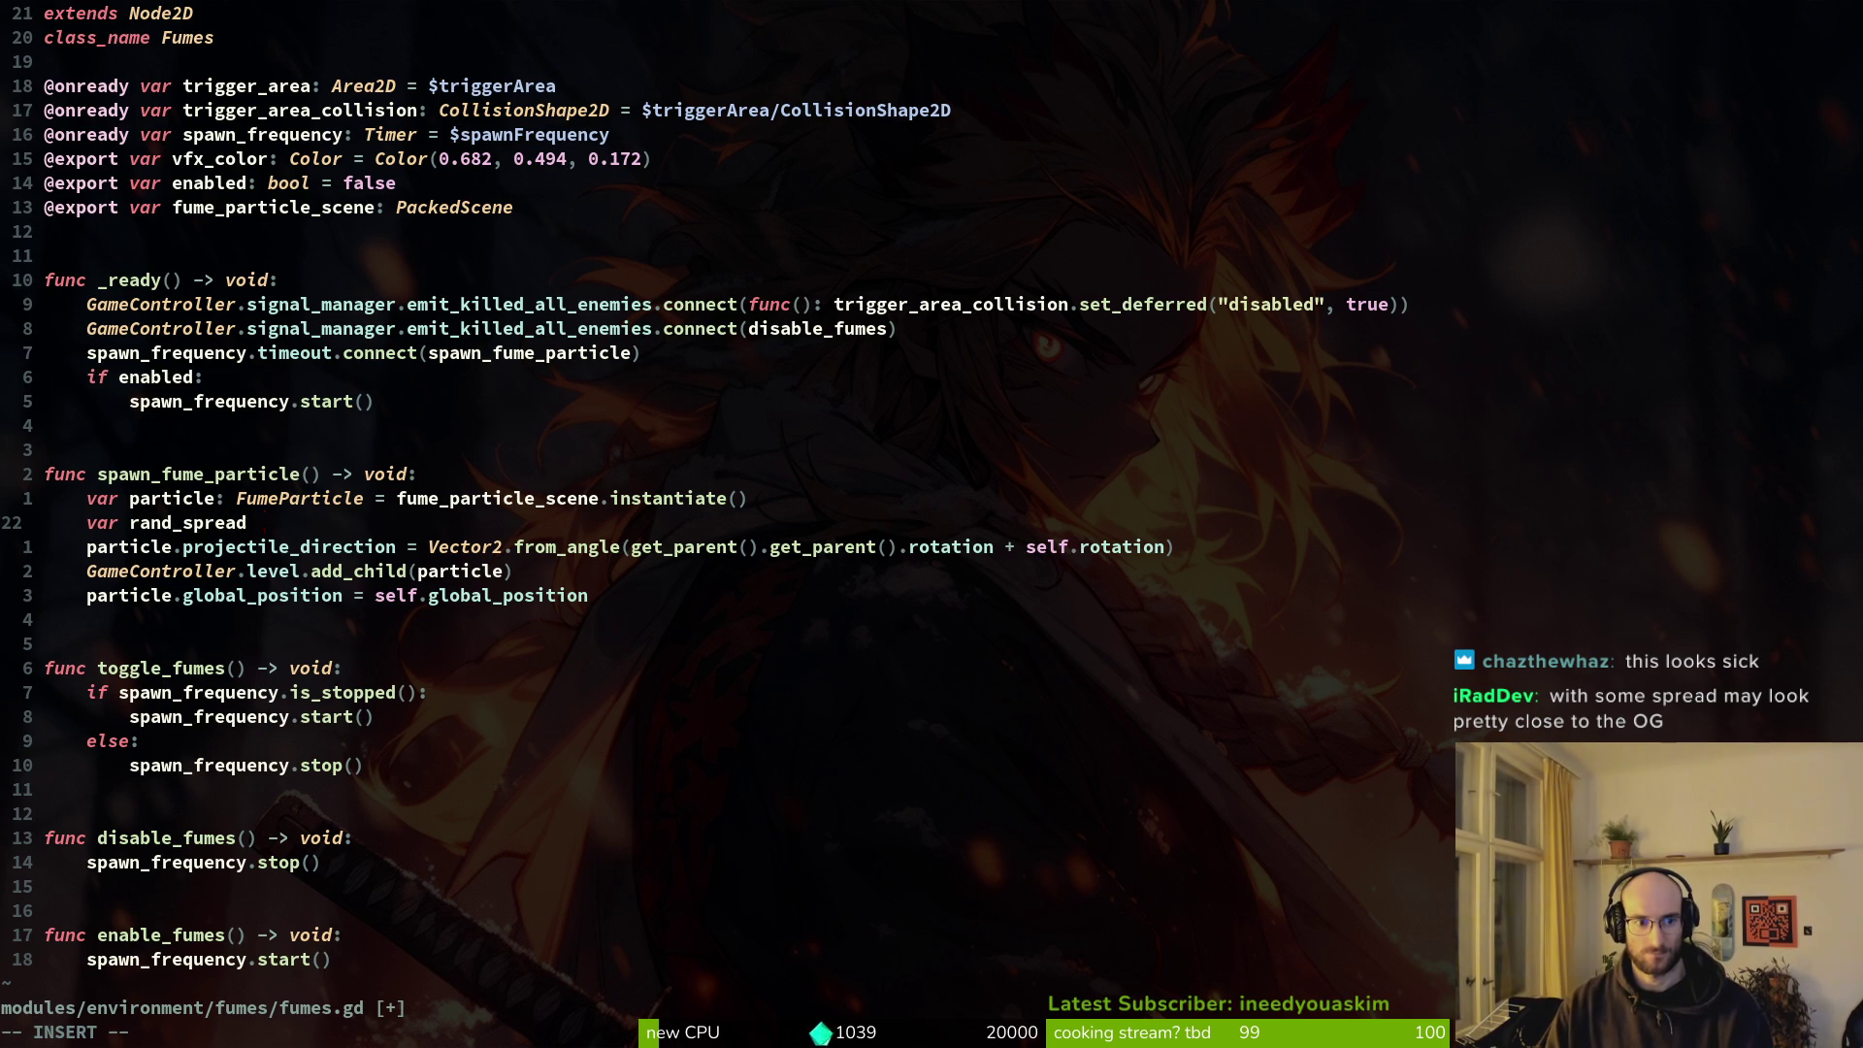
{"action": "type", "text": "rotatio"}
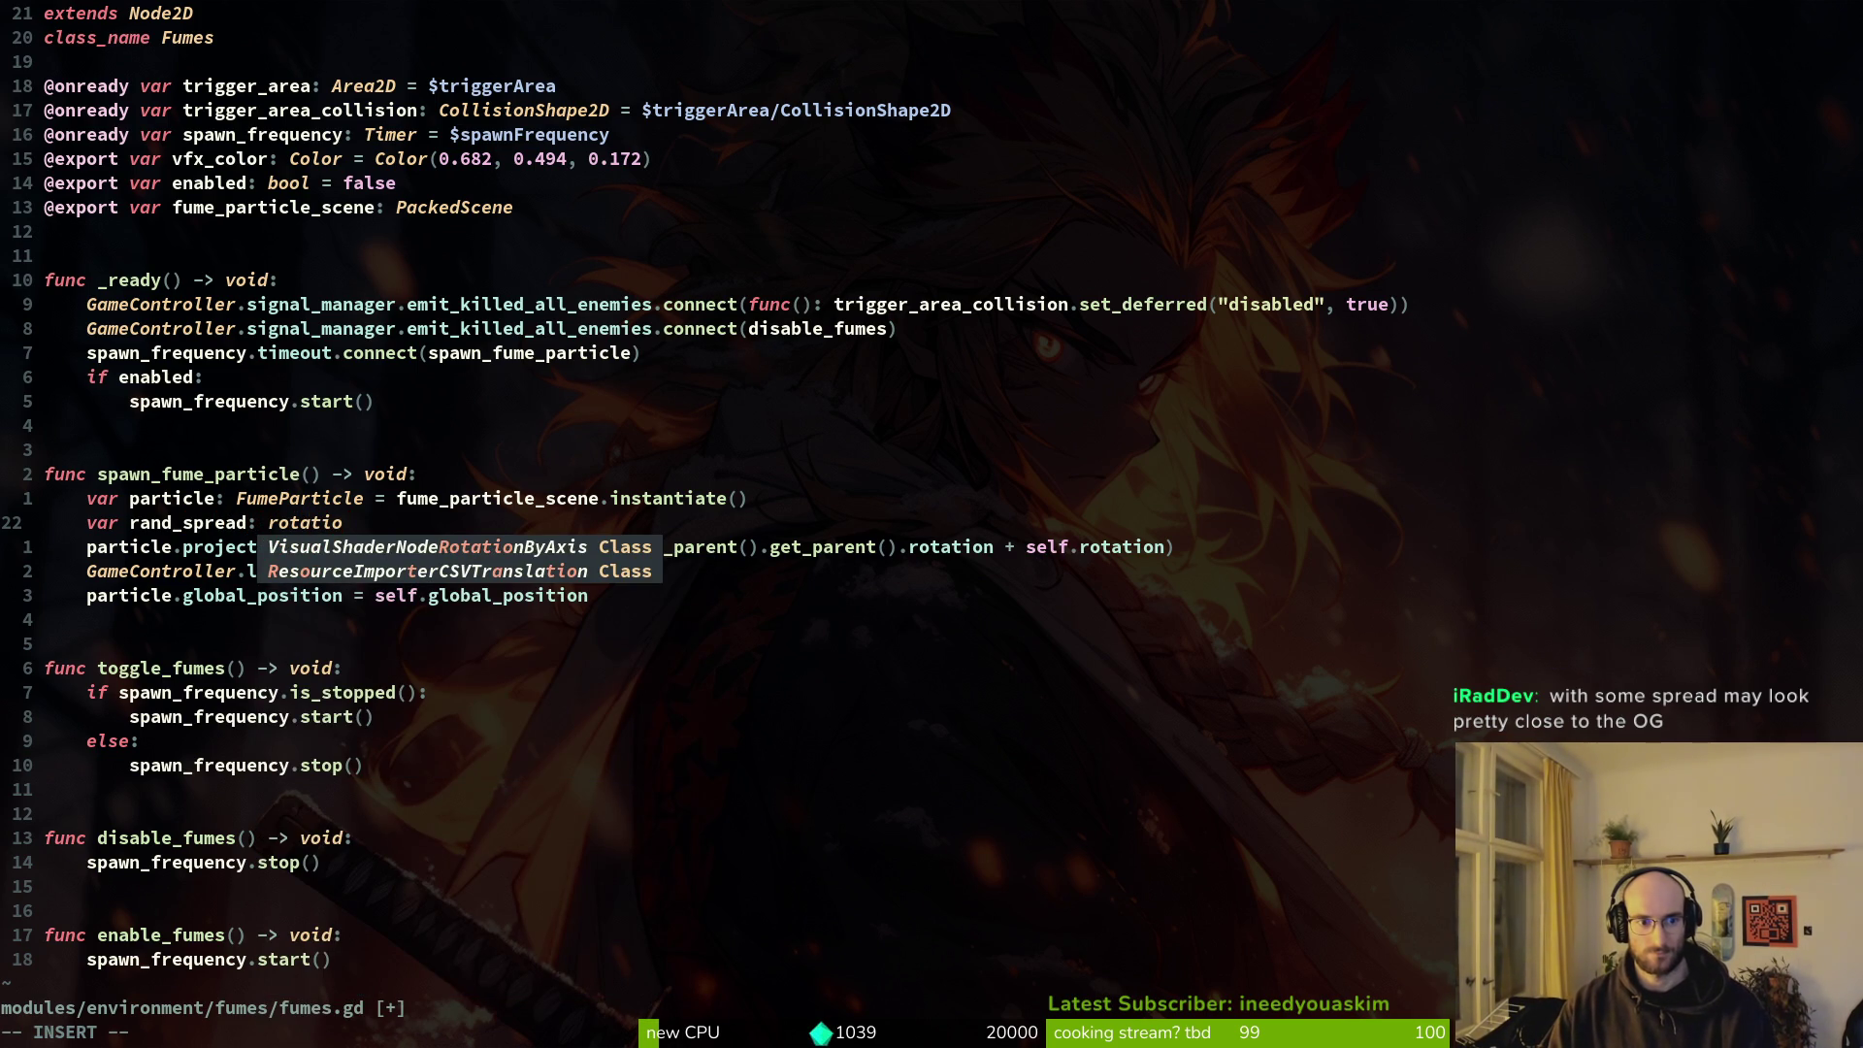
{"action": "key", "text": "BackSpace"}
{"action": "key", "text": "BackSpace"}
{"action": "key", "text": "BackSpace"}
{"action": "type", "text": "float"}
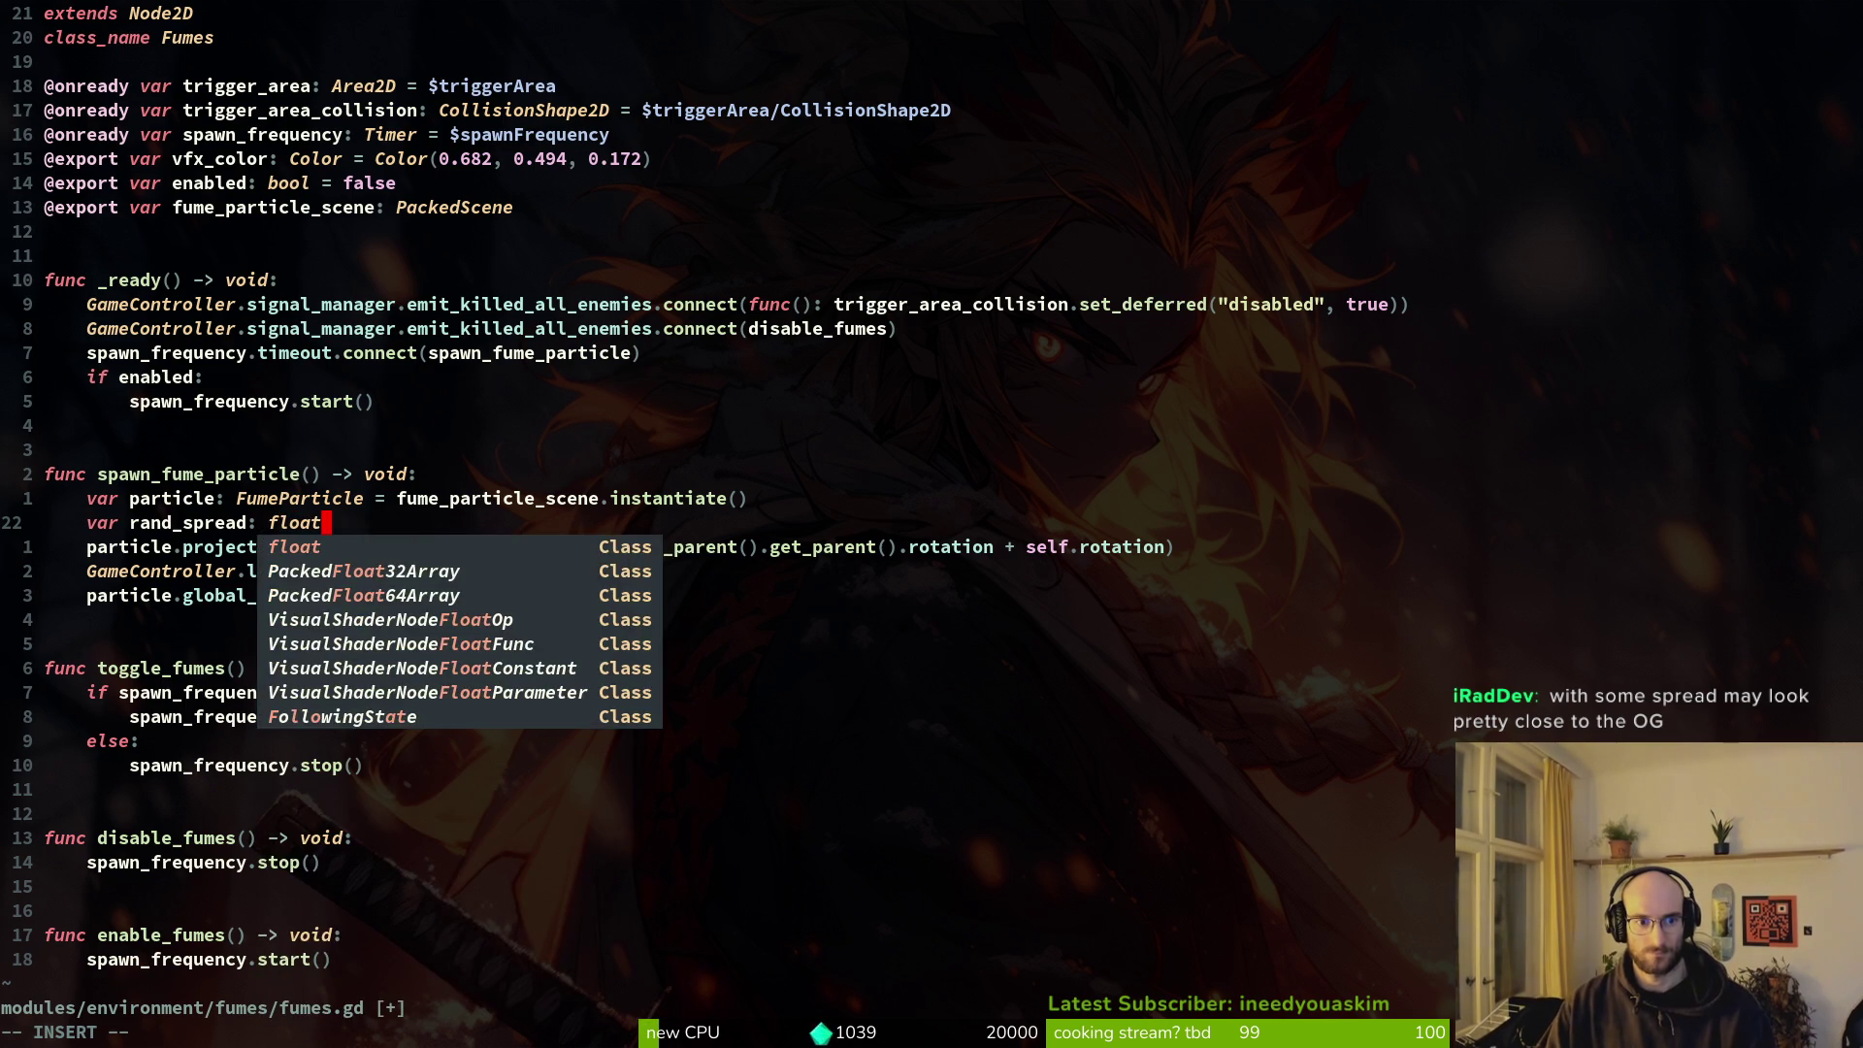
{"action": "type", "text": " = randf("}
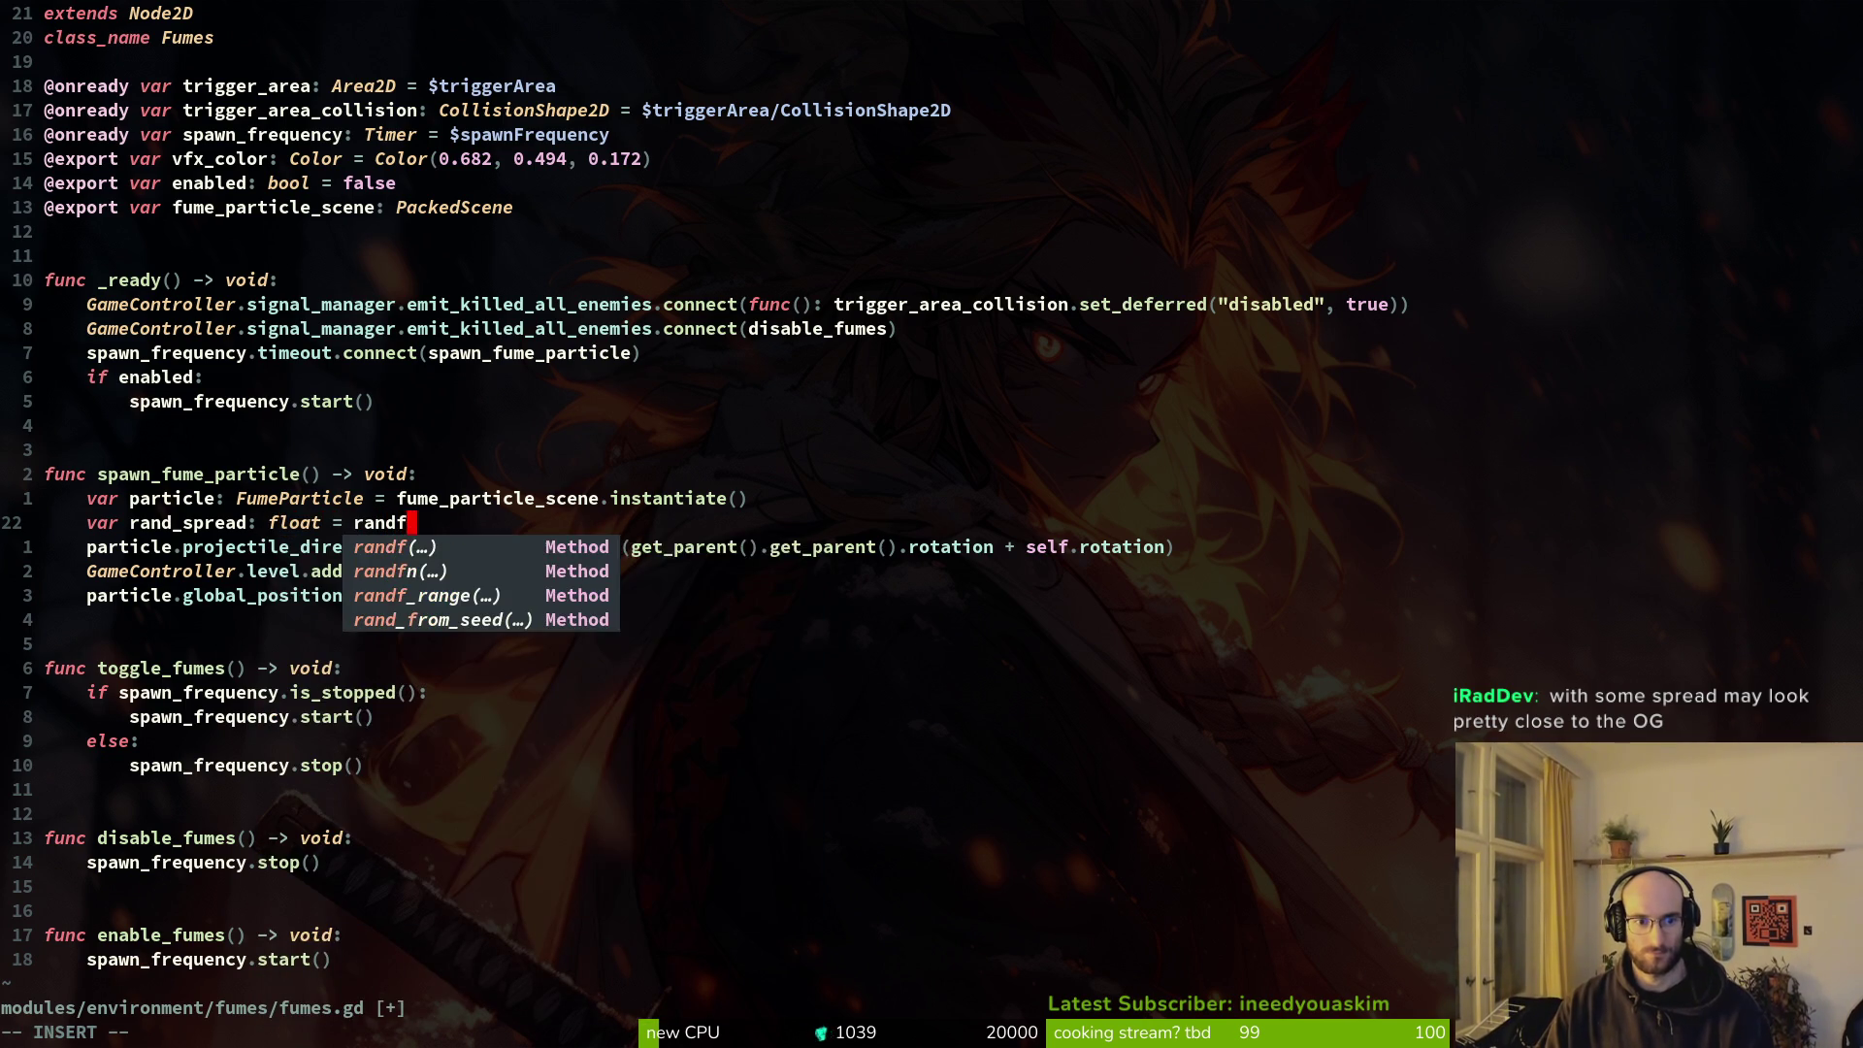
{"action": "key", "text": "BackSpace"}
{"action": "type", "text": "_range("}
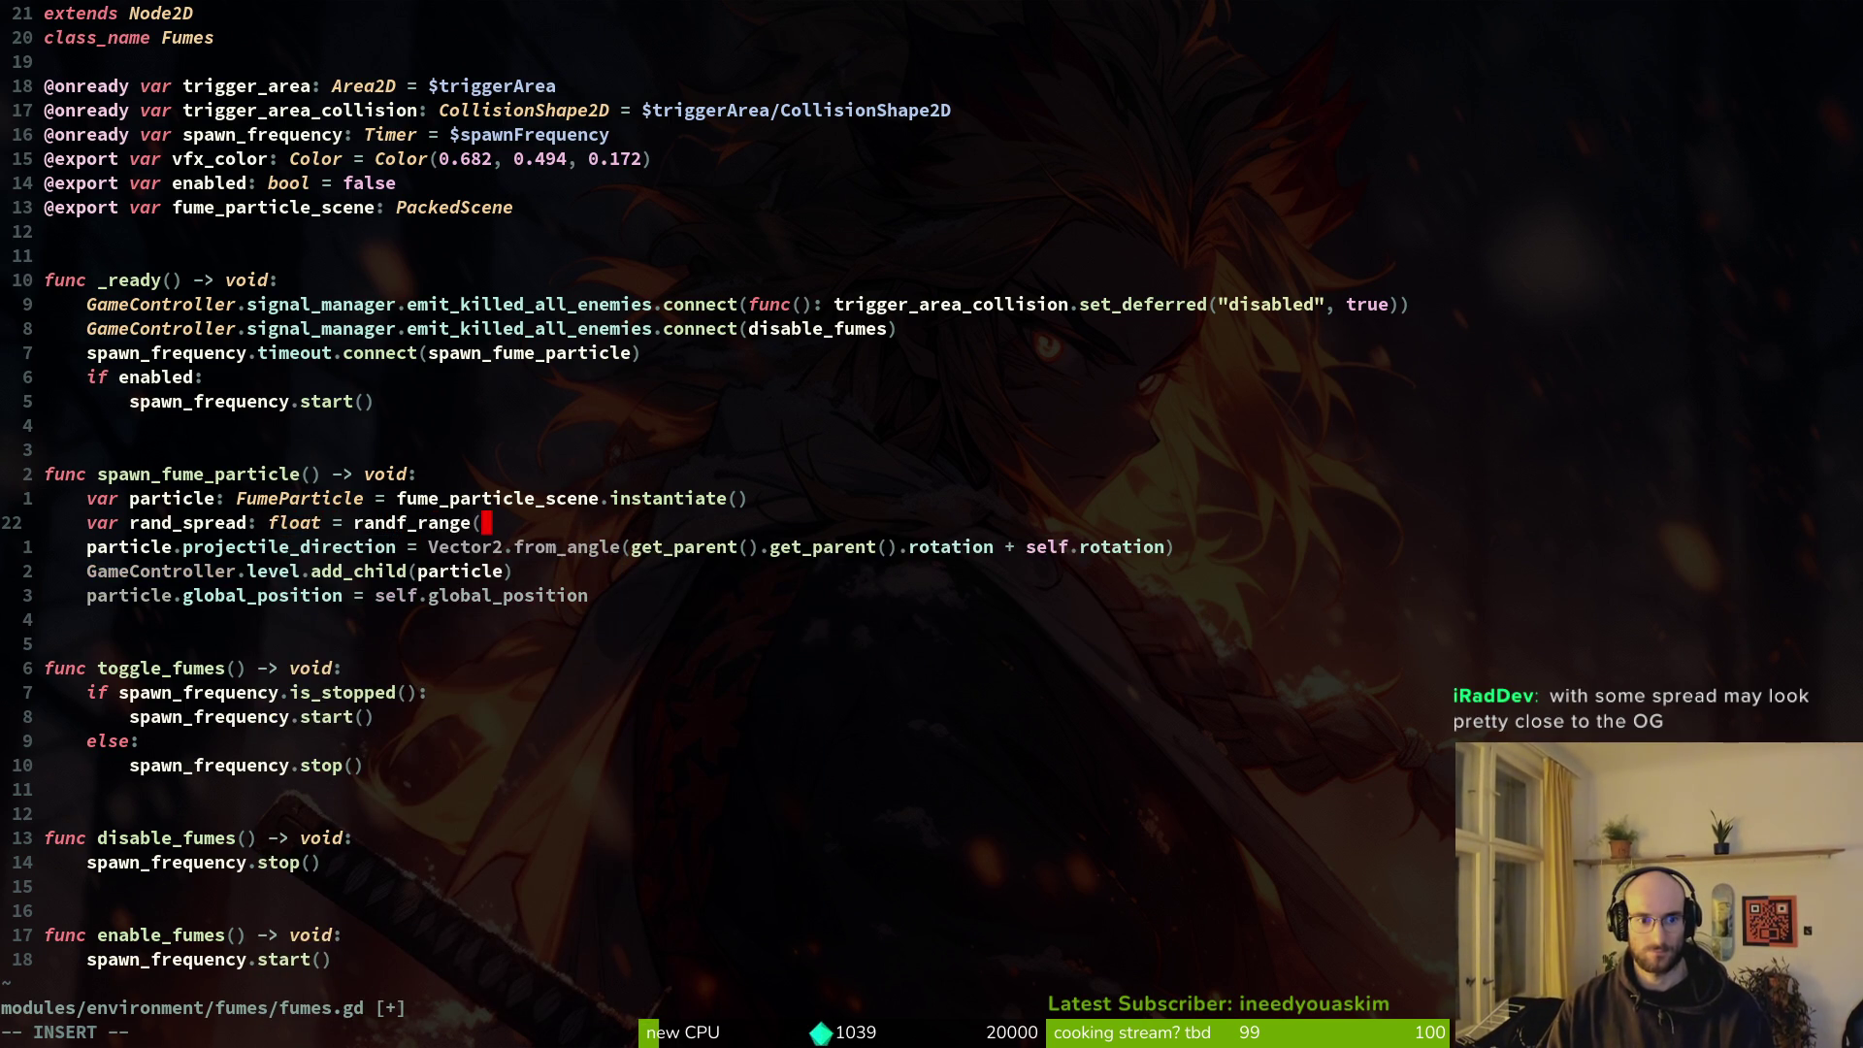
{"action": "type", "text": "-5/180*"}
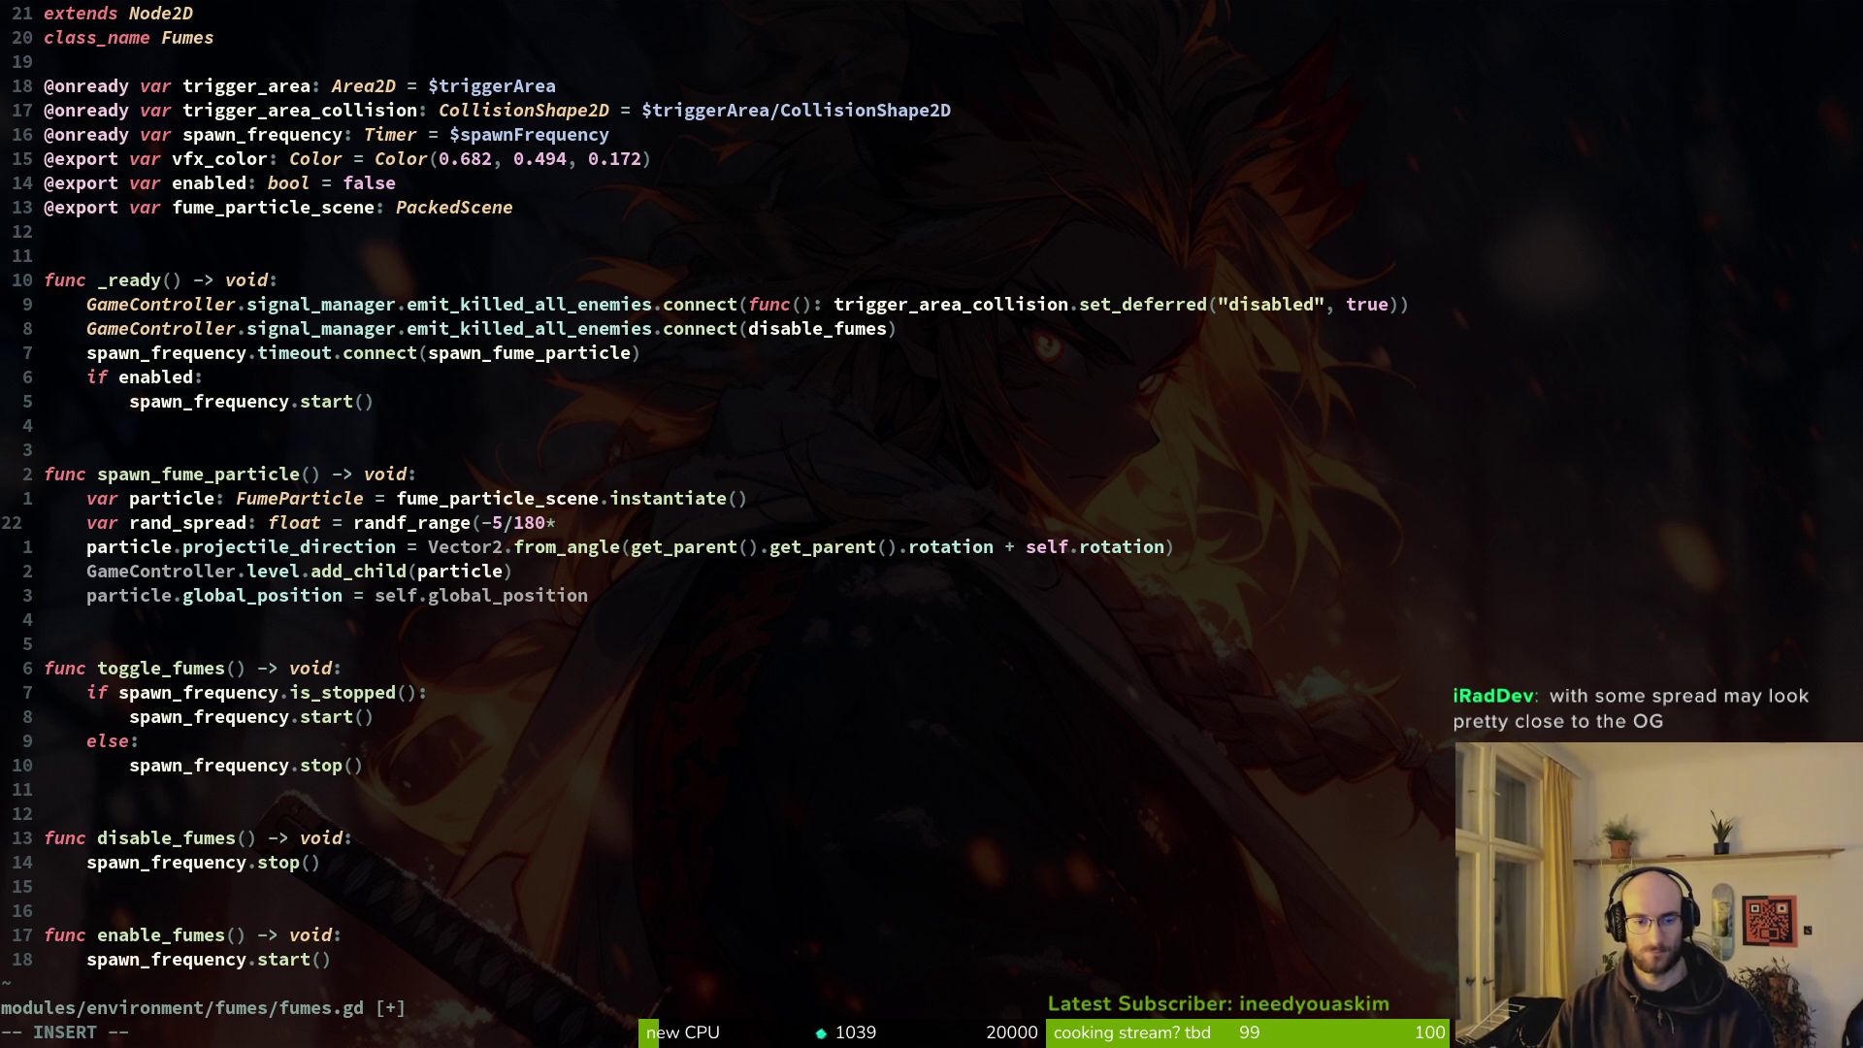
{"action": "type", "text": "PI"}
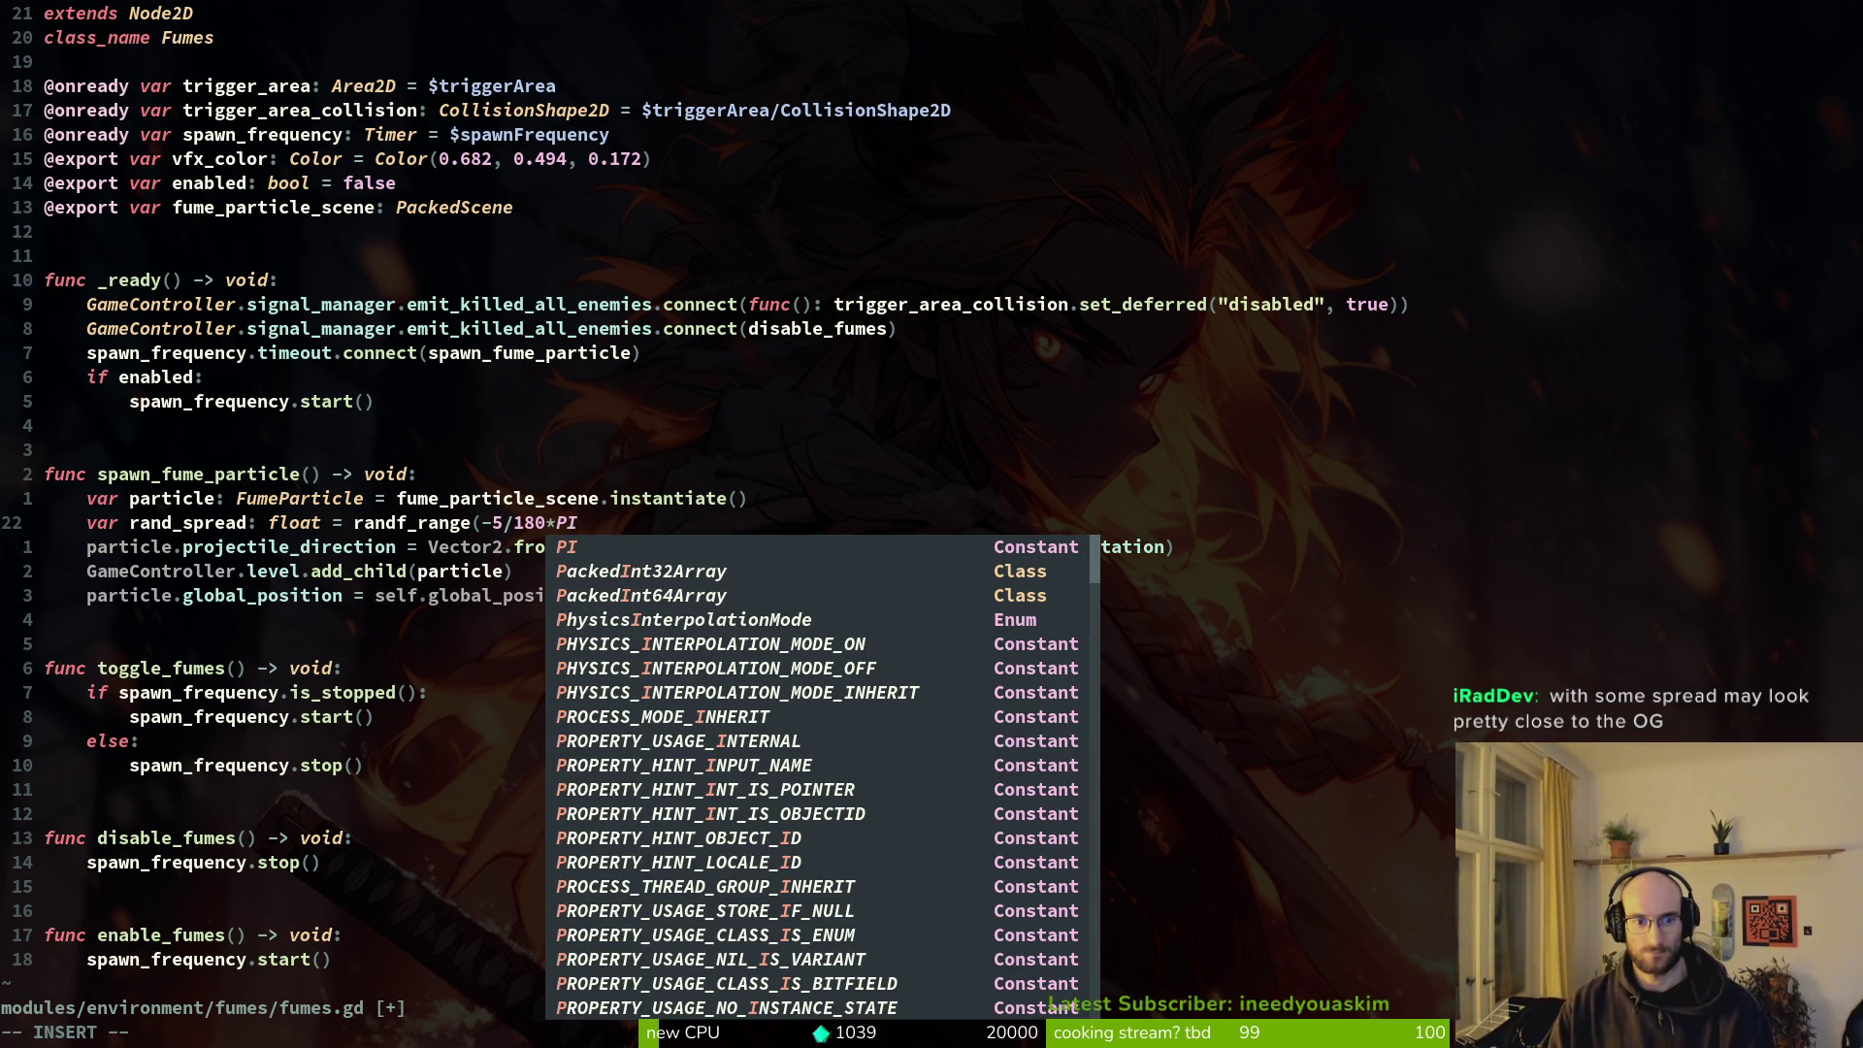
{"action": "type", "text": ", 5/"}
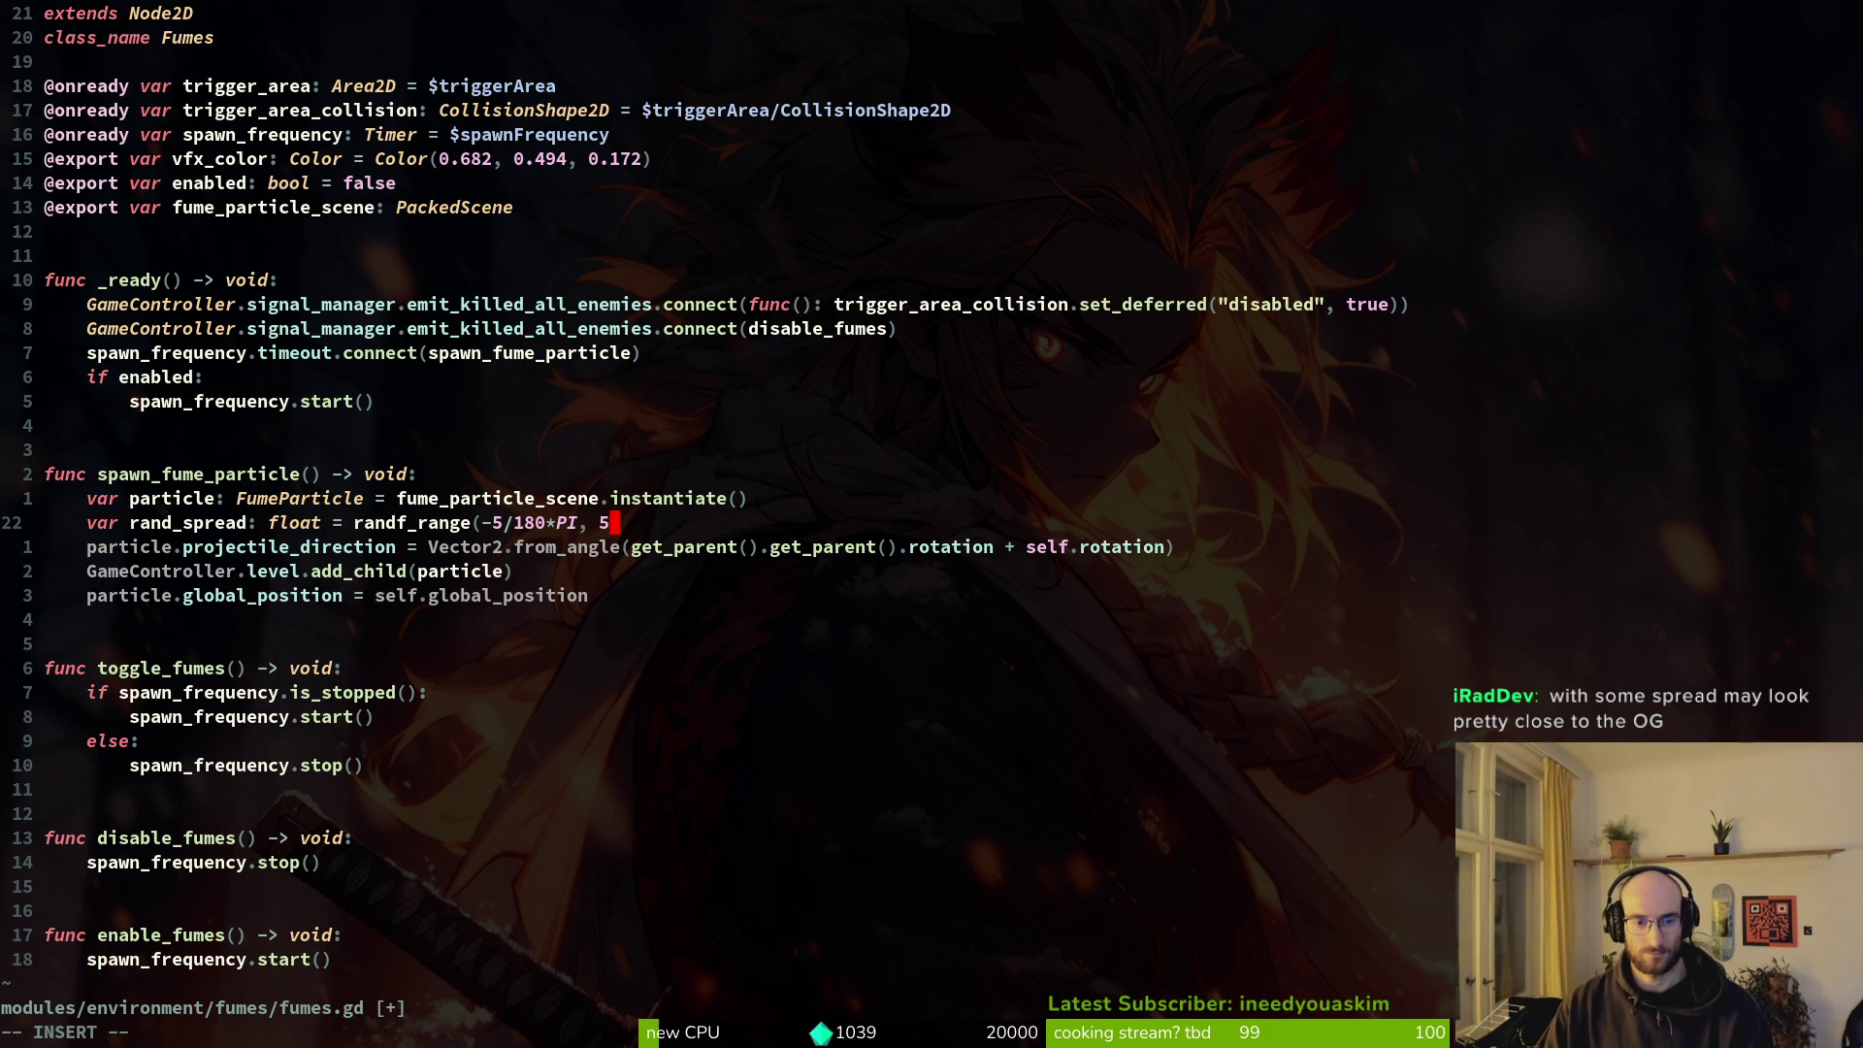
{"action": "type", "text": "180"}
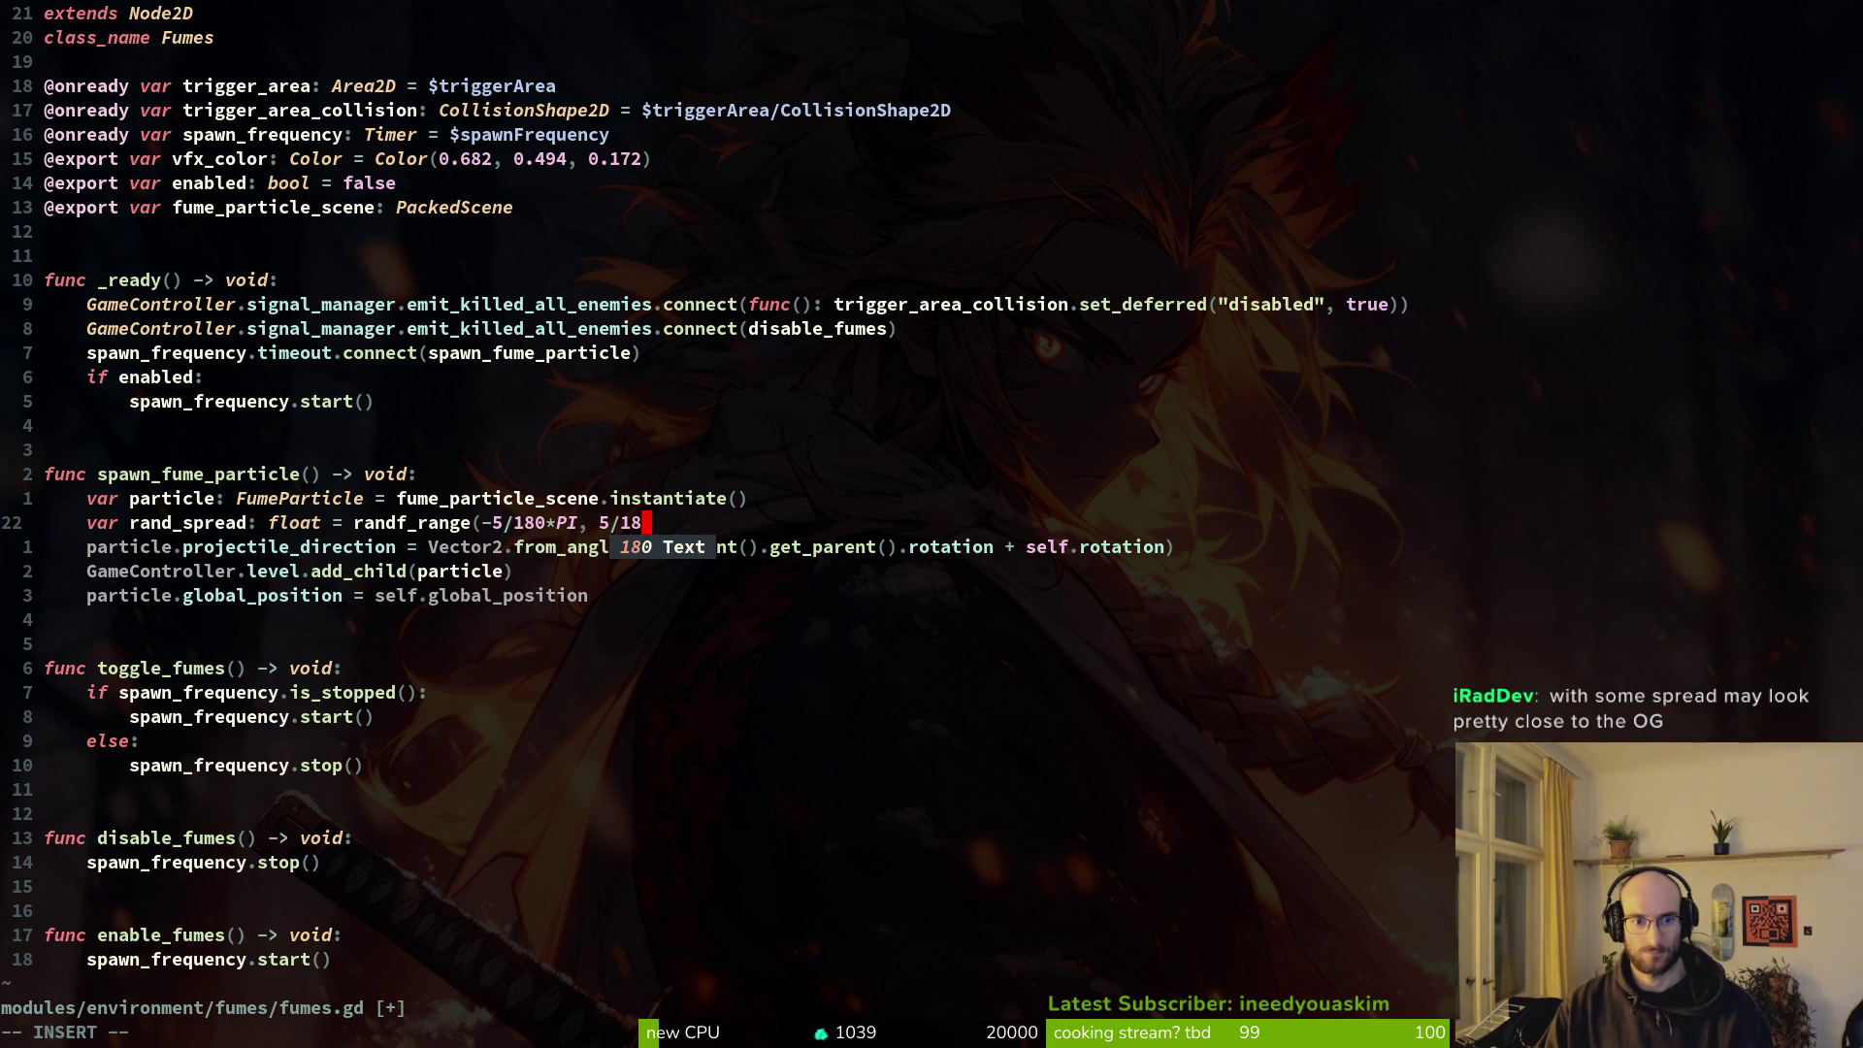
{"action": "type", "text": "*"}
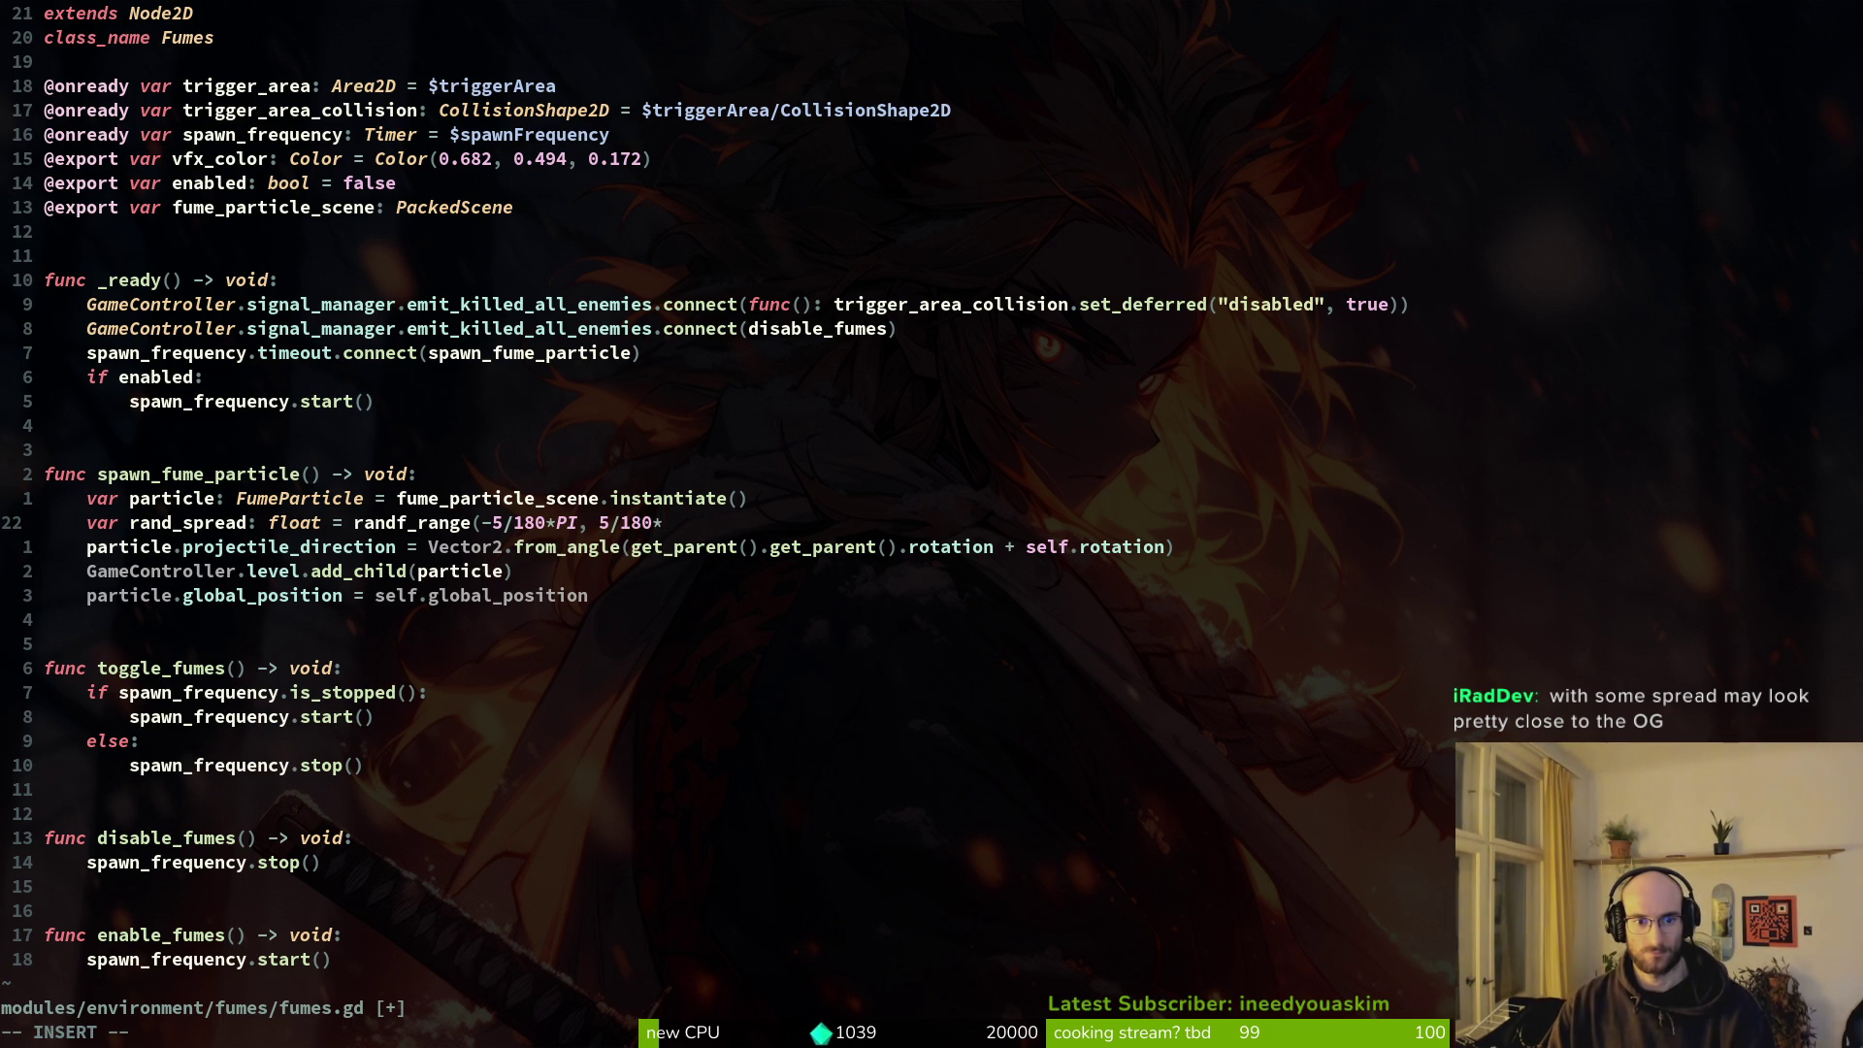
{"action": "type", "text": "PI)"}
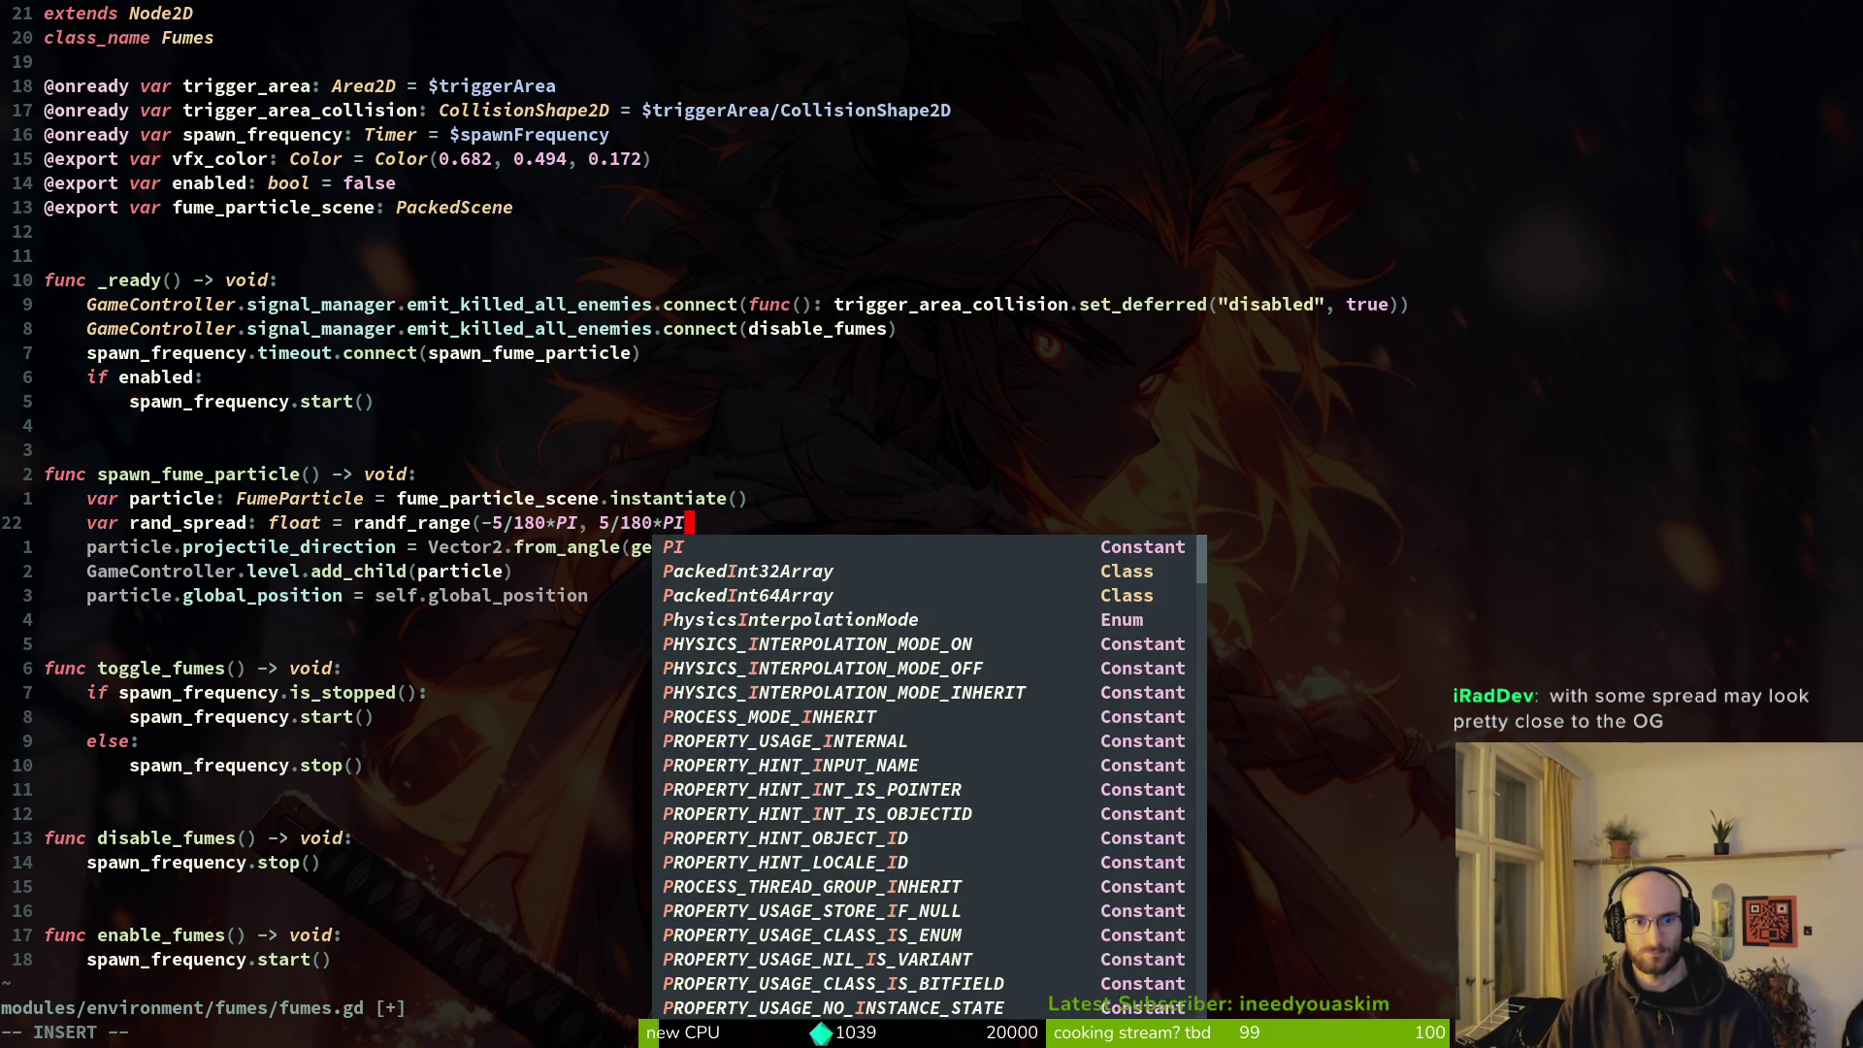
{"action": "key", "text": "Escape"}
{"action": "type", "text": ":w"}
{"action": "key", "text": "Return"}
Add rand_spread to the projectile_direction angle and save fumes.gd.
{"action": "key", "text": "j"}
{"action": "key", "text": "w"}
{"action": "key", "text": "w"}
{"action": "key", "text": "w"}
{"action": "type", "text": "ion + self.rotation"}
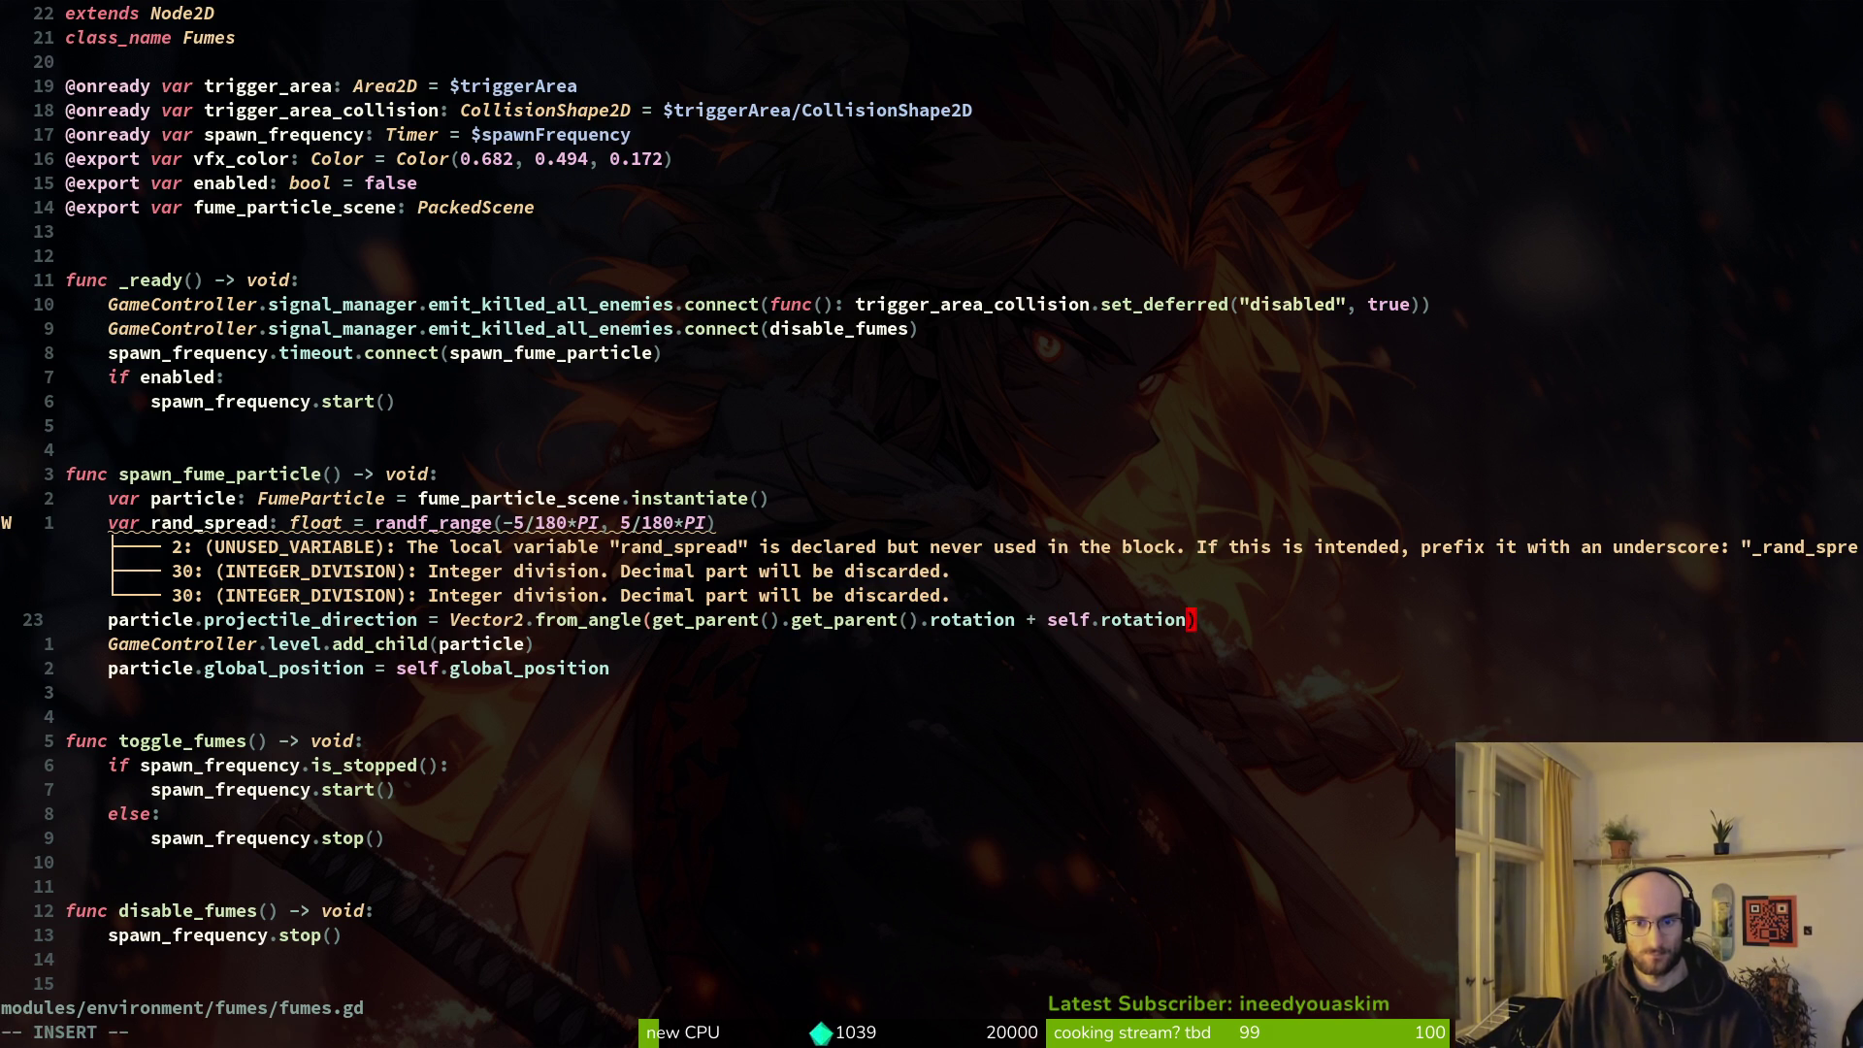
{"action": "type", "text": ", "}
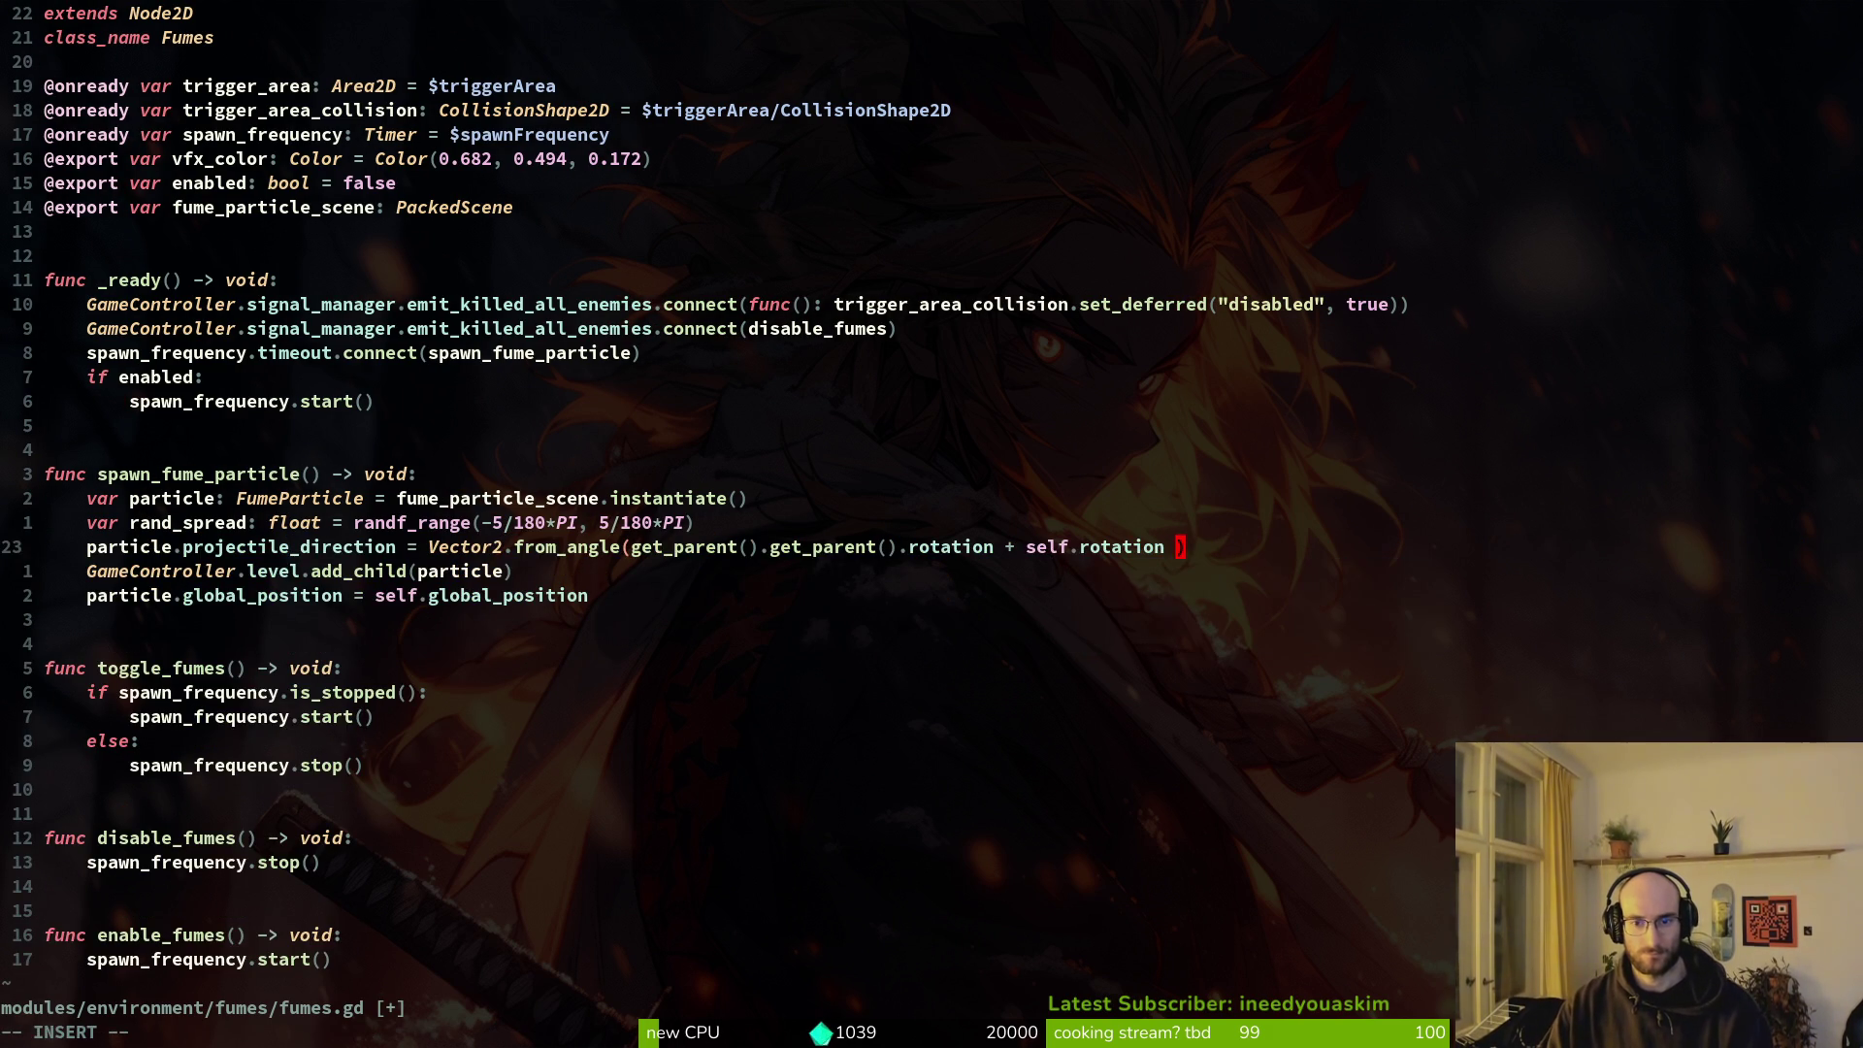
{"action": "type", "text": "rand_spread"}
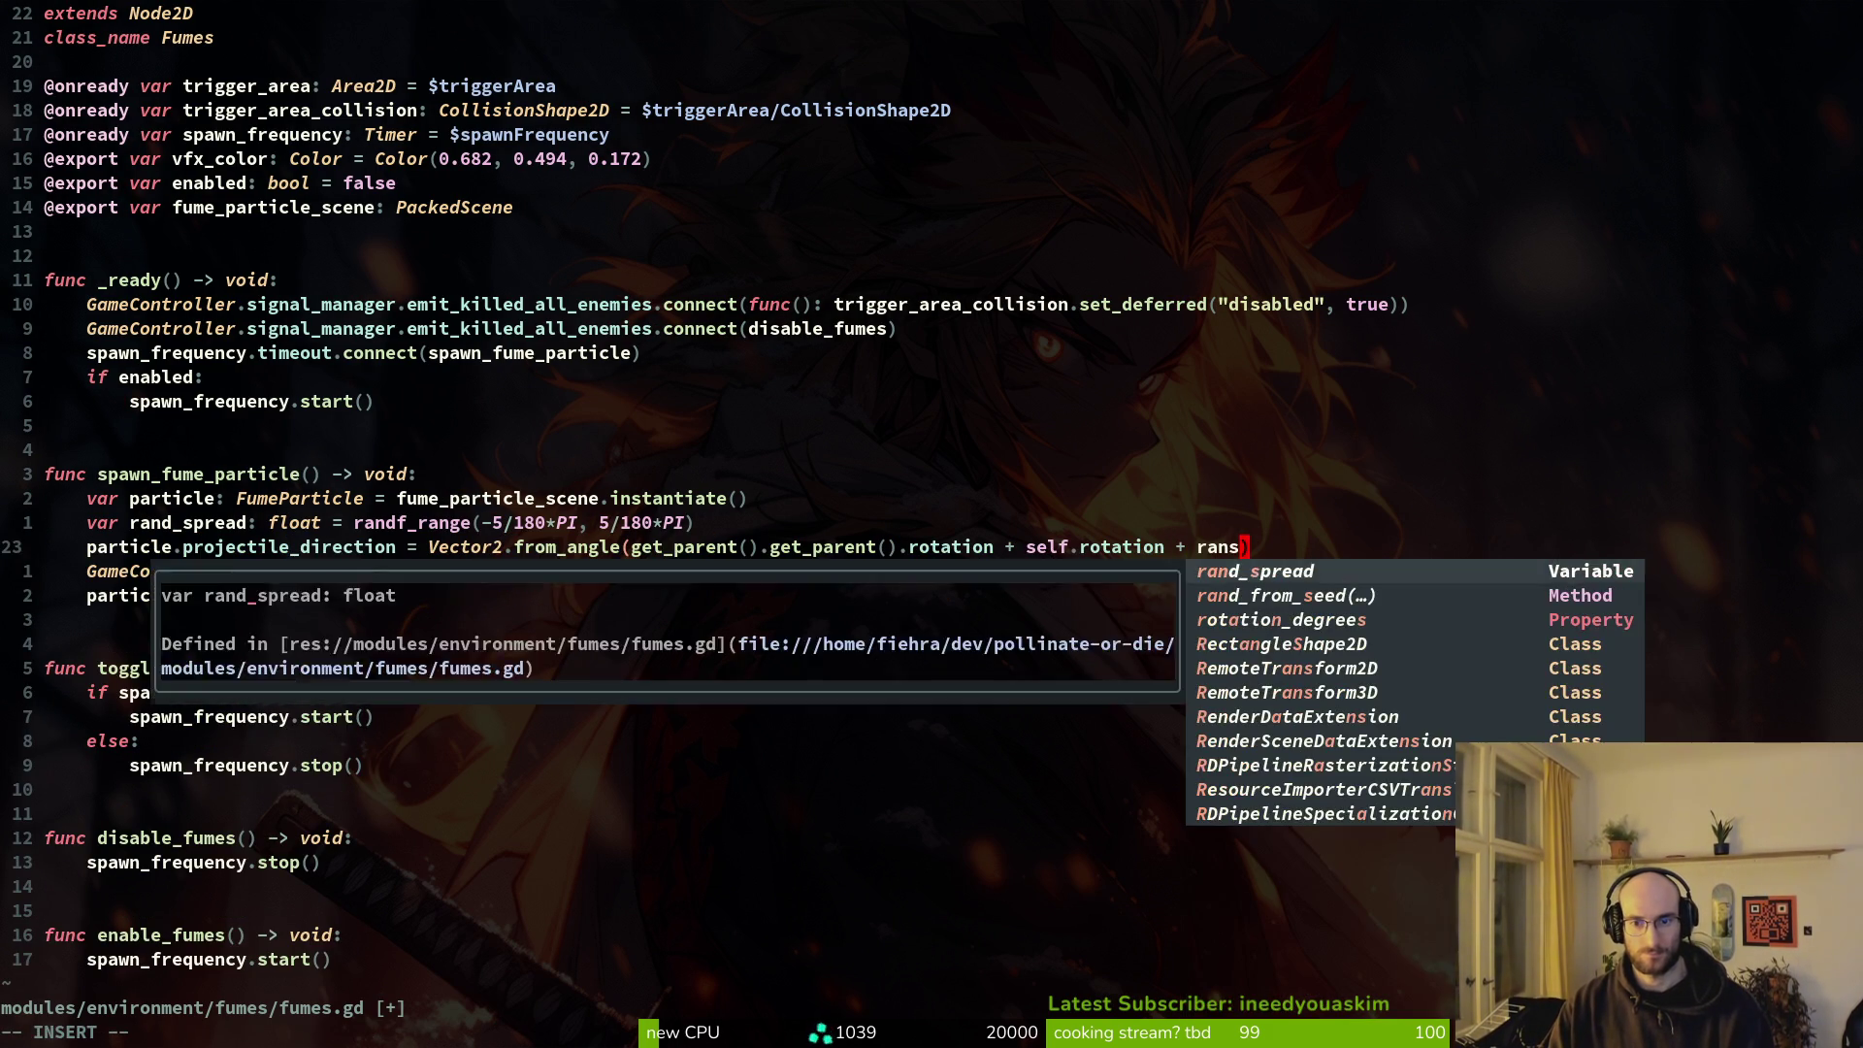
{"action": "key", "text": "Escape"}
{"action": "type", "text": ":w"}
{"action": "key", "text": "Return"}
Make the spread bounds floats (-5.0/180.0*PI, 5.0/180.0*PI), save, and relaunch the game.
{"action": "key", "text": "k"}
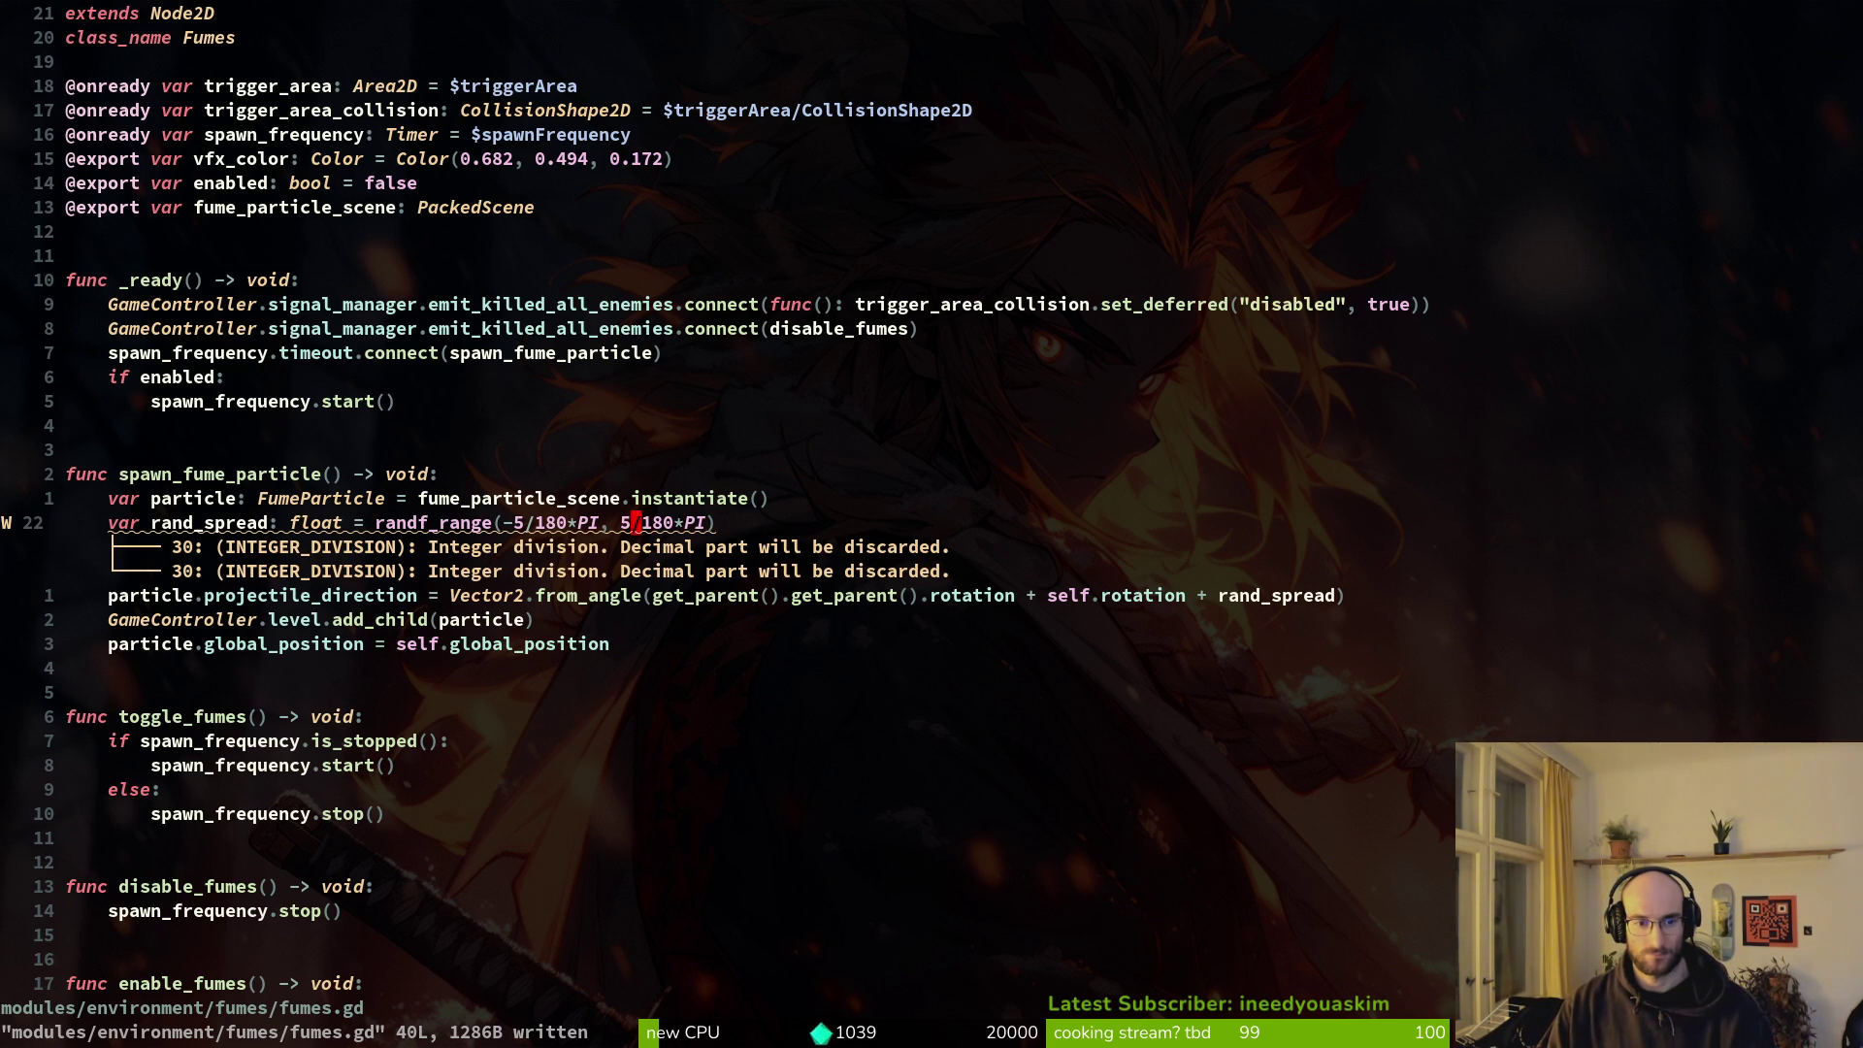
{"action": "type", "text": "i.0"}
{"action": "key", "text": "Escape"}
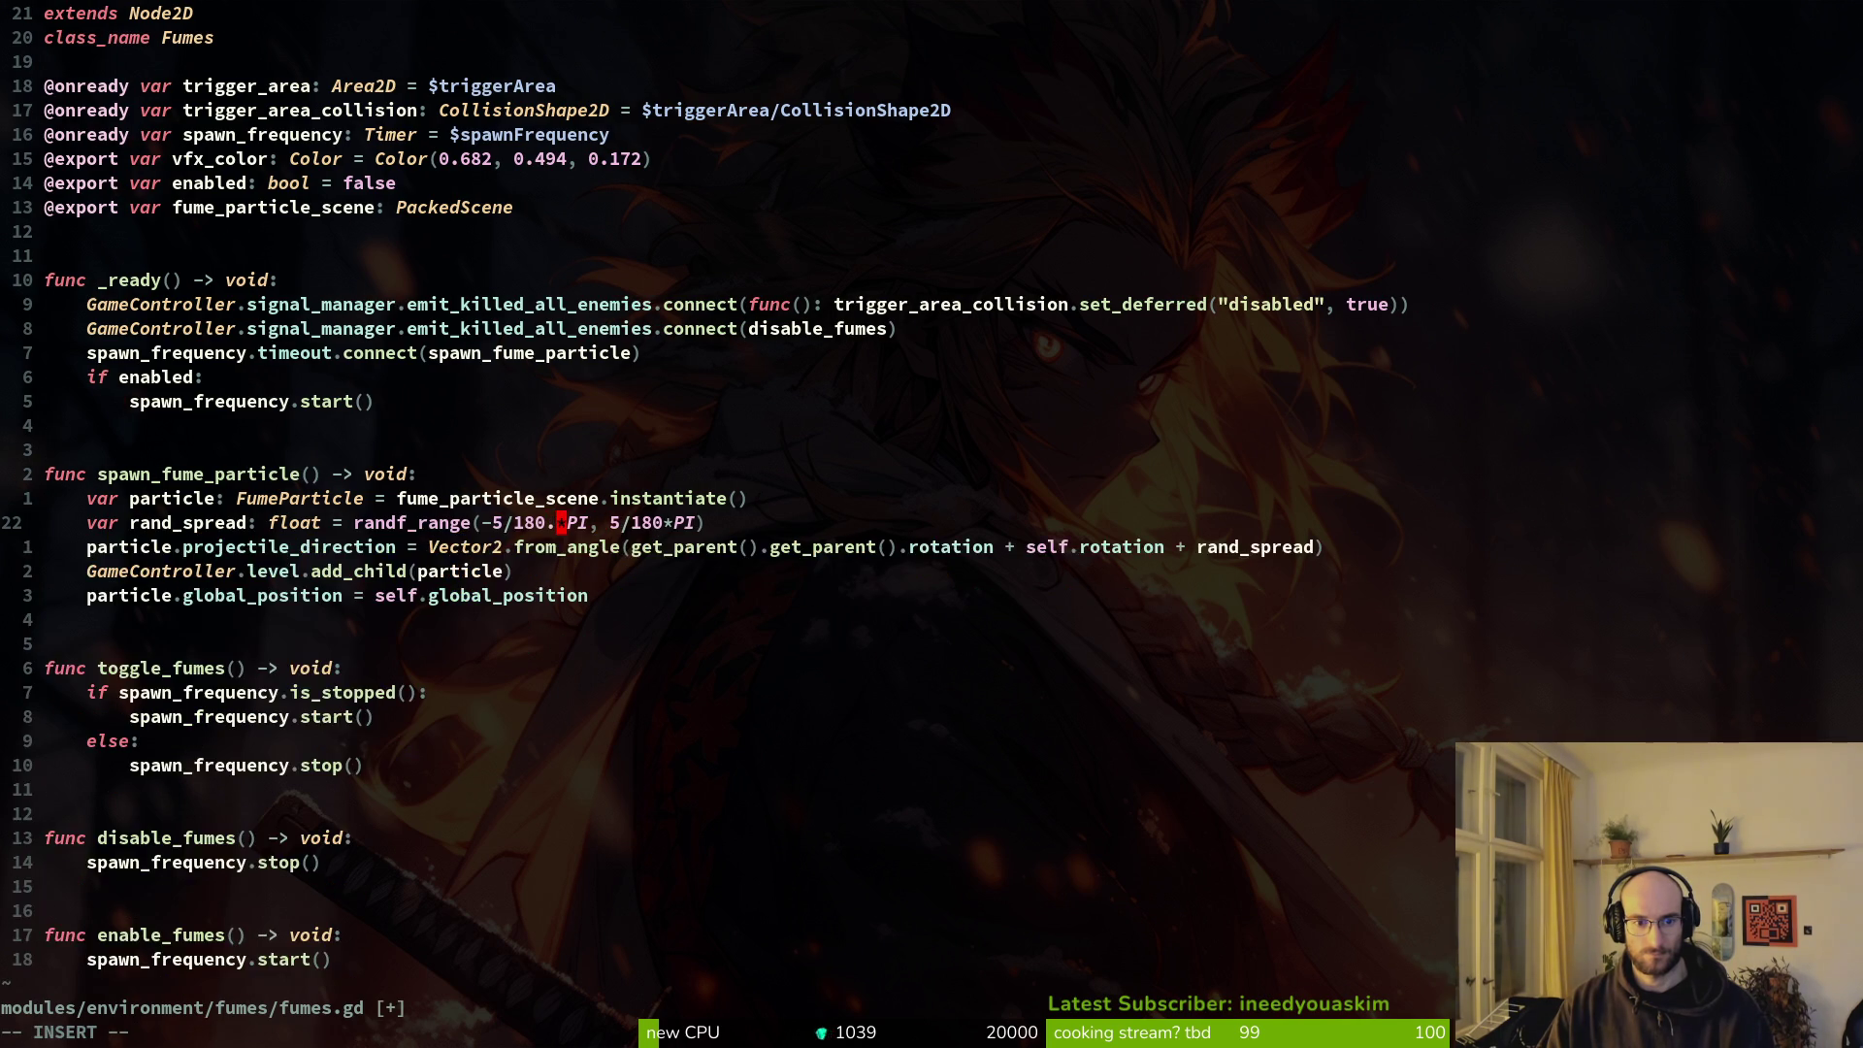
{"action": "type", "text": ".0"}
{"action": "key", "text": "Escape"}
{"action": "type", "text": ":w"}
{"action": "key", "text": "Return"}
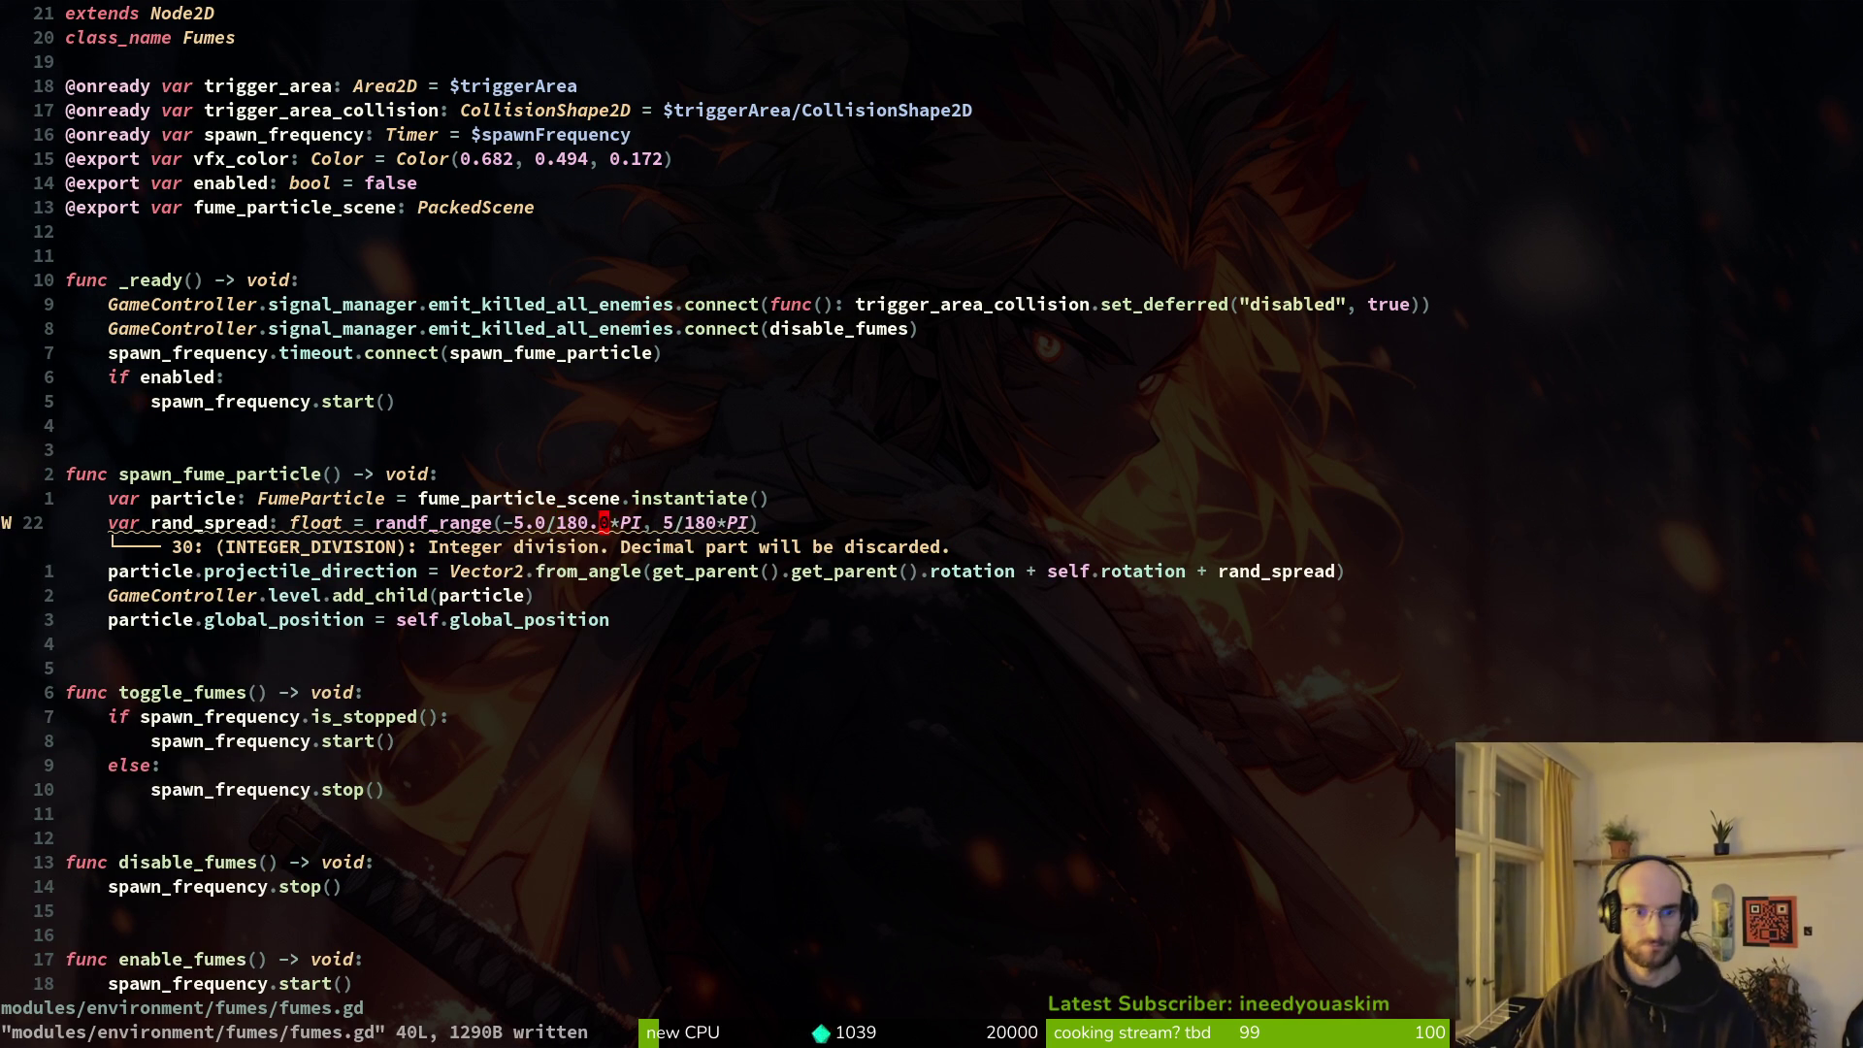
{"action": "type", "text": "a"}
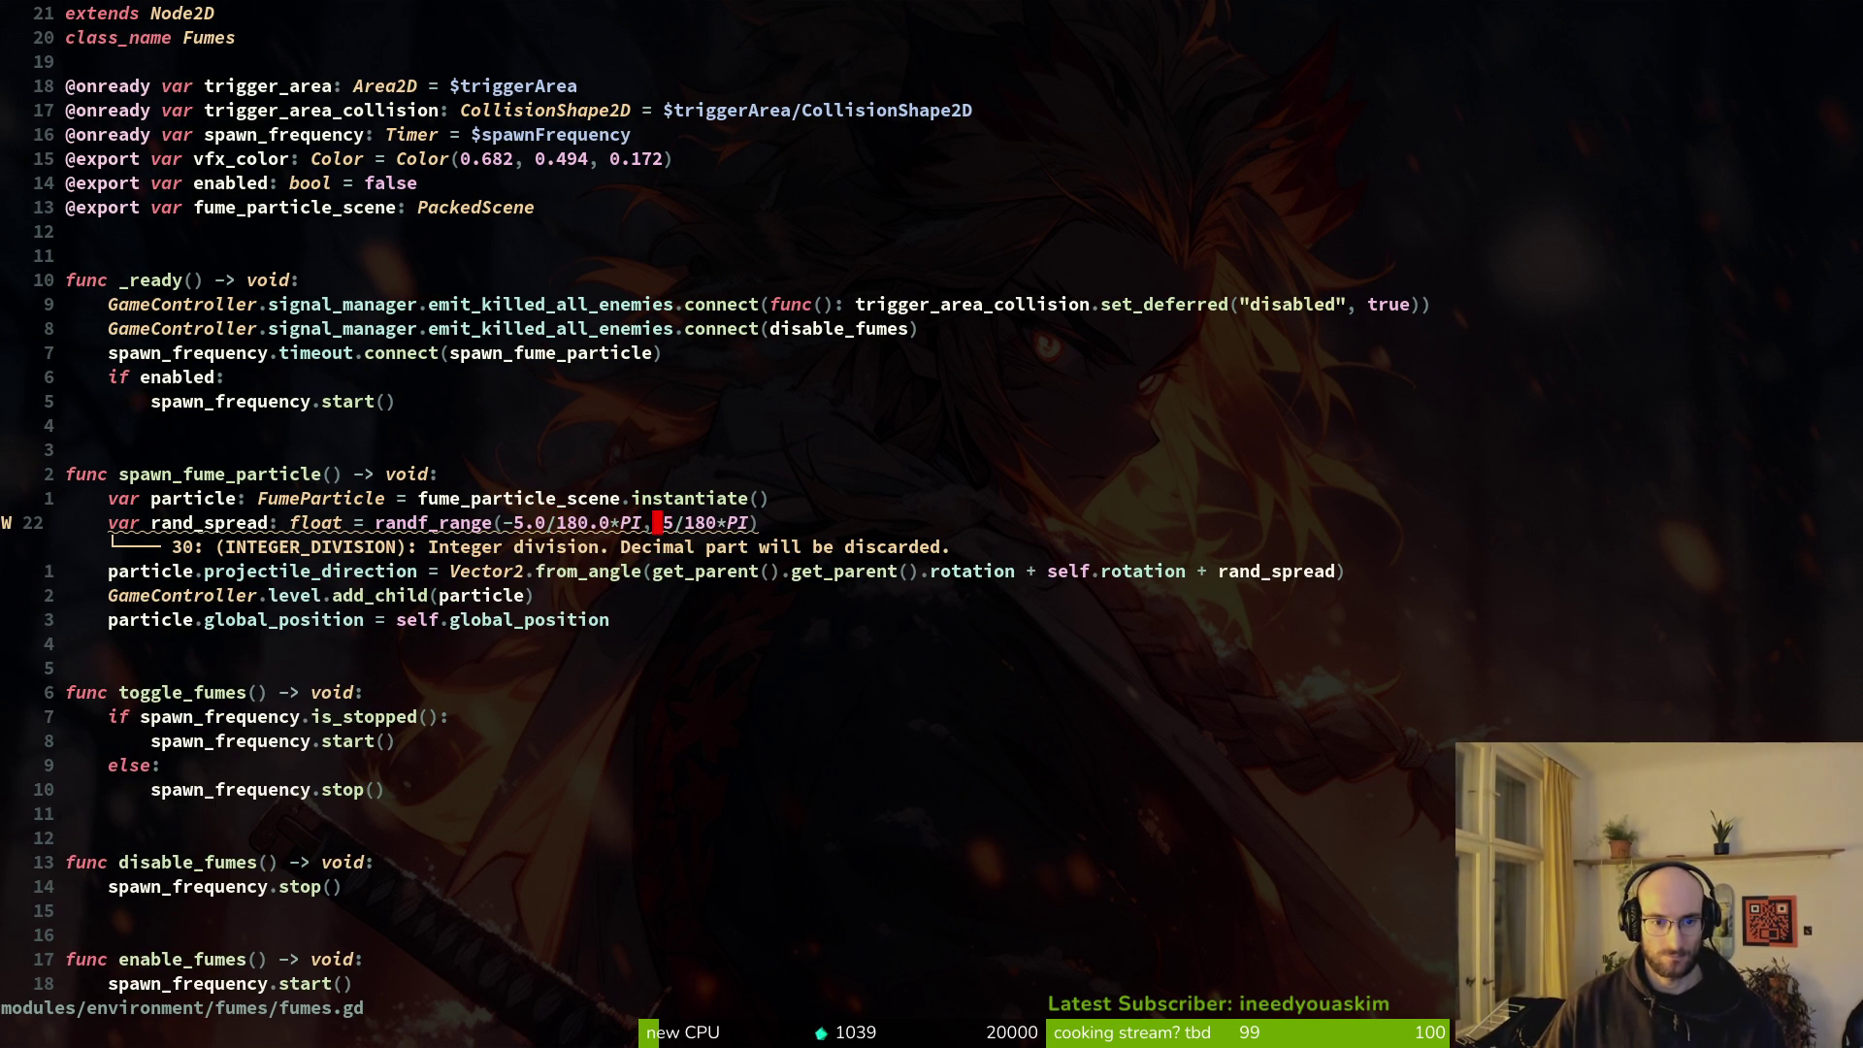
{"action": "type", "text": ".0.0"}
{"action": "key", "text": "Escape"}
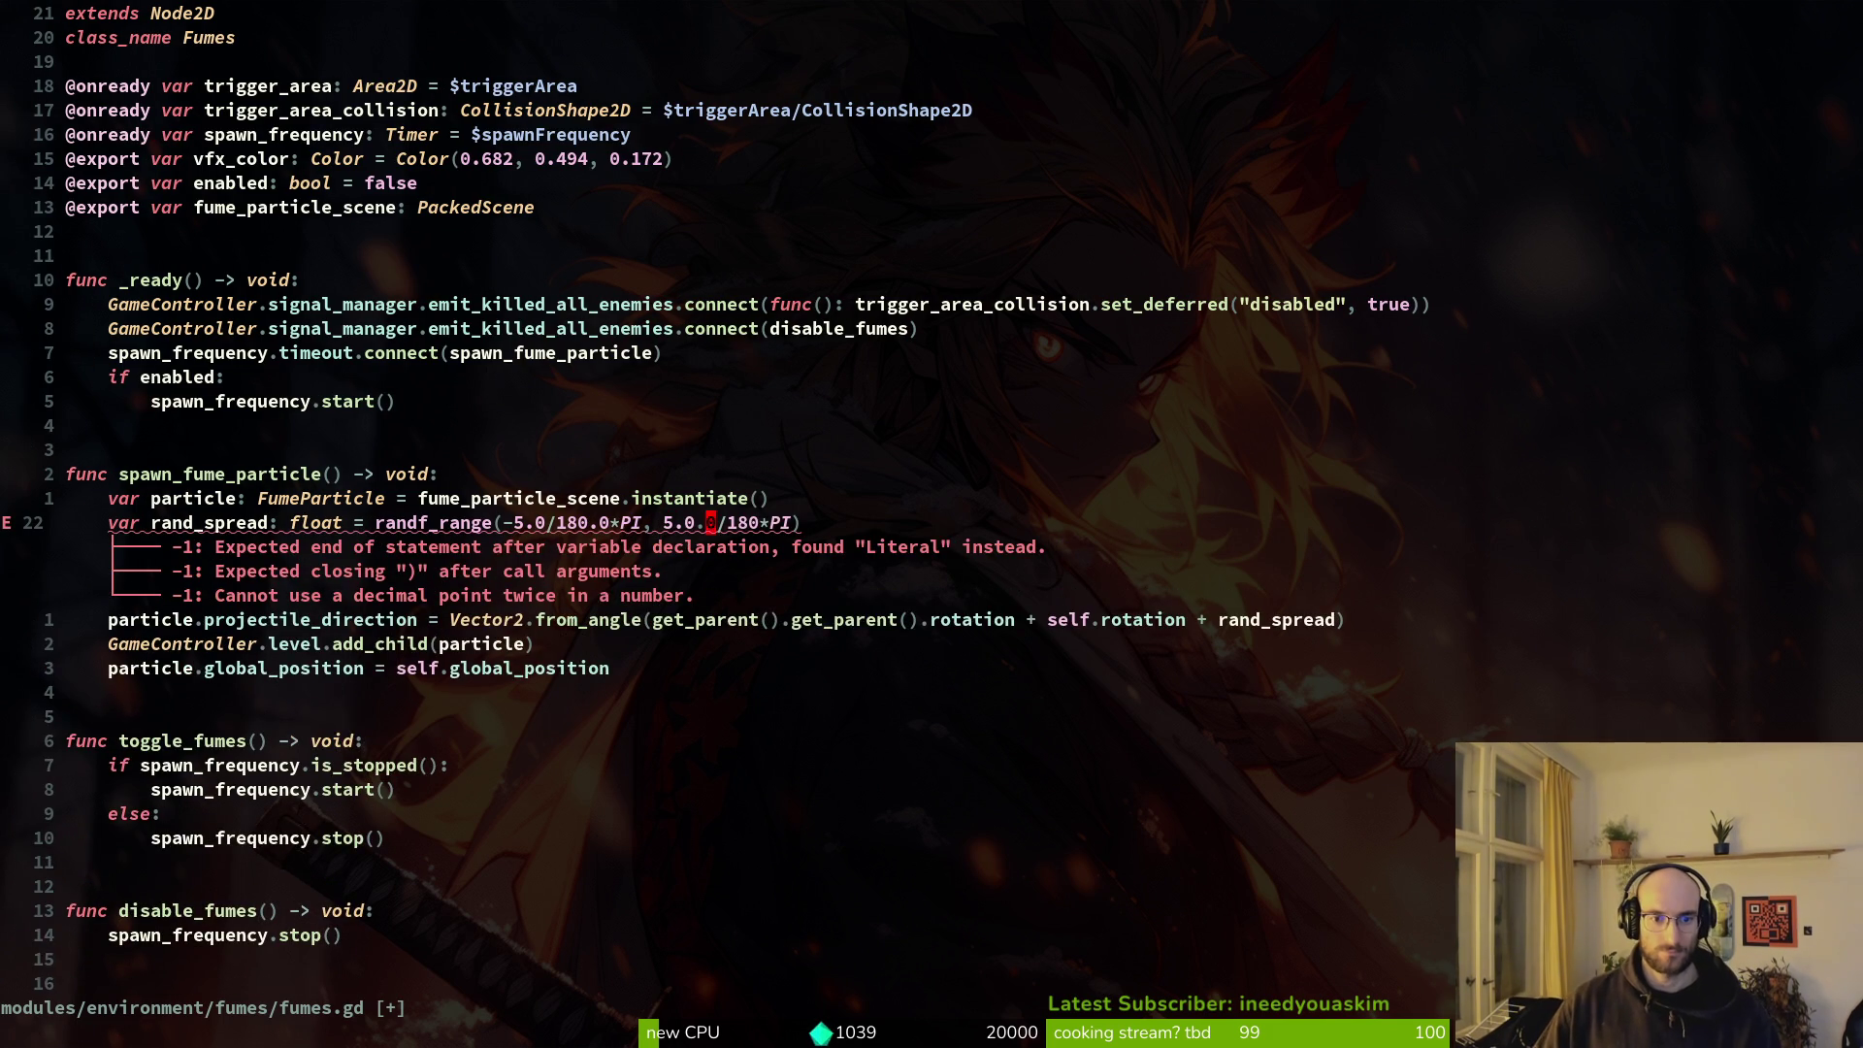
{"action": "key", "text": "X"}
{"action": "key", "text": "x"}
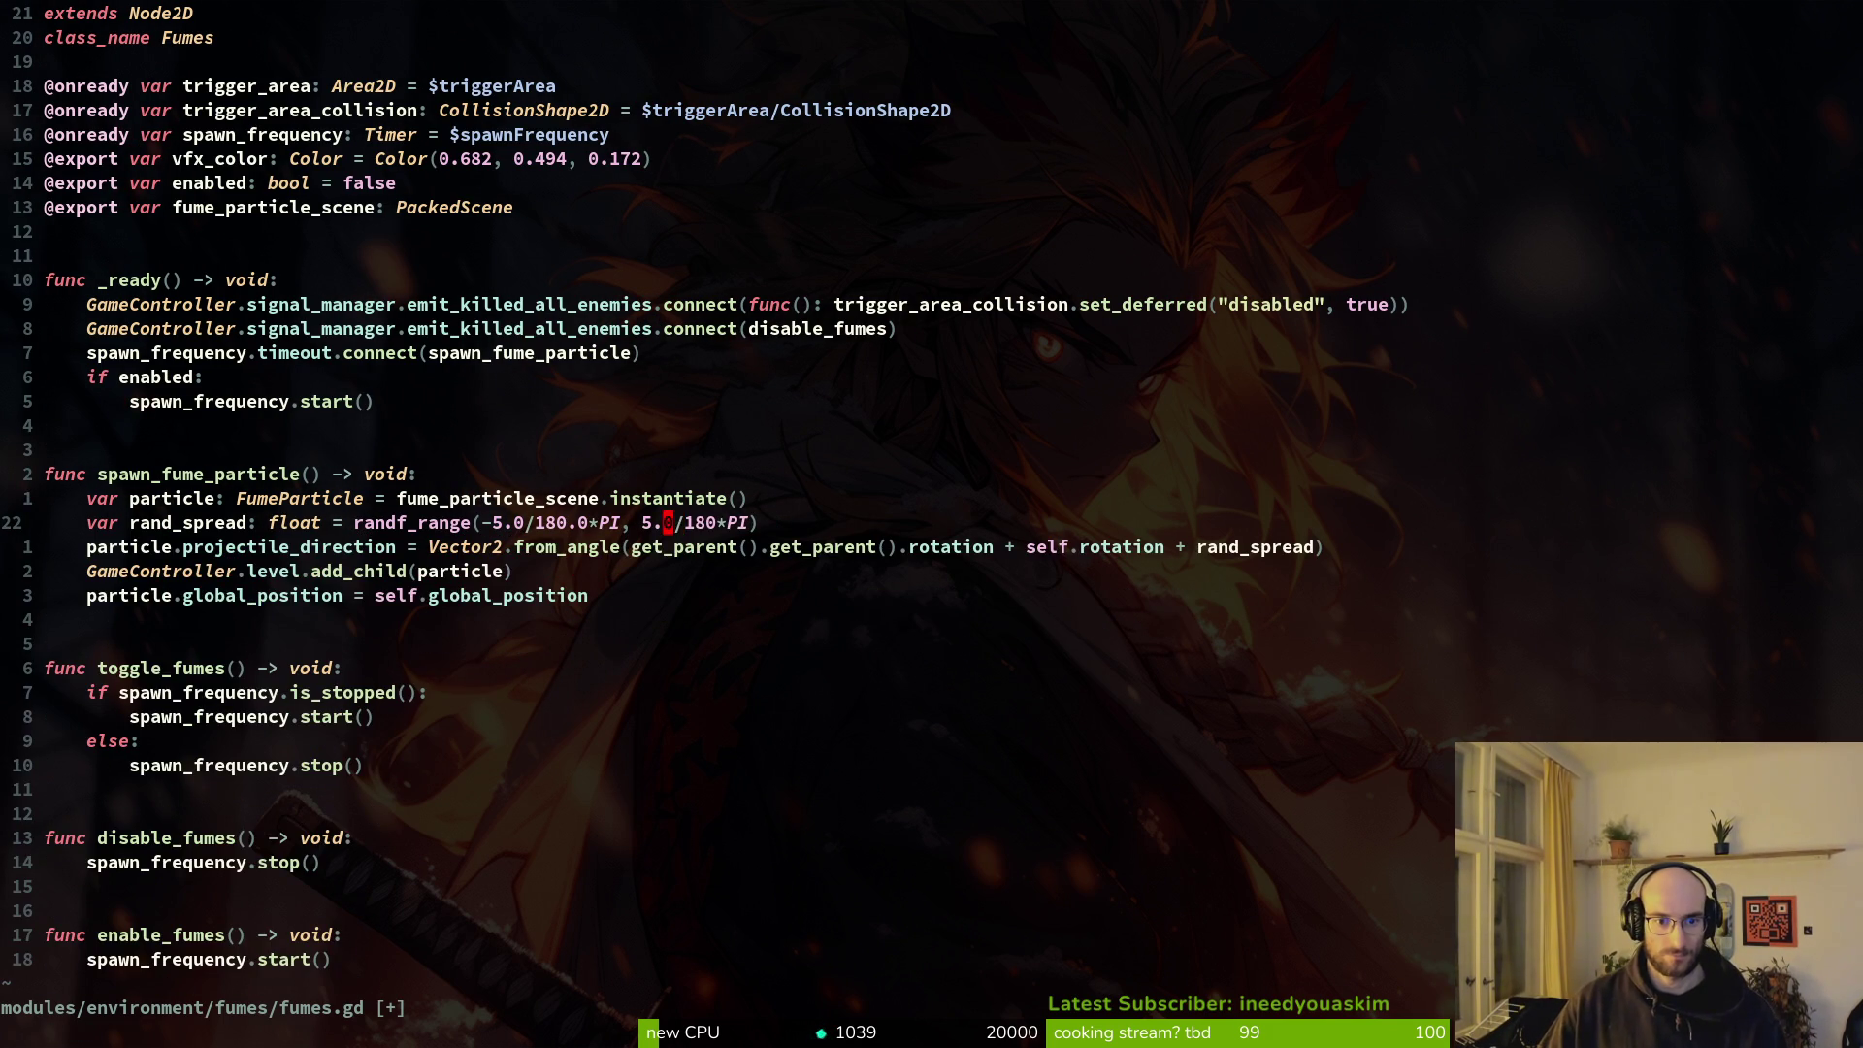
{"action": "key", "text": "Escape"}
{"action": "type", "text": ":w"}
{"action": "key", "text": "Return"}
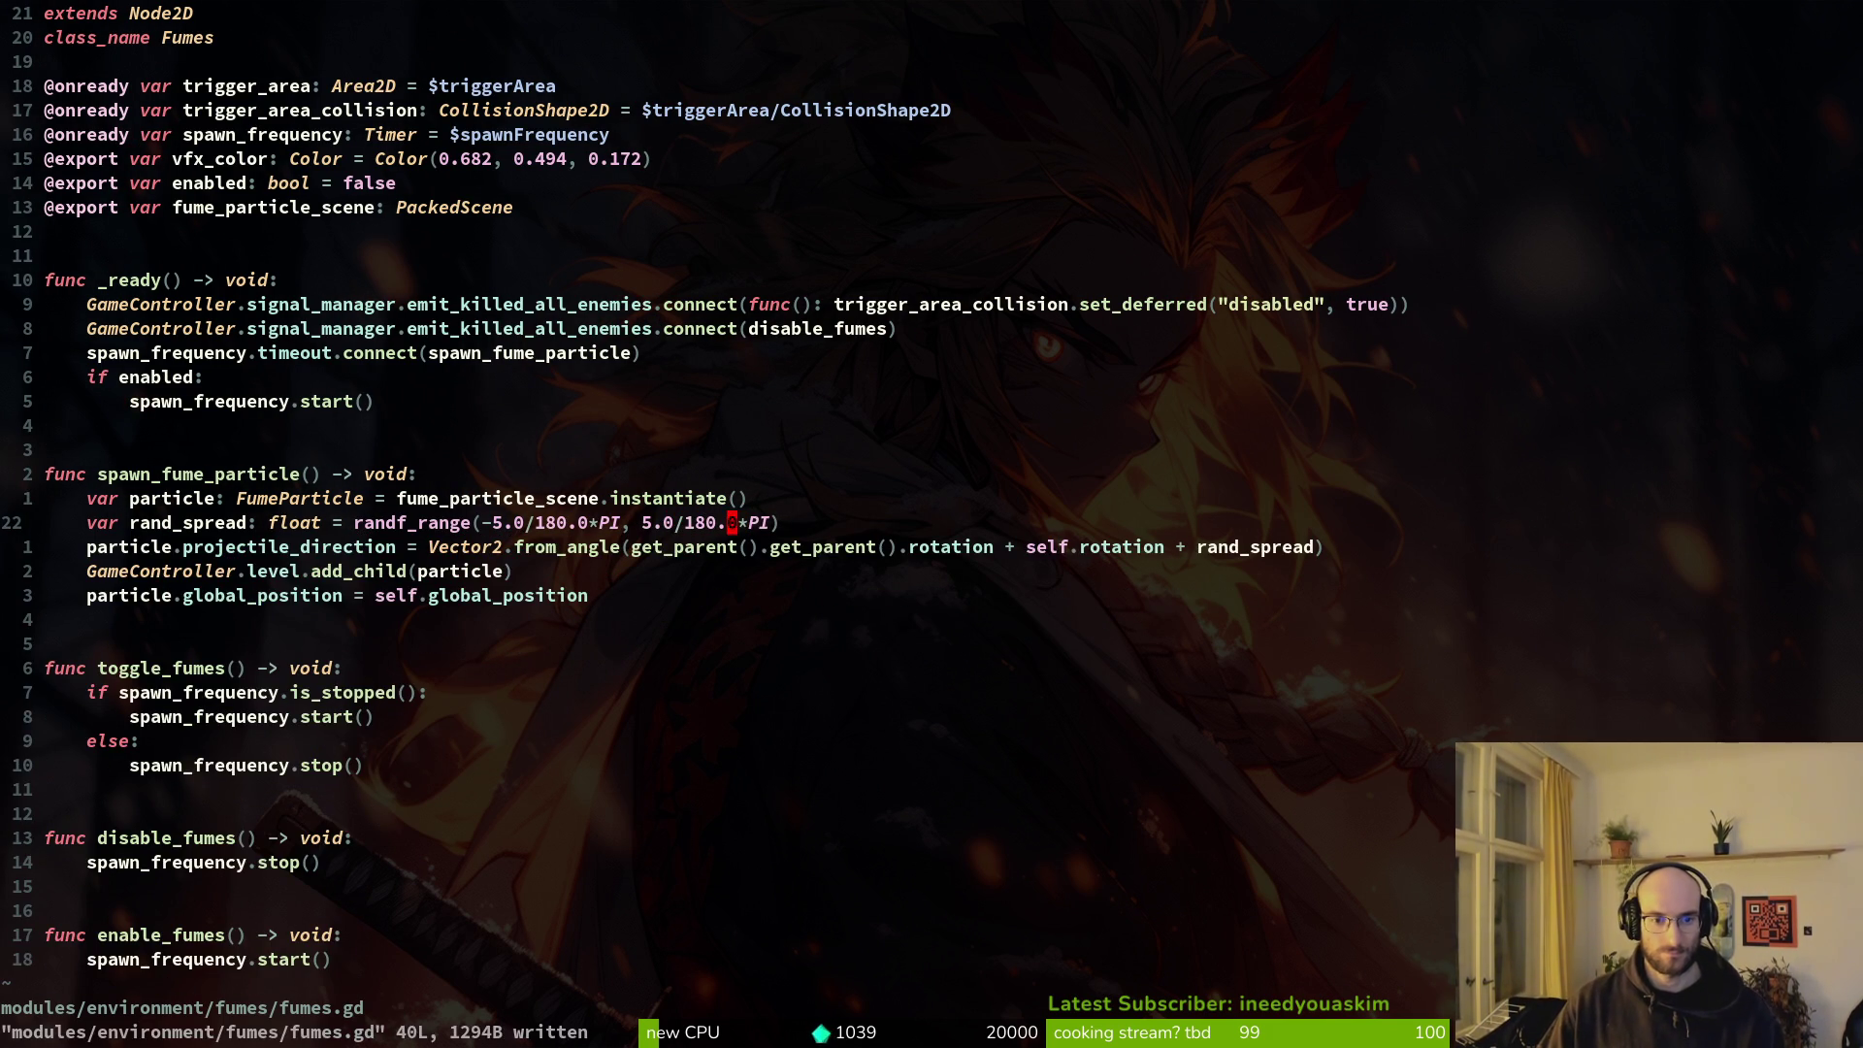
{"action": "key", "text": "alt+Tab"}
{"action": "key", "text": "F5"}
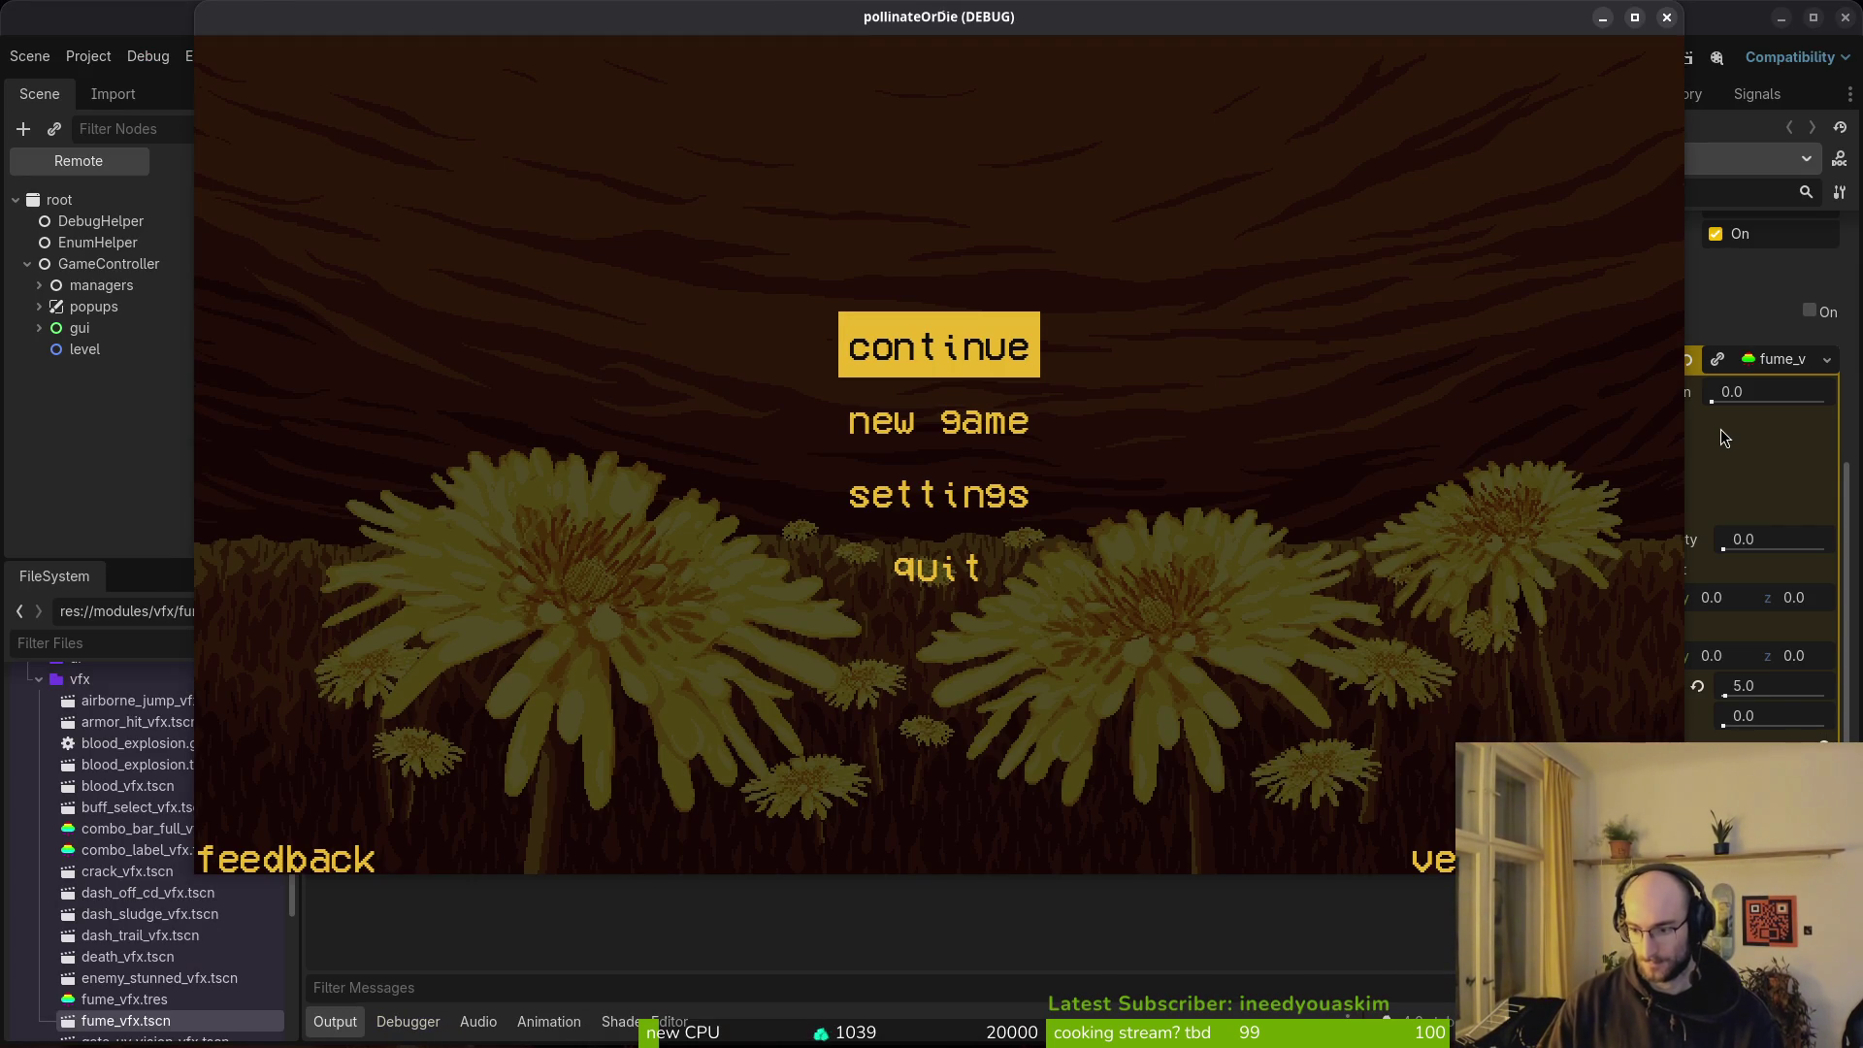
Load level G2-0 from level select and pause to watch the spreading fume stream.
{"action": "key", "text": "Return"}
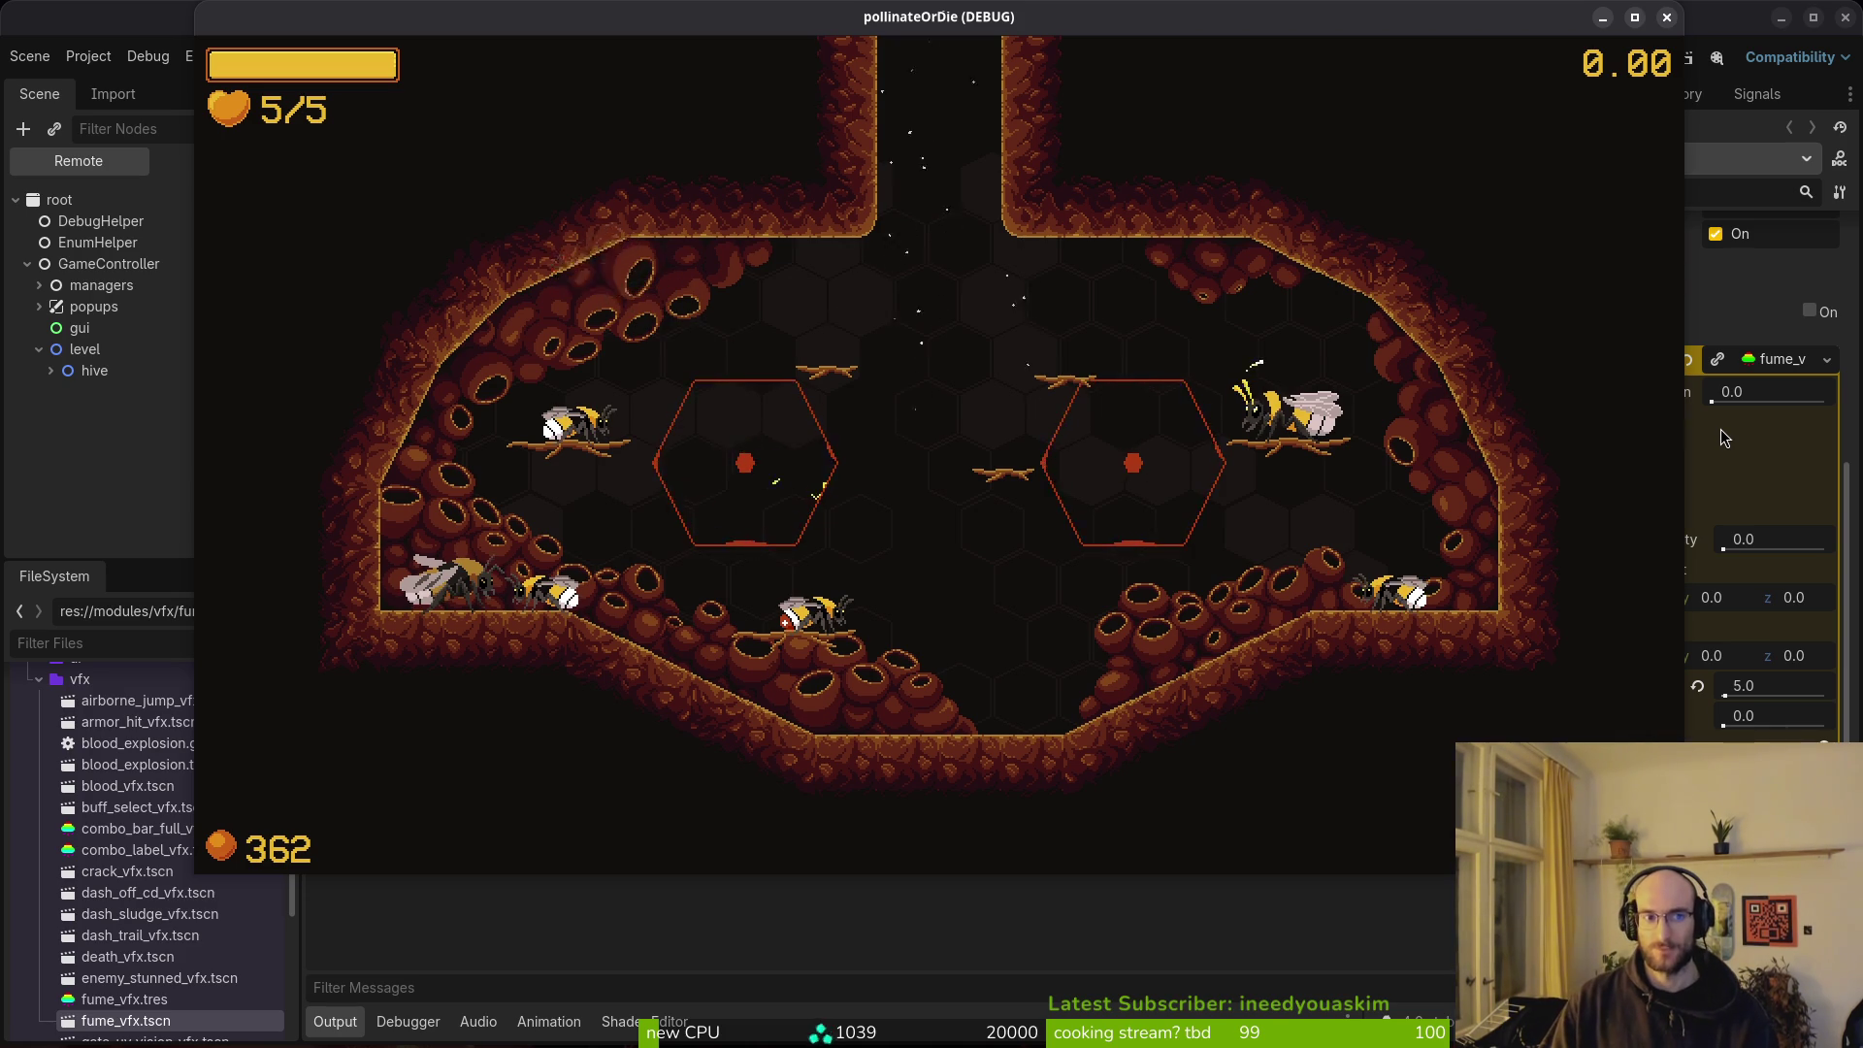
{"action": "key", "text": "Escape"}
{"action": "key", "text": "Right"}
{"action": "key", "text": "Down"}
{"action": "key", "text": "Return"}
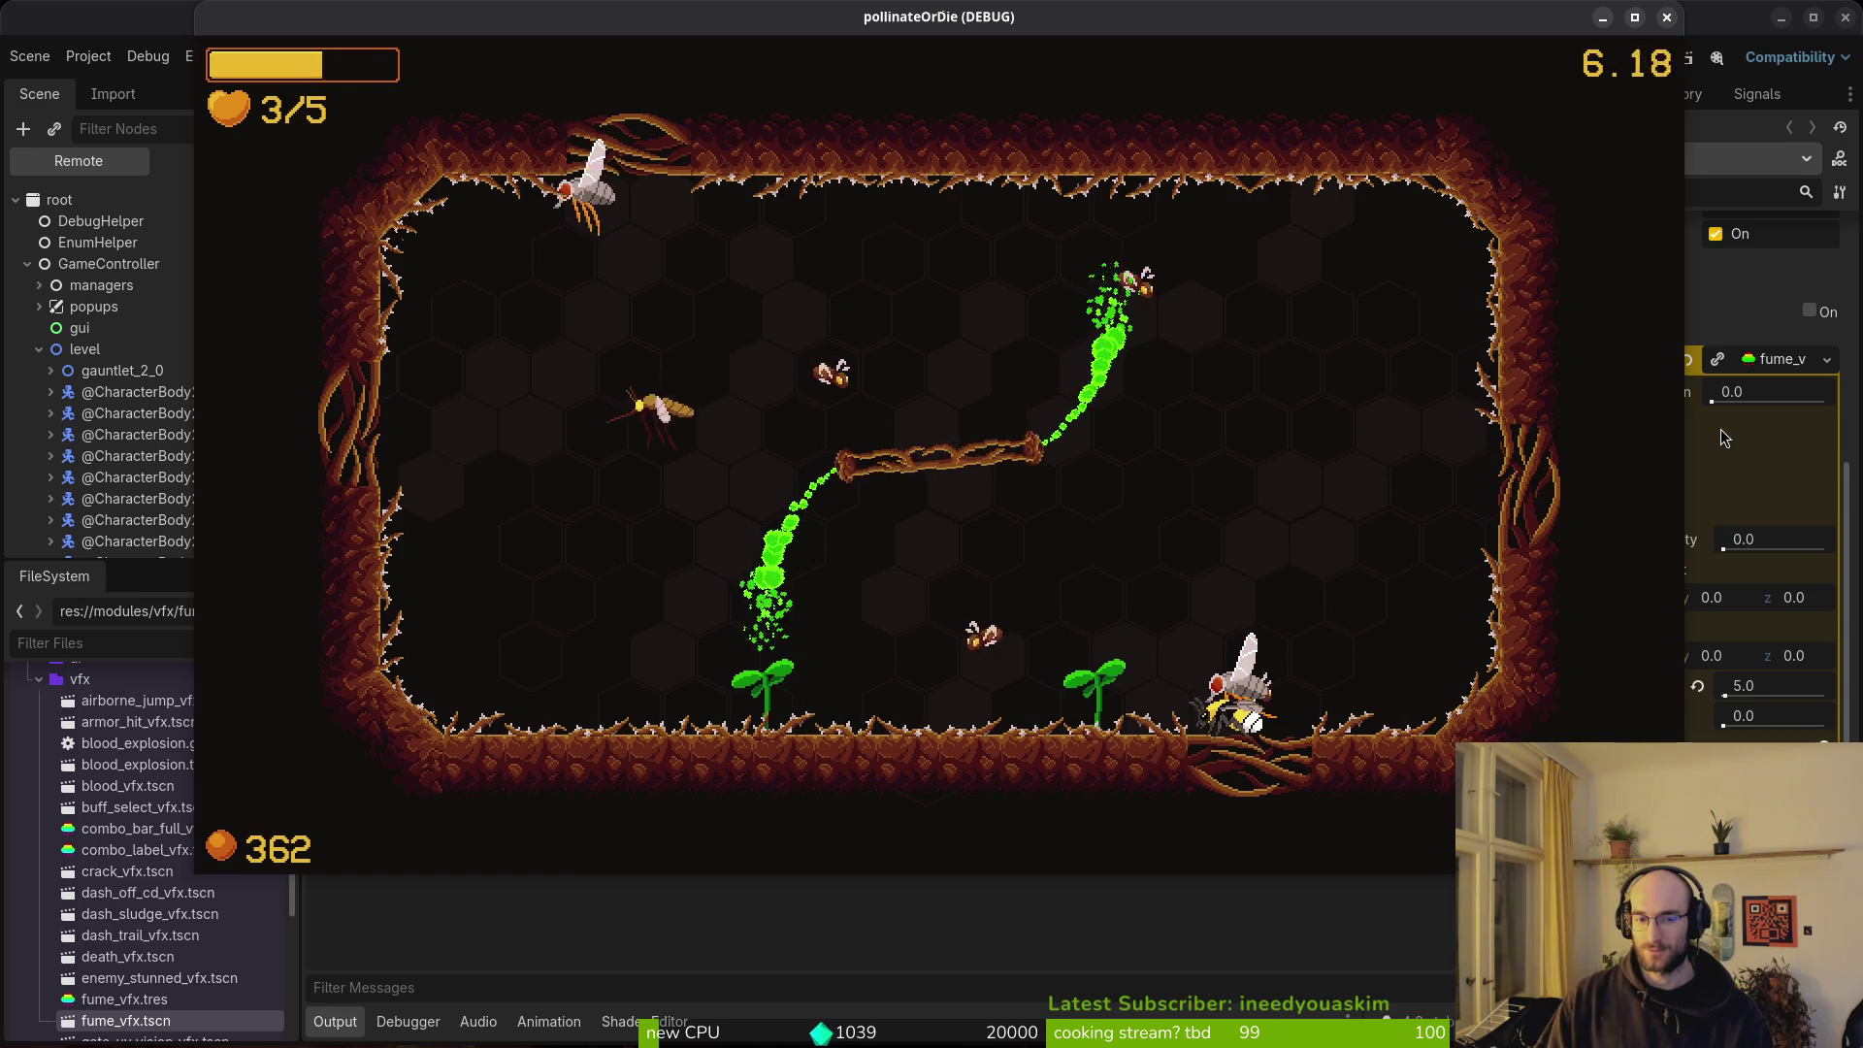
{"action": "key", "text": "Escape"}
{"action": "key", "text": "Escape"}
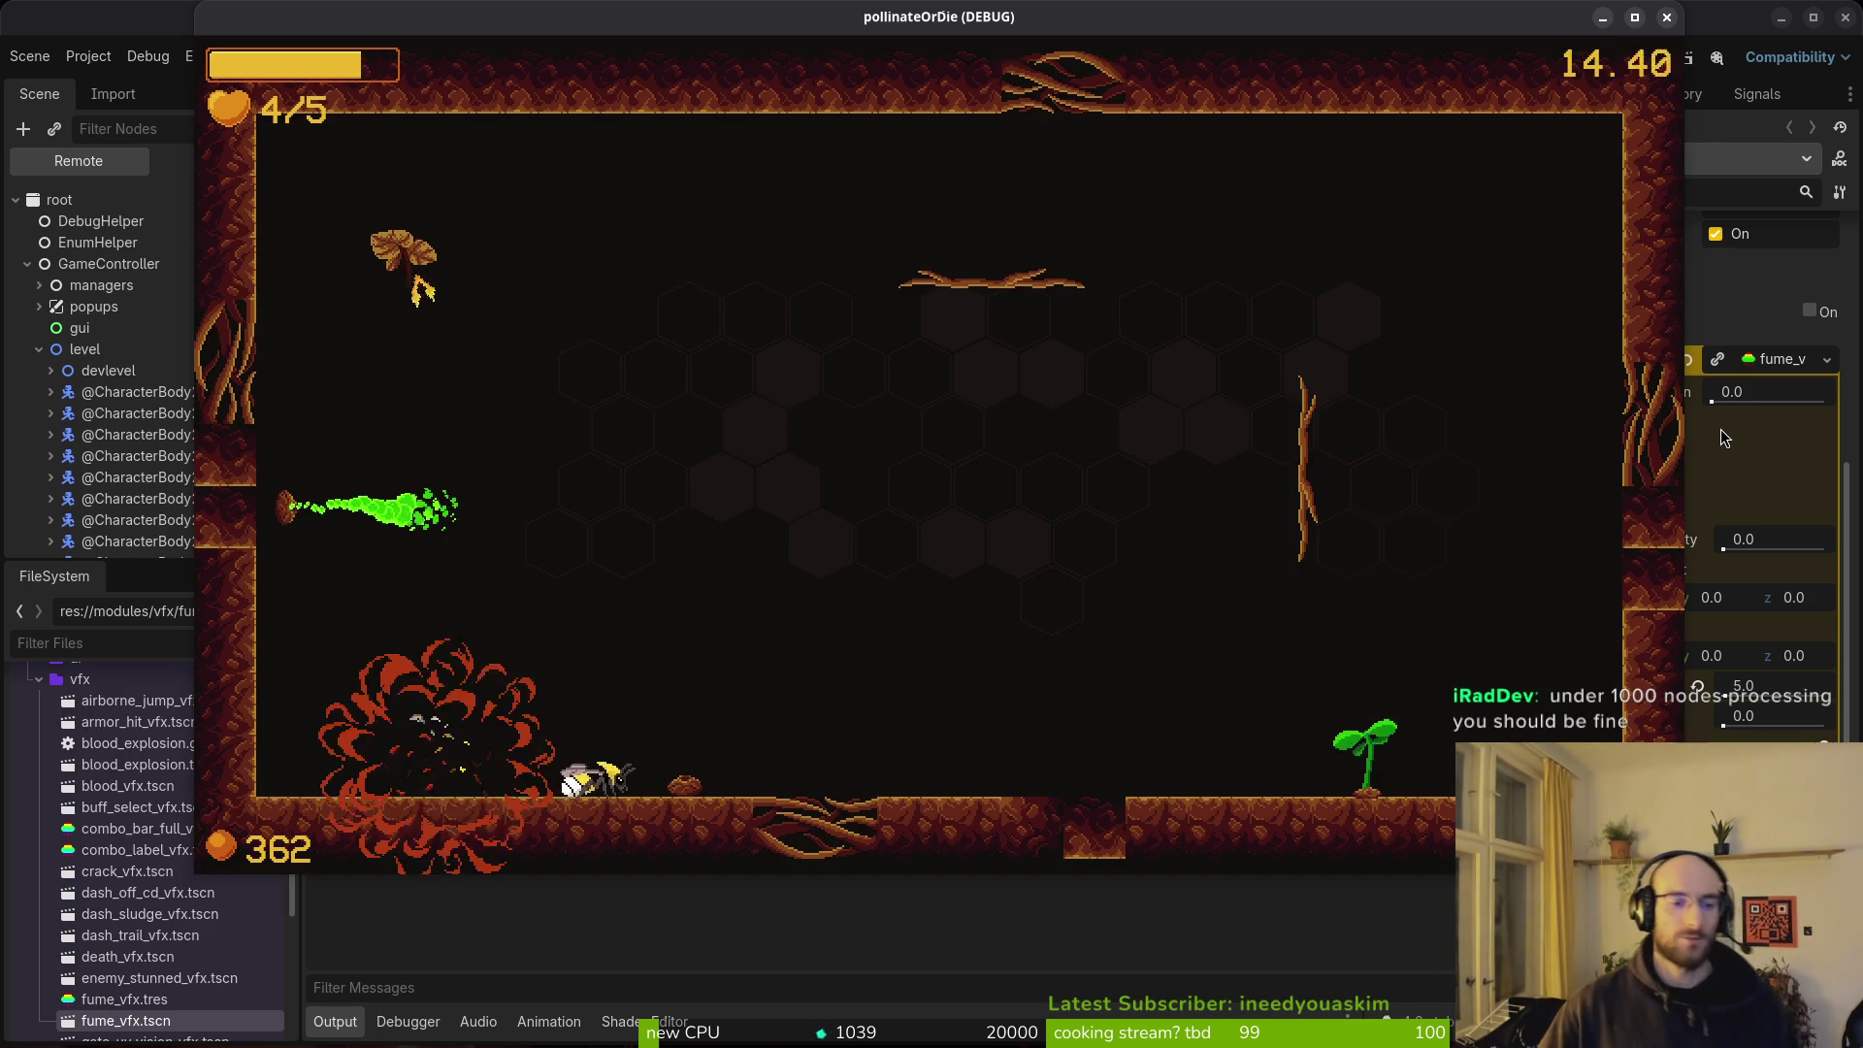
{"action": "key", "text": "alt+Tab"}
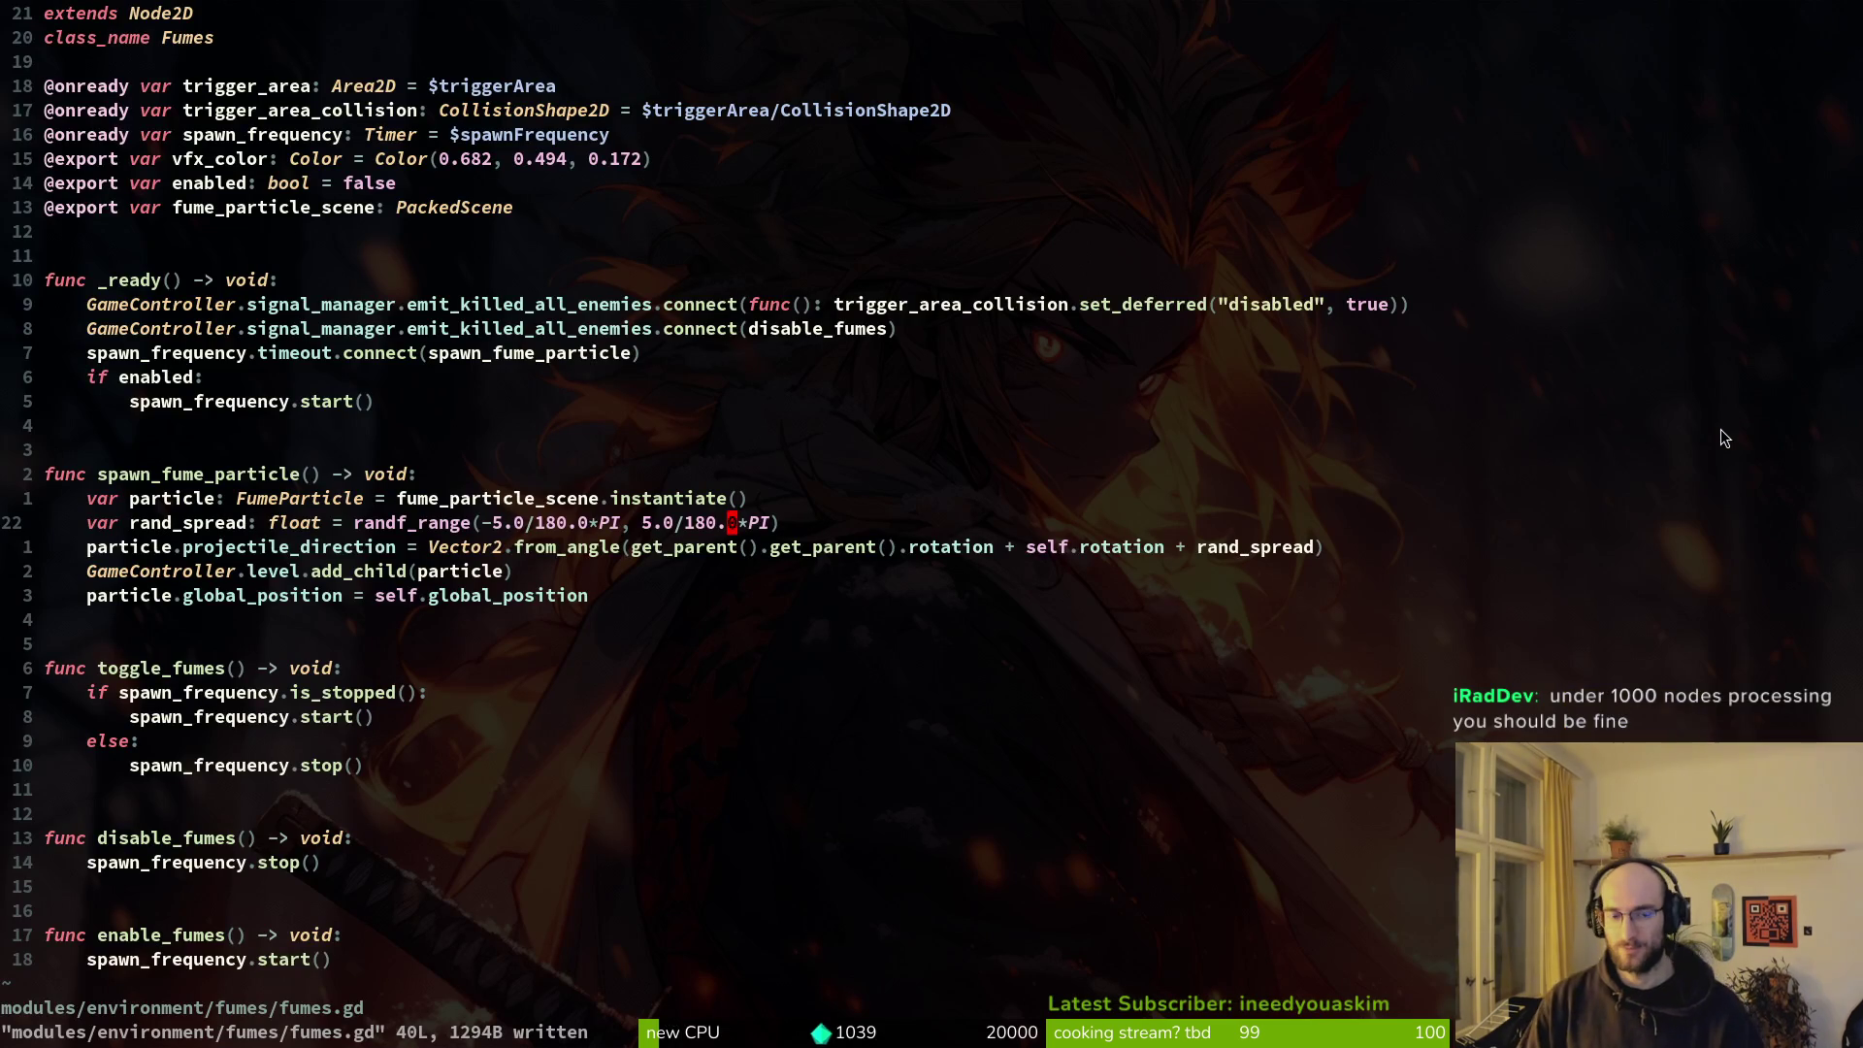
Change fume_particle.gd's speed to randi_range(27, 30), save it, and open the fume_particle scene in Godot.
{"action": "key", "text": "ctrl+6"}
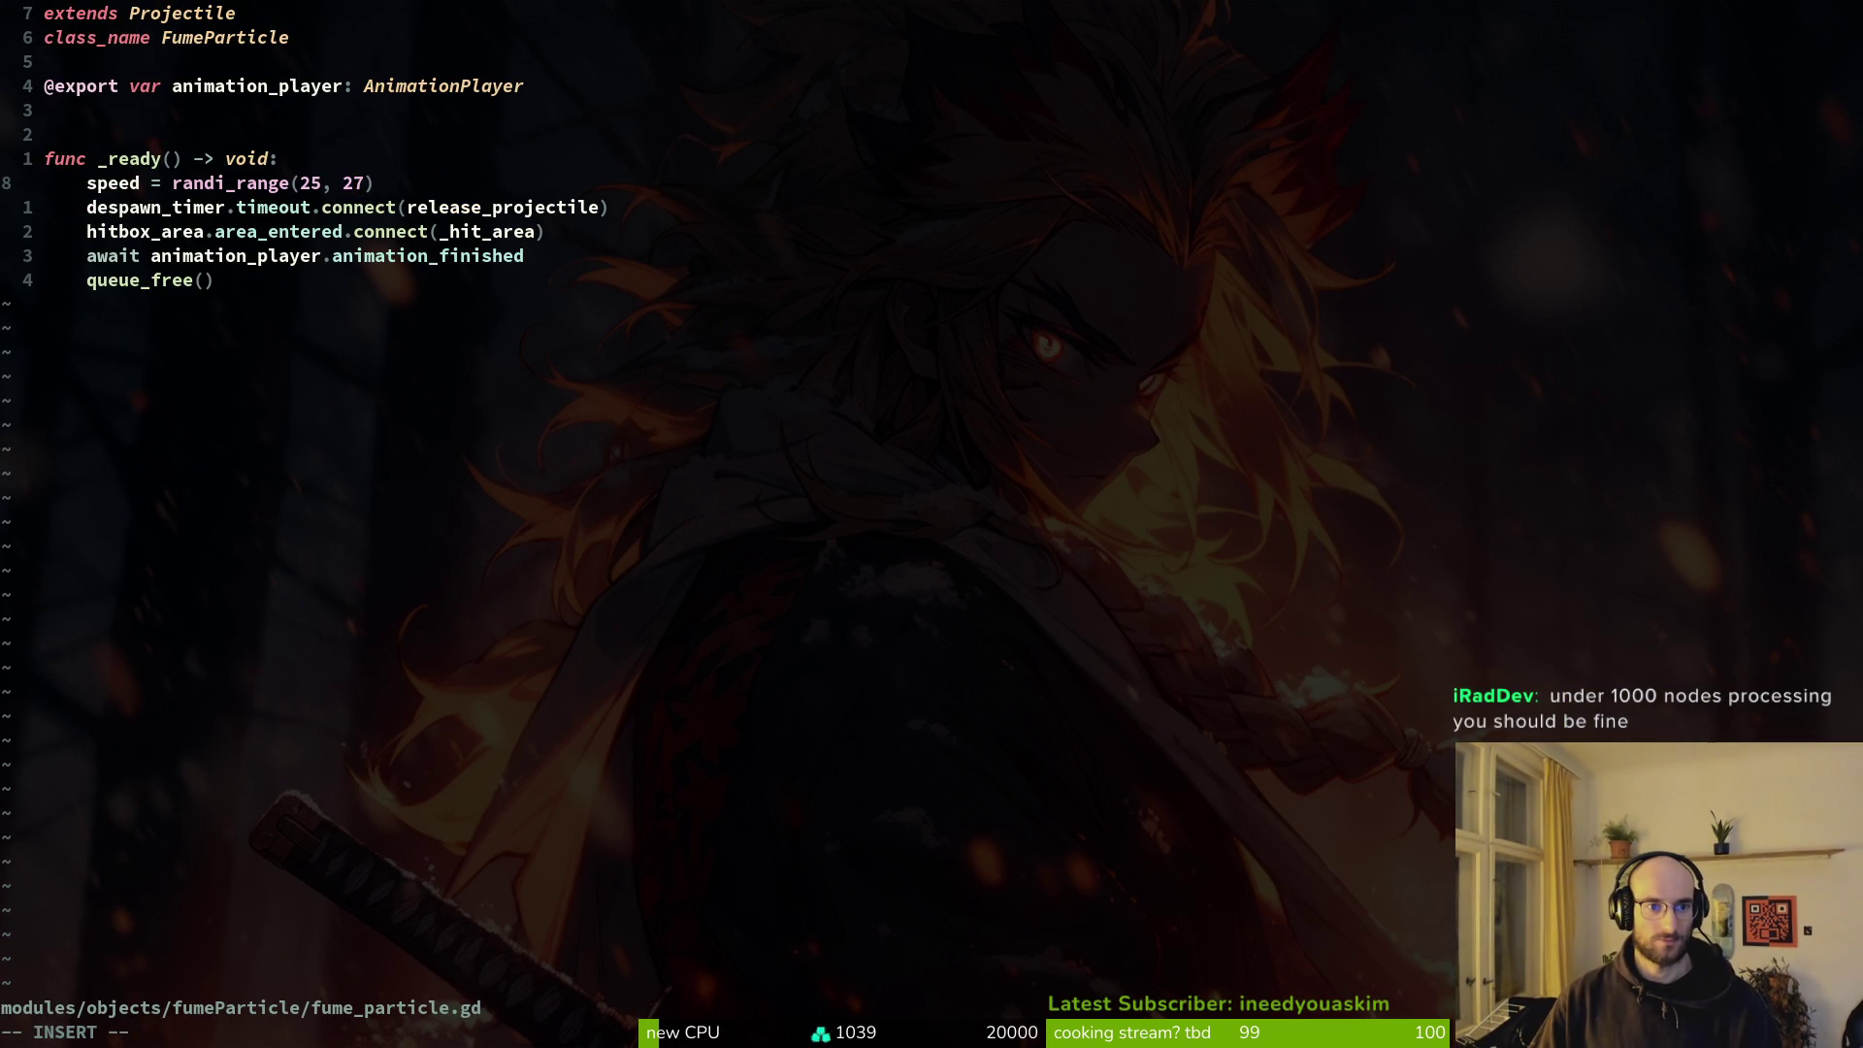
{"action": "type", "text": "3"}
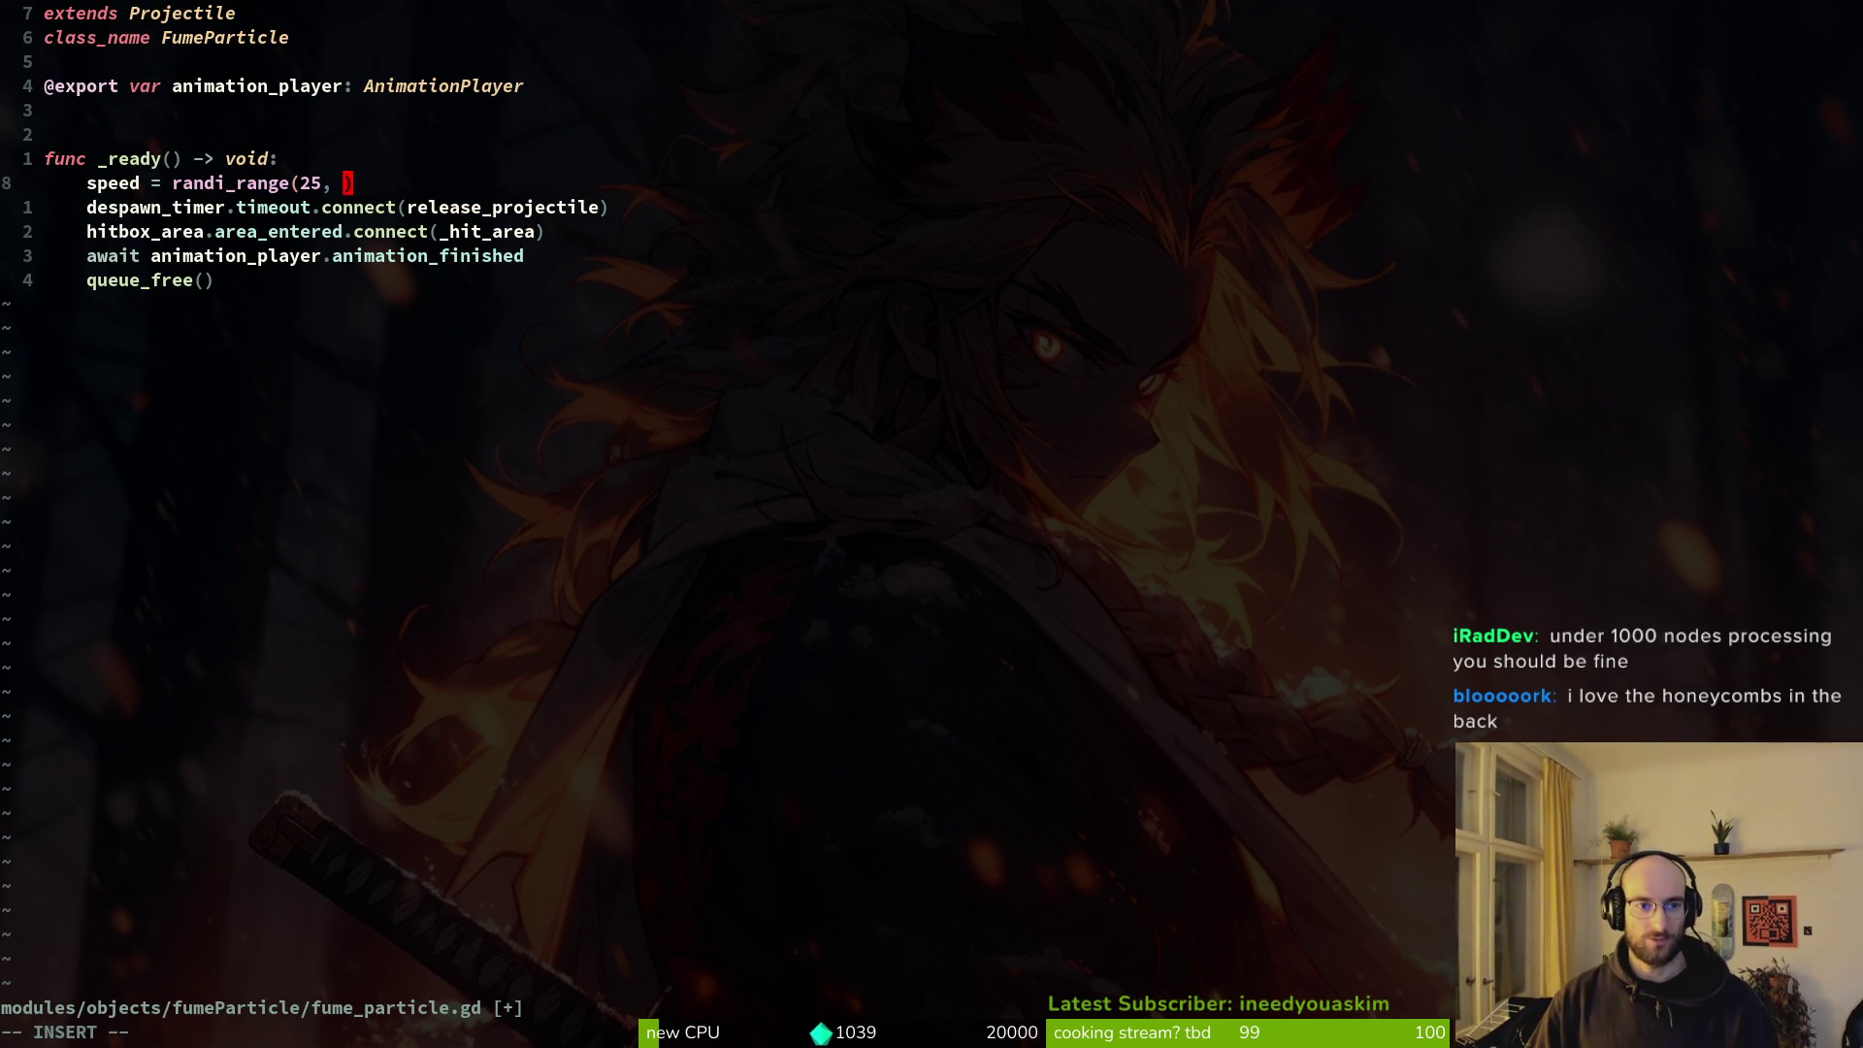
{"action": "type", "text": "e0"}
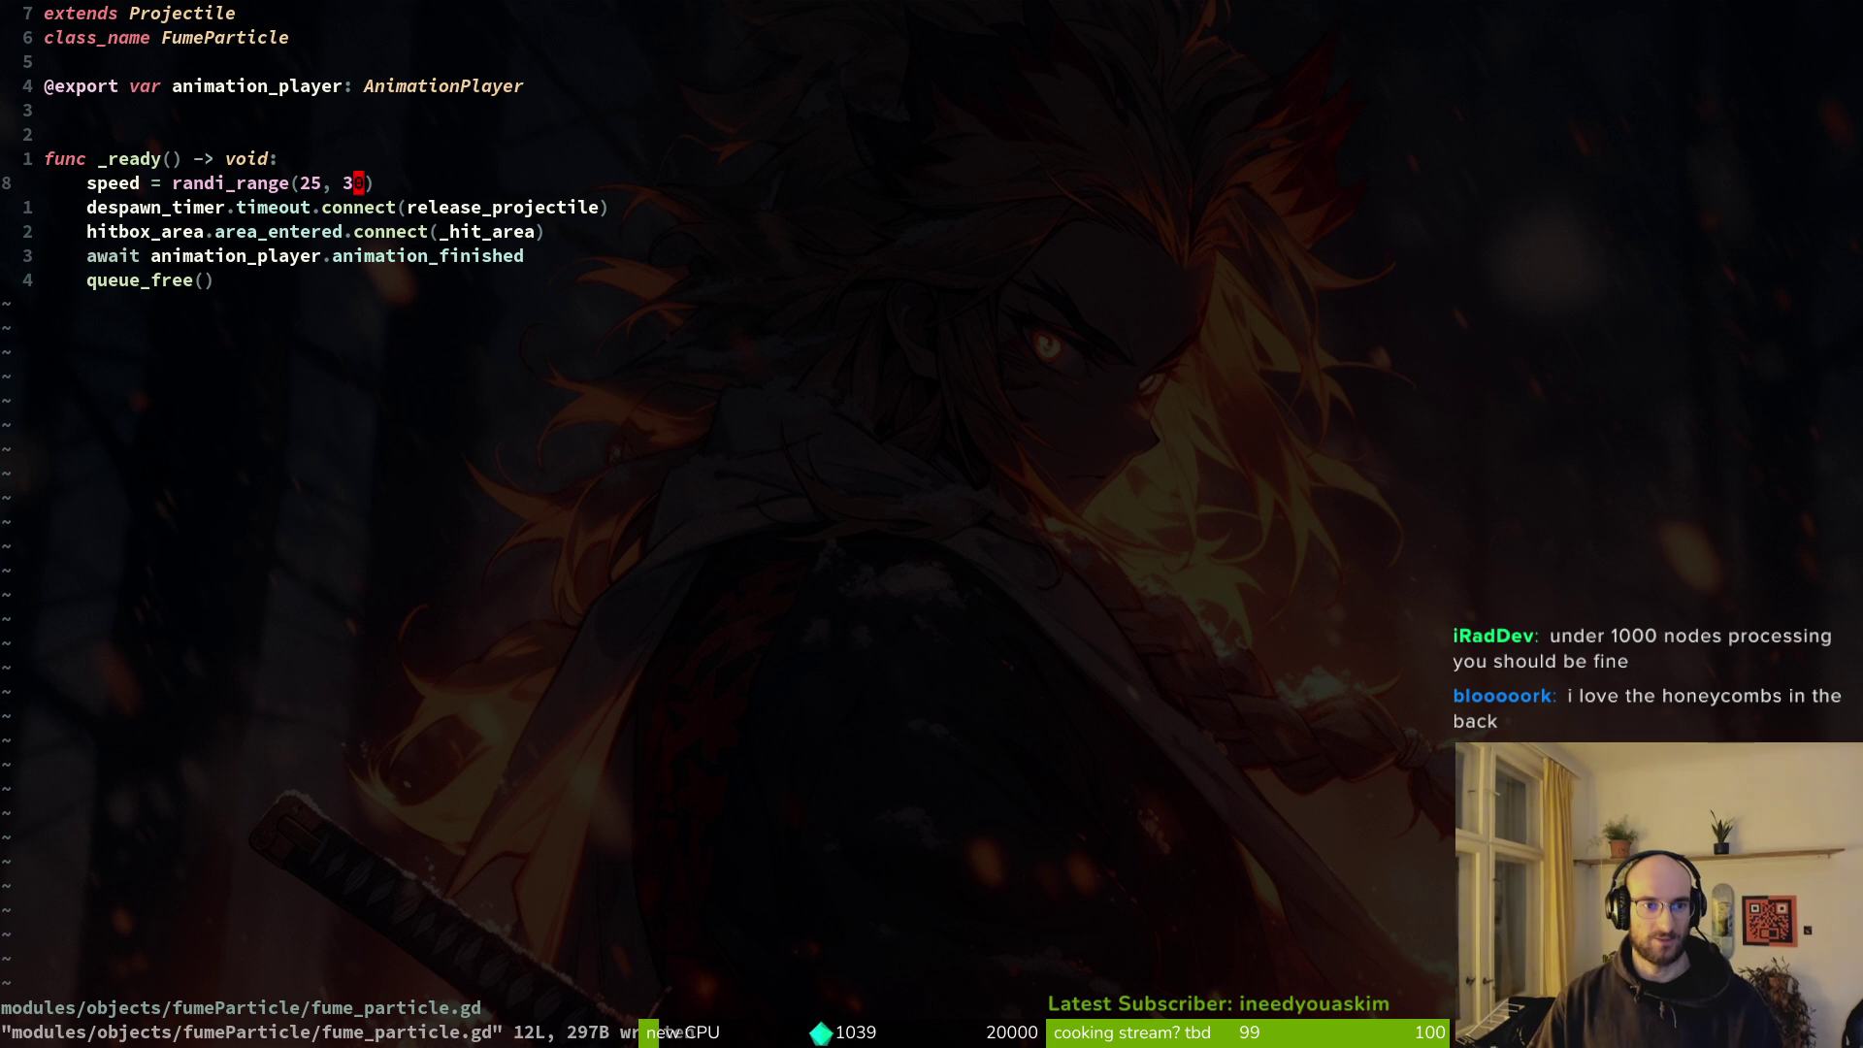
{"action": "type", "text": "es"}
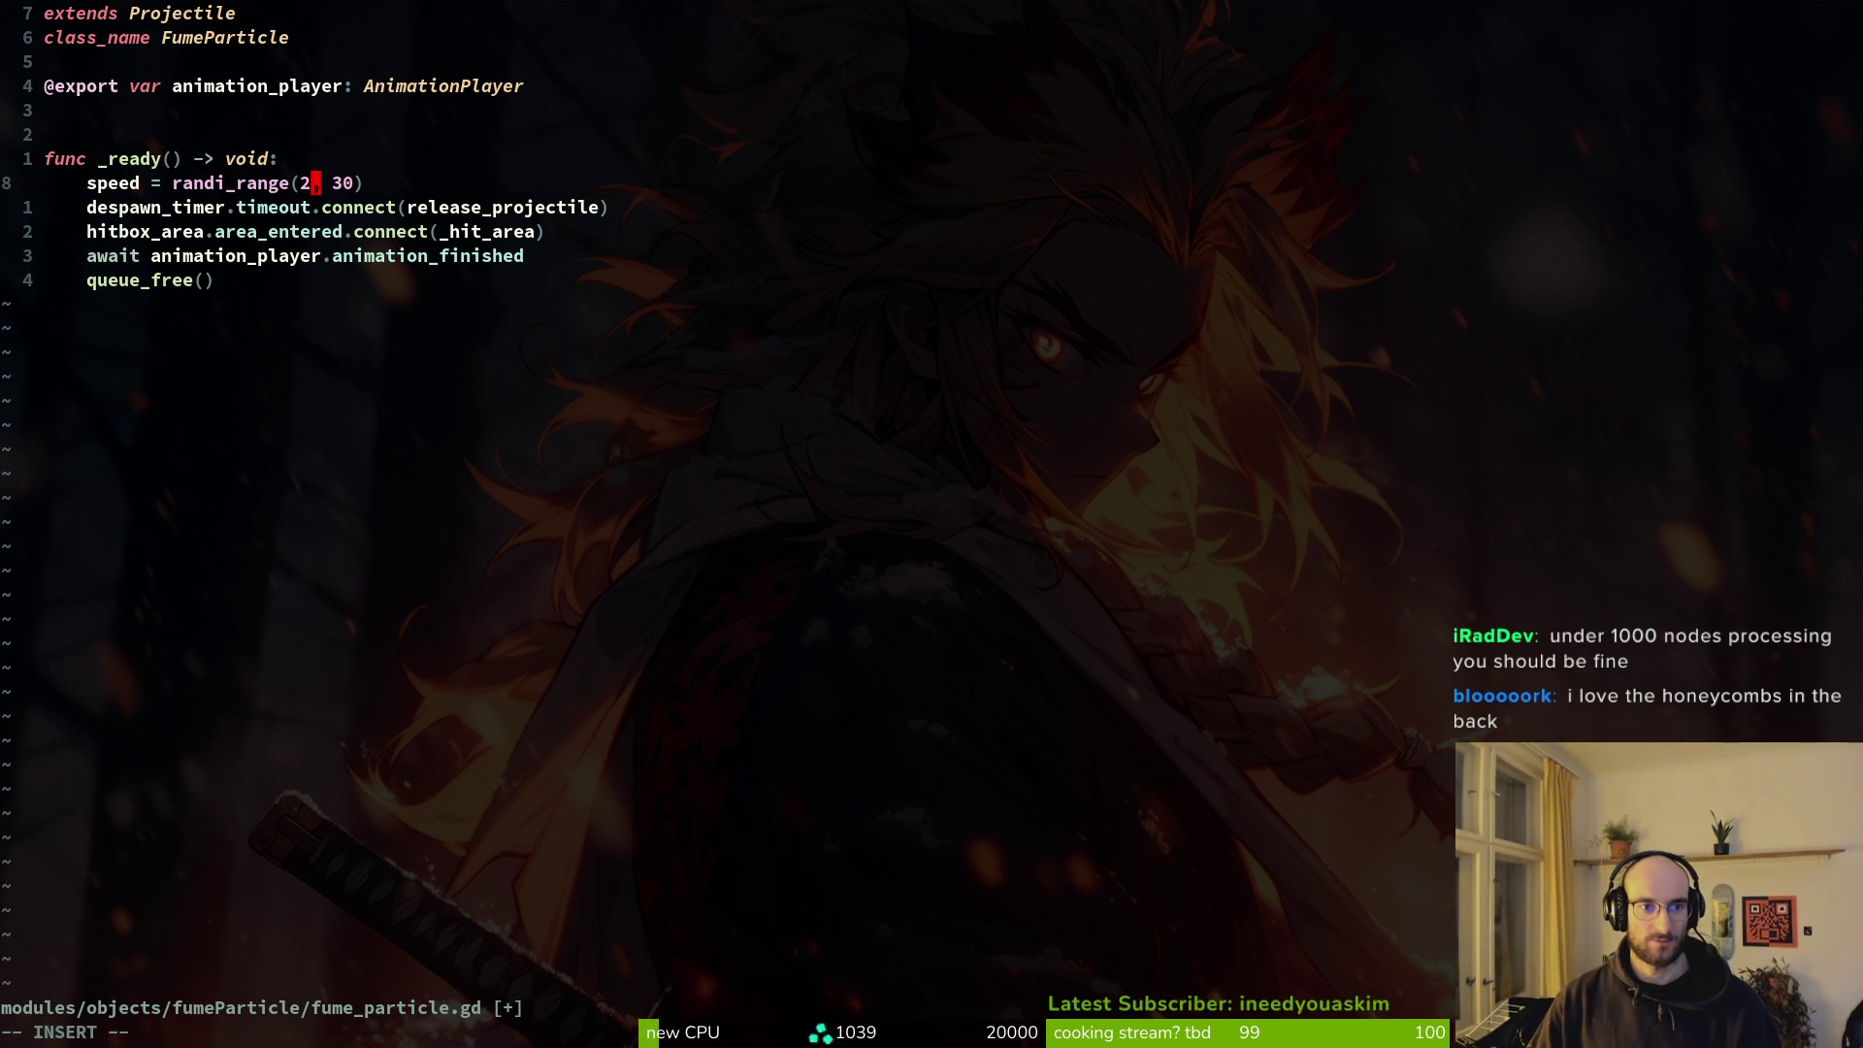
{"action": "key", "text": "Escape"}
{"action": "type", "text": ":w"}
{"action": "key", "text": "Return"}
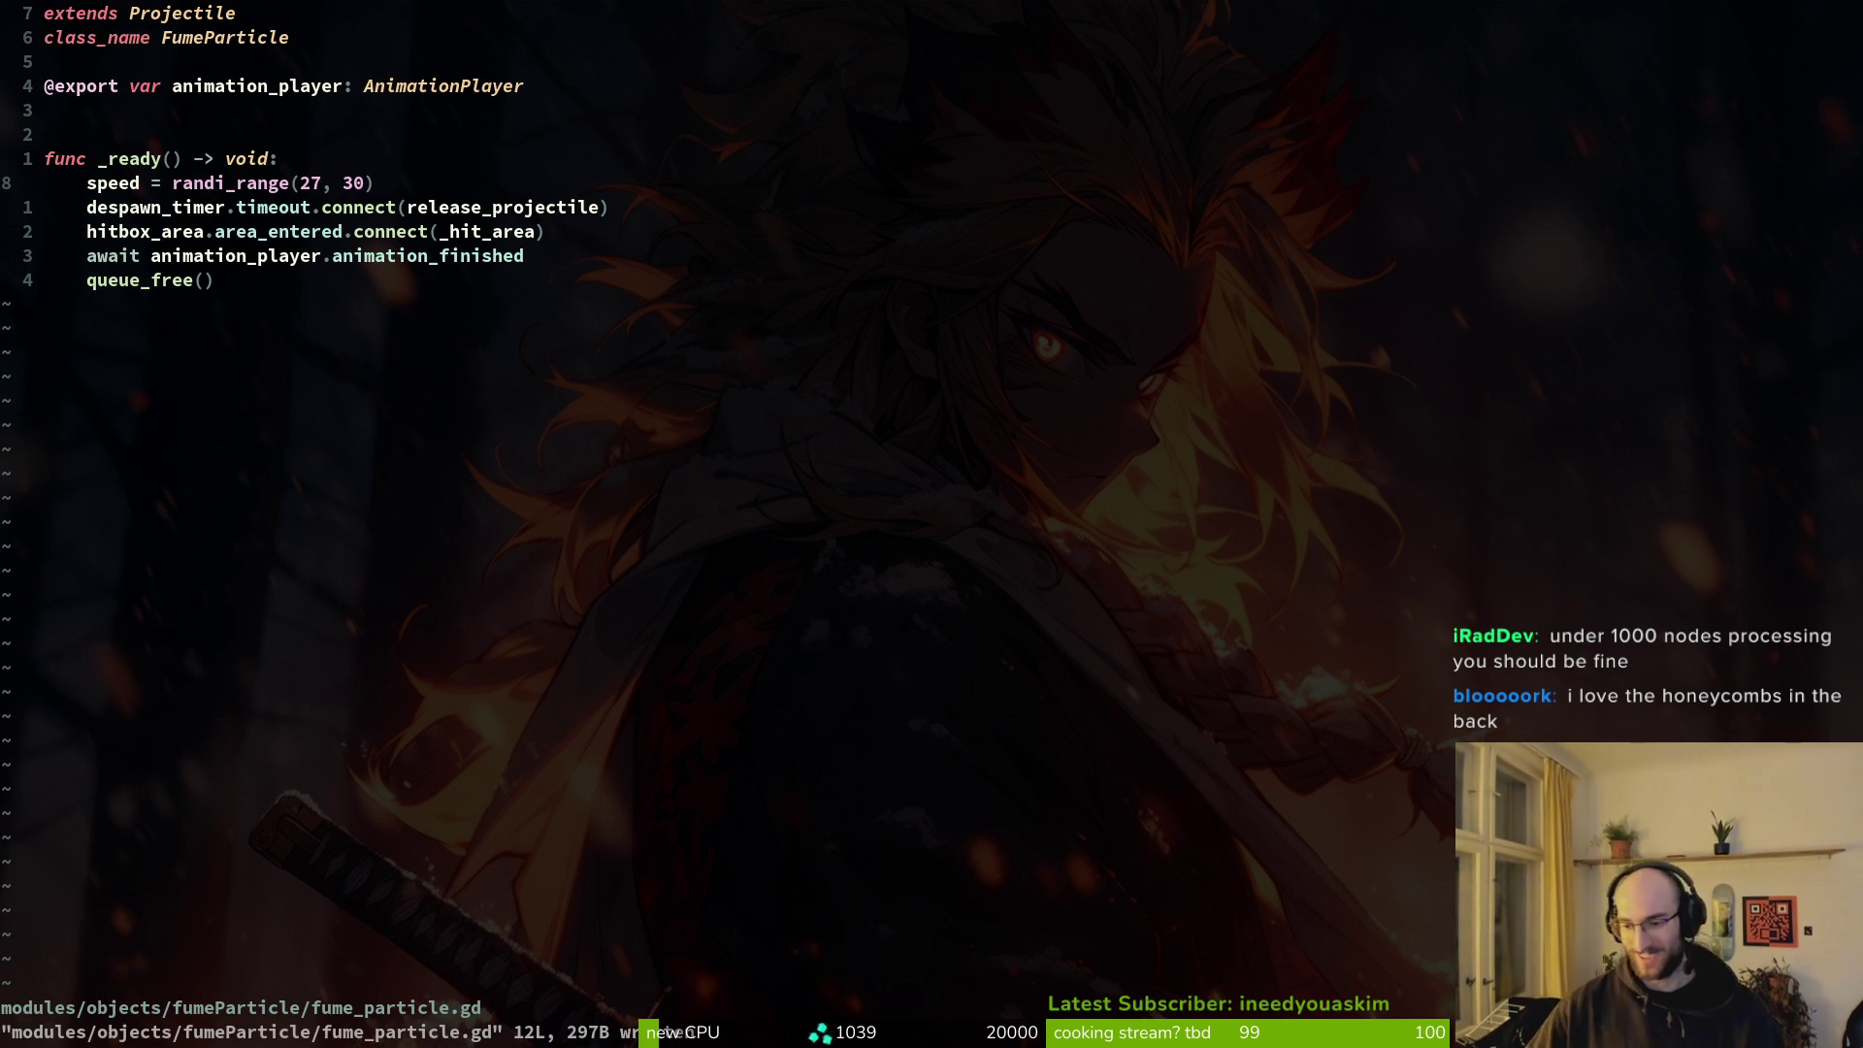
{"action": "key", "text": "alt+Tab"}
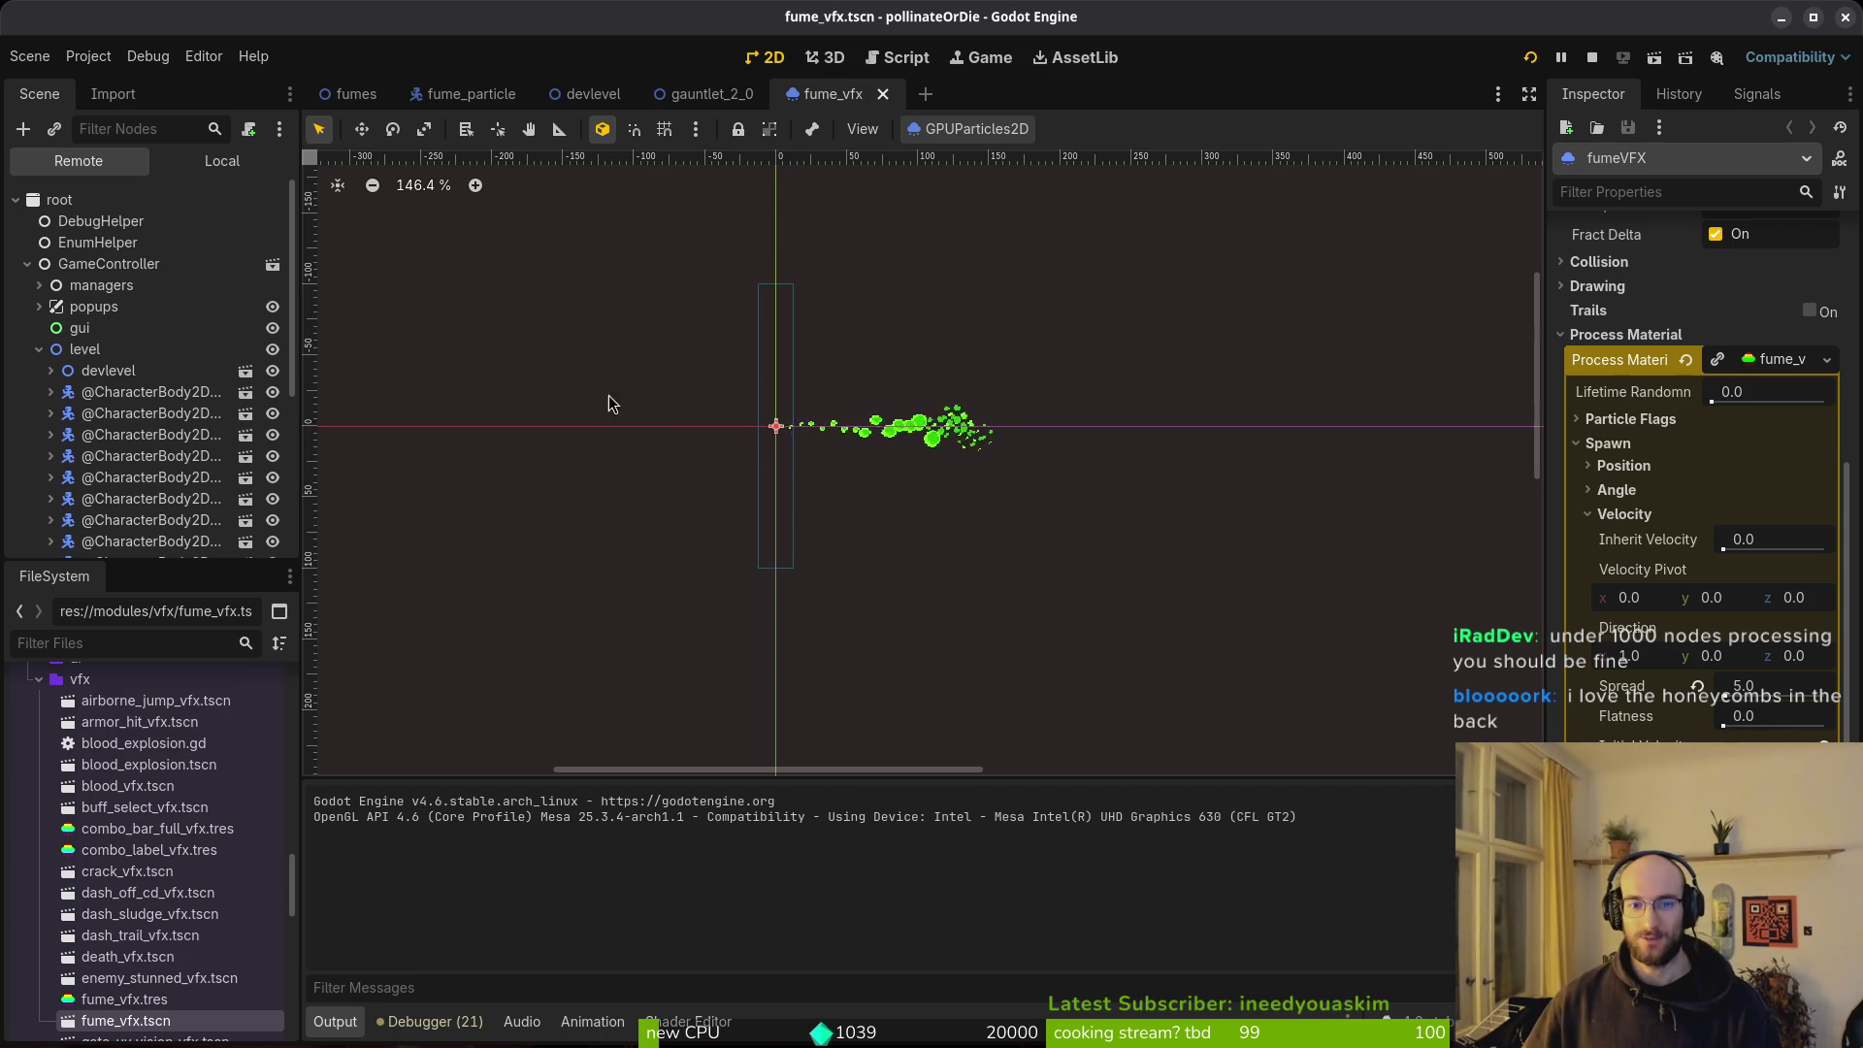
{"action": "left_click", "coordinate": [468, 94]}
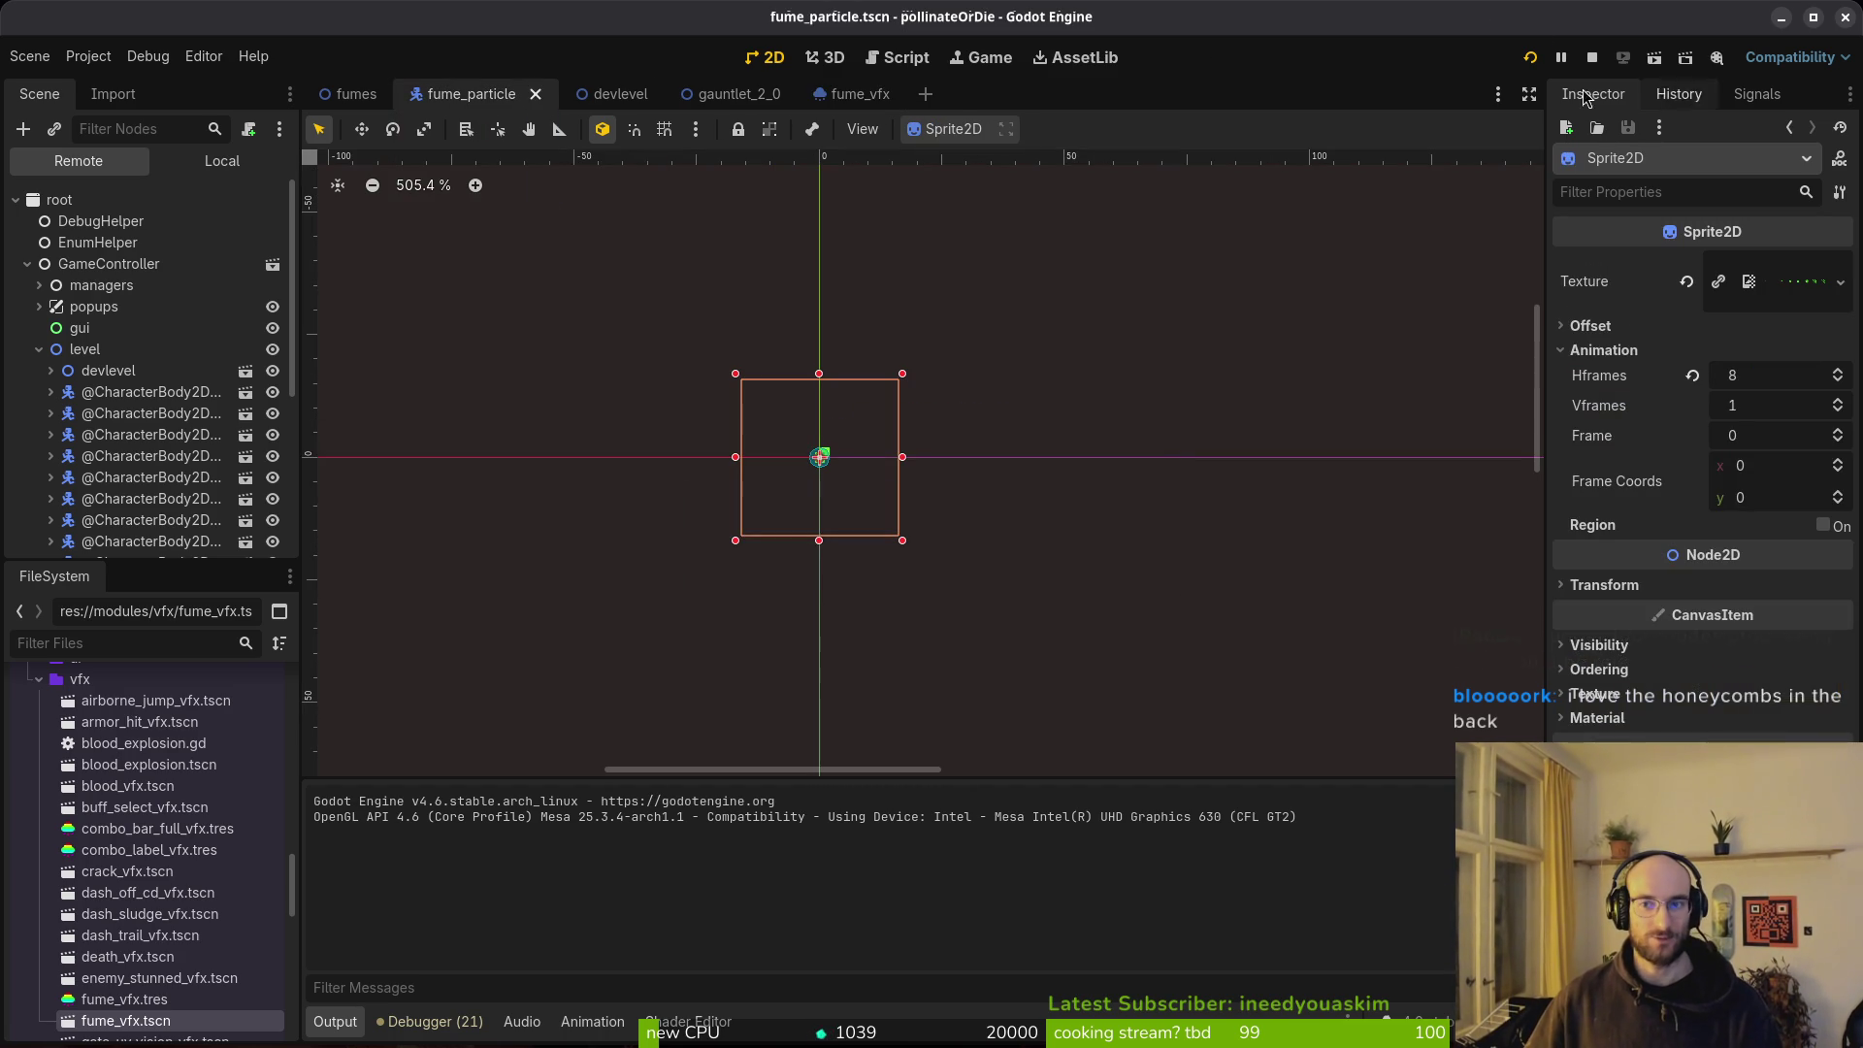
Run the game and load the gauntlet_2_0 level from the debug level select.
{"action": "left_click", "coordinate": [1530, 57]}
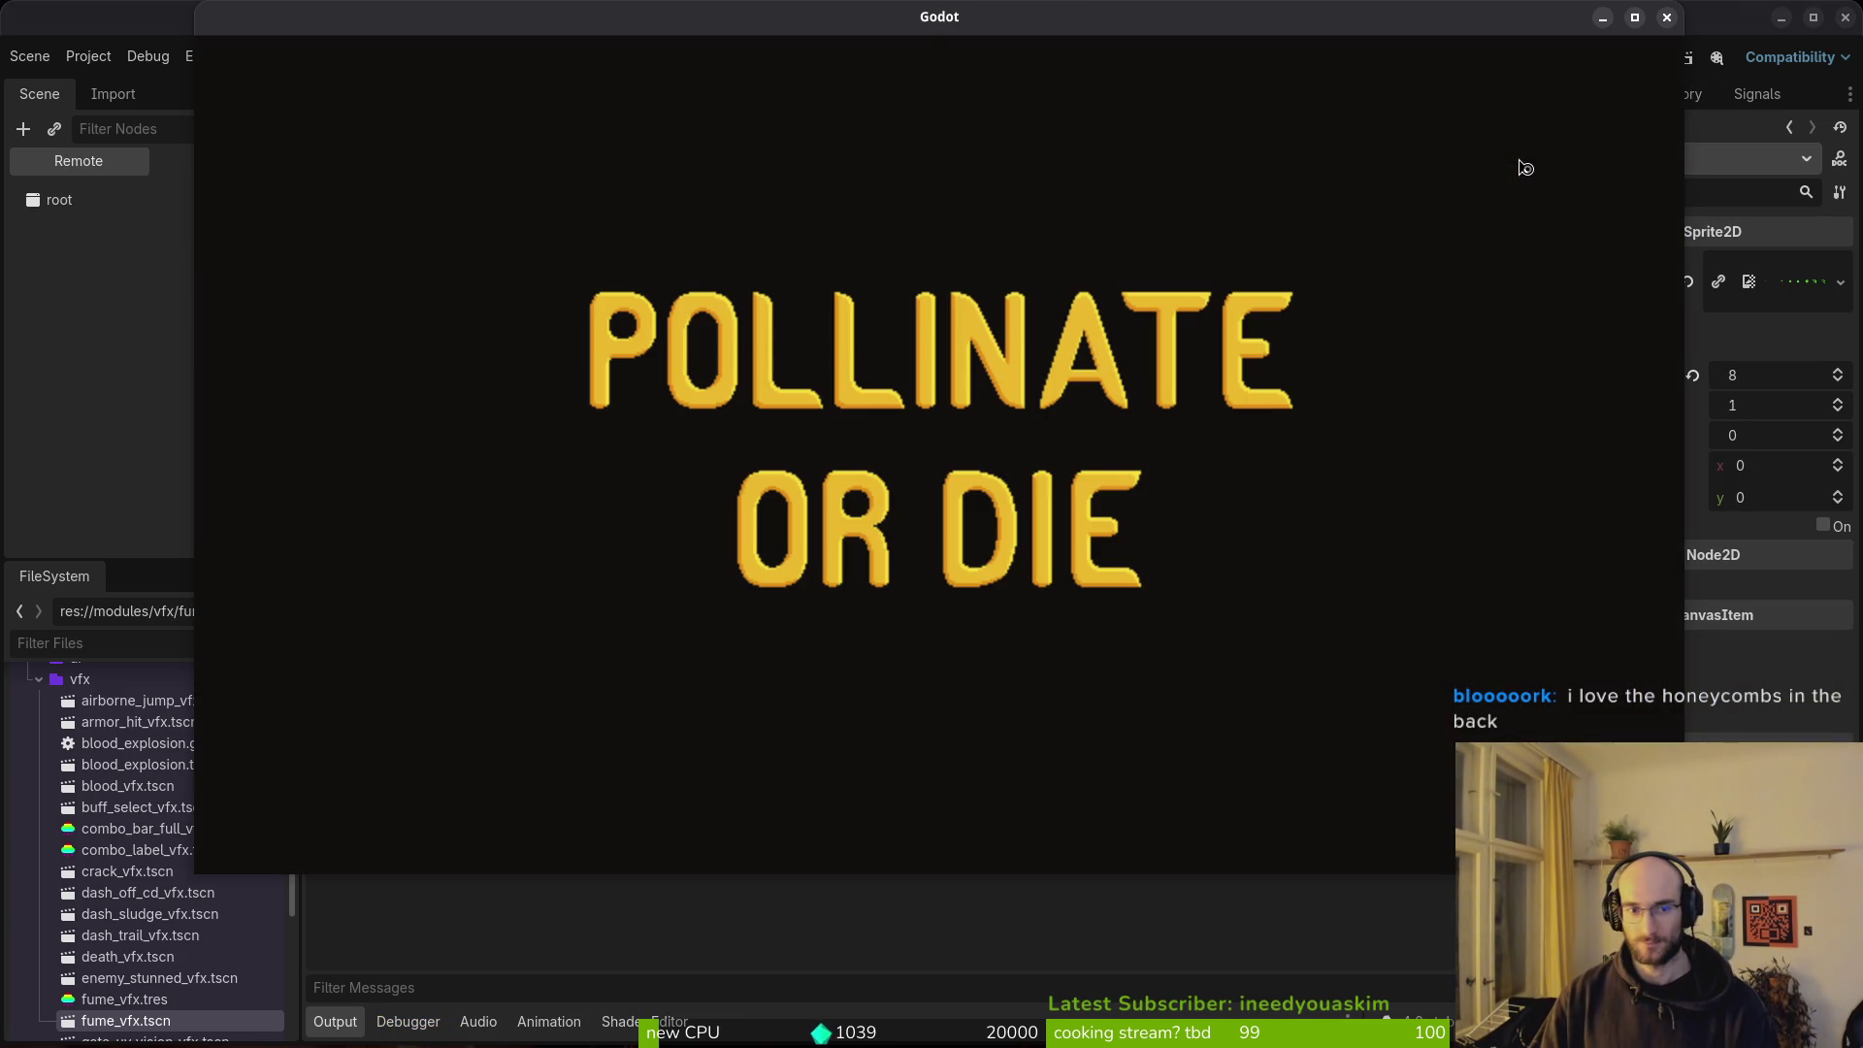
{"action": "key", "text": "Return"}
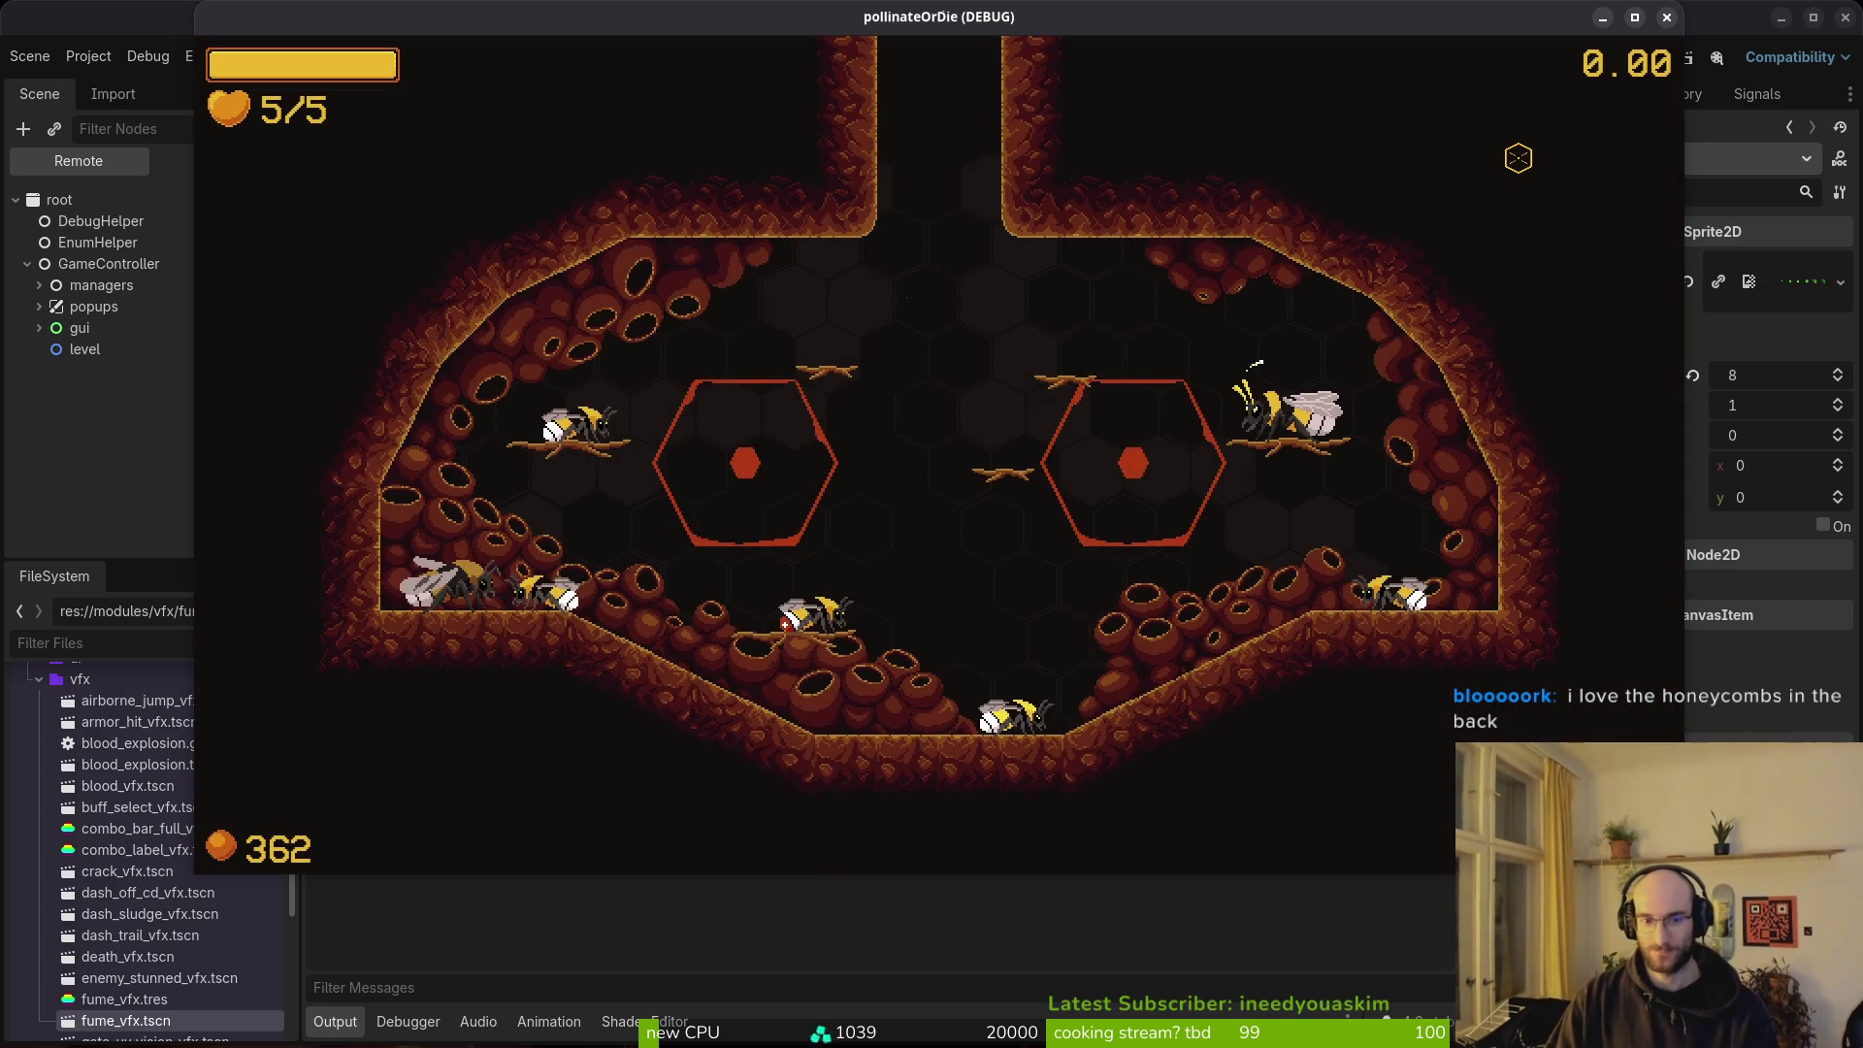
{"action": "key", "text": "Escape"}
{"action": "key", "text": "Right"}
{"action": "key", "text": "Down"}
{"action": "key", "text": "Return"}
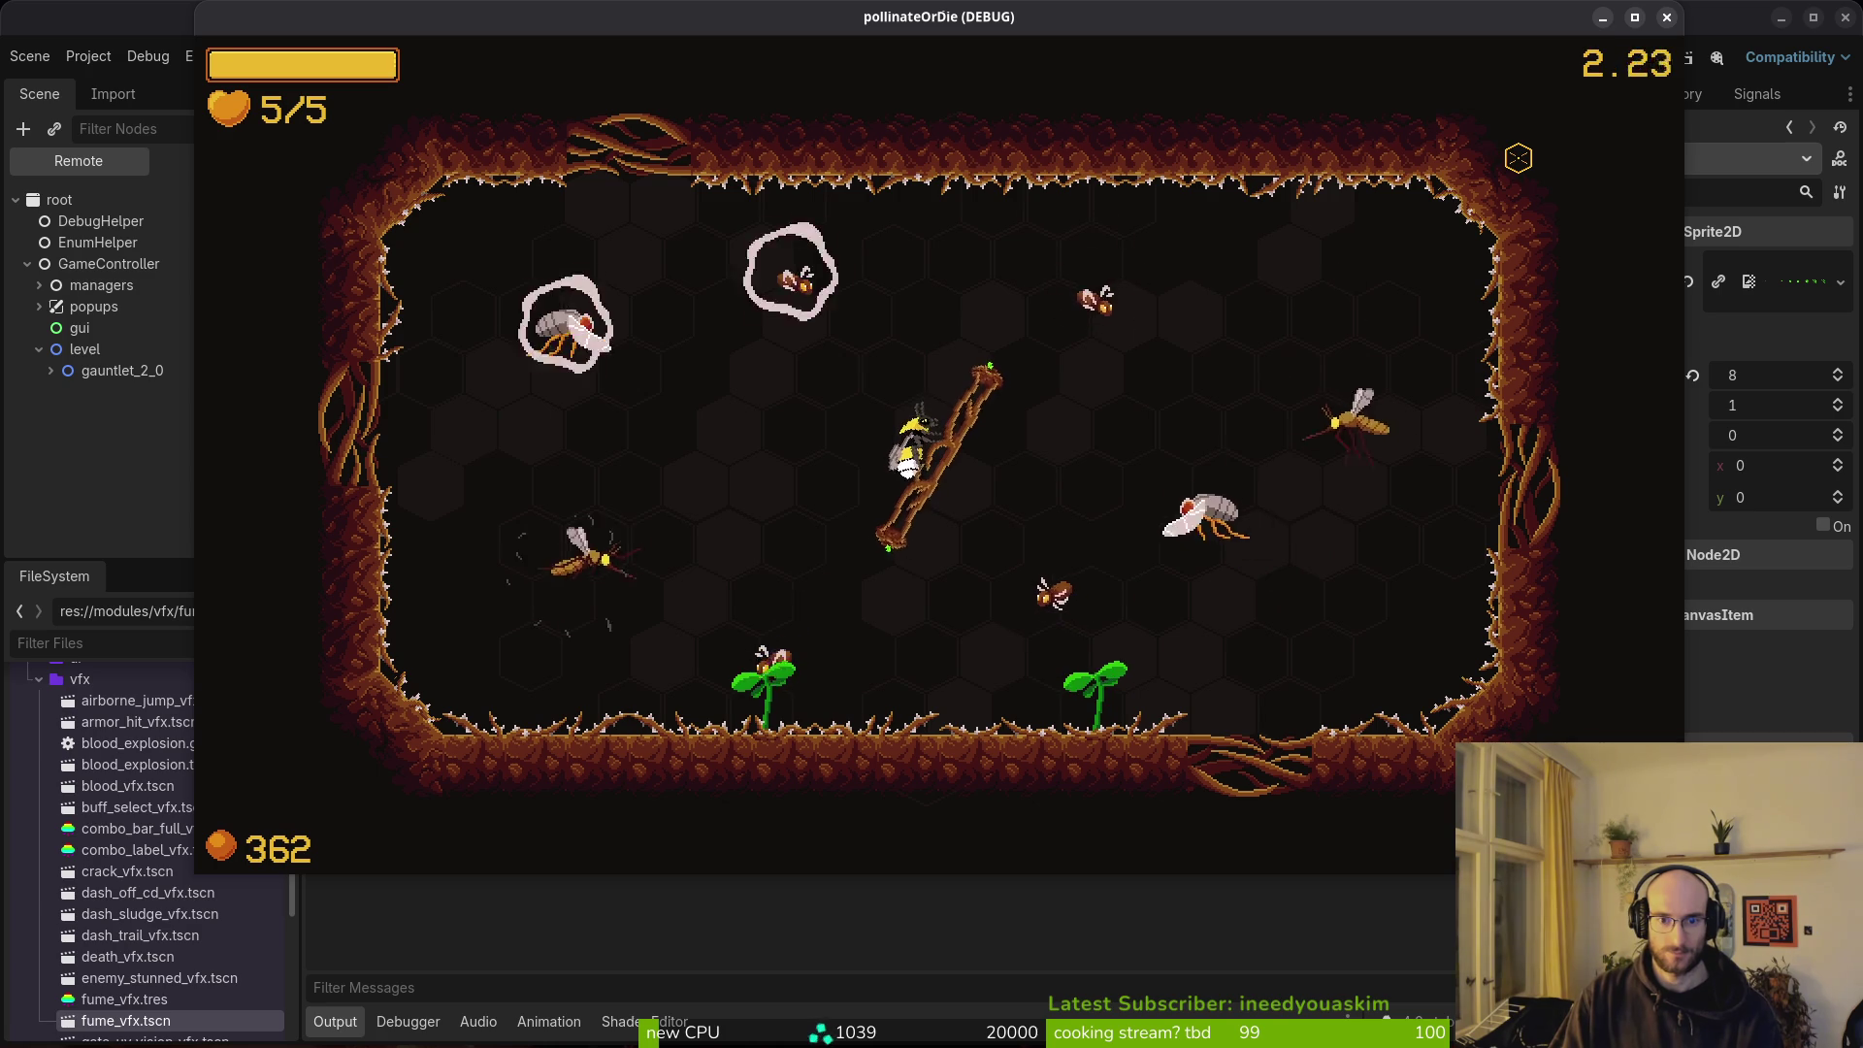
Fly the bee around the arena, fighting enemies, to watch the fume particles.
{"action": "key", "text": "Left"}
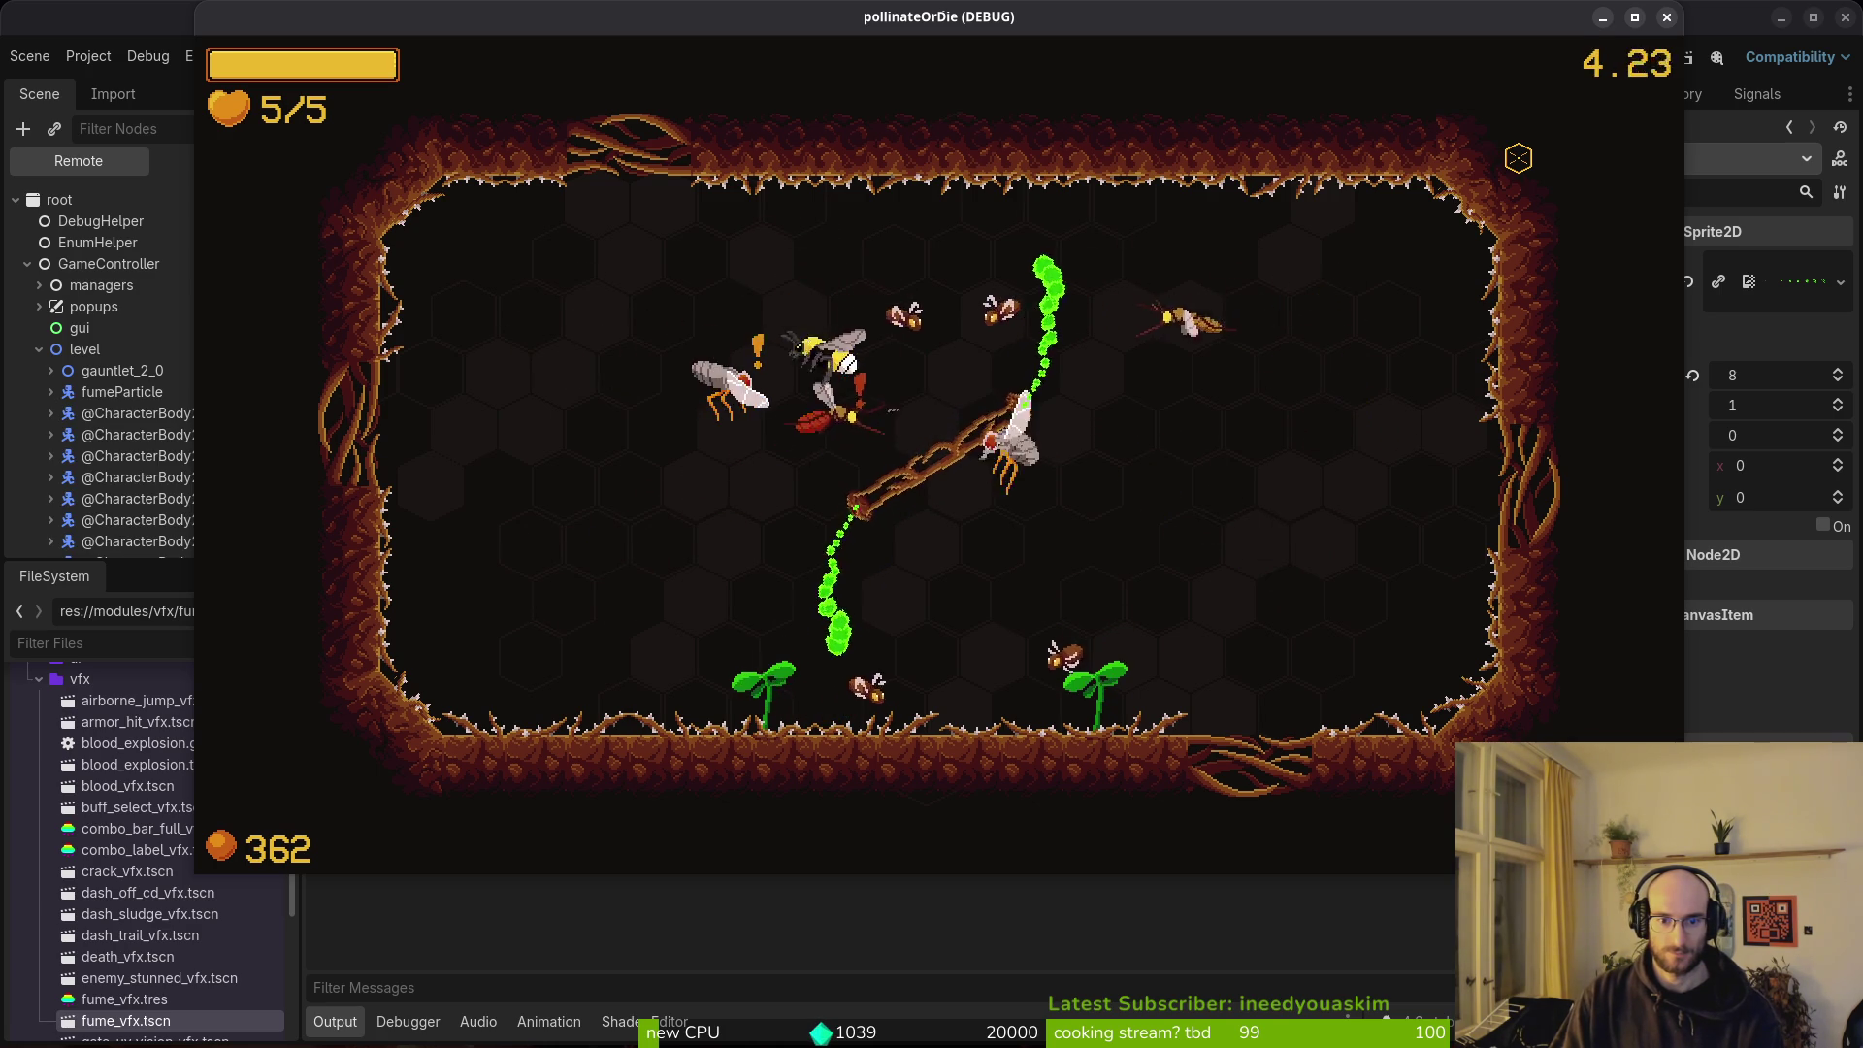
{"action": "key", "text": "Left"}
{"action": "key", "text": "Right"}
{"action": "key", "text": "Left"}
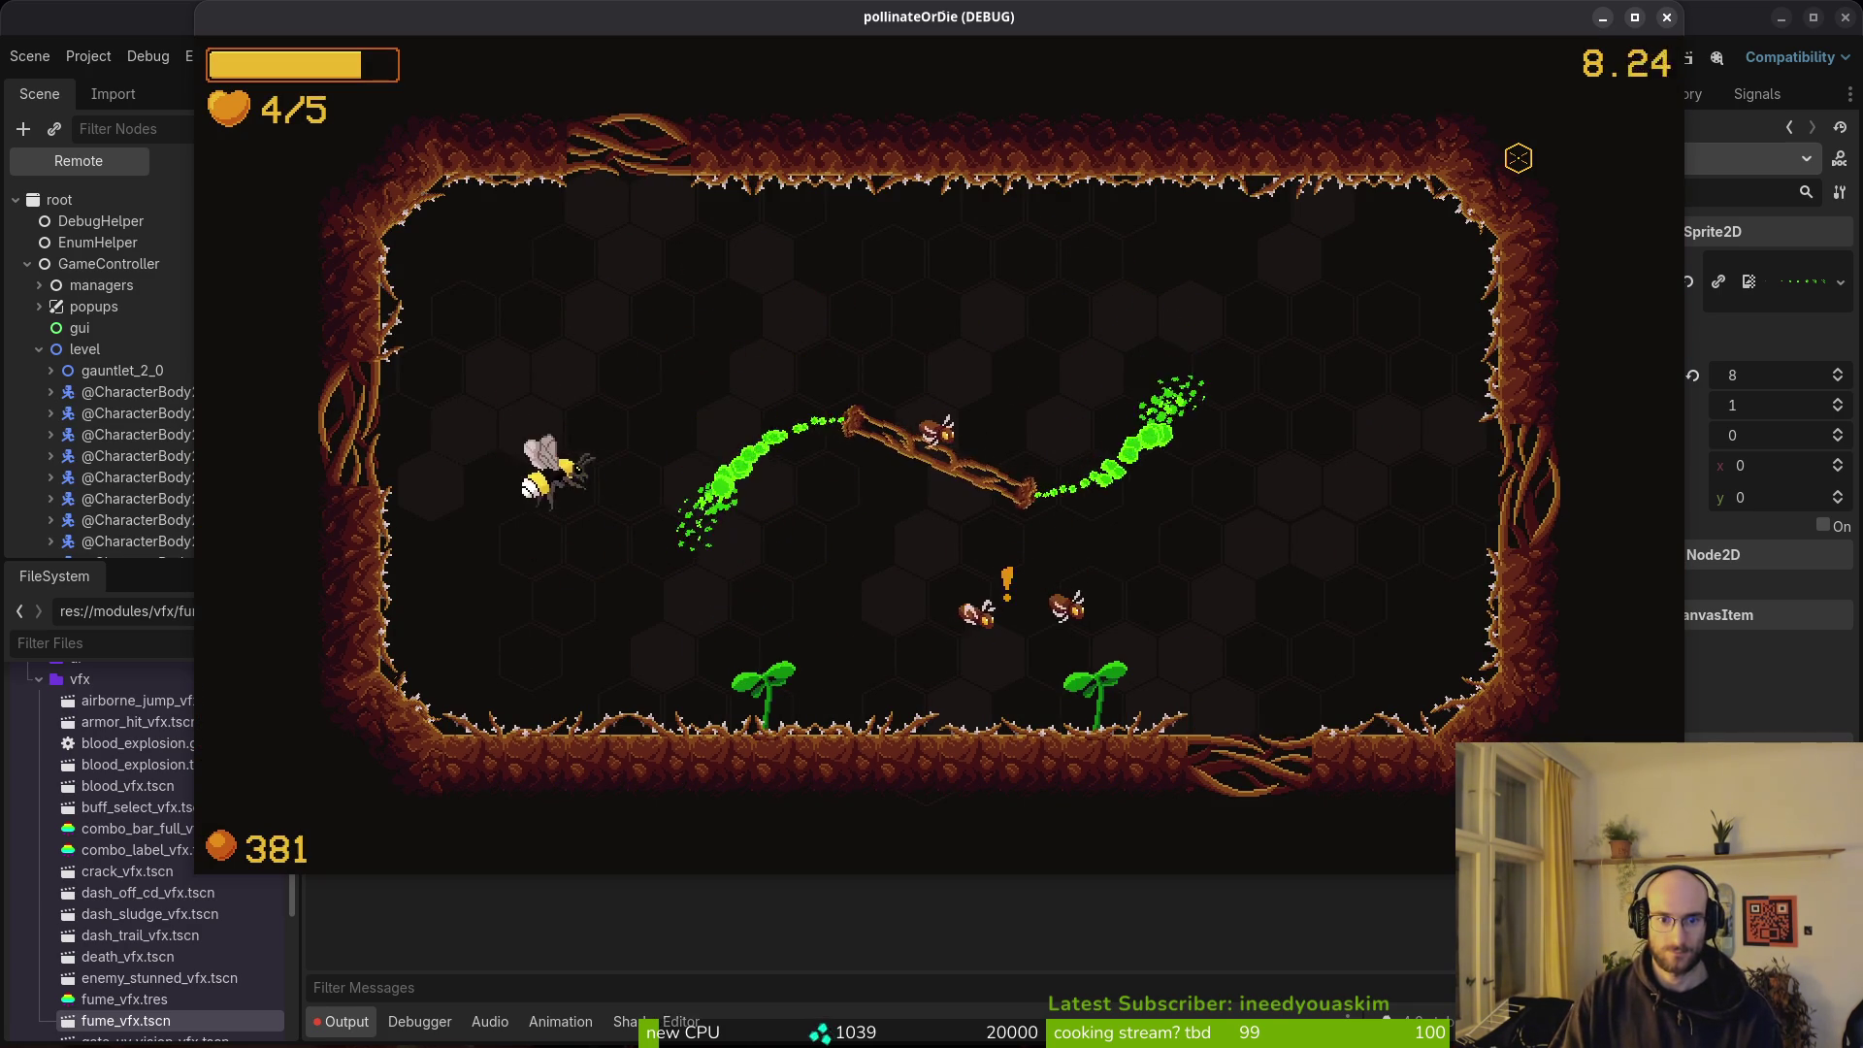
{"action": "key", "text": "Right"}
{"action": "key", "text": "Right"}
{"action": "key", "text": "Right"}
{"action": "key", "text": "Right"}
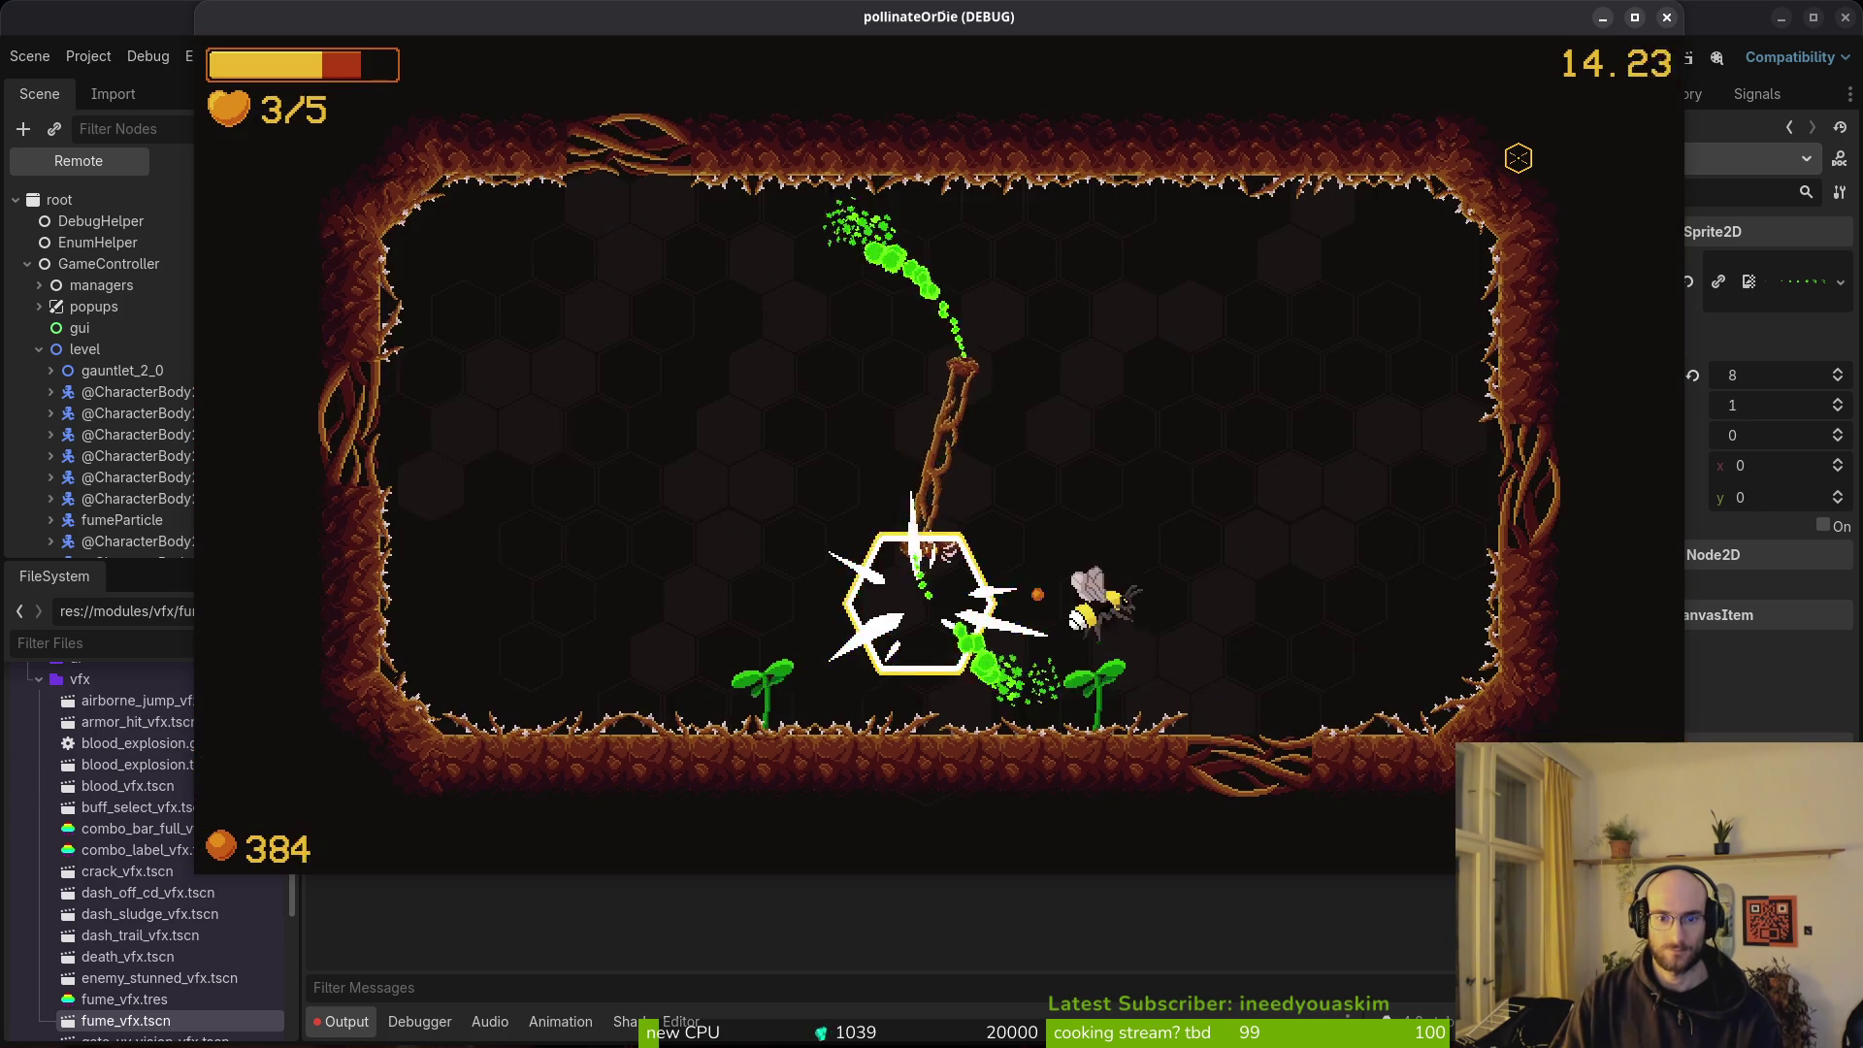
{"action": "key", "text": "Left"}
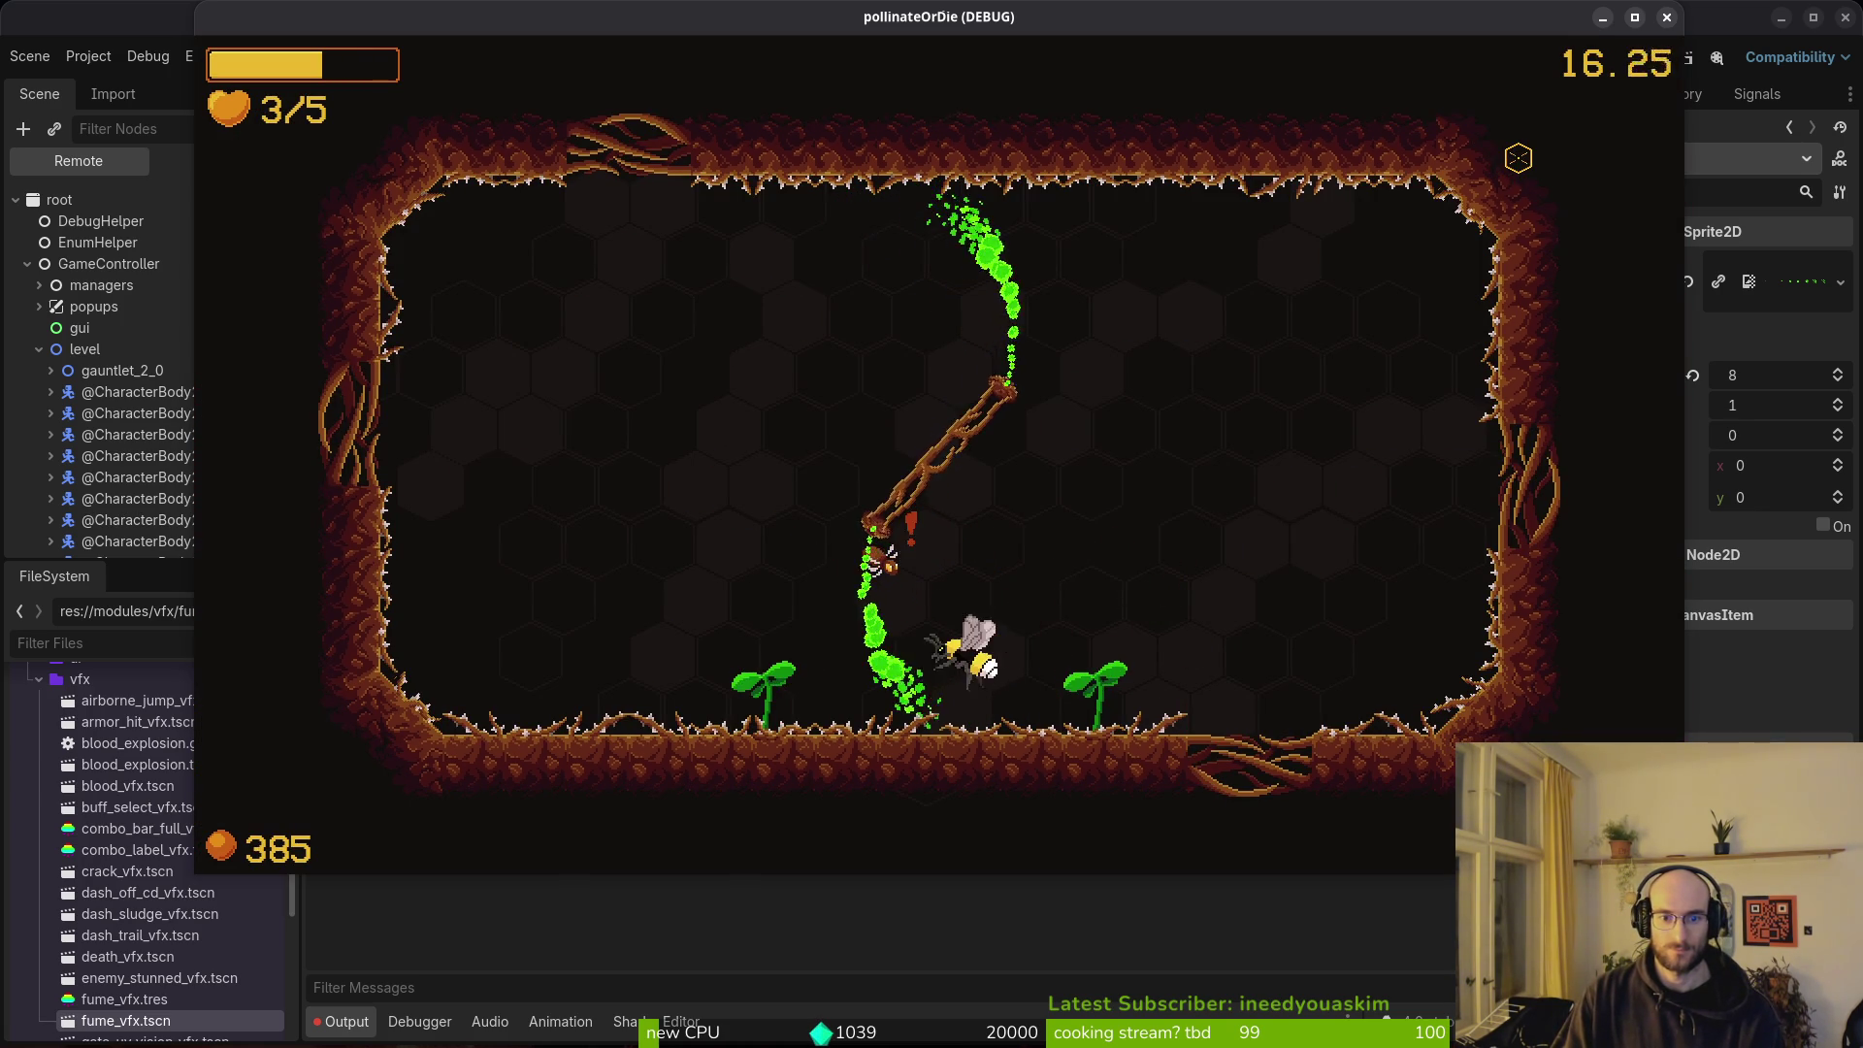
{"action": "key", "text": "Right"}
{"action": "key", "text": "Left"}
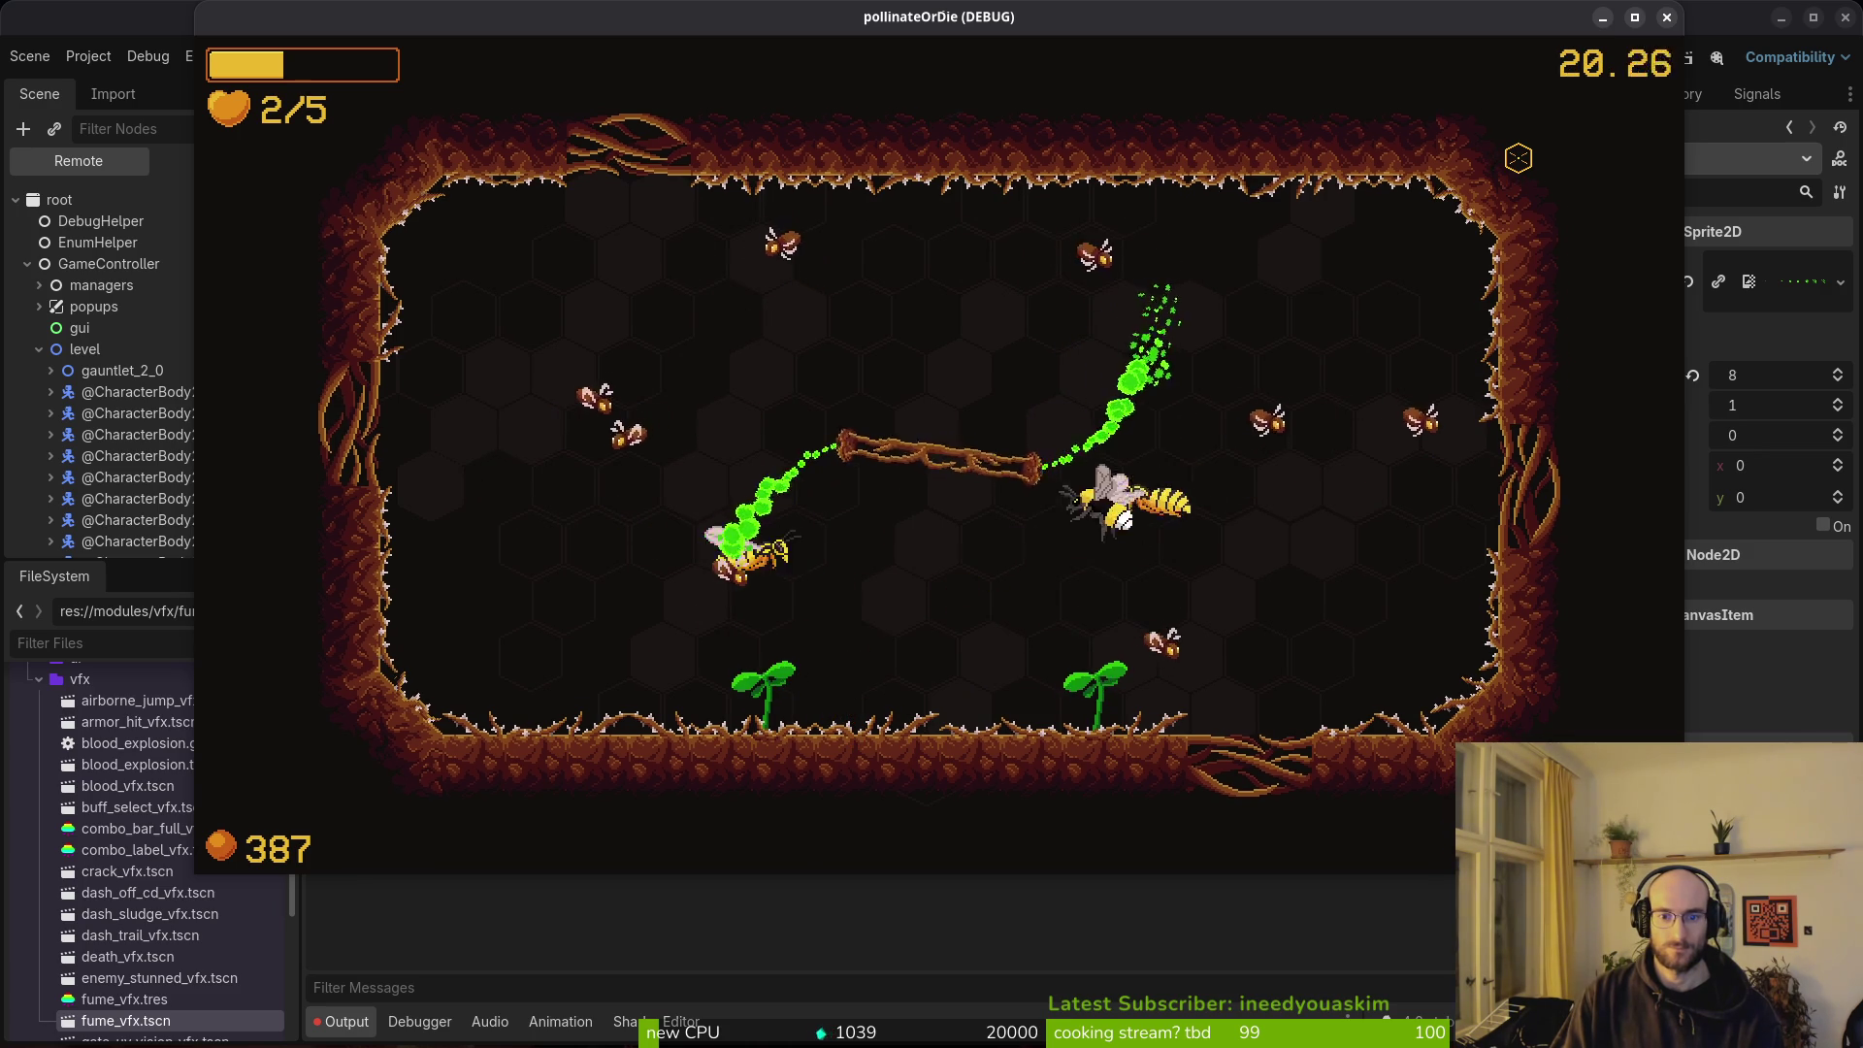
{"action": "key", "text": "Up"}
{"action": "key", "text": "Left"}
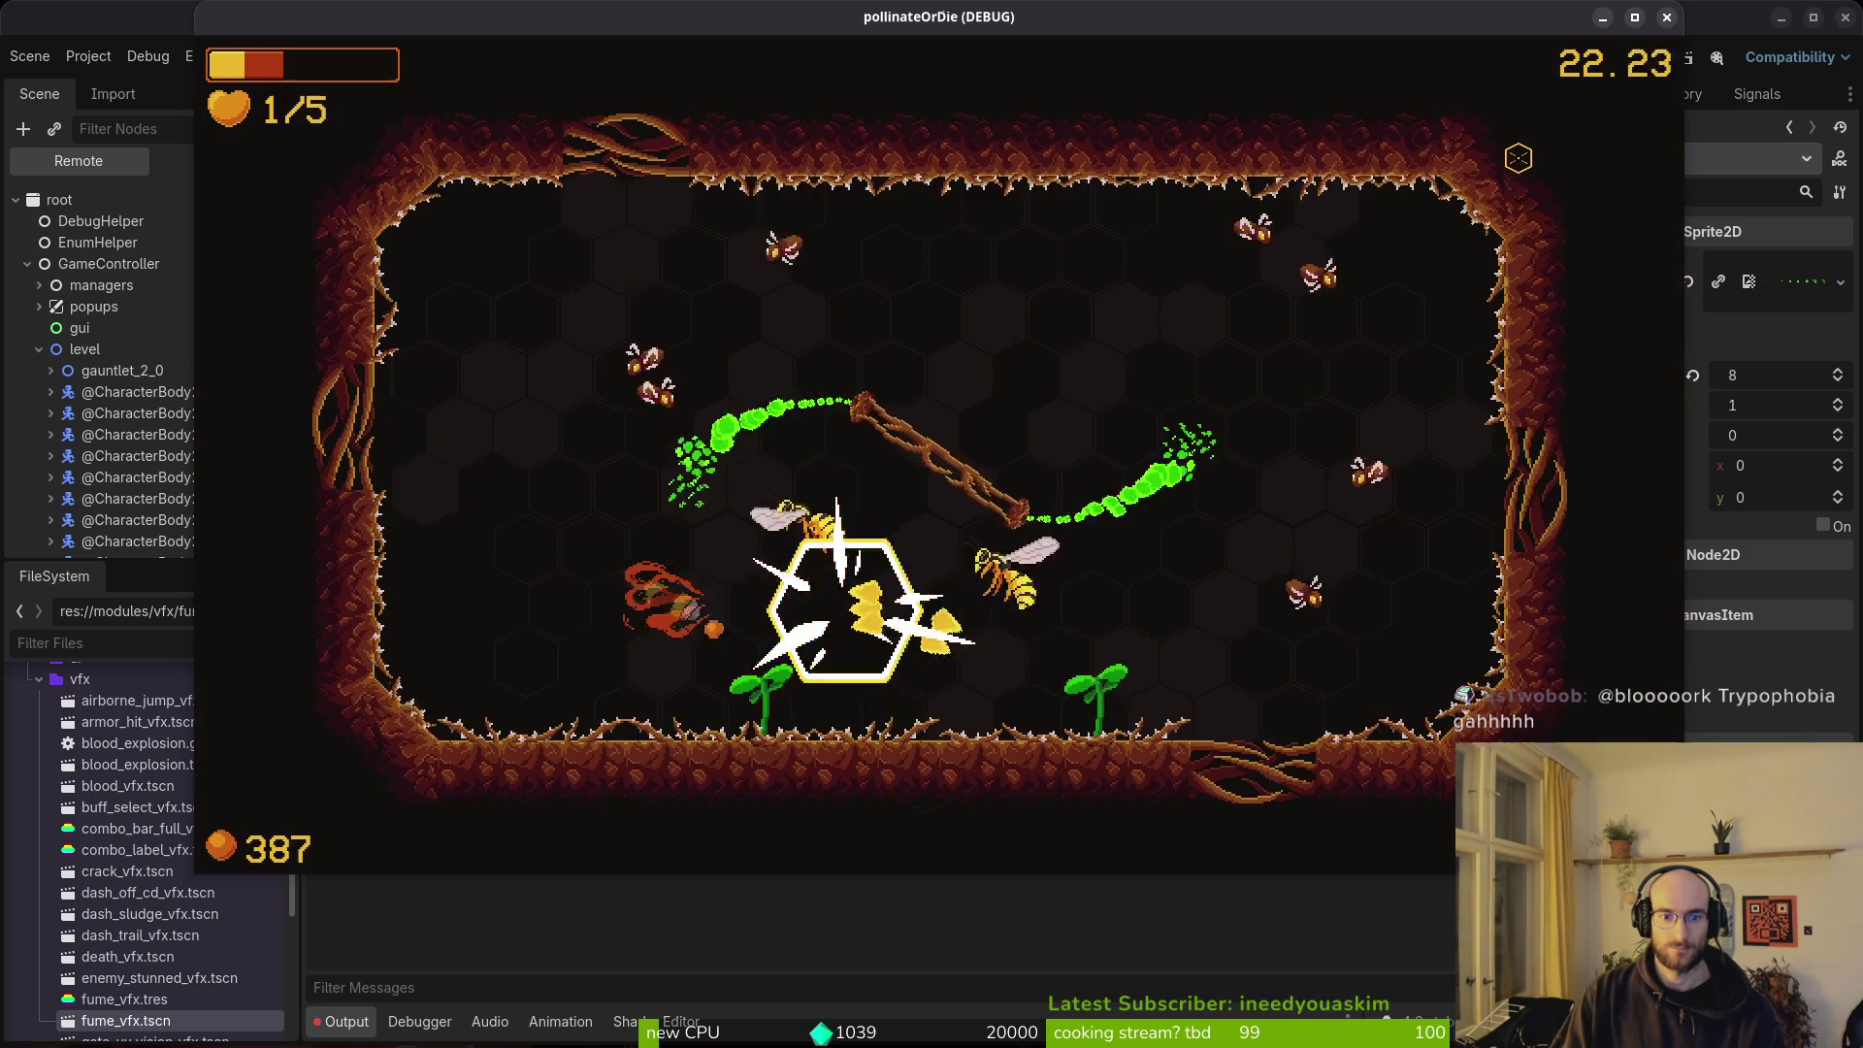
{"action": "key", "text": "Right"}
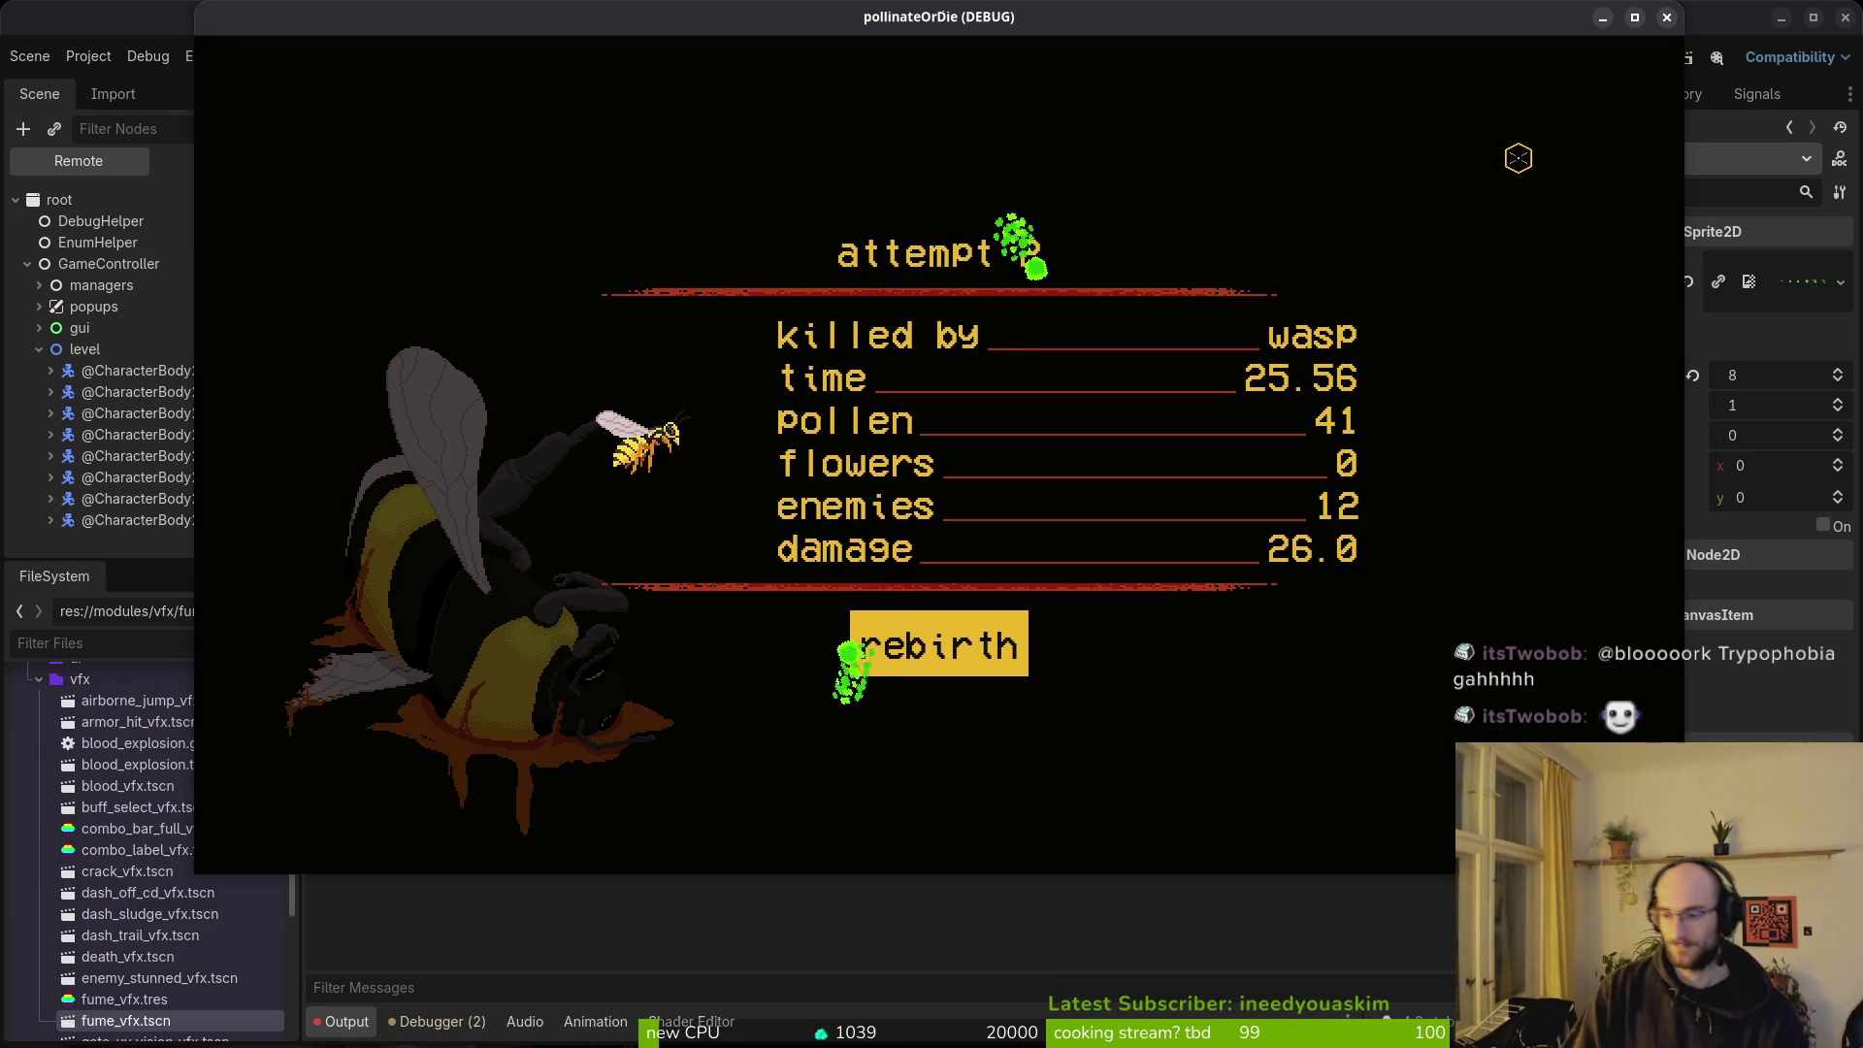
Leave the death summary, reload G2-0, pause, and close the game window.
{"action": "key", "text": "space"}
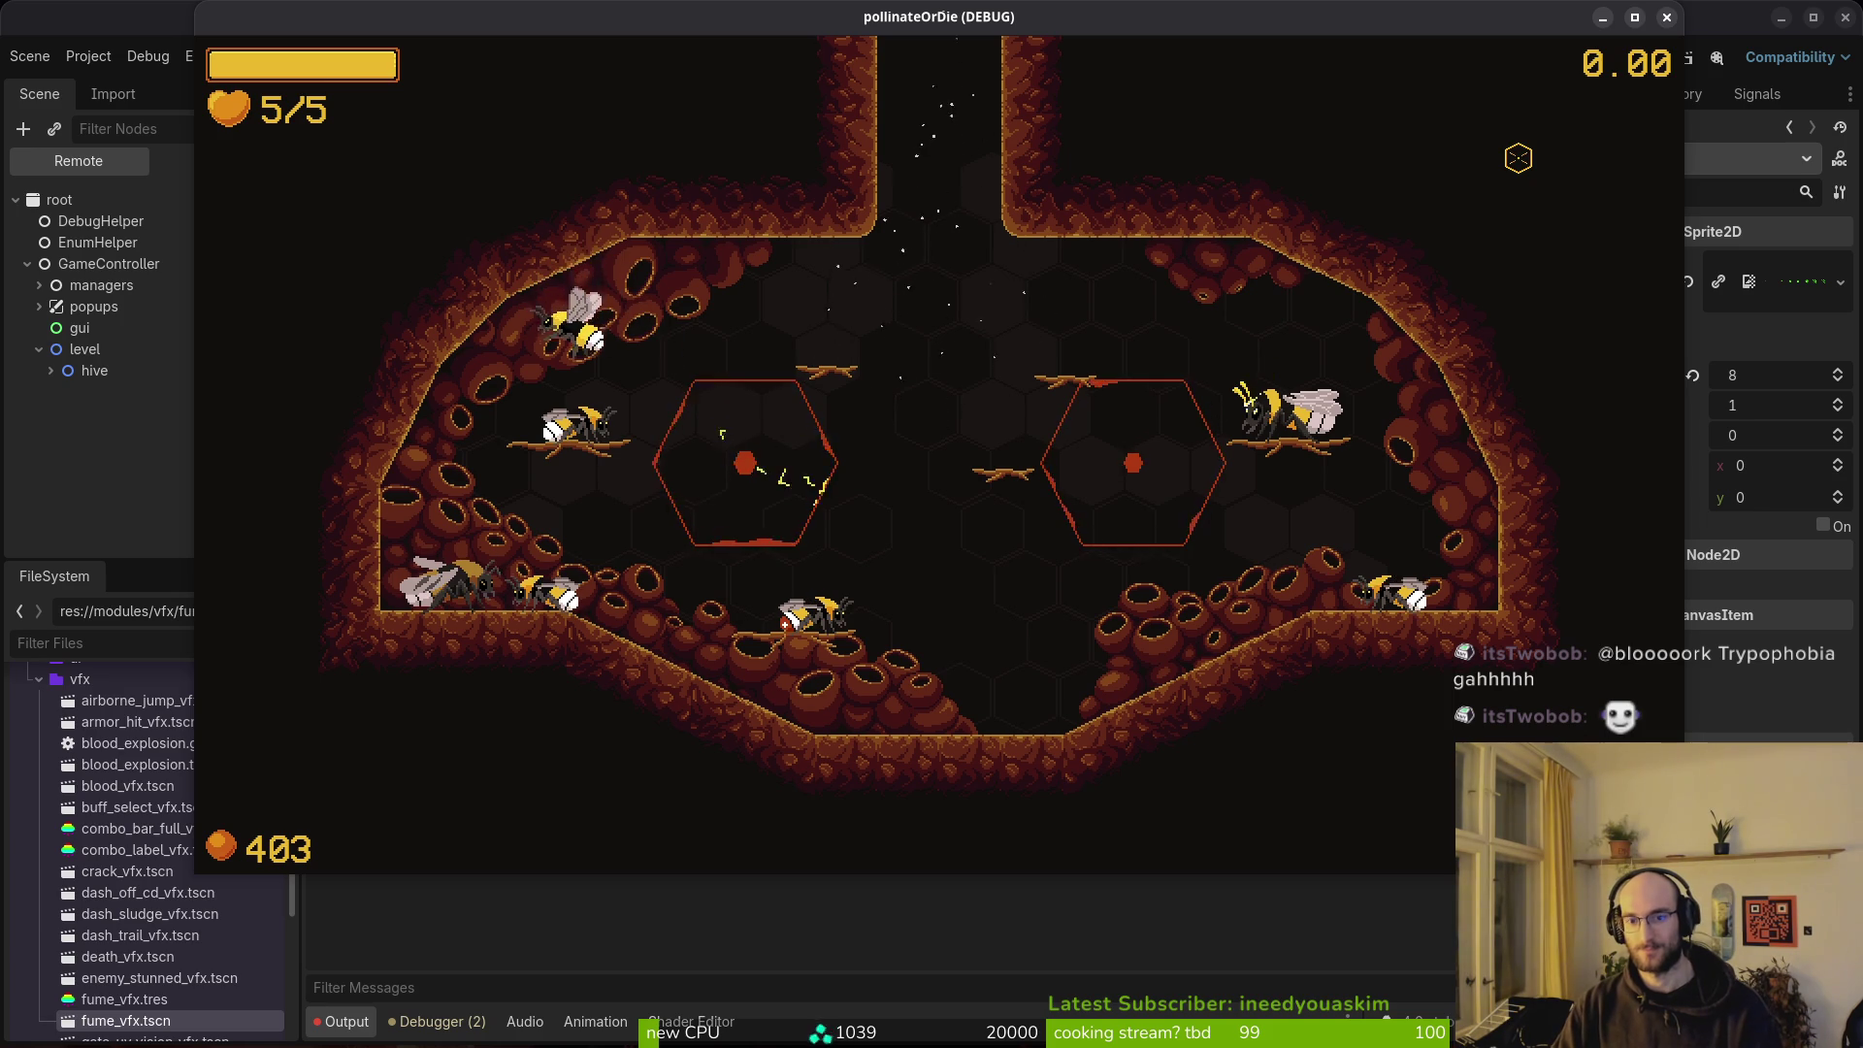
{"action": "key", "text": "Escape"}
{"action": "key", "text": "Down"}
{"action": "key", "text": "Return"}
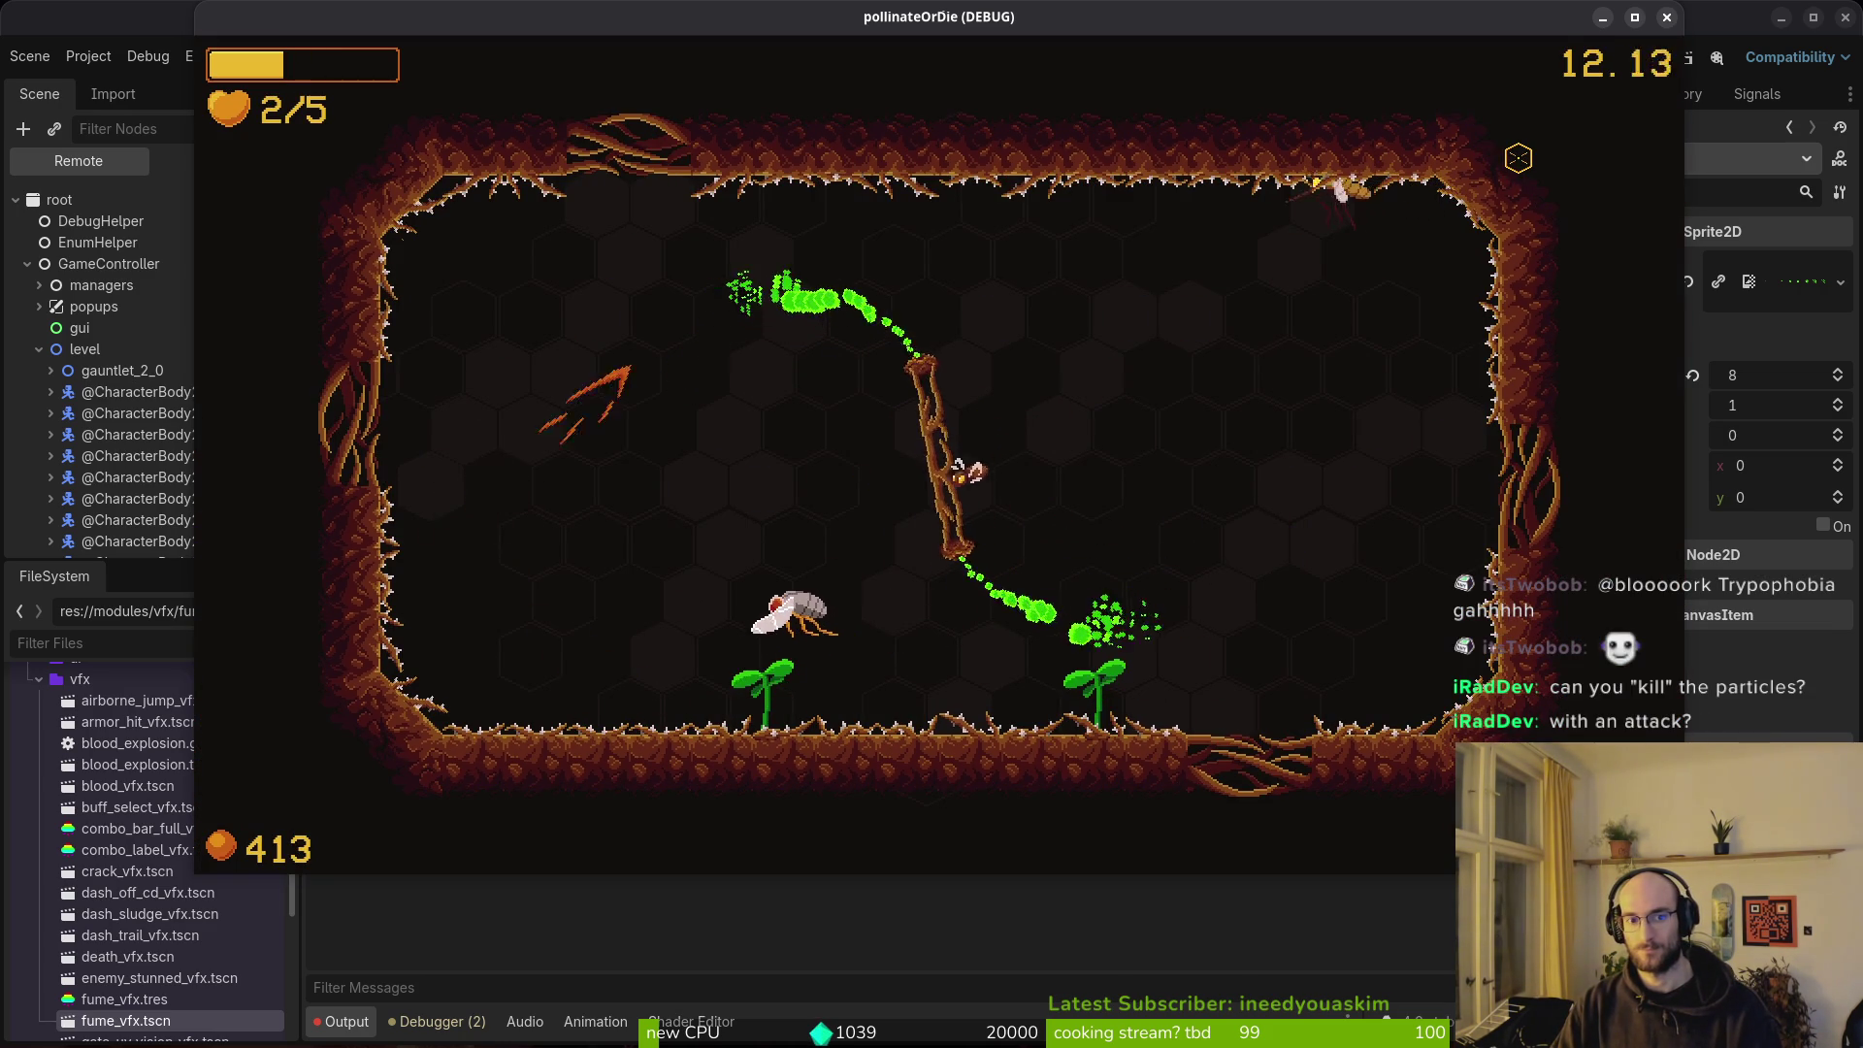
{"action": "key", "text": "Escape"}
{"action": "left_click", "coordinate": [1669, 11]}
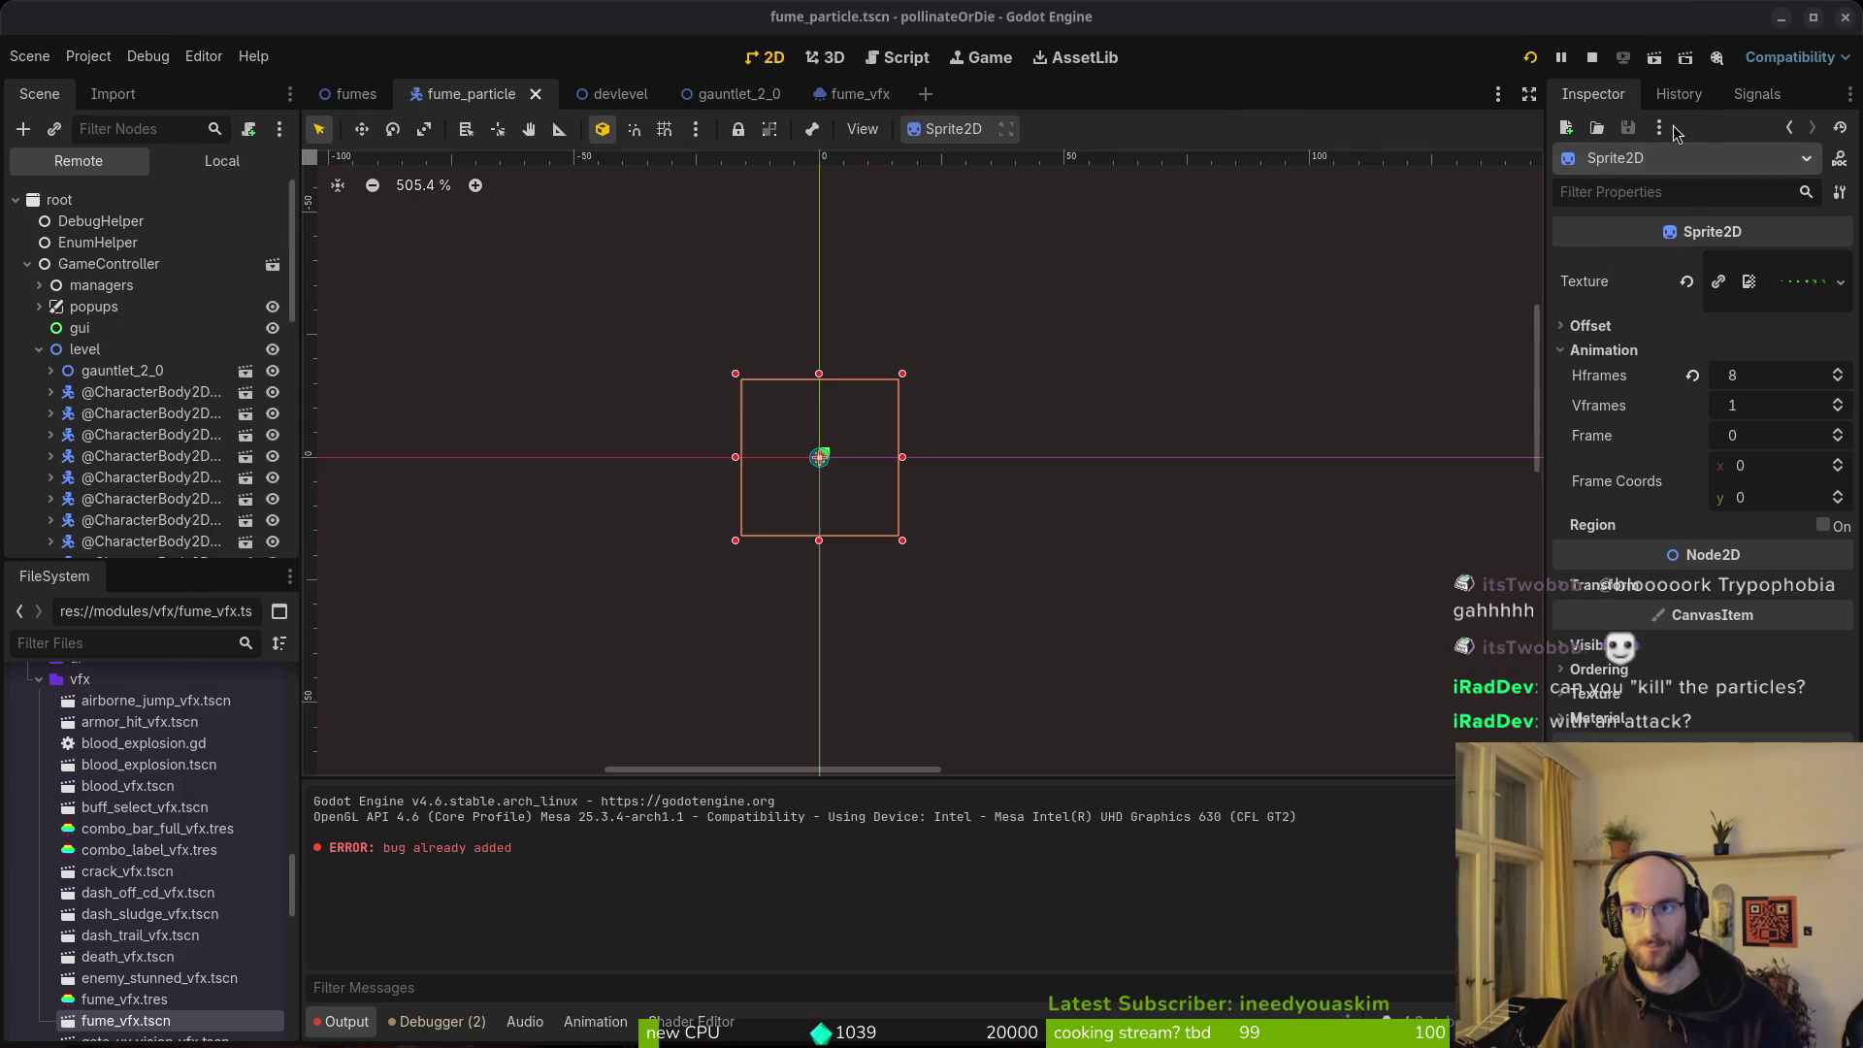
Open smash.gd in Neovim through the Telescope file finder.
{"action": "key", "text": "alt+Tab"}
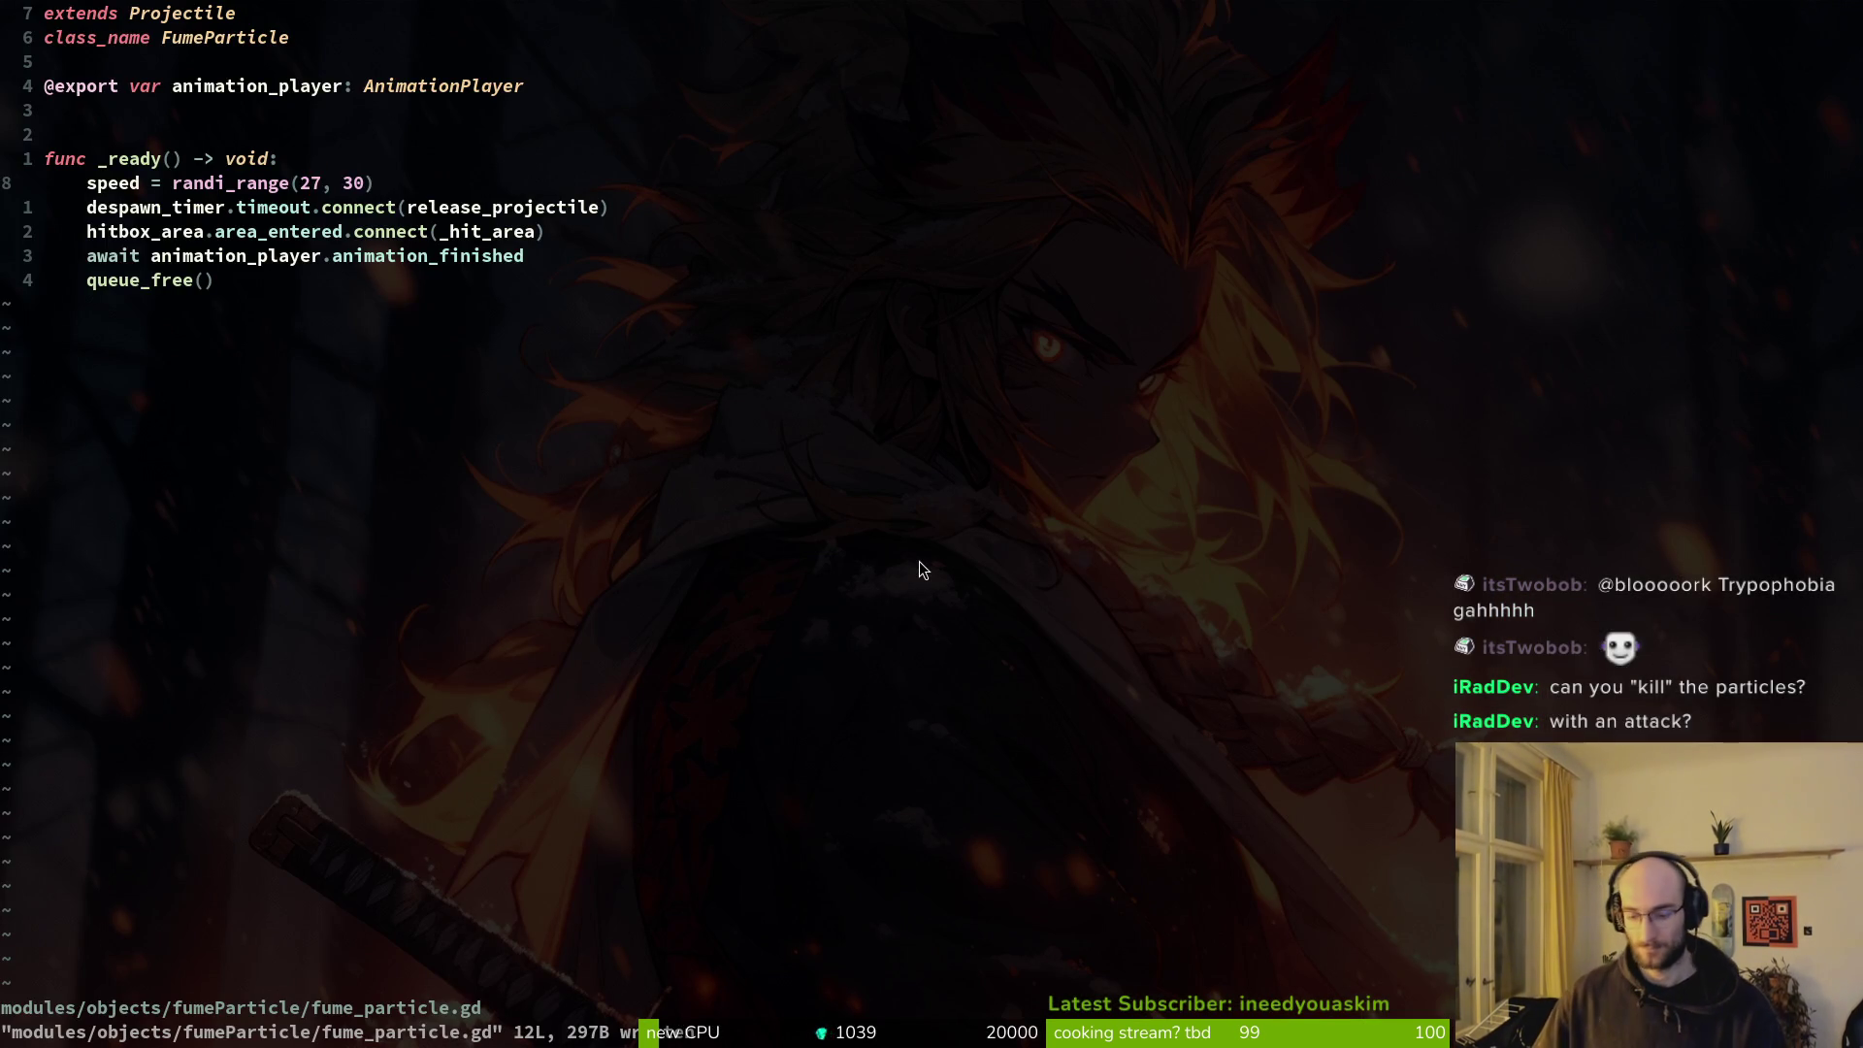
{"action": "key", "text": "v"}
{"action": "key", "text": "space"}
{"action": "key", "text": "f"}
{"action": "key", "text": "f"}
{"action": "type", "text": "smashgd"}
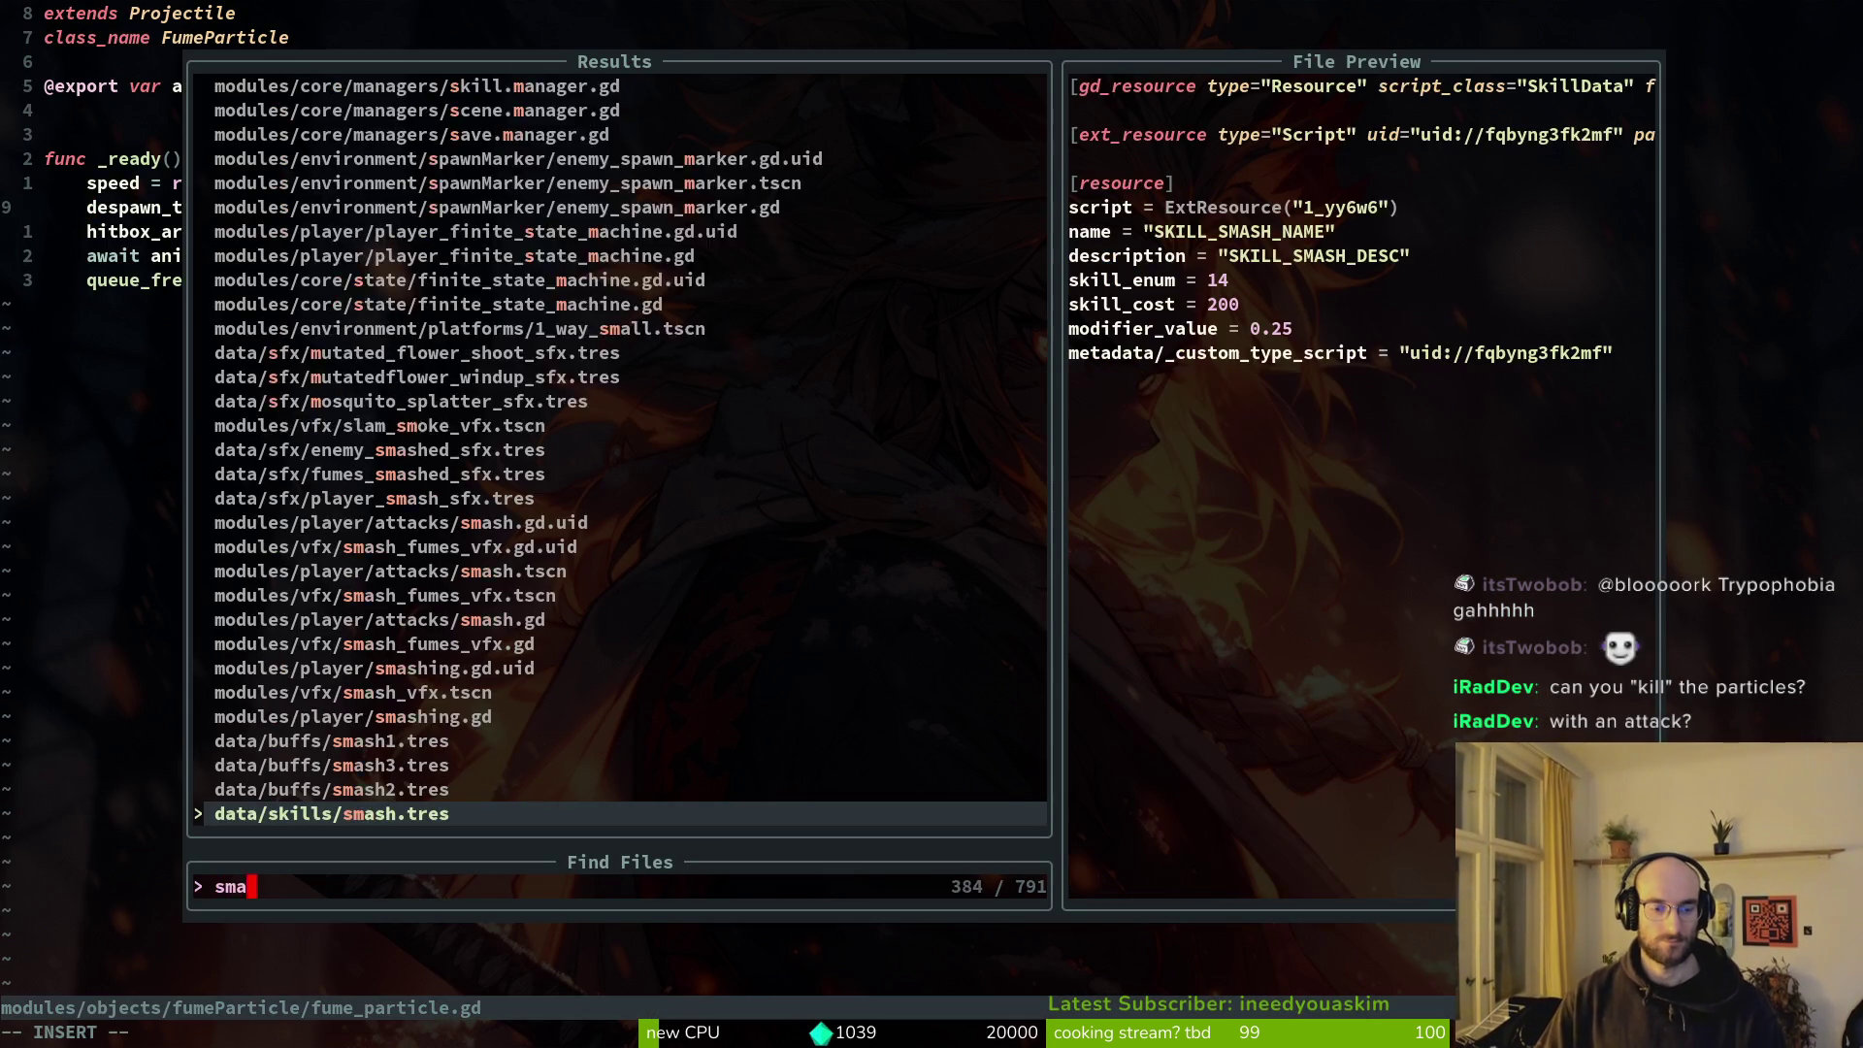
{"action": "key", "text": "Return"}
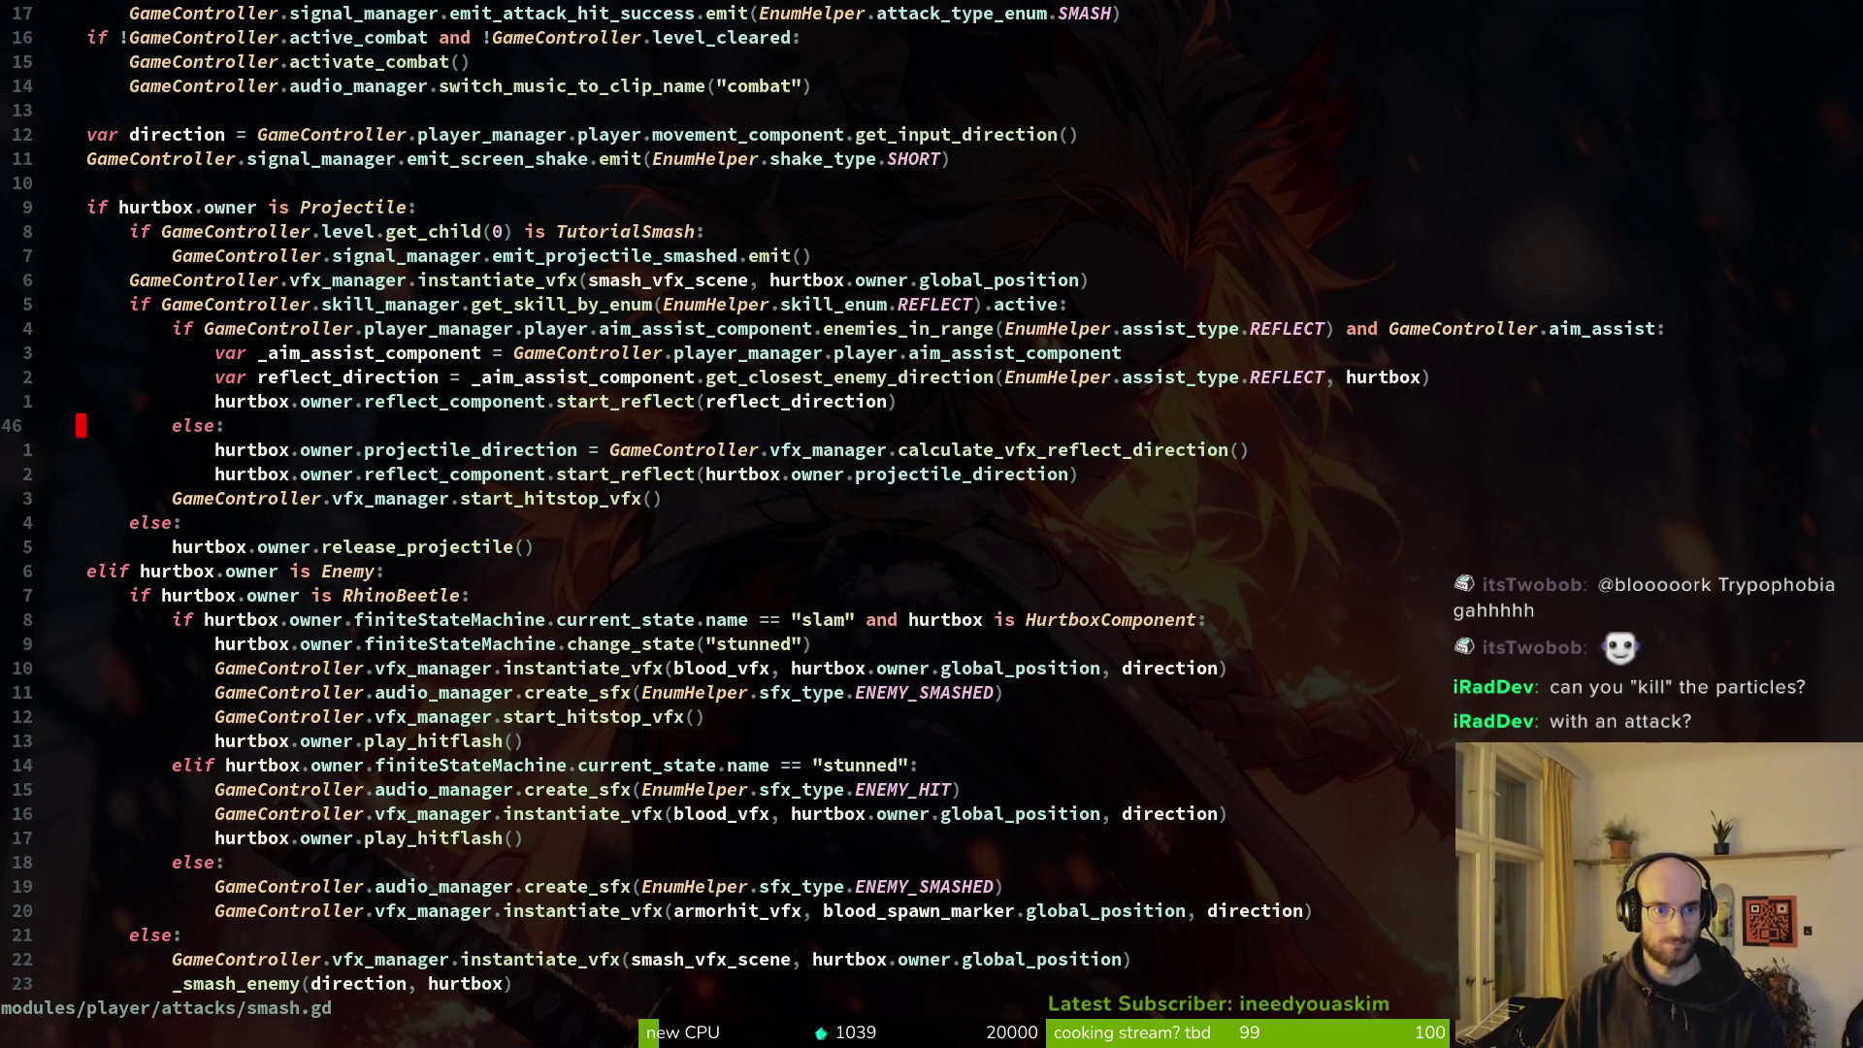
Add an 'if hurtbox.owner is FumeParticle:' check above the smash VFX spawn line.
{"action": "key", "text": "k"}
{"action": "key", "text": "k"}
{"action": "key", "text": "k"}
{"action": "key", "text": "shift+v"}
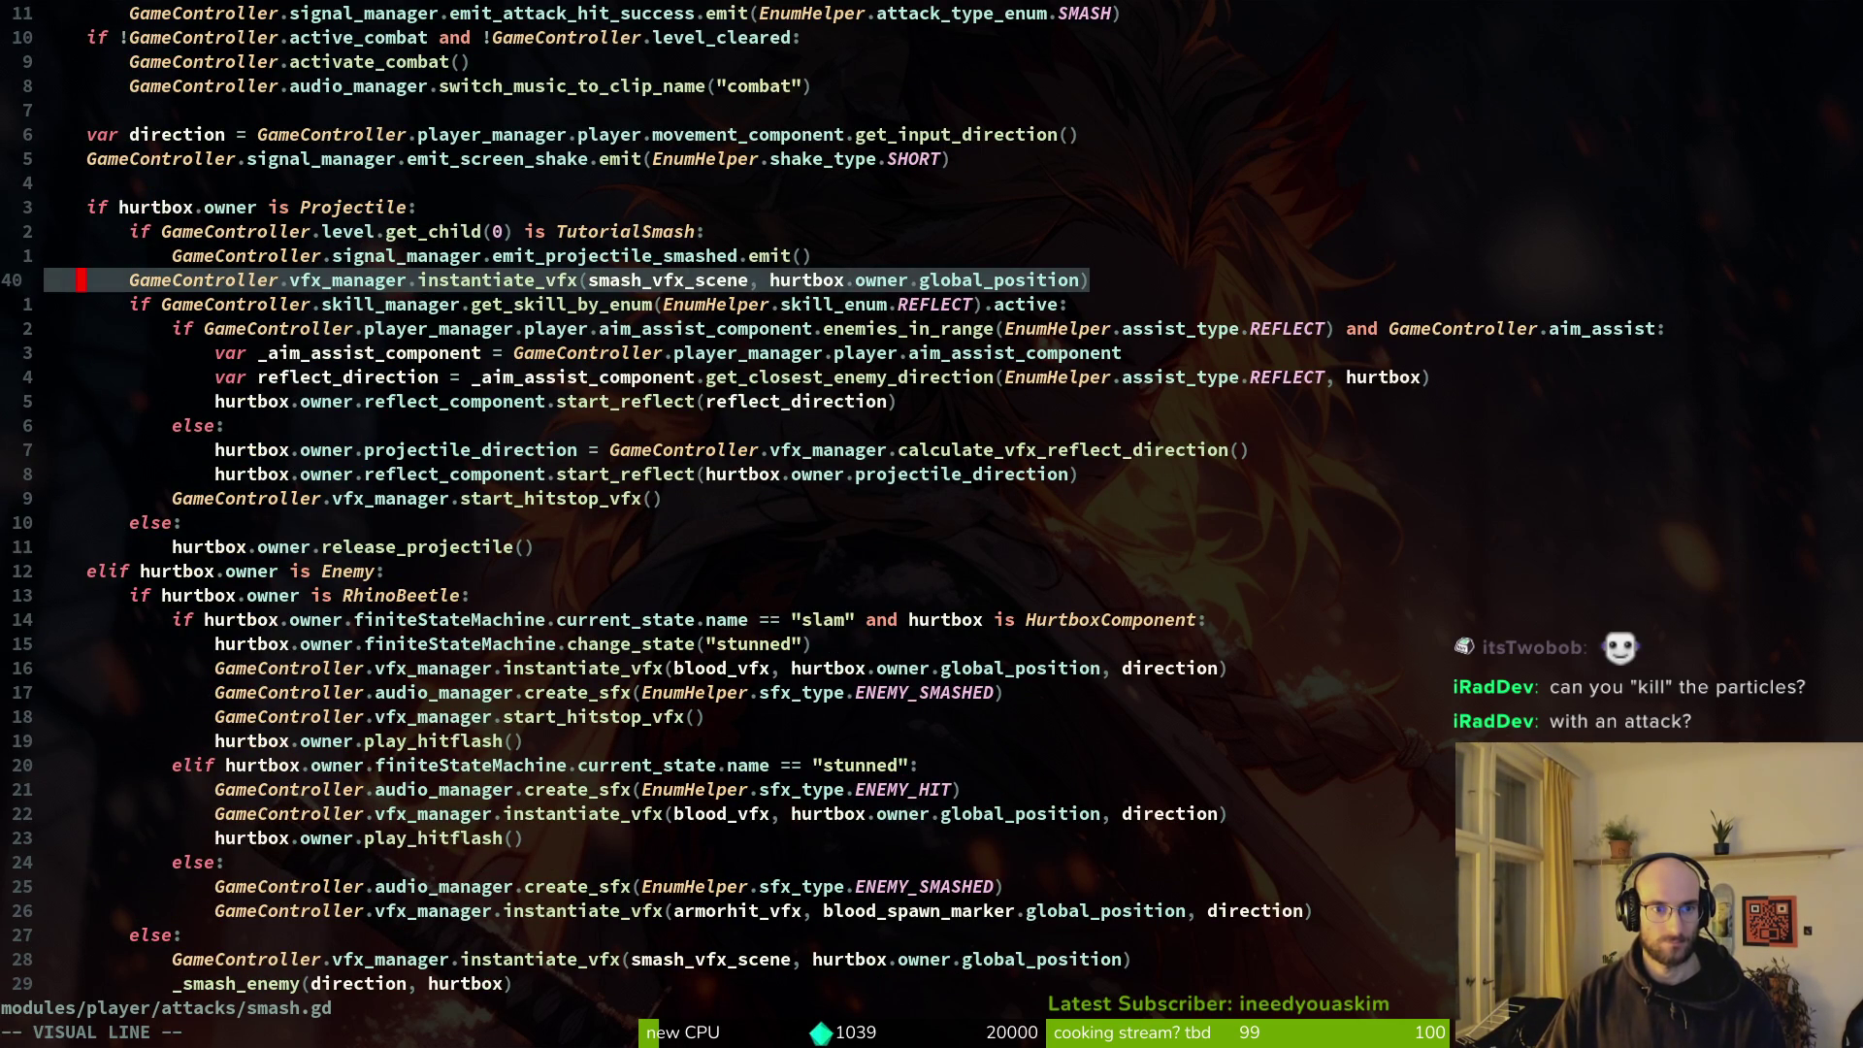
{"action": "key", "text": "Escape"}
{"action": "key", "text": "shift+o"}
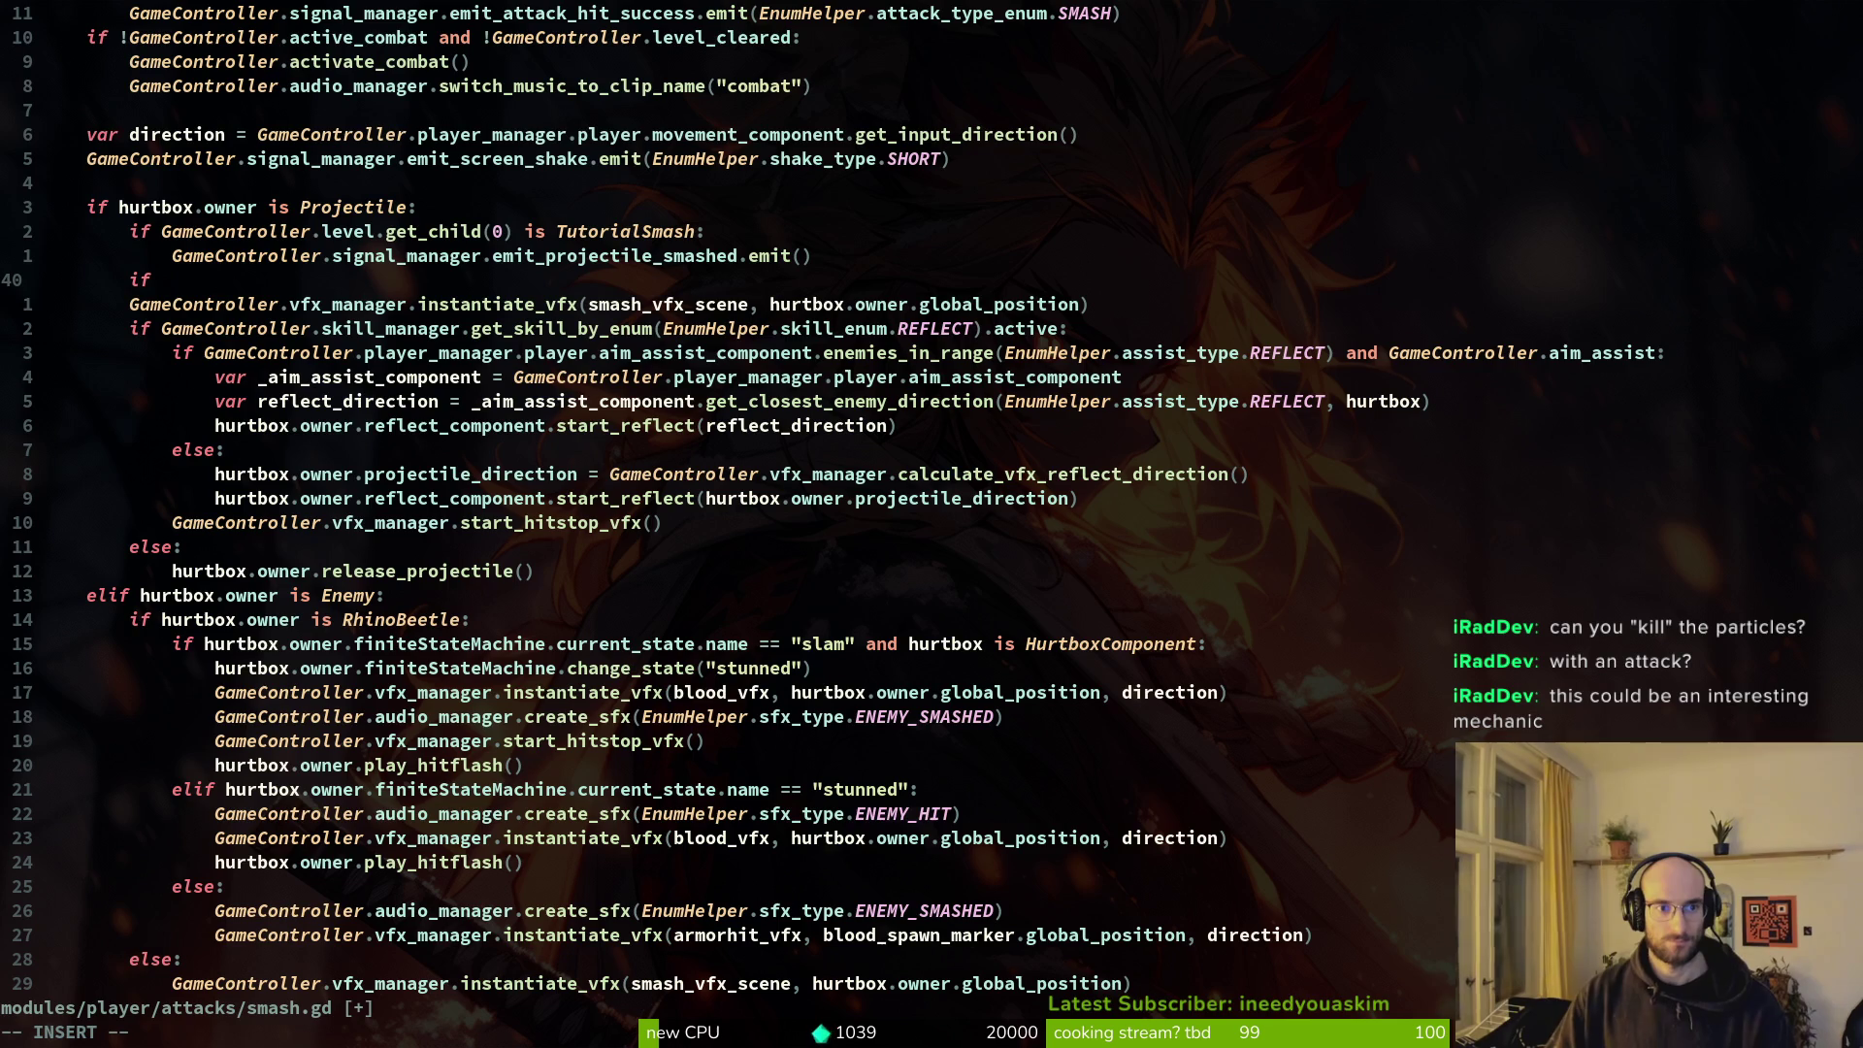
{"action": "type", "text": "hurtbox.ow"}
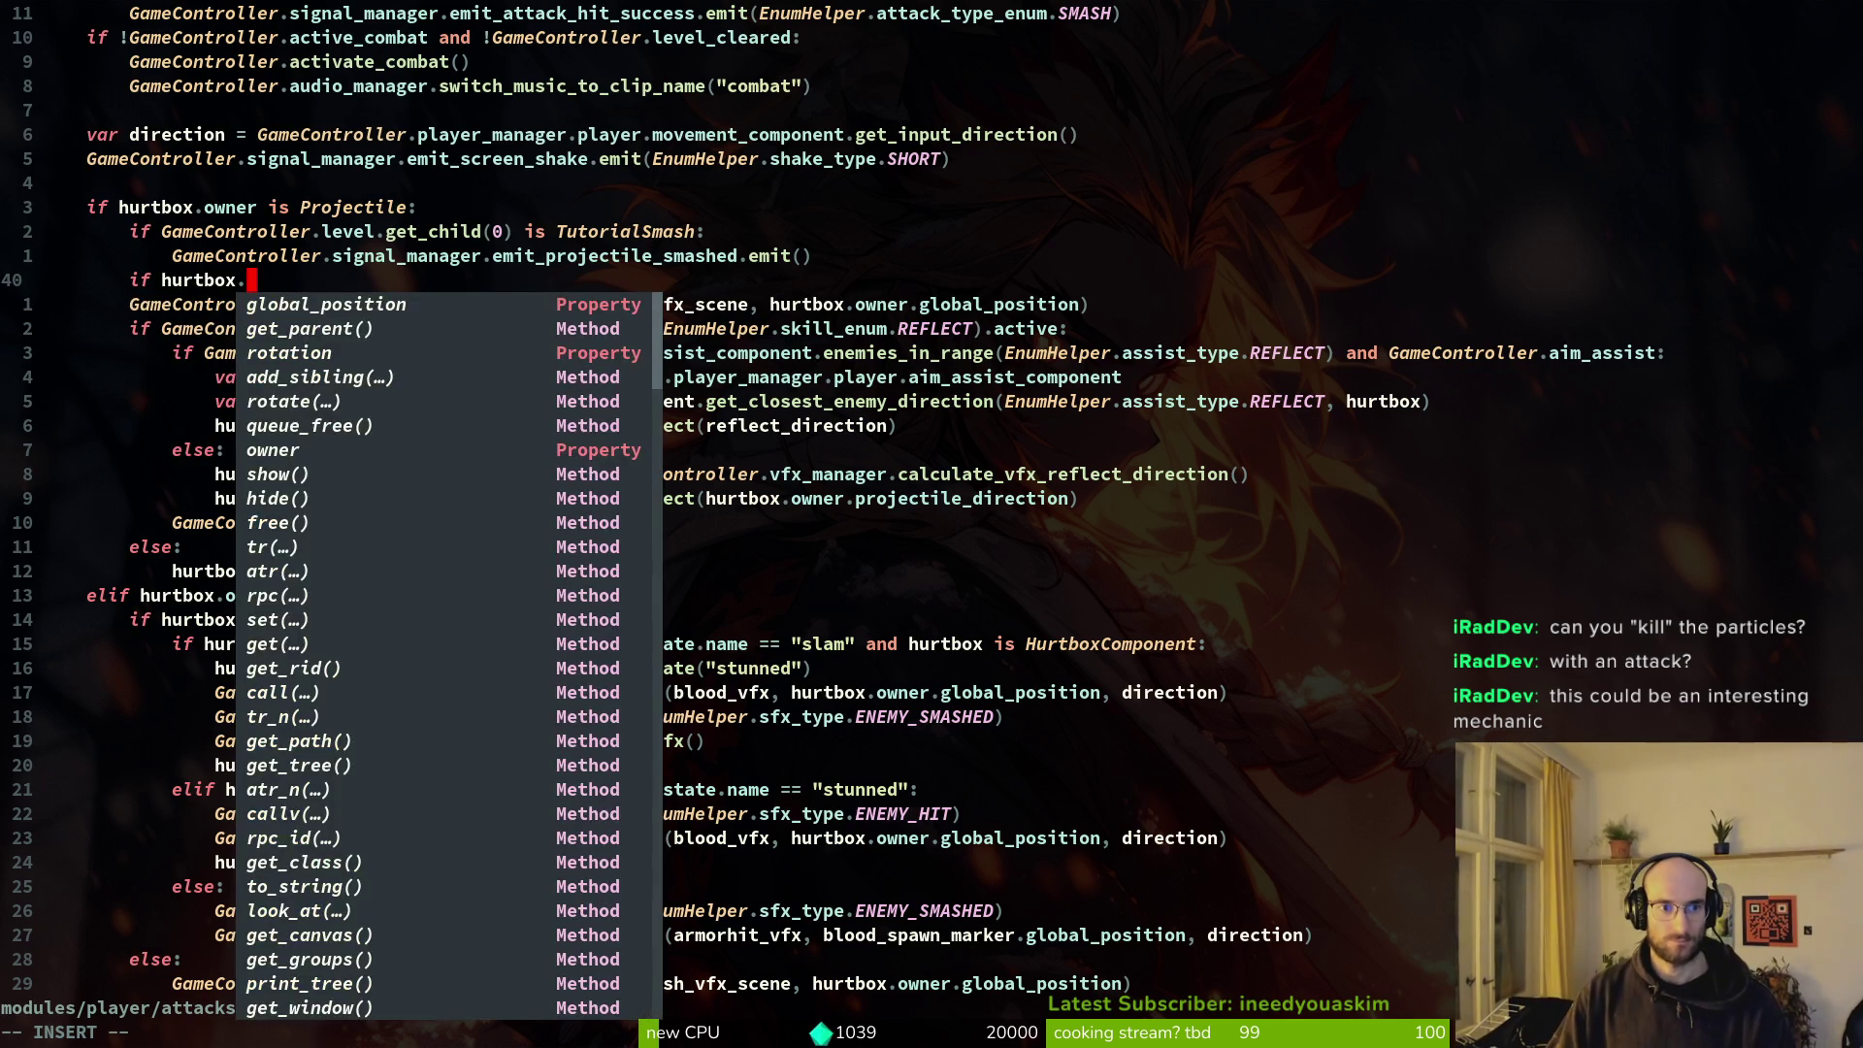
{"action": "key", "text": "Tab"}
{"action": "type", "text": "is "}
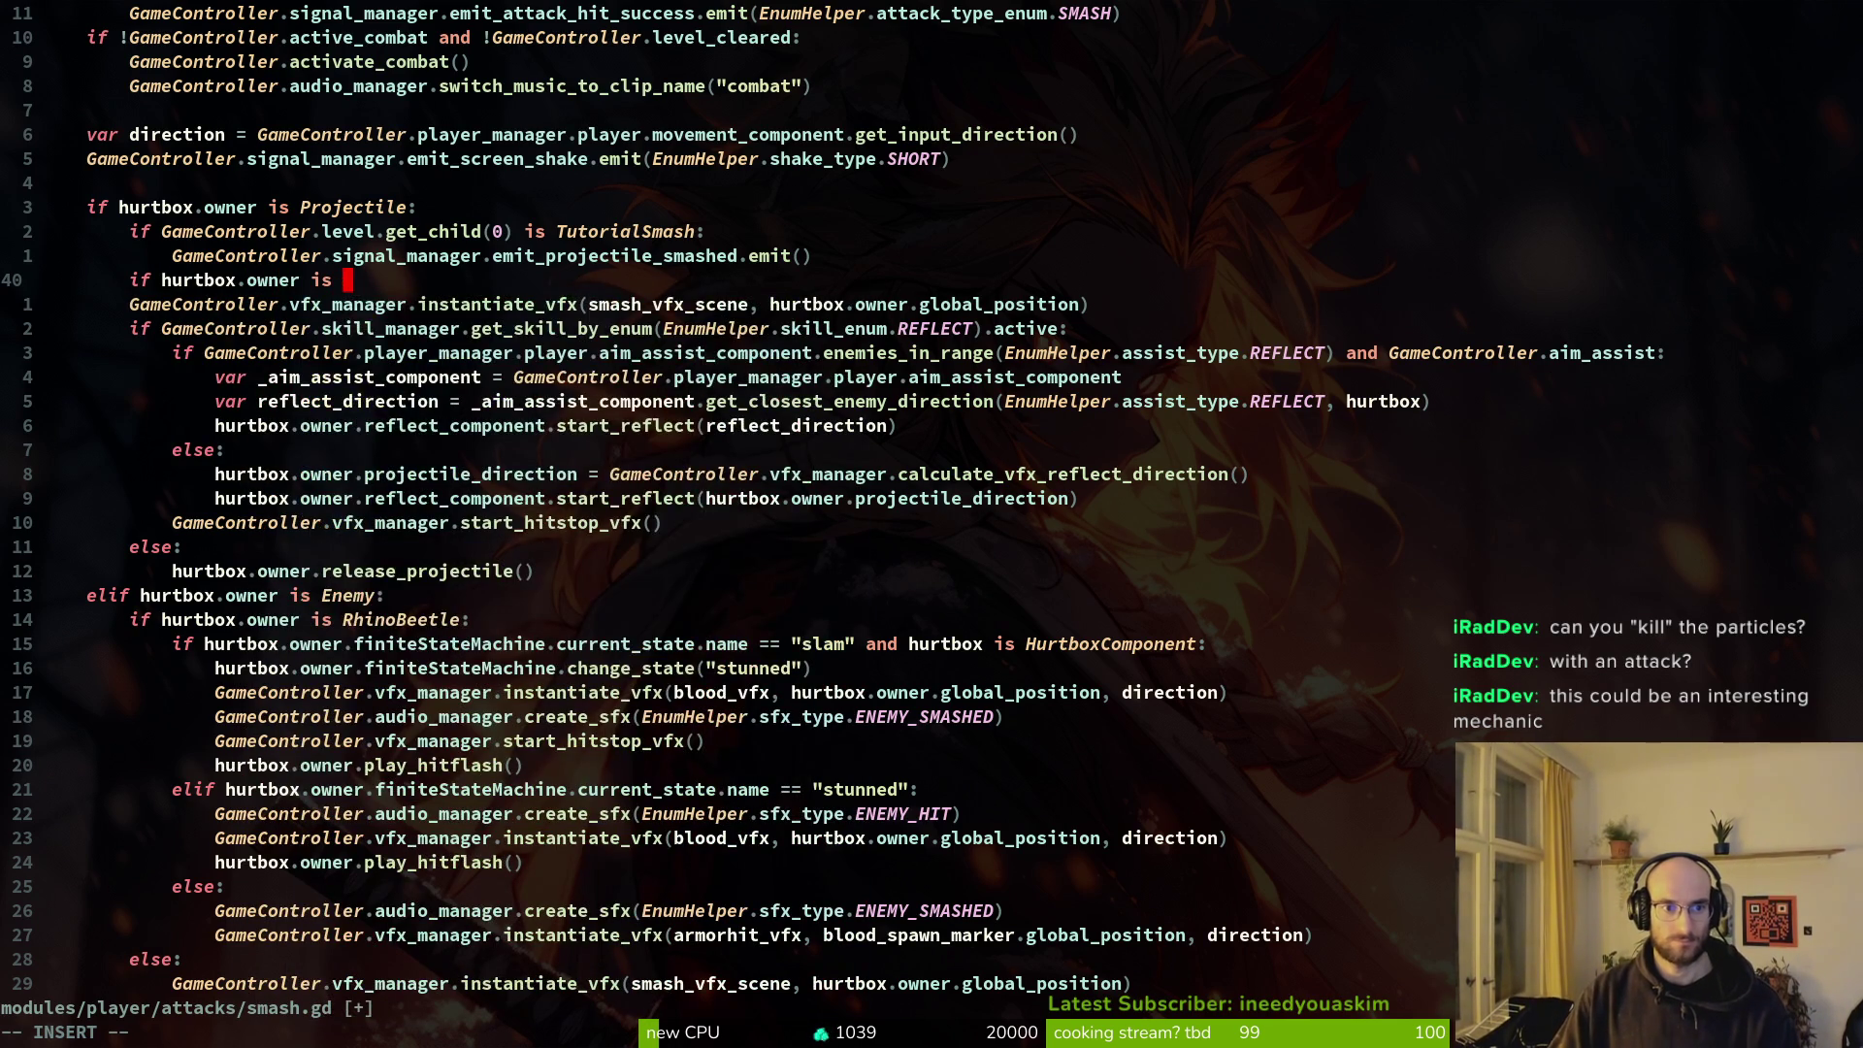
{"action": "type", "text": "Fum"}
{"action": "key", "text": "Tab"}
{"action": "type", "text": ":"}
{"action": "key", "text": "Escape"}
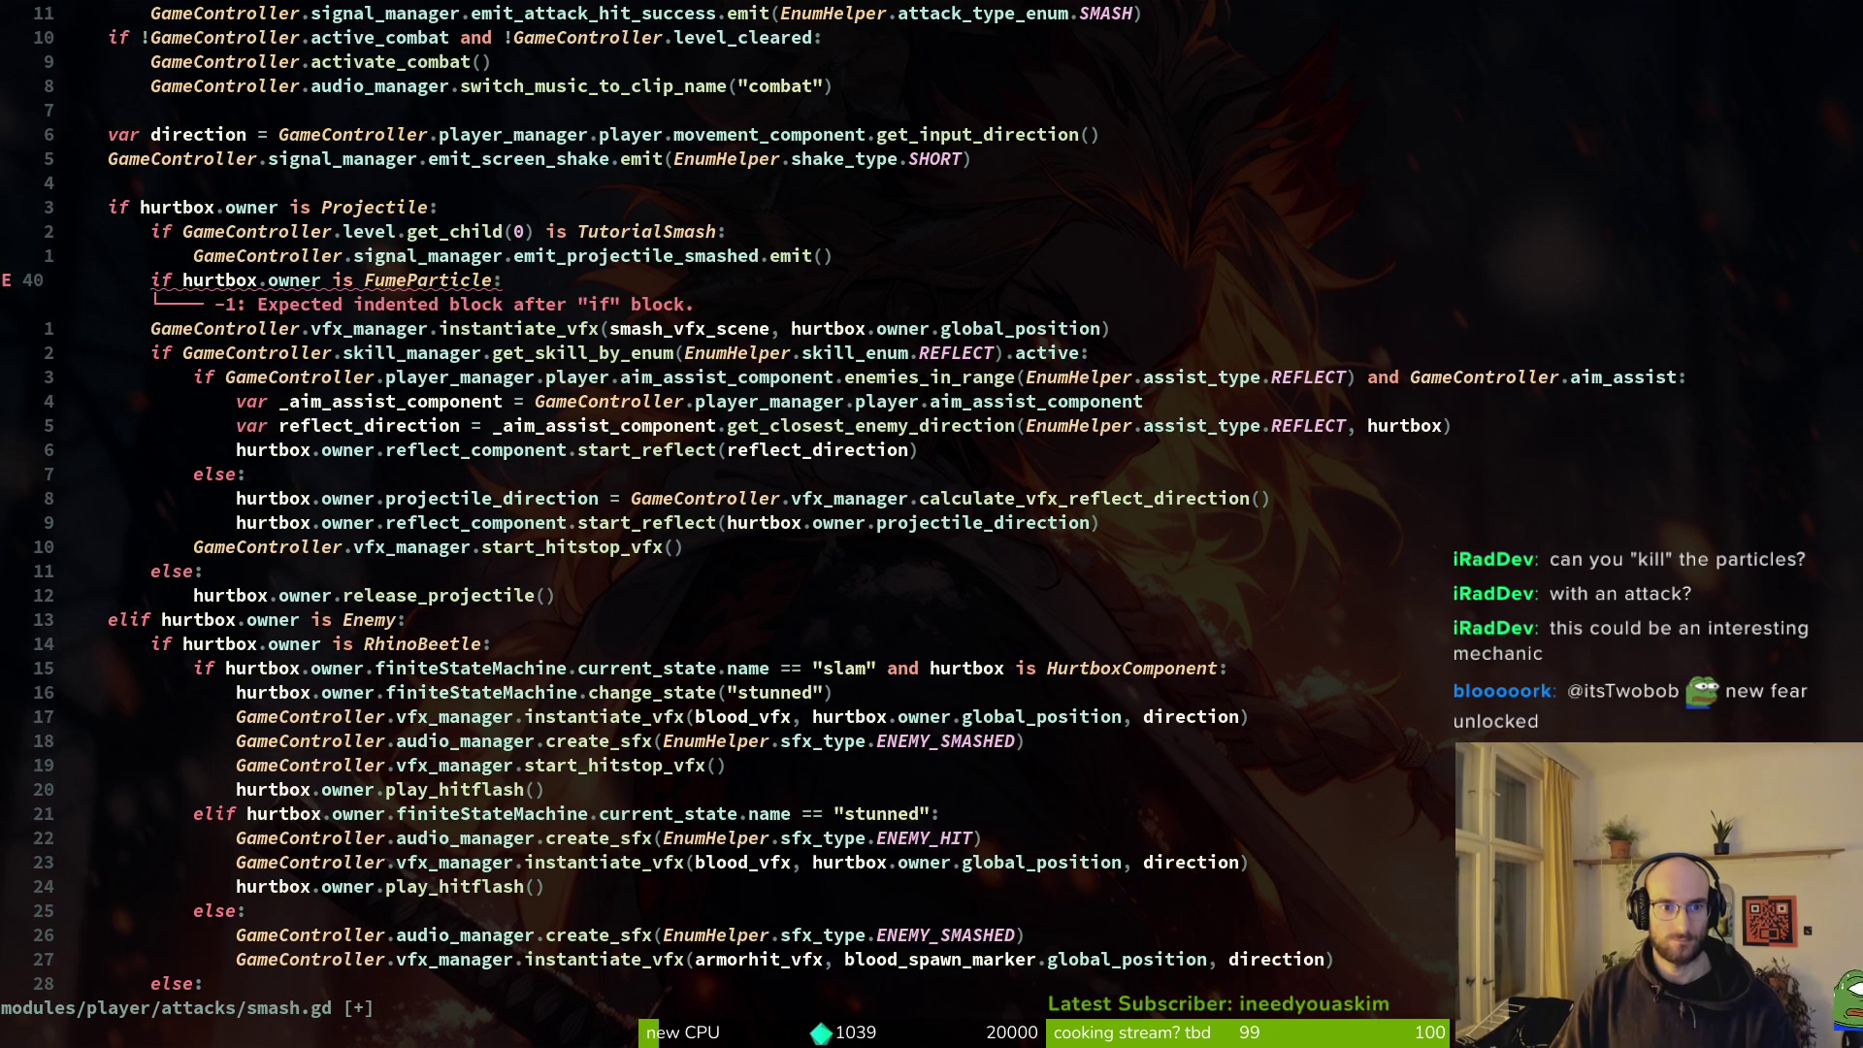
Add an else: line and indent the original spawn call beneath it.
{"action": "key", "text": "o"}
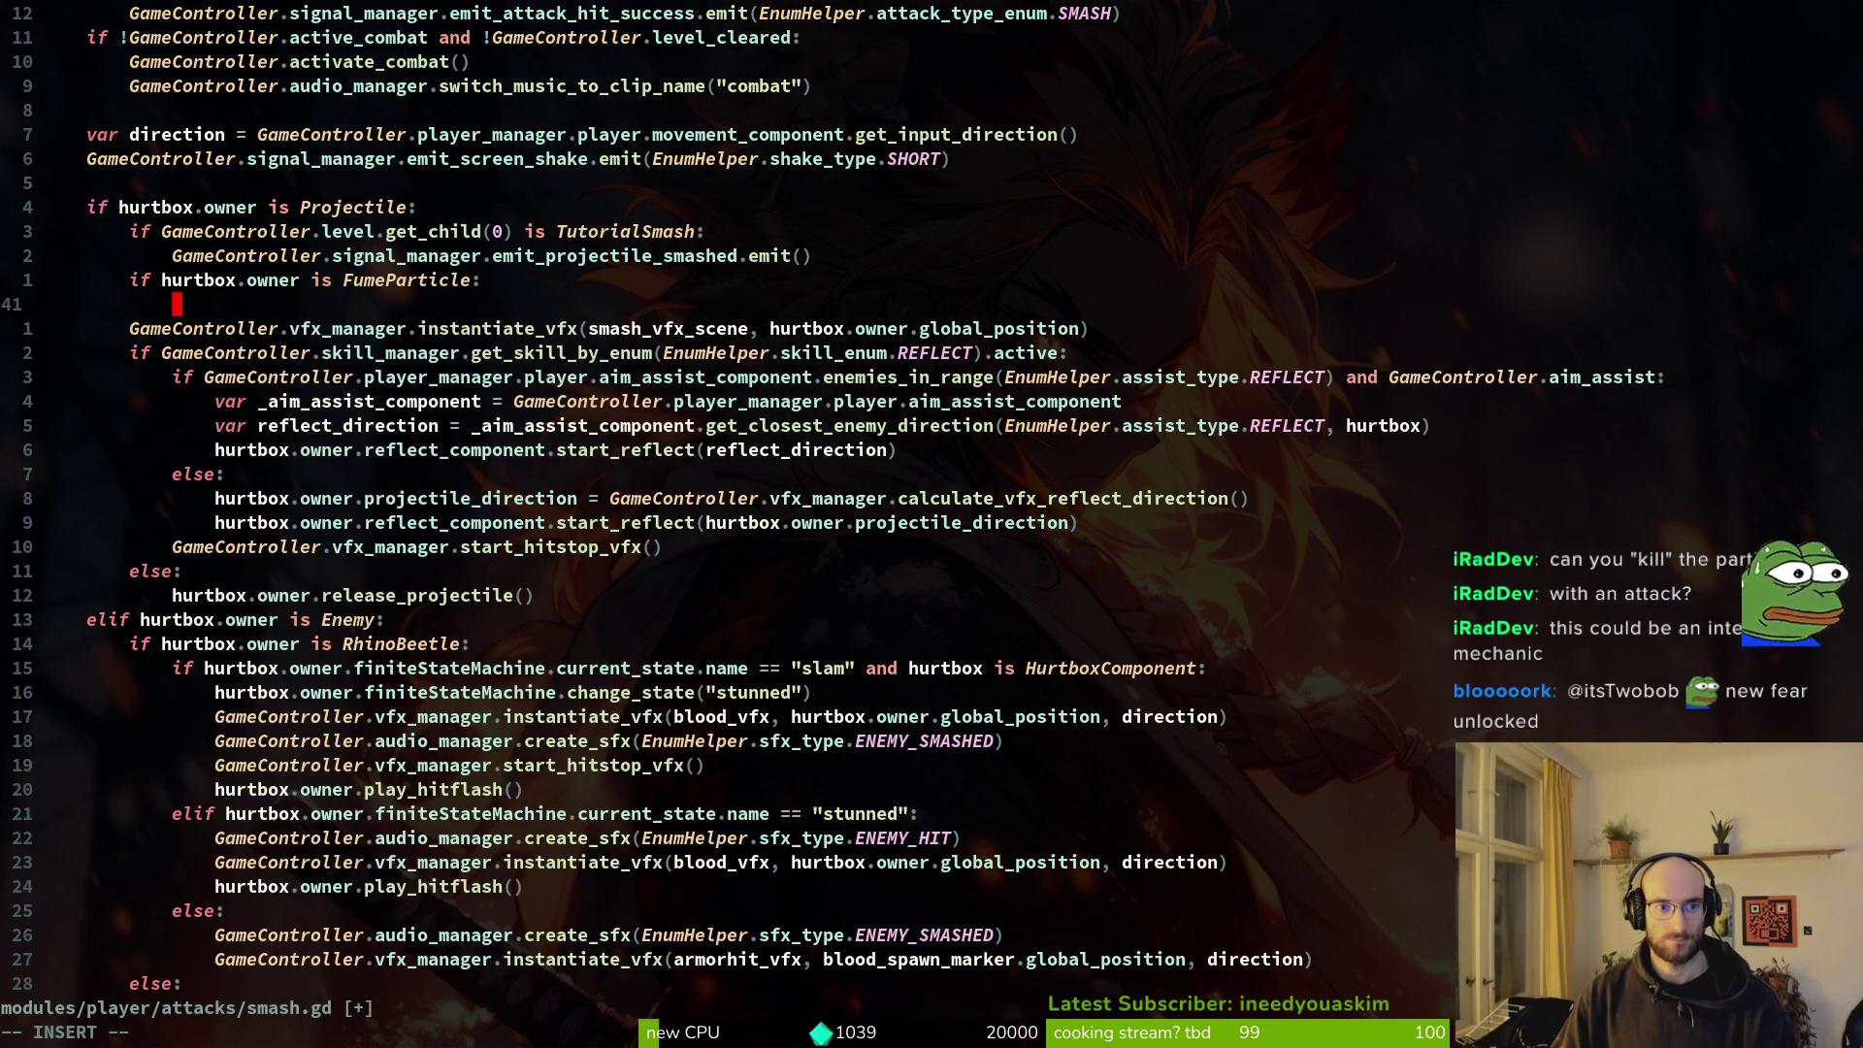
{"action": "type", "text": "re"}
{"action": "key", "text": "BackSpace"}
{"action": "key", "text": "BackSpace"}
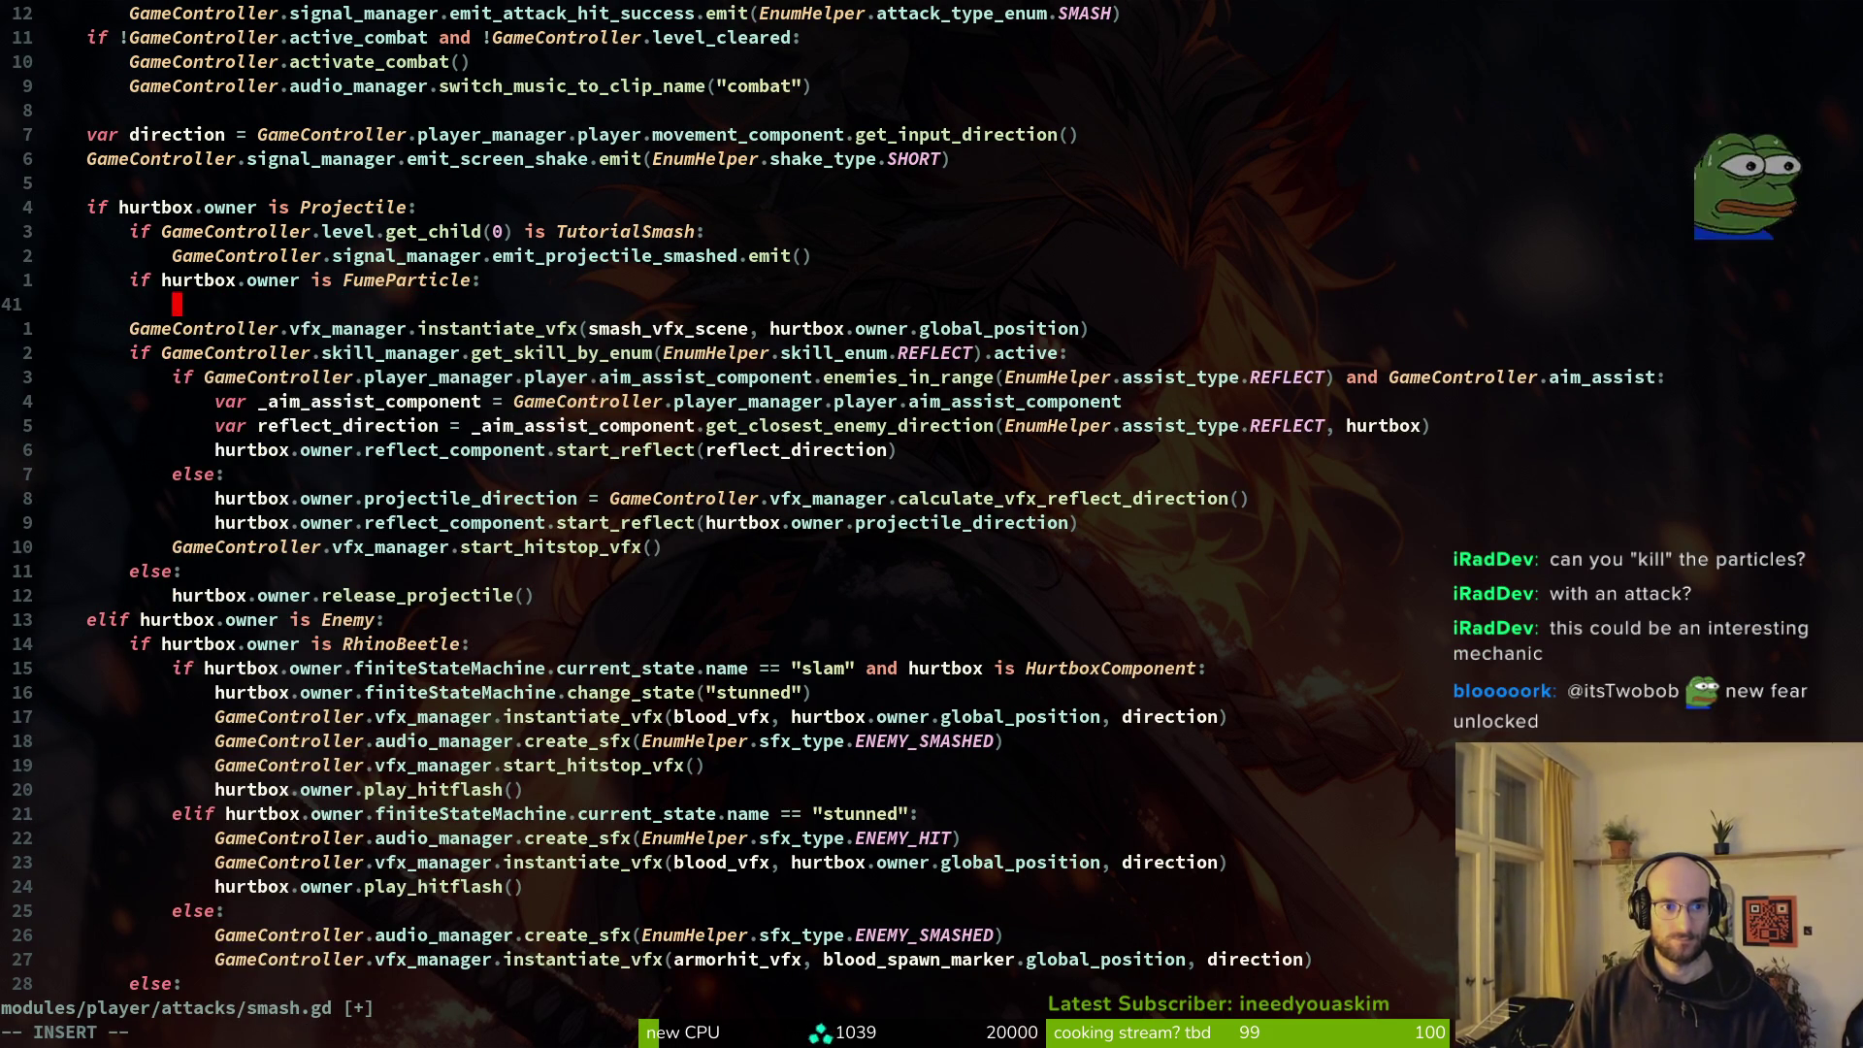
{"action": "key", "text": "Escape"}
{"action": "key", "text": "j"}
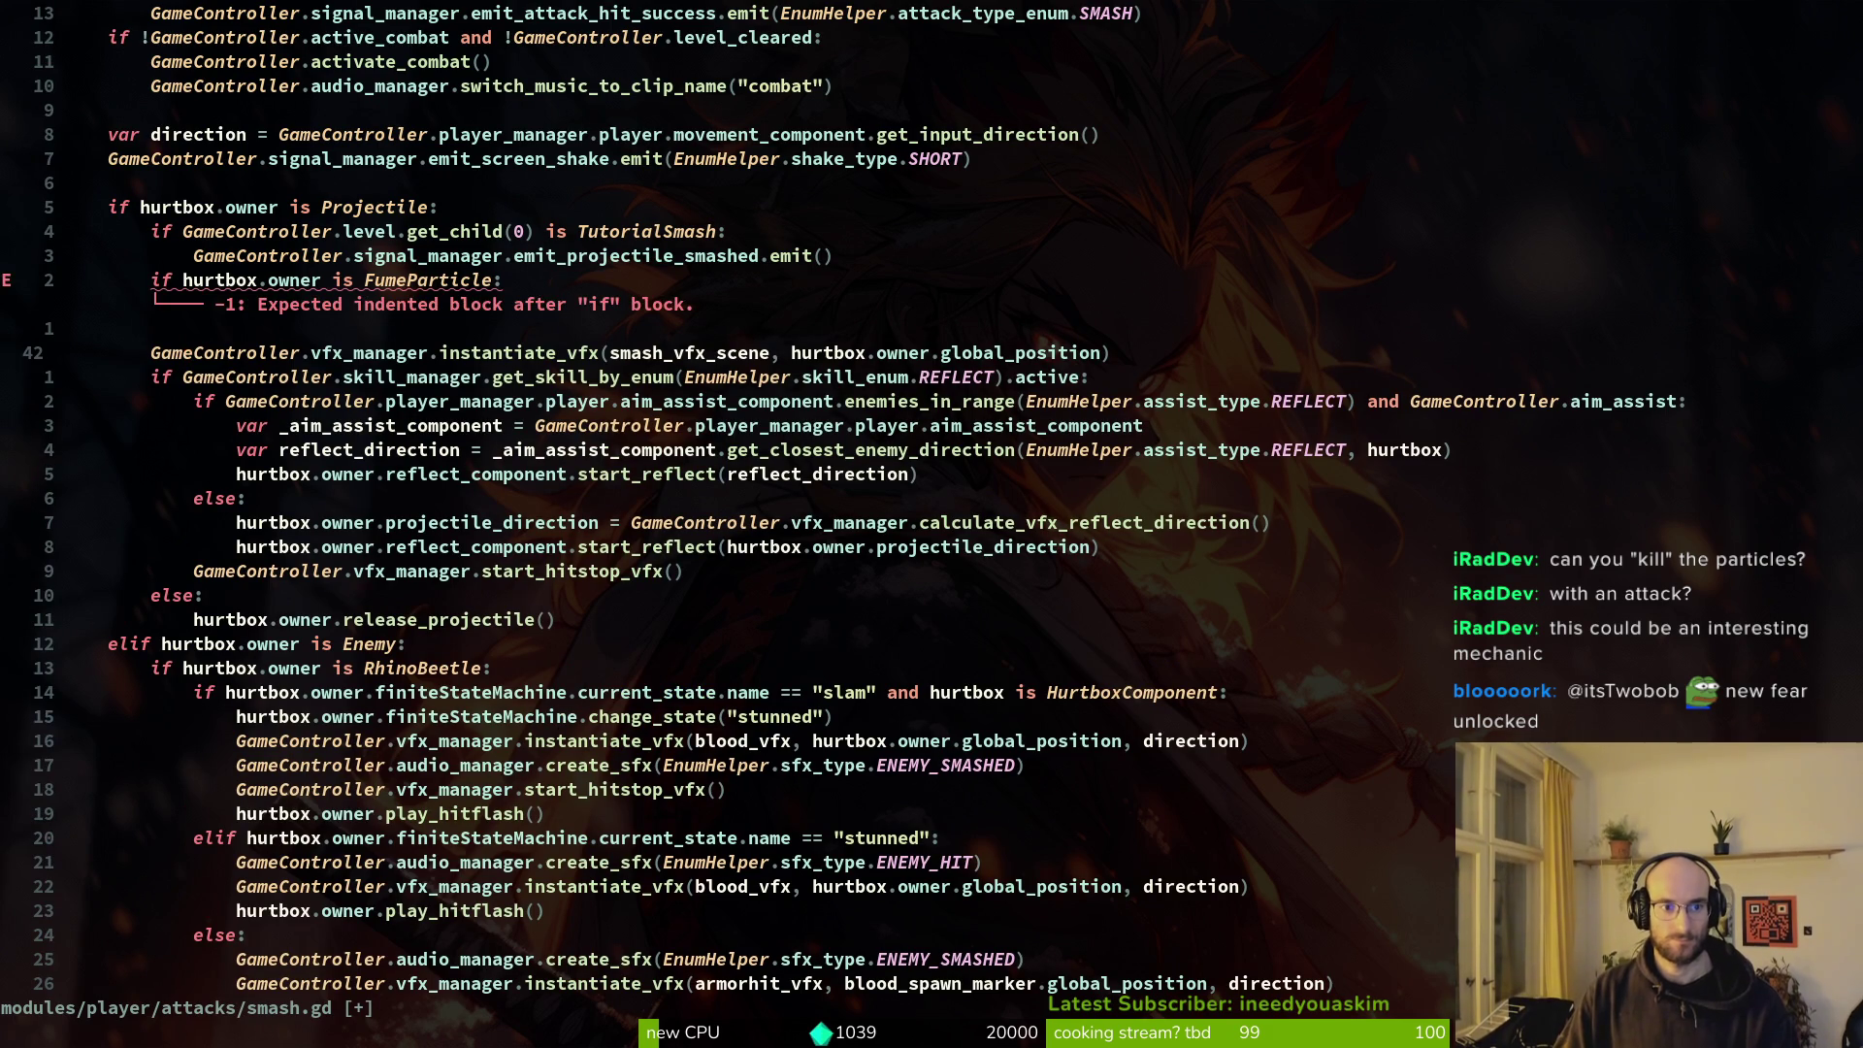
{"action": "type", "text": "kSelse:"}
{"action": "key", "text": "Escape"}
{"action": "key", "text": "j"}
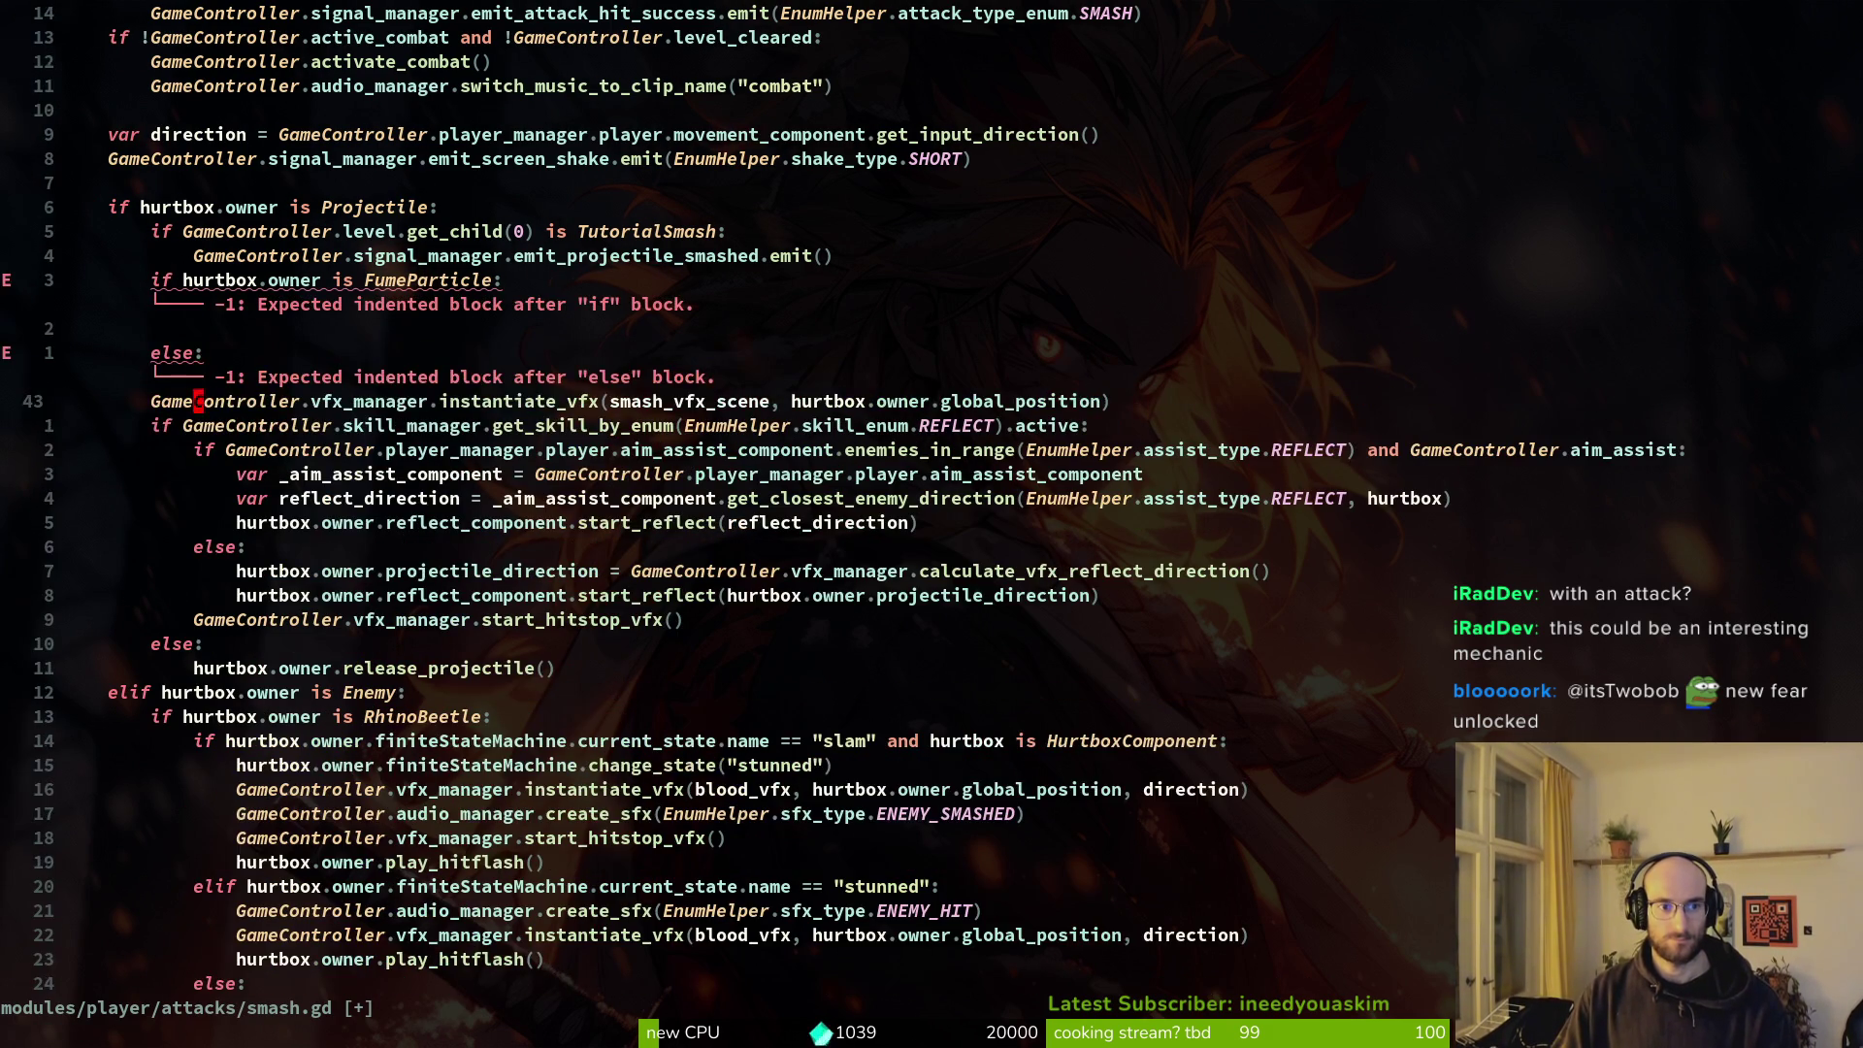
{"action": "key", "text": "greater"}
{"action": "key", "text": "greater"}
Copy the spawn call into the FumeParticle branch, remove blank lines, and save smash.gd.
{"action": "key", "text": "o"}
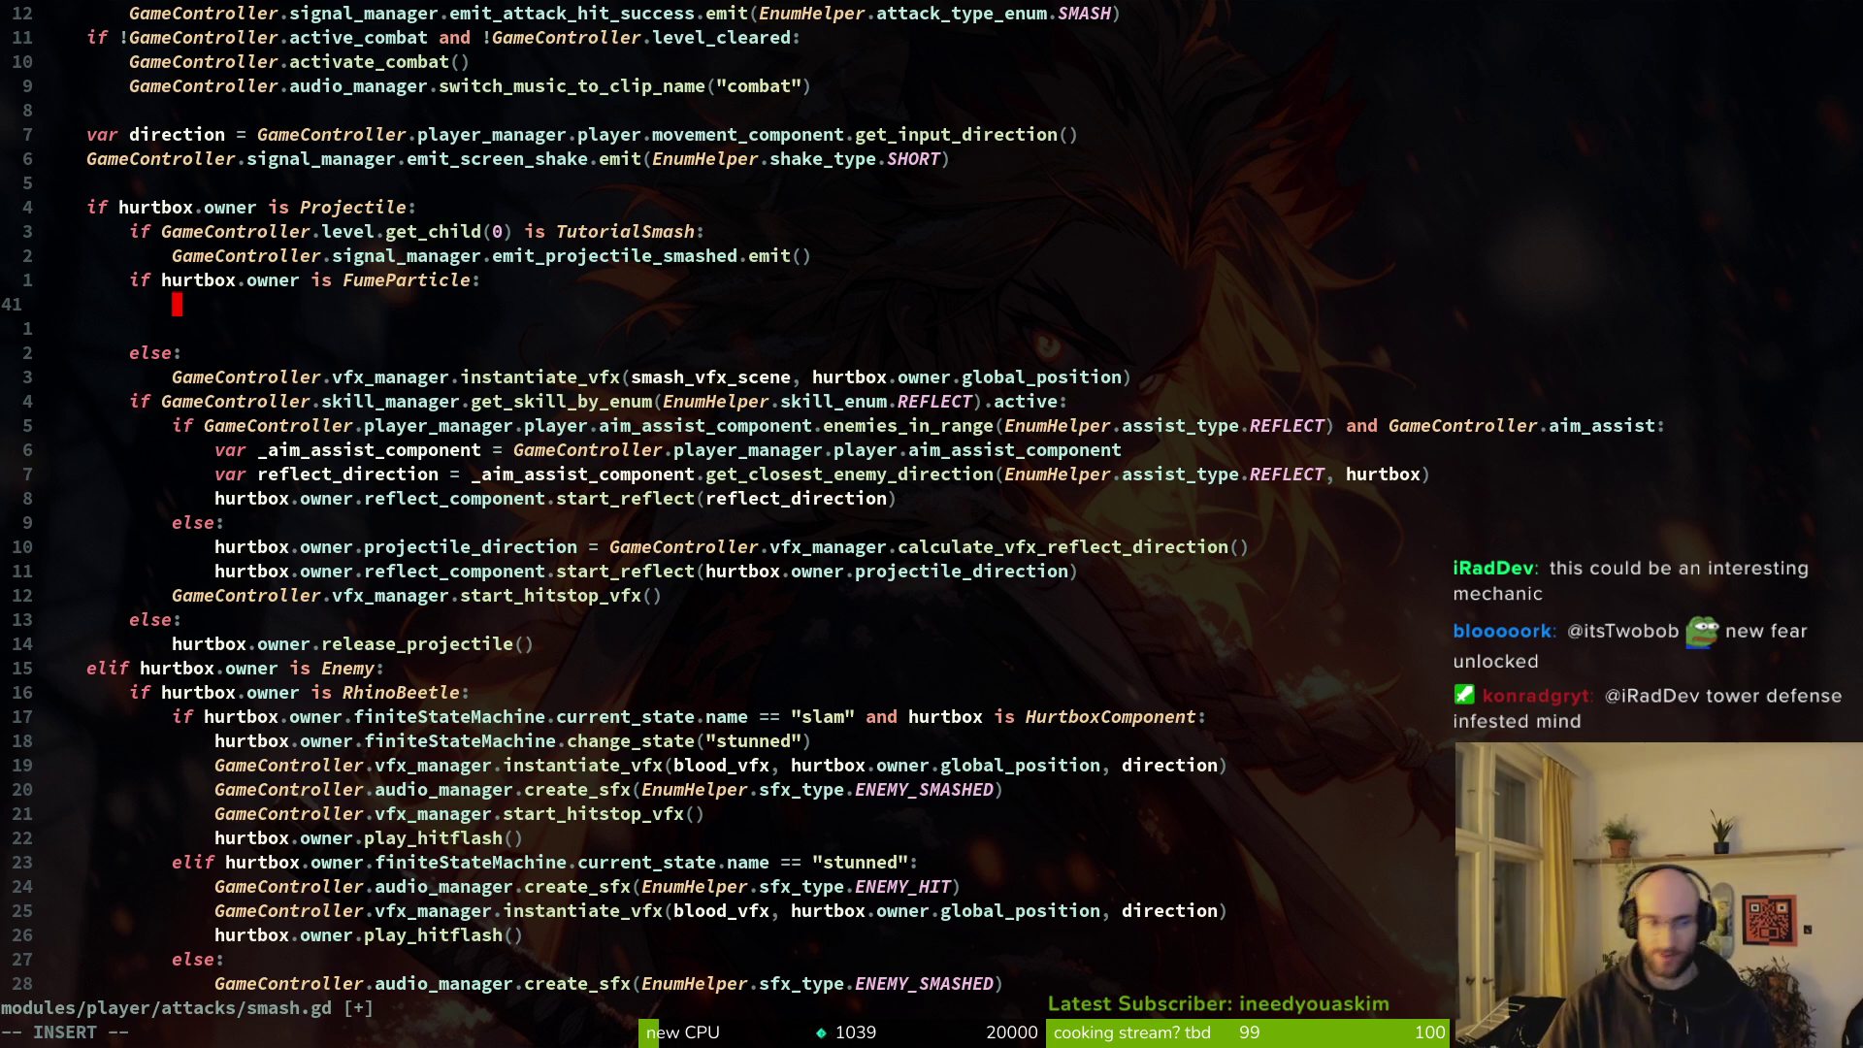
{"action": "key", "text": "Escape"}
{"action": "key", "text": "j"}
{"action": "key", "text": "V"}
{"action": "key", "text": "j"}
{"action": "key", "text": "y"}
{"action": "key", "text": "d"}
{"action": "key", "text": "d"}
{"action": "key", "text": "P"}
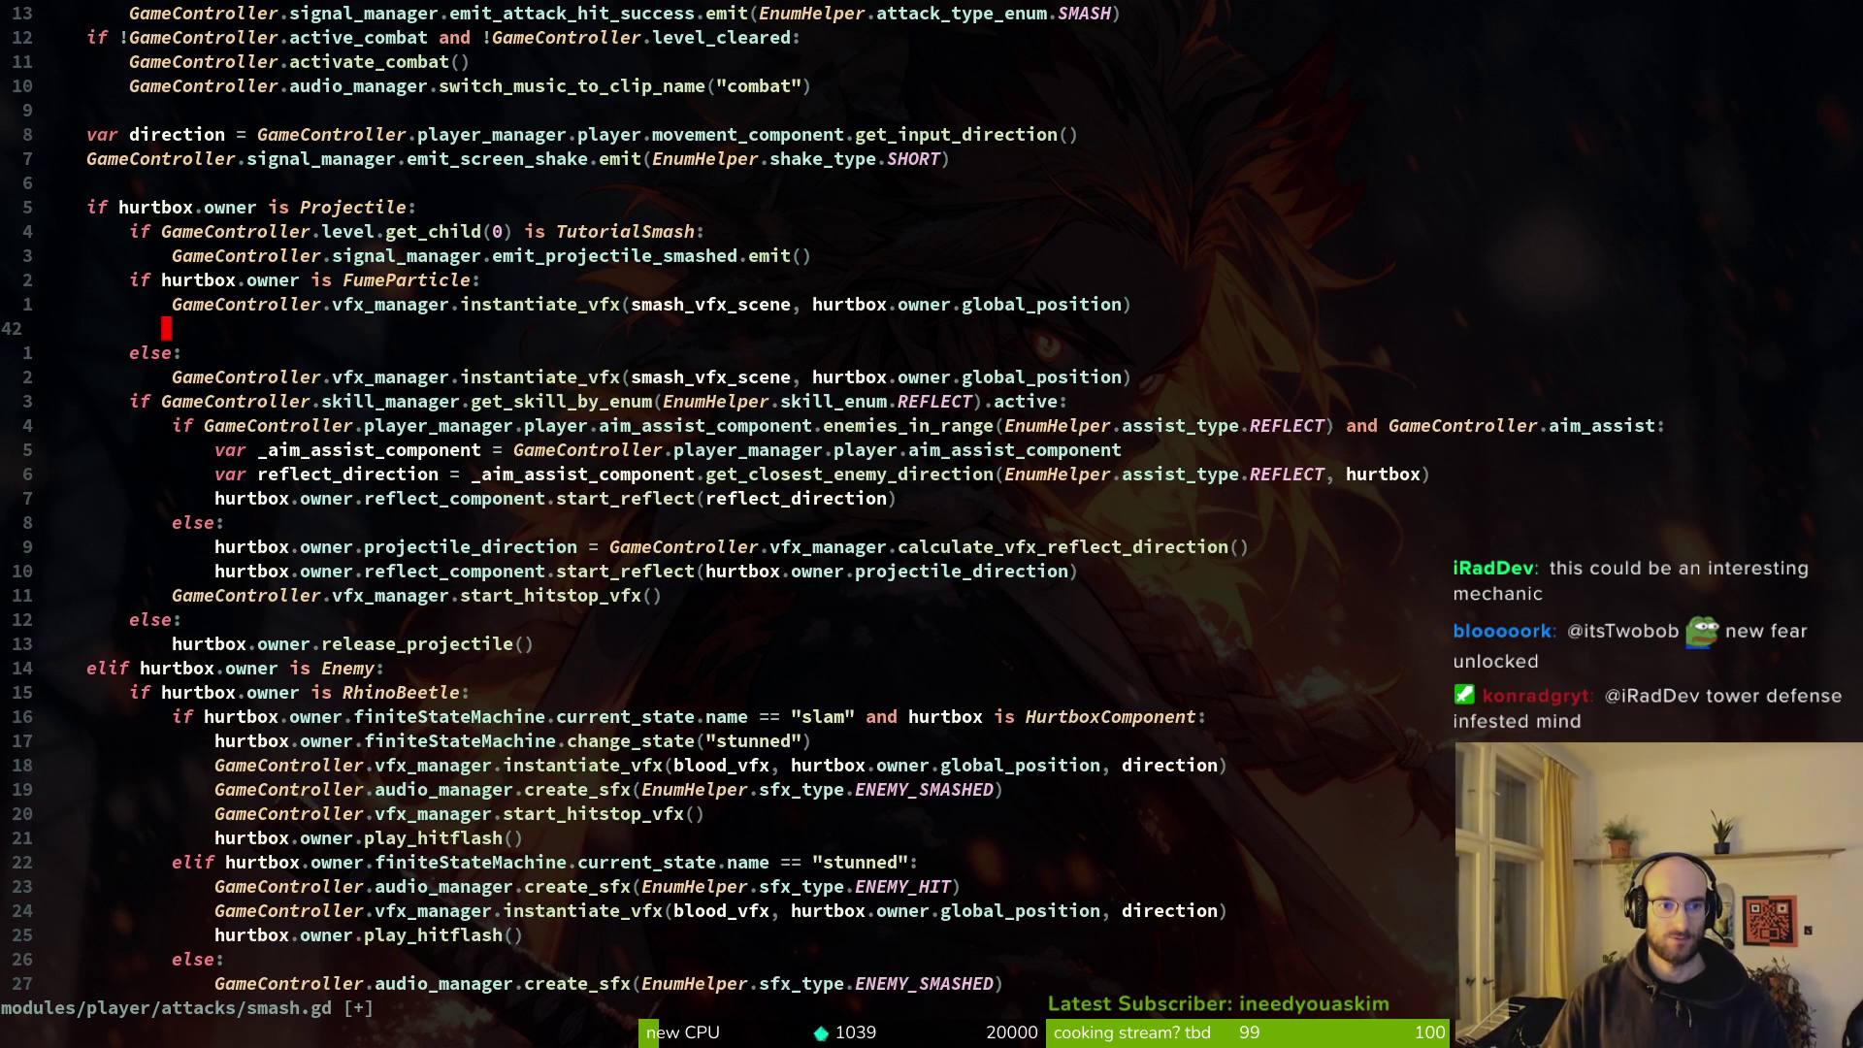
{"action": "key", "text": "j"}
{"action": "key", "text": "d"}
{"action": "key", "text": "d"}
{"action": "type", "text": ":w"}
{"action": "key", "text": "Return"}
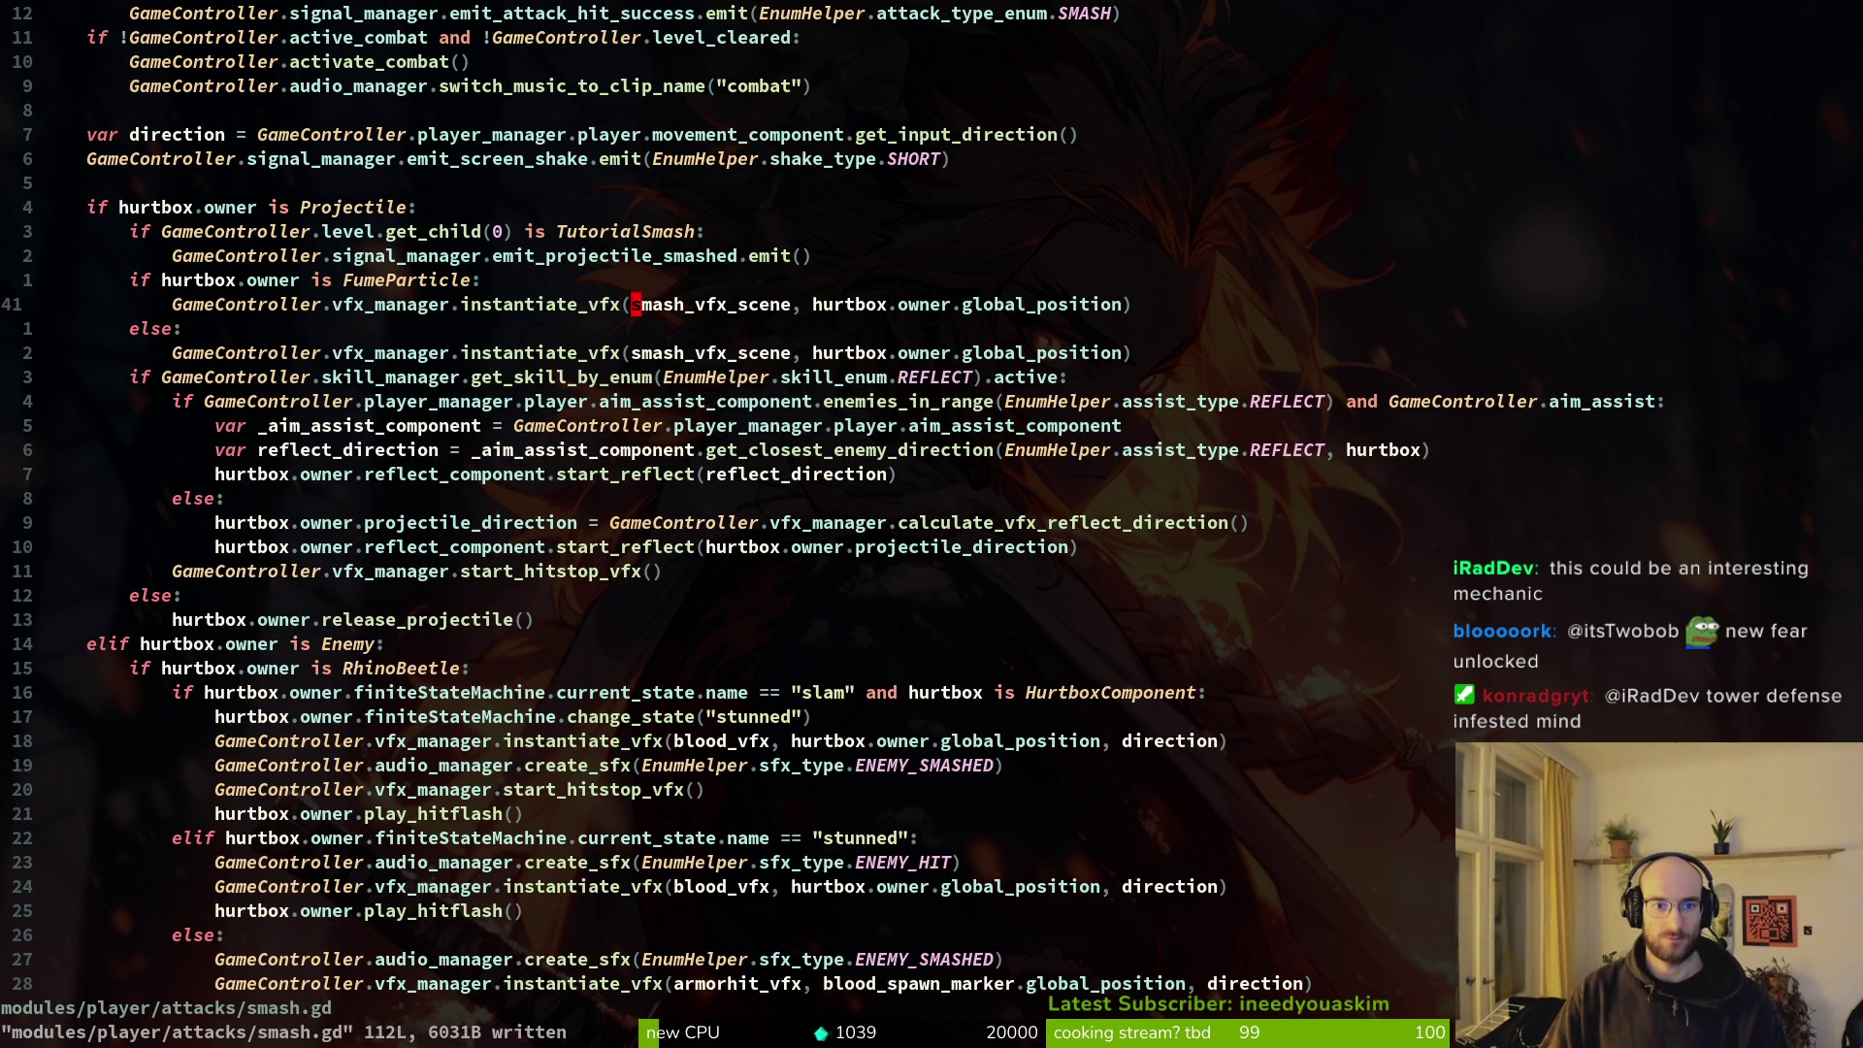
Change the FumeParticle branch's VFX argument to fume_particle_smash_vfx.
{"action": "type", "text": "cw"}
{"action": "type", "text": "me_smas"}
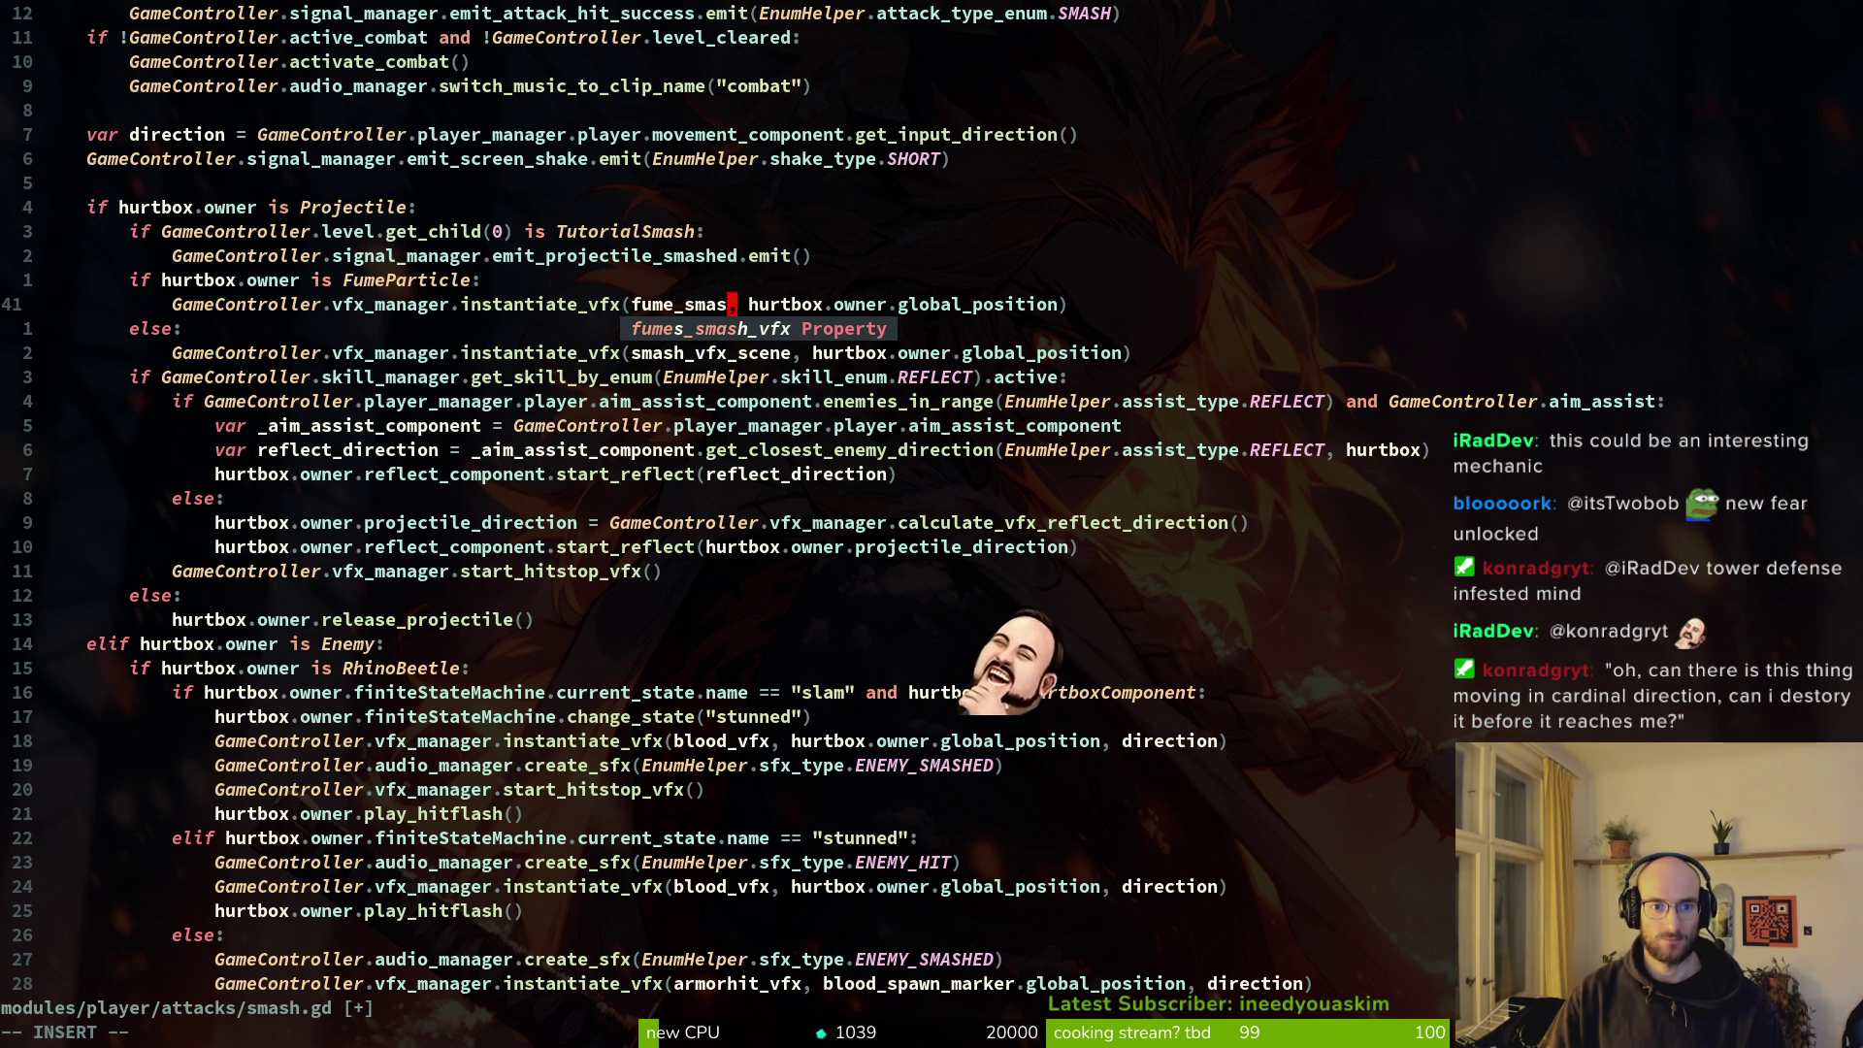
{"action": "key", "text": "BackSpace"}
{"action": "key", "text": "BackSpace"}
{"action": "key", "text": "BackSpace"}
{"action": "key", "text": "BackSpace"}
{"action": "type", "text": "particle_"}
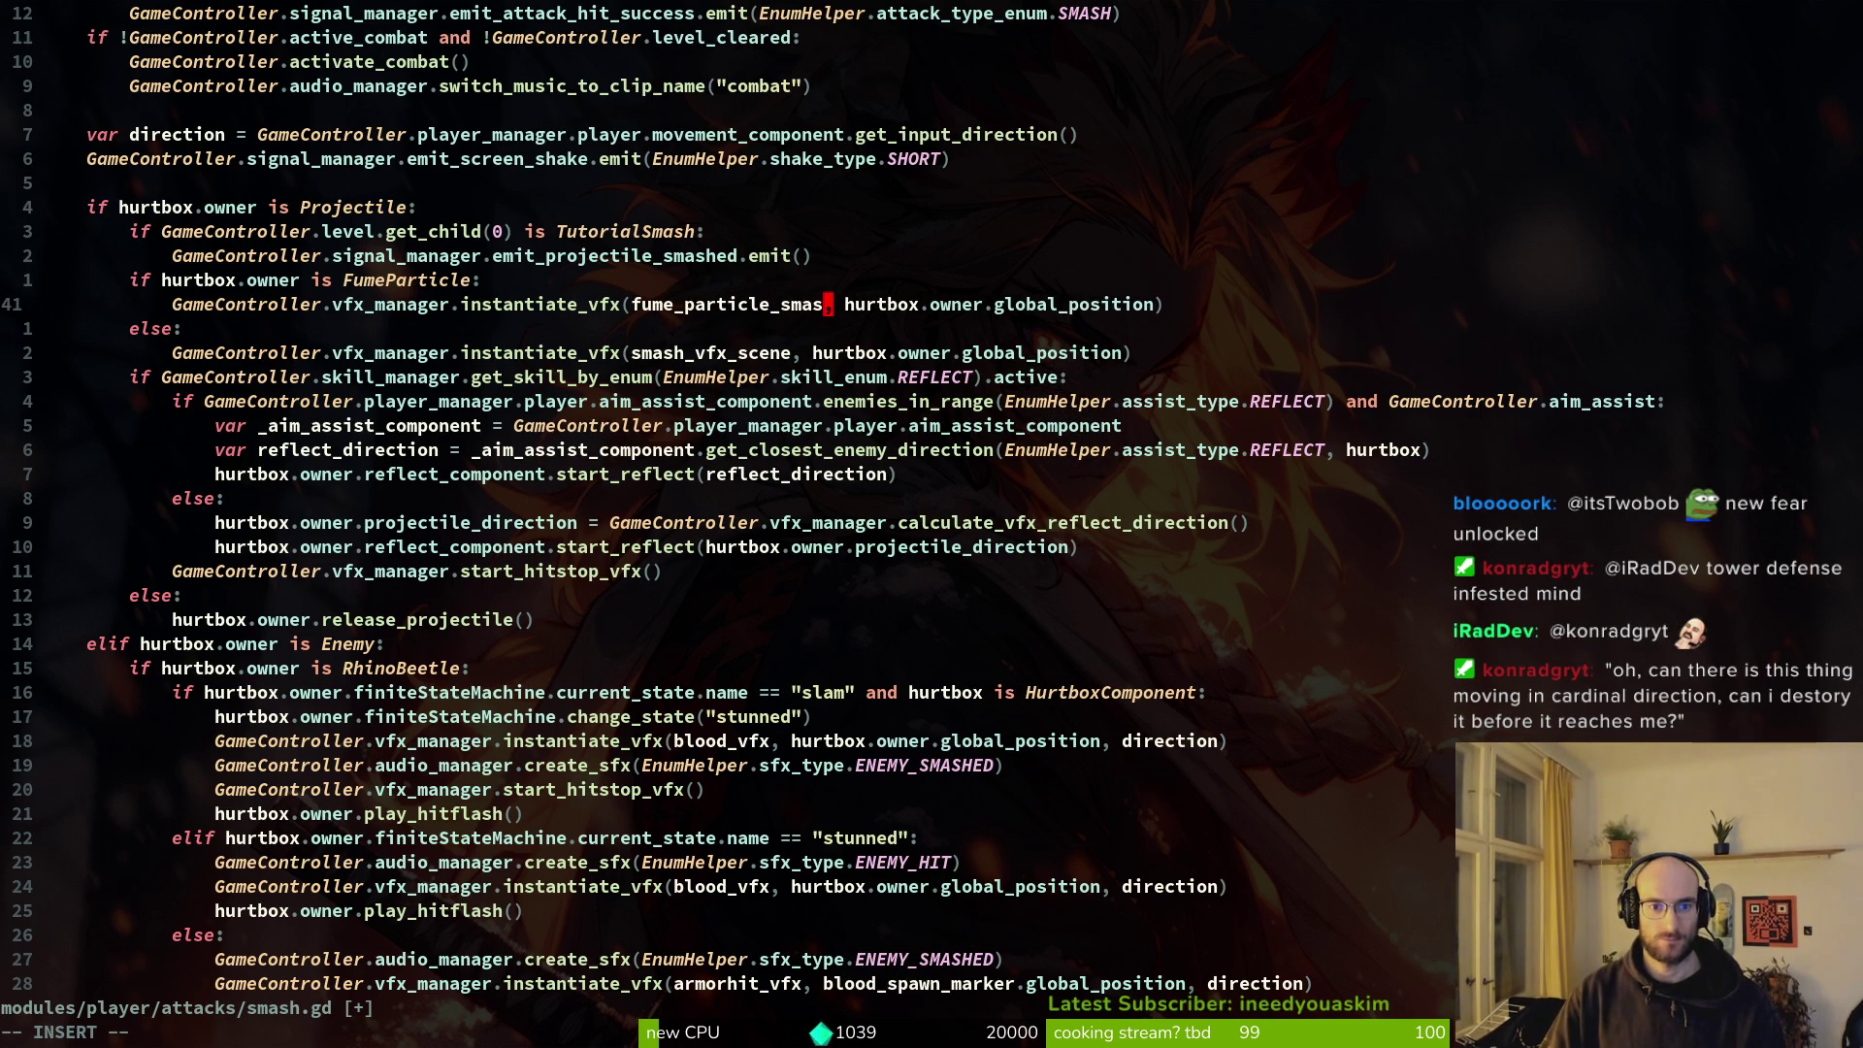
{"action": "key", "text": "Escape"}
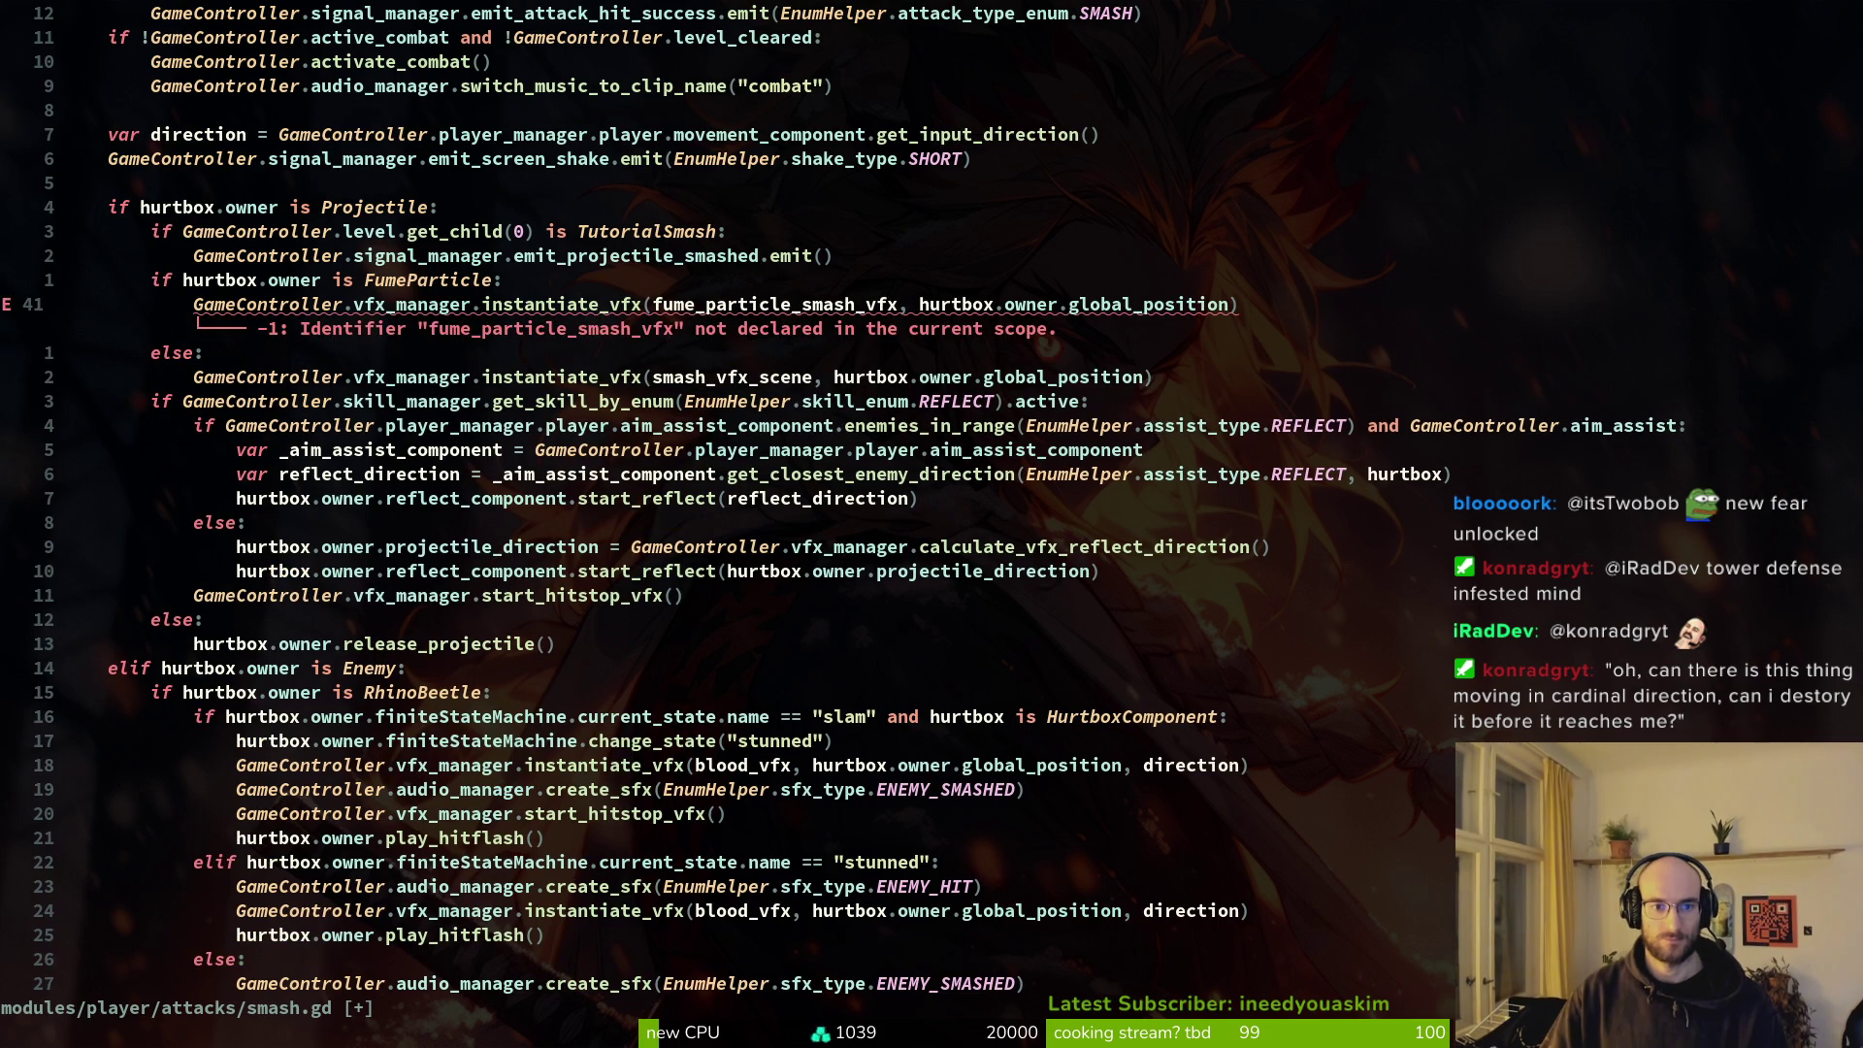
Duplicate the pollinate_vfx export as fume_particle_smash_vfx below fumes_smash_vfx and save smash.gd.
{"action": "key", "text": "g"}
{"action": "key", "text": "g"}
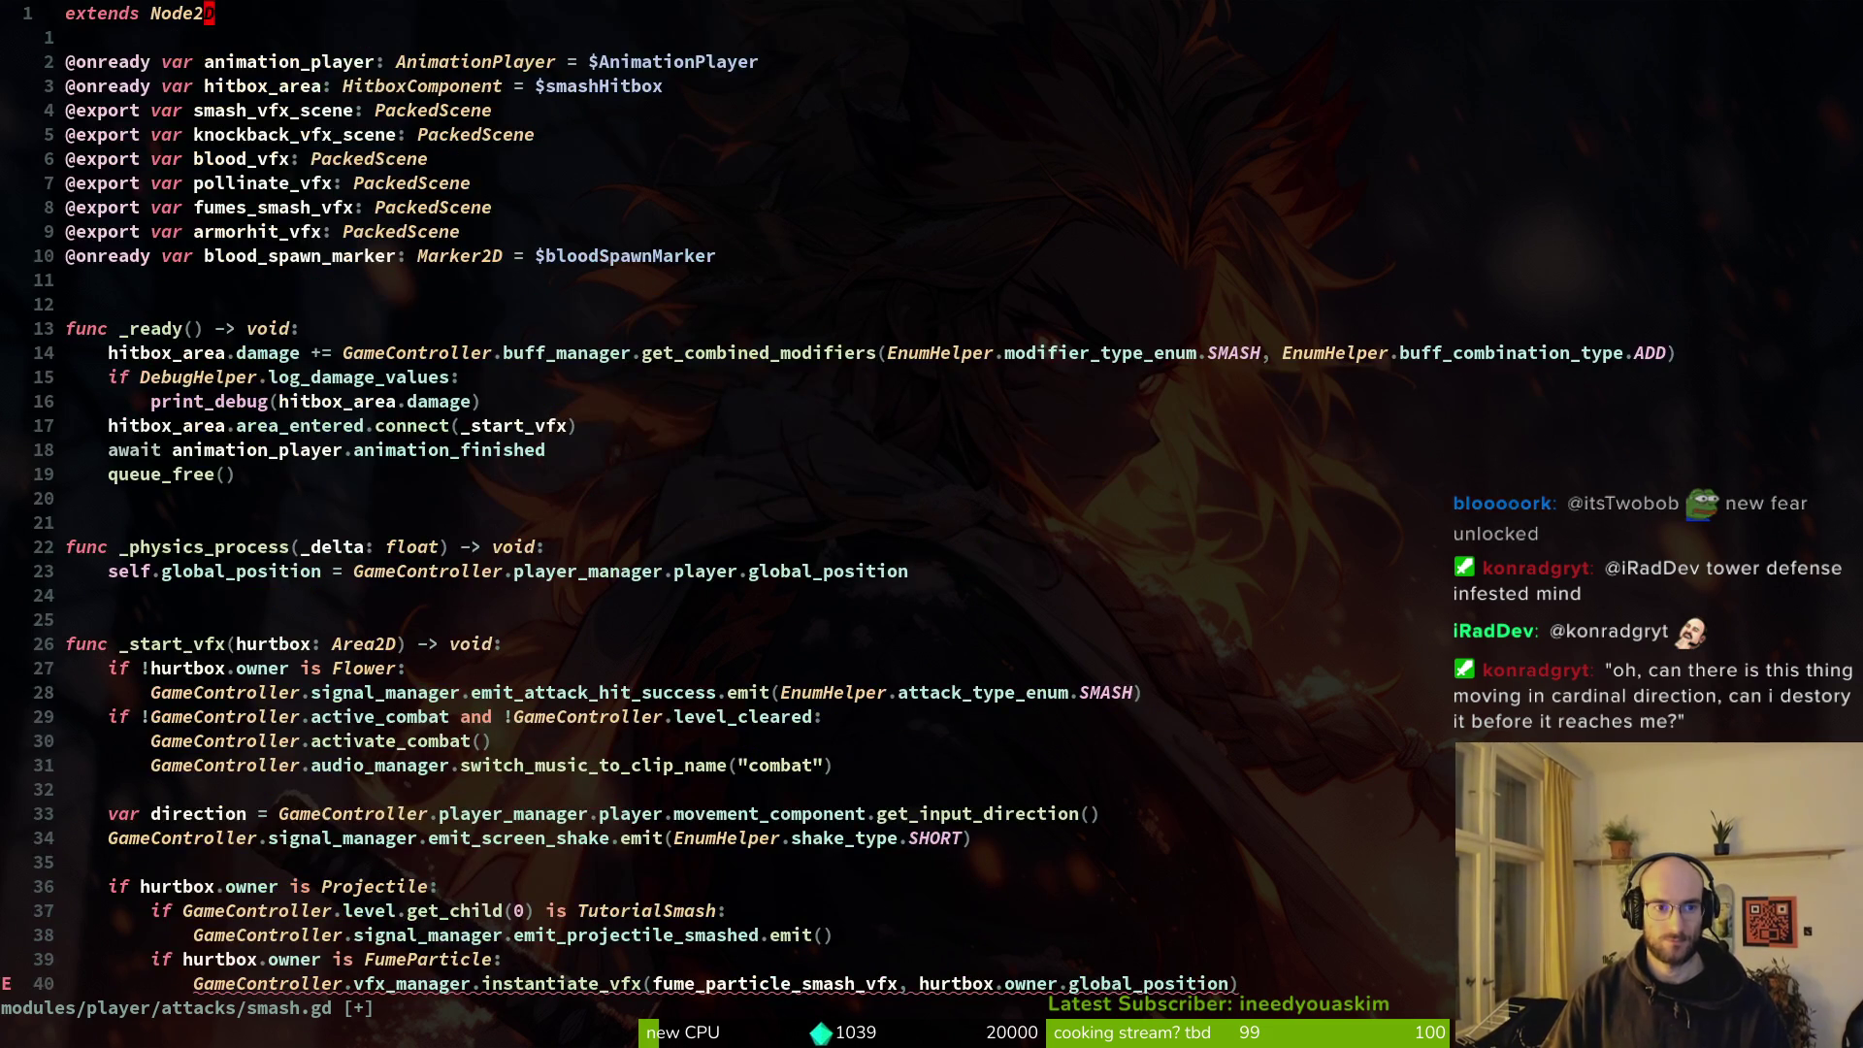
{"action": "key", "text": "dollar"}
{"action": "key", "text": "j"}
{"action": "key", "text": "j"}
{"action": "key", "text": "j"}
{"action": "key", "text": "shift+v"}
{"action": "key", "text": "y"}
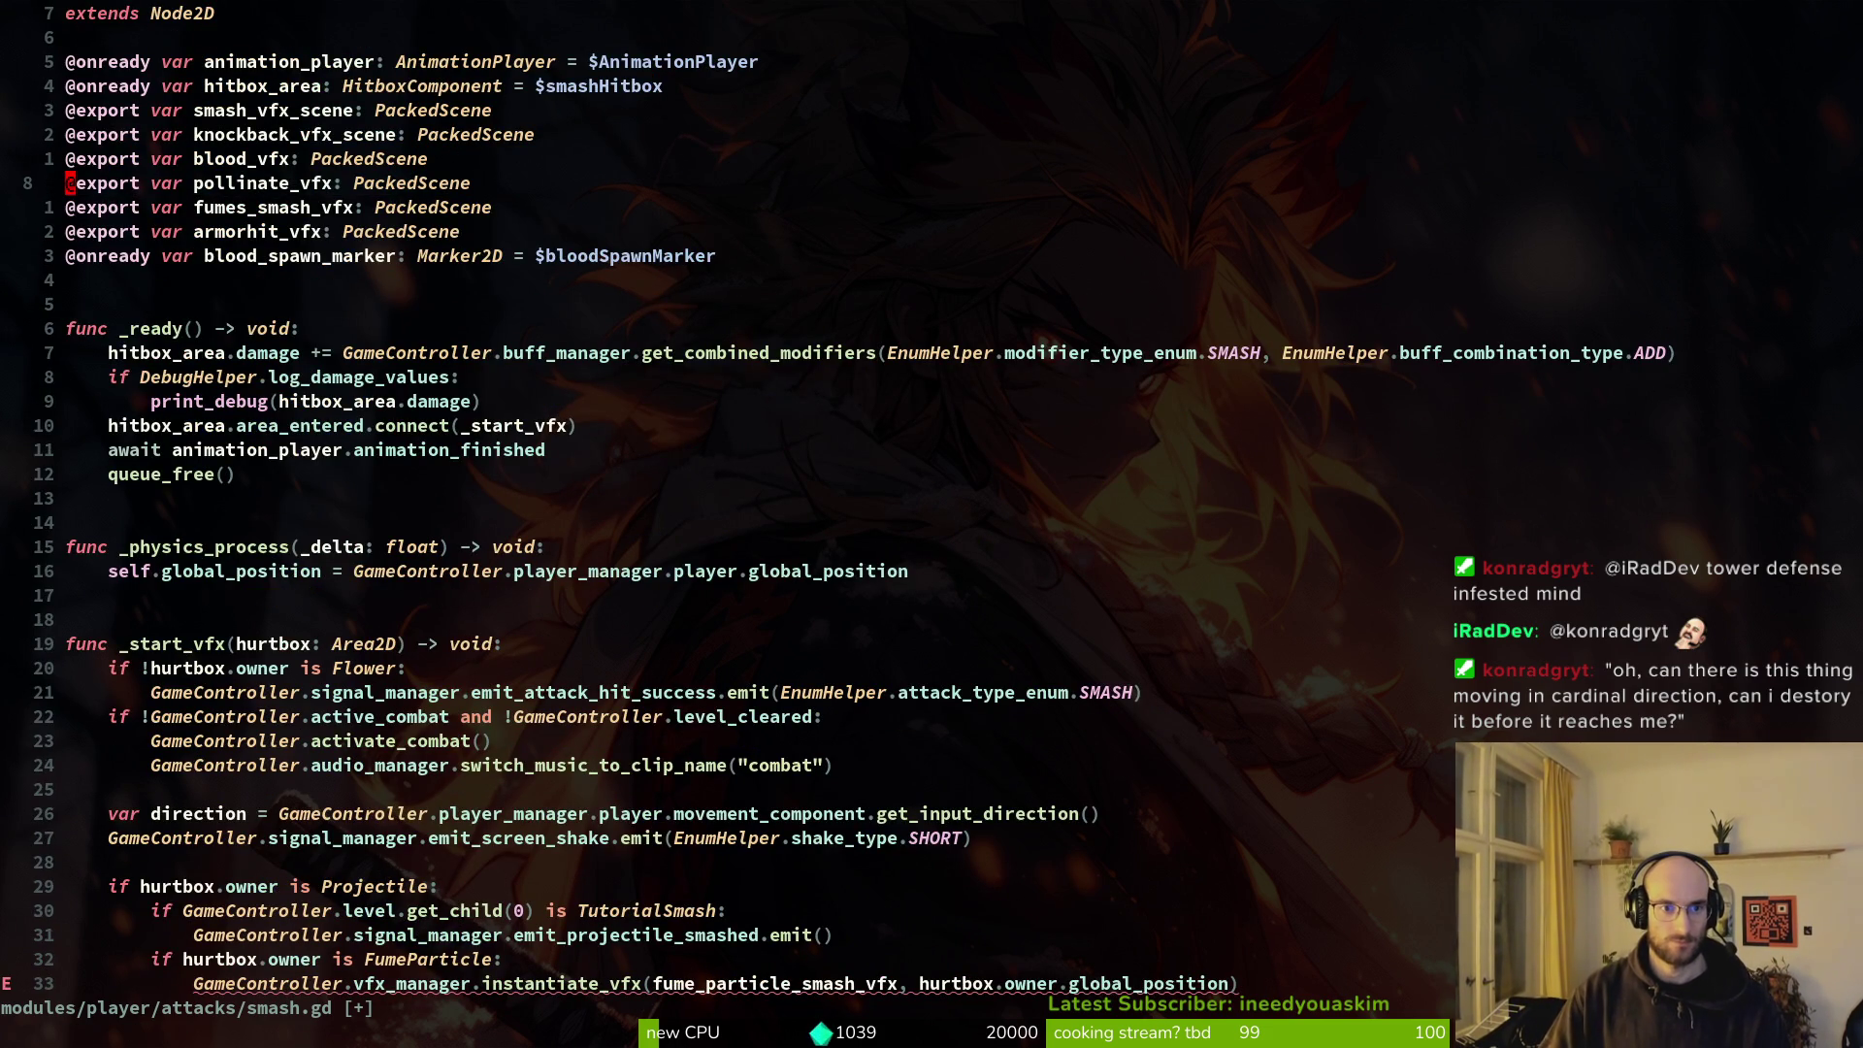
{"action": "key", "text": "p"}
{"action": "key", "text": "d"}
{"action": "key", "text": "d"}
{"action": "key", "text": "p"}
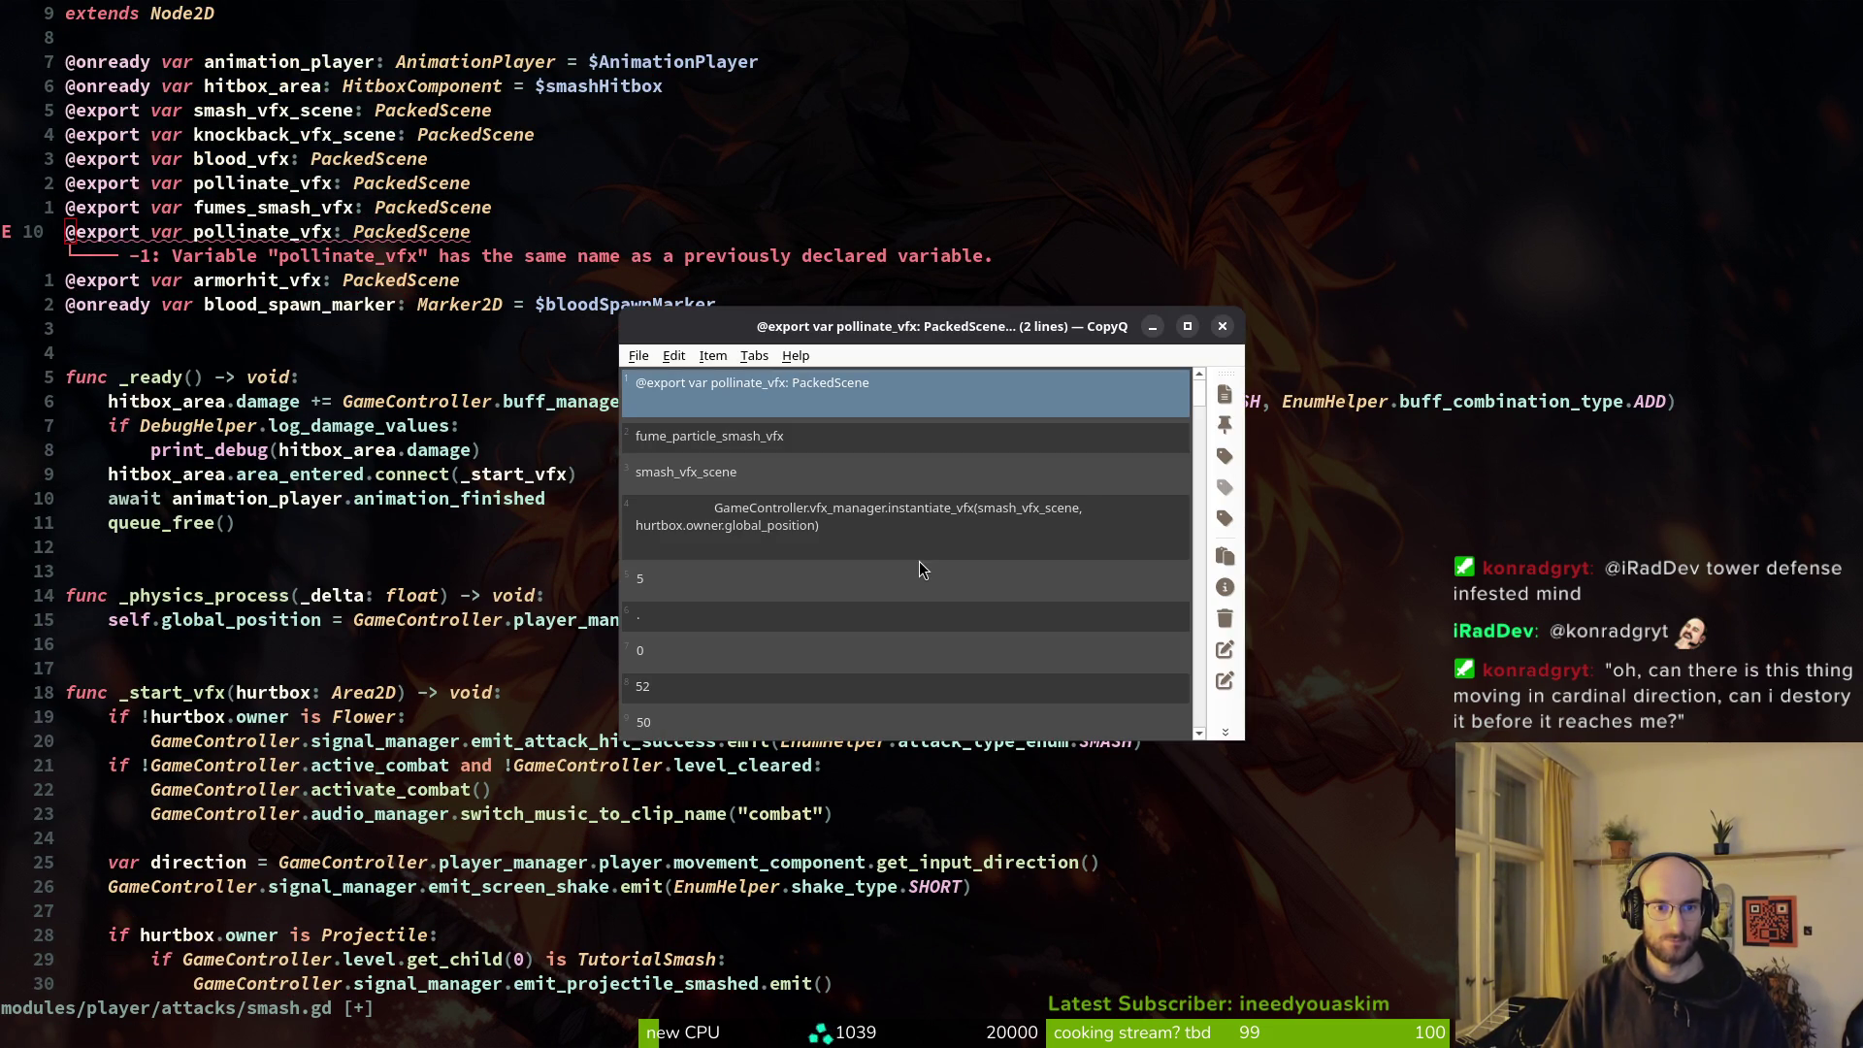
{"action": "type", "text": "ecfume_particle_smash_vfx"}
{"action": "key", "text": "Escape"}
{"action": "type", "text": ":w"}
{"action": "key", "text": "Return"}
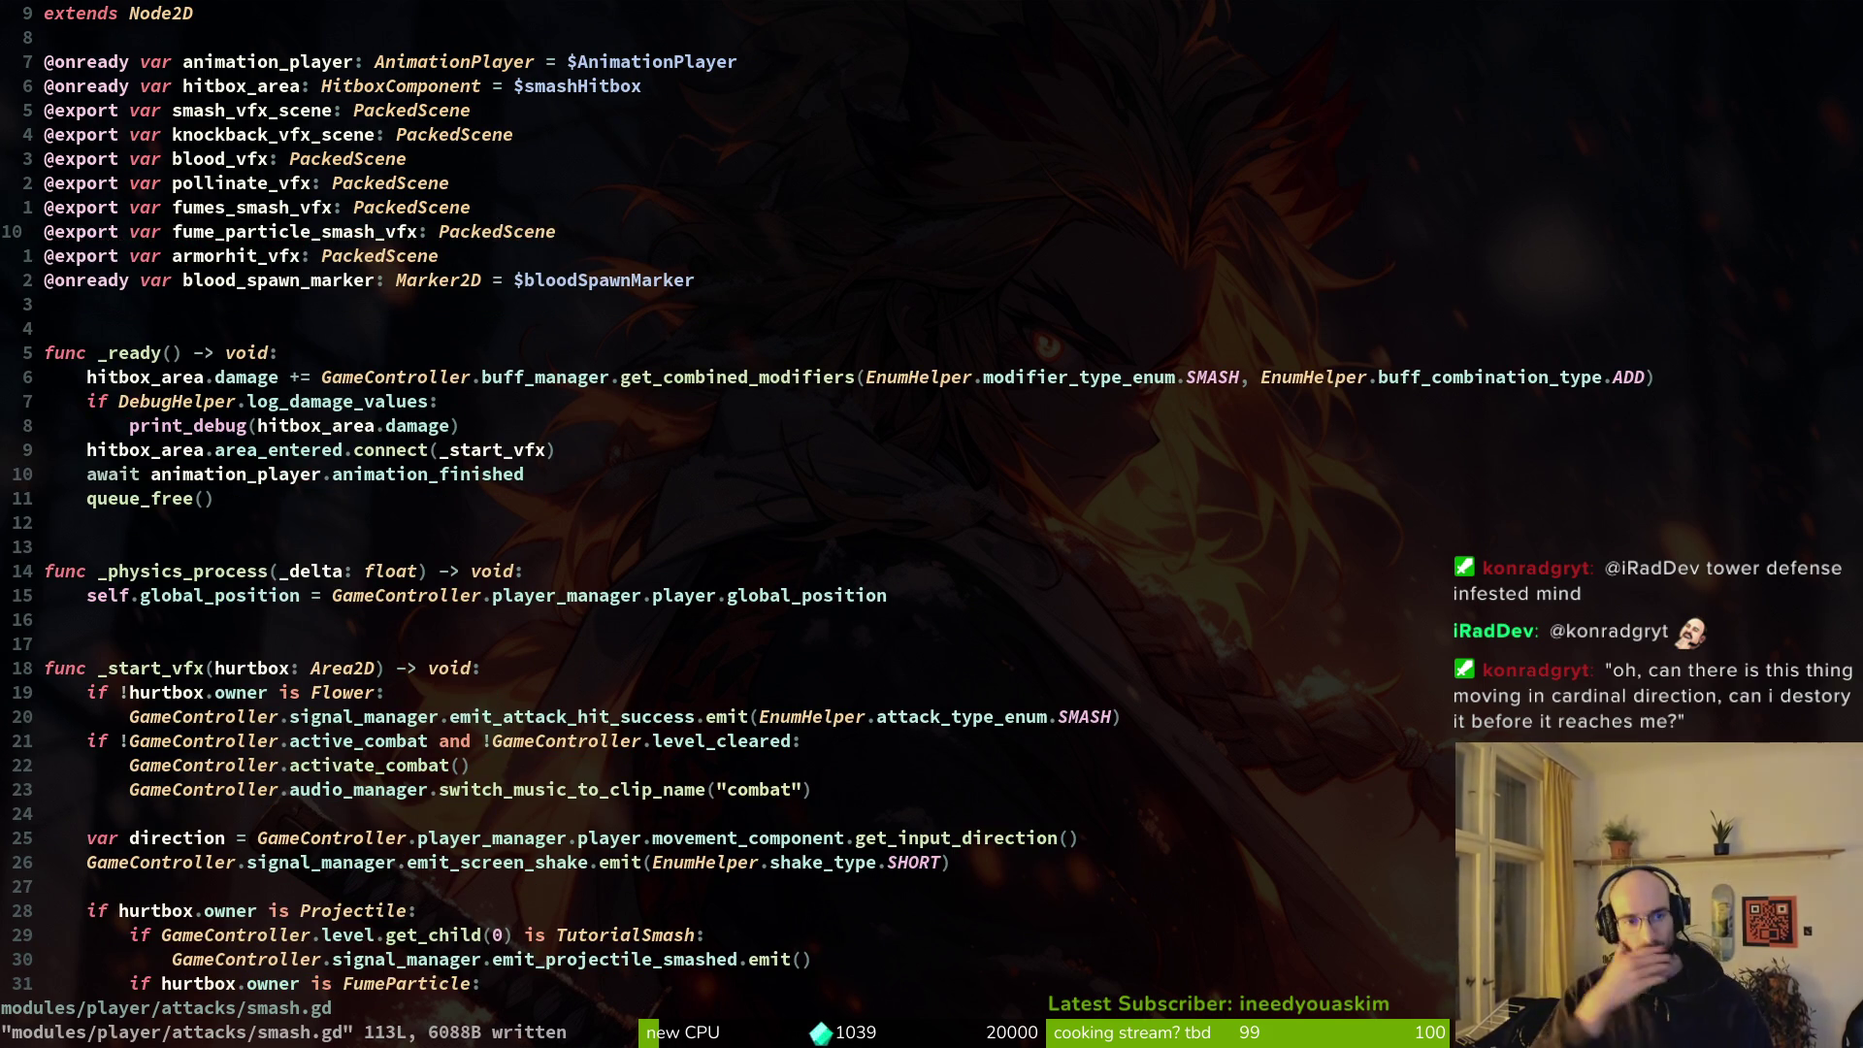
{"action": "key", "text": "alt+Tab"}
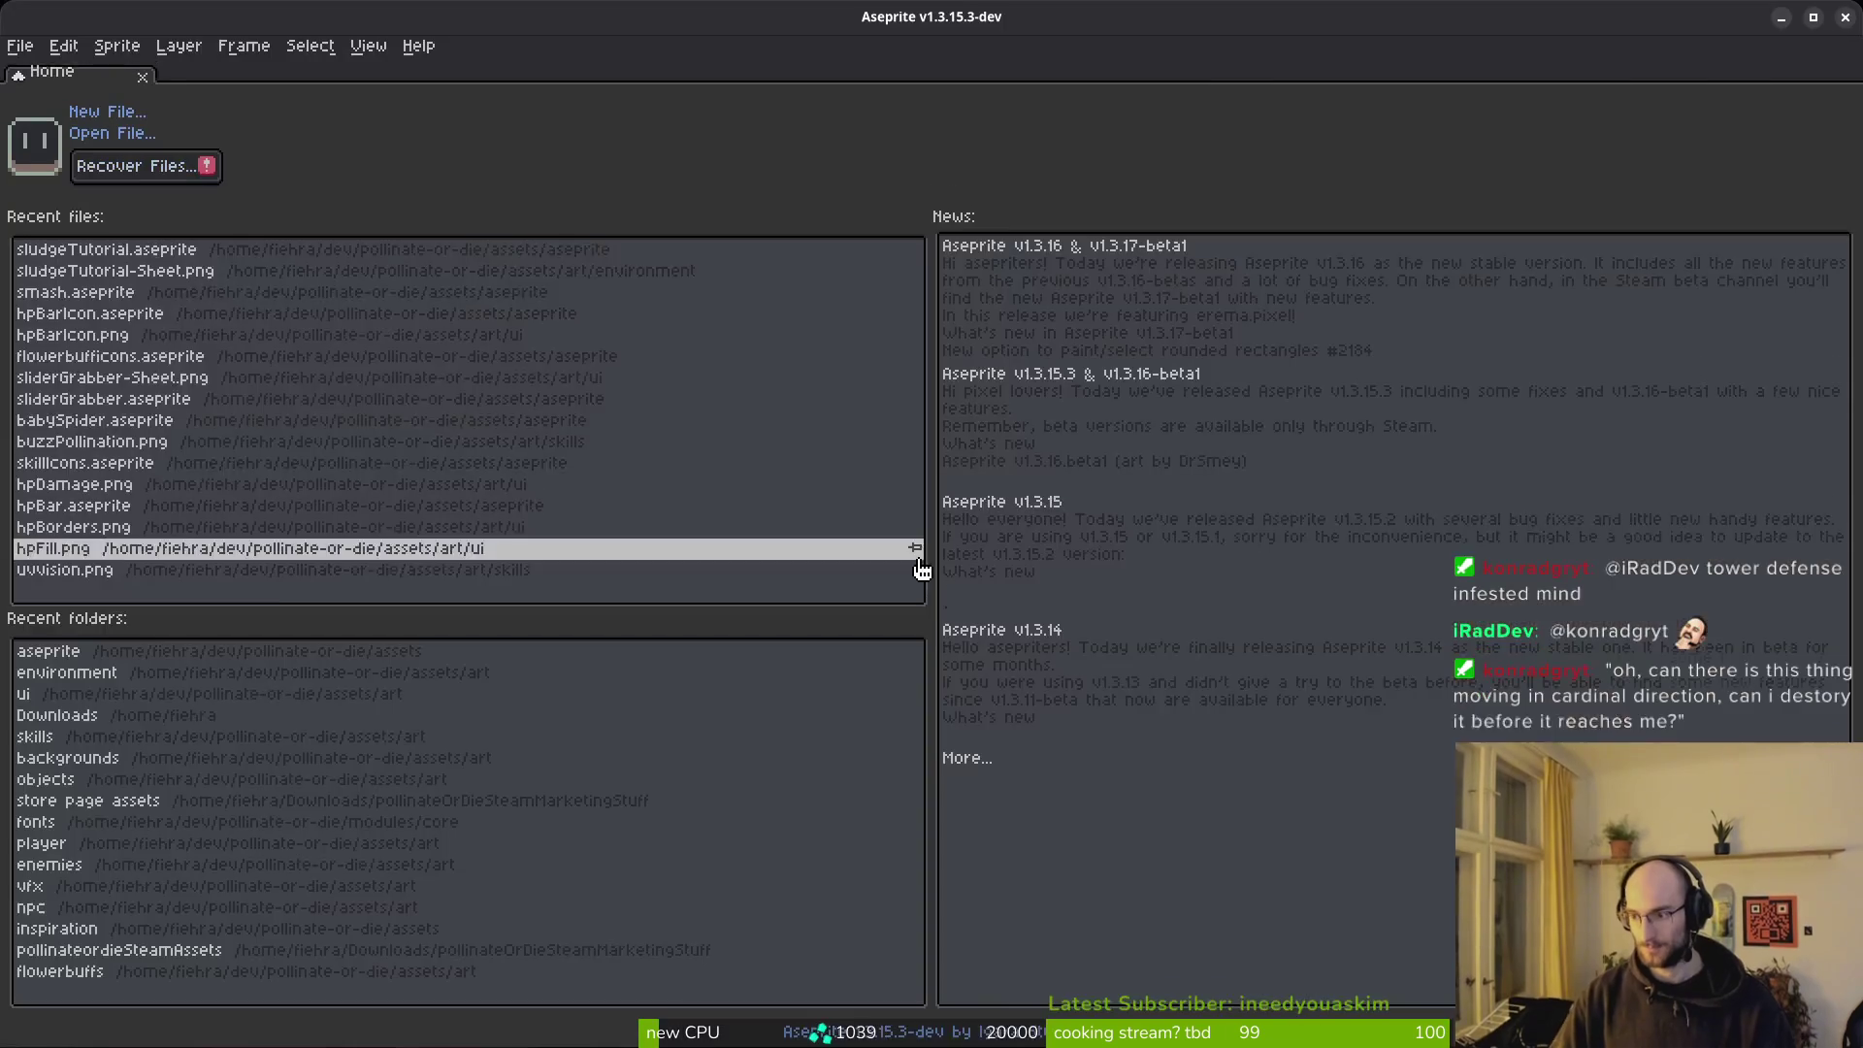
Create a new blank sprite in indexed colour mode.
{"action": "left_click", "coordinate": [106, 112]}
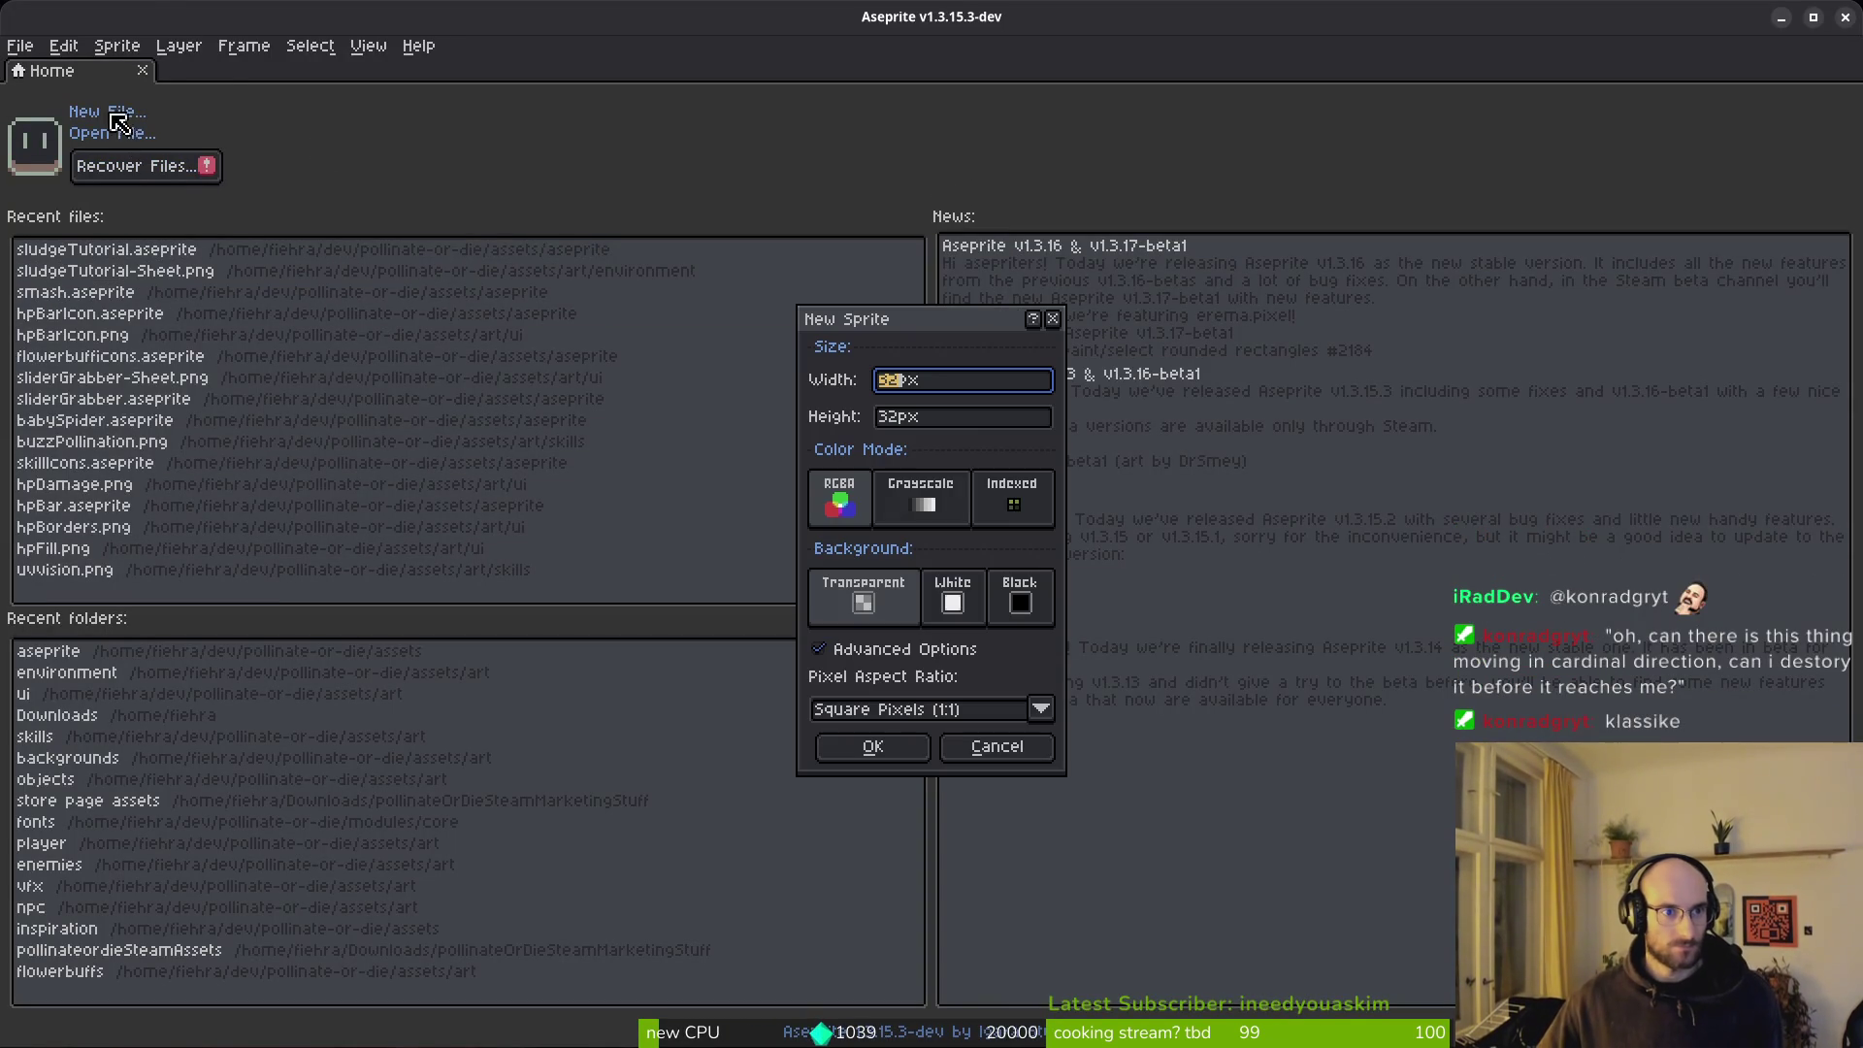
{"action": "left_click", "coordinate": [1013, 499]}
{"action": "key", "text": "Return"}
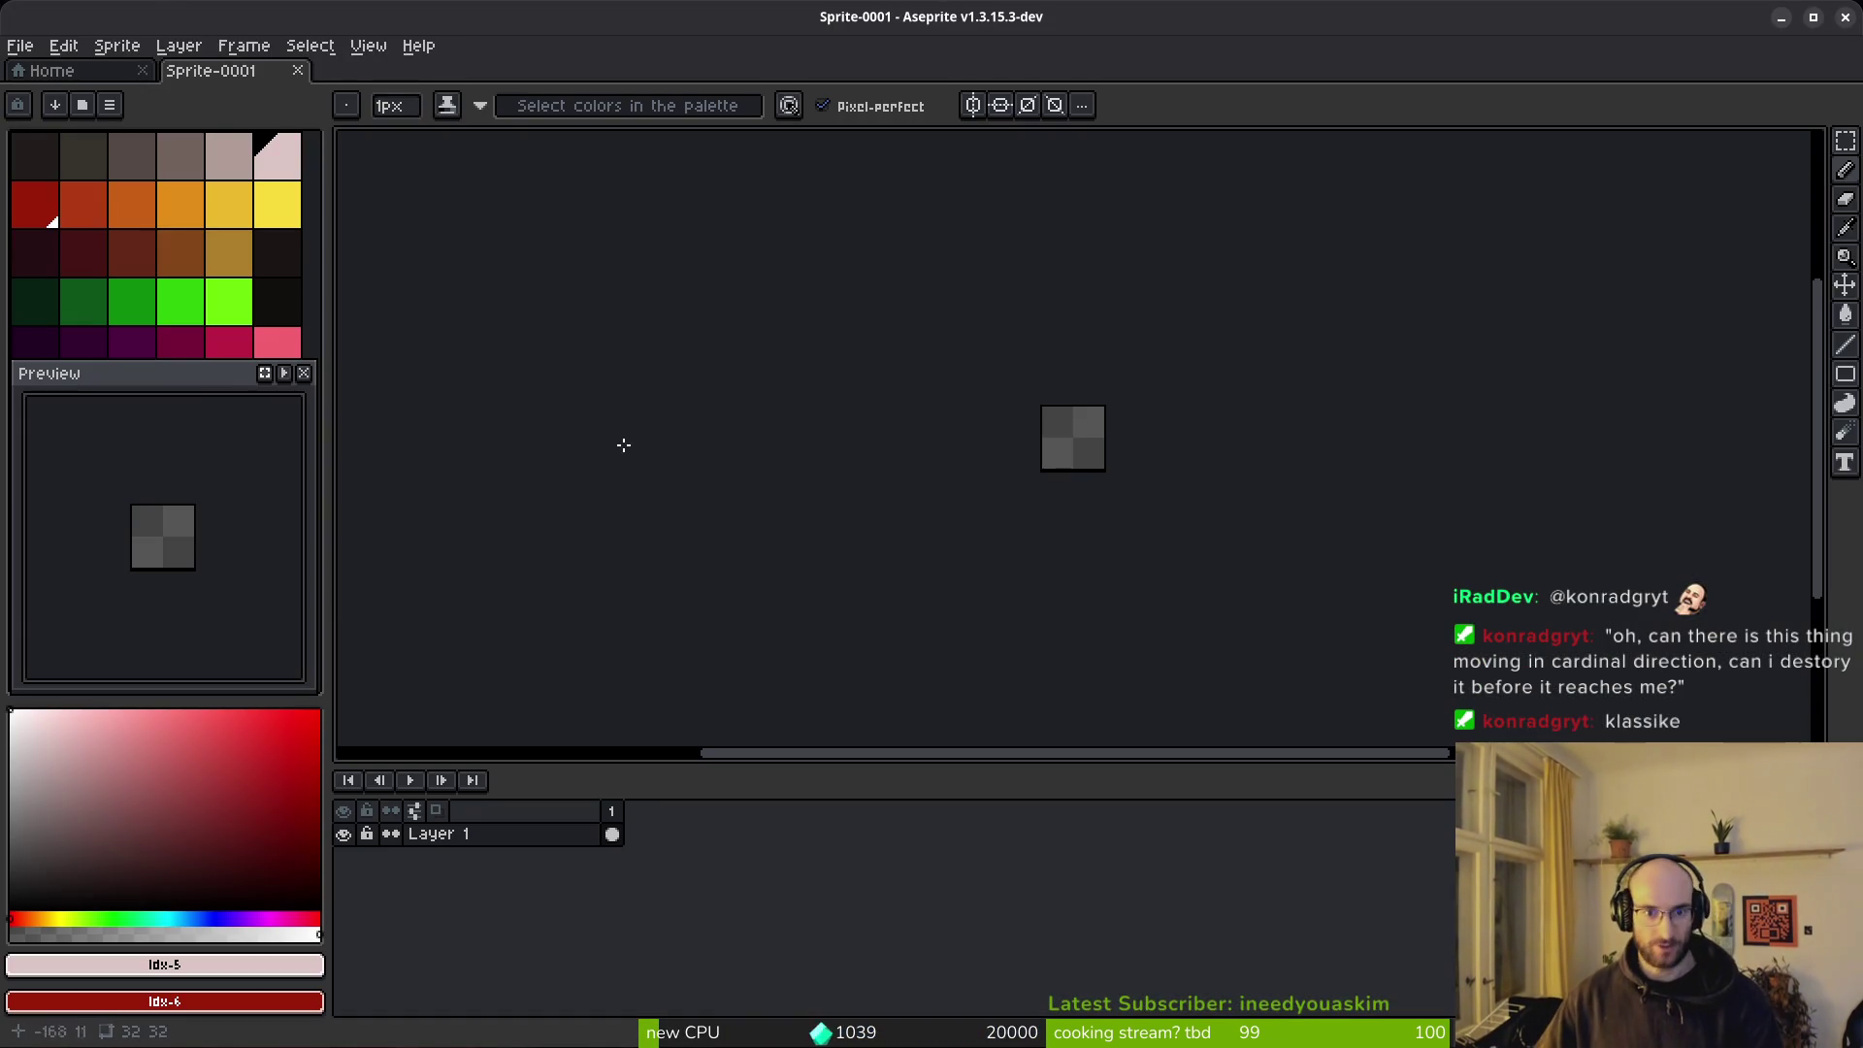
Open fume.aseprite from the project's assets/aseprite folder.
{"action": "left_click", "coordinate": [53, 71]}
{"action": "left_click", "coordinate": [90, 134]}
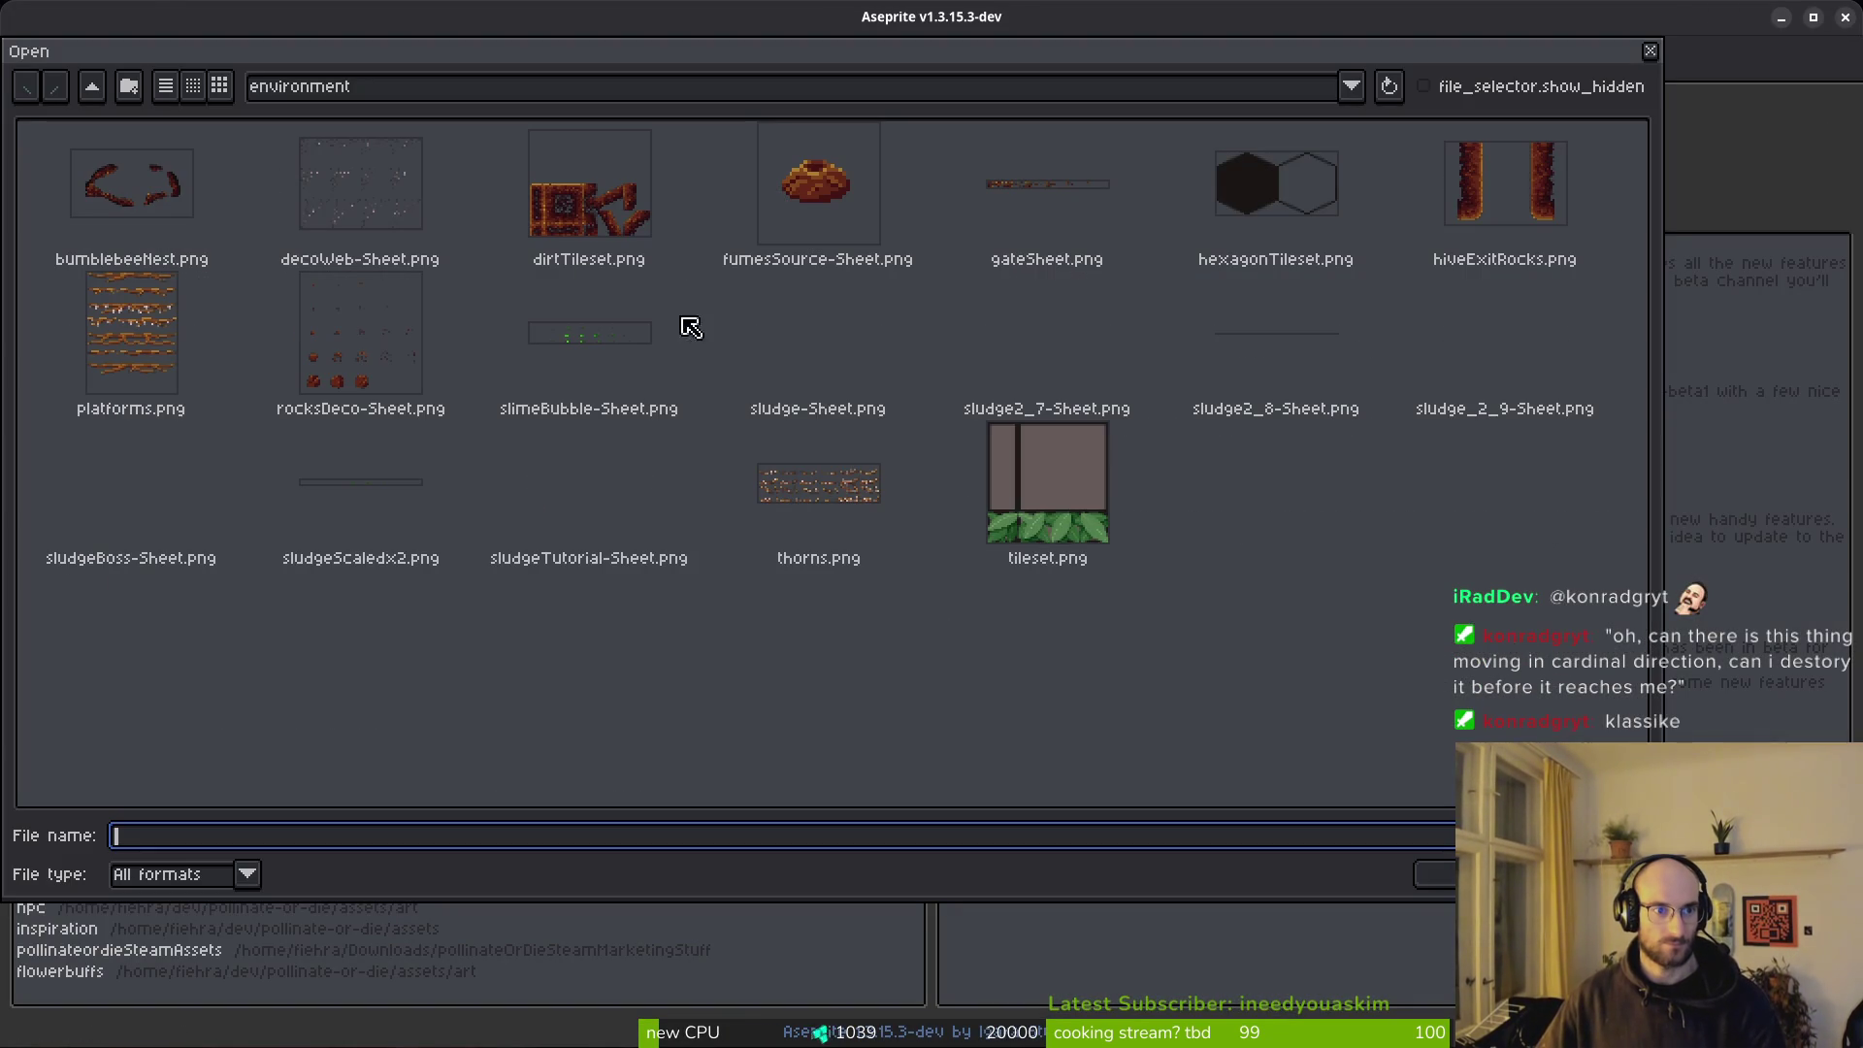
{"action": "left_click", "coordinate": [93, 86]}
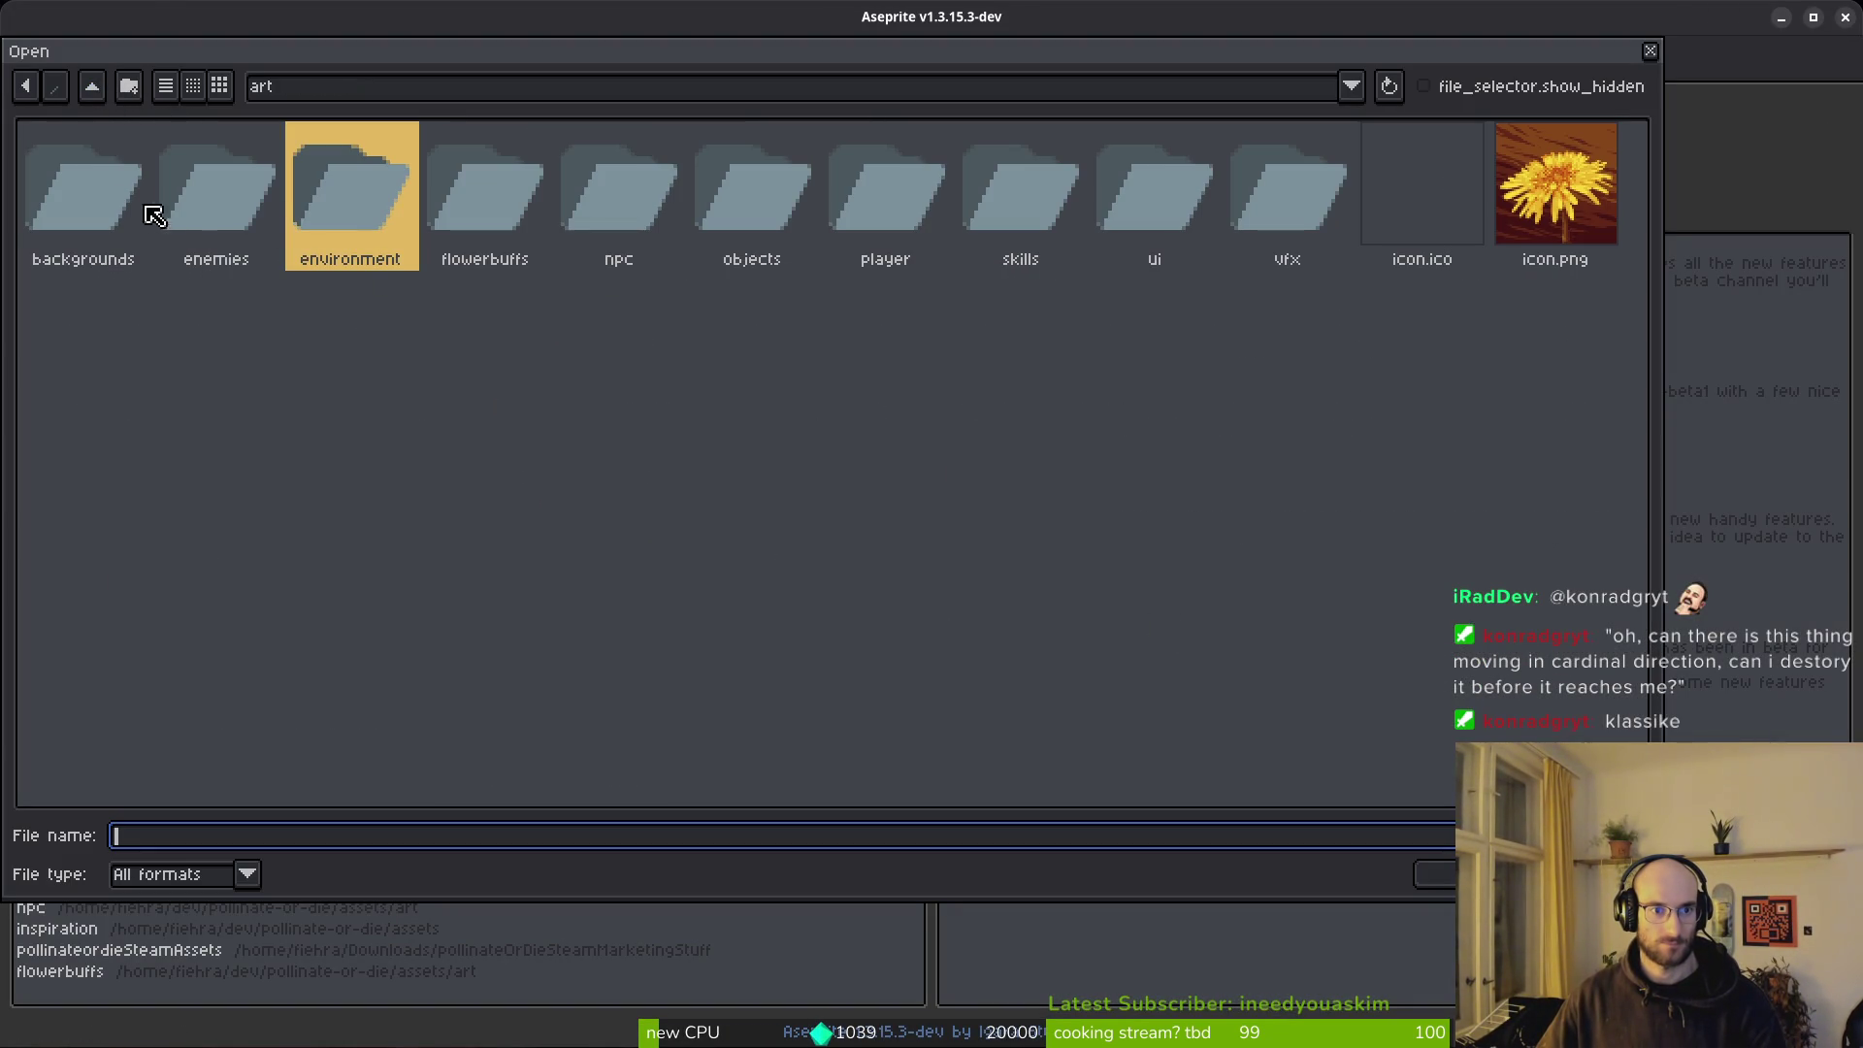
{"action": "left_click", "coordinate": [92, 86]}
{"action": "double_click", "coordinate": [208, 191]}
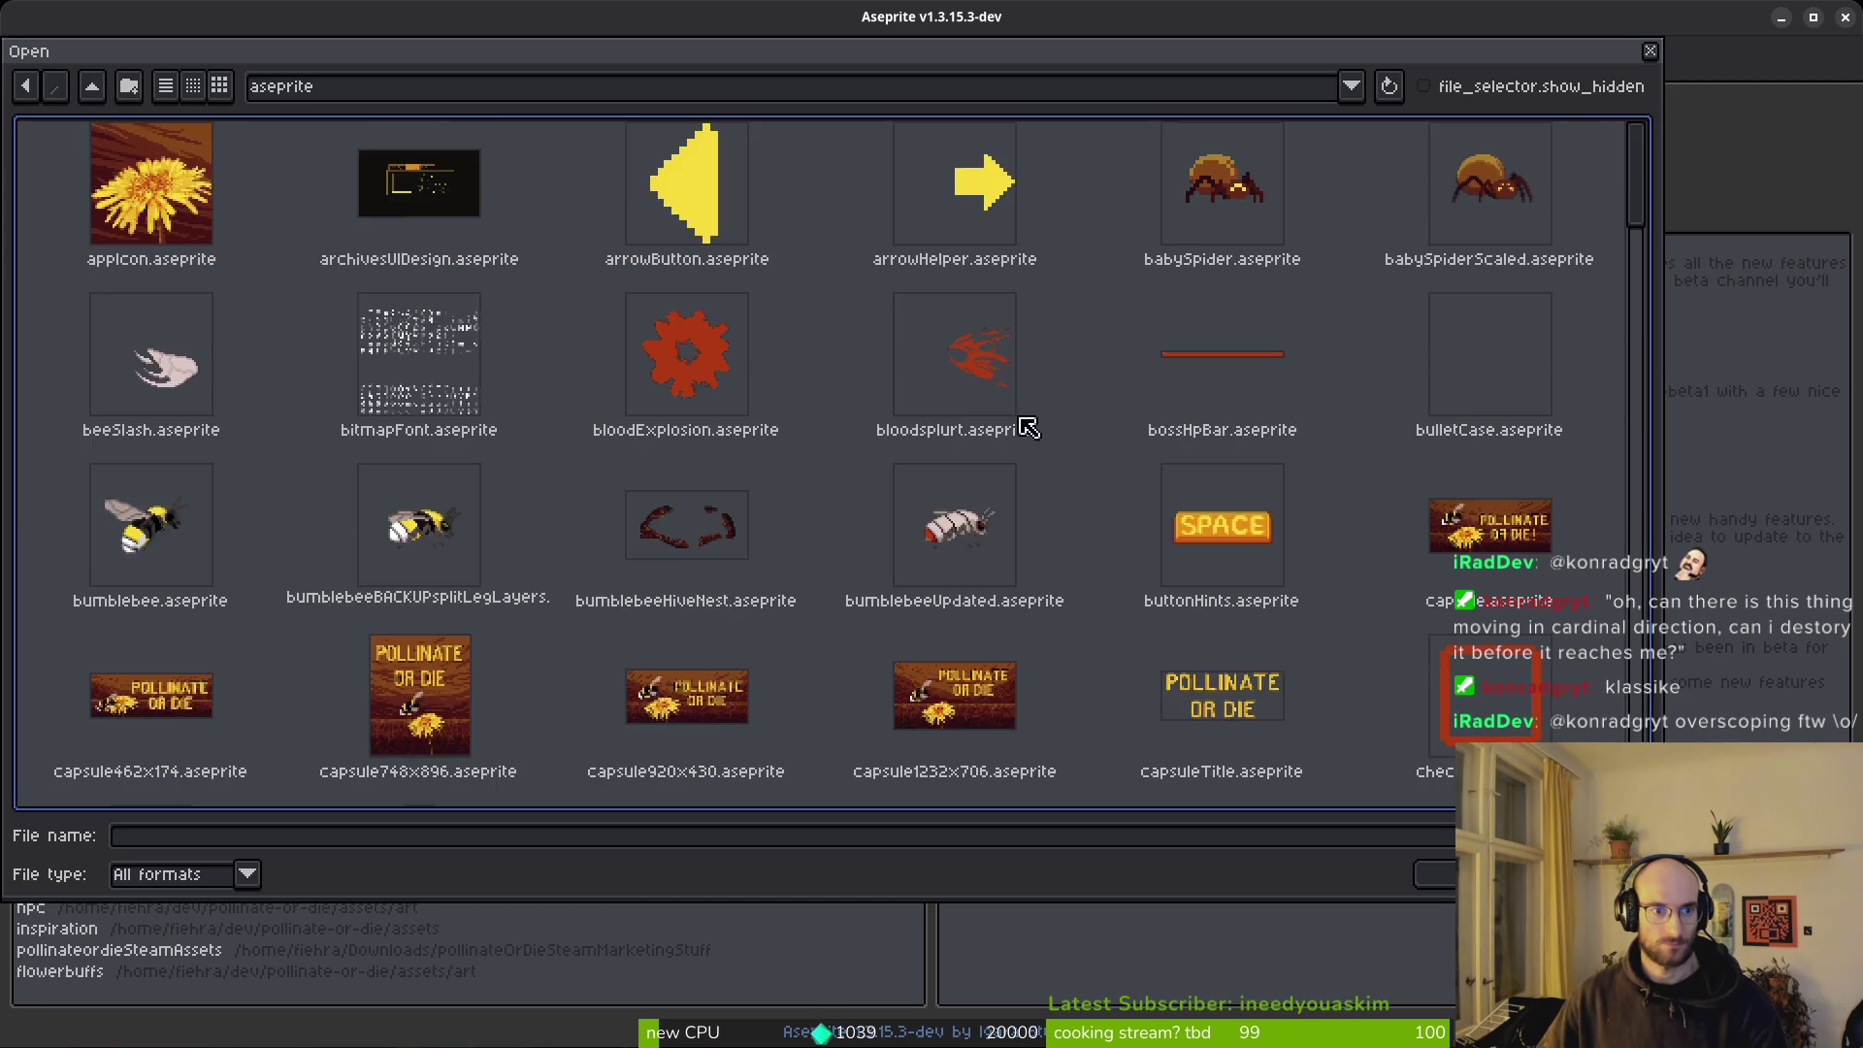
{"action": "scroll", "coordinate": [1177, 481], "scroll_direction": "down", "scroll_amount": 3}
{"action": "scroll", "coordinate": [284, 455], "scroll_direction": "down", "scroll_amount": 5}
{"action": "left_click", "coordinate": [433, 345]}
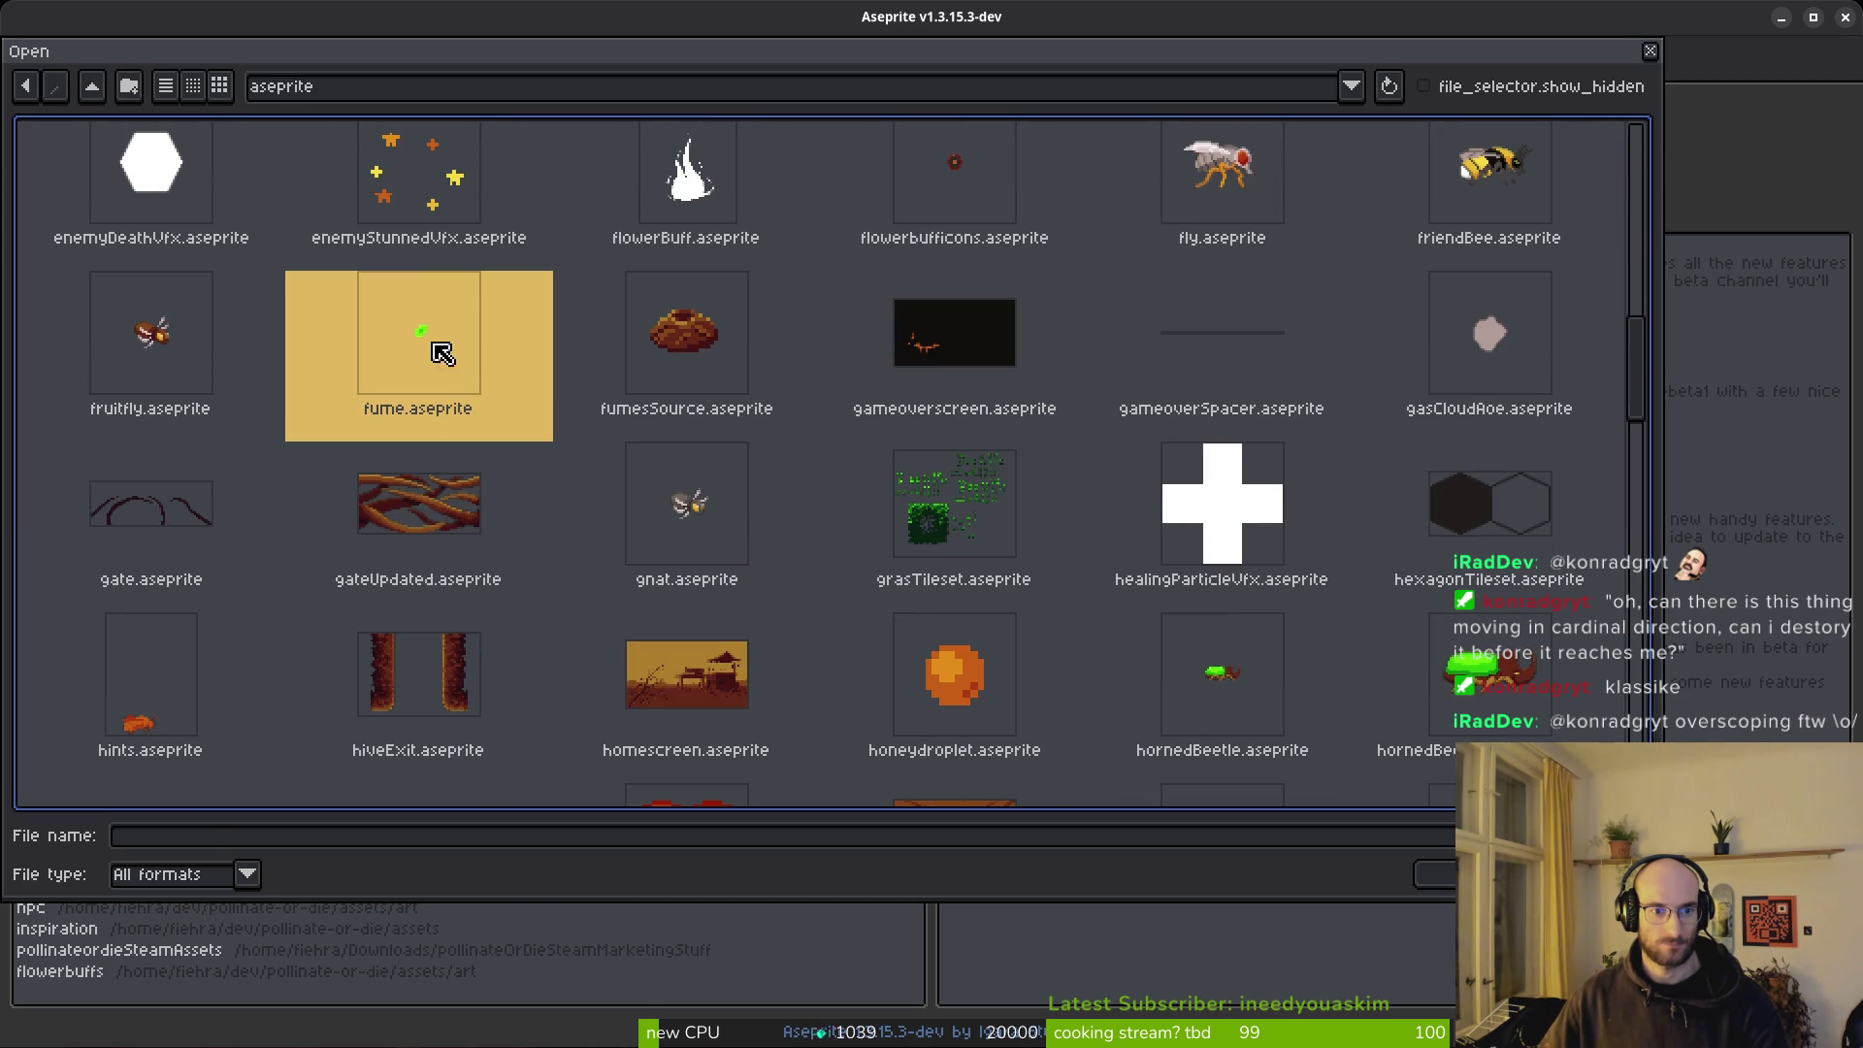
{"action": "left_click", "coordinate": [1436, 874]}
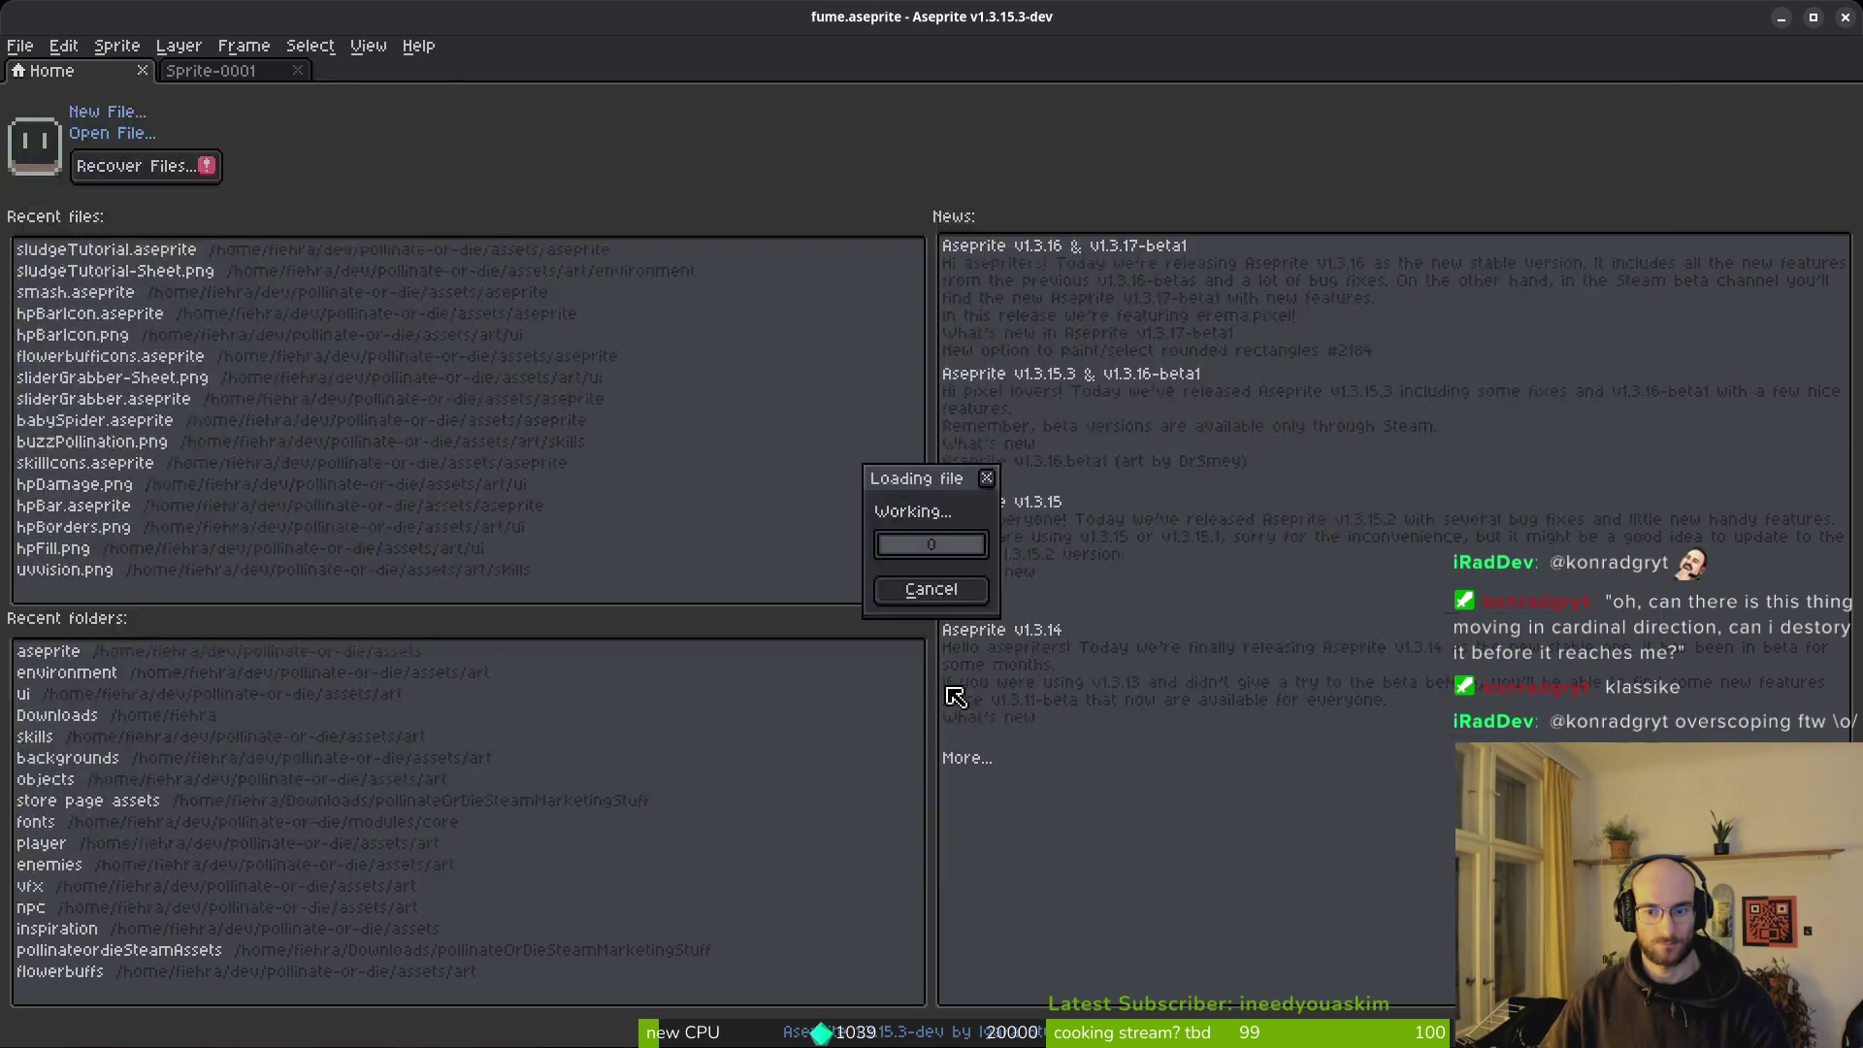
Build a new palette from the fume sprite and pick greens #2fc809 and #6cff0a as colours.
{"action": "left_click", "coordinate": [114, 107]}
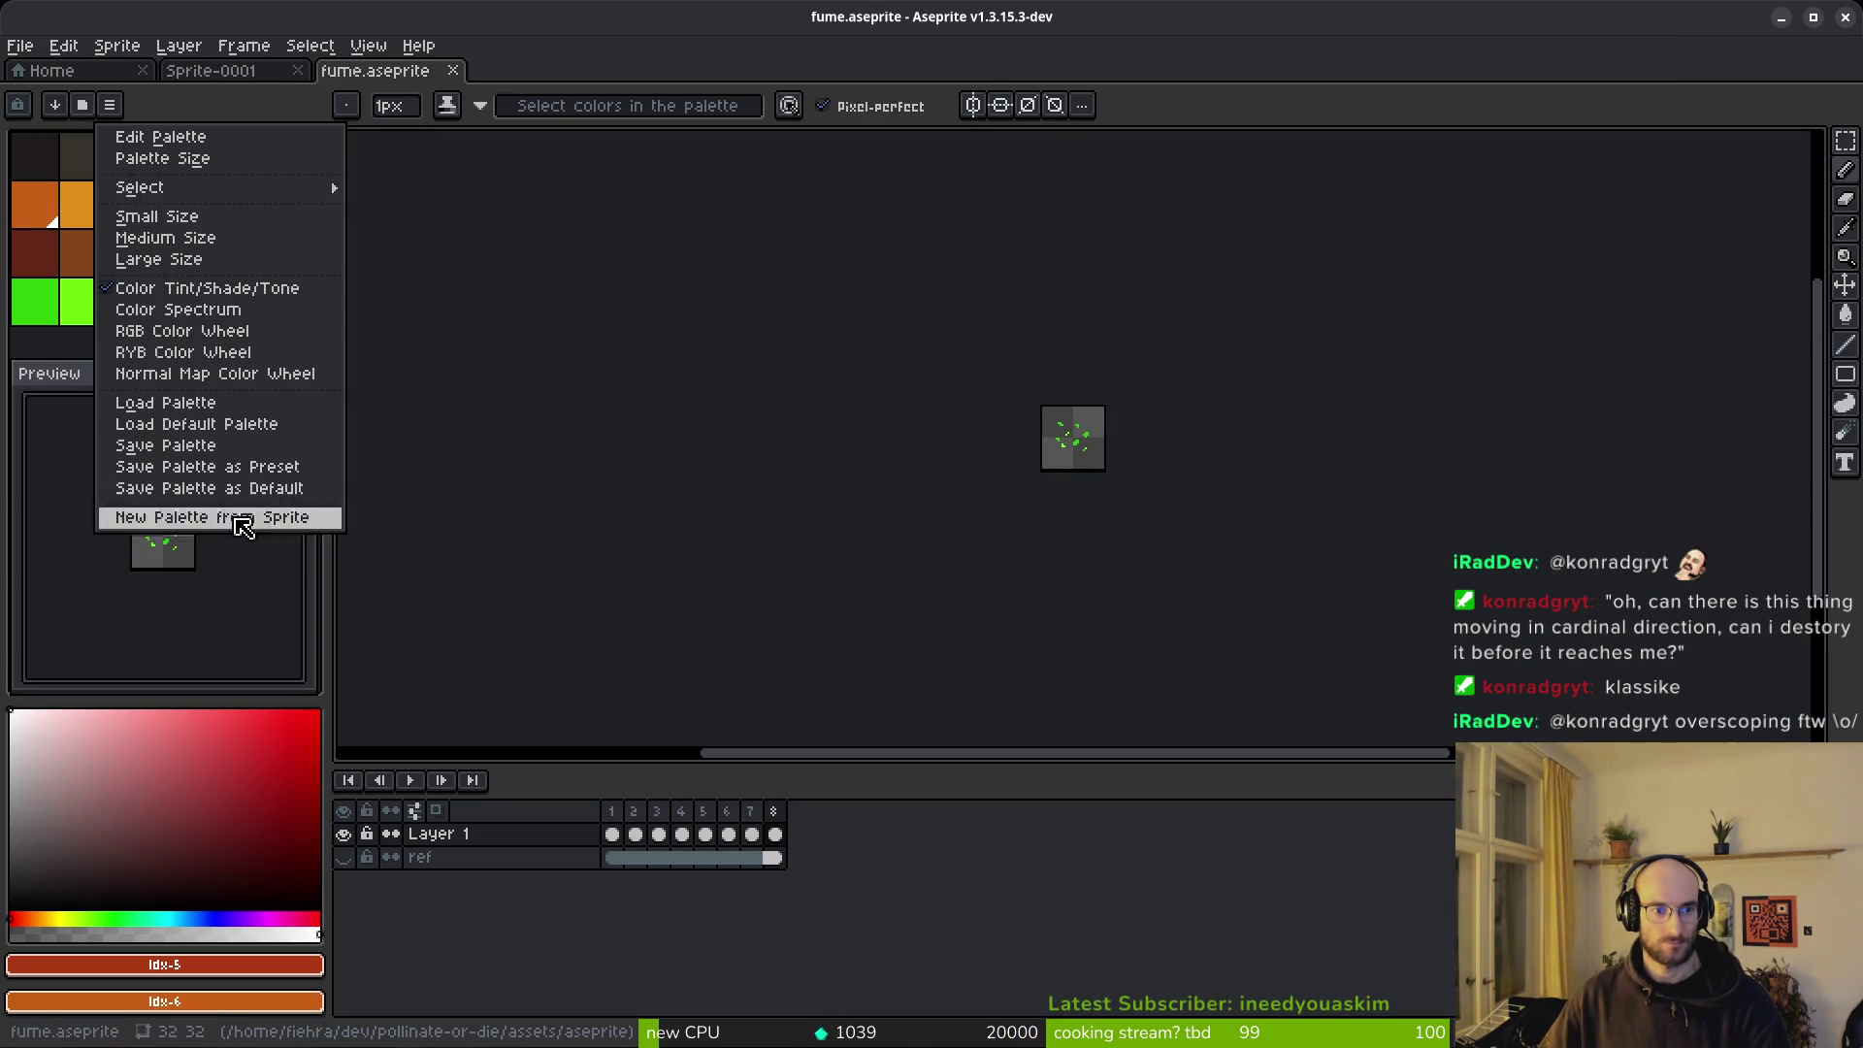
{"action": "left_click", "coordinate": [253, 428]}
{"action": "scroll", "coordinate": [1077, 474], "scroll_direction": "up", "scroll_amount": 6}
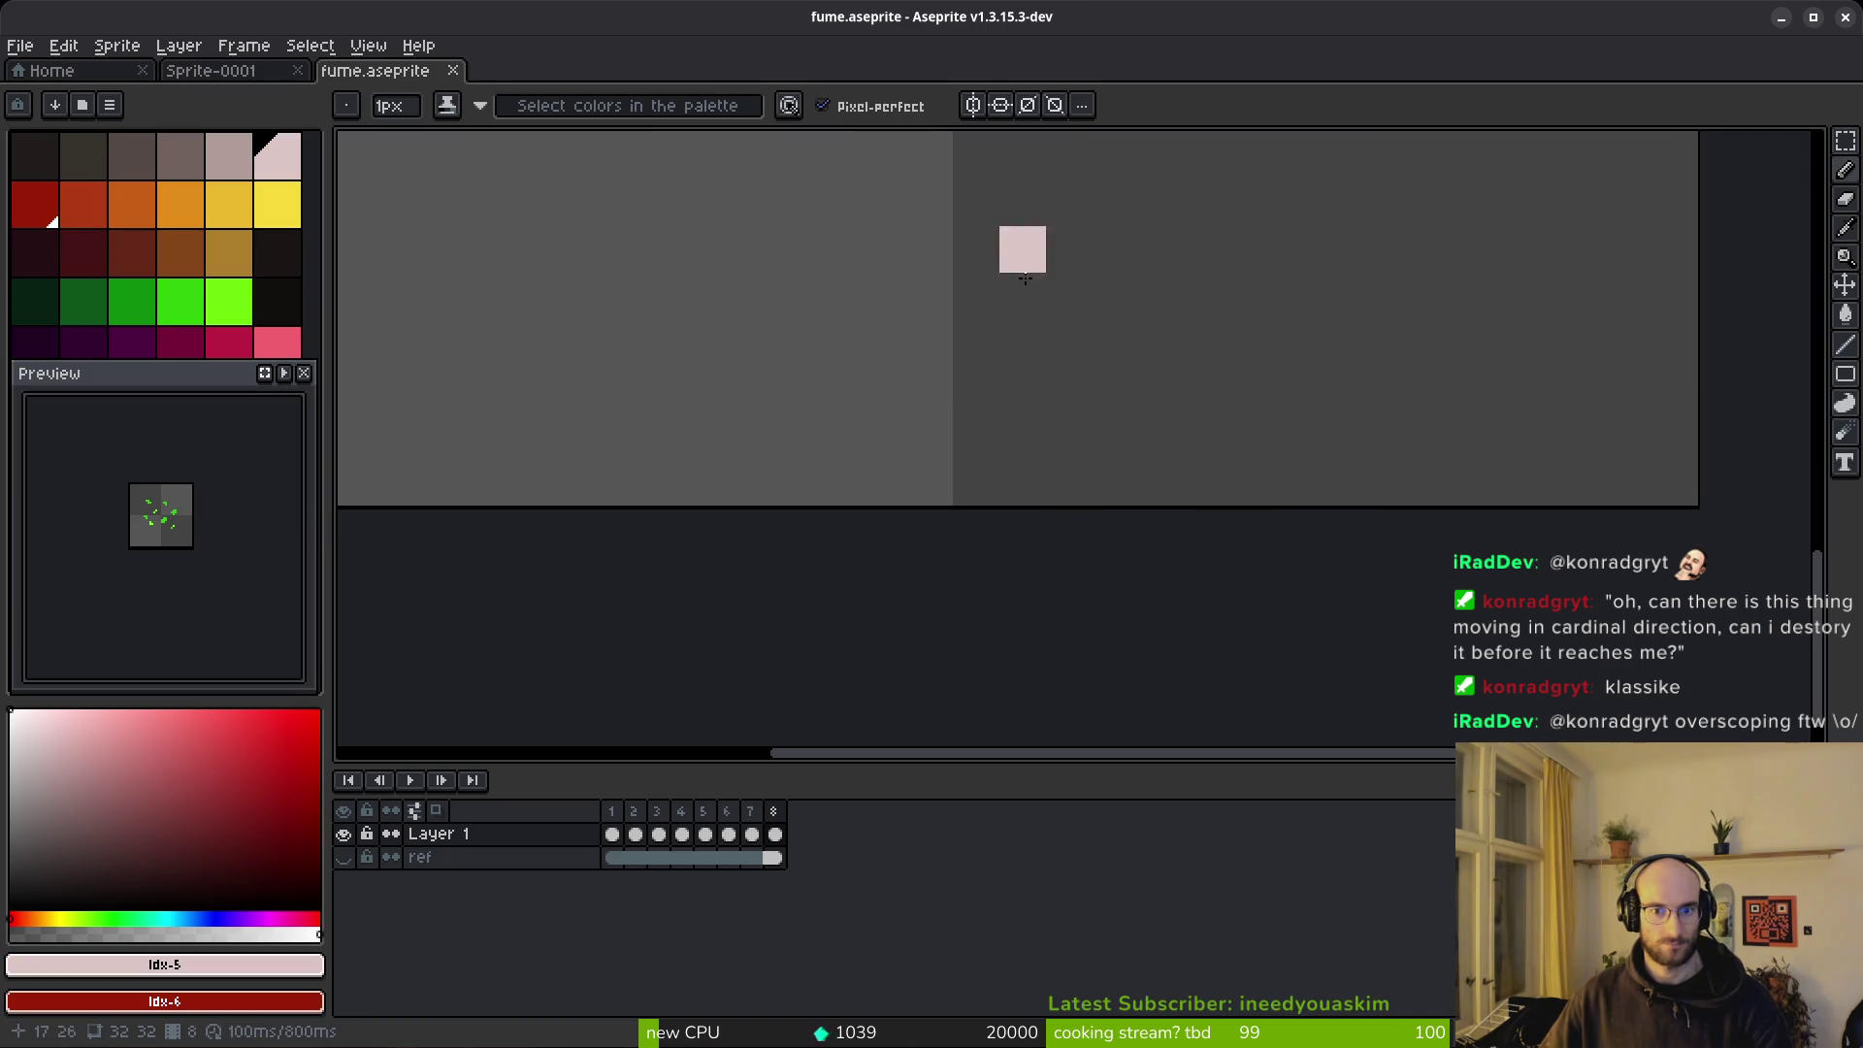
{"action": "key", "text": "Right"}
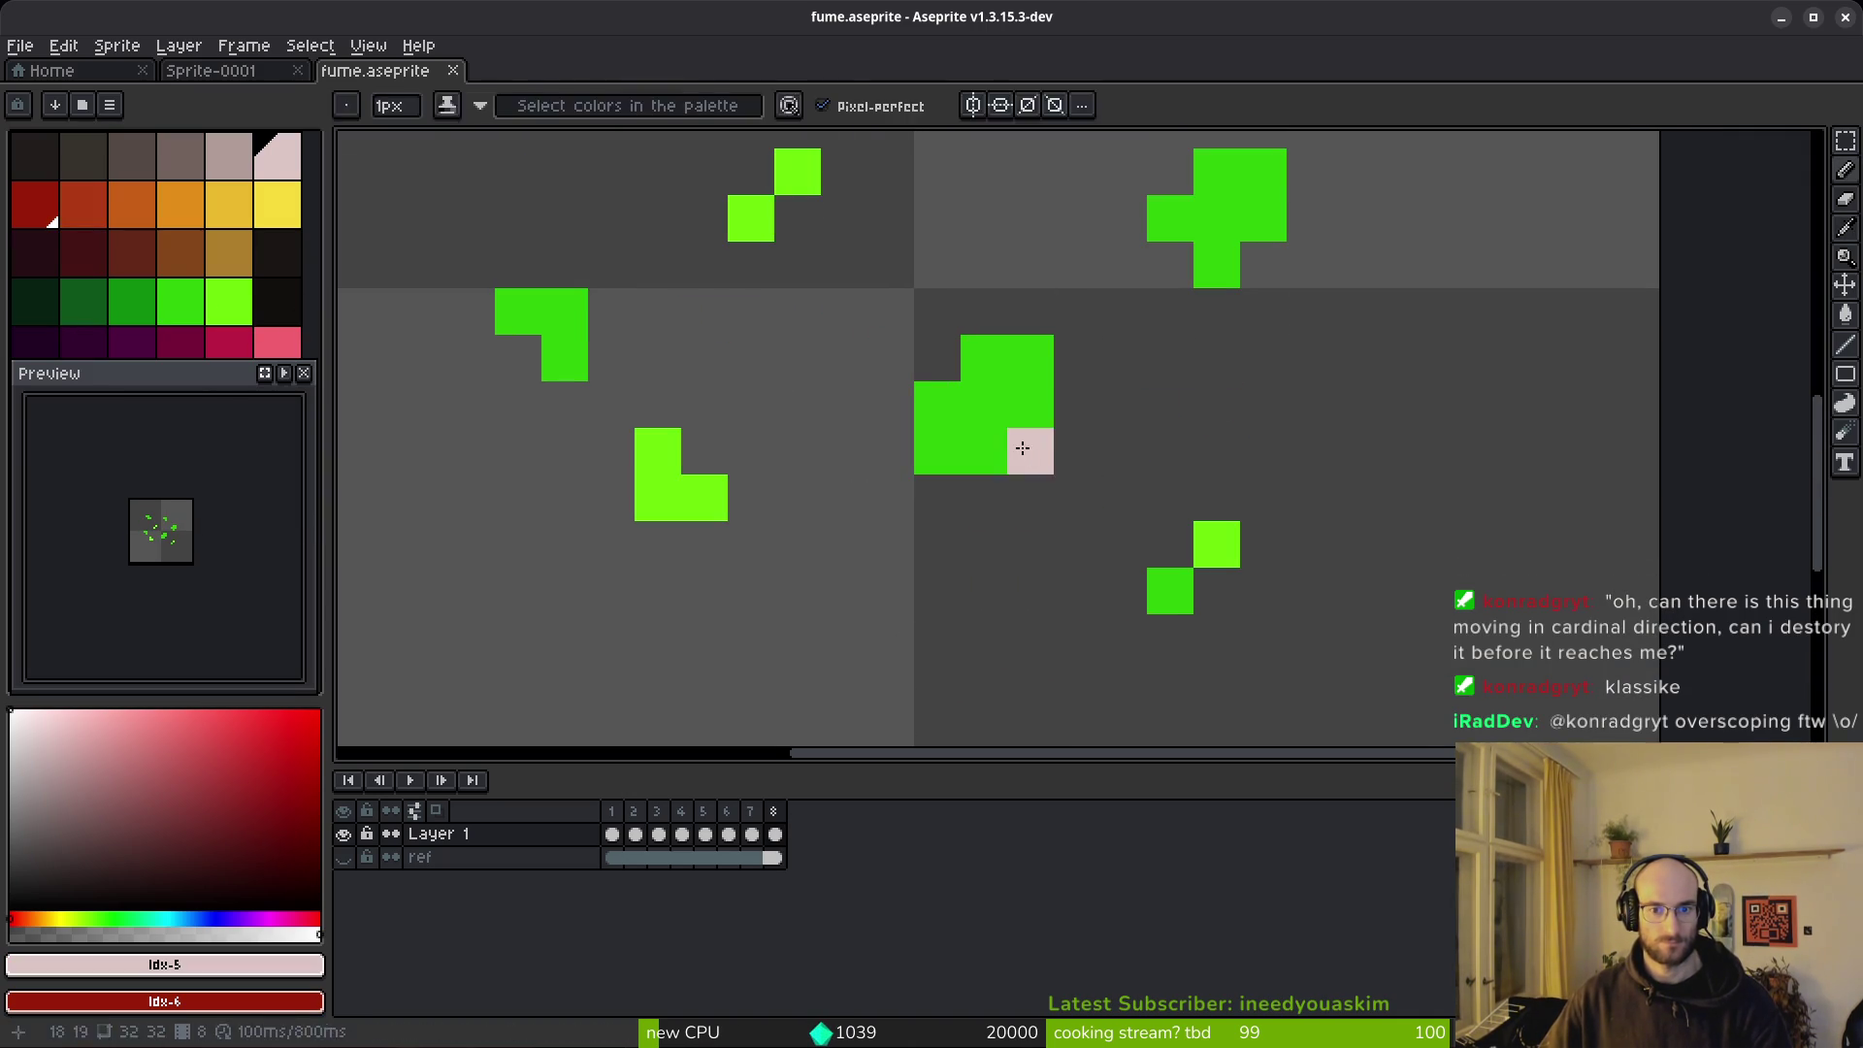
{"action": "left_click", "coordinate": [1027, 445], "text": "alt"}
{"action": "right_click", "coordinate": [707, 449]}
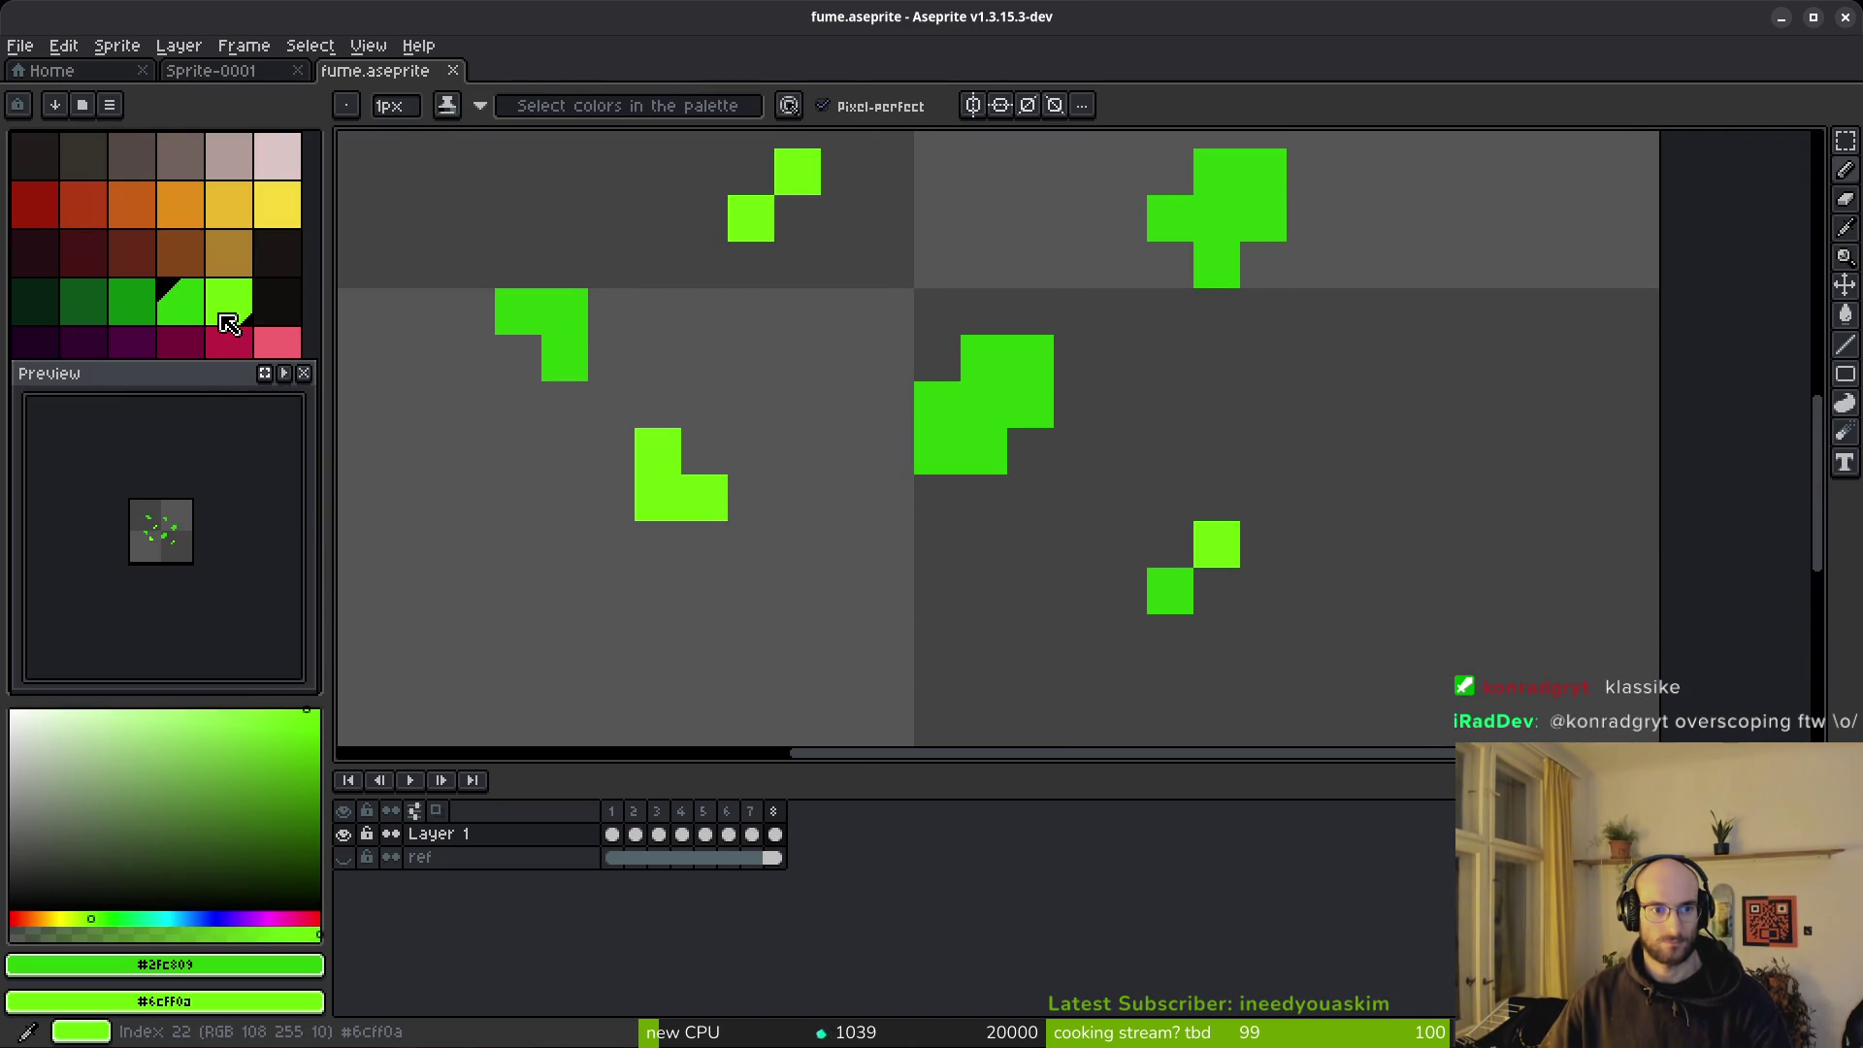
Flip between the Sprite-0001 and fume tabs to compare them.
{"action": "left_click", "coordinate": [211, 71]}
{"action": "scroll", "coordinate": [1114, 471], "scroll_direction": "up", "scroll_amount": 4}
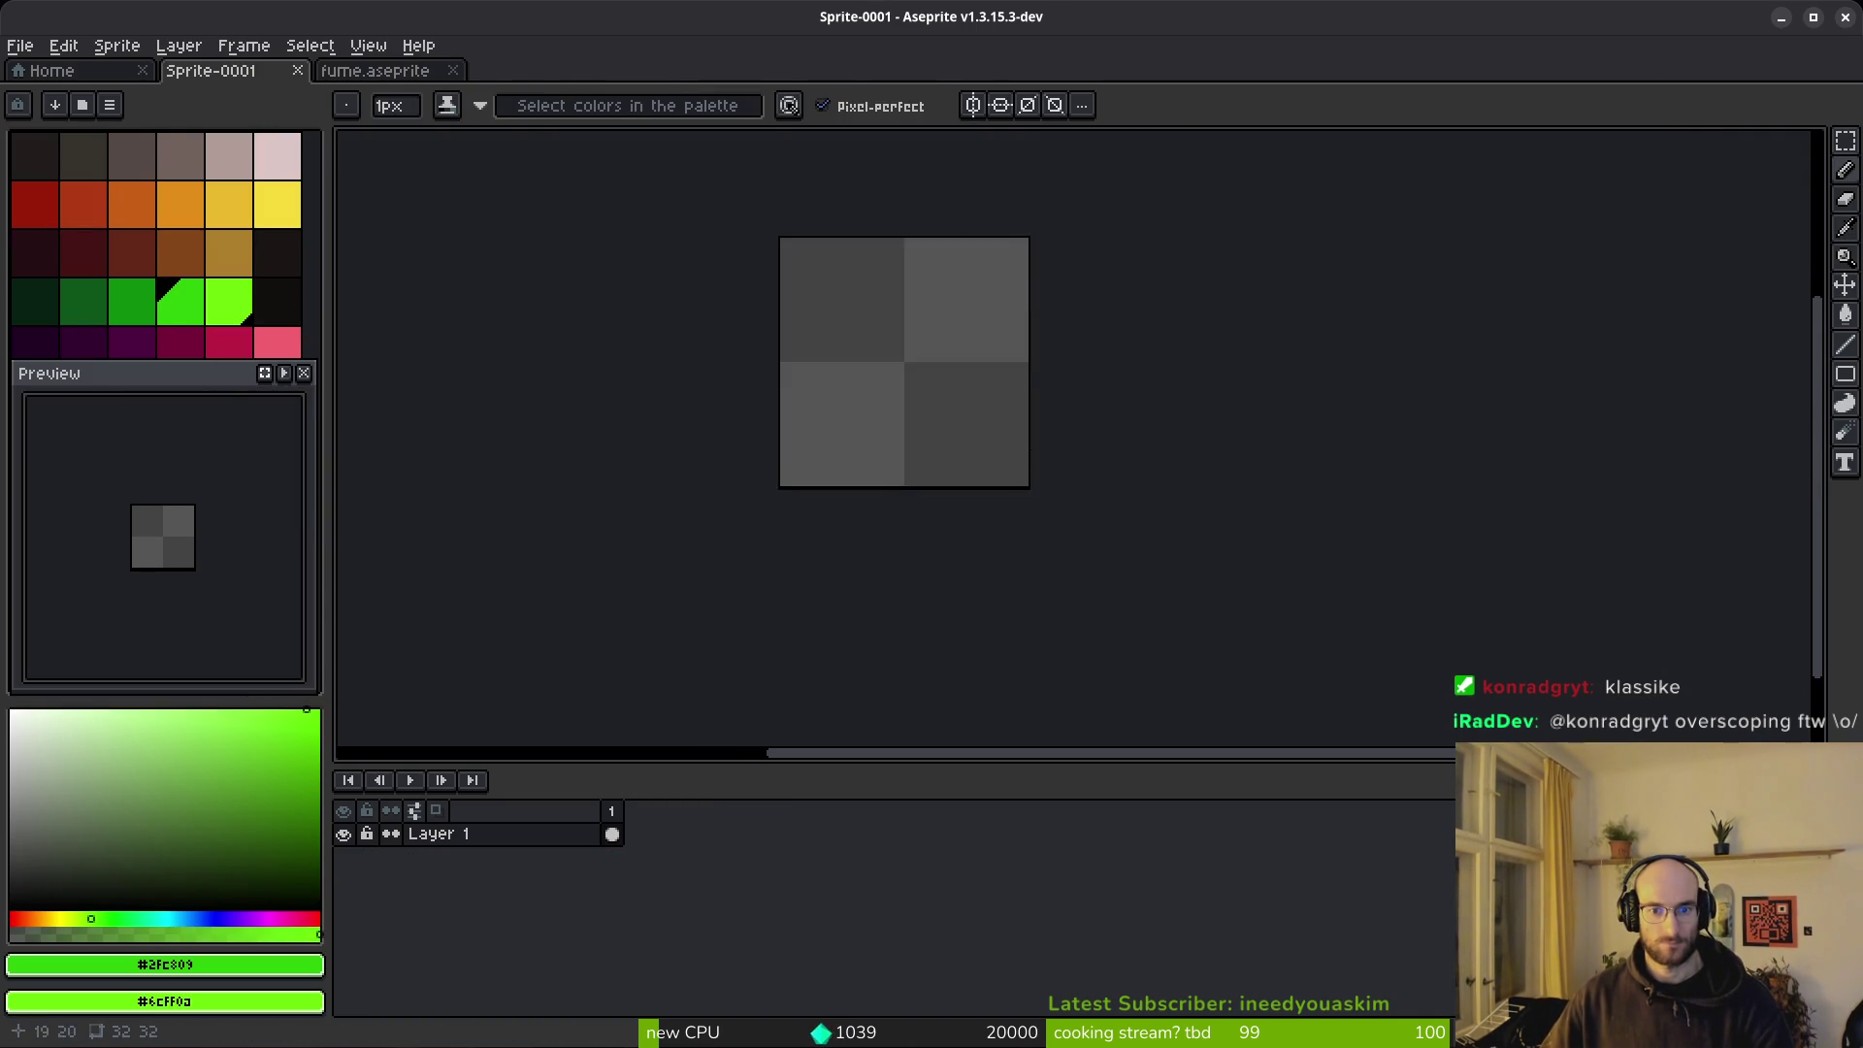
{"action": "left_click", "coordinate": [374, 70]}
{"action": "scroll", "coordinate": [1116, 423], "scroll_direction": "down", "scroll_amount": 5}
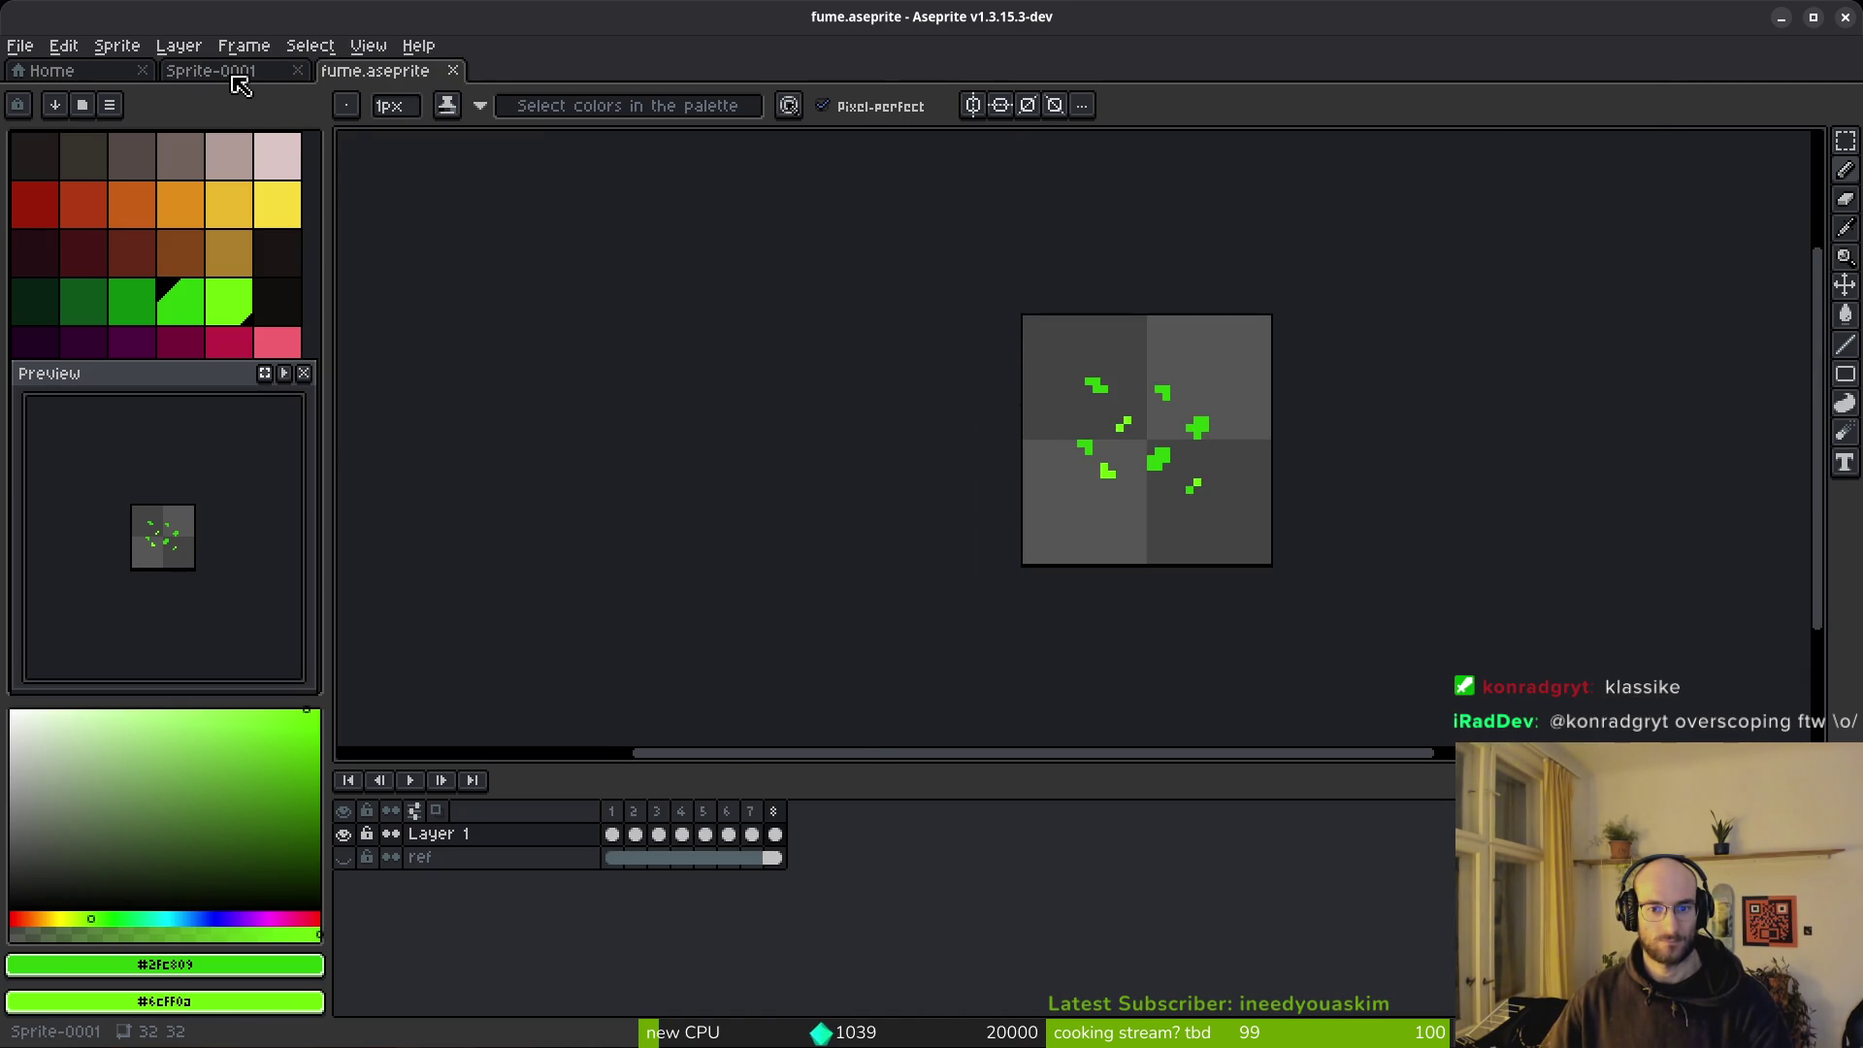
{"action": "left_click", "coordinate": [234, 77]}
{"action": "left_click", "coordinate": [375, 71]}
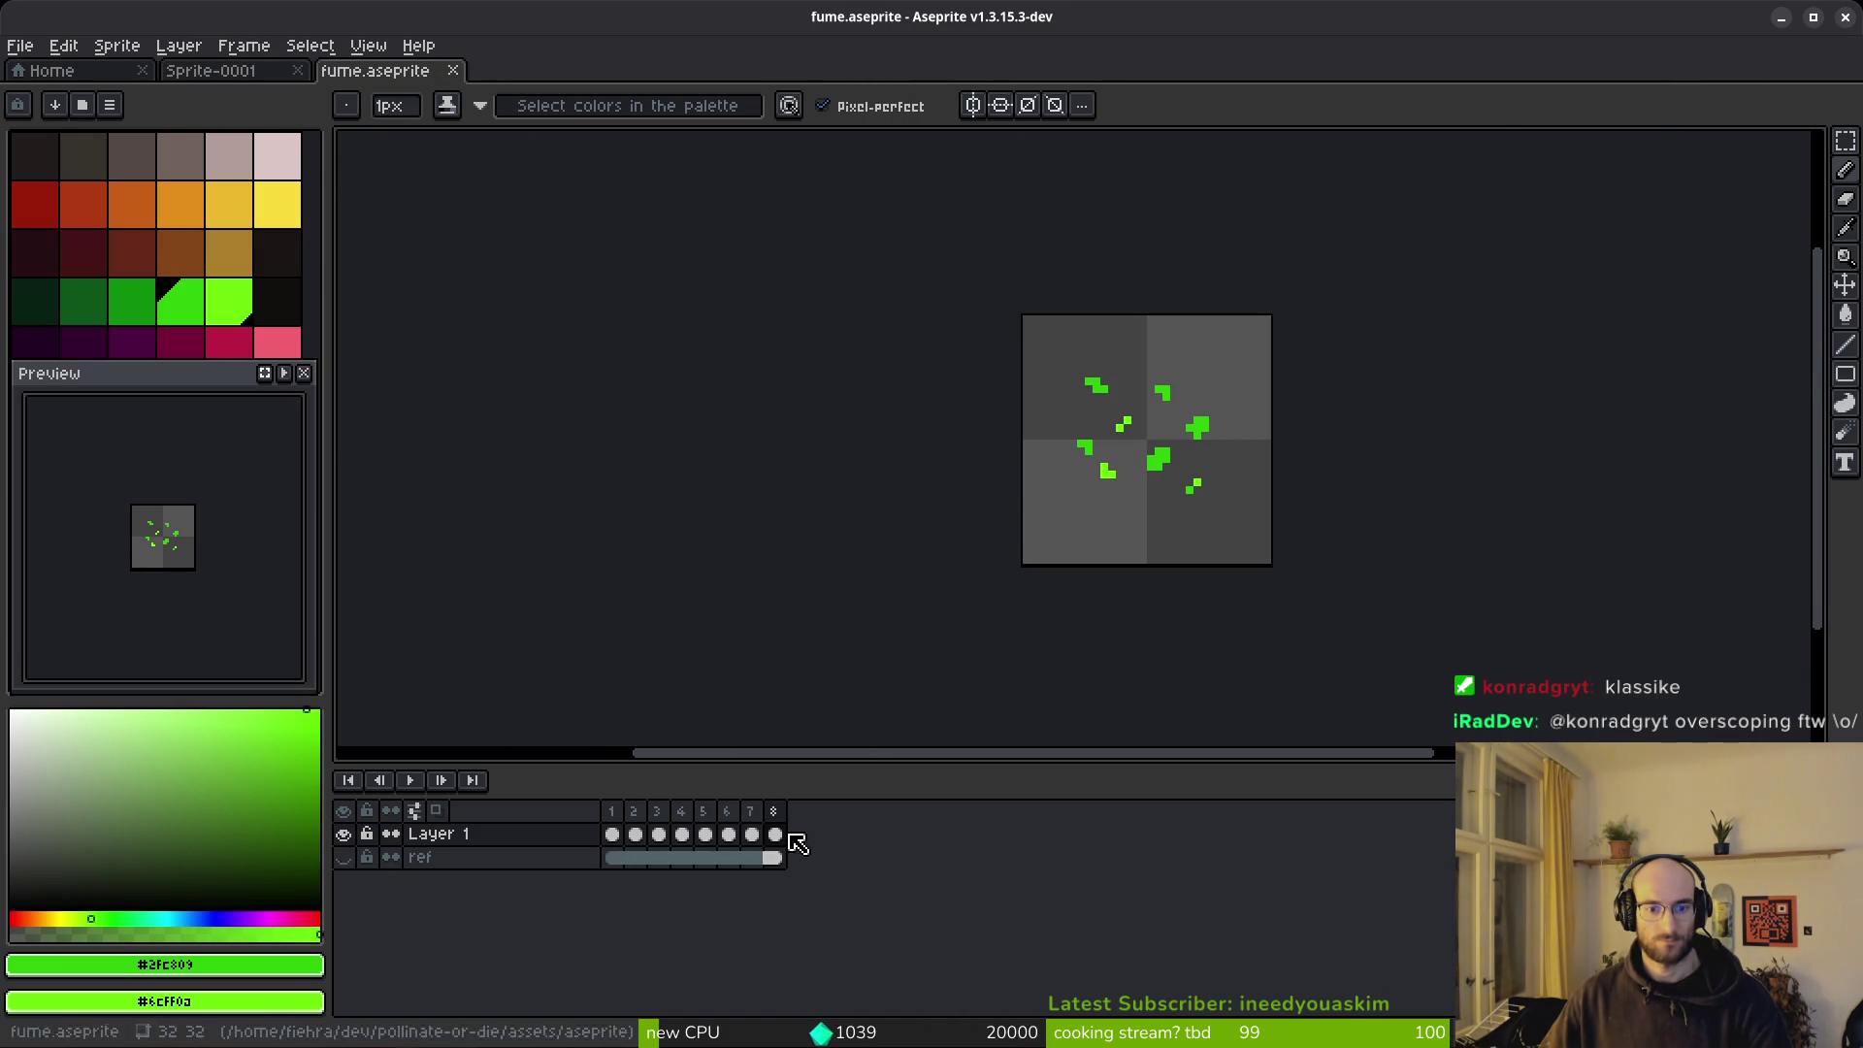
{"action": "left_click", "coordinate": [248, 75]}
{"action": "scroll", "coordinate": [937, 425], "scroll_direction": "up", "scroll_amount": 3}
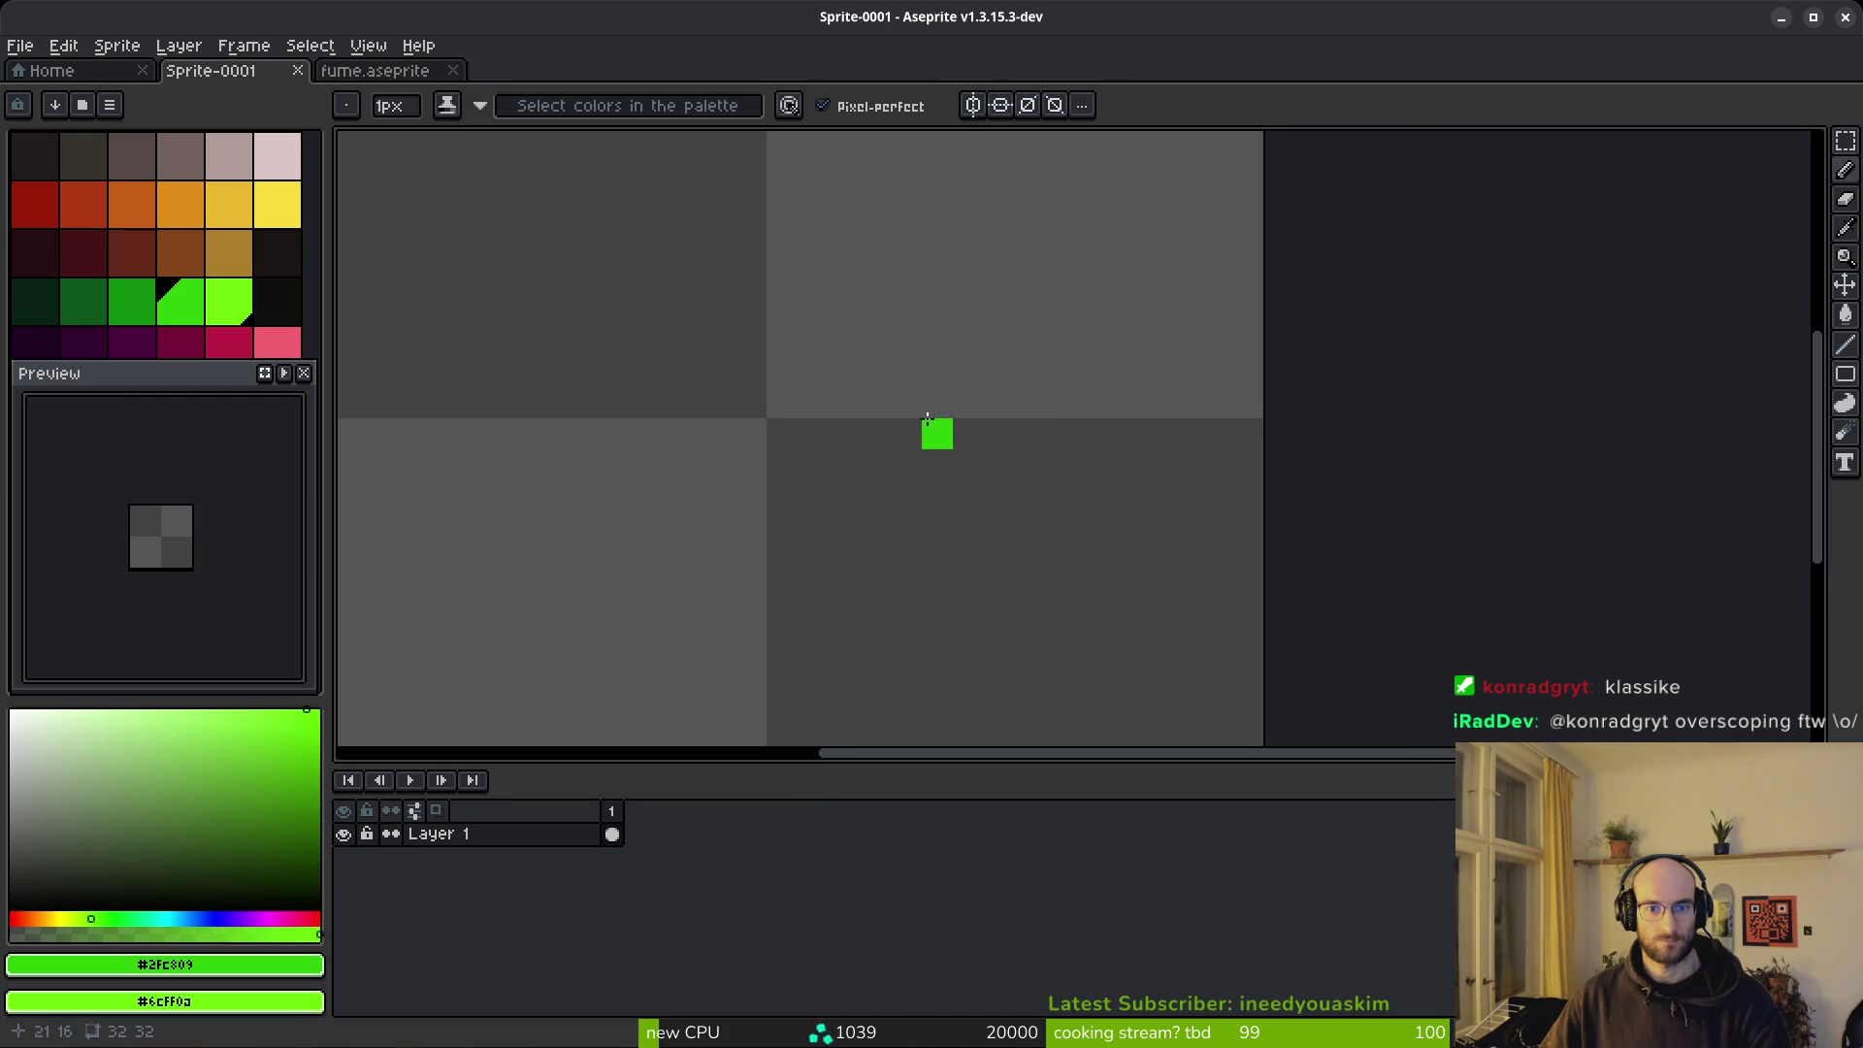
{"action": "scroll", "coordinate": [1019, 497], "scroll_direction": "down", "scroll_amount": 3}
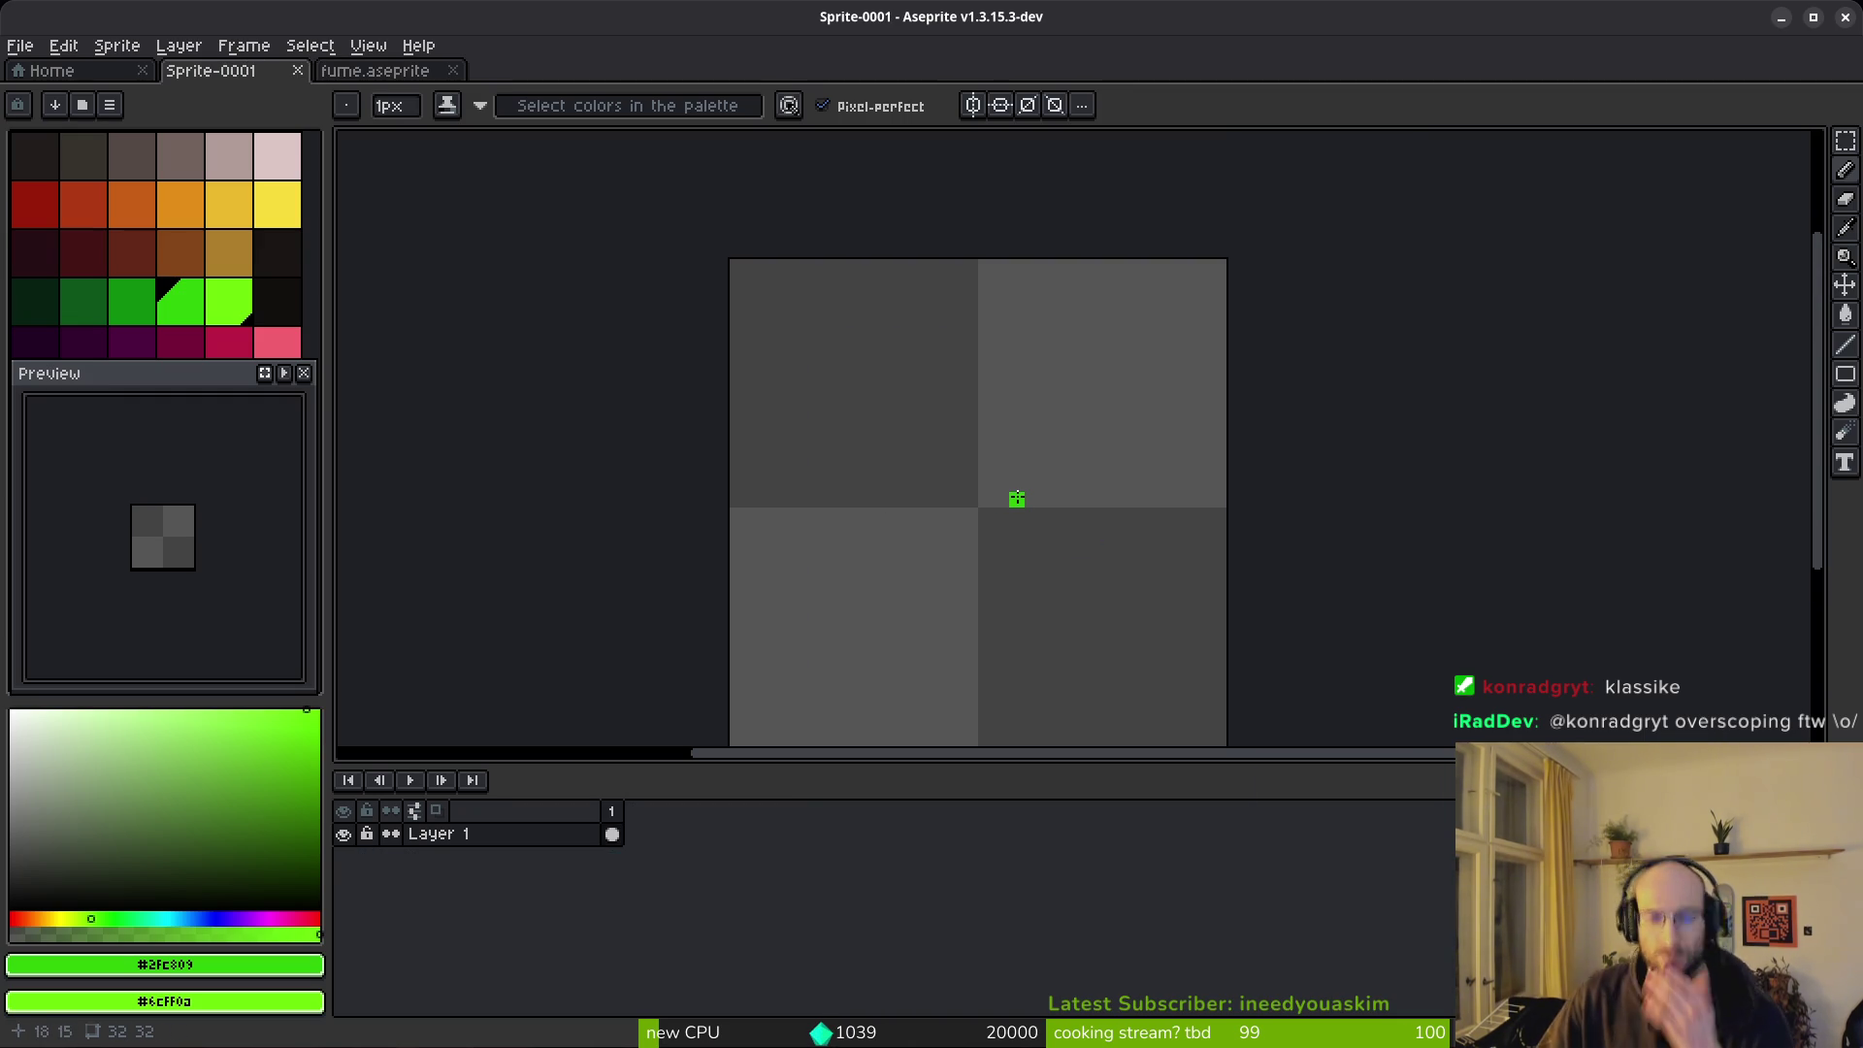
{"action": "key", "text": "alt+Tab"}
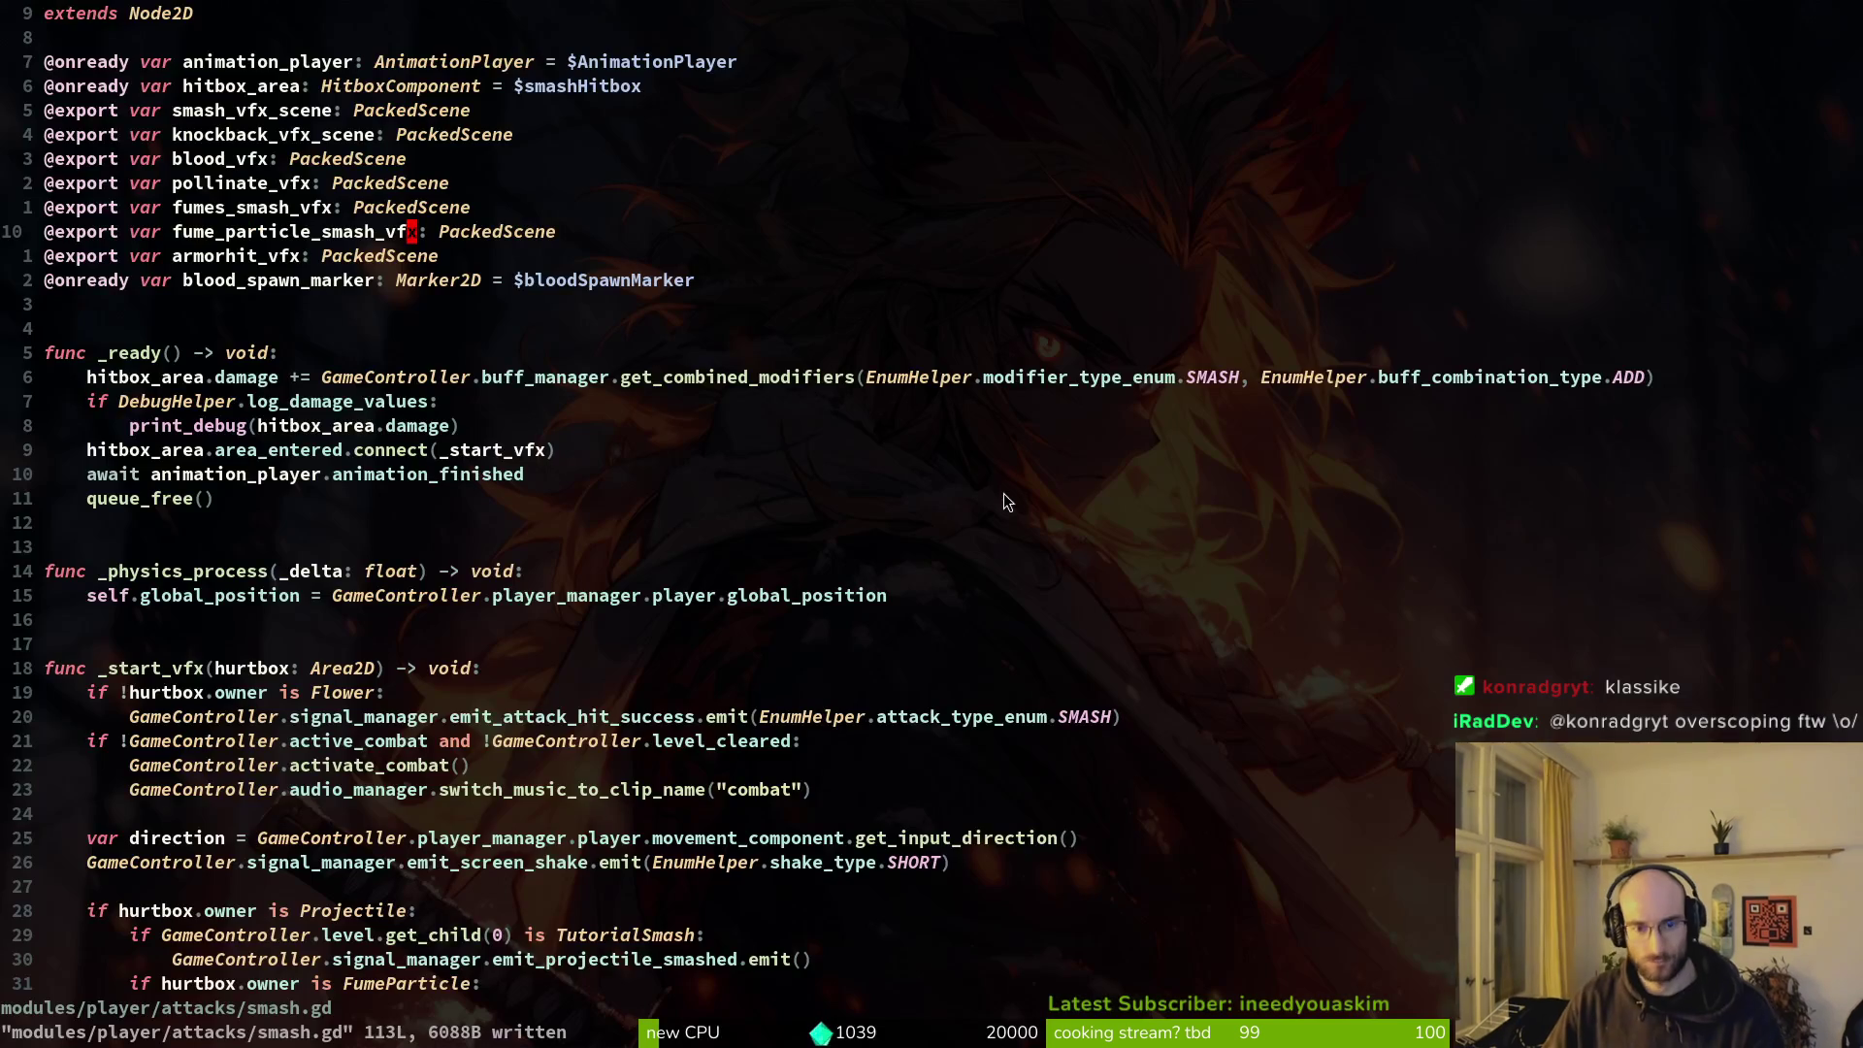
Open attacks/slash.gd via file search to review its blood effect calls.
{"action": "scroll", "coordinate": [811, 745], "scroll_direction": "down", "scroll_amount": 5}
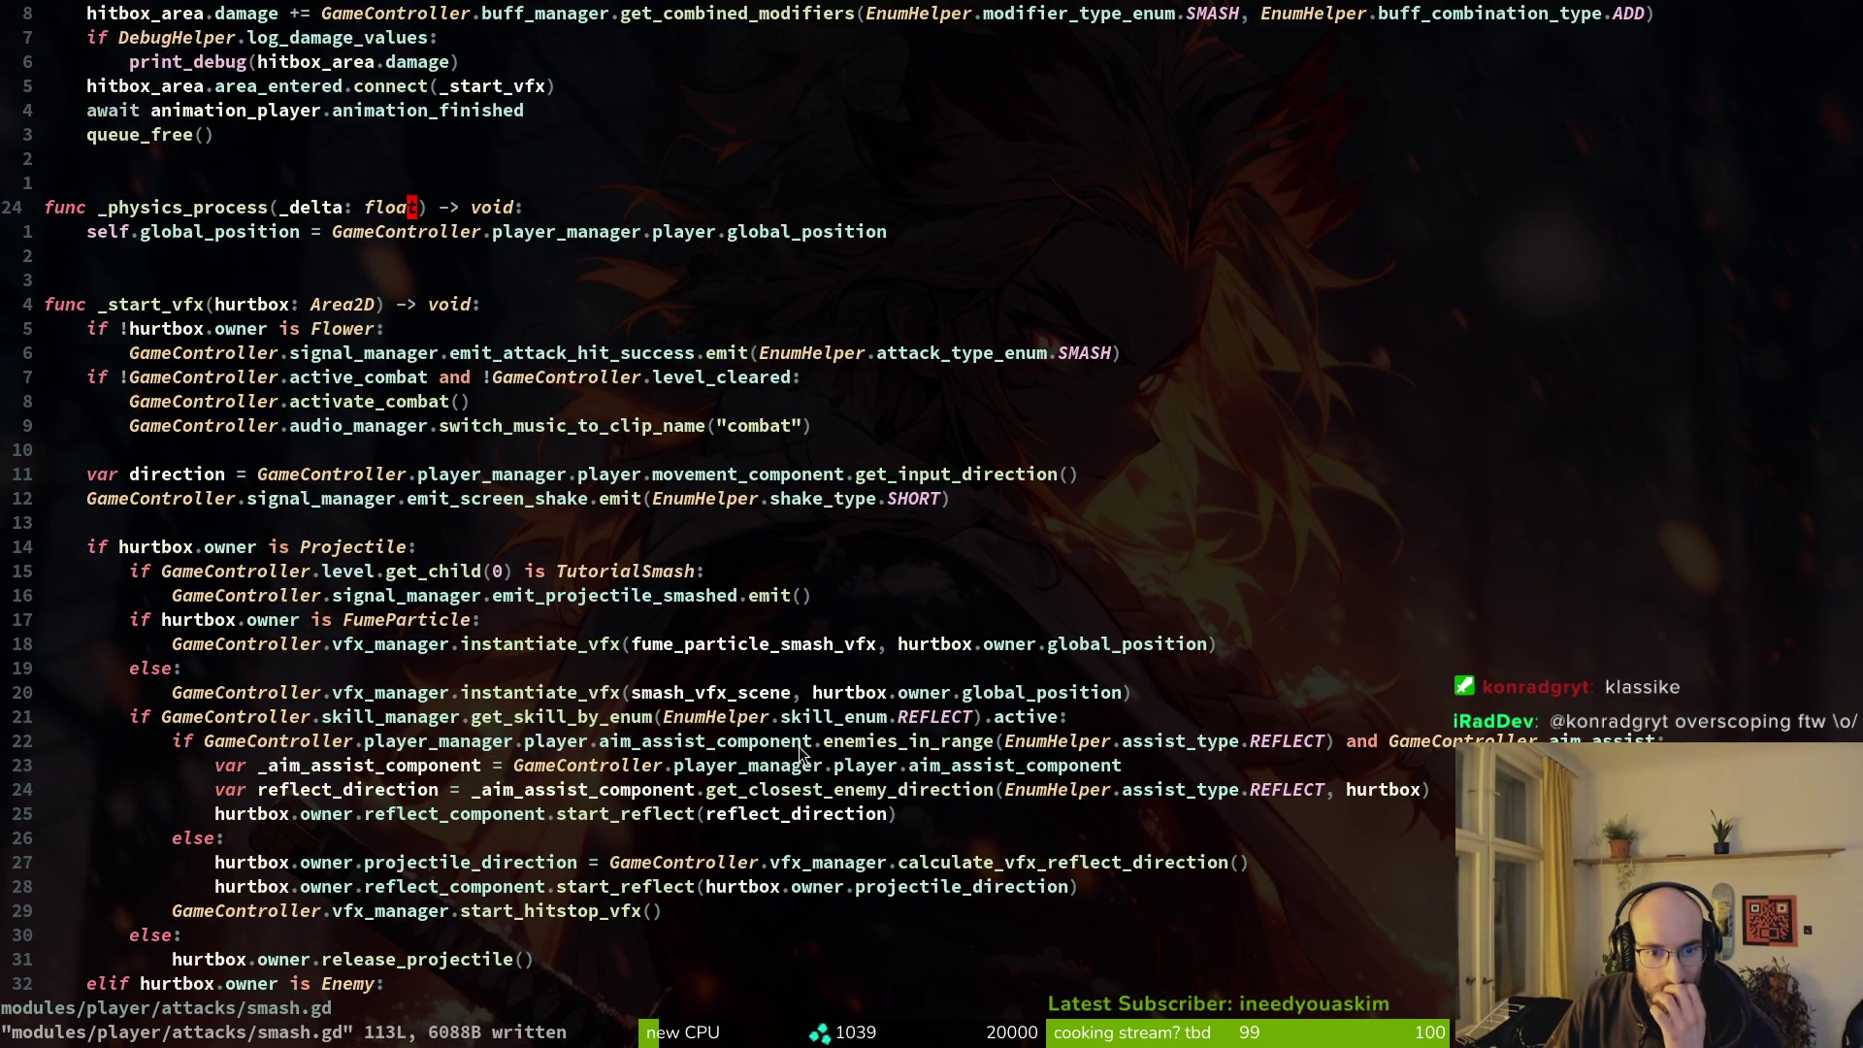
{"action": "scroll", "coordinate": [519, 718], "scroll_direction": "down", "scroll_amount": 1}
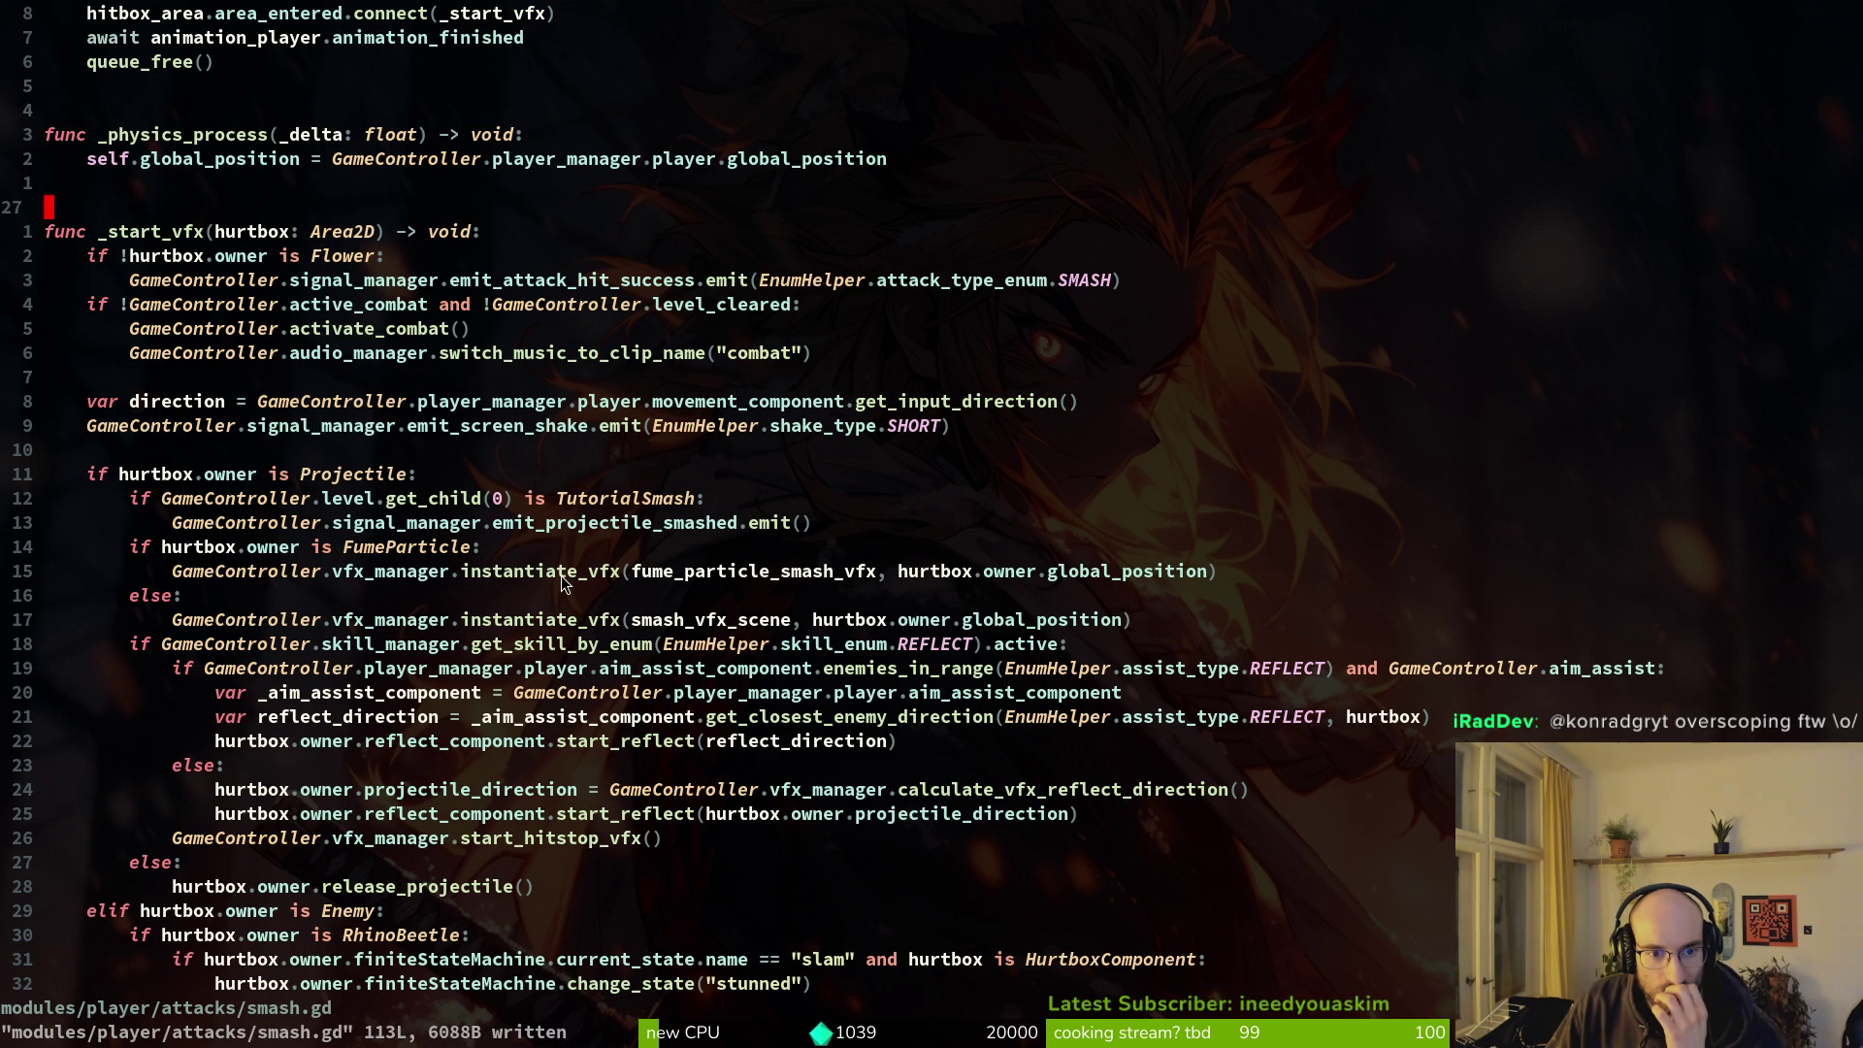
{"action": "key", "text": "space"}
{"action": "key", "text": "f"}
{"action": "key", "text": "f"}
{"action": "type", "text": "slasgd"}
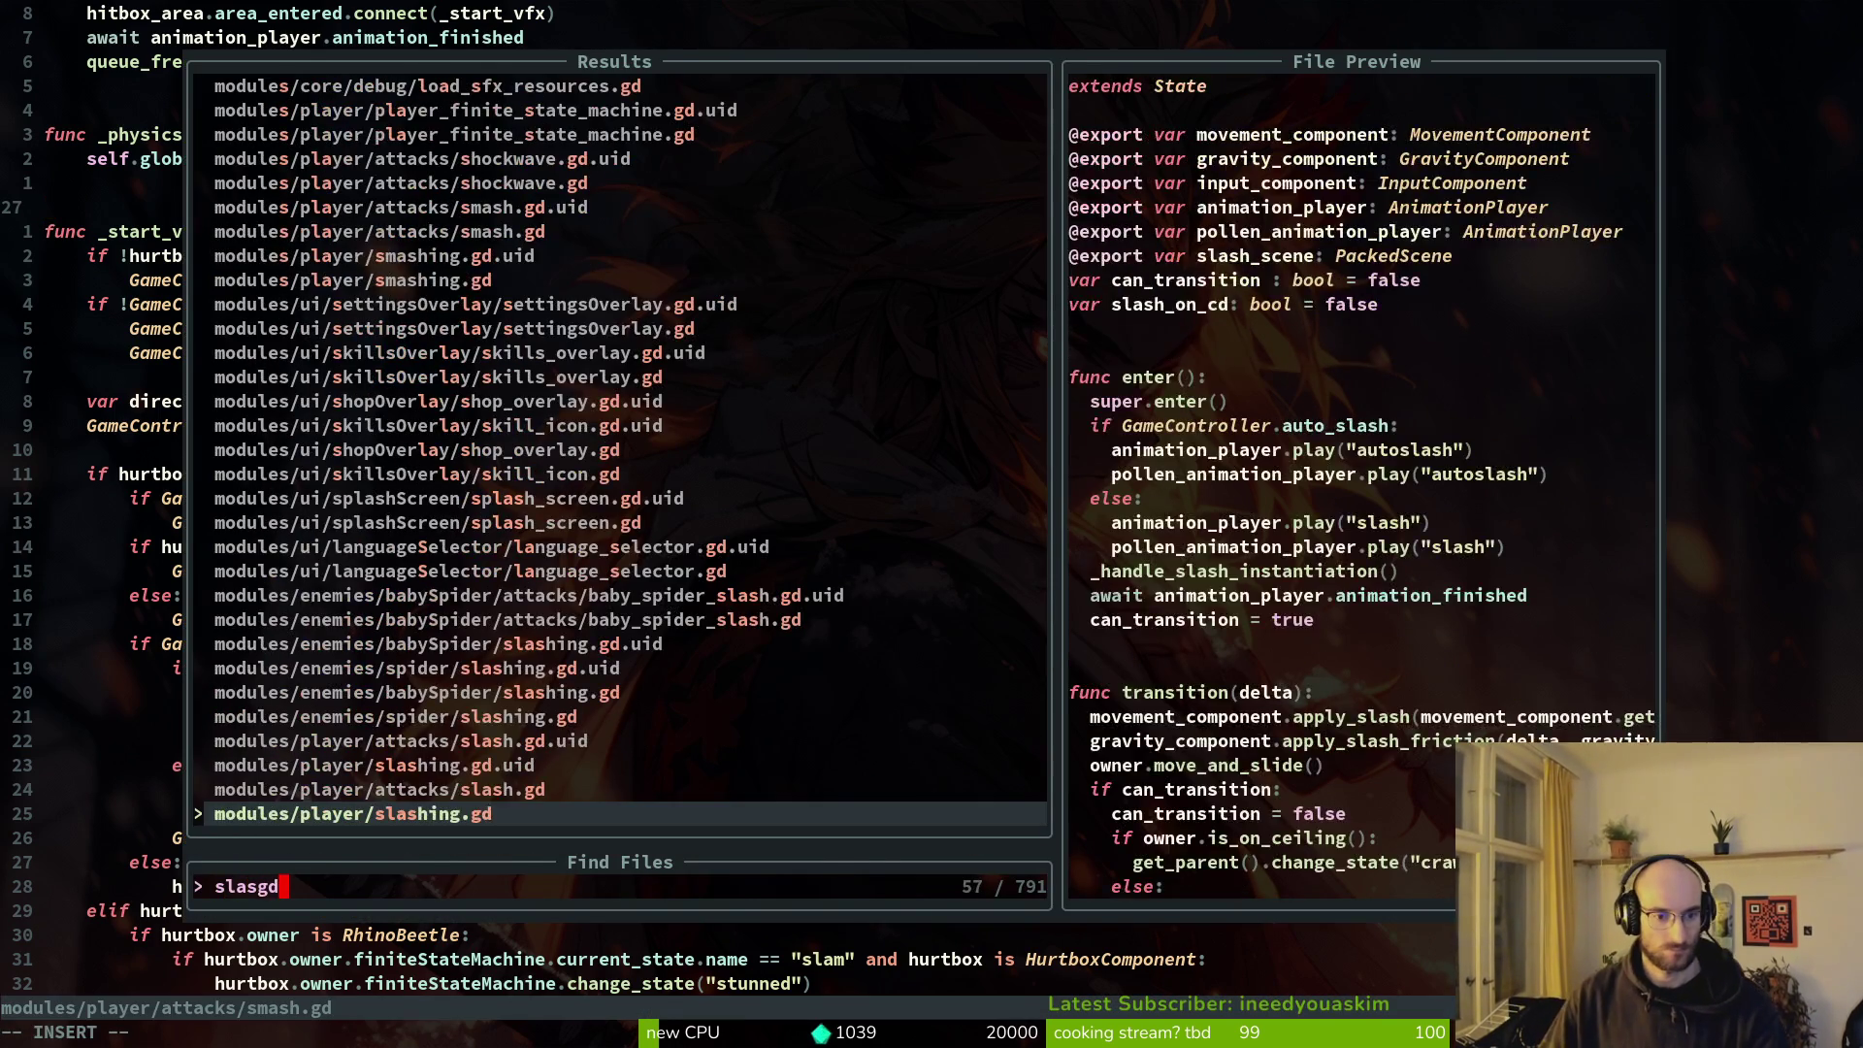
{"action": "key", "text": "Up"}
{"action": "key", "text": "Return"}
{"action": "scroll", "coordinate": [617, 398], "scroll_direction": "down", "scroll_amount": 5}
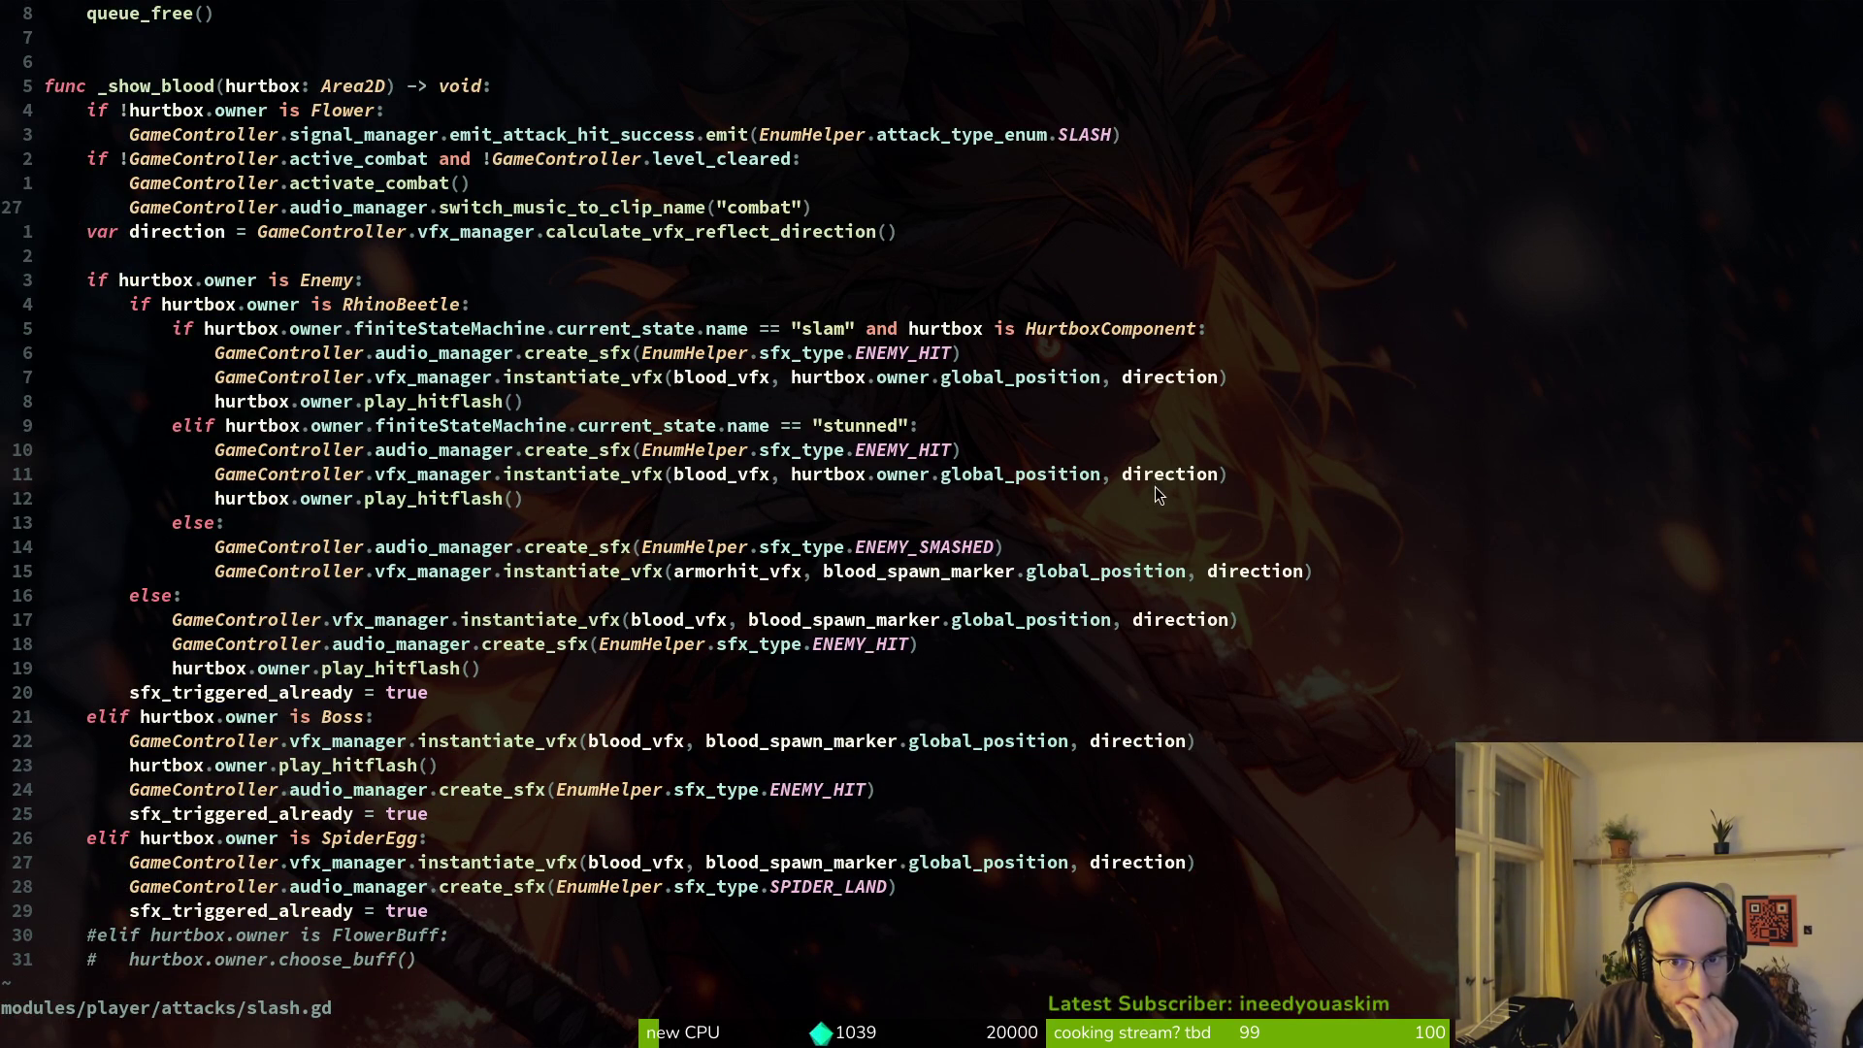
Return to smash.gd and show instantiate_vfx's parameter signature at the fume particle call.
{"action": "key", "text": "ctrl+6"}
{"action": "scroll", "coordinate": [458, 570], "scroll_direction": "down", "scroll_amount": 3}
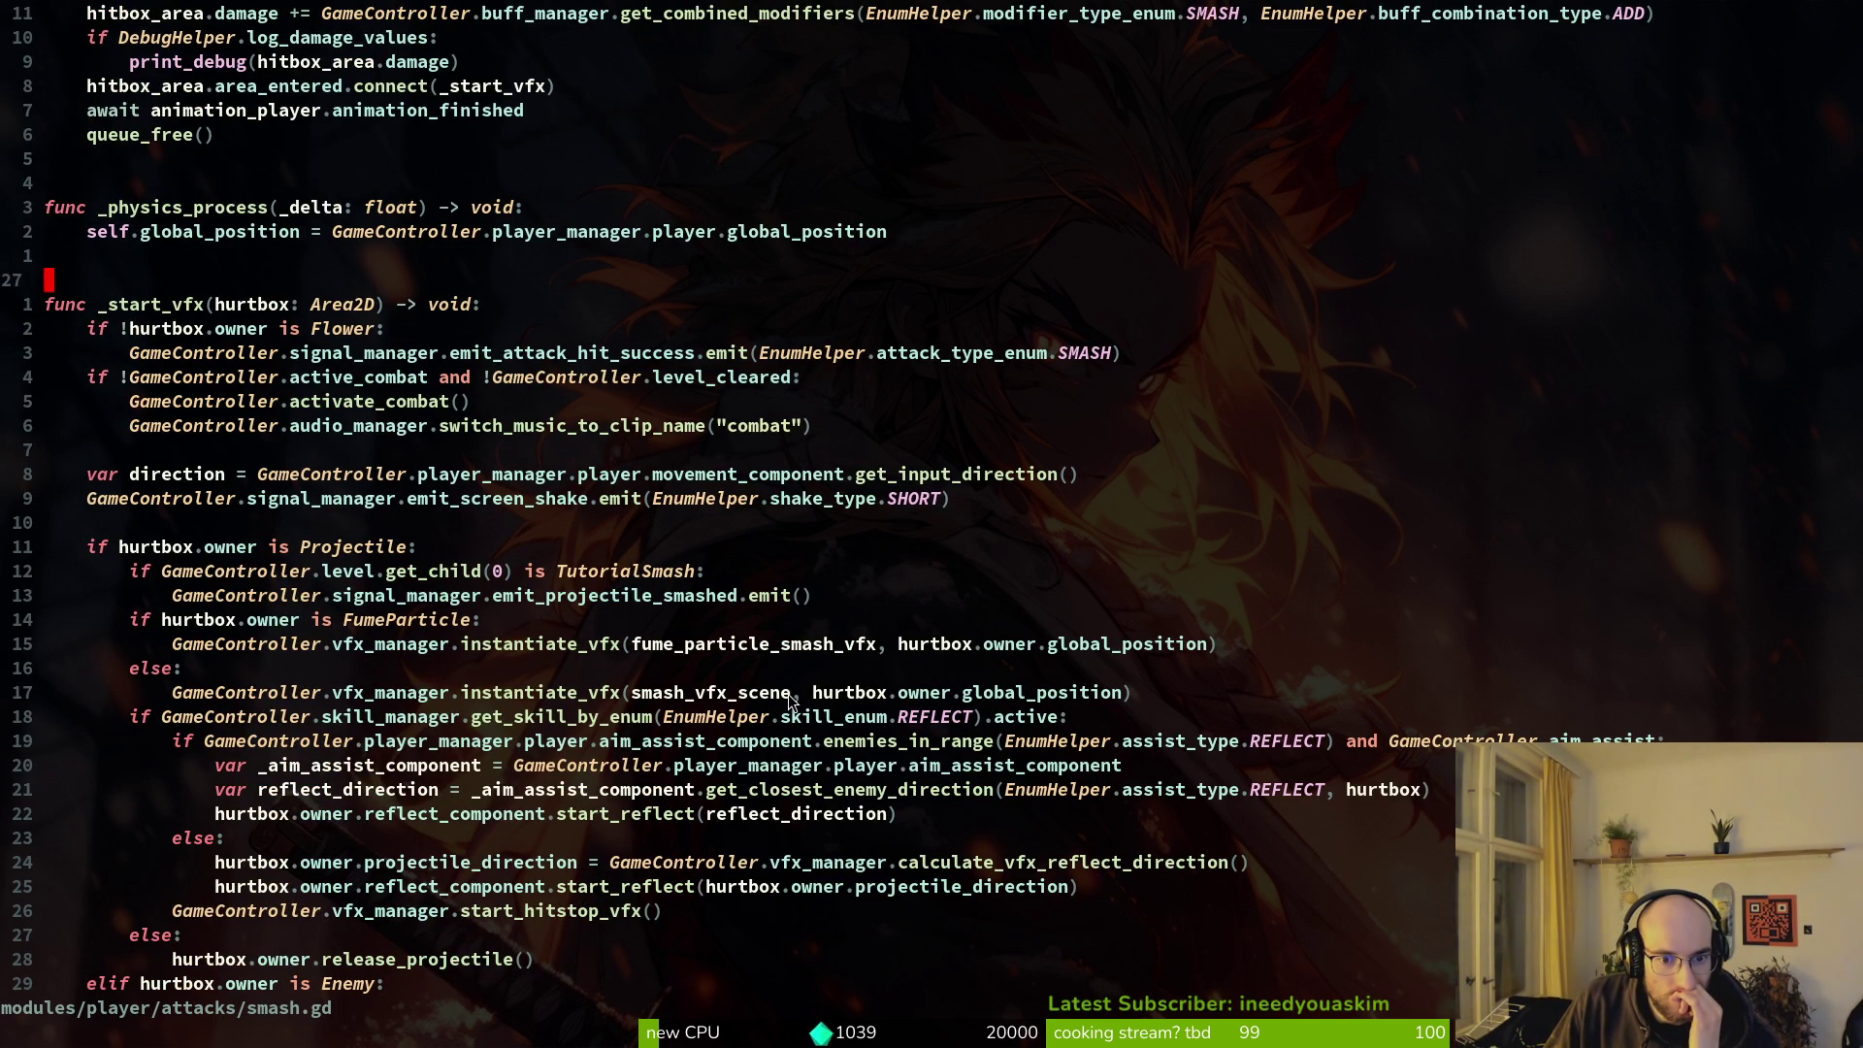
{"action": "left_click", "coordinate": [596, 648]}
{"action": "key", "text": "i"}
{"action": "key", "text": "ctrl+space"}
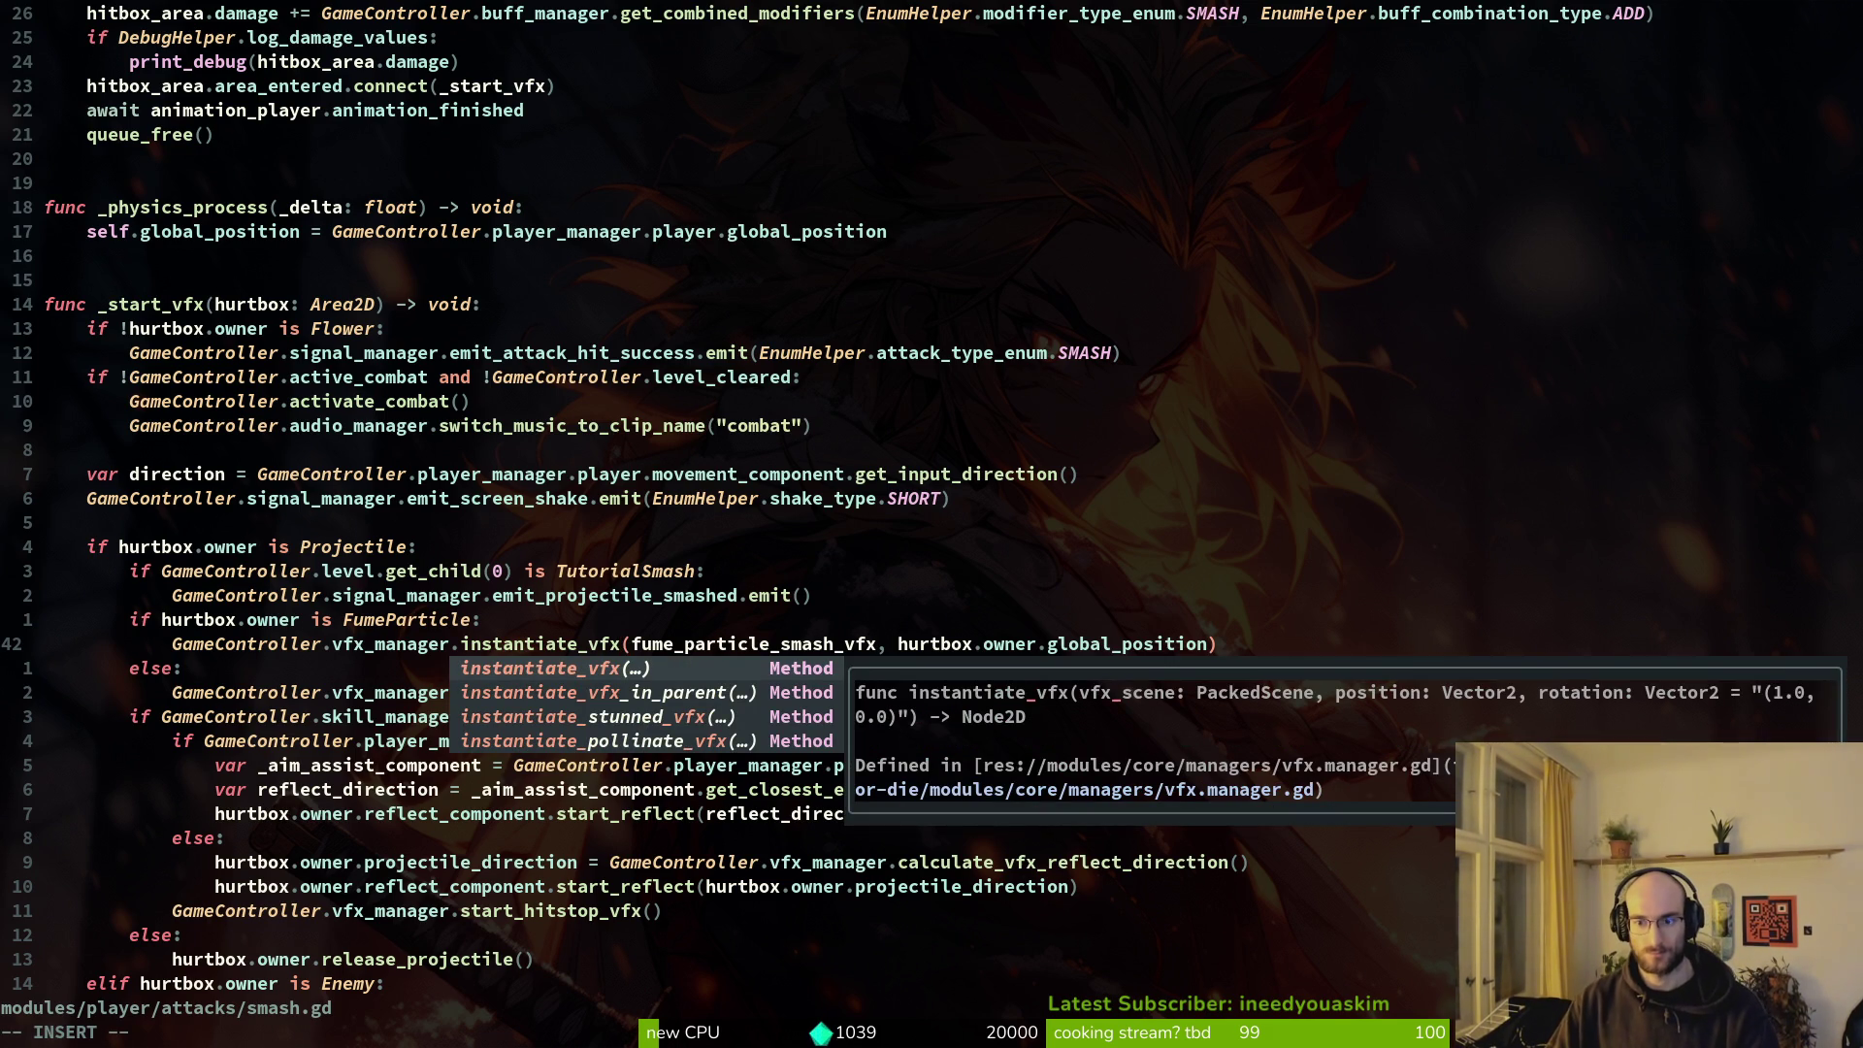
Compare smash.gd with slash.gd by switching back and forth between the two buffers.
{"action": "key", "text": "Escape"}
{"action": "key", "text": "ctrl+6"}
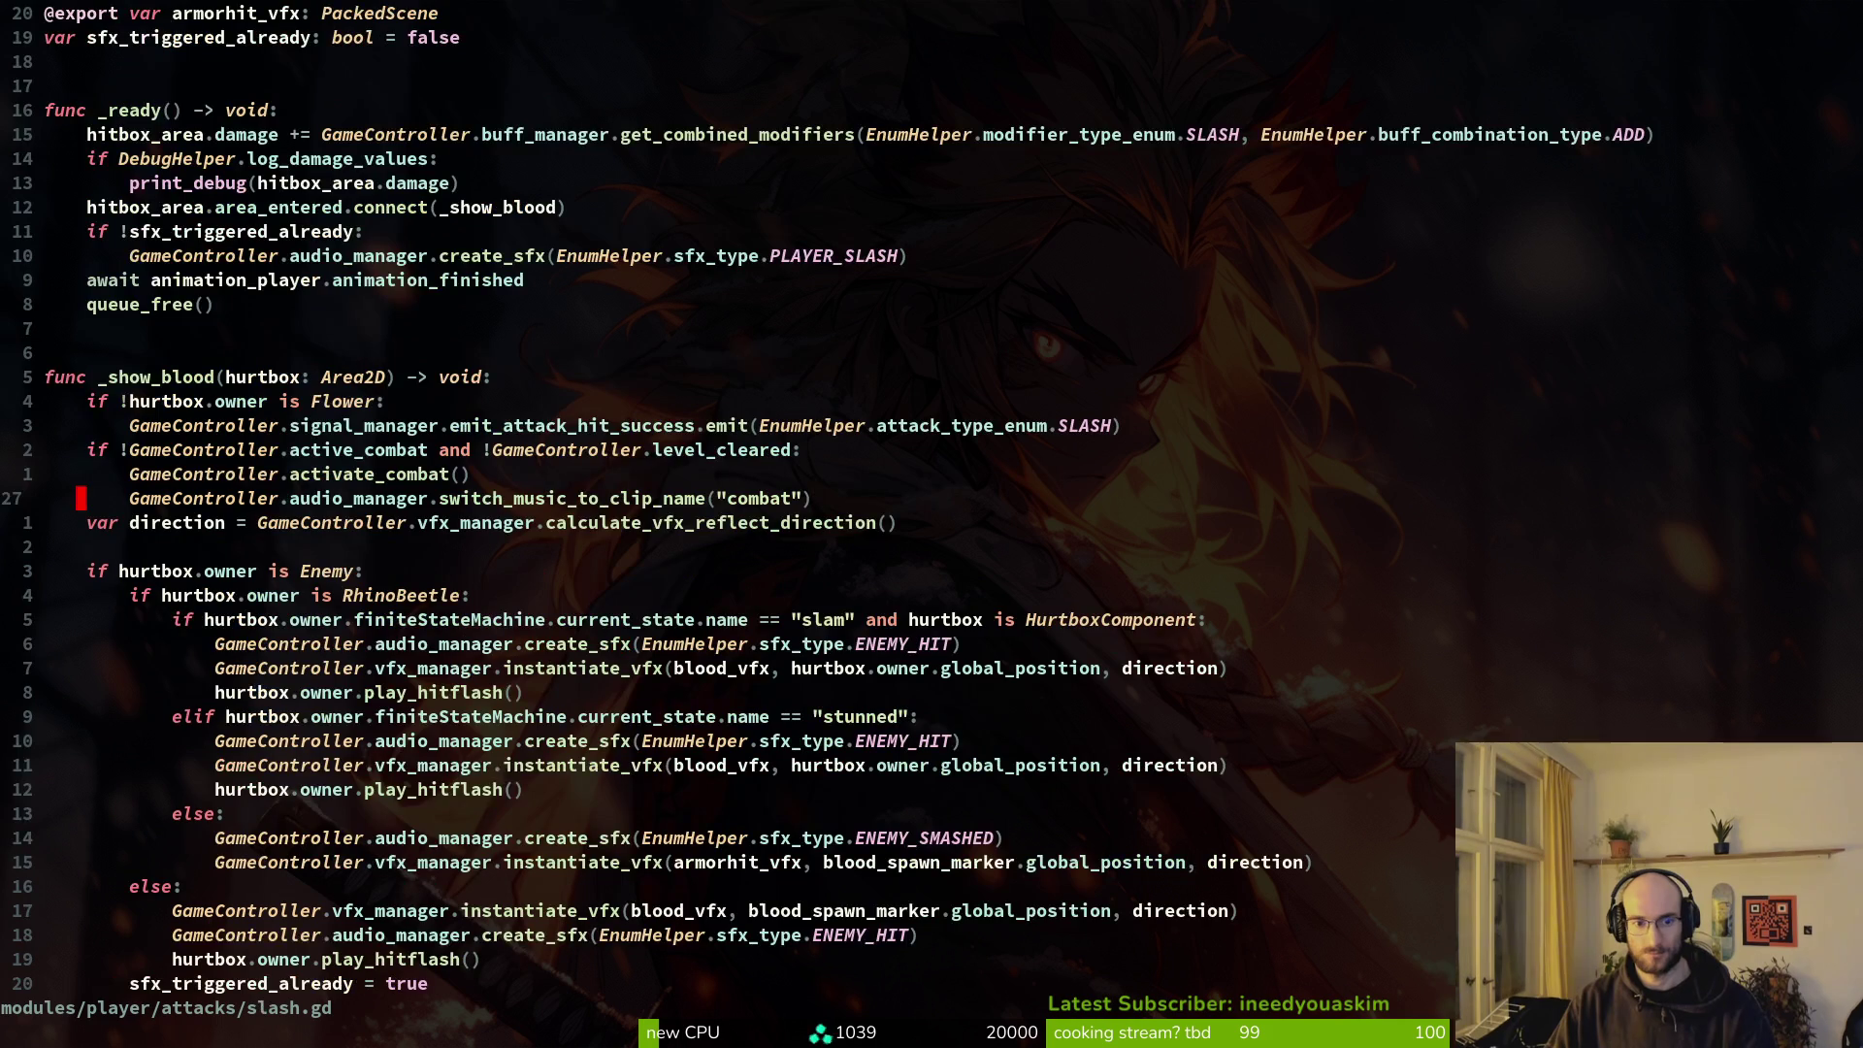
{"action": "key", "text": "ctrl+6"}
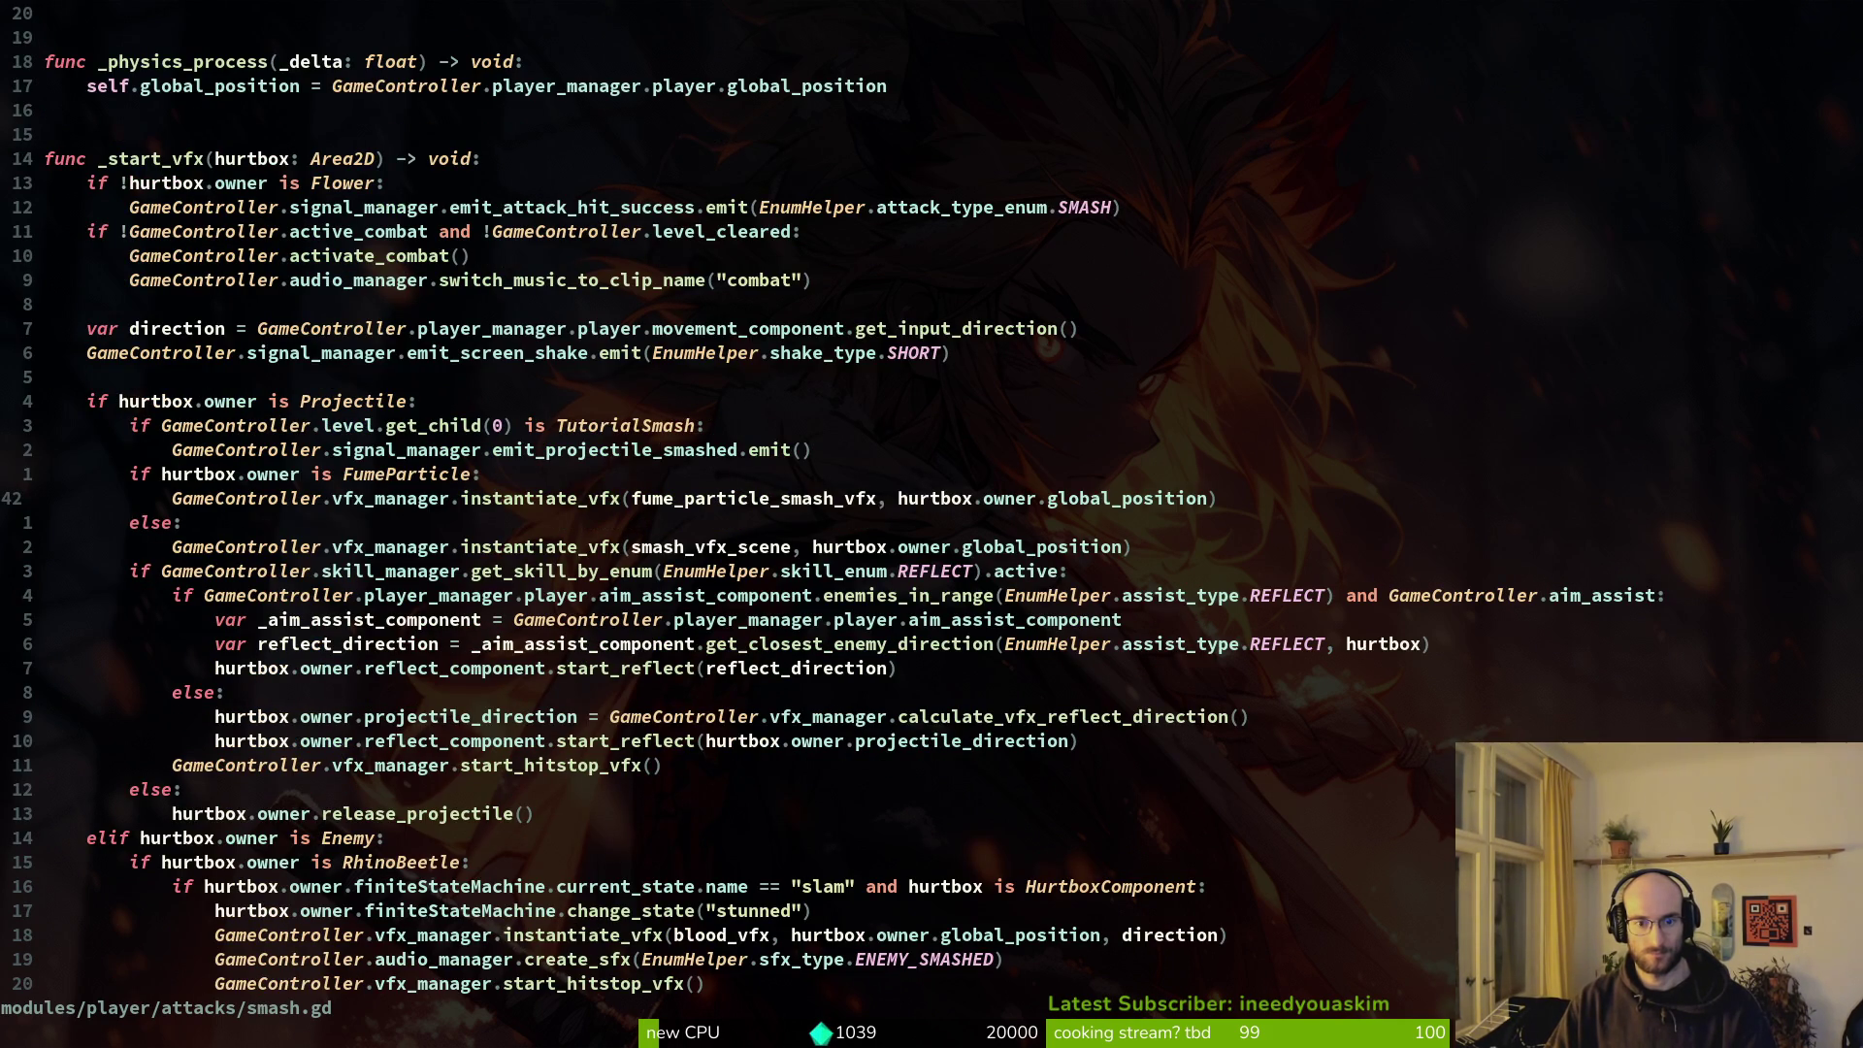
{"action": "key", "text": "ctrl+6"}
{"action": "key", "text": "ctrl+6"}
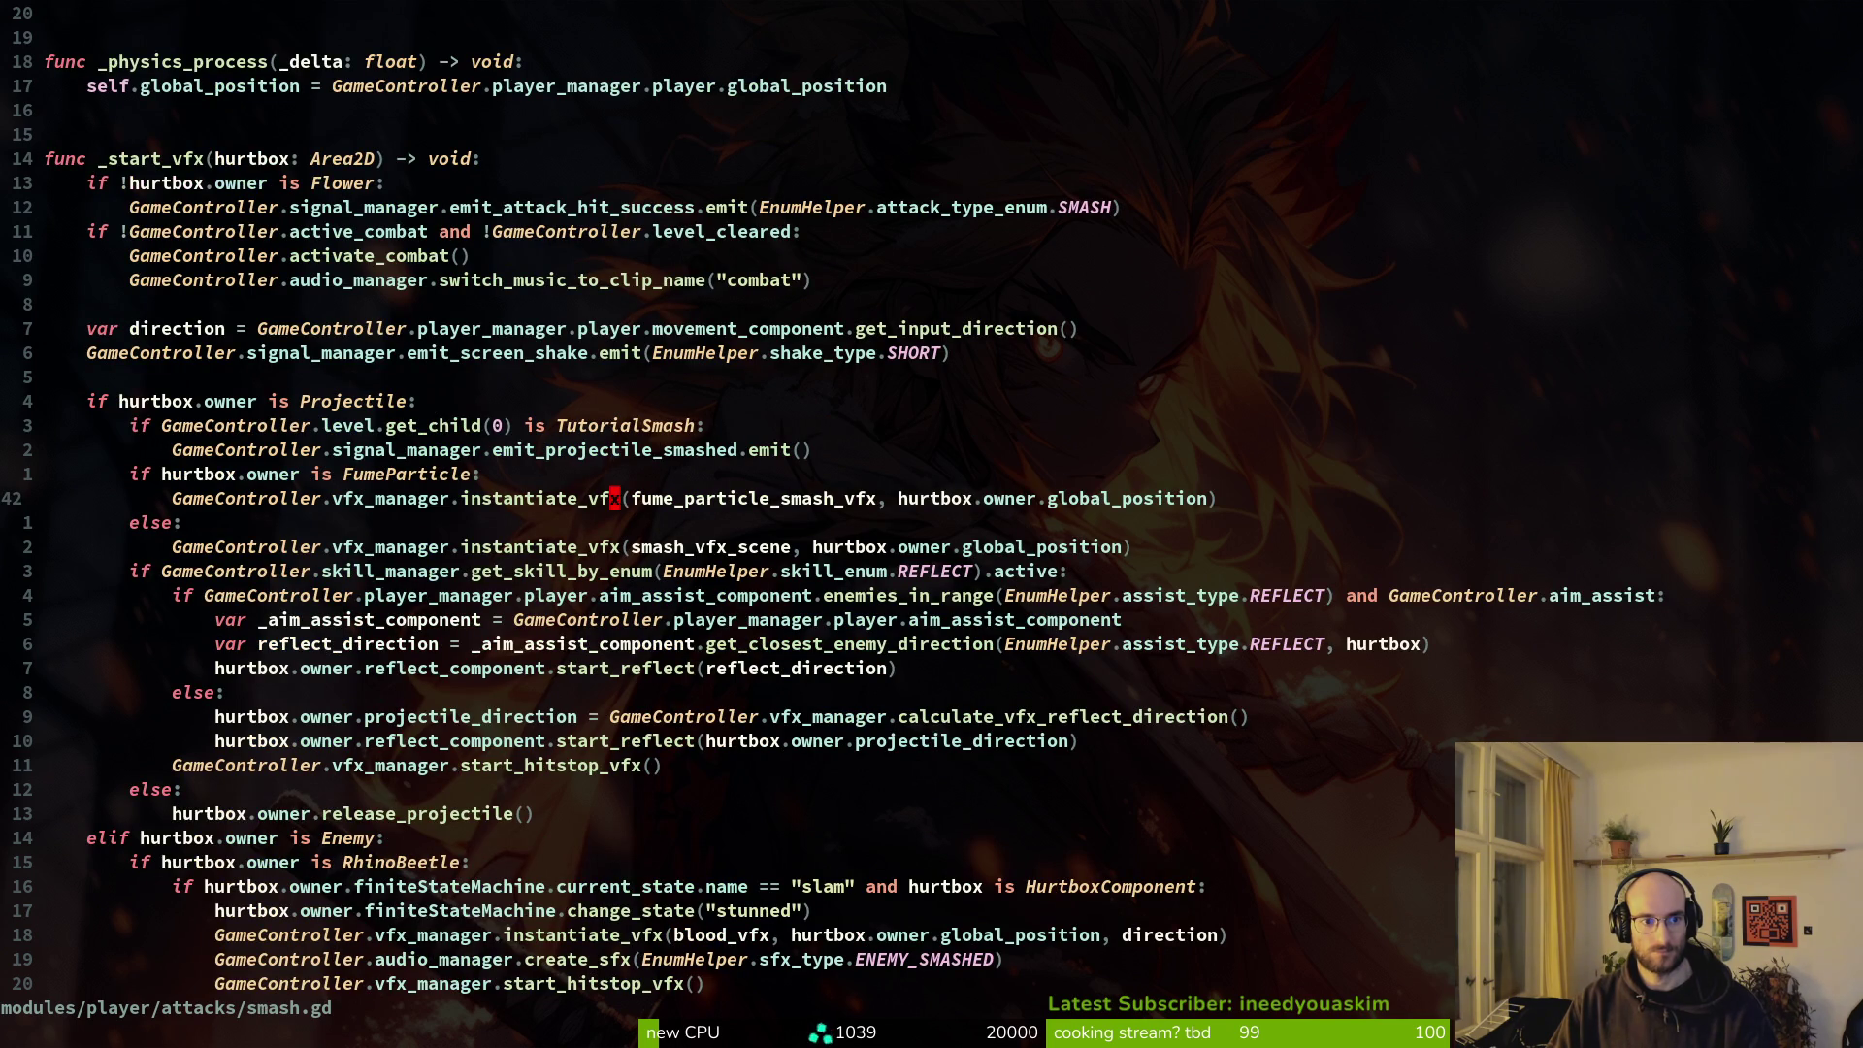
Add direction as an argument to the smash_vfx_scene call and save smash.gd.
{"action": "key", "text": "j"}
{"action": "key", "text": "j"}
{"action": "key", "text": "j"}
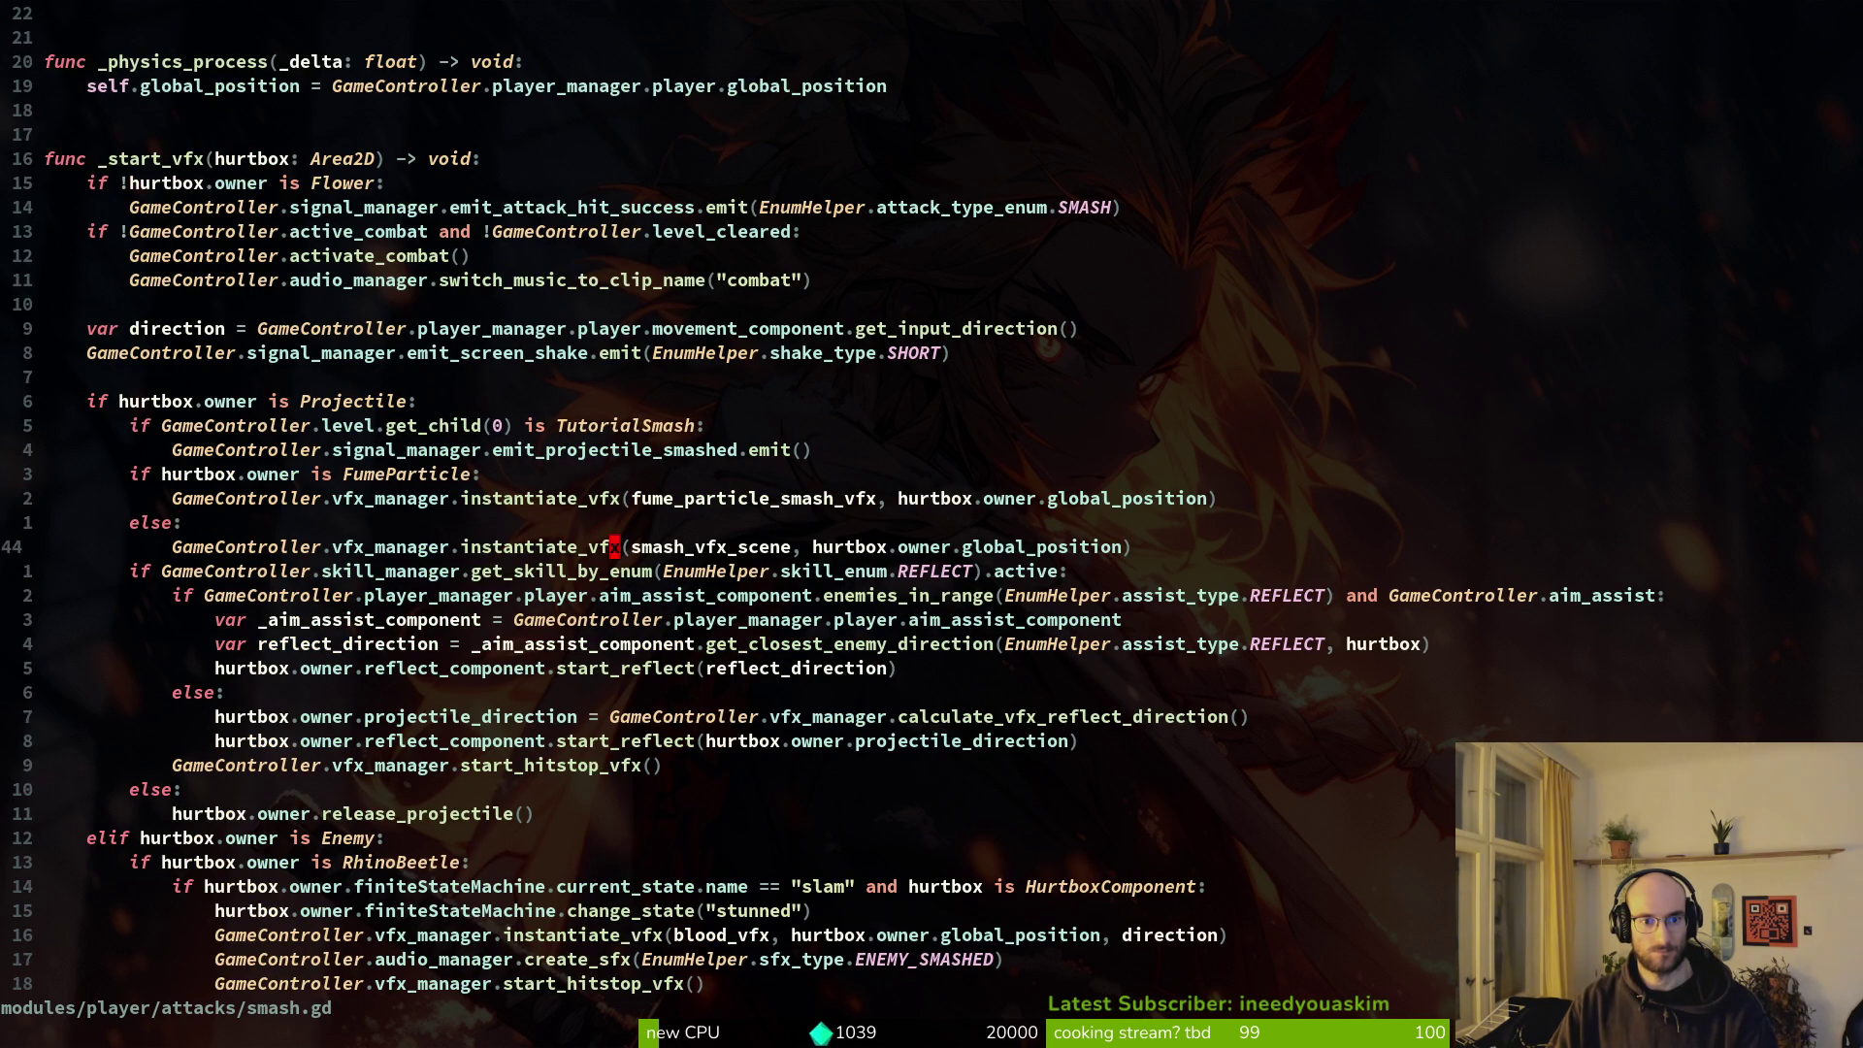
{"action": "key", "text": "k"}
{"action": "key", "text": "k"}
{"action": "key", "text": "k"}
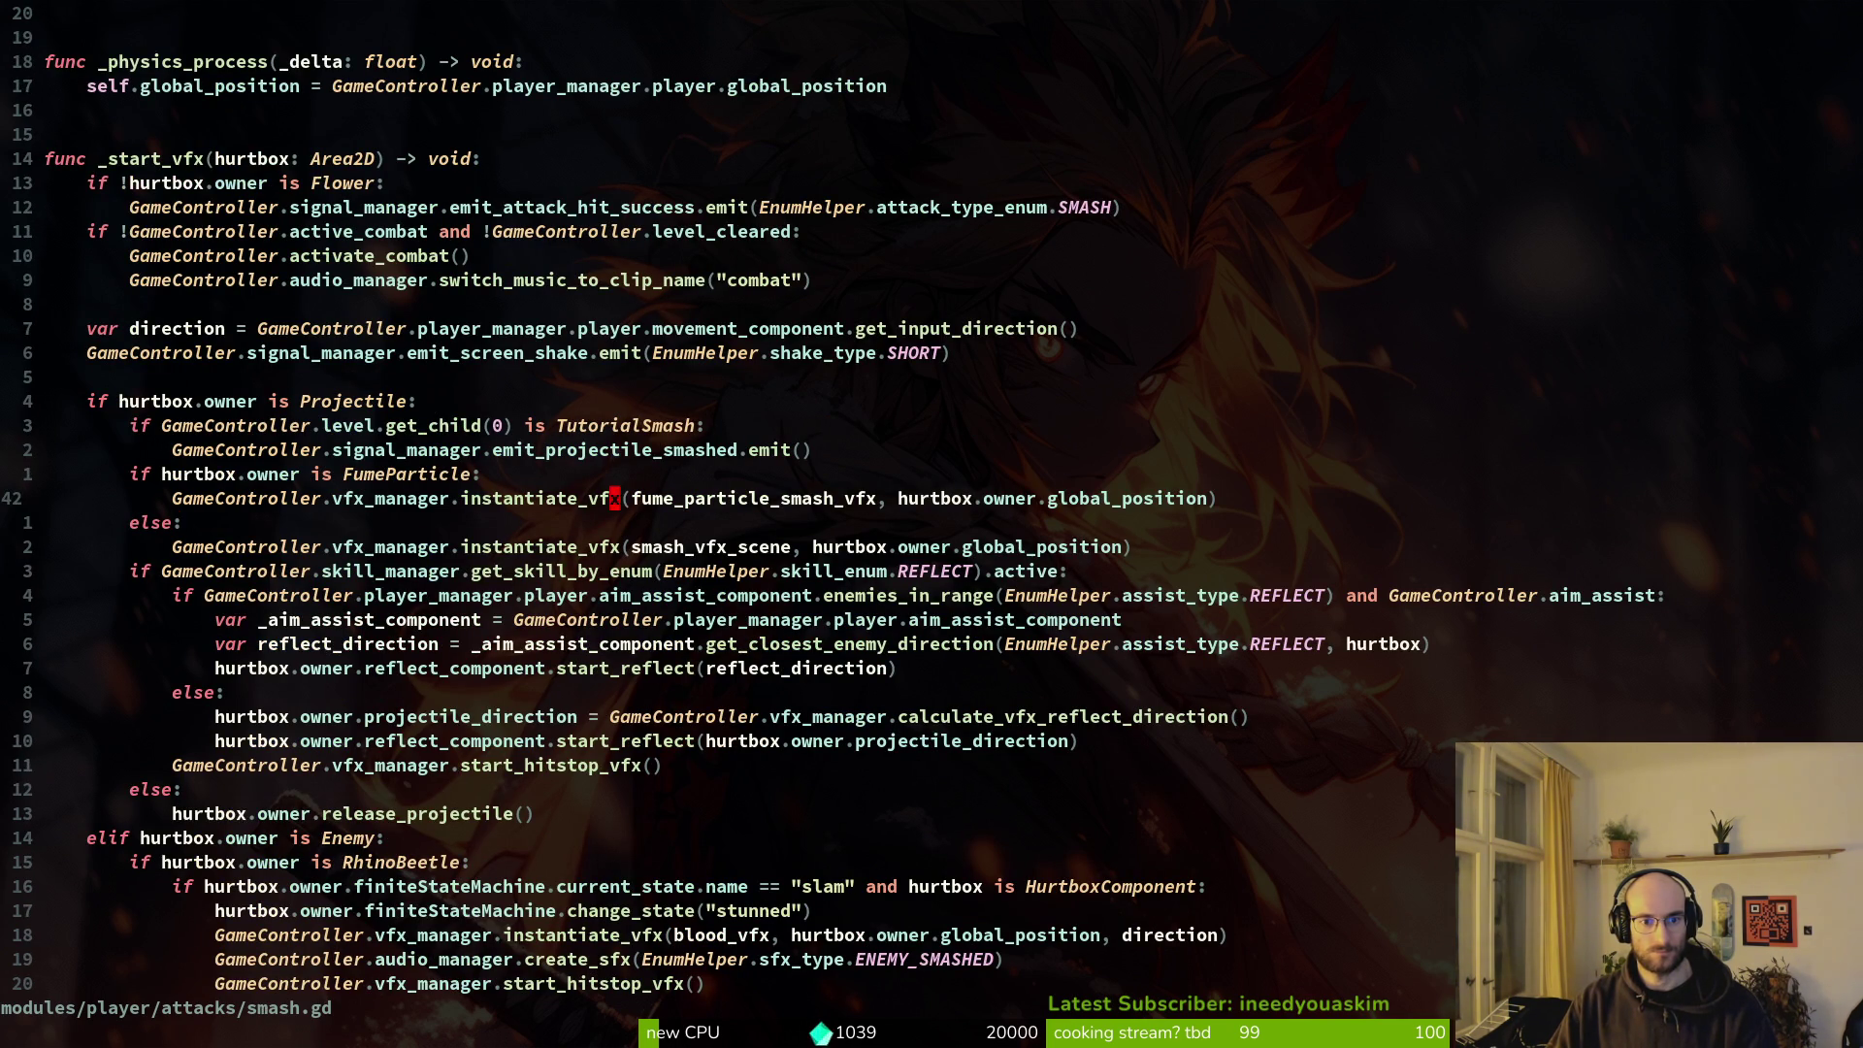
{"action": "key", "text": "j"}
{"action": "key", "text": "j"}
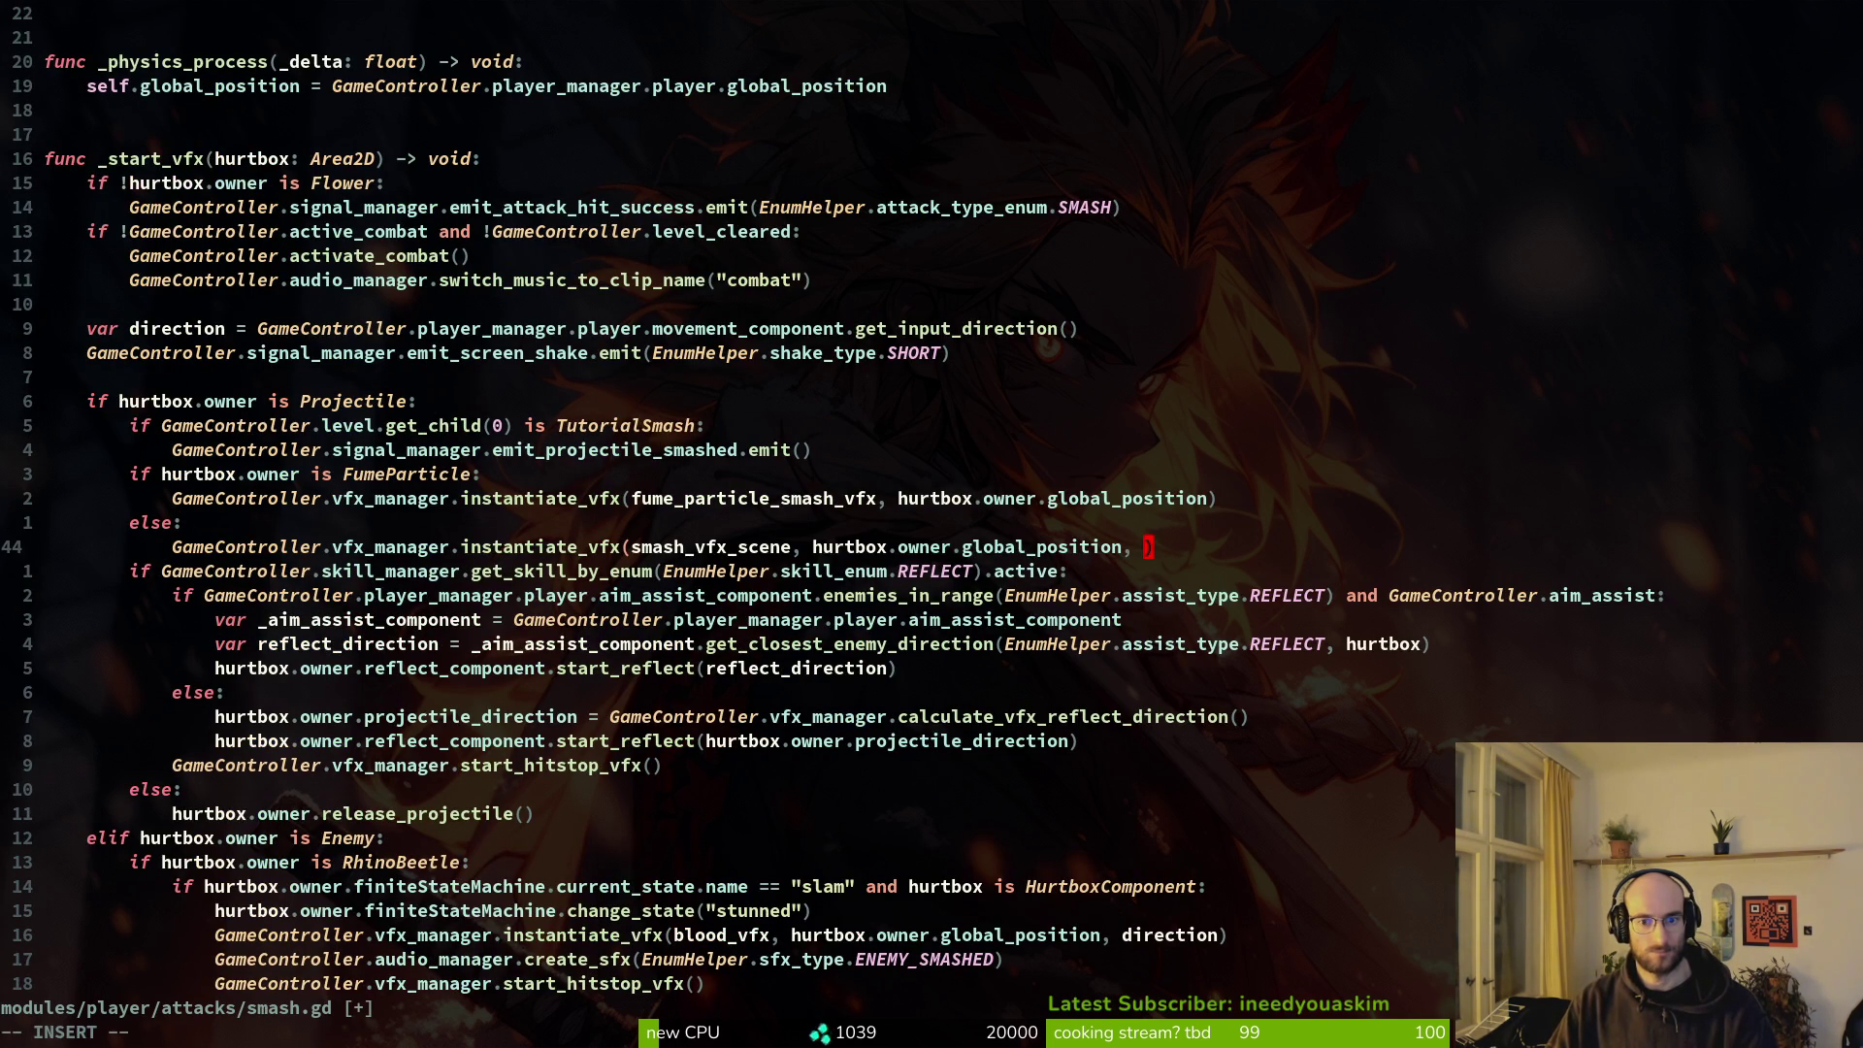
{"action": "type", "text": "direction"}
{"action": "key", "text": "Escape"}
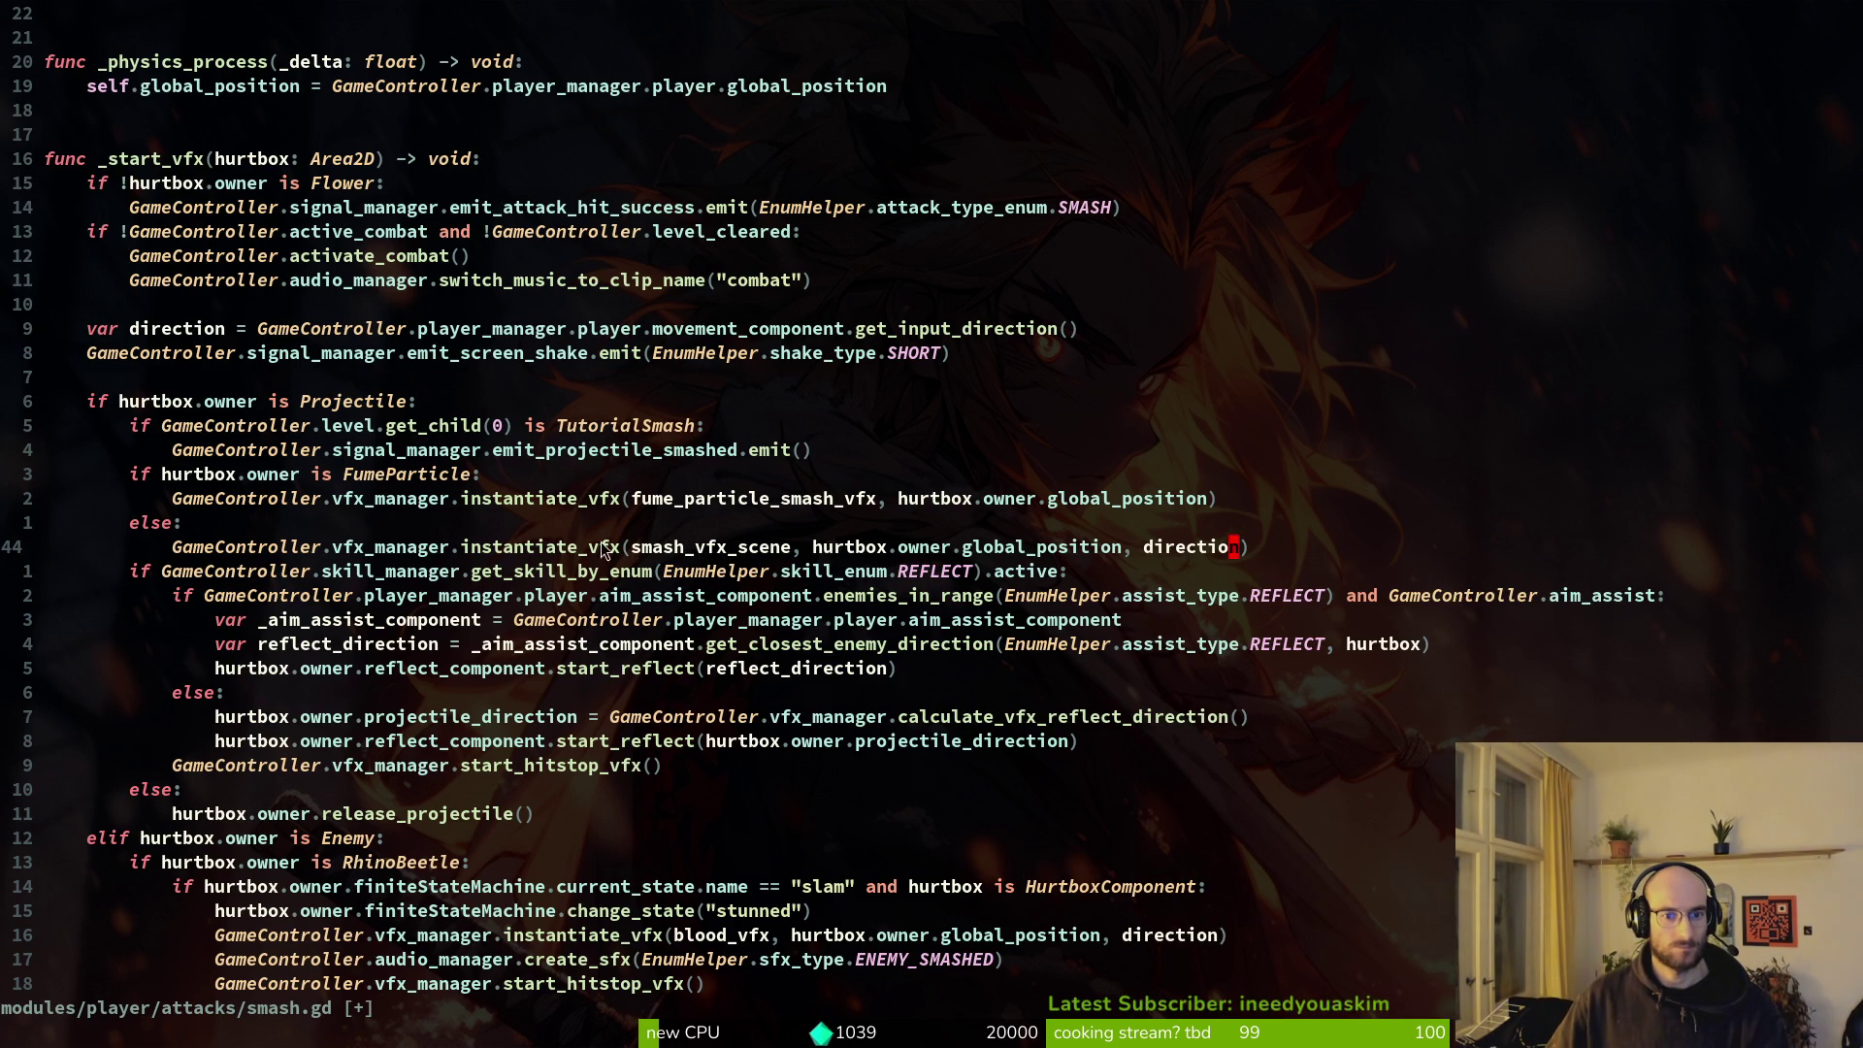
{"action": "key", "text": "i"}
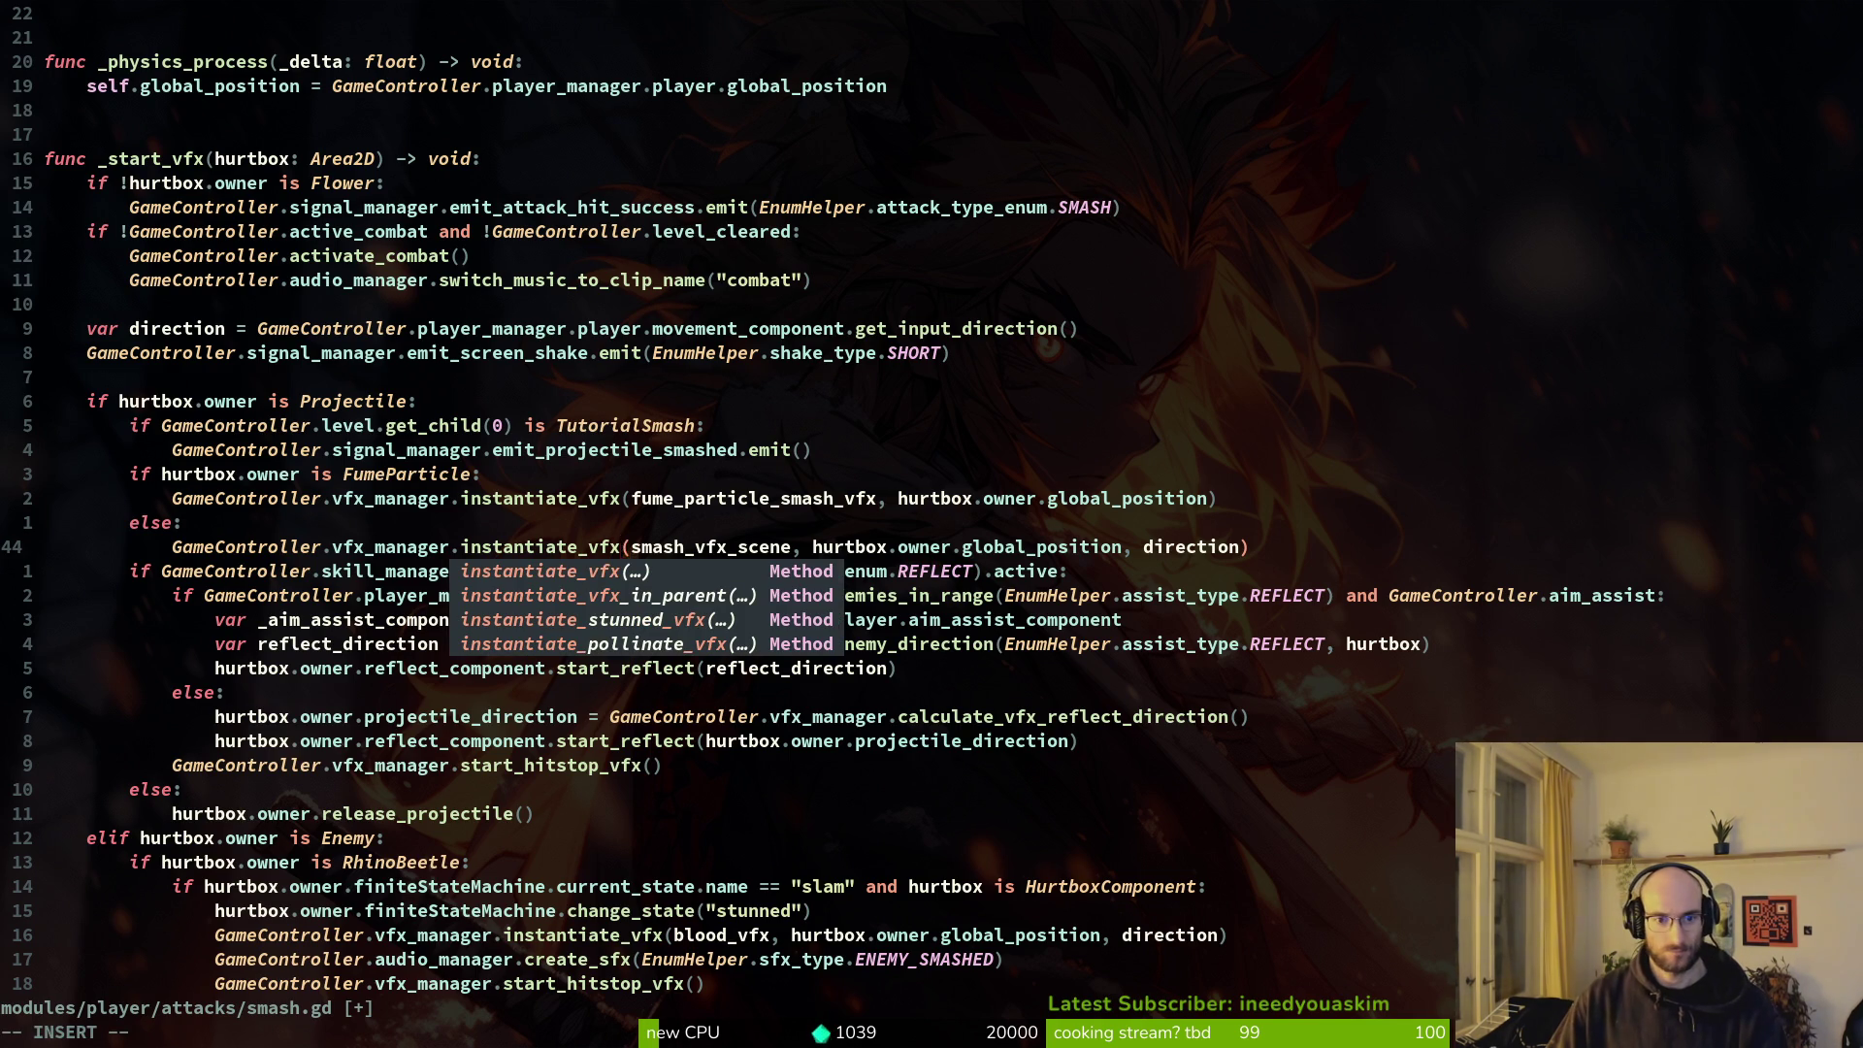
{"action": "key", "text": "Escape"}
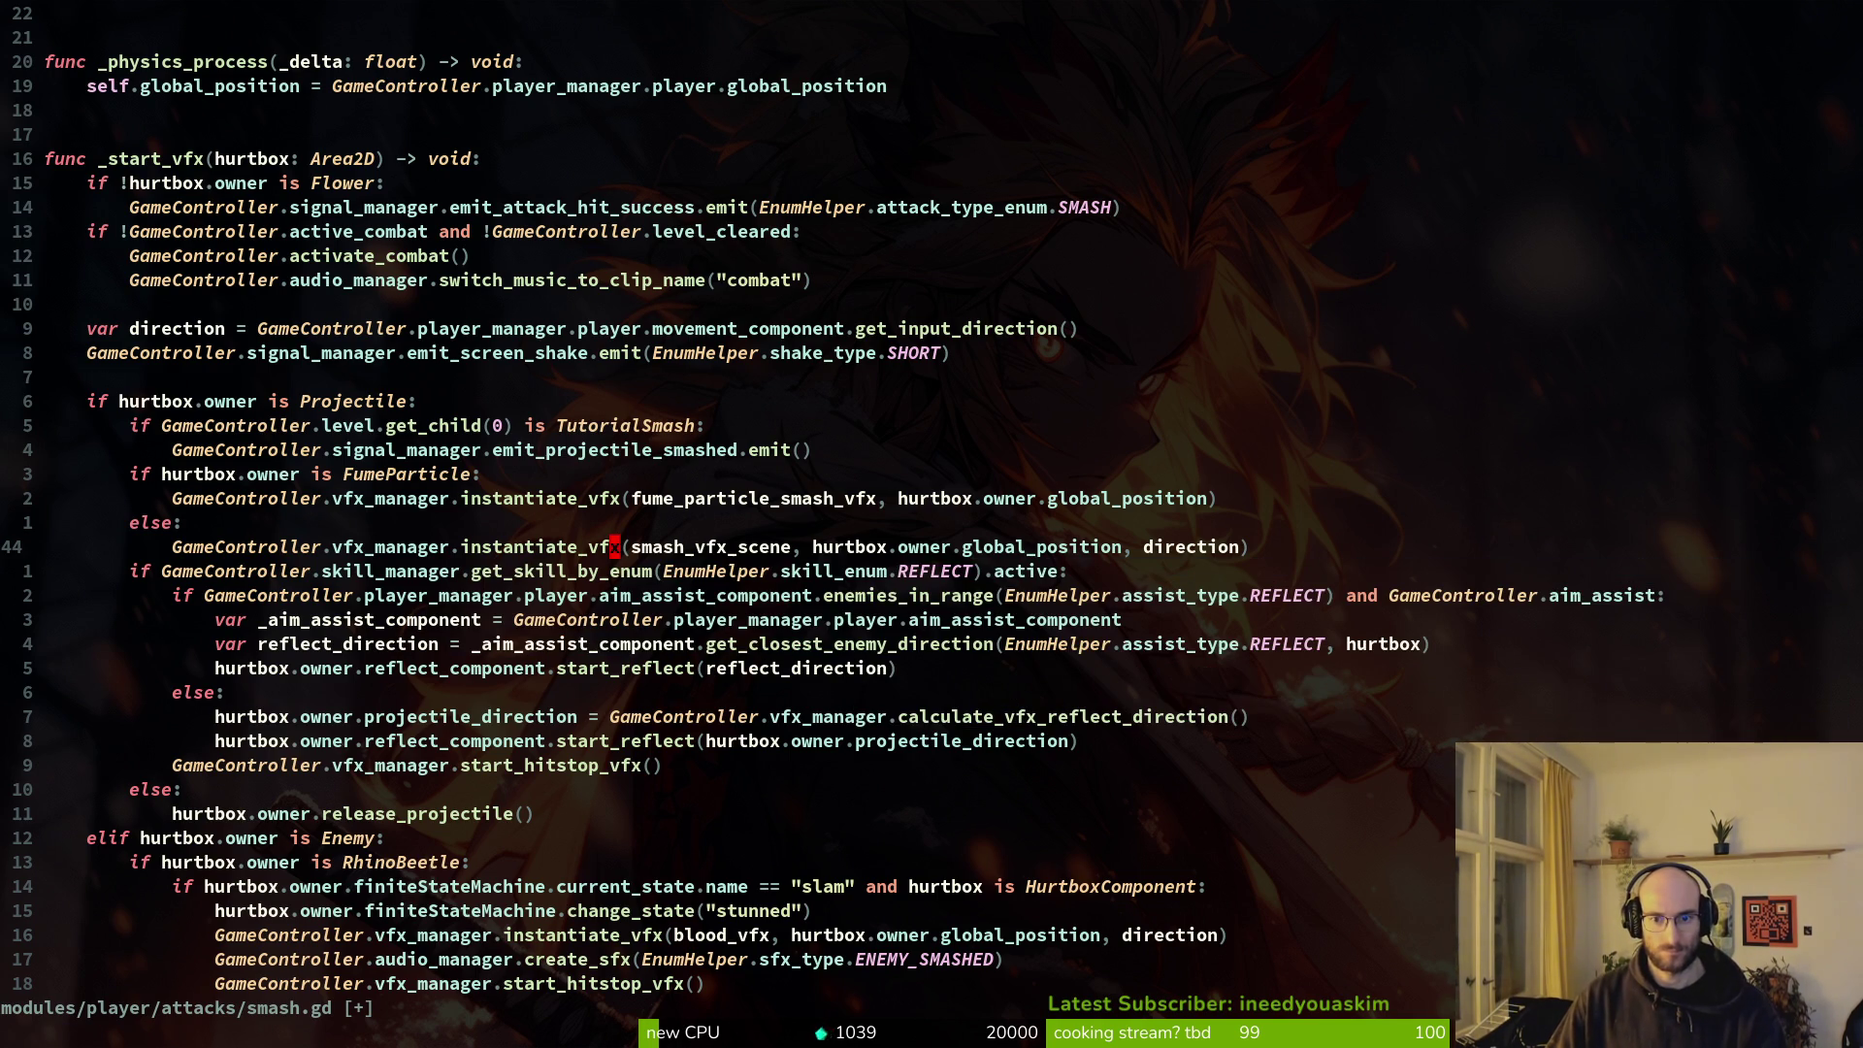
{"action": "type", "text": ":w"}
{"action": "key", "text": "Return"}
Add direction to the FumeParticle instantiate_vfx call and save the script.
{"action": "key", "text": "k"}
{"action": "key", "text": "k"}
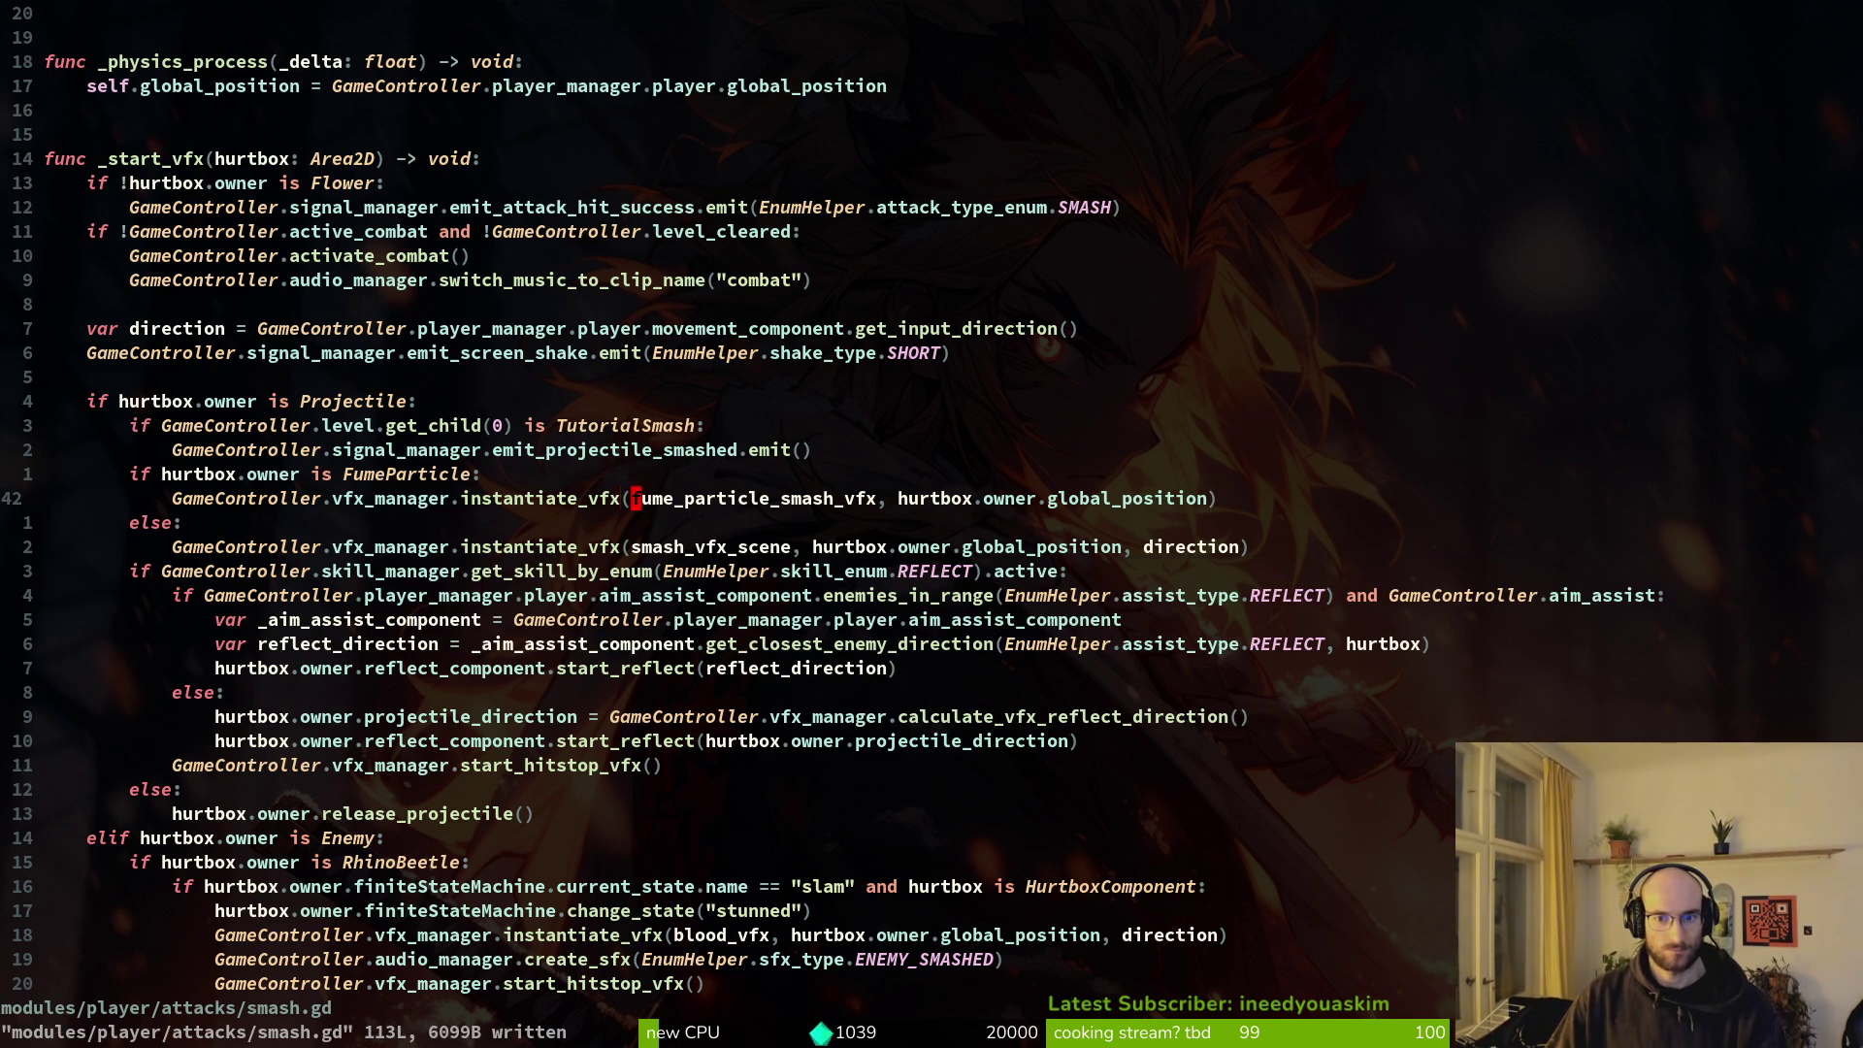
{"action": "type", "text": "ion, direct"}
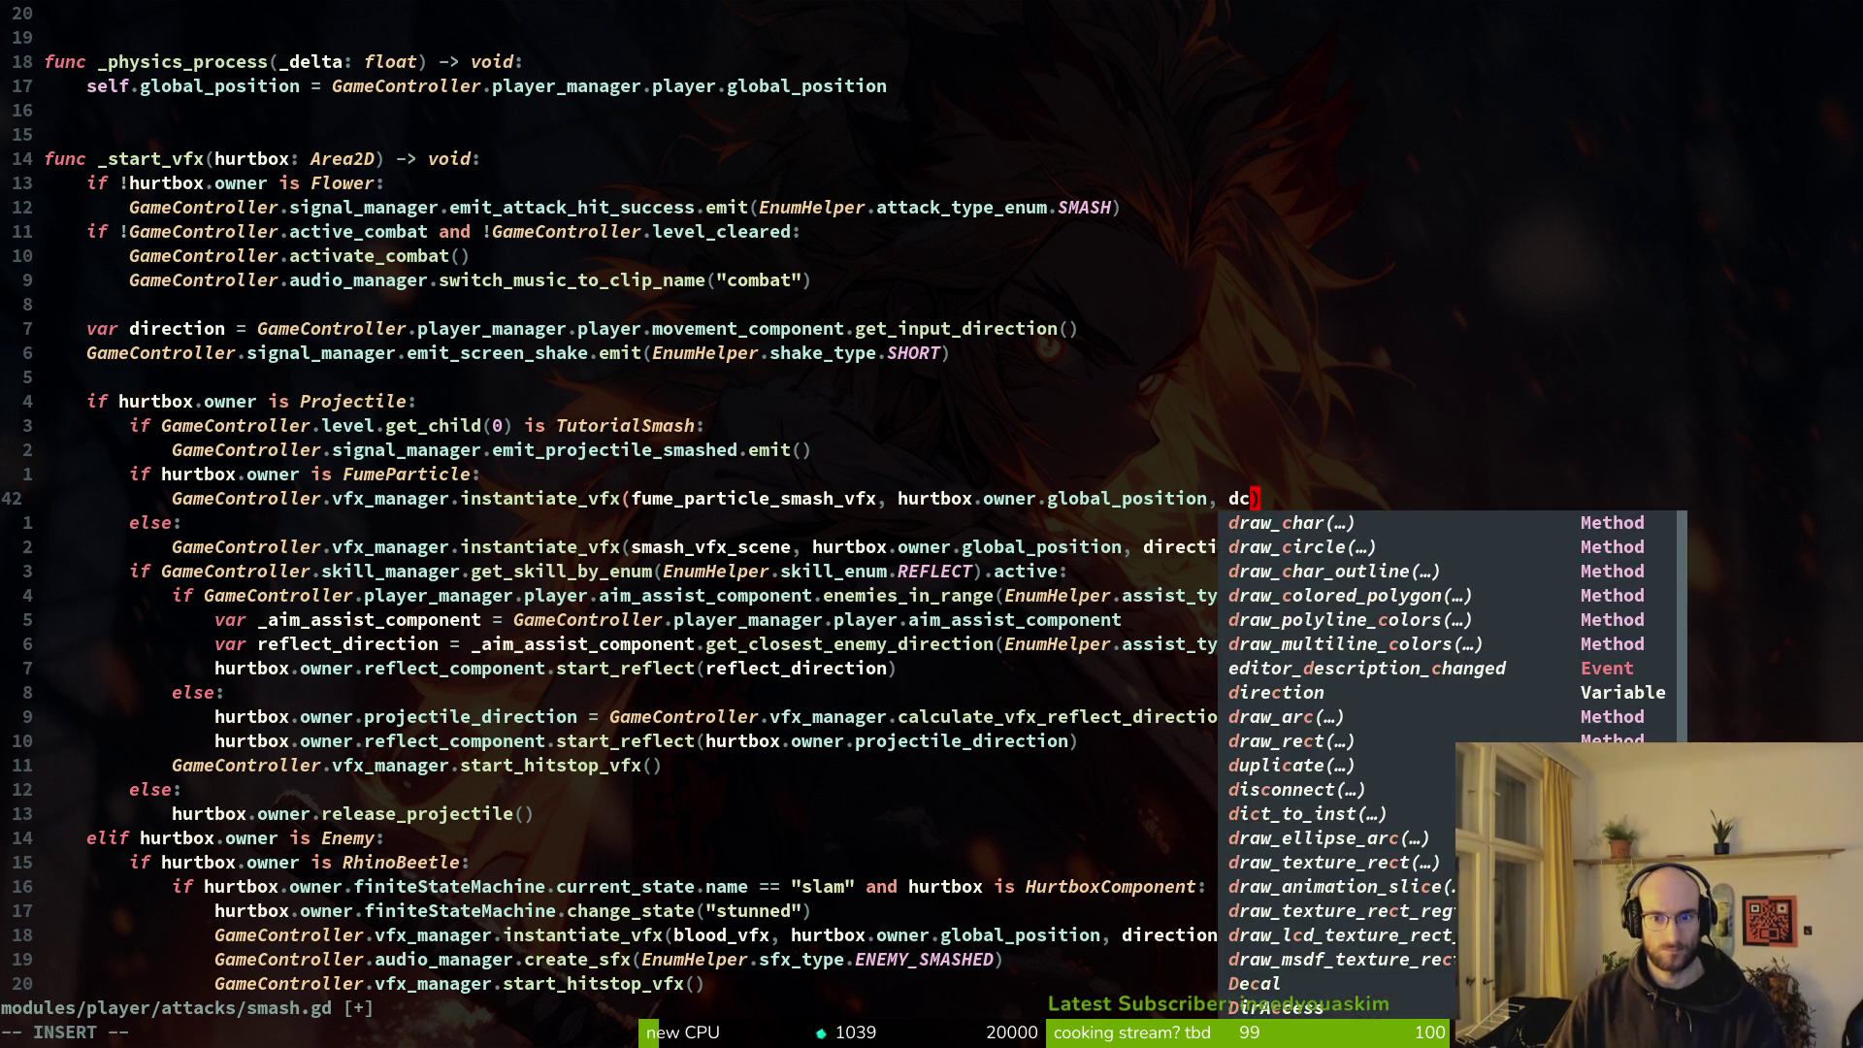
{"action": "key", "text": "Tab"}
{"action": "key", "text": "Escape"}
{"action": "type", "text": ":w"}
{"action": "key", "text": "Return"}
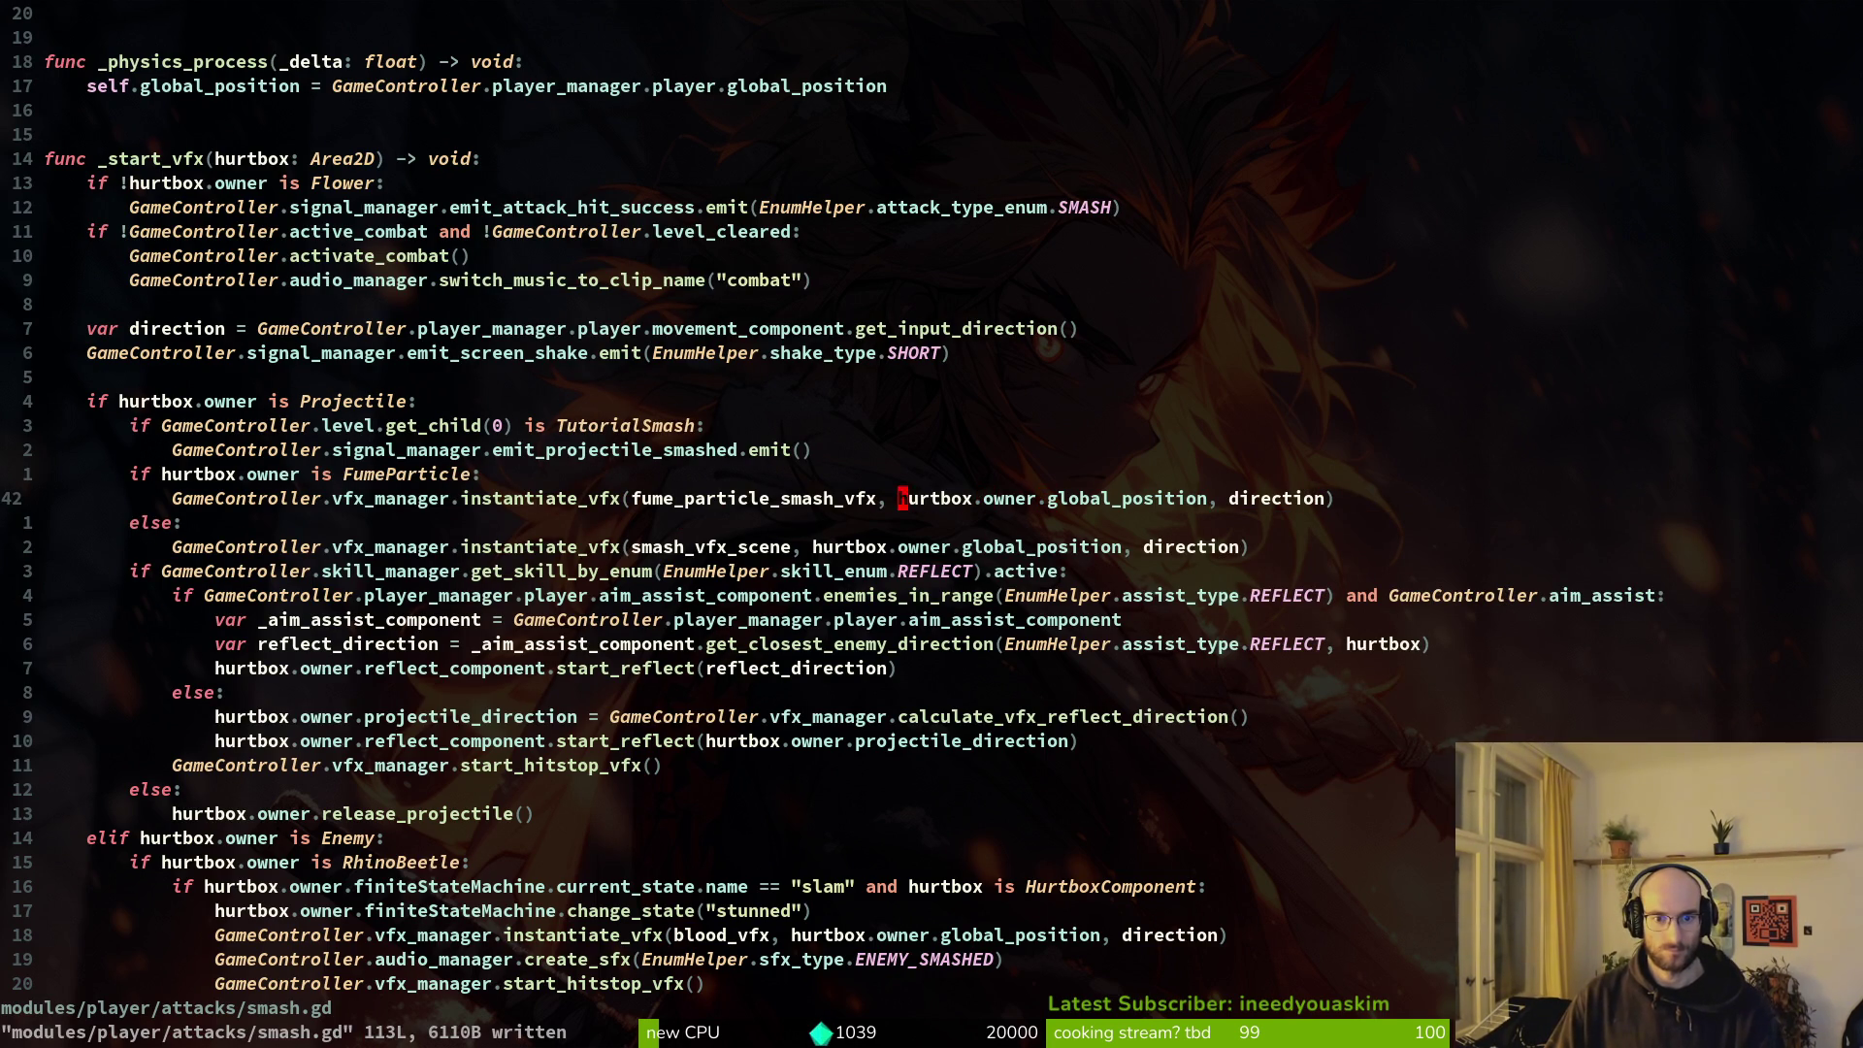
Make blood_vfx the first argument of the FumeParticle call and save.
{"action": "type", "text": "bcw"}
{"action": "type", "text": "blood_vfx"}
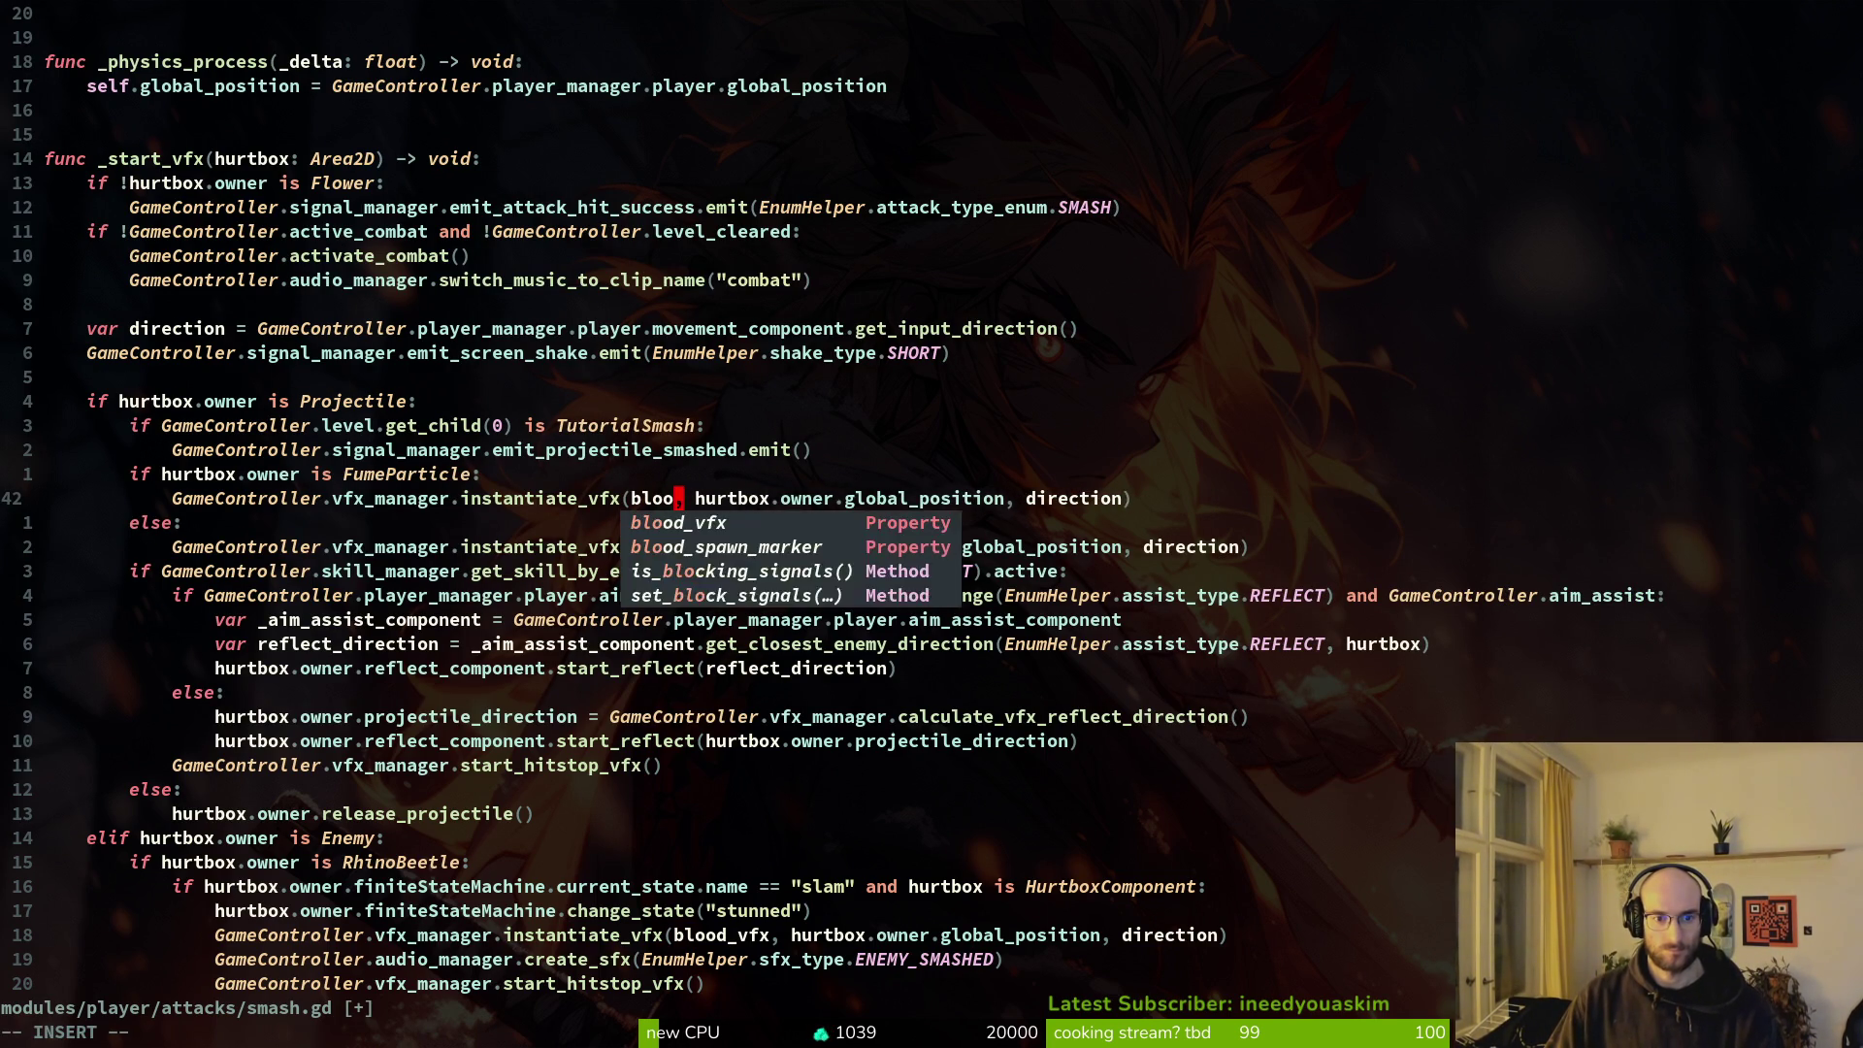
{"action": "key", "text": "Escape"}
{"action": "type", "text": ":w"}
{"action": "key", "text": "Return"}
{"action": "type", "text": "al"}
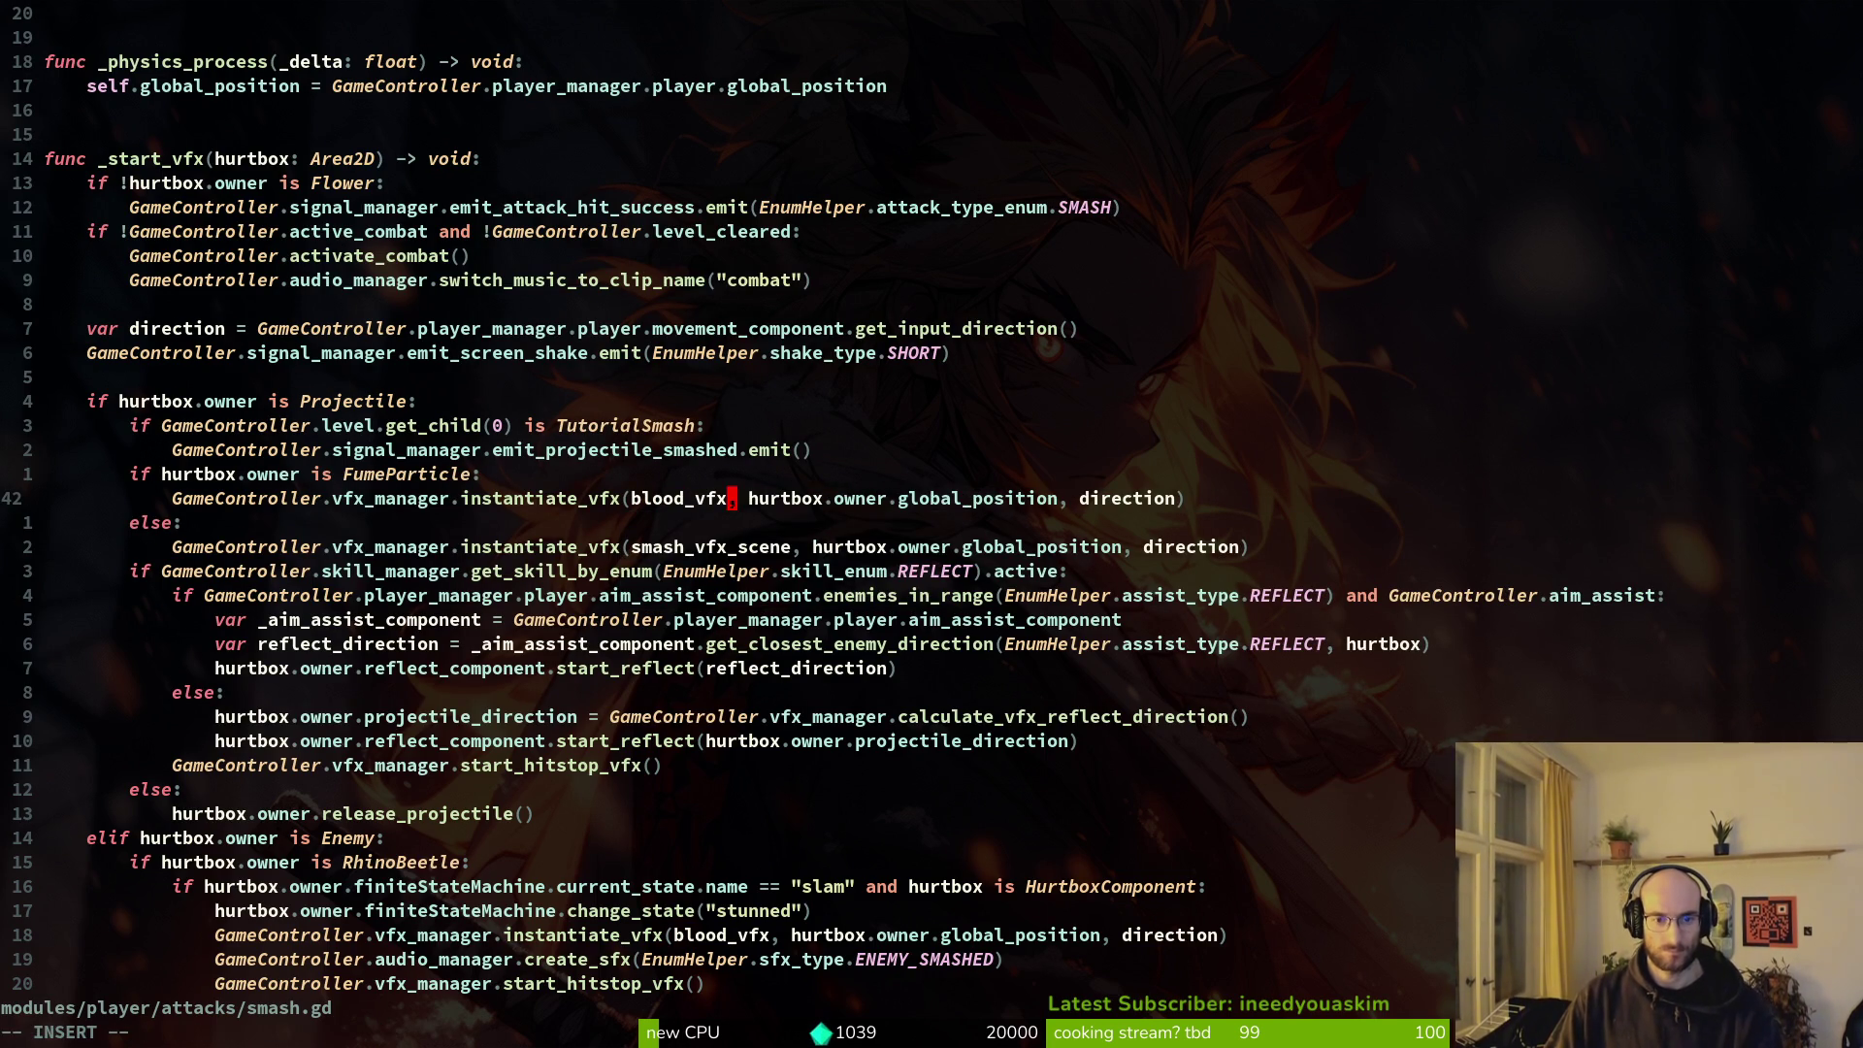
{"action": "type", "text": "_"}
{"action": "key", "text": "Escape"}
Extend the blood_vfx argument in the _start_vfx code to blood_vfx_scene and save.
{"action": "key", "text": "g"}
{"action": "key", "text": "g"}
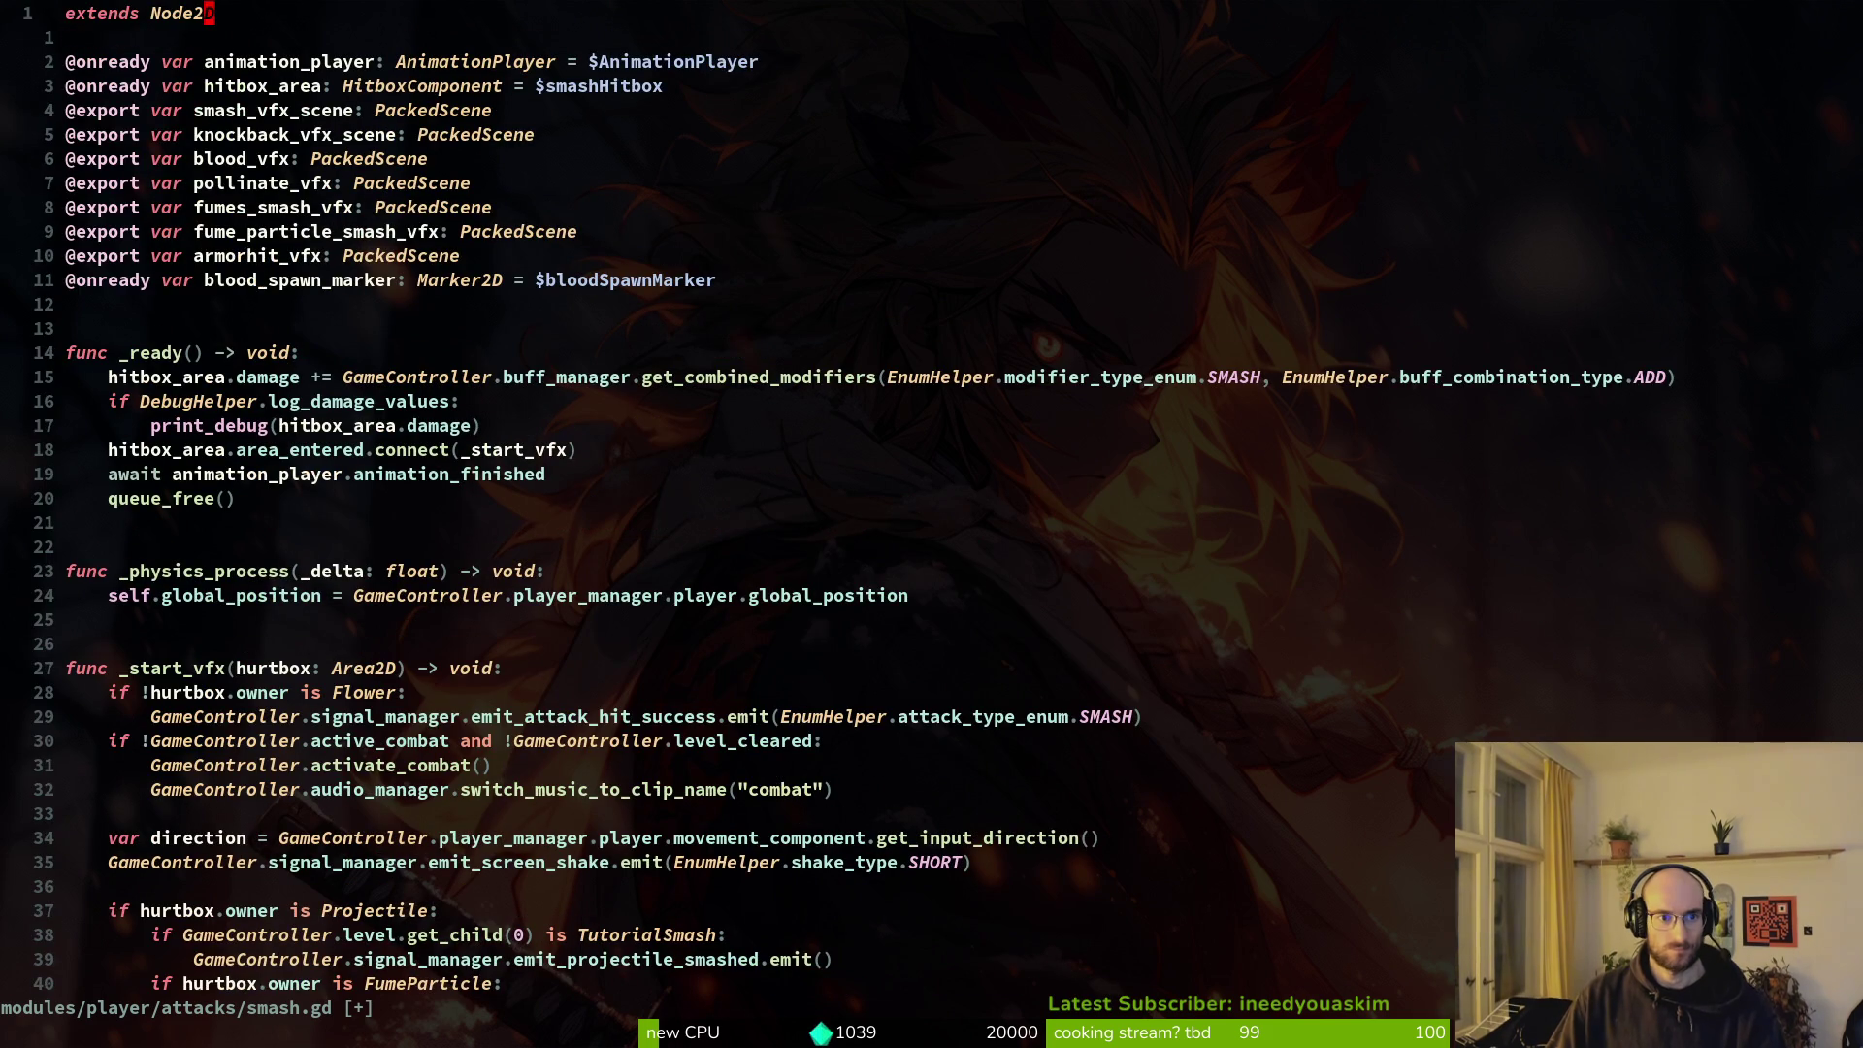
{"action": "scroll", "coordinate": [932, 485], "scroll_direction": "down", "scroll_amount": 10}
{"action": "left_click", "coordinate": [752, 498]}
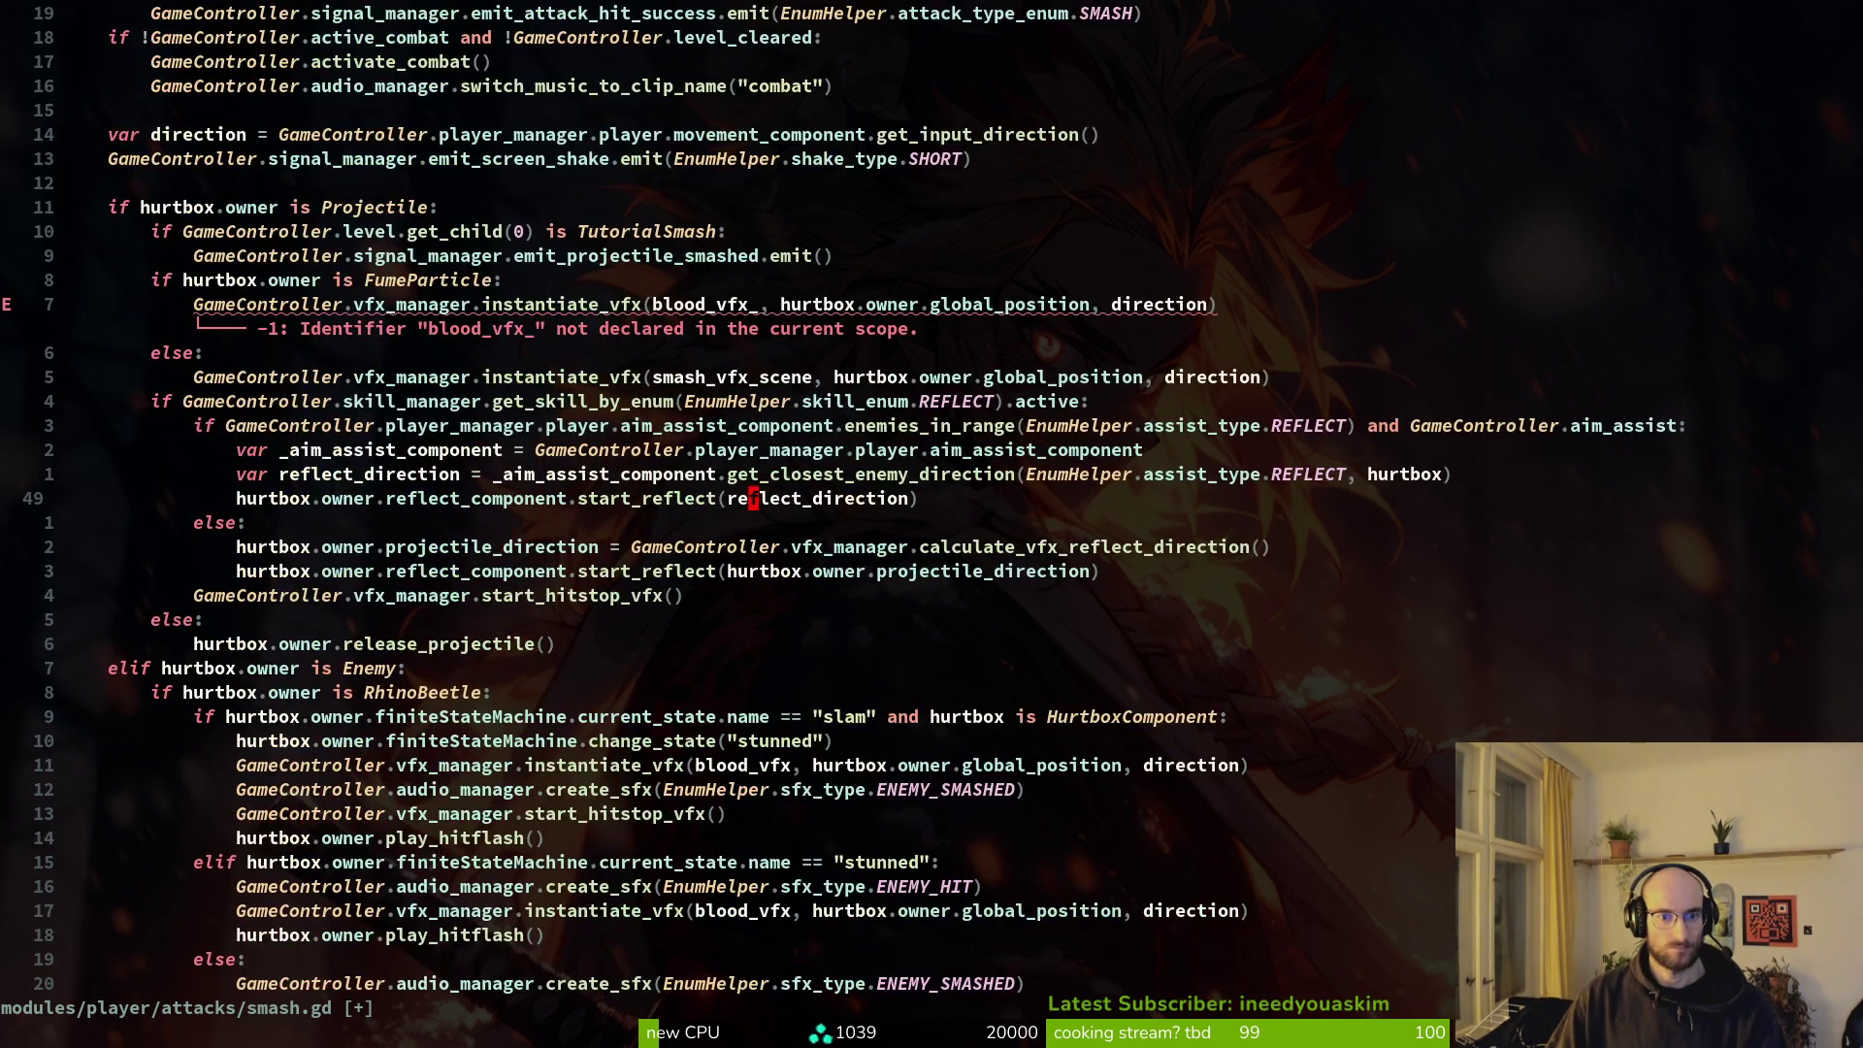
{"action": "key", "text": "k"}
{"action": "key", "text": "k"}
{"action": "key", "text": "k"}
{"action": "type", "text": "jascene"}
{"action": "key", "text": "Escape"}
{"action": "type", "text": "b"}
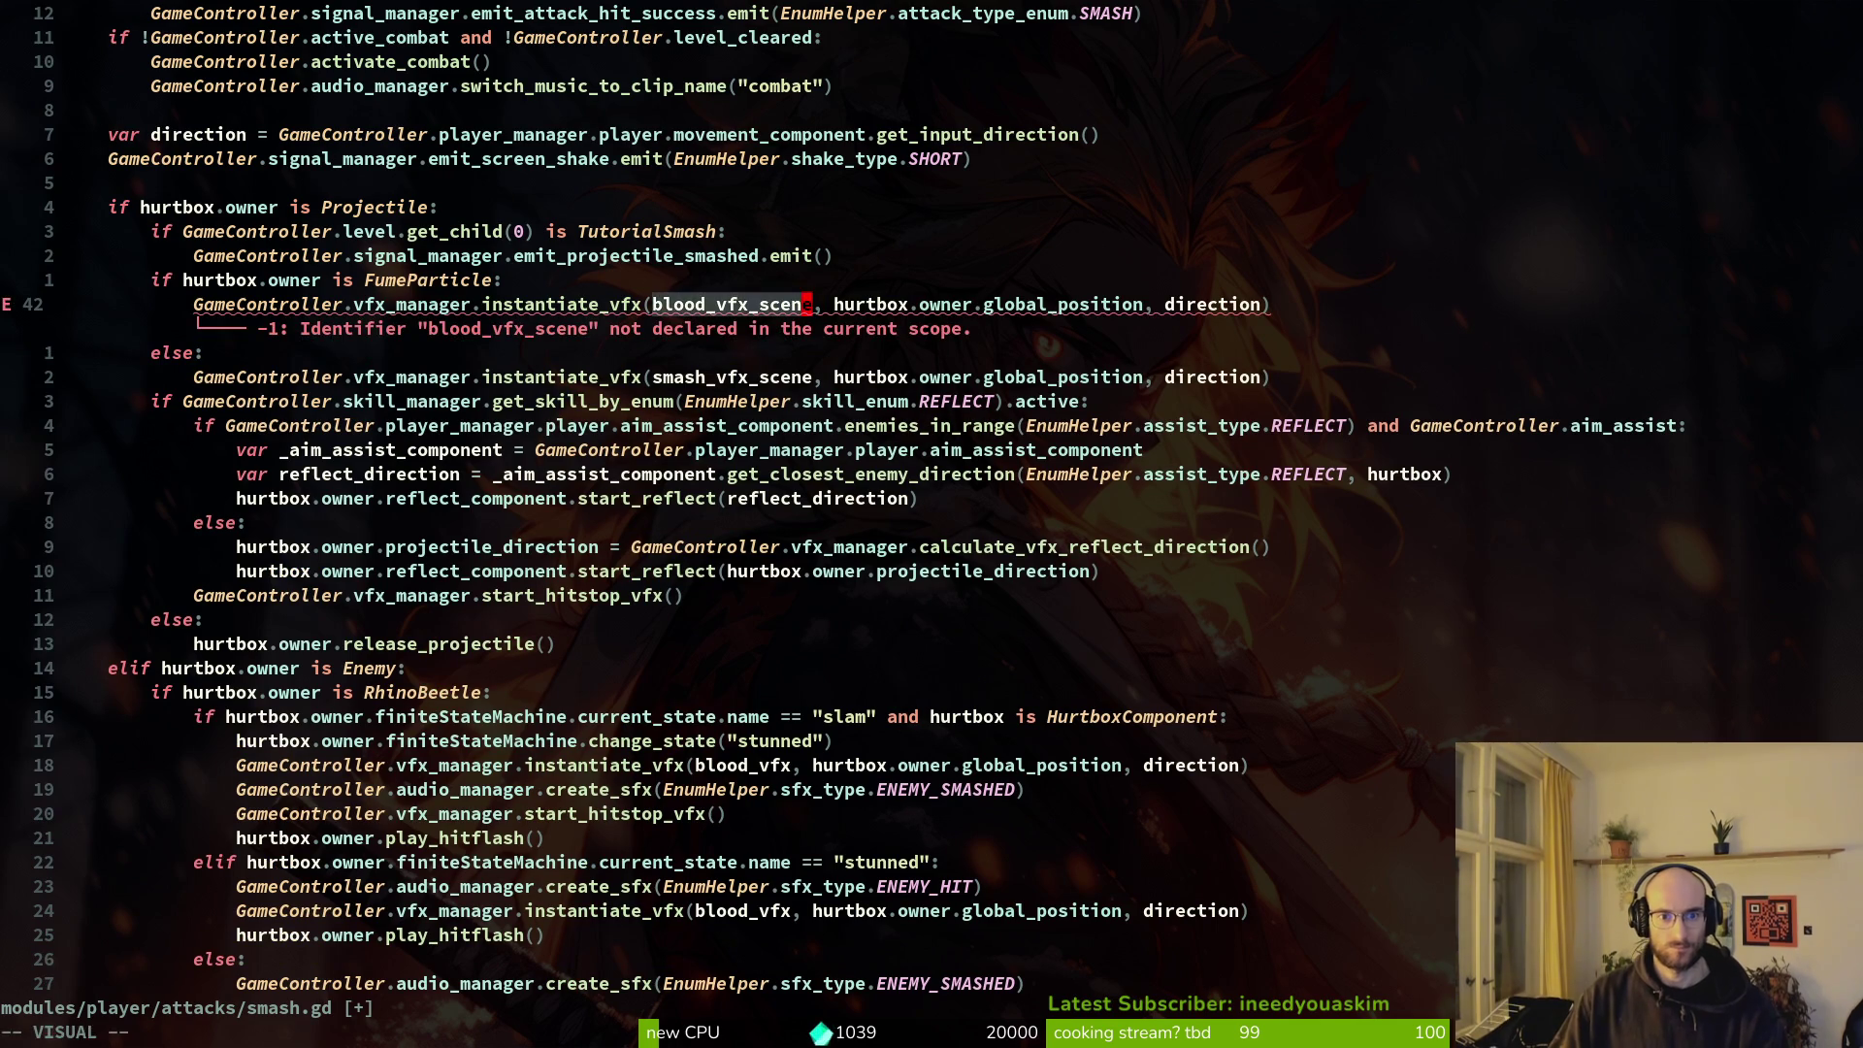
{"action": "type", "text": ":w"}
{"action": "key", "text": "Return"}
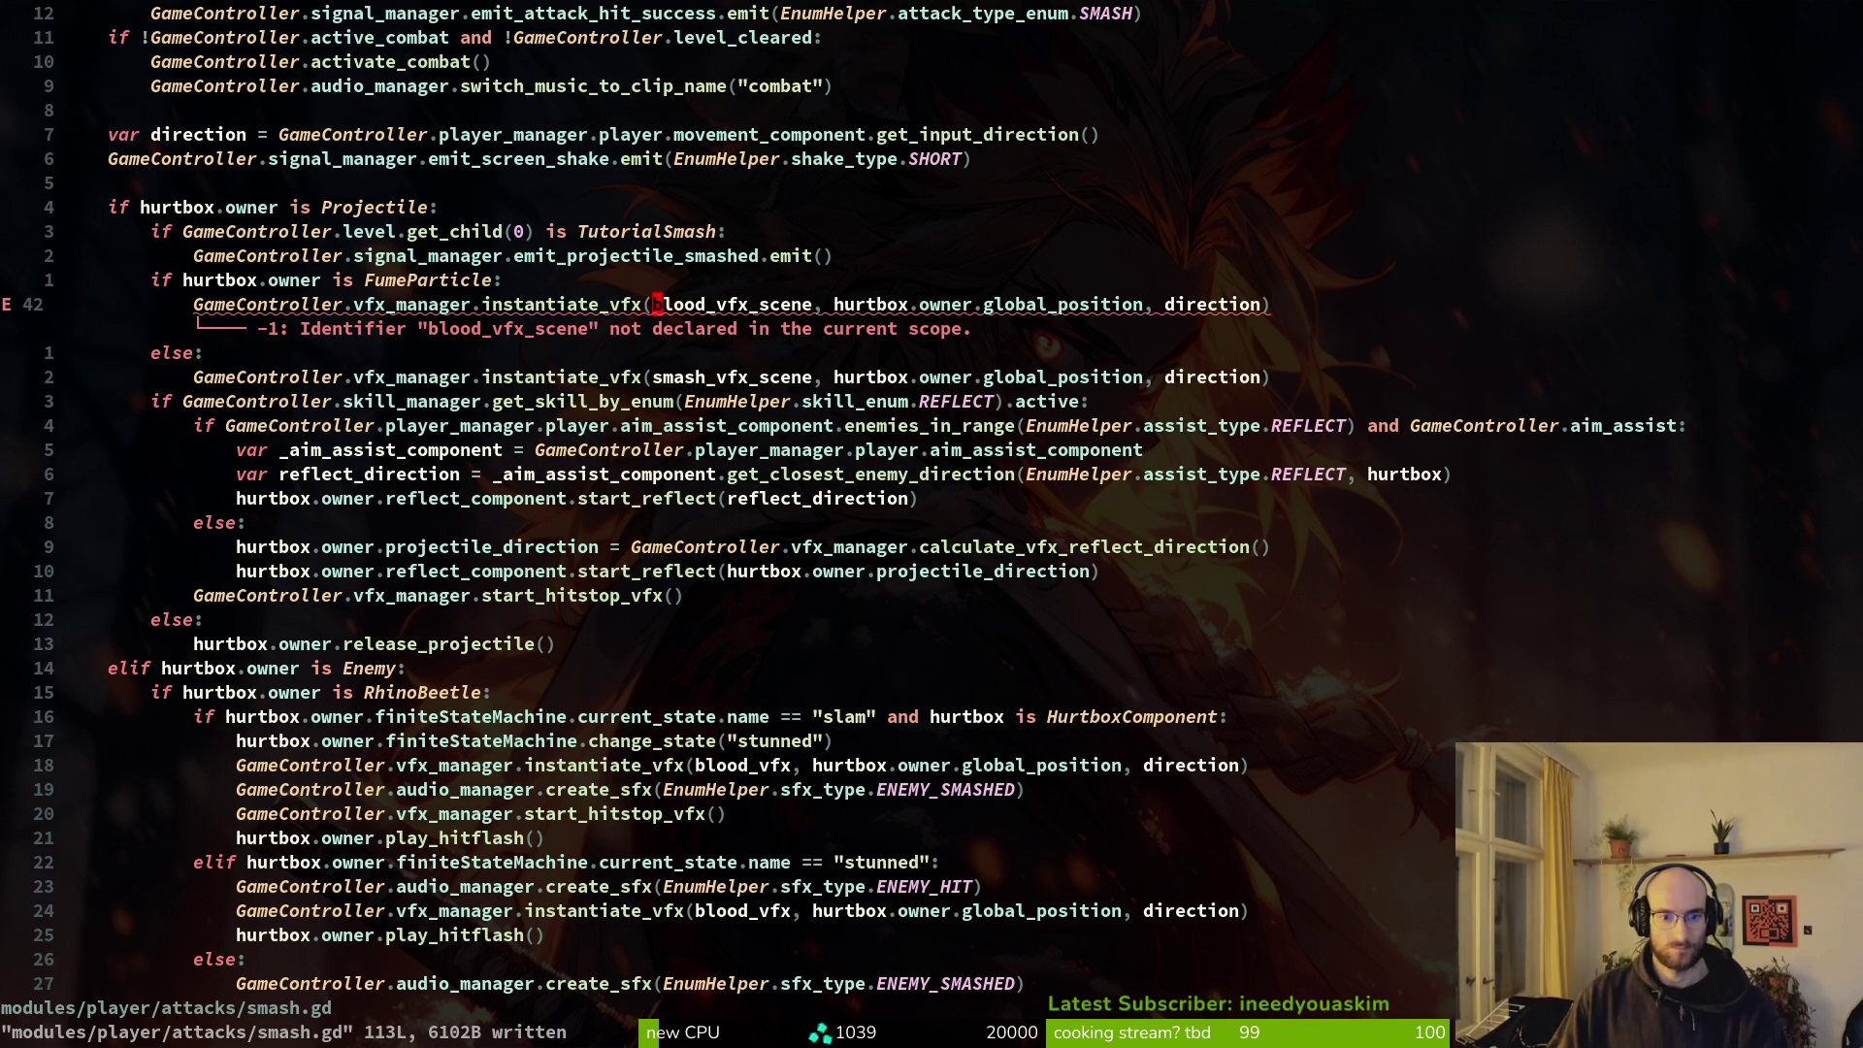
Rename the blood_vfx export declaration to blood_vfx_scene and save.
{"action": "key", "text": "g"}
{"action": "key", "text": "g"}
{"action": "key", "text": "j"}
{"action": "key", "text": "j"}
{"action": "key", "text": "j"}
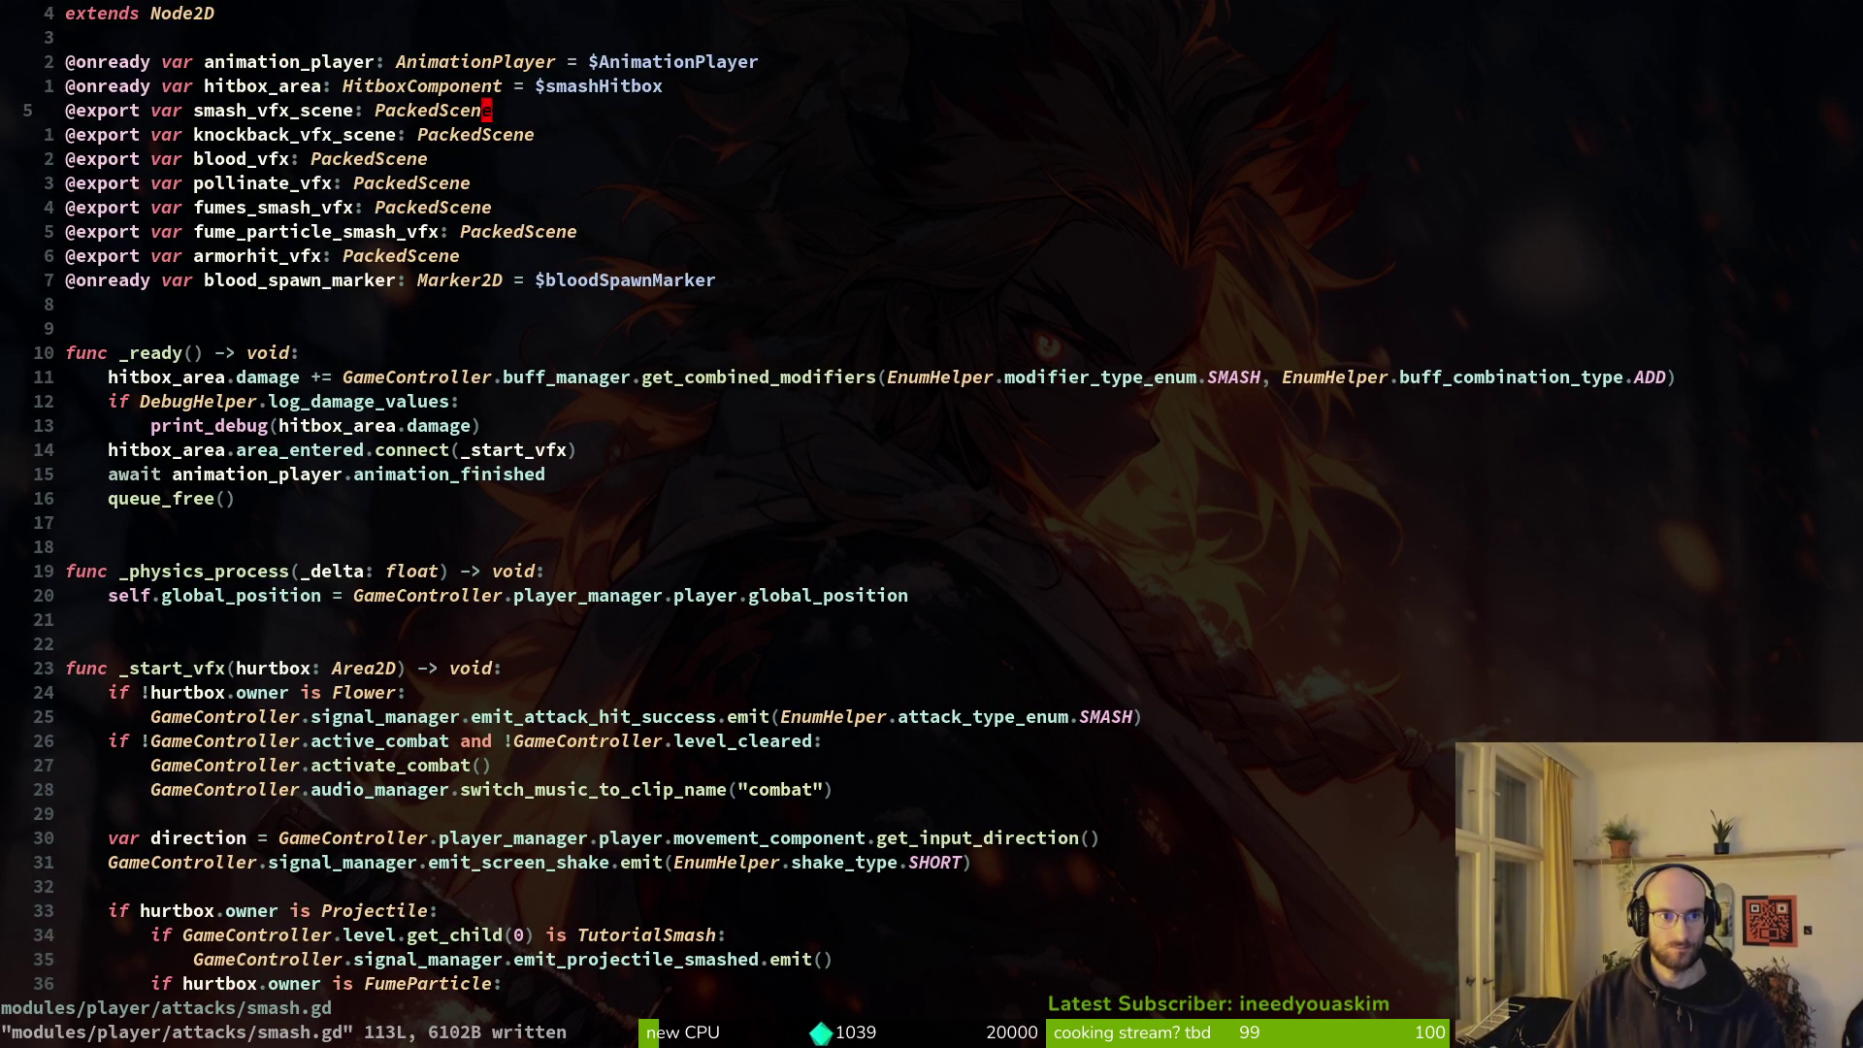
{"action": "type", "text": "jea_scene"}
{"action": "key", "text": "Escape"}
{"action": "type", "text": ":write"}
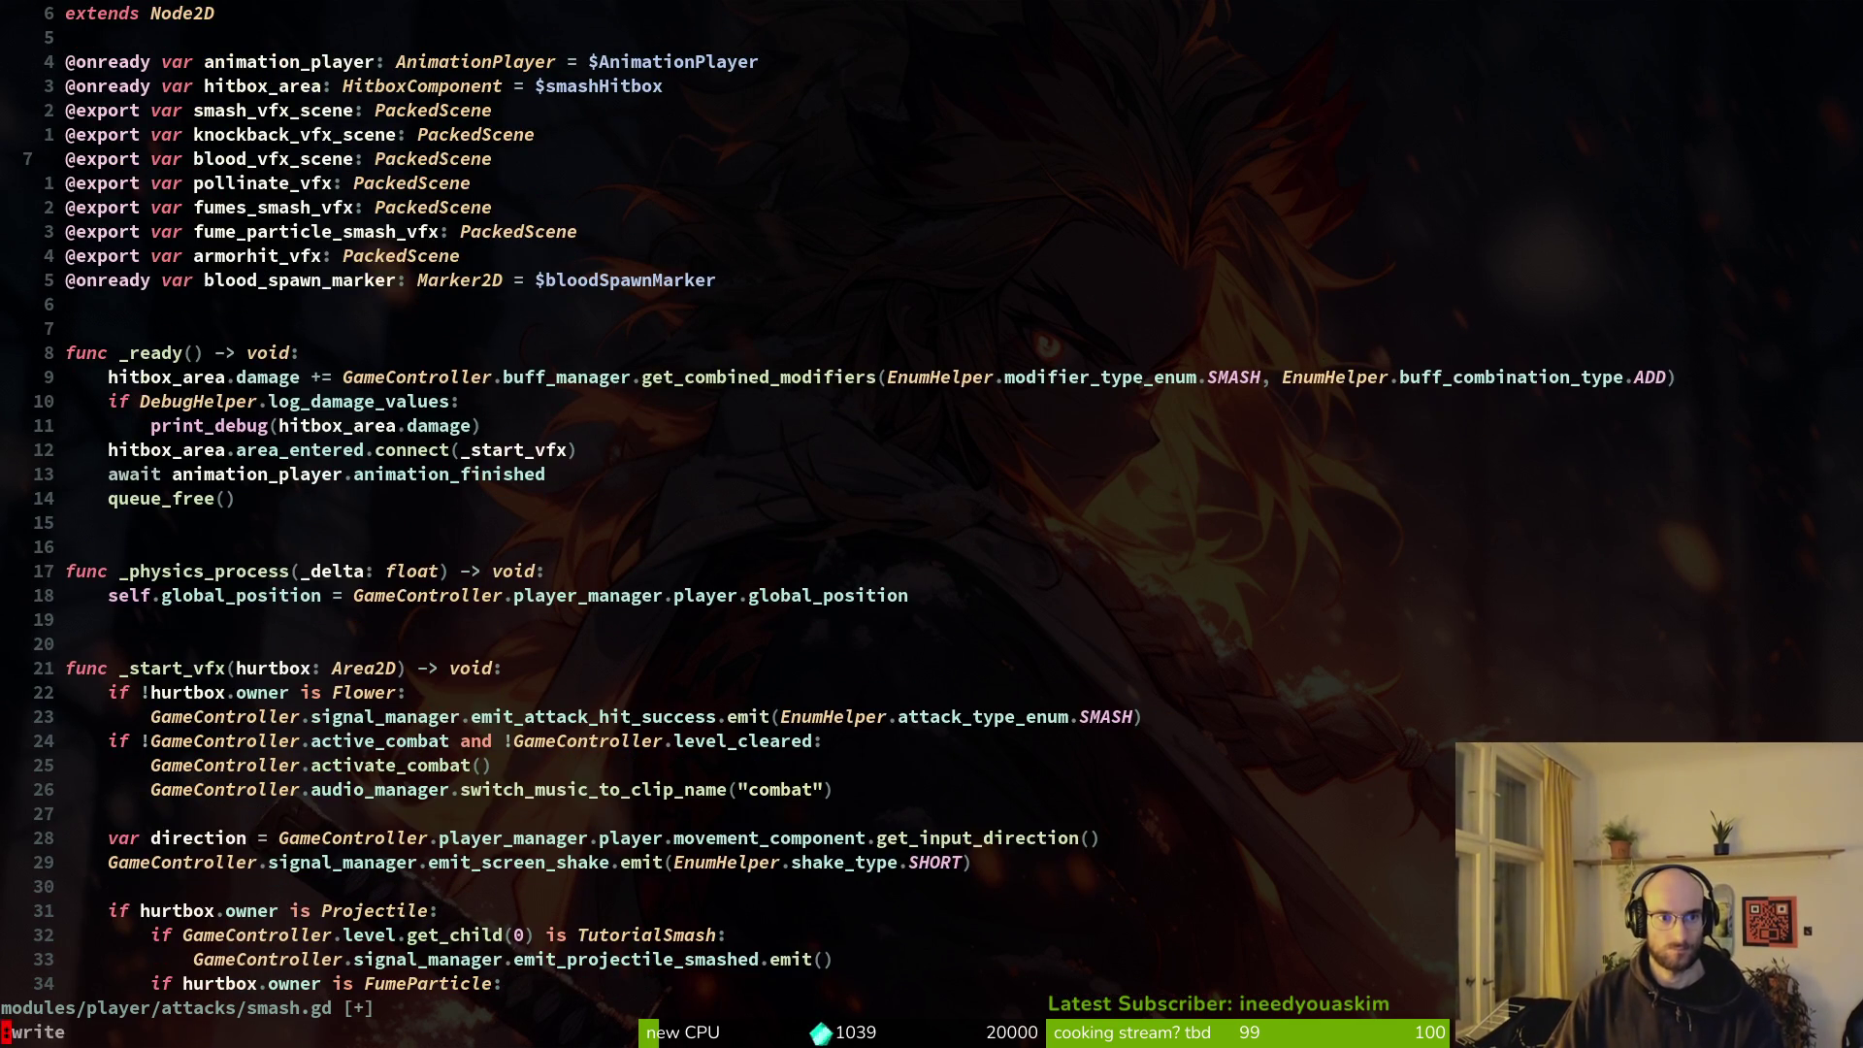
{"action": "key", "text": "Return"}
Repeat the _scene rename on the blood_vfx uses at lines 60, 66 and 79, saving each time.
{"action": "key", "text": "ctrl+d"}
{"action": "key", "text": "ctrl+d"}
{"action": "key", "text": "ctrl+d"}
{"action": "key", "text": "k"}
{"action": "key", "text": "k"}
{"action": "key", "text": "k"}
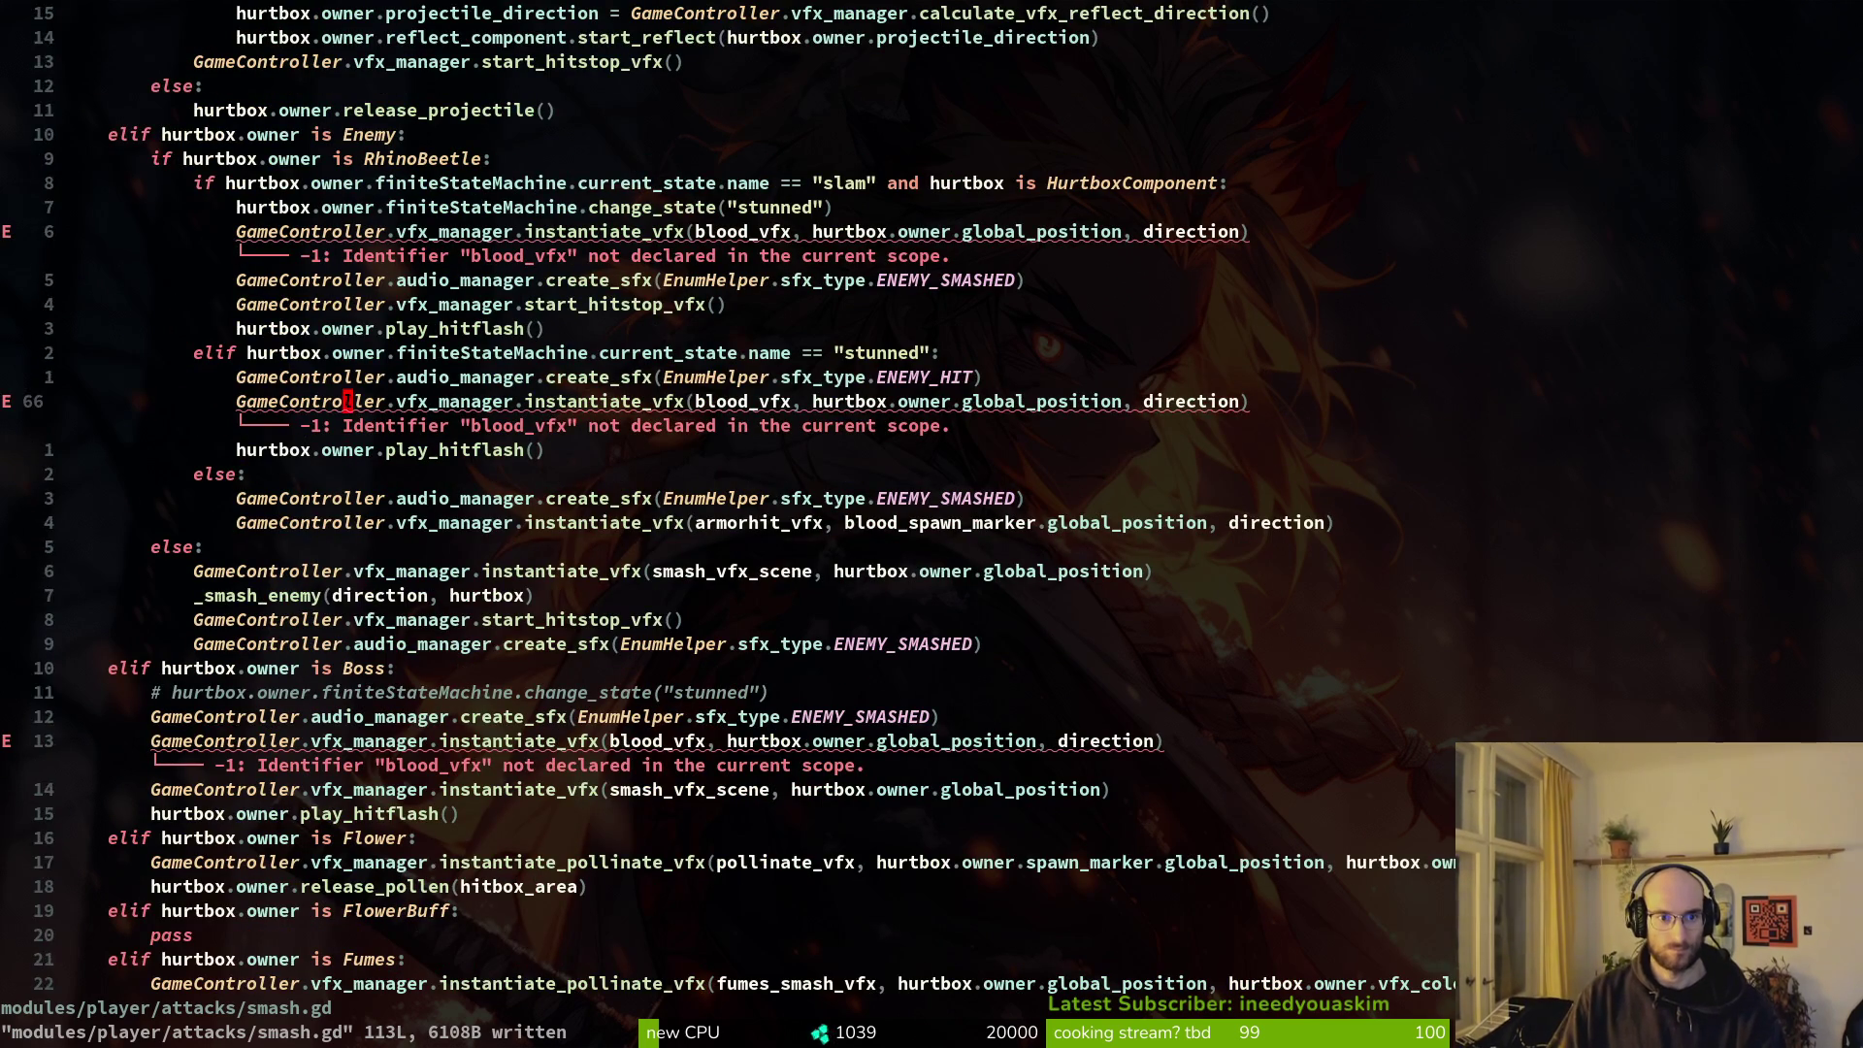
{"action": "key", "text": "k"}
{"action": "key", "text": "k"}
{"action": "key", "text": "k"}
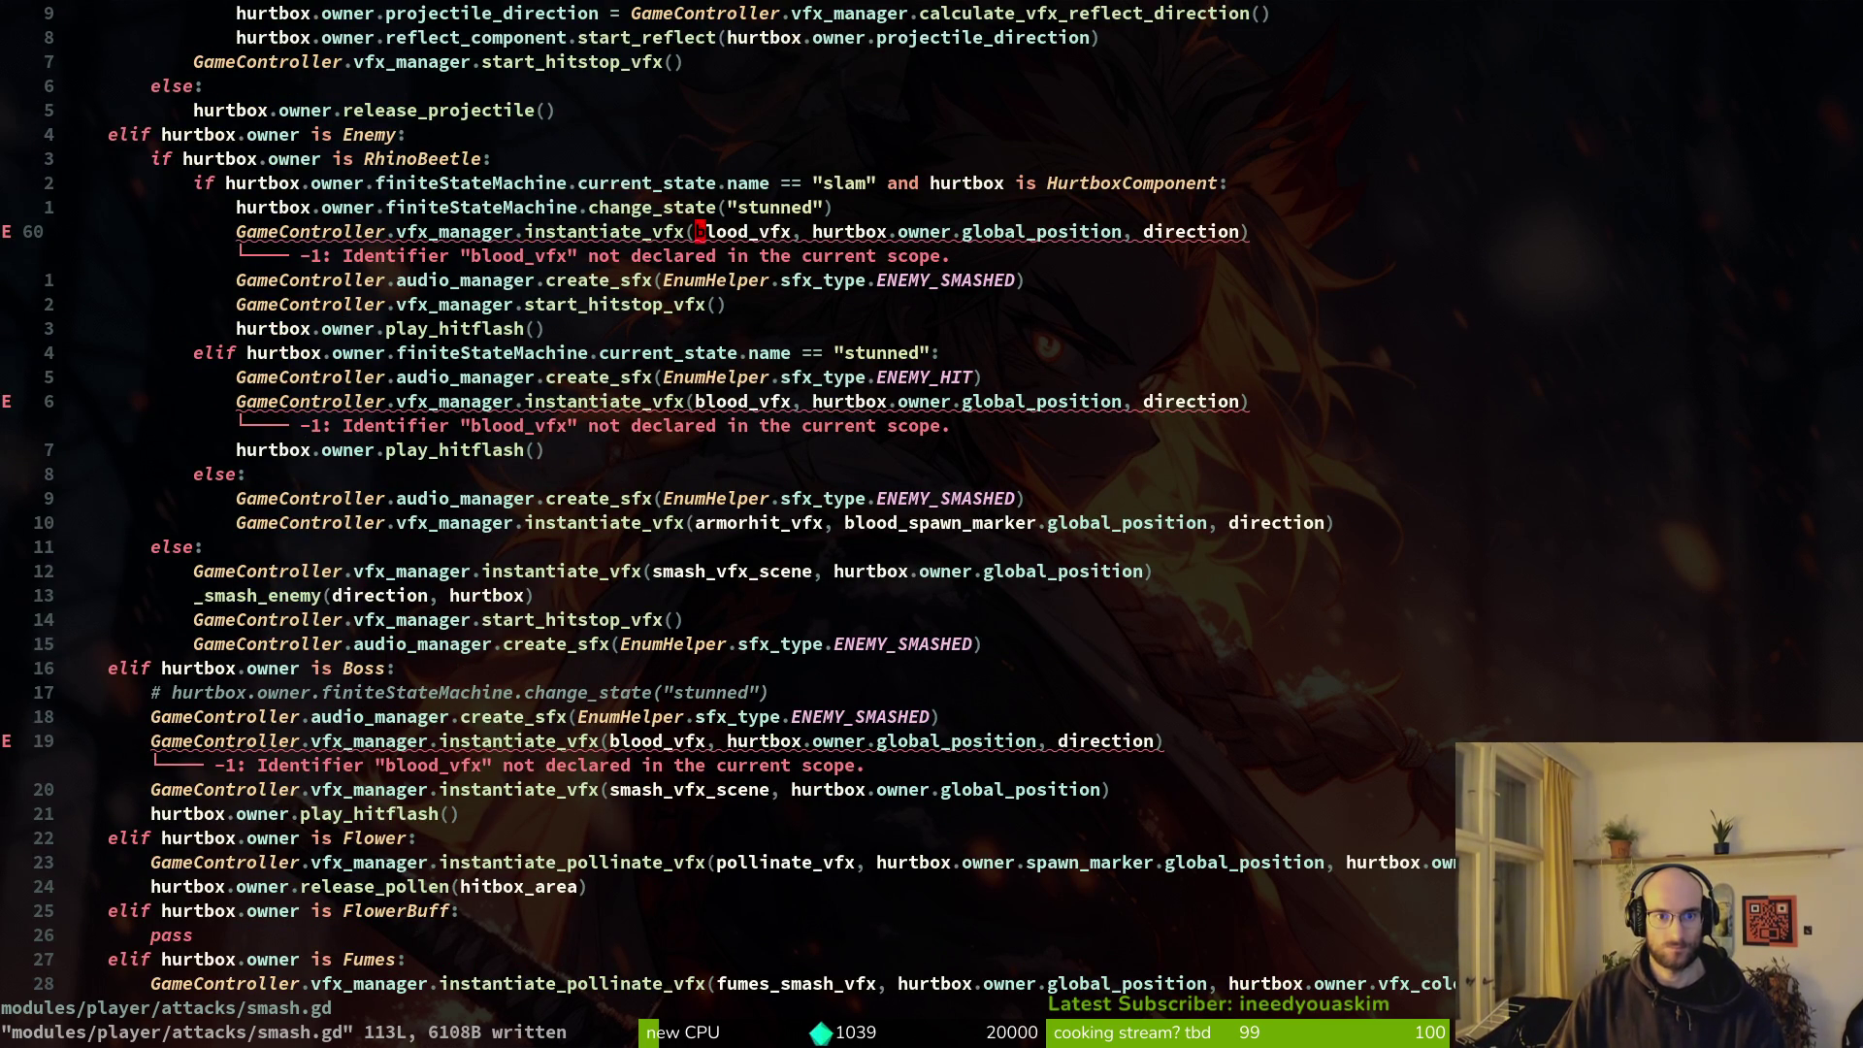
{"action": "key", "text": "e"}
{"action": "key", "text": "."}
{"action": "key", "text": "j"}
{"action": "key", "text": "j"}
{"action": "key", "text": "j"}
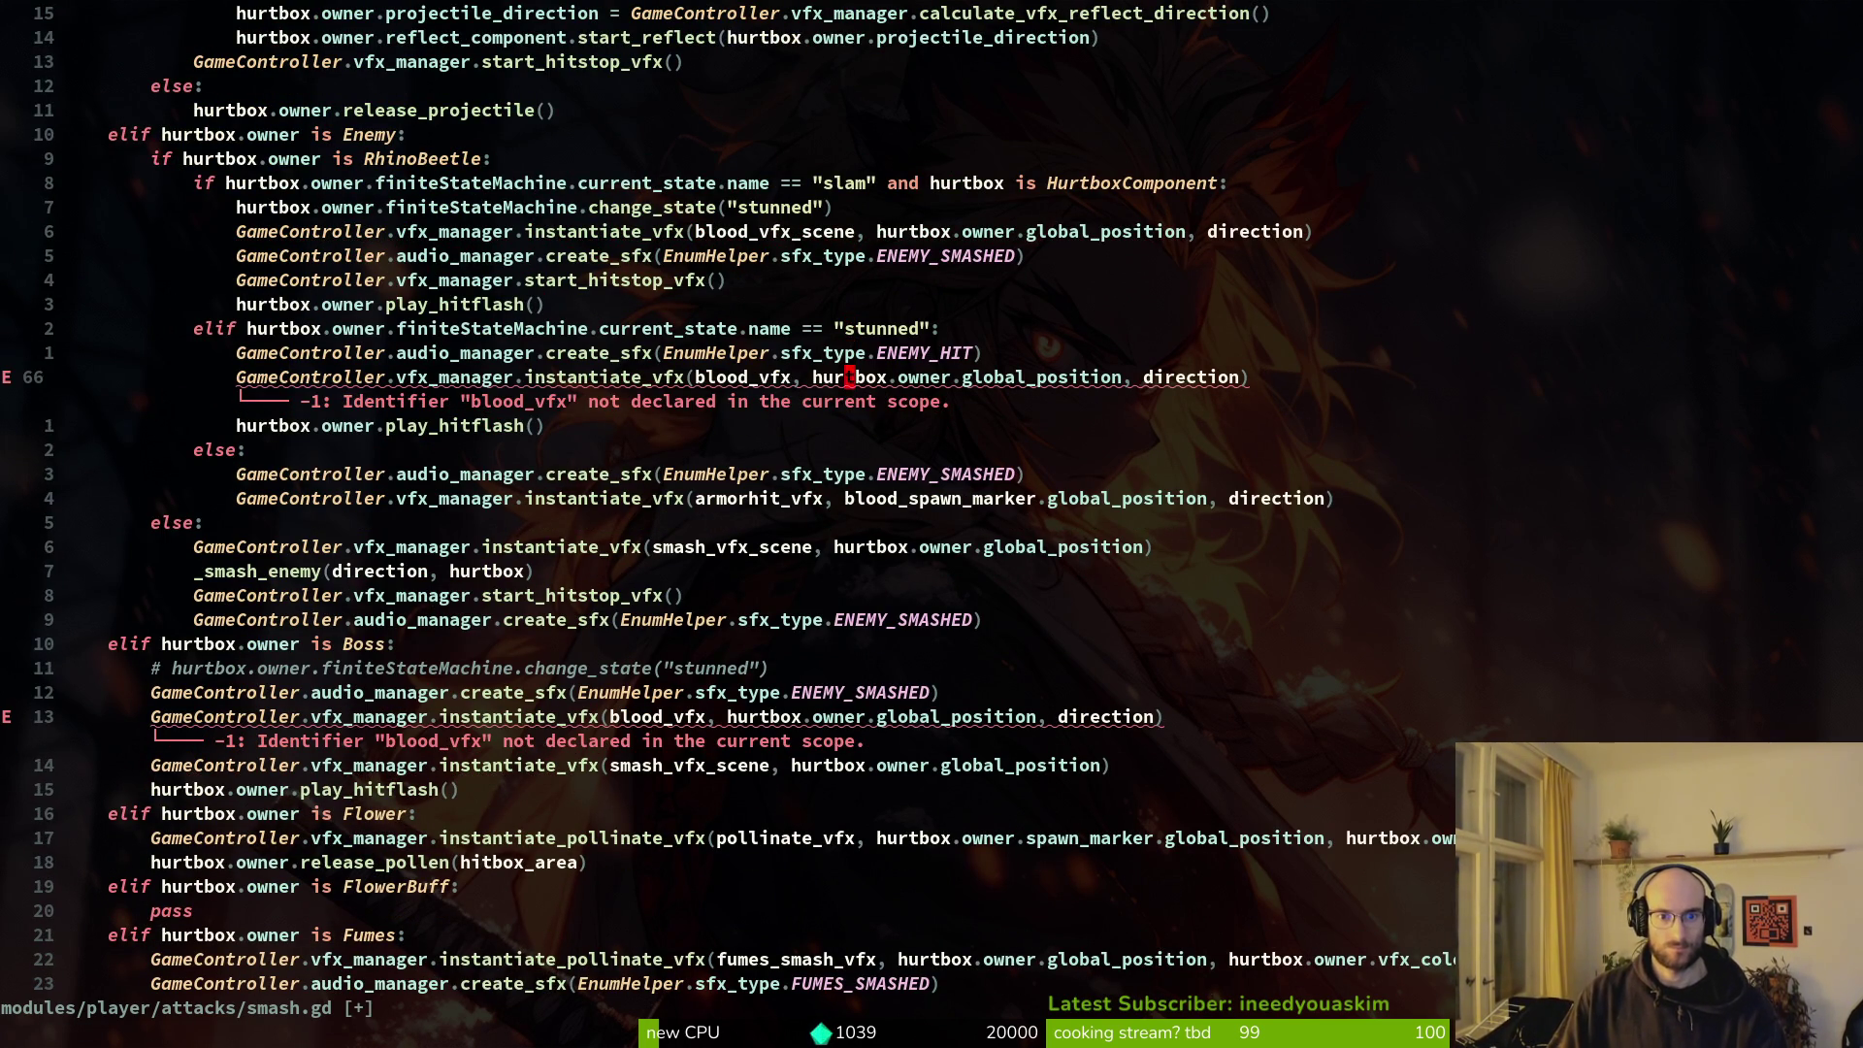
{"action": "type", "text": "e.:w"}
{"action": "key", "text": "Return"}
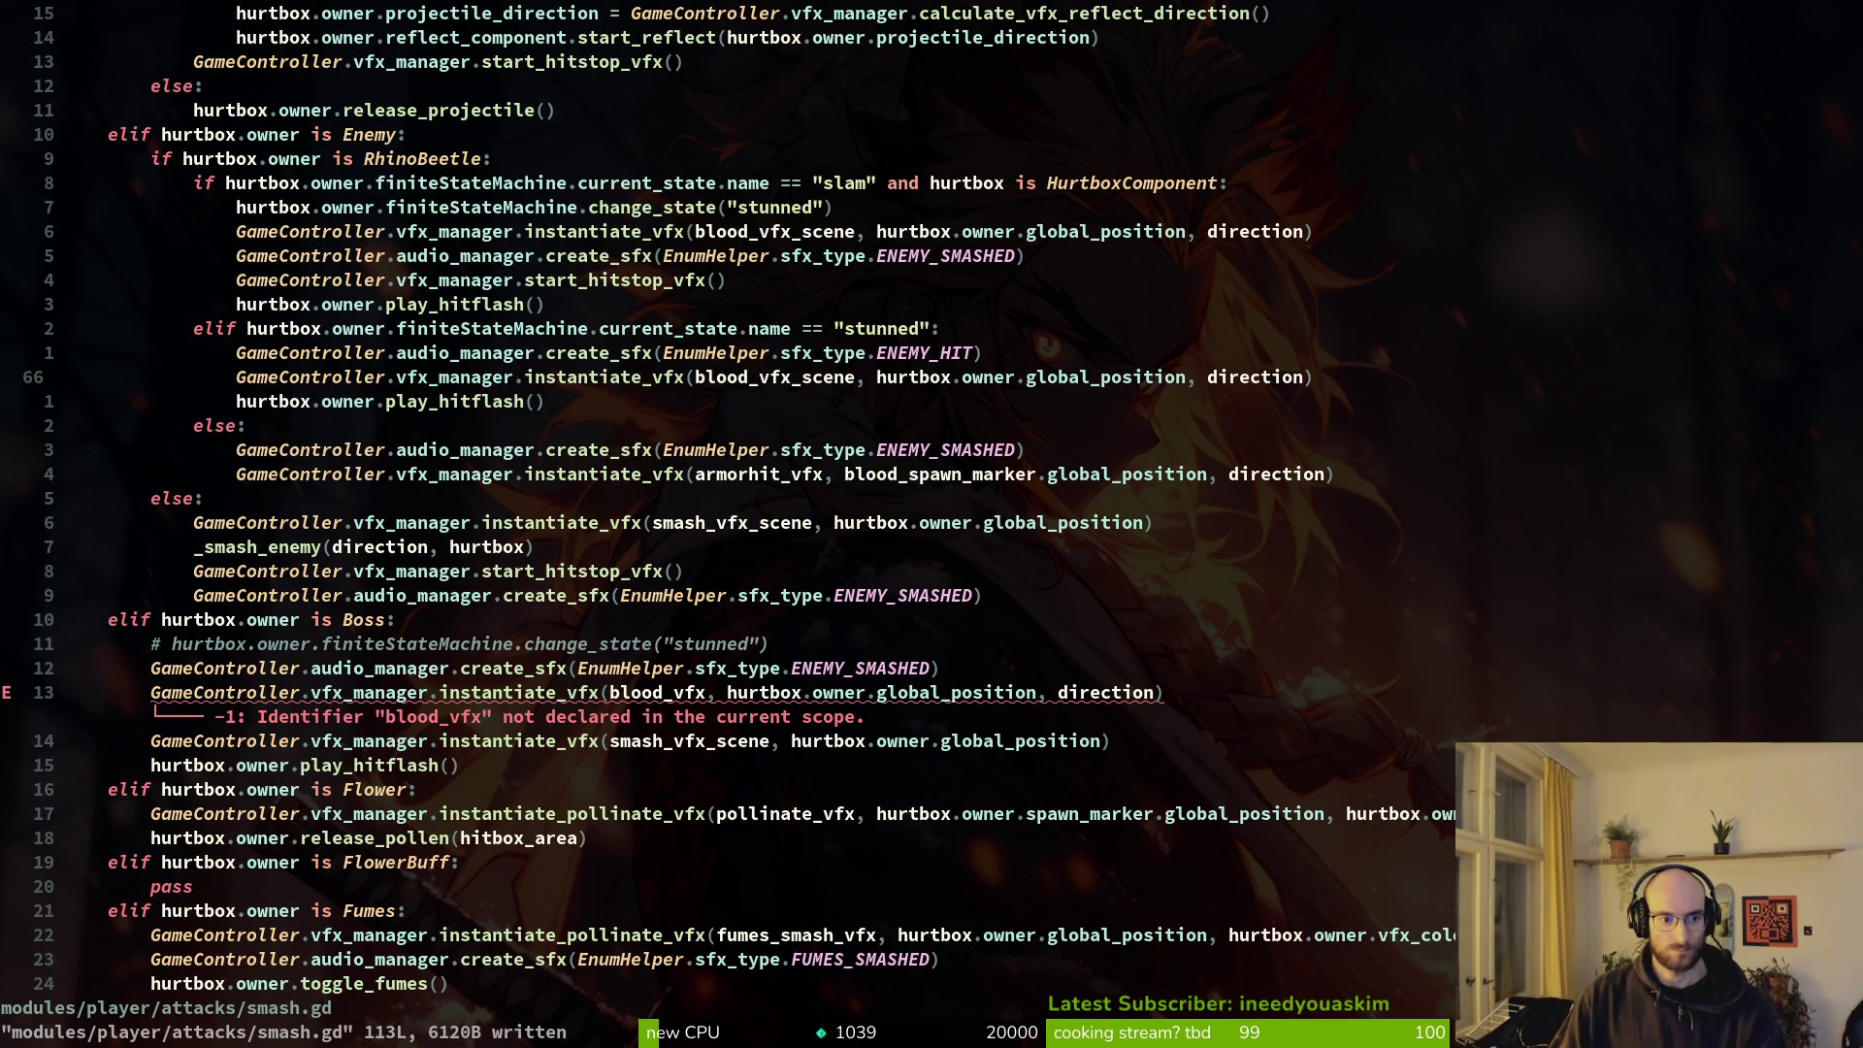
{"action": "type", "text": "13jb."}
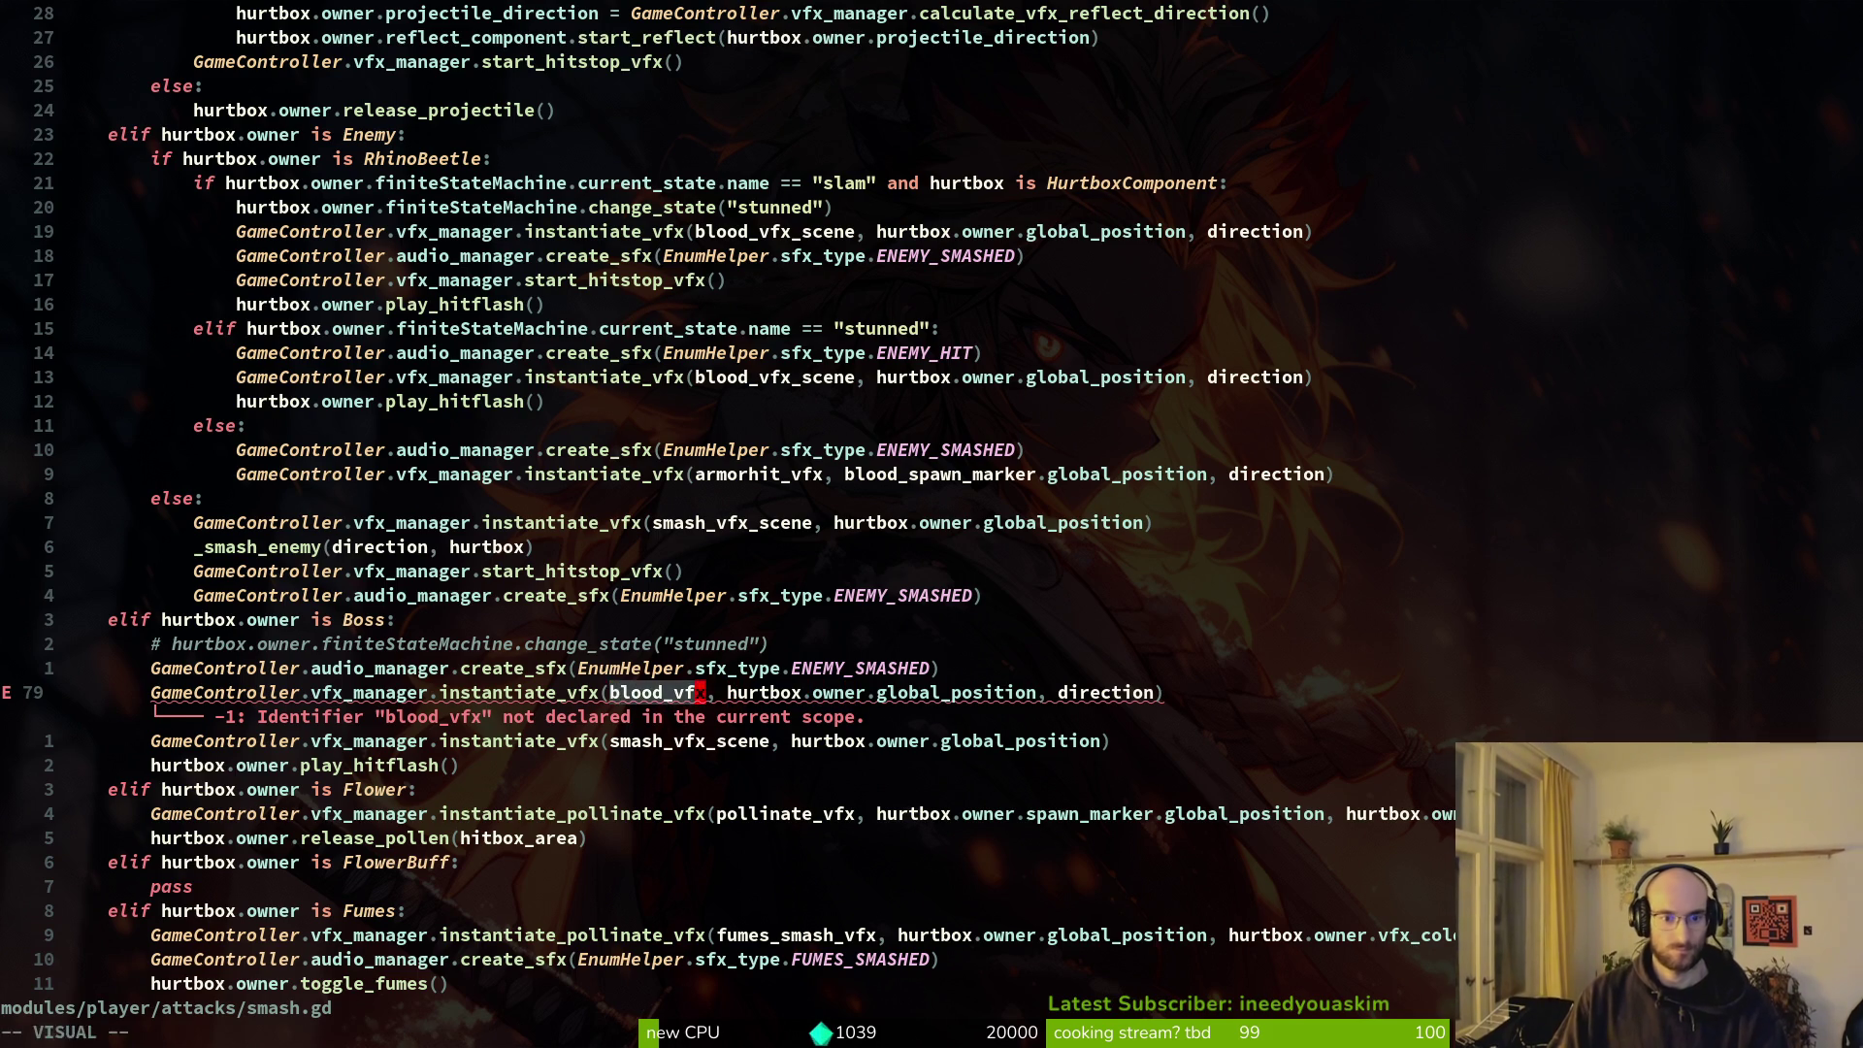
{"action": "type", "text": ":w"}
{"action": "key", "text": "Return"}
Rename the remaining blood_vfx uses on lines 92 and 104 and save.
{"action": "key", "text": "2"}
{"action": "key", "text": "3"}
{"action": "key", "text": "j"}
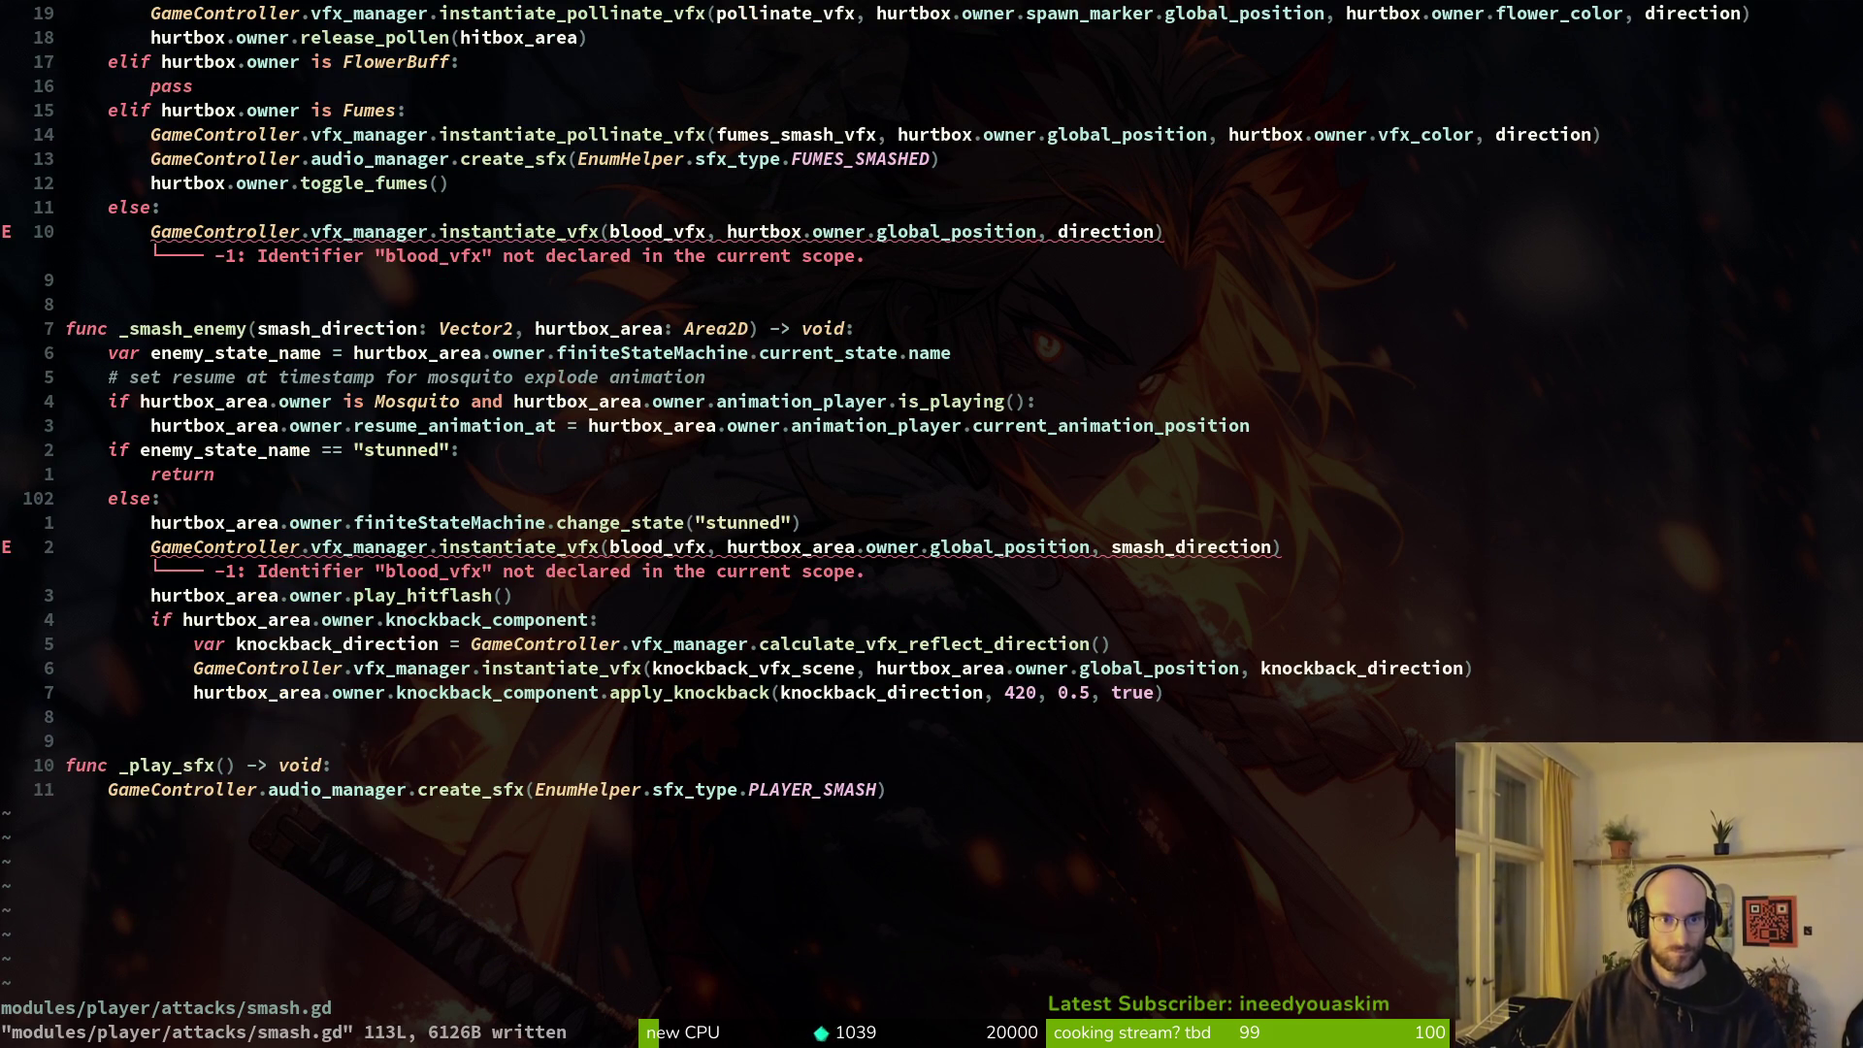
{"action": "key", "text": "1"}
{"action": "key", "text": "0"}
{"action": "key", "text": "k"}
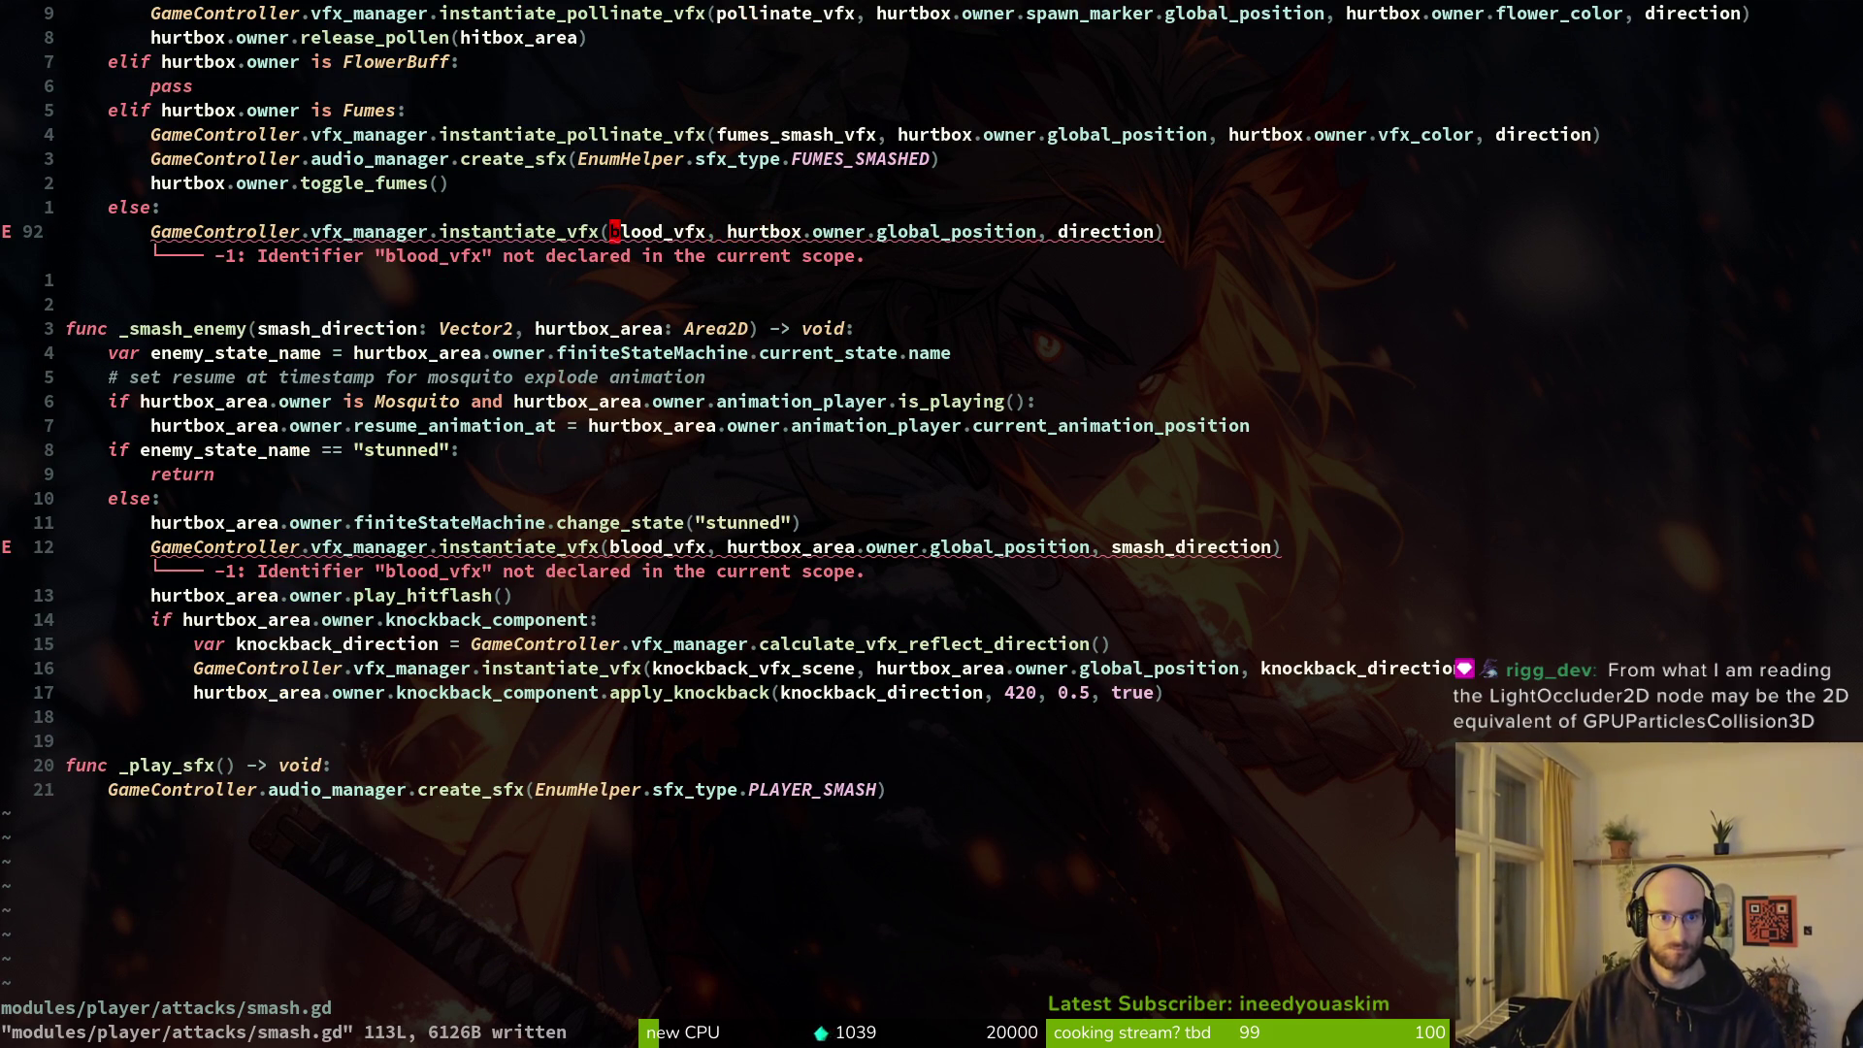
{"action": "key", "text": "."}
{"action": "type", "text": "12j"}
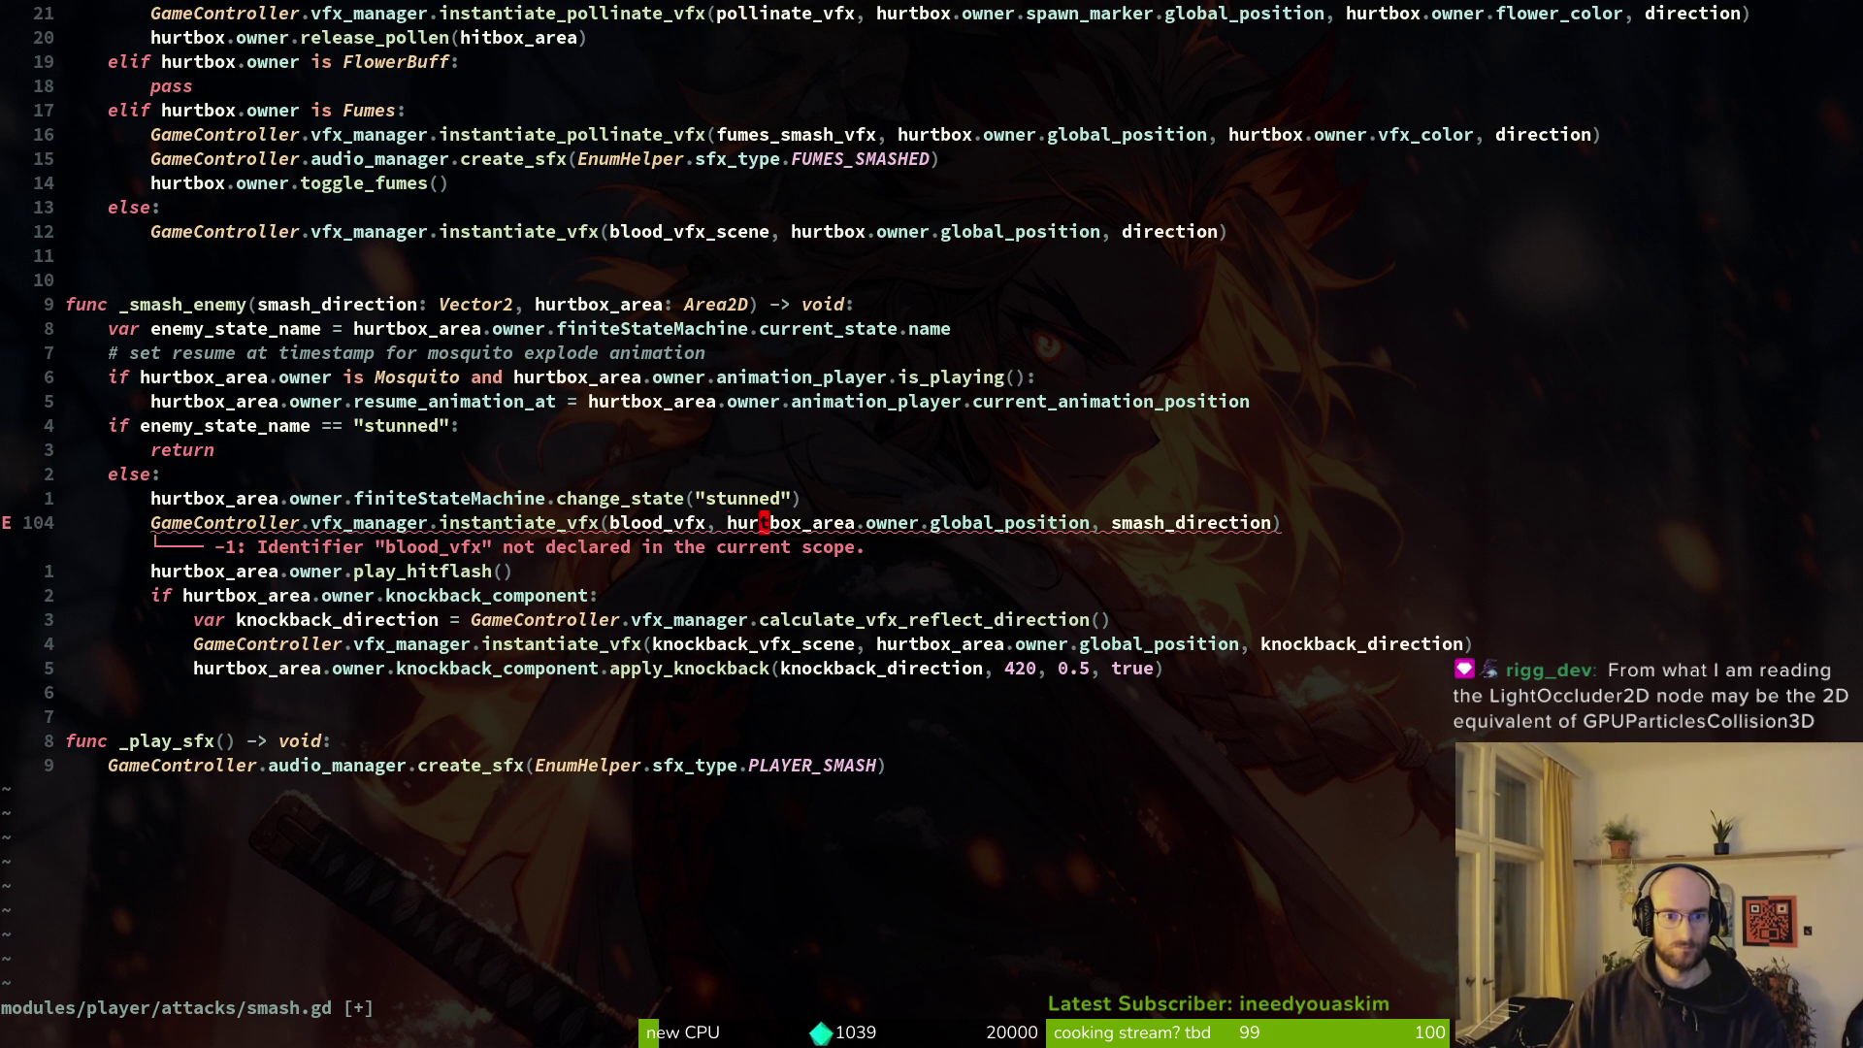
{"action": "type", "text": ".:w"}
{"action": "key", "text": "Return"}
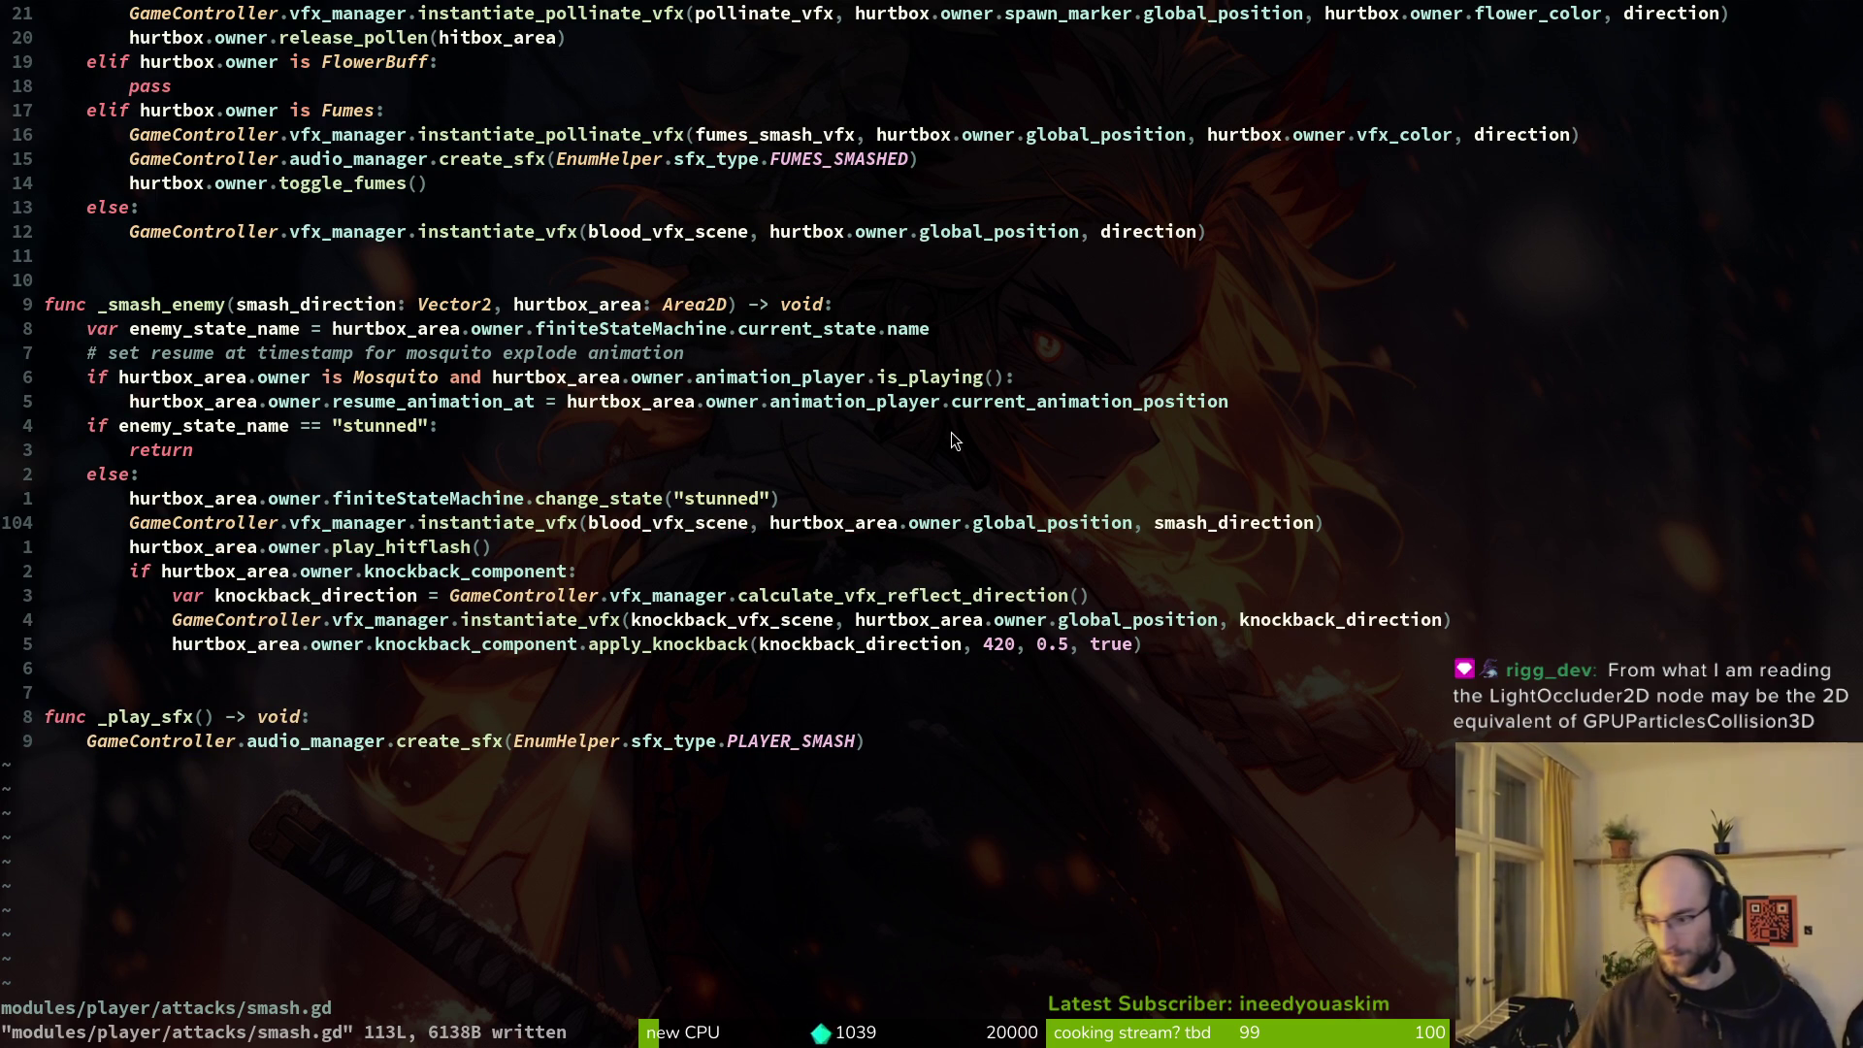
Quit Neovim and return to Aseprite.
{"action": "type", "text": ":q"}
{"action": "key", "text": "Return"}
{"action": "key", "text": "alt+Tab"}
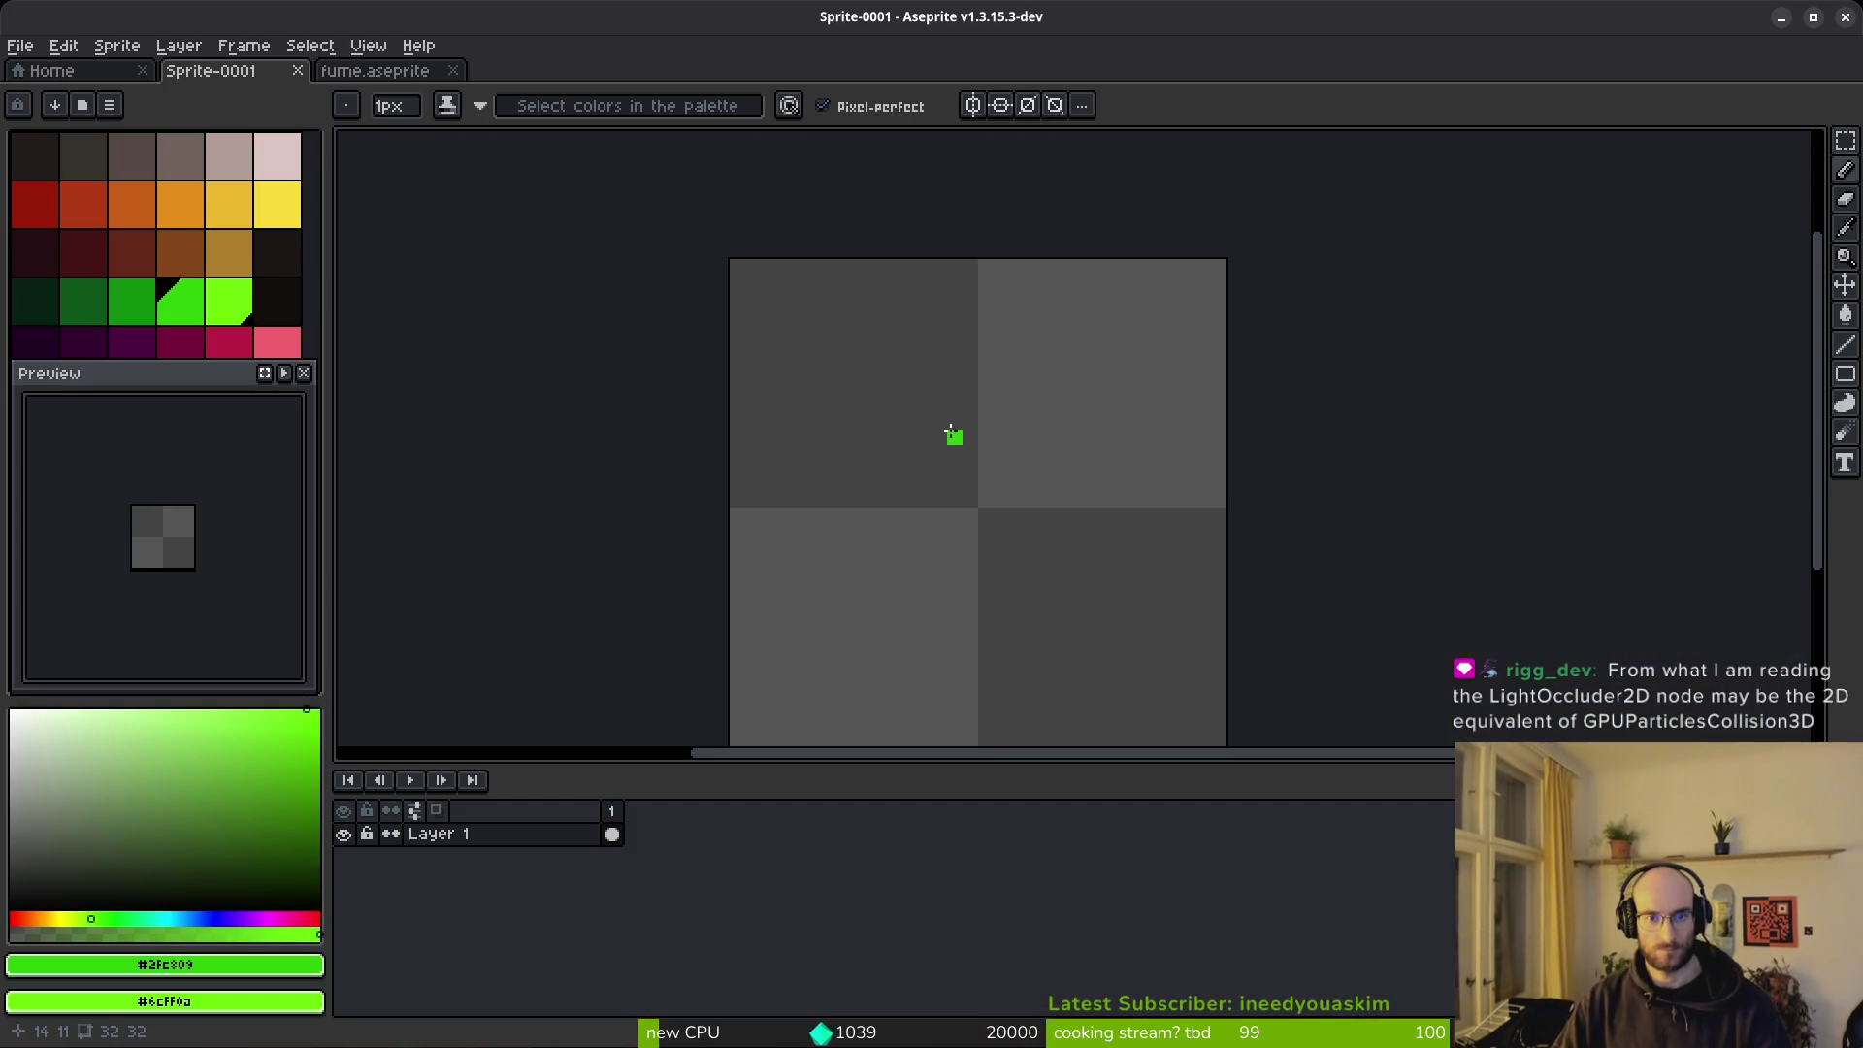
Paint bright green pixels near the centre of Sprite-0001, undoing the stray dark-green stroke.
{"action": "key", "text": "alt+Tab"}
{"action": "key", "text": "alt+Tab"}
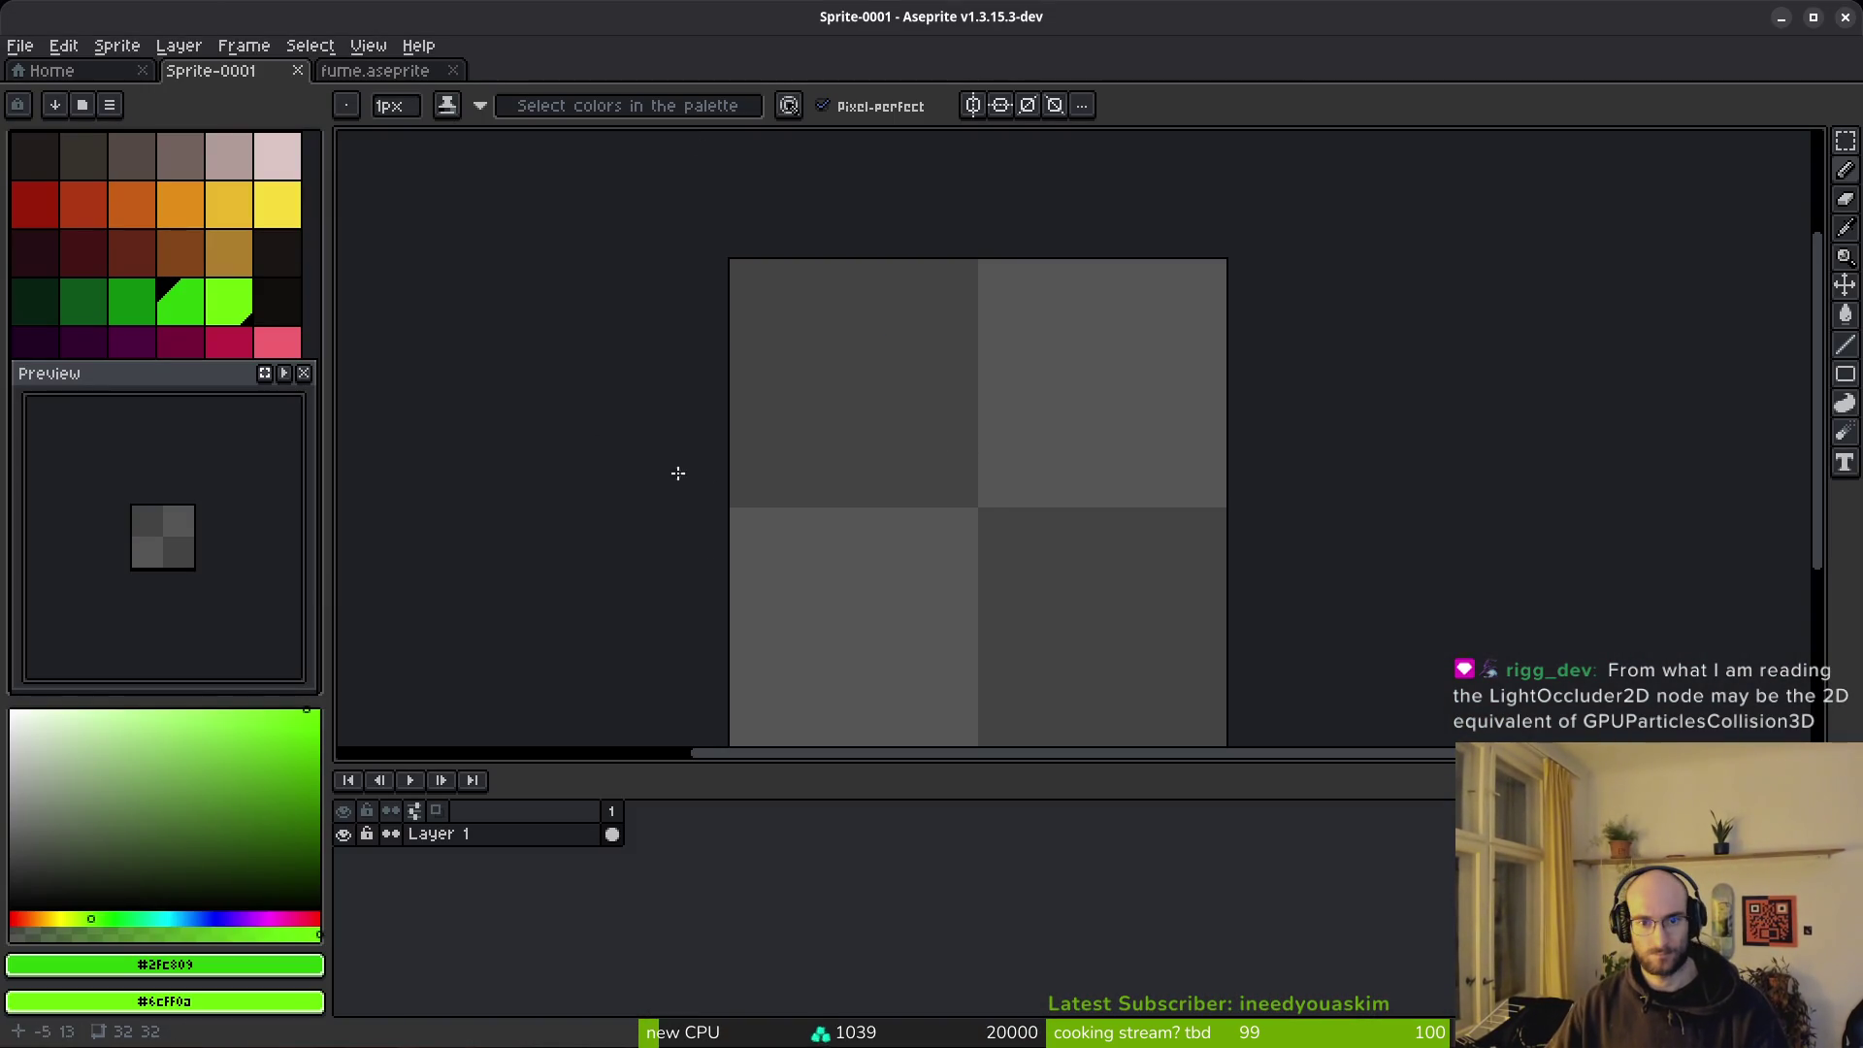
{"action": "scroll", "coordinate": [989, 495], "scroll_direction": "up", "scroll_amount": 2}
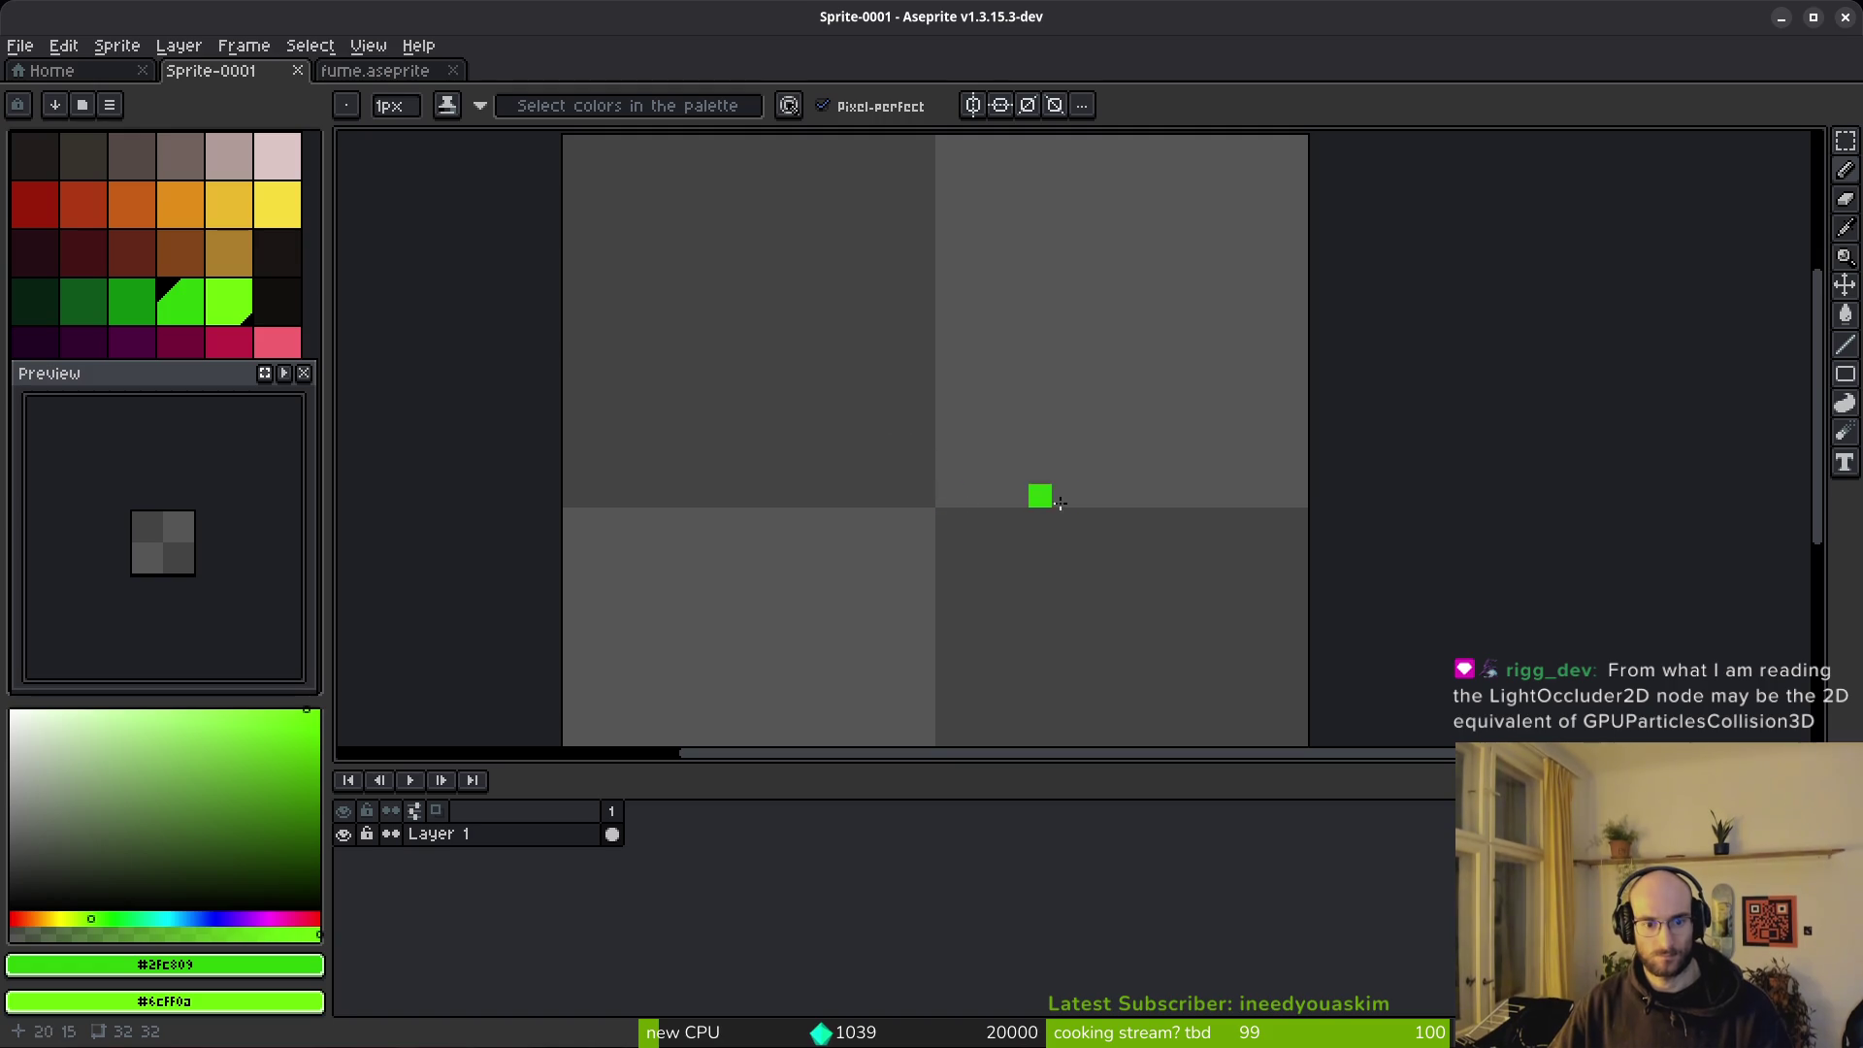
{"action": "right_click", "coordinate": [970, 475]}
{"action": "right_click", "coordinate": [992, 497]}
{"action": "right_click", "coordinate": [1016, 497]}
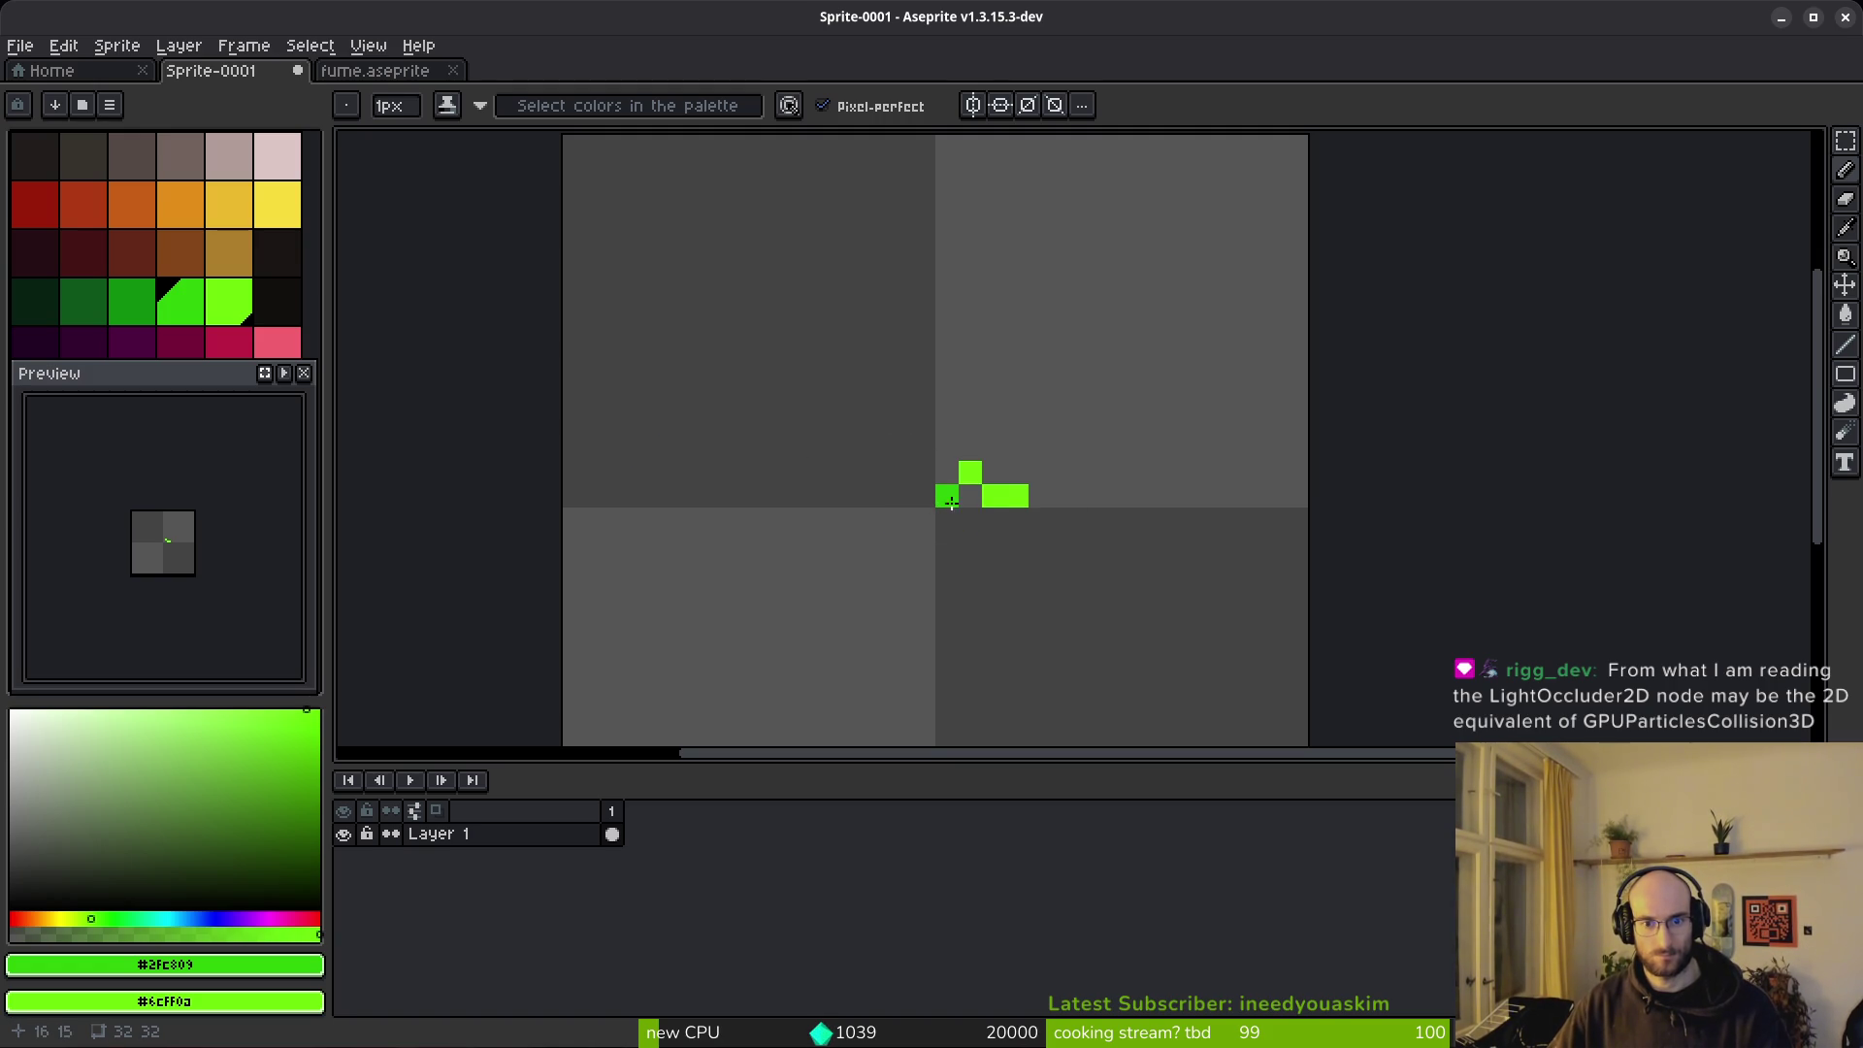
{"action": "left_click_drag", "start_coordinate": [969, 497], "coordinate": [982, 515]}
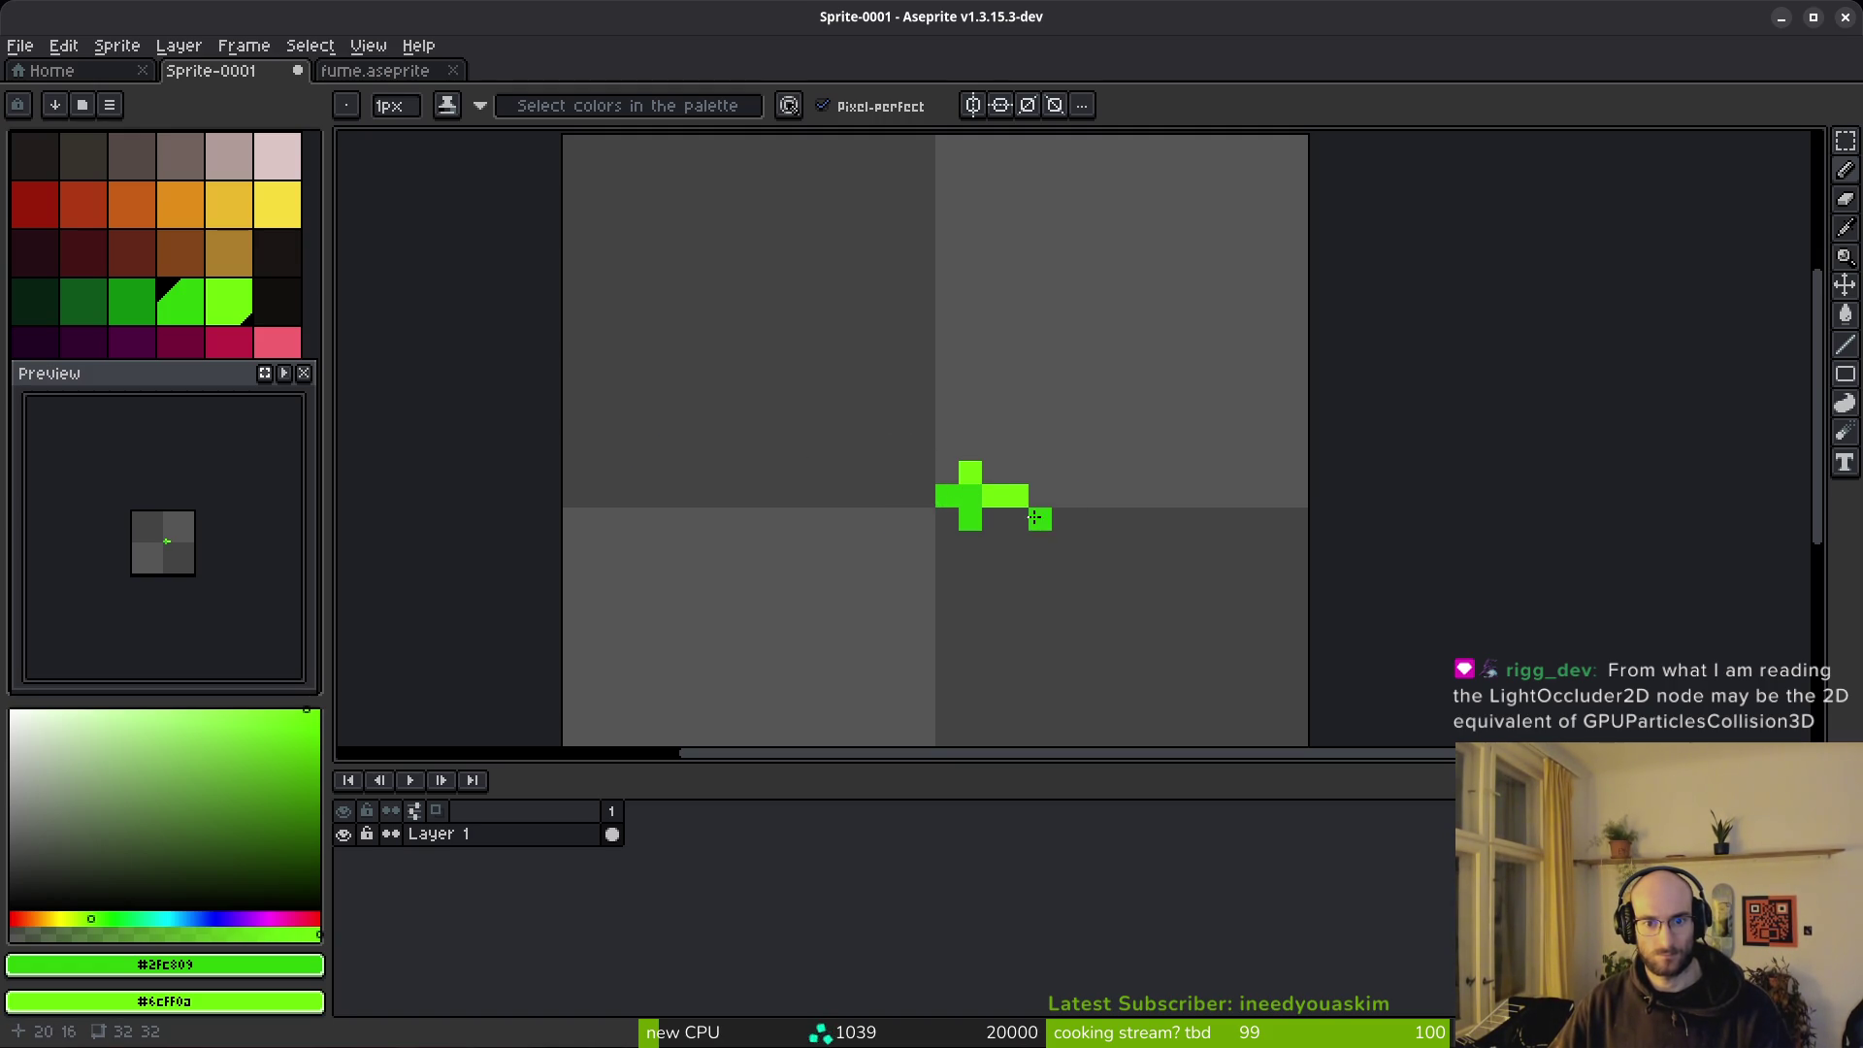
{"action": "key", "text": "ctrl+z"}
Fill out the blob with a dark-green block and light-green edges, then add empty frames.
{"action": "scroll", "coordinate": [1040, 536], "scroll_direction": "down", "scroll_amount": 3}
{"action": "scroll", "coordinate": [1009, 501], "scroll_direction": "up", "scroll_amount": 5}
{"action": "mouse_move", "coordinate": [936, 454]}
{"action": "left_mouse_down"}
{"action": "mouse_move", "coordinate": [837, 418]}
{"action": "mouse_move", "coordinate": [932, 524]}
{"action": "mouse_move", "coordinate": [946, 494]}
{"action": "mouse_move", "coordinate": [905, 450]}
{"action": "mouse_move", "coordinate": [971, 427]}
{"action": "mouse_move", "coordinate": [873, 456]}
{"action": "mouse_move", "coordinate": [973, 561]}
{"action": "mouse_move", "coordinate": [1085, 495]}
{"action": "mouse_move", "coordinate": [873, 432]}
{"action": "mouse_move", "coordinate": [805, 485]}
{"action": "mouse_move", "coordinate": [806, 449]}
{"action": "mouse_move", "coordinate": [737, 388]}
{"action": "left_mouse_up"}
{"action": "mouse_move", "coordinate": [854, 432]}
{"action": "left_mouse_down"}
{"action": "mouse_move", "coordinate": [813, 545]}
{"action": "mouse_move", "coordinate": [873, 558]}
{"action": "mouse_move", "coordinate": [990, 514]}
{"action": "mouse_move", "coordinate": [990, 563]}
{"action": "mouse_move", "coordinate": [1034, 535]}
{"action": "mouse_move", "coordinate": [990, 582]}
{"action": "mouse_move", "coordinate": [1015, 458]}
{"action": "left_mouse_up"}
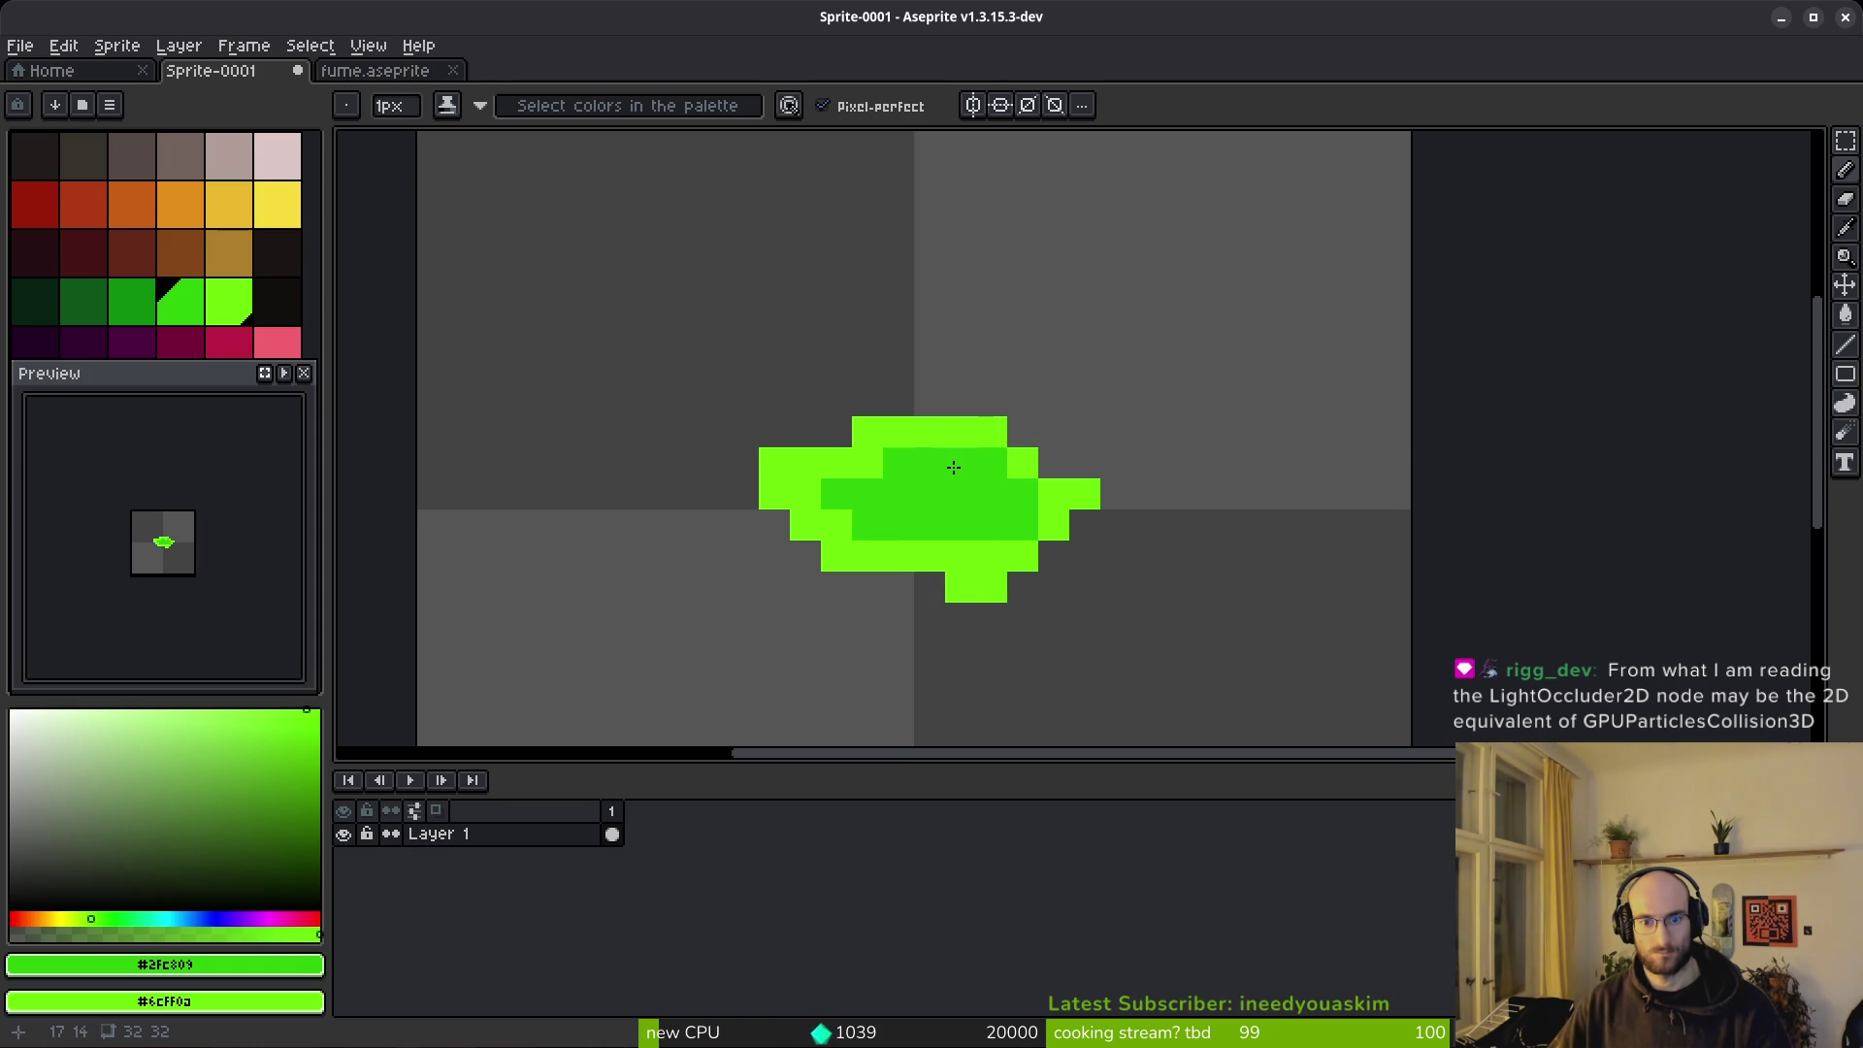
{"action": "scroll", "coordinate": [1206, 586], "scroll_direction": "down", "scroll_amount": 3}
{"action": "scroll", "coordinate": [1177, 591], "scroll_direction": "up", "scroll_amount": 2}
{"action": "key", "text": "alt+b"}
{"action": "key", "text": "alt+b"}
{"action": "key", "text": "alt+b"}
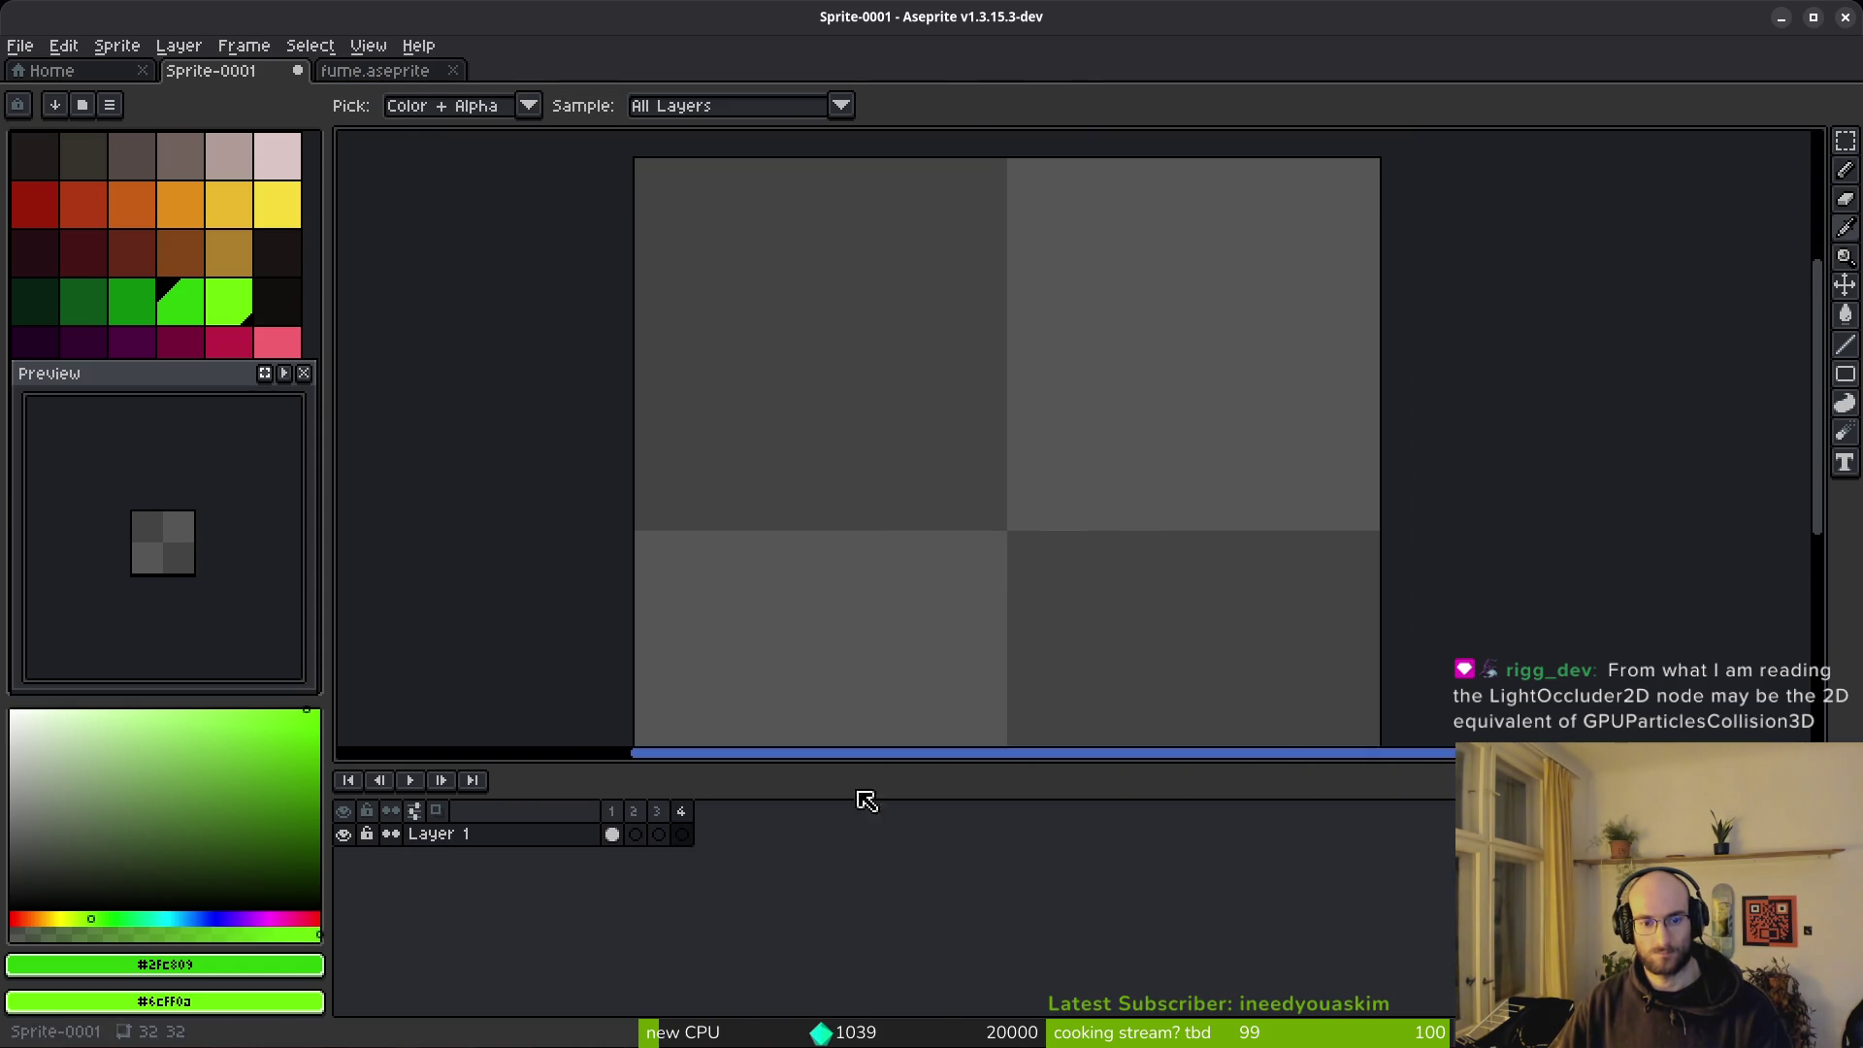
On frame 2, draw green pixels above the blob and along its bottom.
{"action": "key", "text": "Home"}
{"action": "key", "text": "Right"}
{"action": "scroll", "coordinate": [1158, 496], "scroll_direction": "up", "scroll_amount": 2}
{"action": "mouse_move", "coordinate": [799, 451]}
{"action": "left_mouse_down"}
{"action": "mouse_move", "coordinate": [874, 333]}
{"action": "mouse_move", "coordinate": [1285, 540]}
{"action": "mouse_move", "coordinate": [1077, 554]}
{"action": "mouse_move", "coordinate": [1029, 451]}
{"action": "mouse_move", "coordinate": [893, 483]}
{"action": "left_mouse_up"}
{"action": "mouse_move", "coordinate": [753, 592]}
{"action": "left_mouse_down"}
{"action": "mouse_move", "coordinate": [1125, 684]}
{"action": "mouse_move", "coordinate": [1034, 657]}
{"action": "left_mouse_up"}
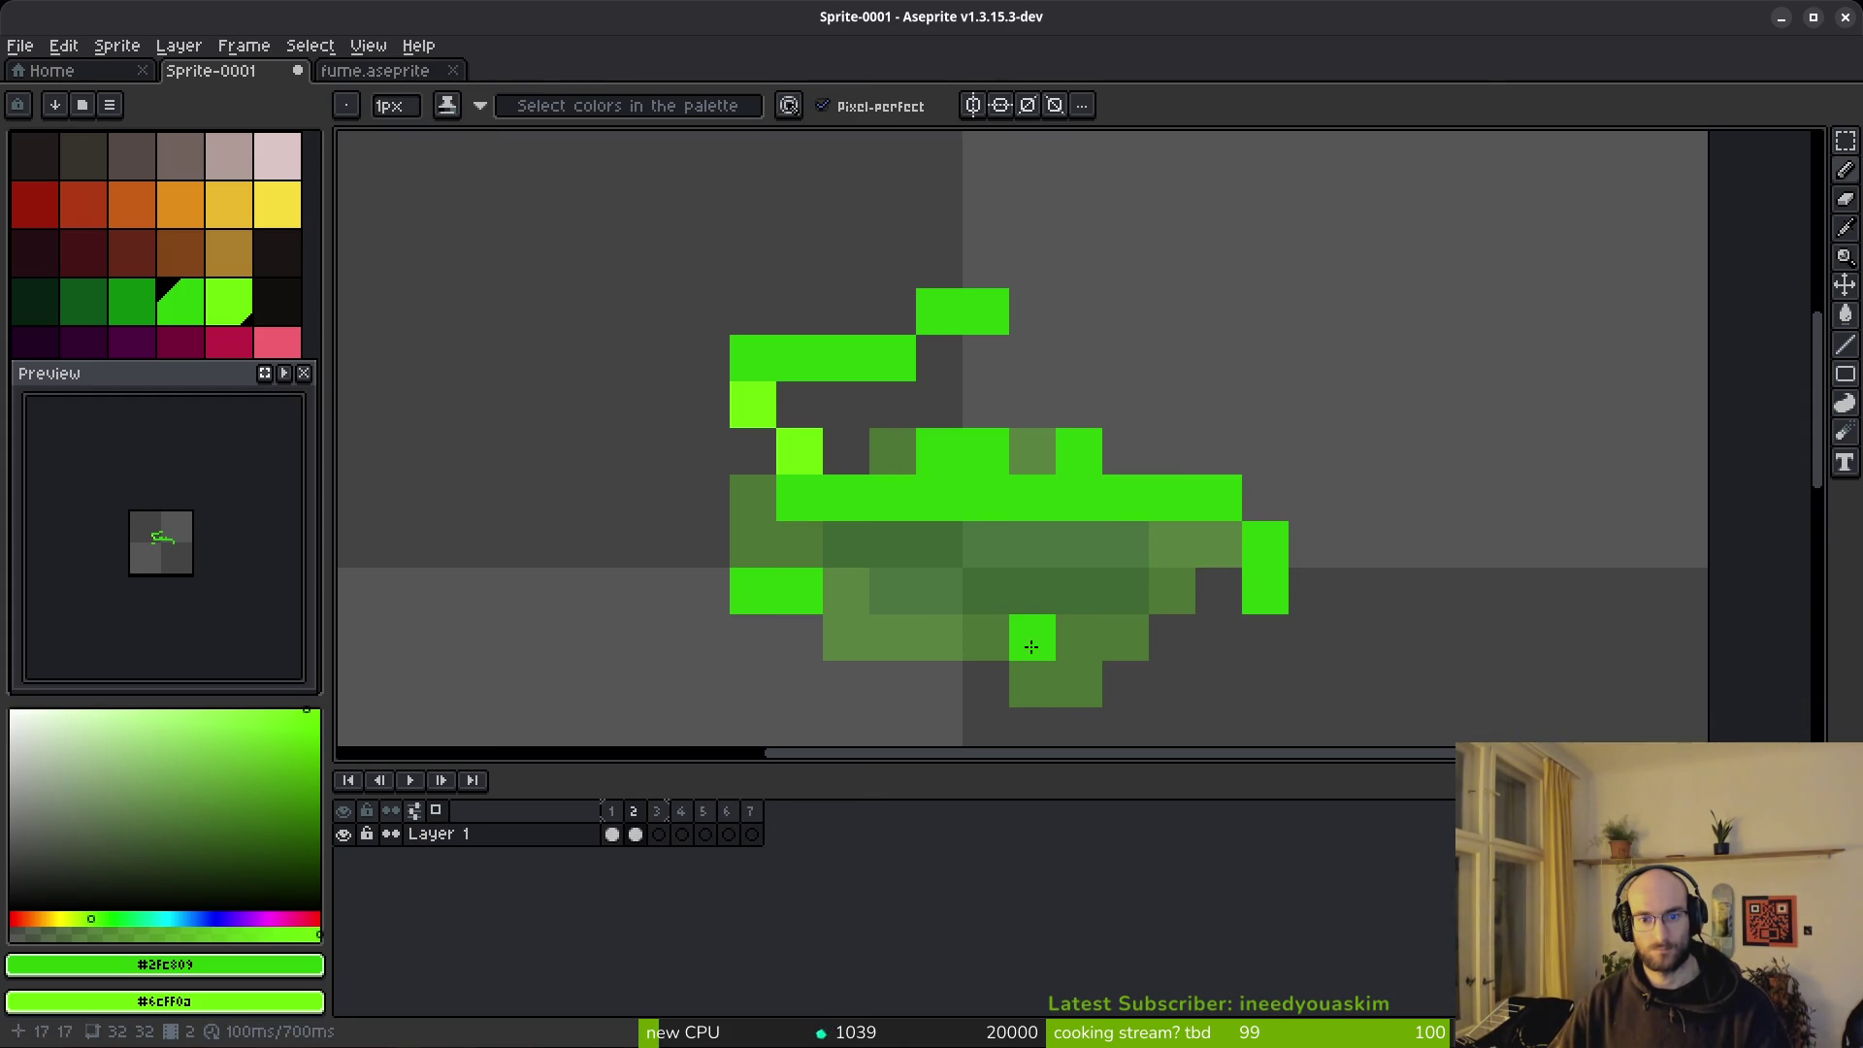
{"action": "scroll", "coordinate": [1033, 658], "scroll_direction": "down", "scroll_amount": 2}
{"action": "scroll", "coordinate": [1023, 631], "scroll_direction": "up", "scroll_amount": 2}
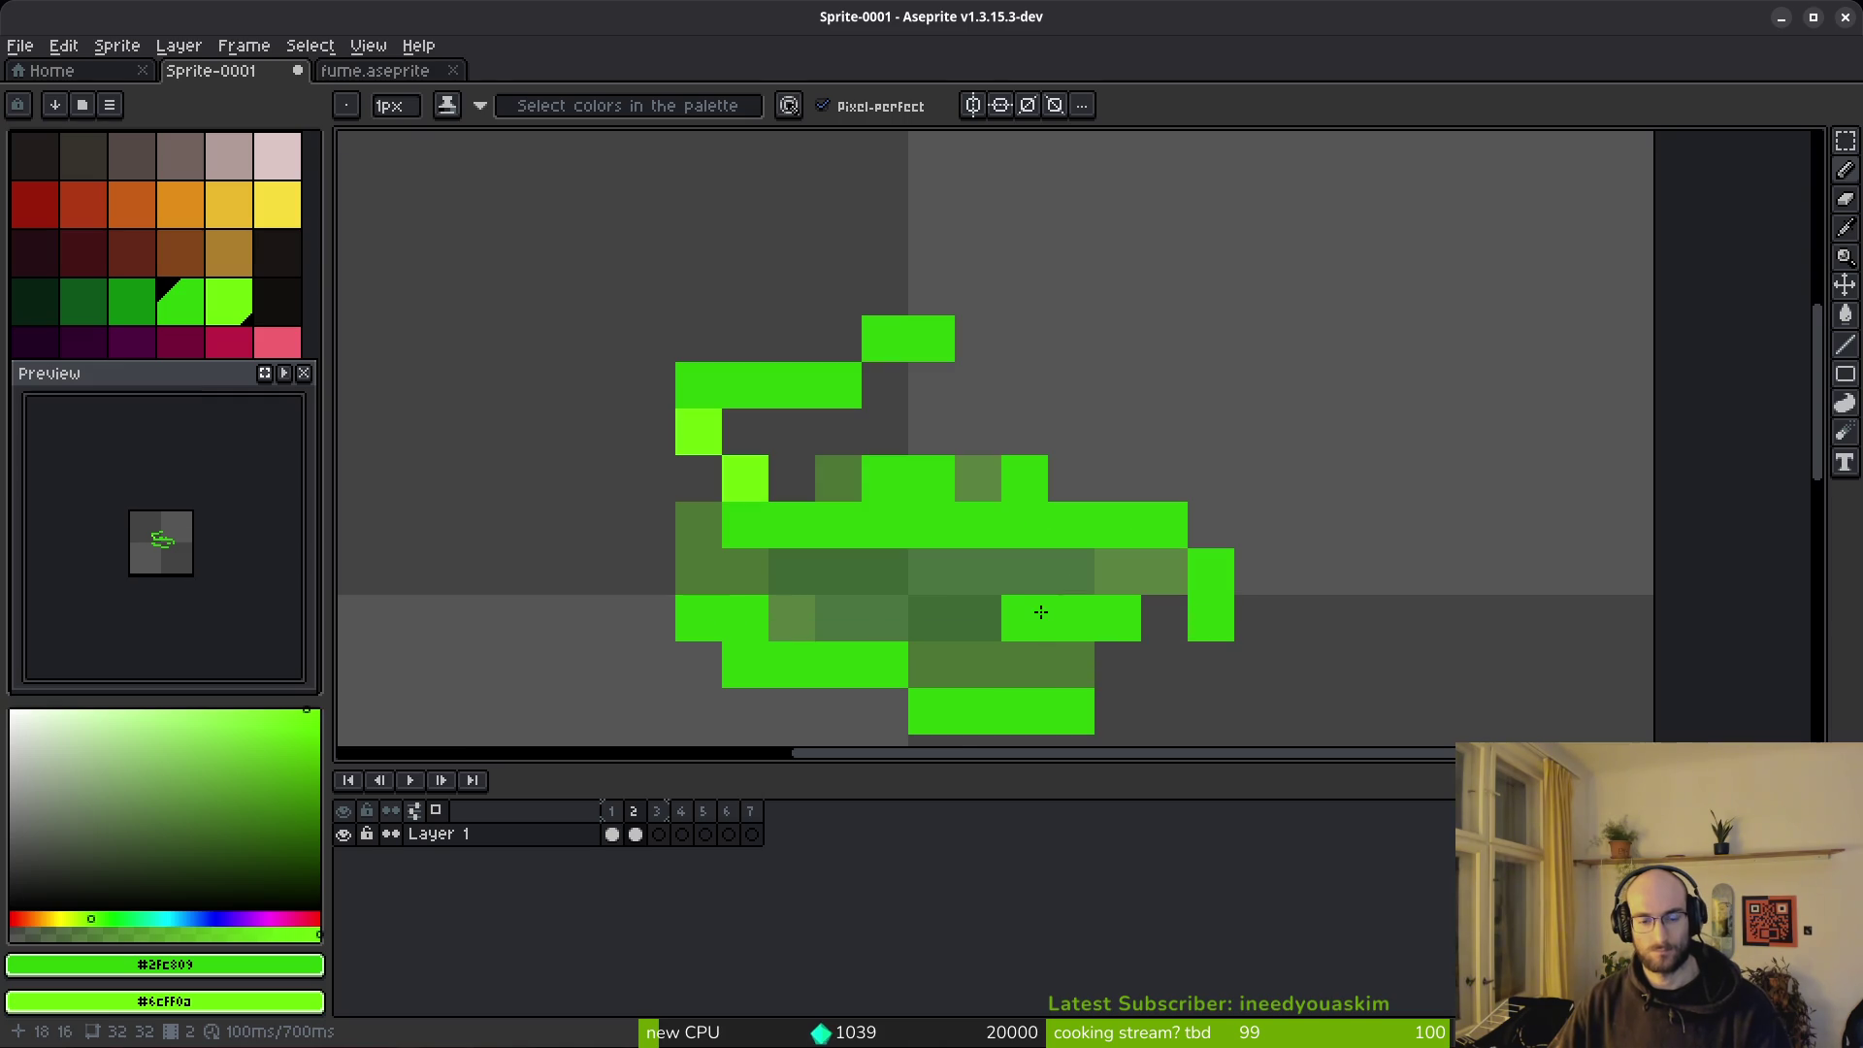
Inspect the last frames of the fume.aseprite reference and copy frame 8.
{"action": "left_click", "coordinate": [374, 69]}
{"action": "left_click", "coordinate": [752, 834]}
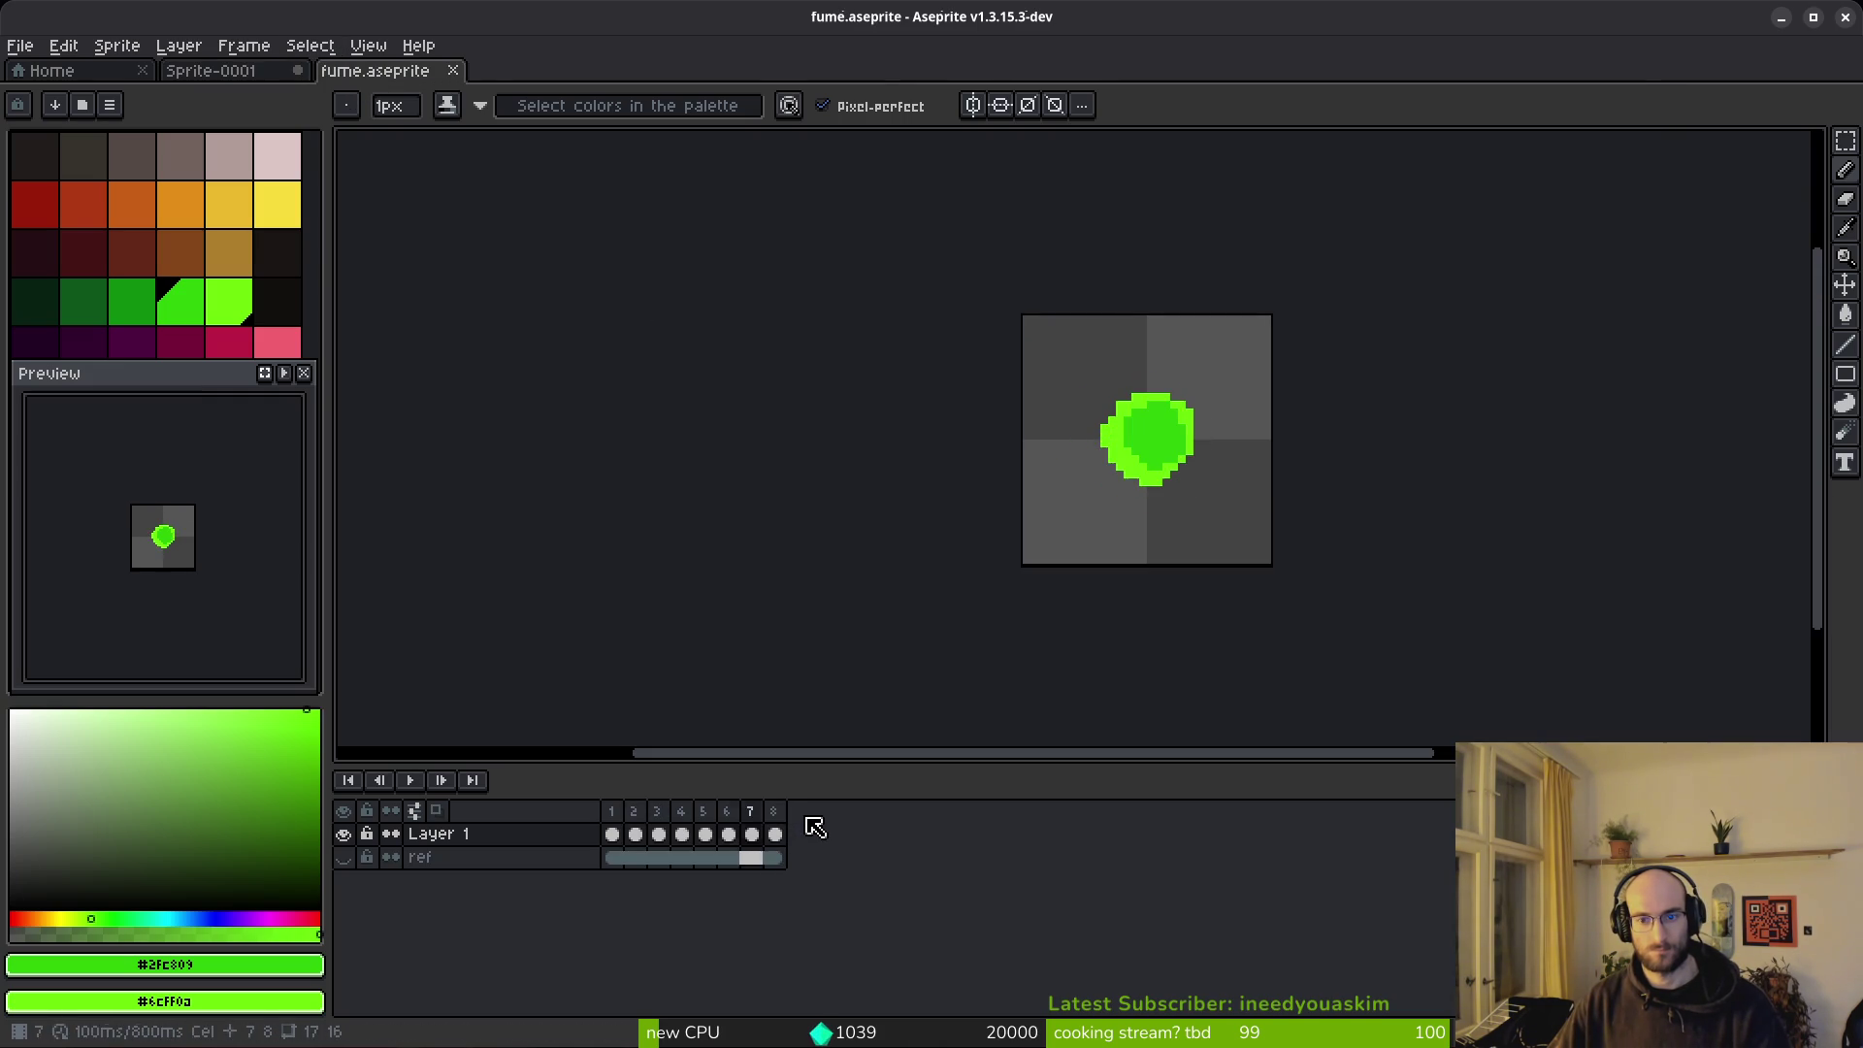
{"action": "left_click", "coordinate": [776, 835], "text": "shift"}
{"action": "key", "text": "ctrl+c"}
Back in Sprite-0001, paste at frame 4, select frames 1–3 and preview the animation.
{"action": "left_click", "coordinate": [253, 78]}
{"action": "left_click", "coordinate": [684, 835]}
{"action": "key", "text": "ctrl+v"}
{"action": "left_click", "coordinate": [611, 834]}
{"action": "left_click", "coordinate": [659, 835]}
{"action": "left_click_drag", "start_coordinate": [612, 836], "coordinate": [645, 840]}
{"action": "key", "text": "Return"}
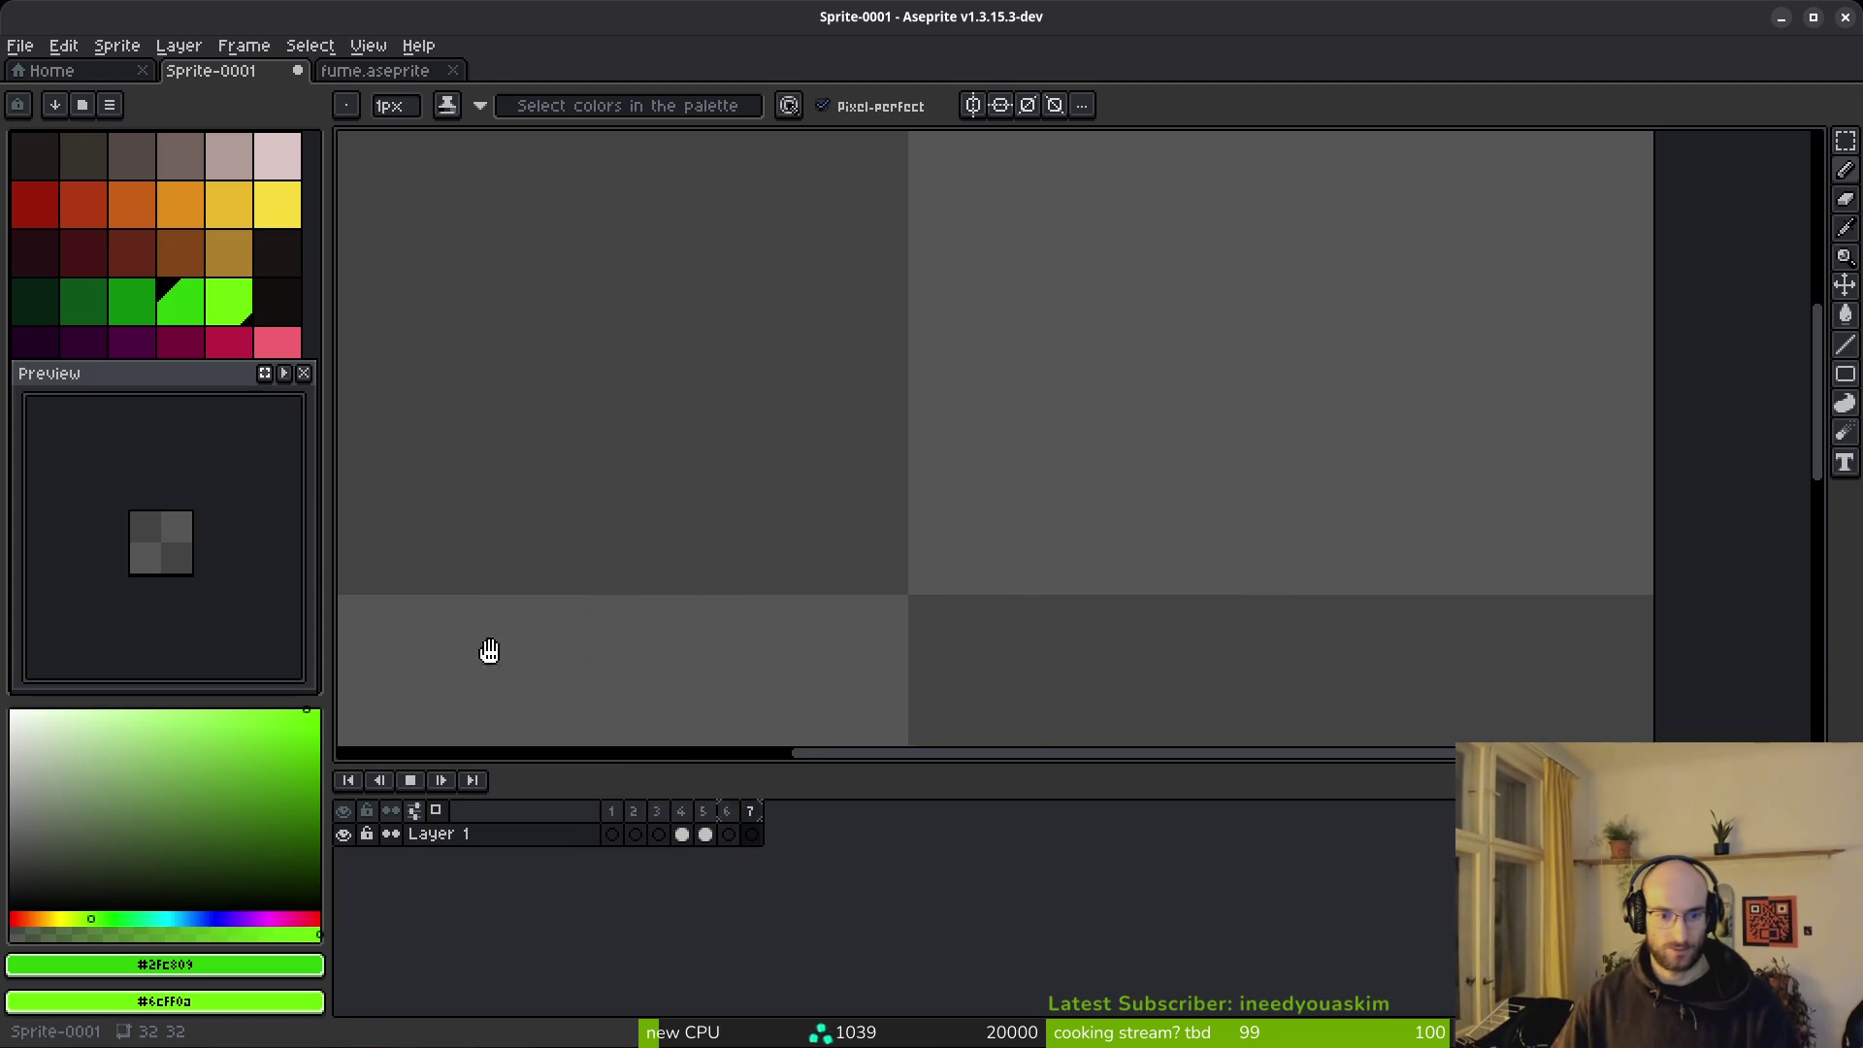
Delete frames 1–3 and play the animation back to review it.
{"action": "left_click_drag", "start_coordinate": [617, 837], "coordinate": [668, 823]}
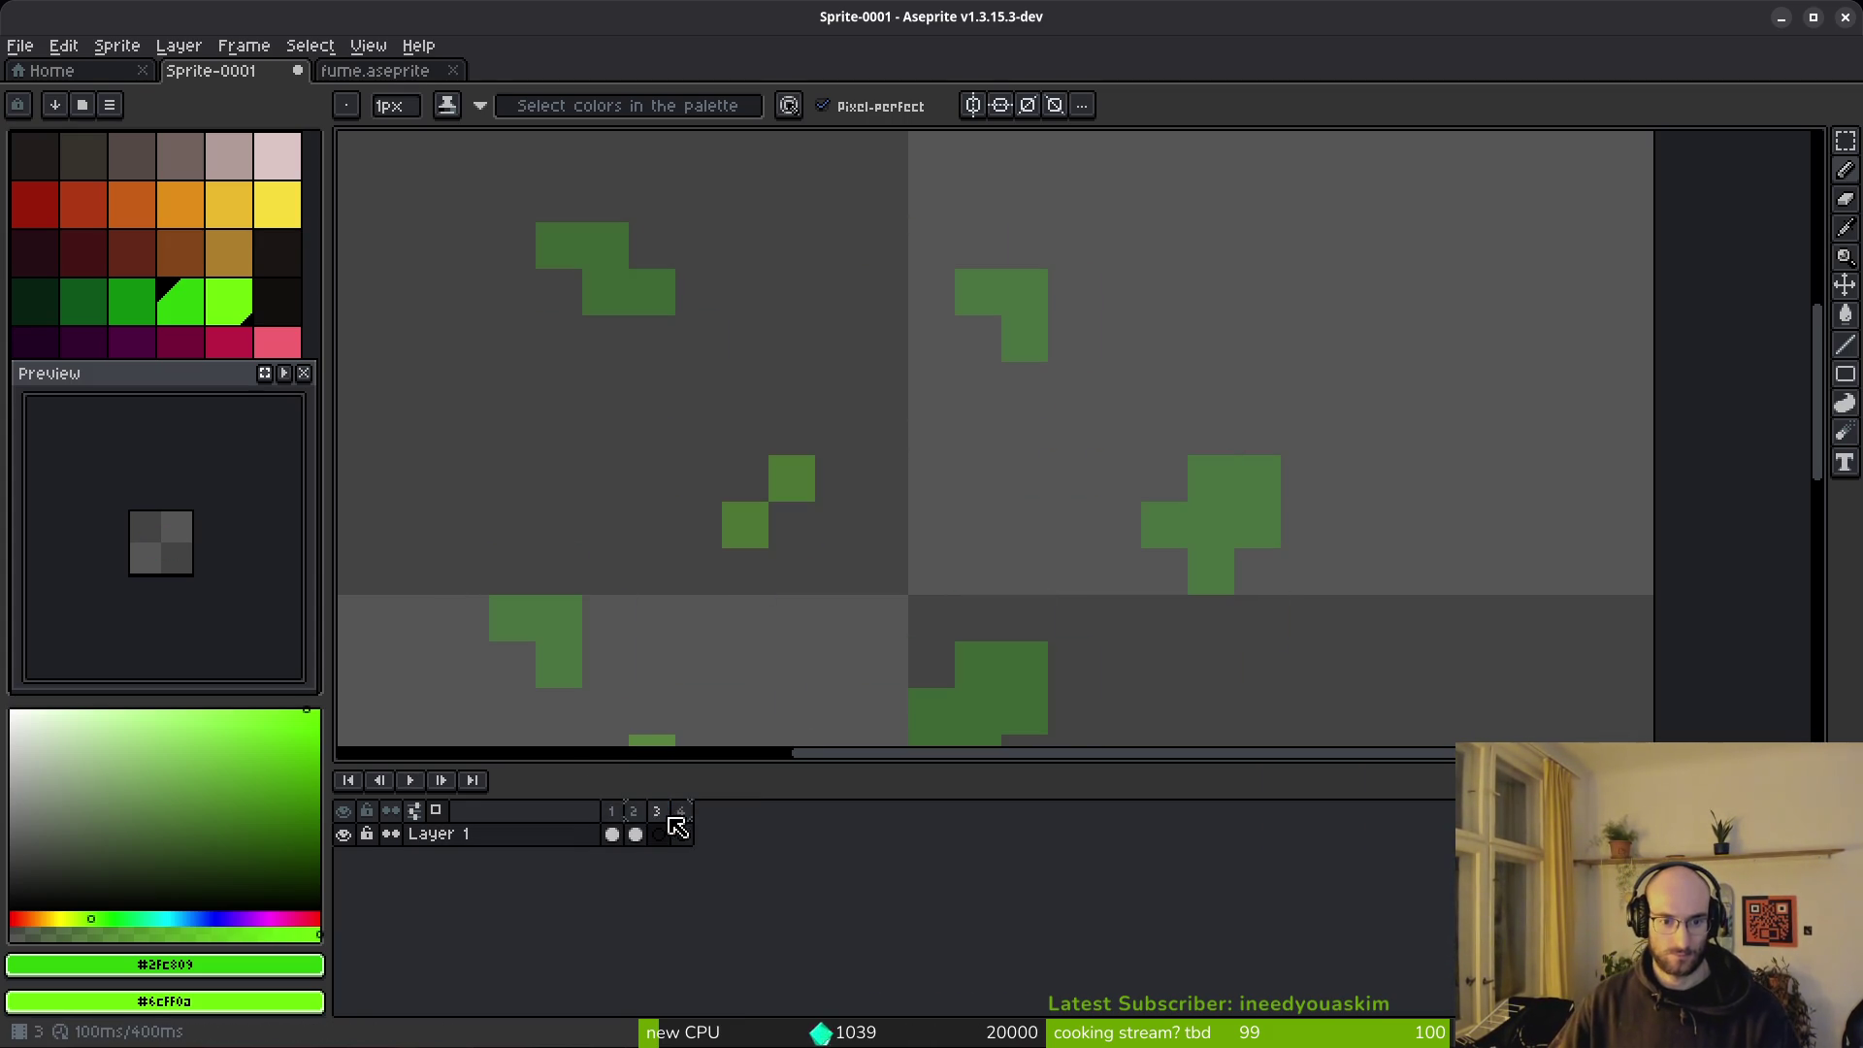
{"action": "key", "text": "alt+c"}
{"action": "key", "text": "Return"}
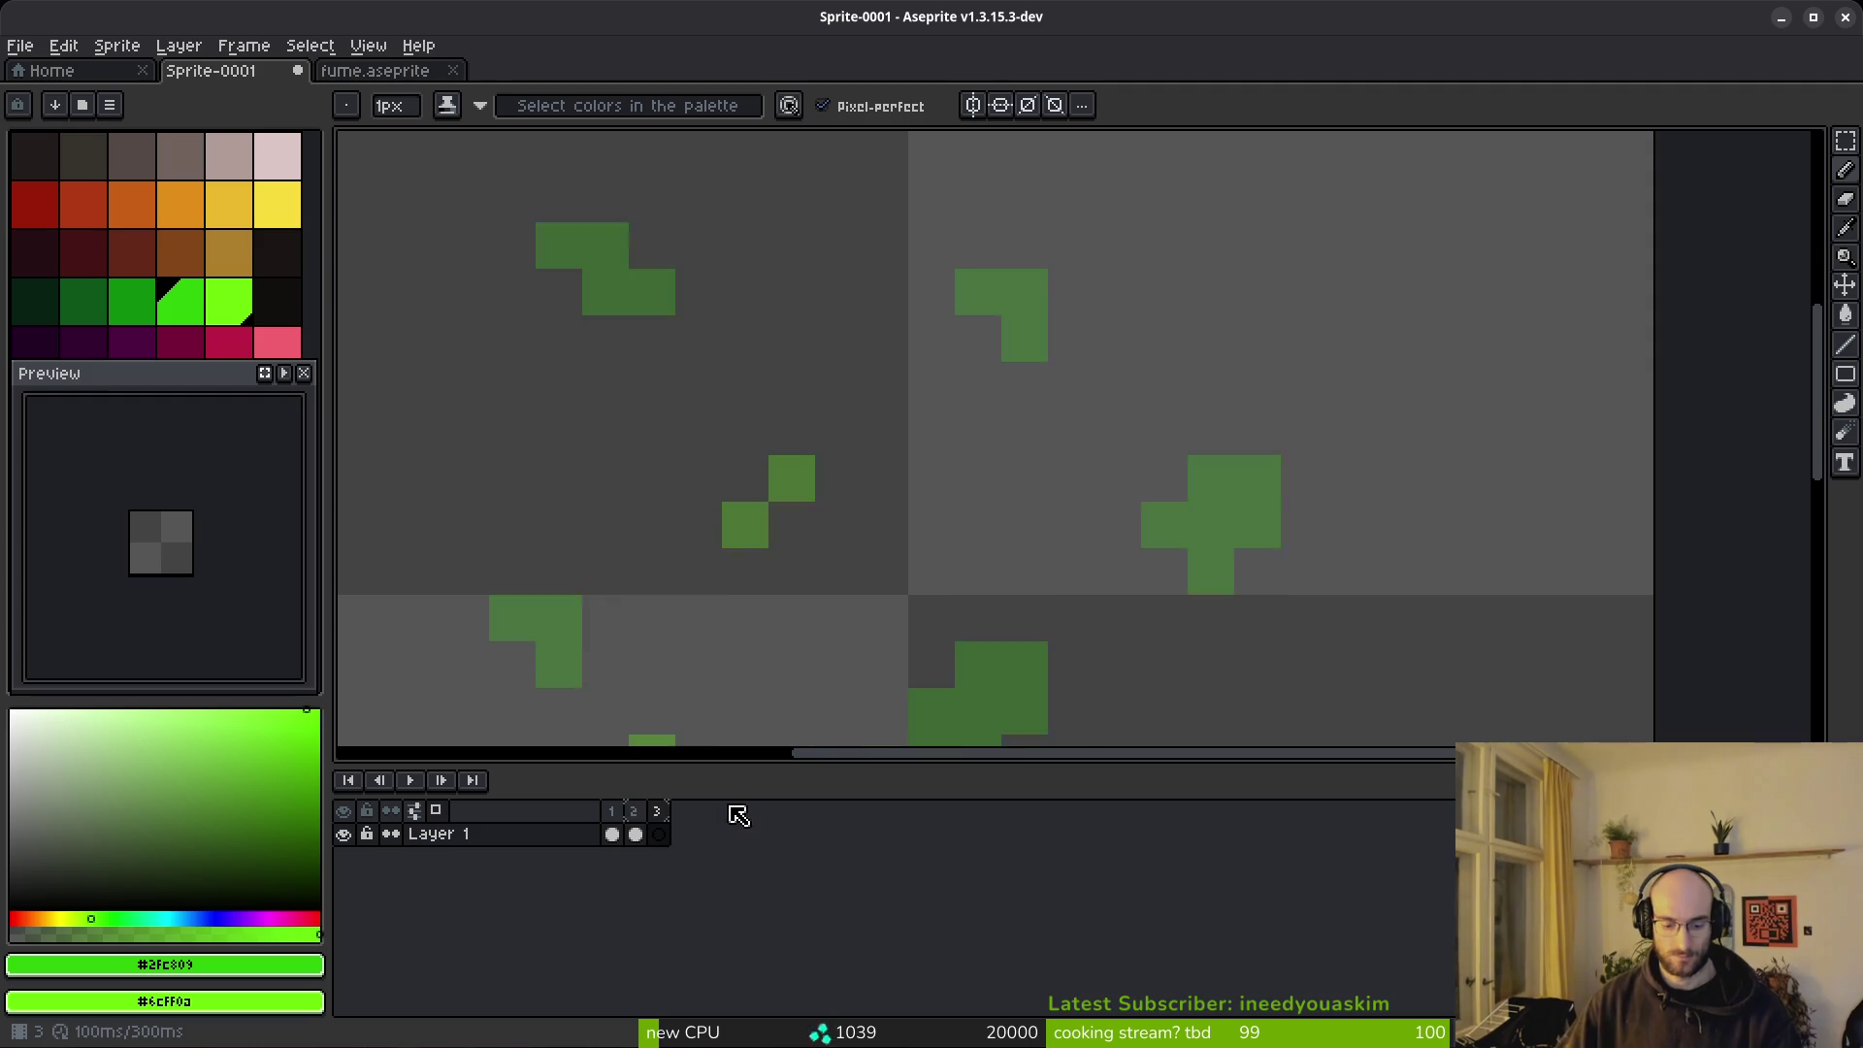
{"action": "scroll", "coordinate": [978, 521], "scroll_direction": "down", "scroll_amount": 4}
{"action": "key", "text": "i"}
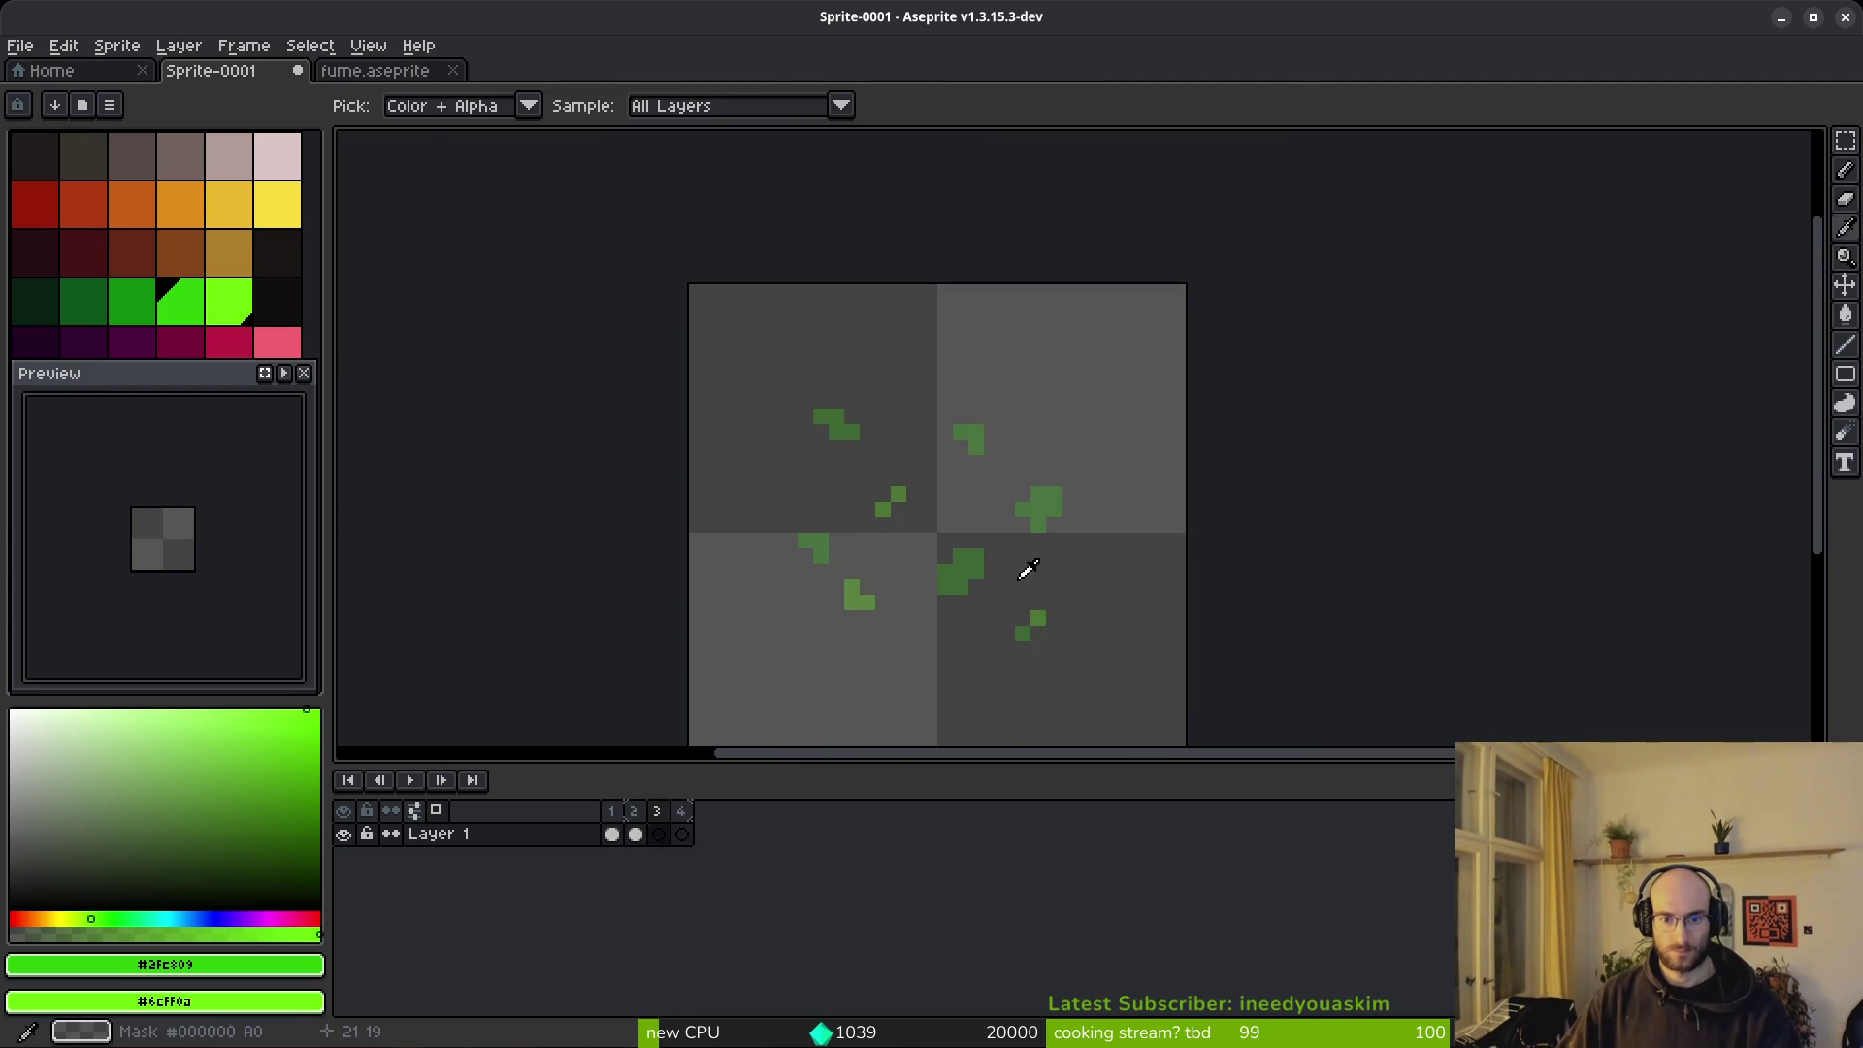
{"action": "key", "text": "b"}
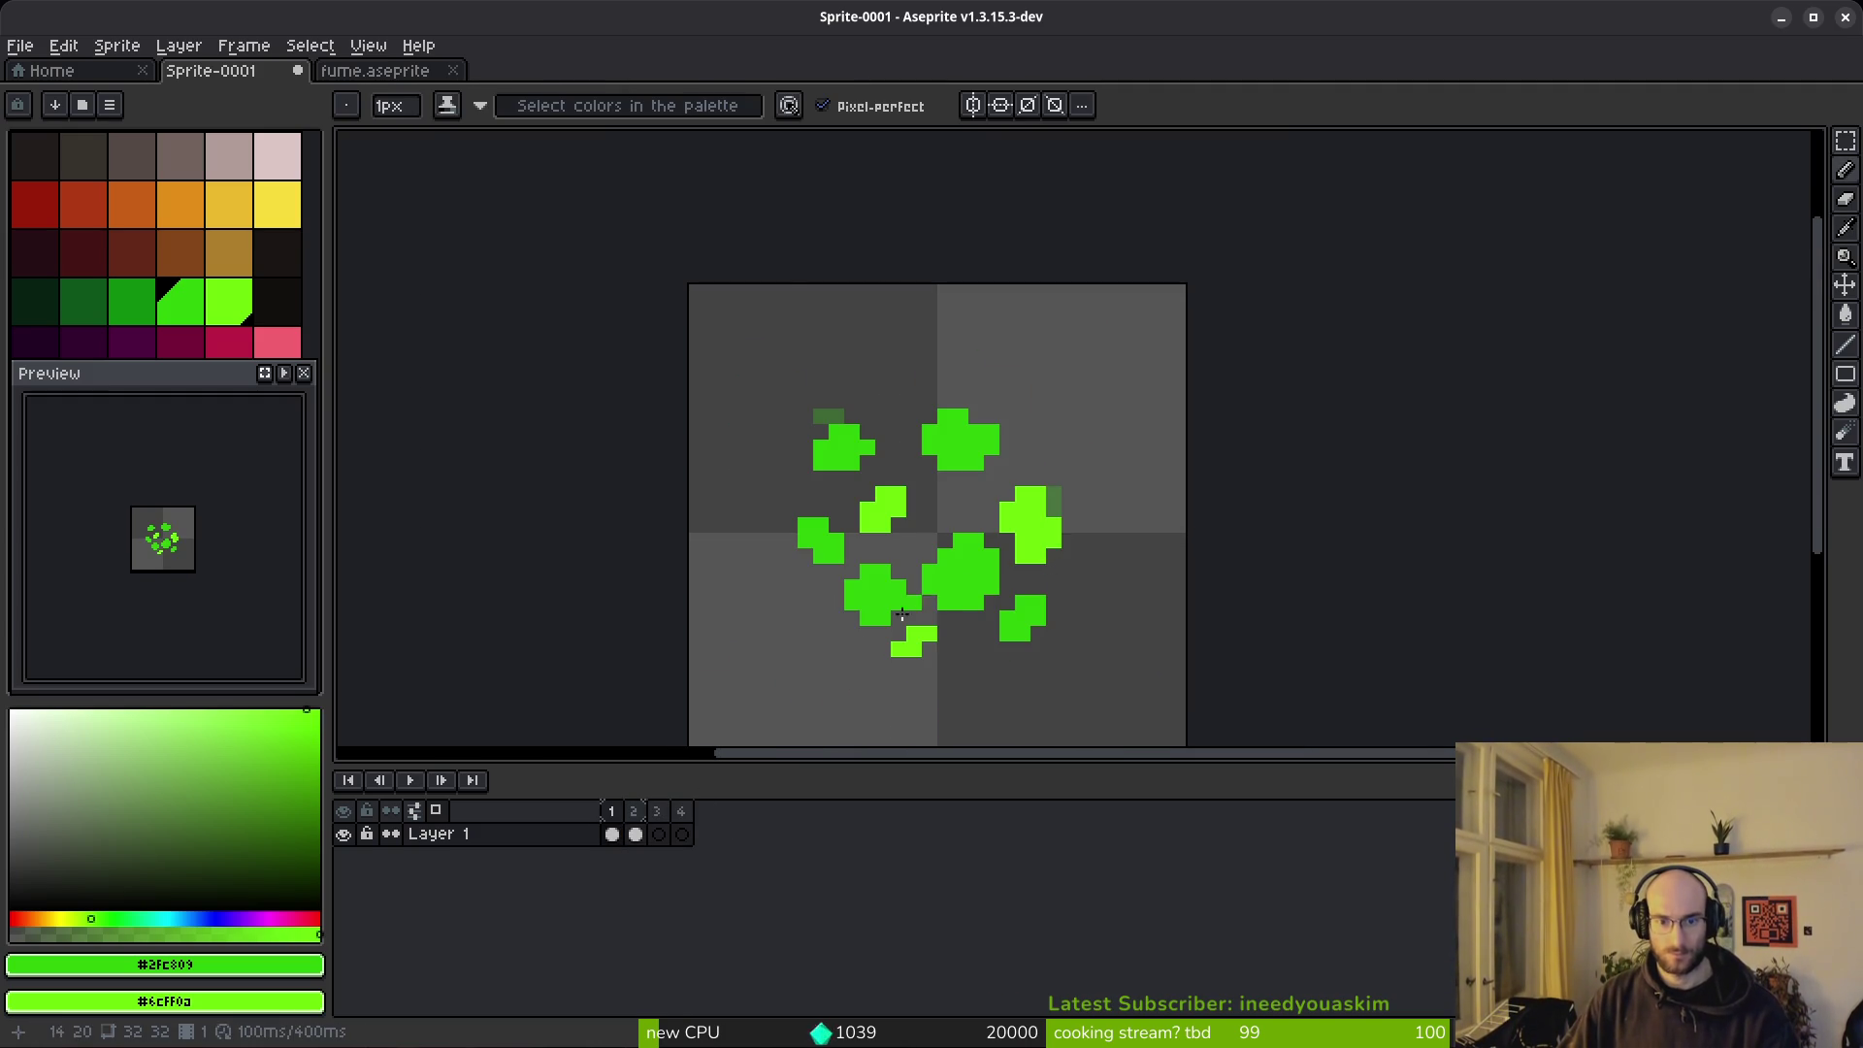
{"action": "key", "text": "i"}
On frame 1, pencil #2fc809 bright green into the centre and the top clover.
{"action": "left_click_drag", "start_coordinate": [613, 833], "coordinate": [635, 834]}
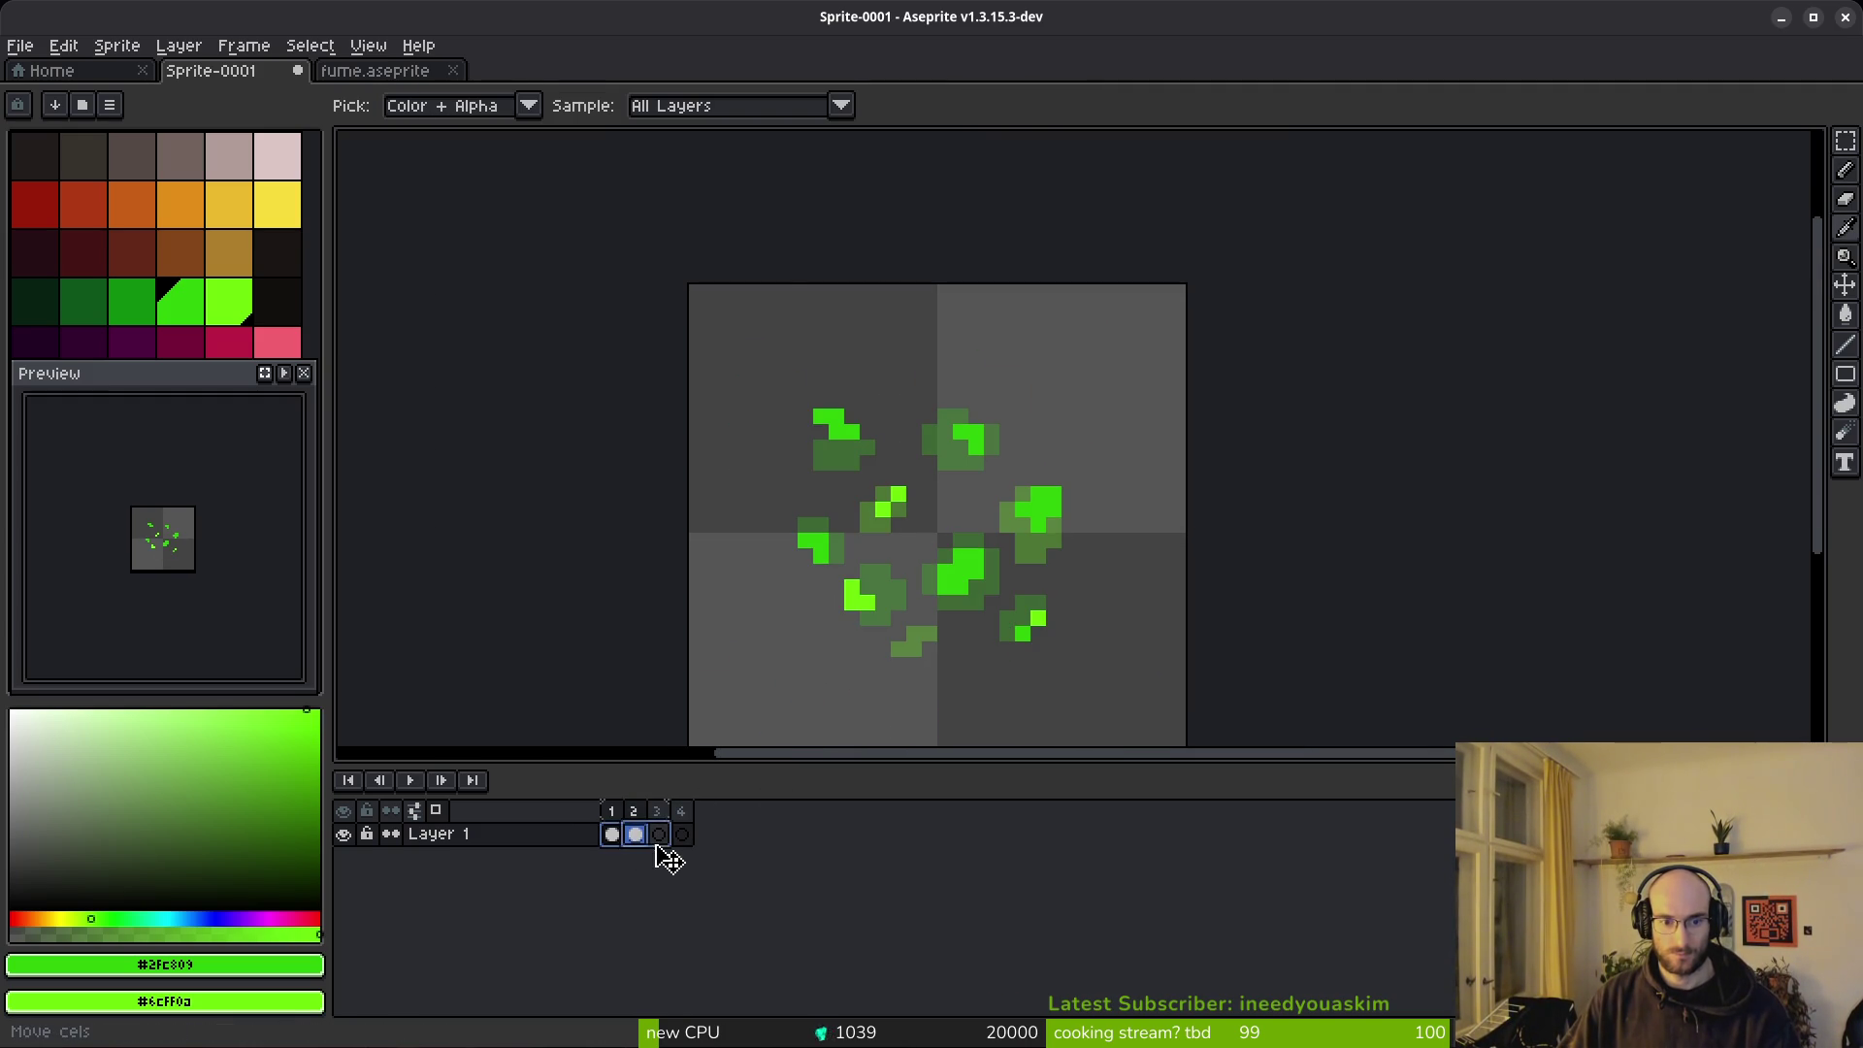
{"action": "left_click", "coordinate": [612, 834]}
{"action": "key", "text": "b"}
{"action": "scroll", "coordinate": [922, 519], "scroll_direction": "up", "scroll_amount": 2}
{"action": "left_click", "coordinate": [921, 519]}
{"action": "scroll", "coordinate": [970, 533], "scroll_direction": "down", "scroll_amount": 1}
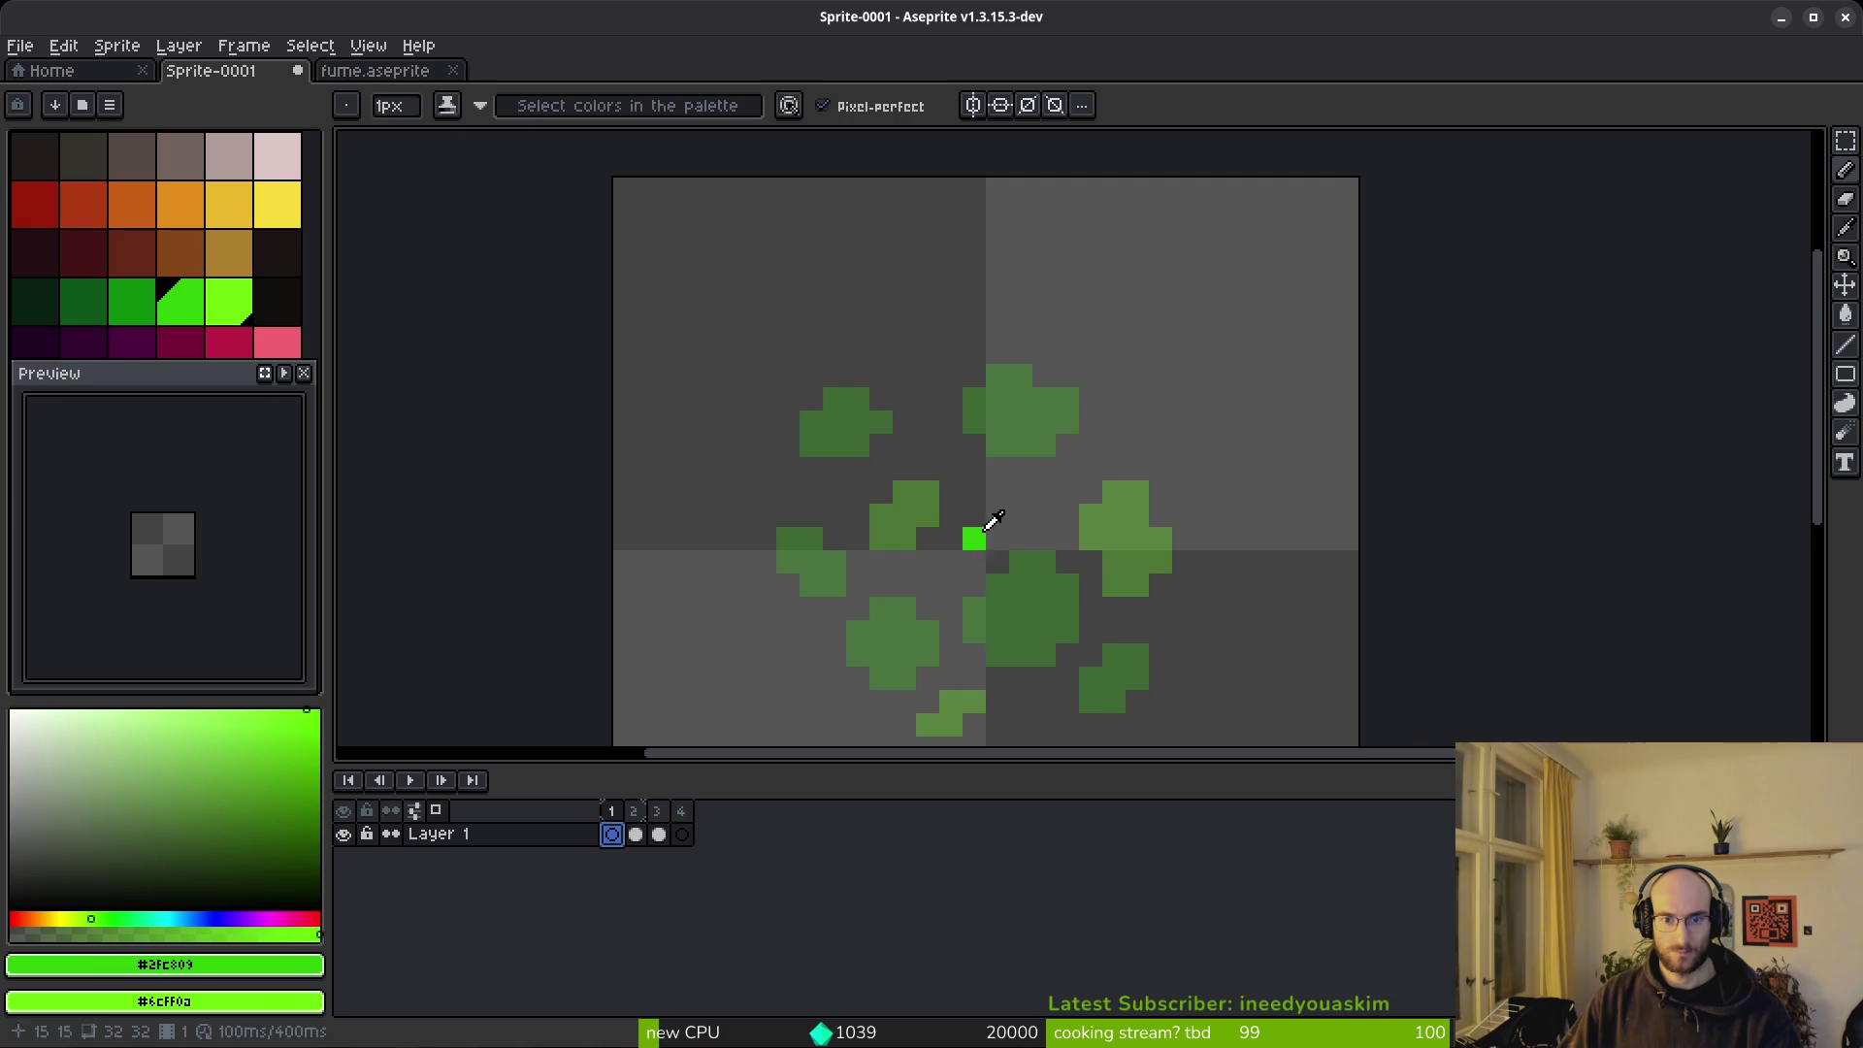
{"action": "scroll", "coordinate": [946, 519], "scroll_direction": "up", "scroll_amount": 3}
{"action": "mouse_move", "coordinate": [1049, 277]}
{"action": "left_mouse_down"}
{"action": "mouse_move", "coordinate": [1094, 323]}
{"action": "mouse_move", "coordinate": [1124, 427]}
{"action": "left_mouse_up"}
{"action": "scroll", "coordinate": [1069, 426], "scroll_direction": "down", "scroll_amount": 1}
{"action": "left_click", "coordinate": [1031, 365]}
Dab #6cff0a lime highlights and fill the lower clovers and centre hole with bright green.
{"action": "right_click", "coordinate": [967, 426]}
{"action": "right_click", "coordinate": [938, 489]}
{"action": "right_click", "coordinate": [999, 458]}
{"action": "right_click", "coordinate": [946, 462]}
{"action": "left_click_drag", "start_coordinate": [937, 426], "coordinate": [905, 535]}
{"action": "mouse_move", "coordinate": [1116, 604]}
{"action": "left_mouse_down"}
{"action": "mouse_move", "coordinate": [1021, 589]}
{"action": "mouse_move", "coordinate": [1203, 431]}
{"action": "mouse_move", "coordinate": [1097, 612]}
{"action": "mouse_move", "coordinate": [1151, 575]}
{"action": "mouse_move", "coordinate": [1155, 621]}
{"action": "left_mouse_up"}
{"action": "mouse_move", "coordinate": [907, 560]}
{"action": "left_mouse_down"}
{"action": "mouse_move", "coordinate": [873, 592]}
{"action": "mouse_move", "coordinate": [1058, 621]}
{"action": "mouse_move", "coordinate": [1063, 560]}
{"action": "mouse_move", "coordinate": [1181, 428]}
{"action": "mouse_move", "coordinate": [1163, 465]}
{"action": "mouse_move", "coordinate": [1126, 321]}
{"action": "mouse_move", "coordinate": [1028, 219]}
{"action": "mouse_move", "coordinate": [1092, 248]}
{"action": "mouse_move", "coordinate": [936, 281]}
{"action": "mouse_move", "coordinate": [875, 368]}
{"action": "mouse_move", "coordinate": [842, 312]}
{"action": "mouse_move", "coordinate": [910, 292]}
{"action": "mouse_move", "coordinate": [824, 459]}
{"action": "left_mouse_up"}
{"action": "right_click", "coordinate": [875, 498]}
{"action": "mouse_move", "coordinate": [955, 330]}
{"action": "left_mouse_down"}
{"action": "mouse_move", "coordinate": [999, 437]}
{"action": "mouse_move", "coordinate": [971, 466]}
{"action": "mouse_move", "coordinate": [952, 430]}
{"action": "left_mouse_up"}
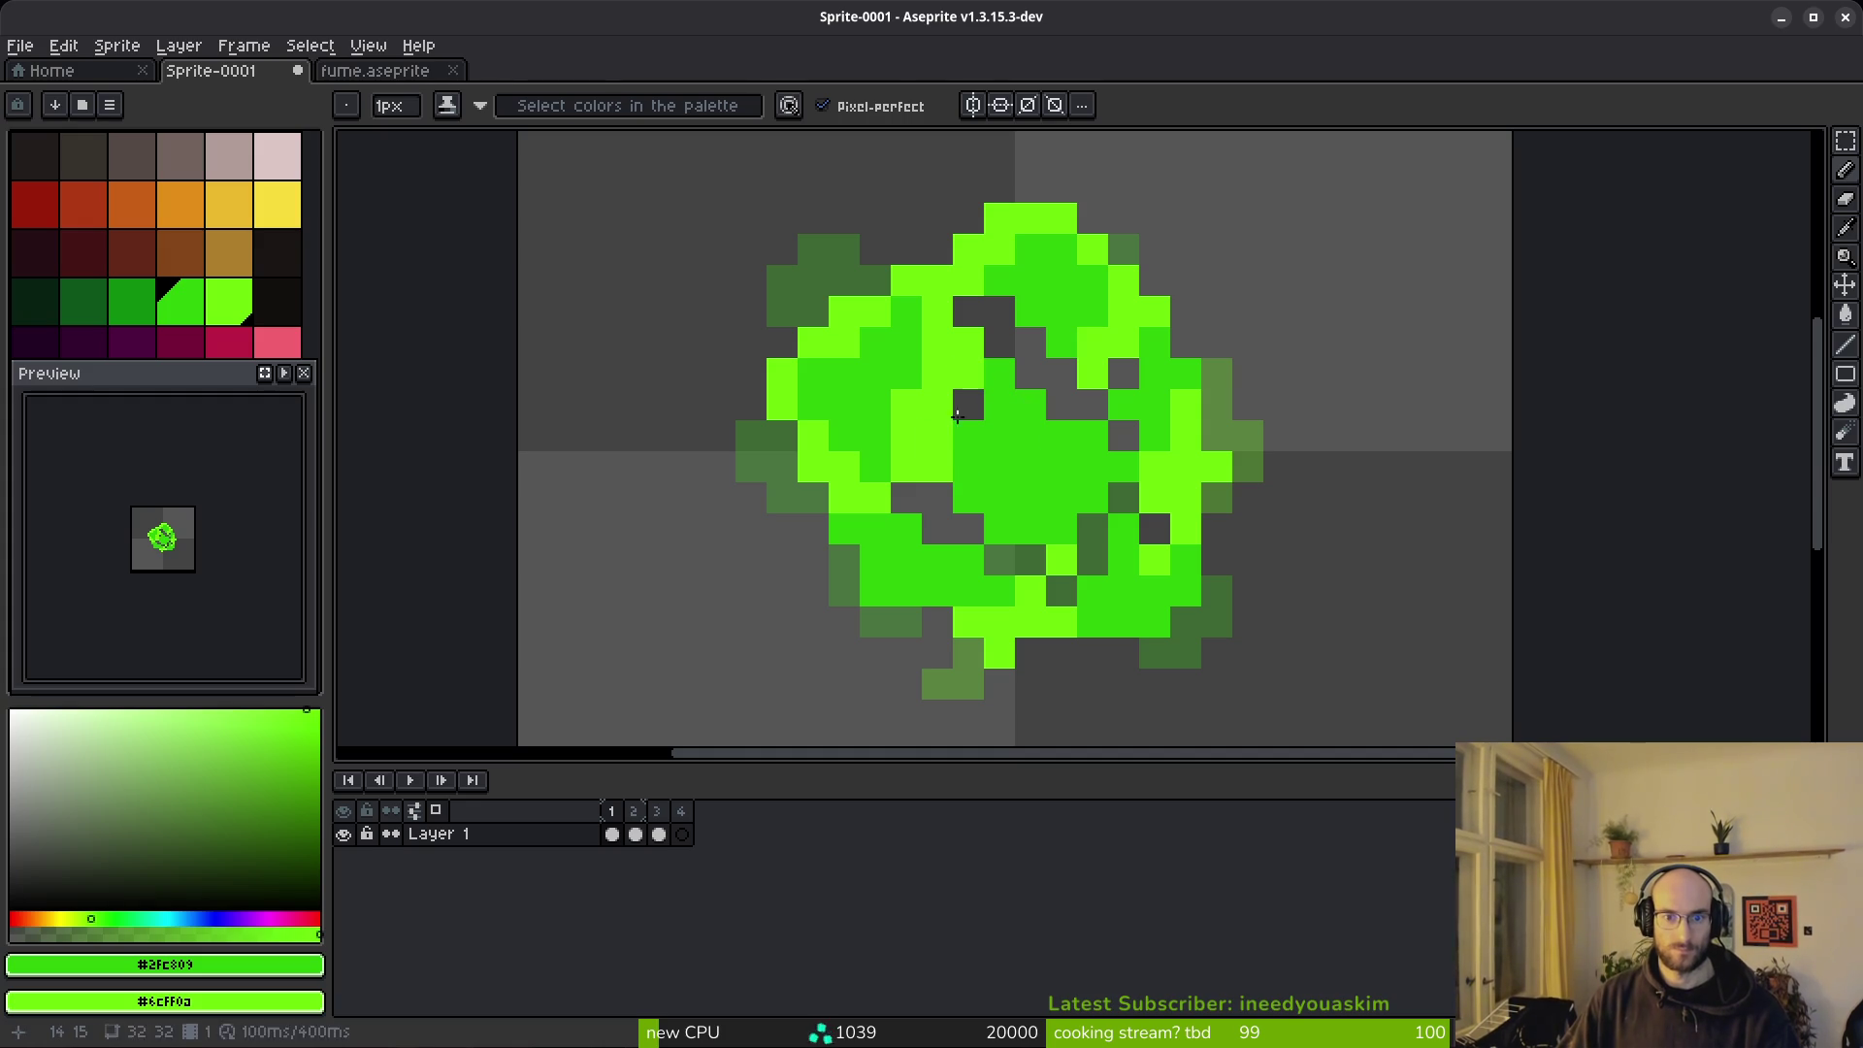
Widen the hollow in the burst's centre by erasing pixels.
{"action": "key", "text": "b"}
{"action": "left_click", "coordinate": [969, 404]}
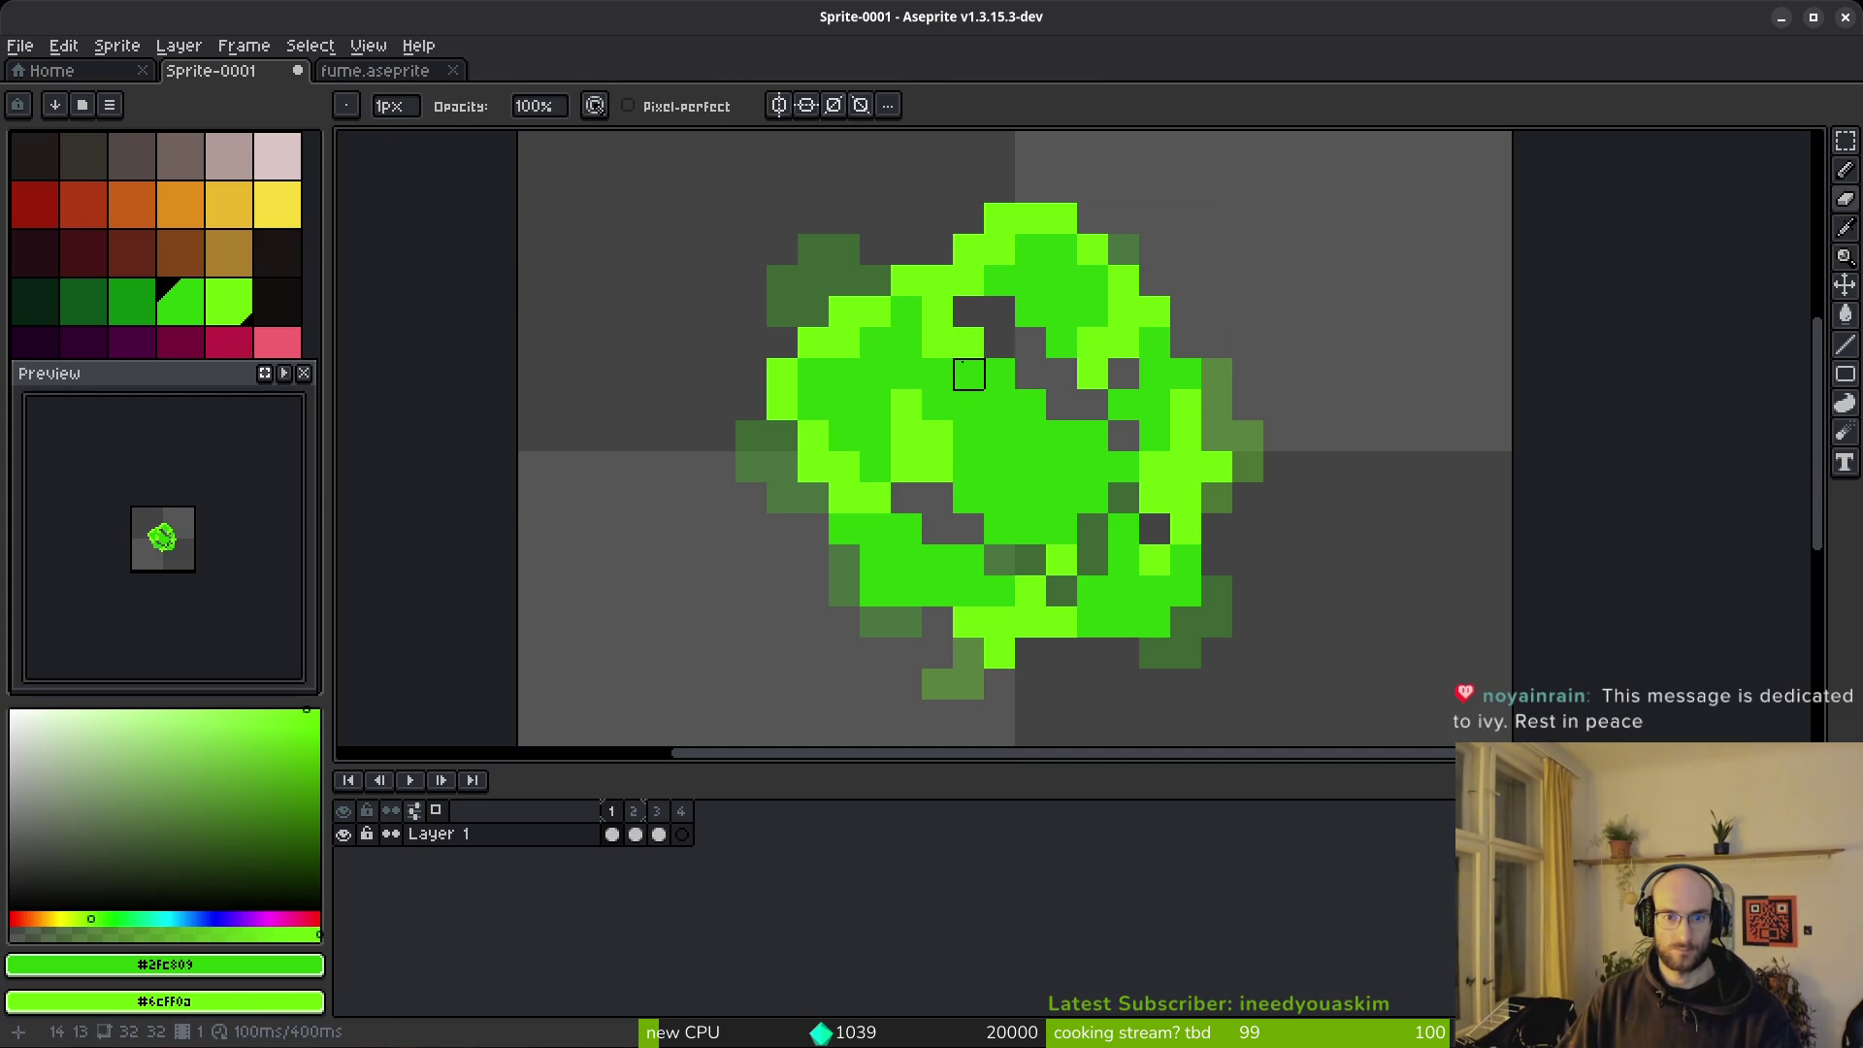
{"action": "mouse_move", "coordinate": [998, 399]}
{"action": "left_mouse_down"}
{"action": "mouse_move", "coordinate": [951, 427]}
{"action": "mouse_move", "coordinate": [965, 404]}
{"action": "mouse_move", "coordinate": [938, 404]}
{"action": "left_mouse_up"}
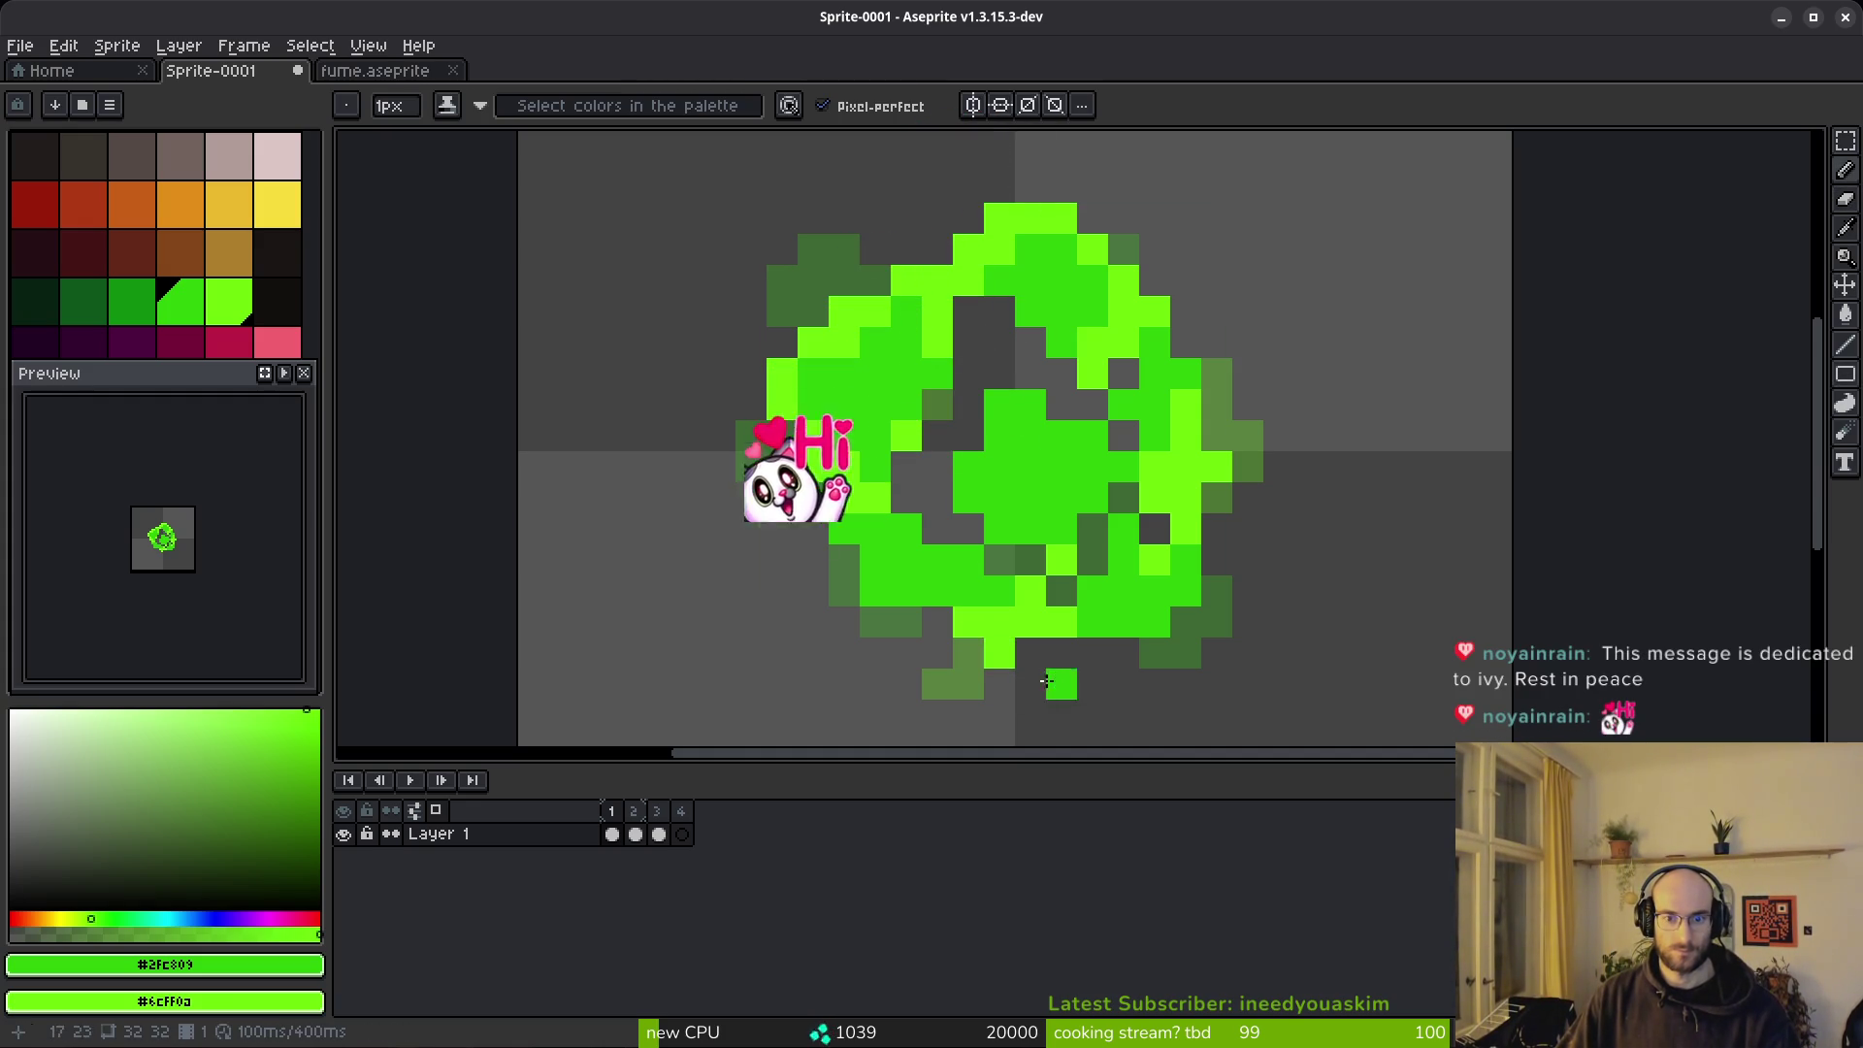
{"action": "key", "text": "e"}
{"action": "scroll", "coordinate": [971, 621], "scroll_direction": "down", "scroll_amount": 3}
{"action": "scroll", "coordinate": [970, 621], "scroll_direction": "up", "scroll_amount": 3}
{"action": "key", "text": "b"}
Touch up the burst's bottom edge with light-green pixels.
{"action": "mouse_move", "coordinate": [1057, 644]}
{"action": "left_mouse_down"}
{"action": "mouse_move", "coordinate": [995, 642]}
{"action": "mouse_move", "coordinate": [998, 594]}
{"action": "mouse_move", "coordinate": [1088, 630]}
{"action": "left_mouse_up"}
{"action": "left_click", "coordinate": [993, 612]}
{"action": "left_click", "coordinate": [1025, 582]}
{"action": "left_click", "coordinate": [962, 613]}
Erase stray green pixels at the bottom right, then play the animation.
{"action": "key", "text": "e"}
{"action": "left_click", "coordinate": [1115, 611]}
{"action": "left_click", "coordinate": [1057, 644]}
{"action": "left_click", "coordinate": [1181, 611]}
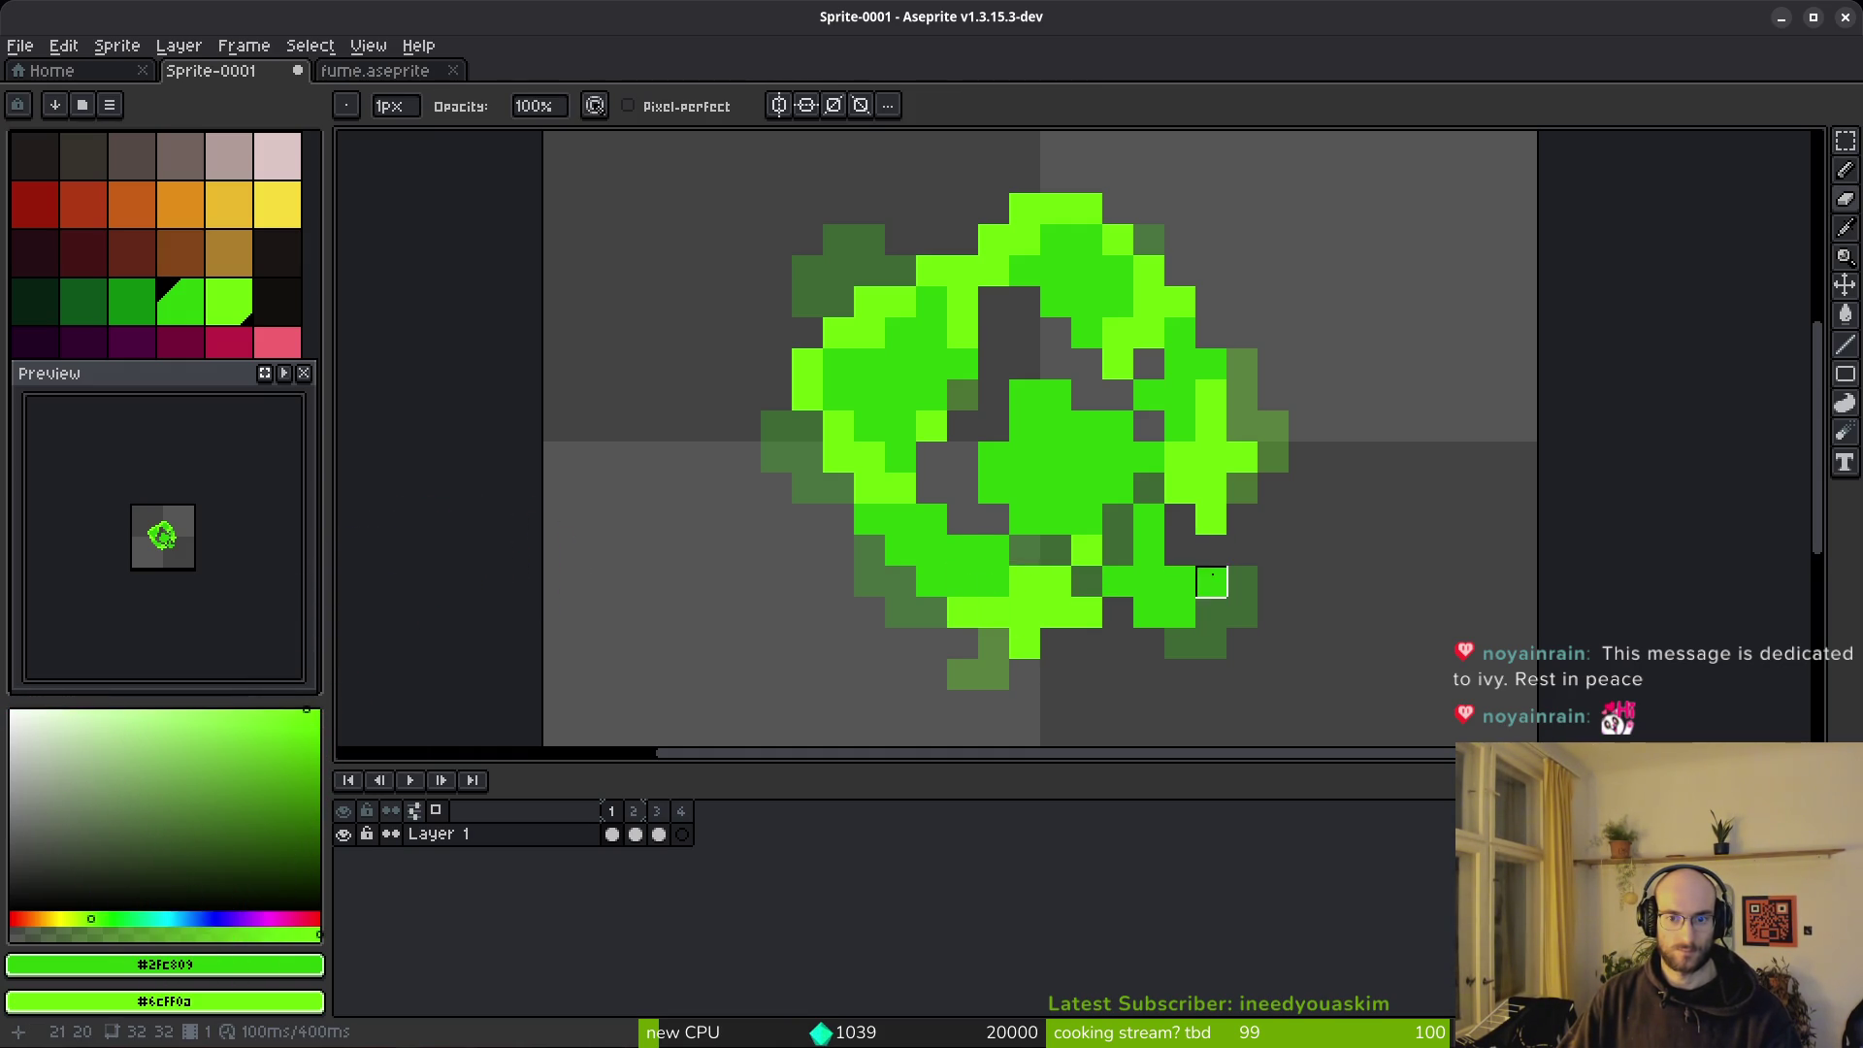
{"action": "scroll", "coordinate": [1279, 589], "scroll_direction": "down", "scroll_amount": 4}
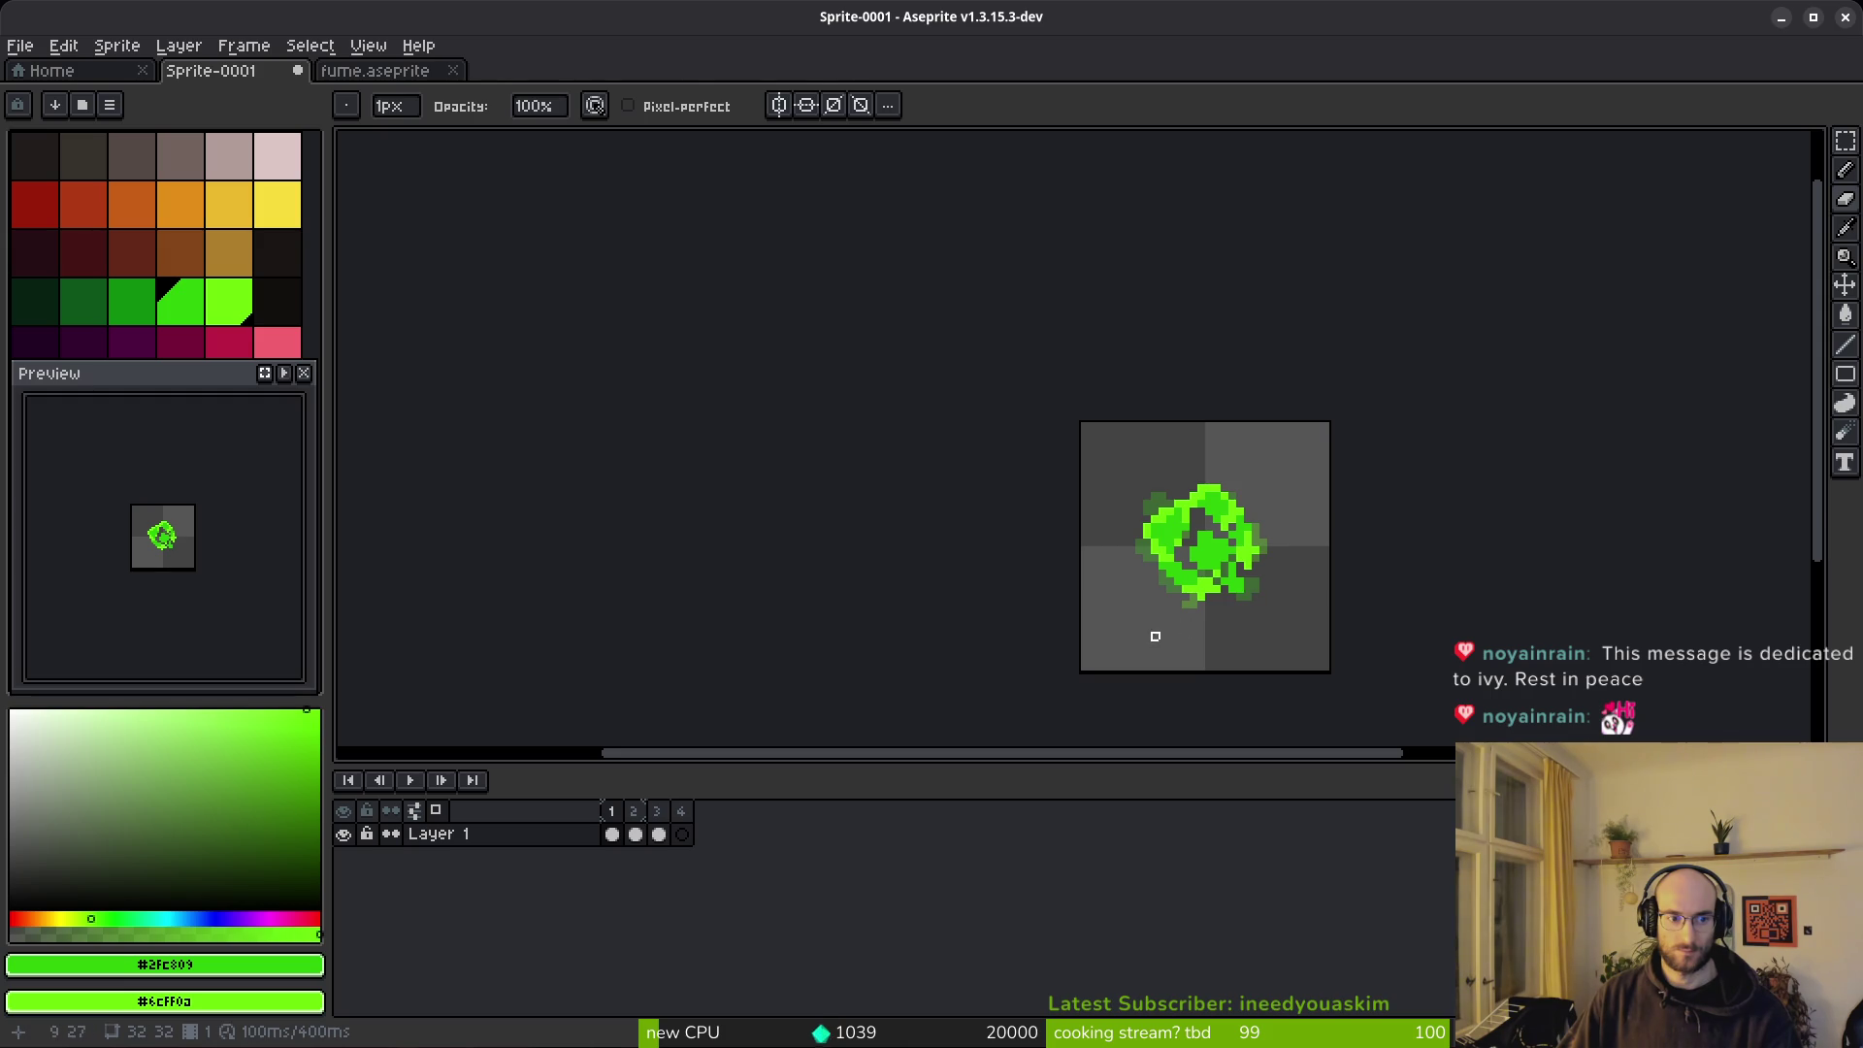
{"action": "key", "text": "Return"}
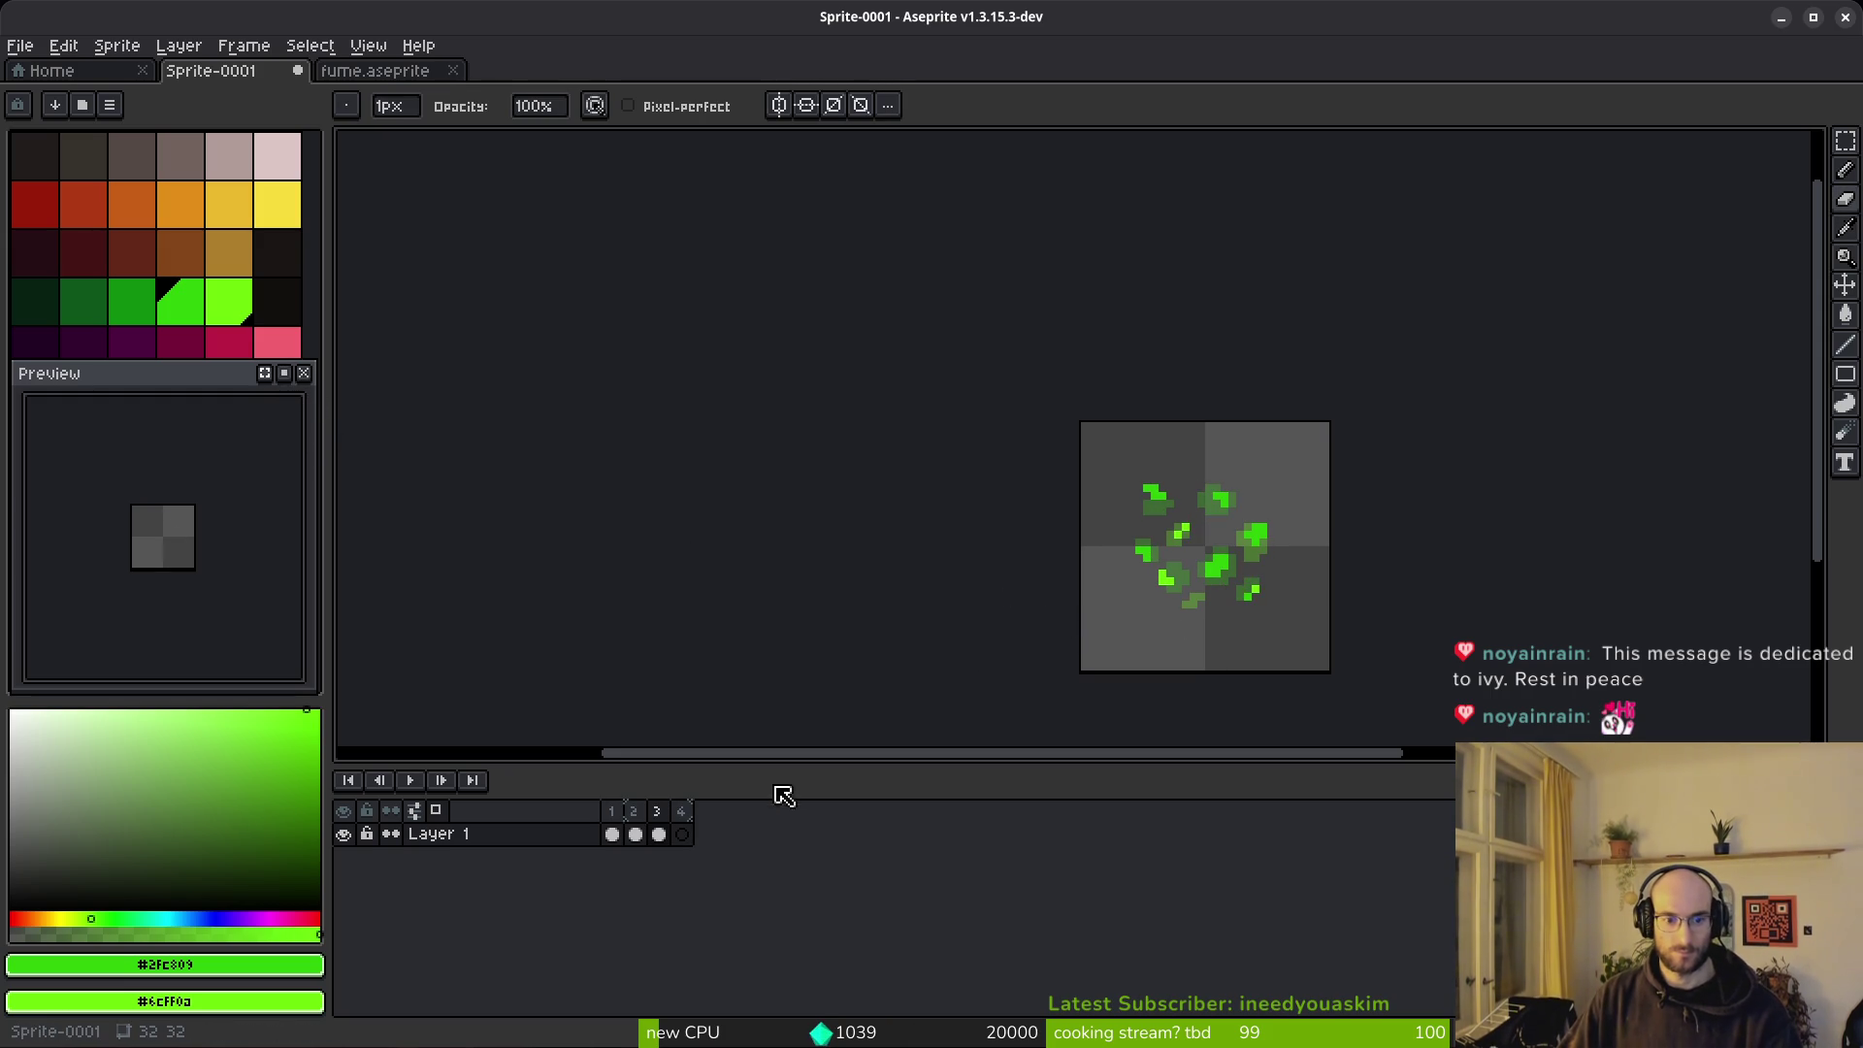
On frame 4, pencil short #2fc809 bars onto the fragments, erasing and redrawing the top pixels.
{"action": "left_click", "coordinate": [683, 811]}
{"action": "scroll", "coordinate": [1218, 533], "scroll_direction": "up", "scroll_amount": 3}
{"action": "left_click", "coordinate": [1220, 533]}
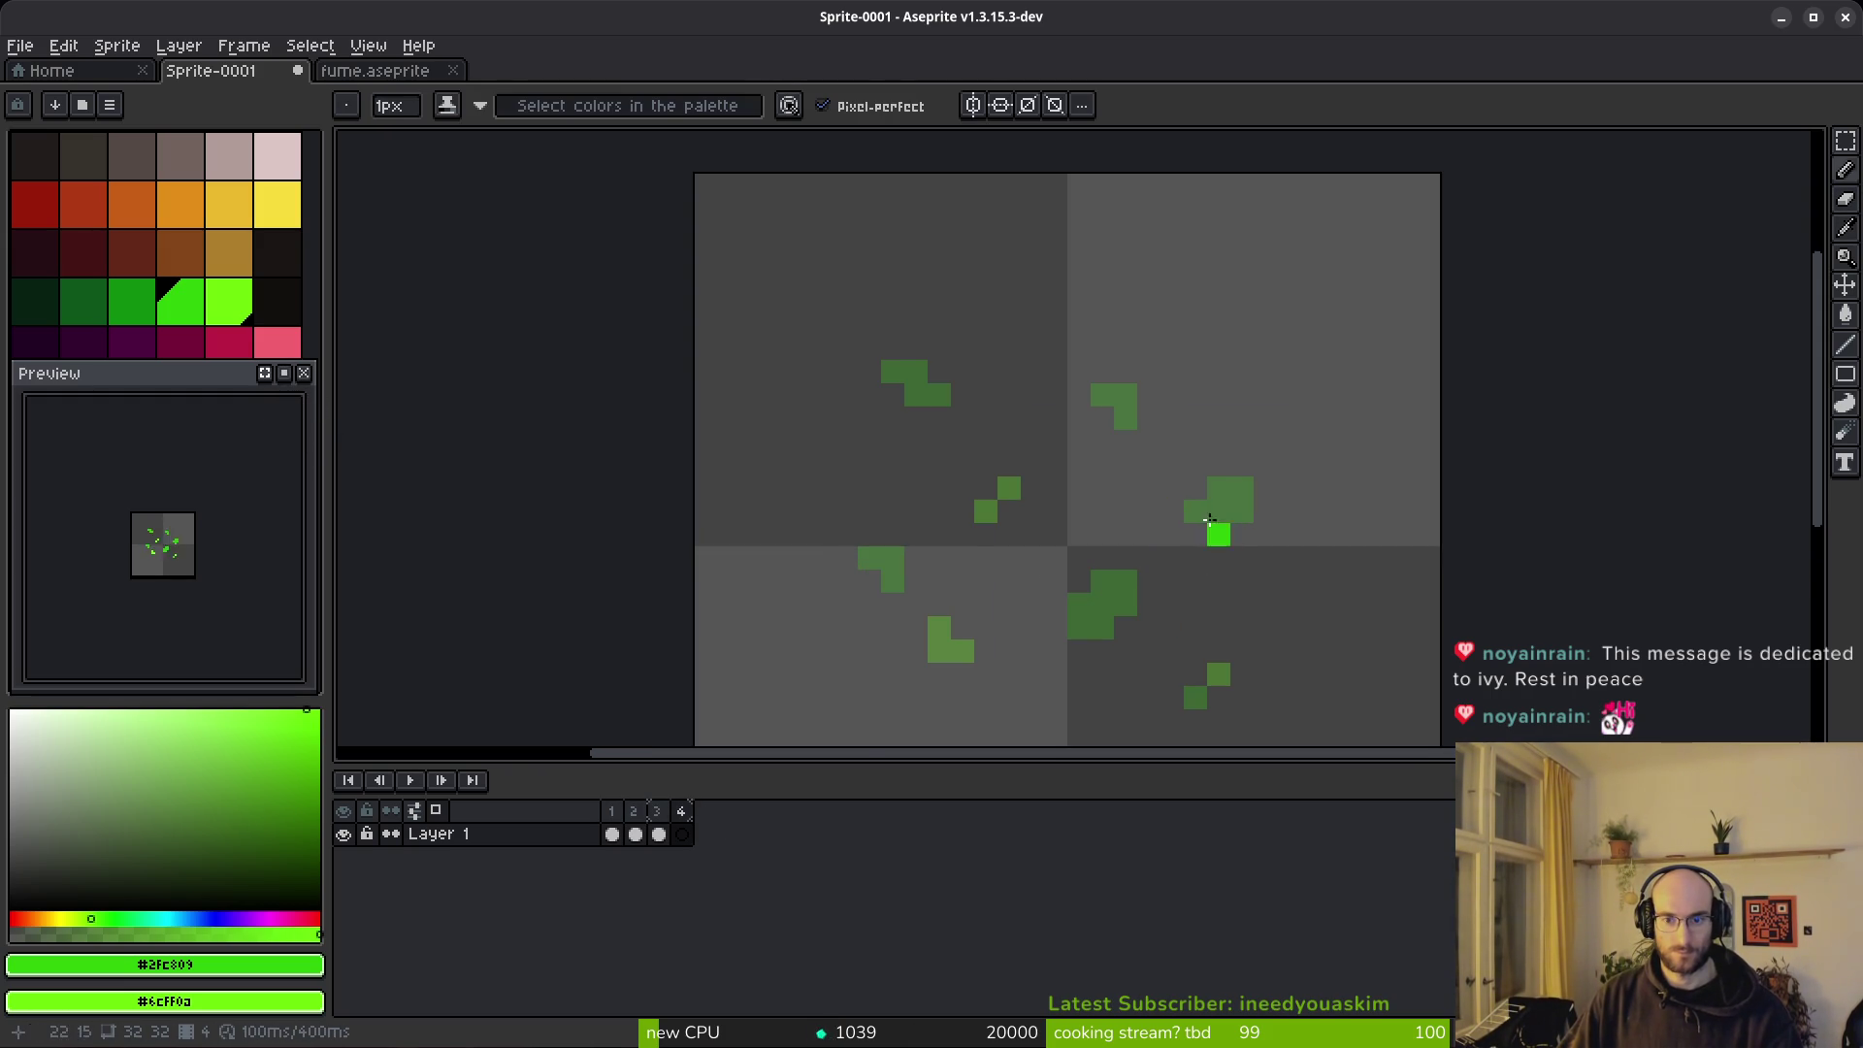
{"action": "scroll", "coordinate": [1215, 496], "scroll_direction": "up", "scroll_amount": 2}
{"action": "scroll", "coordinate": [1215, 496], "scroll_direction": "up", "scroll_amount": 1}
{"action": "mouse_move", "coordinate": [1215, 485]}
{"action": "left_mouse_down"}
{"action": "mouse_move", "coordinate": [1298, 482]}
{"action": "mouse_move", "coordinate": [1311, 540]}
{"action": "mouse_move", "coordinate": [1359, 456]}
{"action": "mouse_move", "coordinate": [1407, 448]}
{"action": "mouse_move", "coordinate": [1307, 566]}
{"action": "left_mouse_up"}
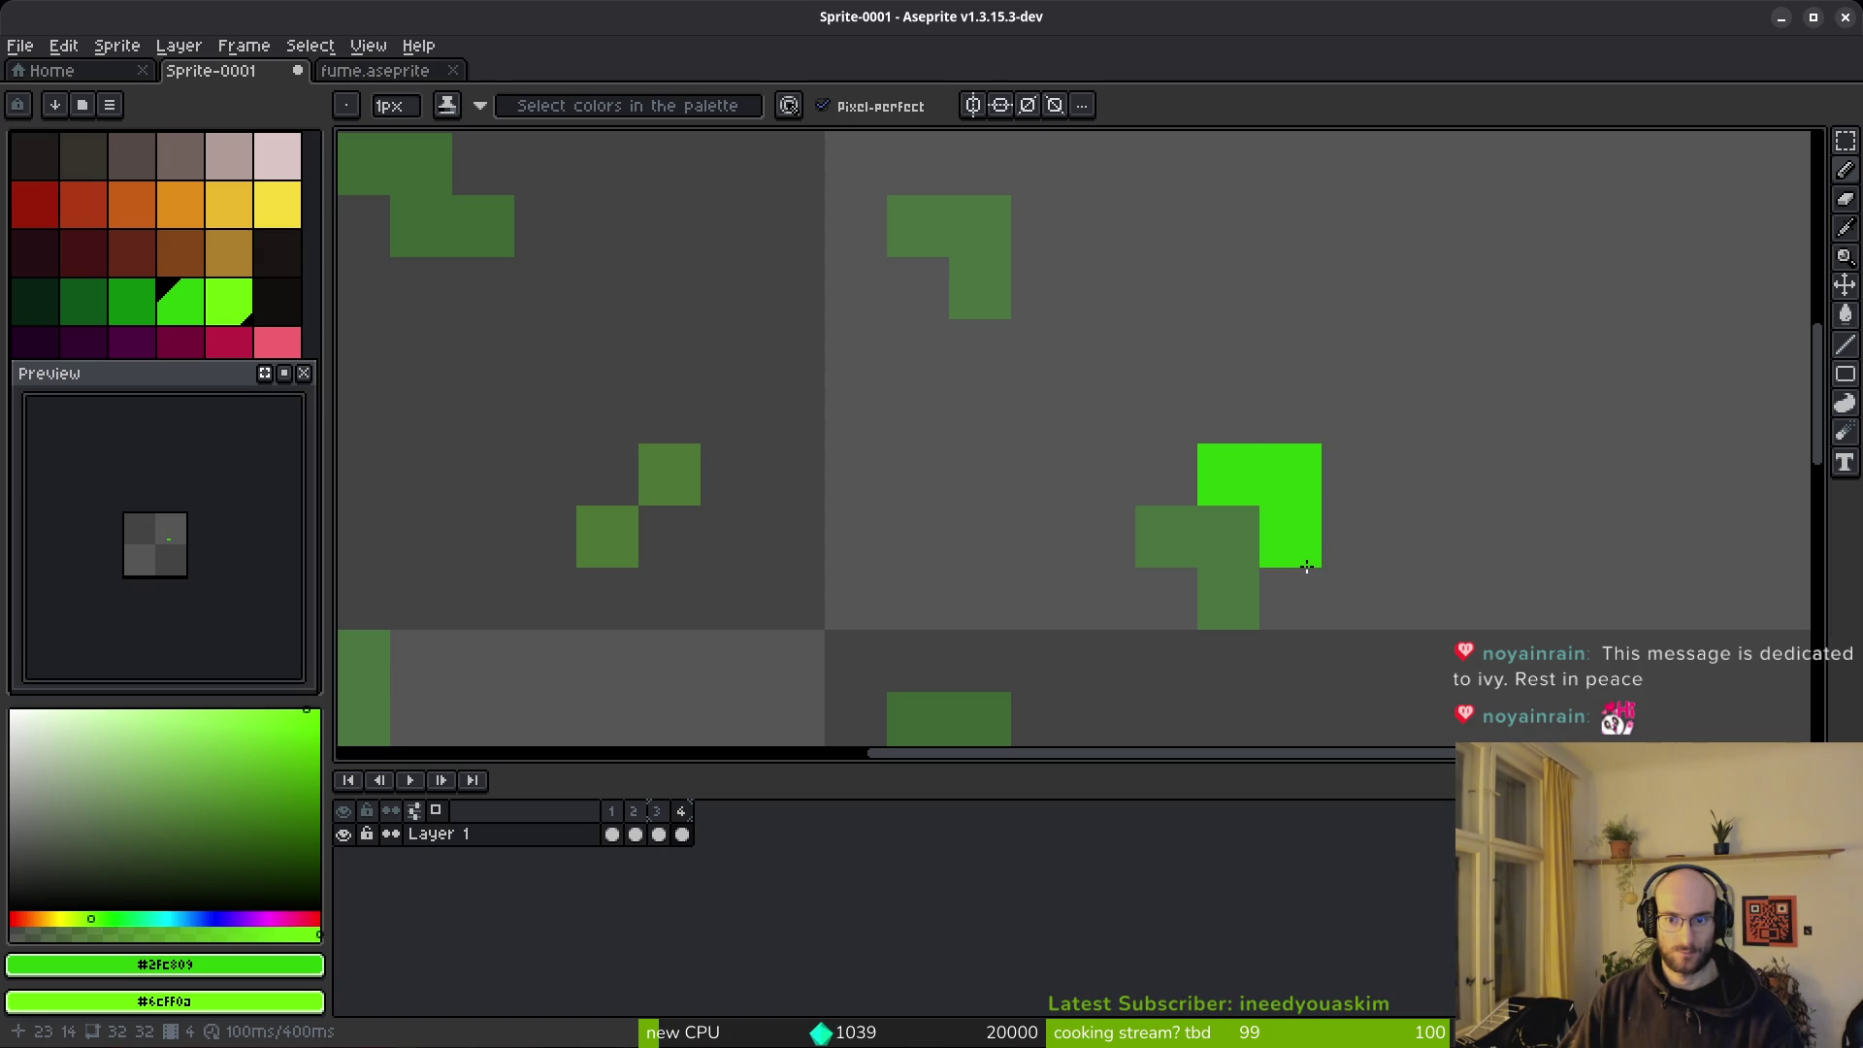
{"action": "left_click_drag", "start_coordinate": [1251, 485], "coordinate": [1353, 414]}
{"action": "key", "text": "e"}
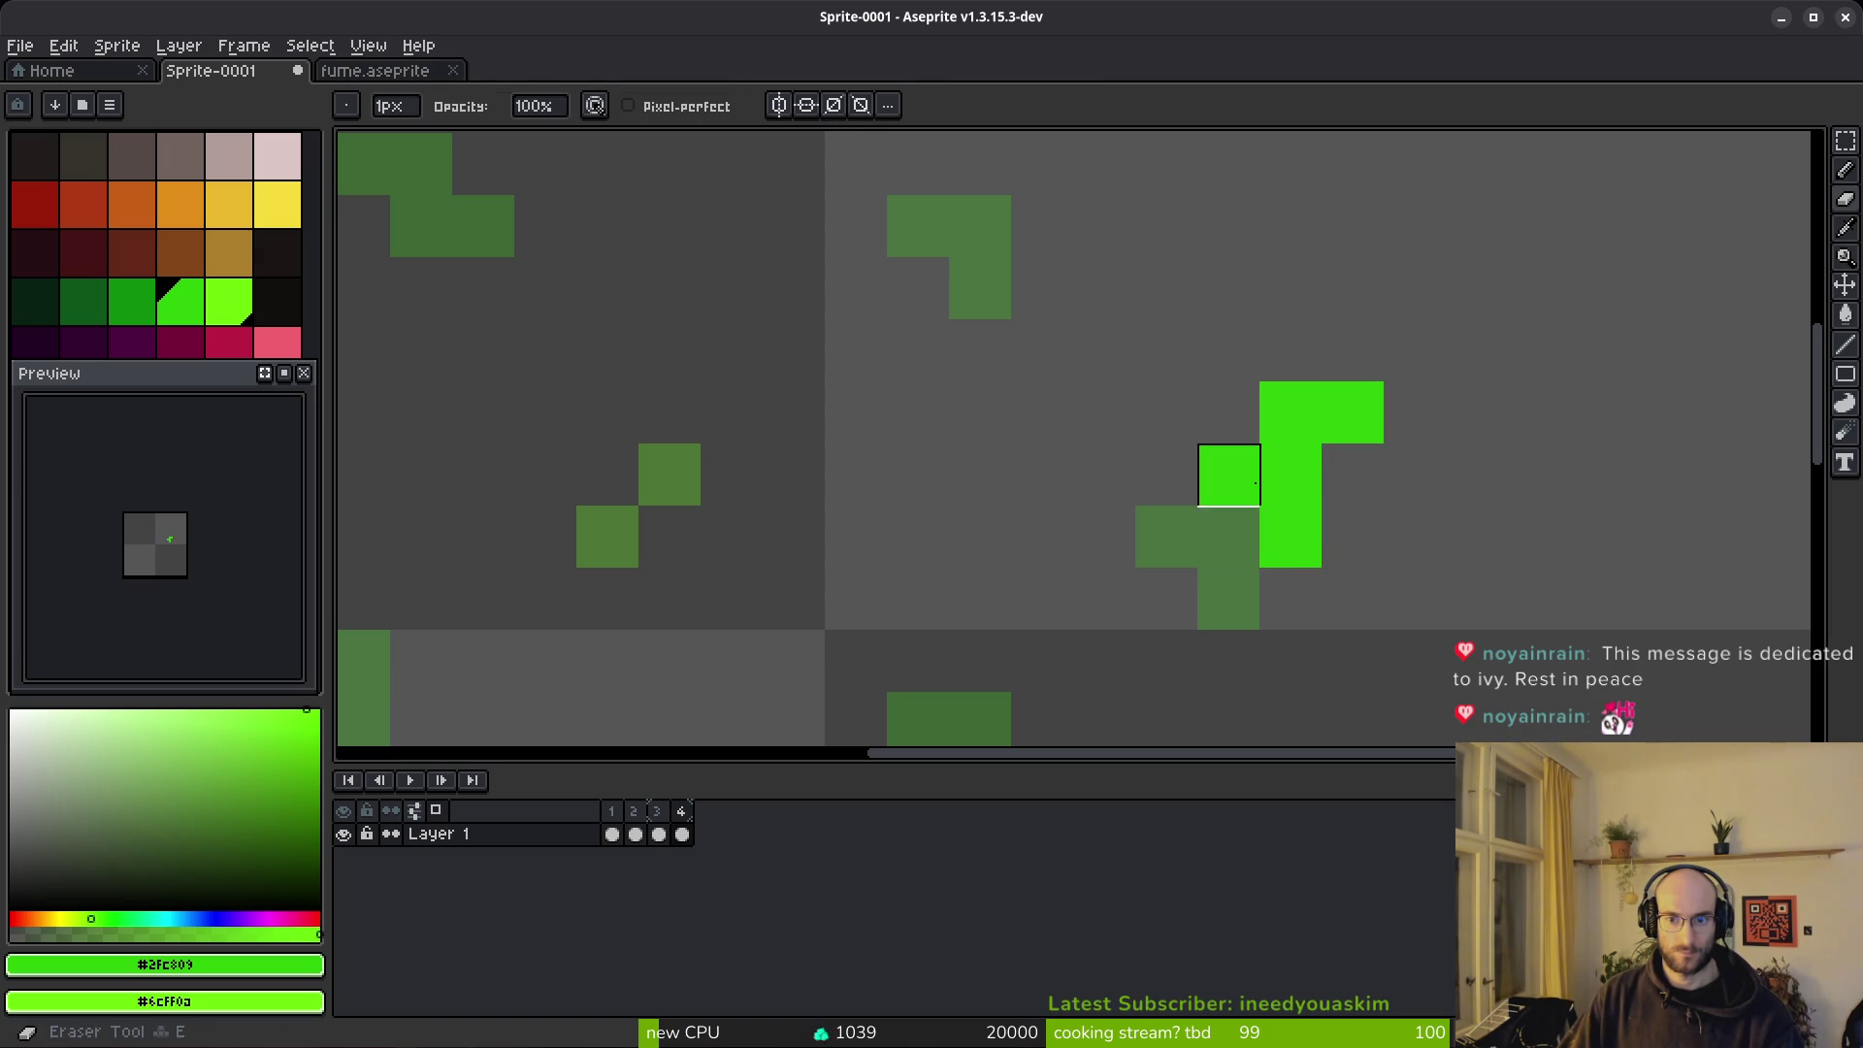
{"action": "left_click_drag", "start_coordinate": [1229, 475], "coordinate": [1354, 413]}
{"action": "key", "text": "b"}
{"action": "left_click", "coordinate": [1229, 536]}
{"action": "left_click", "coordinate": [1353, 475]}
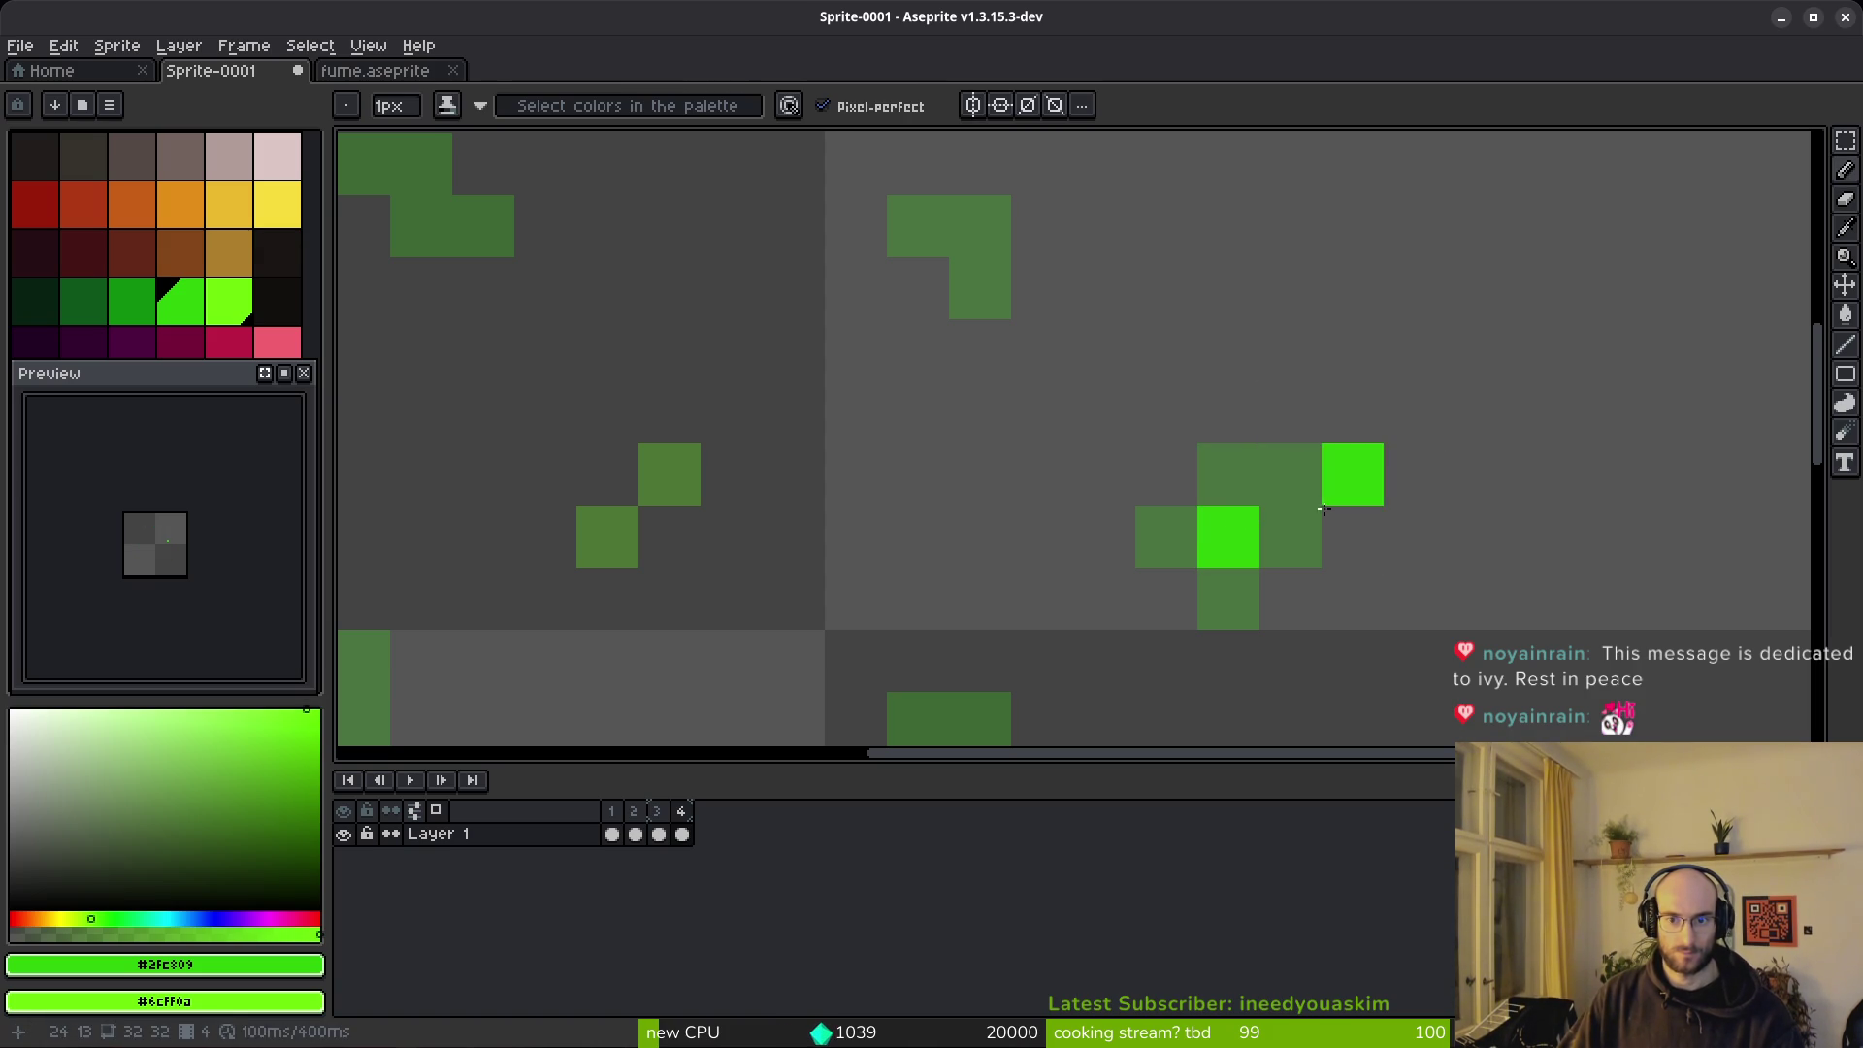
{"action": "left_click_drag", "start_coordinate": [1291, 474], "coordinate": [1337, 496]}
{"action": "left_click_drag", "start_coordinate": [982, 163], "coordinate": [1023, 276]}
Undo stray strokes and add single bright green pixels on the lower fragment and above the dark block.
{"action": "key", "text": "ctrl+z"}
{"action": "scroll", "coordinate": [1116, 330], "scroll_direction": "up", "scroll_amount": 1}
{"action": "scroll", "coordinate": [1116, 330], "scroll_direction": "left", "scroll_amount": 3}
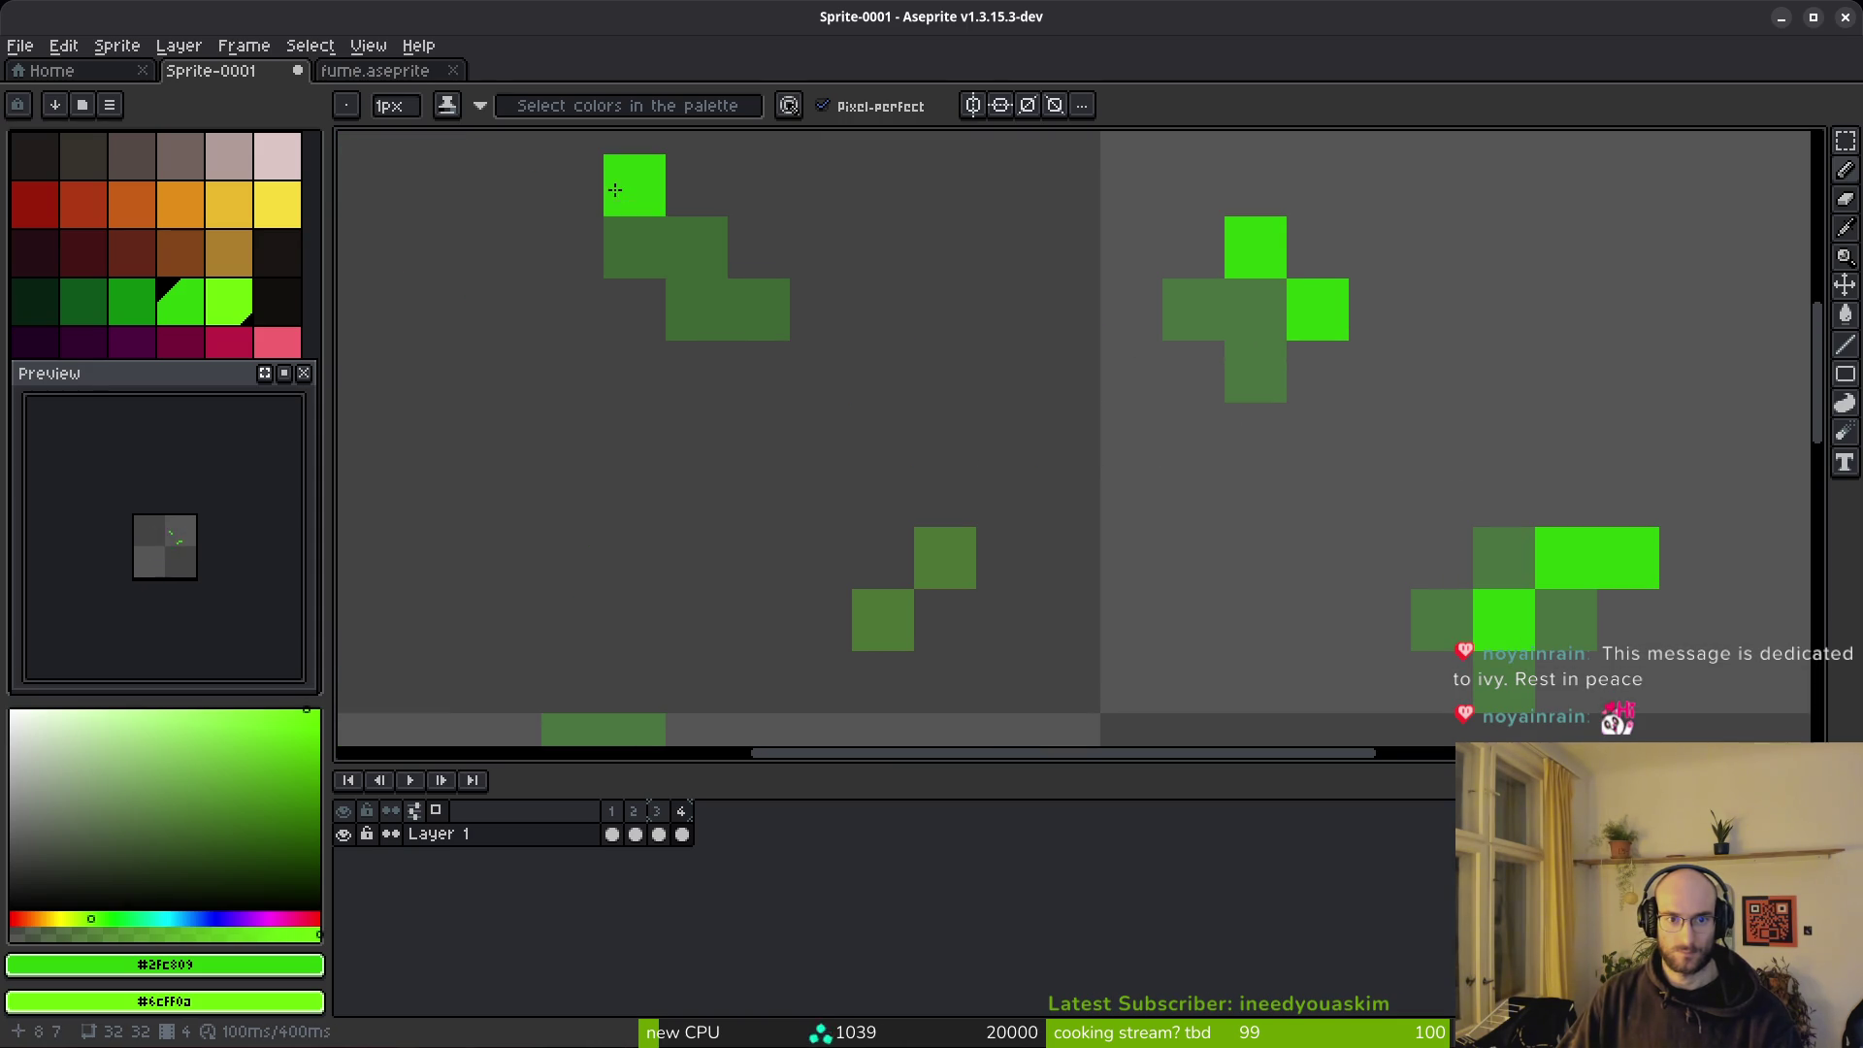
{"action": "key", "text": "ctrl+z"}
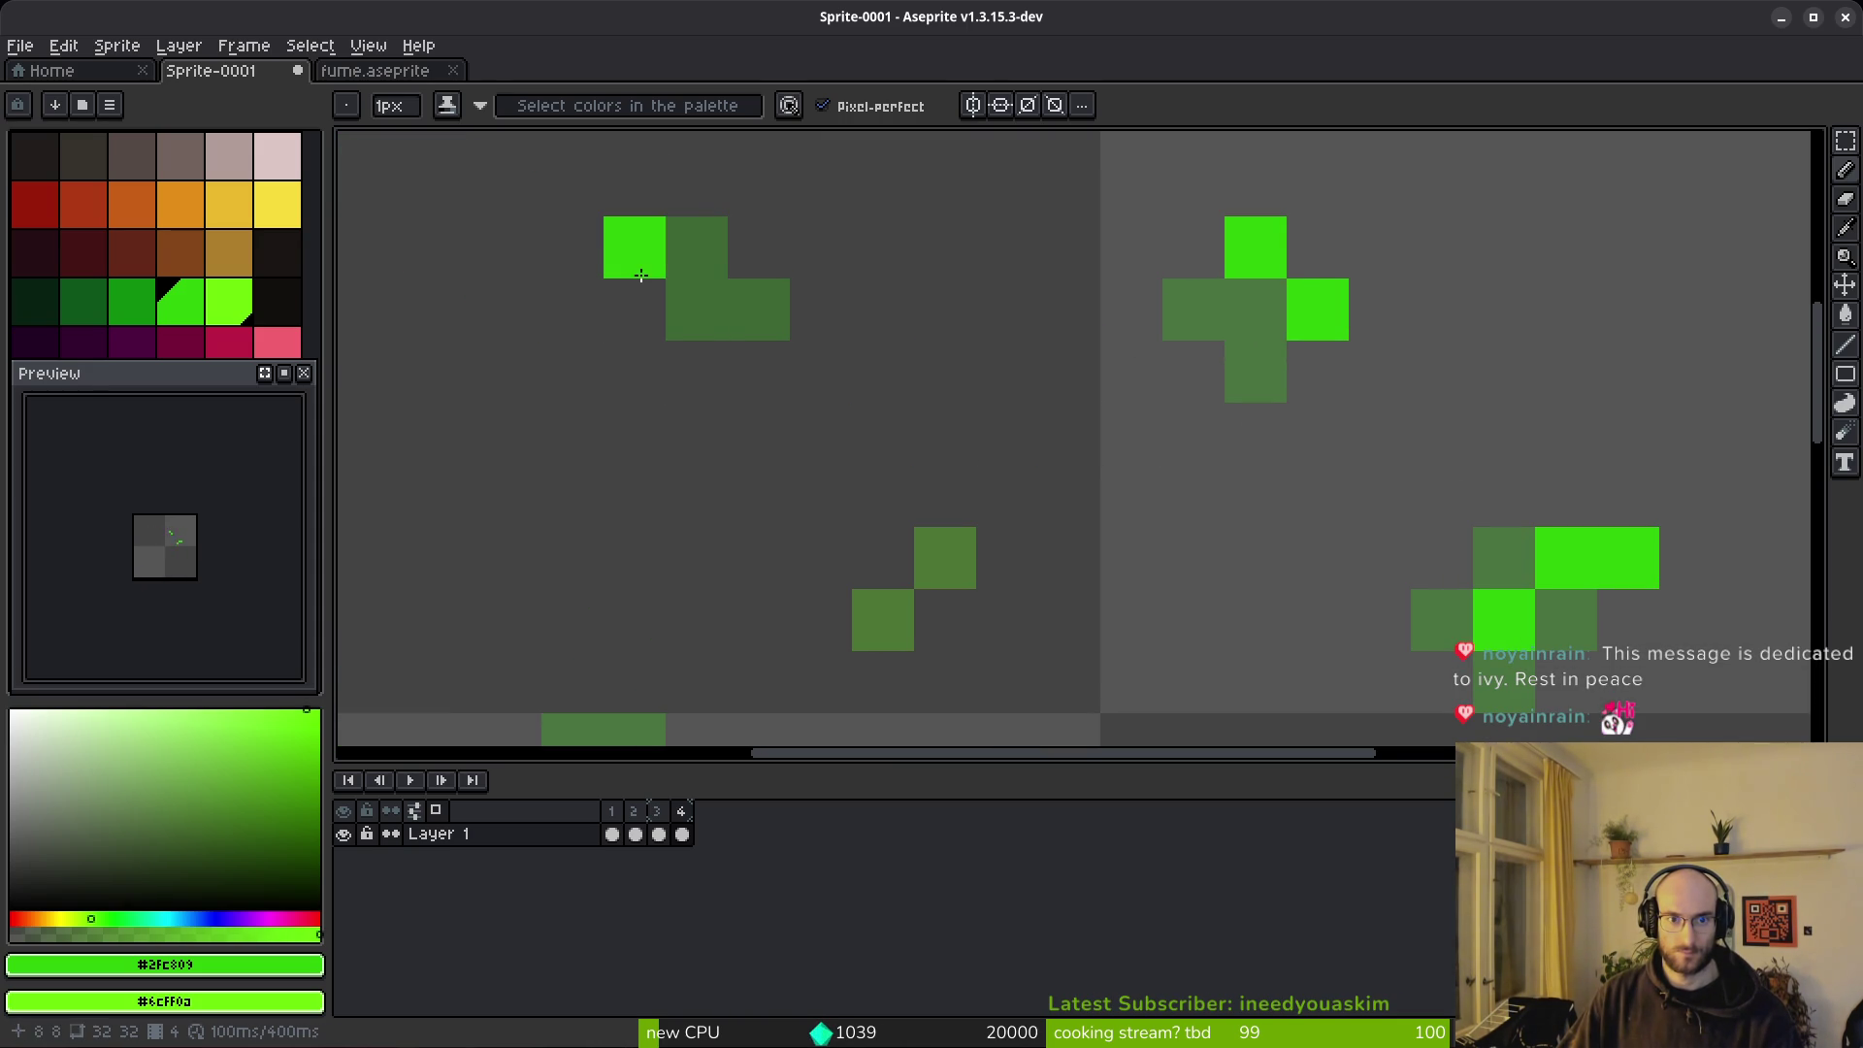
{"action": "scroll", "coordinate": [946, 494], "scroll_direction": "down", "scroll_amount": 2}
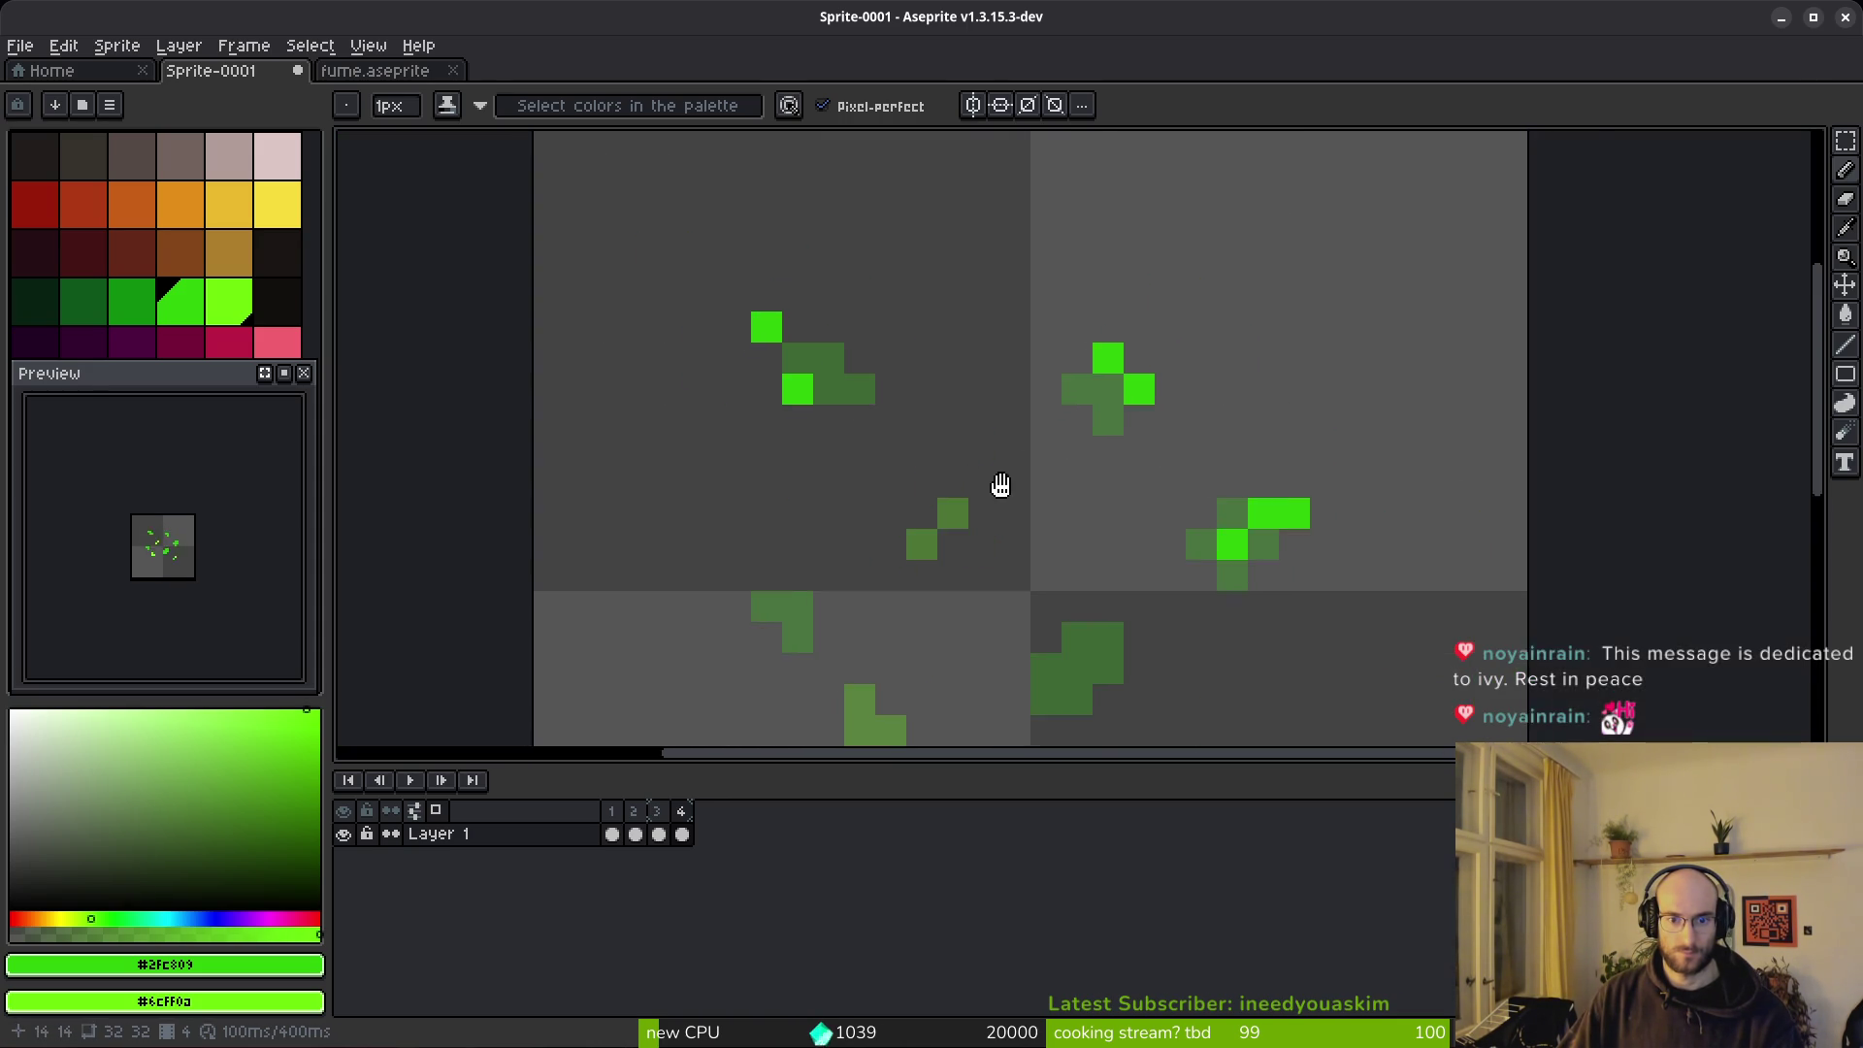
{"action": "scroll", "coordinate": [992, 396], "scroll_direction": "up", "scroll_amount": 4}
{"action": "scroll", "coordinate": [971, 340], "scroll_direction": "down", "scroll_amount": 8}
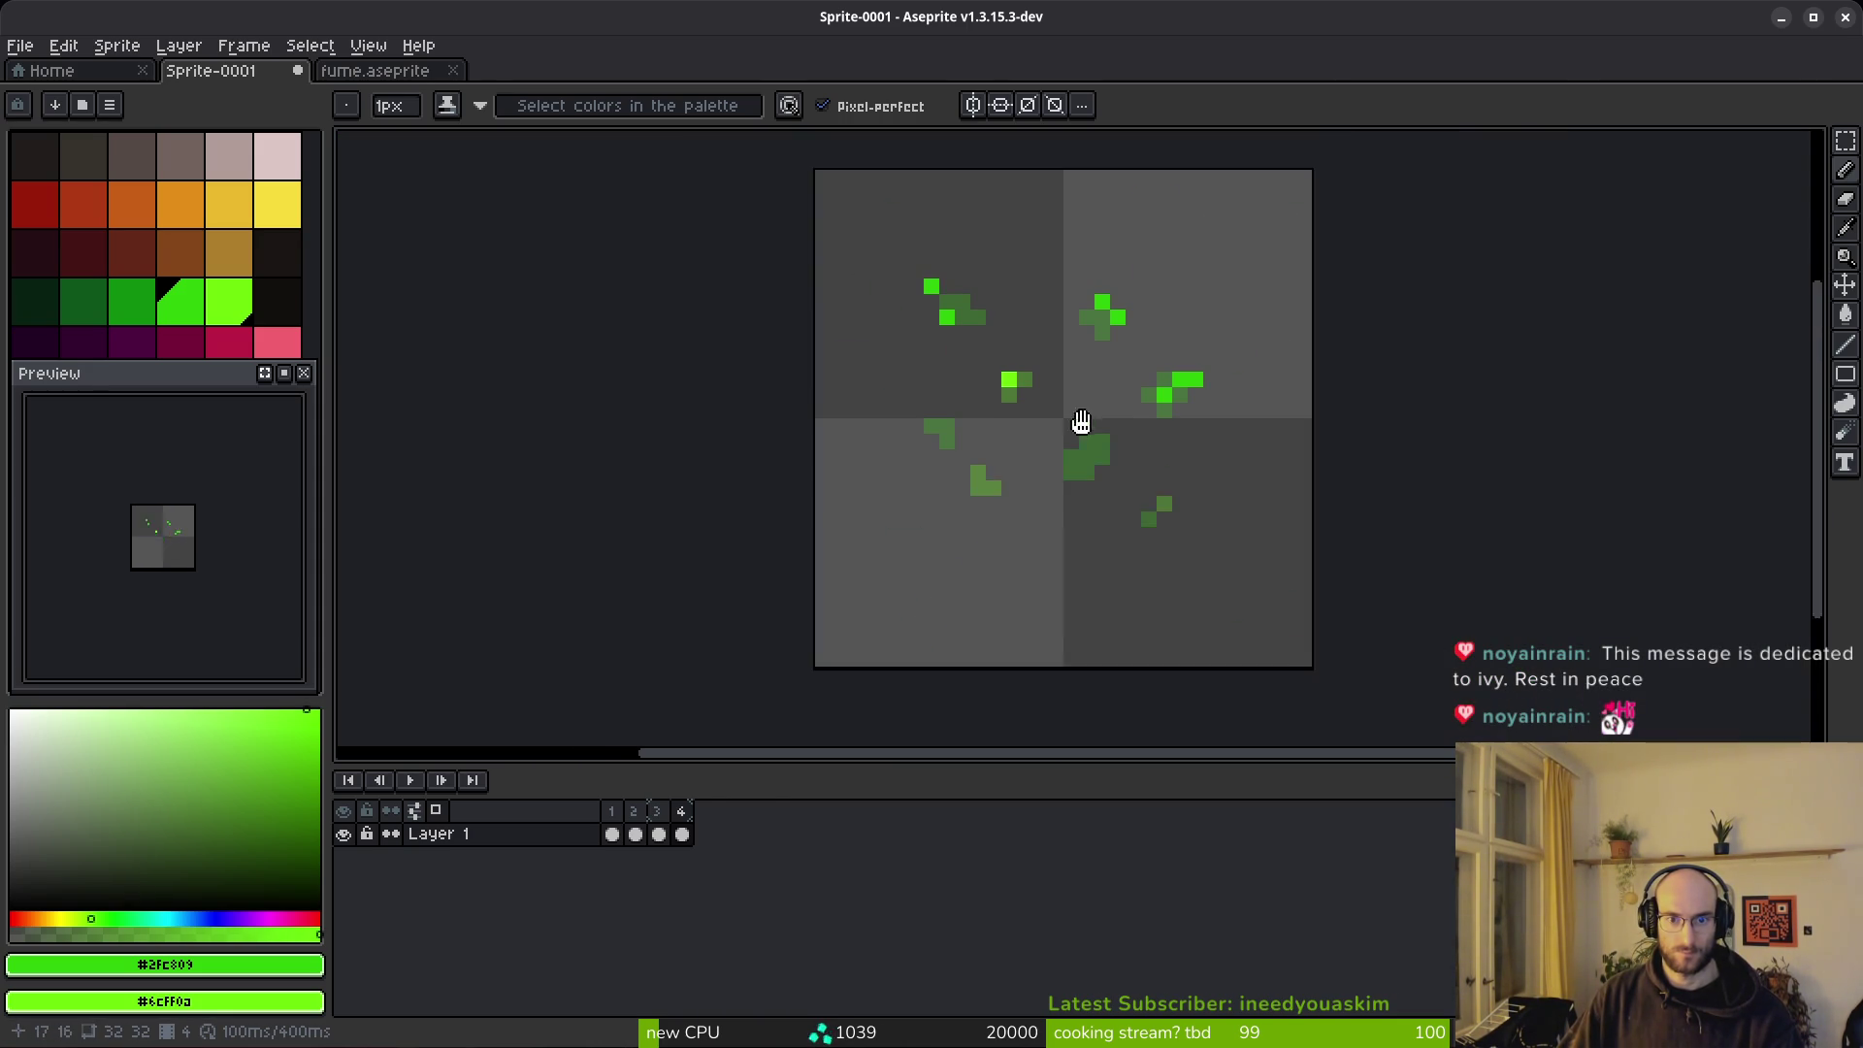
{"action": "scroll", "coordinate": [1137, 430], "scroll_direction": "up", "scroll_amount": 5}
{"action": "left_click", "coordinate": [1112, 438]}
{"action": "left_click", "coordinate": [1127, 438]}
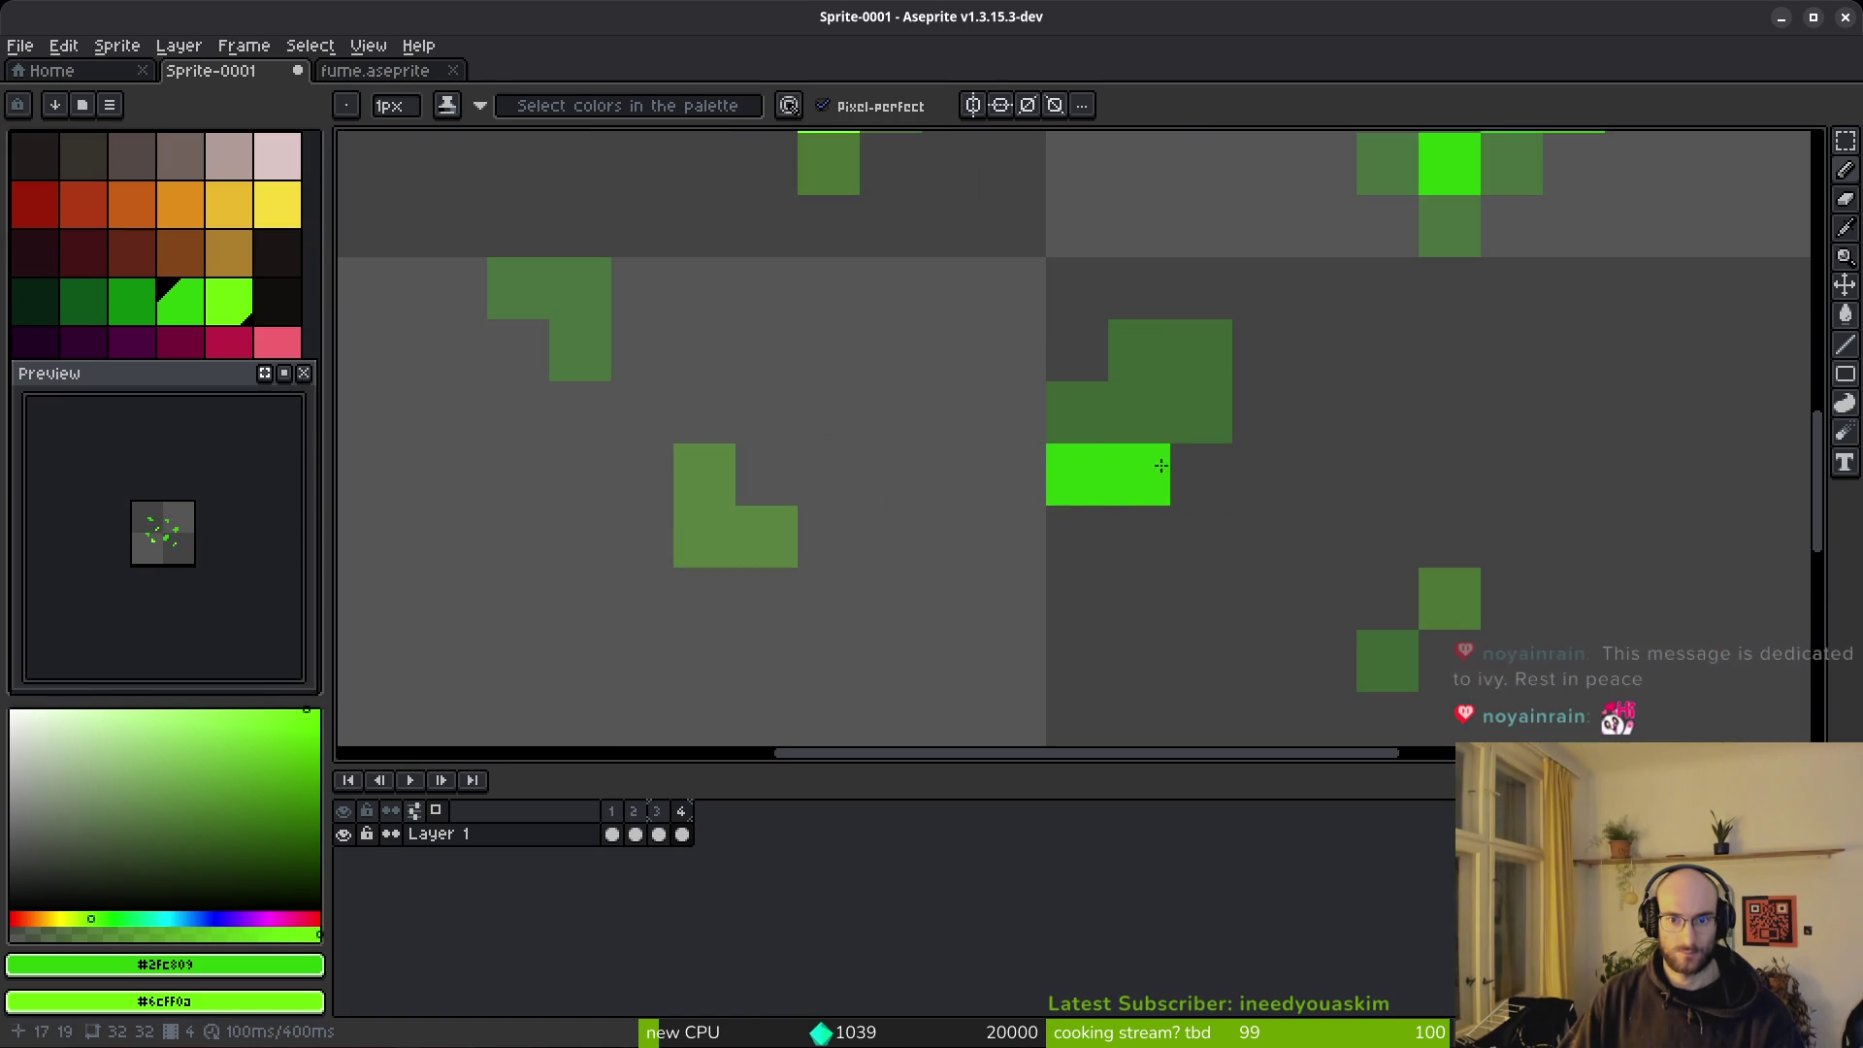
{"action": "left_click", "coordinate": [1262, 350]}
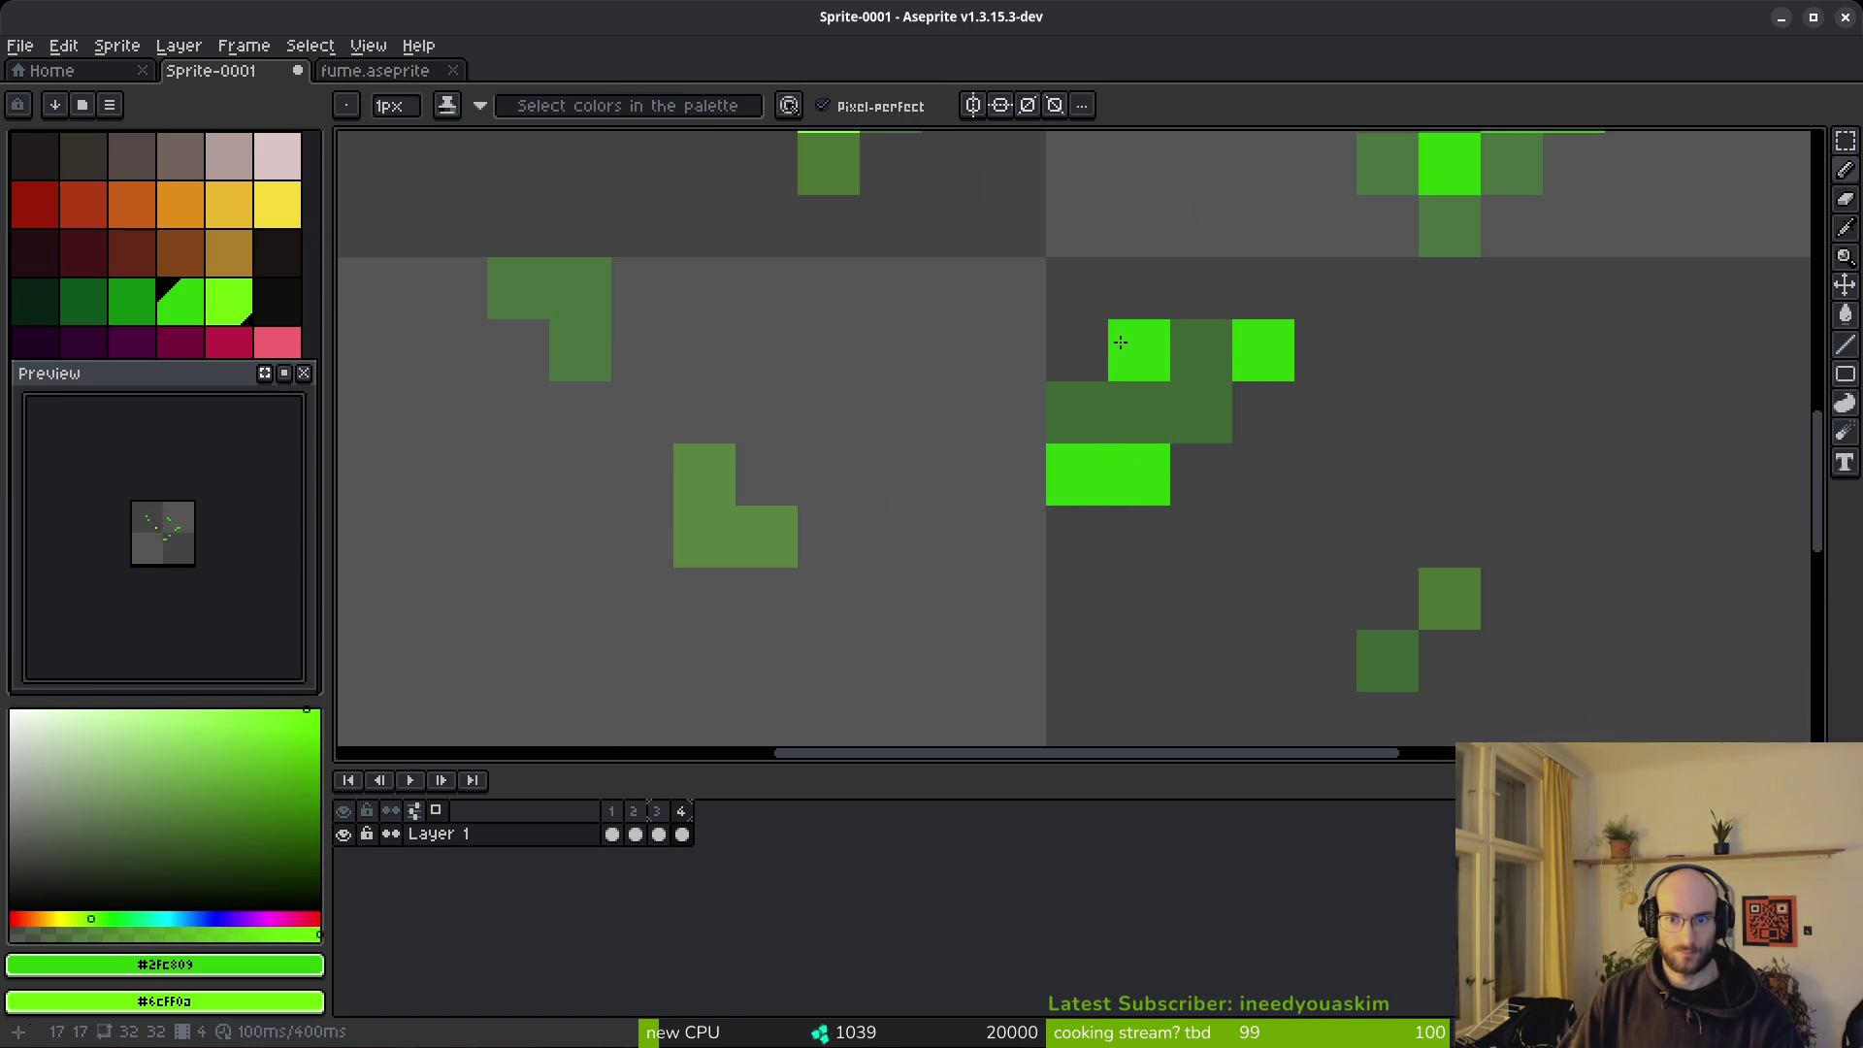
{"action": "left_click", "coordinate": [1327, 419]}
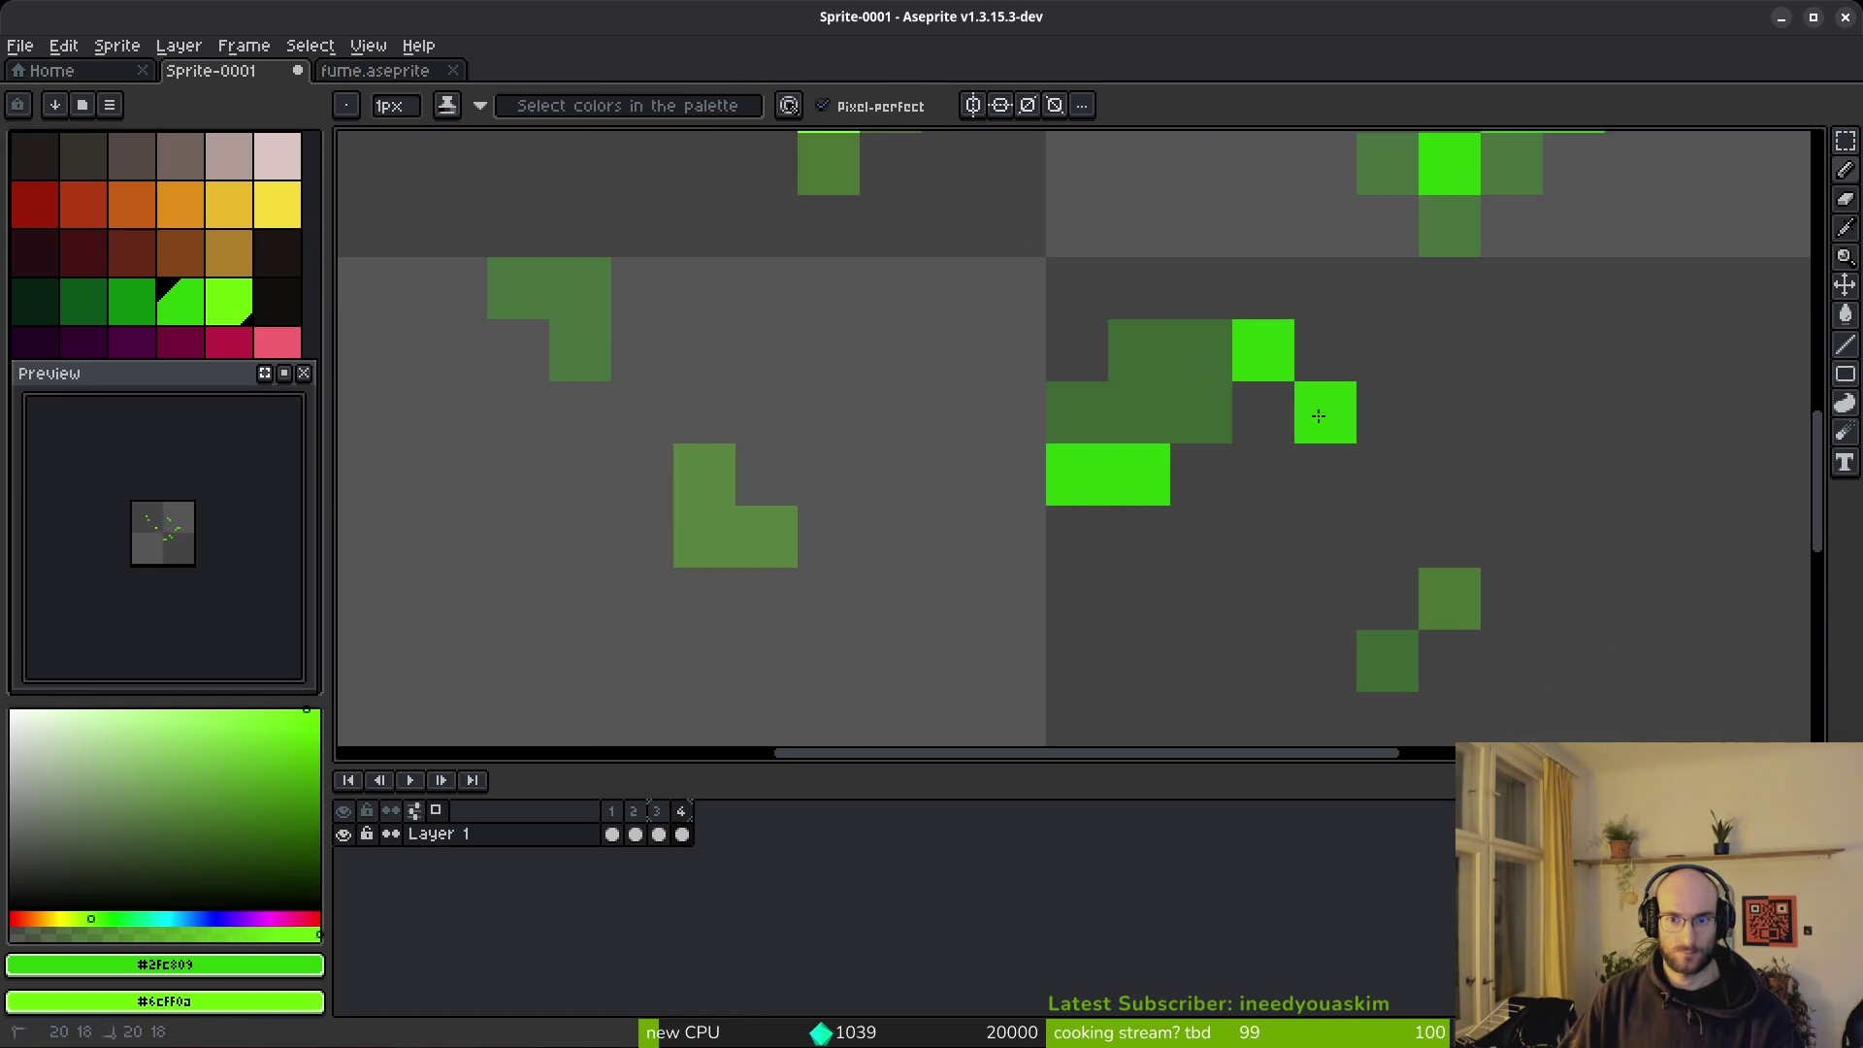
{"action": "scroll", "coordinate": [1484, 545], "scroll_direction": "down", "scroll_amount": 5}
{"action": "scroll", "coordinate": [1470, 485], "scroll_direction": "up", "scroll_amount": 5}
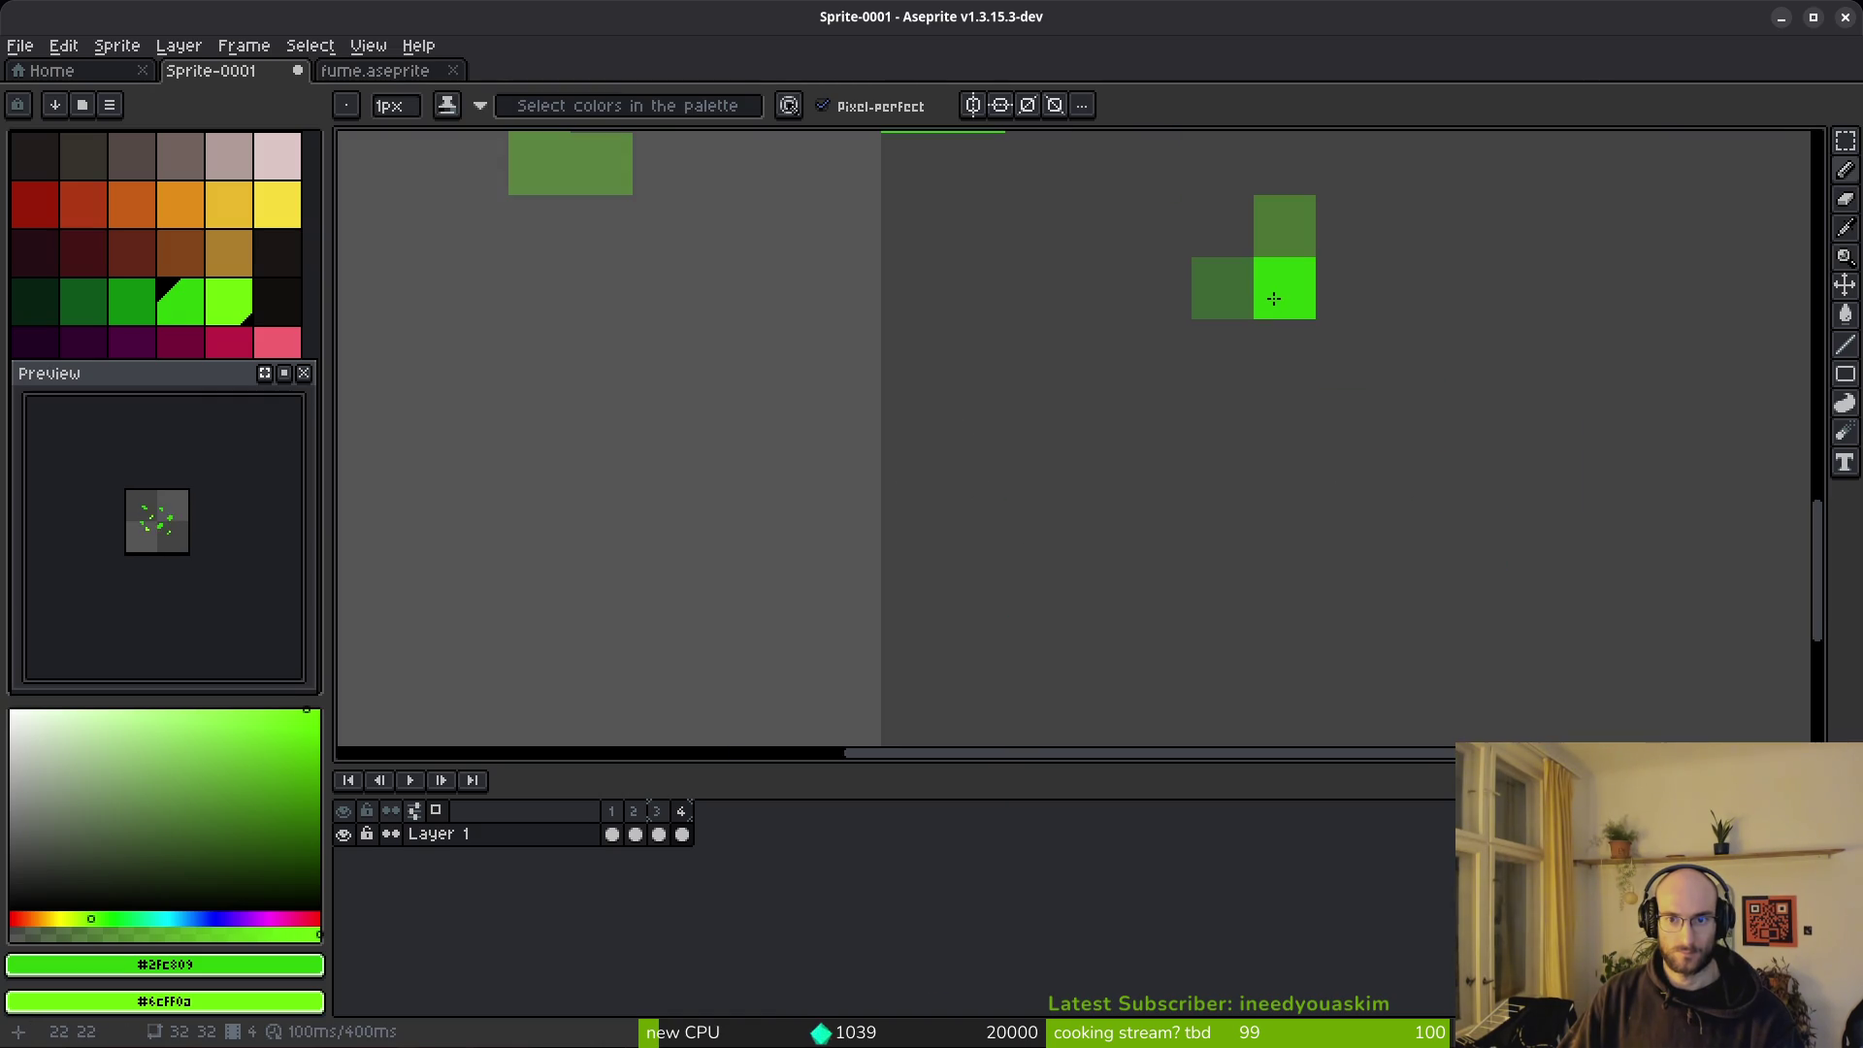
{"action": "scroll", "coordinate": [1285, 349], "scroll_direction": "up", "scroll_amount": 3}
{"action": "left_click", "coordinate": [695, 458]}
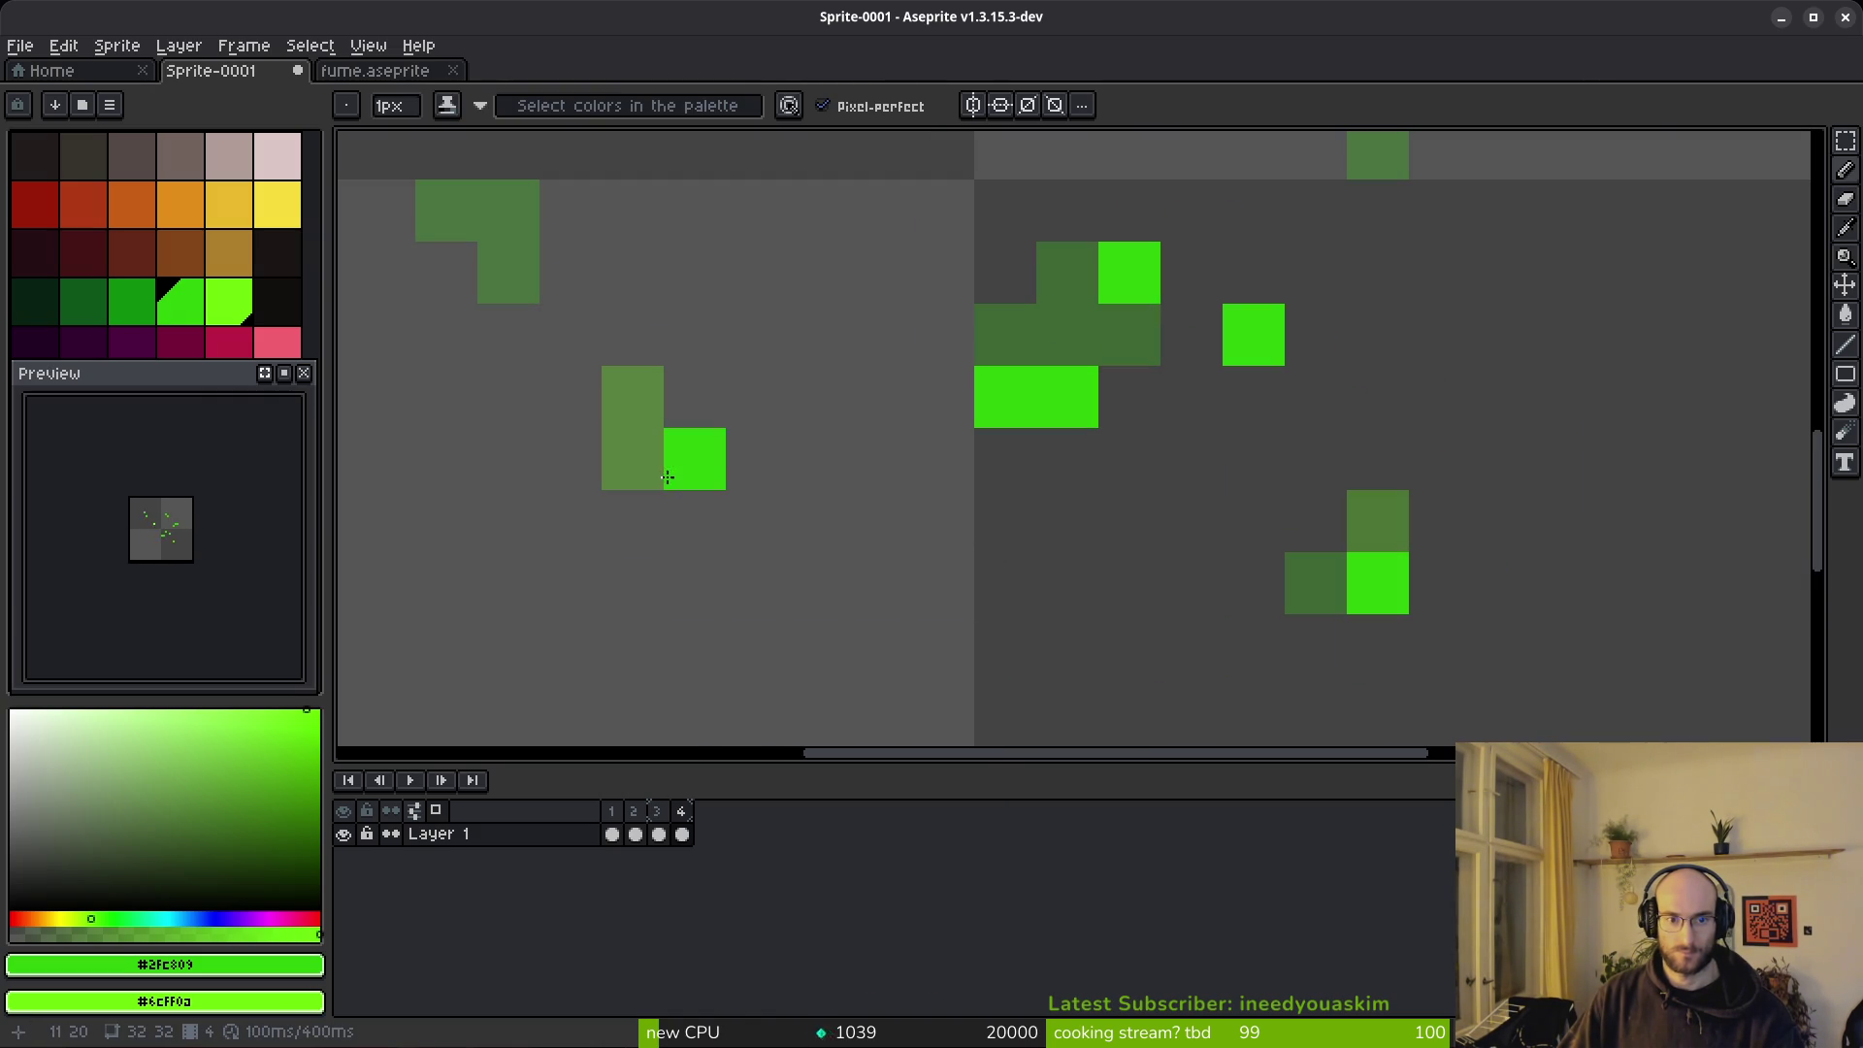
{"action": "key", "text": "ctrl+z"}
{"action": "scroll", "coordinate": [544, 344], "scroll_direction": "down", "scroll_amount": 4}
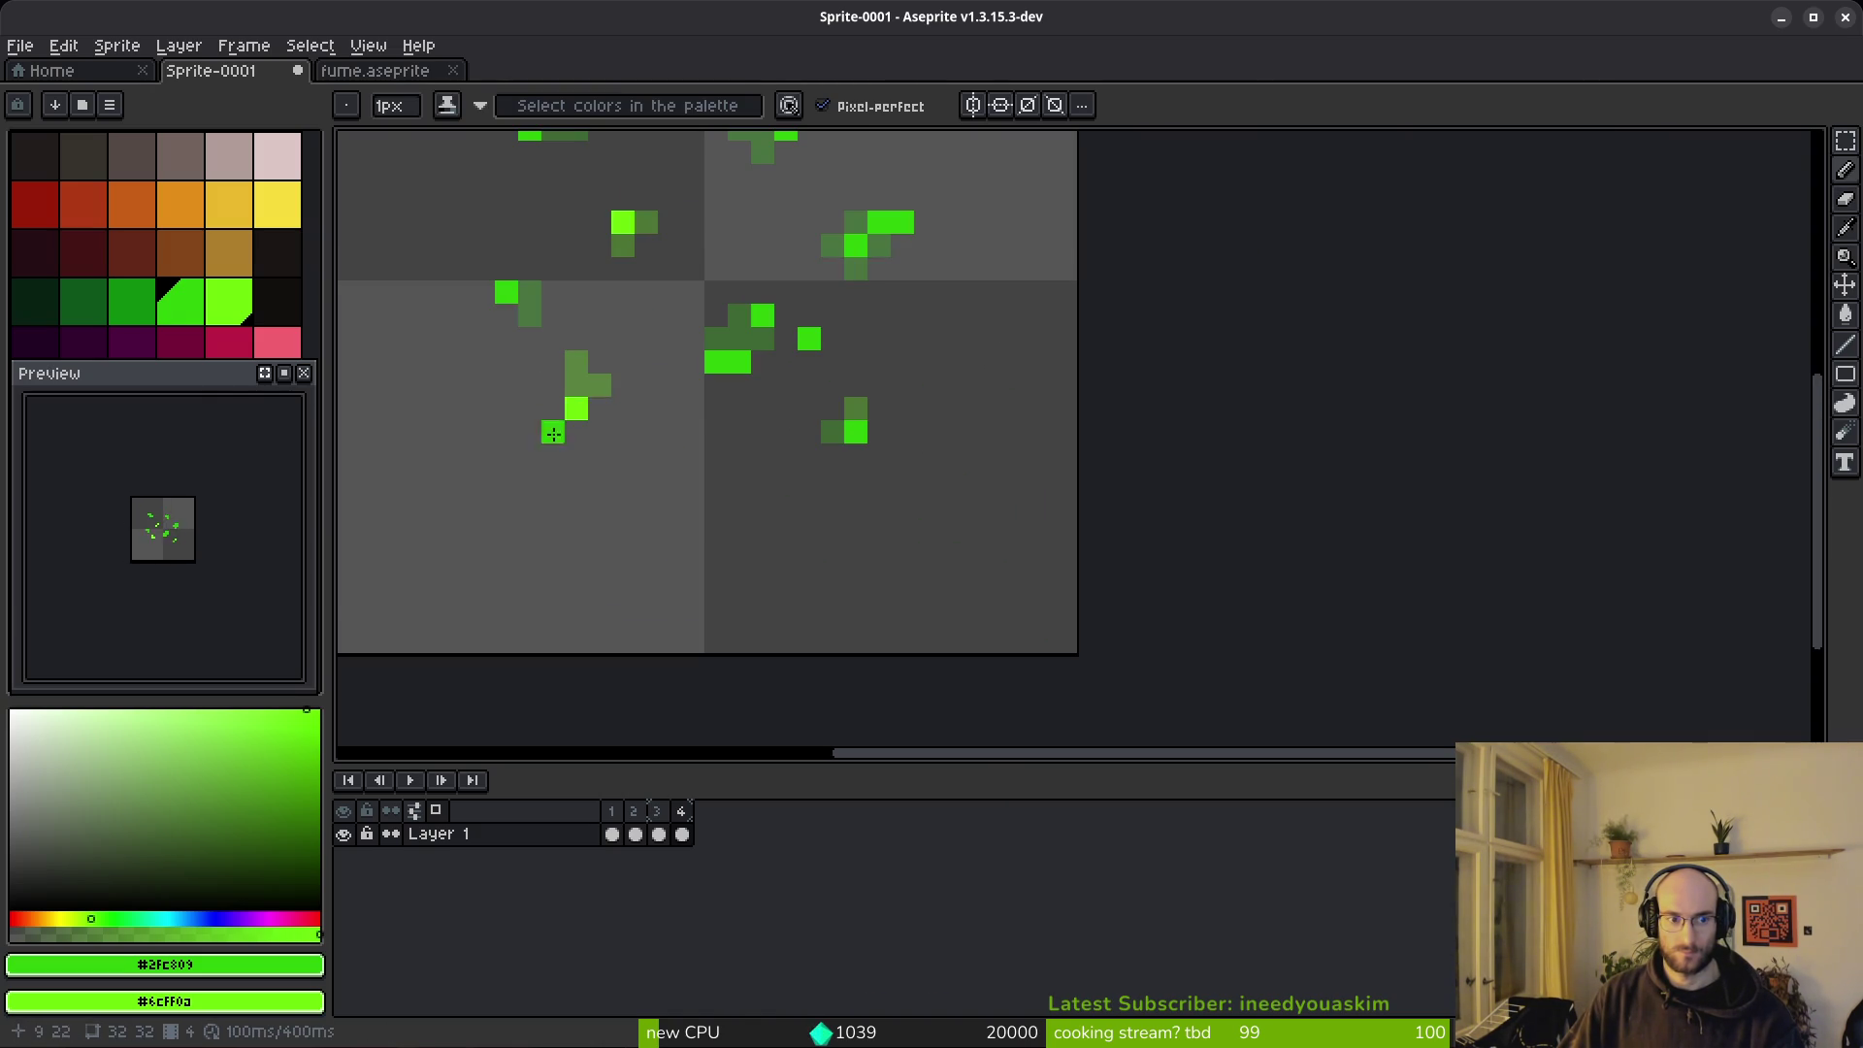
{"action": "scroll", "coordinate": [621, 388], "scroll_direction": "down", "scroll_amount": 2}
{"action": "scroll", "coordinate": [666, 440], "scroll_direction": "up", "scroll_amount": 5}
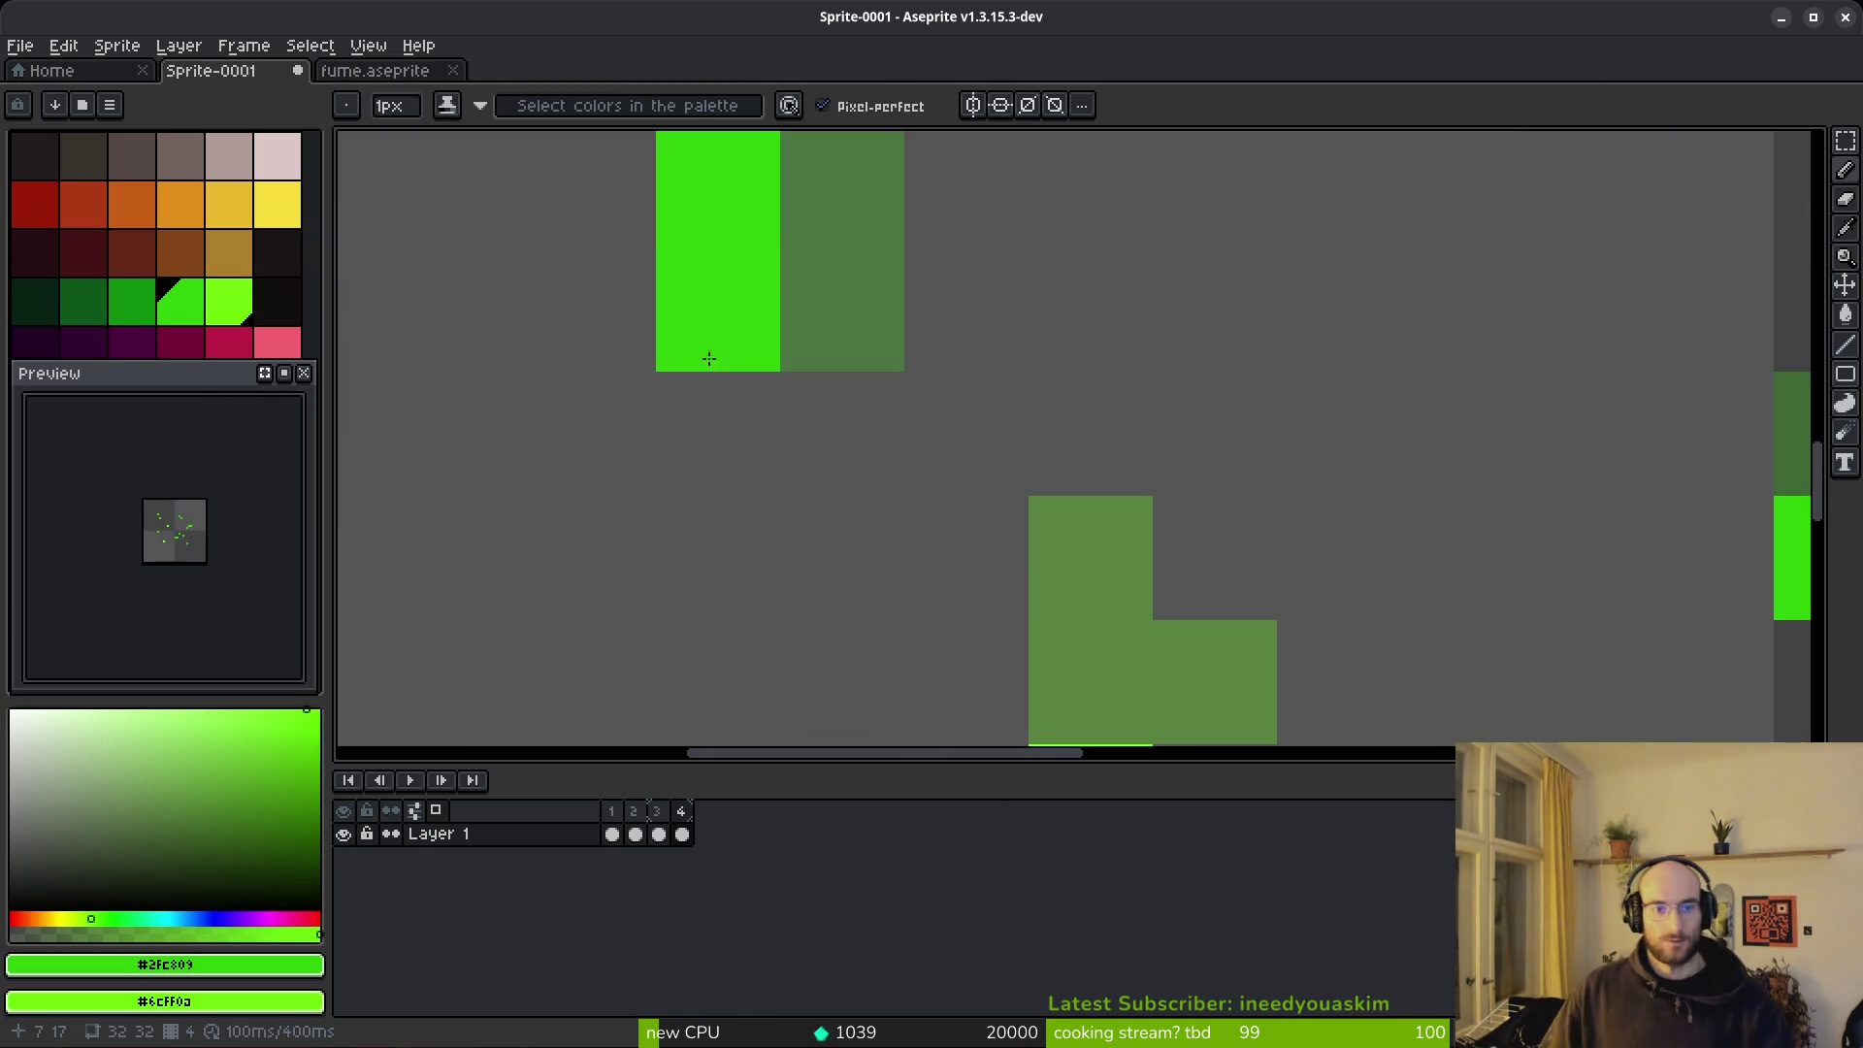
{"action": "scroll", "coordinate": [665, 439], "scroll_direction": "down", "scroll_amount": 8}
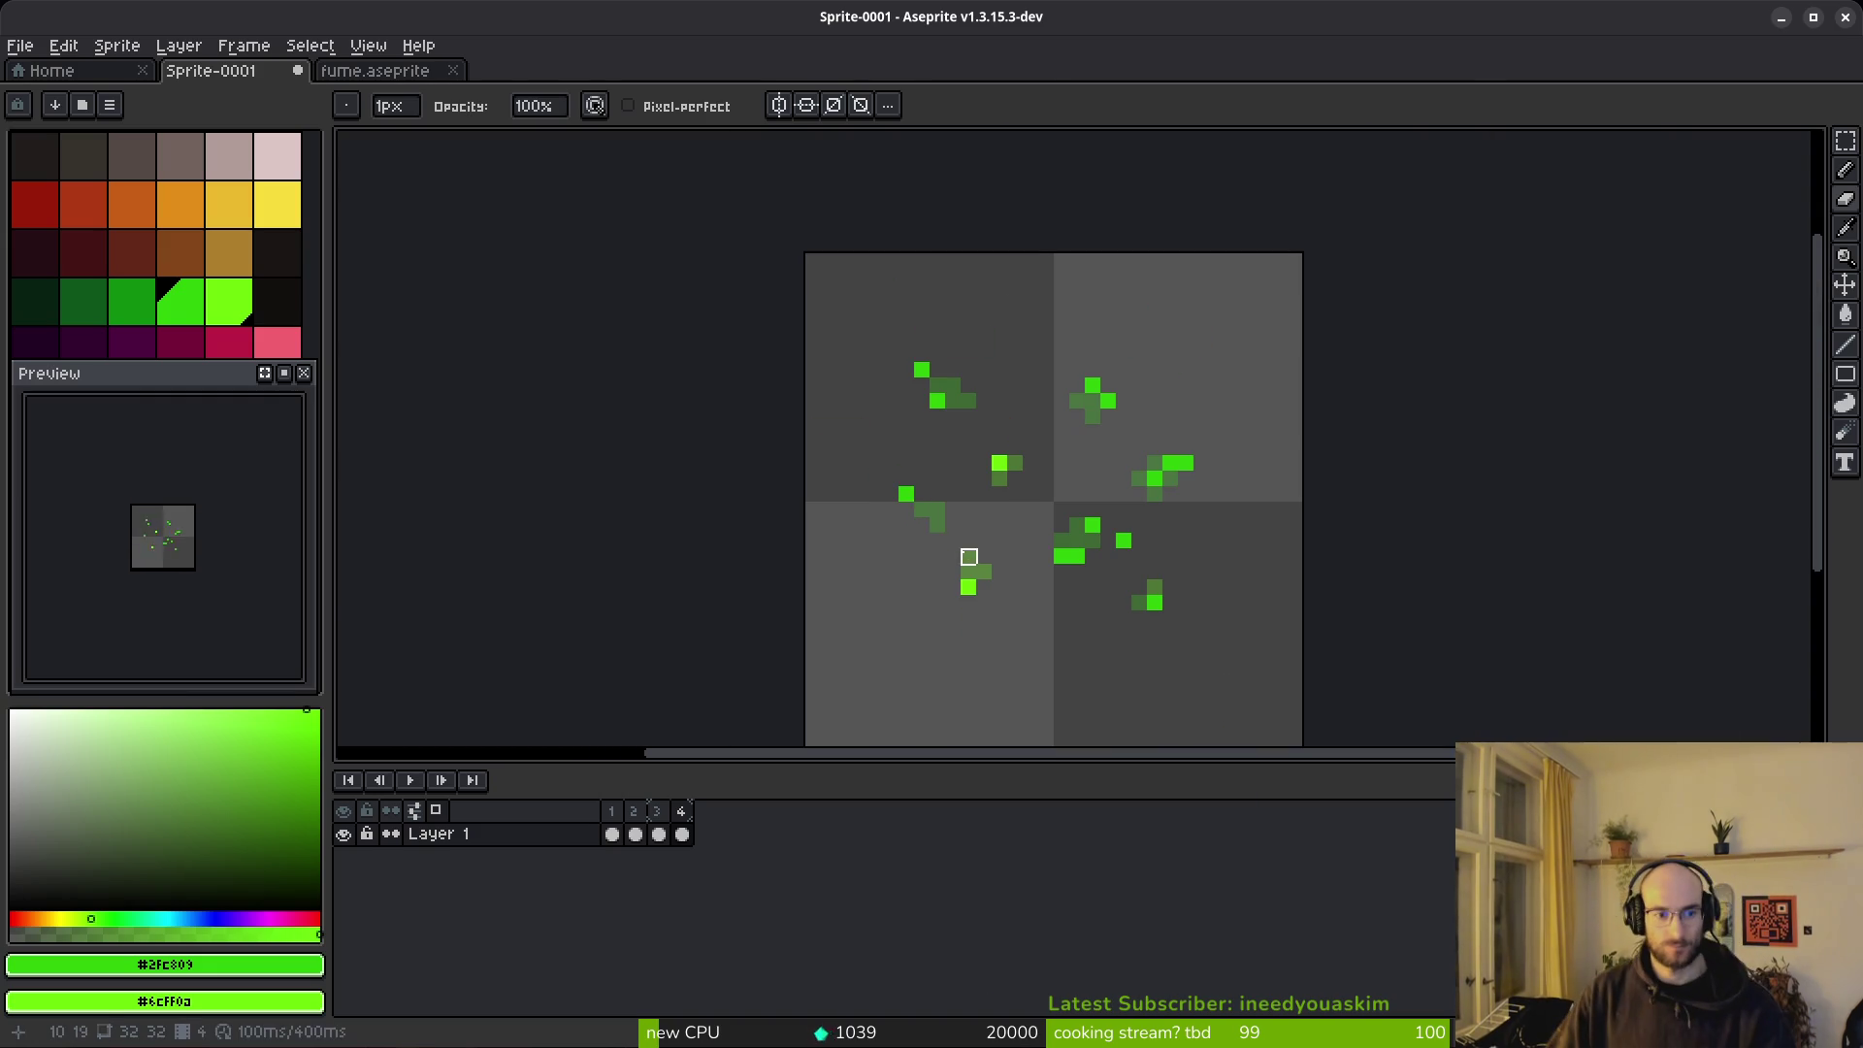
{"action": "scroll", "coordinate": [62, 548], "scroll_direction": "up", "scroll_amount": 3}
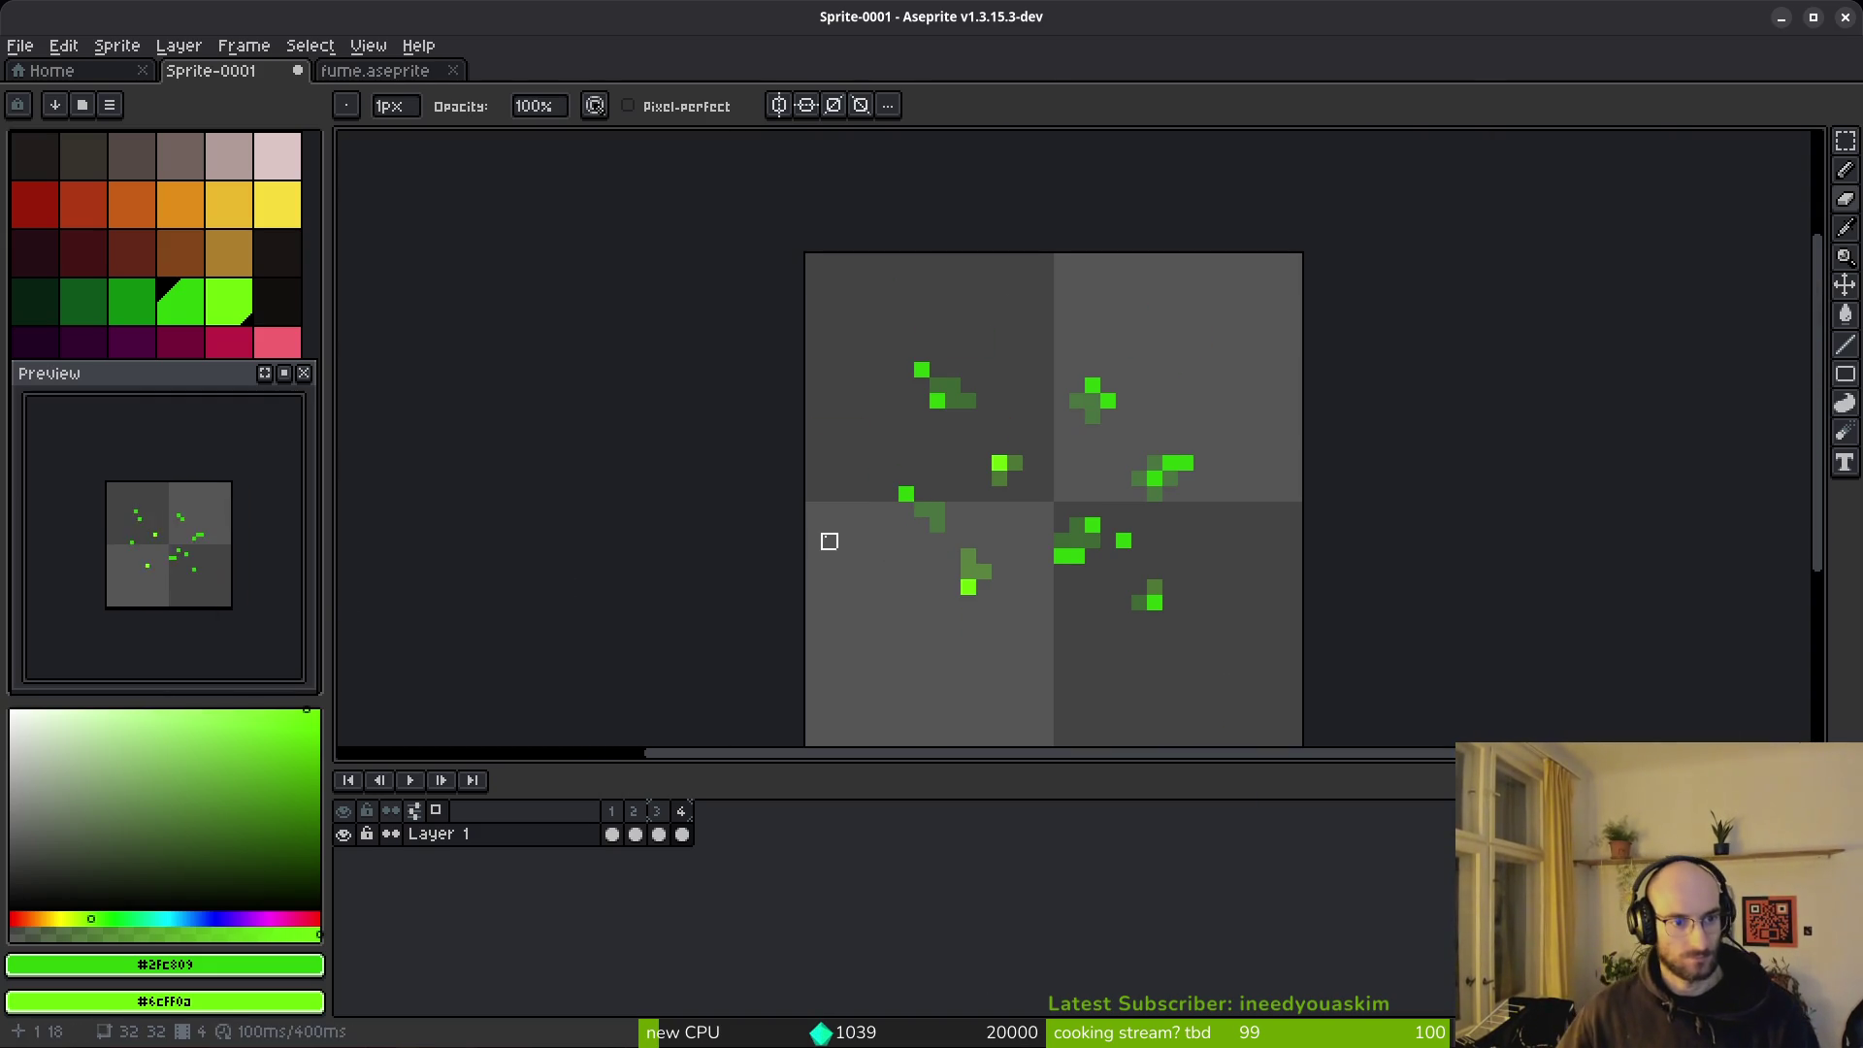
Begin saving the sprite as a new file, dismissing an accidental open-file dialog.
{"action": "key", "text": "ctrl"}
{"action": "key", "text": "ctrl+o"}
{"action": "key", "text": "Escape"}
{"action": "scroll", "coordinate": [895, 520], "scroll_direction": "down", "scroll_amount": 1}
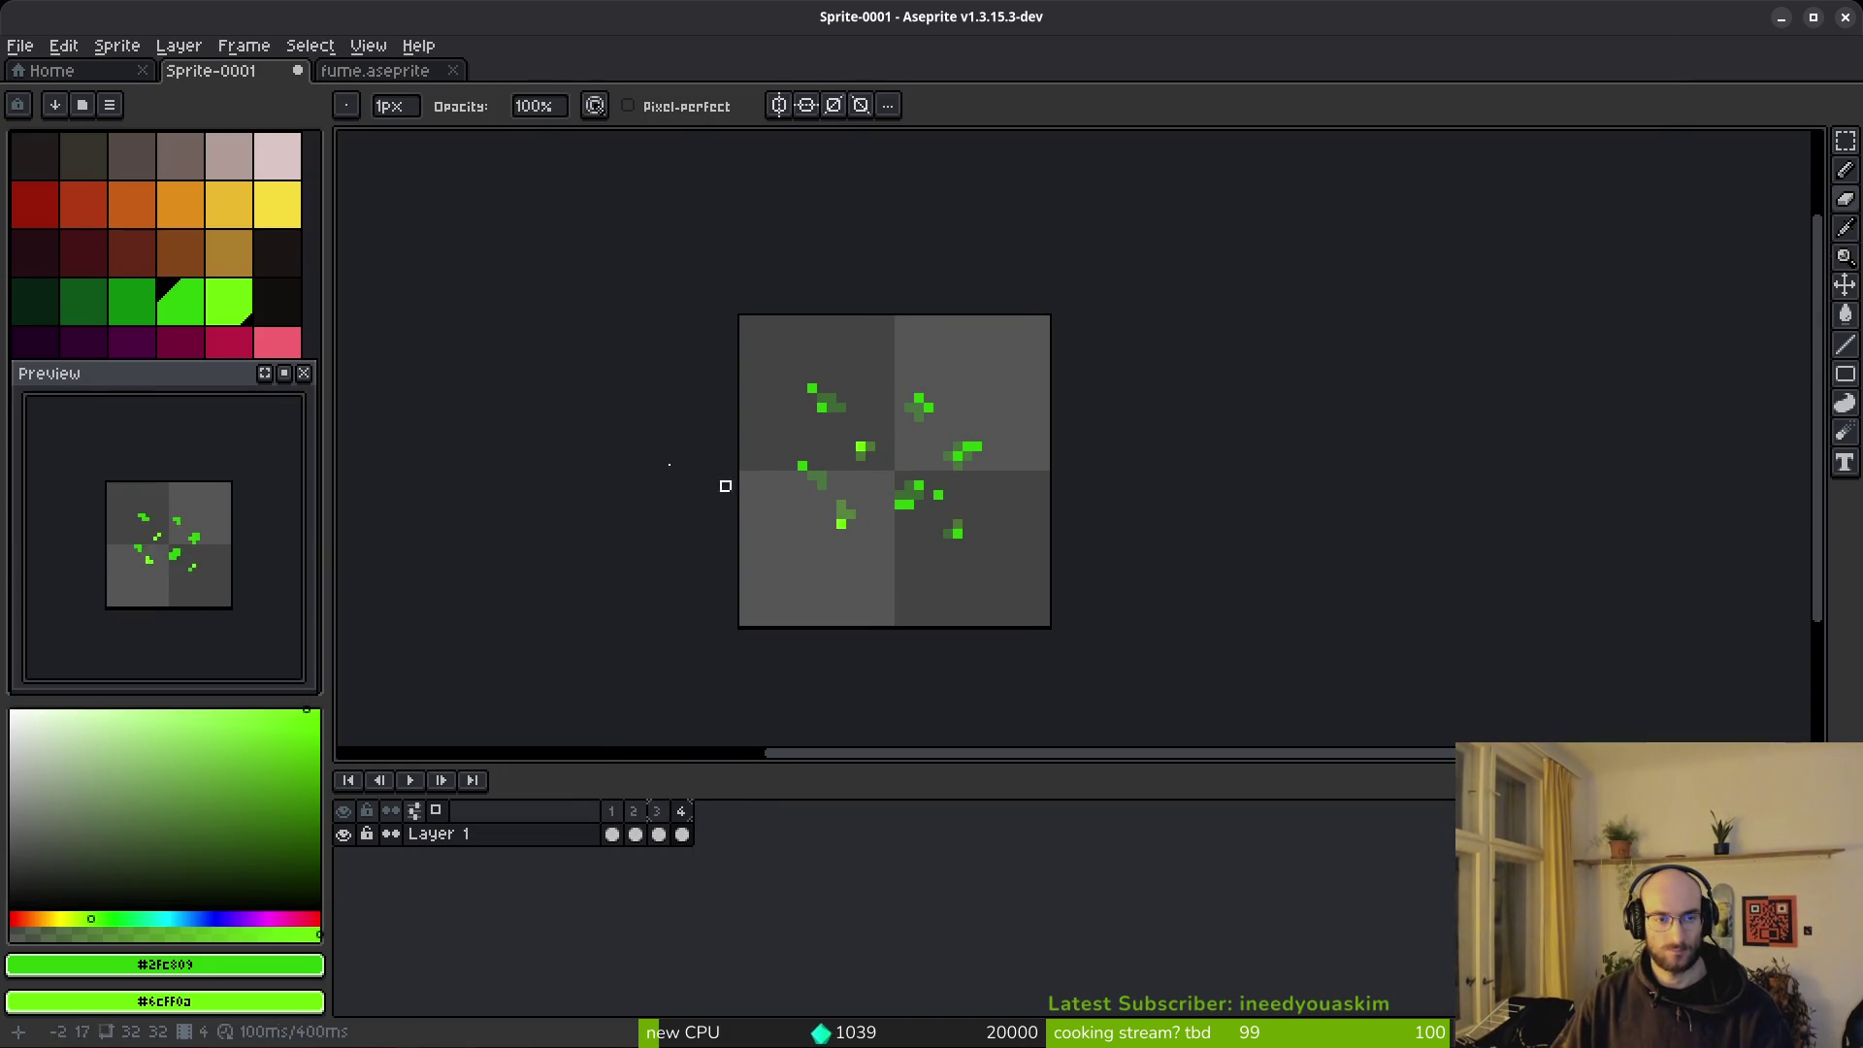
{"action": "key", "text": "ctrl+s"}
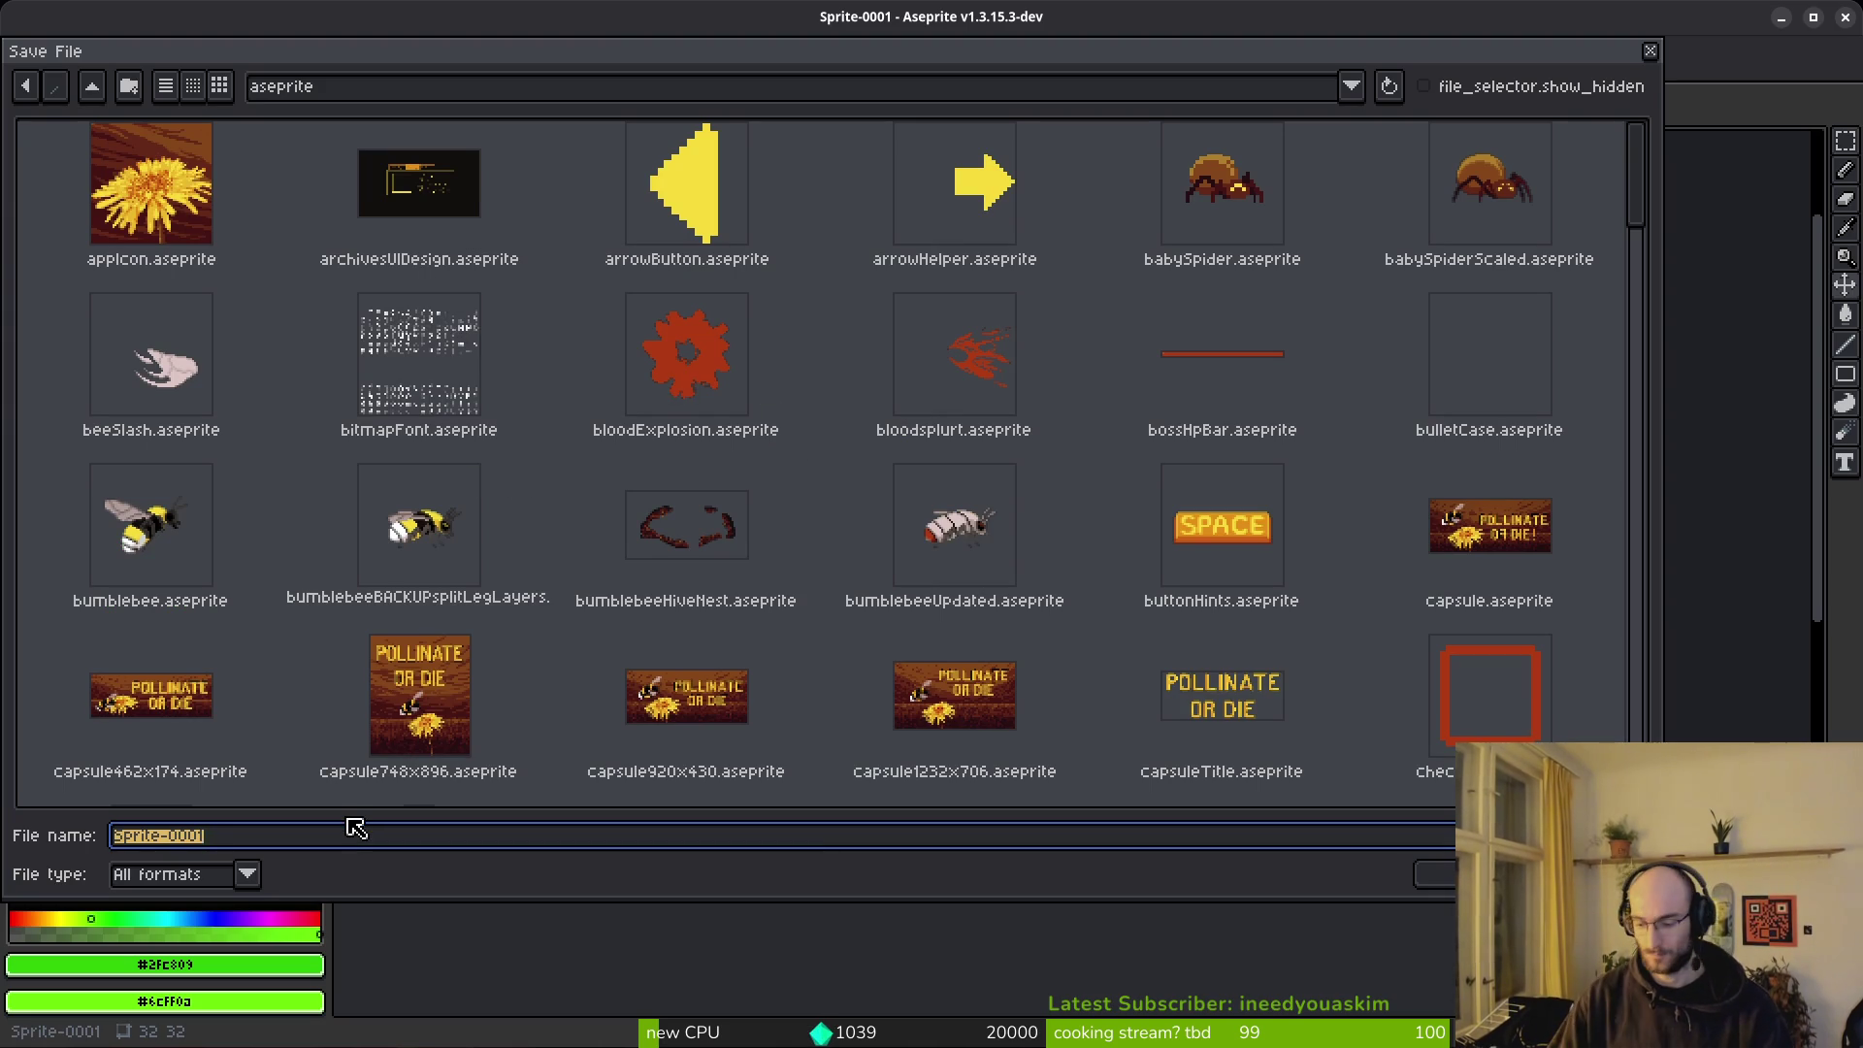
Save the sprite as fumesSmashVfx.aseprite and export all frames as fumesSmashVfx-Sheet.png.
{"action": "type", "text": "fumes"}
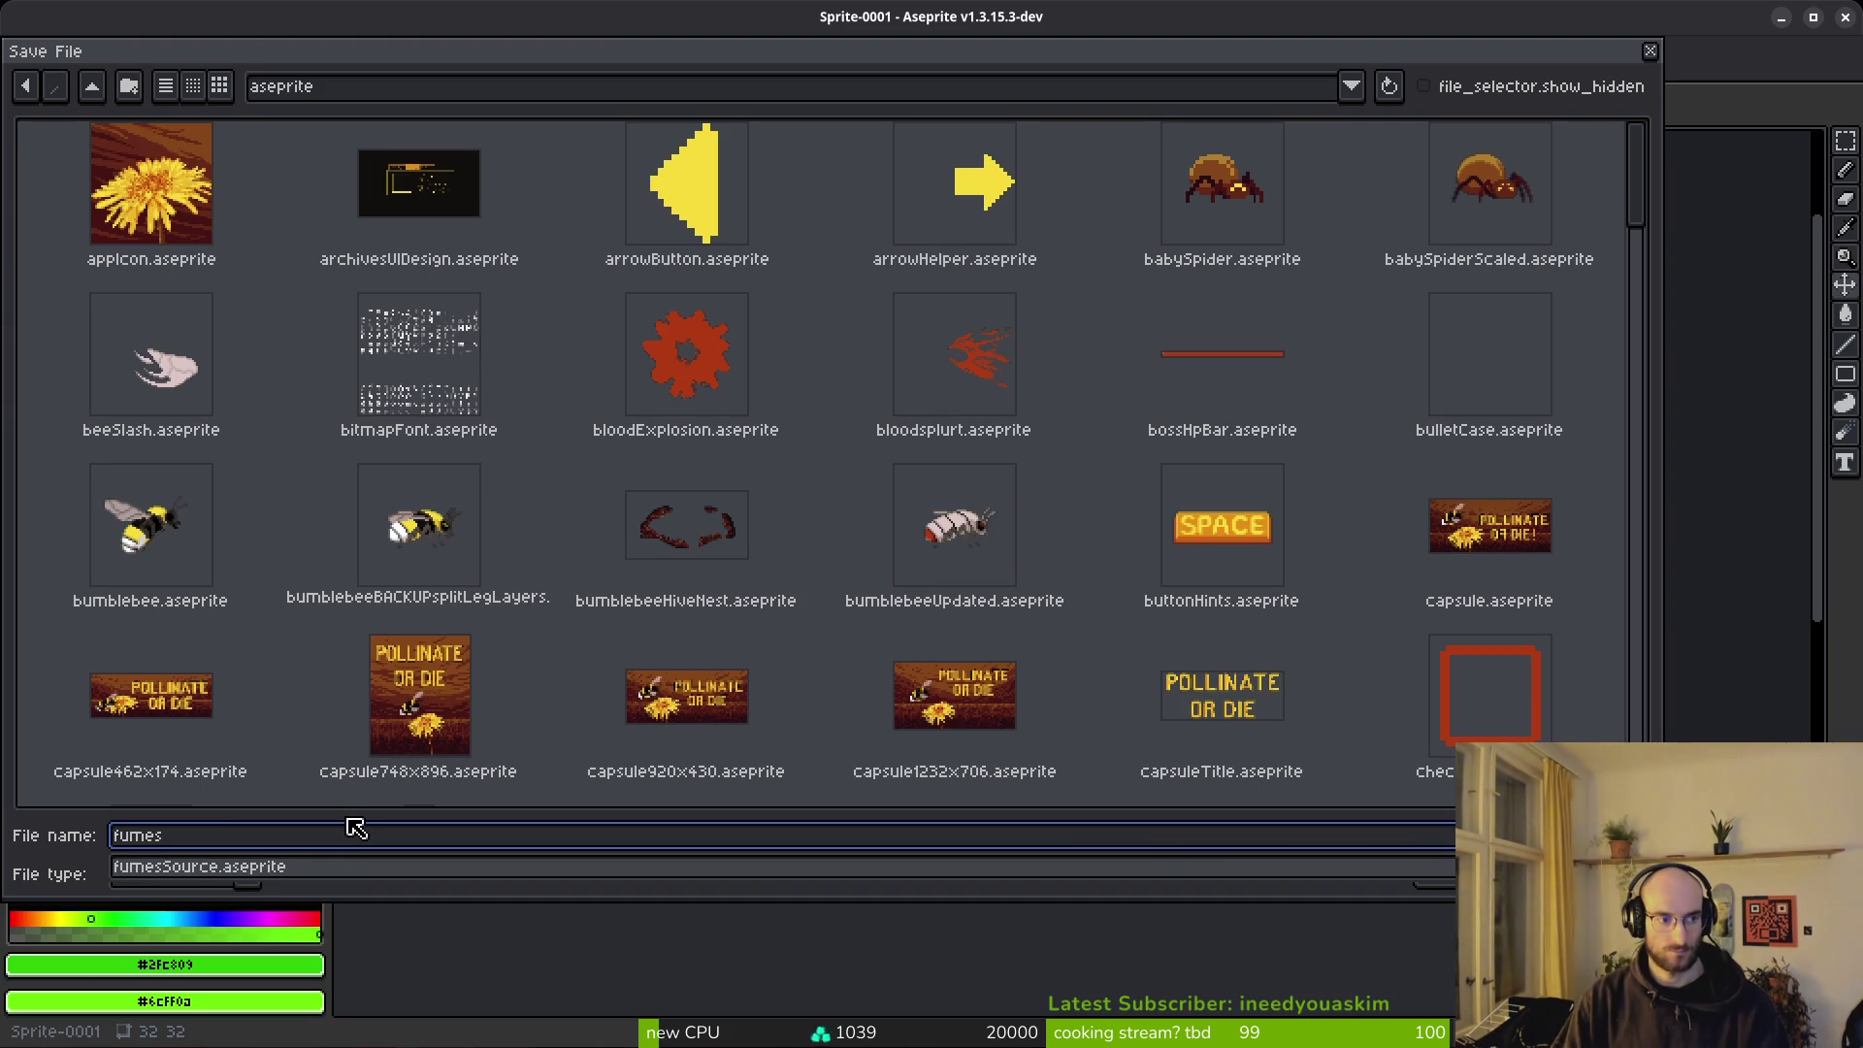
{"action": "type", "text": "SmashVfx"}
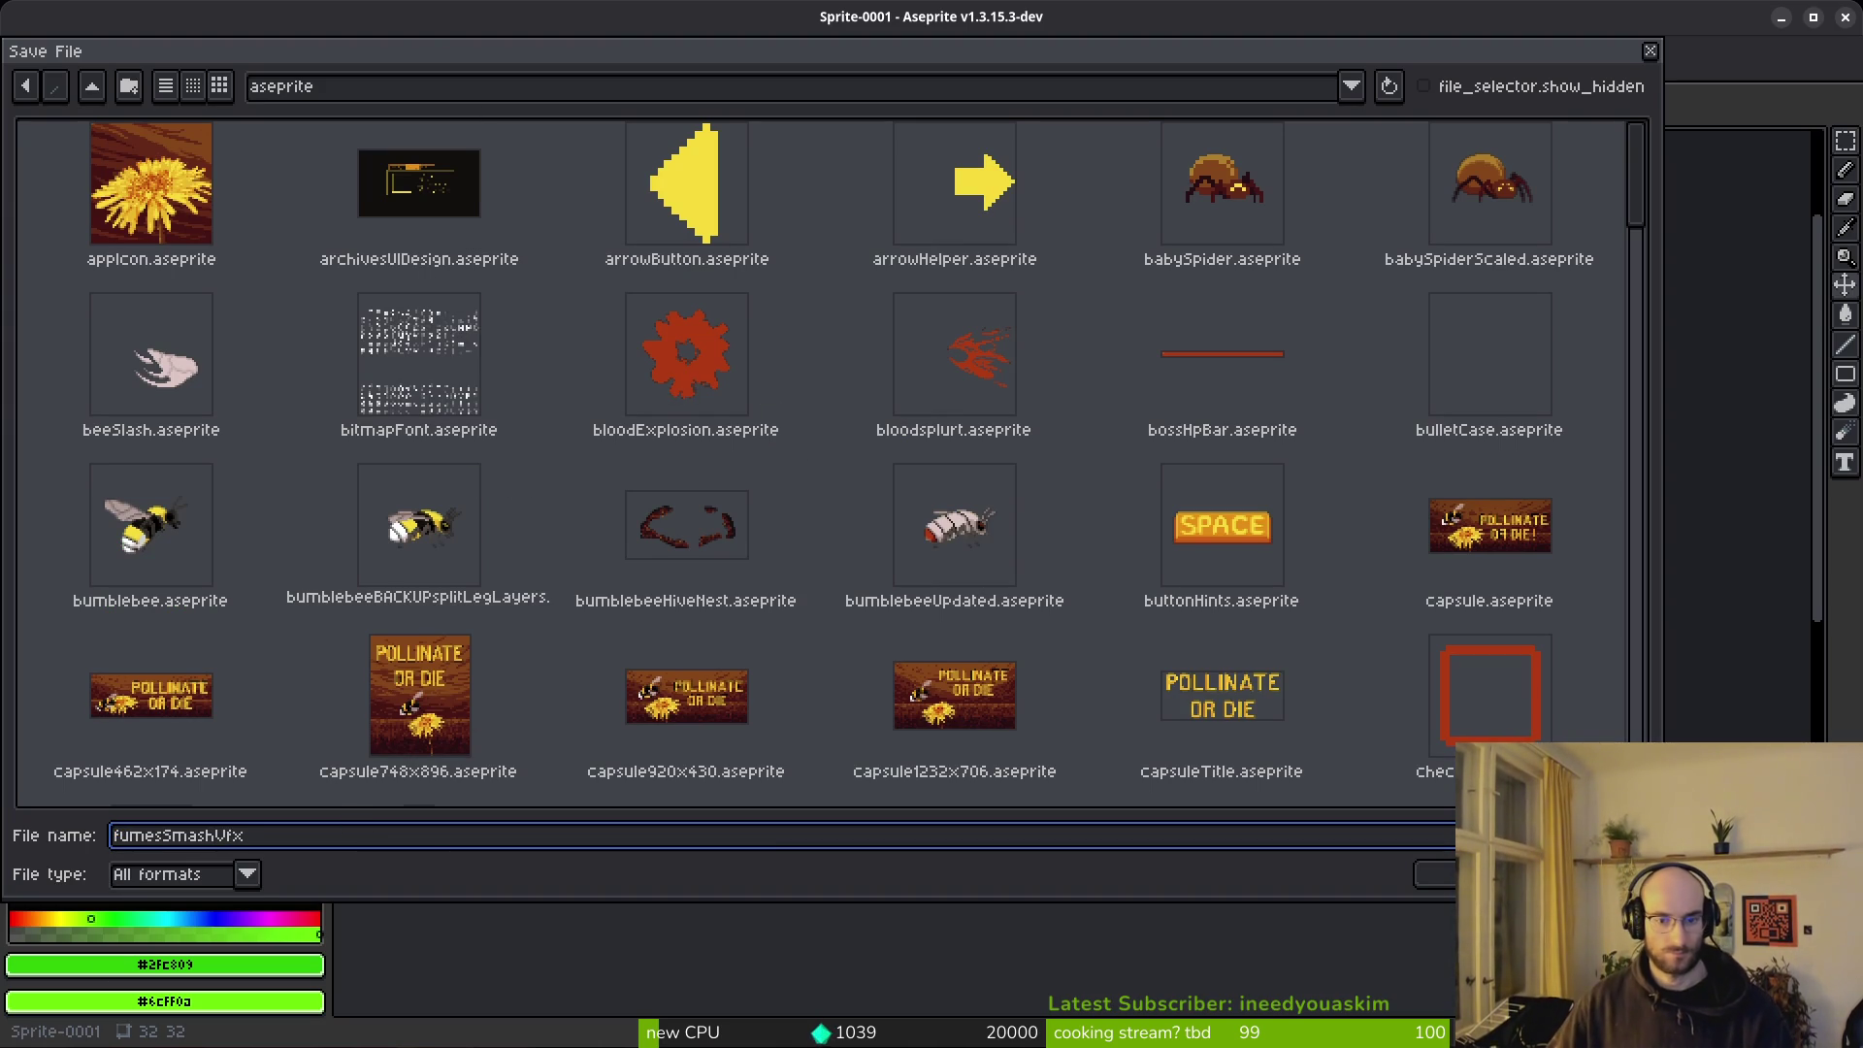
{"action": "key", "text": "Return"}
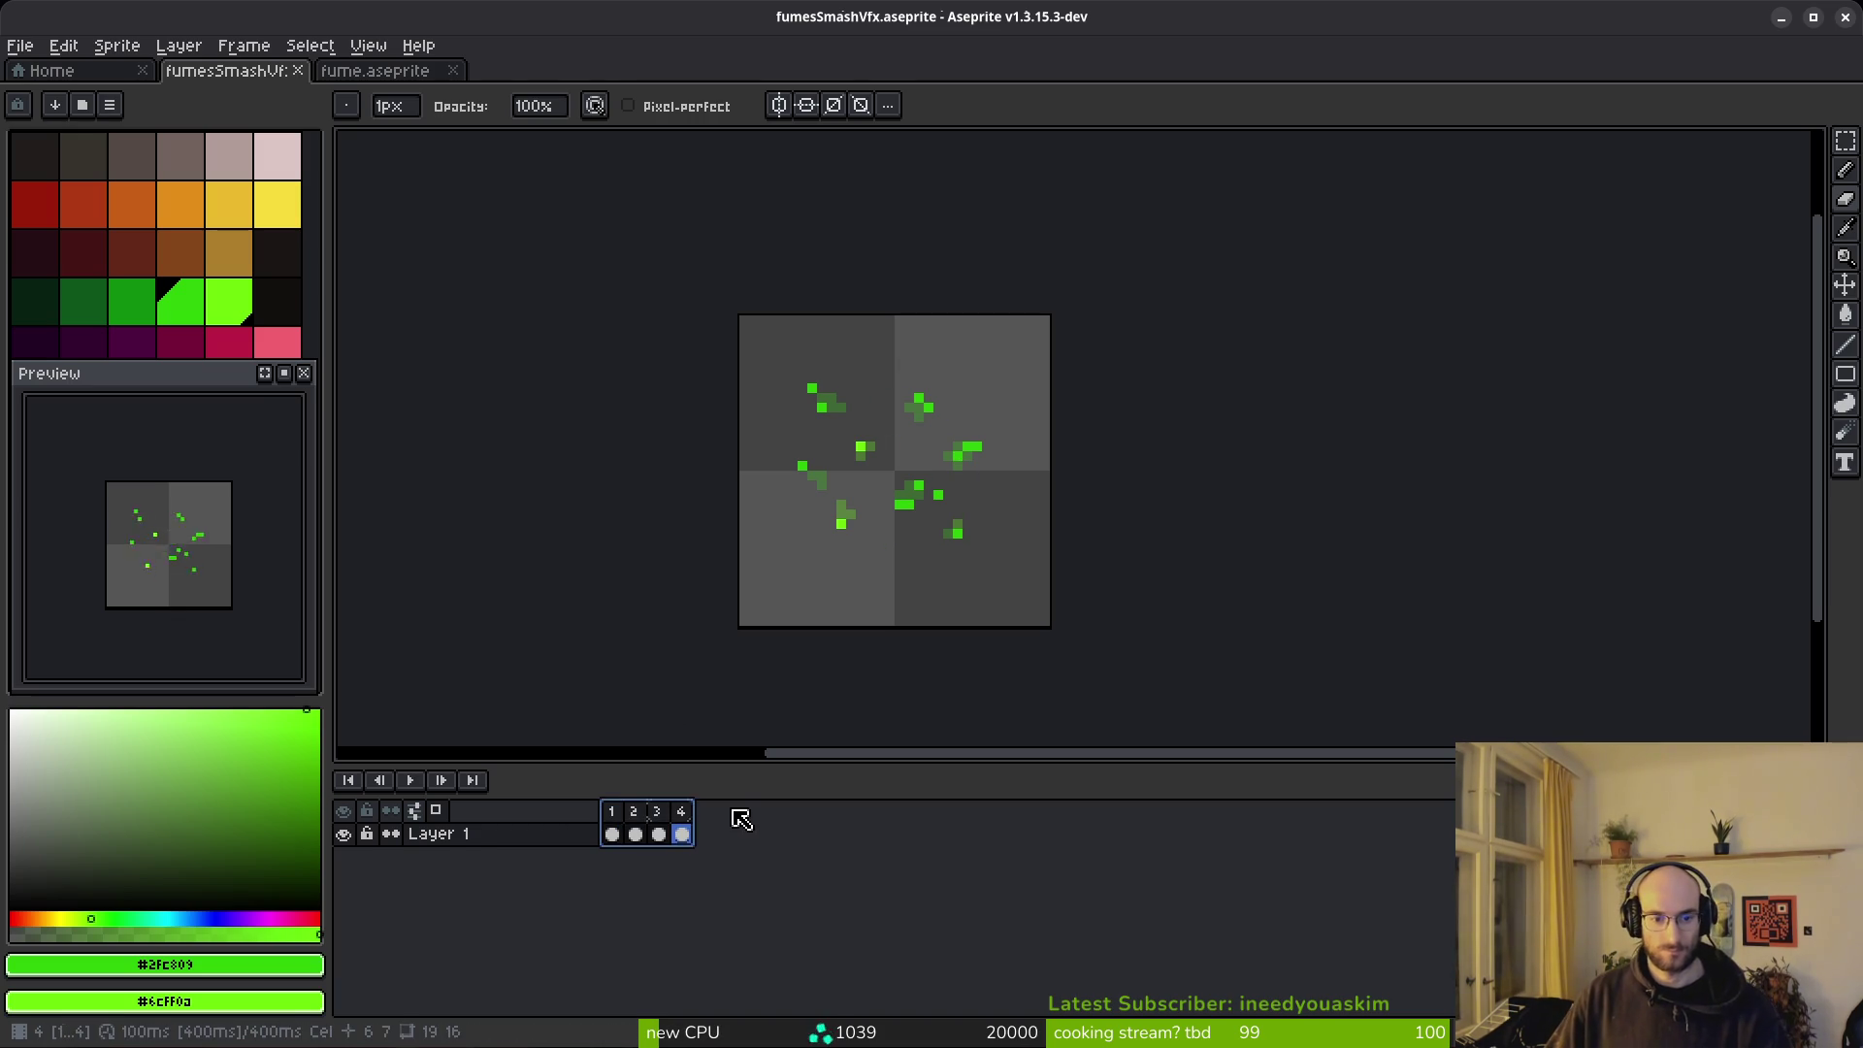
{"action": "key", "text": "ctrl+e"}
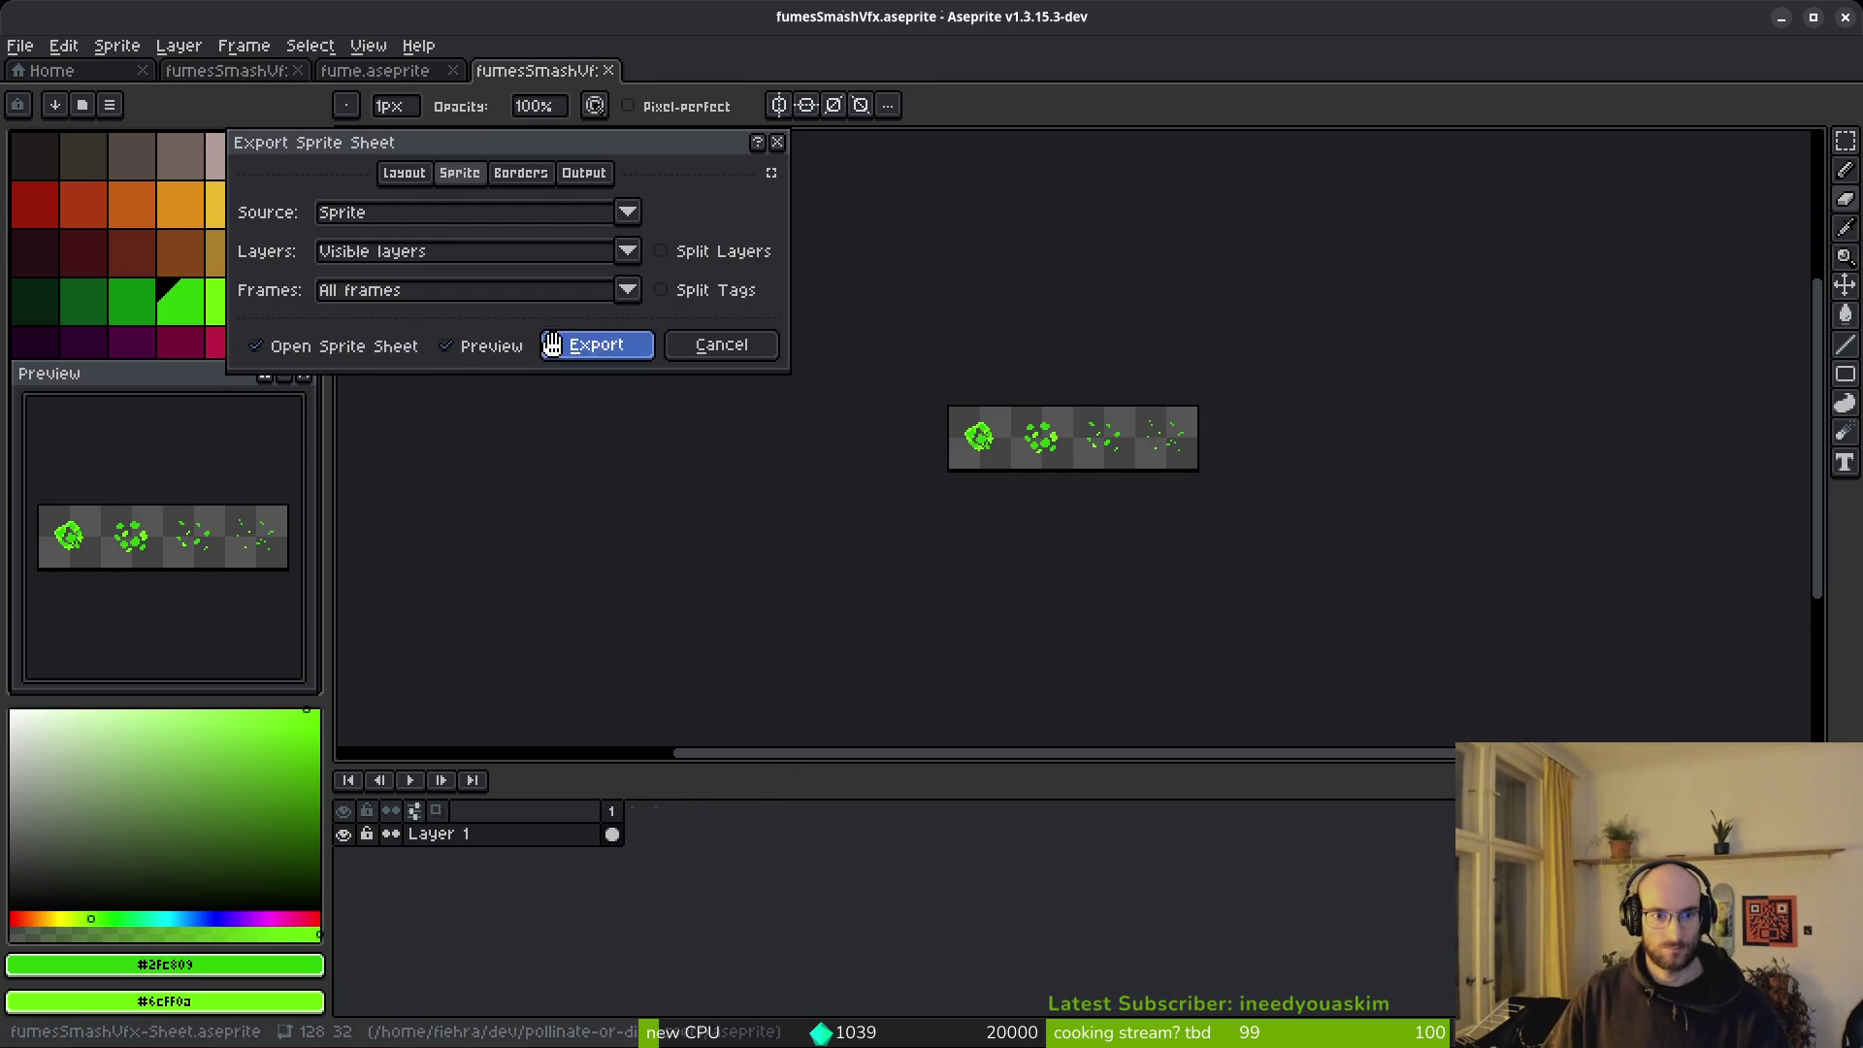
{"action": "left_click", "coordinate": [561, 345]}
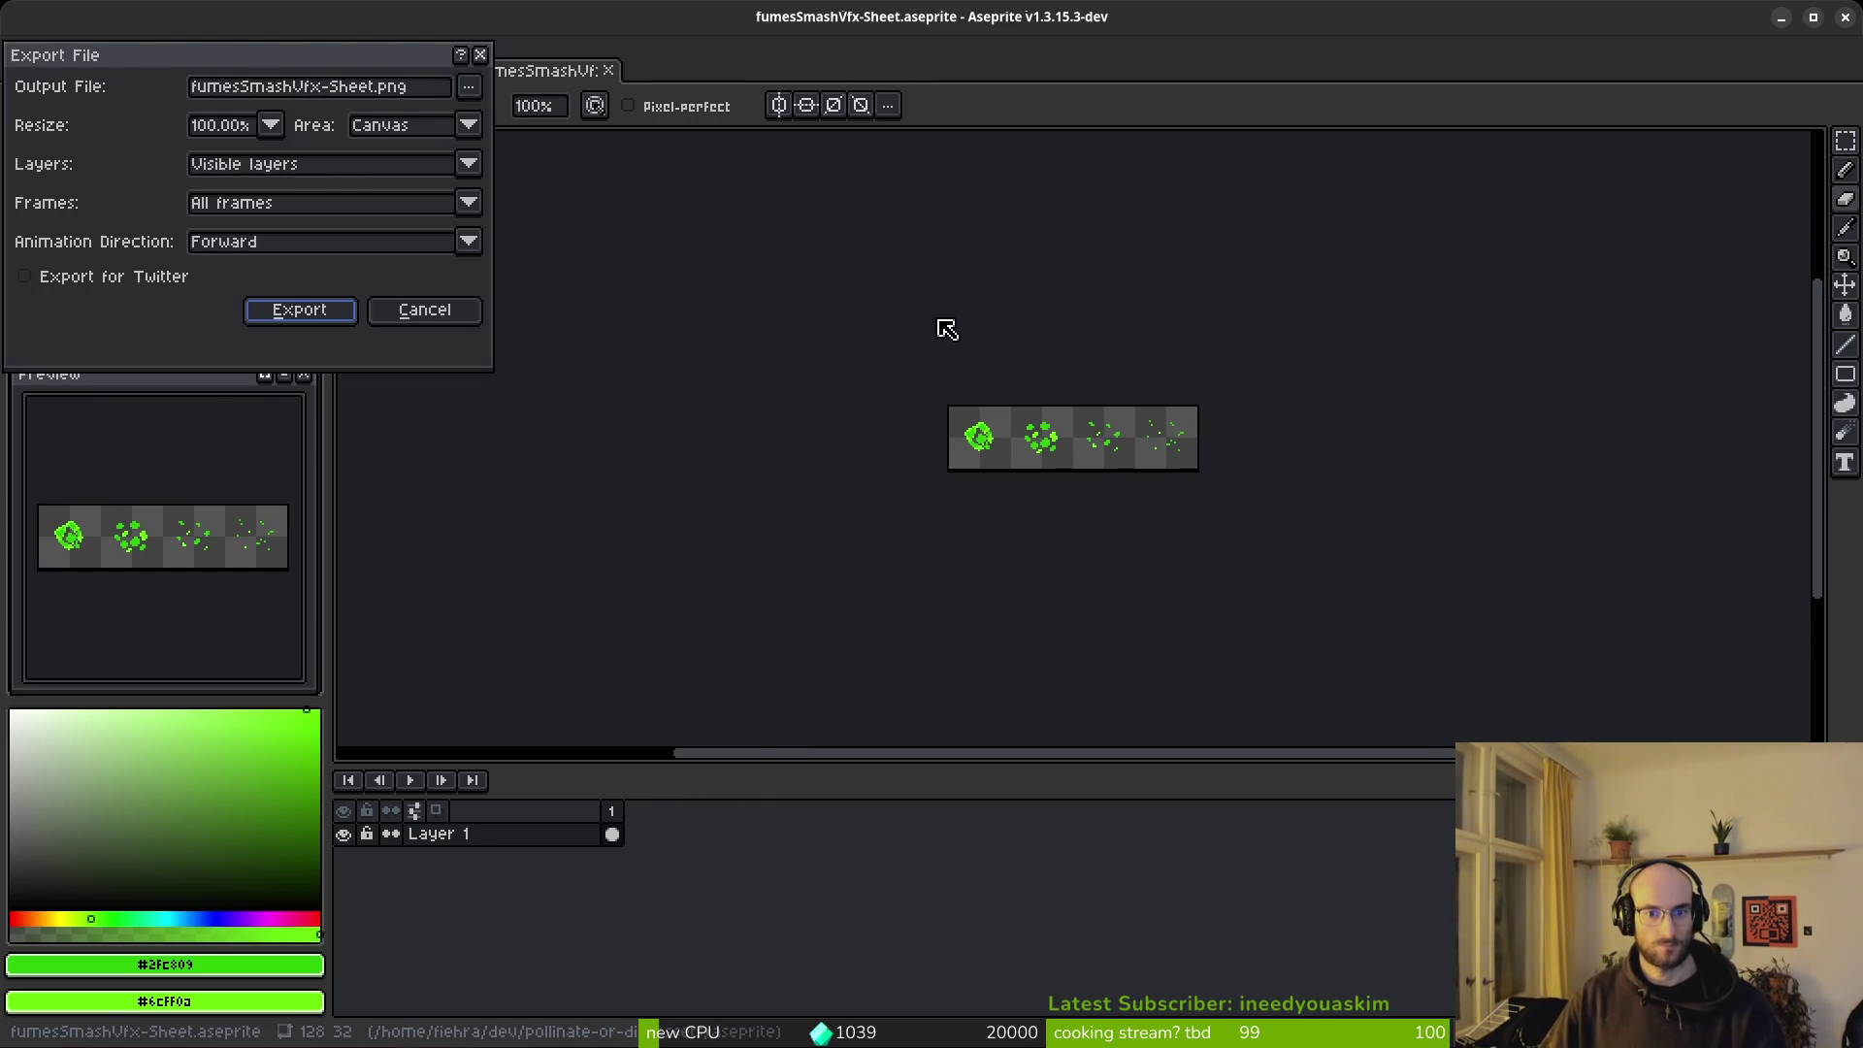
{"action": "key", "text": "Return"}
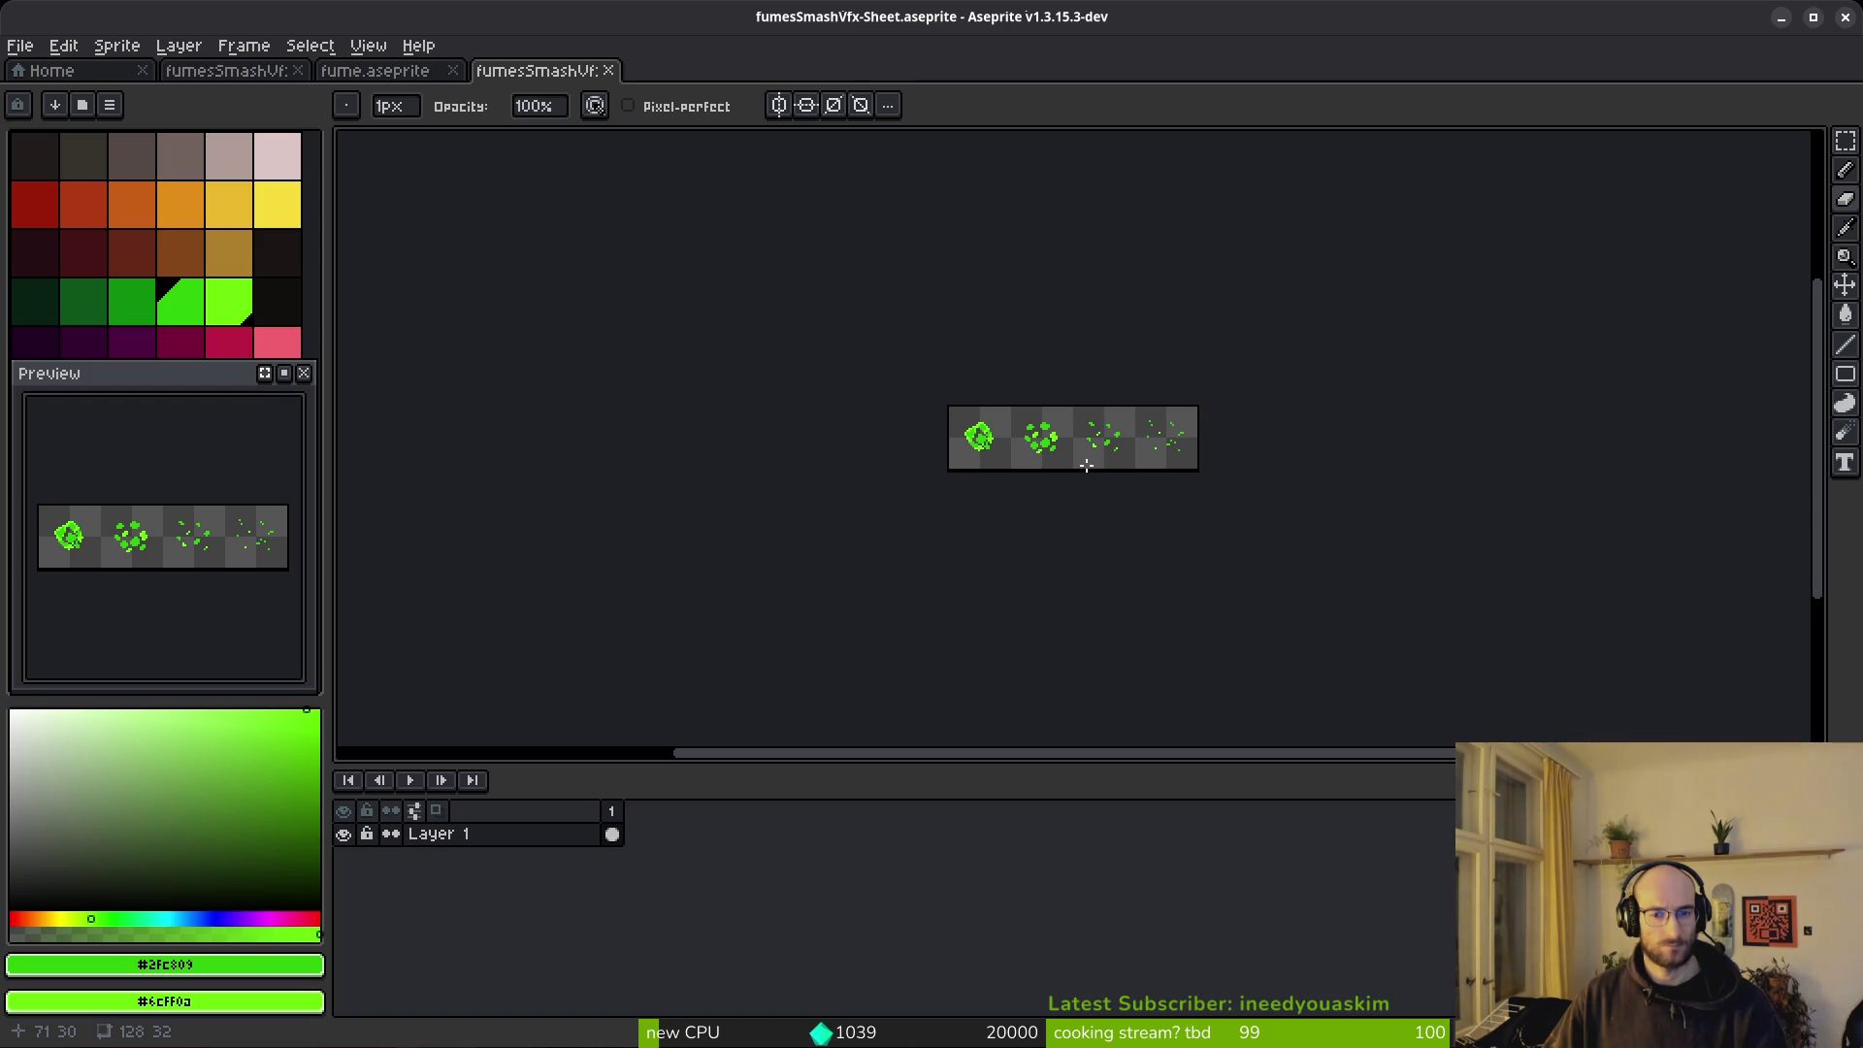
Re-export the sprite sheet PNG into the art/vfx folder, then close the sprite and Aseprite.
{"action": "key", "text": "alt+Tab"}
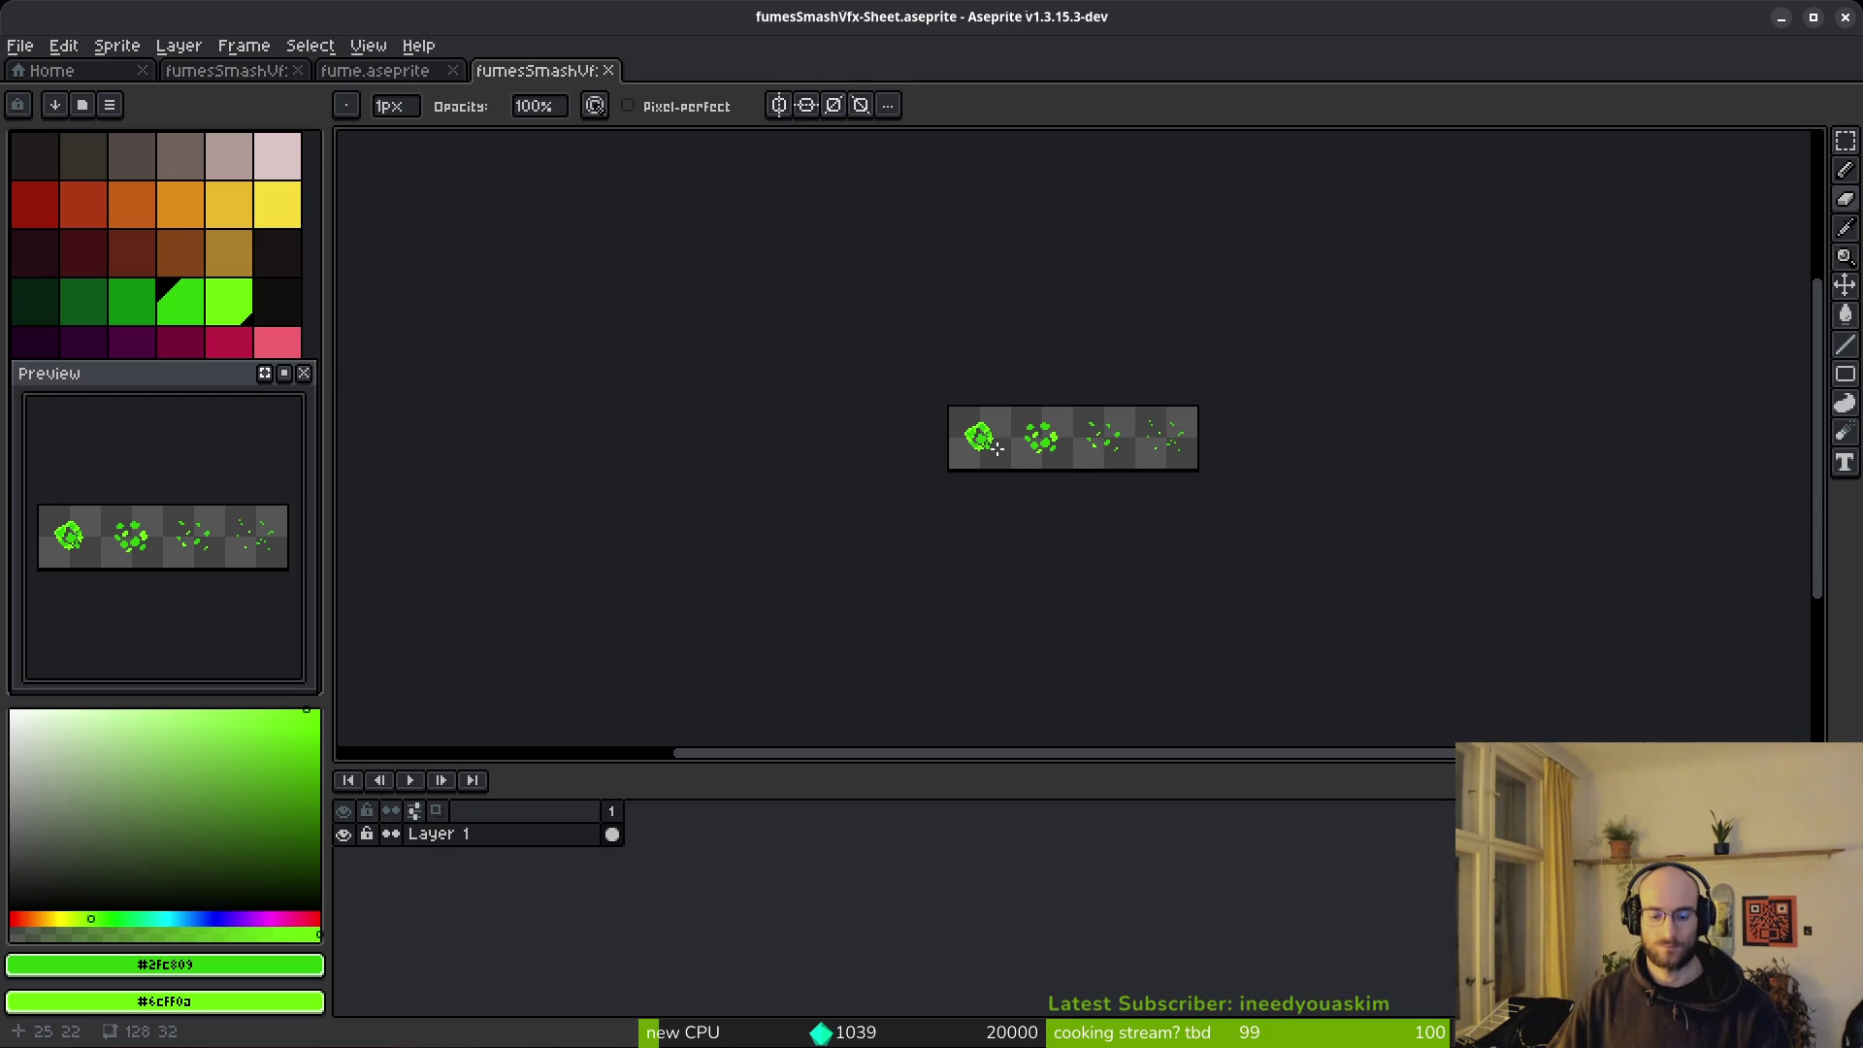
{"action": "key", "text": "ctrl+alt+shift+s"}
{"action": "left_click", "coordinate": [478, 93]}
{"action": "left_click", "coordinate": [490, 133]}
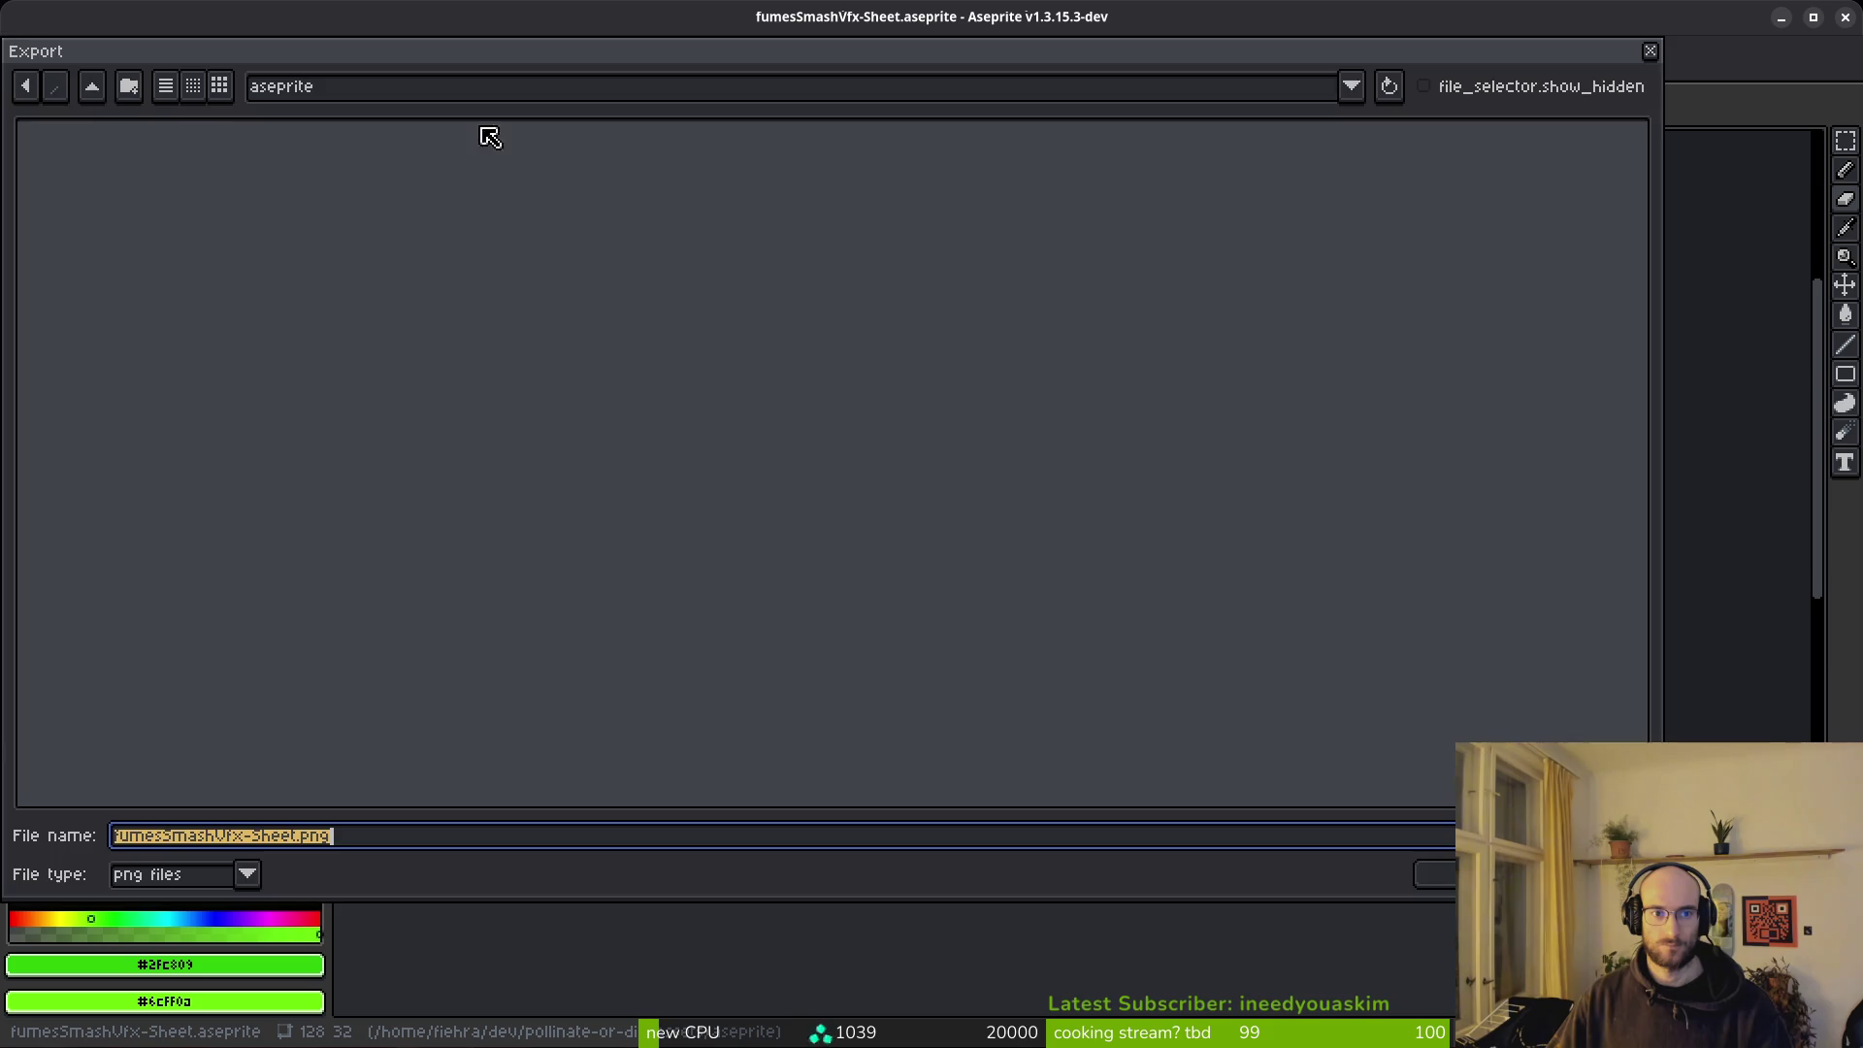
{"action": "left_click", "coordinate": [96, 90]}
{"action": "double_click", "coordinate": [1249, 219]}
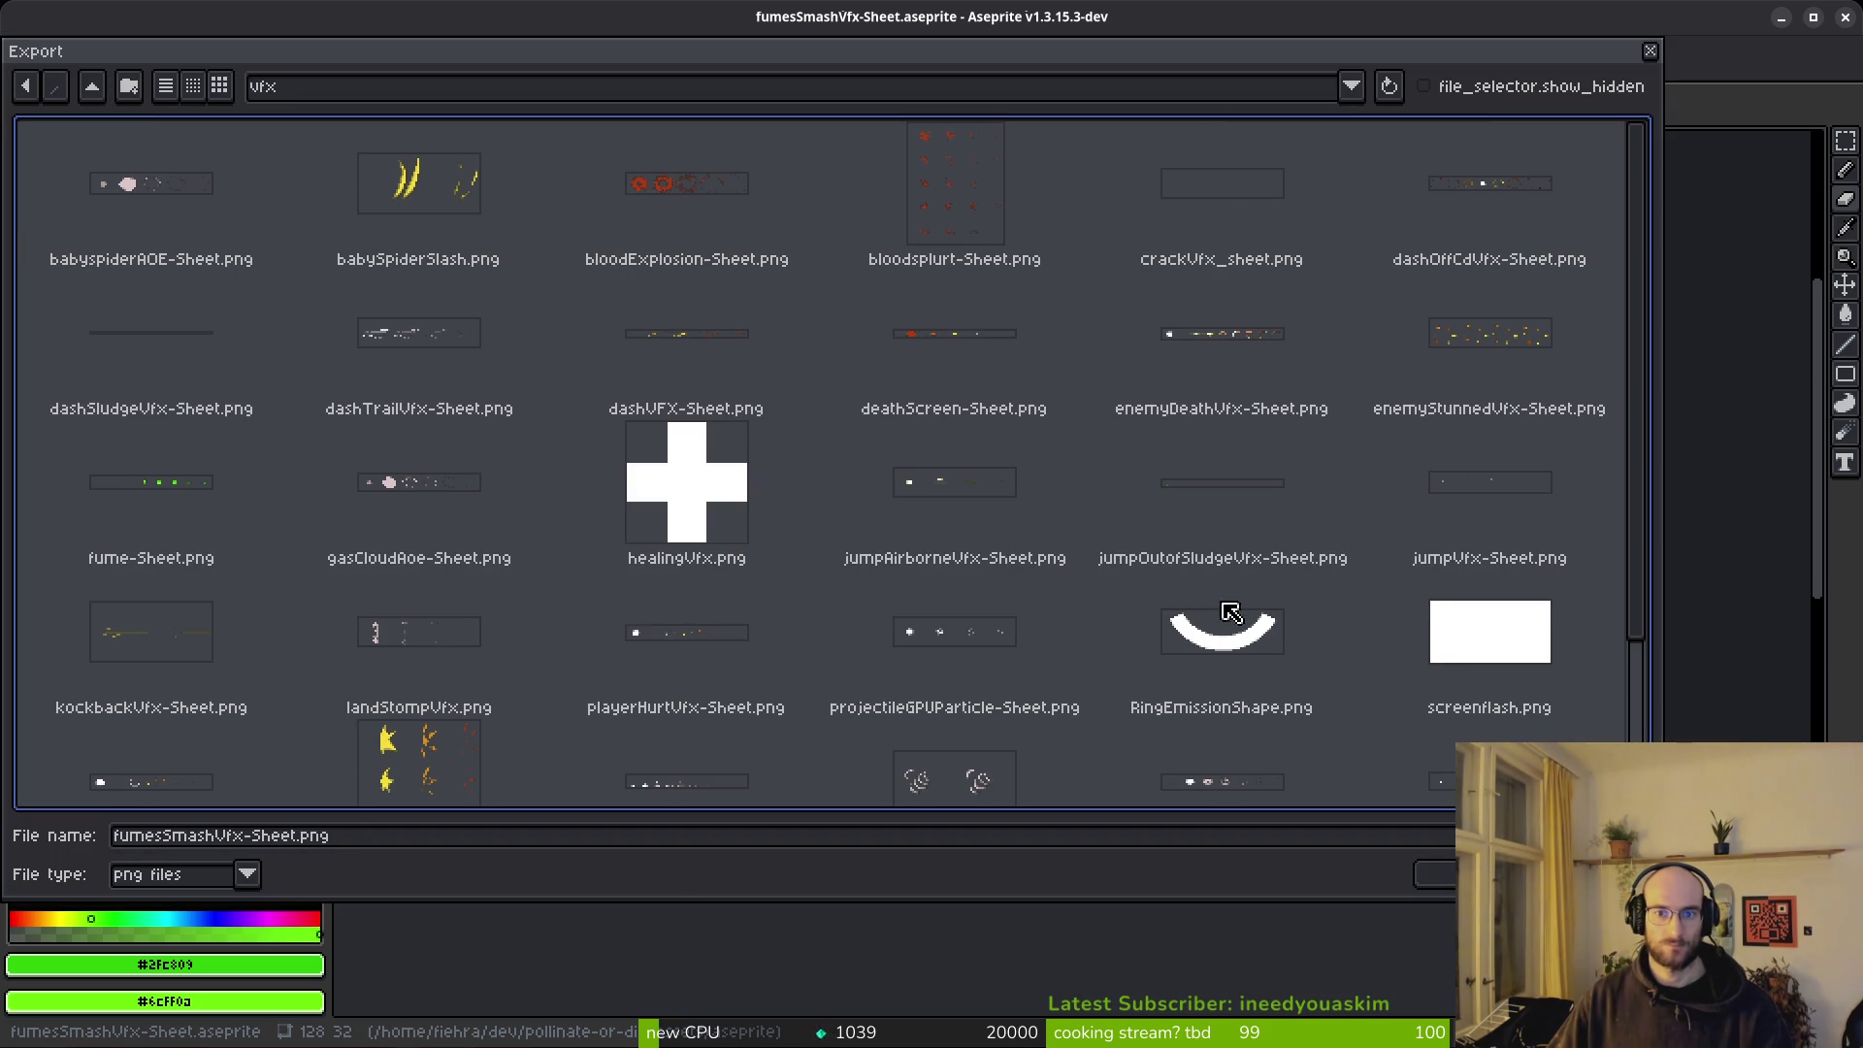
{"action": "left_click", "coordinate": [1434, 873]}
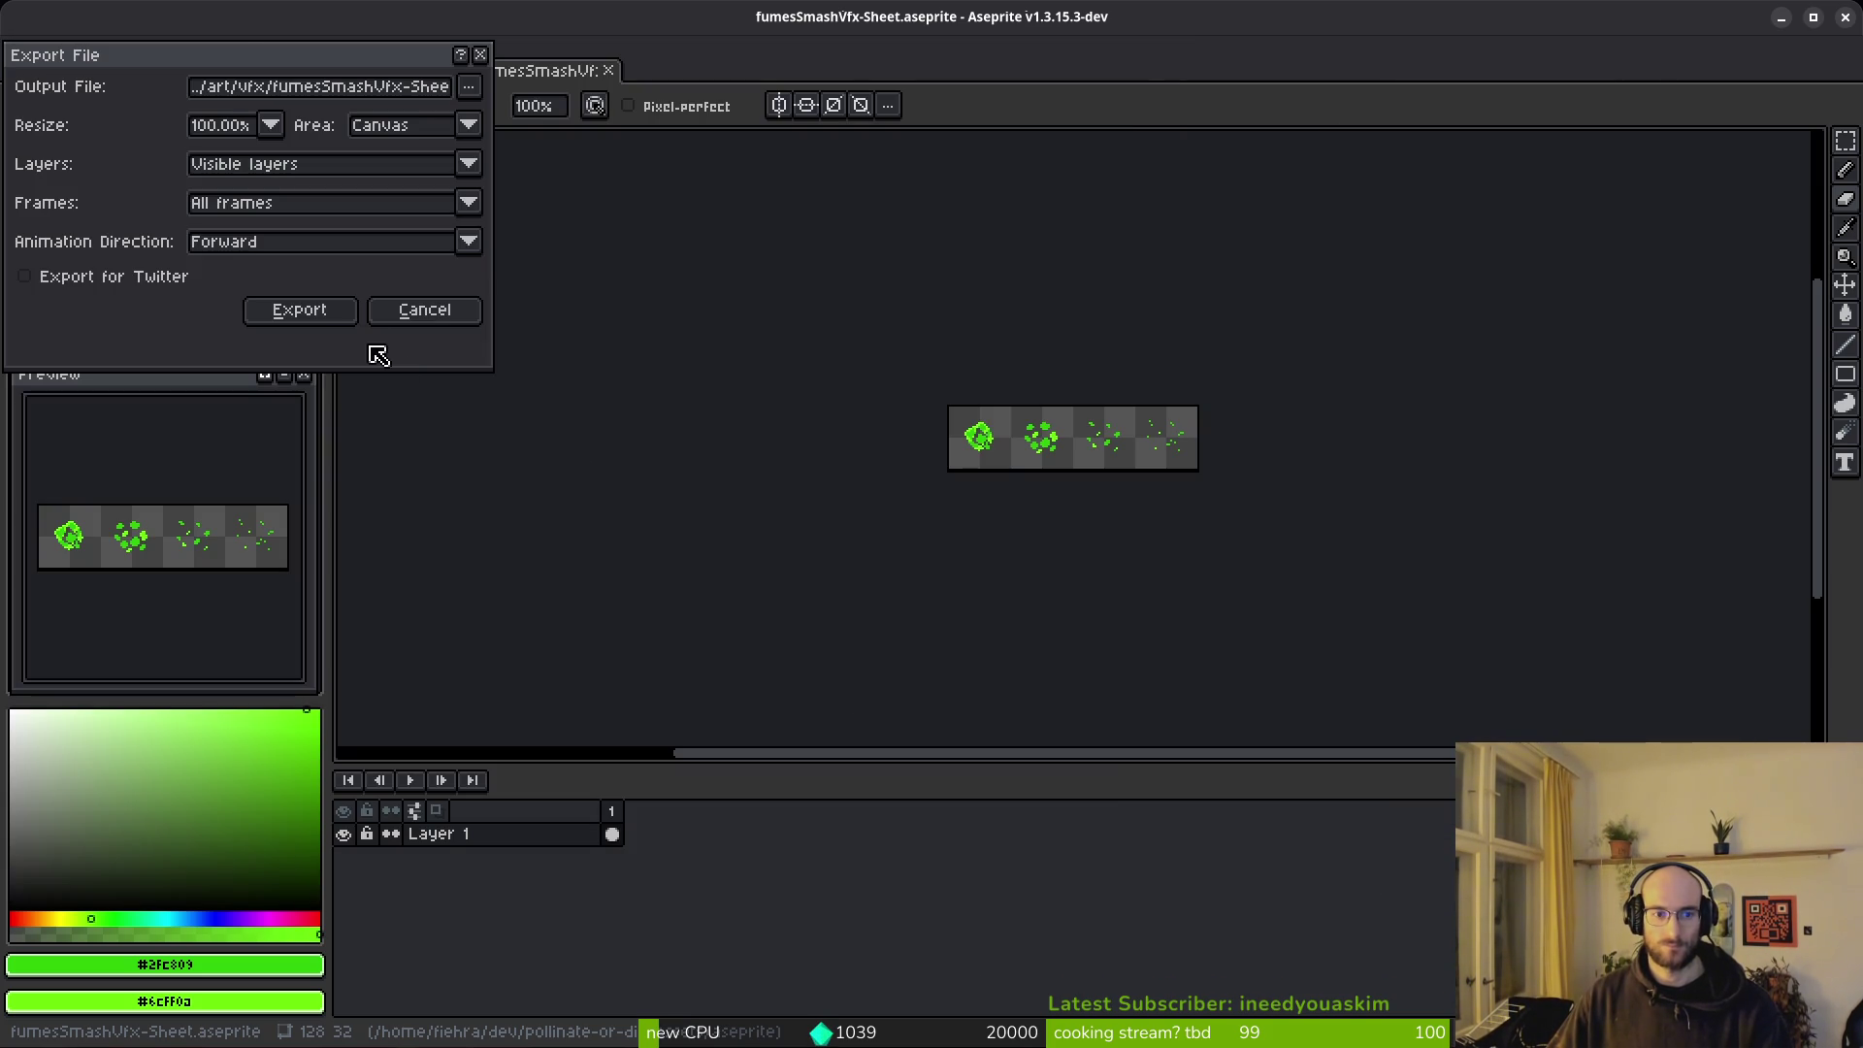
{"action": "left_click", "coordinate": [301, 309]}
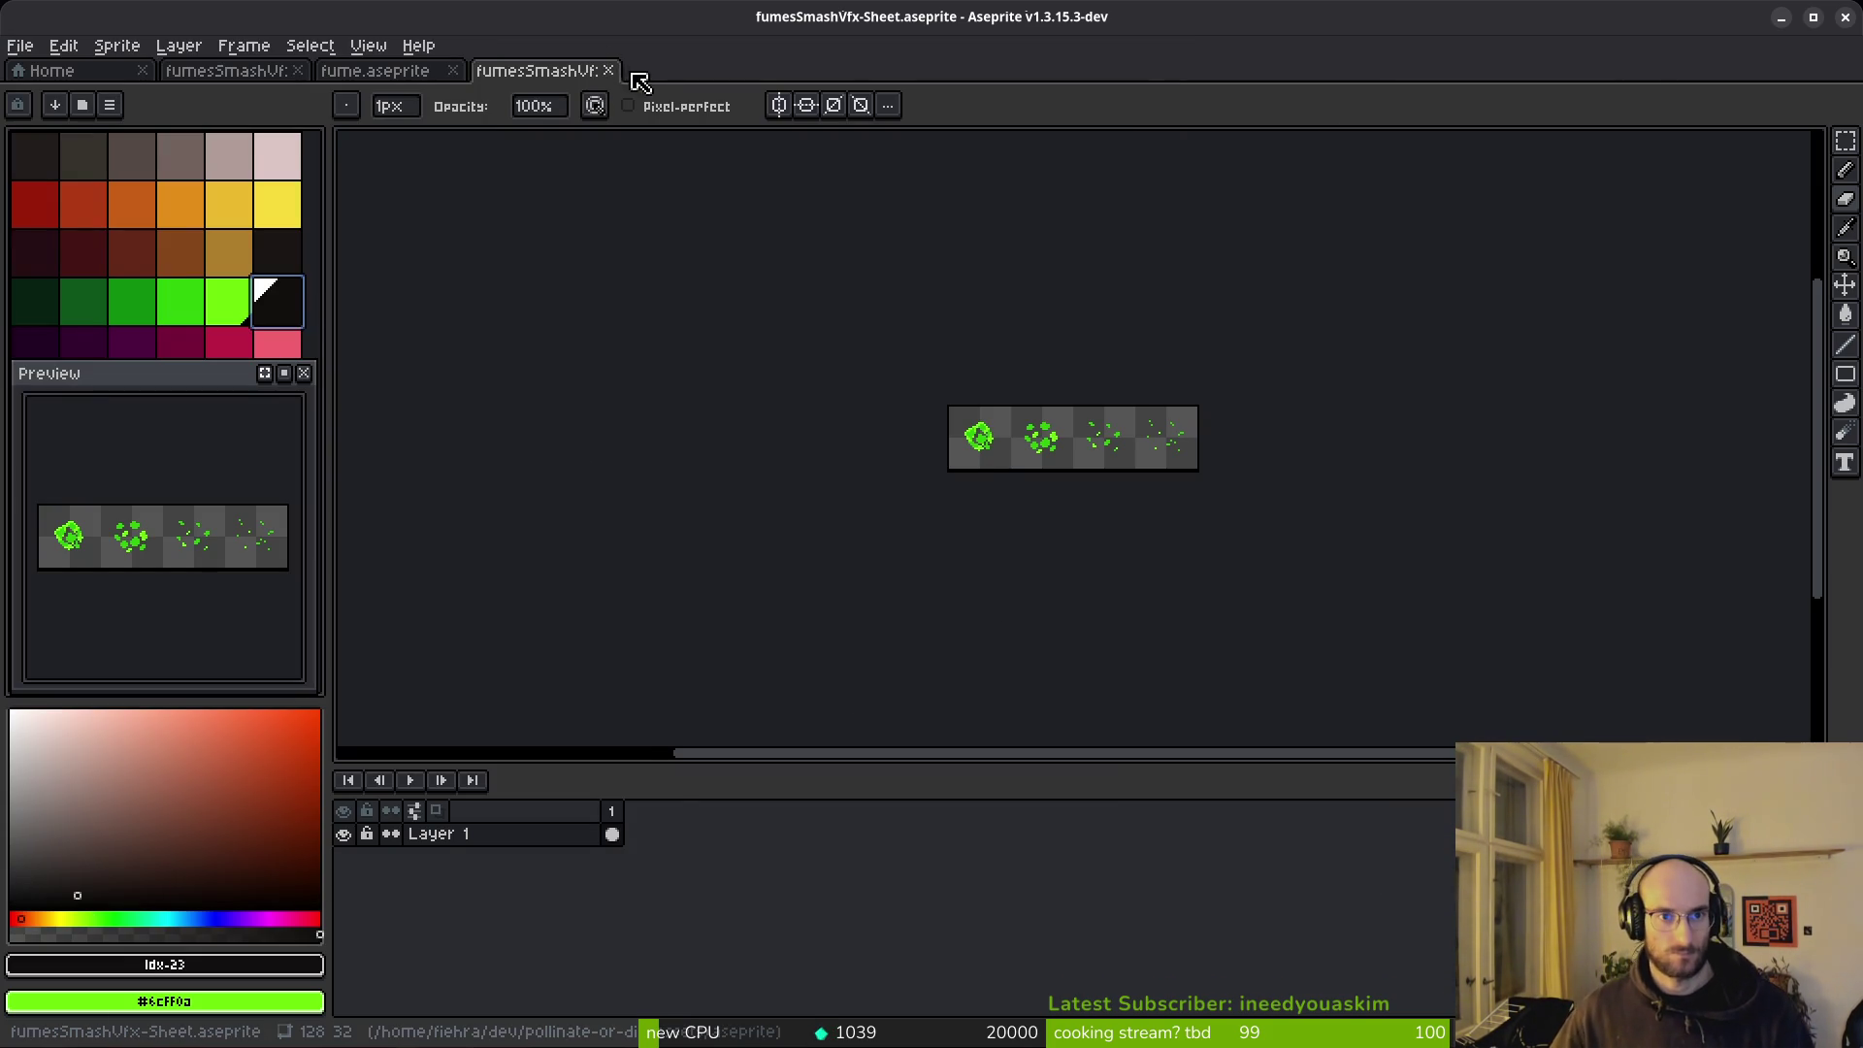
{"action": "key", "text": "ctrl+w"}
{"action": "key", "text": "ctrl+w"}
{"action": "key", "text": "ctrl+w"}
{"action": "left_click", "coordinate": [1844, 16]}
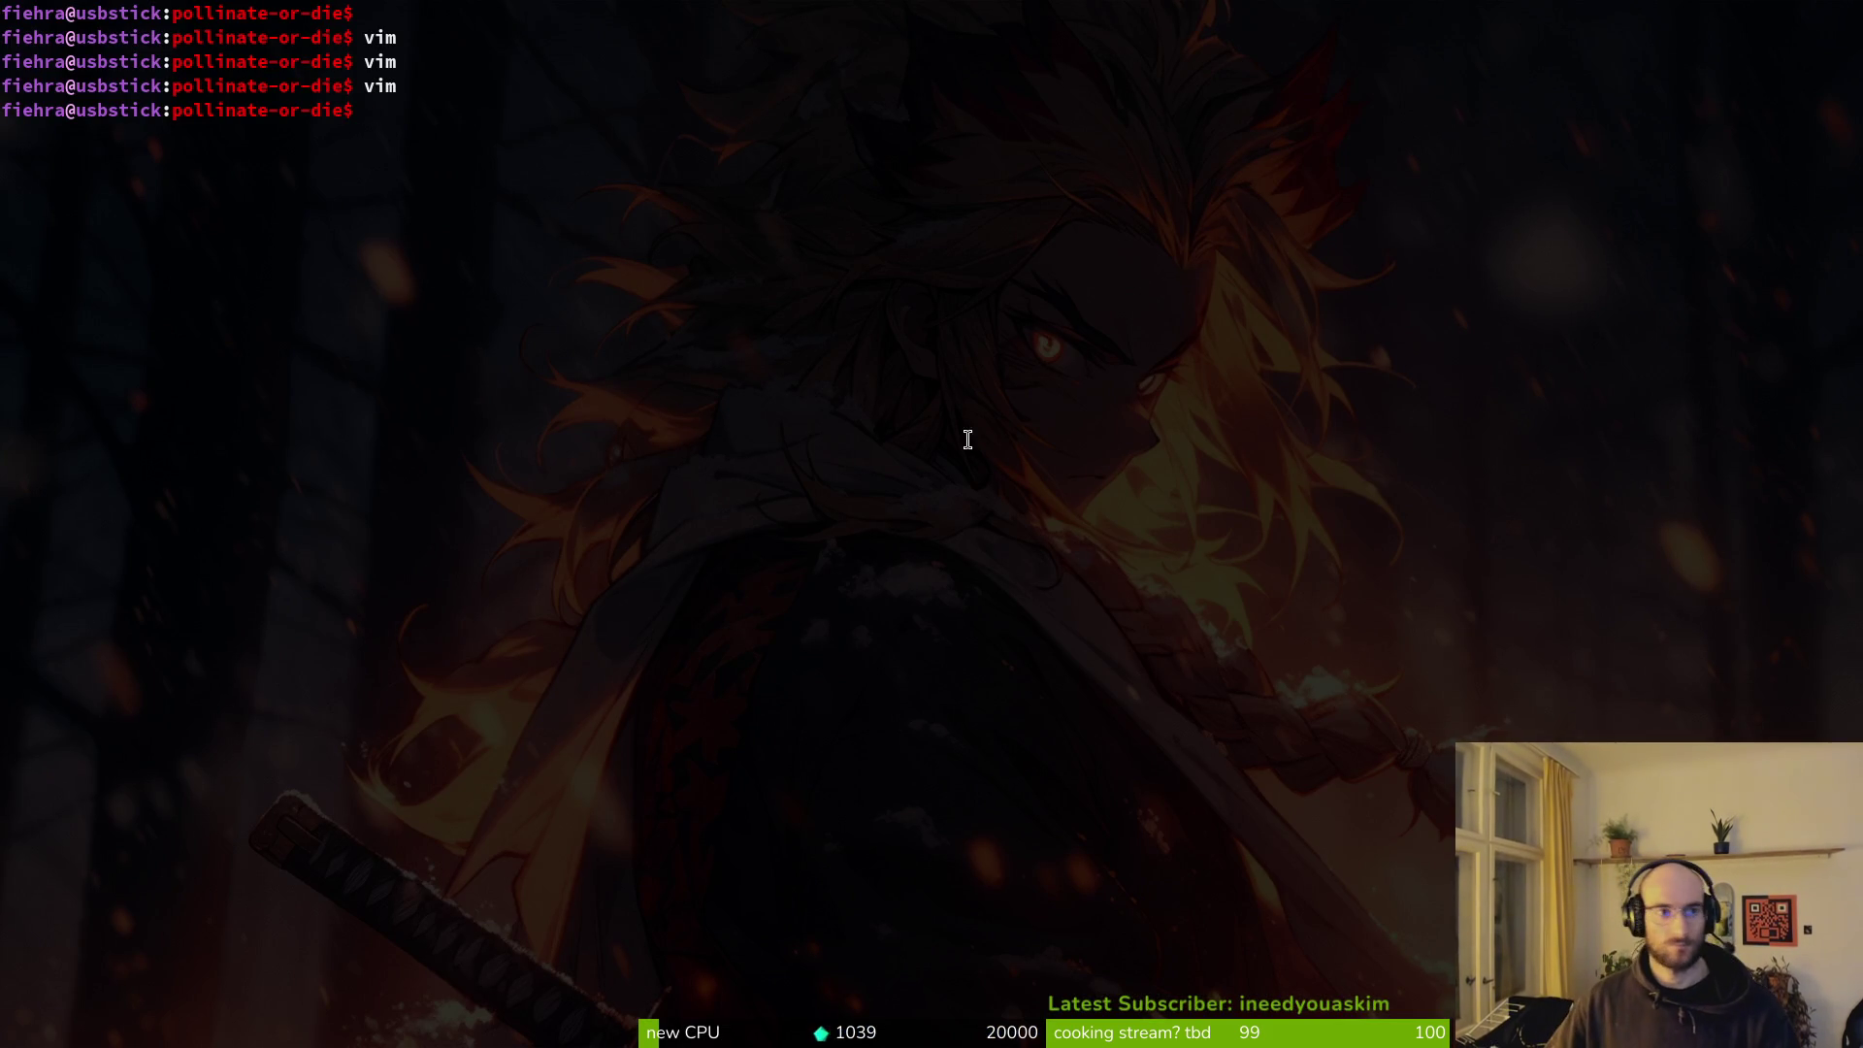
In Godot, create a new 2D scene and rename its root node fumesSmashVfx.
{"action": "key", "text": "super+2"}
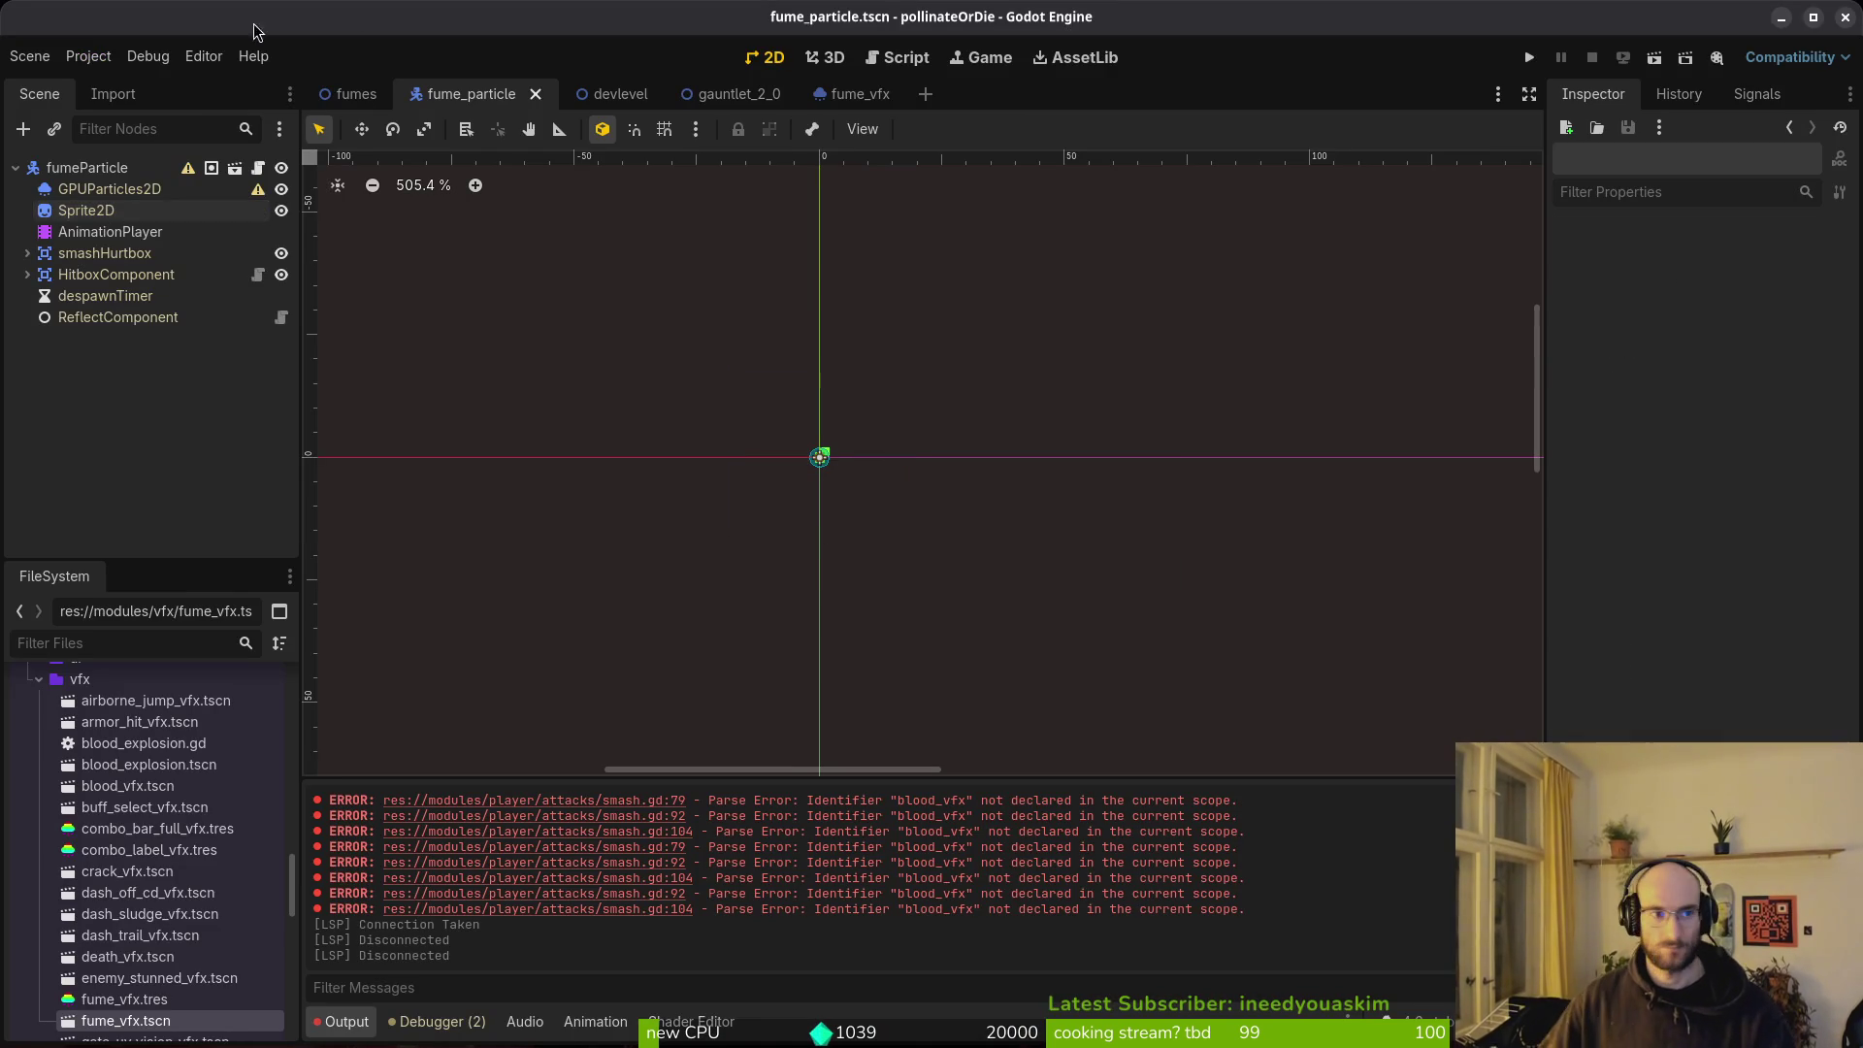
{"action": "left_click", "coordinate": [29, 56]}
{"action": "left_click", "coordinate": [58, 80]}
{"action": "left_click", "coordinate": [124, 194]}
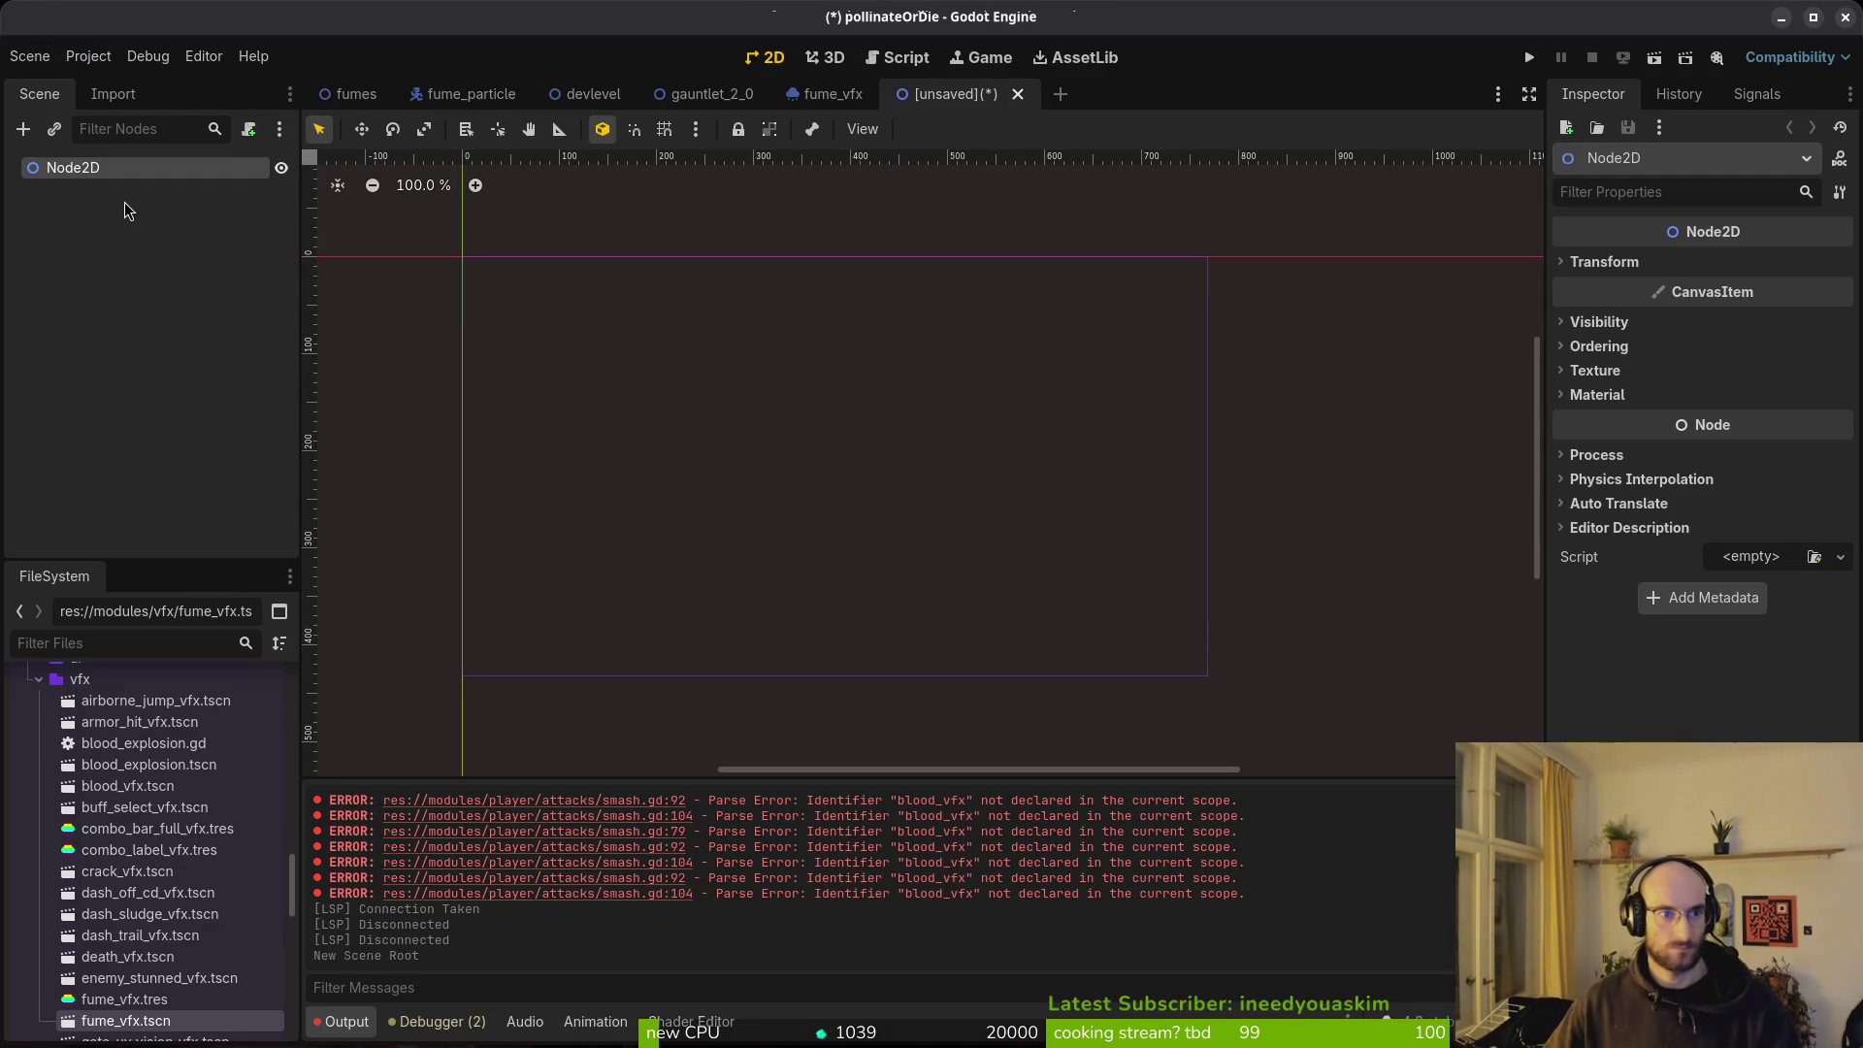
{"action": "key", "text": "F2"}
{"action": "type", "text": "fumesSmashVfx"}
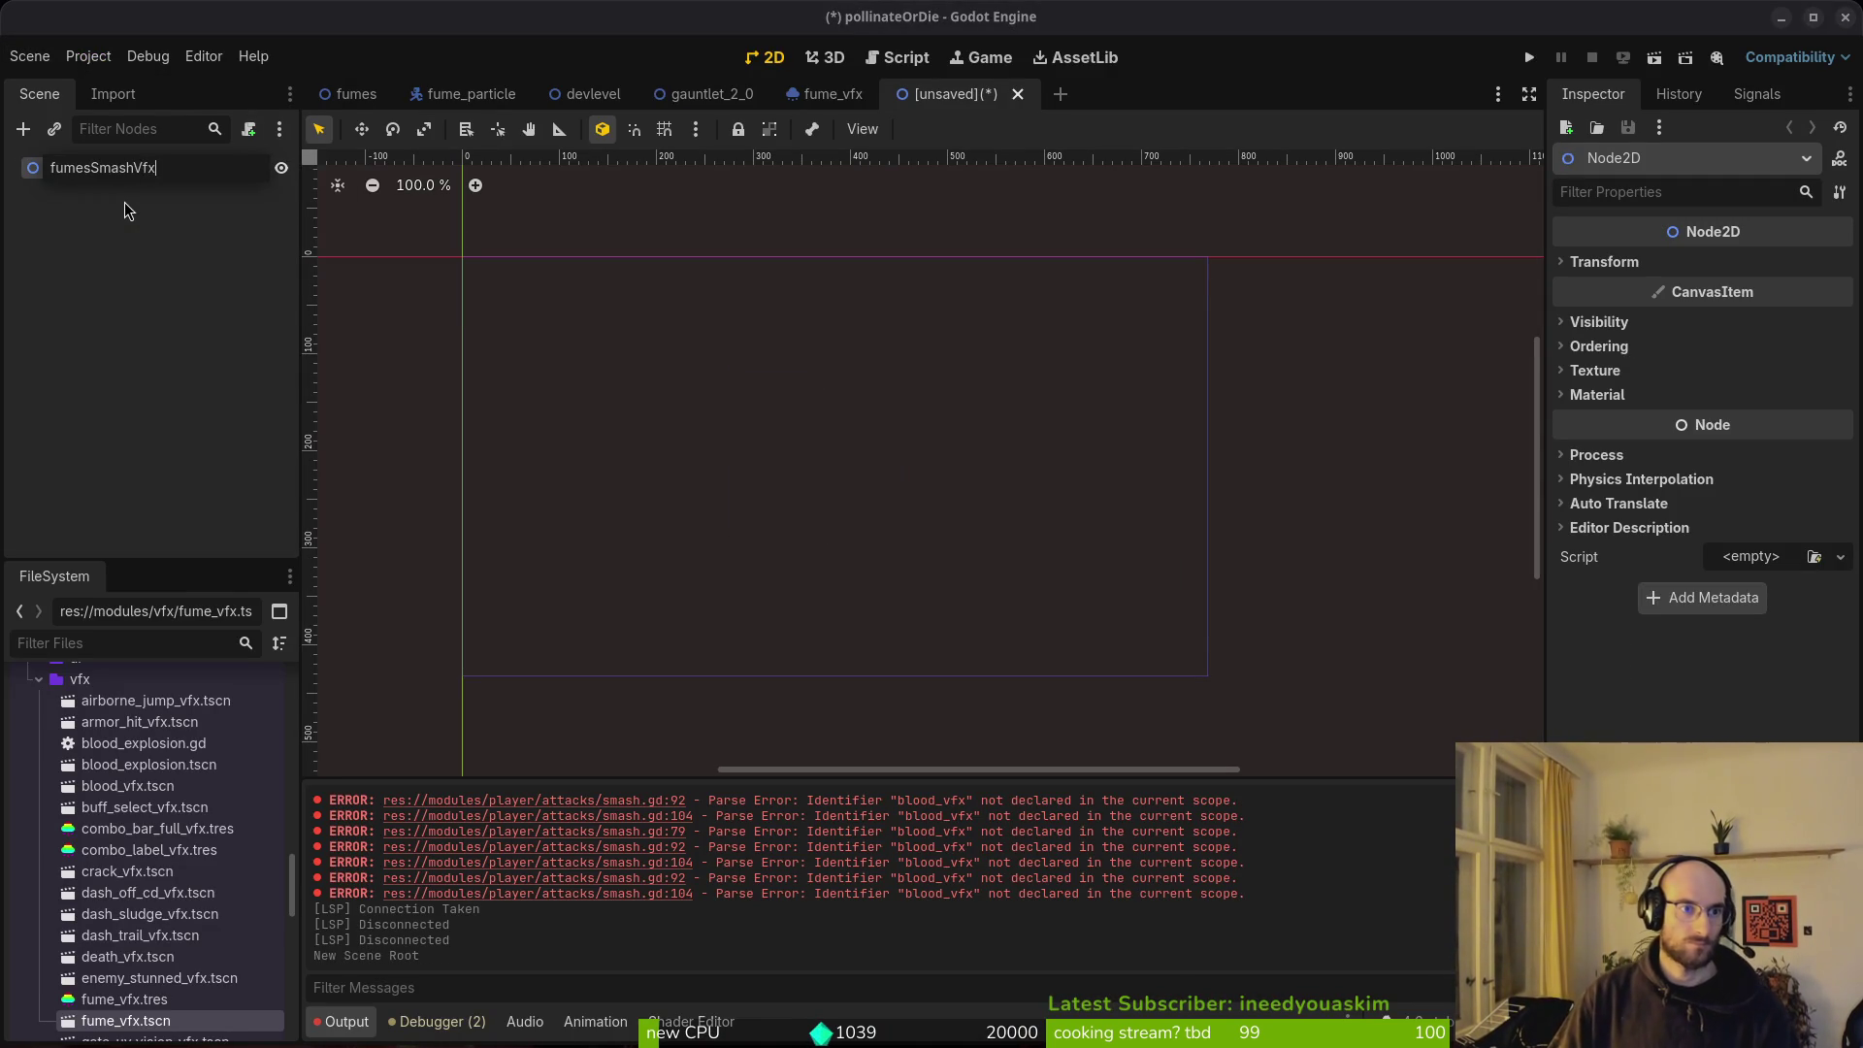
{"action": "key", "text": "Return"}
Add Sprite2D and AnimationPlayer children under the root, then begin saving the scene.
{"action": "key", "text": "ctrl+a"}
{"action": "type", "text": "sprite"}
{"action": "key", "text": "Return"}
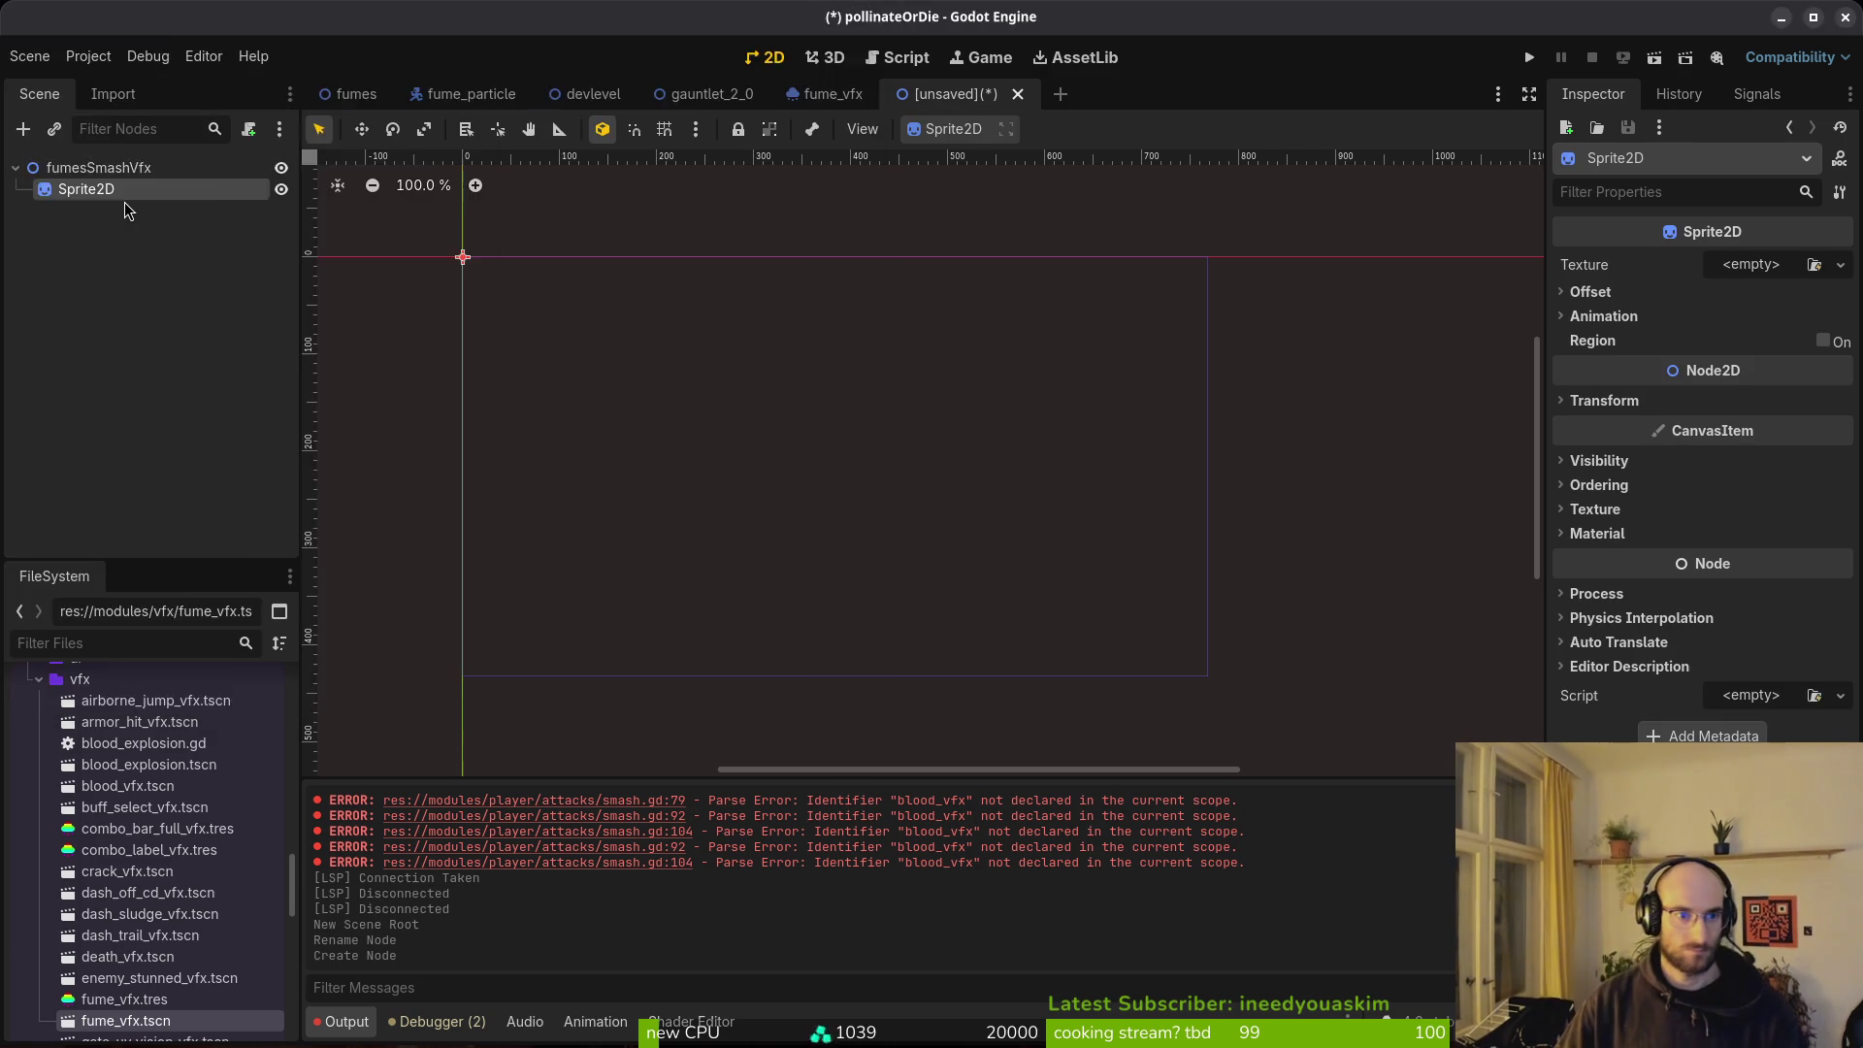
{"action": "key", "text": "ctrl+a"}
{"action": "key", "text": "Escape"}
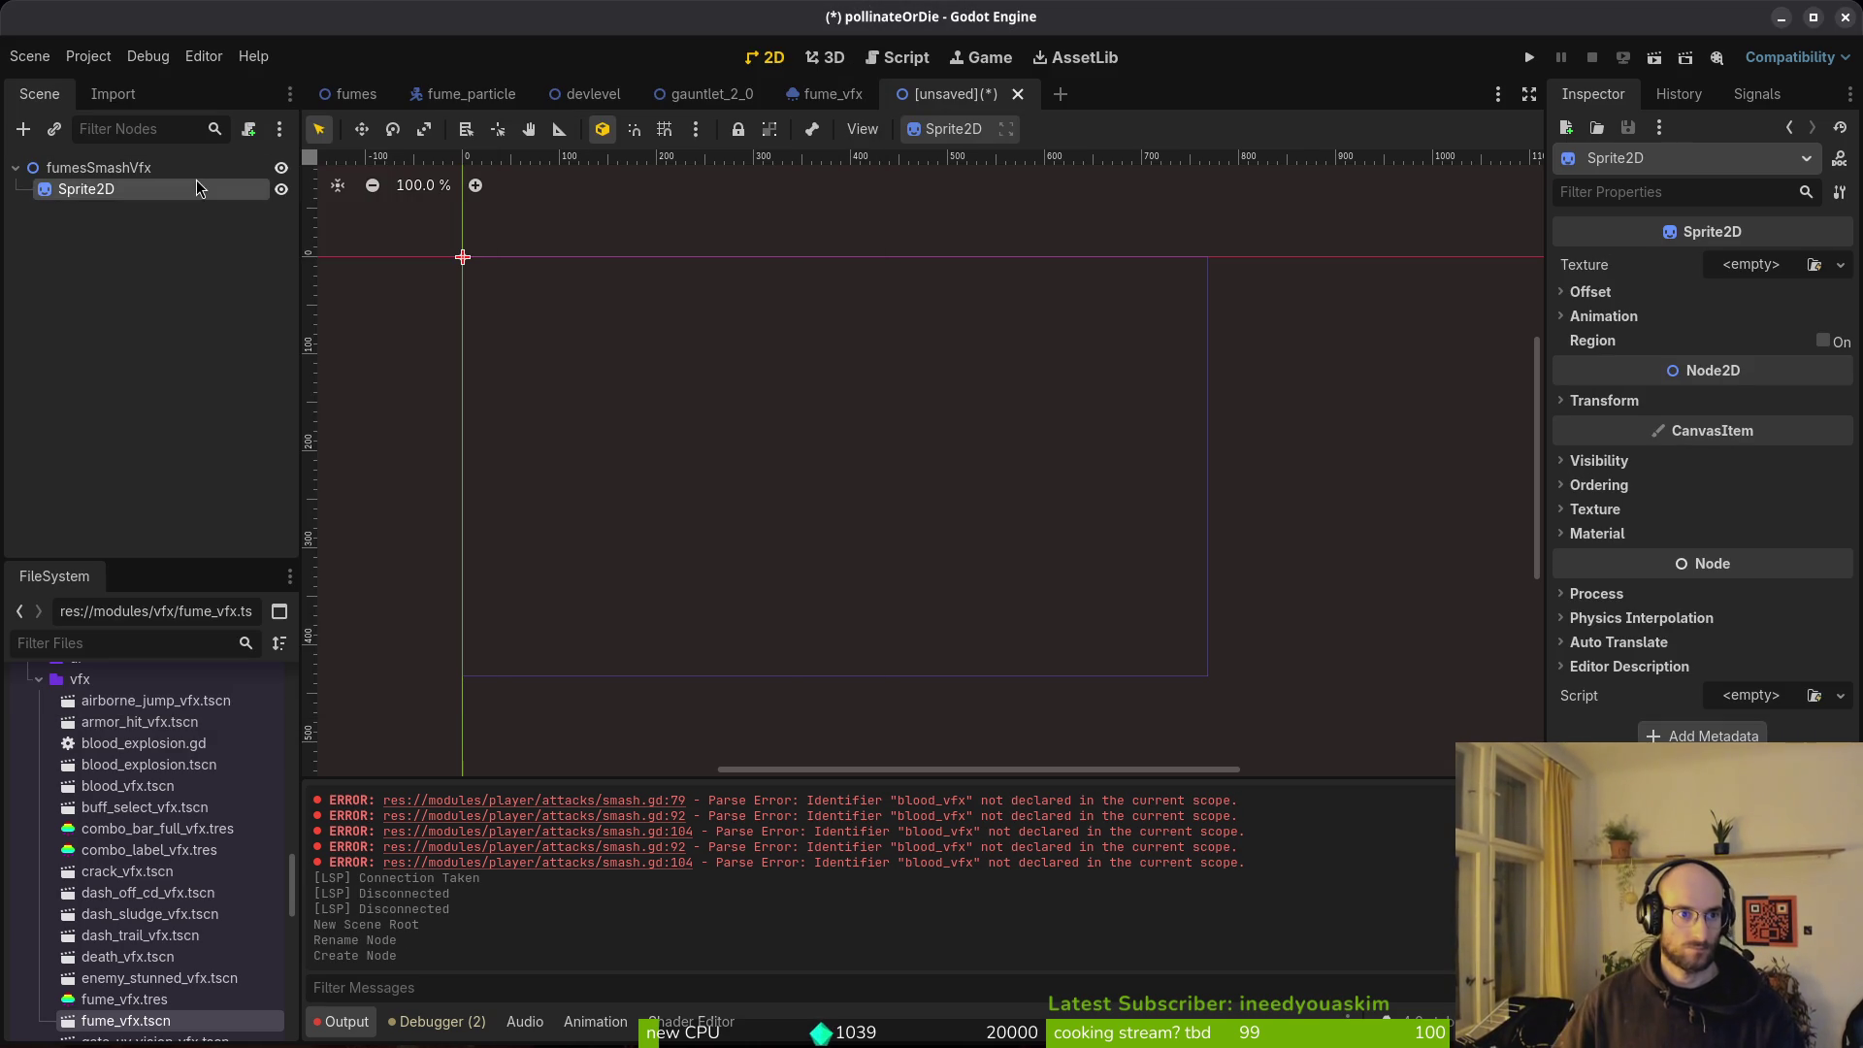
{"action": "left_click", "coordinate": [184, 167]}
{"action": "key", "text": "ctrl+a"}
{"action": "type", "text": "animpl"}
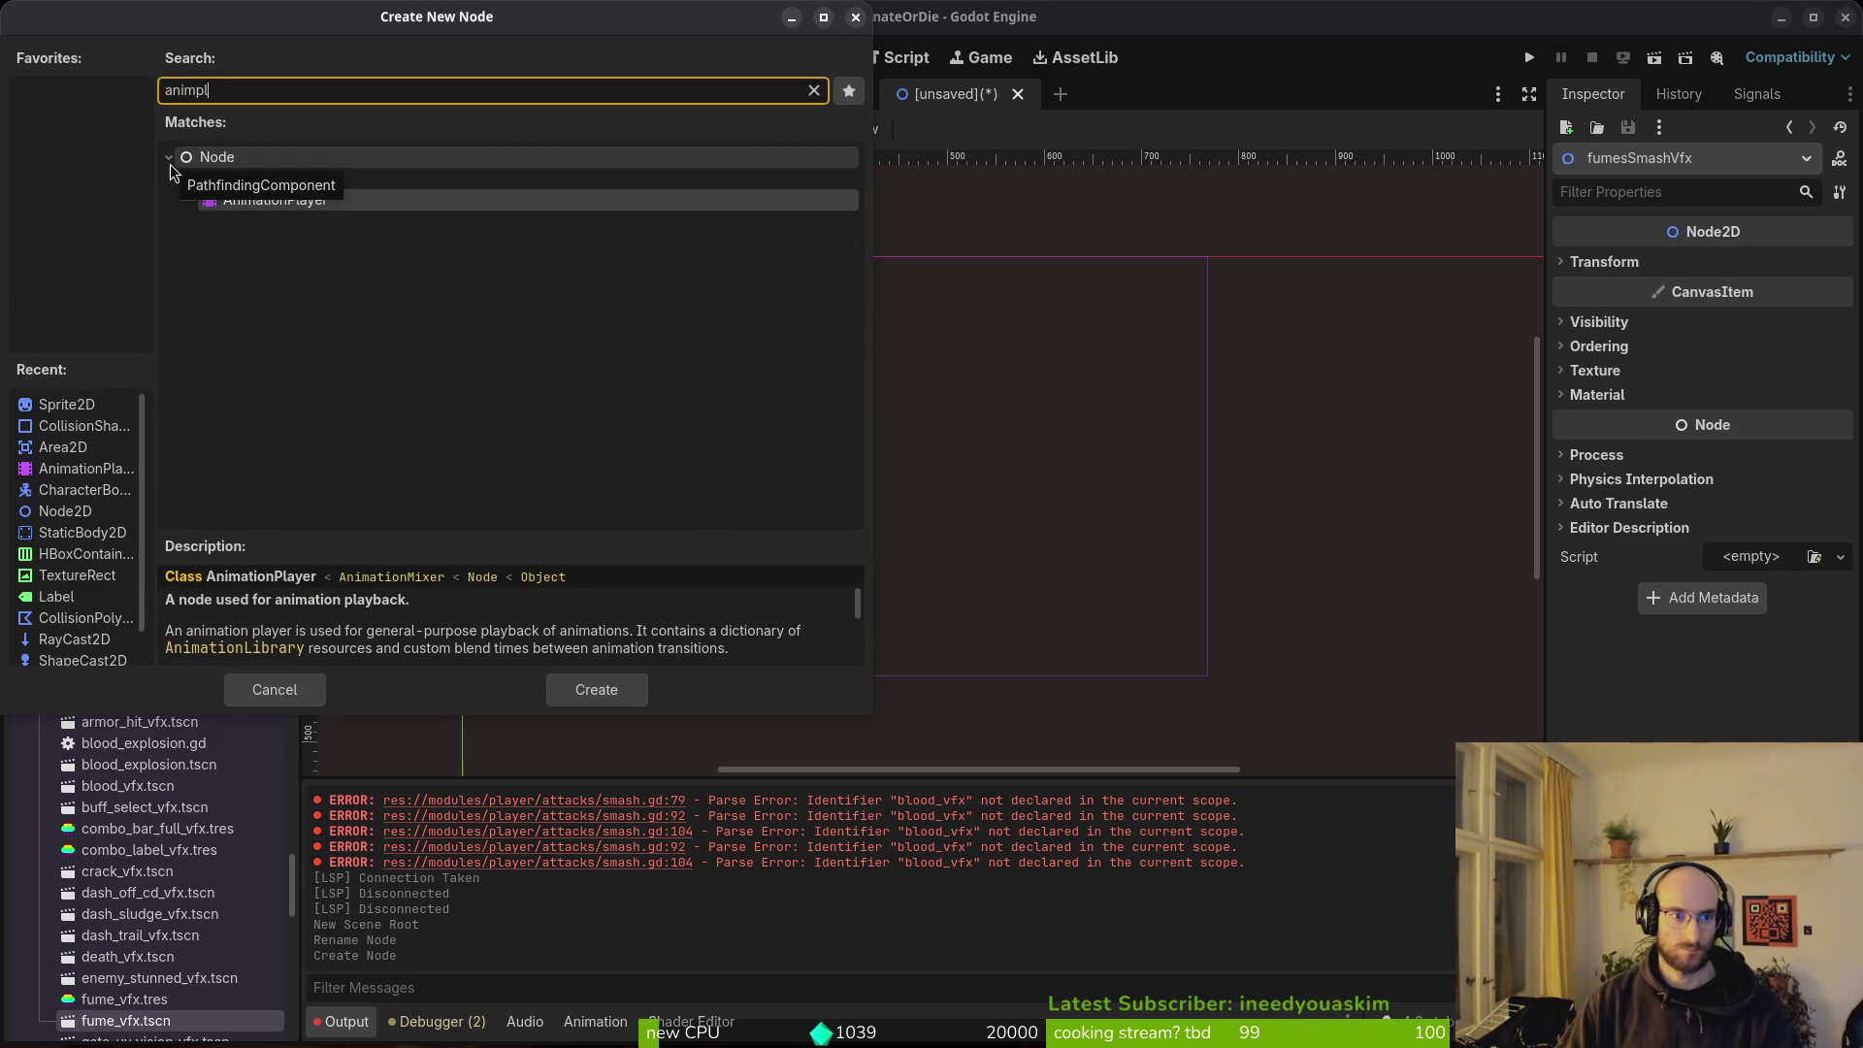
{"action": "key", "text": "Return"}
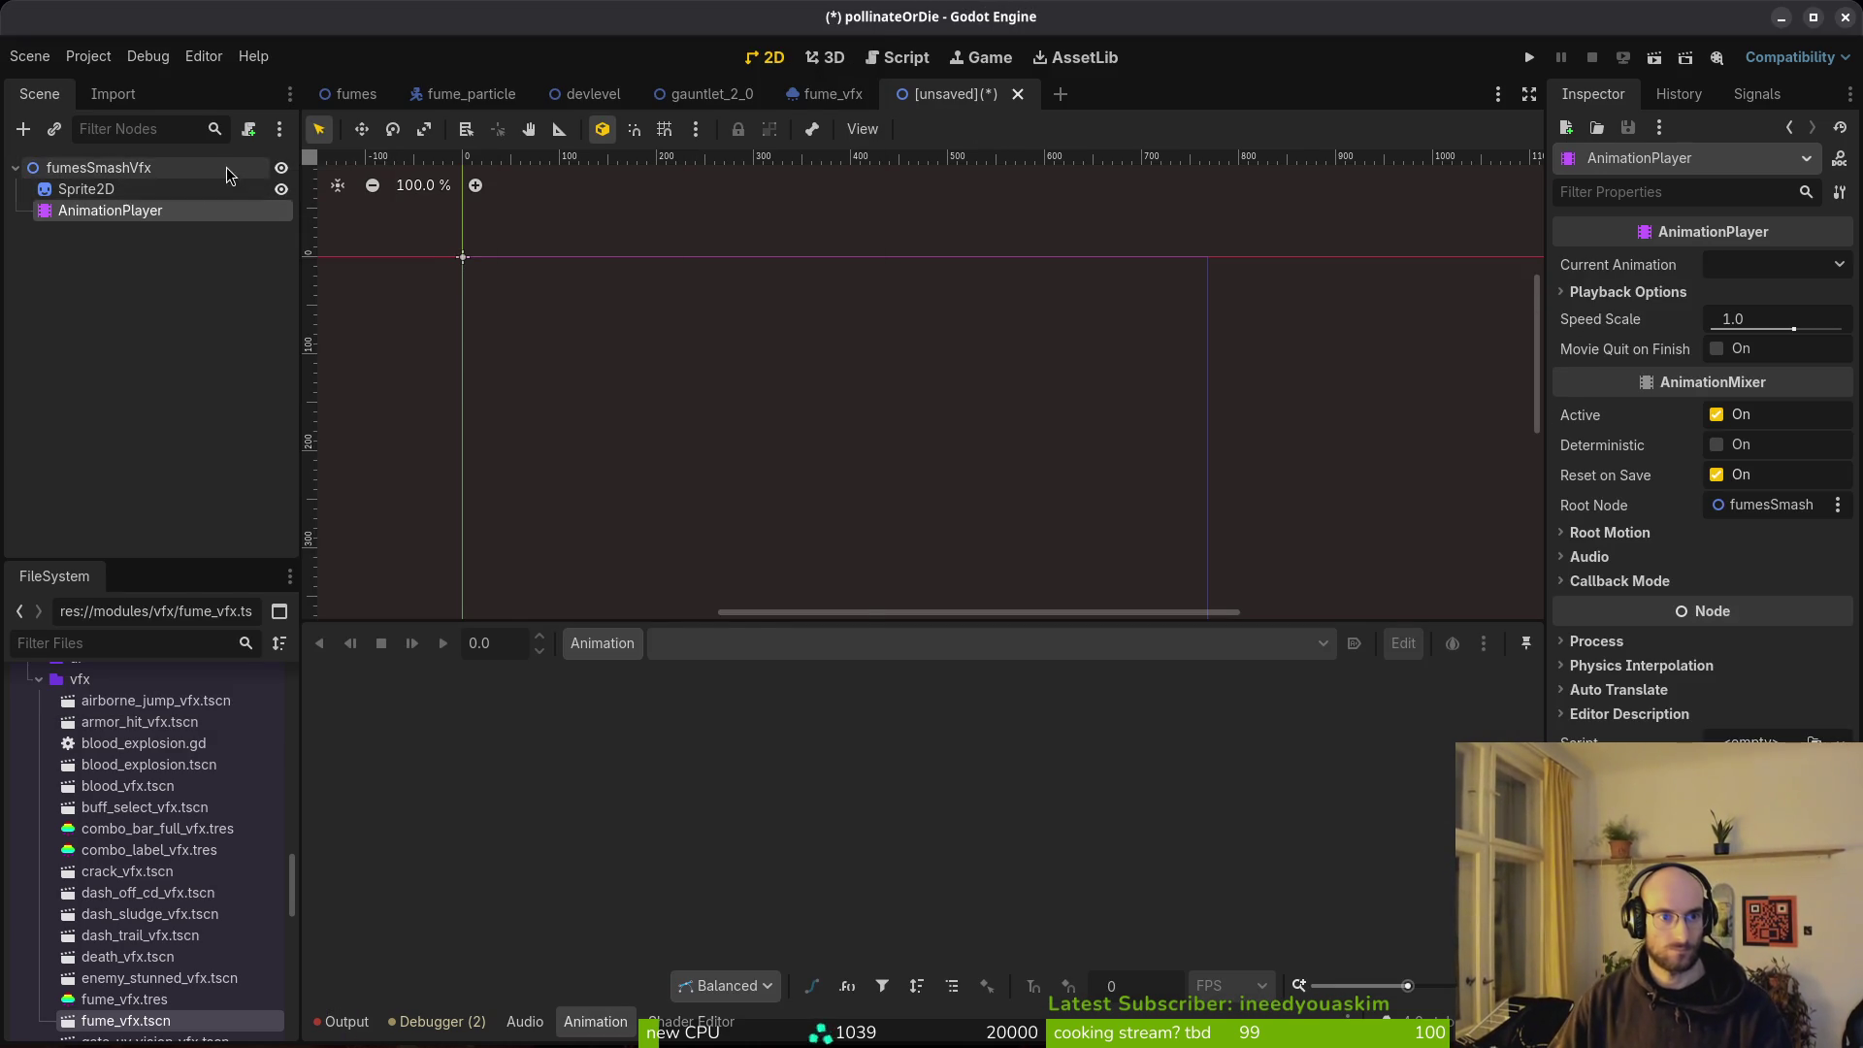
{"action": "left_click", "coordinate": [230, 173]}
{"action": "key", "text": "ctrl+a"}
{"action": "key", "text": "Escape"}
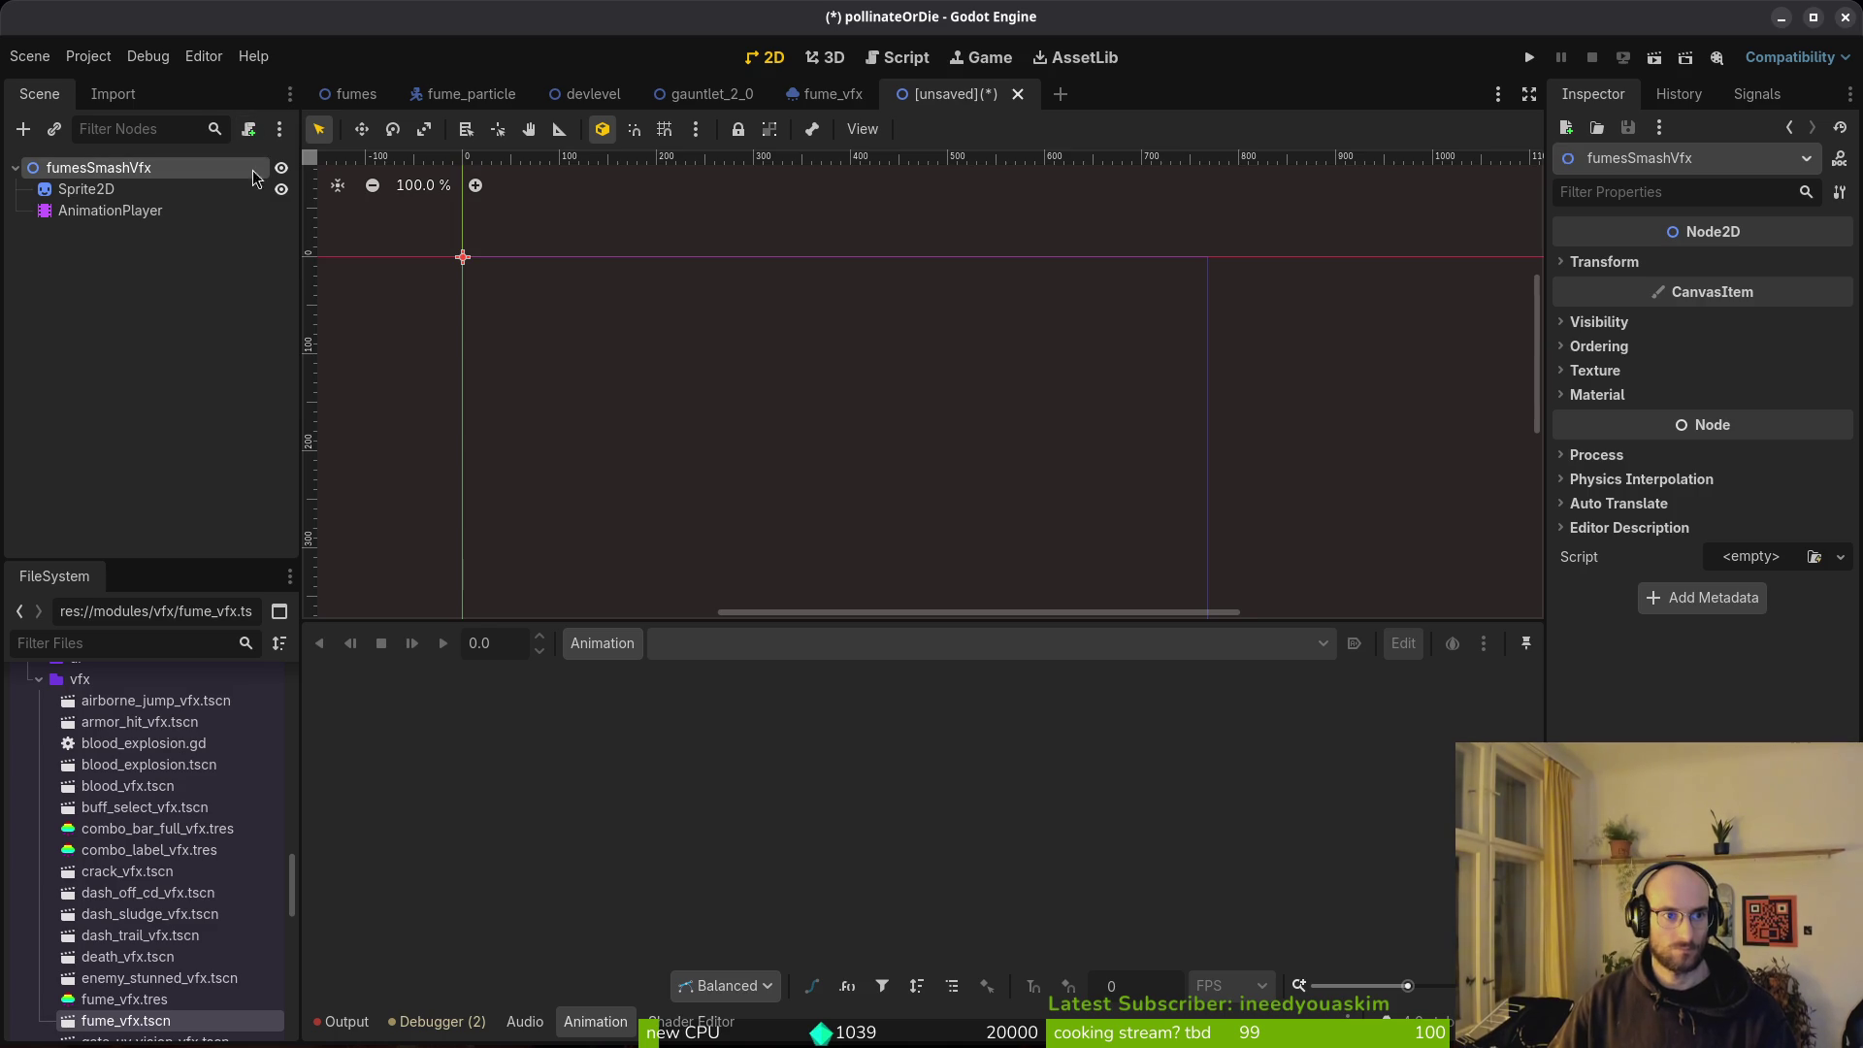
{"action": "key", "text": "ctrl+s"}
{"action": "left_click", "coordinate": [491, 207]}
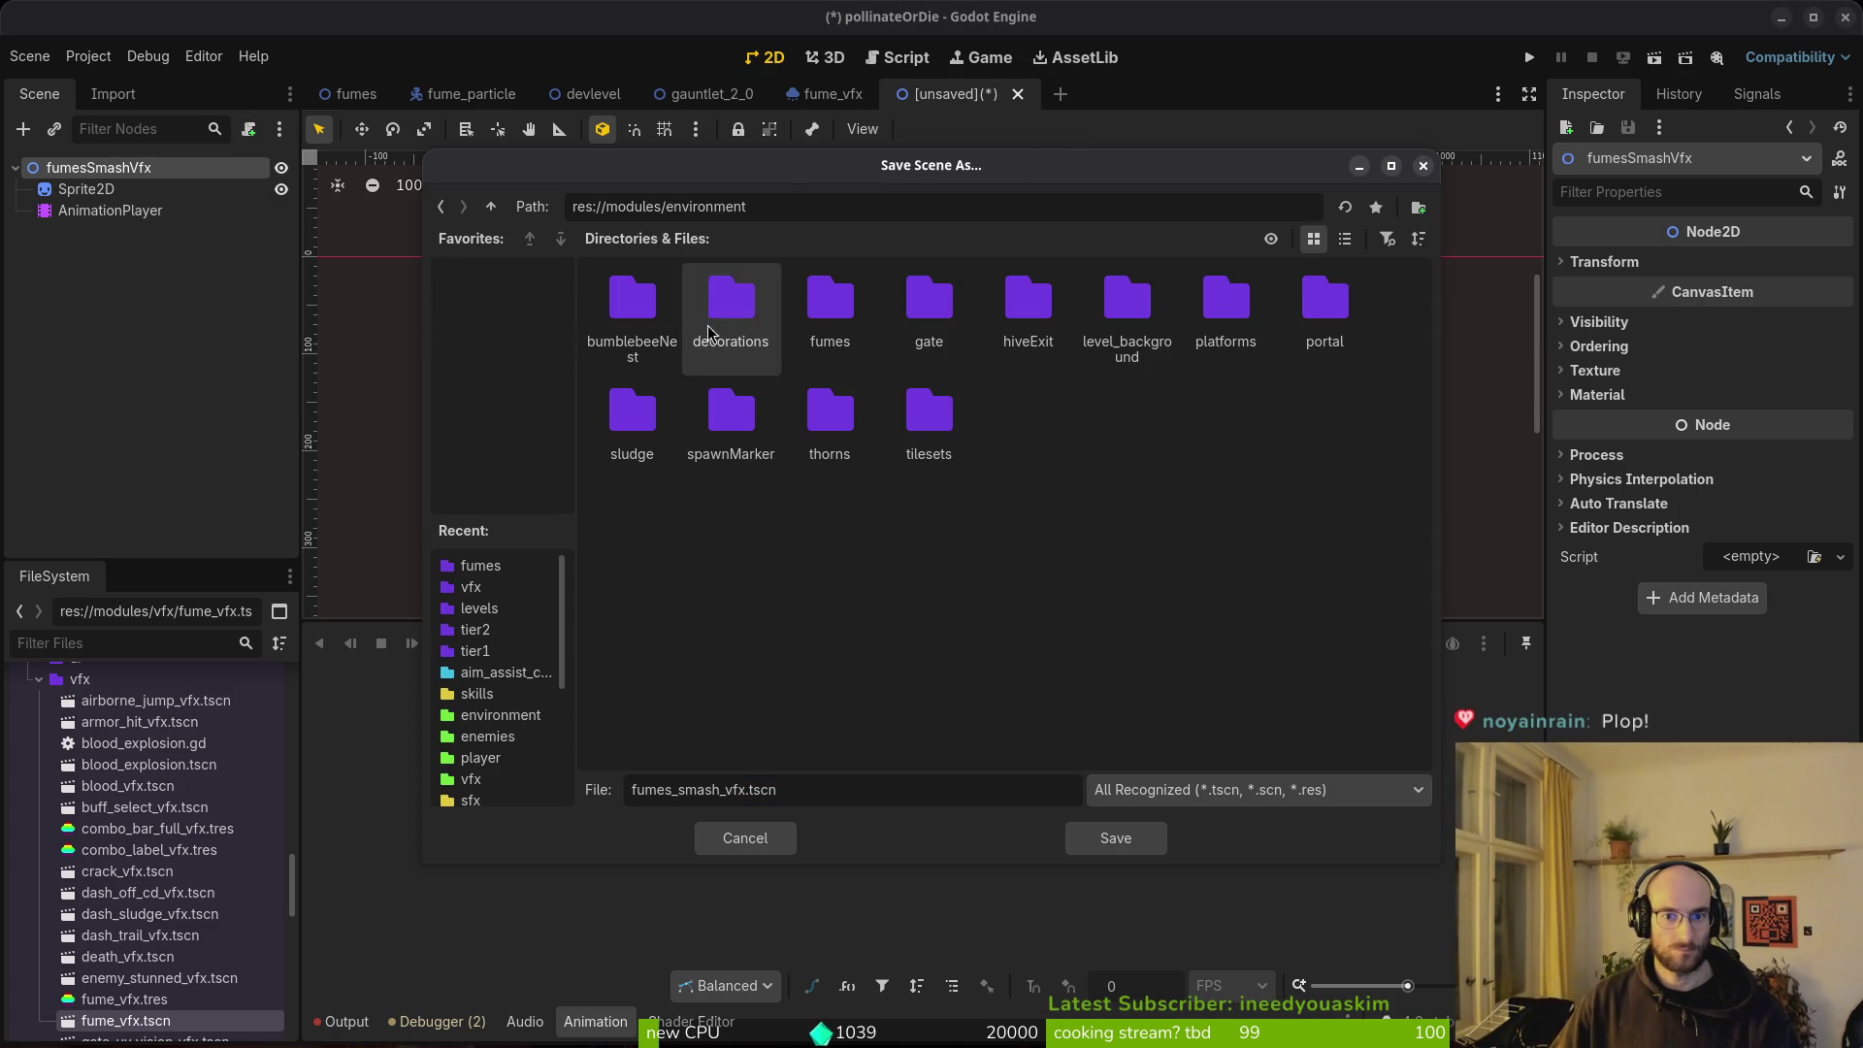
Save the scene as fumes_smash_vfx.tscn in the modules/vfx folder.
{"action": "left_click", "coordinate": [491, 207]}
{"action": "double_click", "coordinate": [731, 407]}
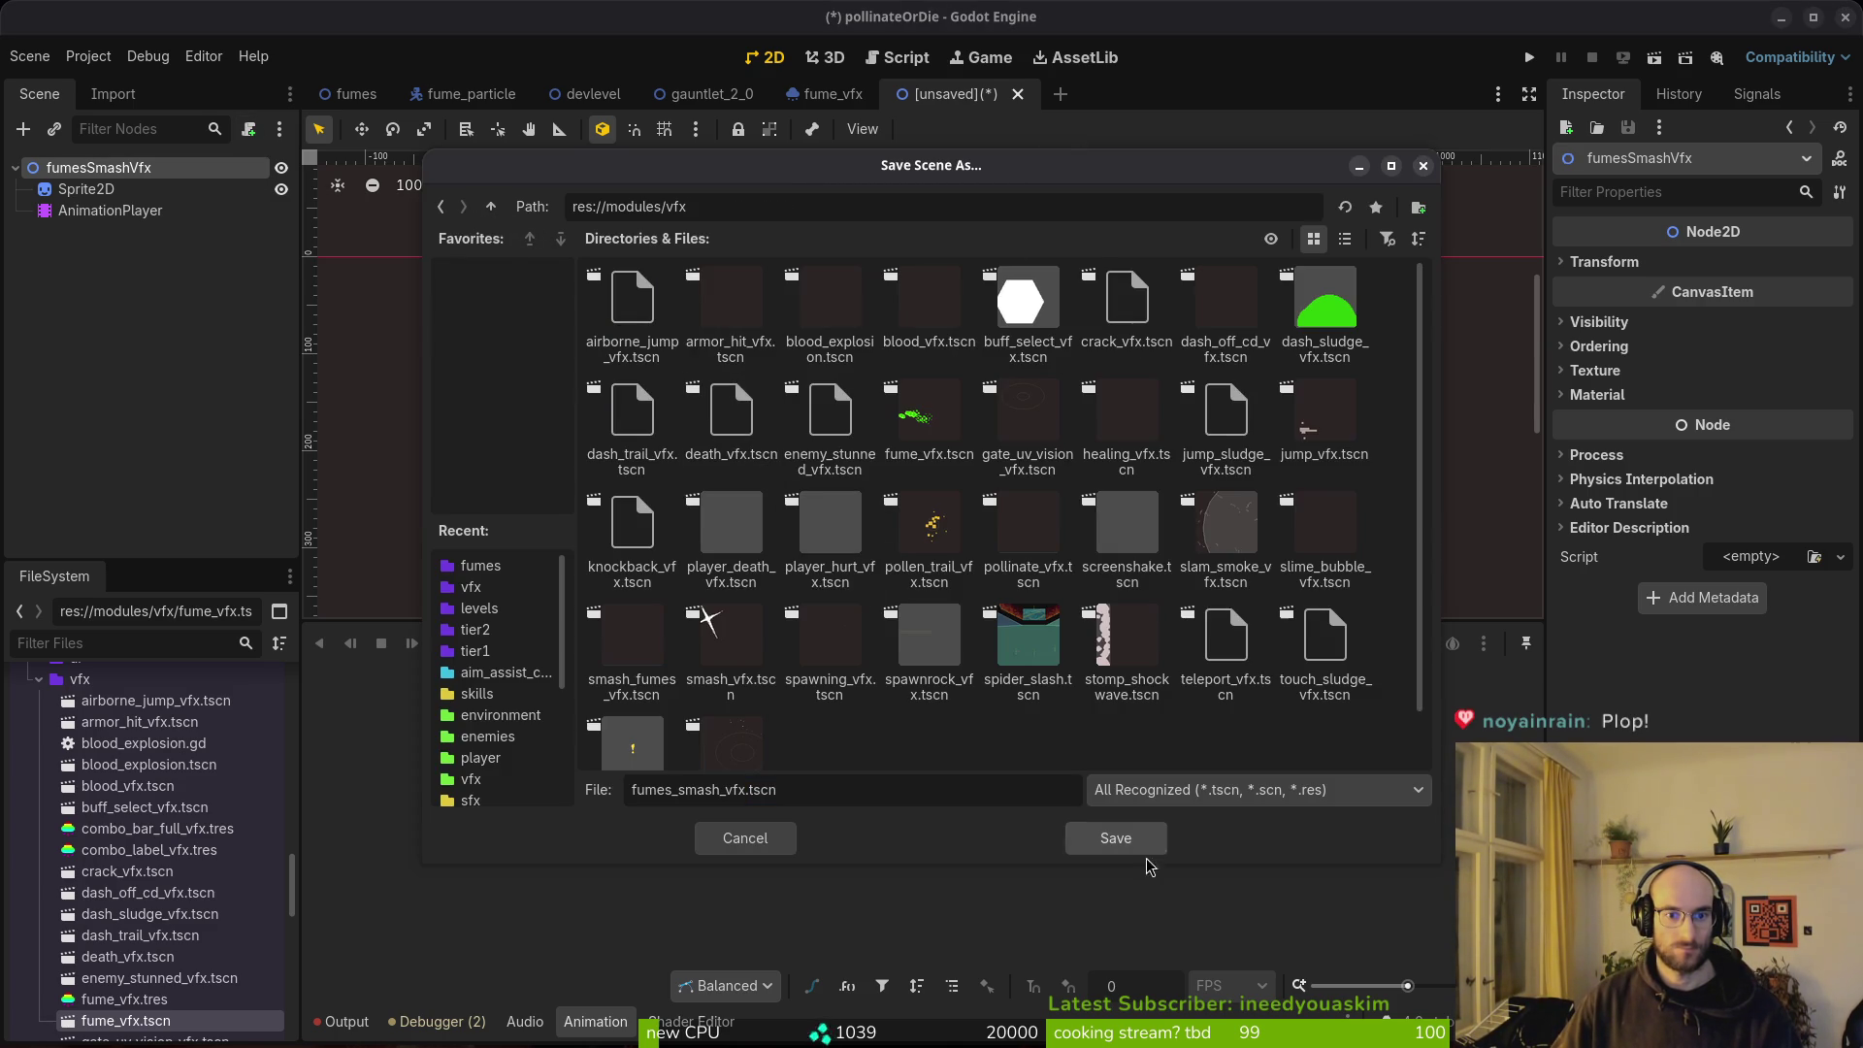
{"action": "left_click", "coordinate": [1116, 838]}
Attach the existing vfx.gd script to the fumesSmashVfx root node.
{"action": "left_click", "coordinate": [229, 186]}
{"action": "left_click", "coordinate": [229, 170]}
{"action": "left_click", "coordinate": [249, 128]}
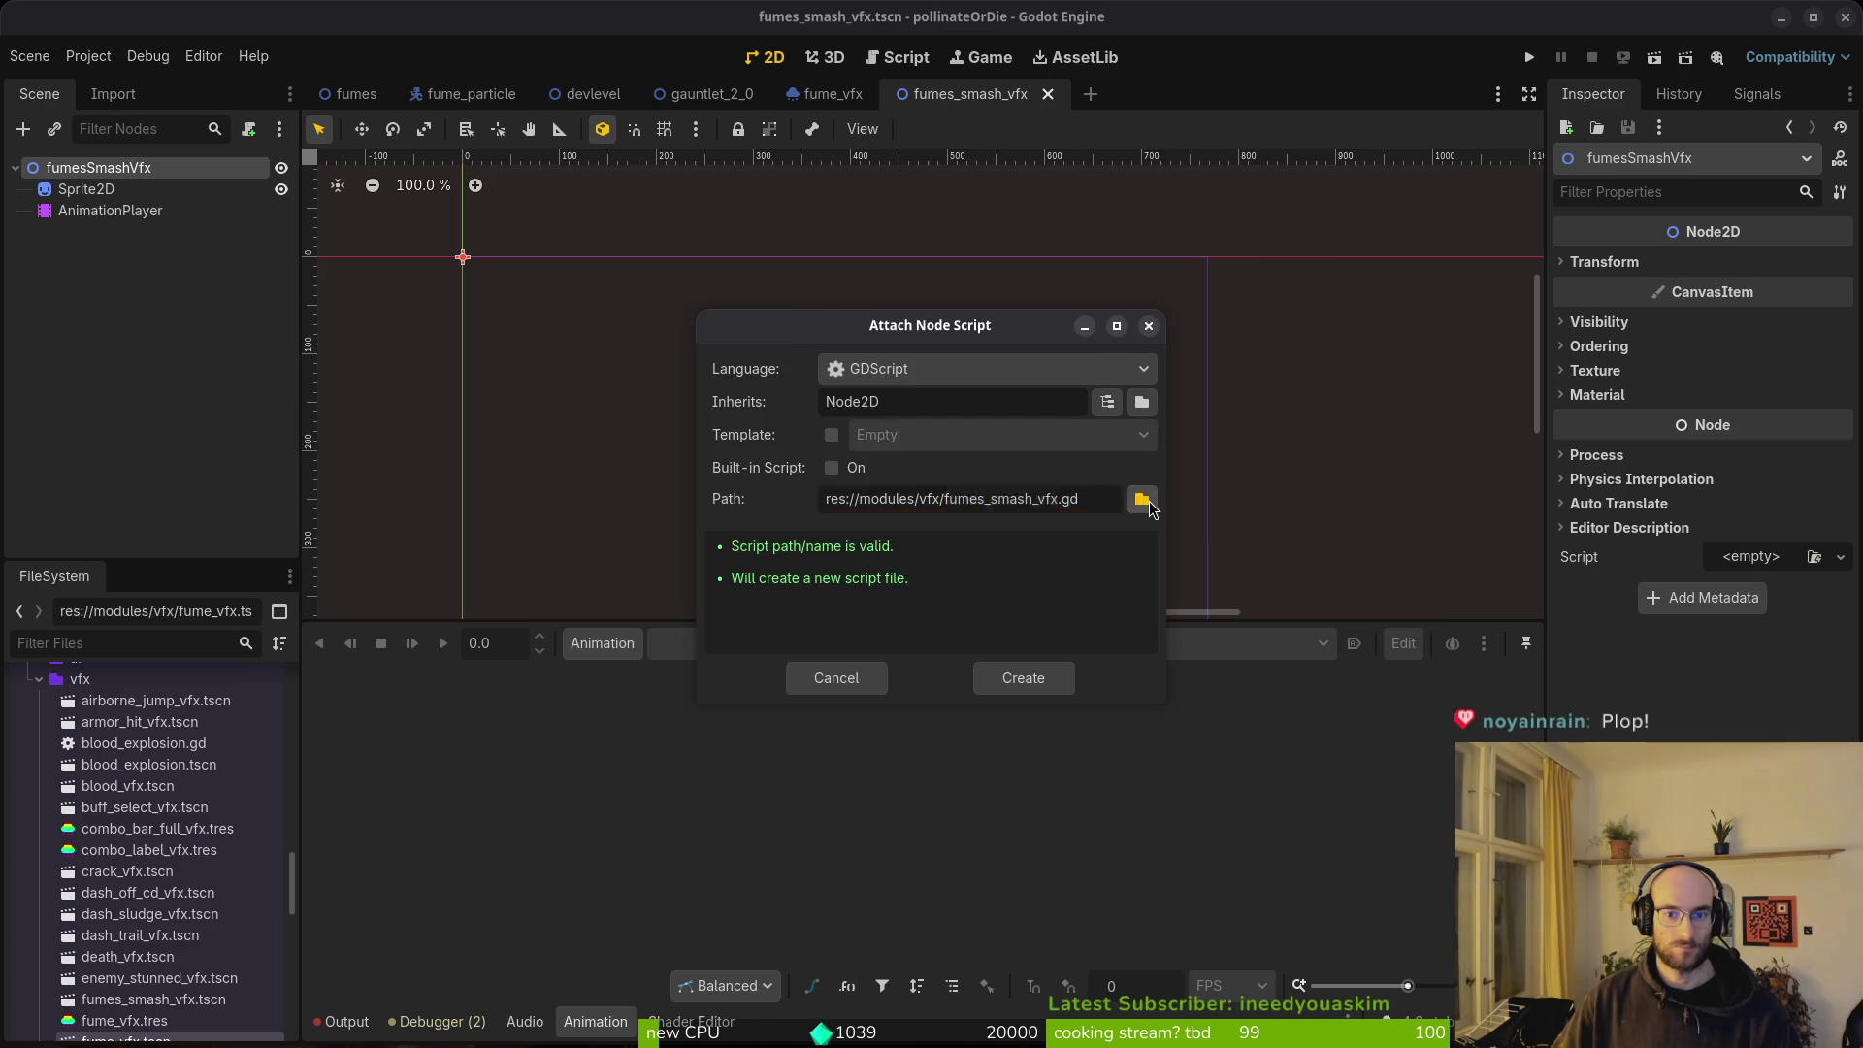
{"action": "left_click", "coordinate": [1139, 497]}
{"action": "left_click", "coordinate": [734, 412]}
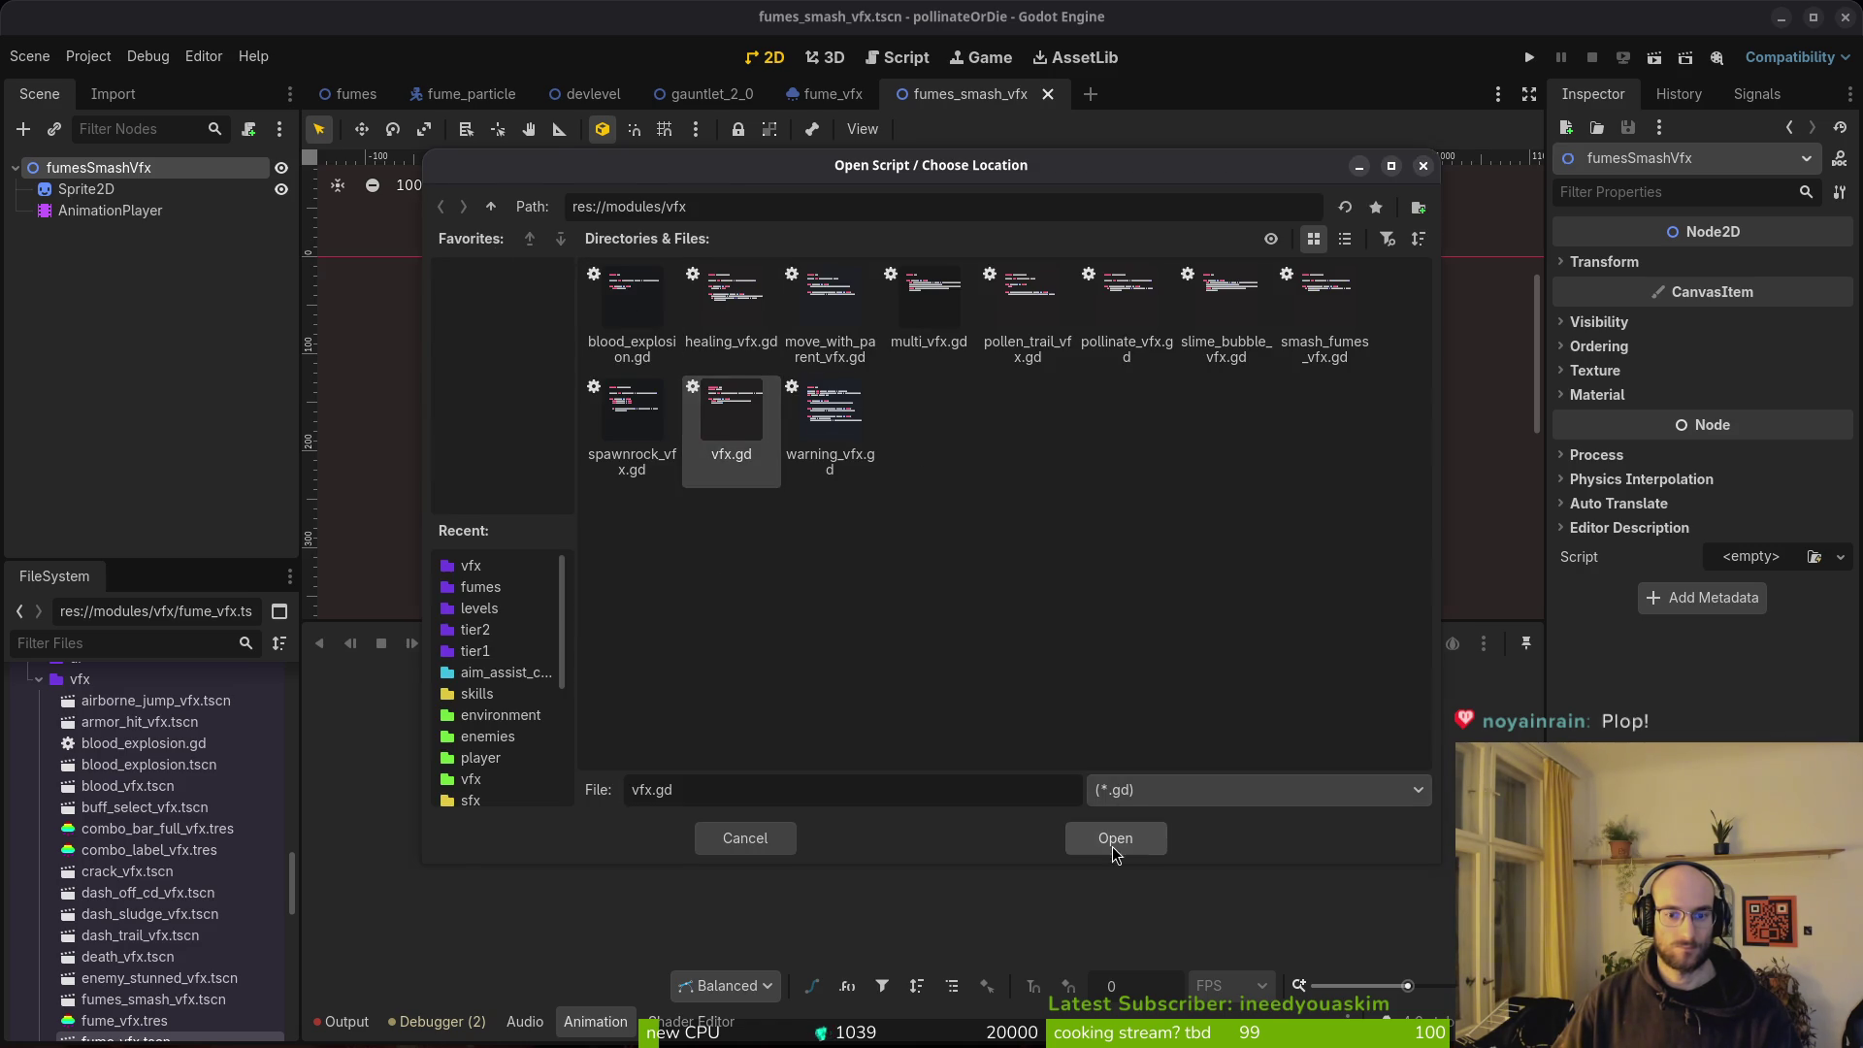
{"action": "left_click", "coordinate": [1116, 838]}
{"action": "left_click", "coordinate": [1024, 678]}
Quick-load the fumesSmashVfx sheet as the Sprite2D texture.
{"action": "left_click", "coordinate": [86, 189]}
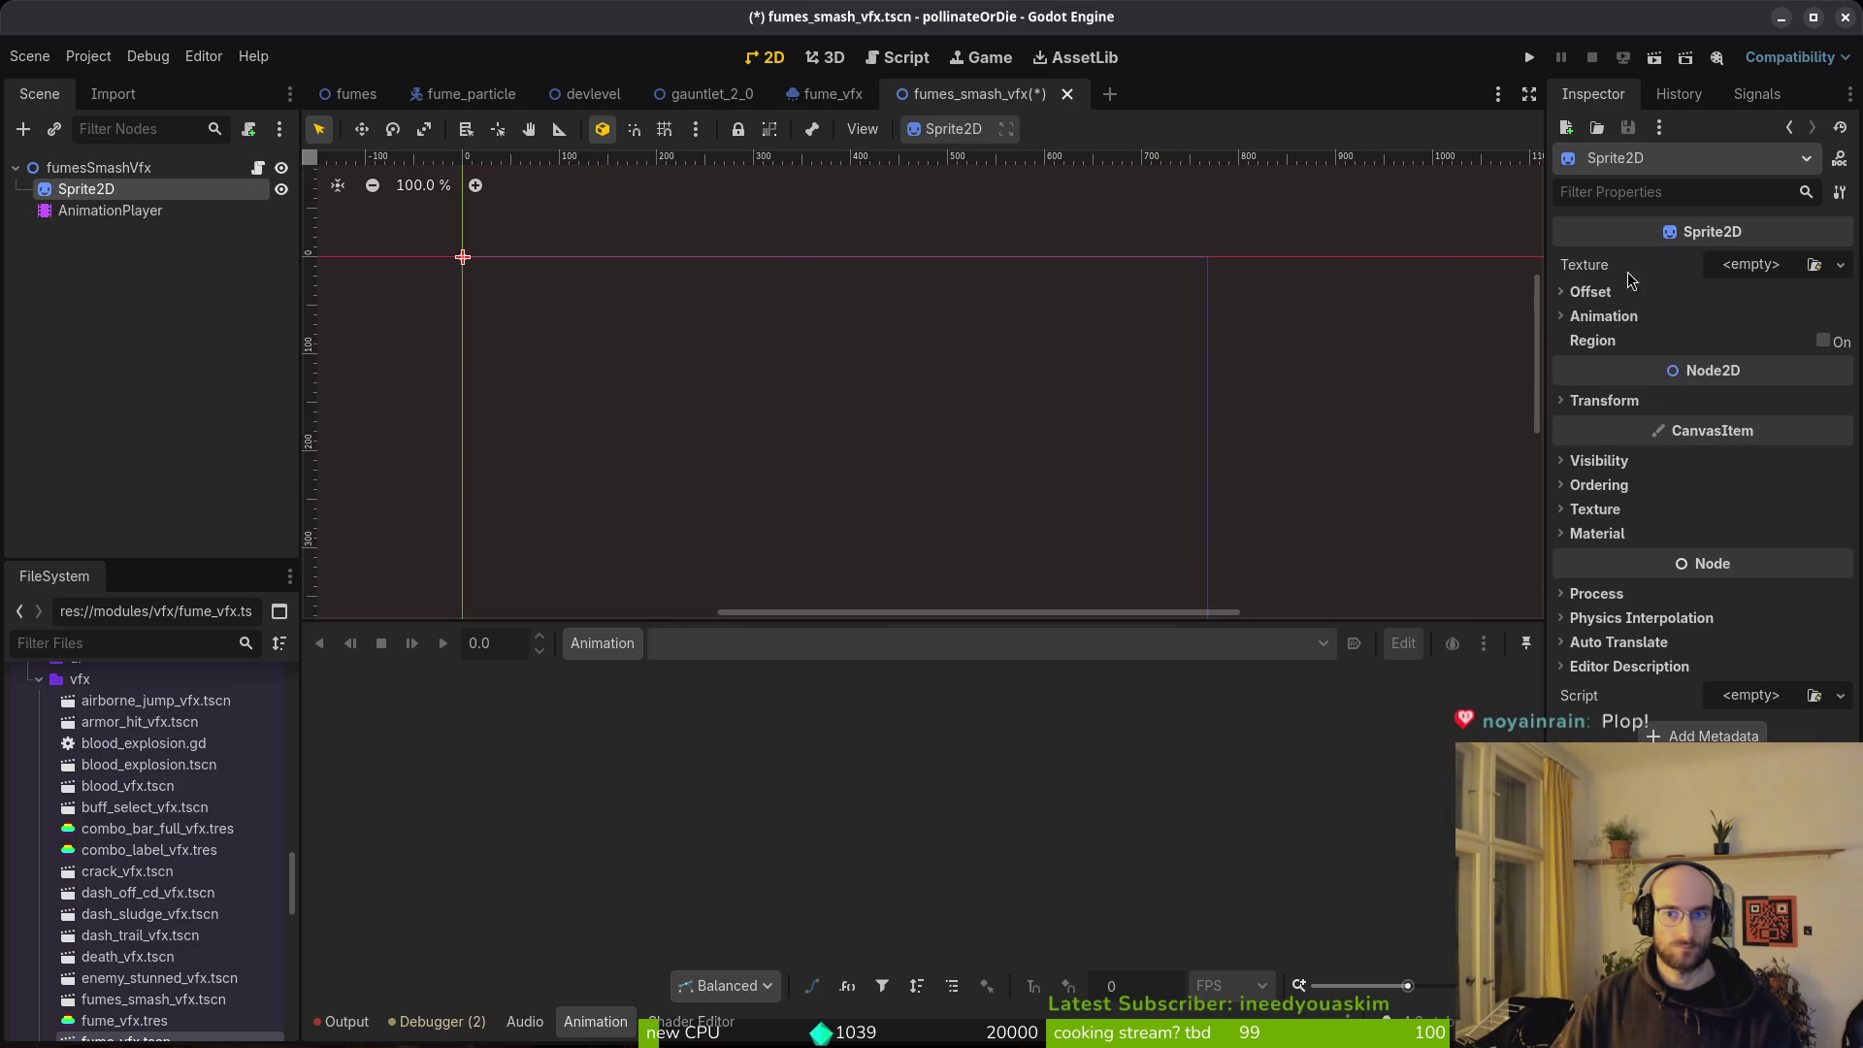
{"action": "left_click", "coordinate": [1735, 289]}
{"action": "left_click", "coordinate": [1746, 272]}
{"action": "left_click", "coordinate": [1840, 264]}
{"action": "left_click", "coordinate": [1840, 264]}
{"action": "left_click", "coordinate": [1662, 731]}
{"action": "type", "text": "fumes"}
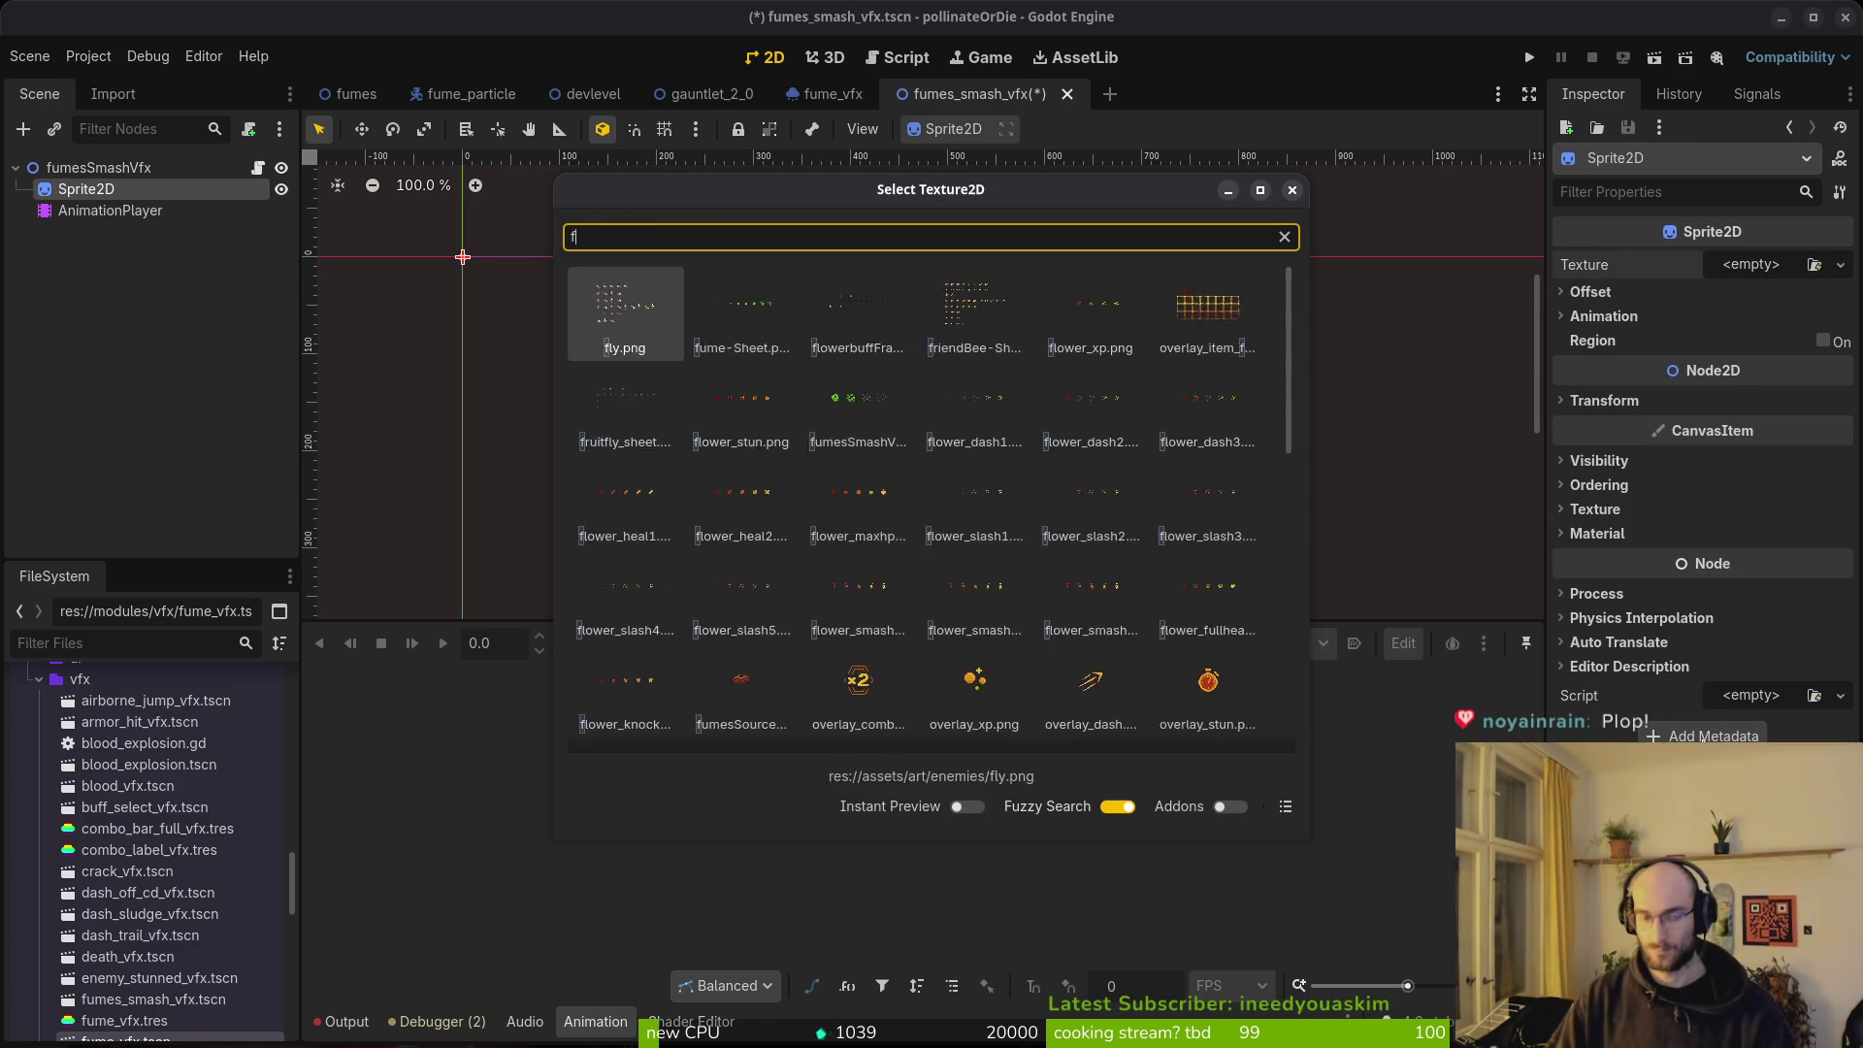
{"action": "key", "text": "Return"}
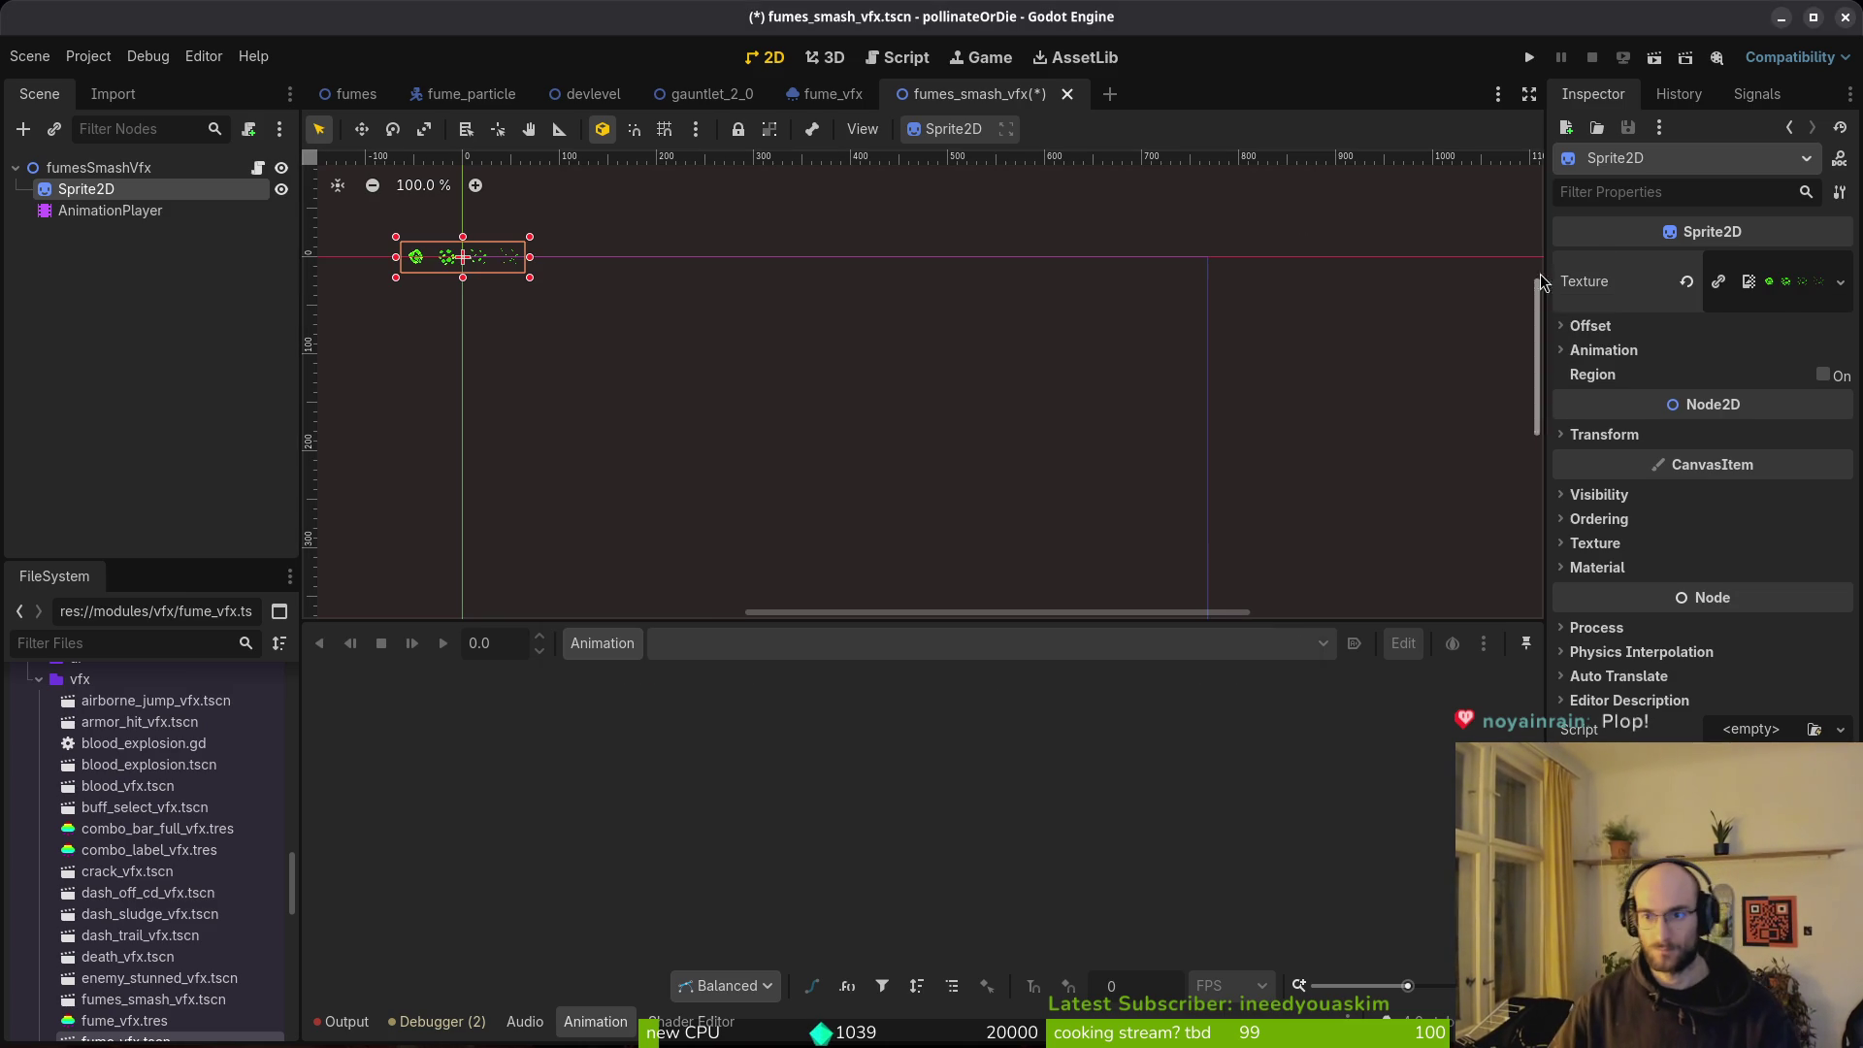
Set the Sprite2D Animation Hframes to 5 and save the scene.
{"action": "left_click", "coordinate": [1604, 349]}
{"action": "key", "text": "ctrl+s"}
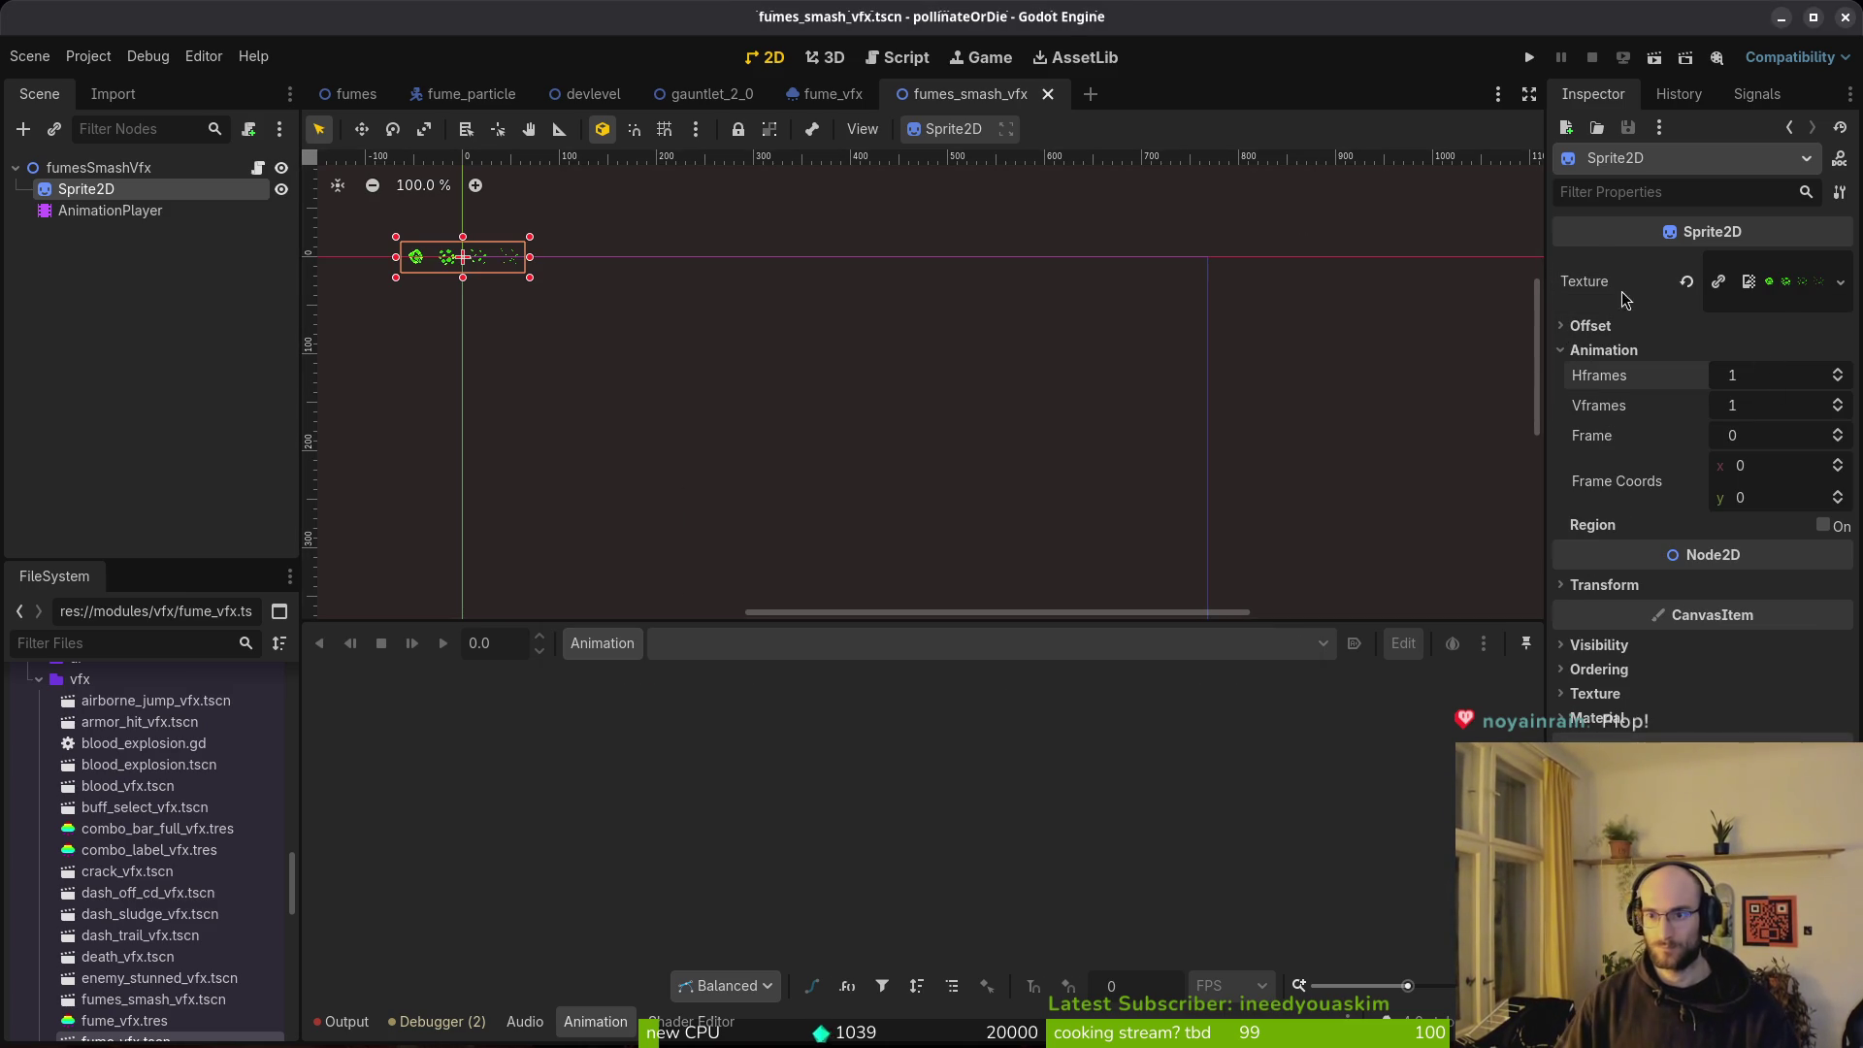
{"action": "left_click", "coordinate": [1776, 353]}
{"action": "left_click", "coordinate": [1658, 349]}
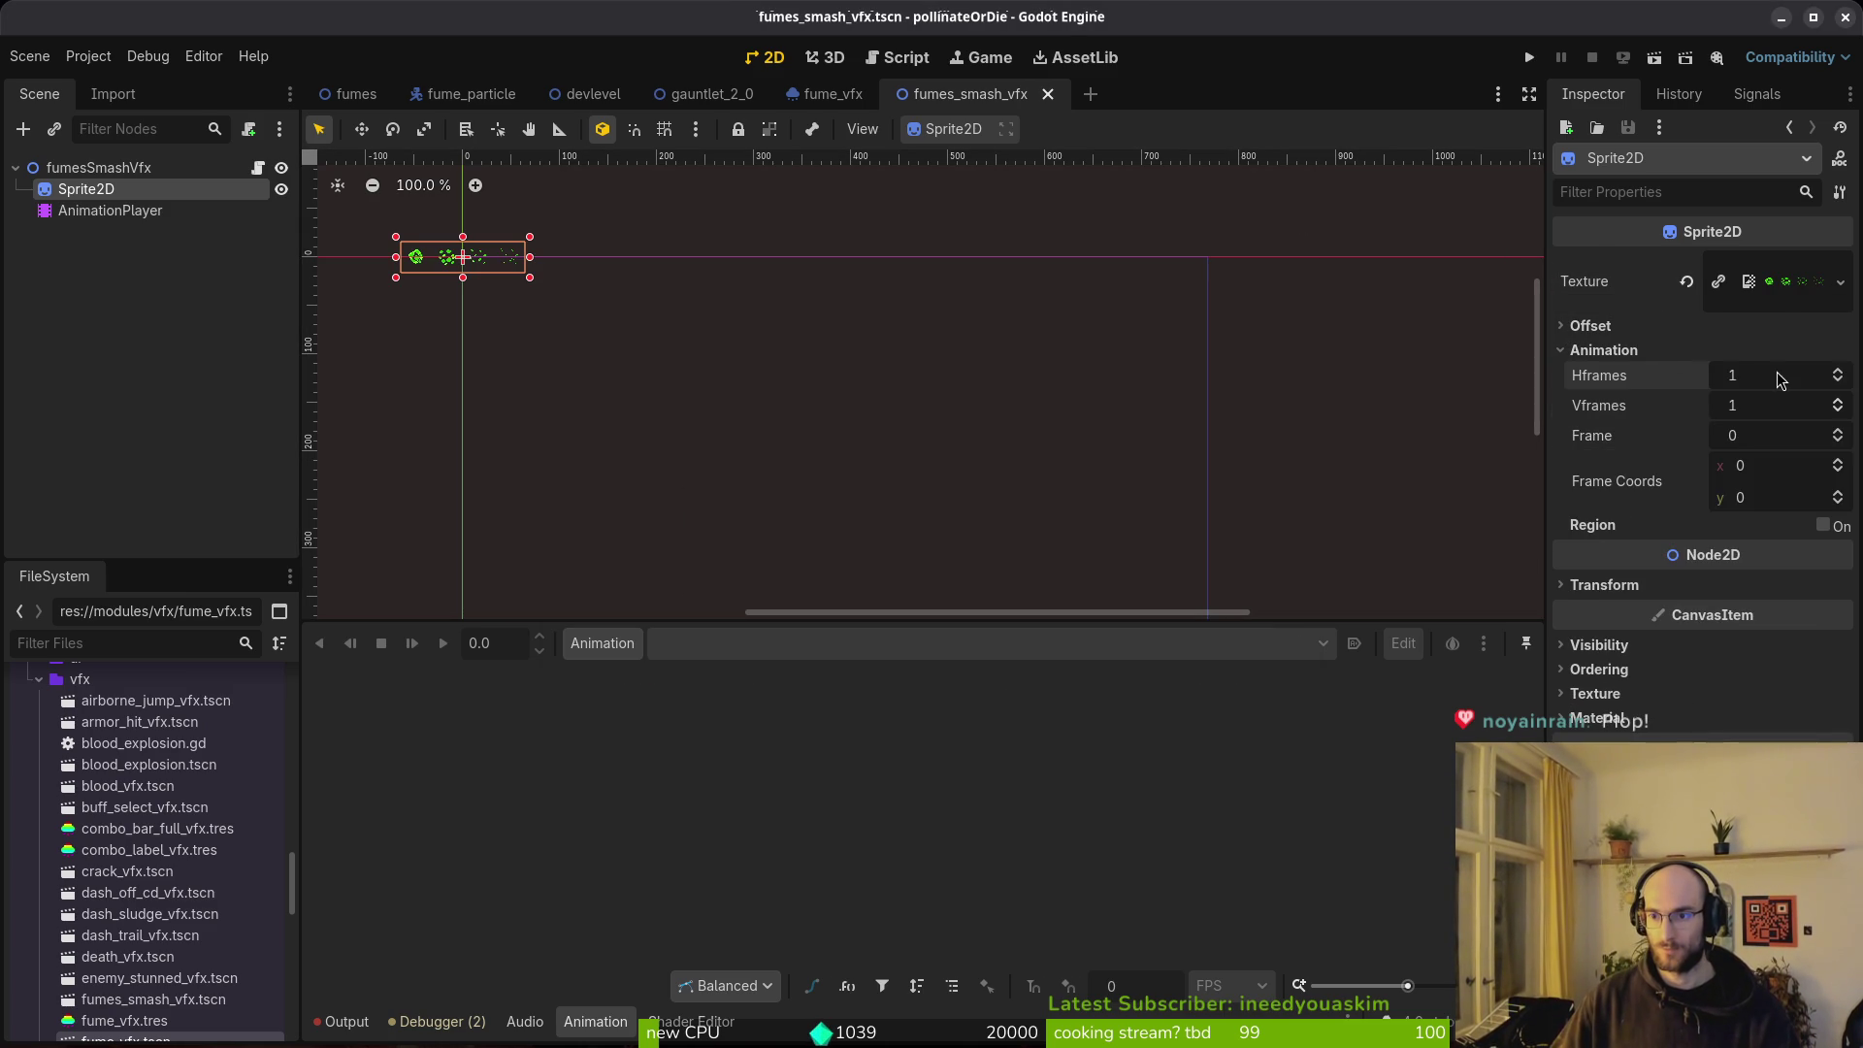
{"action": "type", "text": "5"}
{"action": "key", "text": "Return"}
Start creating a new animation on the AnimationPlayer node.
{"action": "left_click", "coordinate": [110, 211]}
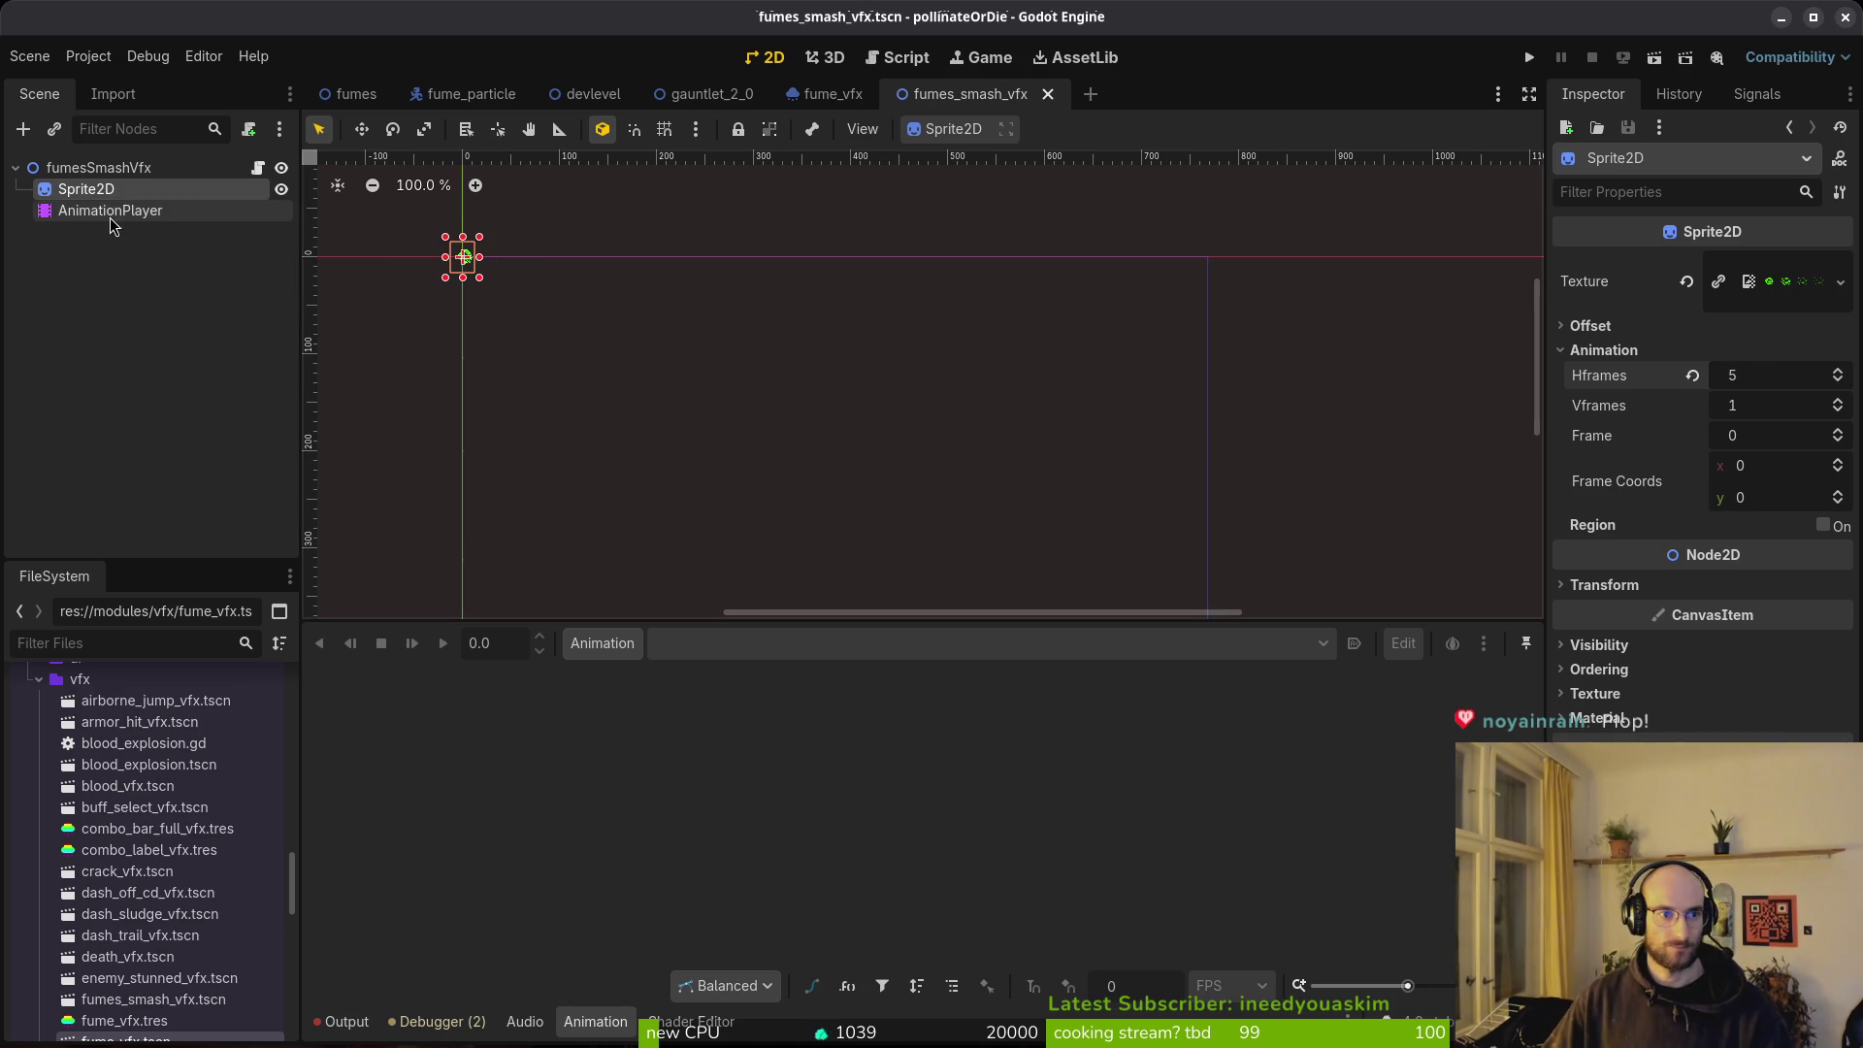
{"action": "left_click", "coordinate": [601, 643]}
{"action": "left_click", "coordinate": [621, 677]}
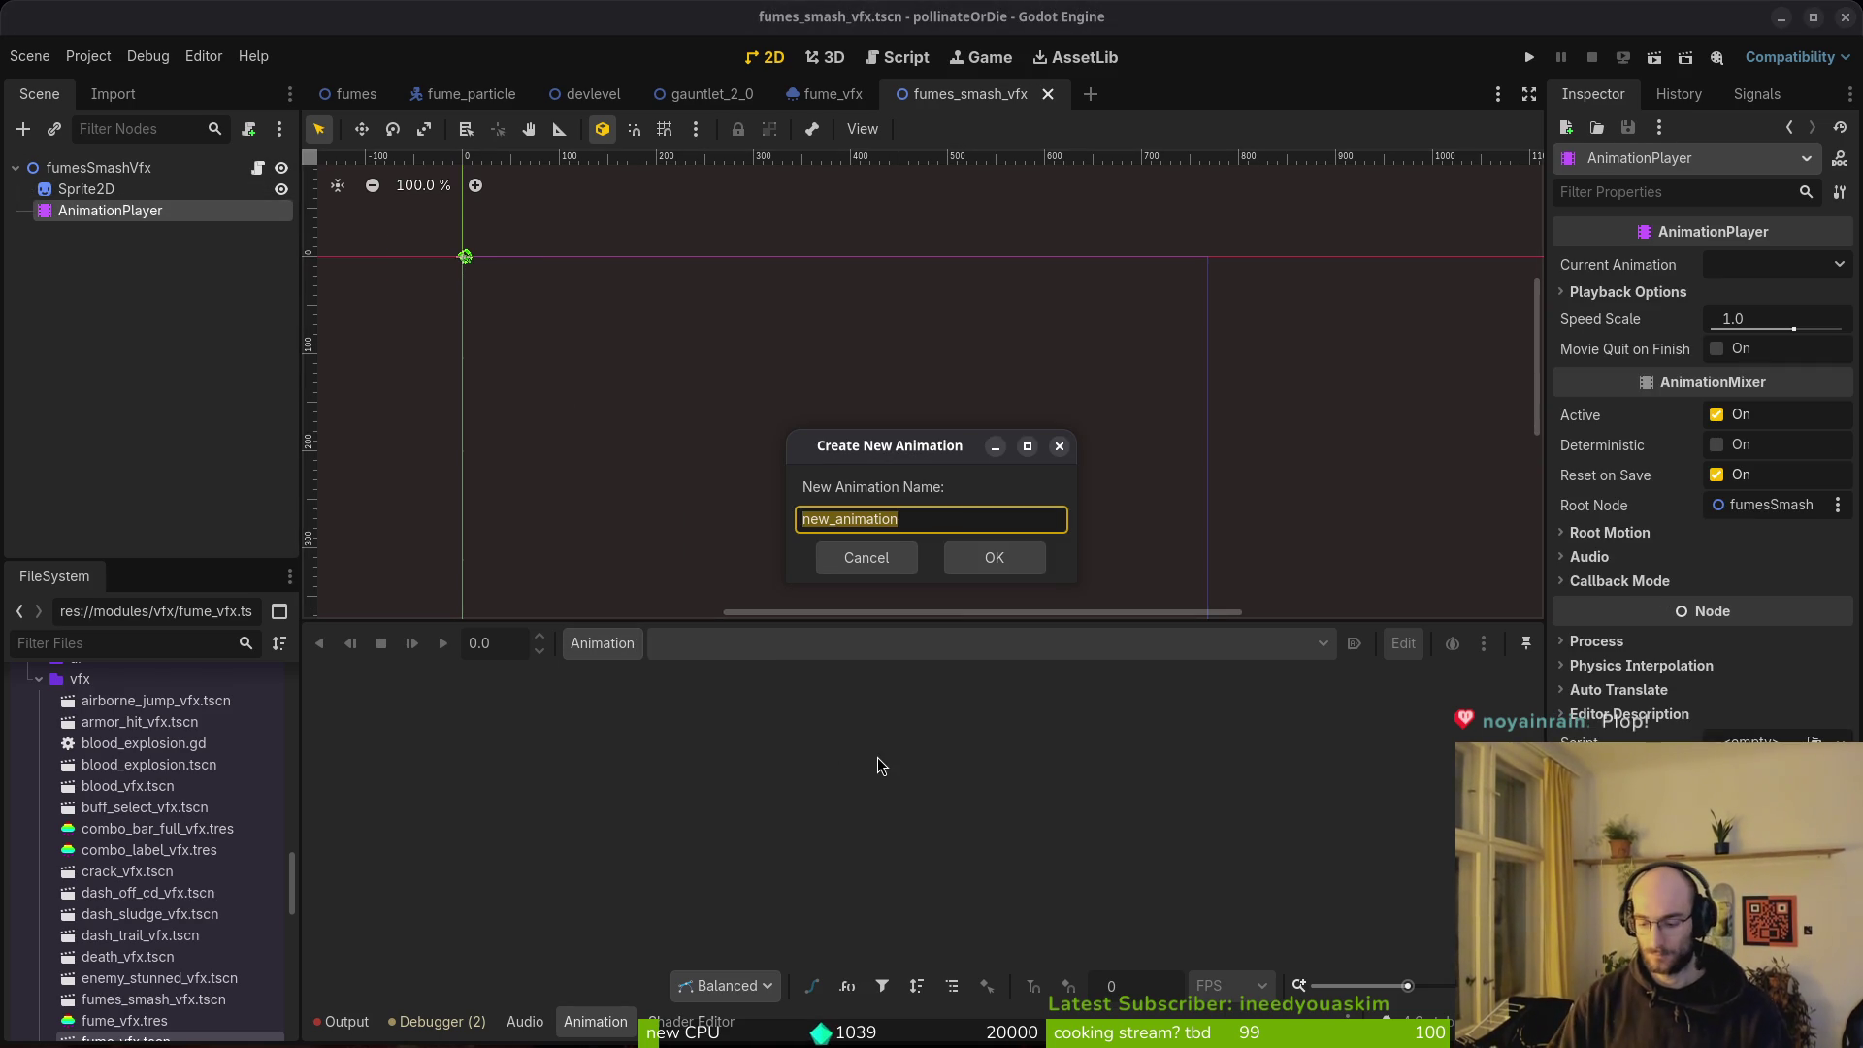
Name the new animation 'release' and confirm its creation.
{"action": "type", "text": "fume"}
{"action": "key", "text": "BackSpace"}
{"action": "key", "text": "BackSpace"}
{"action": "key", "text": "BackSpace"}
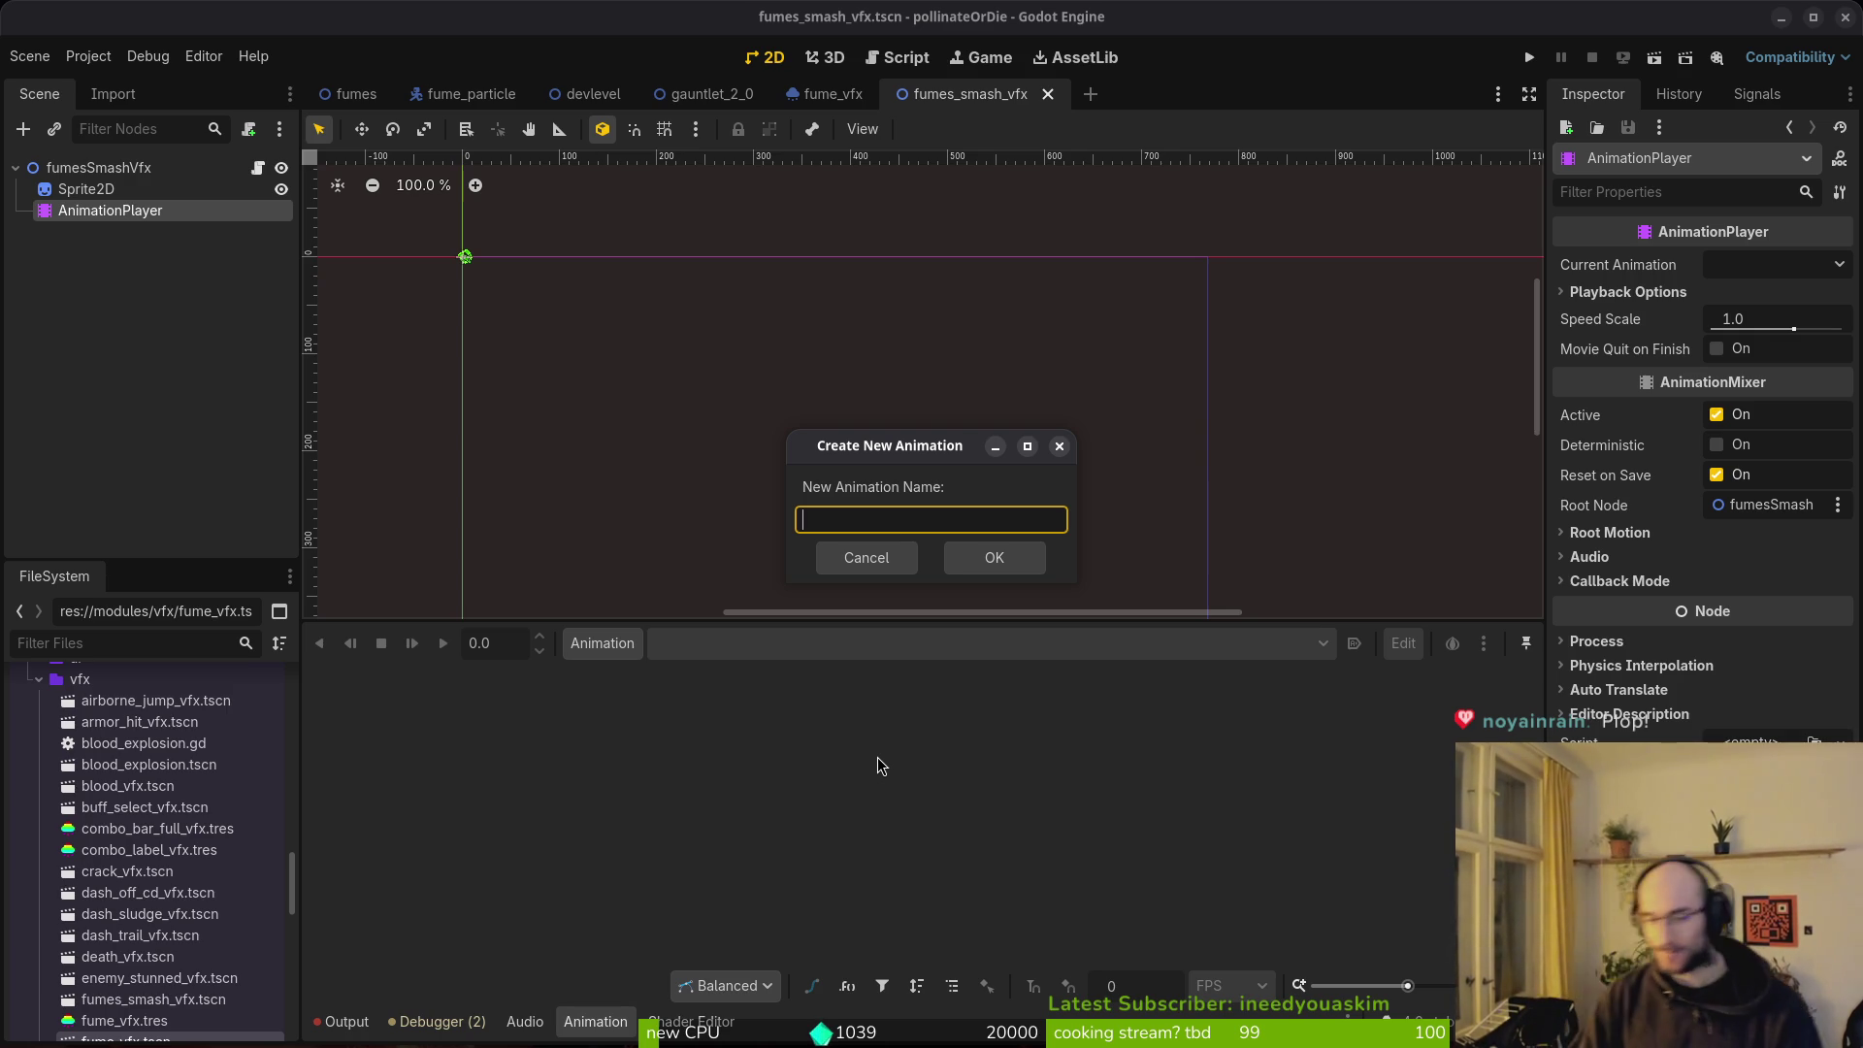
{"action": "type", "text": "f"}
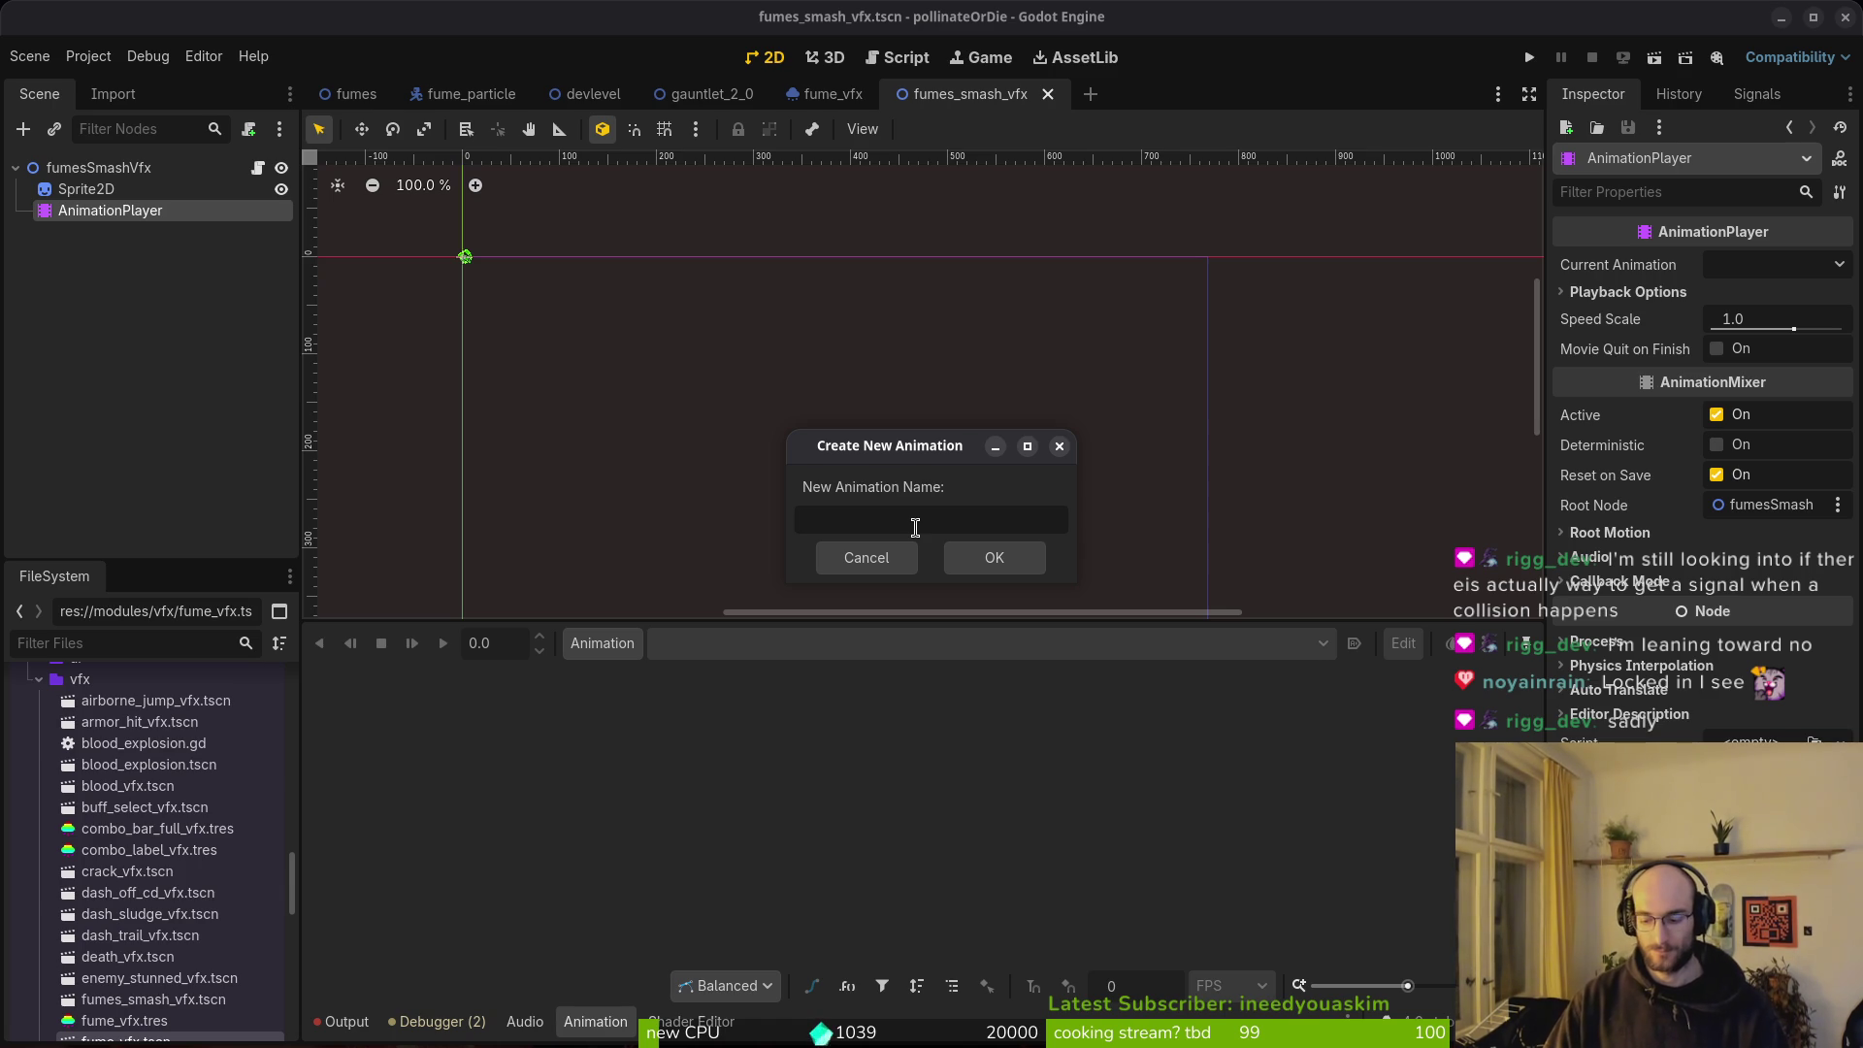
{"action": "type", "text": "release"}
{"action": "key", "text": "Return"}
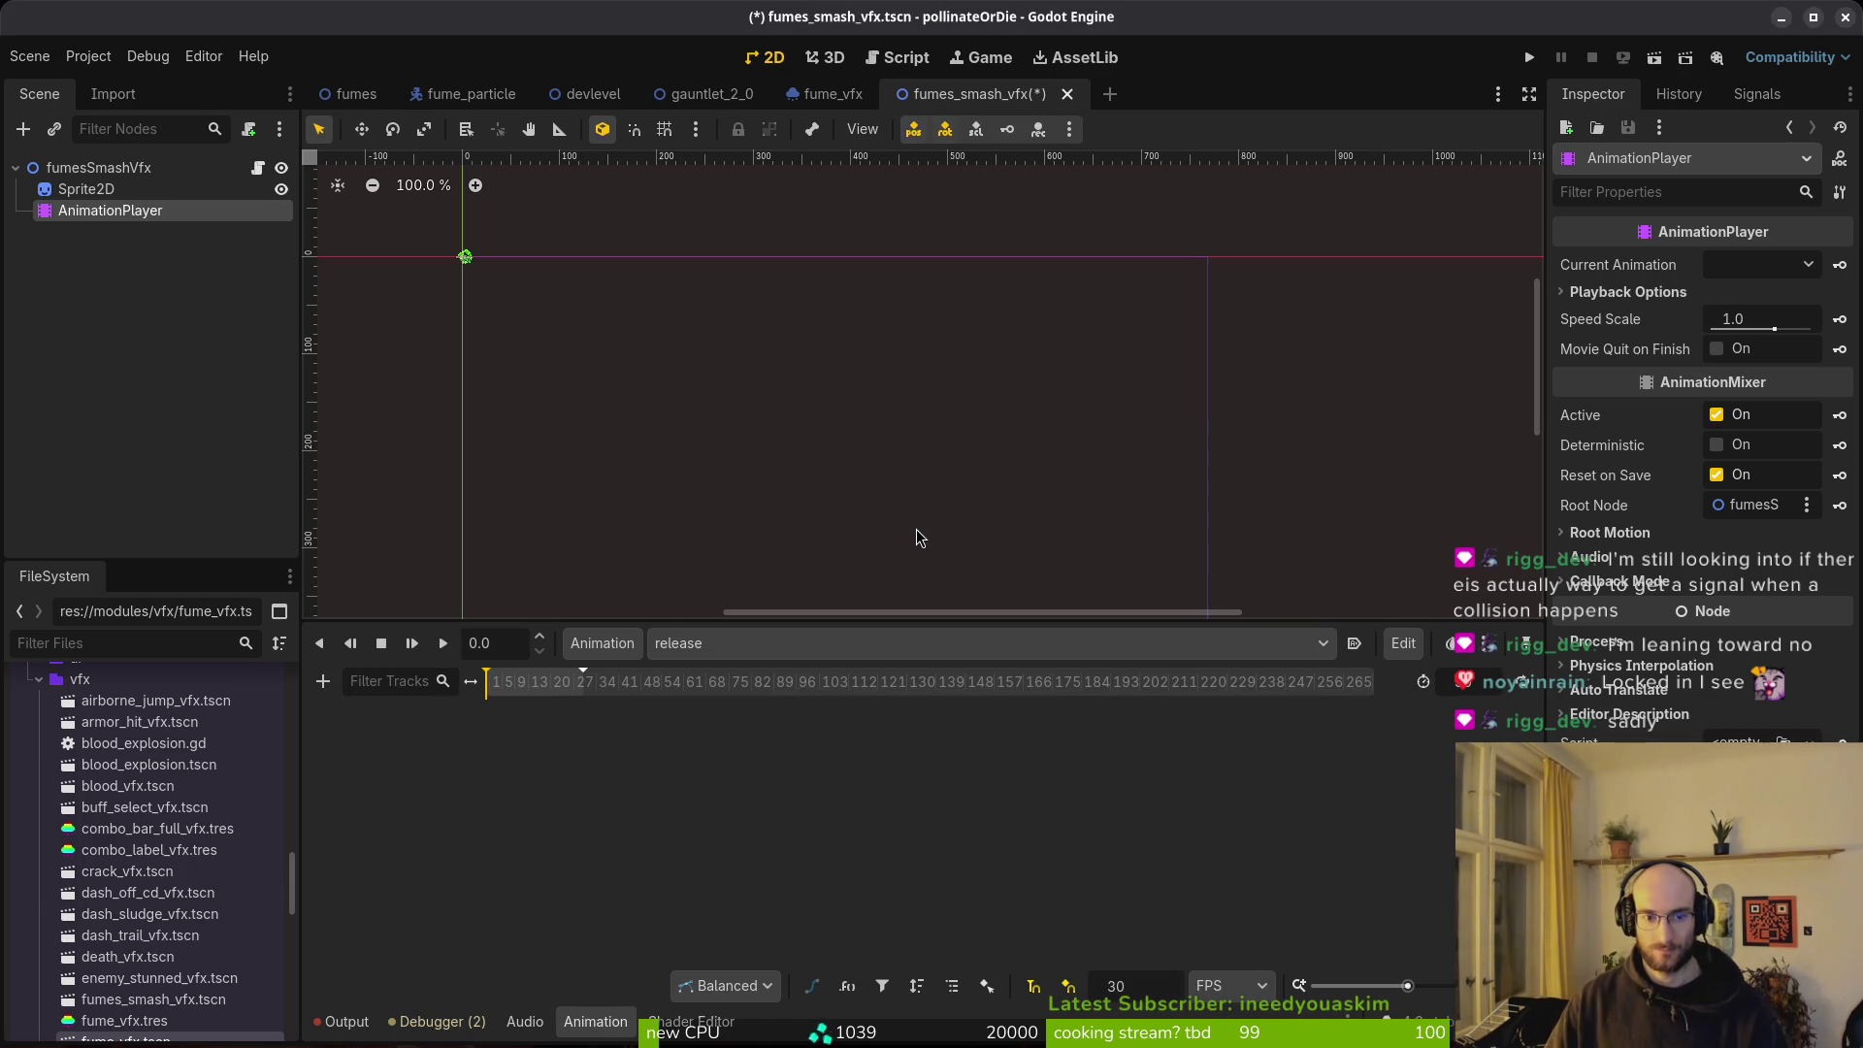
Set the animation timeline's snap rate to 12 FPS.
{"action": "left_click", "coordinate": [1145, 988]}
{"action": "type", "text": "4"}
{"action": "key", "text": "BackSpace"}
{"action": "type", "text": "5"}
{"action": "key", "text": "Return"}
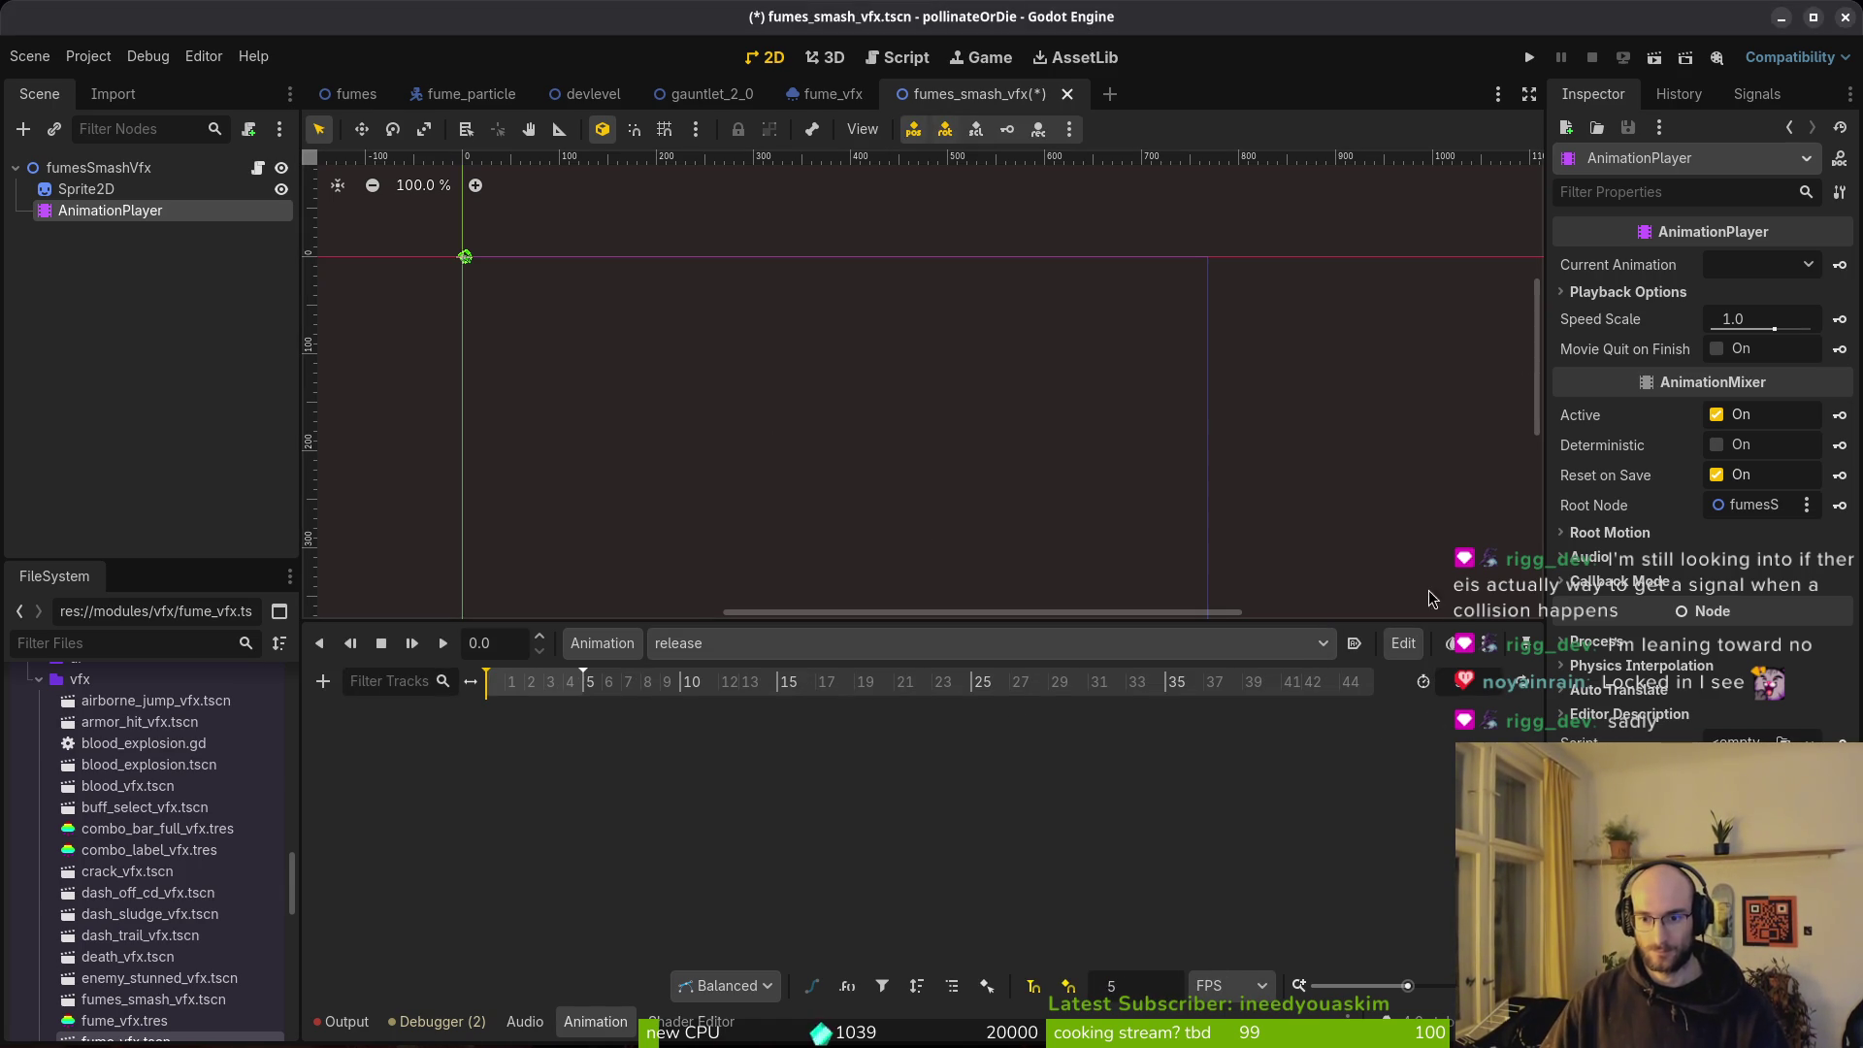
{"action": "double_click", "coordinate": [1114, 986]}
{"action": "type", "text": "12"}
{"action": "key", "text": "Return"}
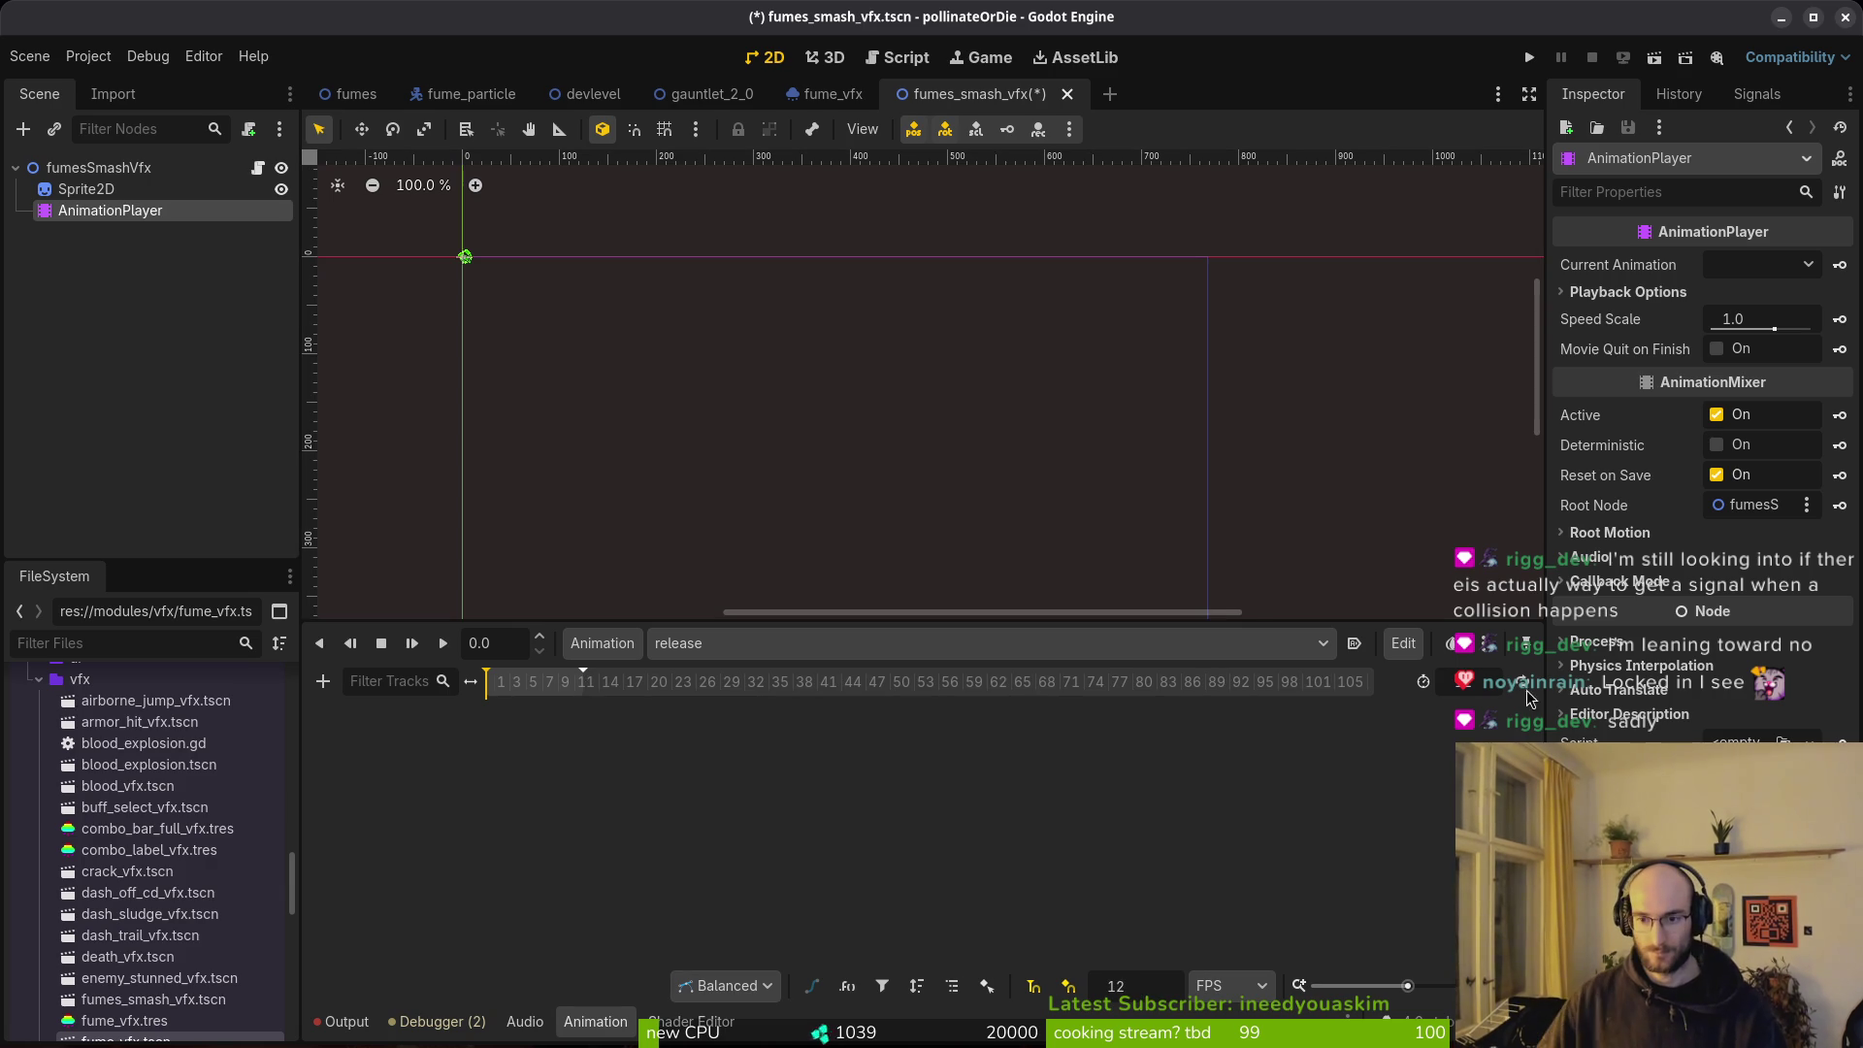